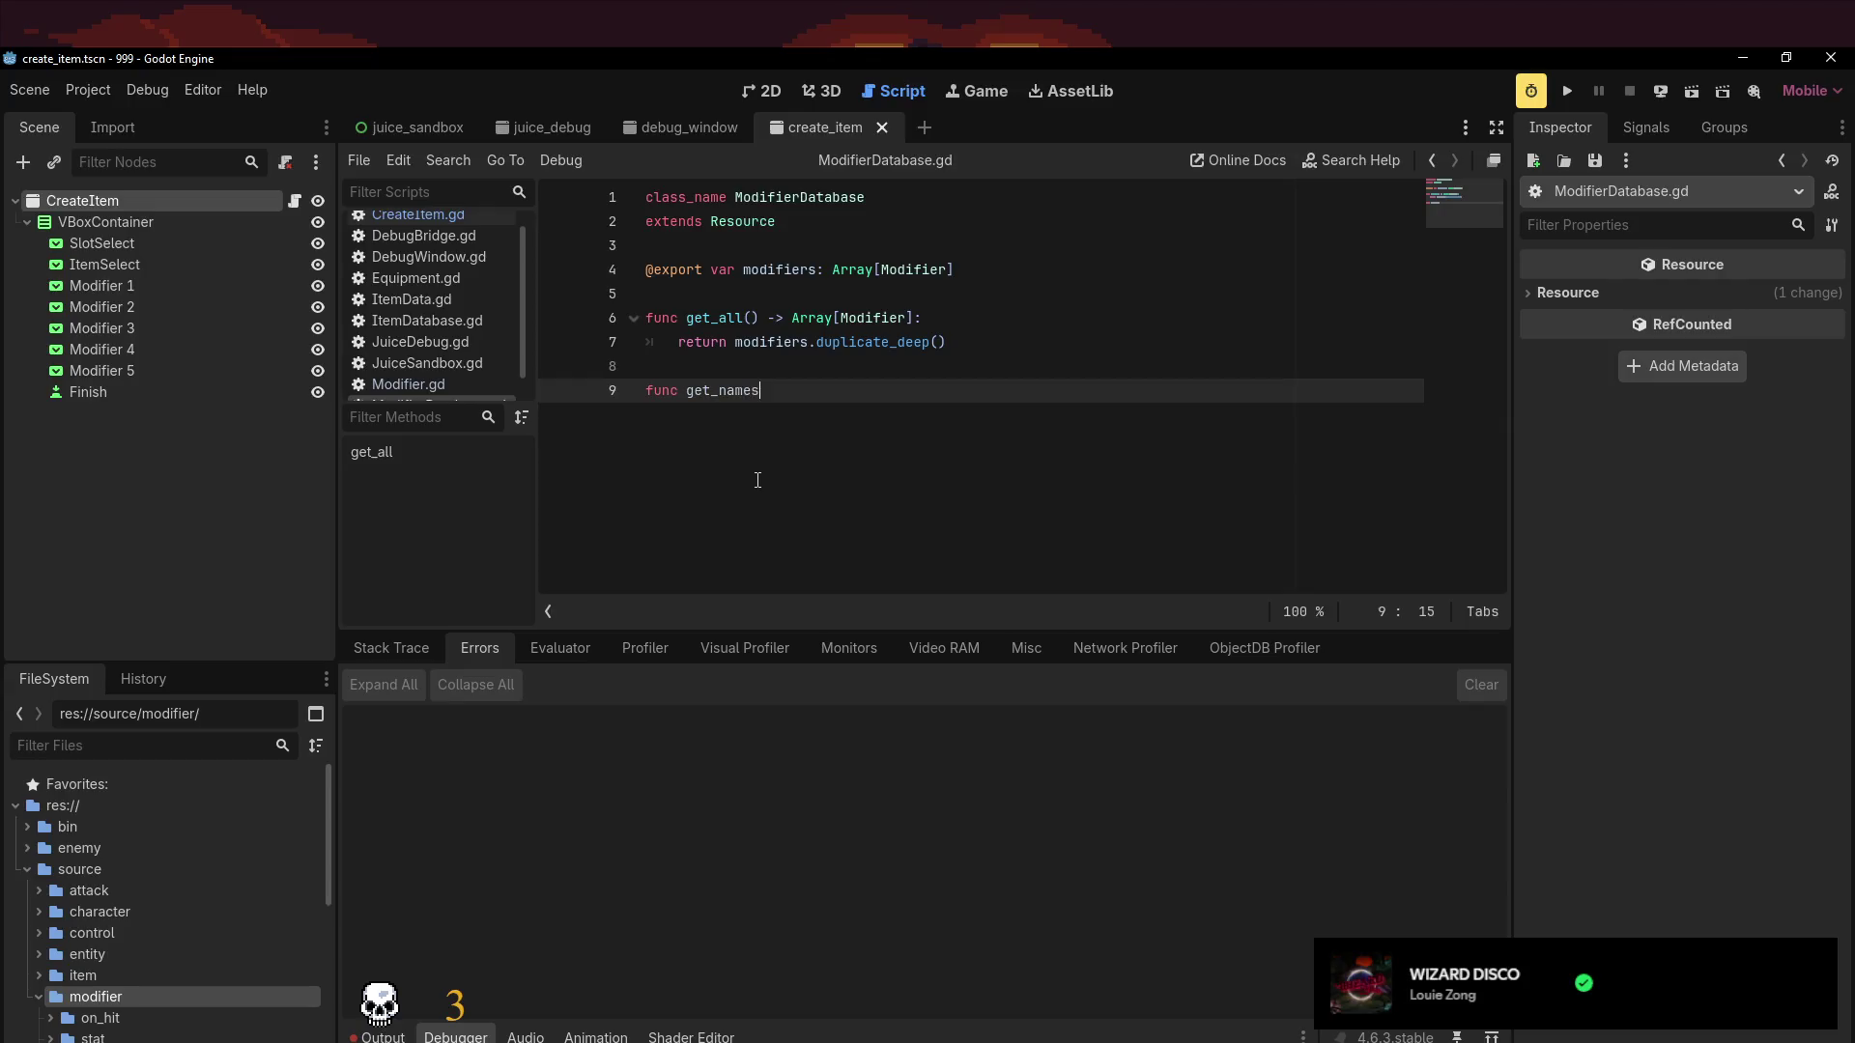
Finish line 9 as 'func get_names() -> Array[String]:' and start an indented body line.
{"action": "type", "text": "() -> "}
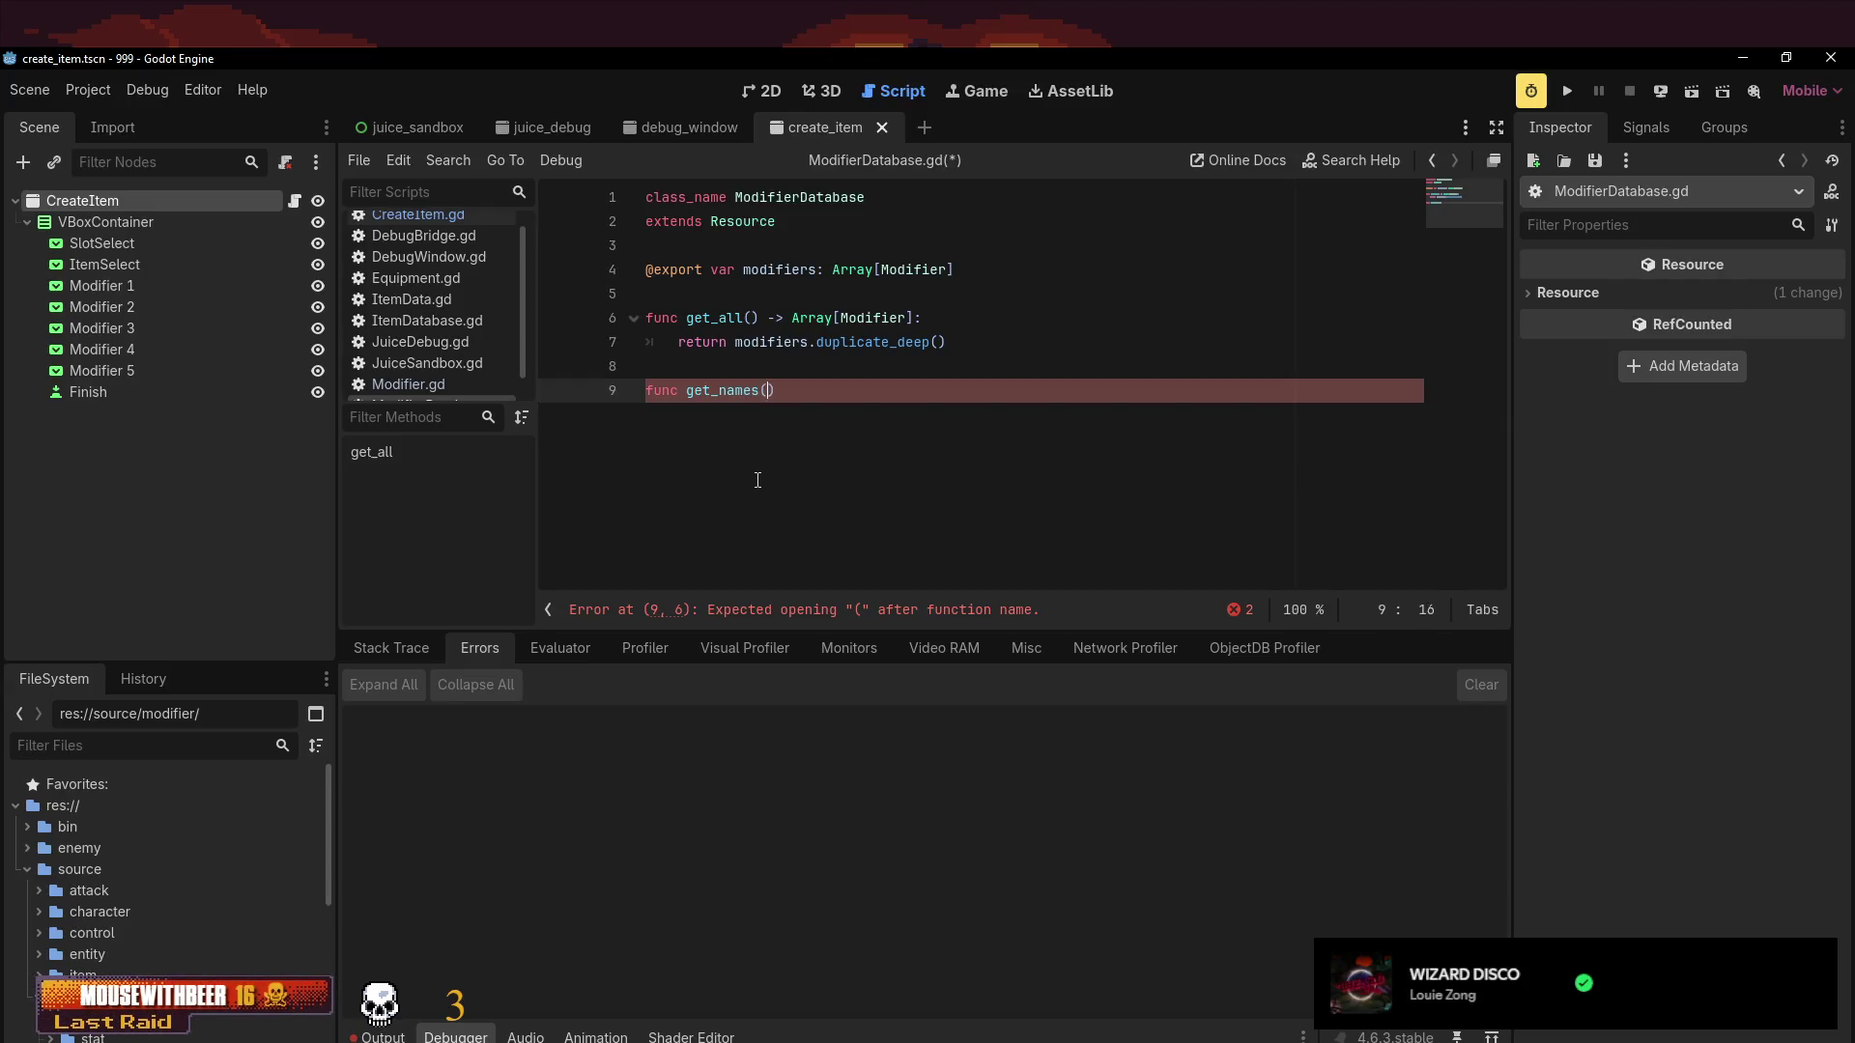
{"action": "type", "text": "Array[S"}
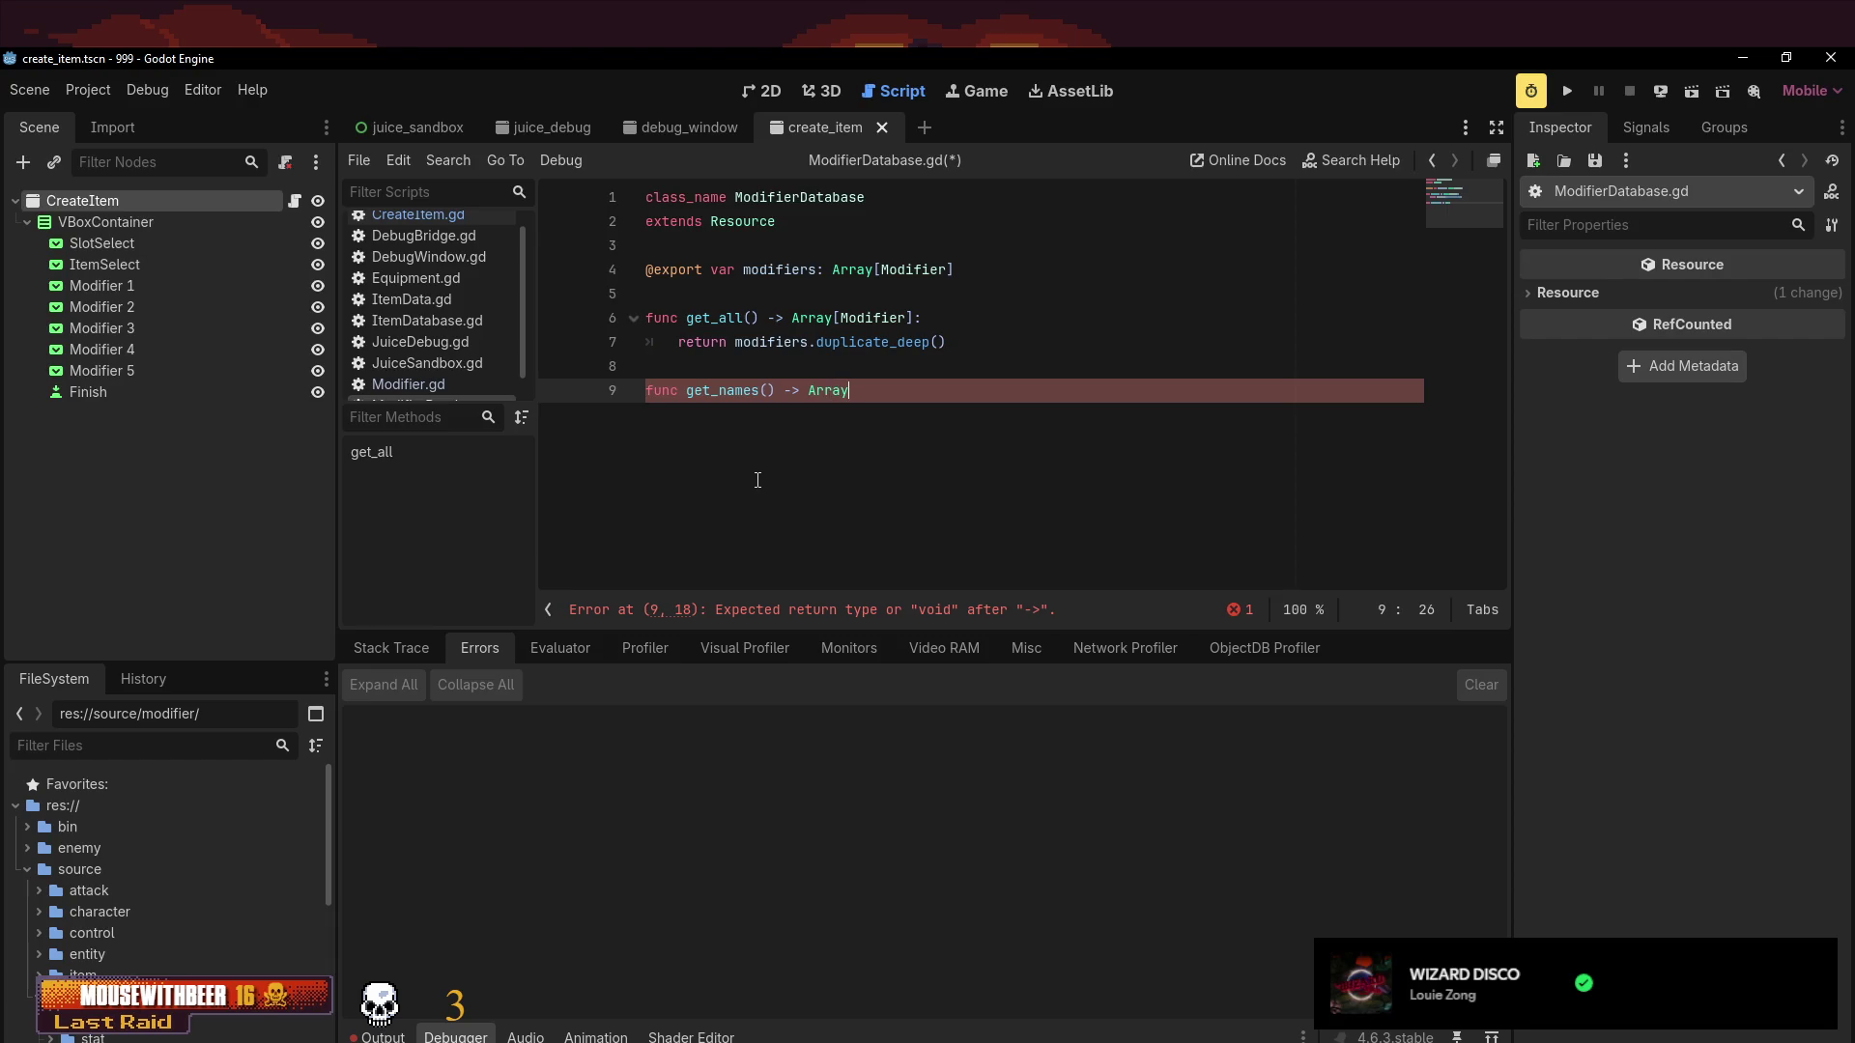
{"action": "type", "text": "tring]:"}
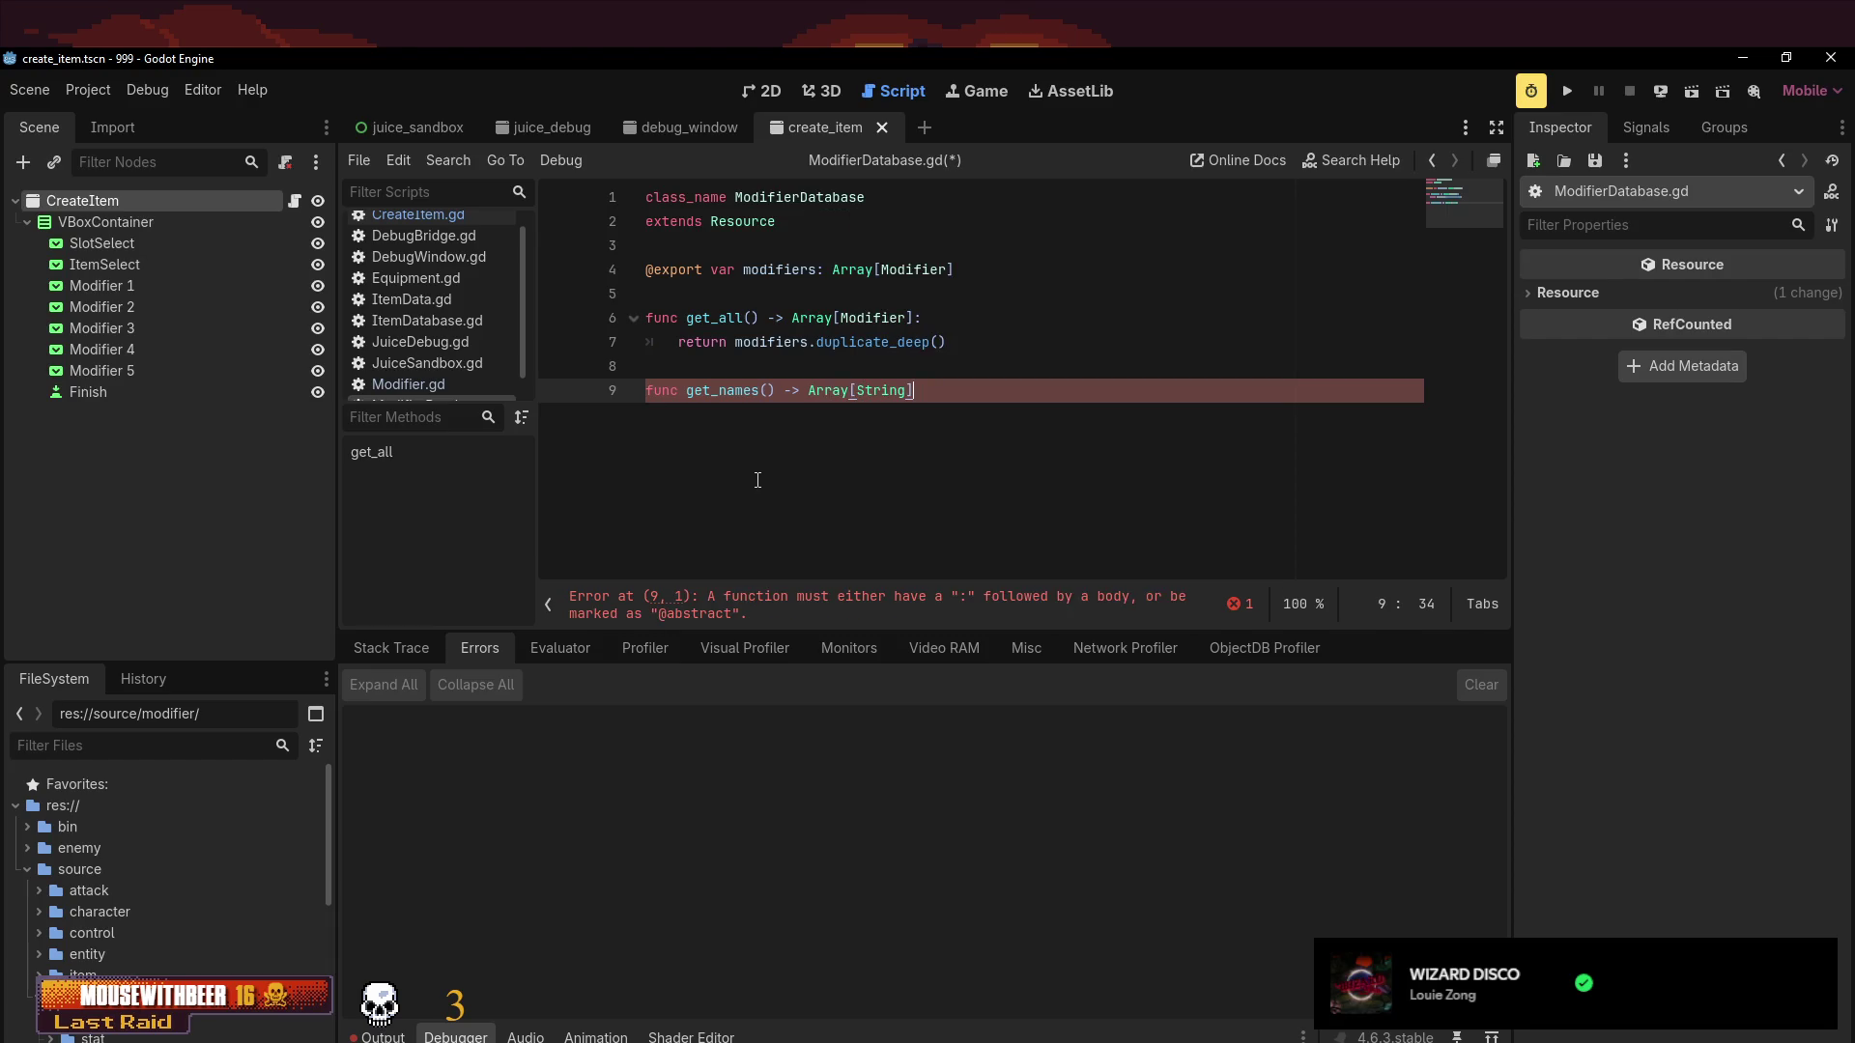
{"action": "key", "text": "Return"}
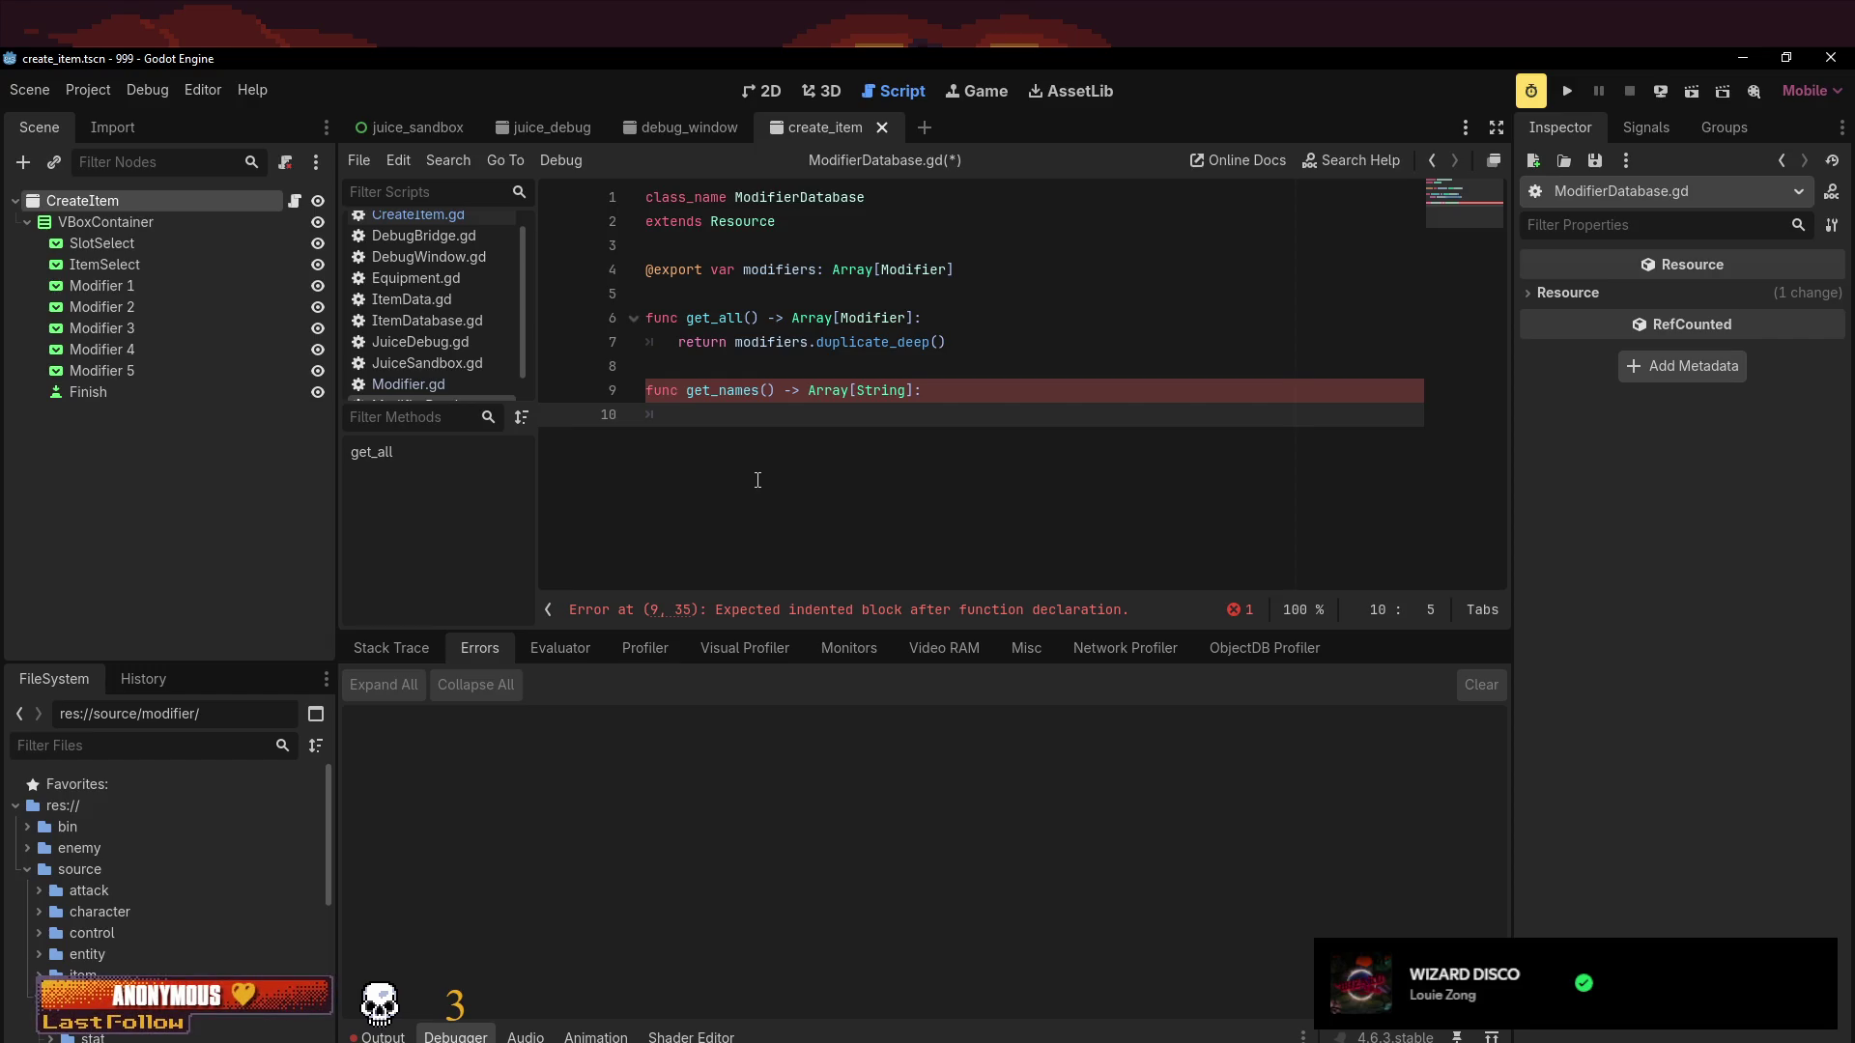
Add 'var names: Array[String] = []' and 'return names', save, and leave a blank line between them.
{"action": "type", "text": "var name"}
{"action": "key", "text": "BackSpace"}
{"action": "key", "text": "BackSpace"}
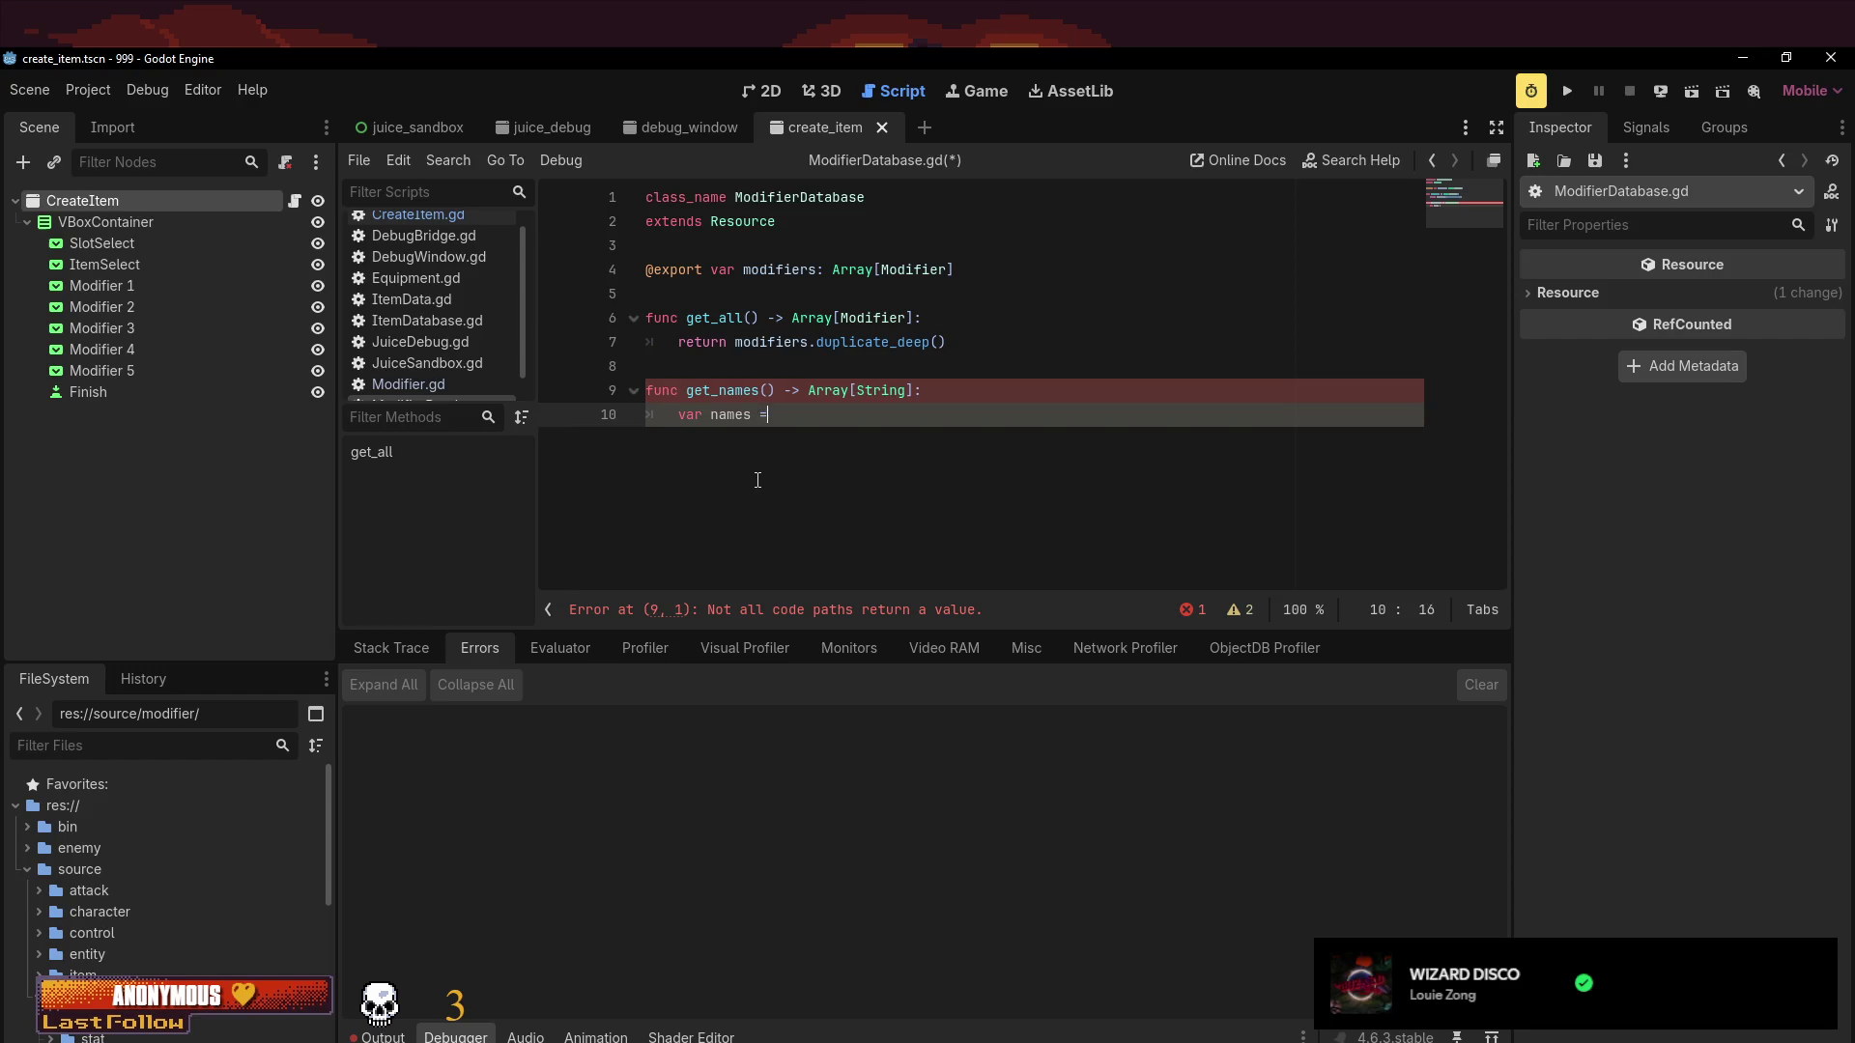
{"action": "type", "text": "s: Array["}
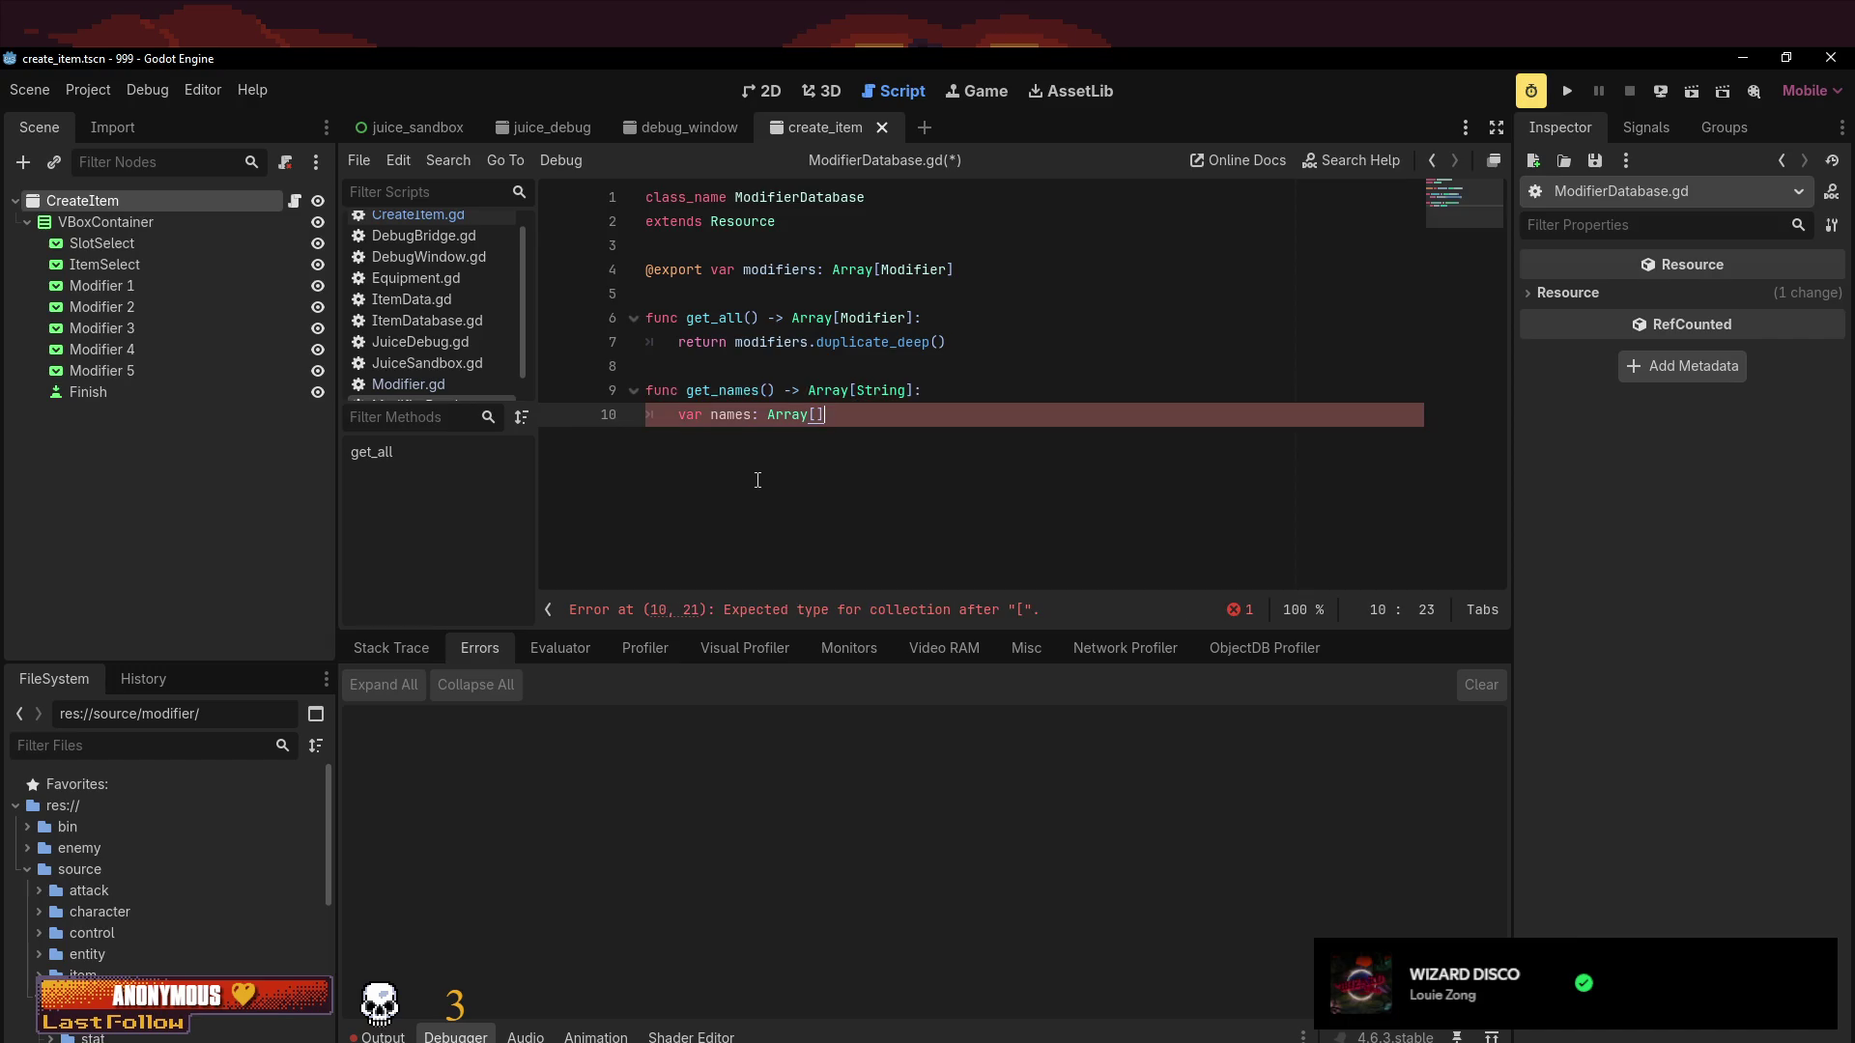
{"action": "type", "text": "String]"}
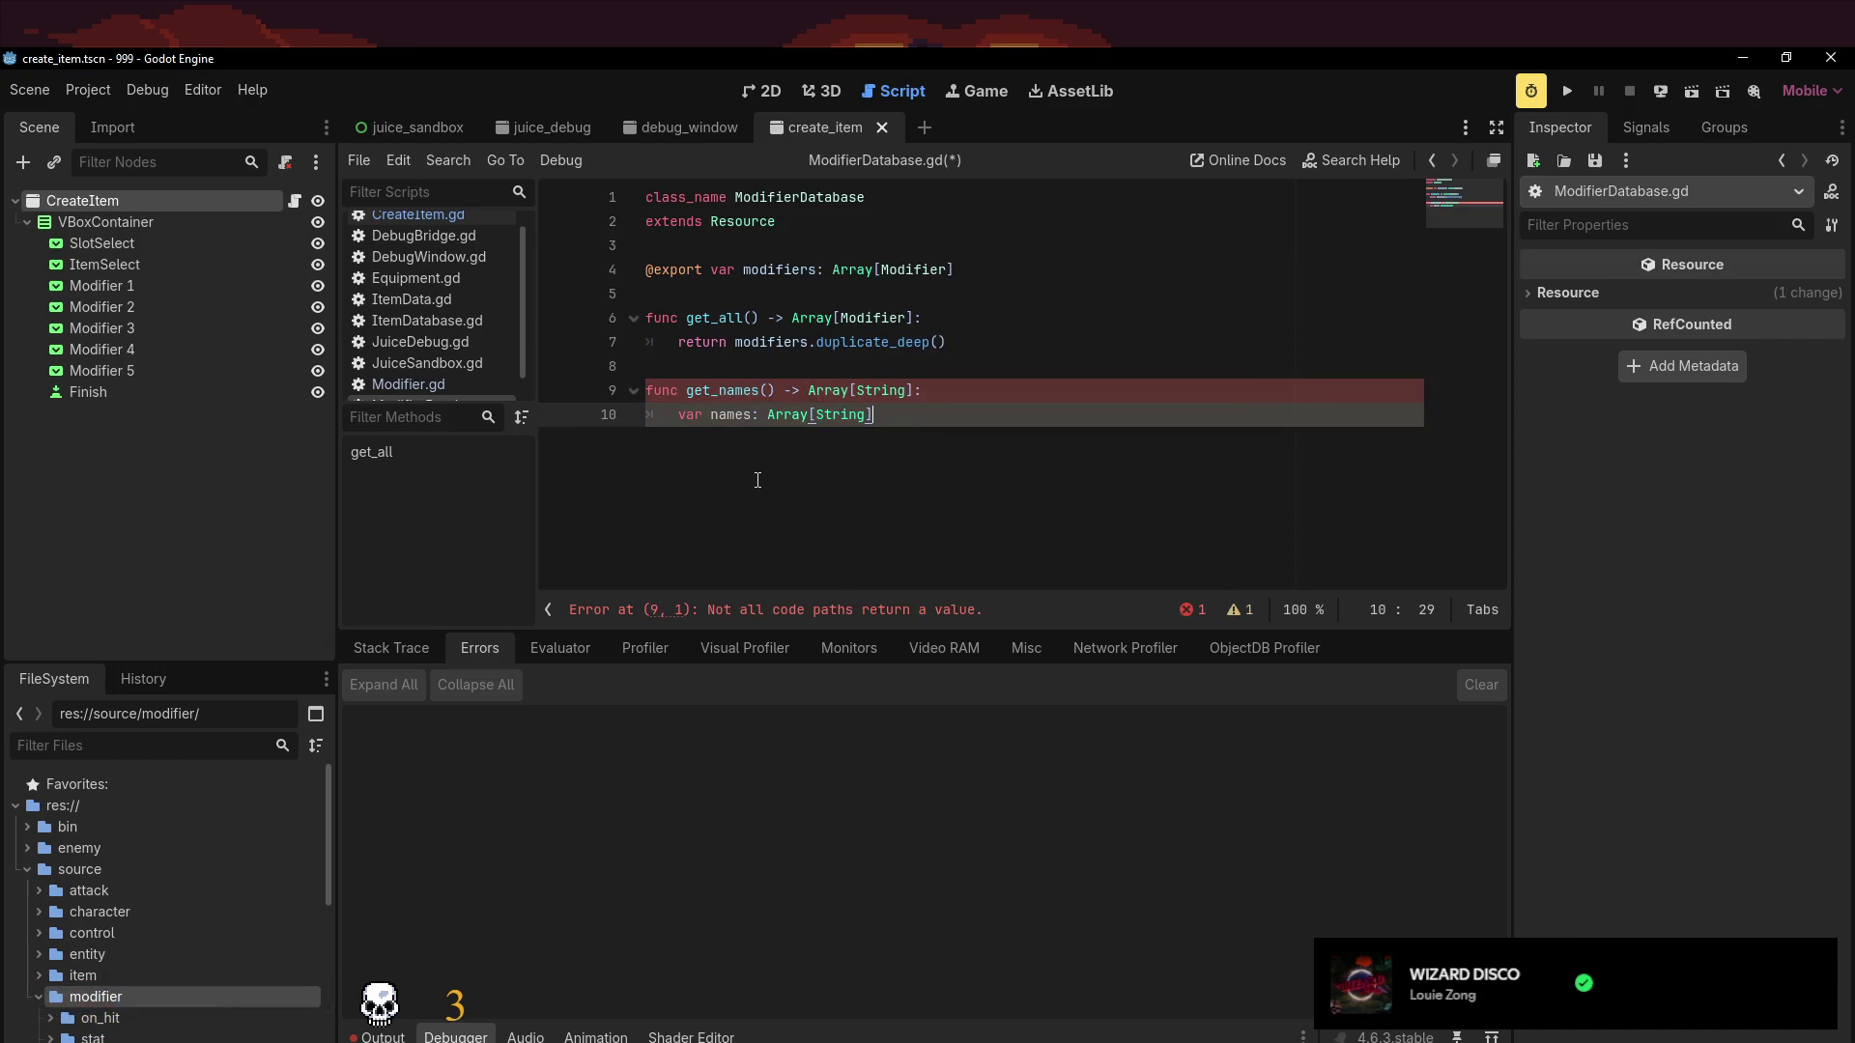
{"action": "type", "text": " = "}
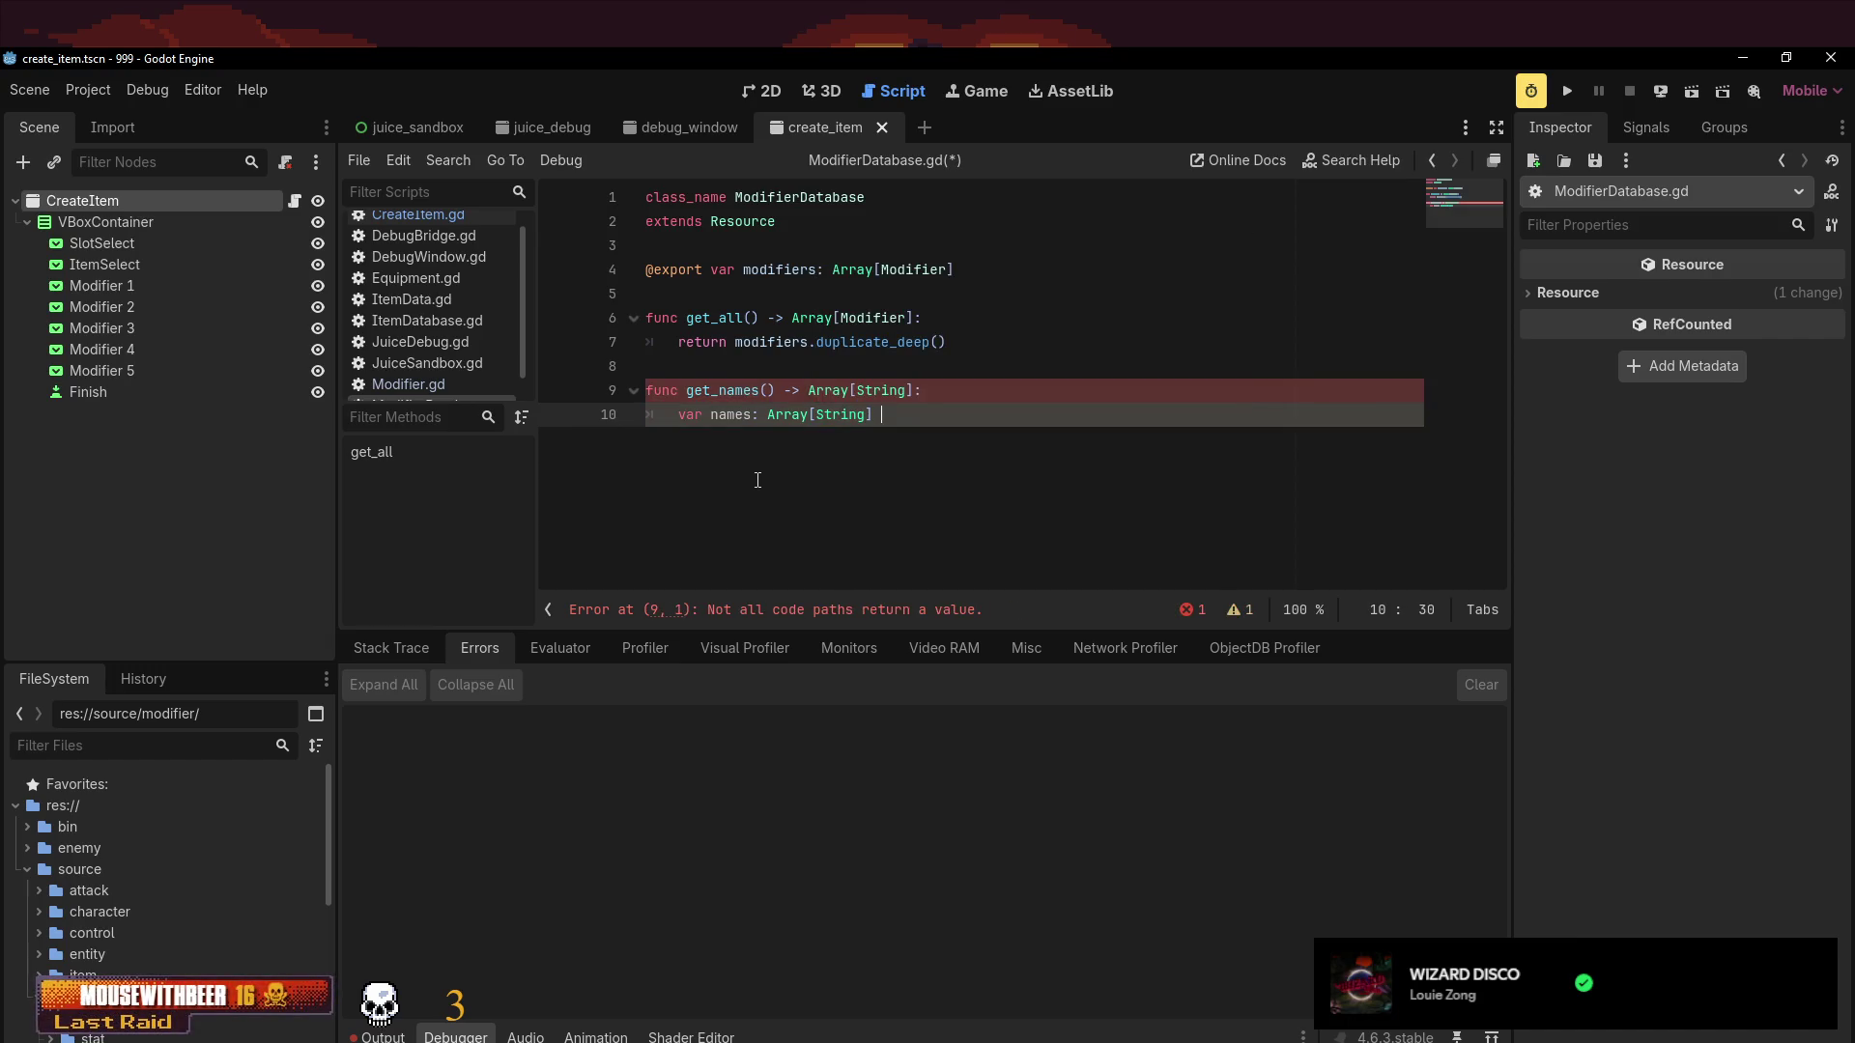
{"action": "type", "text": "[]"}
{"action": "key", "text": "Return"}
{"action": "type", "text": "return names"}
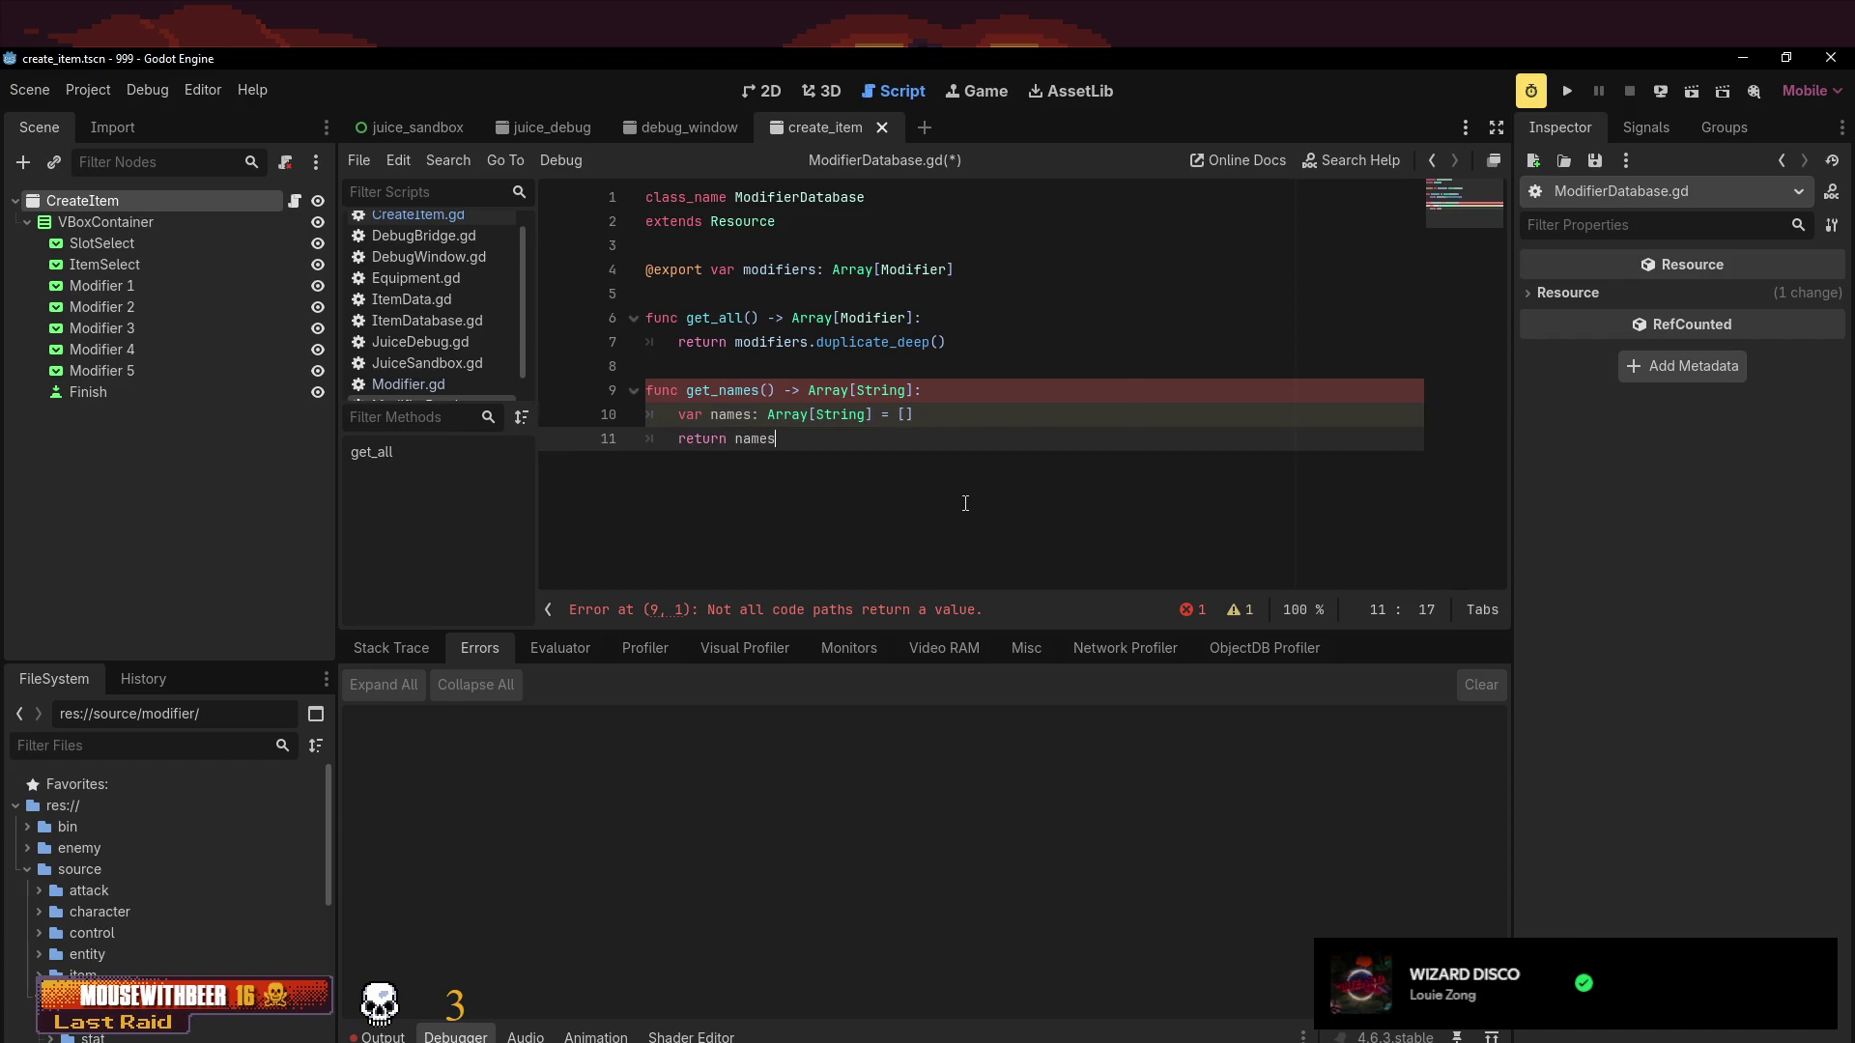
{"action": "key", "text": "ctrl+s"}
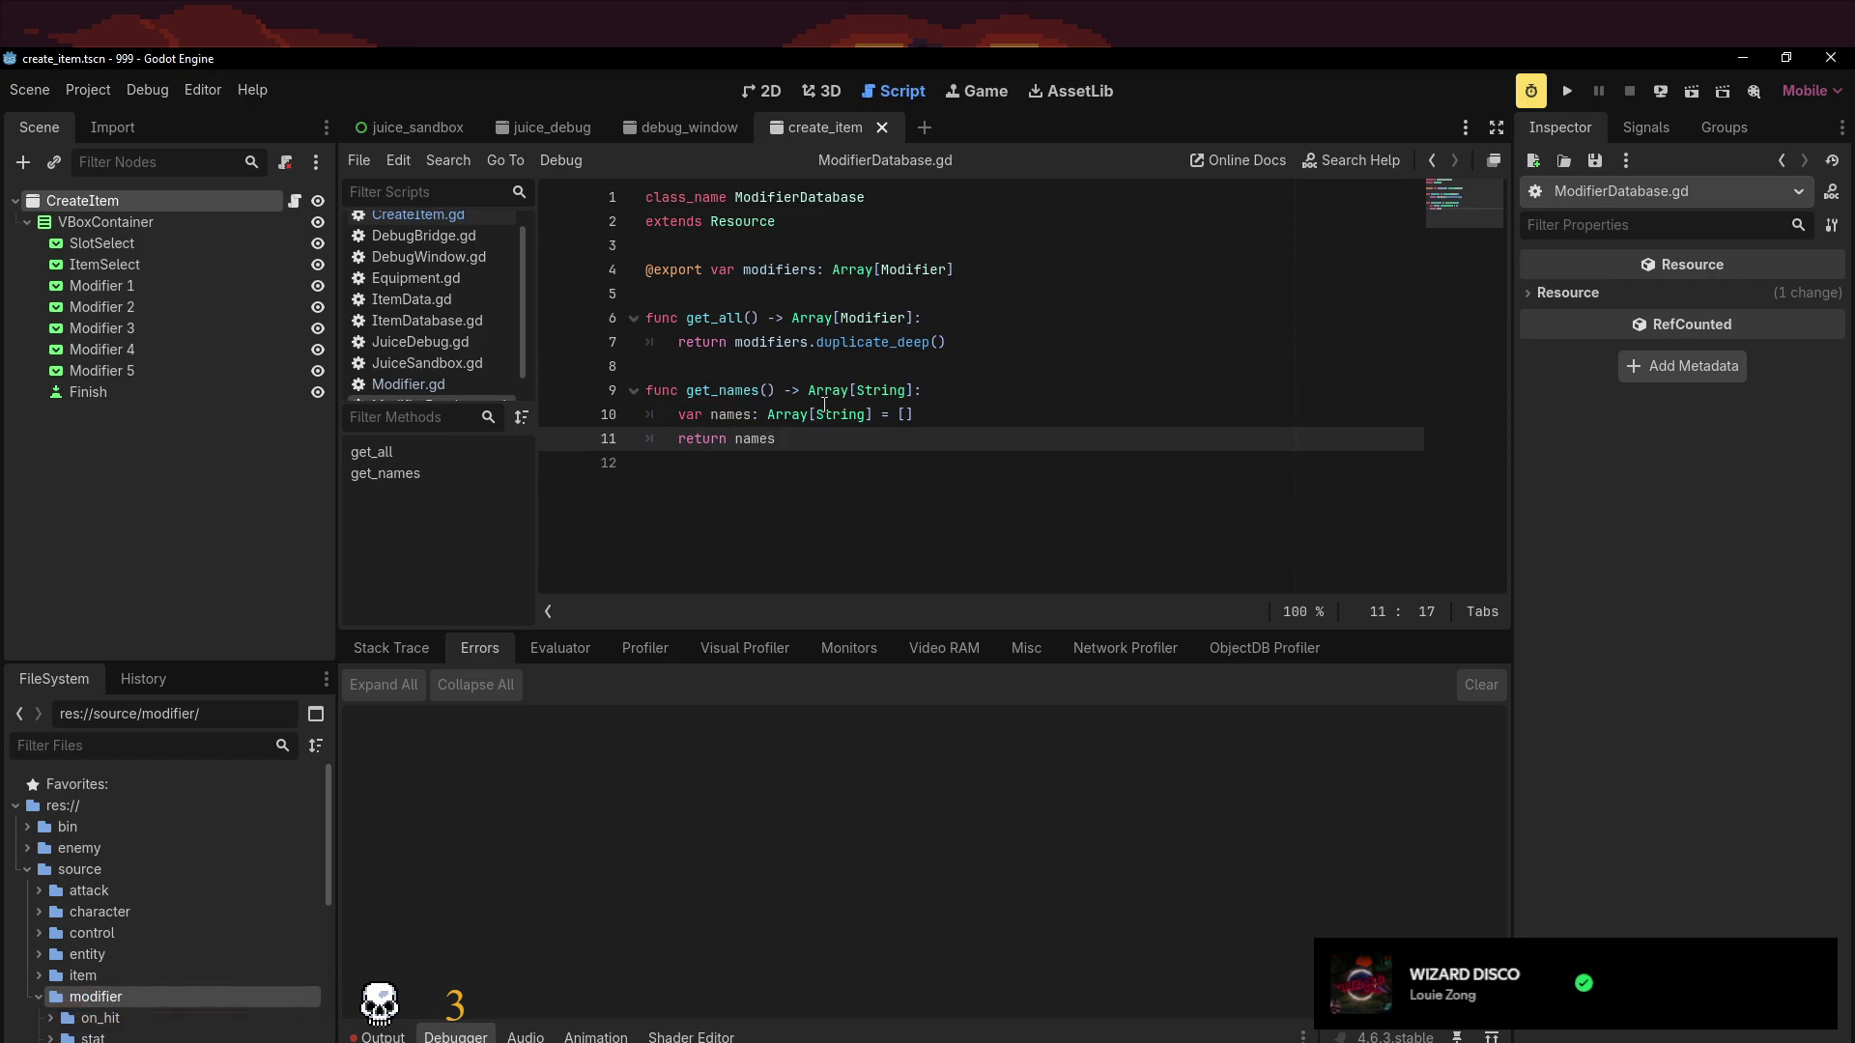
{"action": "left_click", "coordinate": [975, 410]}
{"action": "key", "text": "Return"}
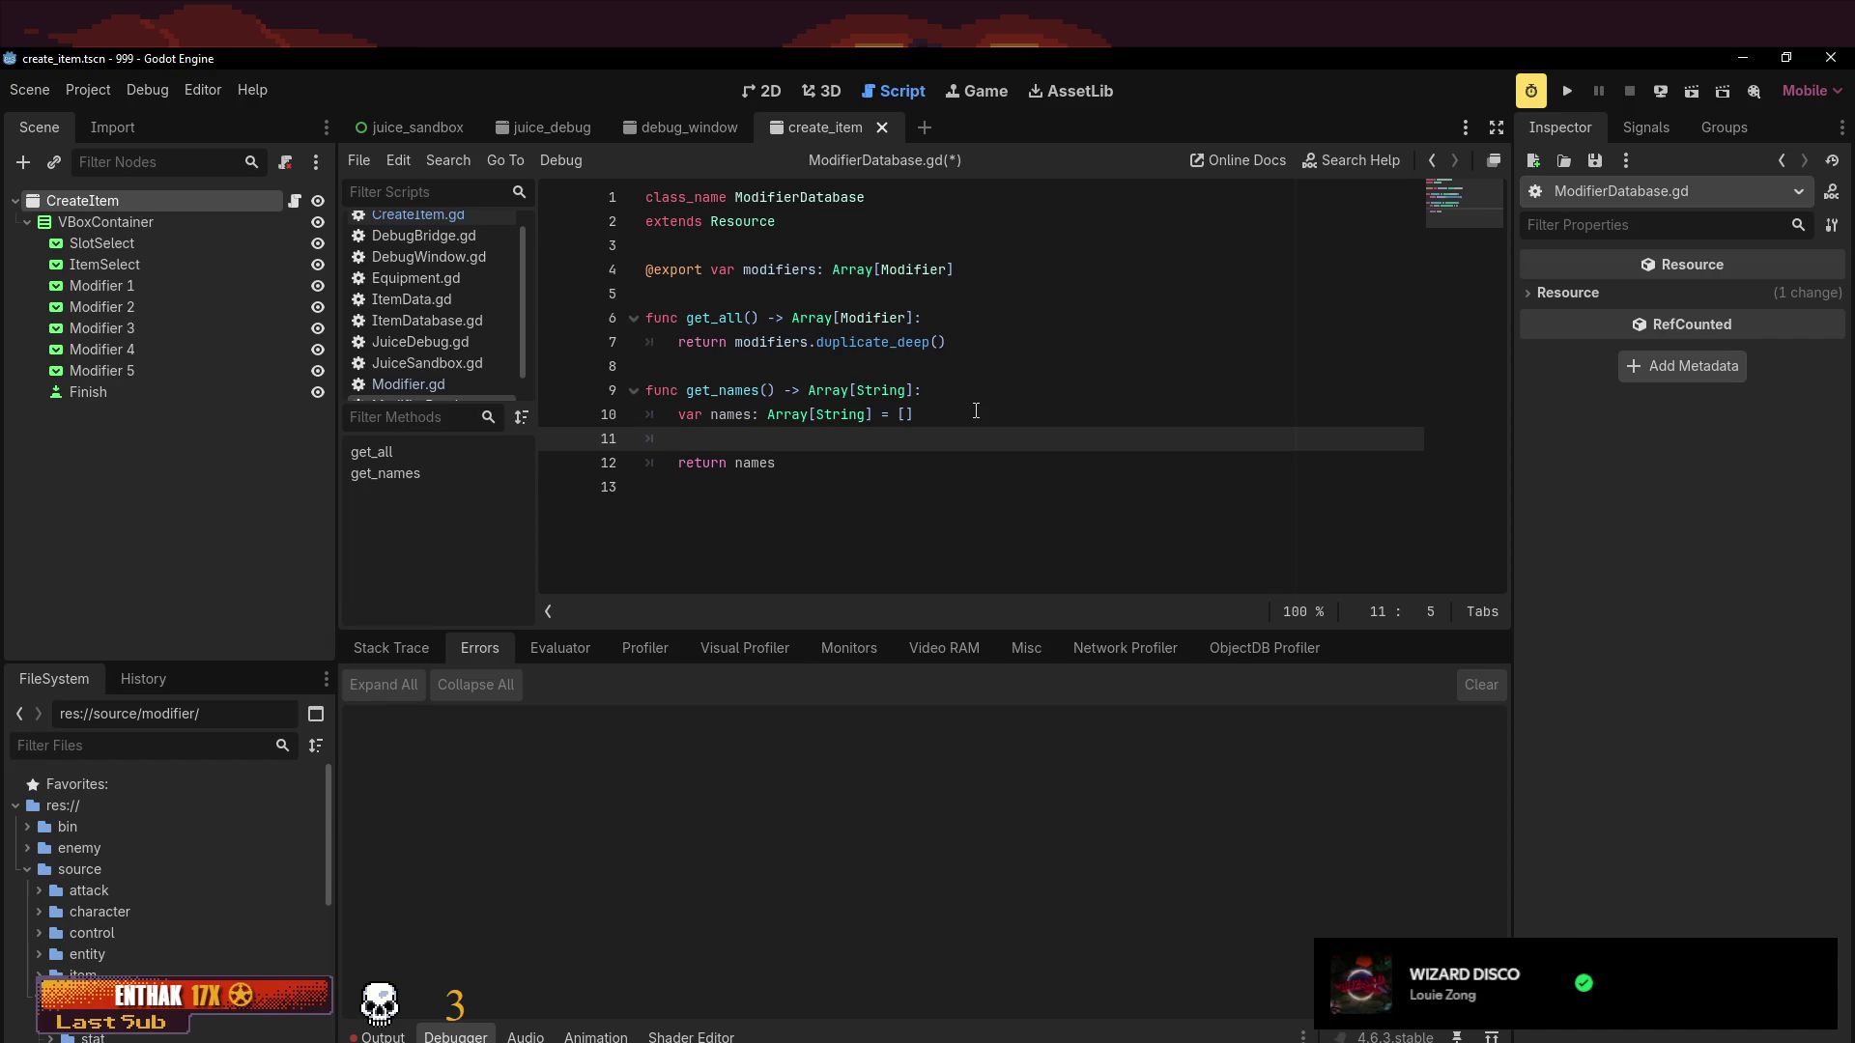
Add a 'for modifier: Modifier in modifiers:' loop containing a names.append() call.
{"action": "type", "text": "for "}
{"action": "type", "text": "modifier: M"}
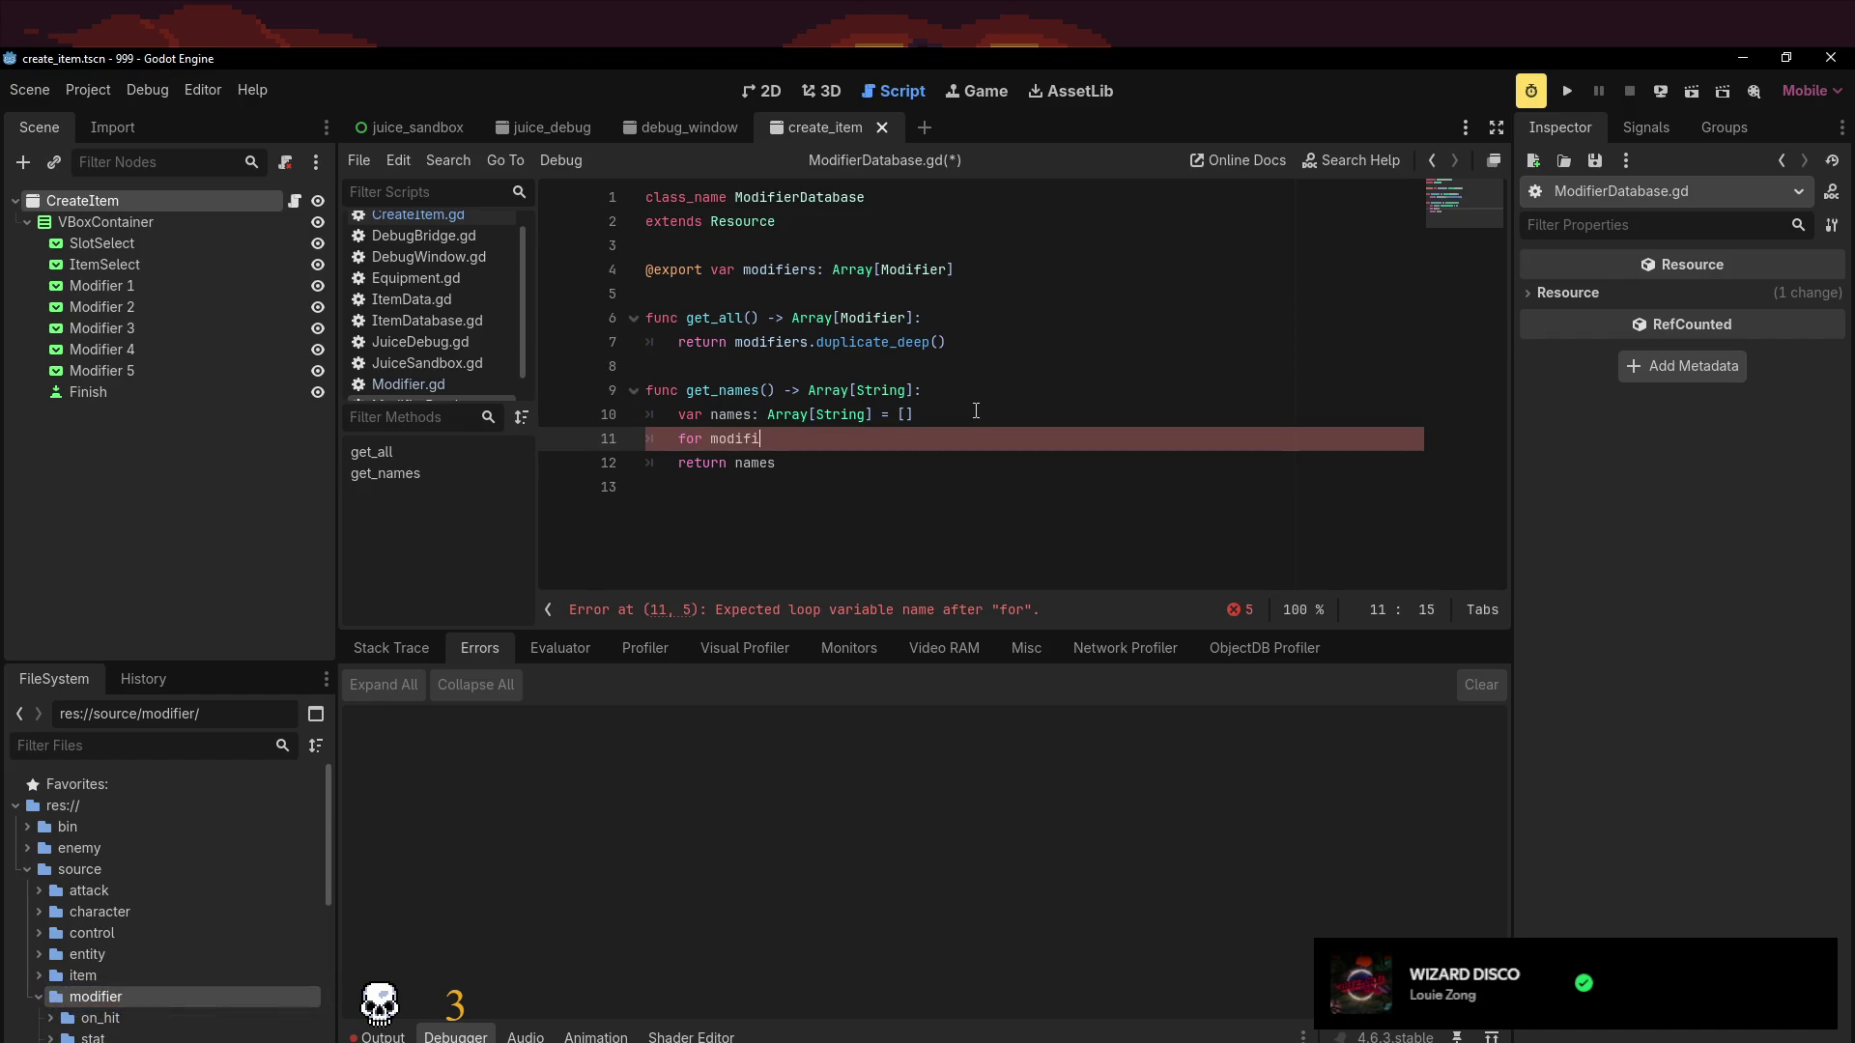
{"action": "type", "text": "odifier in "}
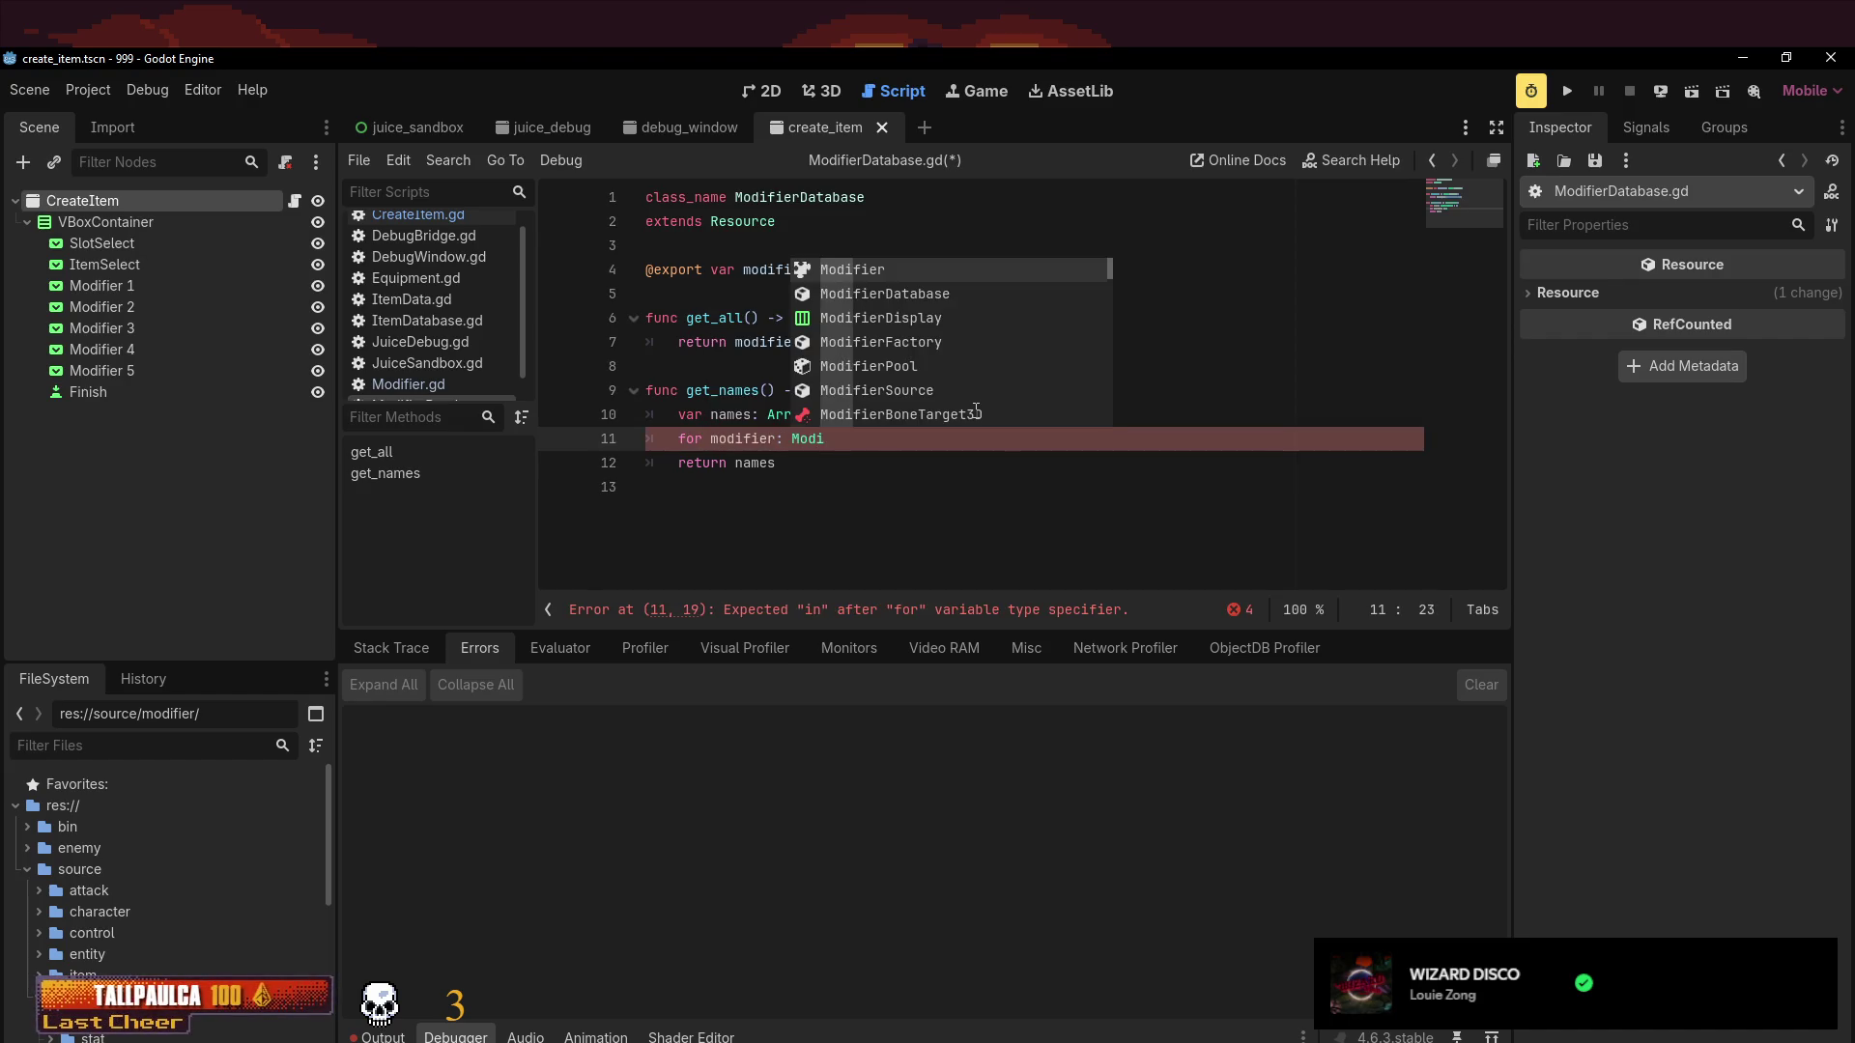
{"action": "type", "text": "modifier"}
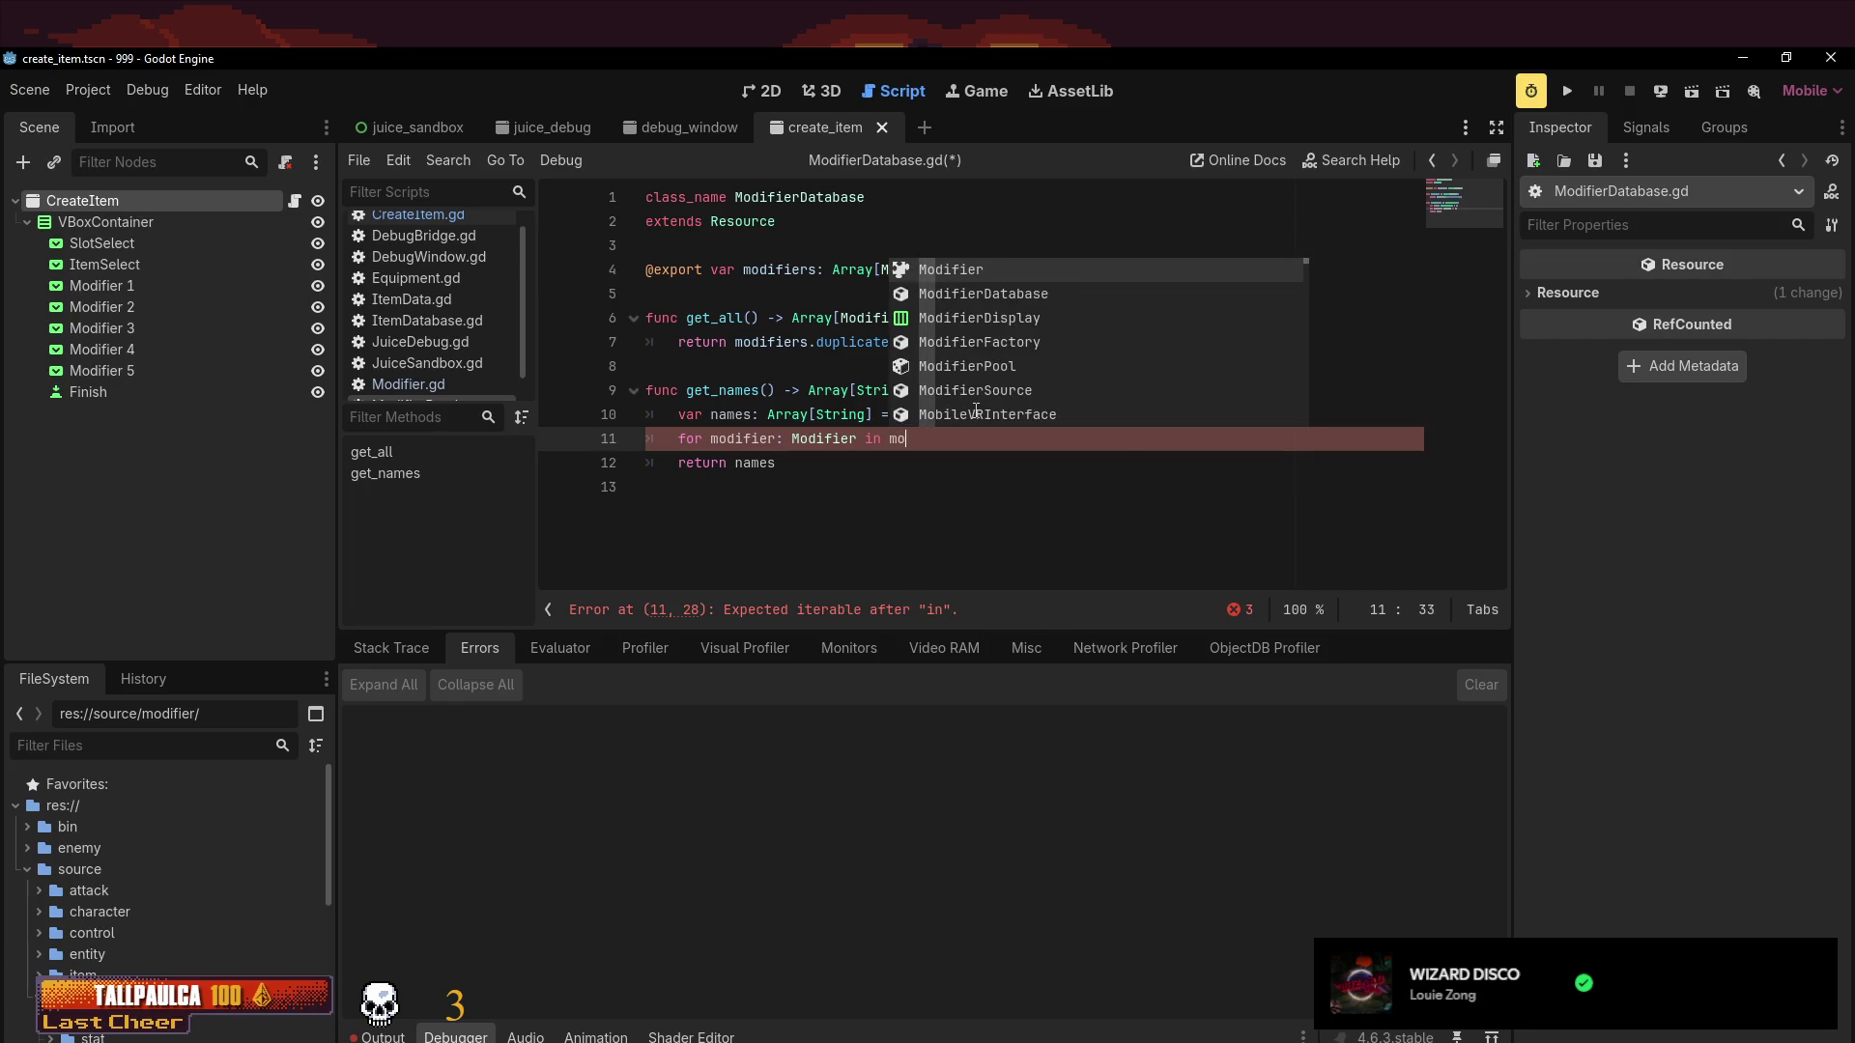
{"action": "type", "text": "s"}
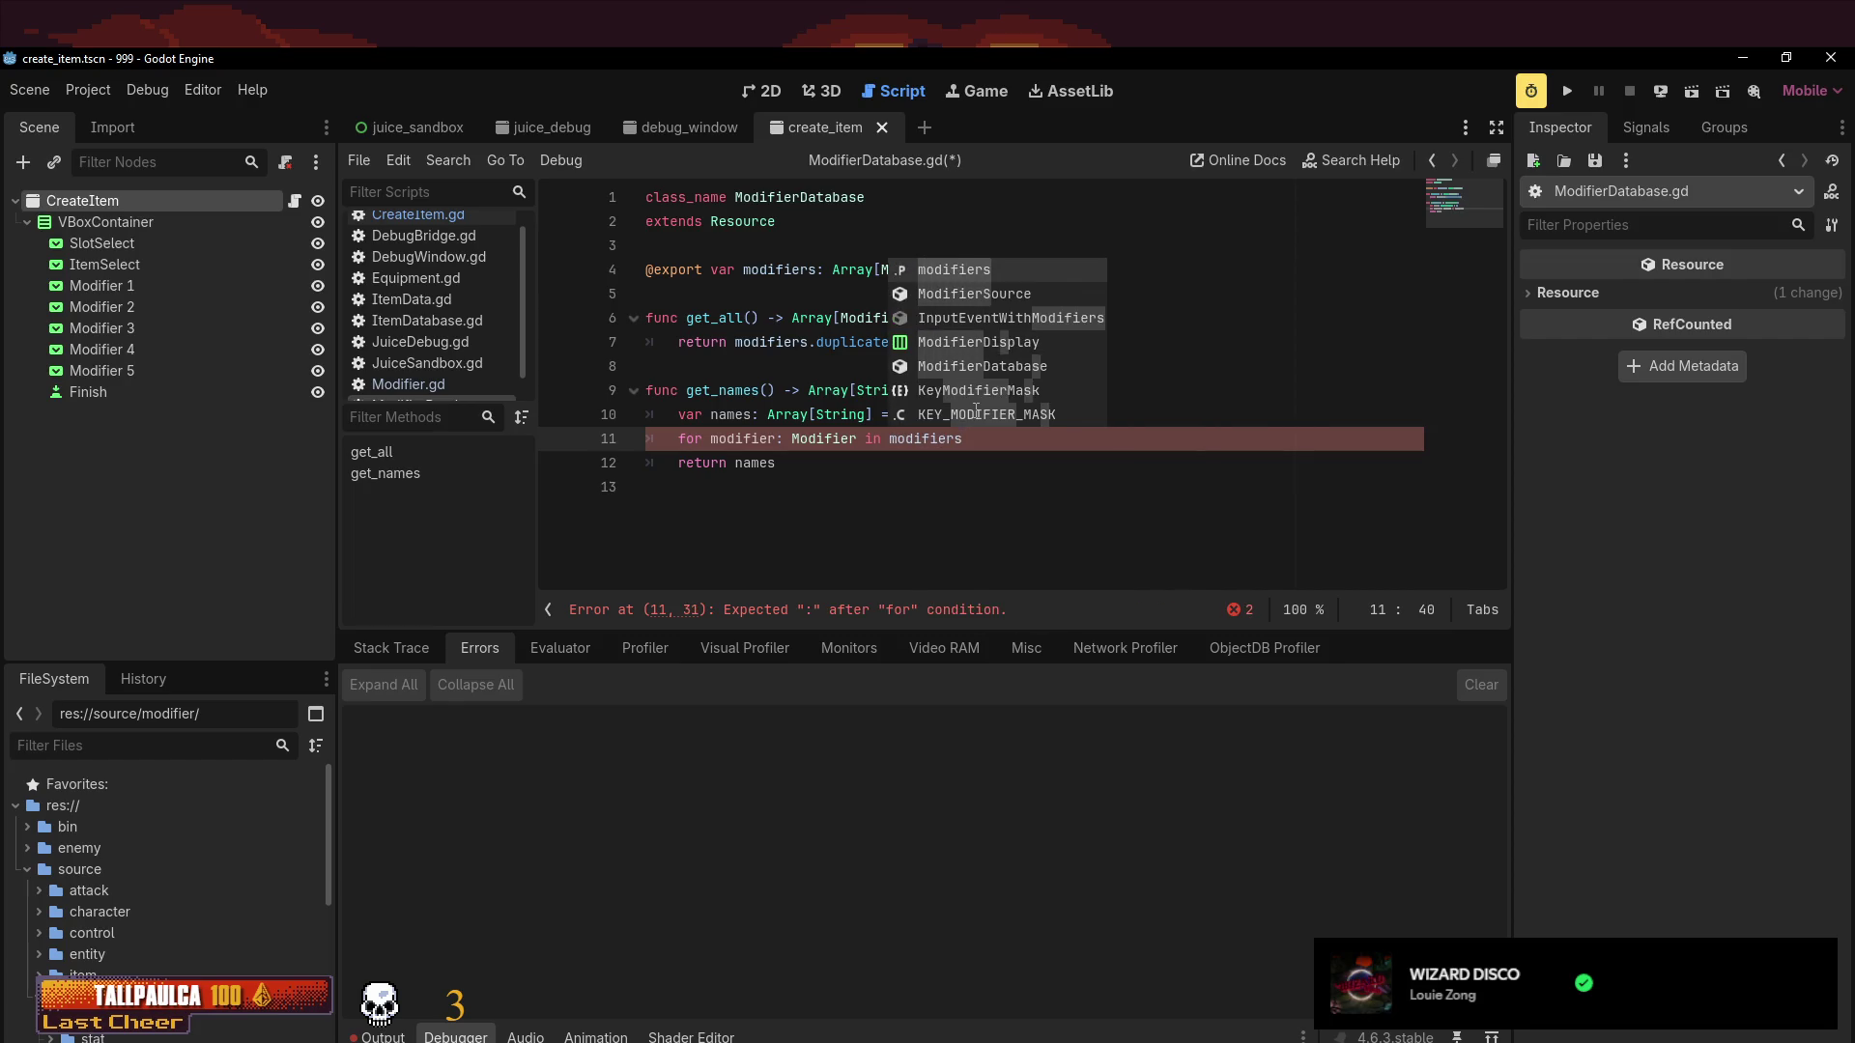
{"action": "type", "text": ":"}
{"action": "key", "text": "Return"}
{"action": "type", "text": "names."}
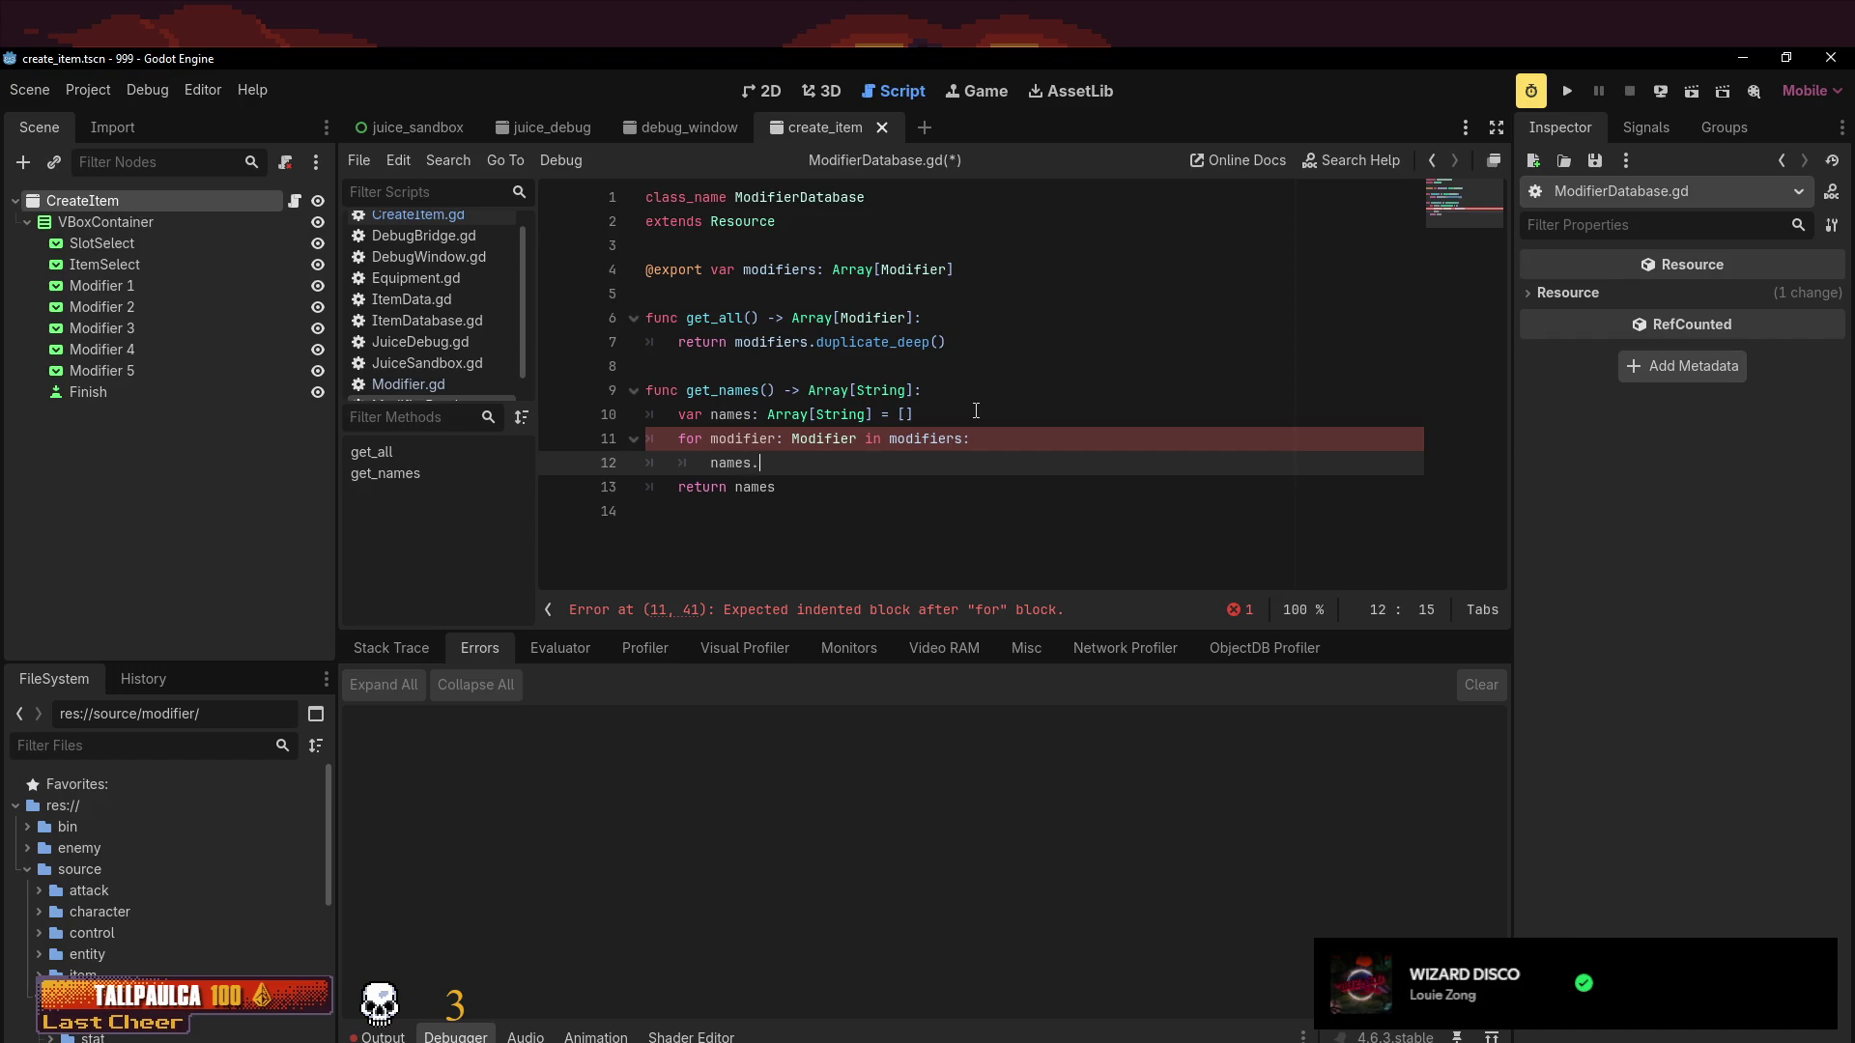
{"action": "key", "text": "Down"}
{"action": "key", "text": "Down"}
{"action": "key", "text": "Return"}
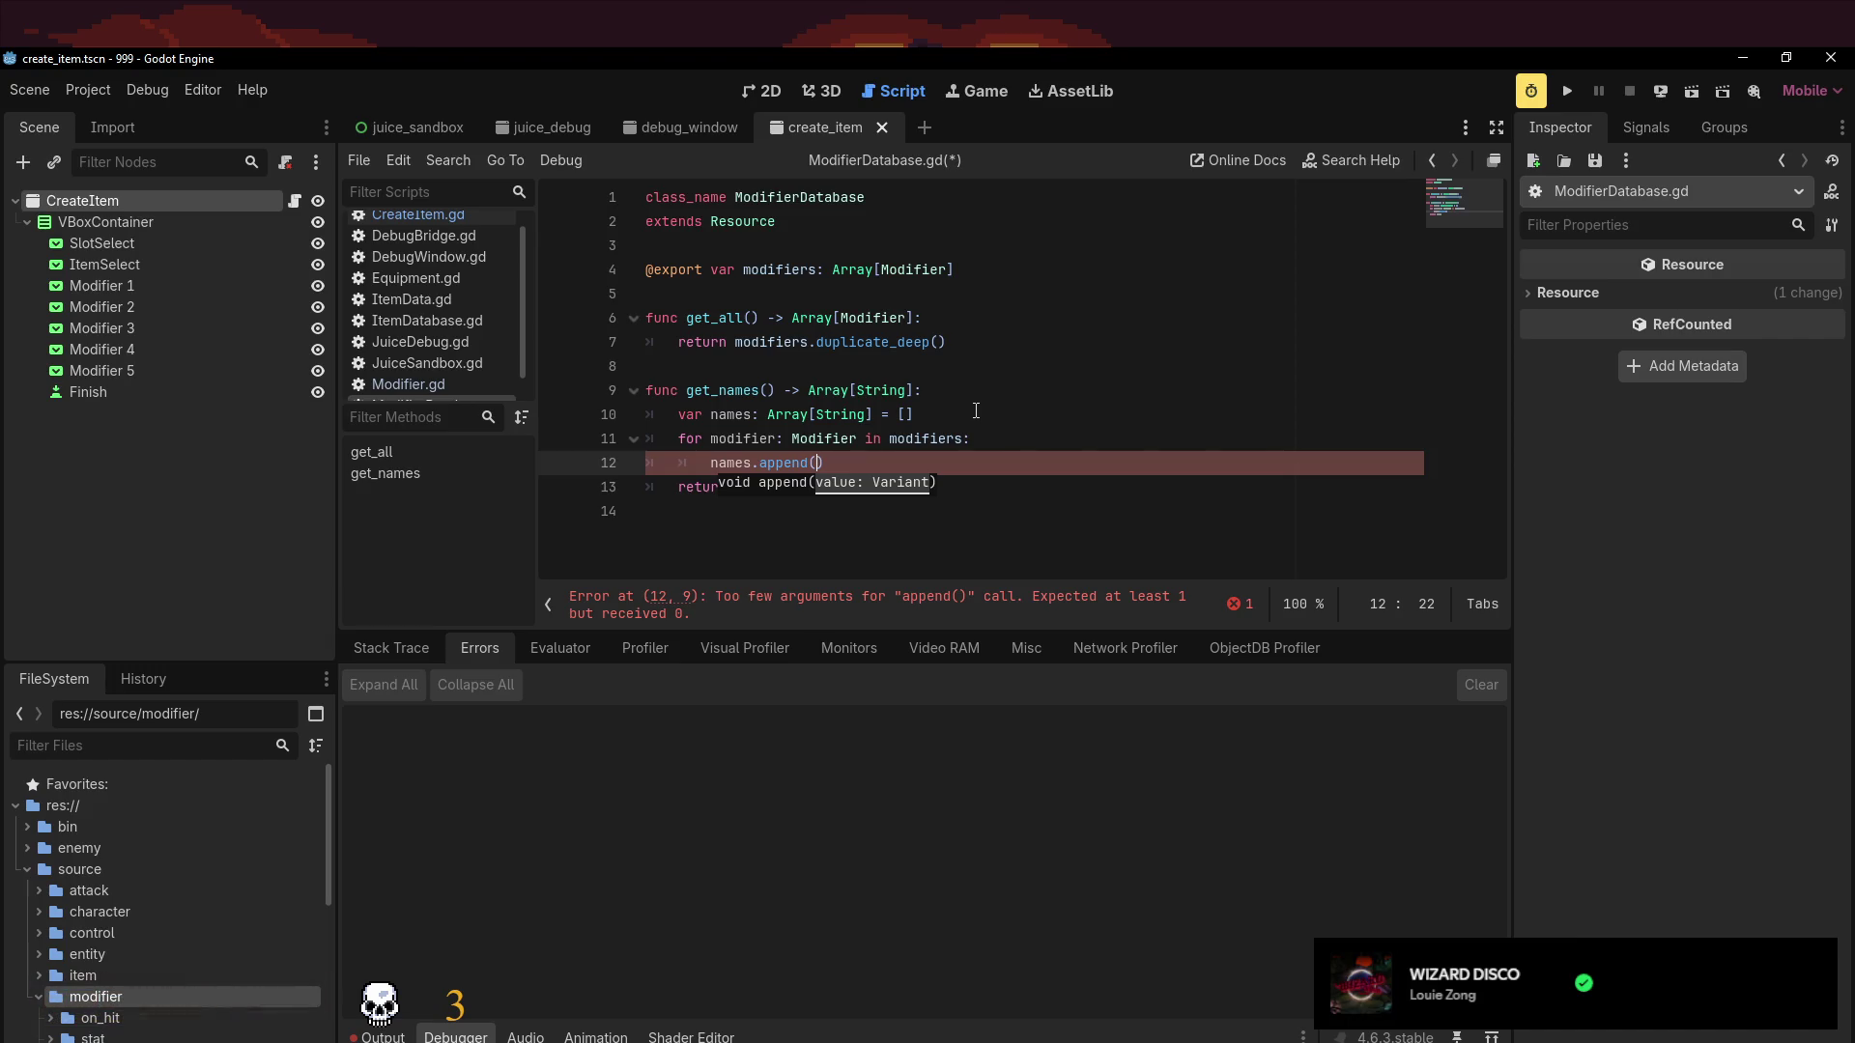
Start the append argument with 'modifier.' and browse the modifier member suggestions.
{"action": "type", "text": "modifier.n"}
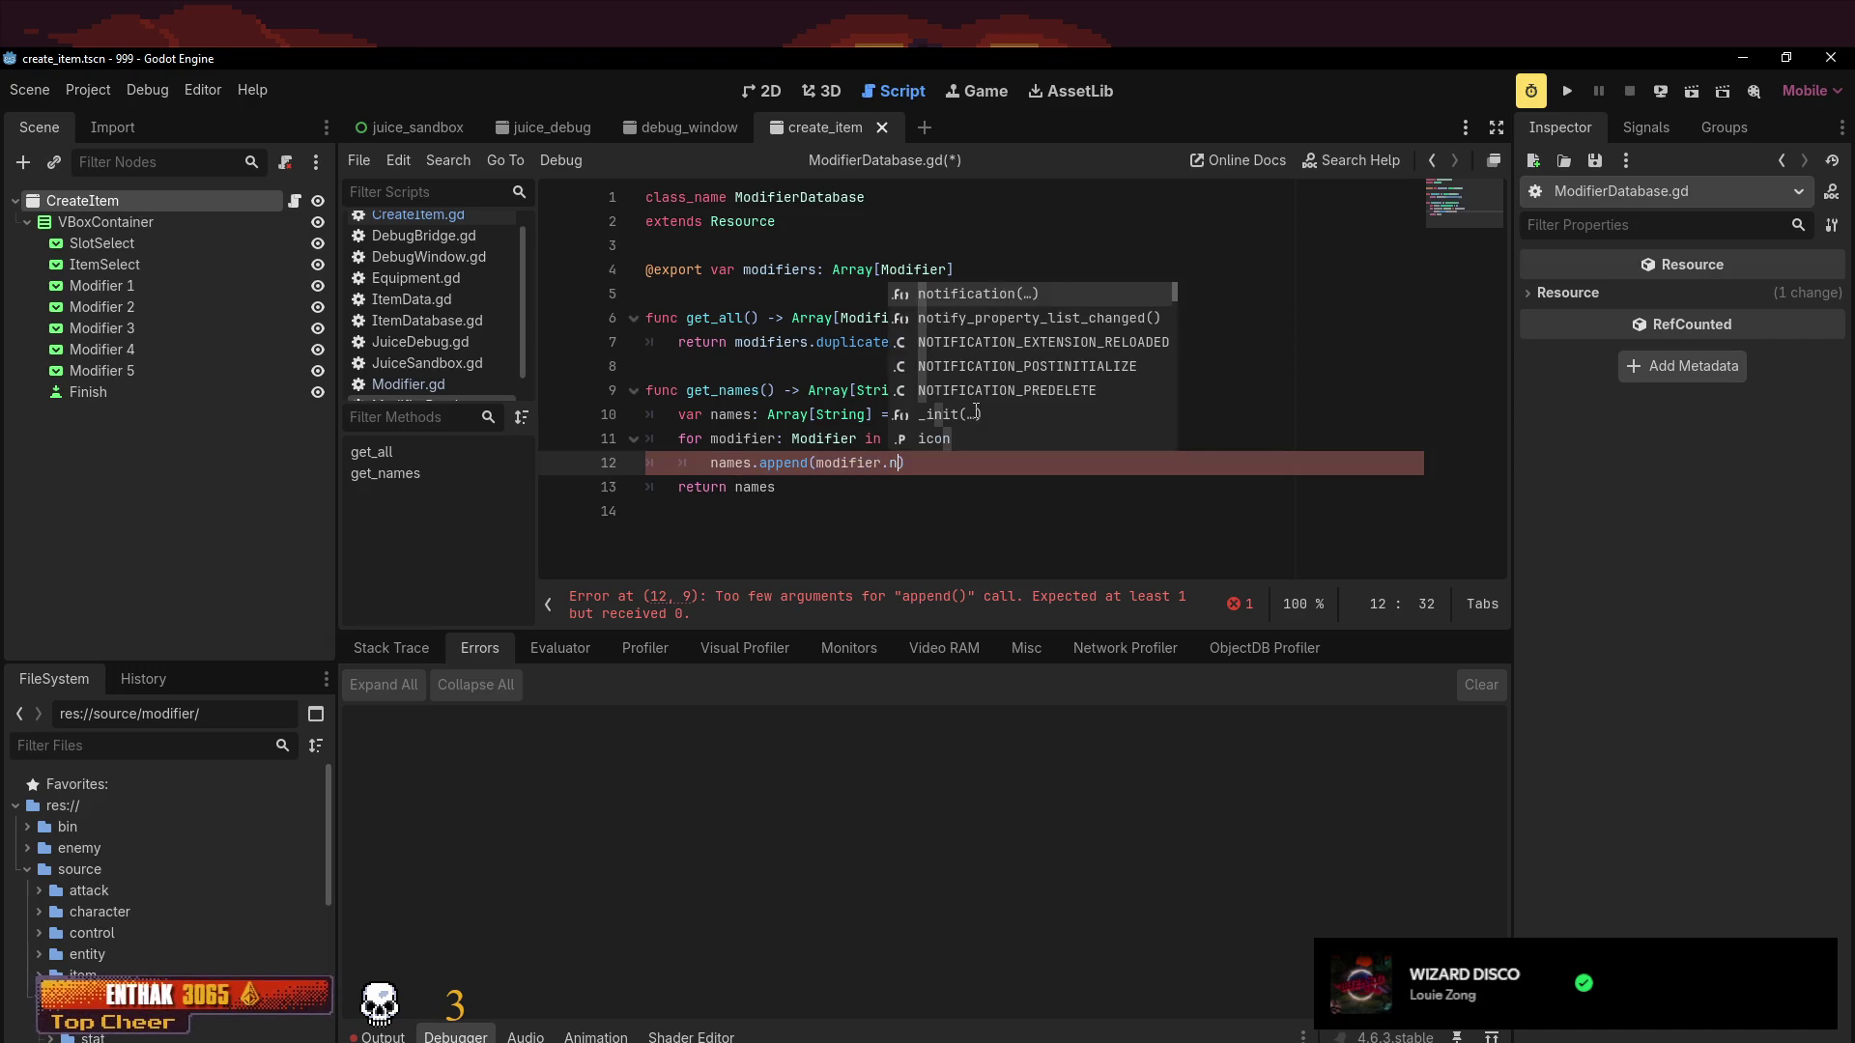
{"action": "key", "text": "BackSpace"}
{"action": "key", "text": "Down"}
{"action": "key", "text": "Down"}
{"action": "key", "text": "Down"}
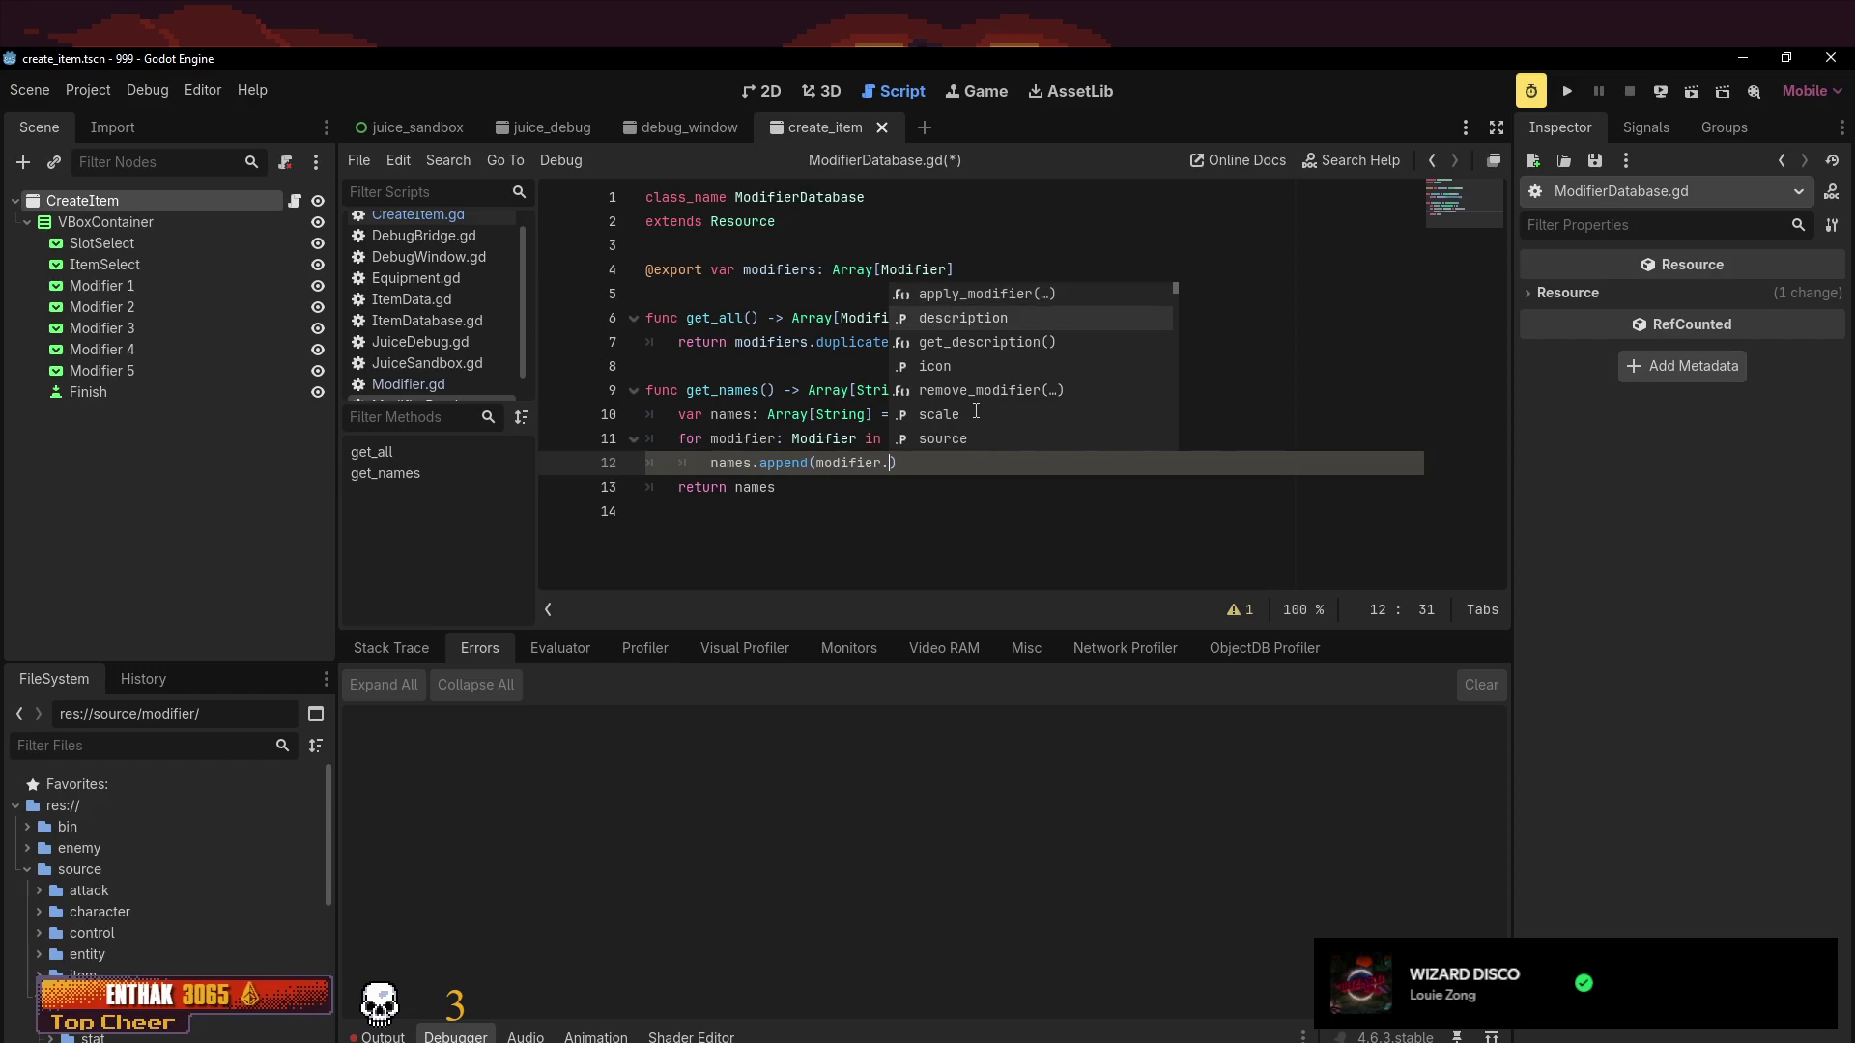
{"action": "key", "text": "Down"}
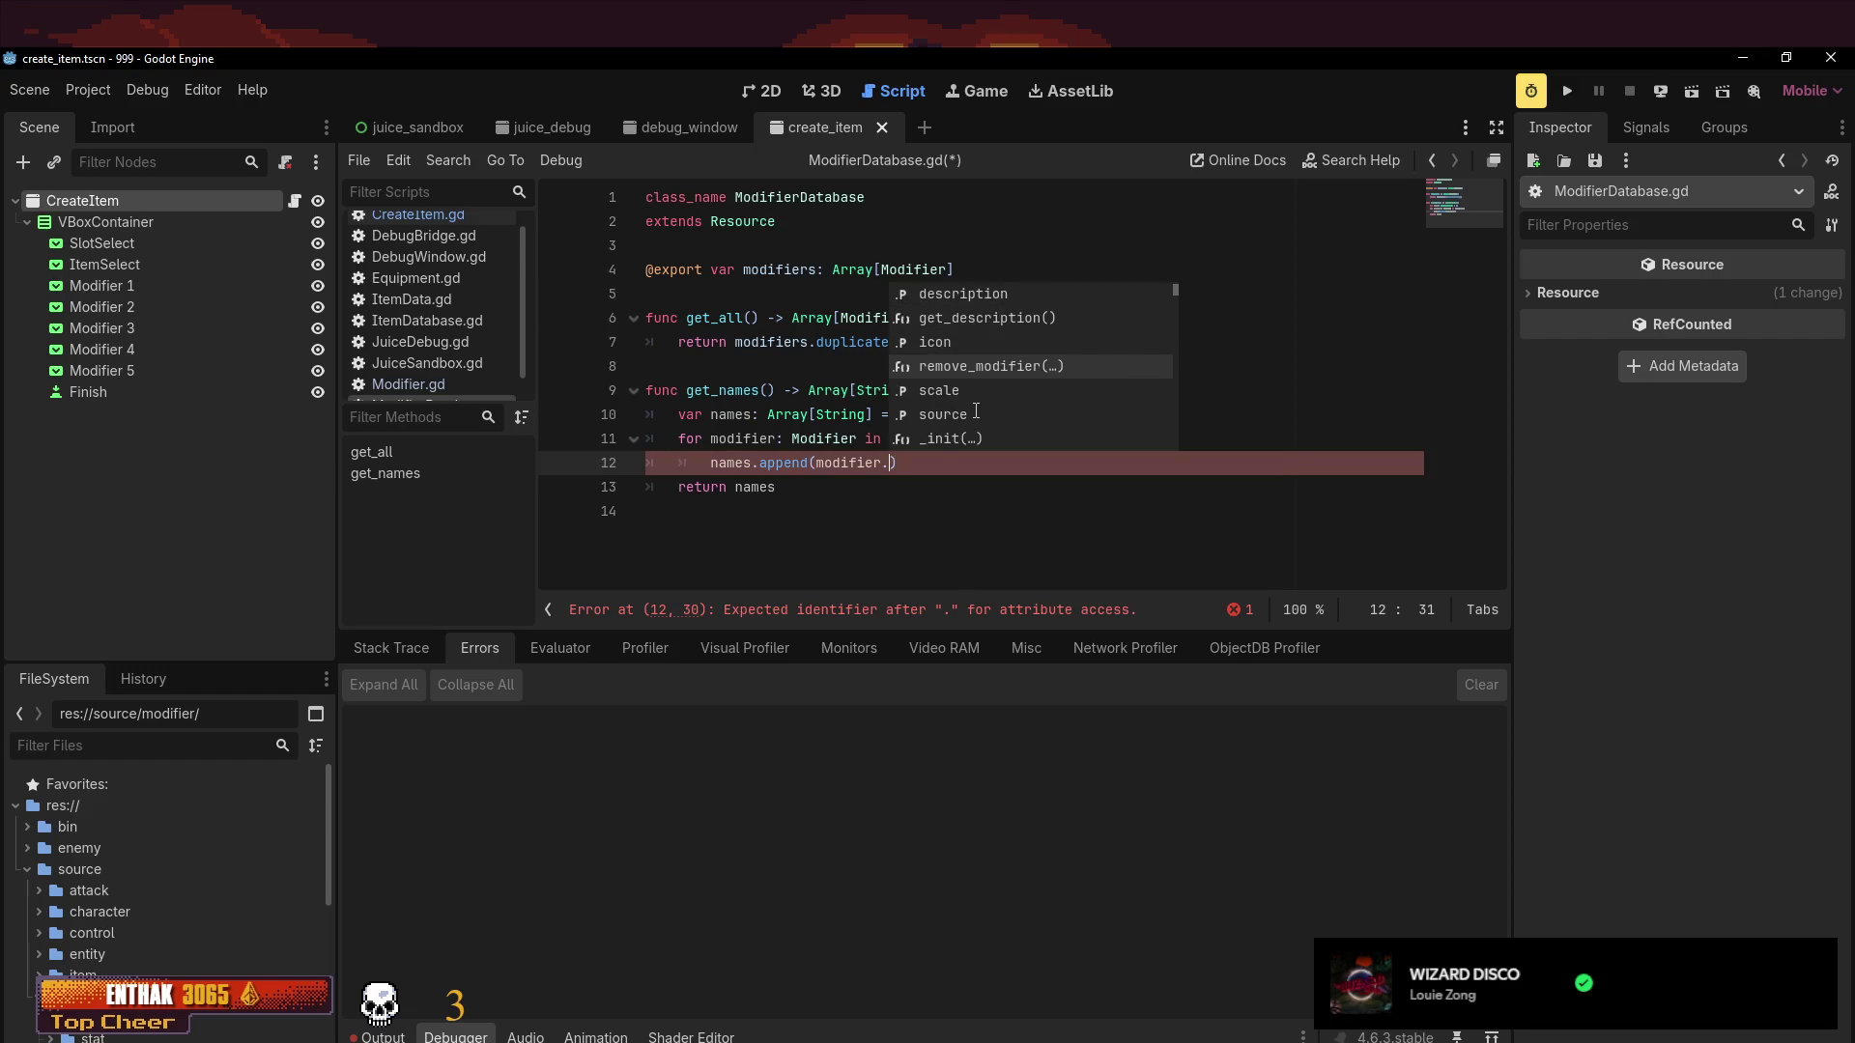
{"action": "key", "text": "Down"}
{"action": "key", "text": "Down"}
{"action": "key", "text": "Down"}
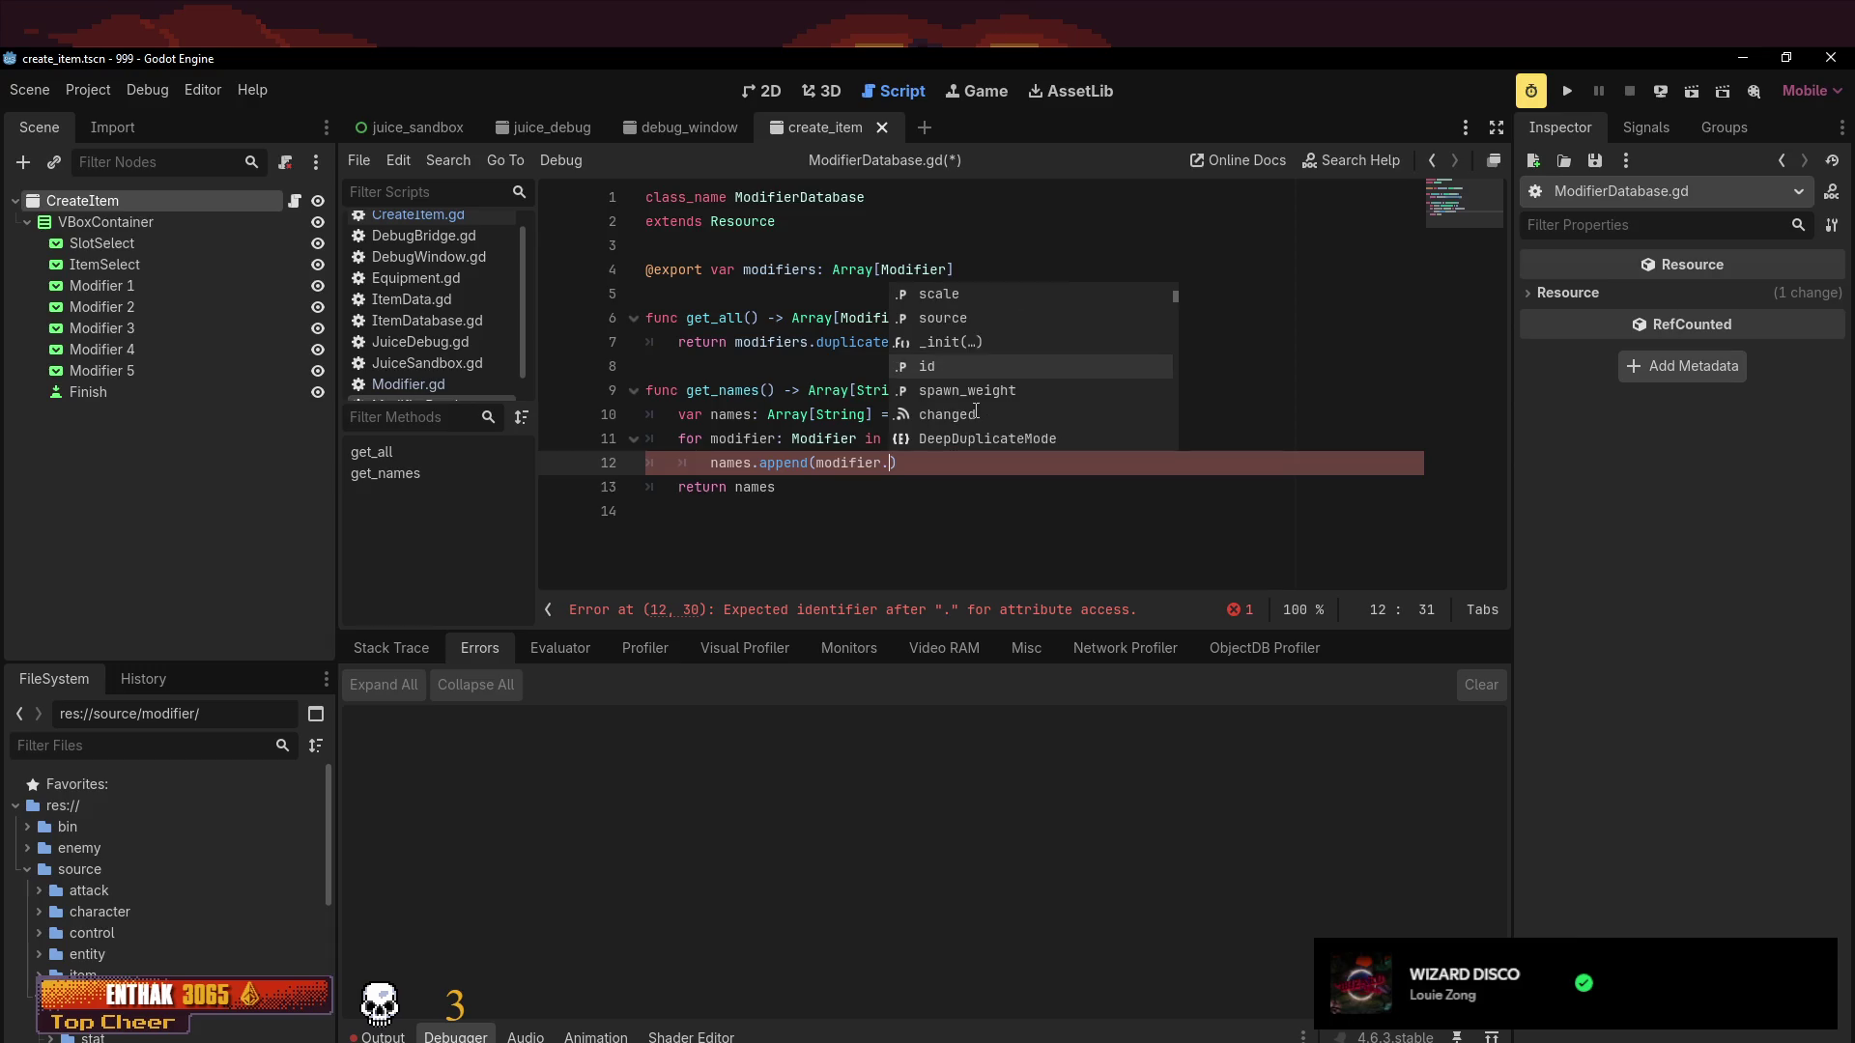
{"action": "key", "text": "Up"}
{"action": "key", "text": "Up"}
{"action": "key", "text": "Up"}
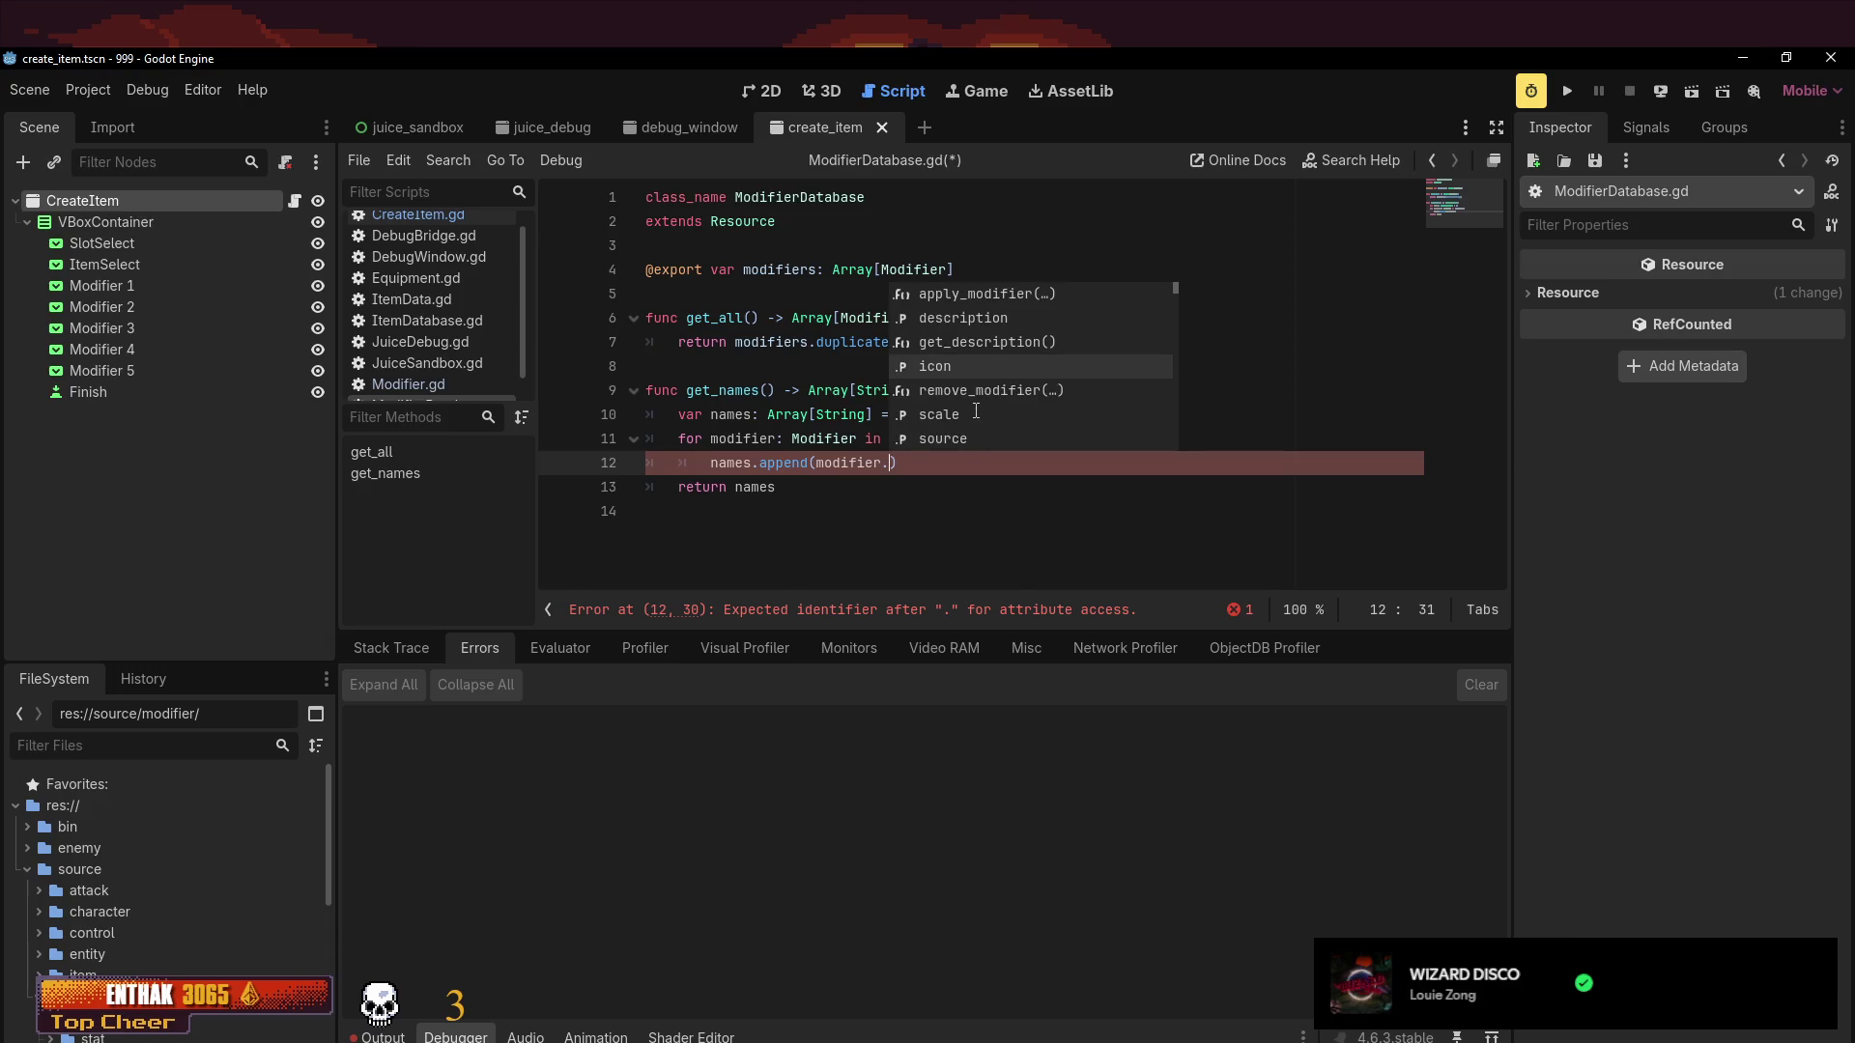
{"action": "key", "text": "Up"}
{"action": "key", "text": "Up"}
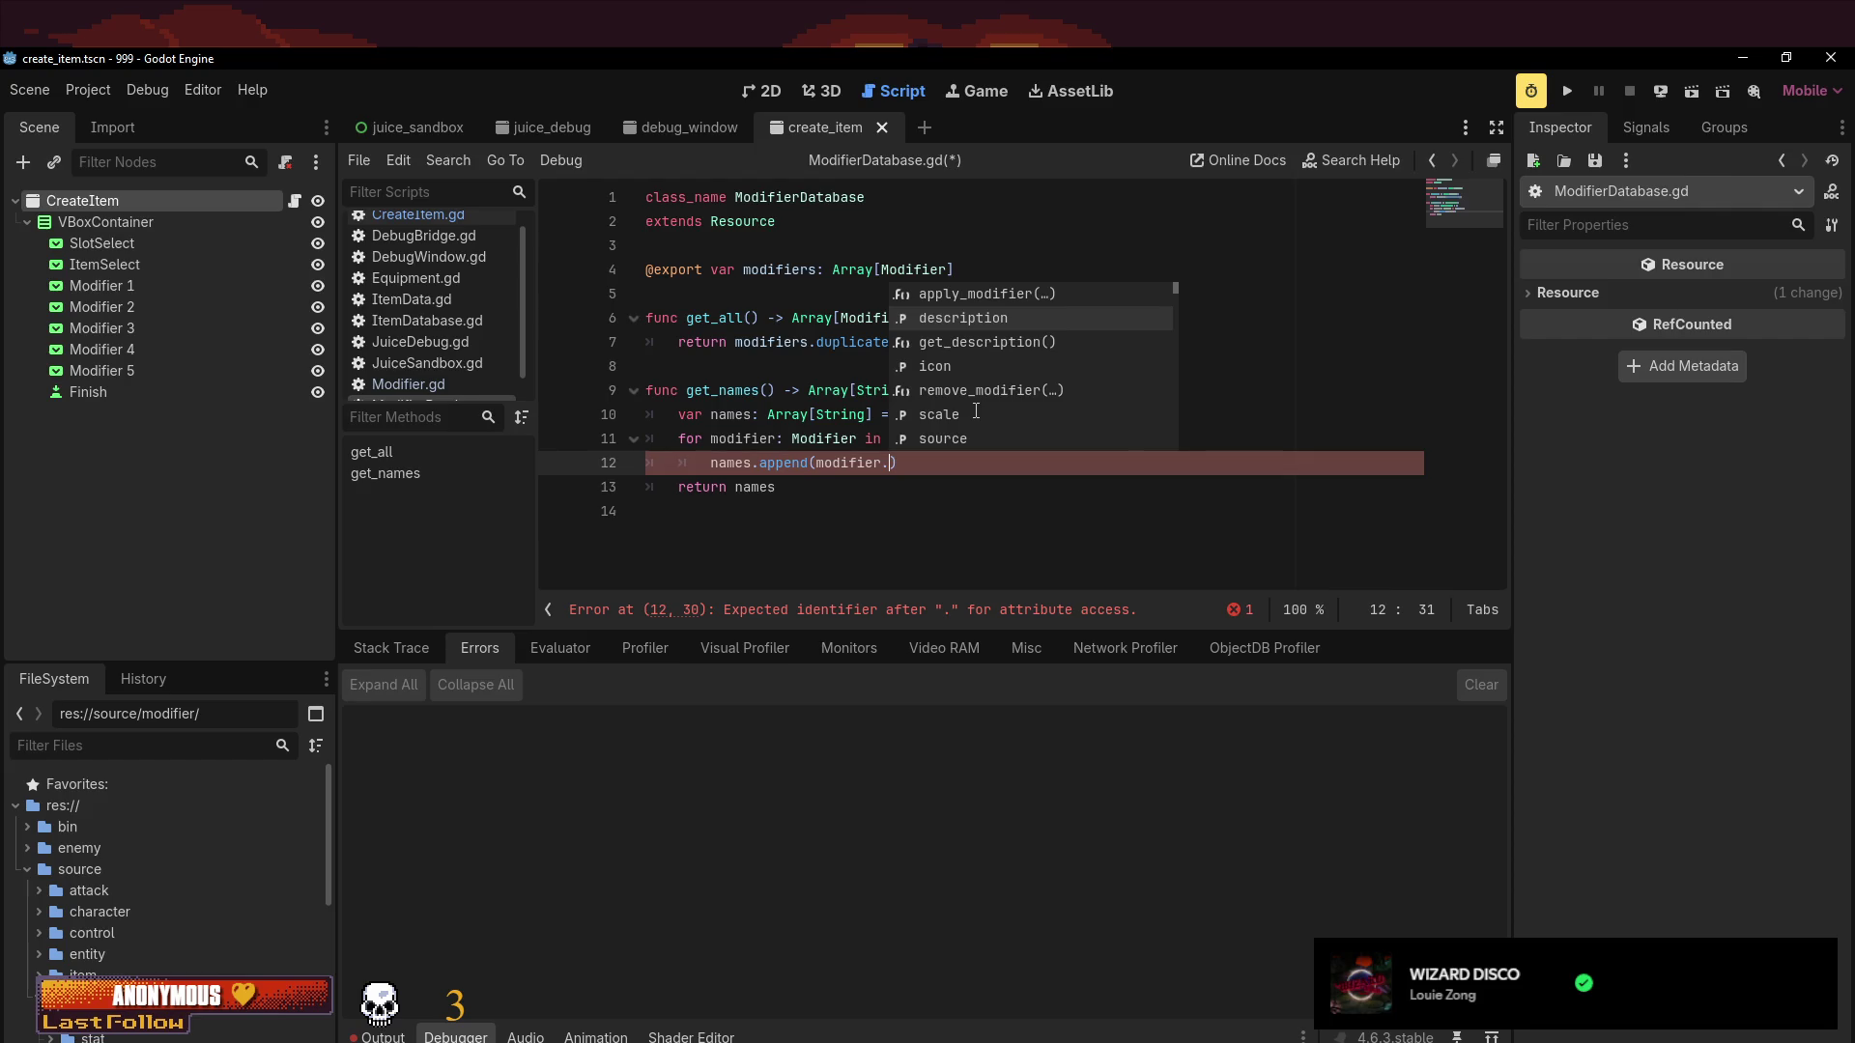
Complete the append argument as modifier.get_script(), removing the stray trailing period.
{"action": "key", "text": "Down"}
{"action": "key", "text": "Down"}
{"action": "key", "text": "Down"}
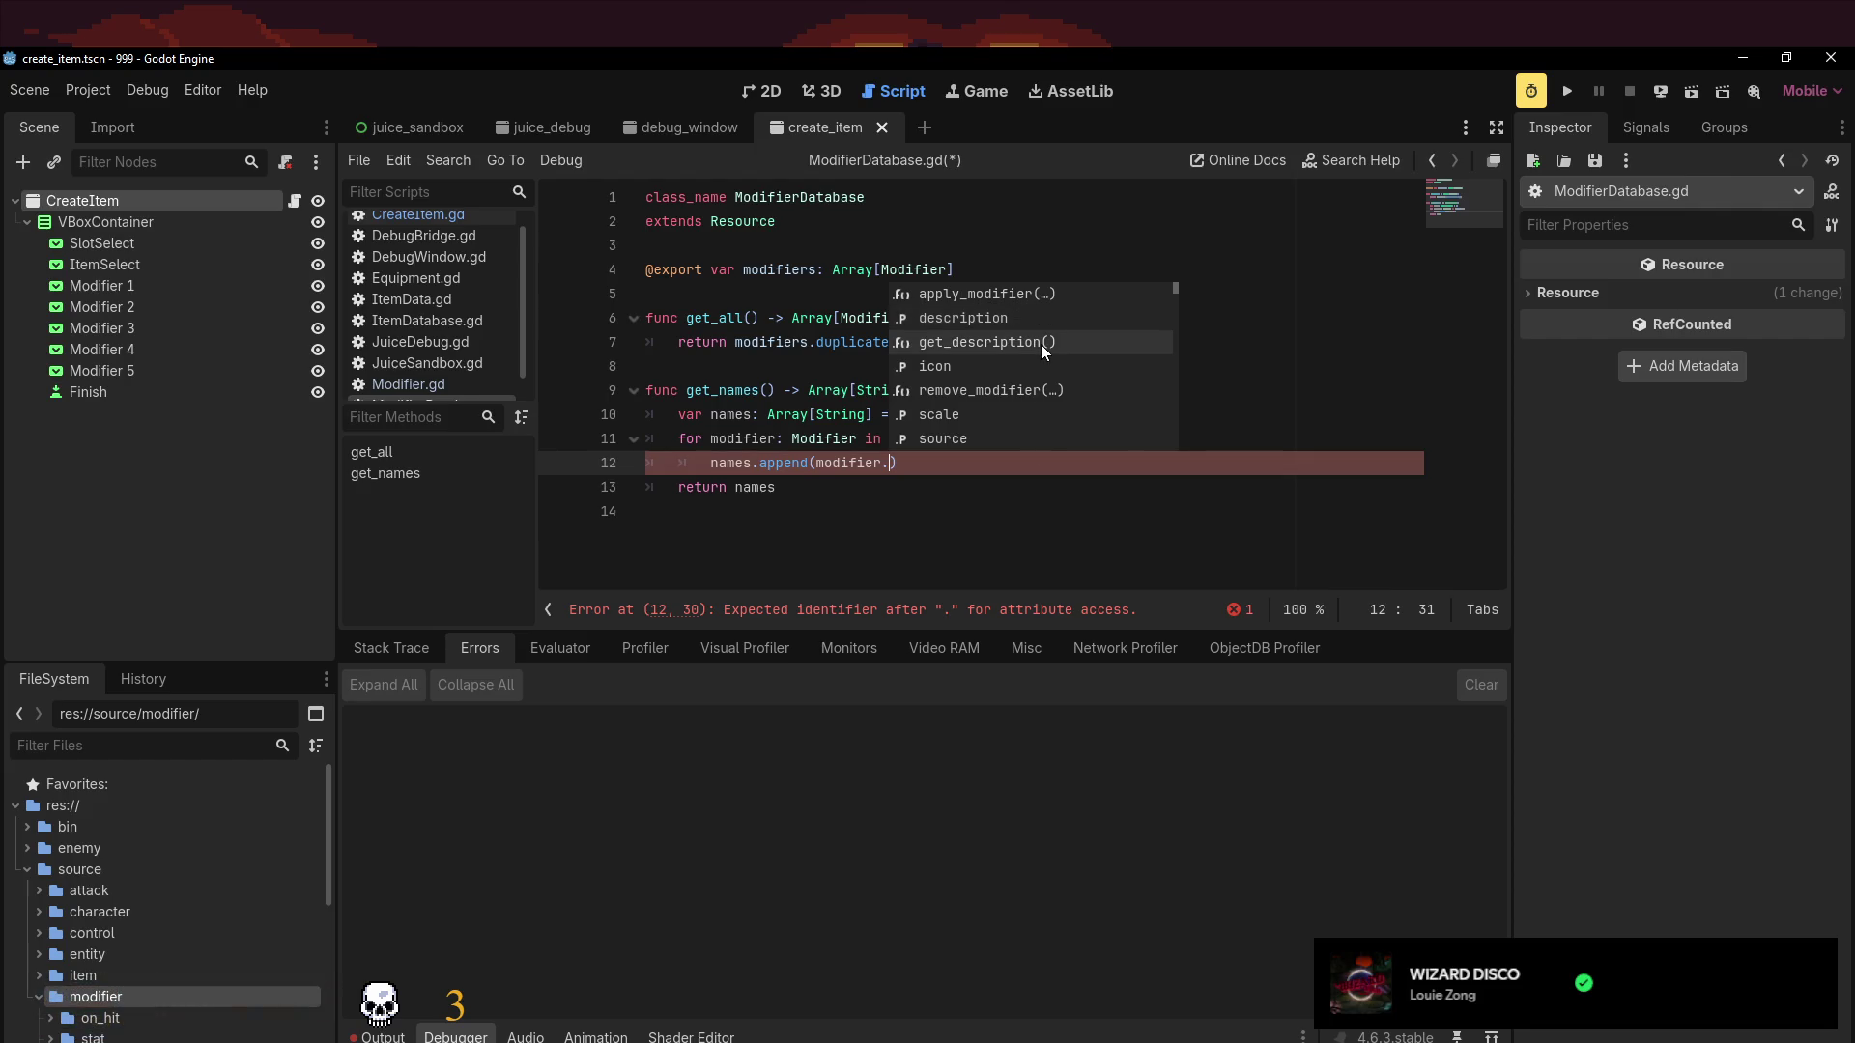
{"action": "key", "text": "Down"}
{"action": "key", "text": "Down"}
{"action": "key", "text": "Down"}
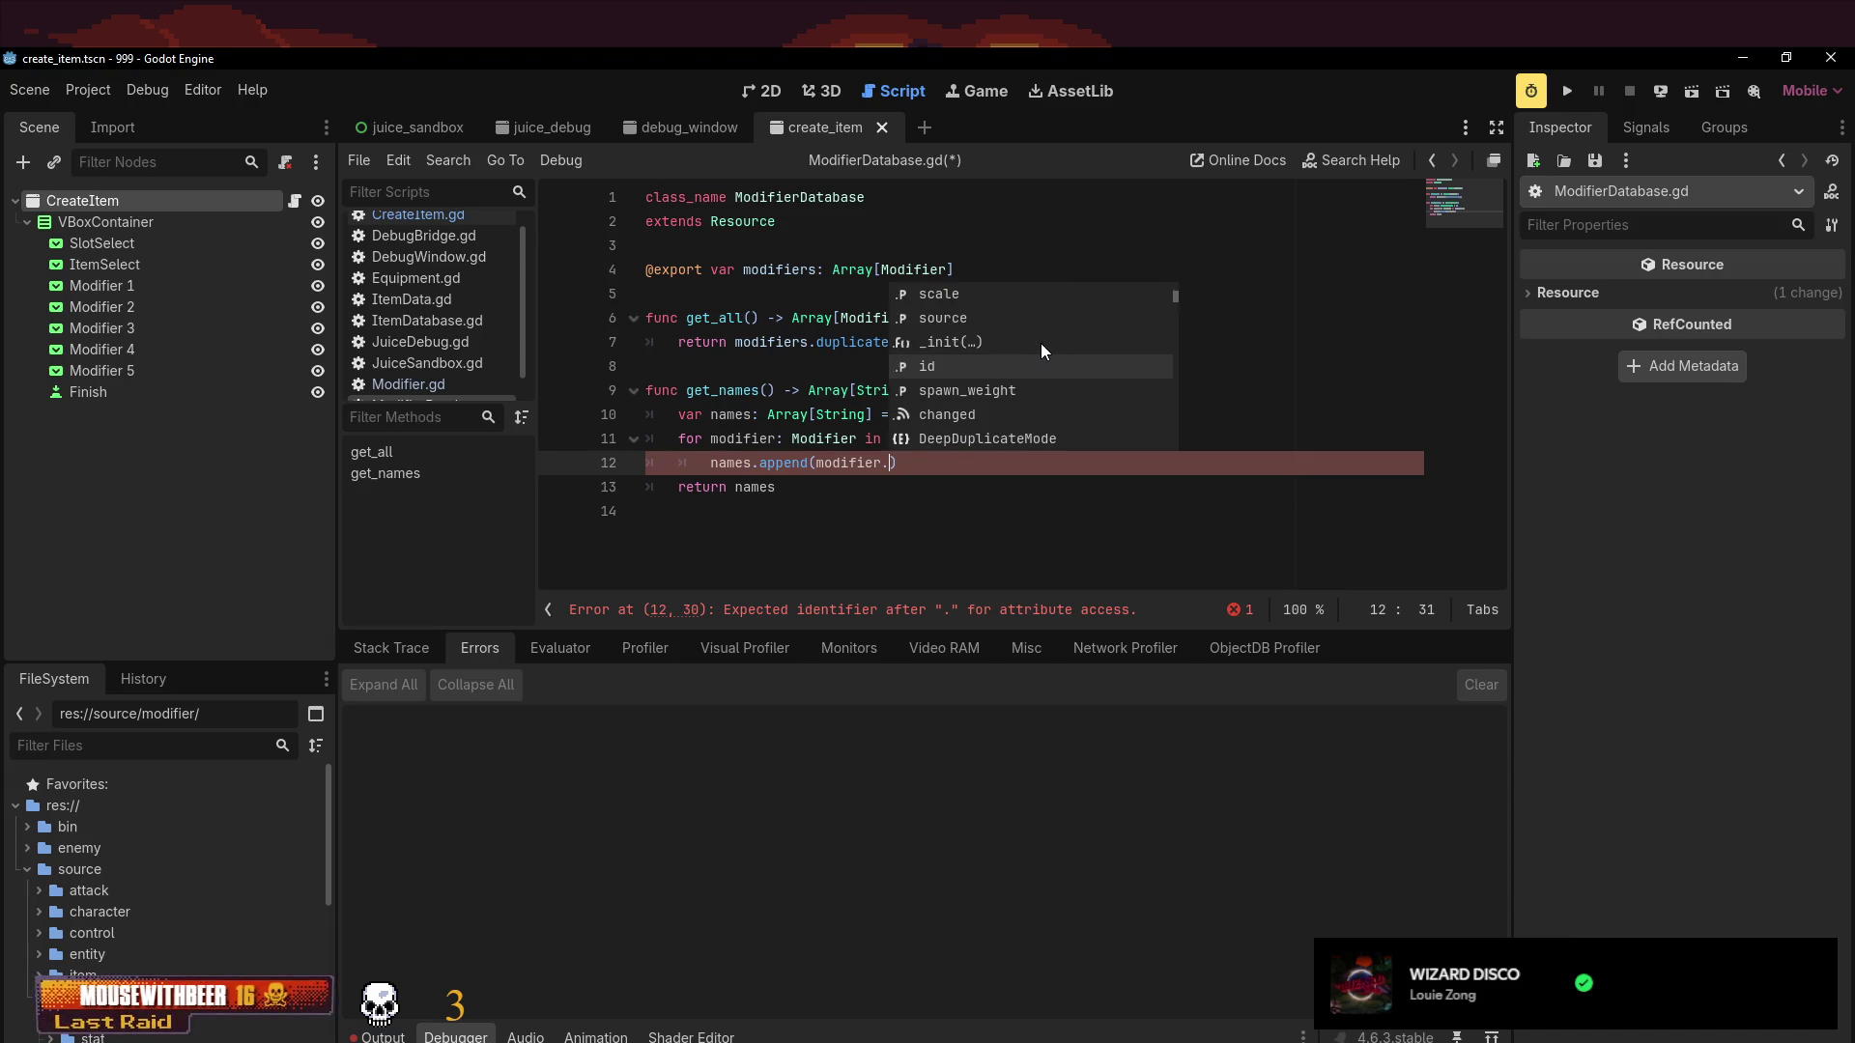
{"action": "key", "text": "Down"}
{"action": "key", "text": "Down"}
{"action": "key", "text": "Down"}
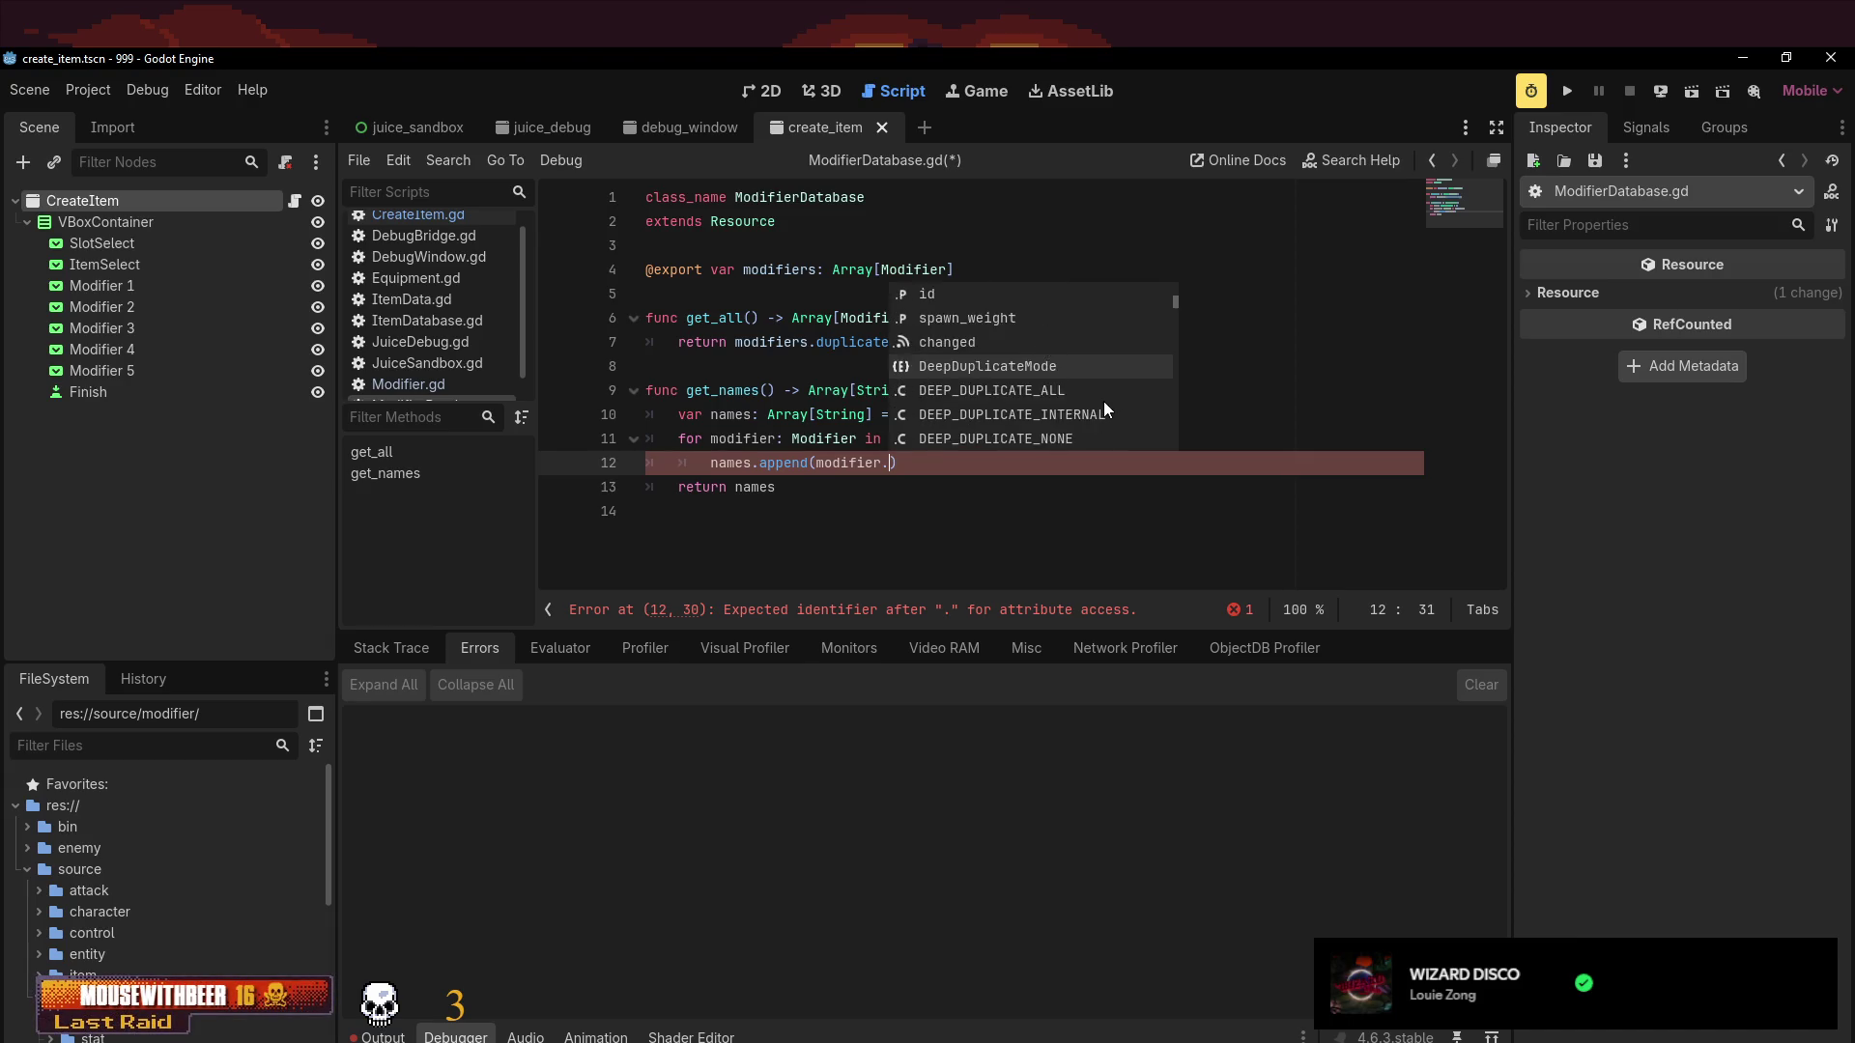
{"action": "key", "text": "Down"}
{"action": "key", "text": "Down"}
{"action": "key", "text": "Down"}
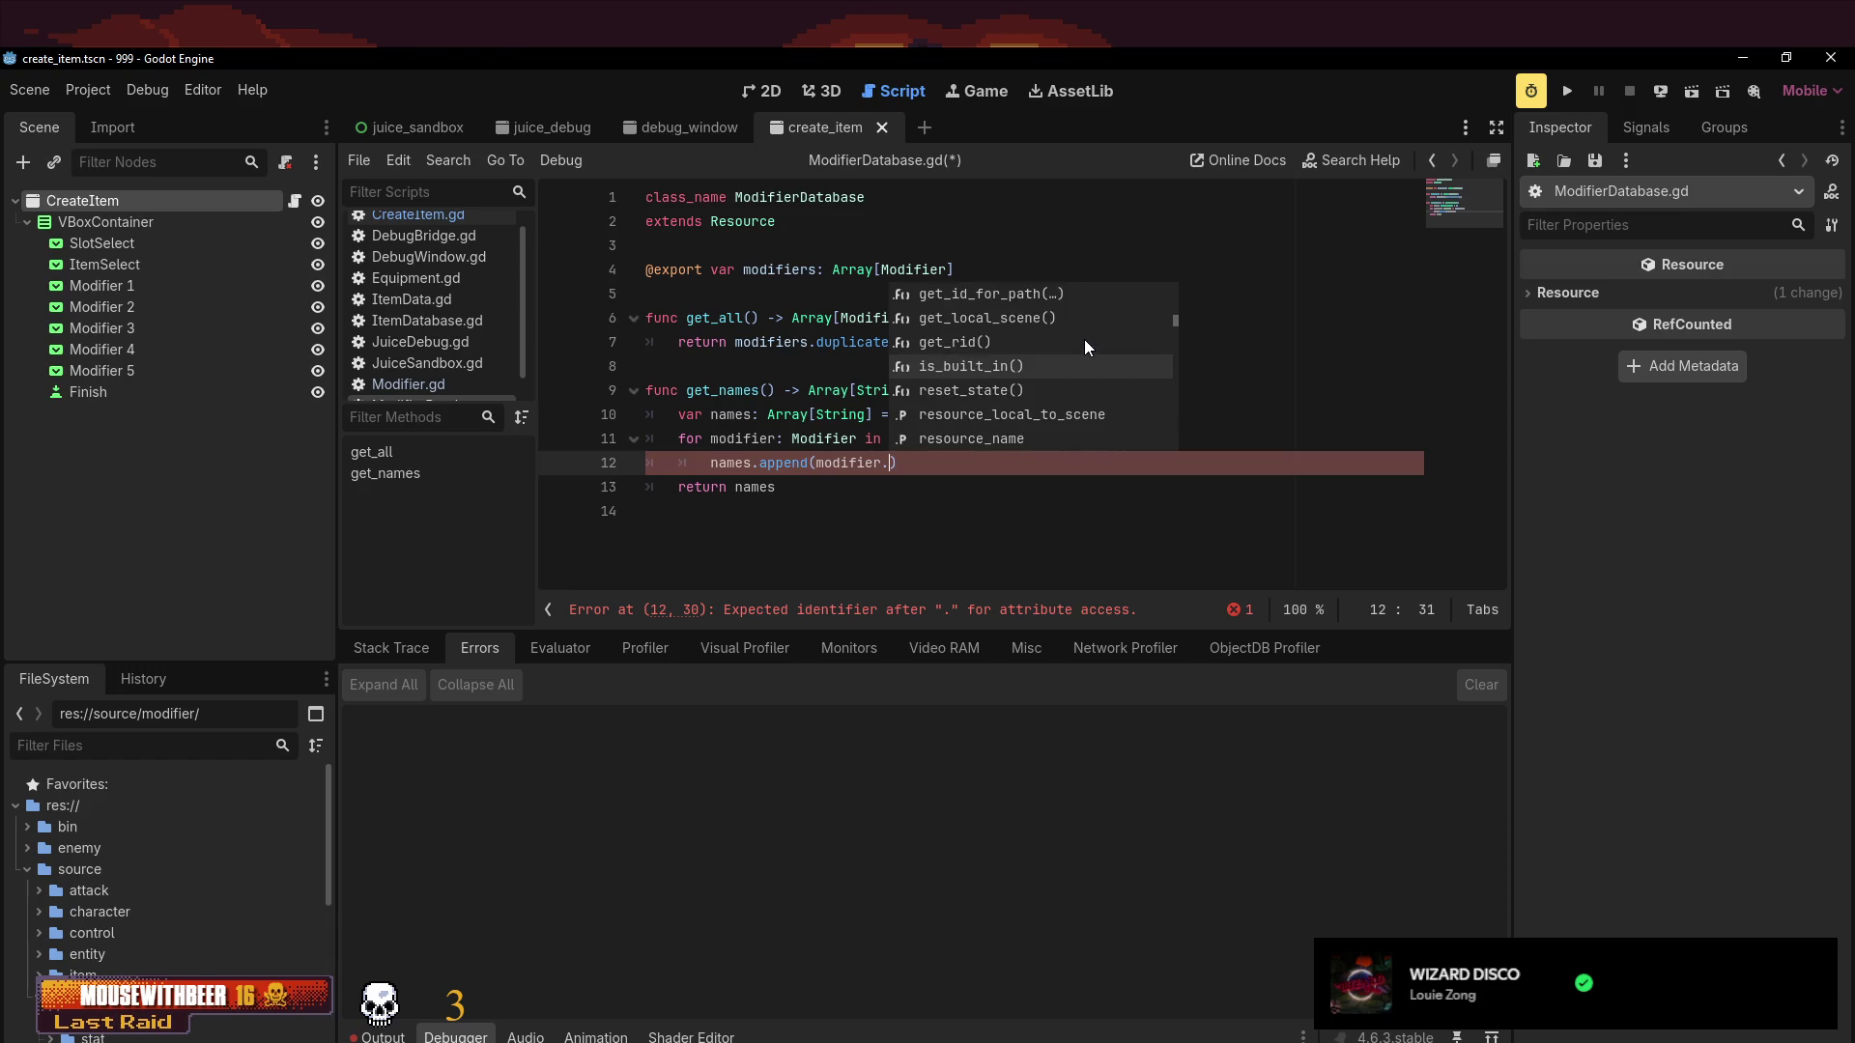
{"action": "key", "text": "Up"}
{"action": "key", "text": "Up"}
{"action": "key", "text": "Up"}
{"action": "key", "text": "Up"}
{"action": "key", "text": "Up"}
{"action": "key", "text": "Up"}
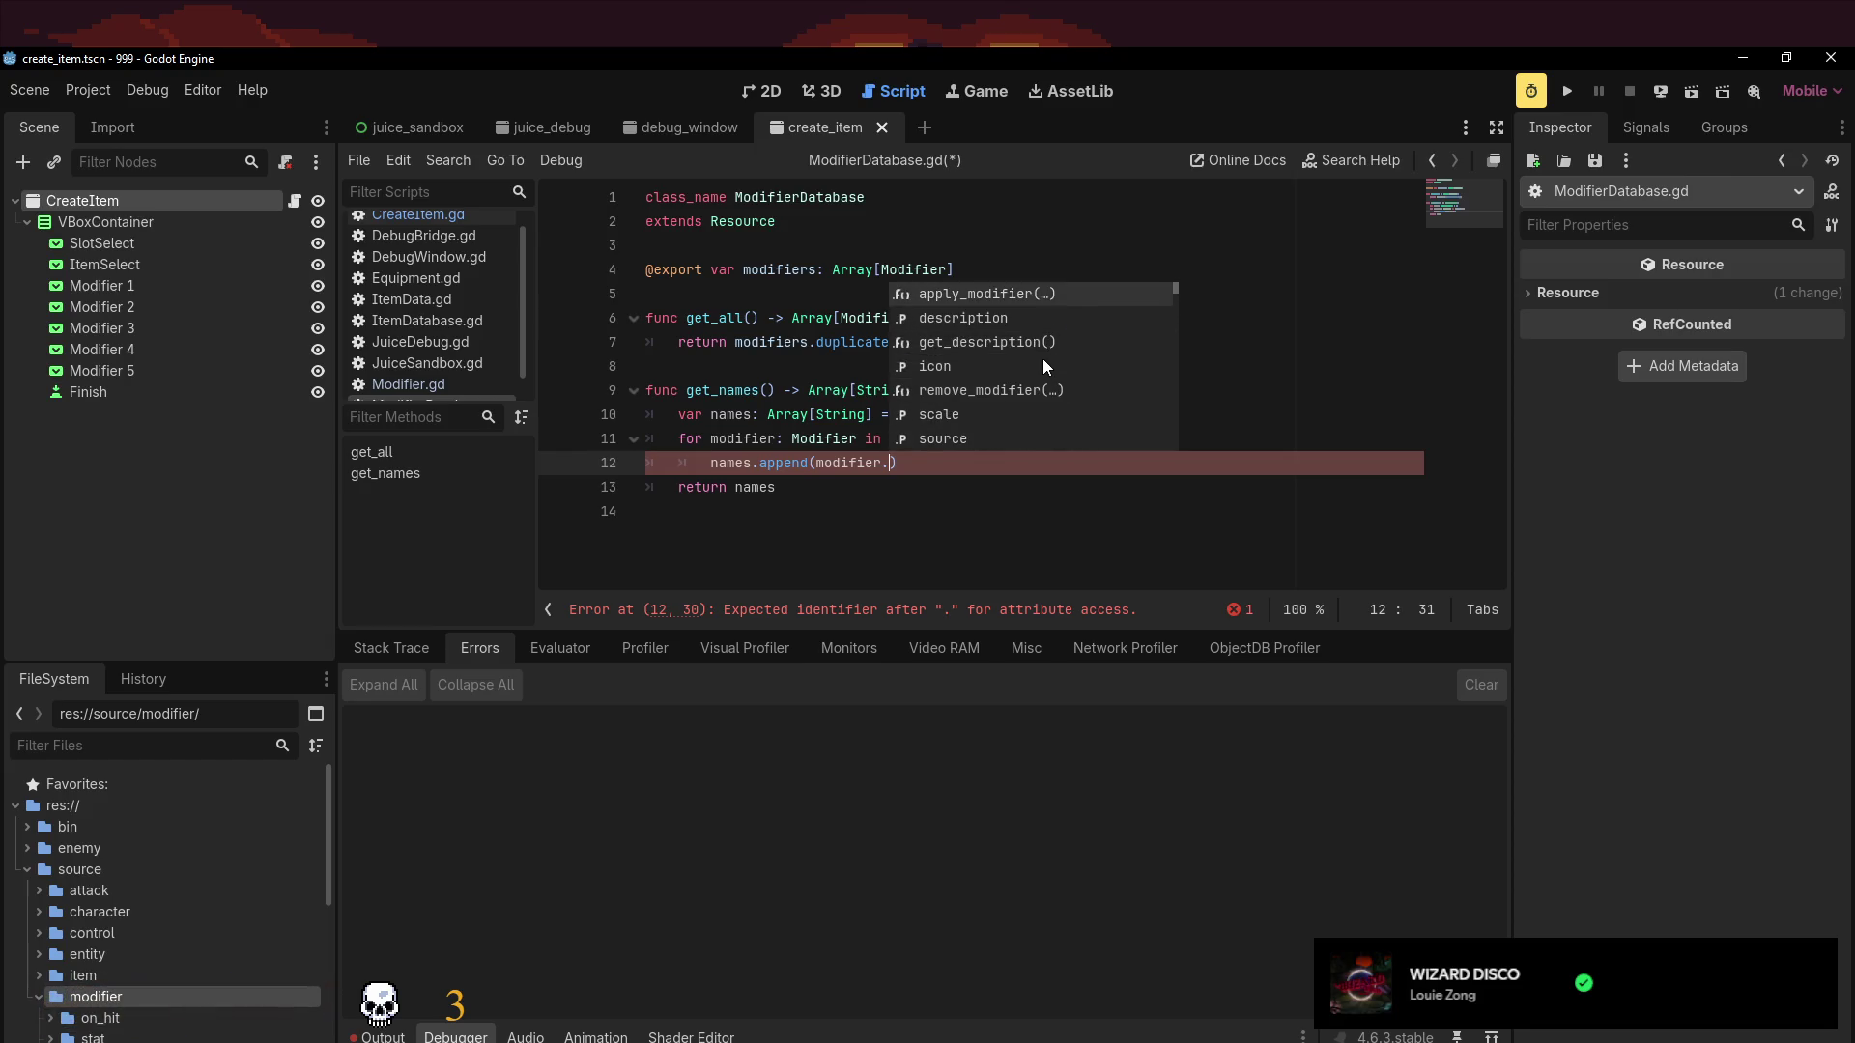
{"action": "type", "text": "scri"}
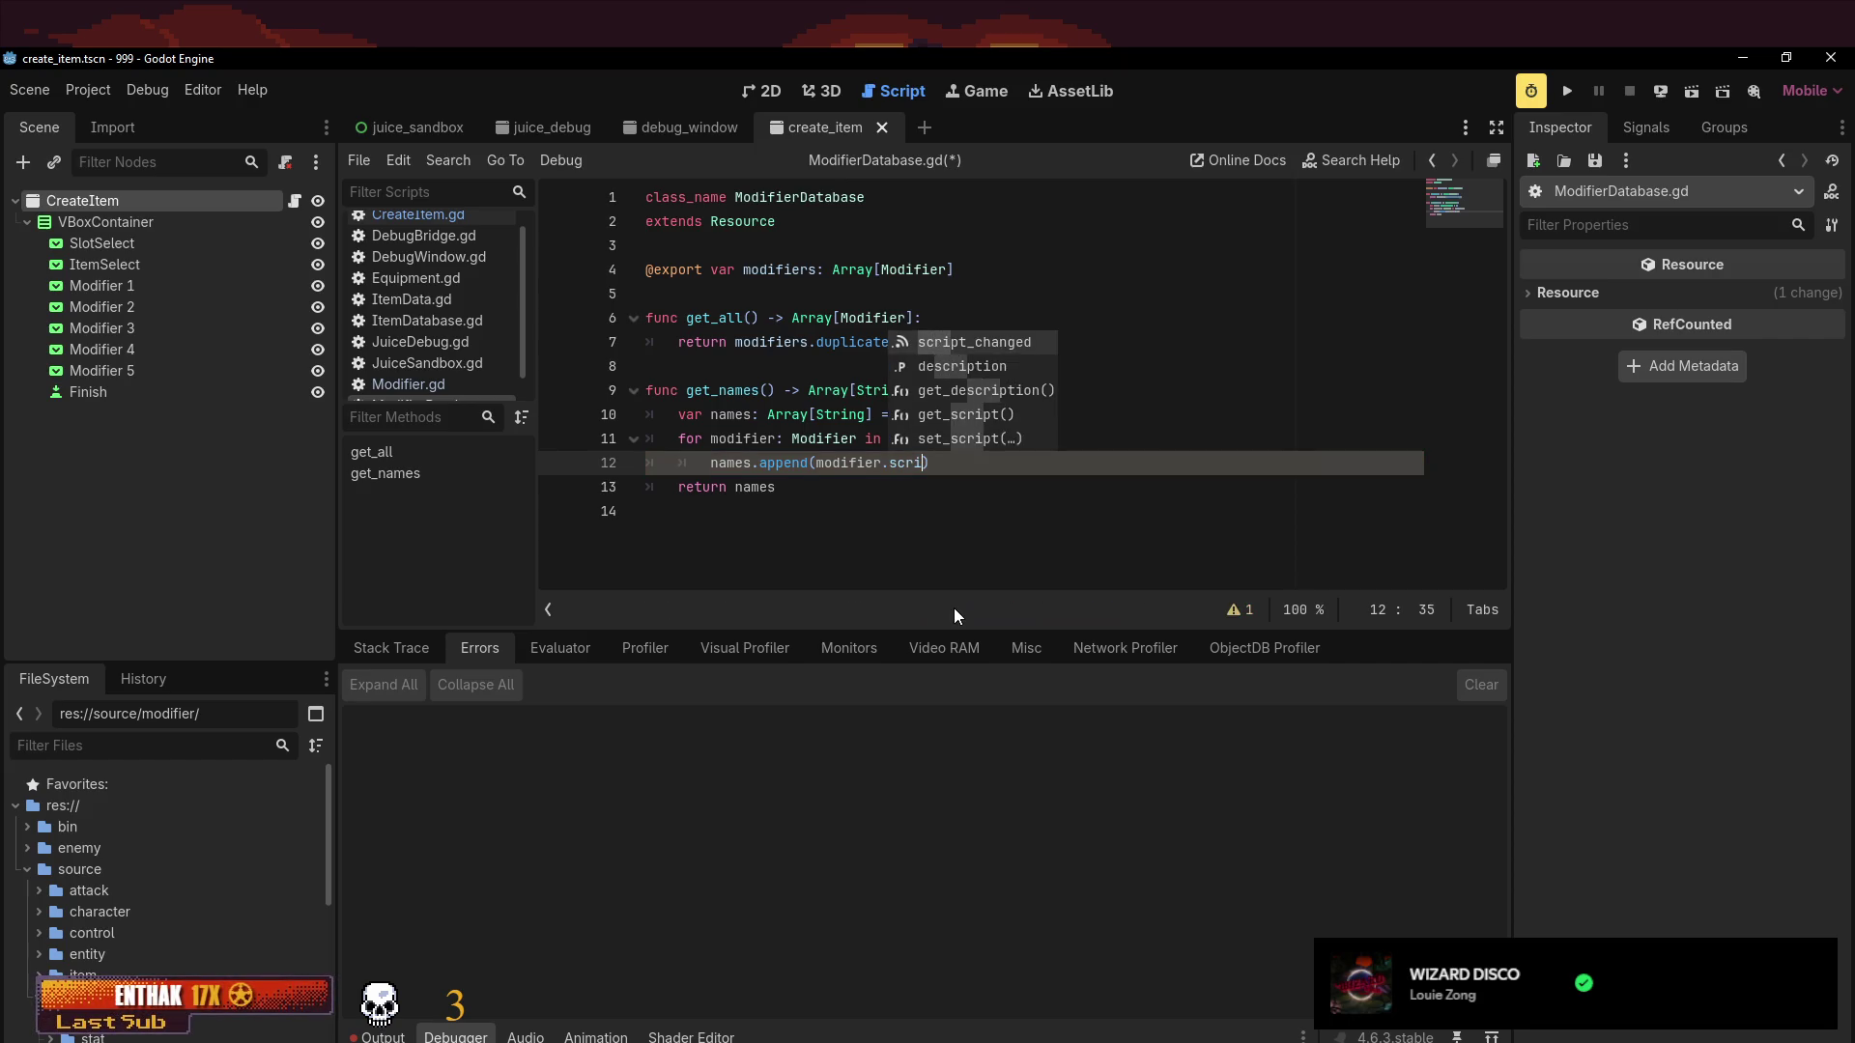
{"action": "key", "text": "Down"}
{"action": "key", "text": "Down"}
{"action": "key", "text": "Down"}
{"action": "key", "text": "Return"}
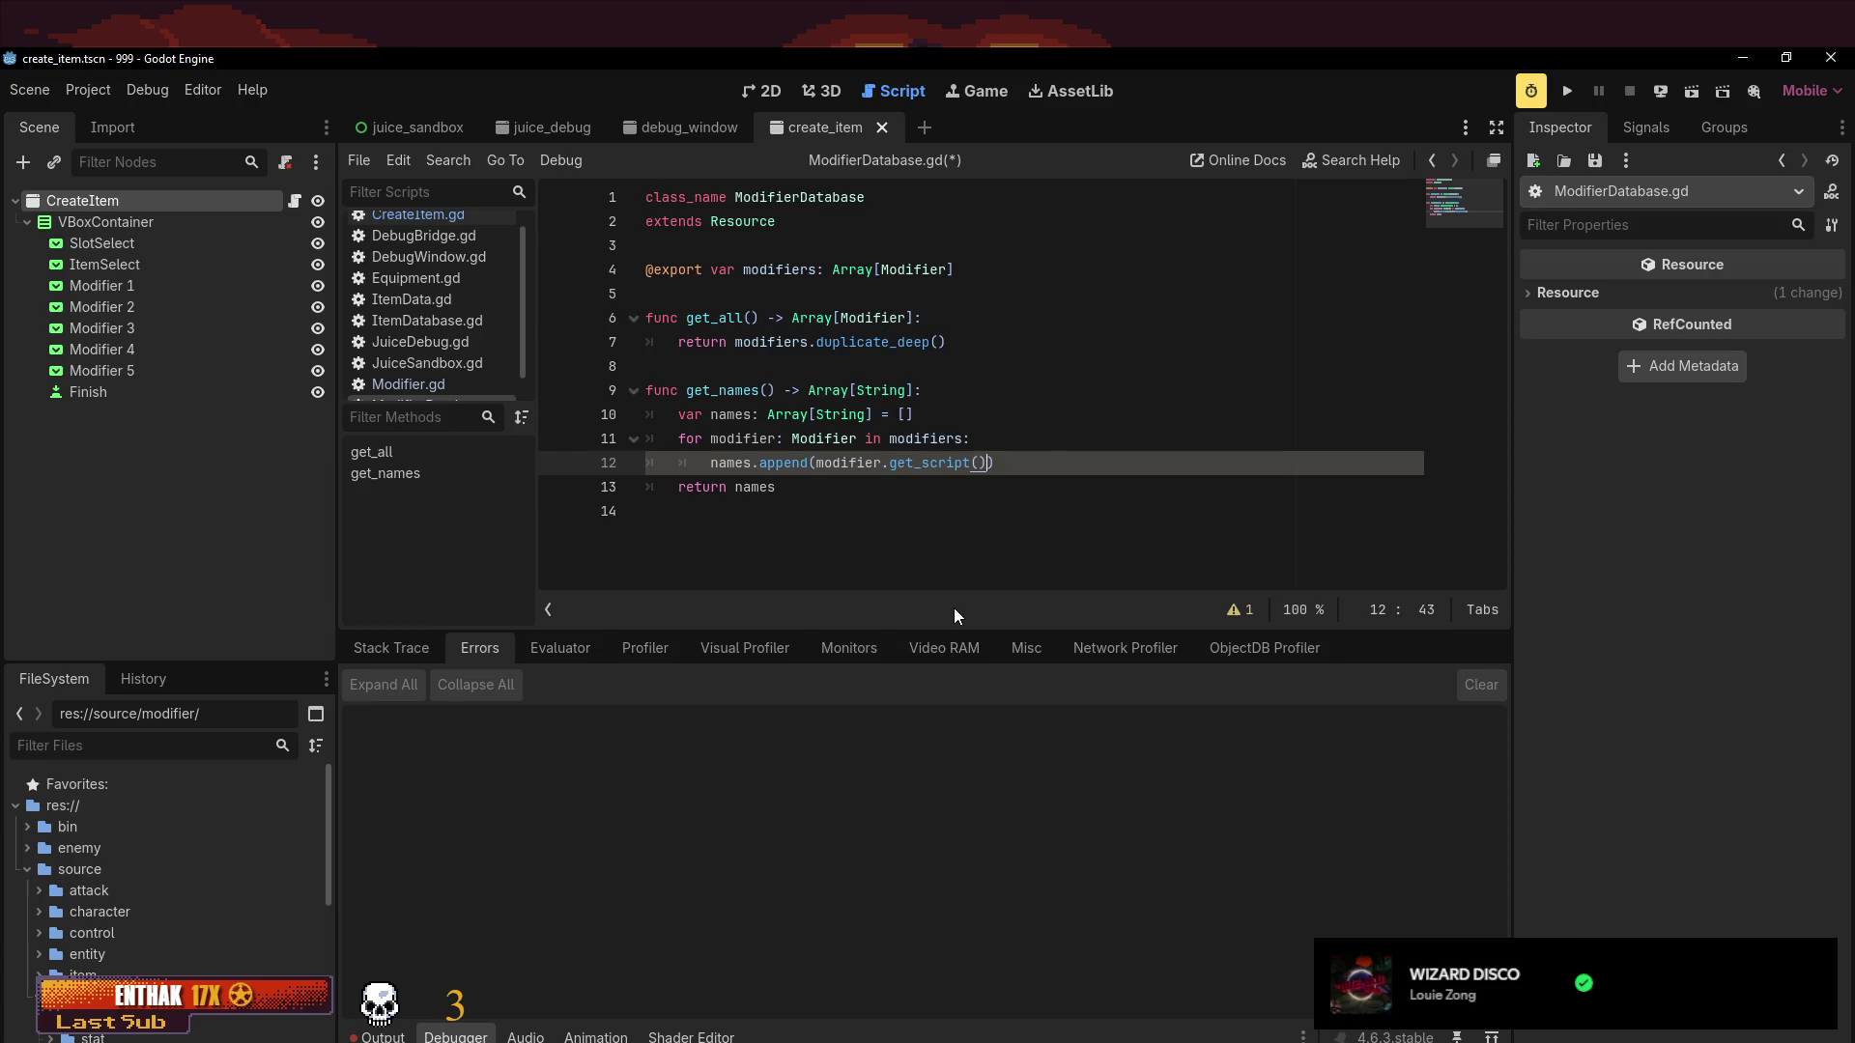
{"action": "type", "text": "."}
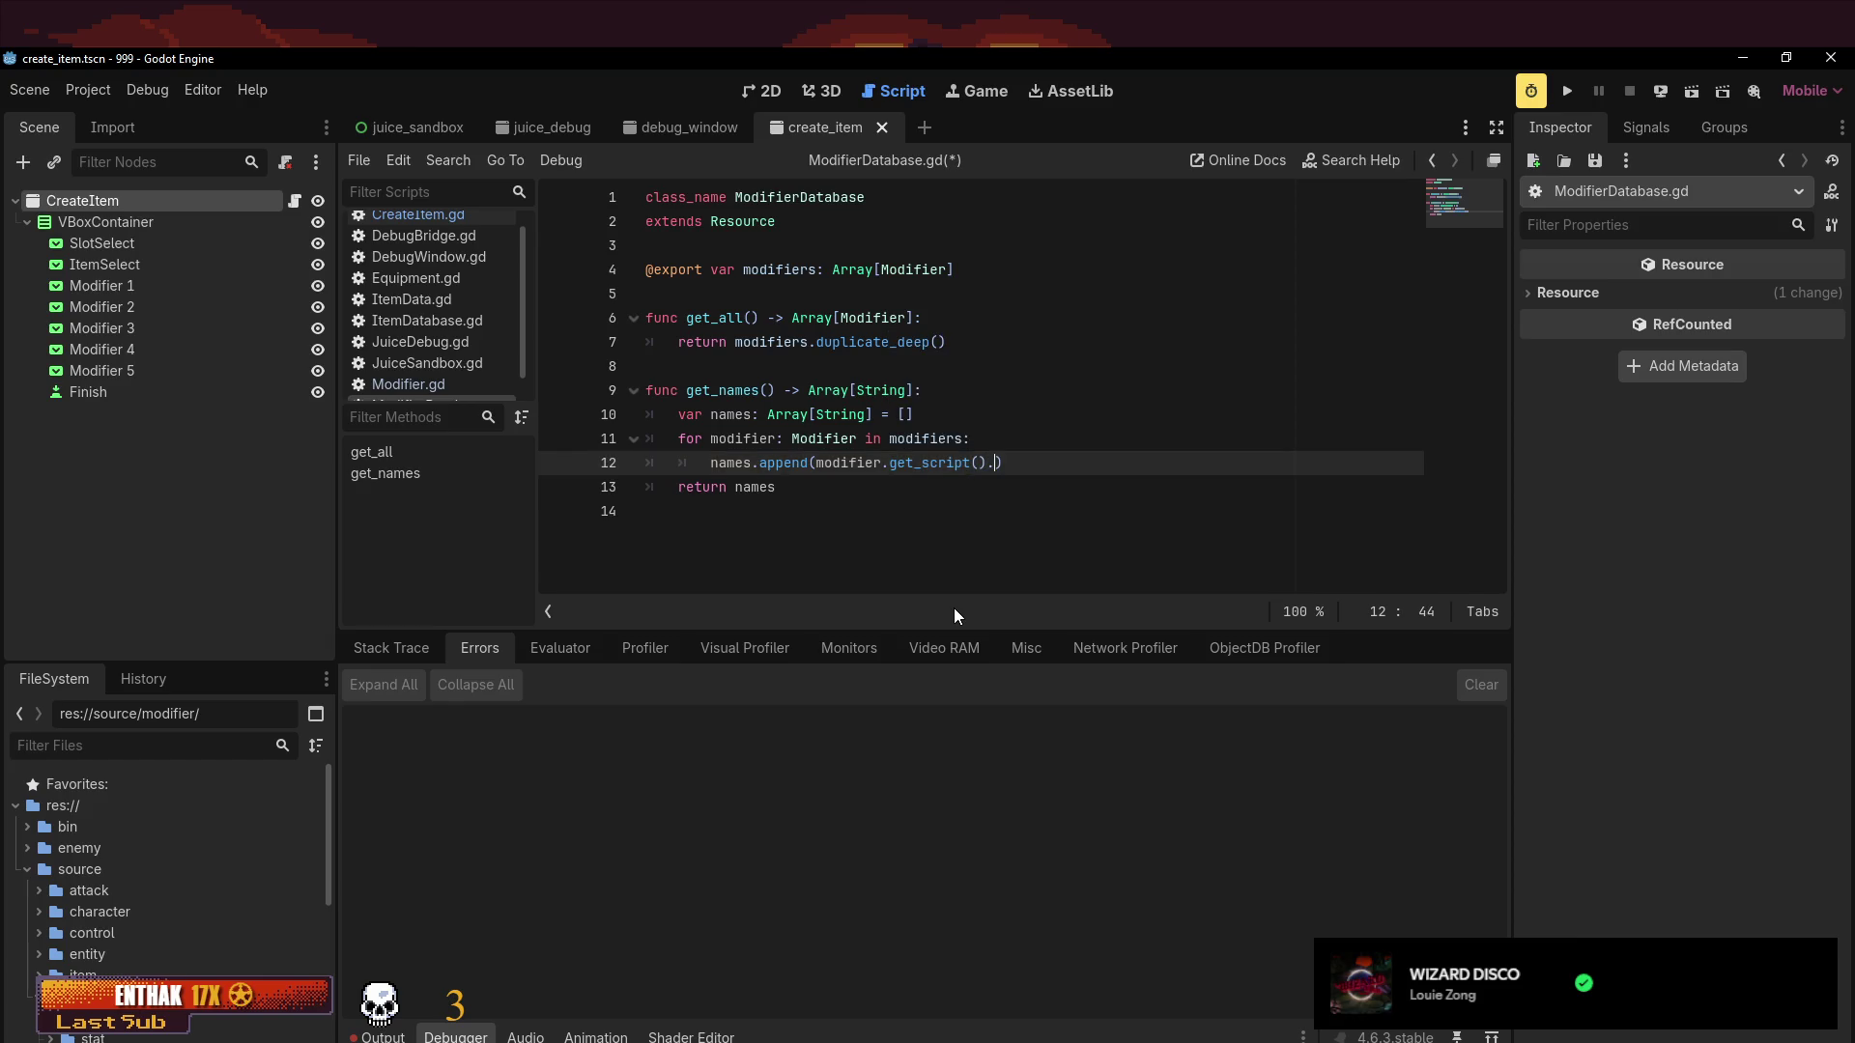
{"action": "key", "text": "BackSpace"}
{"action": "left_click", "coordinate": [946, 496]}
{"action": "left_click", "coordinate": [942, 465], "text": "ctrl"}
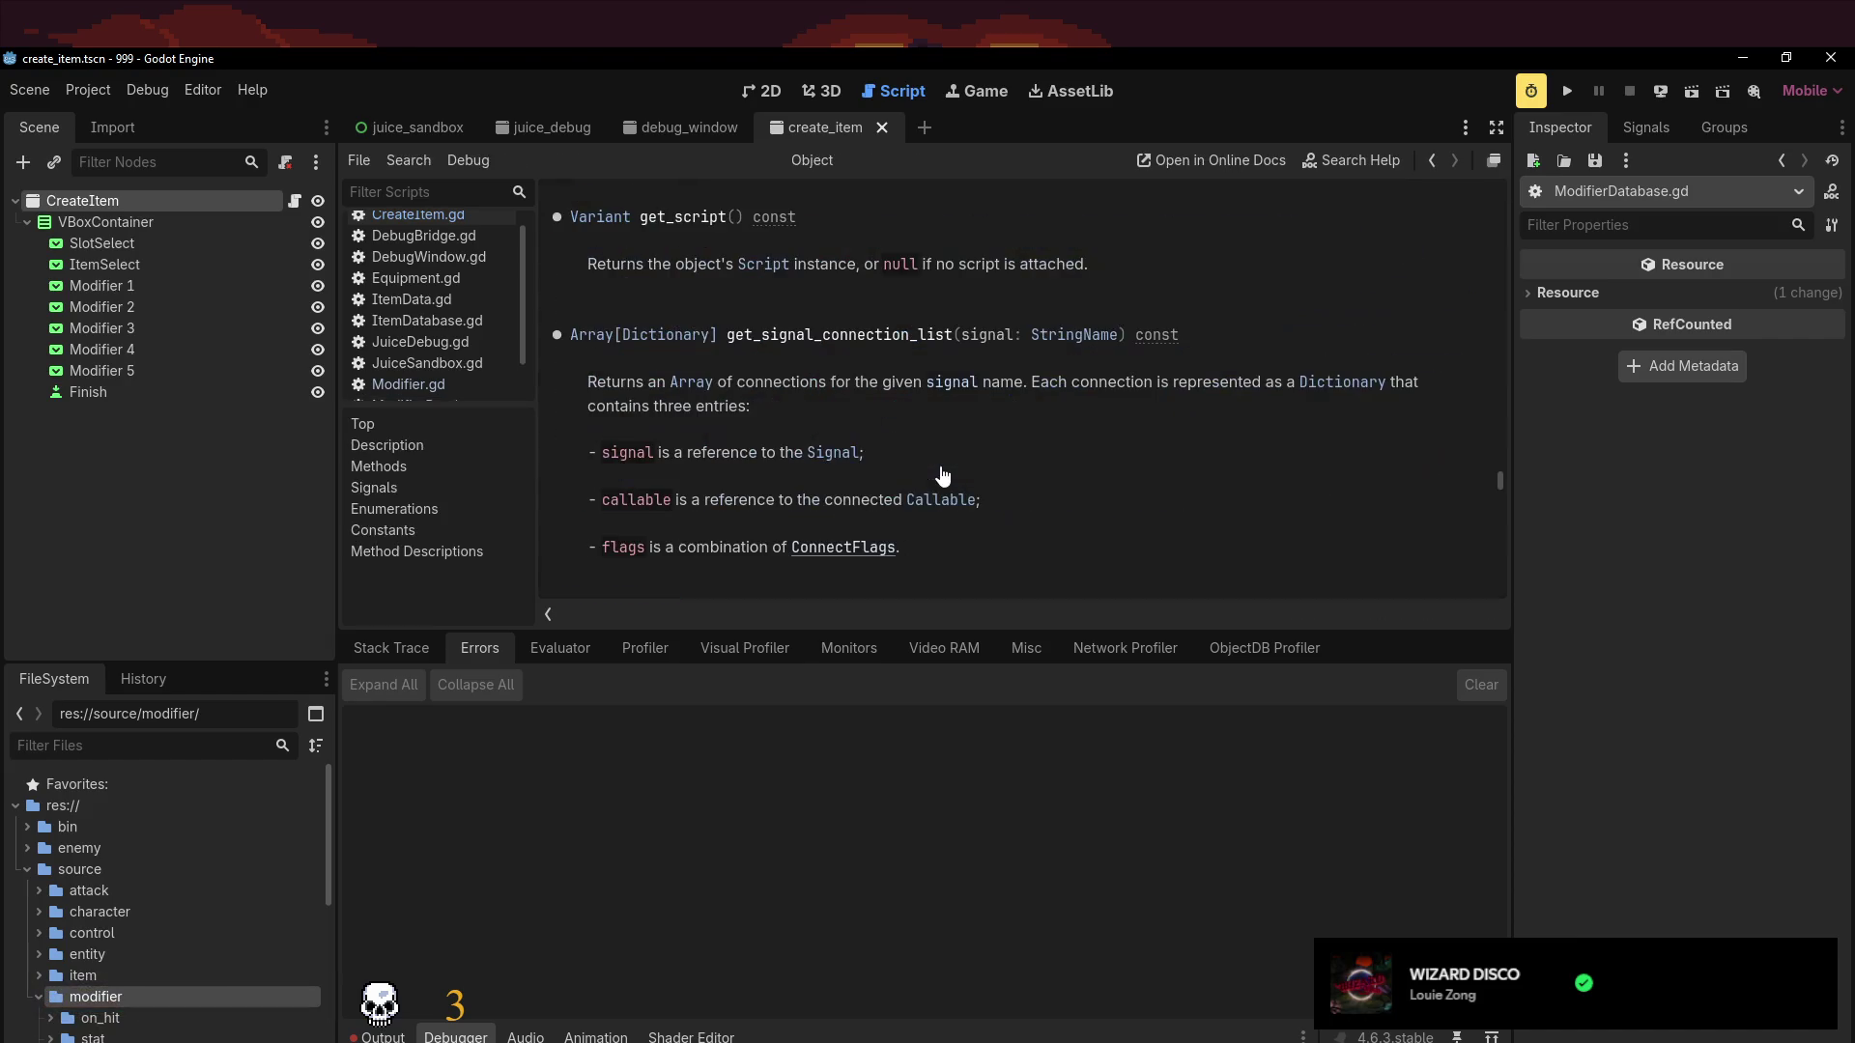
{"action": "left_click", "coordinate": [763, 264]}
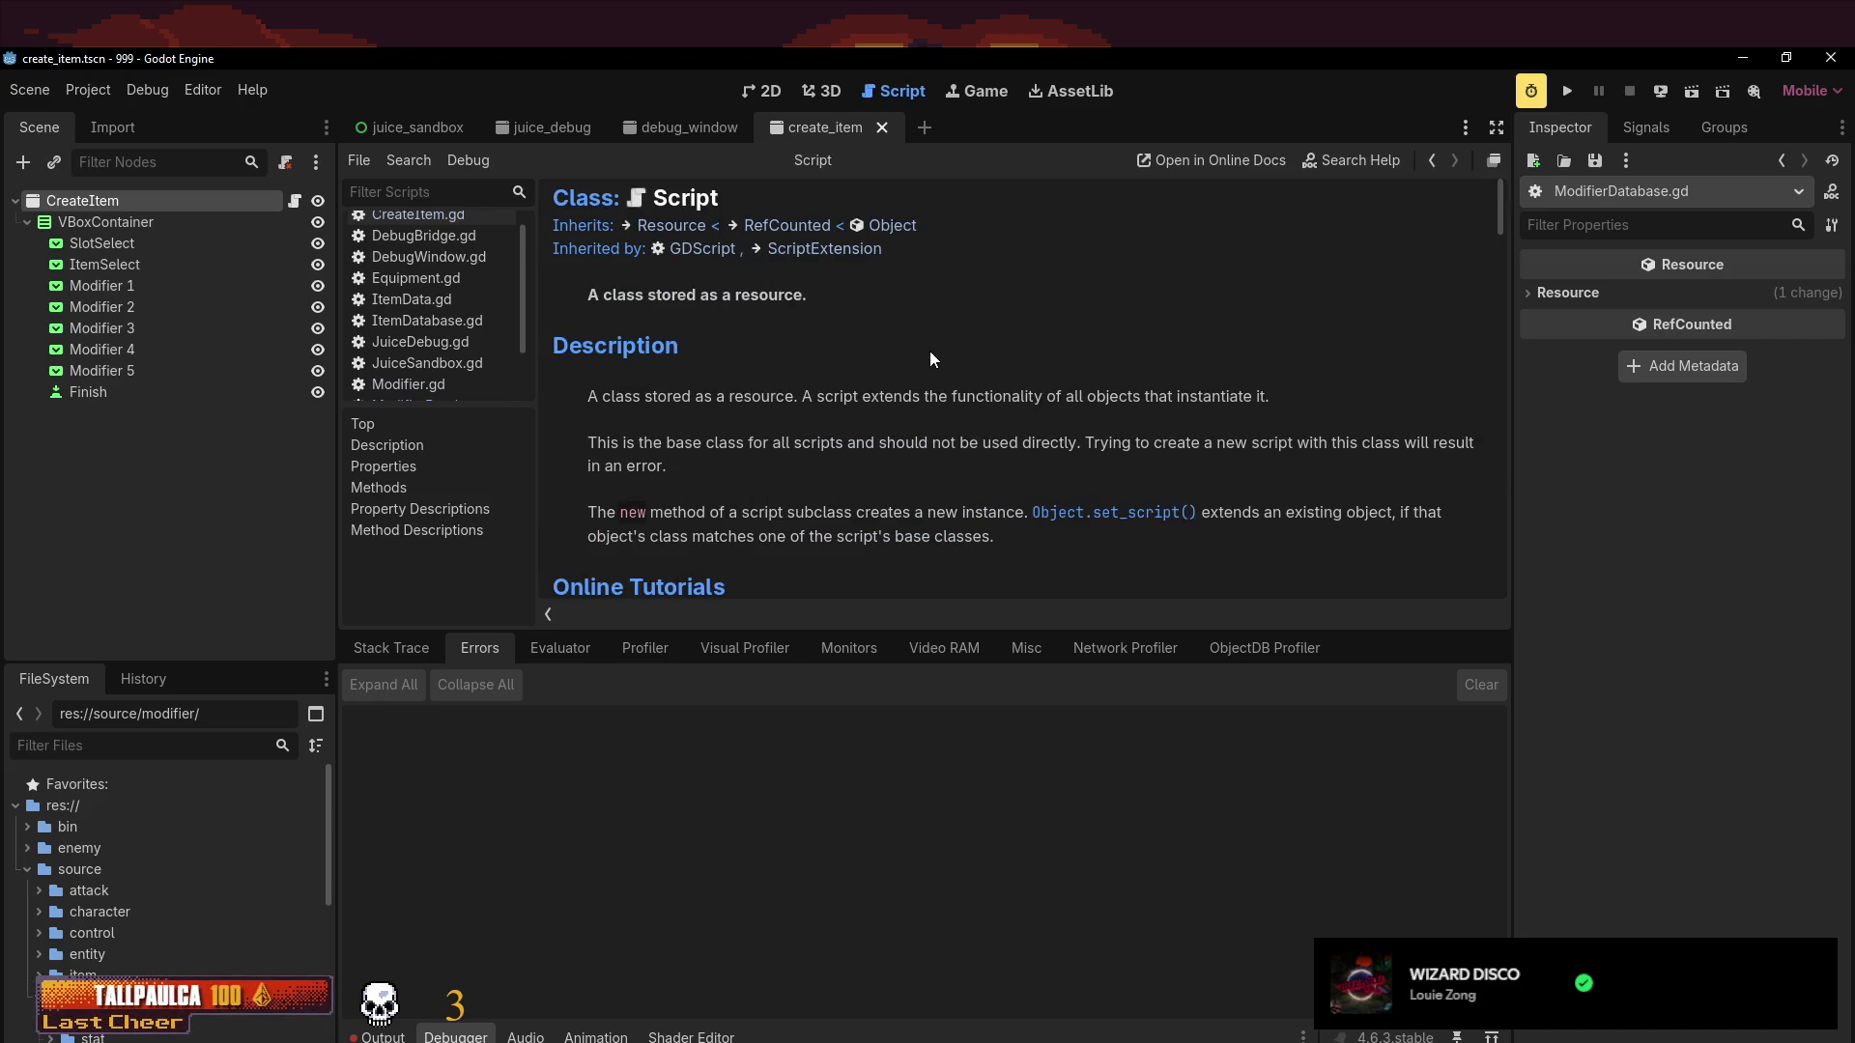
{"action": "scroll", "coordinate": [930, 351], "scroll_direction": "down", "scroll_amount": 5}
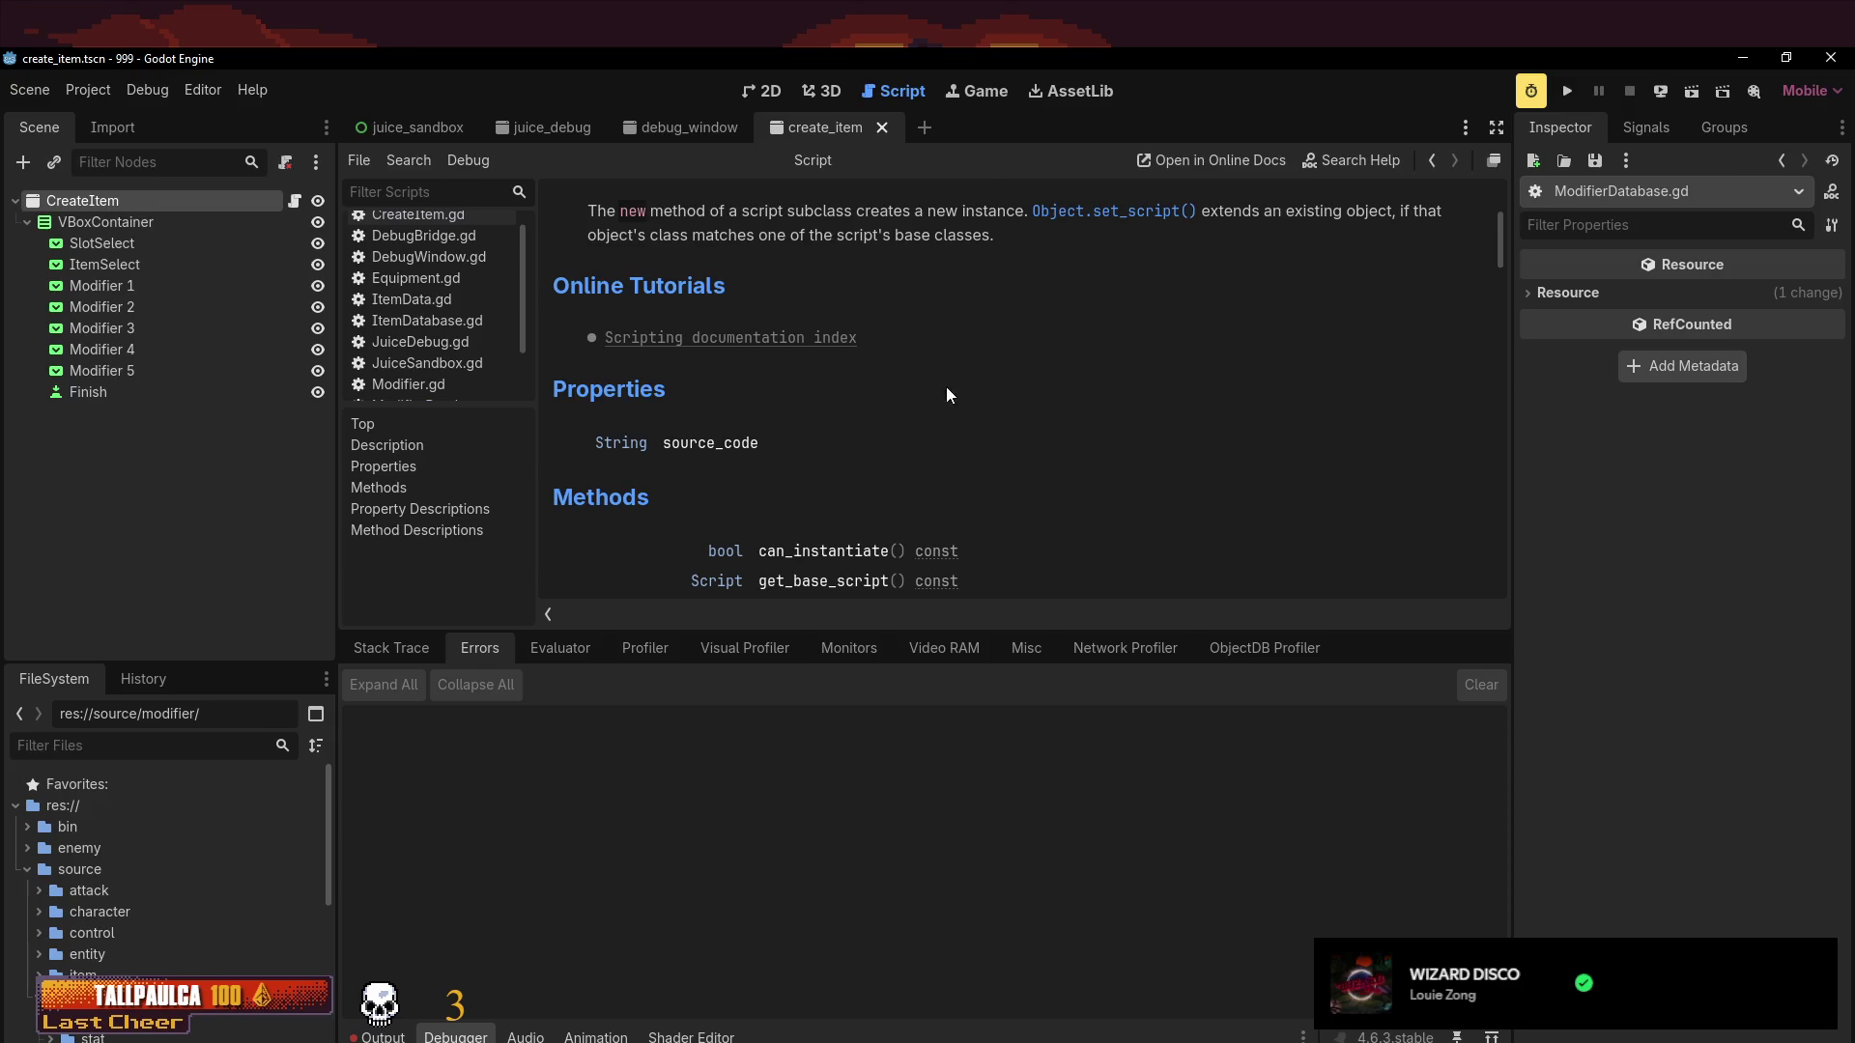
{"action": "scroll", "coordinate": [946, 387], "scroll_direction": "down", "scroll_amount": 2}
{"action": "scroll", "coordinate": [1113, 388], "scroll_direction": "down", "scroll_amount": 5}
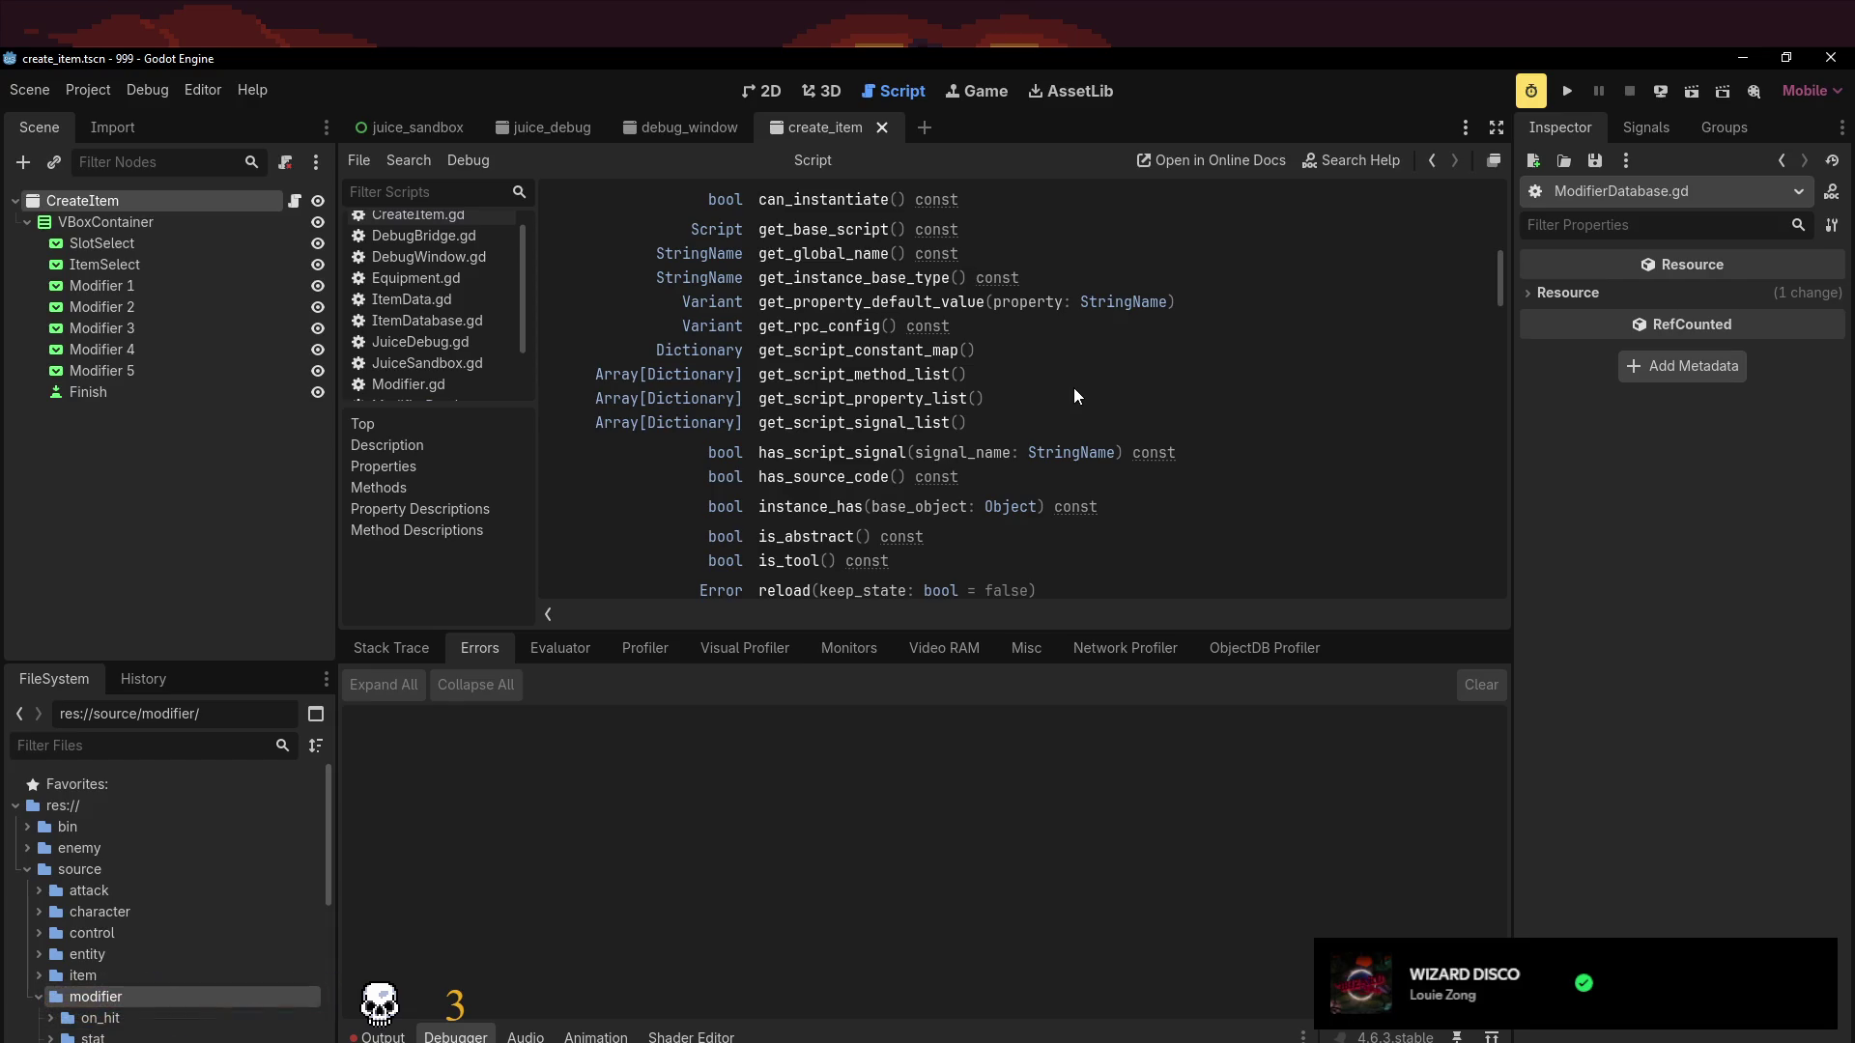
{"action": "scroll", "coordinate": [1074, 388], "scroll_direction": "down", "scroll_amount": 2}
{"action": "scroll", "coordinate": [1074, 386], "scroll_direction": "up", "scroll_amount": 4}
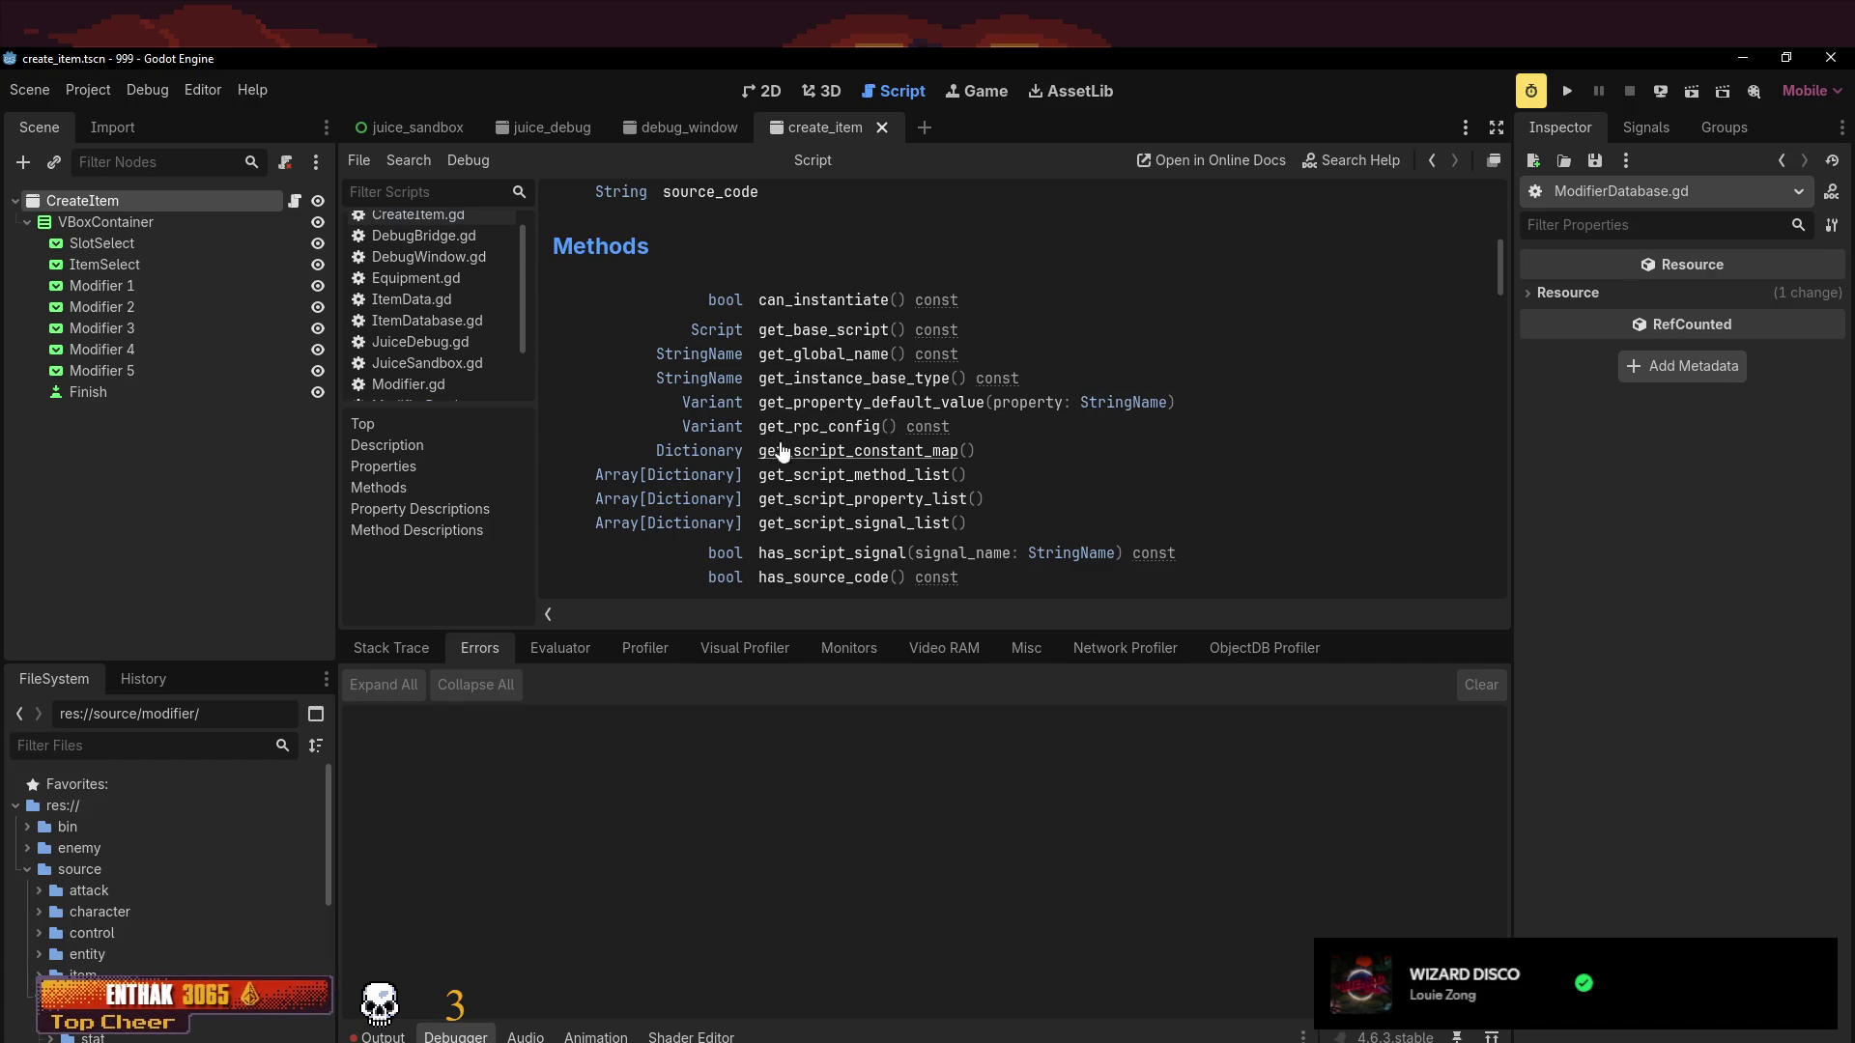
{"action": "scroll", "coordinate": [1057, 460], "scroll_direction": "down", "scroll_amount": 7}
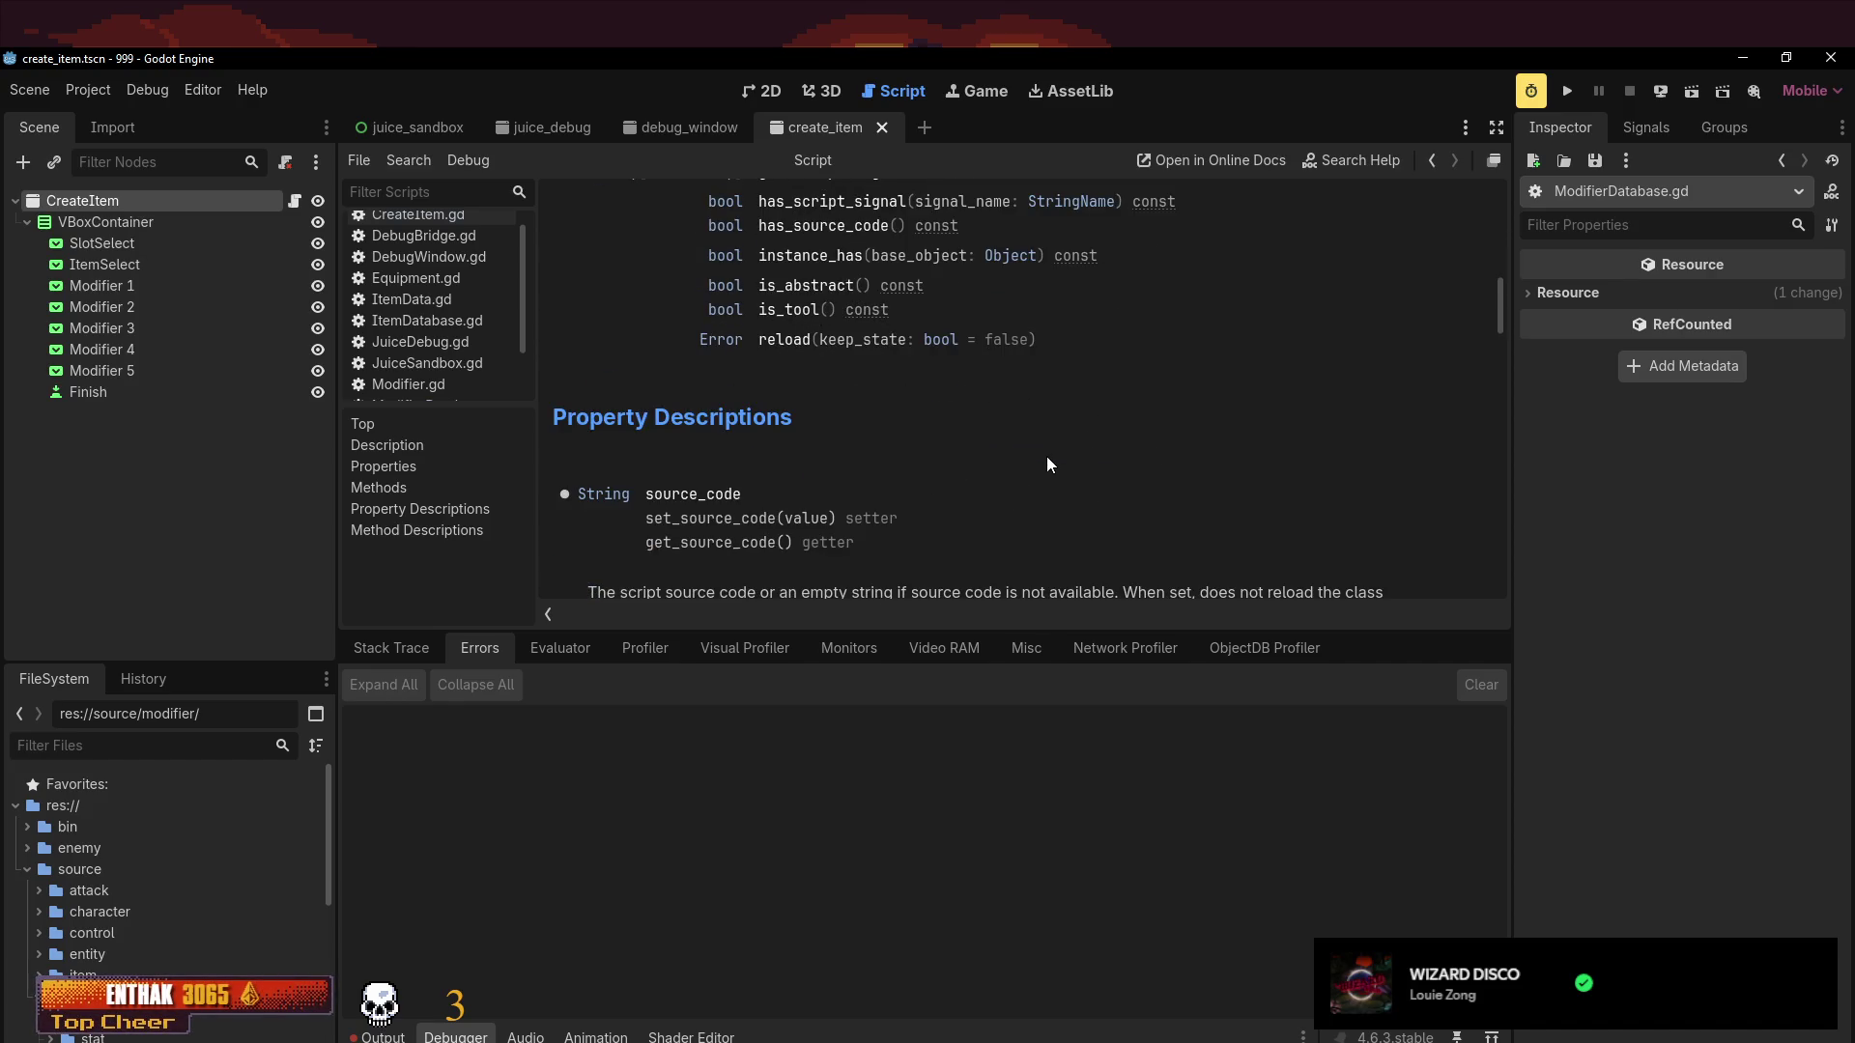
{"action": "scroll", "coordinate": [1046, 460], "scroll_direction": "down", "scroll_amount": 6}
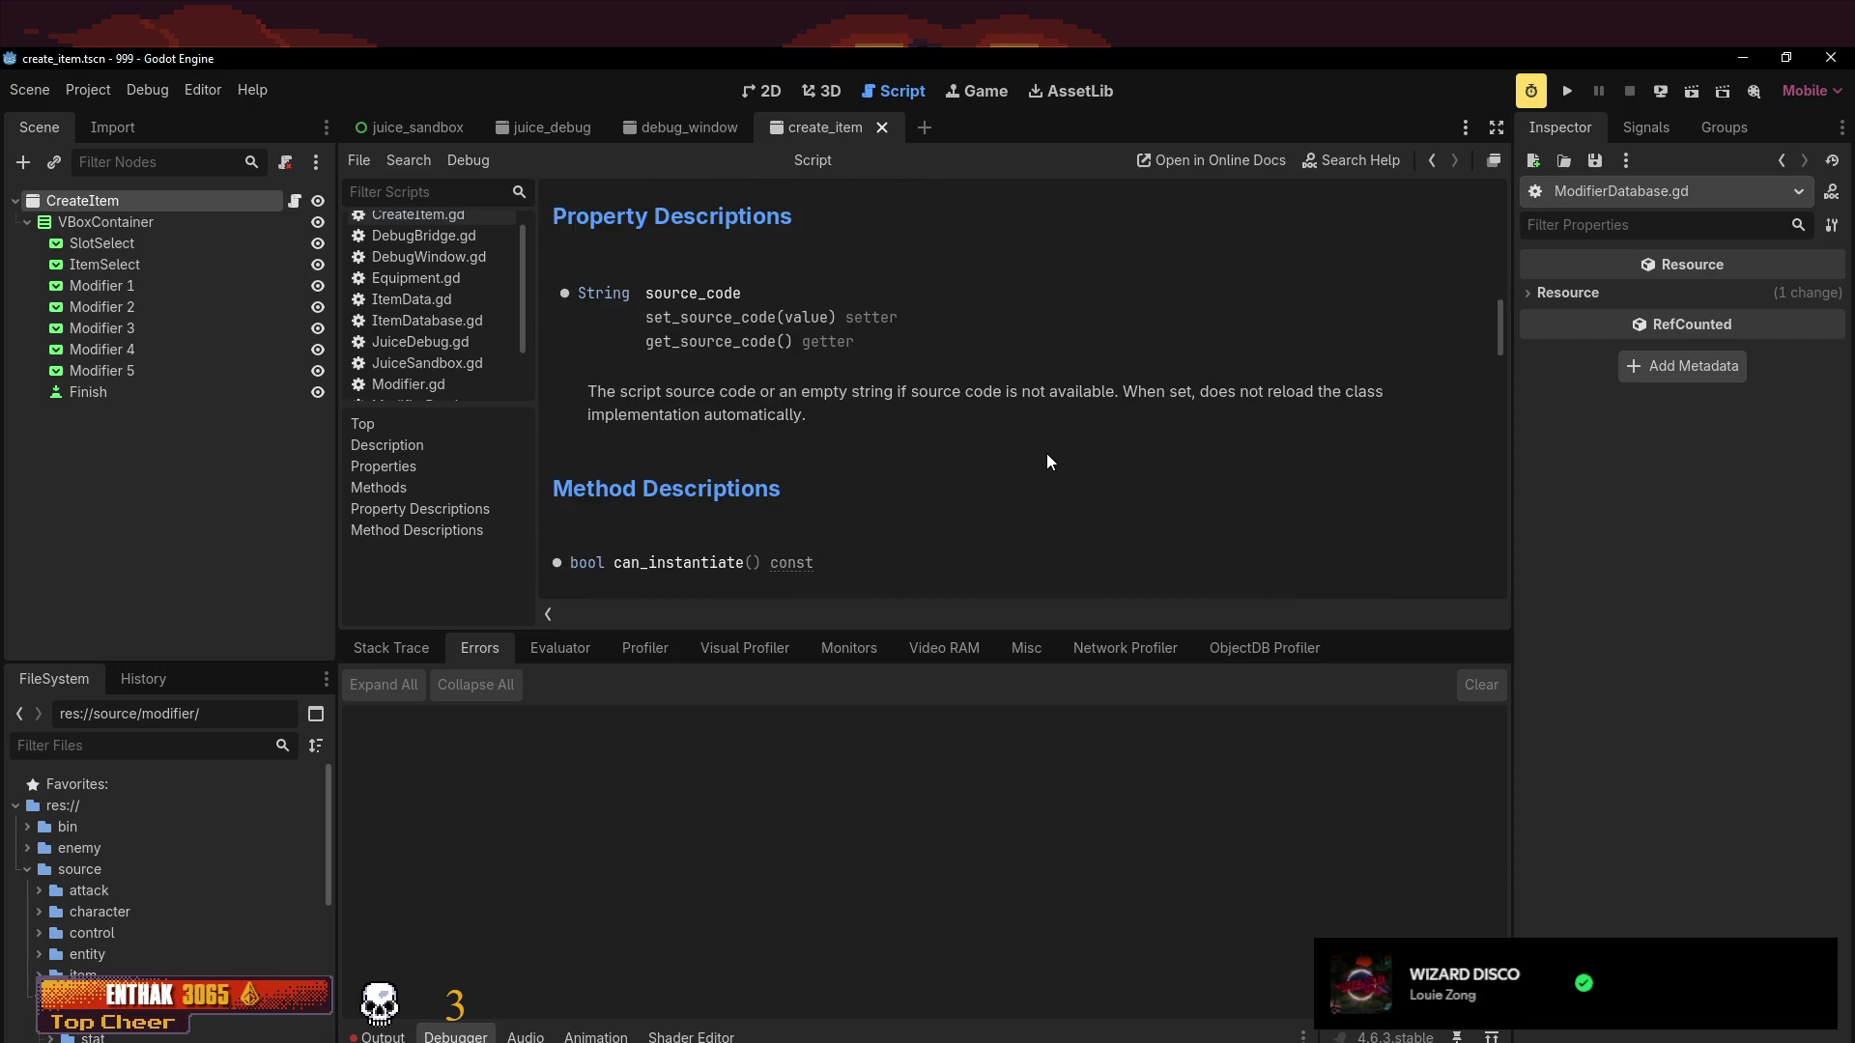
{"action": "scroll", "coordinate": [1003, 470], "scroll_direction": "down", "scroll_amount": 2}
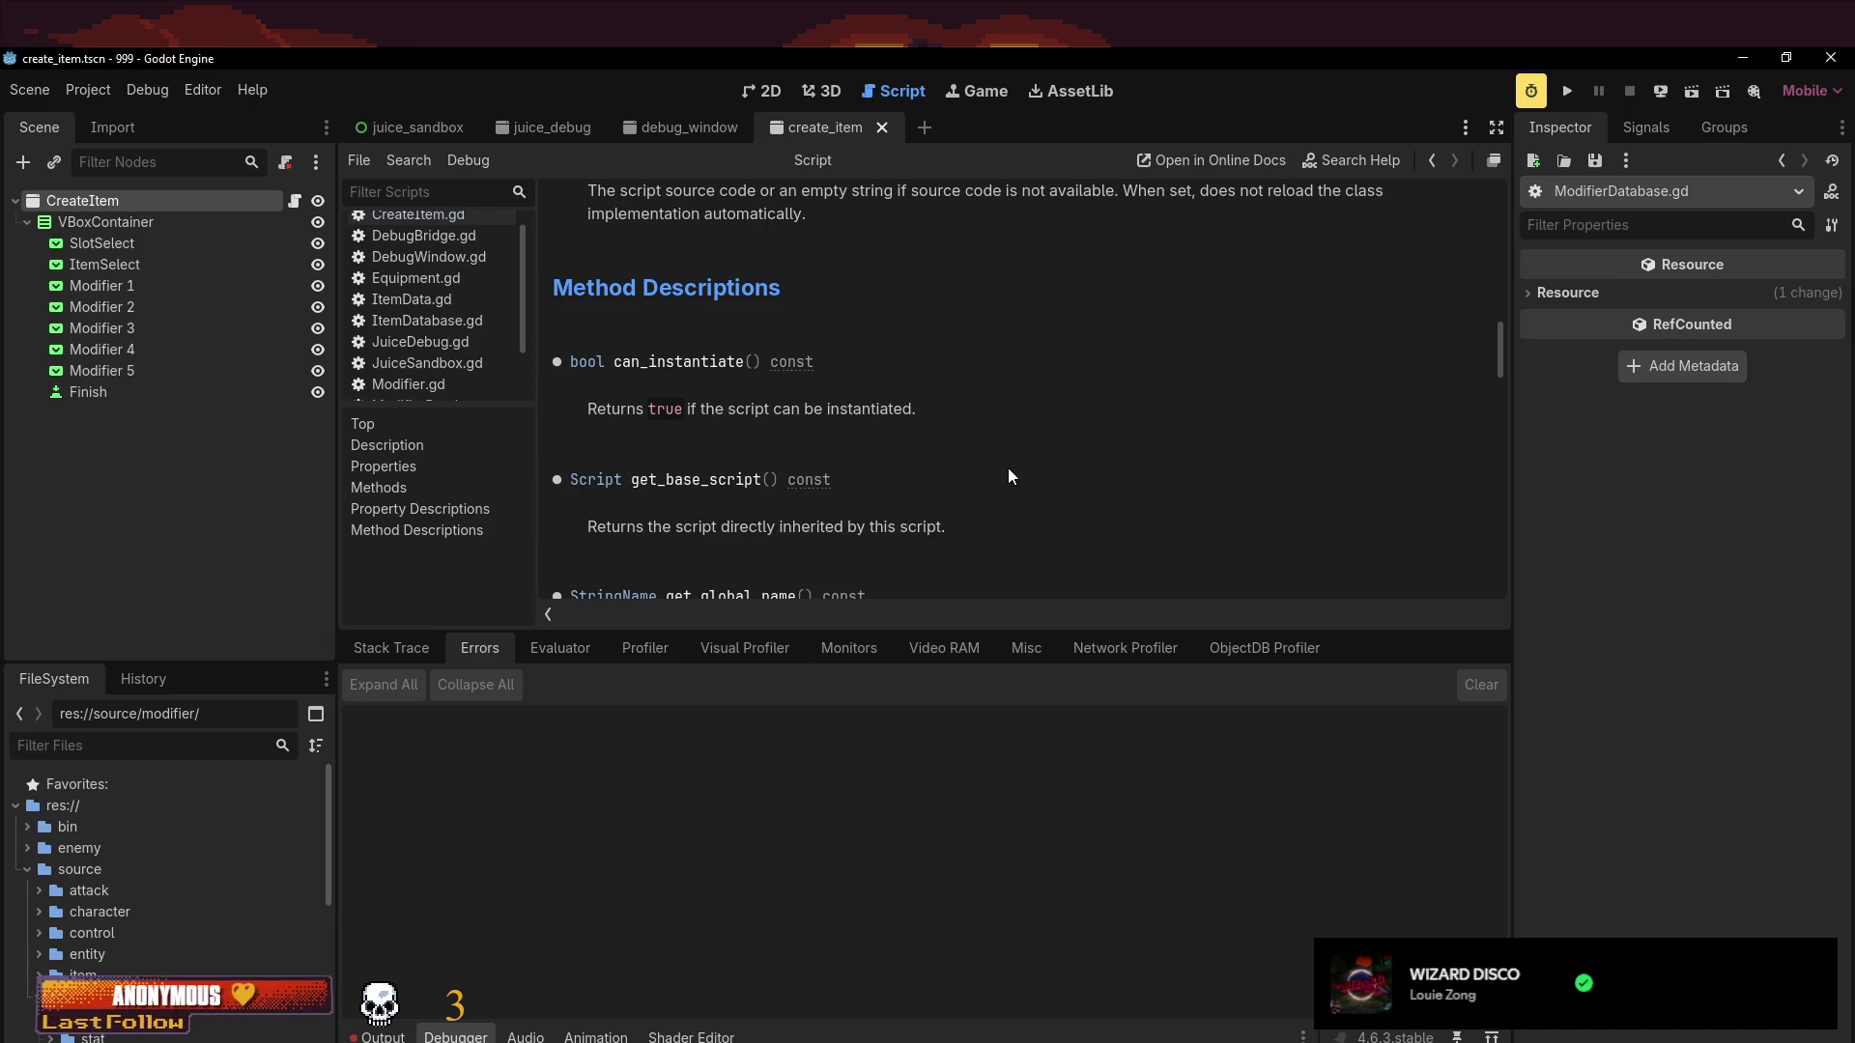
{"action": "scroll", "coordinate": [1000, 434], "scroll_direction": "down", "scroll_amount": 2}
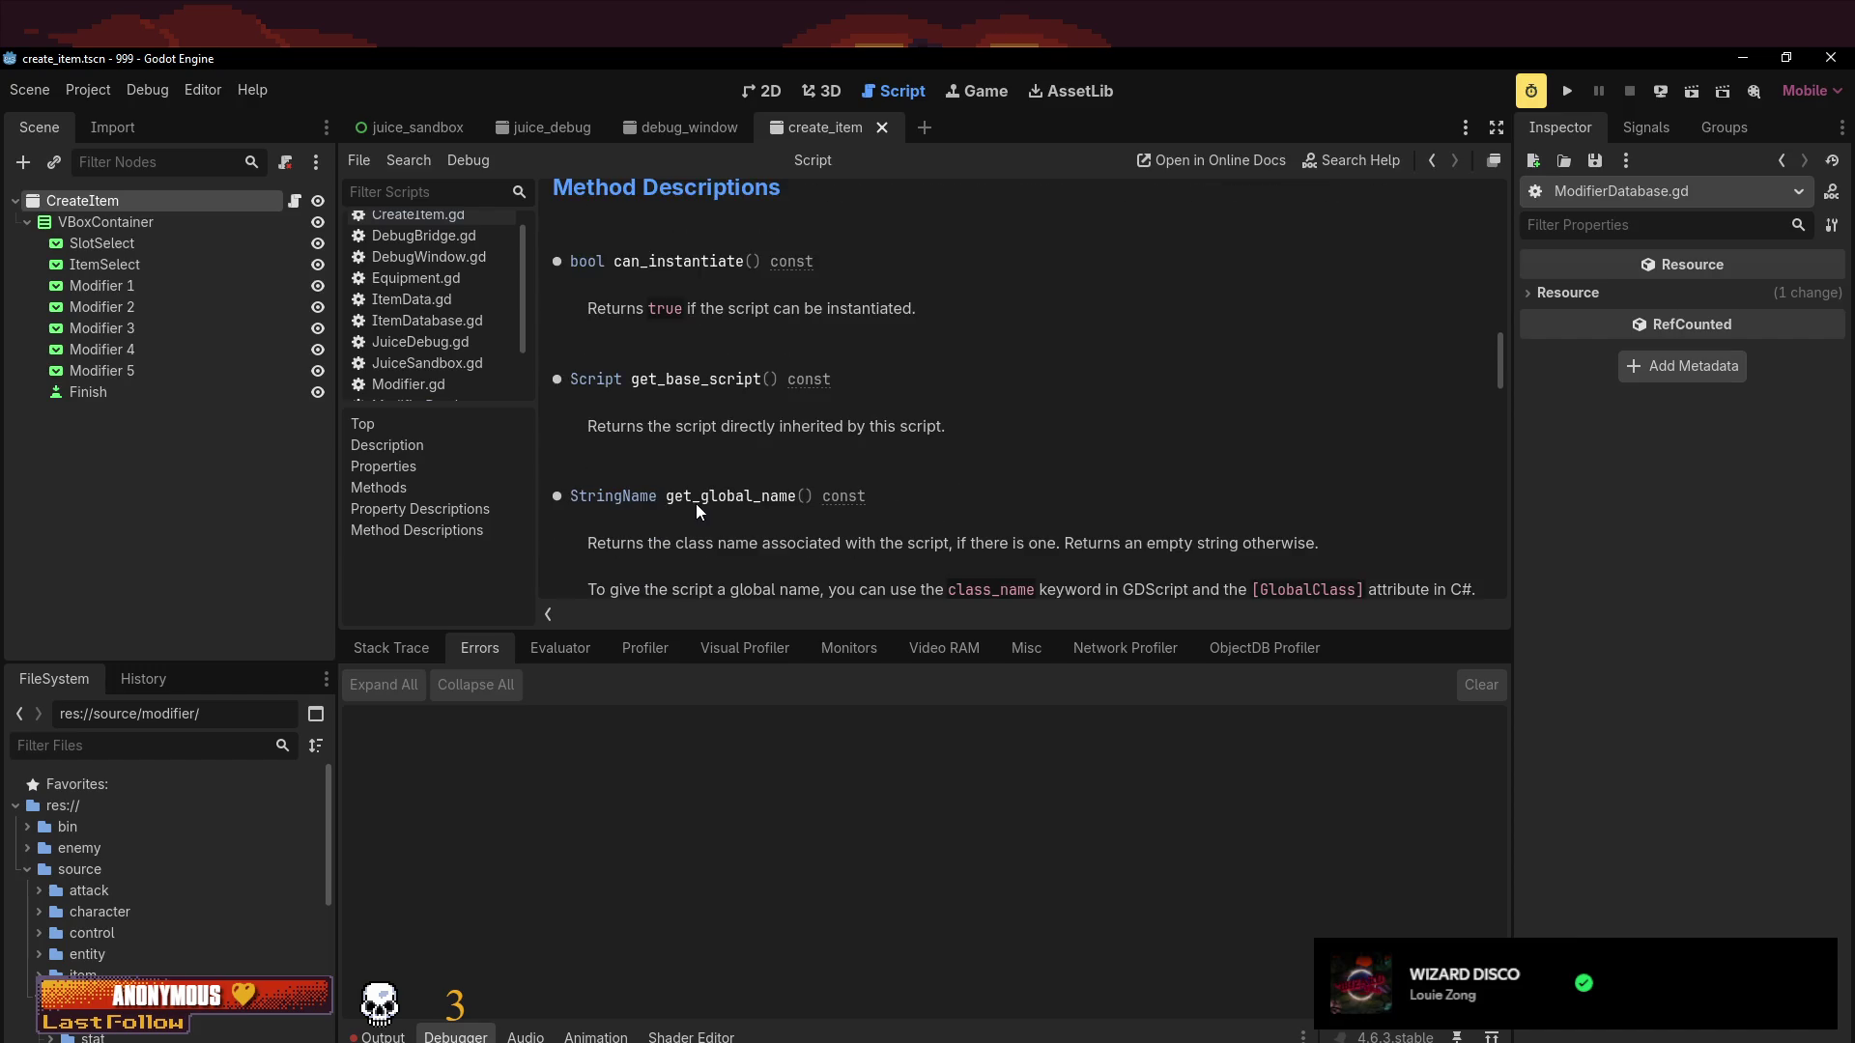
{"action": "scroll", "coordinate": [825, 449], "scroll_direction": "down", "scroll_amount": 2}
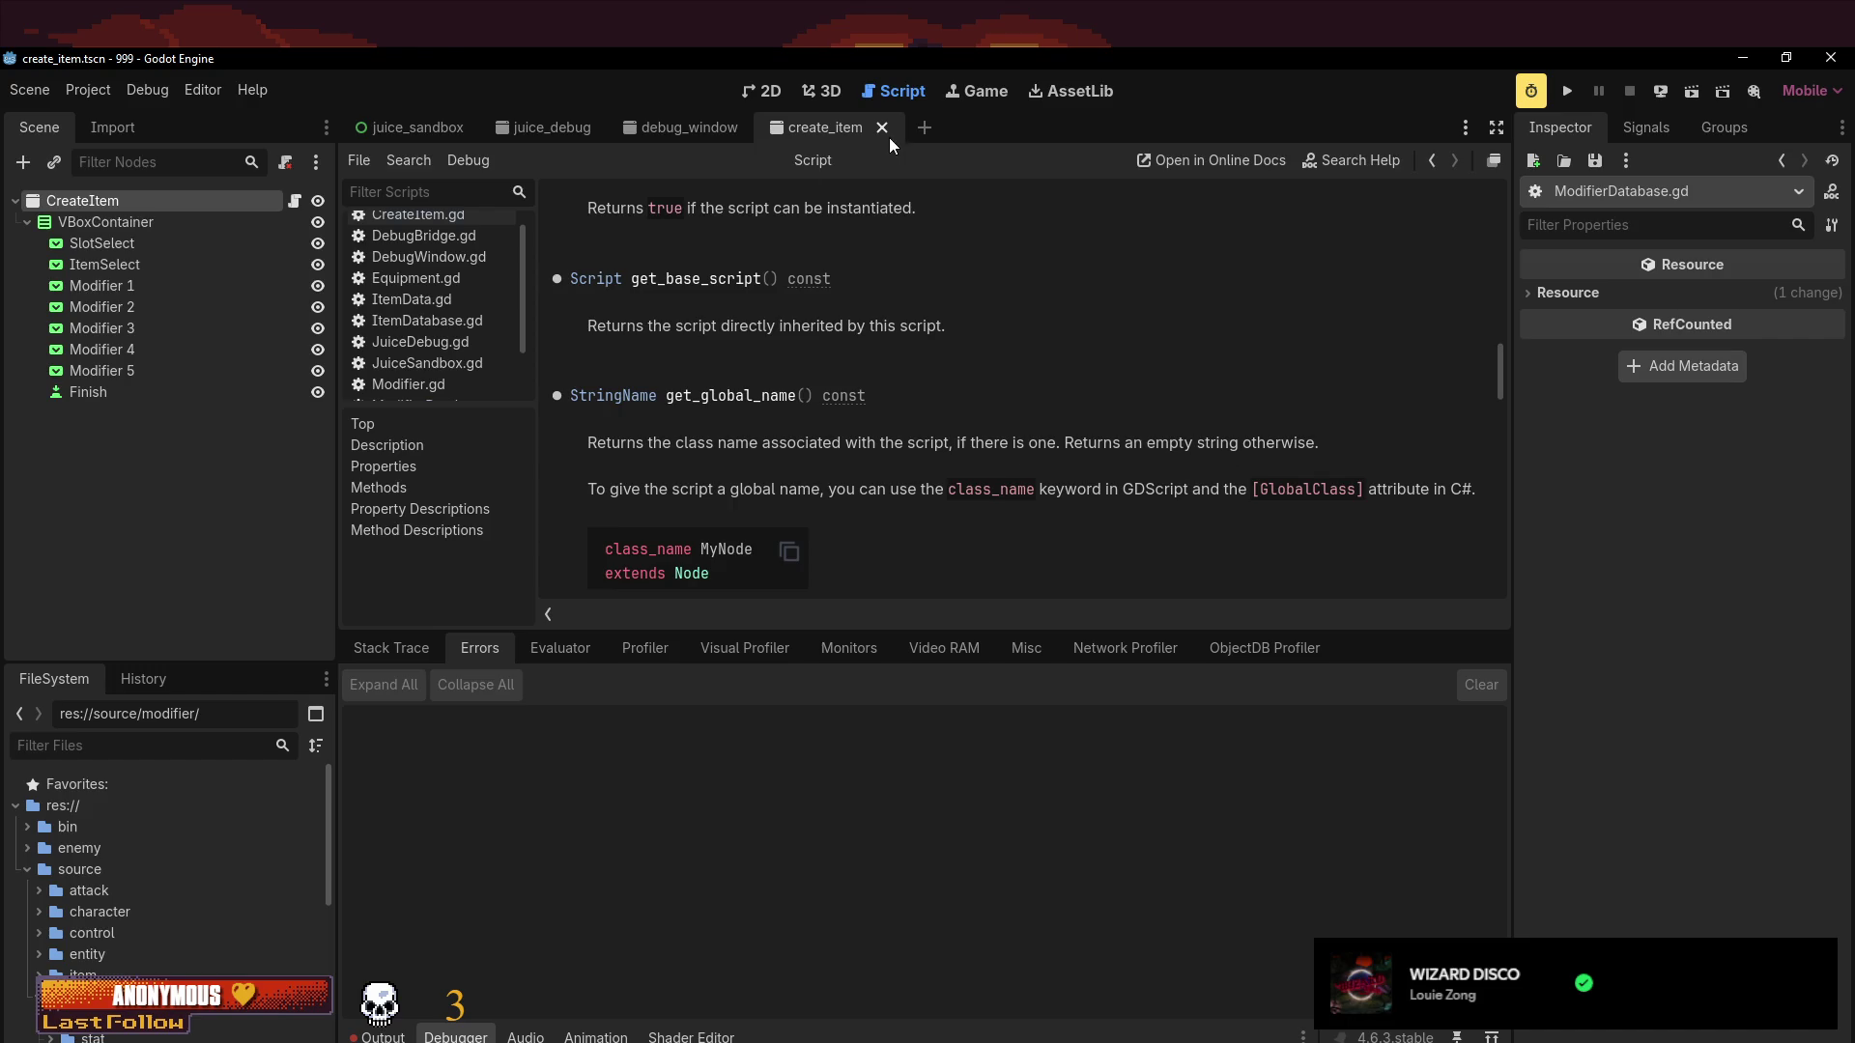
{"action": "scroll", "coordinate": [396, 329], "scroll_direction": "down", "scroll_amount": 3}
{"action": "right_click", "coordinate": [373, 380]}
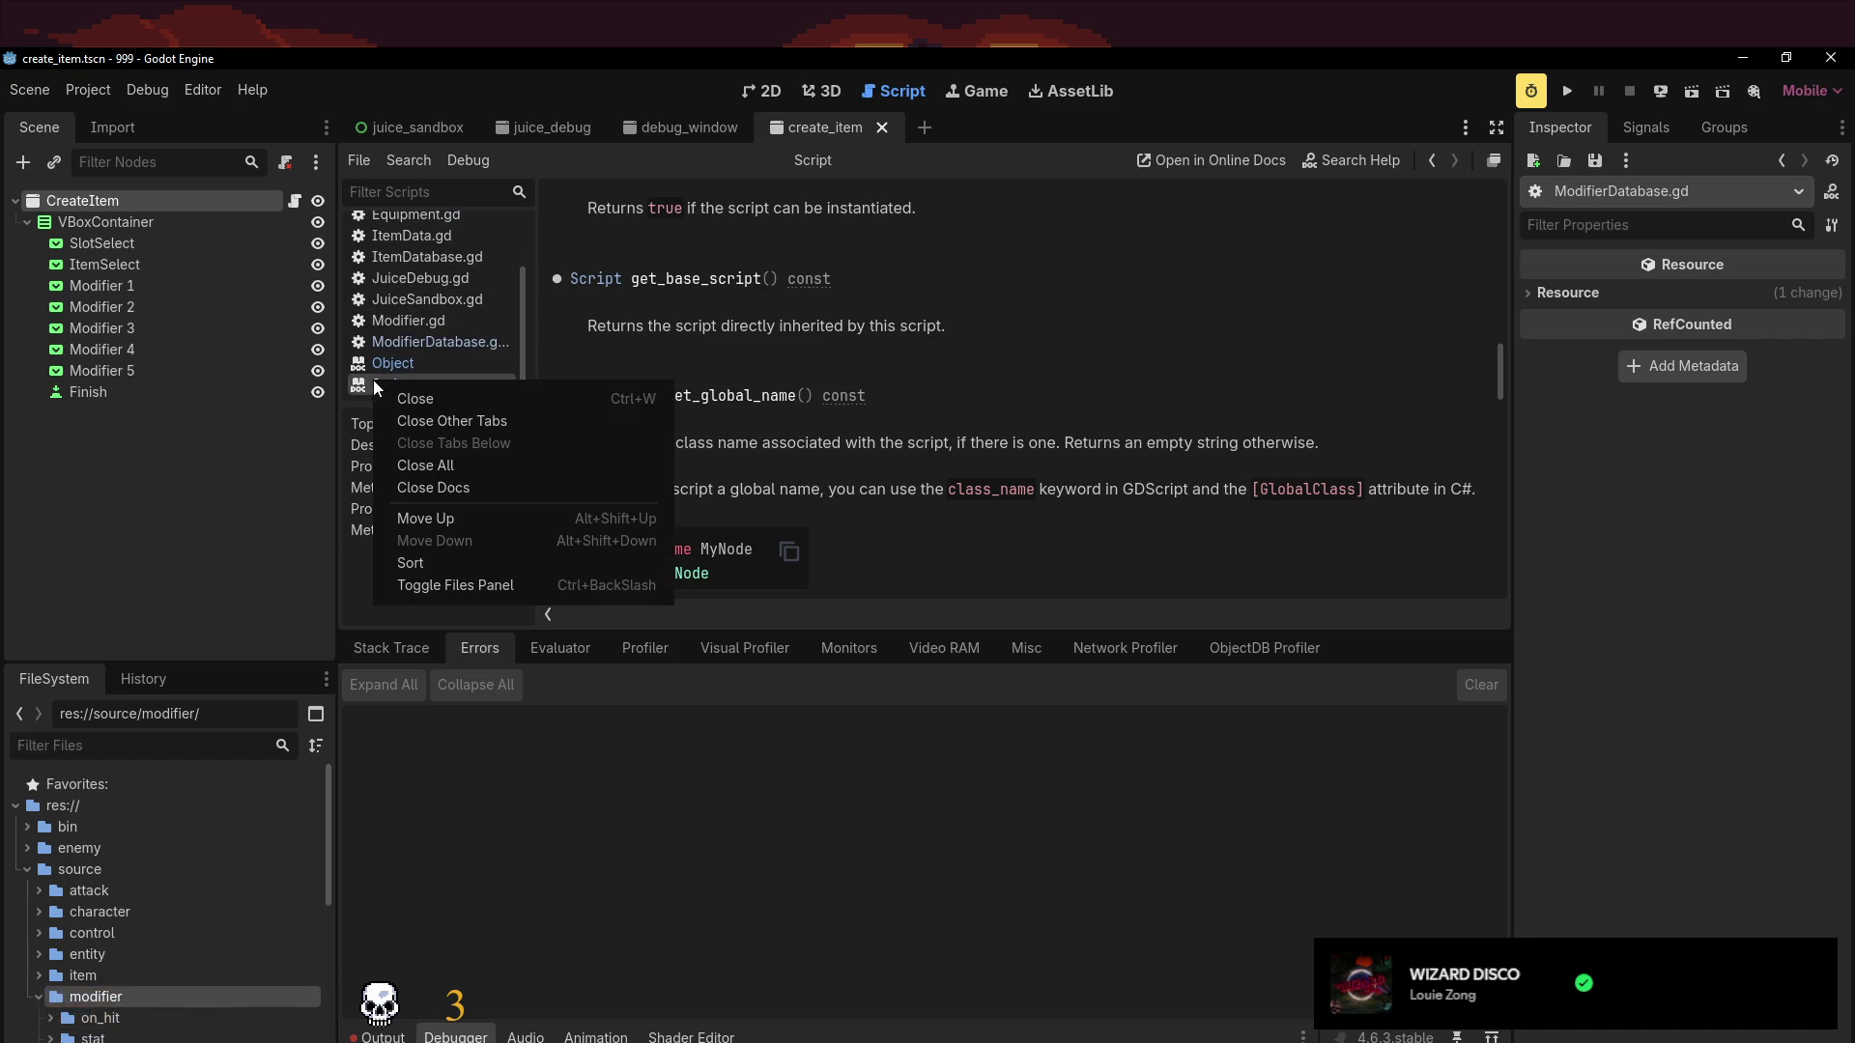
{"action": "left_click", "coordinate": [431, 396]}
{"action": "right_click", "coordinate": [404, 380]}
{"action": "left_click", "coordinate": [445, 396]}
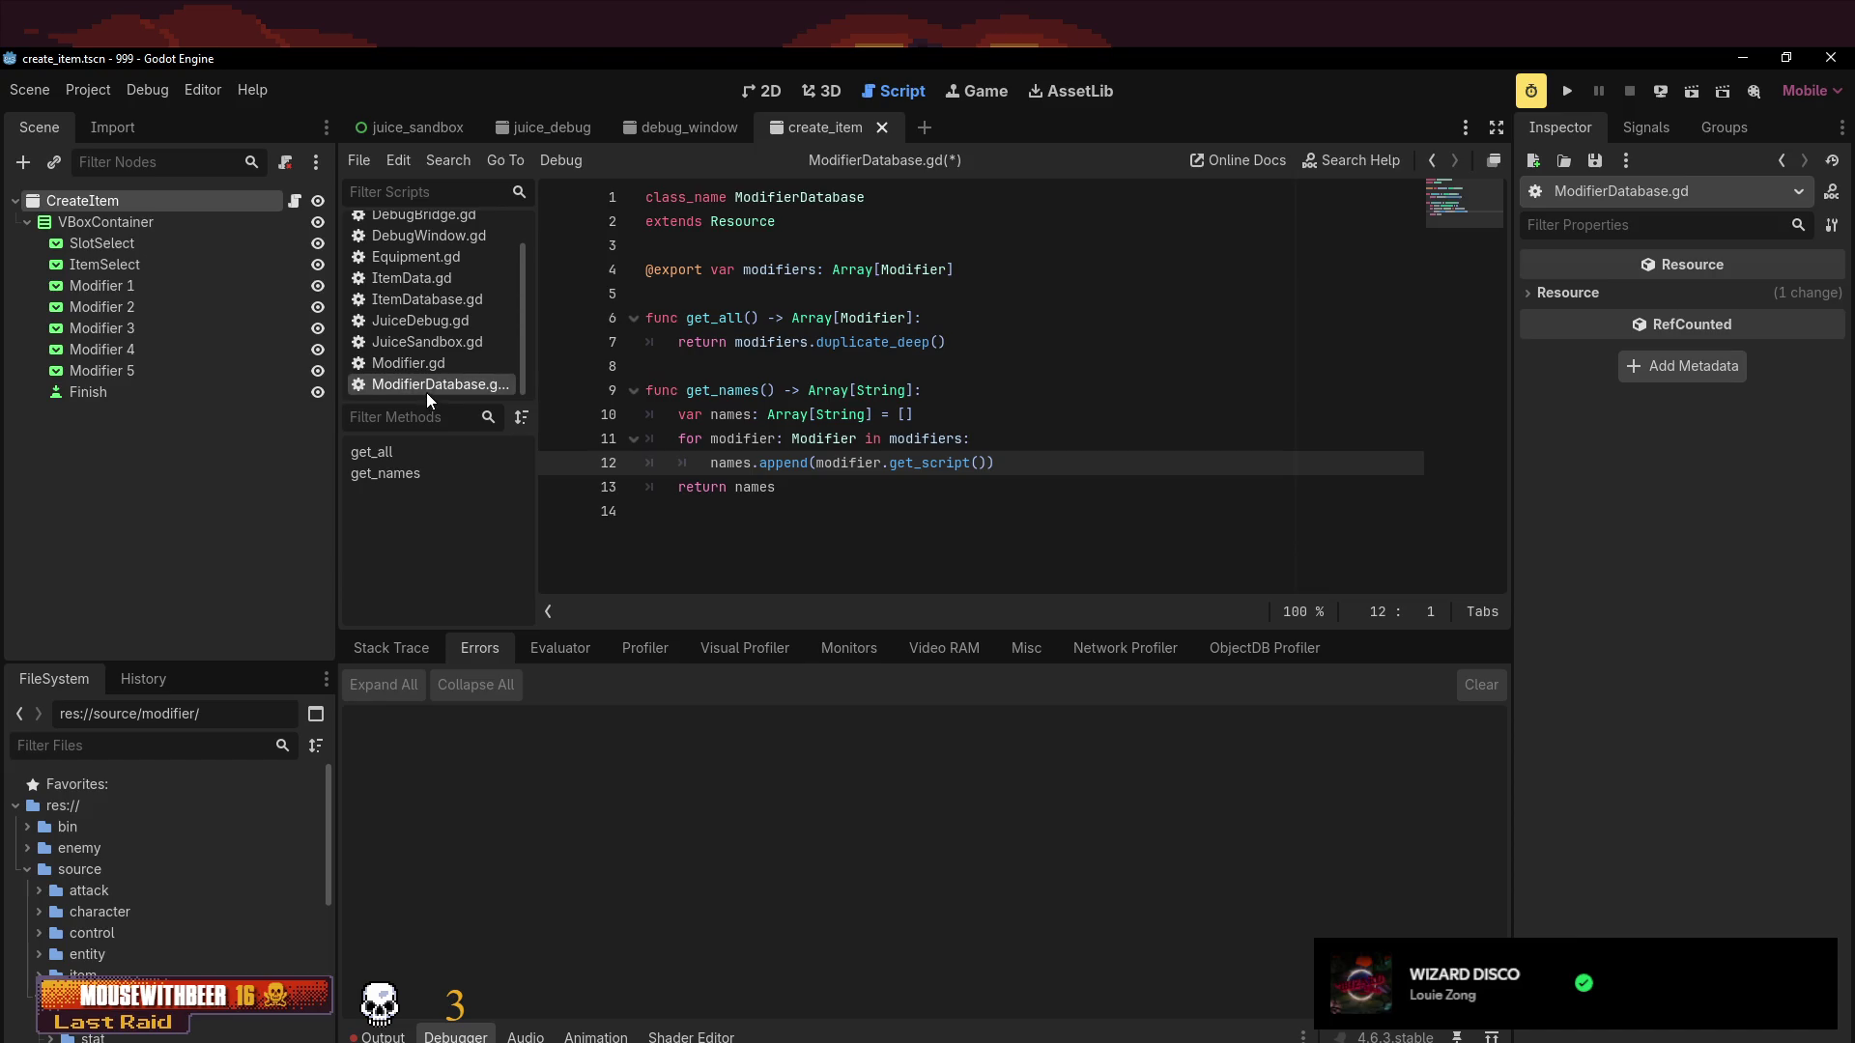
{"action": "left_click", "coordinate": [879, 488]}
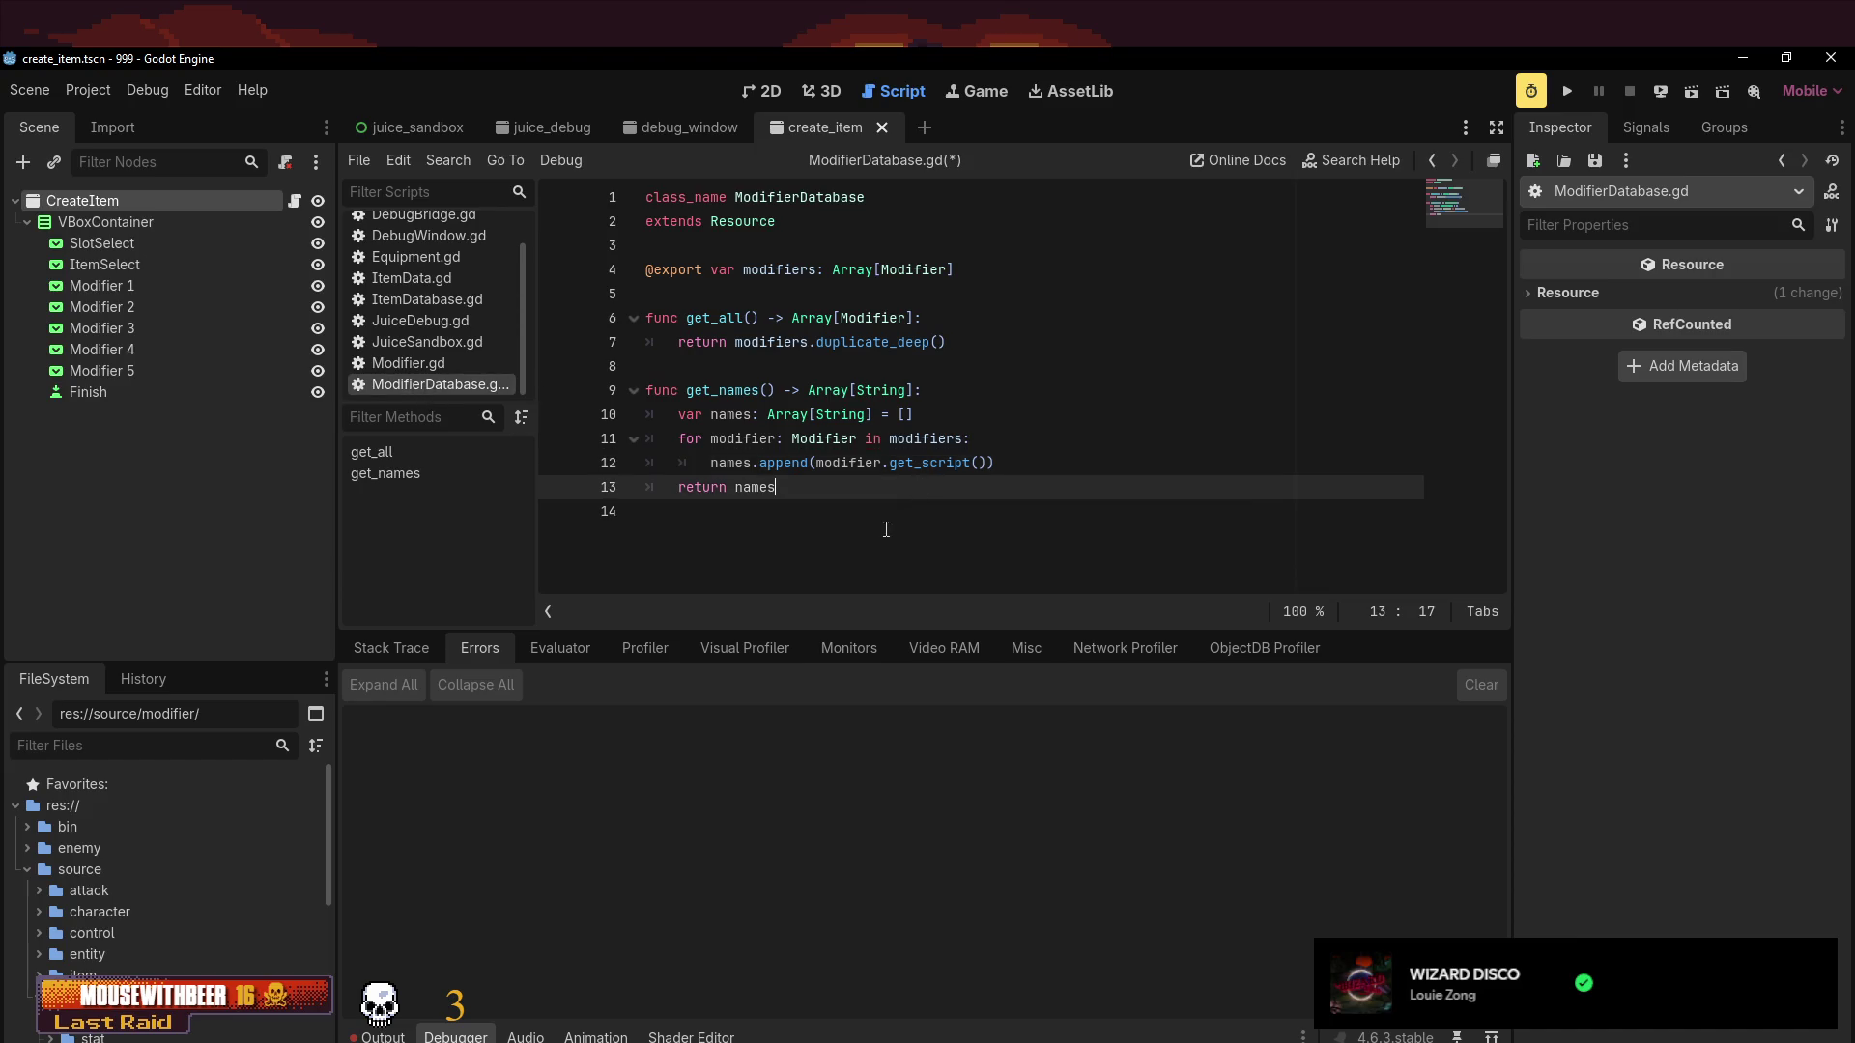
{"action": "left_click", "coordinate": [982, 464]}
{"action": "type", "text": ".get"}
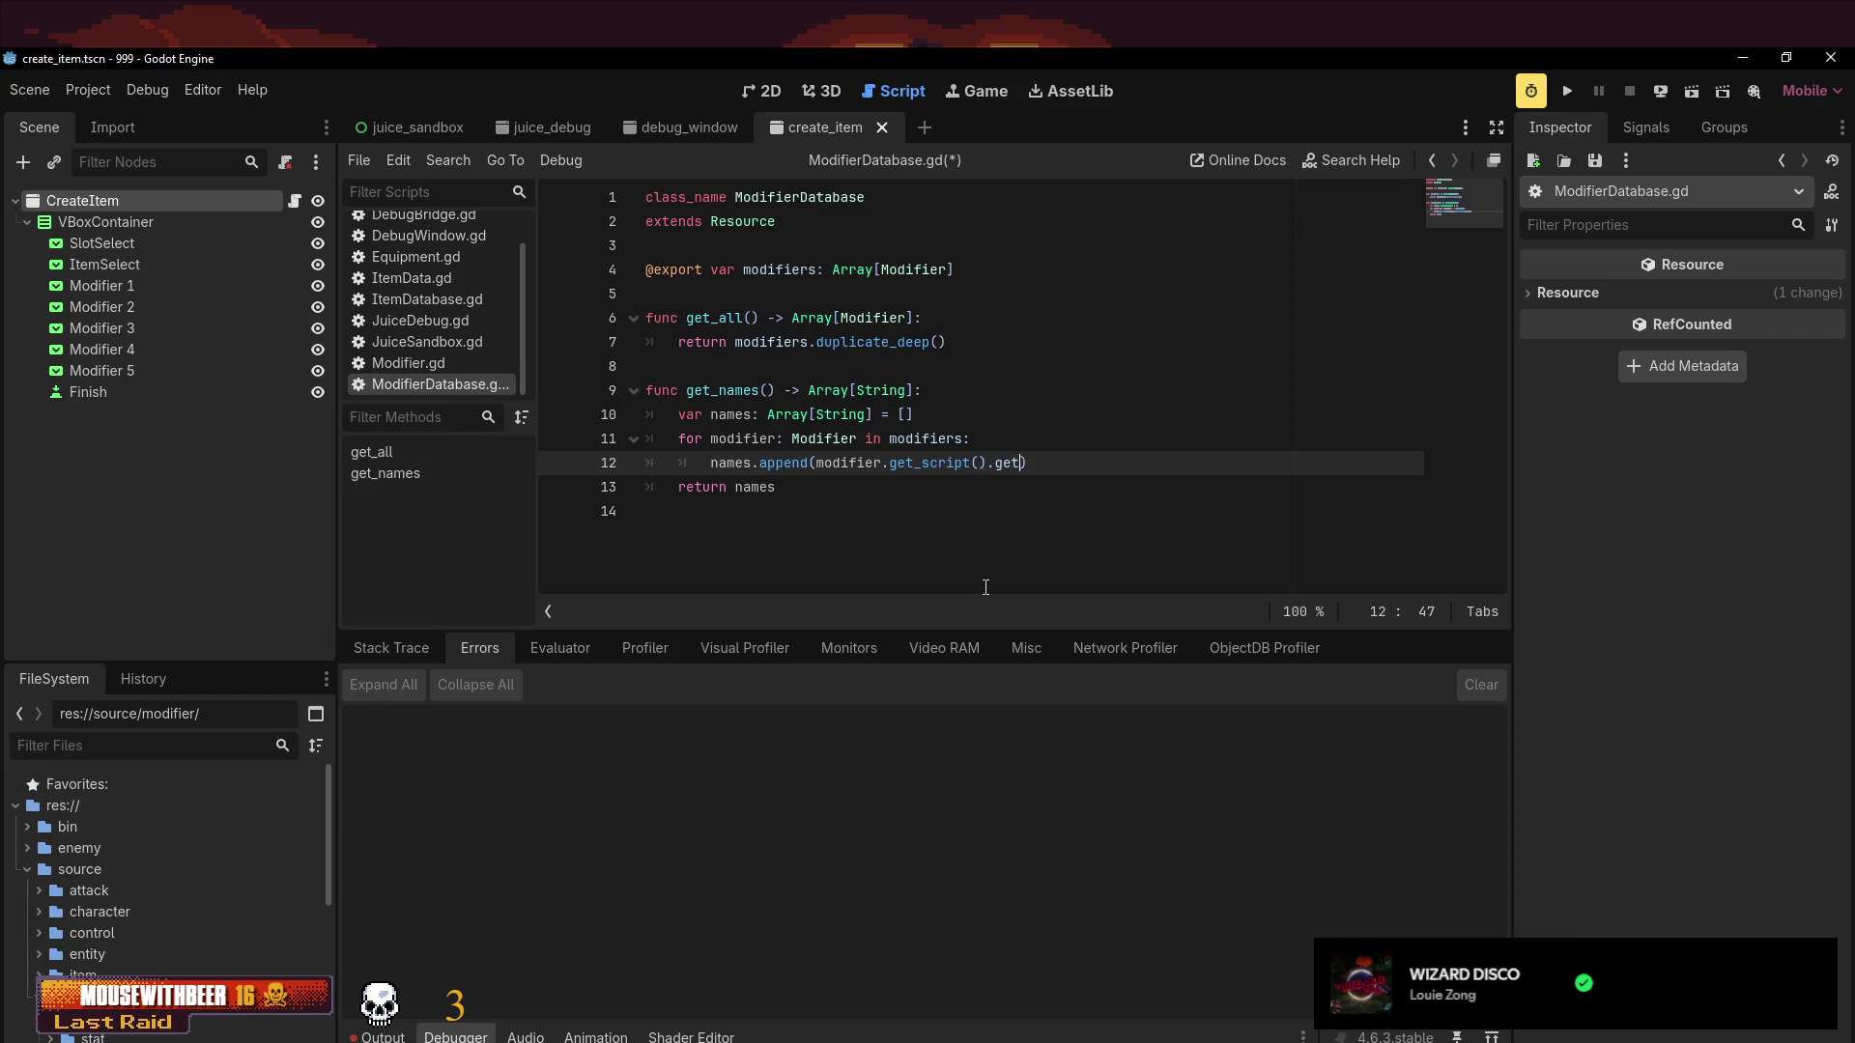
{"action": "type", "text": "_glo"}
{"action": "type", "text": "bal"}
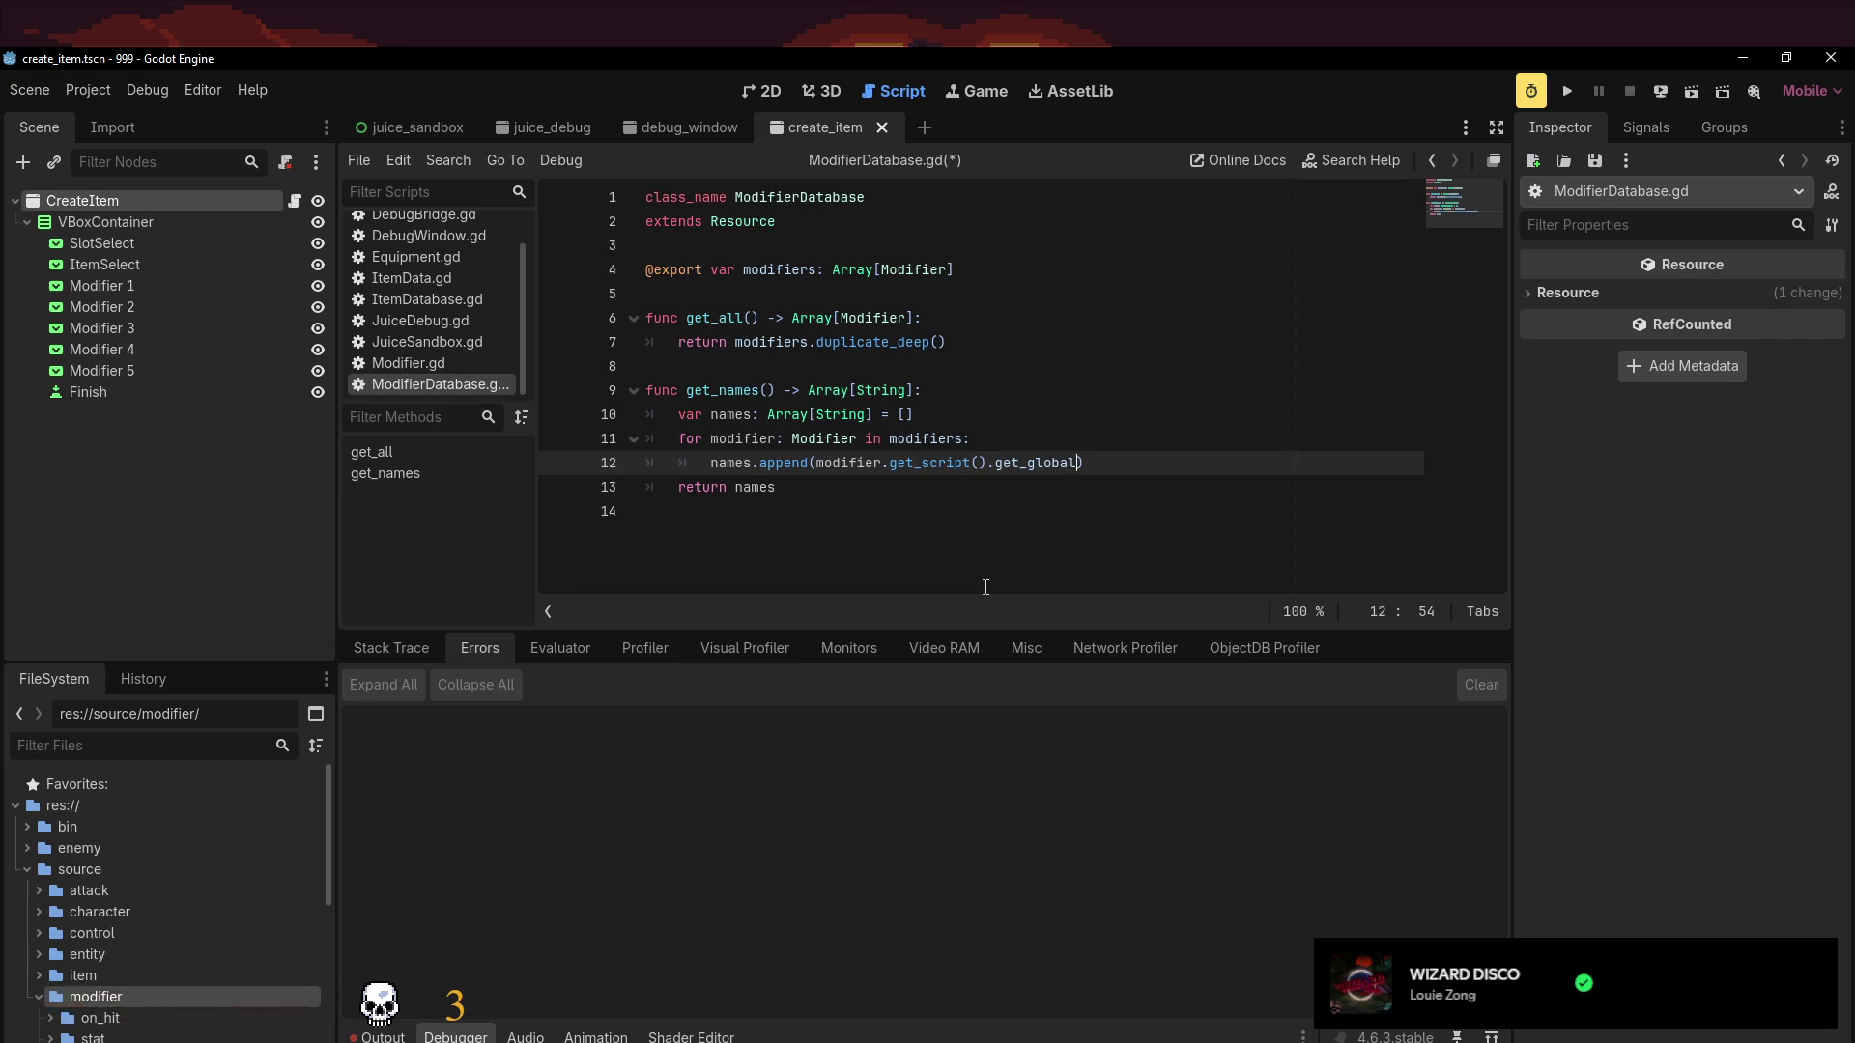
{"action": "type", "text": "_"}
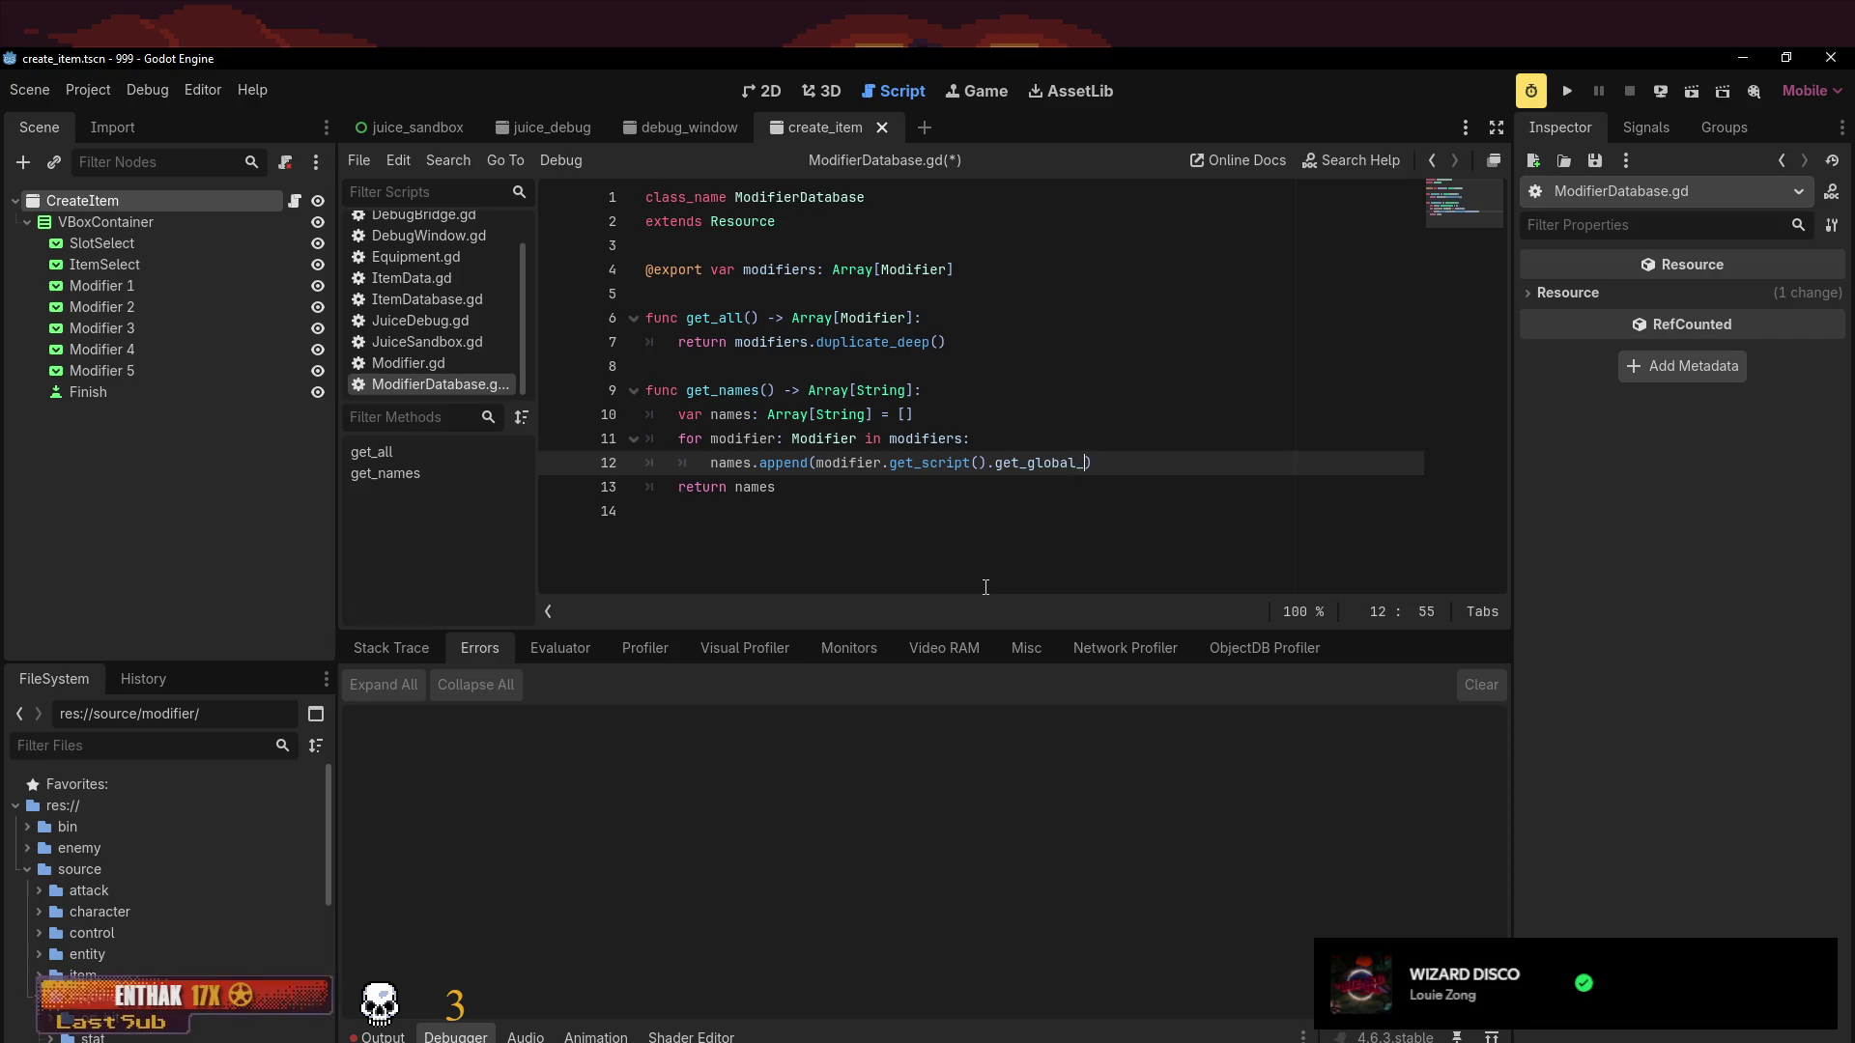
{"action": "key", "text": "BackSpace"}
{"action": "key", "text": "BackSpace"}
{"action": "key", "text": "BackSpace"}
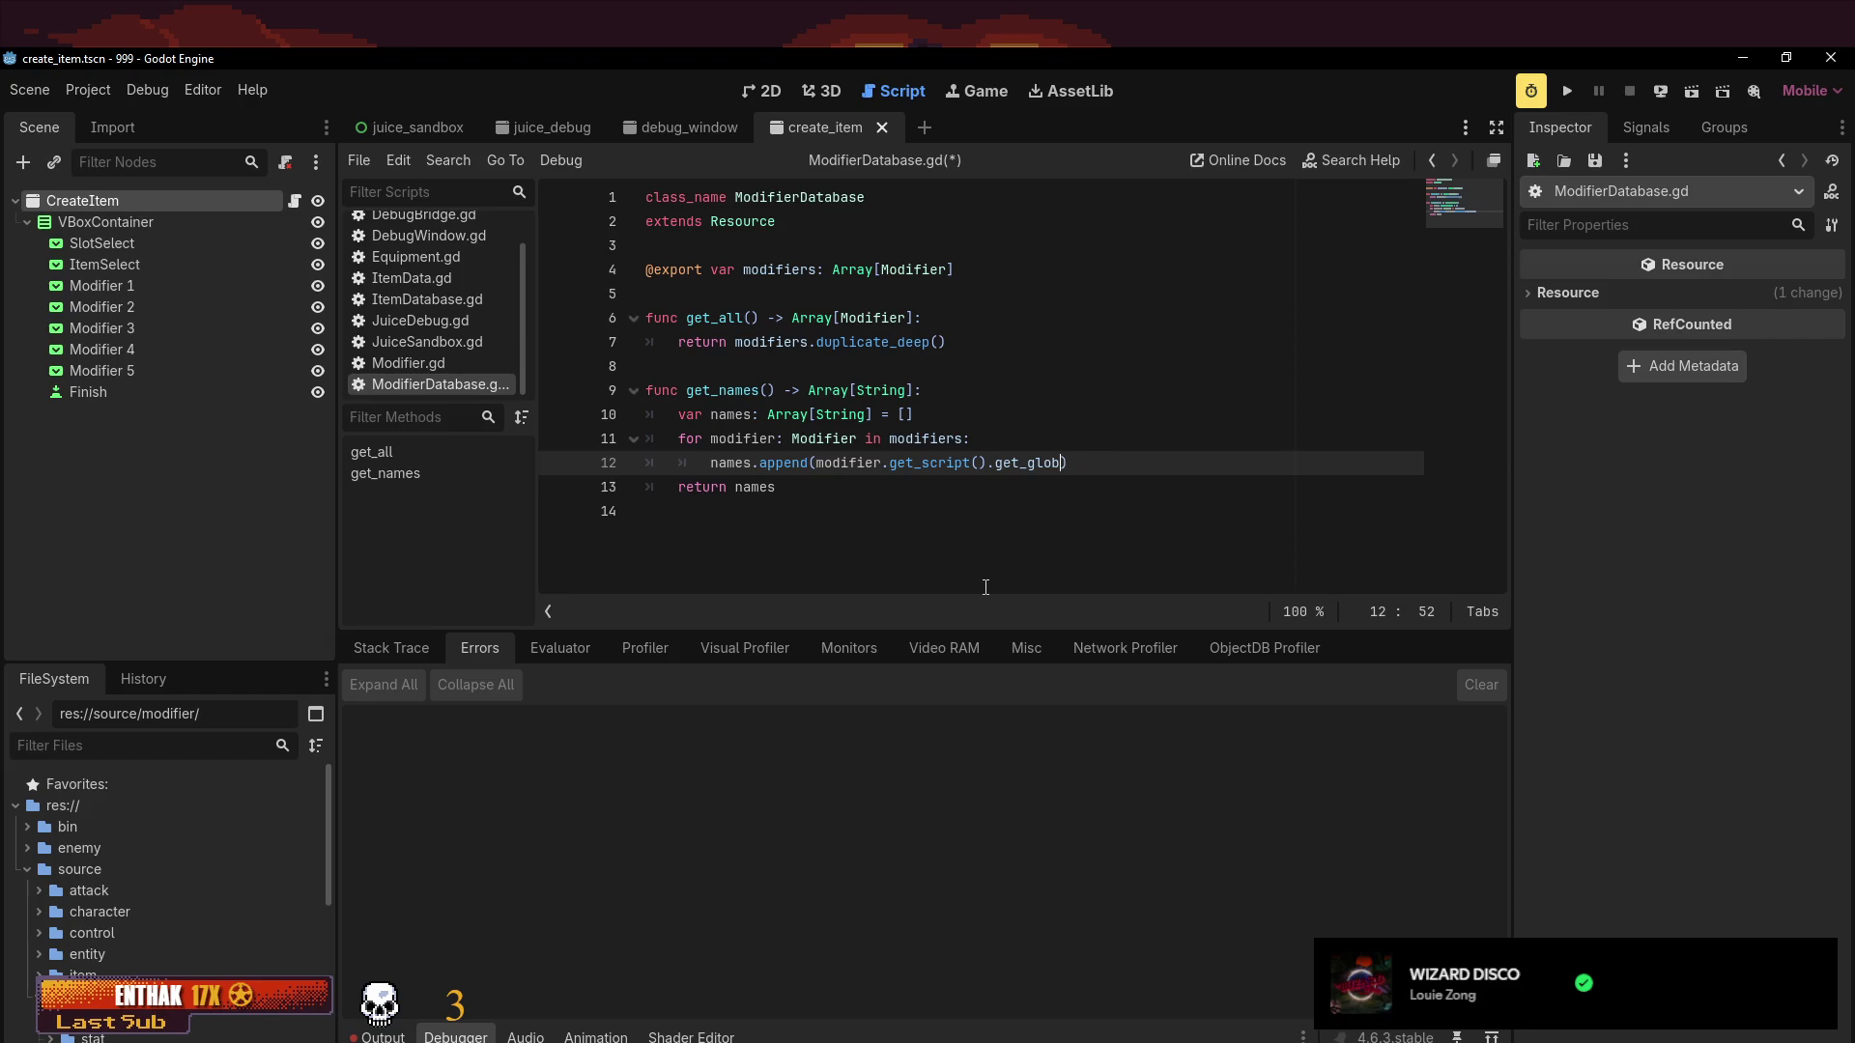
{"action": "key", "text": "BackSpace"}
{"action": "key", "text": "BackSpace"}
{"action": "key", "text": "BackSpace"}
{"action": "left_click", "coordinate": [930, 463], "text": "ctrl"}
{"action": "scroll", "coordinate": [966, 456], "scroll_direction": "down", "scroll_amount": 3}
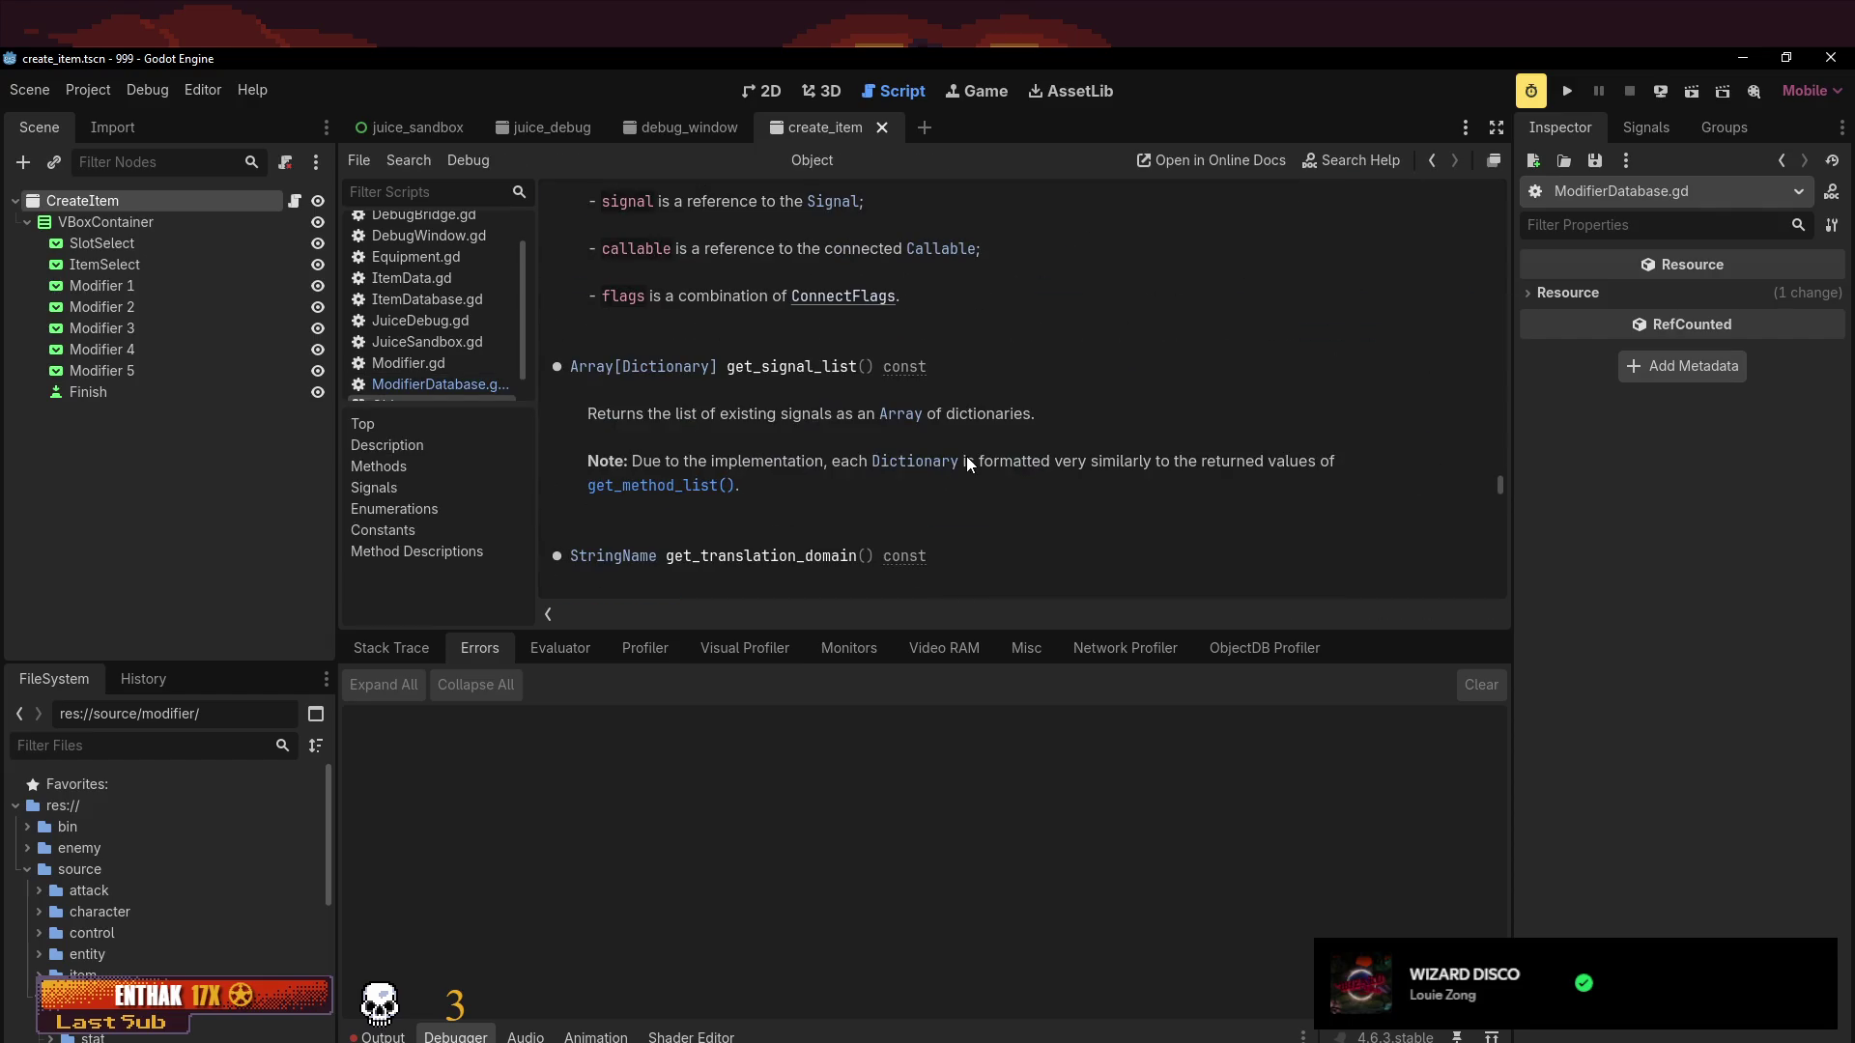
{"action": "scroll", "coordinate": [970, 456], "scroll_direction": "up", "scroll_amount": 3}
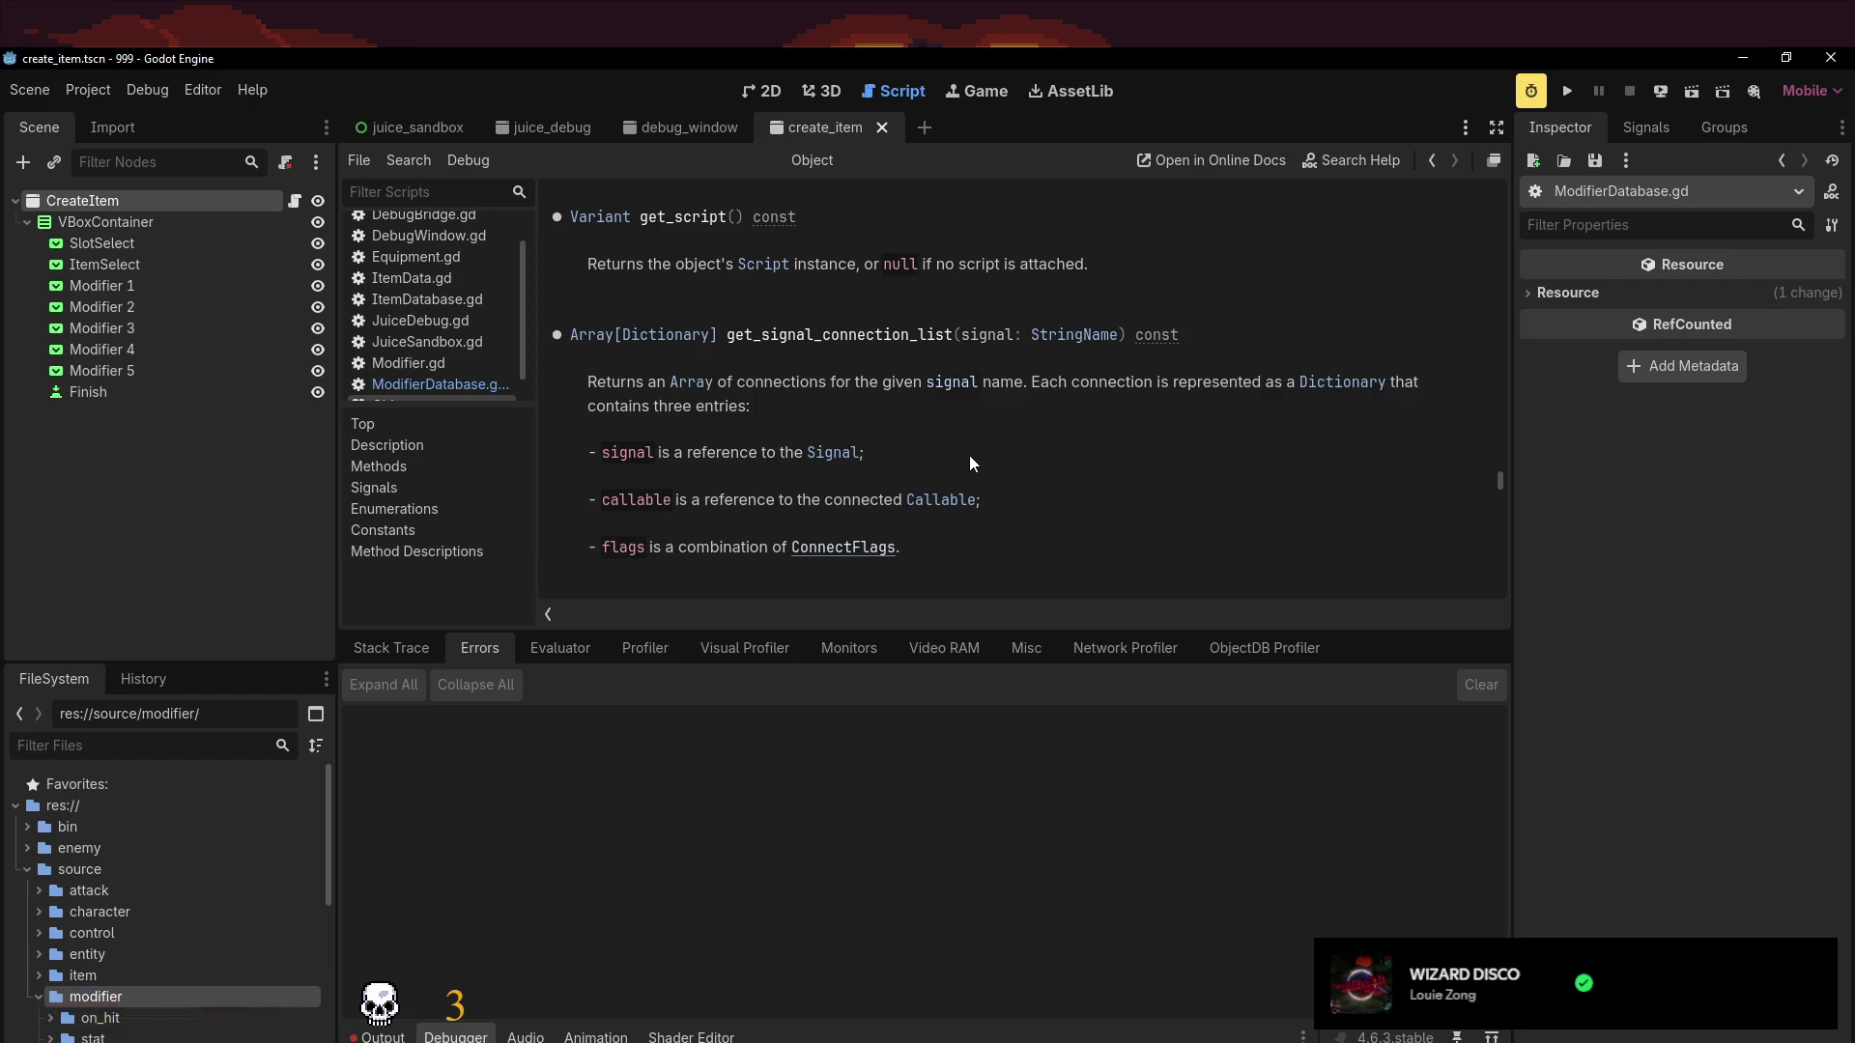
{"action": "left_click", "coordinate": [750, 263]}
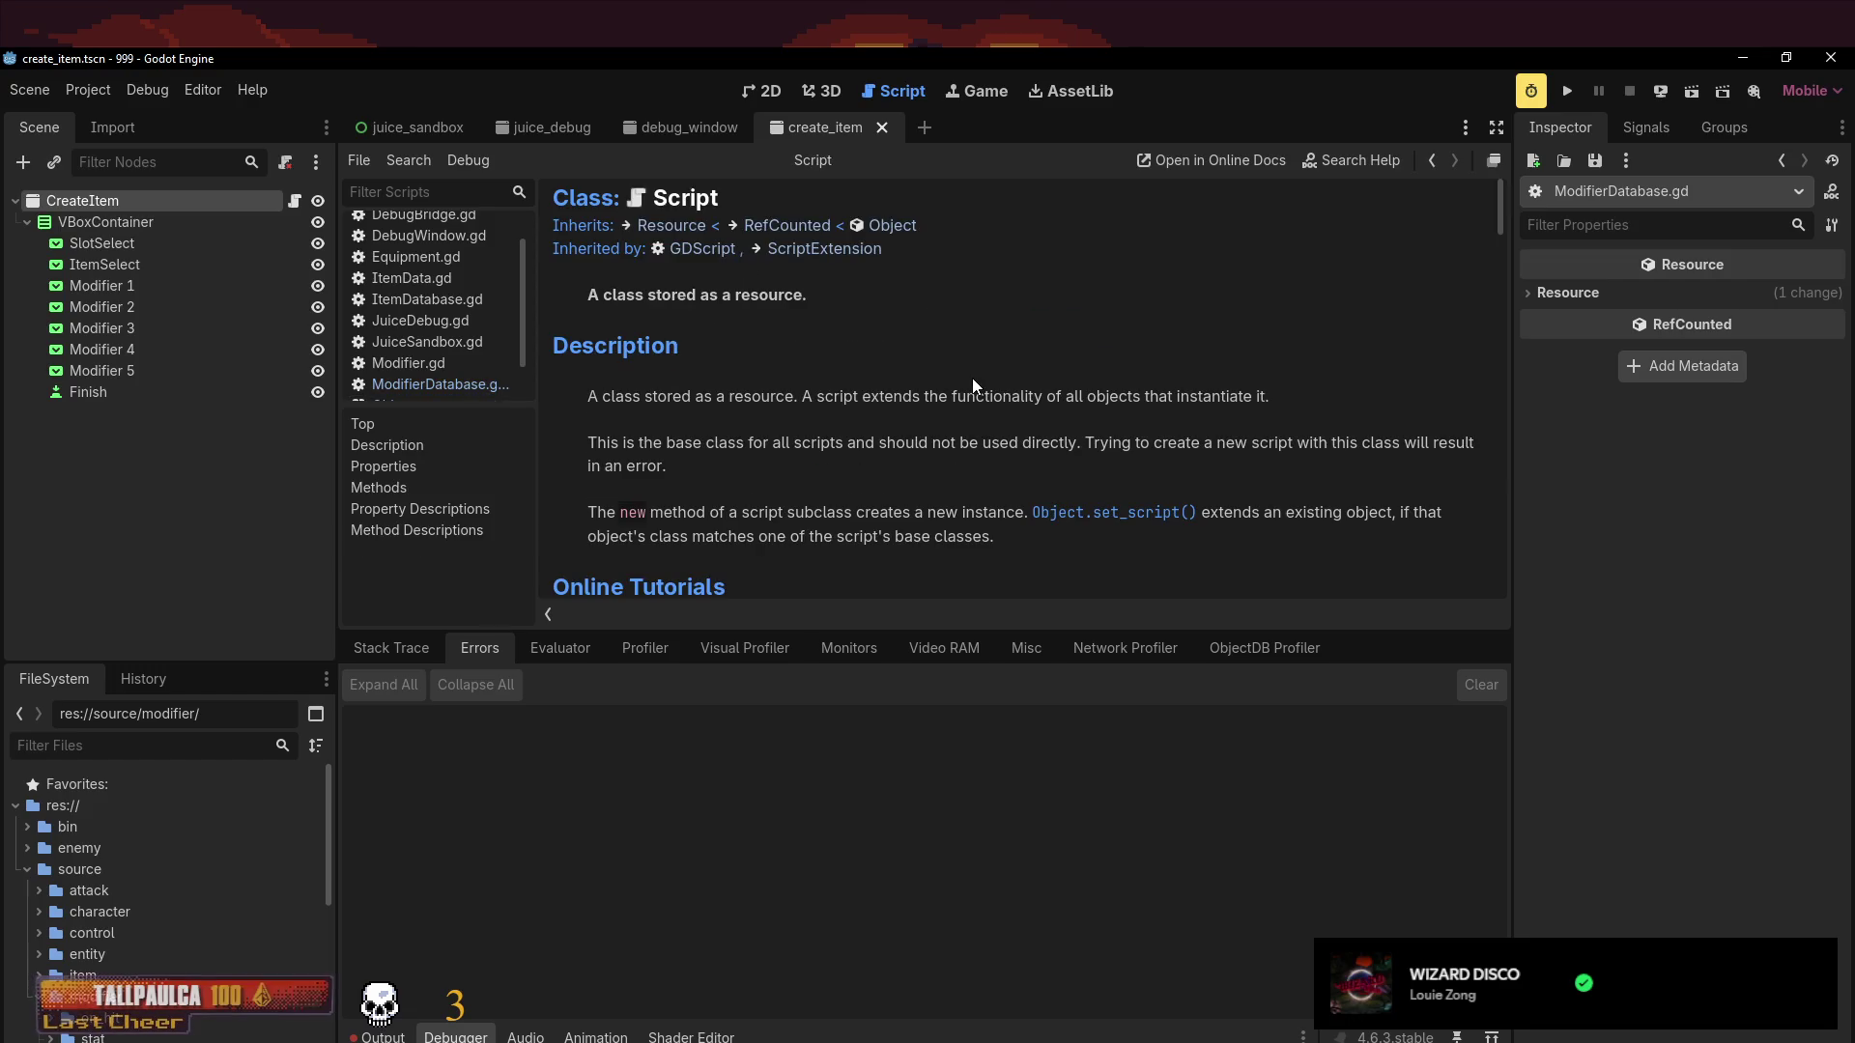
{"action": "scroll", "coordinate": [873, 455], "scroll_direction": "down", "scroll_amount": 5}
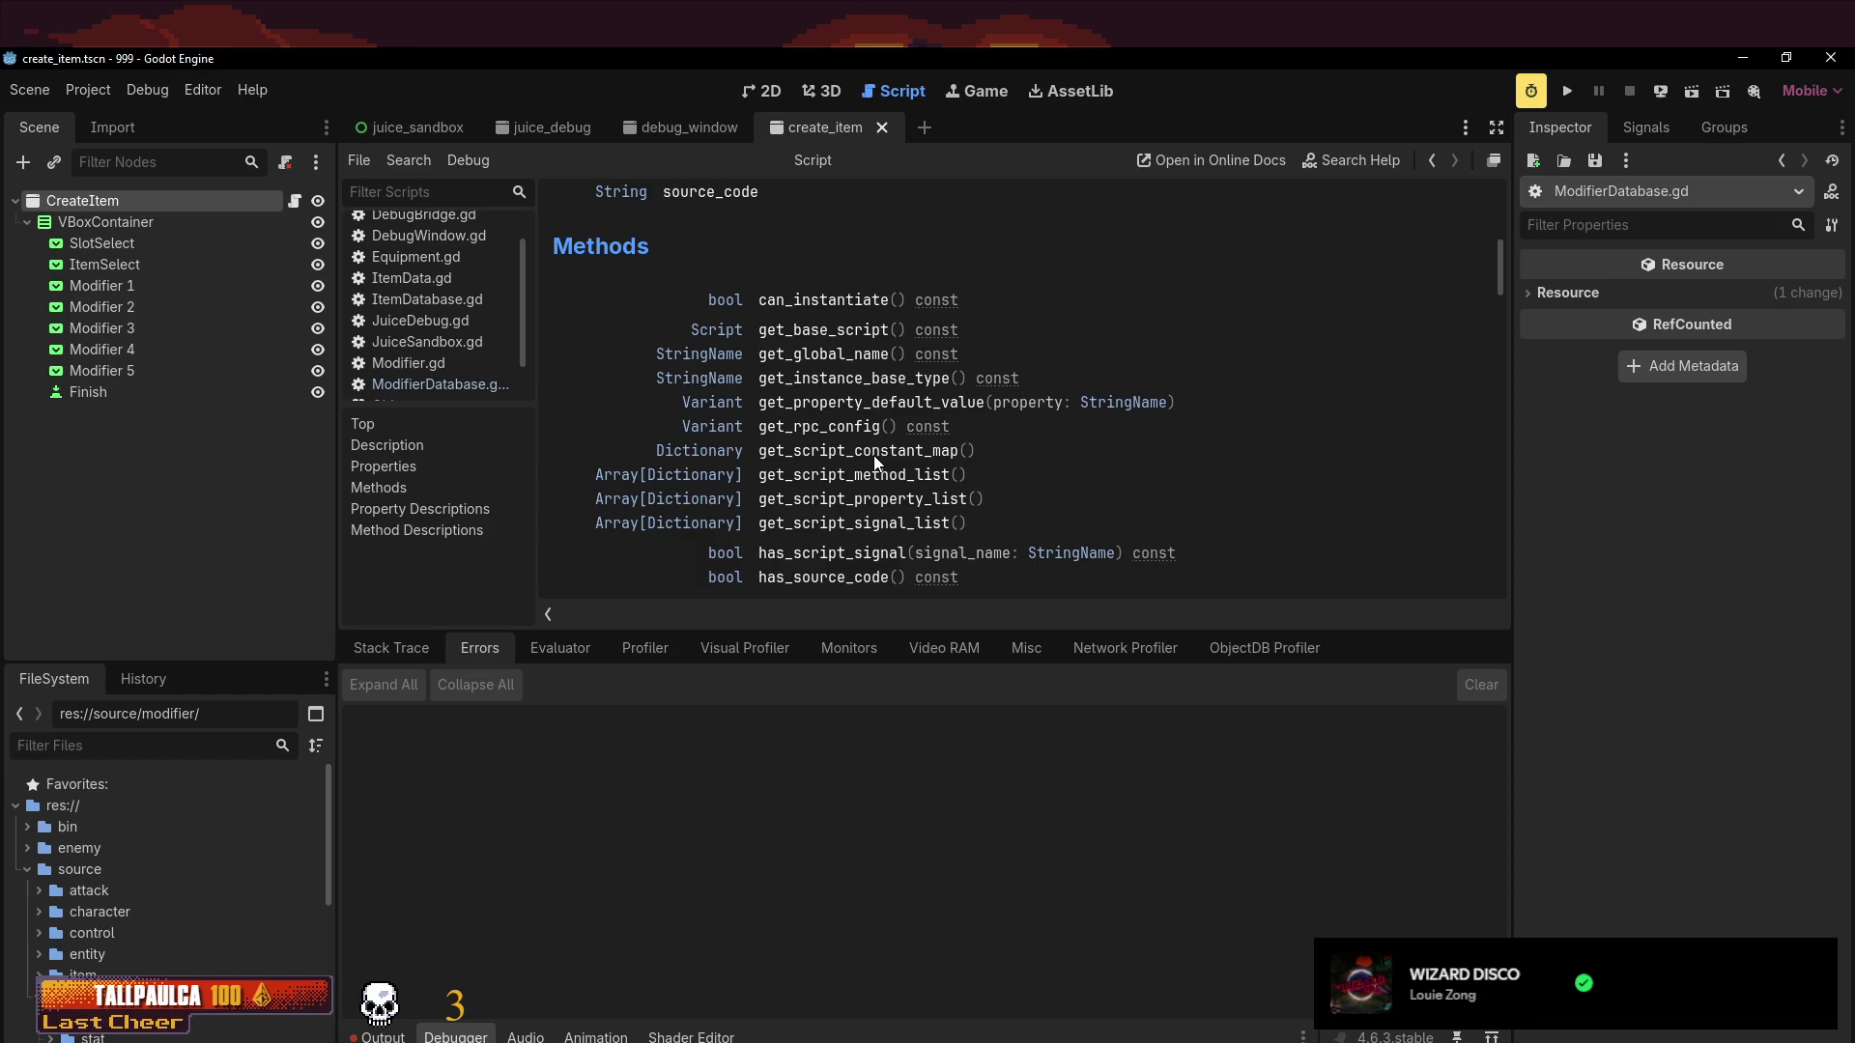
{"action": "scroll", "coordinate": [877, 462], "scroll_direction": "down", "scroll_amount": 3}
{"action": "scroll", "coordinate": [873, 460], "scroll_direction": "up", "scroll_amount": 2}
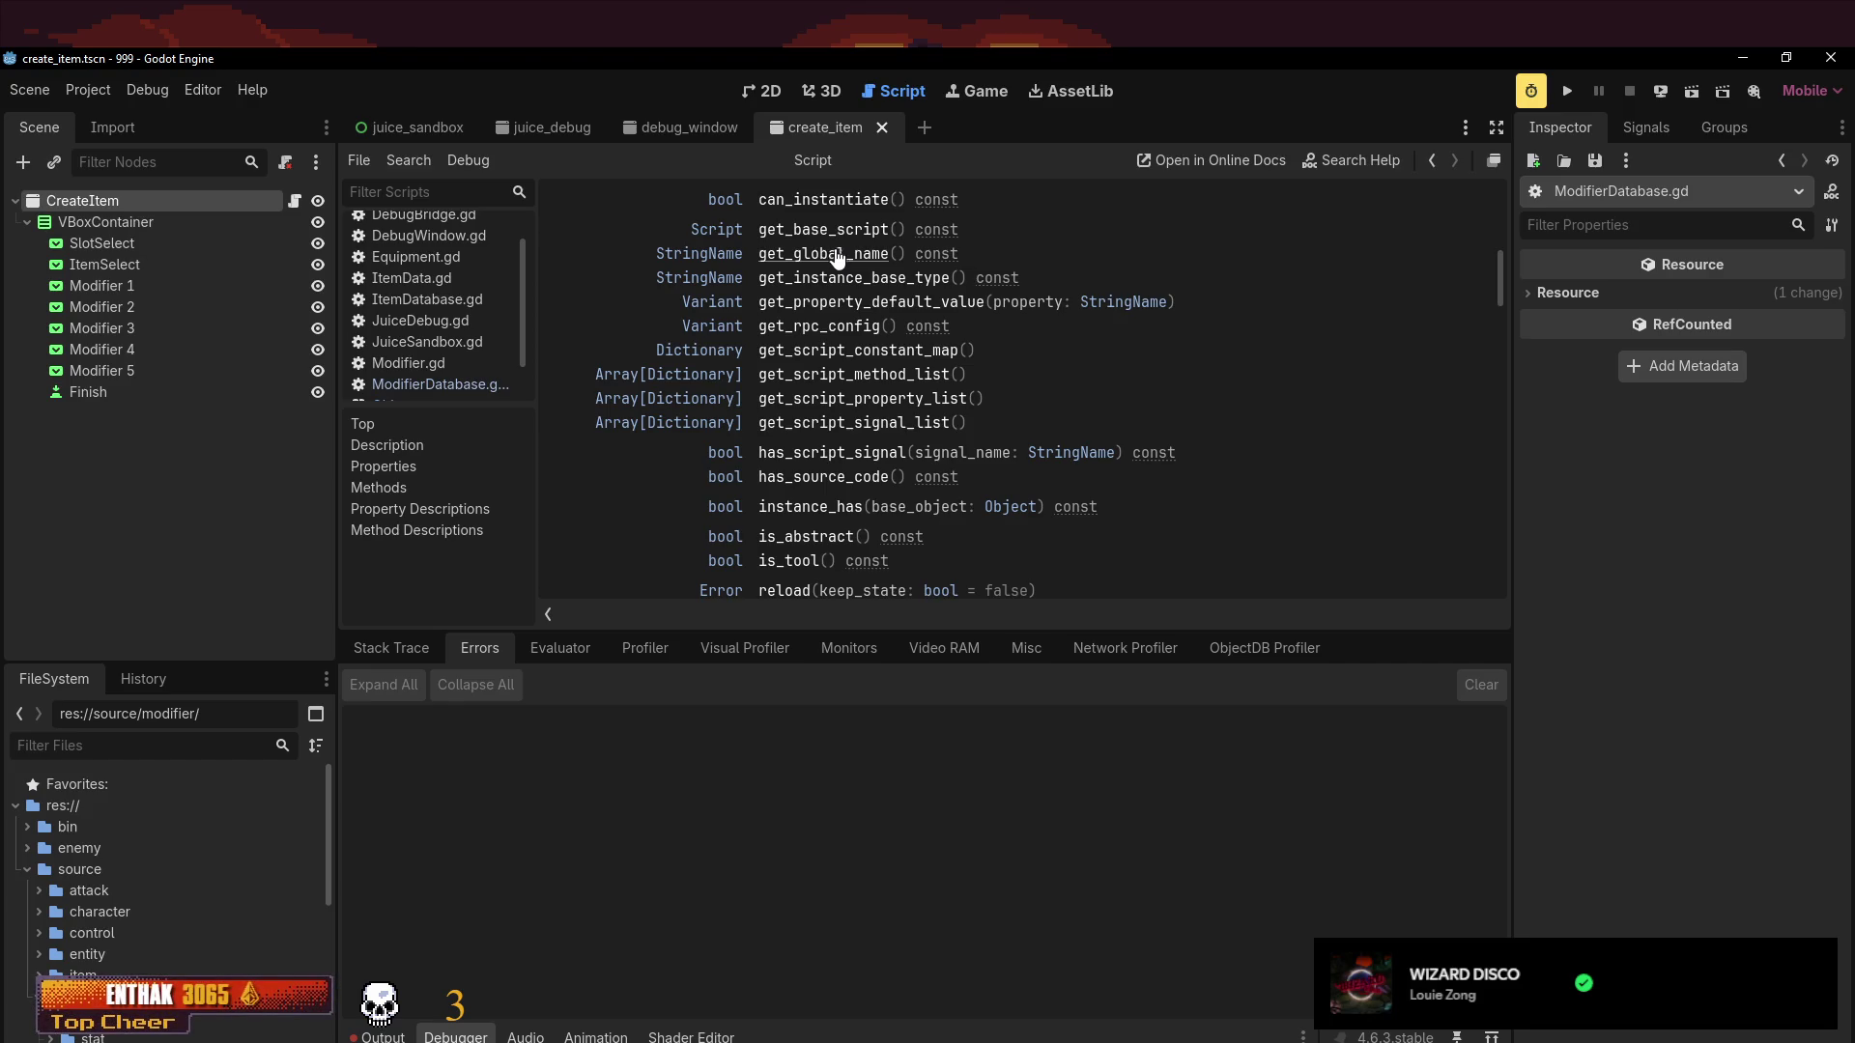
{"action": "left_click", "coordinate": [1430, 161]}
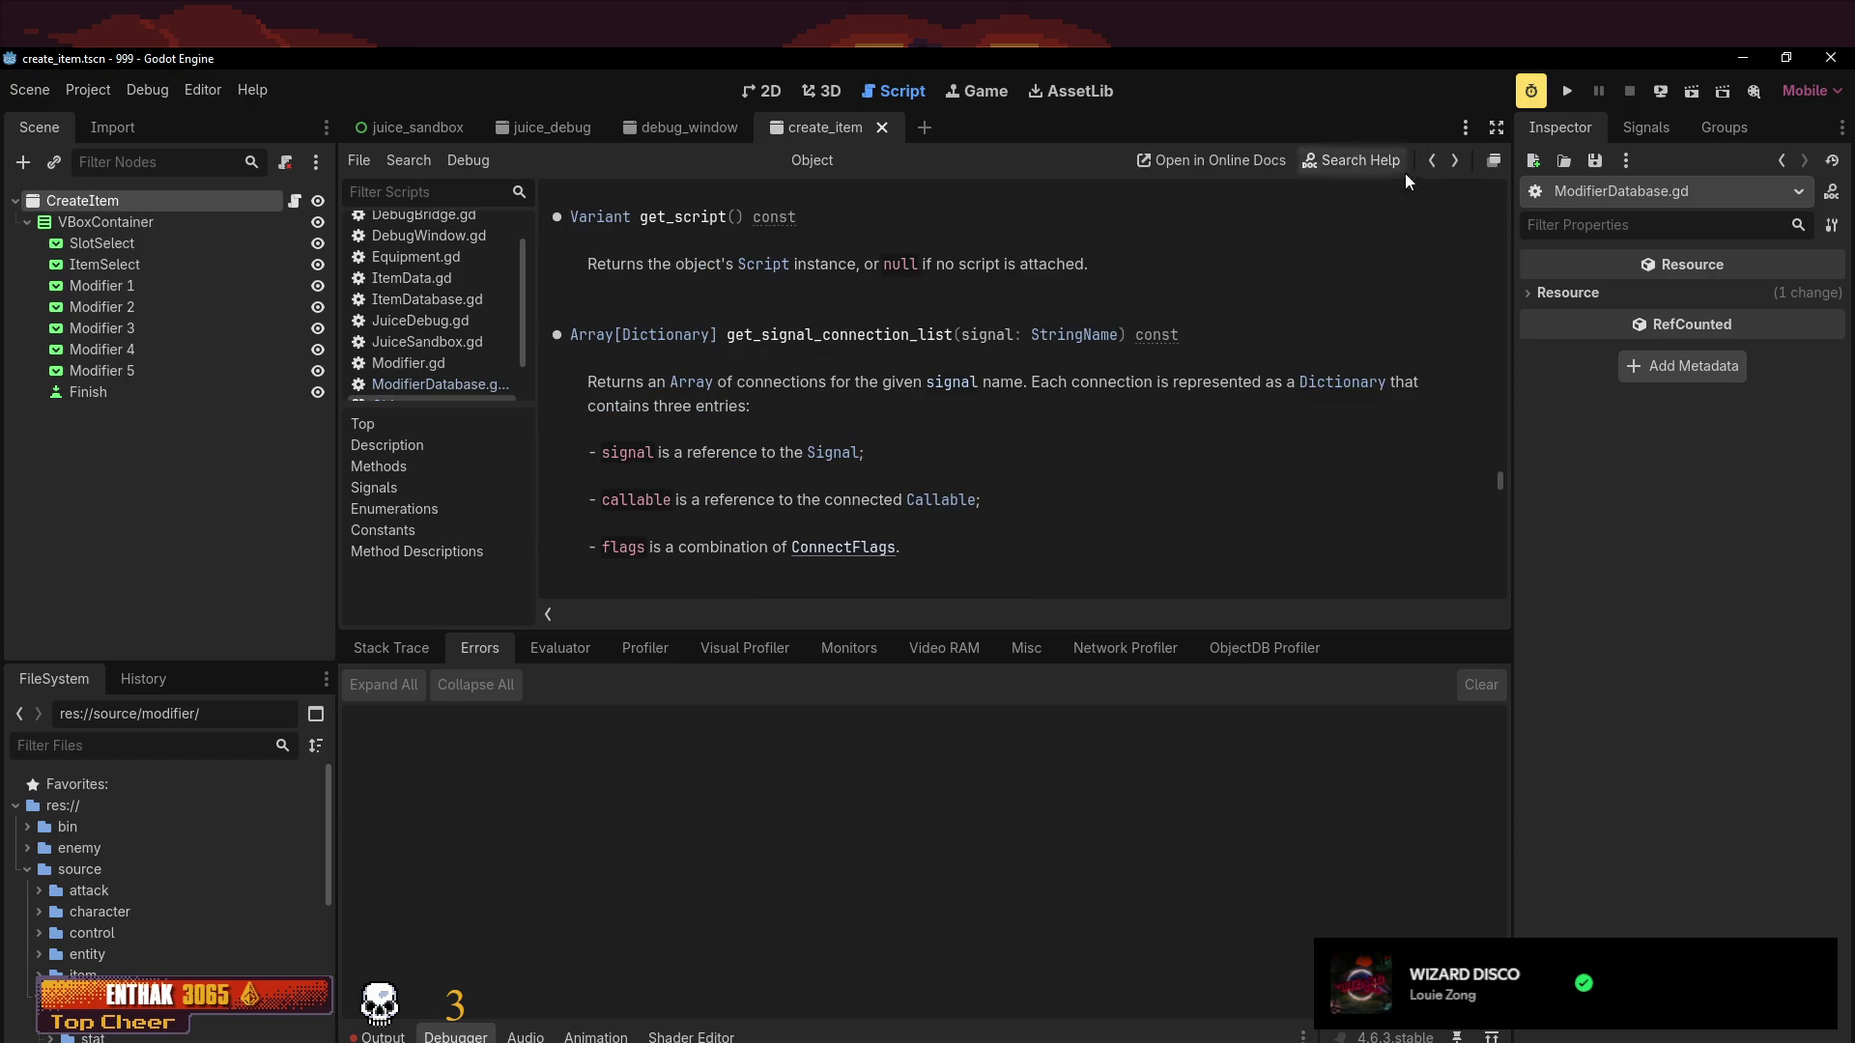
{"action": "left_click", "coordinate": [428, 382]}
{"action": "left_click", "coordinate": [985, 463]}
{"action": "type", "text": ".get_global_name"}
{"action": "key", "text": "Return"}
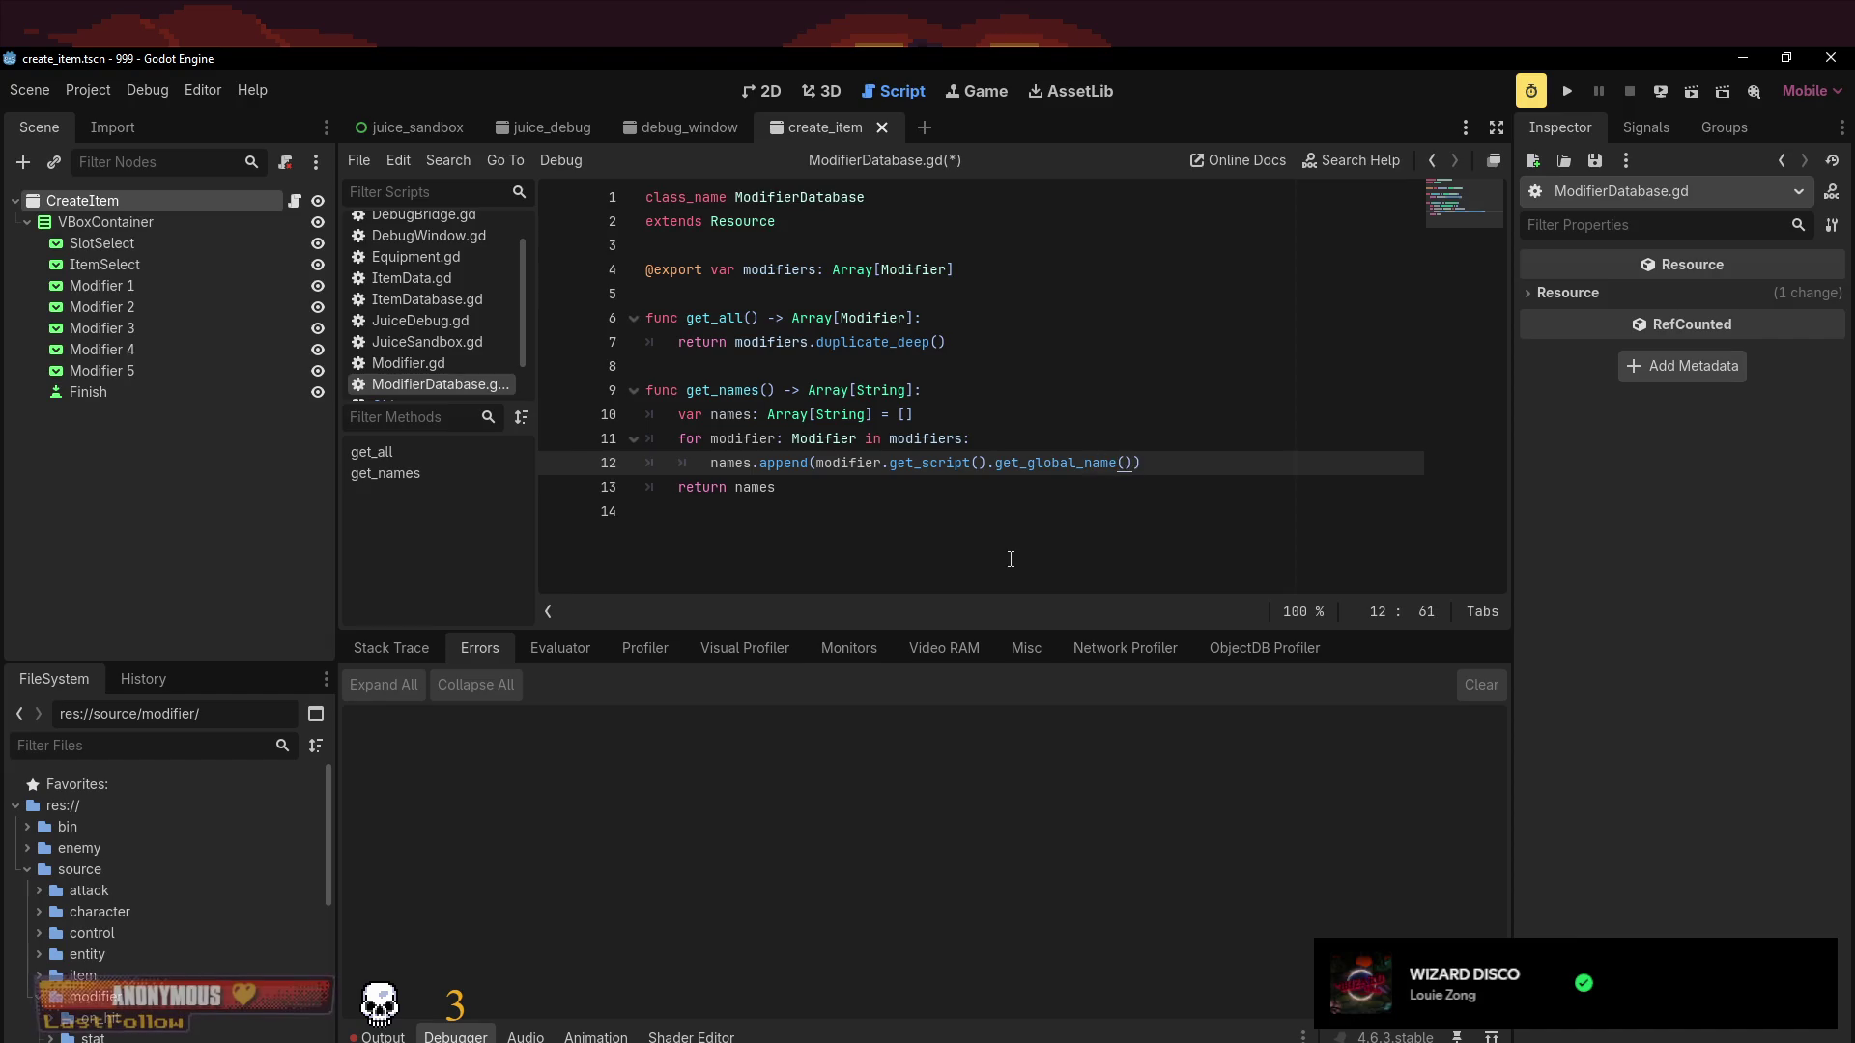
{"action": "left_click", "coordinate": [1011, 559]}
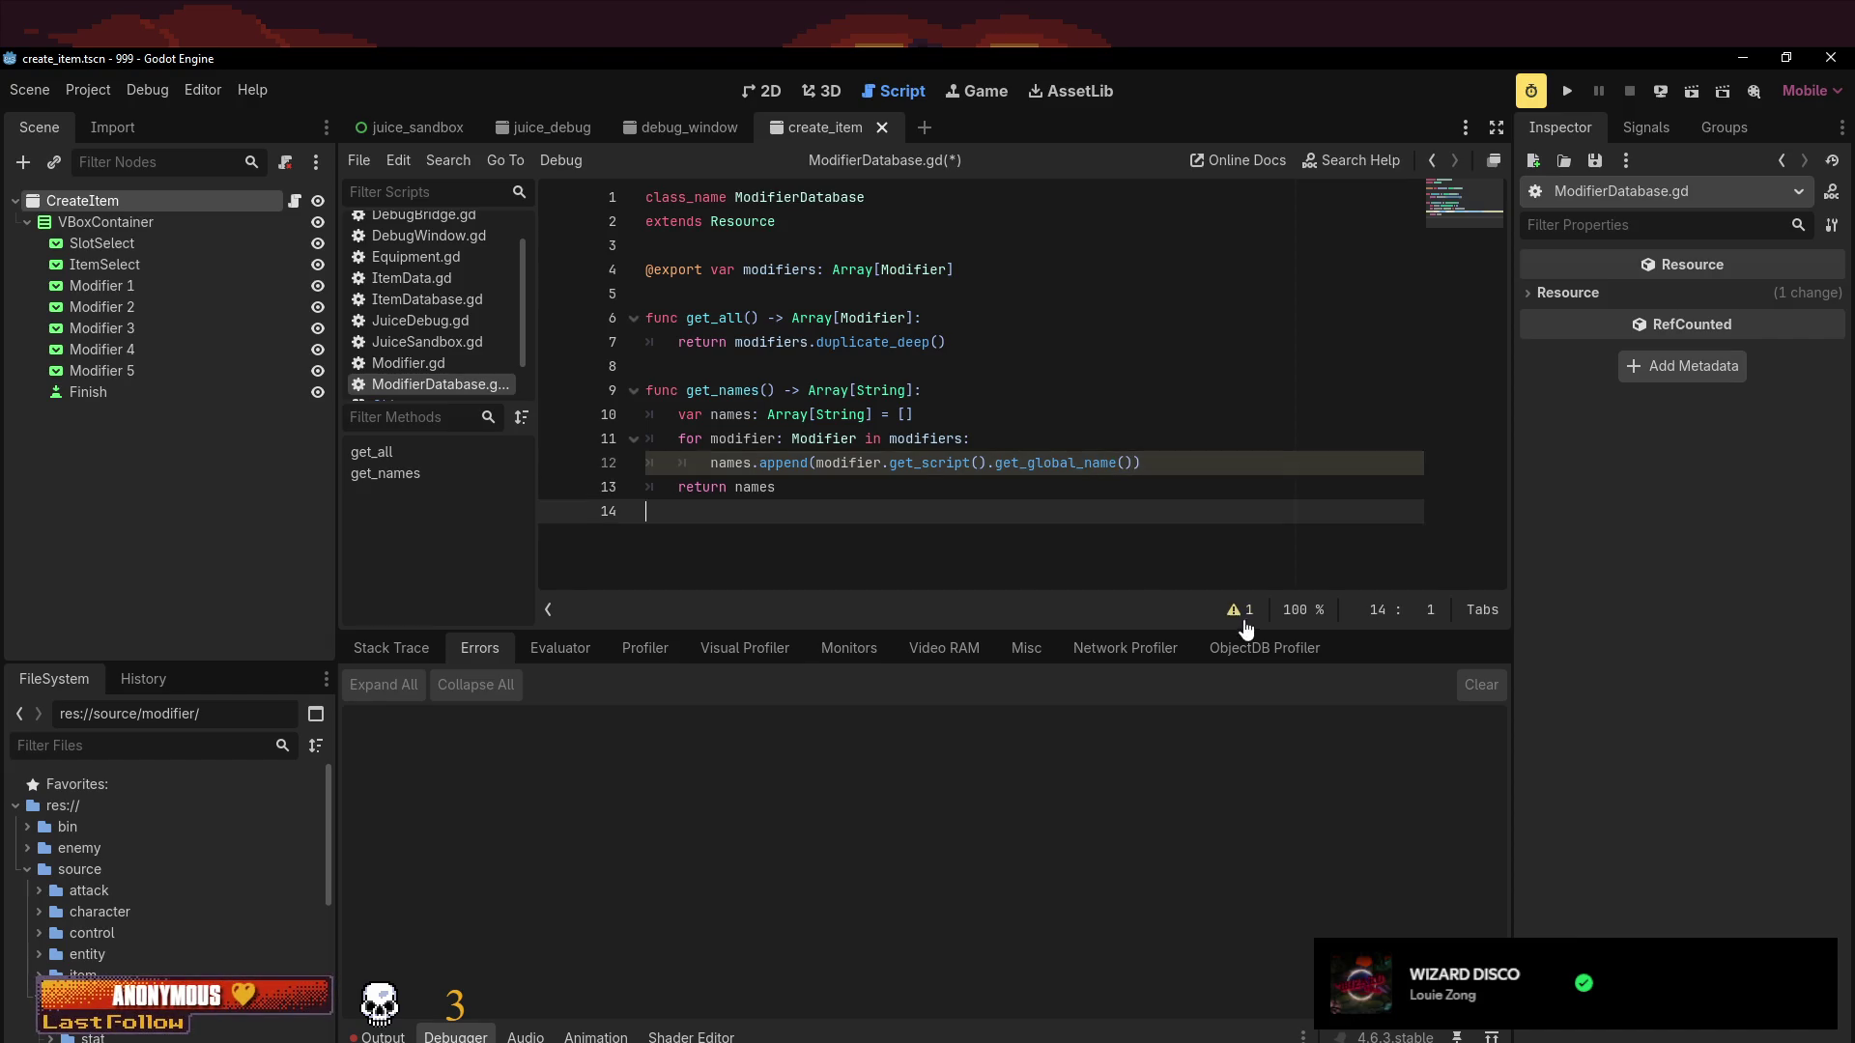
{"action": "left_click", "coordinate": [1243, 620]}
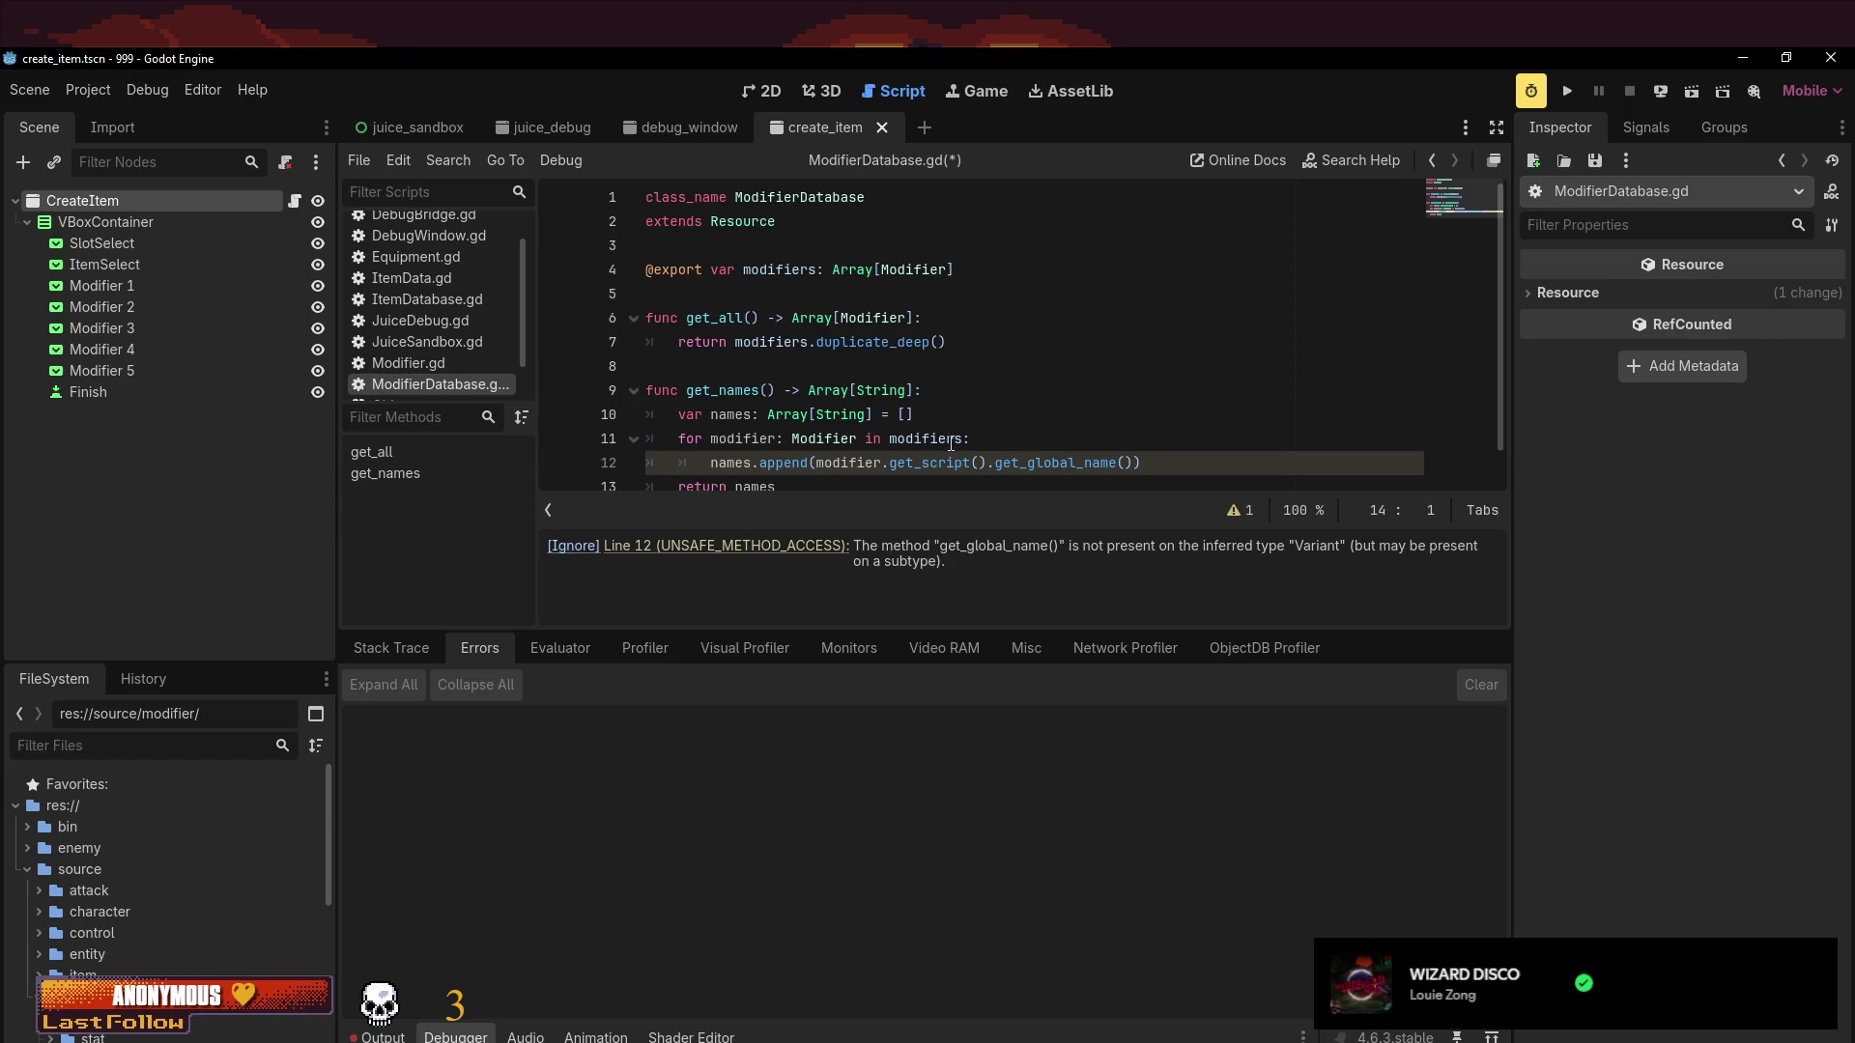
{"action": "mouse_move", "coordinate": [938, 467]}
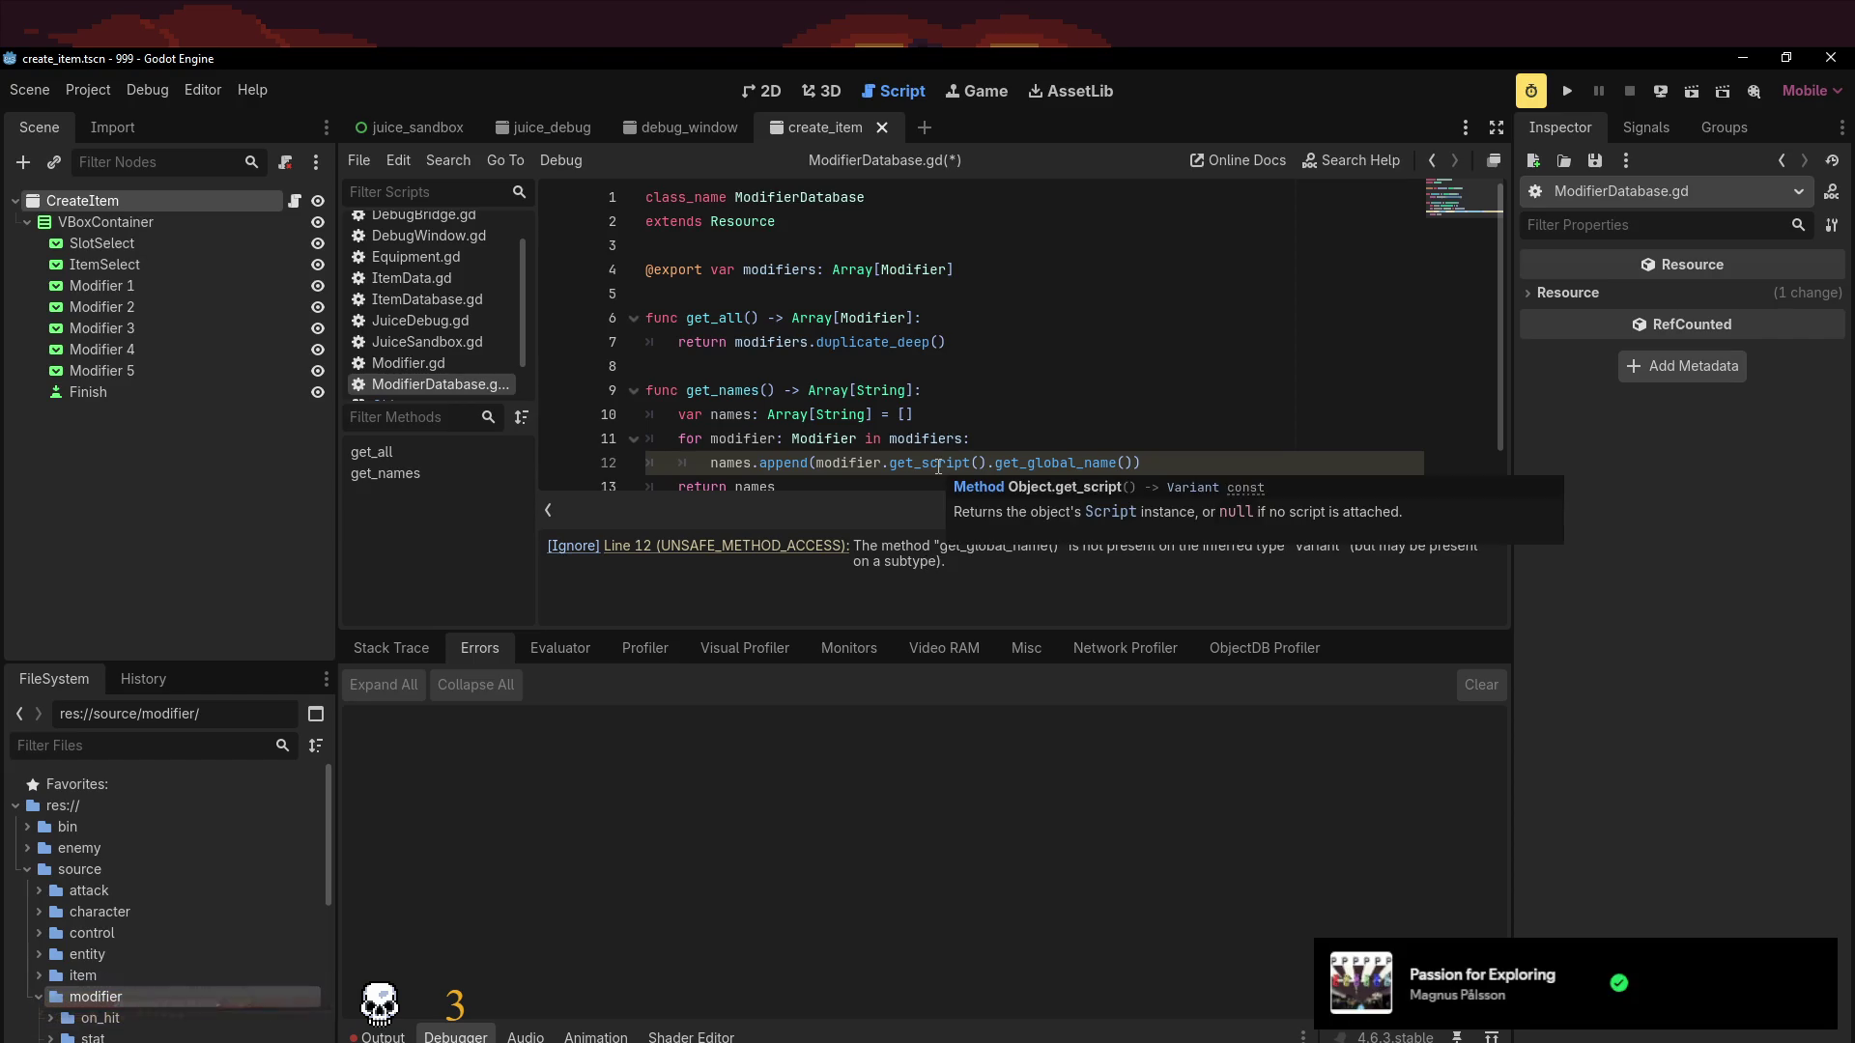
{"action": "left_click", "coordinate": [1062, 412]}
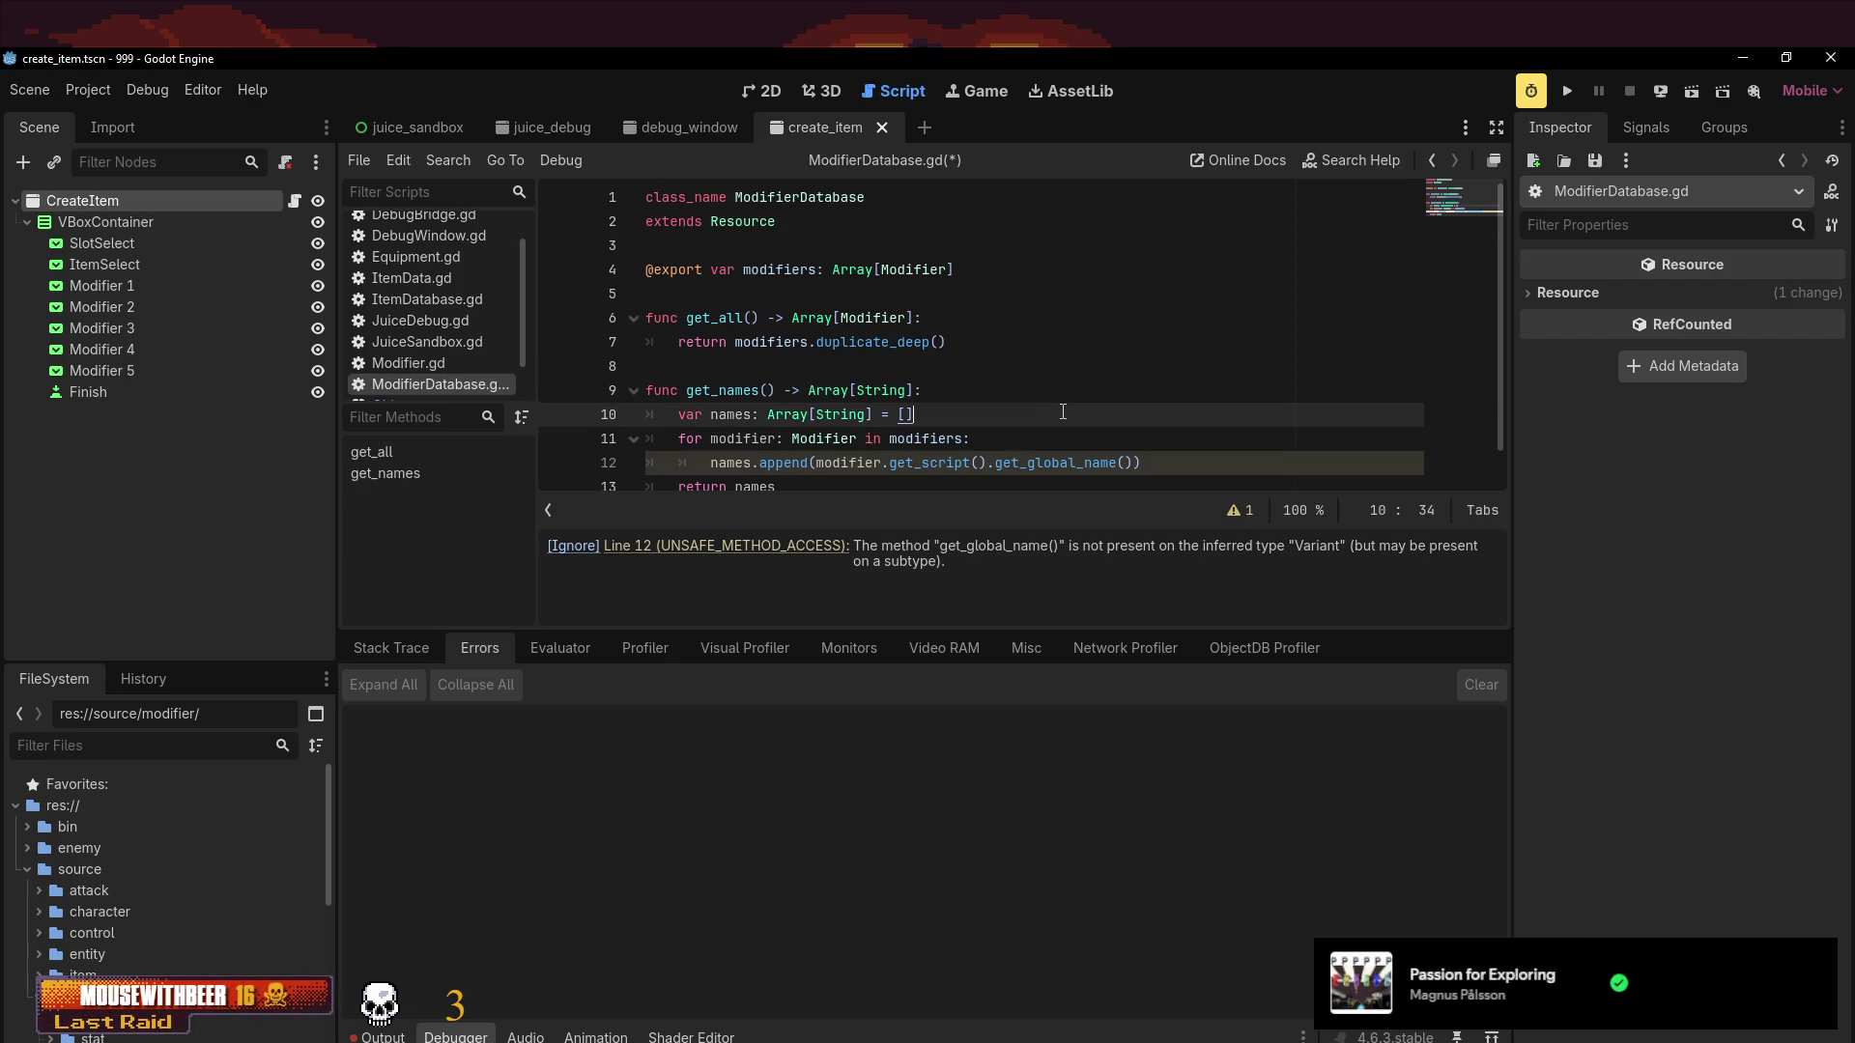
{"action": "left_click", "coordinate": [942, 470]}
{"action": "mouse_move", "coordinate": [945, 449]}
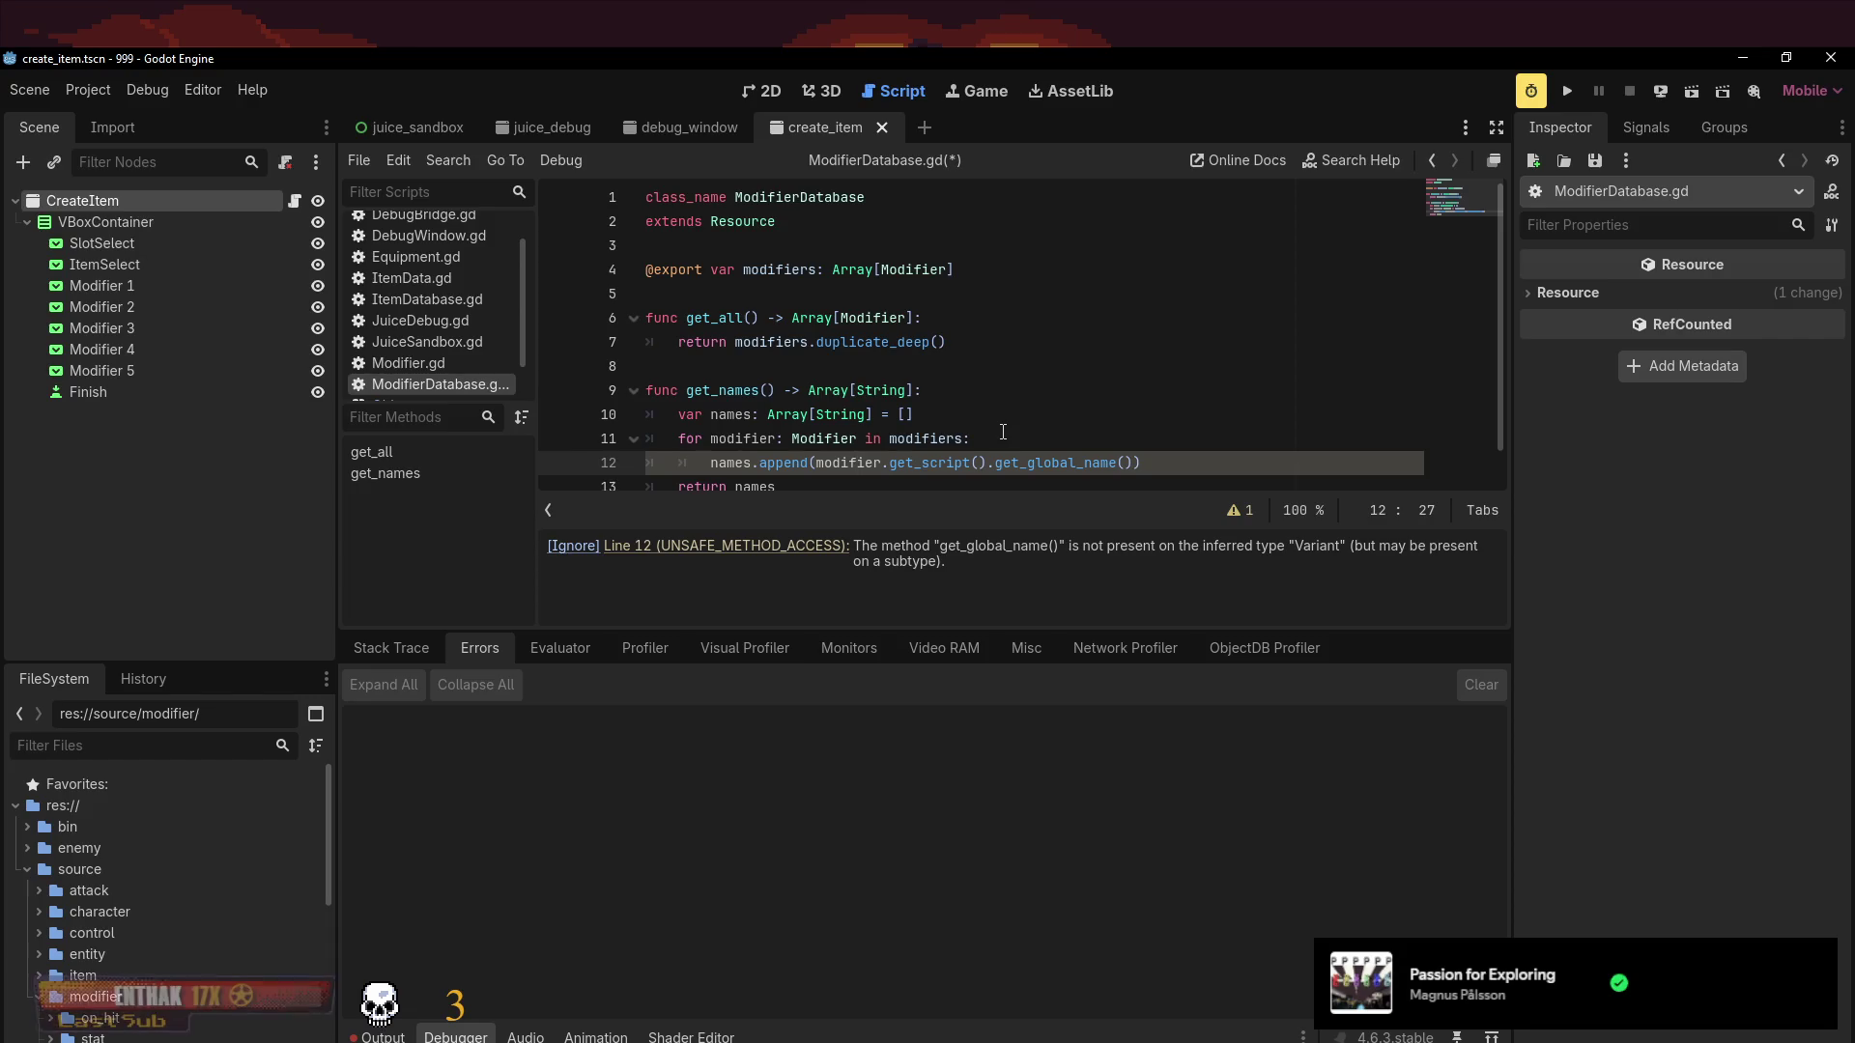
{"action": "left_click", "coordinate": [930, 472], "text": "ctrl"}
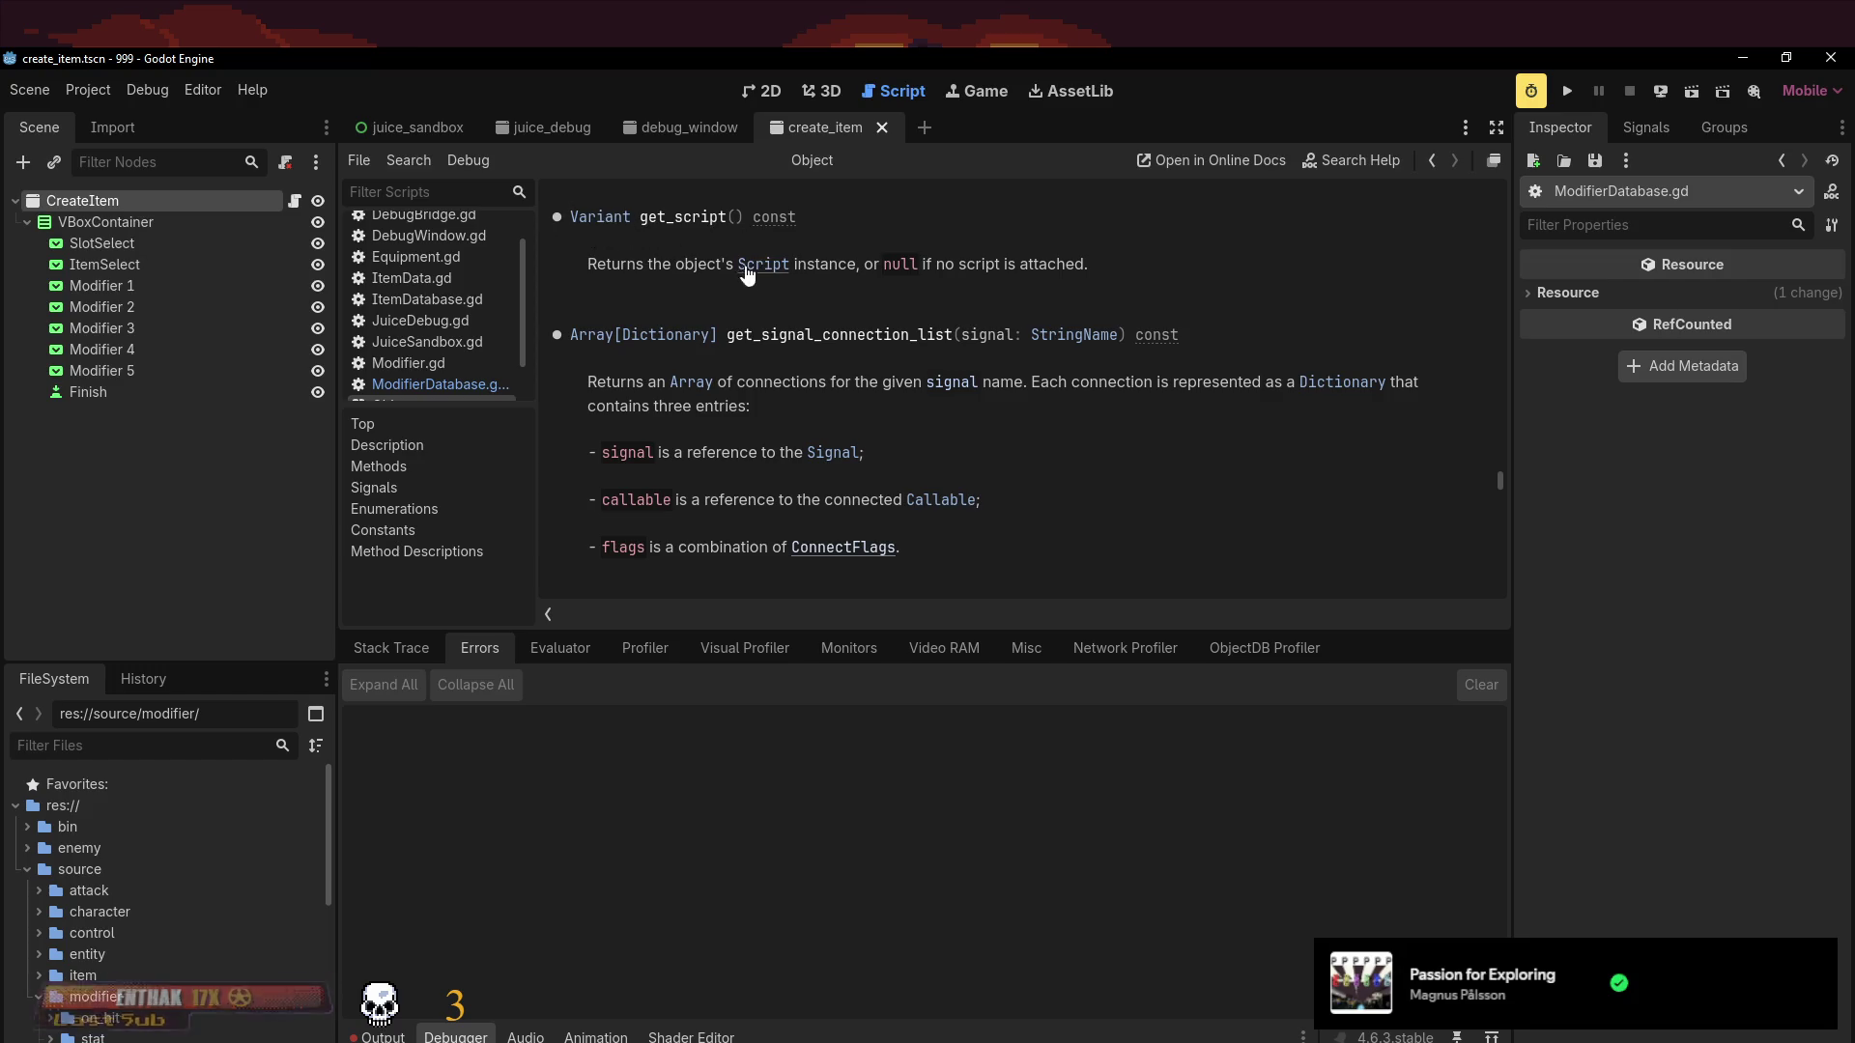
{"action": "mouse_move", "coordinate": [649, 266]}
{"action": "left_mouse_down"}
{"action": "mouse_move", "coordinate": [1058, 266]}
{"action": "mouse_move", "coordinate": [619, 266]}
{"action": "mouse_move", "coordinate": [1102, 266]}
{"action": "left_mouse_up"}
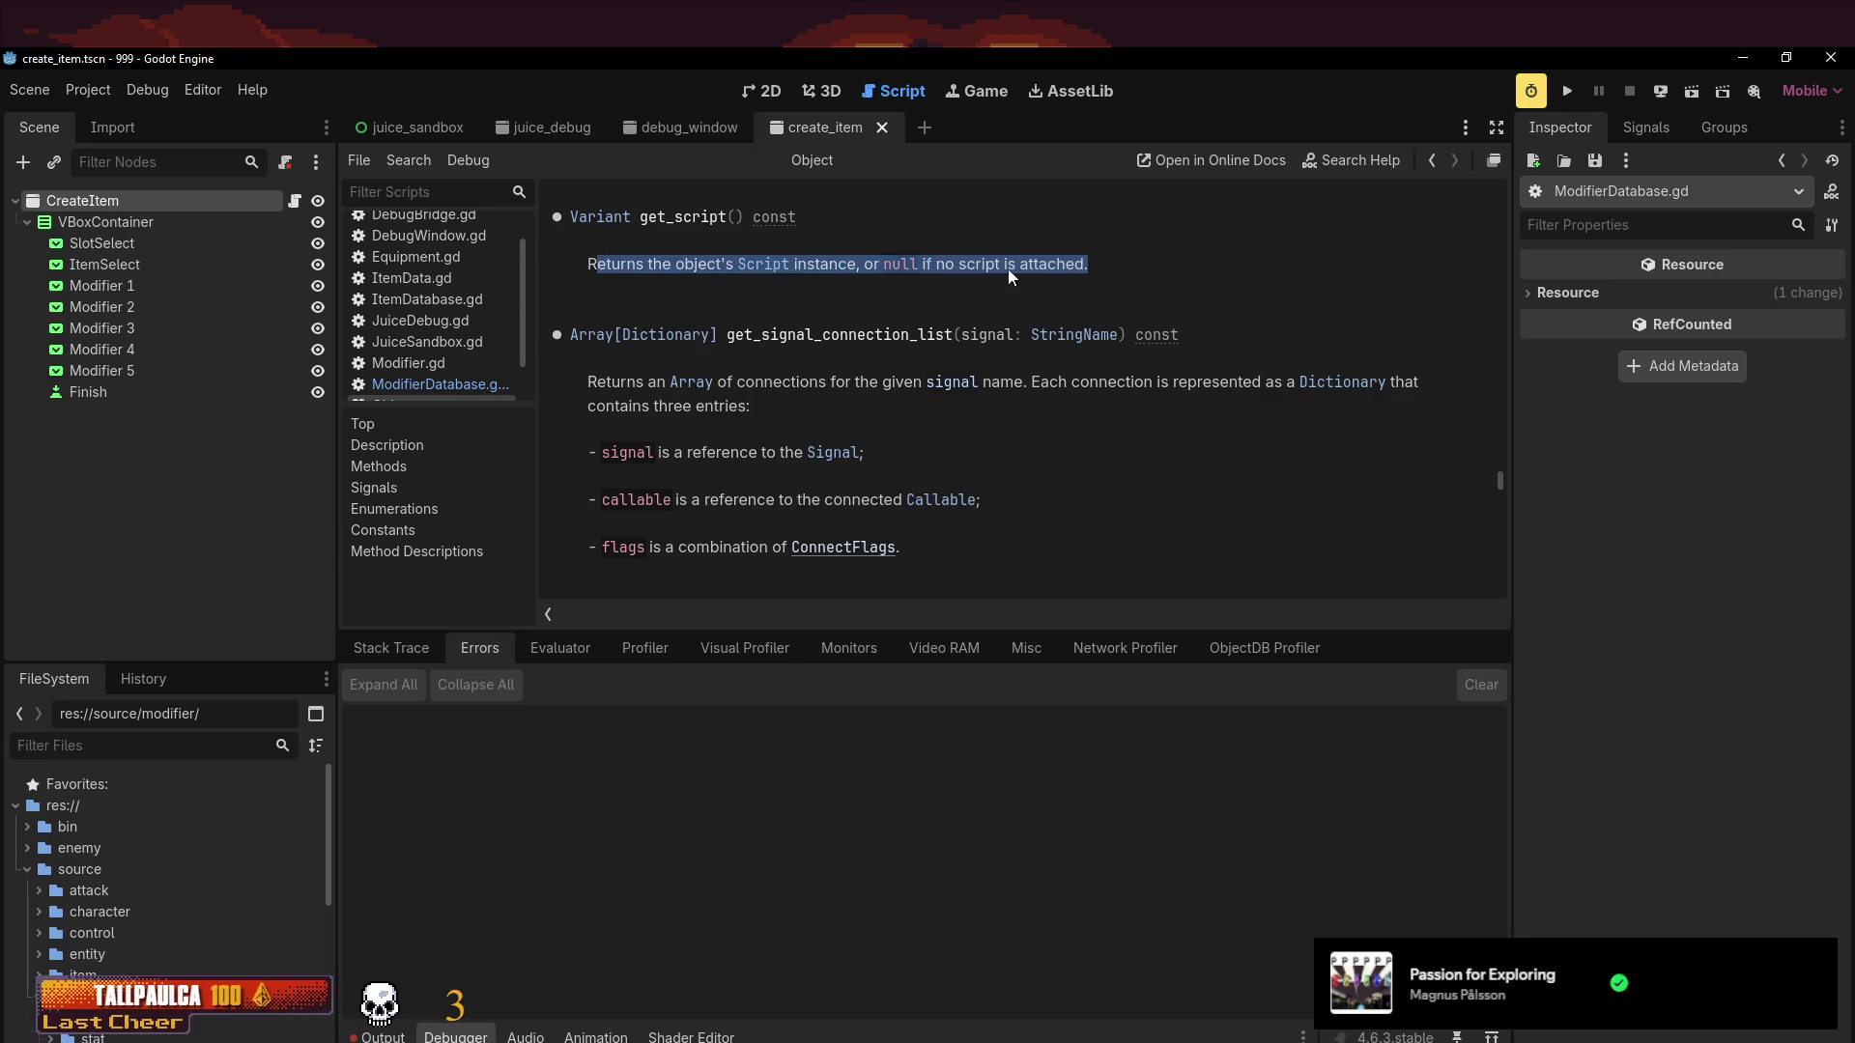
{"action": "left_click", "coordinate": [601, 218]}
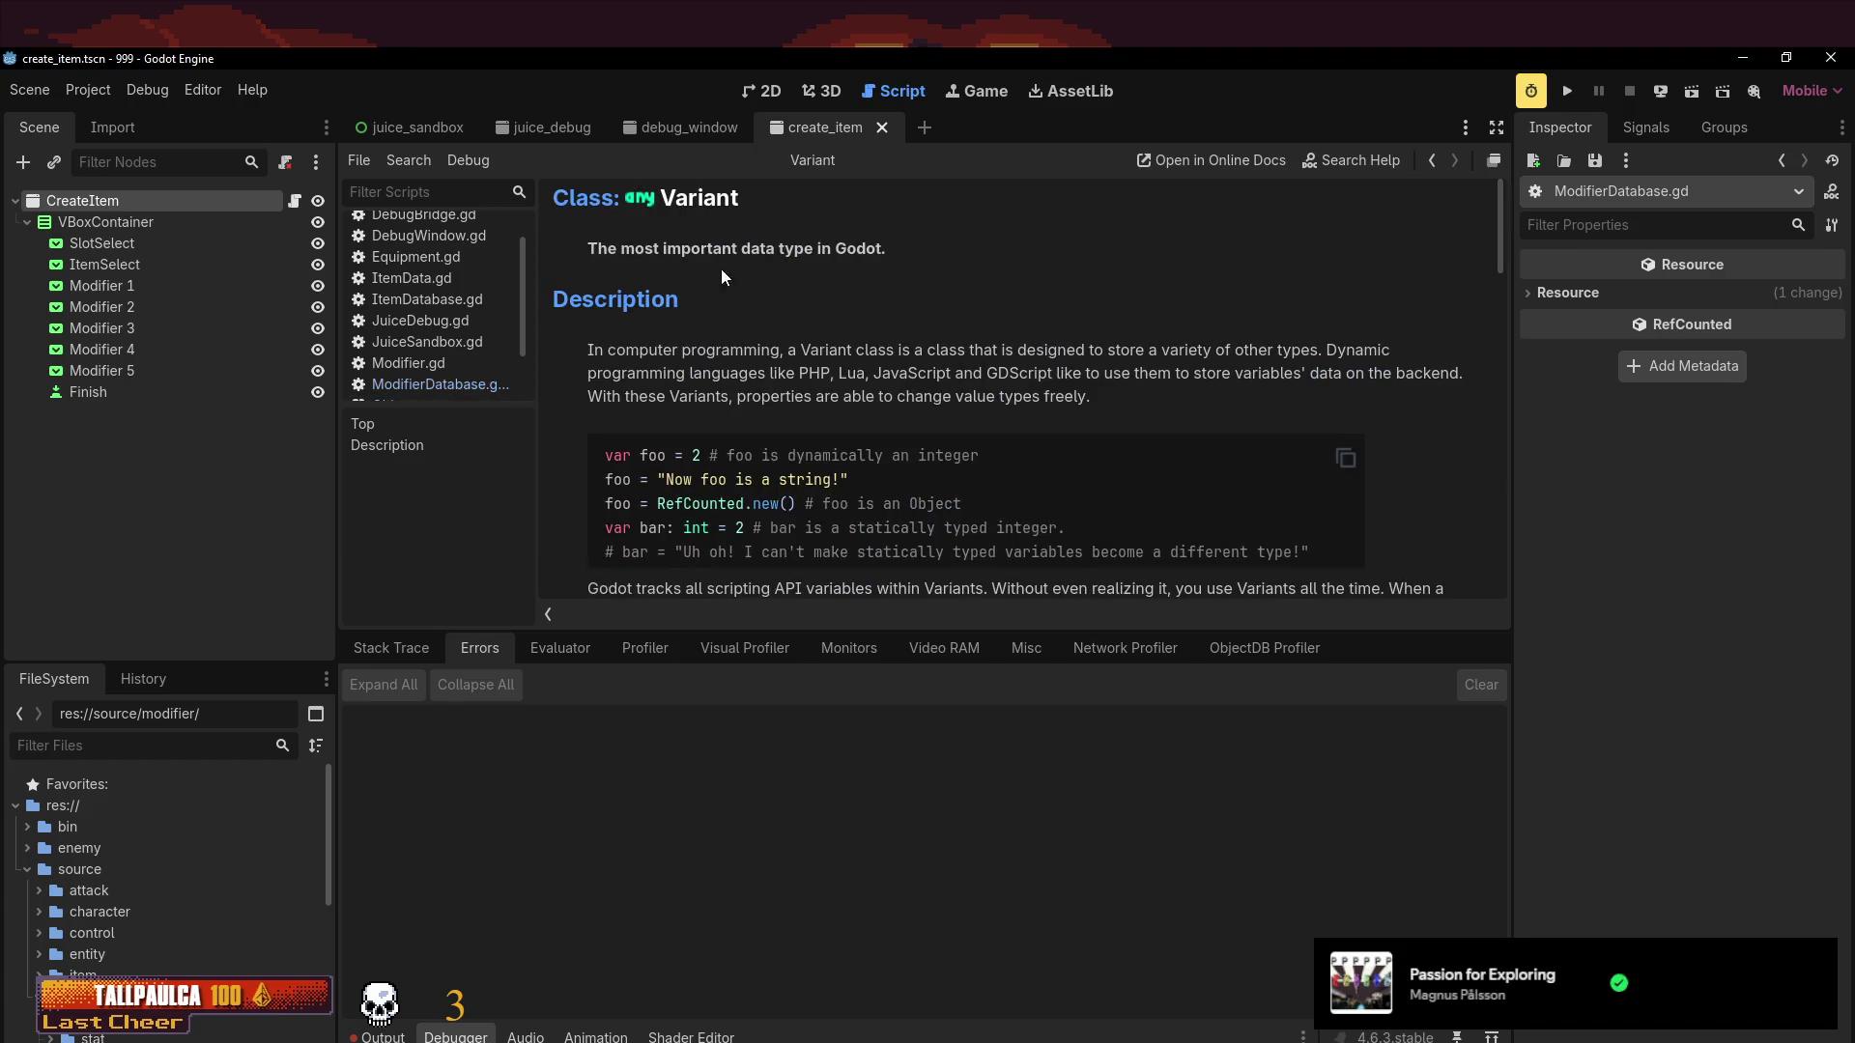
{"action": "left_click_drag", "start_coordinate": [704, 248], "coordinate": [887, 248]}
{"action": "left_click", "coordinate": [710, 363]}
{"action": "left_click_drag", "start_coordinate": [607, 350], "coordinate": [1090, 396]}
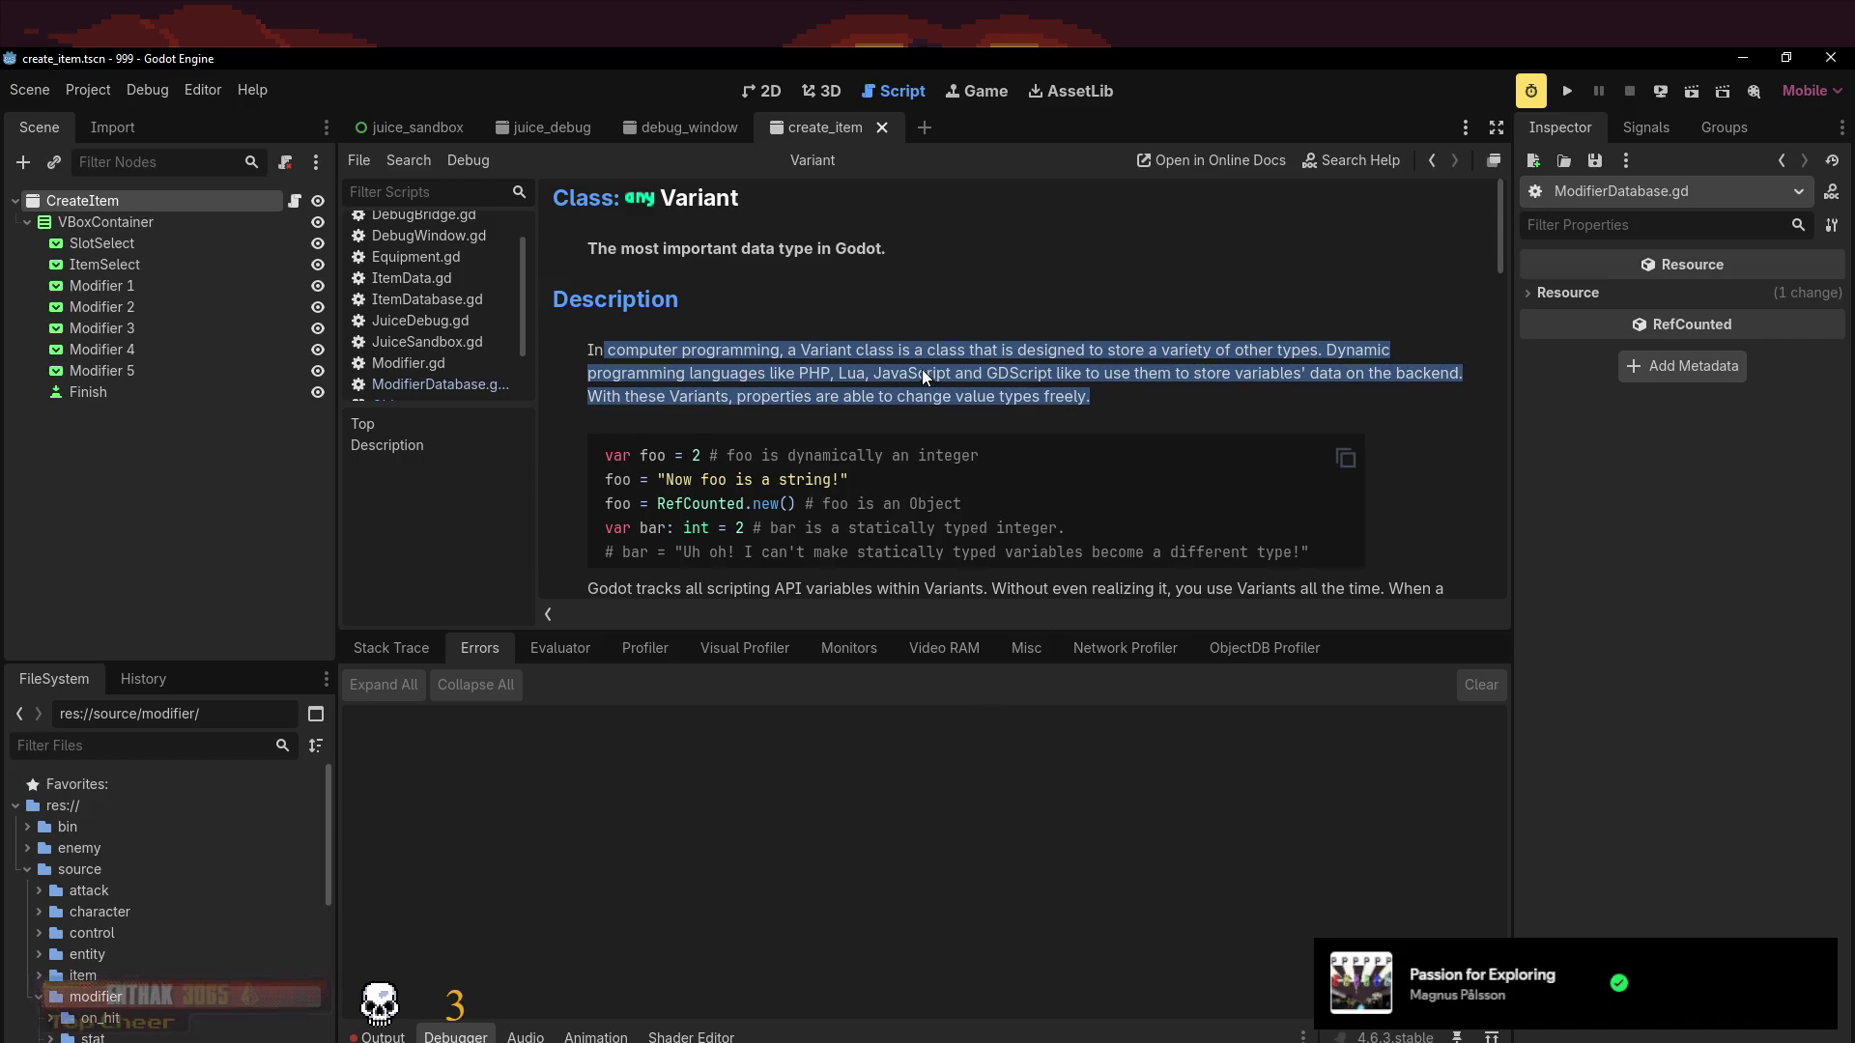
{"action": "left_click", "coordinate": [898, 378]}
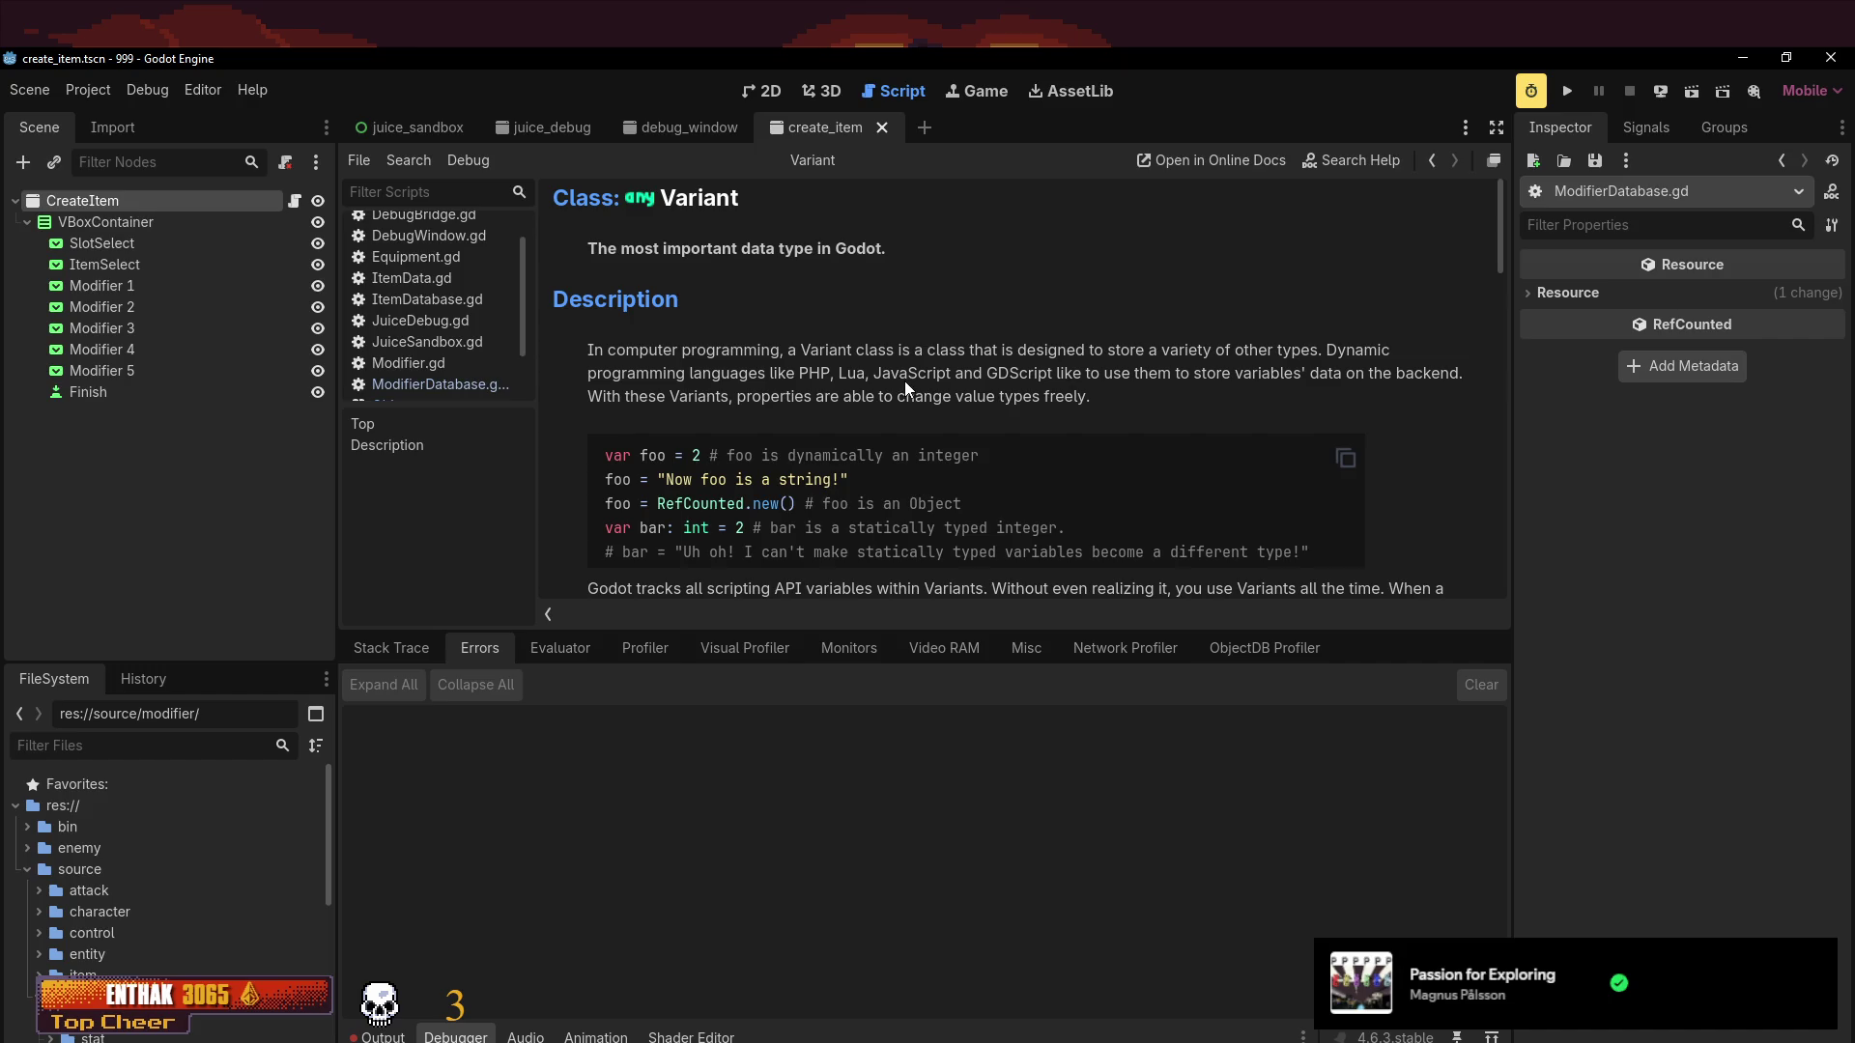
{"action": "left_click", "coordinate": [1434, 158]}
{"action": "left_click_drag", "start_coordinate": [589, 264], "coordinate": [1007, 266]}
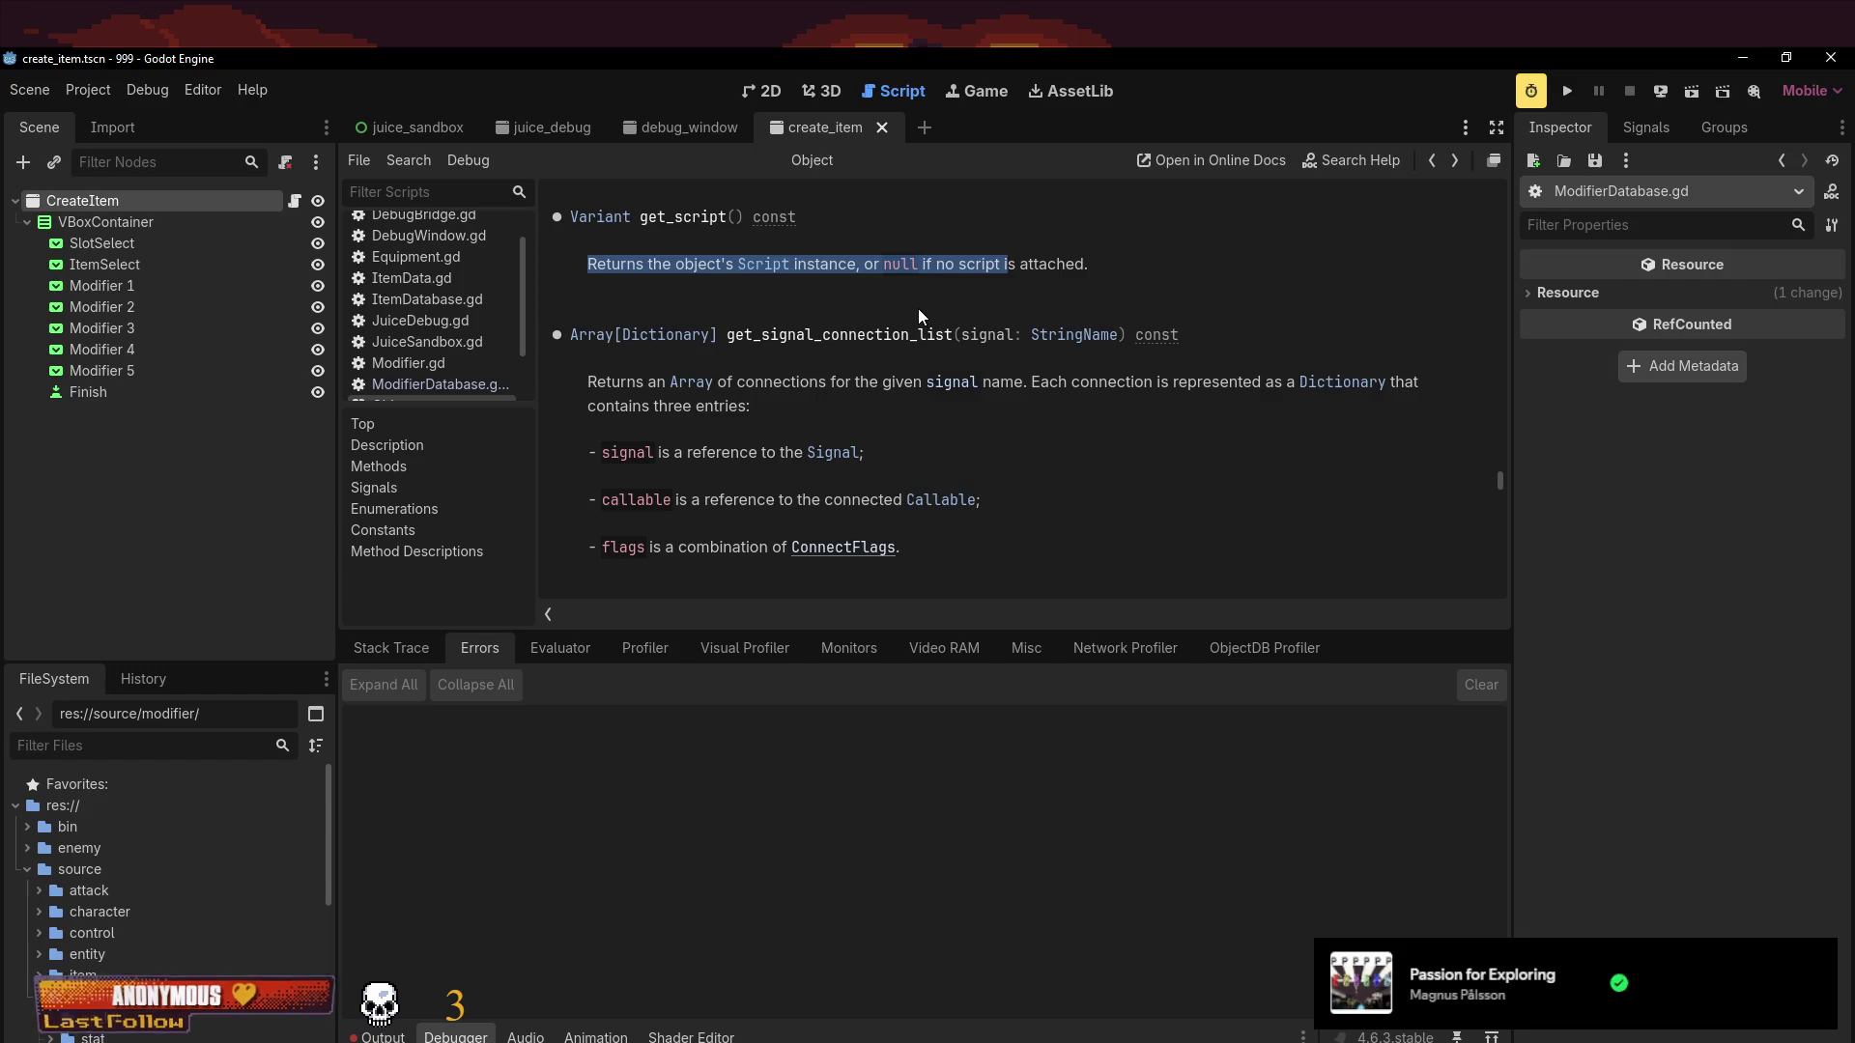
{"action": "left_click", "coordinate": [819, 275]}
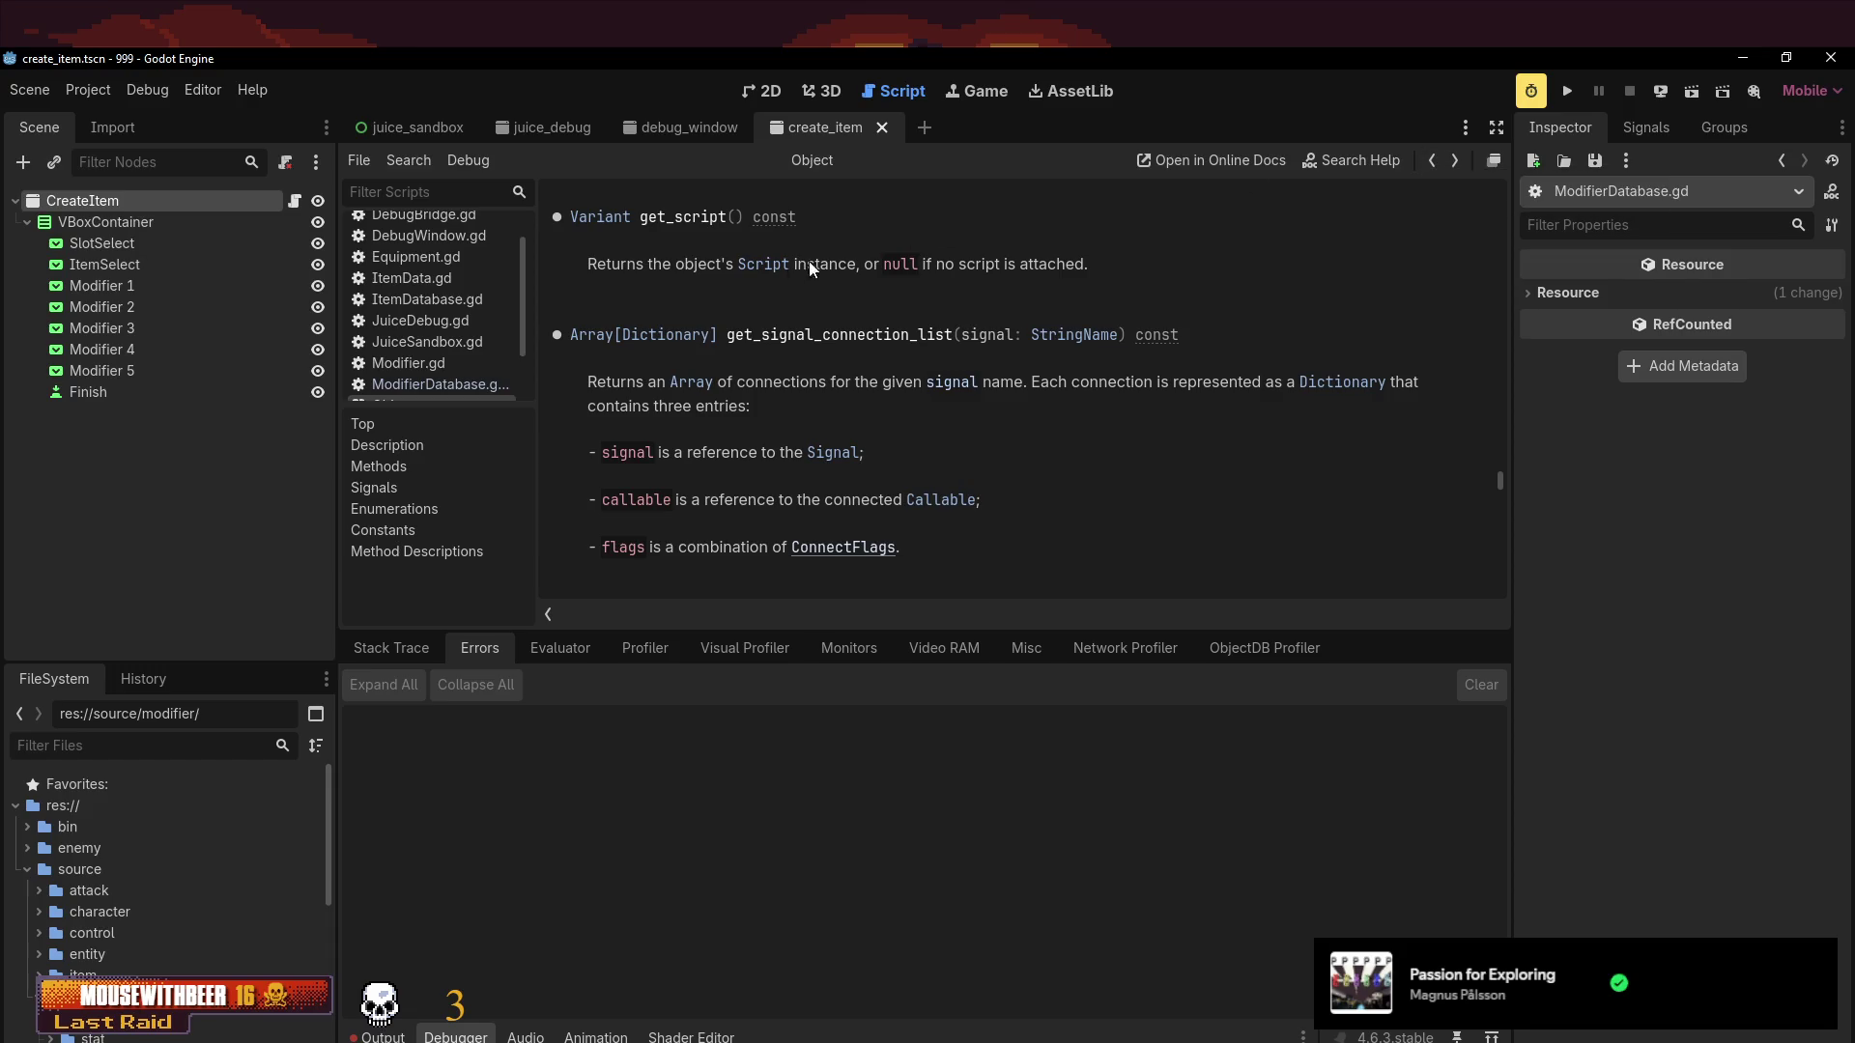
{"action": "left_click_drag", "start_coordinate": [587, 266], "coordinate": [620, 266]}
{"action": "left_click_drag", "start_coordinate": [988, 253], "coordinate": [1108, 267]}
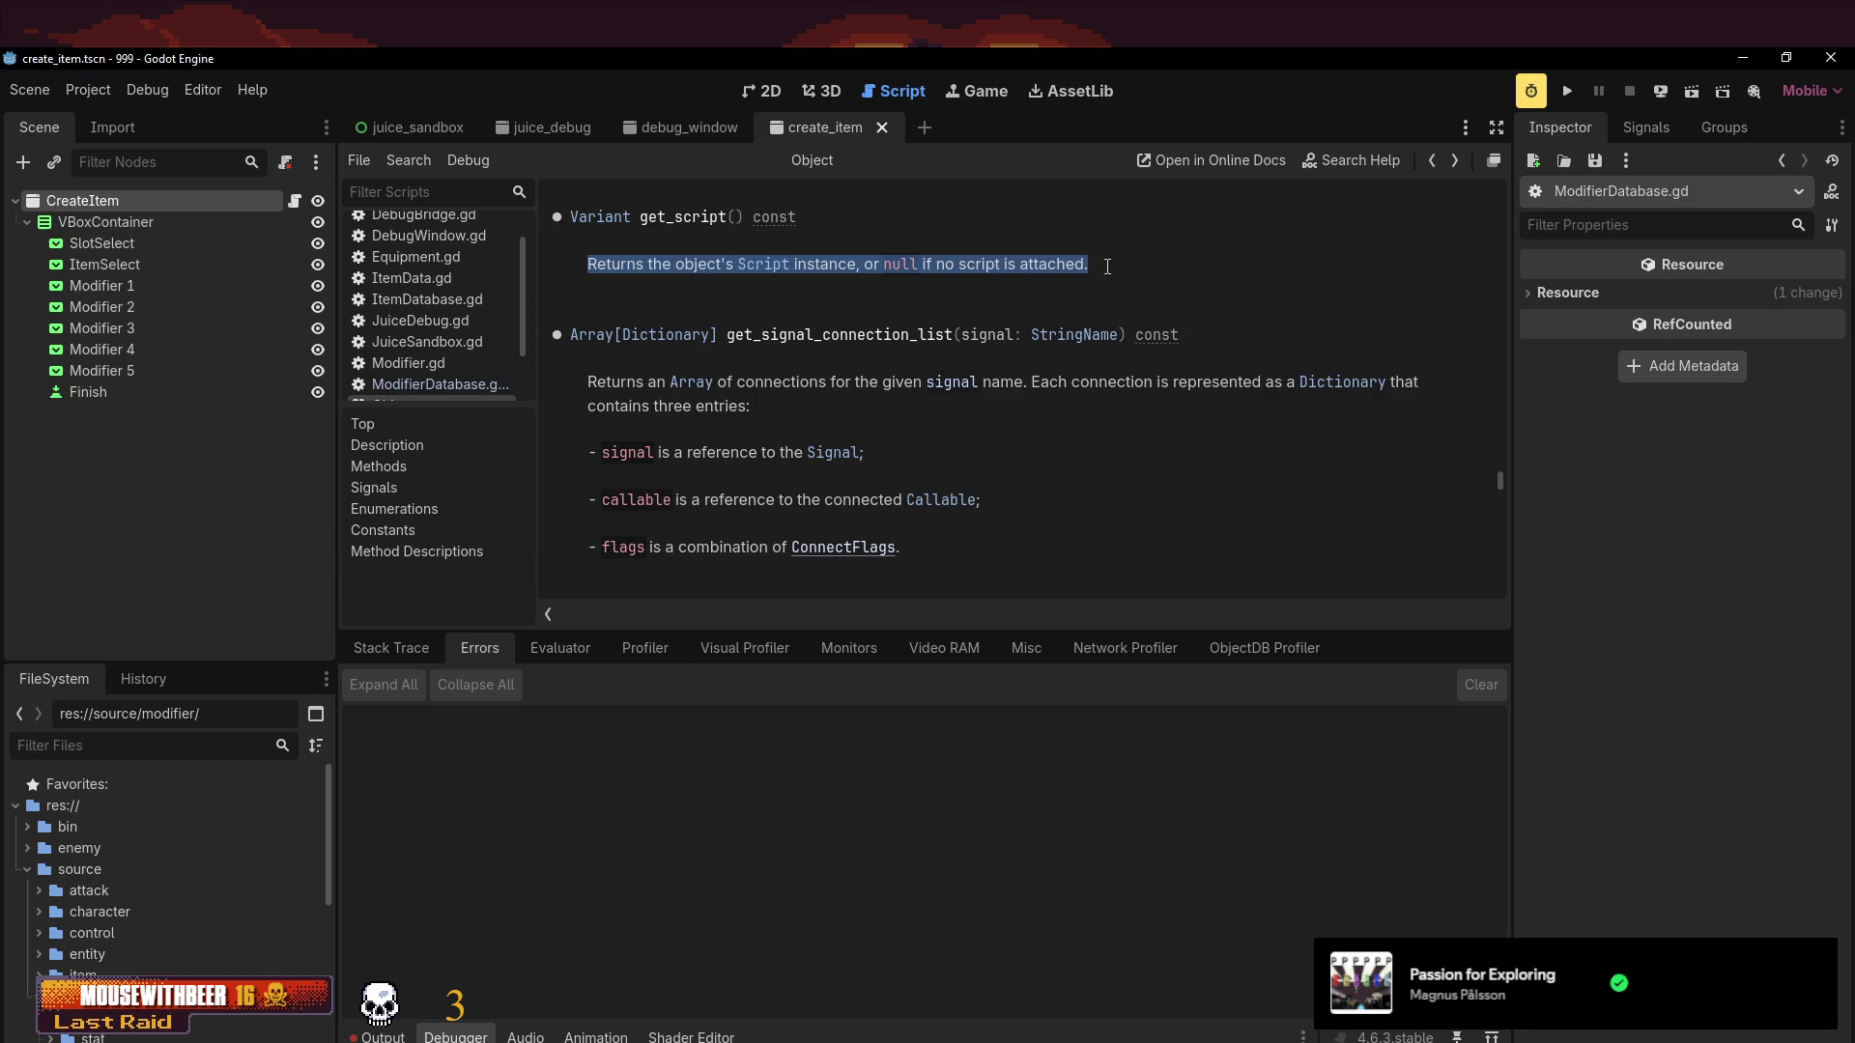
{"action": "left_click", "coordinate": [1104, 256]}
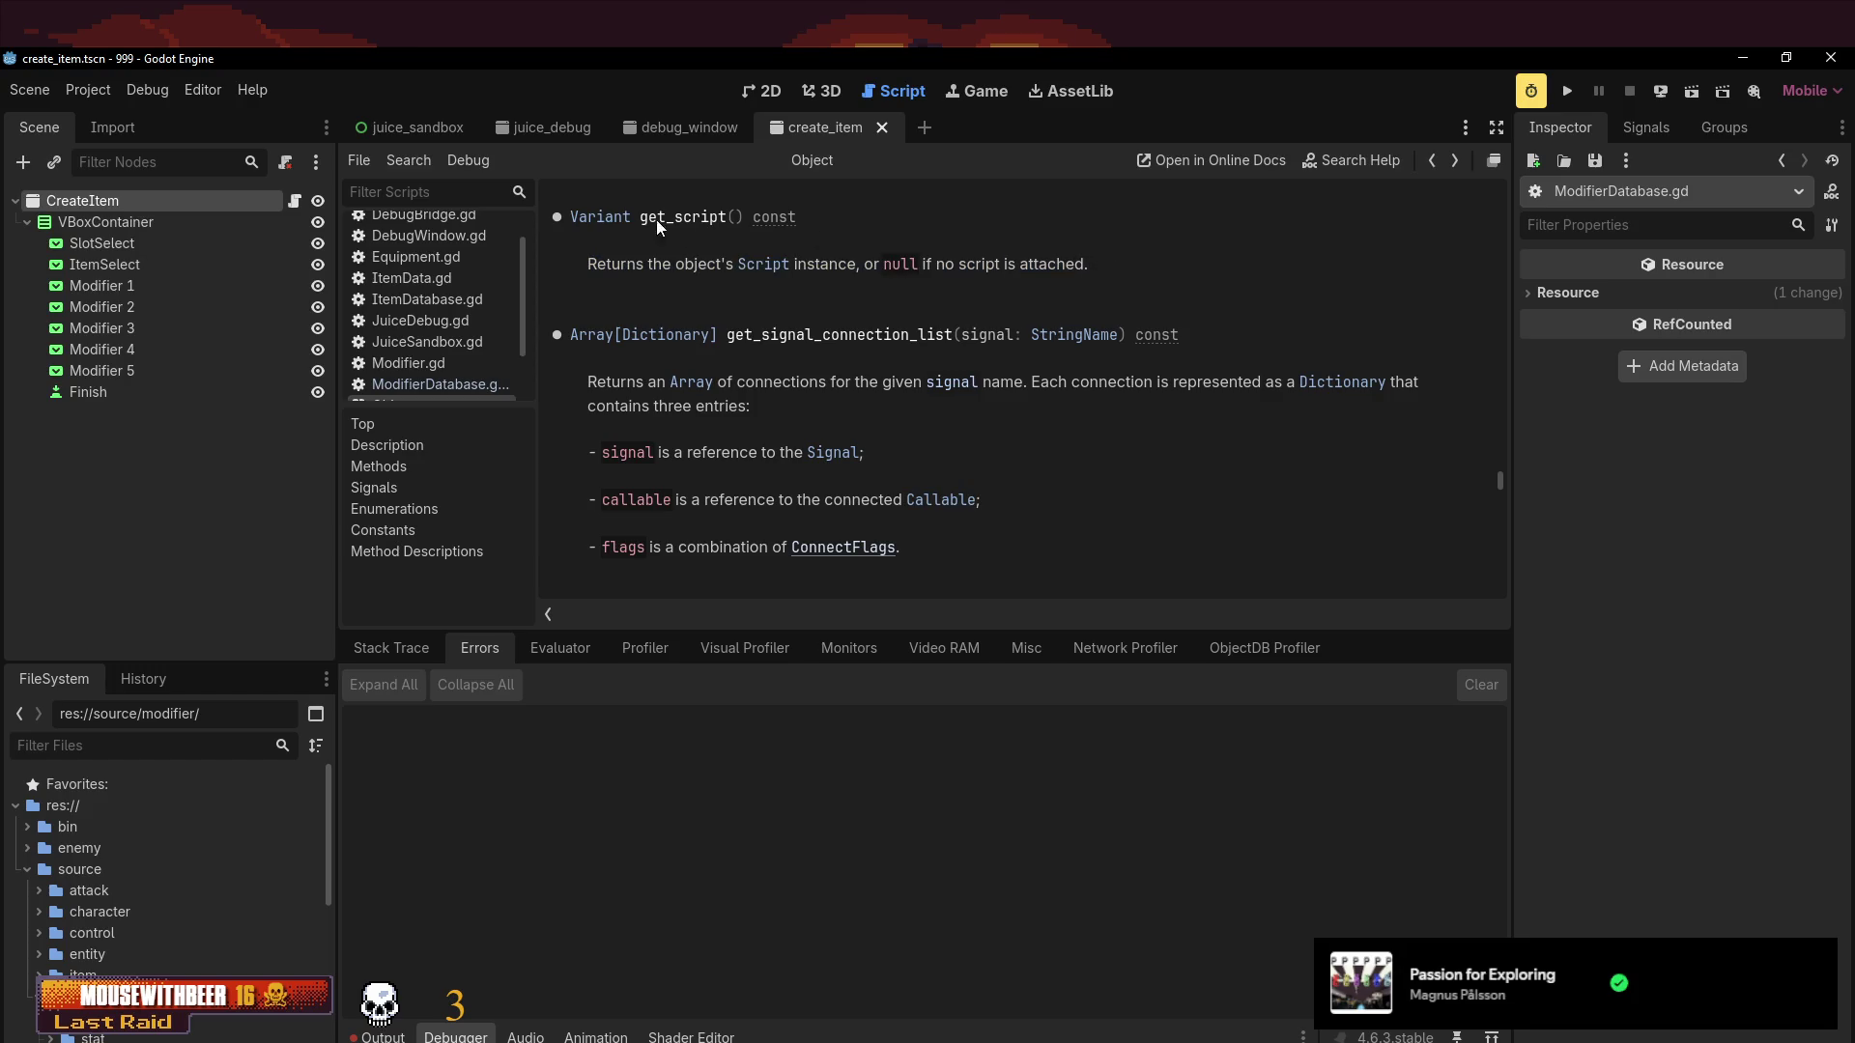
{"action": "mouse_move", "coordinate": [1105, 263]}
{"action": "left_mouse_down"}
{"action": "mouse_move", "coordinate": [585, 265]}
{"action": "mouse_move", "coordinate": [555, 214]}
{"action": "left_mouse_up"}
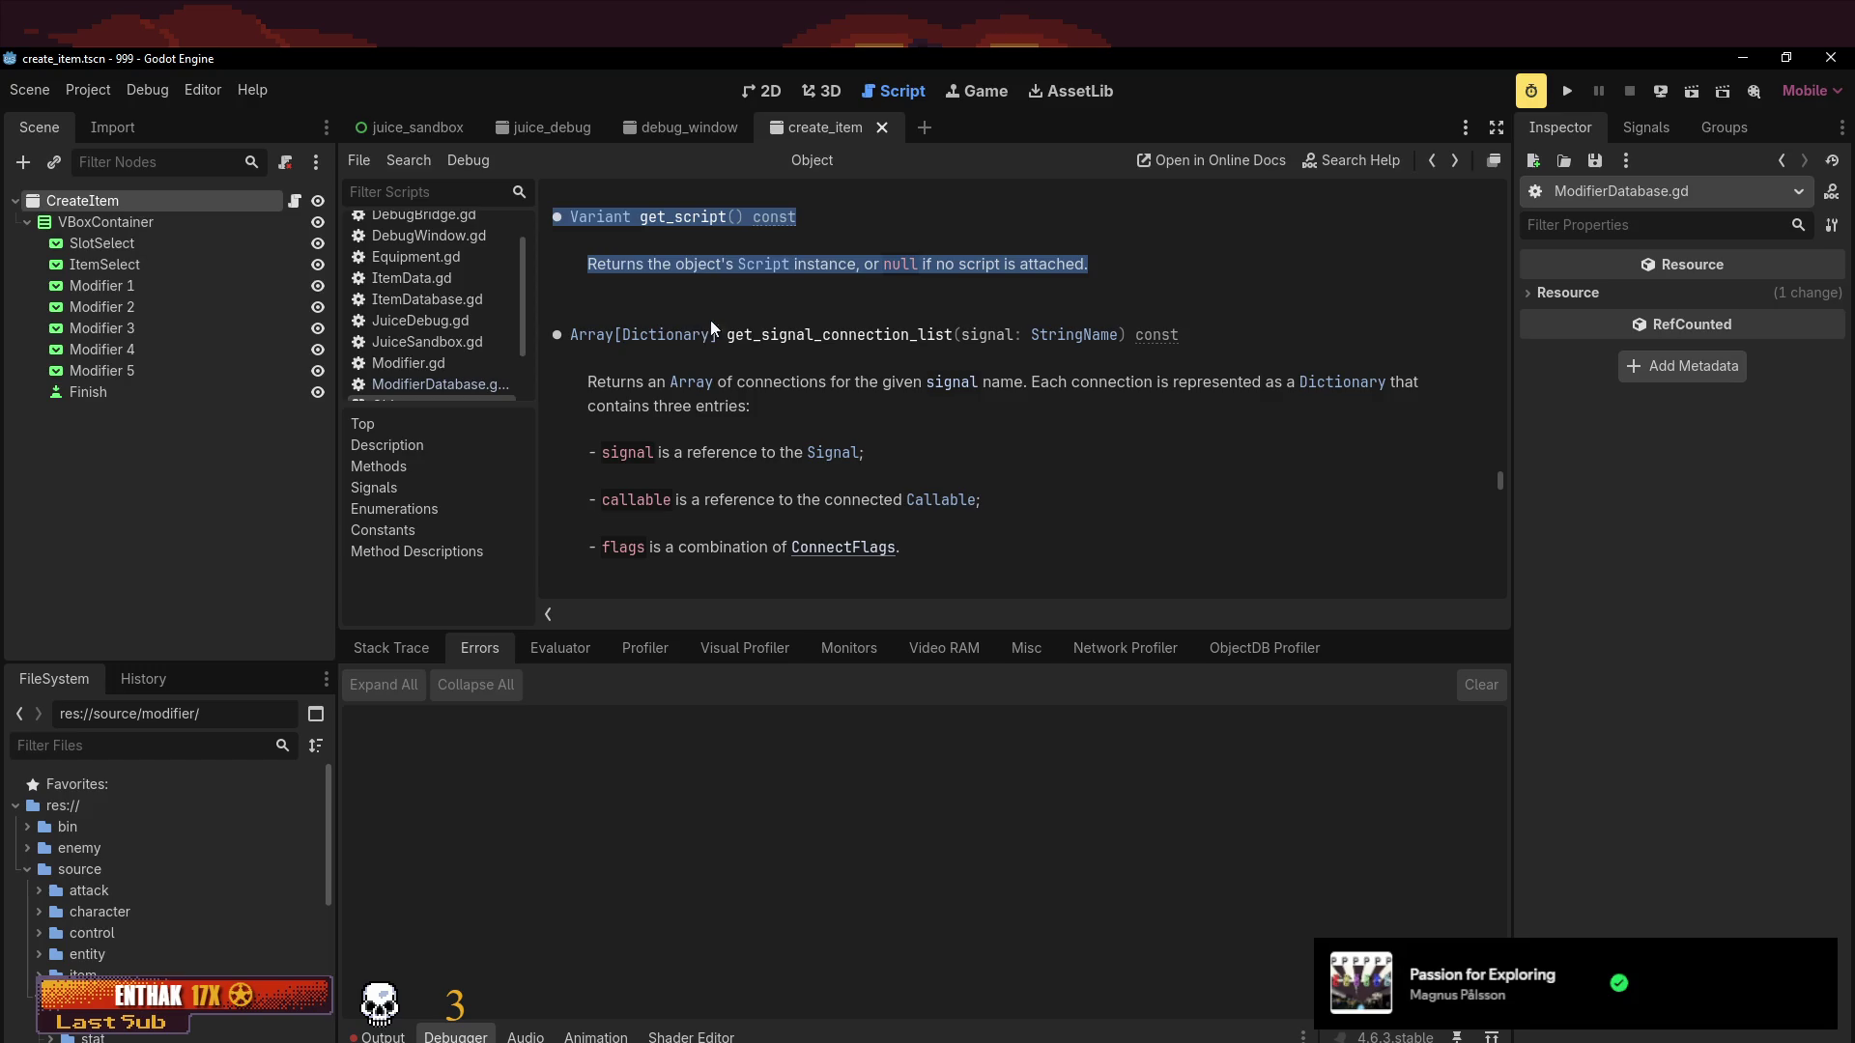
{"action": "left_click", "coordinate": [1429, 160]}
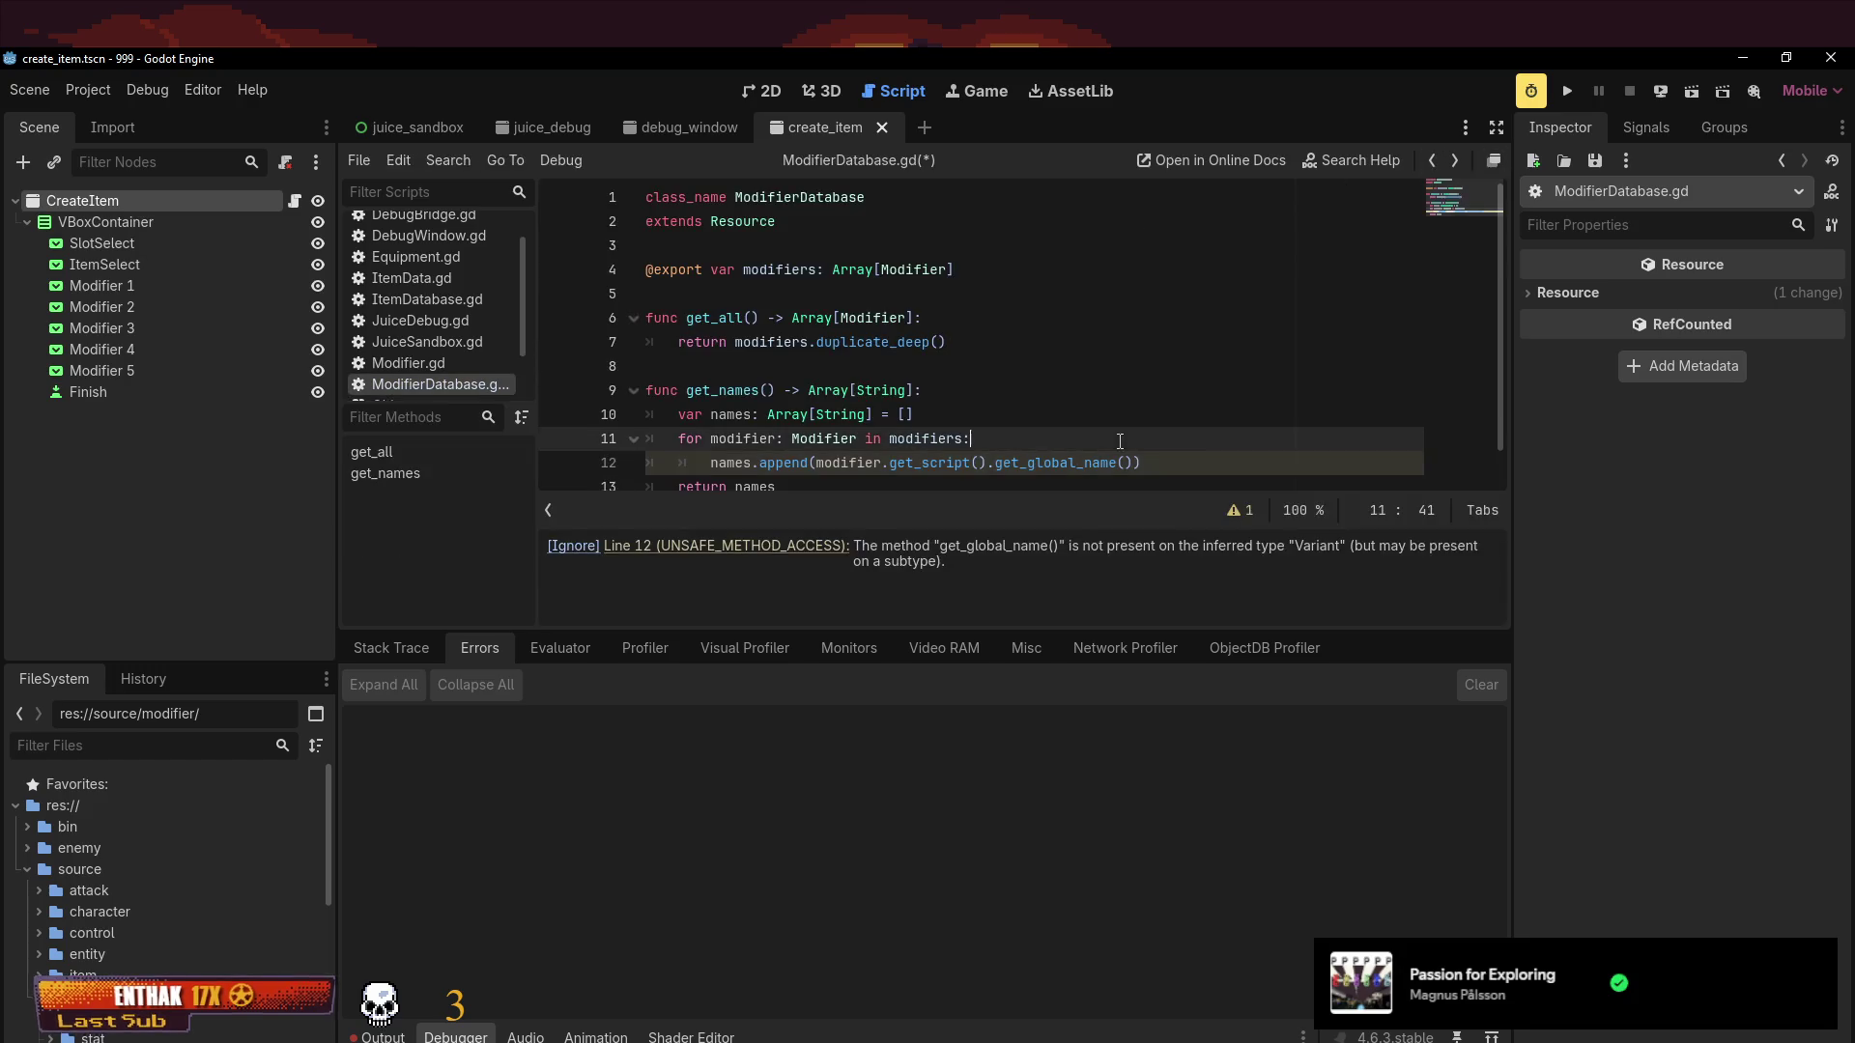
Insert a new line 12 'var name: String =' followed by a copied modifier.get_script().
{"action": "left_click", "coordinate": [1167, 463]}
{"action": "key", "text": "Up"}
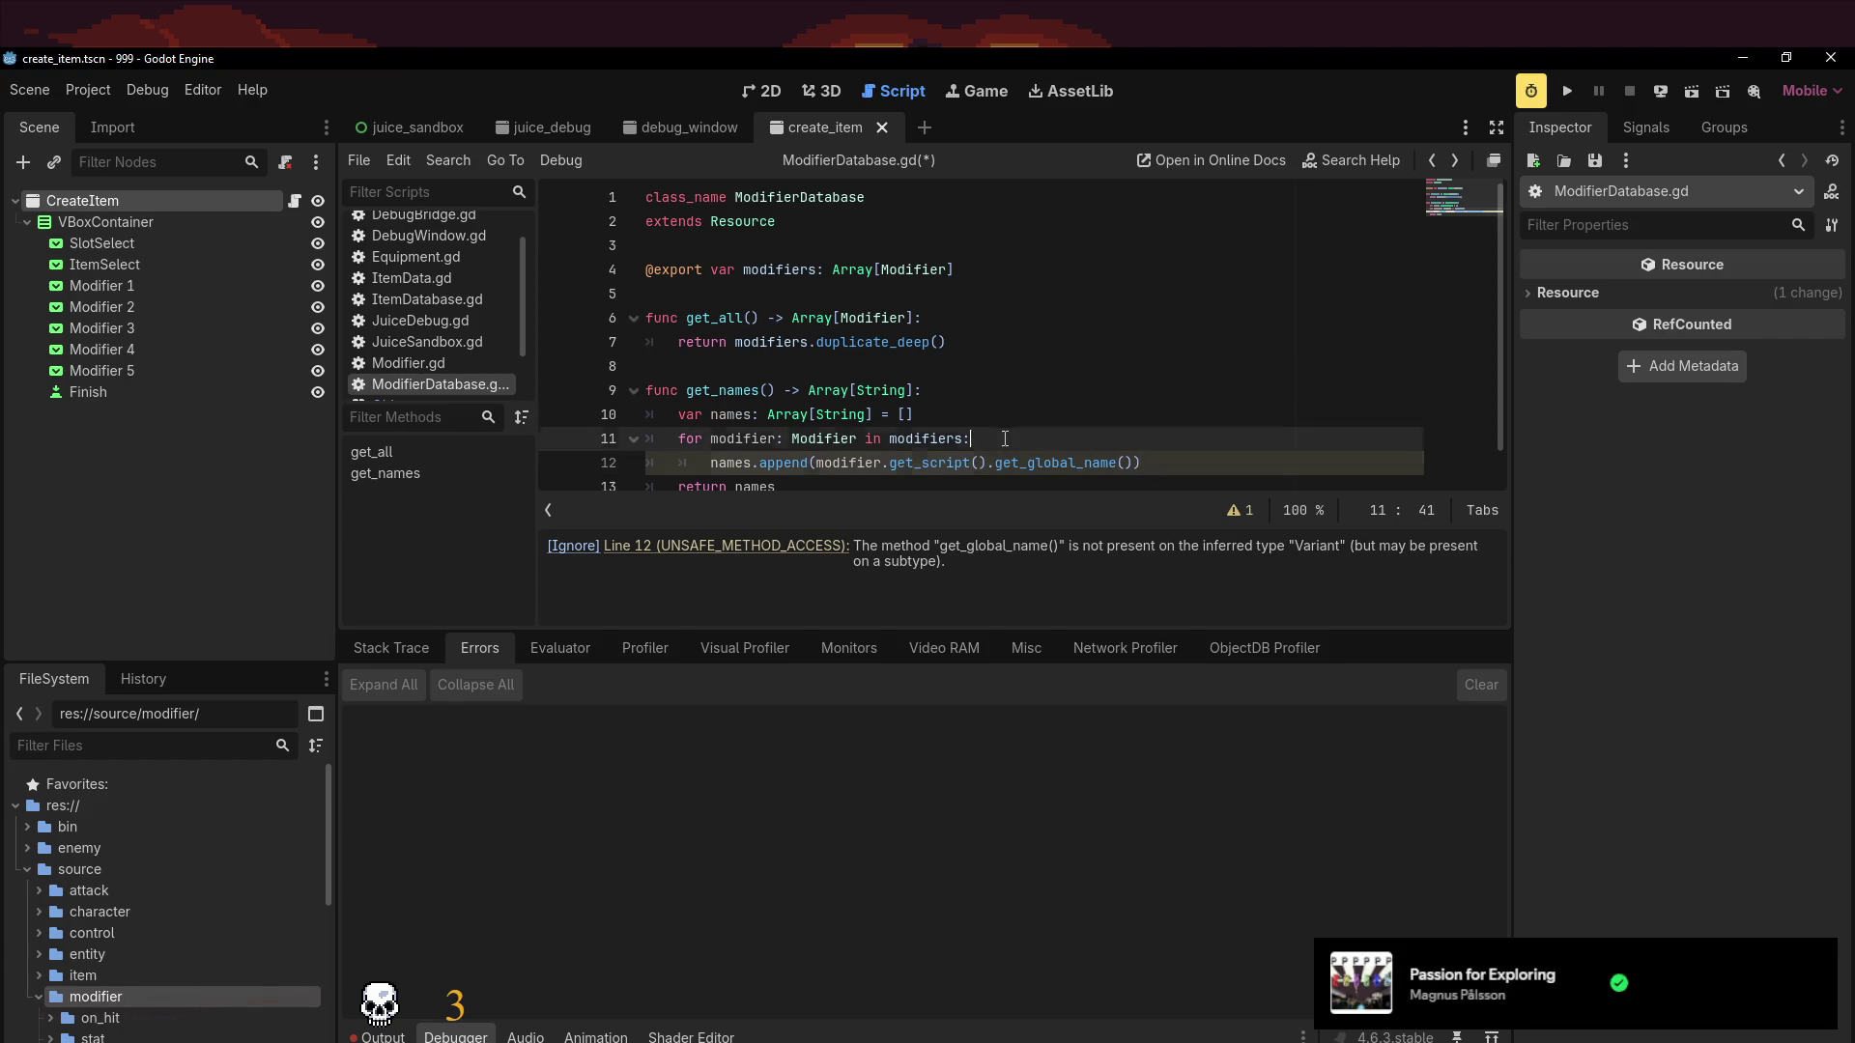
{"action": "key", "text": "Return"}
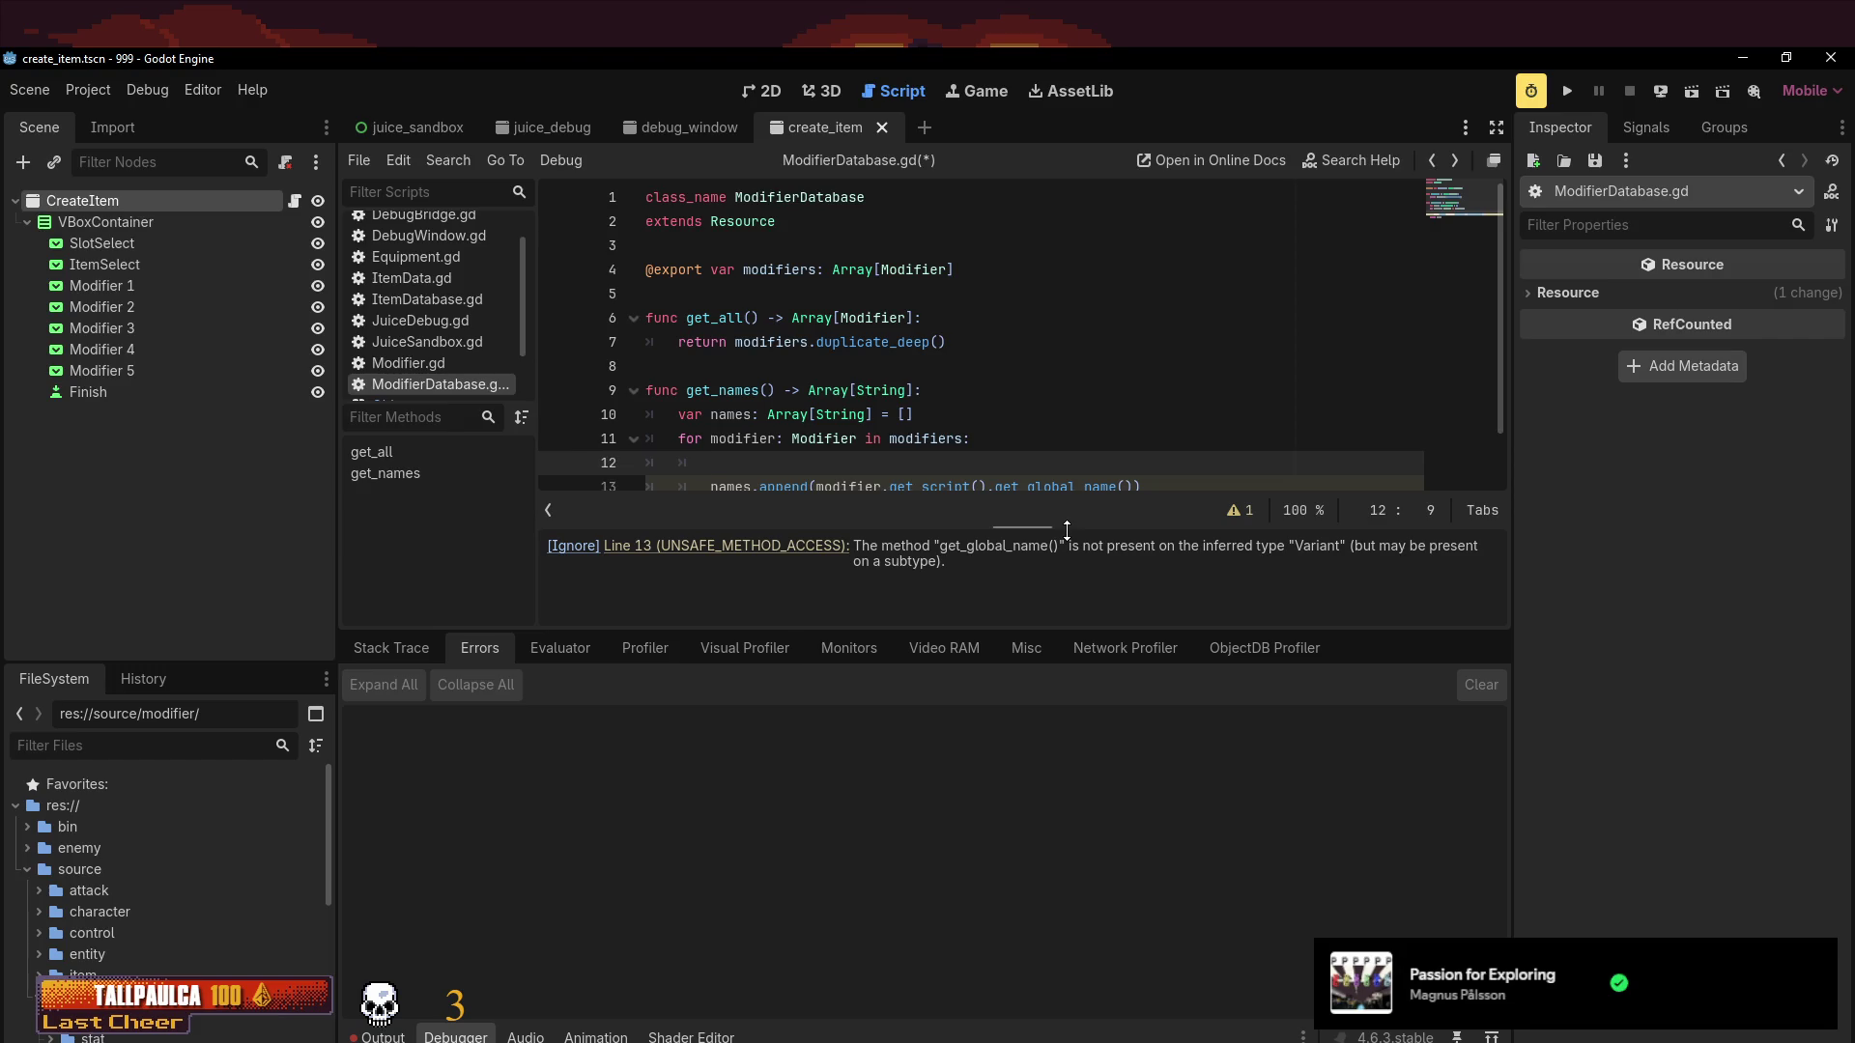
{"action": "type", "text": "var "}
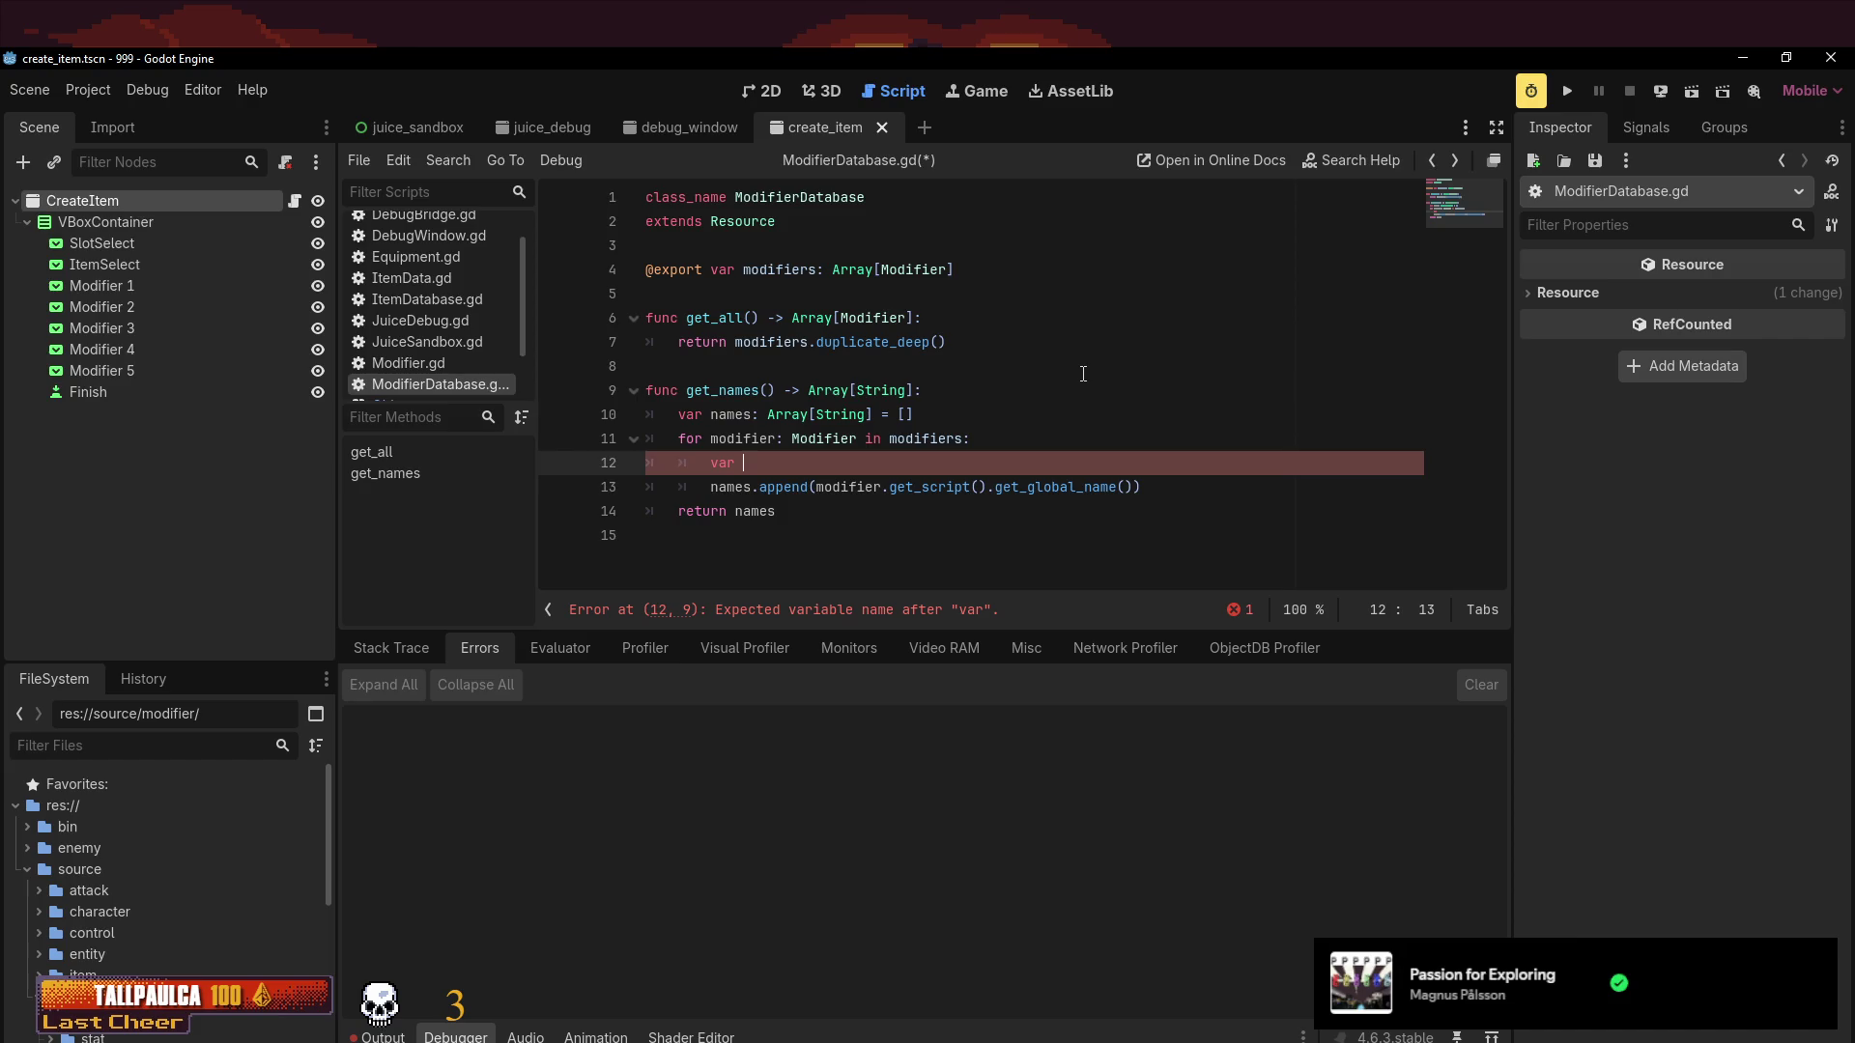
{"action": "type", "text": "name"}
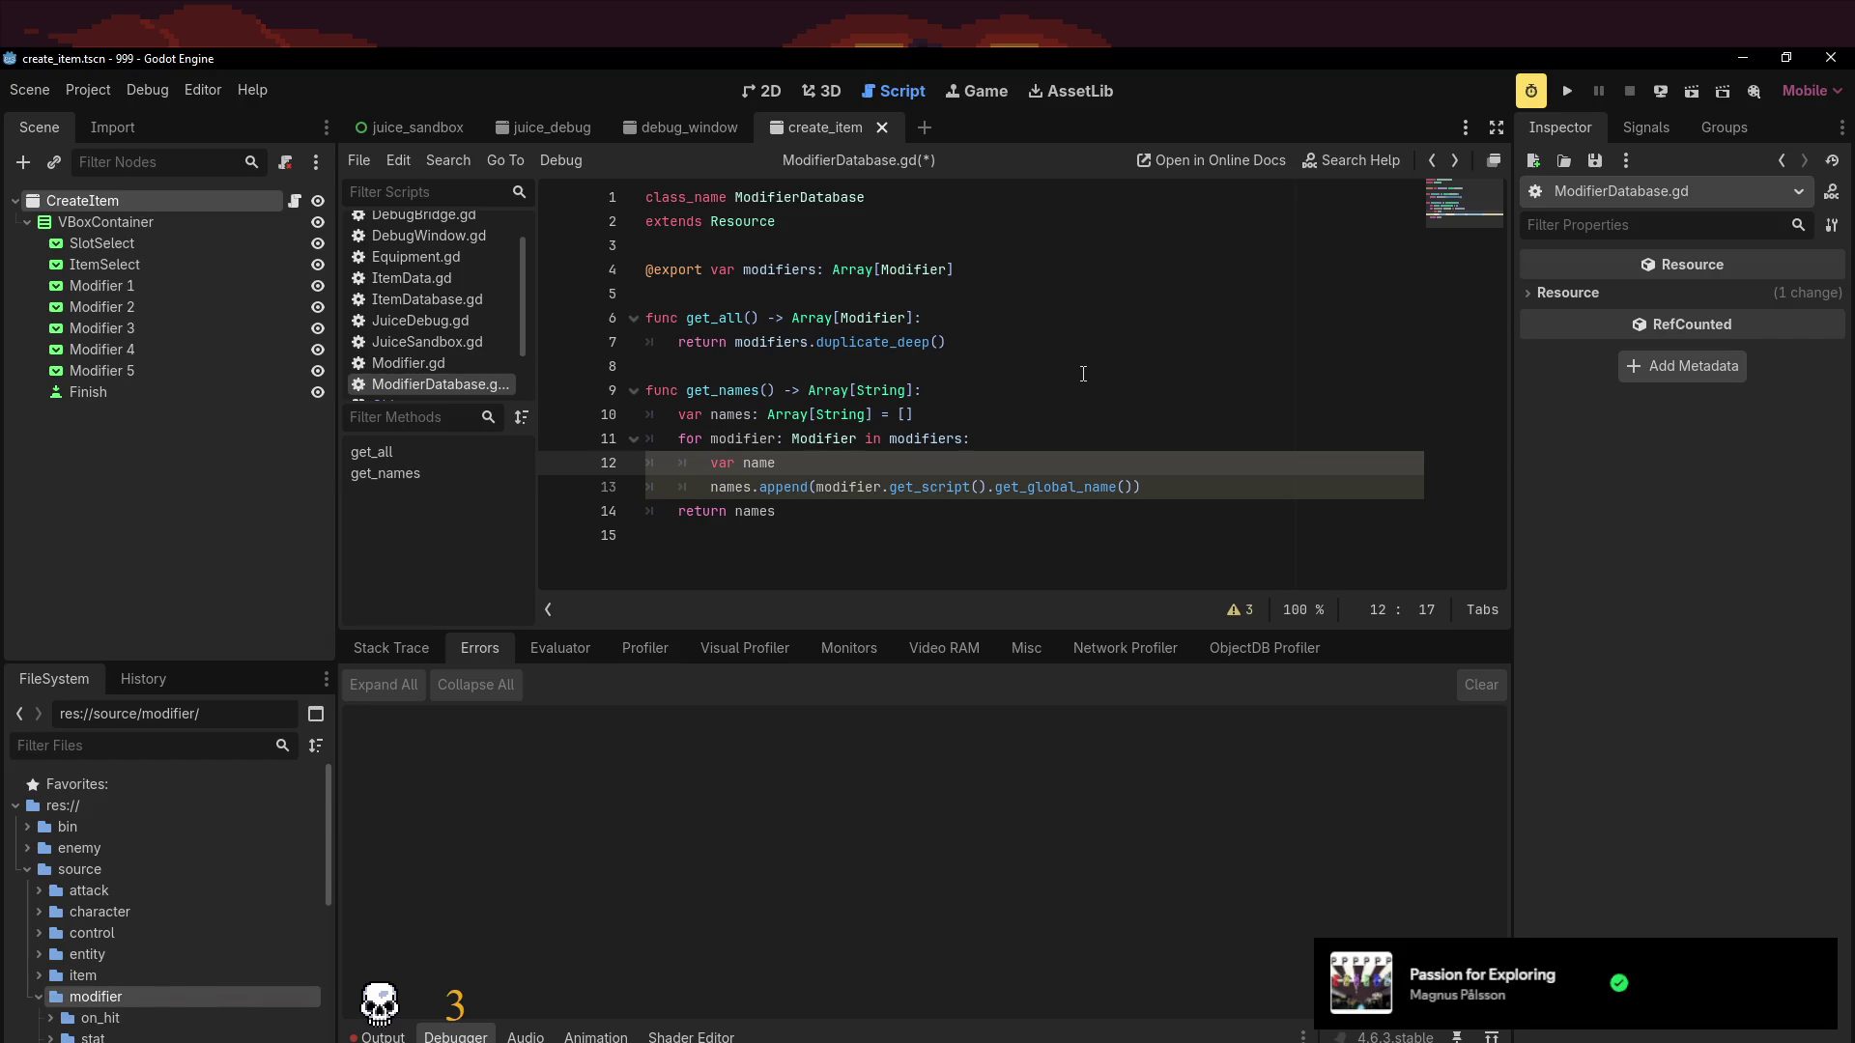
{"action": "type", "text": ": String ="}
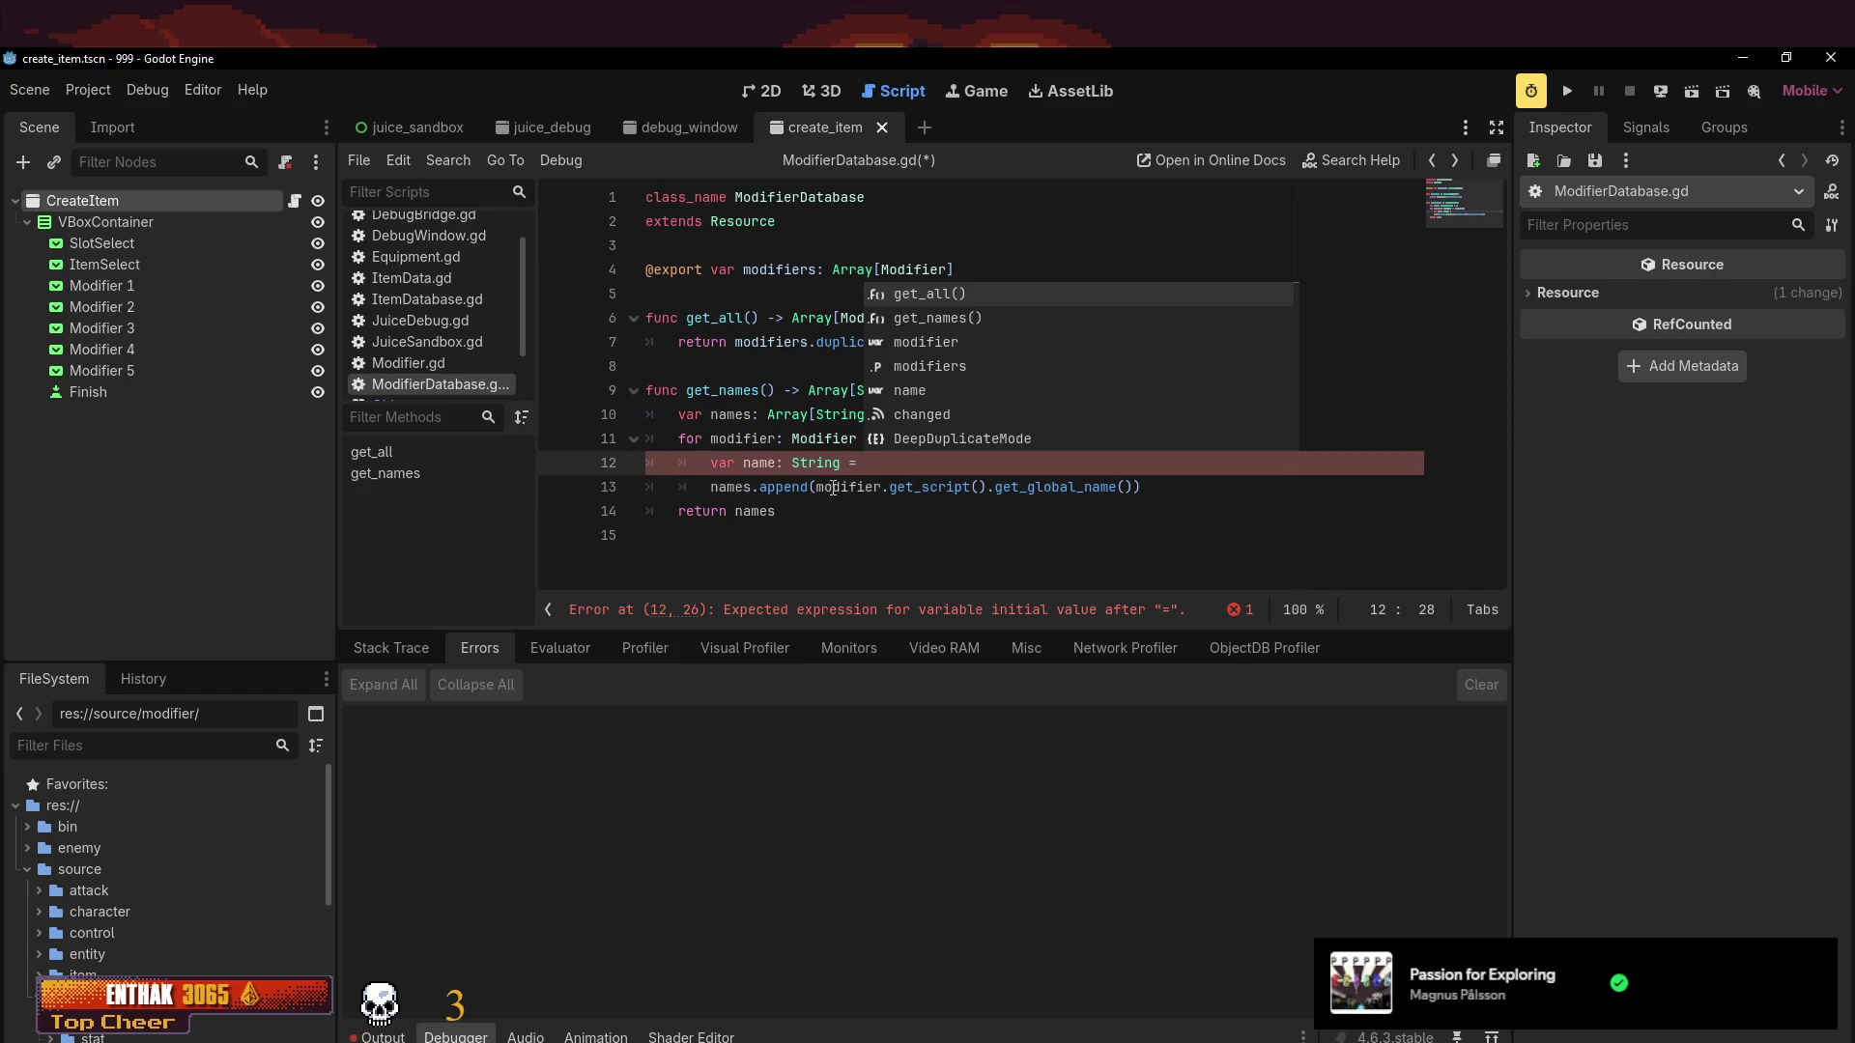
{"action": "left_click_drag", "start_coordinate": [818, 487], "coordinate": [987, 488]}
{"action": "key", "text": "ctrl+c"}
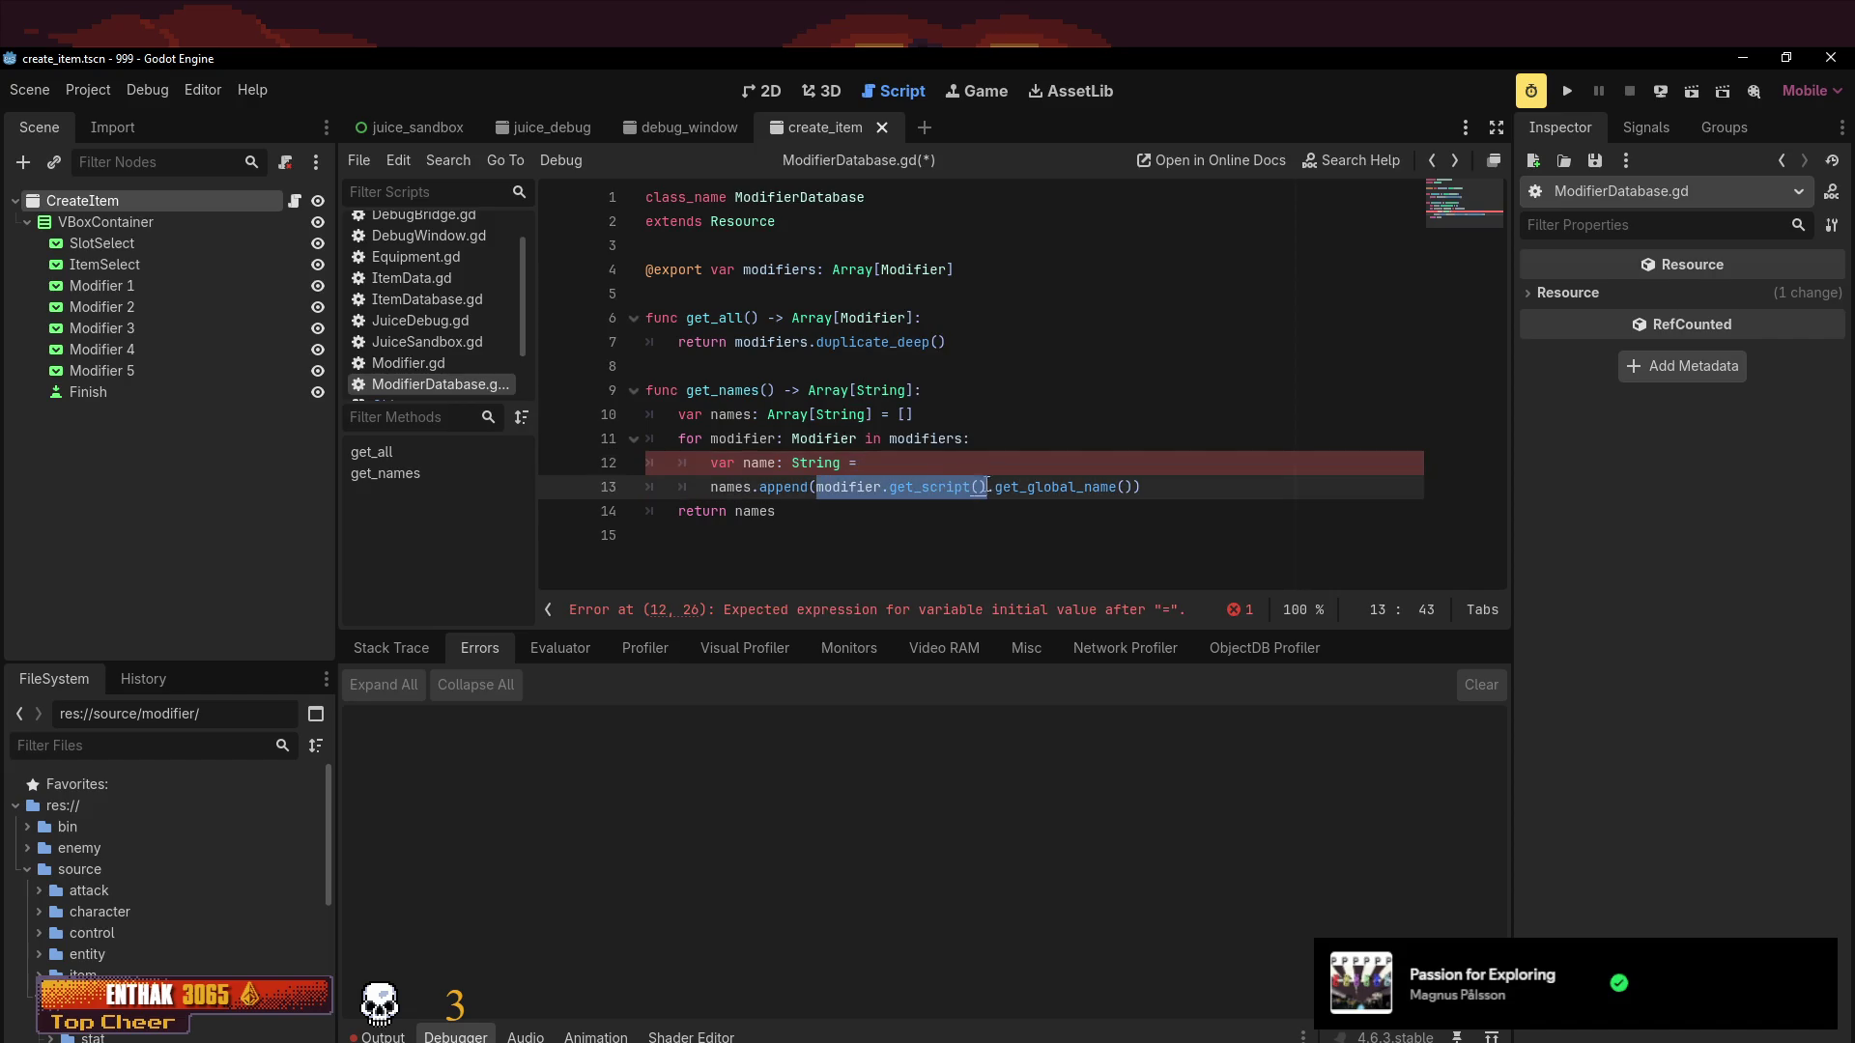
{"action": "key", "text": "Up"}
{"action": "key", "text": "ctrl+v"}
Make it (modifier.get_script() as Script).get_global_name() and show the warnings list.
{"action": "left_click", "coordinate": [865, 463]}
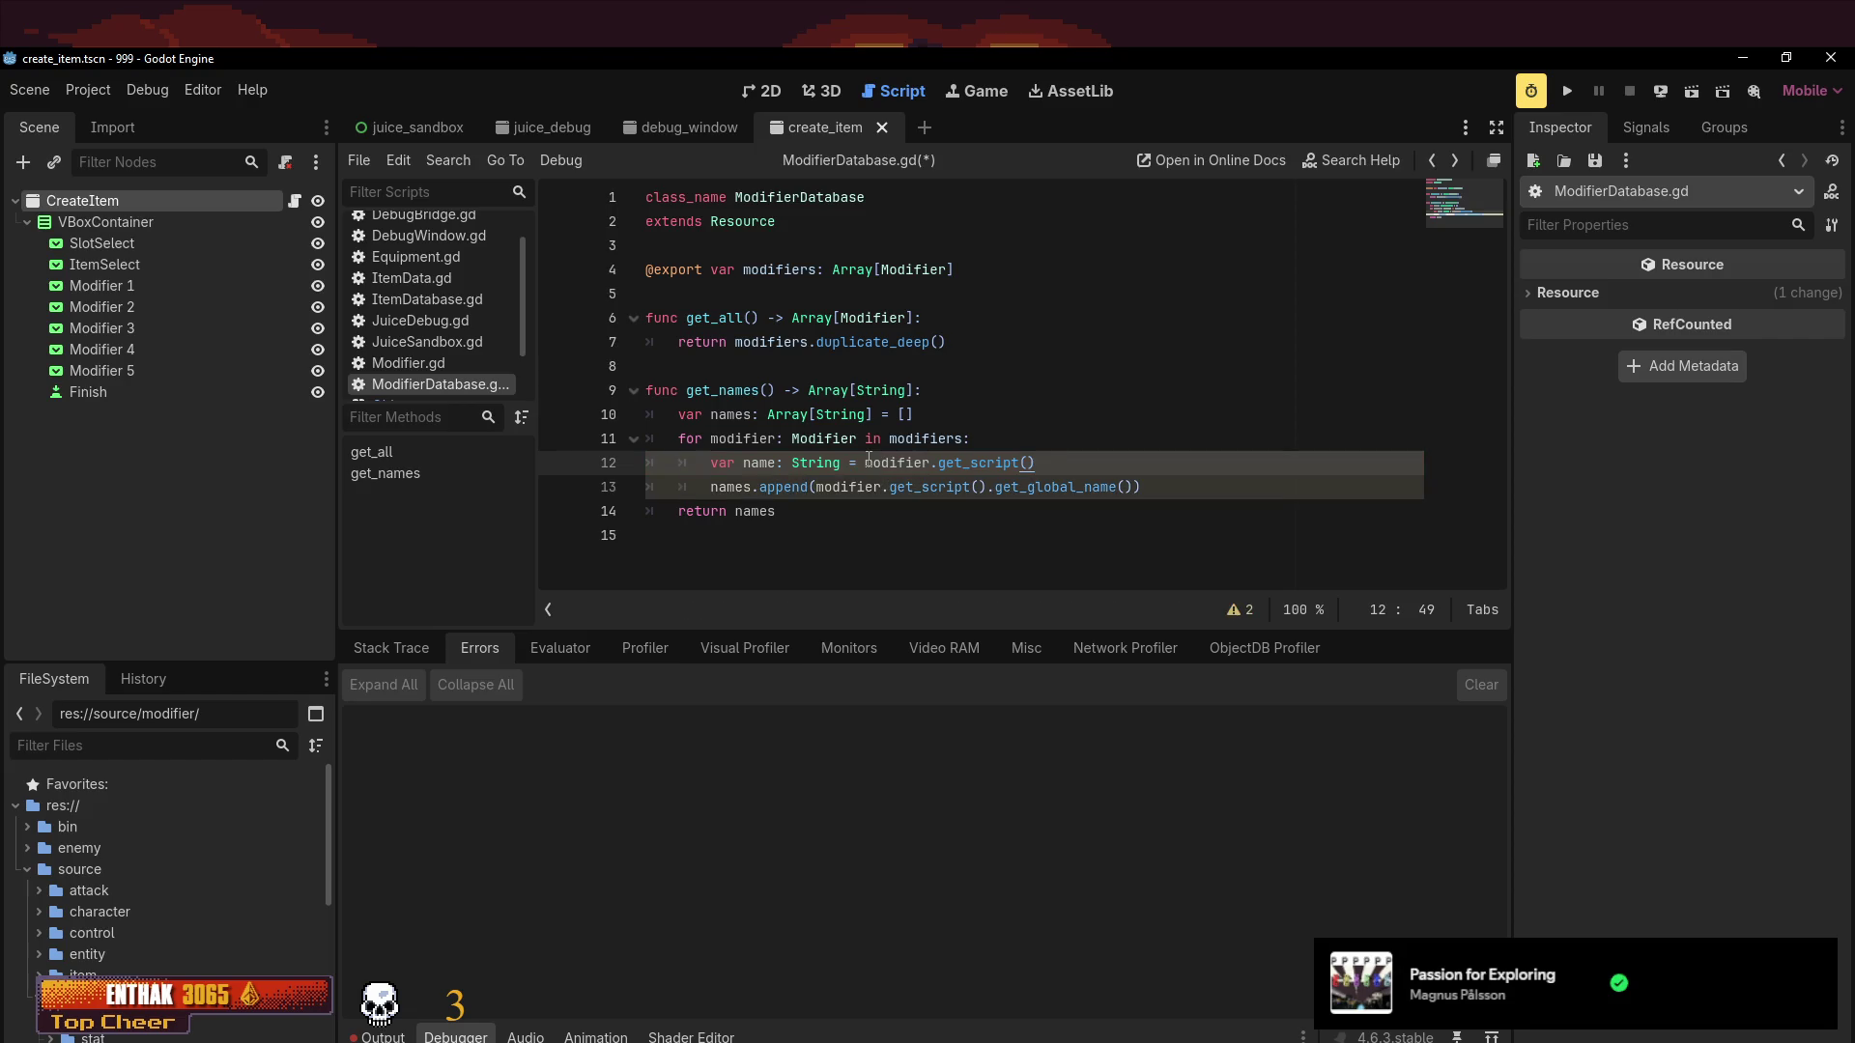
{"action": "type", "text": "("}
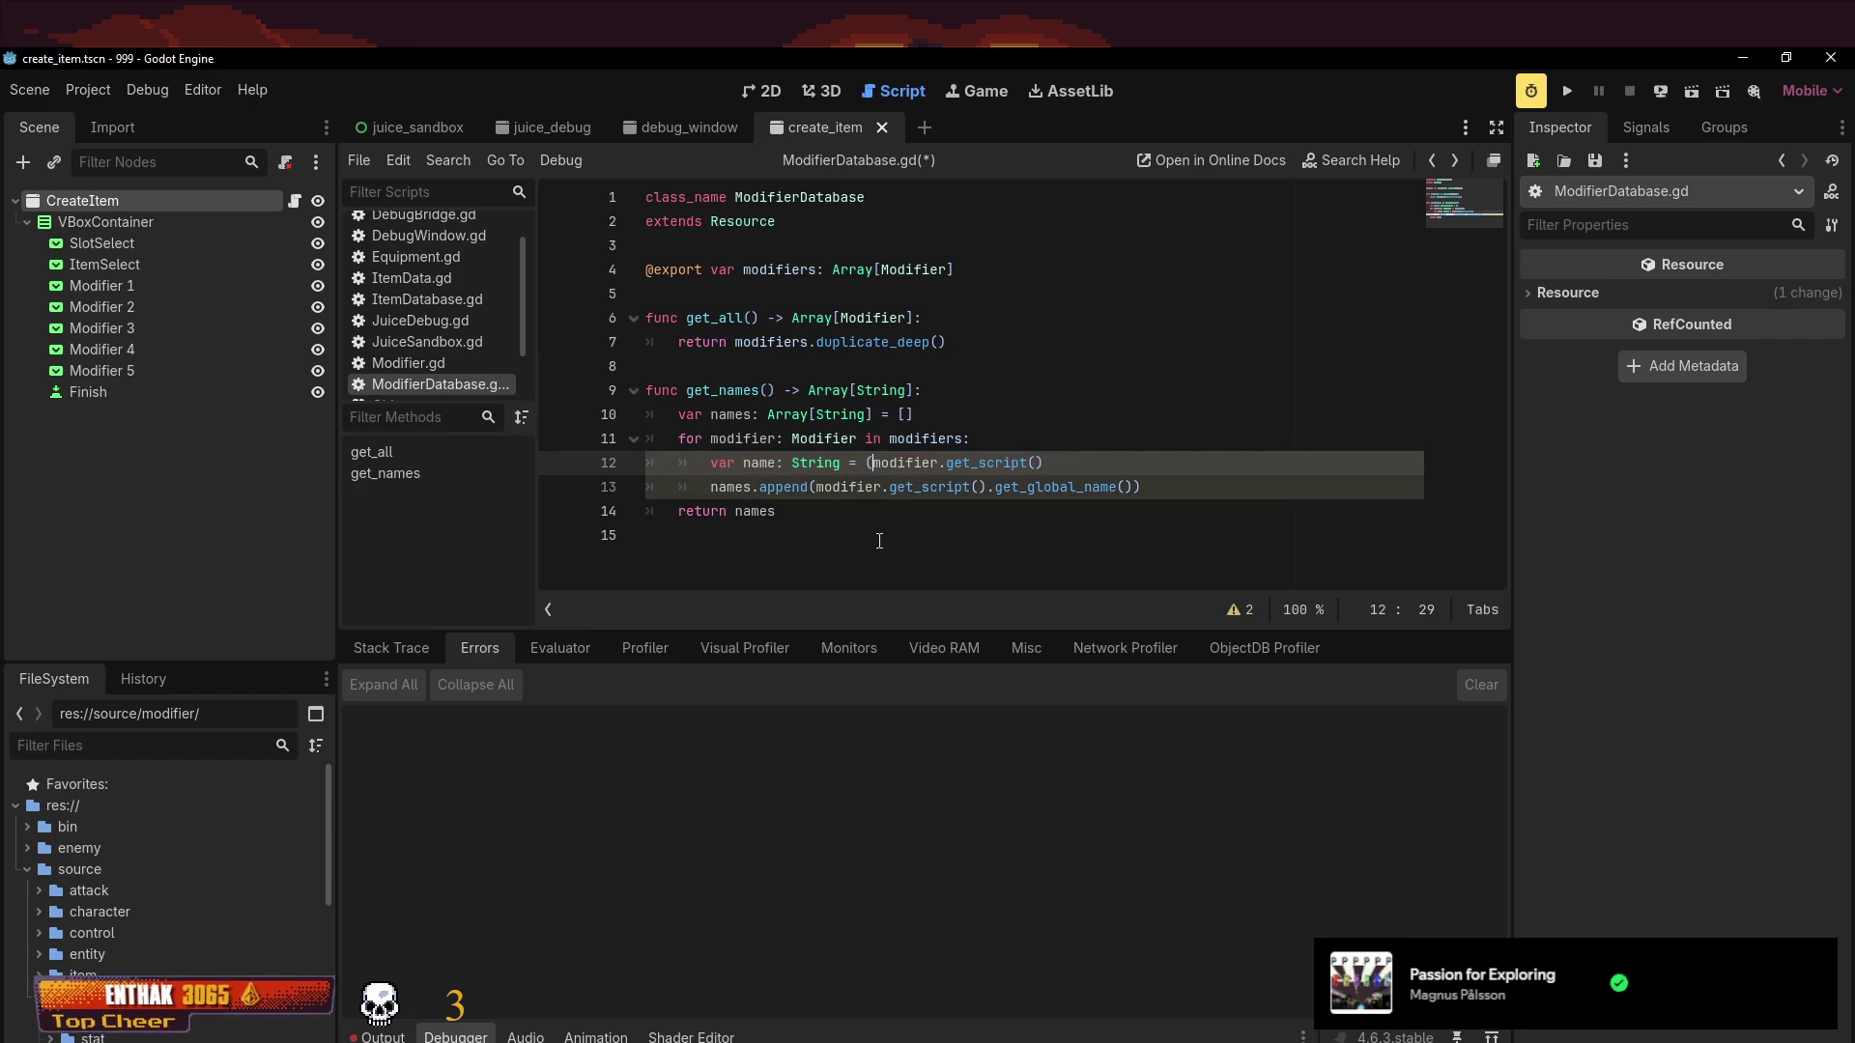
{"action": "key", "text": "End"}
{"action": "type", "text": "as Script)."}
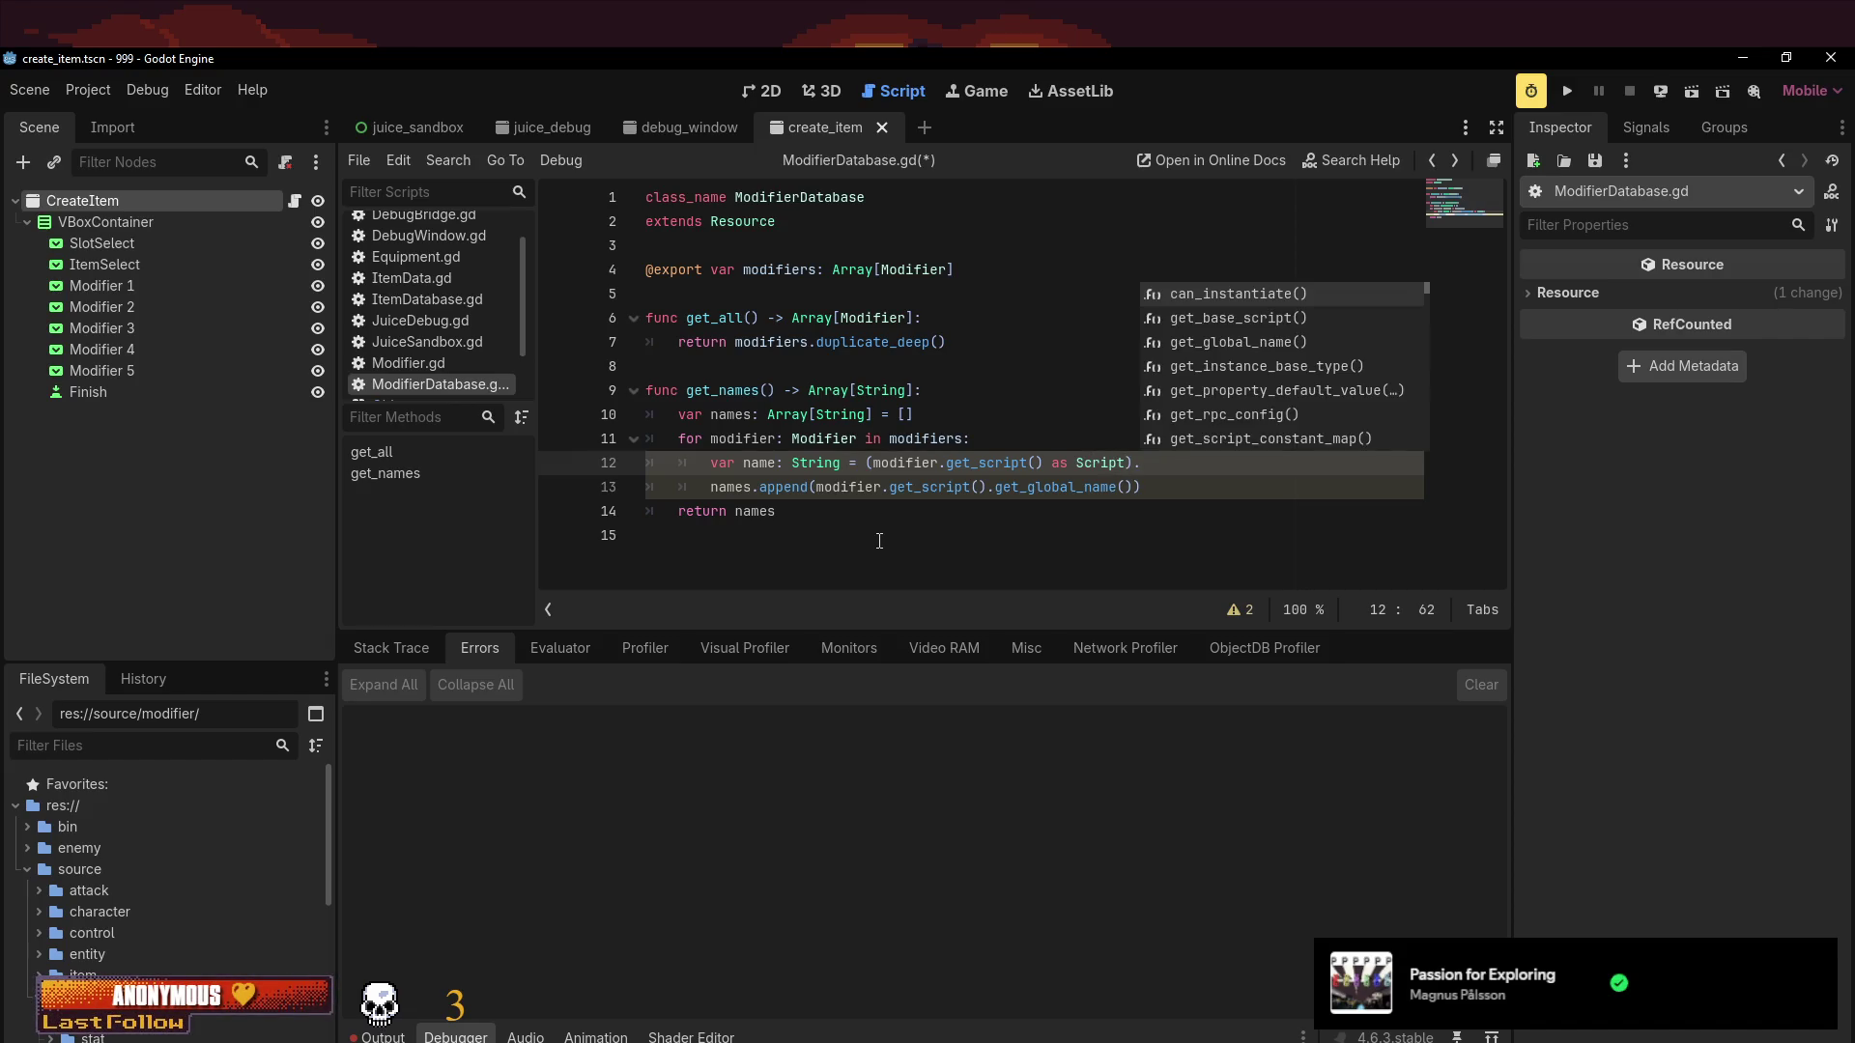
{"action": "type", "text": "get"}
{"action": "key", "text": "Down"}
{"action": "key", "text": "Return"}
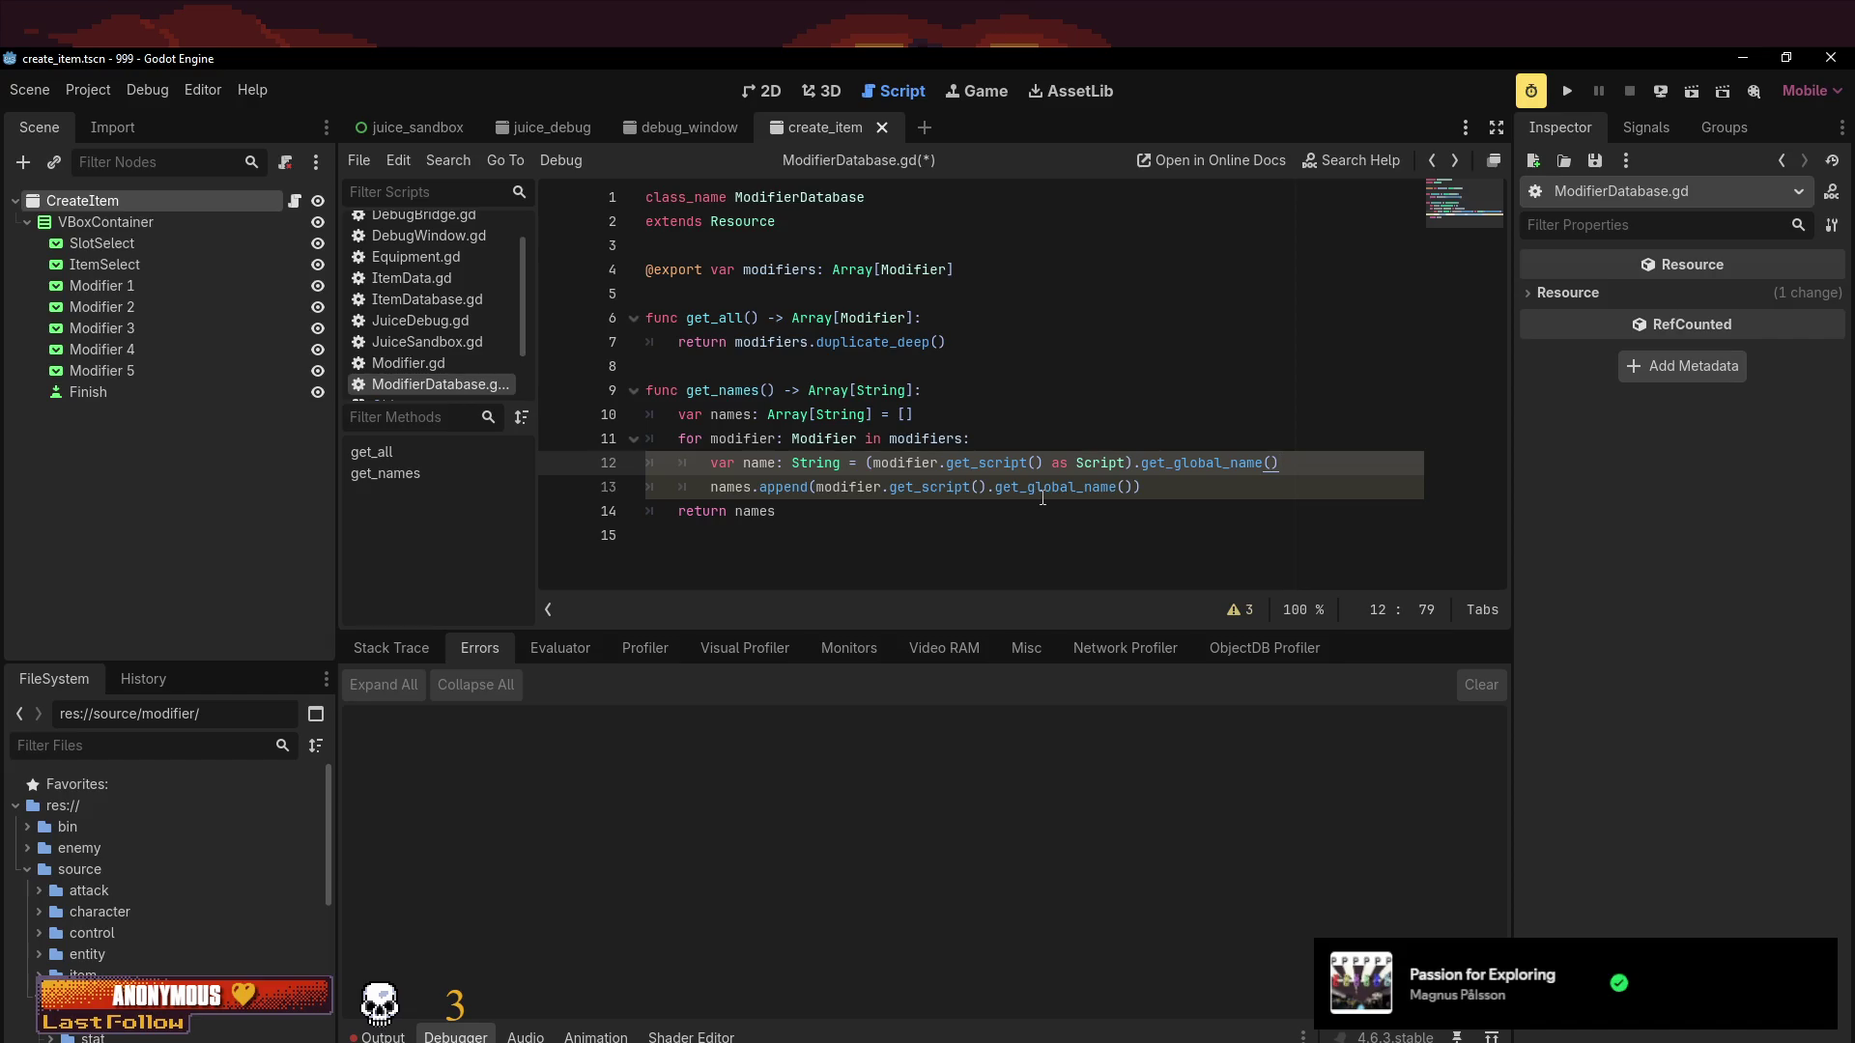
{"action": "type", "text": ")"}
{"action": "left_click", "coordinate": [1180, 479]}
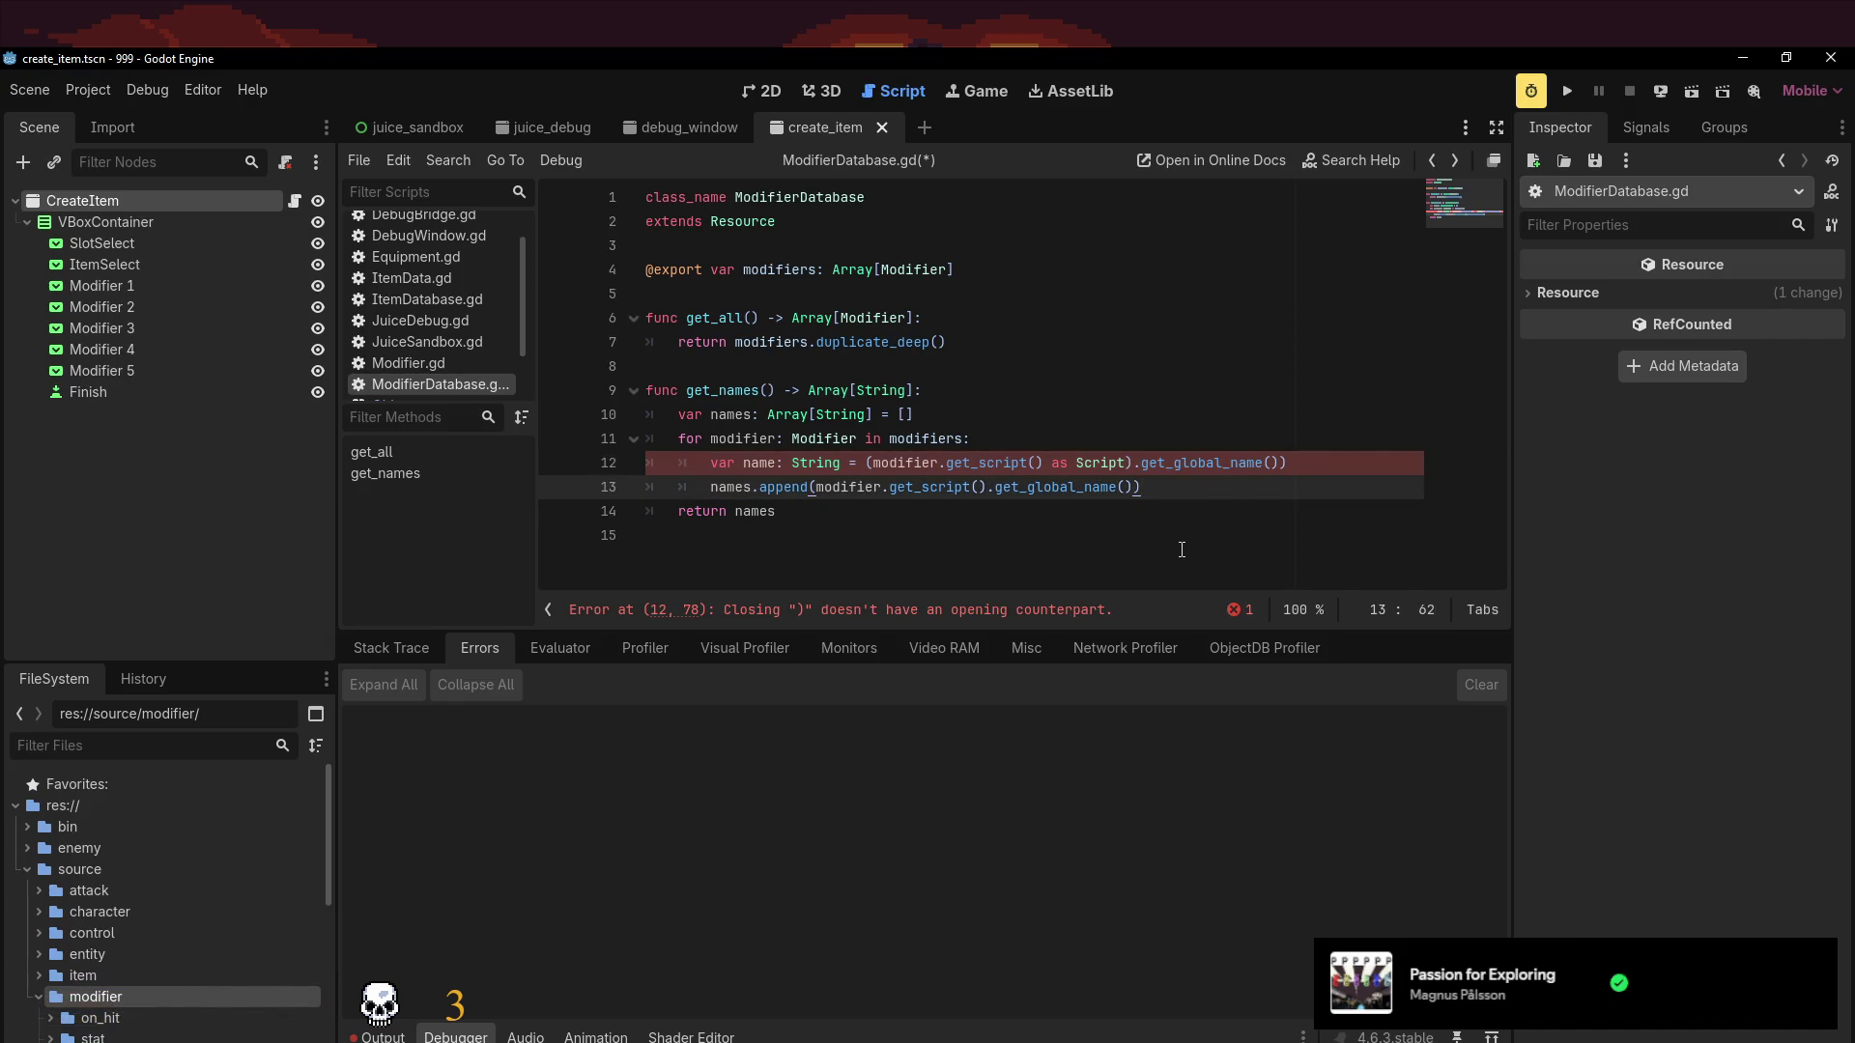
{"action": "left_click", "coordinate": [1325, 473]}
{"action": "key", "text": "BackSpace"}
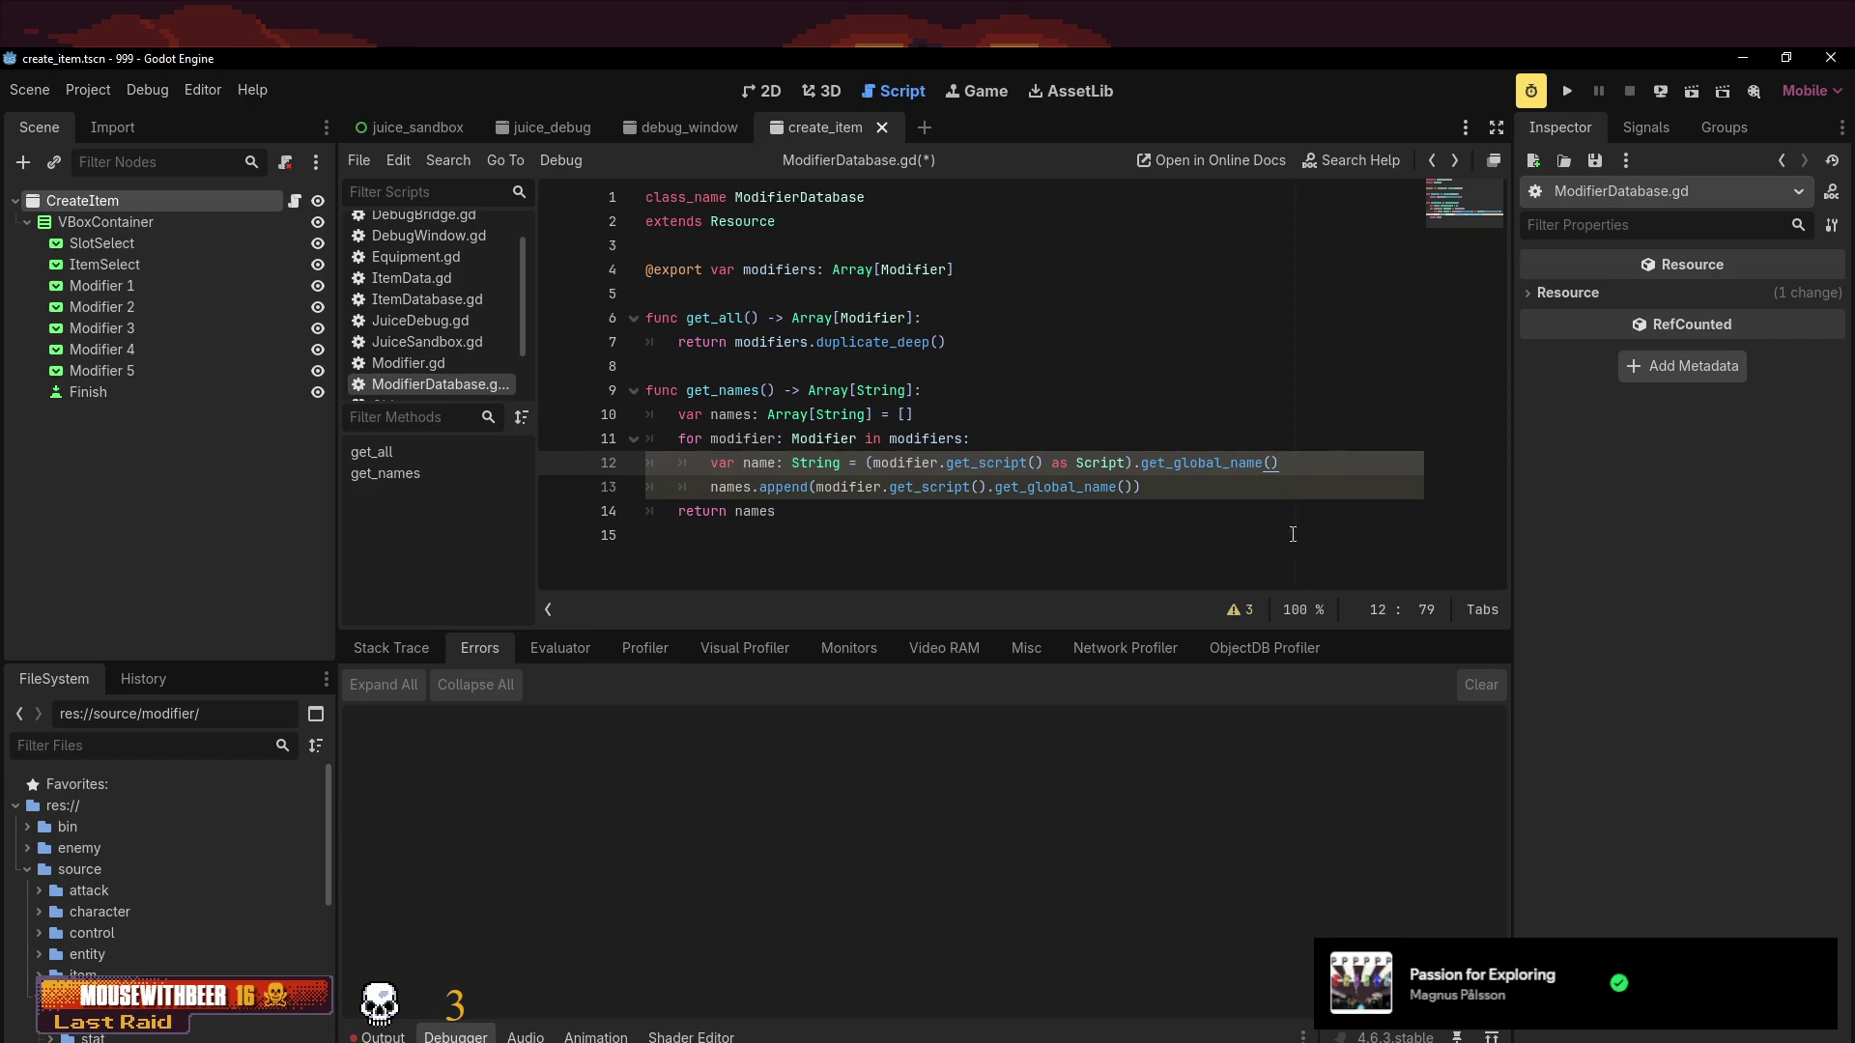
{"action": "left_click", "coordinate": [1239, 609]}
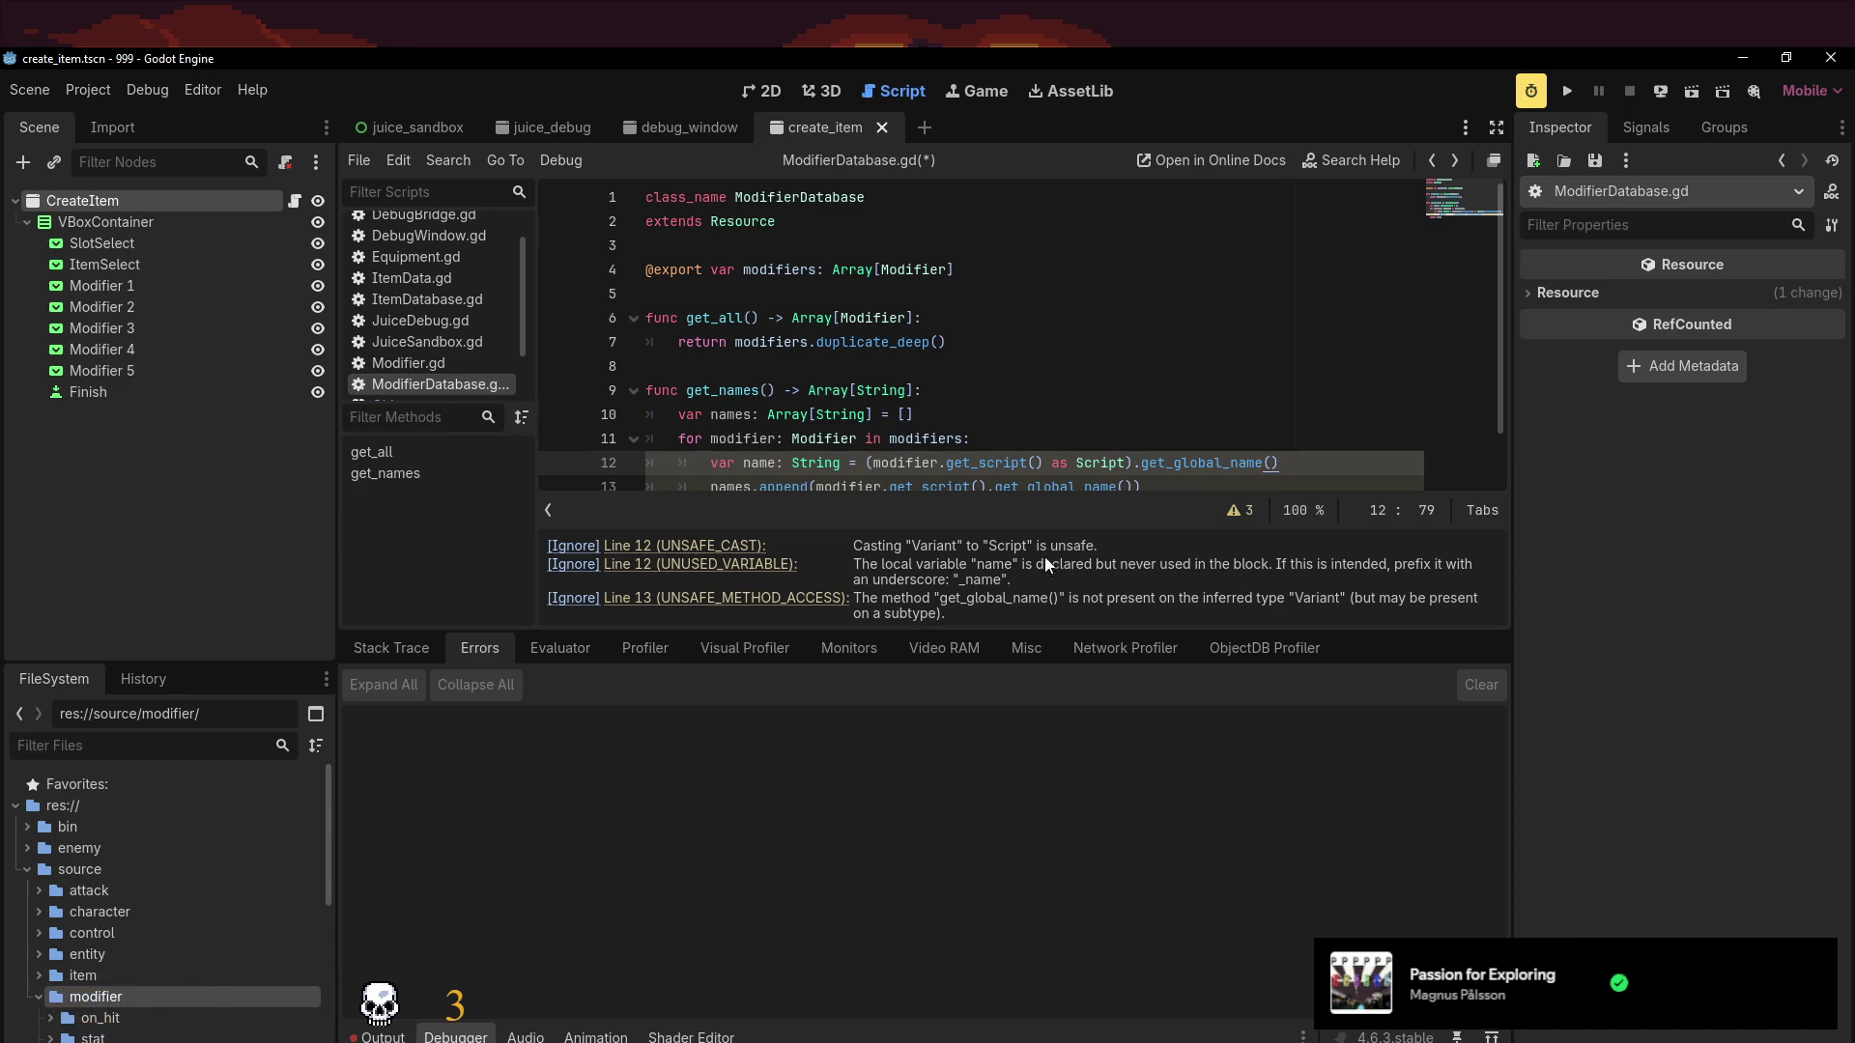
Look up get_script's documentation and follow its Variant return type to the Variant class page.
{"action": "scroll", "coordinate": [1054, 422], "scroll_direction": "down", "scroll_amount": 1}
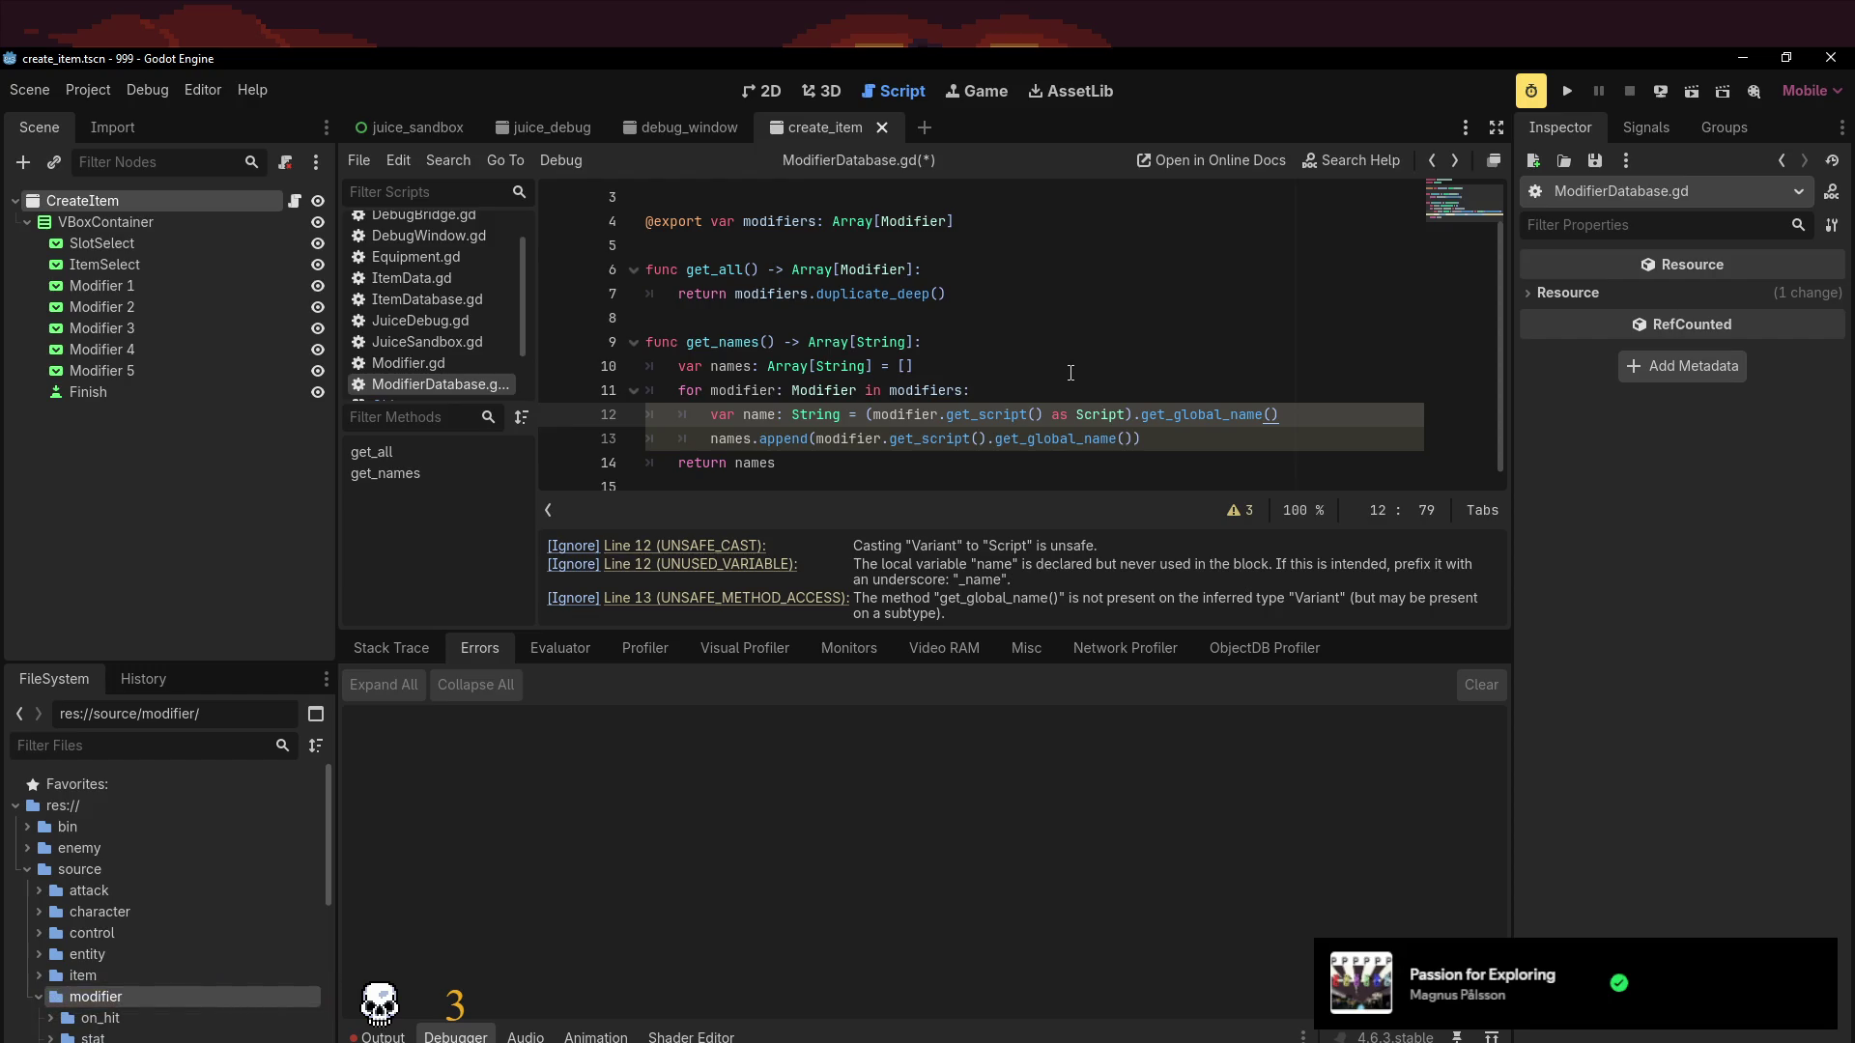
{"action": "left_click", "coordinate": [993, 415]}
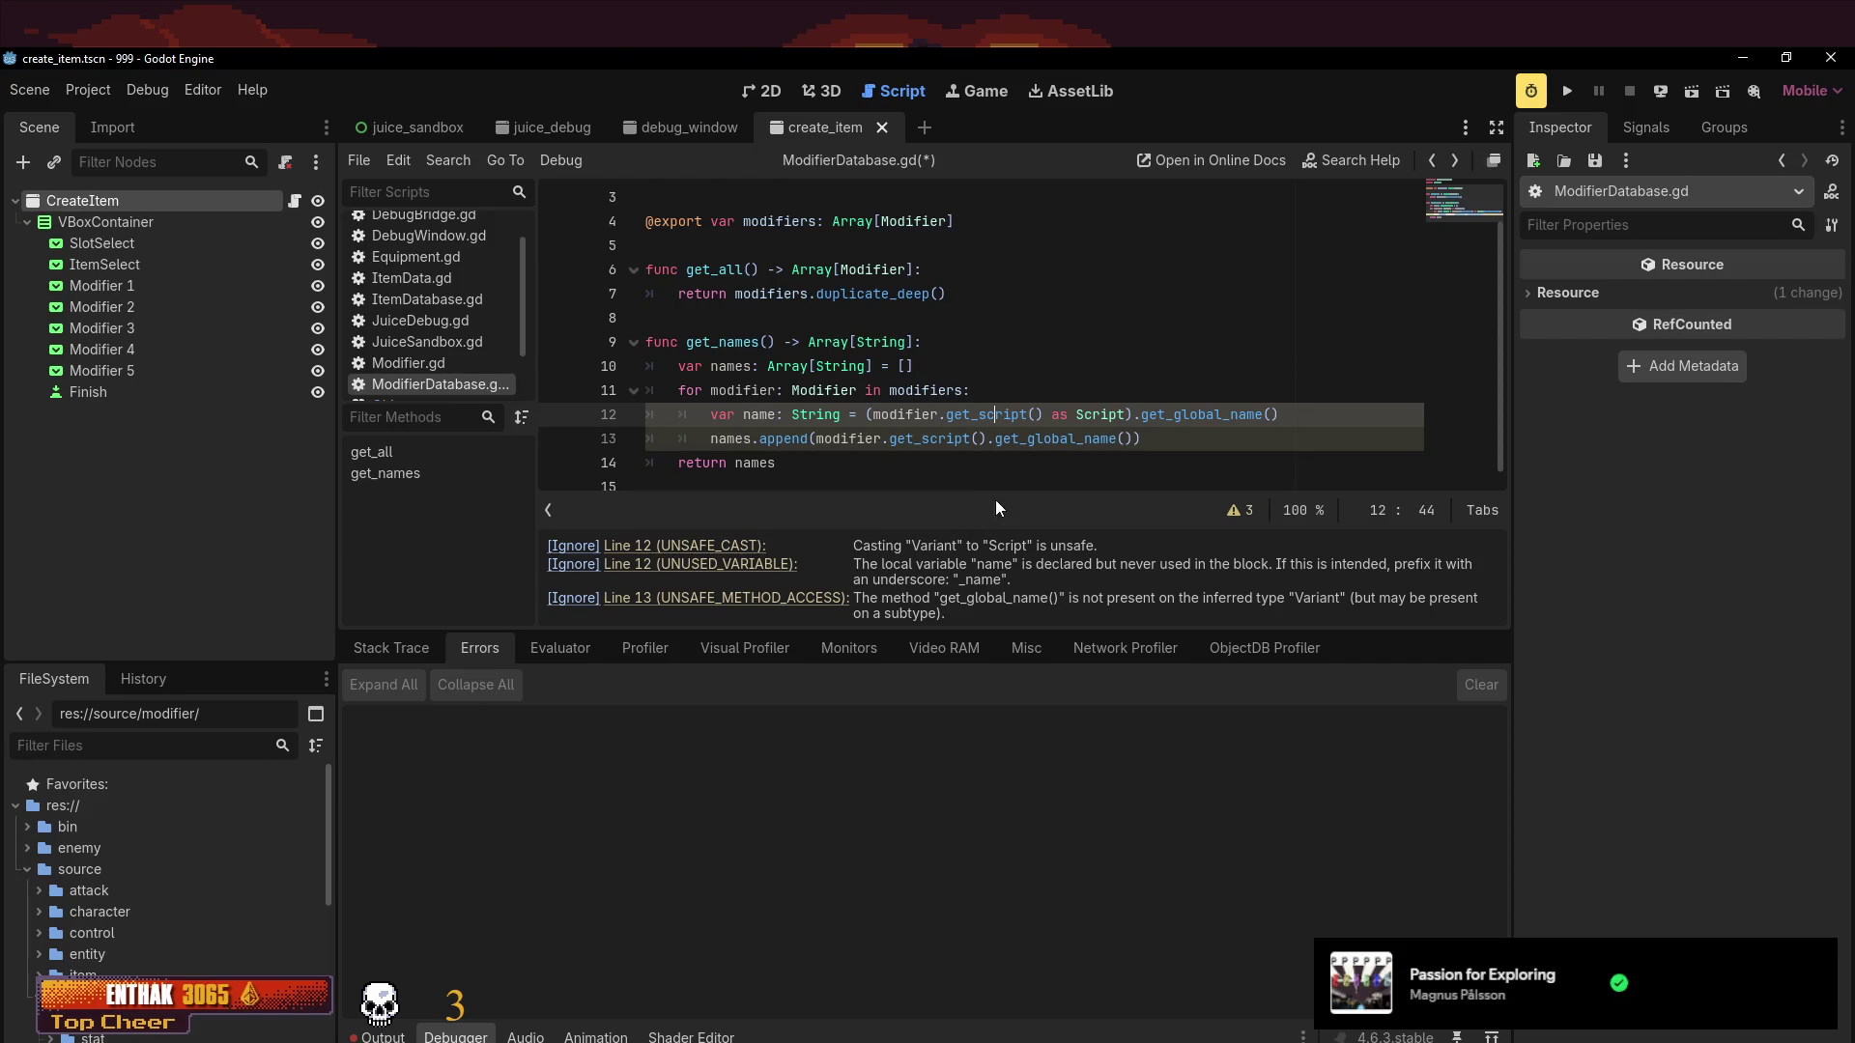
{"action": "left_click", "coordinate": [1001, 414], "text": "ctrl"}
{"action": "left_click", "coordinate": [626, 222]}
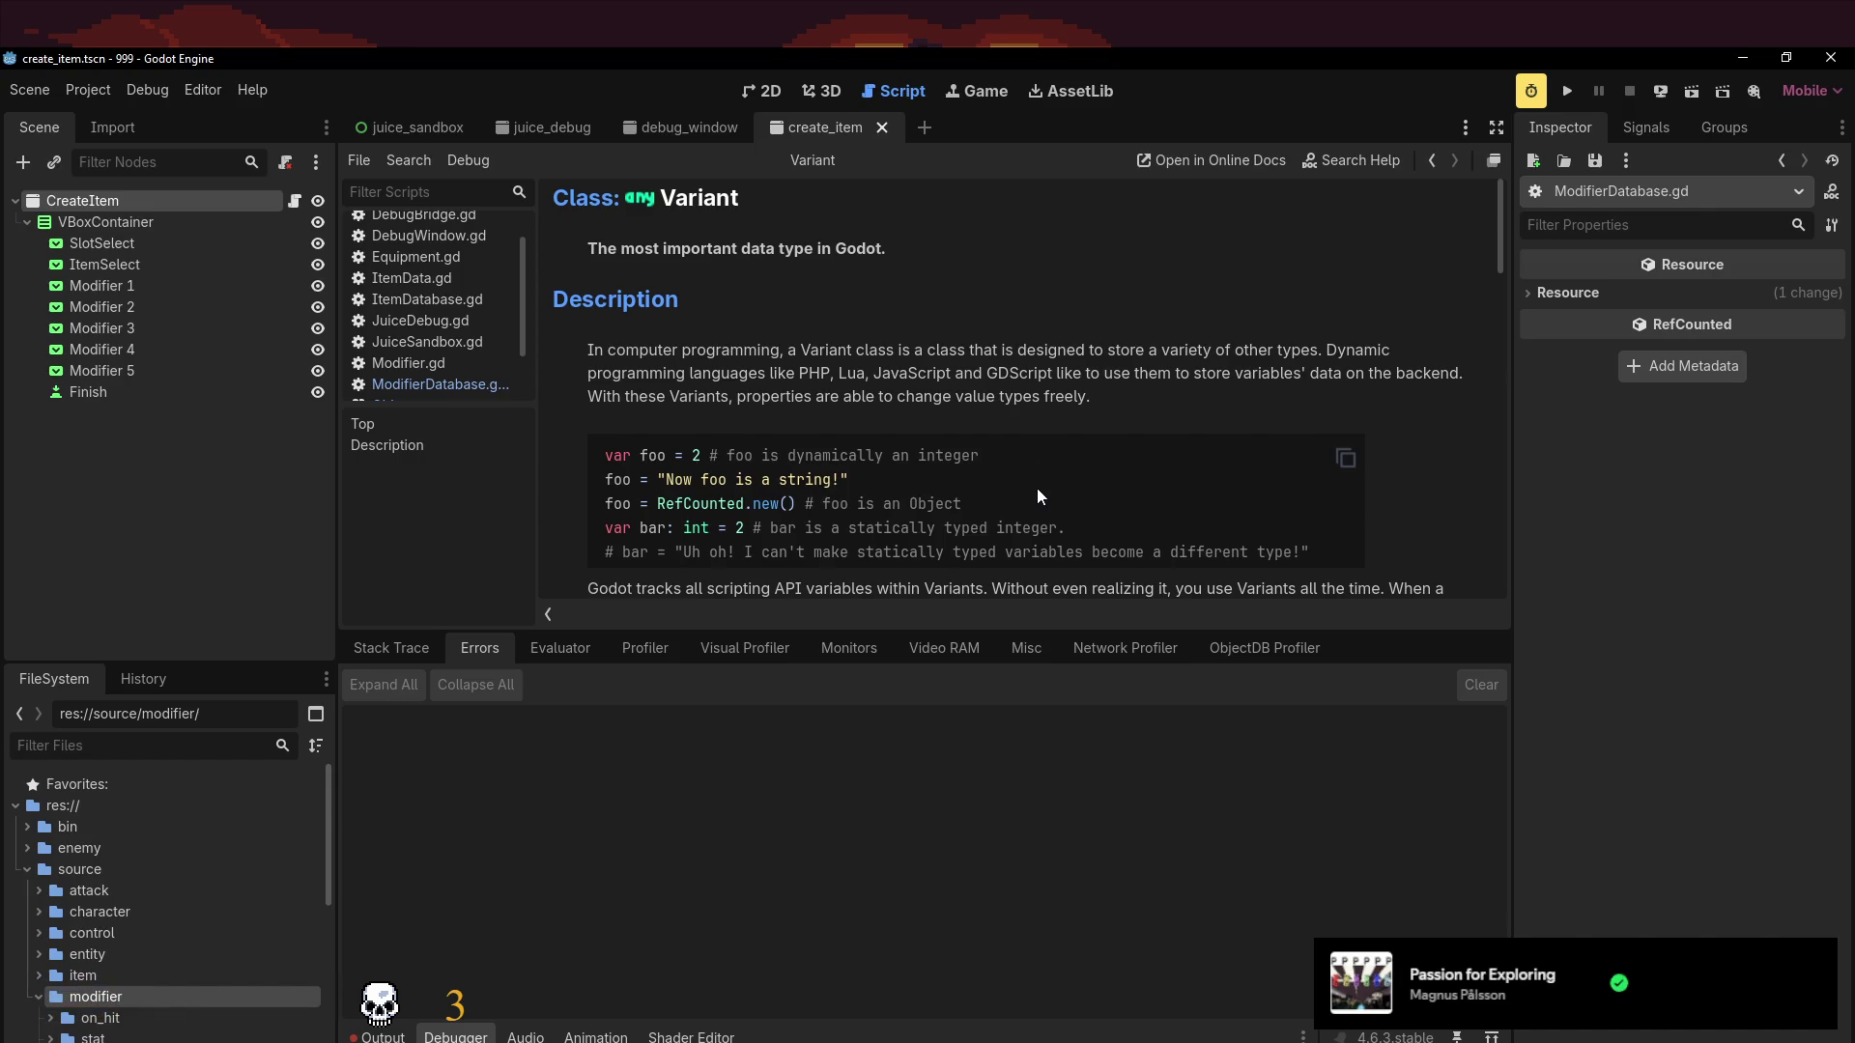
{"action": "left_click_drag", "start_coordinate": [1004, 351], "coordinate": [1320, 396]}
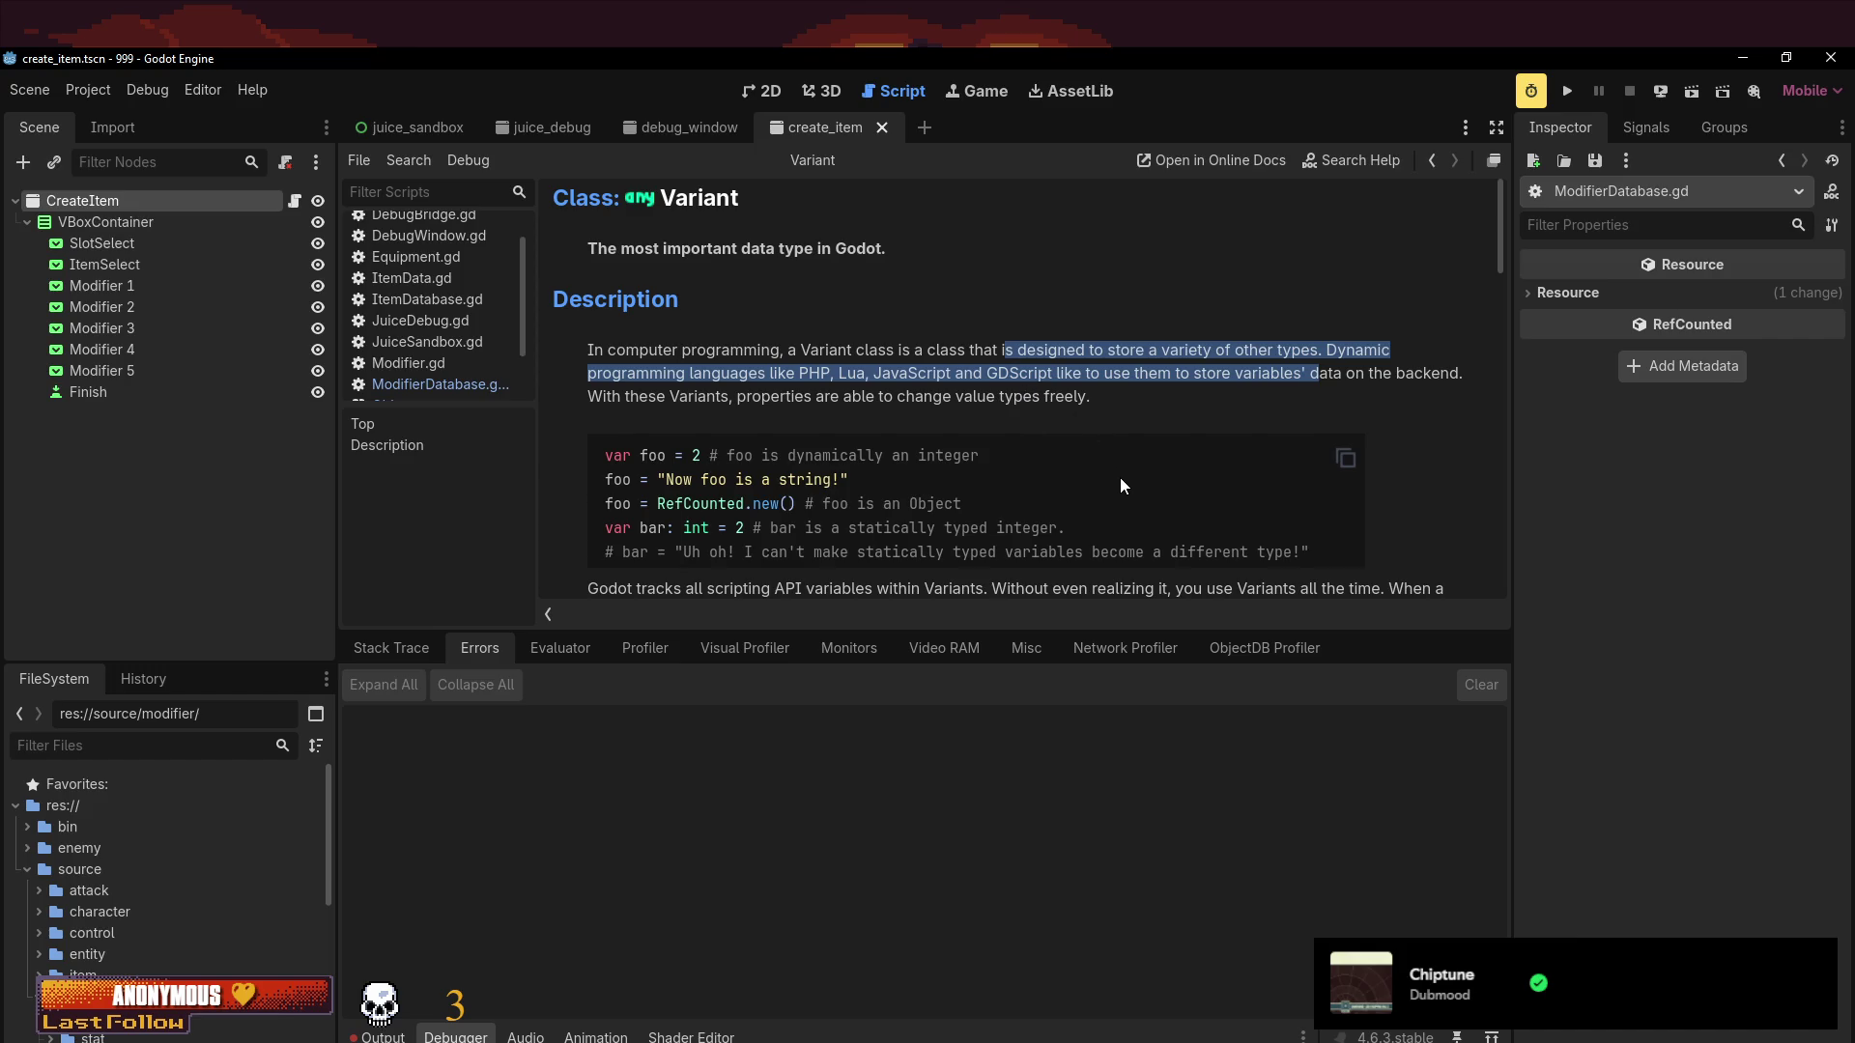
{"action": "scroll", "coordinate": [1085, 479], "scroll_direction": "down", "scroll_amount": 3}
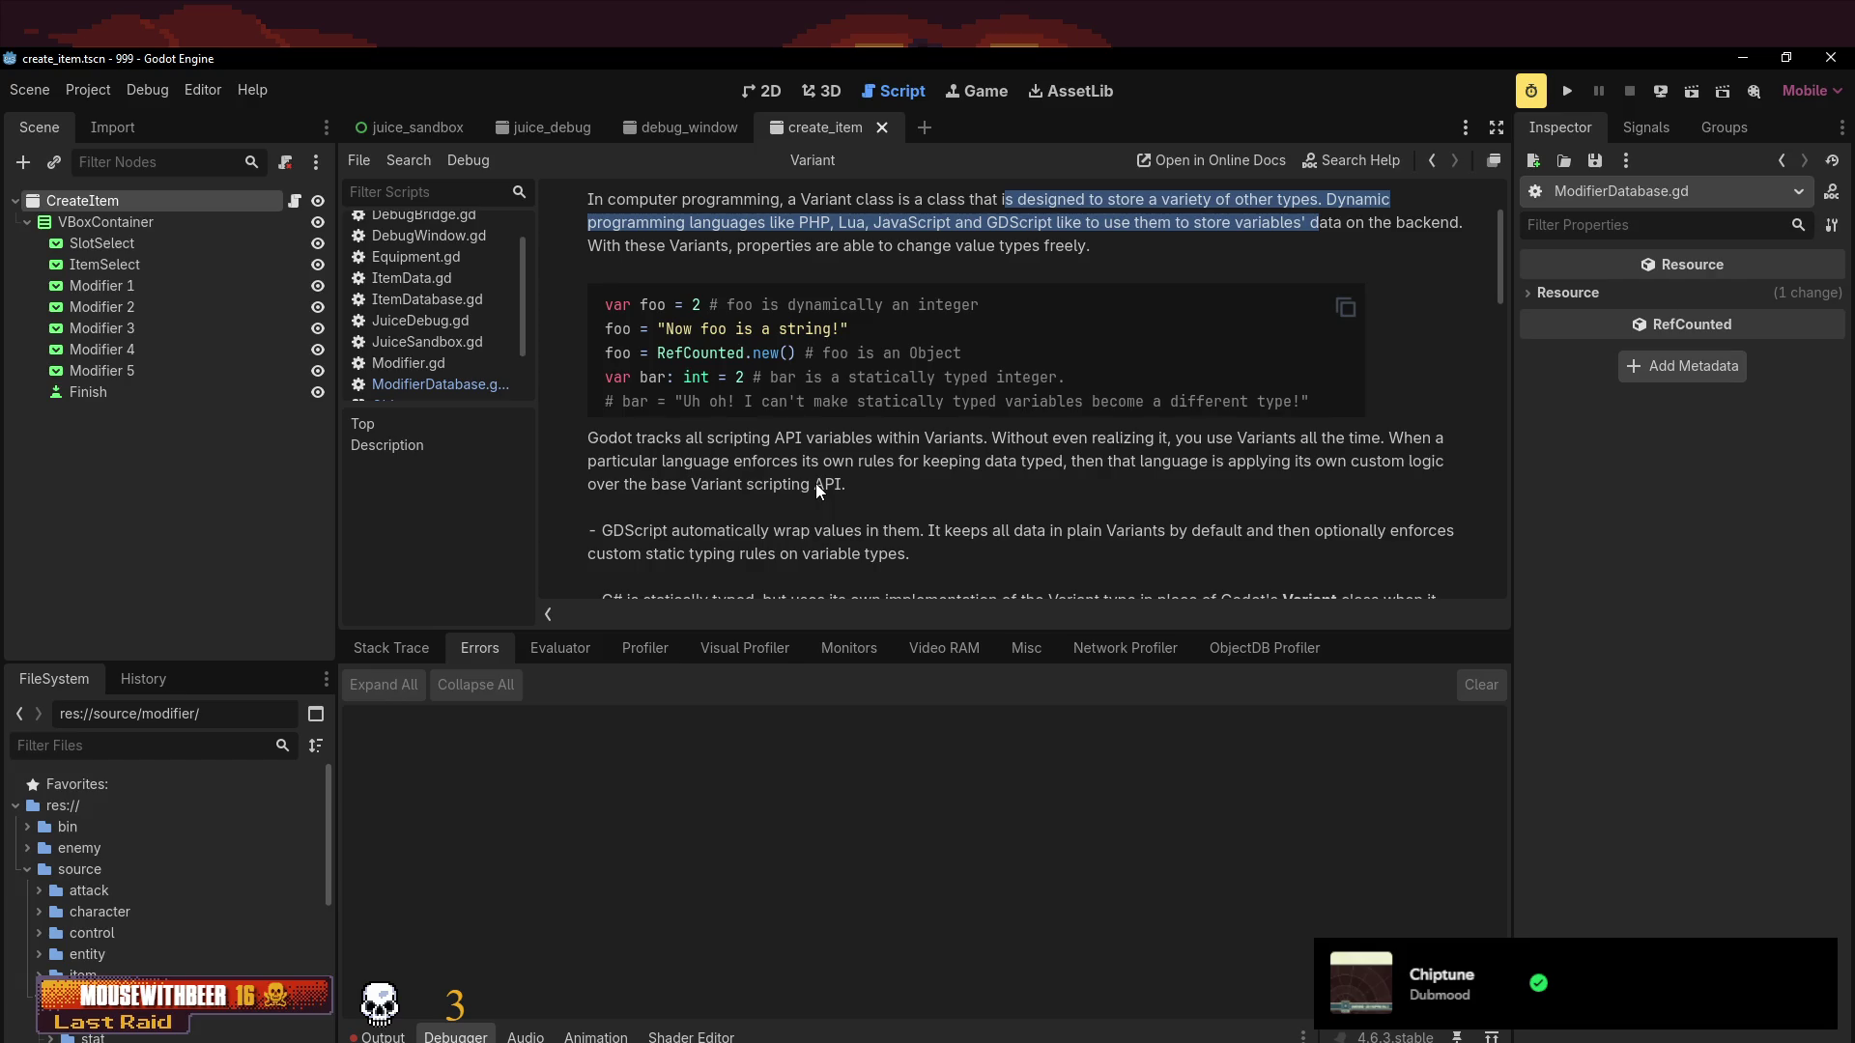
{"action": "scroll", "coordinate": [912, 471], "scroll_direction": "down", "scroll_amount": 2}
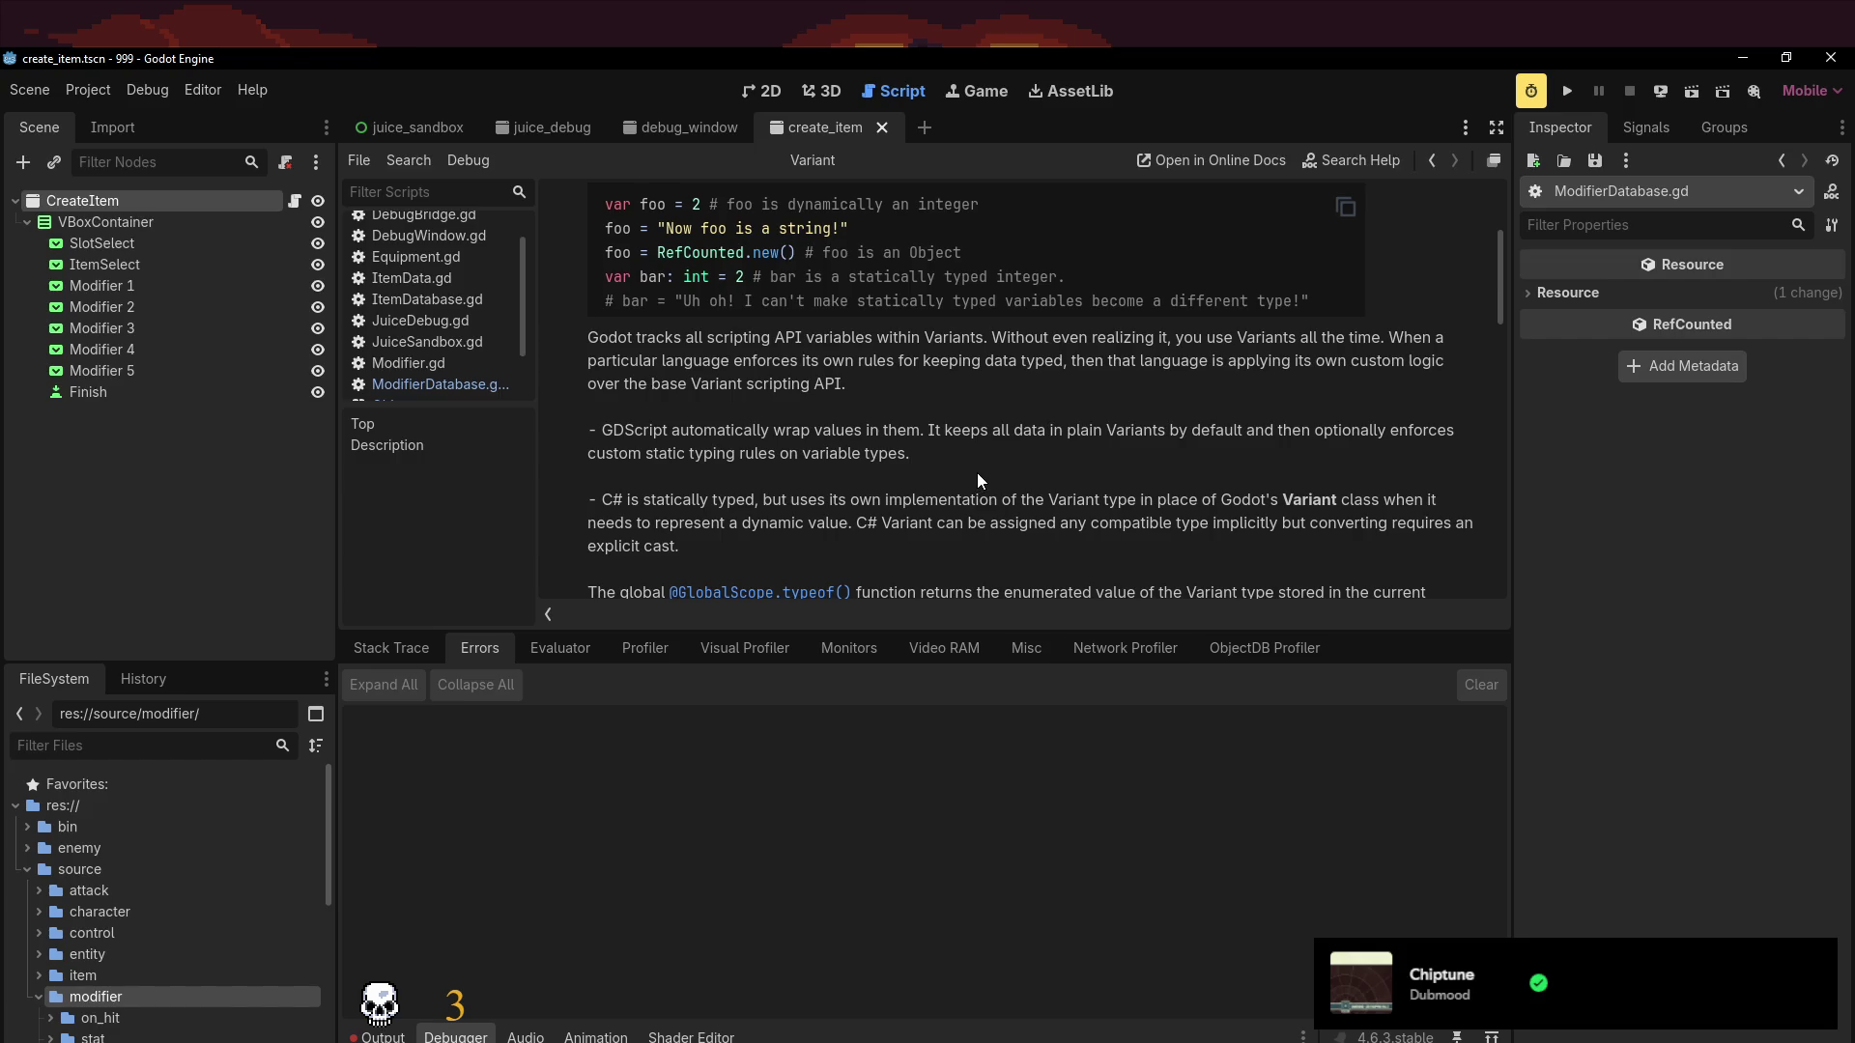
{"action": "scroll", "coordinate": [970, 477], "scroll_direction": "down", "scroll_amount": 2}
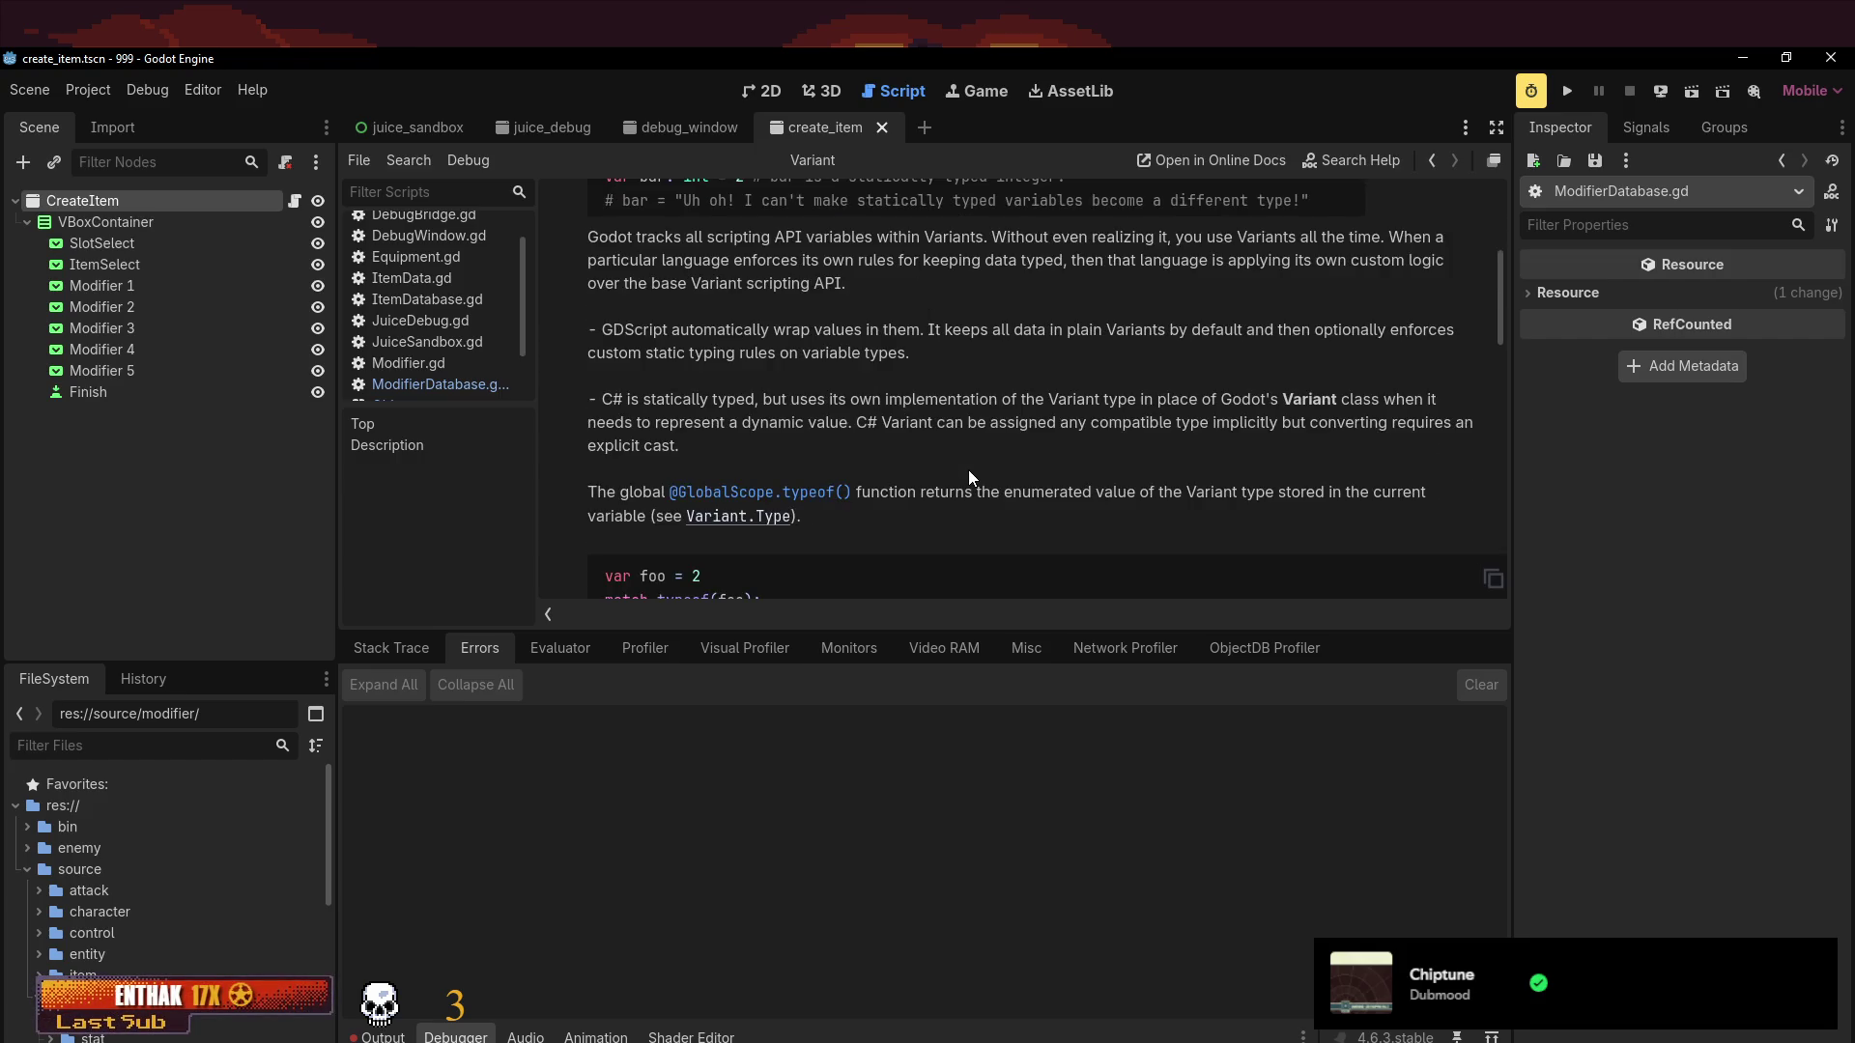
{"action": "scroll", "coordinate": [958, 472], "scroll_direction": "down", "scroll_amount": 3}
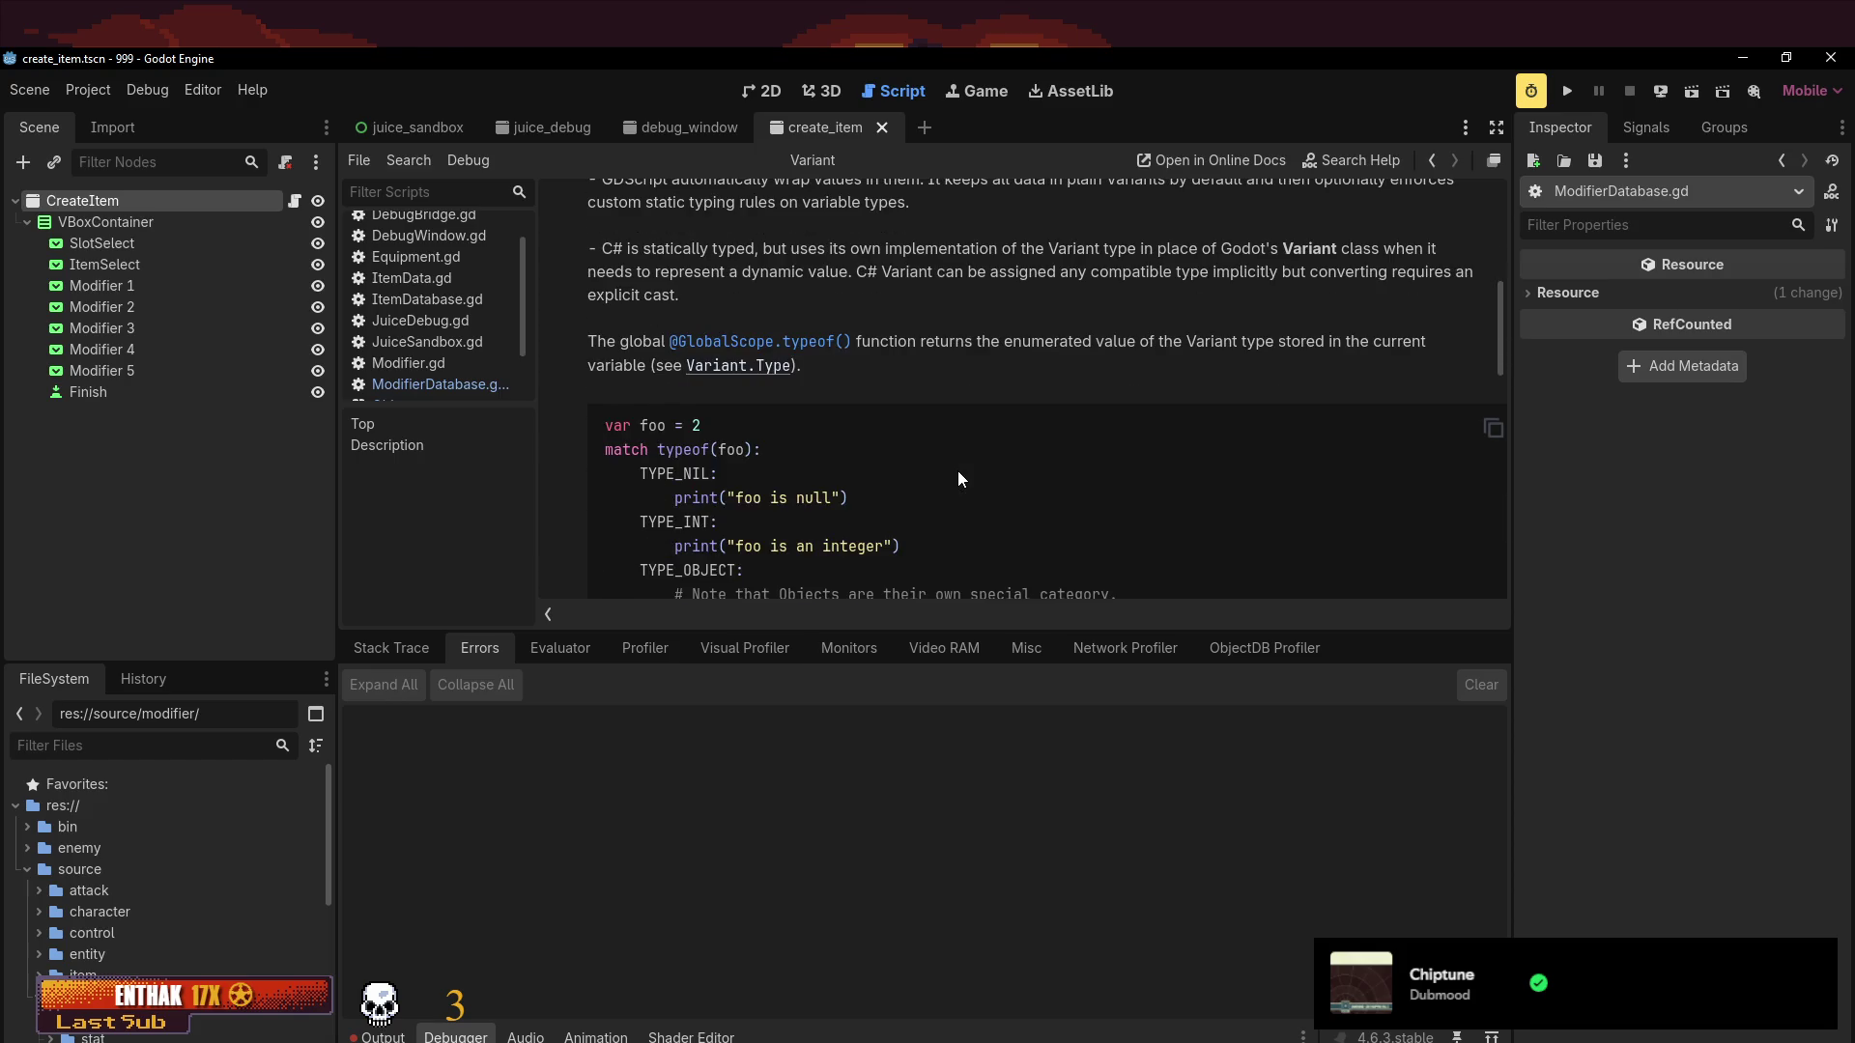
{"action": "scroll", "coordinate": [961, 472], "scroll_direction": "down", "scroll_amount": 3}
{"action": "scroll", "coordinate": [961, 473], "scroll_direction": "down", "scroll_amount": 3}
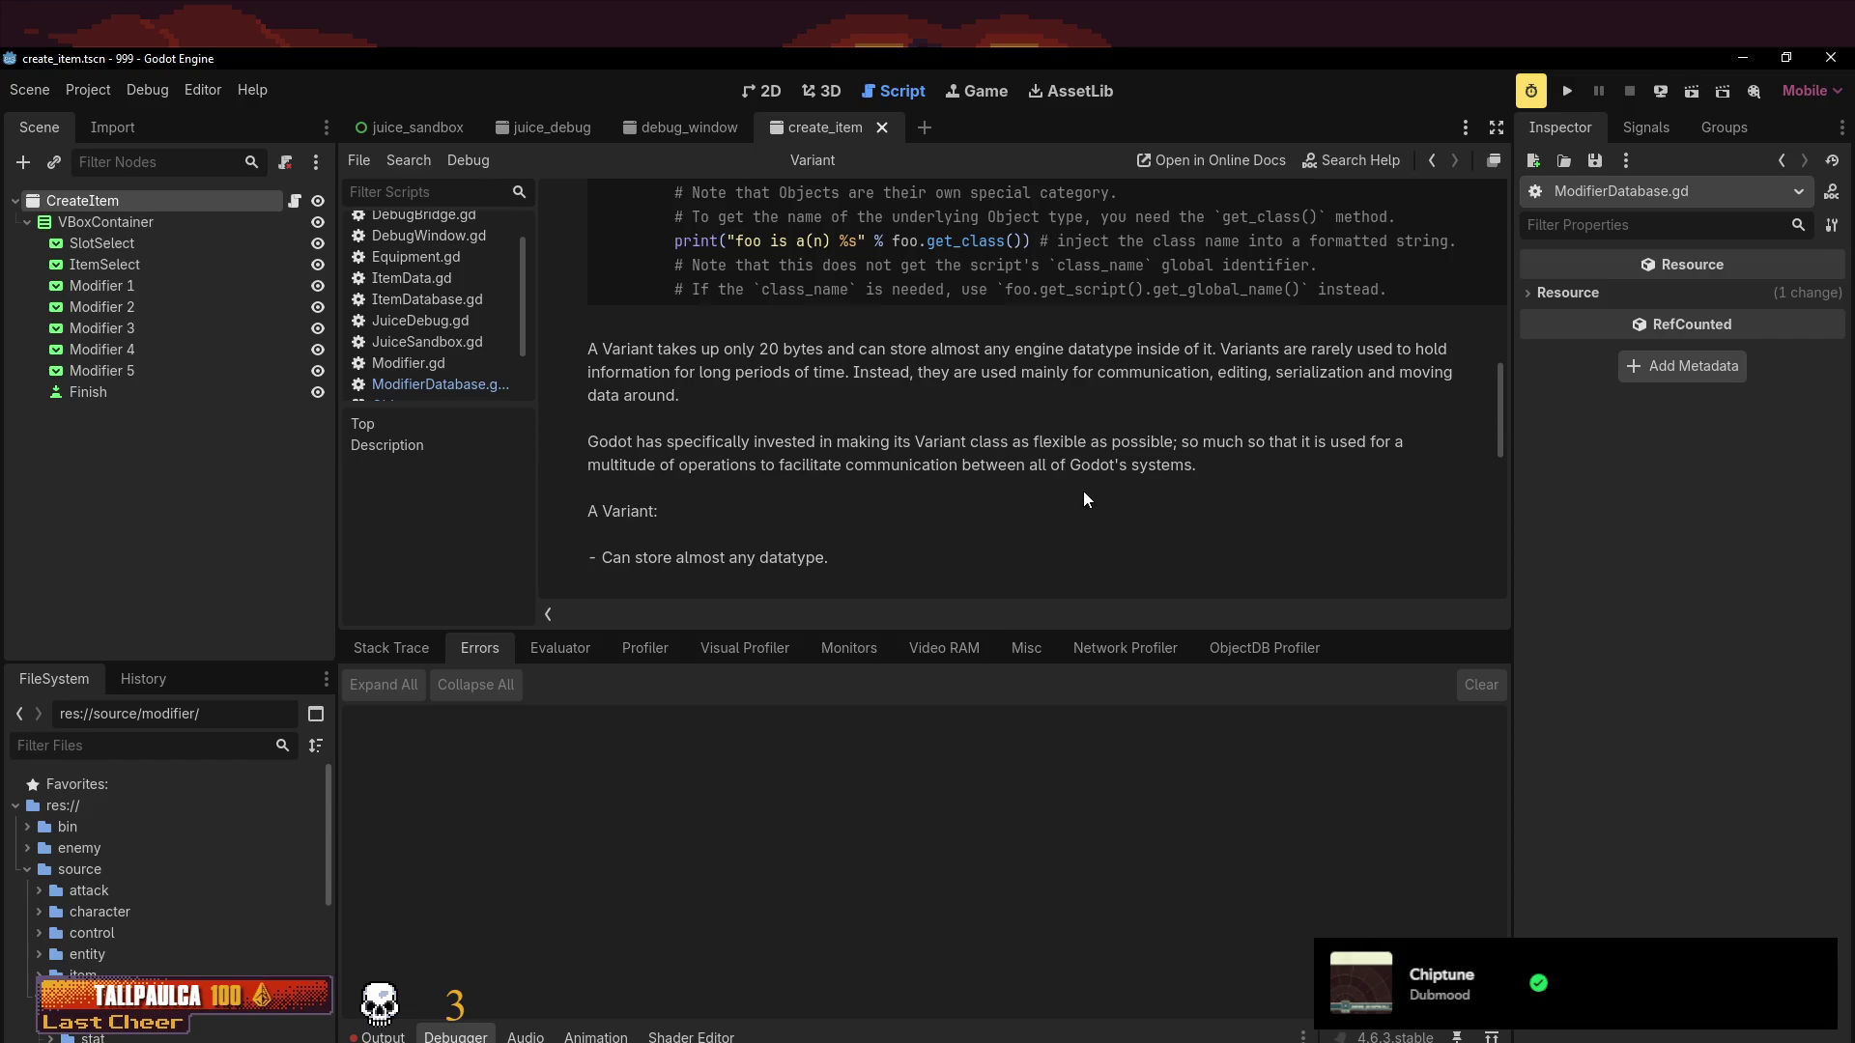
{"action": "scroll", "coordinate": [1082, 489], "scroll_direction": "down", "scroll_amount": 3}
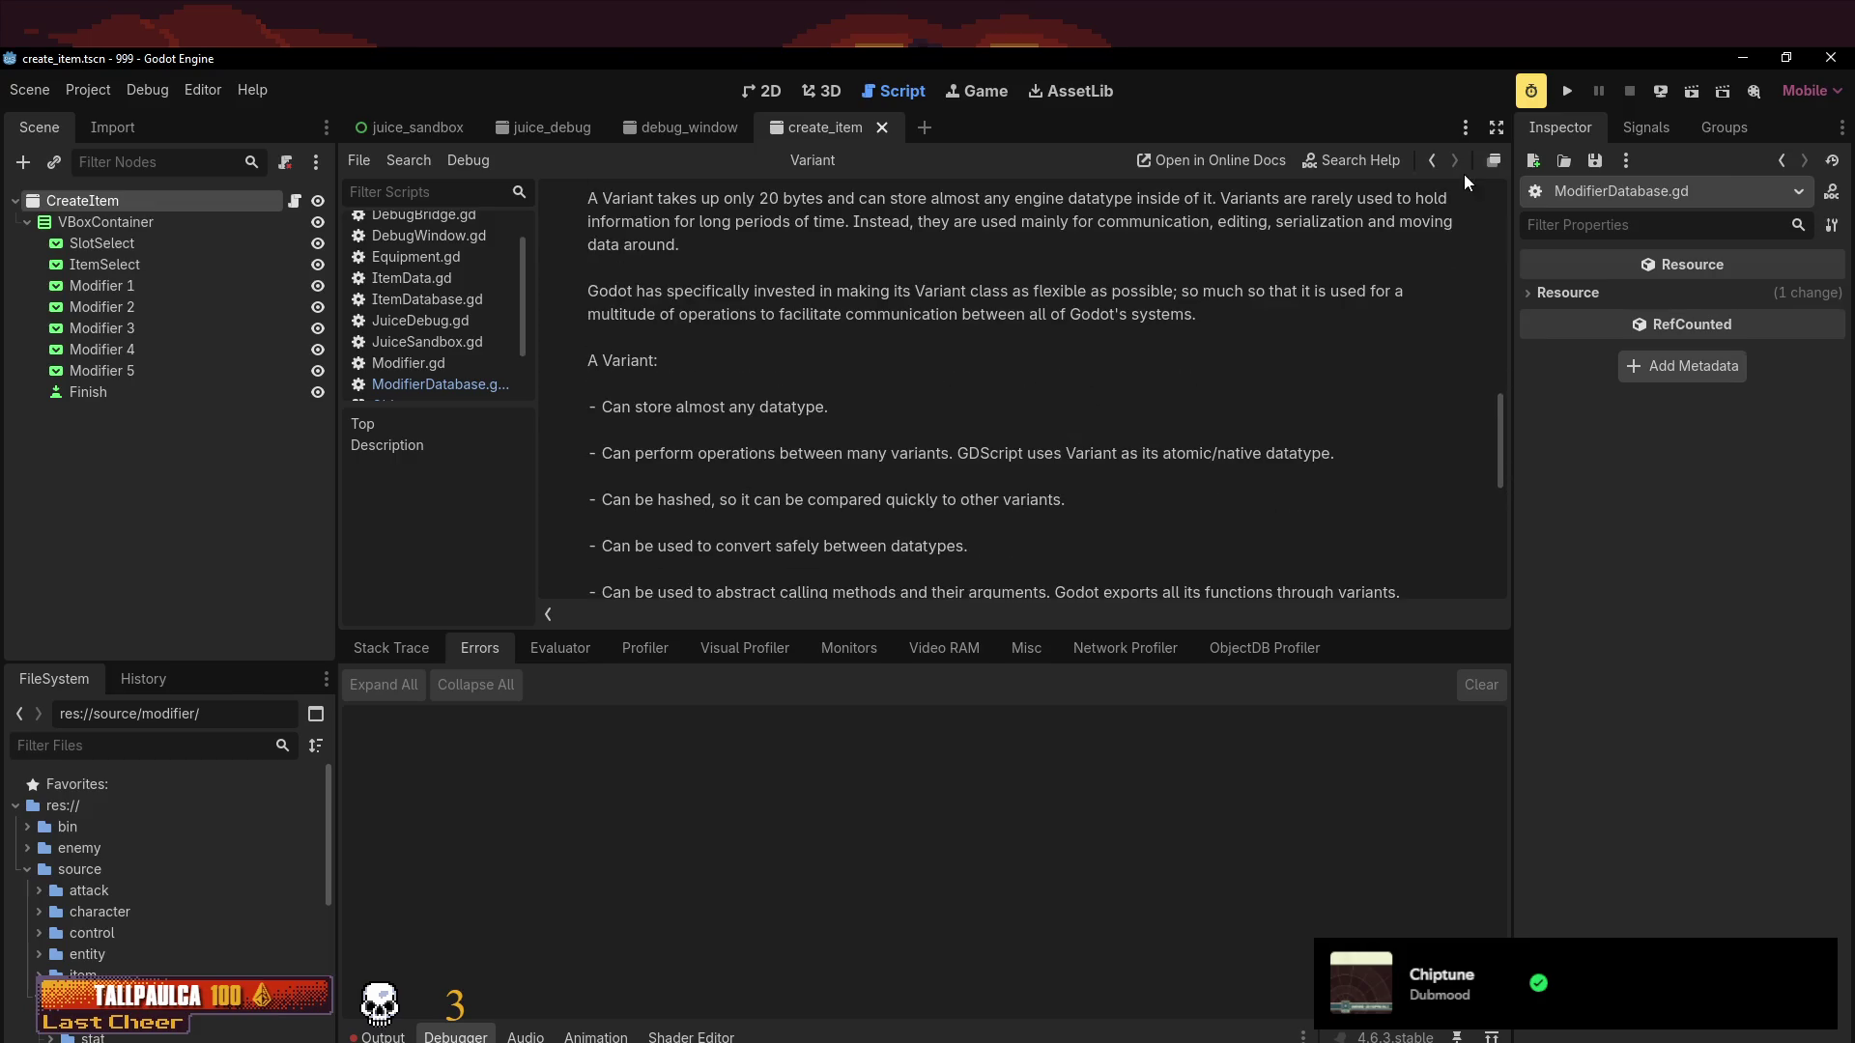
{"action": "left_click", "coordinate": [1430, 162]}
{"action": "left_click", "coordinate": [1431, 162]}
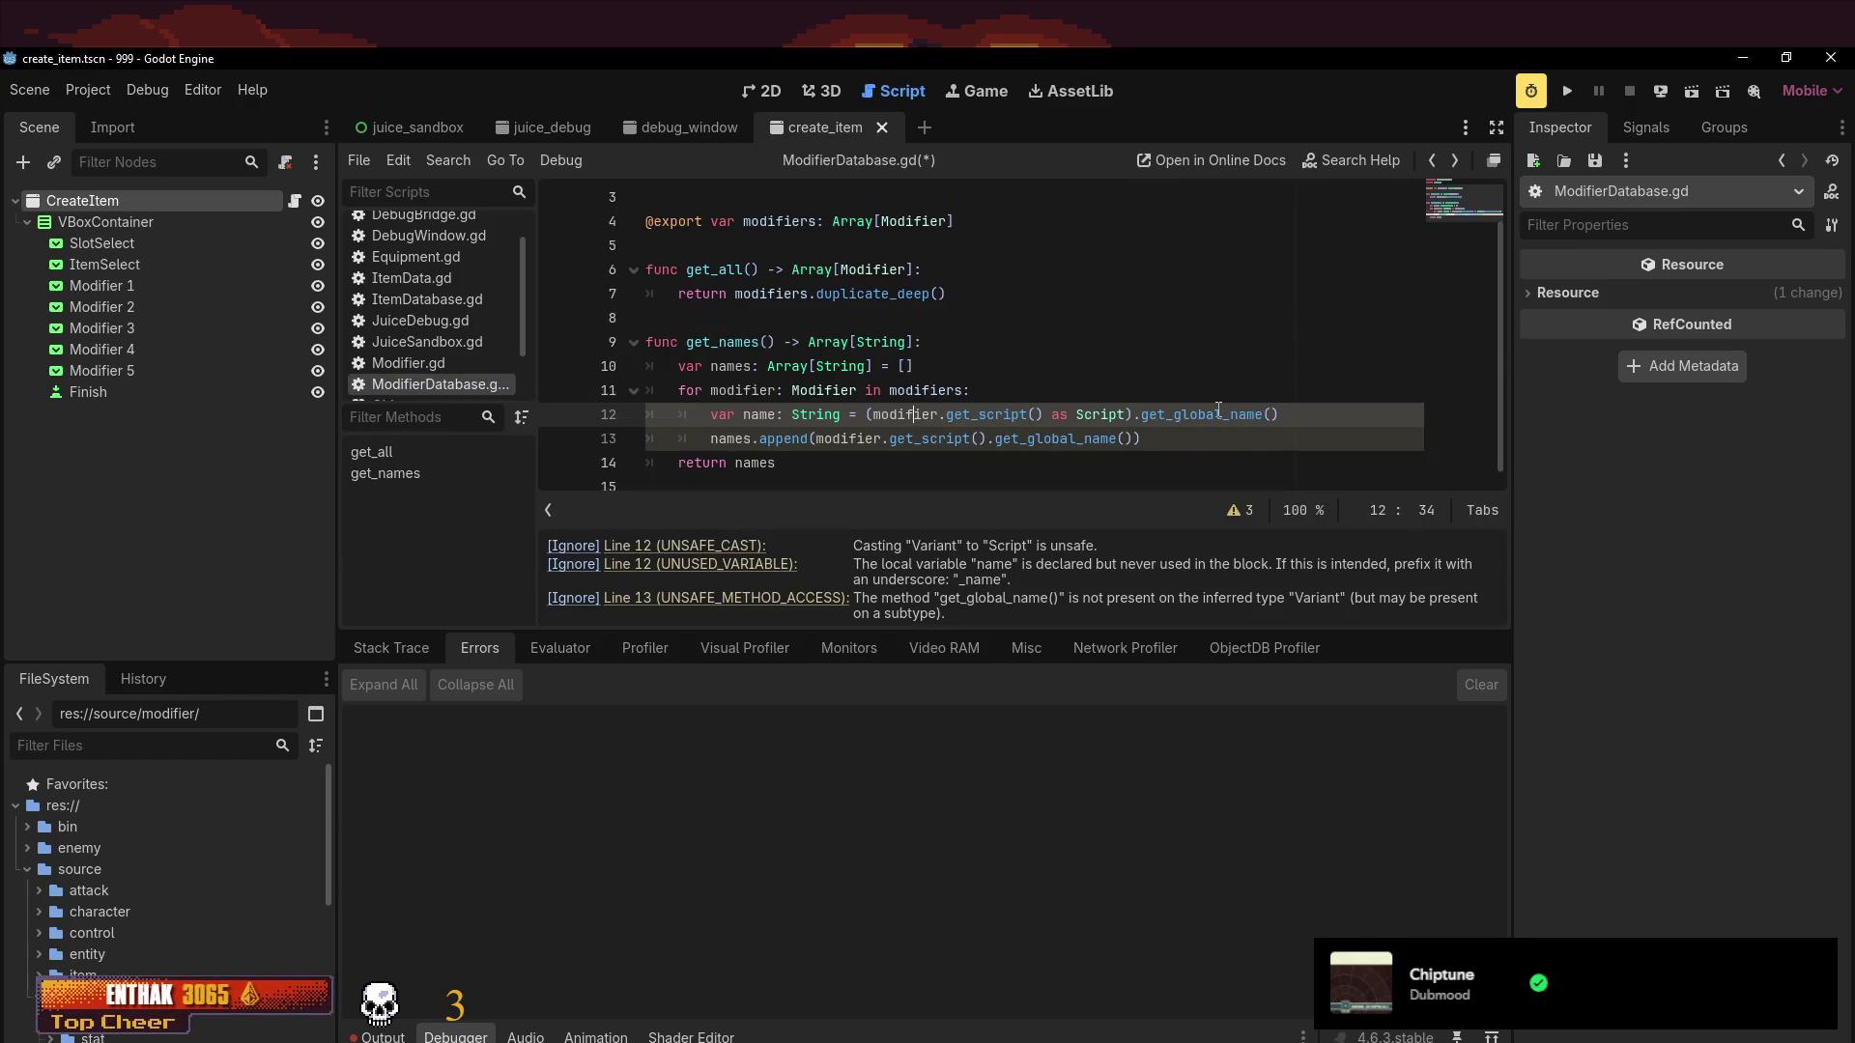
Change line 13 to names.append(name) and save ModifierDatabase.gd.
{"action": "mouse_move", "coordinate": [1218, 410]}
{"action": "left_click", "coordinate": [1113, 385]}
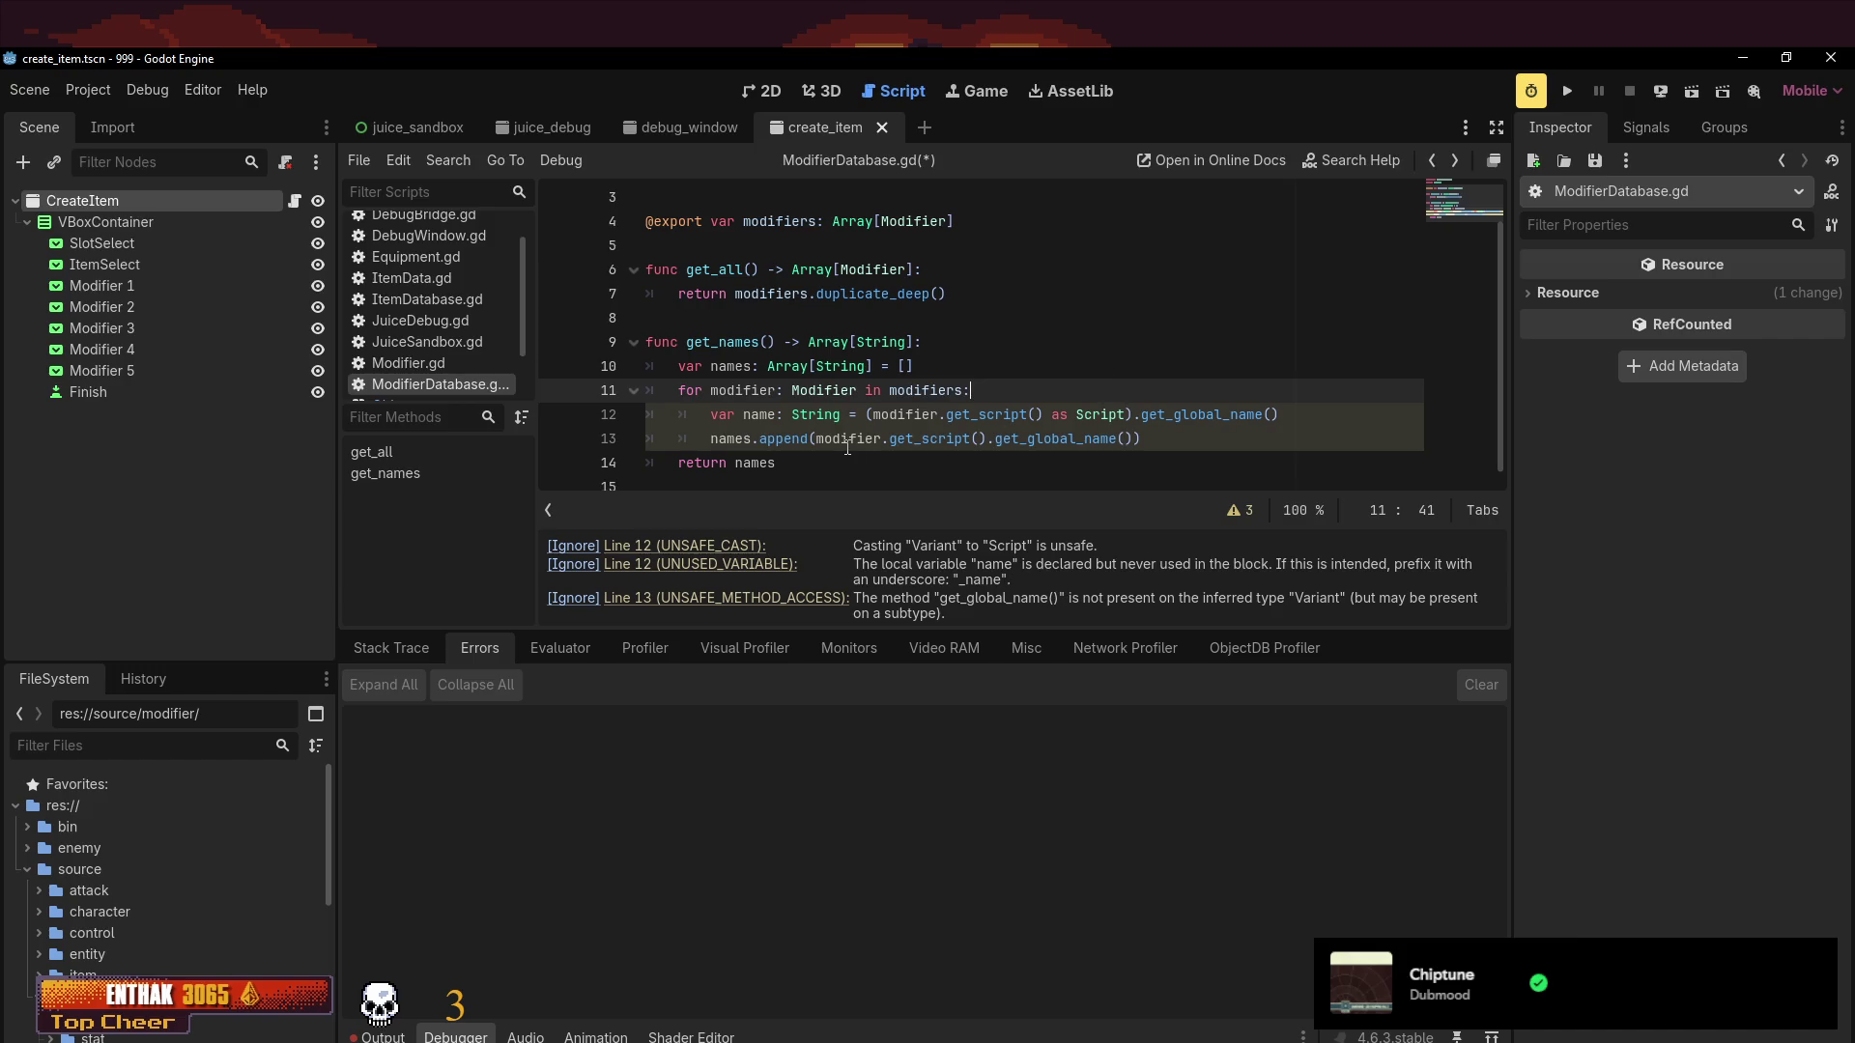
{"action": "left_click", "coordinate": [906, 414]}
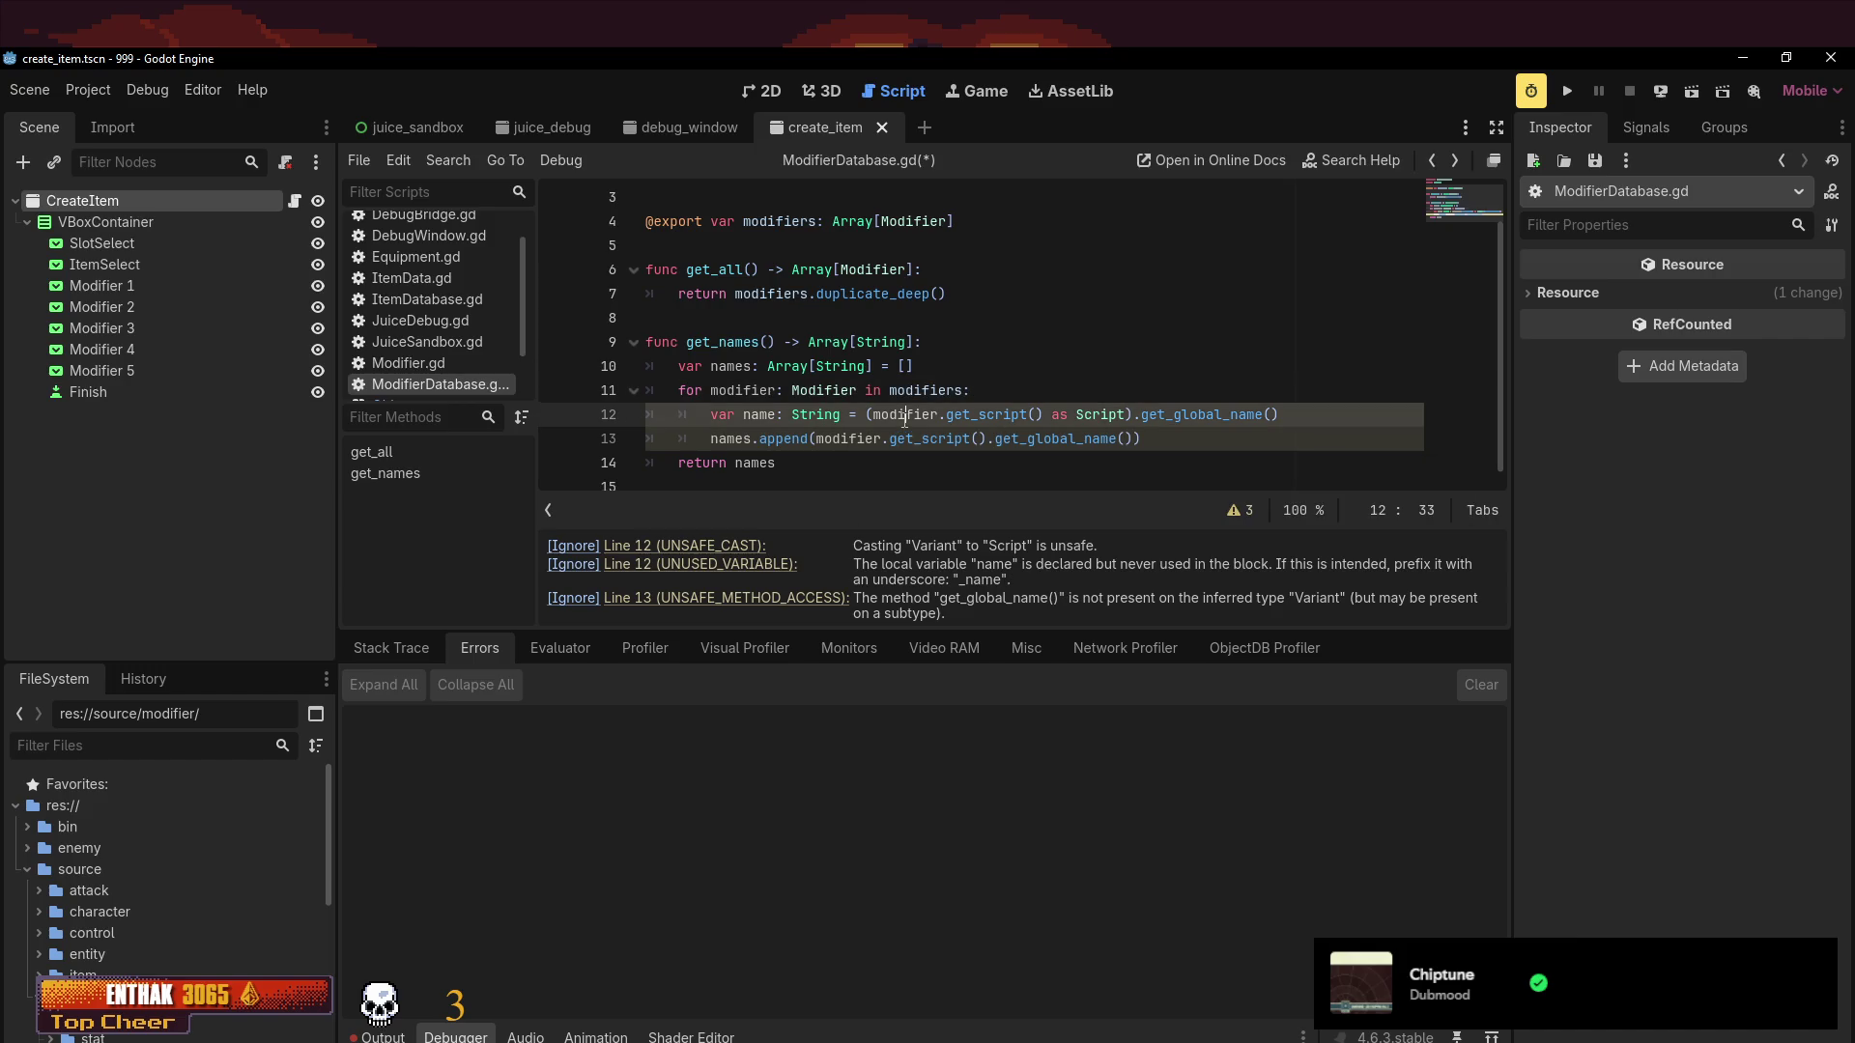
{"action": "left_click", "coordinate": [1163, 445]}
{"action": "key", "text": "Home"}
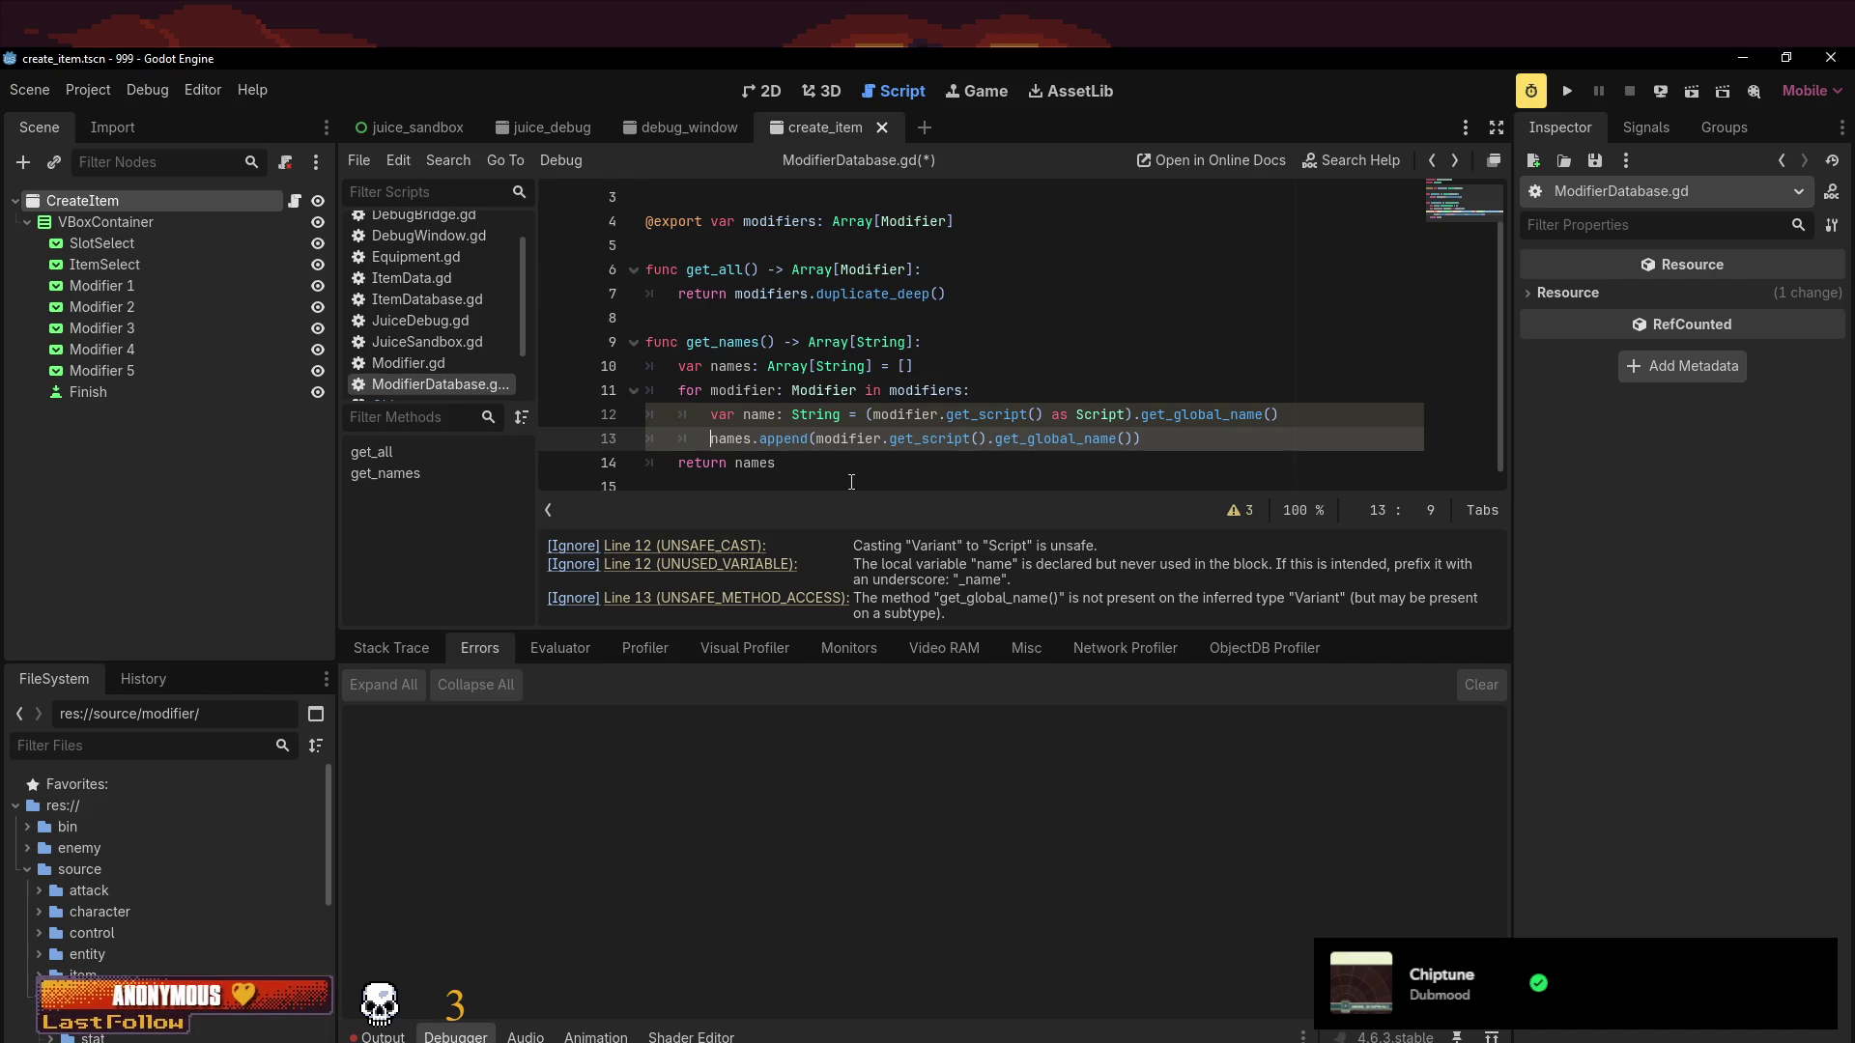
{"action": "key", "text": "Right"}
{"action": "key", "text": "shift+End"}
{"action": "key", "text": "shift+Left"}
{"action": "type", "text": "name"}
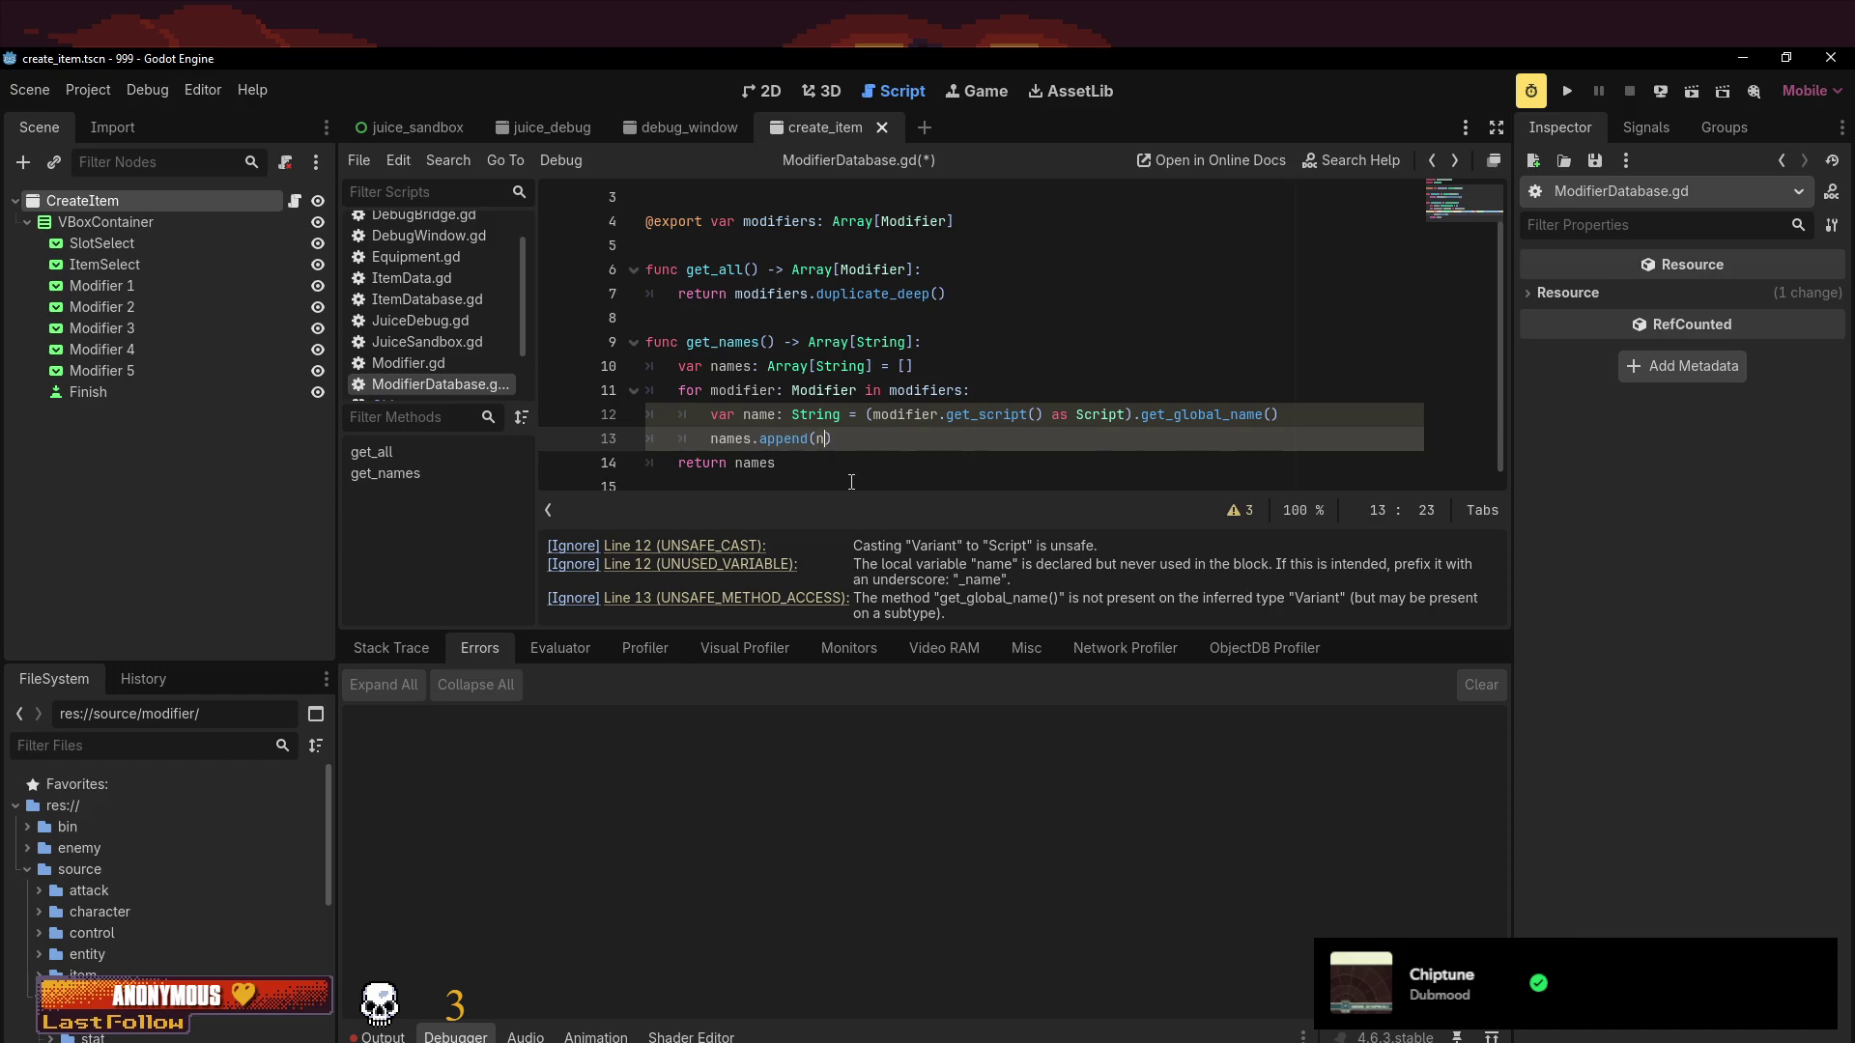
{"action": "key", "text": "Escape"}
{"action": "key", "text": "Up"}
{"action": "key", "text": "Home"}
{"action": "key", "text": "ctrl+s"}
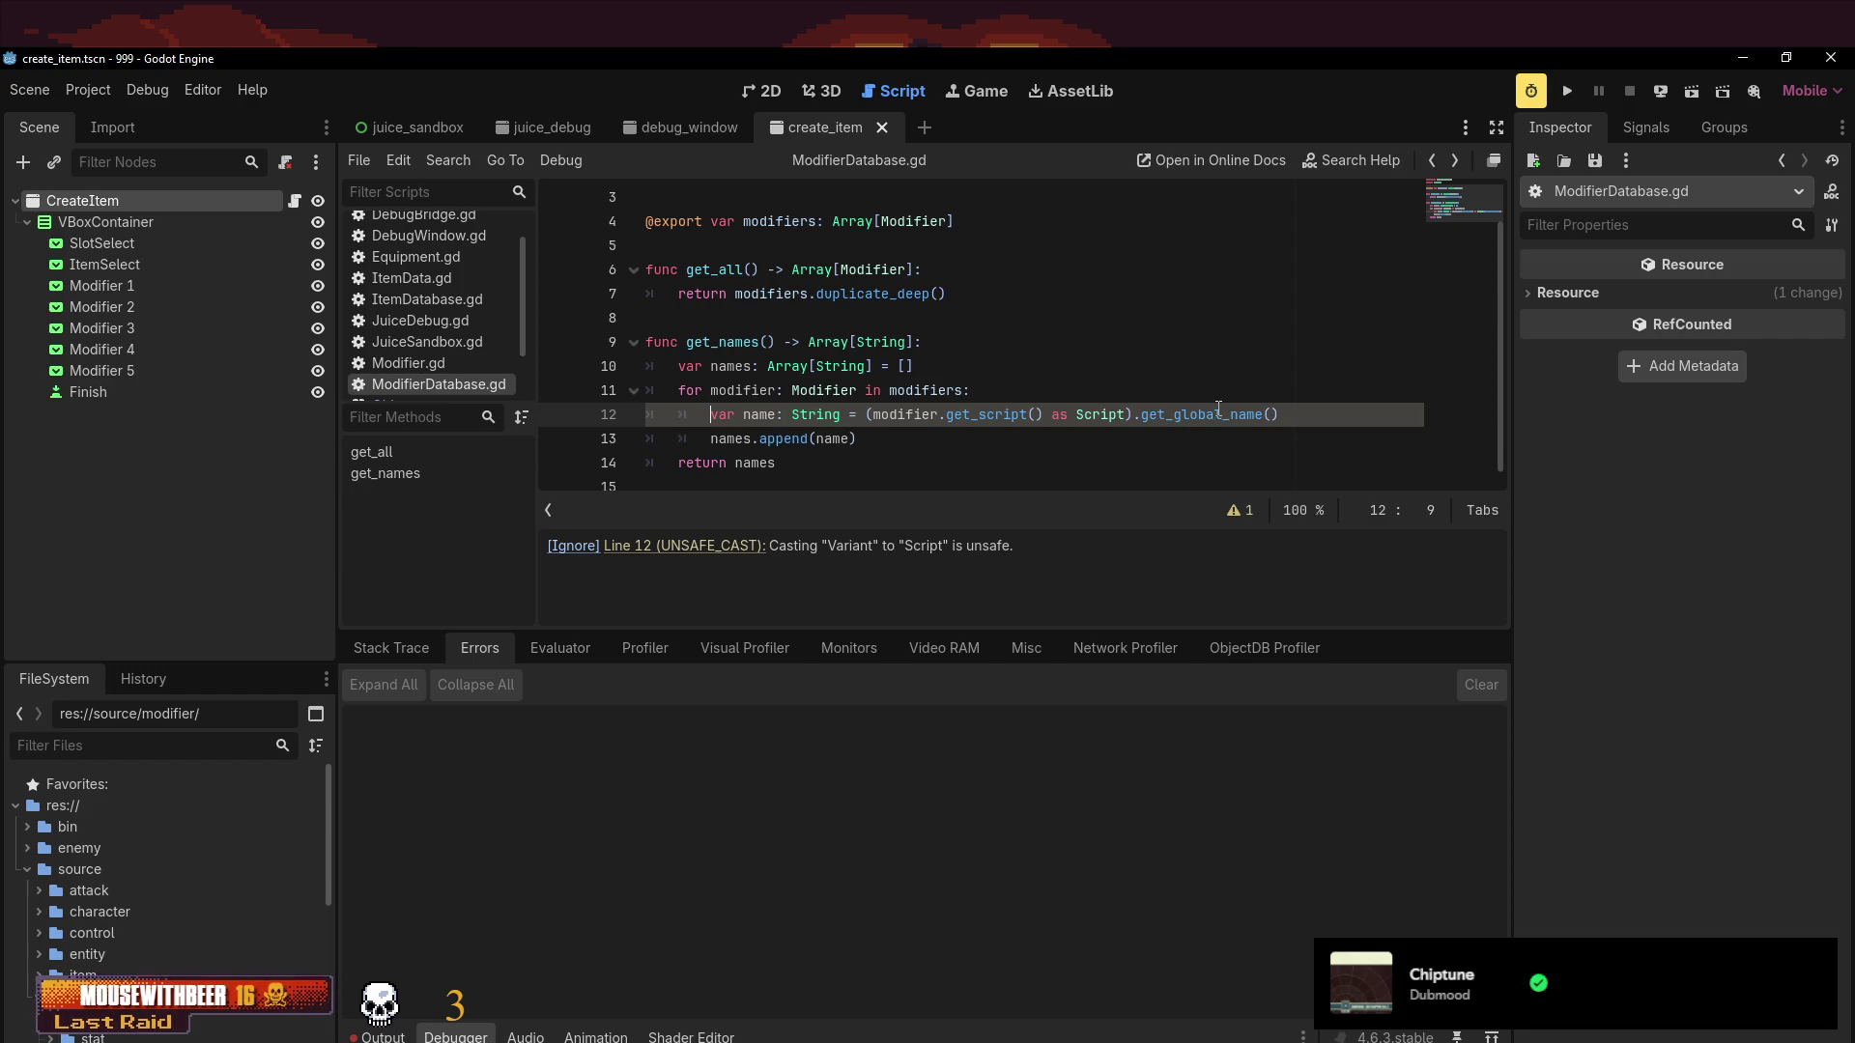
Inspect the remaining line 12 unsafe-cast warning and the loop lines 11 to 13.
{"action": "mouse_move", "coordinate": [1208, 418]}
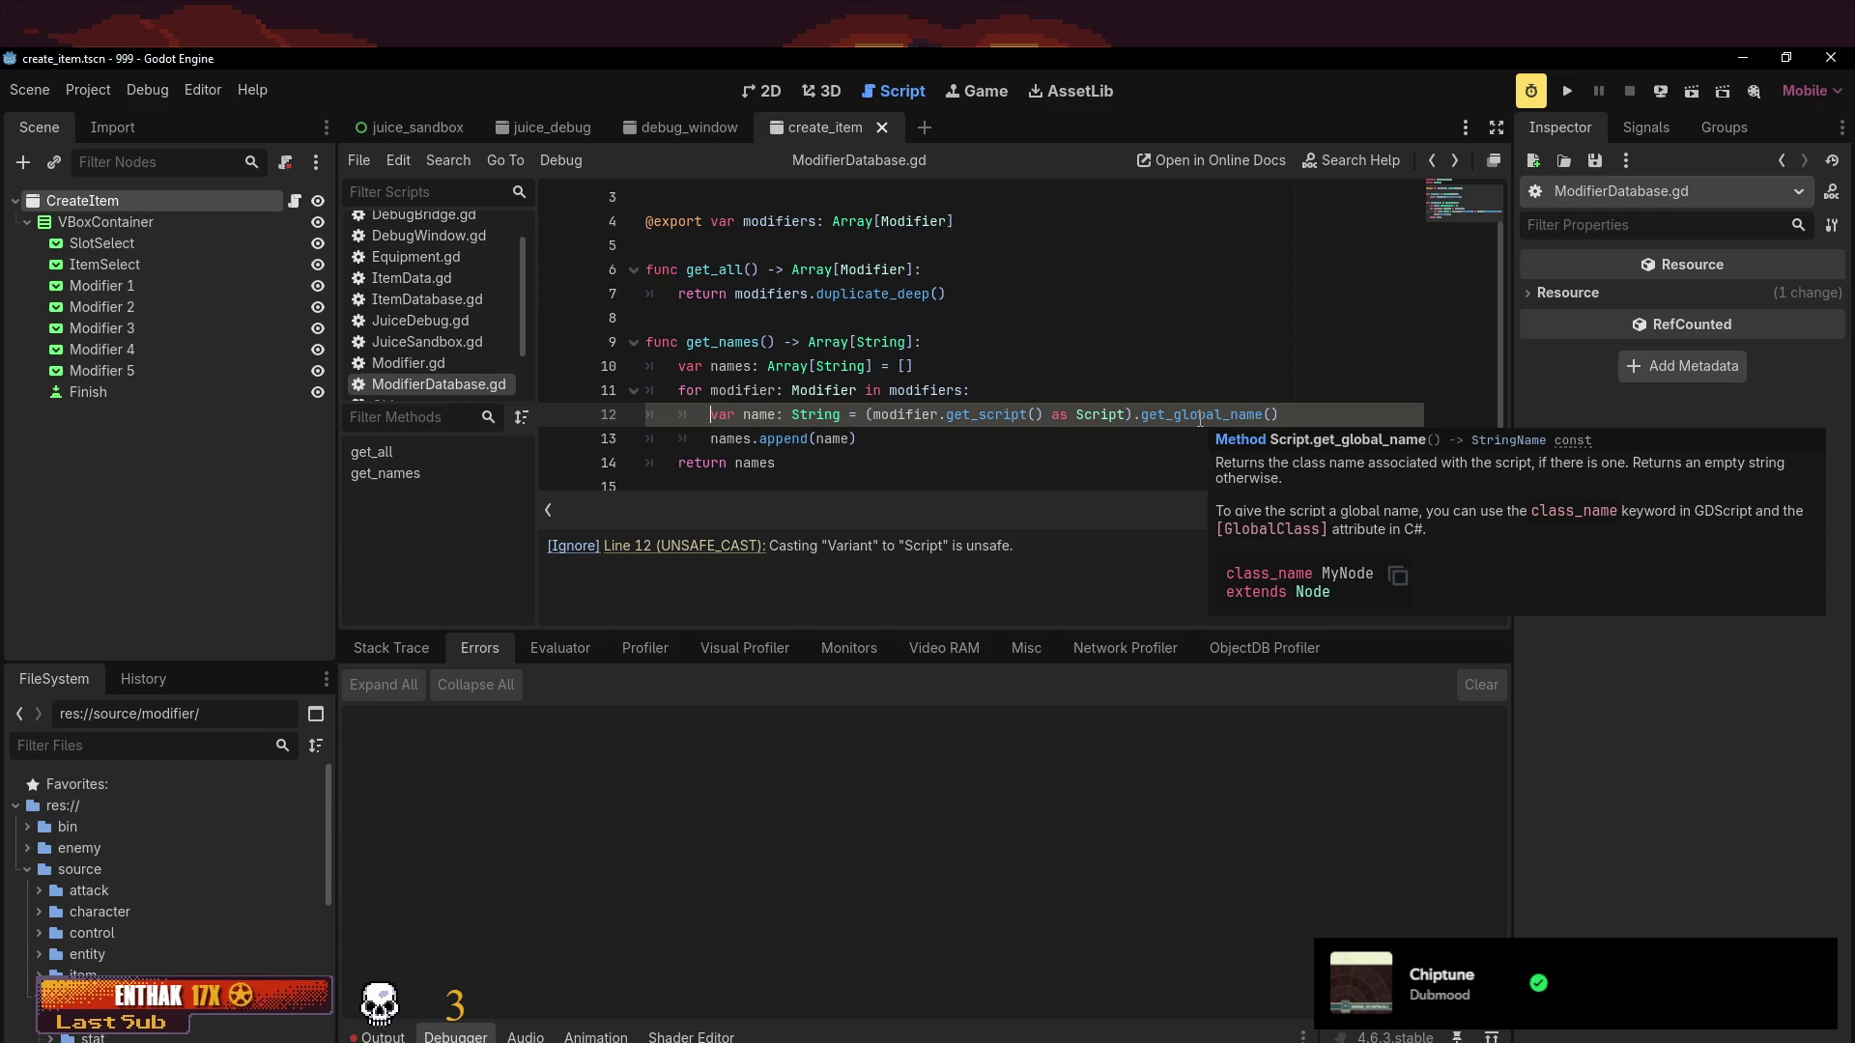
{"action": "left_click", "coordinate": [904, 437]}
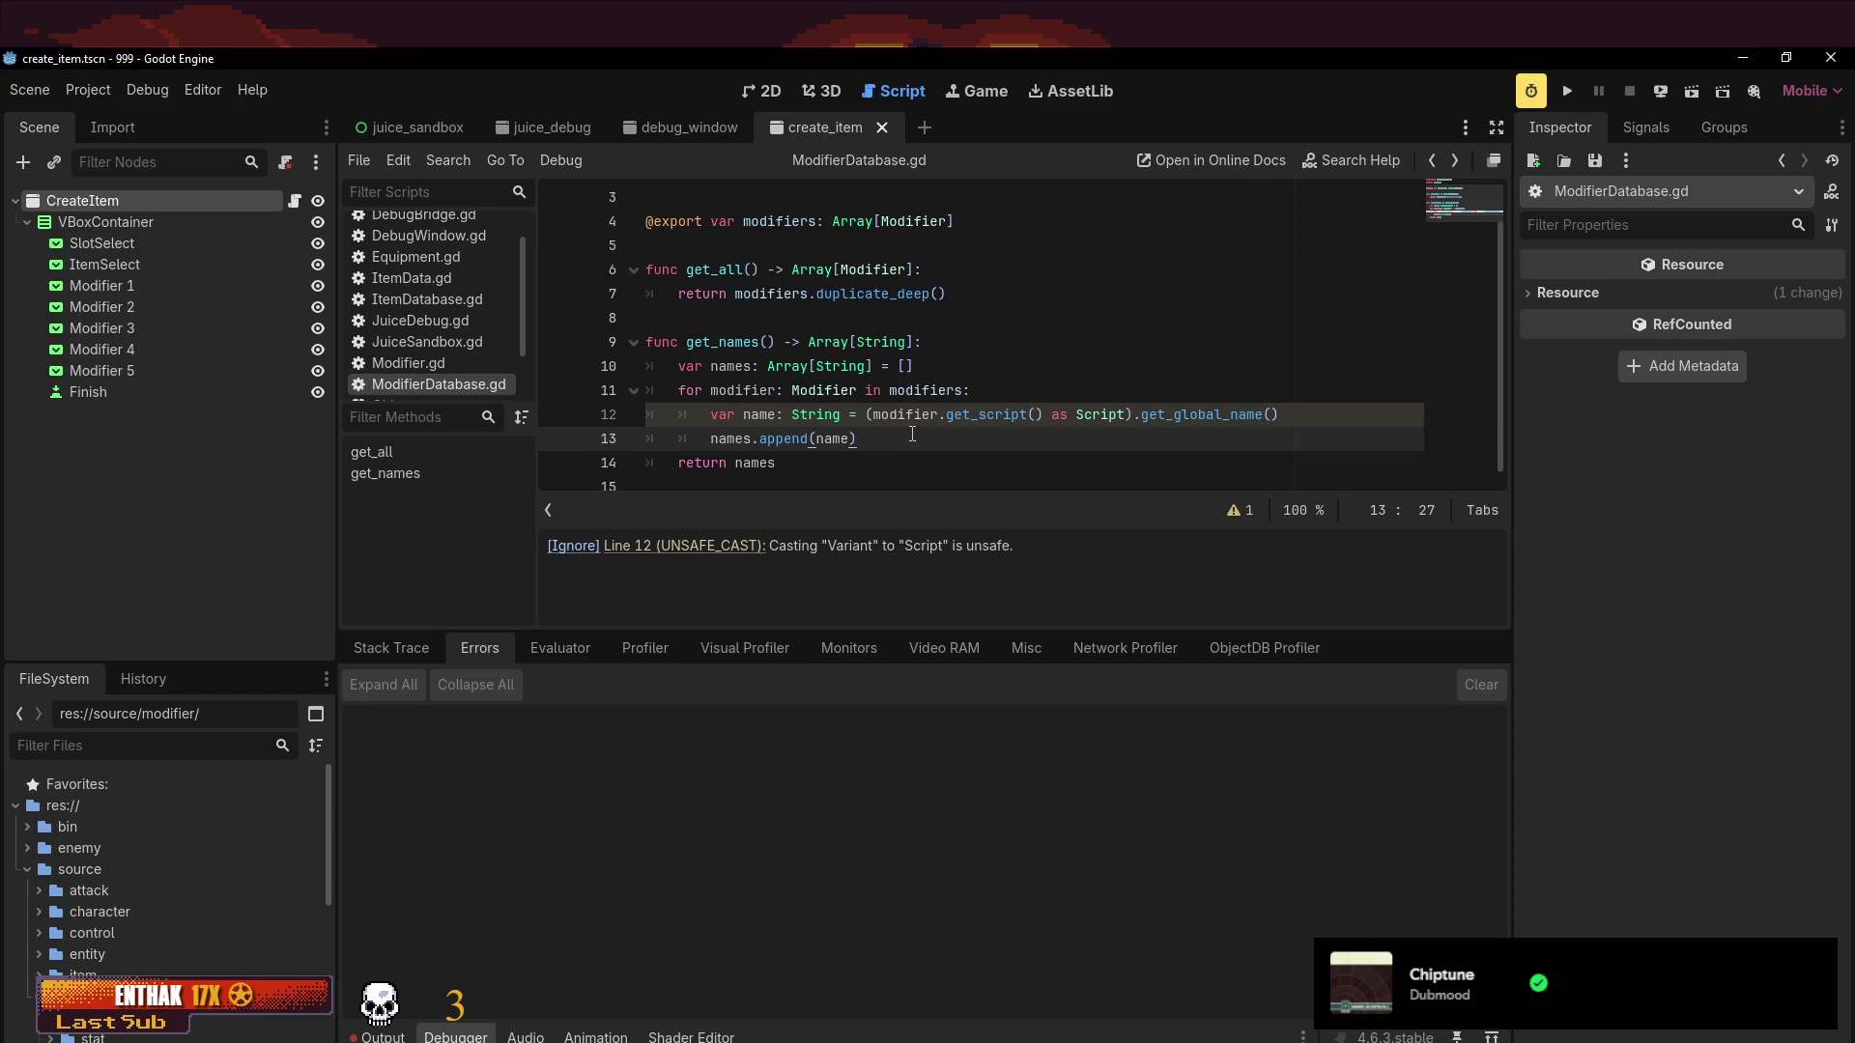
{"action": "left_click", "coordinate": [646, 391], "text": "shift"}
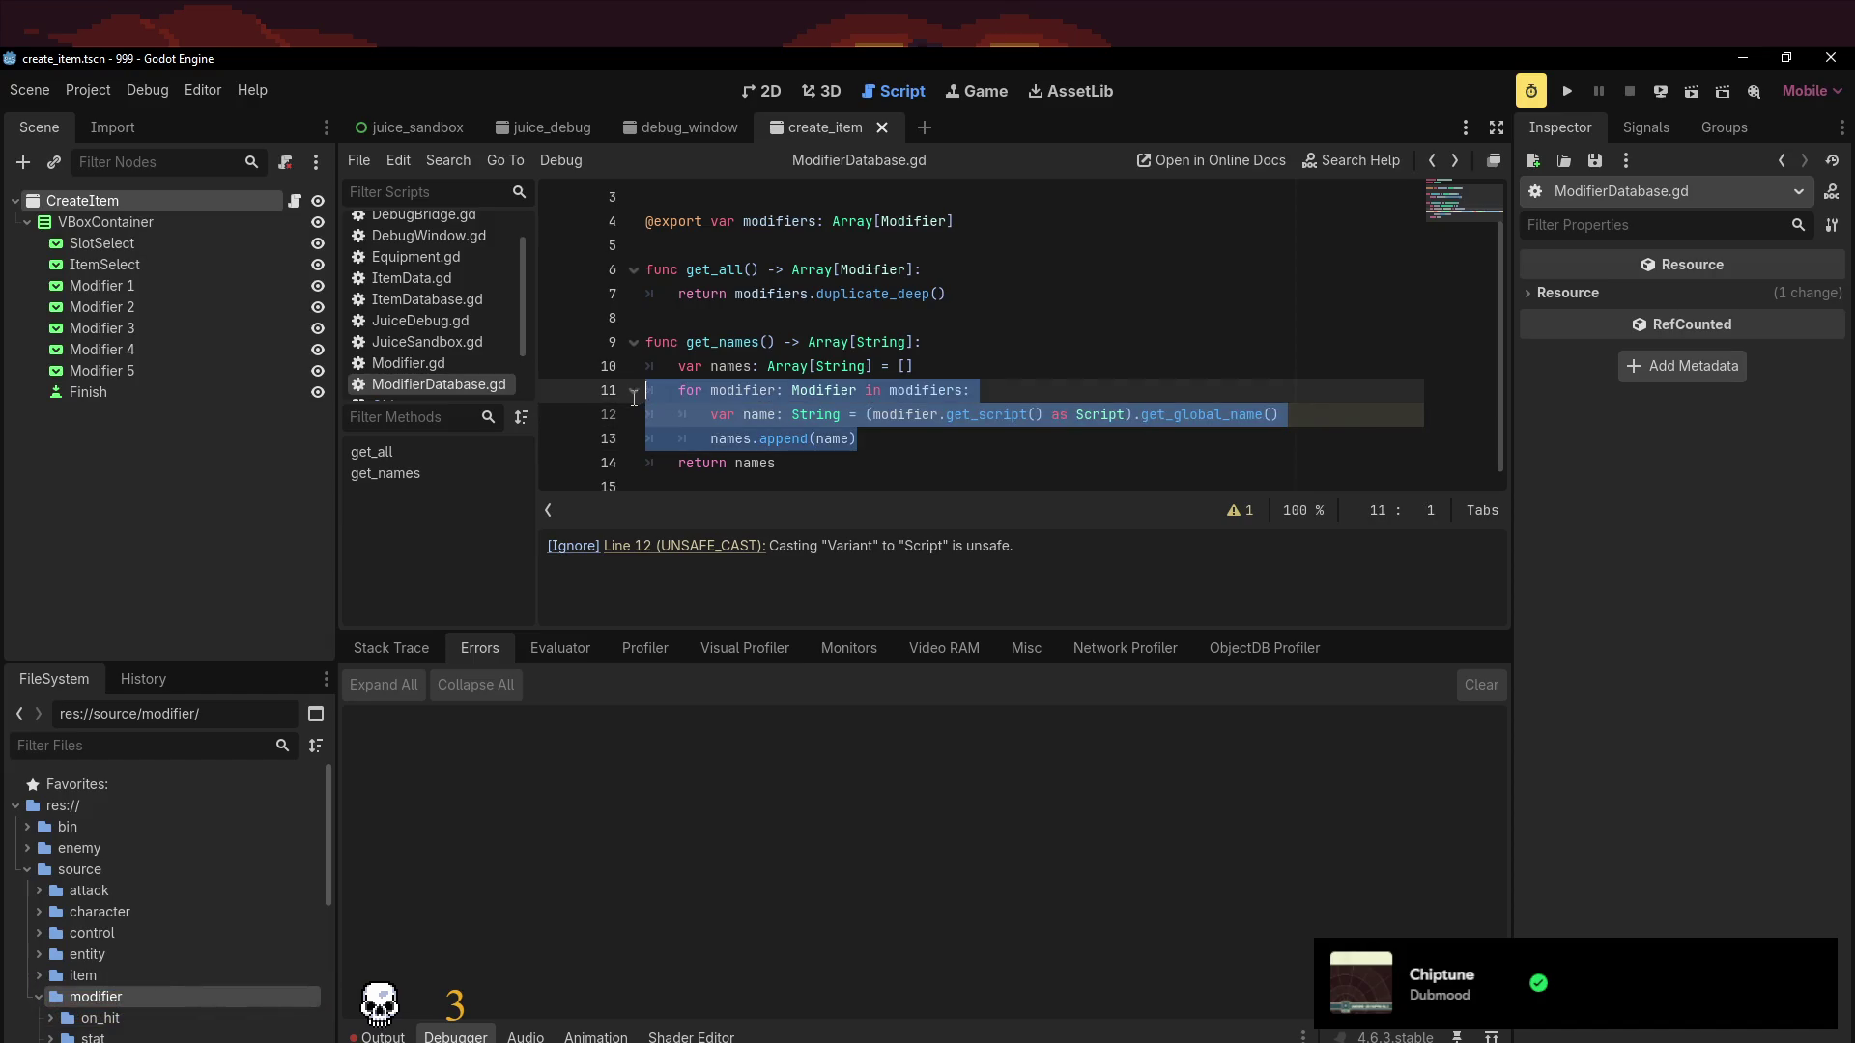
{"action": "left_click", "coordinate": [1032, 418]}
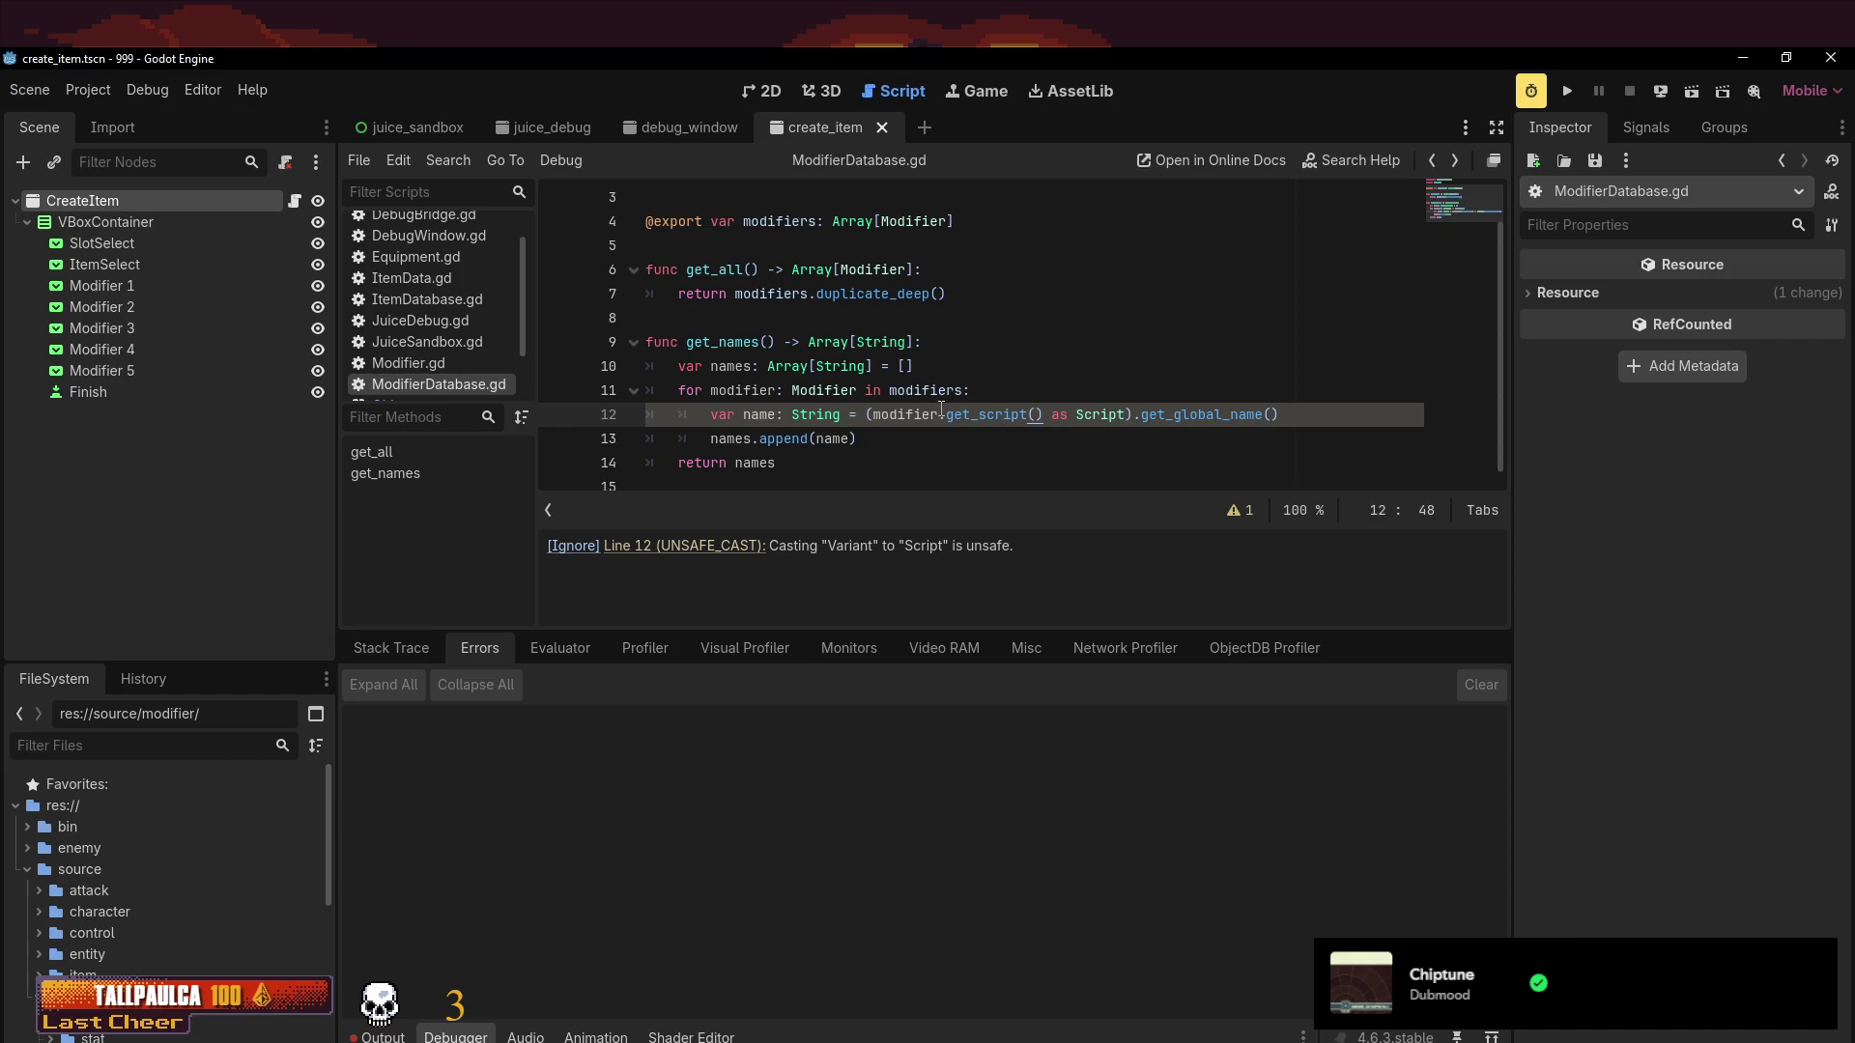
{"action": "left_click", "coordinate": [386, 367]}
{"action": "left_click", "coordinate": [942, 368]}
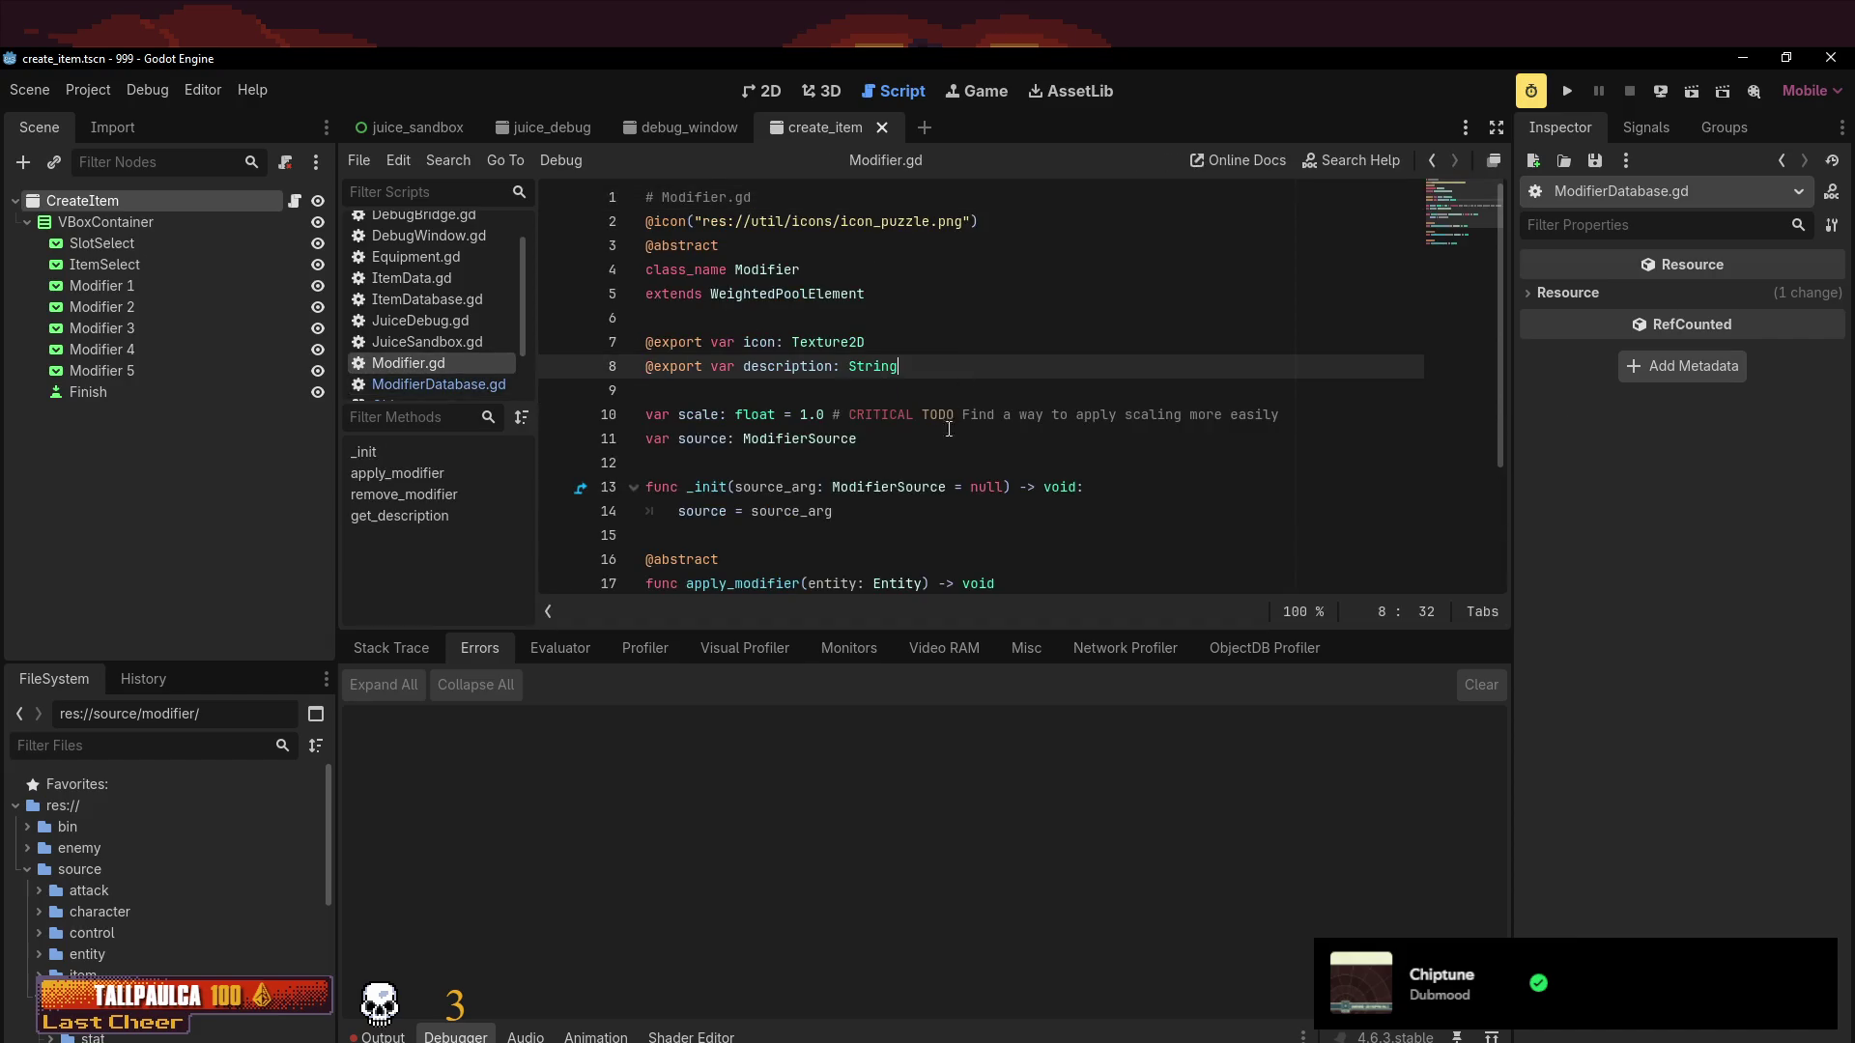
{"action": "left_click", "coordinate": [912, 320]}
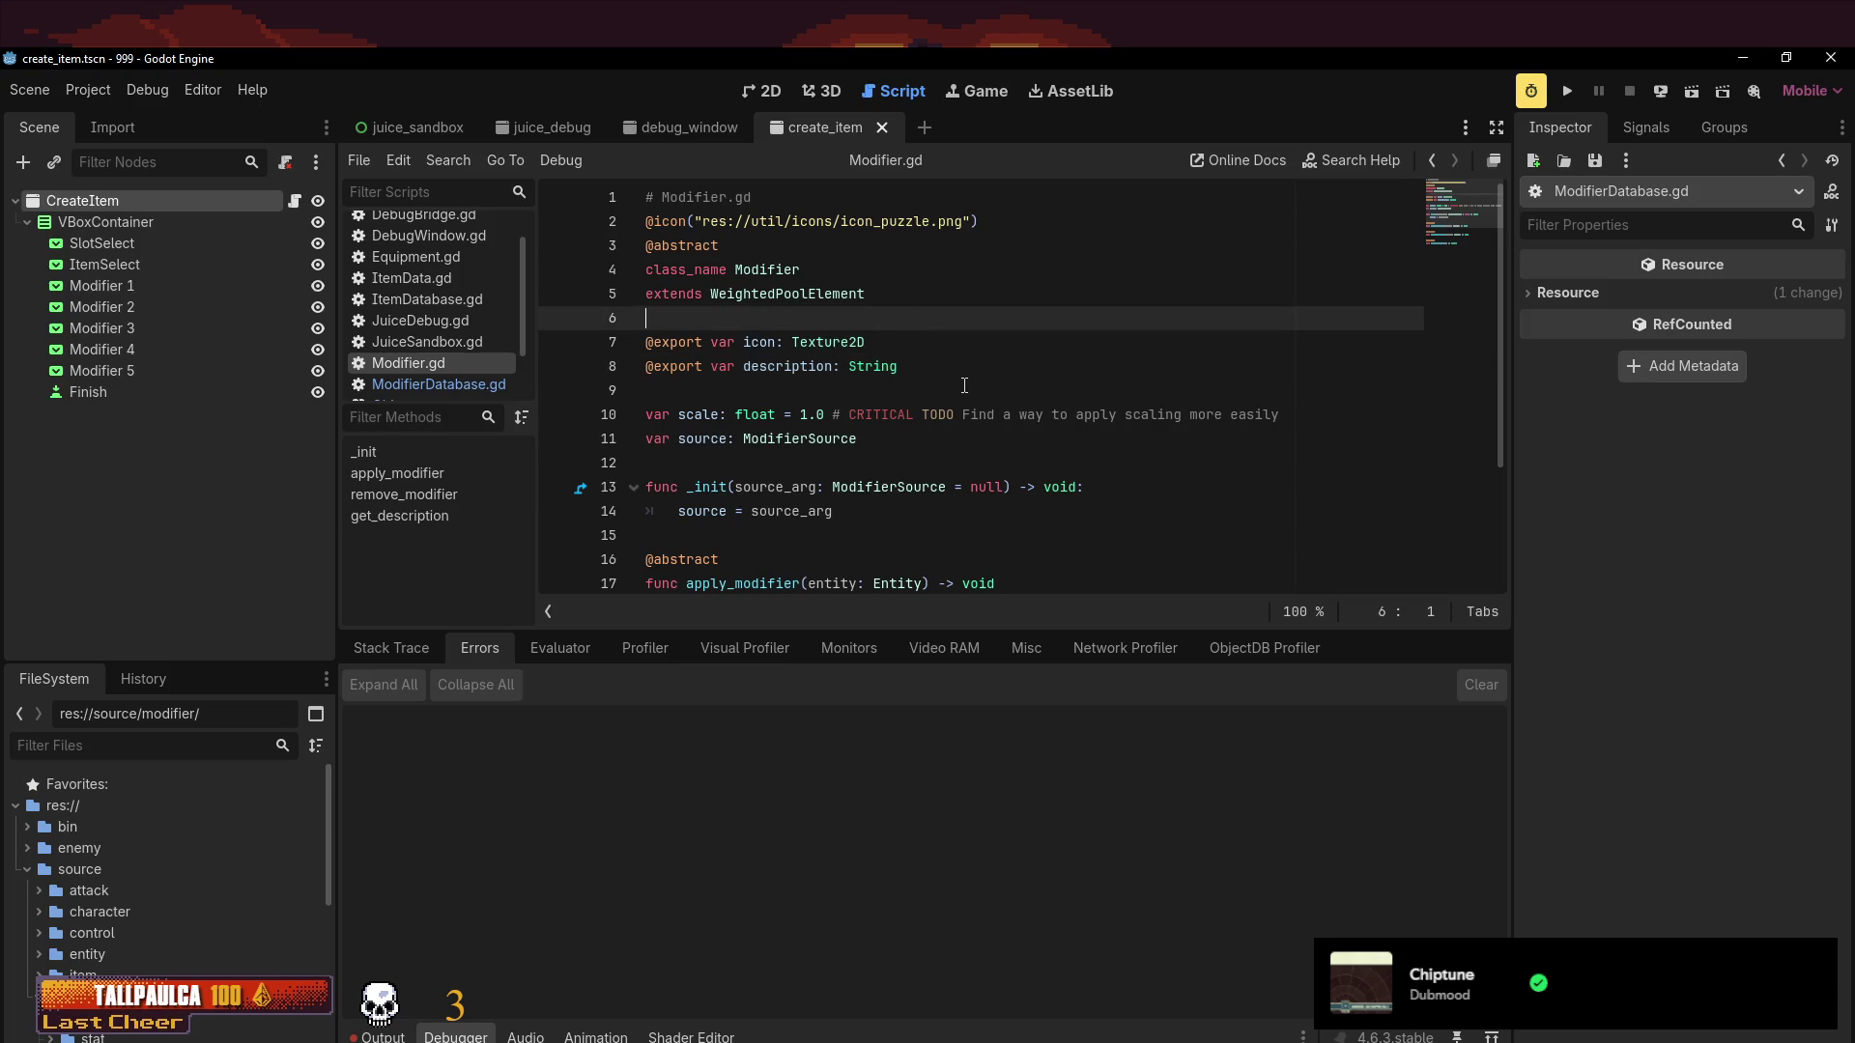
{"action": "left_click", "coordinate": [963, 352]}
{"action": "key", "text": "Home"}
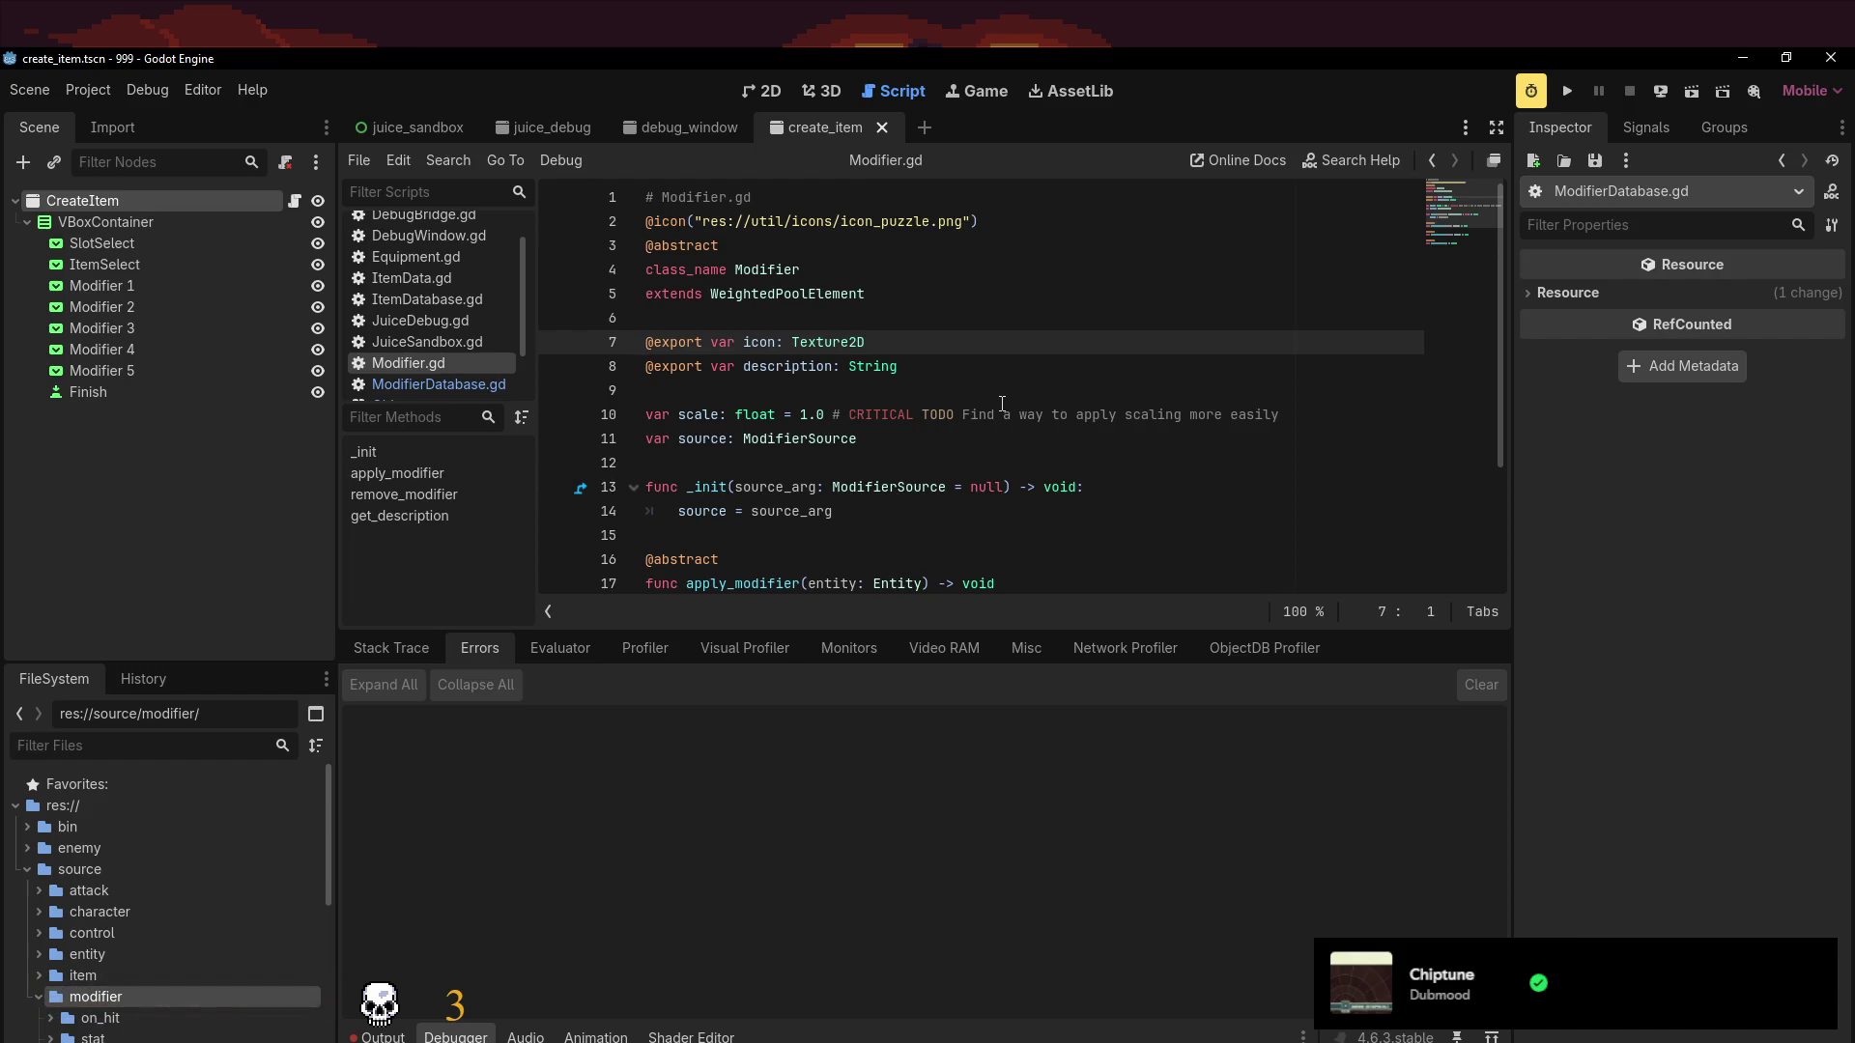
{"action": "key", "text": "Return"}
{"action": "key", "text": "Up"}
{"action": "type", "text": "@export na"}
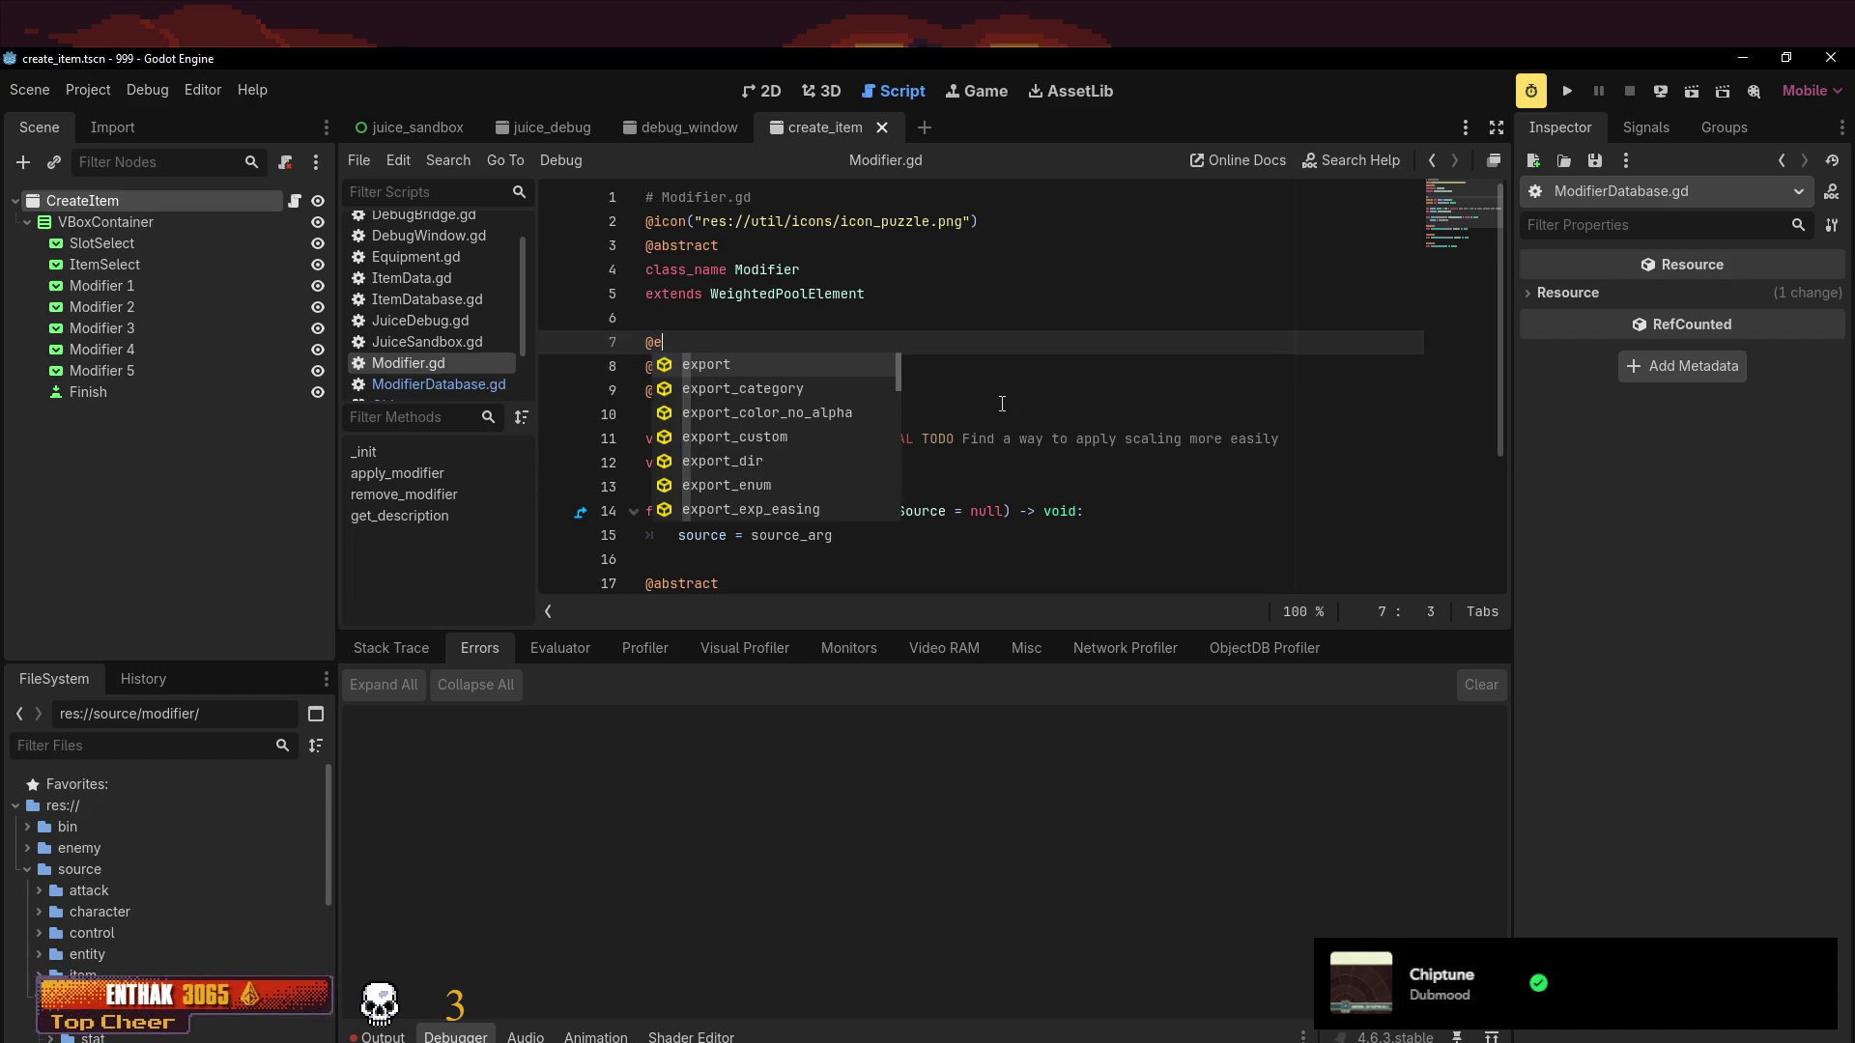
{"action": "key", "text": "BackSpace"}
{"action": "key", "text": "BackSpace"}
{"action": "type", "text": "var name: String"}
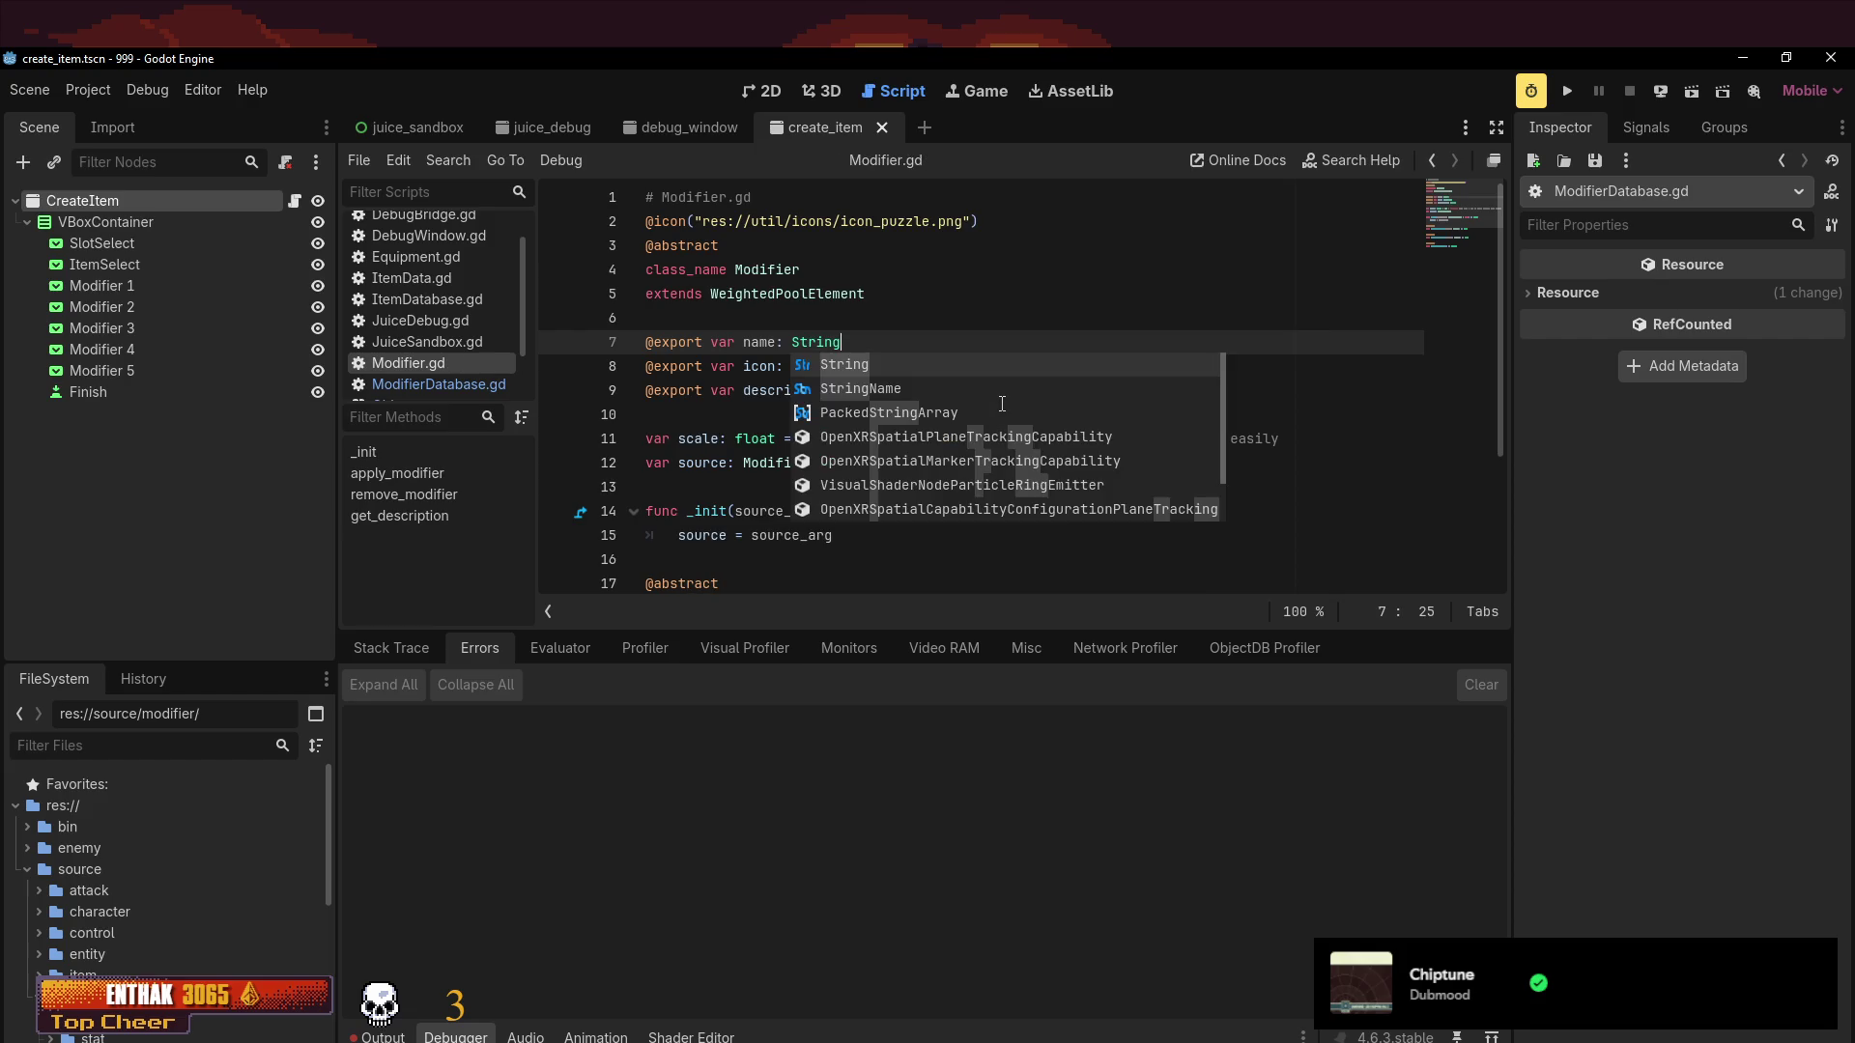
{"action": "left_click", "coordinate": [1103, 281]}
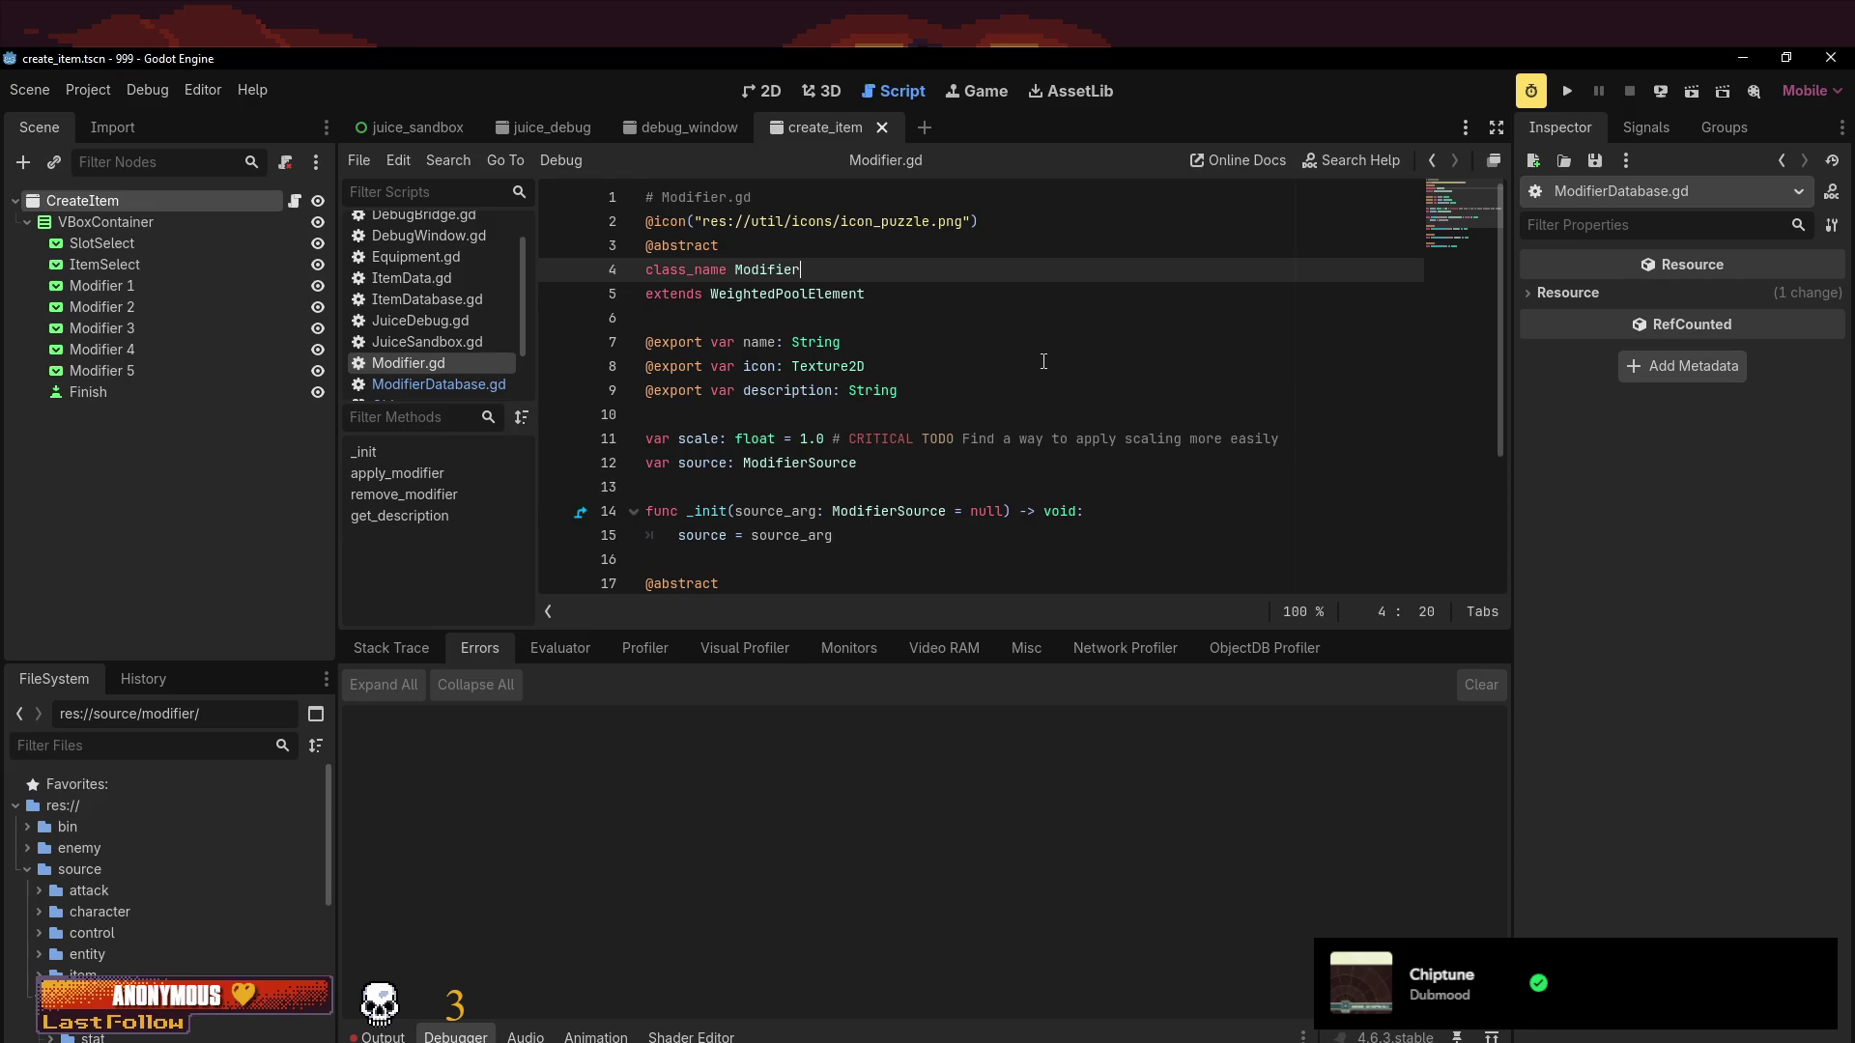
{"action": "left_click", "coordinate": [865, 340]}
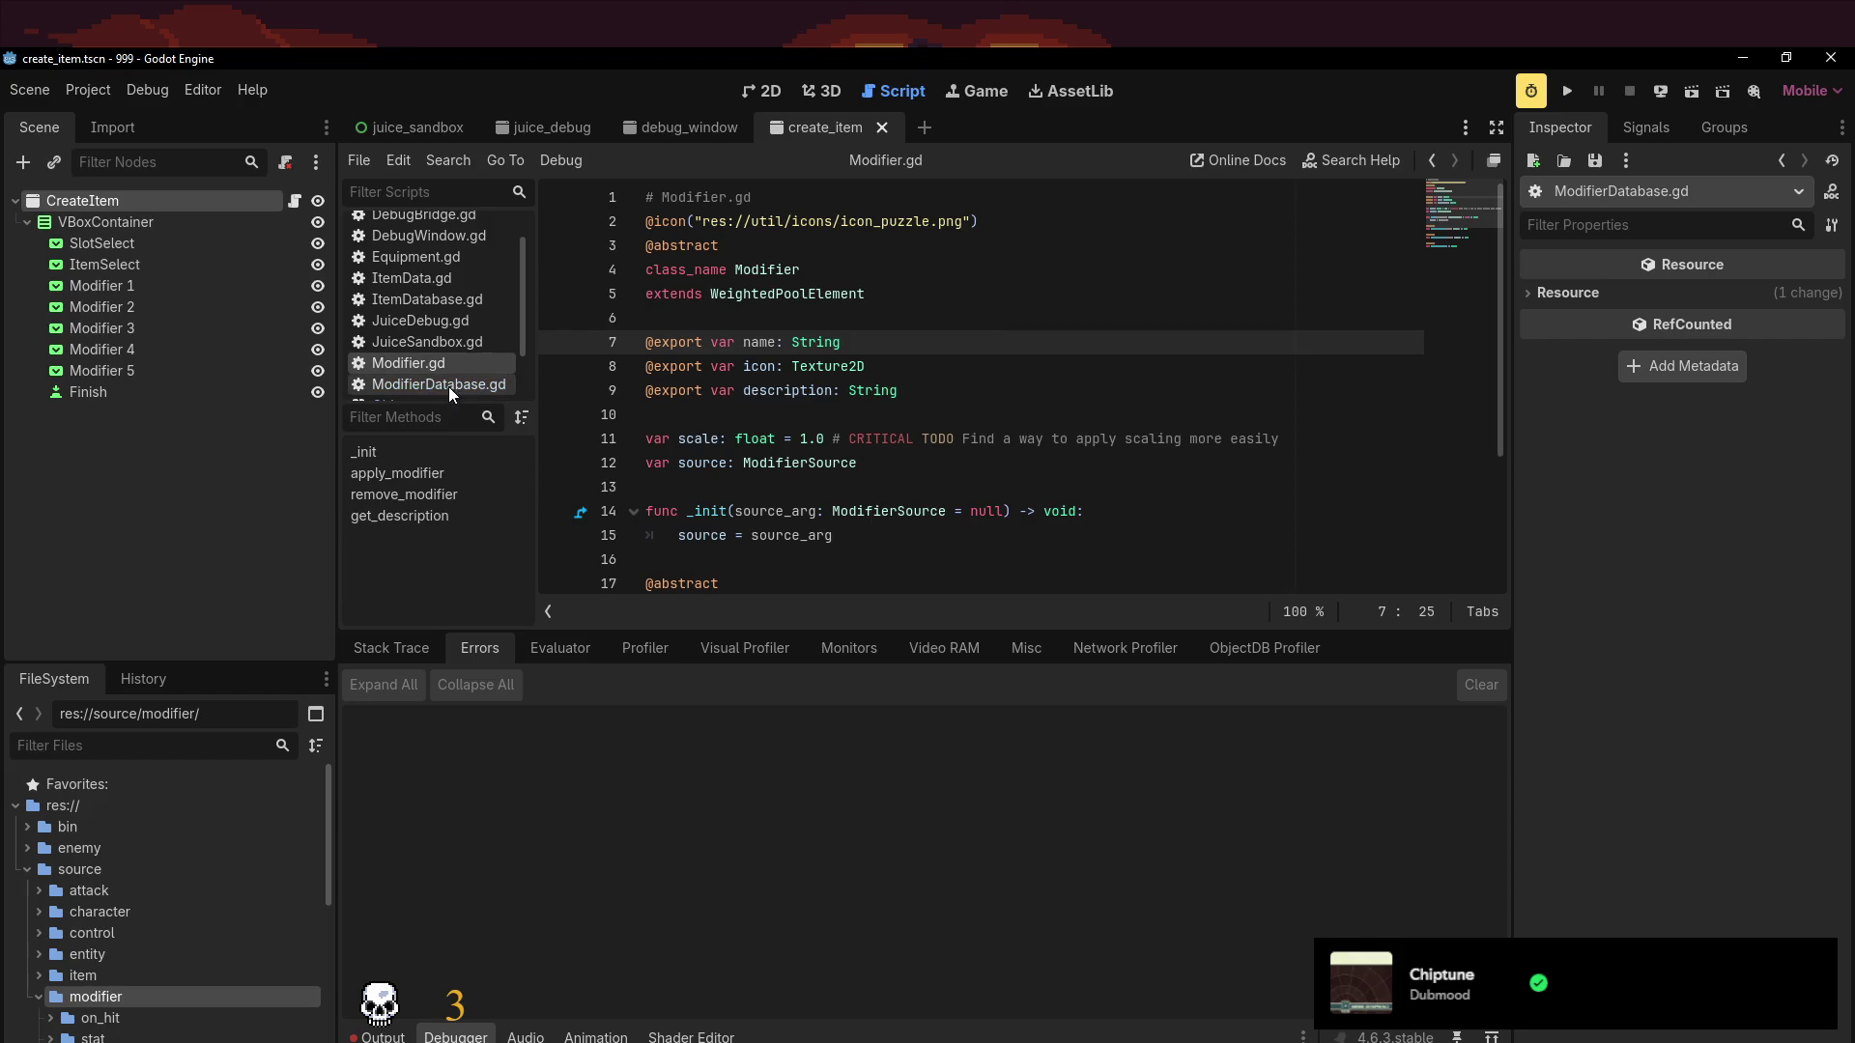
In ModifierDatabase.gd, delete the var name line, append modifier.name instead, and save.
{"action": "left_click", "coordinate": [422, 383]}
{"action": "left_click", "coordinate": [971, 414]}
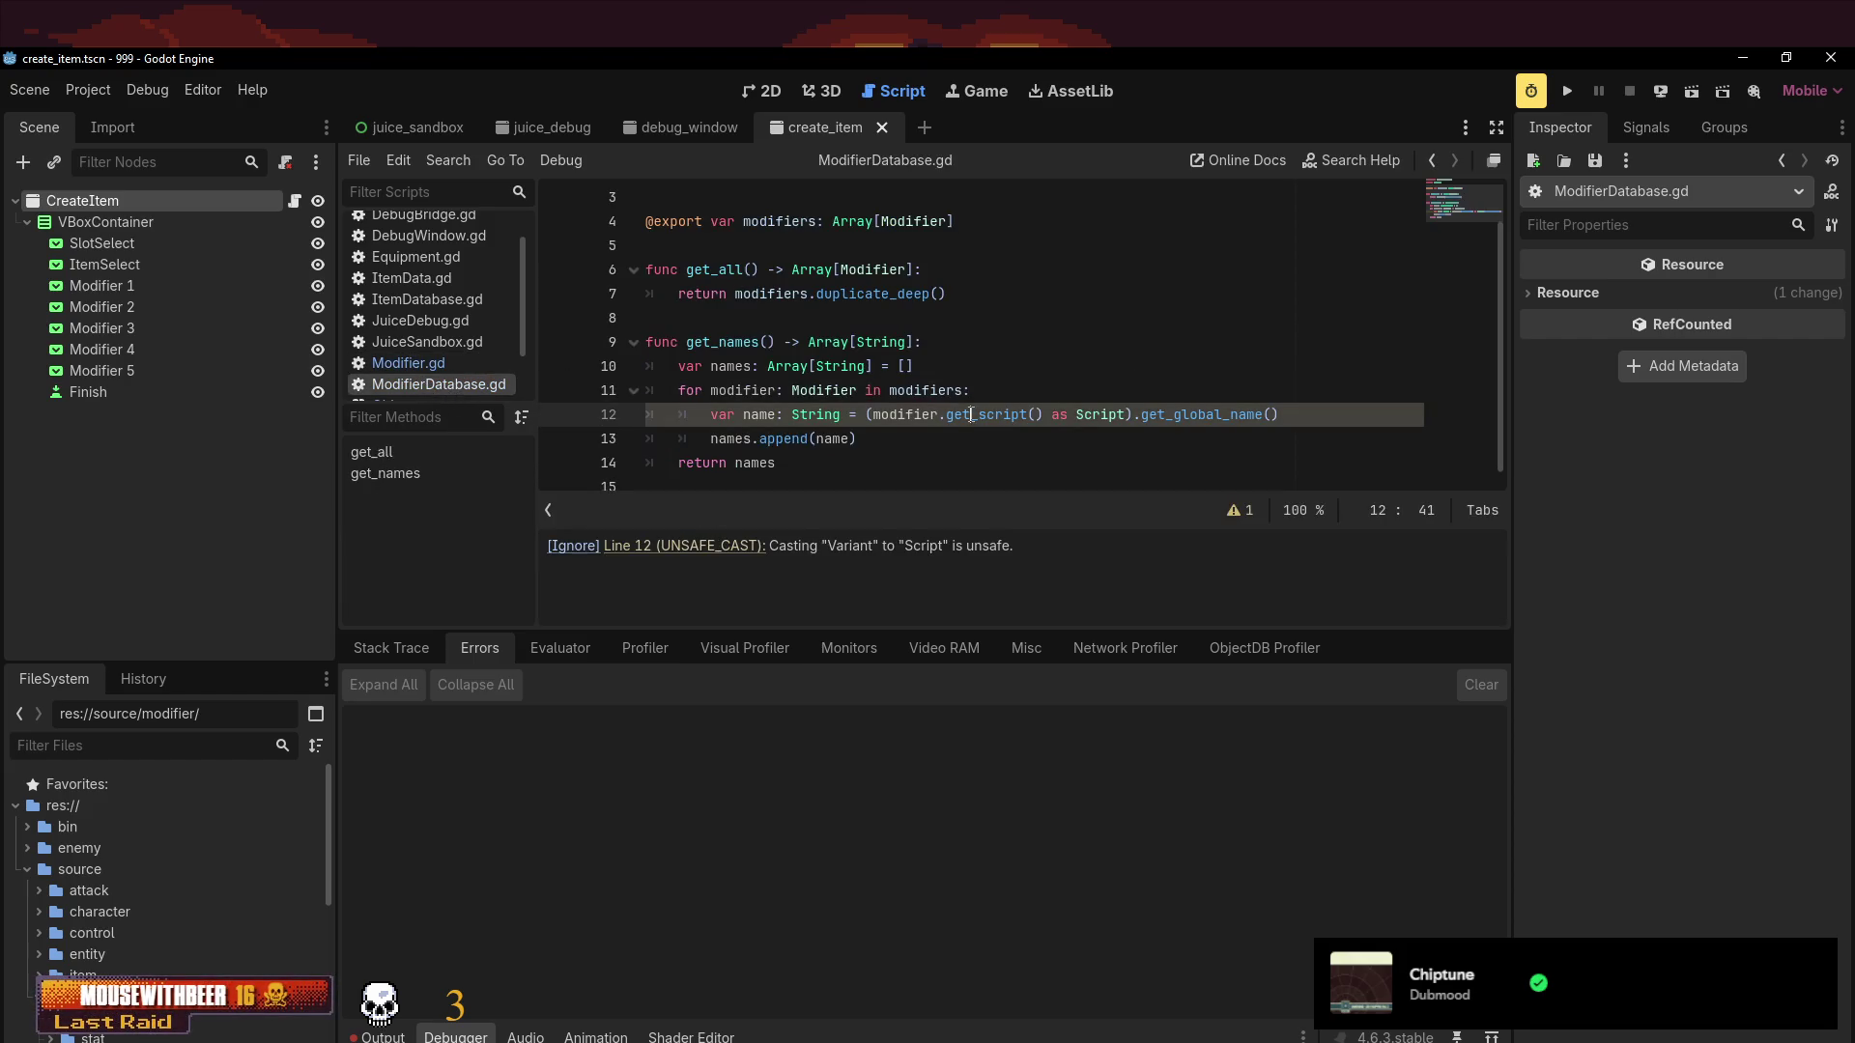
{"action": "left_click", "coordinate": [877, 414]}
{"action": "key", "text": "ctrl+shift+k"}
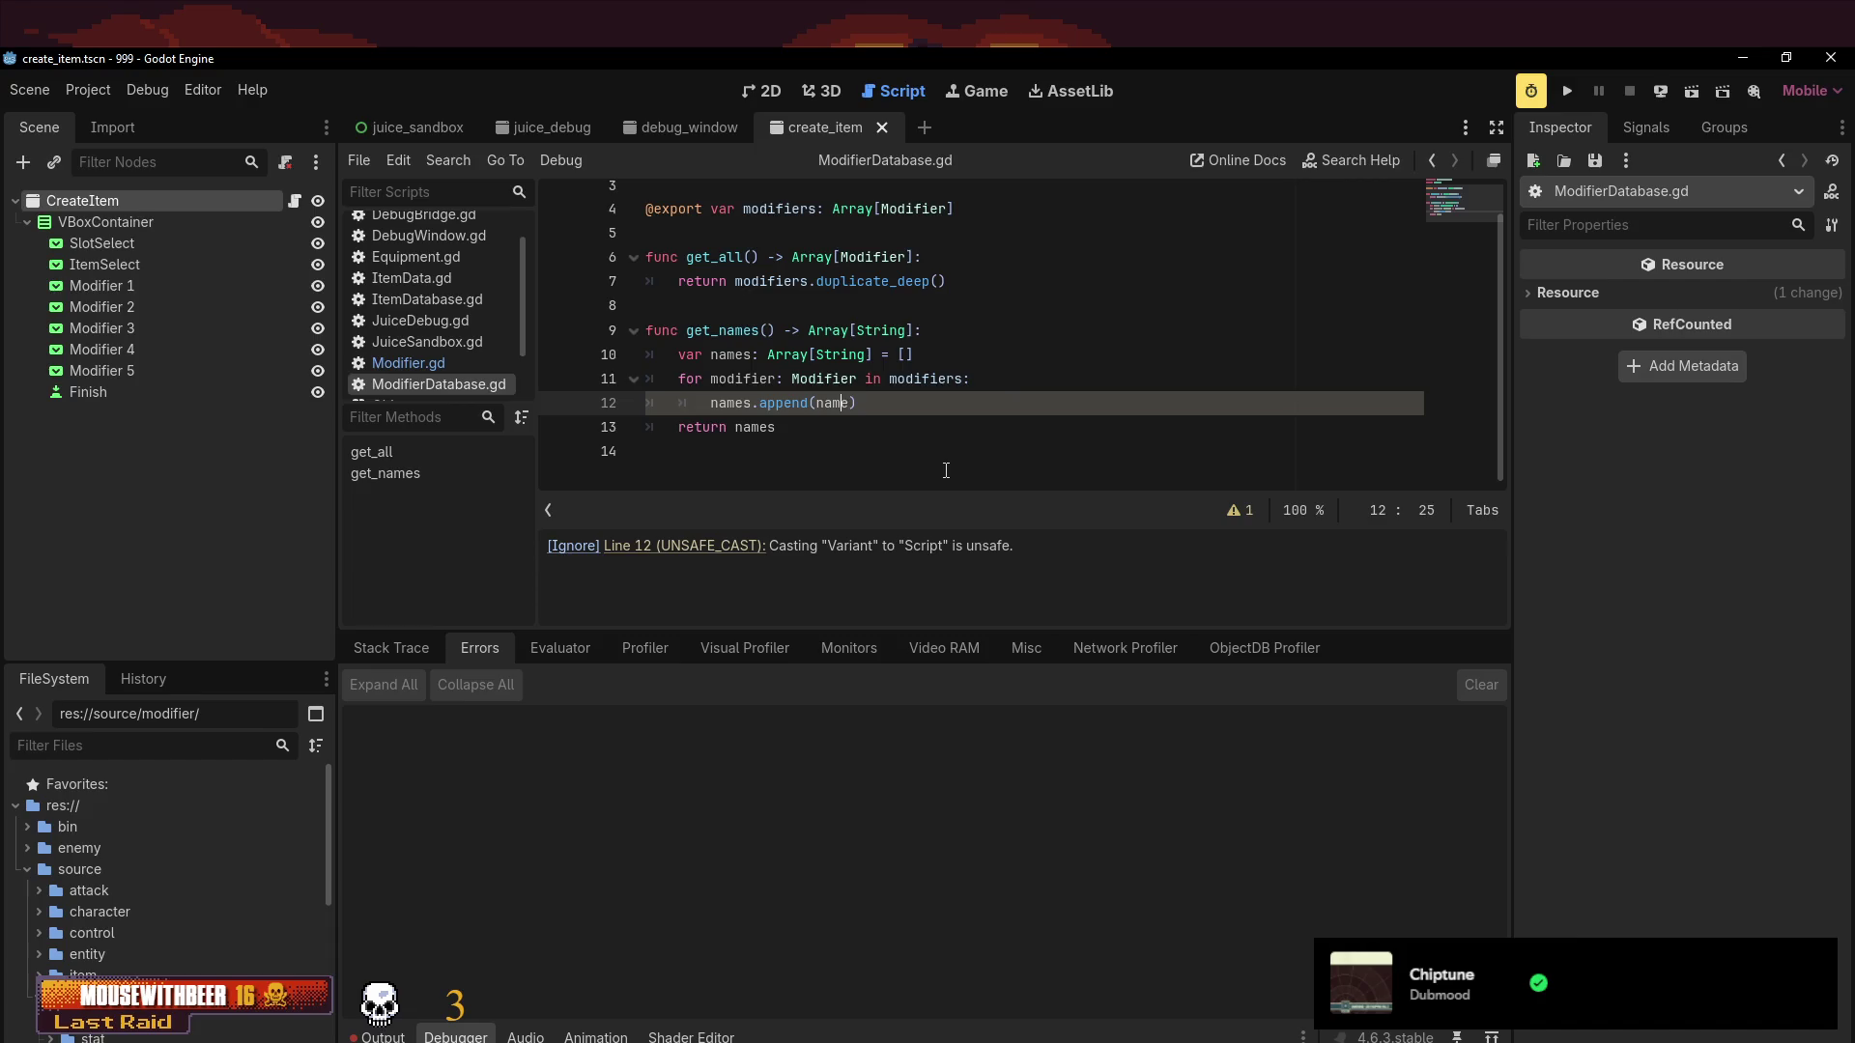
{"action": "key", "text": "Delete"}
{"action": "key", "text": "BackSpace"}
{"action": "key", "text": "BackSpace"}
{"action": "key", "text": "BackSpace"}
{"action": "type", "text": "modifier.name"}
{"action": "key", "text": "ctrl+s"}
{"action": "left_click", "coordinate": [1084, 390]}
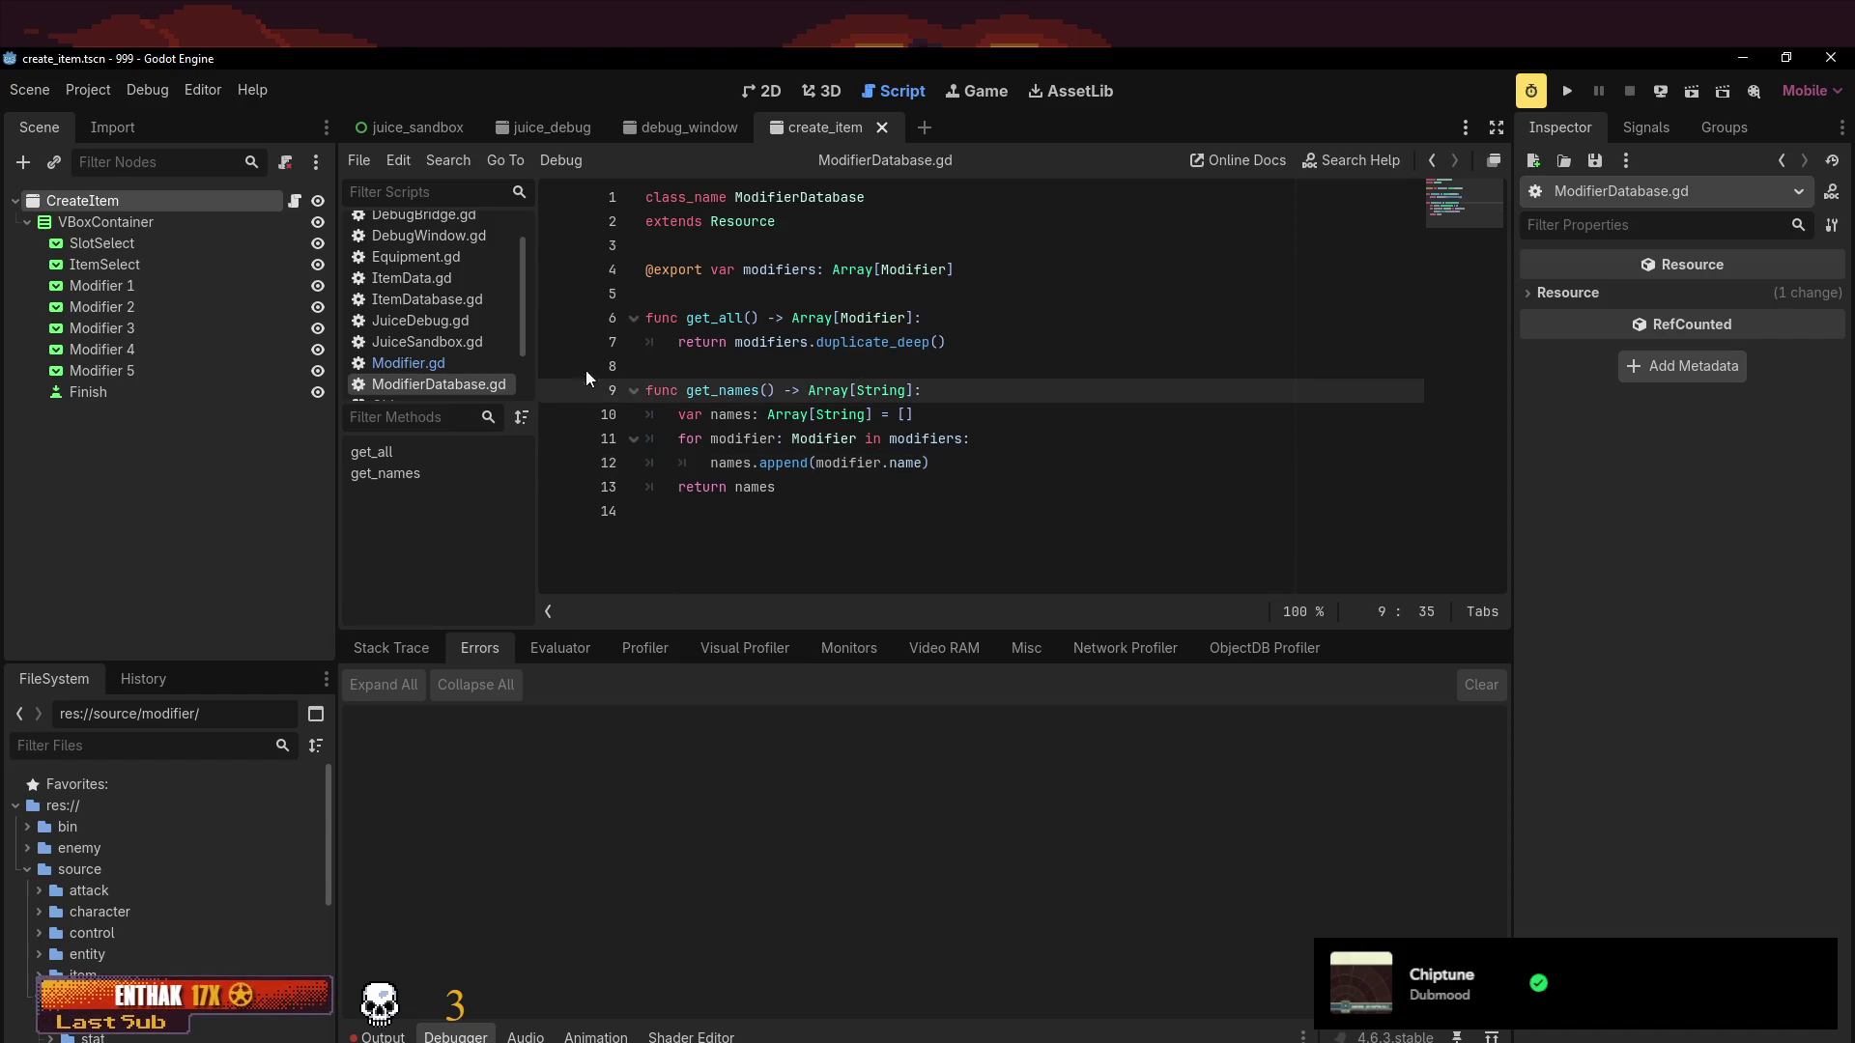
Filter the FileSystem panel to .tres files across res://.
{"action": "left_click", "coordinate": [421, 364]}
{"action": "left_click", "coordinate": [1101, 392]}
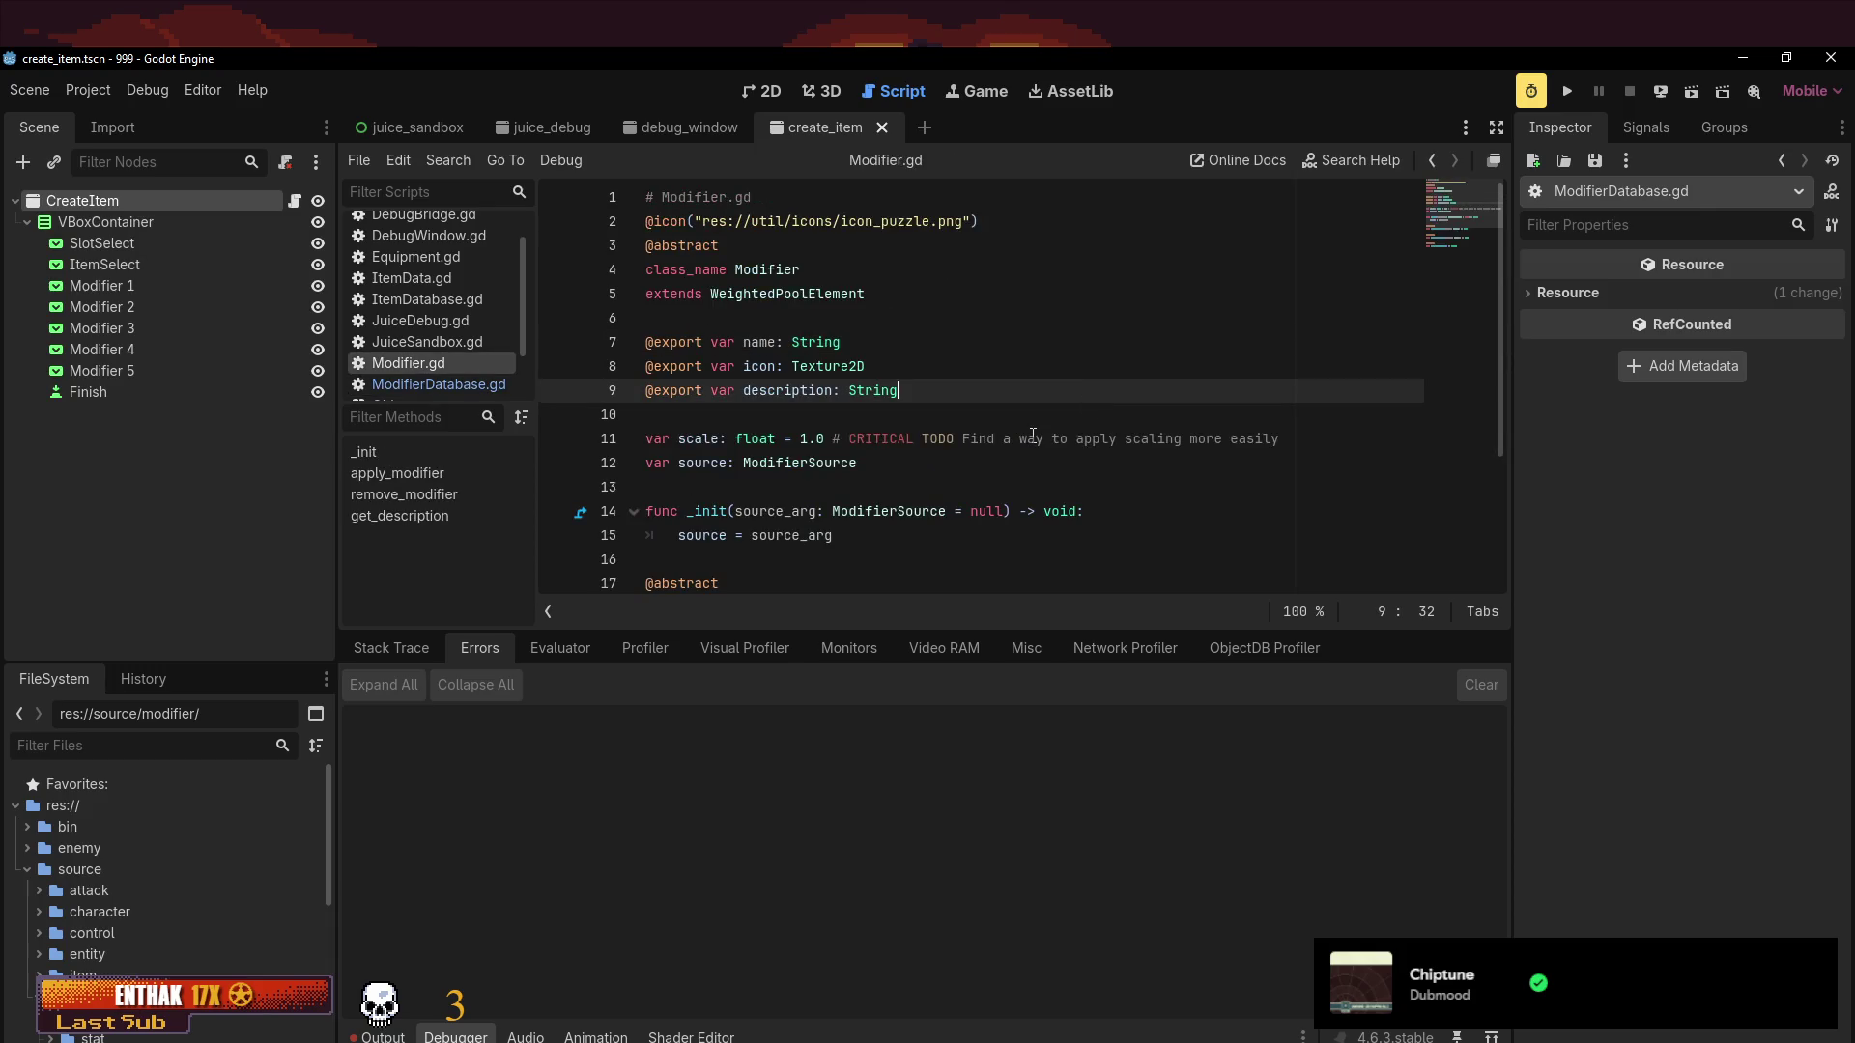
{"action": "left_click", "coordinate": [1094, 369]}
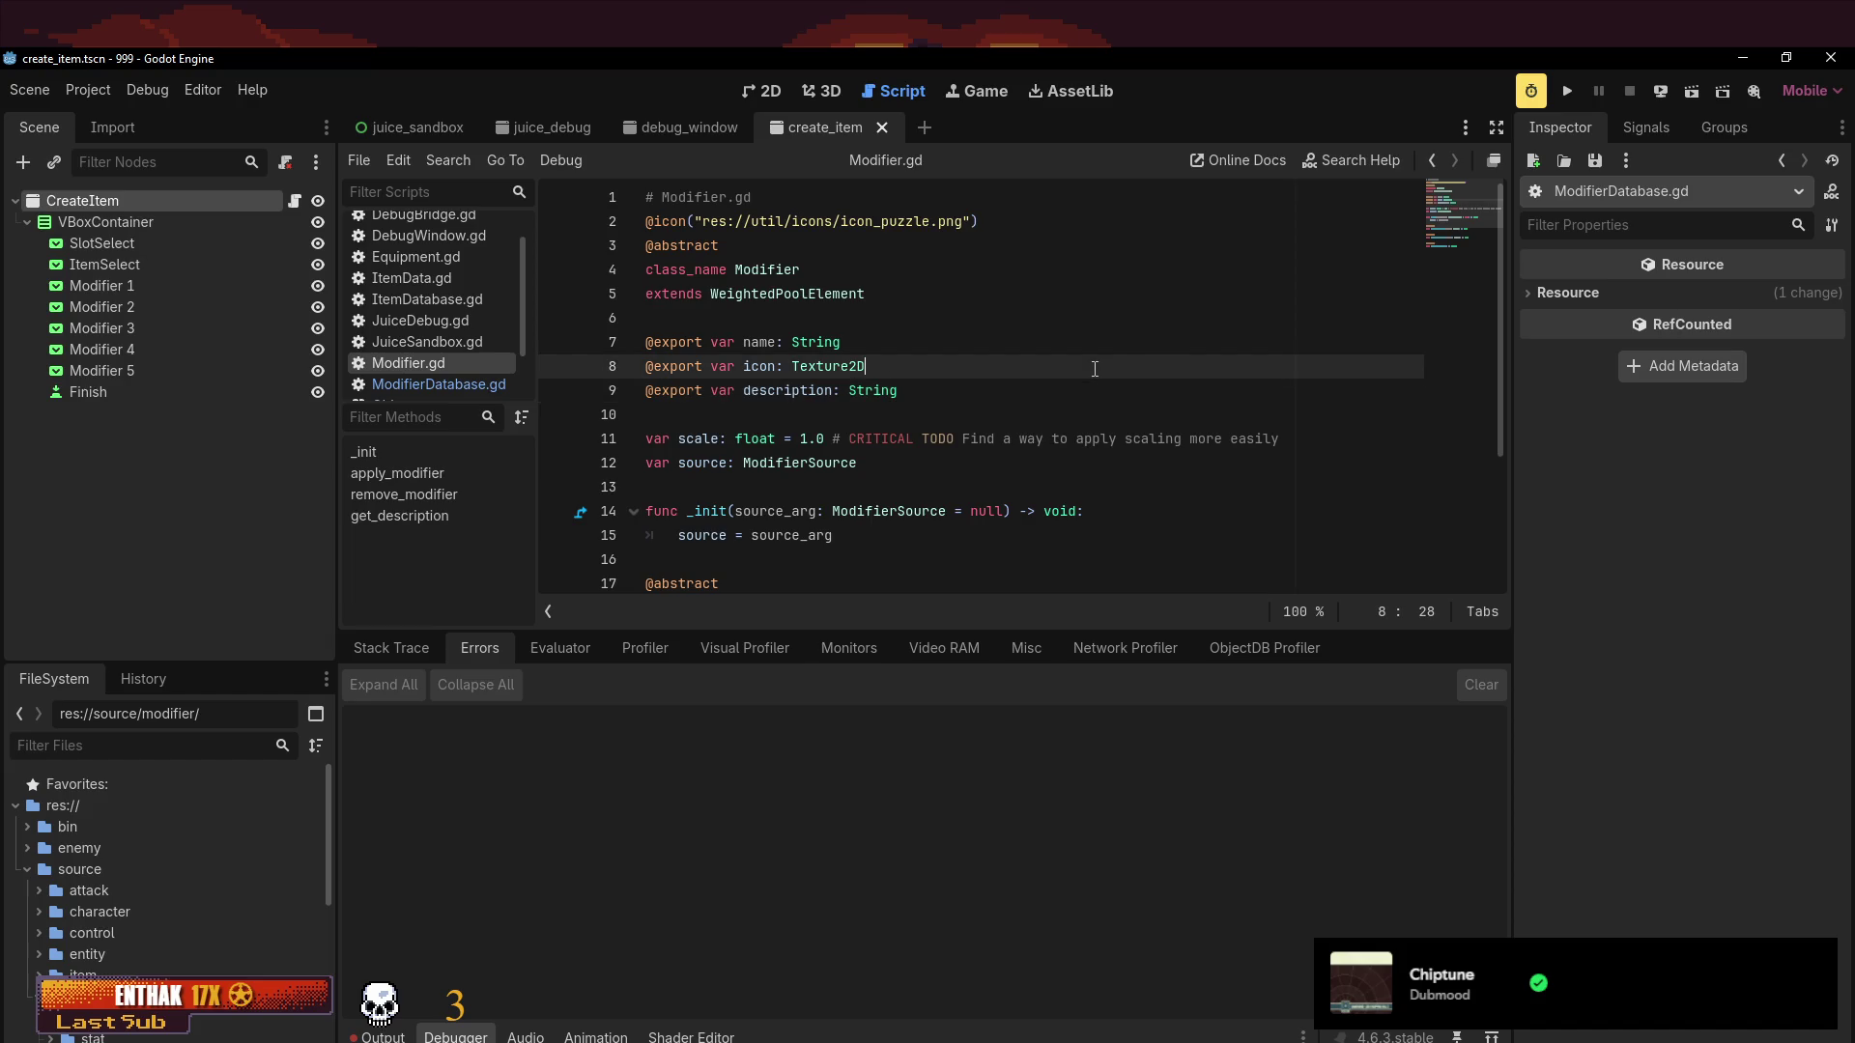
{"action": "left_click", "coordinate": [113, 741]}
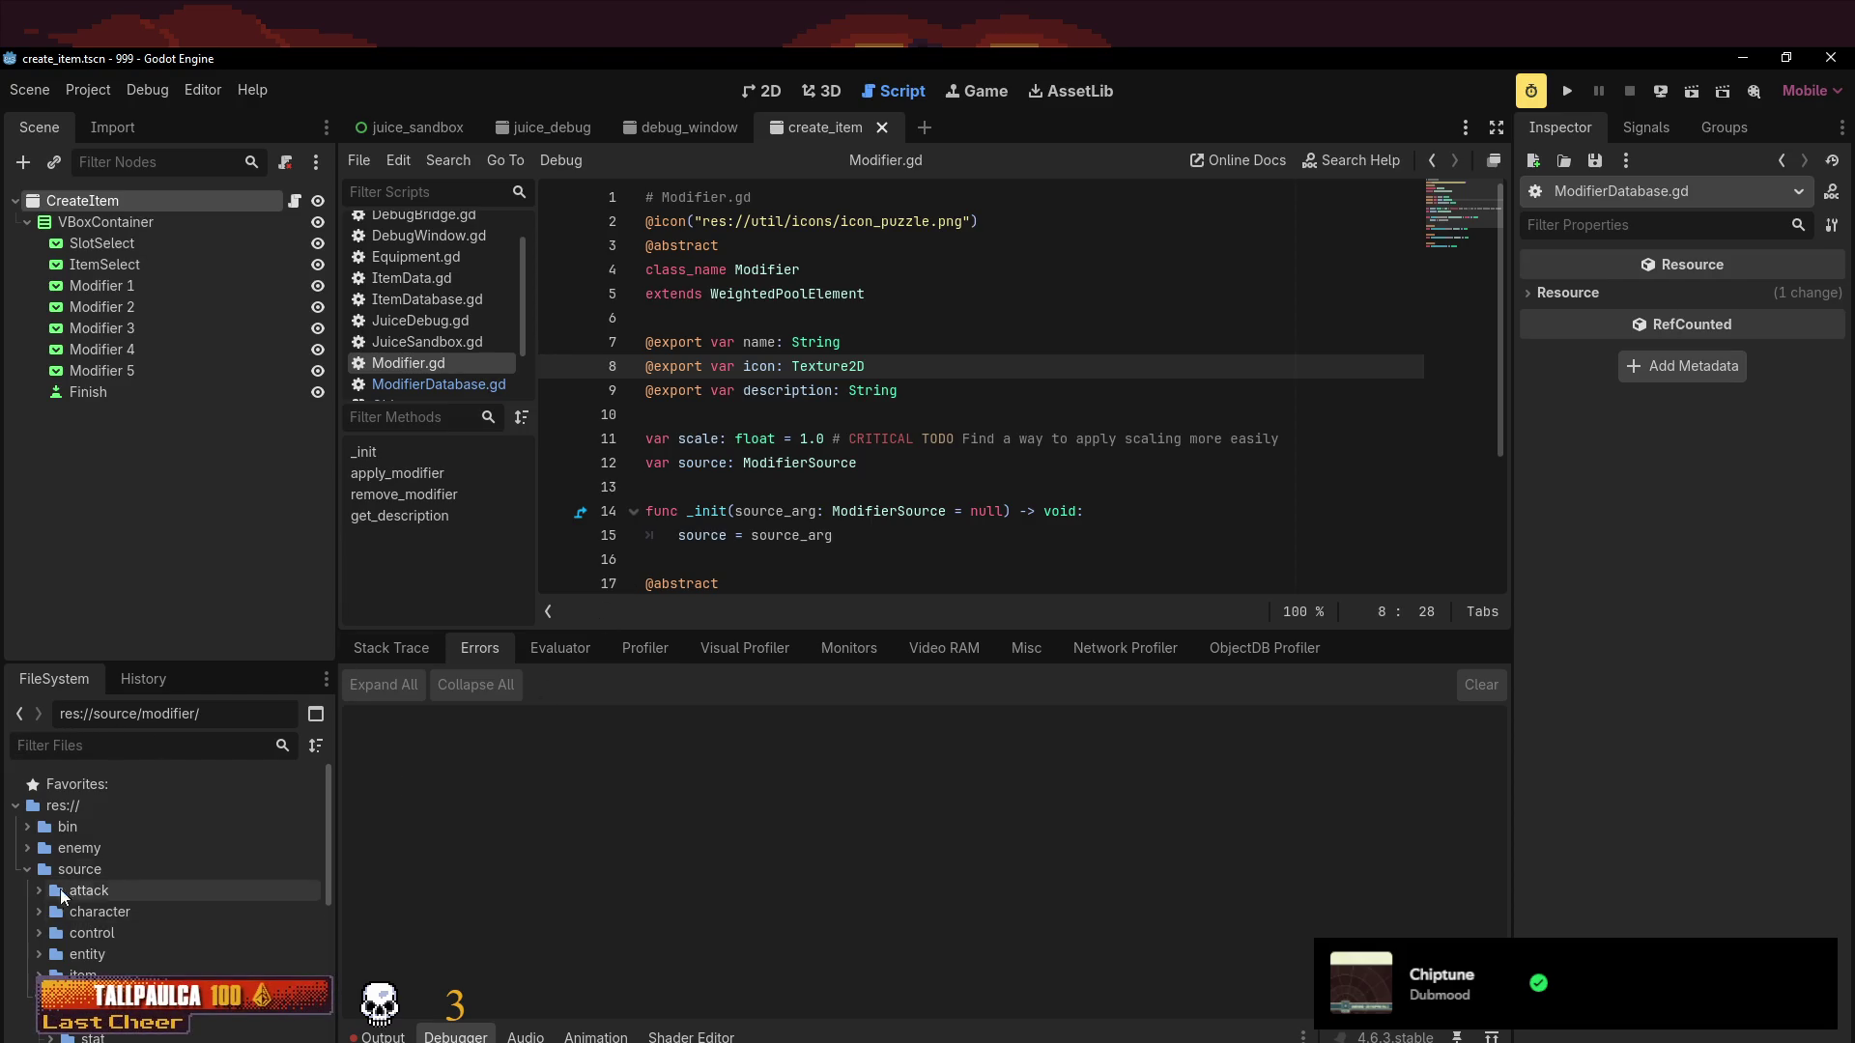
{"action": "scroll", "coordinate": [150, 896], "scroll_direction": "down", "scroll_amount": 4}
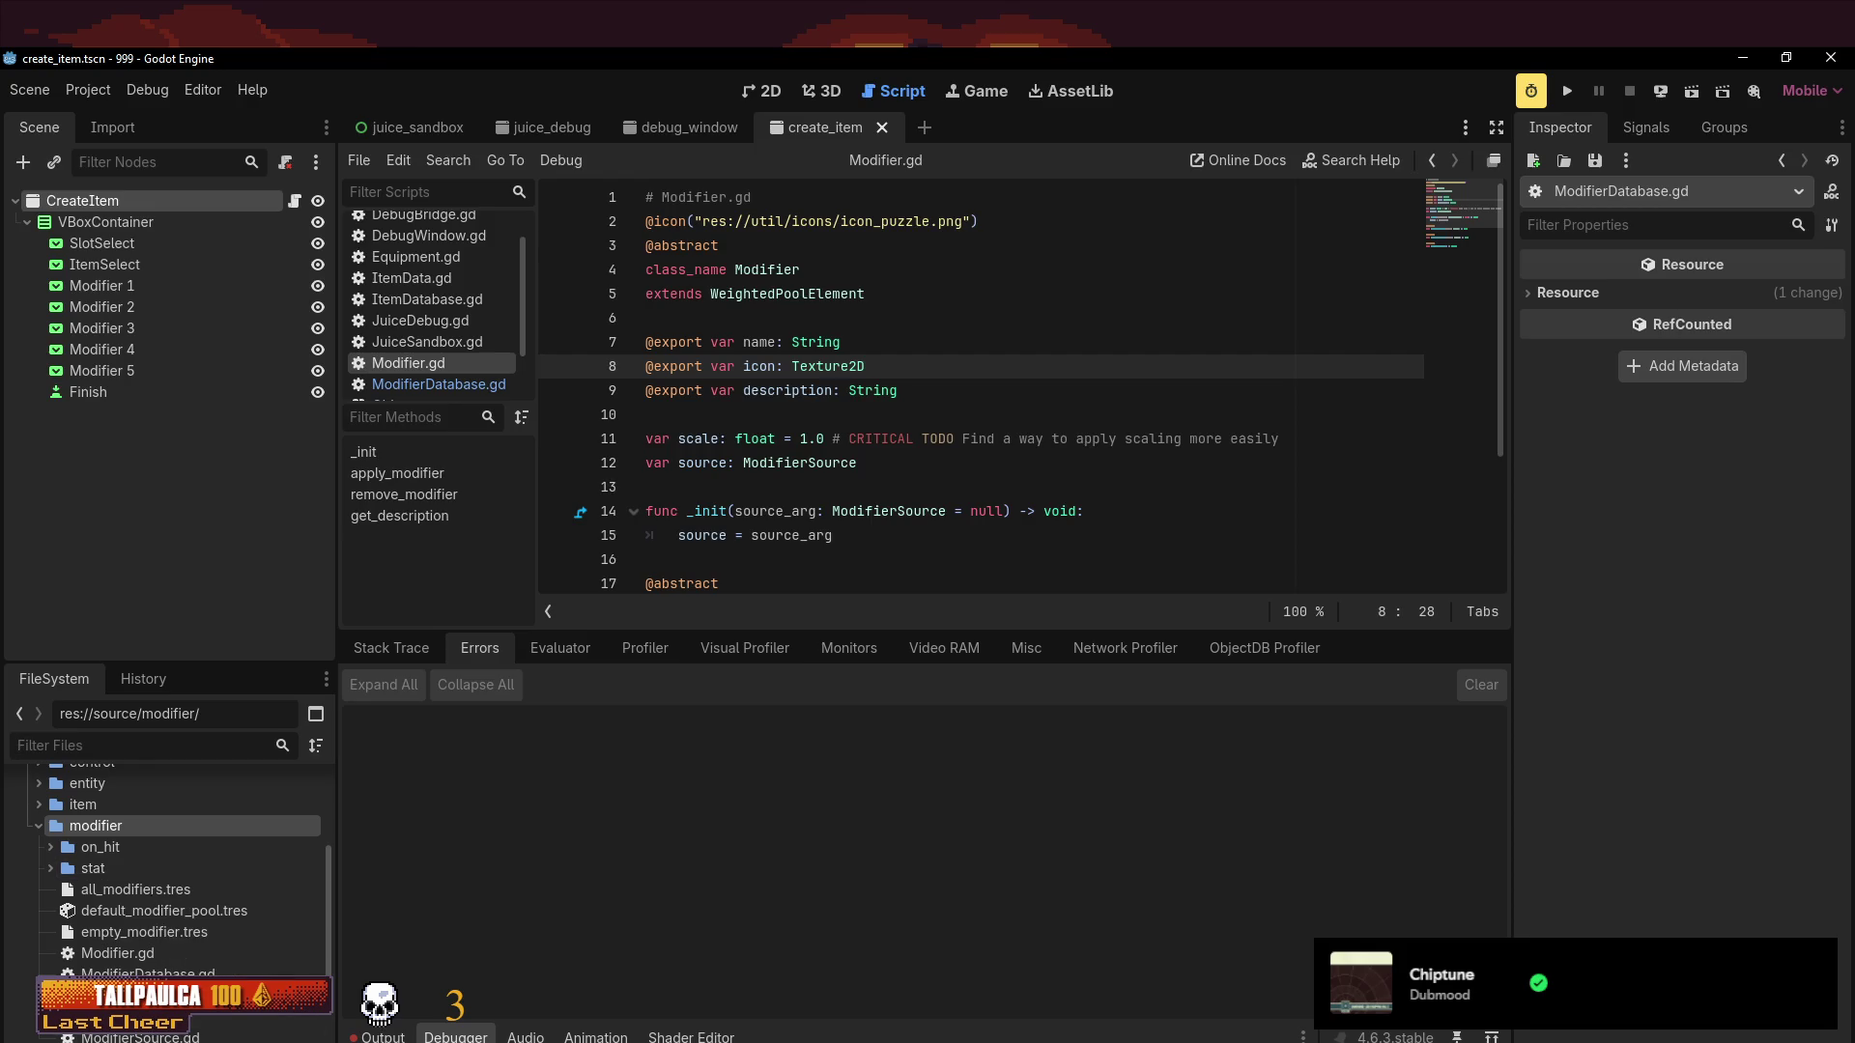
{"action": "type", "text": "*"}
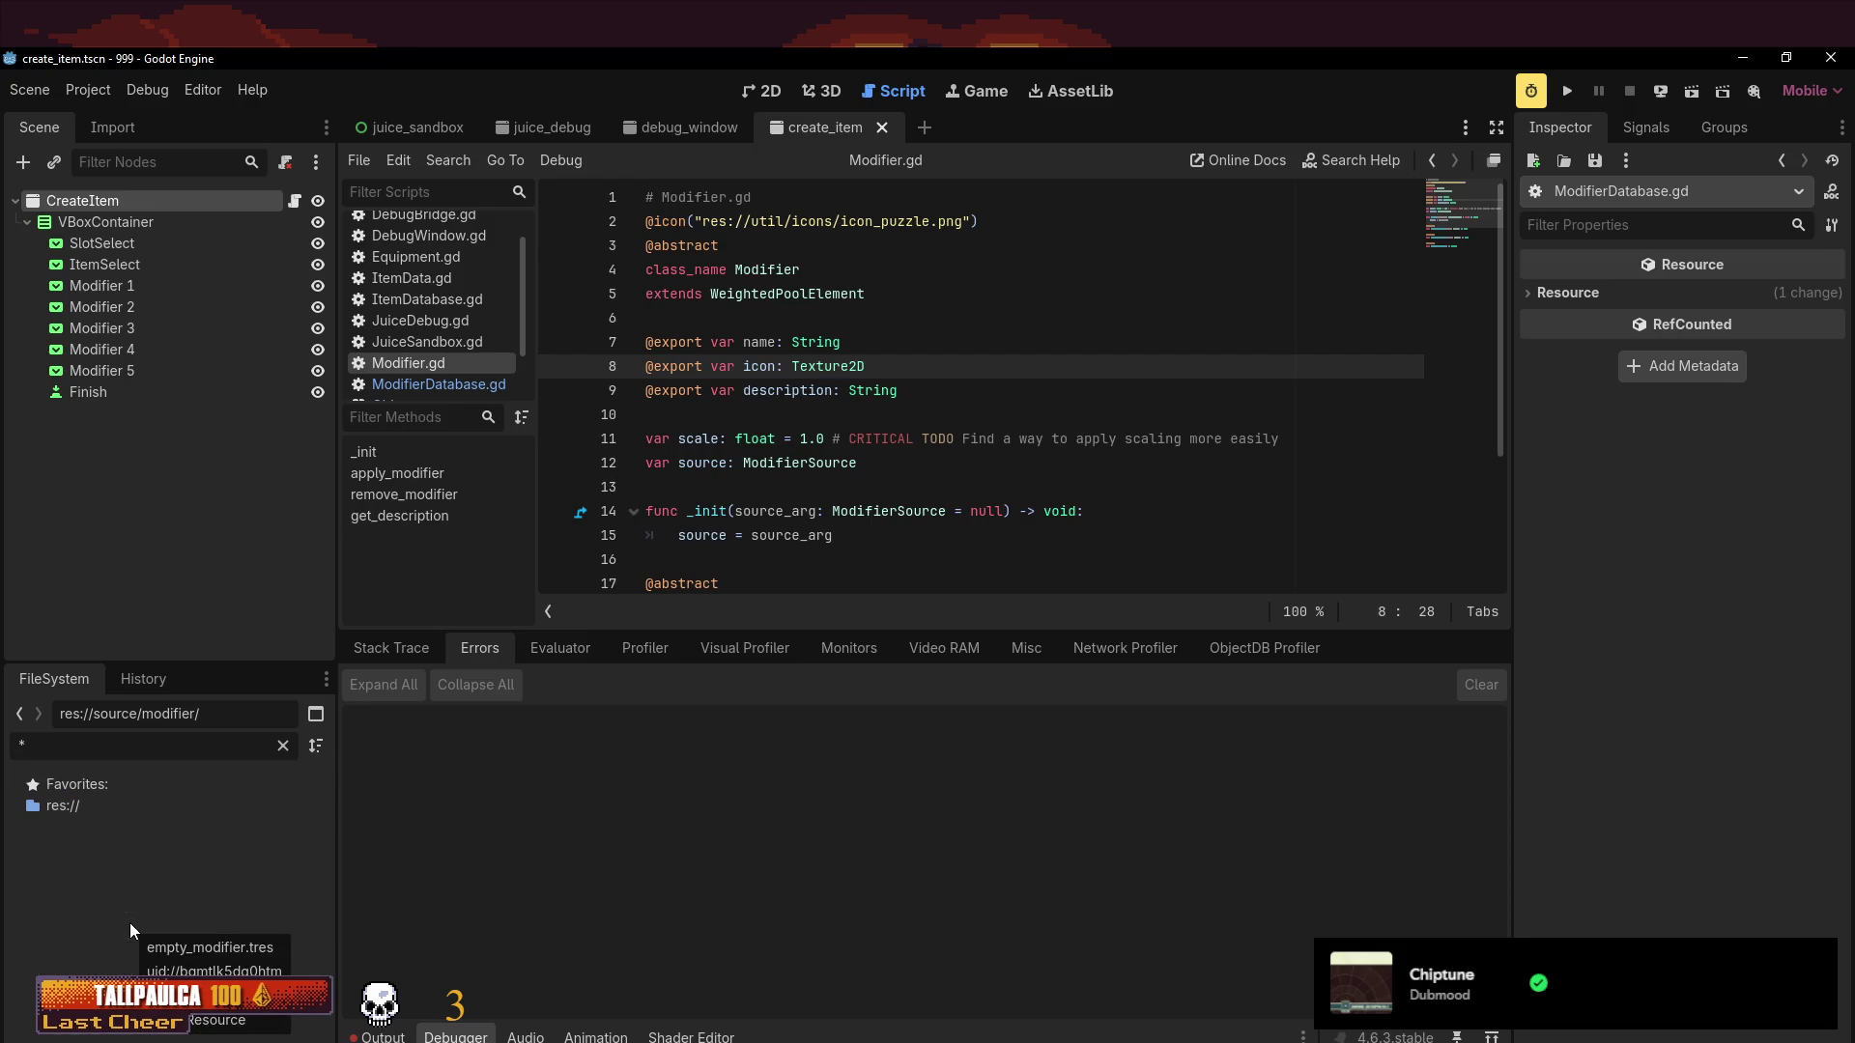
{"action": "type", "text": "t"}
{"action": "key", "text": "BackSpace"}
{"action": "type", "text": ".trest"}
{"action": "key", "text": "BackSpace"}
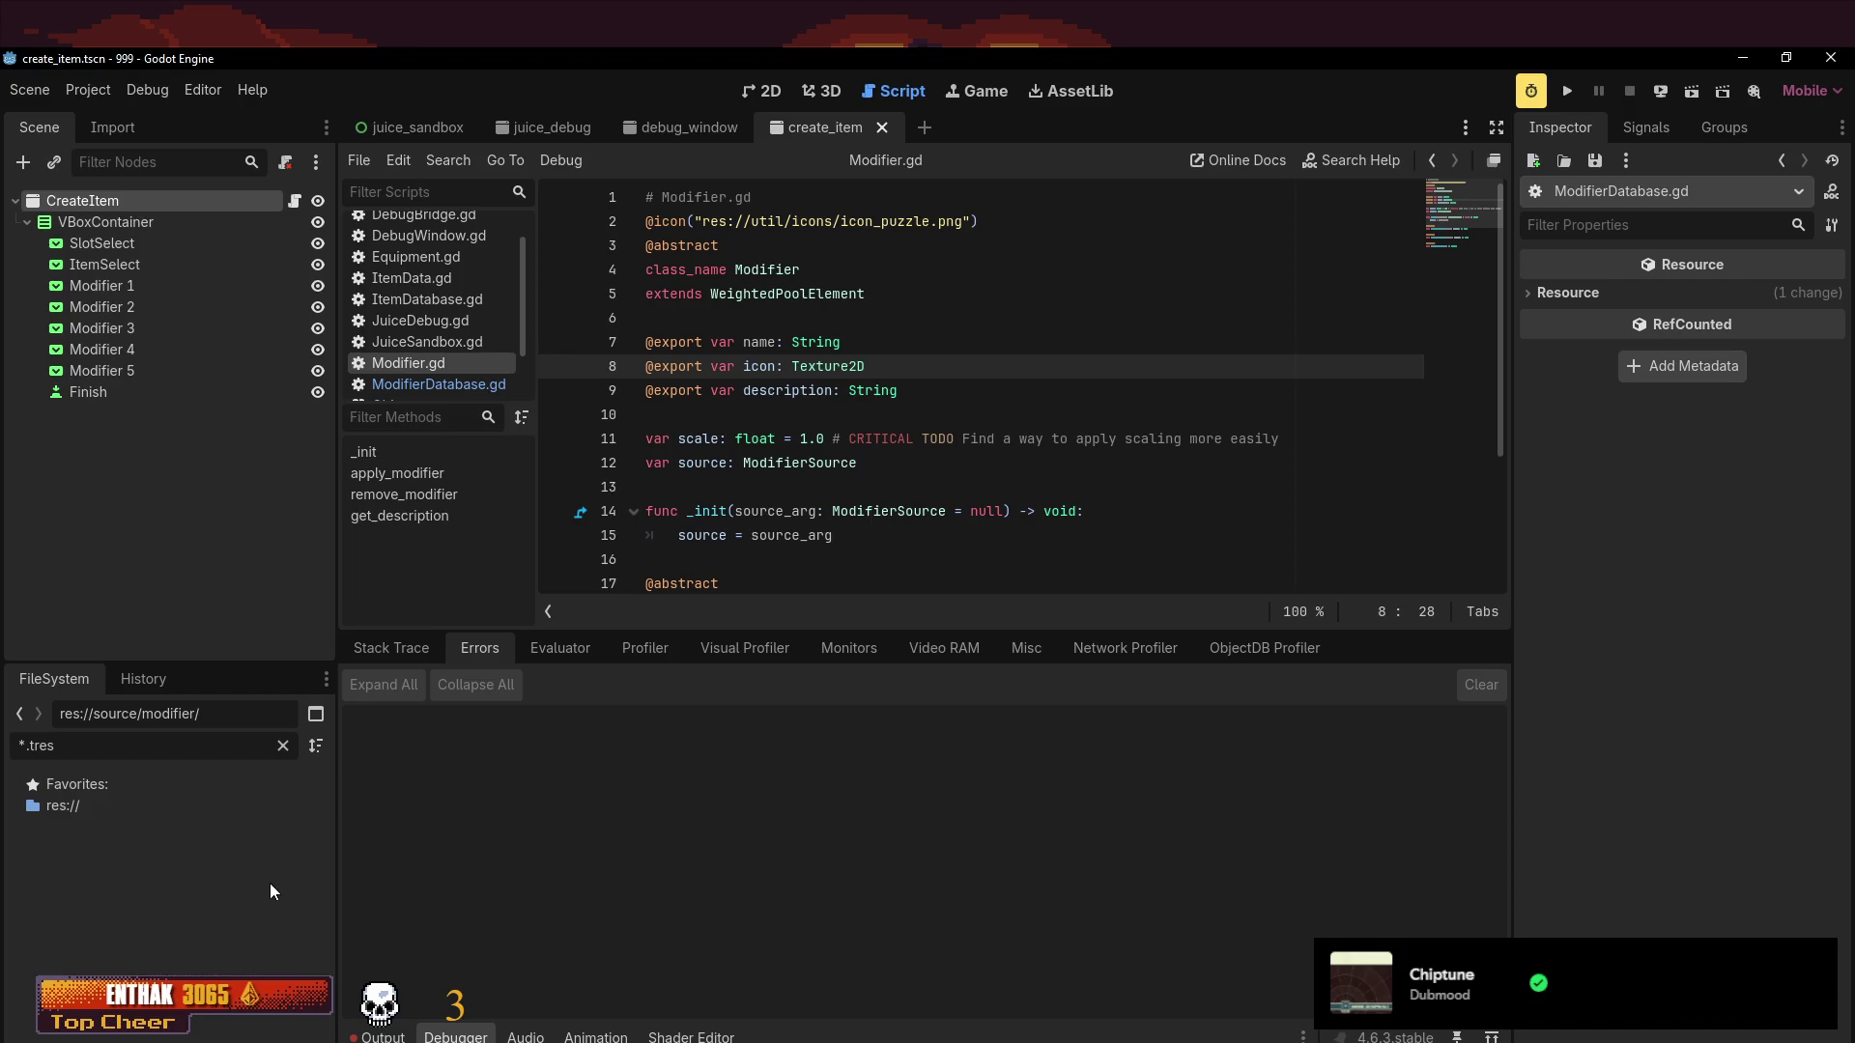
{"action": "left_click", "coordinate": [29, 805]}
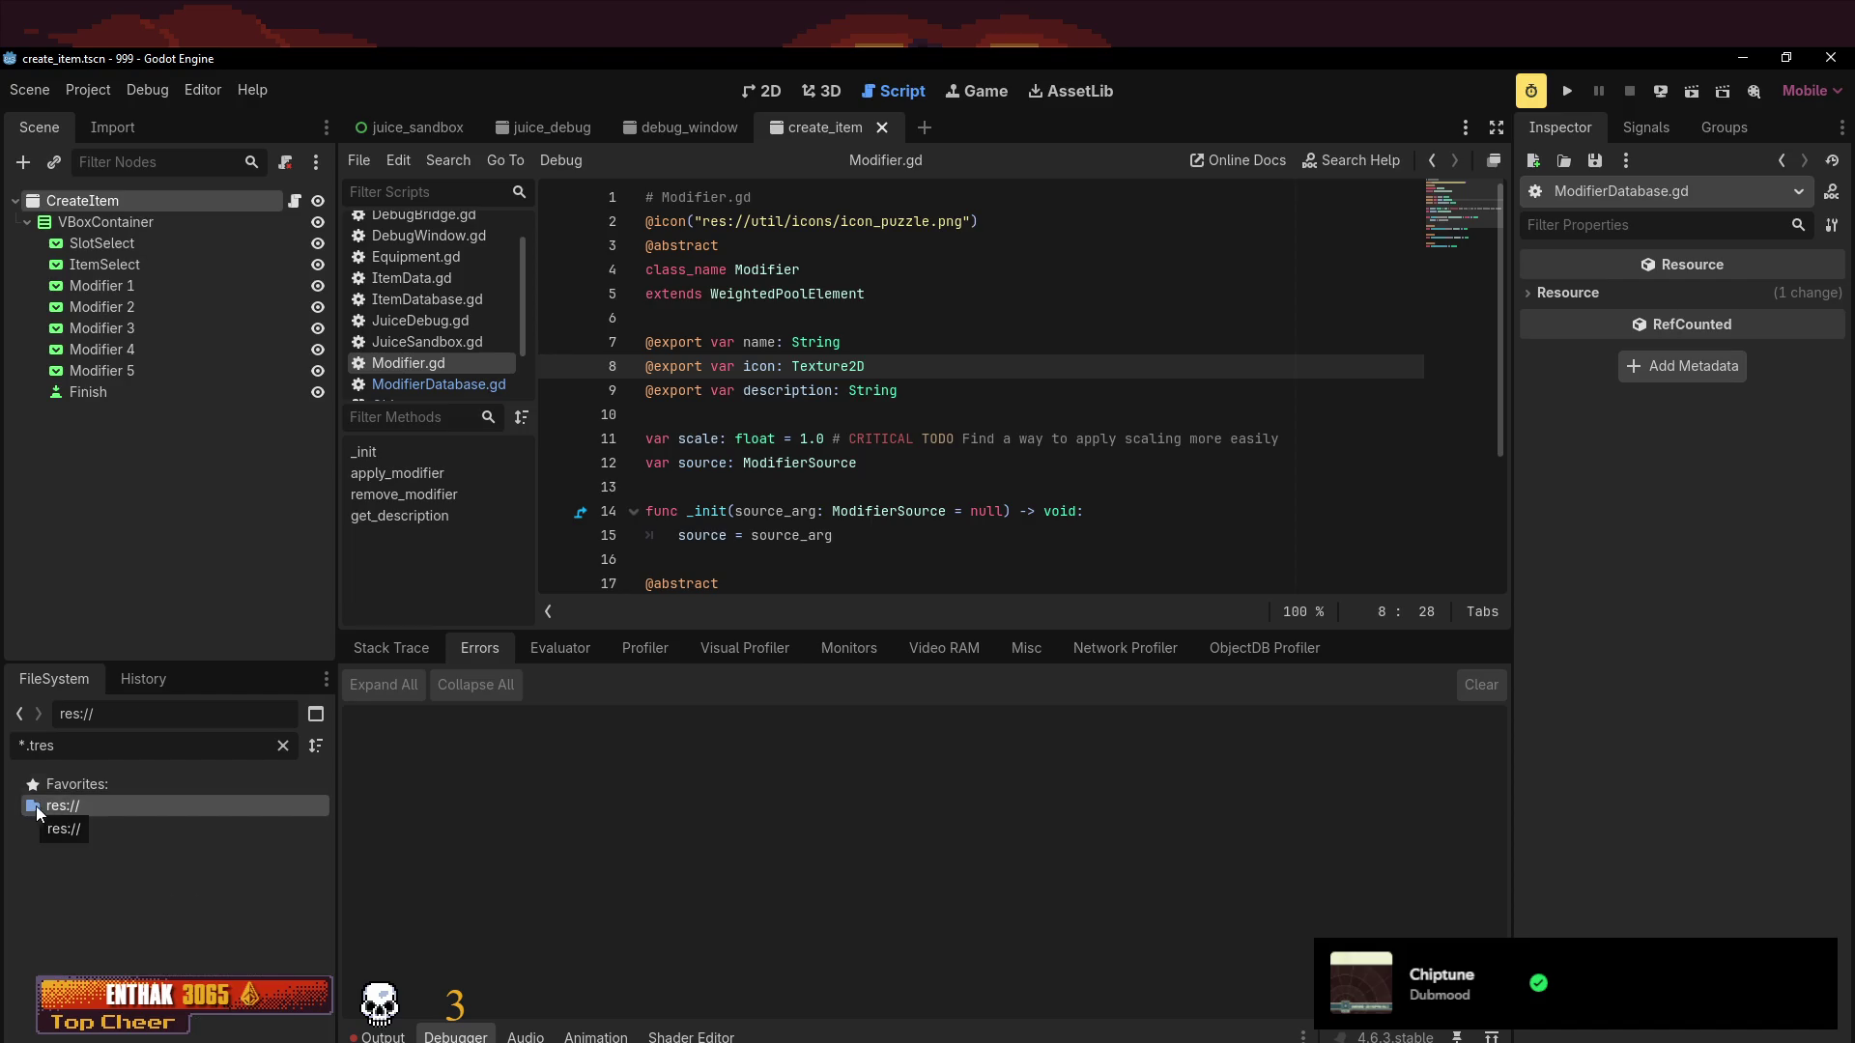
{"action": "key", "text": "shift+Left"}
{"action": "key", "text": "Home"}
{"action": "key", "text": "Delete"}
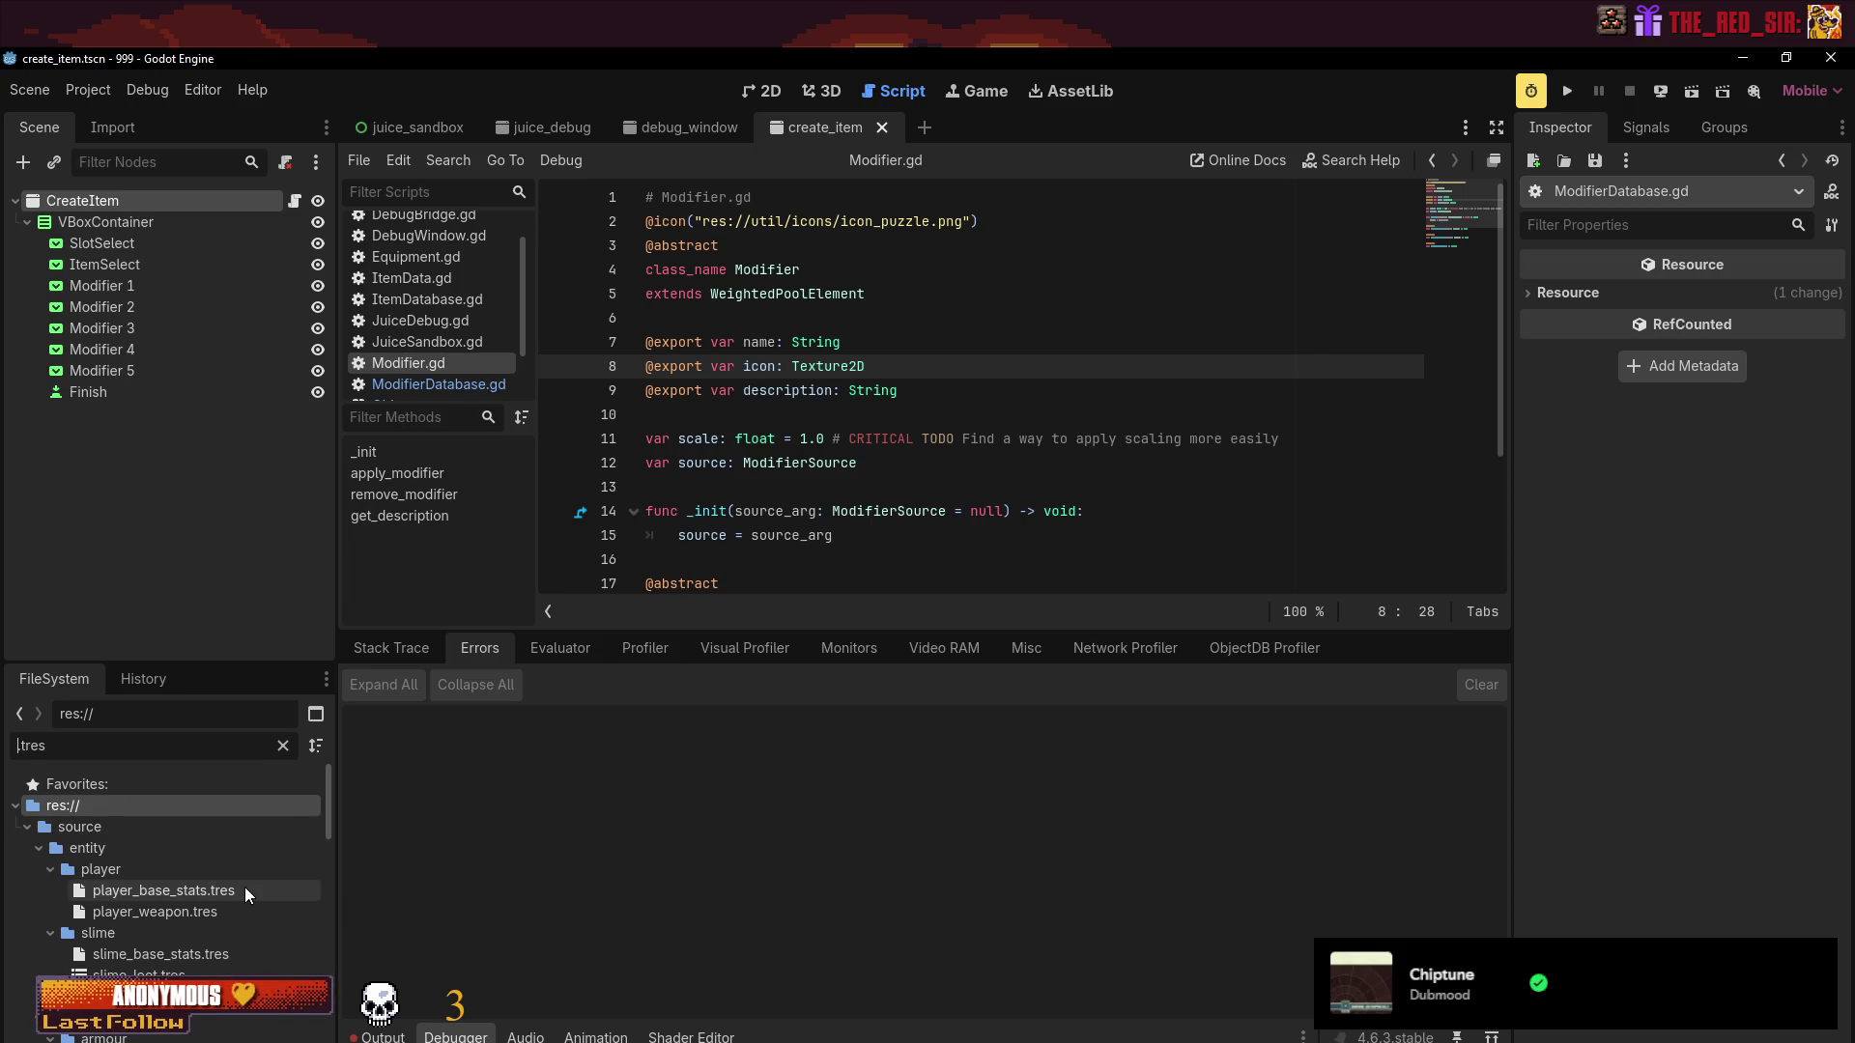
Scroll to source/modifier/stat and open attack_damage_percent_increase.tres in the Inspector.
{"action": "scroll", "coordinate": [101, 931], "scroll_direction": "down", "scroll_amount": 3}
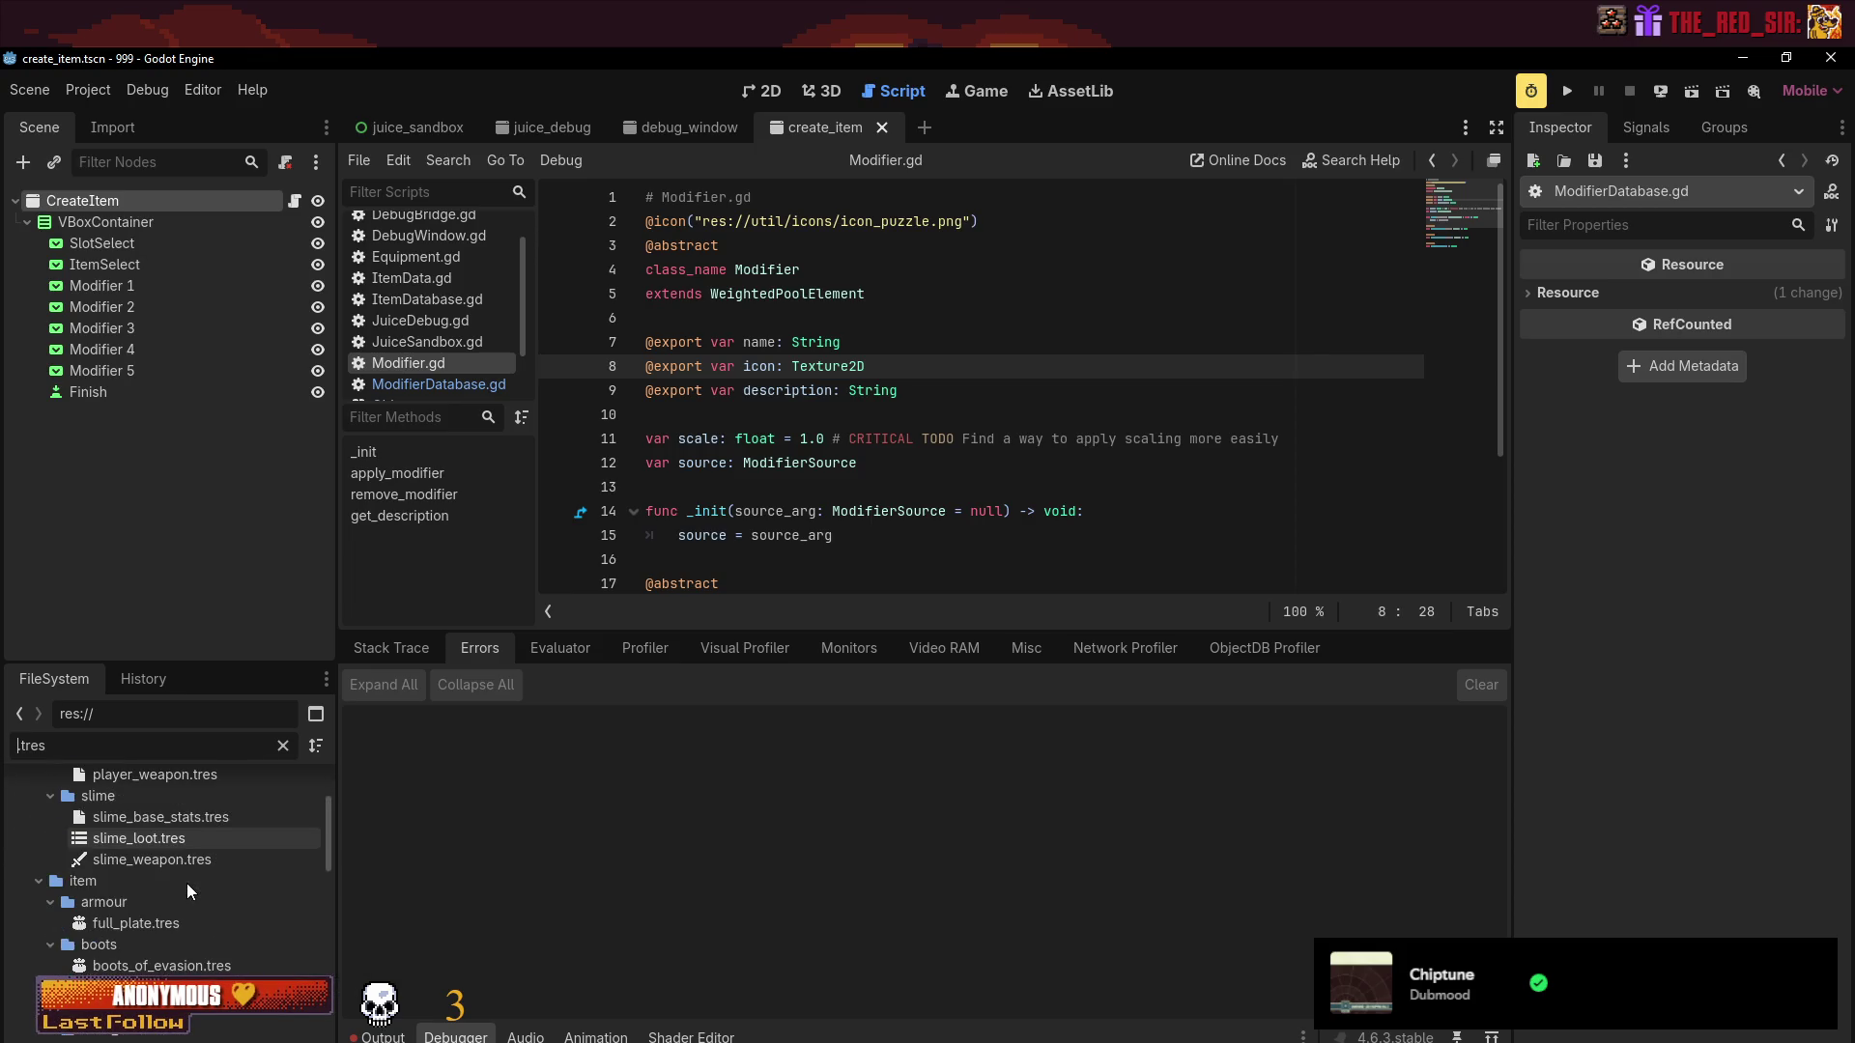
{"action": "scroll", "coordinate": [239, 860], "scroll_direction": "down", "scroll_amount": 3}
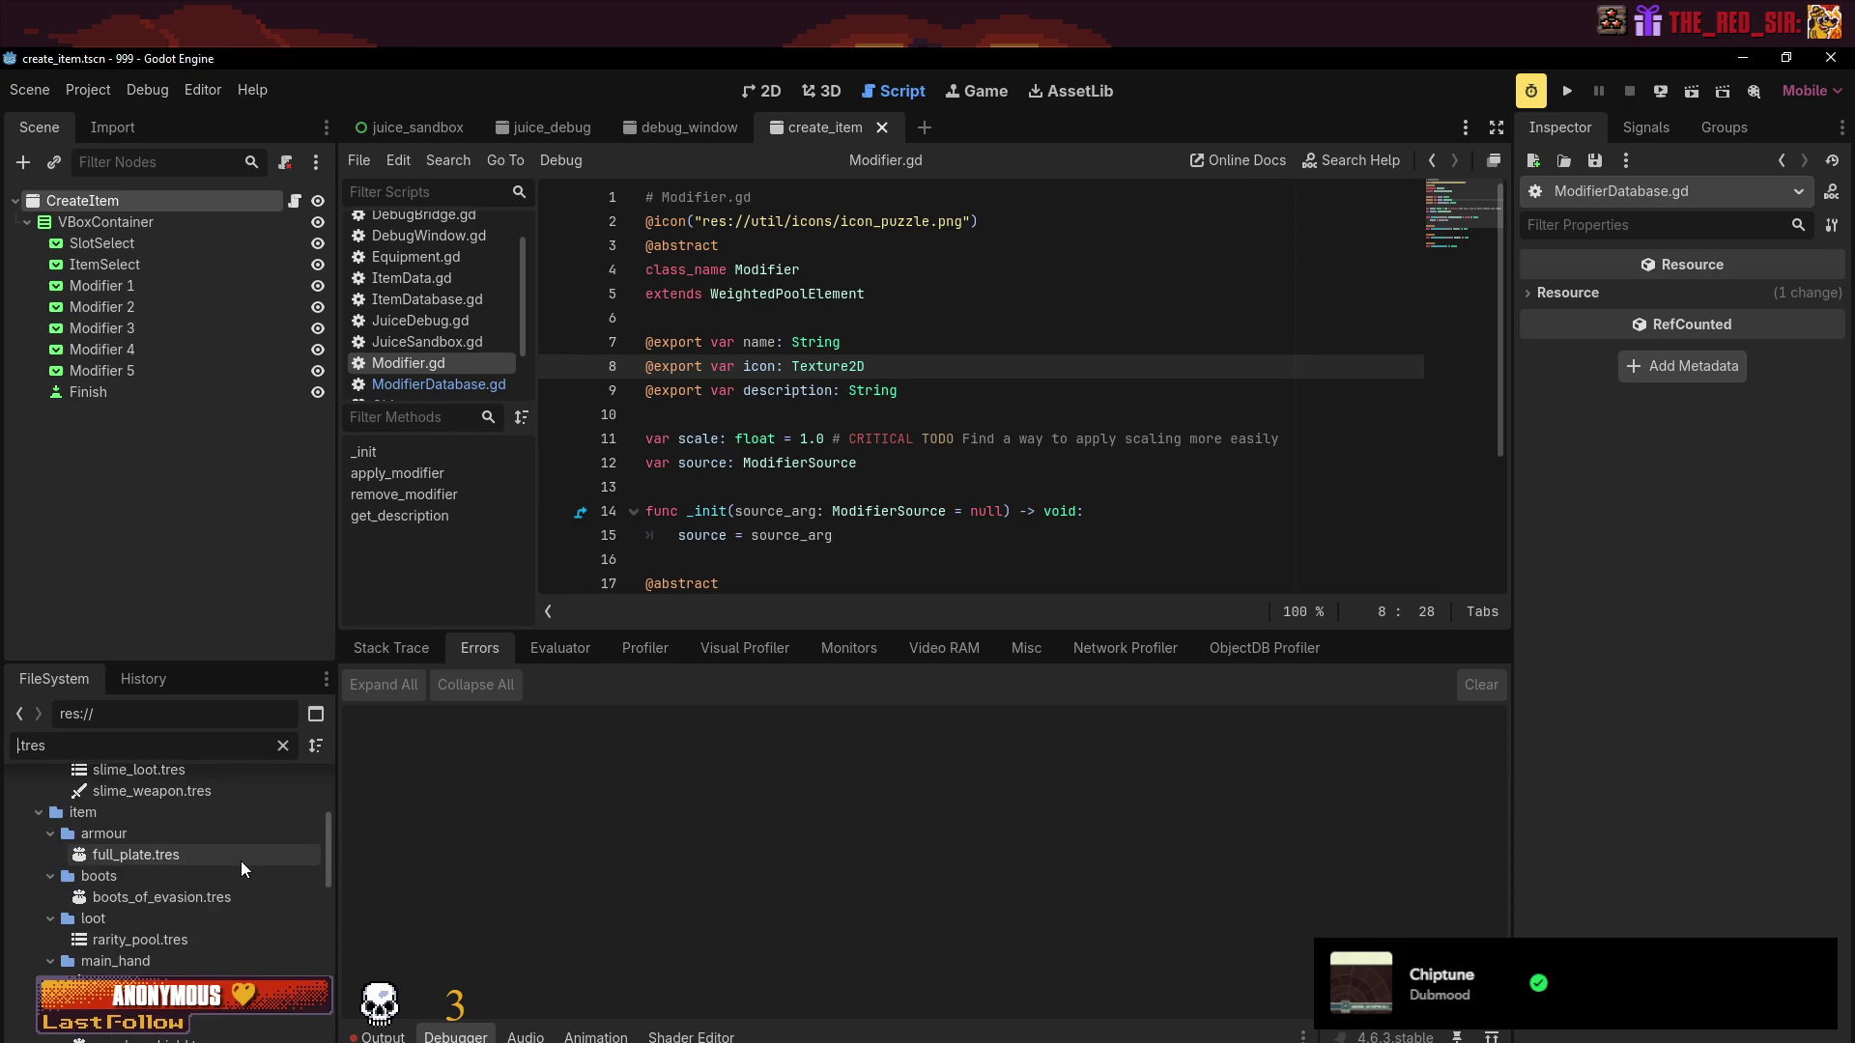
{"action": "scroll", "coordinate": [246, 866], "scroll_direction": "down", "scroll_amount": 2}
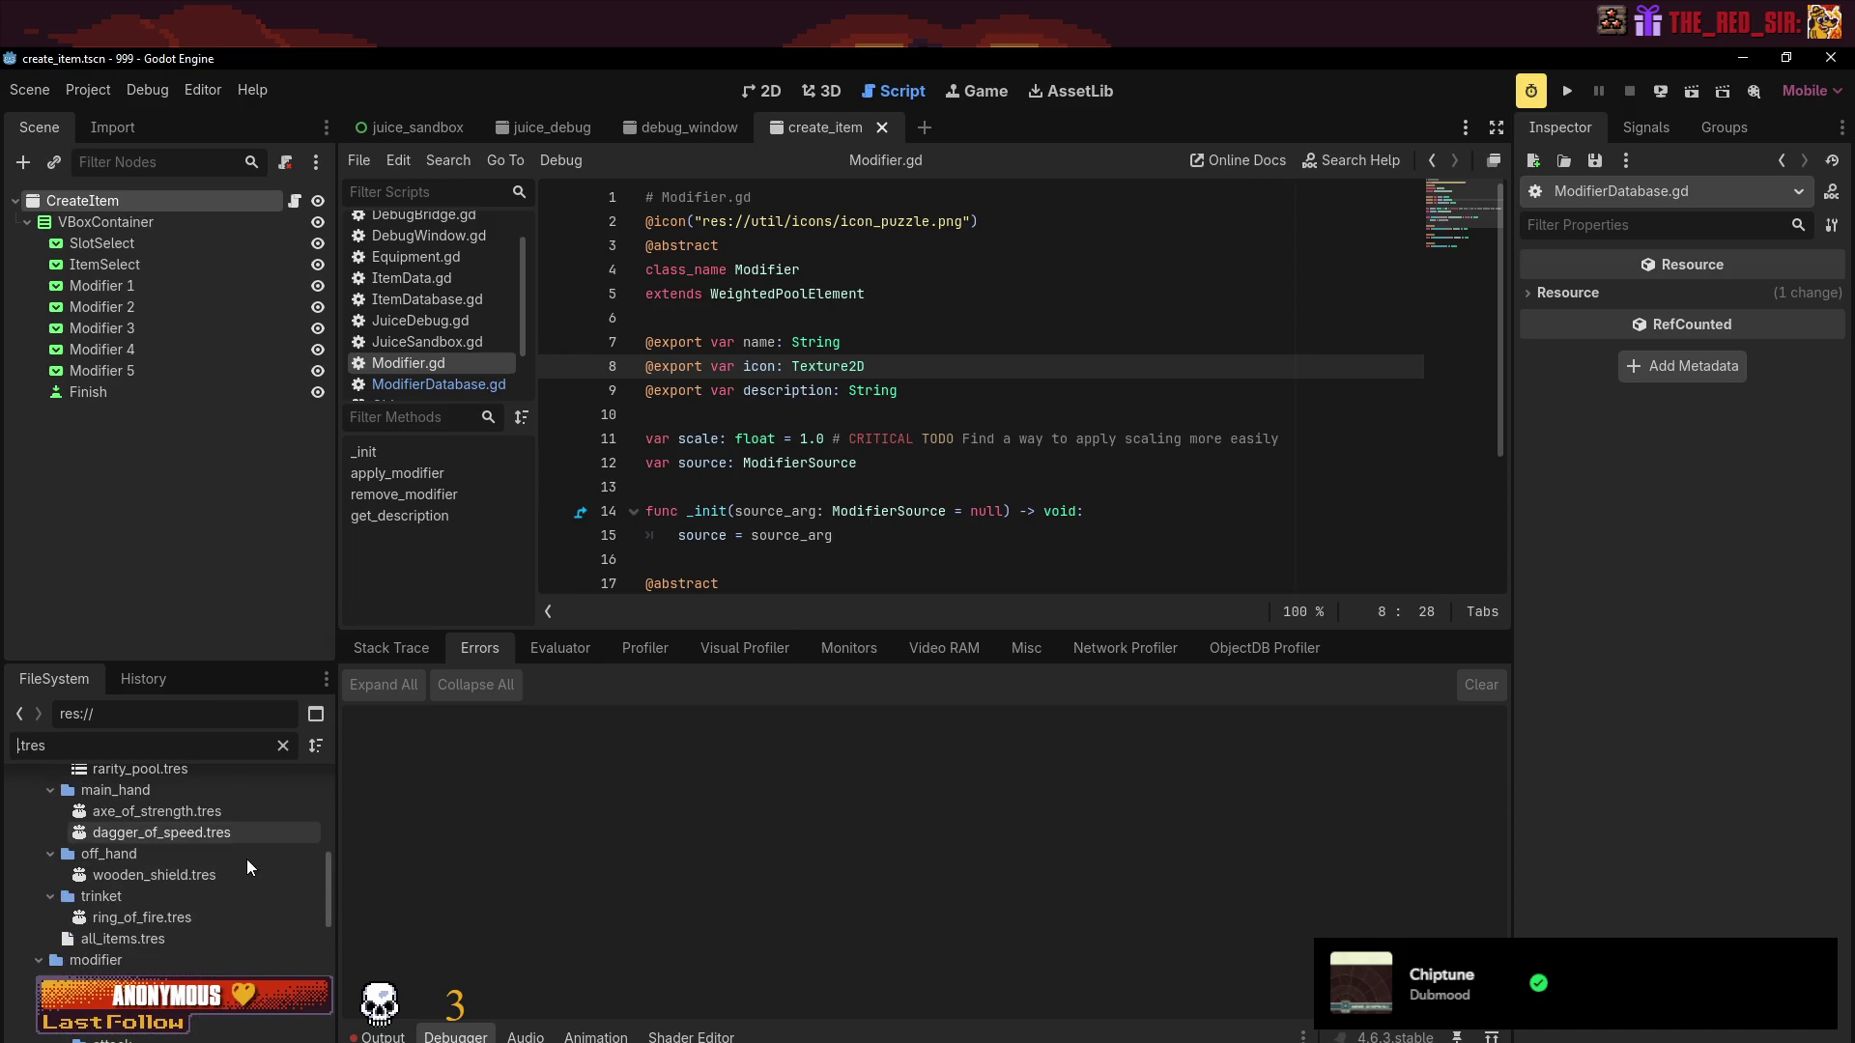
{"action": "scroll", "coordinate": [225, 898], "scroll_direction": "down", "scroll_amount": 5}
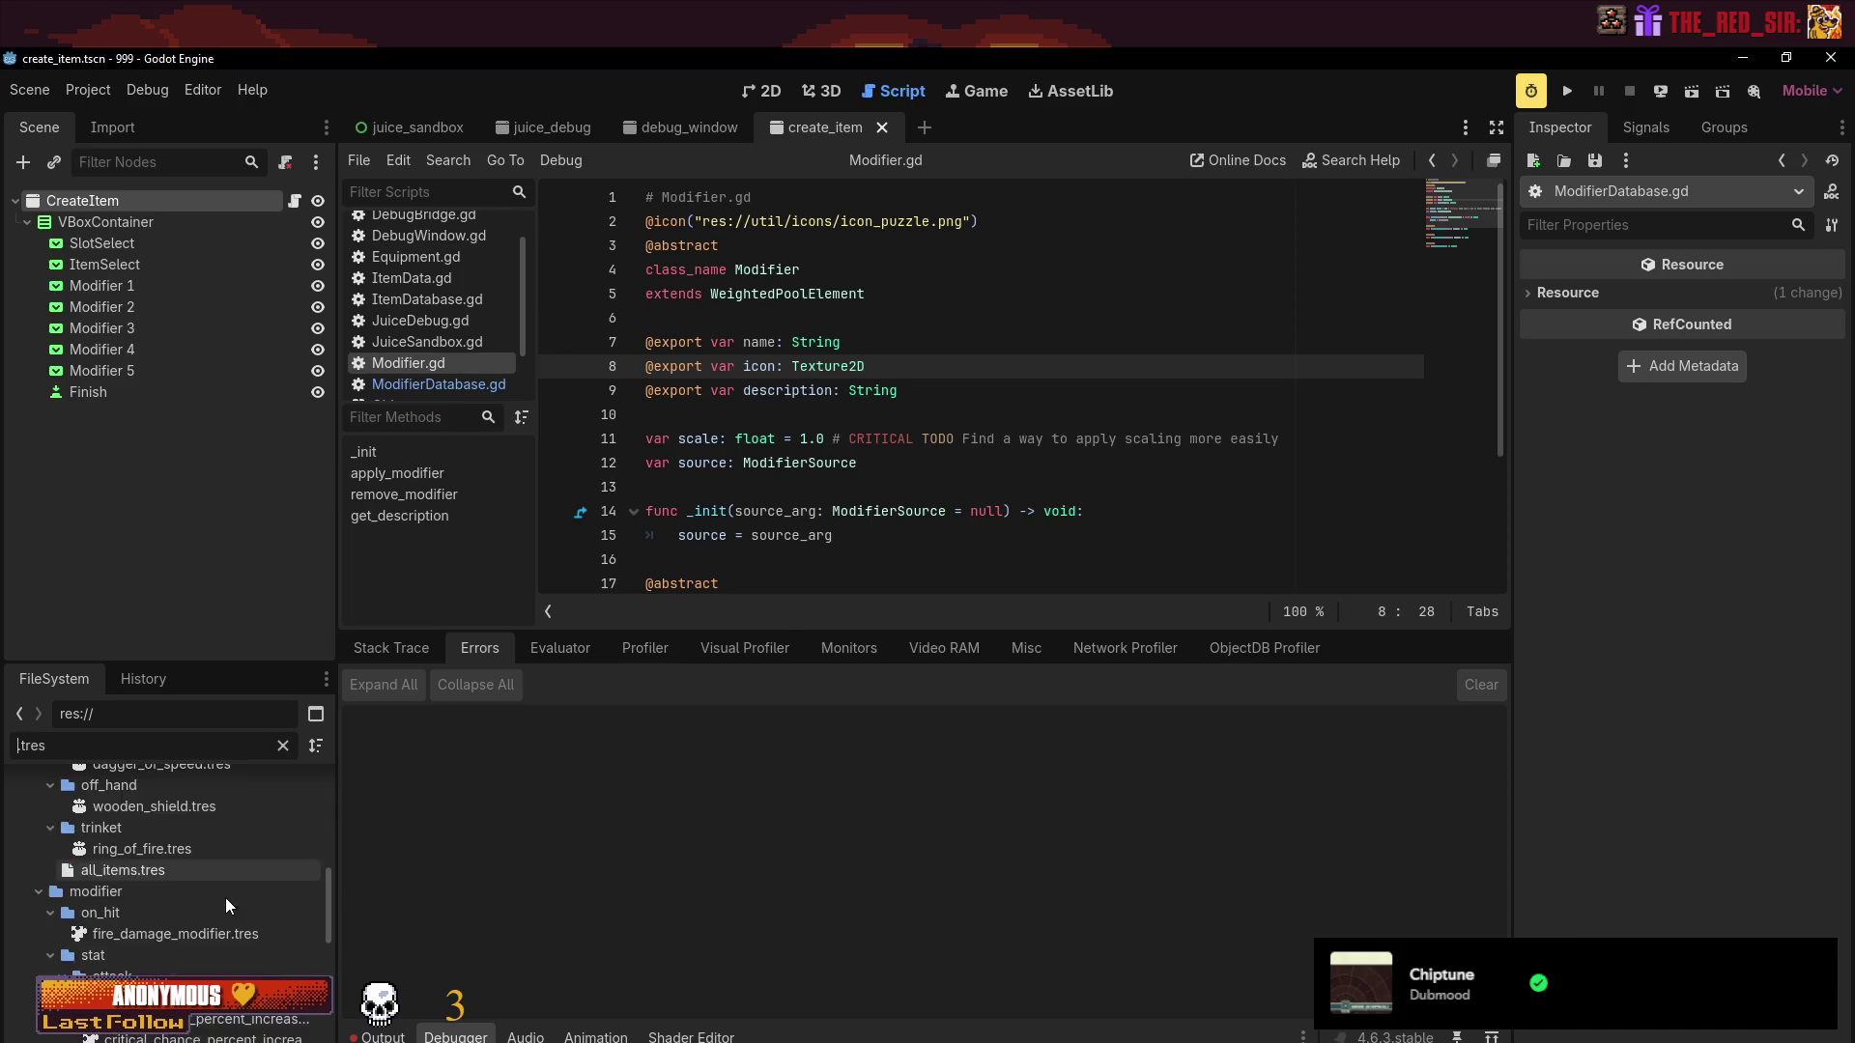
{"action": "scroll", "coordinate": [225, 899], "scroll_direction": "down", "scroll_amount": 3}
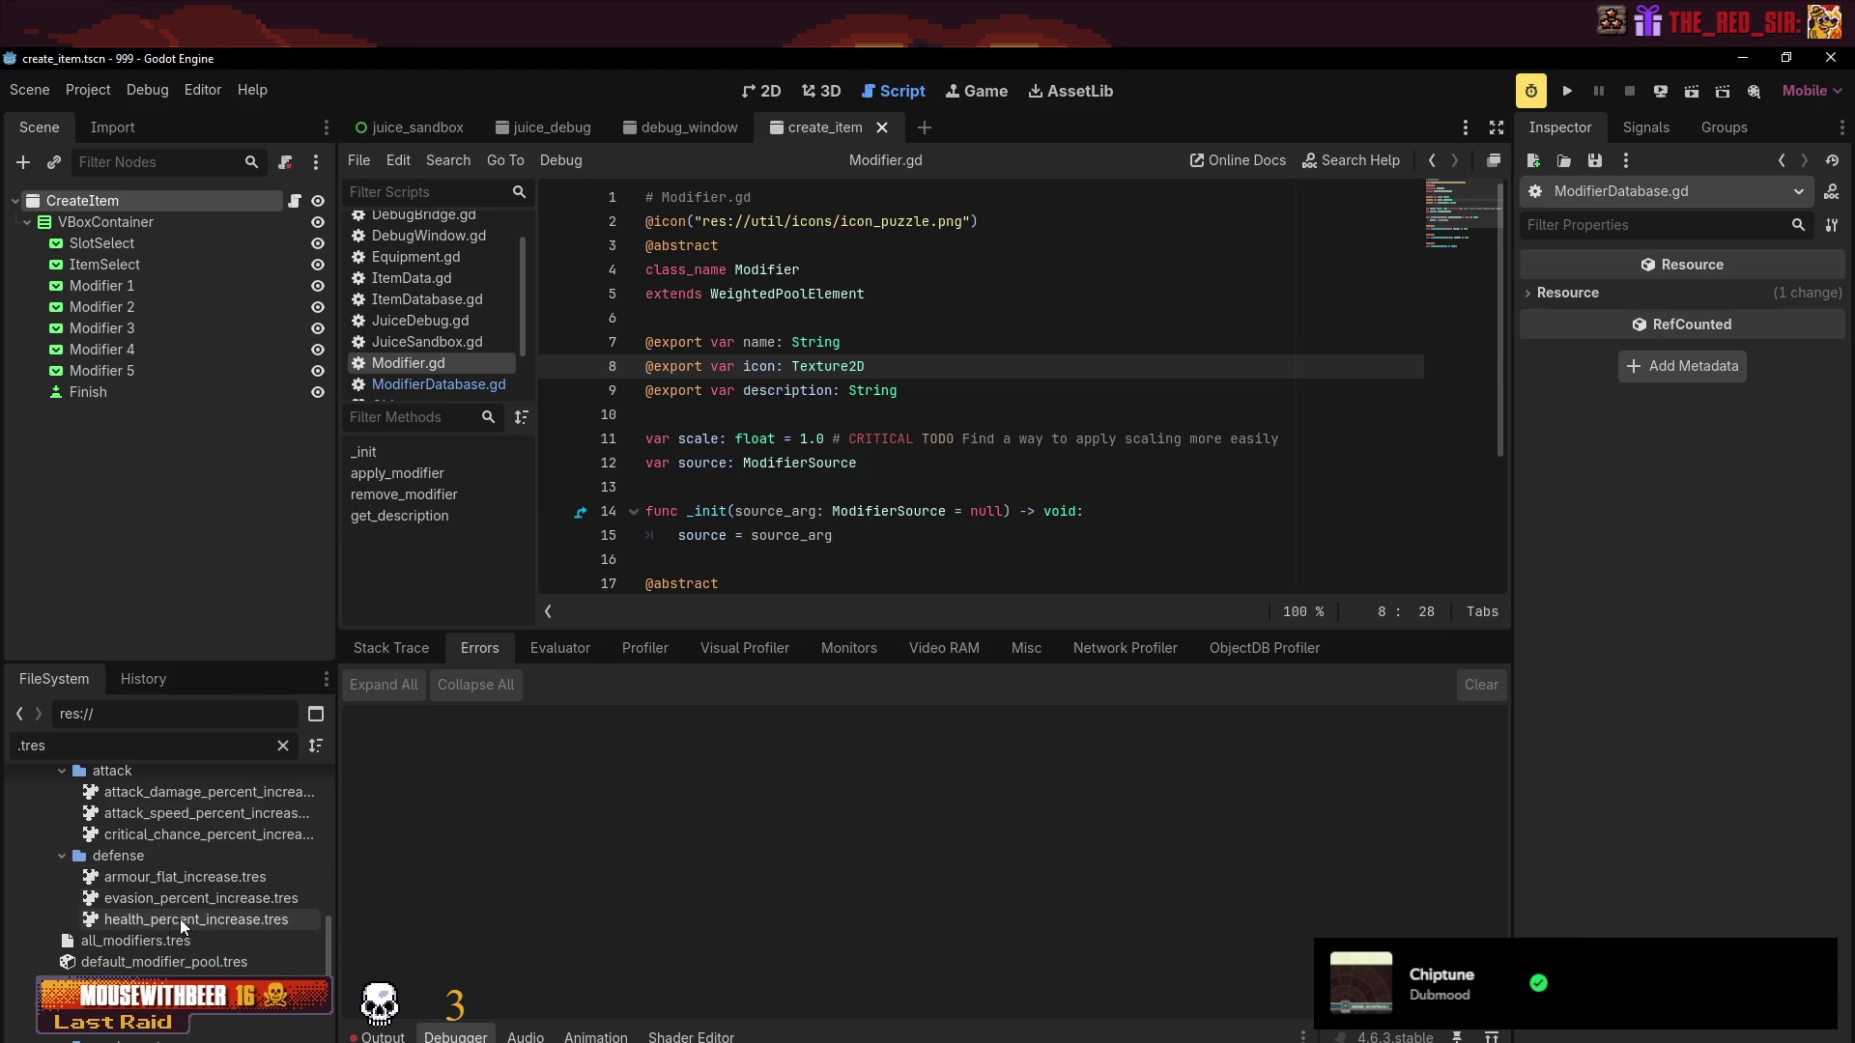
{"action": "scroll", "coordinate": [148, 937], "scroll_direction": "up", "scroll_amount": 1}
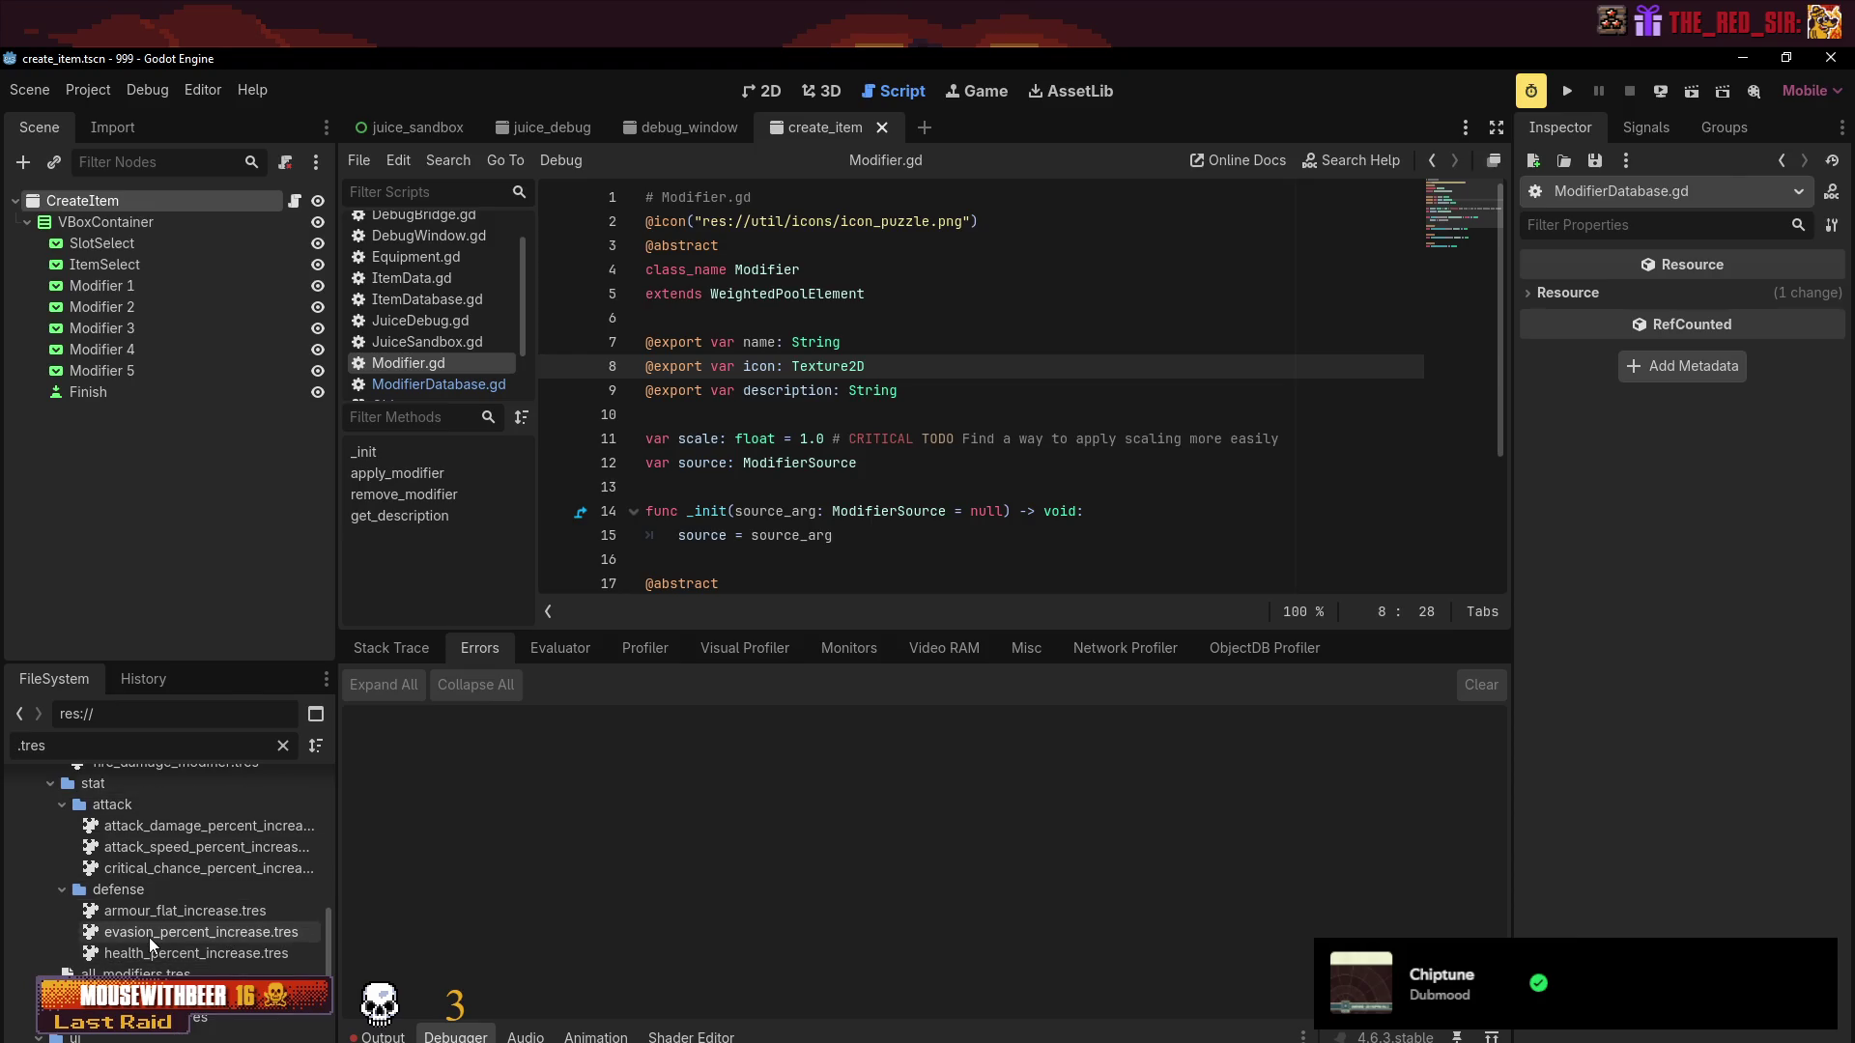
{"action": "left_click", "coordinate": [158, 831]}
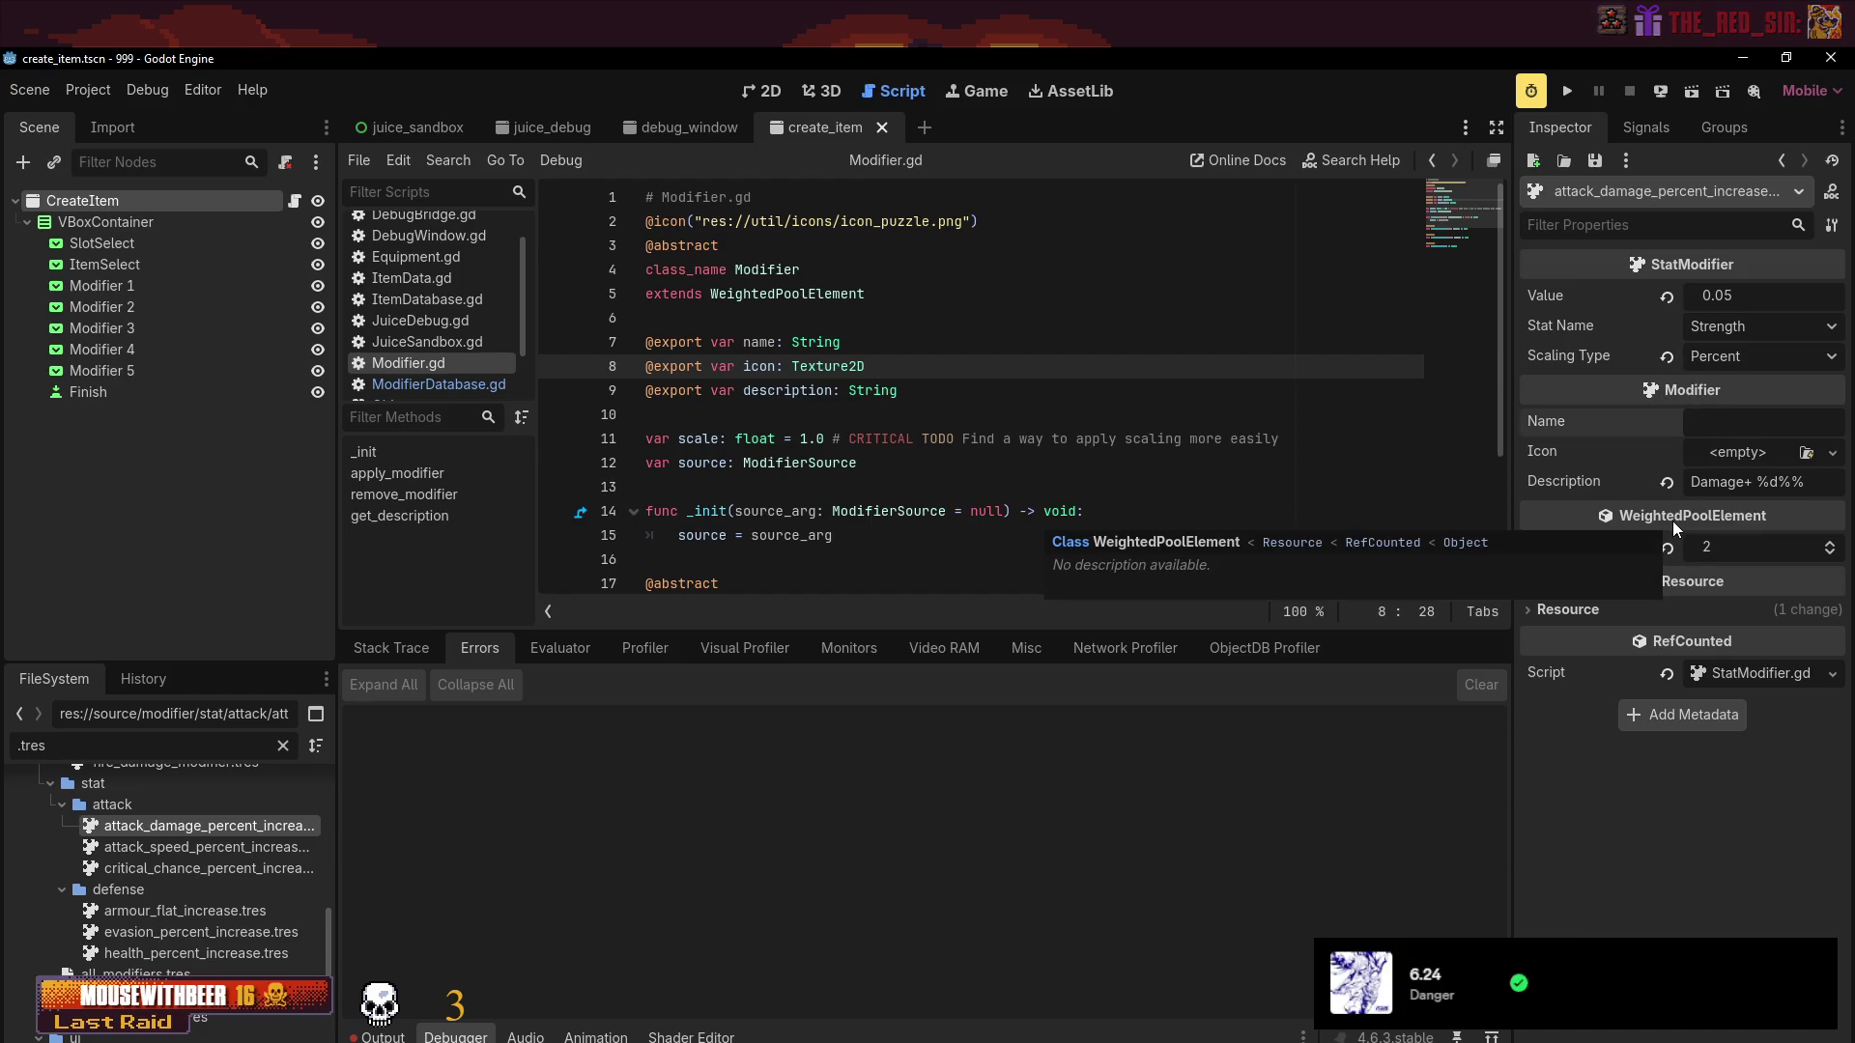
Name the resource 'Attack Damage Percent Increase', save it, and open attack_speed_percent_increase.tres.
{"action": "type", "text": "Attack "}
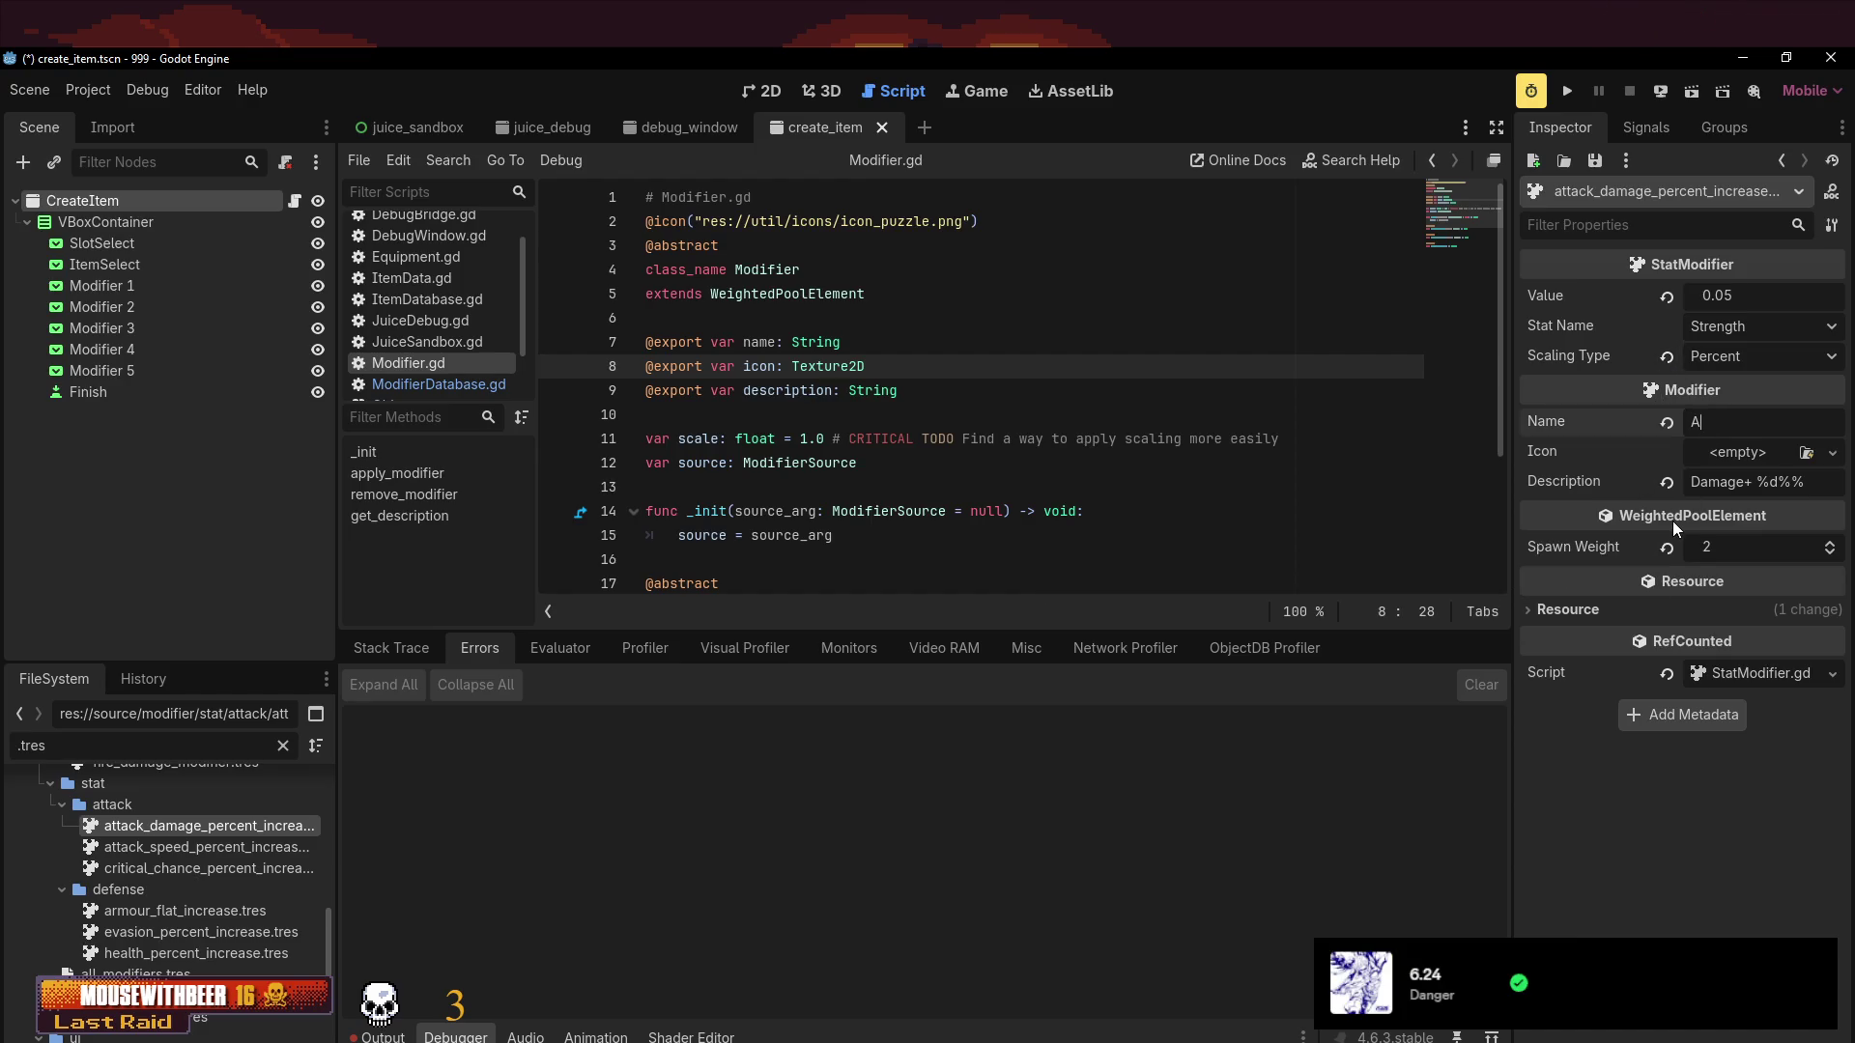
{"action": "type", "text": "Damge"}
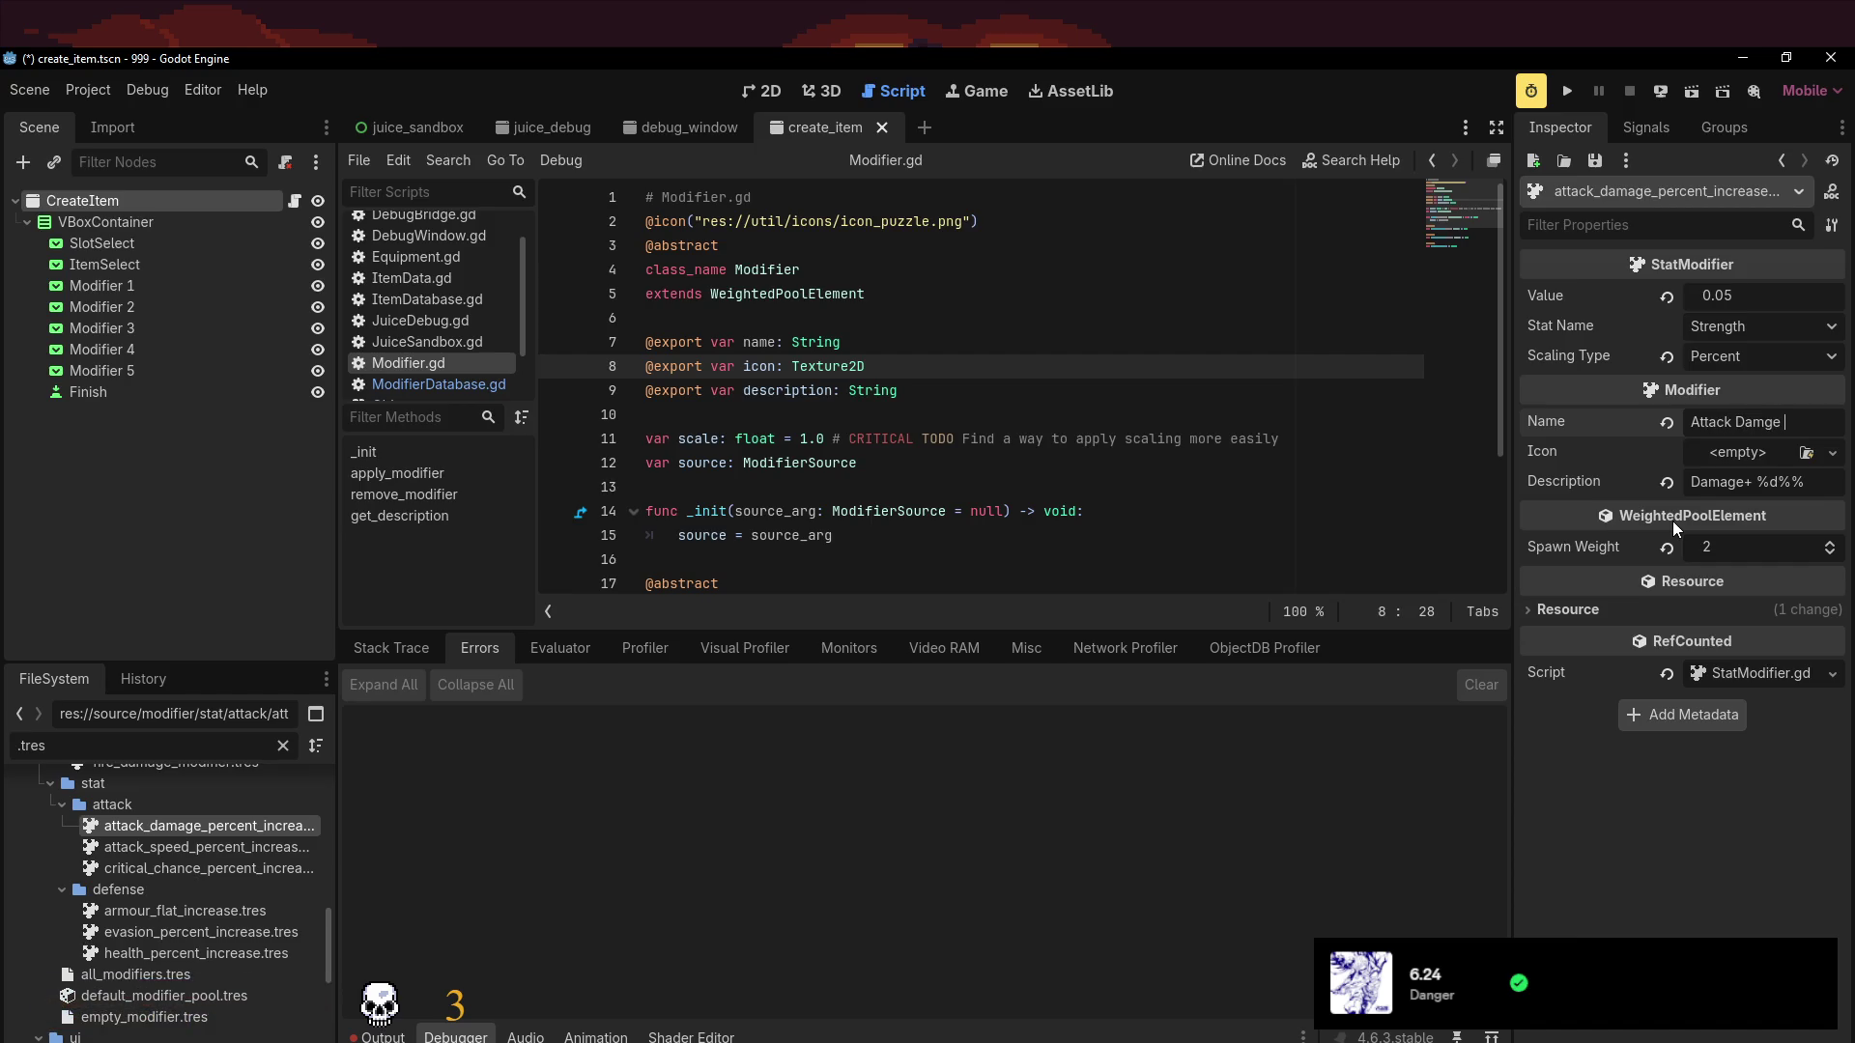
{"action": "key", "text": "BackSpace"}
{"action": "key", "text": "BackSpace"}
{"action": "key", "text": "BackSpace"}
{"action": "type", "text": "age "}
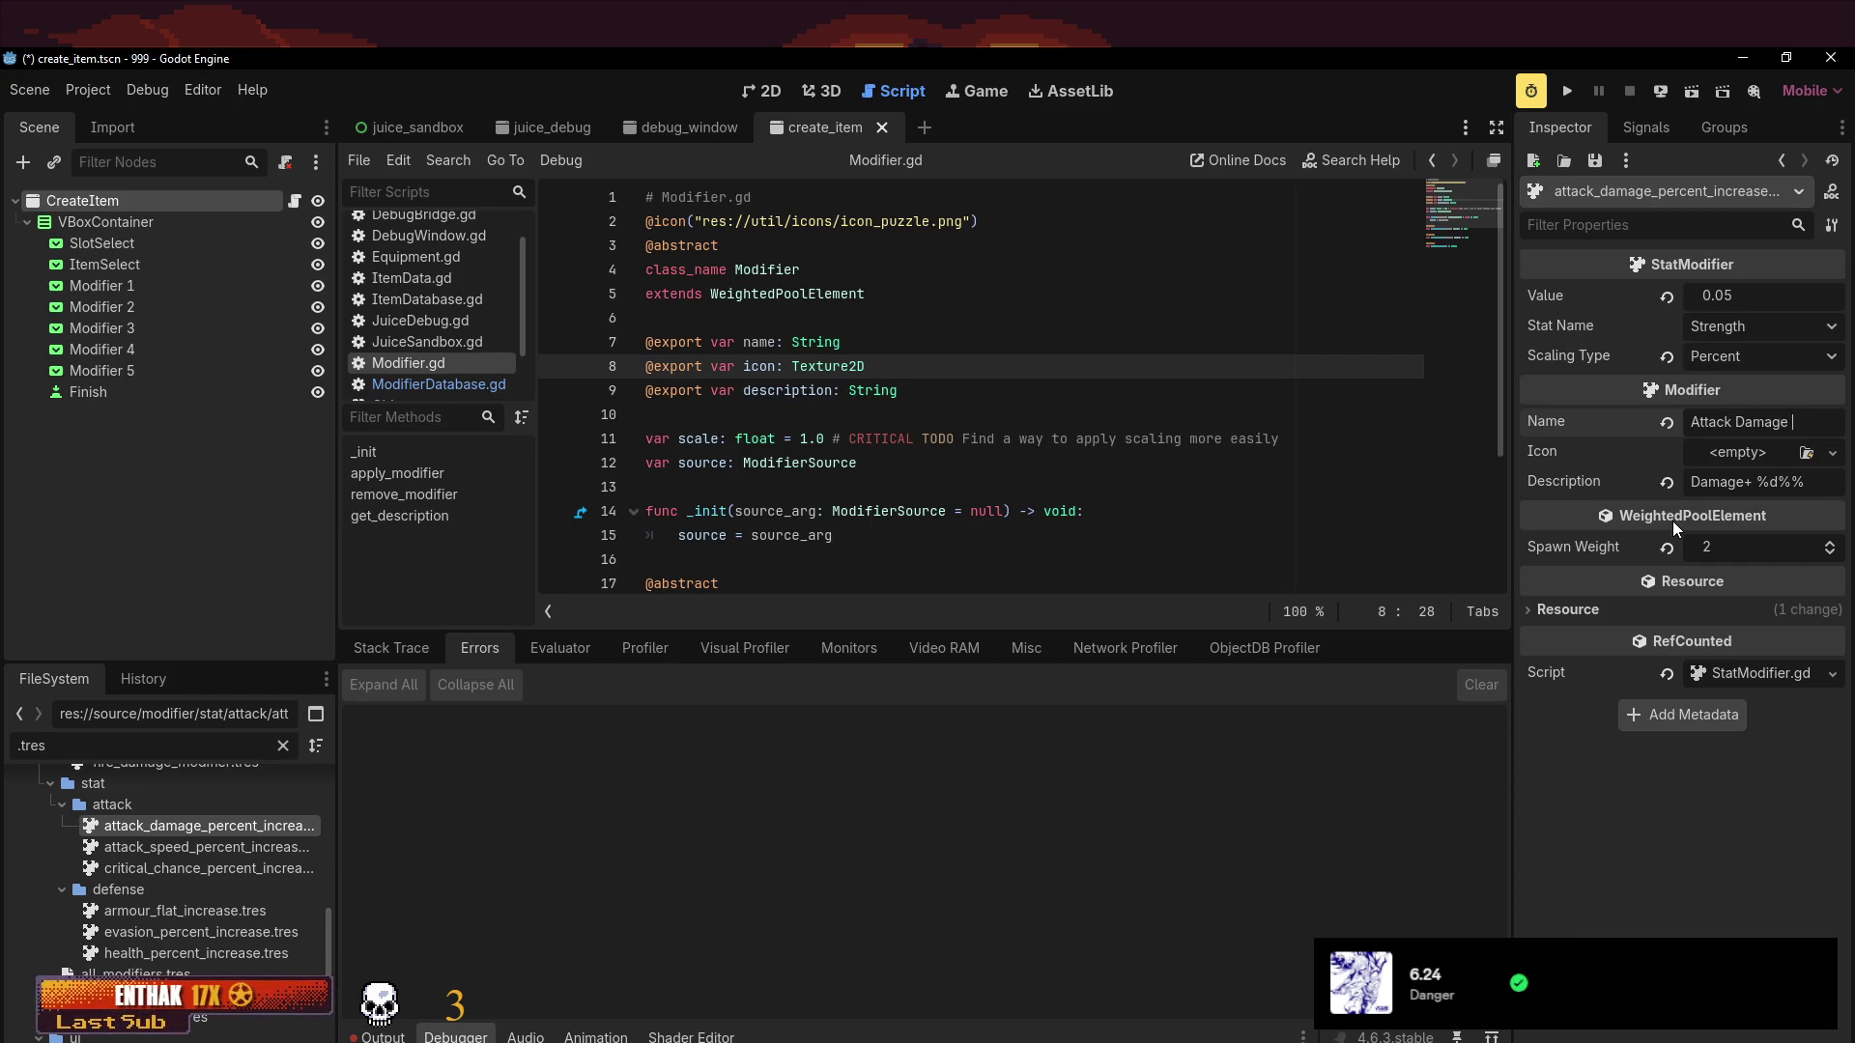
{"action": "type", "text": "Percent In"}
{"action": "type", "text": "crease"}
{"action": "key", "text": "Return"}
{"action": "left_click", "coordinate": [1678, 864]}
{"action": "key", "text": "ctrl+s"}
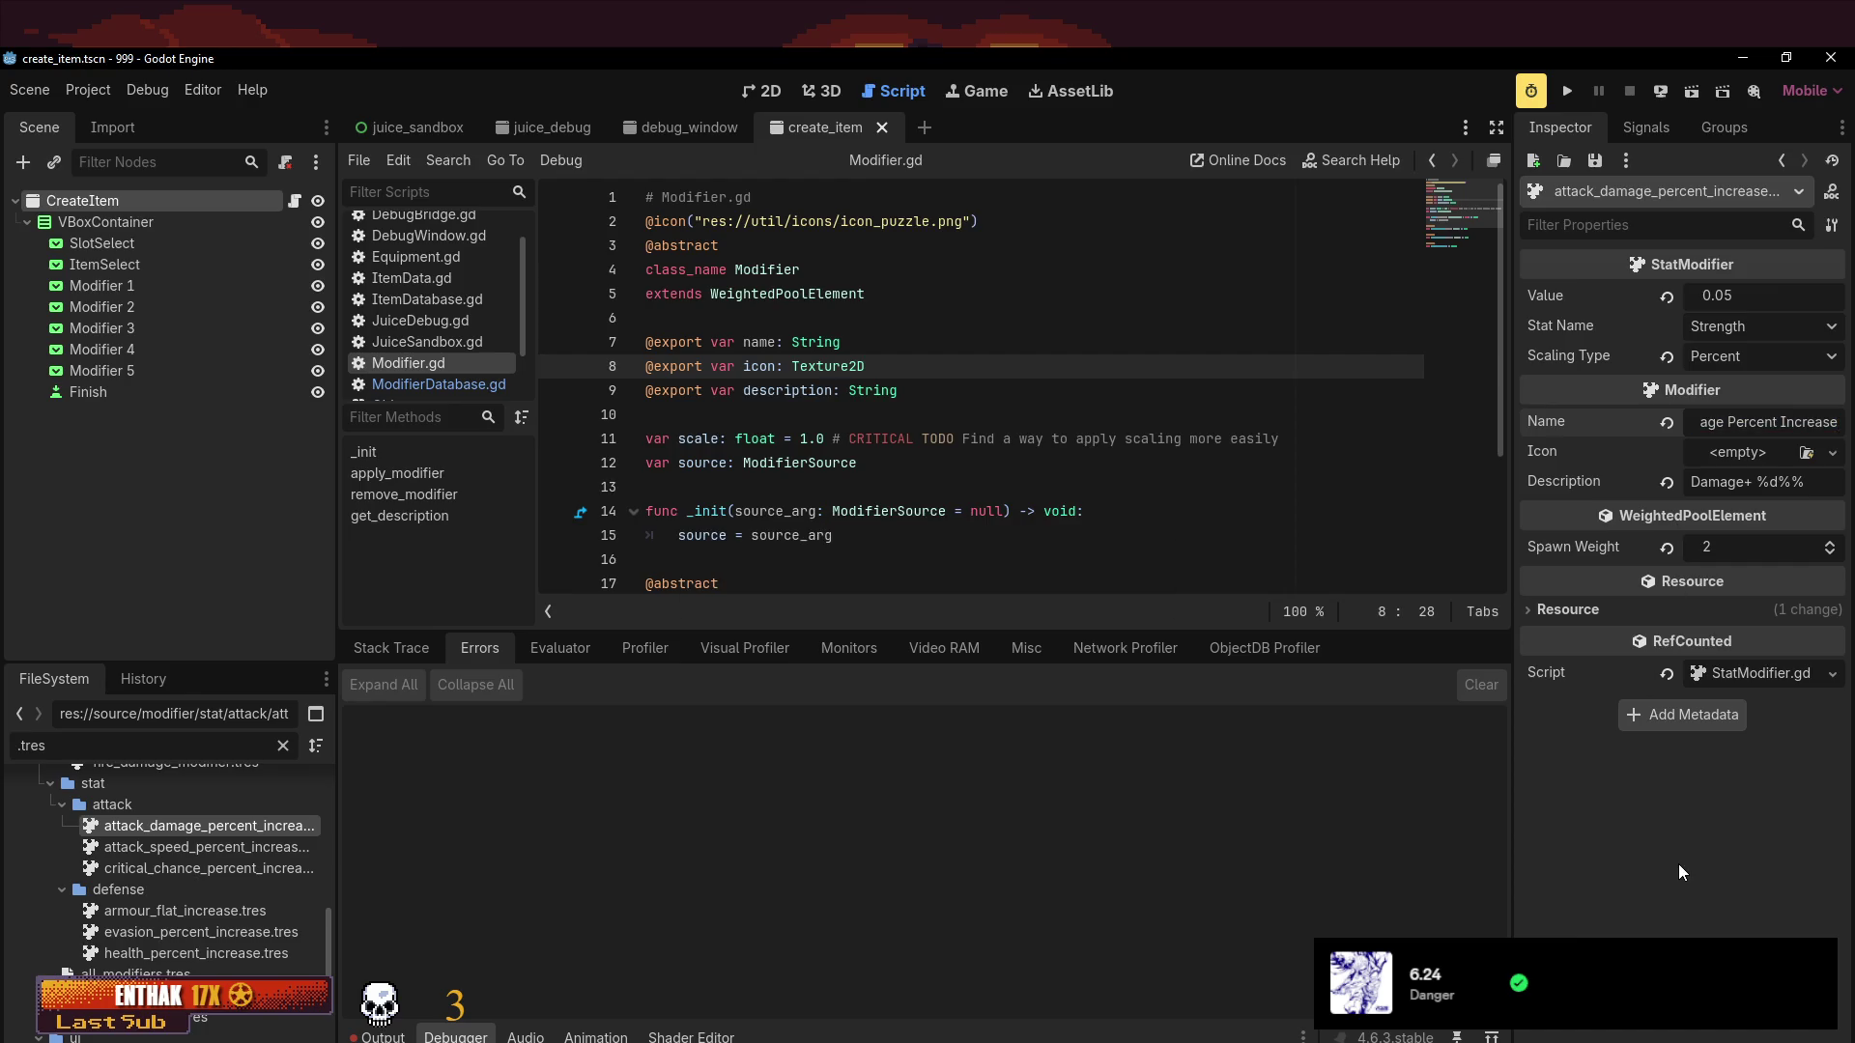
{"action": "left_click", "coordinate": [1592, 160]}
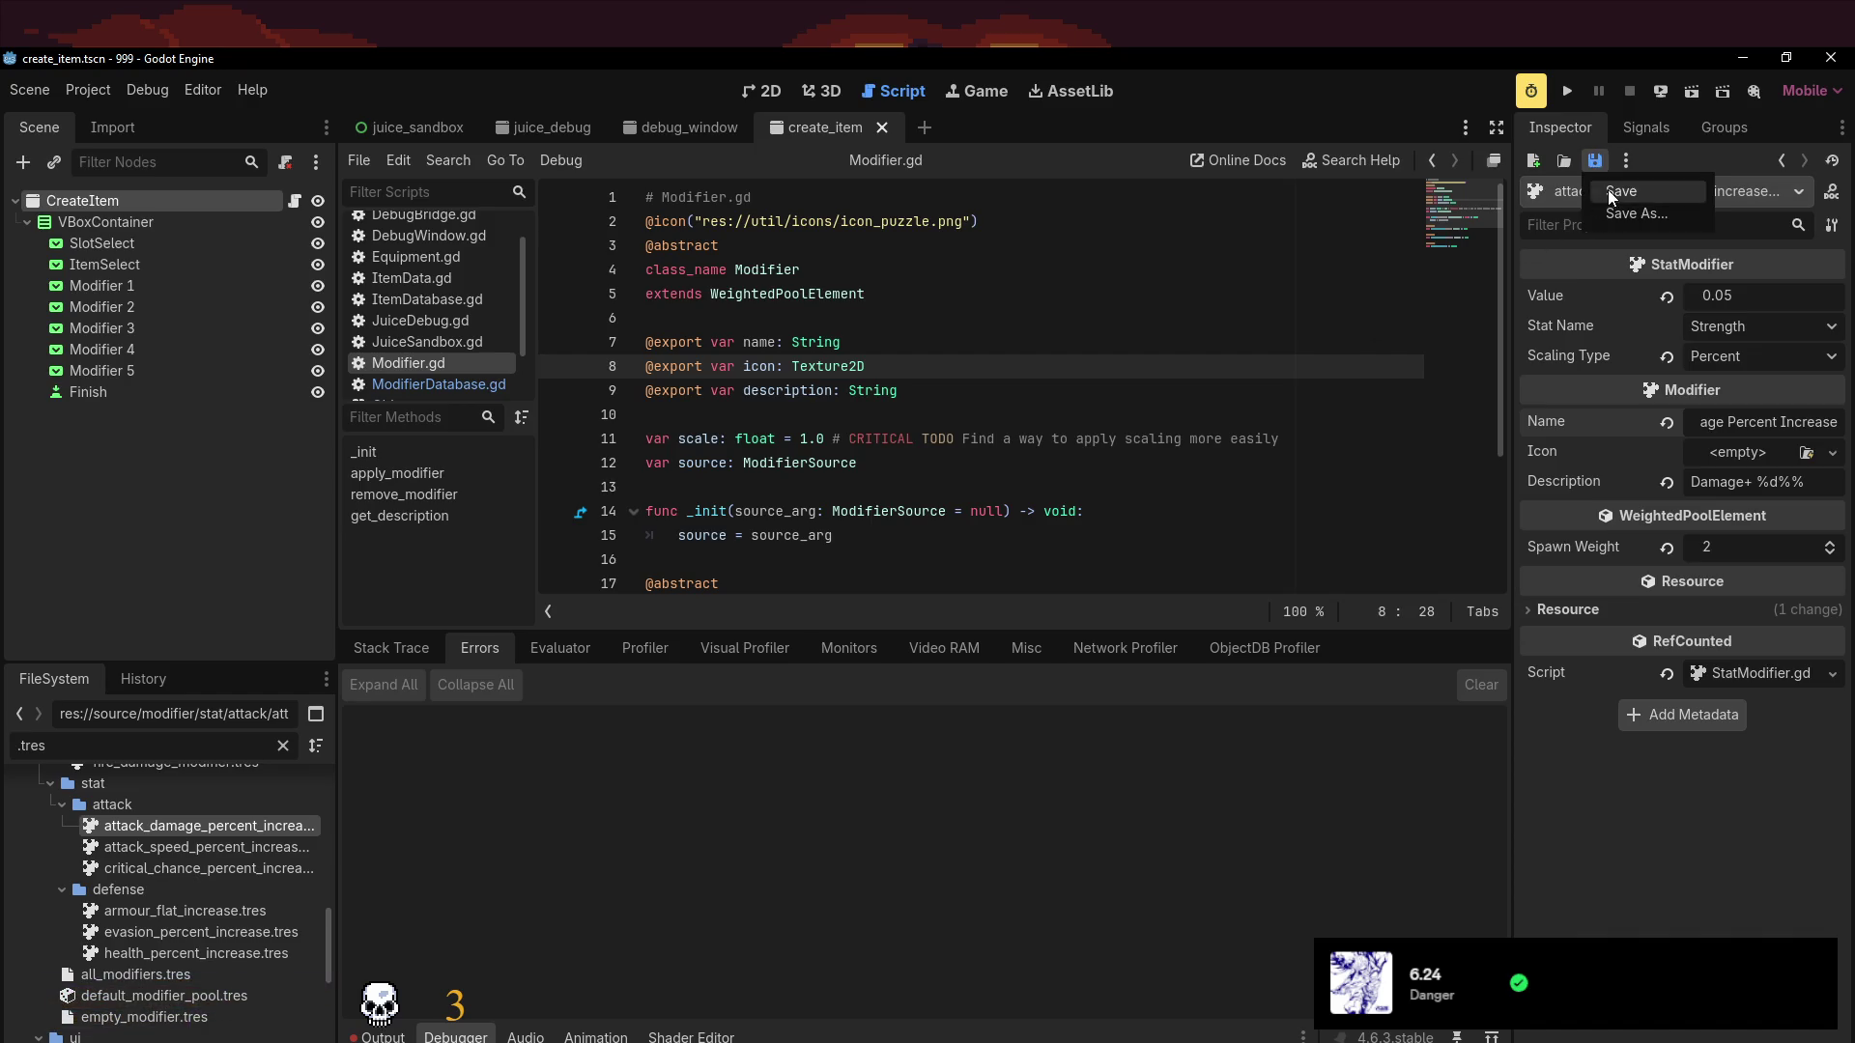
{"action": "left_click", "coordinate": [1608, 189]}
{"action": "left_click", "coordinate": [208, 848]}
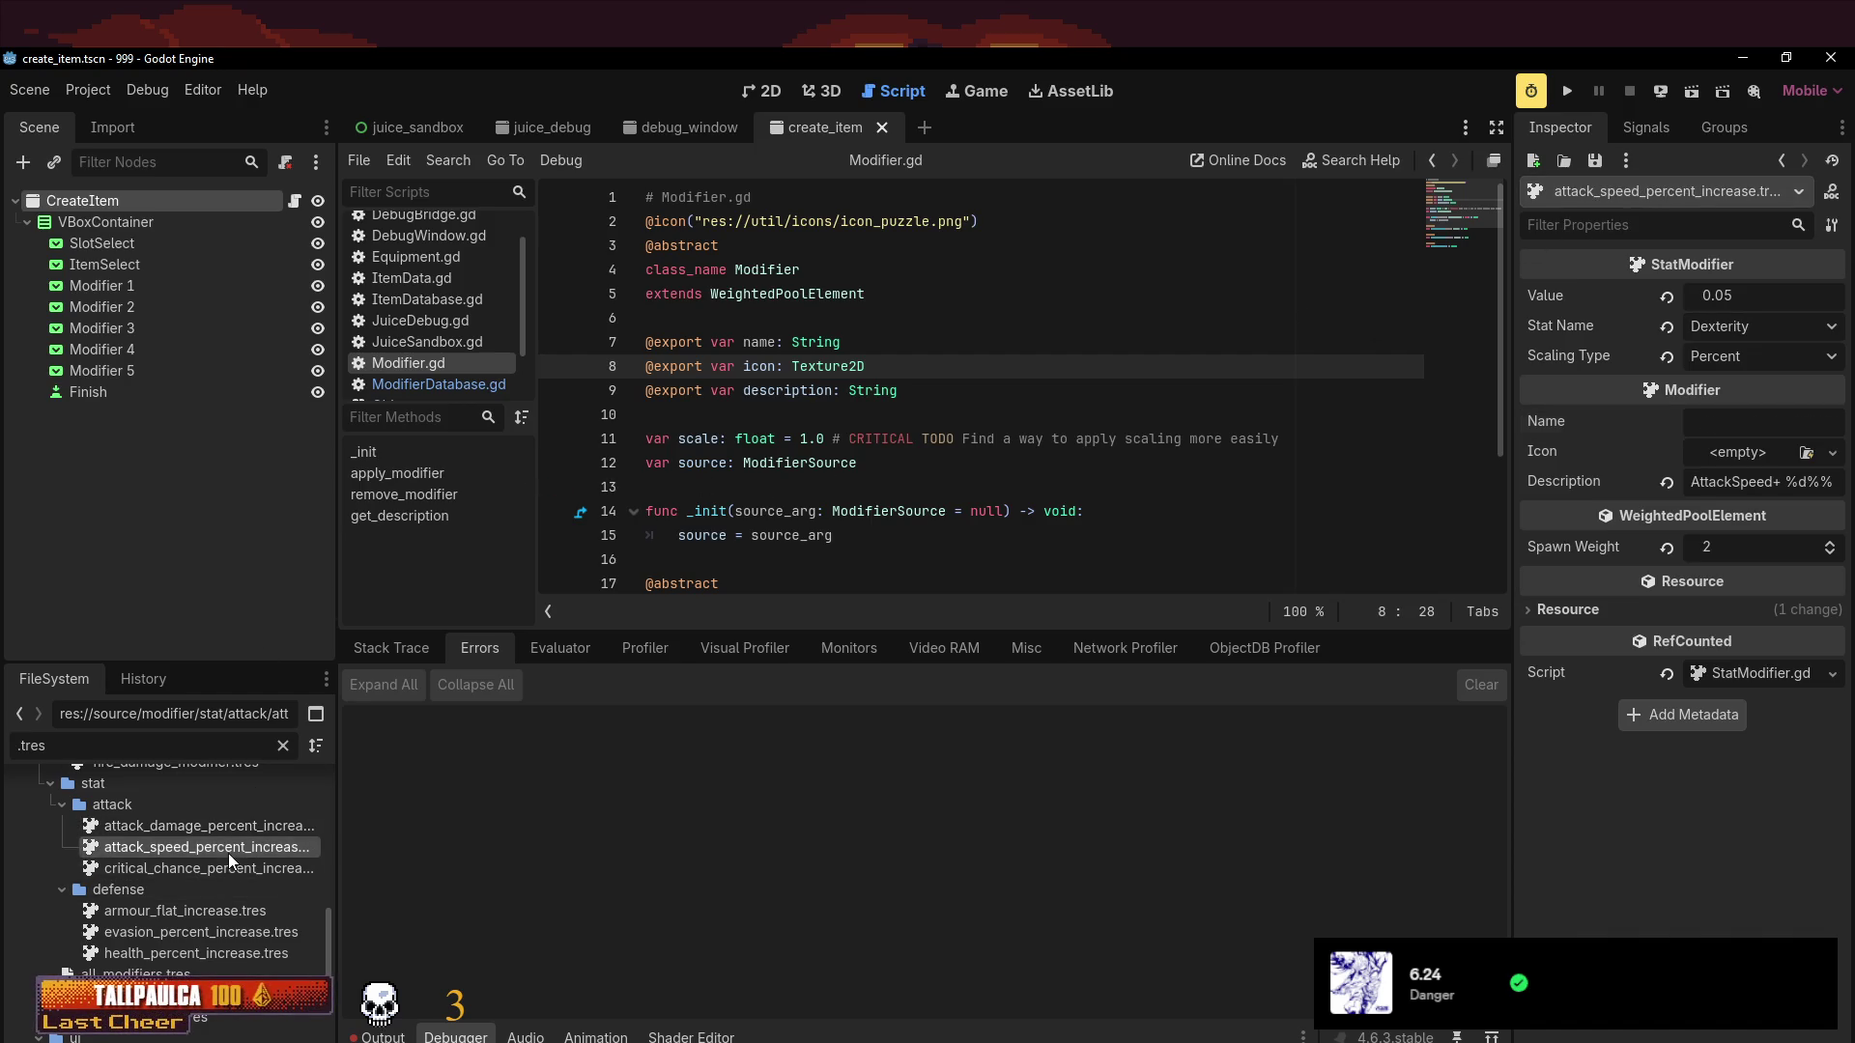
Rename the attack speed resource to 'Dexterity Percent Increase' and save it.
{"action": "left_click", "coordinate": [1736, 422]}
{"action": "type", "text": "Attack Damage Percent Increase"}
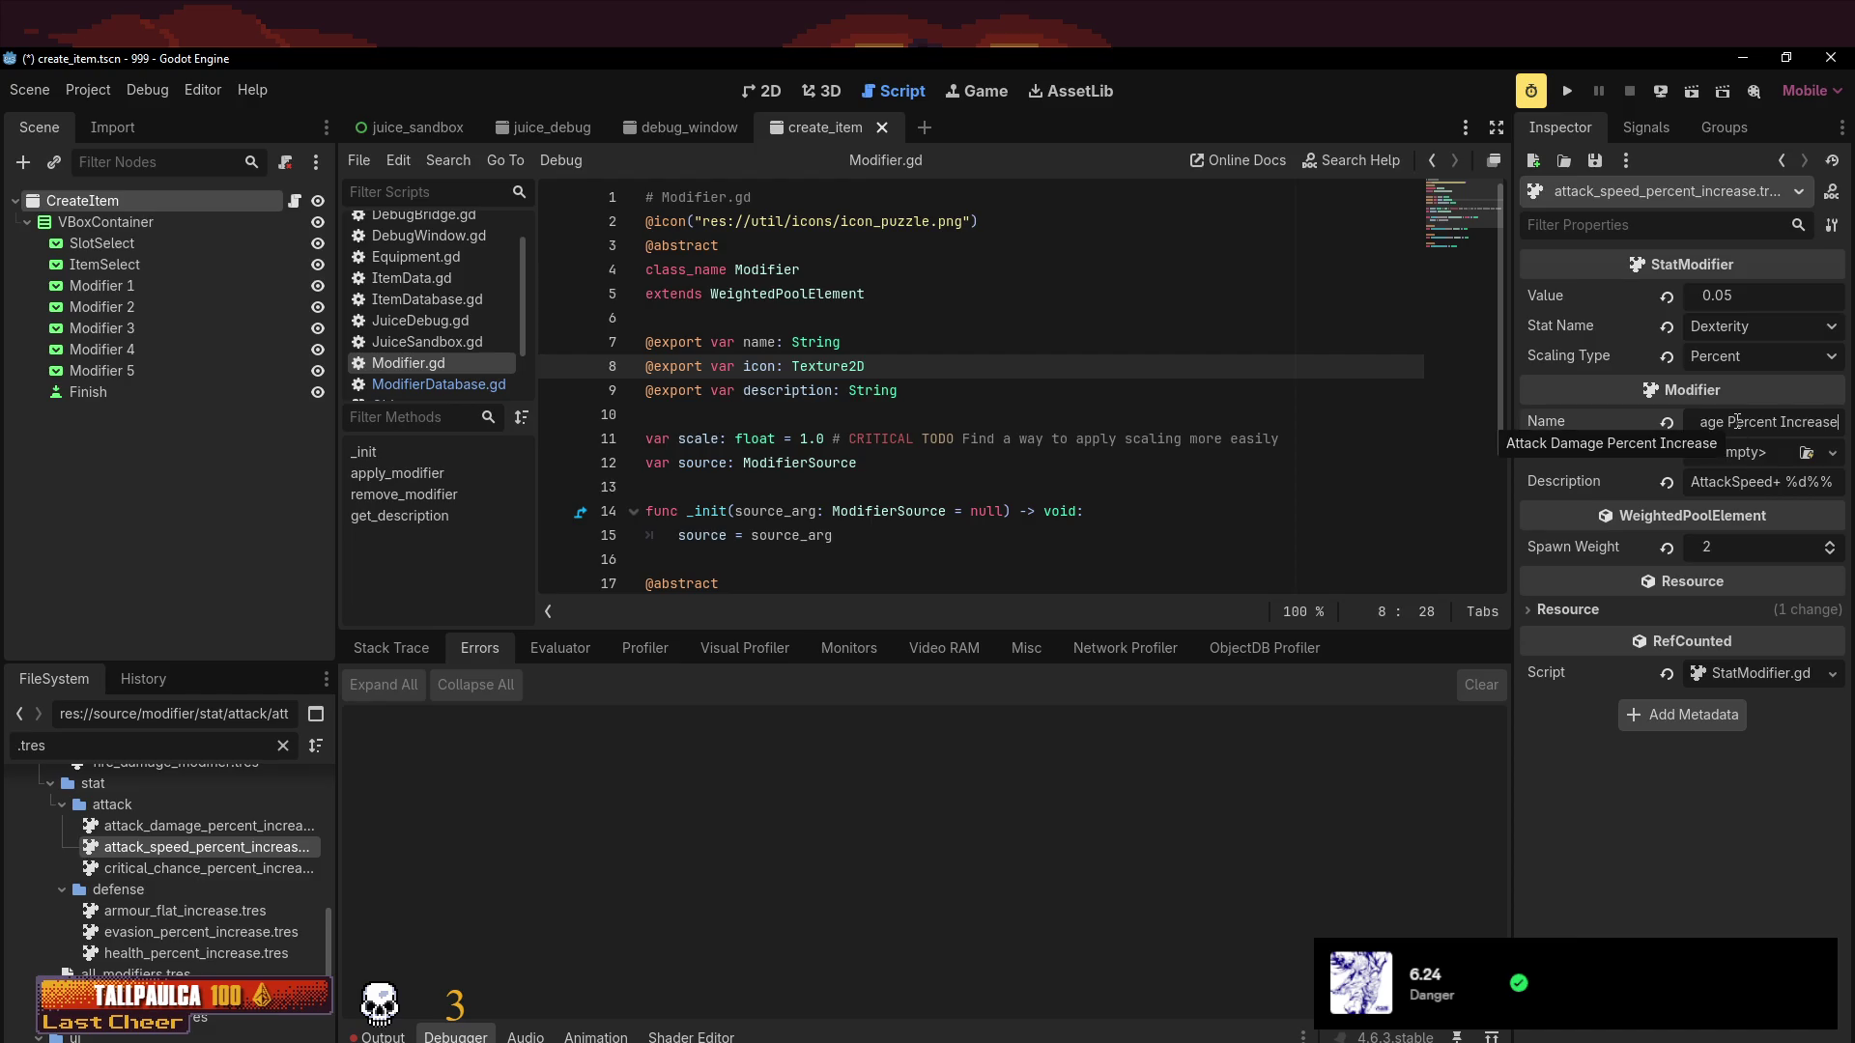
{"action": "key", "text": "Return"}
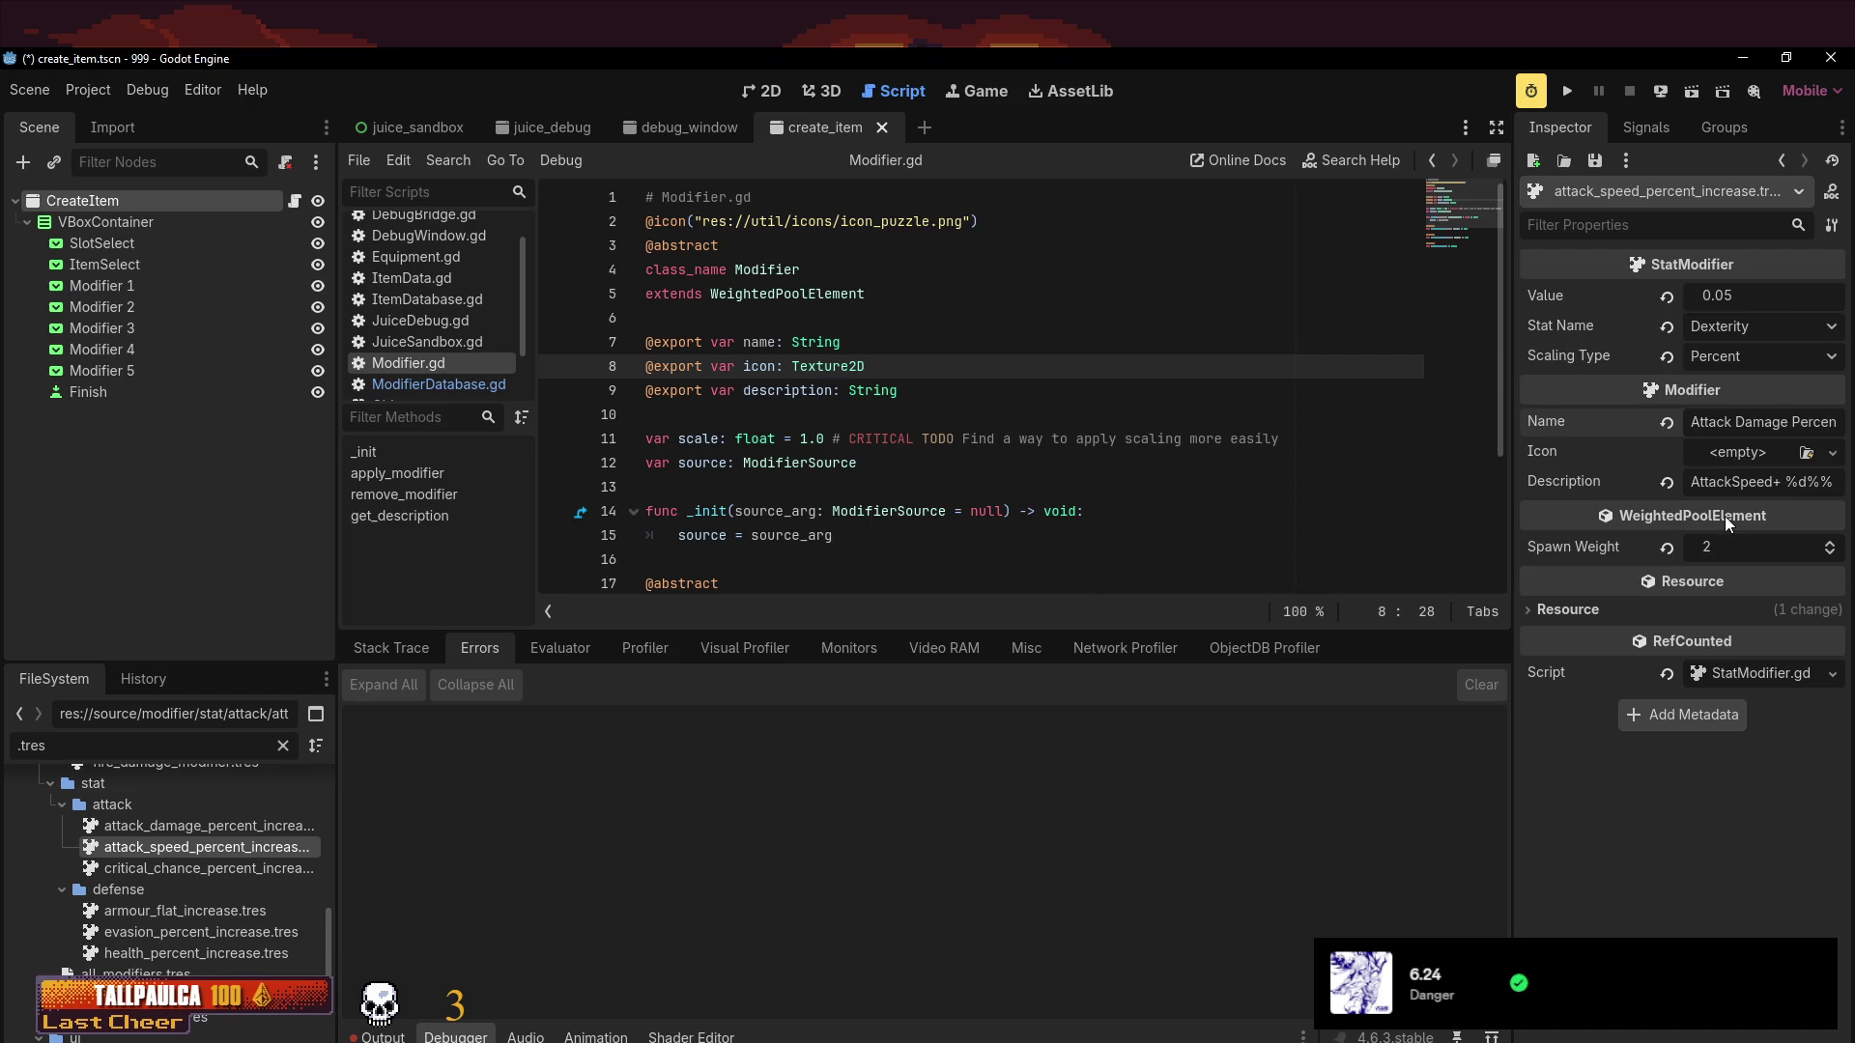
{"action": "key", "text": "ctrl+shift+Right"}
{"action": "type", "text": "Speed"}
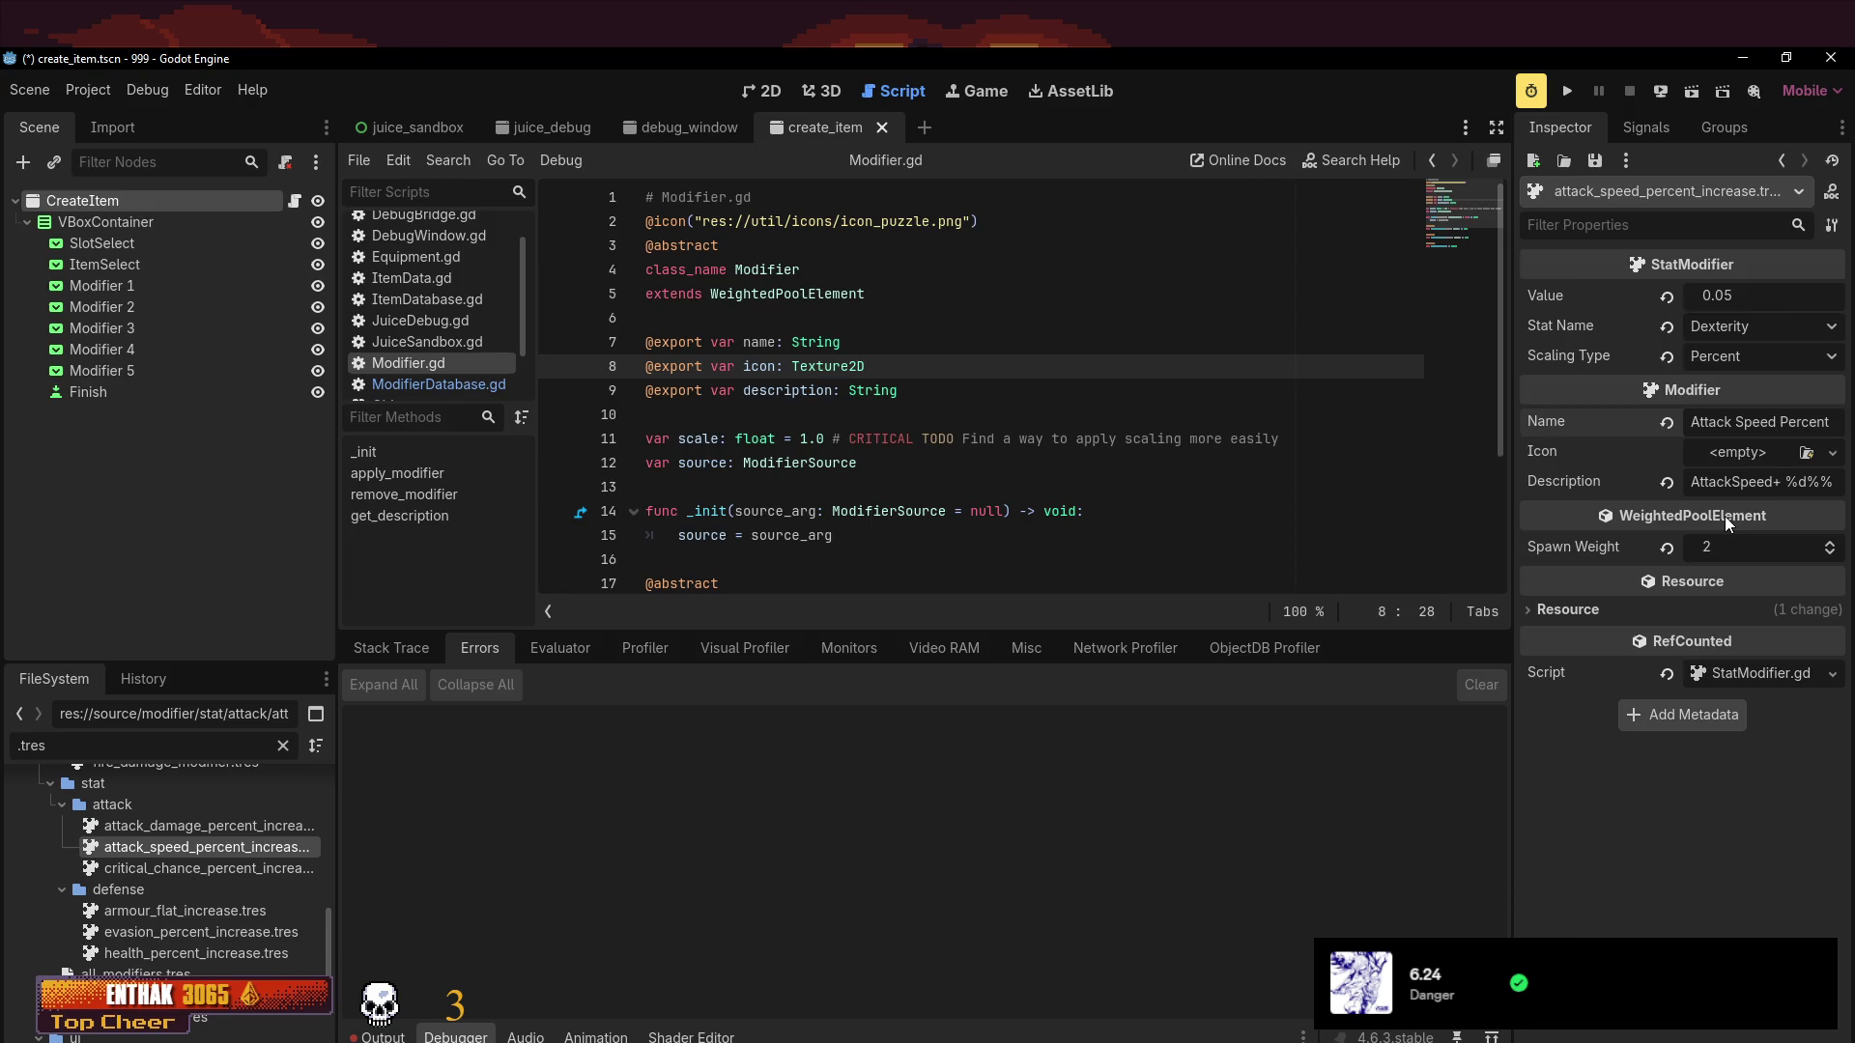
{"action": "key", "text": "shift+Home"}
{"action": "type", "text": "Dexter"}
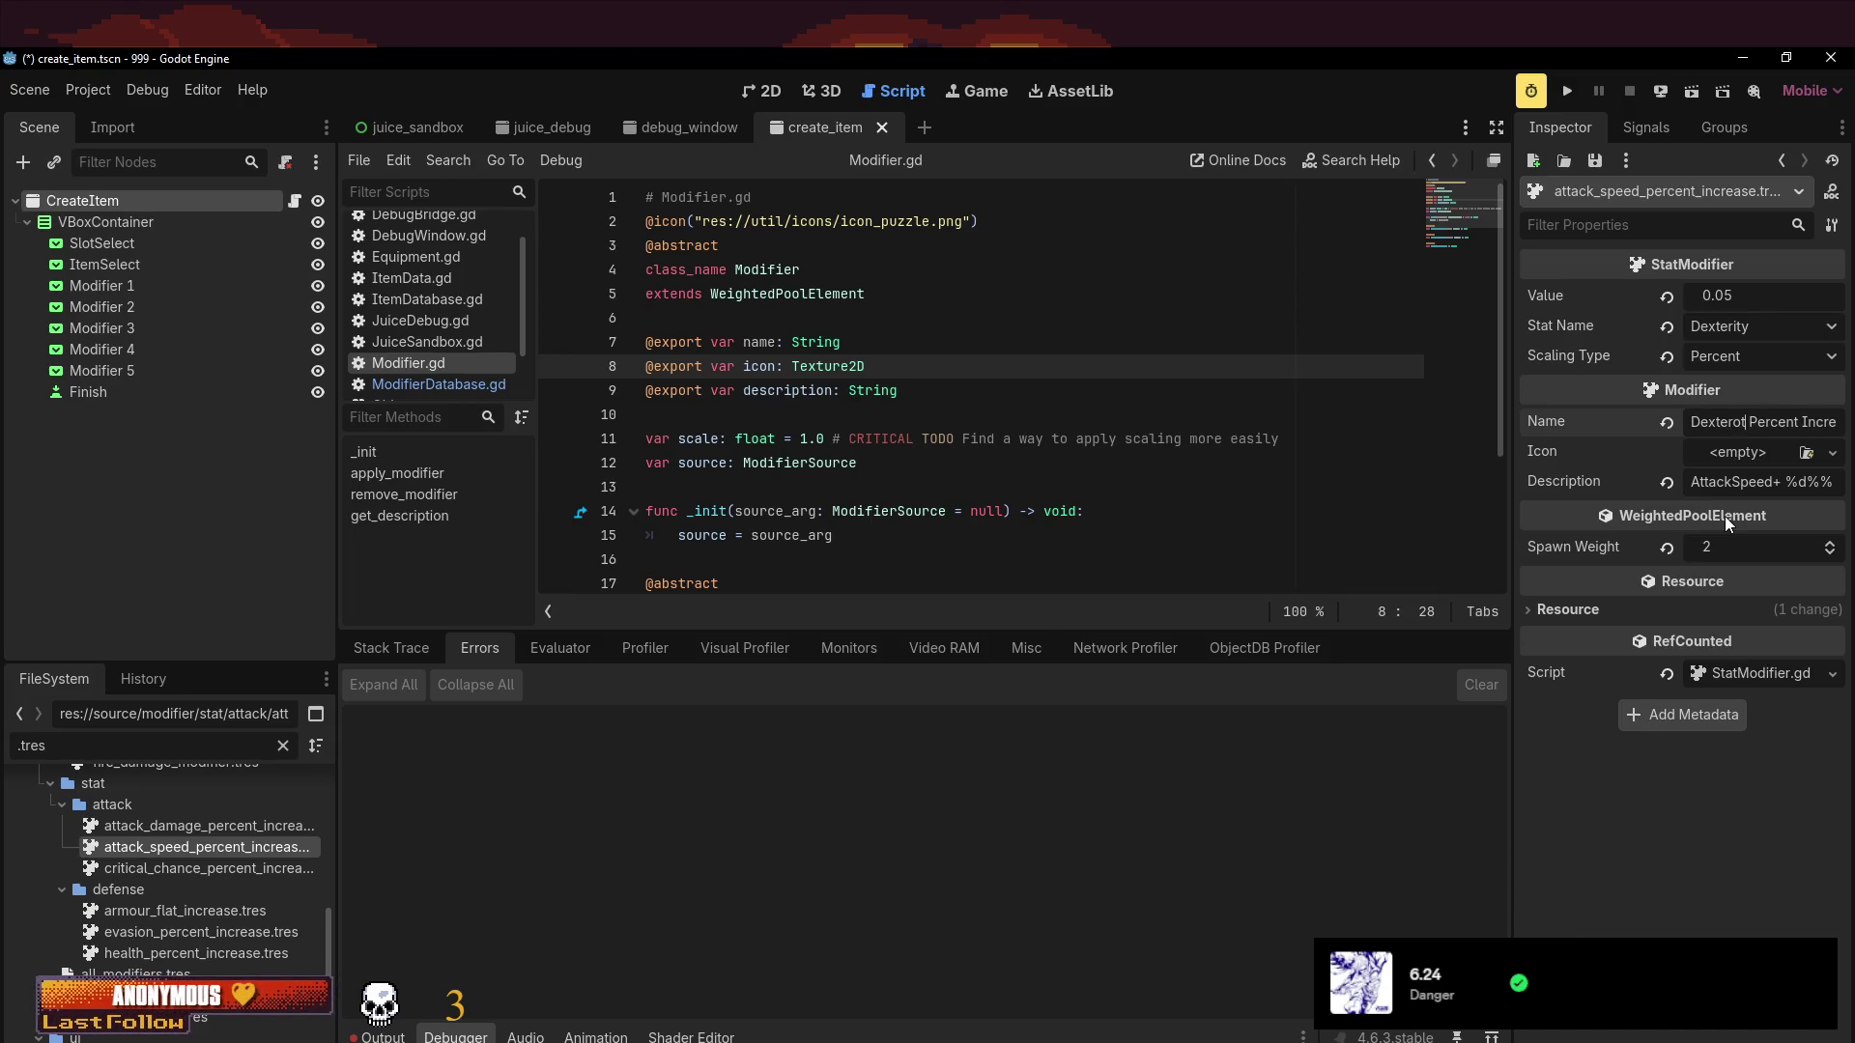
{"action": "type", "text": "ity"}
{"action": "key", "text": "ctrl+s"}
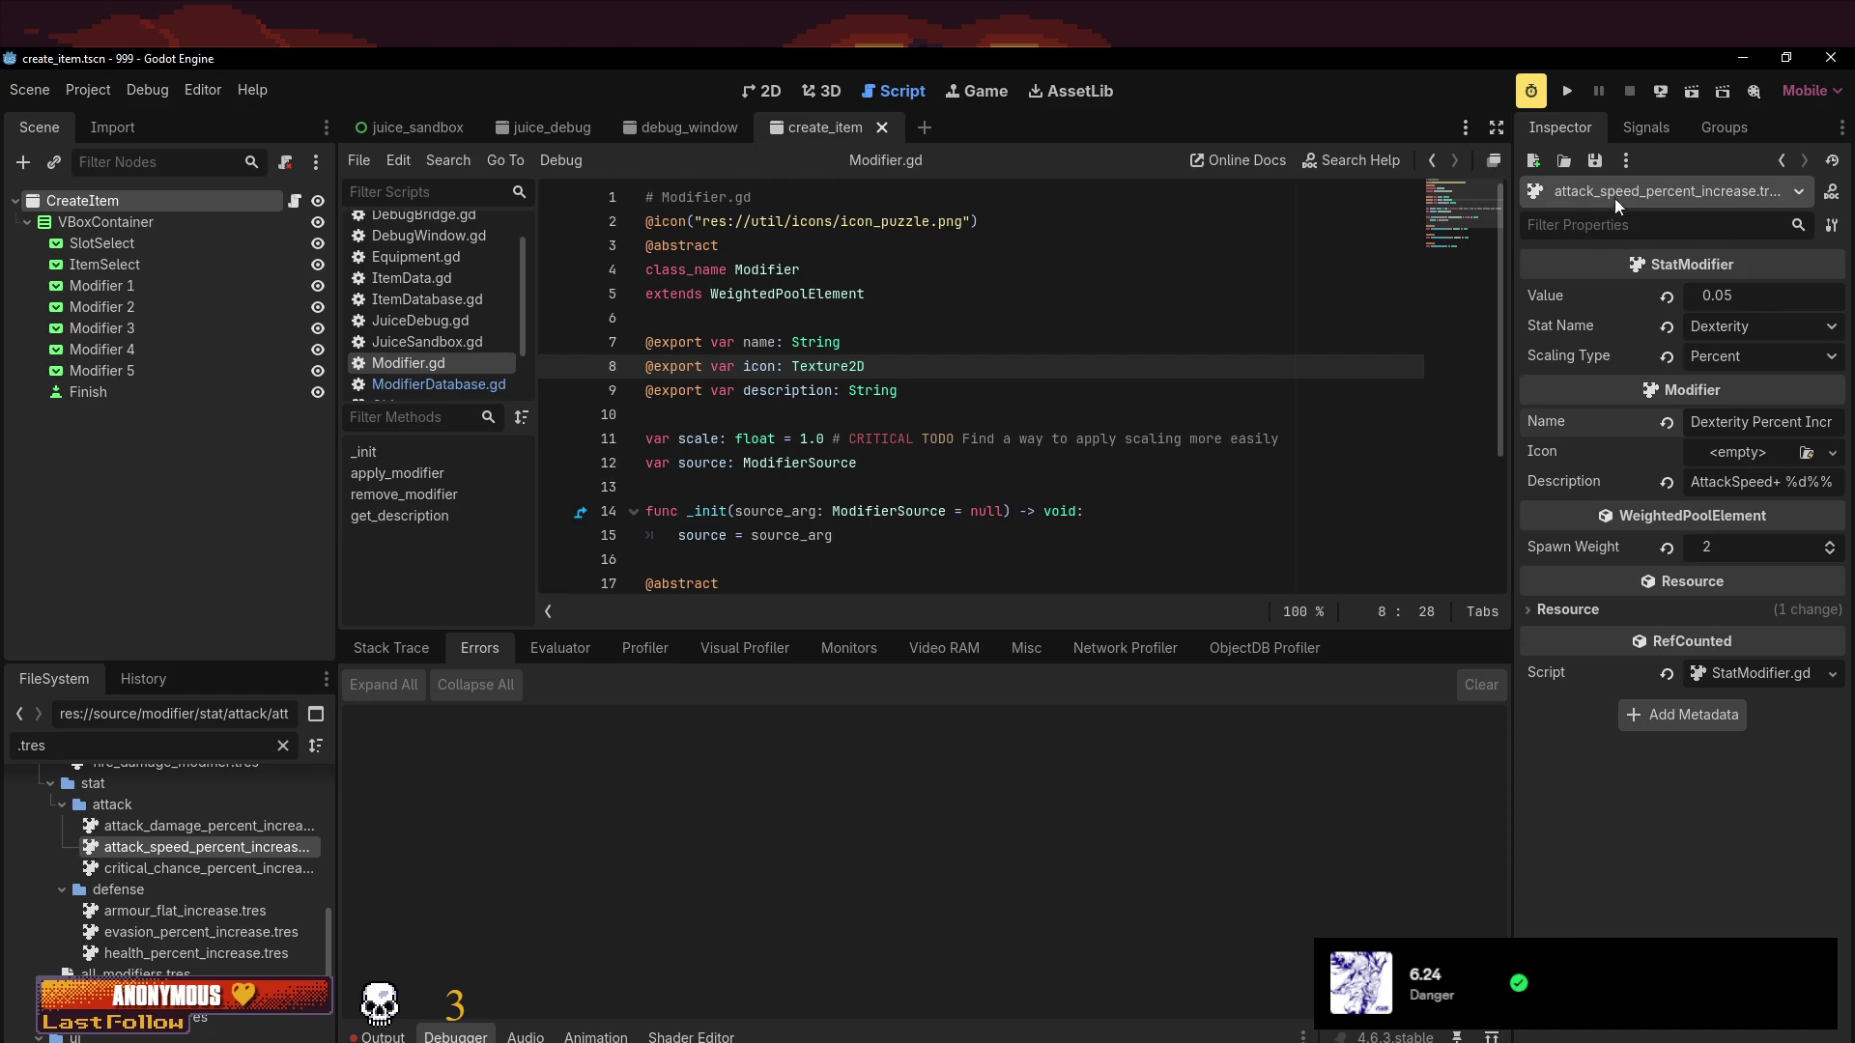
Rename the attack damage resource to 'Strength Percent Increase', save it, and open critical_chance_percent_increase.tres.
{"action": "left_click", "coordinate": [195, 832]}
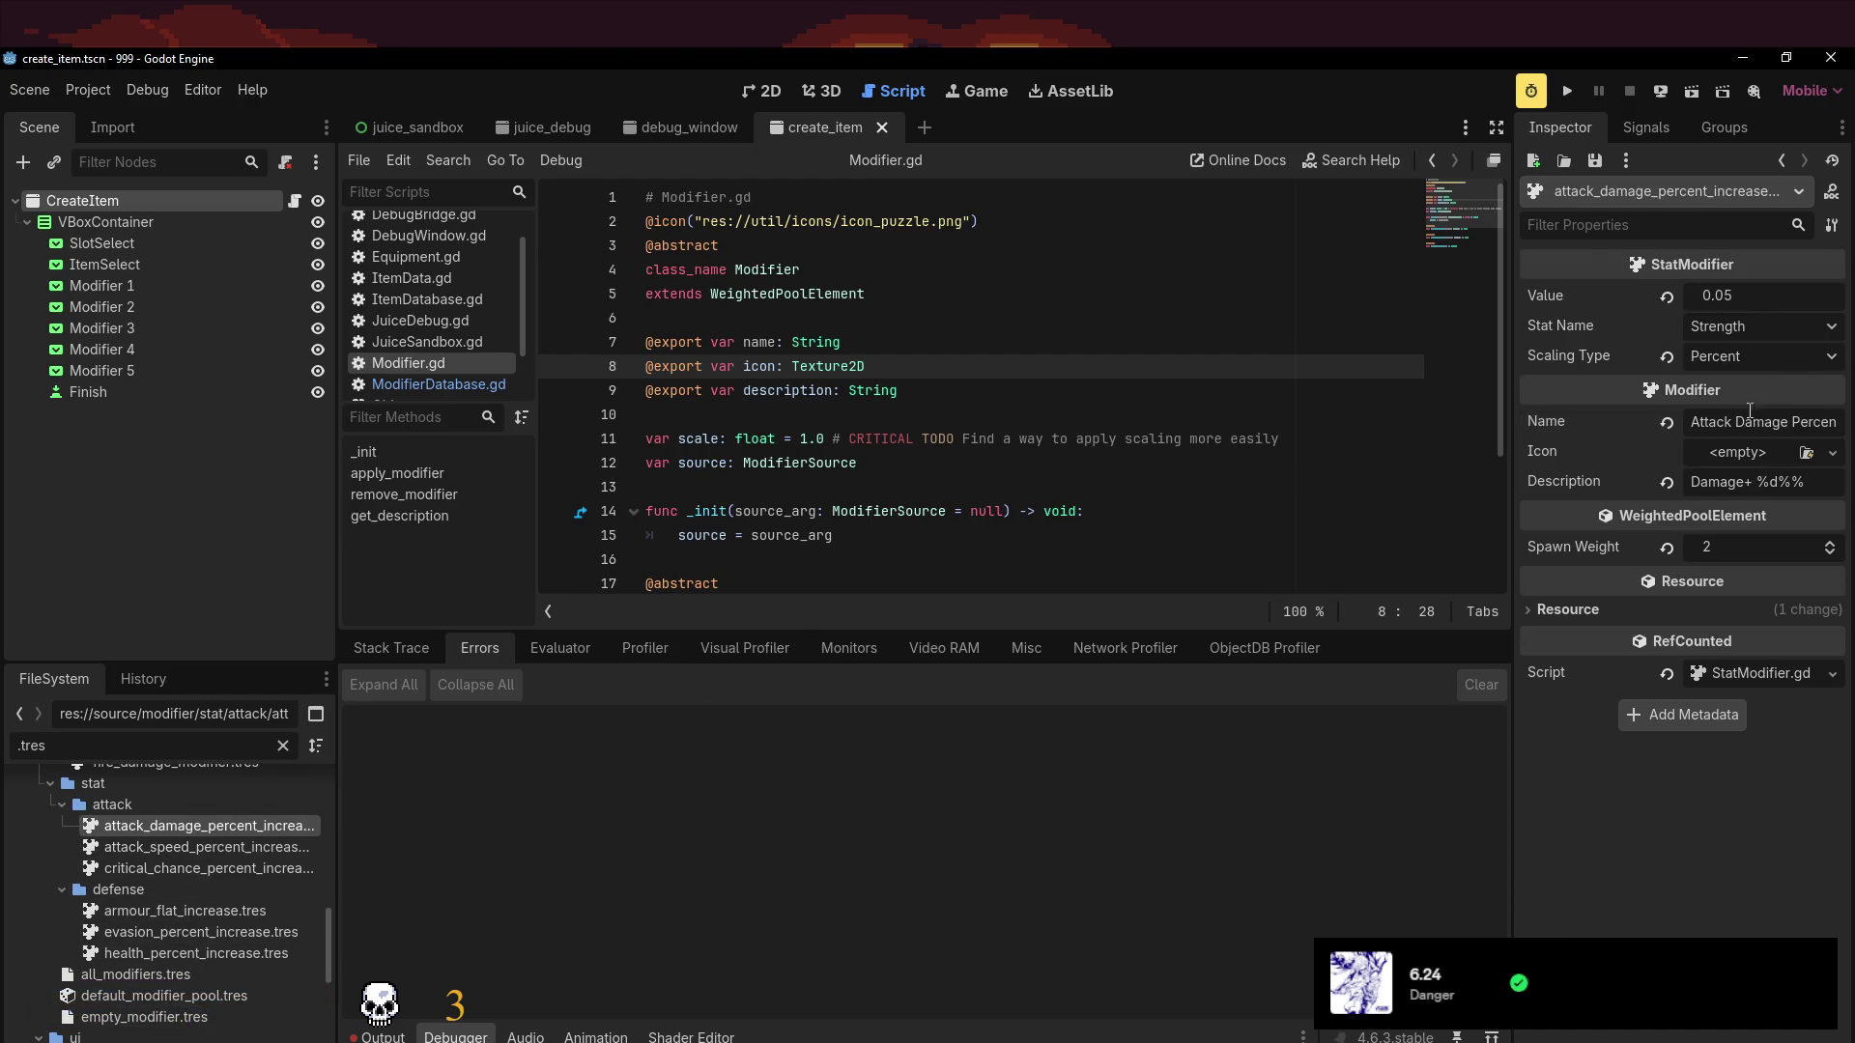
{"action": "left_click_drag", "start_coordinate": [1786, 422], "coordinate": [1598, 427]}
{"action": "type", "text": "Stren"}
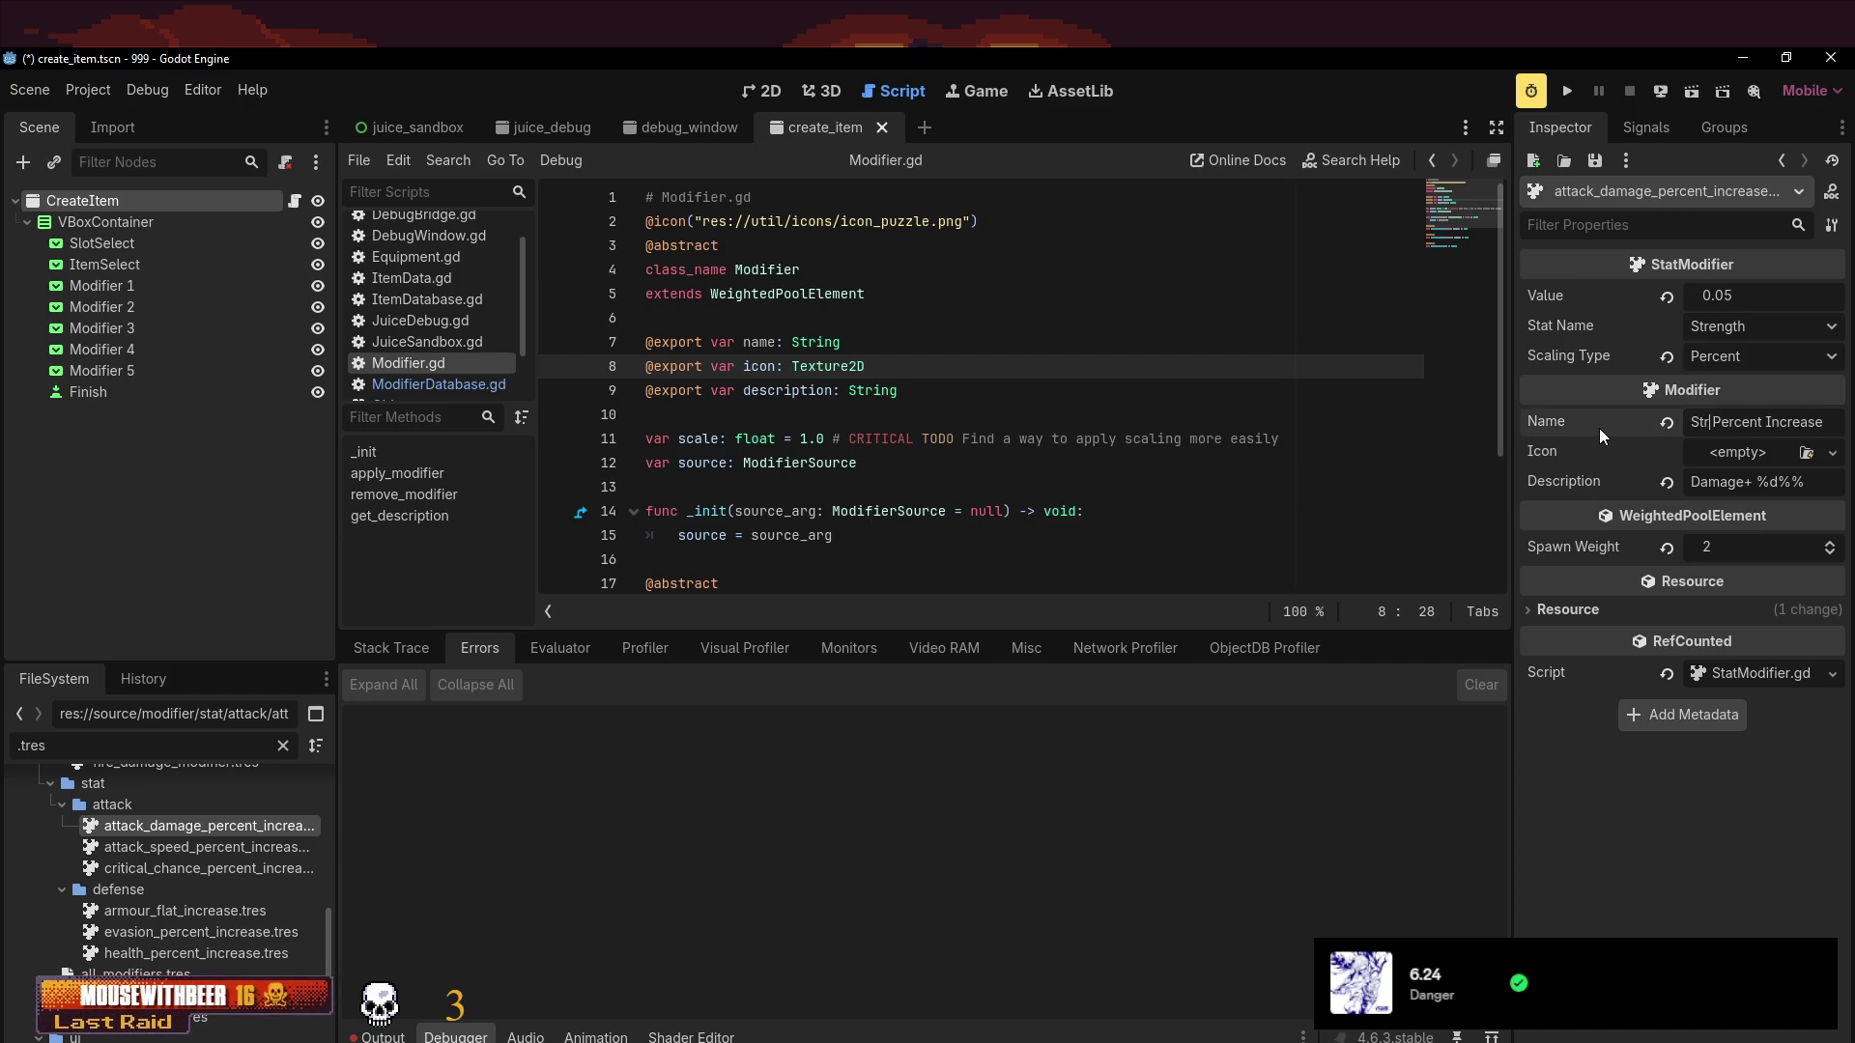
{"action": "type", "text": "gth"}
{"action": "key", "text": "ctrl+s"}
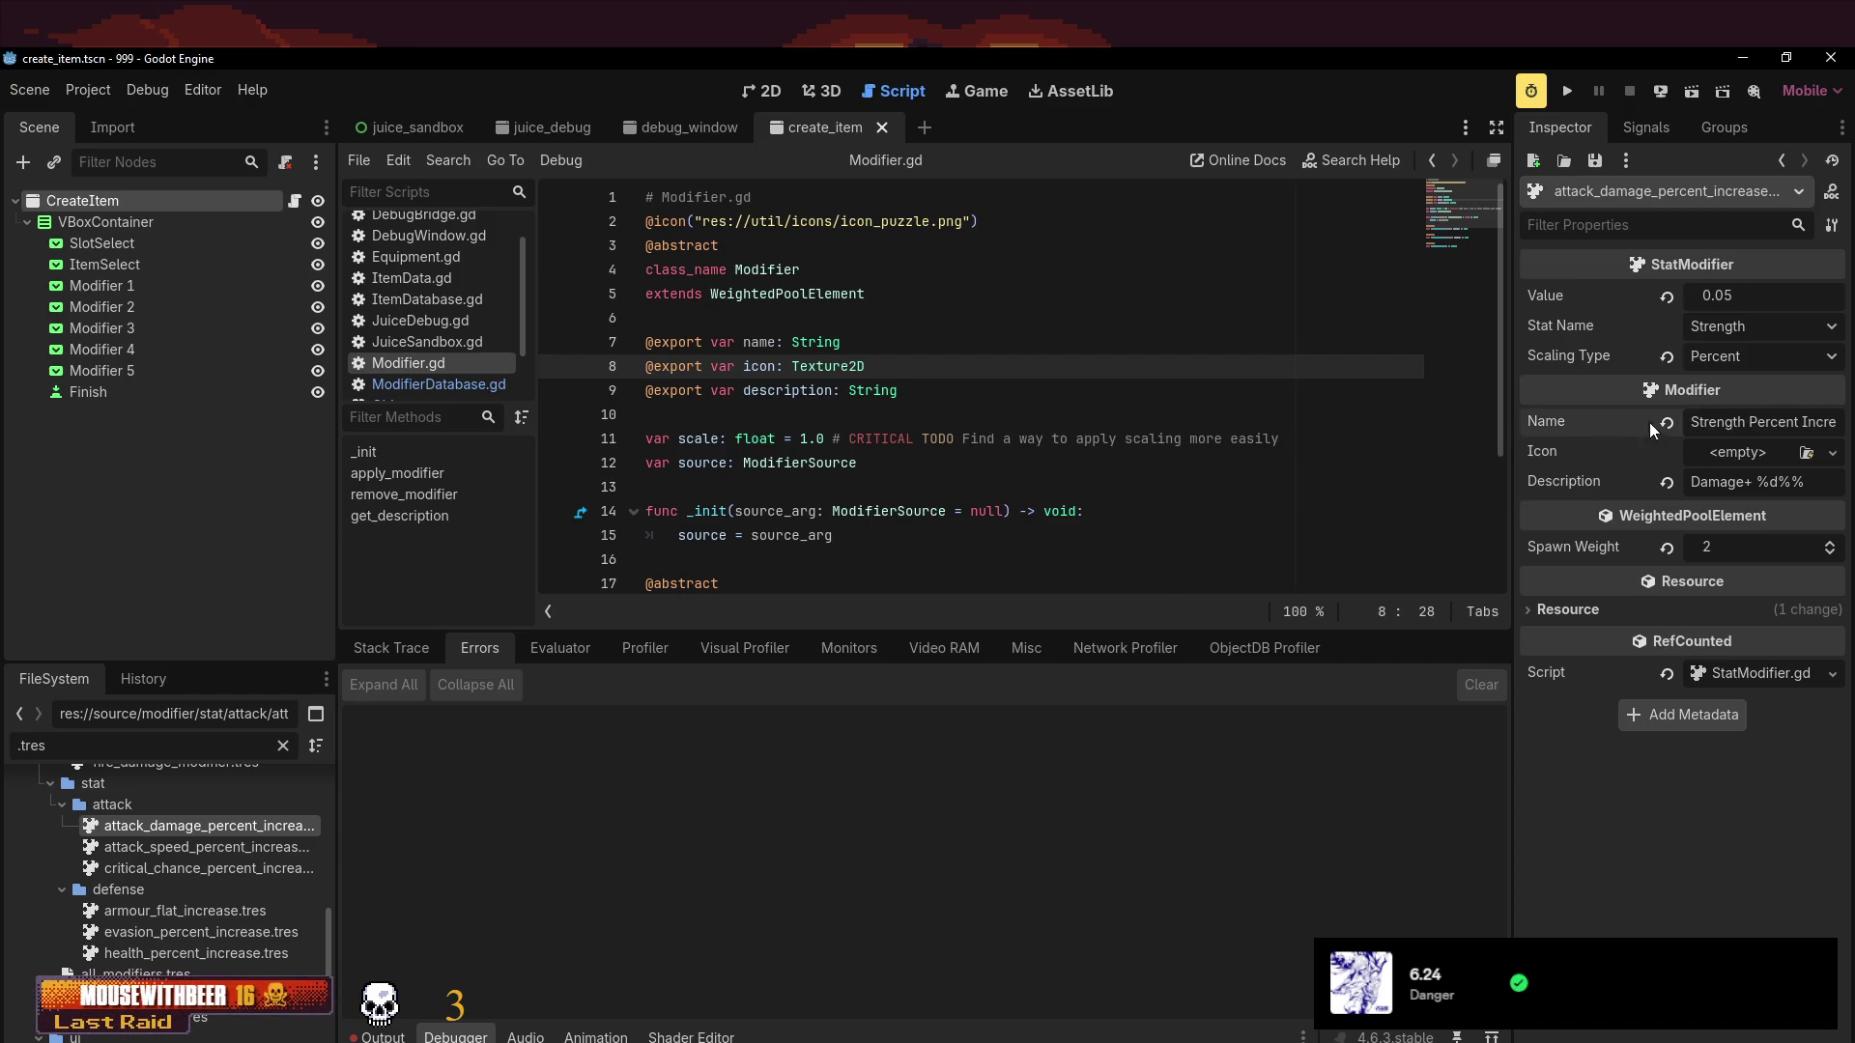
{"action": "left_click", "coordinate": [1596, 162]}
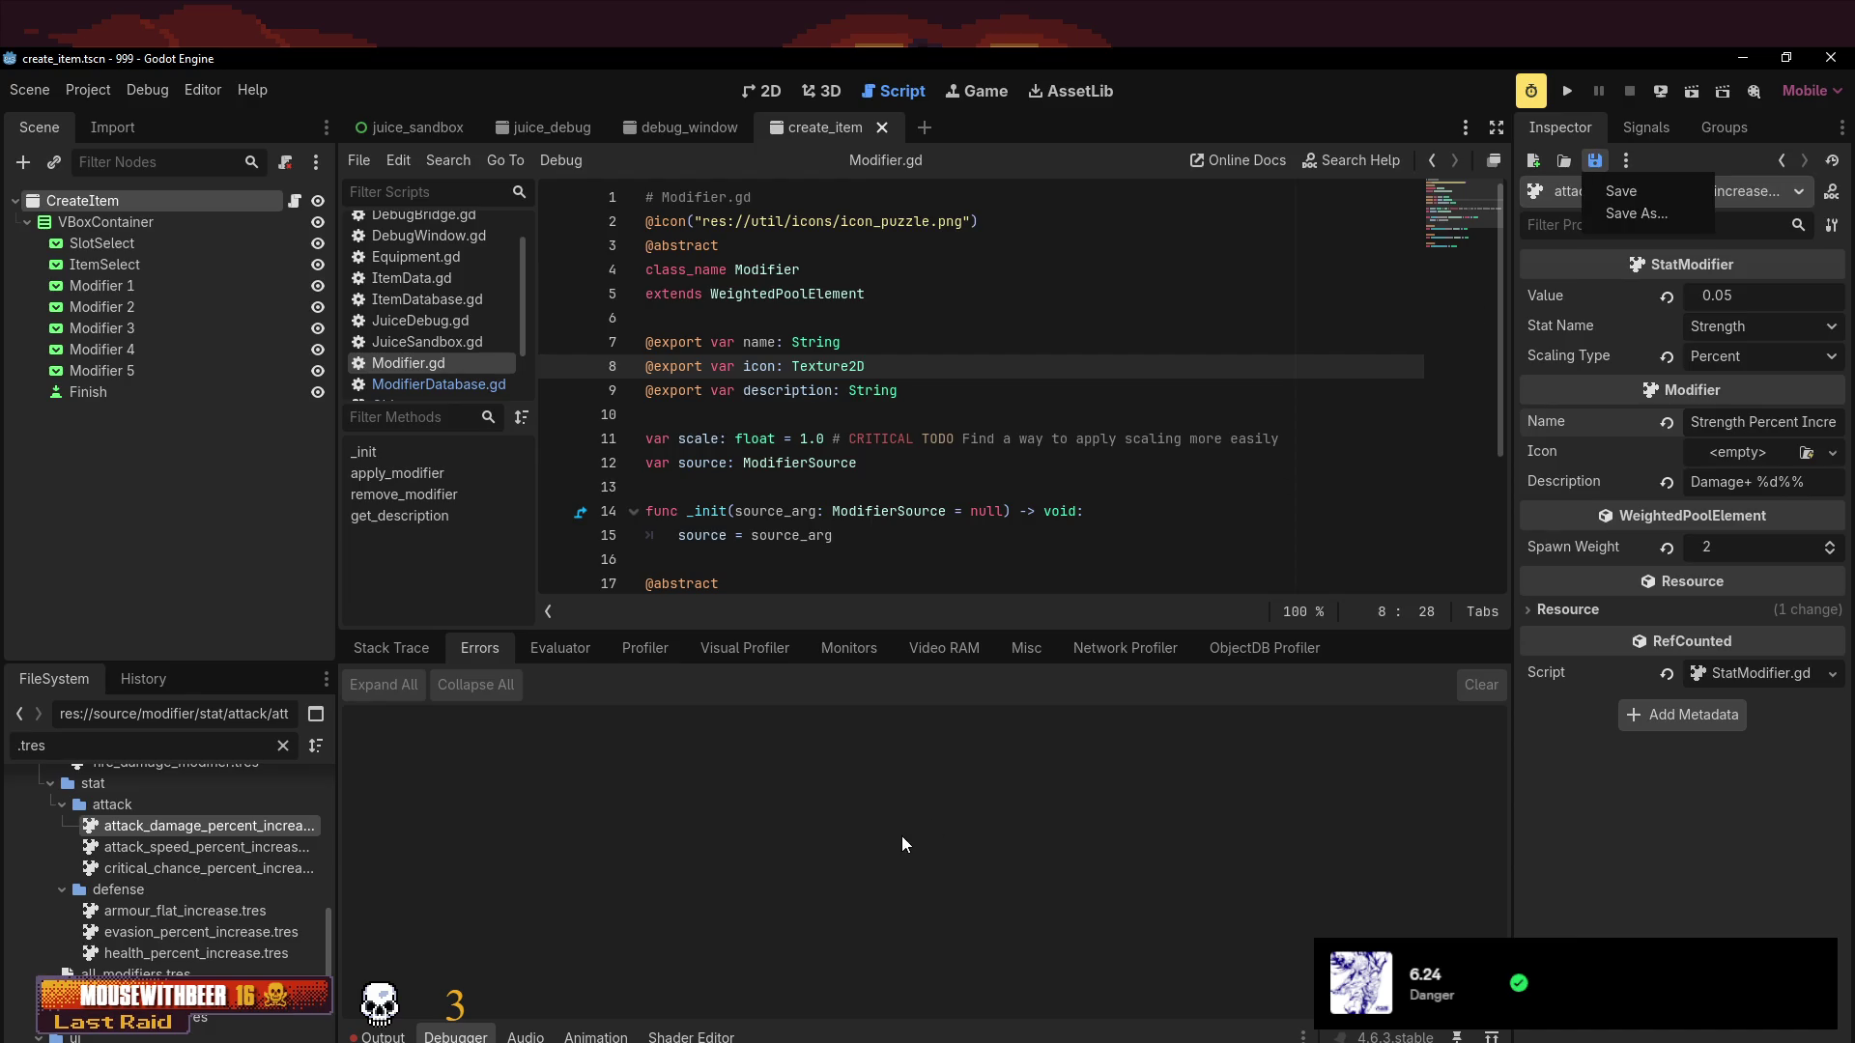
{"action": "left_click", "coordinate": [196, 877]}
{"action": "left_click", "coordinate": [195, 873]}
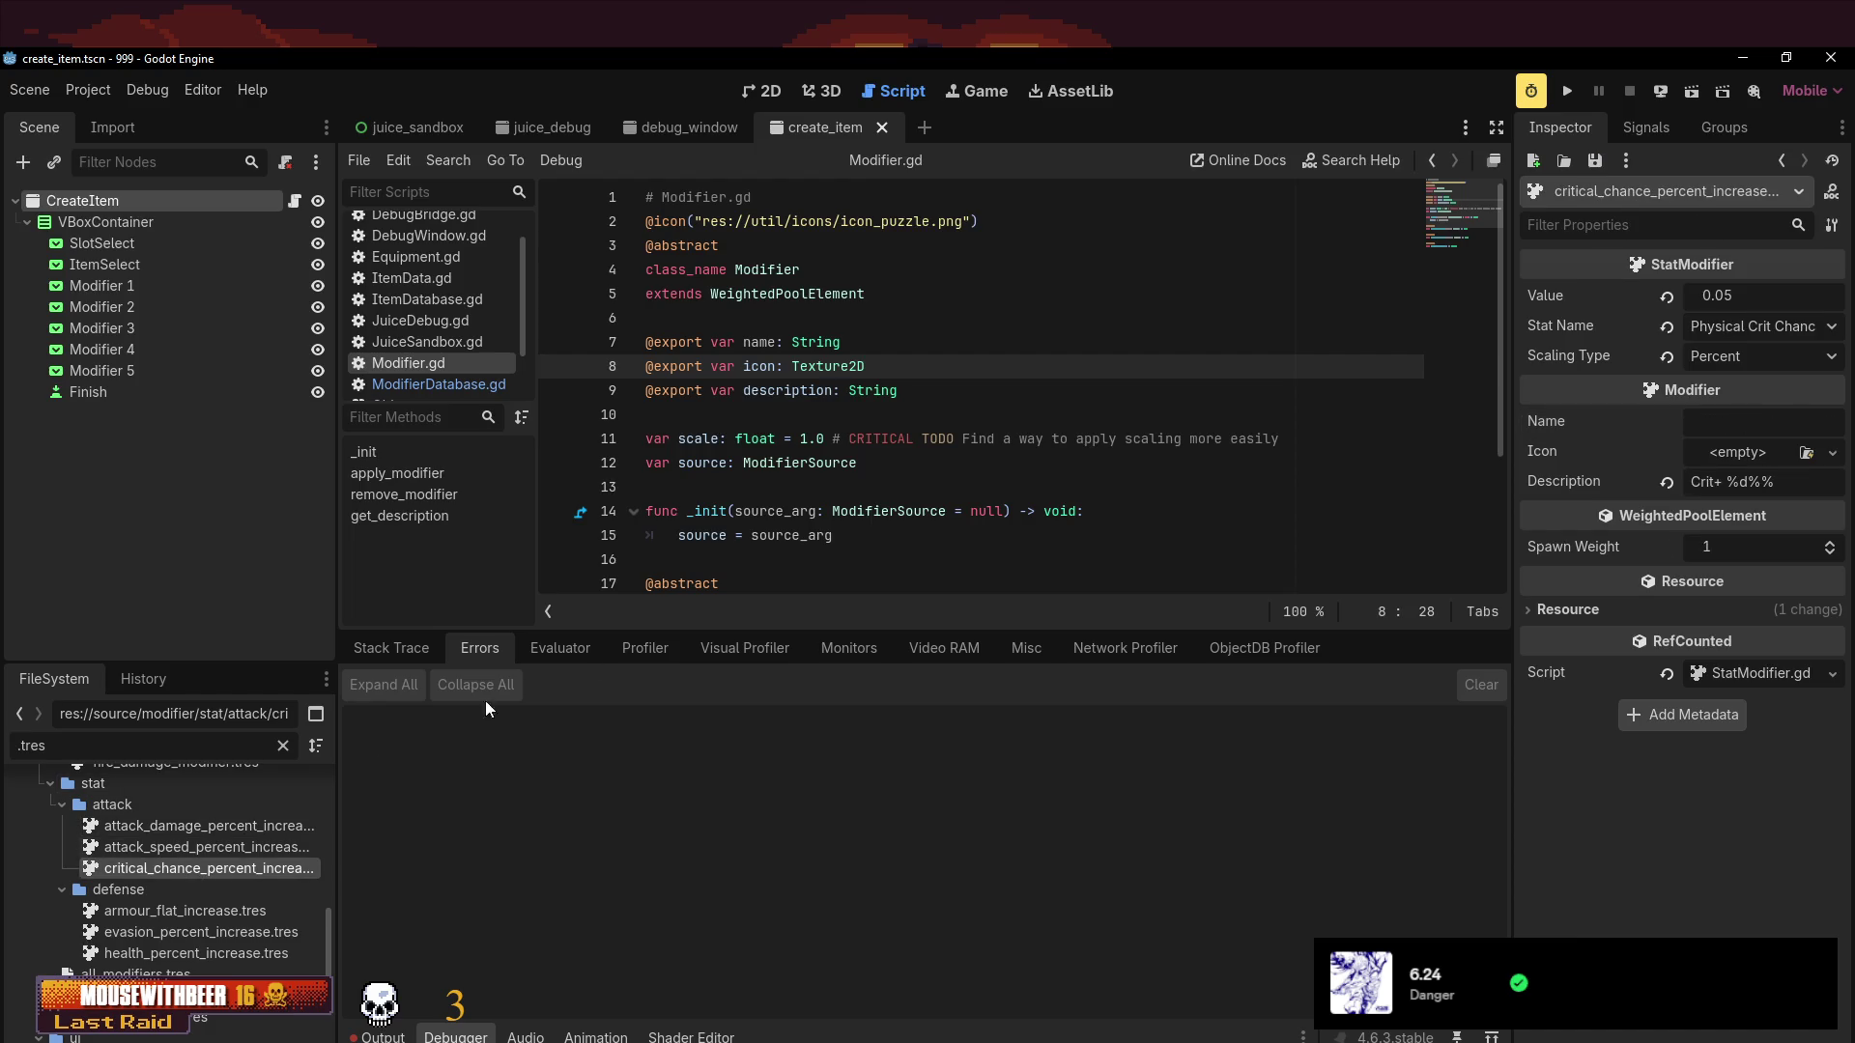
Name the critical chance modifier 'Physical Crit Chance Percent Increase' and save.
{"action": "left_click", "coordinate": [1707, 424]}
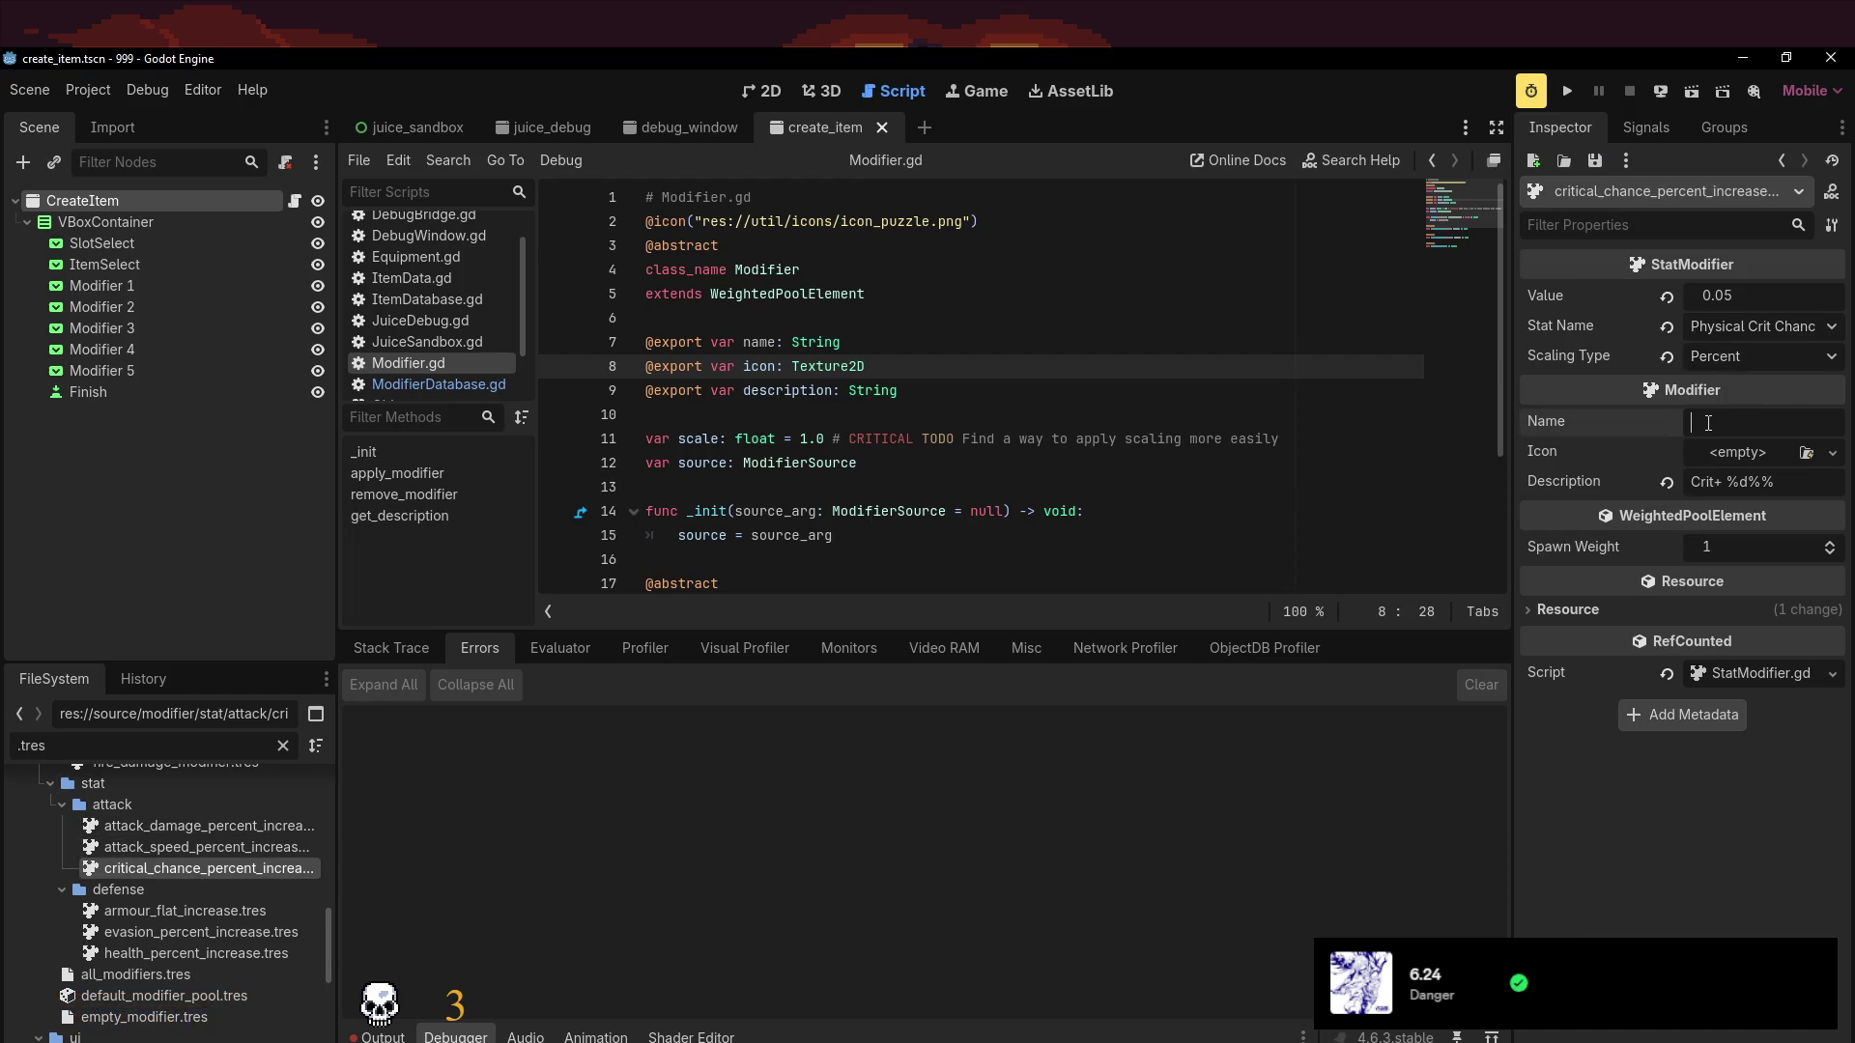
{"action": "type", "text": "Physi"}
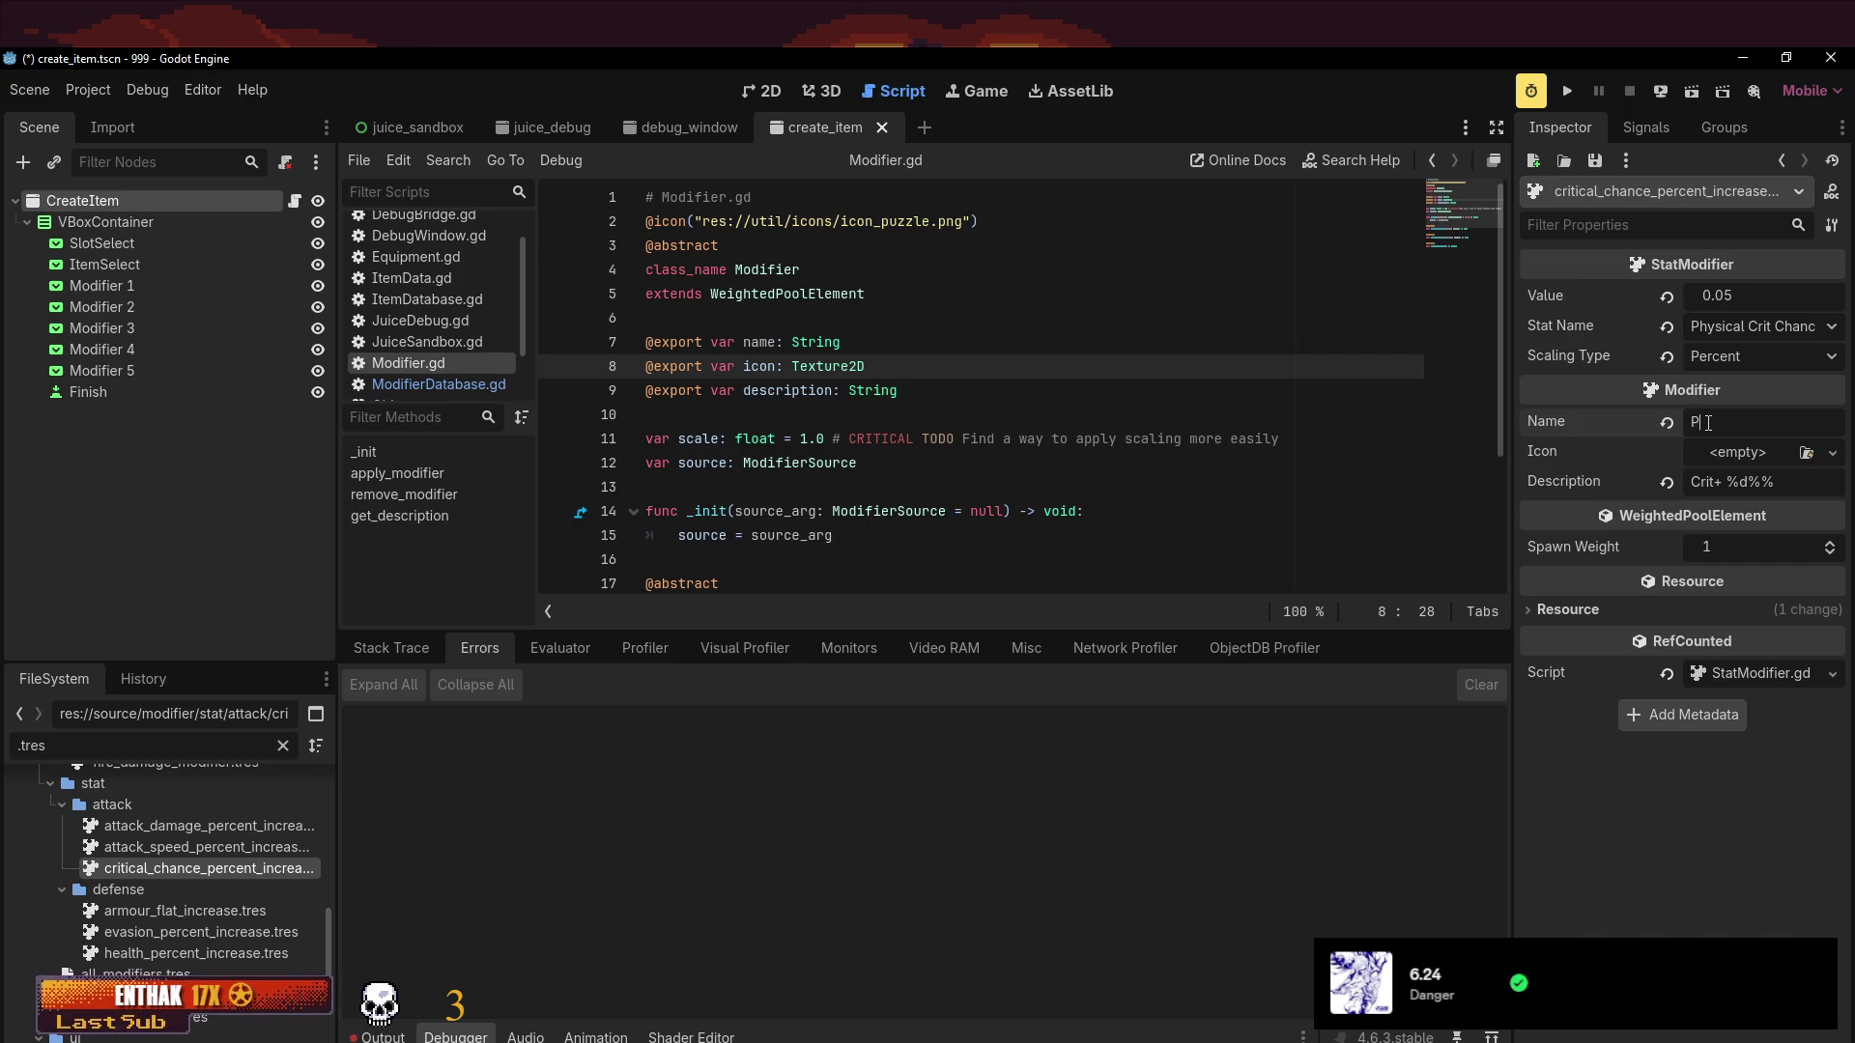
{"action": "type", "text": "cal Cri"}
{"action": "type", "text": "Chance"}
{"action": "type", "text": "Percent Inc"}
{"action": "type", "text": "rease"}
{"action": "key", "text": "ctrl+s"}
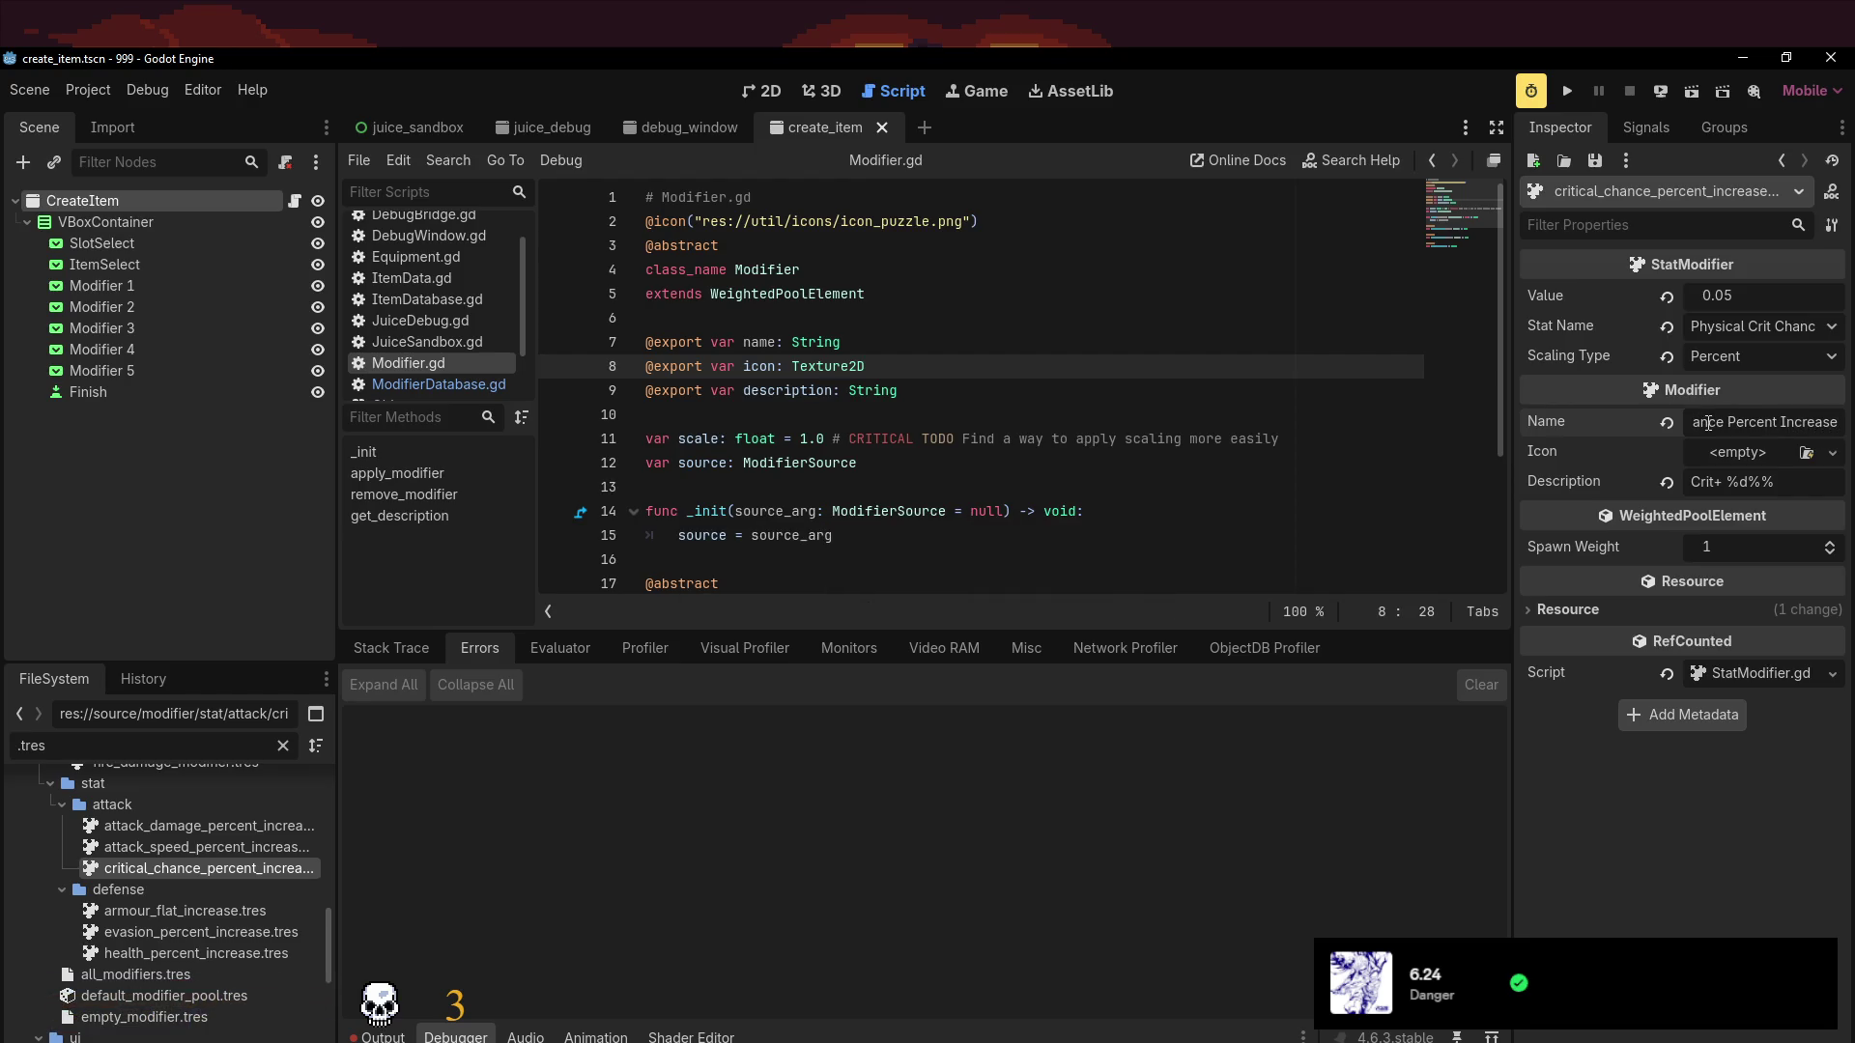
Name armour_flat_increase.tres 'Armour Flat Increase' from the pasted name and save it.
{"action": "left_click", "coordinate": [192, 912]}
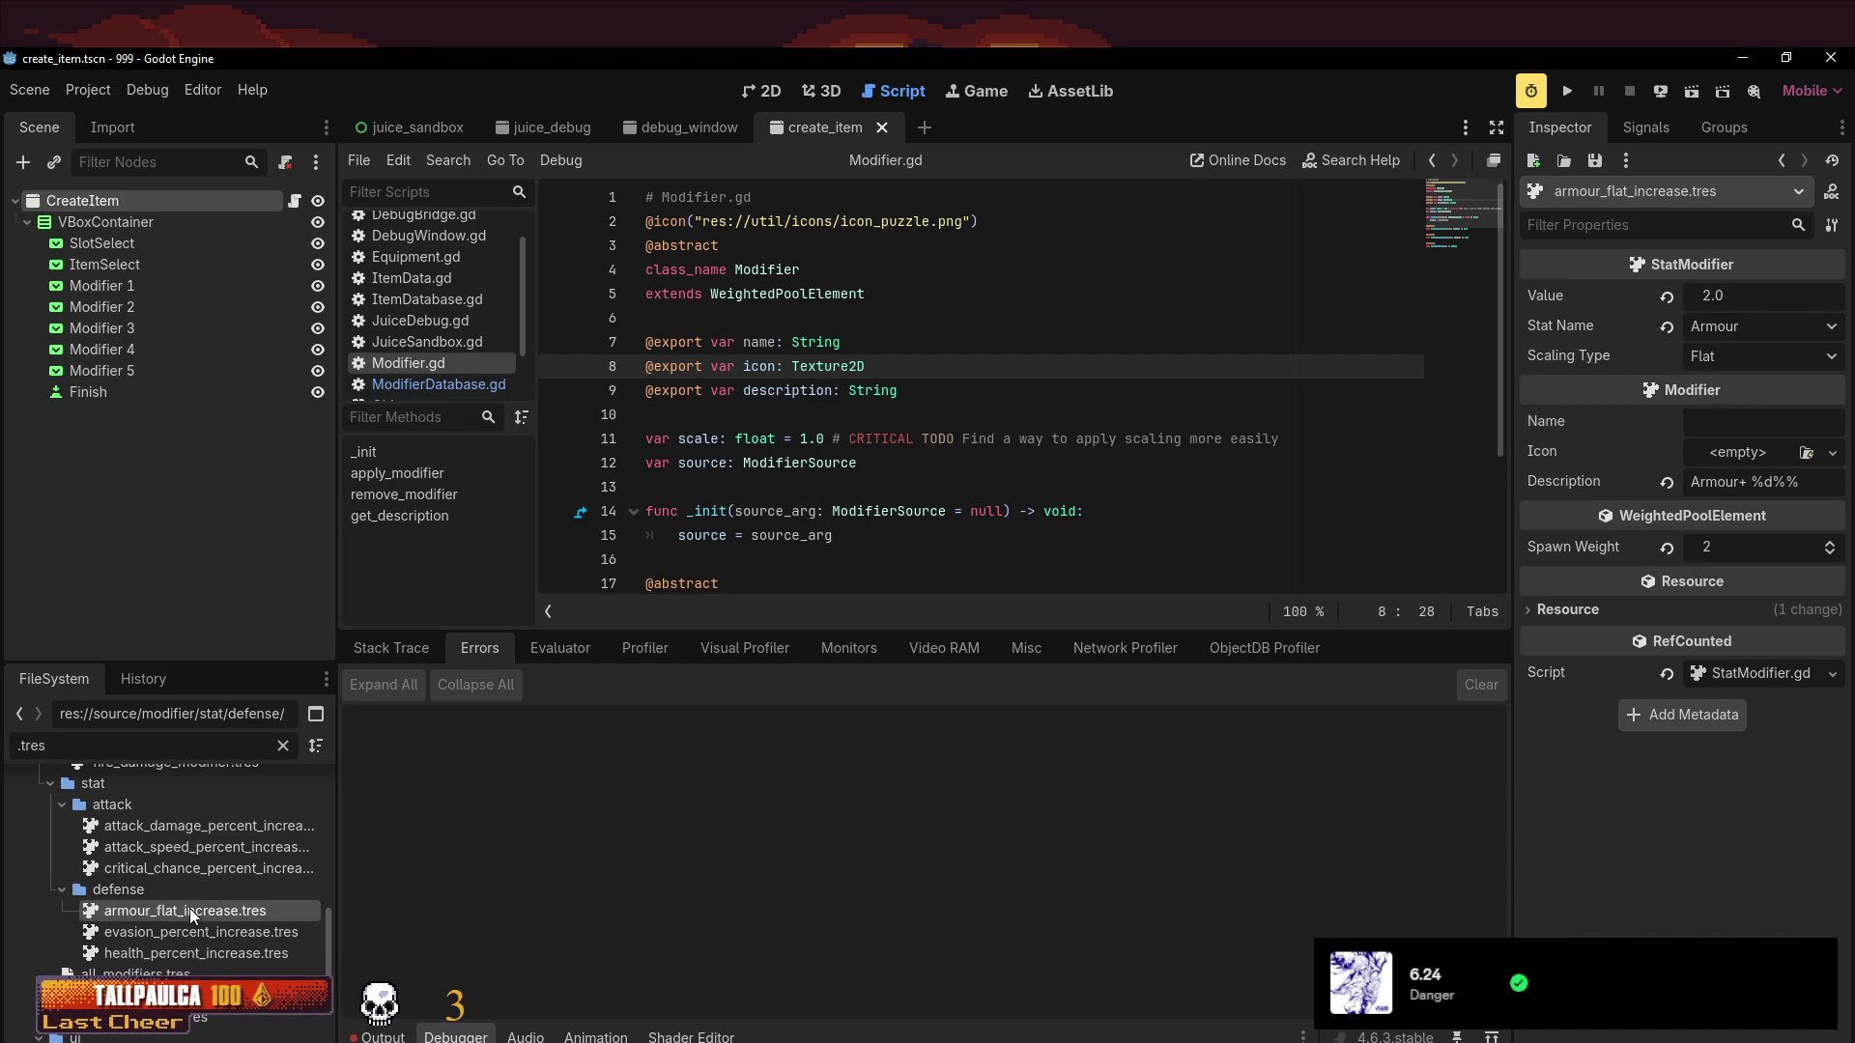
{"action": "left_click", "coordinate": [1731, 417]}
{"action": "type", "text": "Attack Damage Percent Increase"}
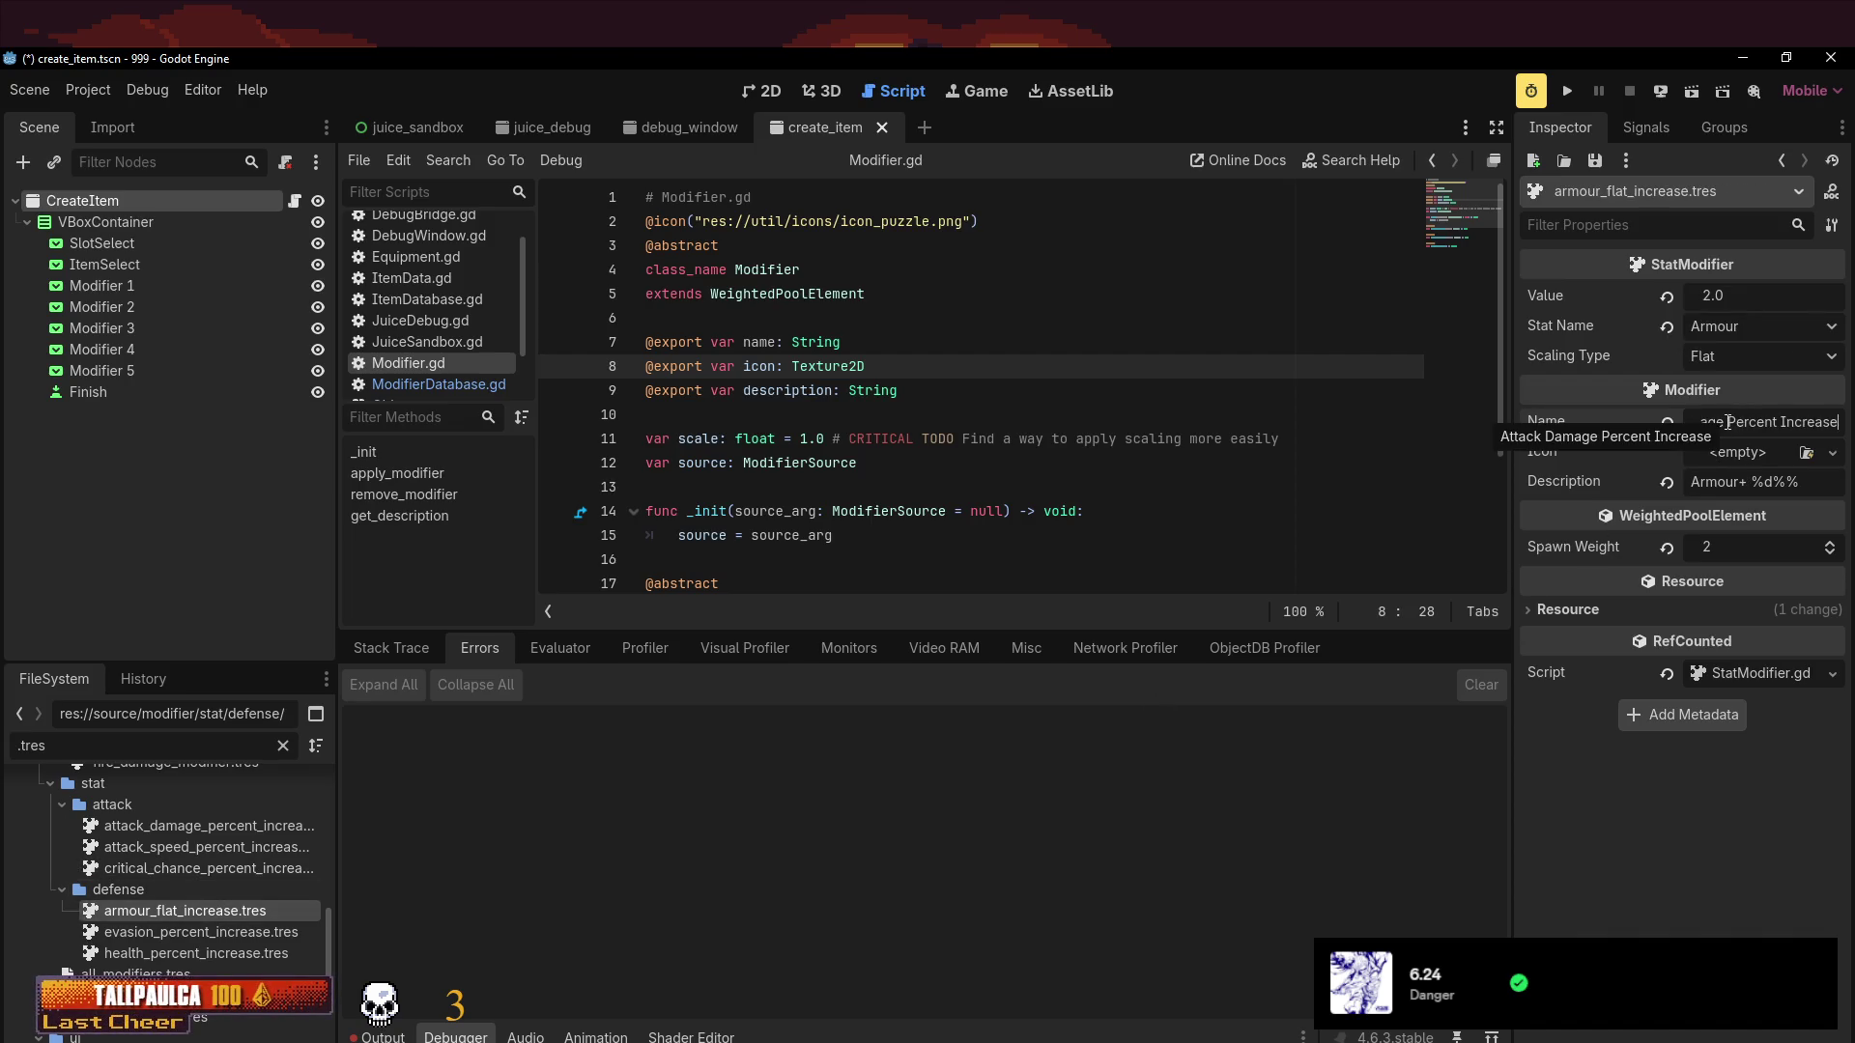
{"action": "left_click_drag", "start_coordinate": [1772, 423], "coordinate": [1628, 424]}
{"action": "type", "text": "Armour Flat"}
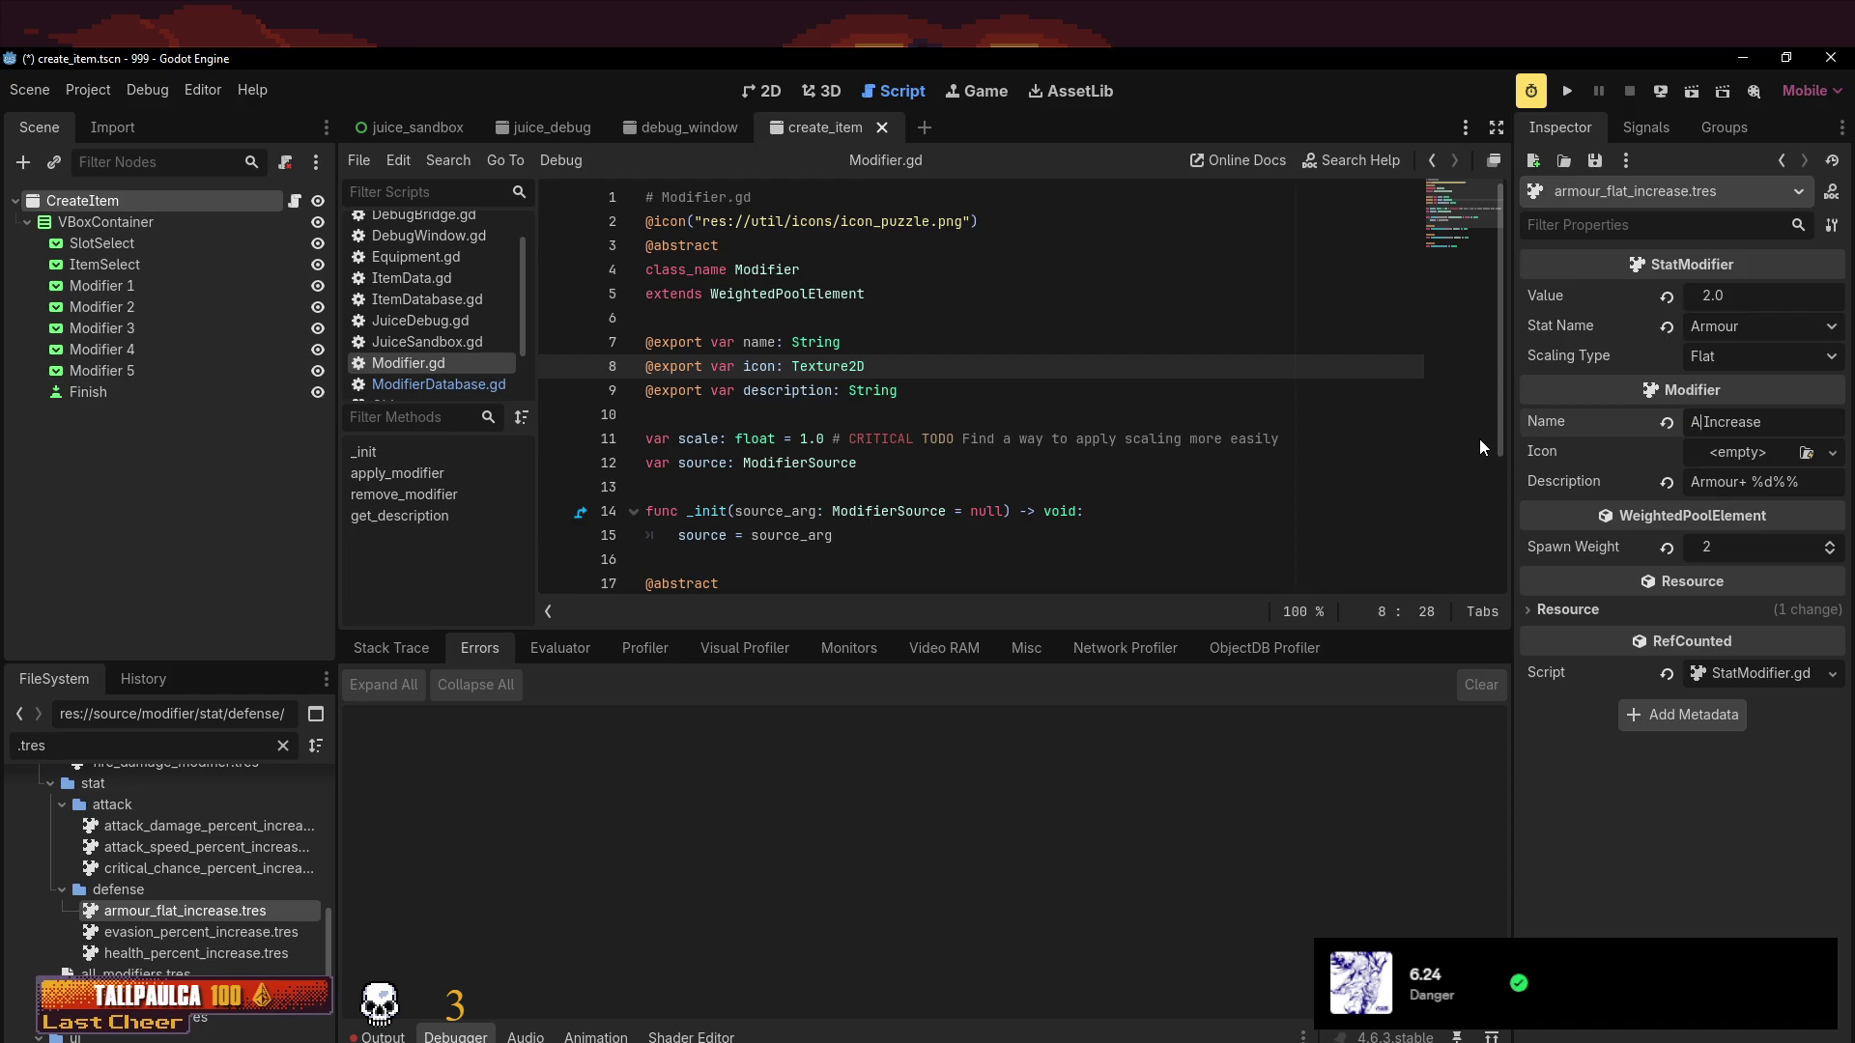
{"action": "key", "text": "ctrl+s"}
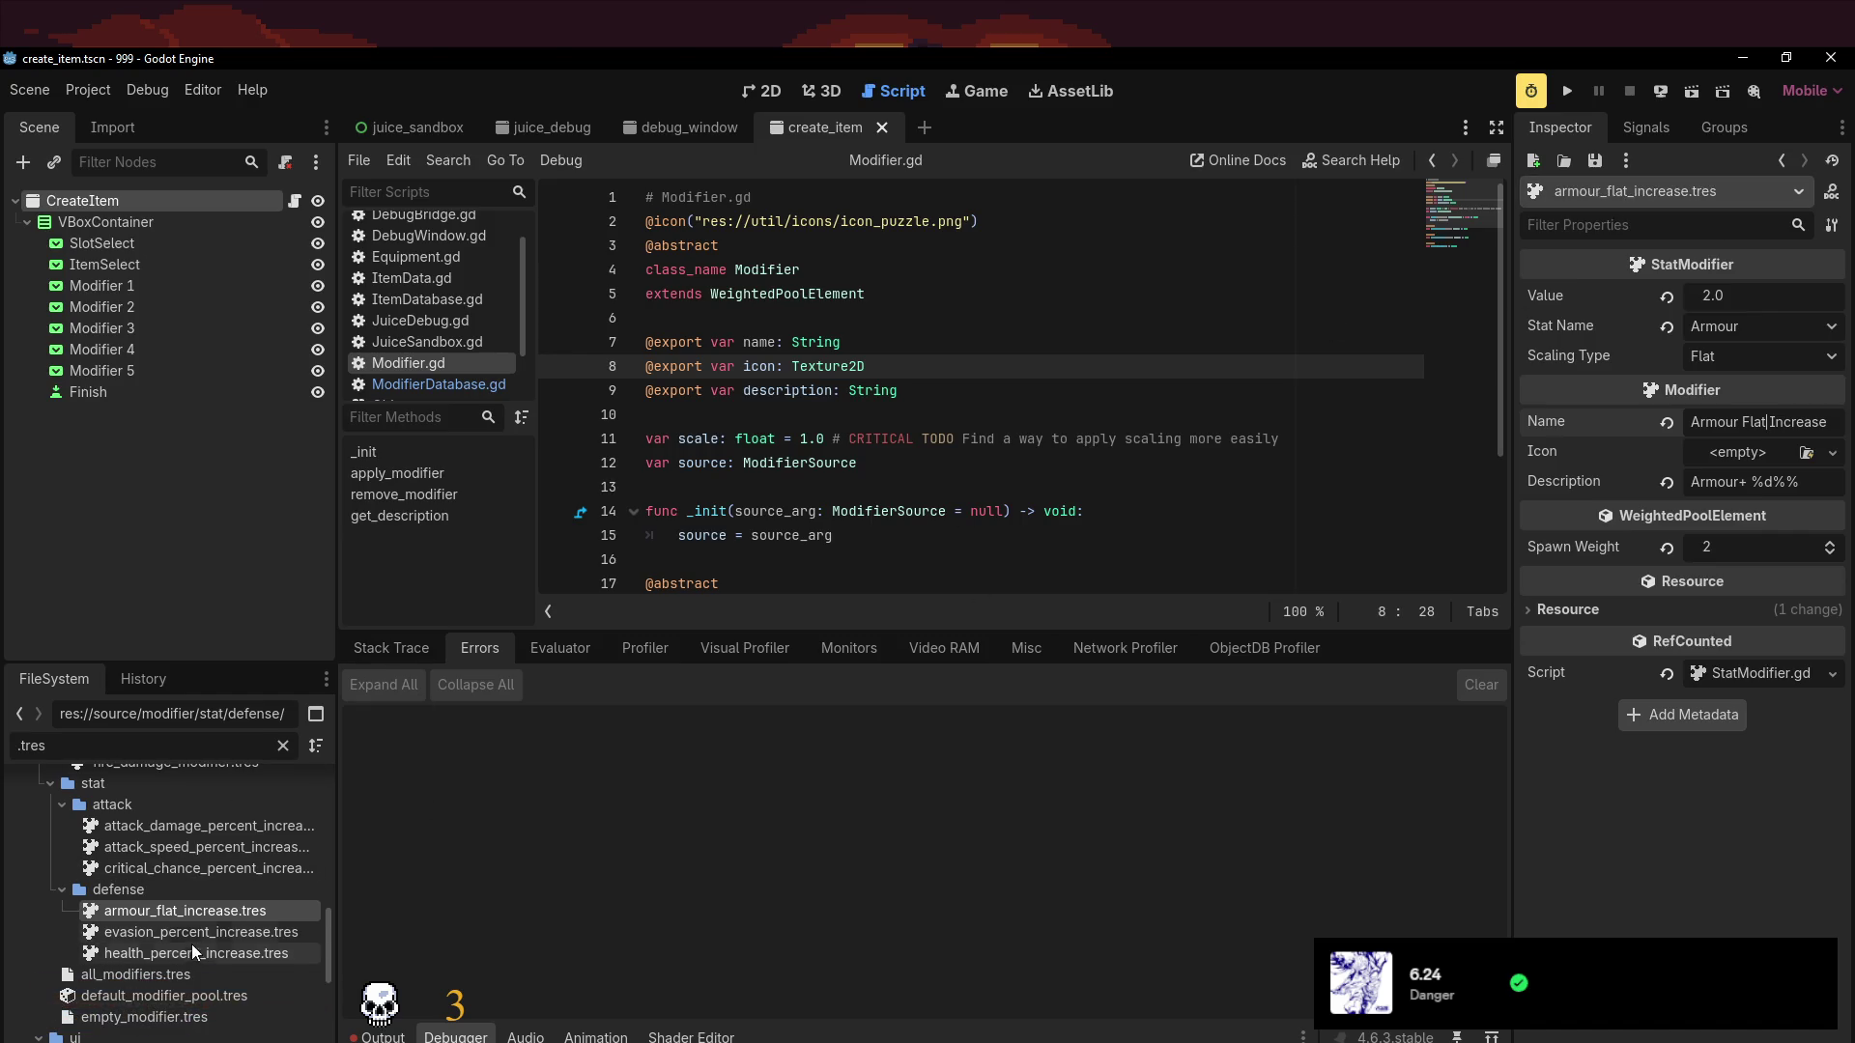
{"action": "left_click", "coordinate": [206, 873]}
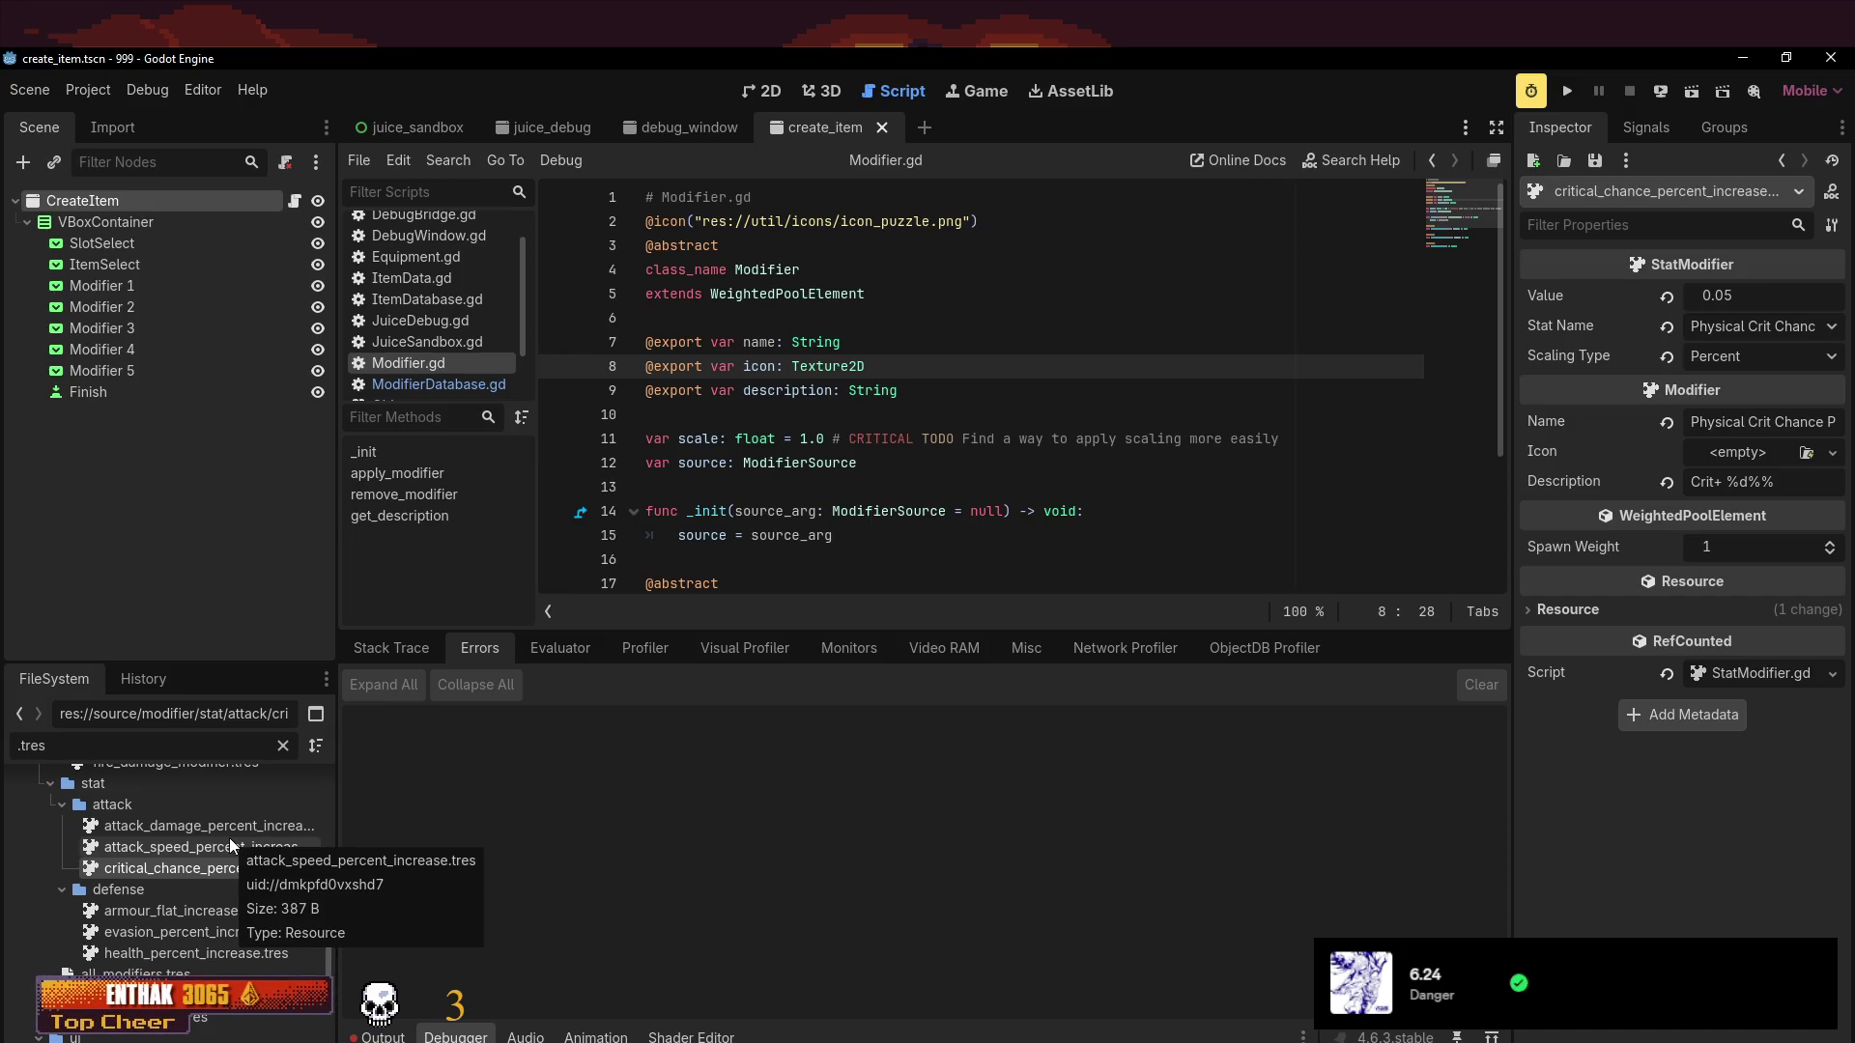
Name the evasion modifier 'Evasion Percent Increase' and save the resource.
{"action": "left_click", "coordinate": [229, 840]}
{"action": "left_click", "coordinate": [229, 819]}
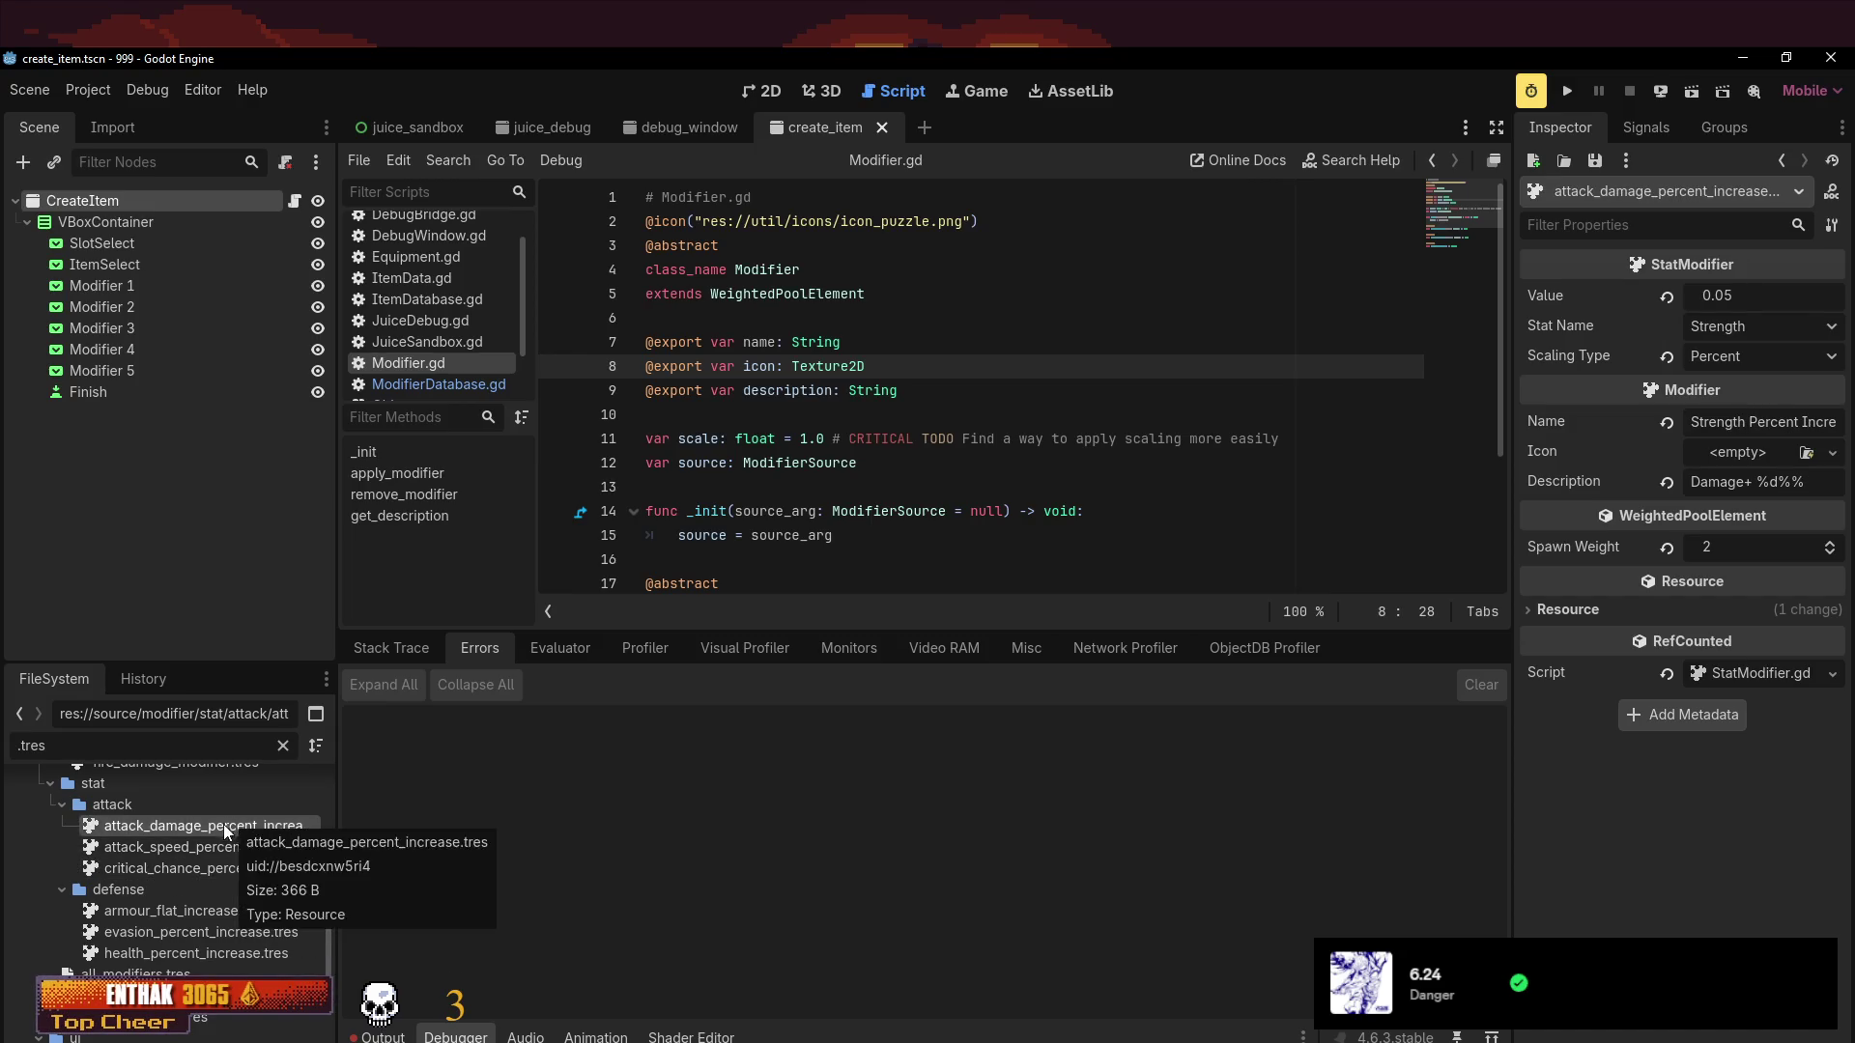
{"action": "left_click", "coordinate": [182, 931]}
{"action": "left_click", "coordinate": [1700, 422]}
{"action": "key", "text": "ctrl+v"}
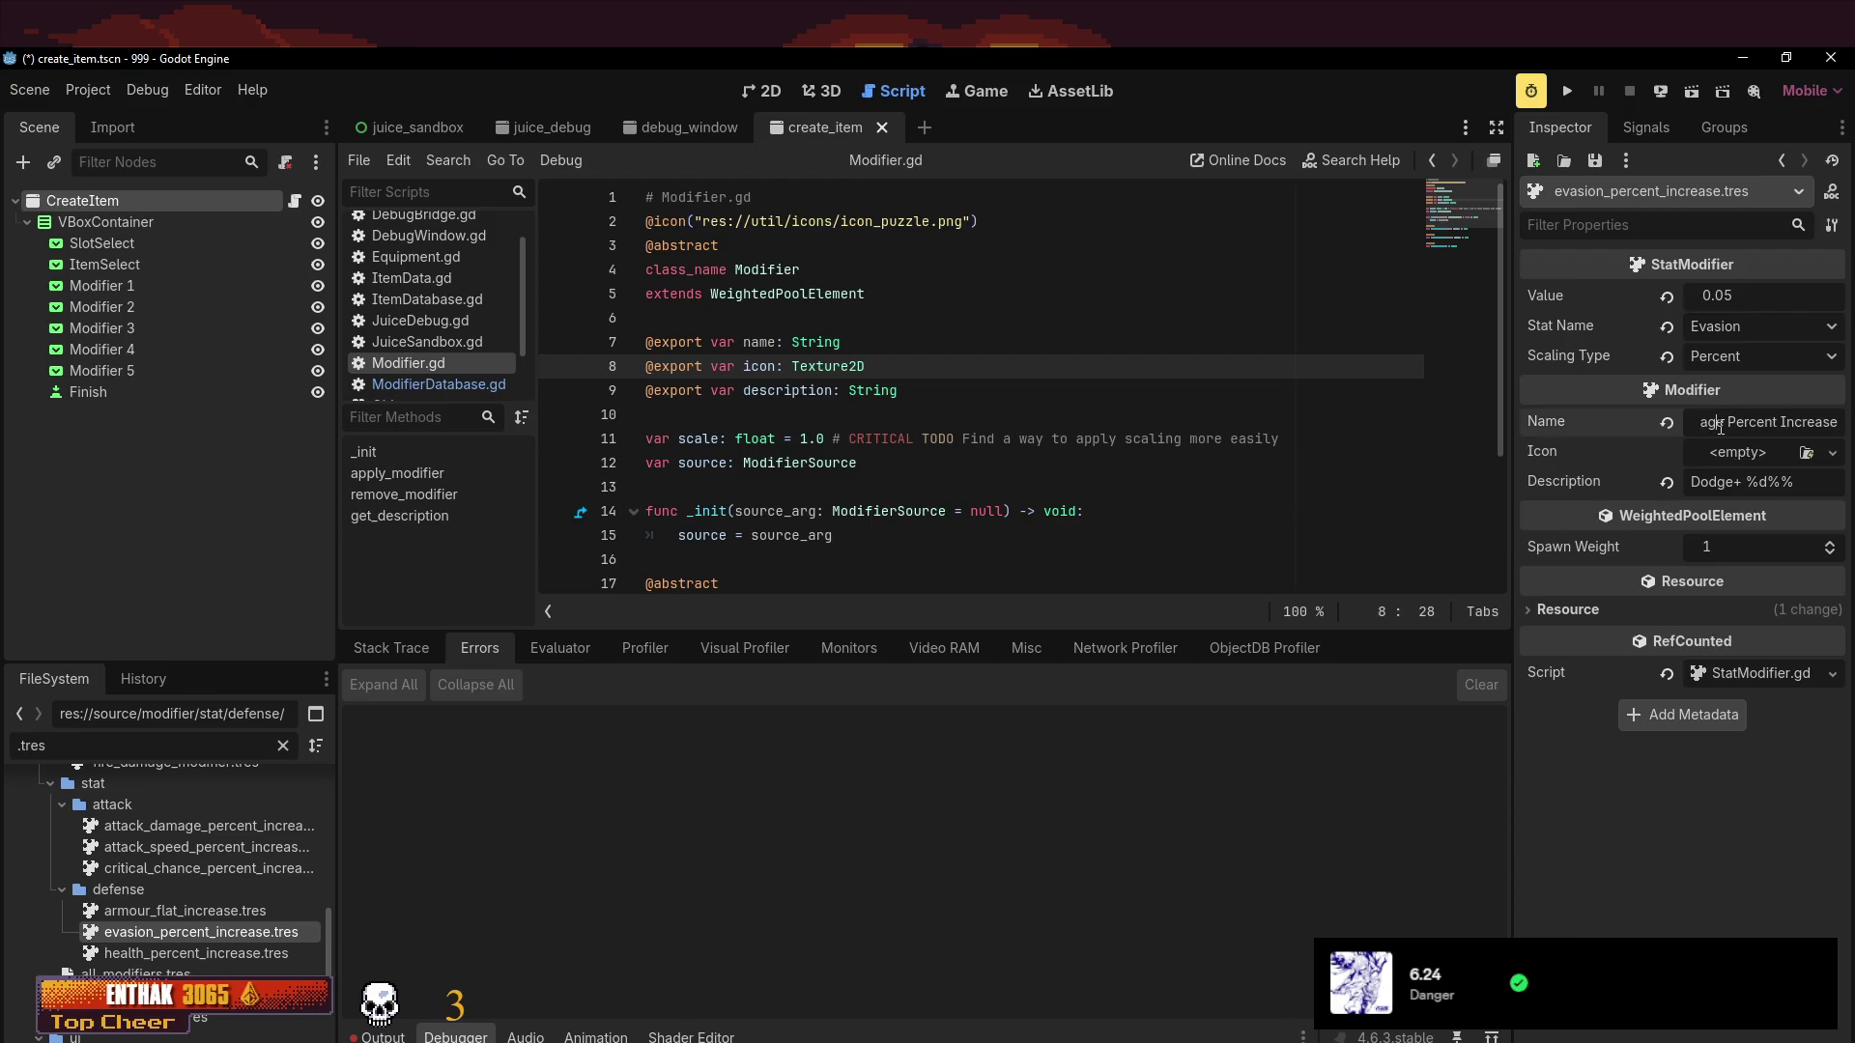
{"action": "left_click_drag", "start_coordinate": [1721, 426], "coordinate": [1613, 427]}
{"action": "type", "text": "Evasion"}
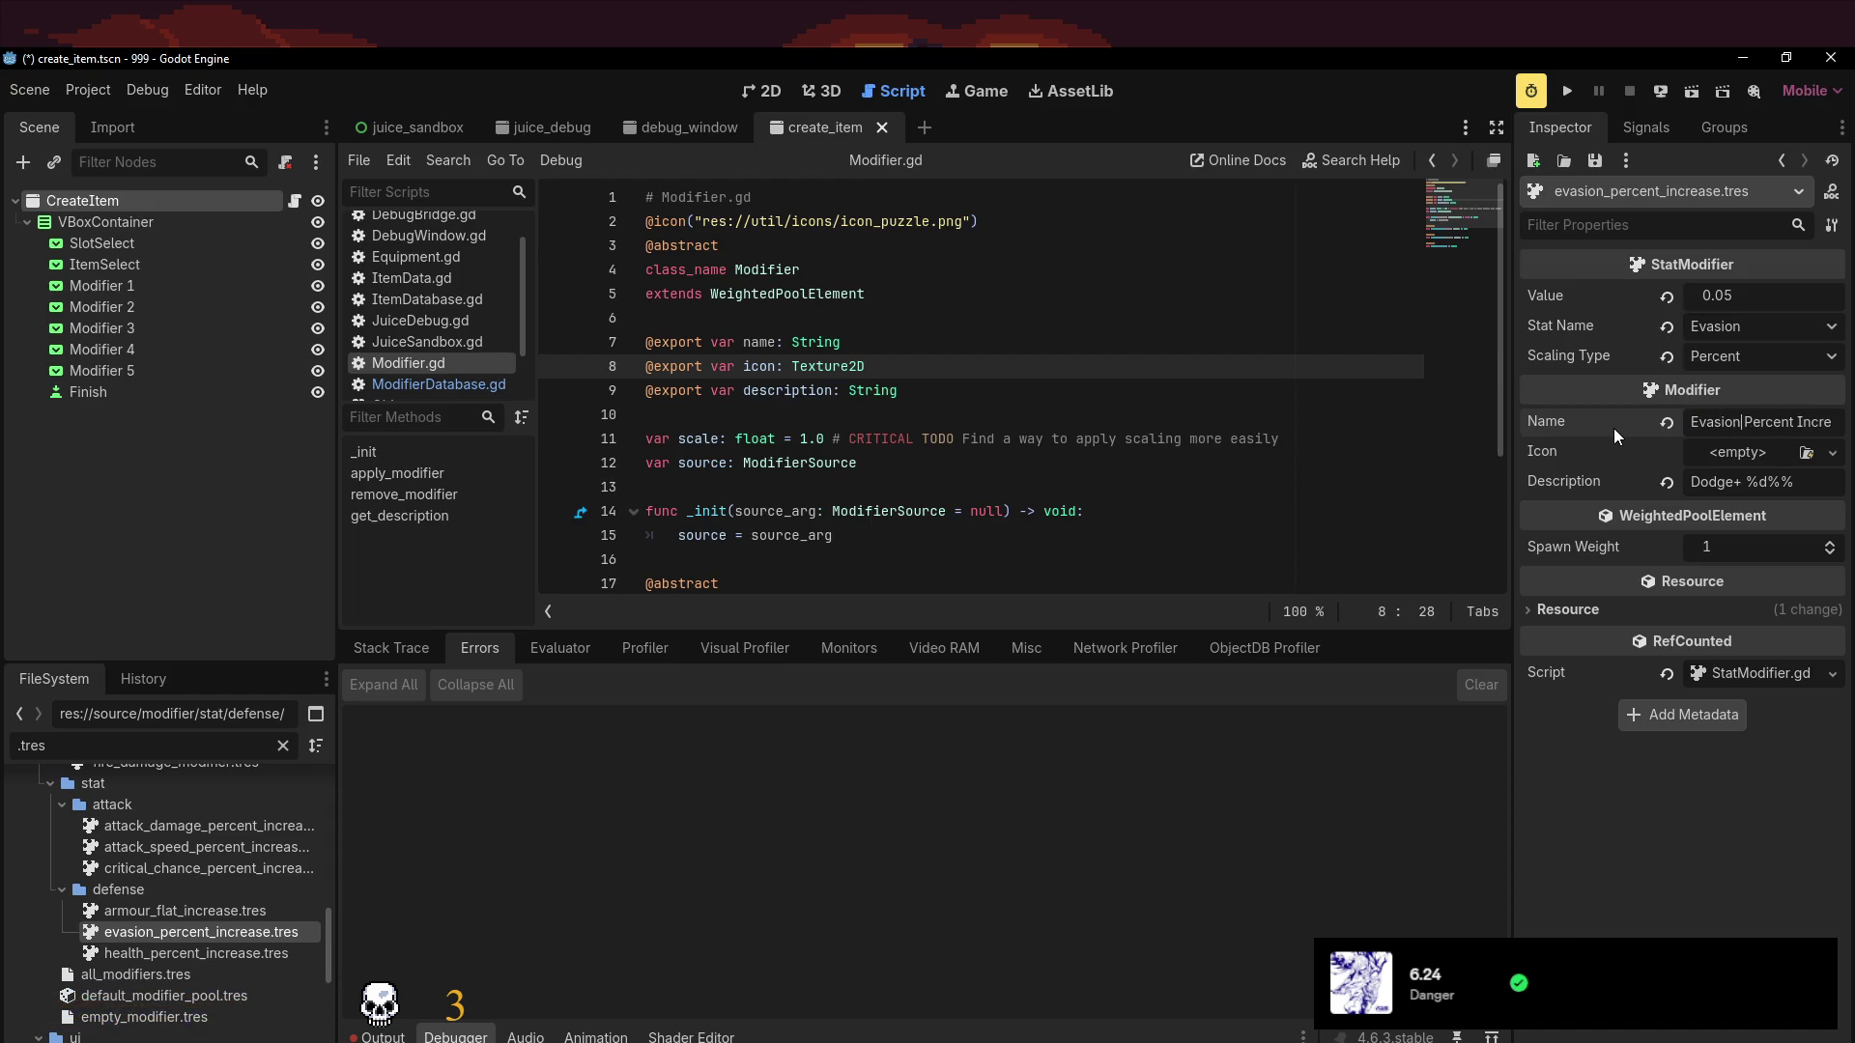
{"action": "left_click", "coordinate": [1595, 160]}
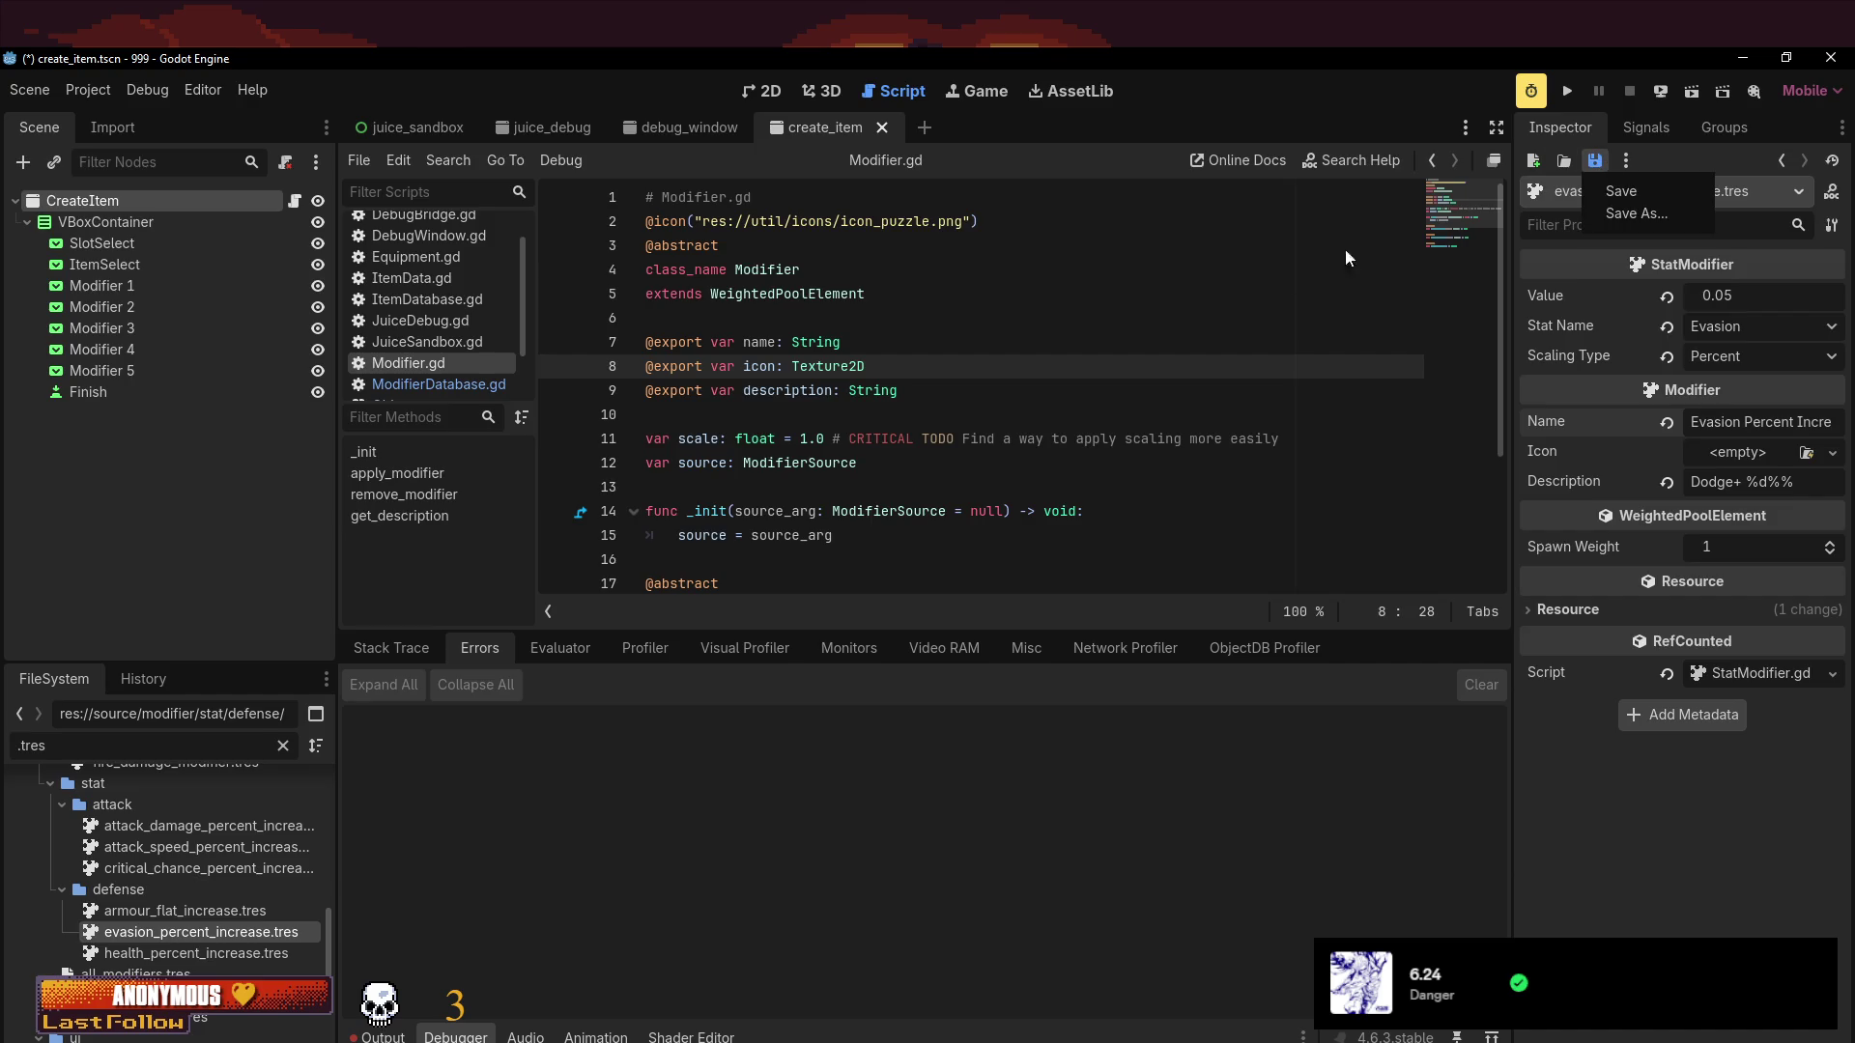
{"action": "left_click", "coordinate": [1620, 191]}
Name the health modifier 'Health Percent Increase' and save the resource and scene.
{"action": "left_click", "coordinate": [163, 953]}
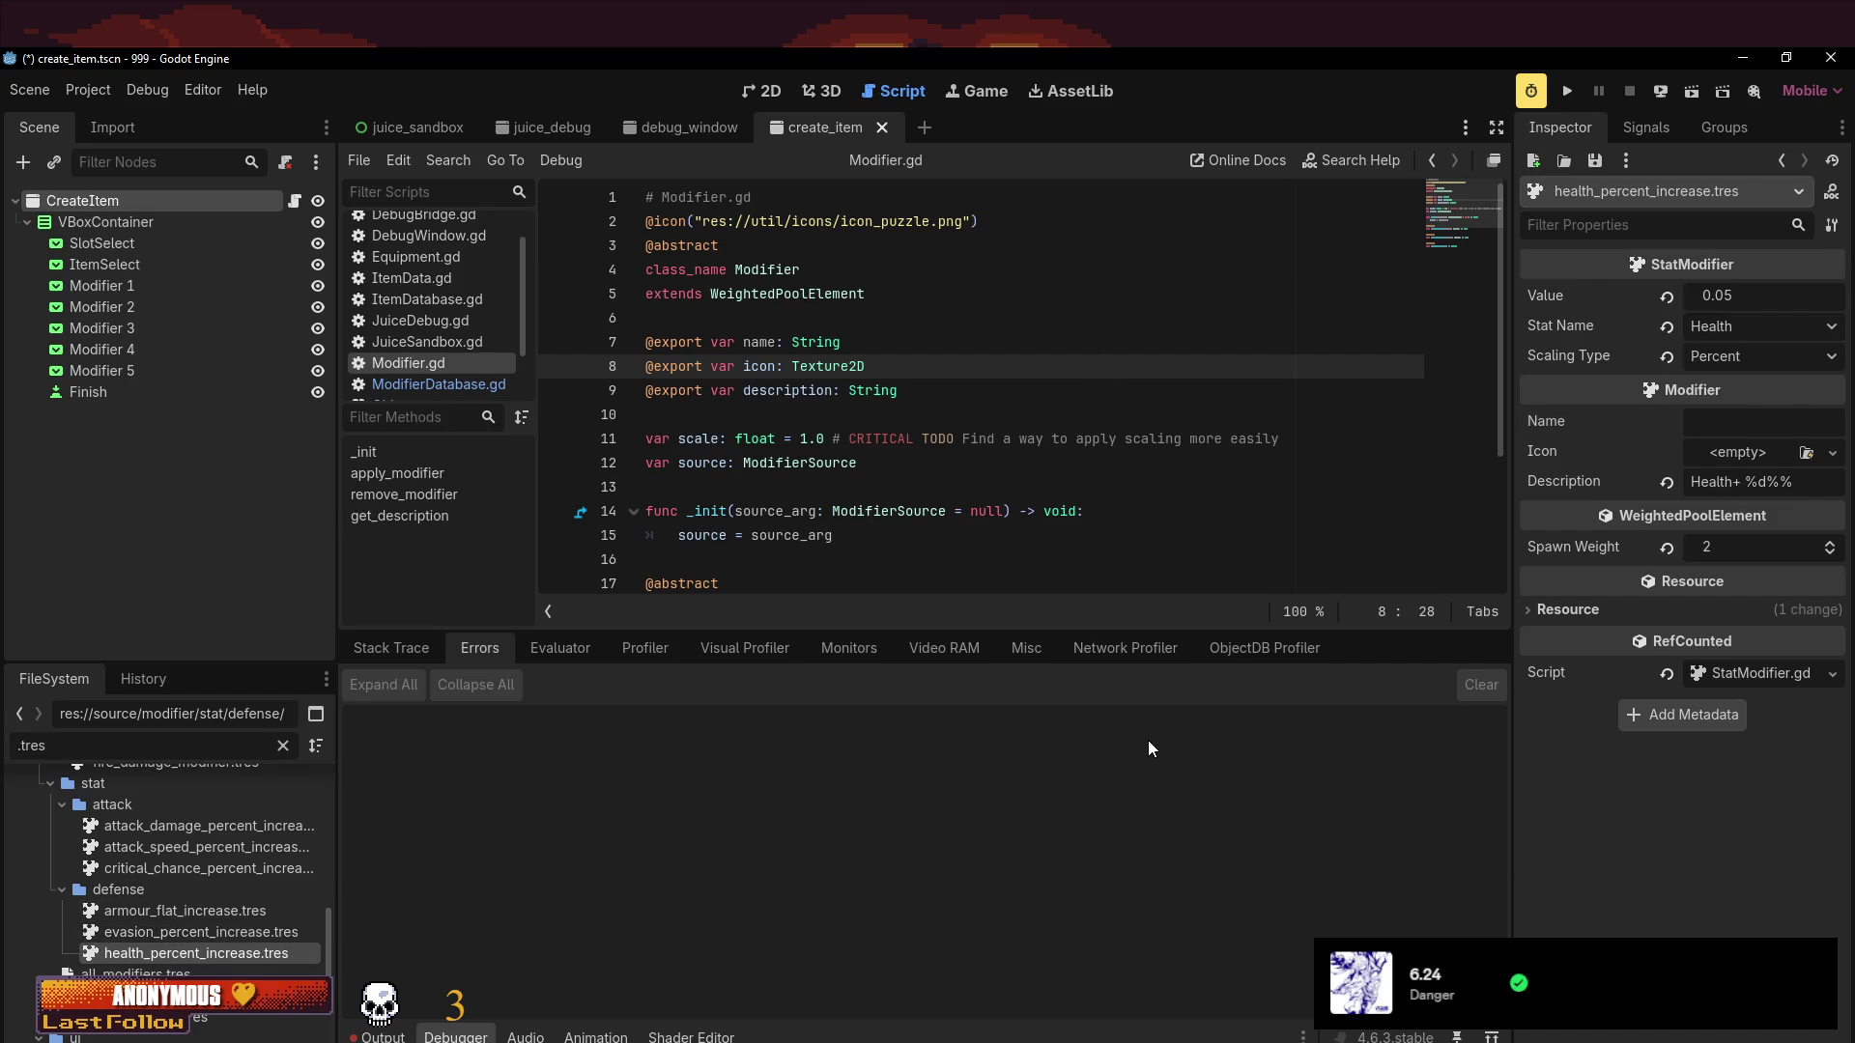
{"action": "left_click", "coordinate": [1730, 422]}
{"action": "key", "text": "ctrl+v"}
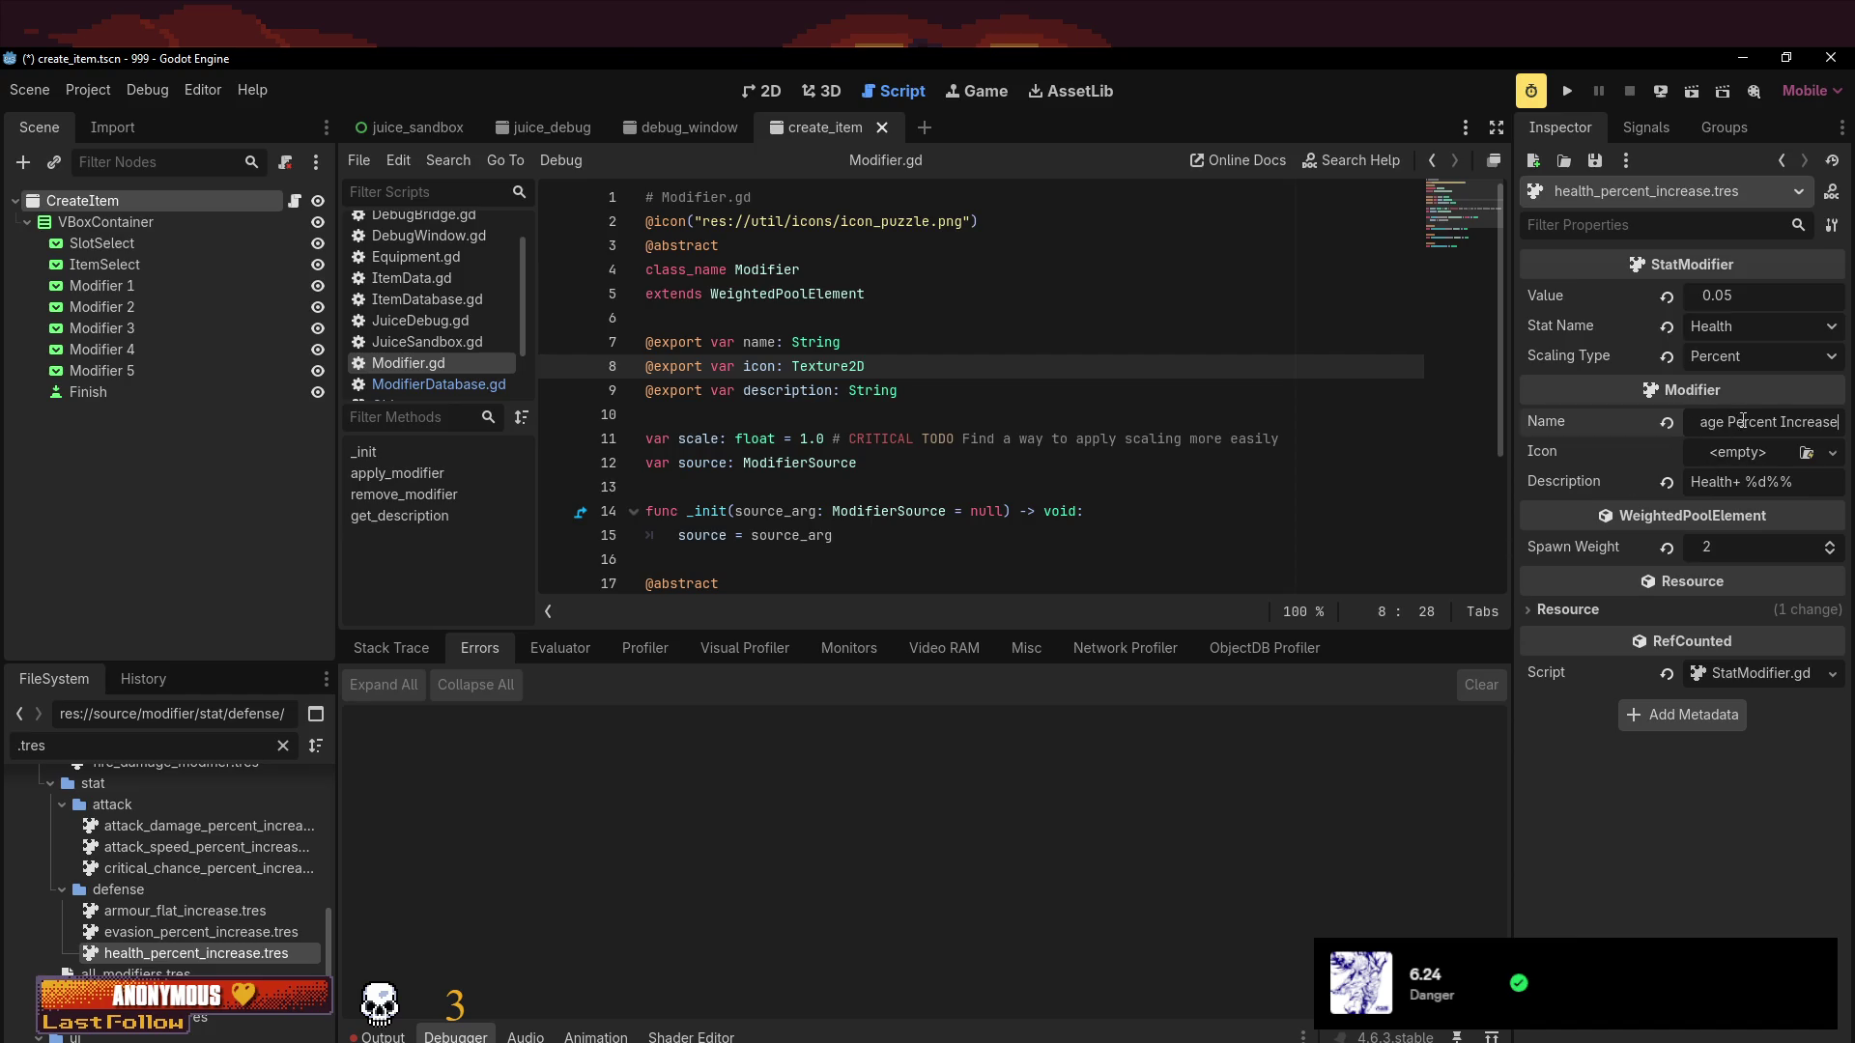
{"action": "left_click_drag", "start_coordinate": [1726, 421], "coordinate": [1613, 408]}
{"action": "type", "text": "Health"}
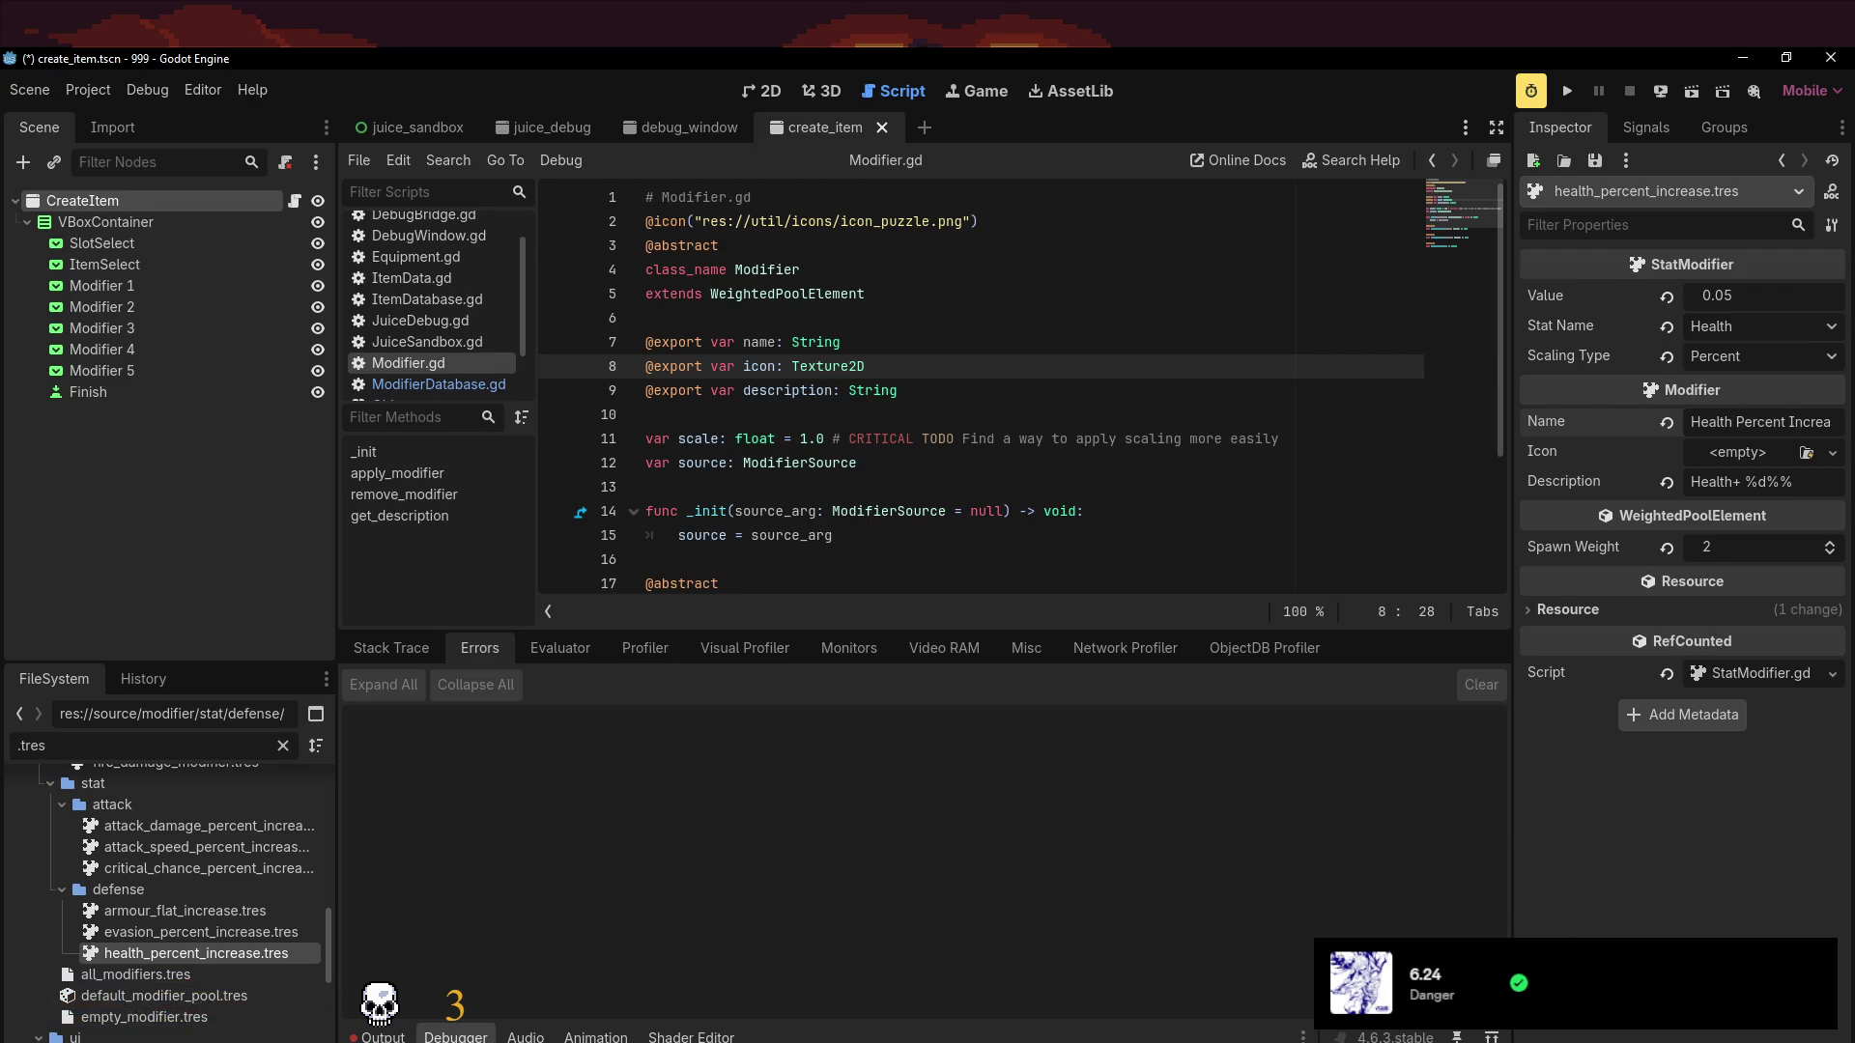
{"action": "left_click", "coordinate": [1594, 166]}
{"action": "left_click", "coordinate": [1613, 193]}
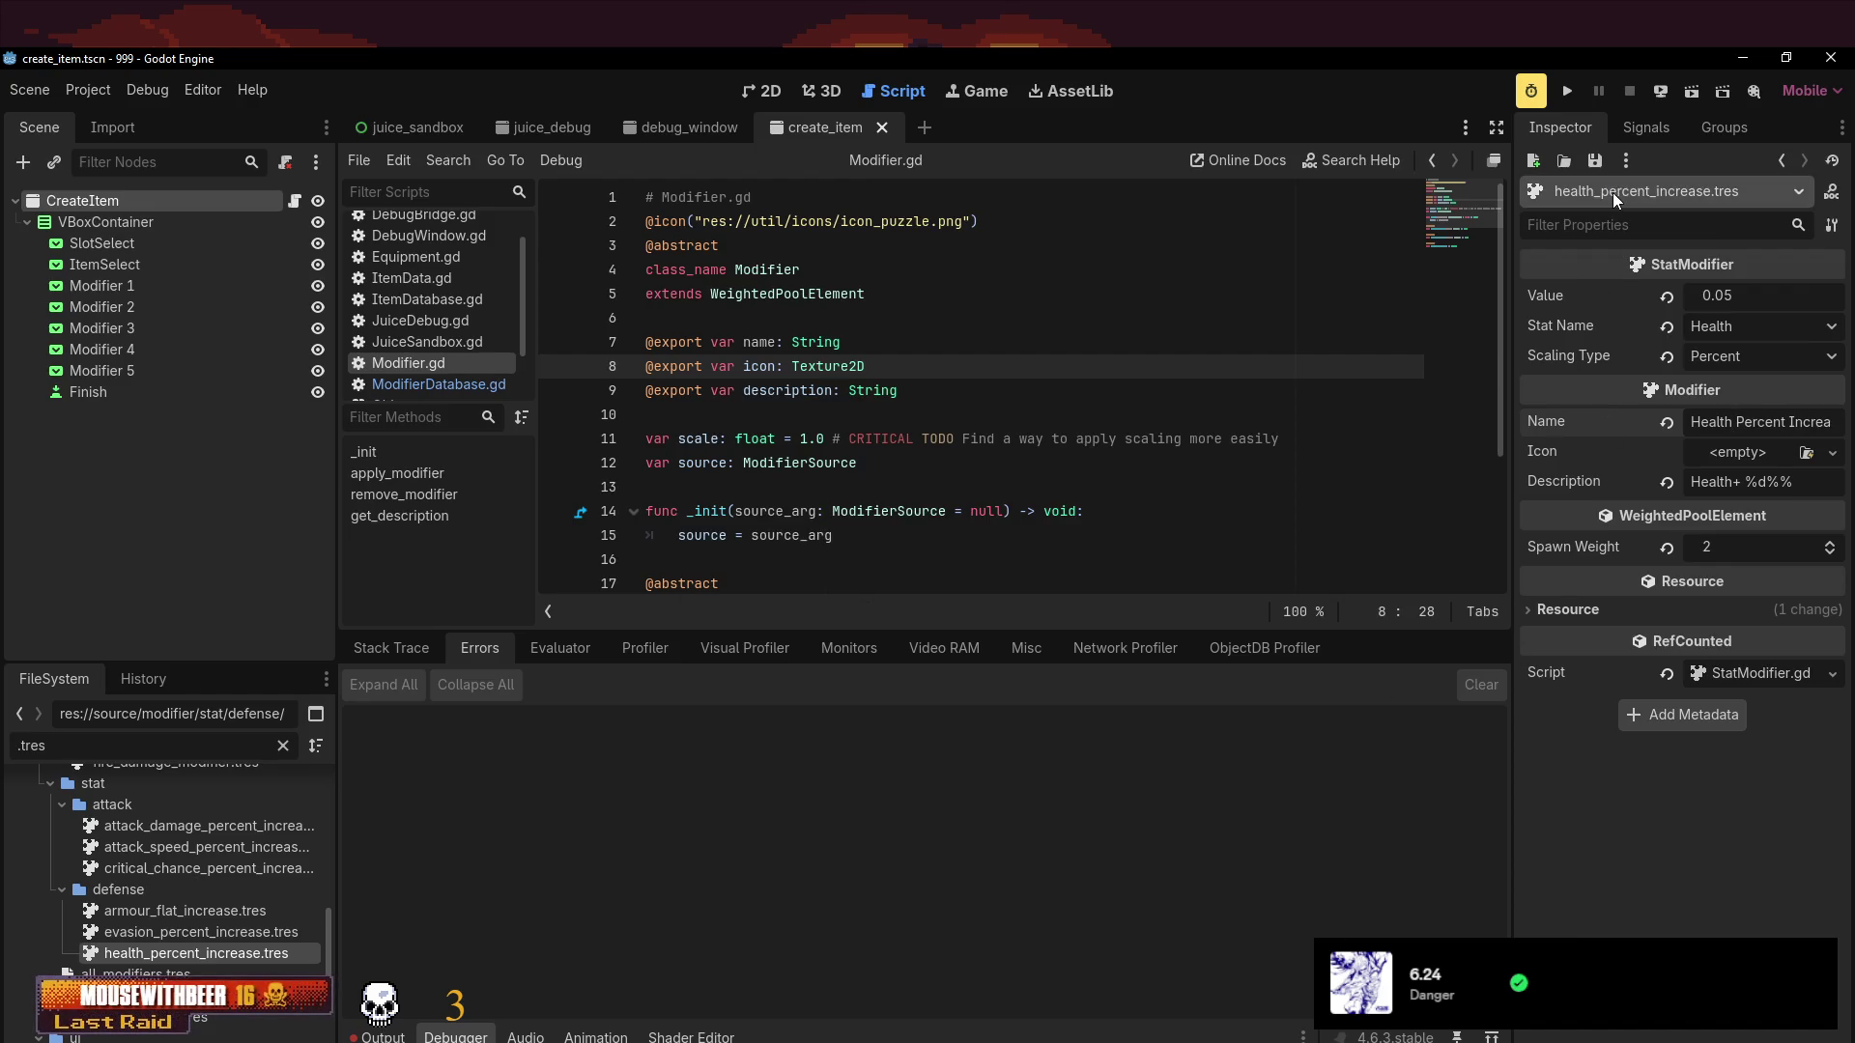
{"action": "left_click", "coordinate": [936, 391]}
{"action": "key", "text": "ctrl+s"}
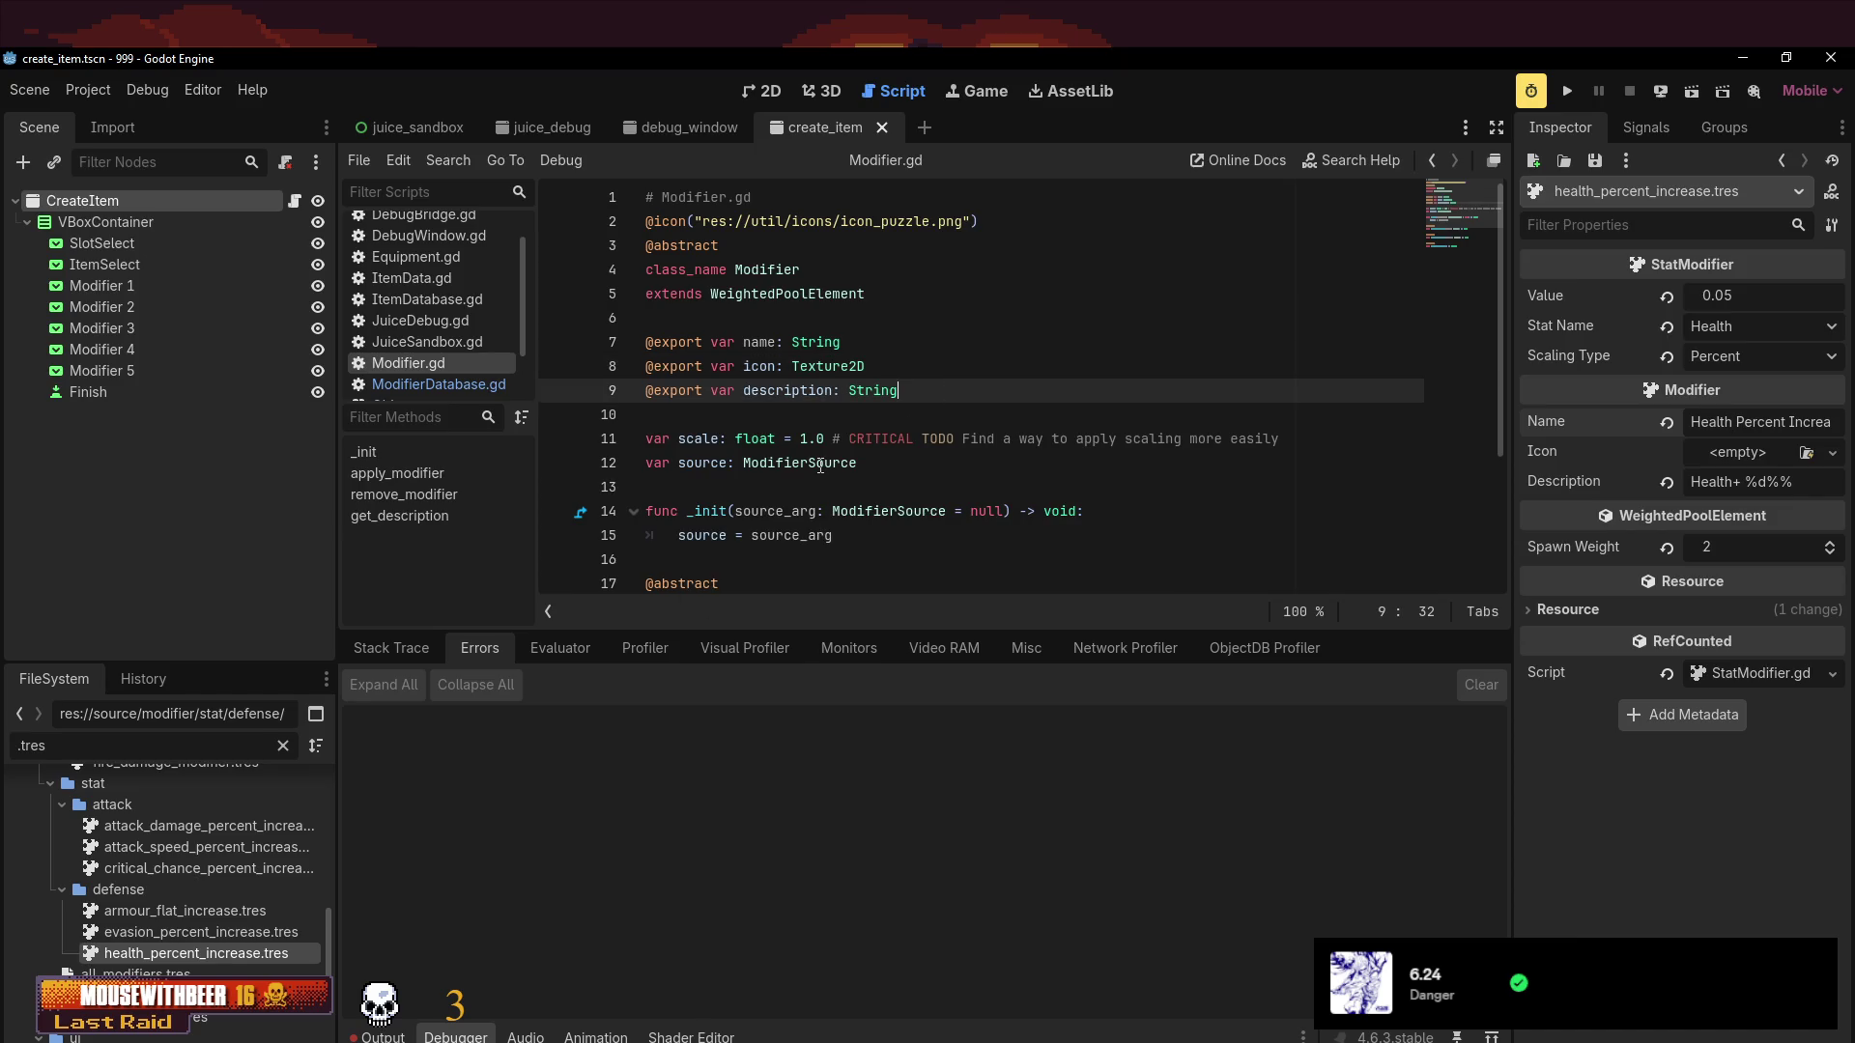
{"action": "scroll", "coordinate": [220, 874], "scroll_direction": "up", "scroll_amount": 1}
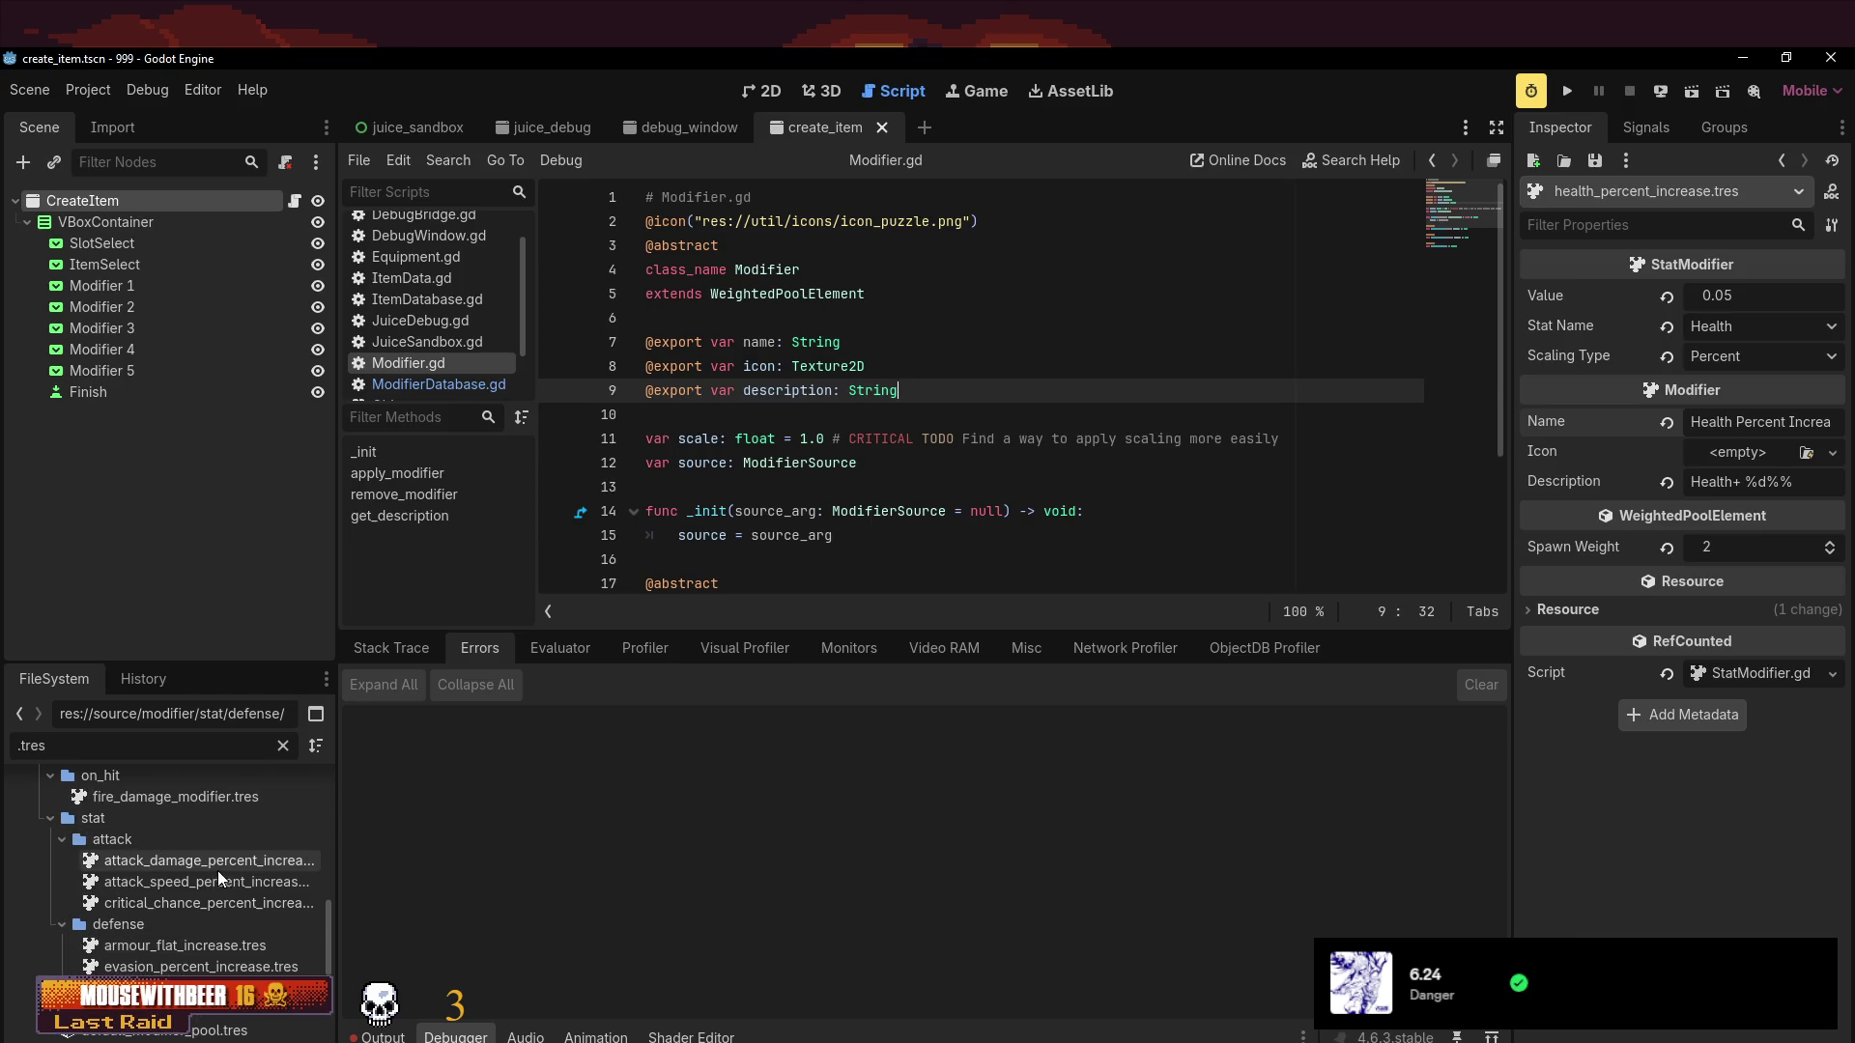
{"action": "left_click", "coordinate": [194, 797]}
{"action": "scroll", "coordinate": [189, 904], "scroll_direction": "down", "scroll_amount": 2}
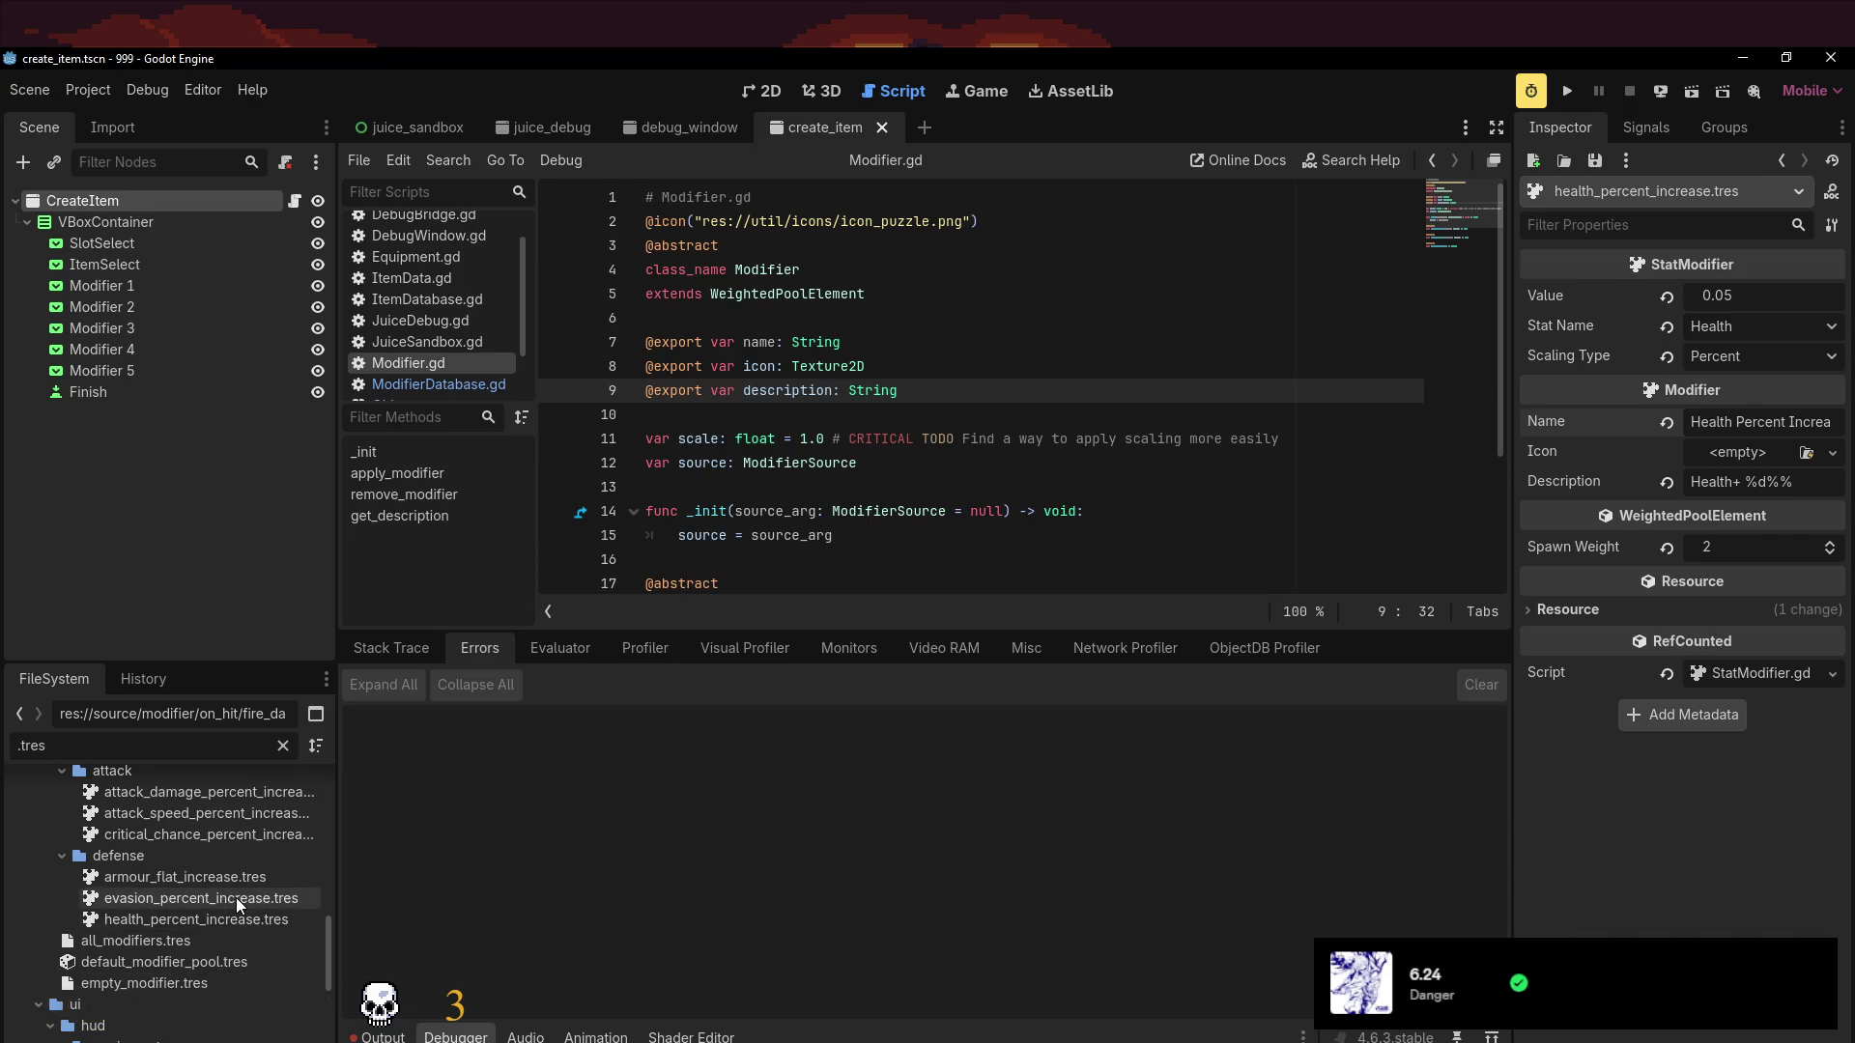
{"action": "scroll", "coordinate": [235, 902], "scroll_direction": "down", "scroll_amount": 8}
{"action": "scroll", "coordinate": [232, 896], "scroll_direction": "up", "scroll_amount": 4}
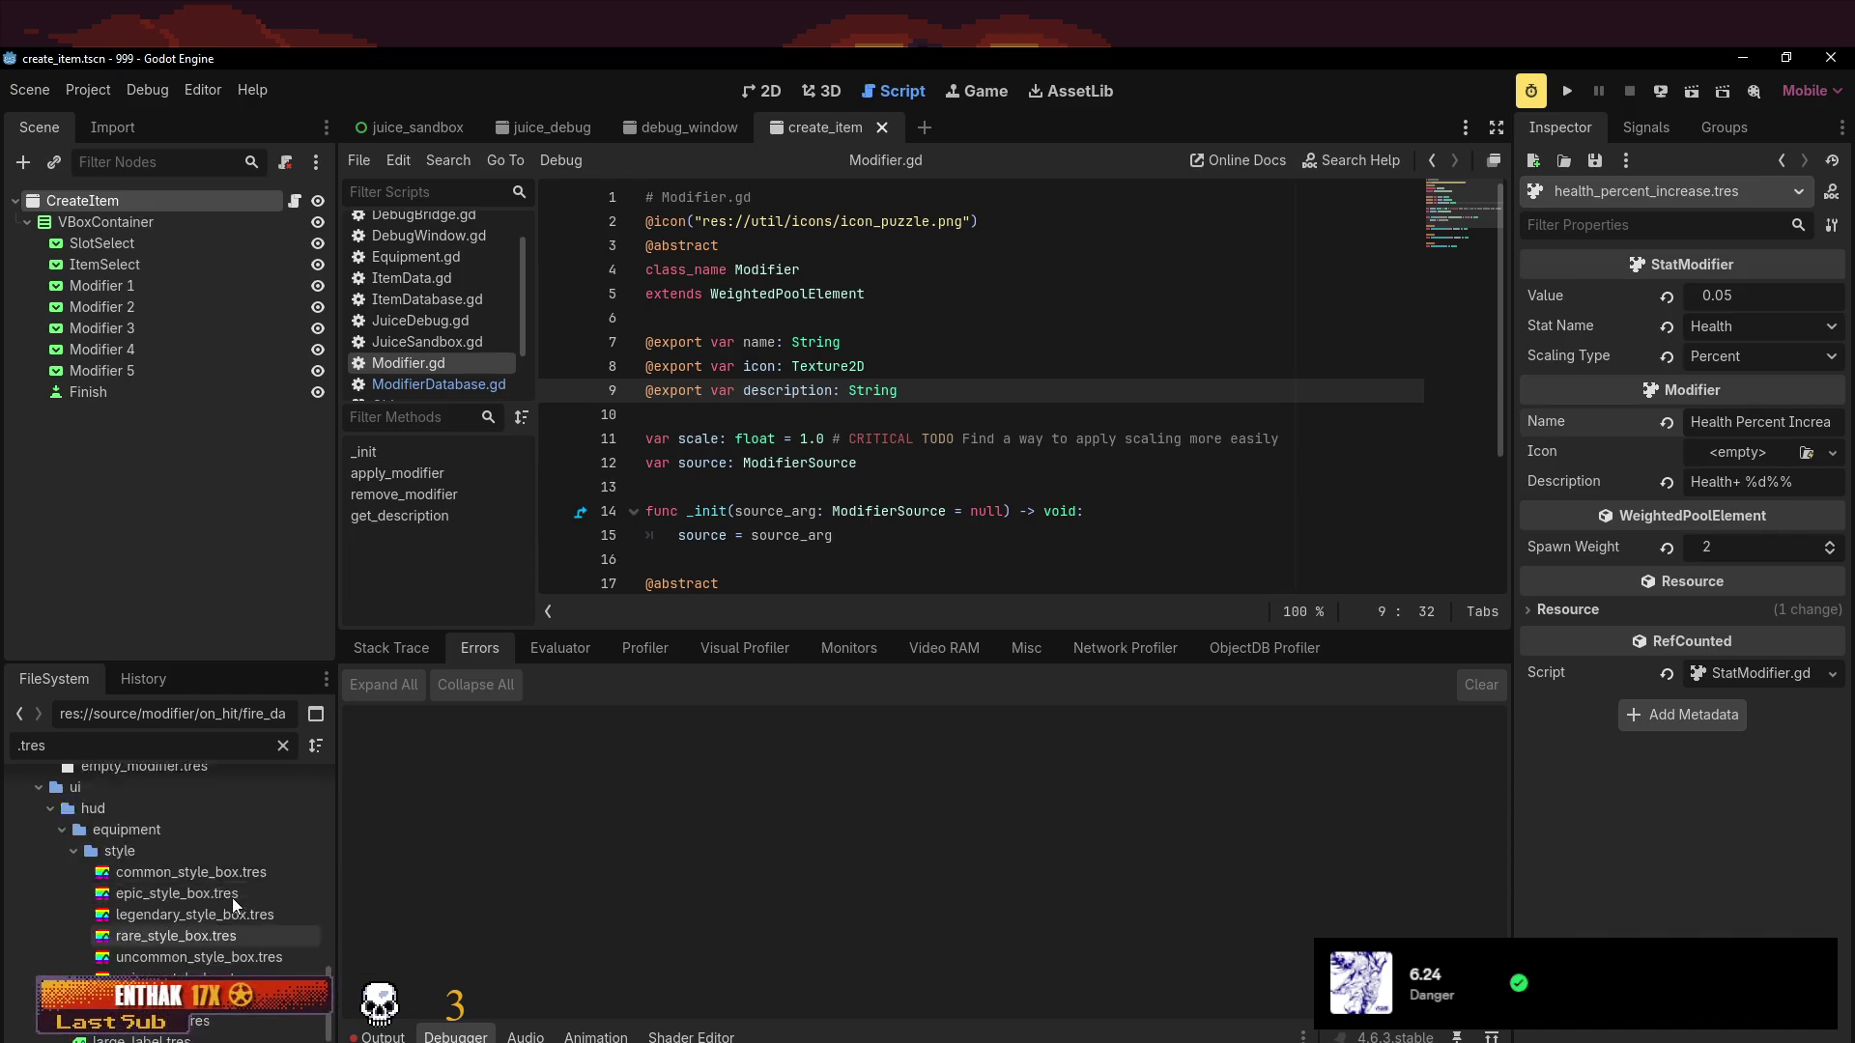
{"action": "scroll", "coordinate": [232, 896], "scroll_direction": "up", "scroll_amount": 5}
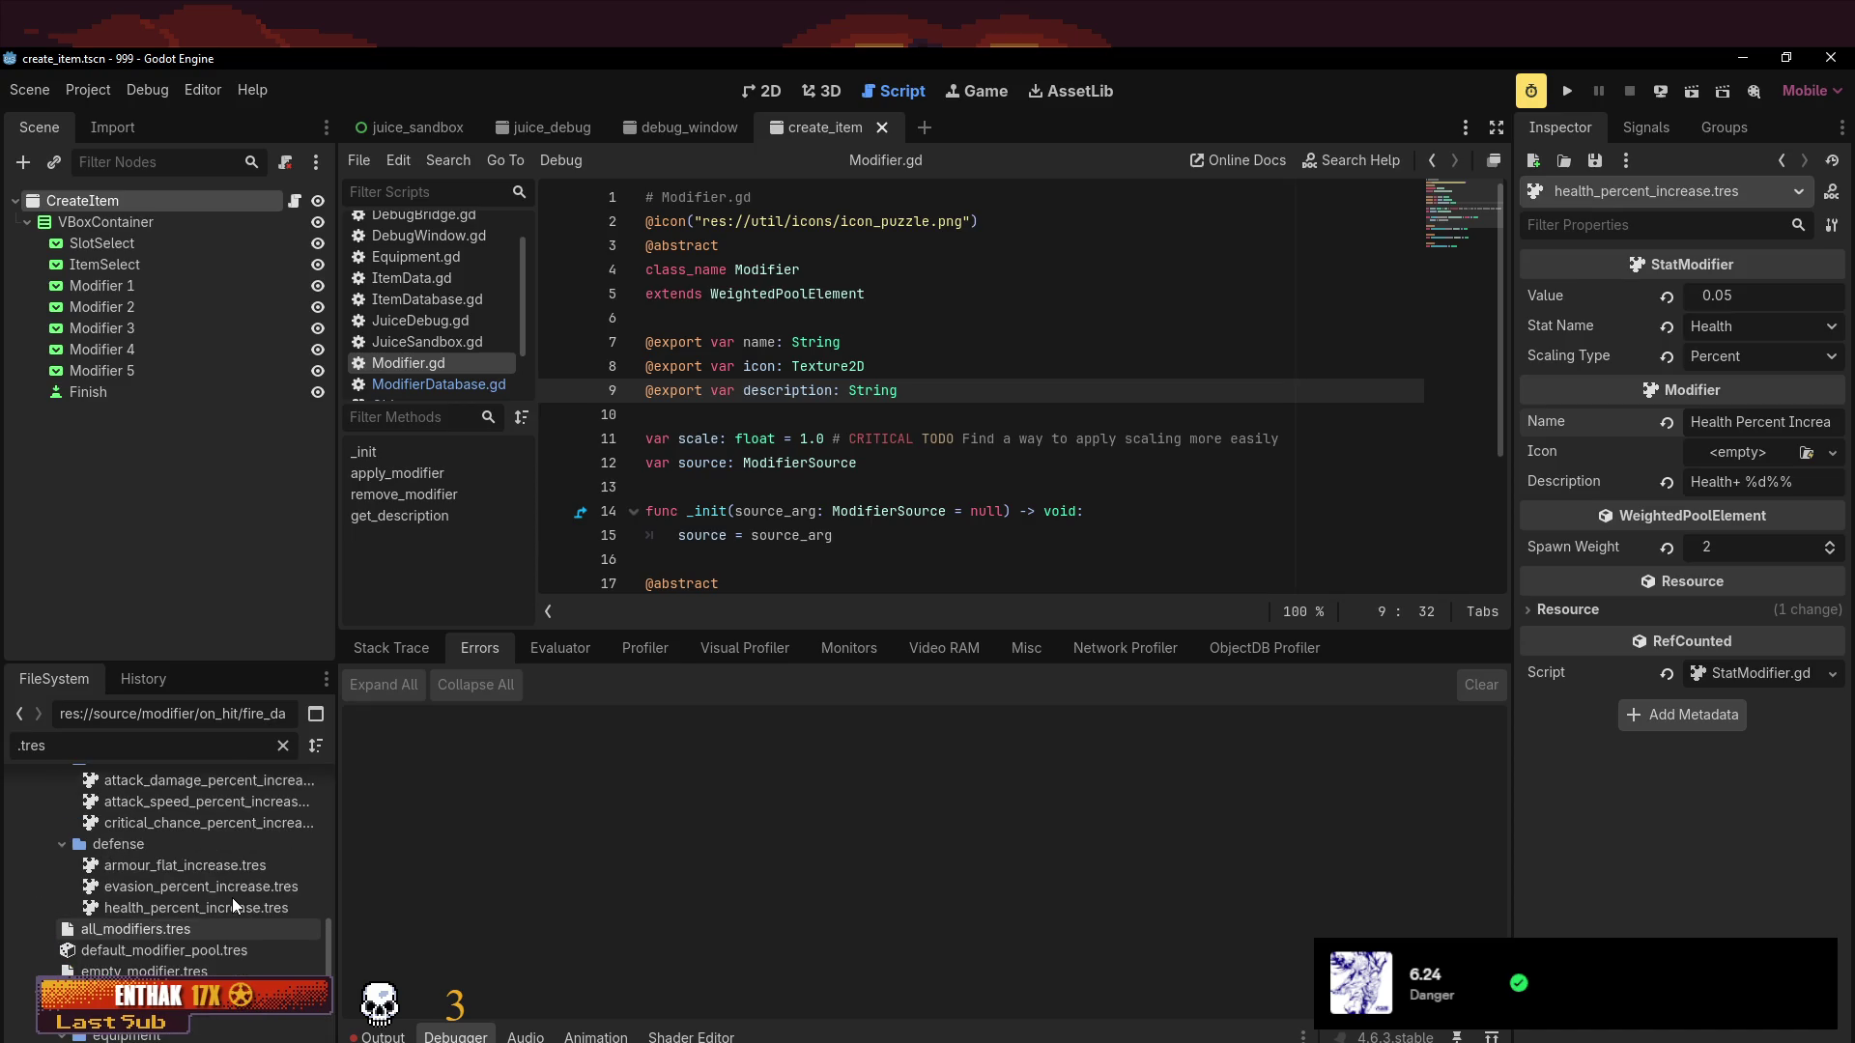
{"action": "scroll", "coordinate": [232, 897], "scroll_direction": "up", "scroll_amount": 1}
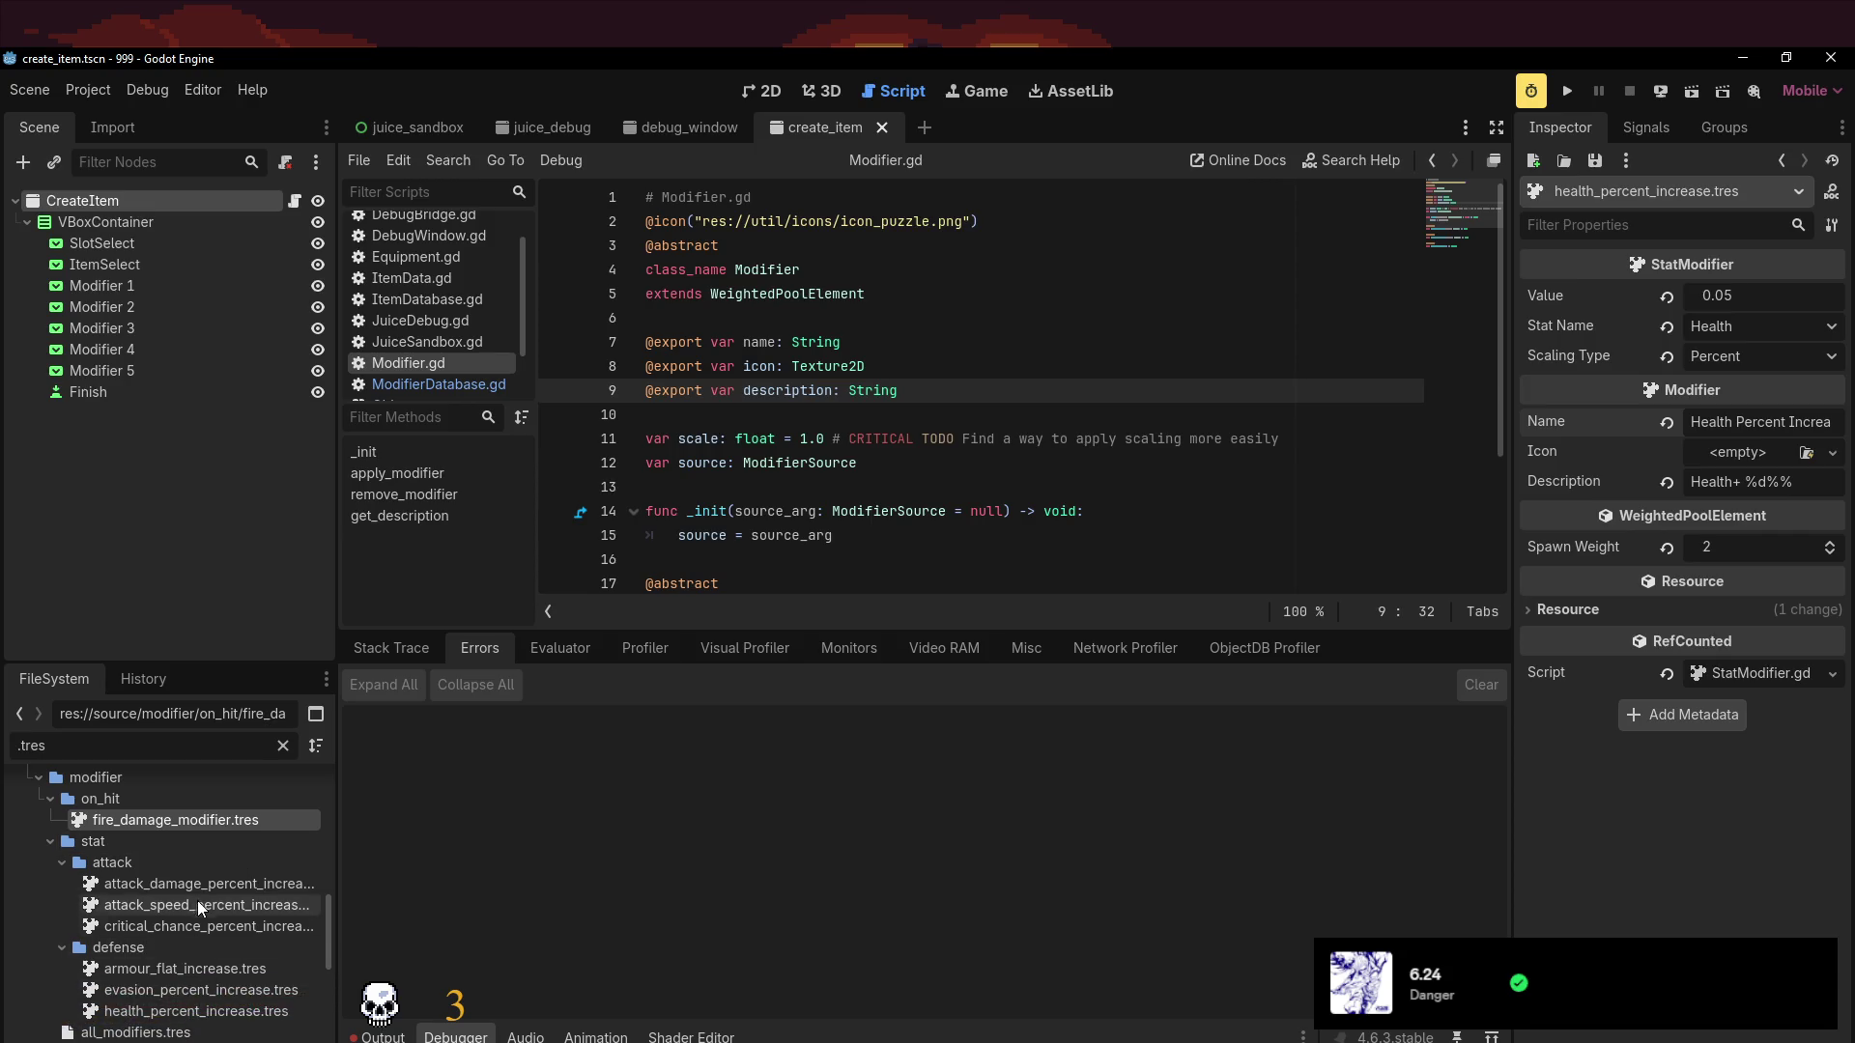
{"action": "scroll", "coordinate": [224, 912], "scroll_direction": "down", "scroll_amount": 1}
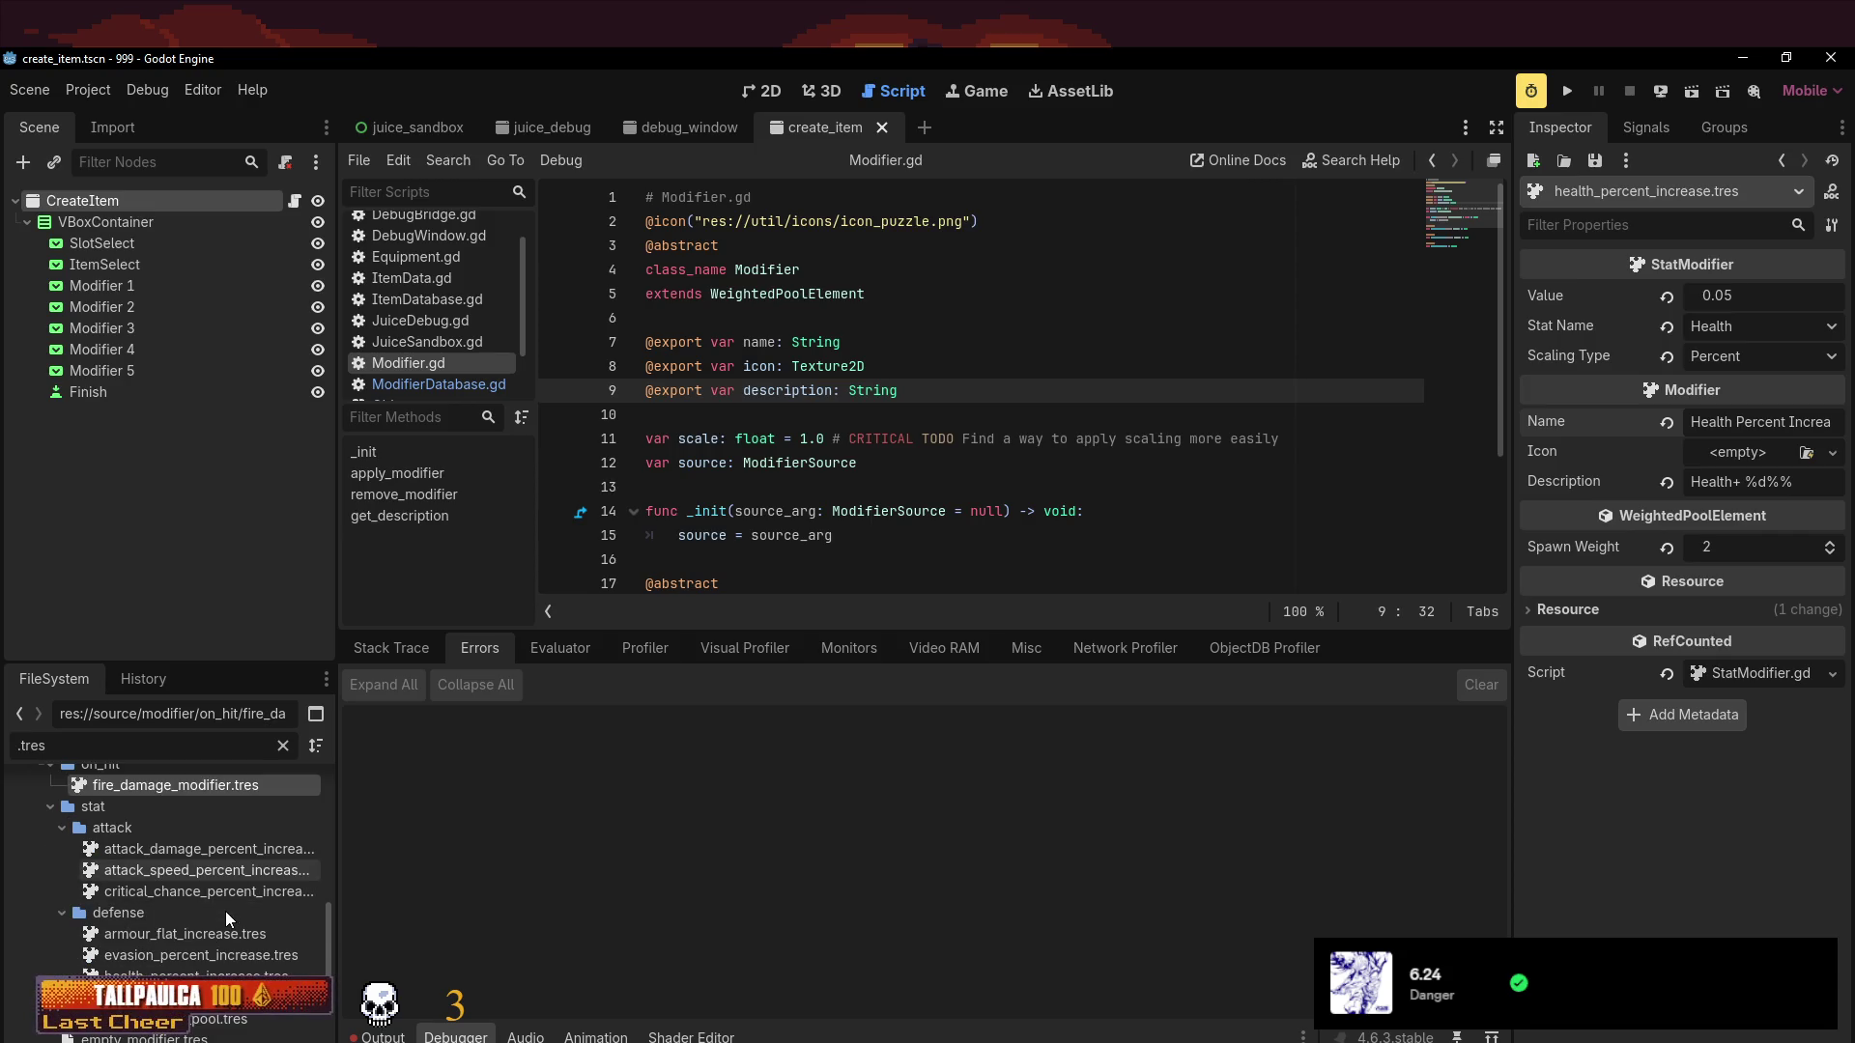
{"action": "scroll", "coordinate": [228, 912], "scroll_direction": "down", "scroll_amount": 2}
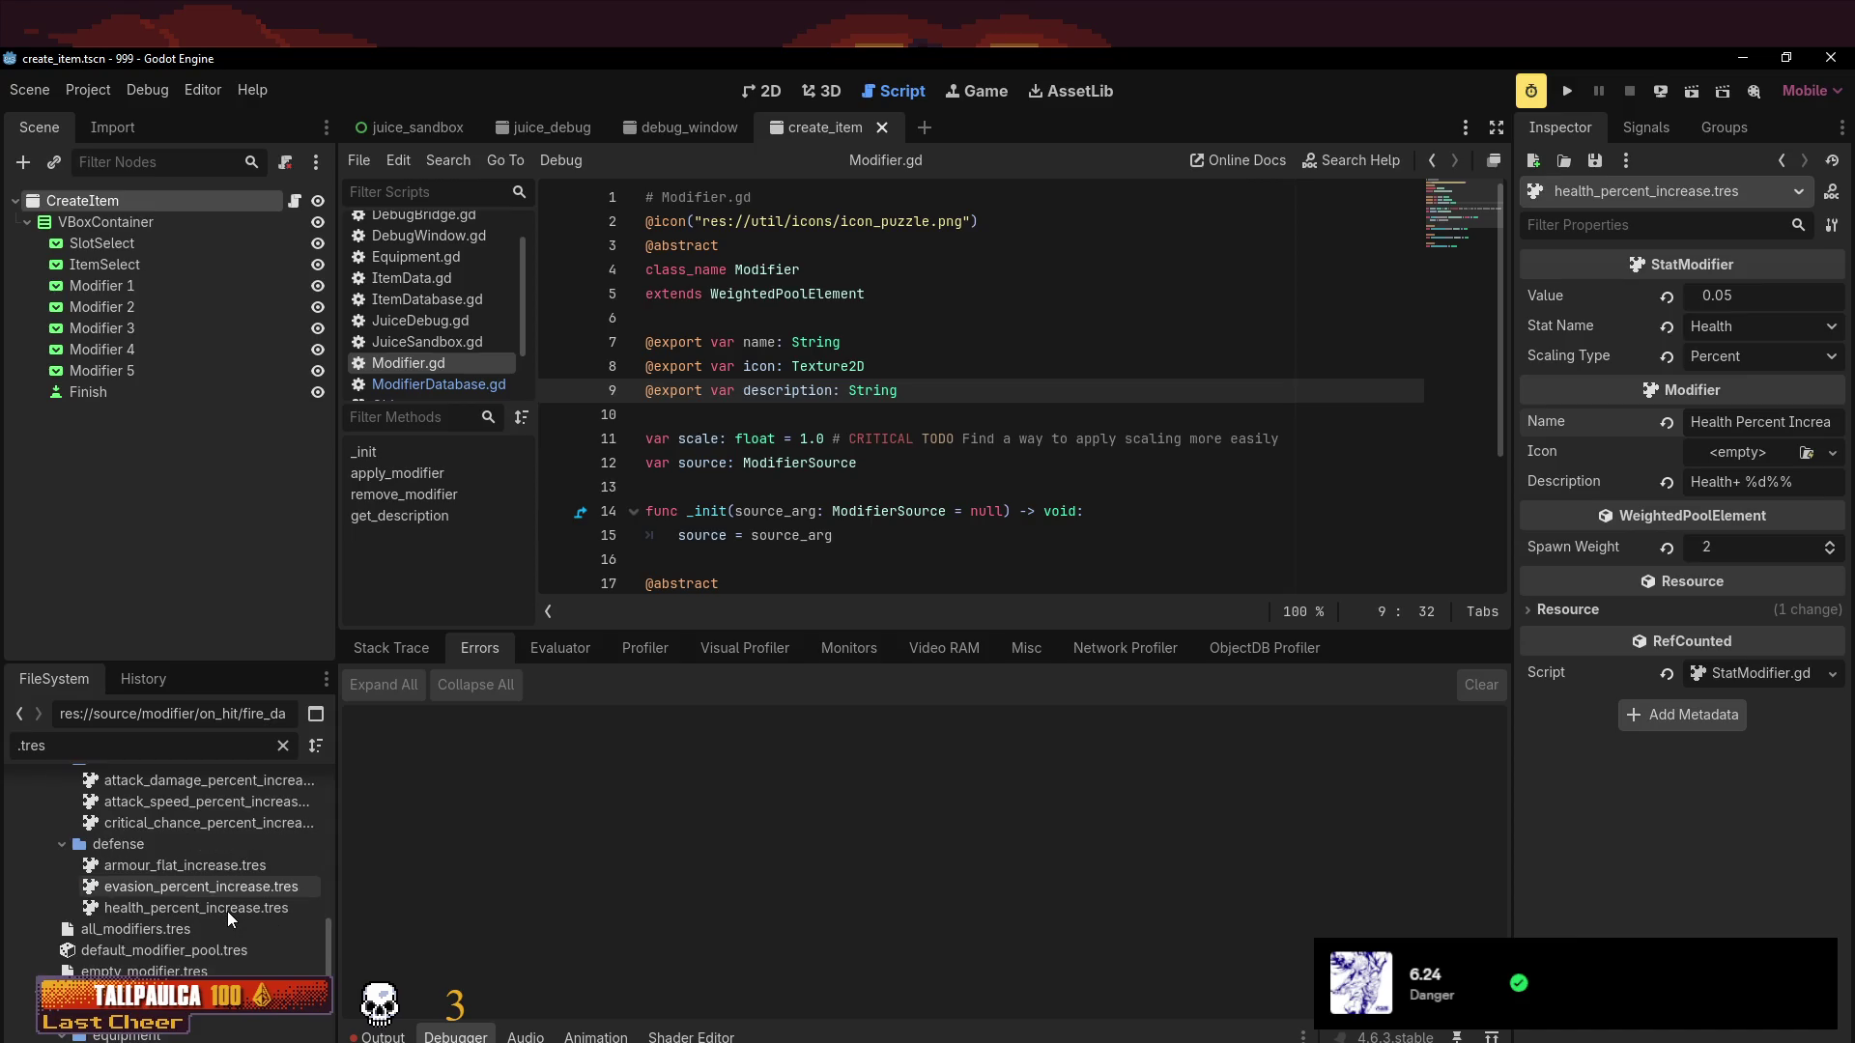
{"action": "scroll", "coordinate": [232, 916], "scroll_direction": "down", "scroll_amount": 8}
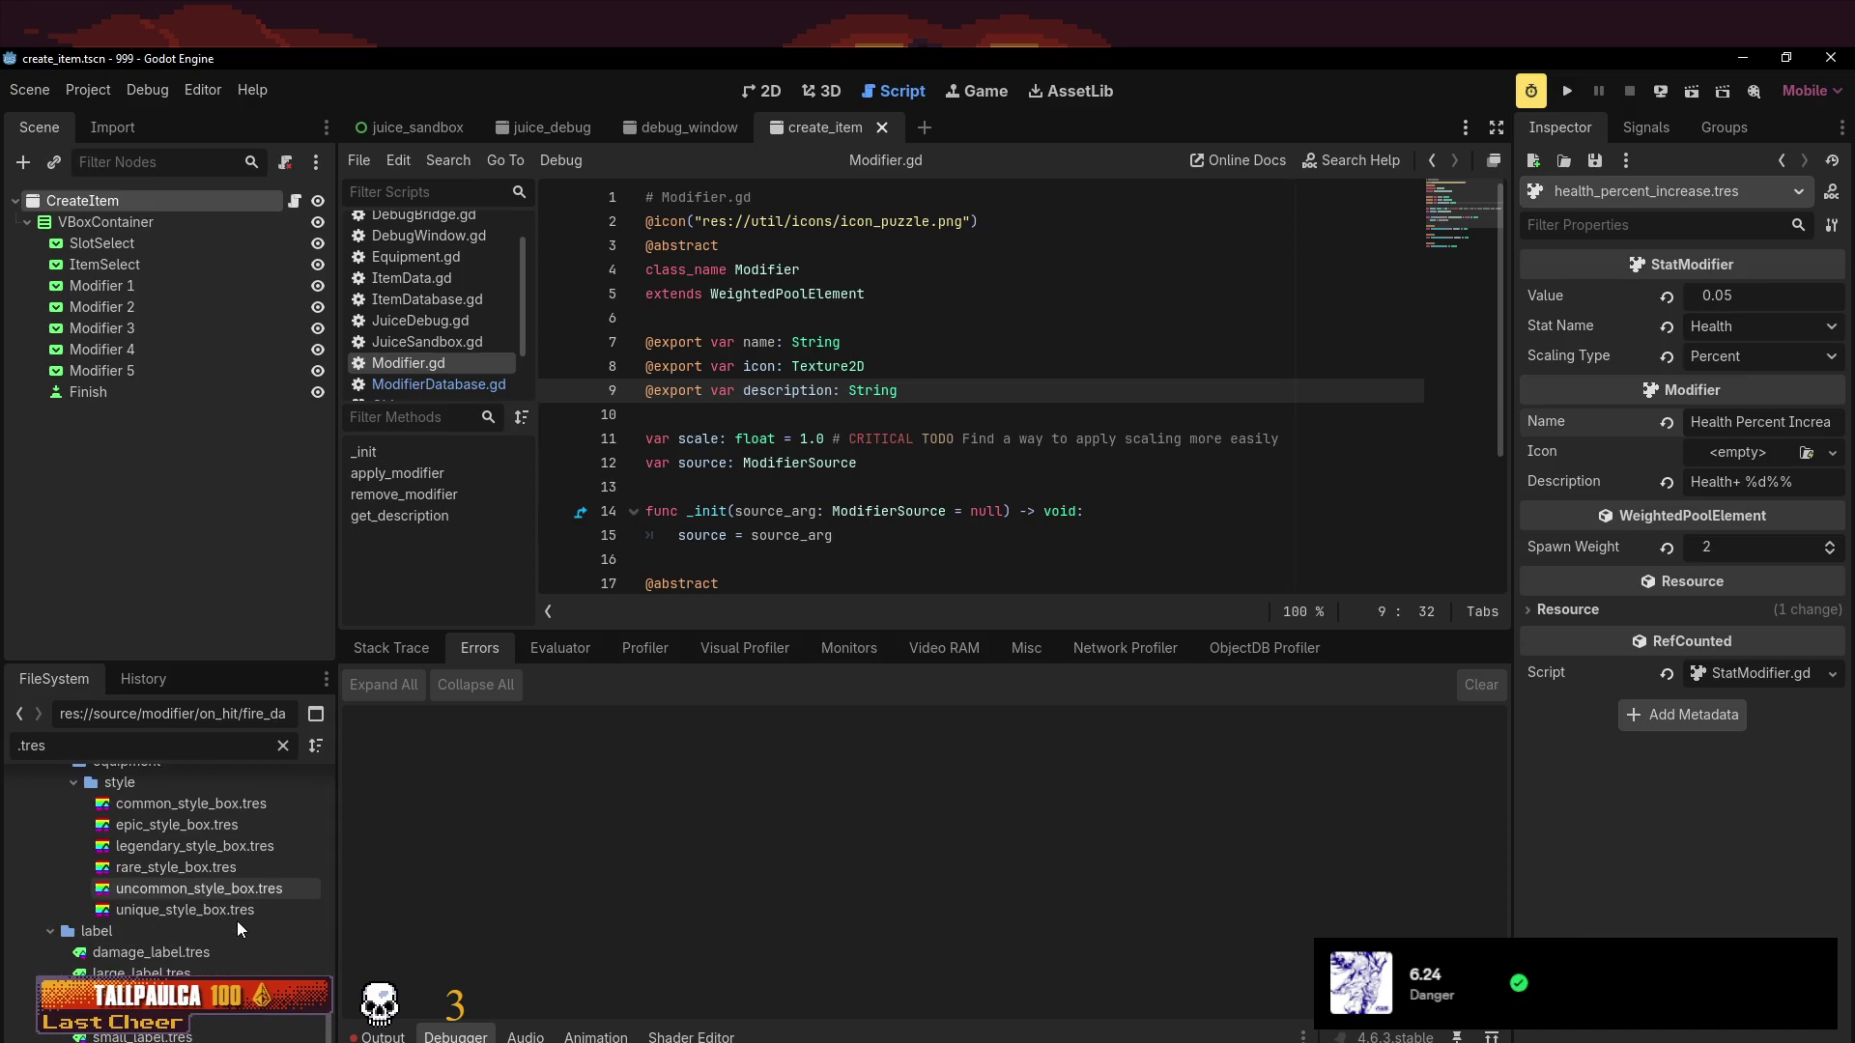
{"action": "scroll", "coordinate": [238, 925], "scroll_direction": "up", "scroll_amount": 10}
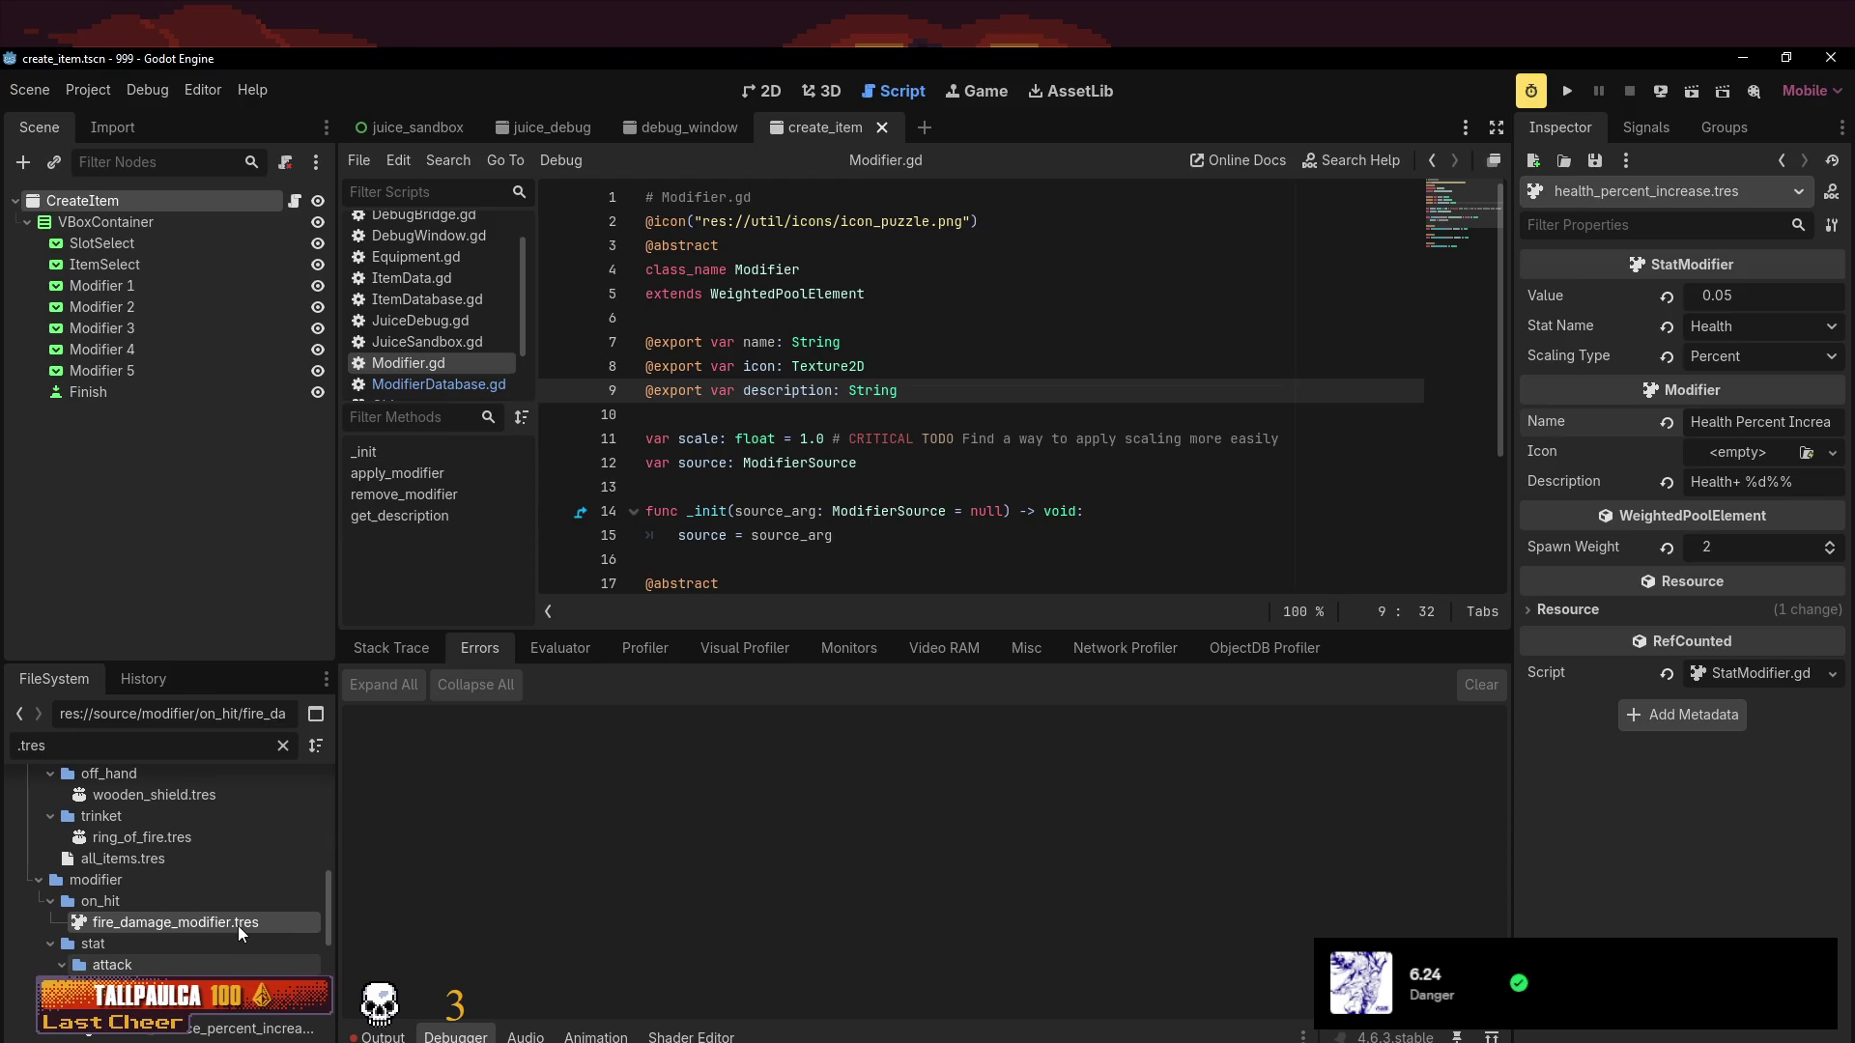
{"action": "left_click", "coordinate": [172, 928]}
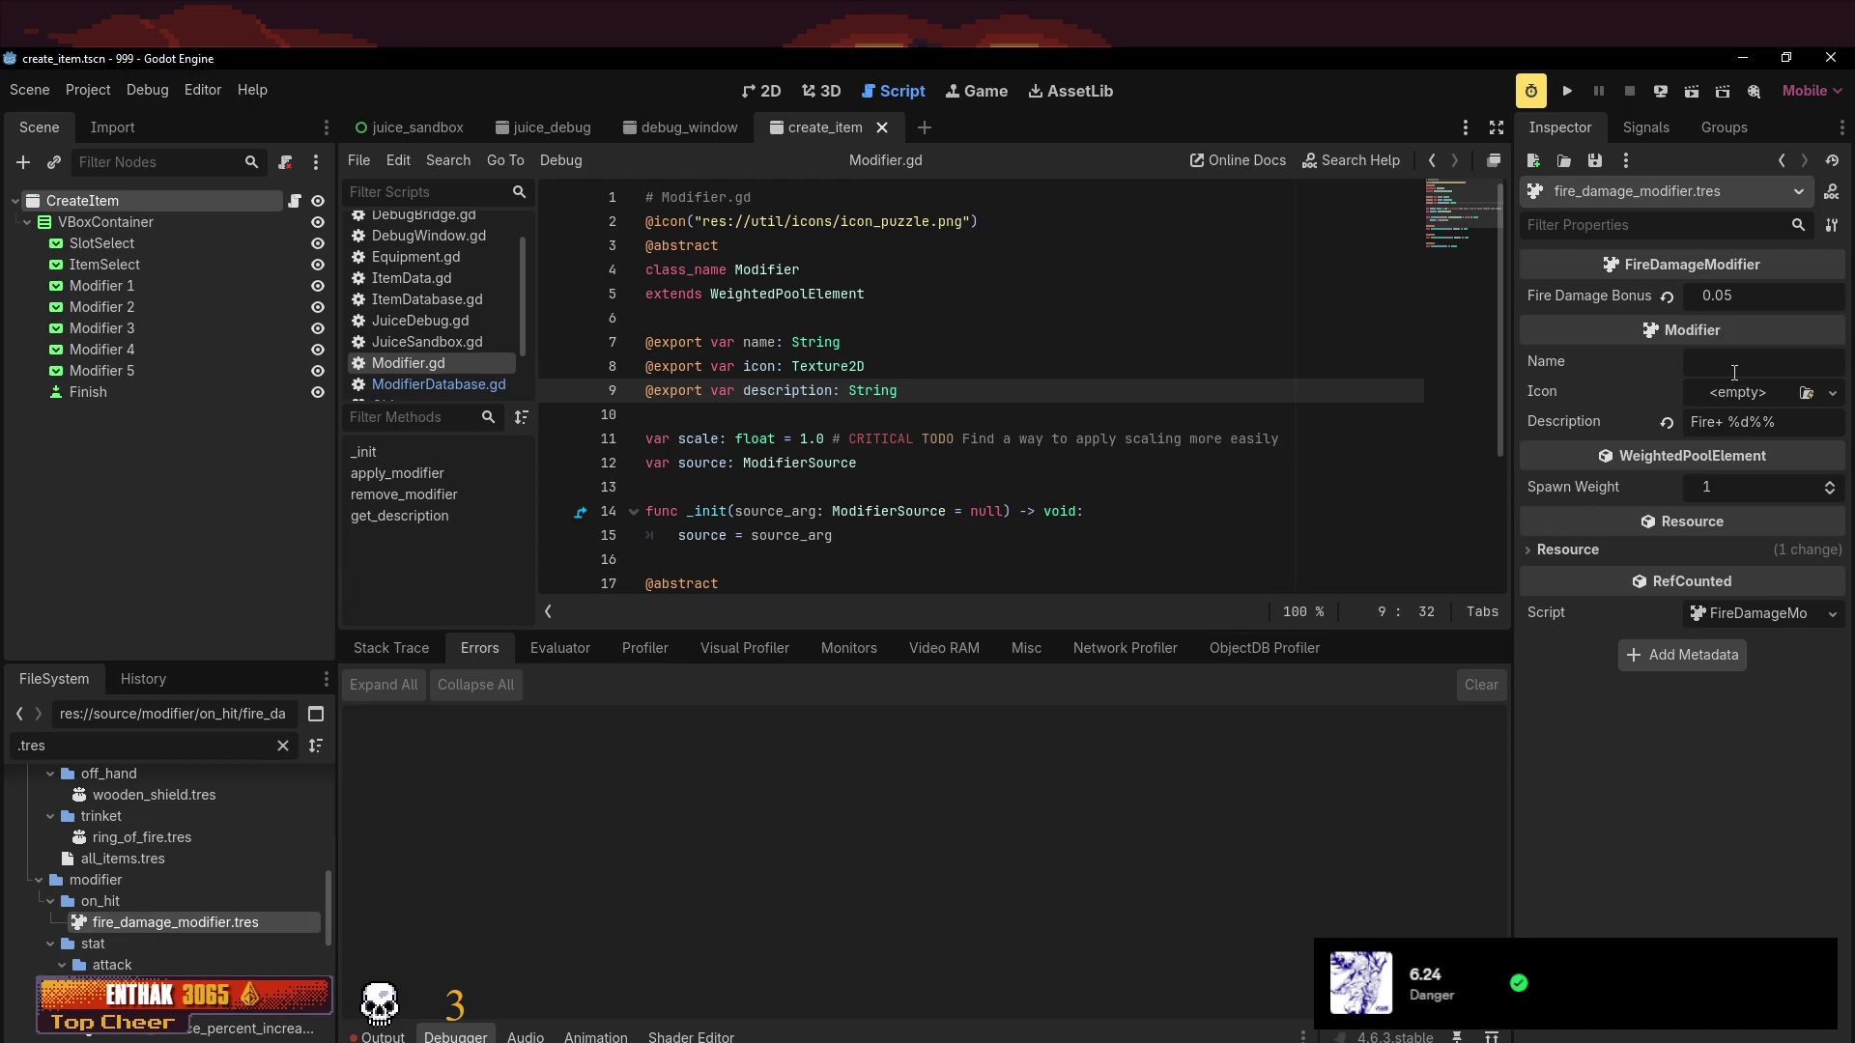
Edit the fire damage modifier's pasted name down to 'Fire Bonus Damage'.
{"action": "left_click", "coordinate": [1738, 365]}
{"action": "type", "text": "Attack Damage Percent Increase"}
{"action": "key", "text": "Home"}
{"action": "key", "text": "ctrl+shift+Right"}
{"action": "key", "text": "ctrl+shift+Right"}
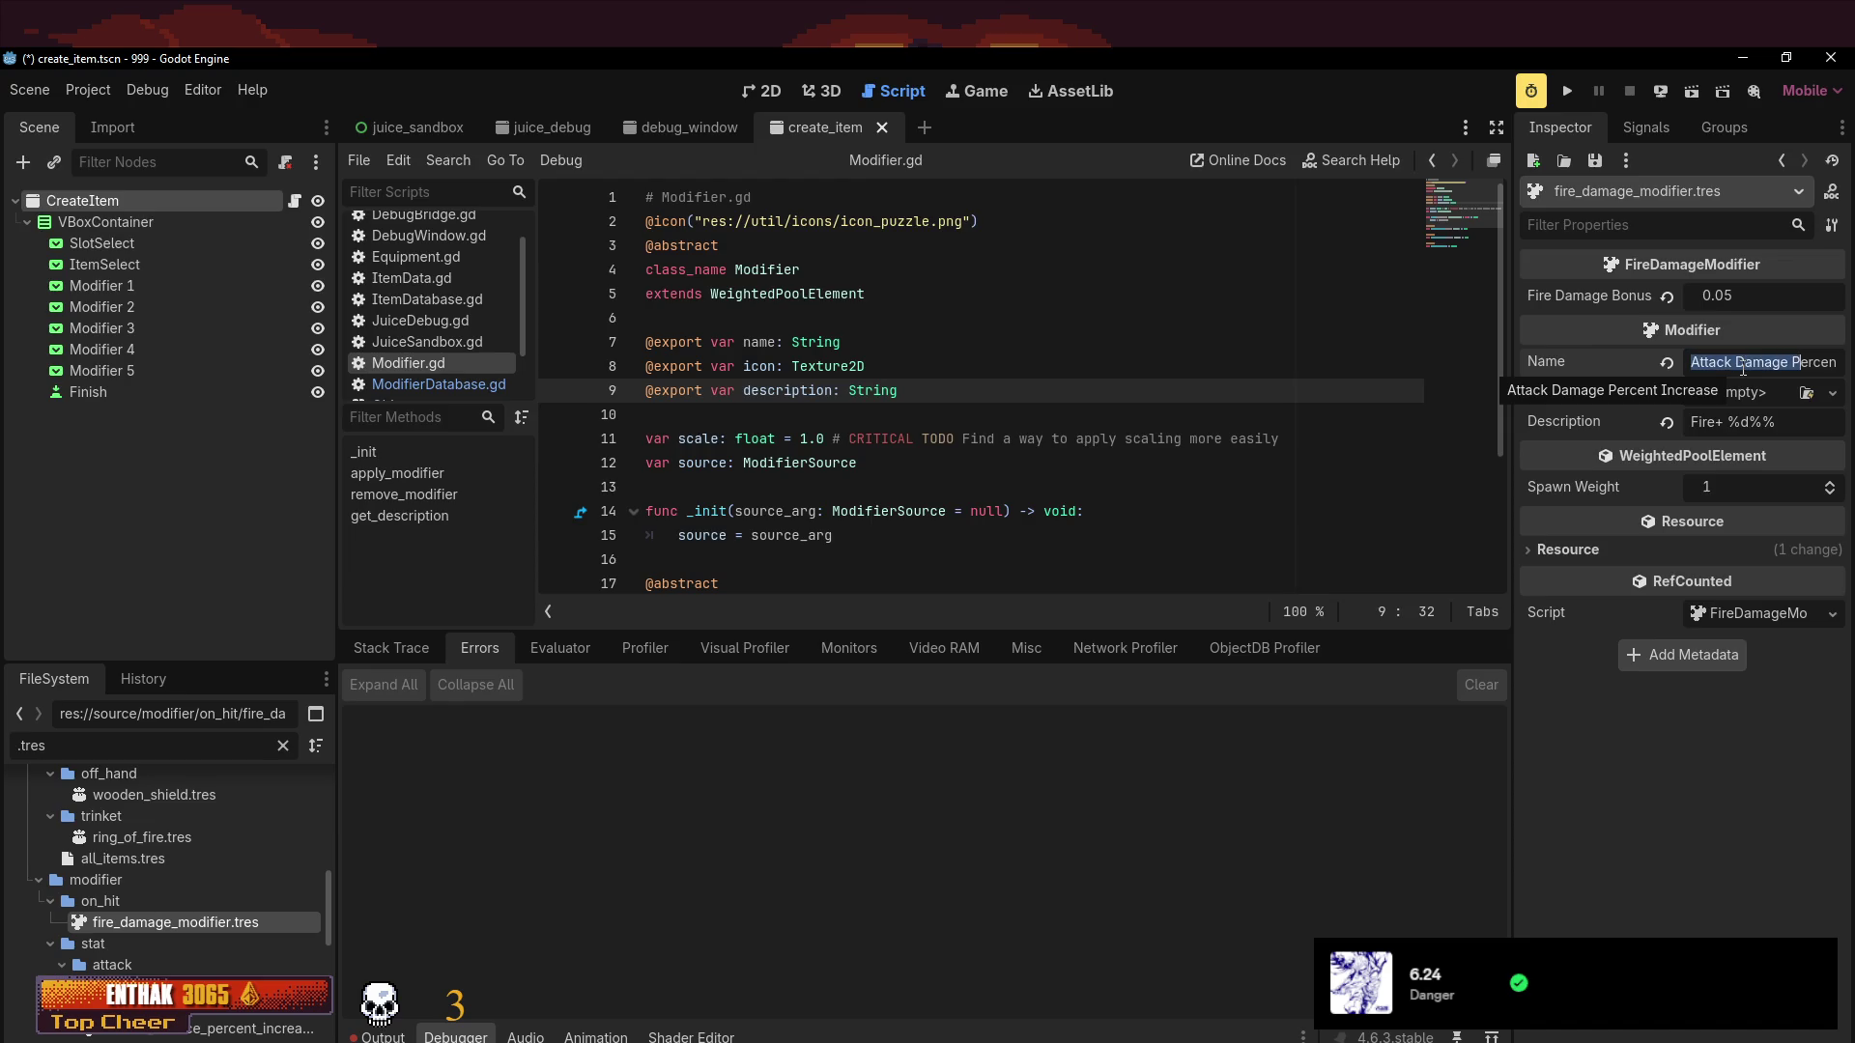
{"action": "type", "text": "Fire Da"}
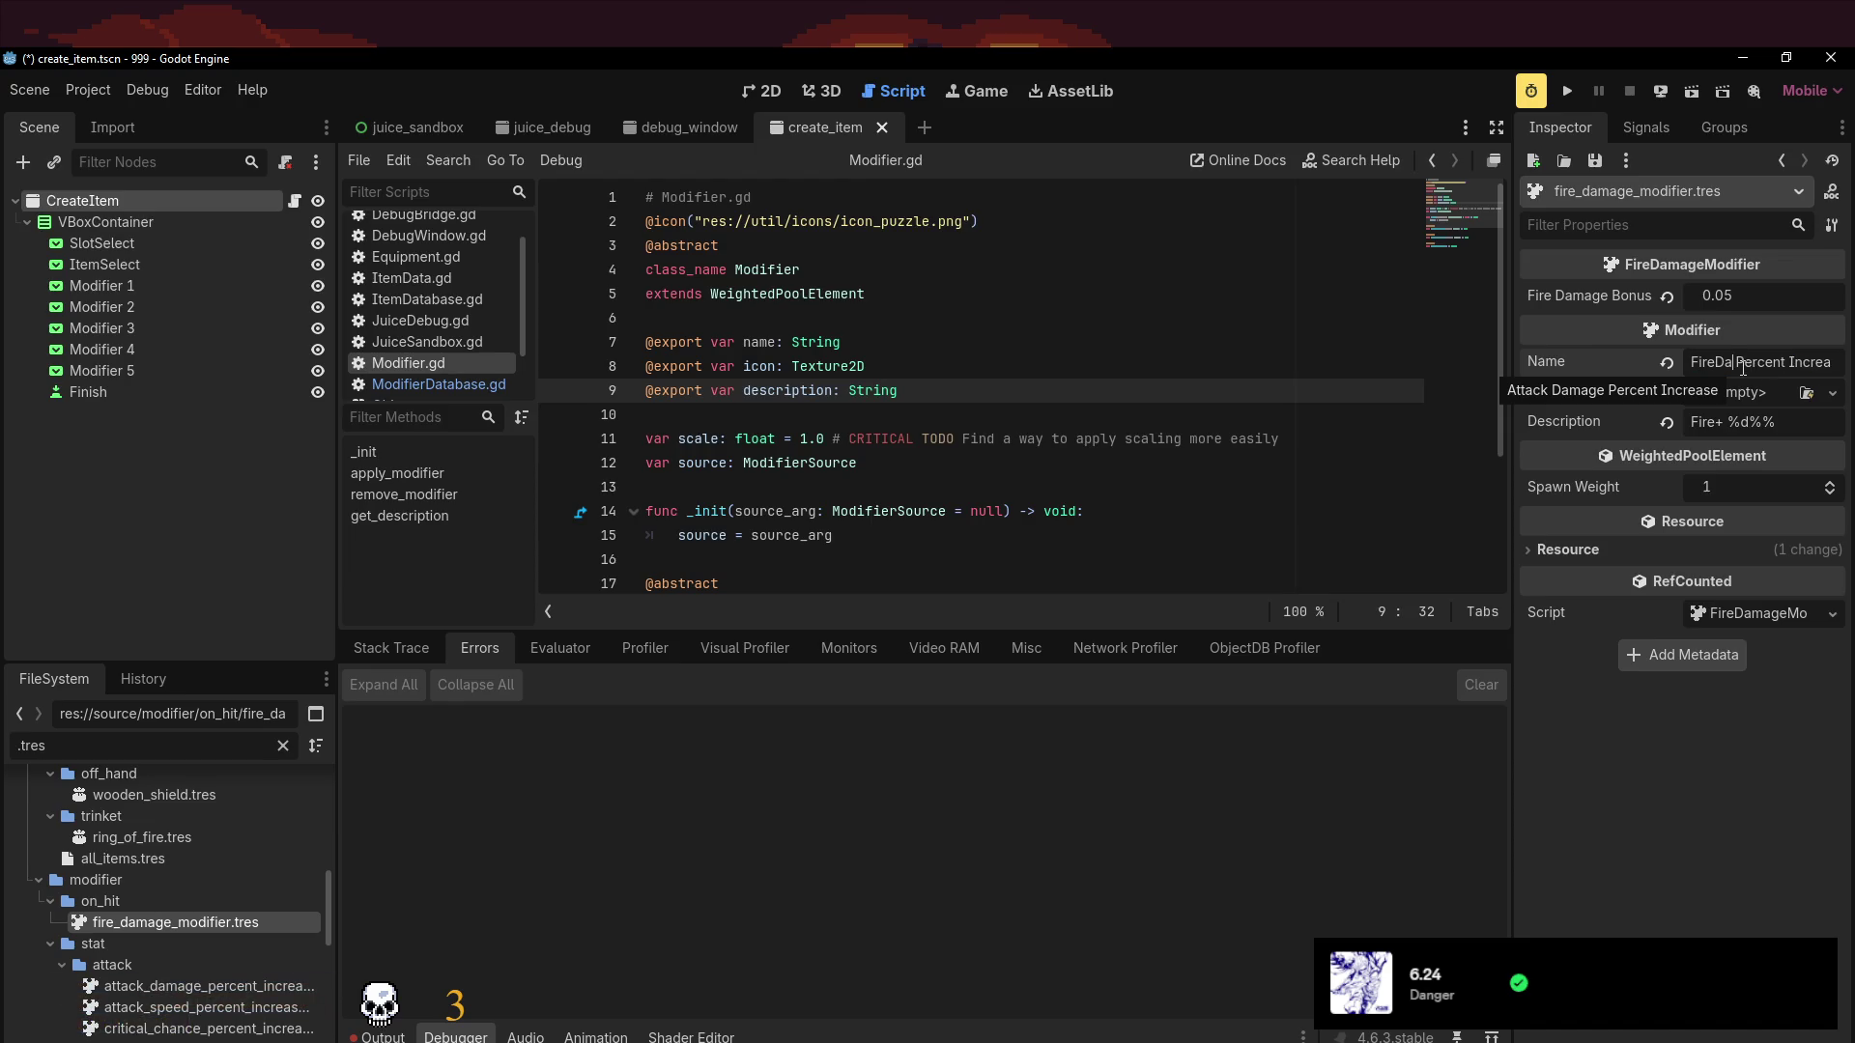
{"action": "type", "text": "mage"}
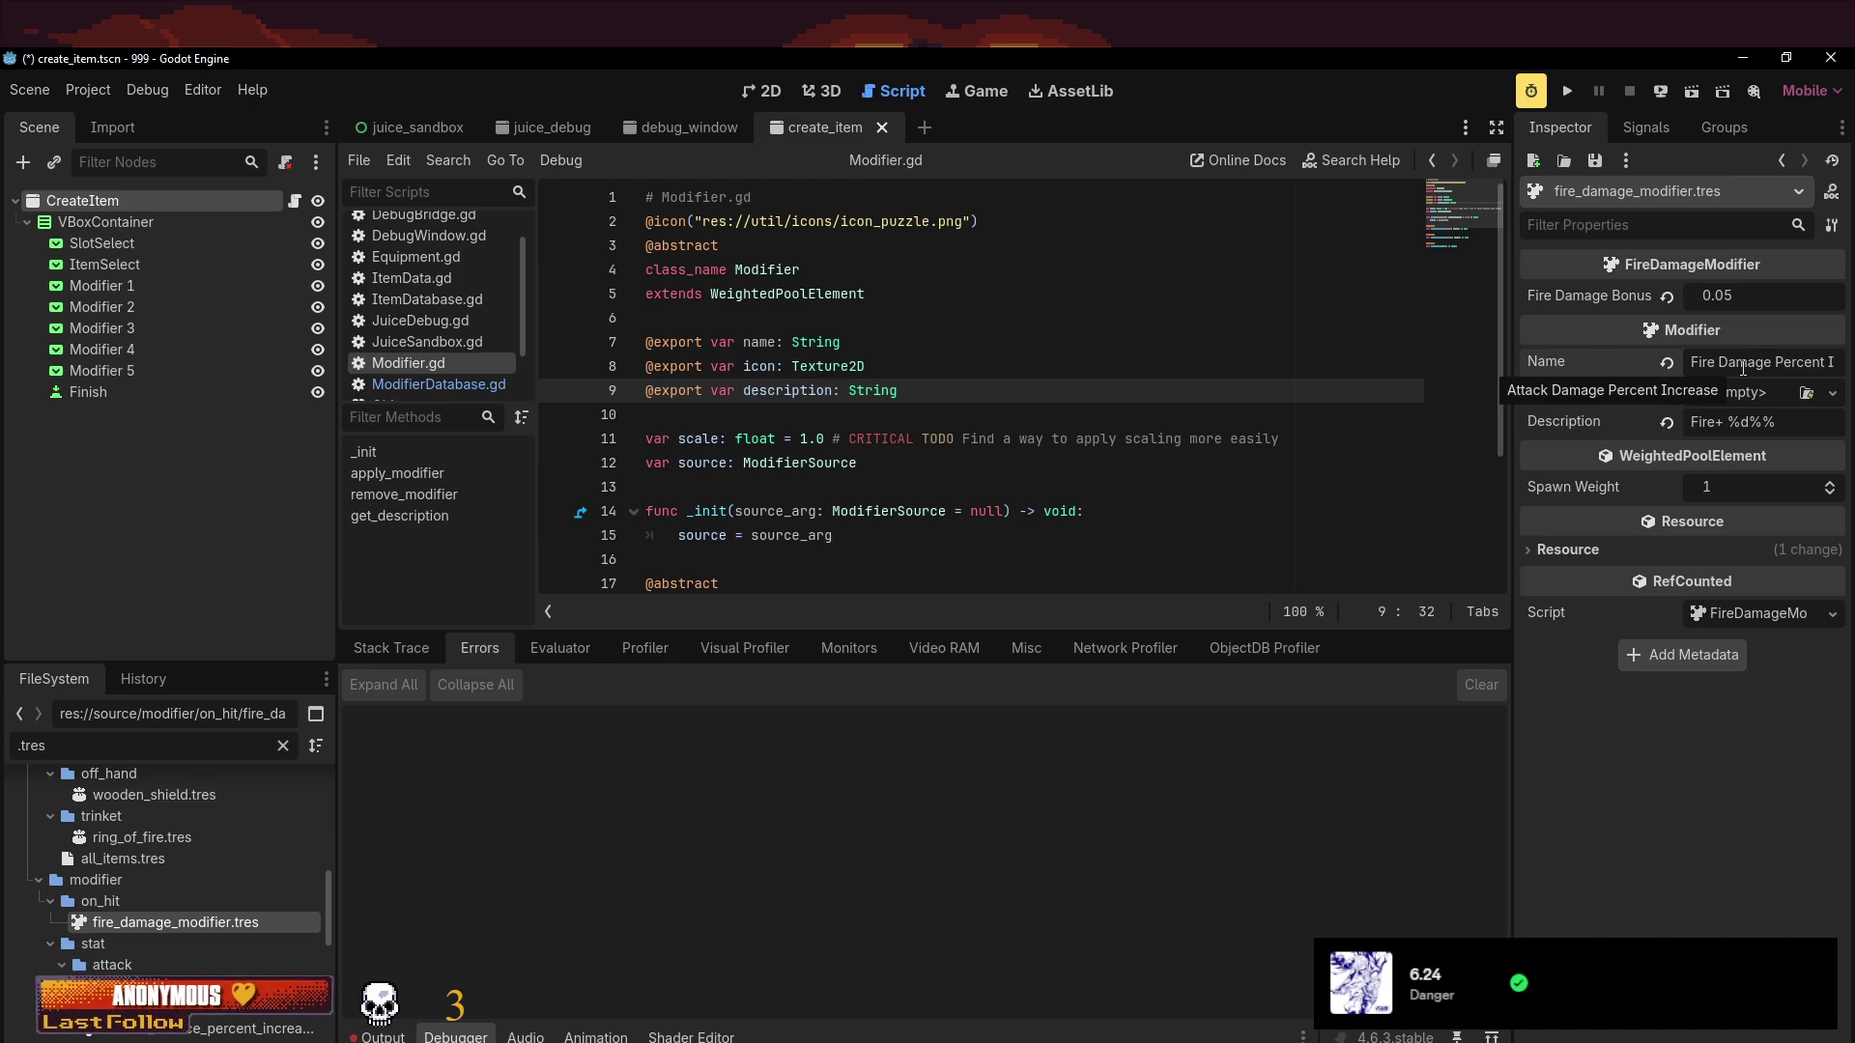
{"action": "key", "text": "End"}
{"action": "key", "text": "ctrl+shift+Left"}
{"action": "key", "text": "BackSpace"}
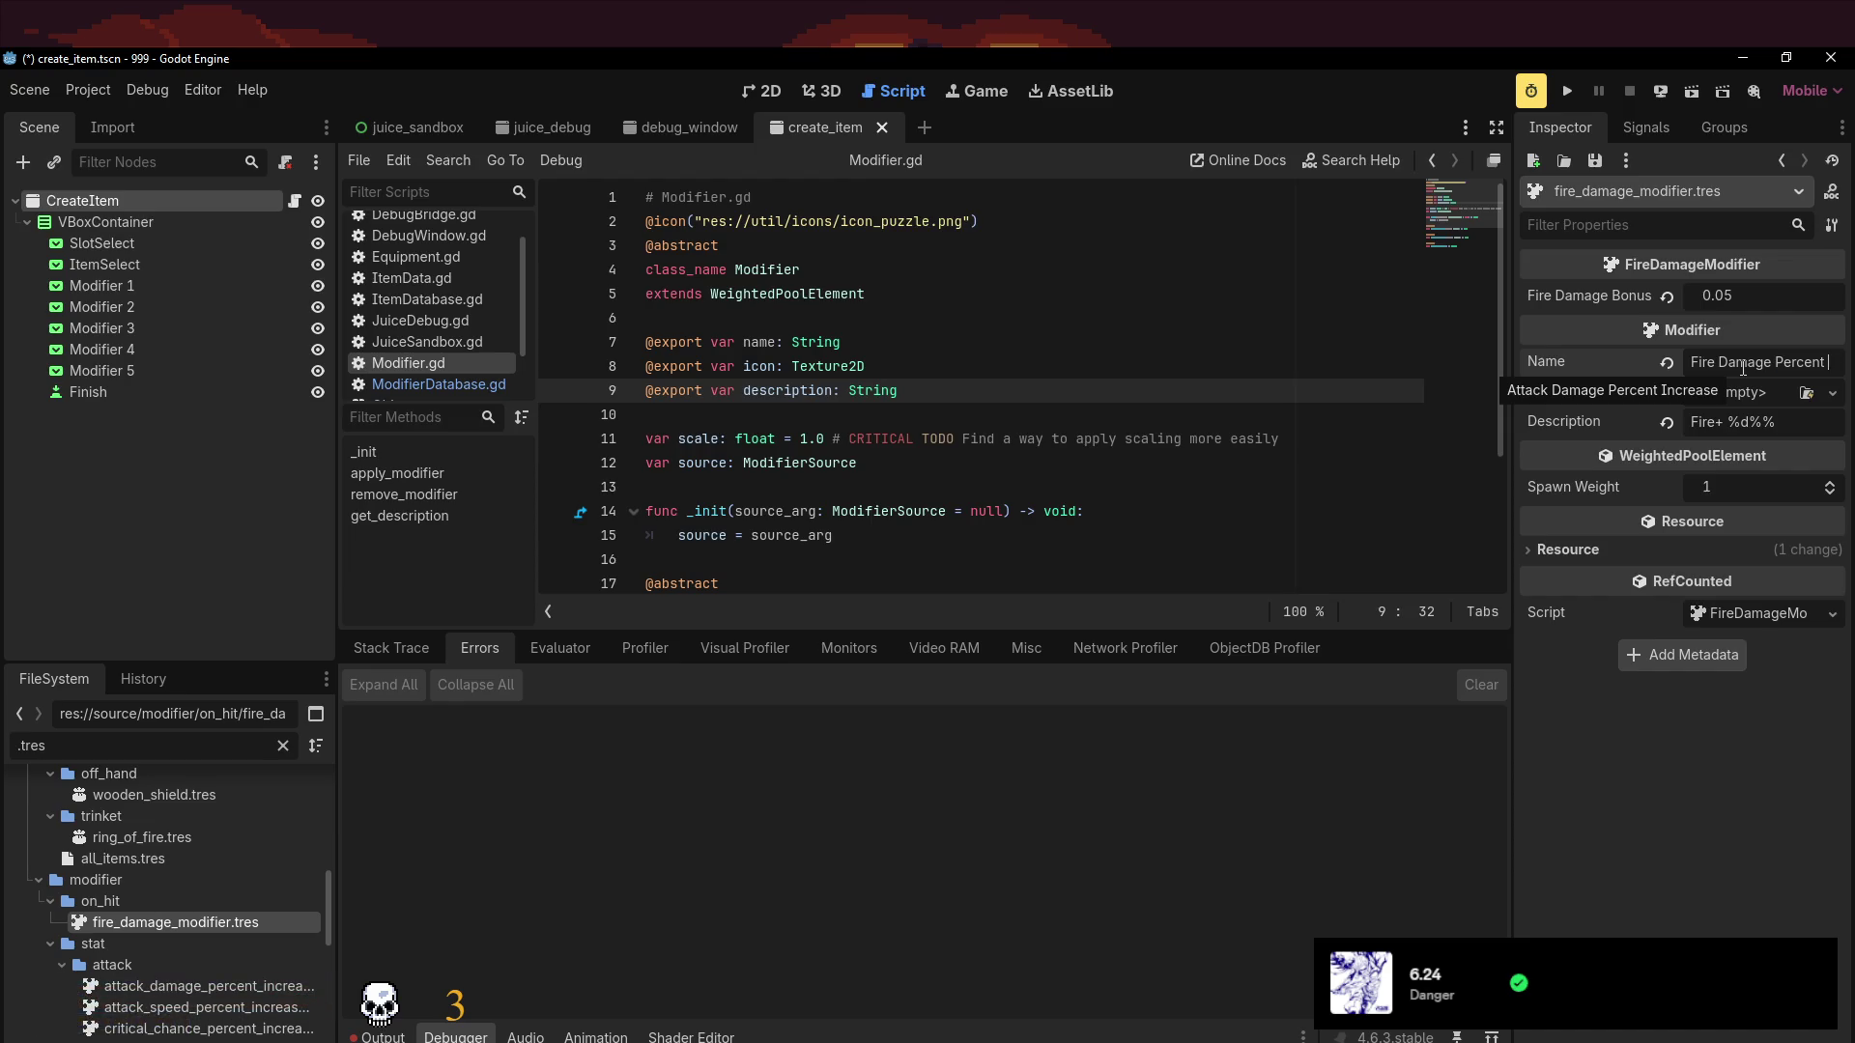
{"action": "type", "text": "Bo"}
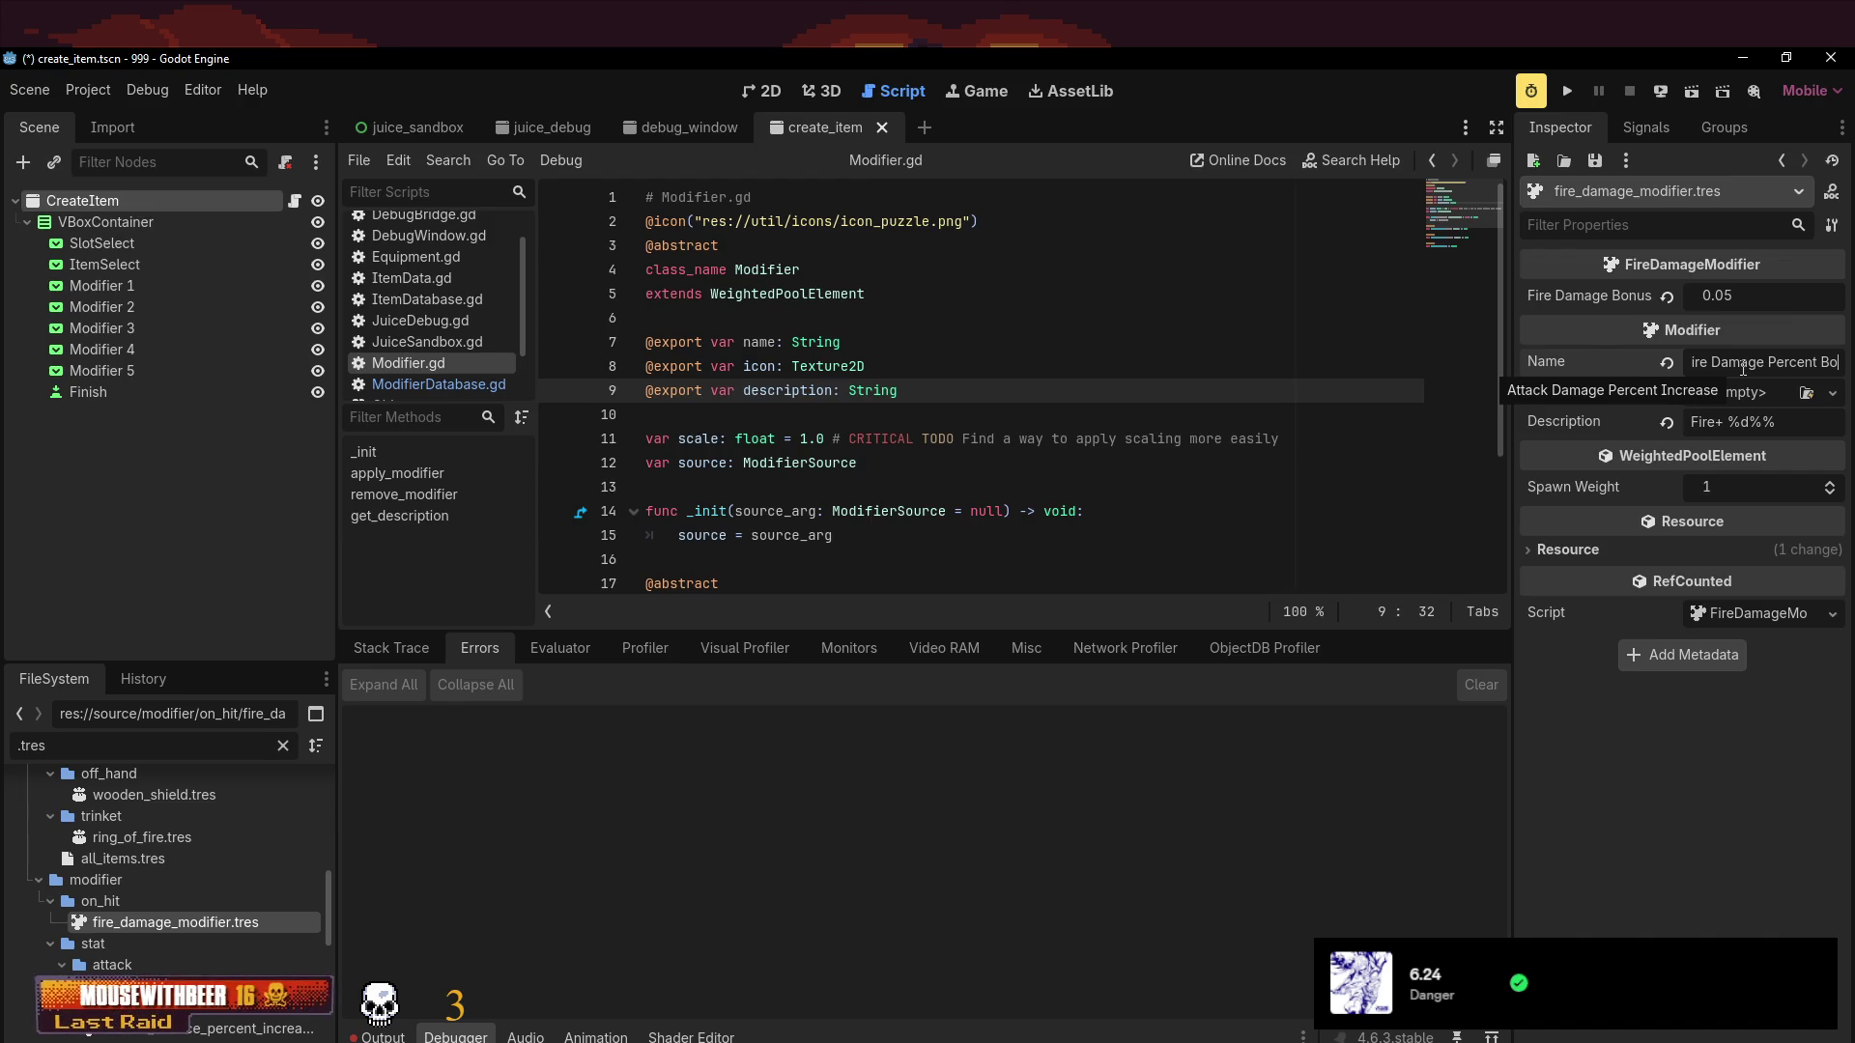
{"action": "type", "text": "Bonus"}
{"action": "key", "text": "End"}
{"action": "key", "text": "shift+Left"}
{"action": "key", "text": "shift+Left"}
{"action": "key", "text": "shift+Left"}
{"action": "key", "text": "BackSpace"}
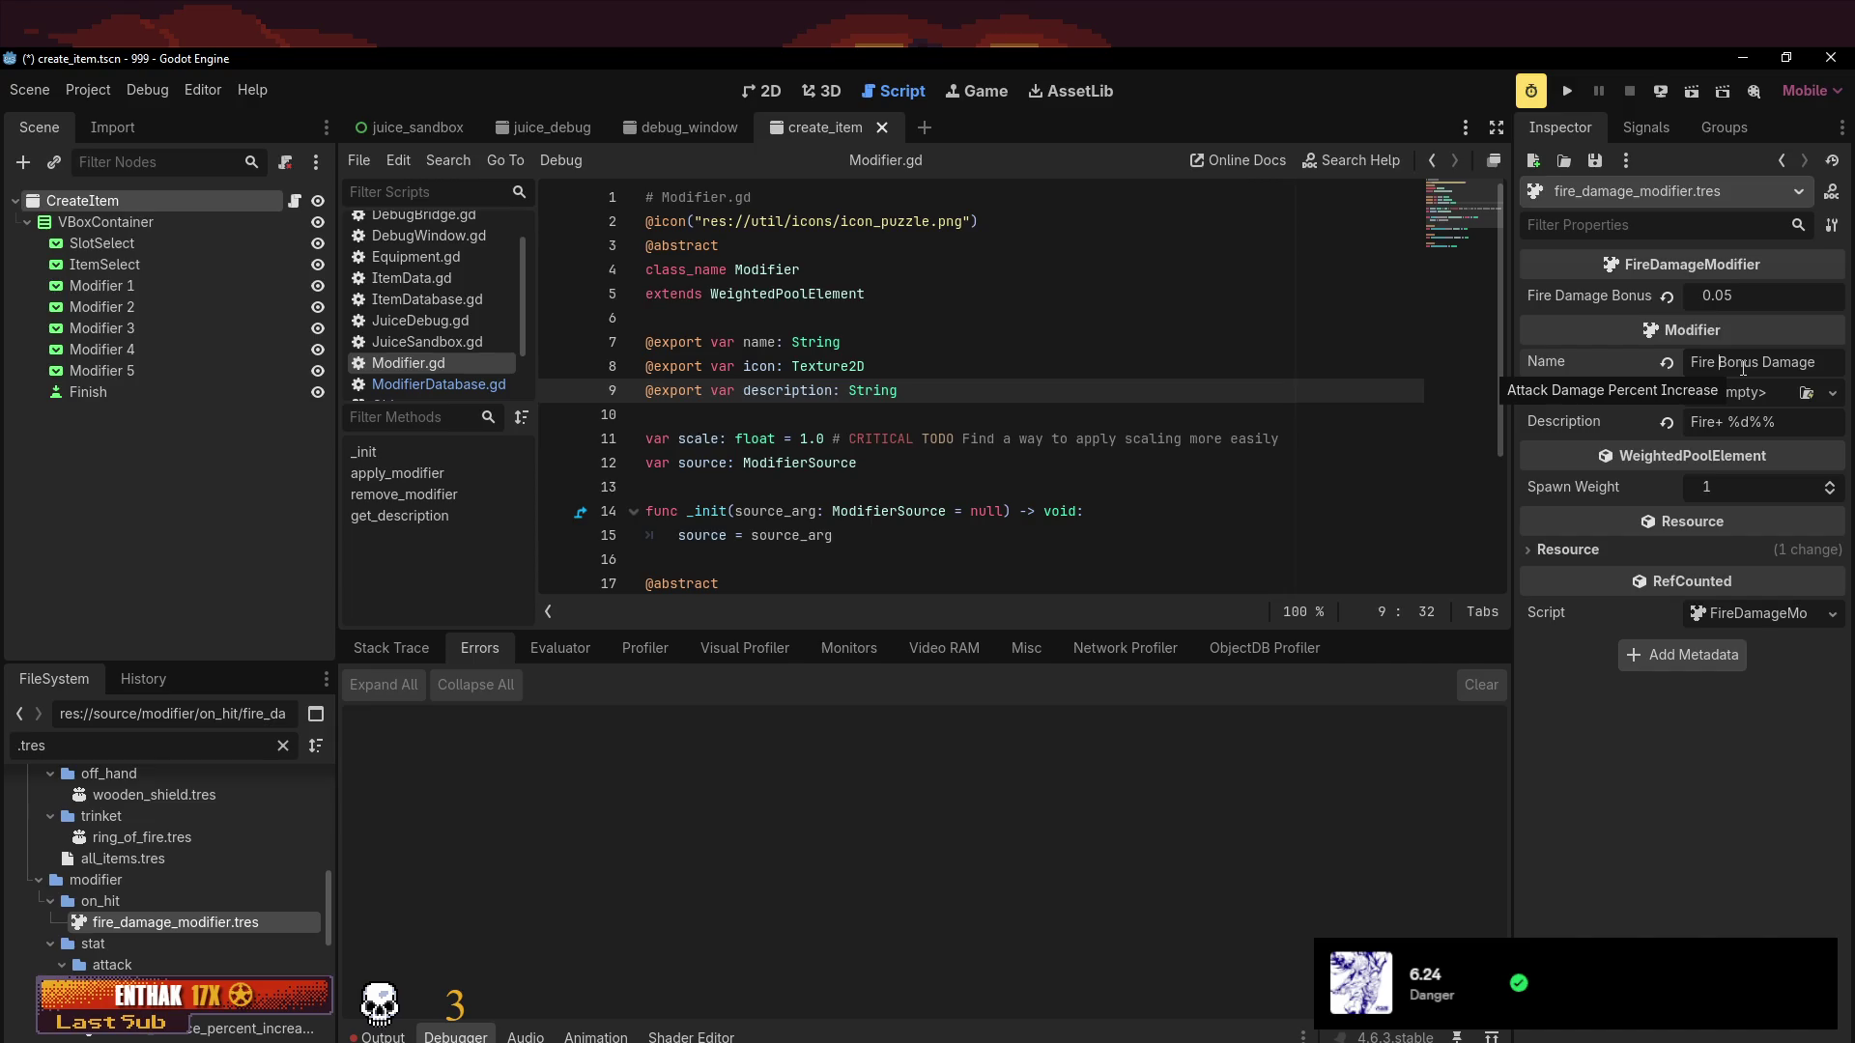
Save the fire damage modifier resource through the Inspector's save menu.
{"action": "key", "text": "ctrl+s"}
{"action": "left_click", "coordinate": [1589, 163]}
{"action": "left_click", "coordinate": [1606, 194]}
{"action": "left_click", "coordinate": [1073, 340]}
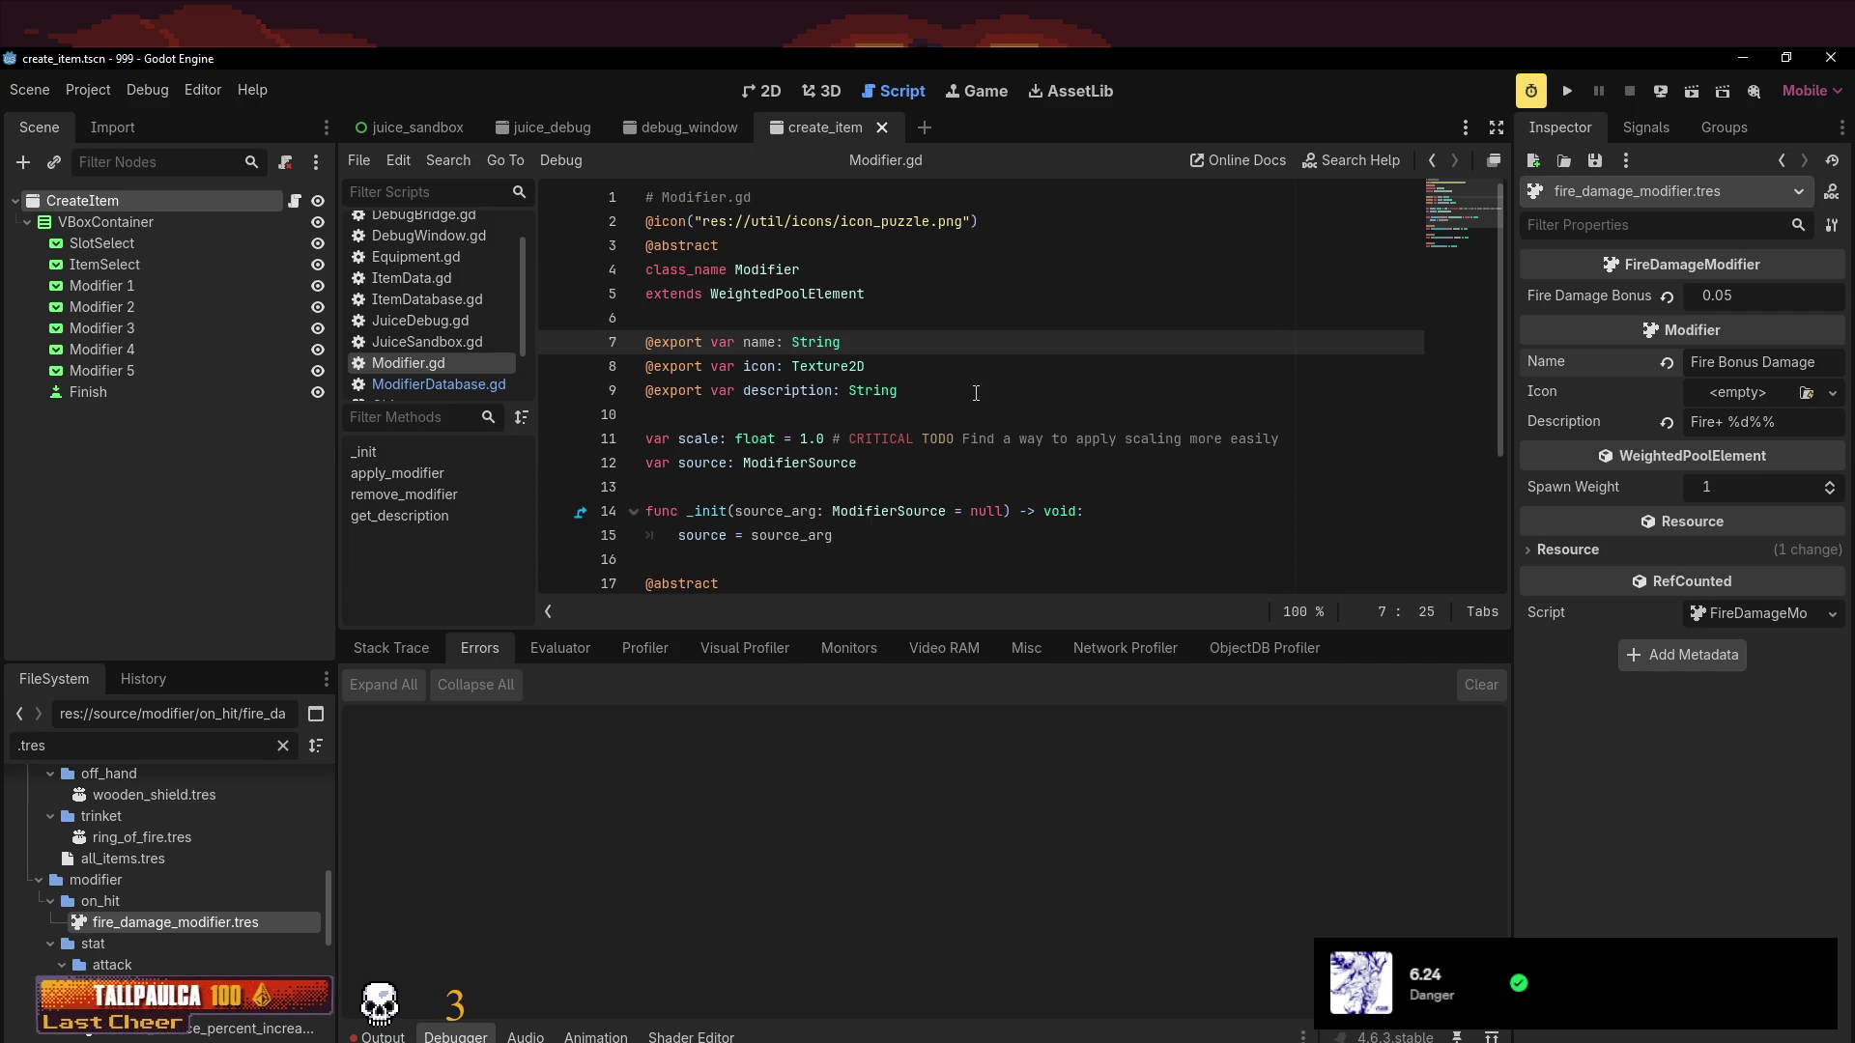
{"action": "left_click", "coordinate": [983, 318]}
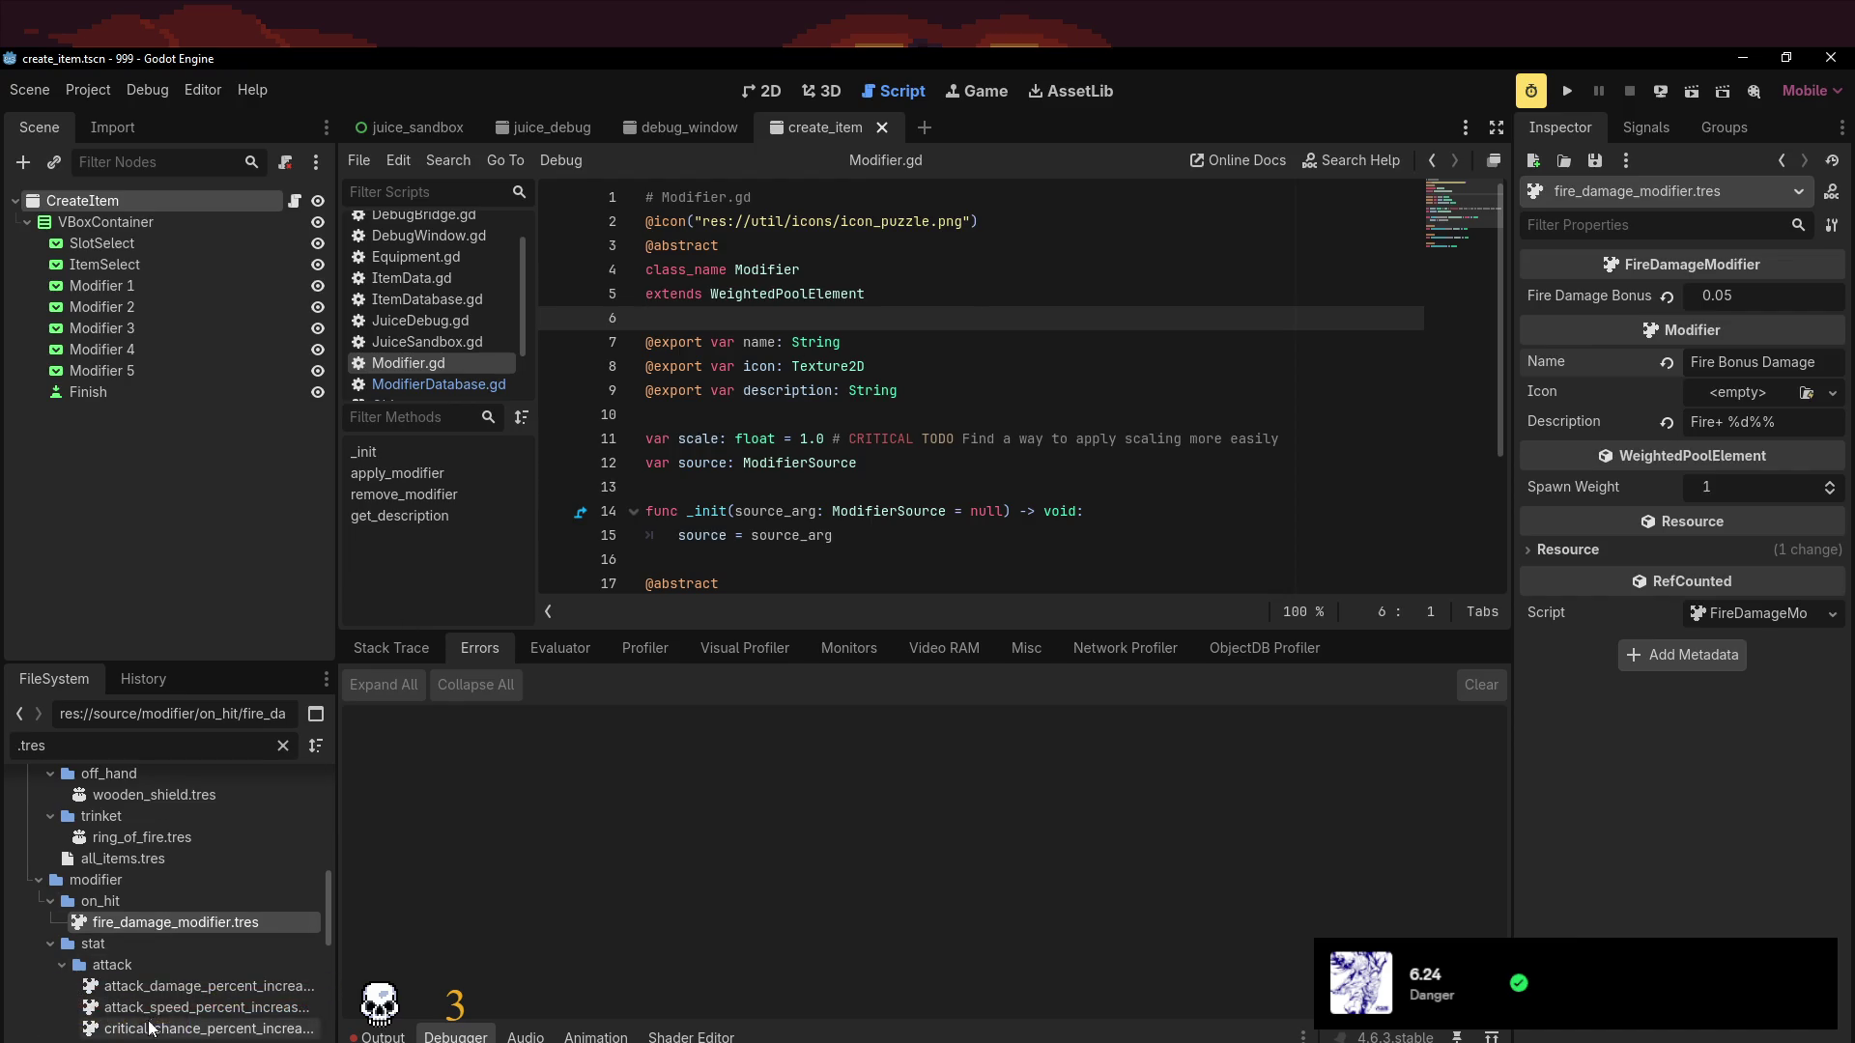
{"action": "left_click", "coordinate": [861, 422]}
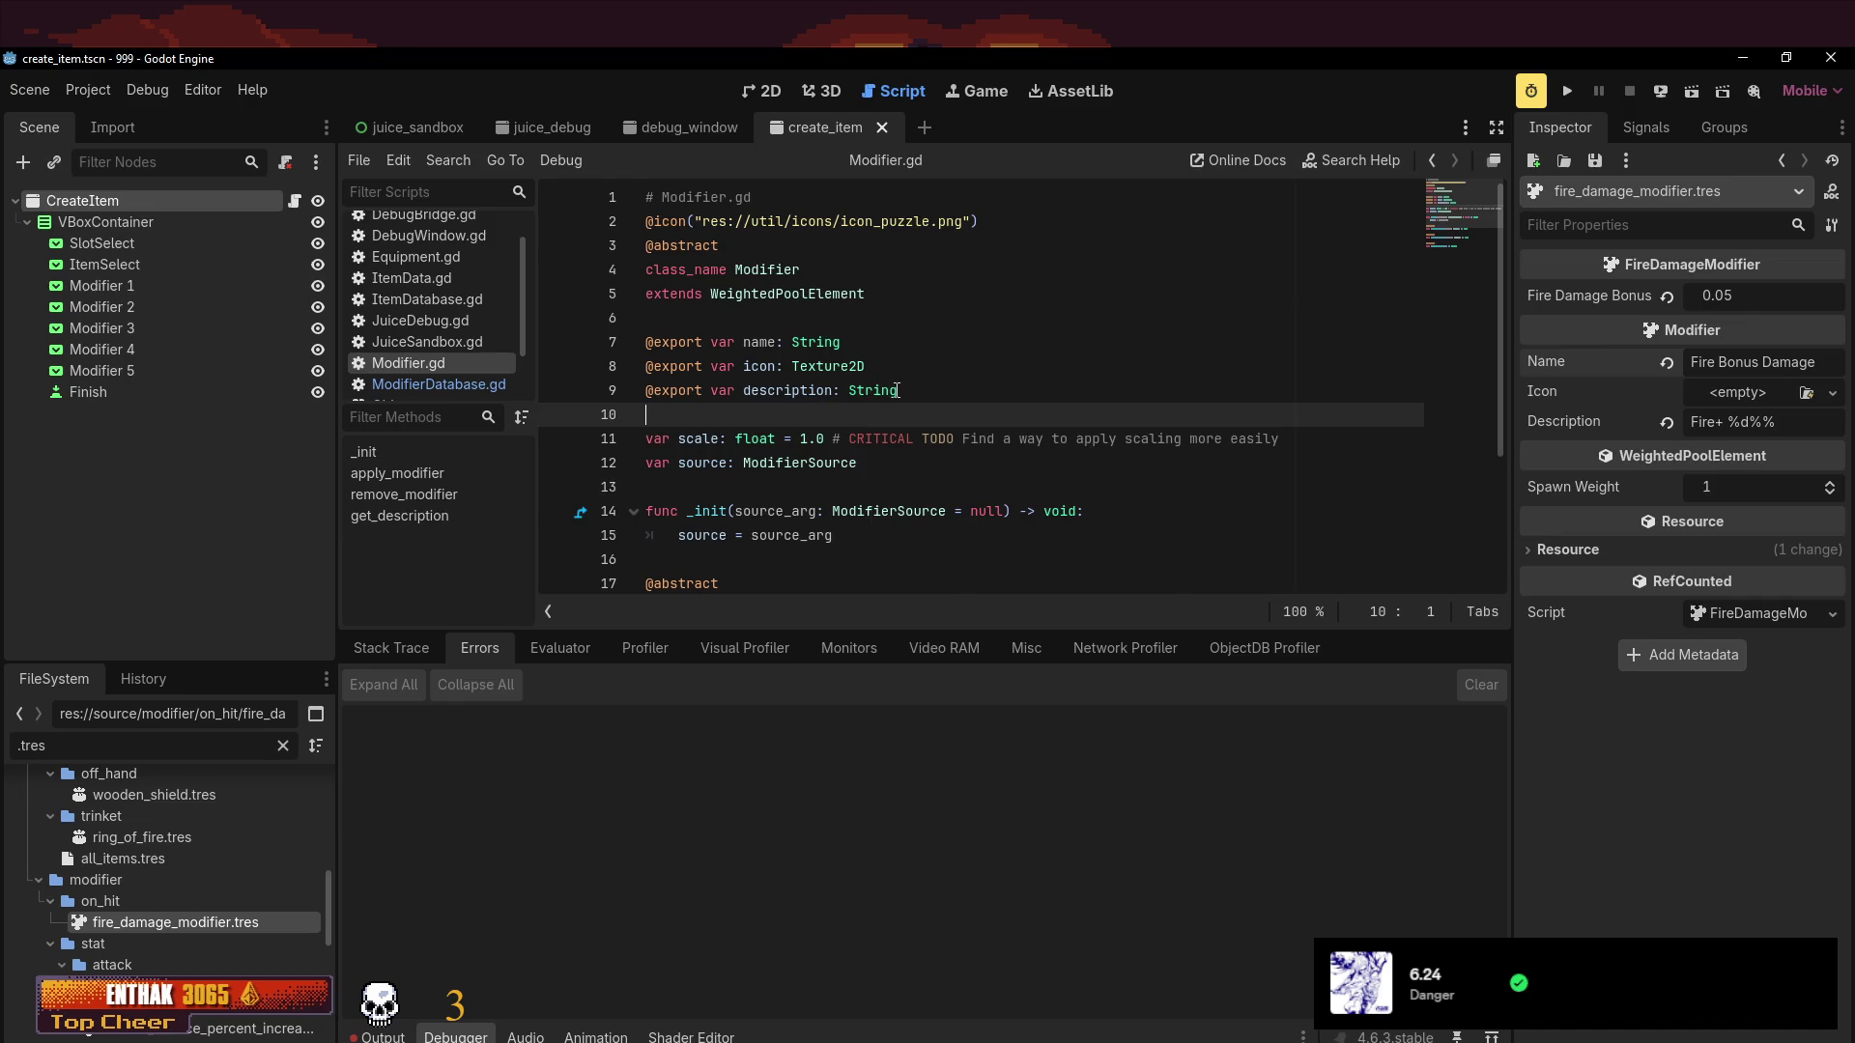
{"action": "mouse_move", "coordinate": [896, 390]}
{"action": "left_click", "coordinate": [958, 344]}
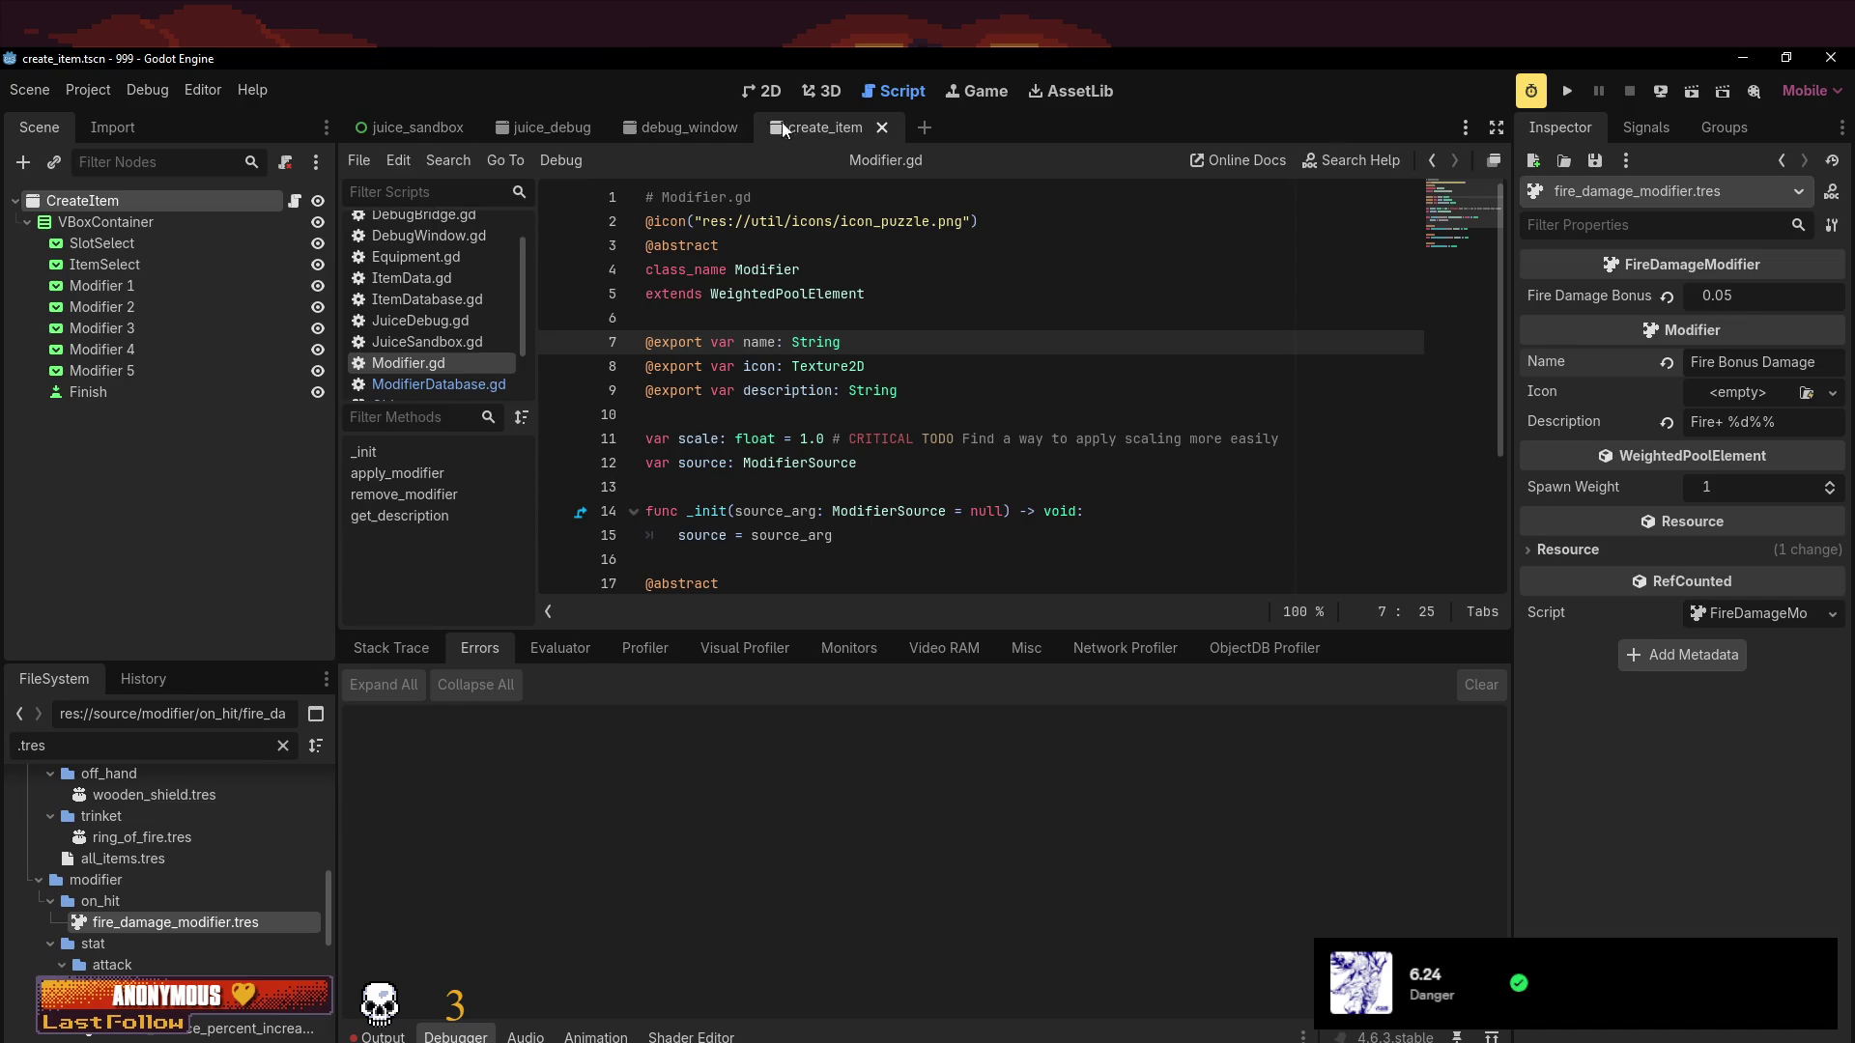
{"action": "left_click", "coordinate": [817, 417]}
{"action": "key", "text": "F6"}
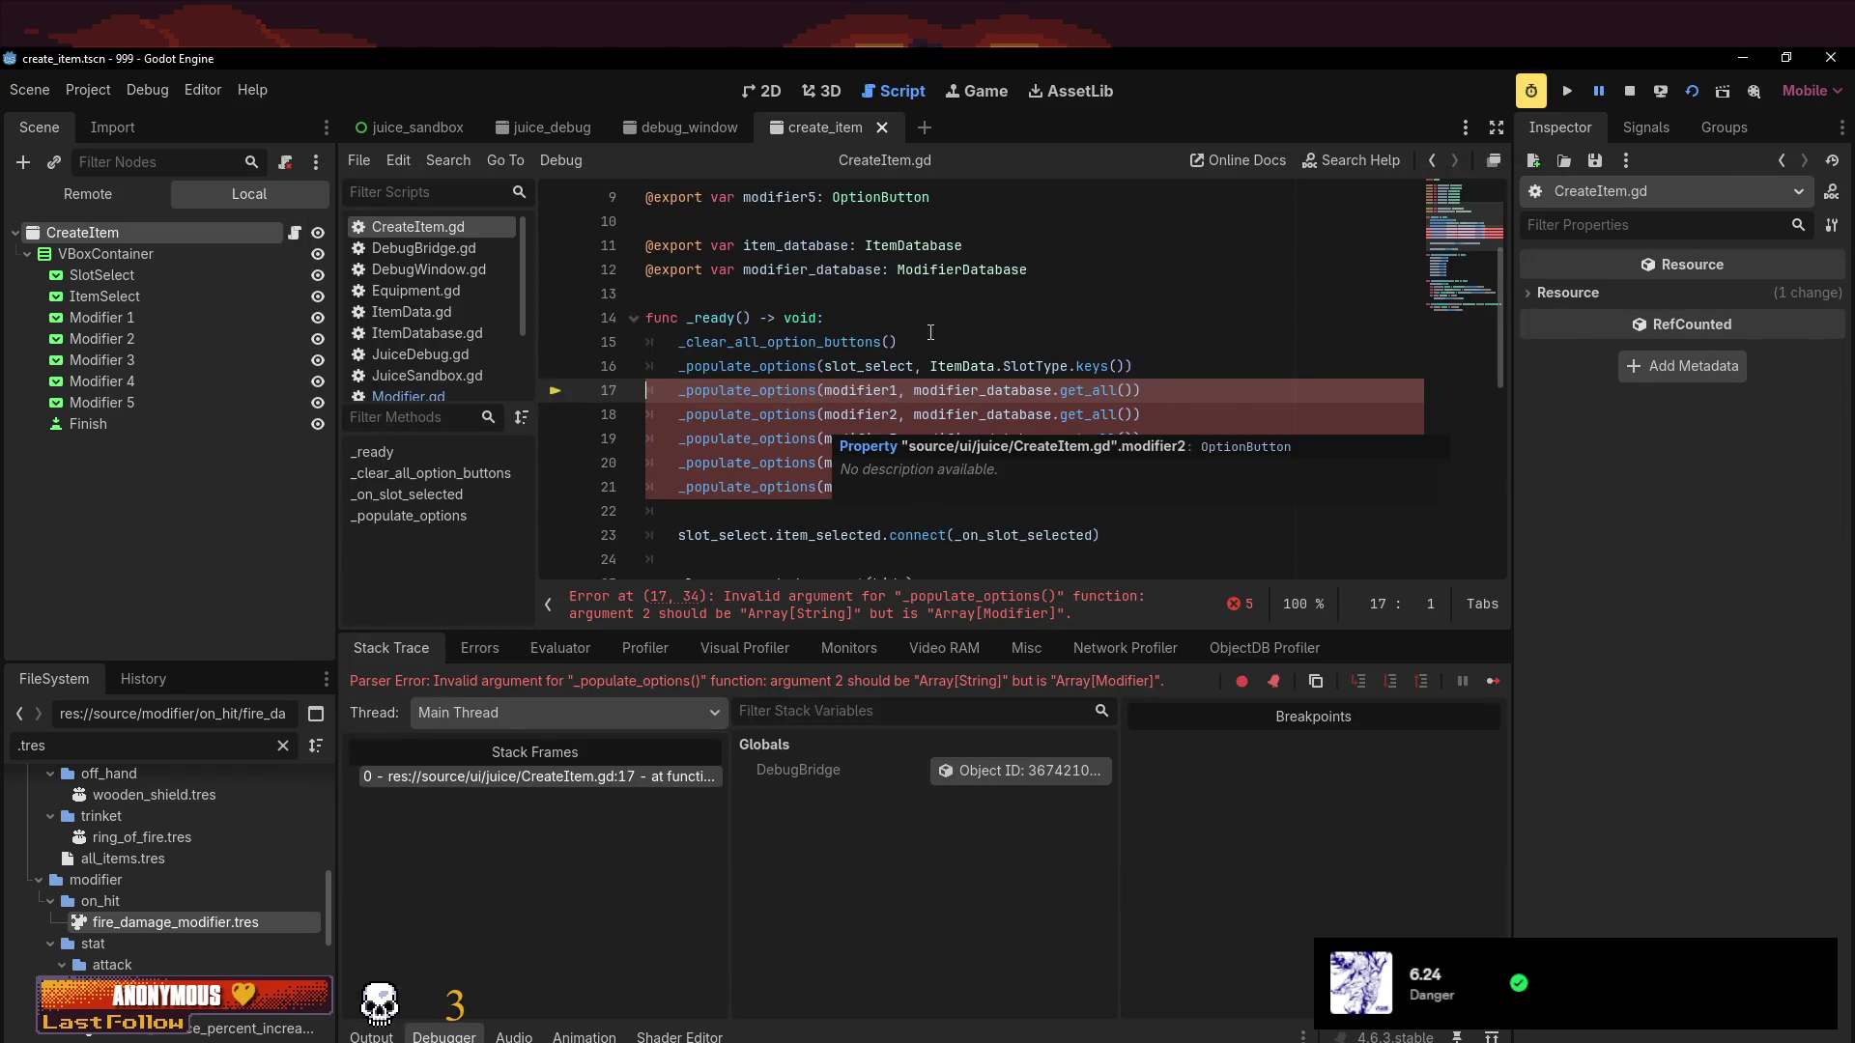
Check ModifierDatabase.gd and Modifier.gd, then return to CreateItem.gd's flagged line 18.
{"action": "left_click", "coordinate": [960, 367]}
{"action": "scroll", "coordinate": [1166, 396], "scroll_direction": "down", "scroll_amount": 5}
{"action": "scroll", "coordinate": [1183, 385], "scroll_direction": "up", "scroll_amount": 5}
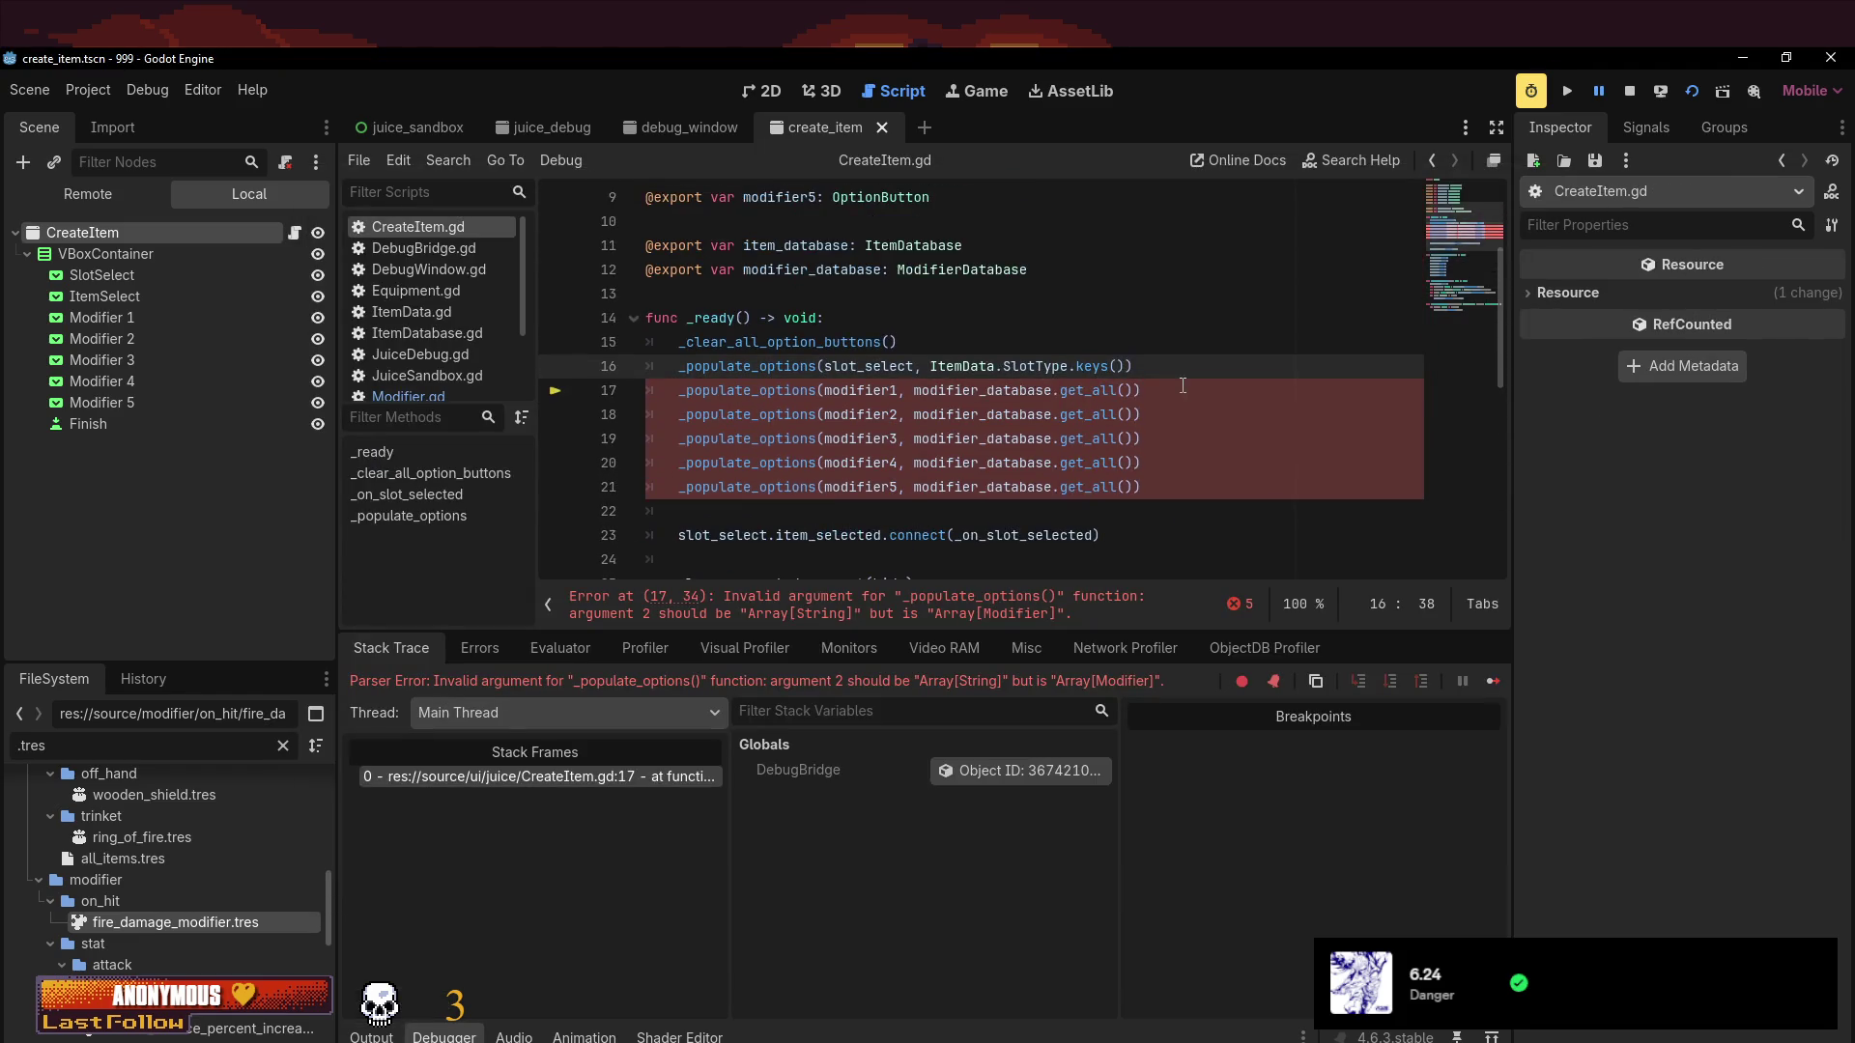
{"action": "scroll", "coordinate": [421, 376], "scroll_direction": "down", "scroll_amount": 3}
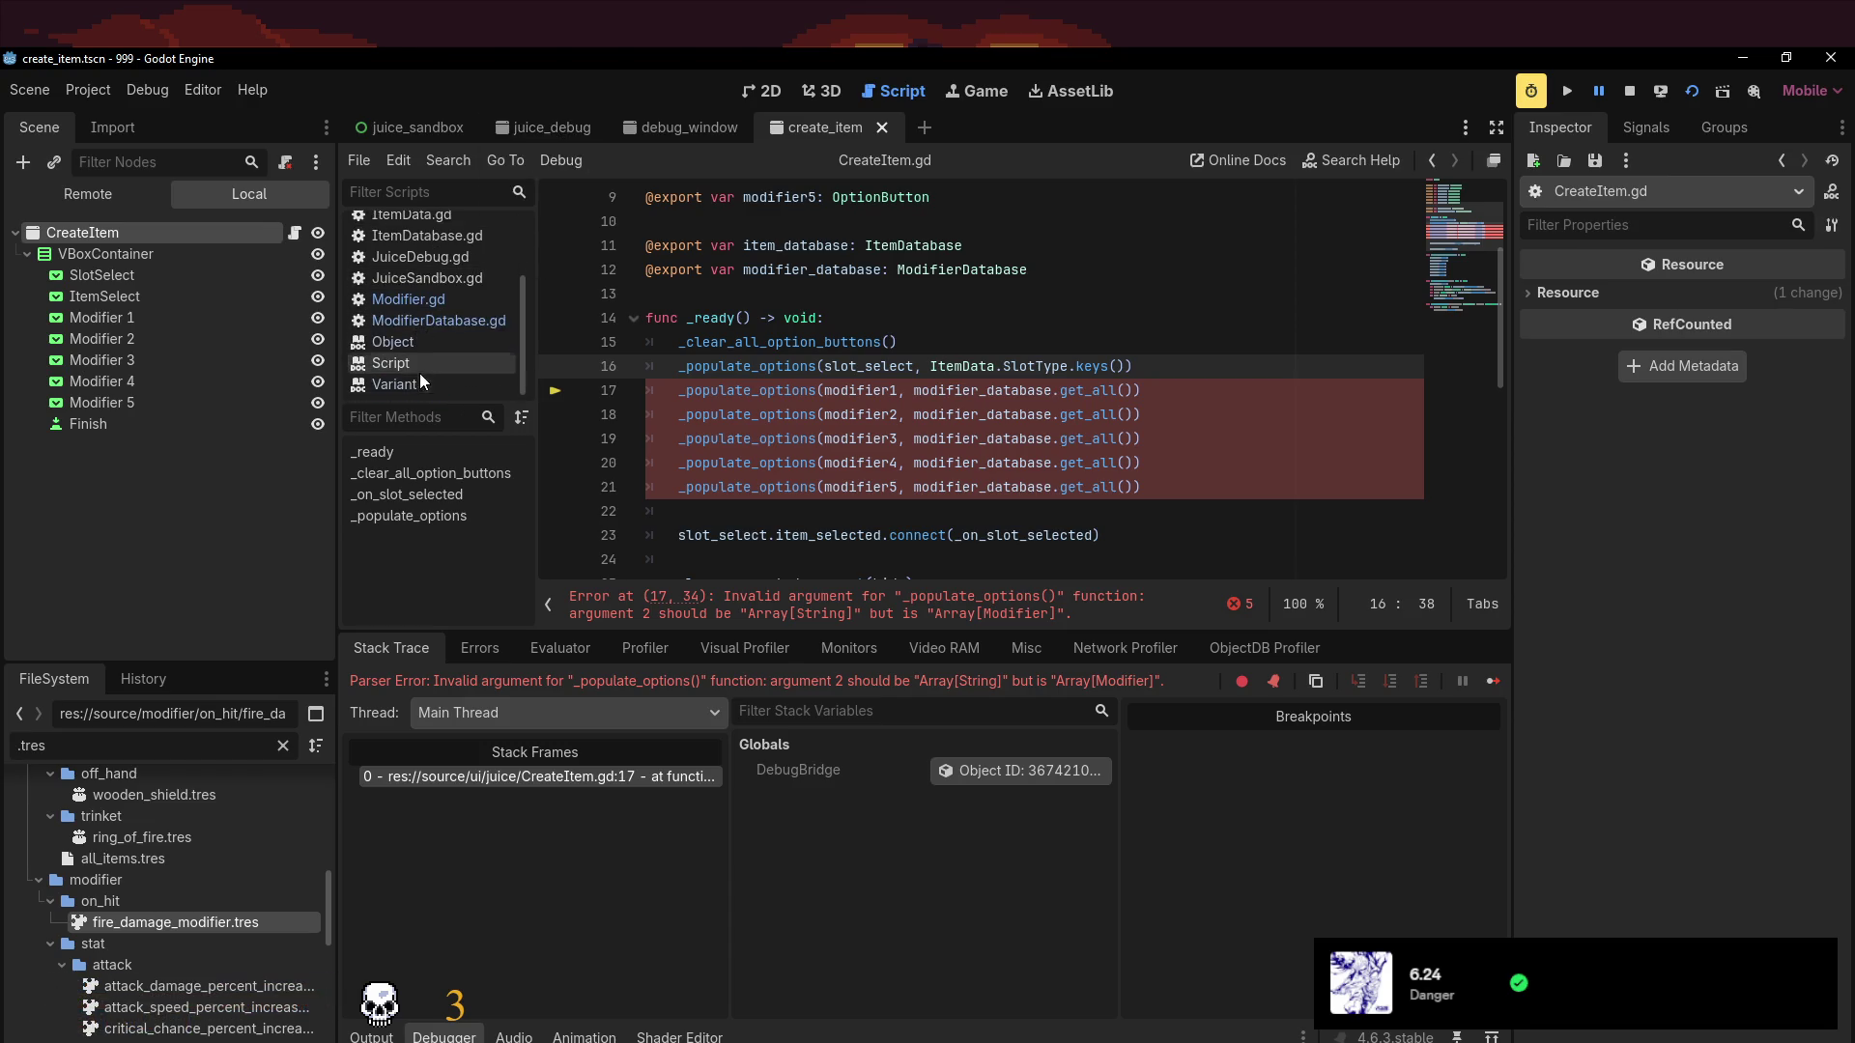
{"action": "left_click", "coordinate": [425, 321]}
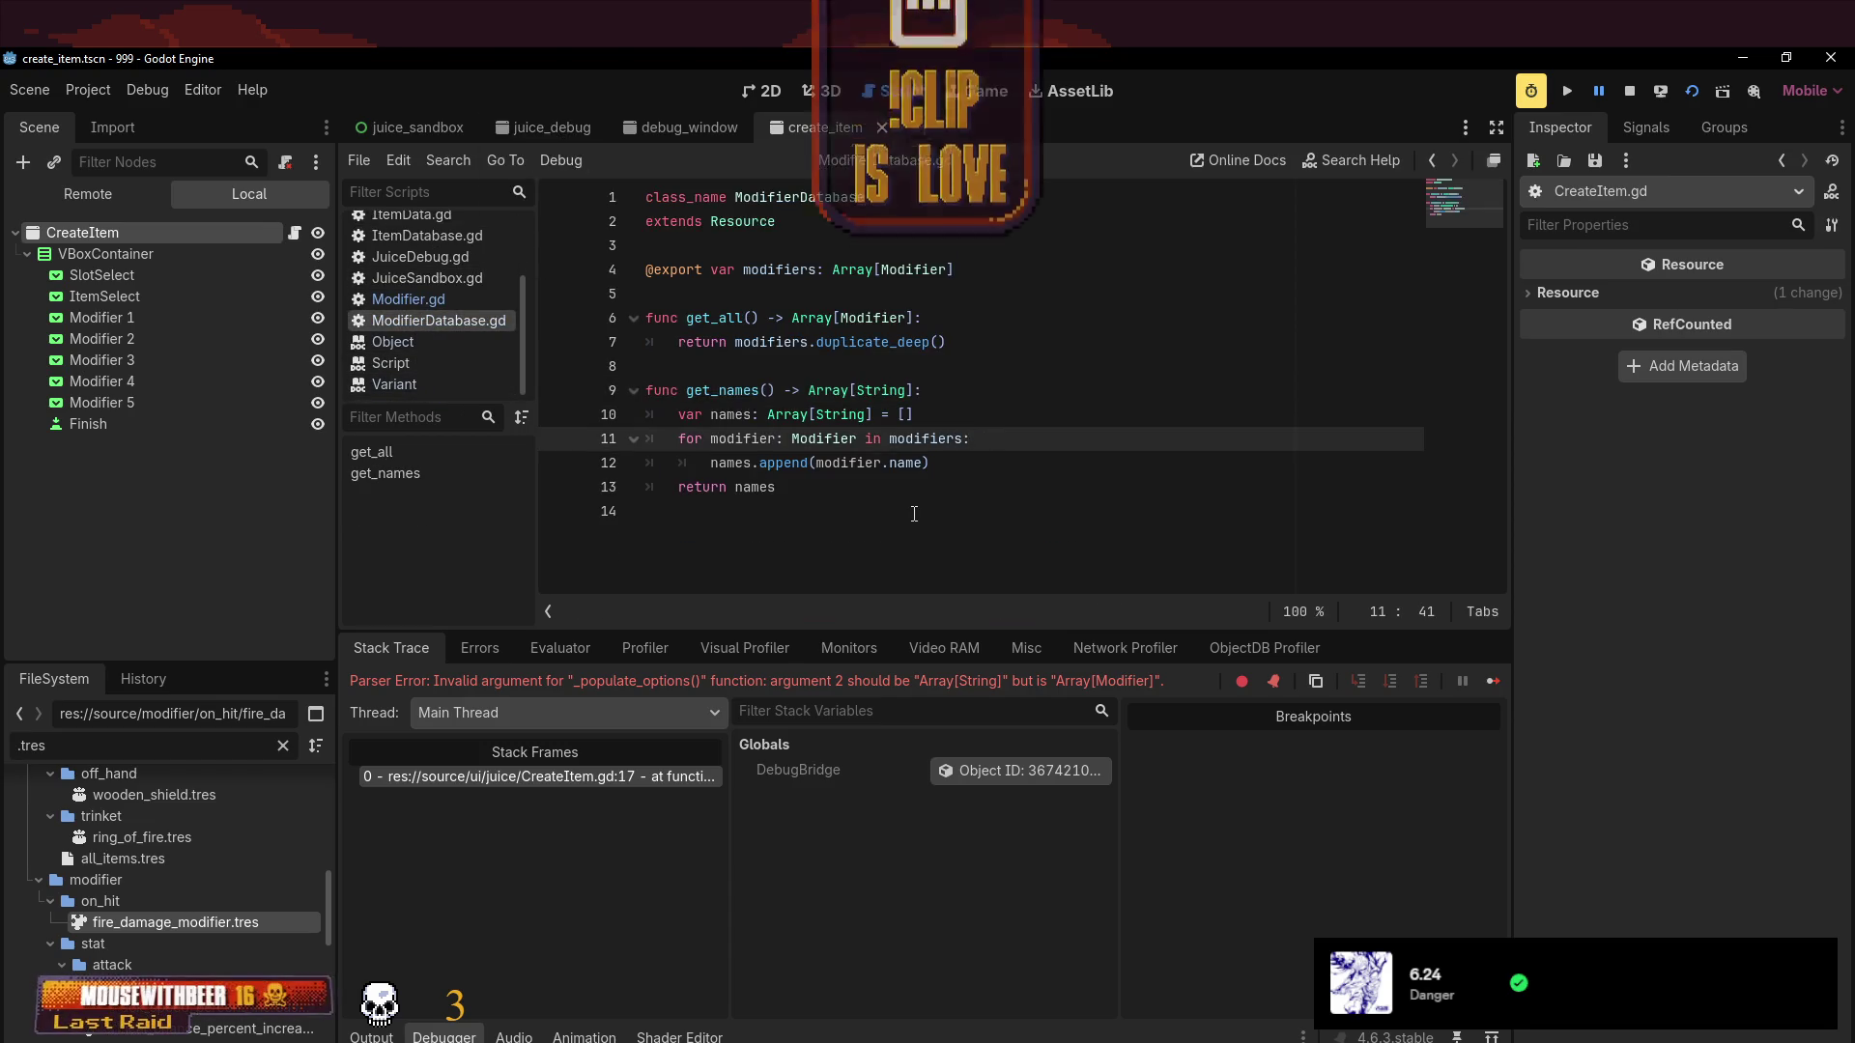
{"action": "left_click", "coordinate": [840, 540]}
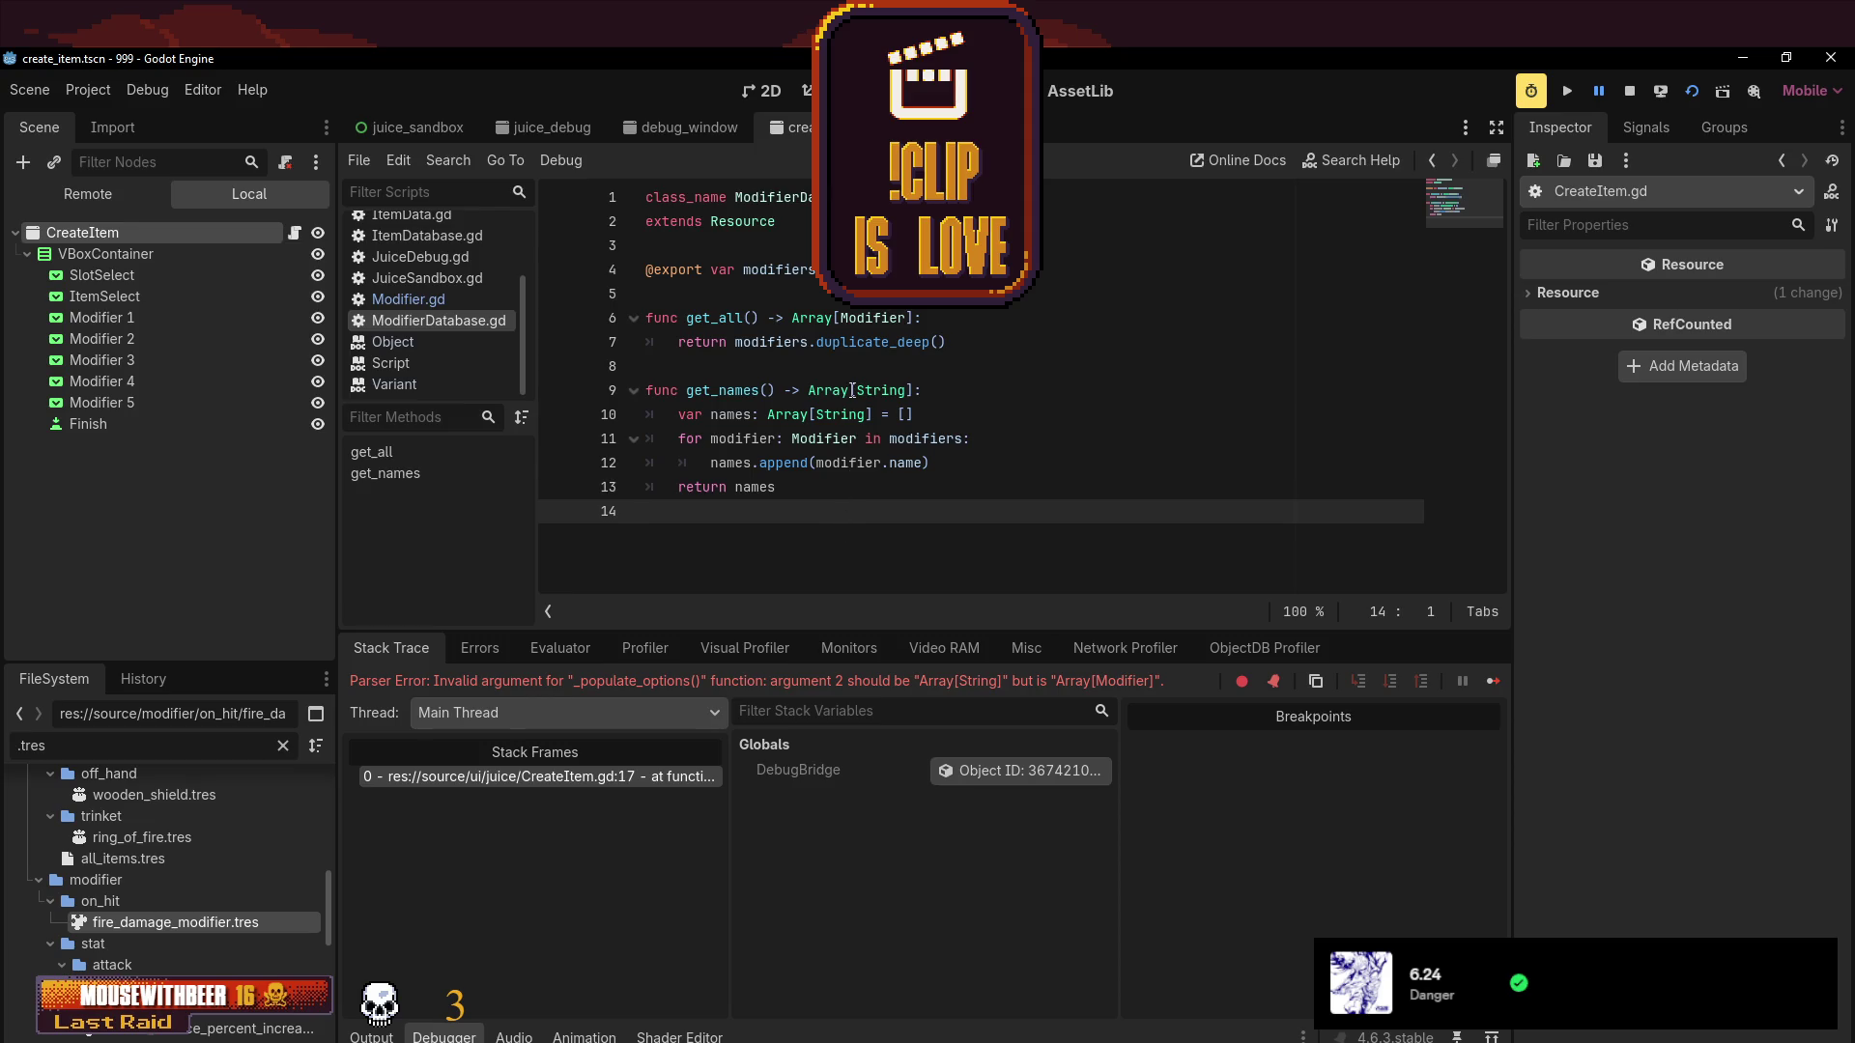
{"action": "left_click", "coordinate": [418, 299]}
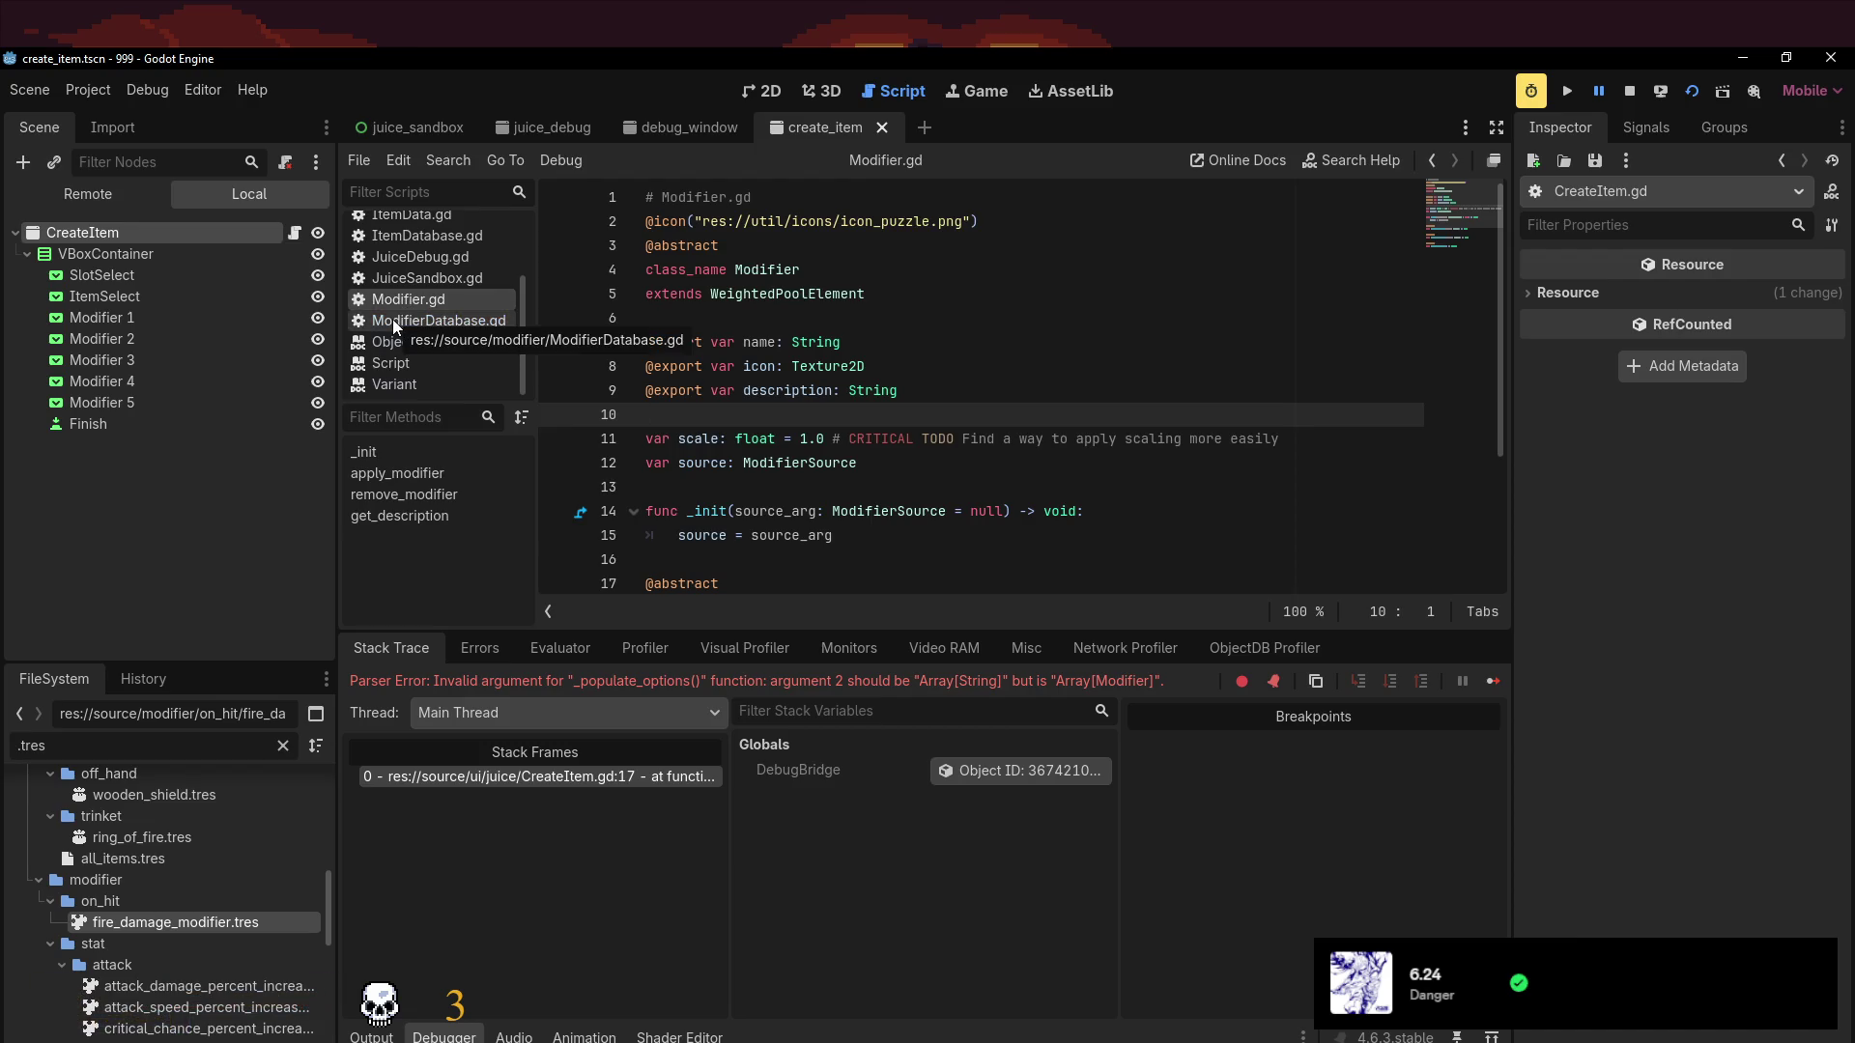
{"action": "scroll", "coordinate": [386, 313], "scroll_direction": "up", "scroll_amount": 3}
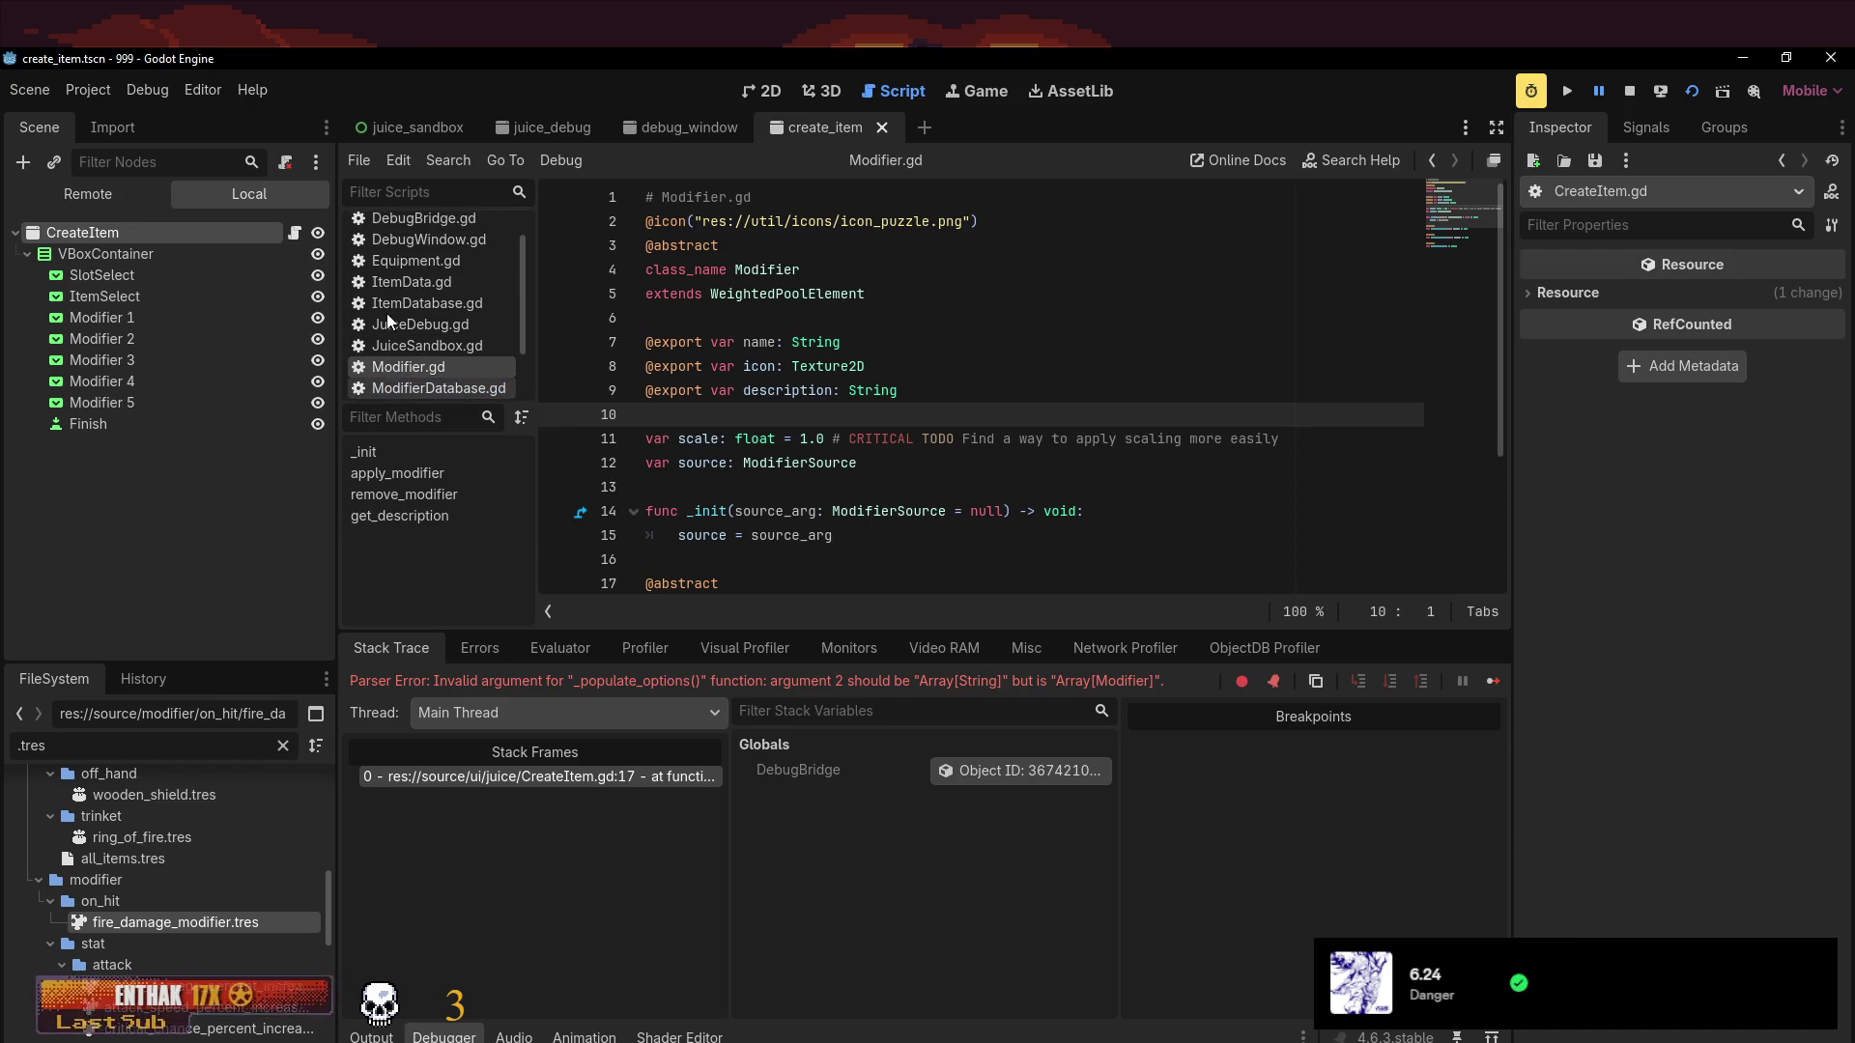
{"action": "left_click", "coordinate": [406, 228]}
{"action": "left_click", "coordinate": [979, 413]}
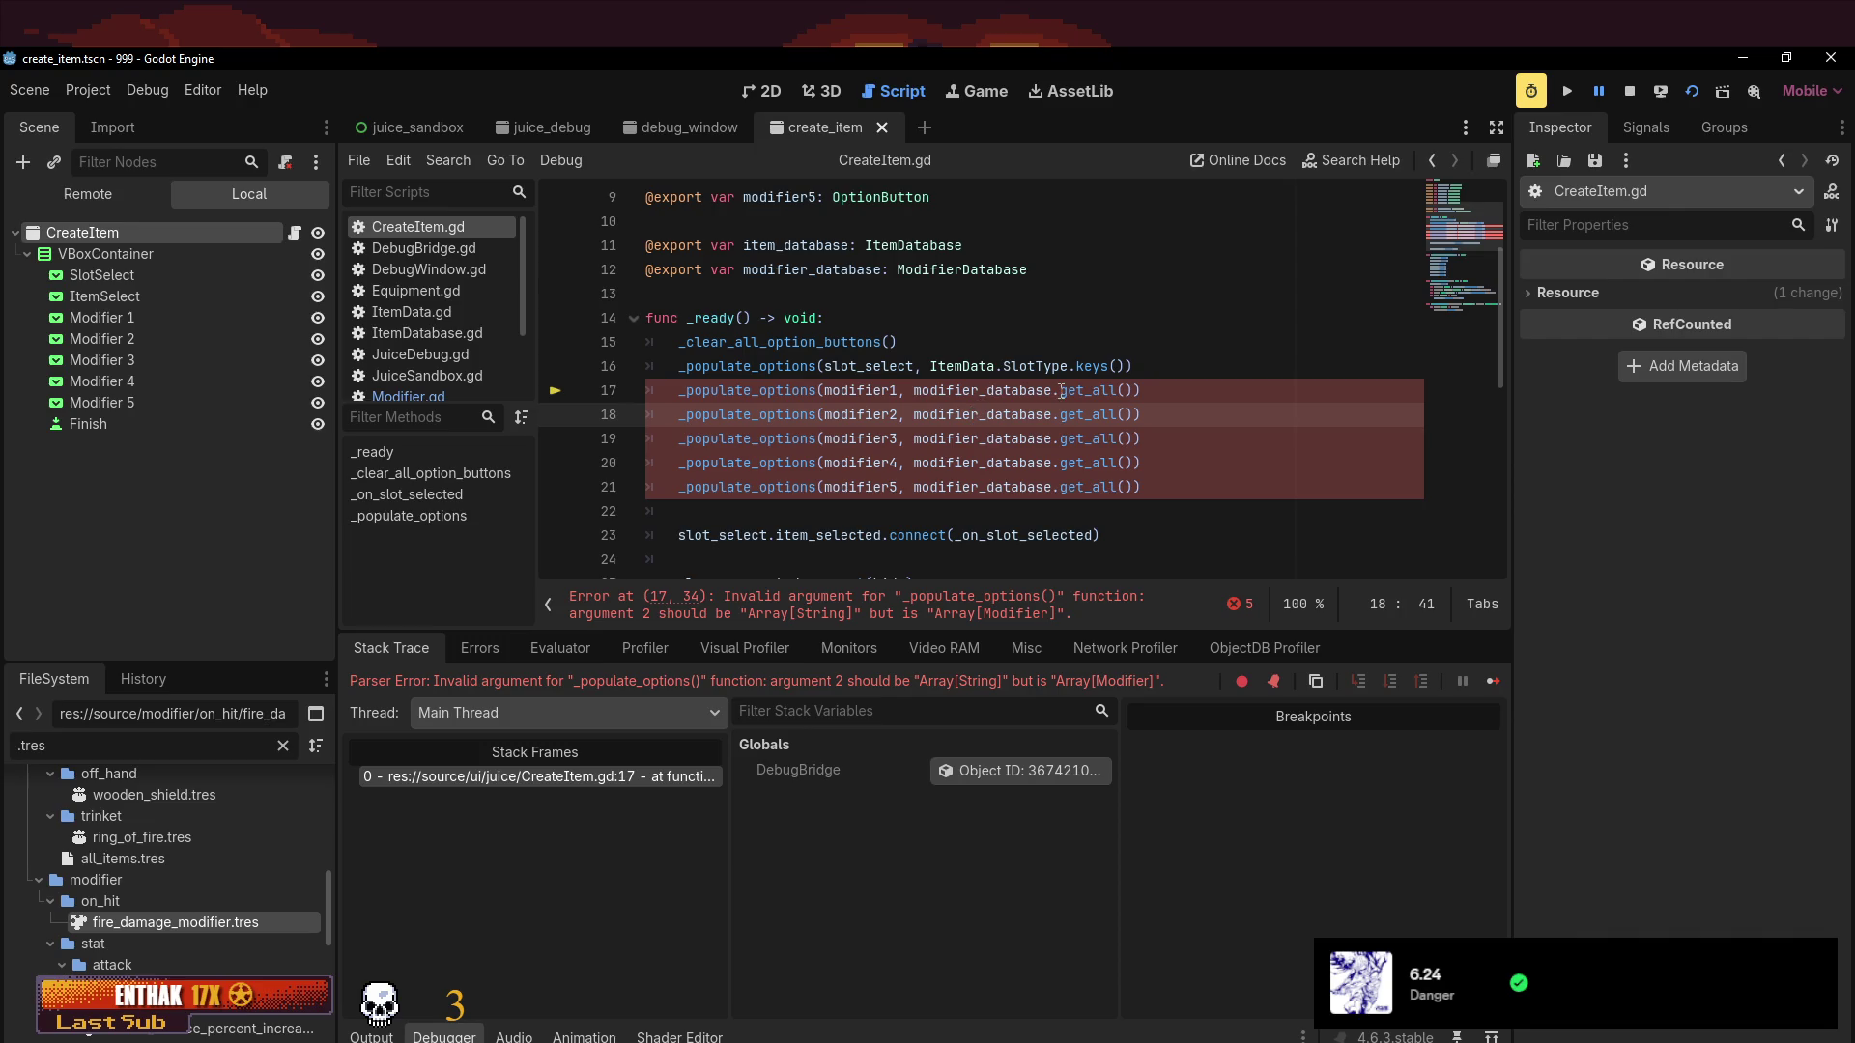
Replace get_all() with get_names() on CreateItem.gd lines 17, 18 and 19.
{"action": "left_click_drag", "start_coordinate": [1061, 390], "coordinate": [1126, 390]}
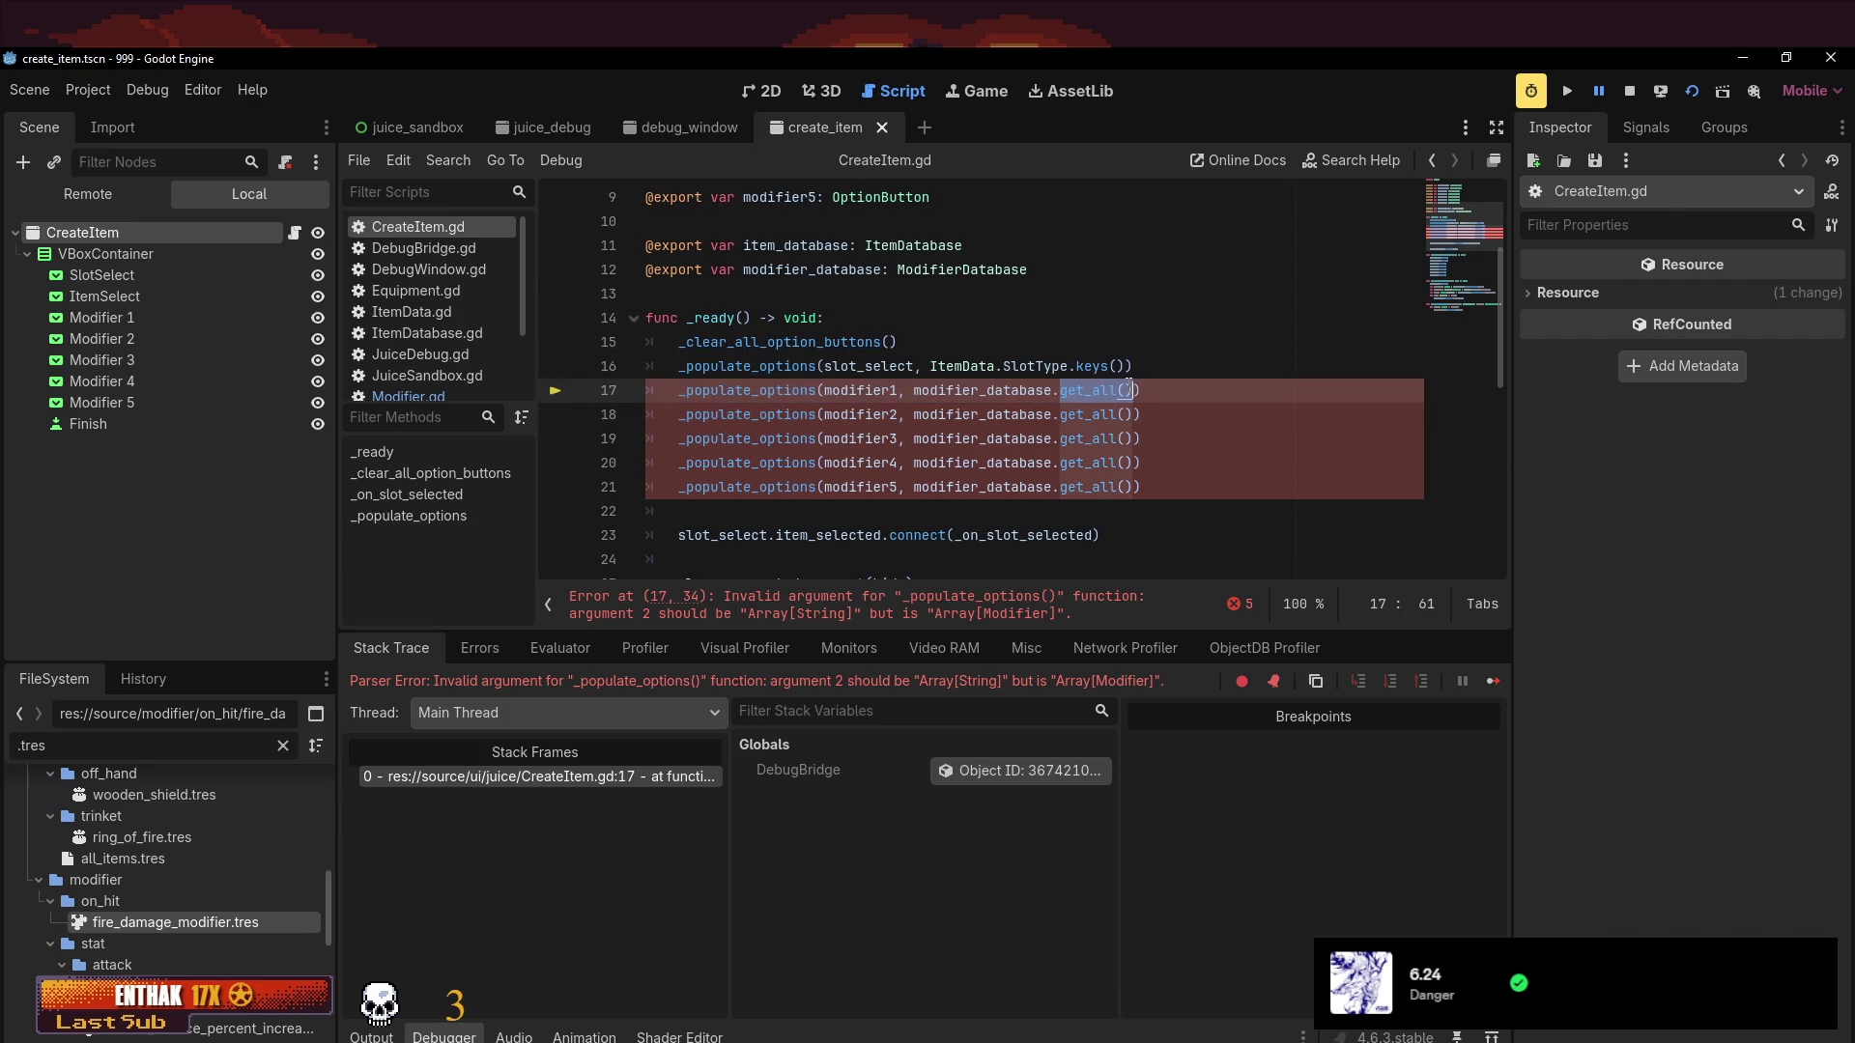
{"action": "type", "text": ".get"}
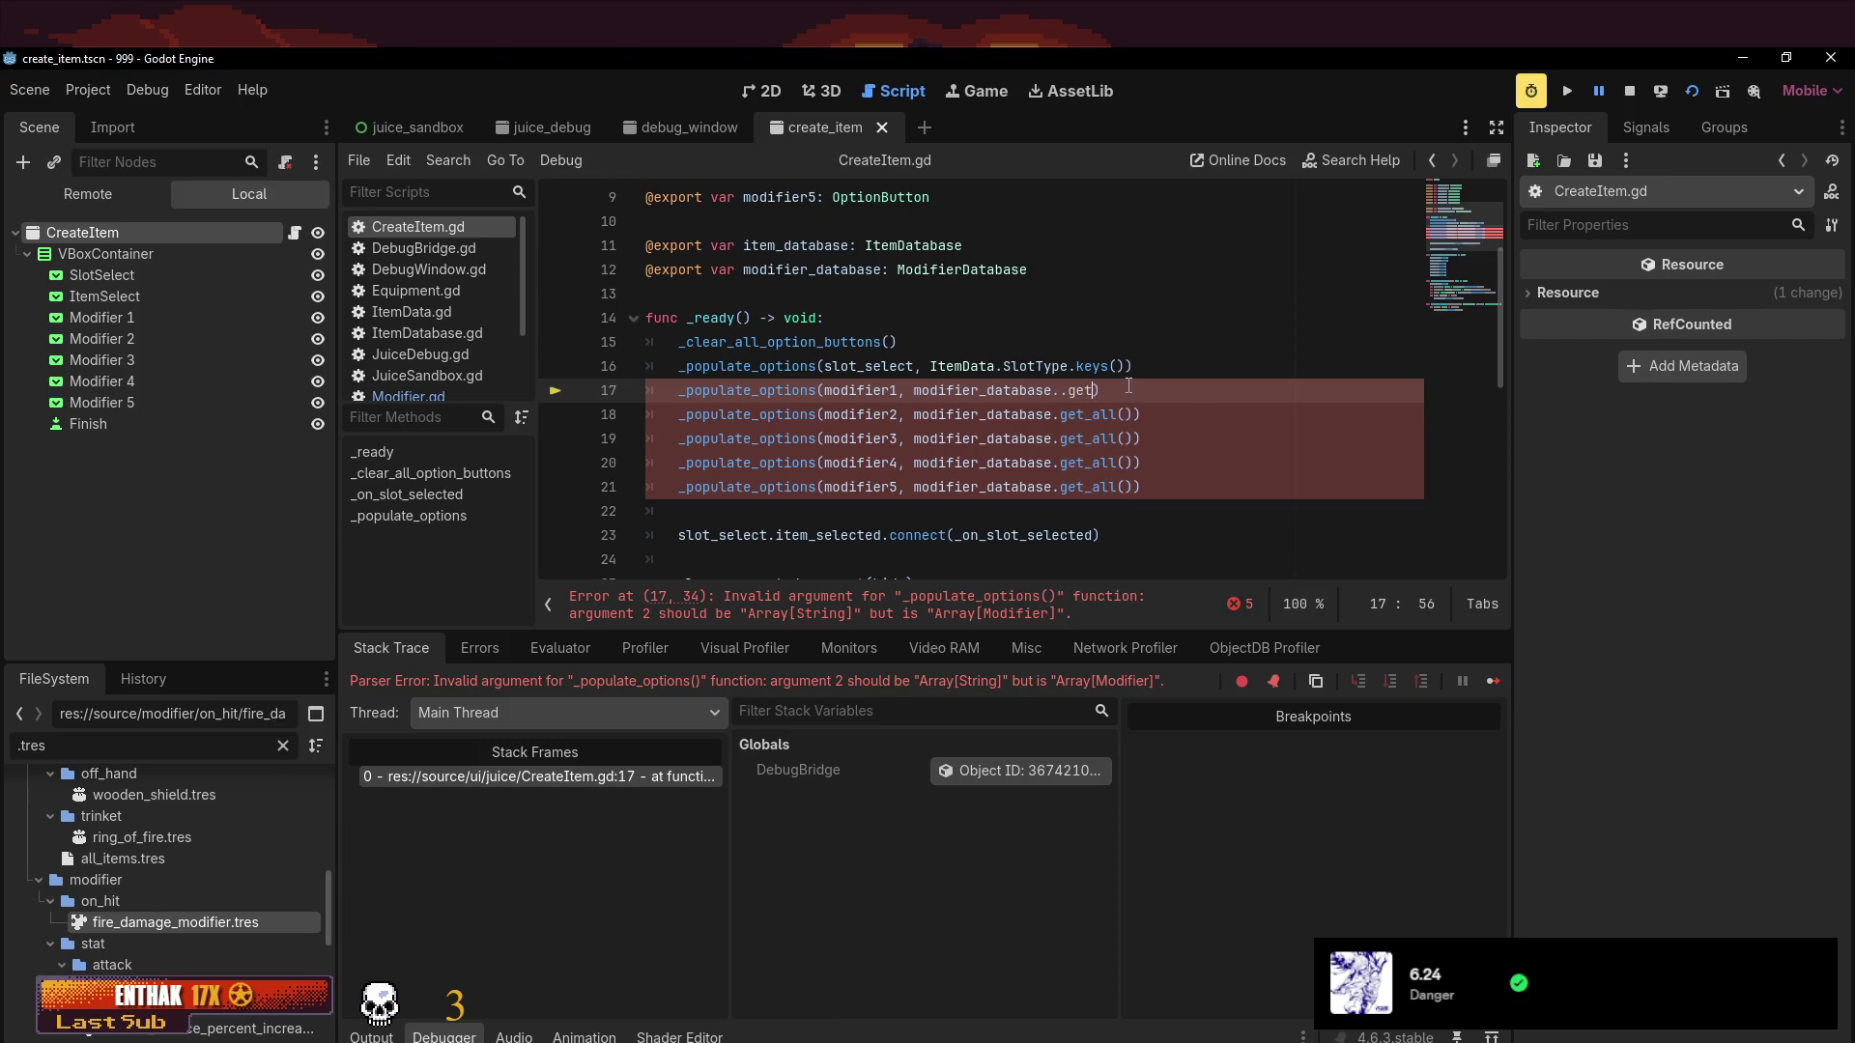
{"action": "key", "text": "BackSpace"}
{"action": "key", "text": "BackSpace"}
{"action": "key", "text": "BackSpace"}
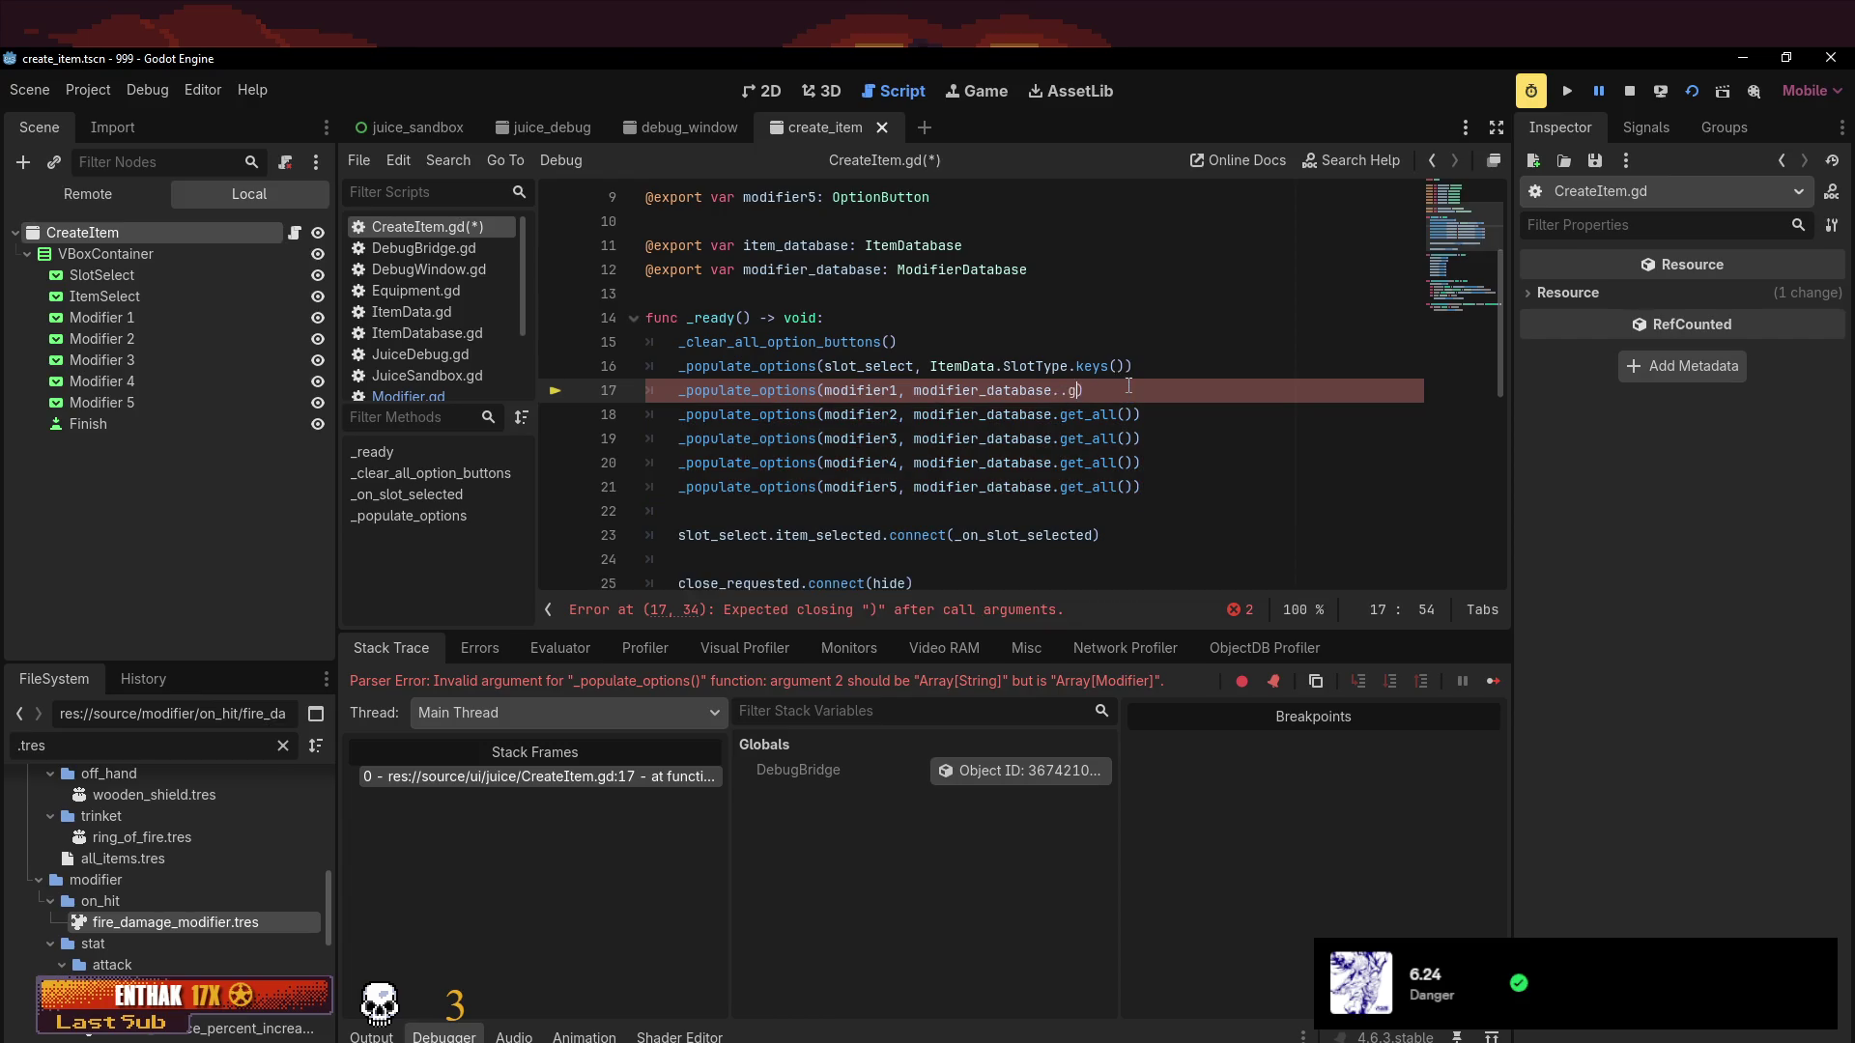
{"action": "key", "text": "Down"}
{"action": "key", "text": "Return"}
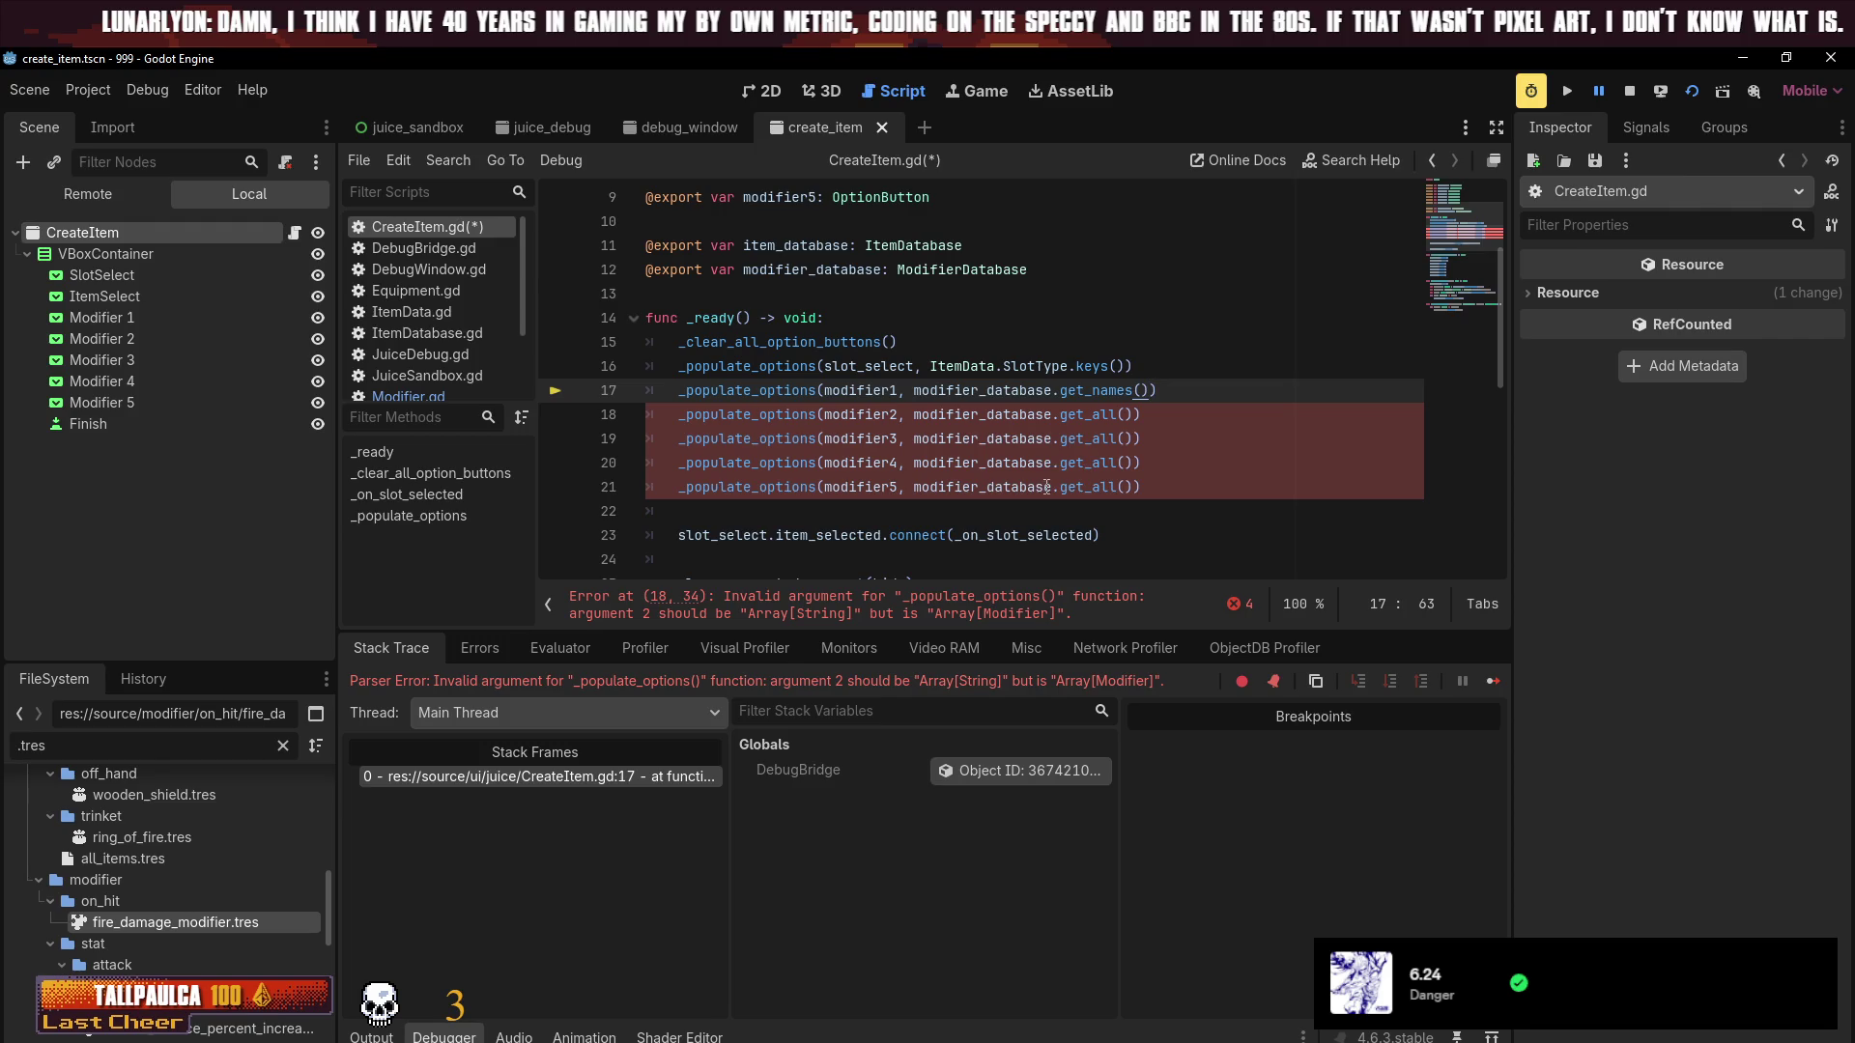
{"action": "left_click_drag", "start_coordinate": [1053, 391], "coordinate": [1151, 388]}
{"action": "key", "text": "ctrl+c"}
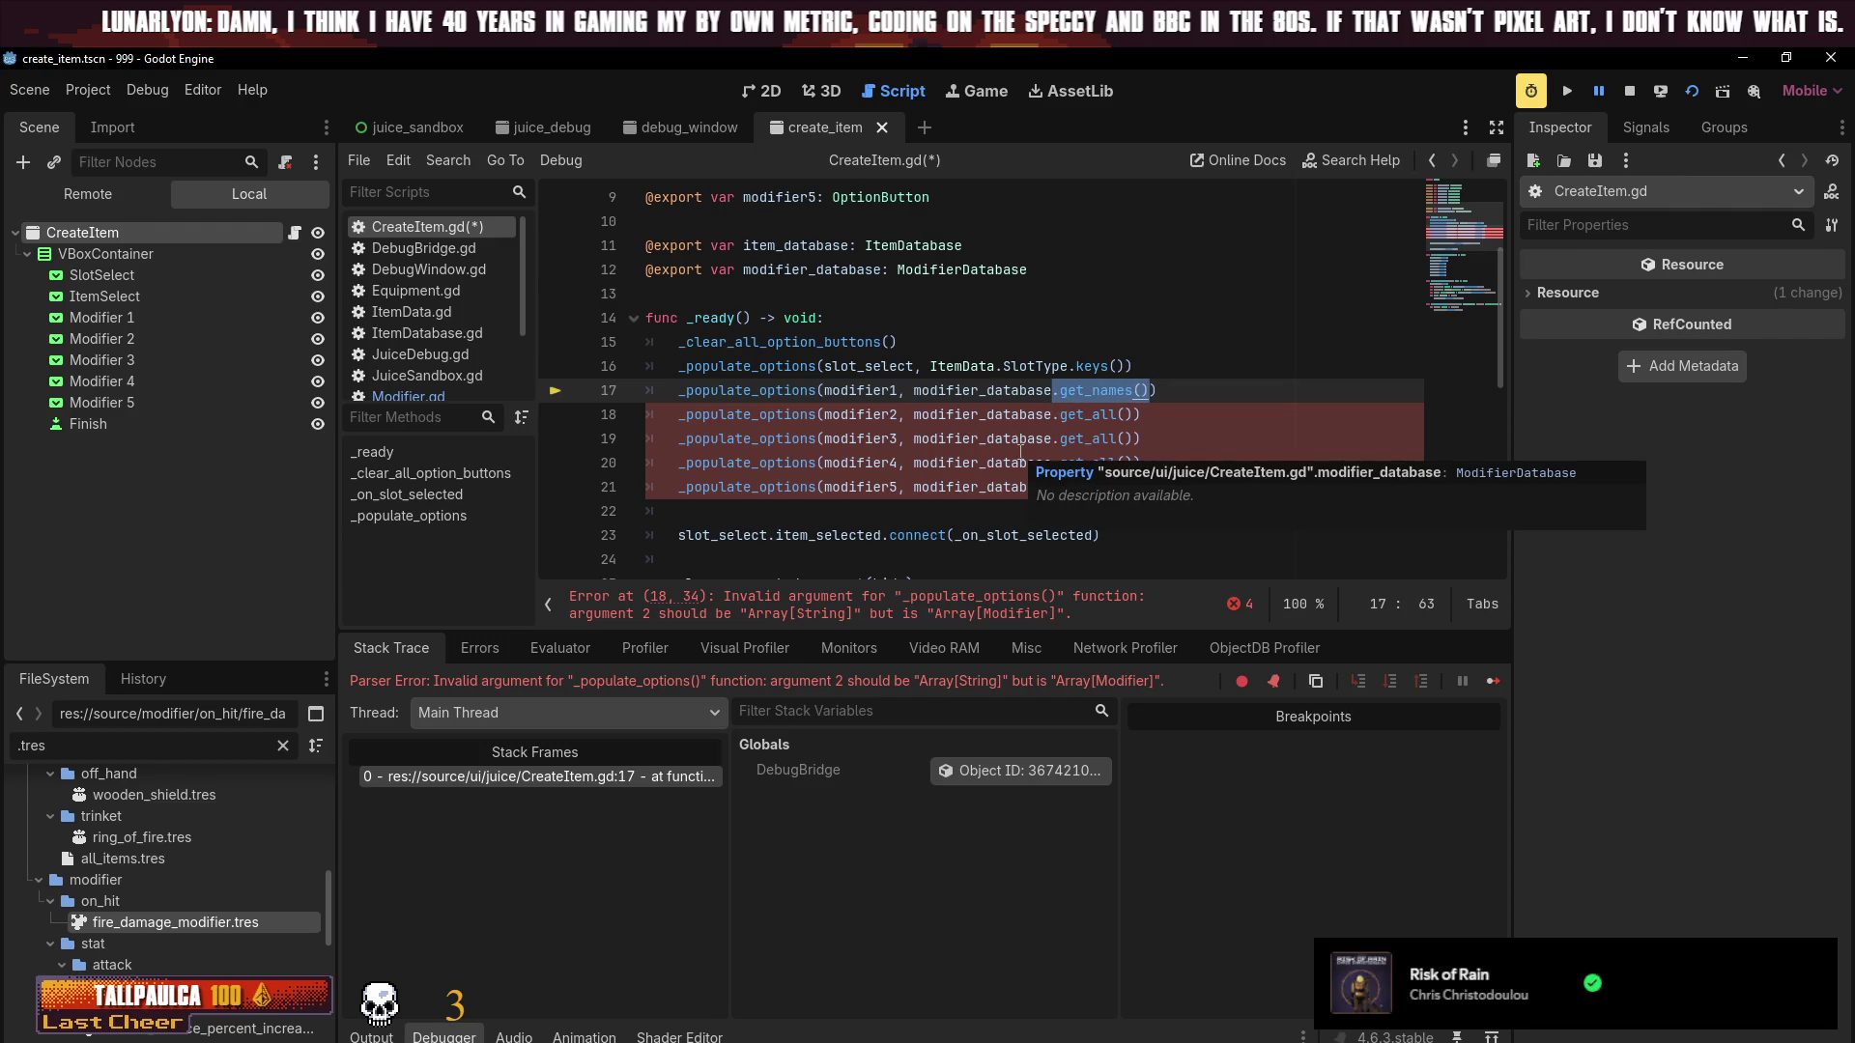
{"action": "left_click", "coordinate": [1053, 415]}
{"action": "key", "text": "shift+End"}
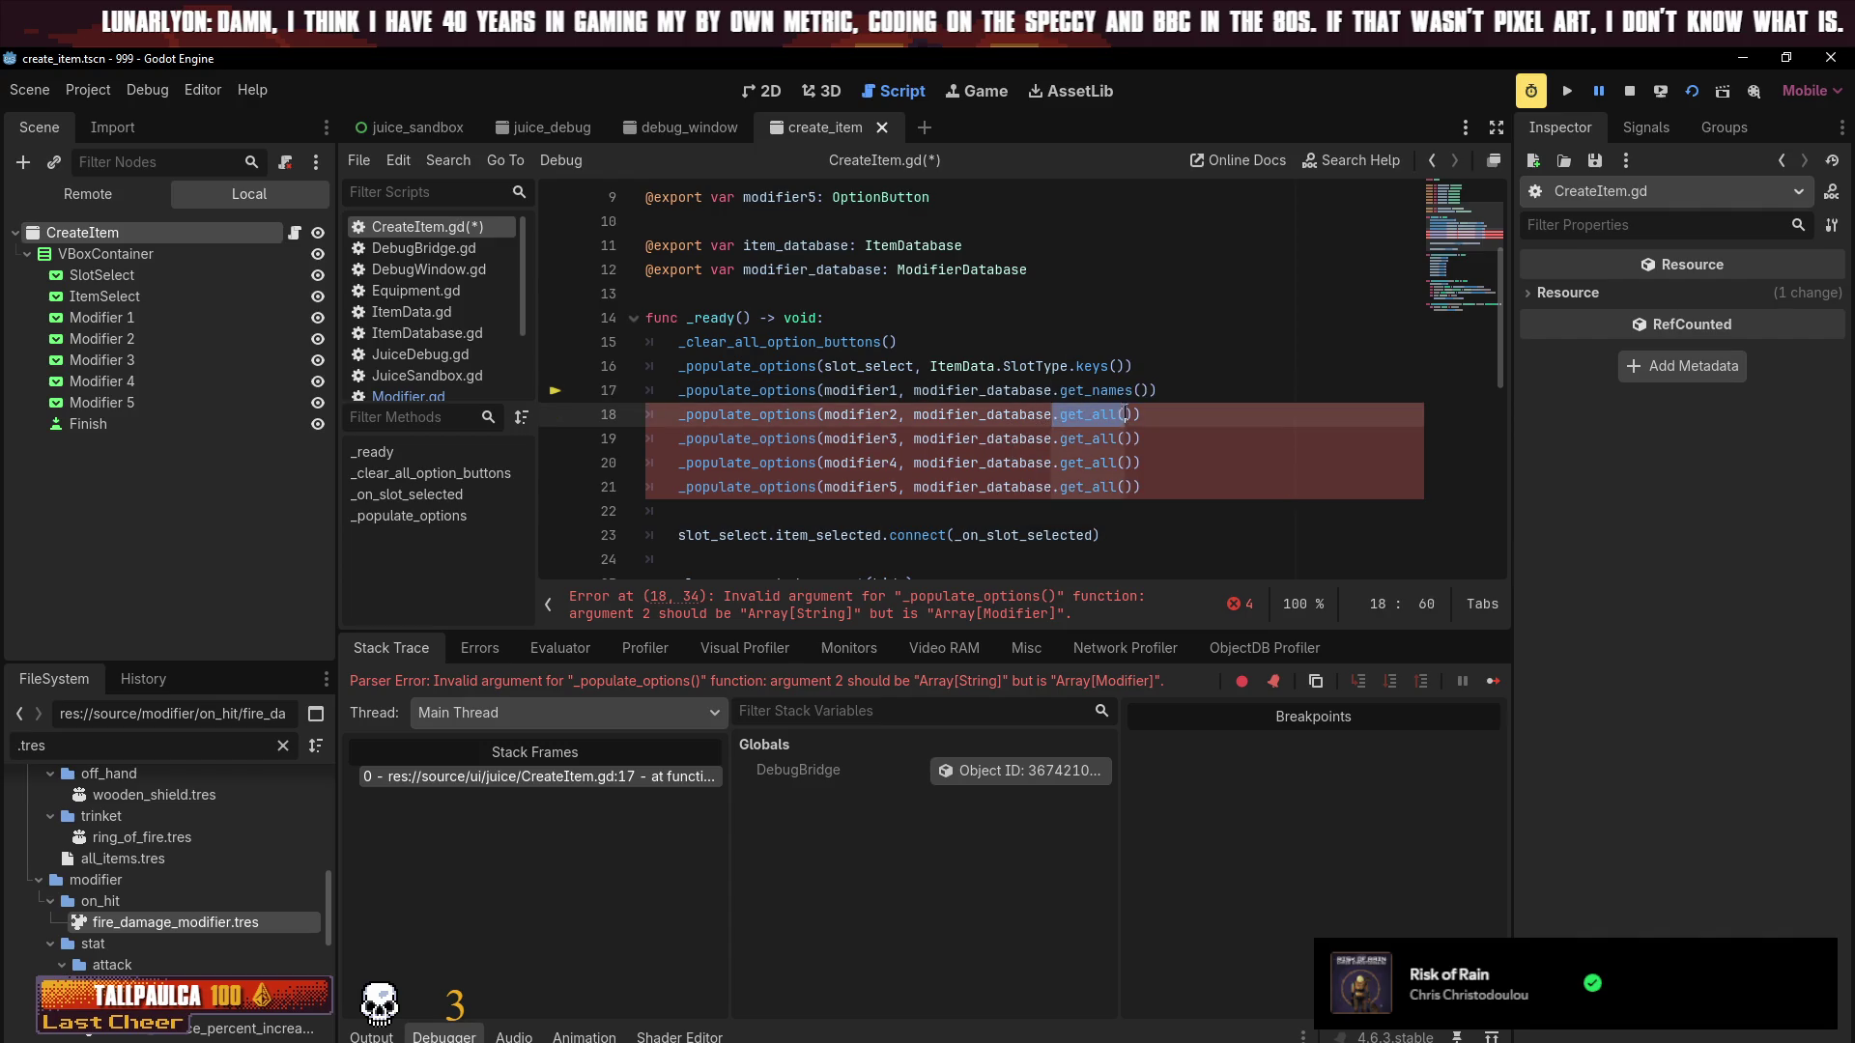
{"action": "key", "text": "ctrl+v"}
{"action": "left_click", "coordinate": [1053, 439]}
{"action": "key", "text": "shift+End"}
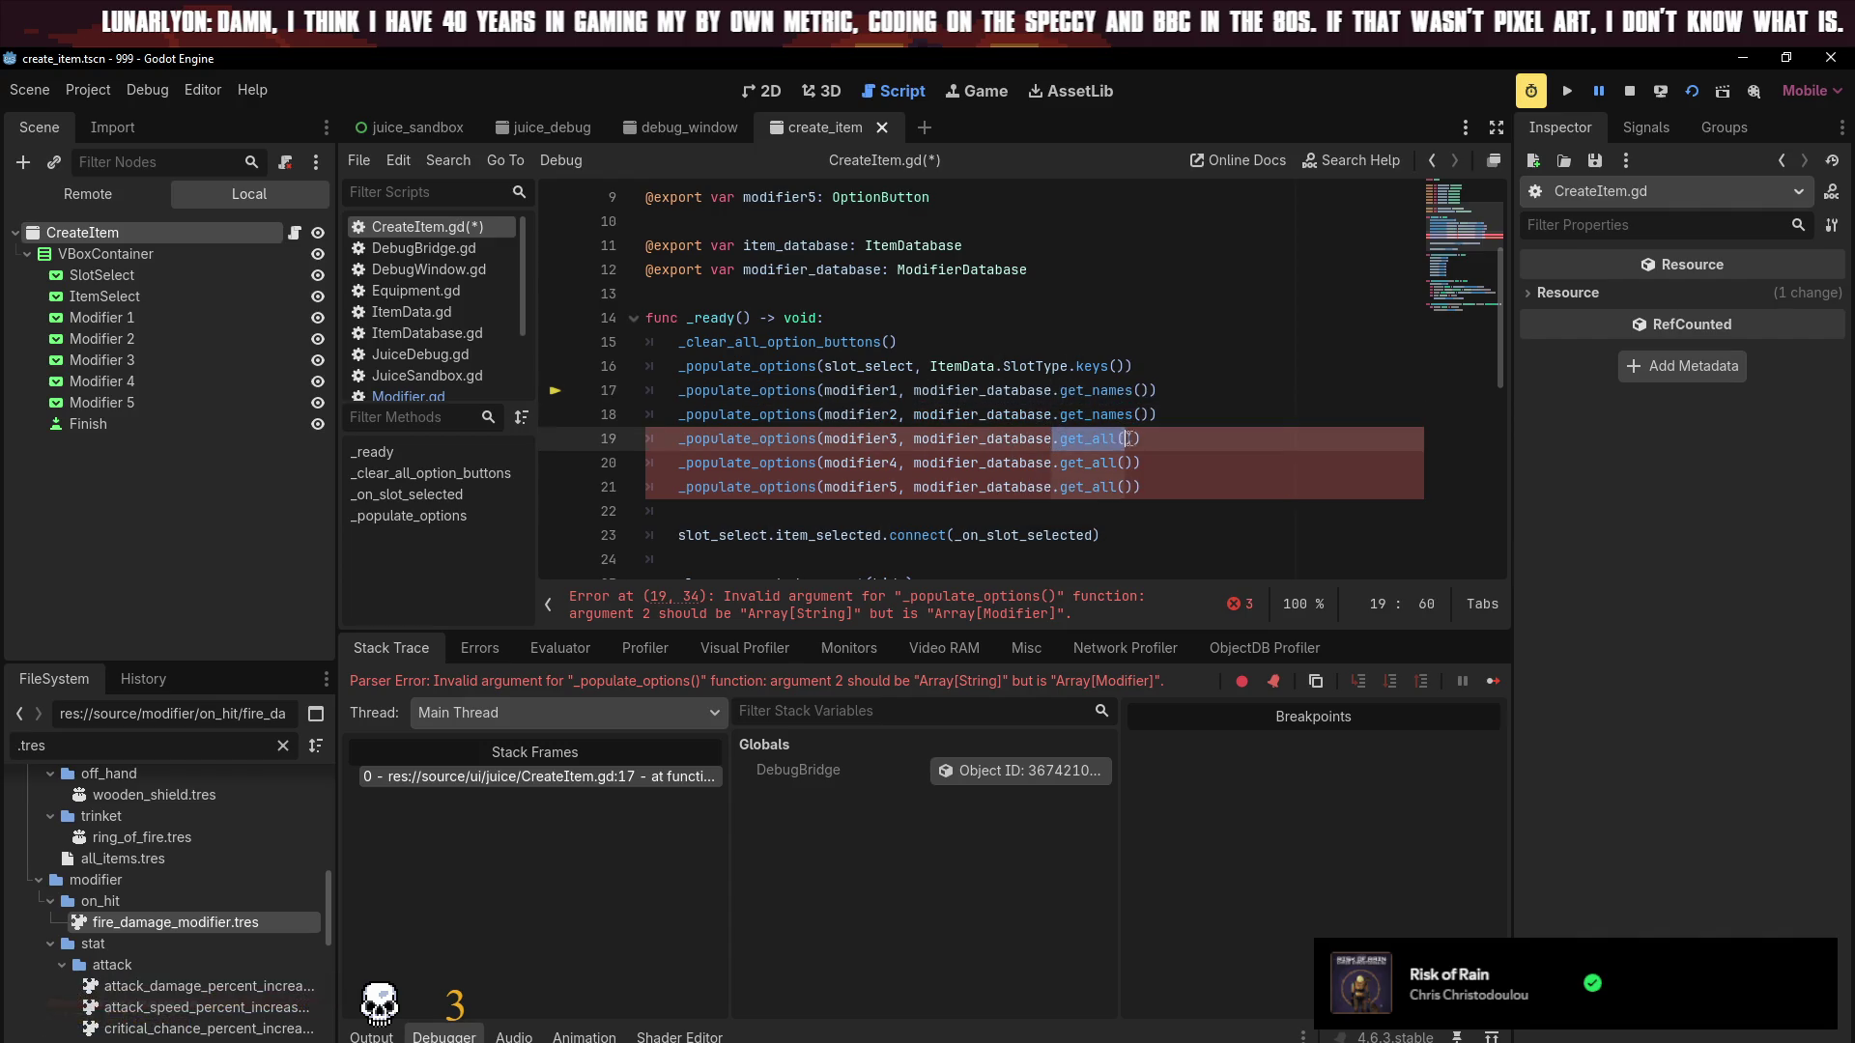
{"action": "key", "text": "ctrl+v"}
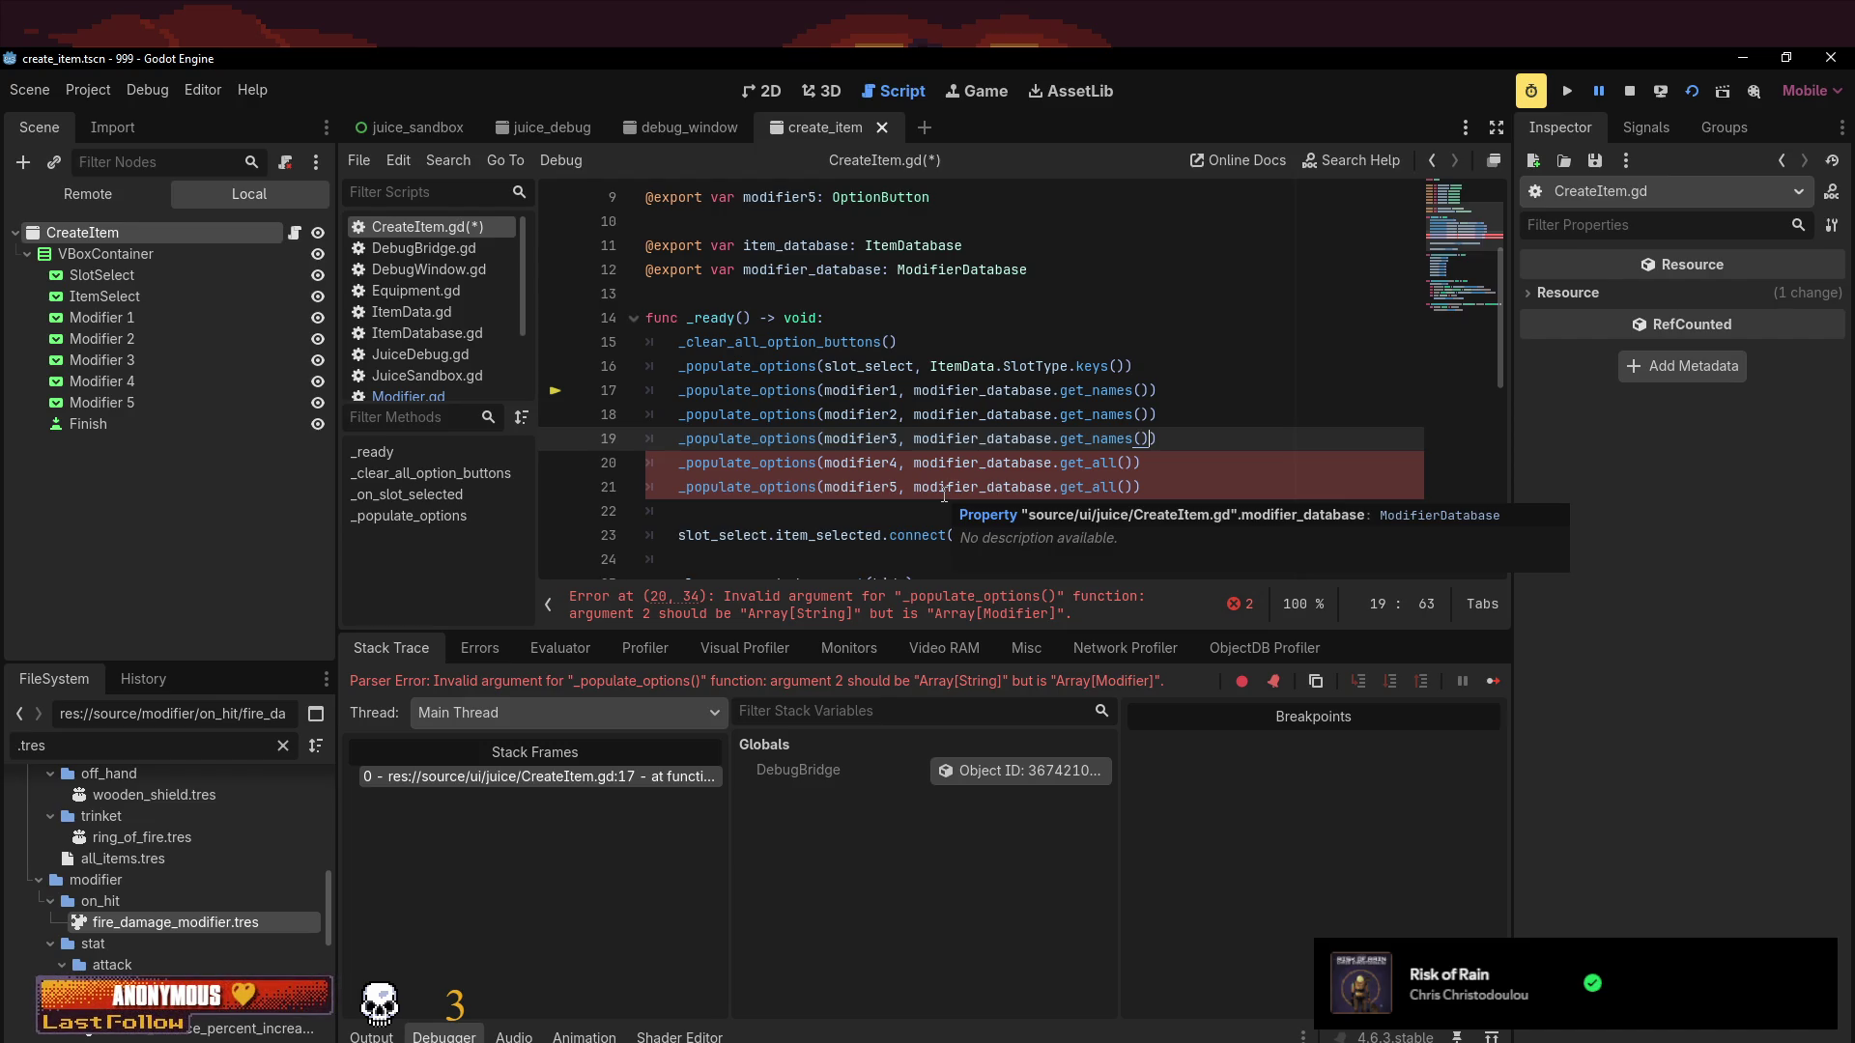
Switch lines 20 and 21 to get_names() and save with Ctrl+S.
{"action": "double_click", "coordinate": [1063, 465]}
{"action": "type", "text": "get_names"}
{"action": "key", "text": "Return"}
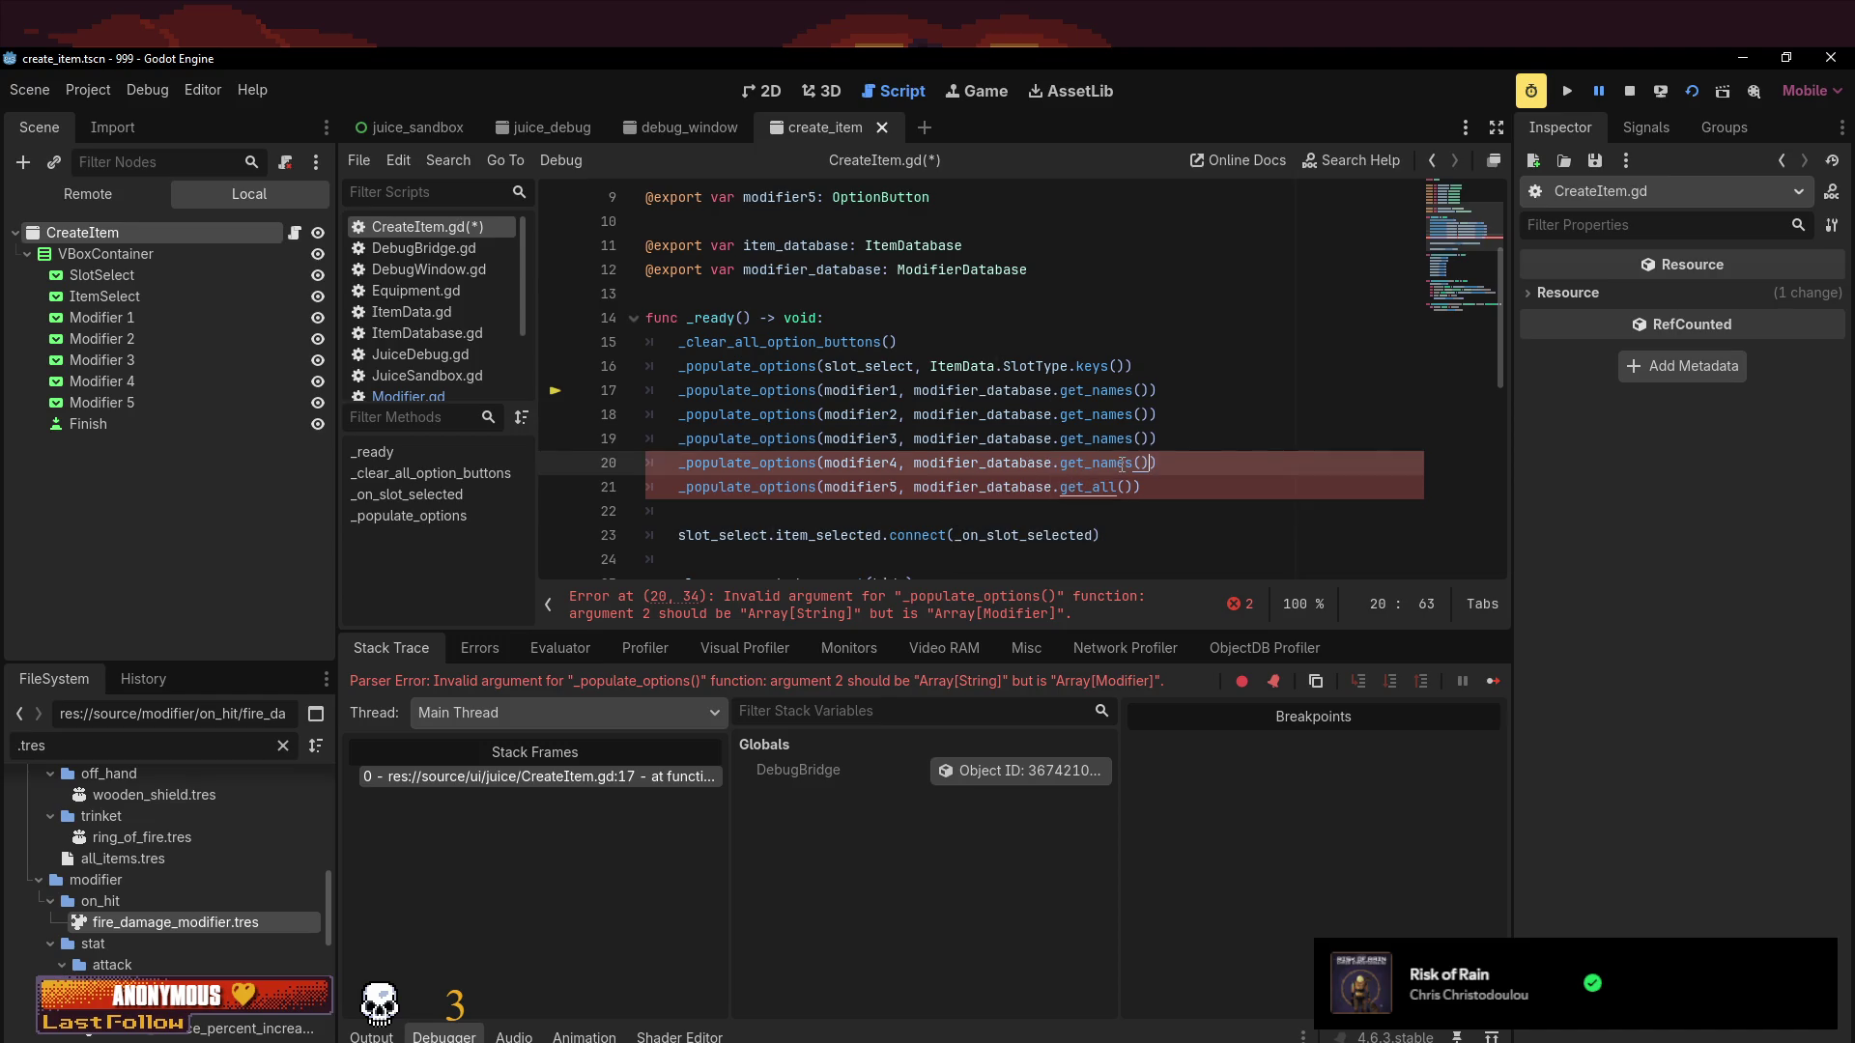
{"action": "left_click_drag", "start_coordinate": [1060, 487], "coordinate": [1132, 487]}
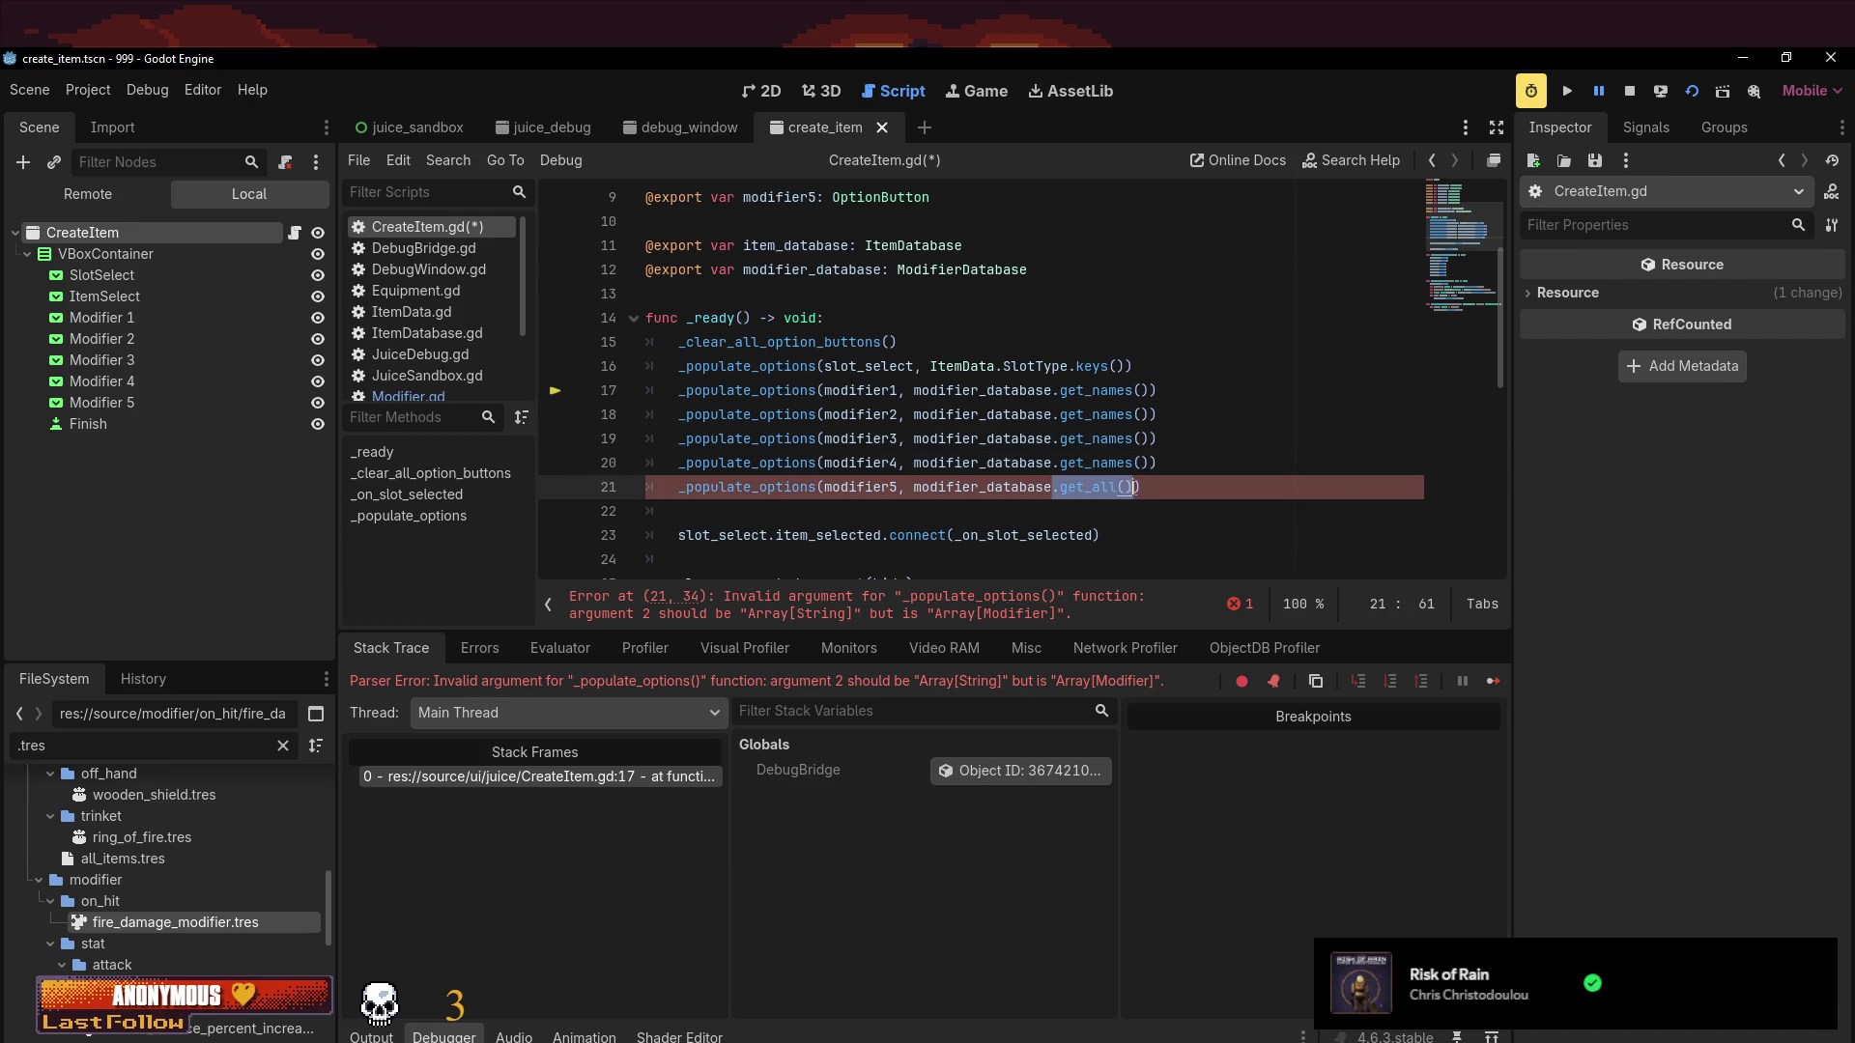
{"action": "type", "text": "get_names"}
{"action": "key", "text": "Return"}
{"action": "key", "text": "ctrl+s"}
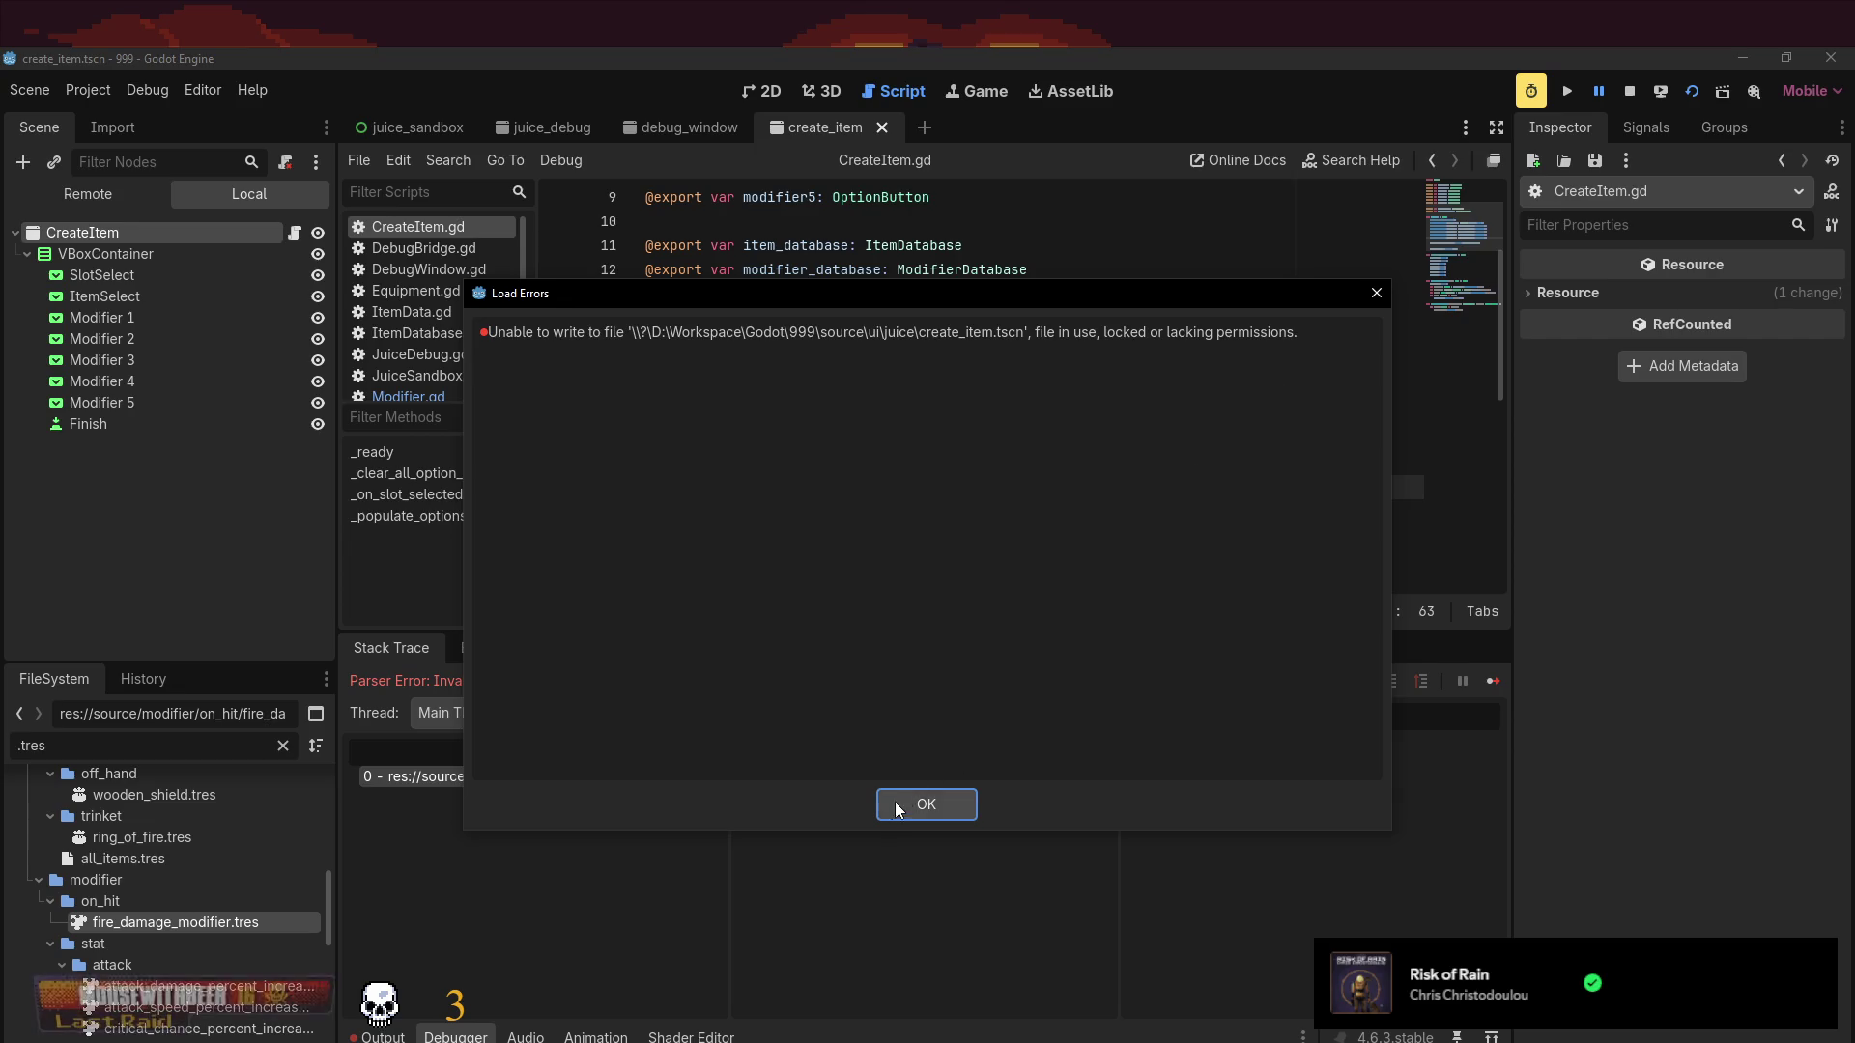
Dismiss the create_item.tscn write error, review the _ready lines, and run with F5.
{"action": "left_click", "coordinate": [896, 805]}
{"action": "left_click", "coordinate": [906, 463]}
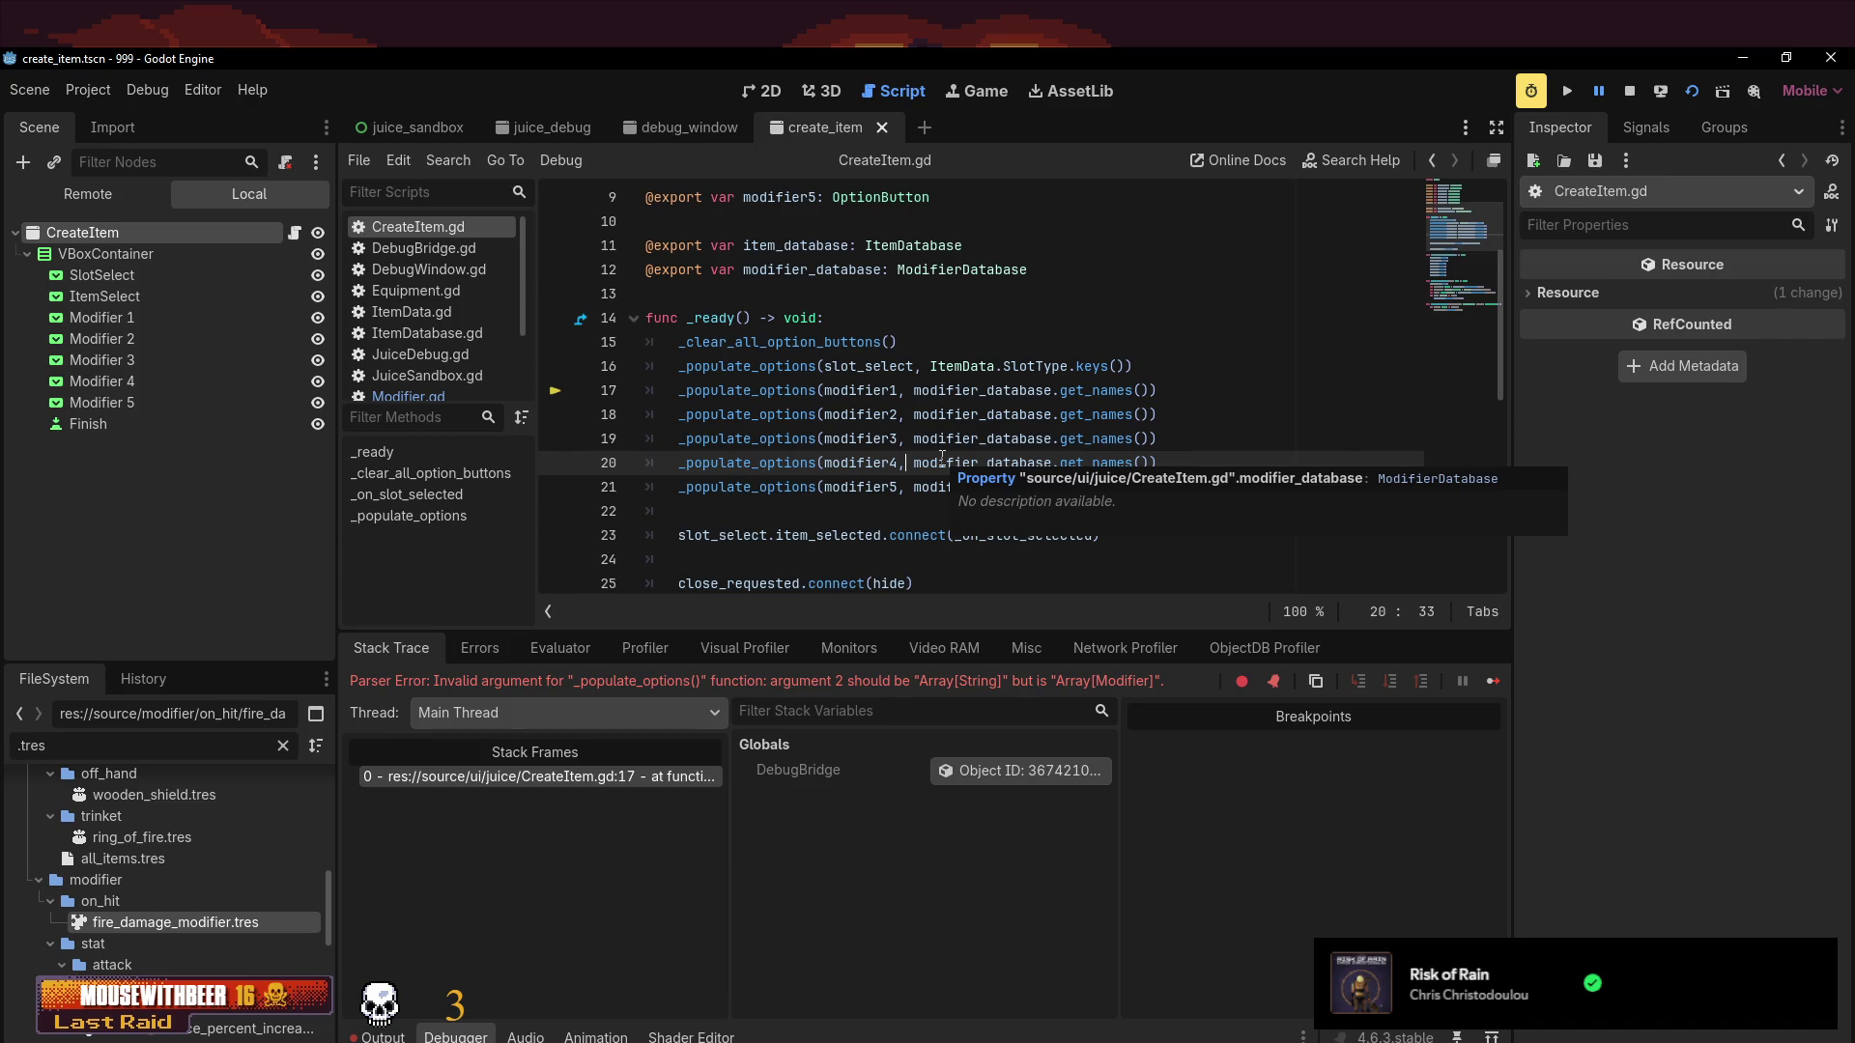
{"action": "left_click", "coordinate": [1323, 414]}
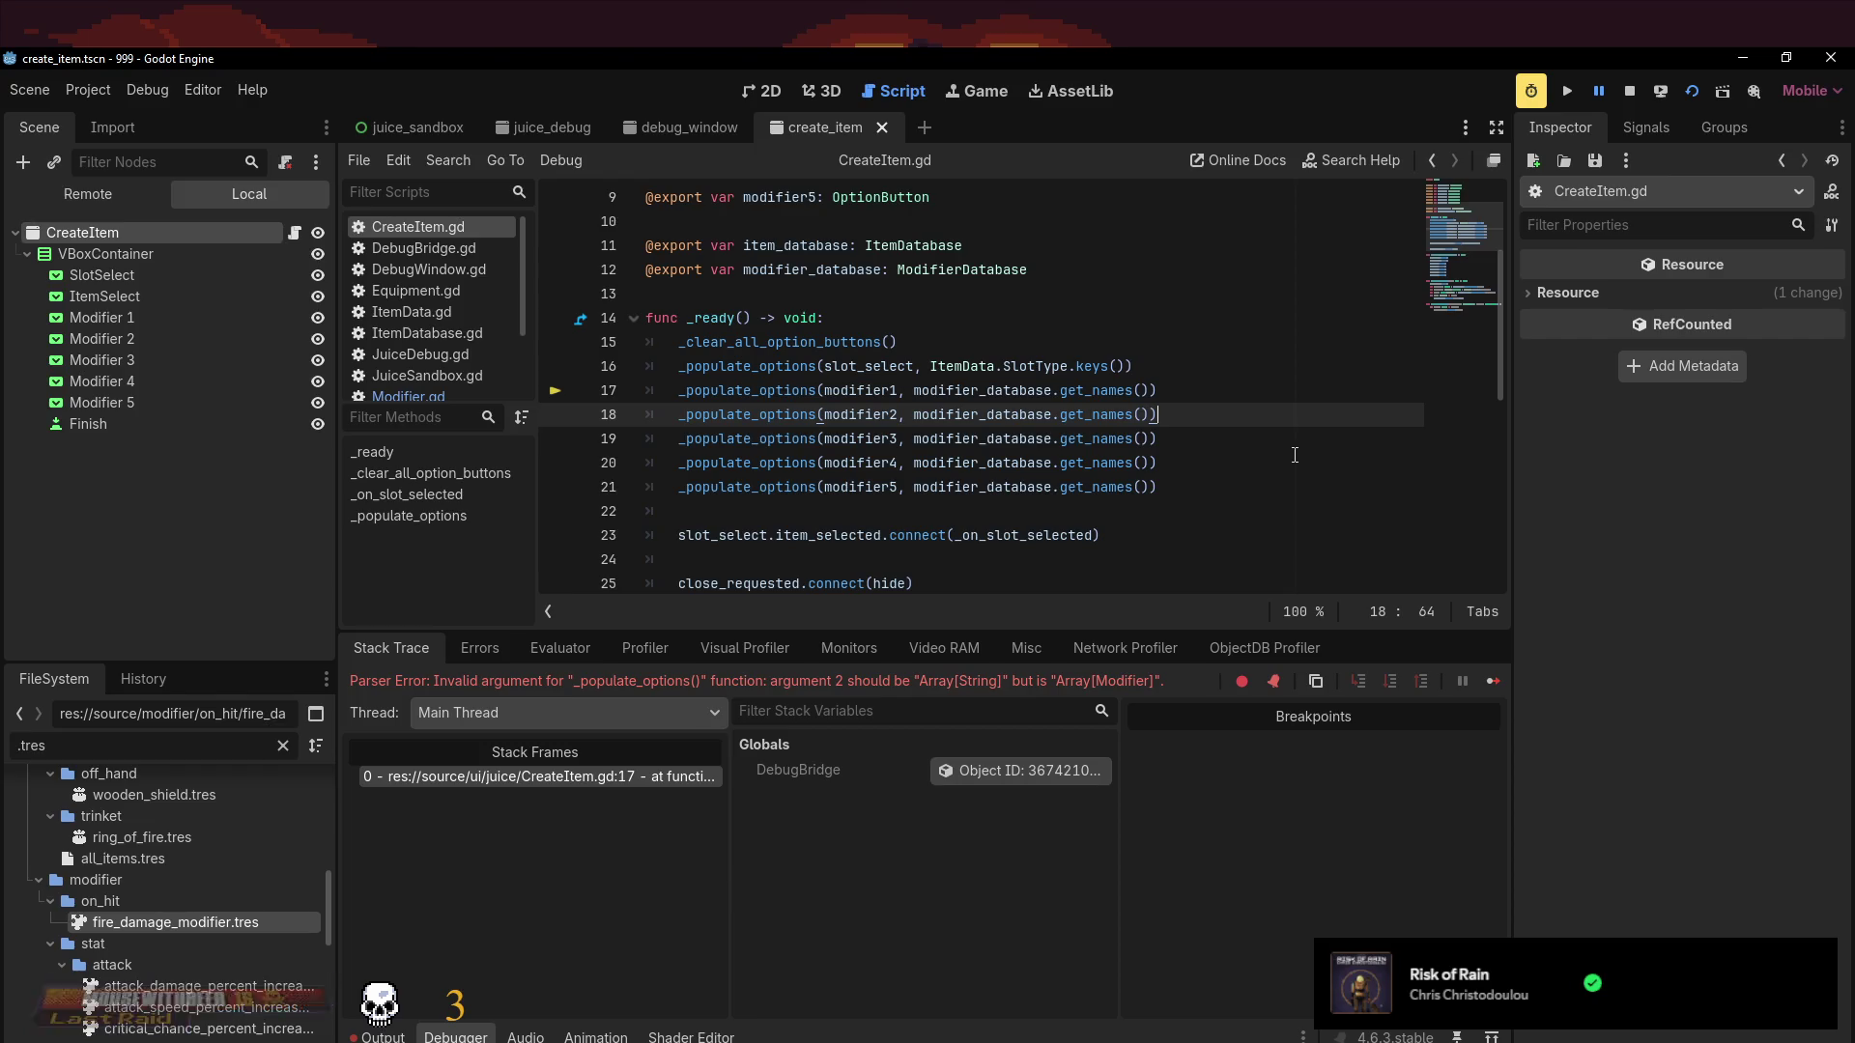
{"action": "left_click", "coordinate": [1183, 490]}
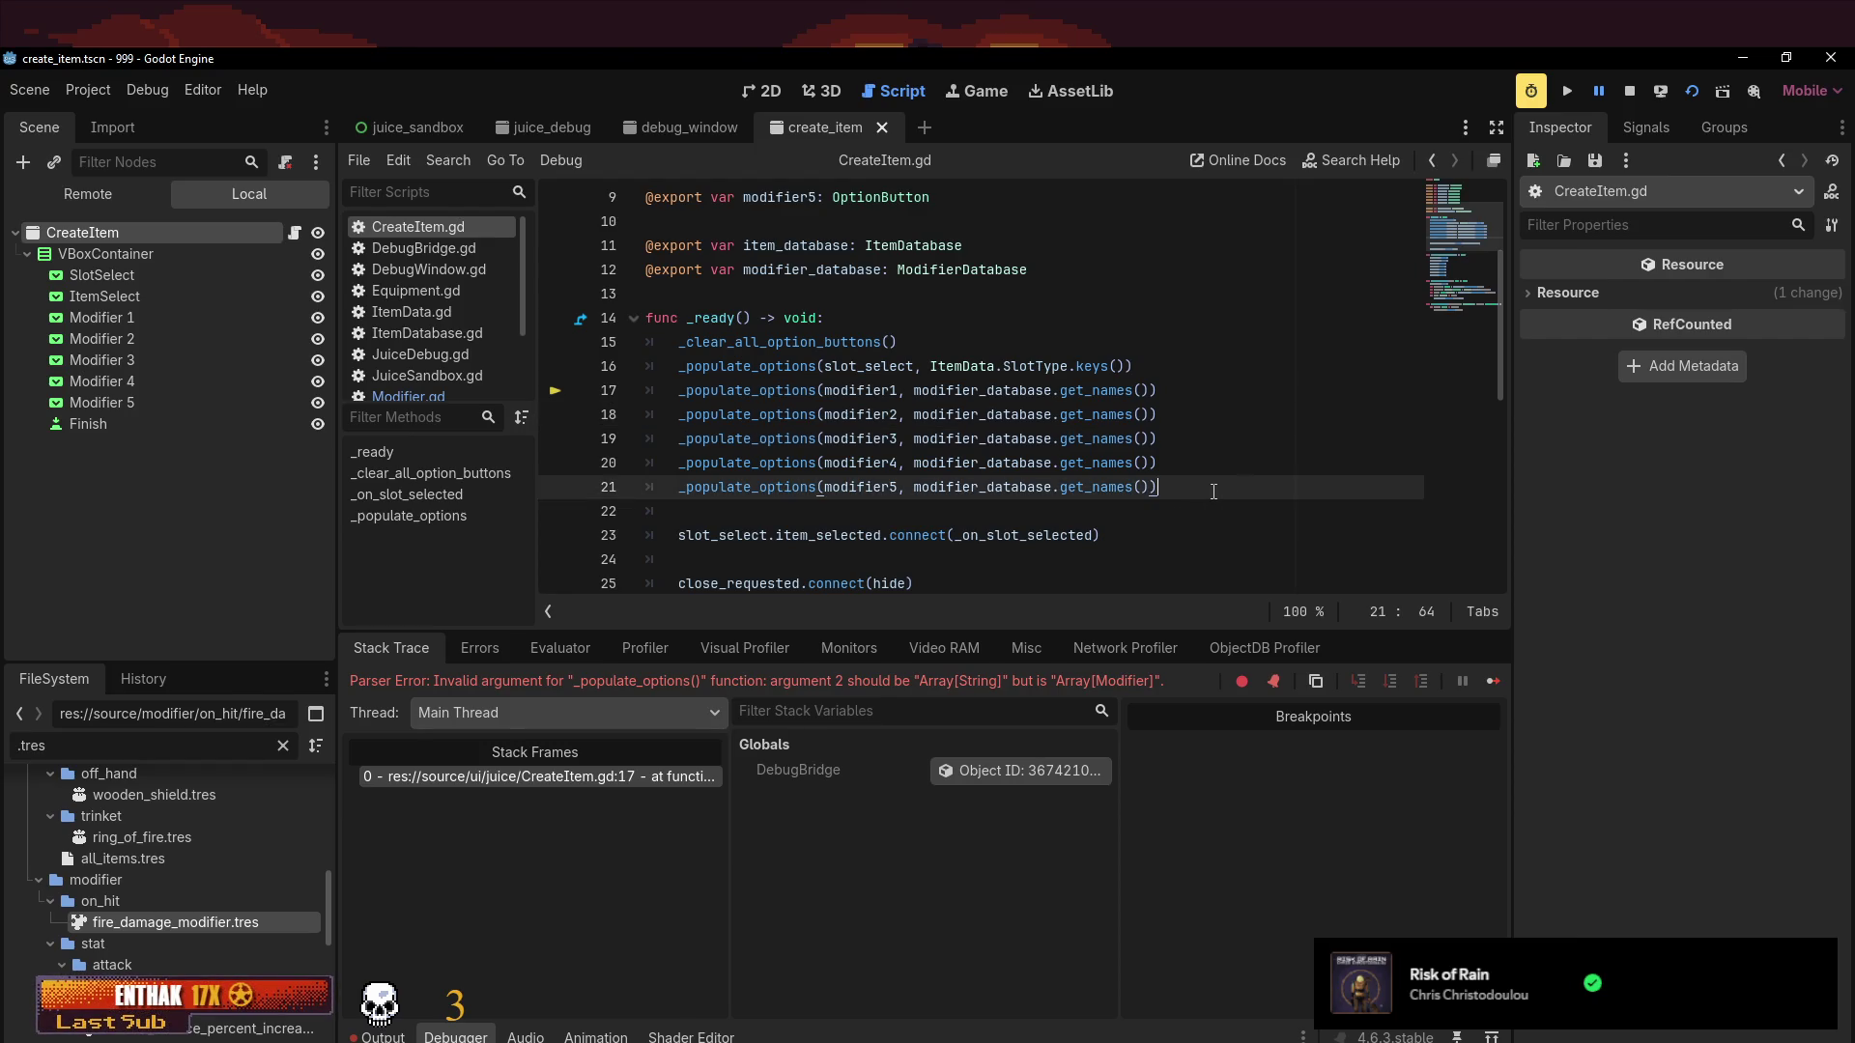
{"action": "key", "text": "F5"}
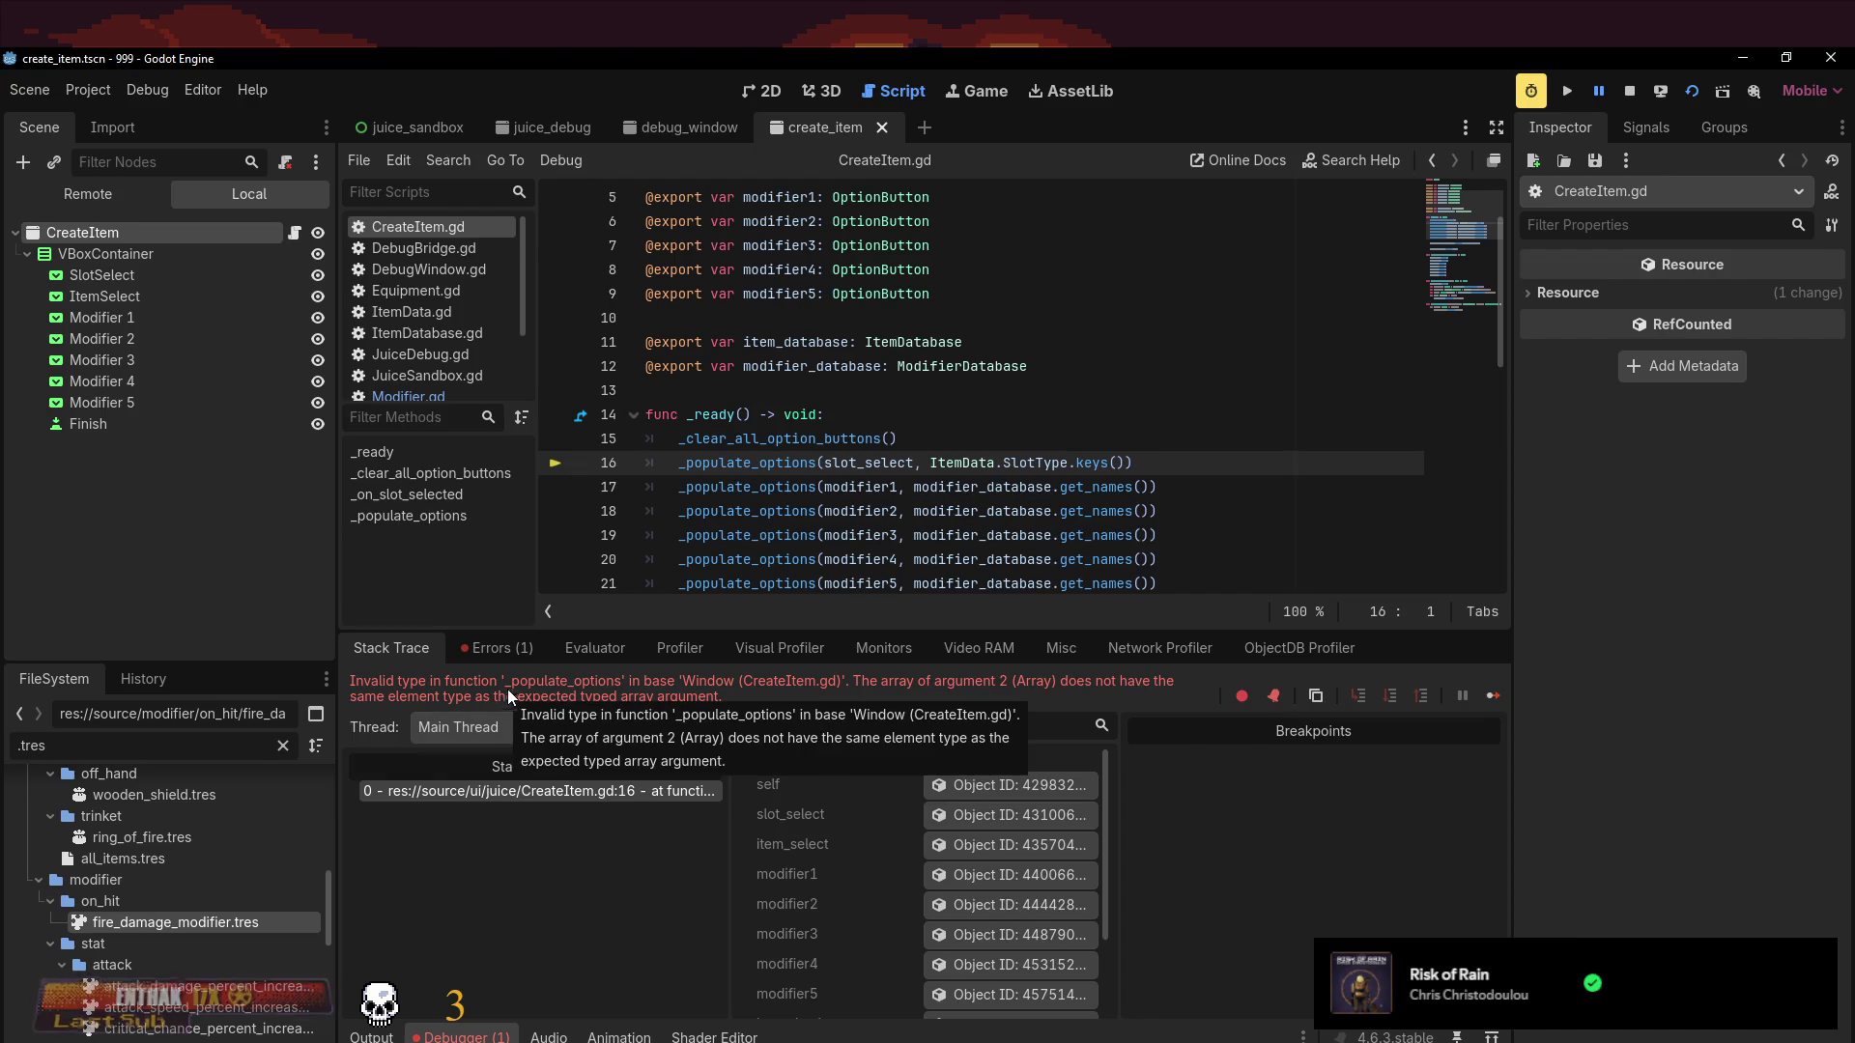
Read the get_names and keys tooltips on line 16 of CreateItem.gd.
{"action": "scroll", "coordinate": [1067, 467], "scroll_direction": "down", "scroll_amount": 1}
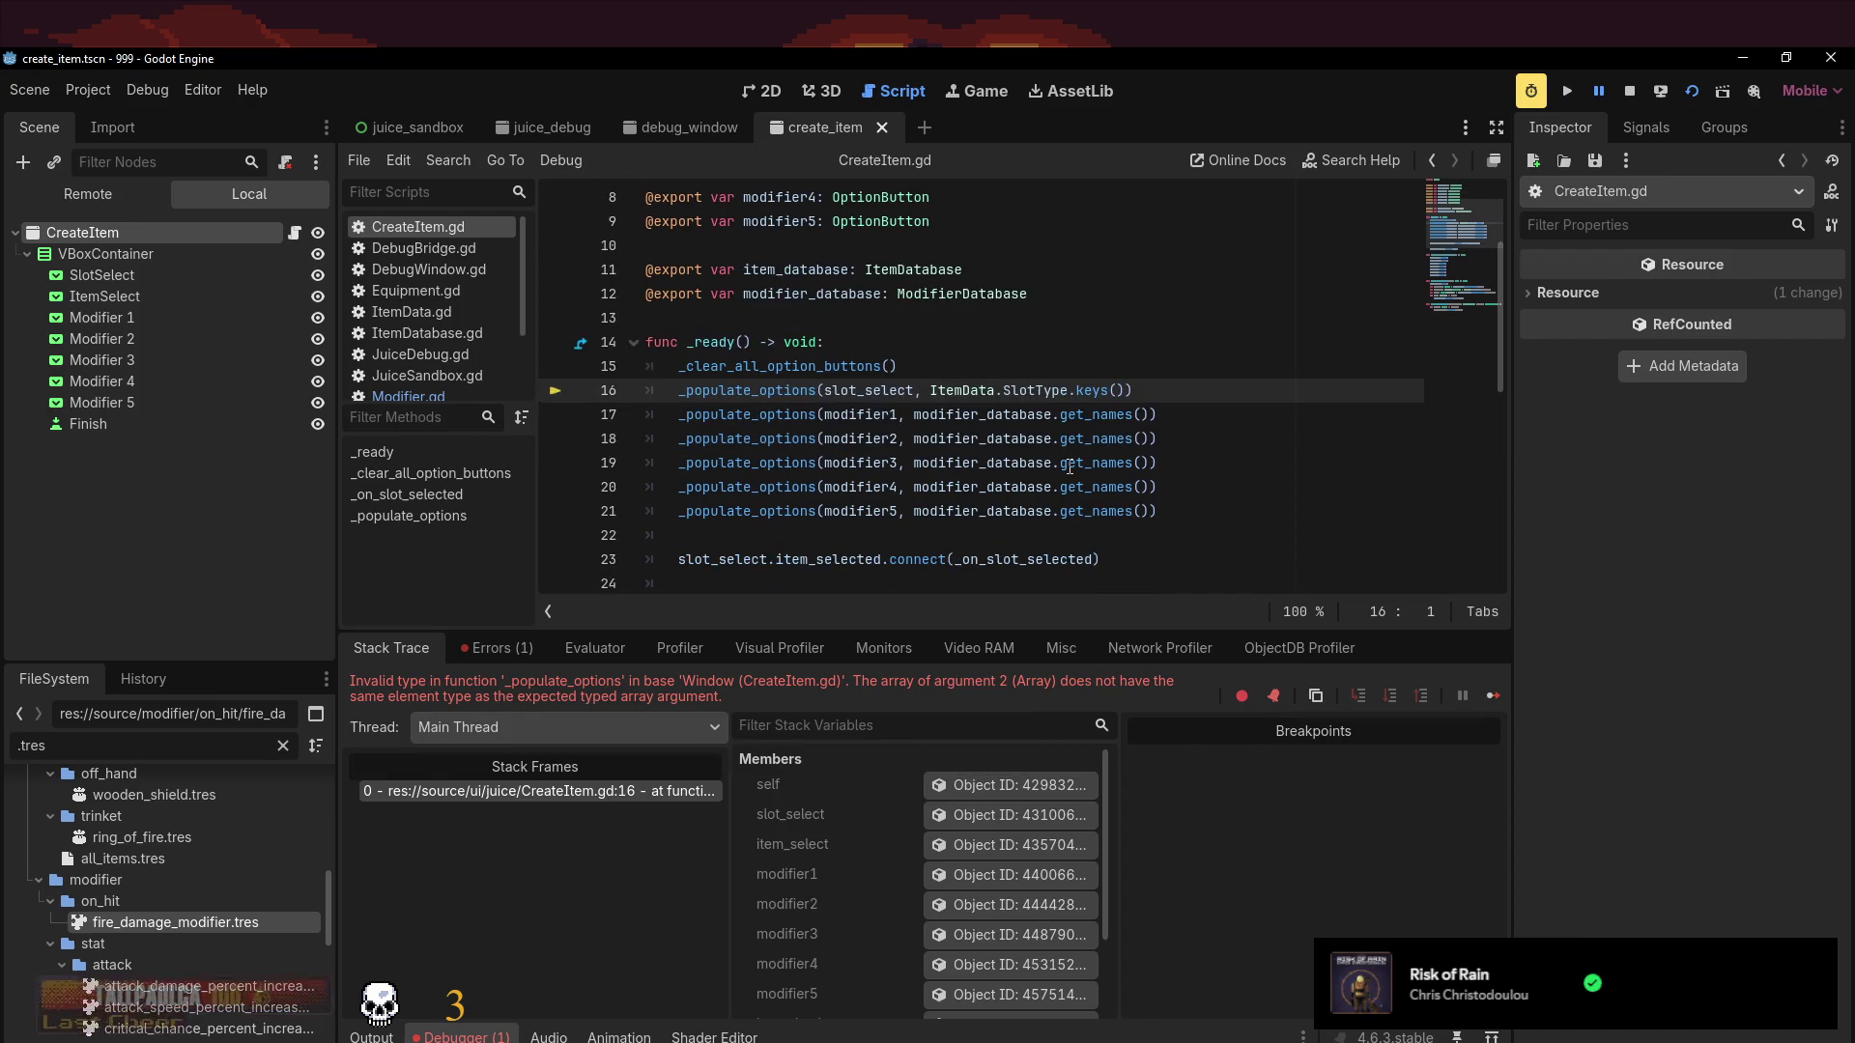
{"action": "mouse_move", "coordinate": [1016, 458]}
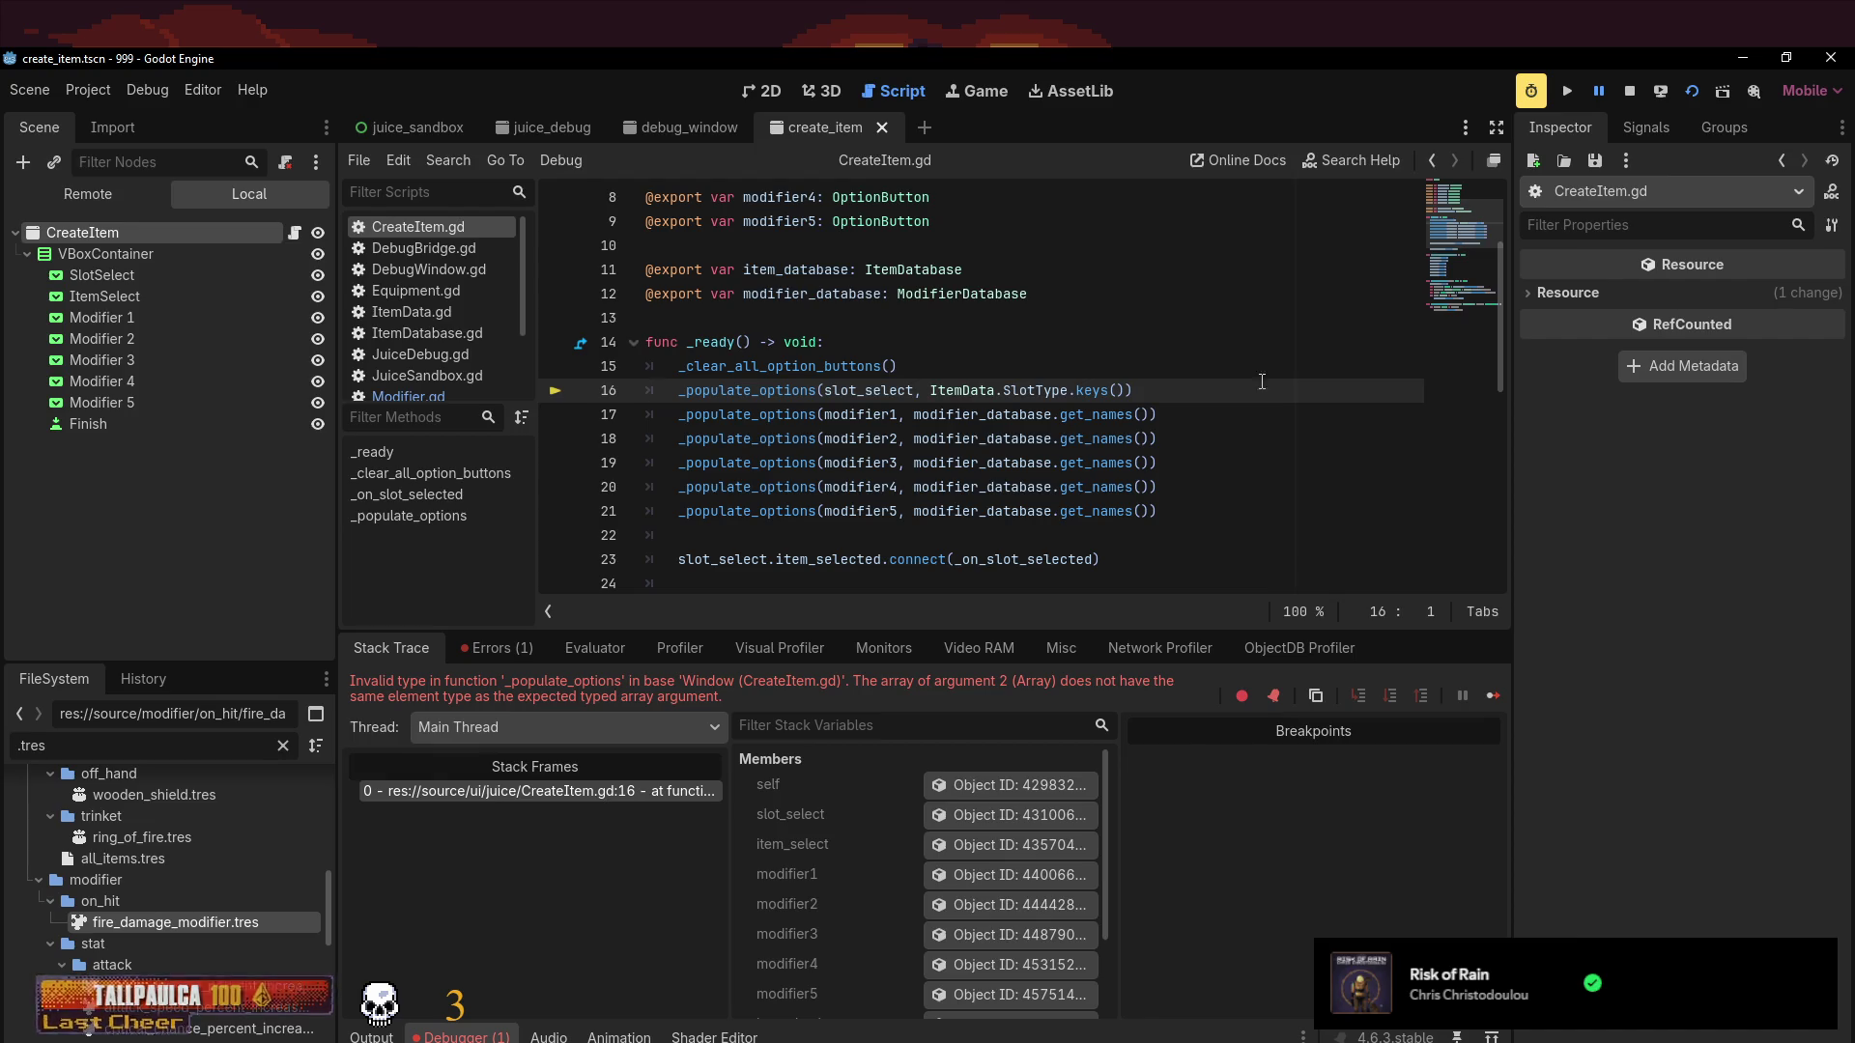
{"action": "mouse_move", "coordinate": [1094, 420]}
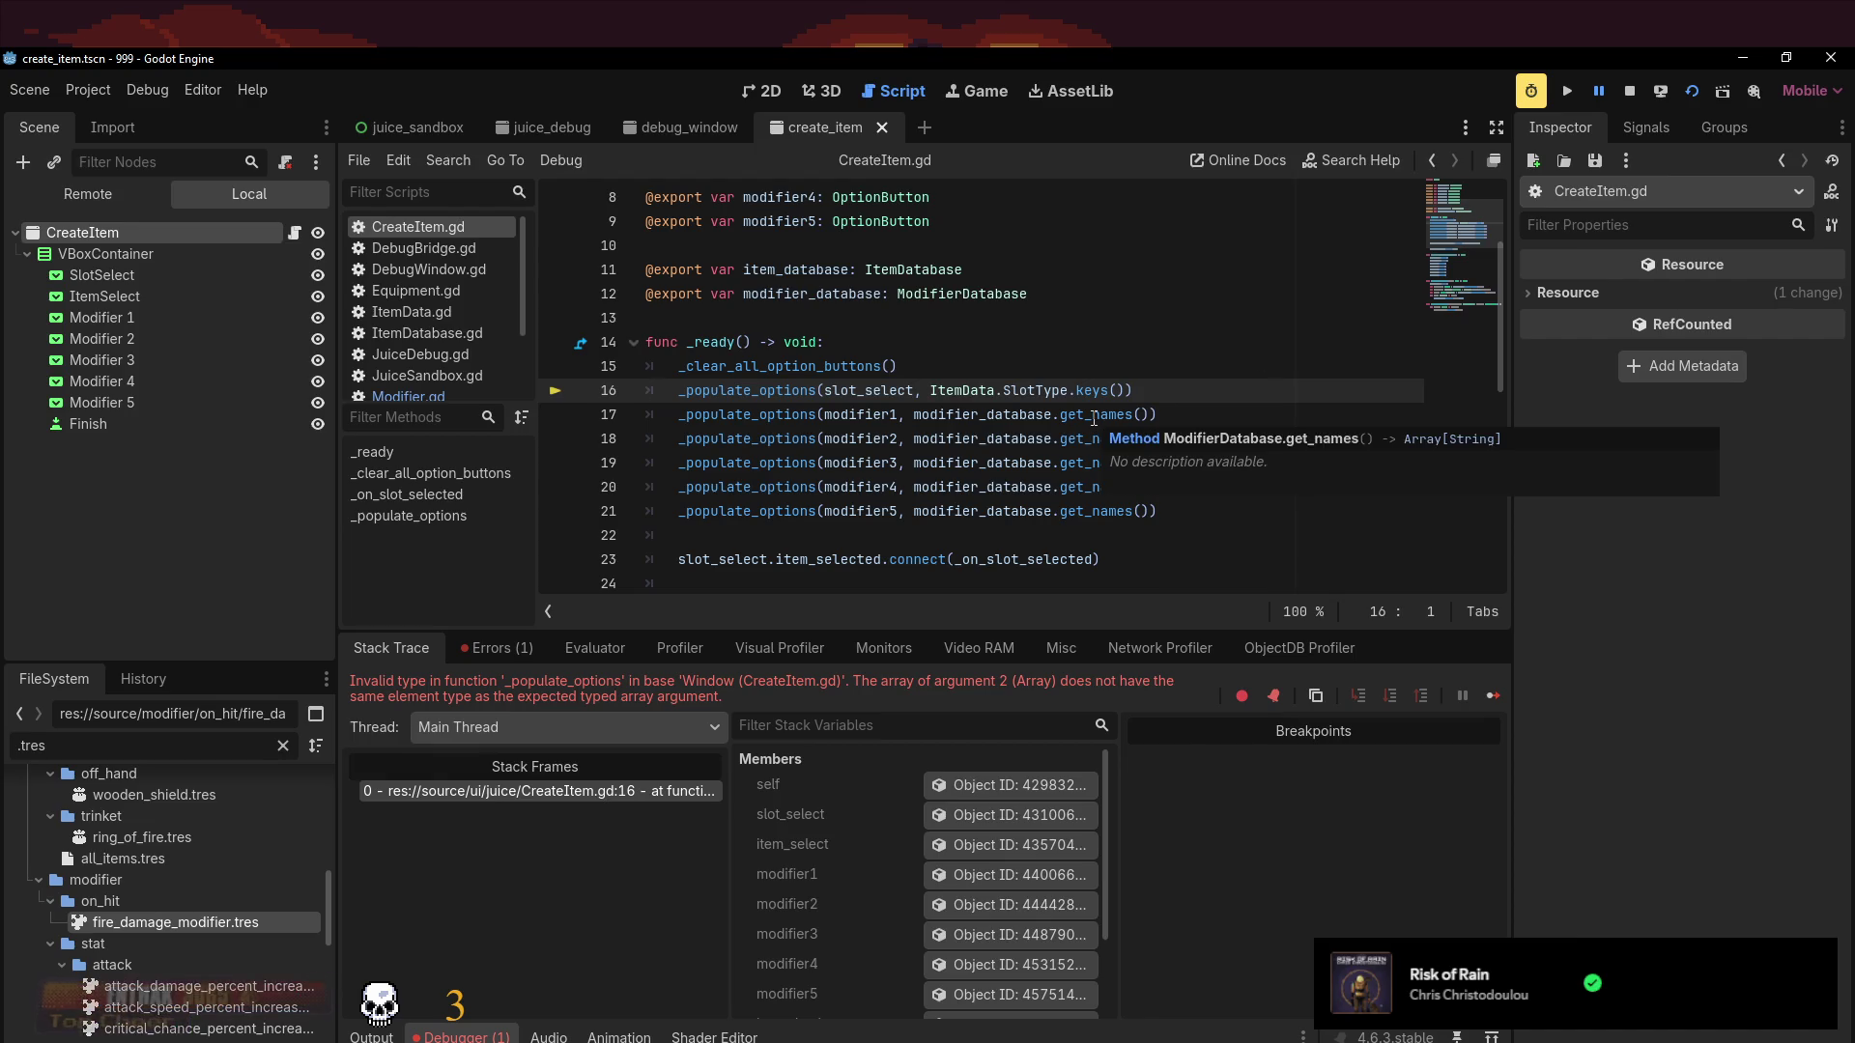
{"action": "mouse_move", "coordinate": [1090, 384]}
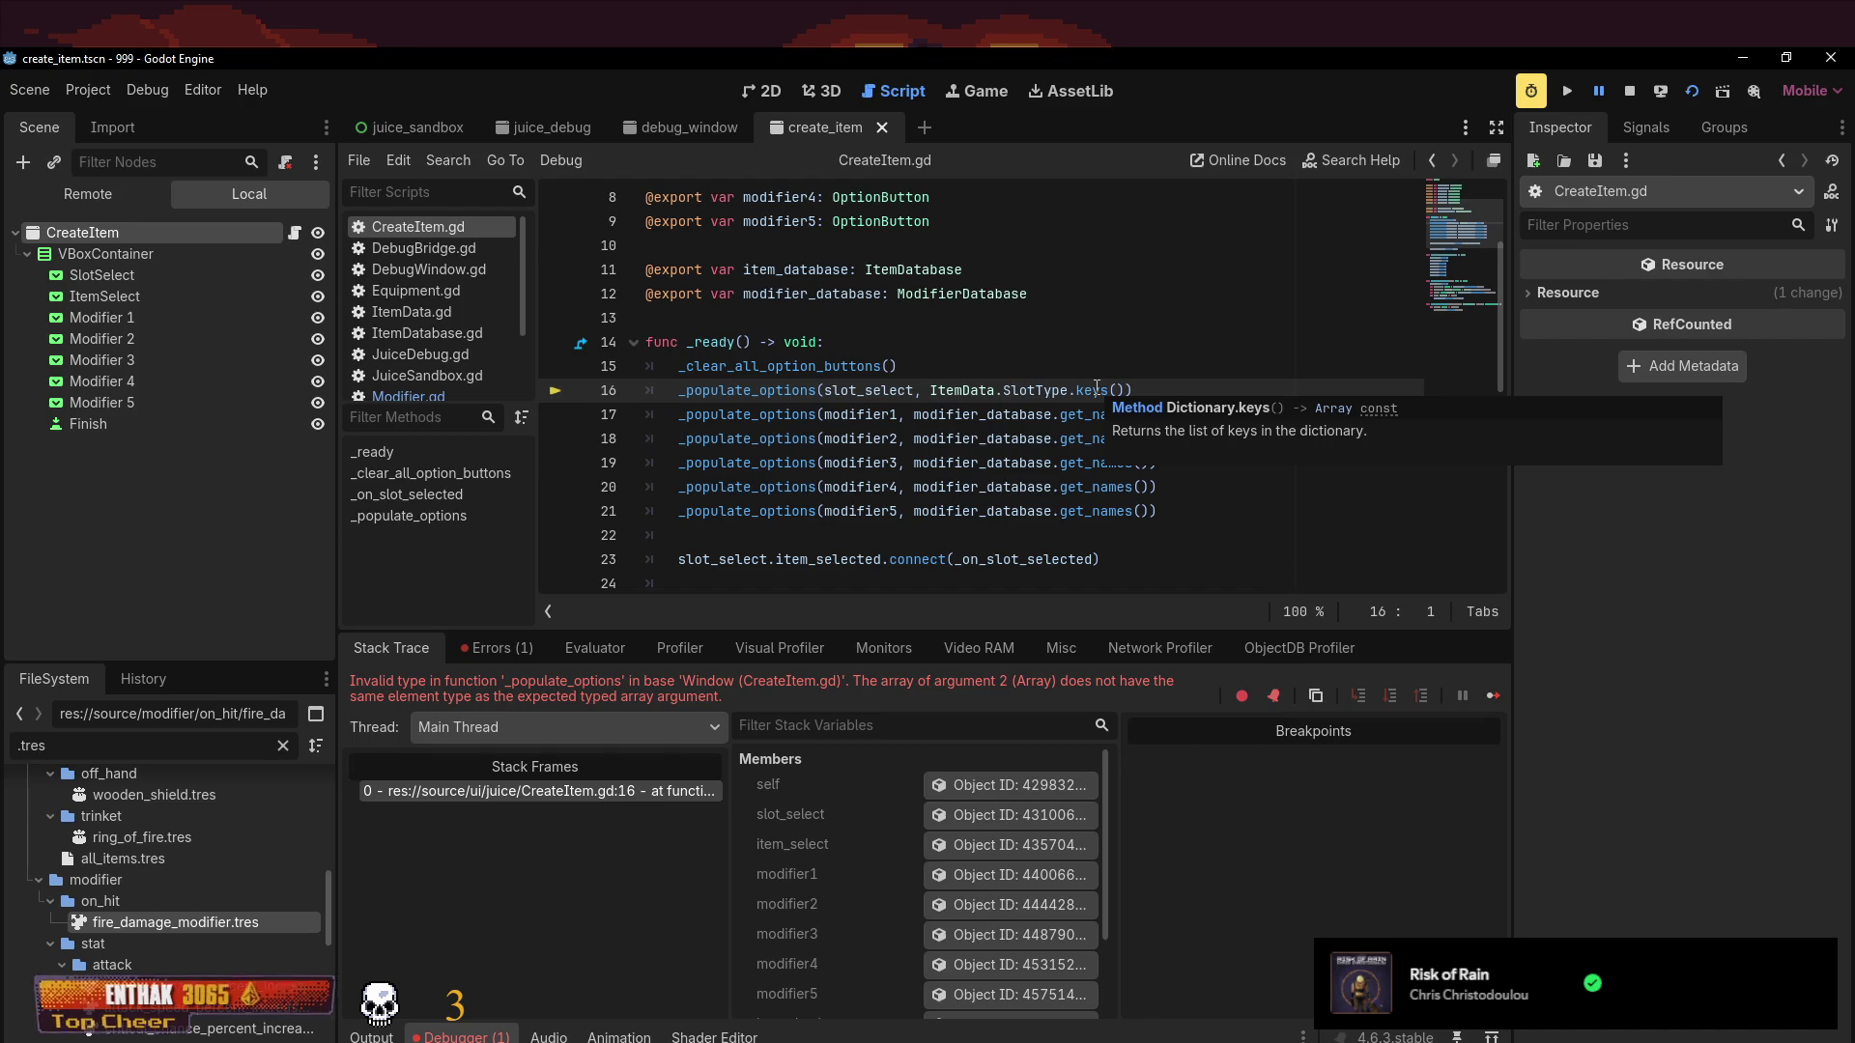
{"action": "double_click", "coordinate": [1096, 389]}
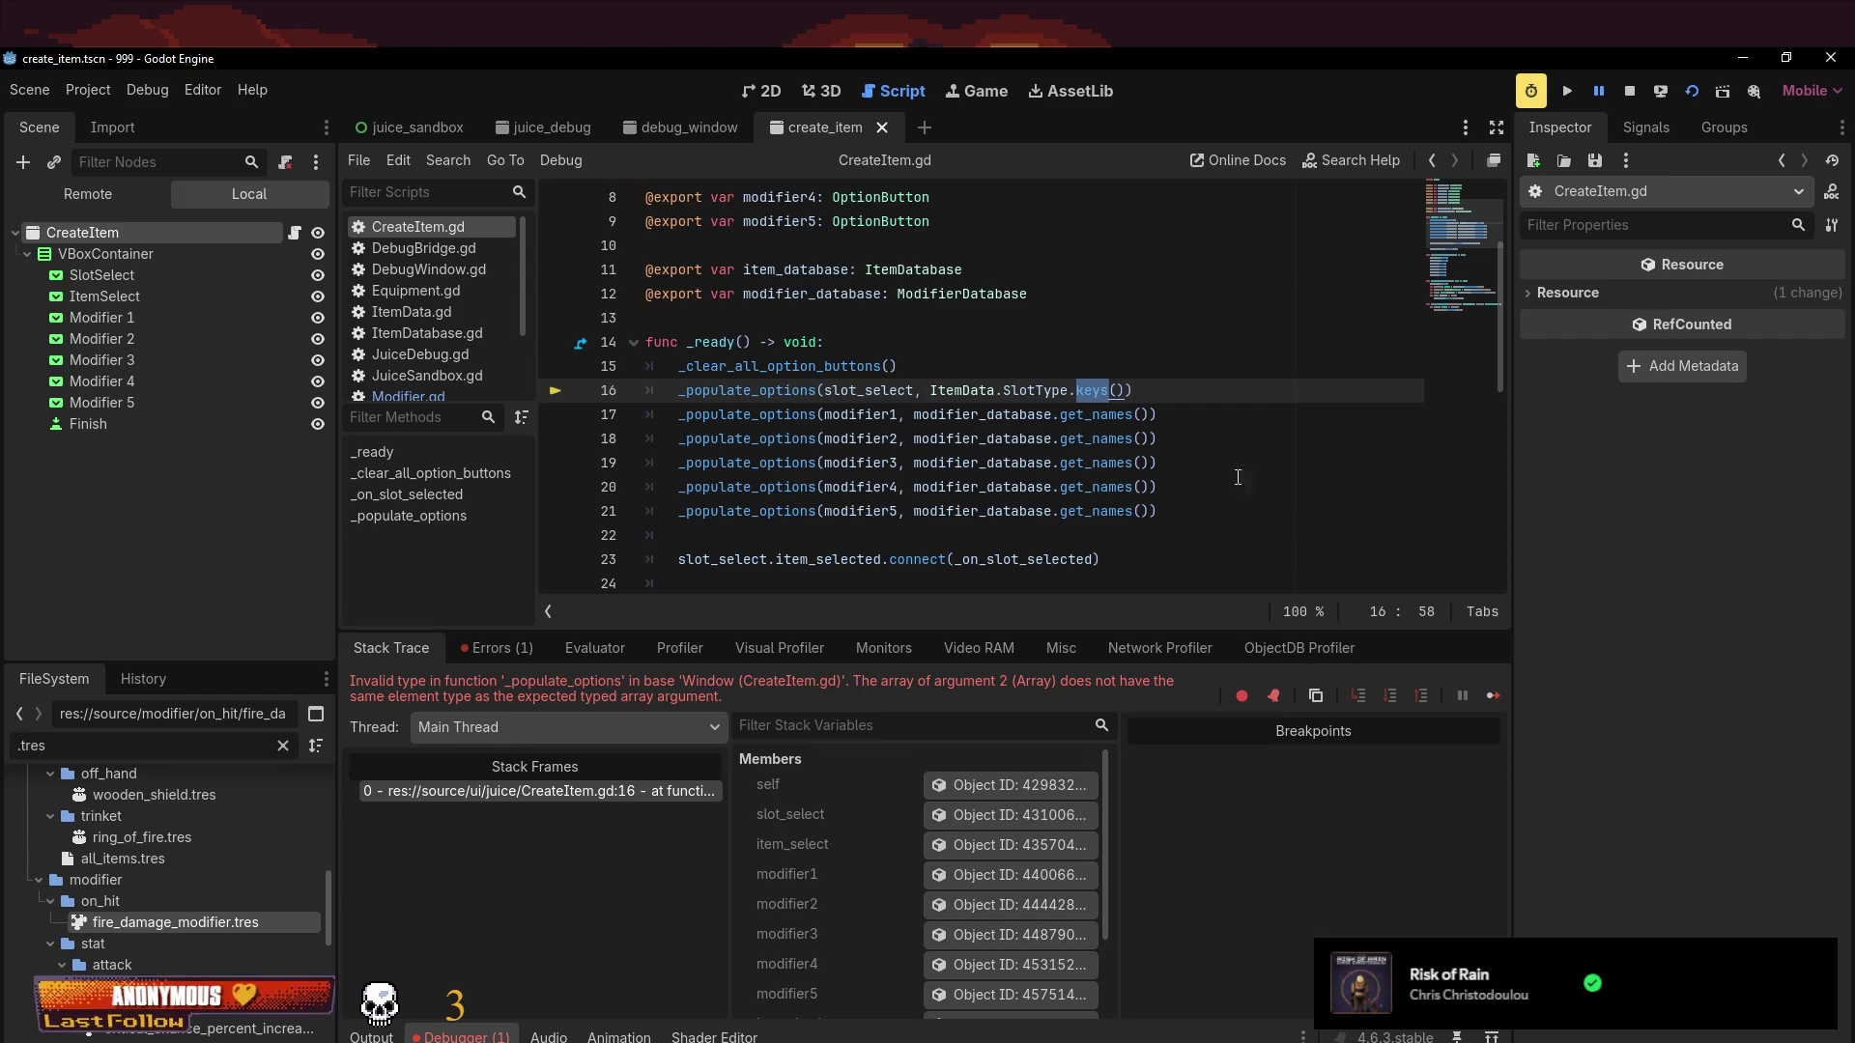
{"action": "left_click", "coordinate": [1271, 492]}
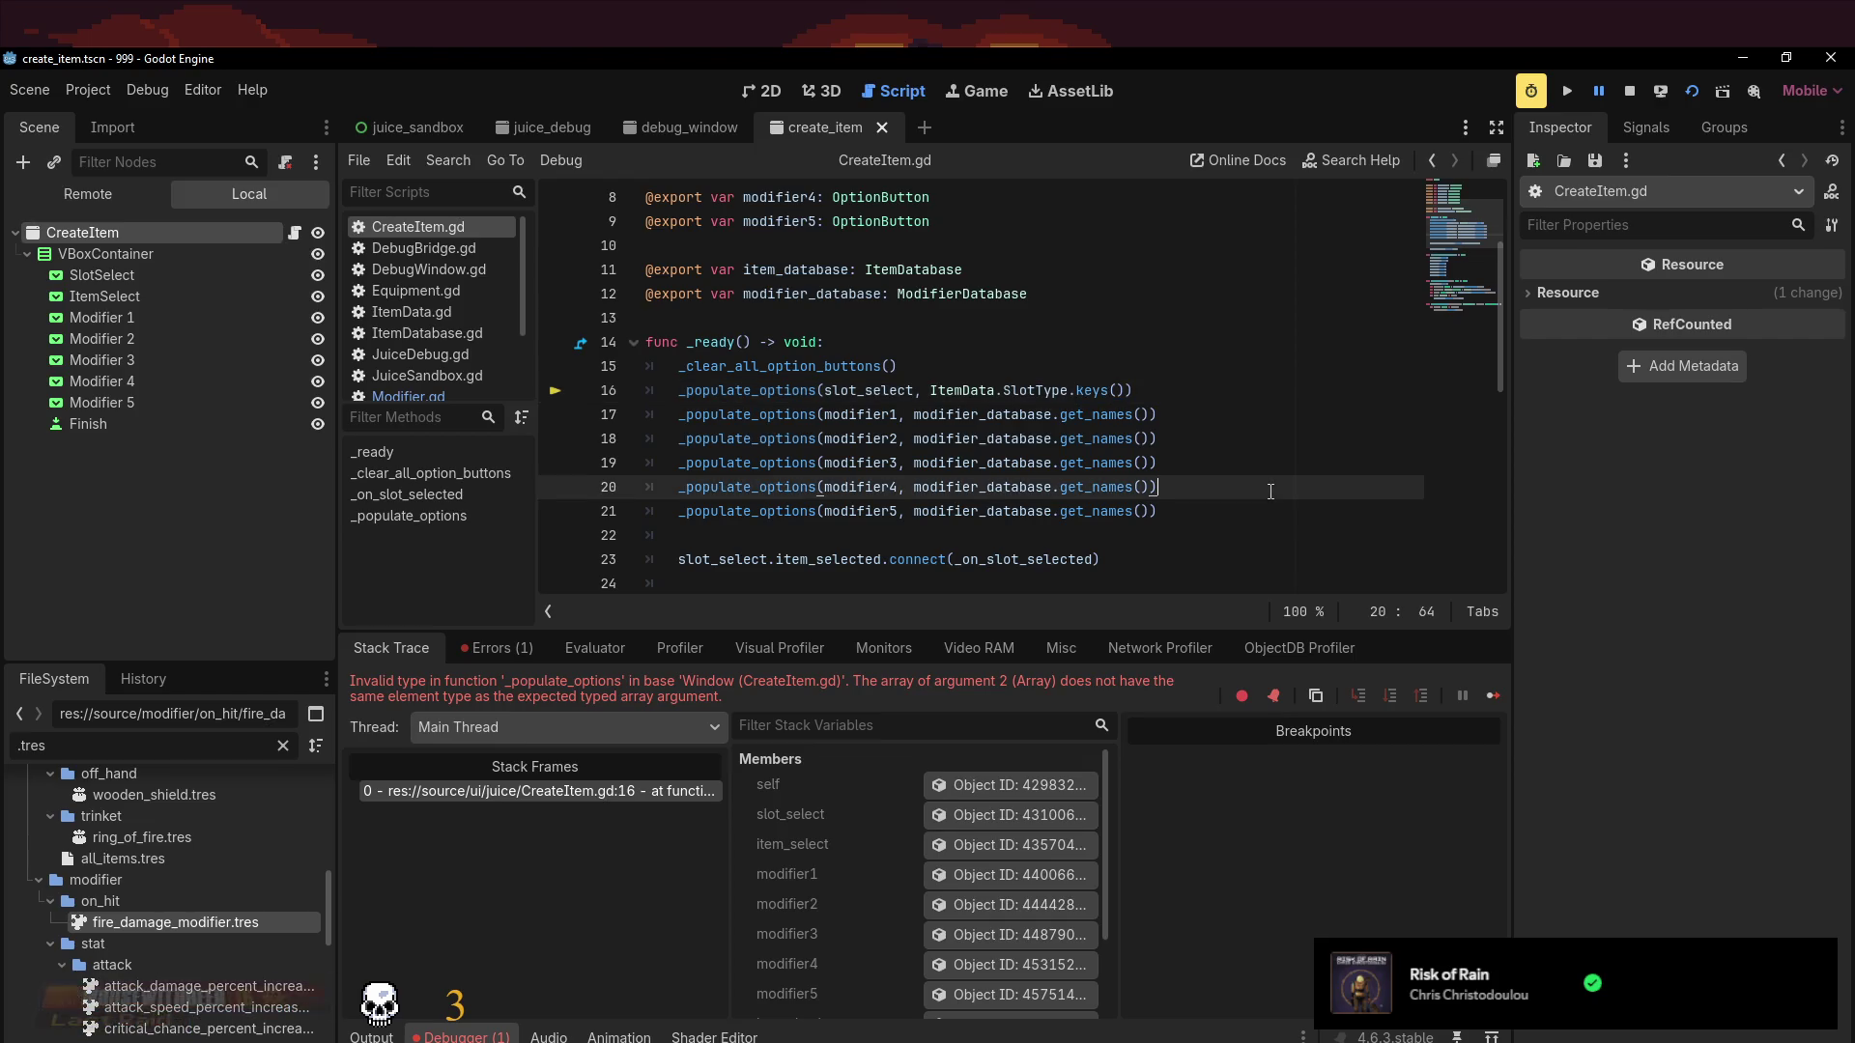
{"action": "scroll", "coordinate": [1165, 452], "scroll_direction": "down", "scroll_amount": 5}
{"action": "scroll", "coordinate": [1165, 452], "scroll_direction": "down", "scroll_amount": 3}
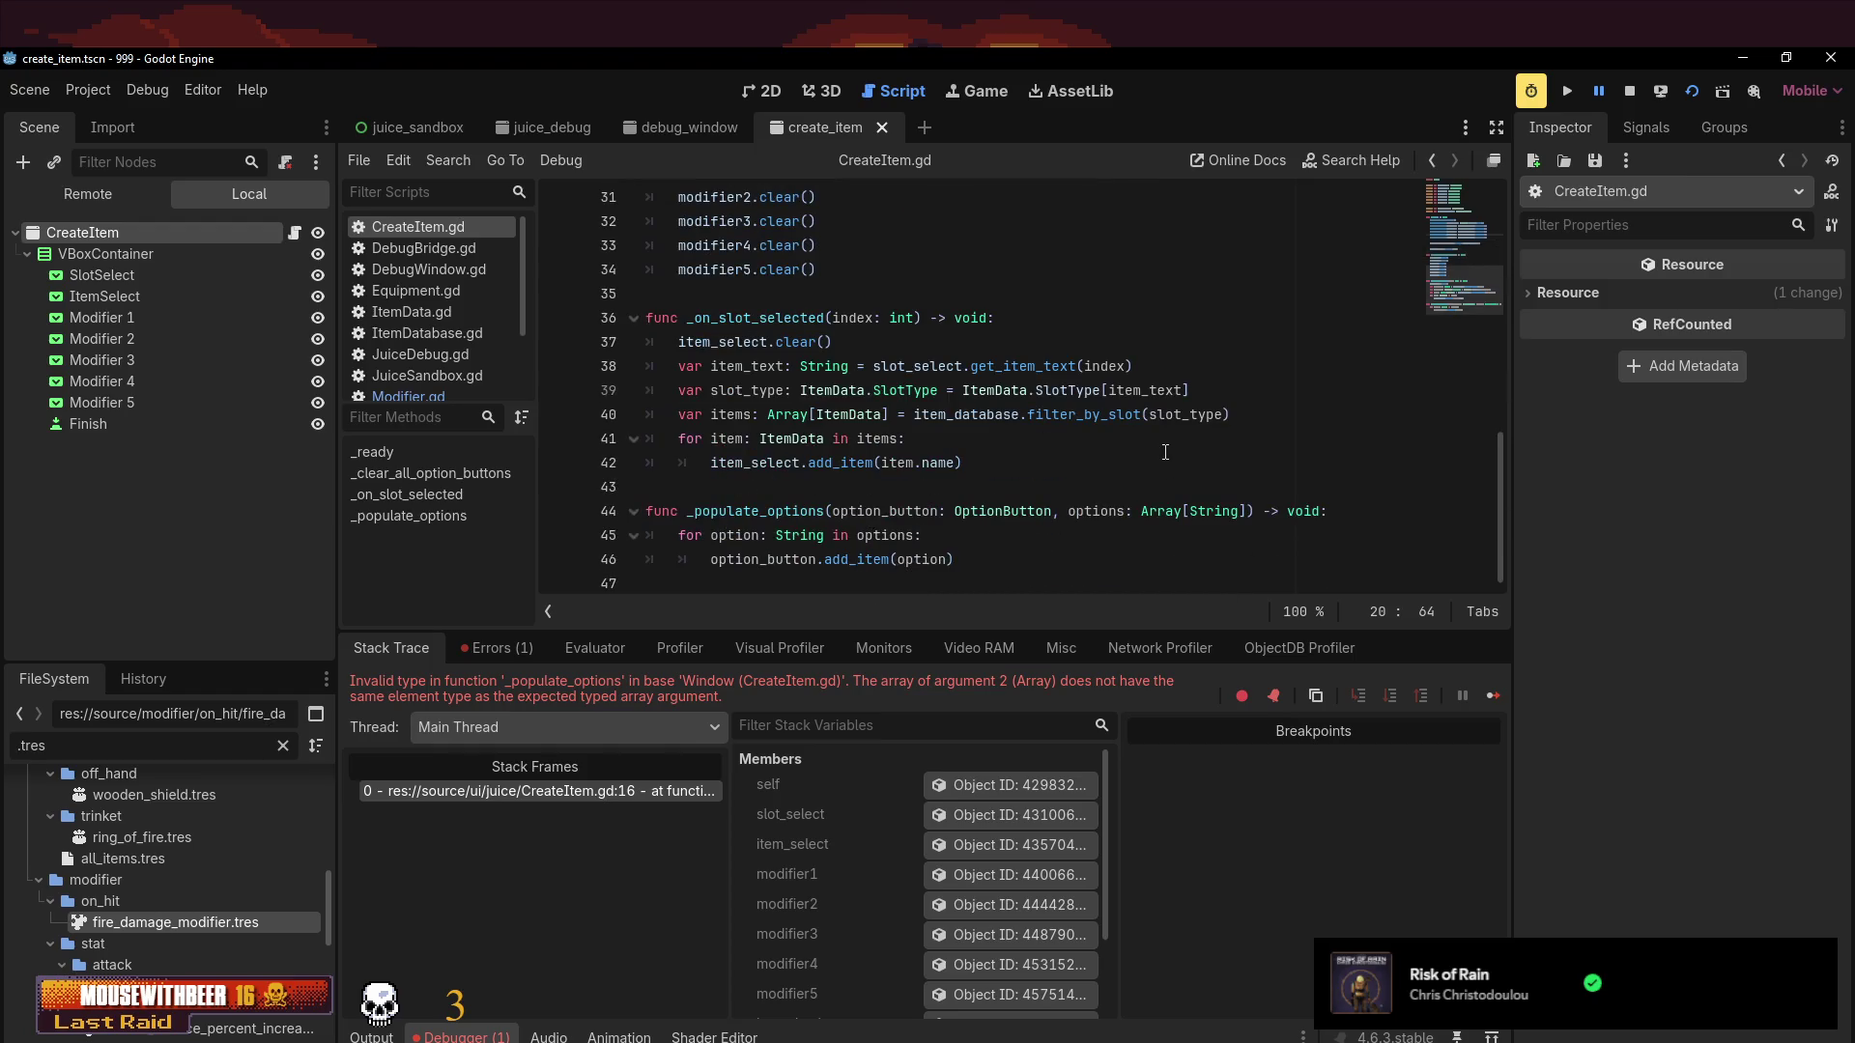
{"action": "scroll", "coordinate": [1165, 452], "scroll_direction": "up", "scroll_amount": 9}
{"action": "scroll", "coordinate": [1167, 454], "scroll_direction": "down", "scroll_amount": 3}
{"action": "scroll", "coordinate": [1167, 454], "scroll_direction": "up", "scroll_amount": 2}
Open the Dictionary keys() documentation from line 16.
{"action": "left_click", "coordinate": [1038, 422]}
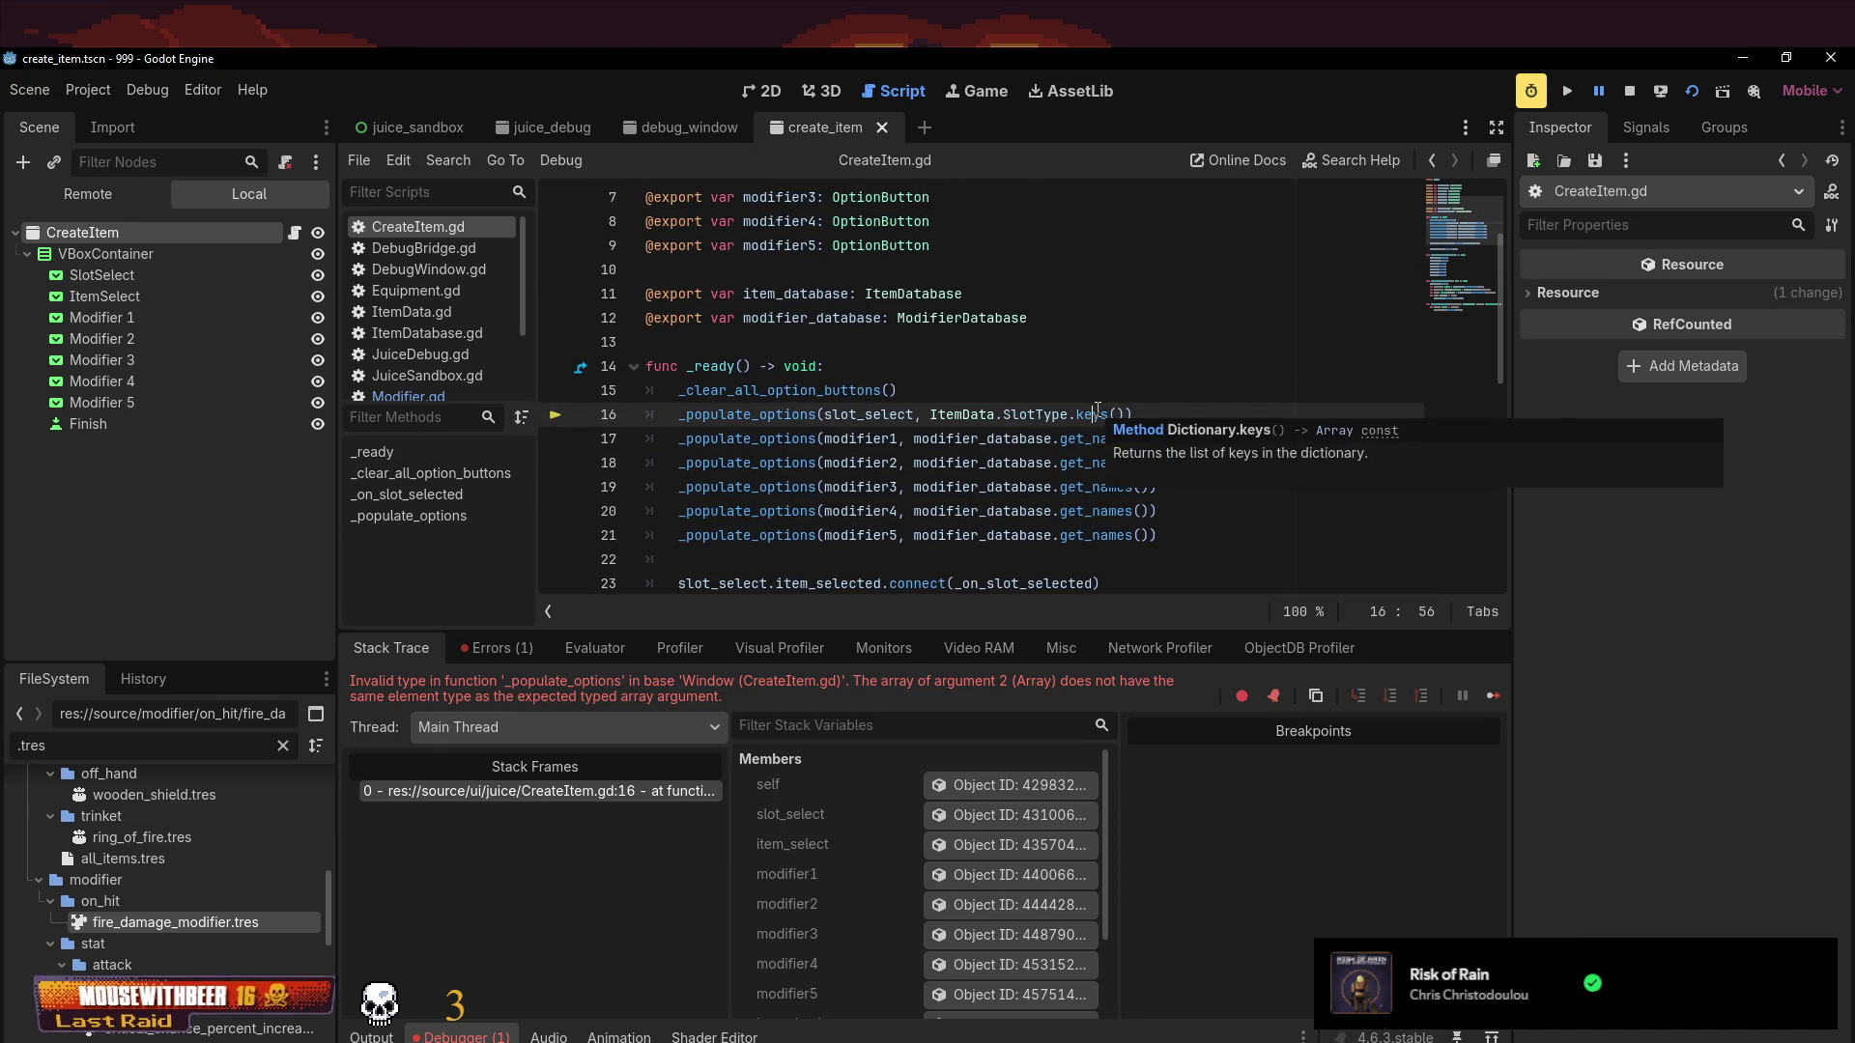
{"action": "mouse_move", "coordinate": [1105, 407]}
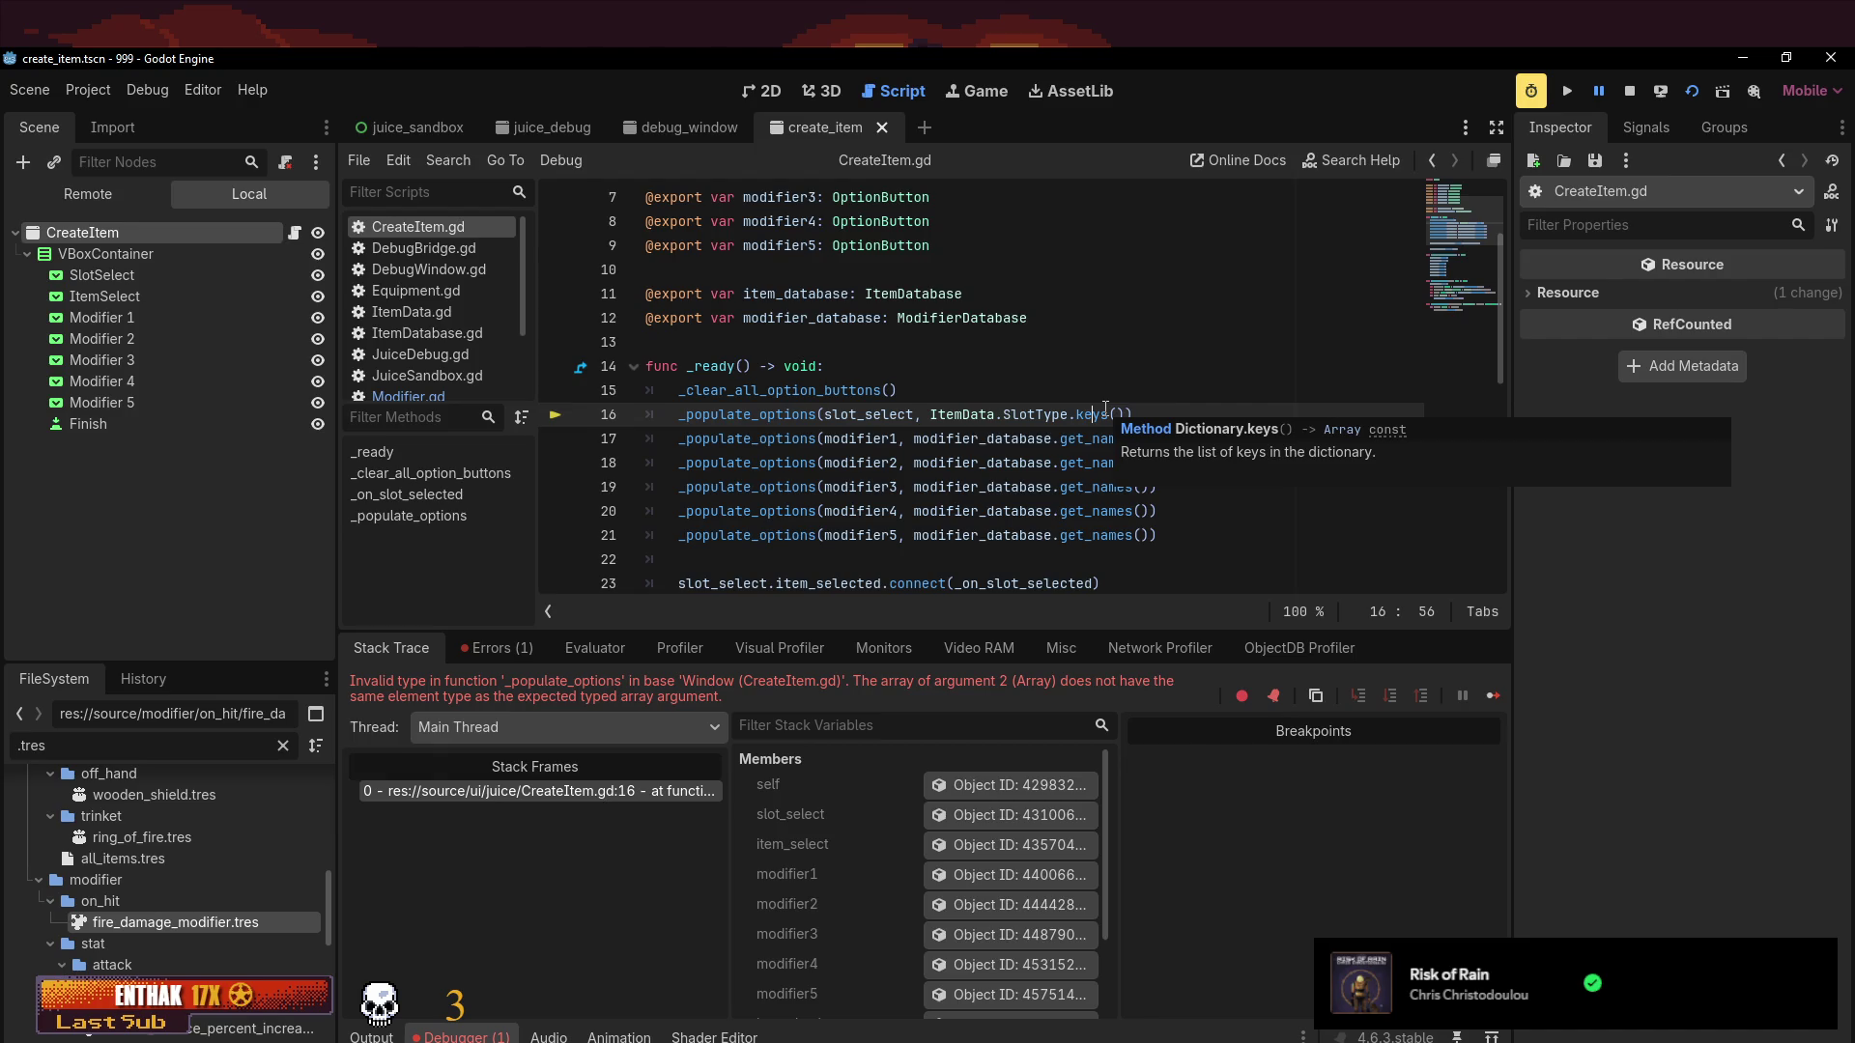
{"action": "left_click", "coordinate": [1096, 415], "text": "ctrl"}
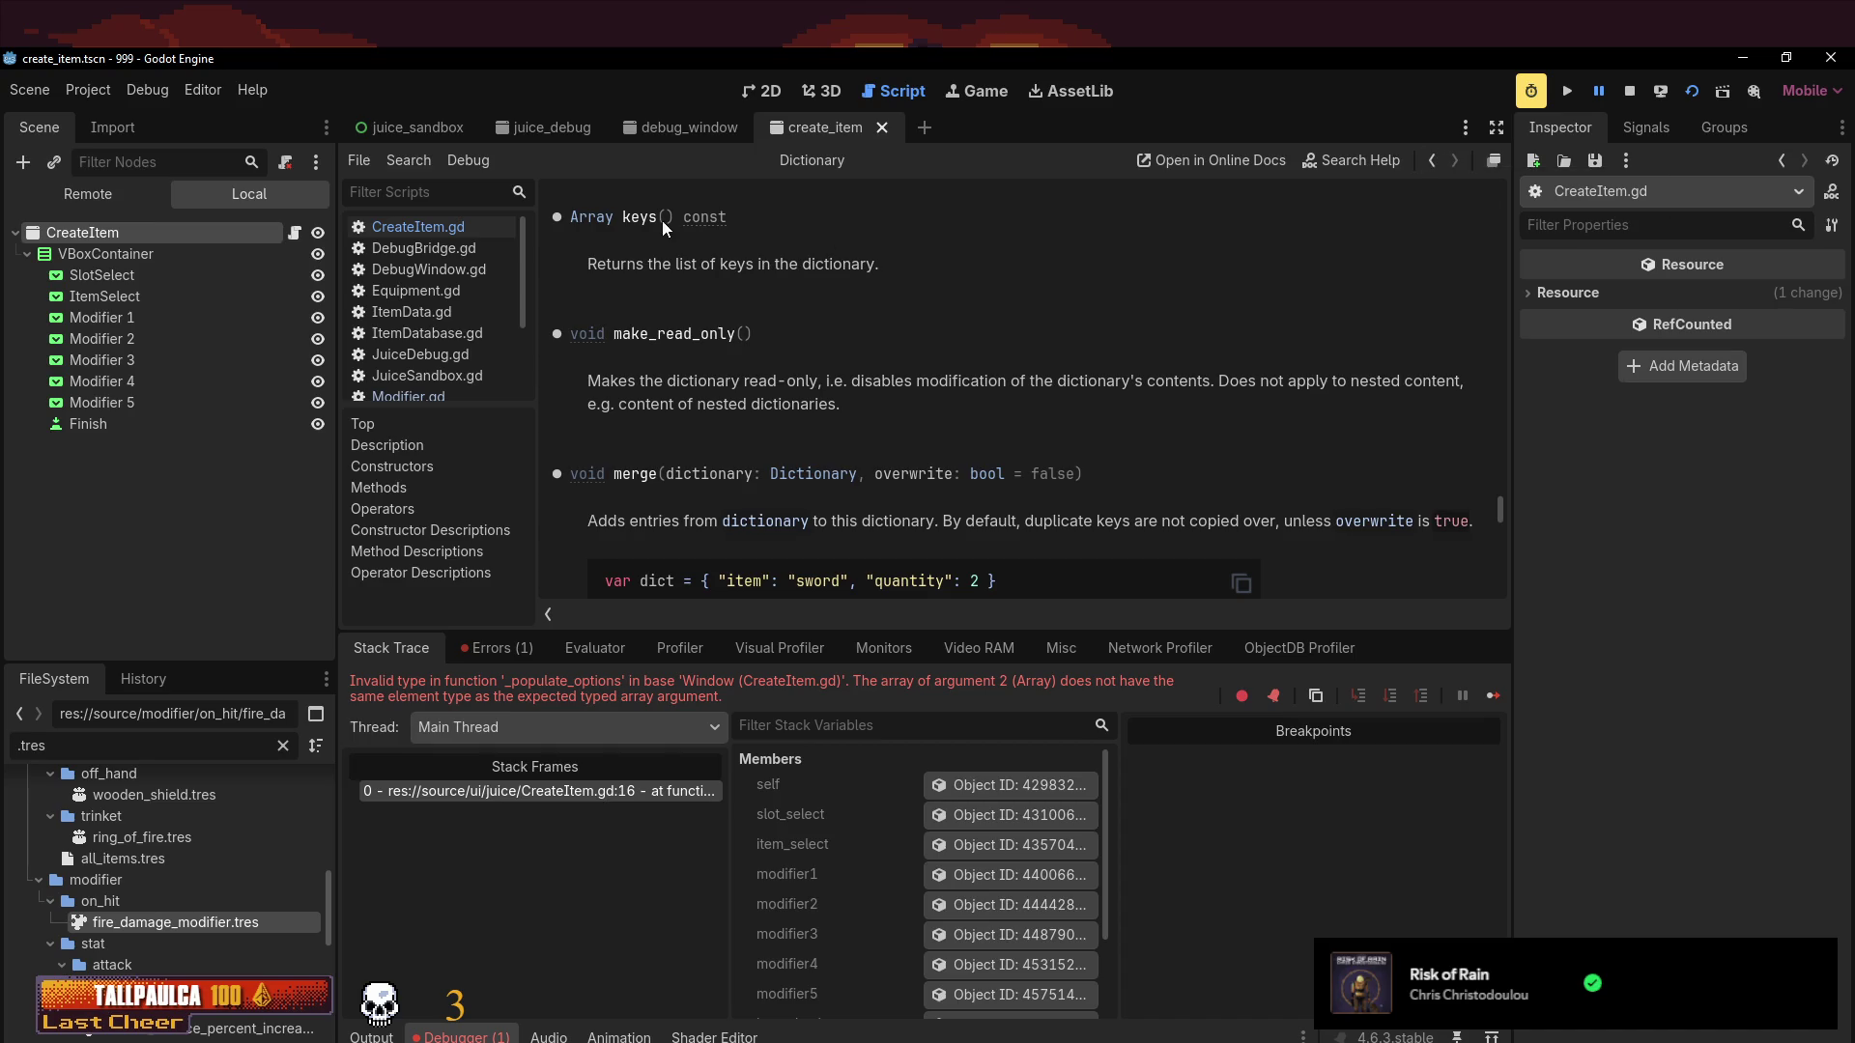
View the Array reference, go back to CreateItem.gd, and jump to ItemData.gd's SlotType enum.
{"action": "left_click", "coordinate": [591, 218]}
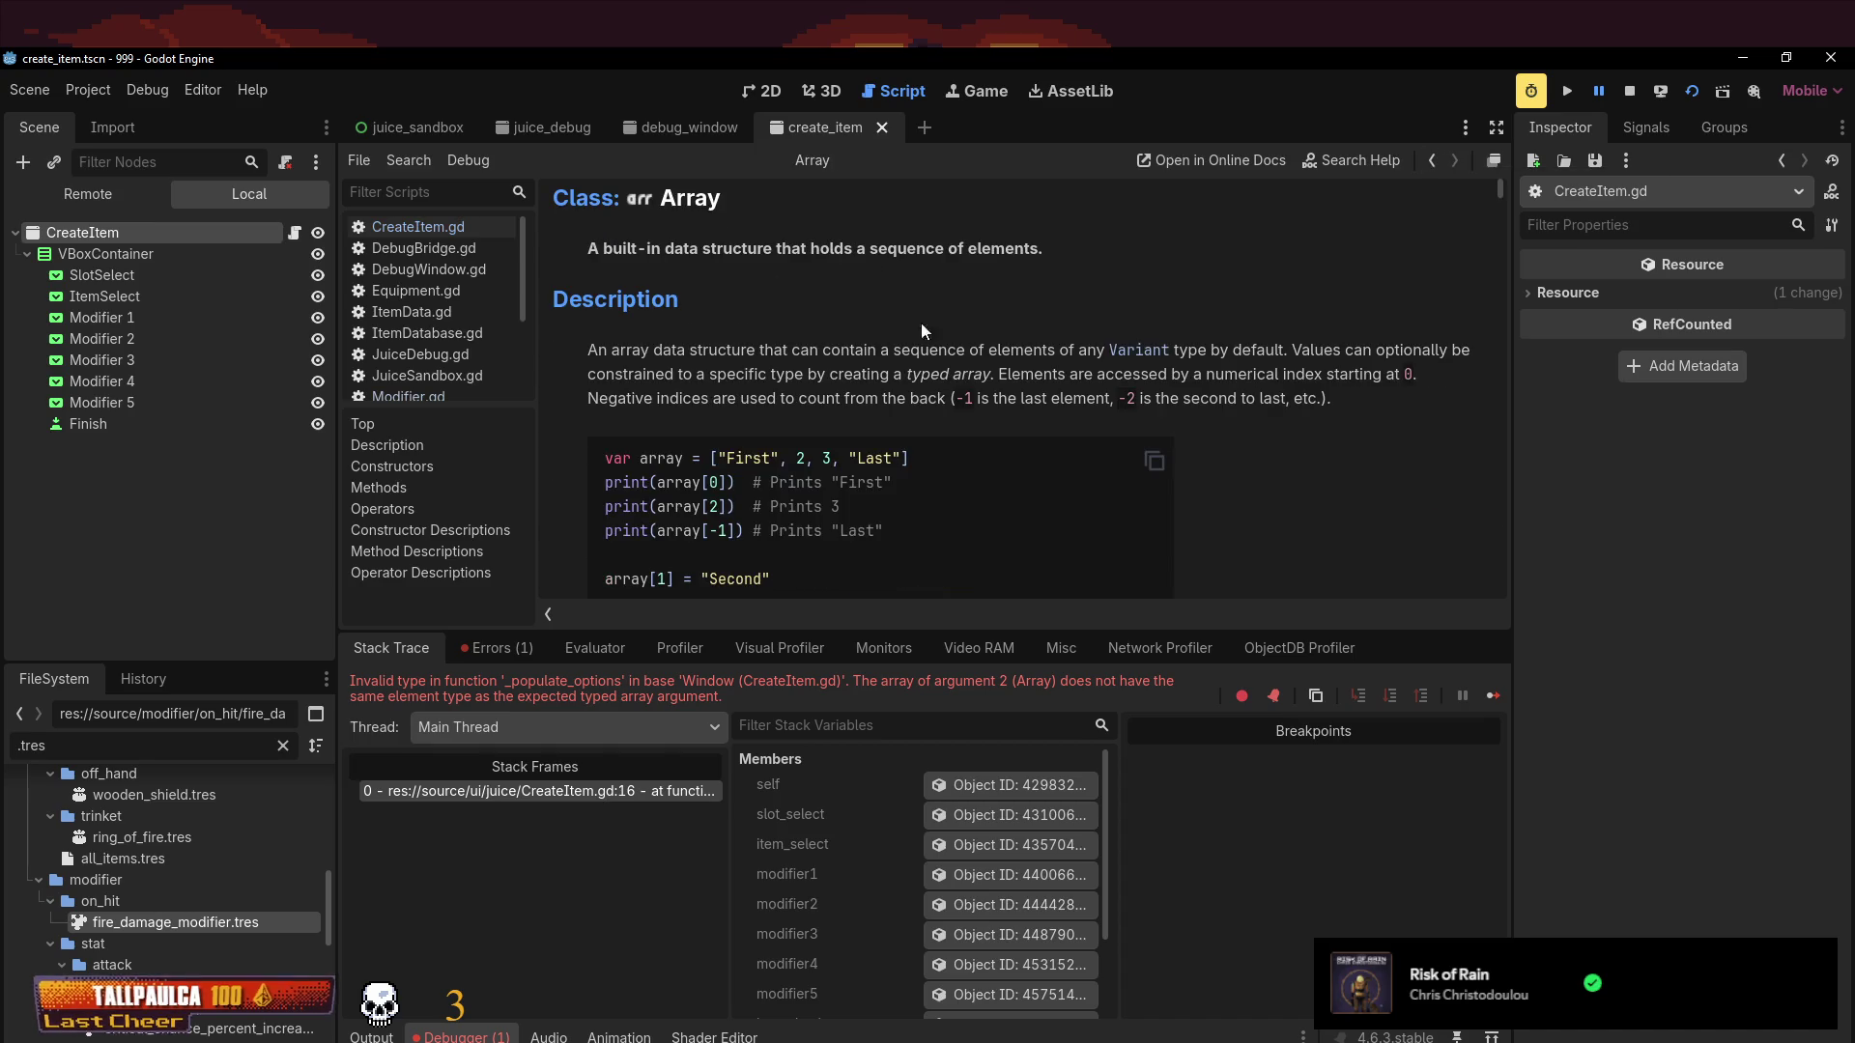
{"action": "left_click", "coordinate": [1431, 161]}
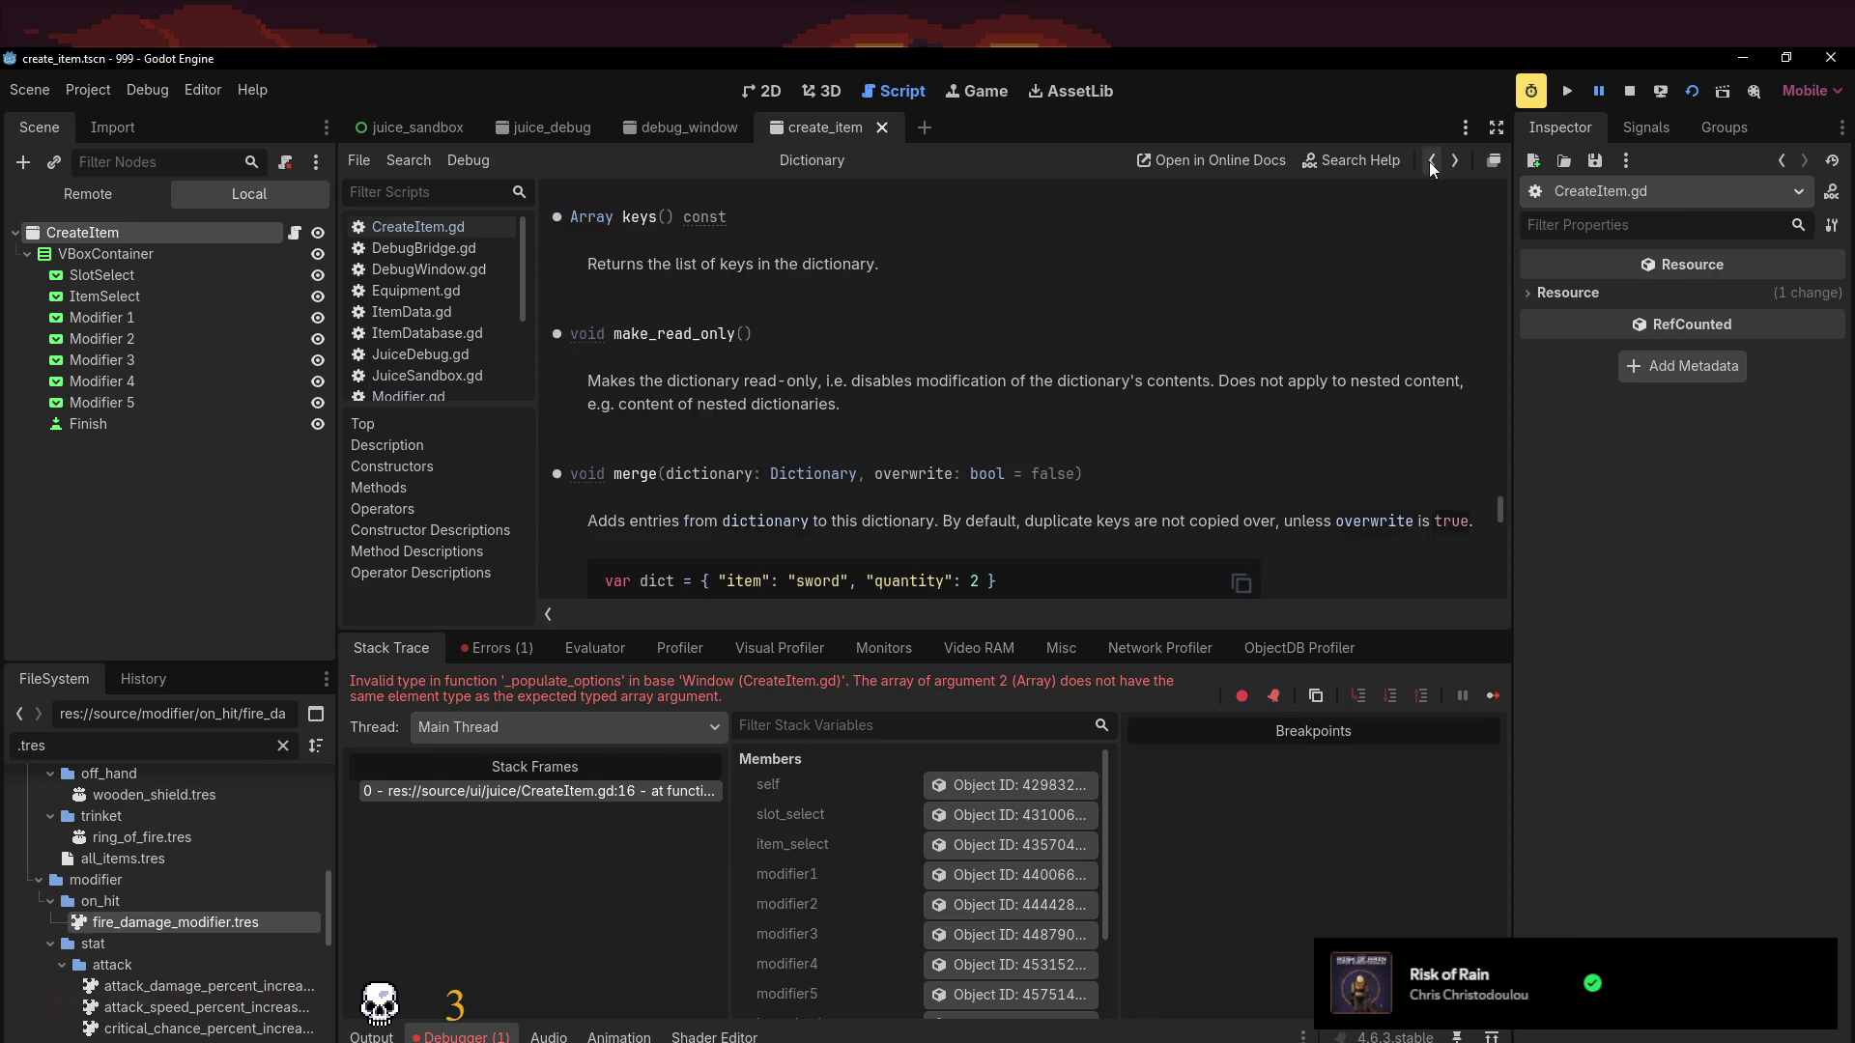
{"action": "left_click", "coordinate": [1431, 160]}
{"action": "left_click", "coordinate": [1430, 161]}
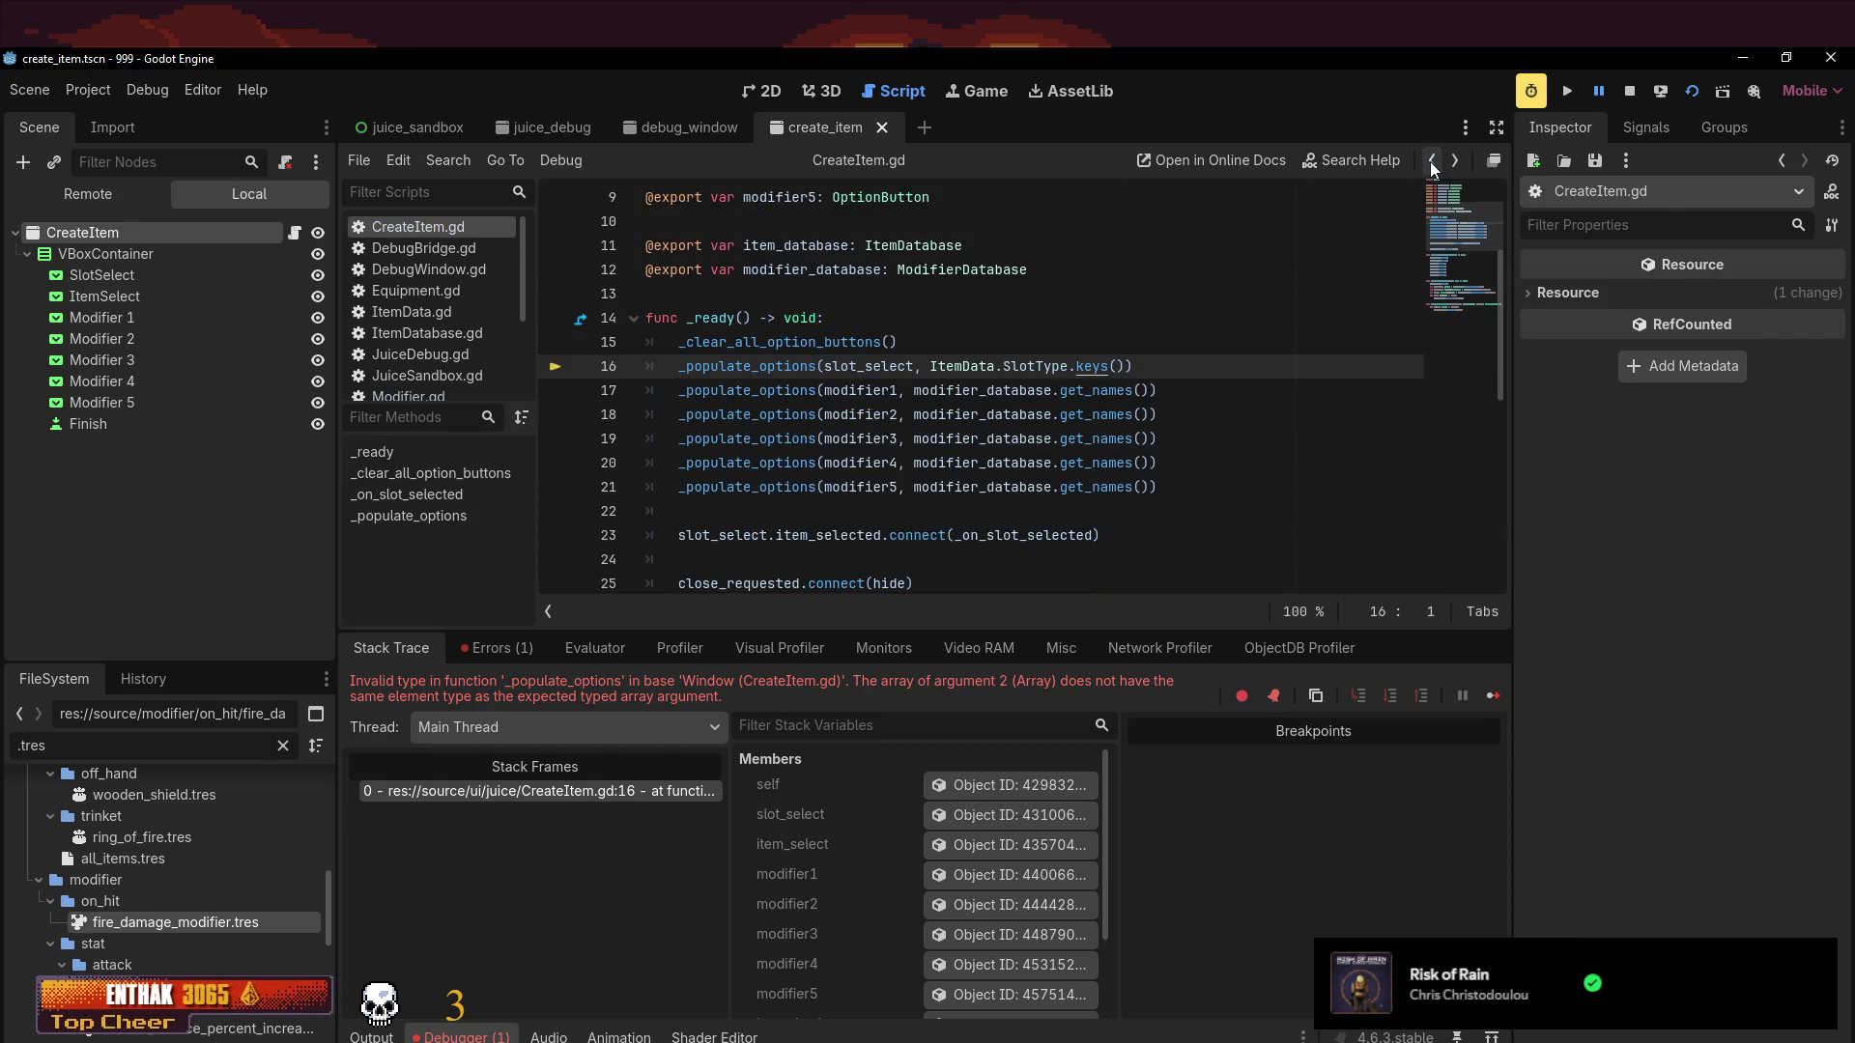
{"action": "left_click", "coordinate": [1033, 367], "text": "ctrl"}
{"action": "left_click", "coordinate": [899, 342]}
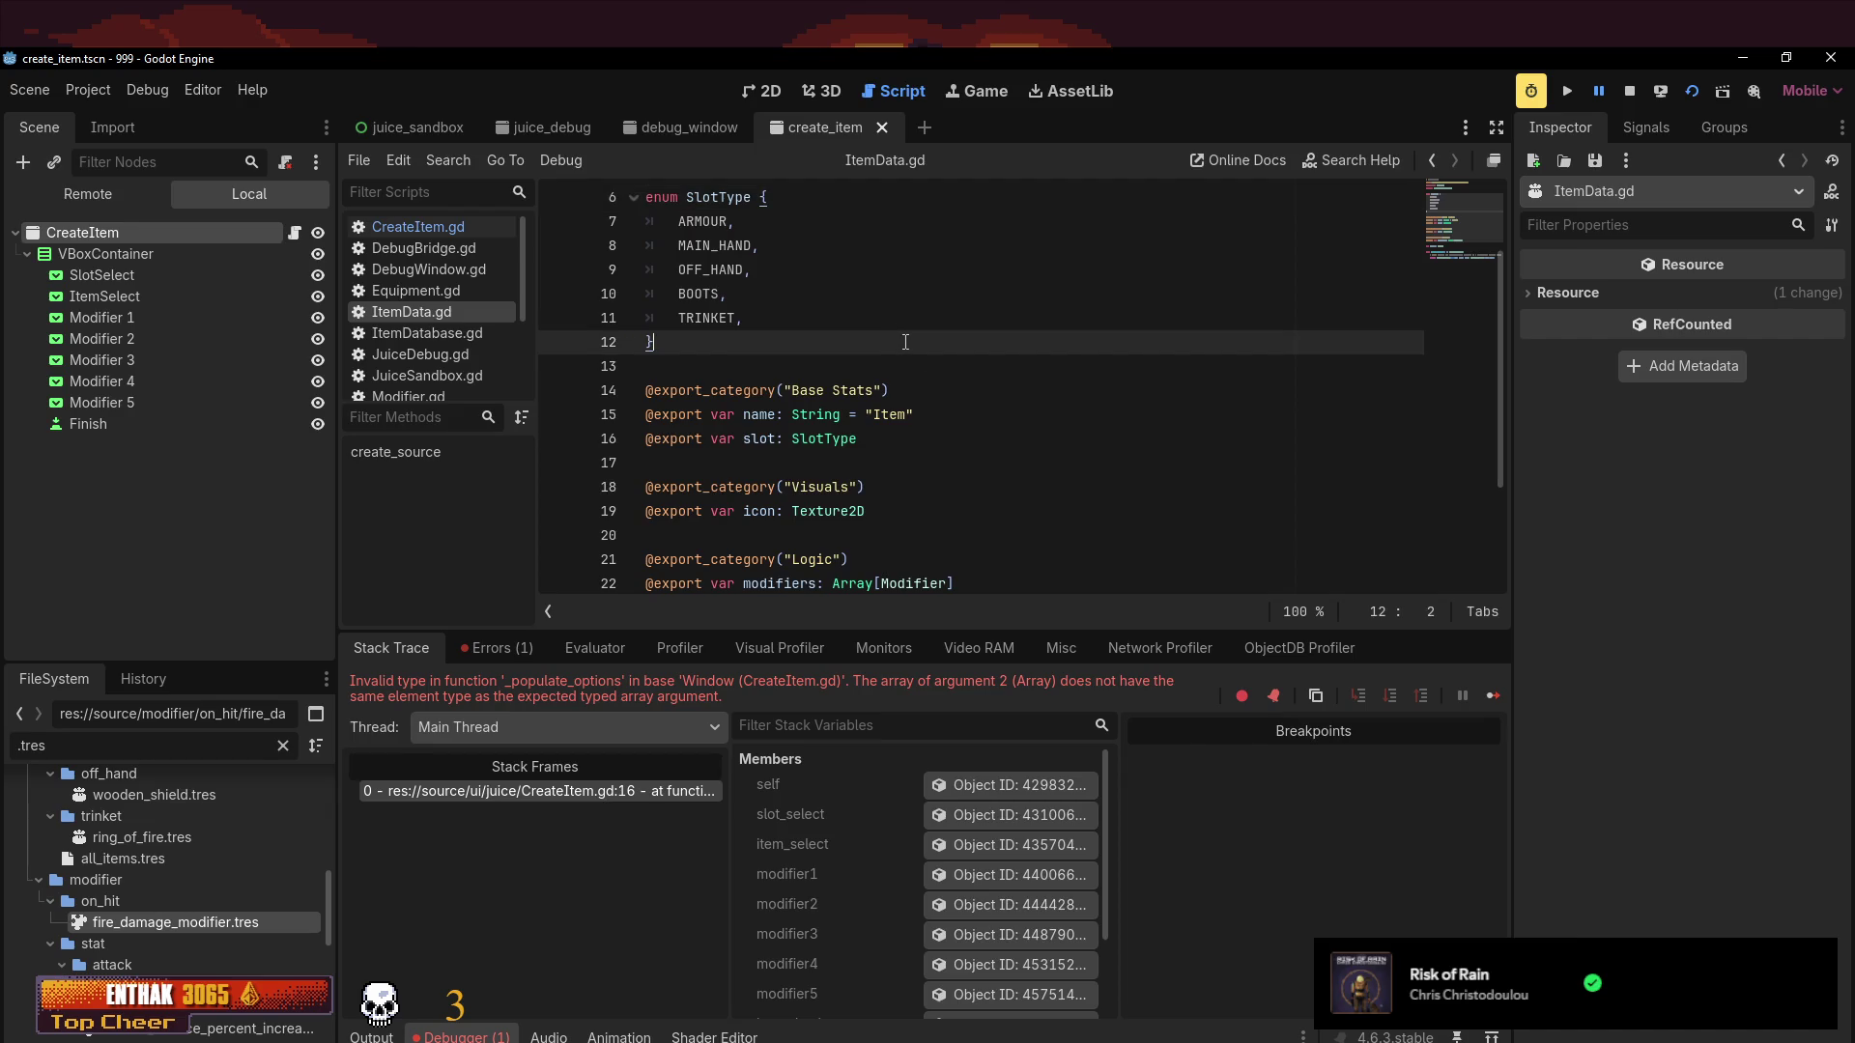
Select the SlotType enum block in ItemData.gd, then switch to the web browser.
{"action": "key", "text": "alt+Left"}
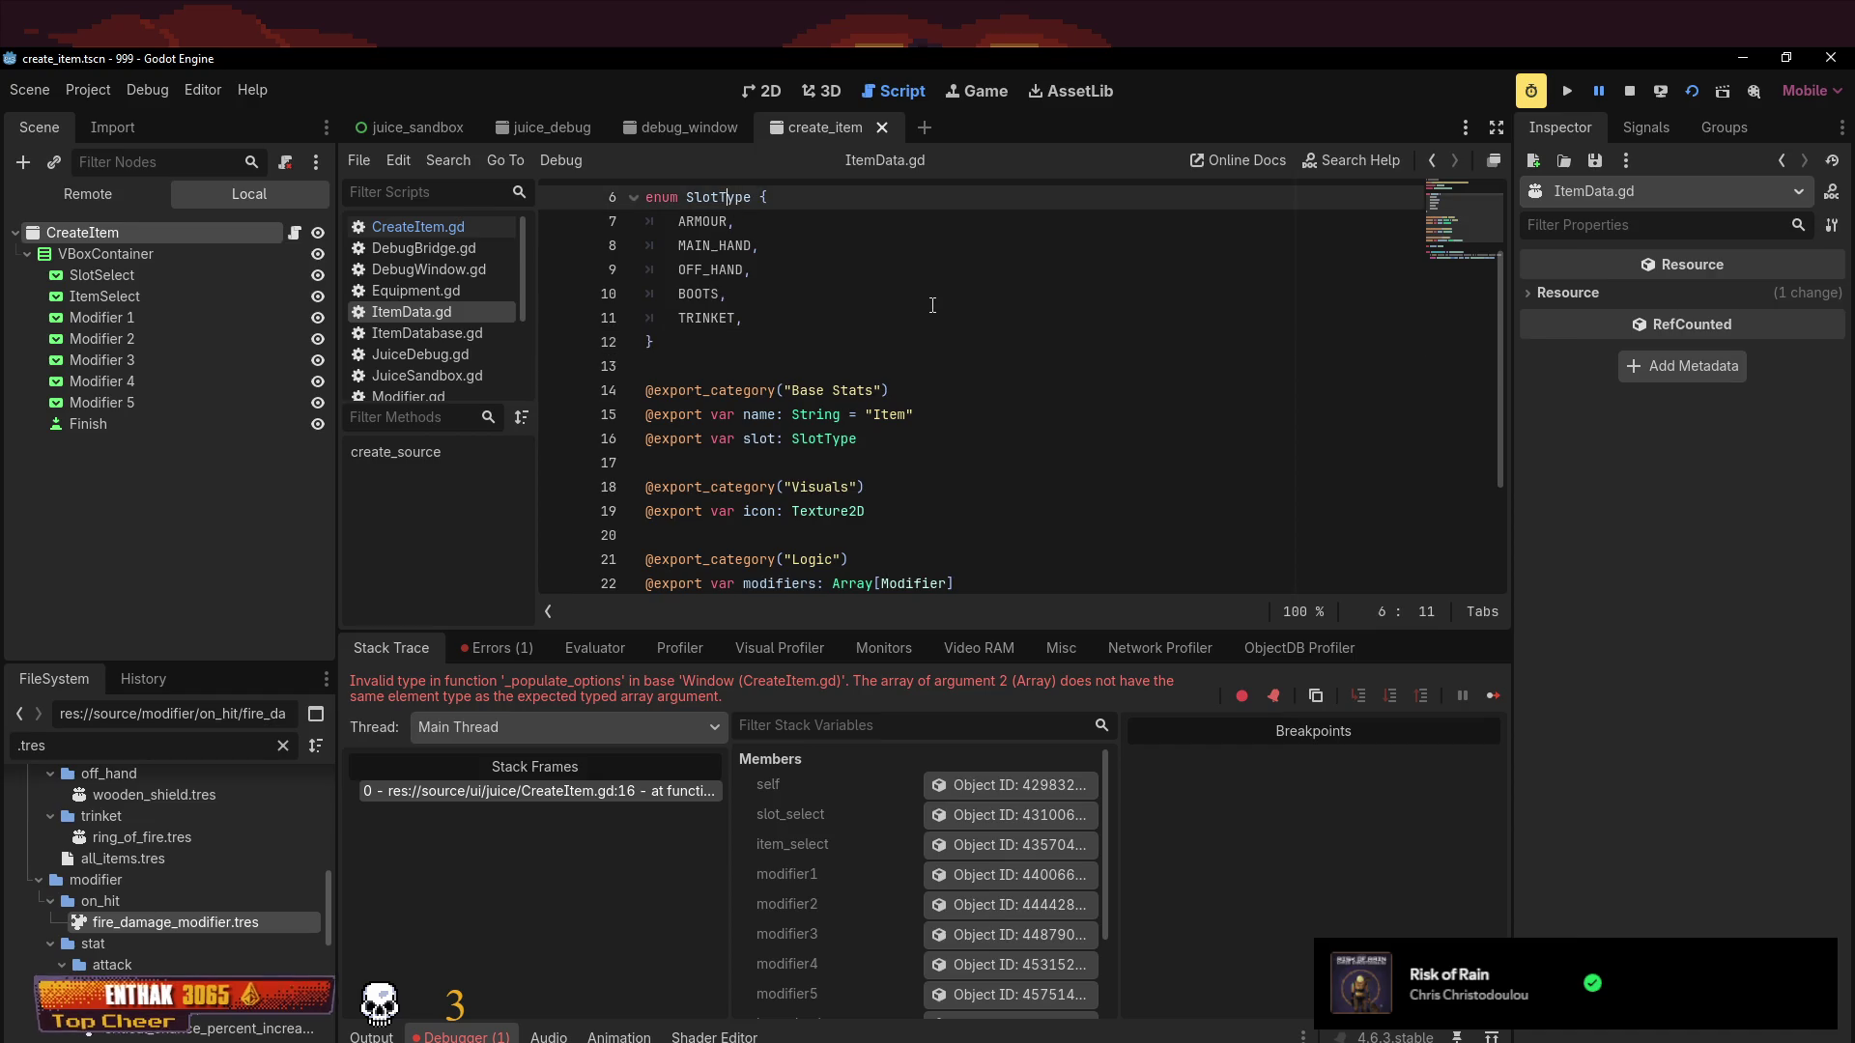
{"action": "left_click_drag", "start_coordinate": [847, 342], "coordinate": [641, 197]}
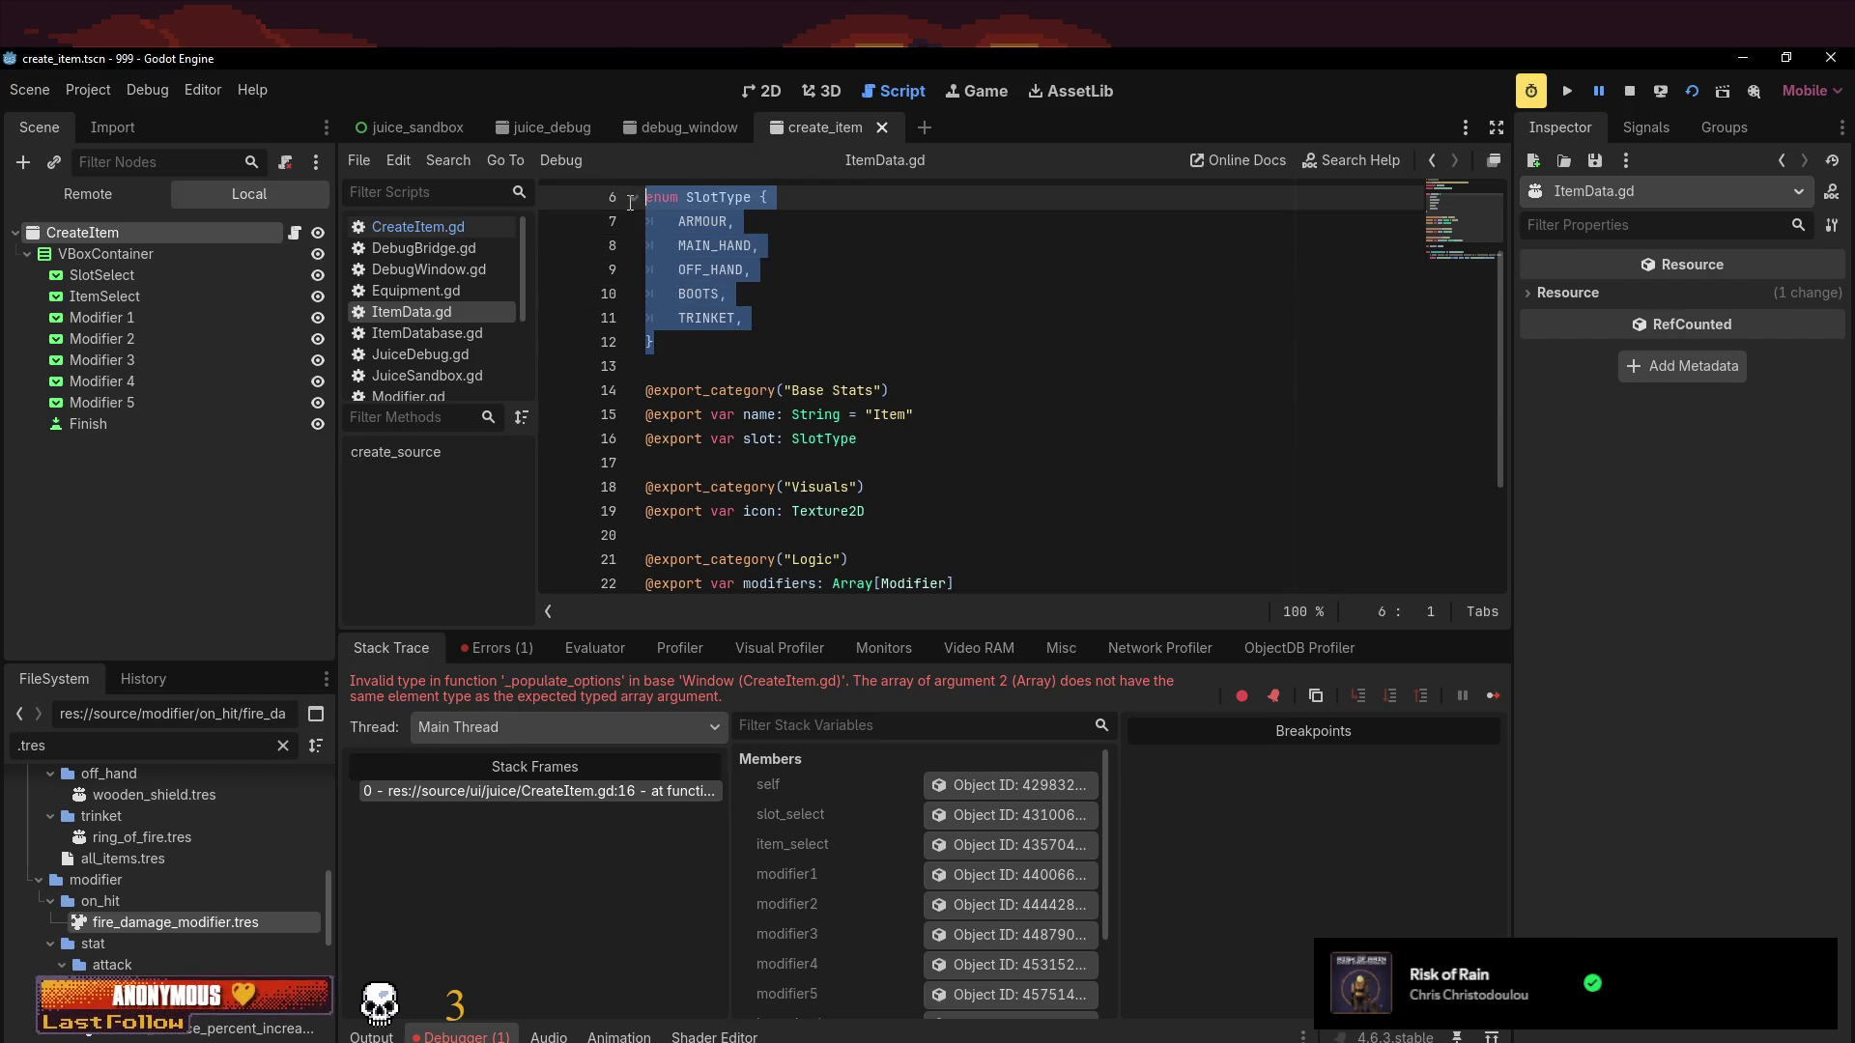
{"action": "left_click", "coordinate": [784, 239]}
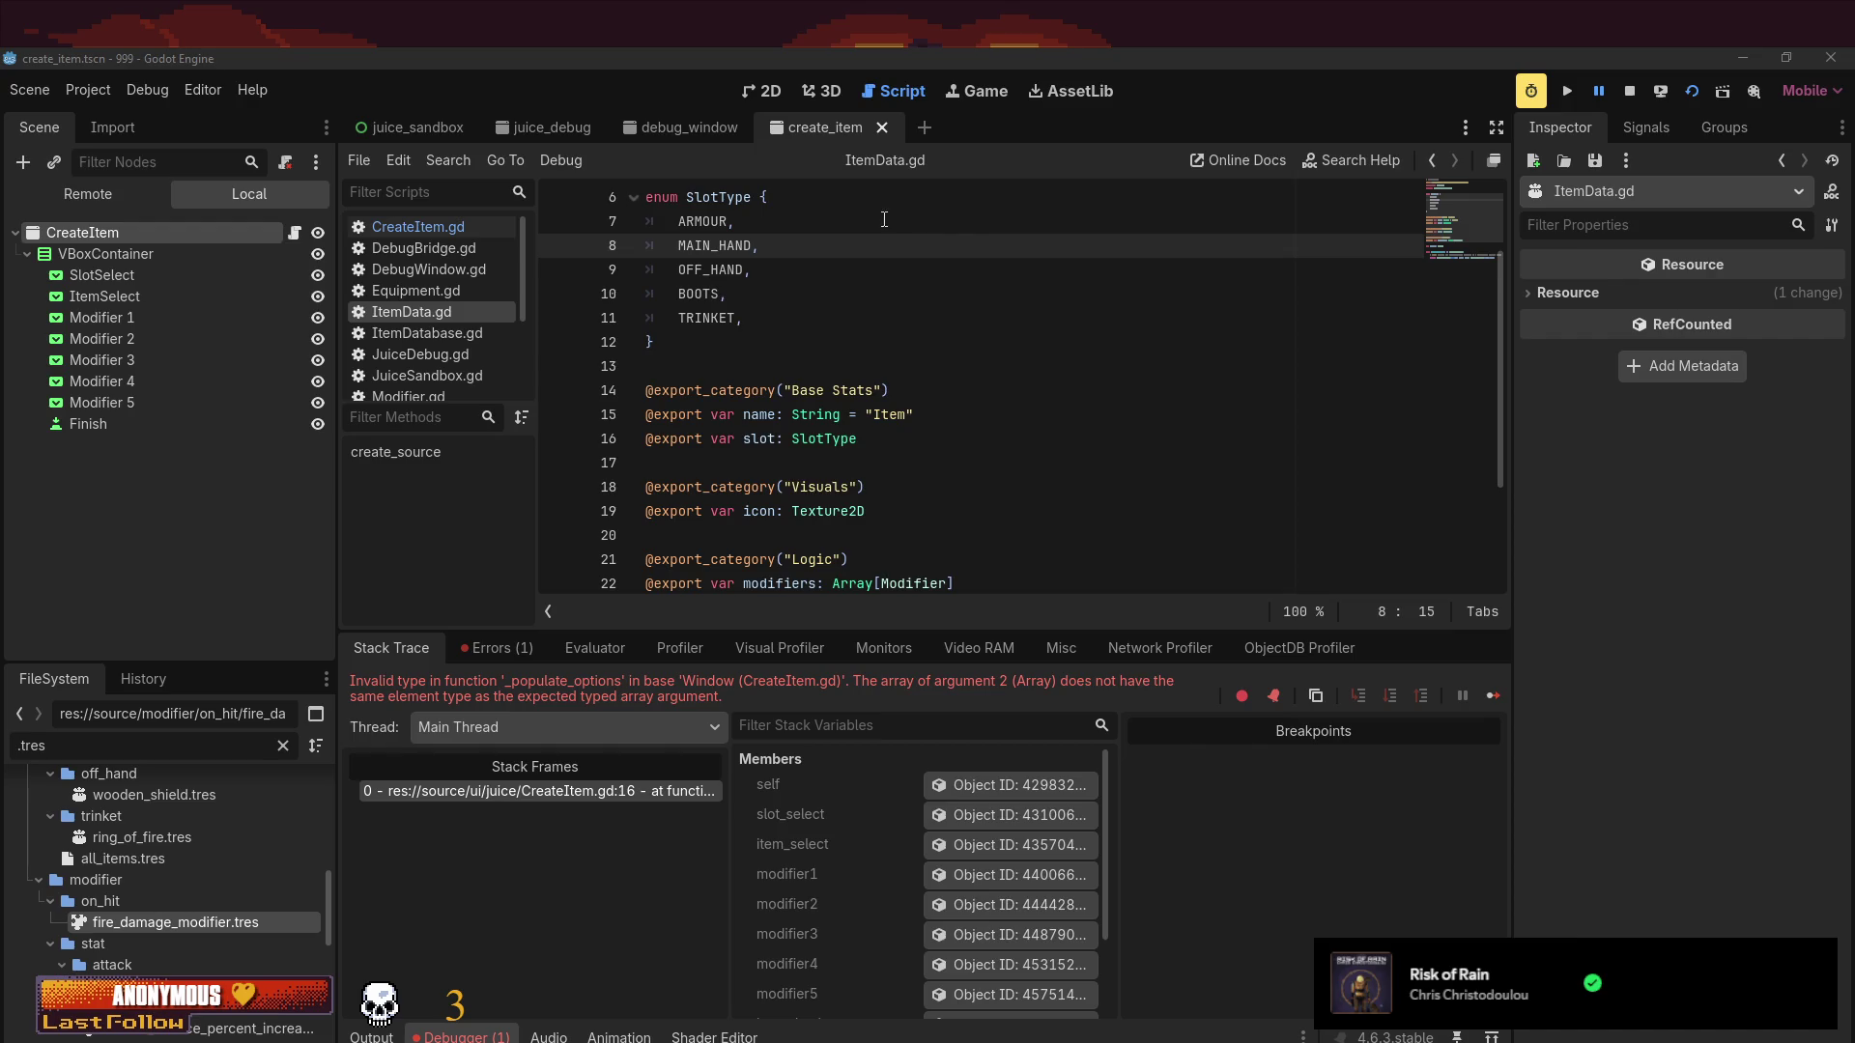
{"action": "key", "text": "alt+Tab"}
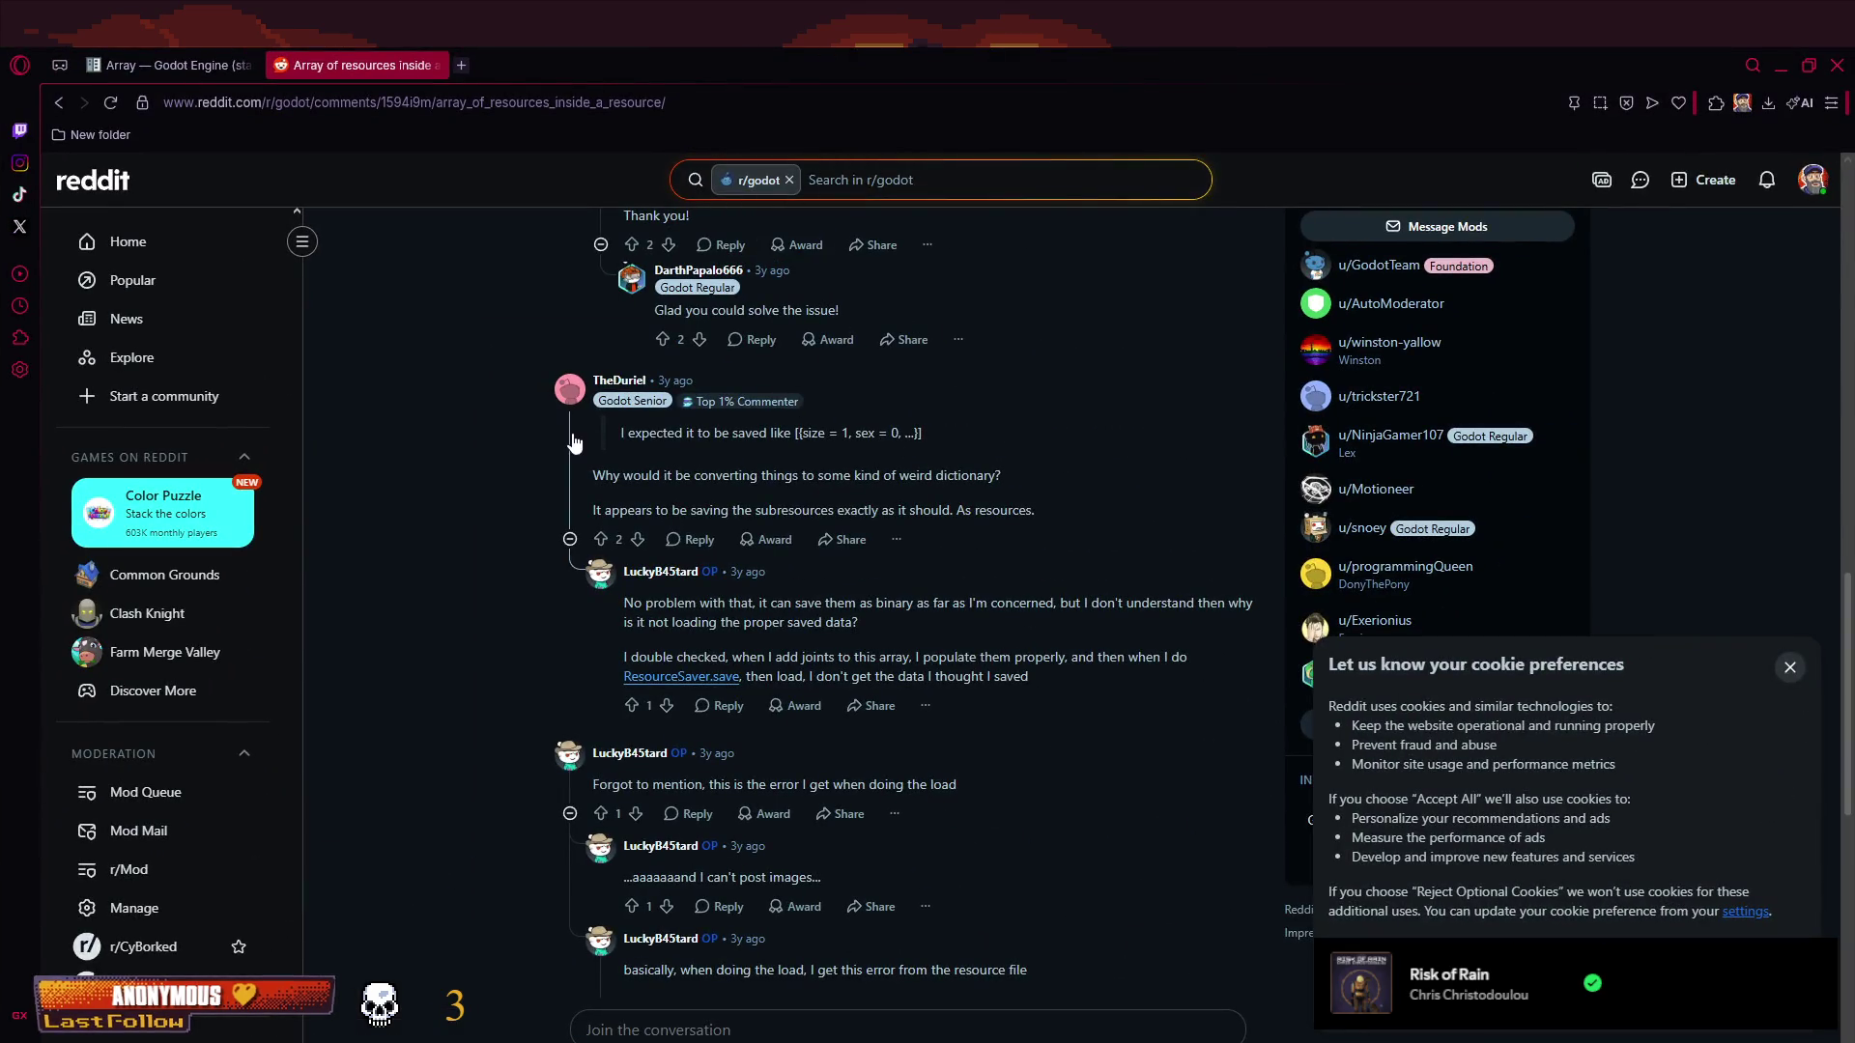
Close the Reddit thread tab and search Google for 'godot function inside enum'.
{"action": "key", "text": "ctrl+w"}
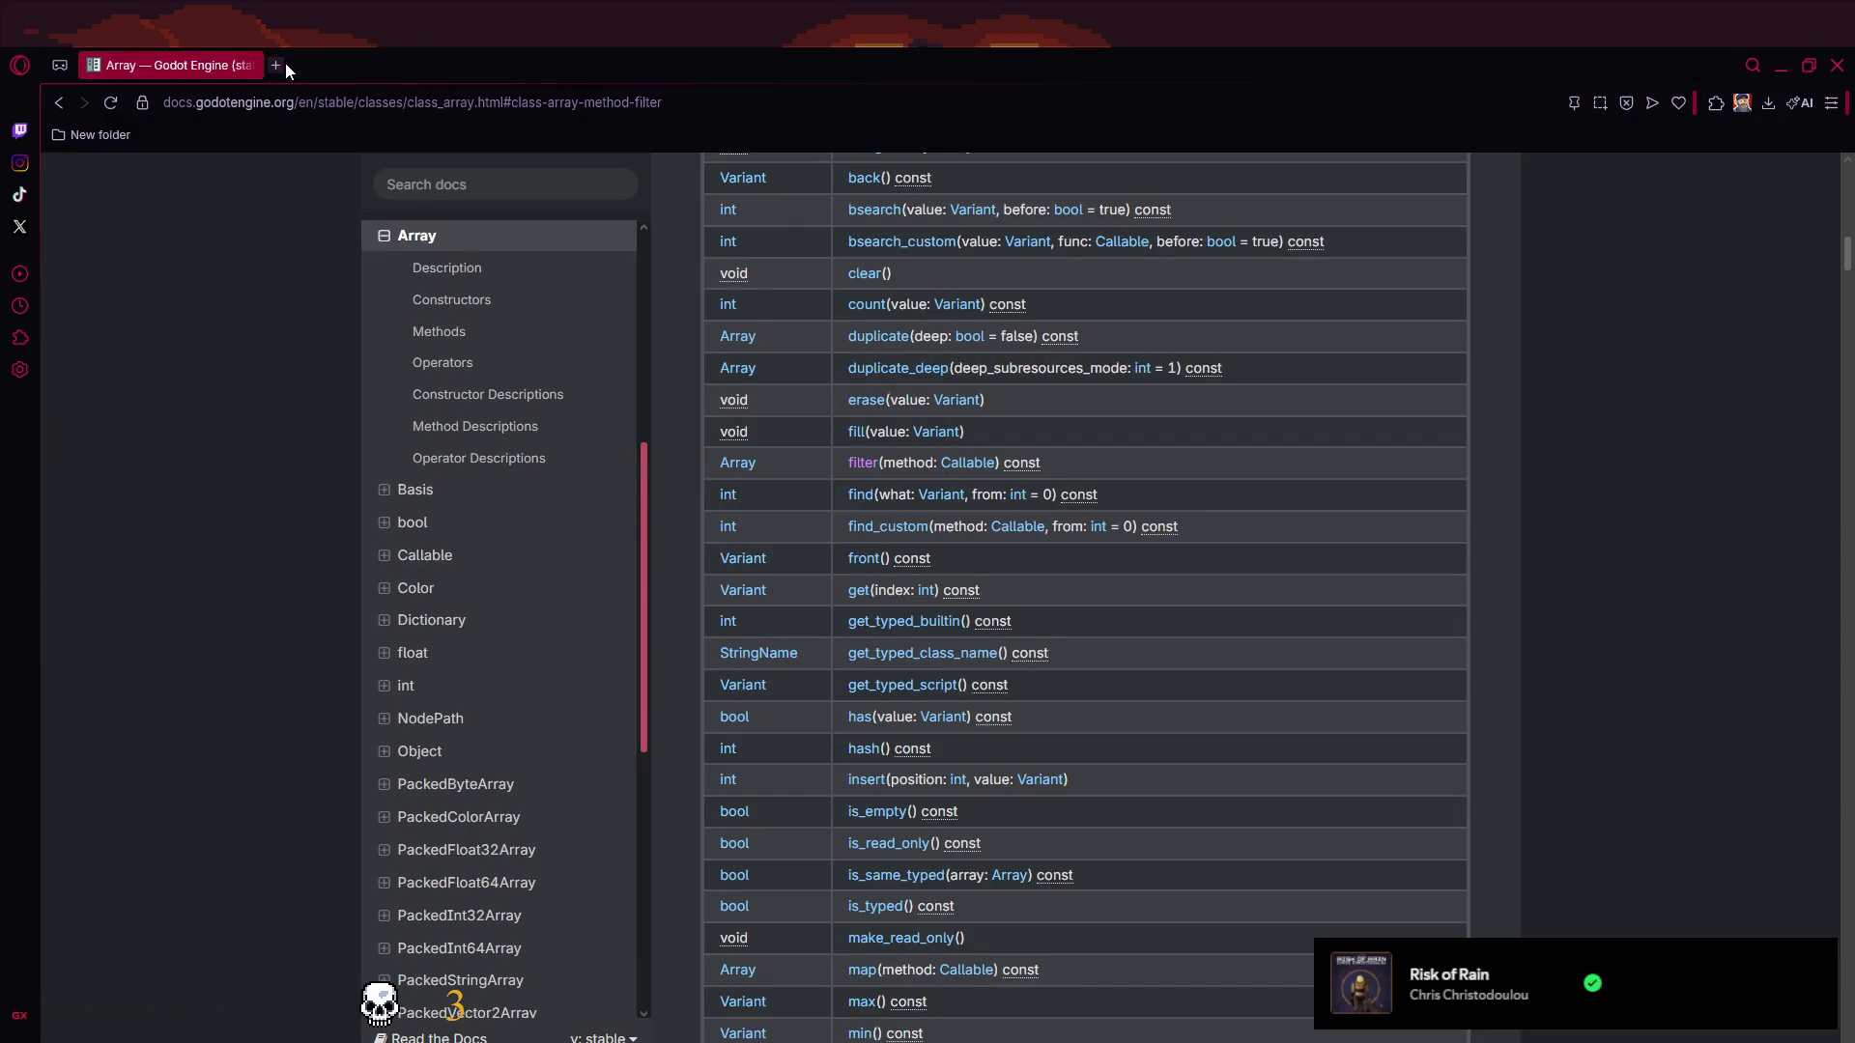
{"action": "left_click", "coordinate": [276, 65]}
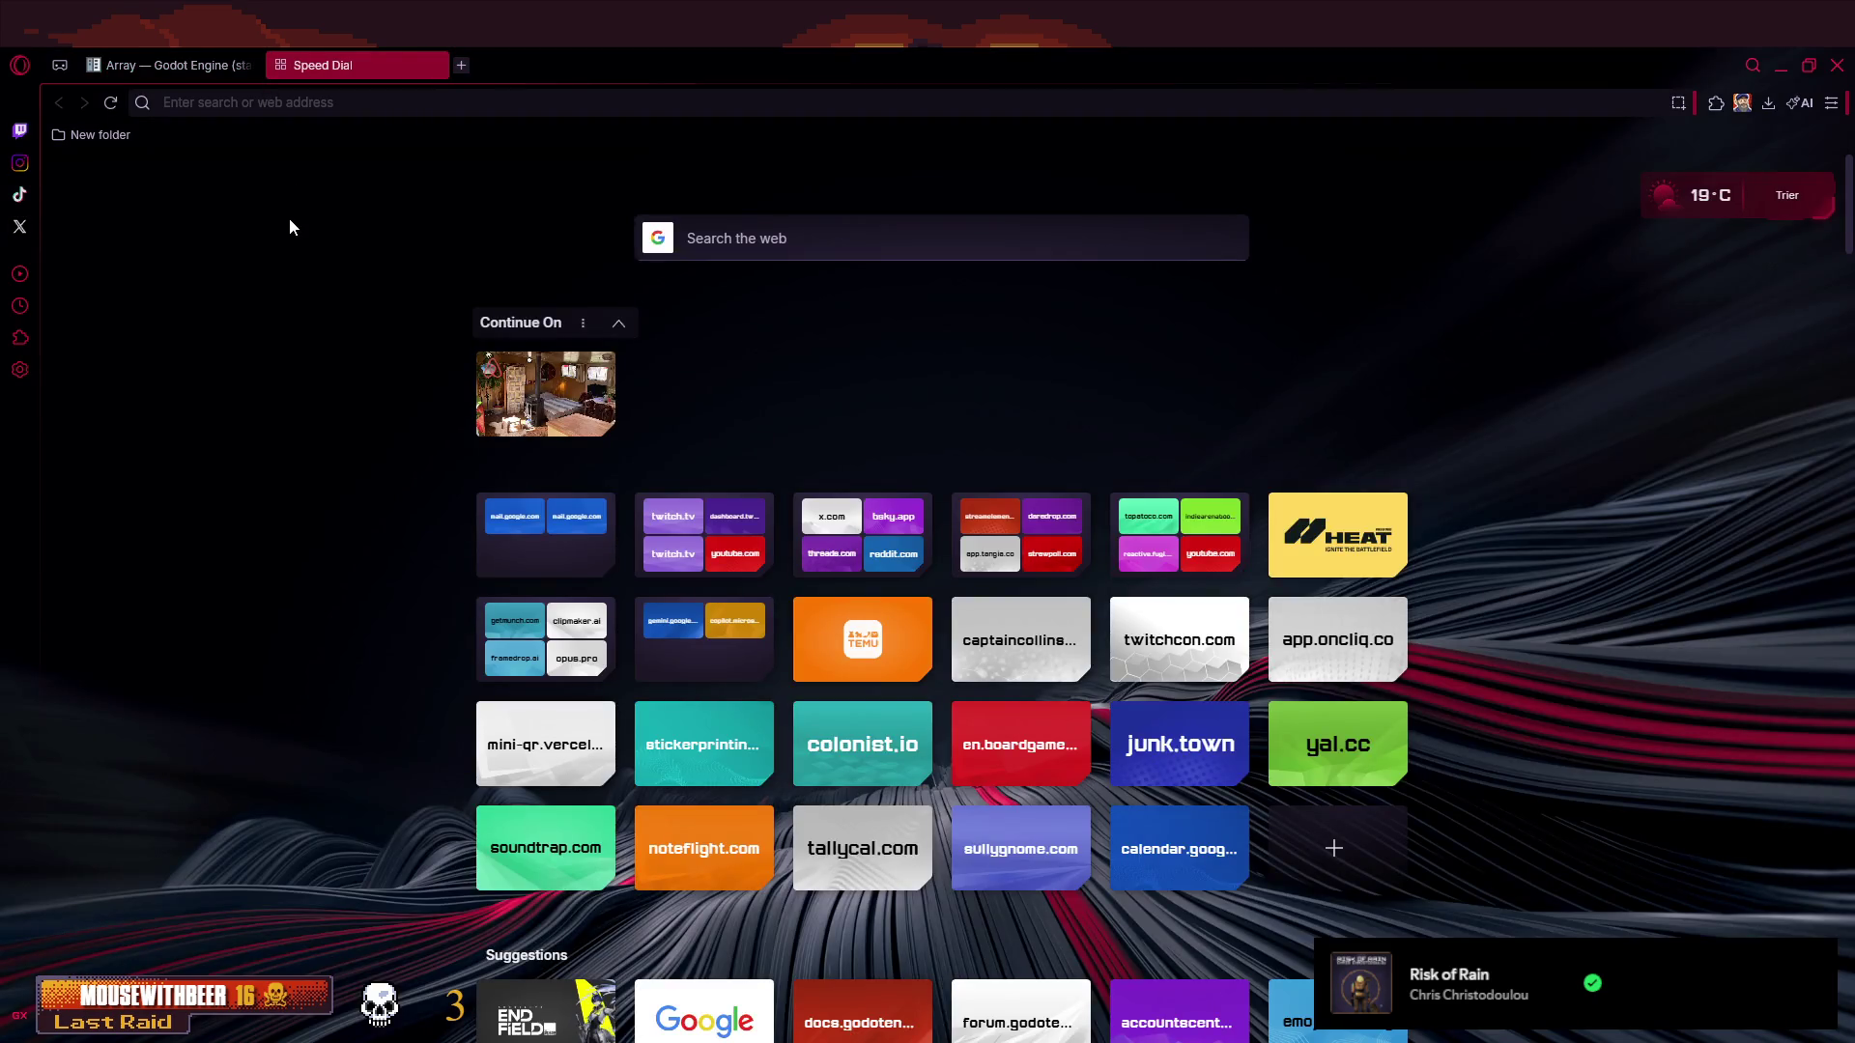
{"action": "type", "text": "godot"}
{"action": "key", "text": "BackSpace"}
{"action": "key", "text": "BackSpace"}
{"action": "key", "text": "BackSpace"}
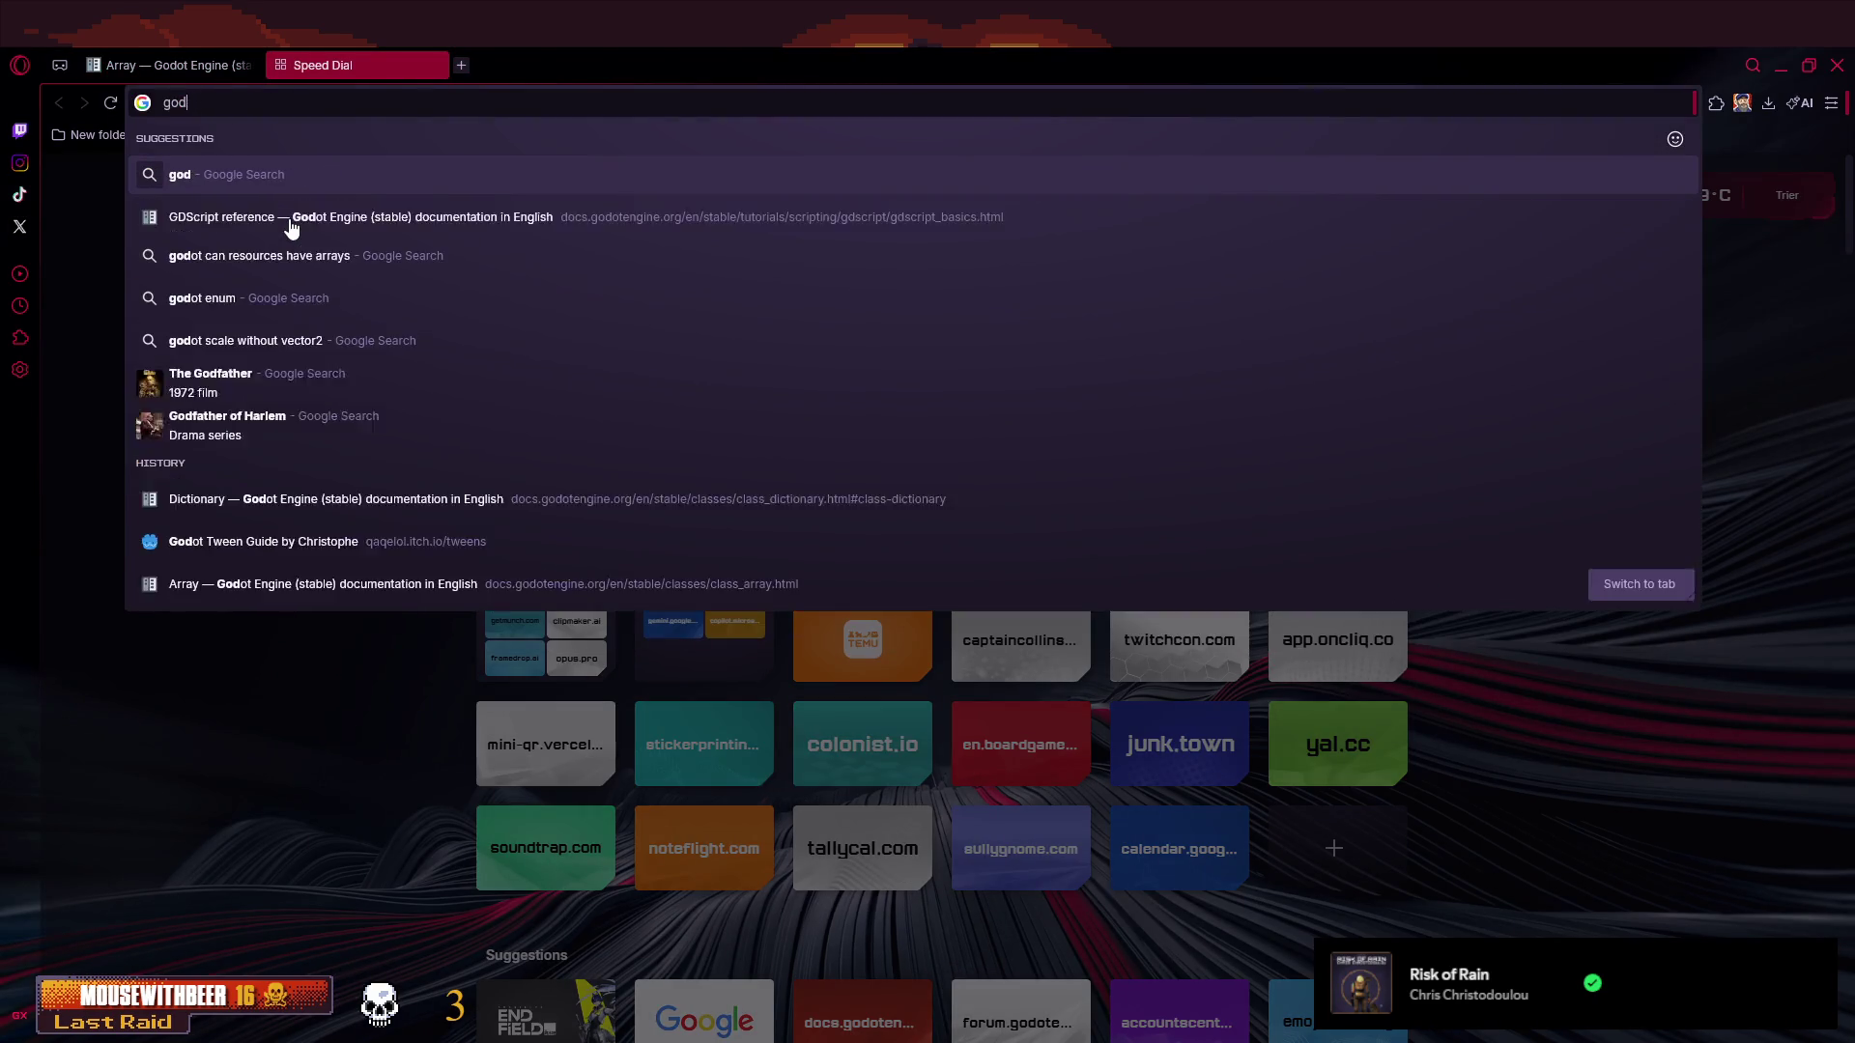
{"action": "type", "text": "dot "}
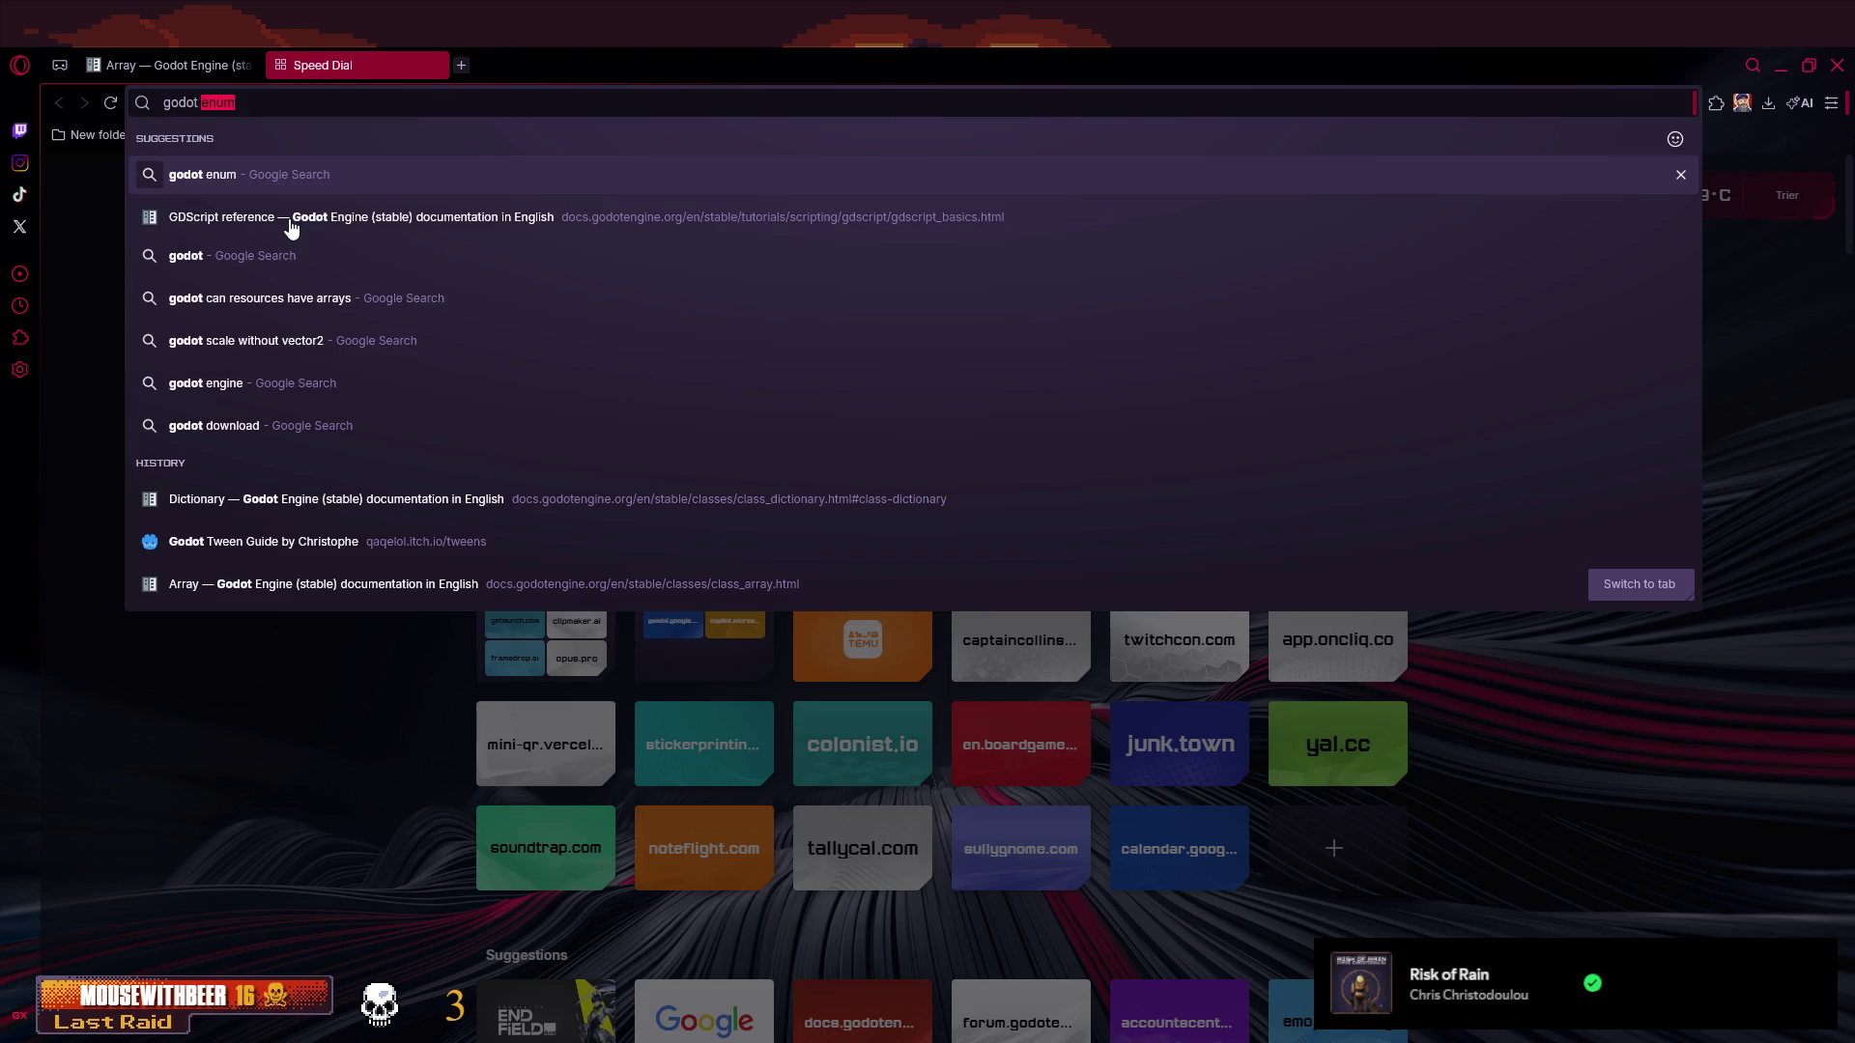
{"action": "type", "text": "function in"}
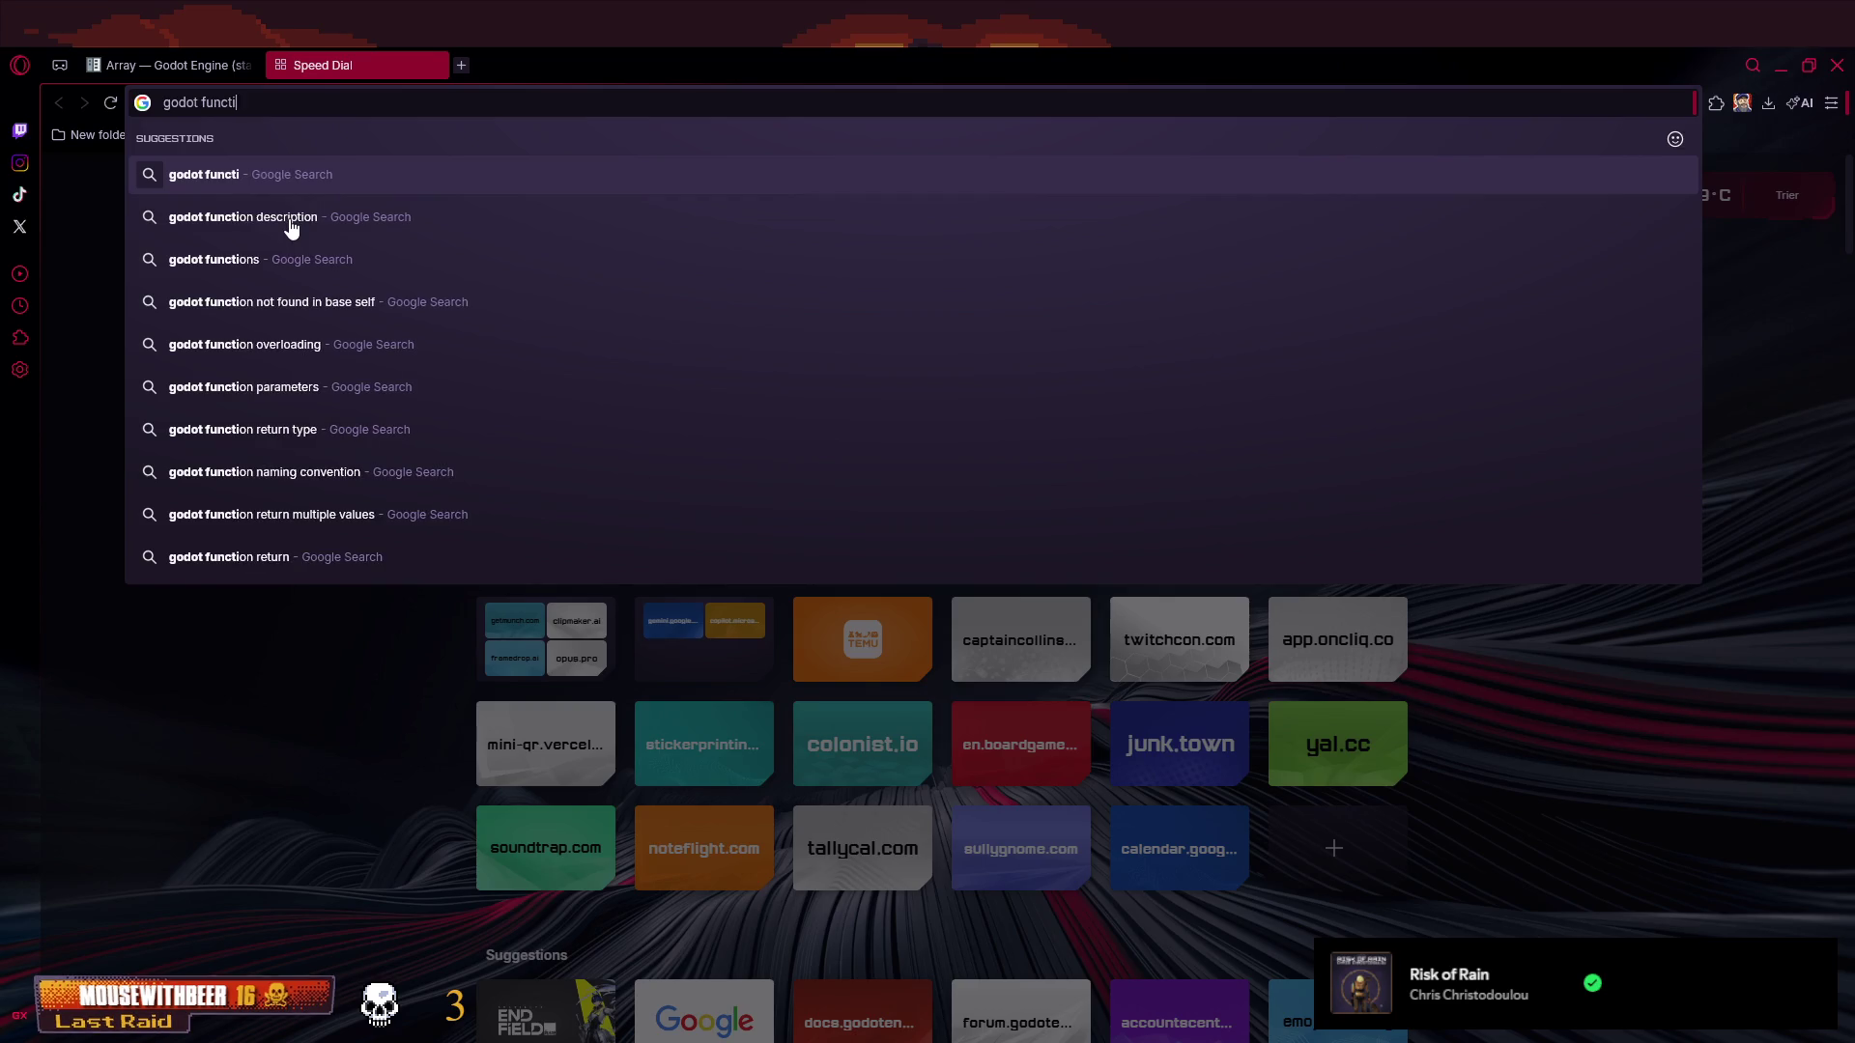
{"action": "type", "text": "side enum"}
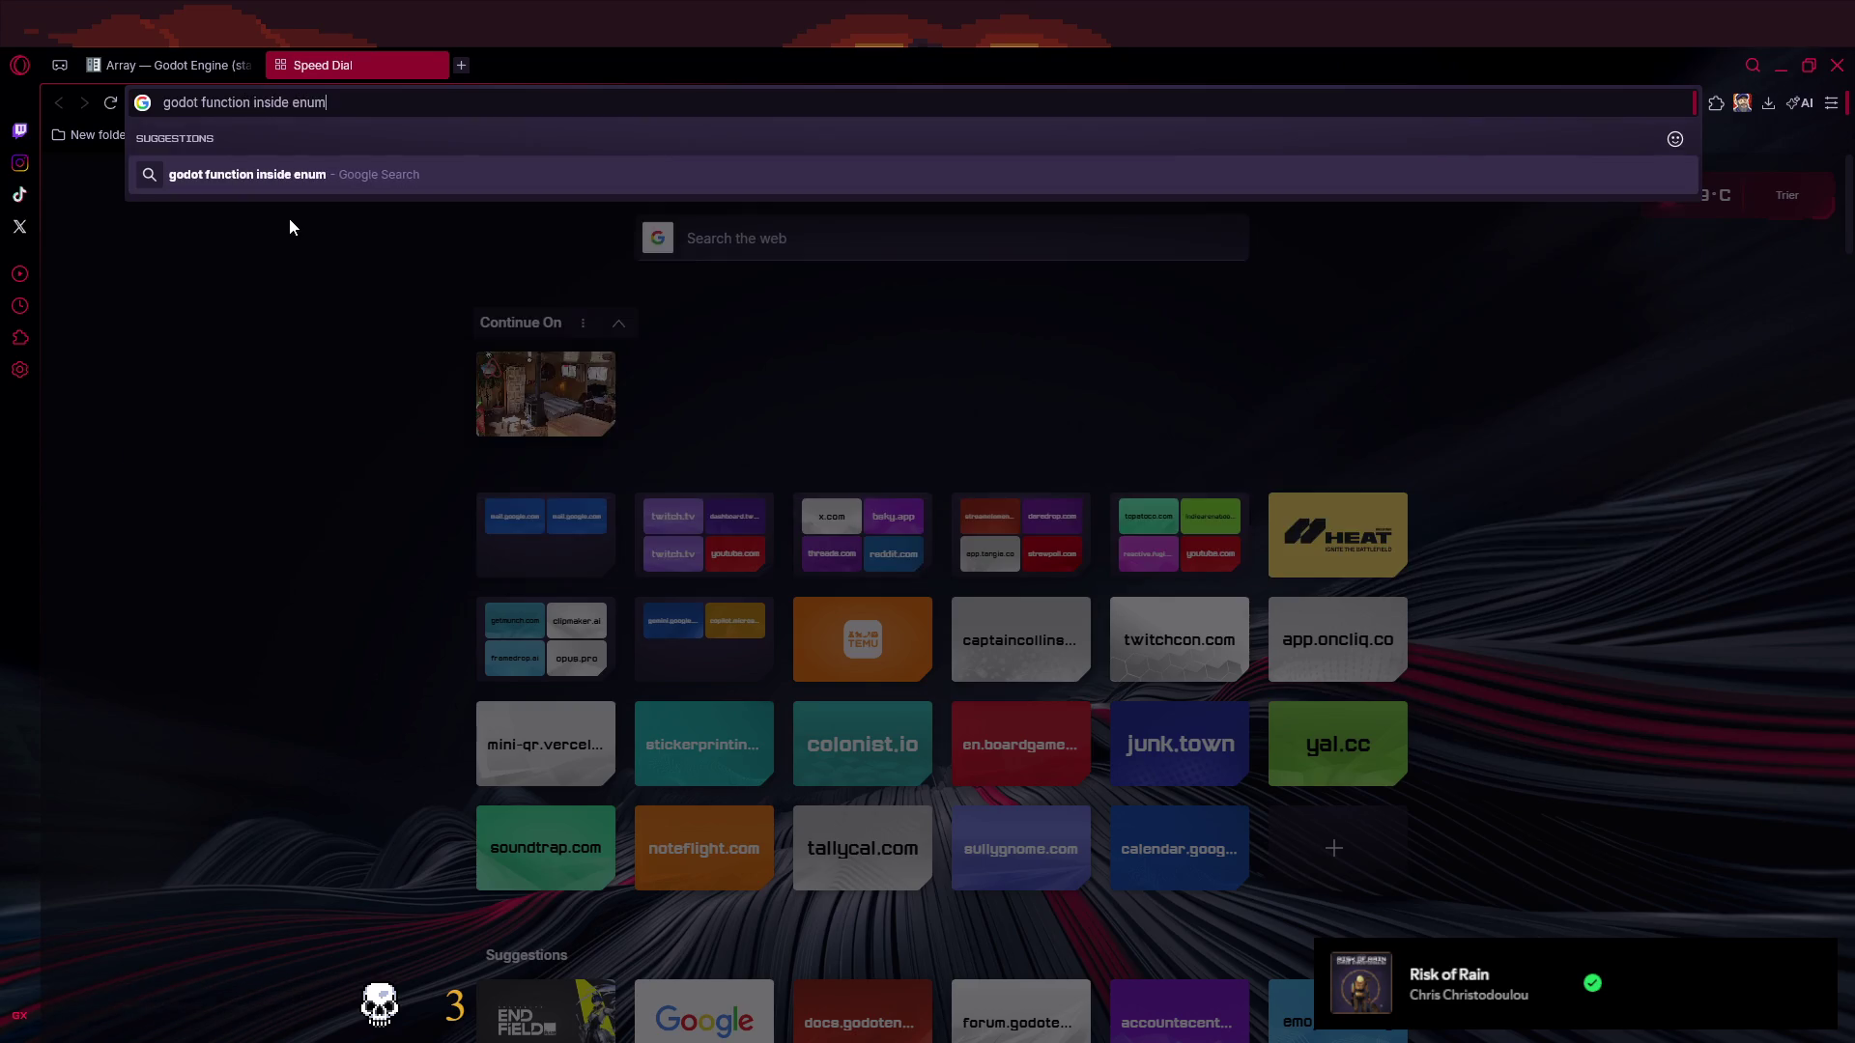
{"action": "key", "text": "Return"}
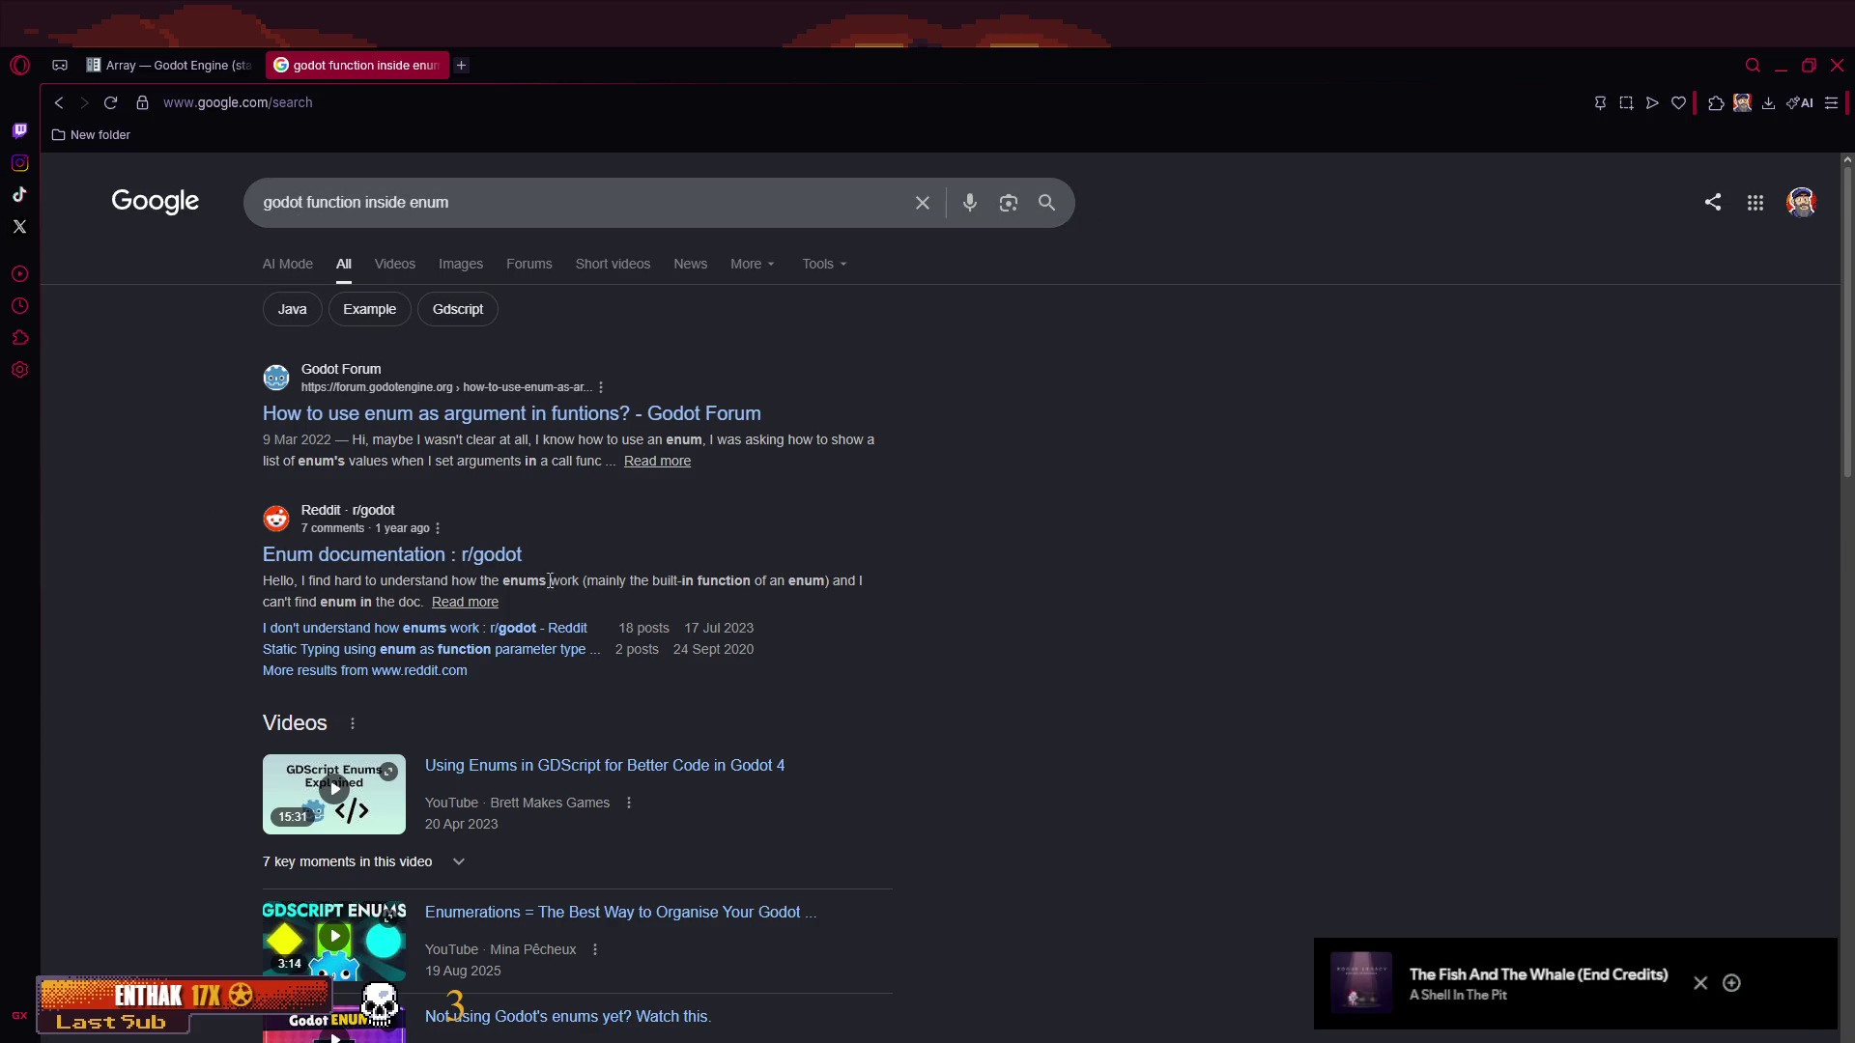
Select the Reddit result's snippet, close the search tab, and return to Godot.
{"action": "left_click_drag", "start_coordinate": [332, 578], "coordinate": [299, 509]}
{"action": "left_click", "coordinate": [268, 575]}
{"action": "left_click_drag", "start_coordinate": [268, 576], "coordinate": [665, 596]}
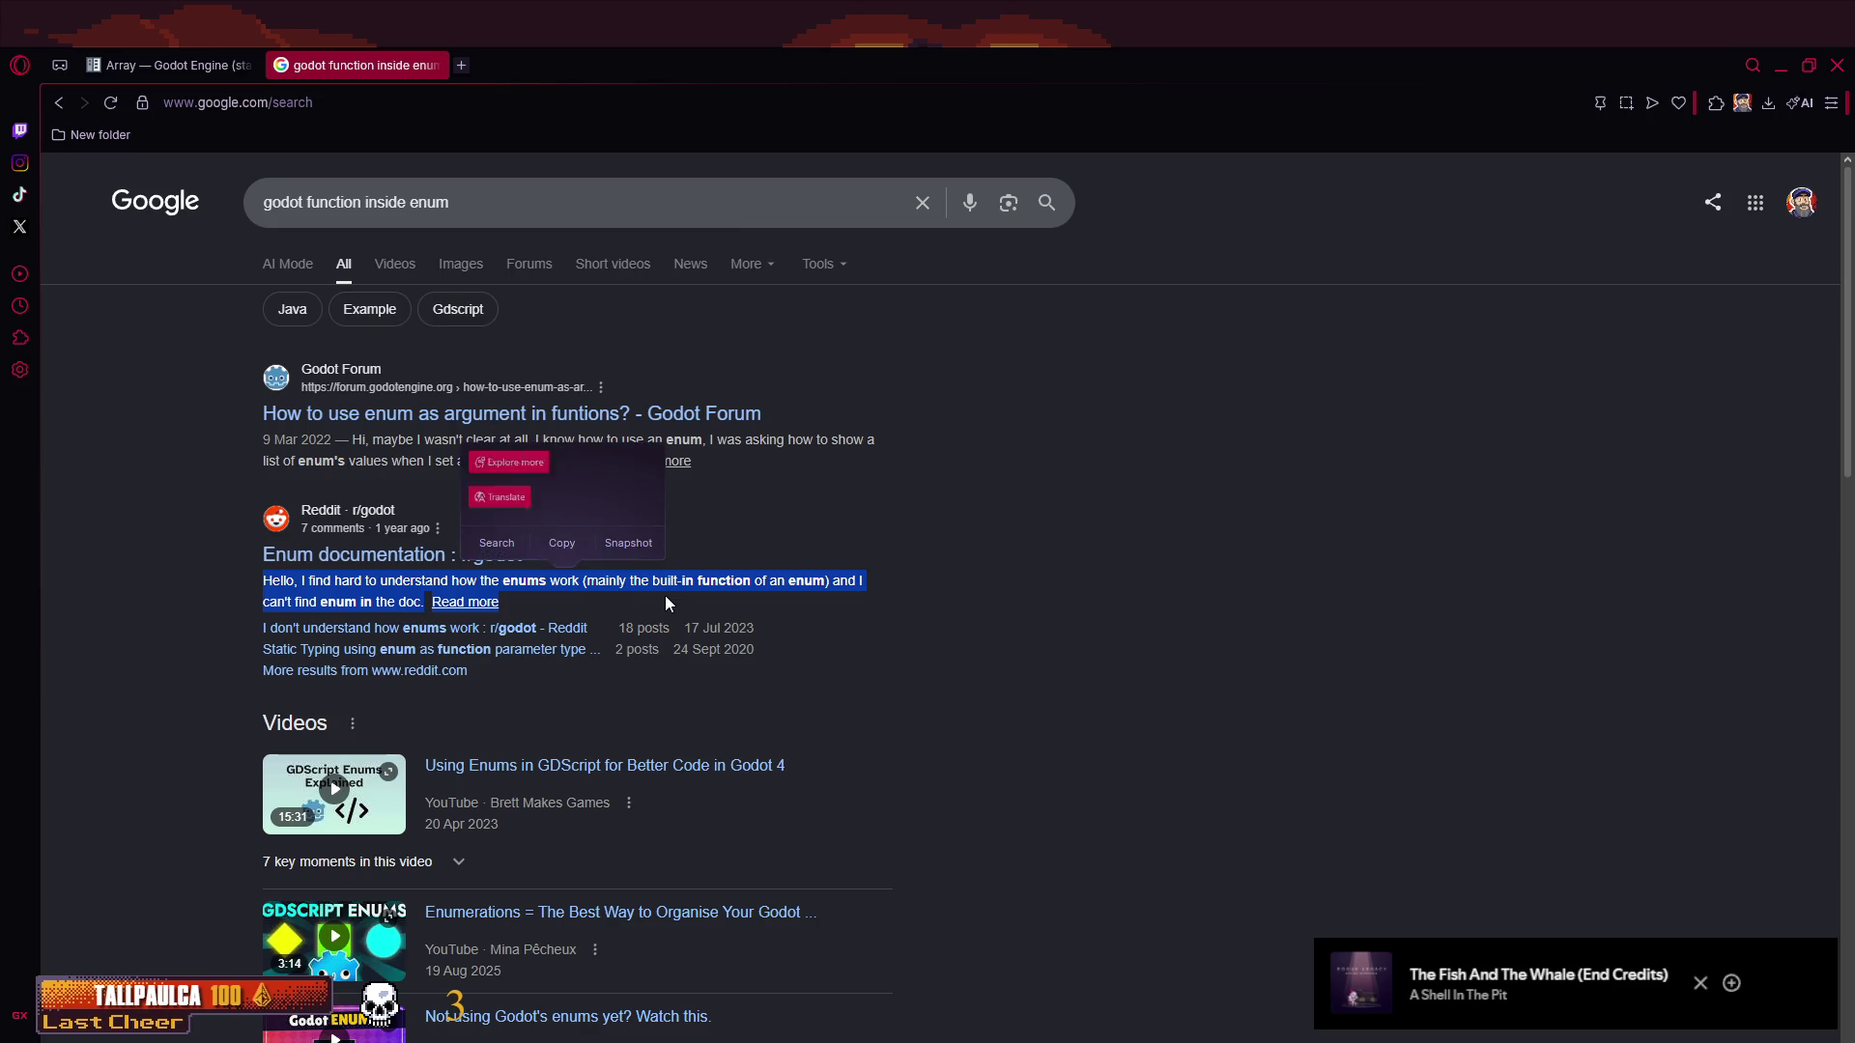
{"action": "left_click", "coordinate": [443, 64]}
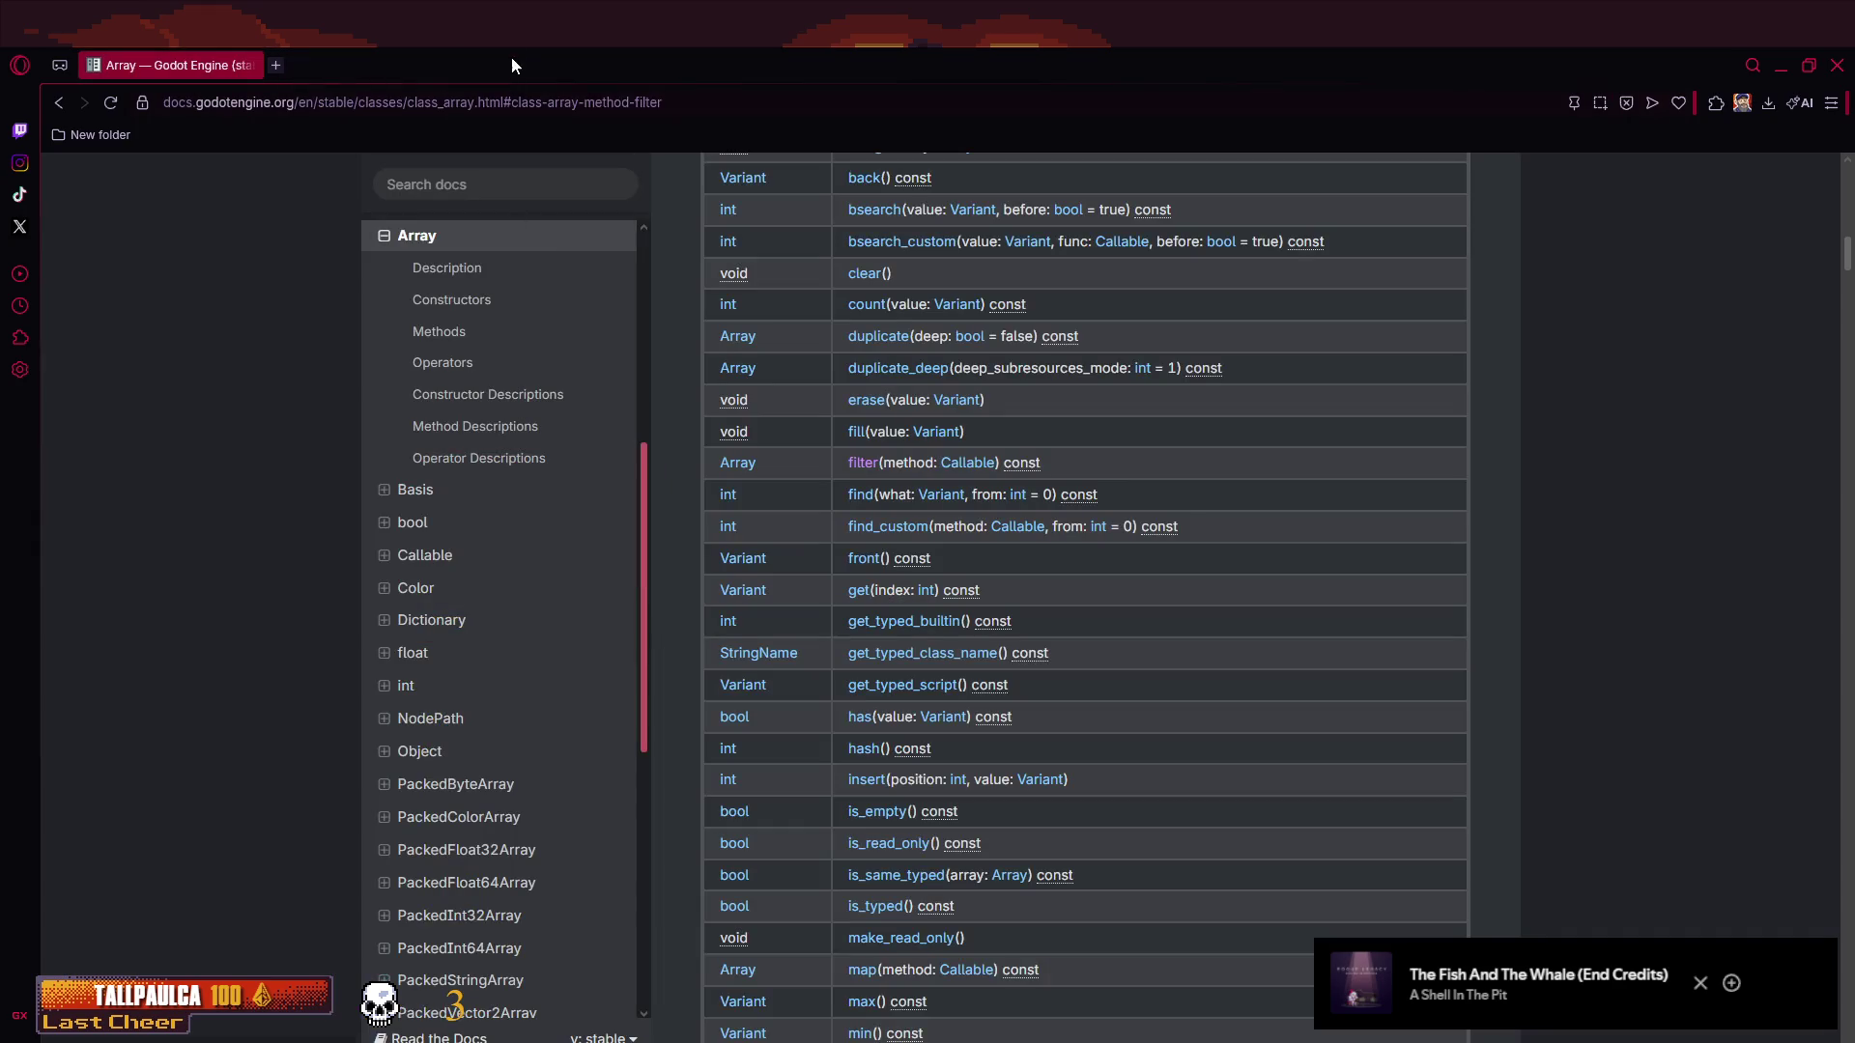
{"action": "key", "text": "alt+Tab"}
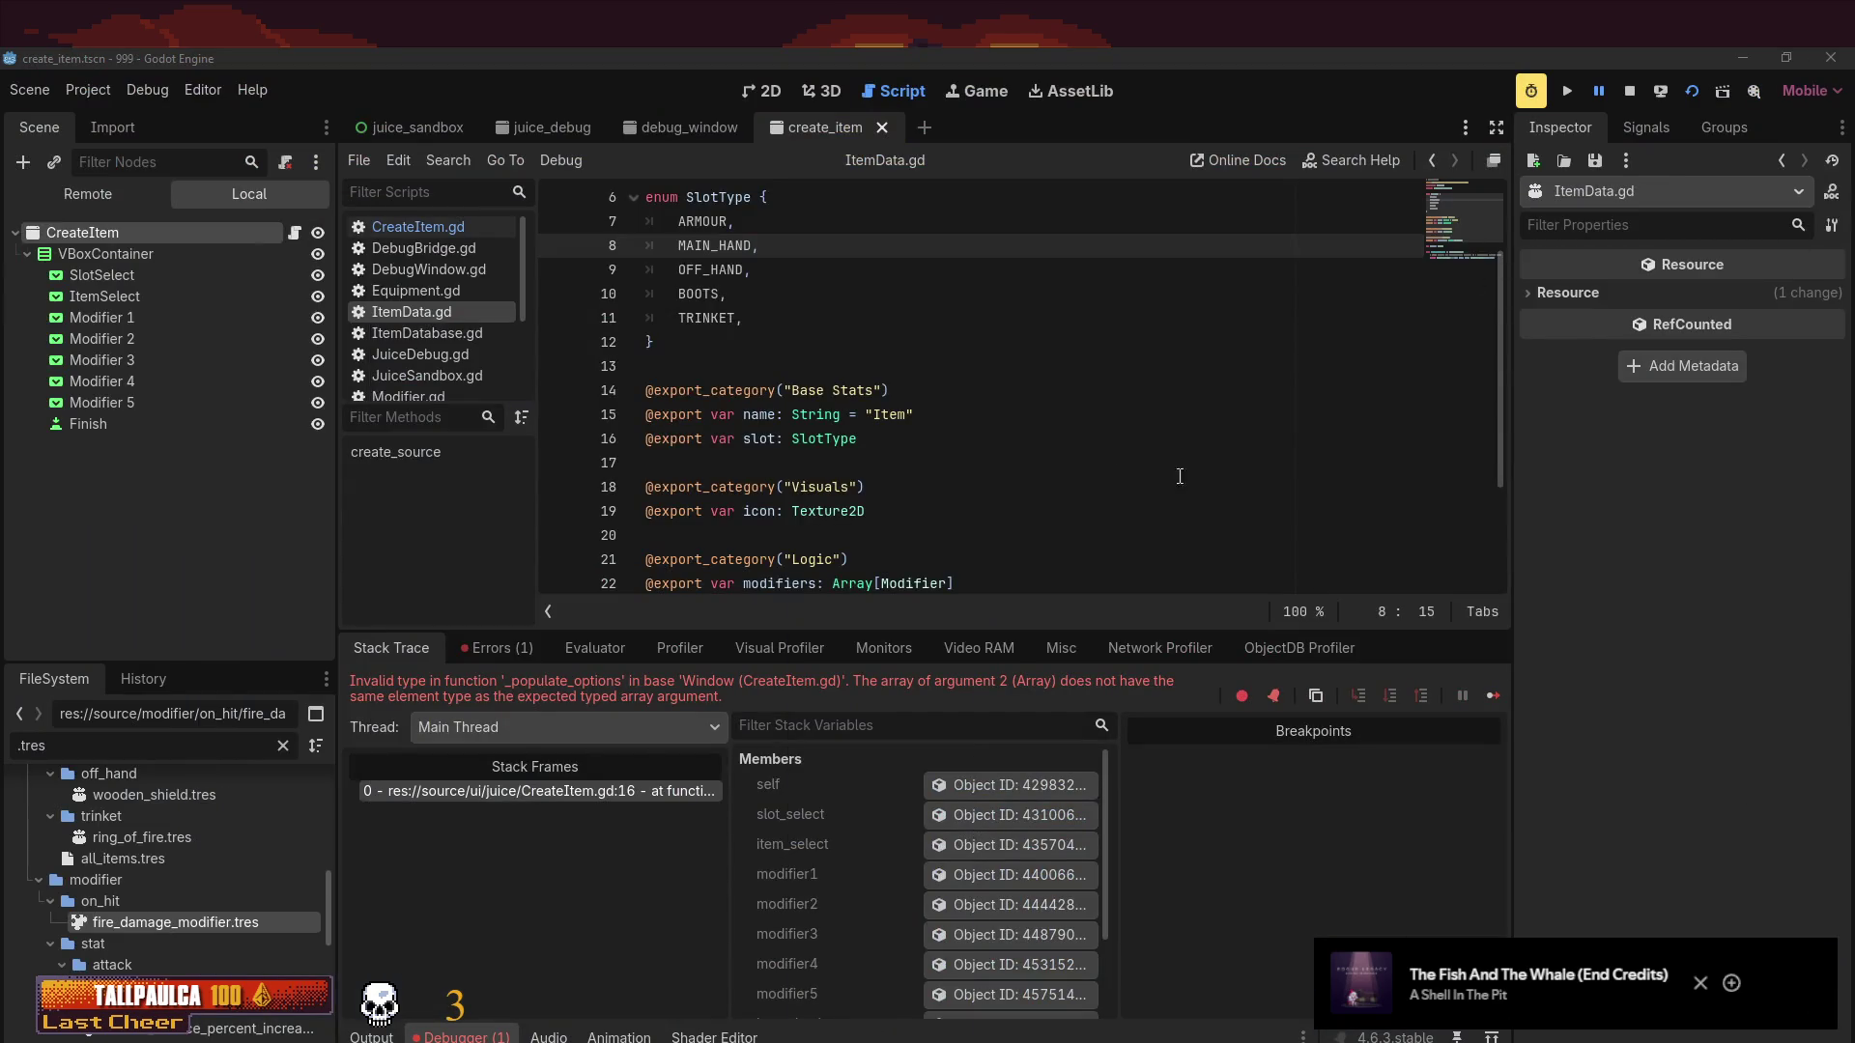
Add a new last line to ItemData.gd, then undo the partly typed 'static func get_' header.
{"action": "left_click", "coordinate": [918, 462]}
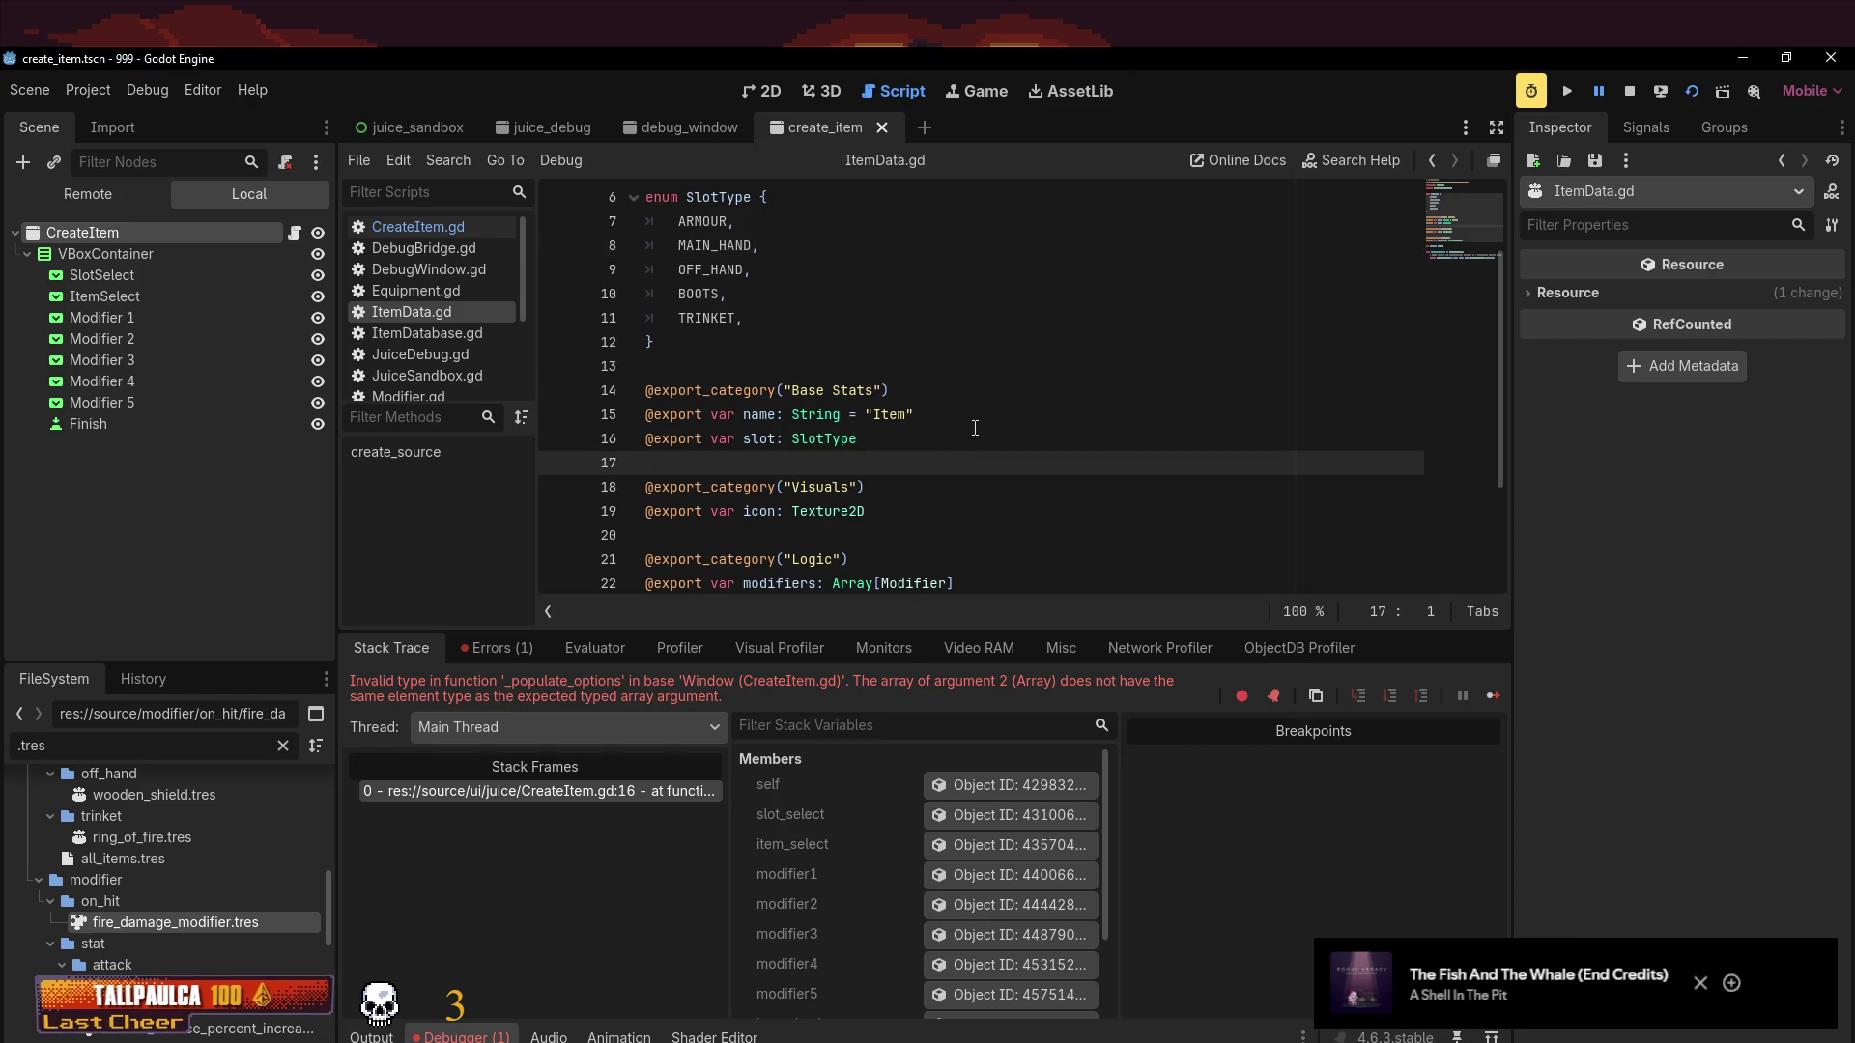
{"action": "scroll", "coordinate": [957, 425], "scroll_direction": "down", "scroll_amount": 2}
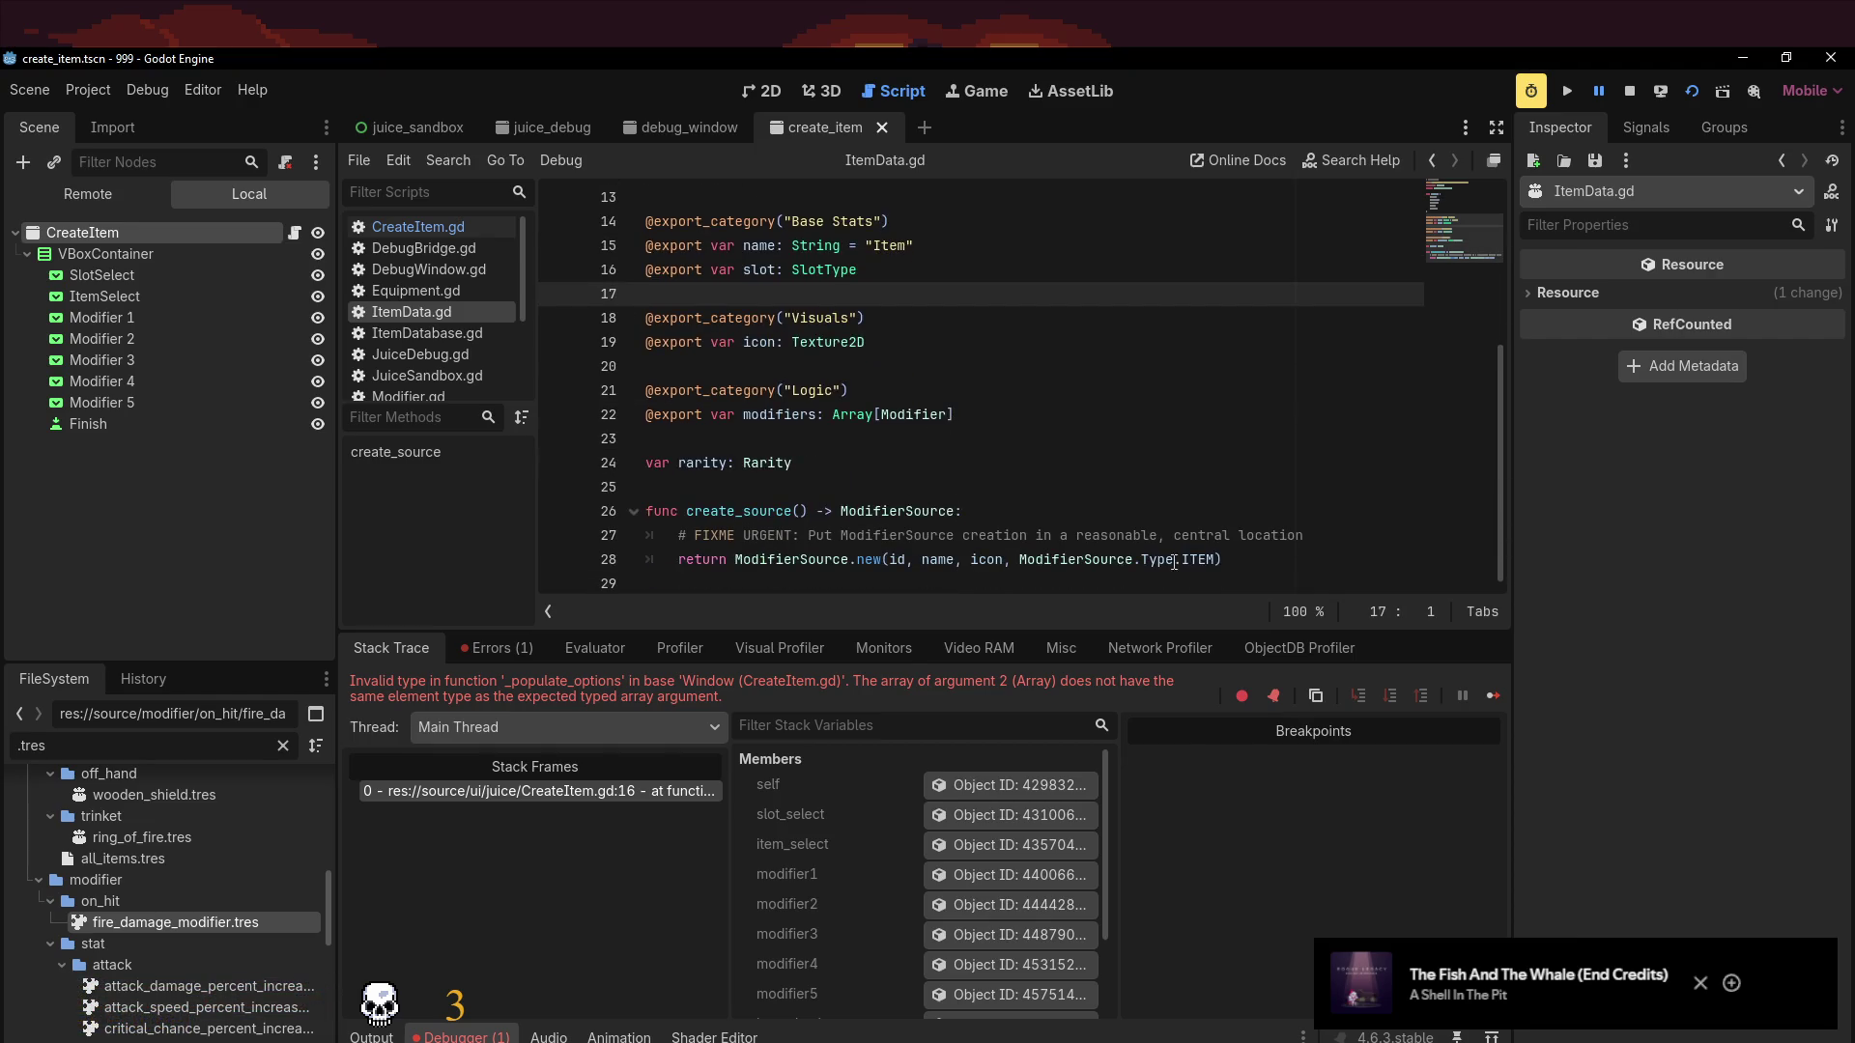
{"action": "left_click", "coordinate": [1243, 582]}
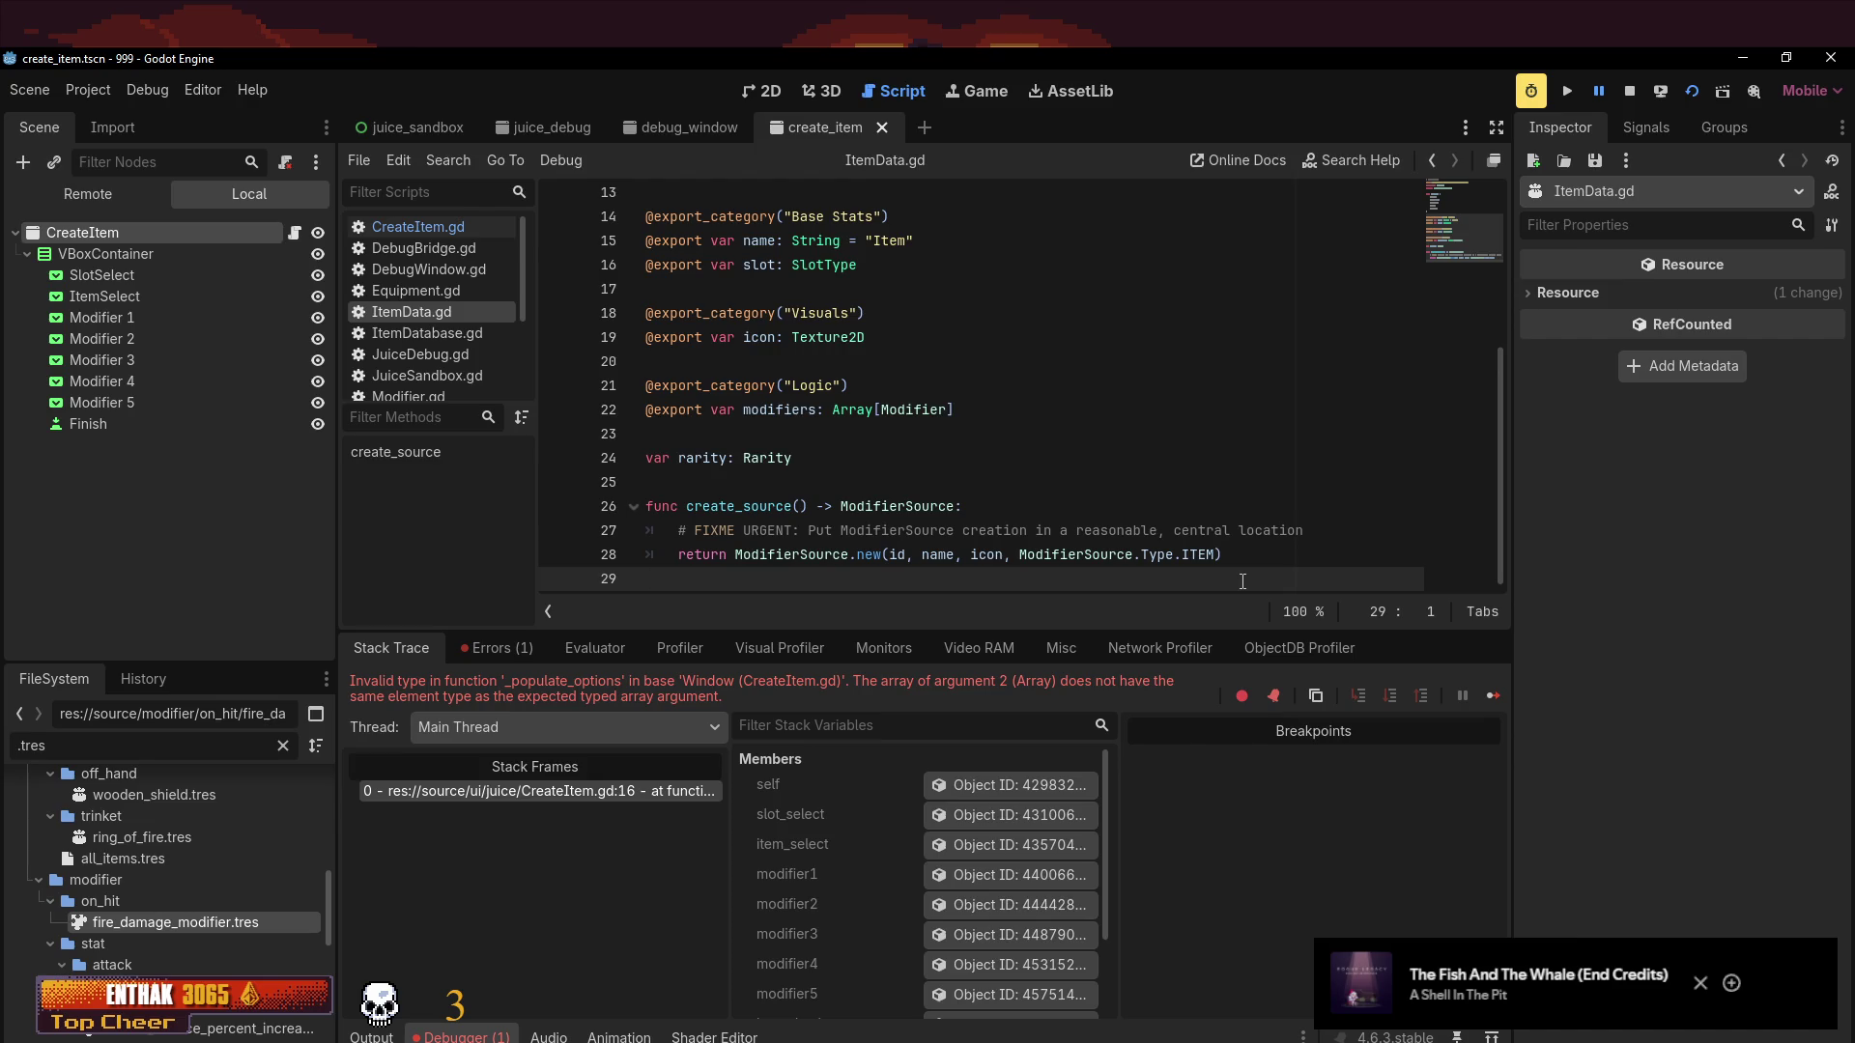
{"action": "key", "text": "Return"}
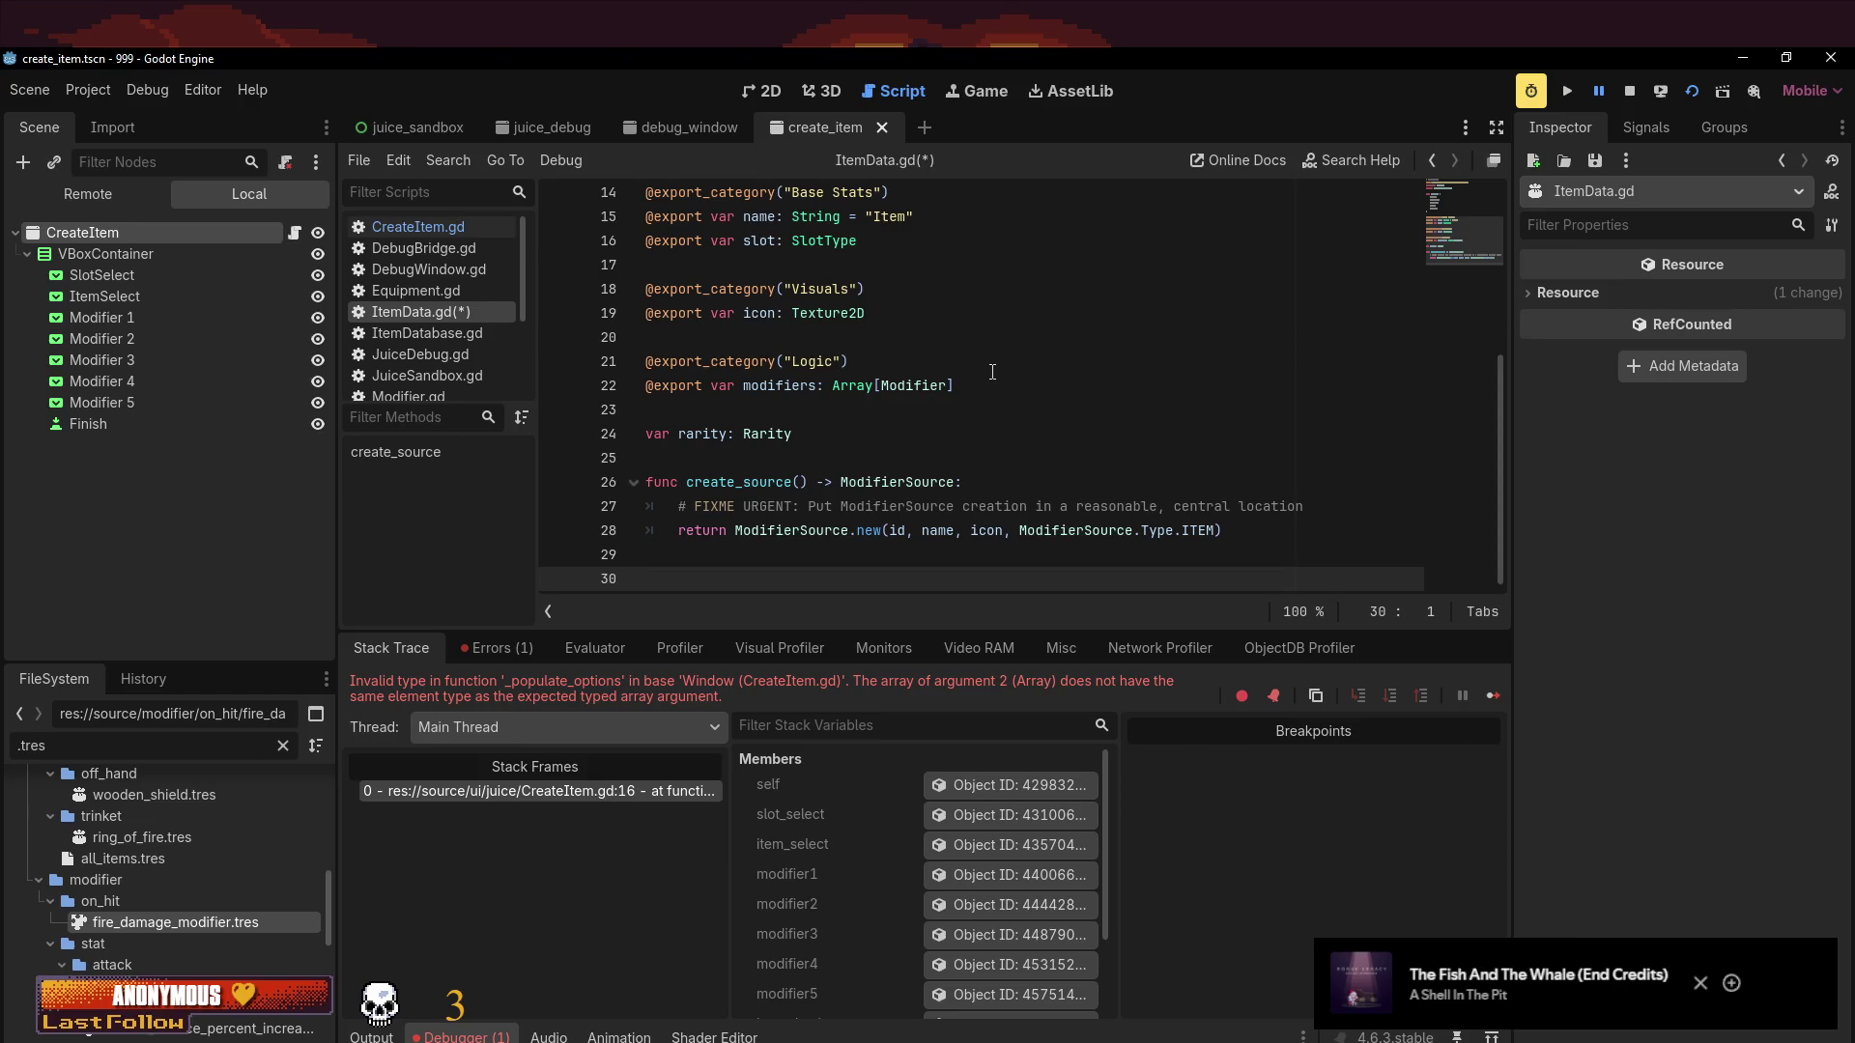
{"action": "type", "text": "static func"}
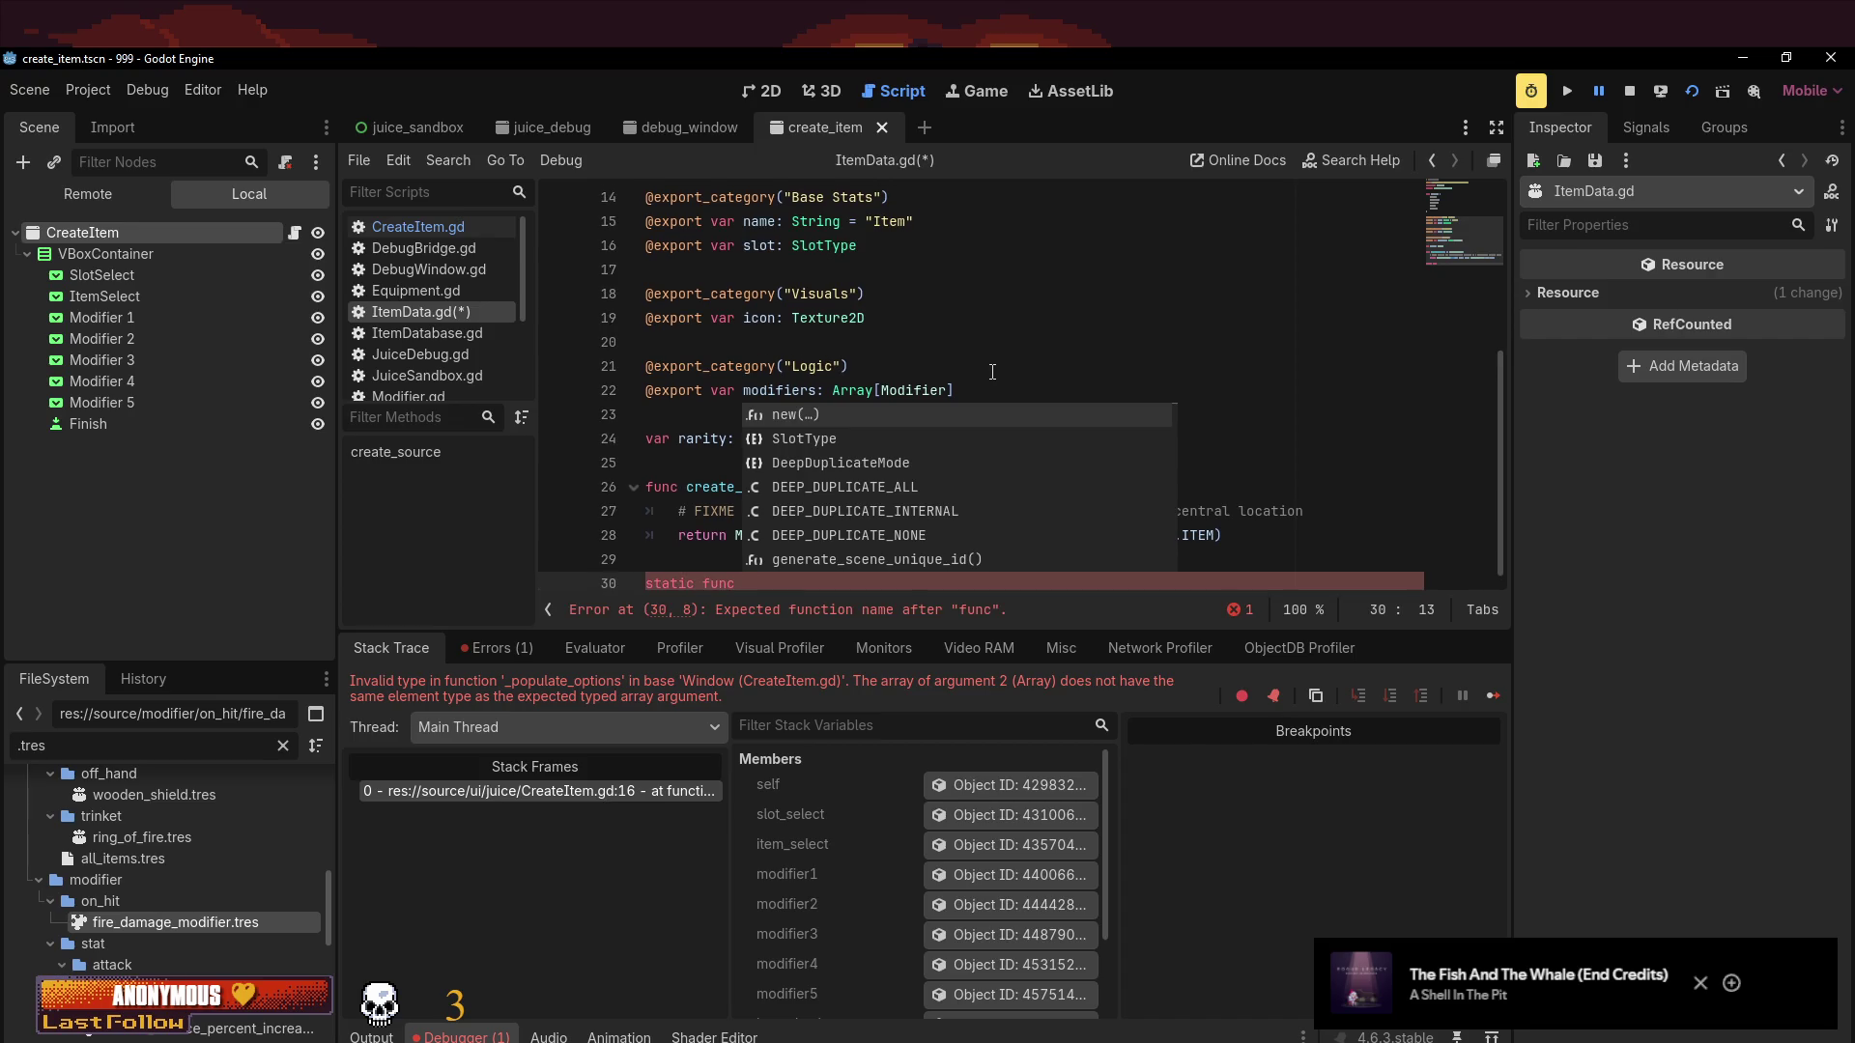
{"action": "type", "text": "get_"}
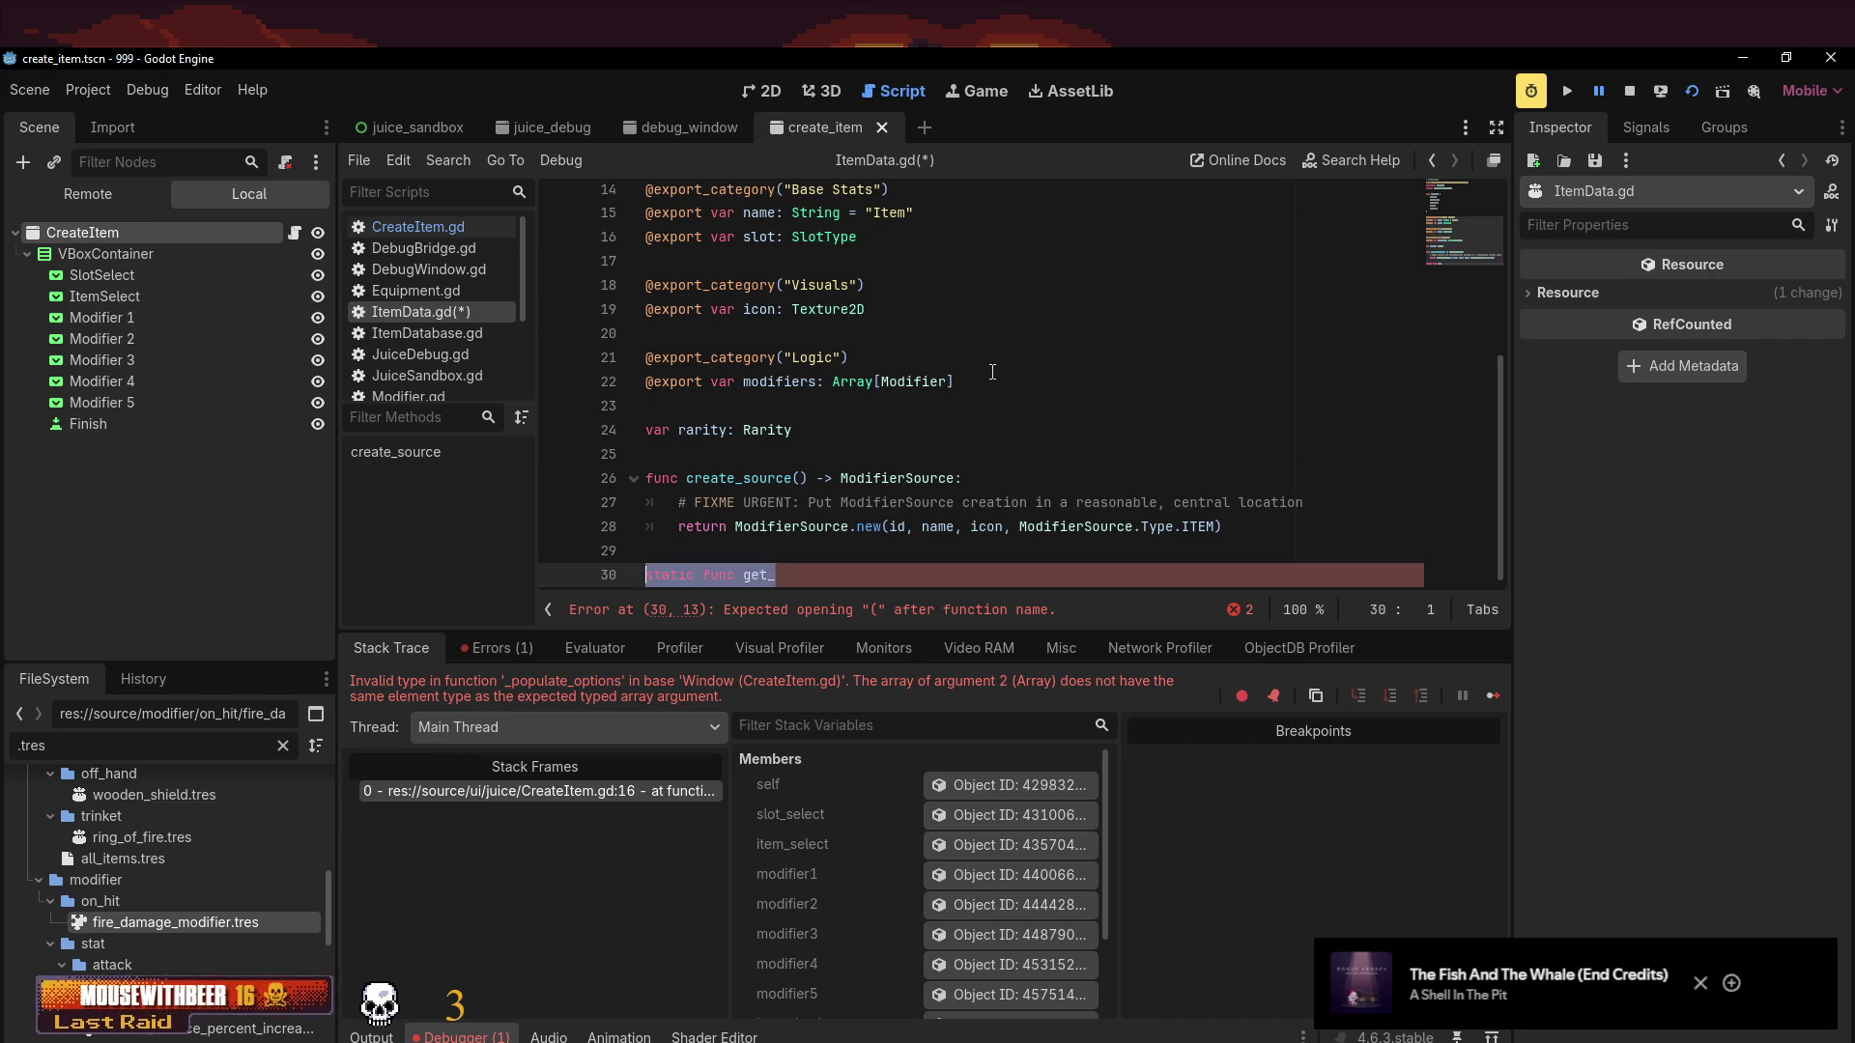
{"action": "key", "text": "ctrl+z"}
Scroll back through the script and start typing 'func g' on empty line 30.
{"action": "scroll", "coordinate": [865, 266], "scroll_direction": "up", "scroll_amount": 5}
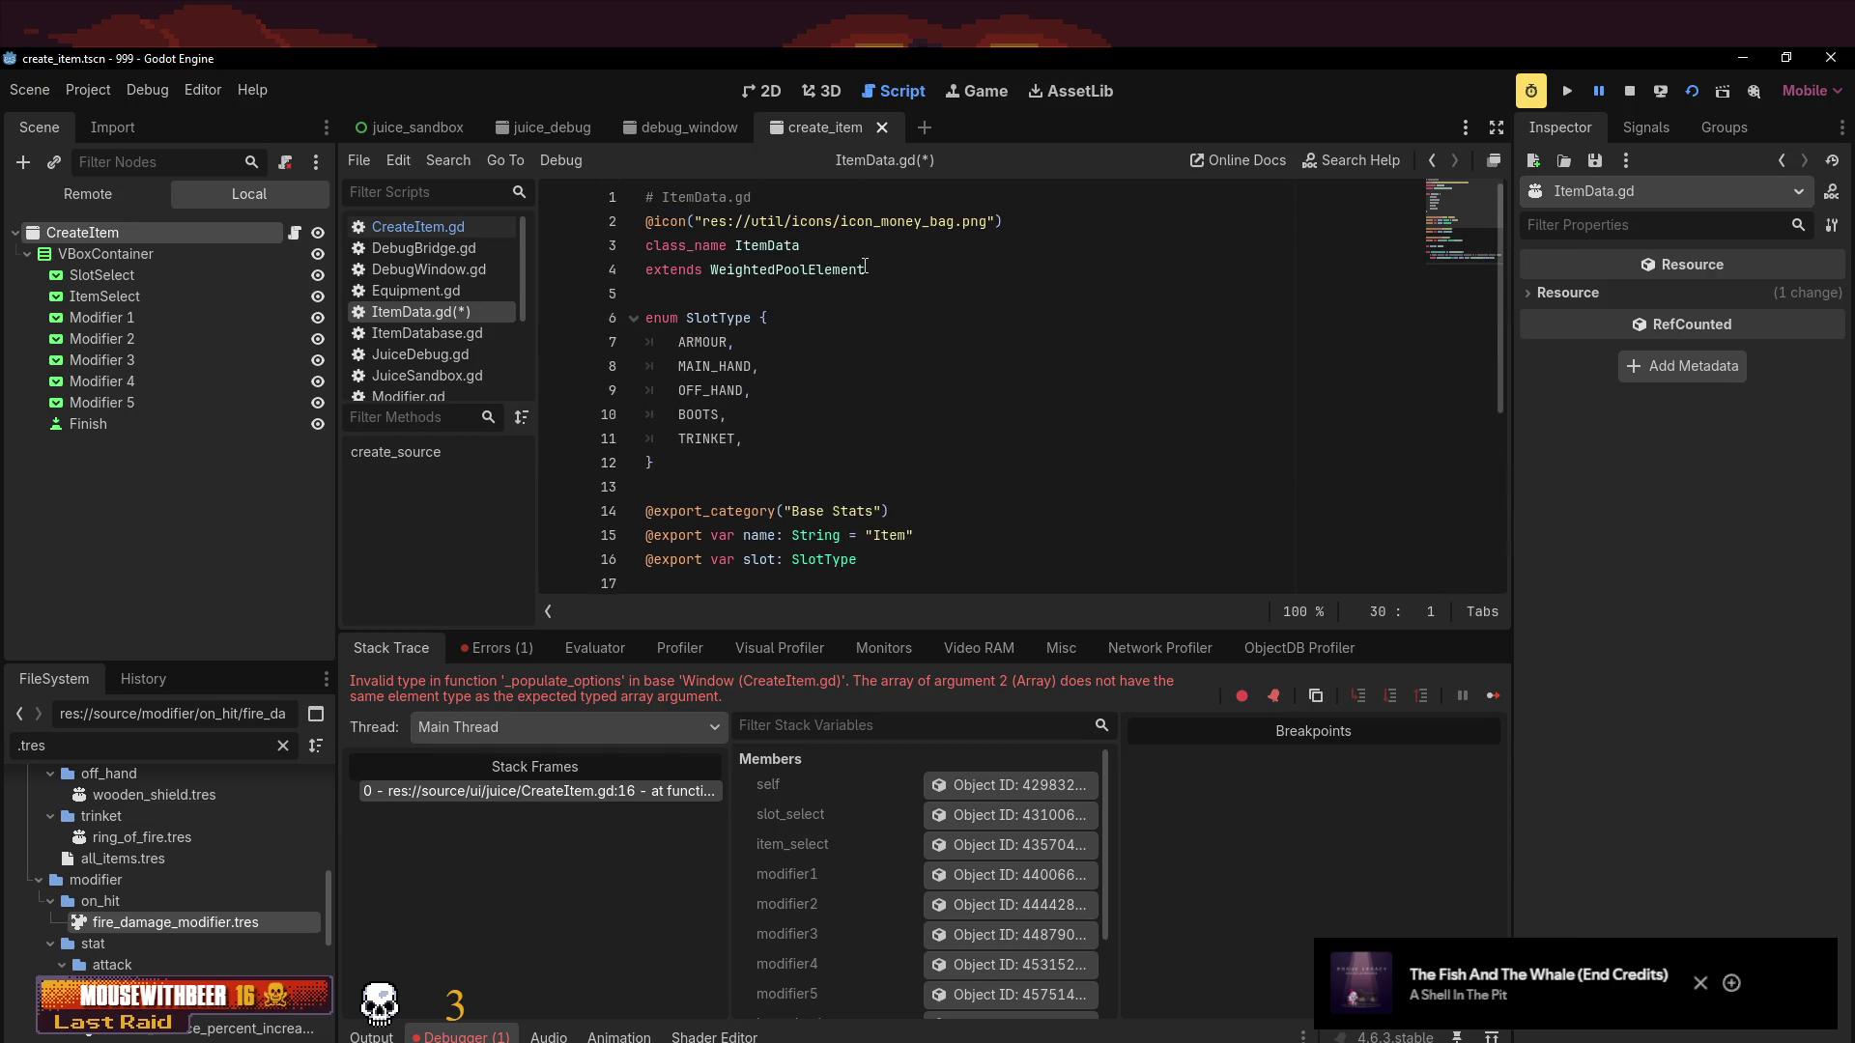
{"action": "left_click_drag", "start_coordinate": [763, 466], "coordinate": [639, 318]}
{"action": "scroll", "coordinate": [752, 572], "scroll_direction": "down", "scroll_amount": 4}
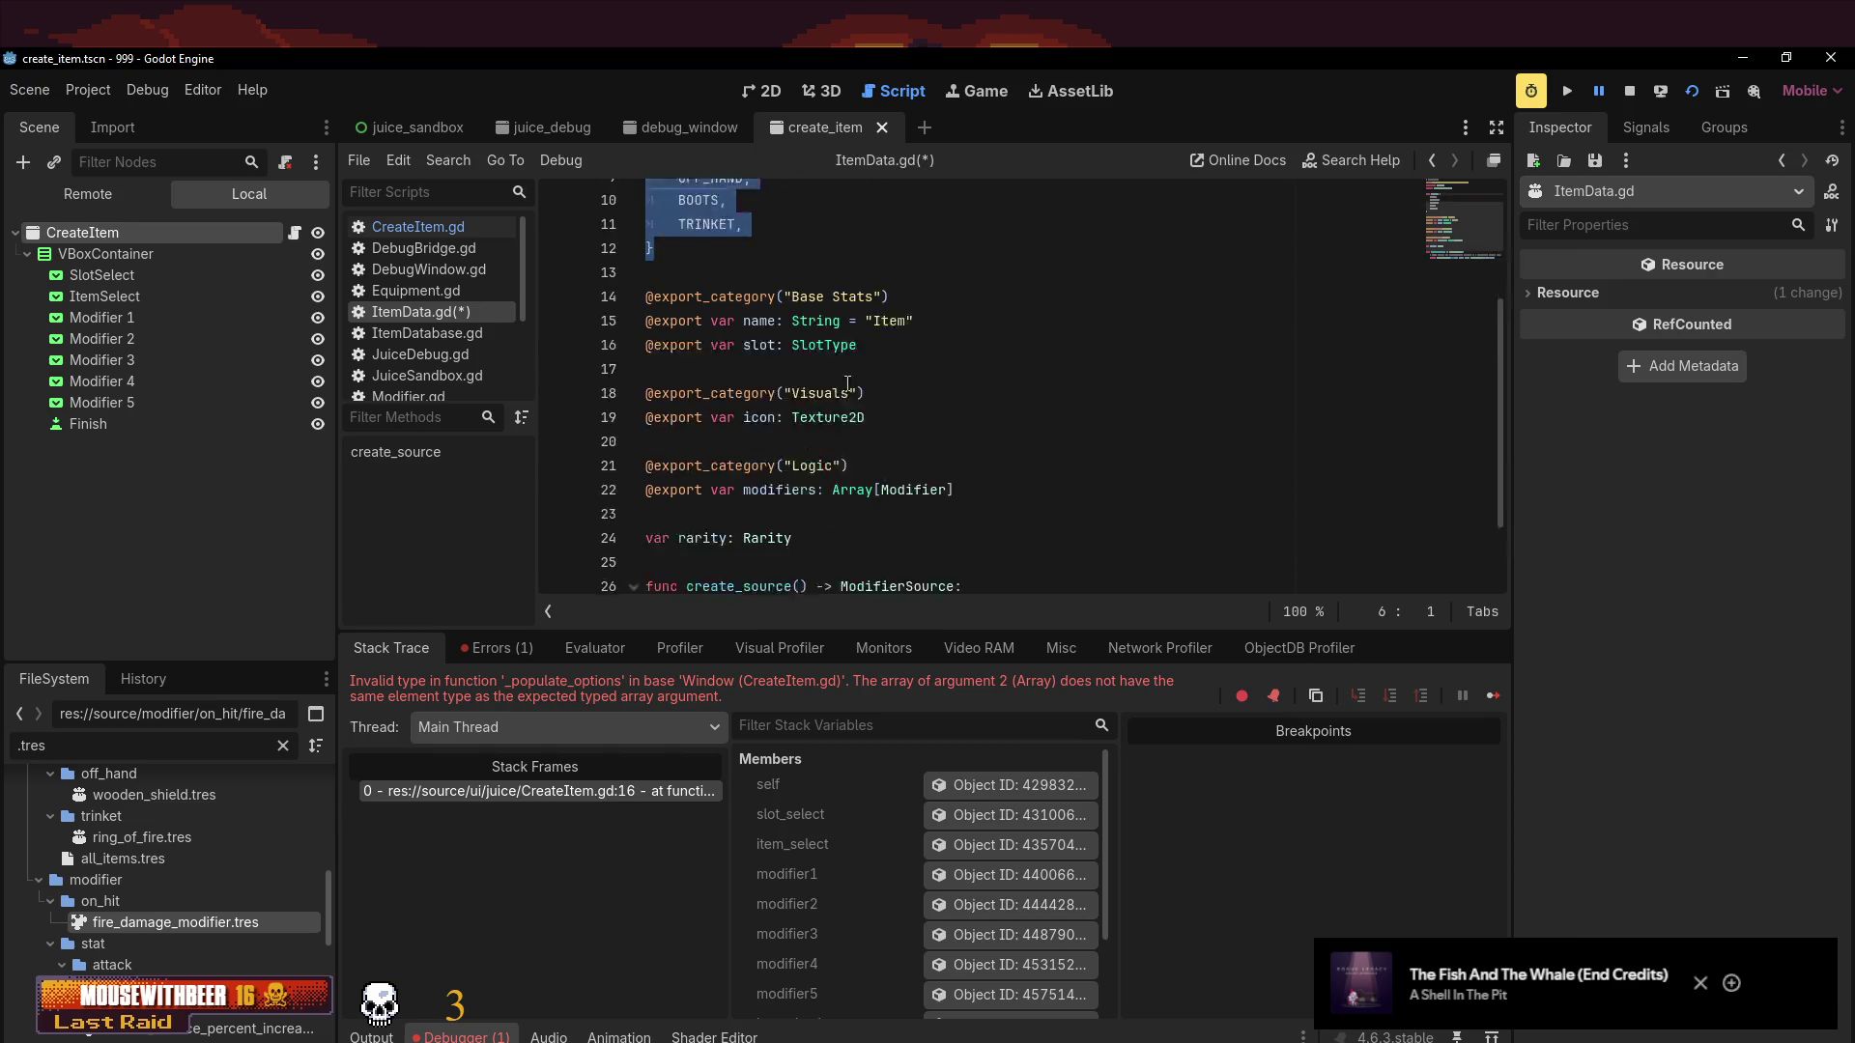
{"action": "left_click", "coordinate": [752, 572]}
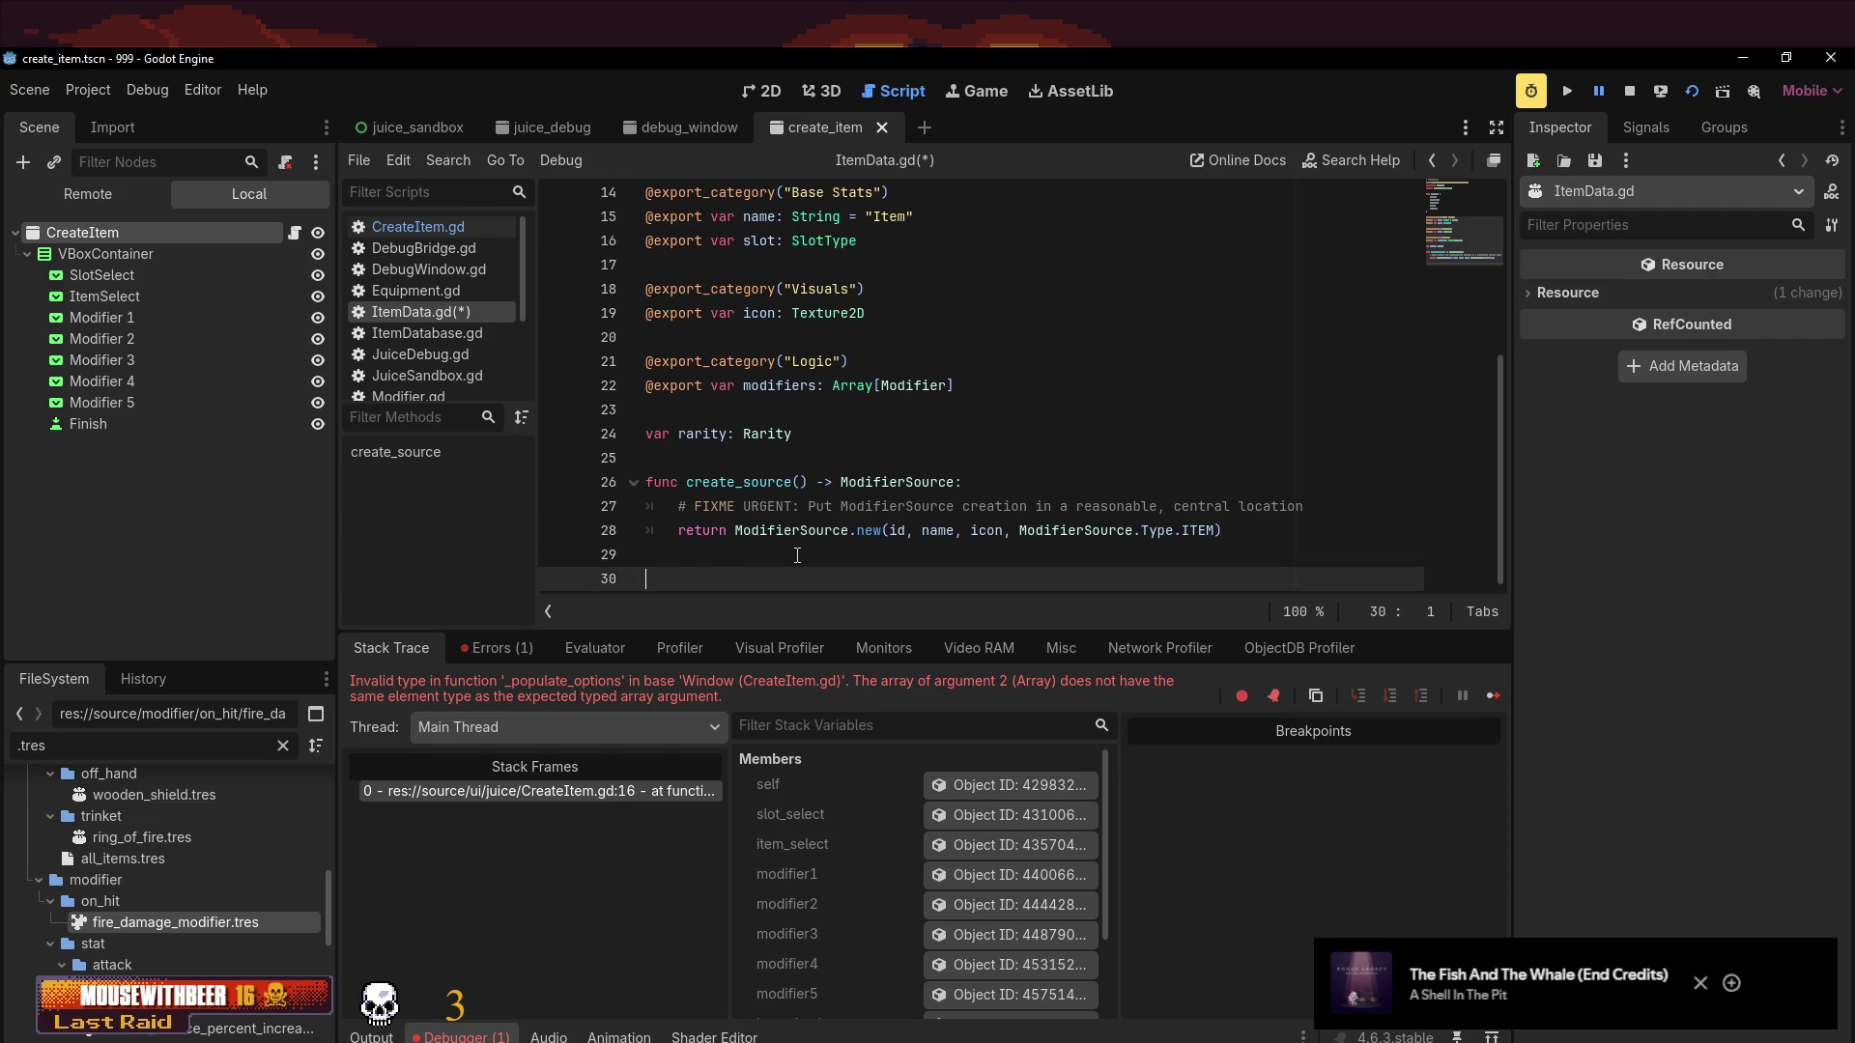
{"action": "type", "text": "func "}
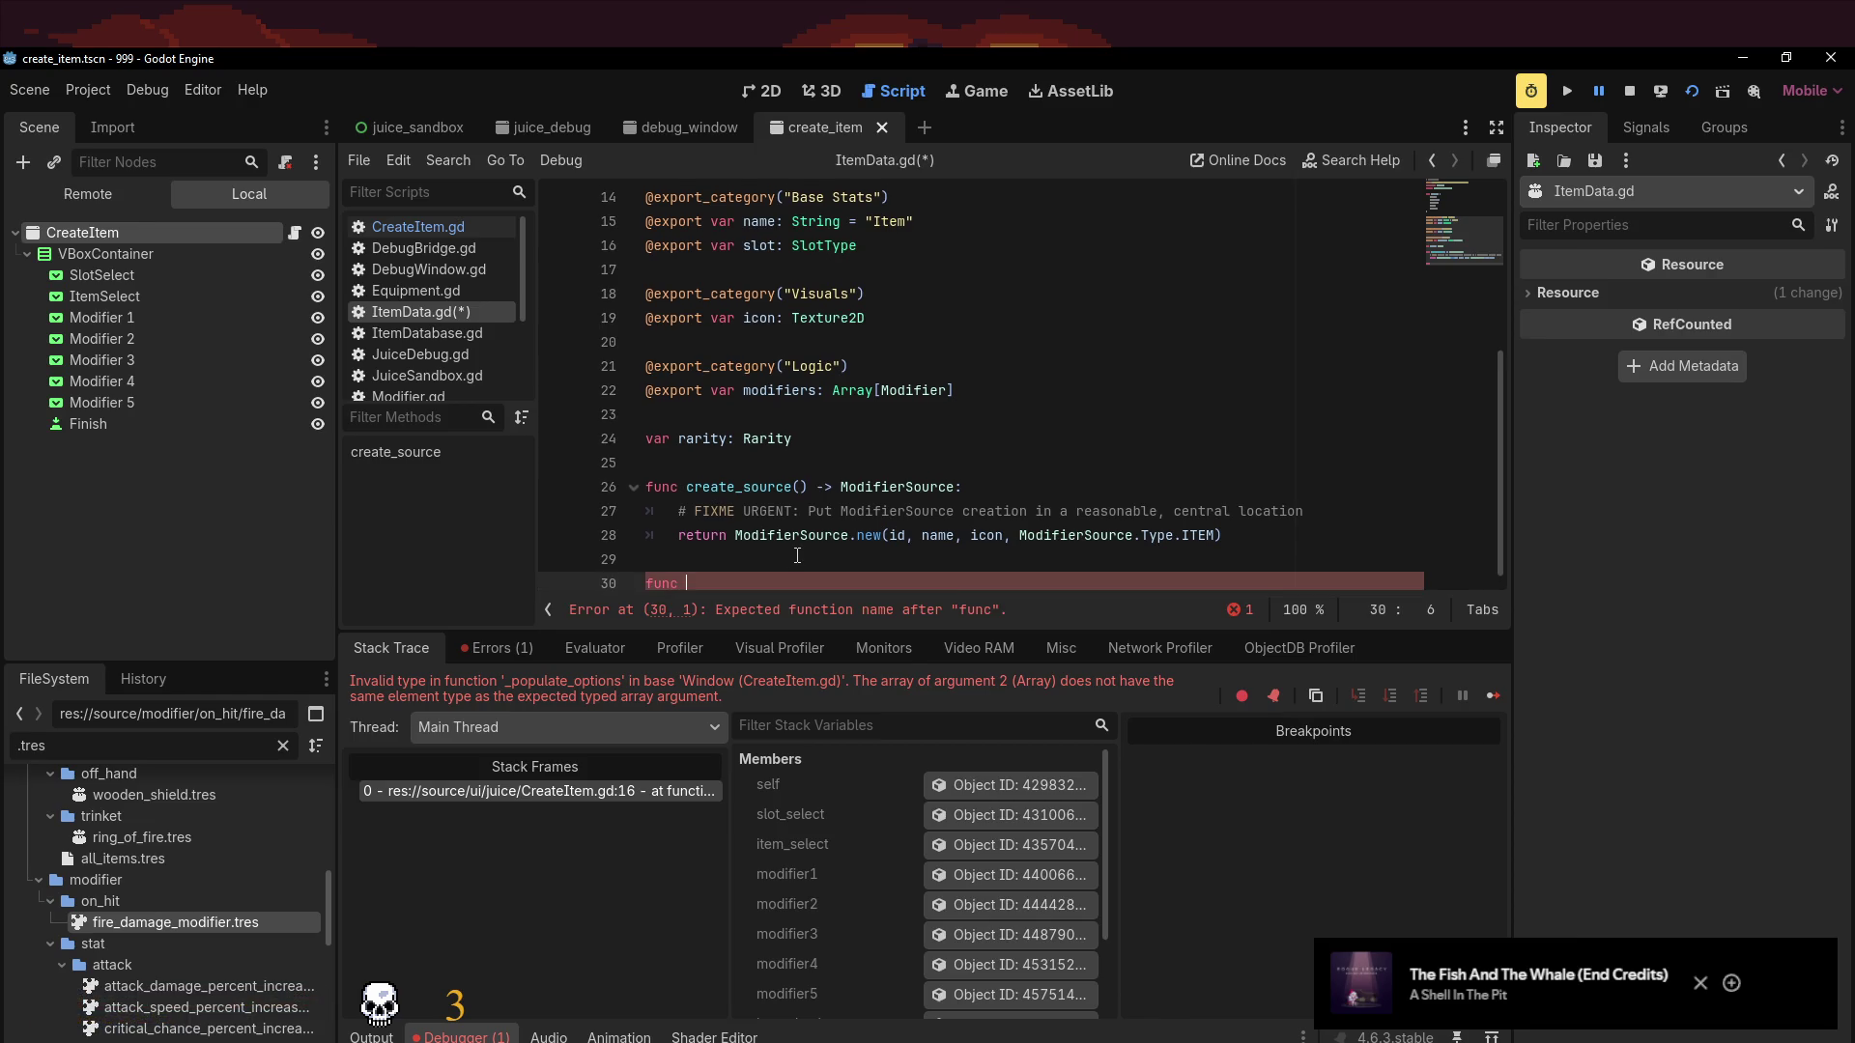
{"action": "type", "text": "g"}
Write the header 'static func get_slot_names() -> Array[String]' on line 30.
{"action": "key", "text": "BackSpace"}
{"action": "key", "text": "Home"}
{"action": "type", "text": "static"}
{"action": "key", "text": "End"}
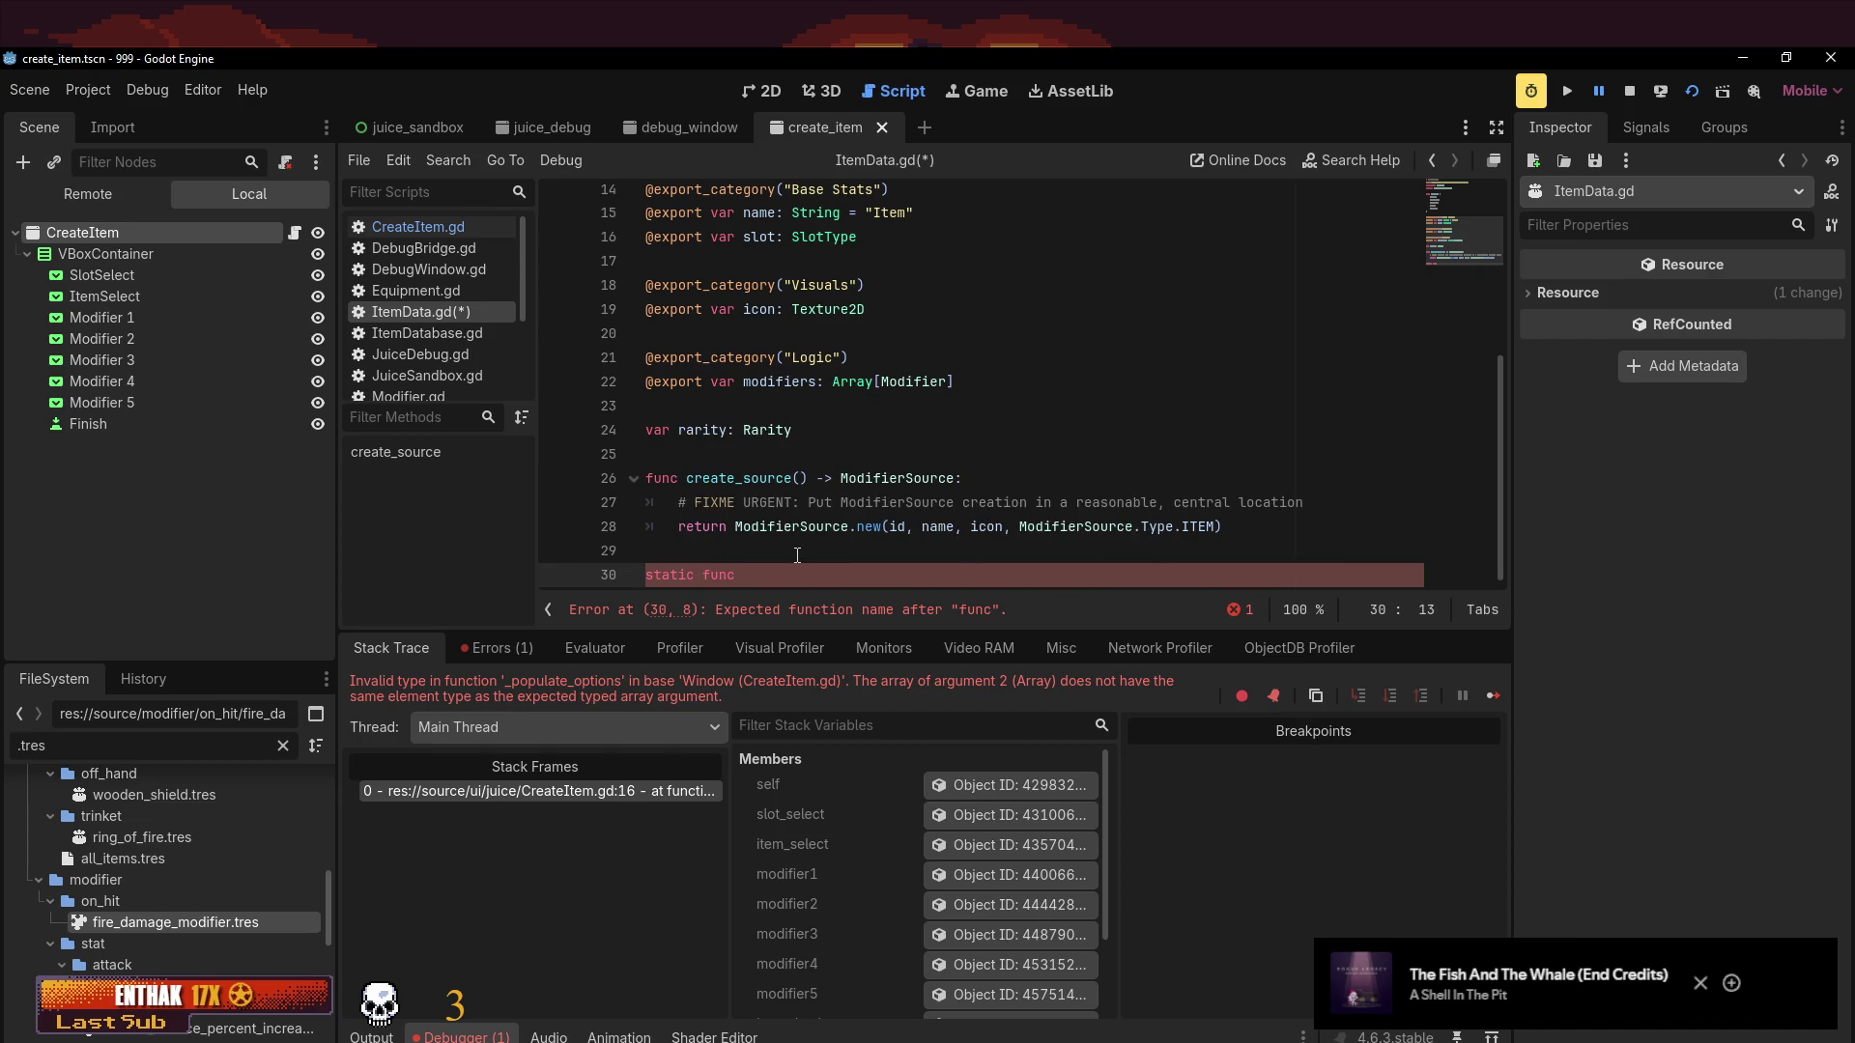
{"action": "type", "text": "get_slot_t"}
{"action": "type", "text": "ype_"}
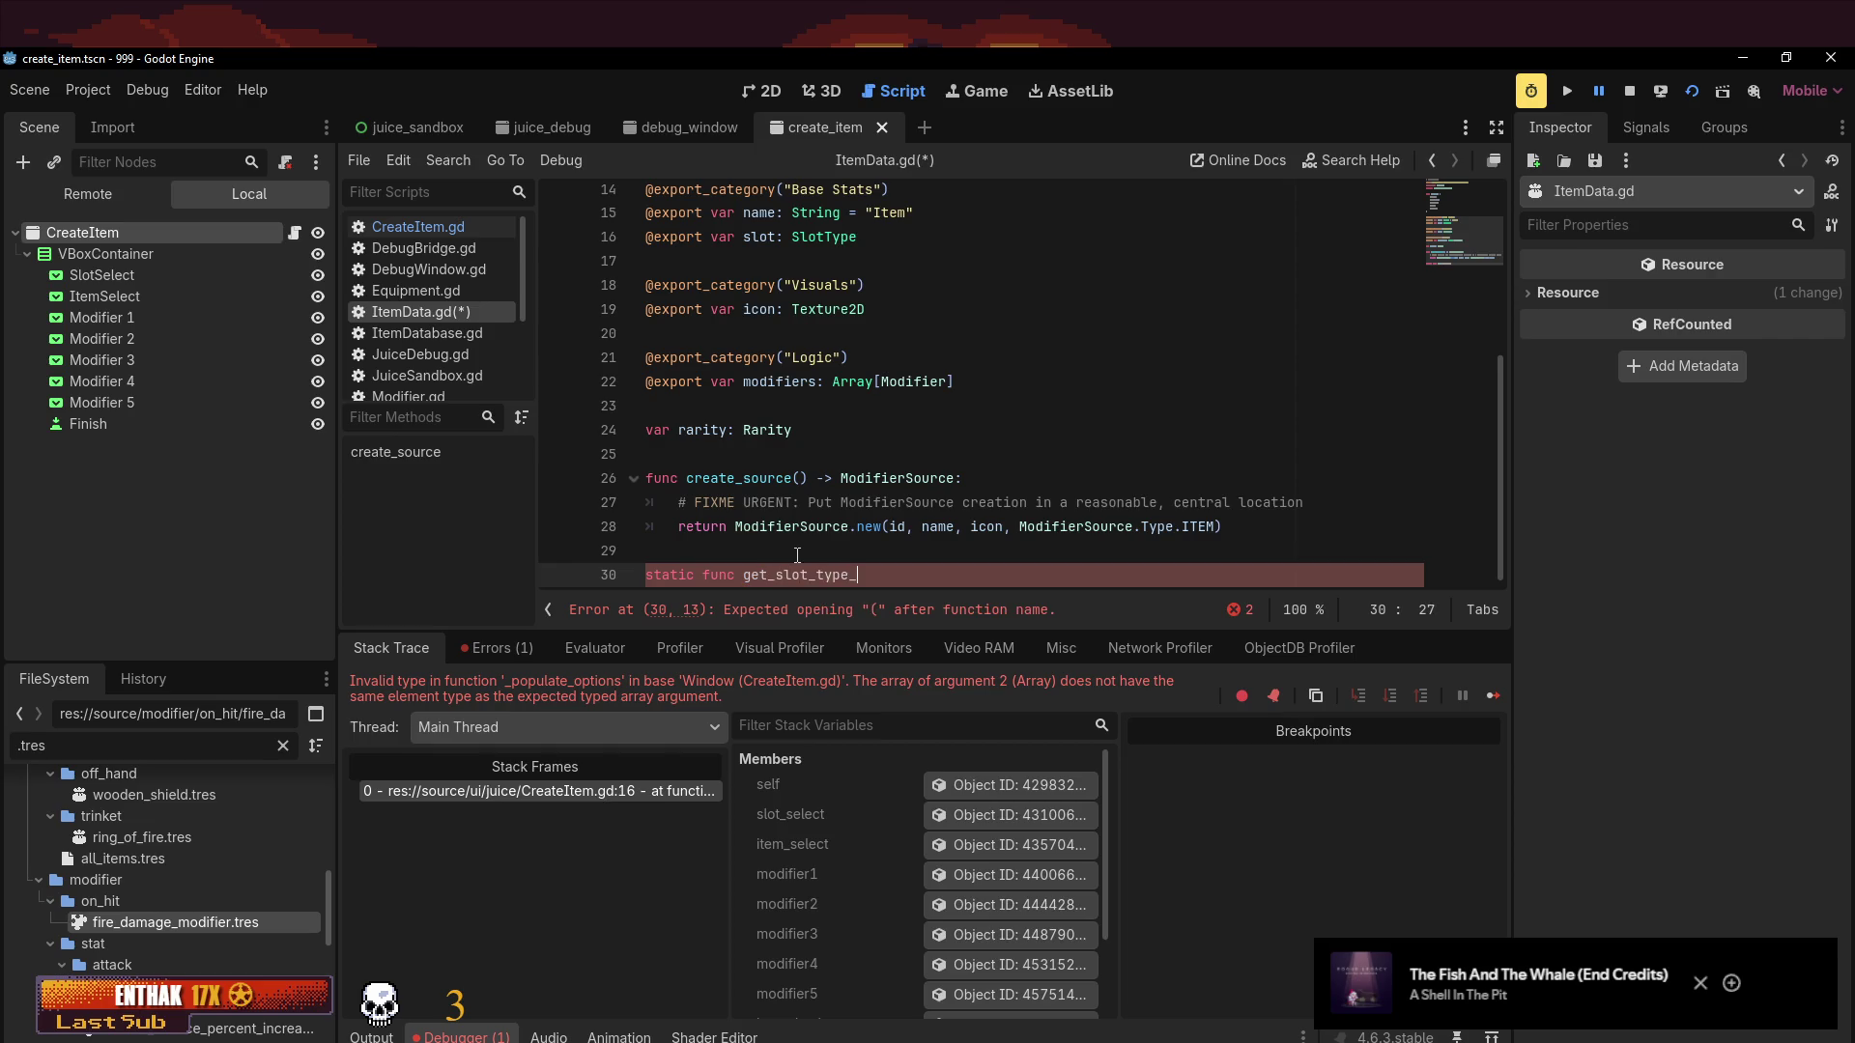
{"action": "type", "text": "names"}
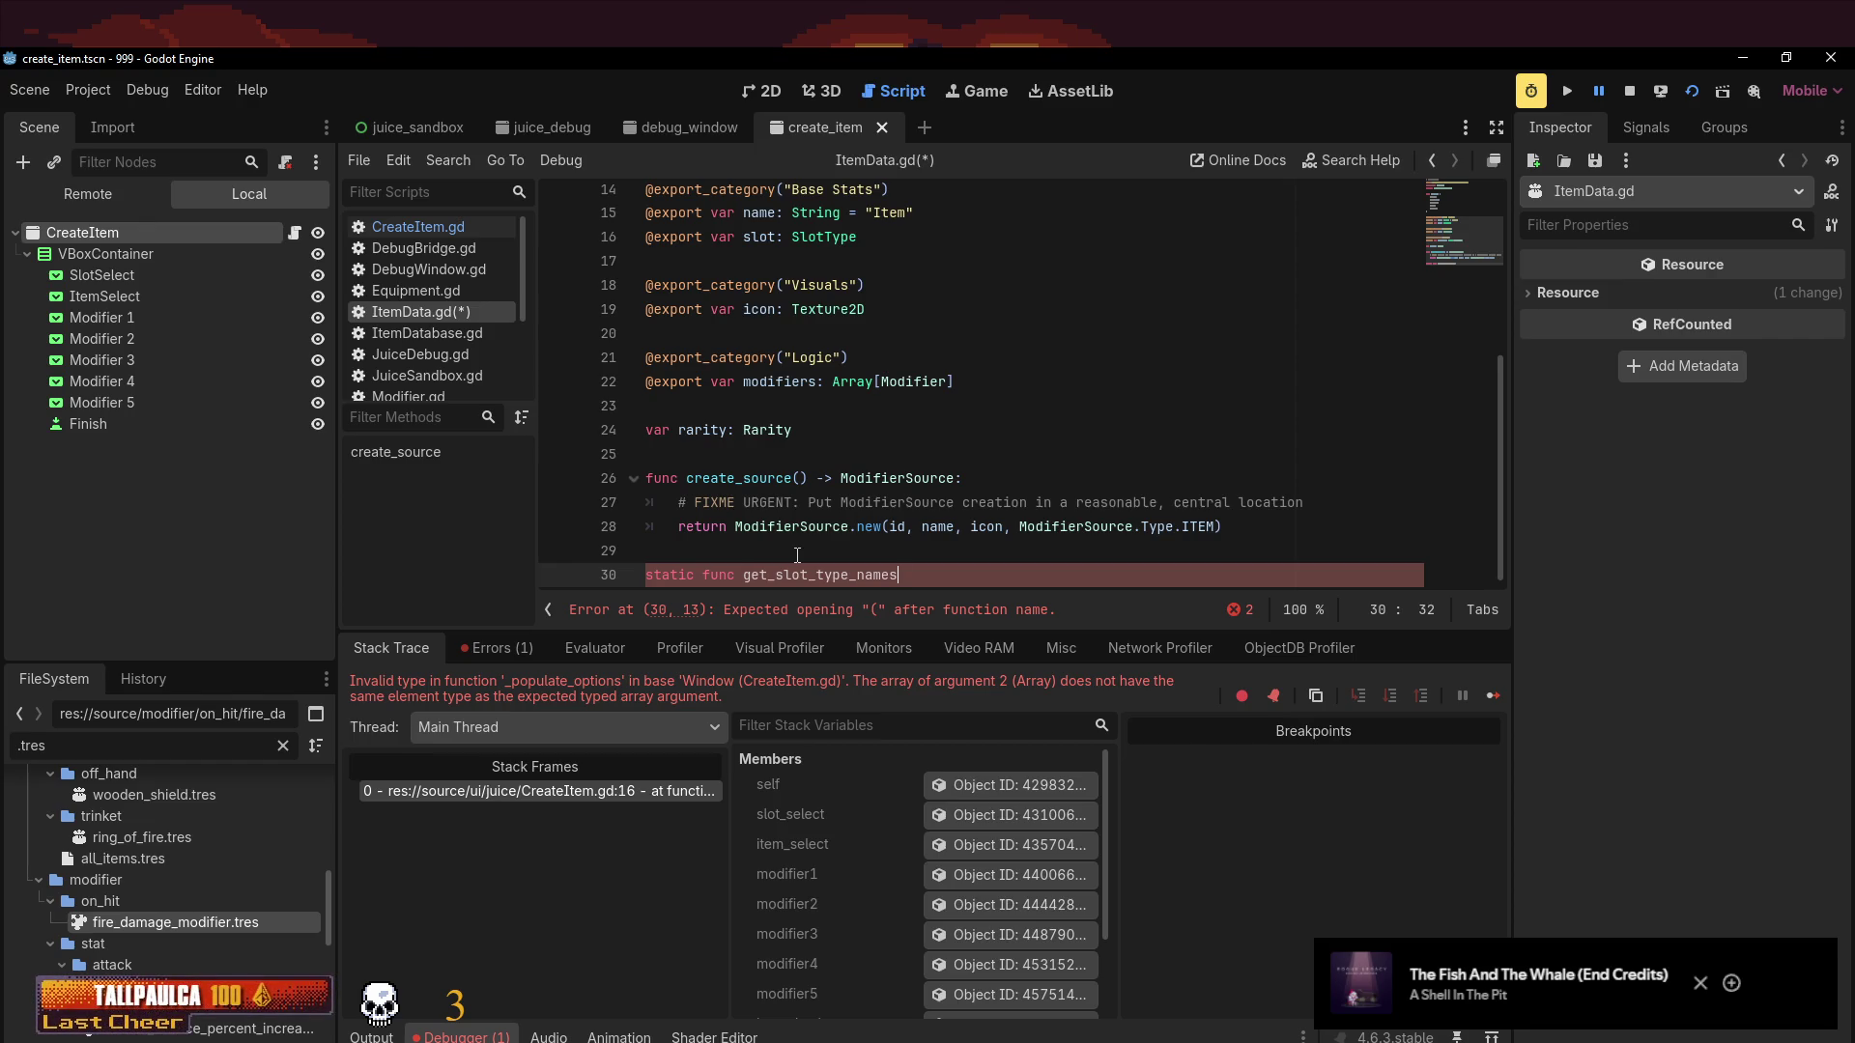
{"action": "key", "text": "Left"}
{"action": "key", "text": "Left"}
{"action": "key", "text": "Left"}
{"action": "key", "text": "shift+Left"}
{"action": "key", "text": "shift+Left"}
{"action": "key", "text": "shift+Left"}
{"action": "key", "text": "BackSpace"}
{"action": "type", "text": "() -> "}
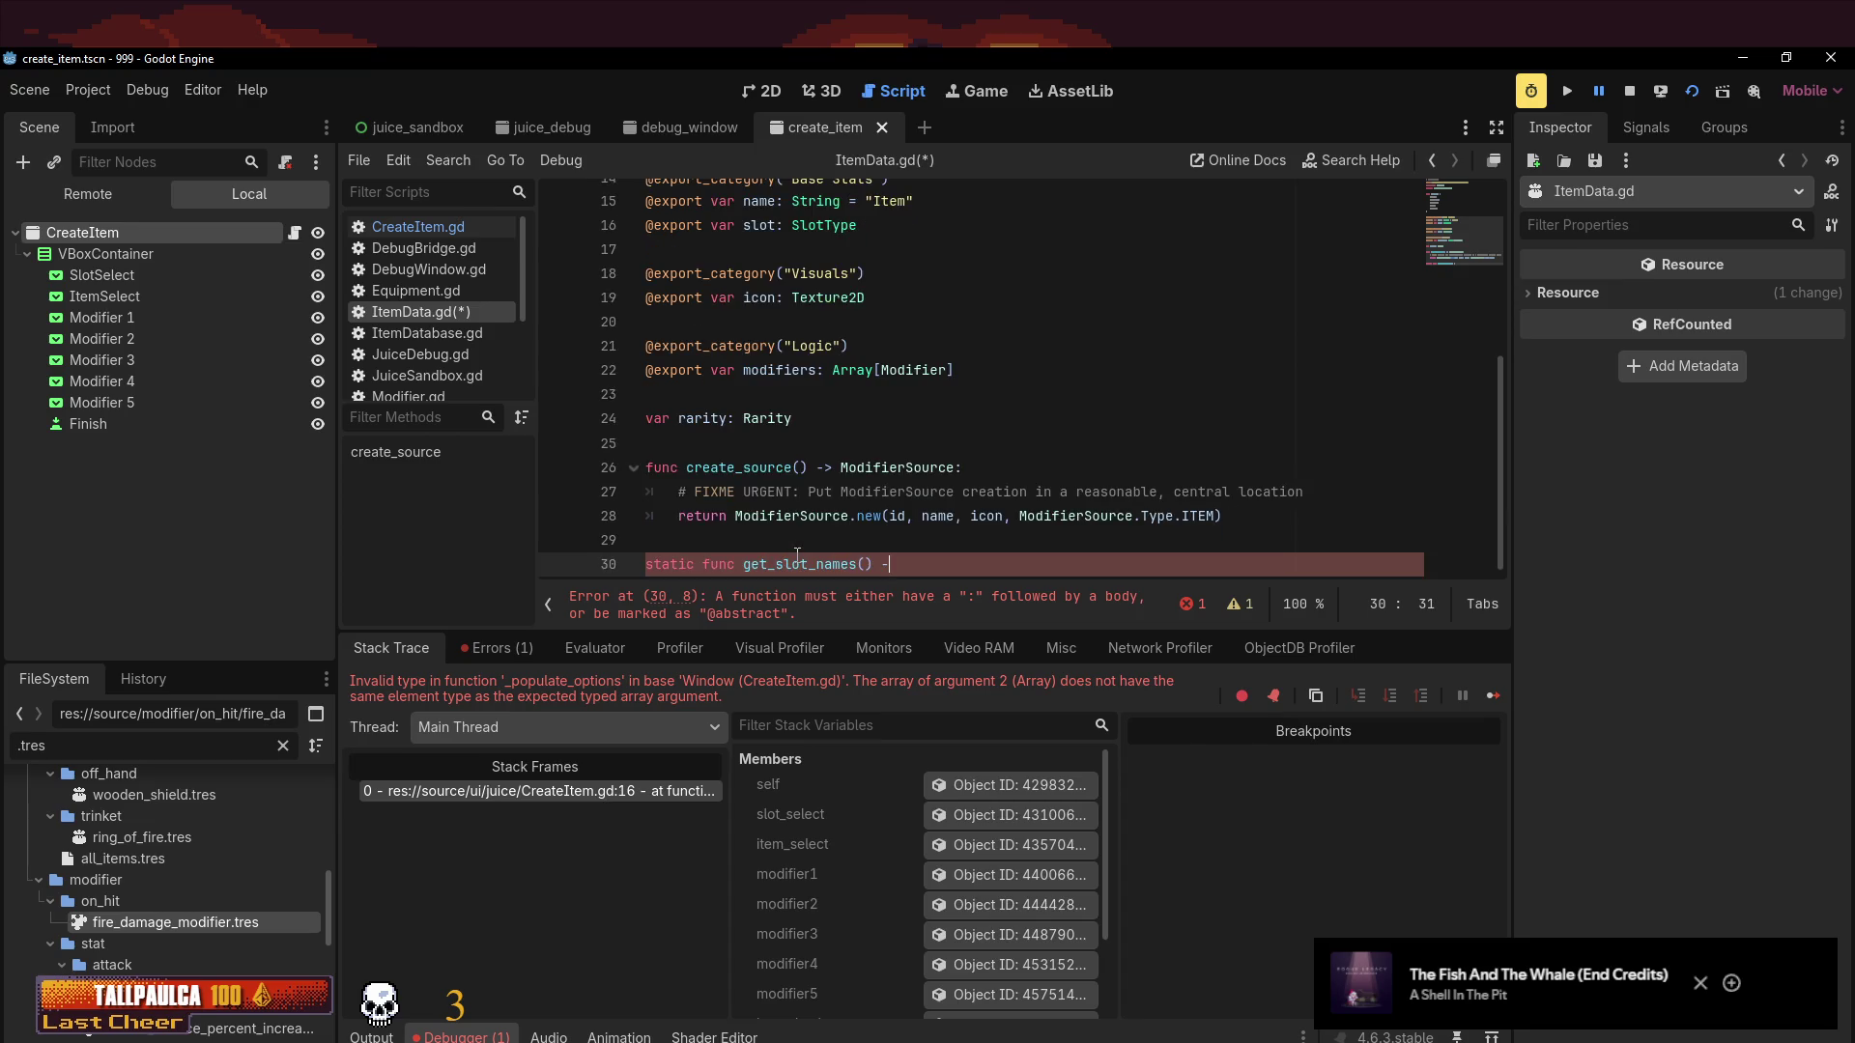
{"action": "type", "text": "Array"}
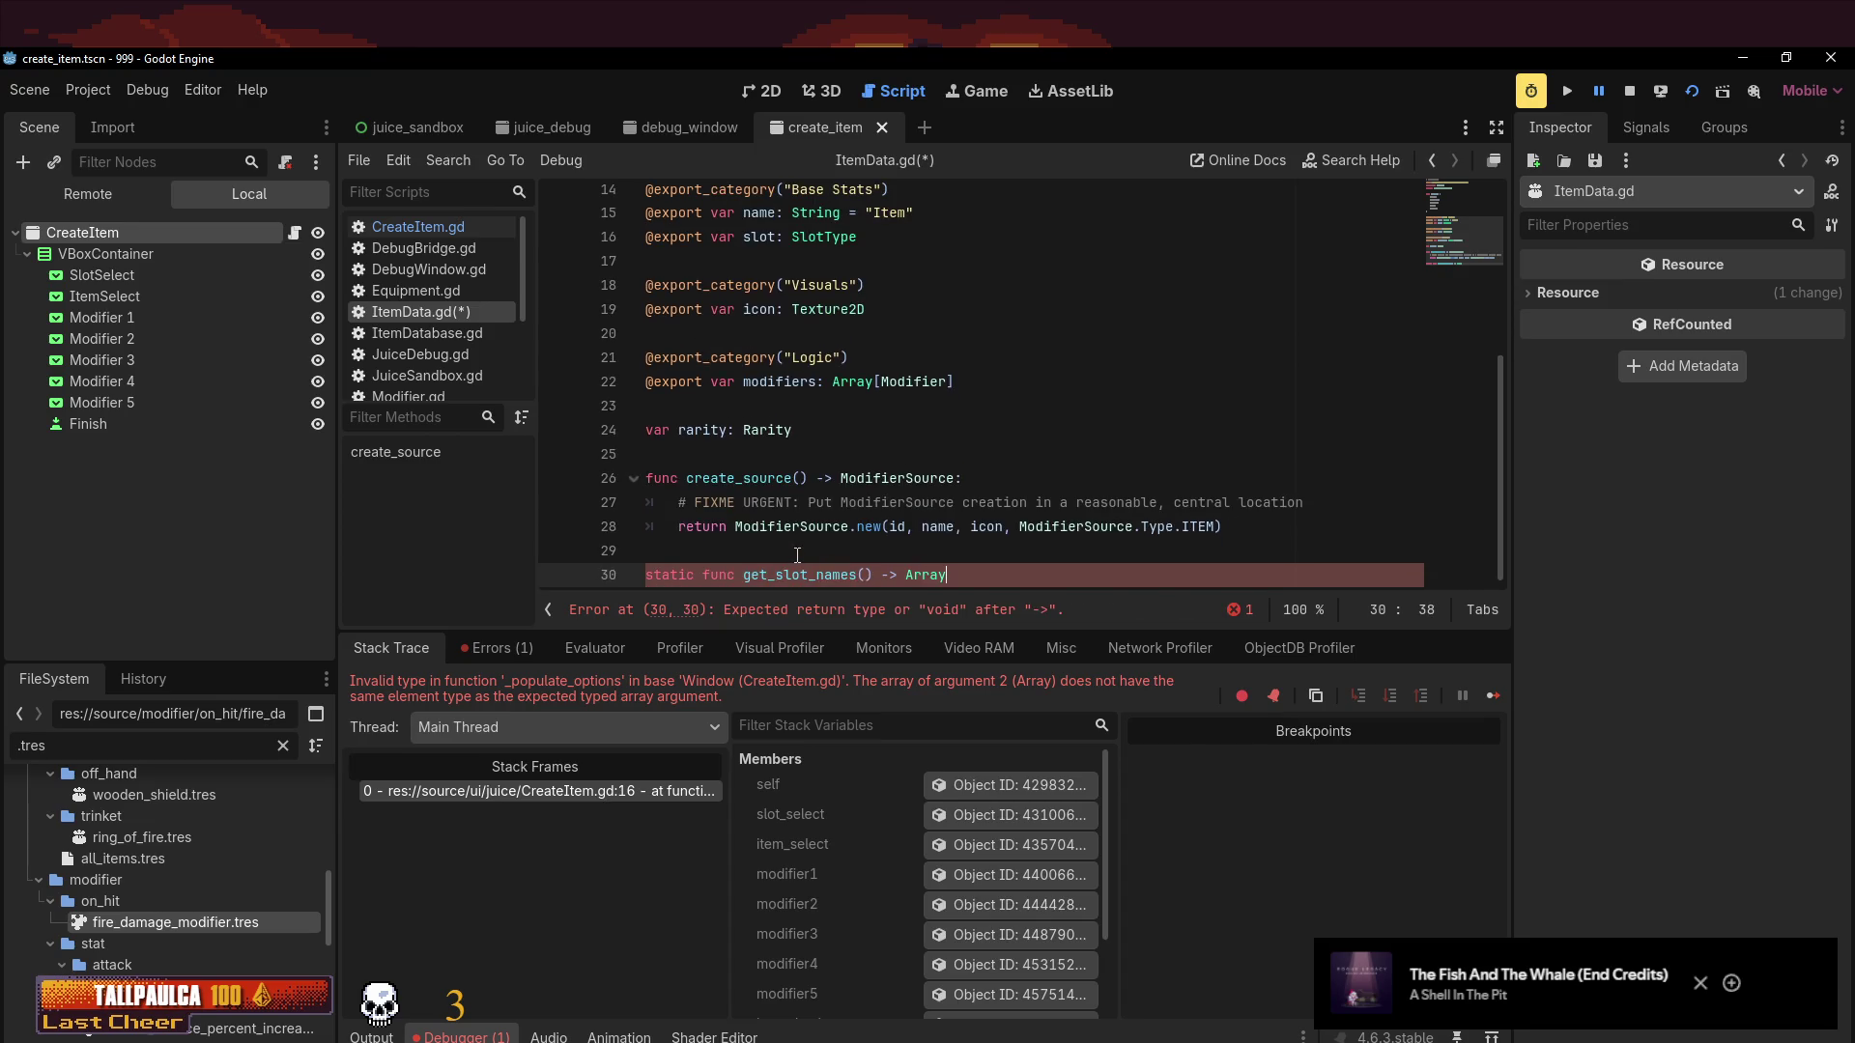
{"action": "type", "text": "[S"}
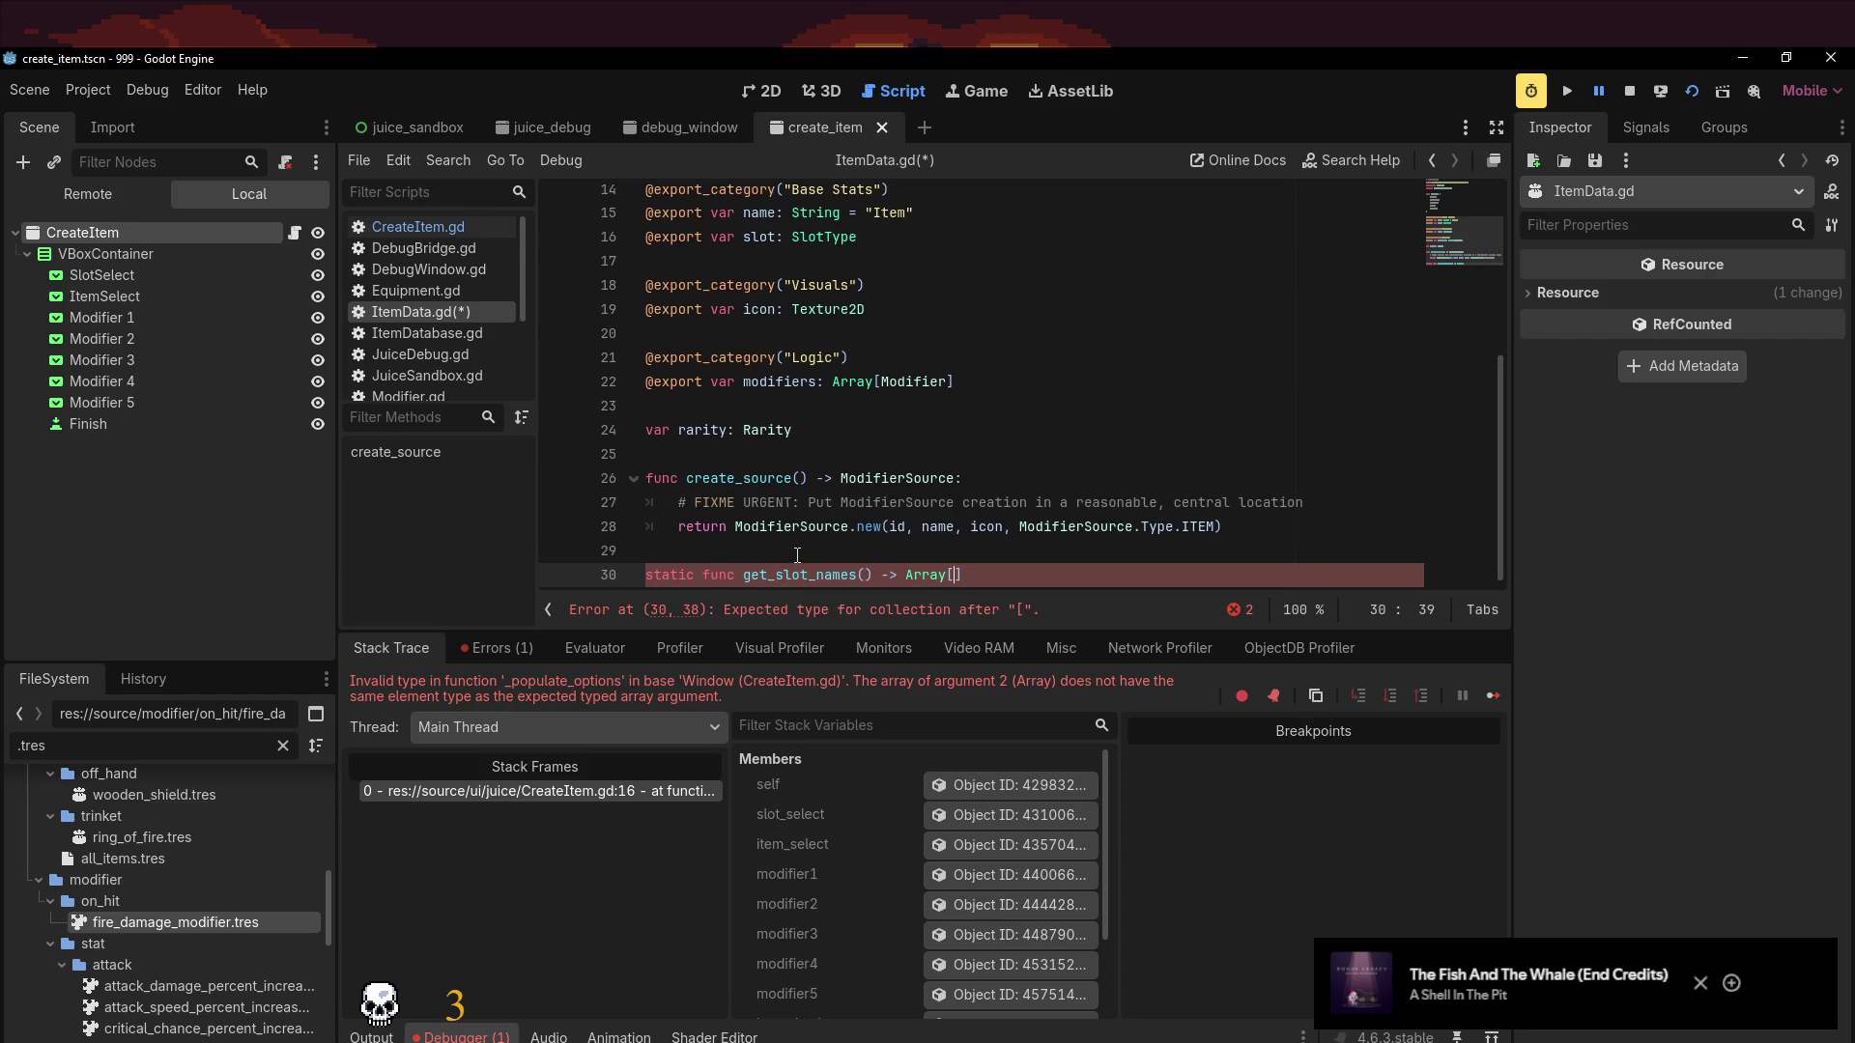
{"action": "type", "text": "tring]"}
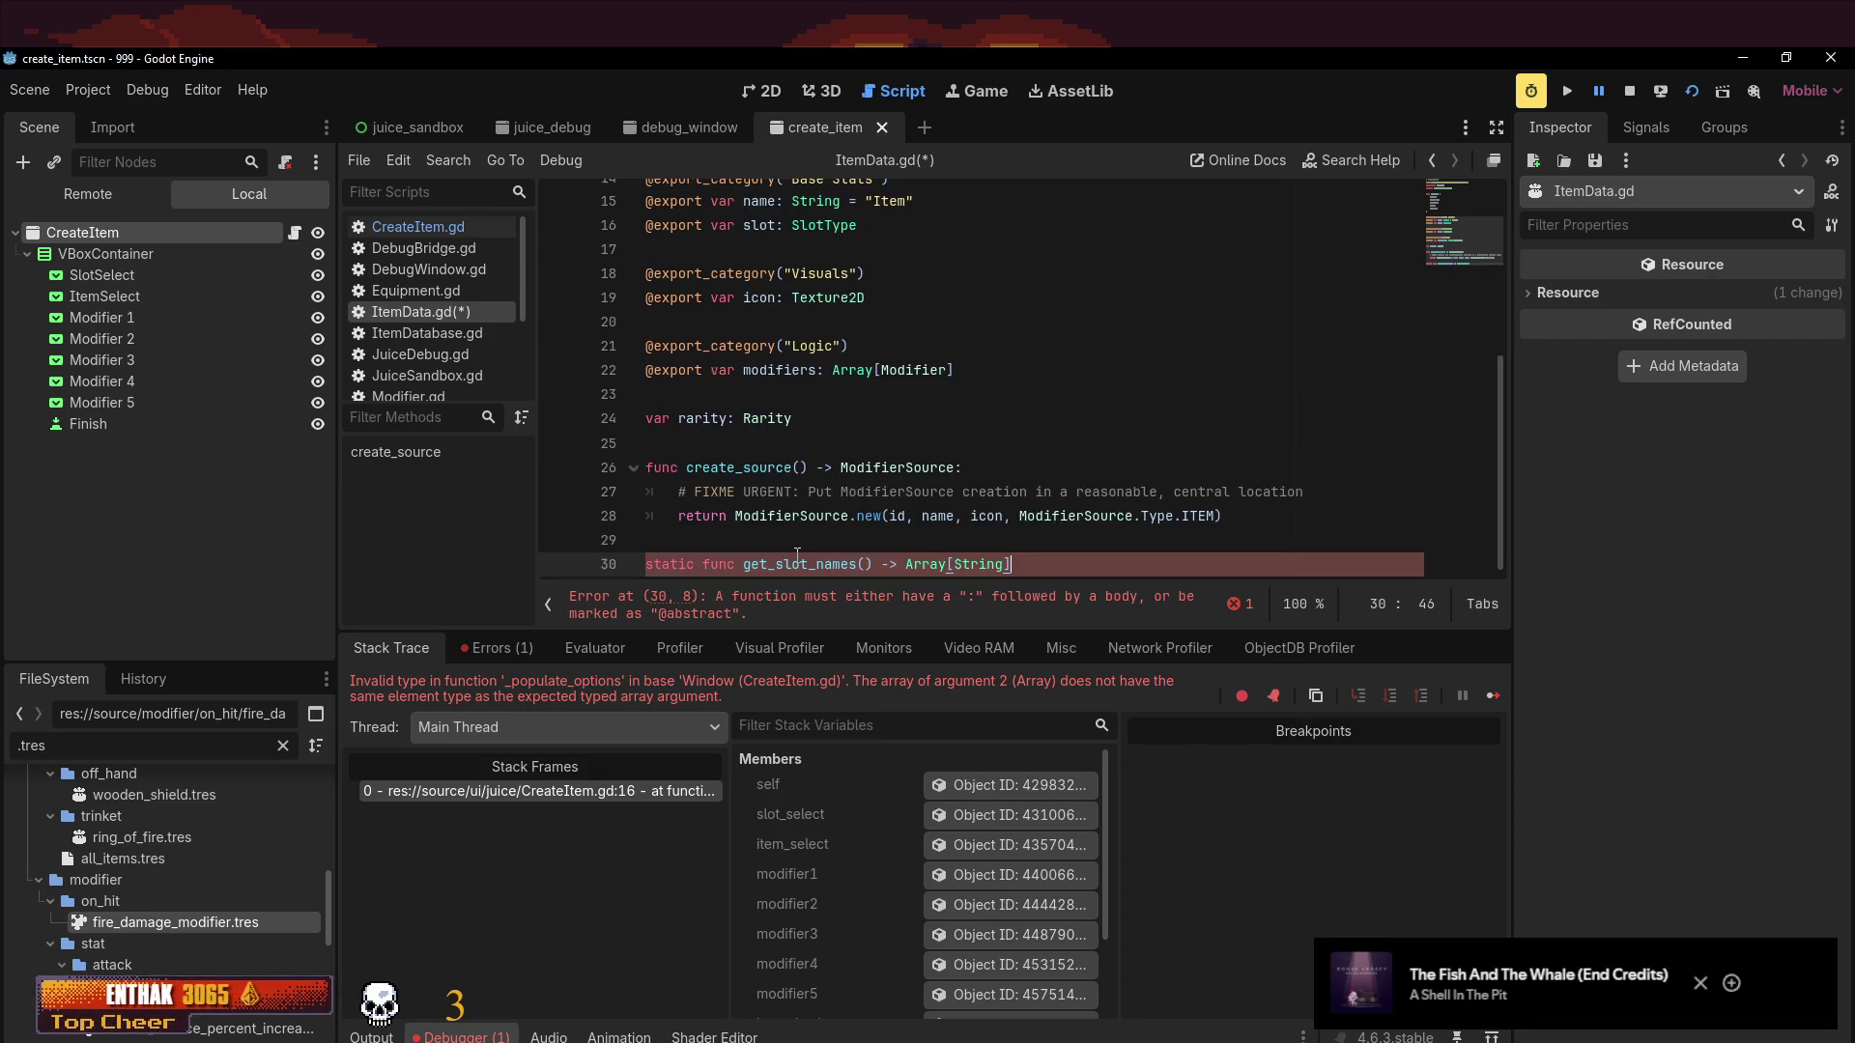
{"action": "key", "text": "Return"}
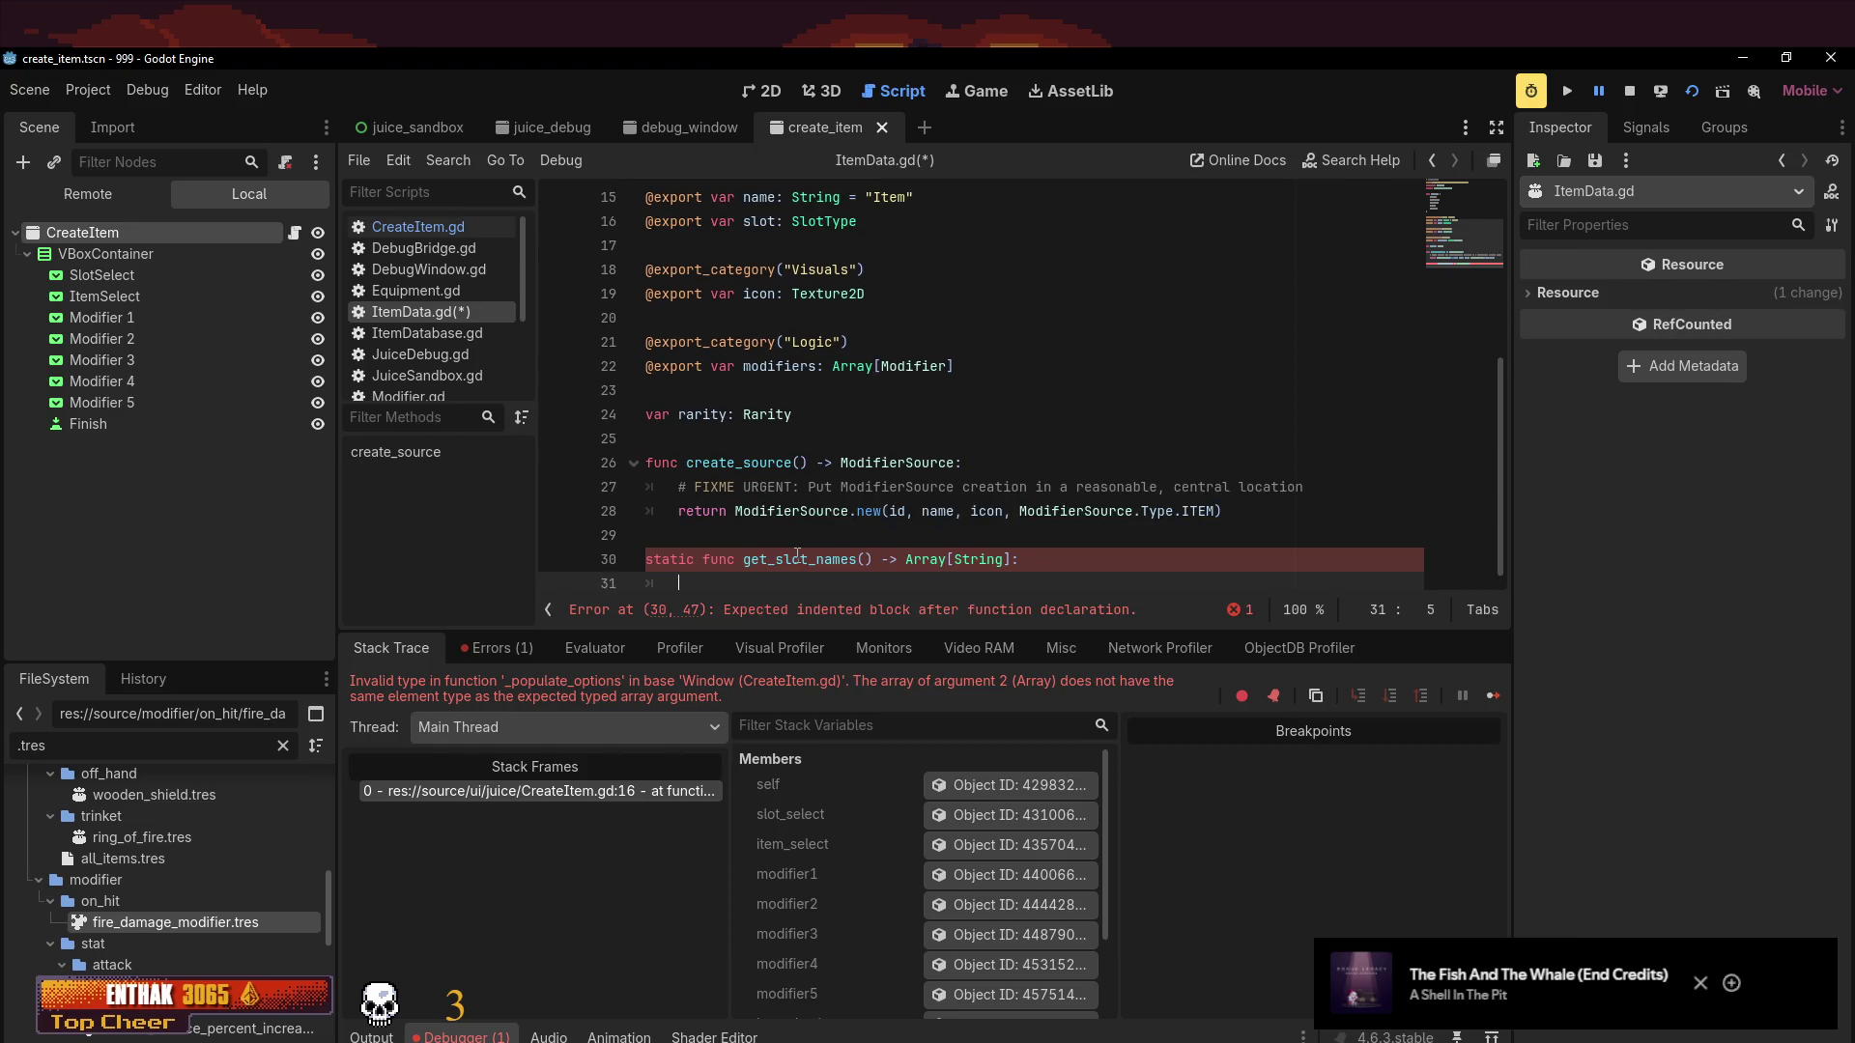
Add 'var names: Array[String] = []' as the first body line, then start another line.
{"action": "scroll", "coordinate": [854, 283], "scroll_direction": "up", "scroll_amount": 5}
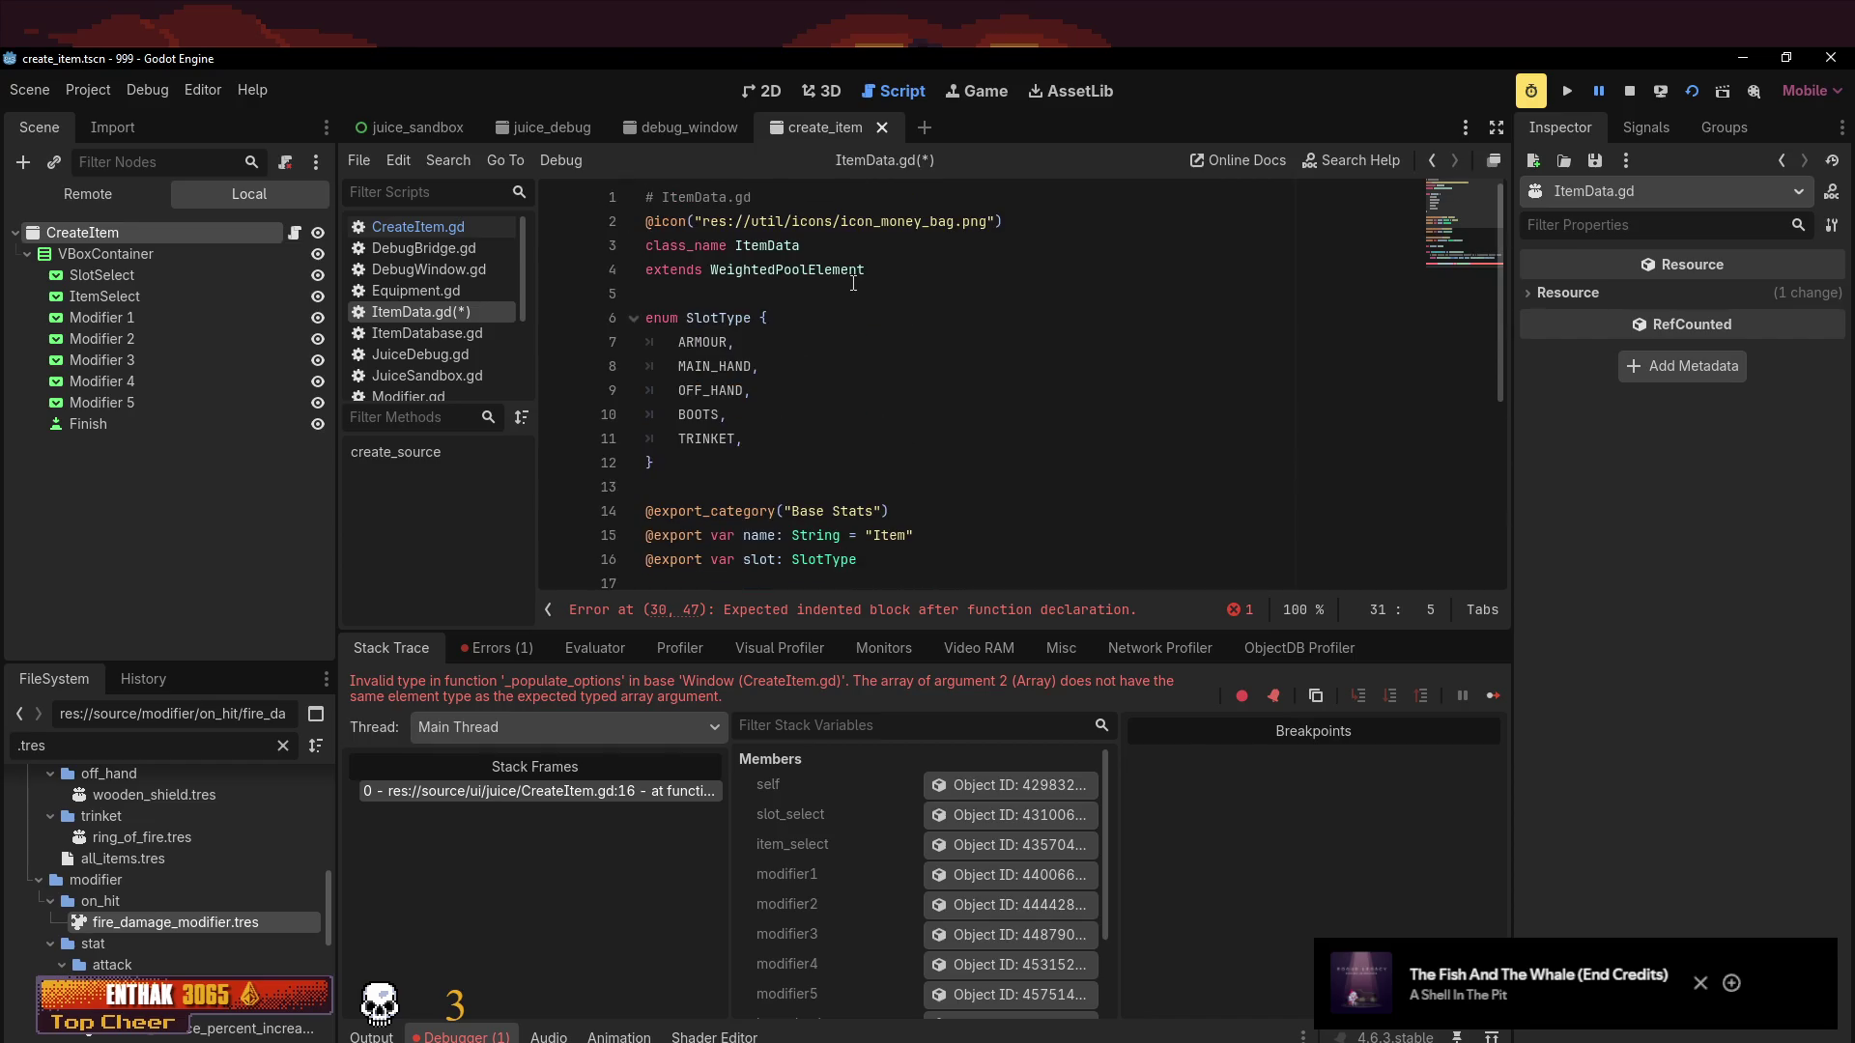
{"action": "scroll", "coordinate": [854, 290], "scroll_direction": "down", "scroll_amount": 5}
{"action": "mouse_move", "coordinate": [854, 298]}
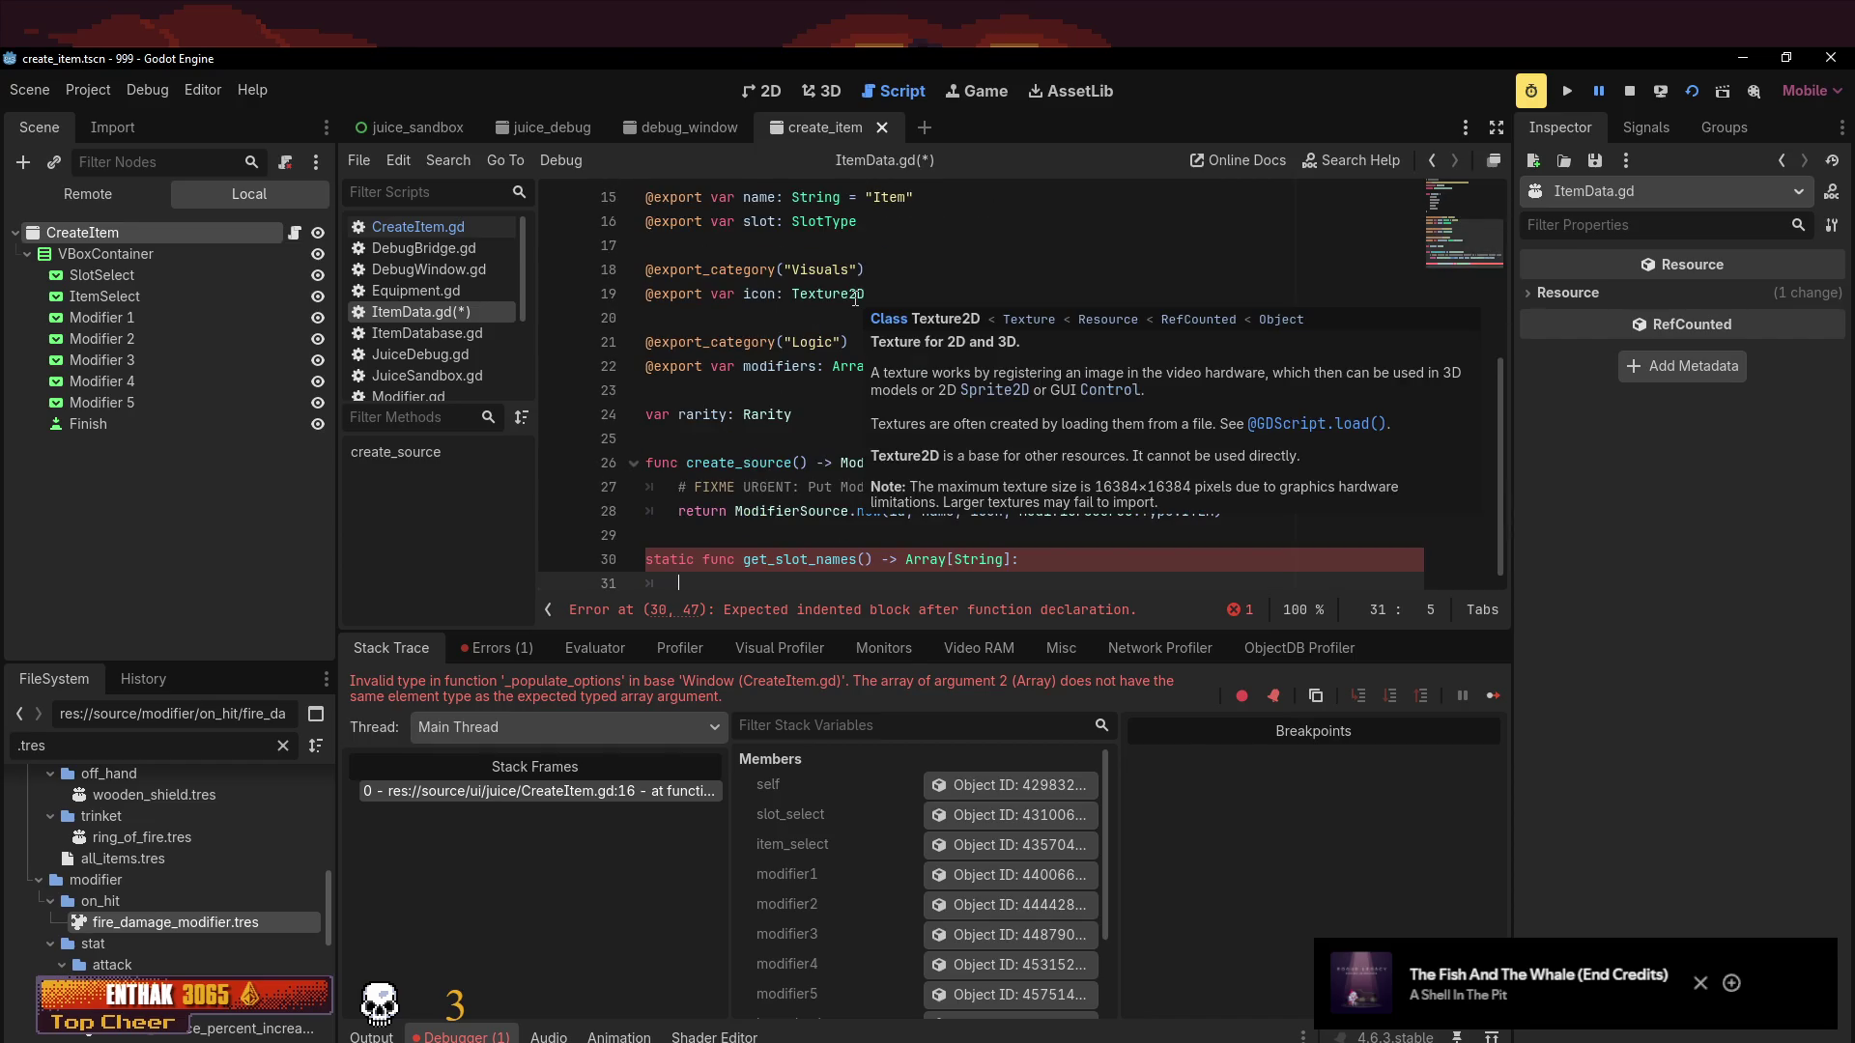
{"action": "type", "text": "var names"}
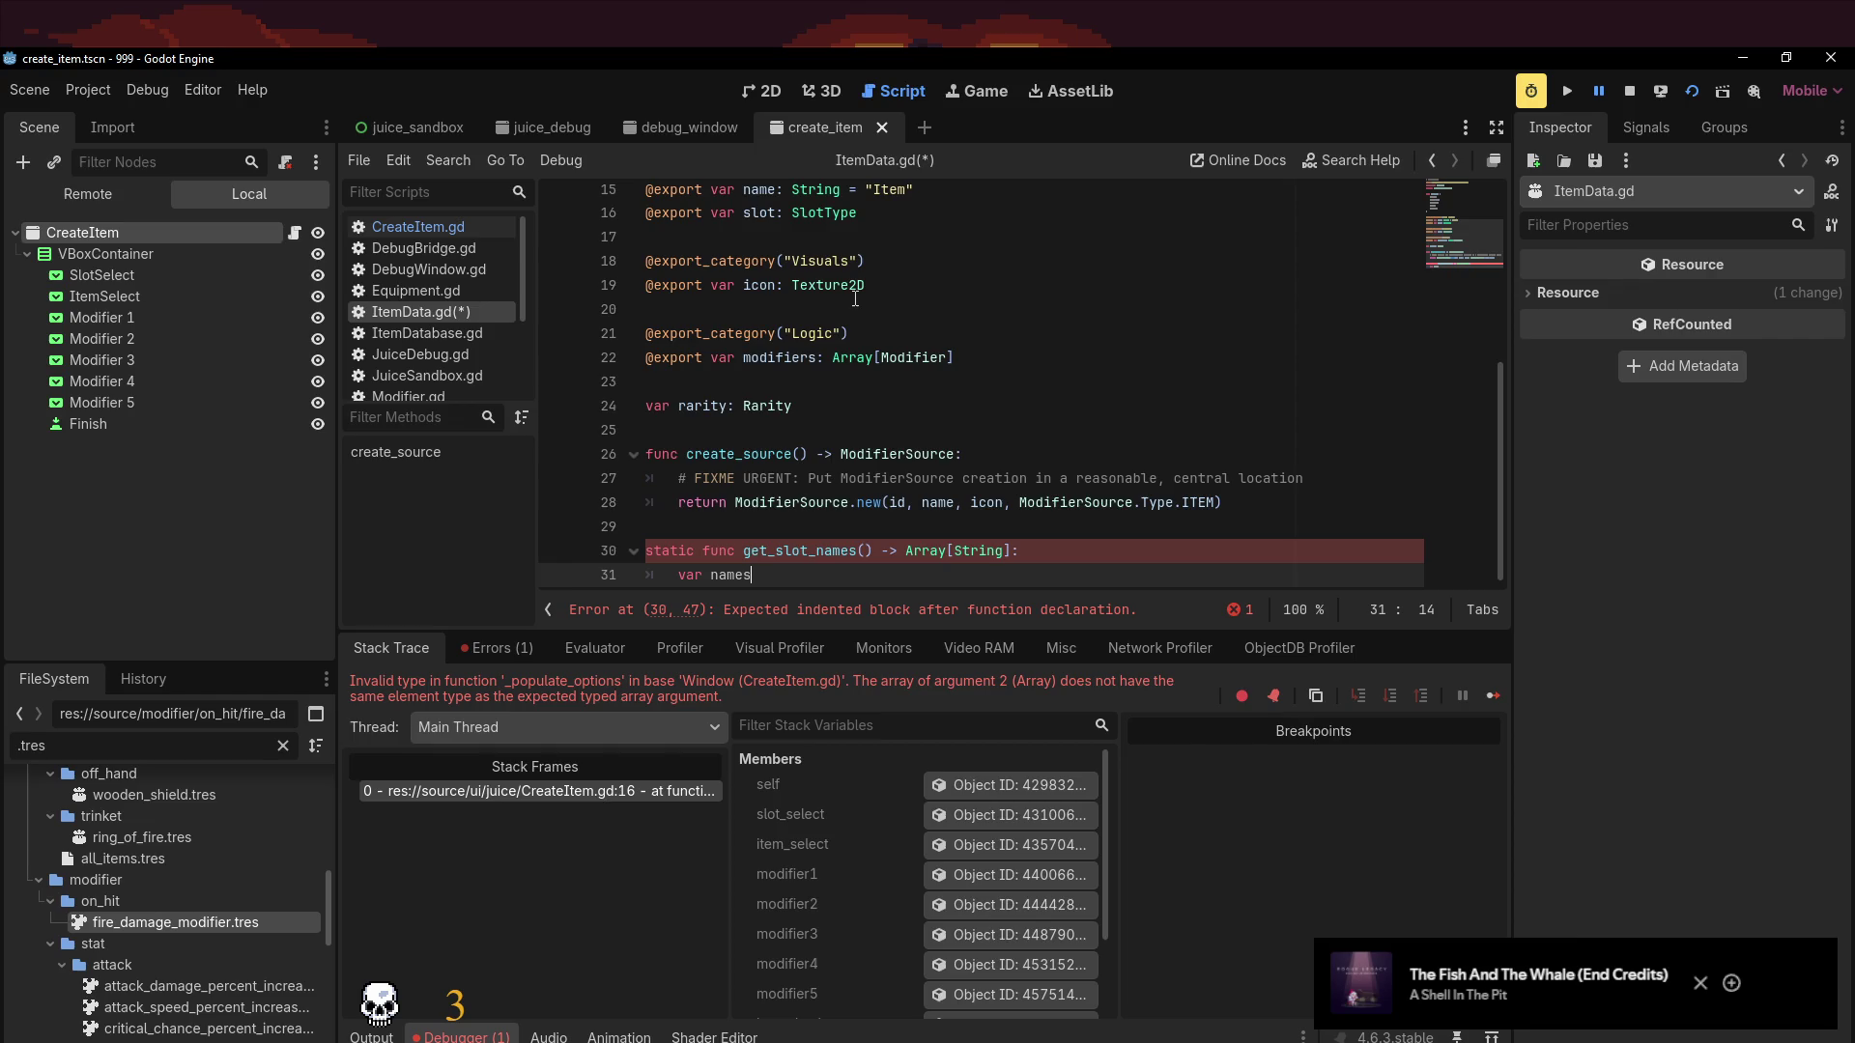
{"action": "type", "text": ": String"}
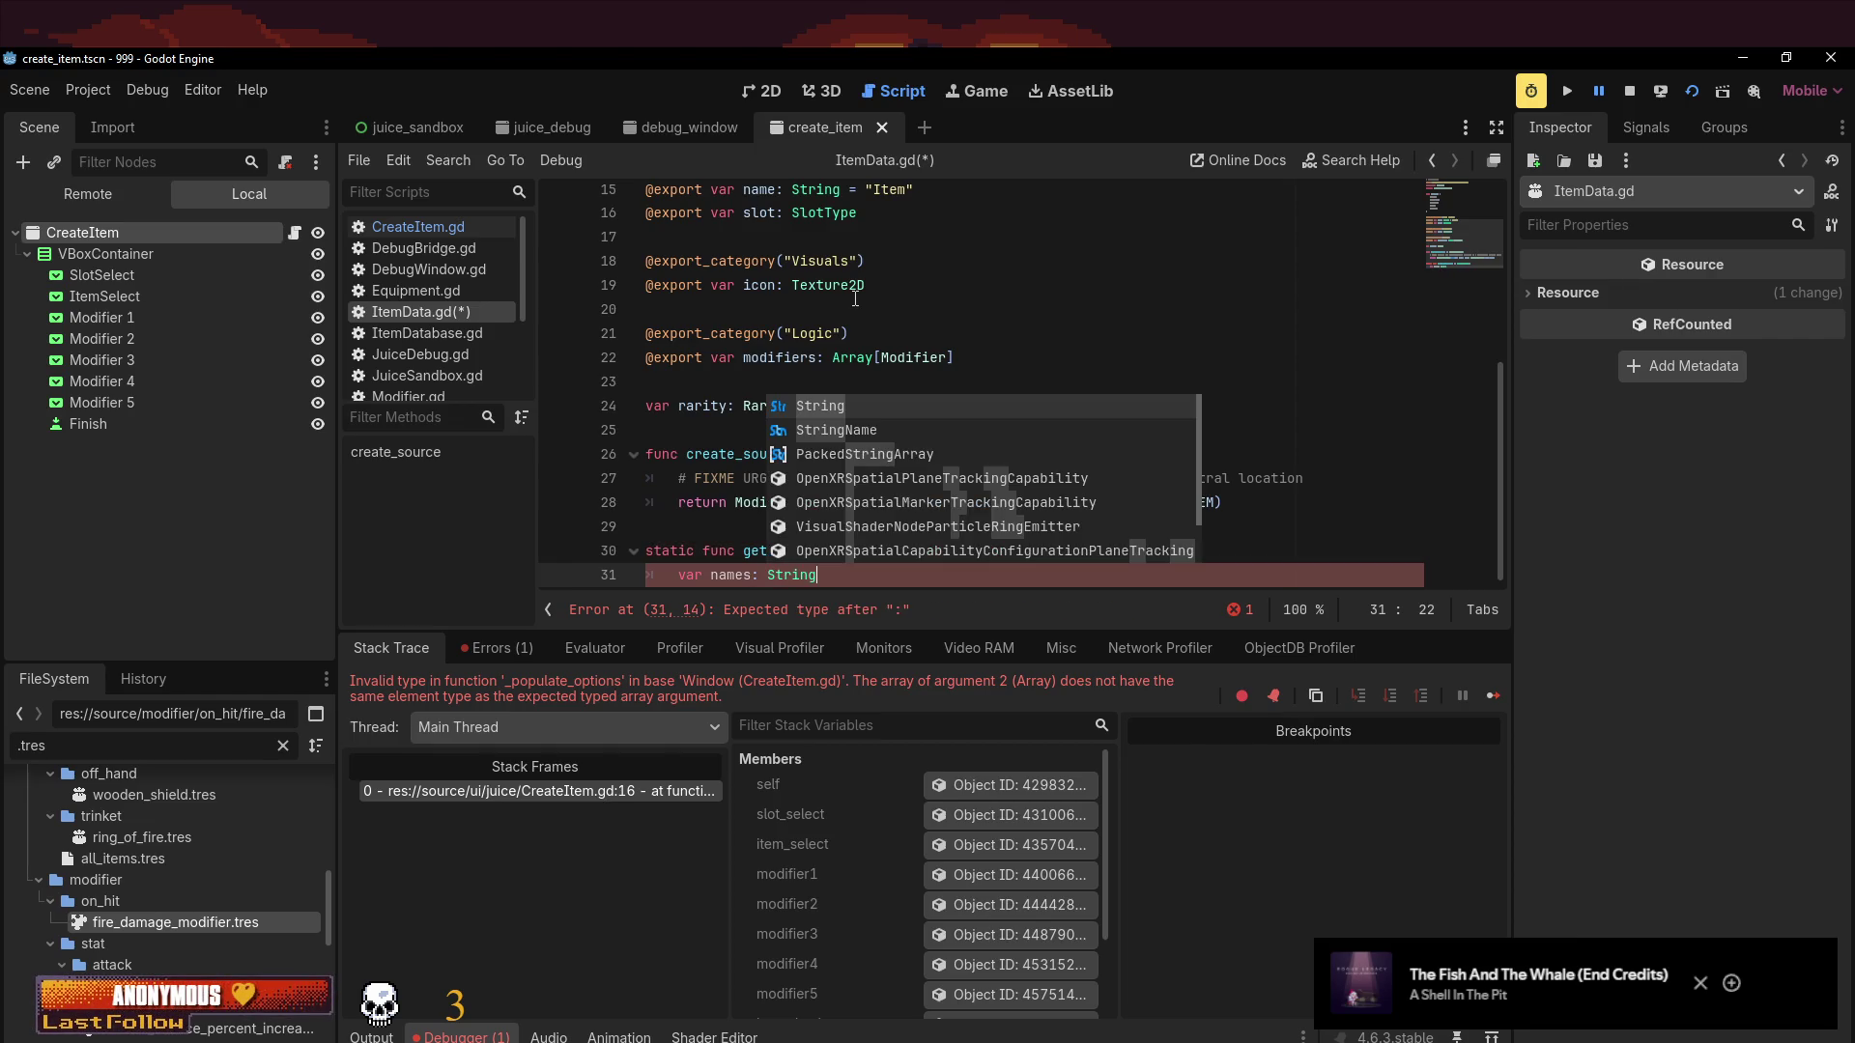
{"action": "key", "text": "BackSpace"}
{"action": "key", "text": "BackSpace"}
{"action": "key", "text": "BackSpace"}
{"action": "type", "text": "Array[String] = []"}
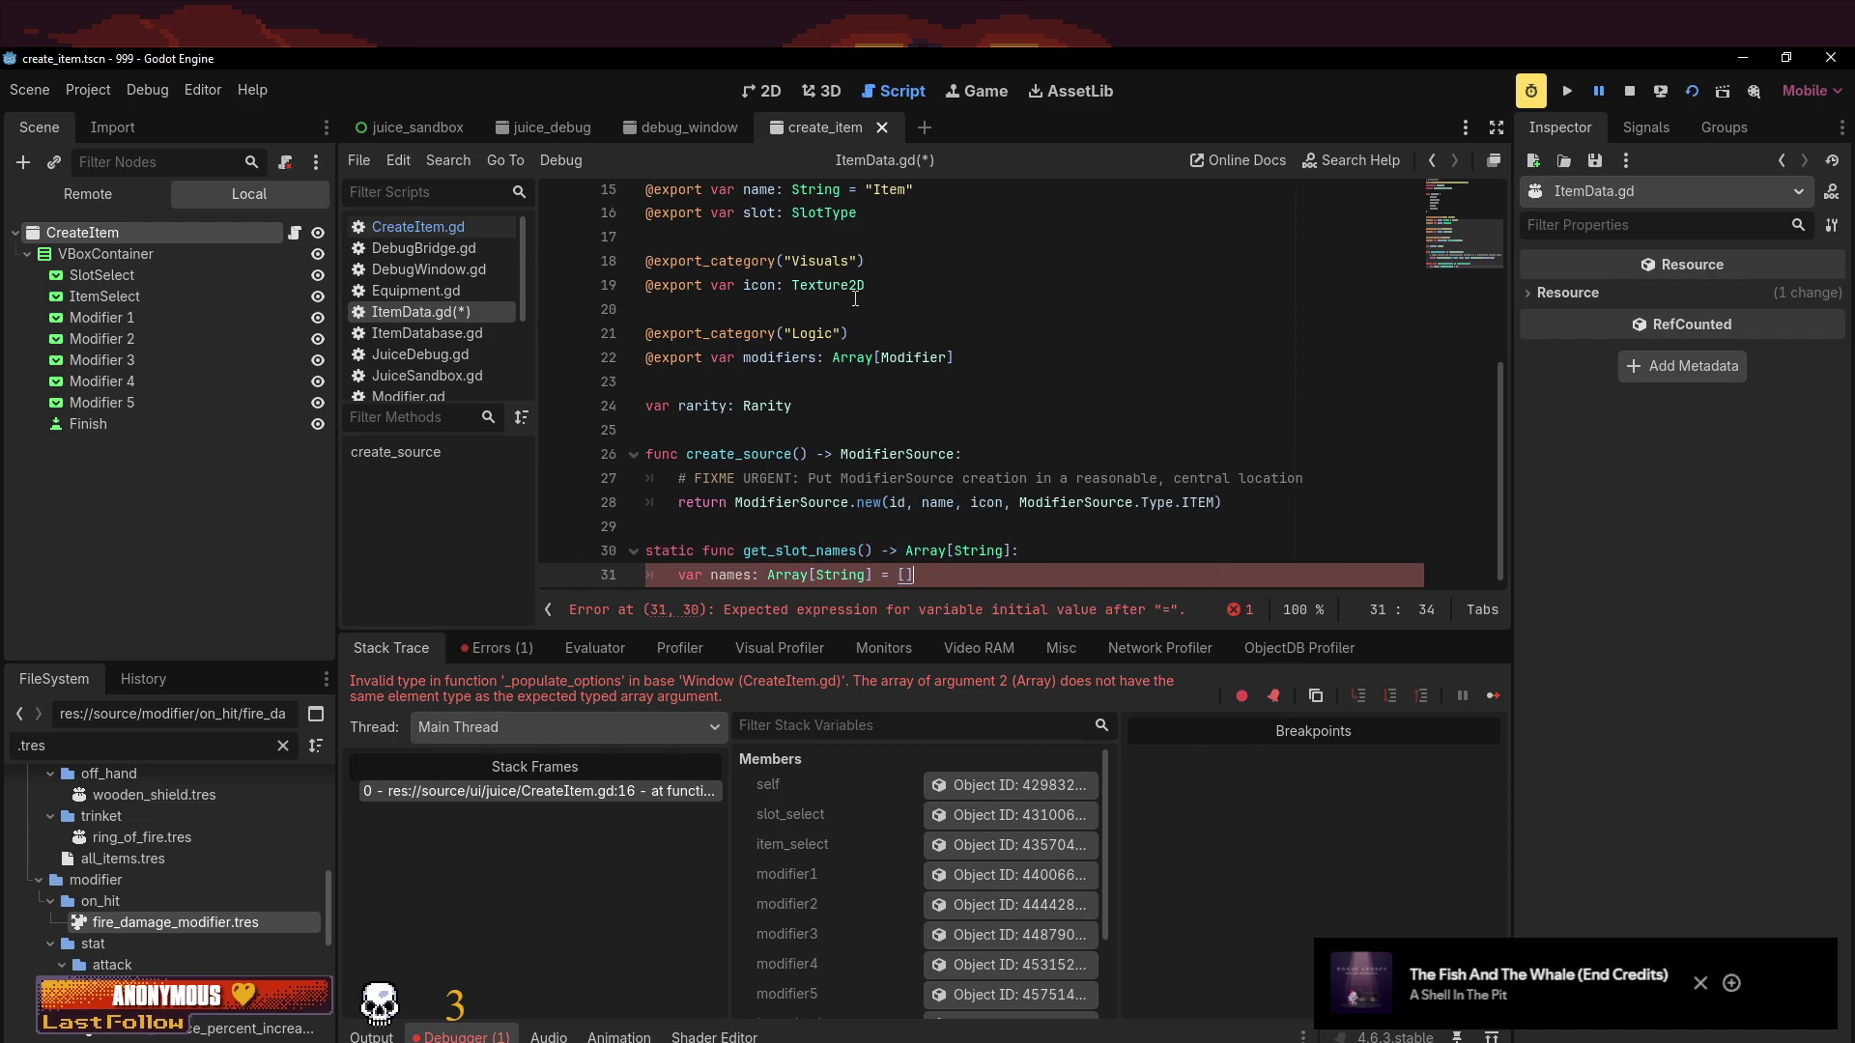
{"action": "key", "text": "Return"}
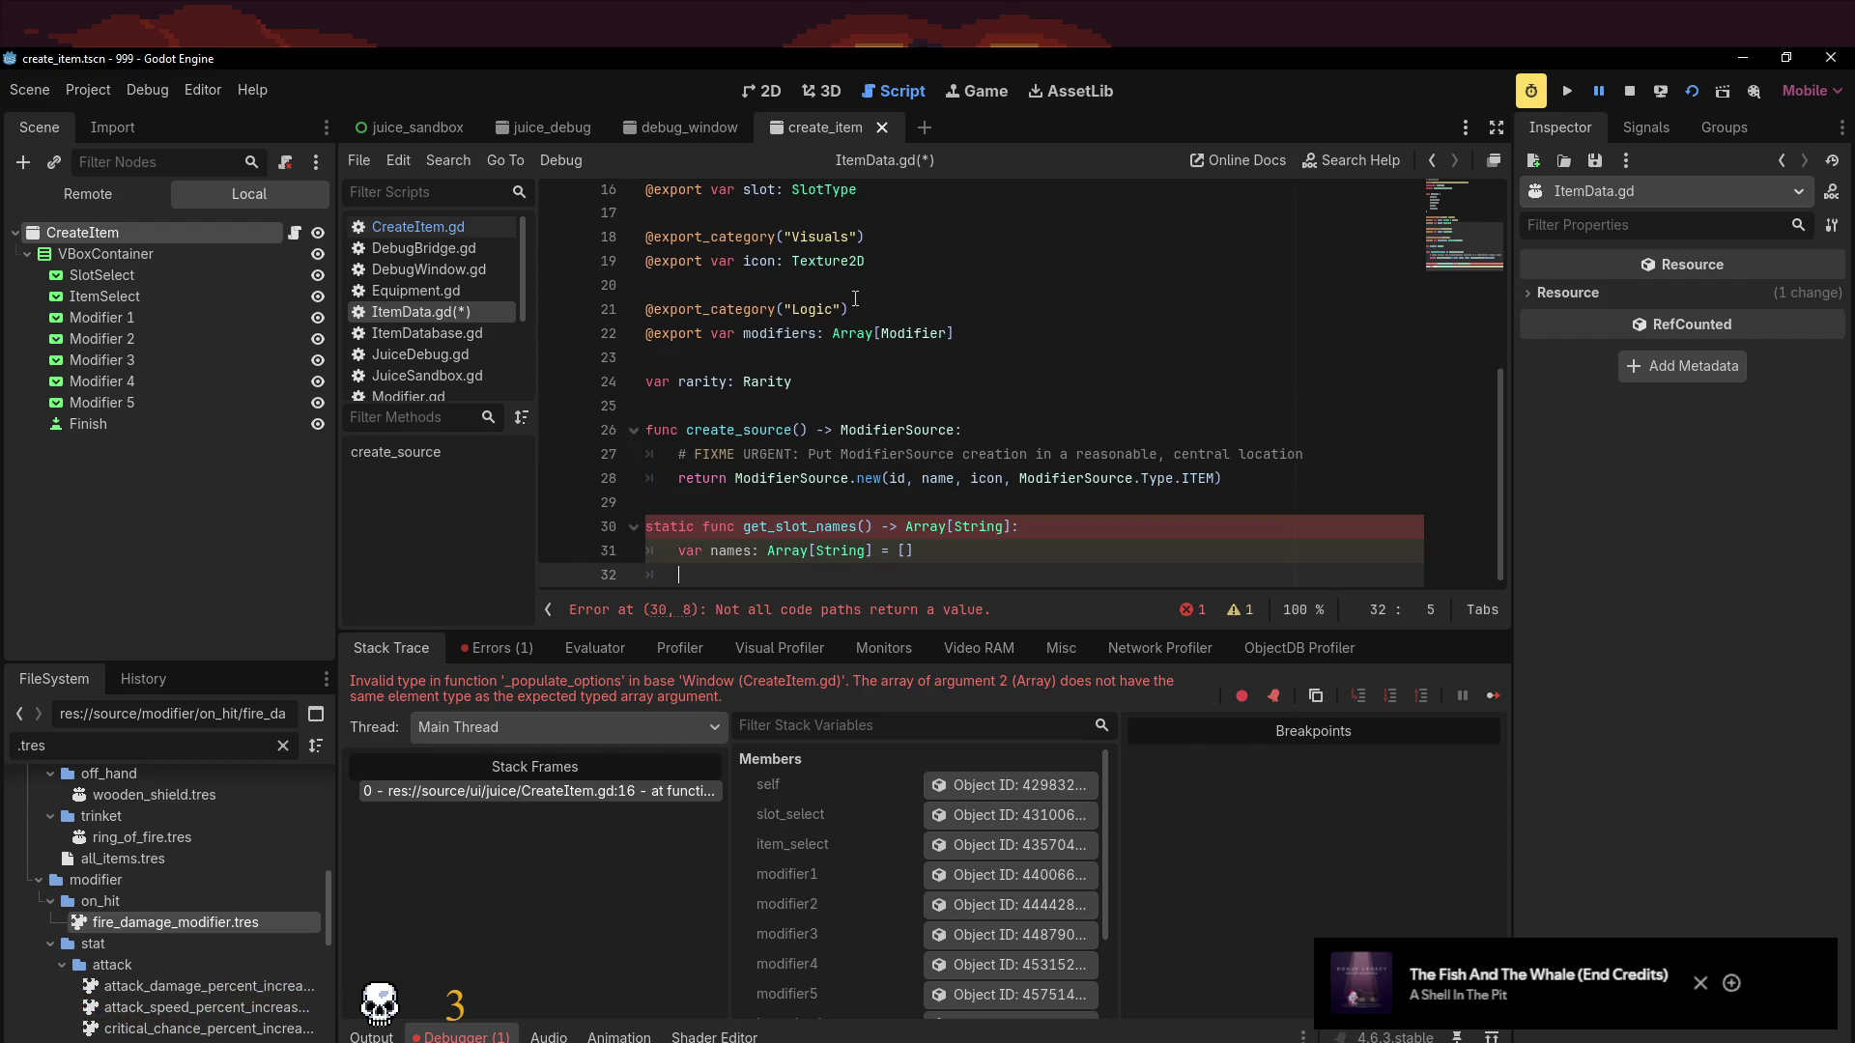
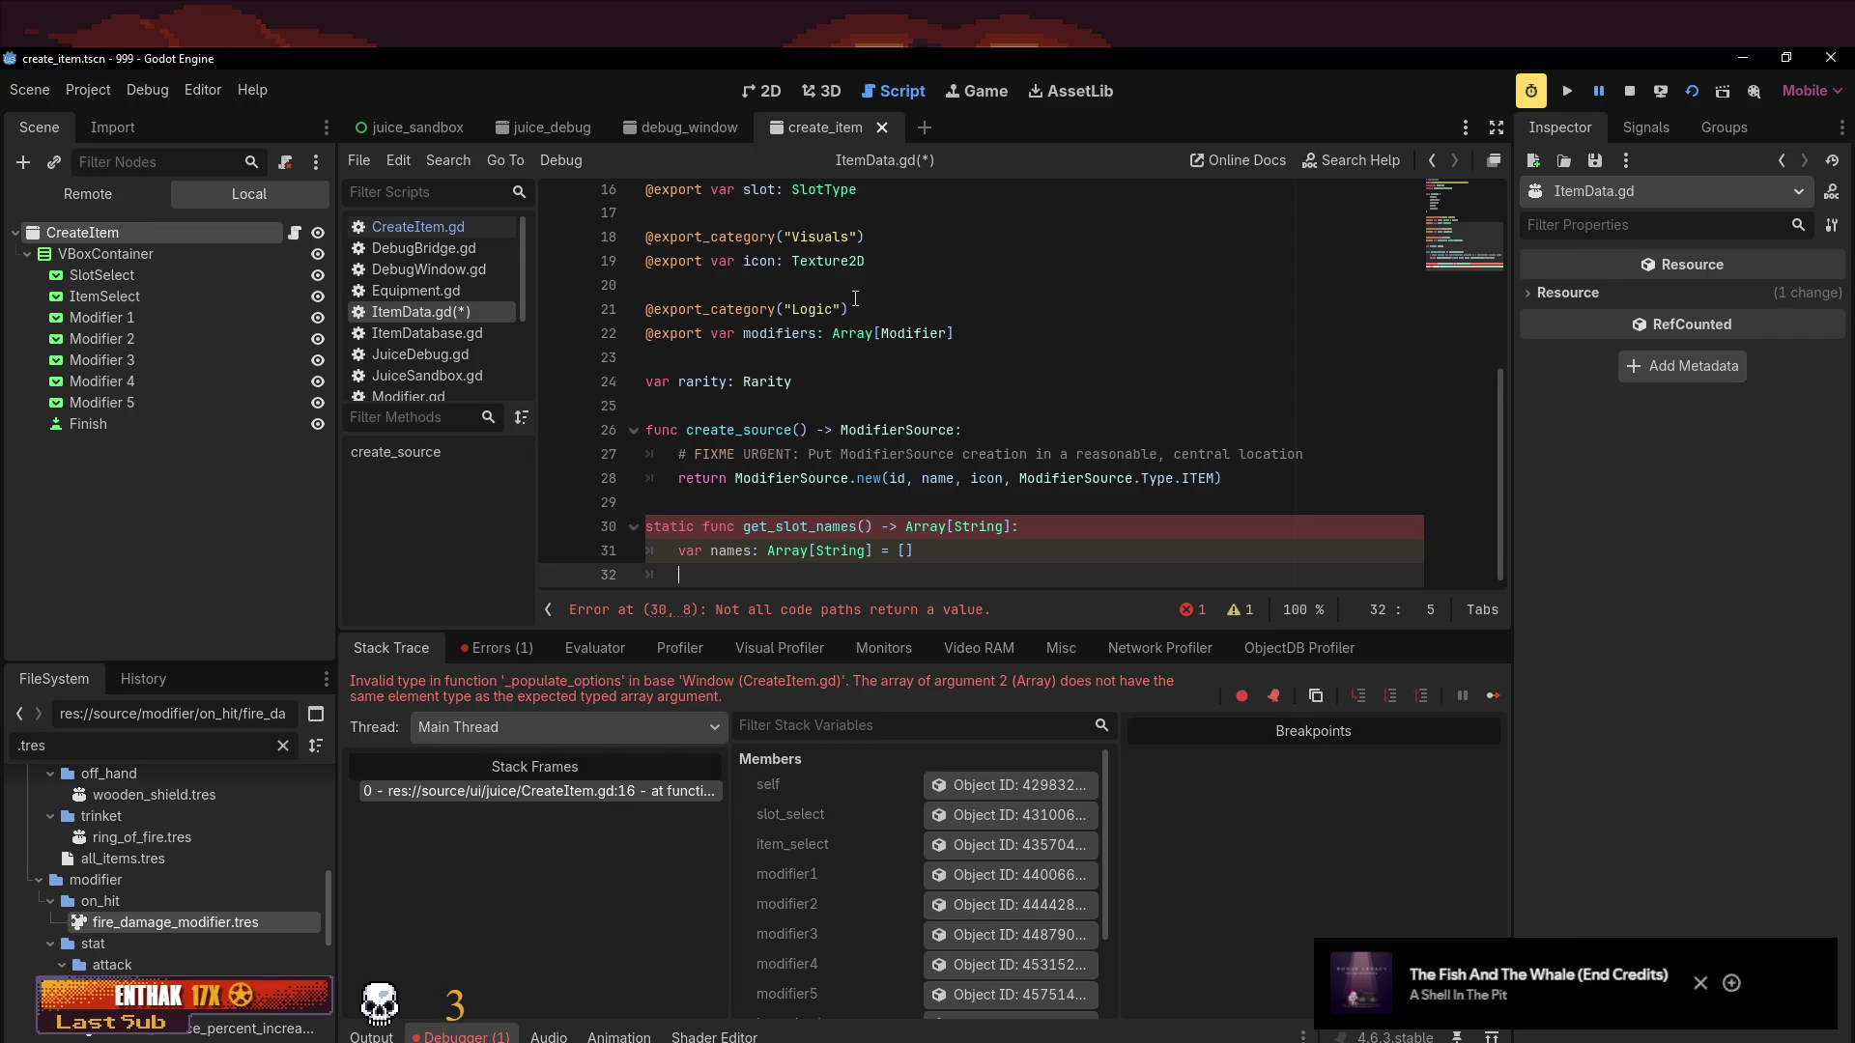
Write 'for slot_type: SlotType in SlotType:' appending each slot_type to names, and save.
{"action": "type", "text": "for "}
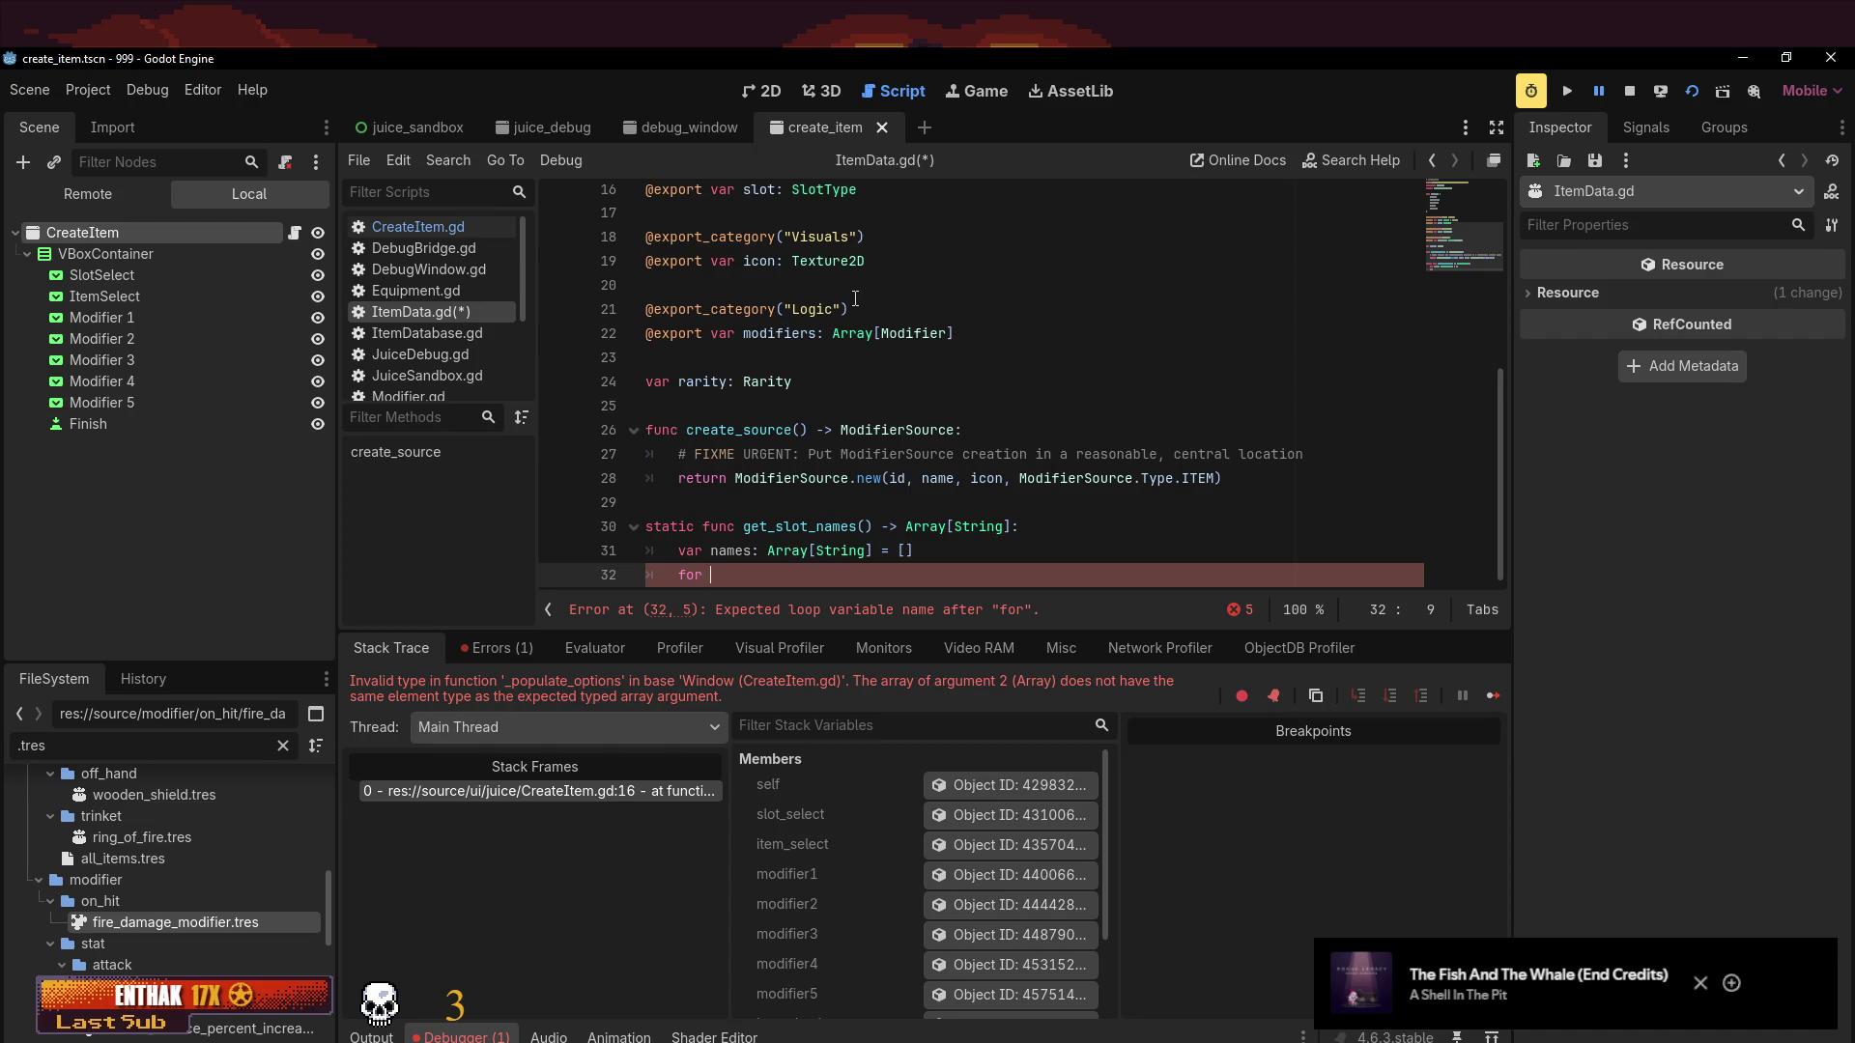
{"action": "type", "text": "slot_typ"}
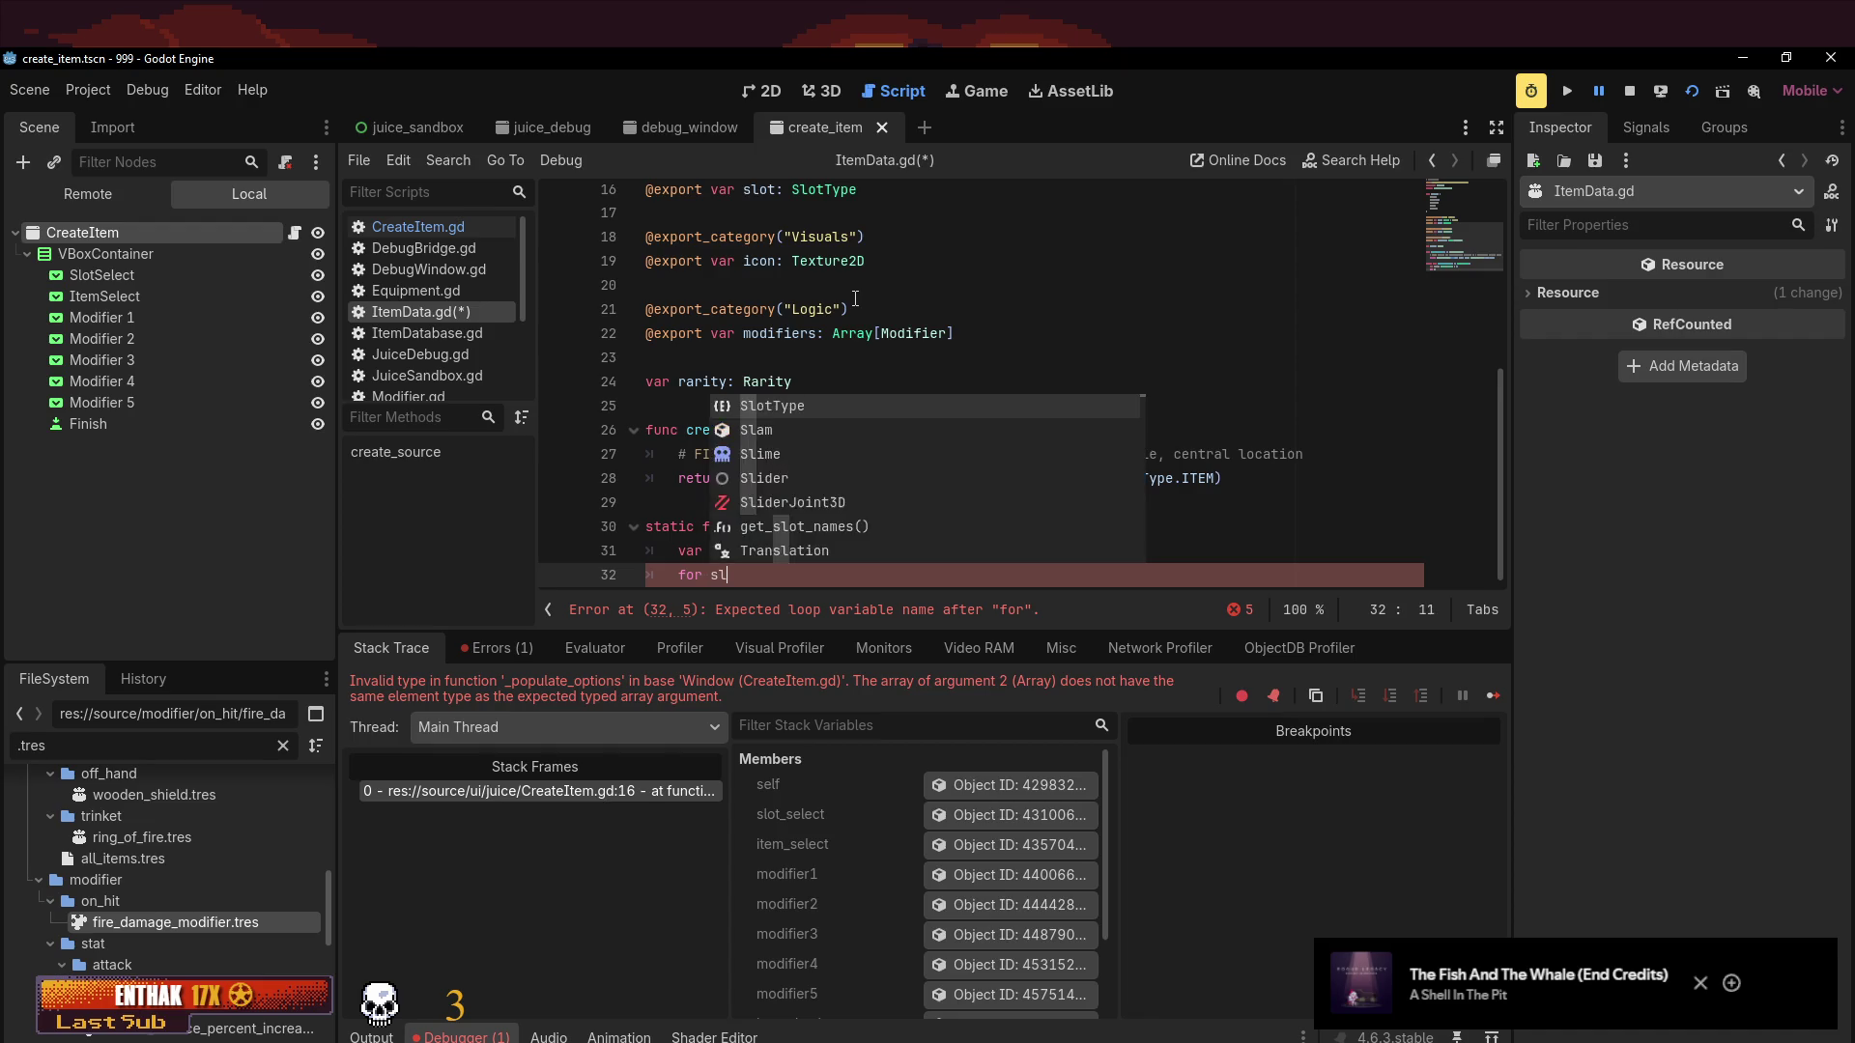
{"action": "type", "text": "e in"}
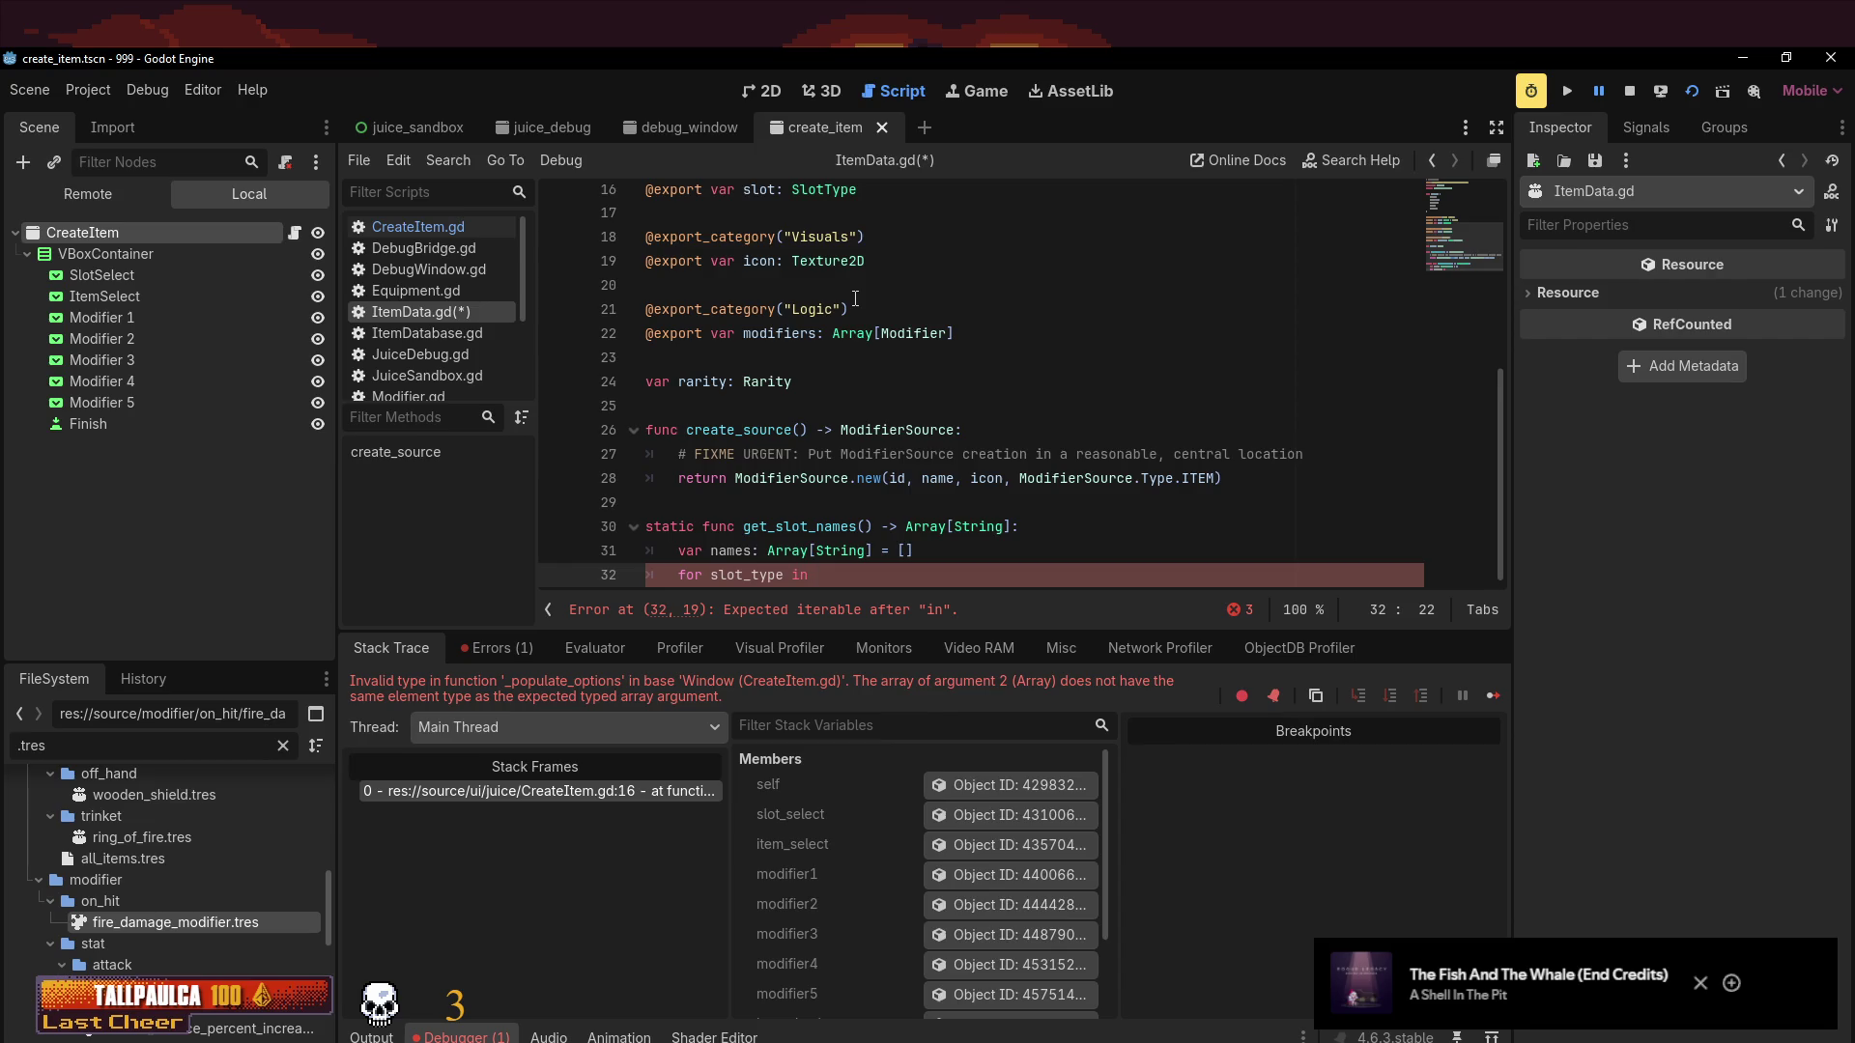
{"action": "type", "text": "SlotType:"}
{"action": "key", "text": "Return"}
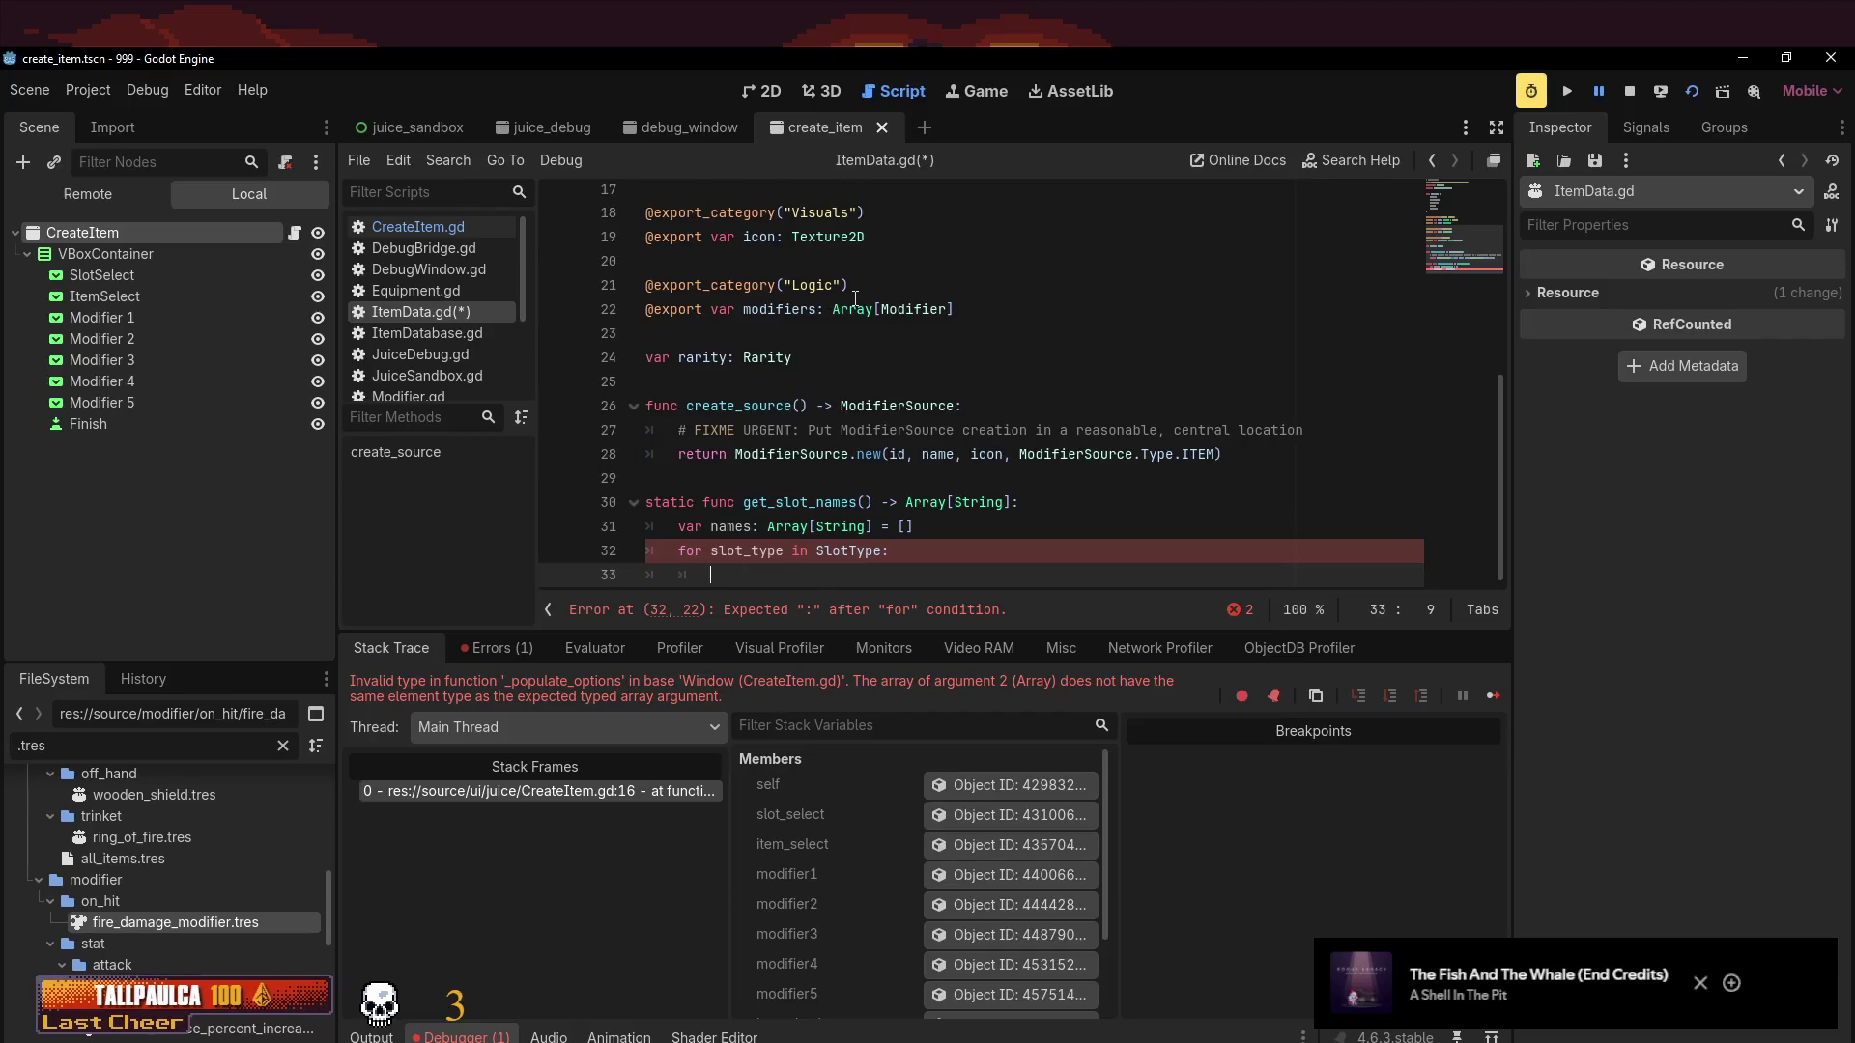
{"action": "type", "text": "names.append("}
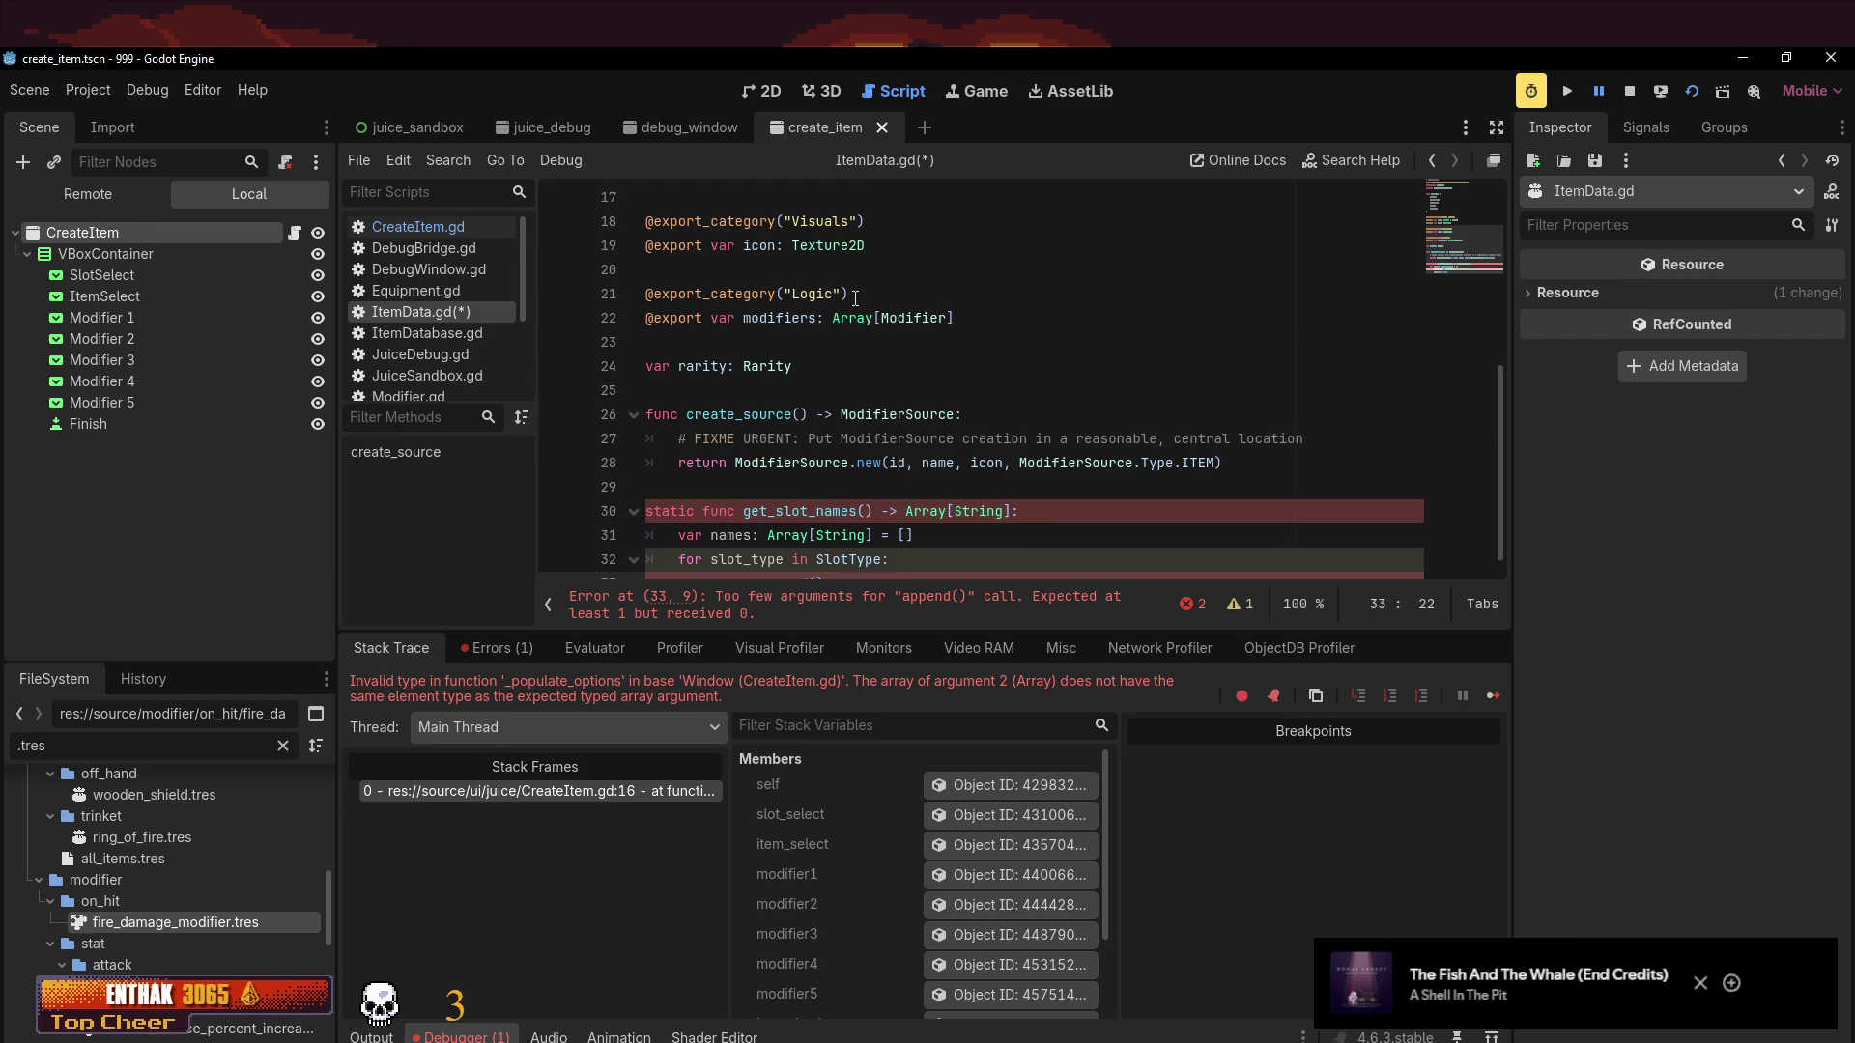
{"action": "type", "text": "slot_type"}
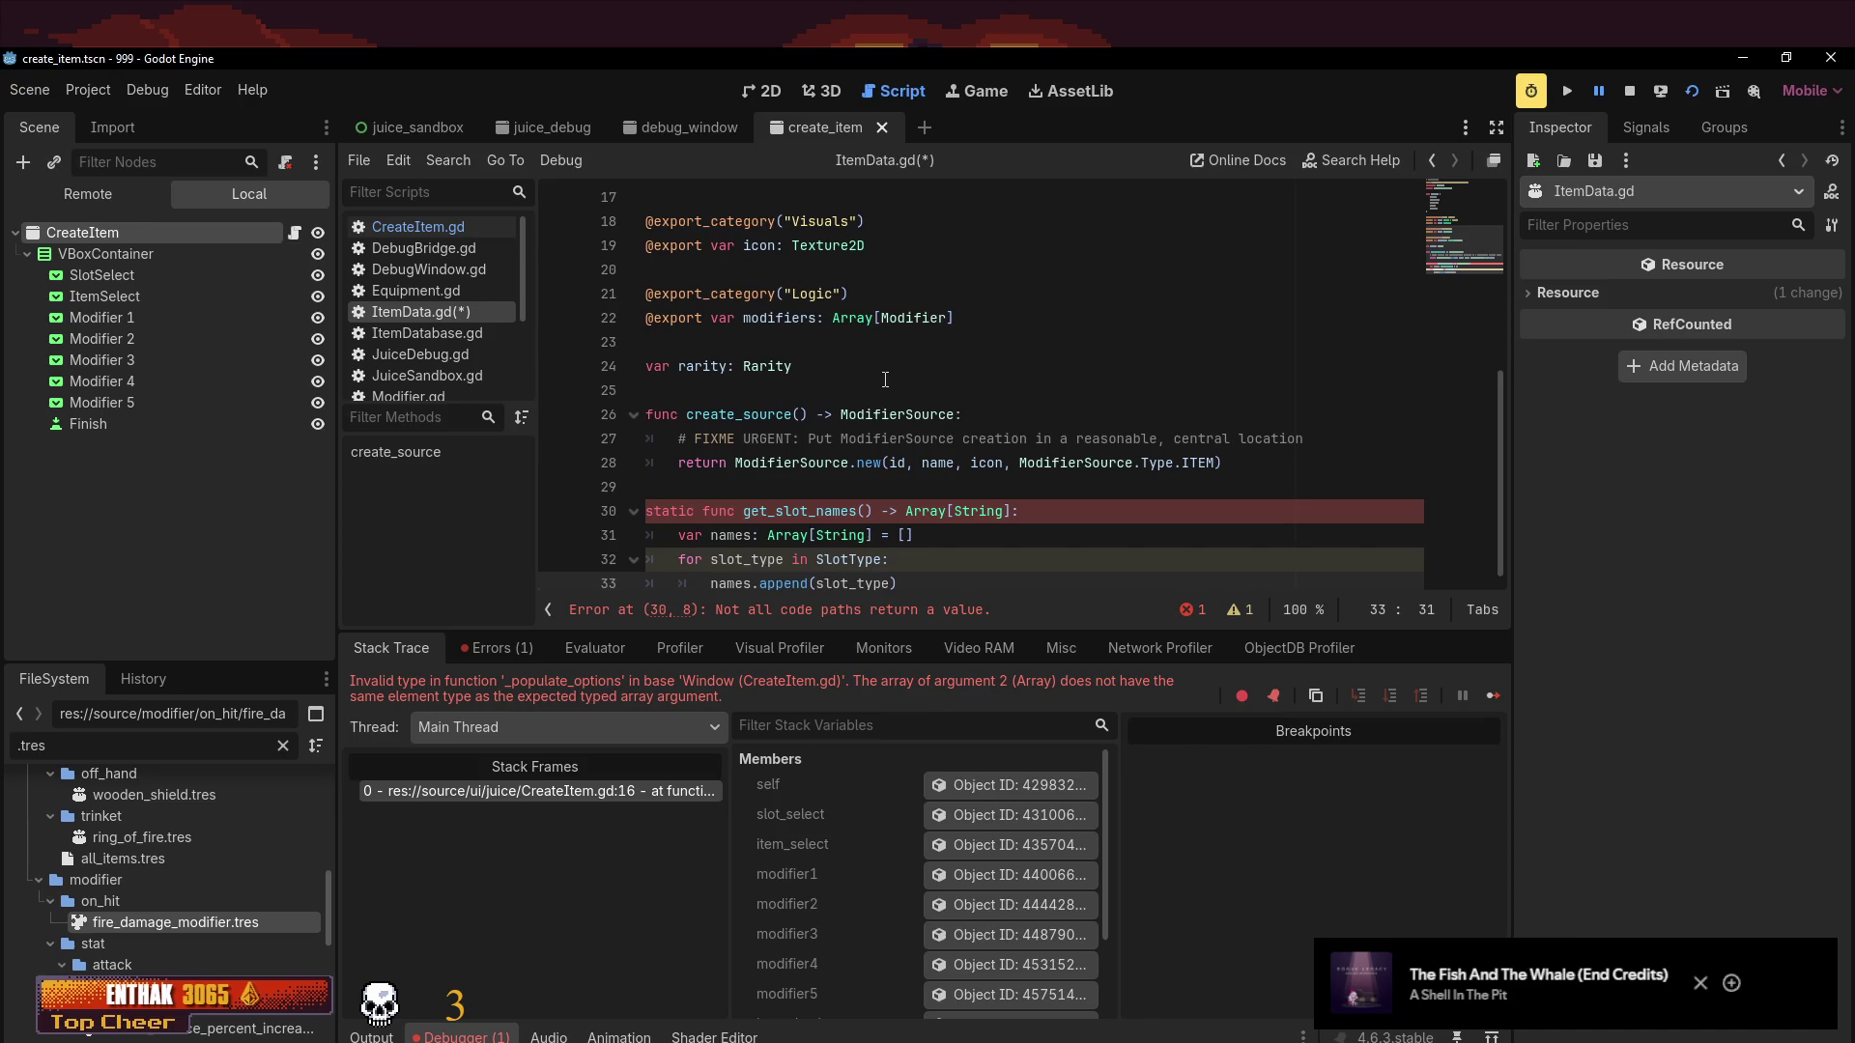
{"action": "left_click", "coordinate": [800, 559]}
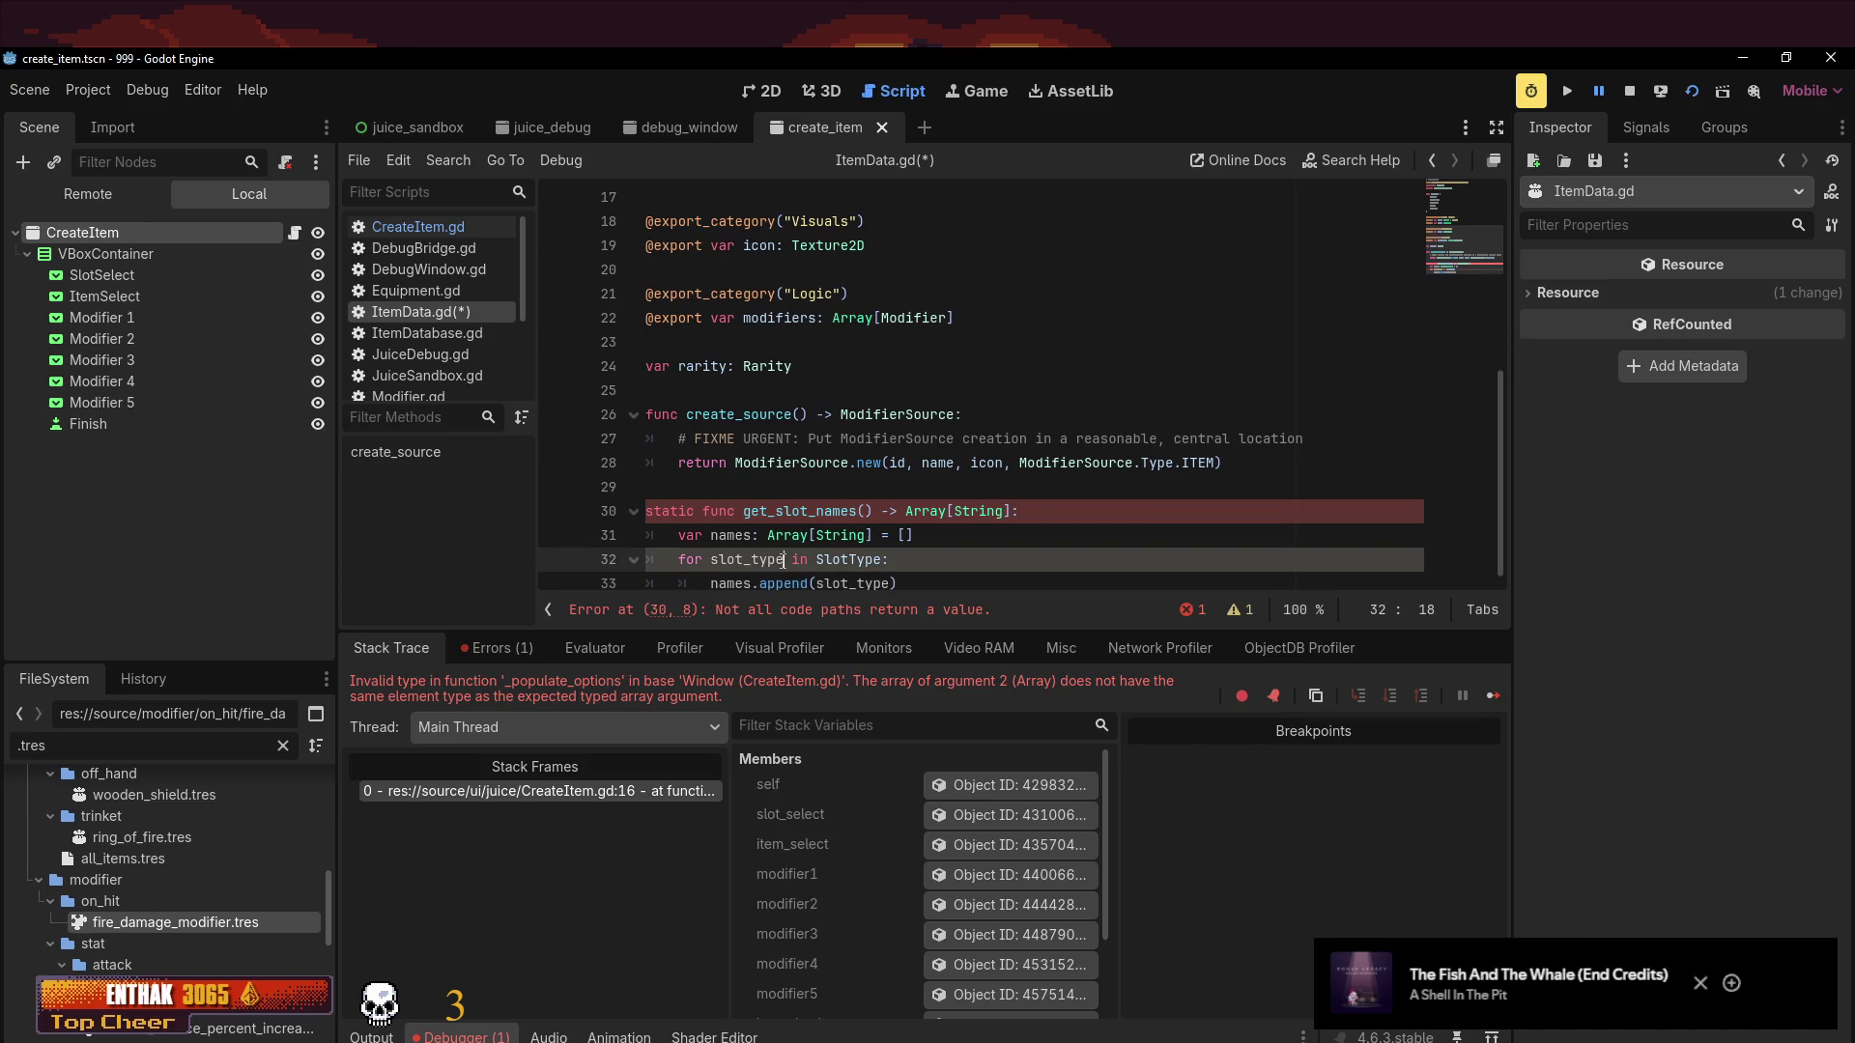
{"action": "type", "text": ": SlotType"}
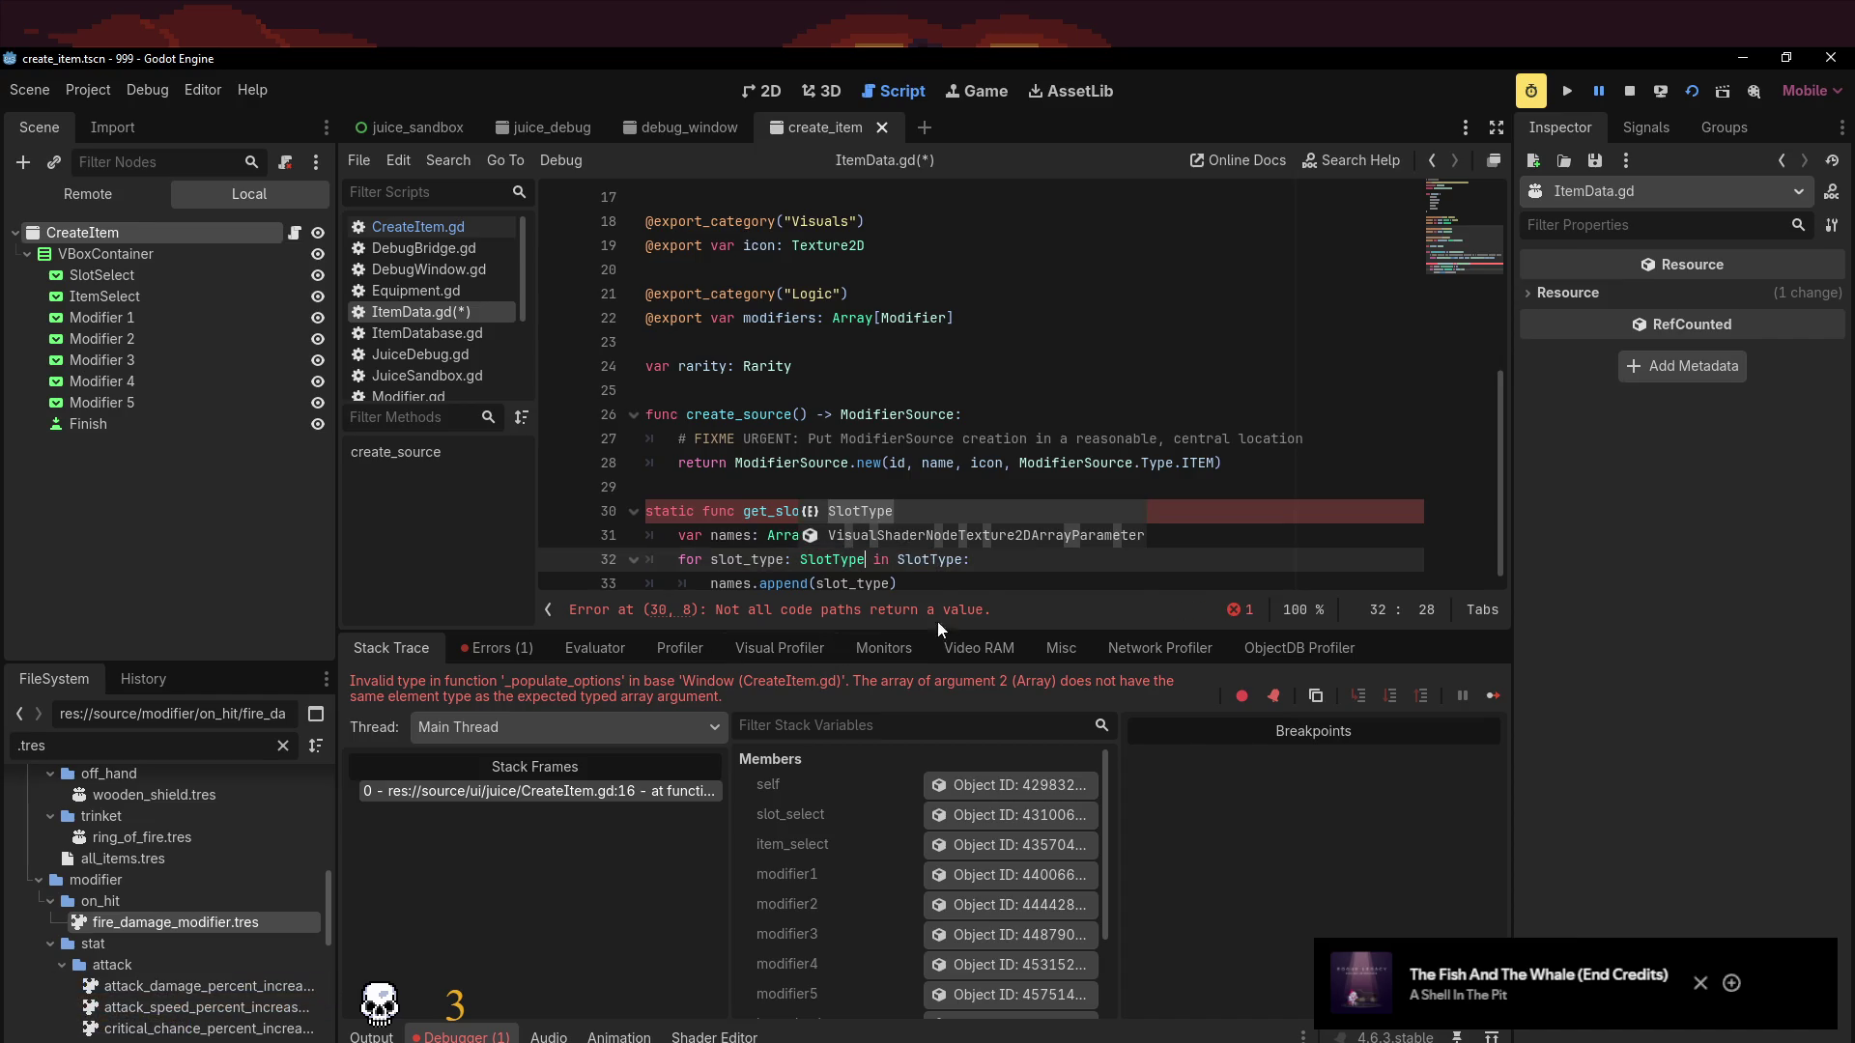
{"action": "left_click", "coordinate": [970, 573]}
{"action": "key", "text": "ctrl+s"}
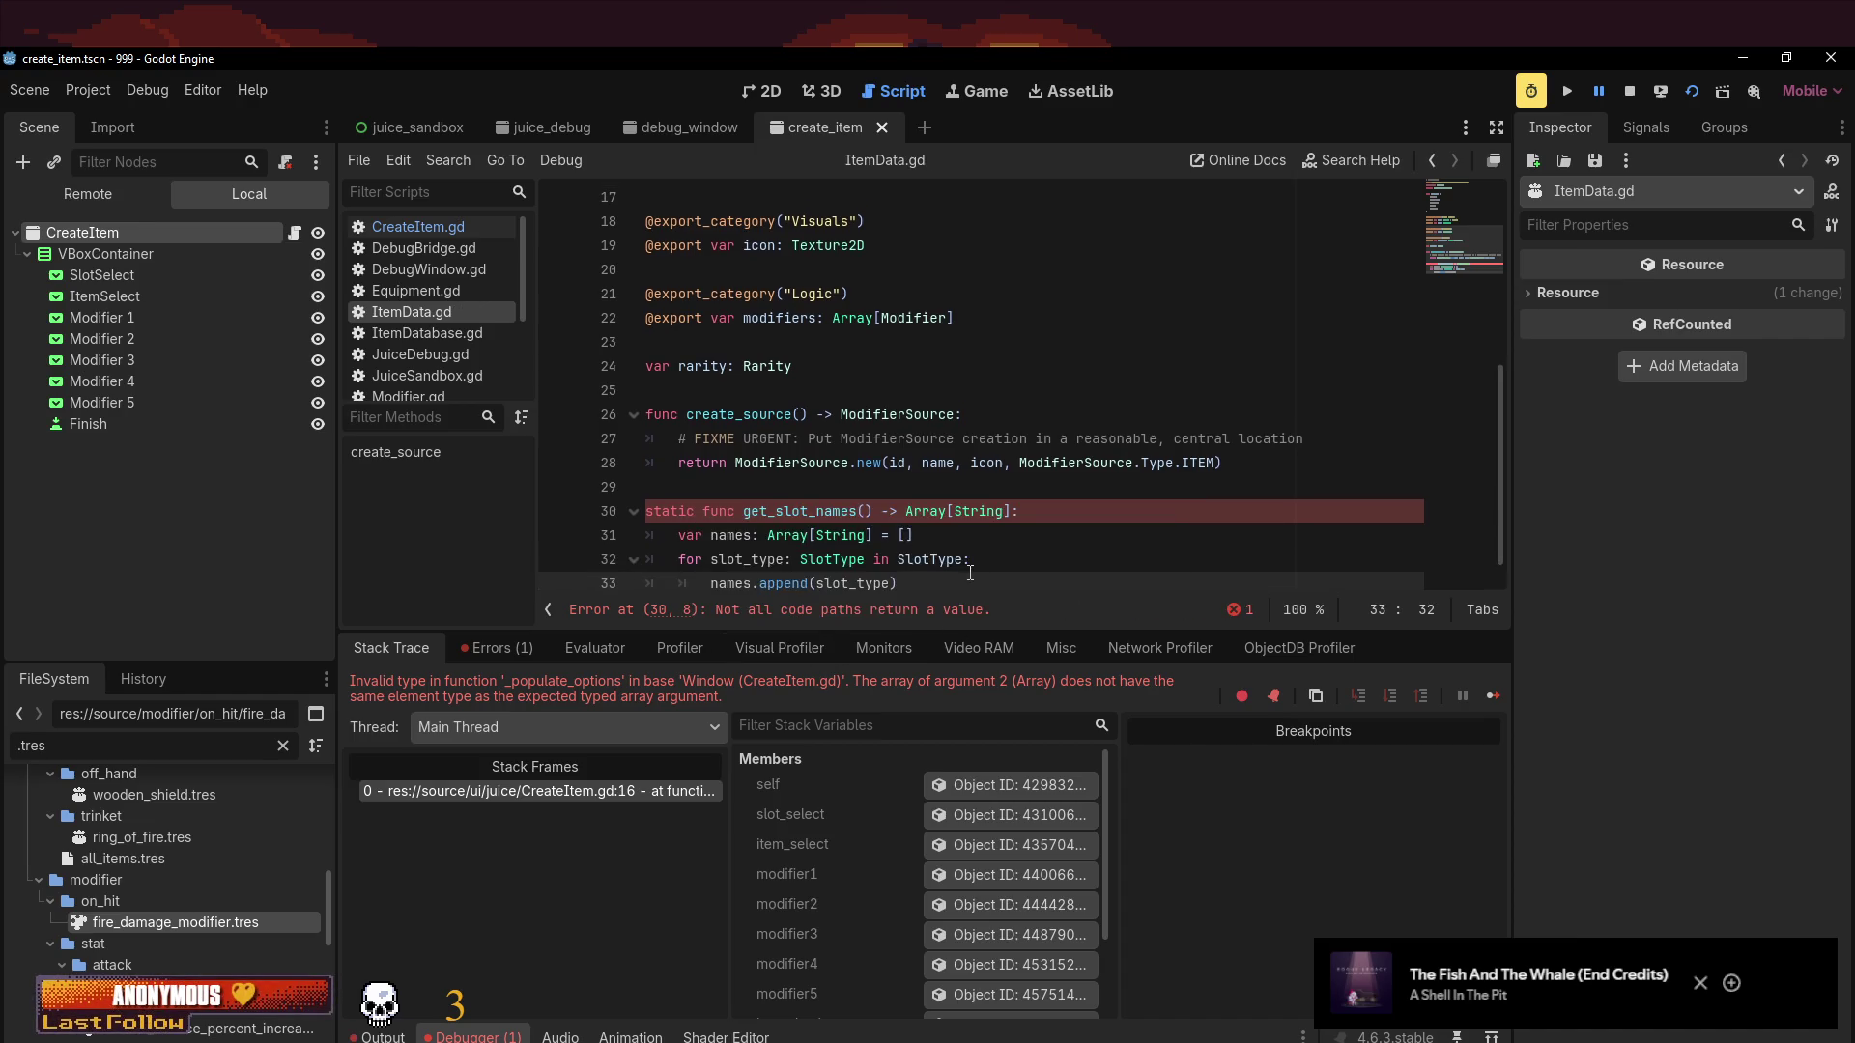
Add 'return names' after the loop in get_slot_names().
{"action": "key", "text": "Return"}
{"action": "type", "text": "return names"}
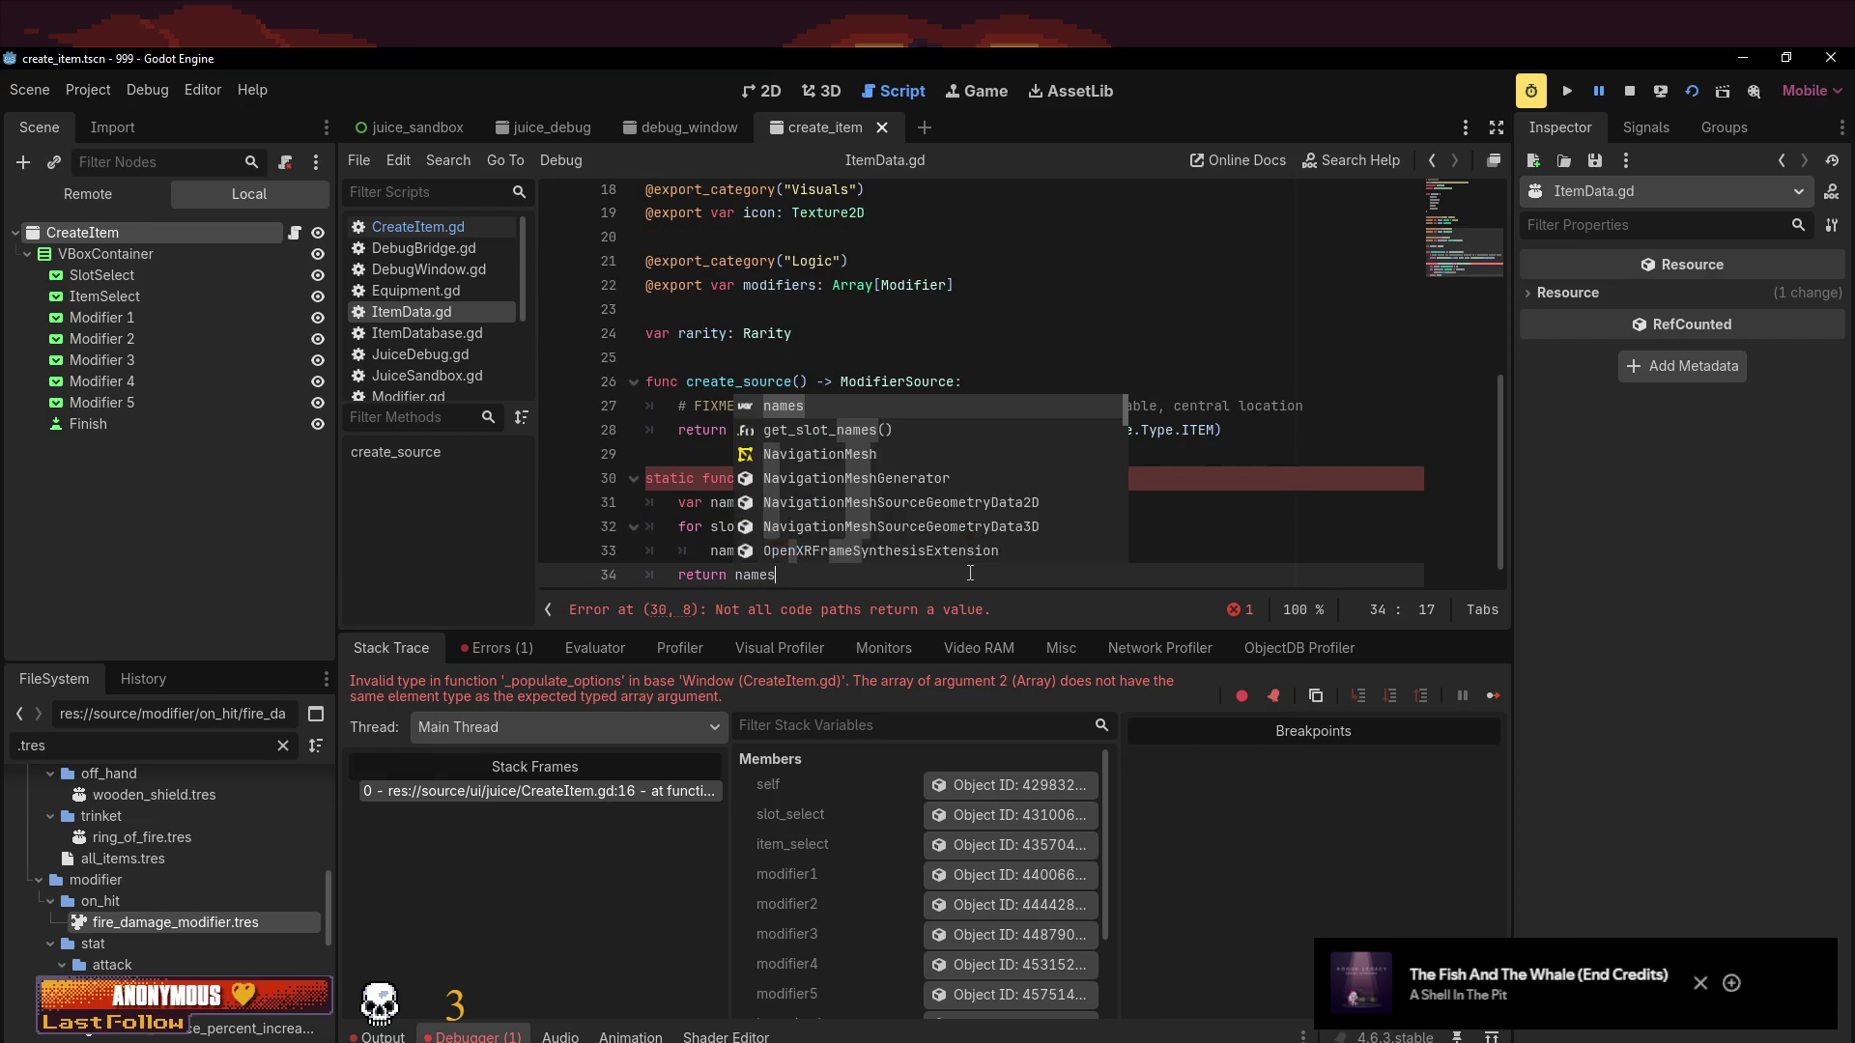
{"action": "left_click", "coordinate": [1303, 483]}
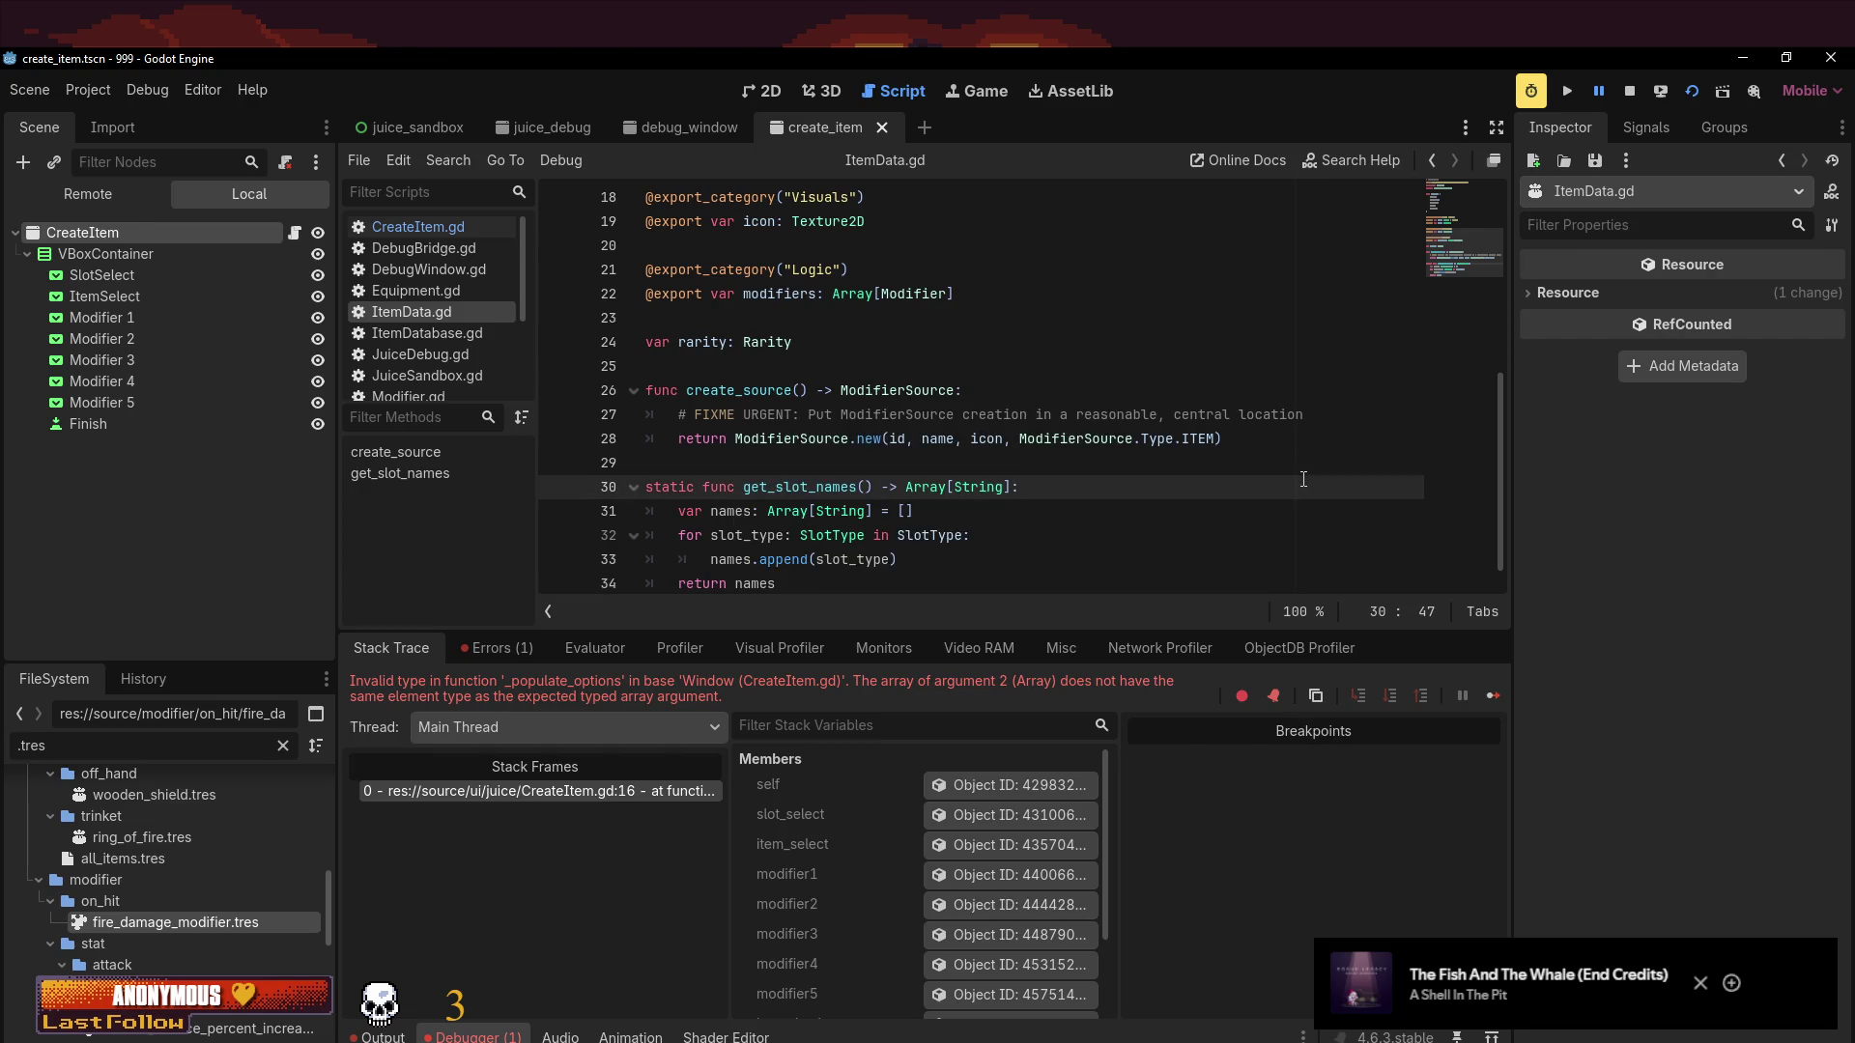
{"action": "scroll", "coordinate": [910, 422], "scroll_direction": "down", "scroll_amount": 1}
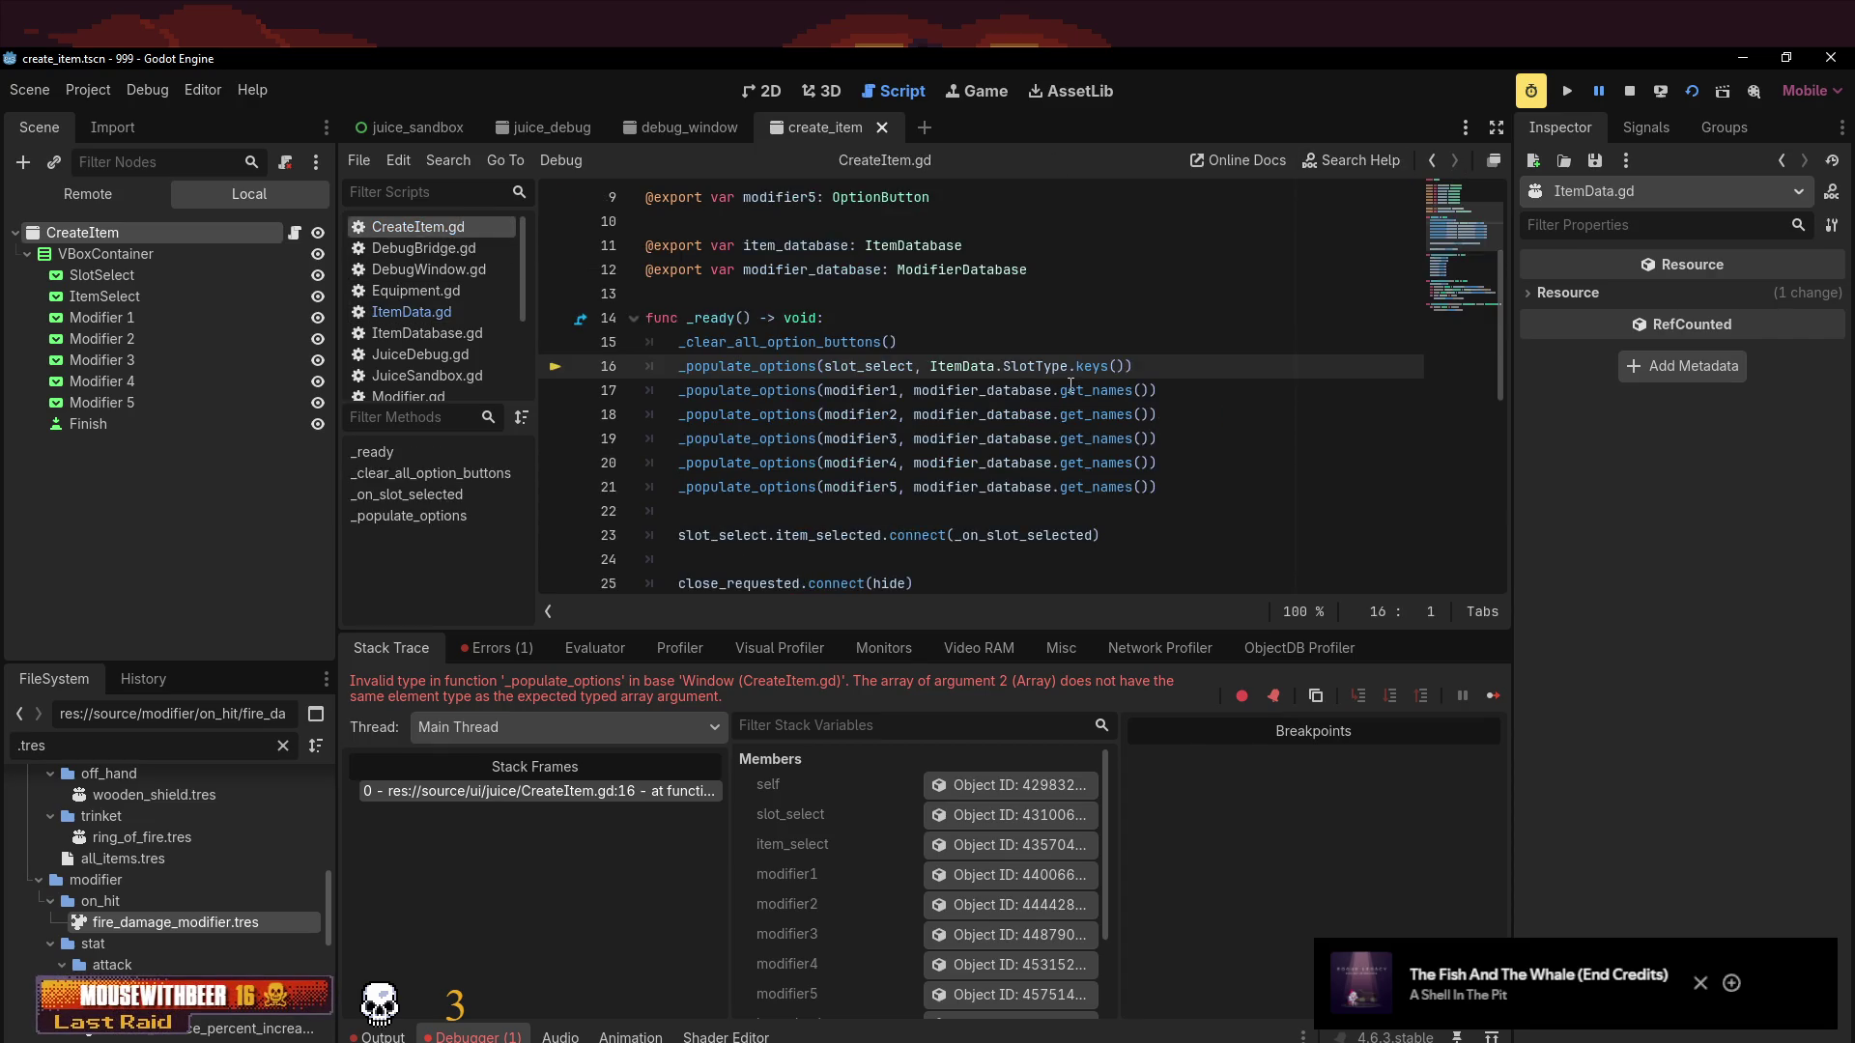
Replace SlotType.keys() on line 16 with ItemData.get_slot_names() and rerun the game.
{"action": "left_click_drag", "start_coordinate": [1003, 366], "coordinate": [1126, 364]}
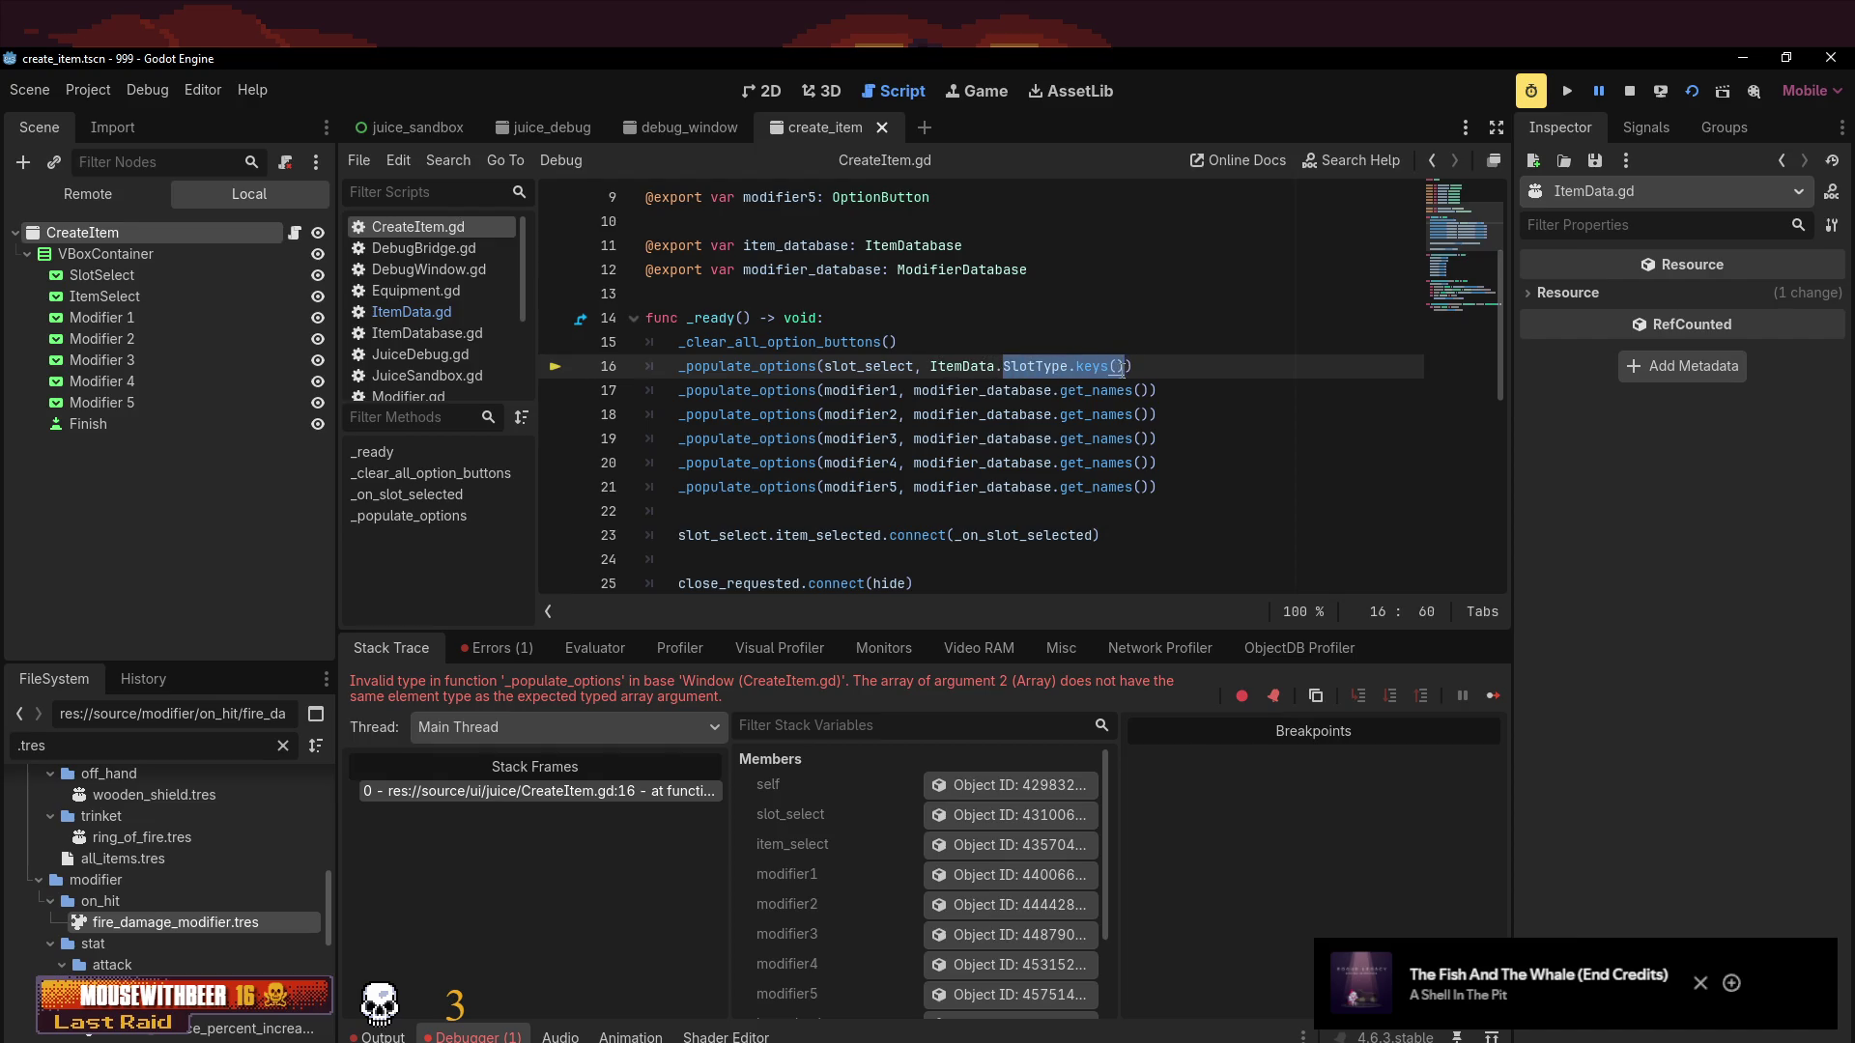
{"action": "type", "text": "get_"}
{"action": "key", "text": "Return"}
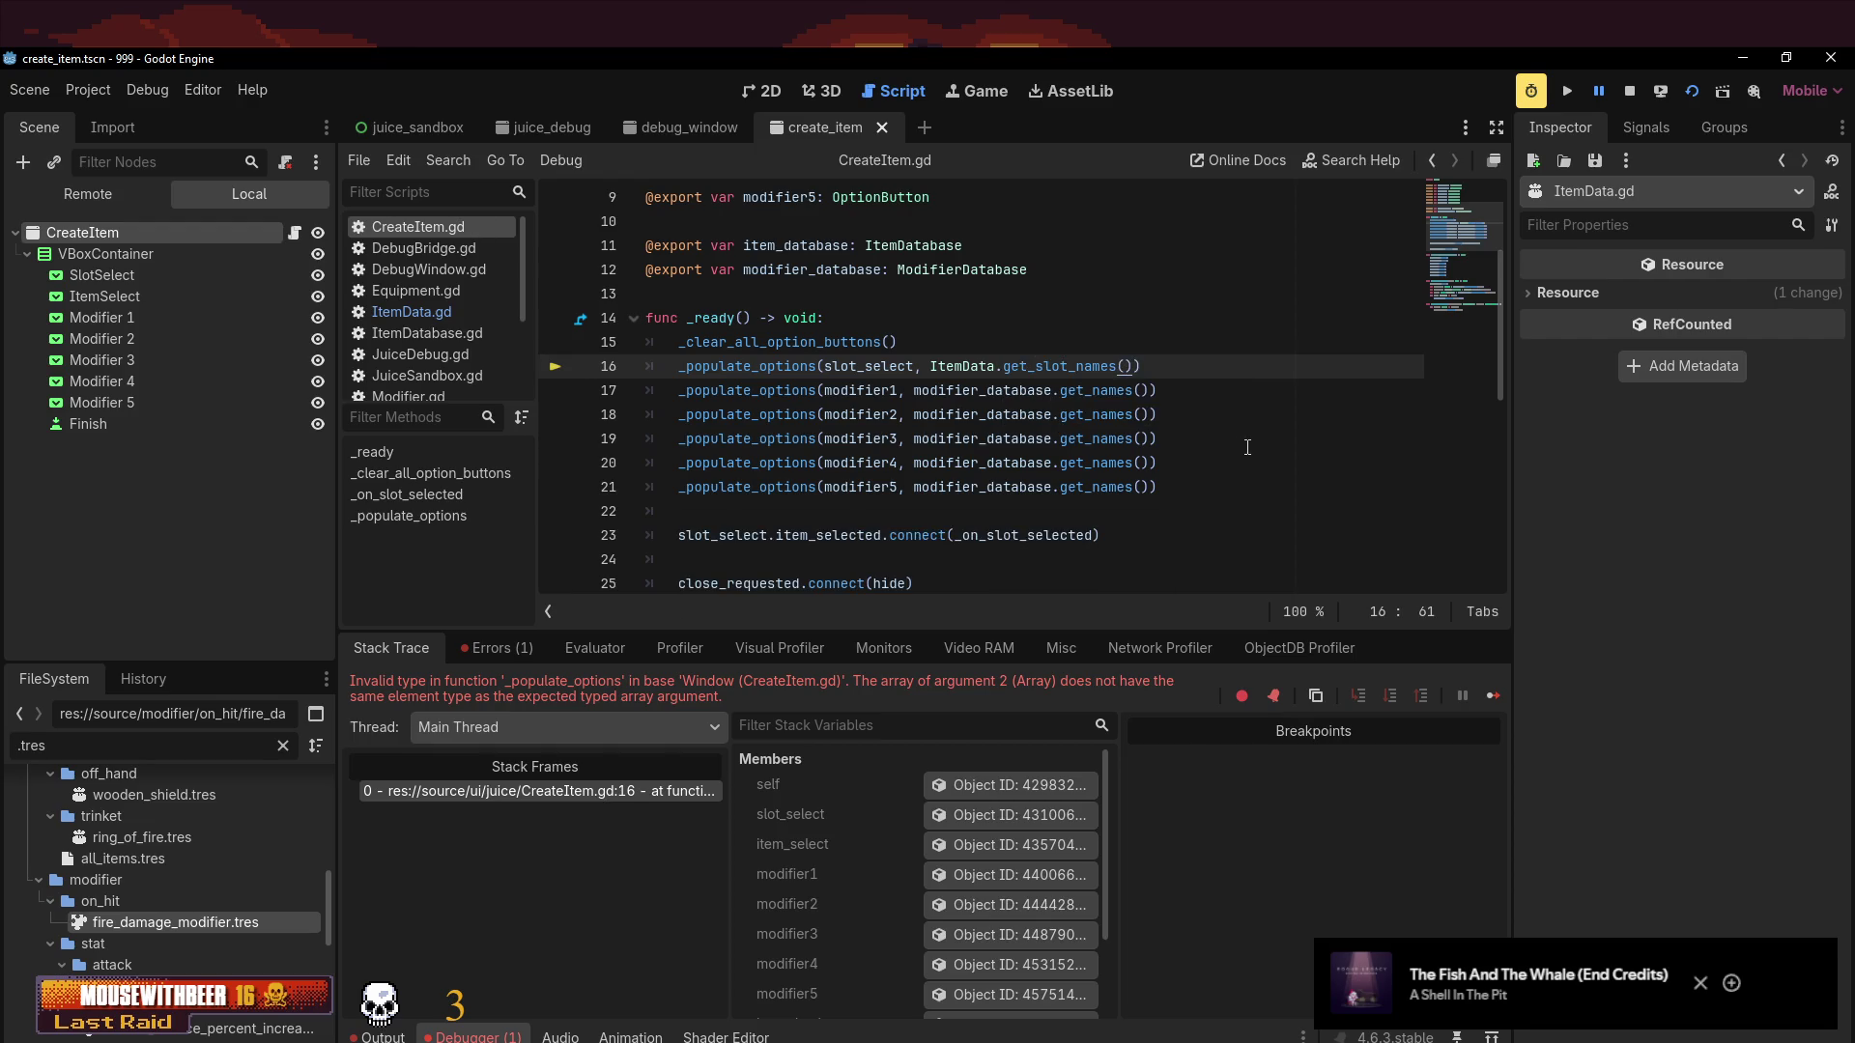
{"action": "key", "text": "F6"}
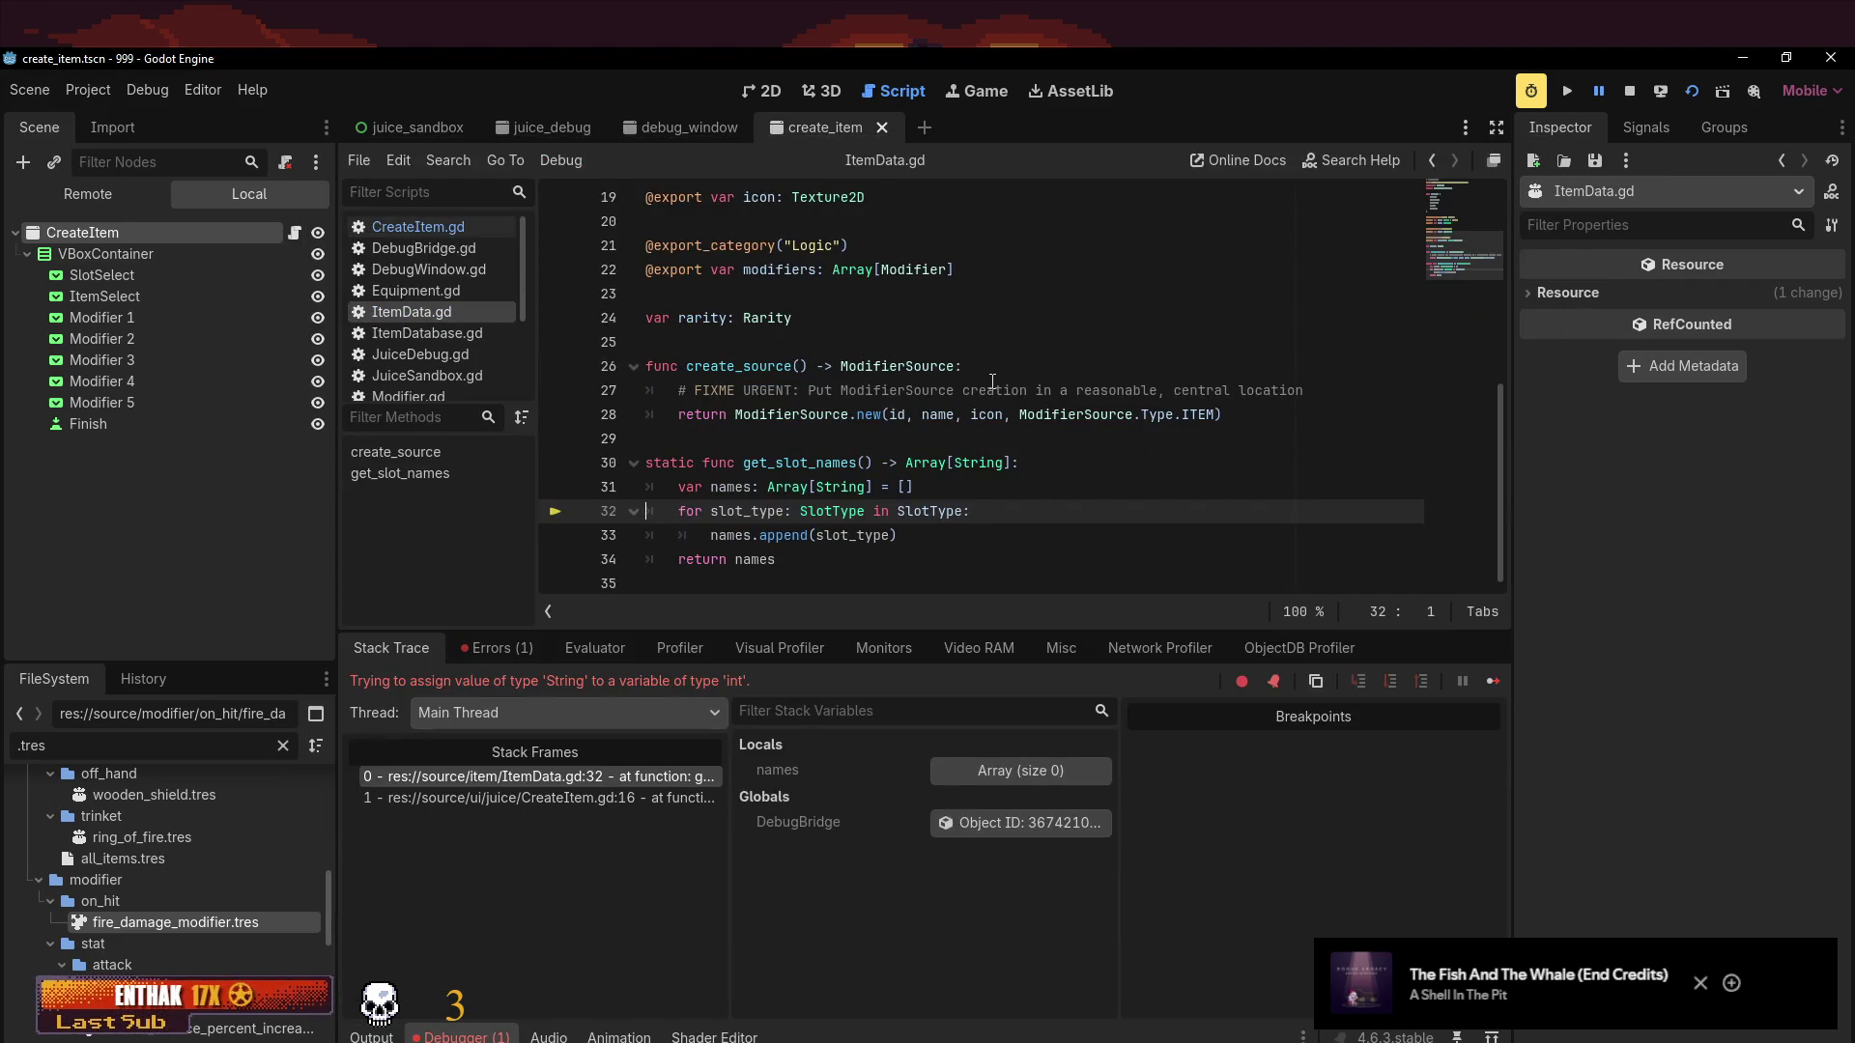
Append .keys() to SlotType in the line 32 loop and relaunch the game.
{"action": "mouse_move", "coordinate": [1004, 427]}
{"action": "left_click", "coordinate": [961, 512]}
{"action": "type", "text": ".keys"}
{"action": "key", "text": "Return"}
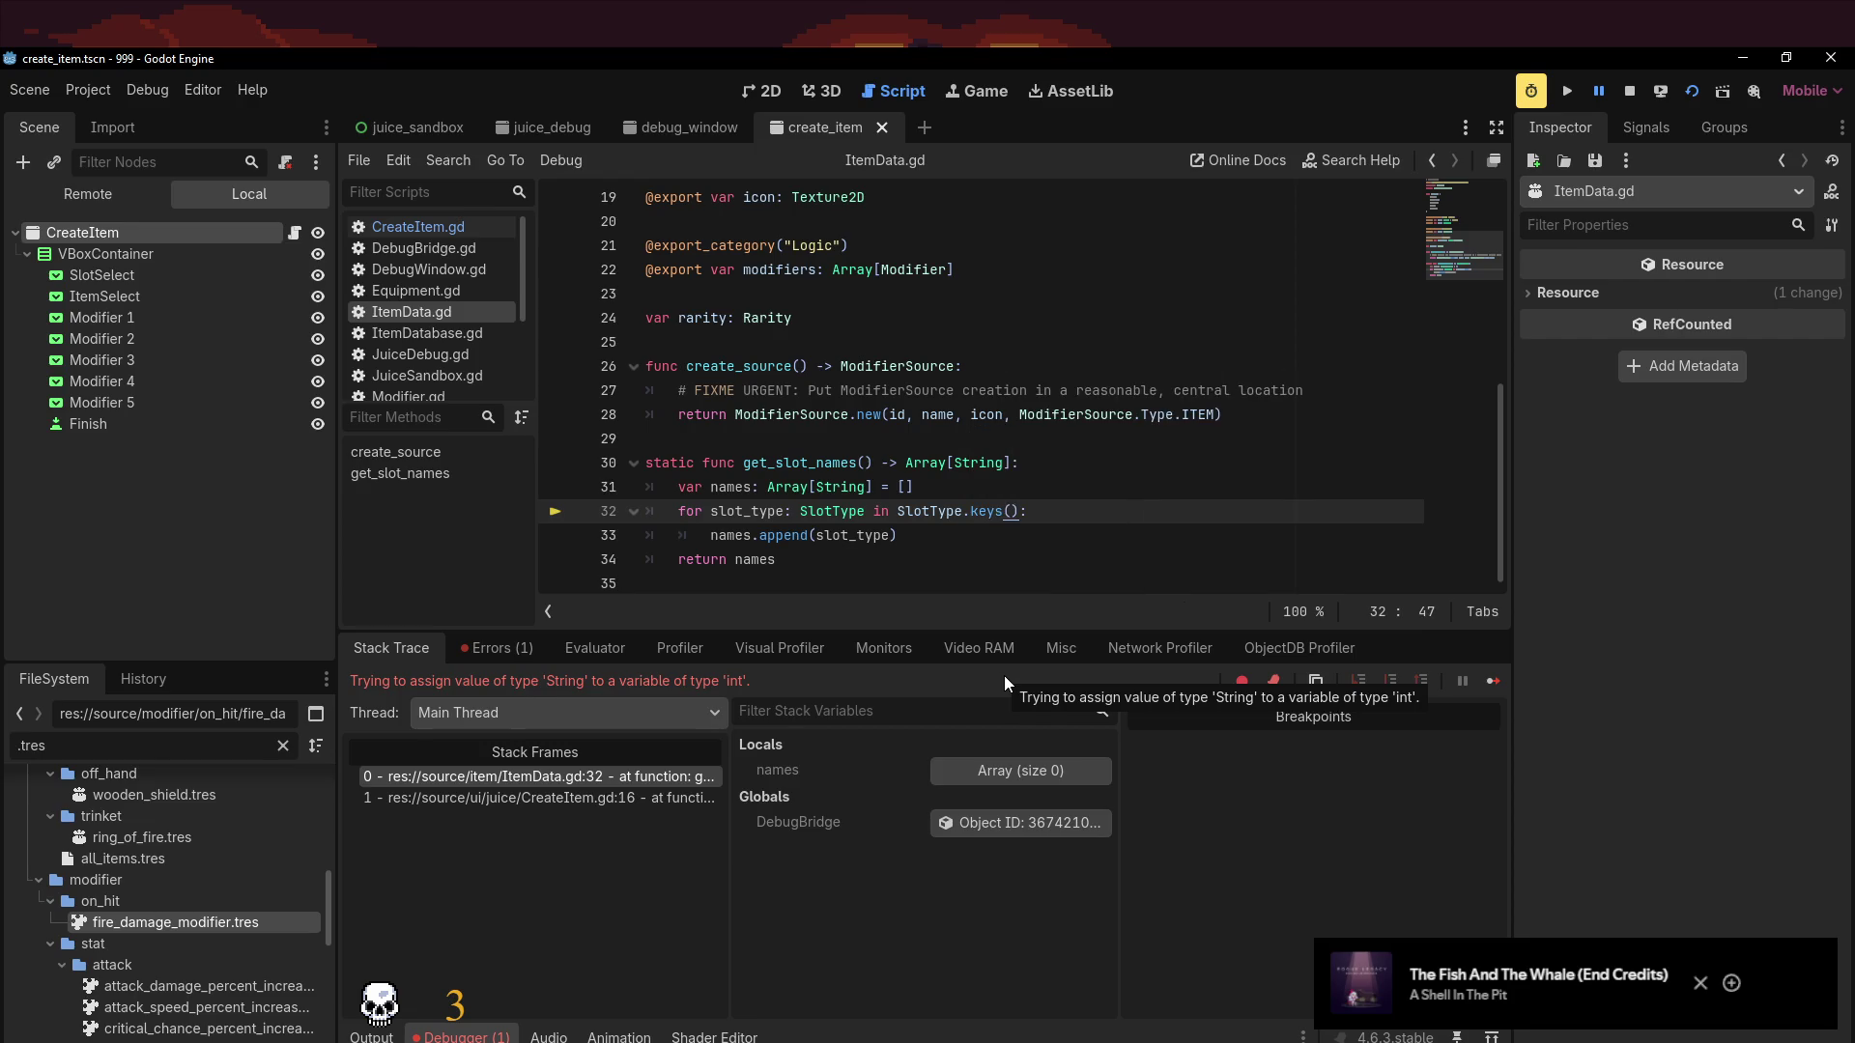
{"action": "left_click", "coordinate": [1011, 568]}
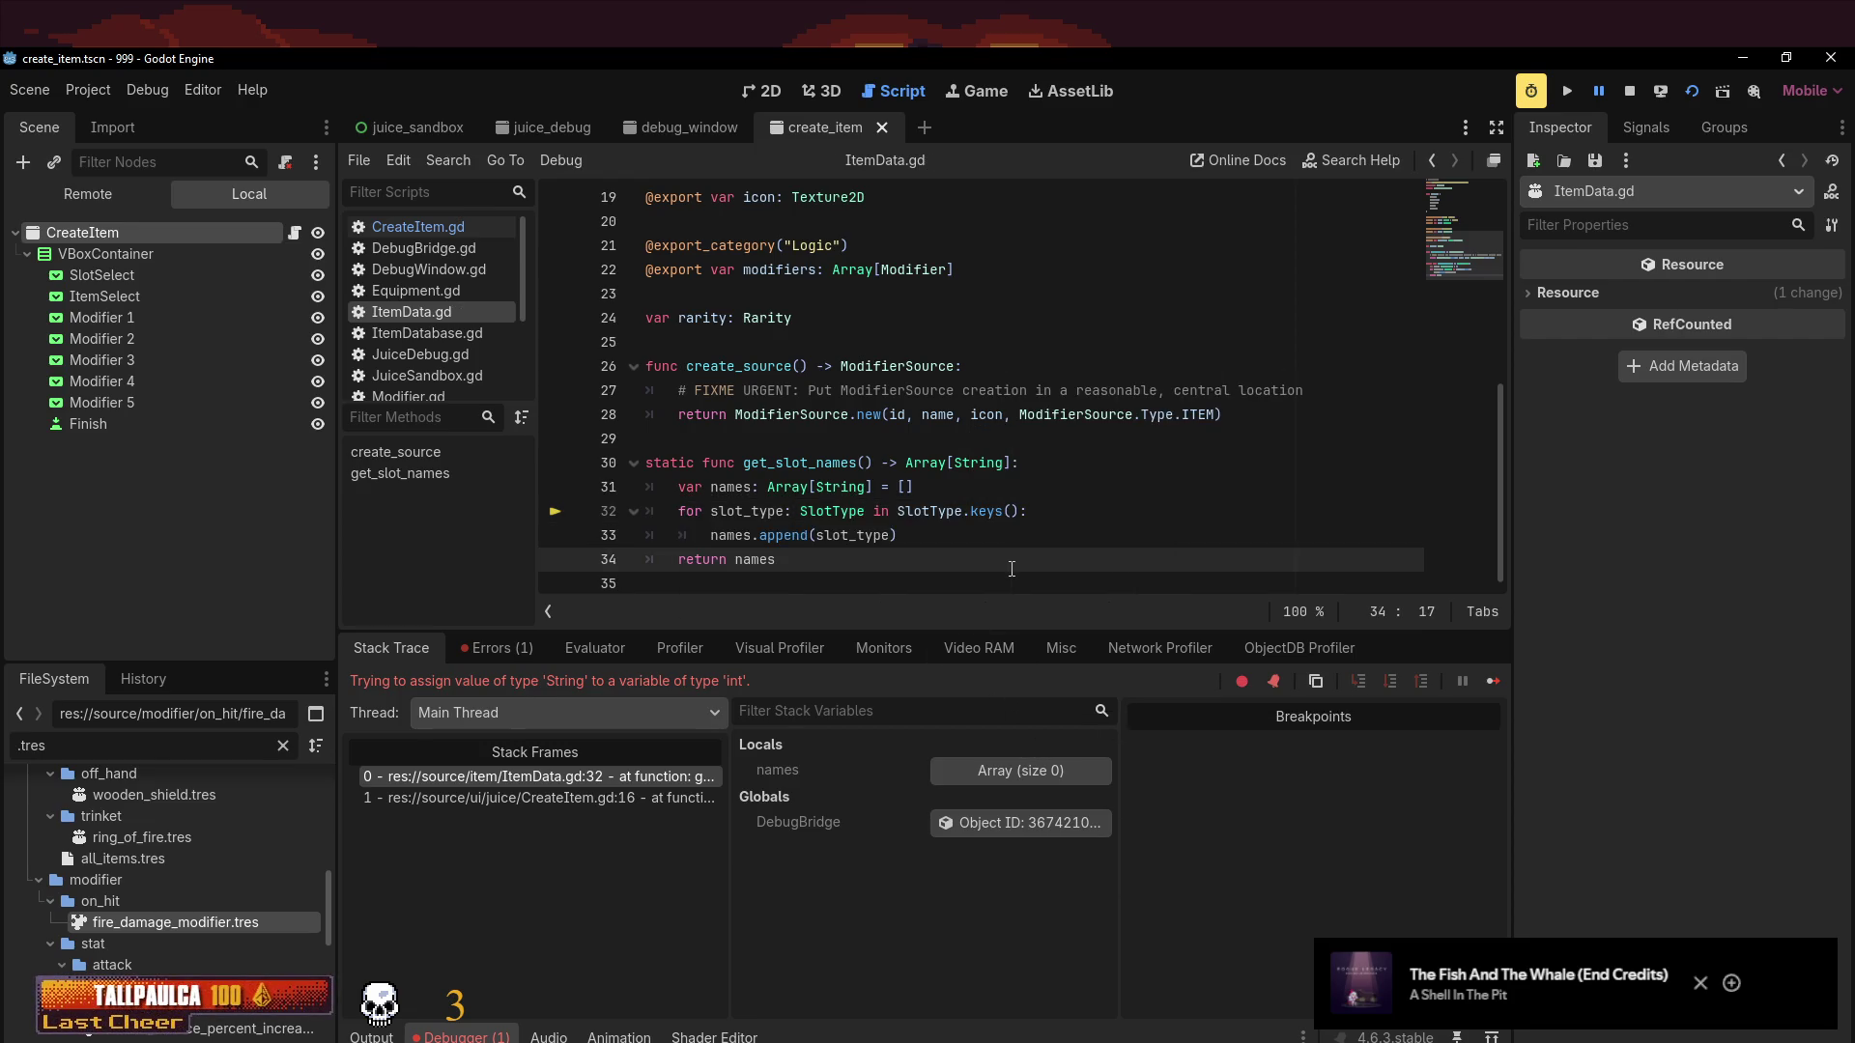
{"action": "key", "text": "F5"}
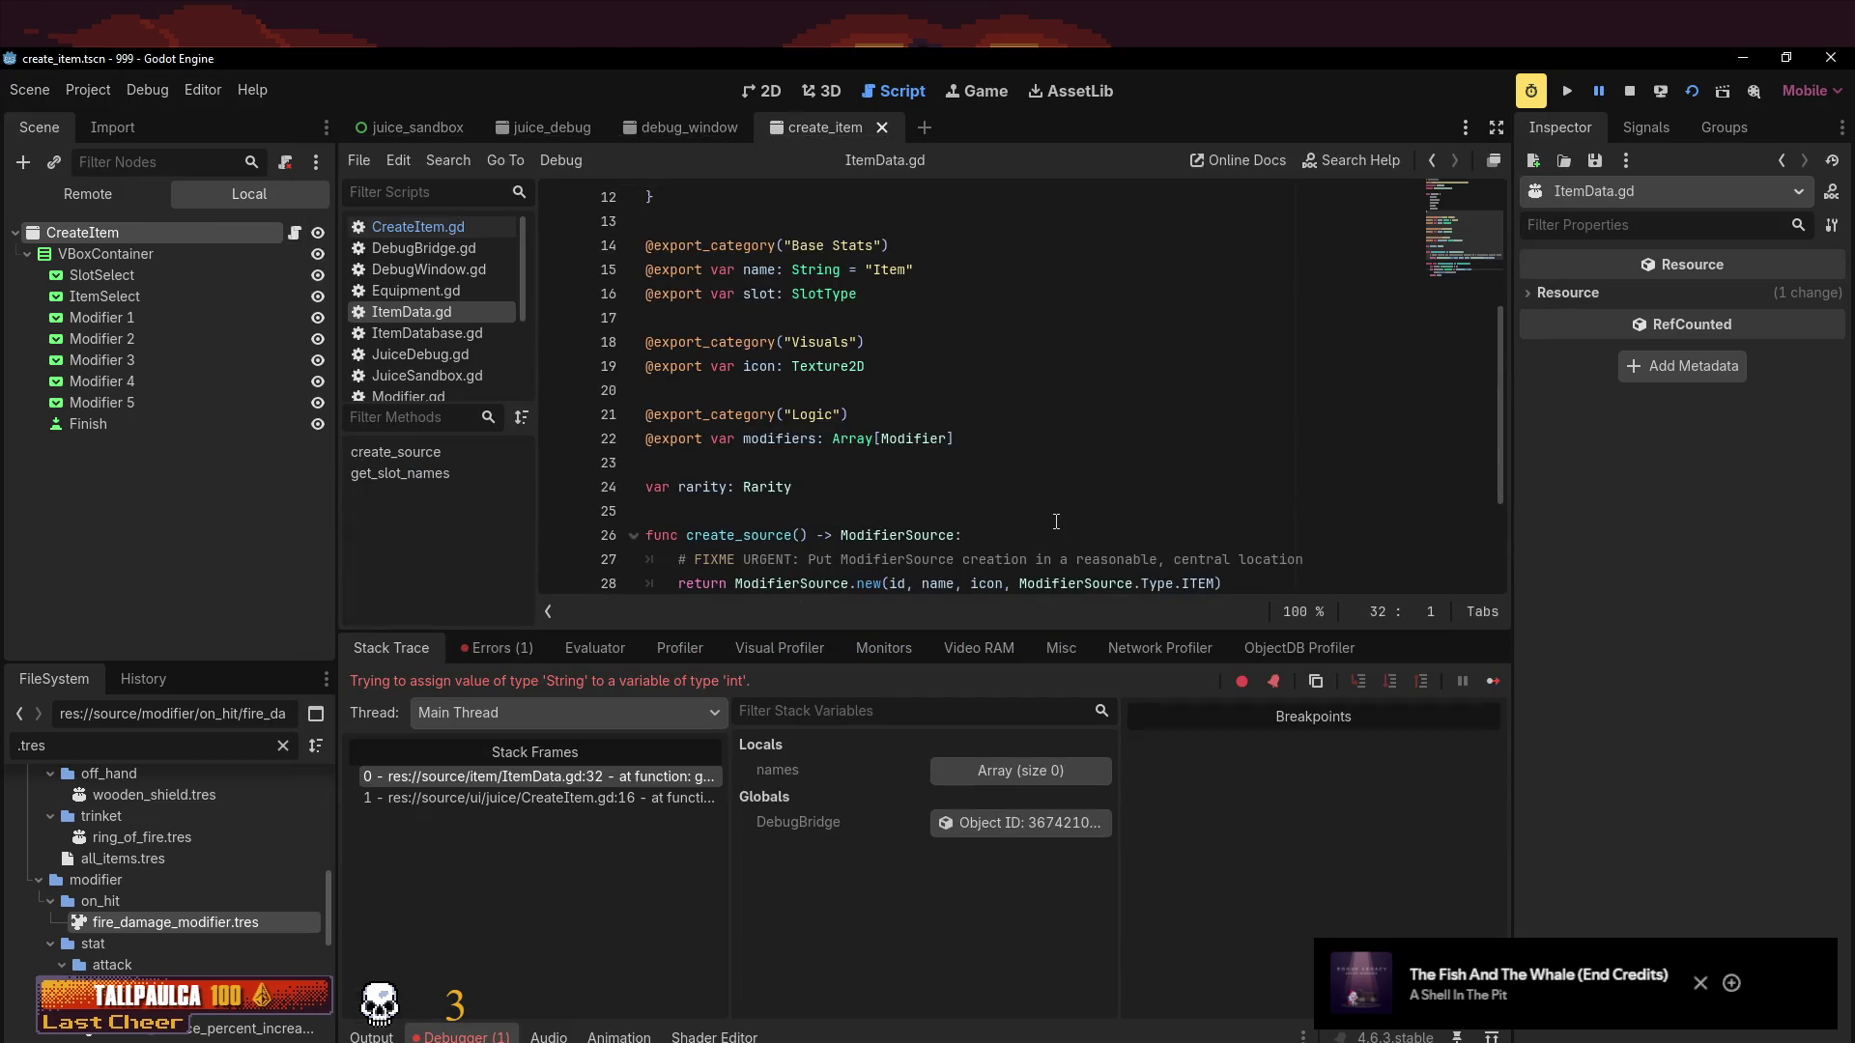
Change the loop variable's type from SlotType to String.
{"action": "scroll", "coordinate": [1048, 454], "scroll_direction": "down", "scroll_amount": 2}
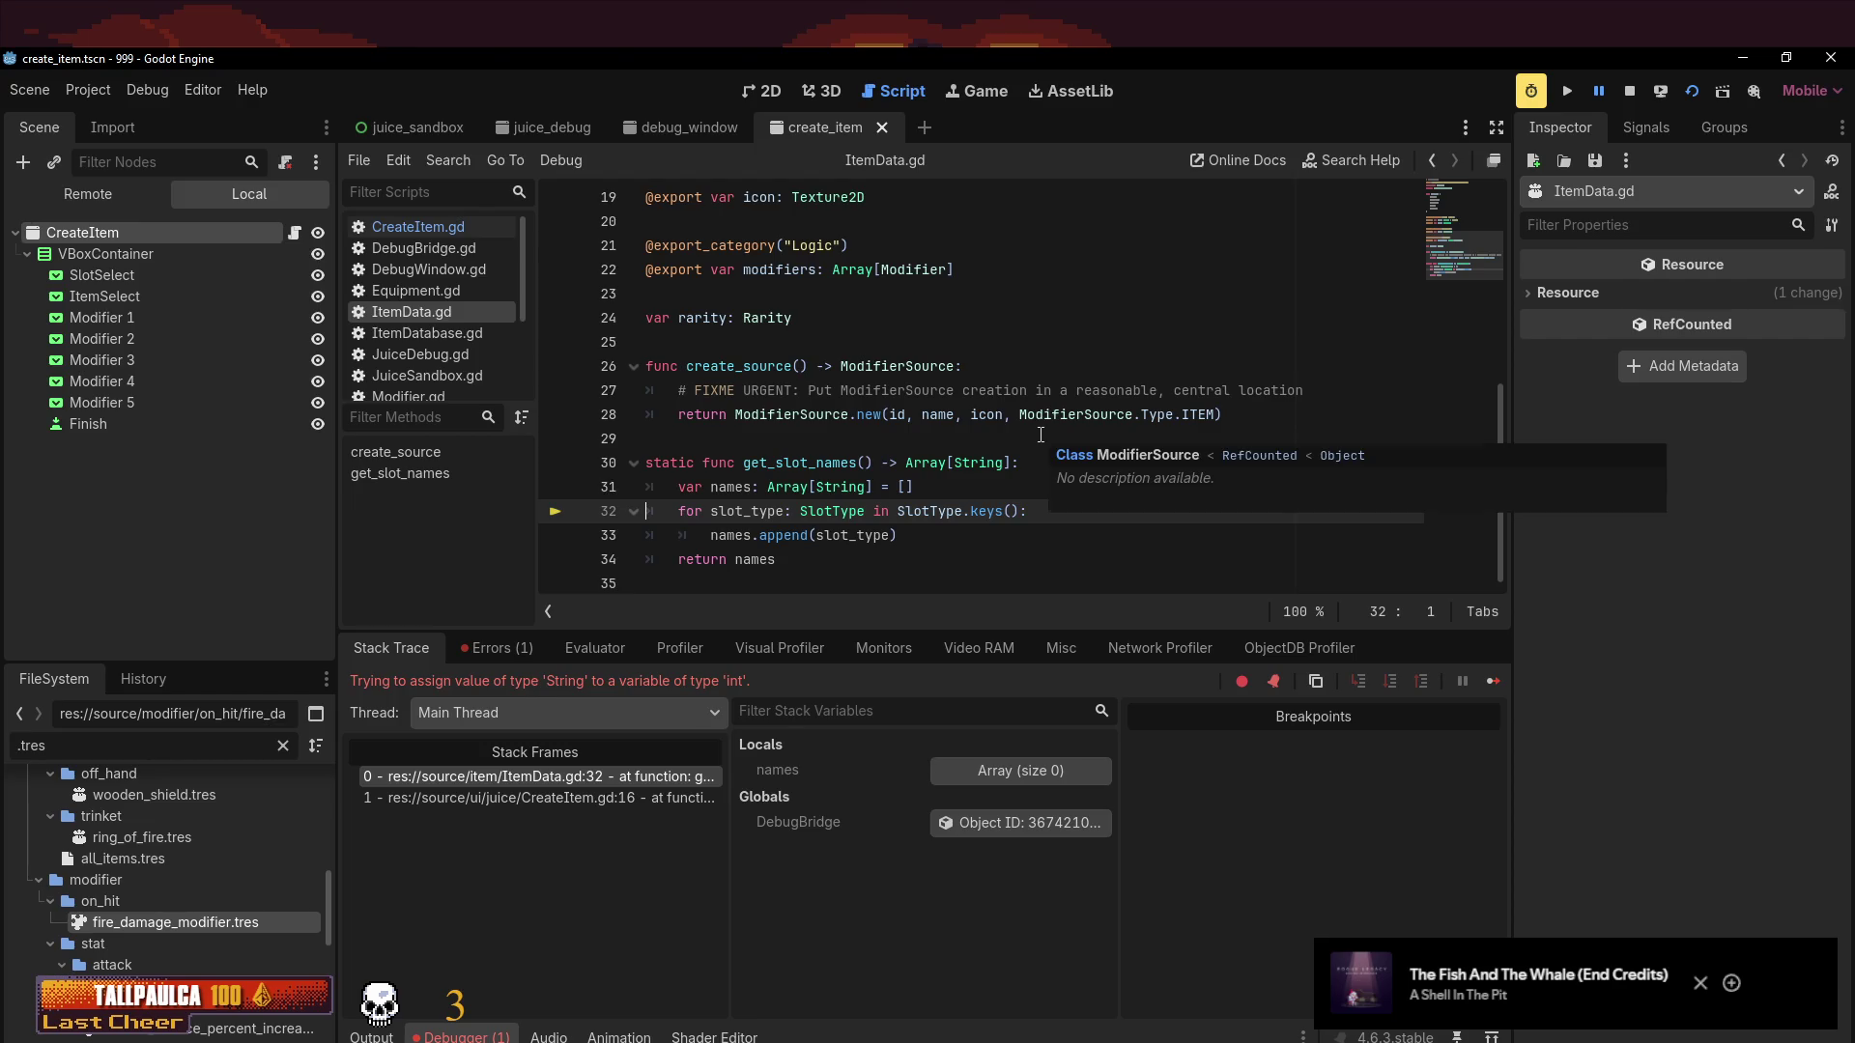
{"action": "mouse_move", "coordinate": [997, 515]}
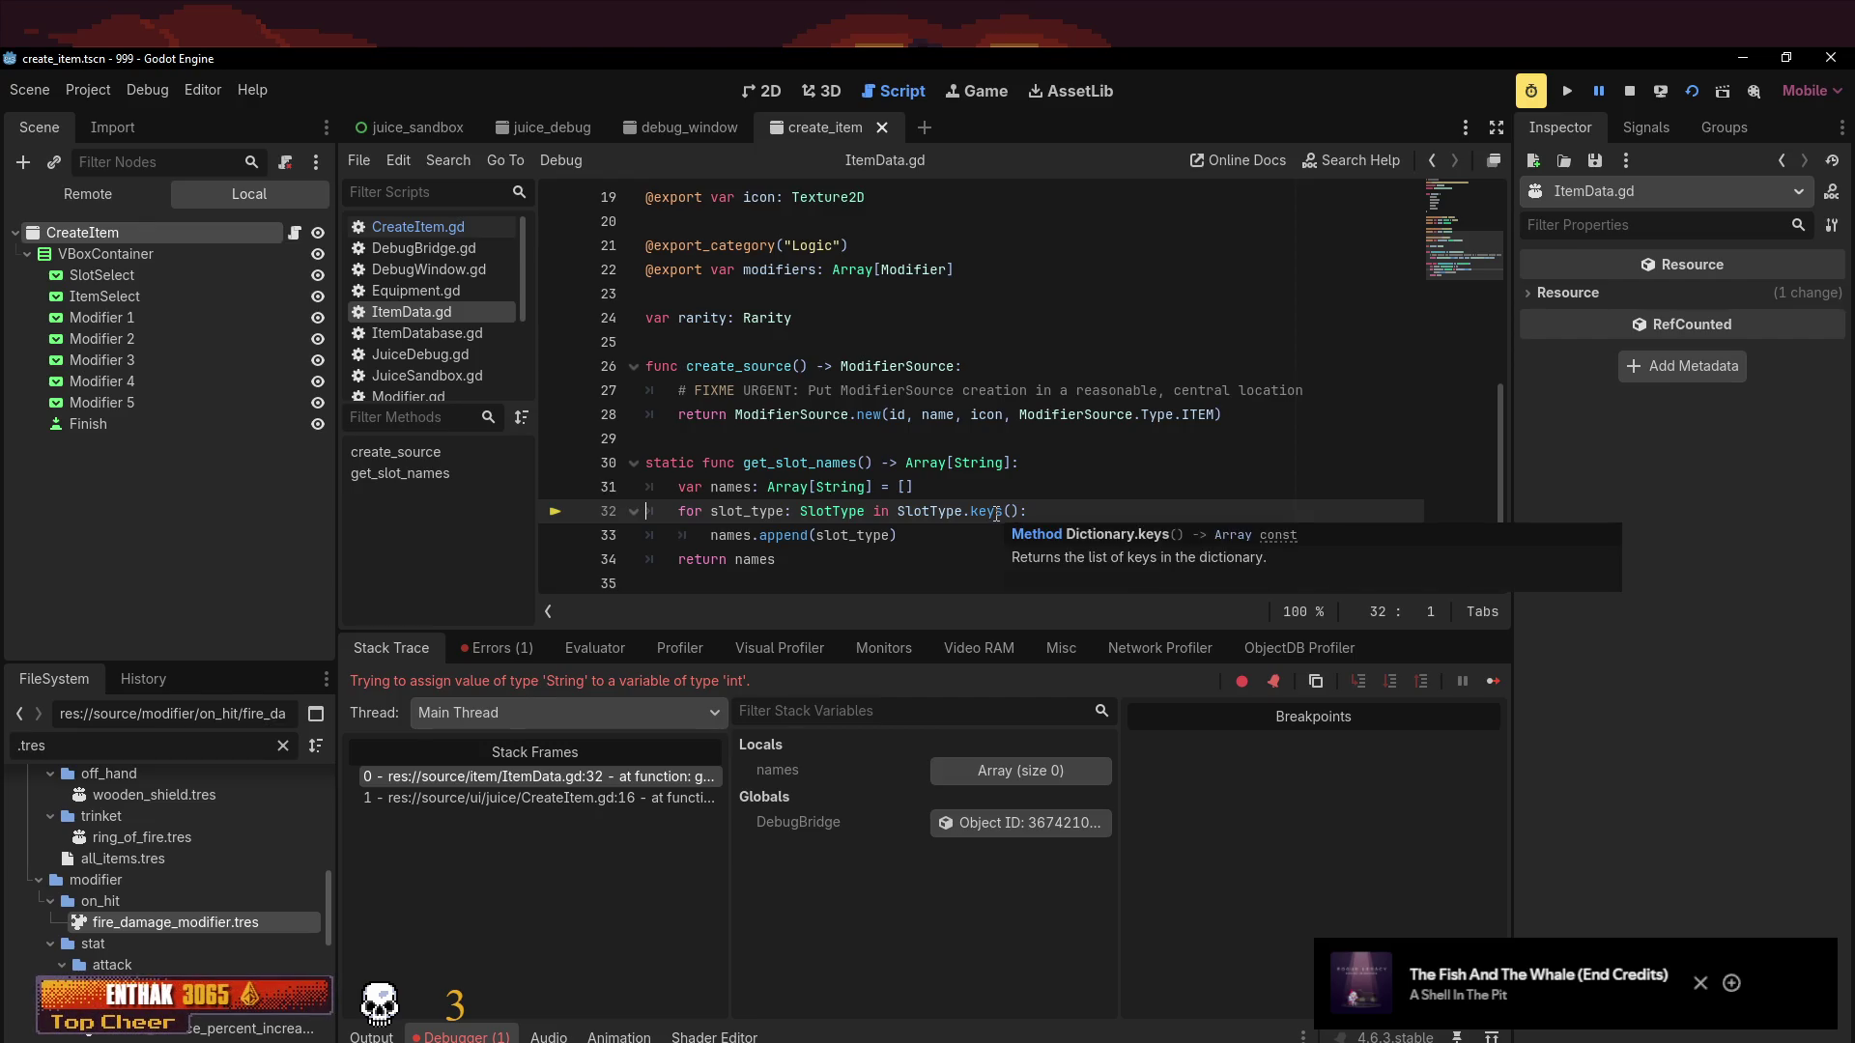
{"action": "double_click", "coordinate": [829, 511]}
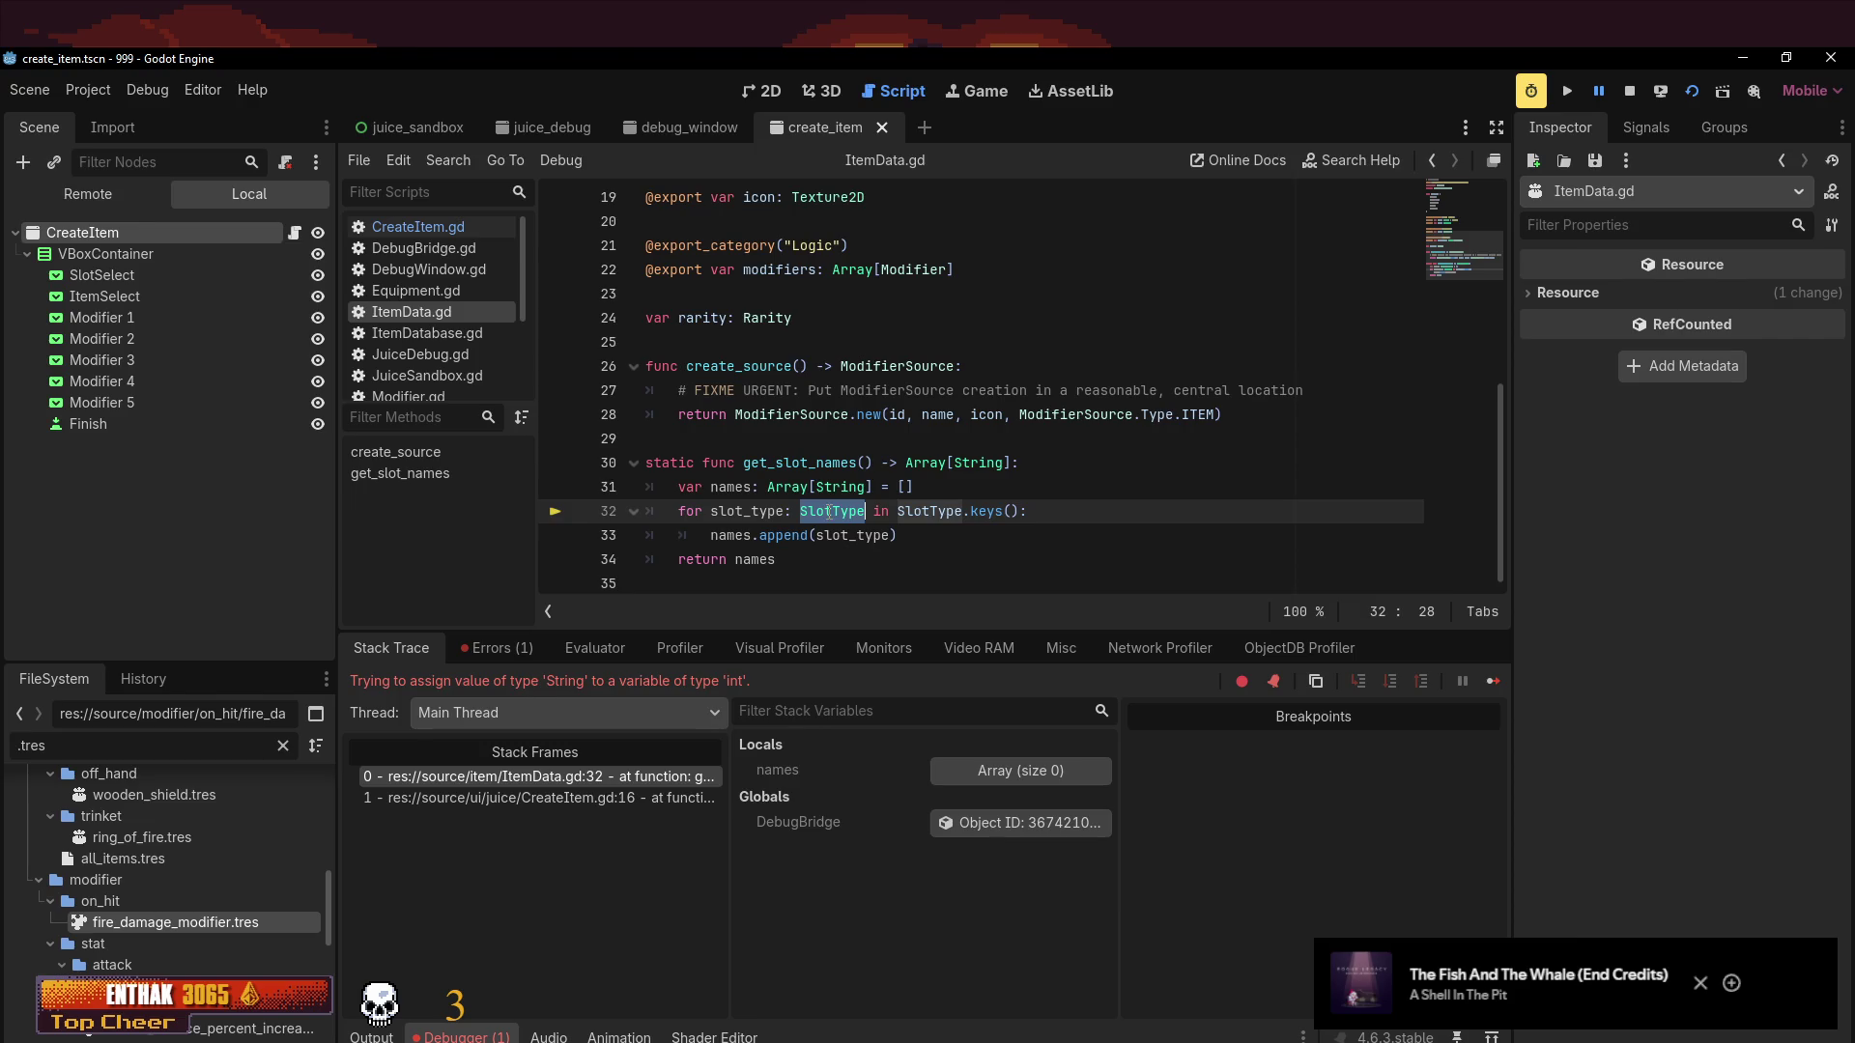
{"action": "type", "text": "String"}
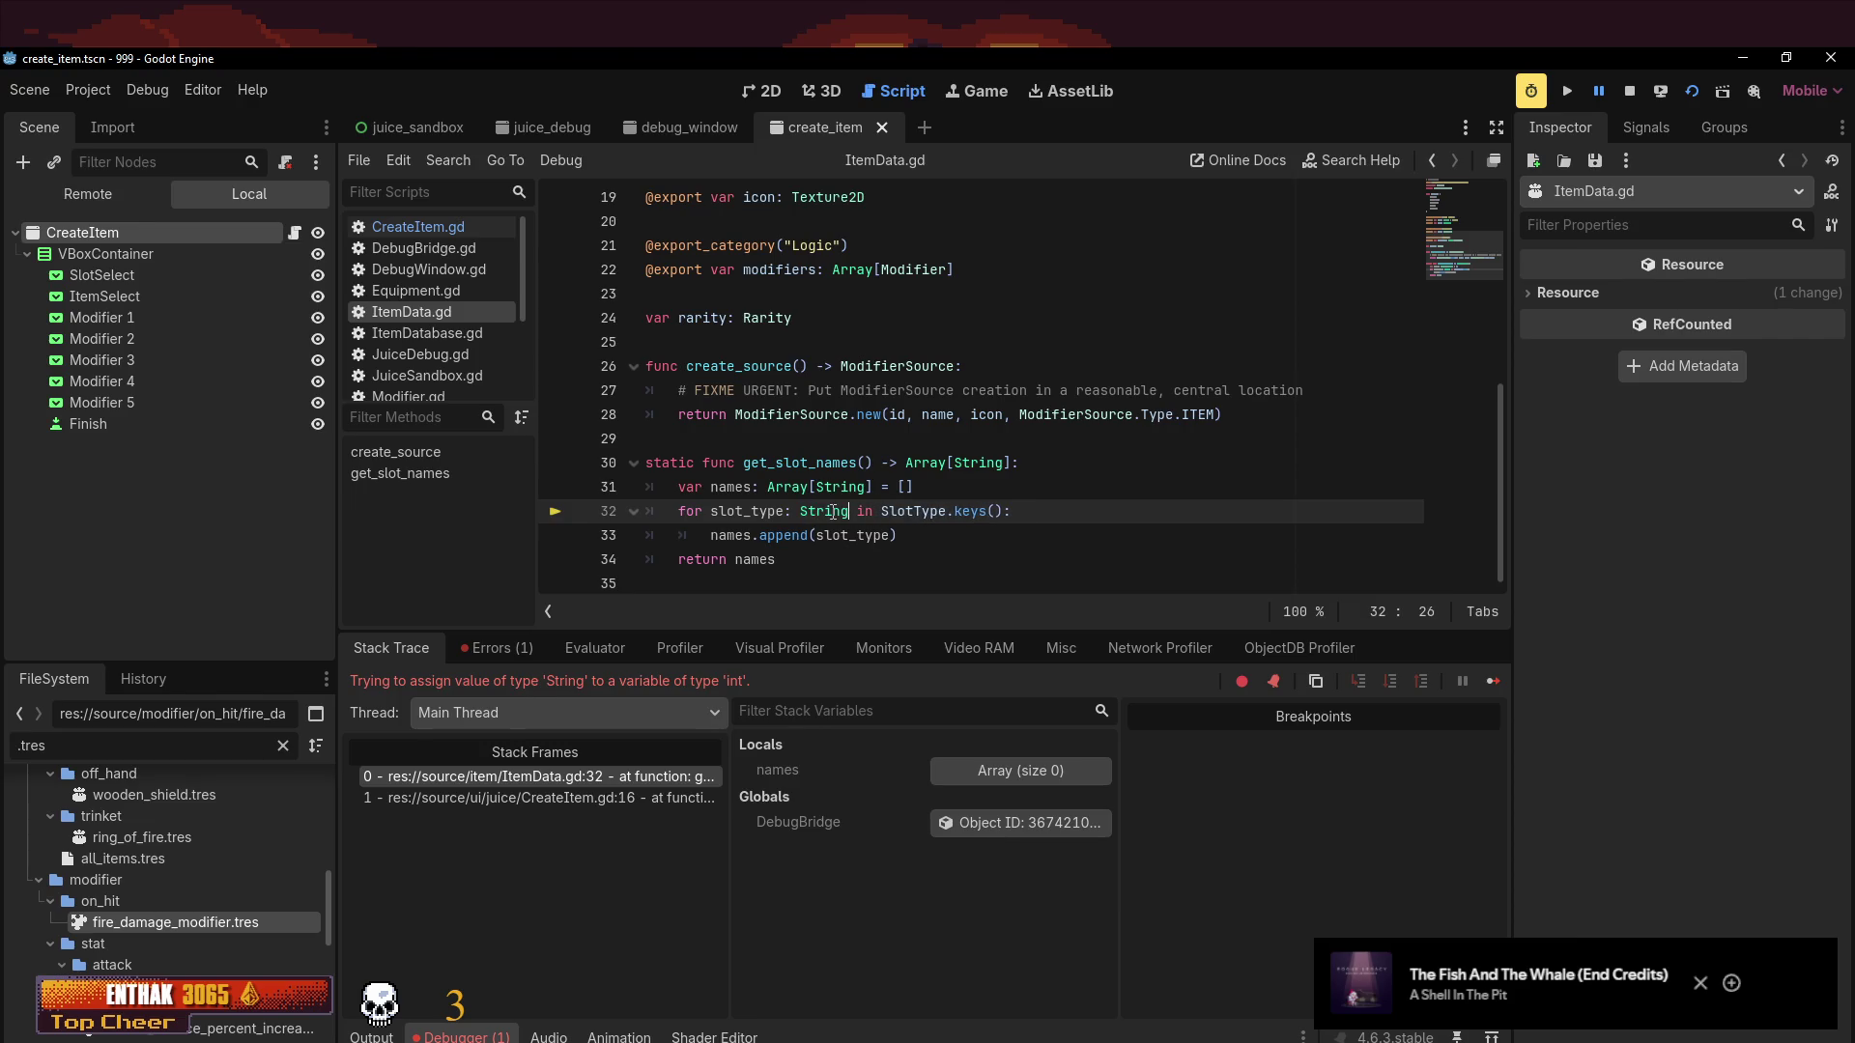
Inspect the Array[String] declaration, the loop lines and the still-empty names value.
{"action": "left_click", "coordinate": [926, 466]}
{"action": "mouse_move", "coordinate": [937, 467]}
{"action": "left_click", "coordinate": [875, 366]}
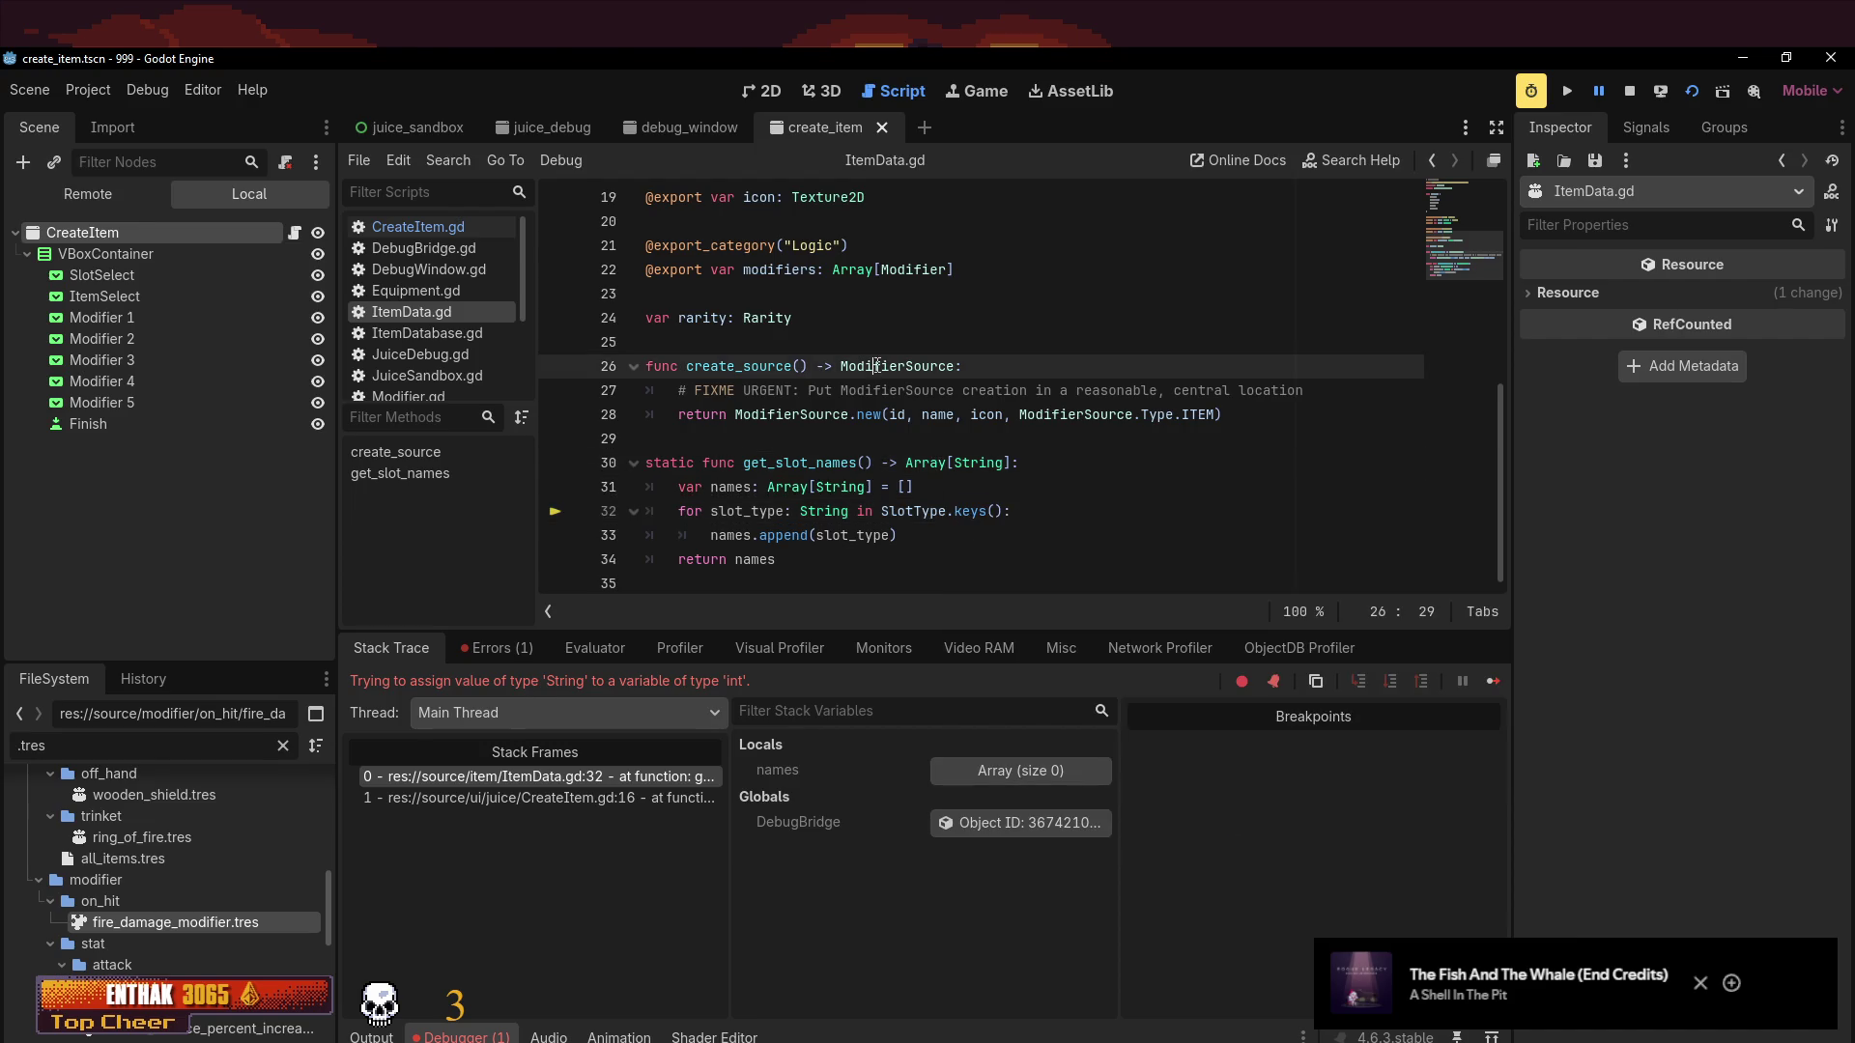
{"action": "left_click", "coordinate": [866, 487]}
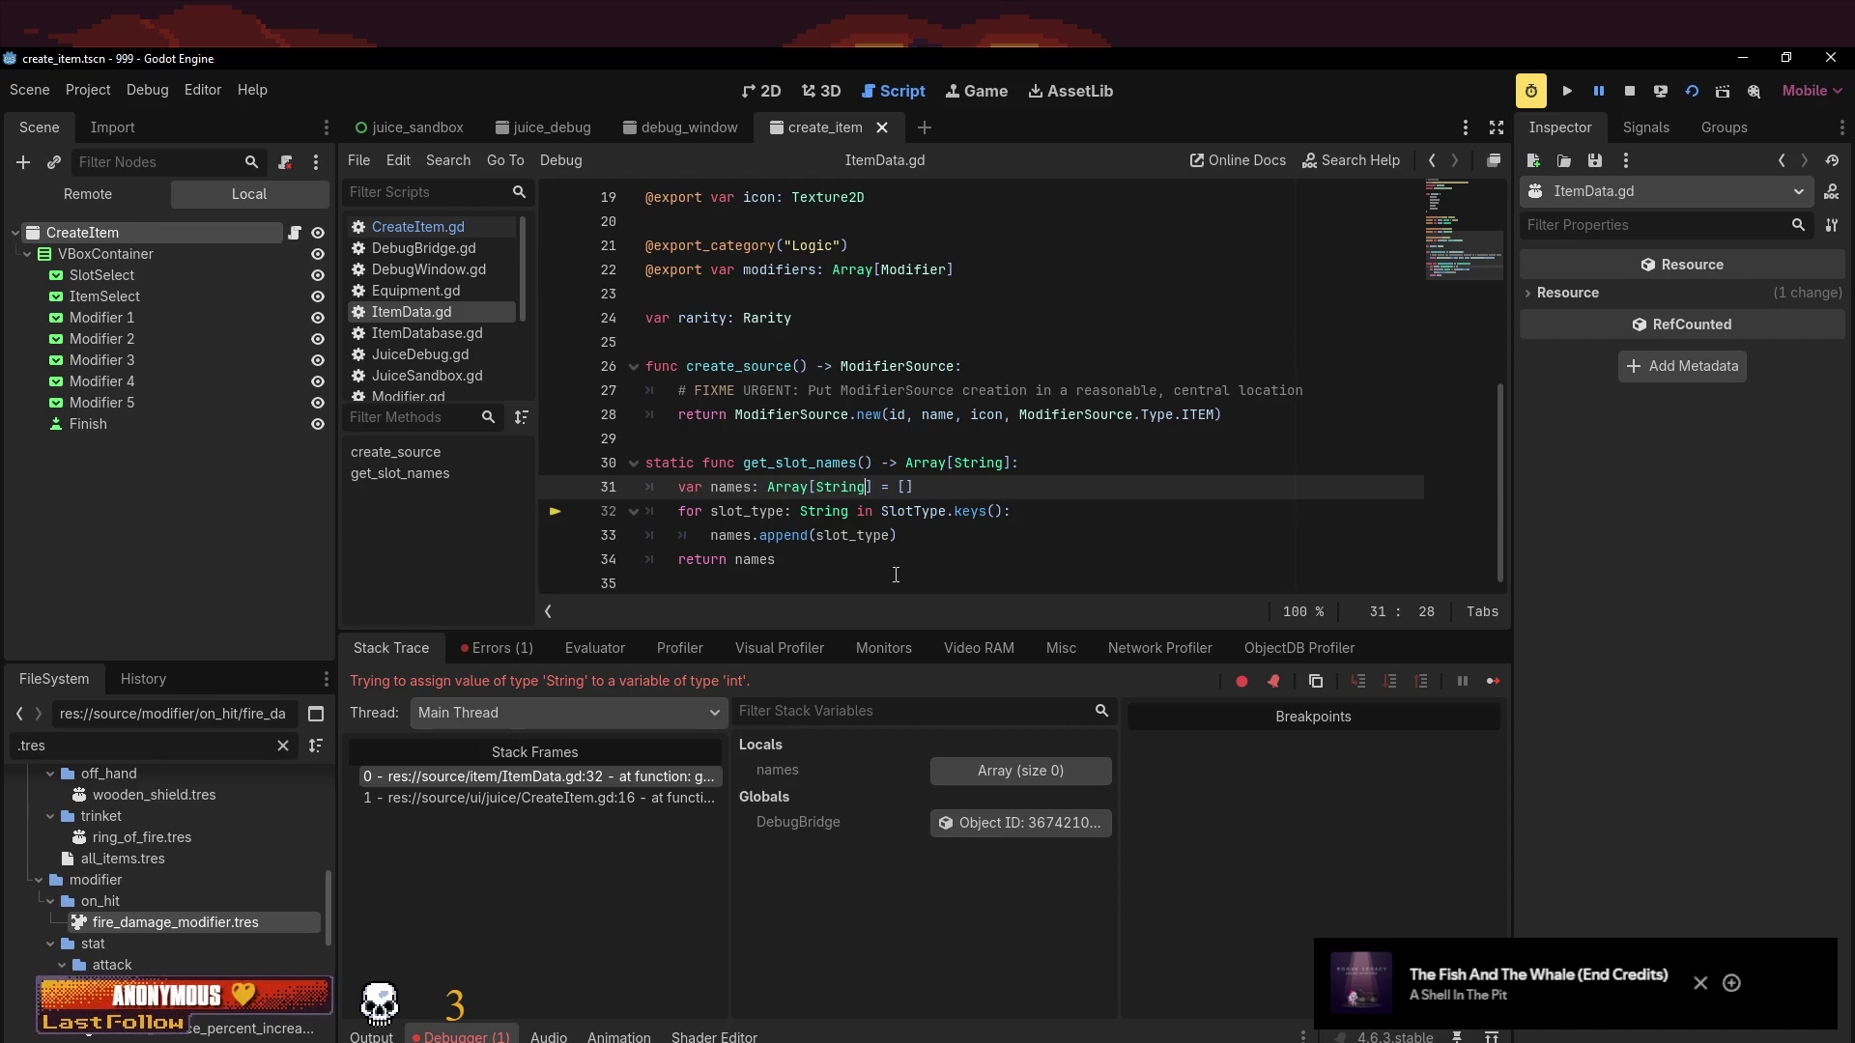
{"action": "mouse_move", "coordinate": [897, 536]}
{"action": "left_mouse_down"}
{"action": "mouse_move", "coordinate": [712, 535]}
{"action": "mouse_move", "coordinate": [637, 512]}
{"action": "mouse_move", "coordinate": [587, 527]}
{"action": "left_mouse_up"}
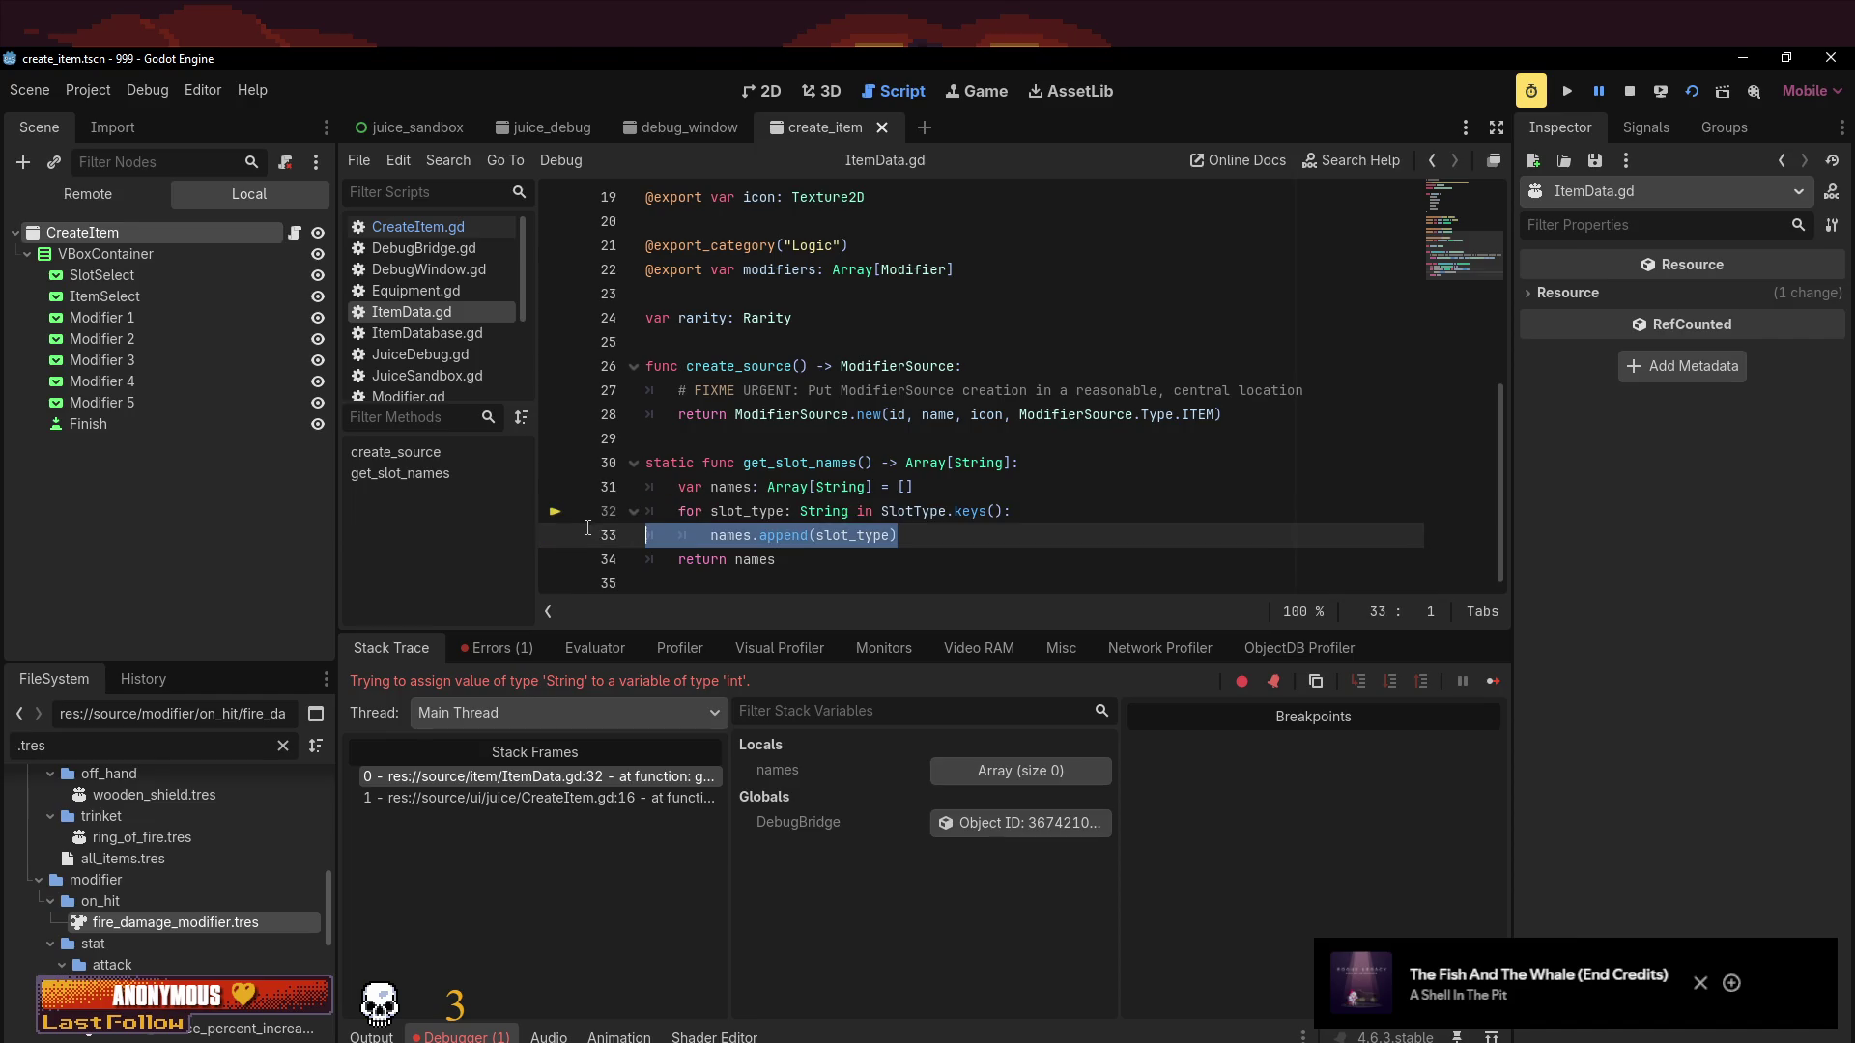
{"action": "left_click", "coordinate": [938, 529]}
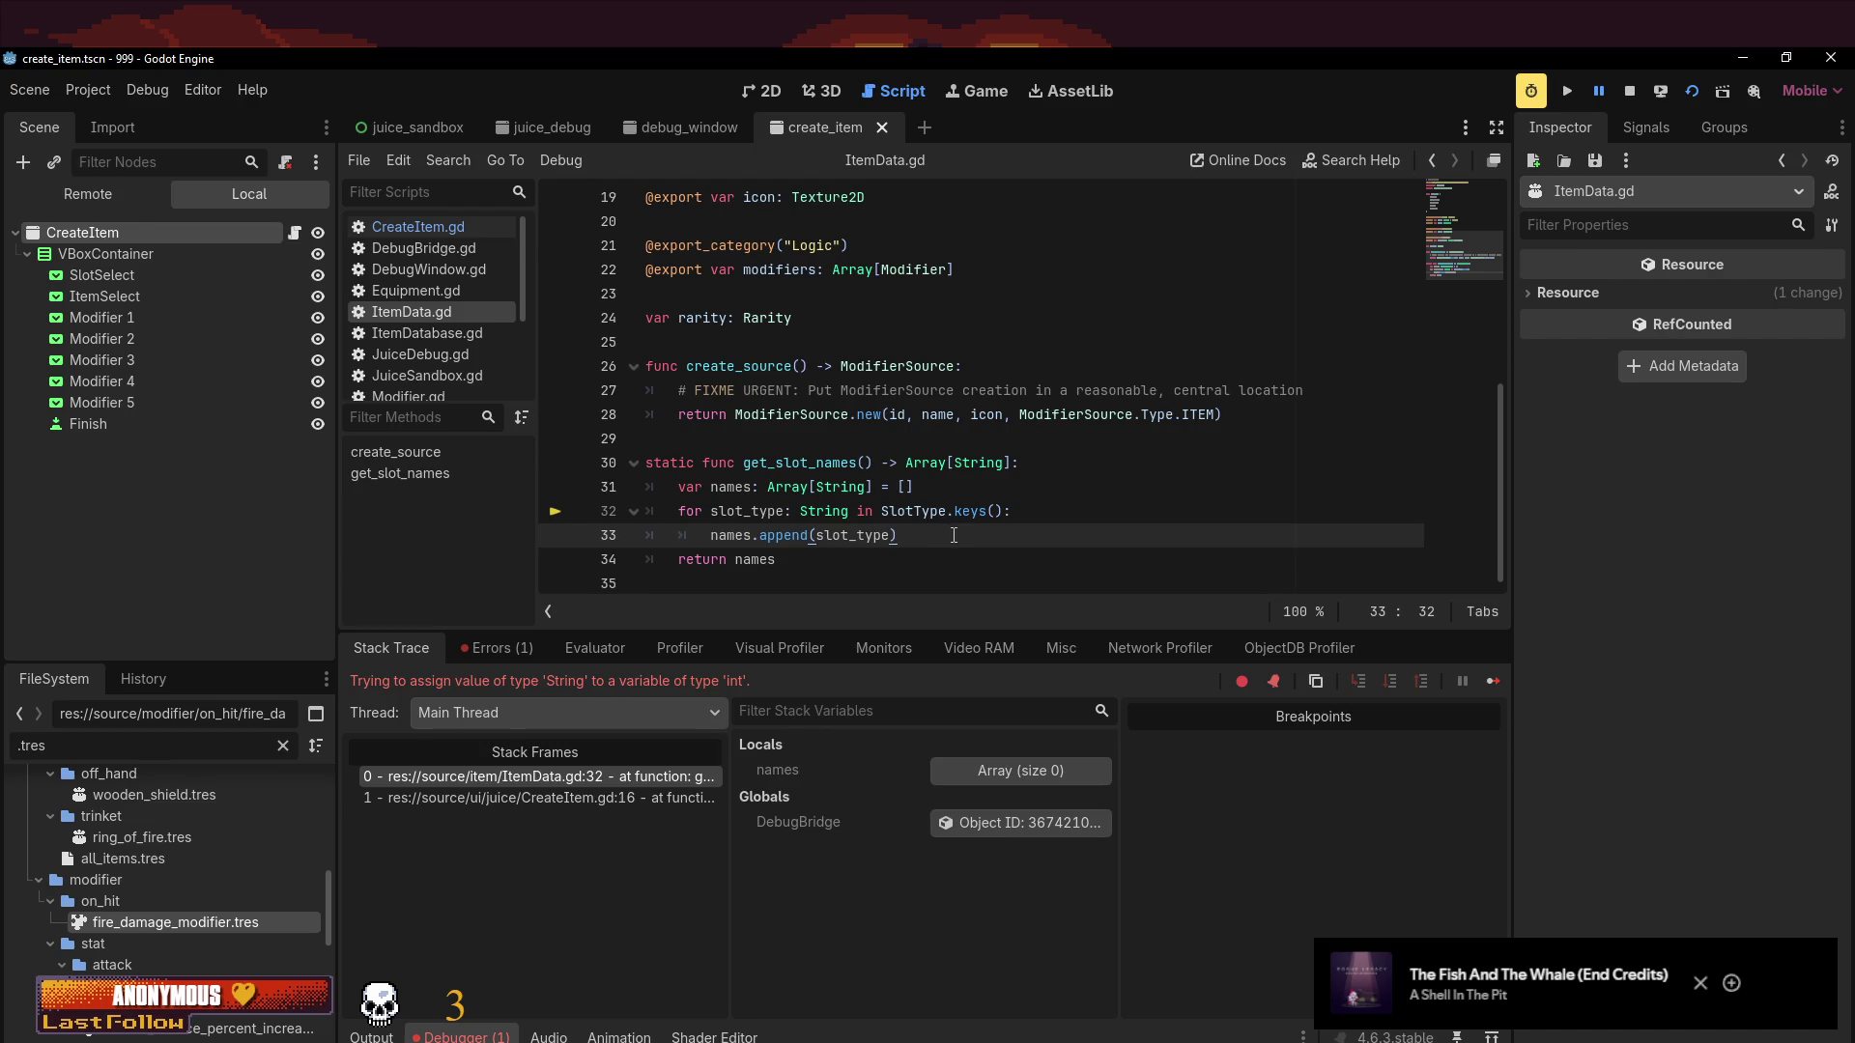
{"action": "left_click_drag", "start_coordinate": [953, 535], "coordinate": [624, 524]}
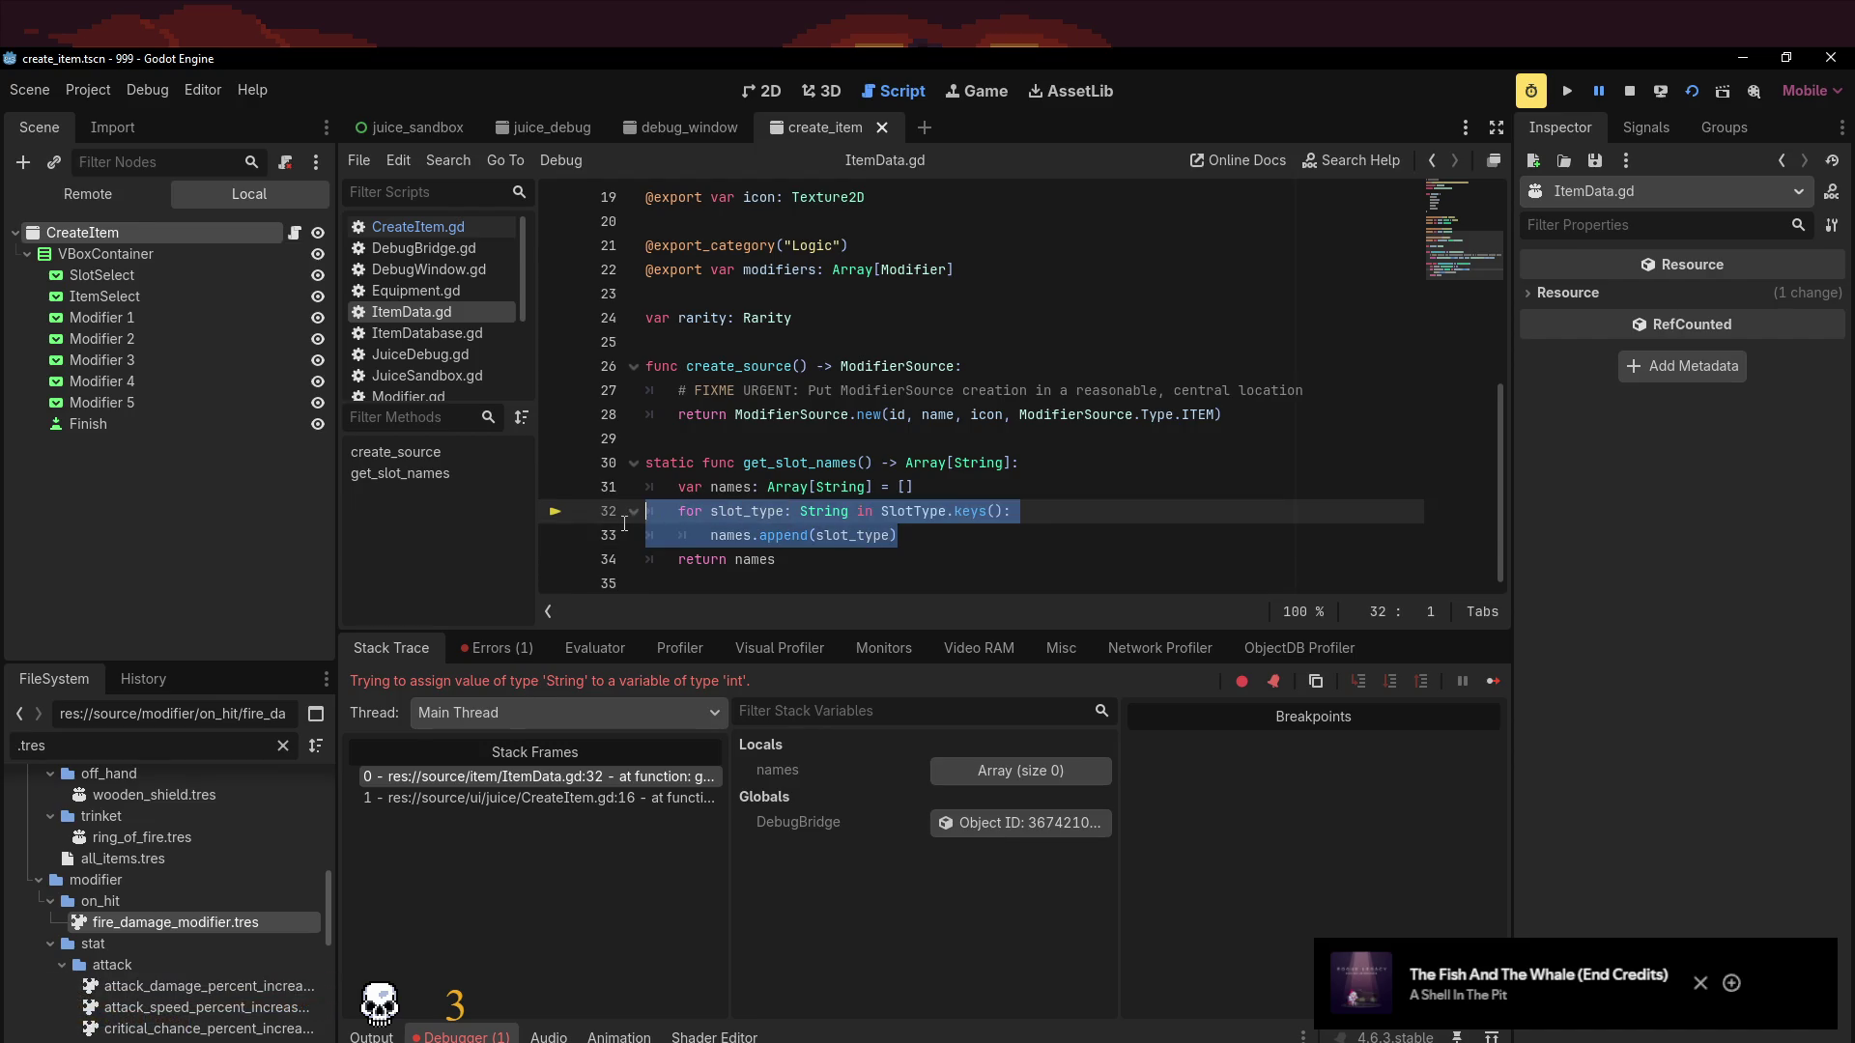
{"action": "left_click", "coordinate": [982, 511]}
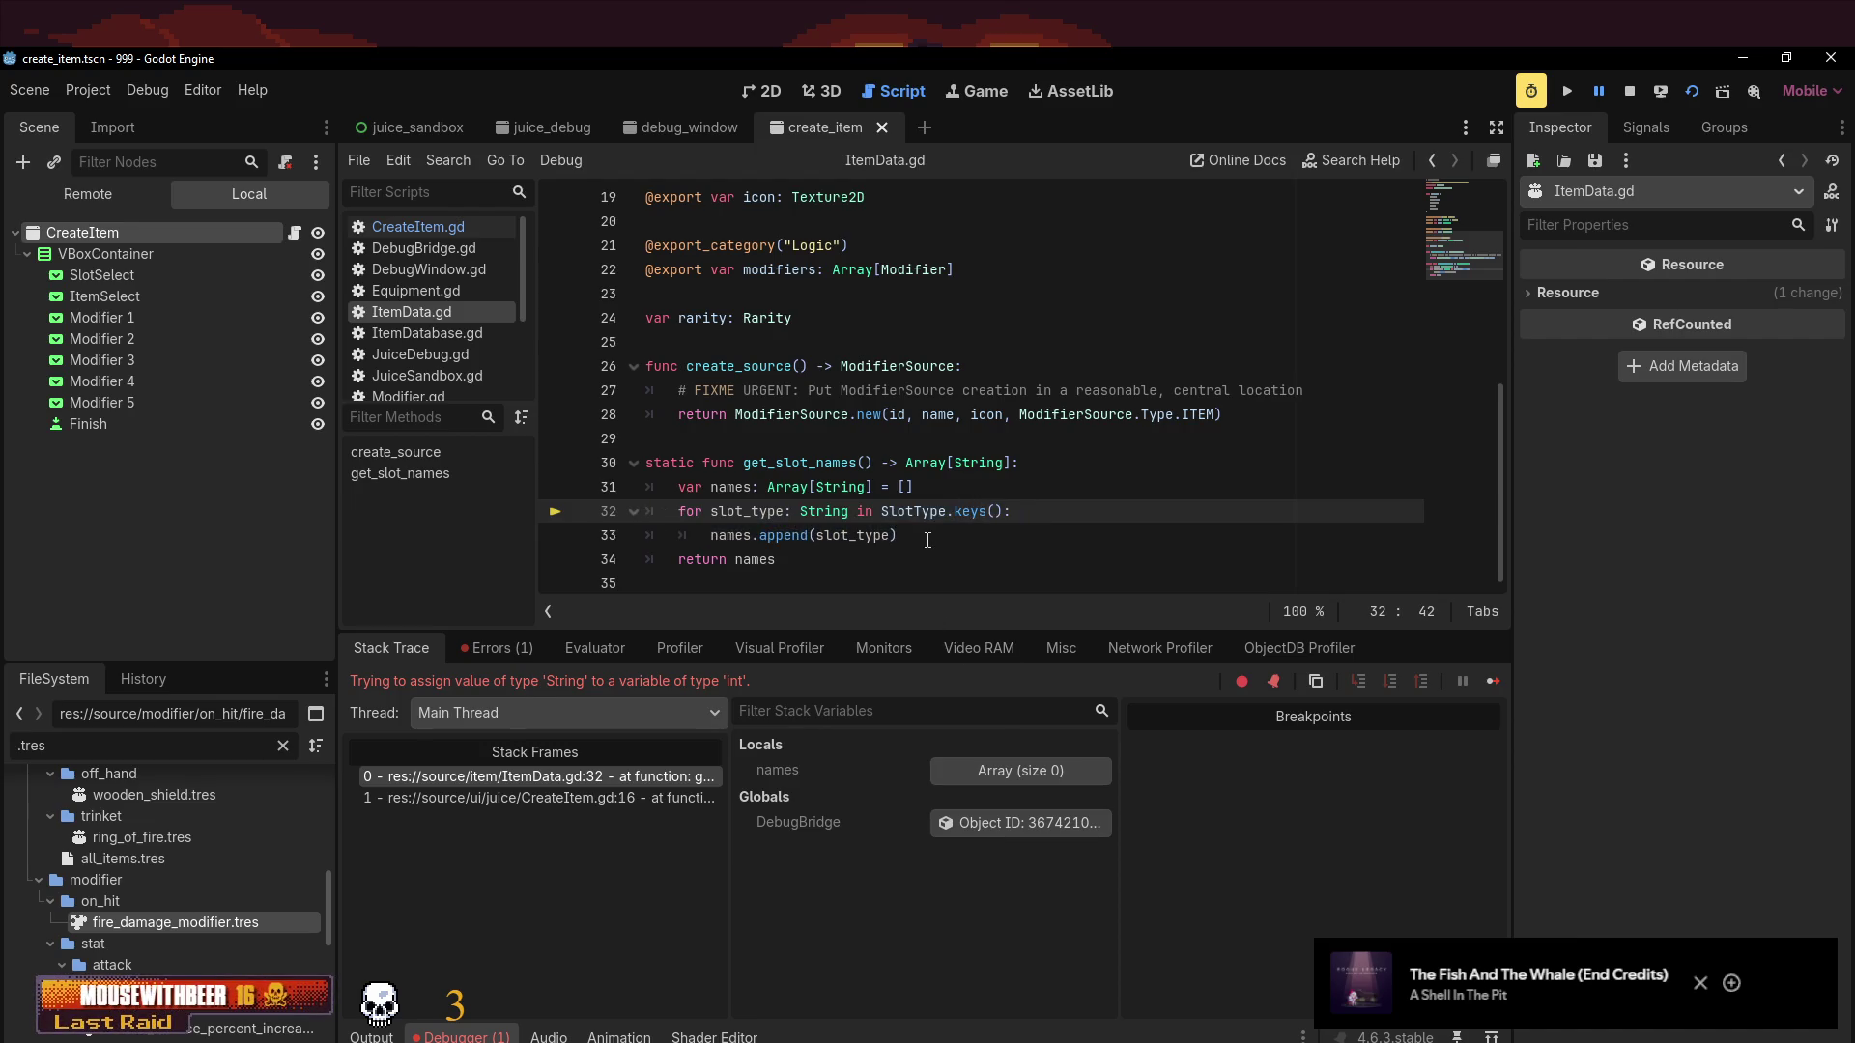
{"action": "left_click", "coordinate": [759, 489]}
Add a names.assign() call on a new line below the names declaration.
{"action": "mouse_move", "coordinate": [792, 529]}
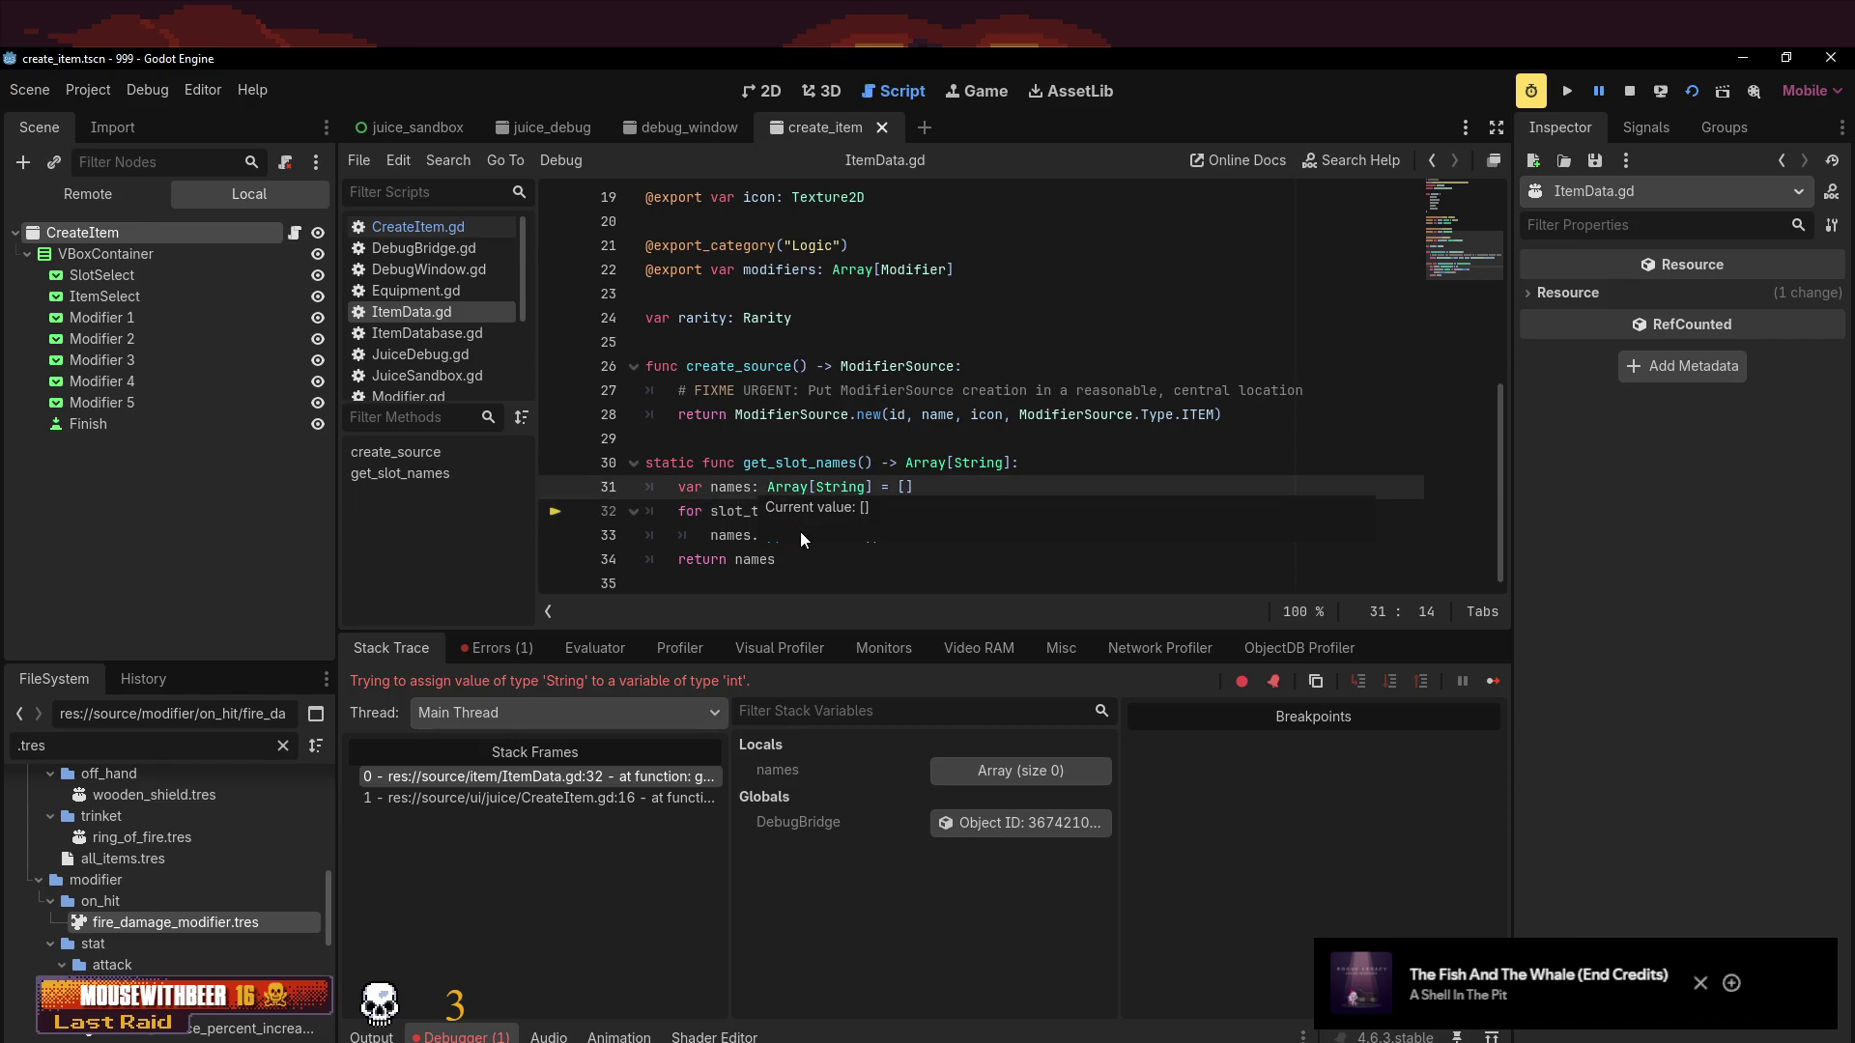
{"action": "type", "text": "."}
{"action": "key", "text": "shift+End"}
{"action": "key", "text": "Delete"}
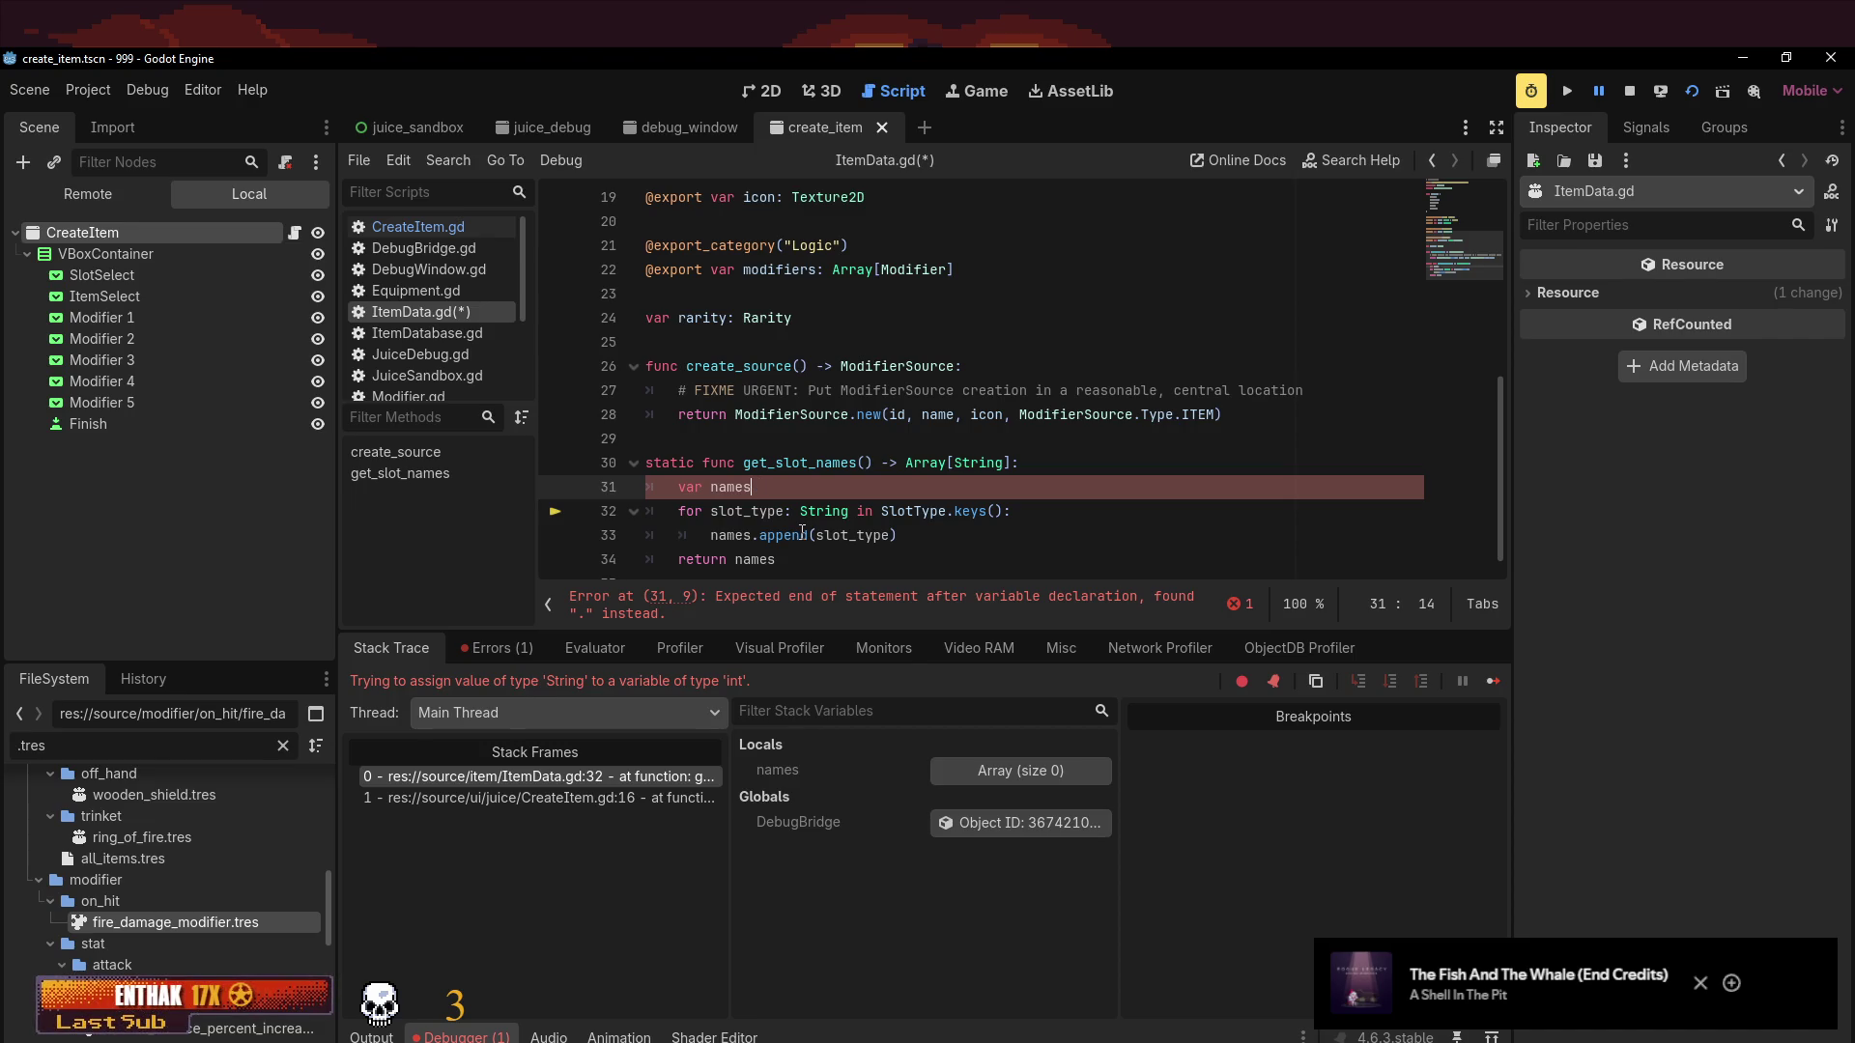
{"action": "key", "text": "ctrl+z"}
{"action": "key", "text": "ctrl+z"}
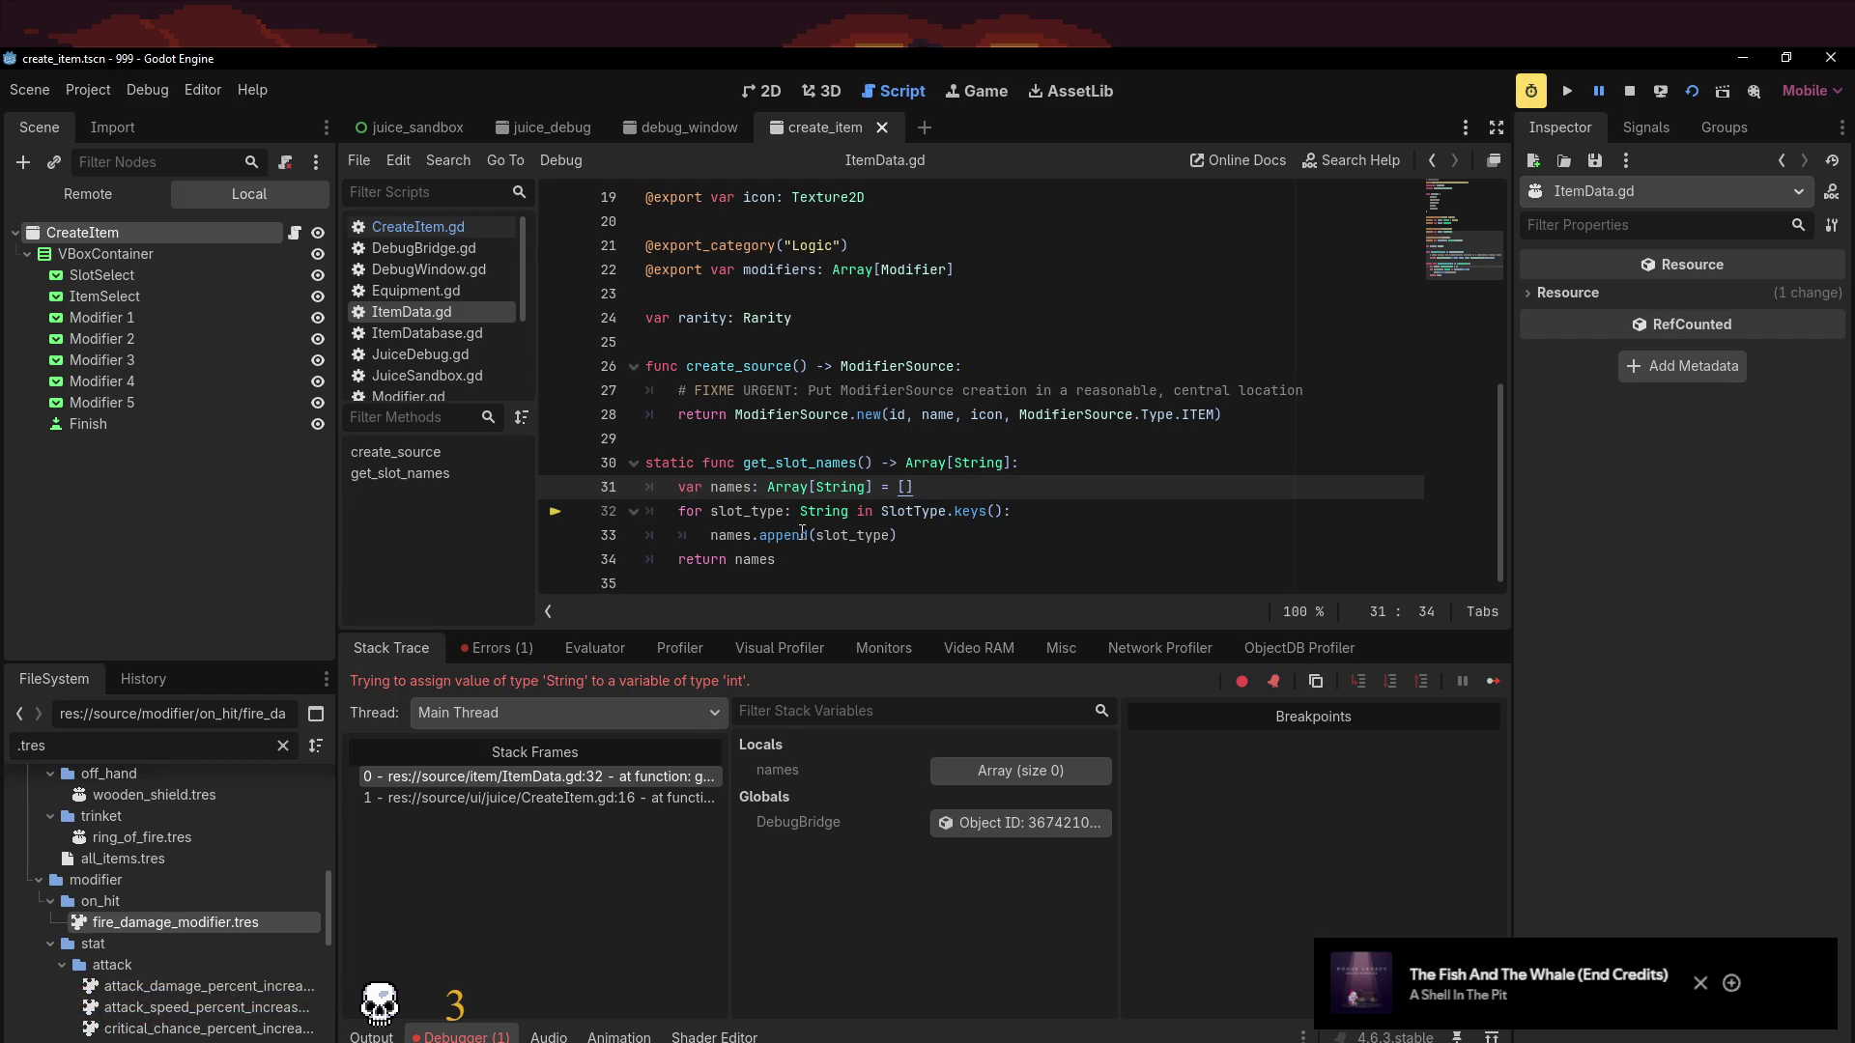
{"action": "key", "text": "Return"}
{"action": "type", "text": "names."}
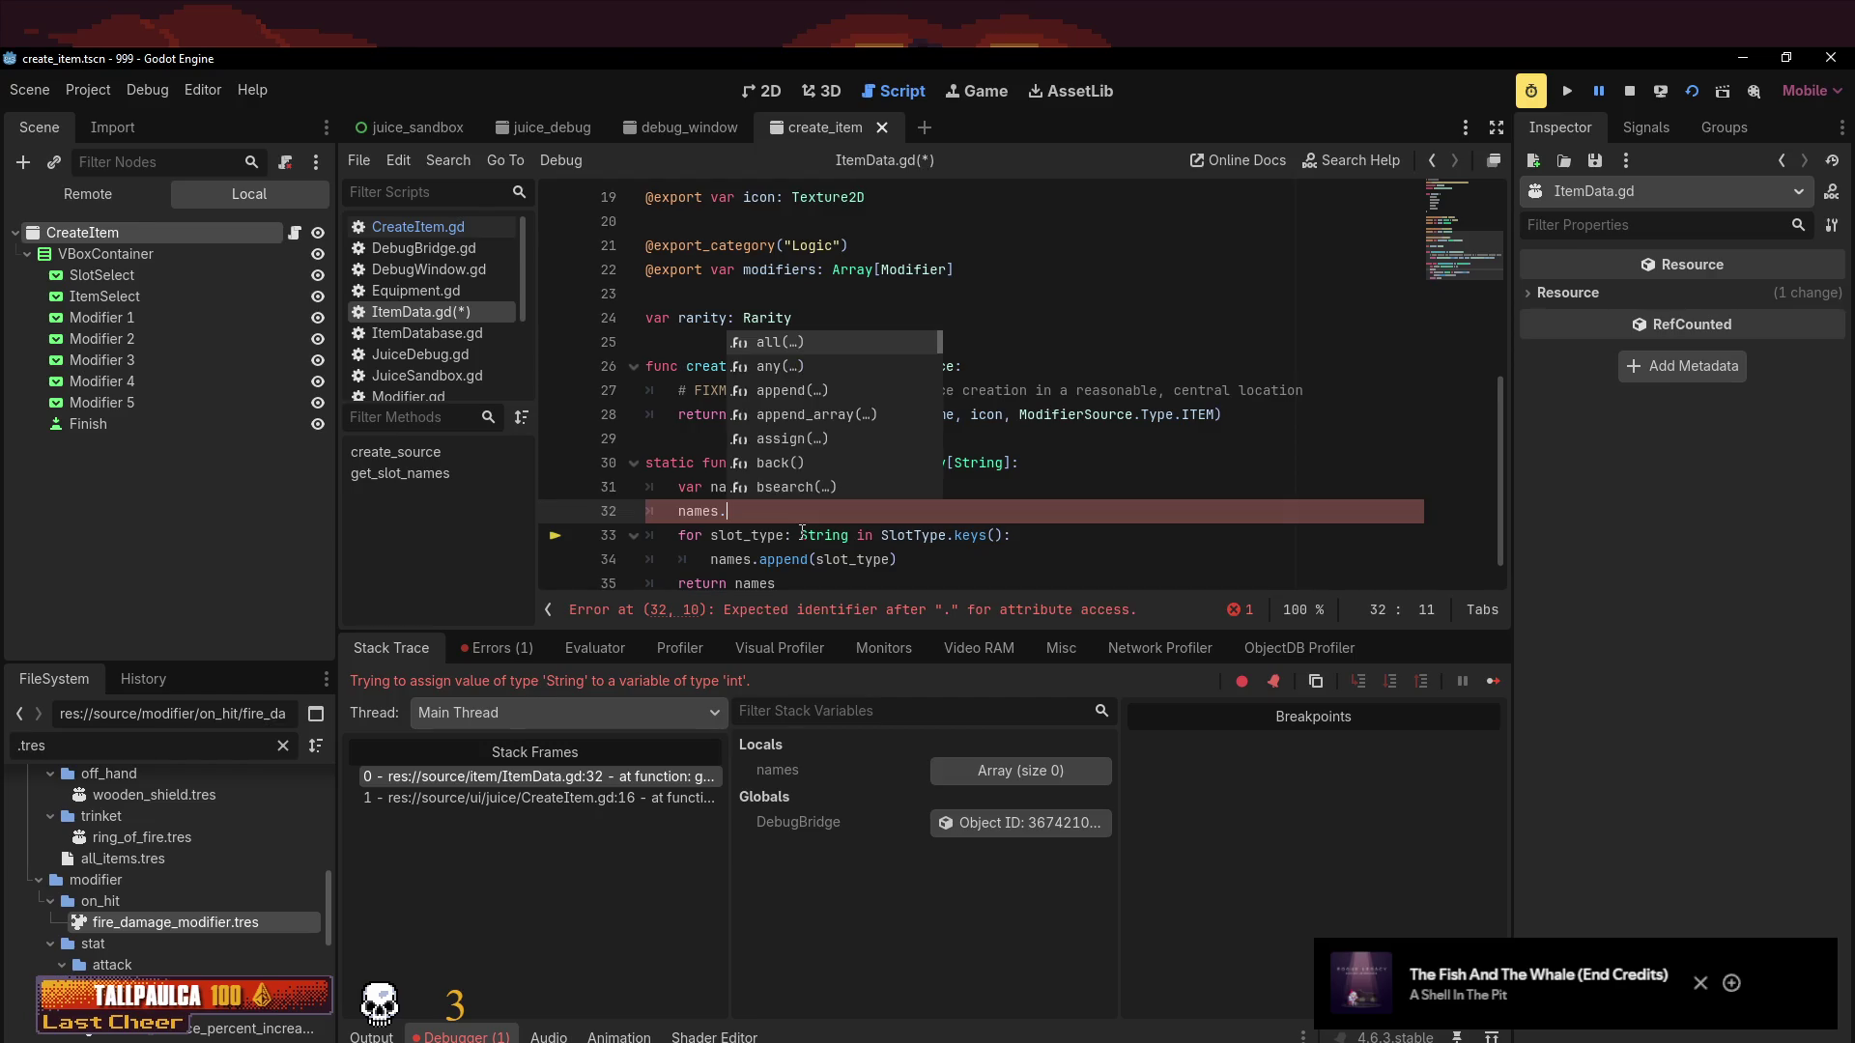
{"action": "key", "text": "Down"}
{"action": "key", "text": "Down"}
{"action": "key", "text": "Down"}
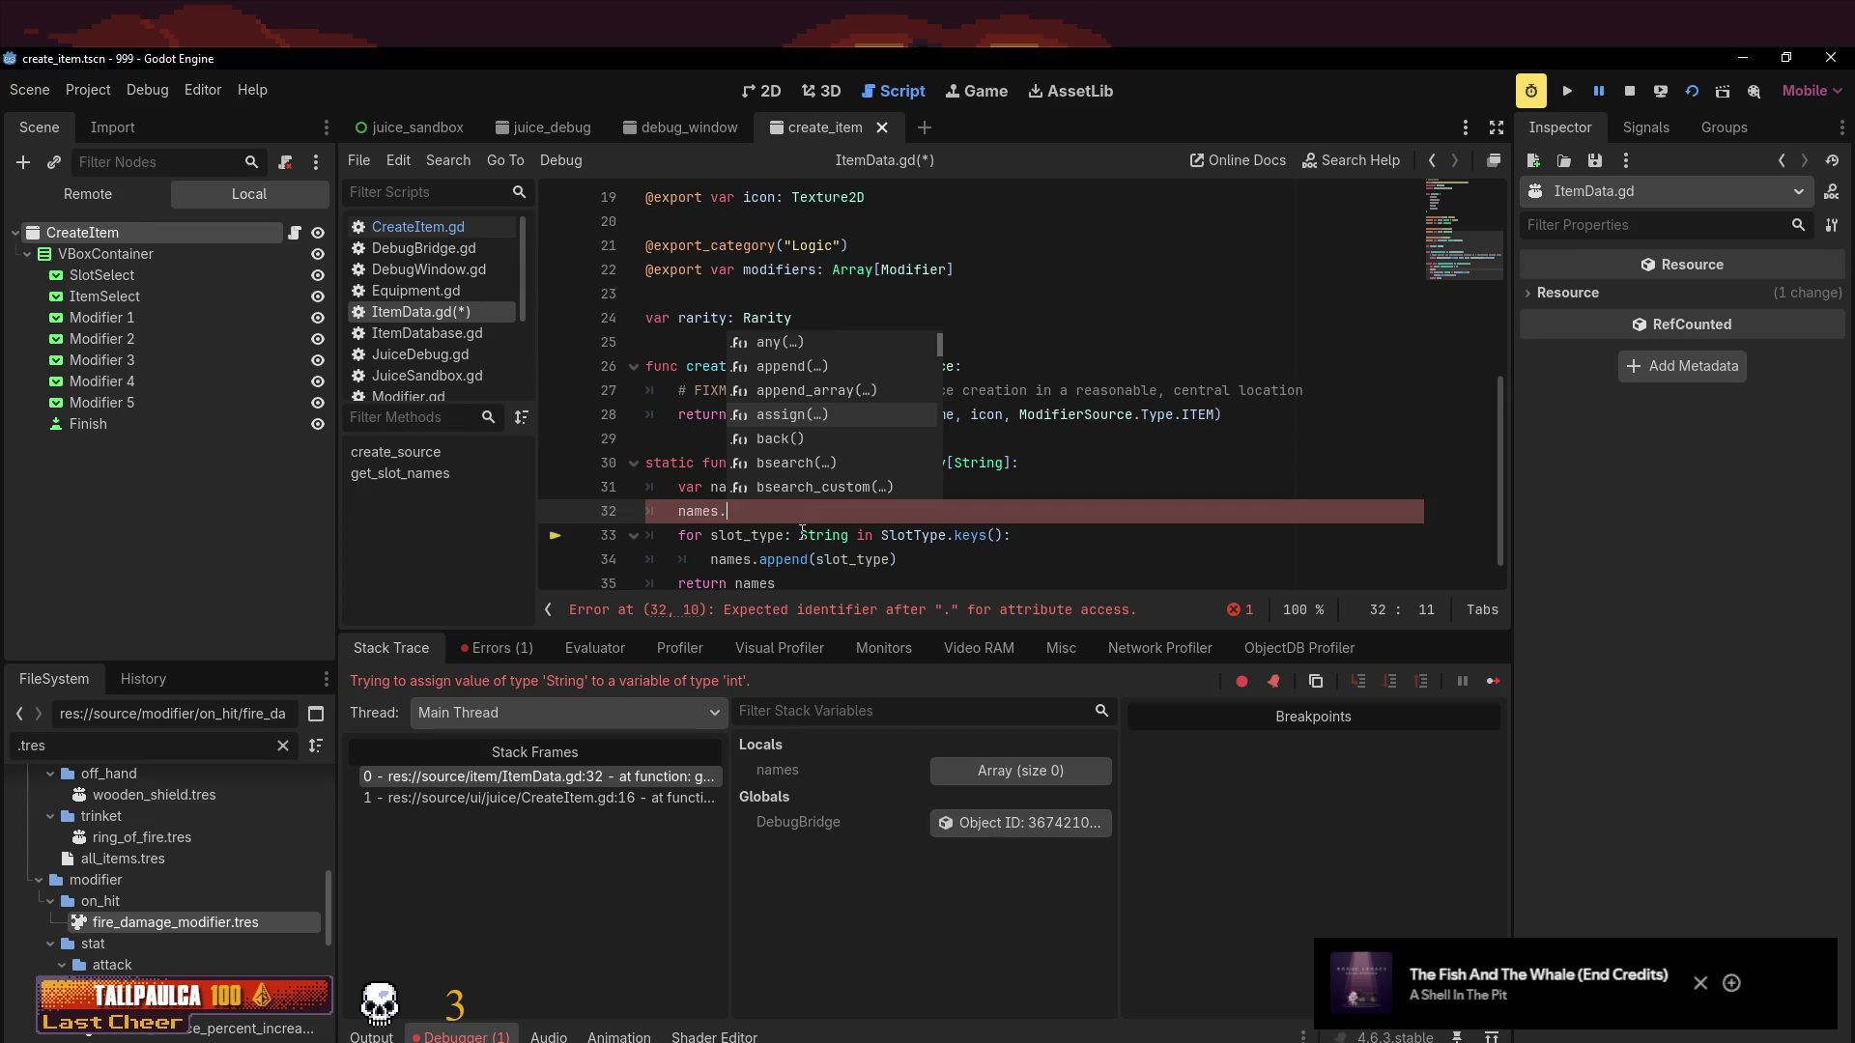
{"action": "key", "text": "Return"}
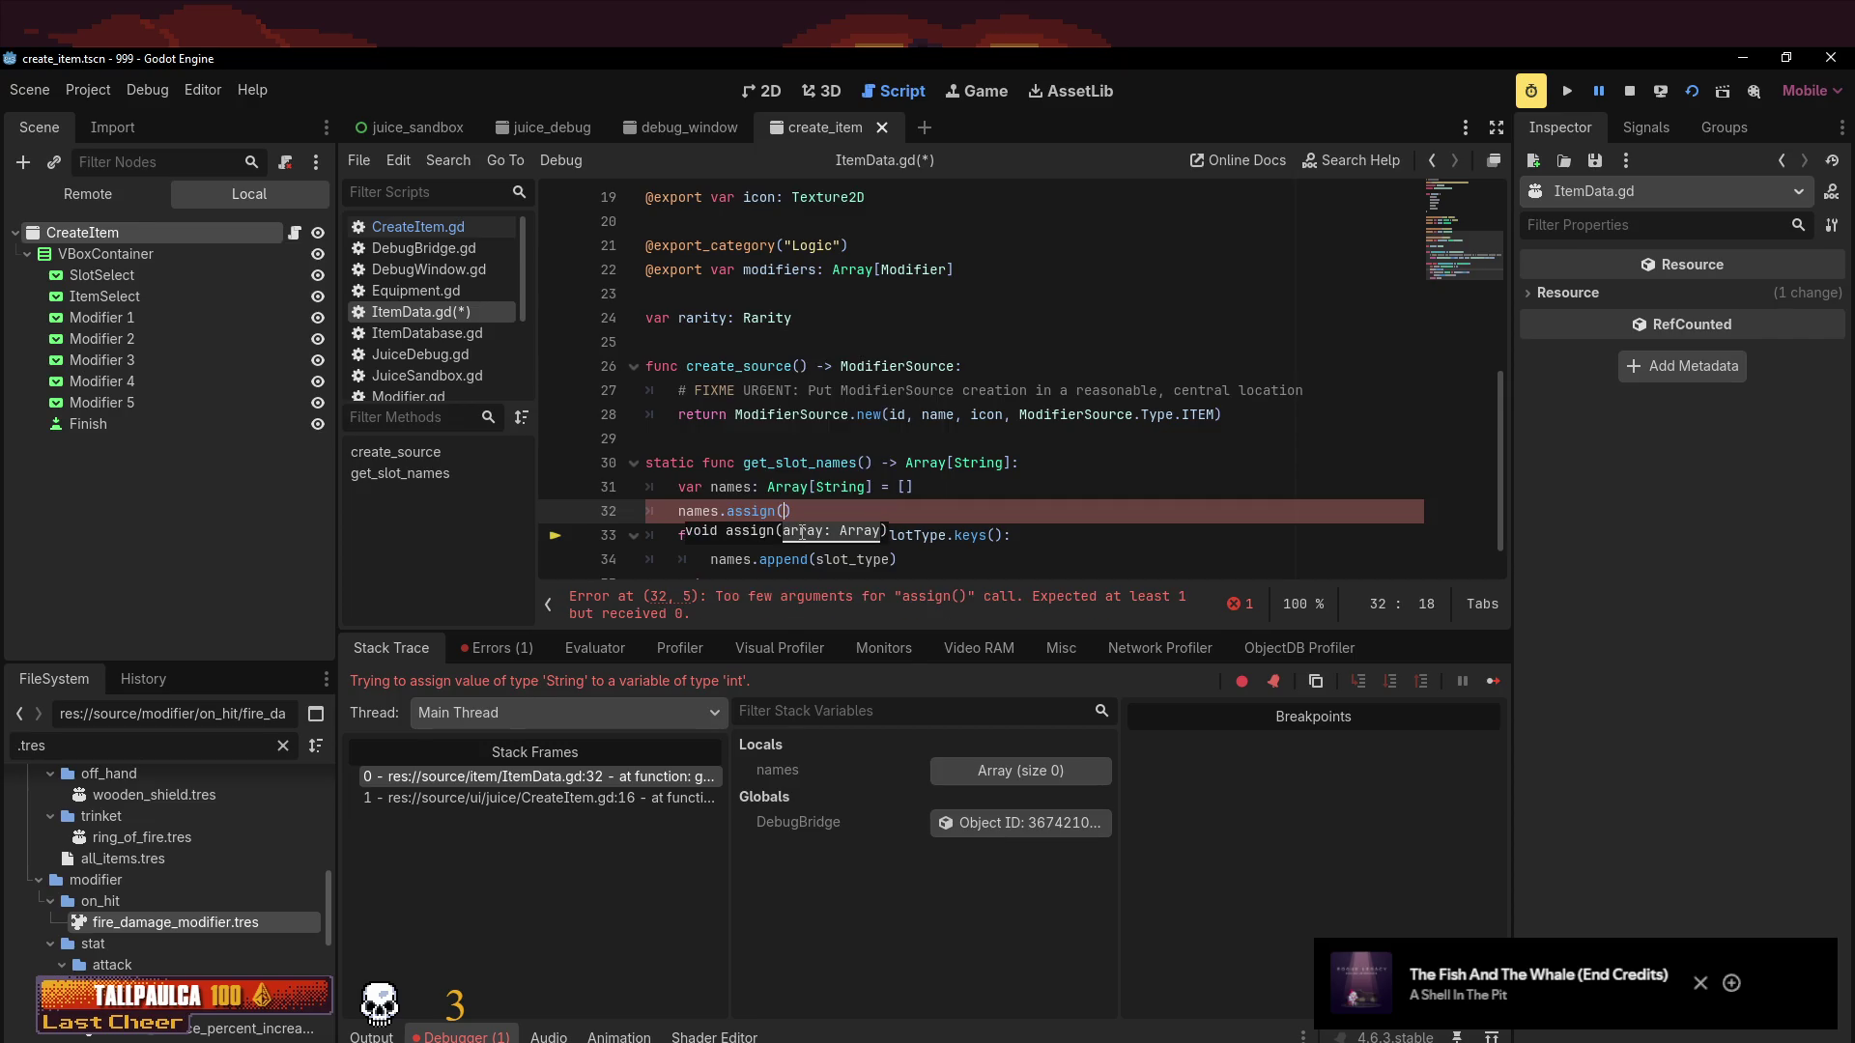
Move SlotType.keys() from the for-loop line into the assign() parentheses.
{"action": "left_click", "coordinate": [1059, 532]}
{"action": "left_click", "coordinate": [886, 534]}
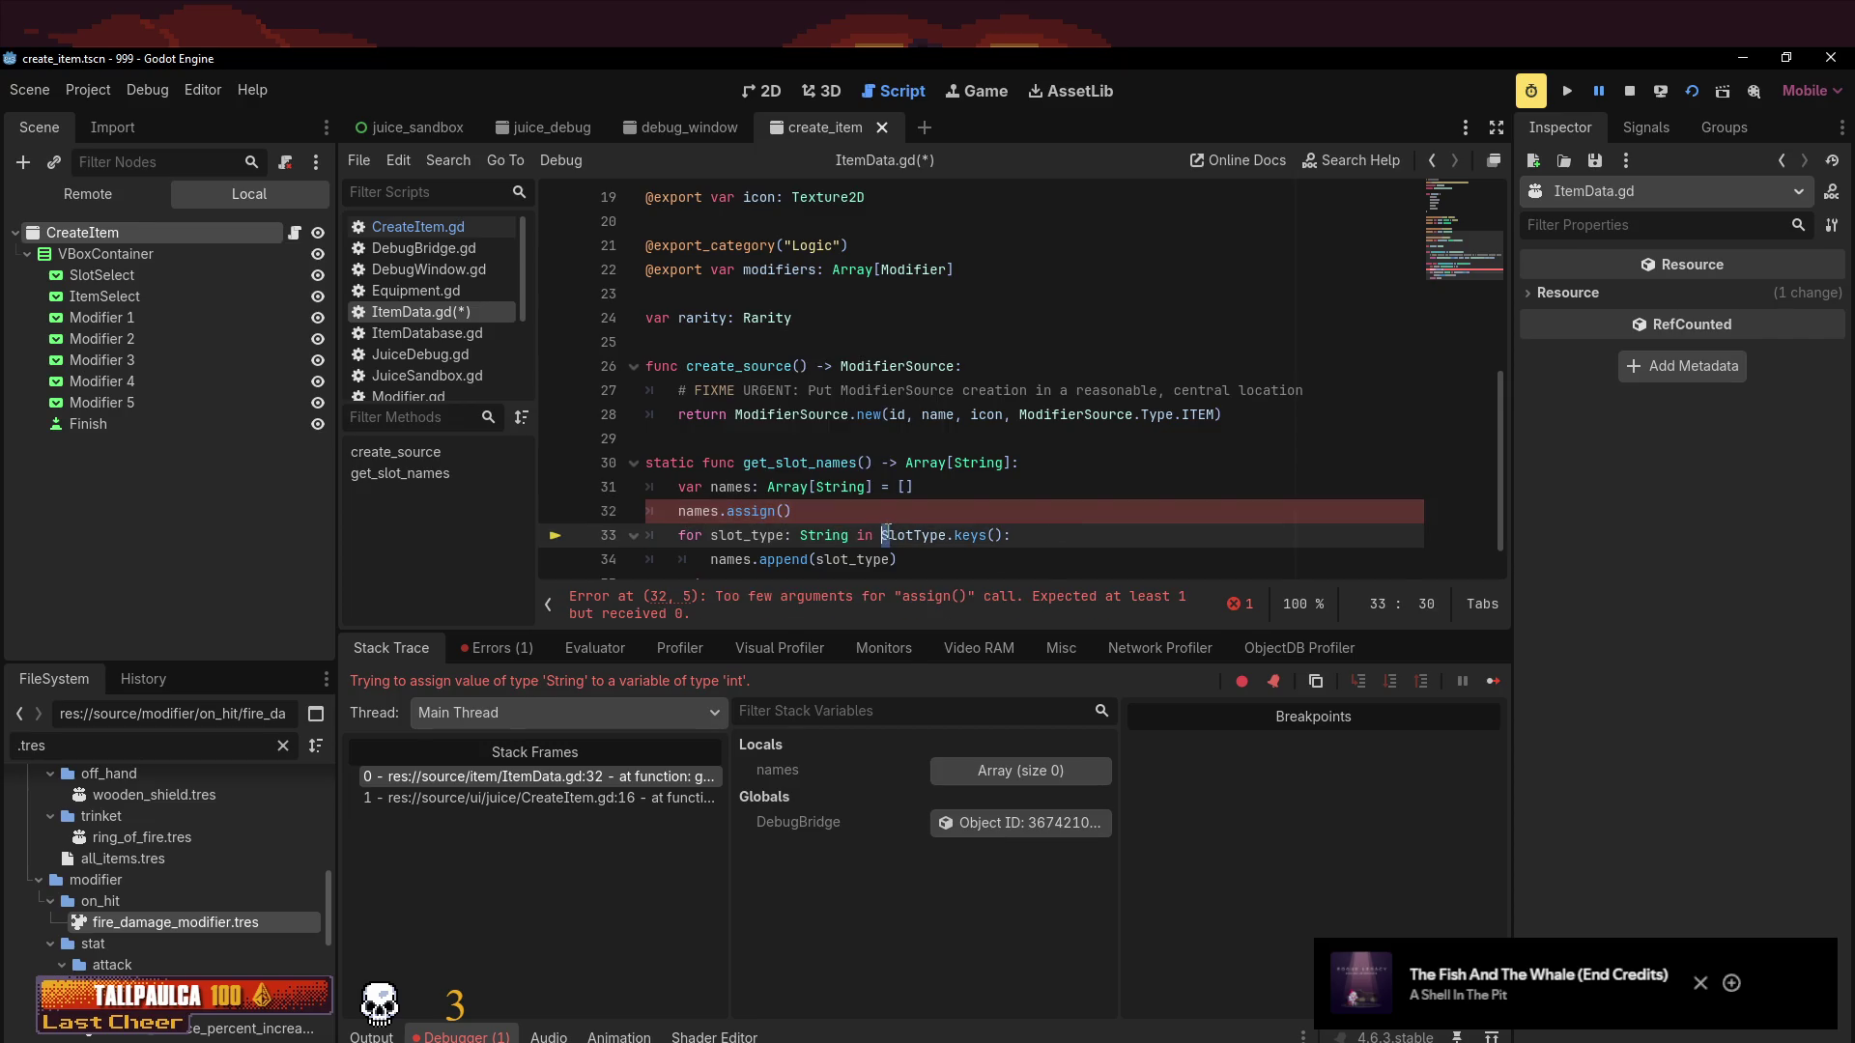
{"action": "left_click_drag", "start_coordinate": [881, 534], "coordinate": [1011, 534]}
{"action": "key", "text": "BackSpace"}
{"action": "left_click", "coordinate": [786, 511]}
{"action": "key", "text": "ctrl+v"}
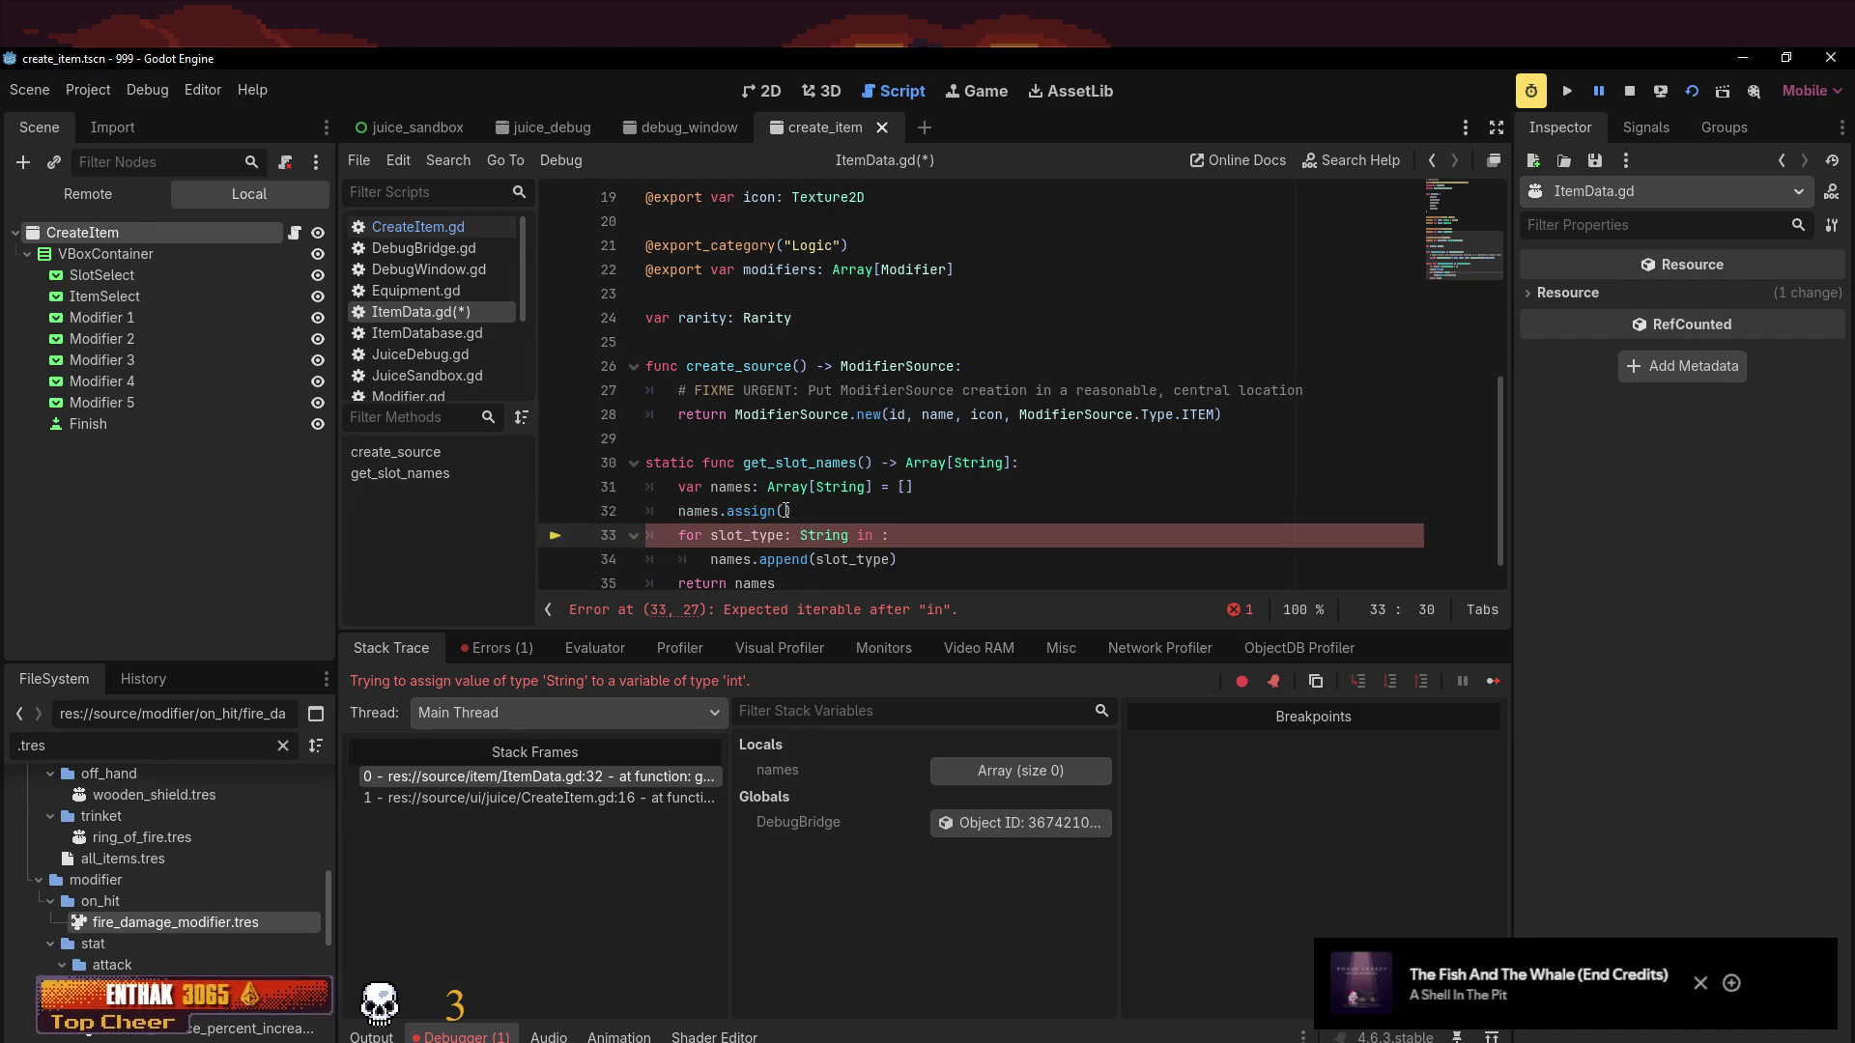
Comment out the old for-loop and append lines and save ItemData.gd.
{"action": "left_click", "coordinate": [1030, 537]}
{"action": "key", "text": "Home"}
{"action": "key", "text": "Home"}
{"action": "key", "text": "ctrl+k"}
{"action": "key", "text": "Down"}
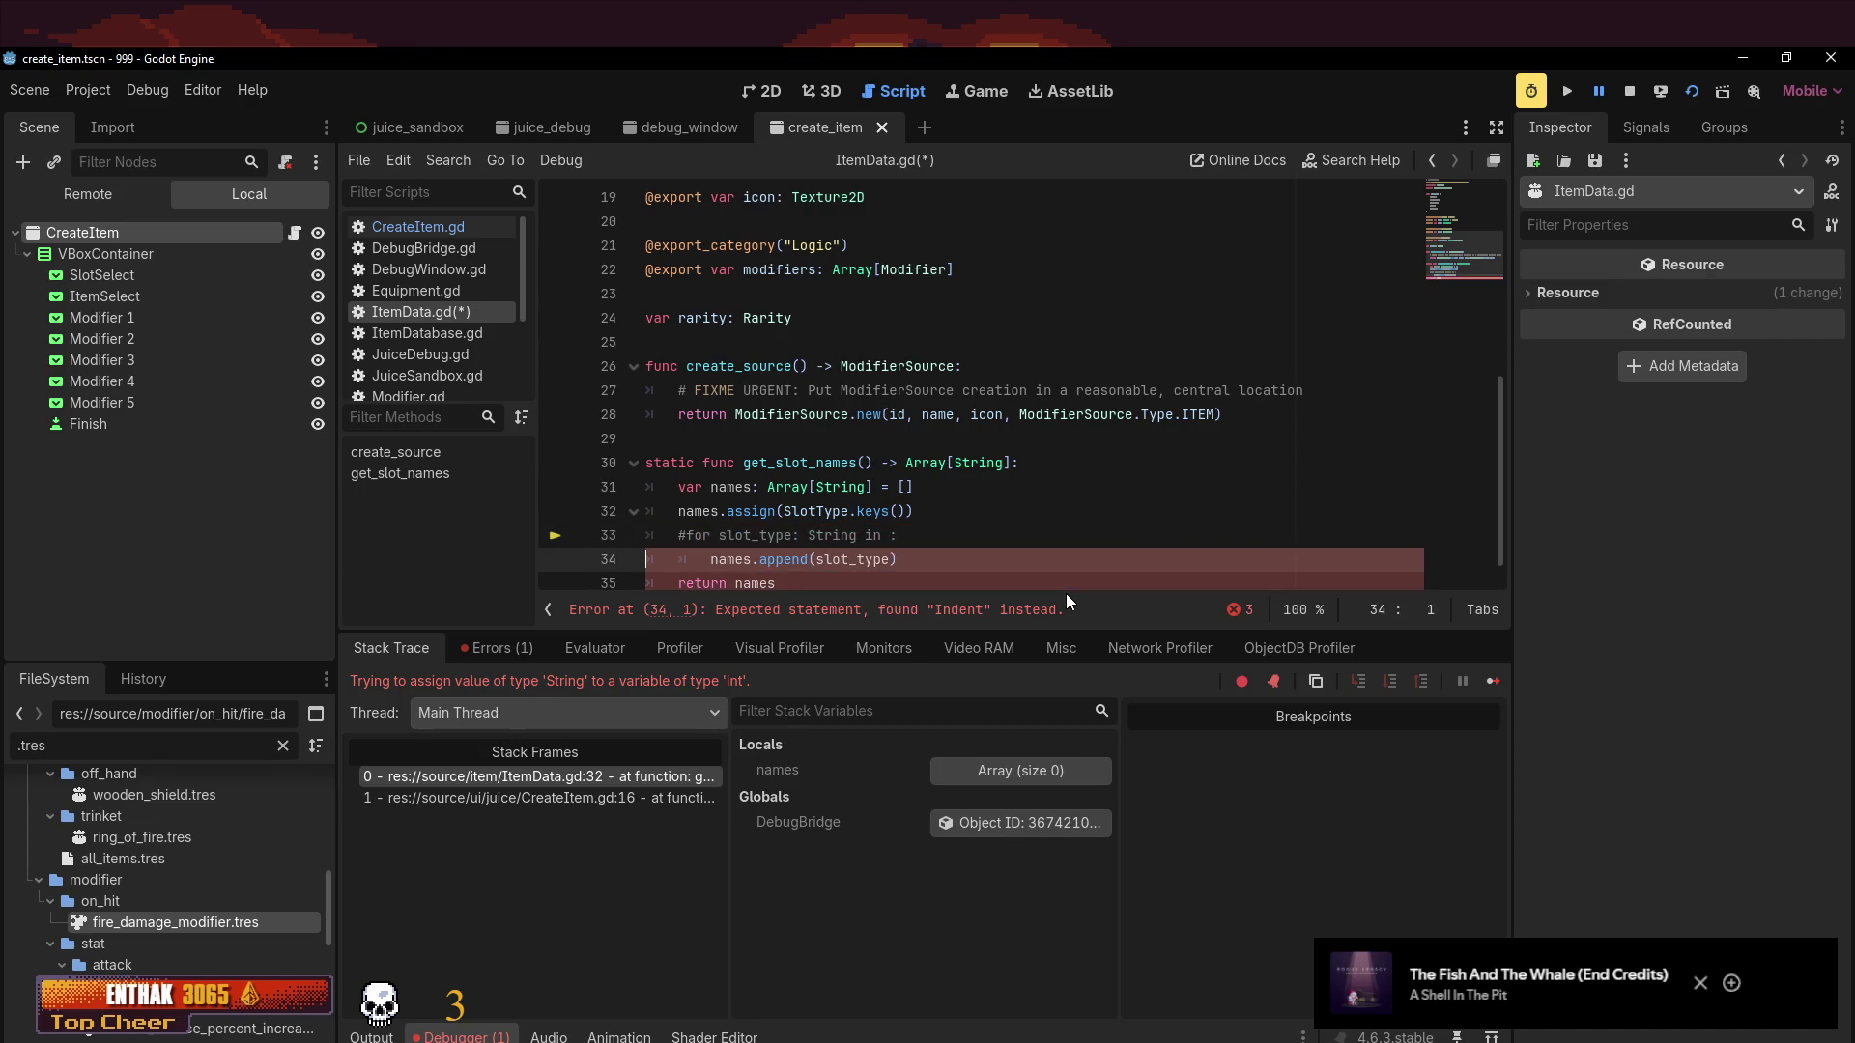
{"action": "key", "text": "ctrl+k"}
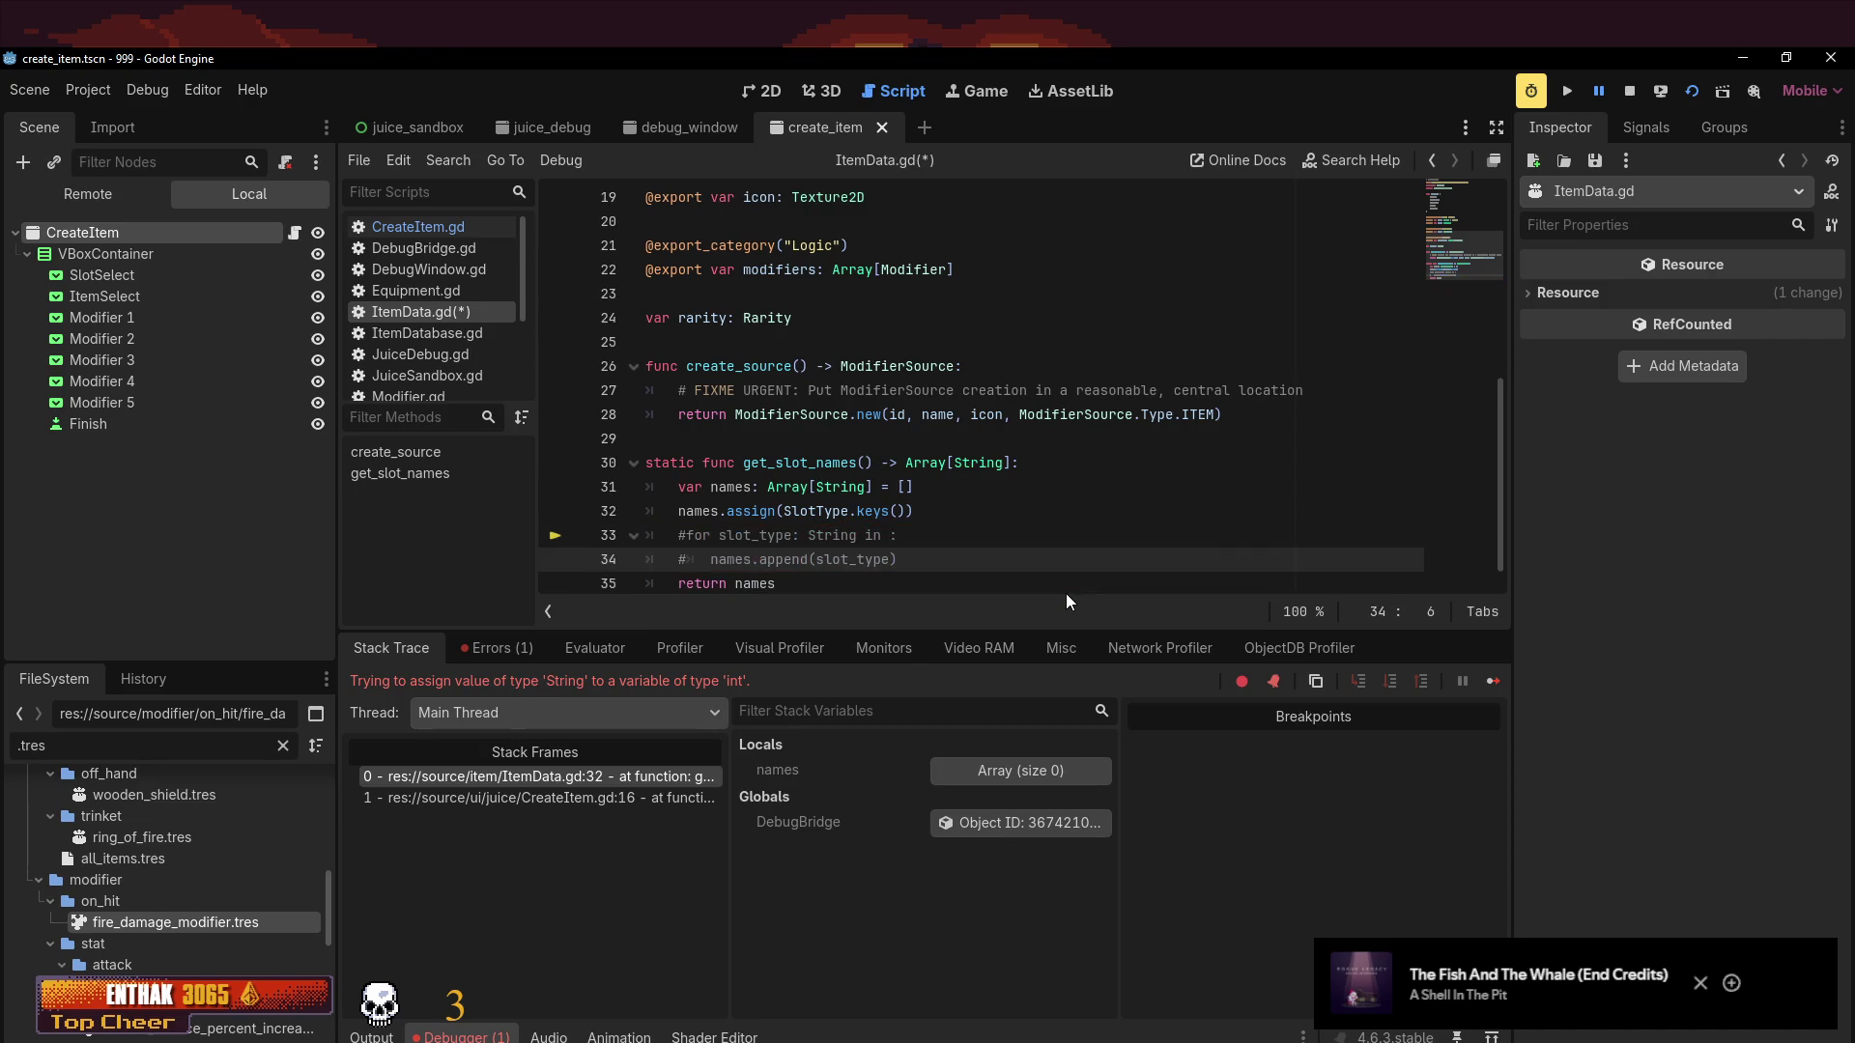
{"action": "left_click", "coordinate": [1032, 521]}
{"action": "key", "text": "ctrl+s"}
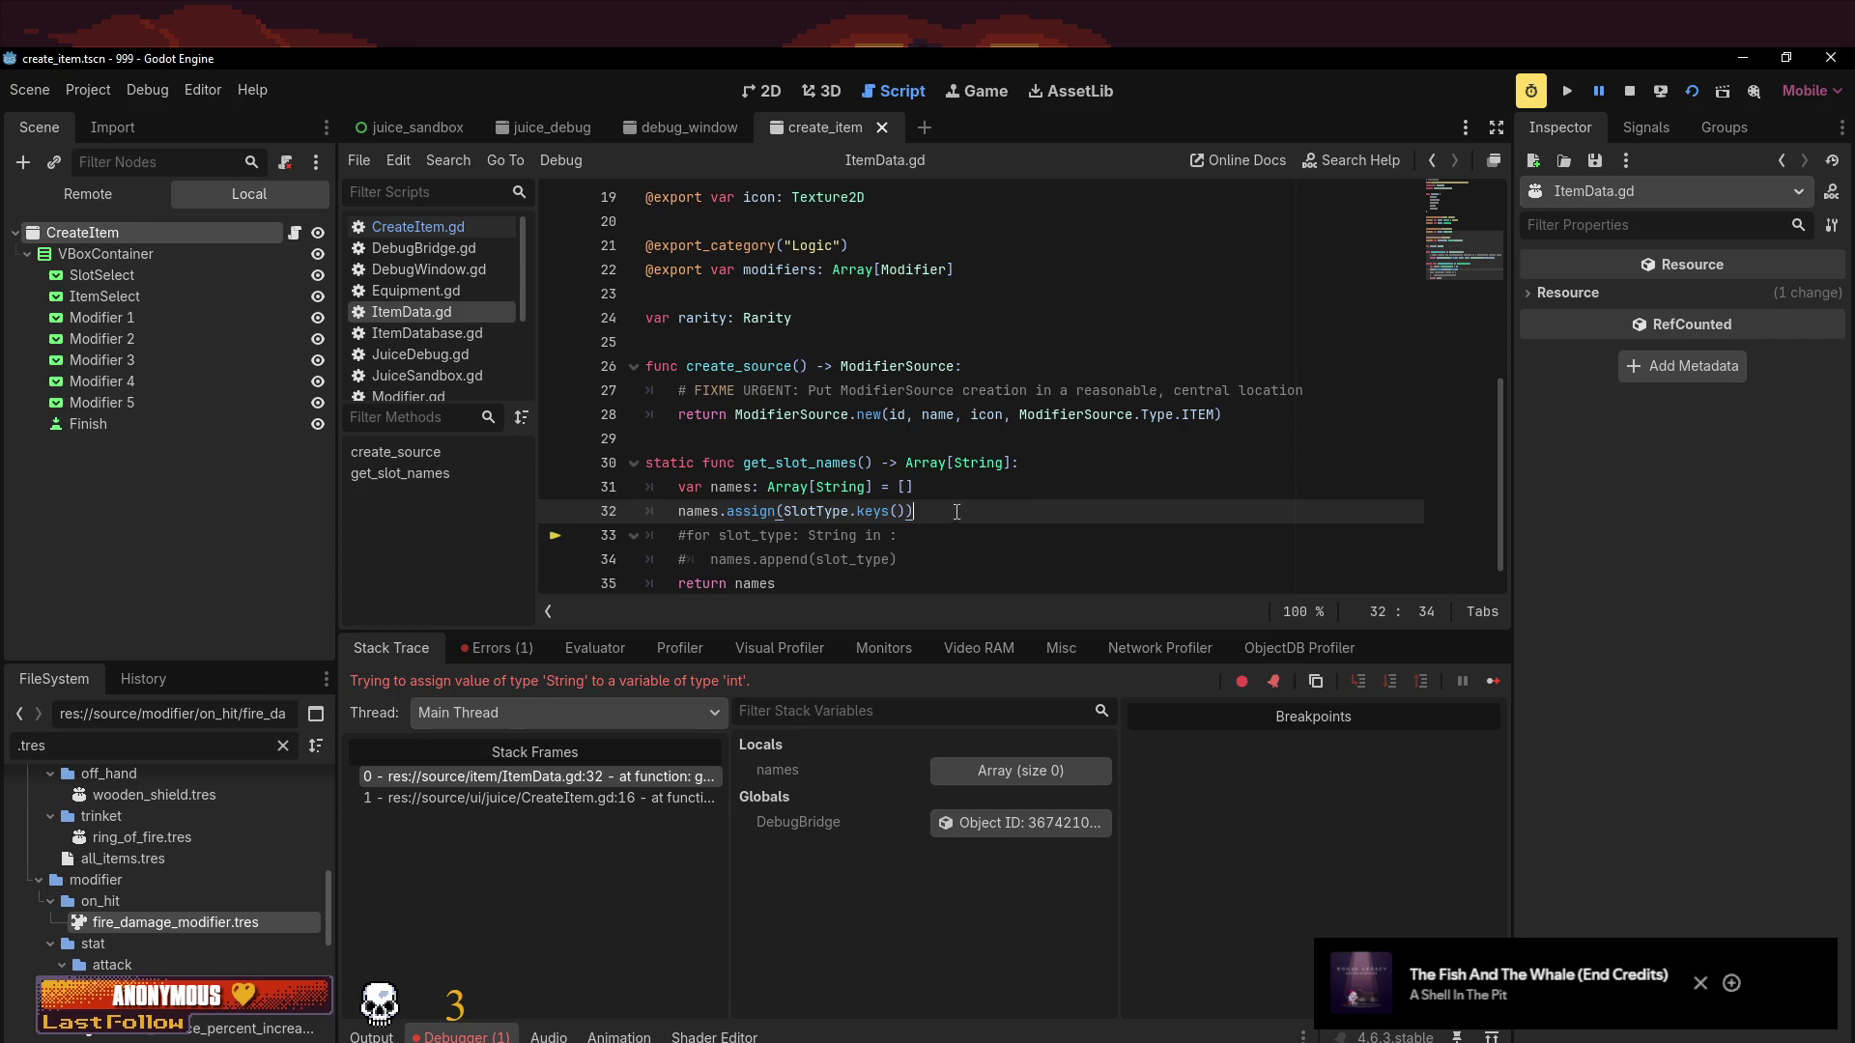
{"action": "scroll", "coordinate": [994, 502], "scroll_direction": "up", "scroll_amount": 4}
{"action": "scroll", "coordinate": [994, 502], "scroll_direction": "down", "scroll_amount": 4}
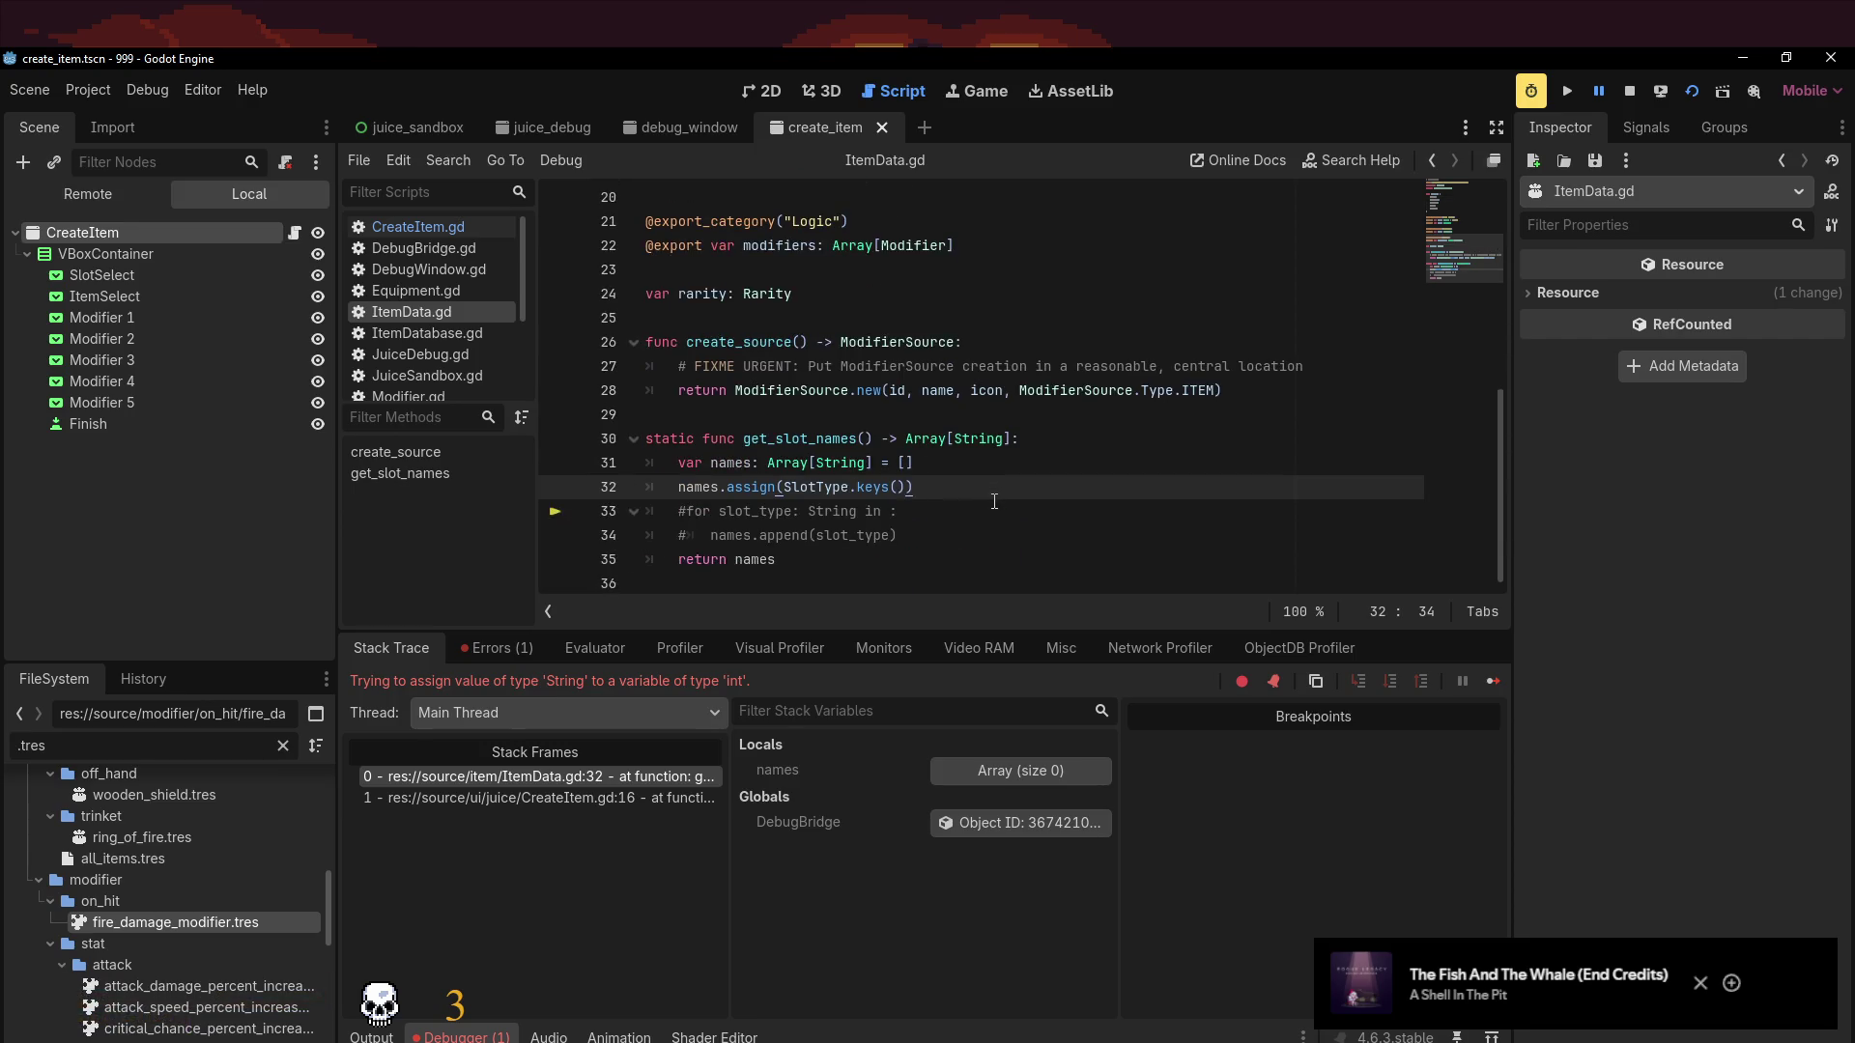
{"action": "scroll", "coordinate": [986, 494], "scroll_direction": "up", "scroll_amount": 6}
Test-run the game, choosing Armour Flat Increase, Dexterity Percent Increase and Strength Percent Increase modifiers, then close it.
{"action": "left_click_drag", "start_coordinate": [976, 464], "coordinate": [908, 319]}
{"action": "left_click", "coordinate": [861, 412]}
{"action": "double_click", "coordinate": [715, 318]}
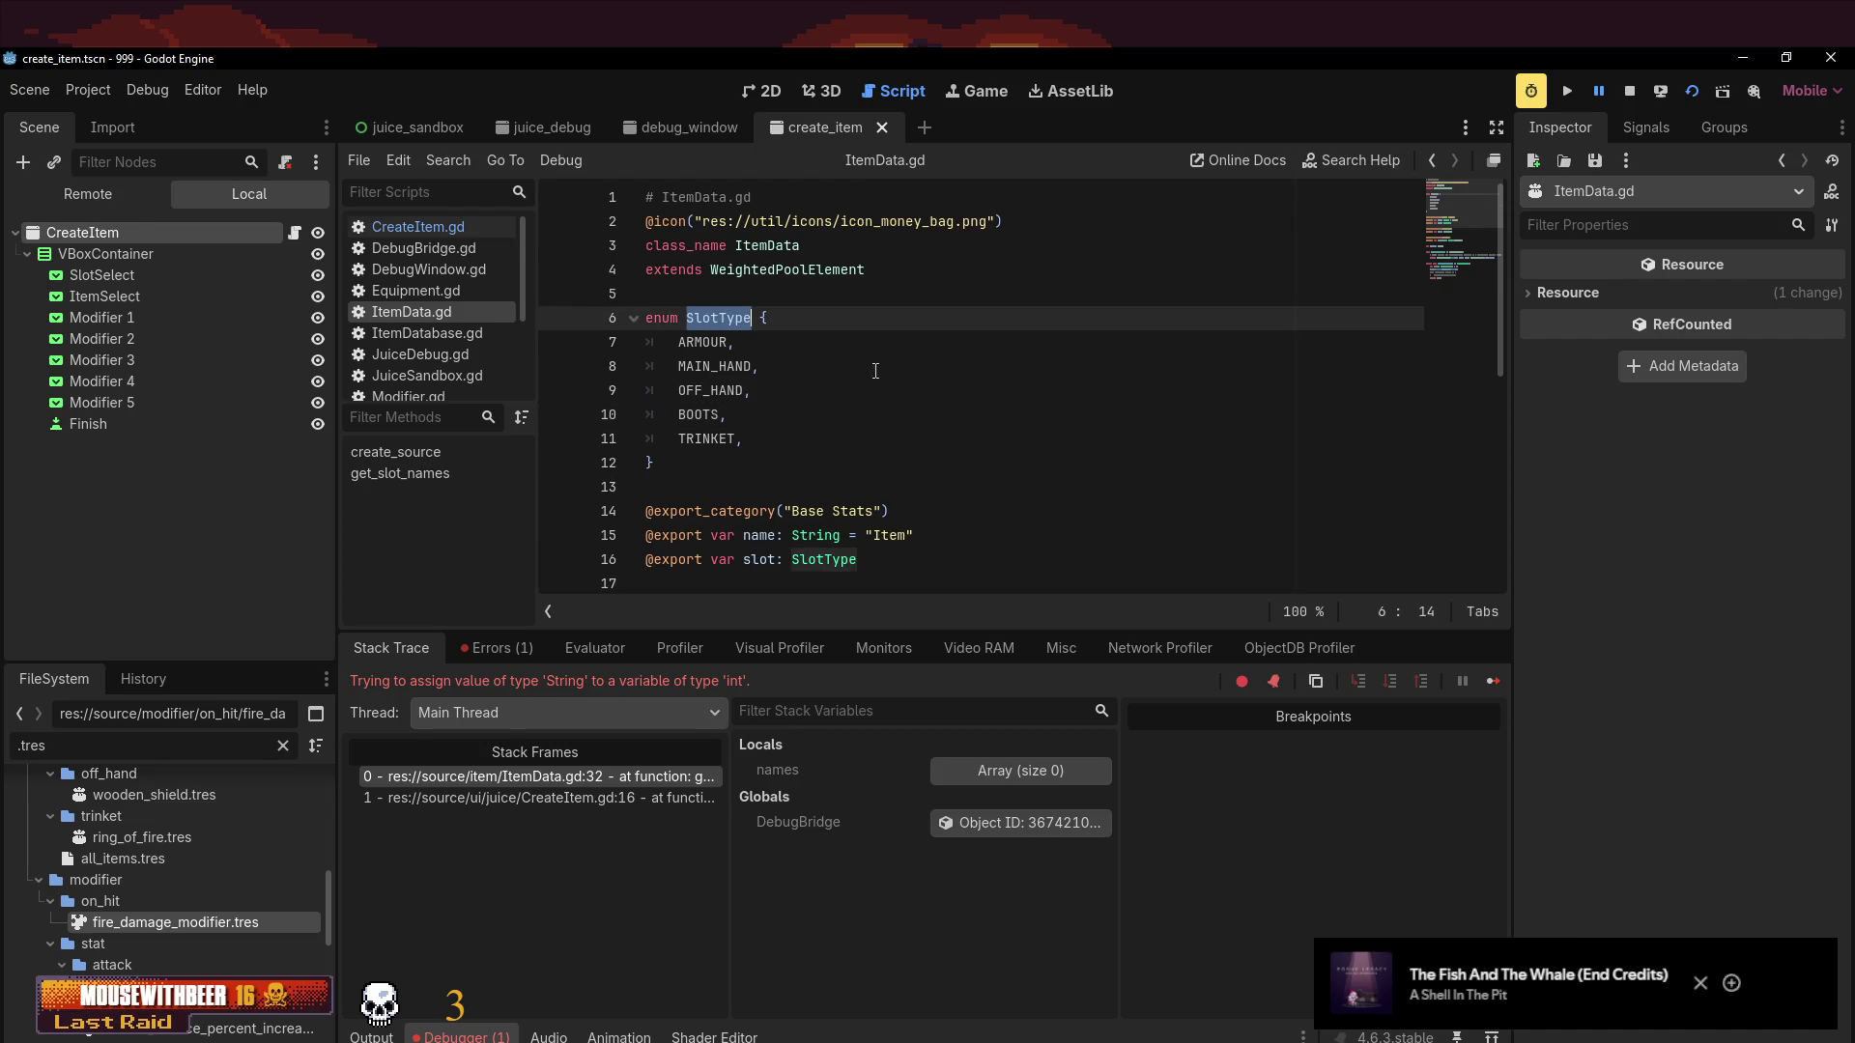
{"action": "key", "text": "F5"}
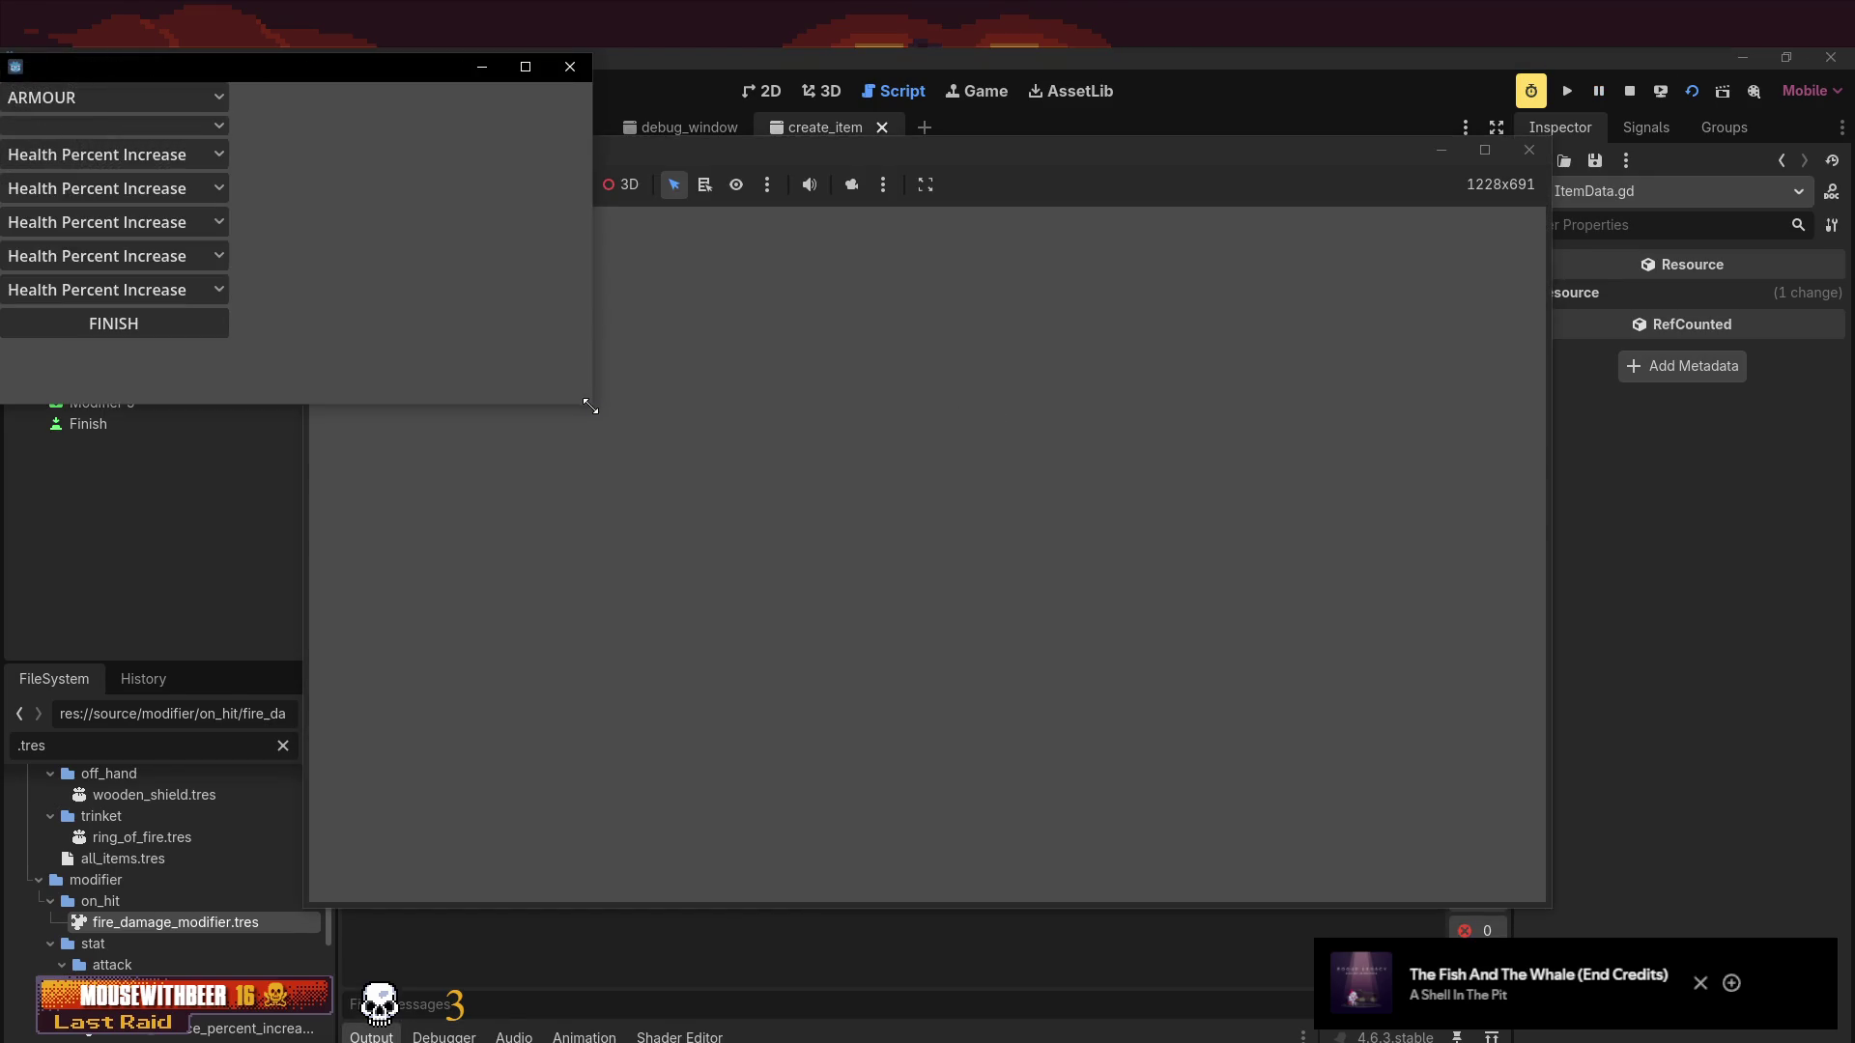
{"action": "left_click", "coordinate": [121, 165]}
{"action": "left_click", "coordinate": [116, 213]}
{"action": "left_click", "coordinate": [113, 188]}
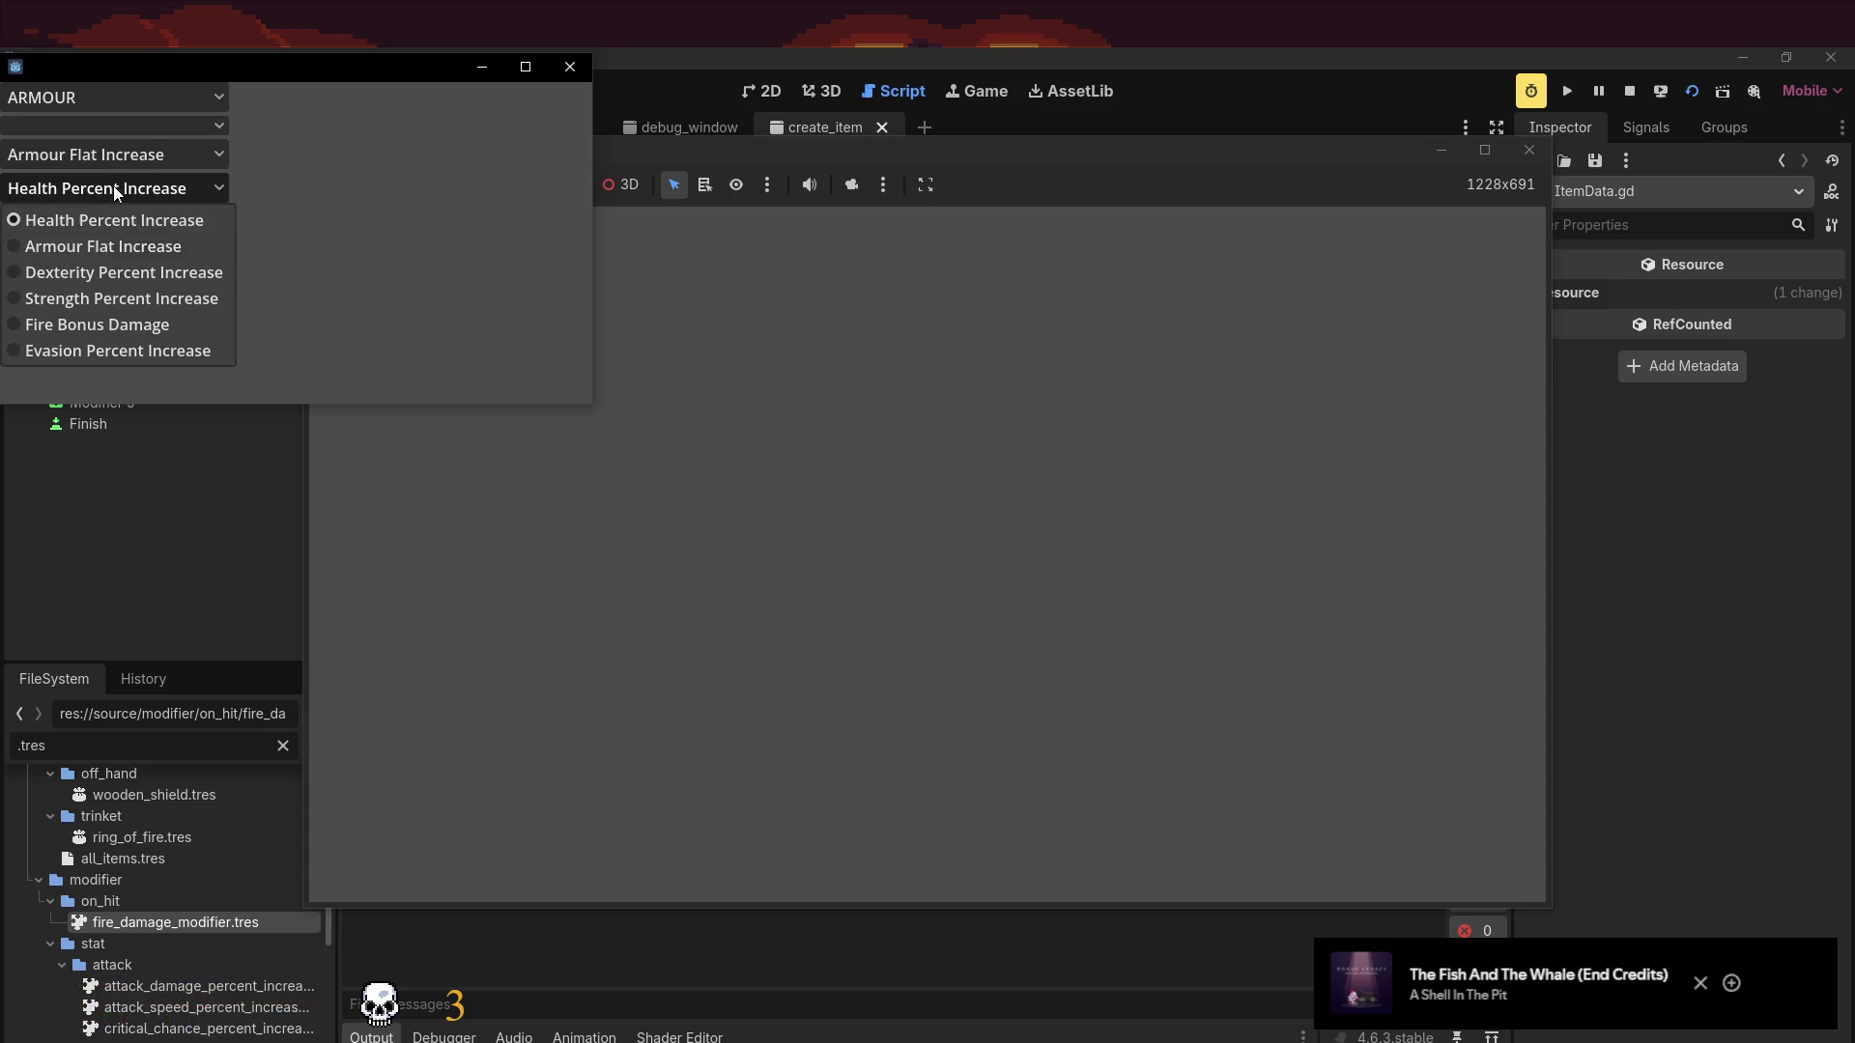
{"action": "left_click", "coordinate": [94, 280]}
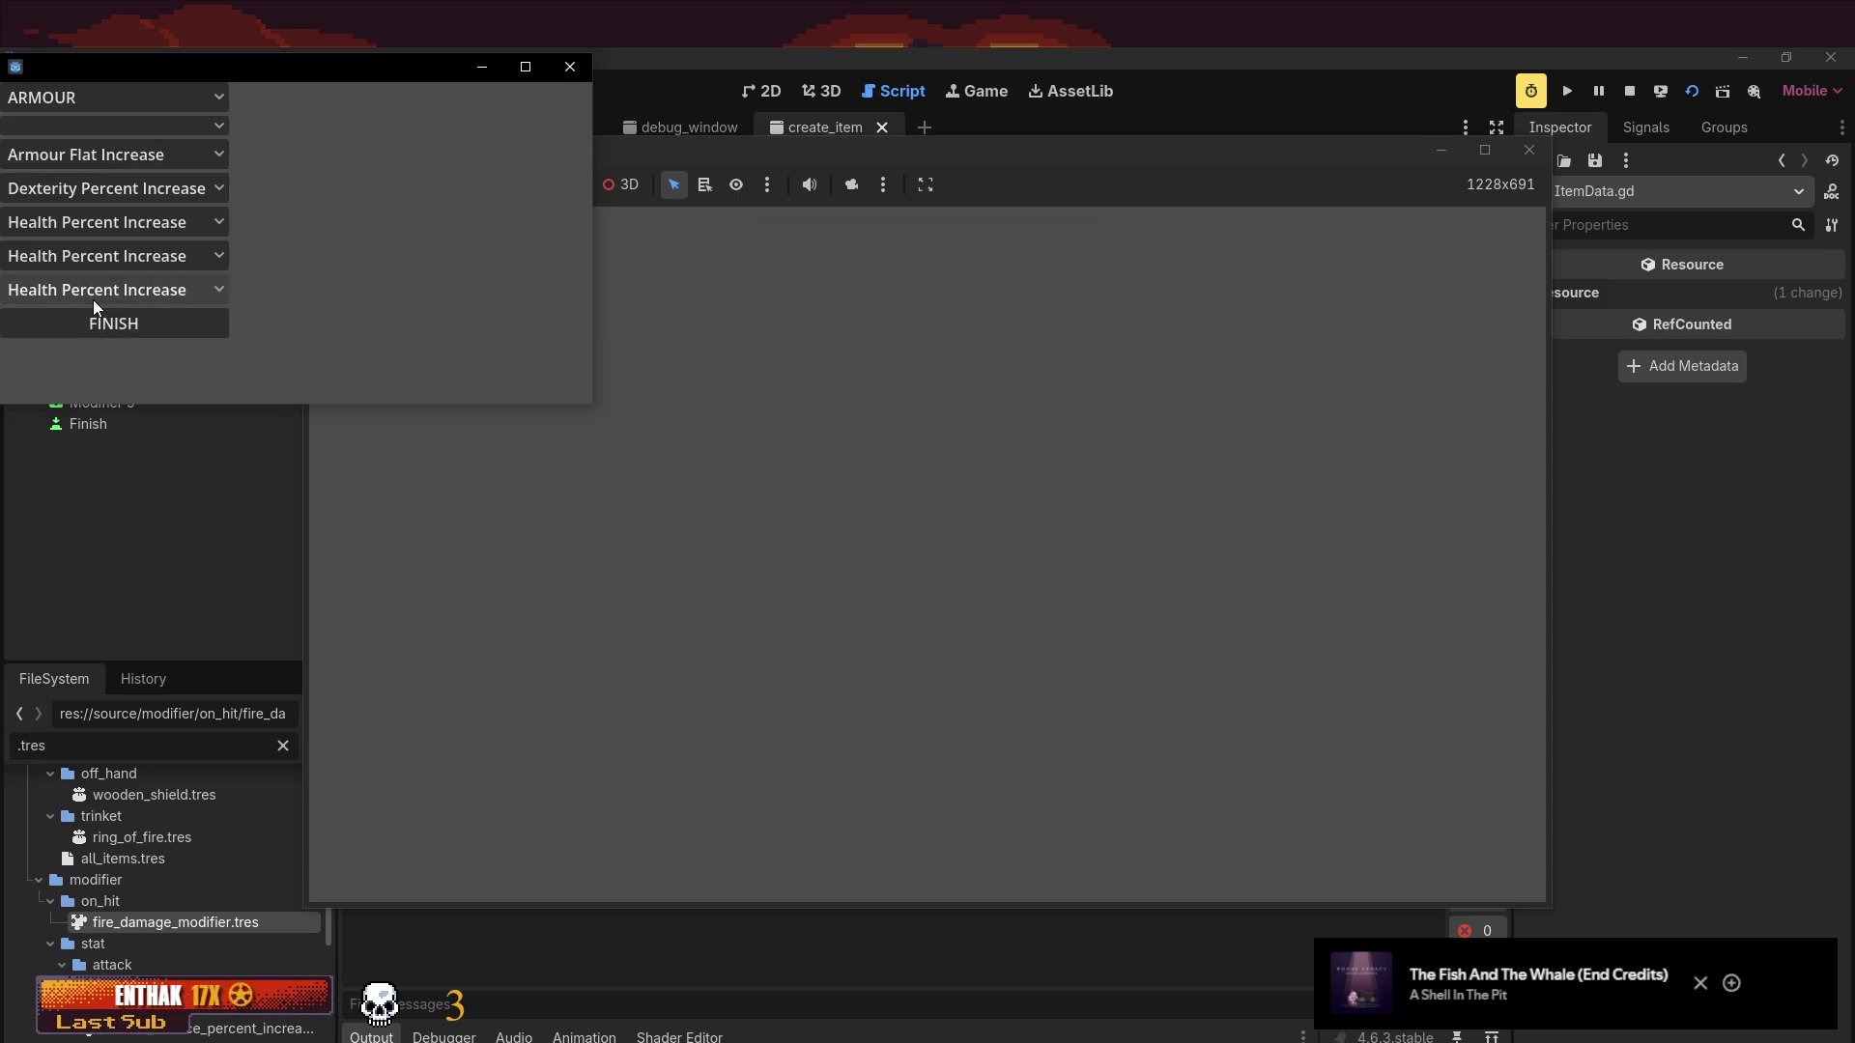
{"action": "left_click", "coordinate": [93, 300]}
{"action": "left_click", "coordinate": [106, 400]}
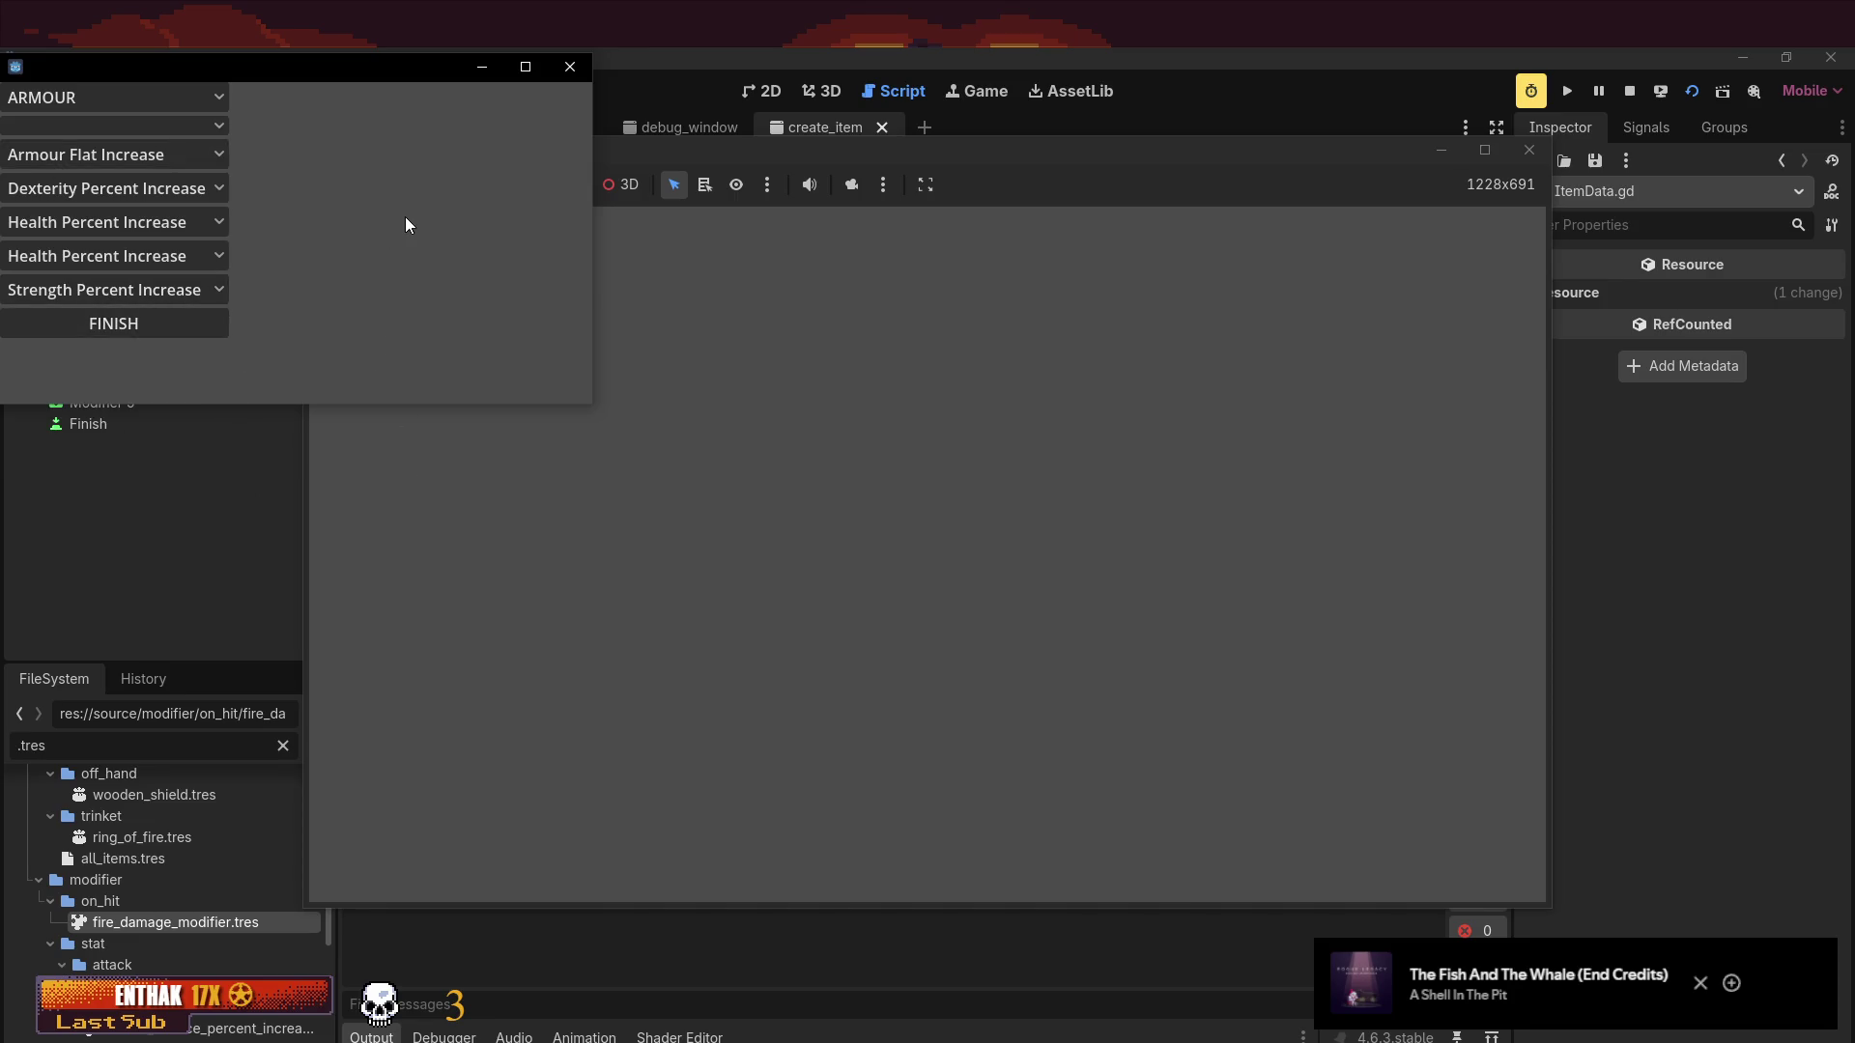
{"action": "left_click", "coordinate": [570, 67]}
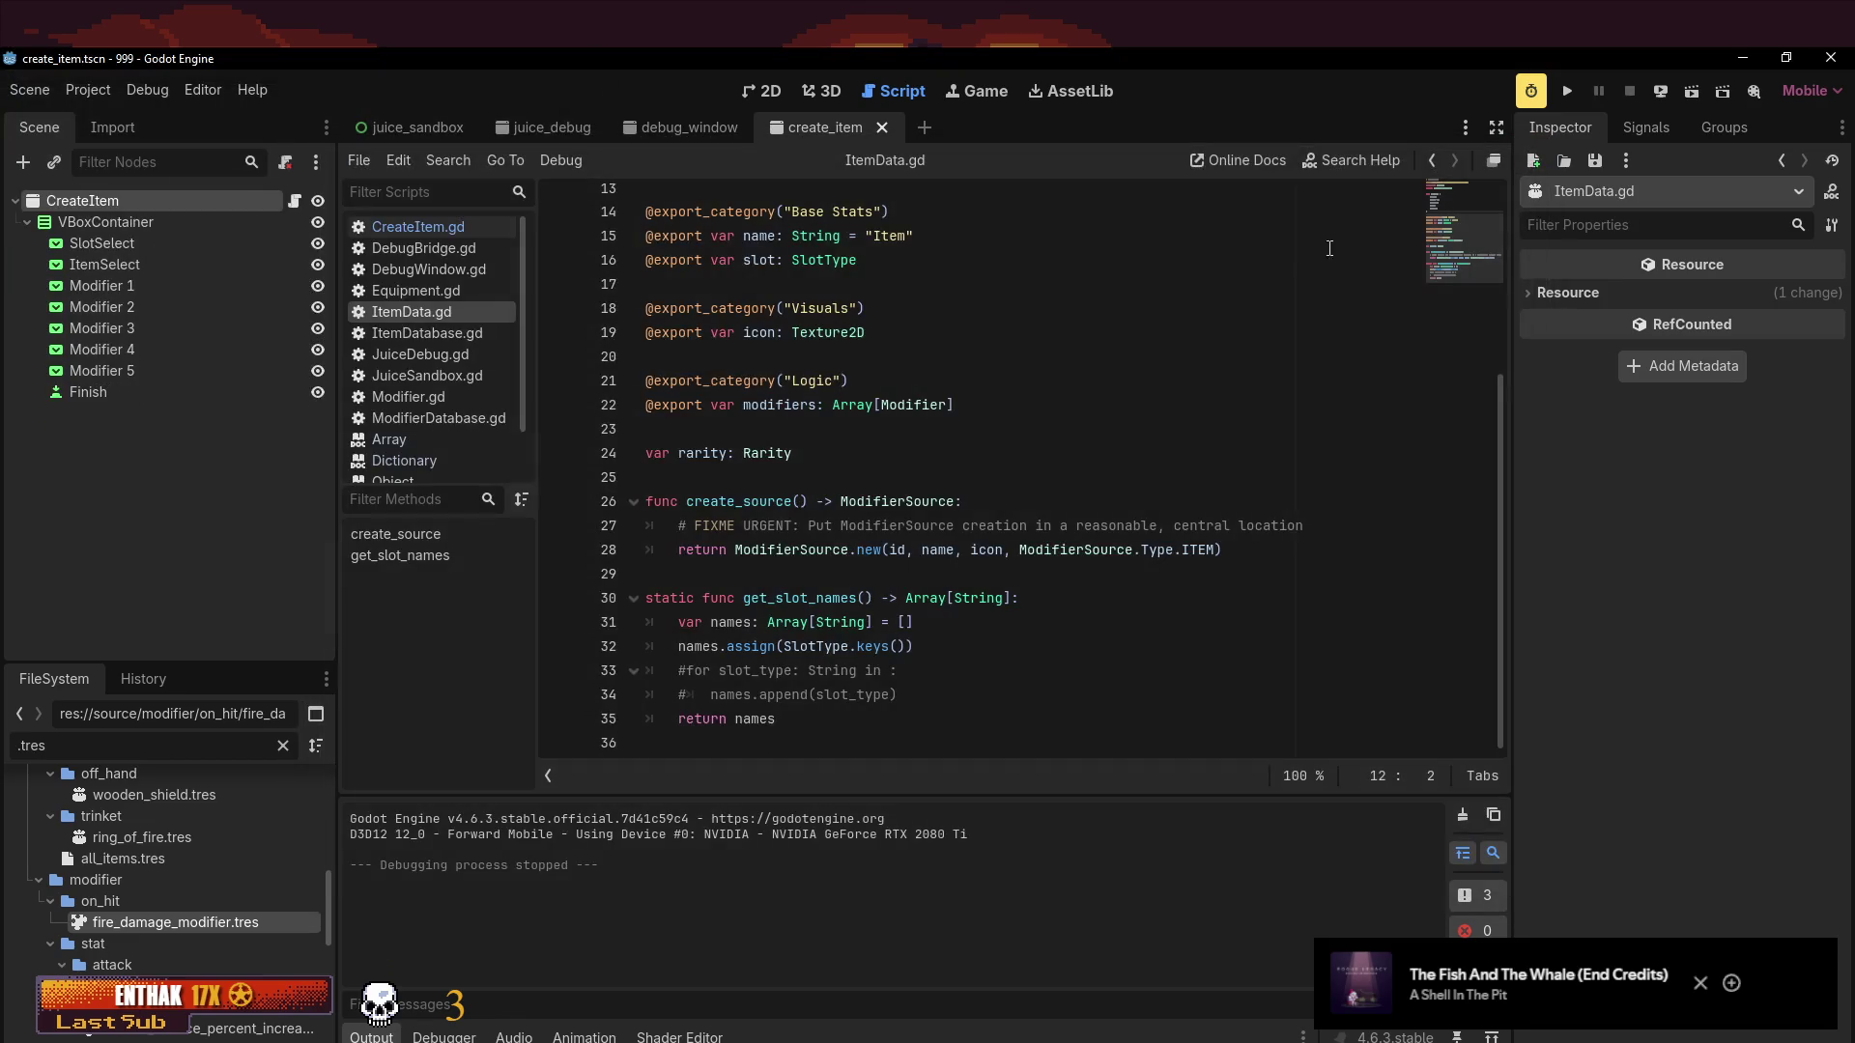
Delete the two commented-out loop lines from get_slot_names().
{"action": "left_click", "coordinate": [966, 479]}
{"action": "left_click_drag", "start_coordinate": [934, 696], "coordinate": [570, 676]}
{"action": "key", "text": "Delete"}
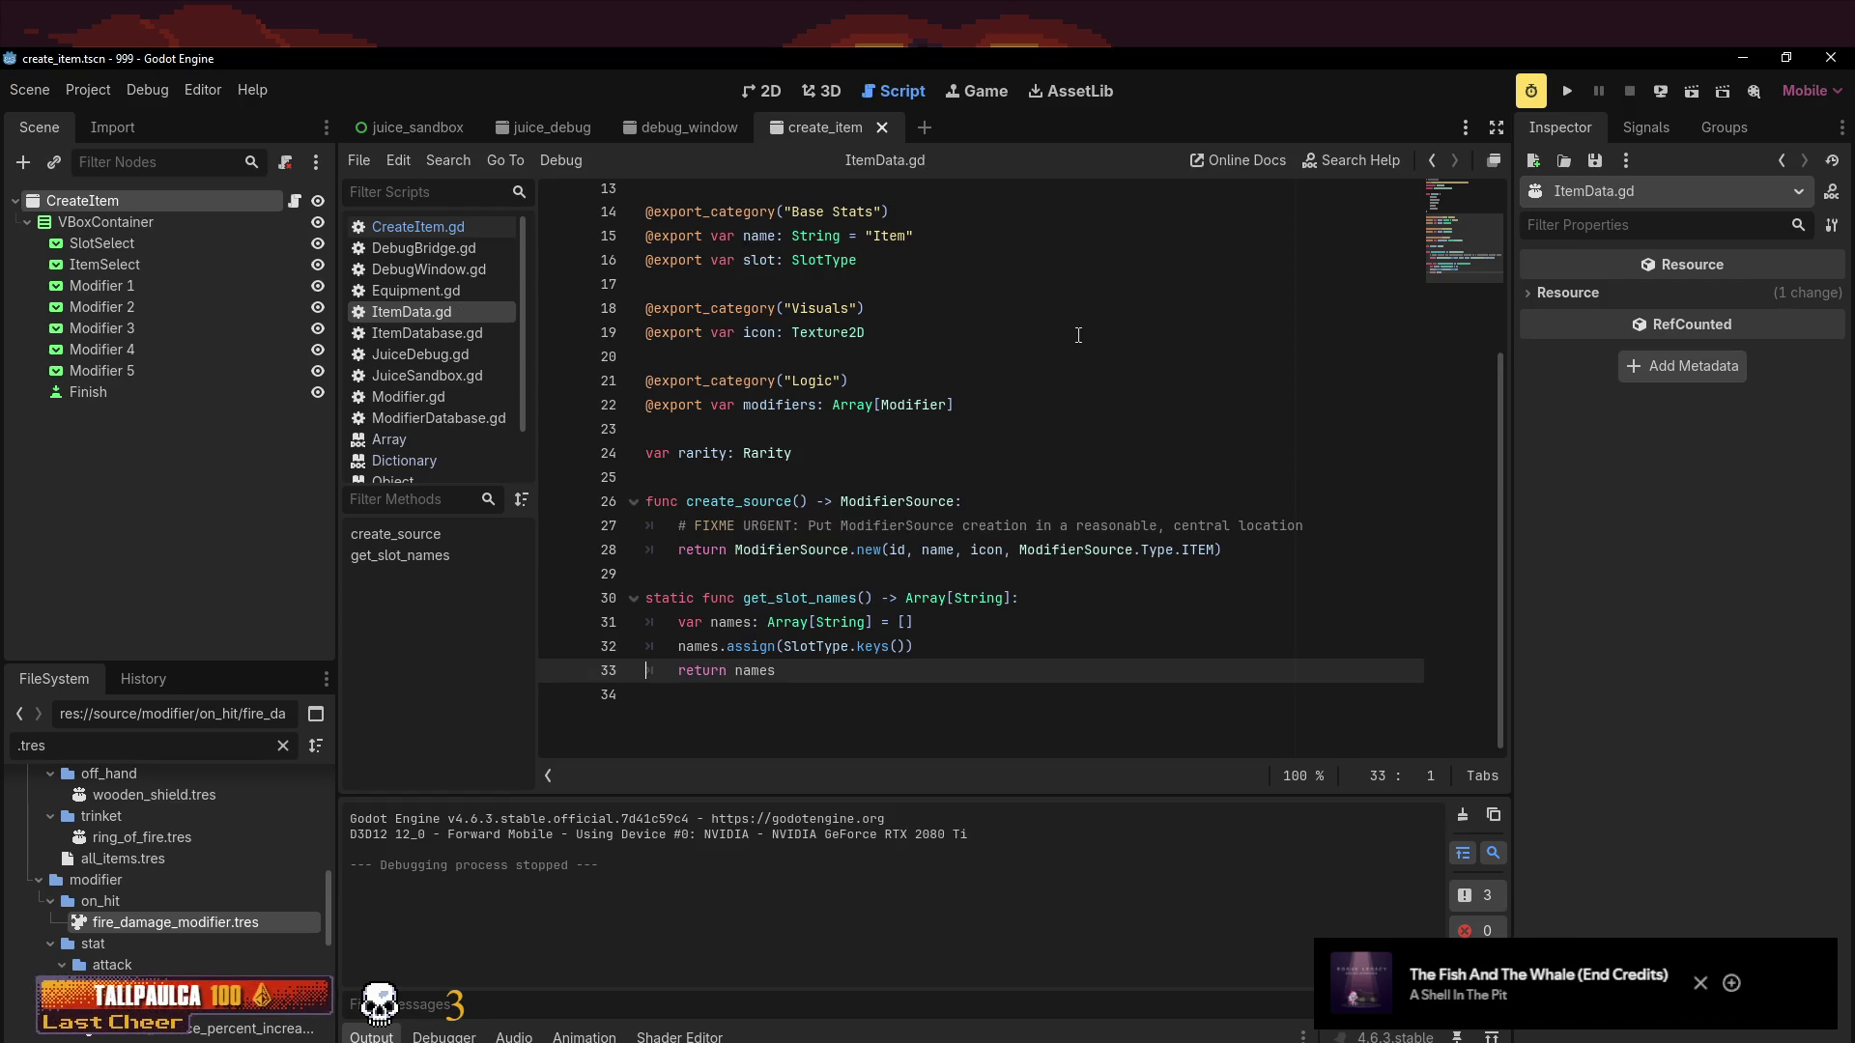
Open CreateItem.gd and locate _populate_options and its uses.
{"action": "left_click", "coordinate": [390, 230]}
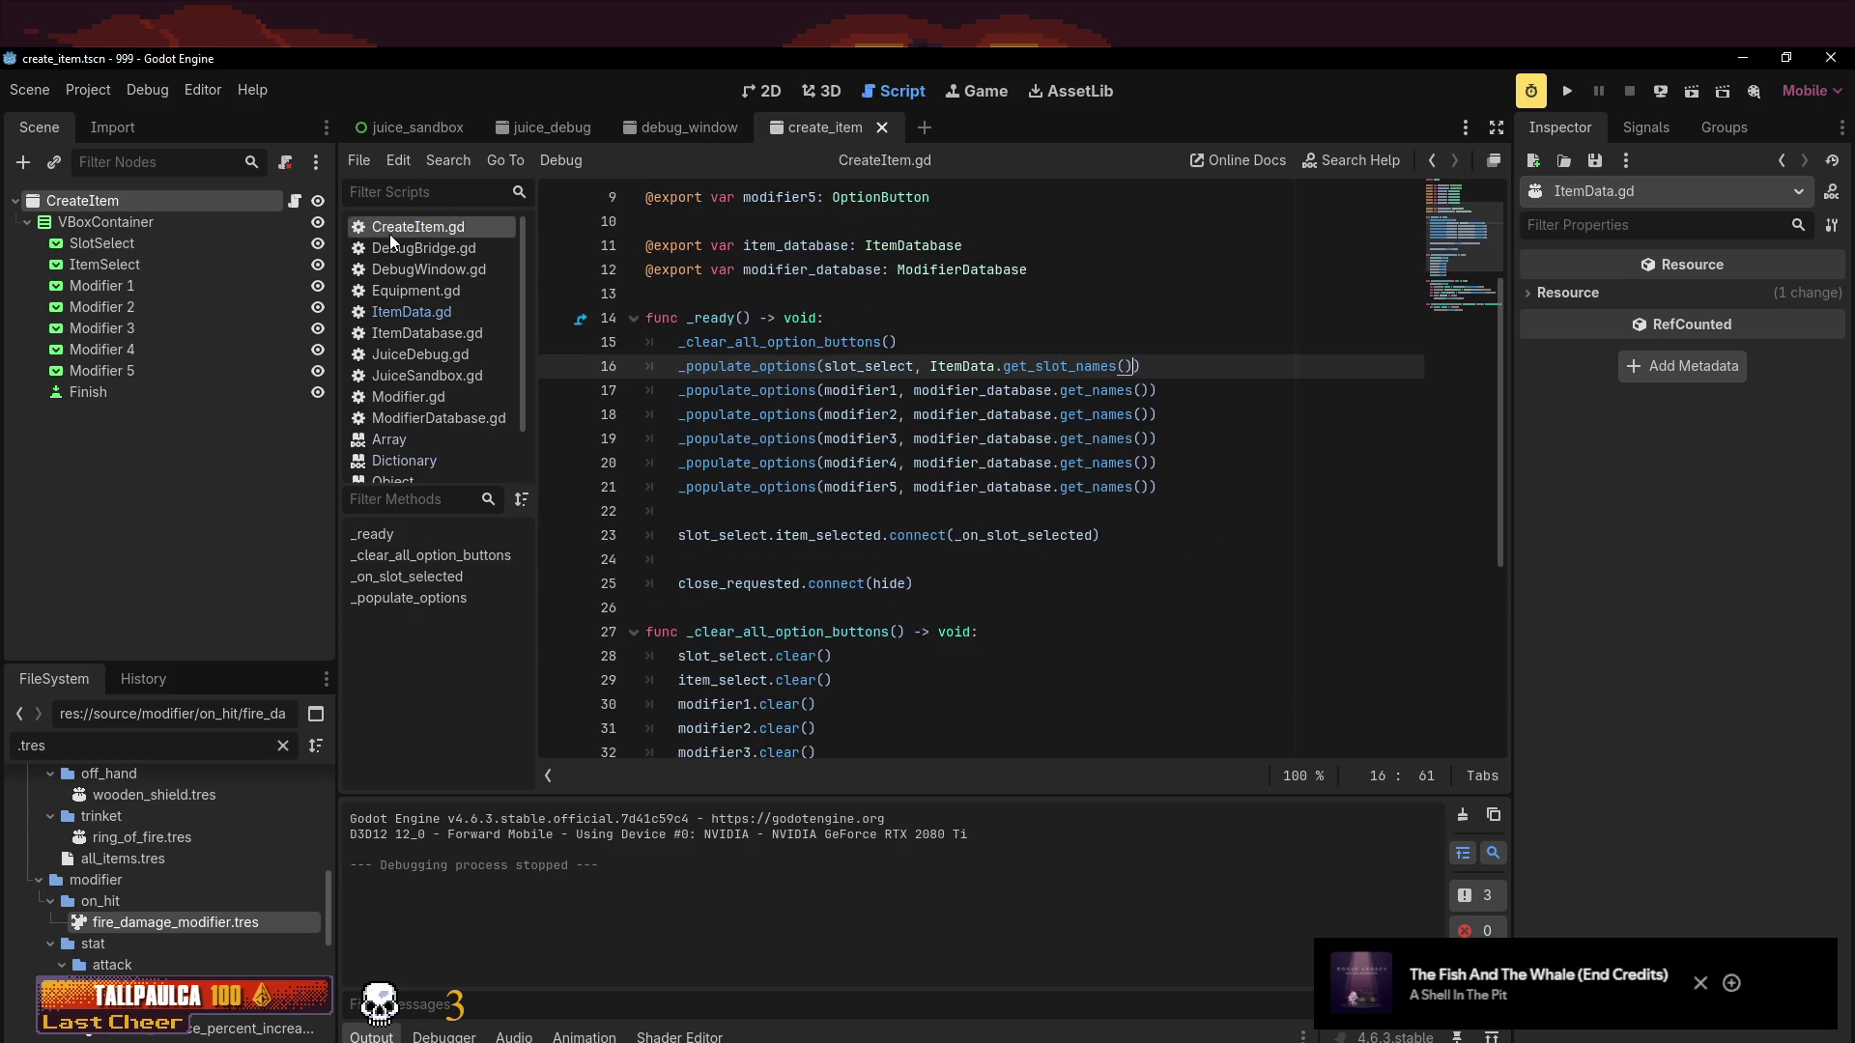
{"action": "scroll", "coordinate": [830, 460], "scroll_direction": "down", "scroll_amount": 5}
{"action": "scroll", "coordinate": [978, 488], "scroll_direction": "up", "scroll_amount": 5}
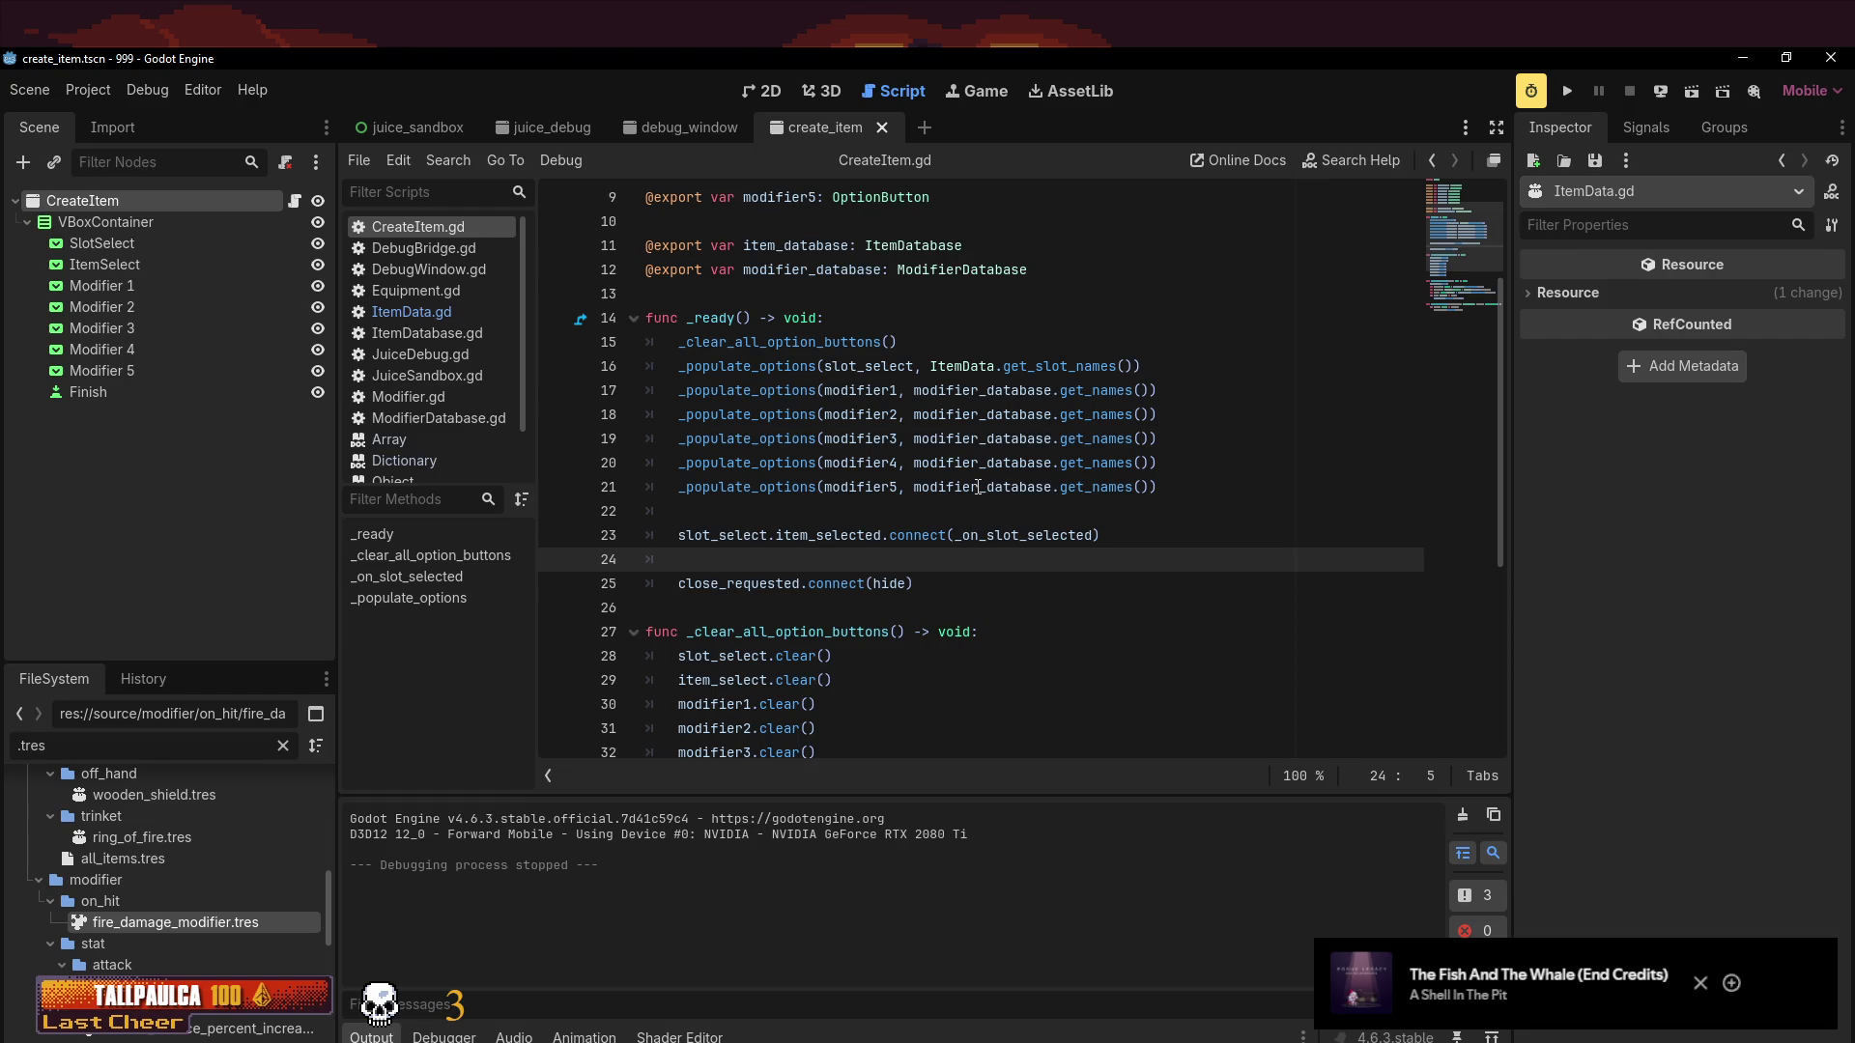
{"action": "scroll", "coordinate": [937, 386], "scroll_direction": "down", "scroll_amount": 4}
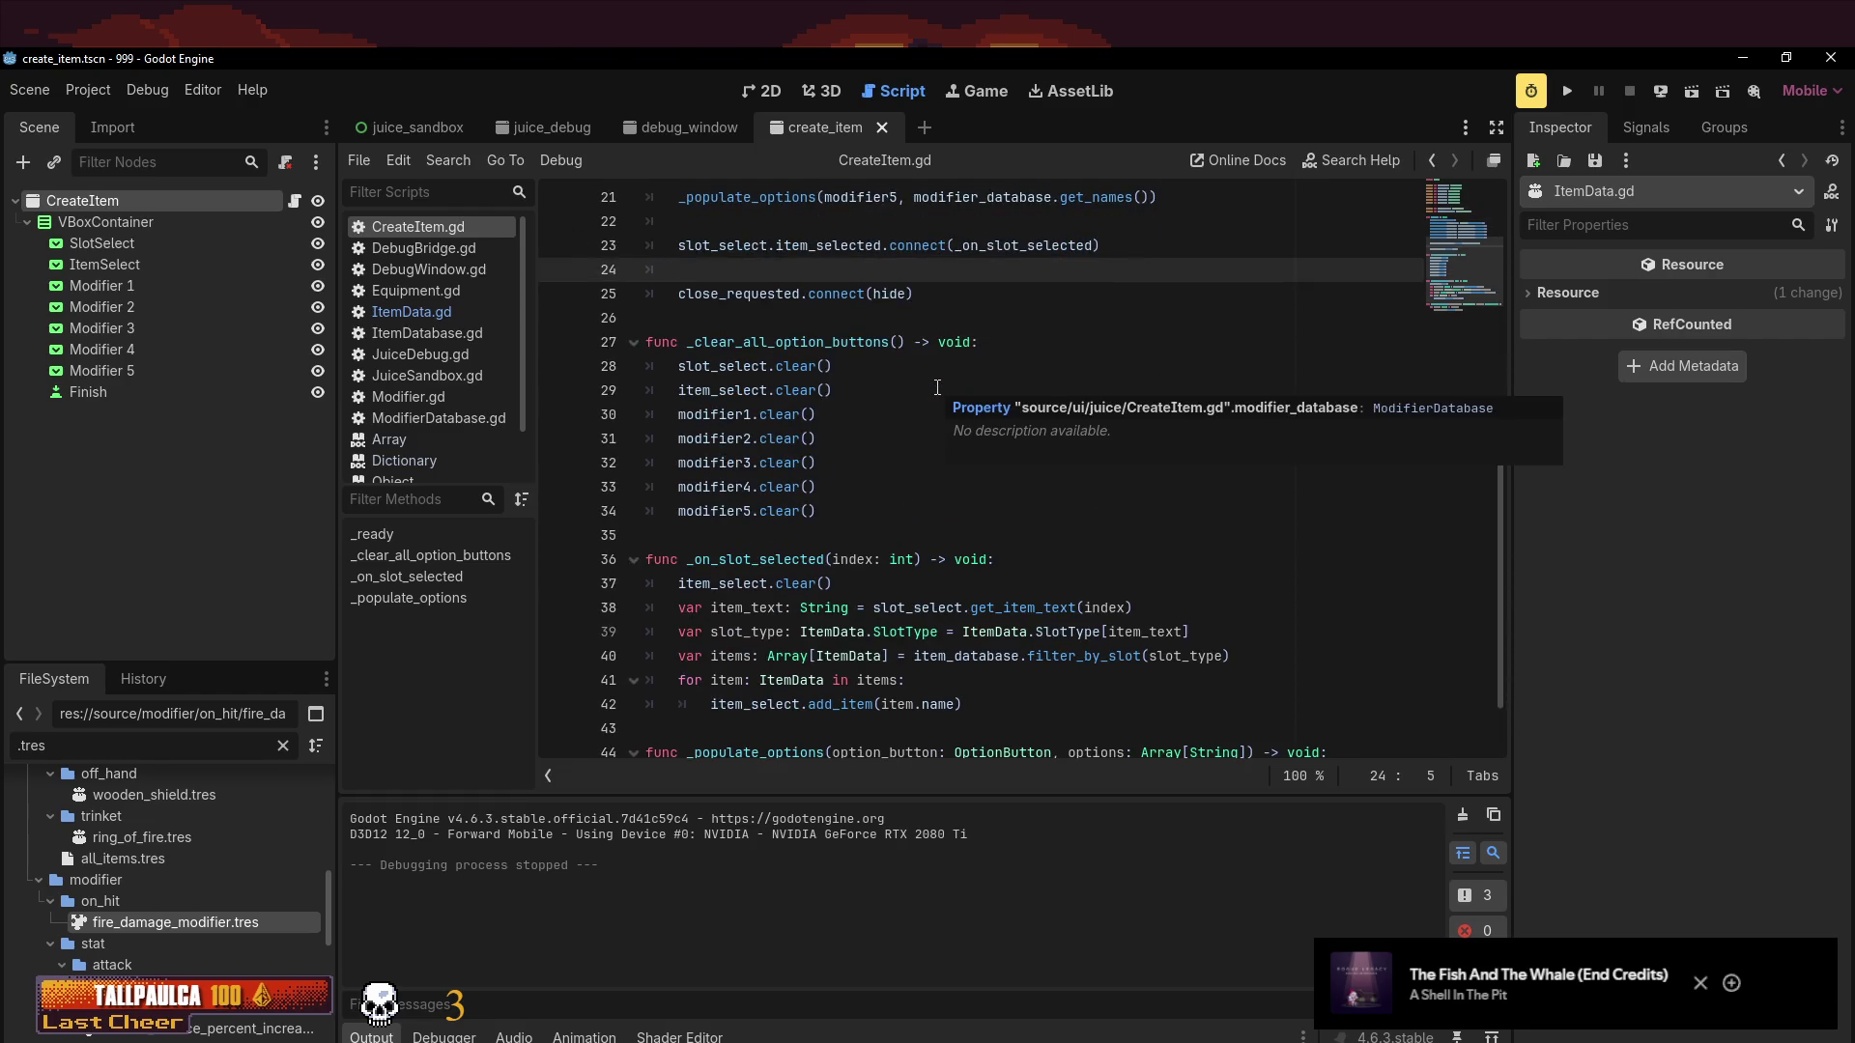
{"action": "scroll", "coordinate": [986, 301], "scroll_direction": "up", "scroll_amount": 4}
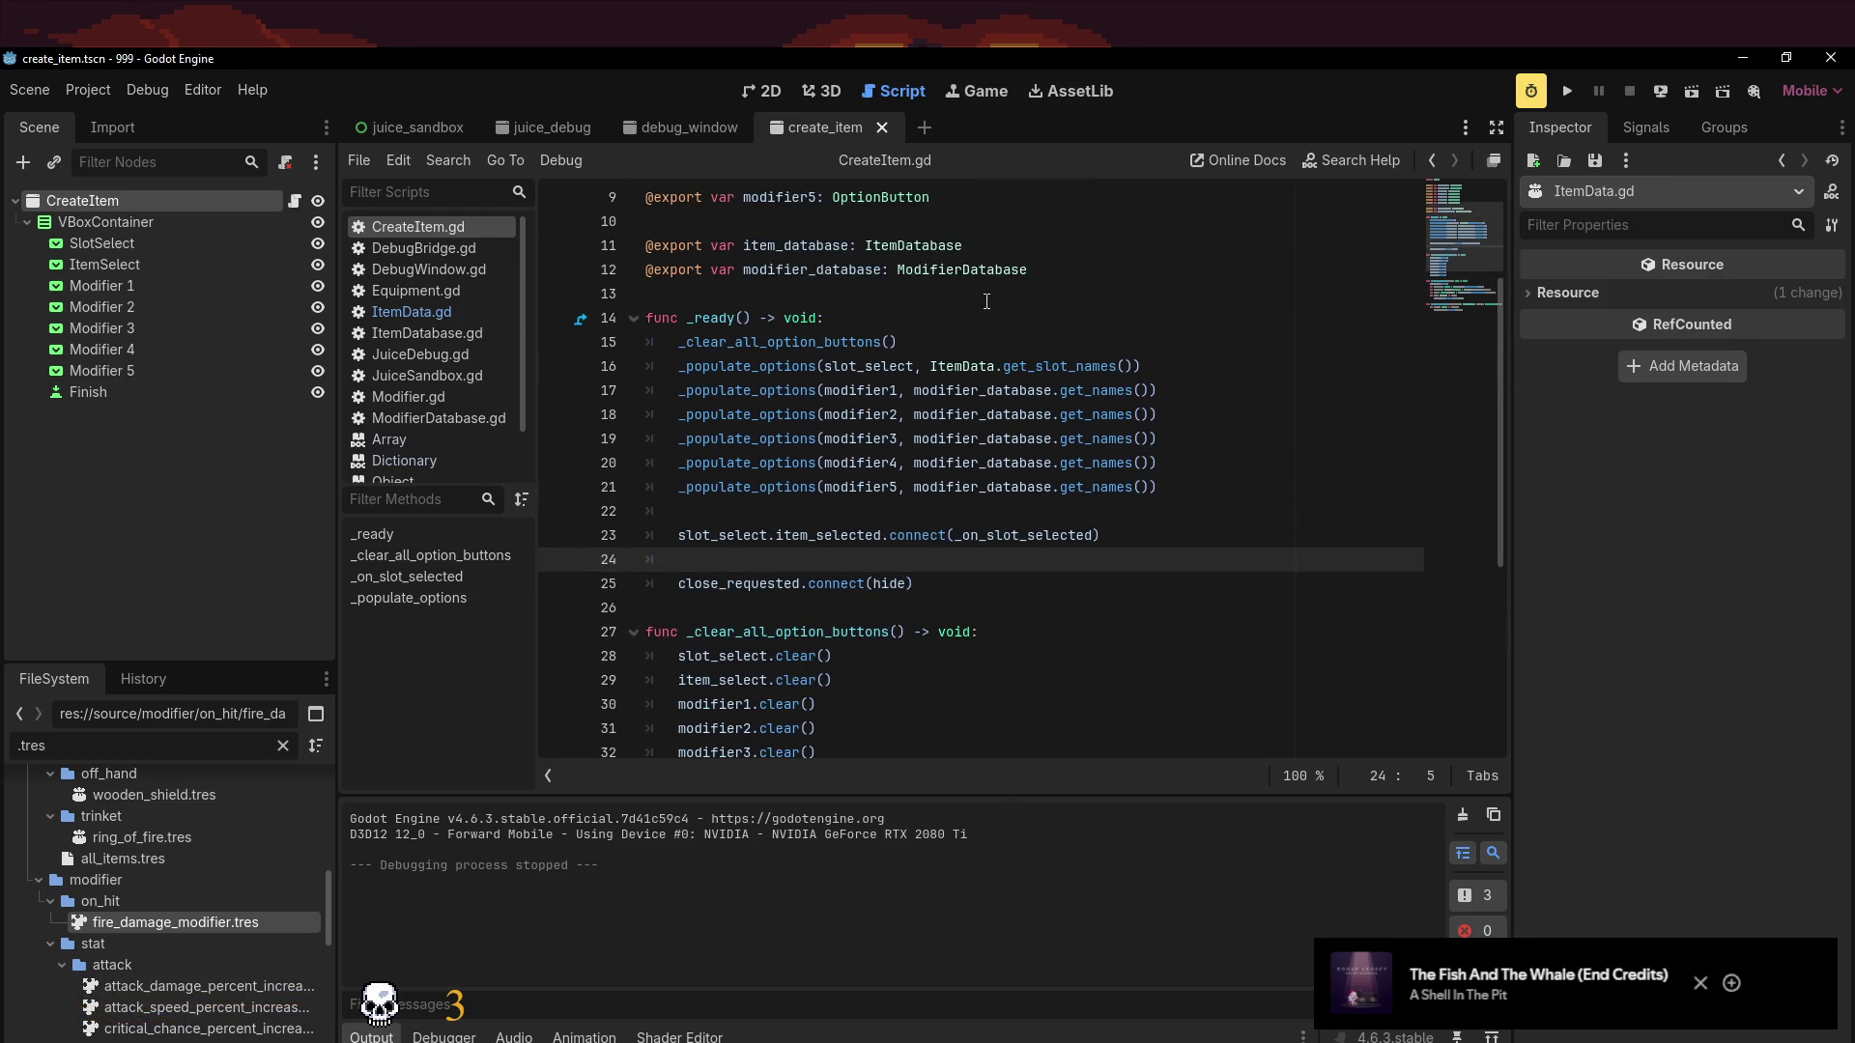
{"action": "double_click", "coordinate": [752, 367]}
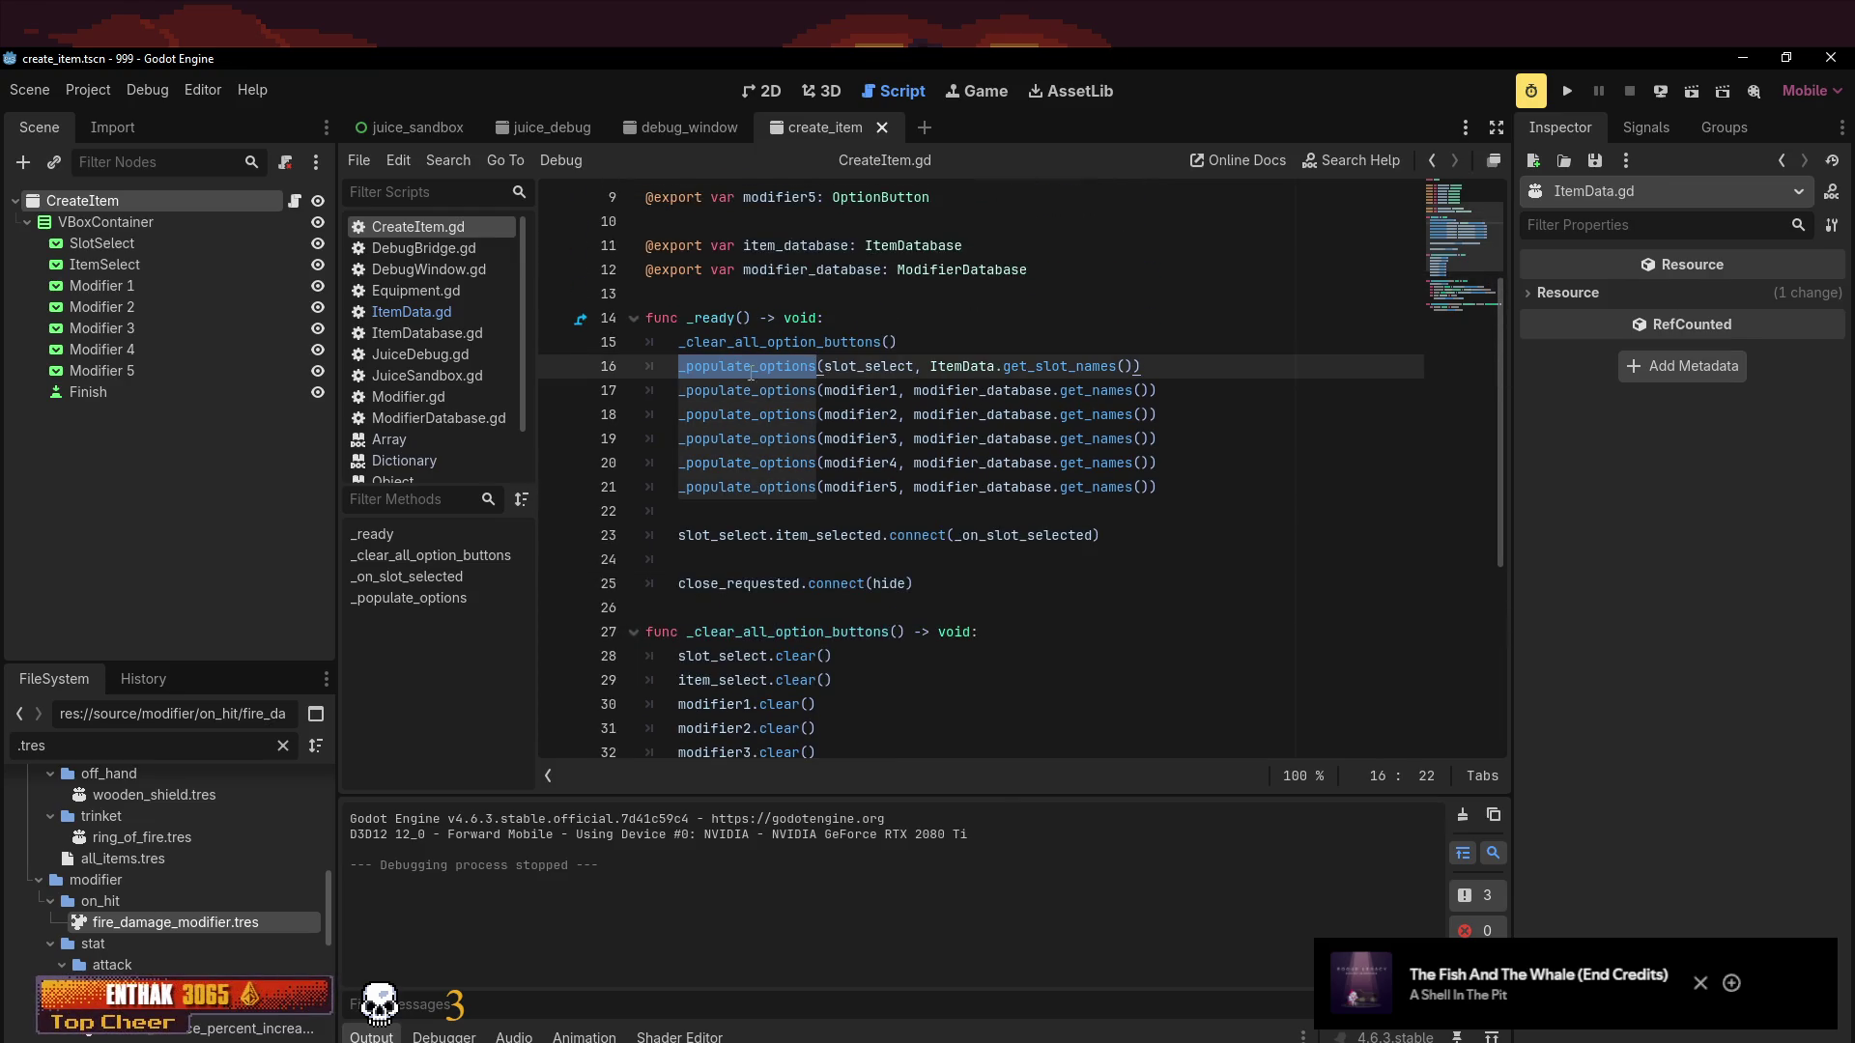
{"action": "scroll", "coordinate": [1082, 489], "scroll_direction": "down", "scroll_amount": 5}
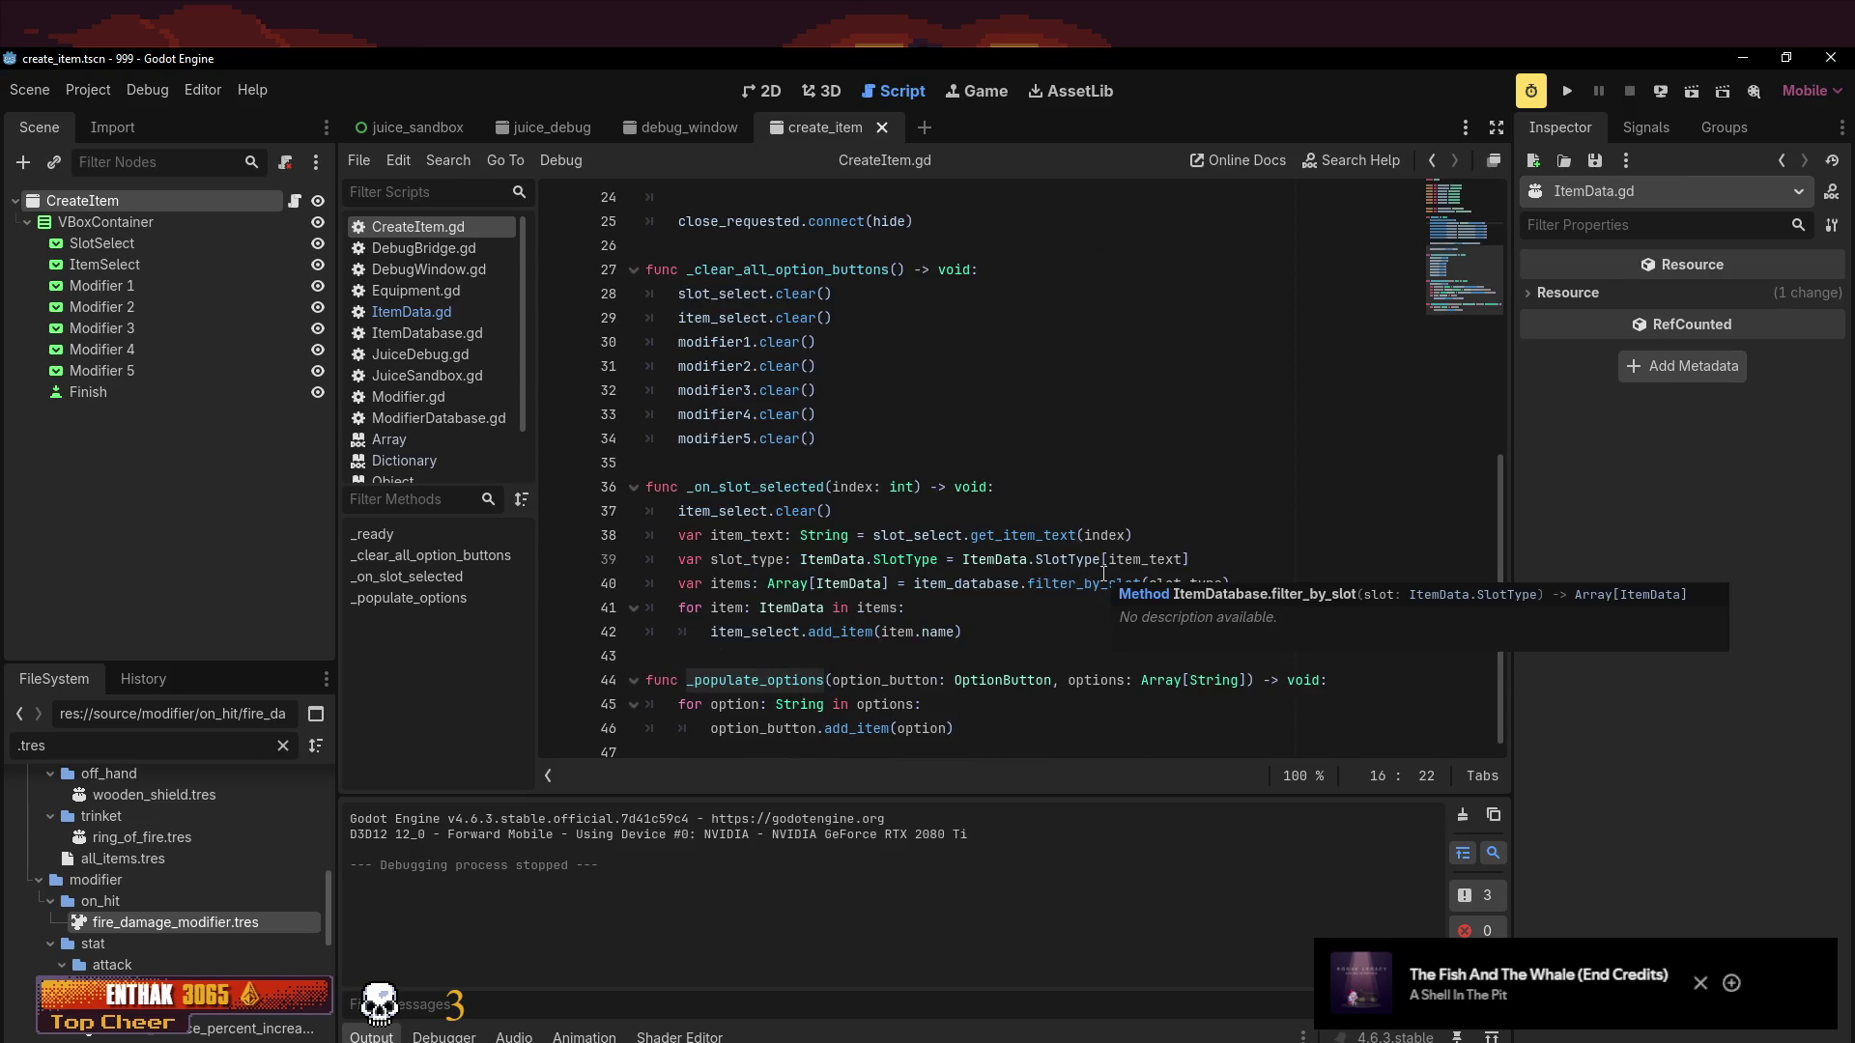
End _populate_options with option_button.select(-1) and save.
{"action": "left_click", "coordinate": [988, 740]}
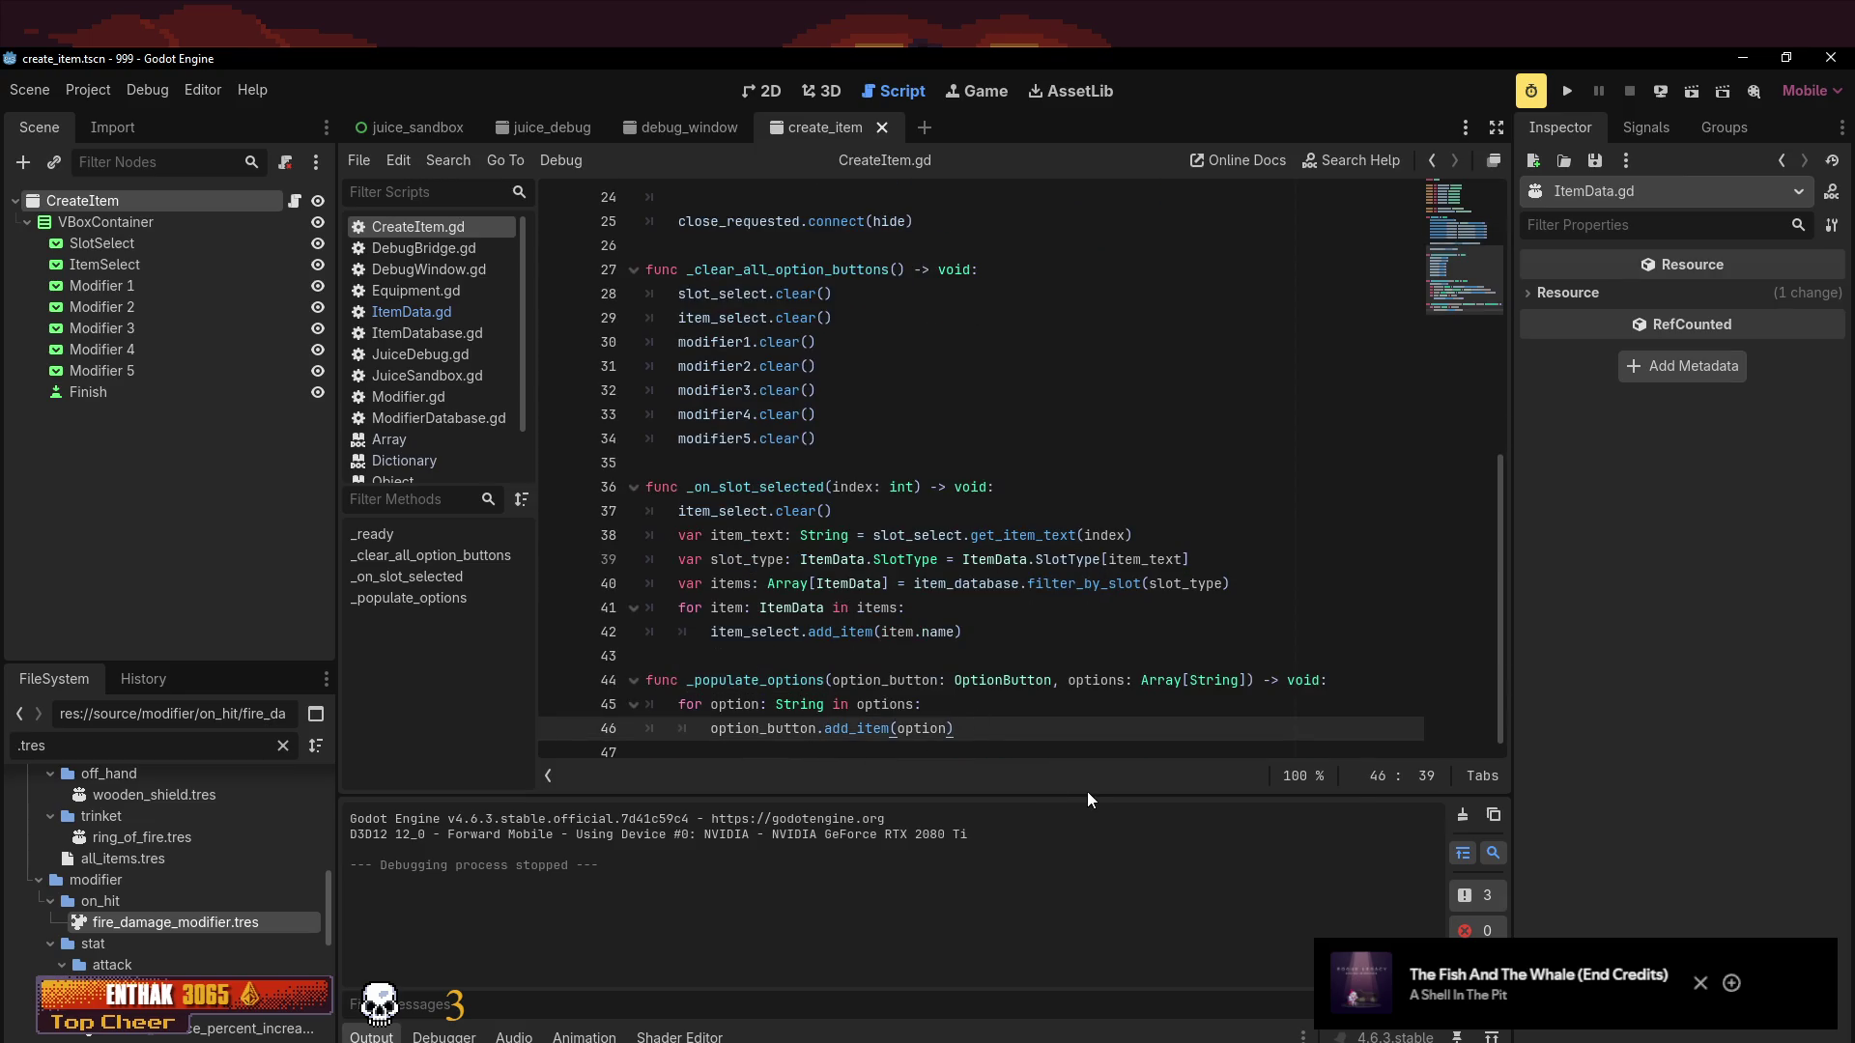
{"action": "key", "text": "Return"}
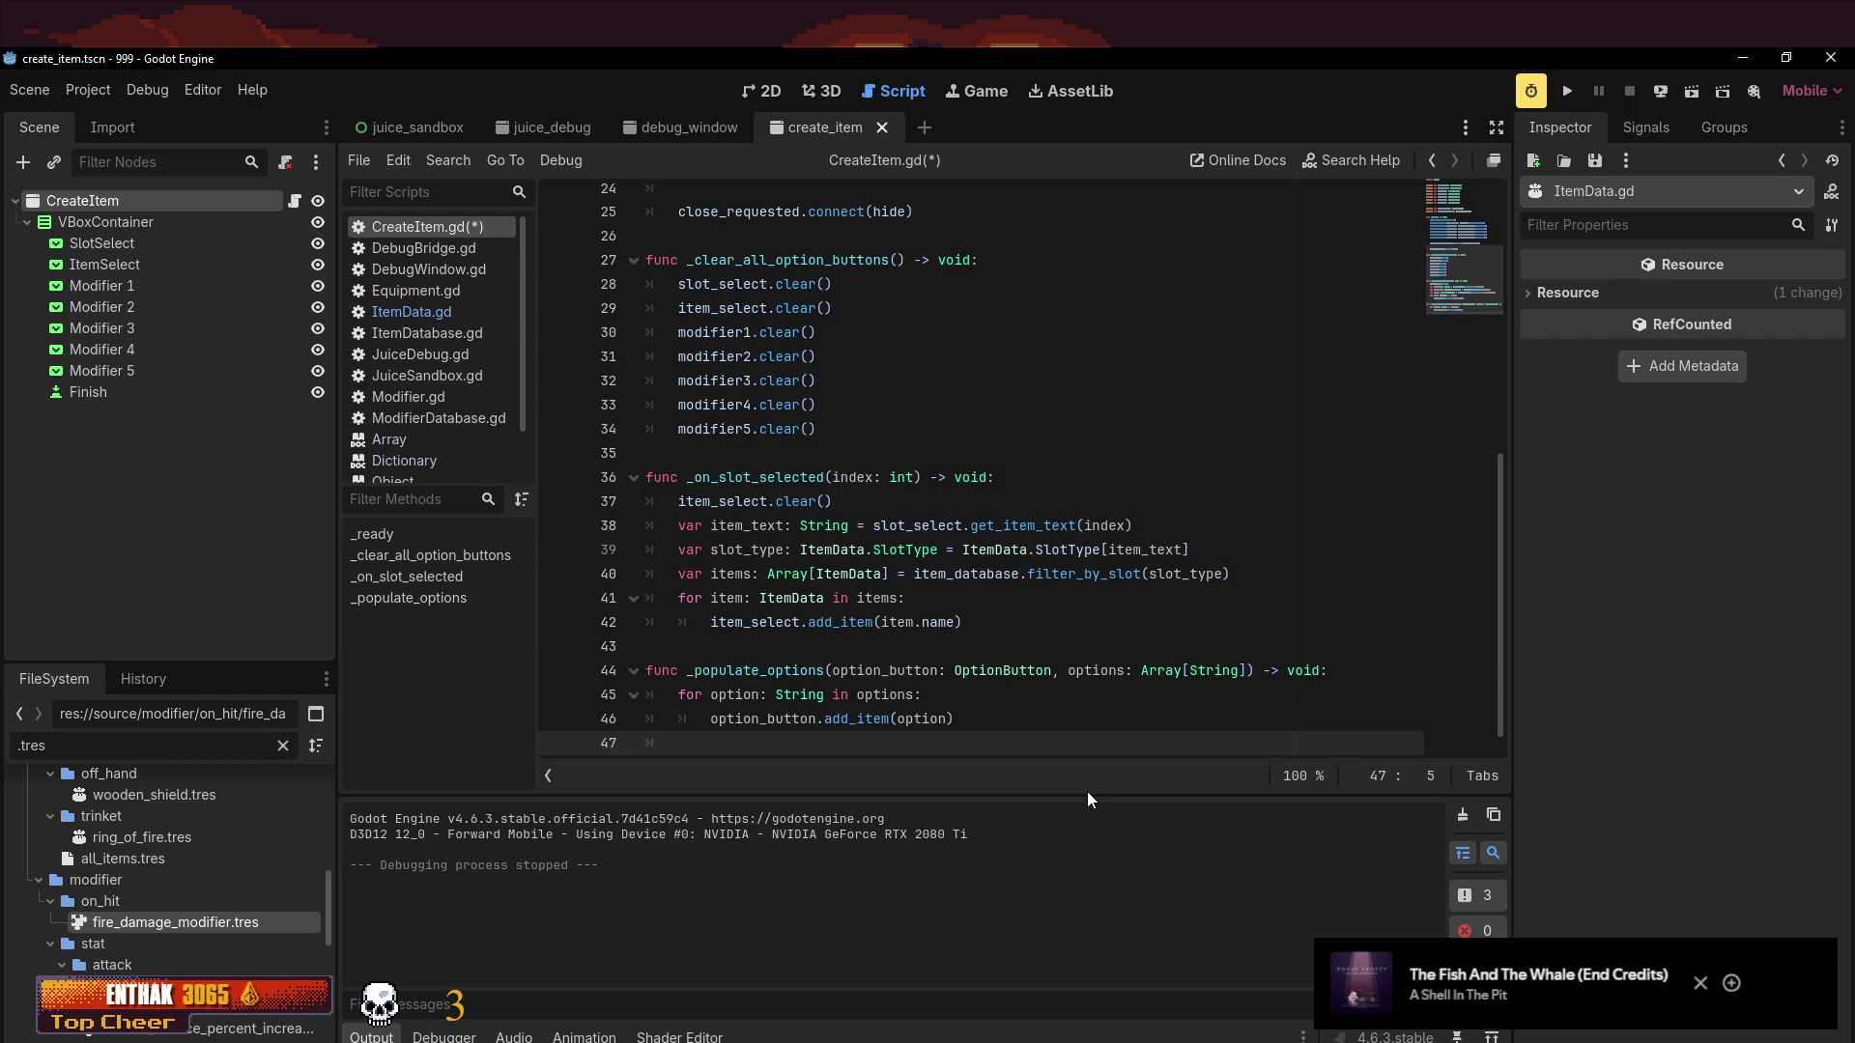
{"action": "type", "text": "op"}
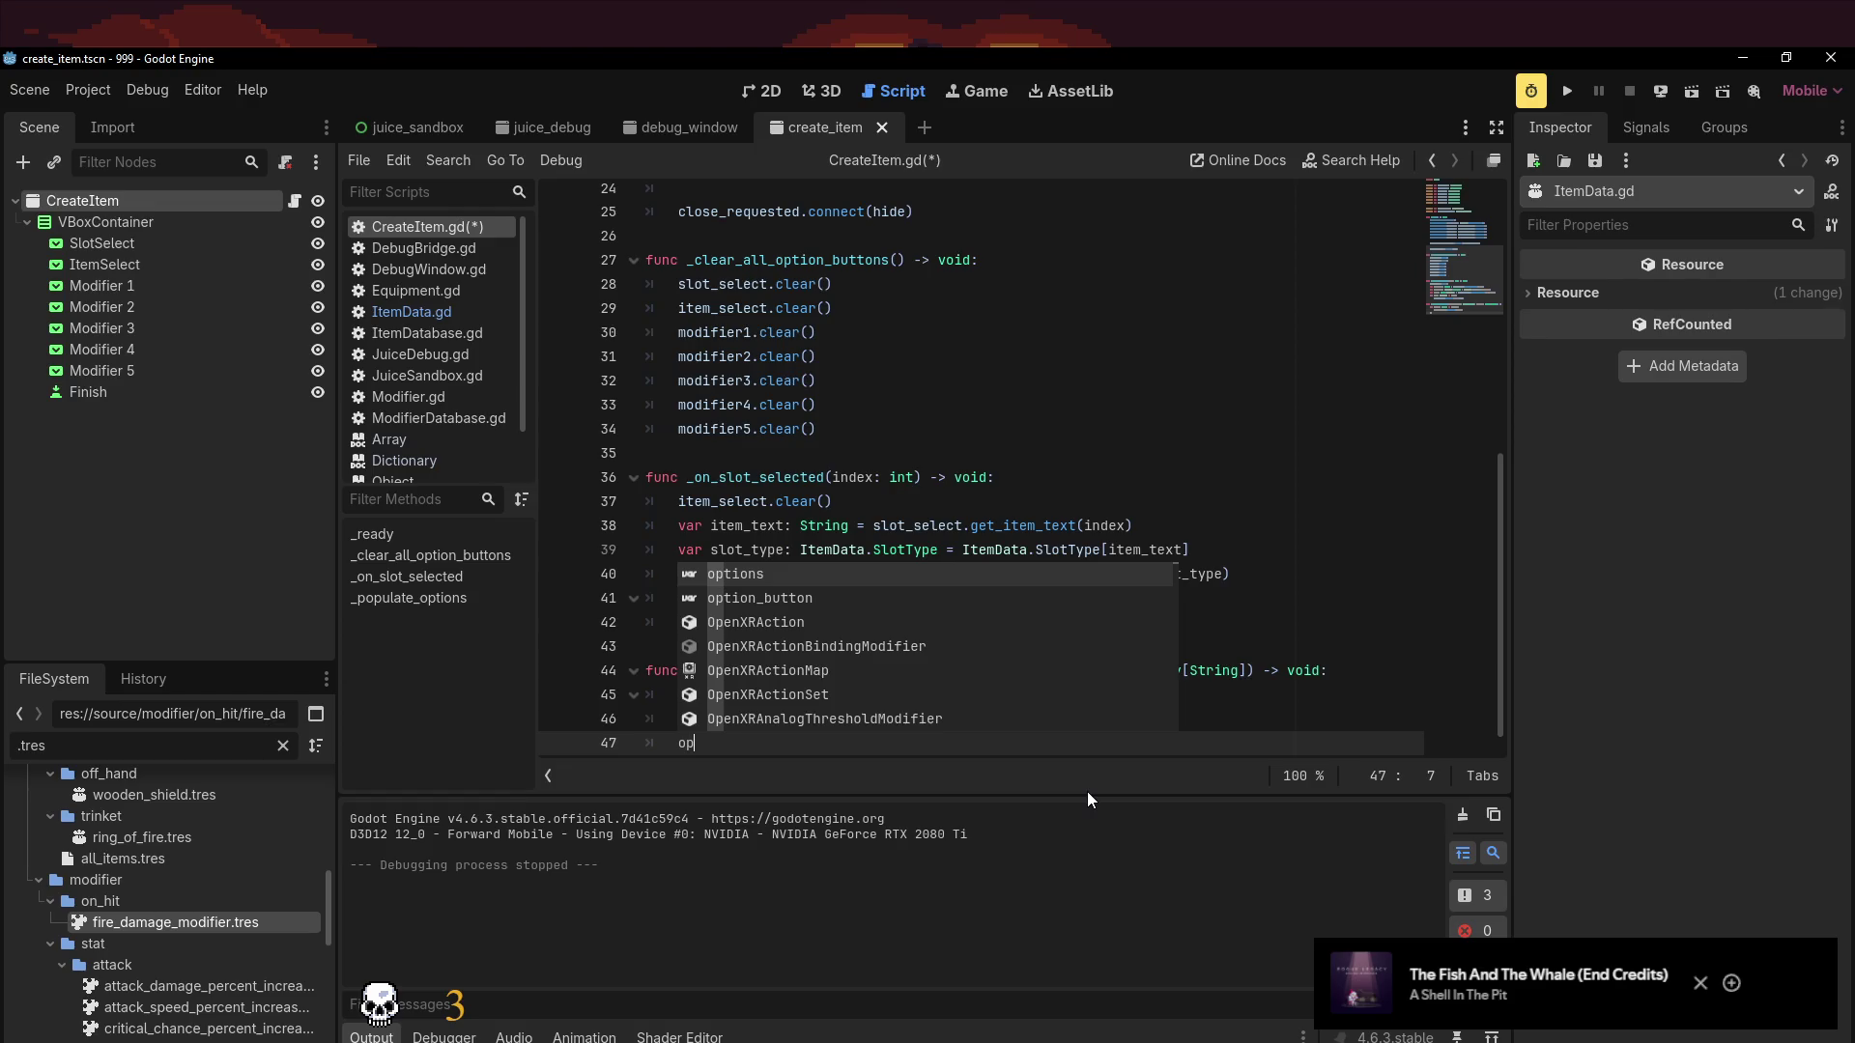
{"action": "key", "text": "Return"}
{"action": "type", "text": ".sel"}
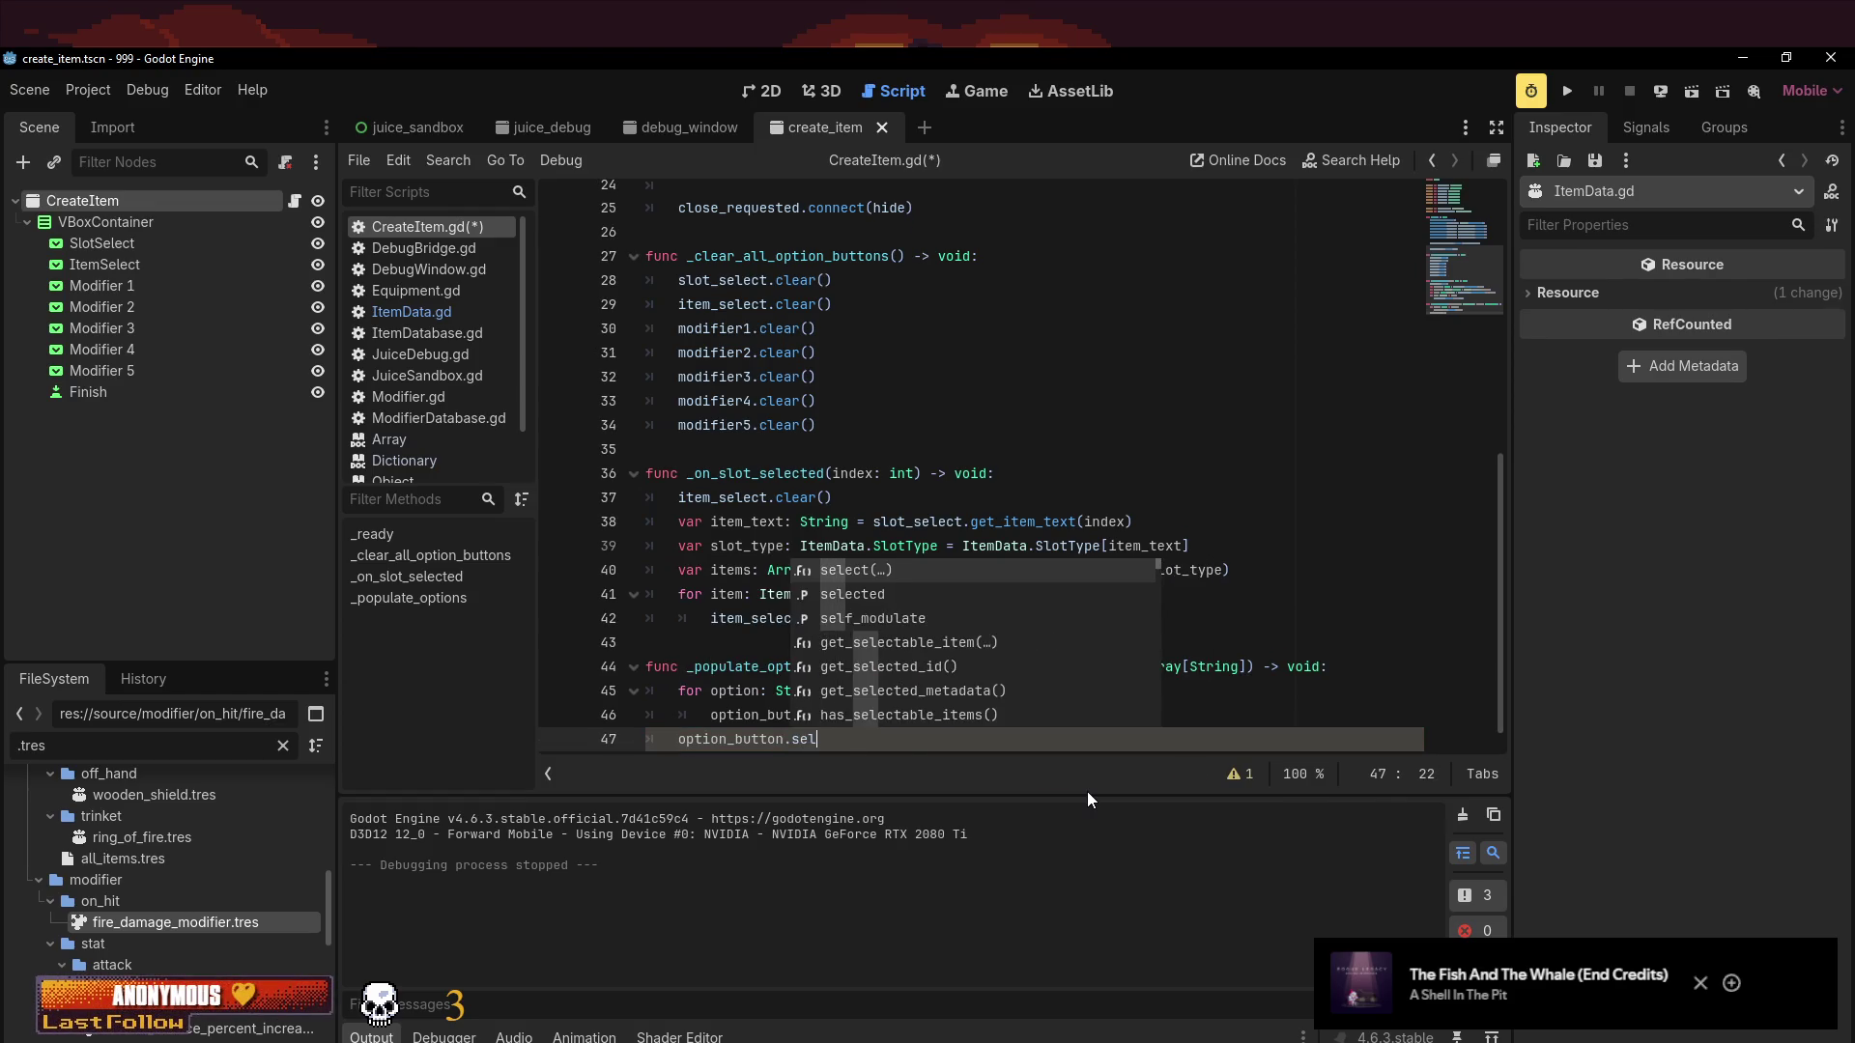
{"action": "key", "text": "Return"}
{"action": "type", "text": "-1"}
{"action": "key", "text": "ctrl+s"}
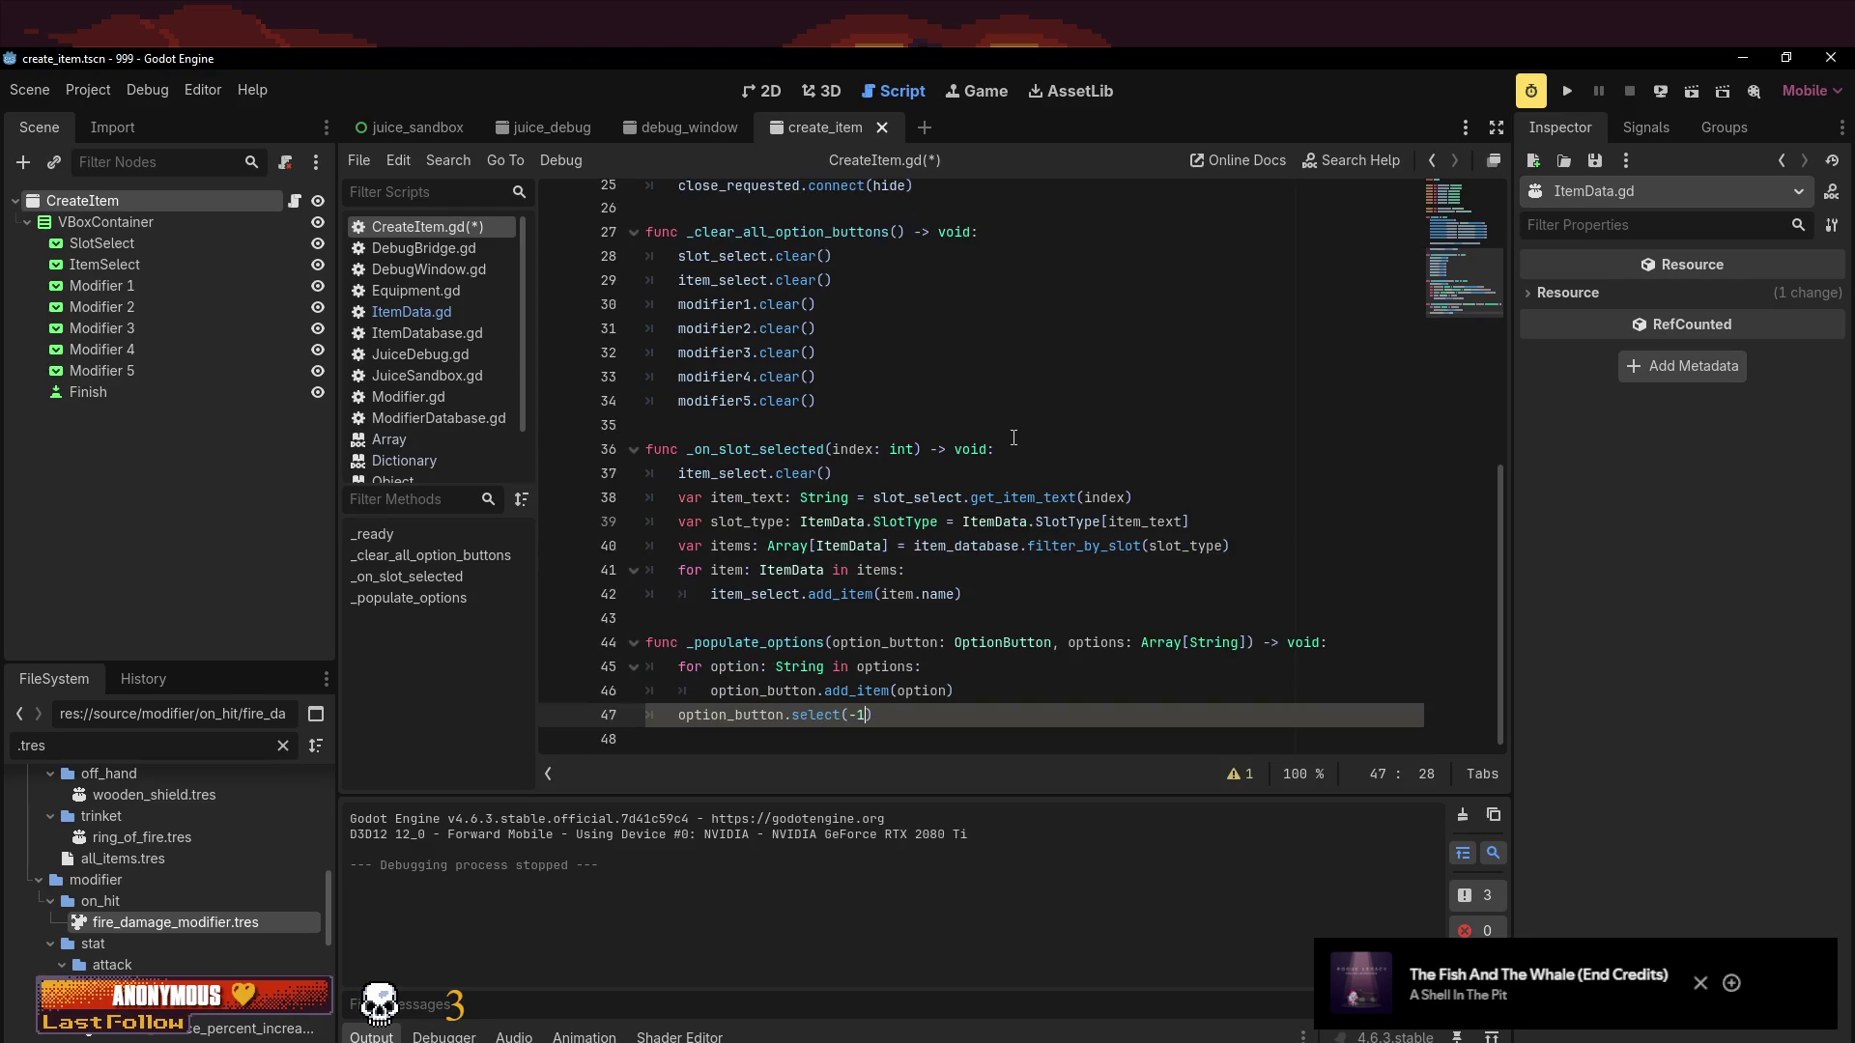
Test-run the game, enlarge its window to check the blank dropdowns, then stop it and save the scene.
{"action": "key", "text": "F5"}
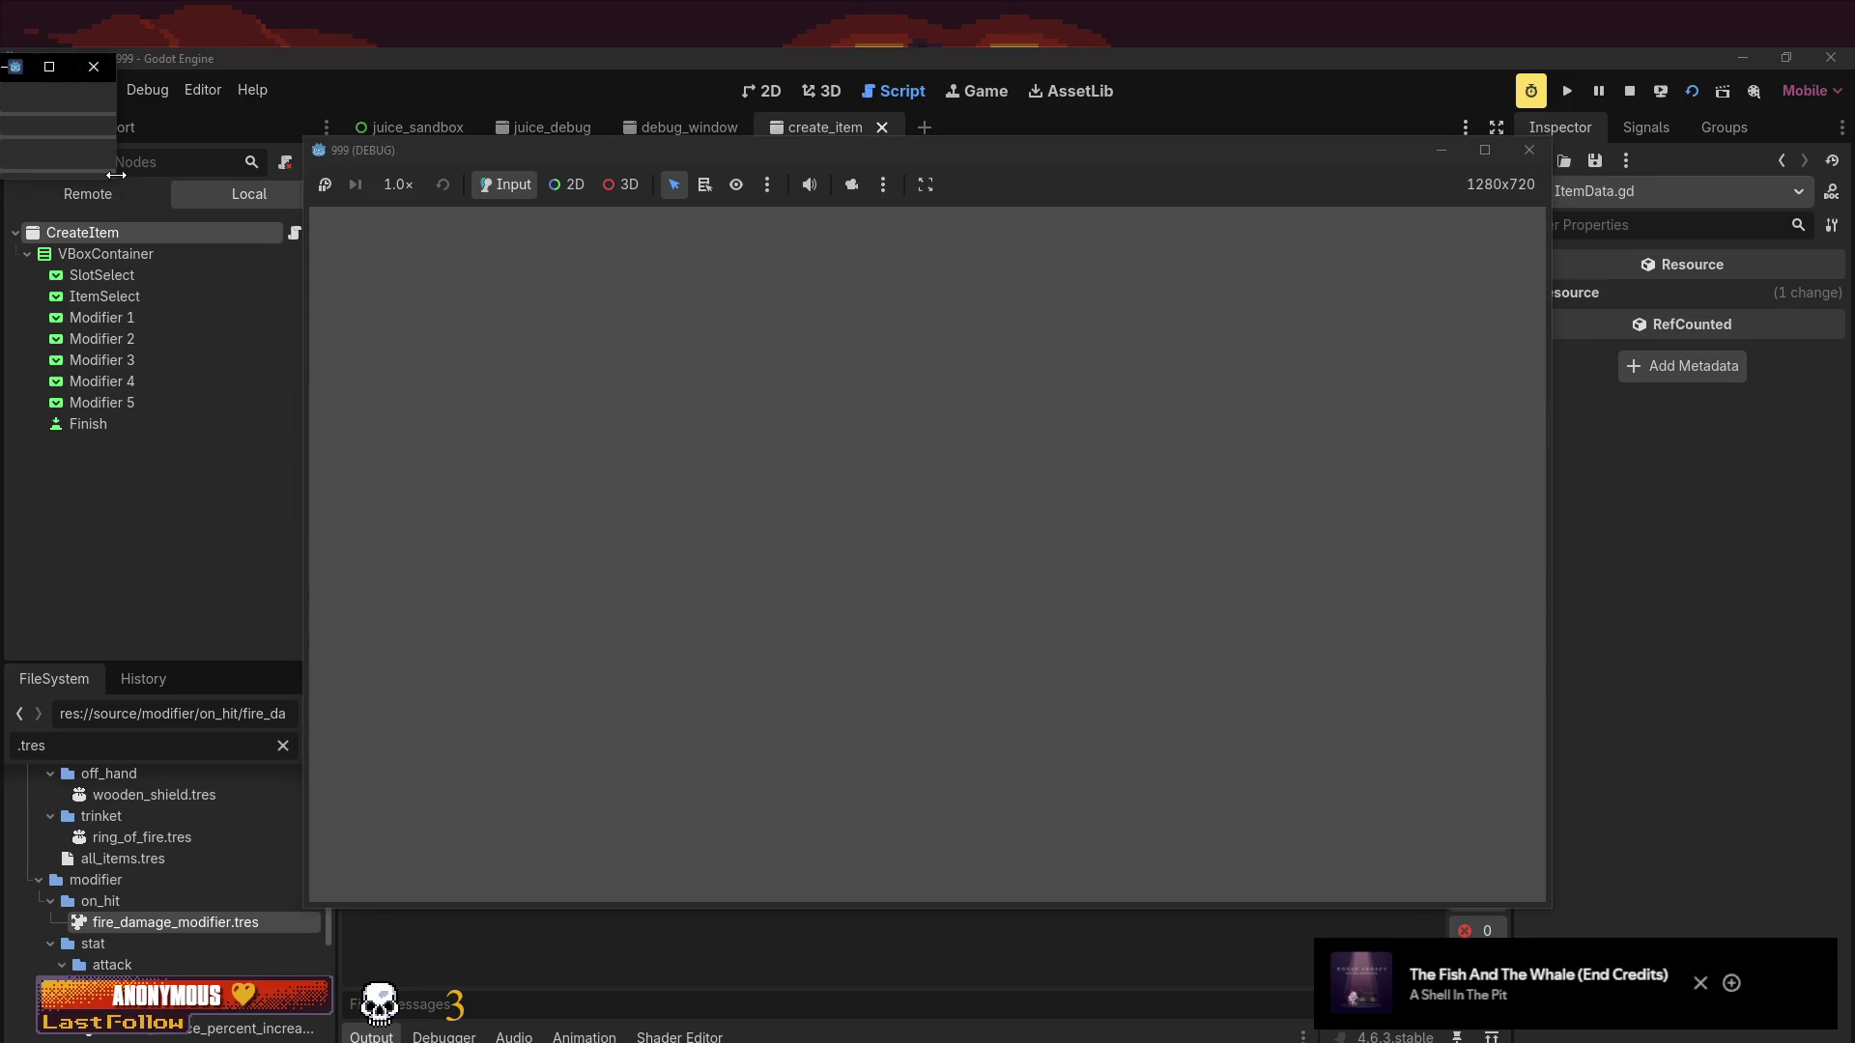
{"action": "mouse_move", "coordinate": [116, 178]}
{"action": "left_mouse_down"}
{"action": "mouse_move", "coordinate": [605, 518]}
{"action": "mouse_move", "coordinate": [715, 571]}
{"action": "left_mouse_up"}
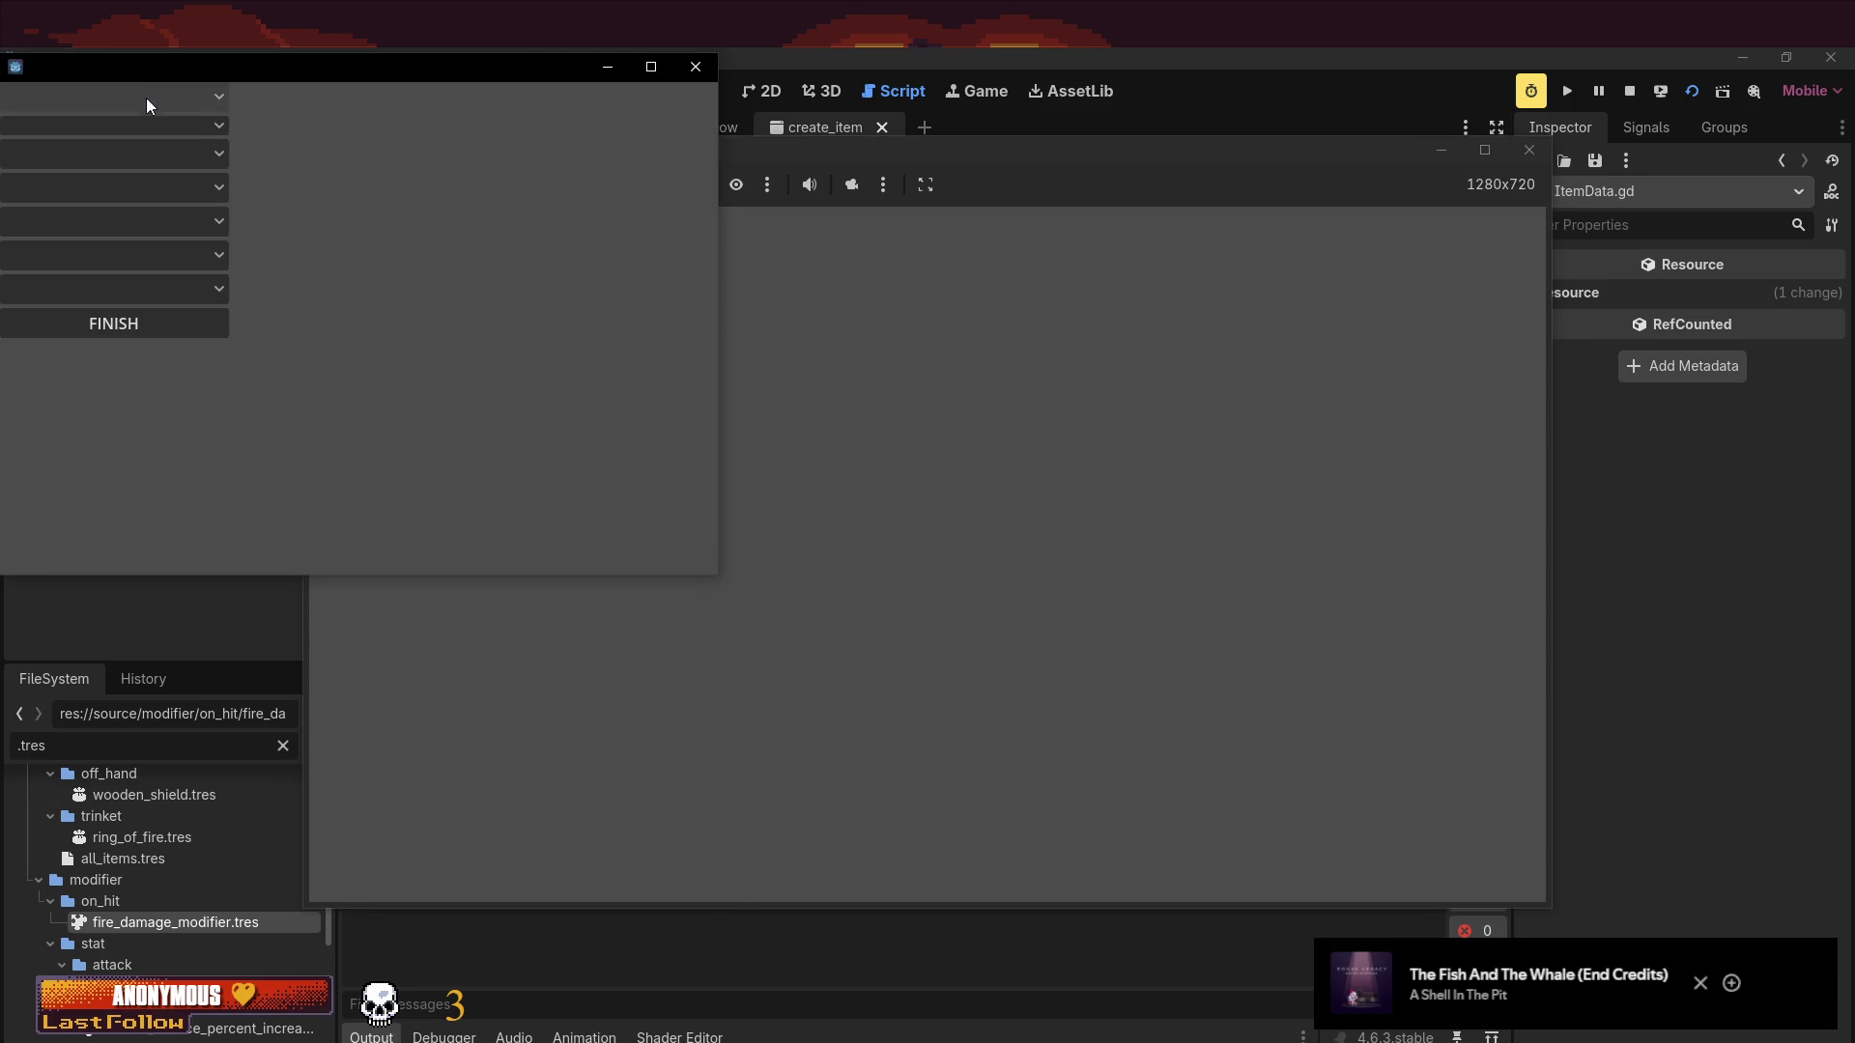
{"action": "left_click", "coordinate": [696, 66]}
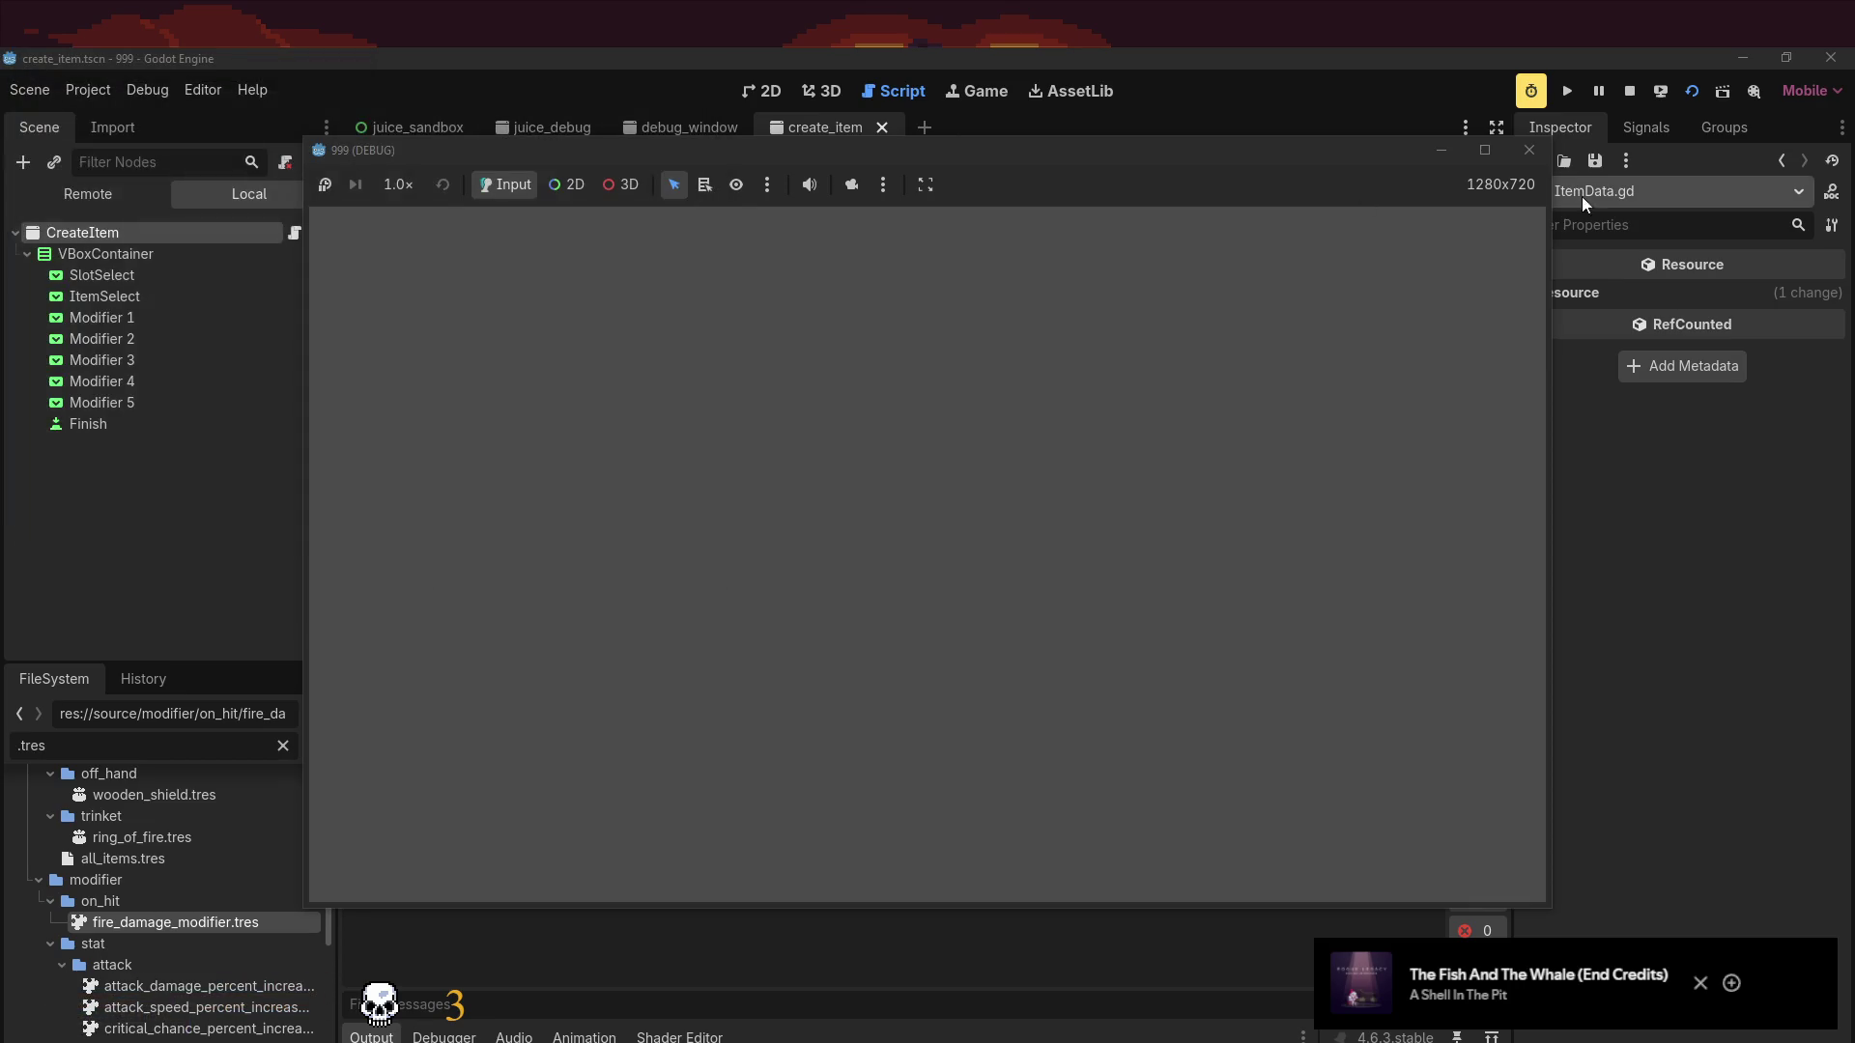
{"action": "left_click", "coordinate": [1544, 147]}
{"action": "key", "text": "ctrl+s"}
{"action": "scroll", "coordinate": [827, 403], "scroll_direction": "up", "scroll_amount": 10}
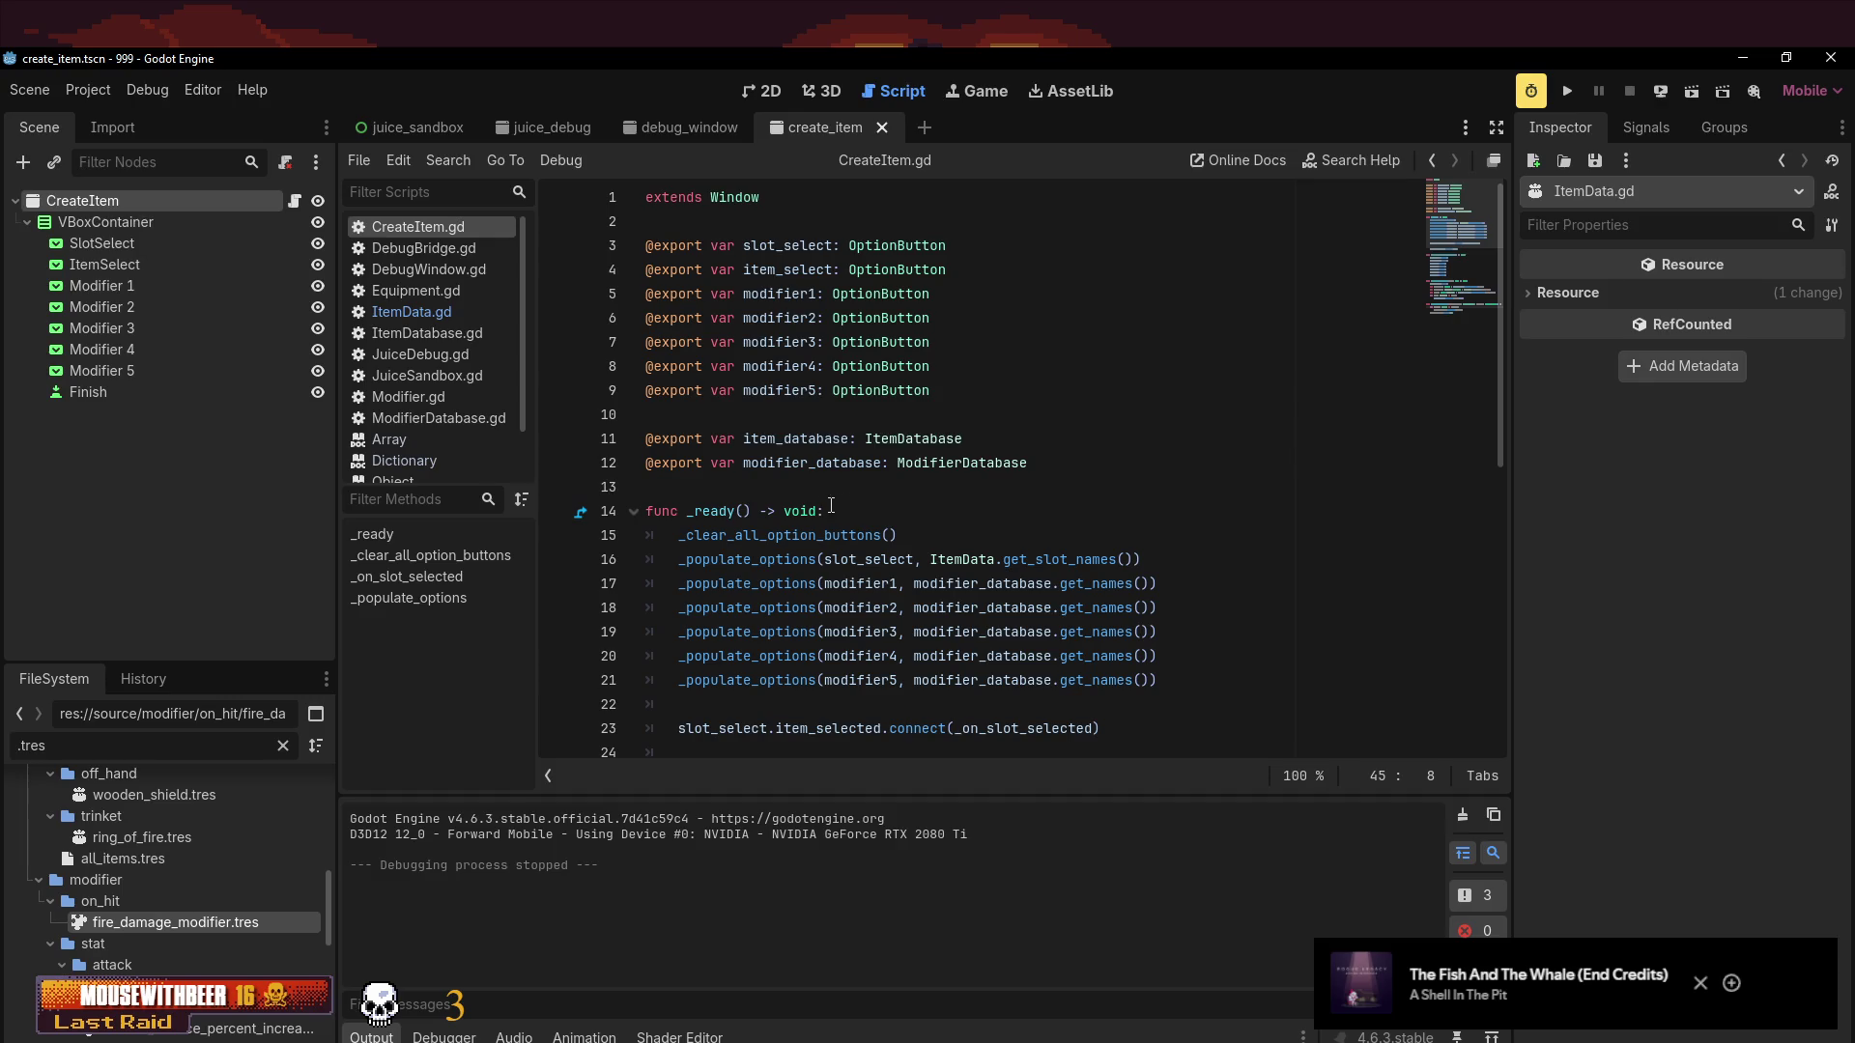
Select the CreateItem node and reset its Modifiers array to empty.
{"action": "left_click", "coordinate": [858, 503]}
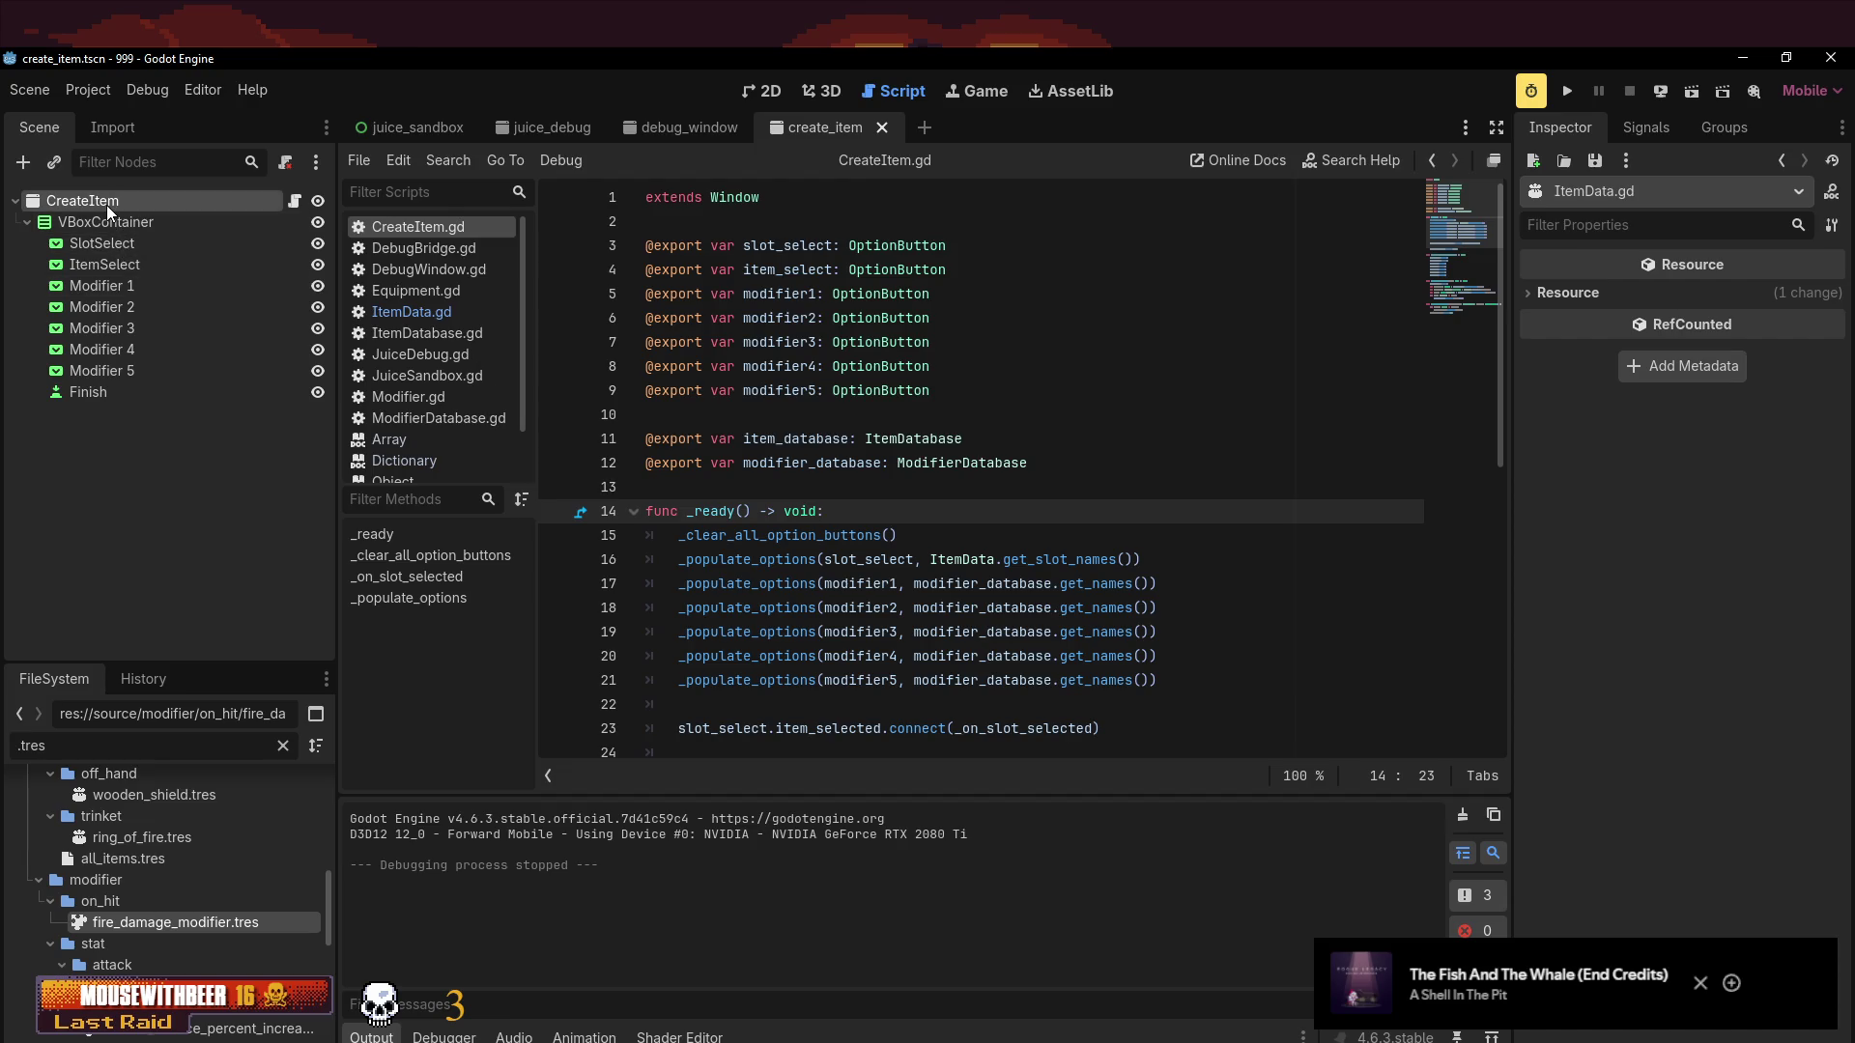
{"action": "left_click", "coordinate": [138, 197]}
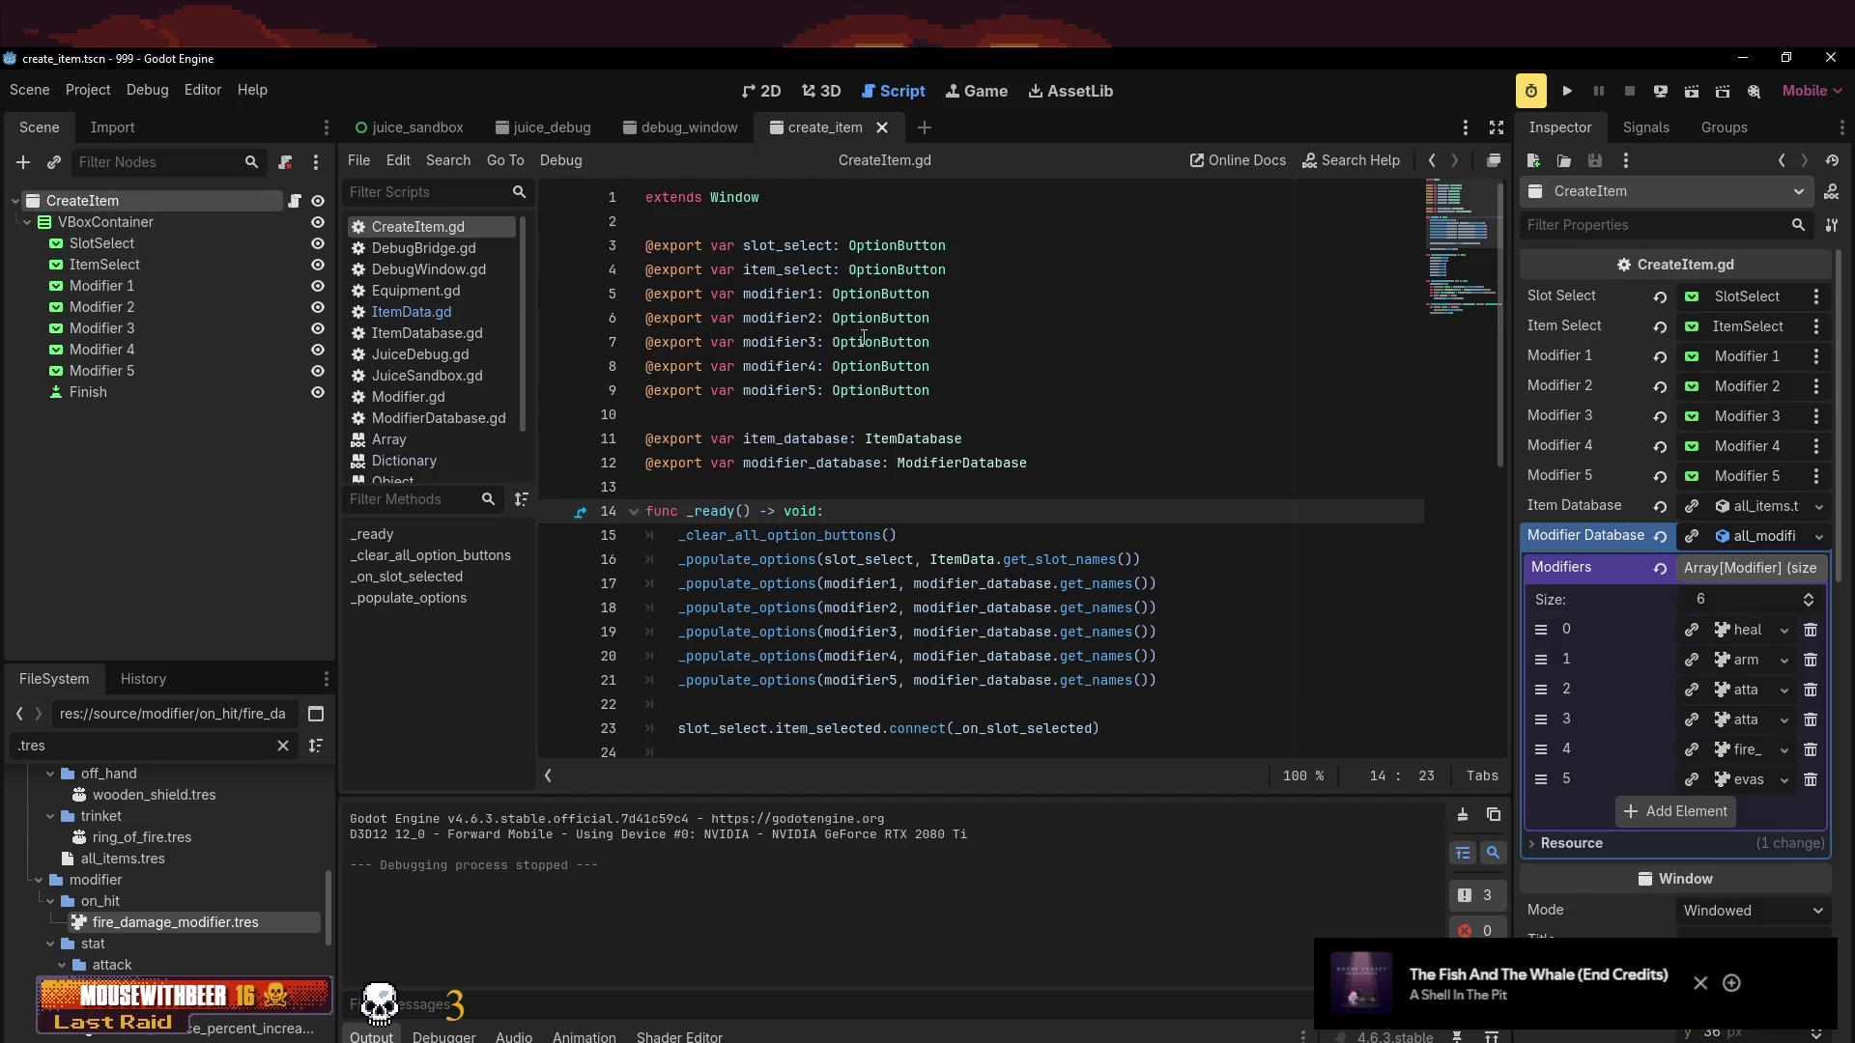
{"action": "left_click", "coordinate": [1812, 573]}
{"action": "left_click", "coordinate": [1812, 573]}
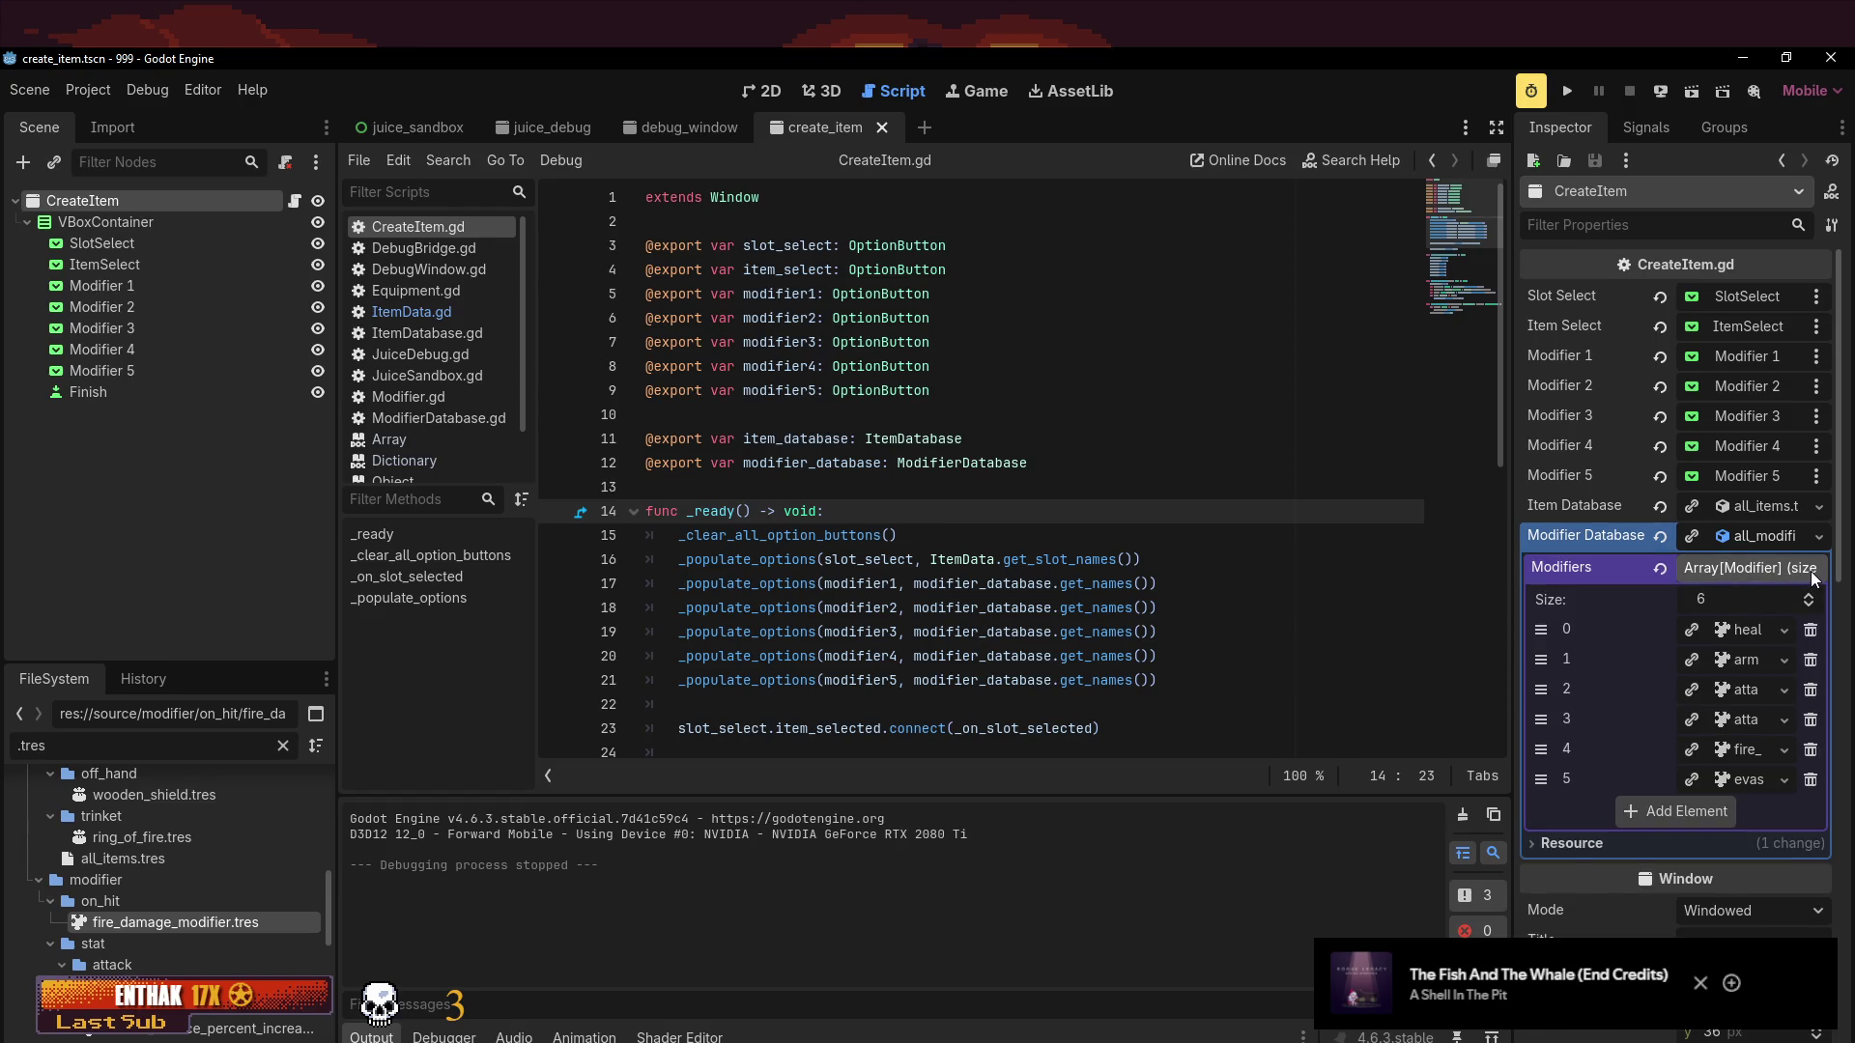
{"action": "left_click", "coordinate": [1812, 576]}
{"action": "left_click", "coordinate": [1813, 575]}
{"action": "left_click", "coordinate": [1762, 565]}
{"action": "left_click", "coordinate": [1762, 564]}
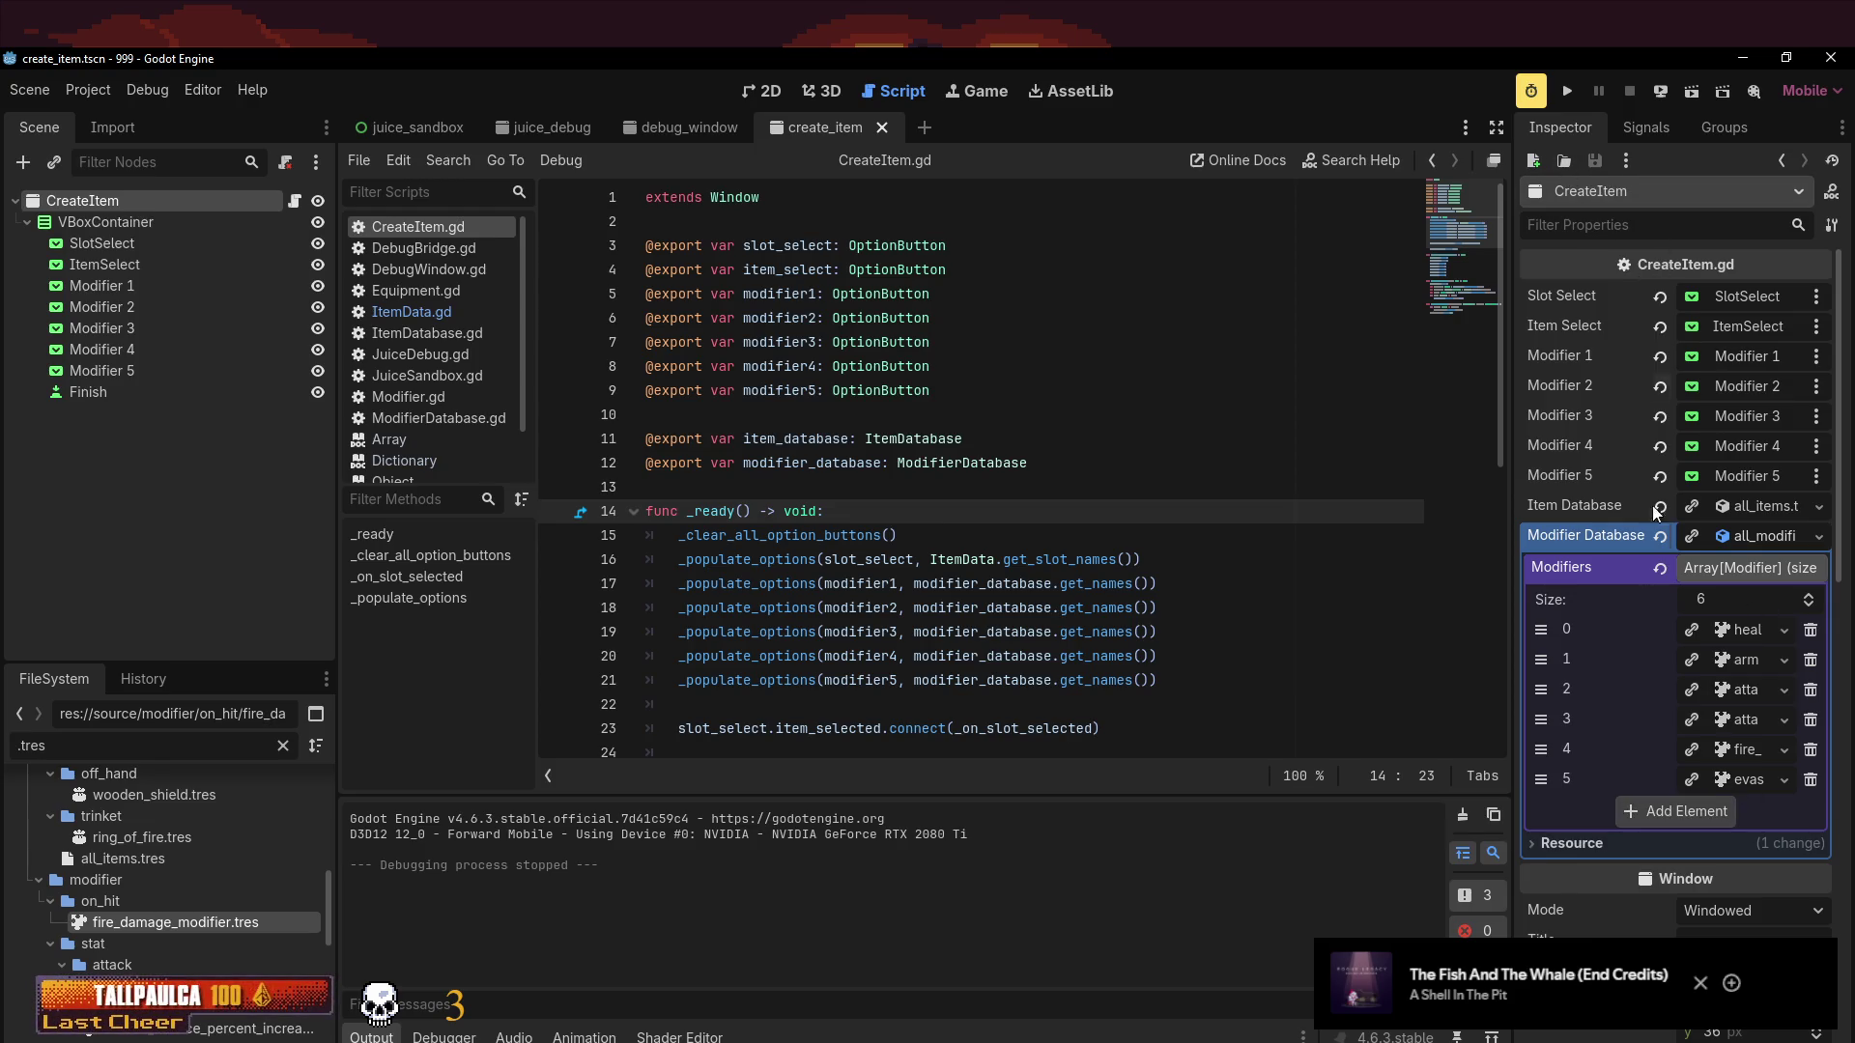
{"action": "left_click", "coordinate": [1659, 569]}
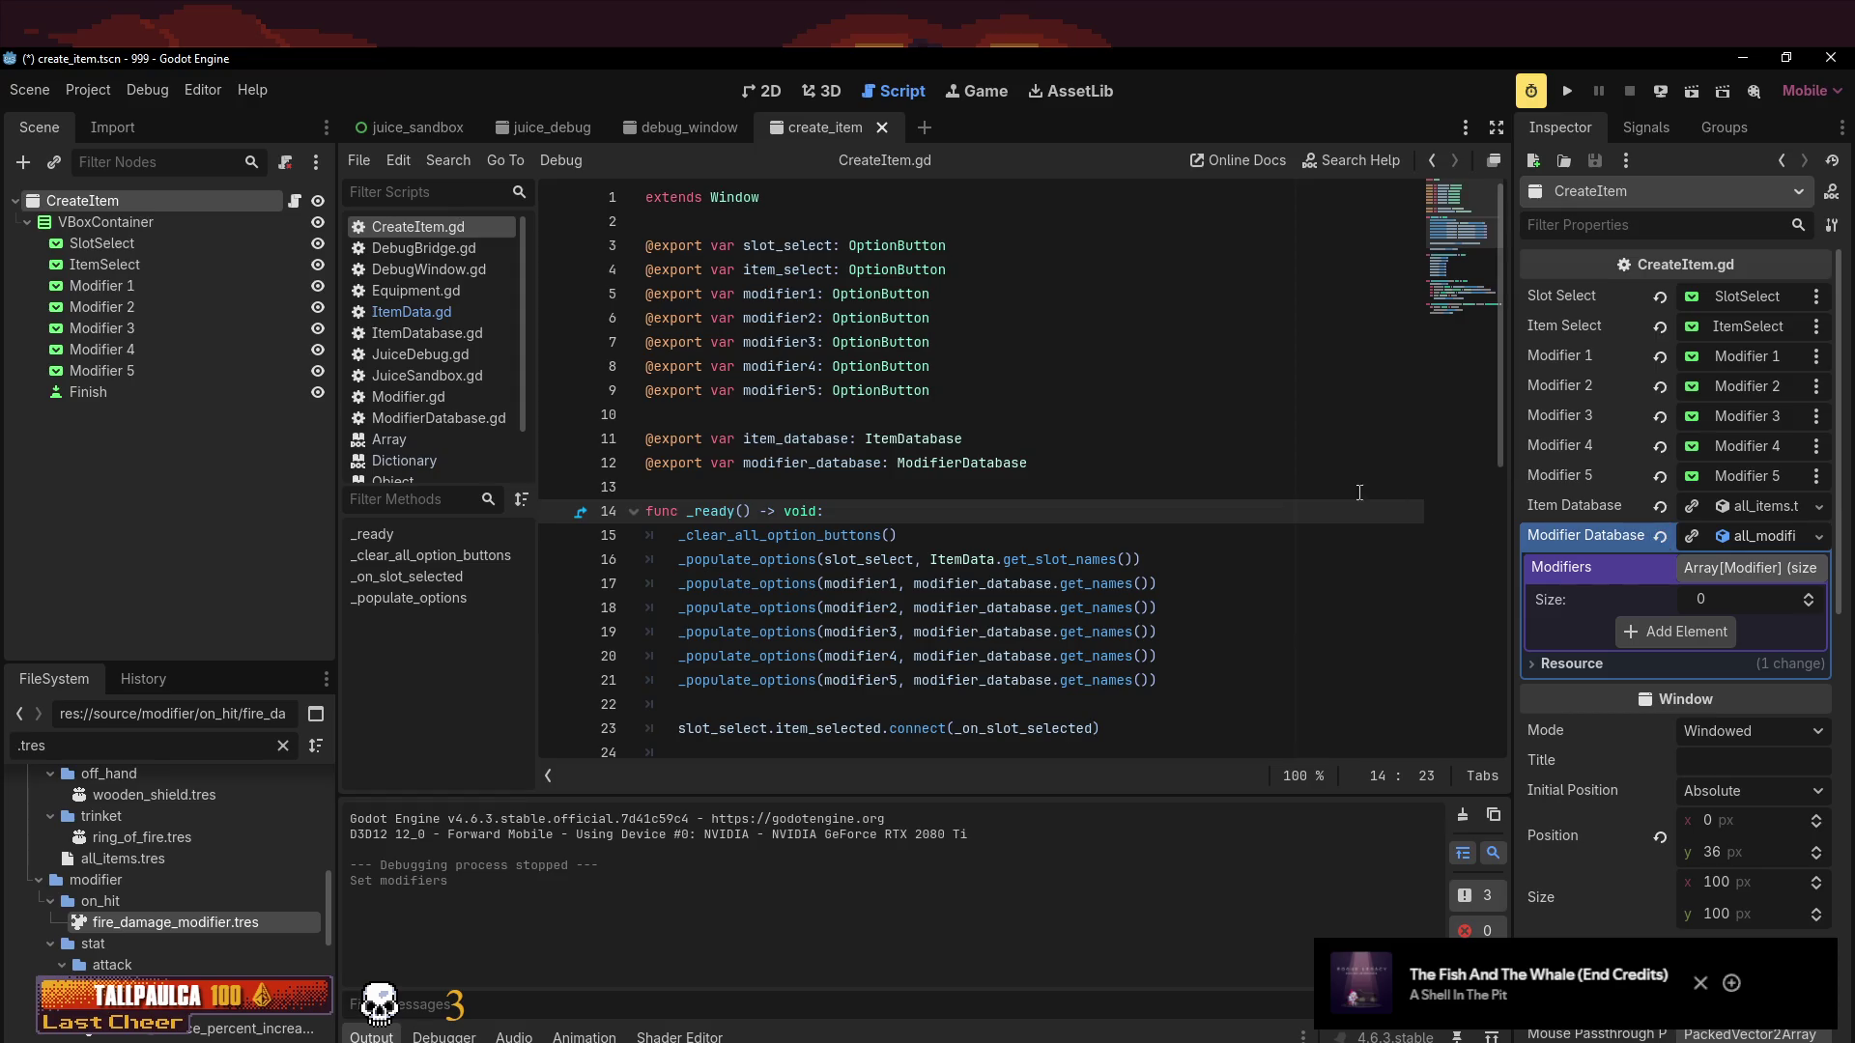
Load all_modifiers.tres from the source/modifier folder as the Modifier Database.
{"action": "left_click", "coordinate": [1761, 533]}
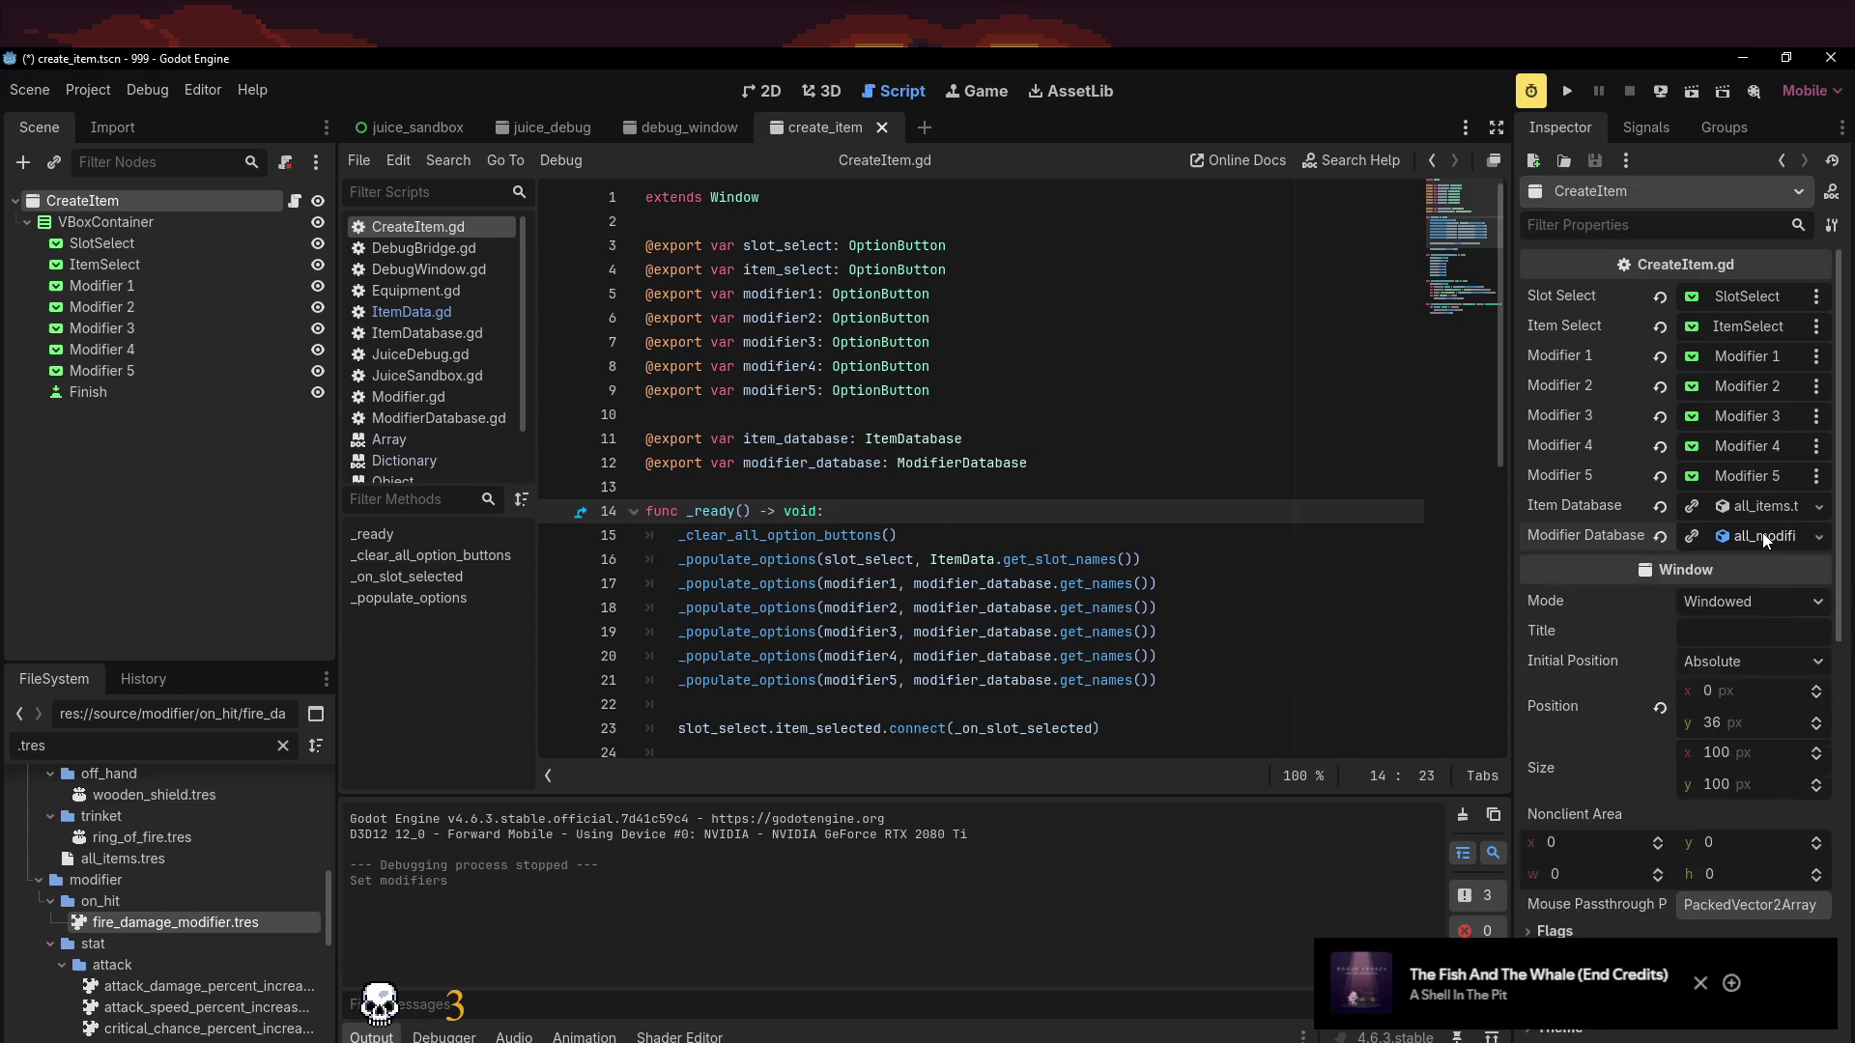
{"action": "left_click", "coordinate": [1762, 533]}
{"action": "left_click", "coordinate": [1820, 537]}
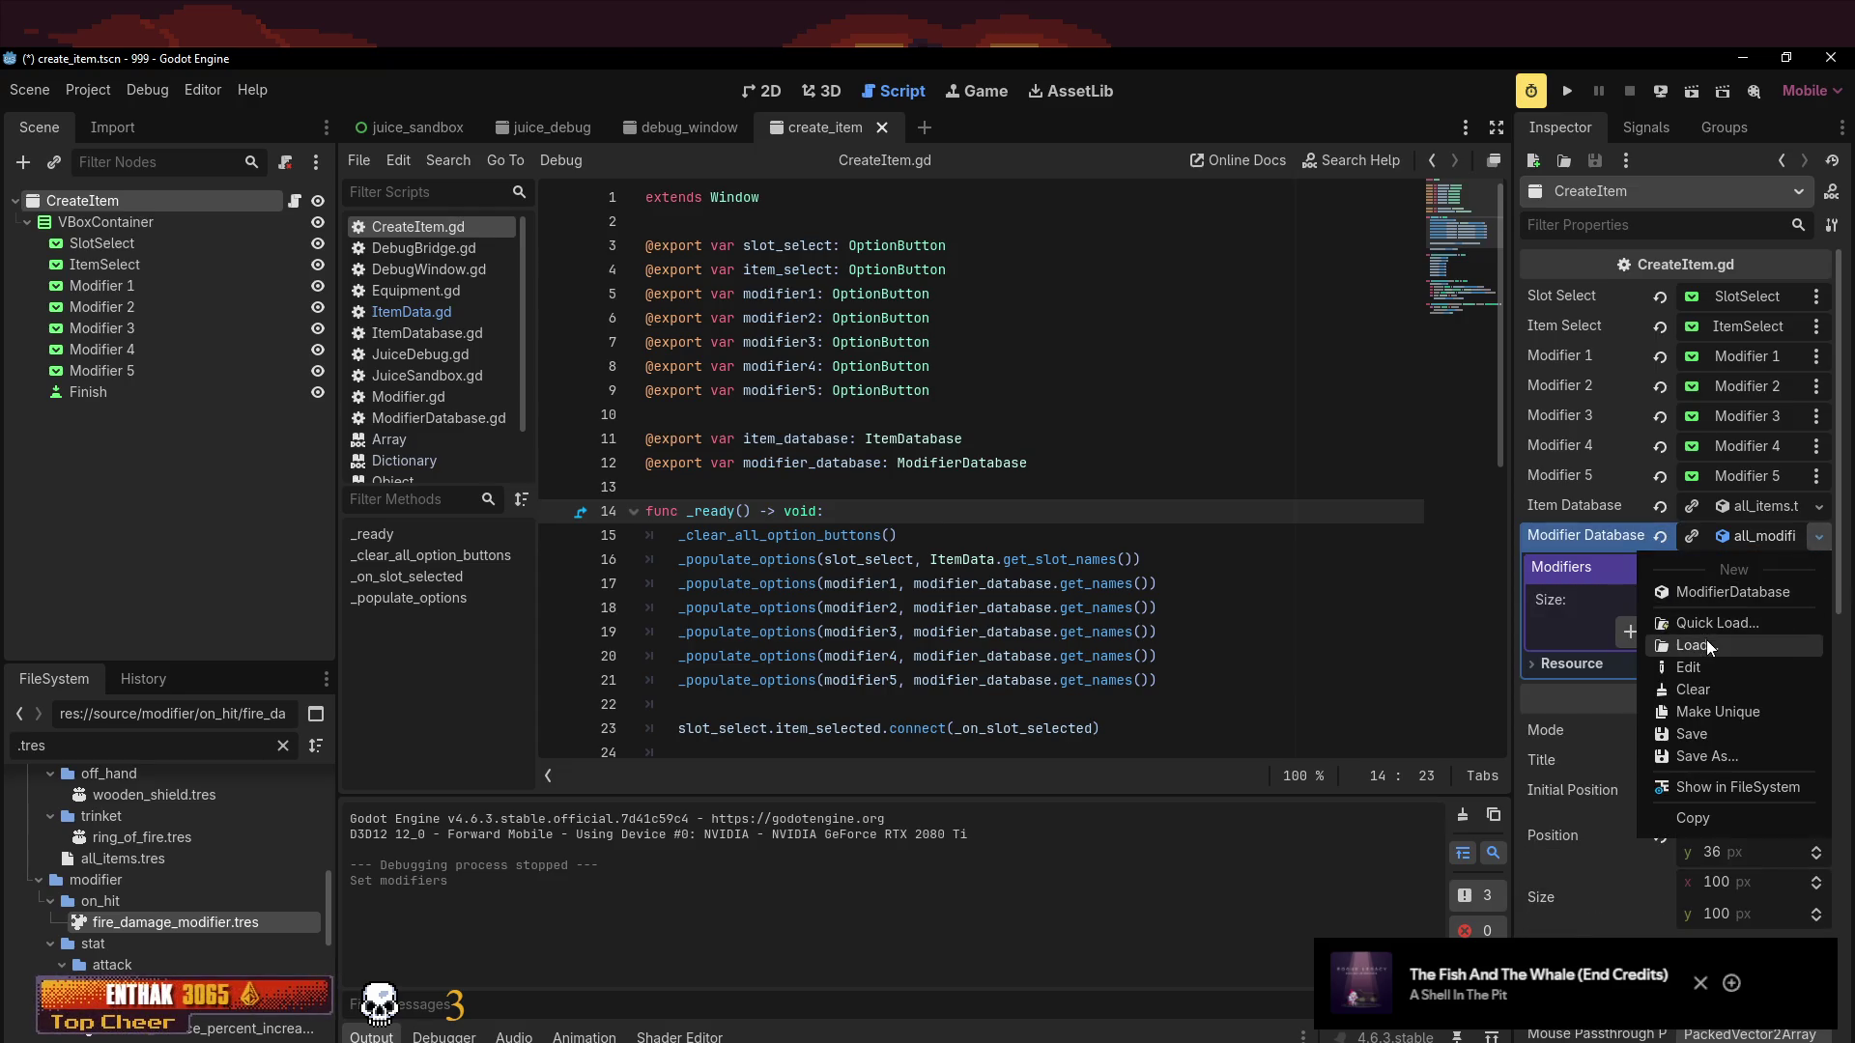
{"action": "left_click", "coordinate": [1706, 642]}
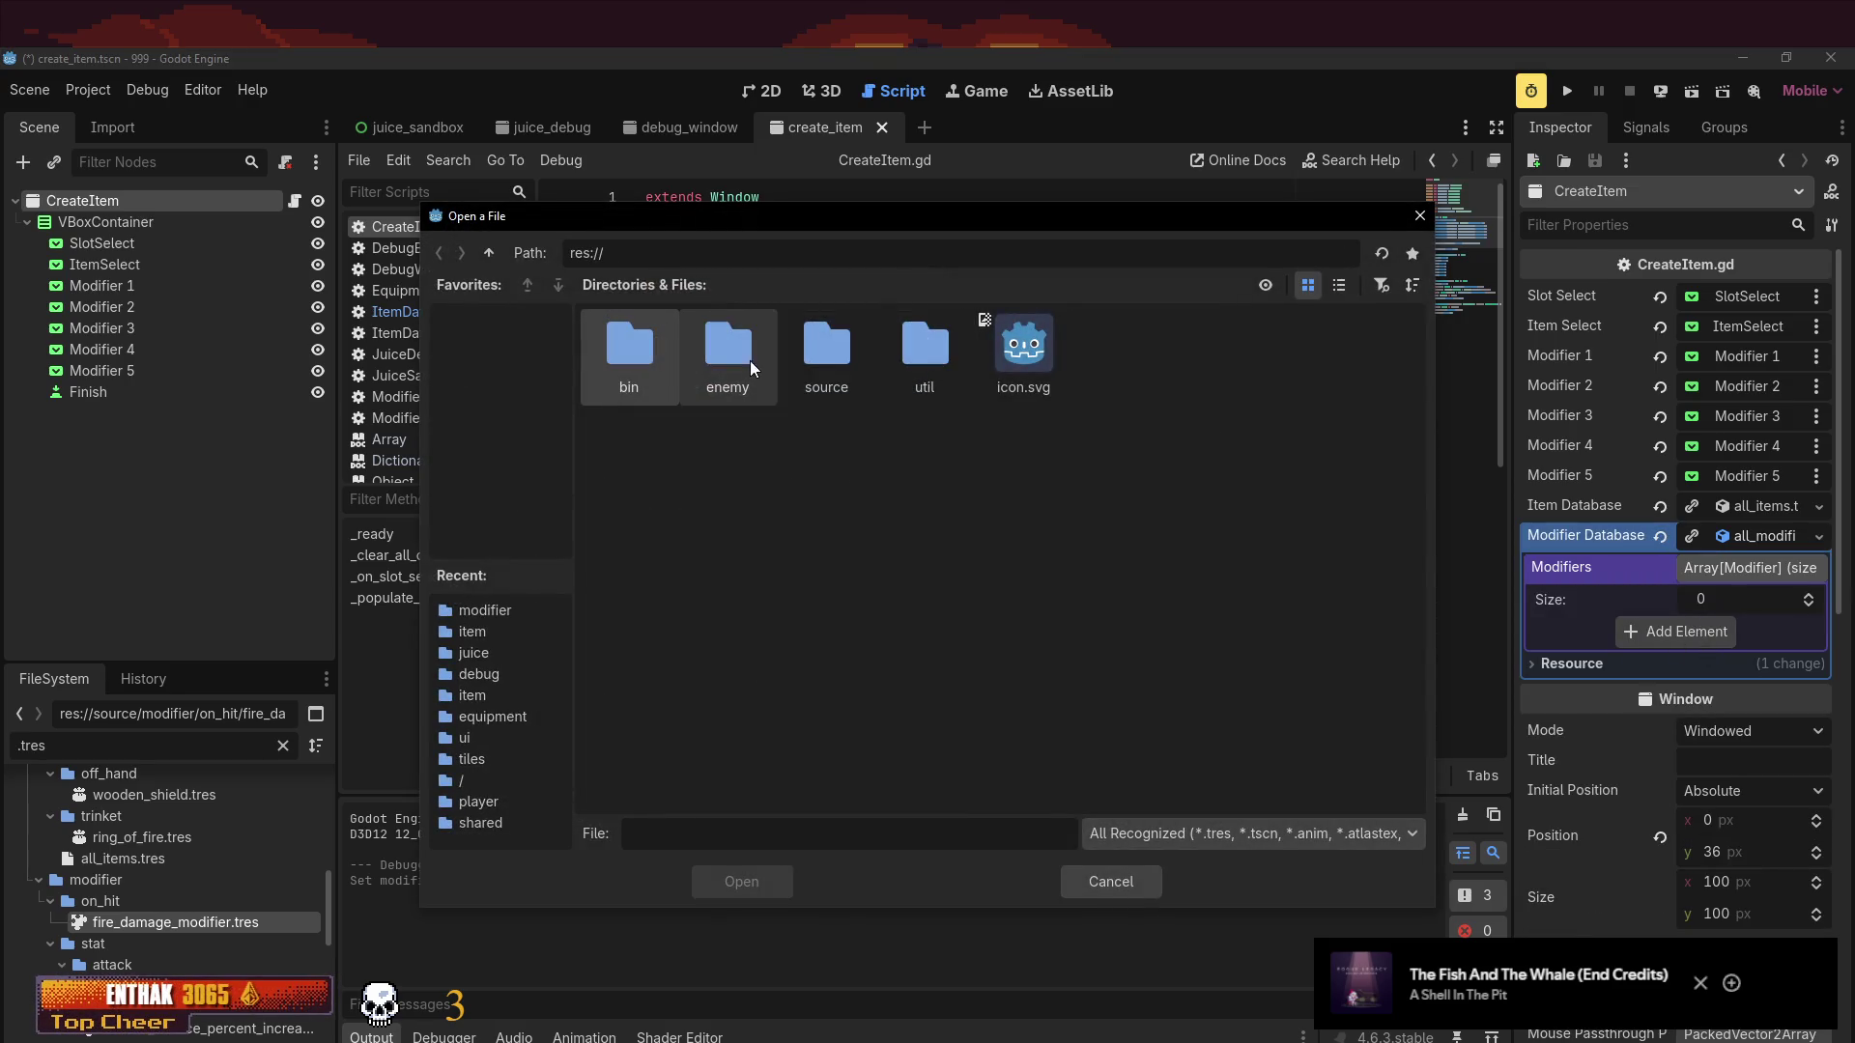
{"action": "double_click", "coordinate": [836, 356]}
{"action": "double_click", "coordinate": [1140, 353]}
{"action": "double_click", "coordinate": [831, 350]}
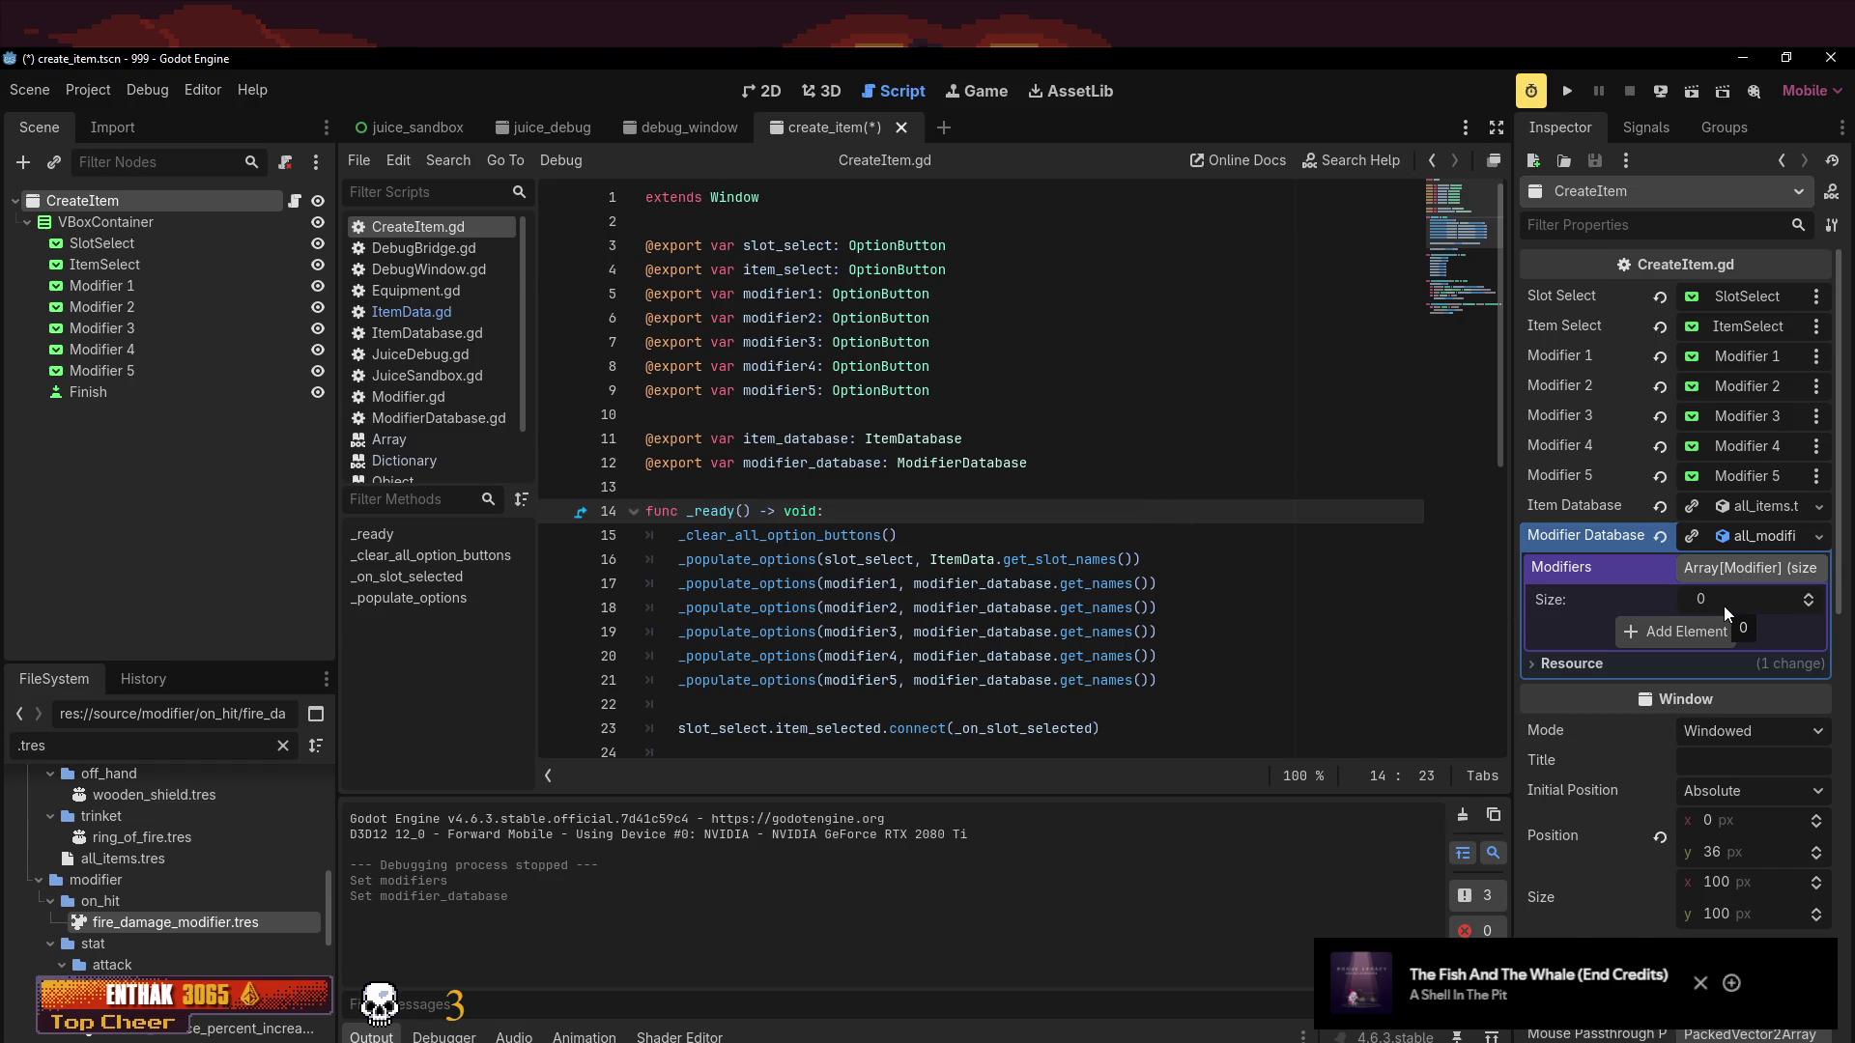
Restore the six modifiers, save the scene, and save the modifier database resource.
{"action": "key", "text": "ctrl+z"}
{"action": "key", "text": "ctrl+z"}
{"action": "key", "text": "ctrl+z"}
{"action": "key", "text": "ctrl+shift+z"}
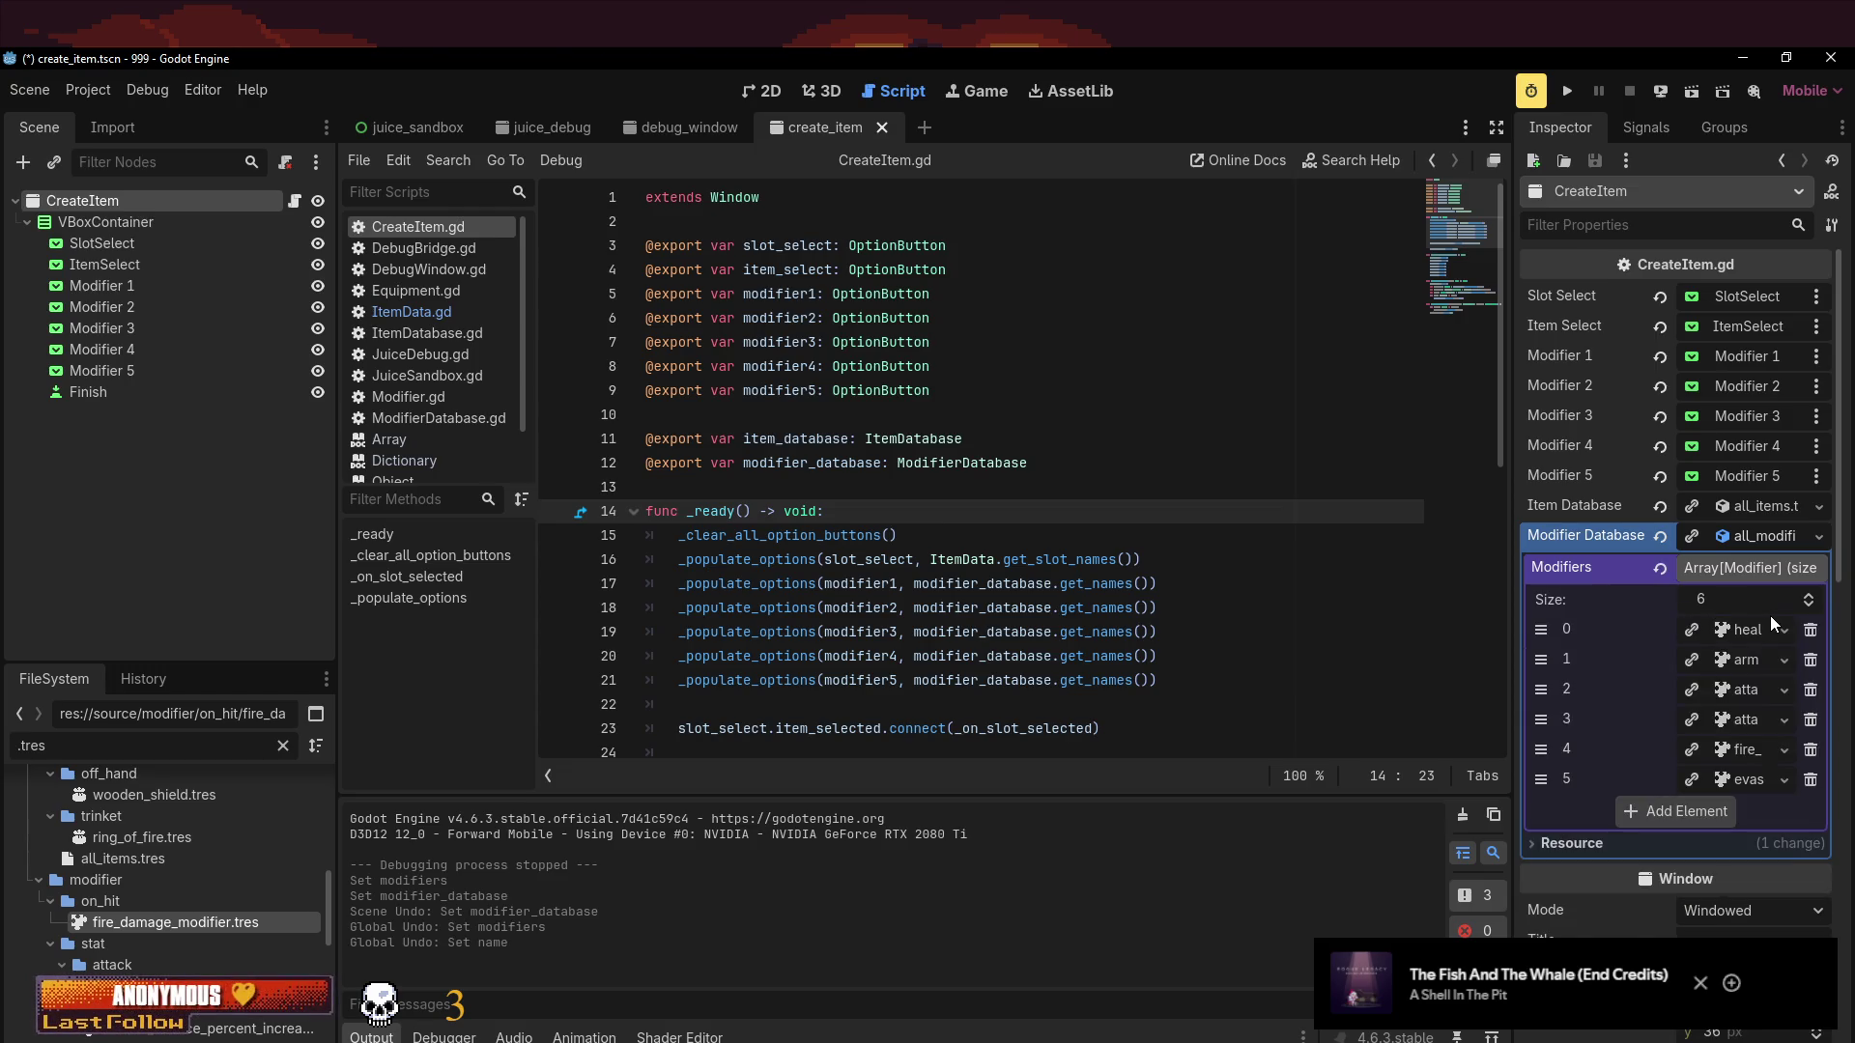
{"action": "key", "text": "ctrl+s"}
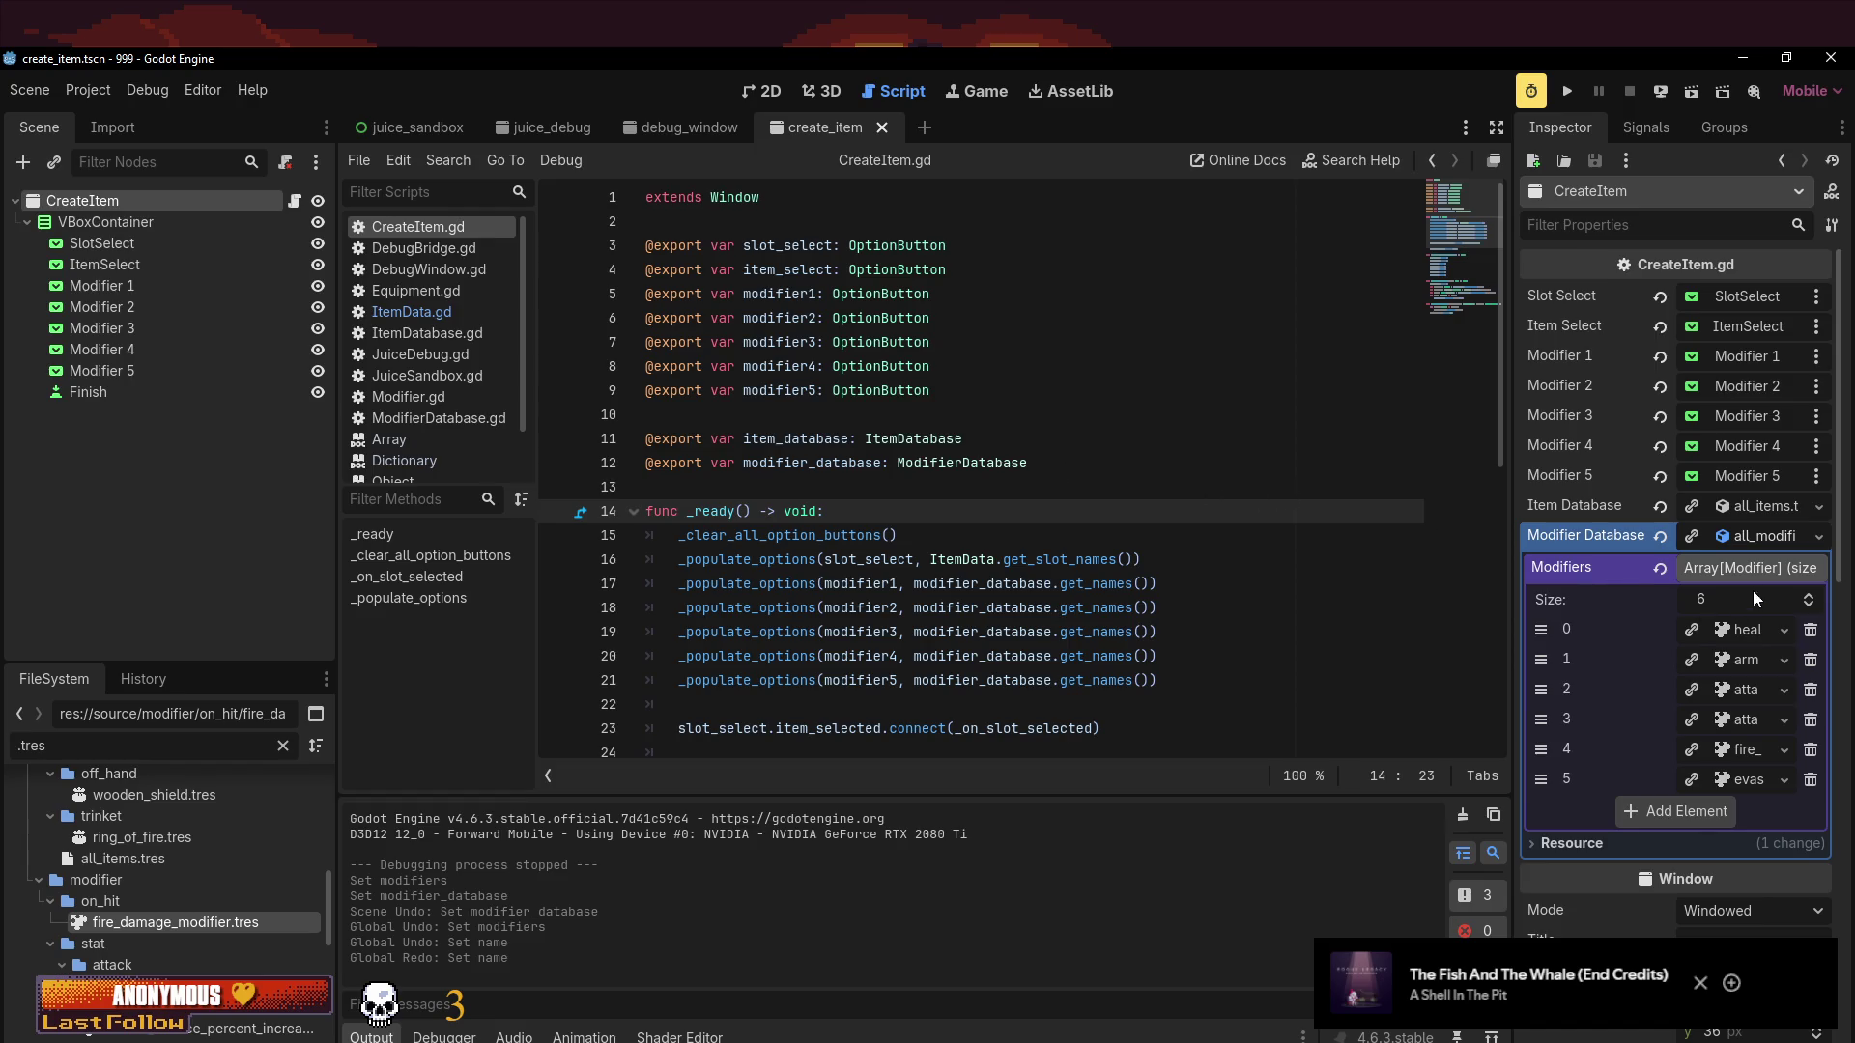
{"action": "left_click", "coordinate": [1819, 537]}
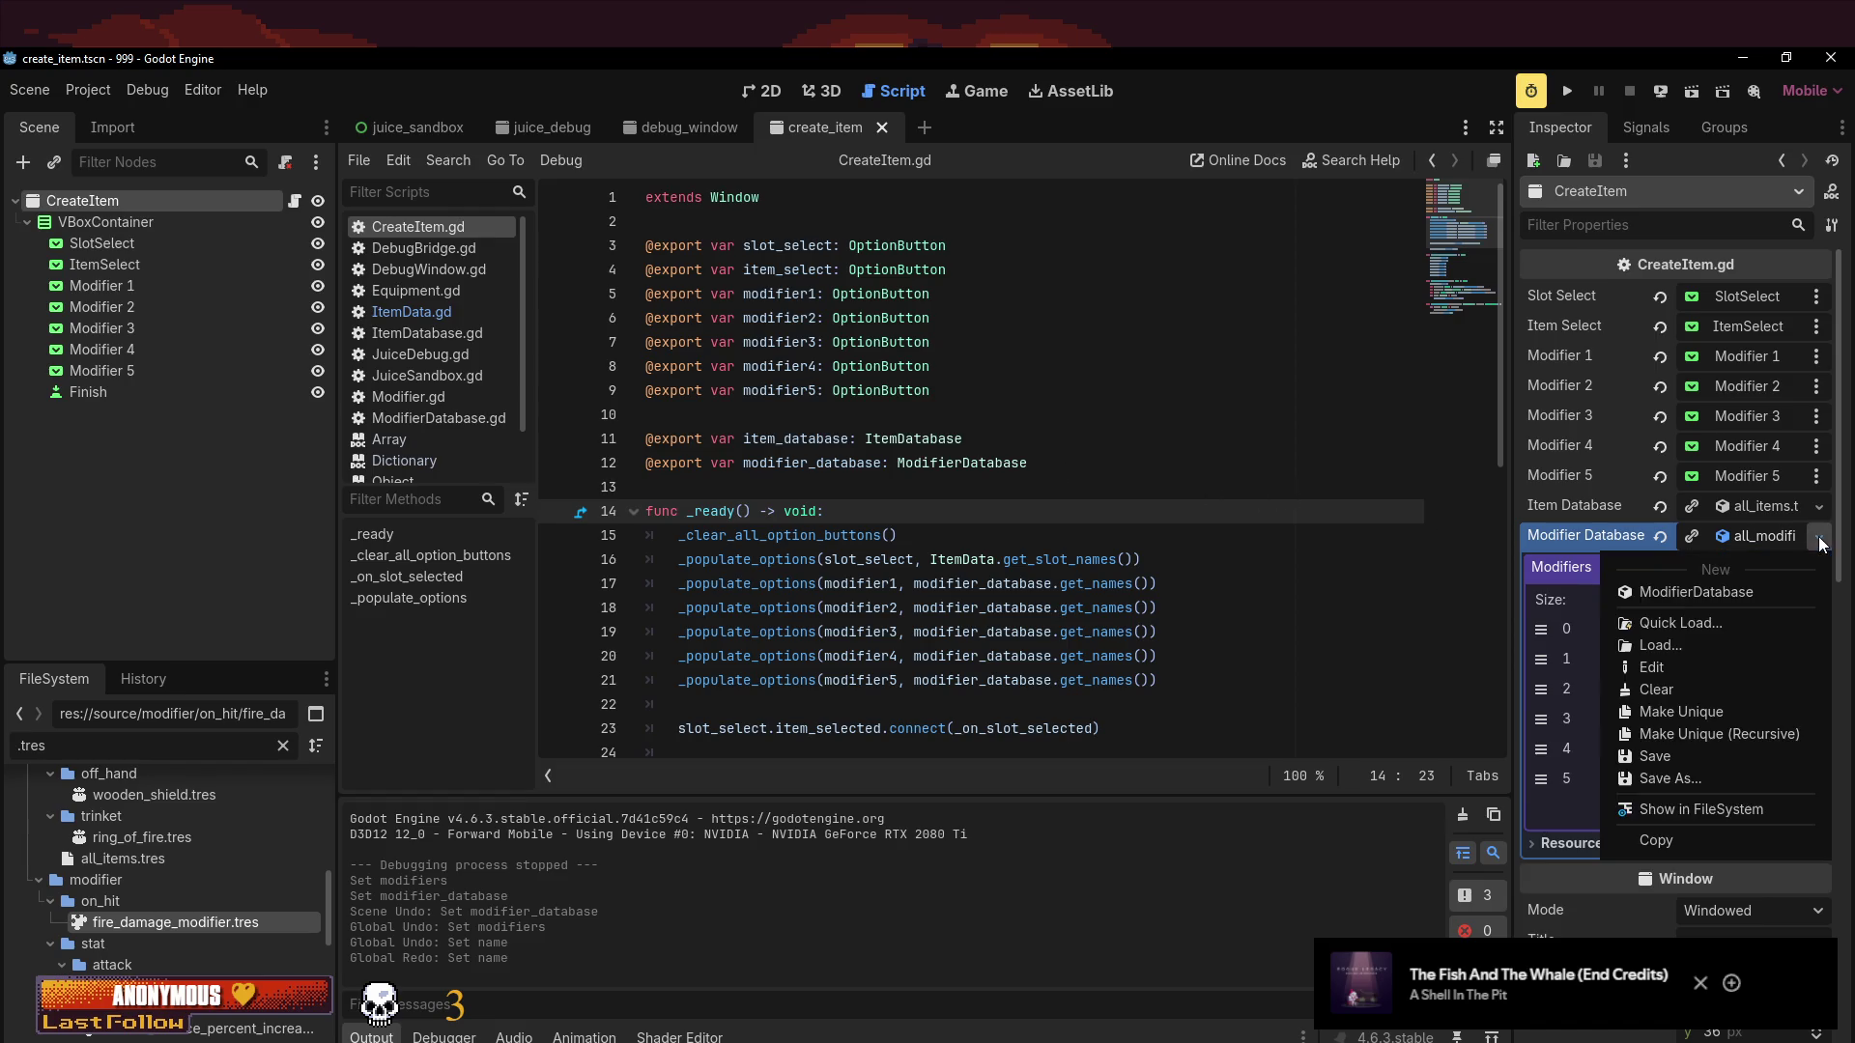
{"action": "left_click", "coordinate": [1643, 753]}
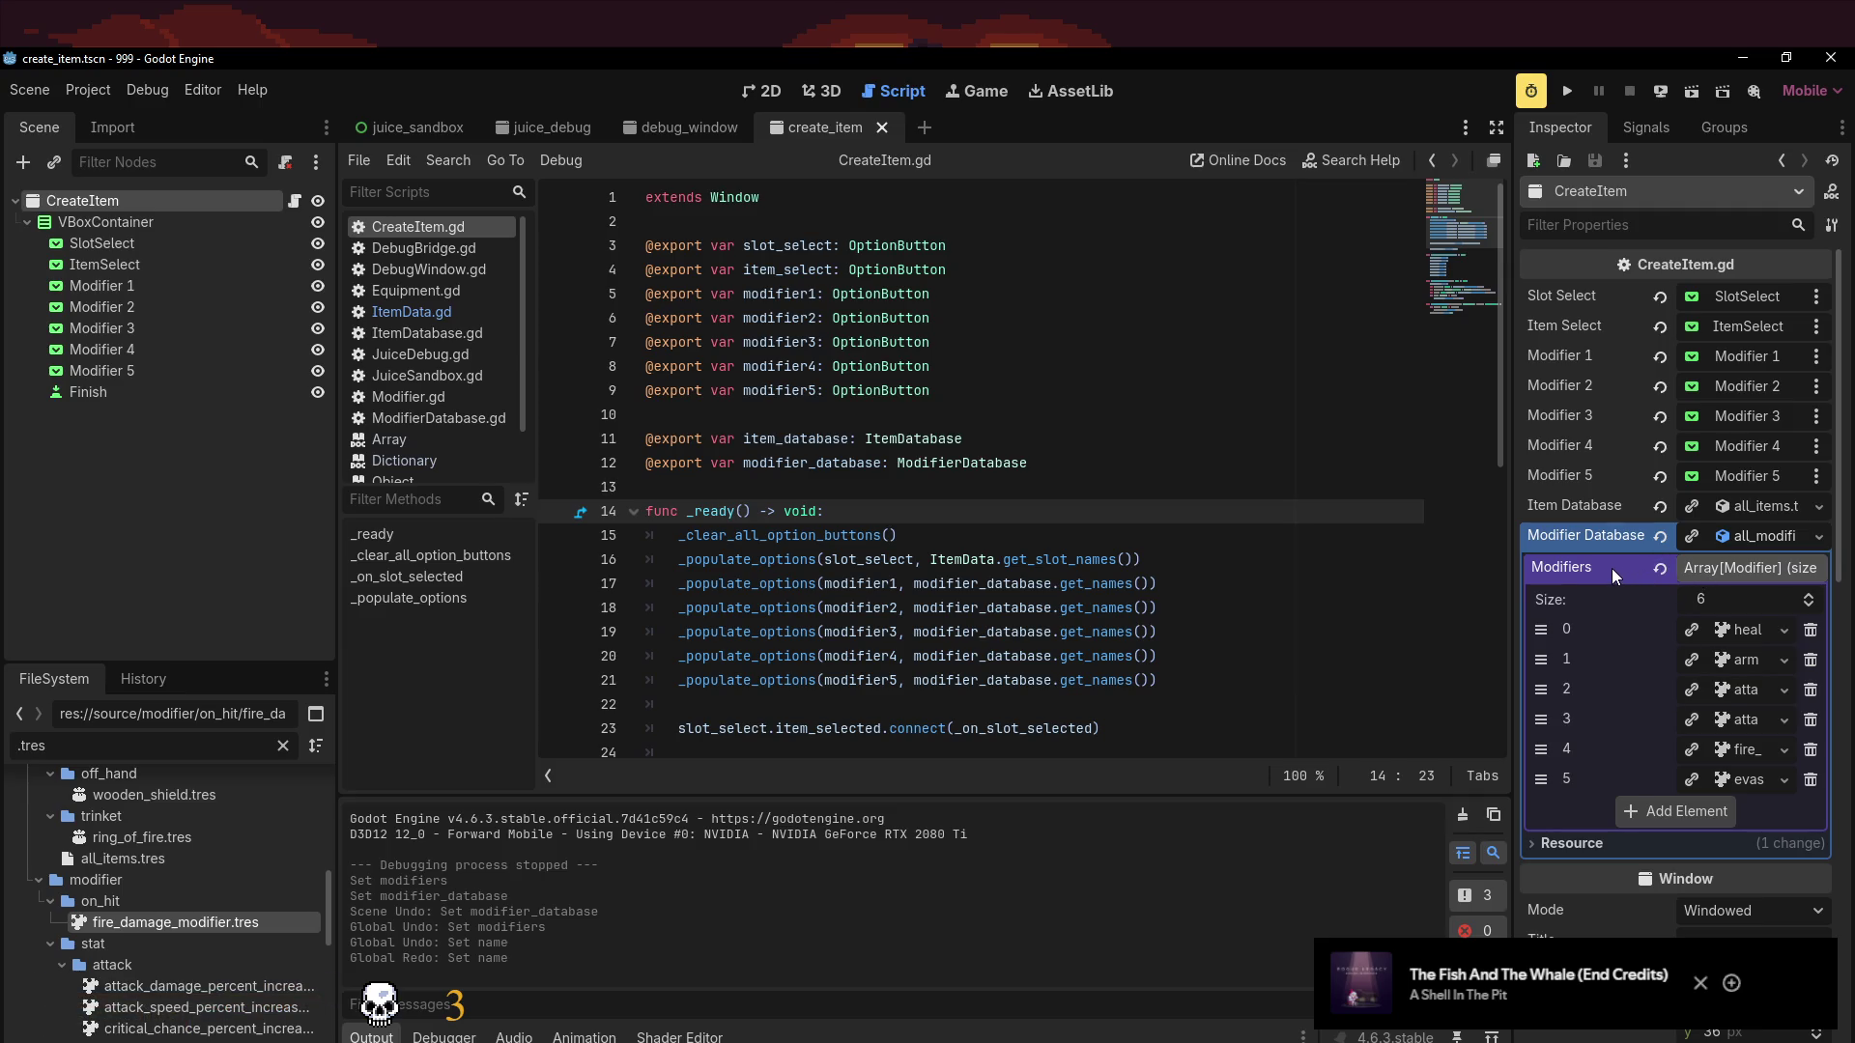
{"action": "left_click", "coordinate": [1812, 574]}
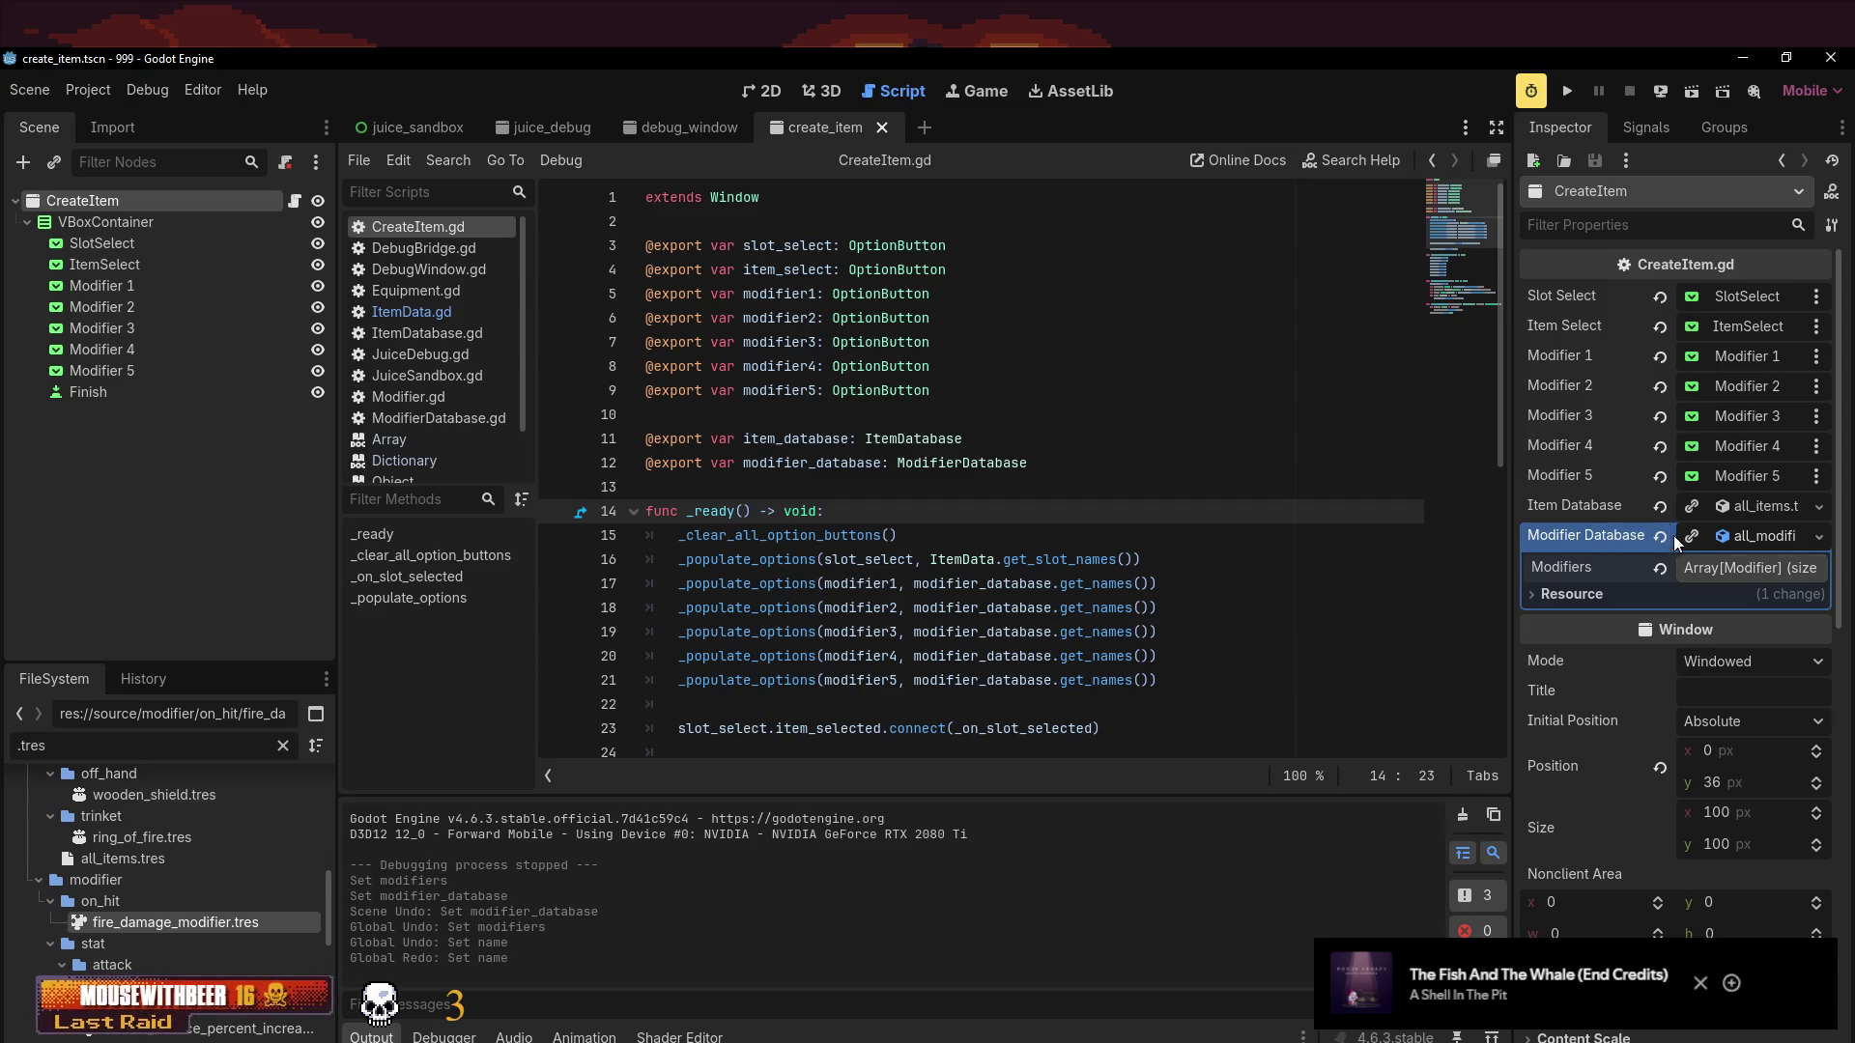
{"action": "left_click", "coordinate": [1818, 538]}
{"action": "left_click", "coordinate": [1222, 420]}
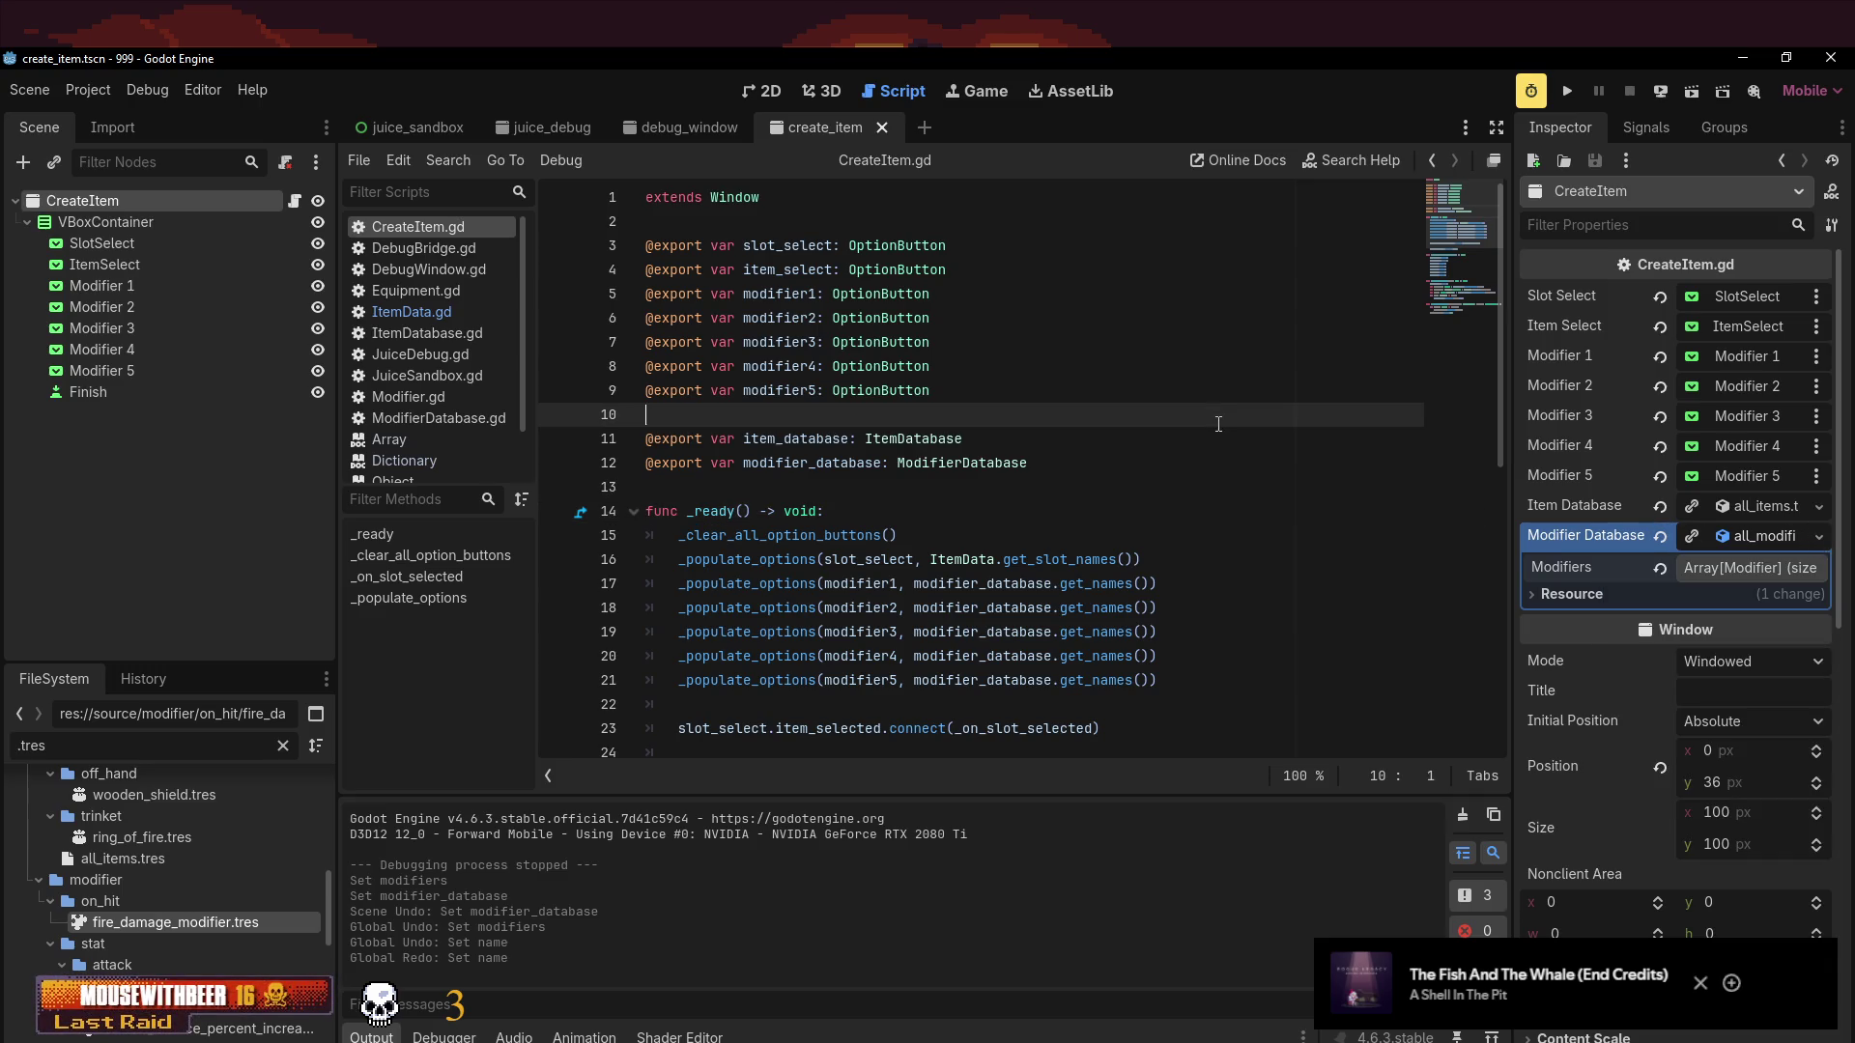
{"action": "left_click", "coordinate": [1131, 384]}
{"action": "key", "text": "ctrl+s"}
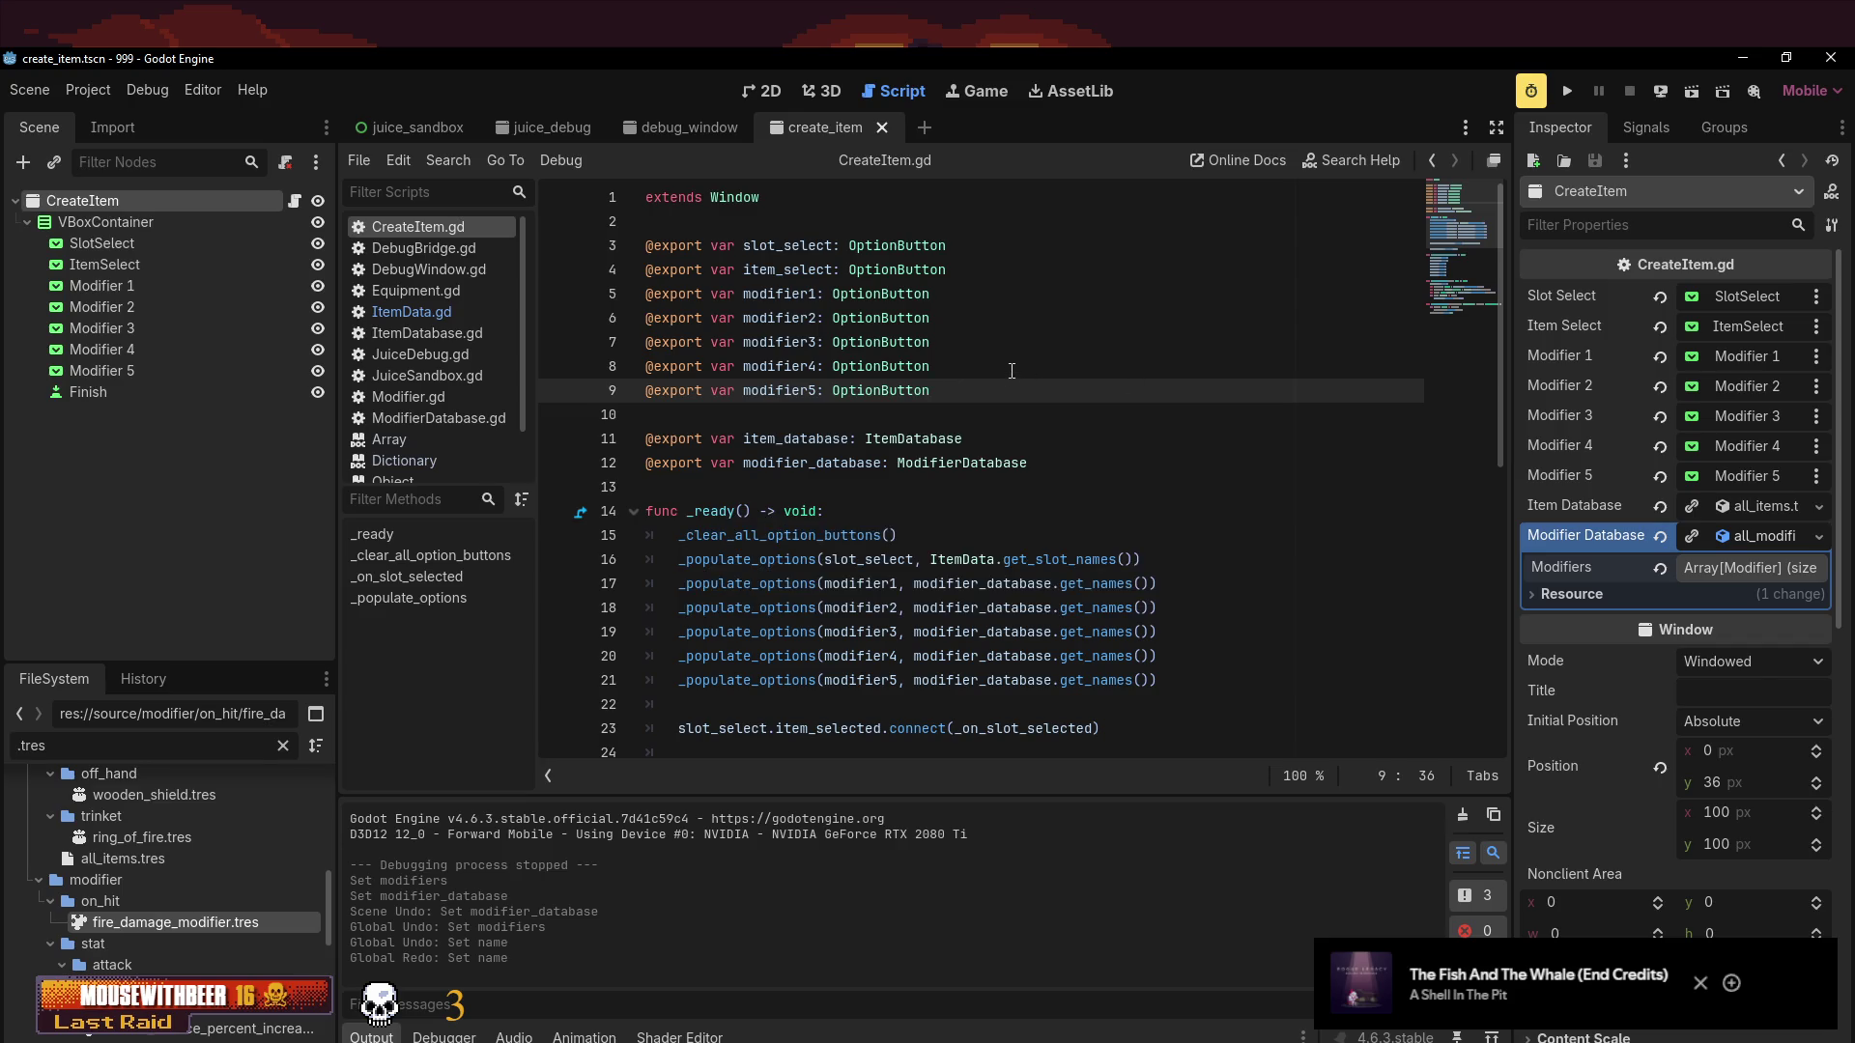
{"action": "scroll", "coordinate": [1020, 377], "scroll_direction": "down", "scroll_amount": 6}
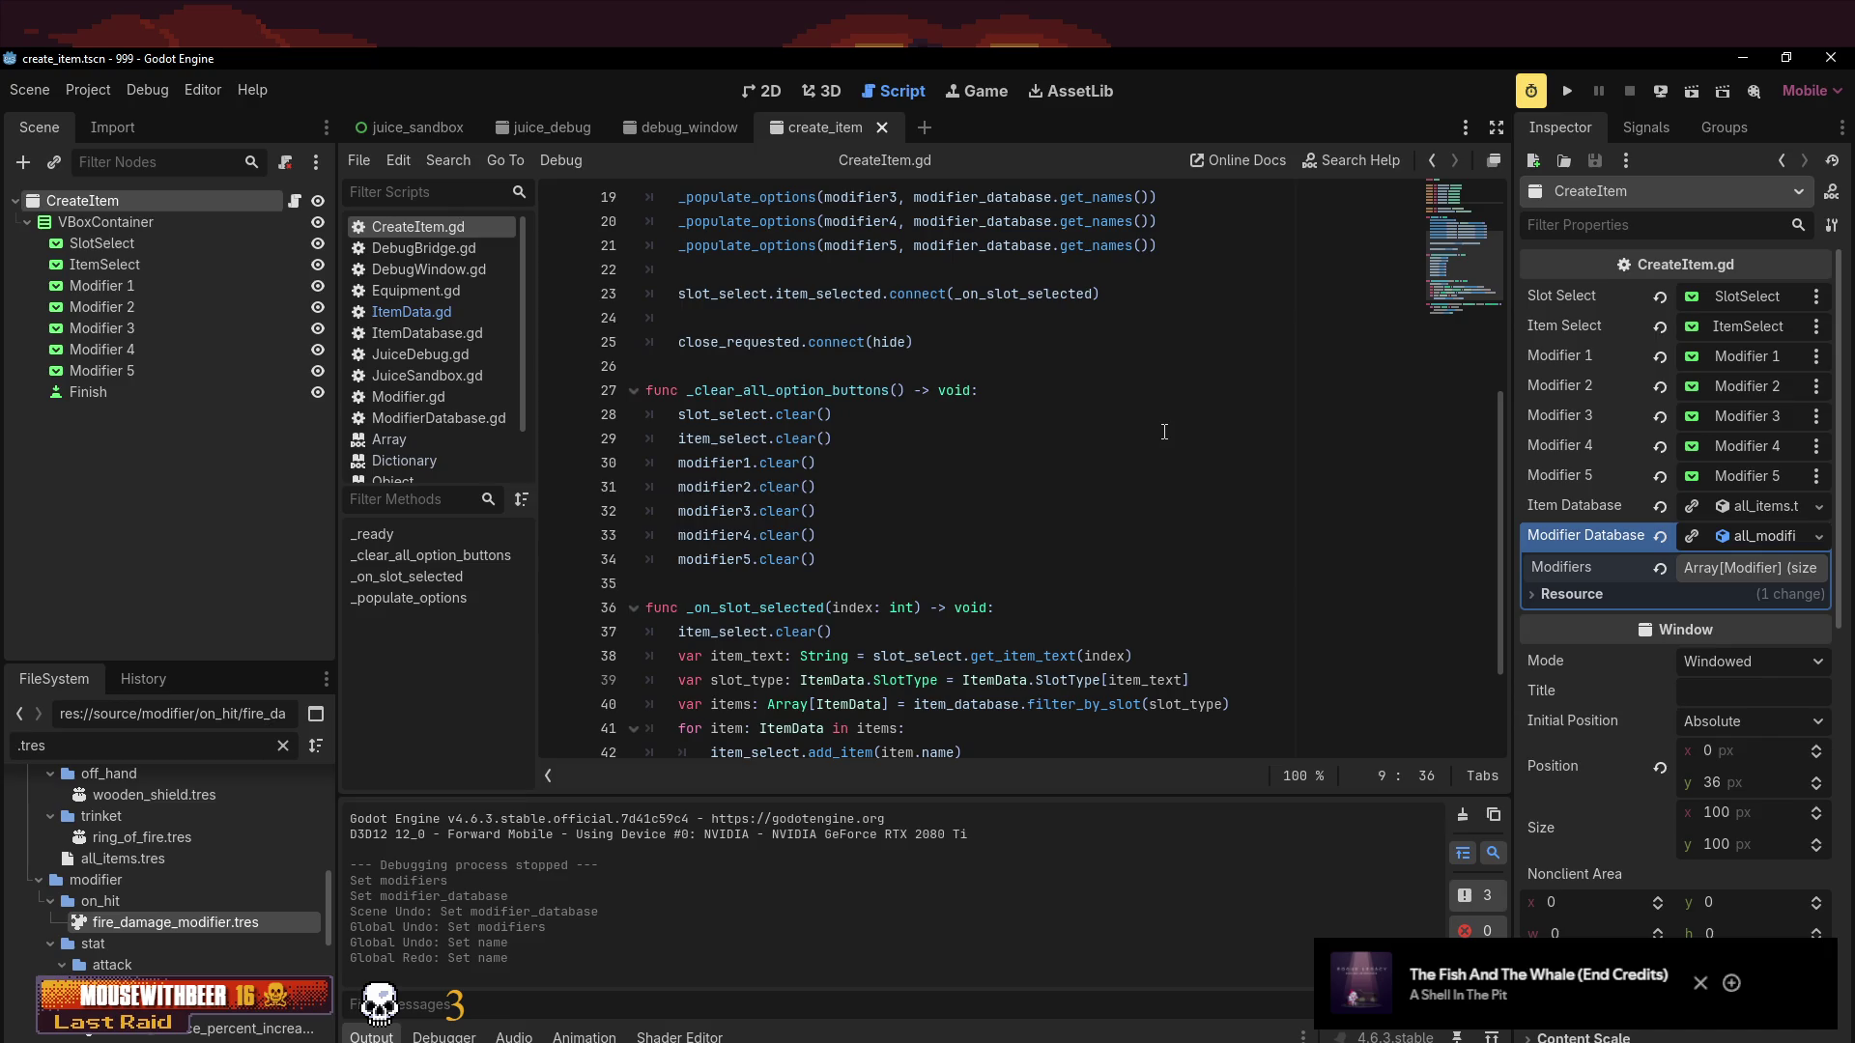
{"action": "scroll", "coordinate": [1117, 454], "scroll_direction": "down", "scroll_amount": 2}
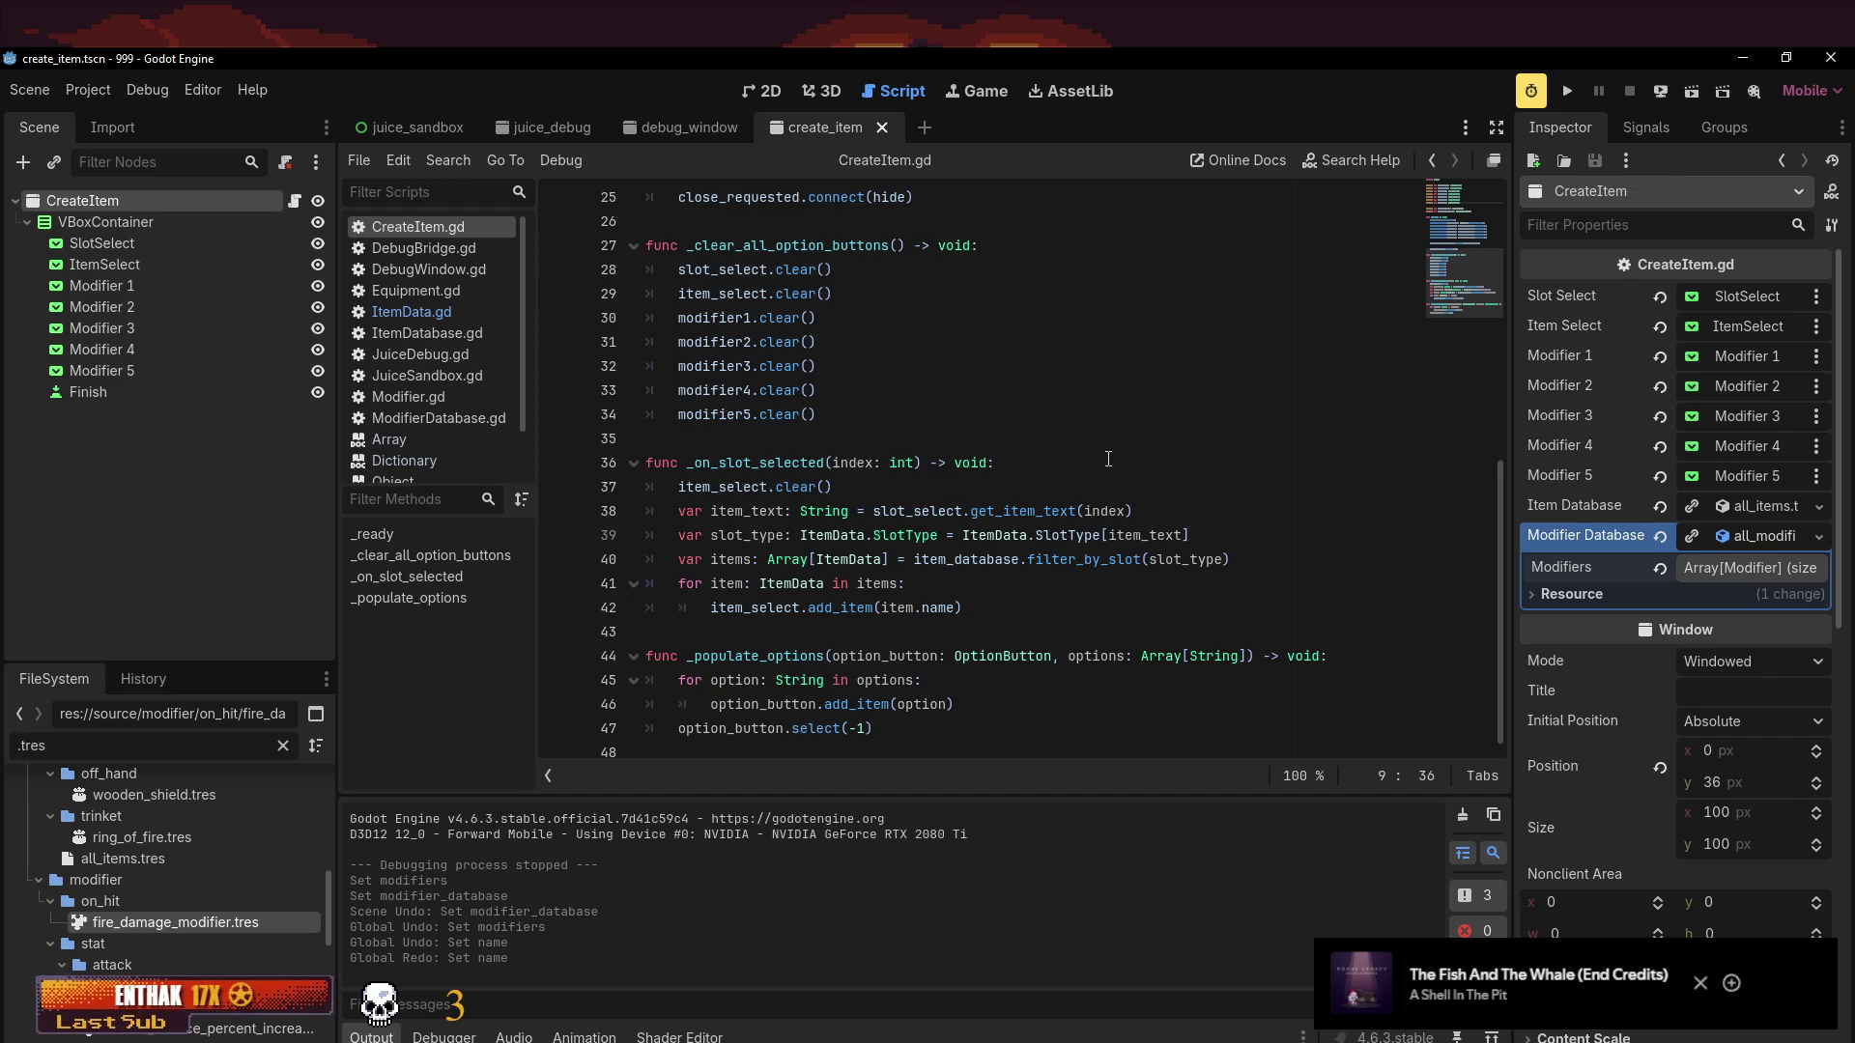
{"action": "left_click", "coordinate": [1708, 819]}
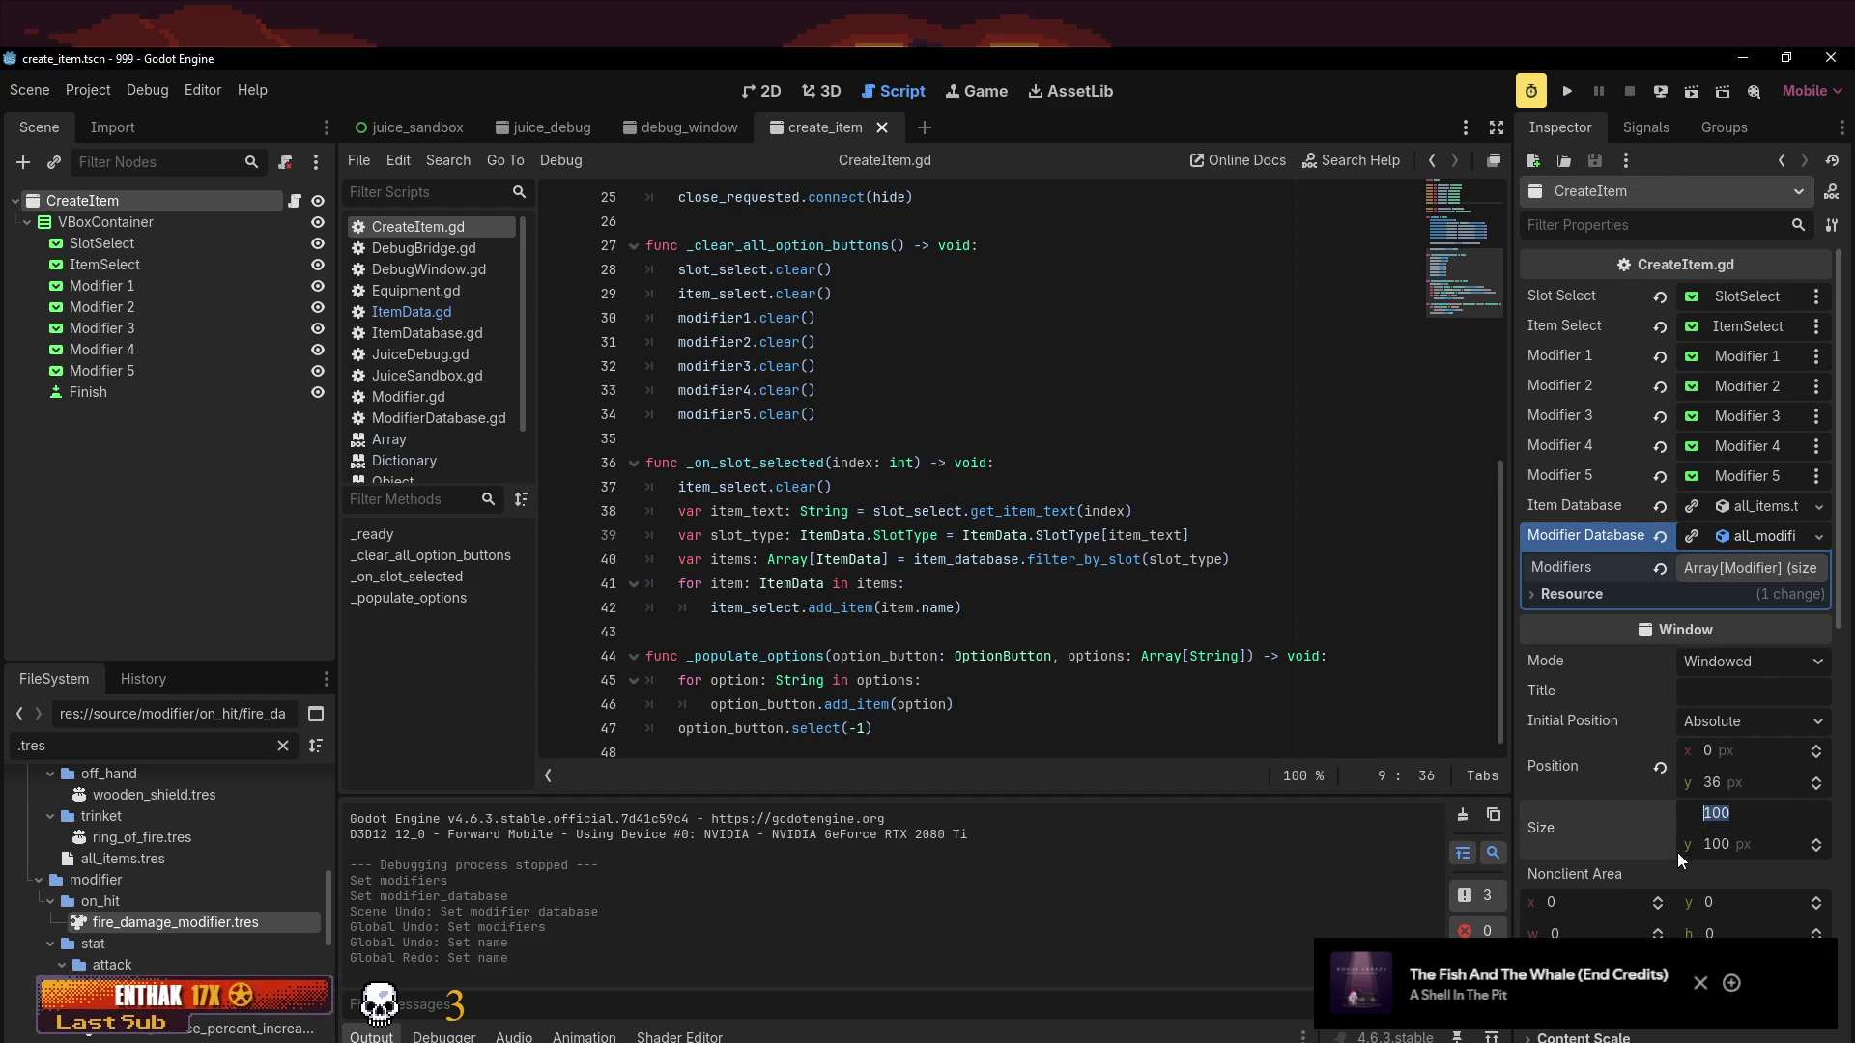
{"action": "left_click", "coordinate": [991, 392]}
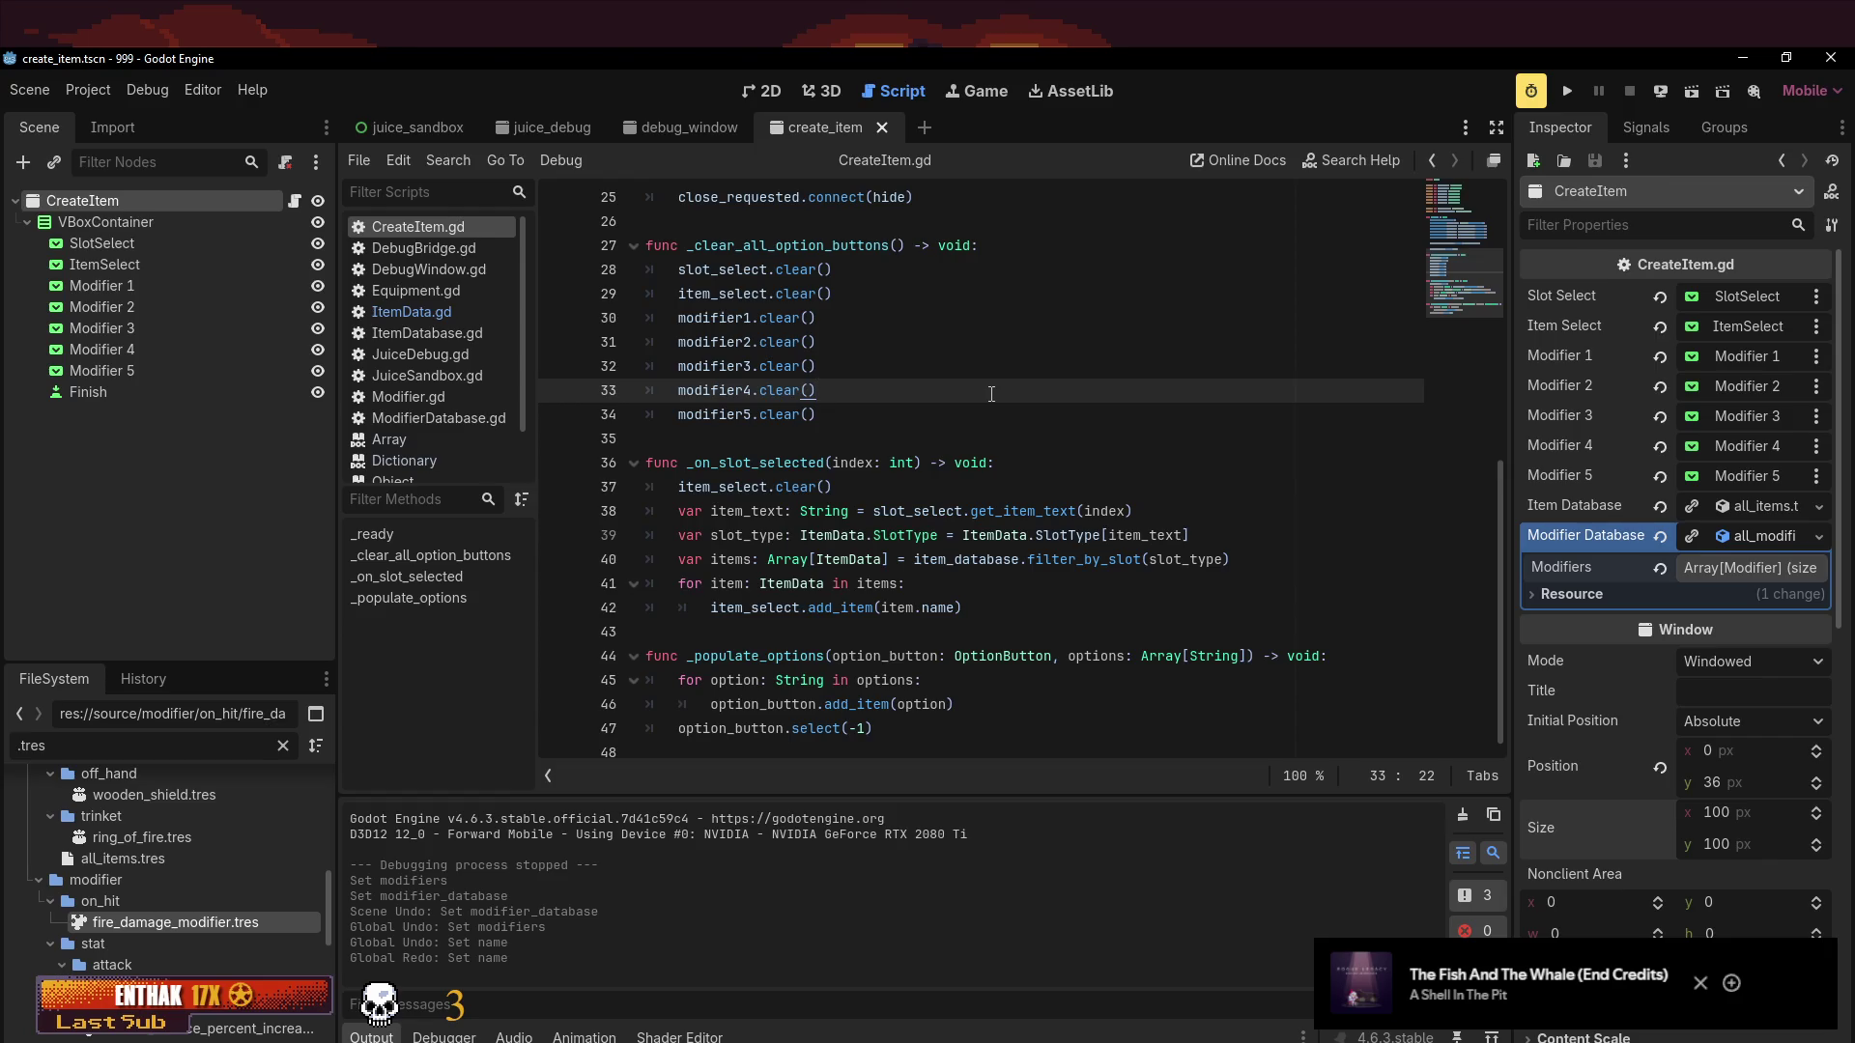
{"action": "key", "text": "F6"}
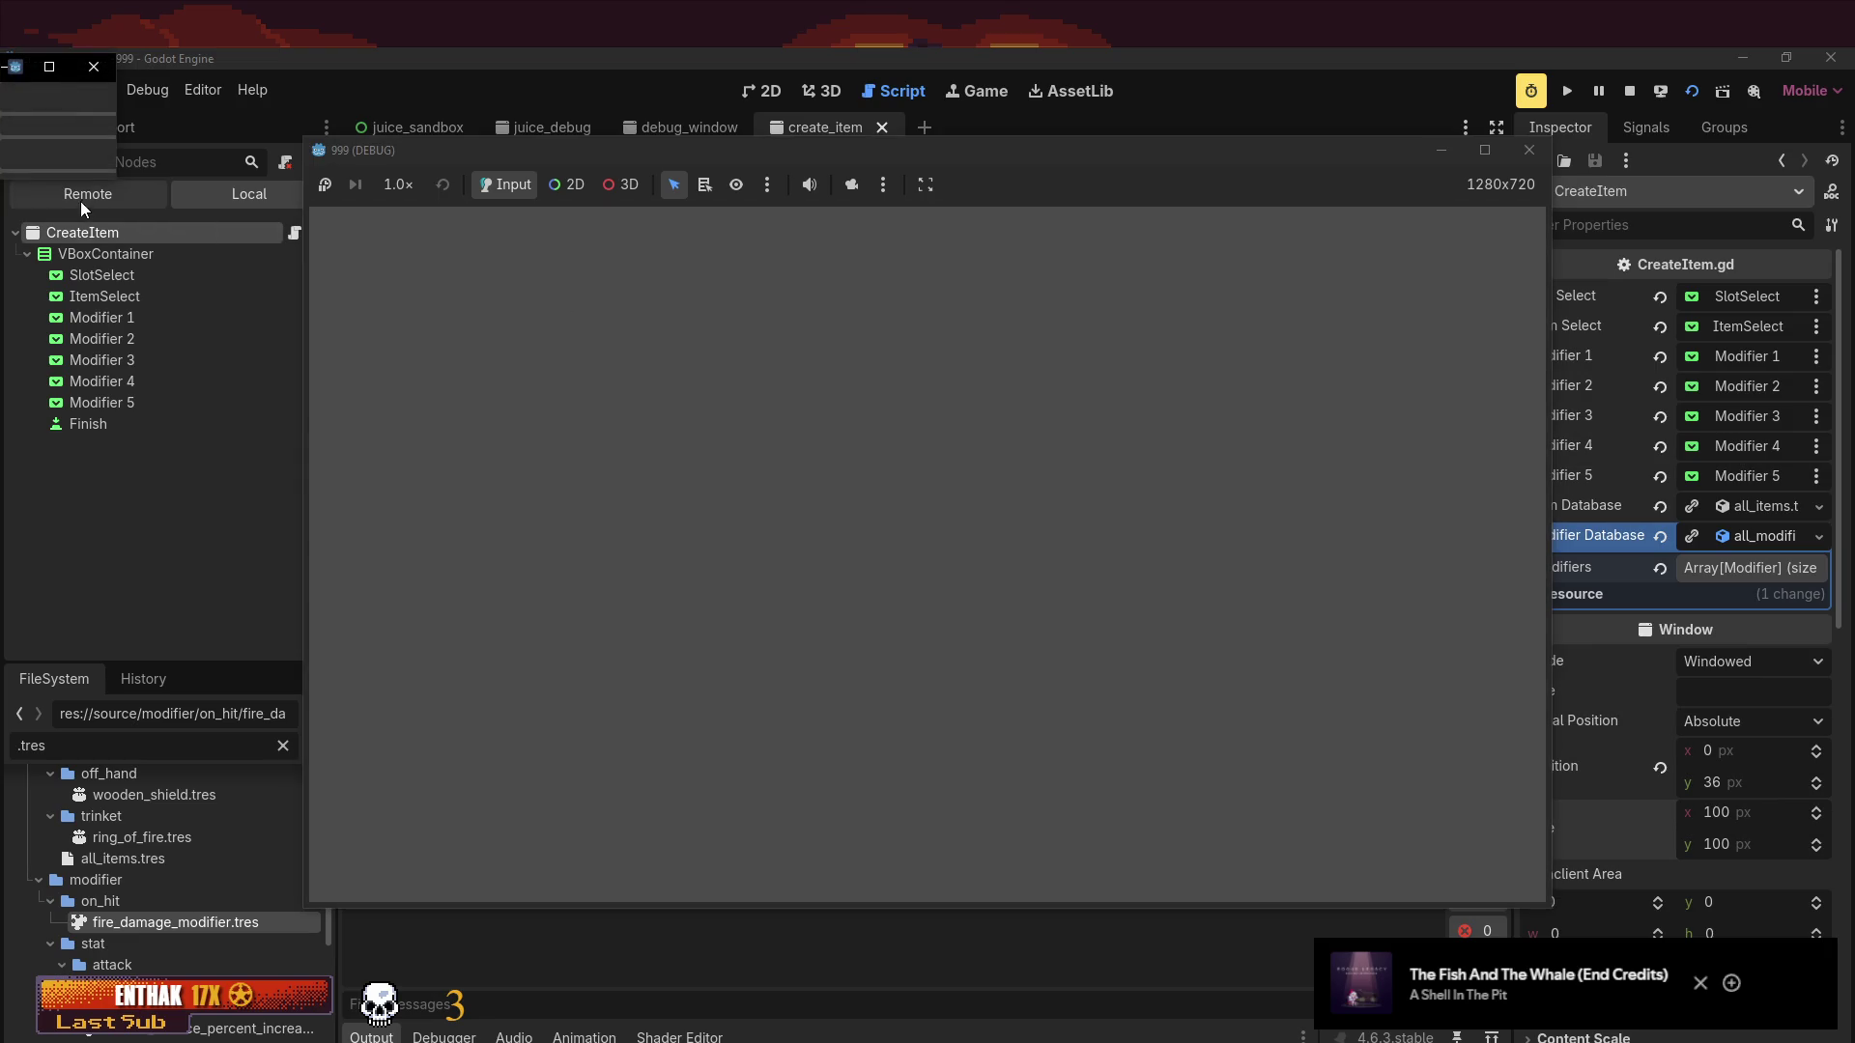
{"action": "mouse_move", "coordinate": [116, 178]}
{"action": "left_mouse_down"}
{"action": "mouse_move", "coordinate": [309, 374]}
{"action": "mouse_move", "coordinate": [321, 430]}
{"action": "mouse_move", "coordinate": [246, 358]}
{"action": "mouse_move", "coordinate": [257, 370]}
{"action": "left_mouse_up"}
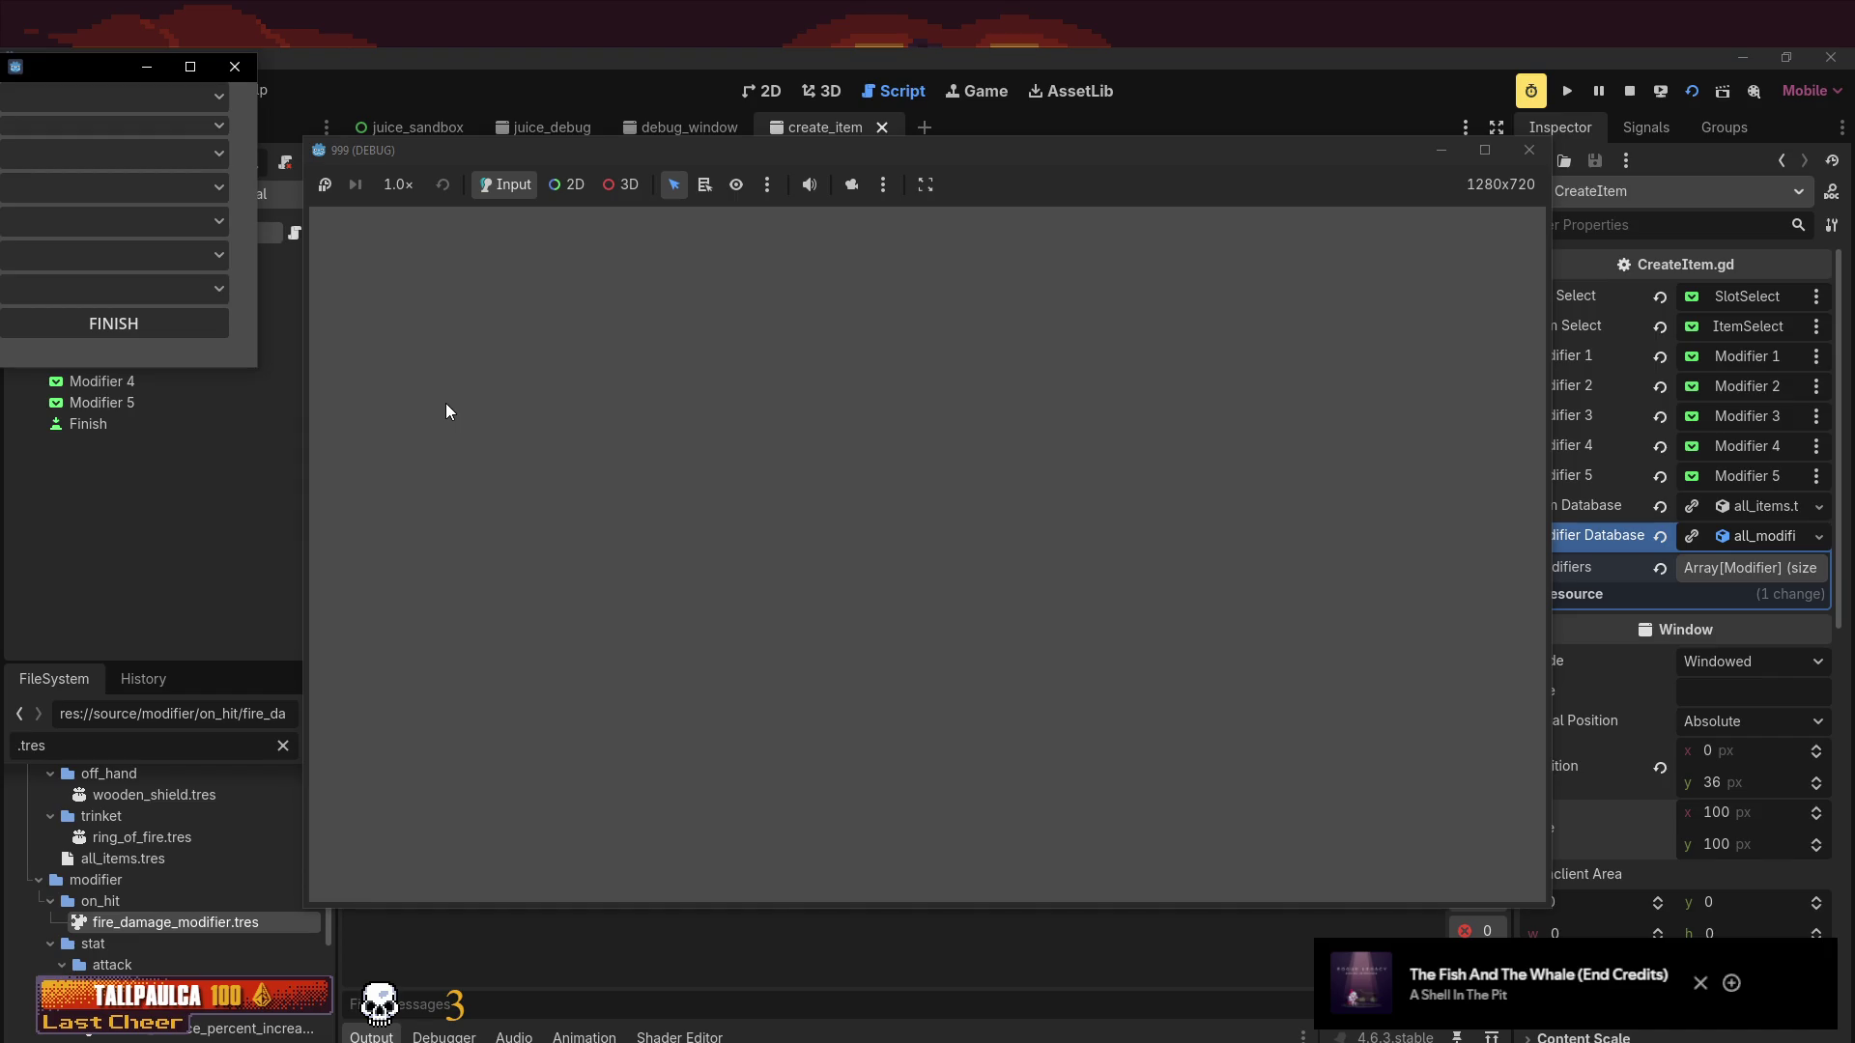
{"action": "mouse_move", "coordinate": [57, 68]}
{"action": "left_mouse_down"}
{"action": "mouse_move", "coordinate": [583, 280]}
{"action": "mouse_move", "coordinate": [630, 334]}
{"action": "left_mouse_up"}
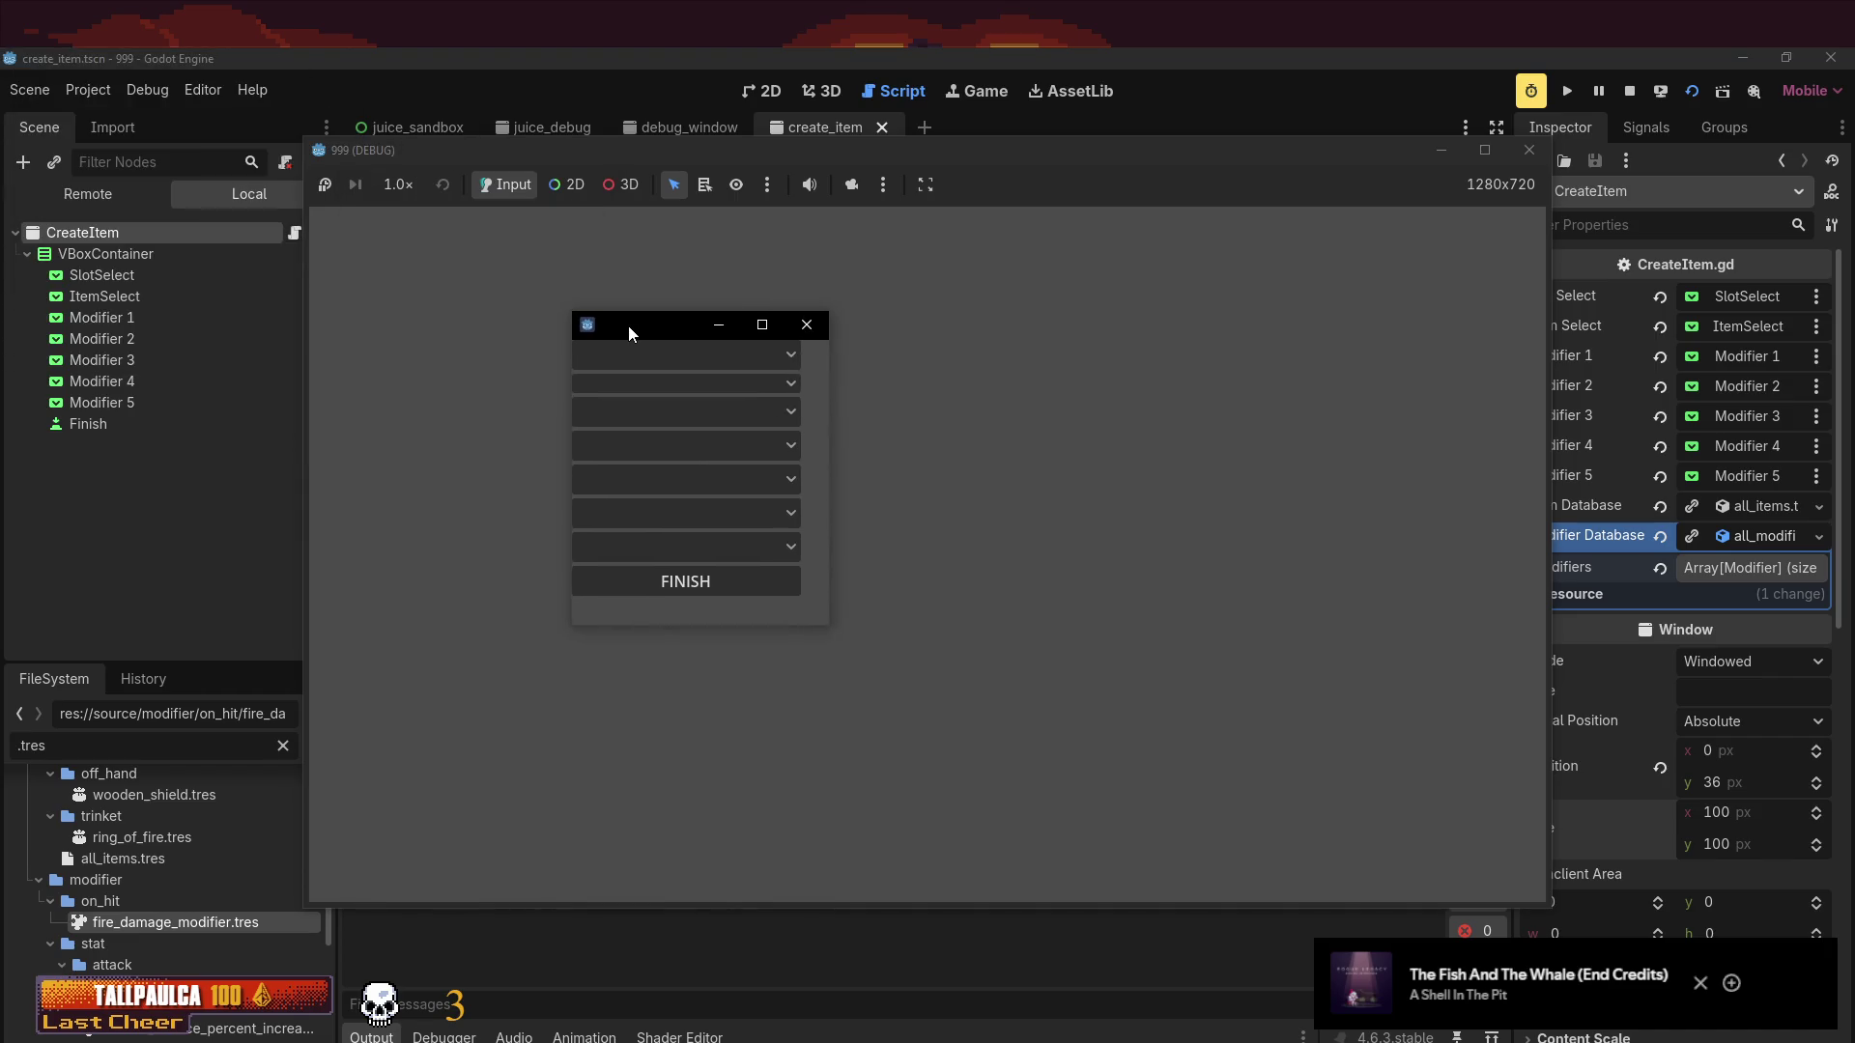
{"action": "left_click", "coordinate": [808, 328]}
{"action": "left_click", "coordinate": [1528, 152]}
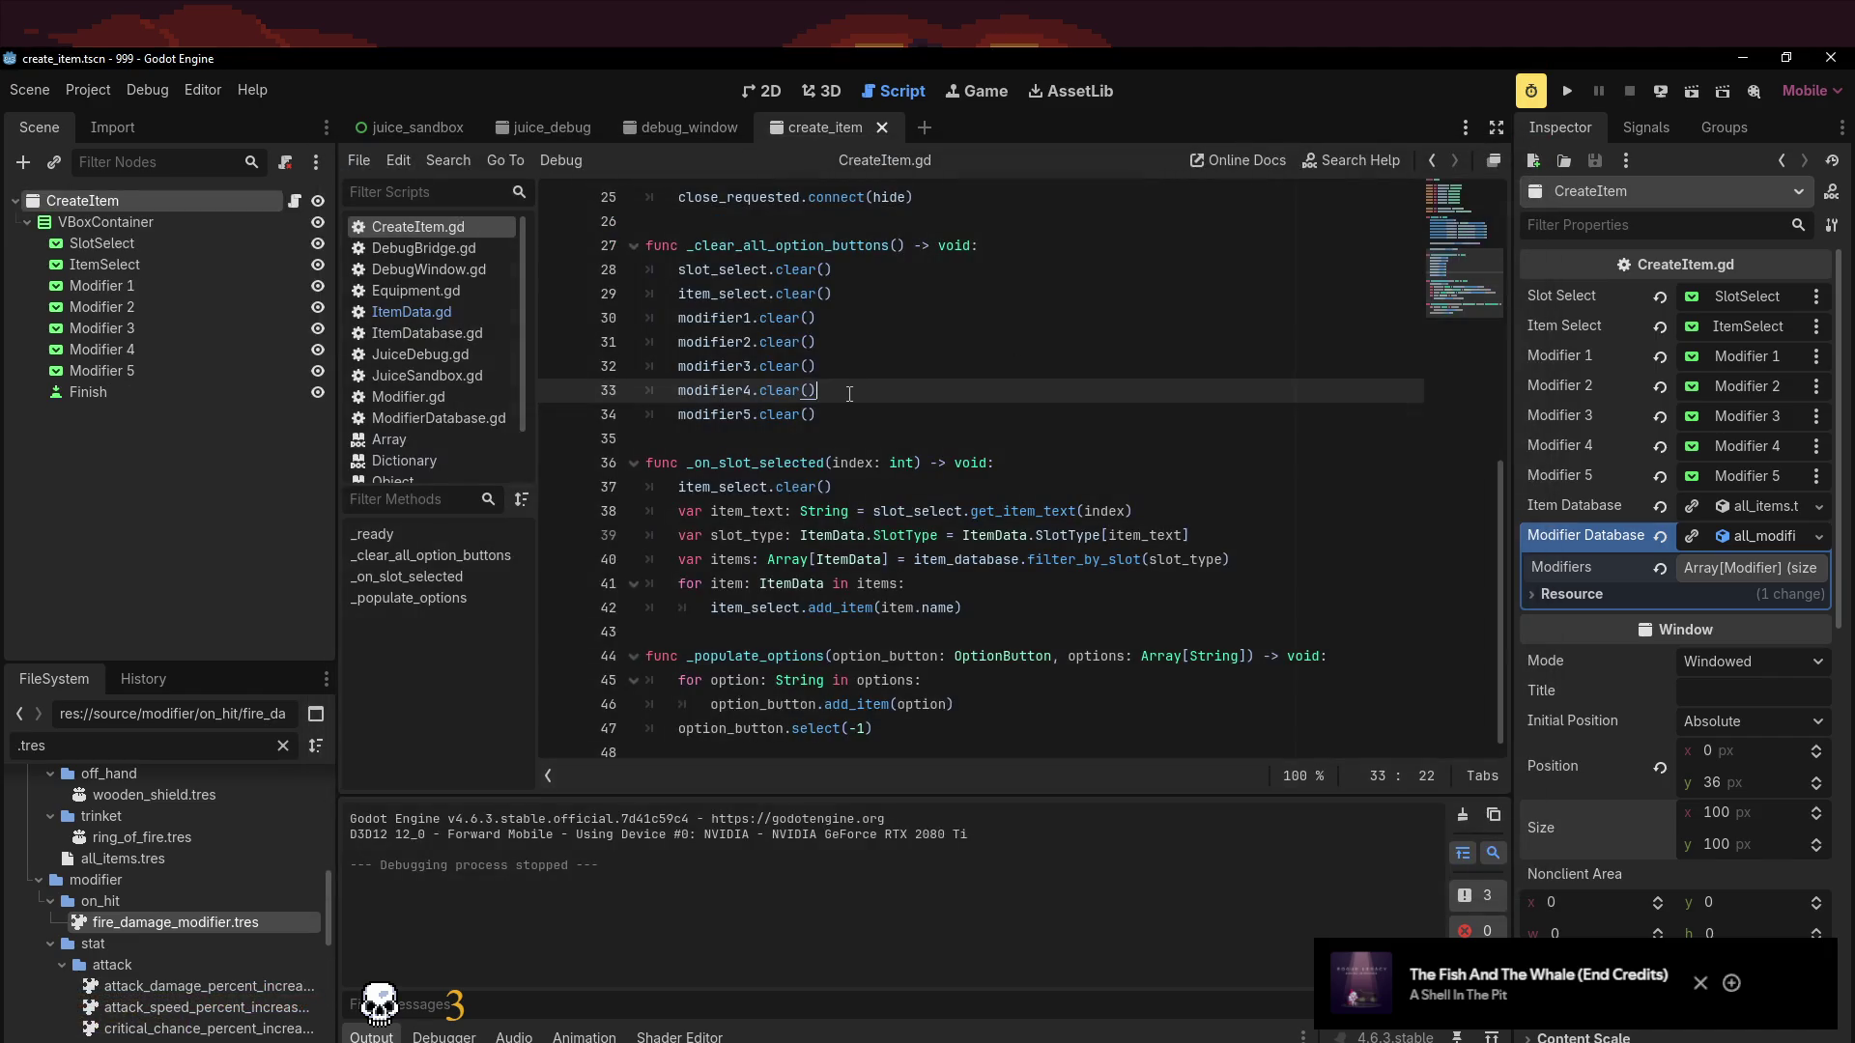
{"action": "left_click", "coordinate": [898, 731]}
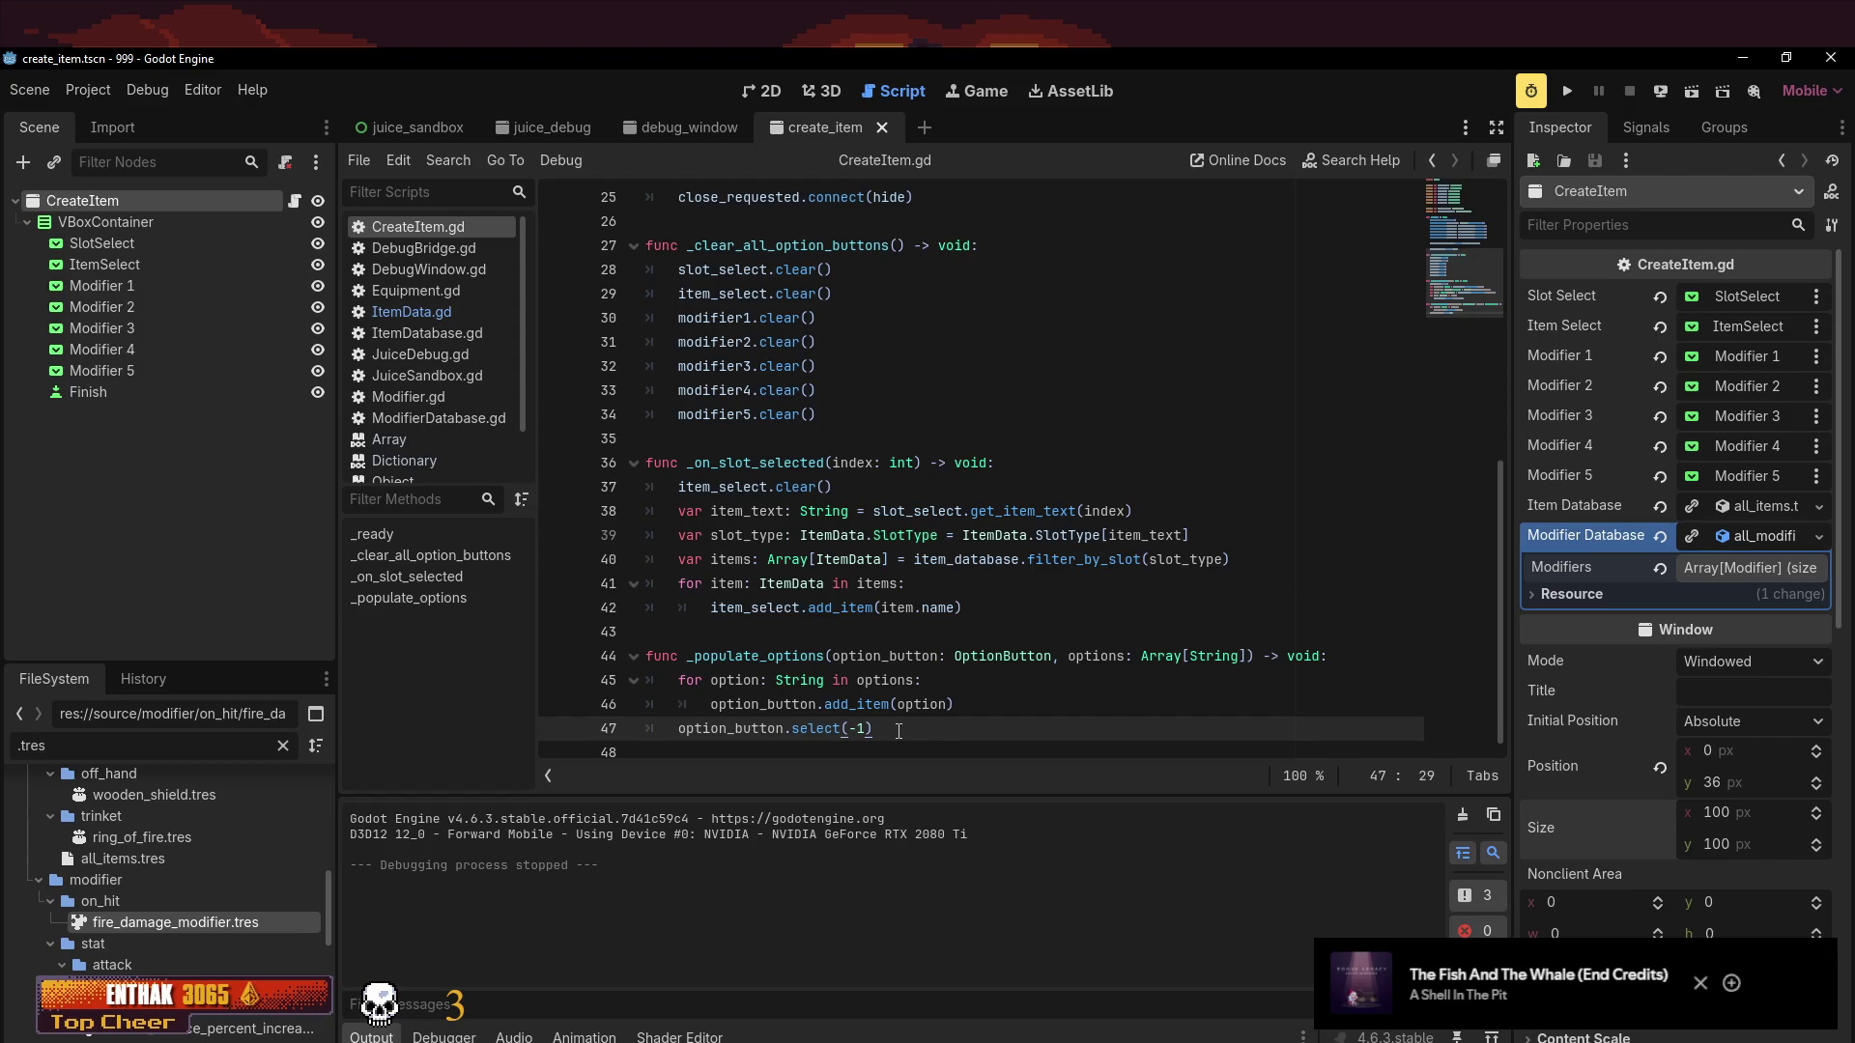
{"action": "scroll", "coordinate": [987, 497], "scroll_direction": "up", "scroll_amount": 8}
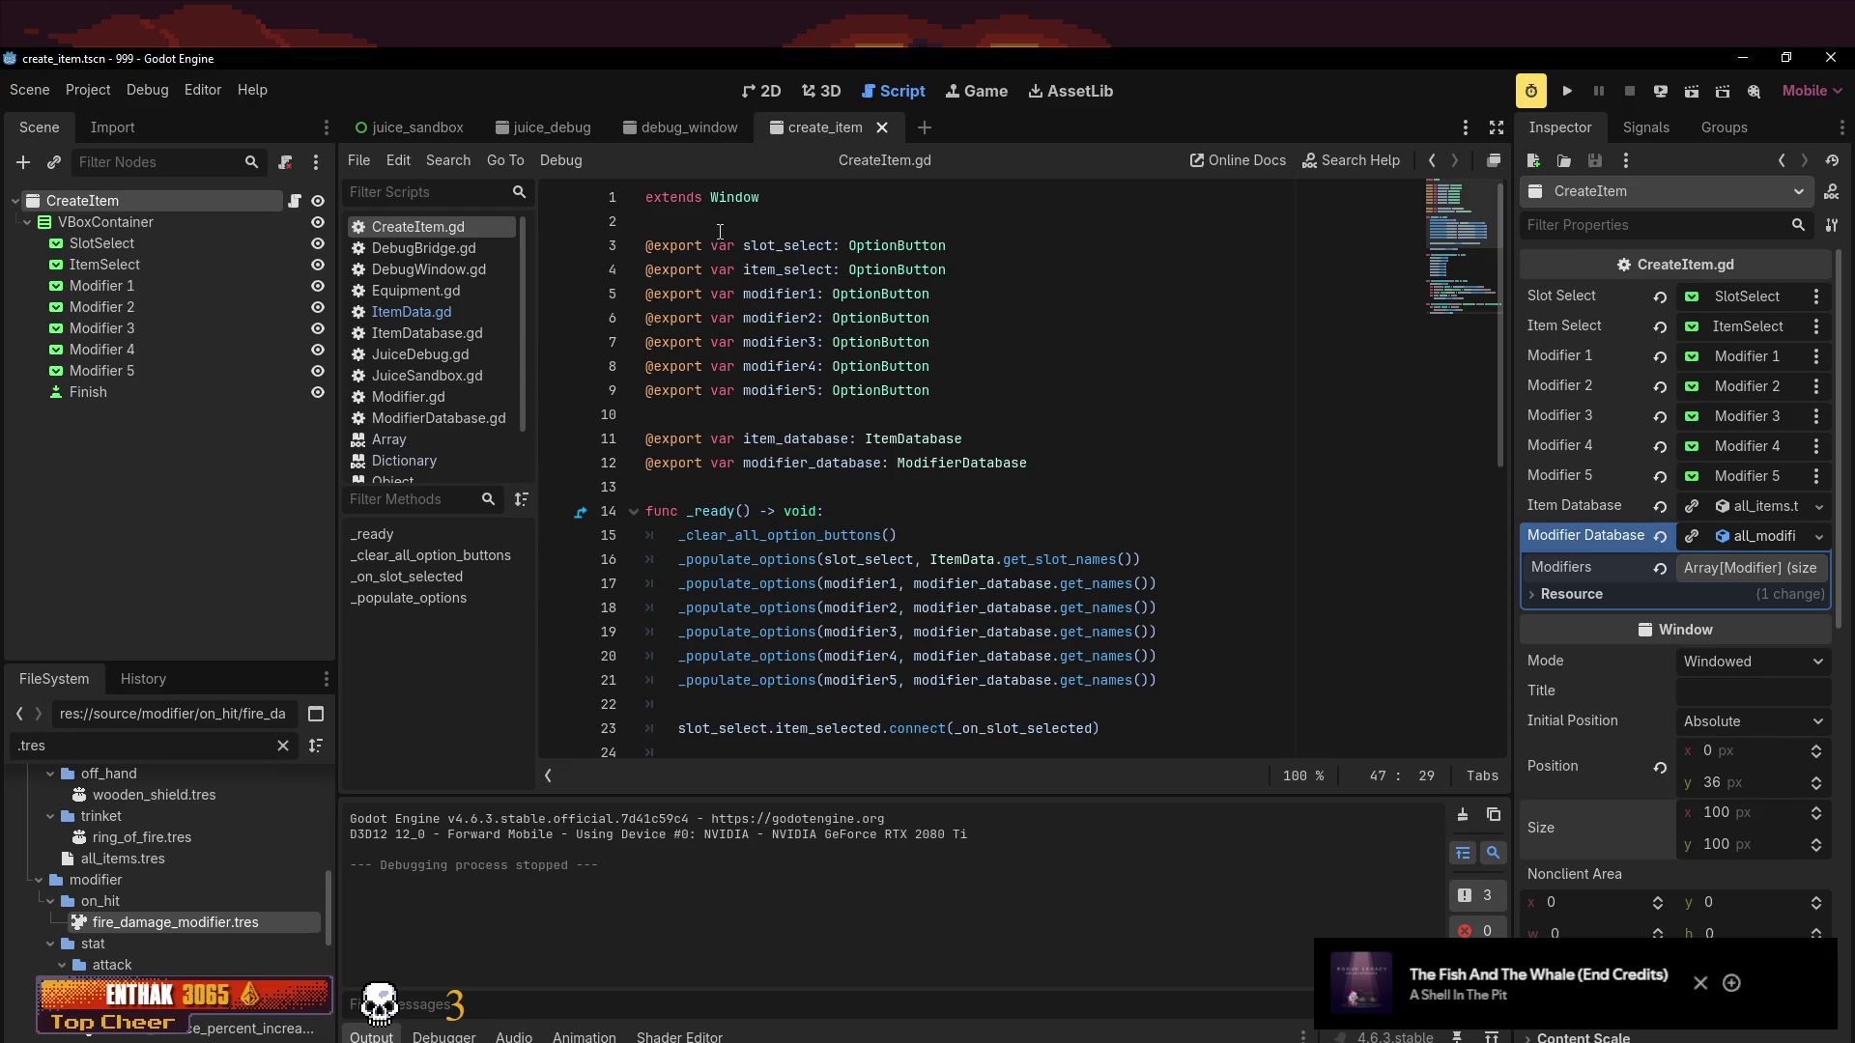
{"action": "left_click", "coordinate": [737, 198]}
{"action": "left_click", "coordinate": [736, 198], "text": "ctrl"}
{"action": "scroll", "coordinate": [946, 401], "scroll_direction": "down", "scroll_amount": 3}
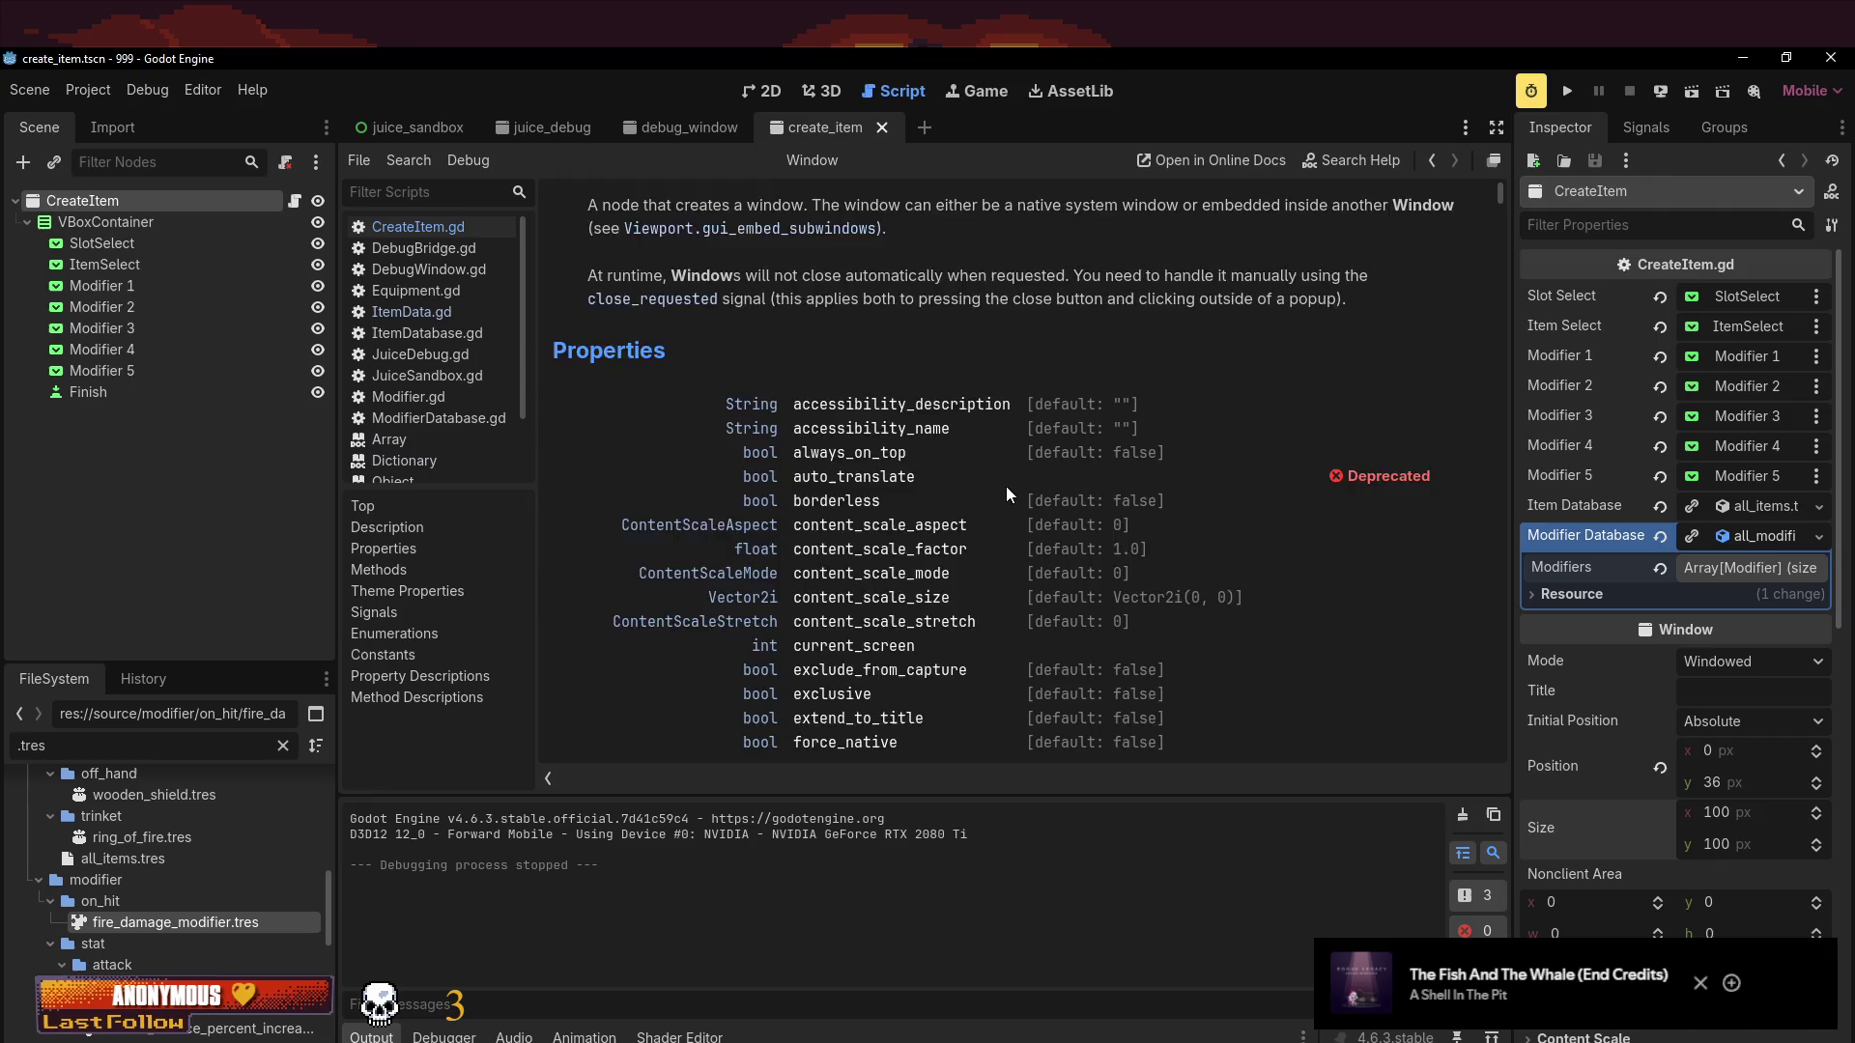
{"action": "scroll", "coordinate": [1006, 485], "scroll_direction": "down", "scroll_amount": 10}
{"action": "scroll", "coordinate": [991, 494], "scroll_direction": "down", "scroll_amount": 15}
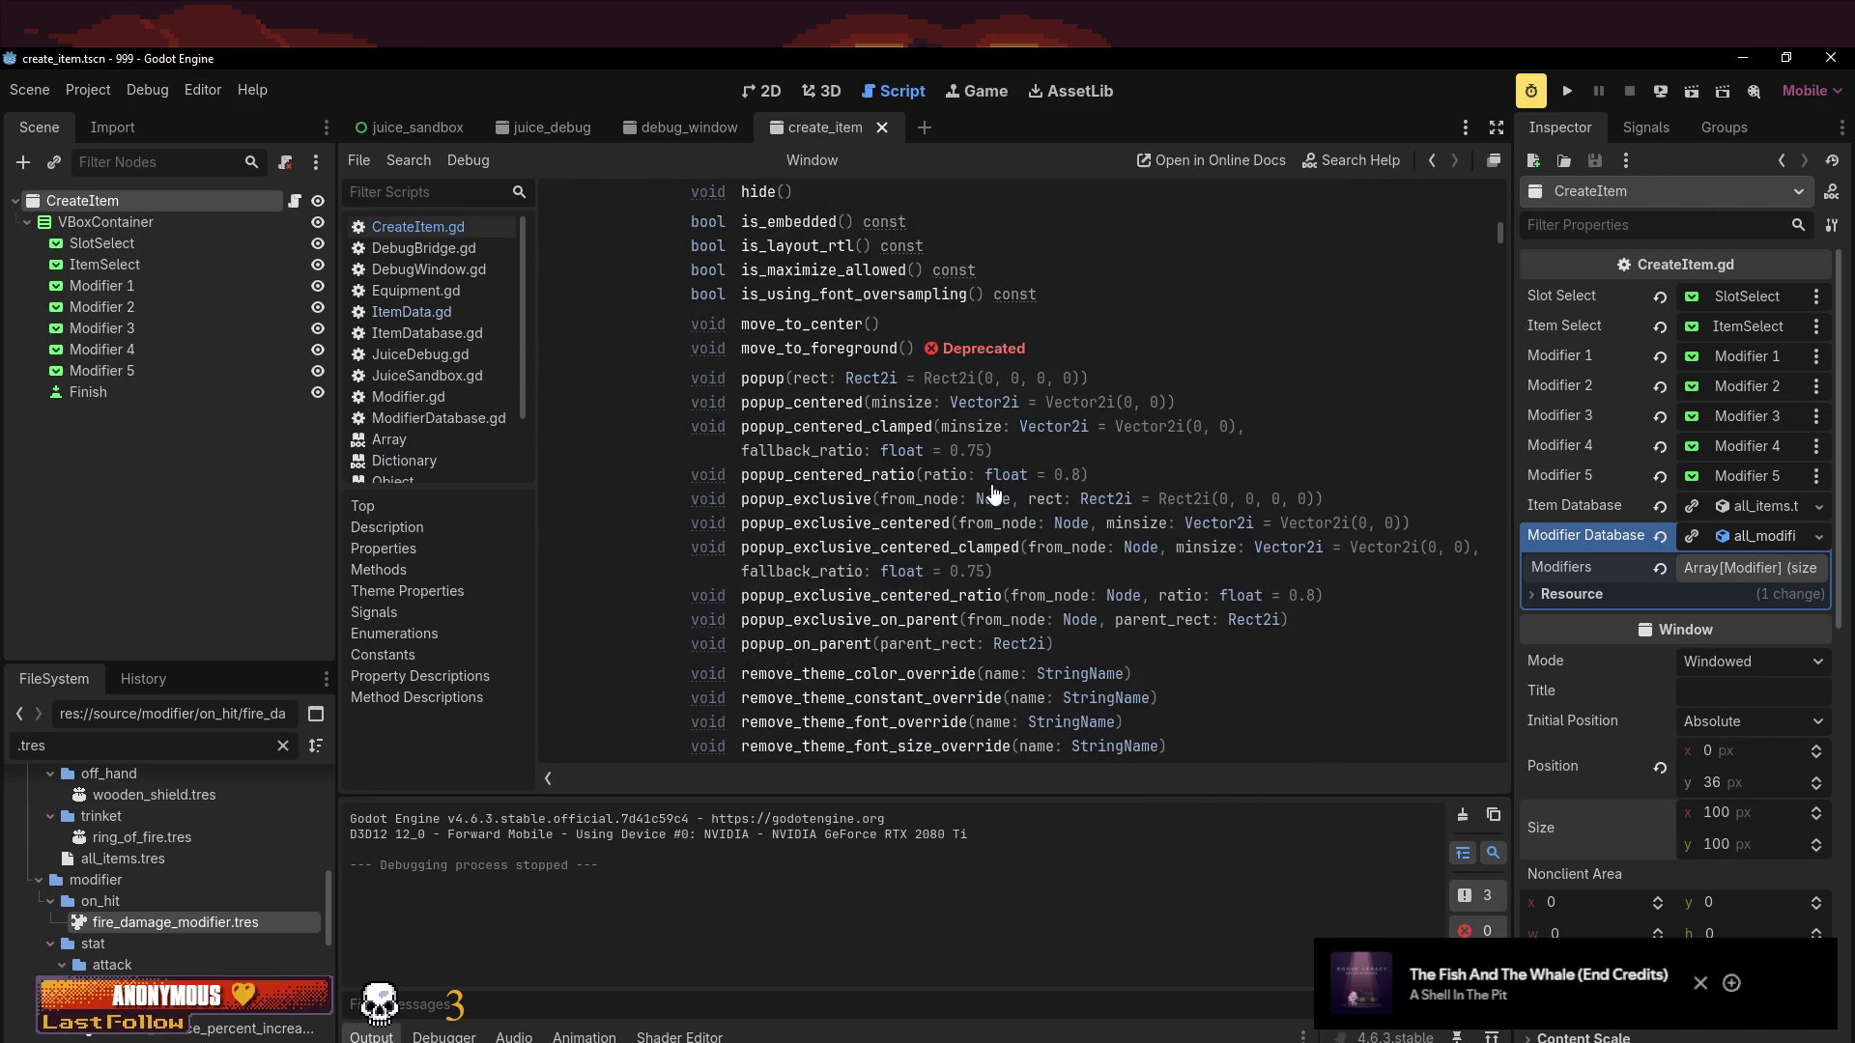
{"action": "scroll", "coordinate": [968, 466], "scroll_direction": "down", "scroll_amount": 10}
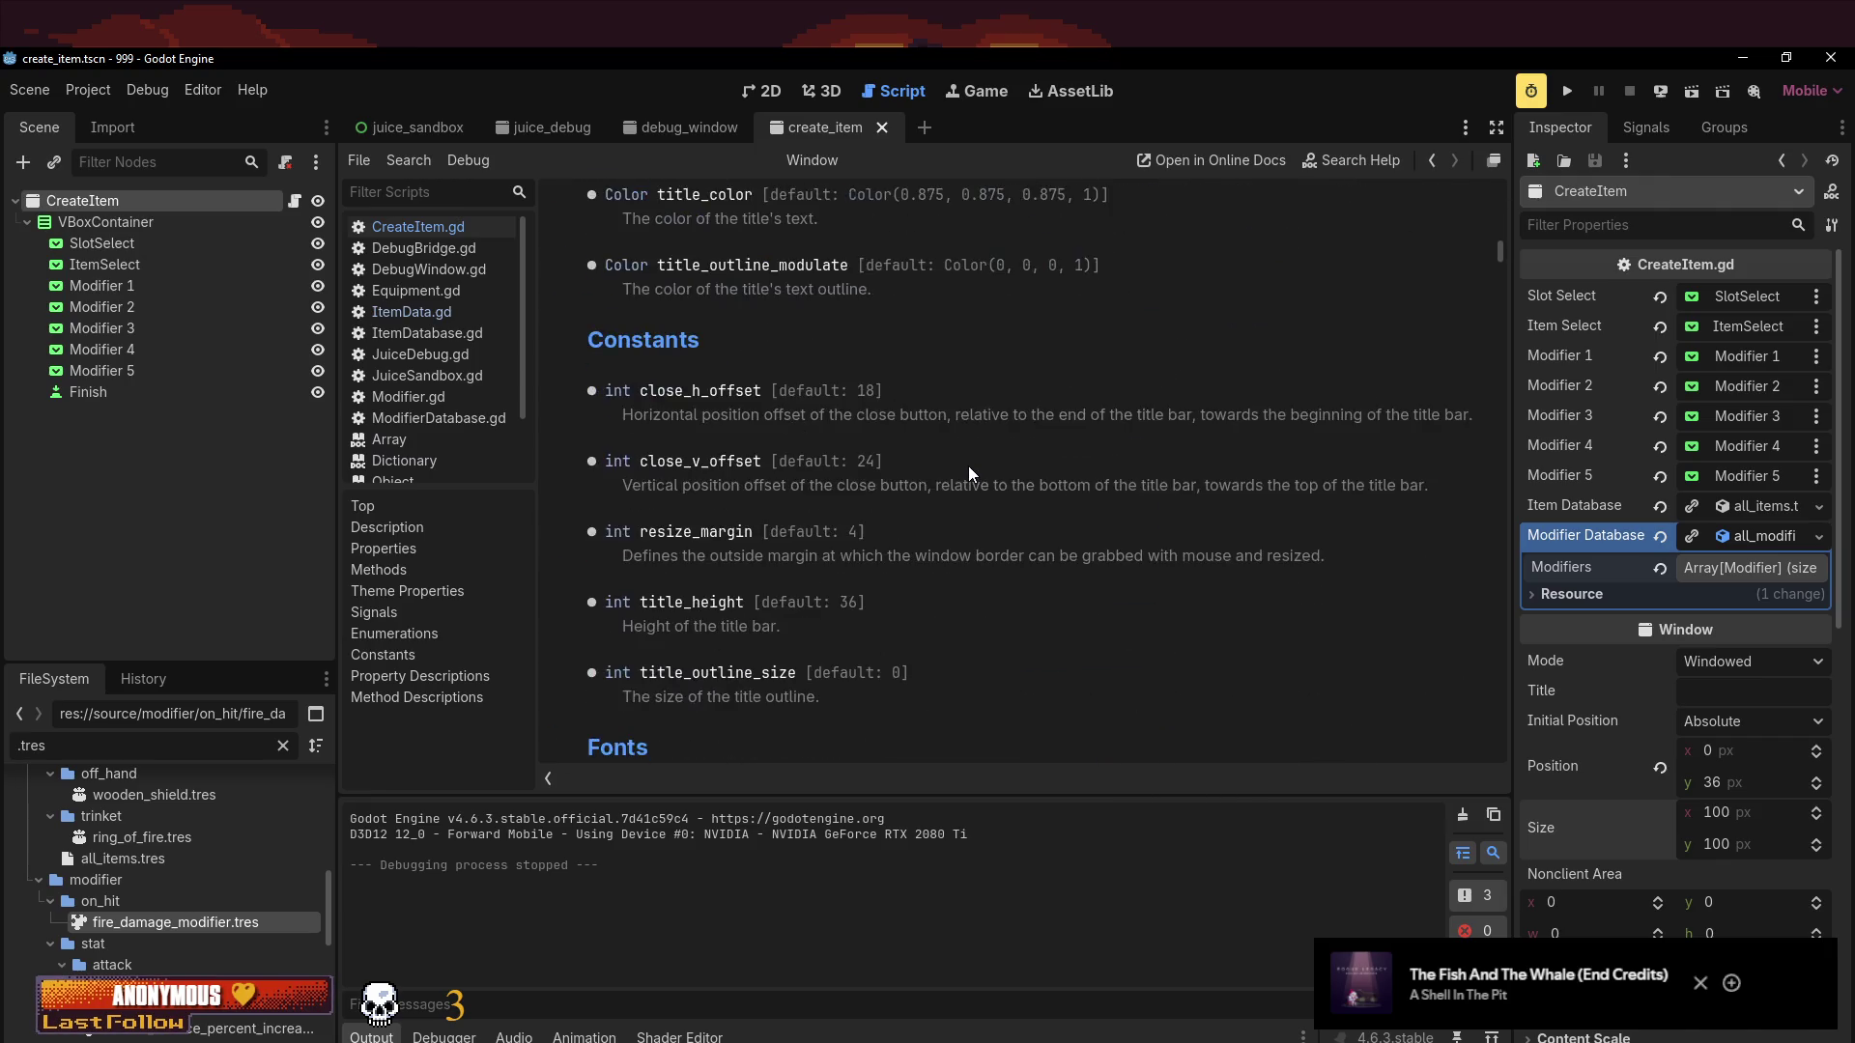
{"action": "scroll", "coordinate": [968, 466], "scroll_direction": "down", "scroll_amount": 3}
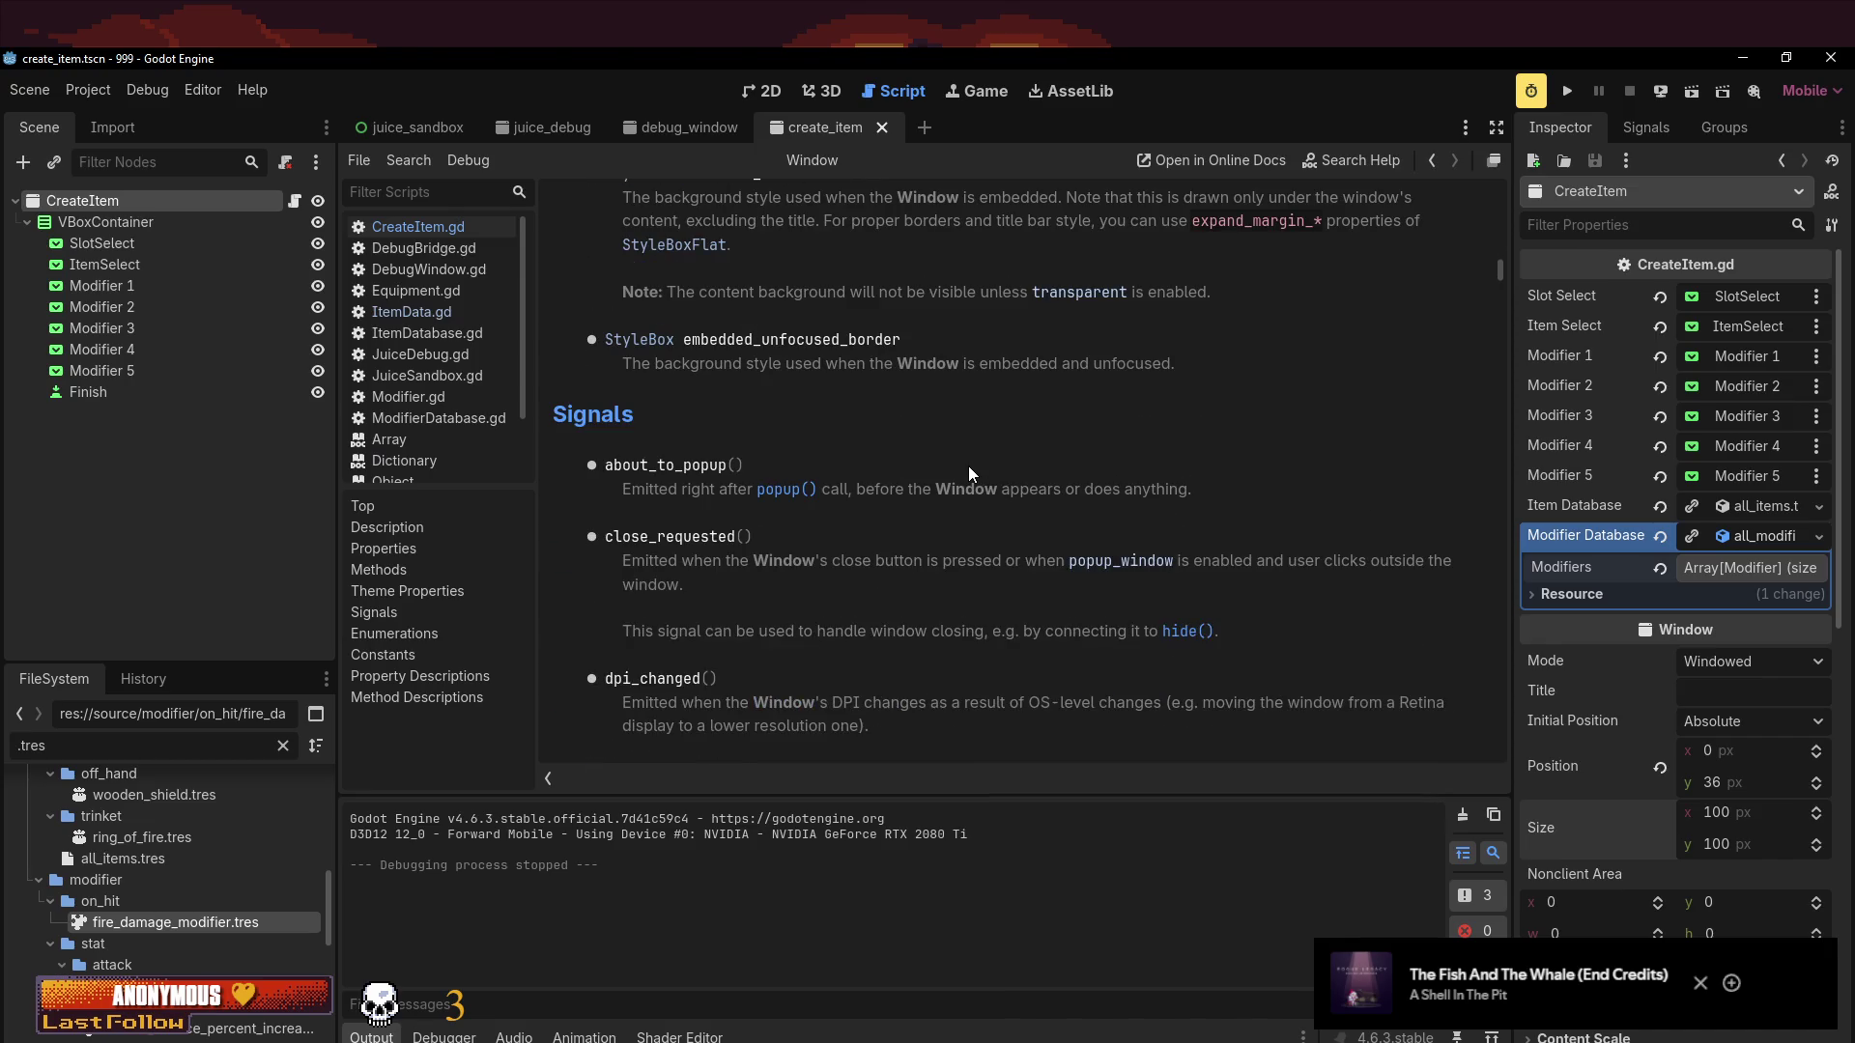
{"action": "scroll", "coordinate": [962, 467], "scroll_direction": "down", "scroll_amount": 2}
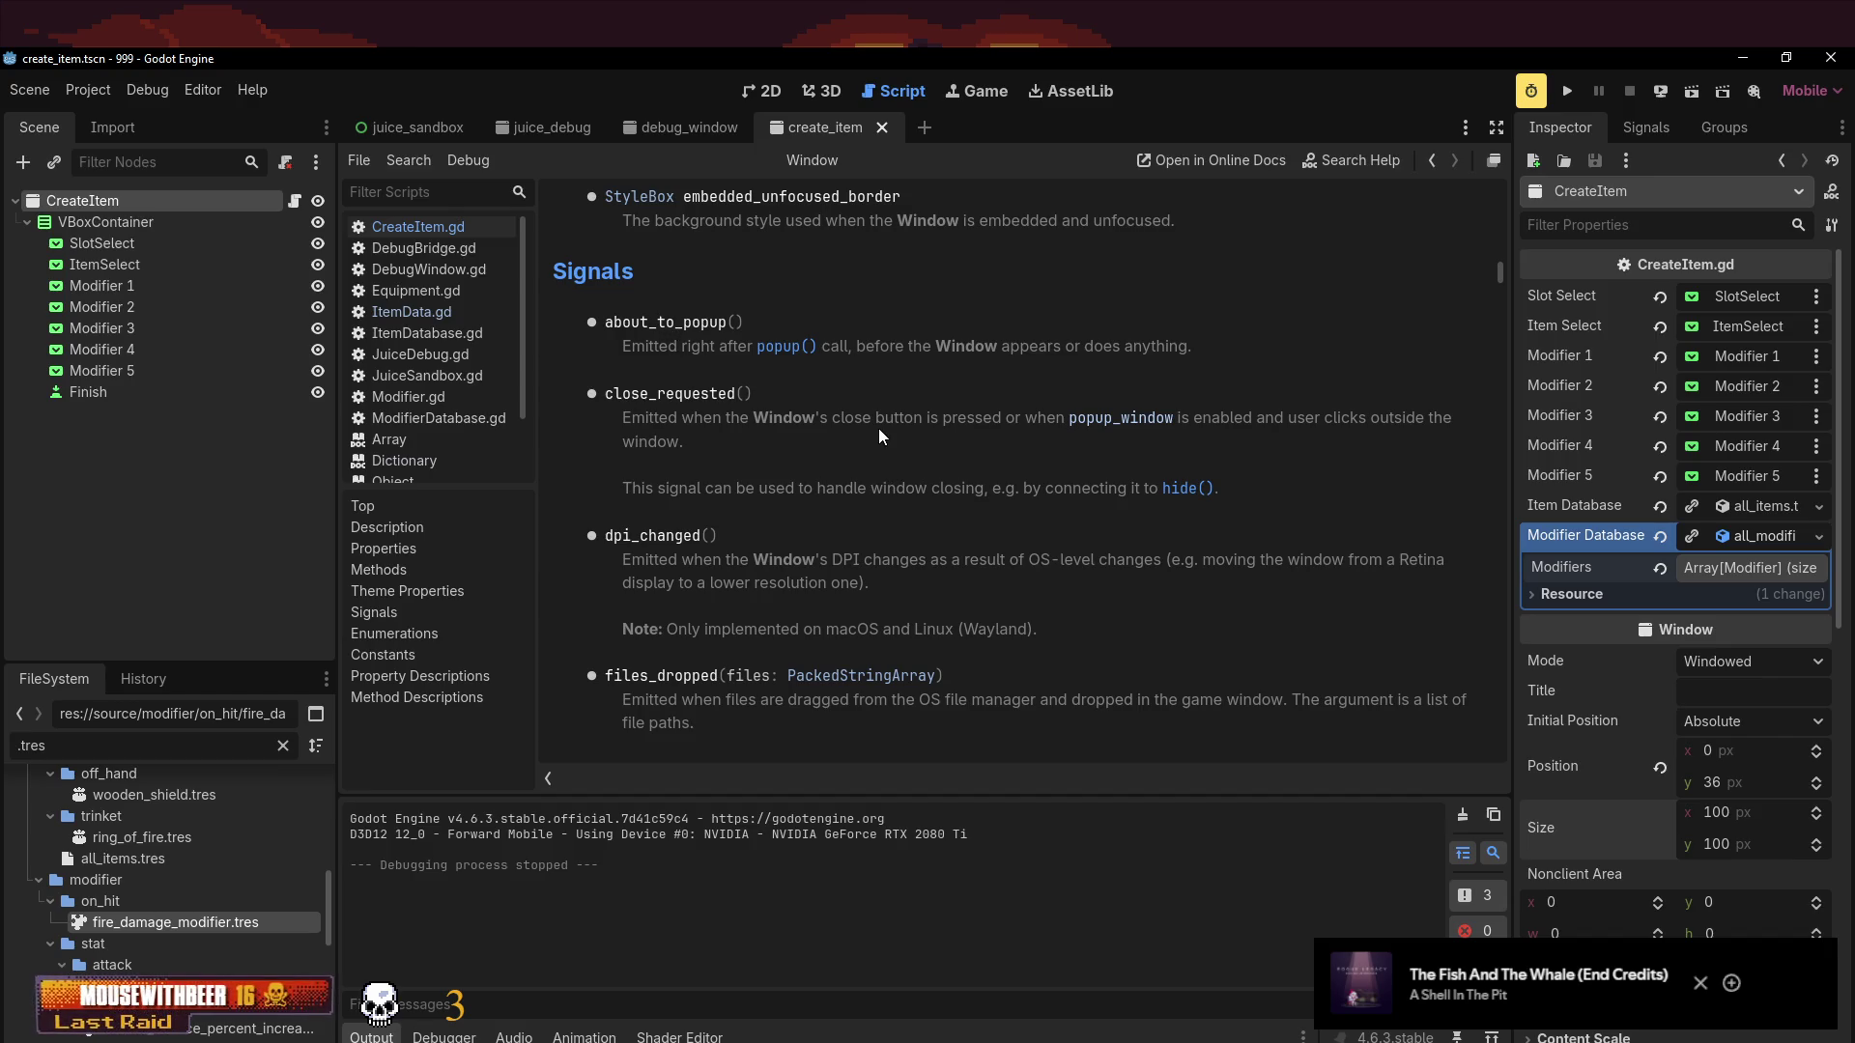
{"action": "scroll", "coordinate": [874, 506], "scroll_direction": "down", "scroll_amount": 2}
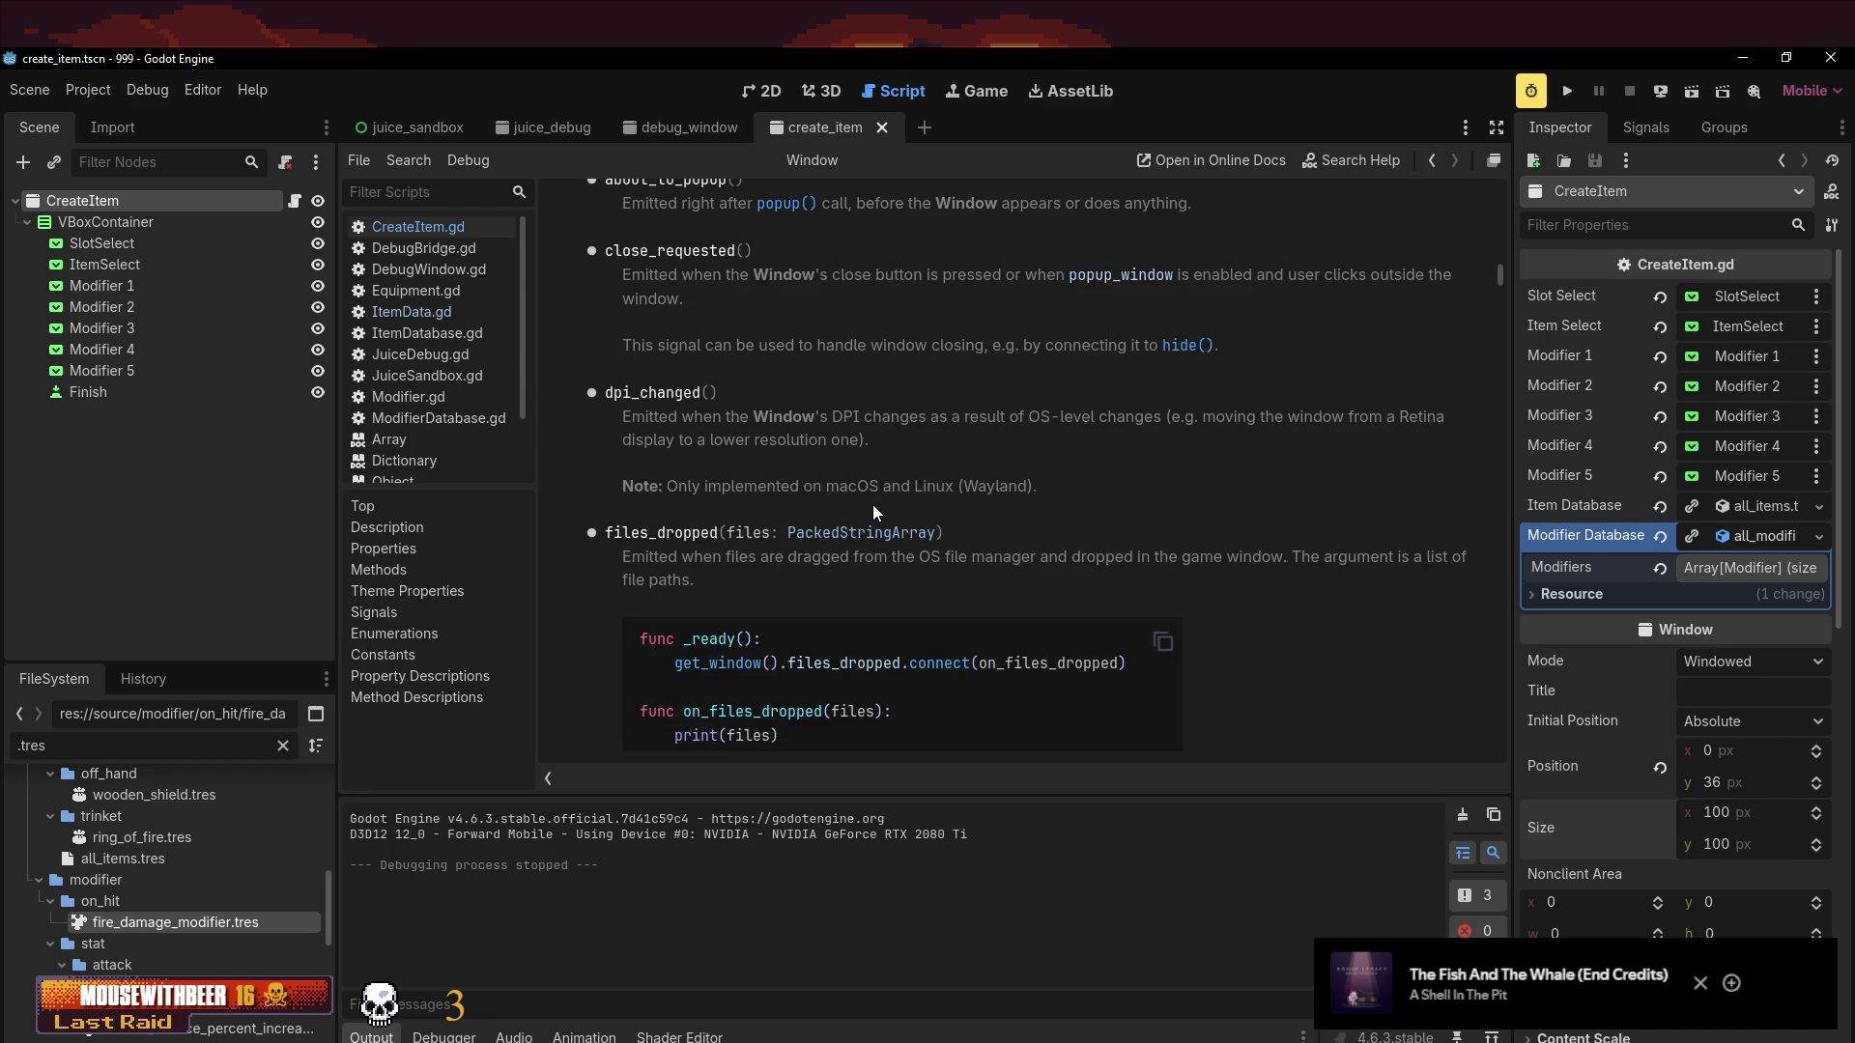
{"action": "scroll", "coordinate": [832, 418], "scroll_direction": "up", "scroll_amount": 1}
{"action": "scroll", "coordinate": [832, 417], "scroll_direction": "down", "scroll_amount": 4}
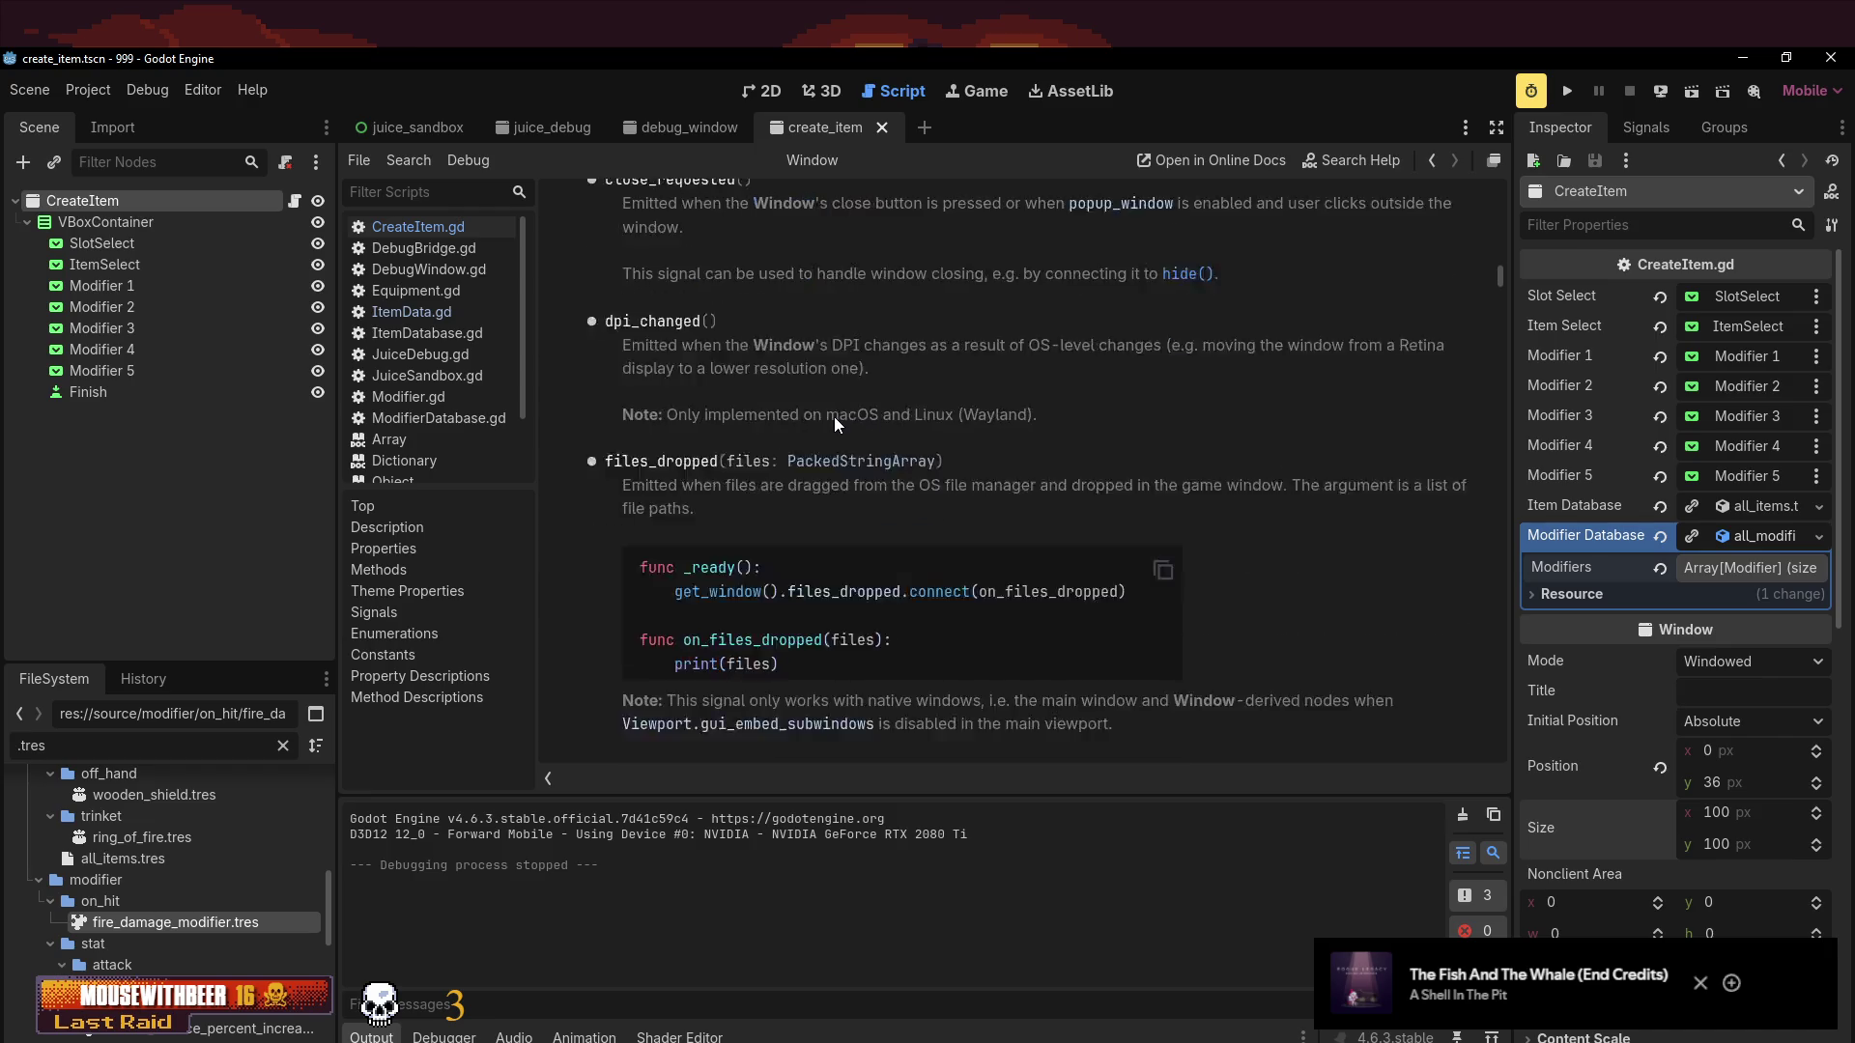
{"action": "scroll", "coordinate": [883, 565], "scroll_direction": "down", "scroll_amount": 6}
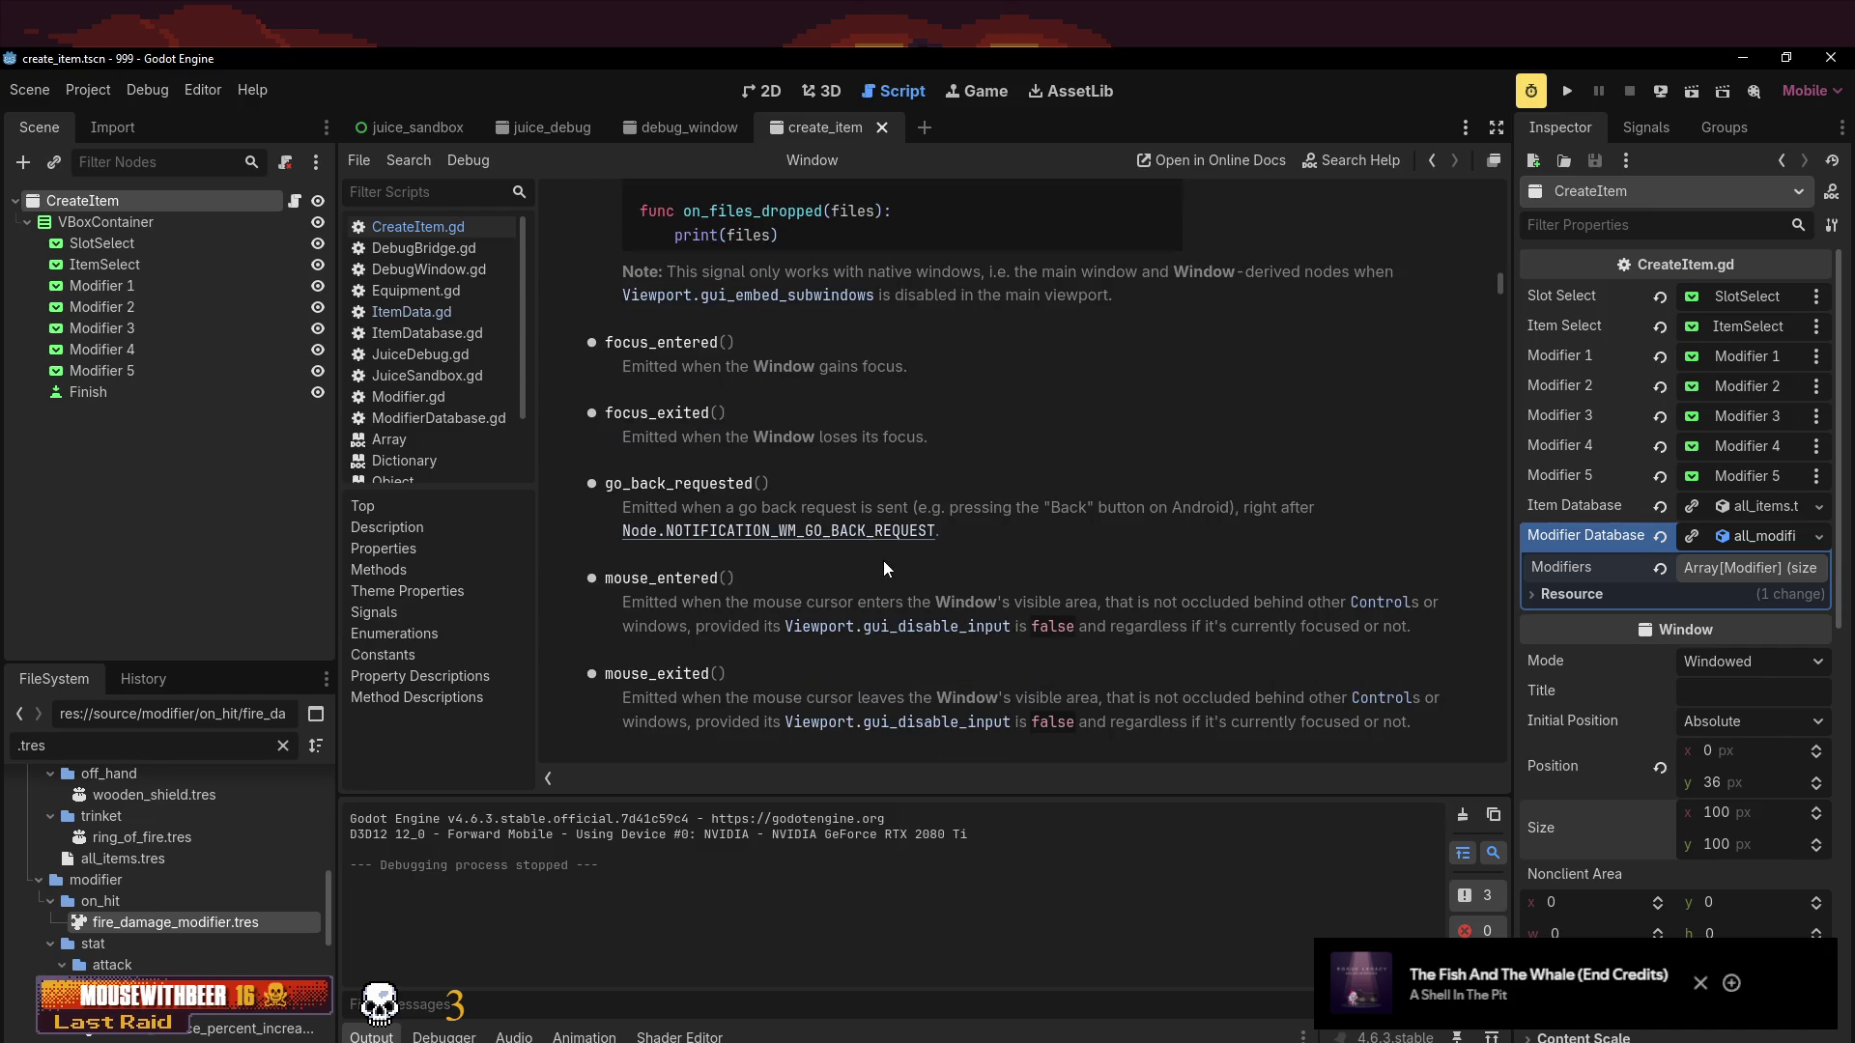
{"action": "scroll", "coordinate": [883, 560], "scroll_direction": "down", "scroll_amount": 4}
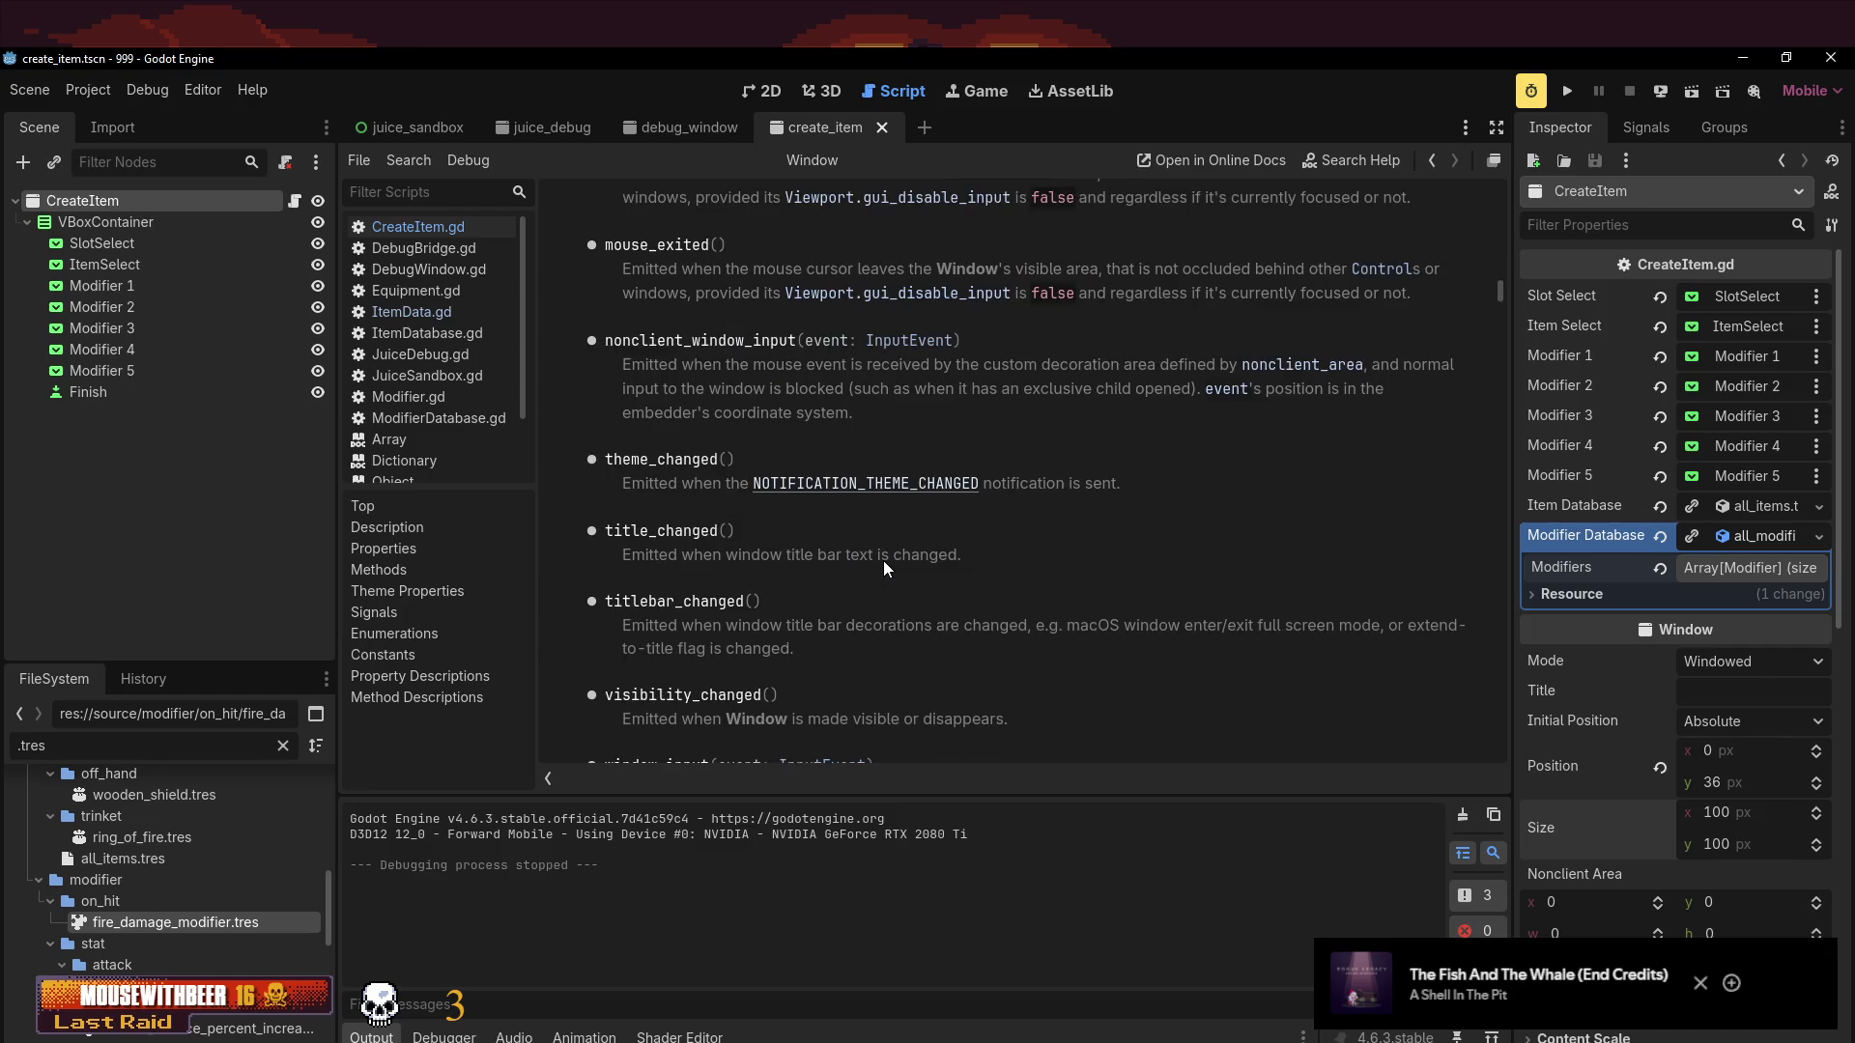
{"action": "scroll", "coordinate": [883, 560], "scroll_direction": "down", "scroll_amount": 1}
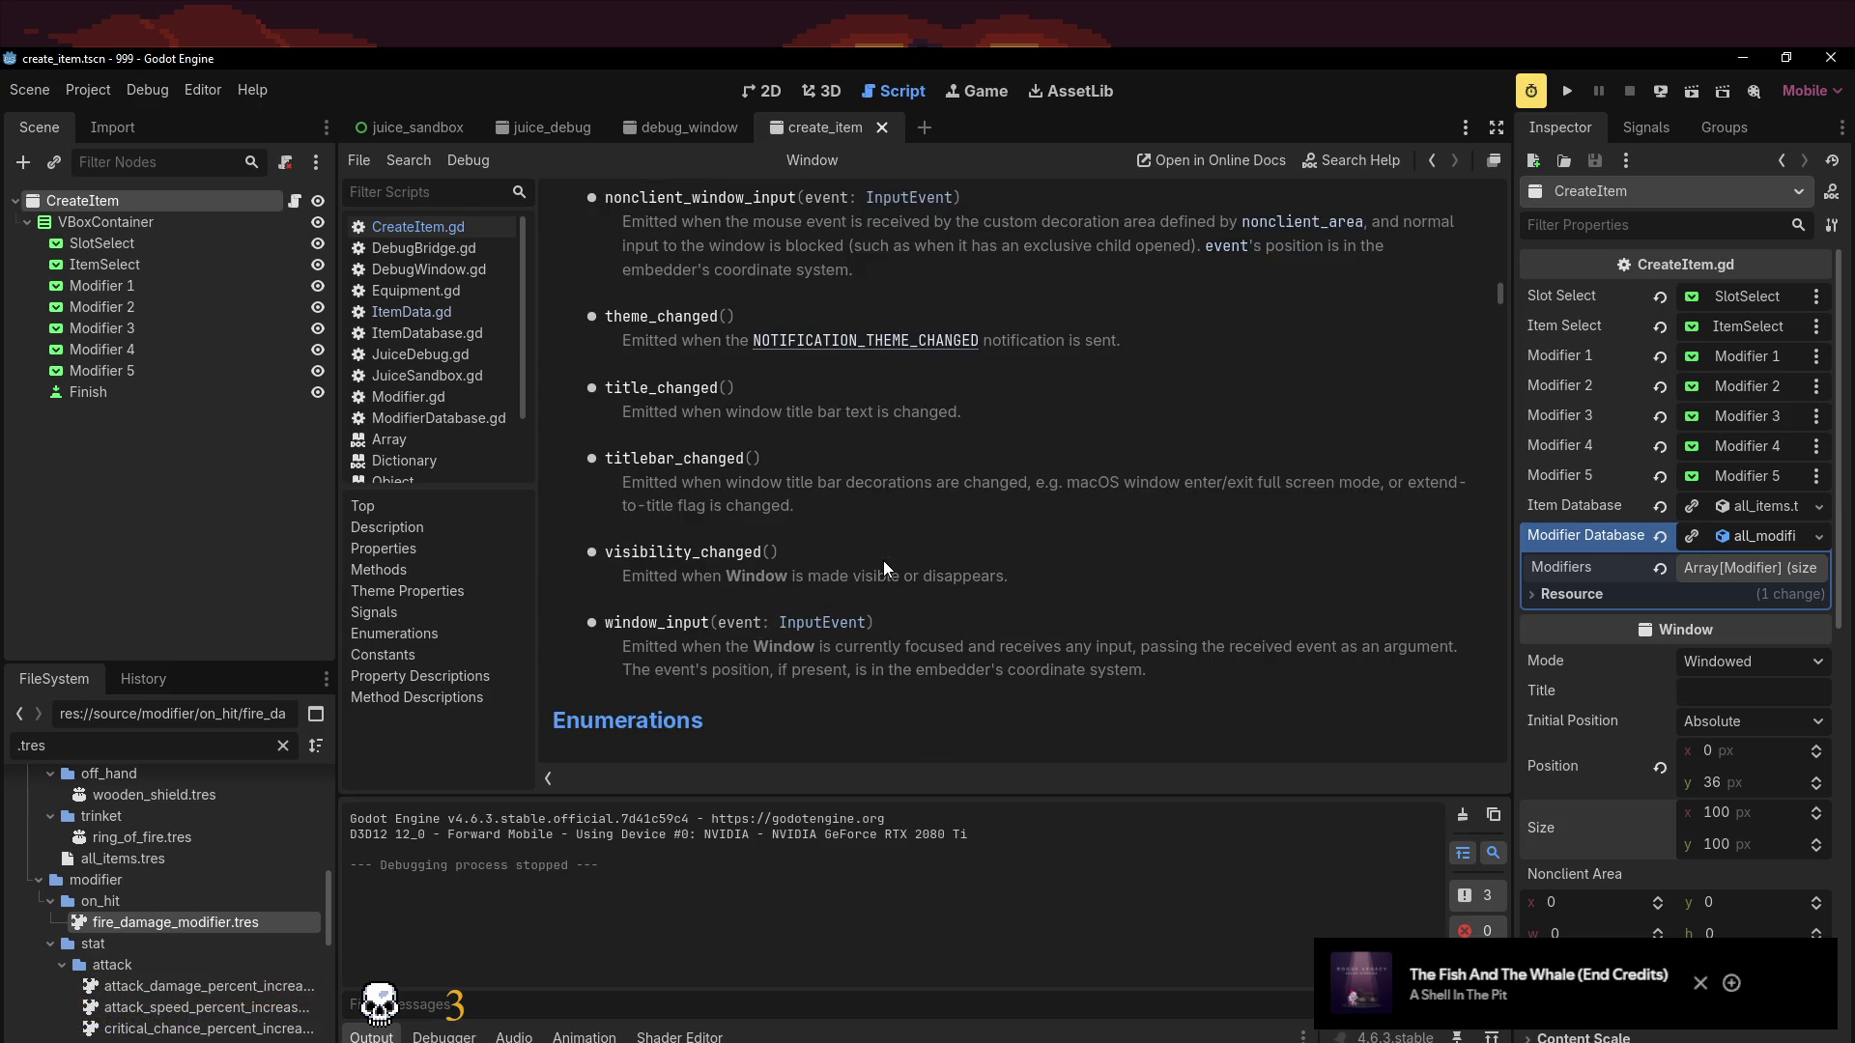
{"action": "scroll", "coordinate": [883, 562], "scroll_direction": "up", "scroll_amount": 1}
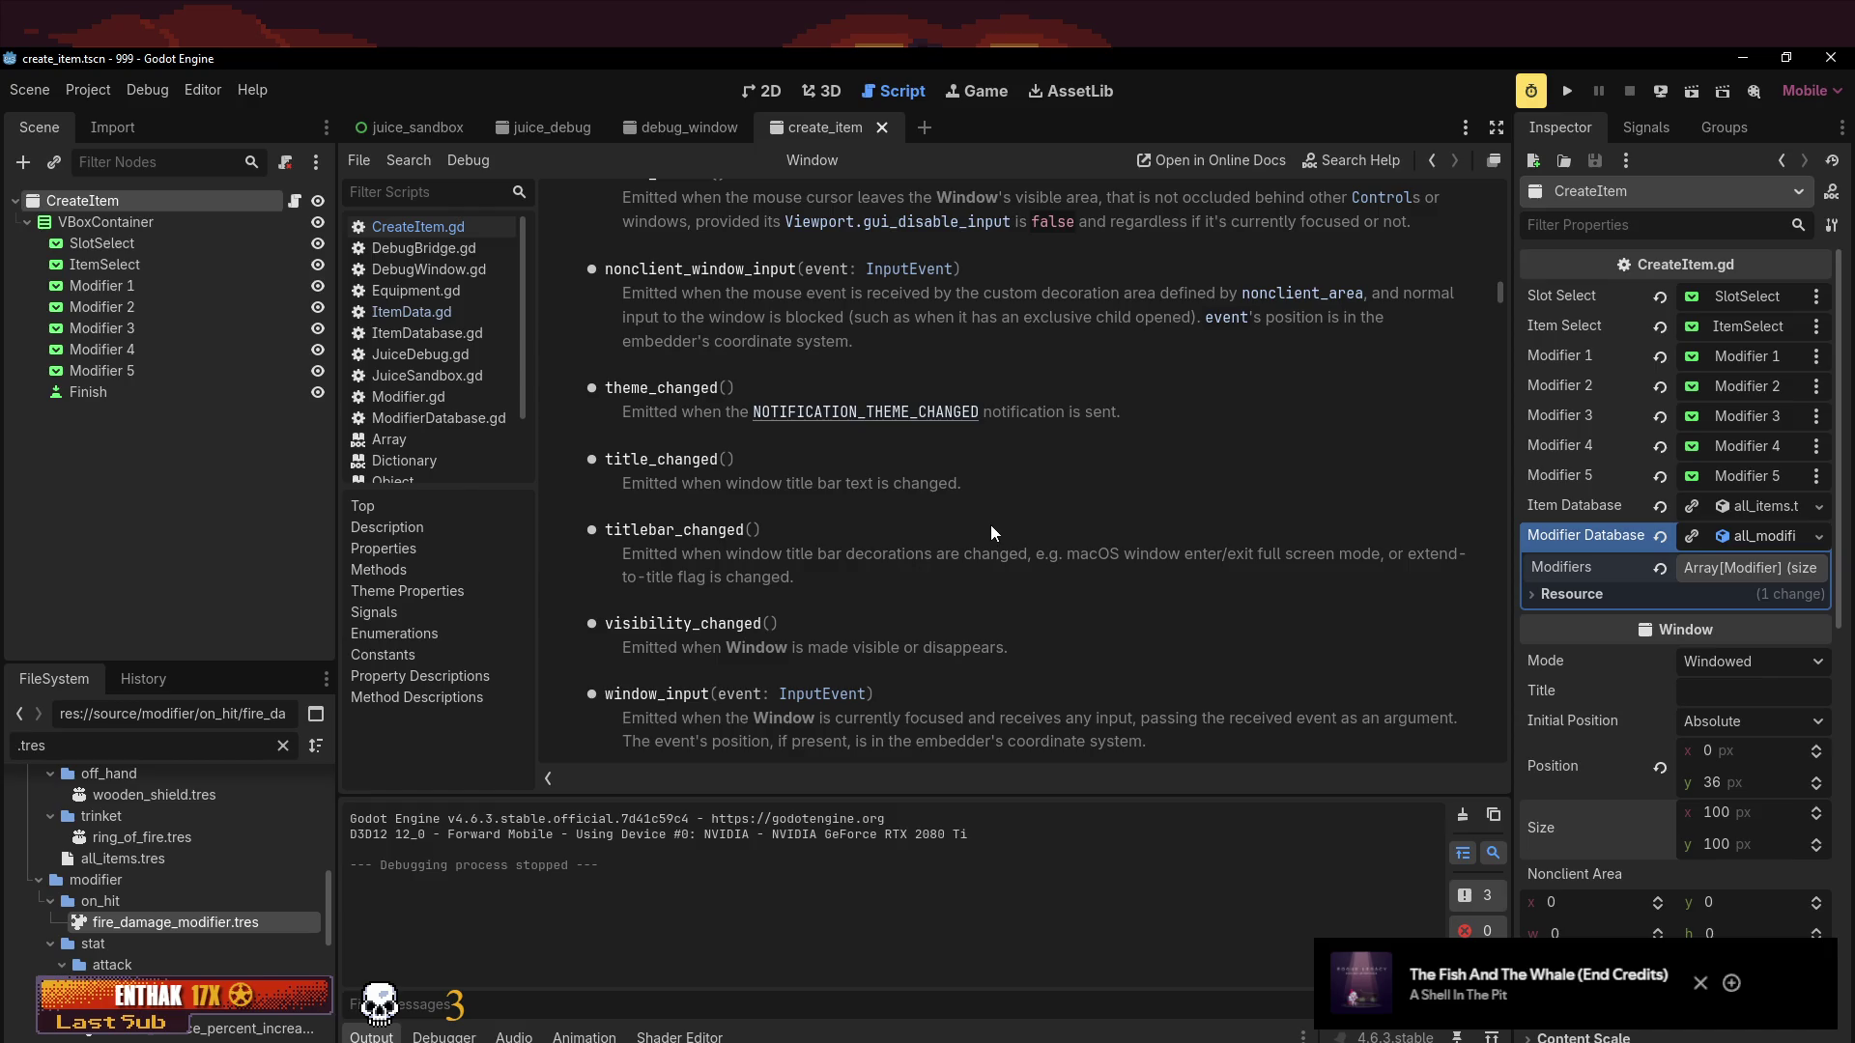
{"action": "scroll", "coordinate": [989, 518], "scroll_direction": "up", "scroll_amount": 3}
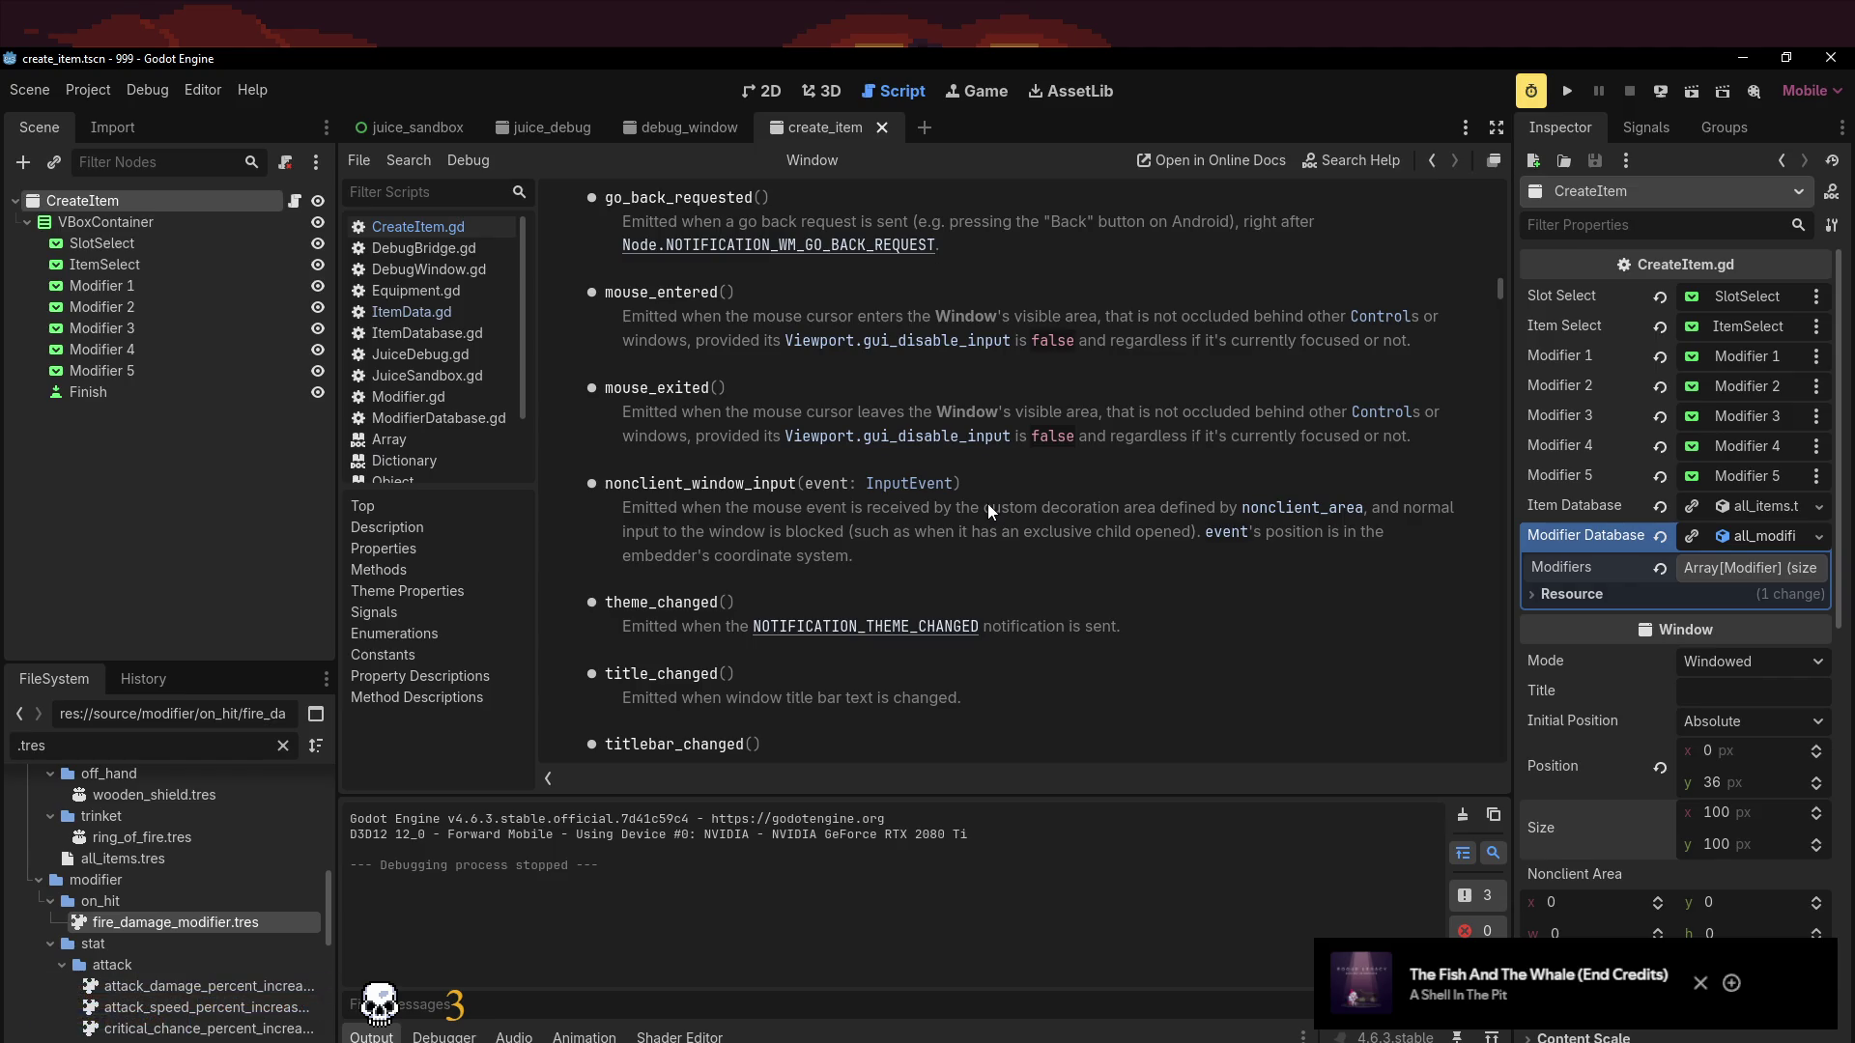
{"action": "scroll", "coordinate": [987, 502], "scroll_direction": "down", "scroll_amount": 5}
{"action": "scroll", "coordinate": [988, 502], "scroll_direction": "down", "scroll_amount": 5}
{"action": "scroll", "coordinate": [987, 502], "scroll_direction": "up", "scroll_amount": 6}
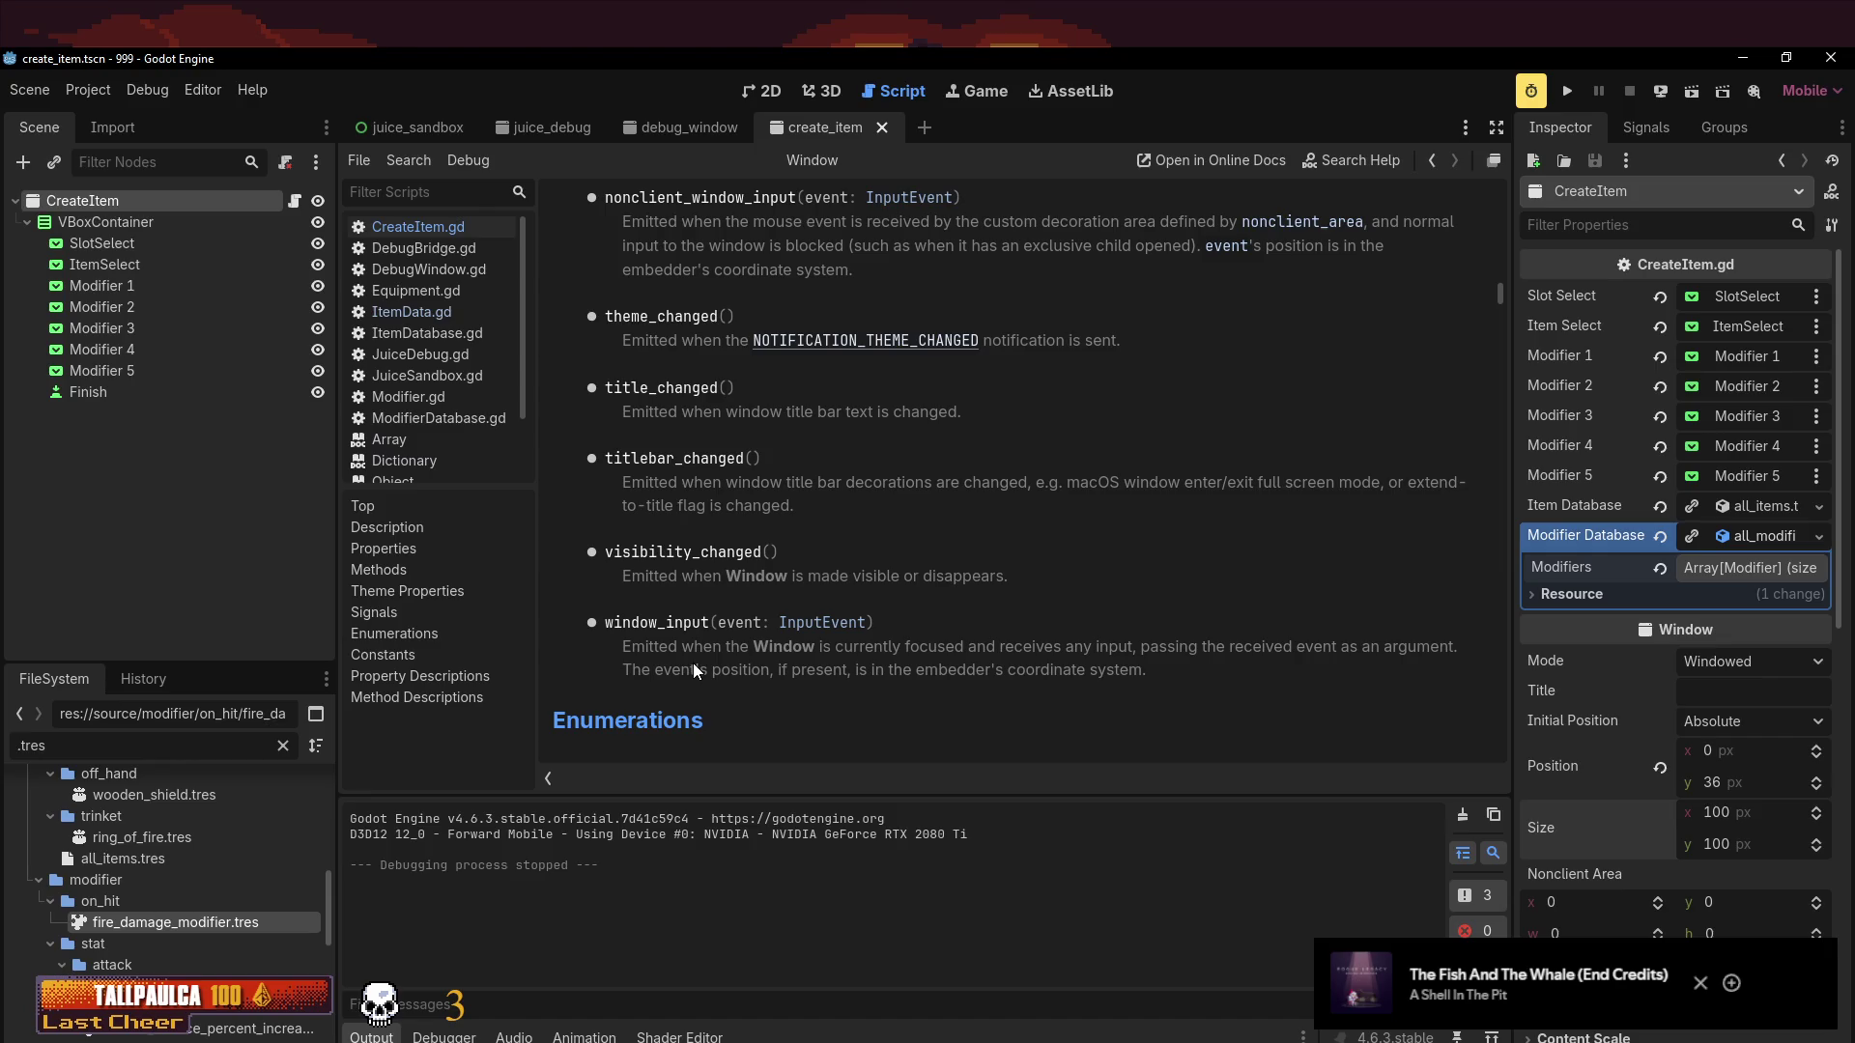
{"action": "scroll", "coordinate": [695, 659], "scroll_direction": "up", "scroll_amount": 4}
{"action": "scroll", "coordinate": [690, 653], "scroll_direction": "up", "scroll_amount": 8}
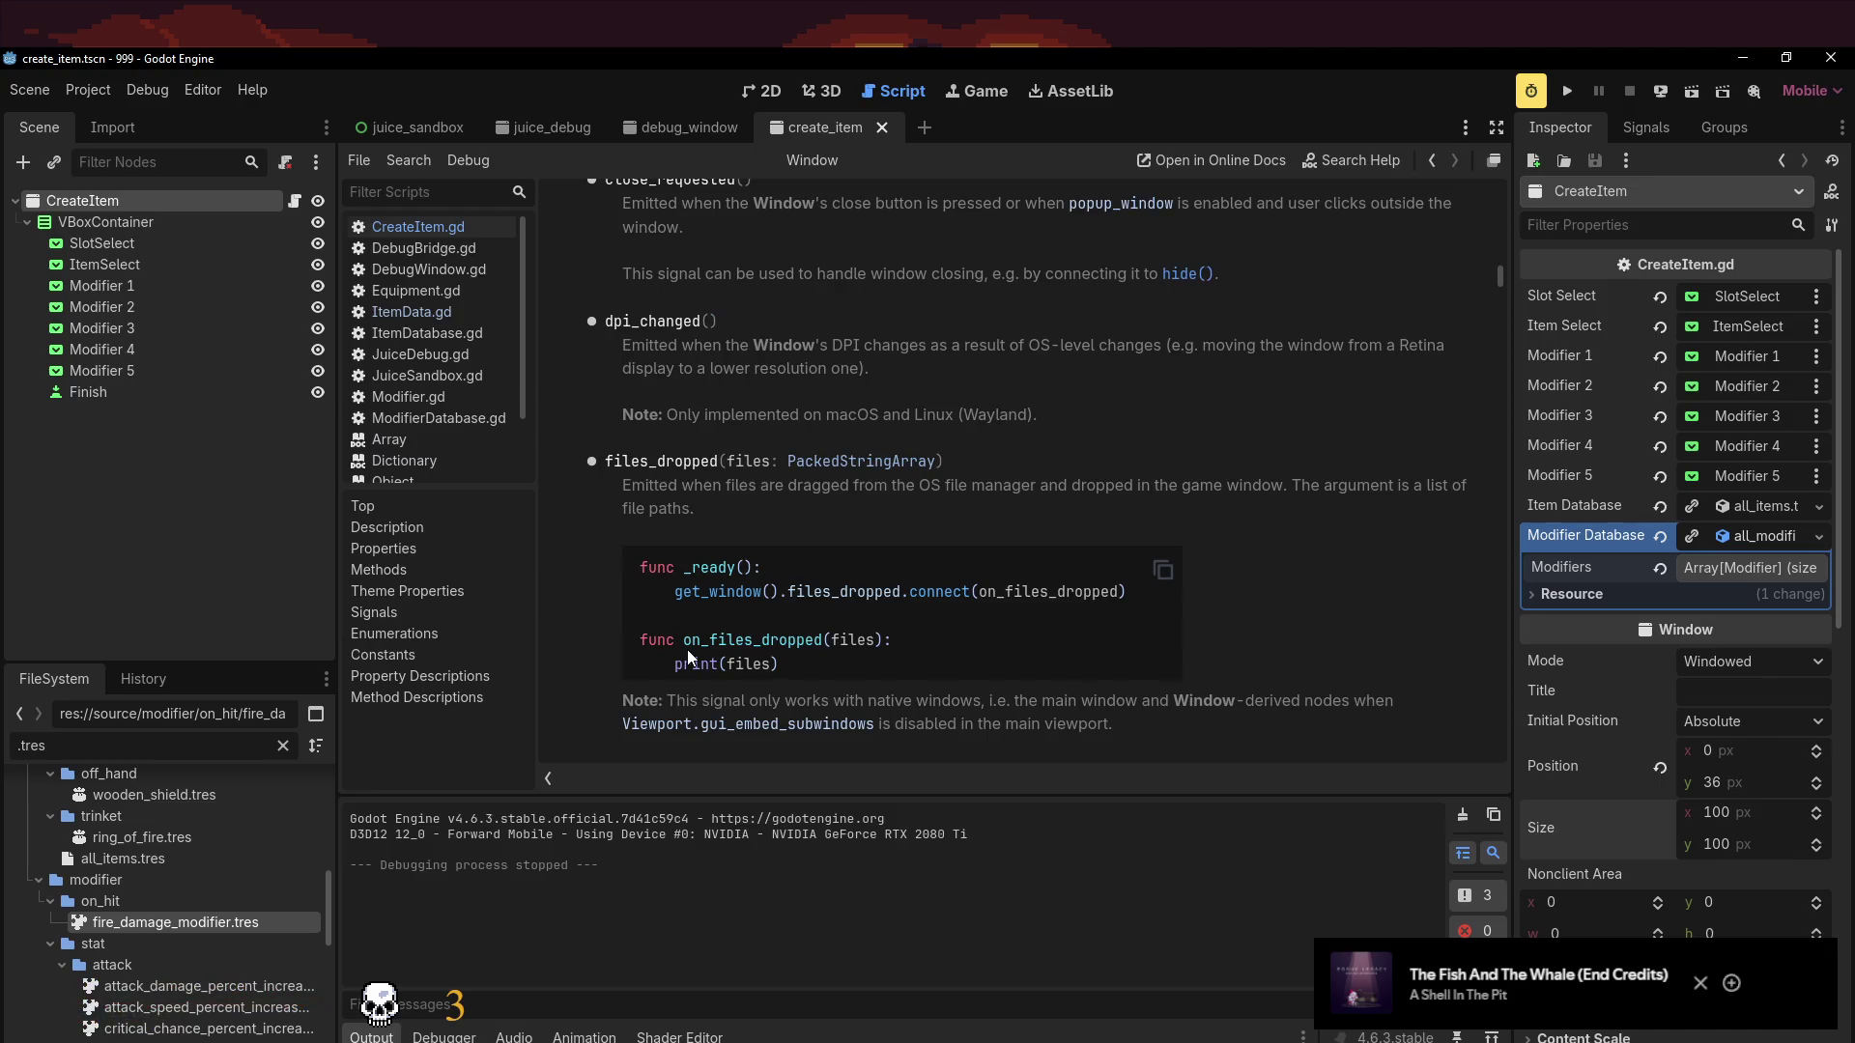
{"action": "scroll", "coordinate": [689, 655], "scroll_direction": "up", "scroll_amount": 2}
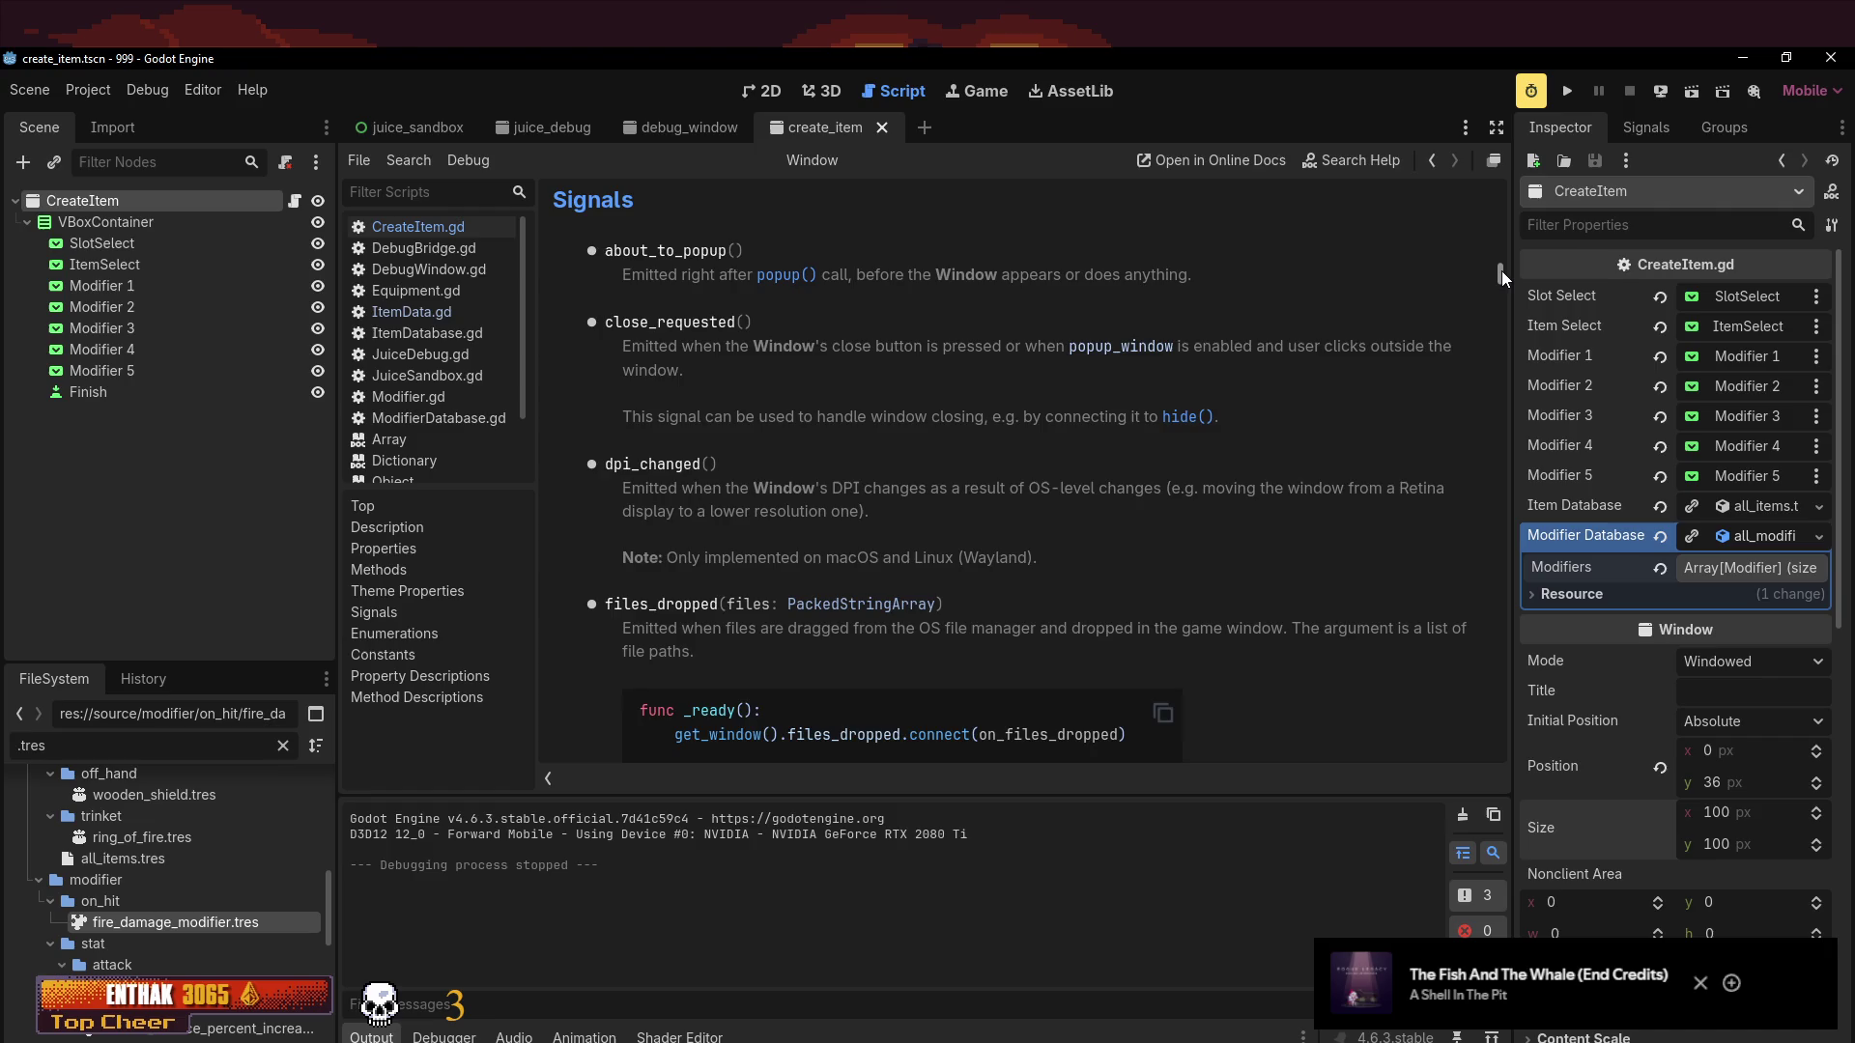
{"action": "scroll", "coordinate": [1501, 271], "scroll_direction": "up", "scroll_amount": 1}
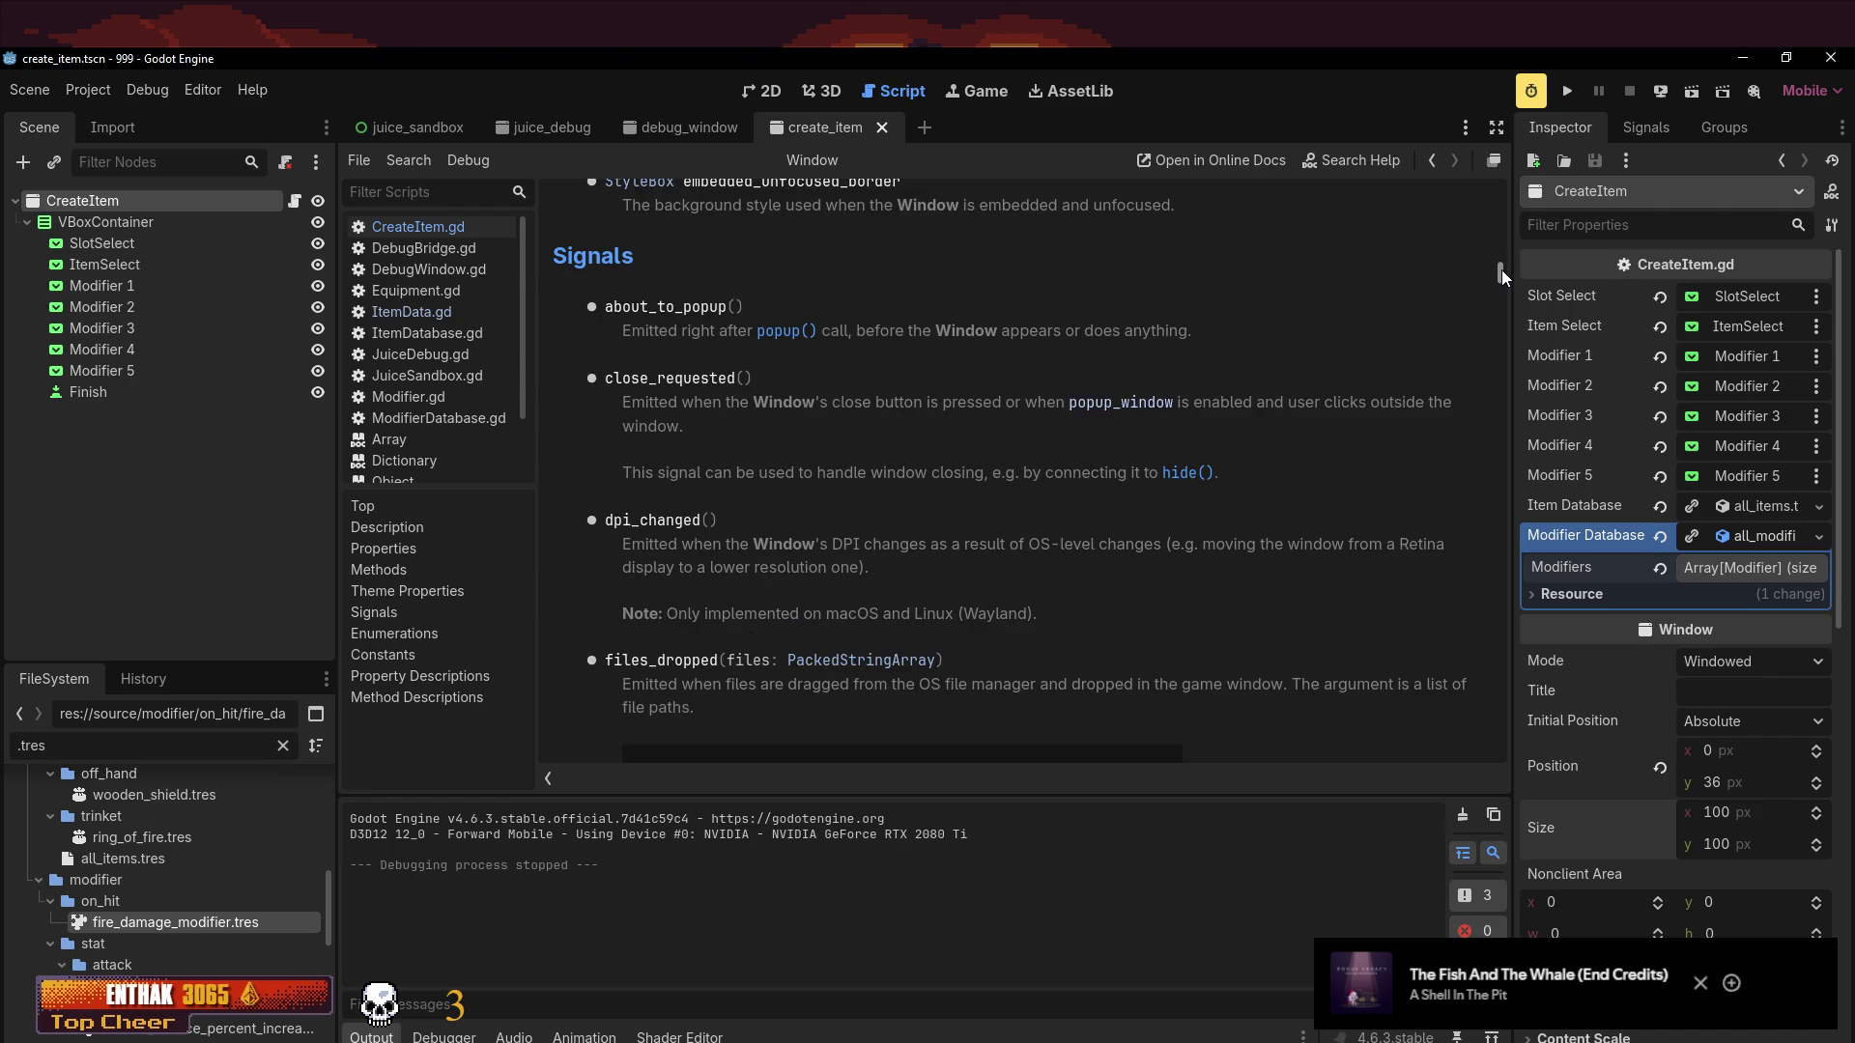
{"action": "left_click_drag", "start_coordinate": [1499, 269], "coordinate": [1478, 154]}
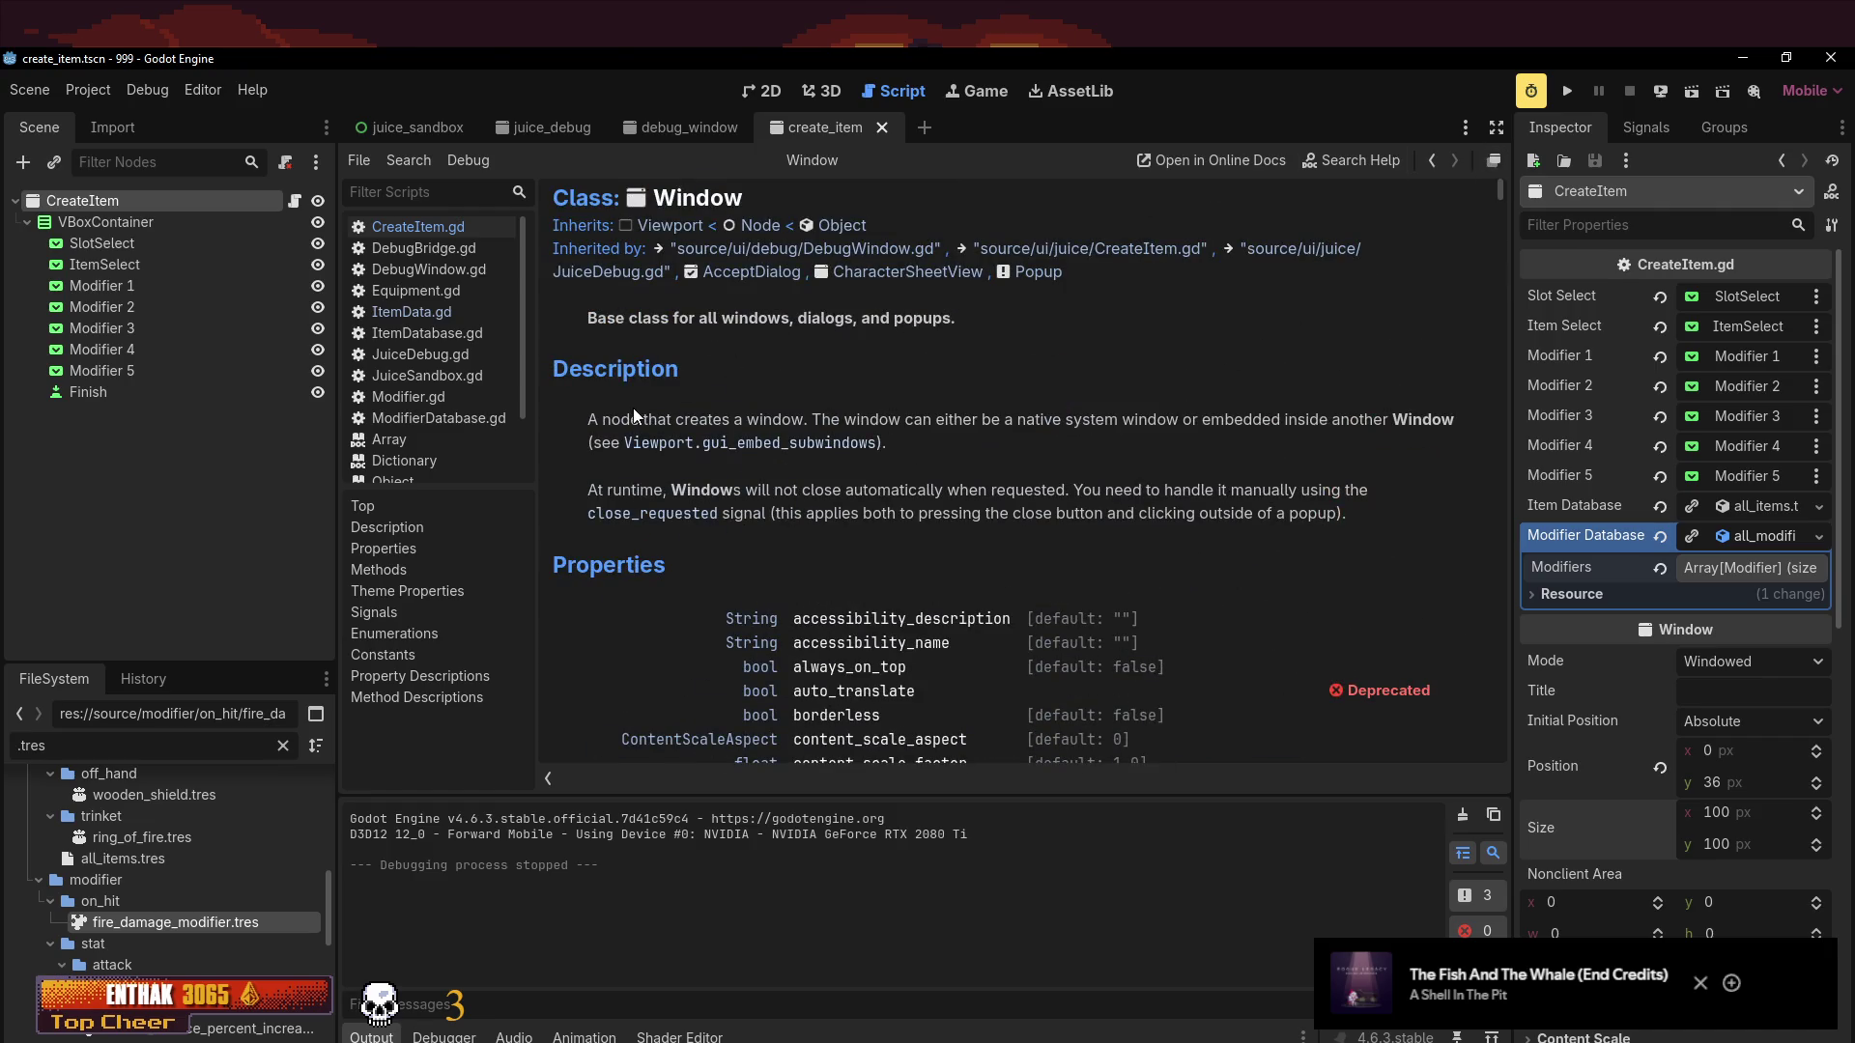
{"action": "left_click", "coordinate": [663, 237]}
Read the Viewport size_changed signal description, then return to CreateItem.gd.
{"action": "scroll", "coordinate": [1078, 495], "scroll_direction": "down", "scroll_amount": 10}
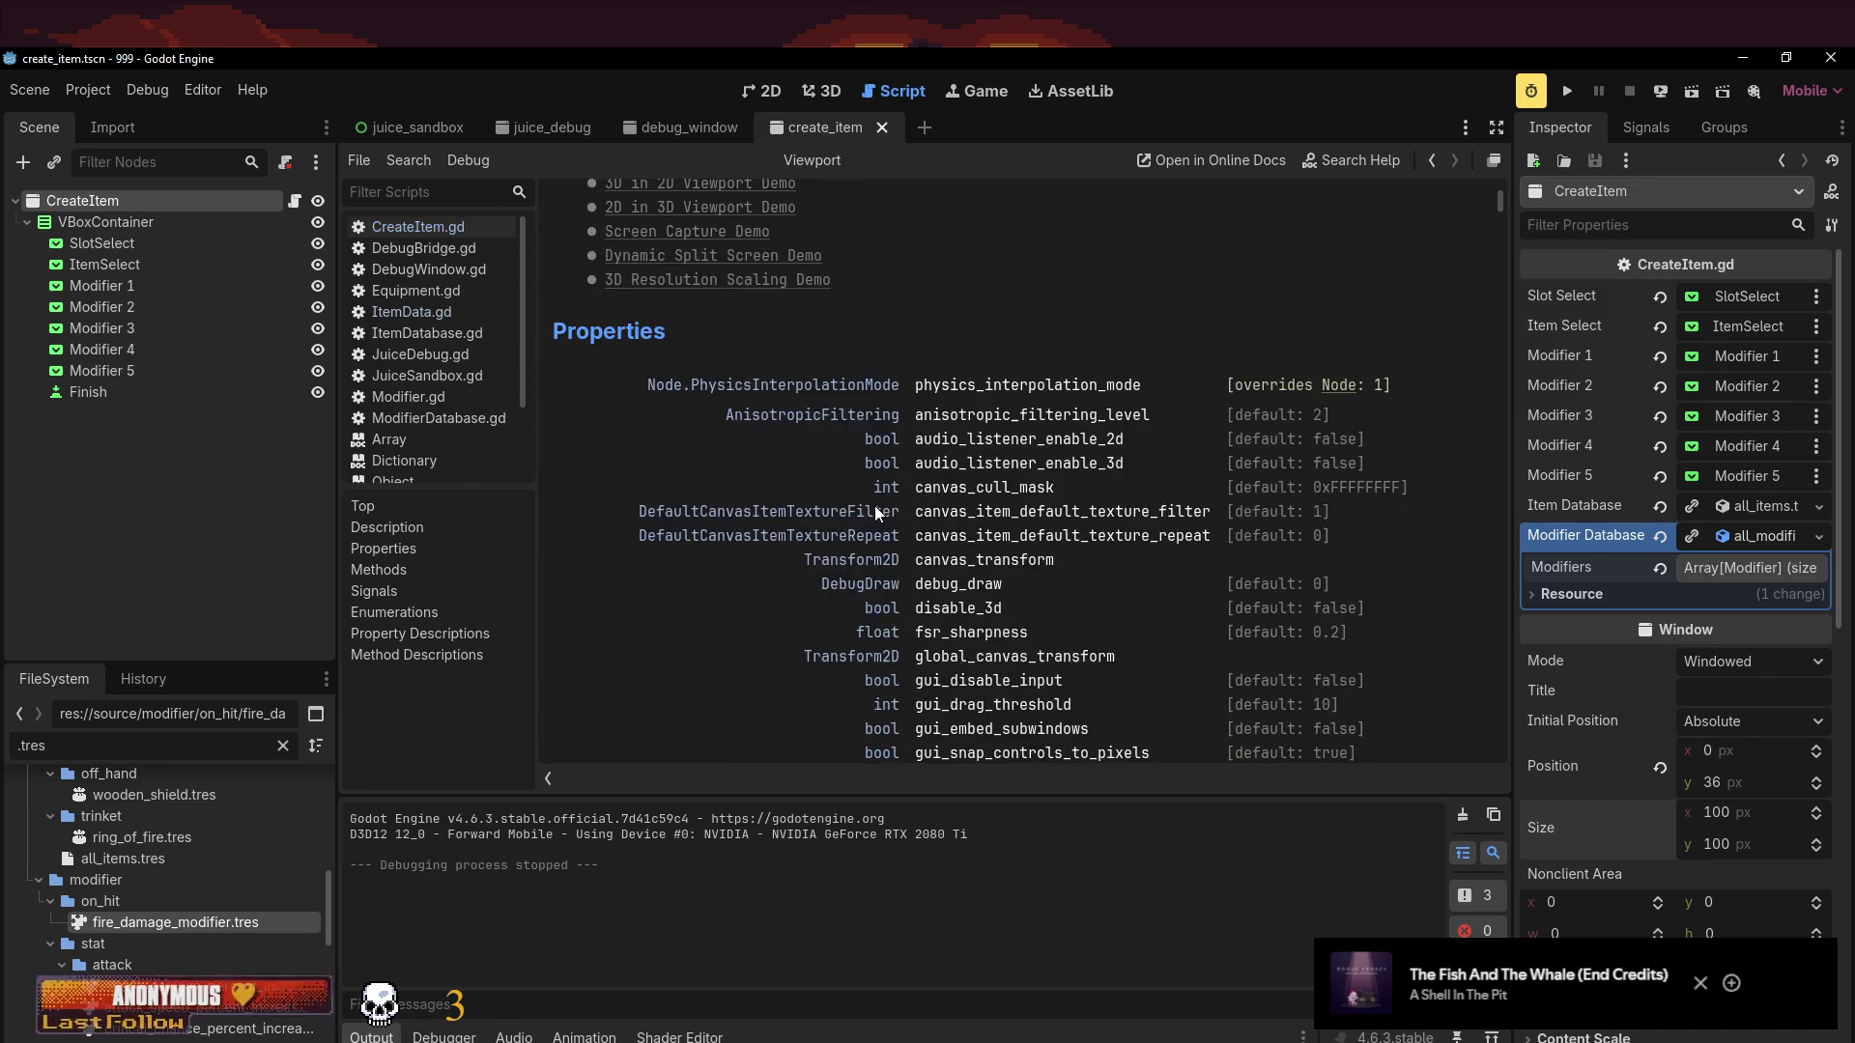
{"action": "mouse_move", "coordinate": [1499, 209]}
{"action": "left_mouse_down"}
{"action": "mouse_move", "coordinate": [1423, 548]}
{"action": "mouse_move", "coordinate": [1464, 309]}
{"action": "left_mouse_up"}
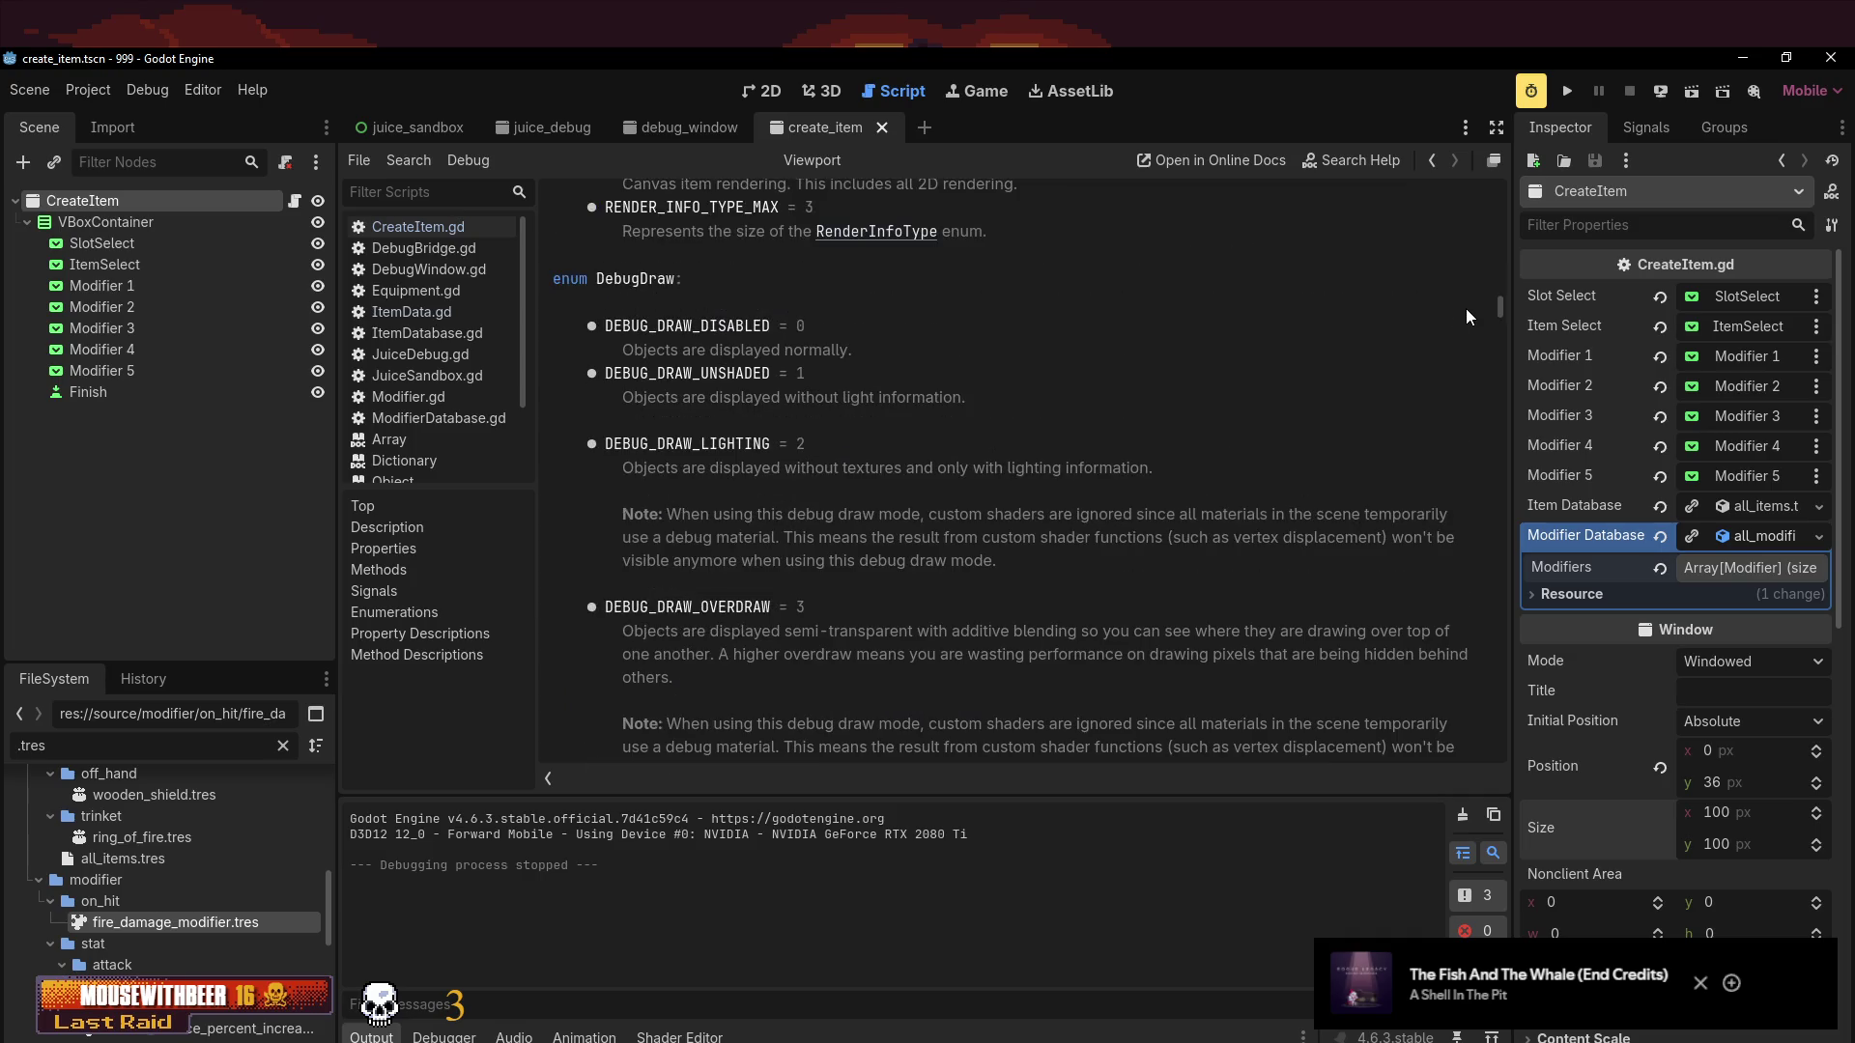
{"action": "scroll", "coordinate": [929, 539], "scroll_direction": "up", "scroll_amount": 20}
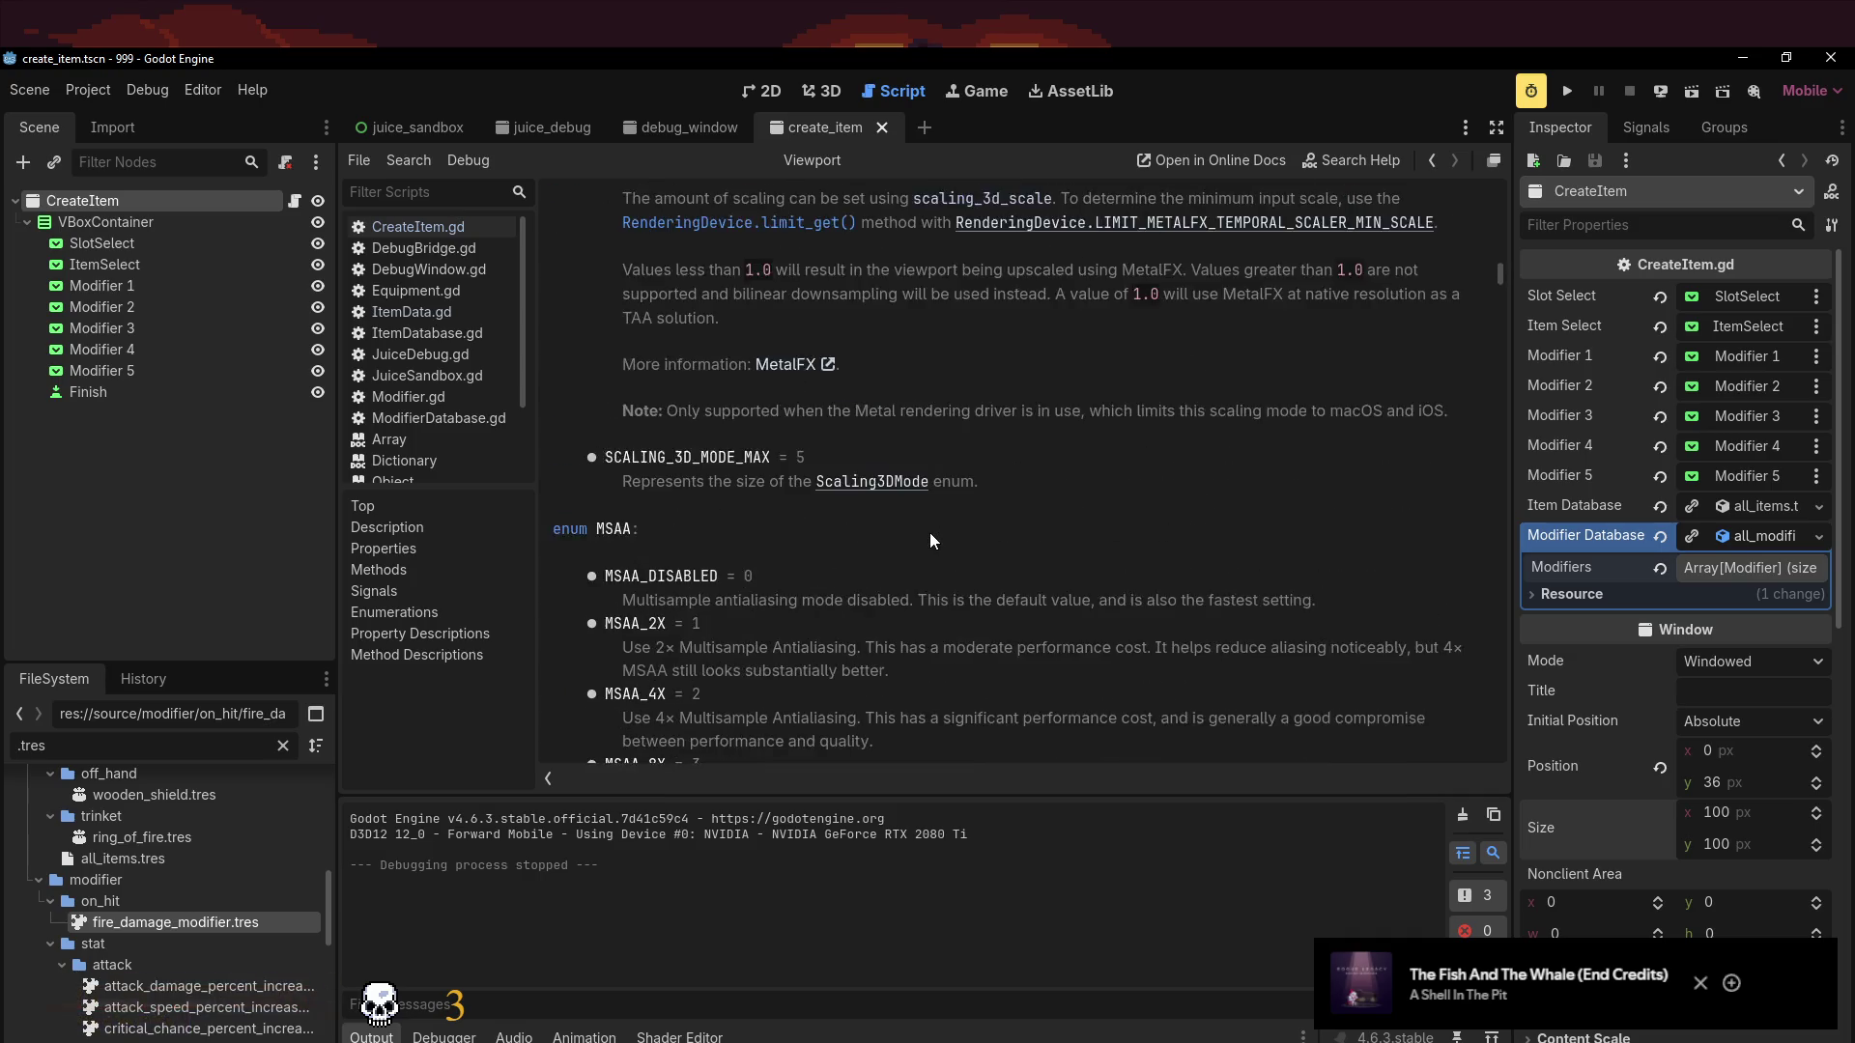
{"action": "scroll", "coordinate": [931, 533], "scroll_direction": "up", "scroll_amount": 15}
{"action": "scroll", "coordinate": [931, 533], "scroll_direction": "down", "scroll_amount": 5}
{"action": "scroll", "coordinate": [928, 532], "scroll_direction": "up", "scroll_amount": 4}
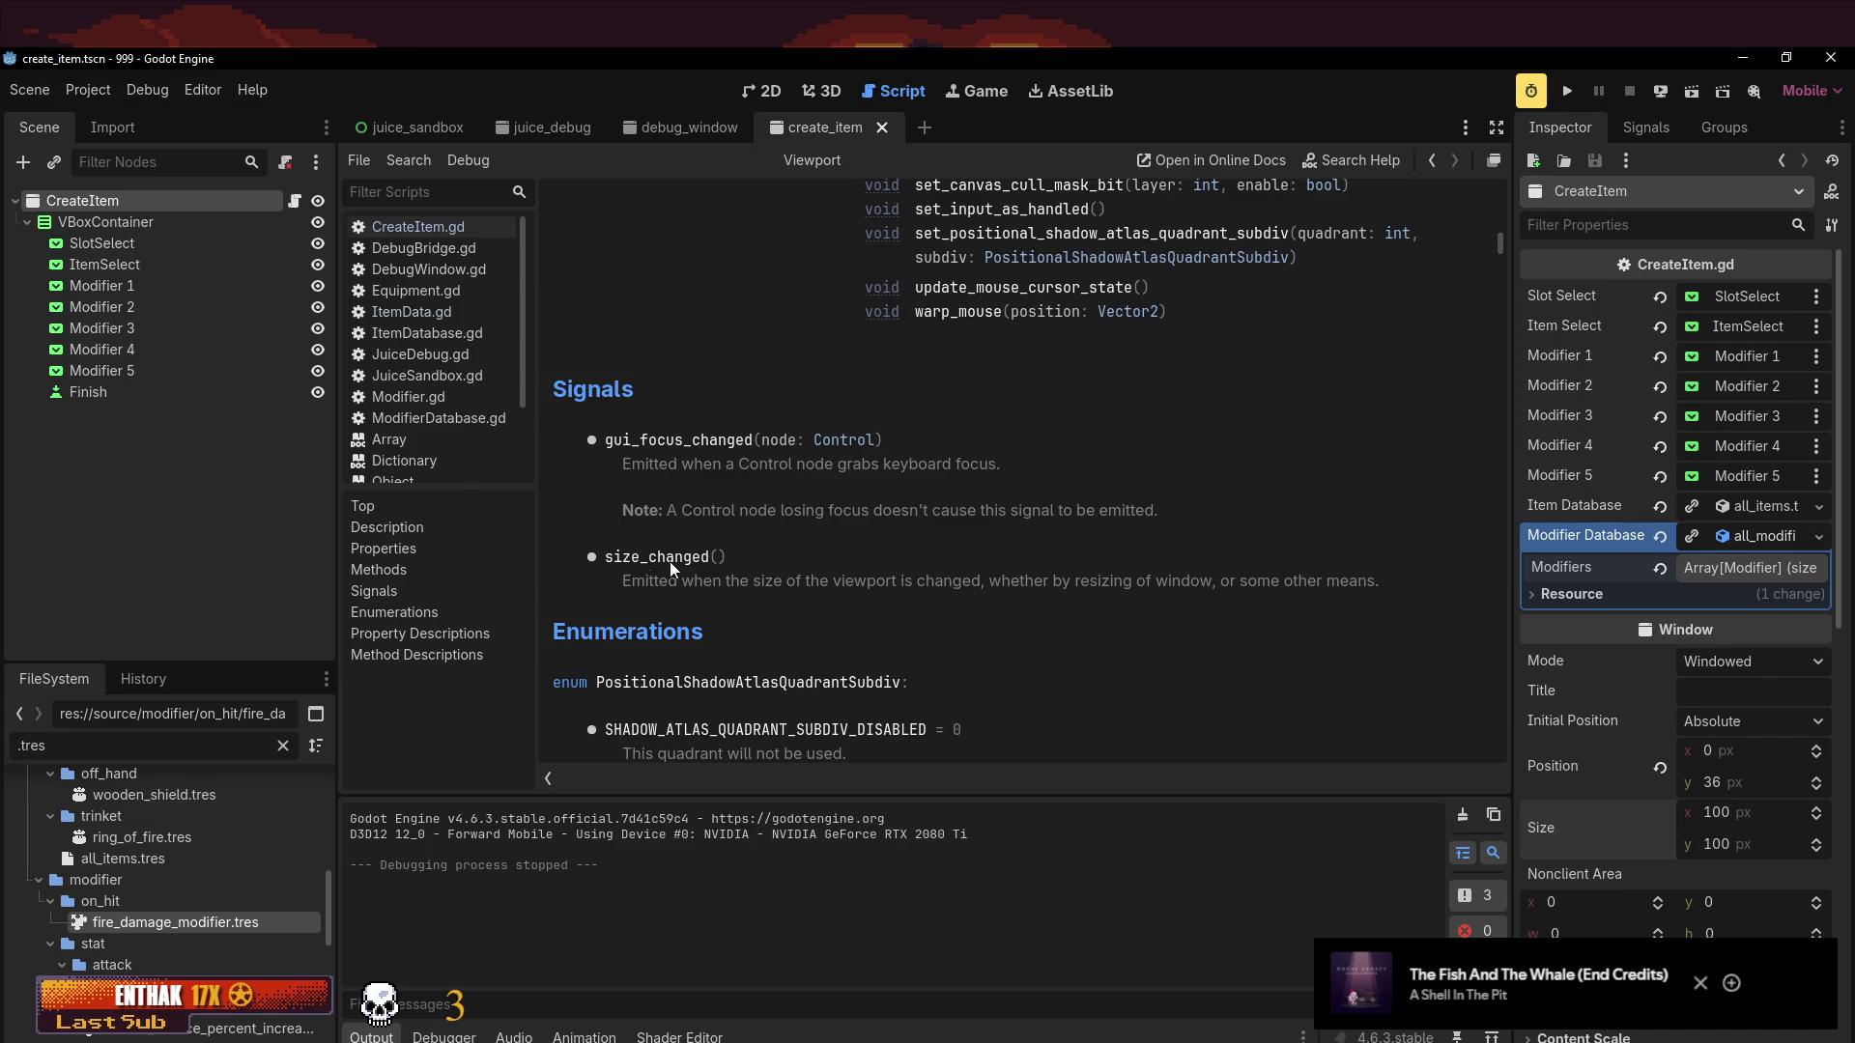
{"action": "left_click_drag", "start_coordinate": [954, 581], "coordinate": [1321, 580]}
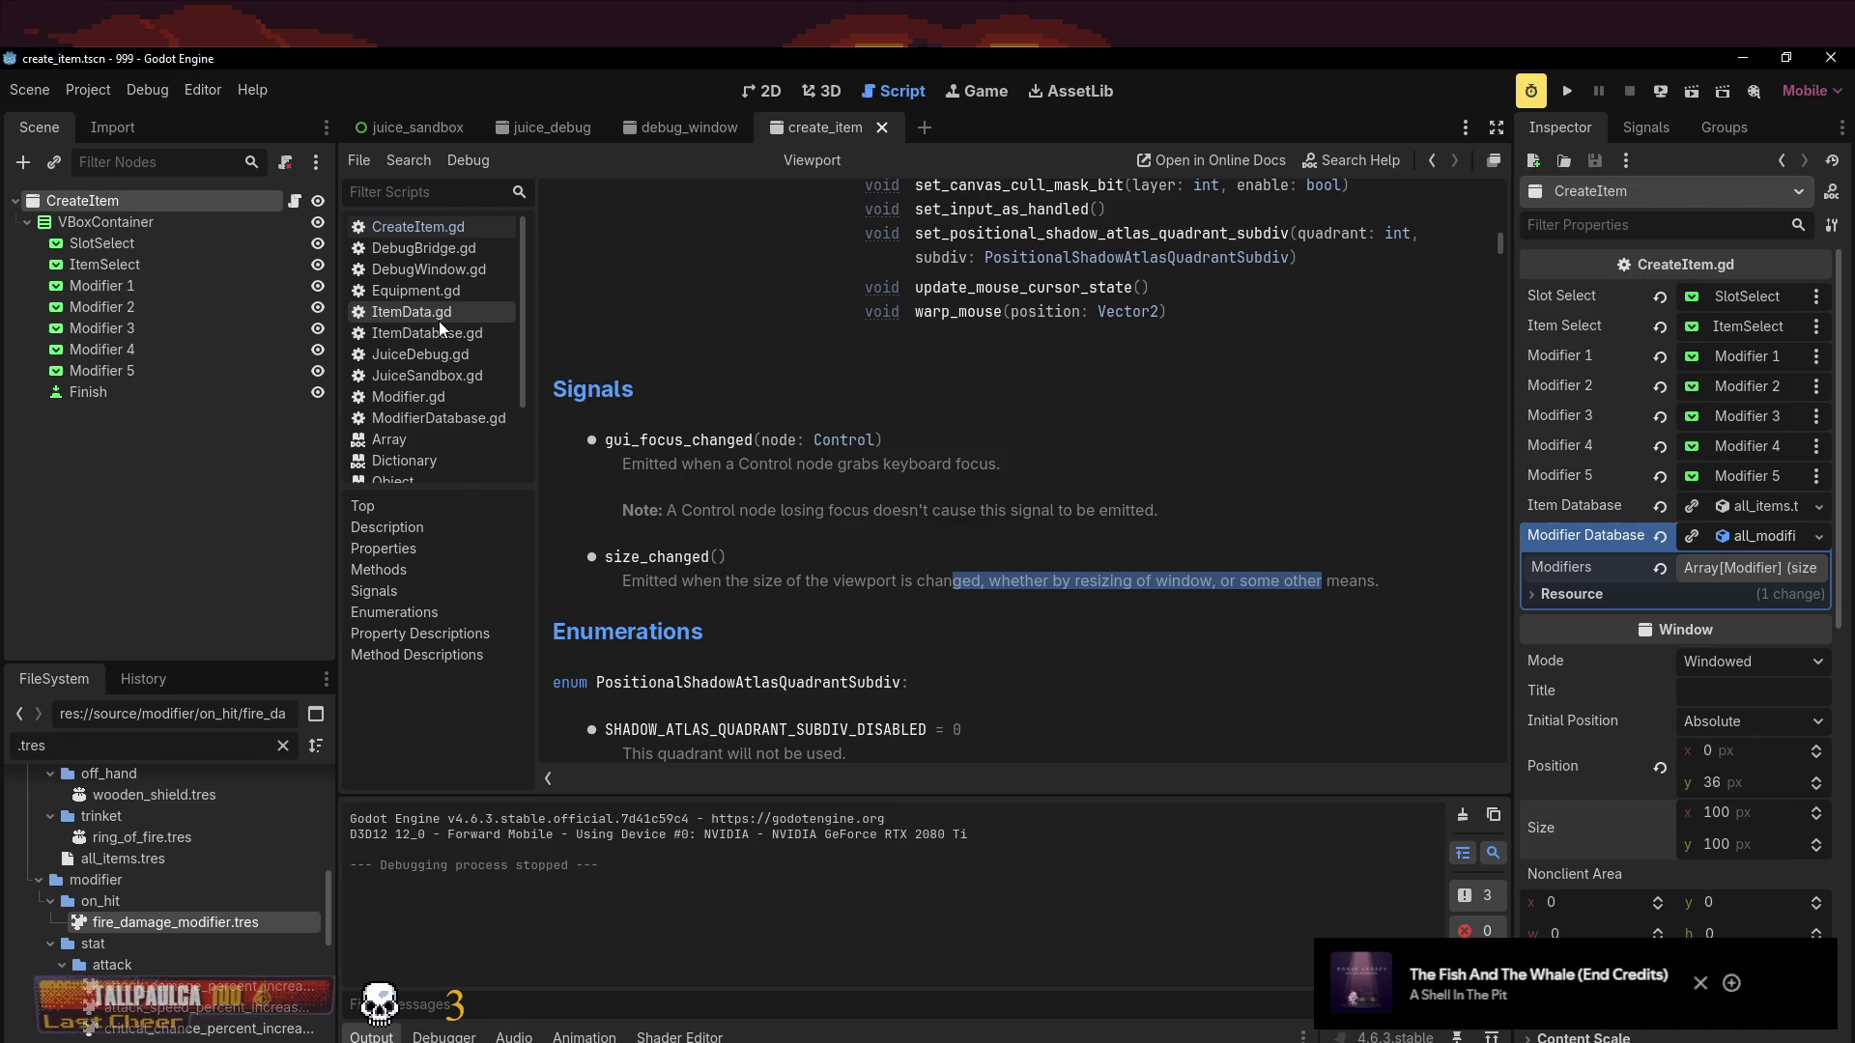
{"action": "left_click", "coordinate": [402, 228]}
{"action": "scroll", "coordinate": [895, 552], "scroll_direction": "down", "scroll_amount": 8}
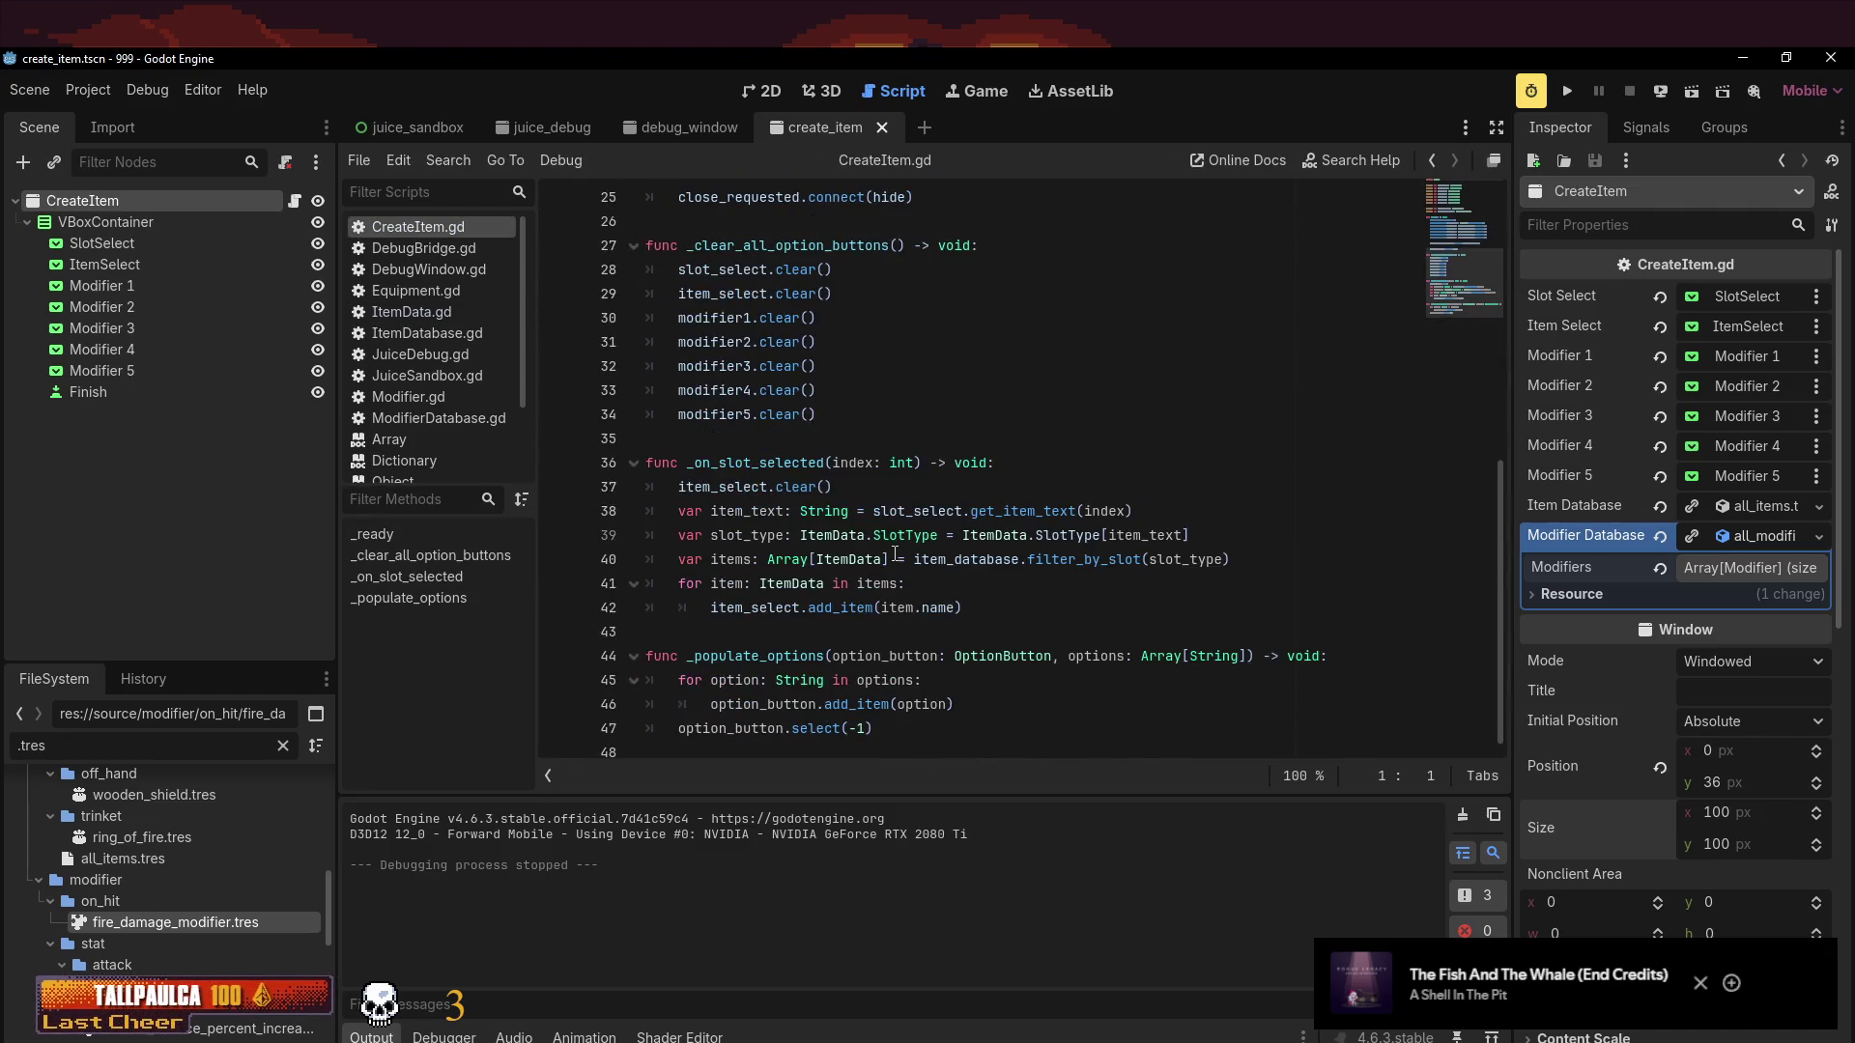
Below the close_requested line, connect size_changed to a lambda that calls print().
{"action": "left_click", "coordinate": [859, 736]}
{"action": "scroll", "coordinate": [943, 457], "scroll_direction": "up", "scroll_amount": 5}
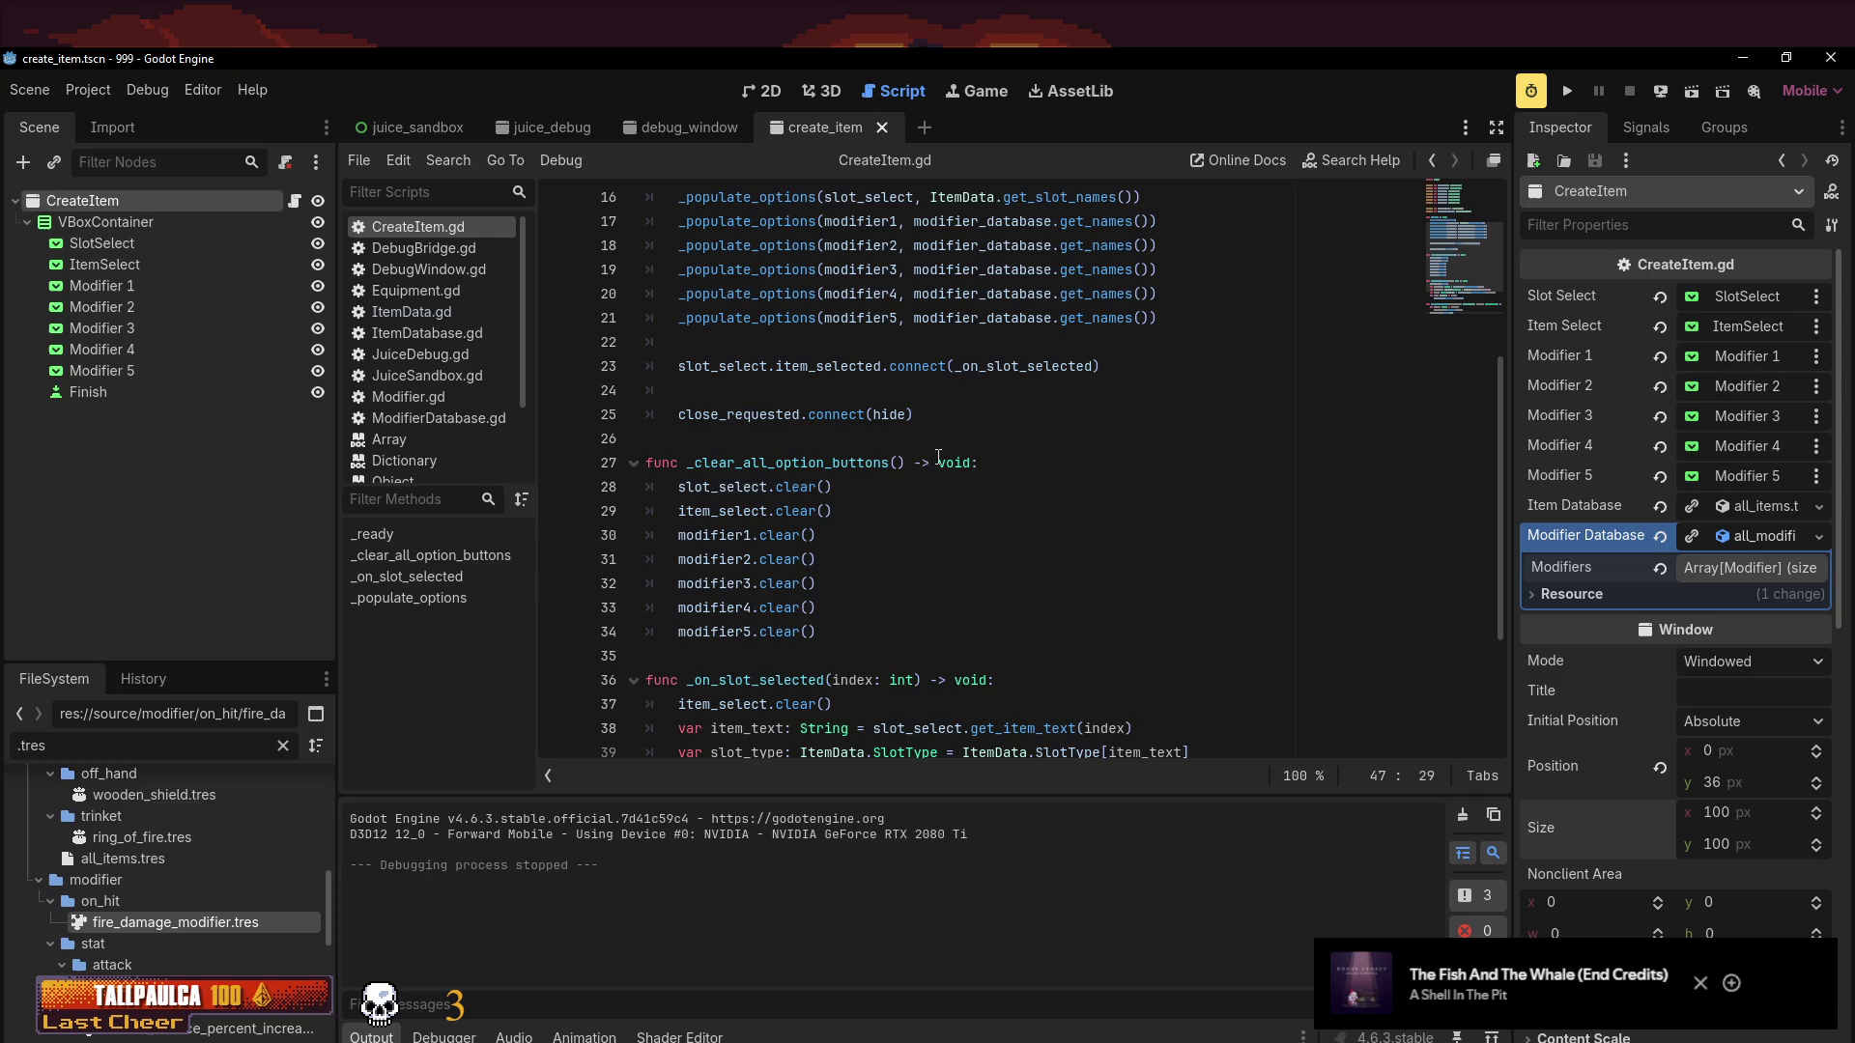
{"action": "left_click", "coordinate": [983, 561]}
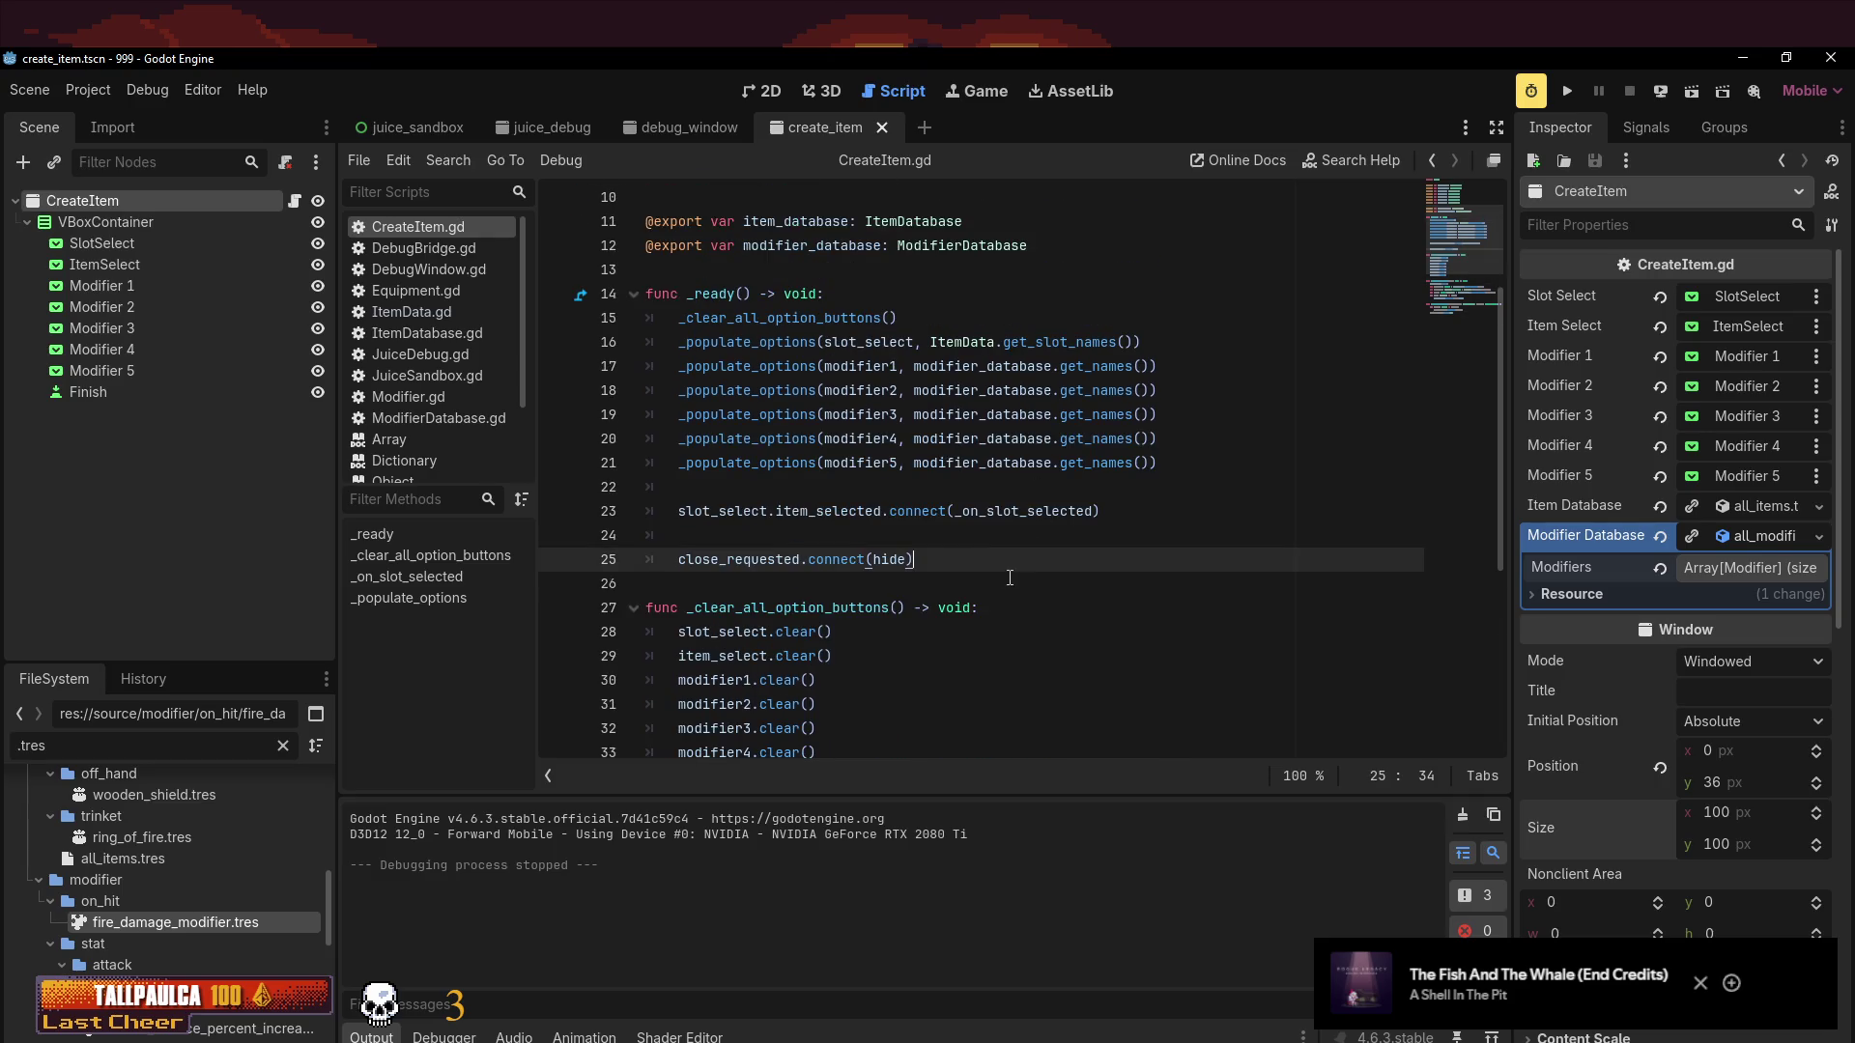
{"action": "key", "text": "Return"}
{"action": "key", "text": "Return"}
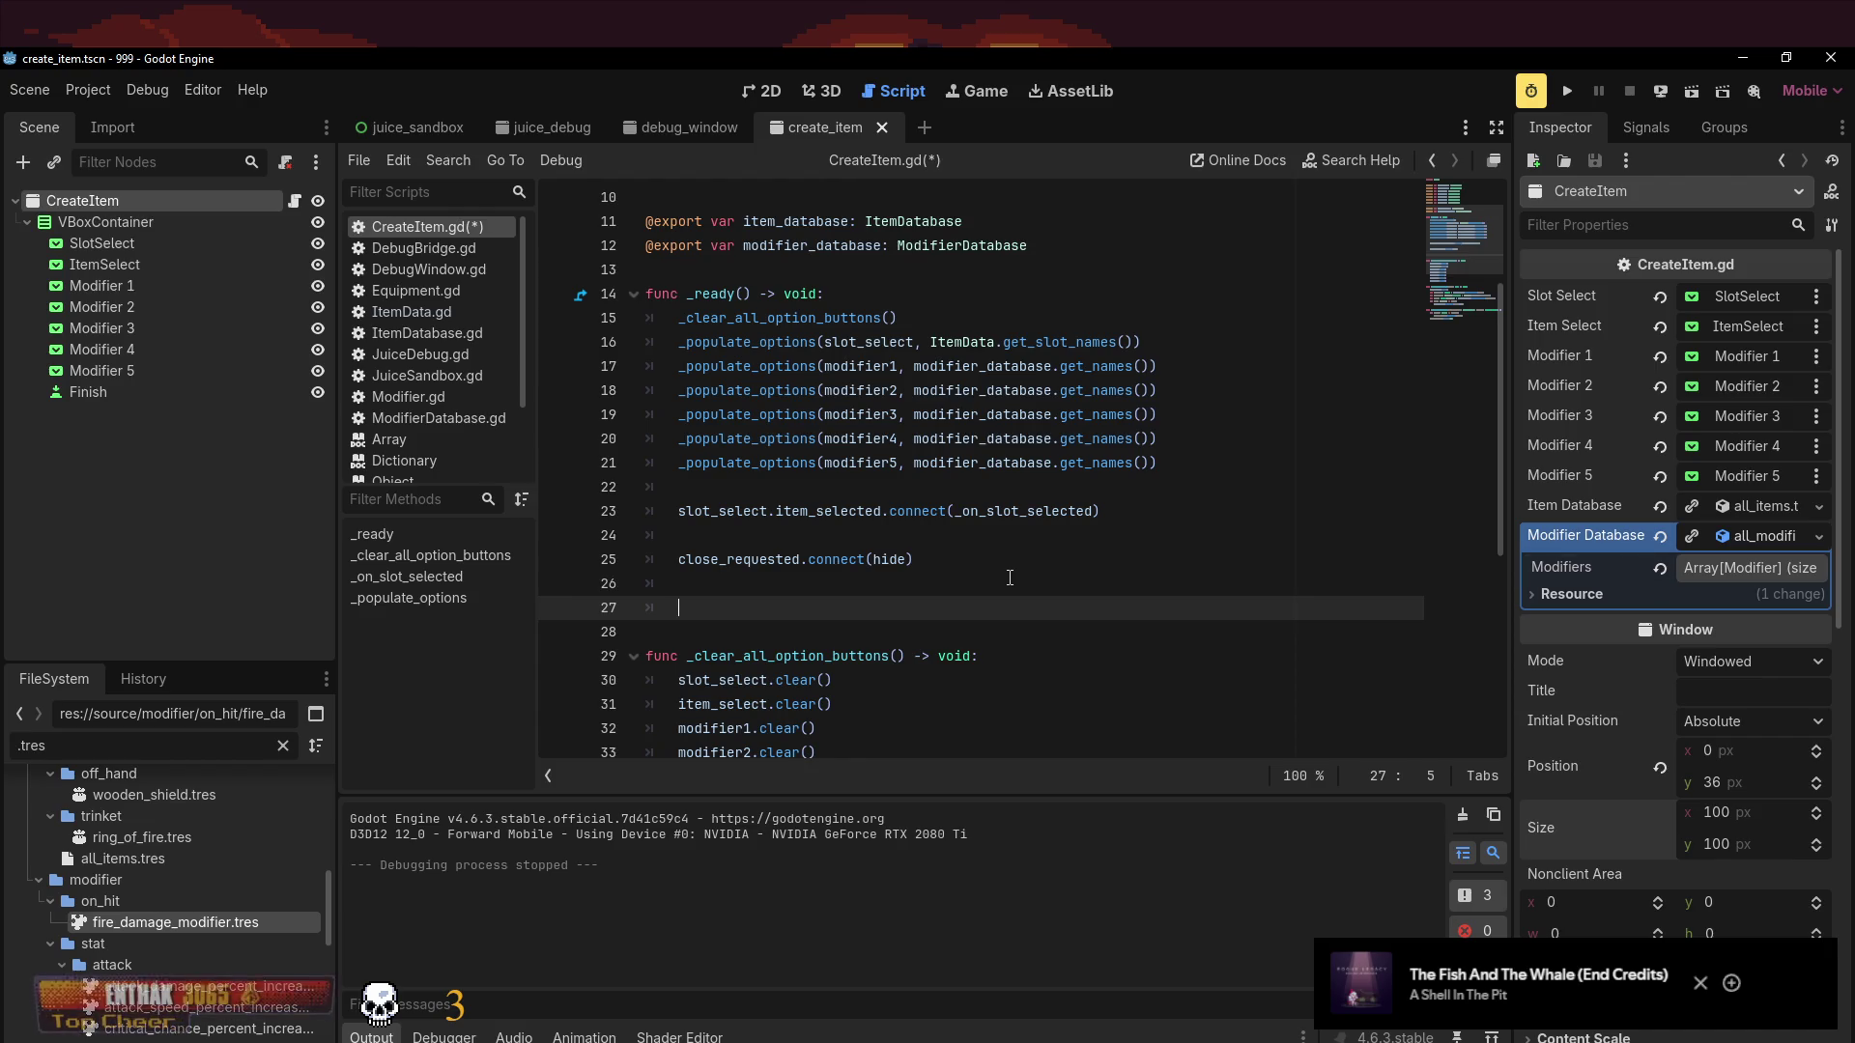
{"action": "key", "text": "Up"}
{"action": "key", "text": "BackSpace"}
{"action": "key", "text": "BackSpace"}
{"action": "key", "text": "Down"}
{"action": "type", "text": "ze_changed"}
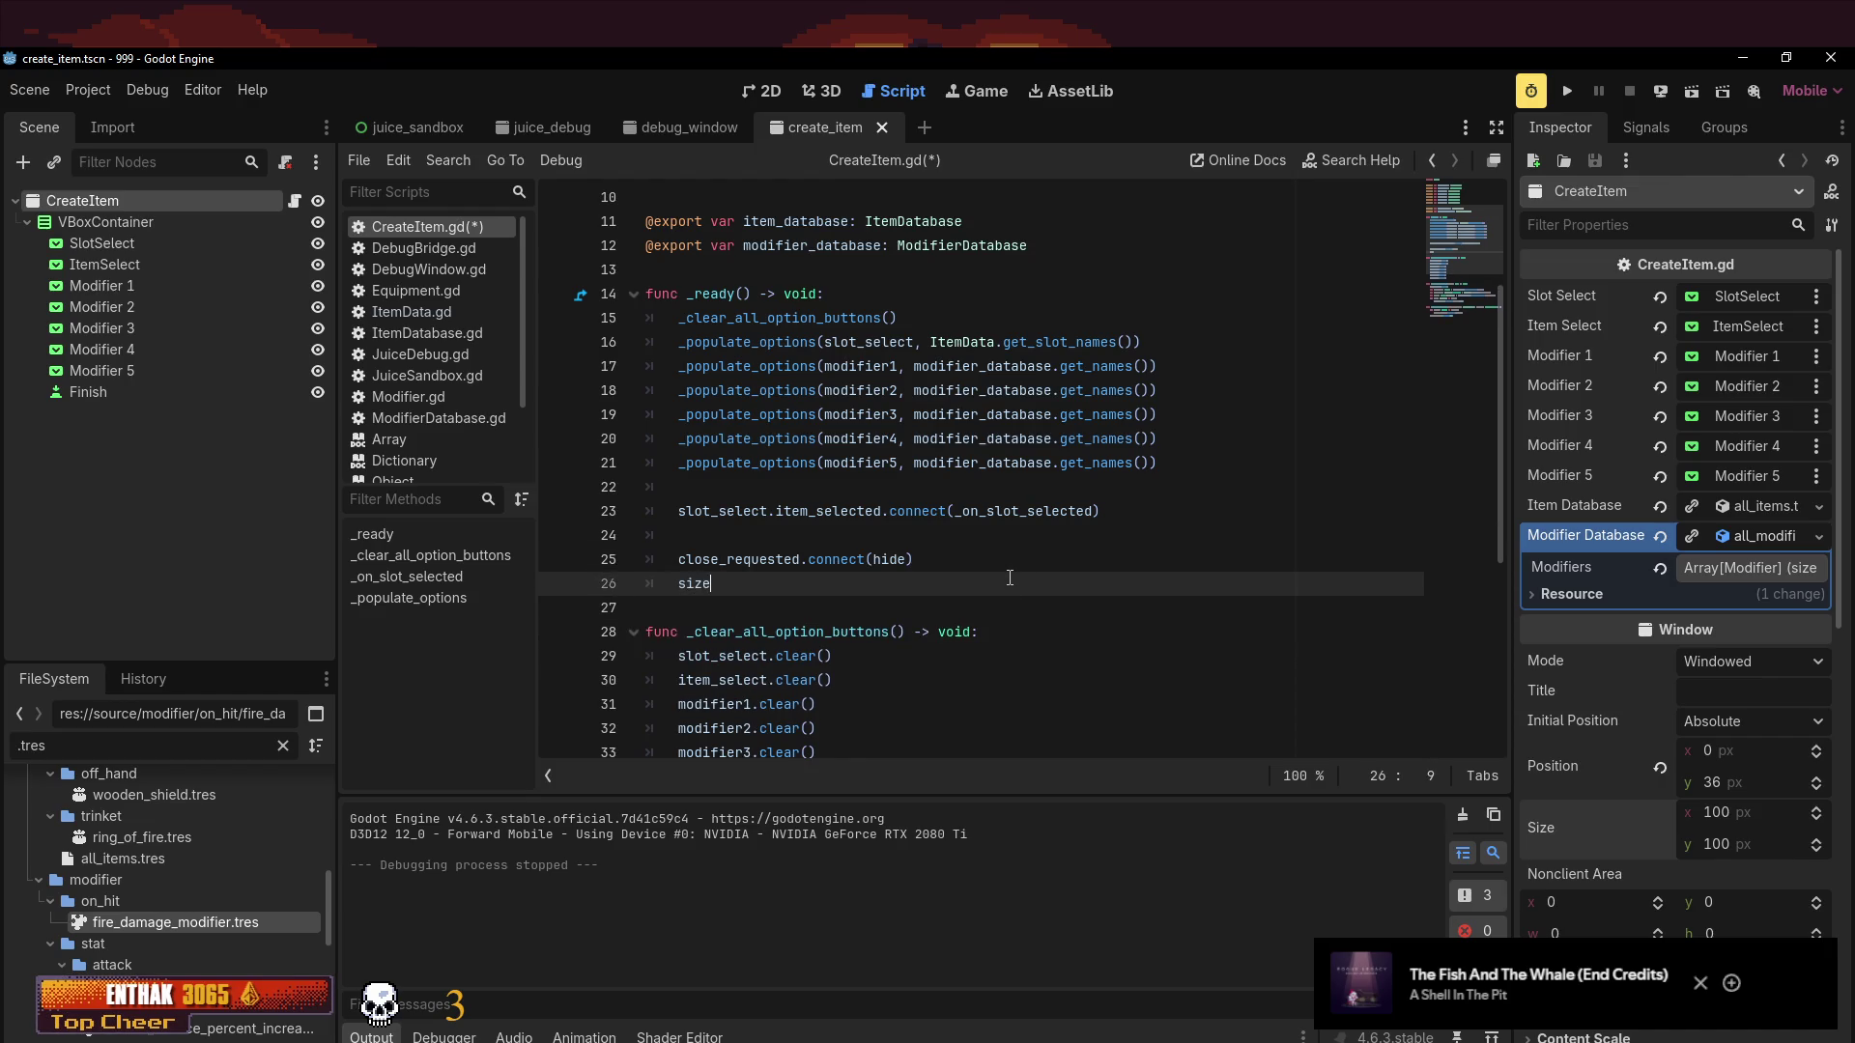
{"action": "type", "text": ".connect("}
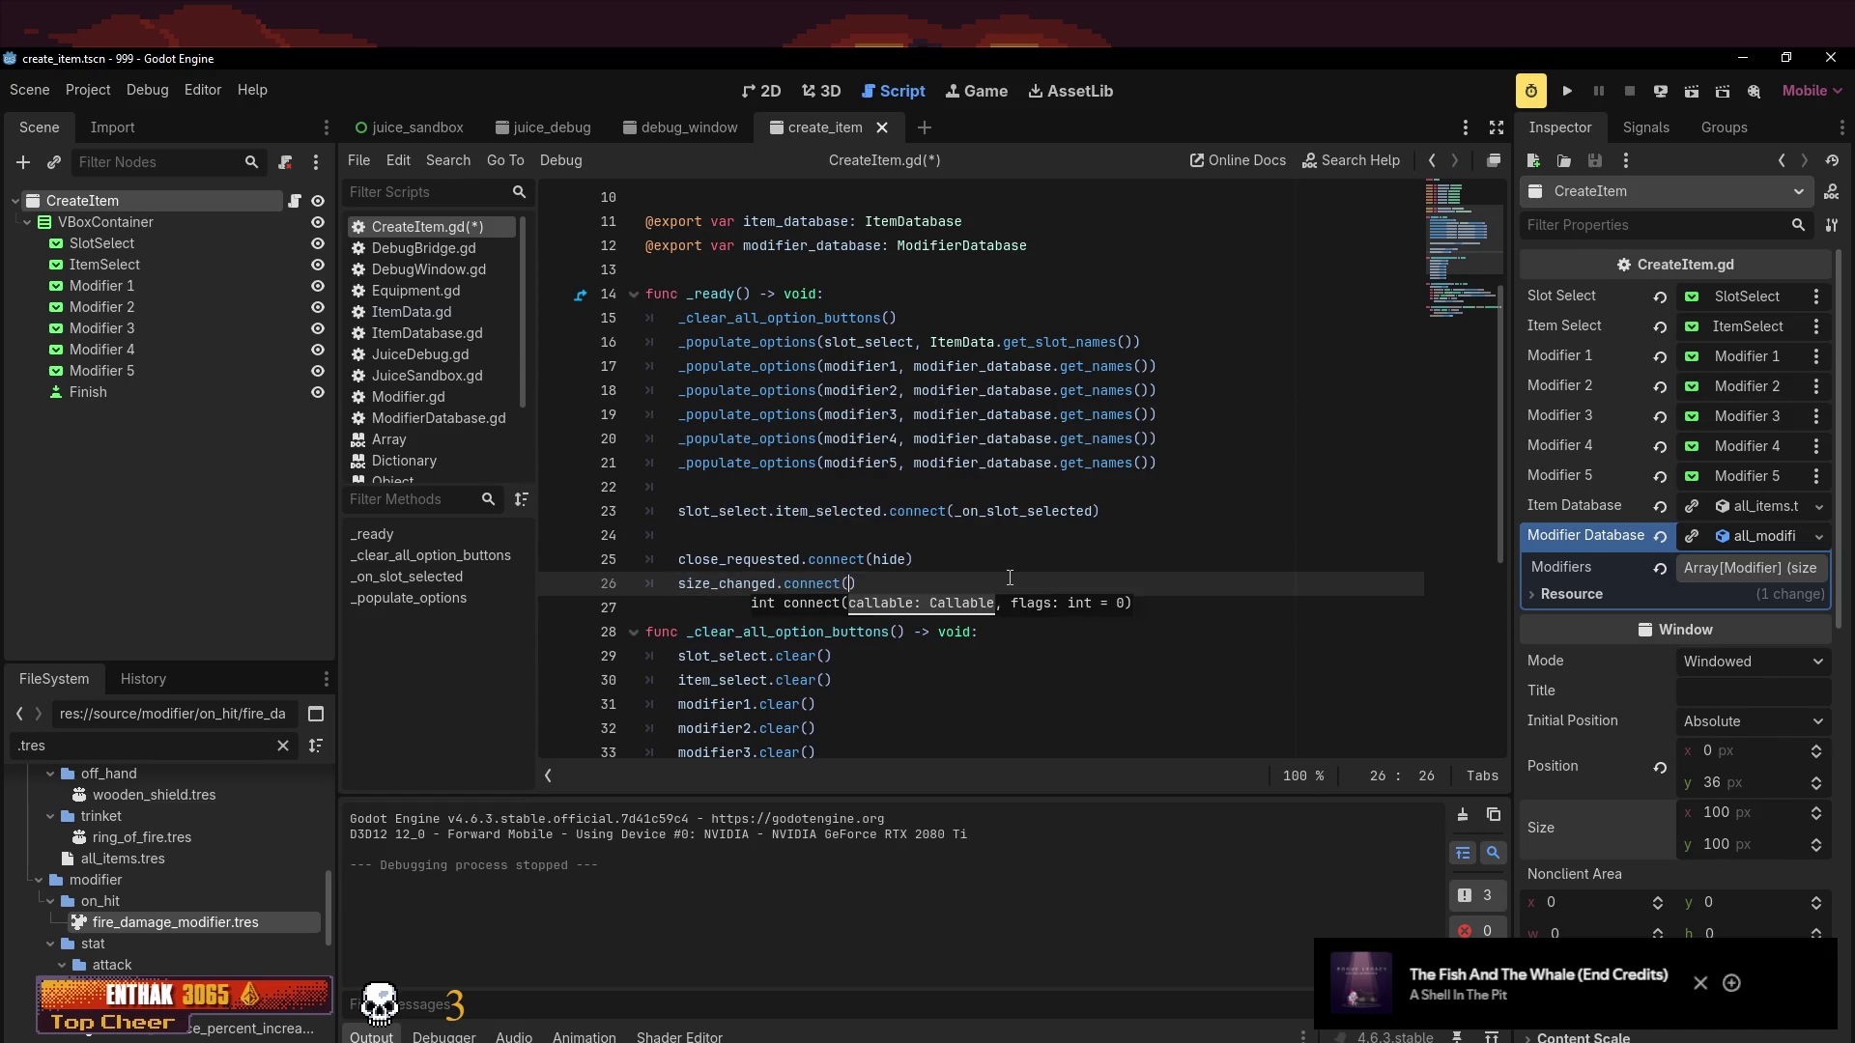
{"action": "type", "text": "func() "}
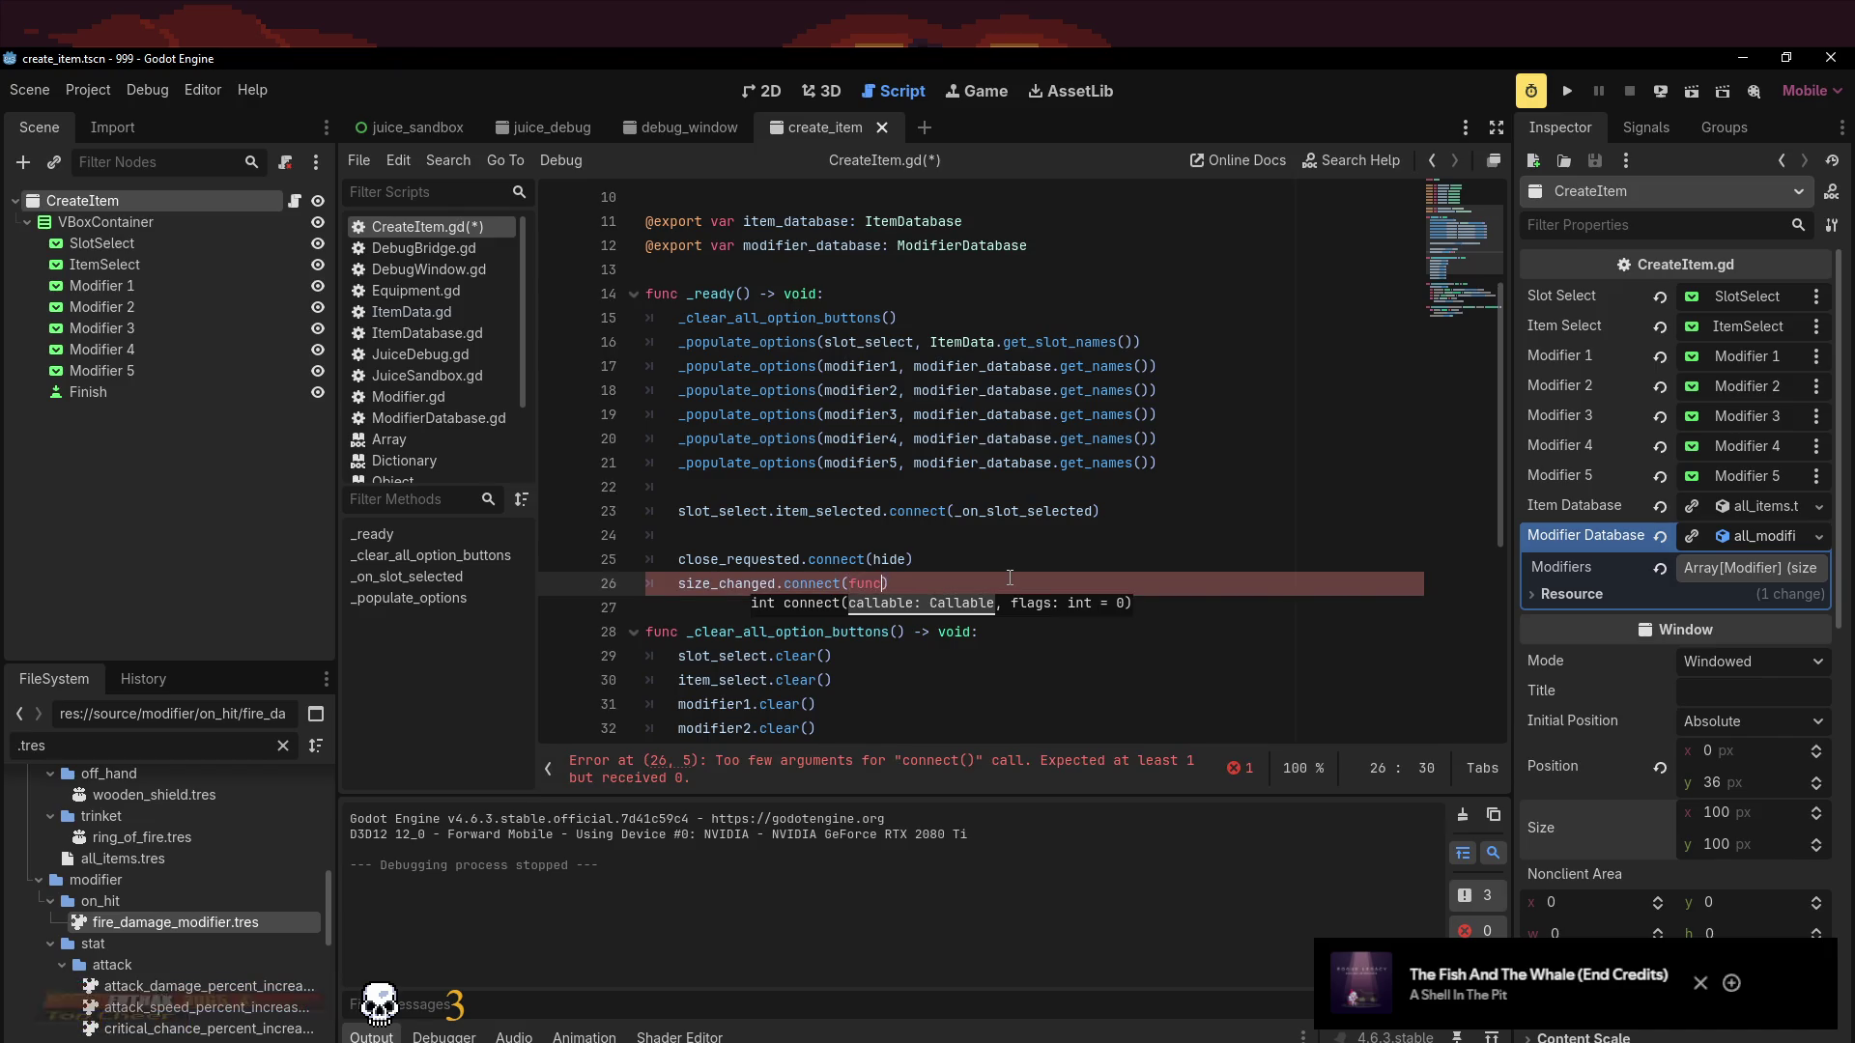
{"action": "type", "text": "-> "}
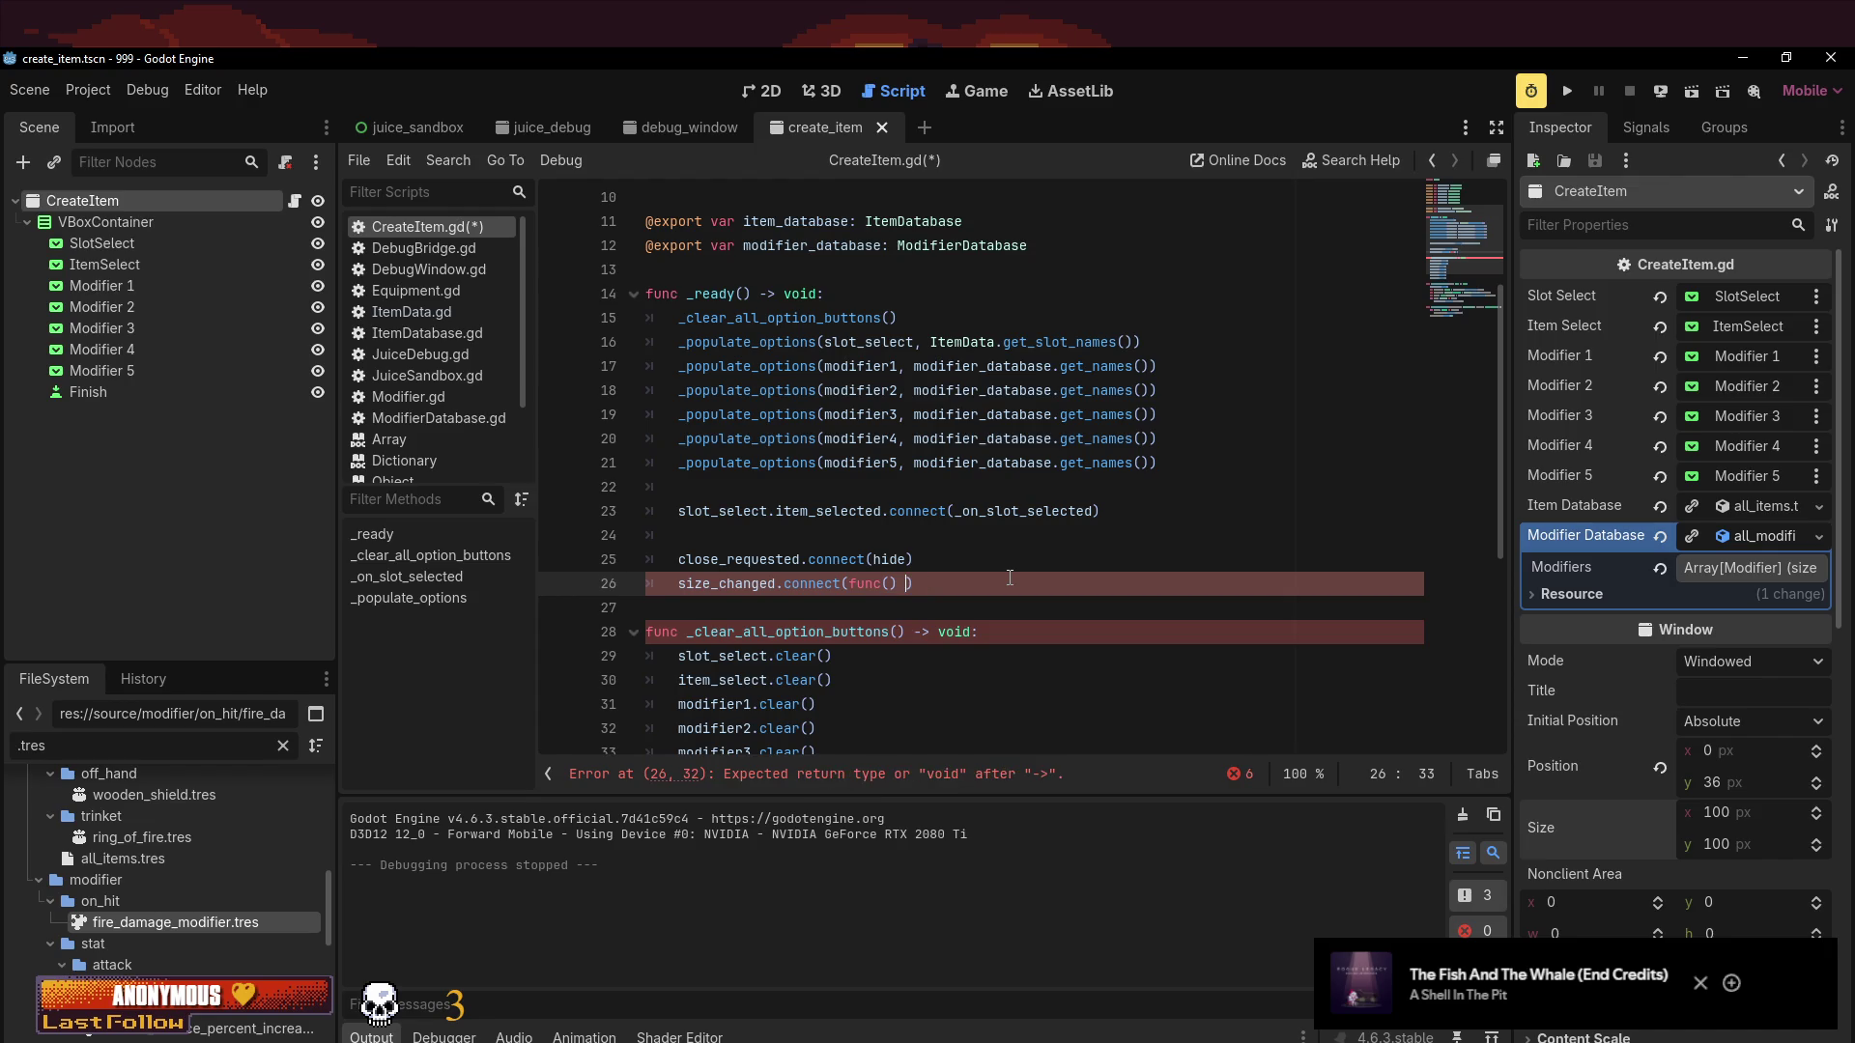
{"action": "type", "text": "void: "}
{"action": "type", "text": "print("}
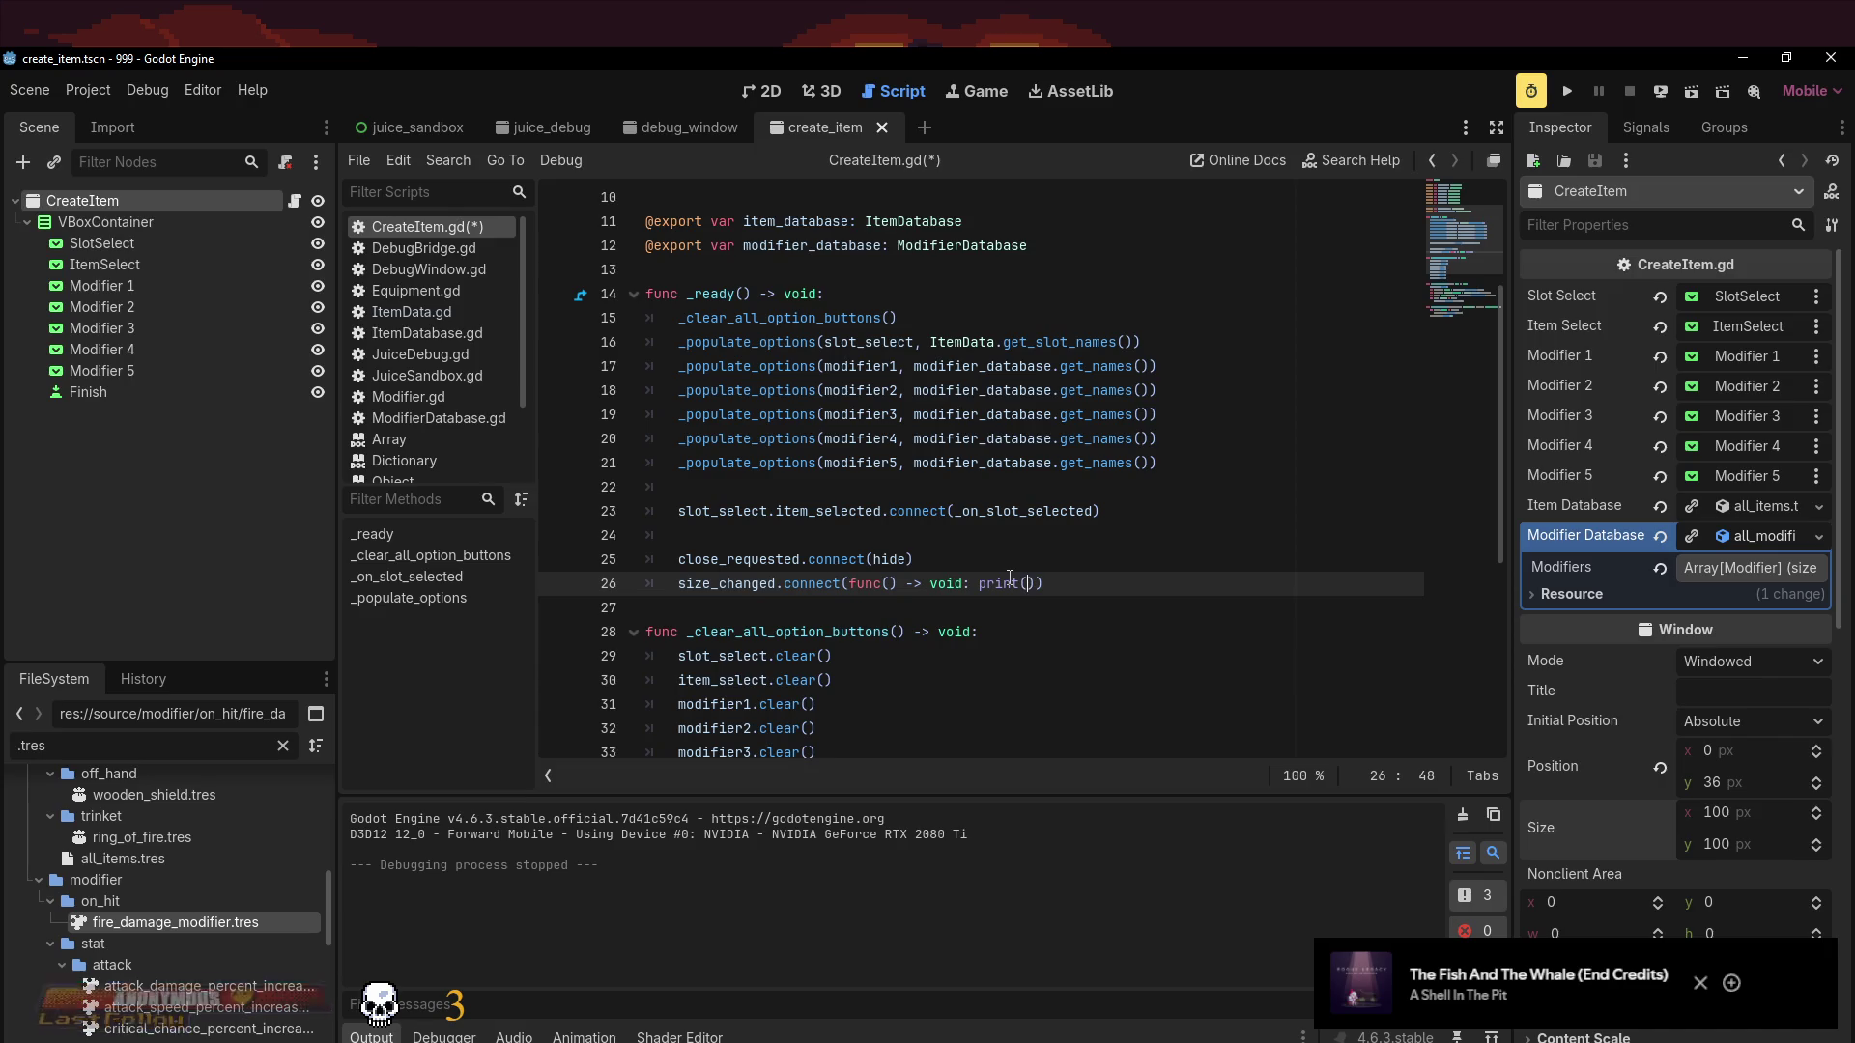
Read the size_changed signal docs, then make the lambda print size and save the script.
{"action": "left_click", "coordinate": [739, 583], "text": "ctrl"}
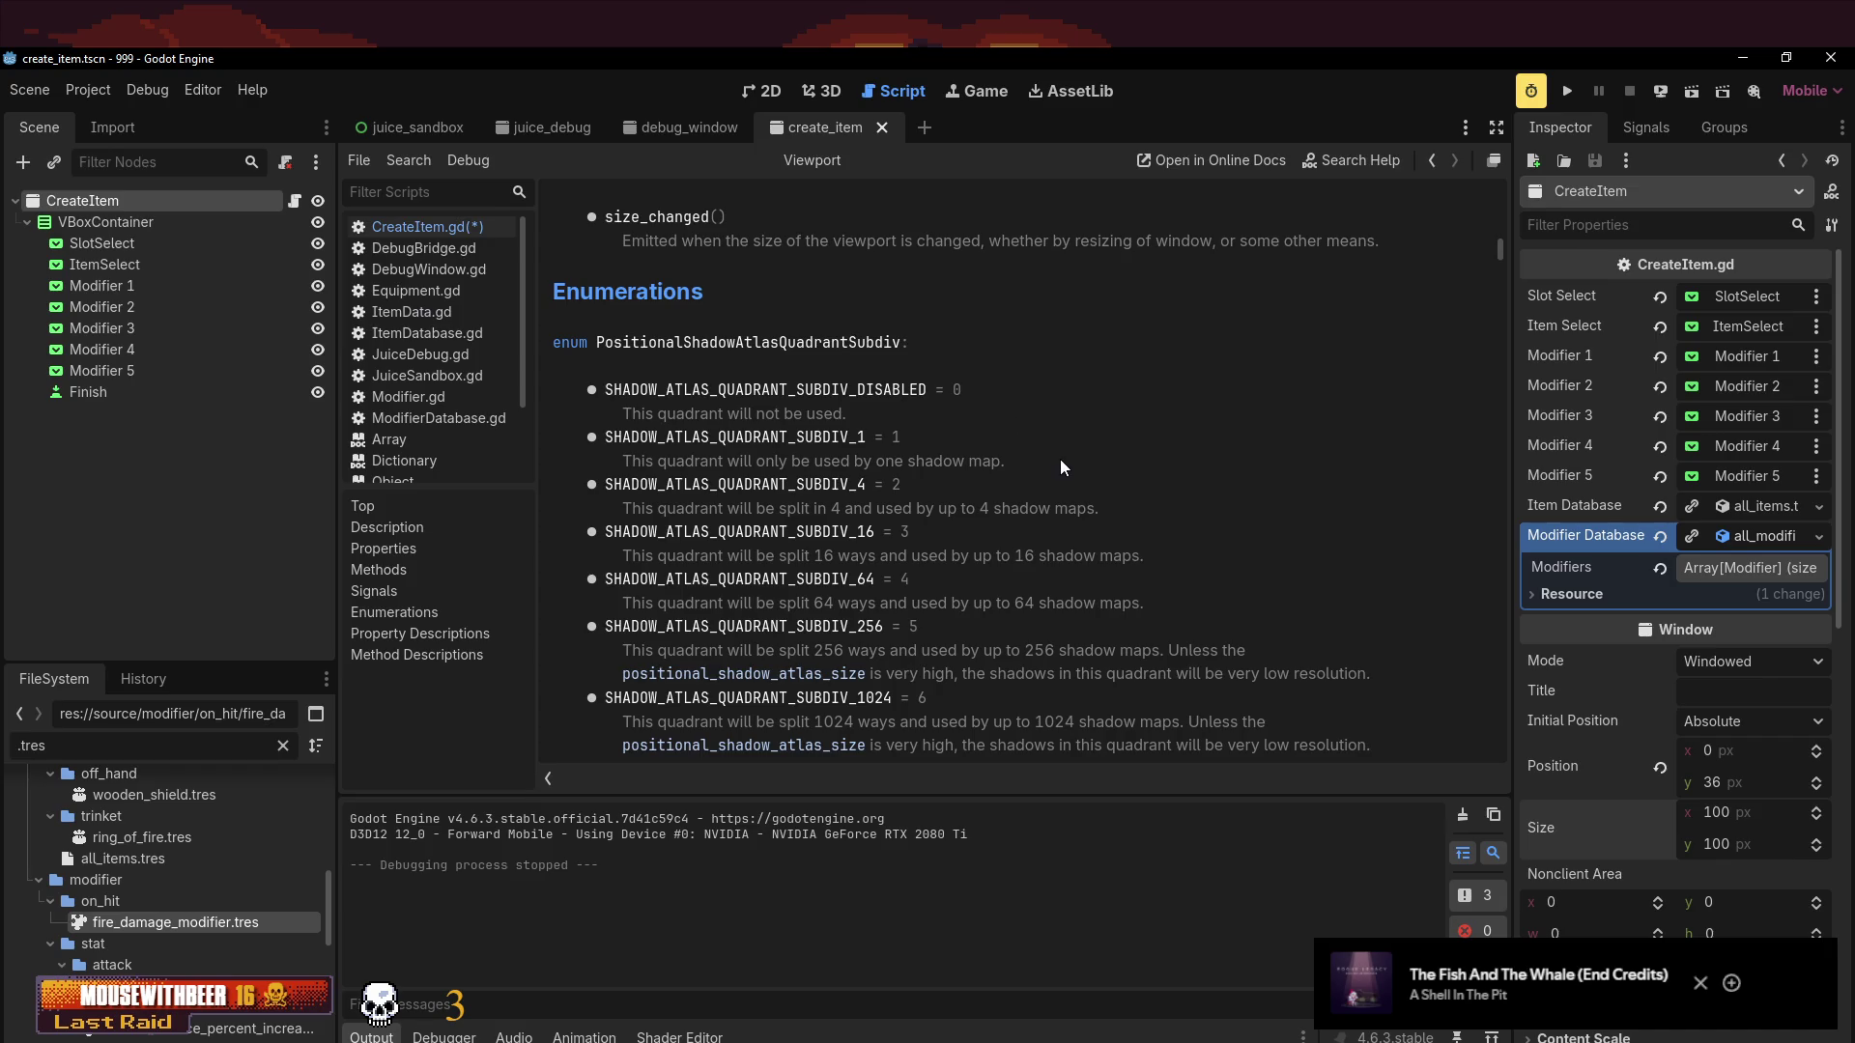
{"action": "scroll", "coordinate": [1063, 469], "scroll_direction": "up", "scroll_amount": 2}
{"action": "left_click", "coordinate": [1433, 160]}
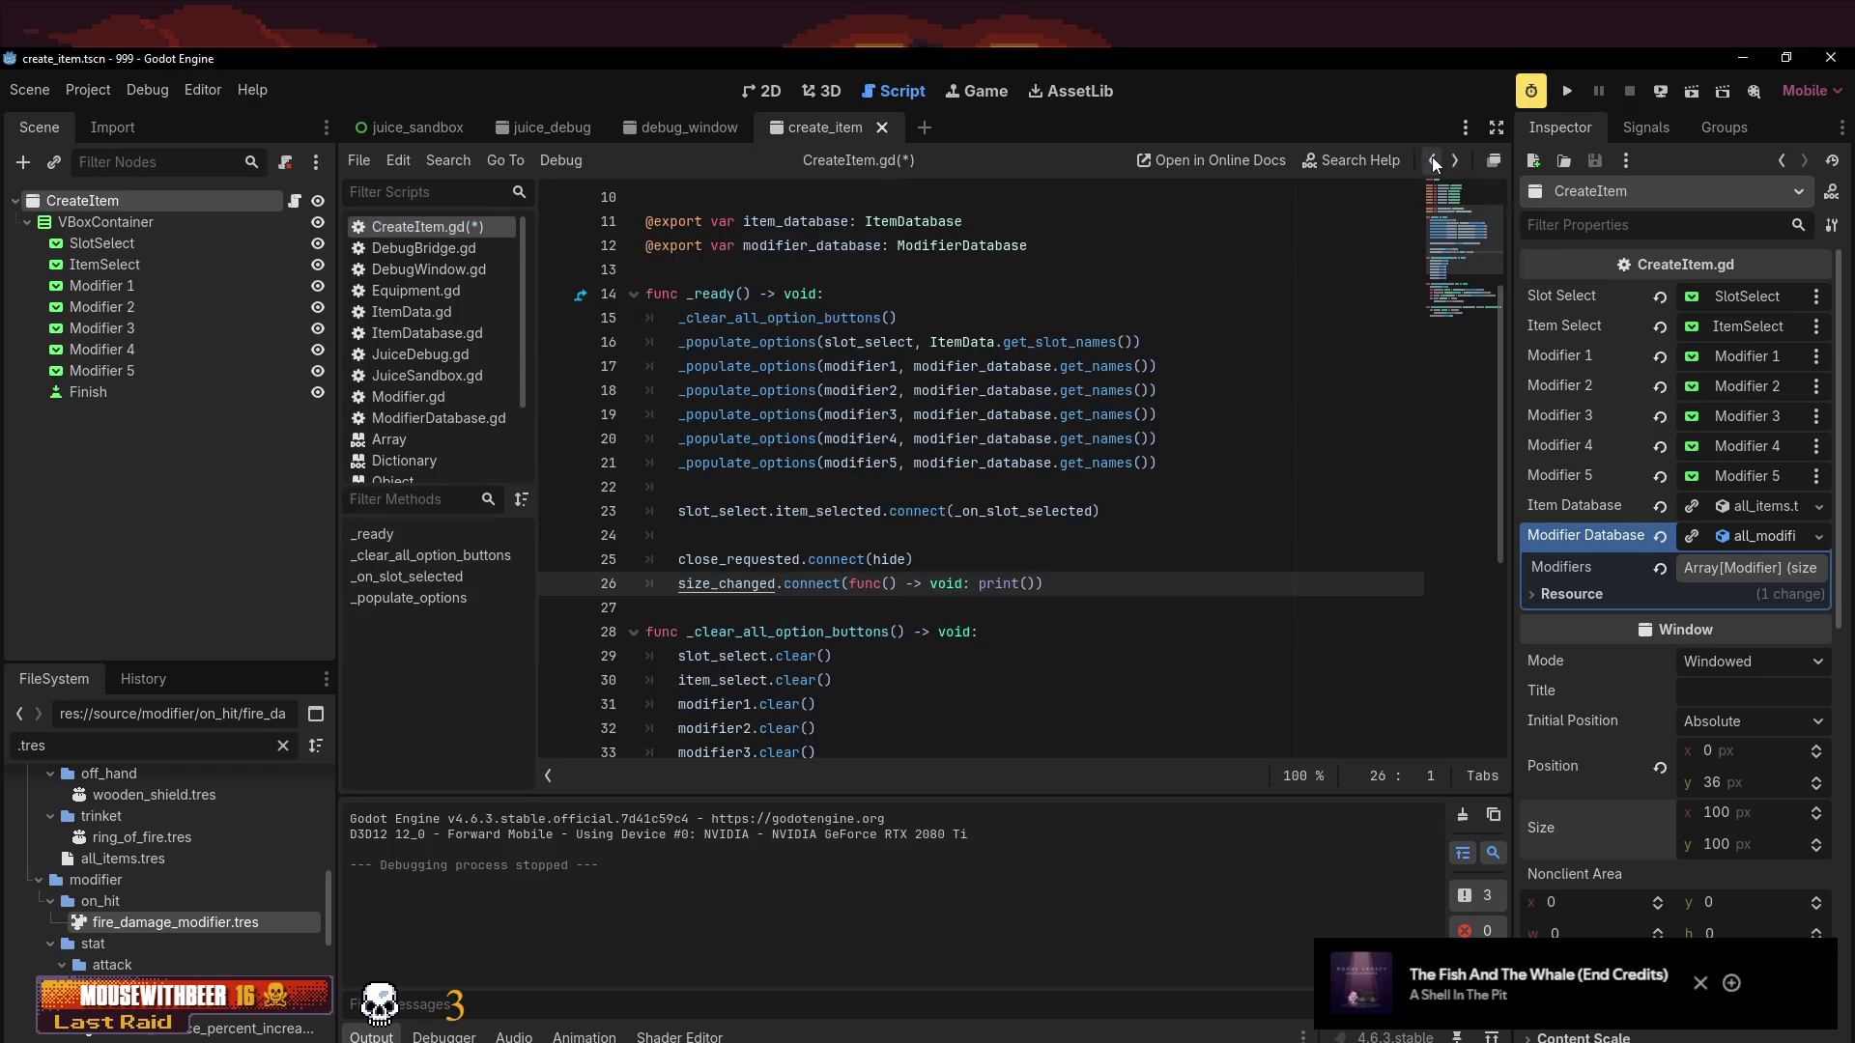
{"action": "left_click", "coordinate": [1024, 585]}
{"action": "type", "text": "size"}
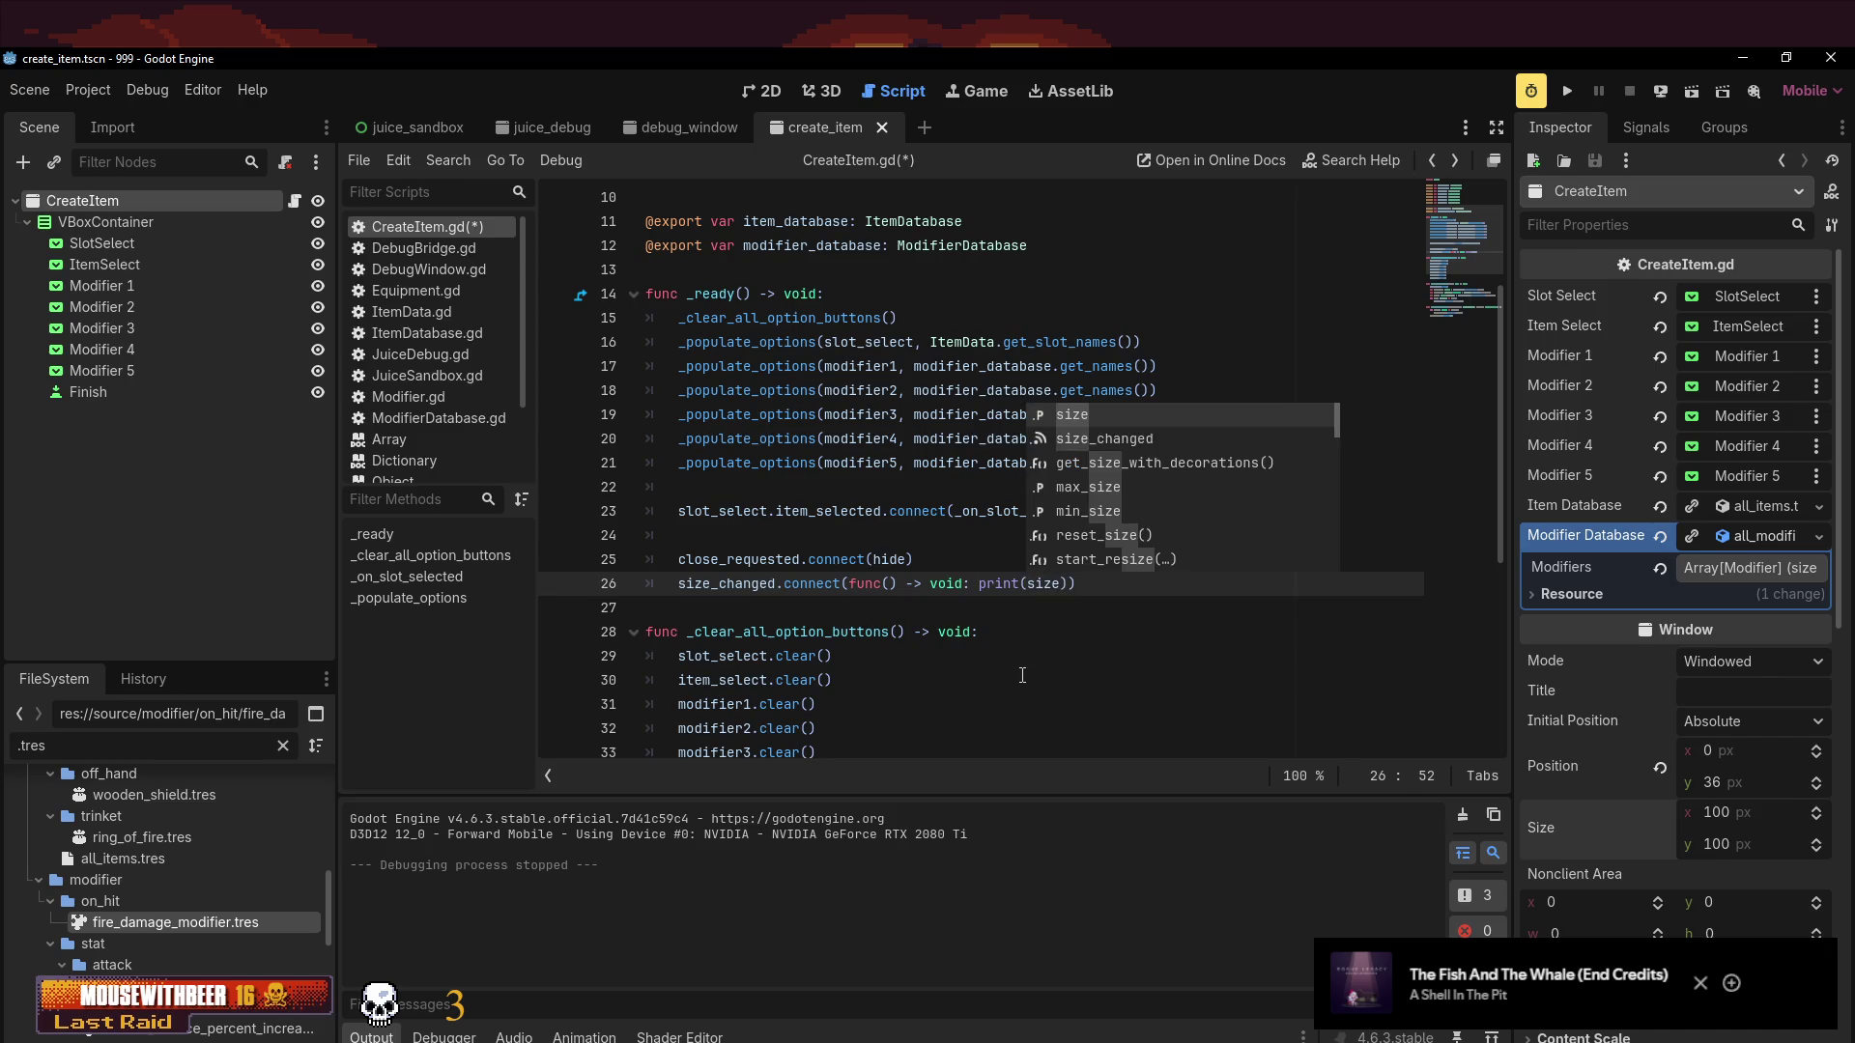
{"action": "key", "text": "ctrl+s"}
{"action": "left_click", "coordinate": [1060, 677]}
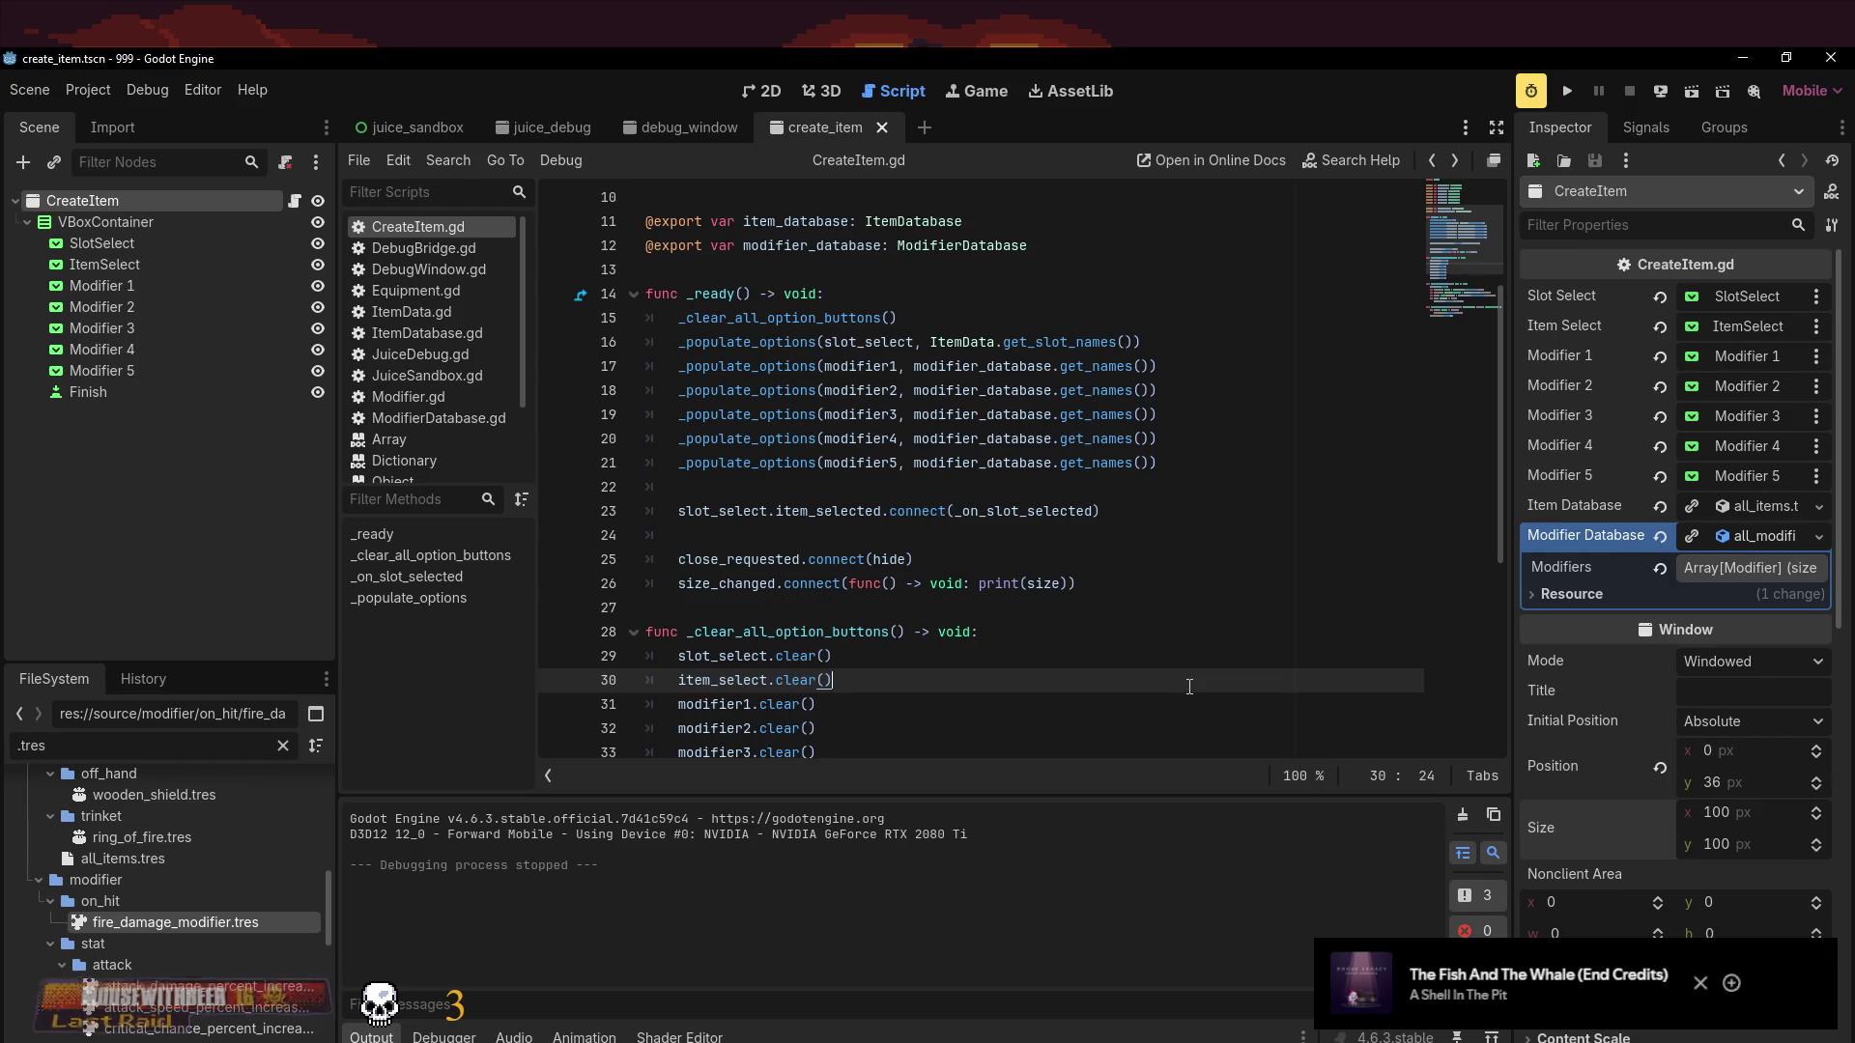
Run the project and resize the CreateItem window to log its new sizes.
{"action": "key", "text": "F5"}
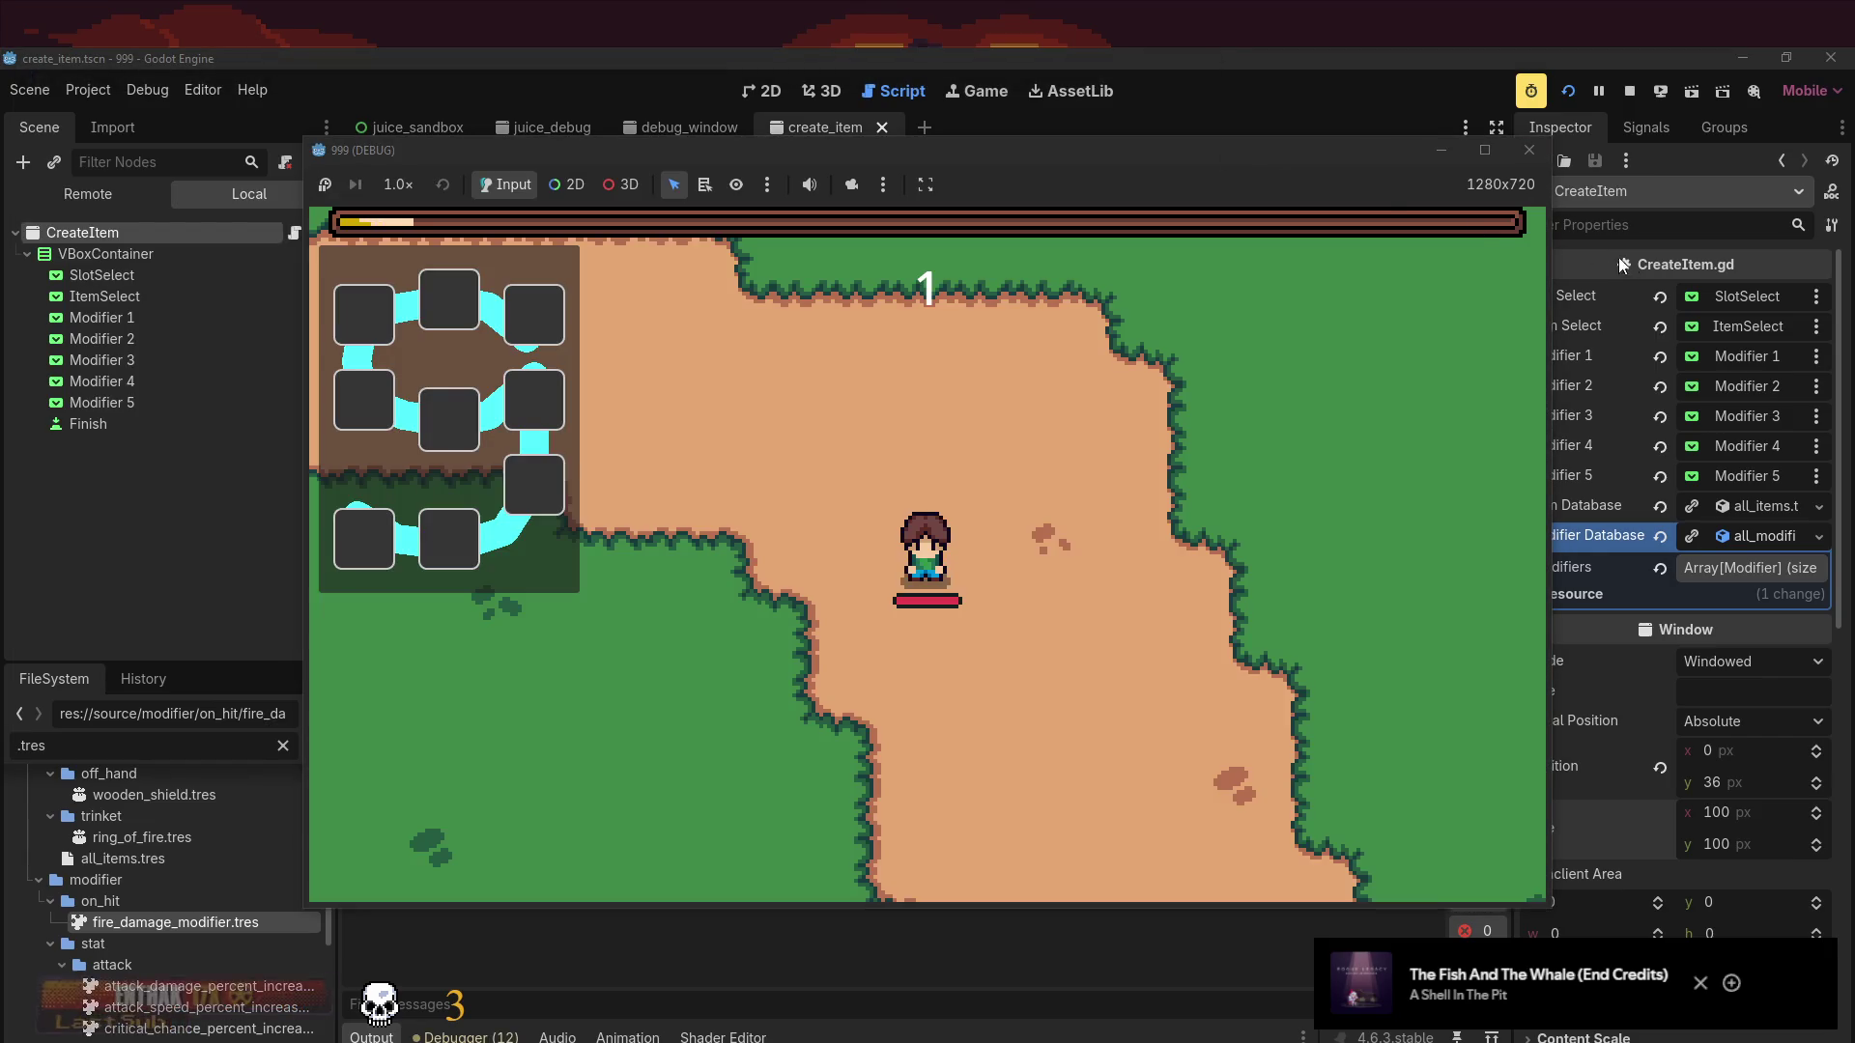
{"action": "left_click", "coordinate": [1527, 150]}
{"action": "left_click", "coordinate": [1240, 559]}
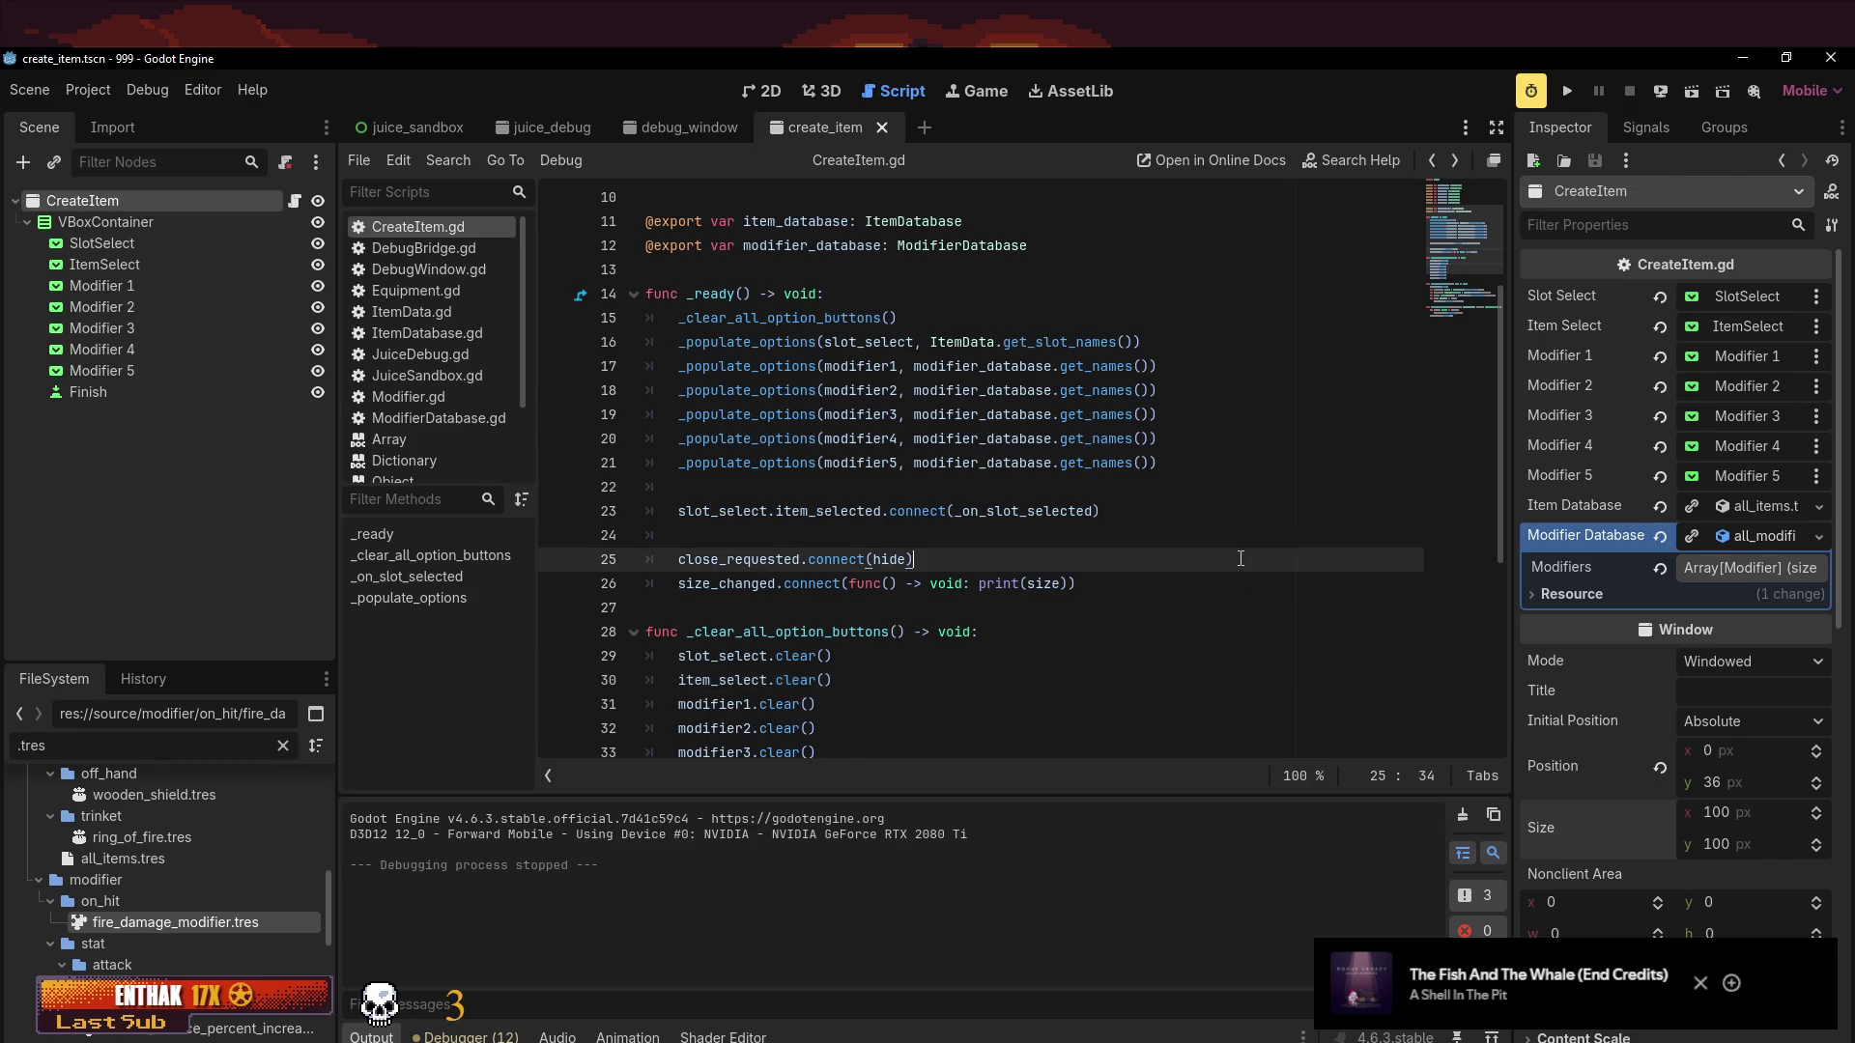
{"action": "key", "text": "F5"}
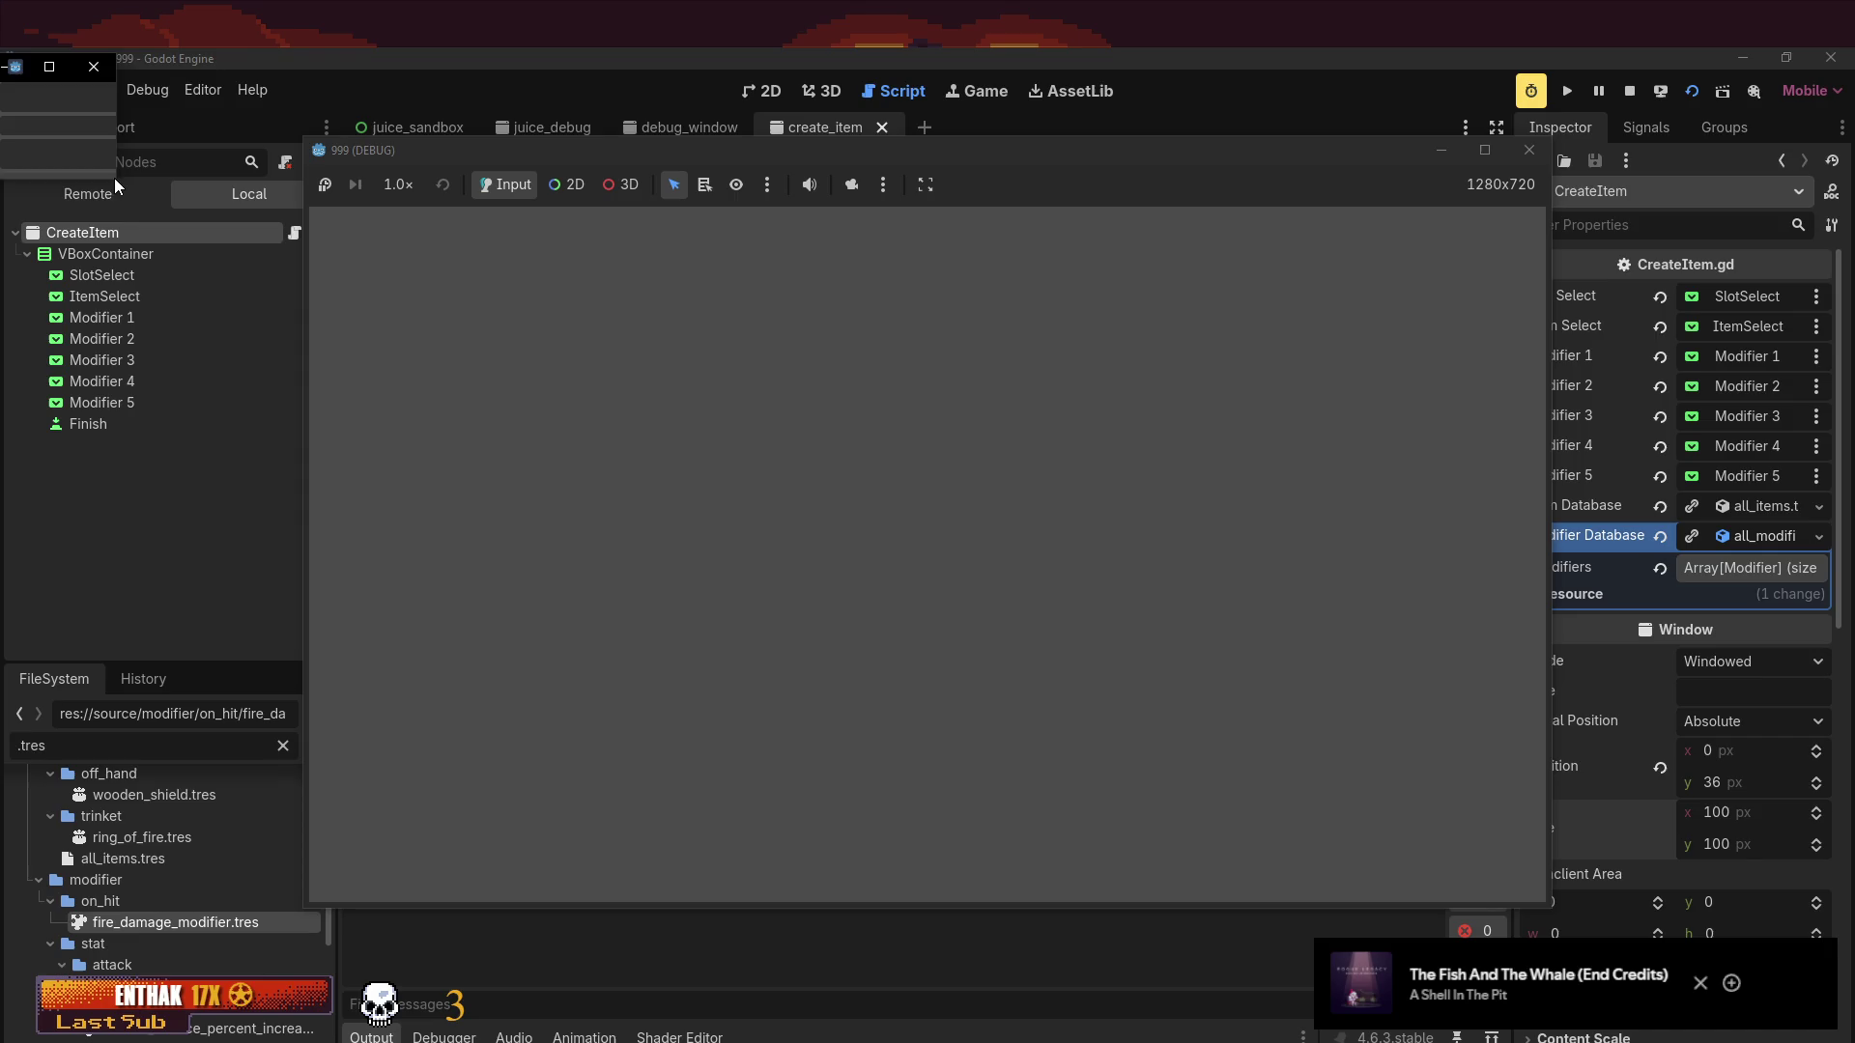
{"action": "mouse_move", "coordinate": [116, 178]}
{"action": "left_mouse_down"}
{"action": "mouse_move", "coordinate": [307, 387]}
{"action": "mouse_move", "coordinate": [262, 378]}
{"action": "left_mouse_up"}
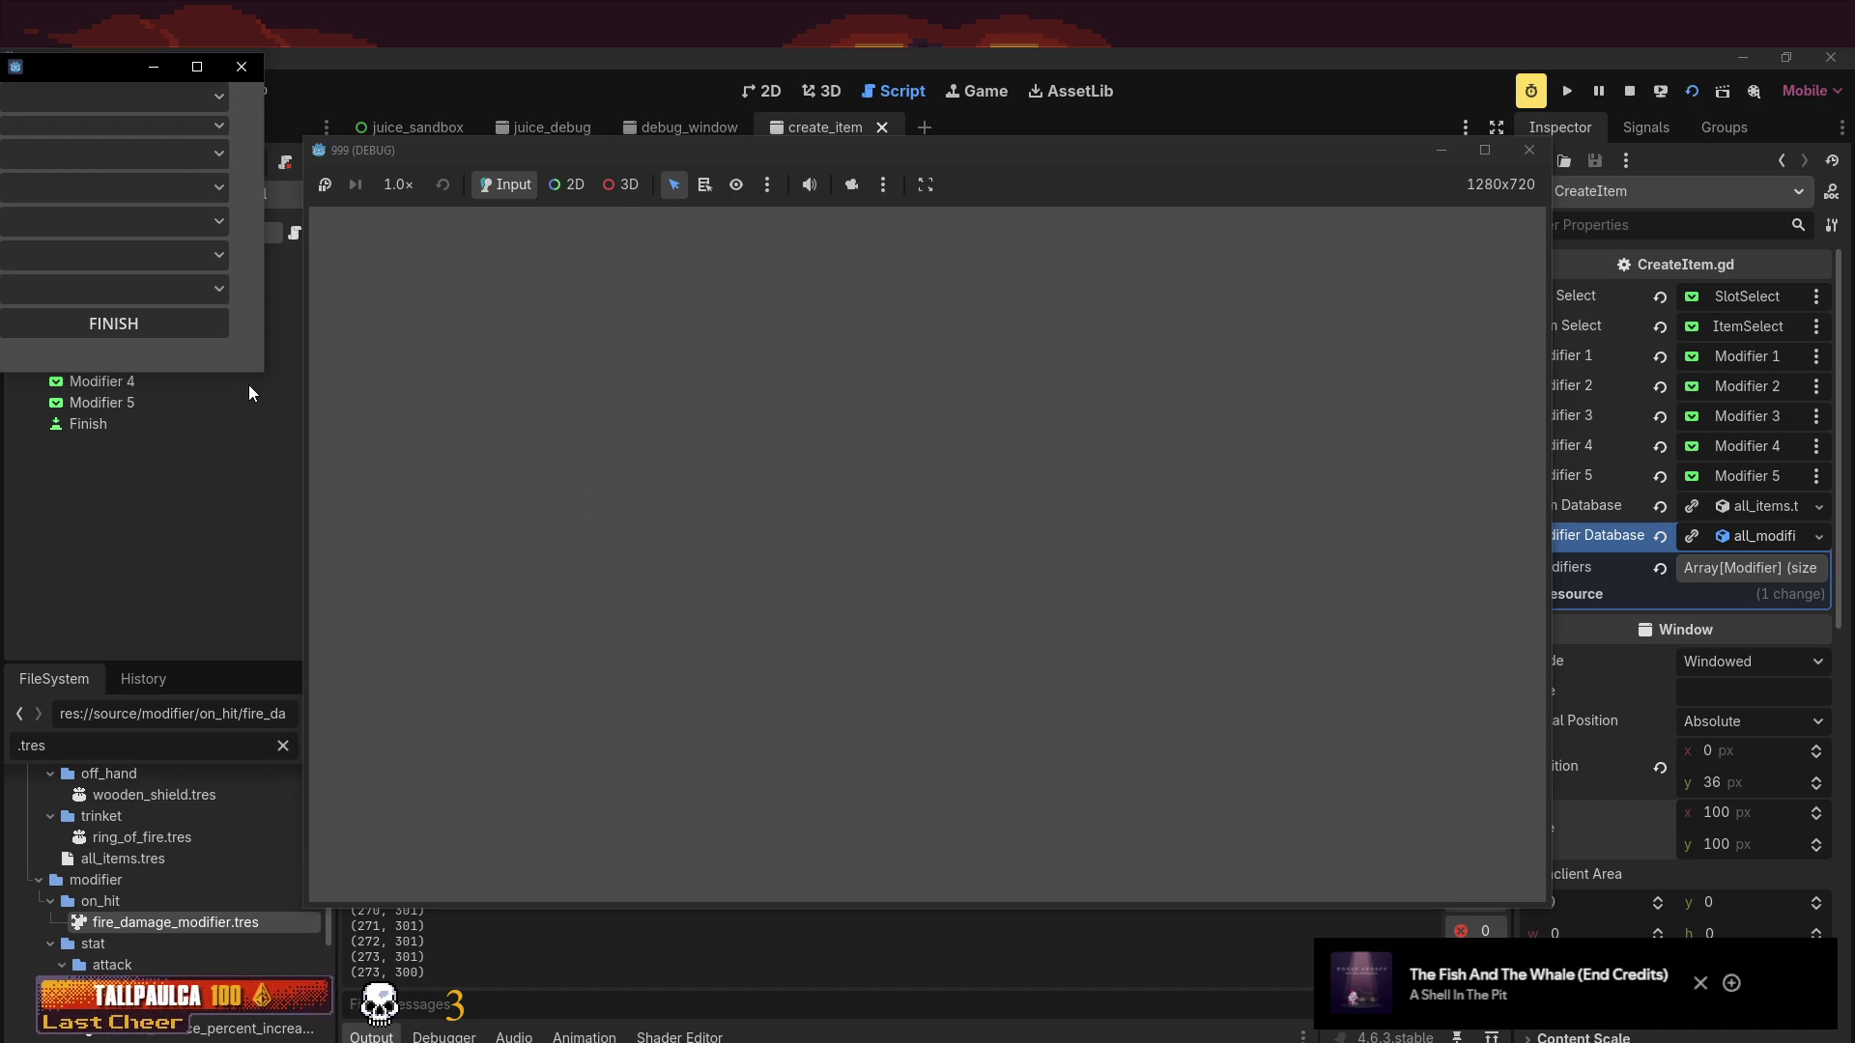
{"action": "left_click_drag", "start_coordinate": [267, 377], "coordinate": [292, 377]}
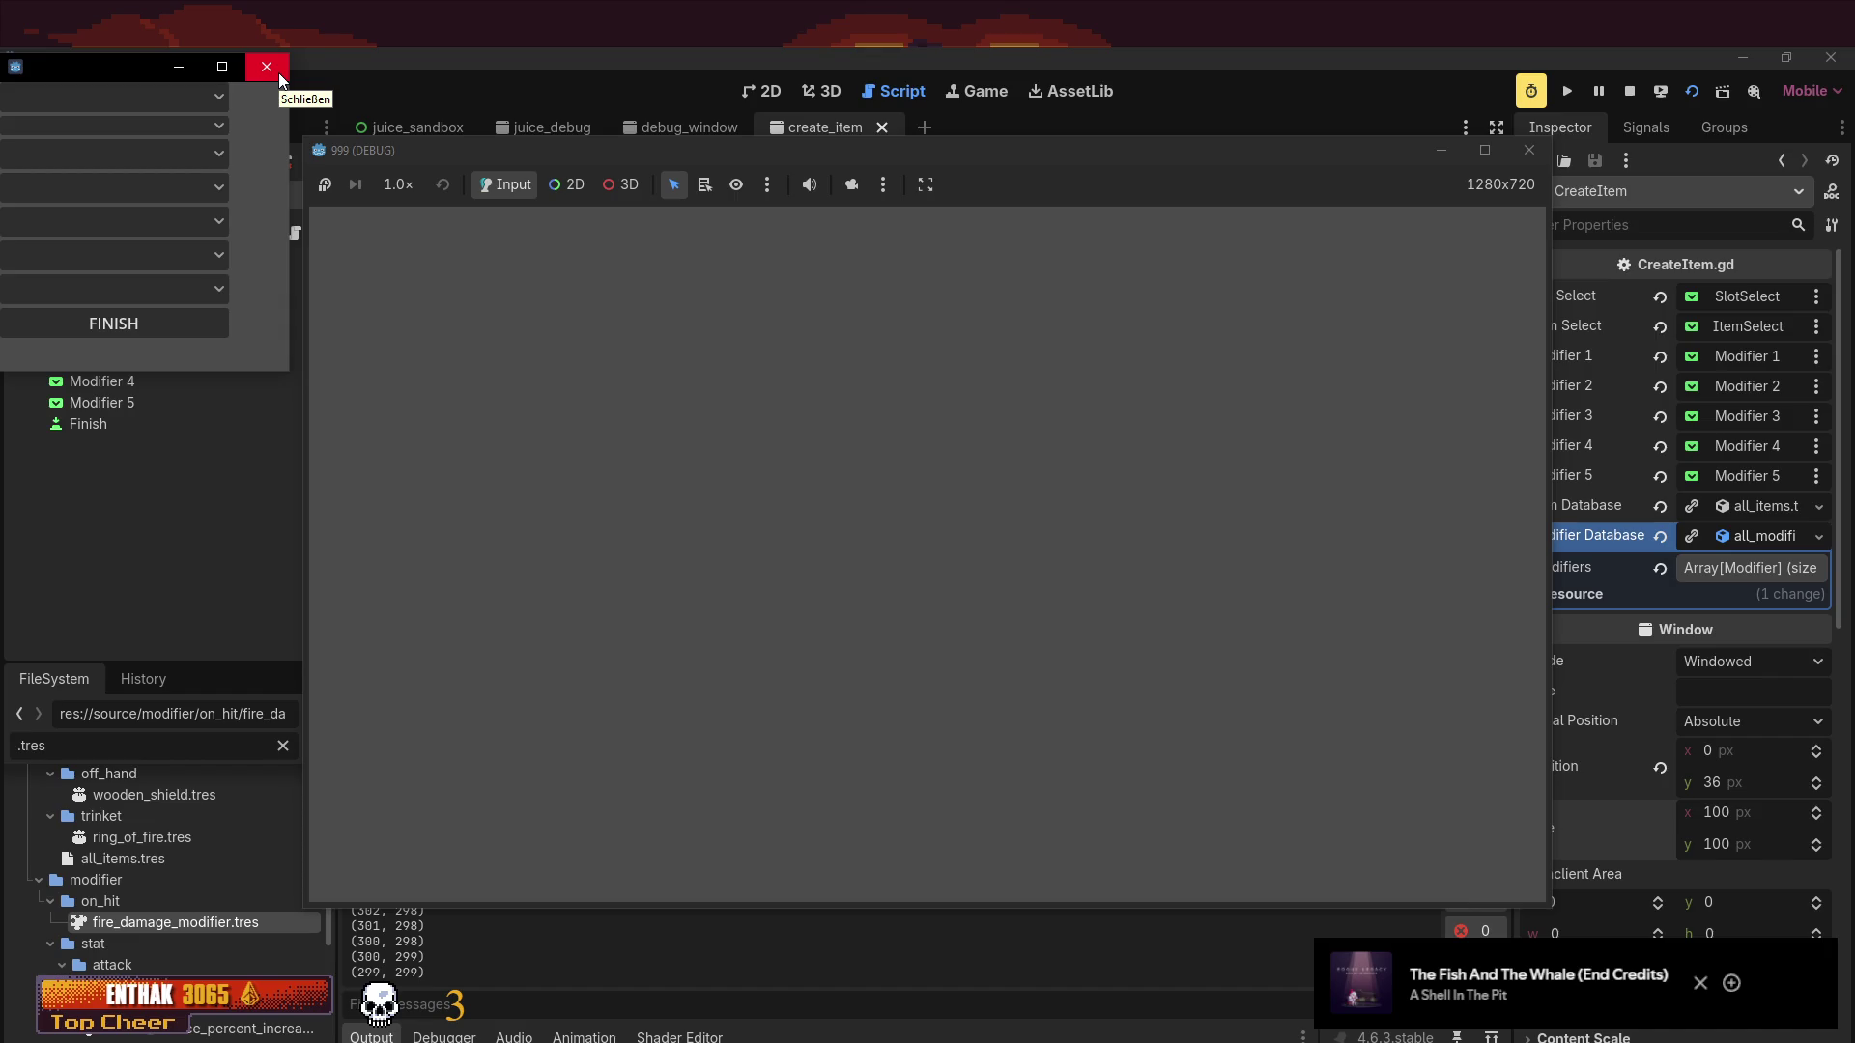
{"action": "left_click", "coordinate": [1528, 150]}
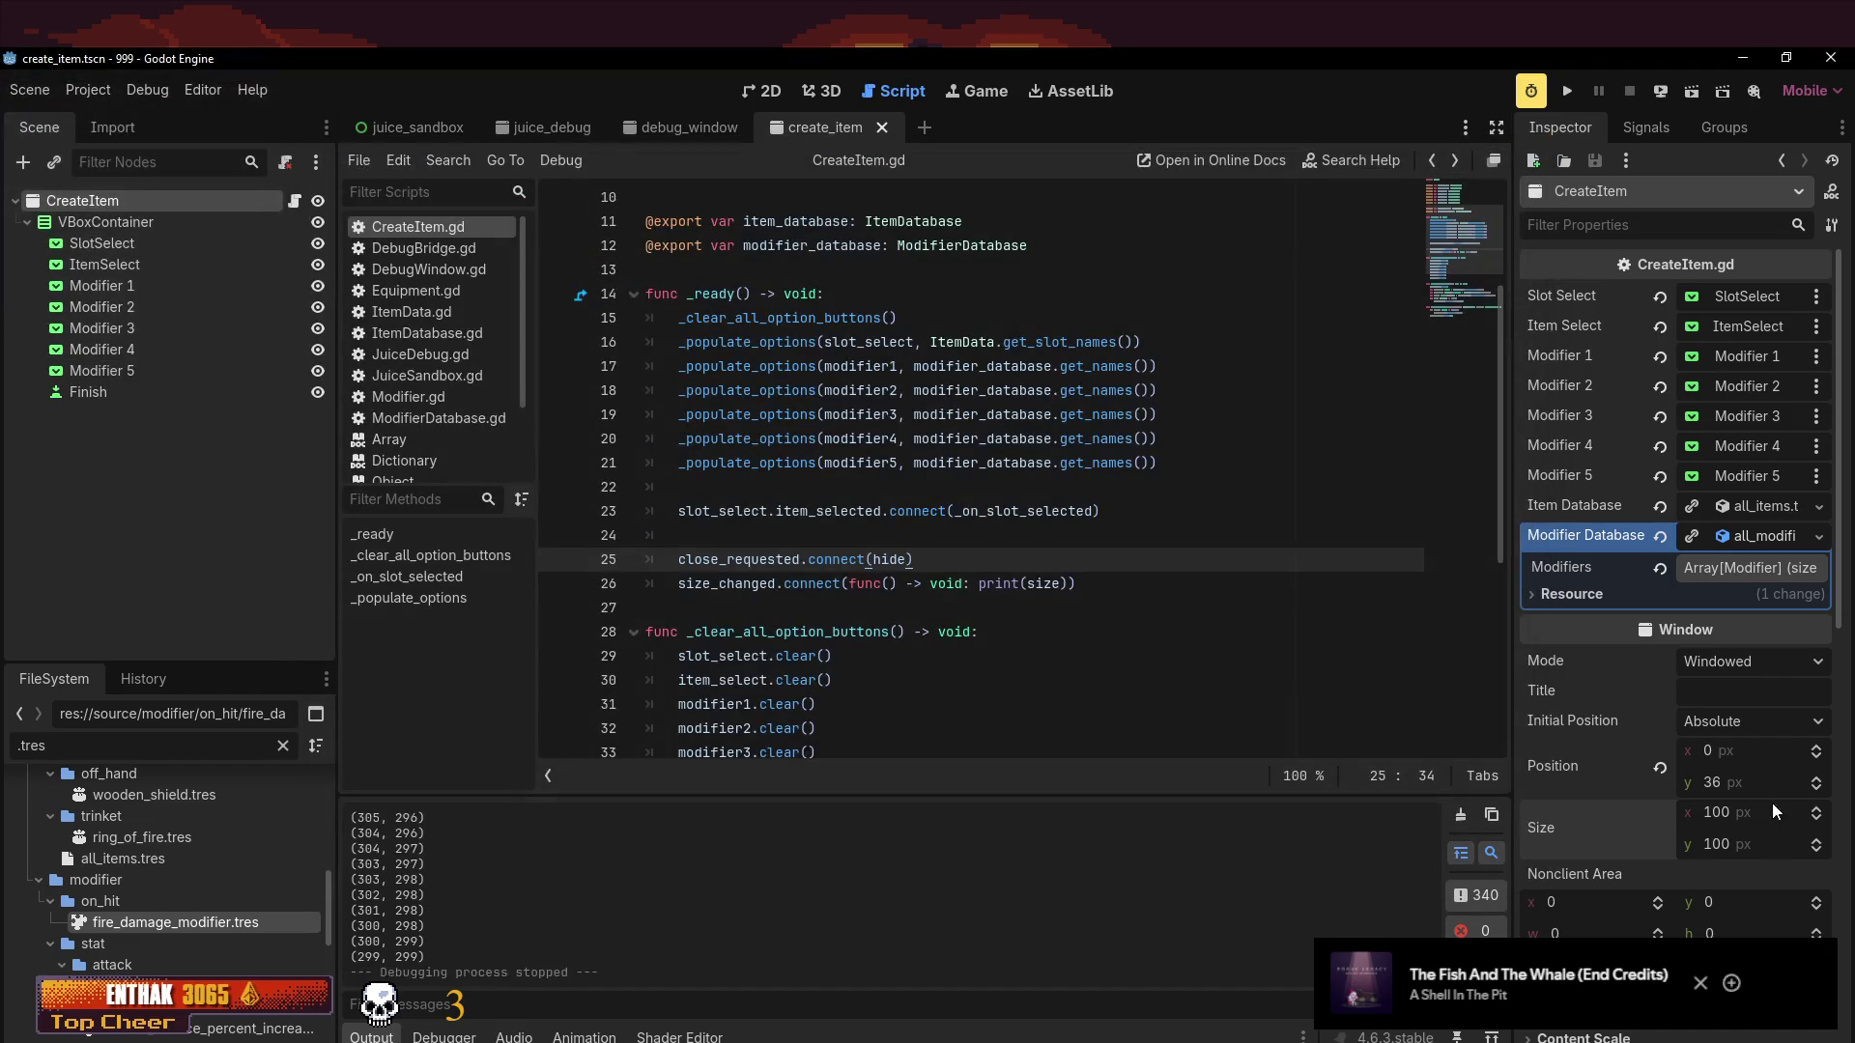
Set the window Size to 300×300 and save the scene.
{"action": "left_click", "coordinate": [1715, 821]}
{"action": "type", "text": "300"}
{"action": "key", "text": "Tab"}
{"action": "type", "text": "300"}
{"action": "key", "text": "Return"}
{"action": "left_click", "coordinate": [938, 488]}
{"action": "key", "text": "ctrl+s"}
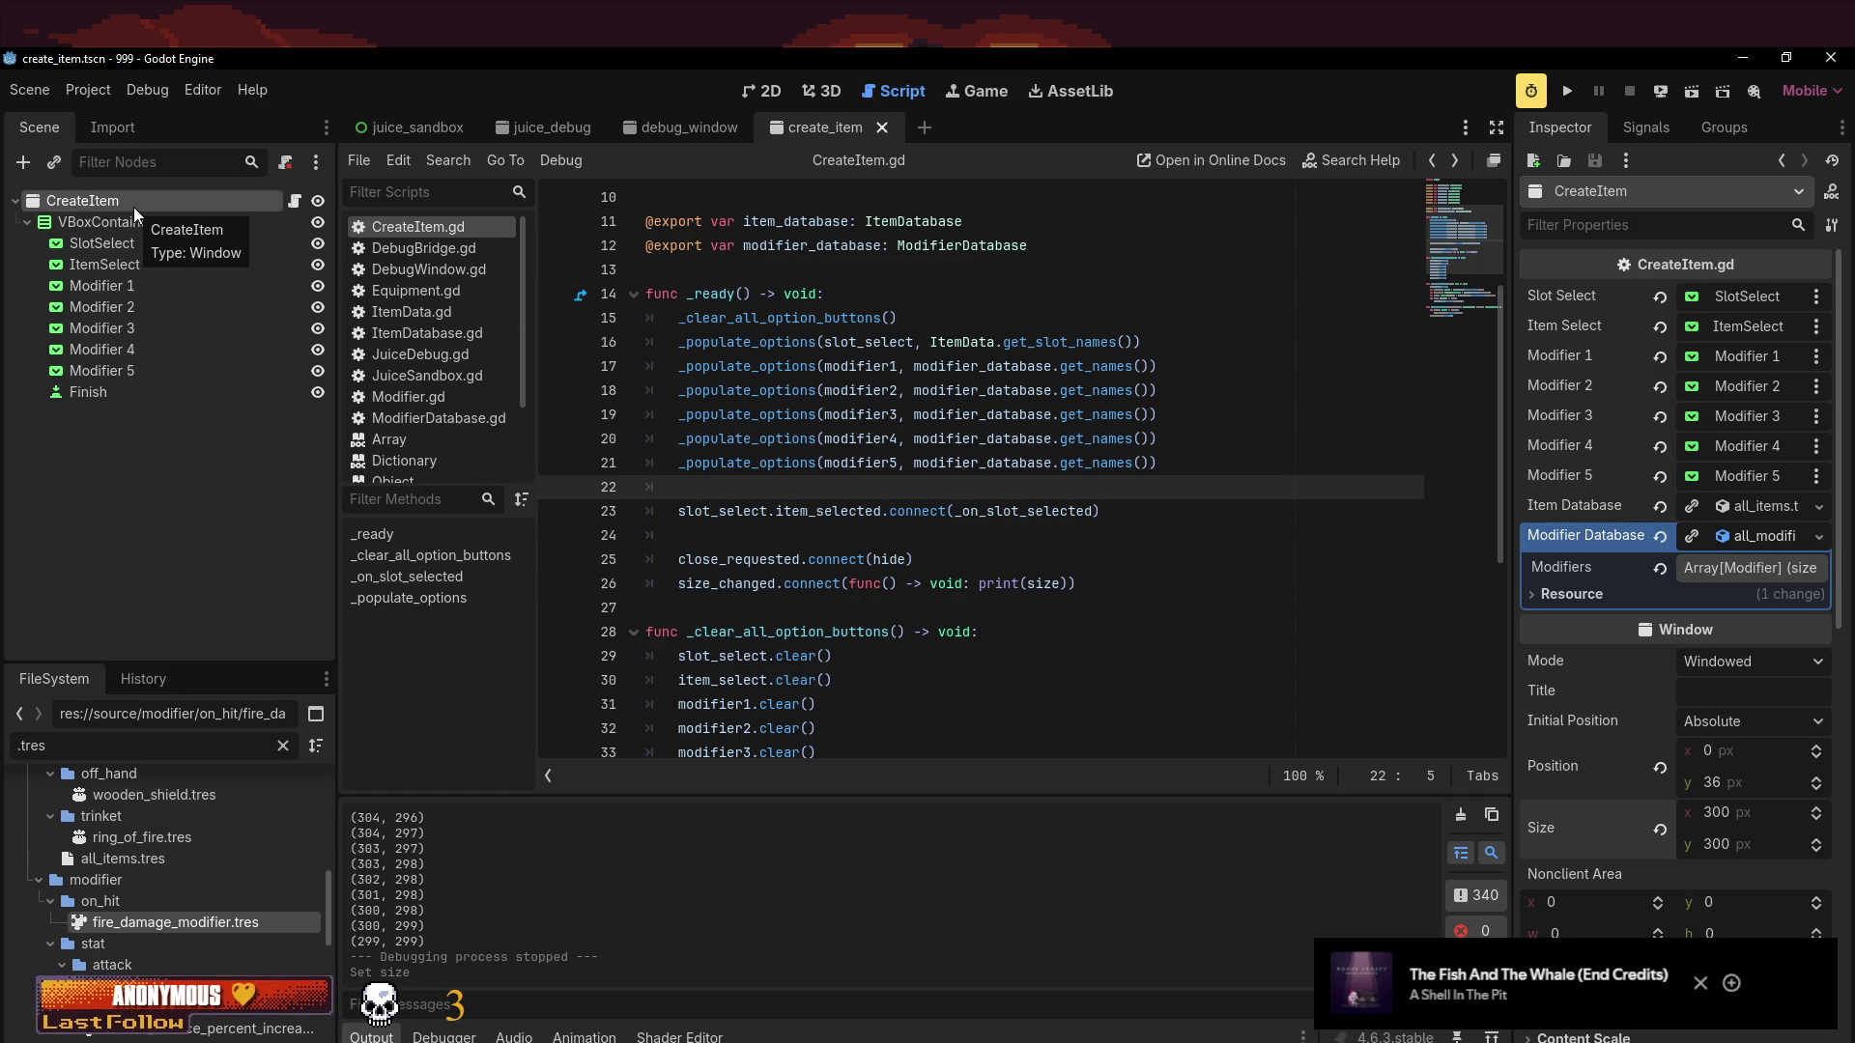
Anchor the VBoxContainer with the Center layout preset and run the current scene.
{"action": "left_click", "coordinate": [768, 92]}
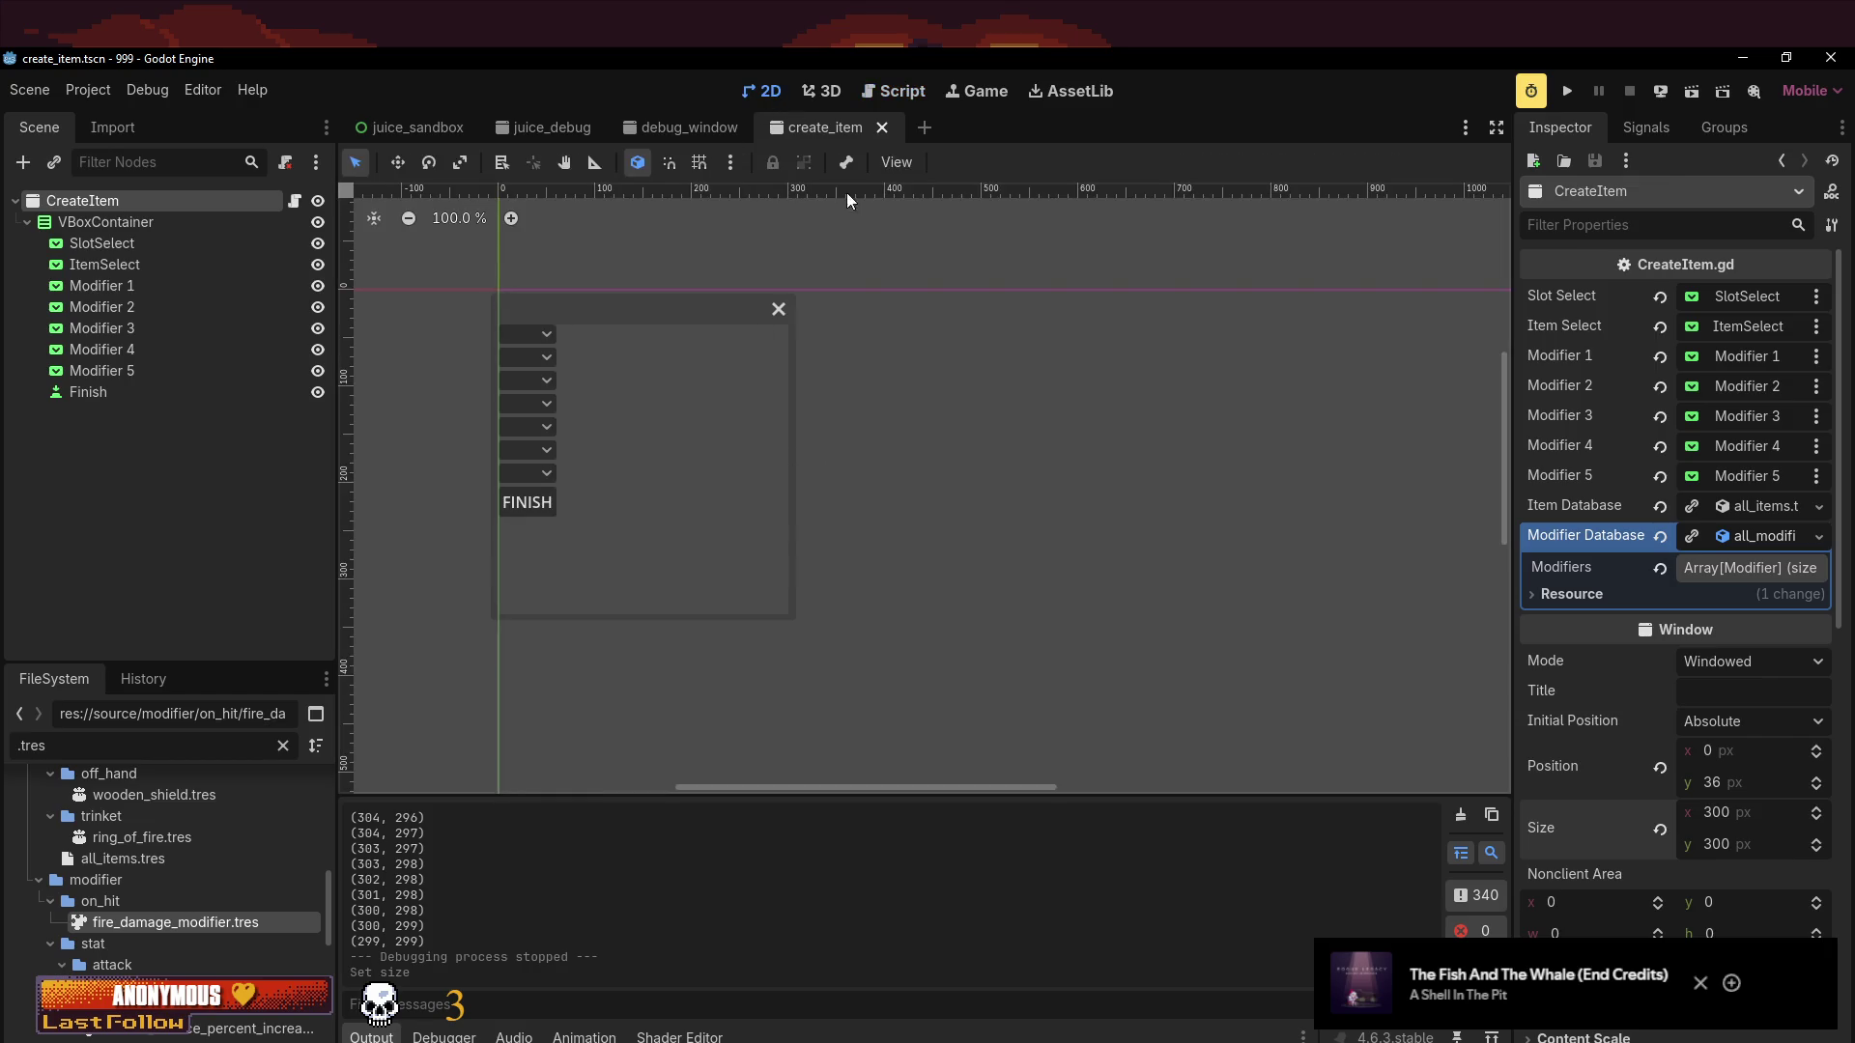
{"action": "left_click", "coordinate": [118, 224]}
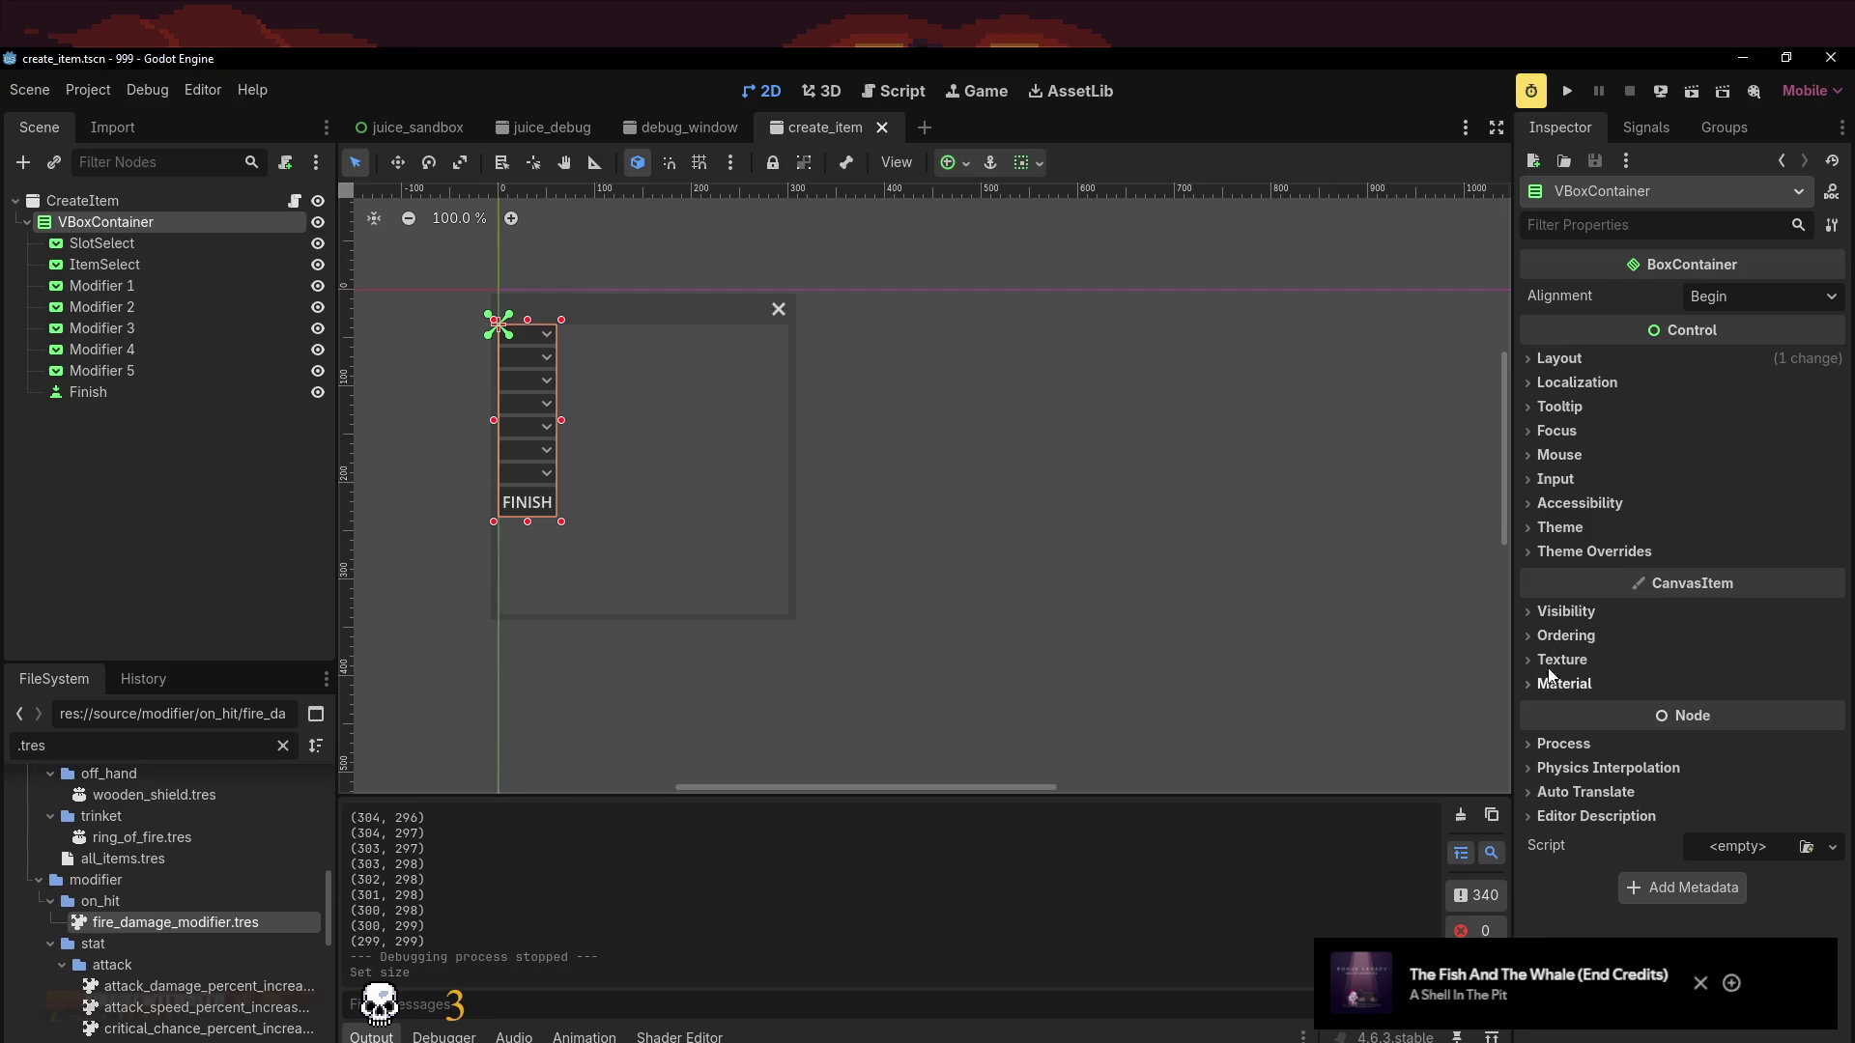
{"action": "left_click", "coordinate": [1568, 364]}
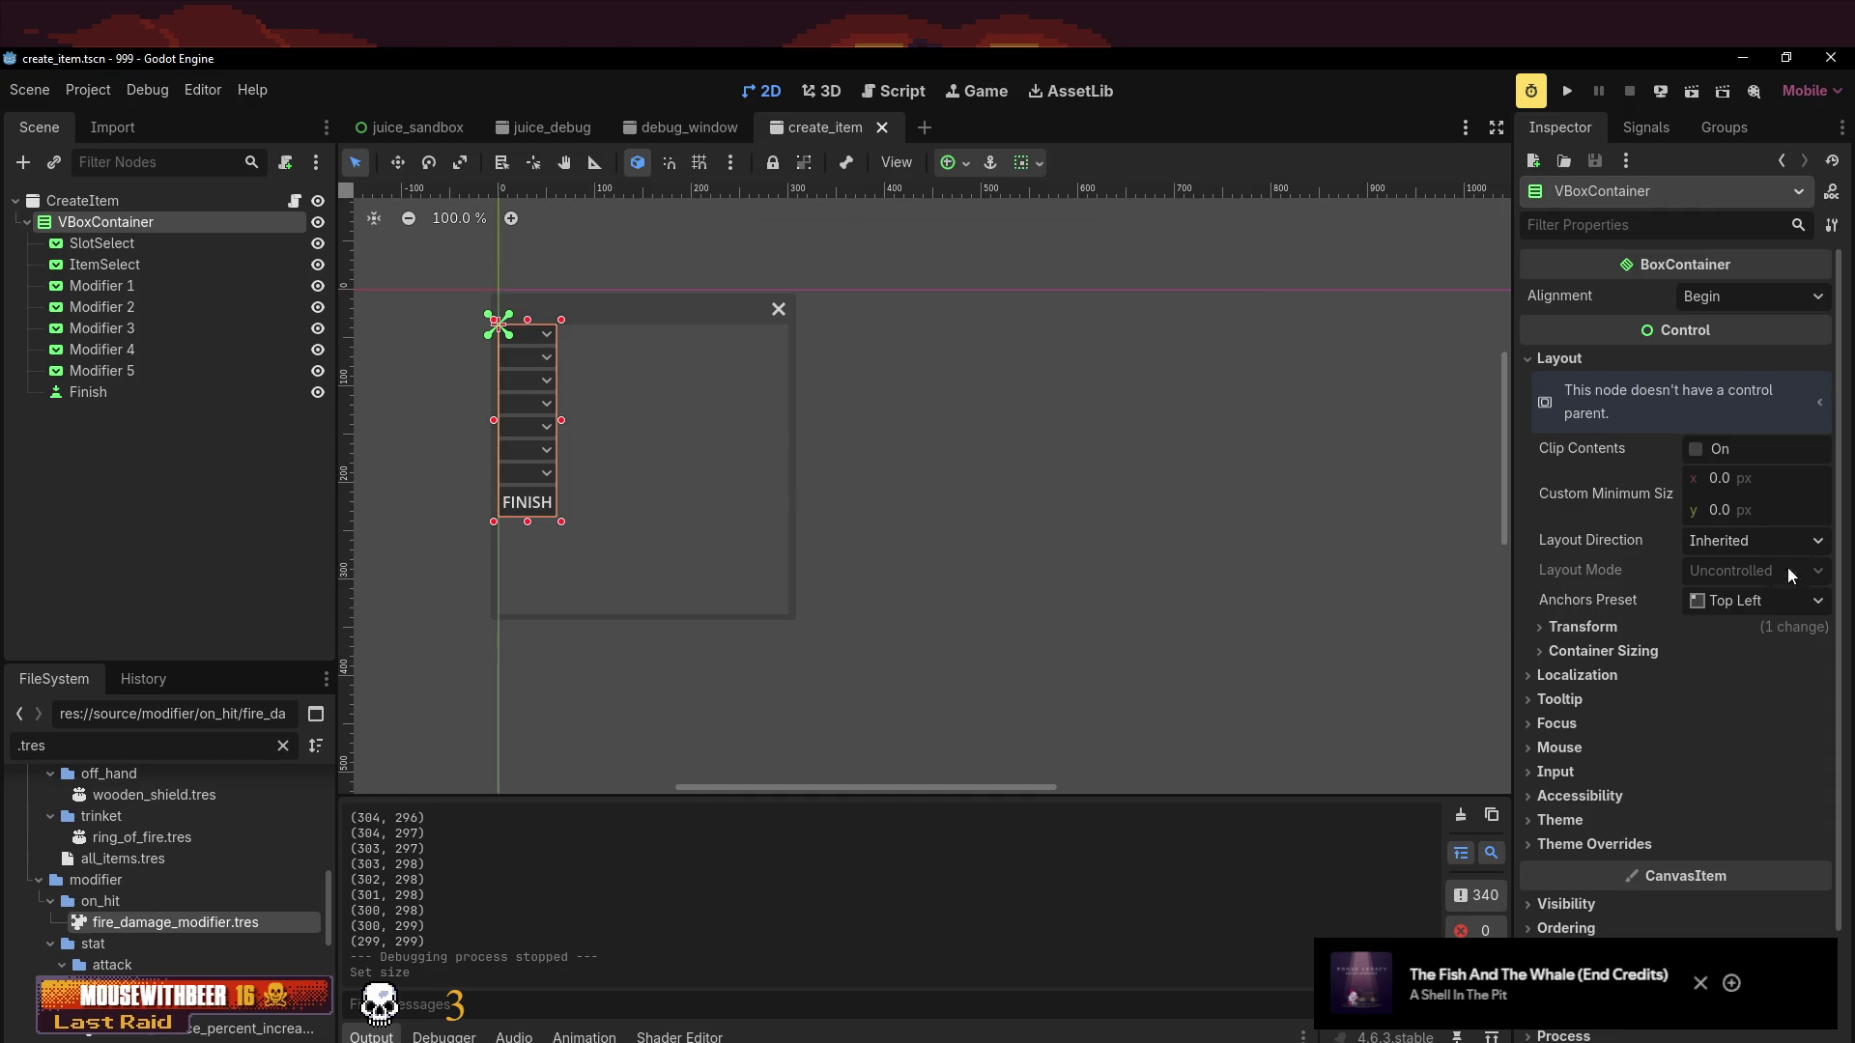
{"action": "left_click", "coordinate": [1751, 603]}
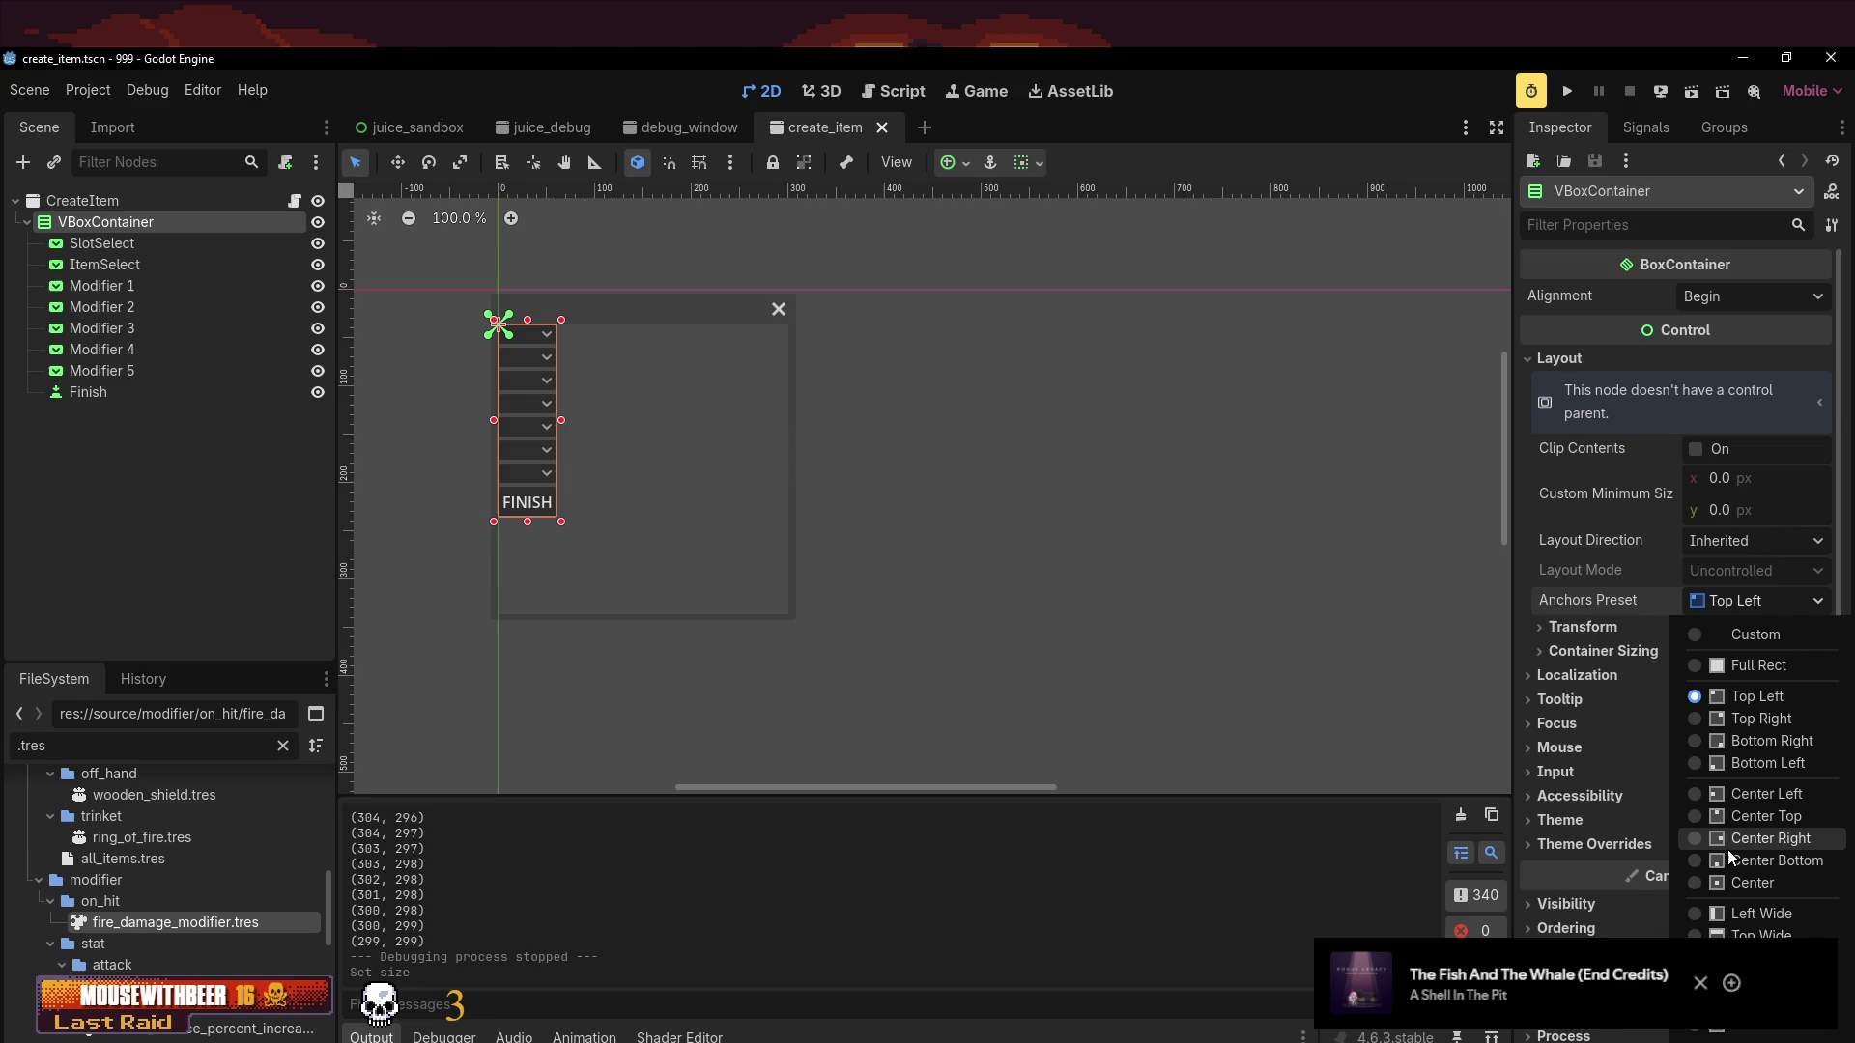
{"action": "left_click", "coordinate": [1700, 883]}
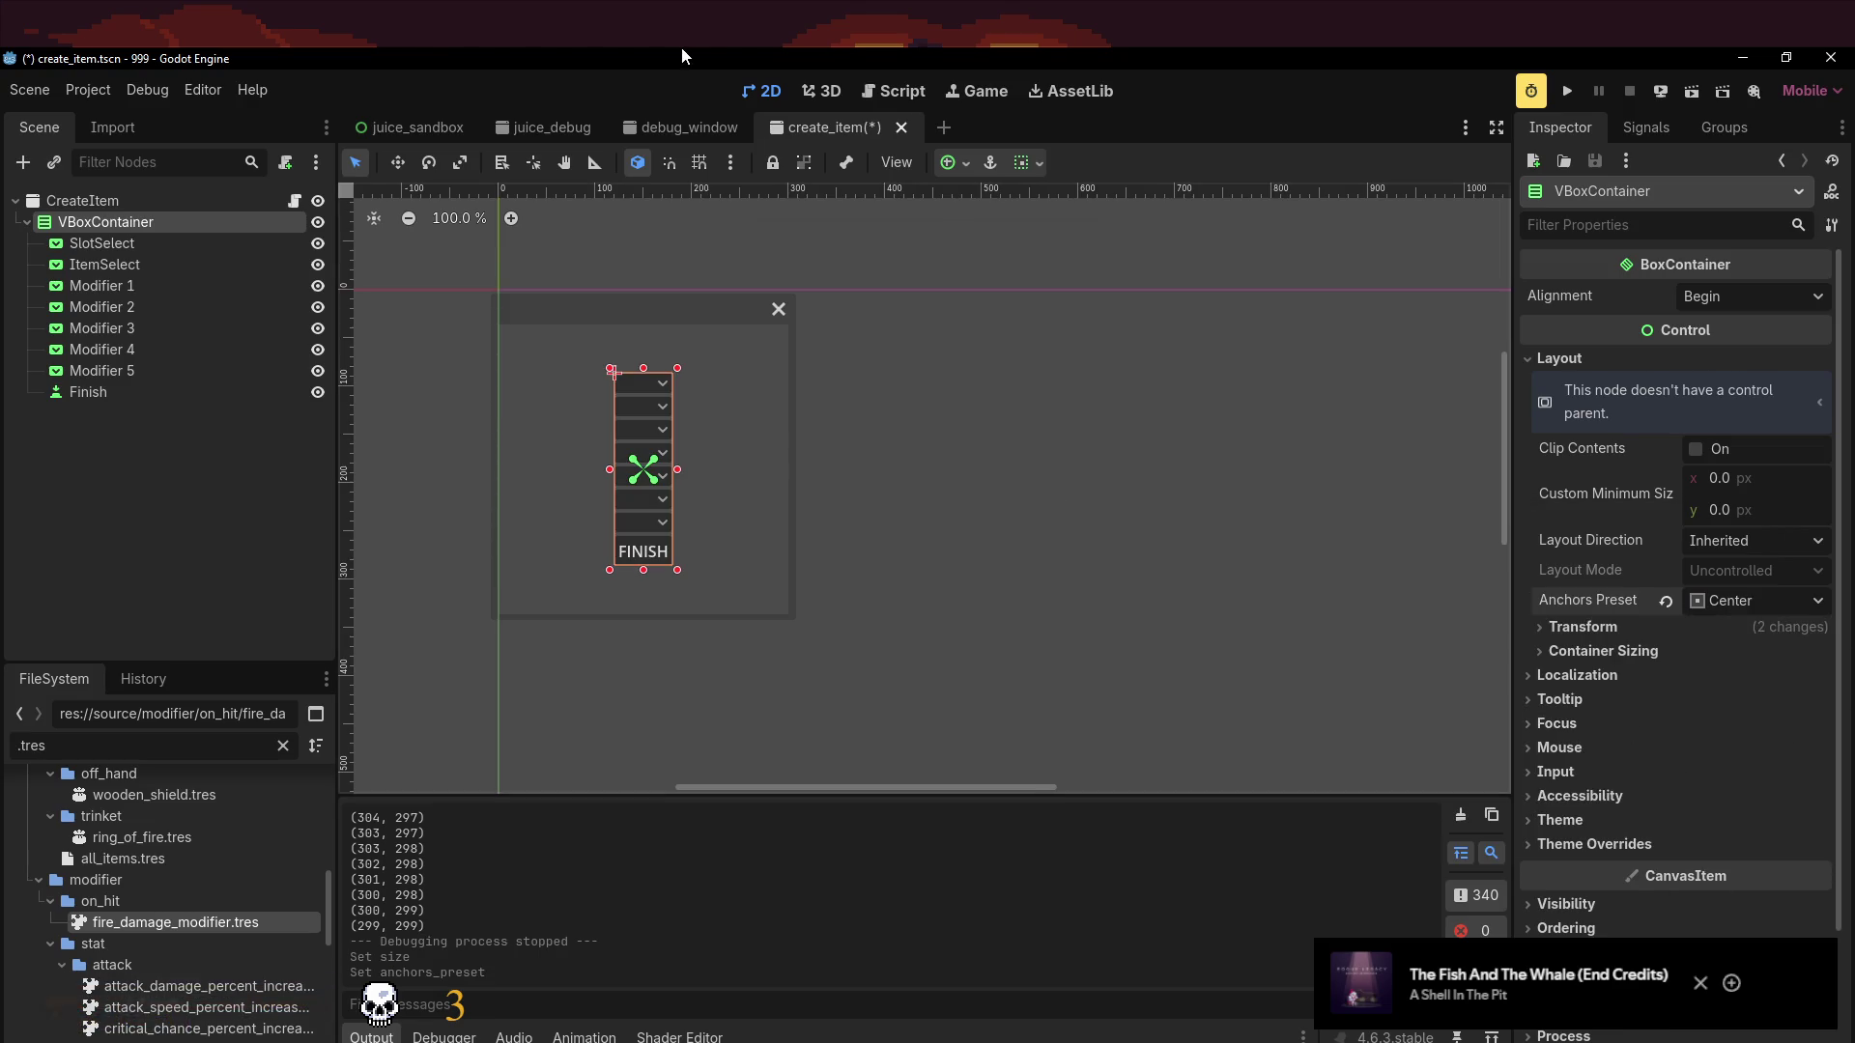
{"action": "key", "text": "F6"}
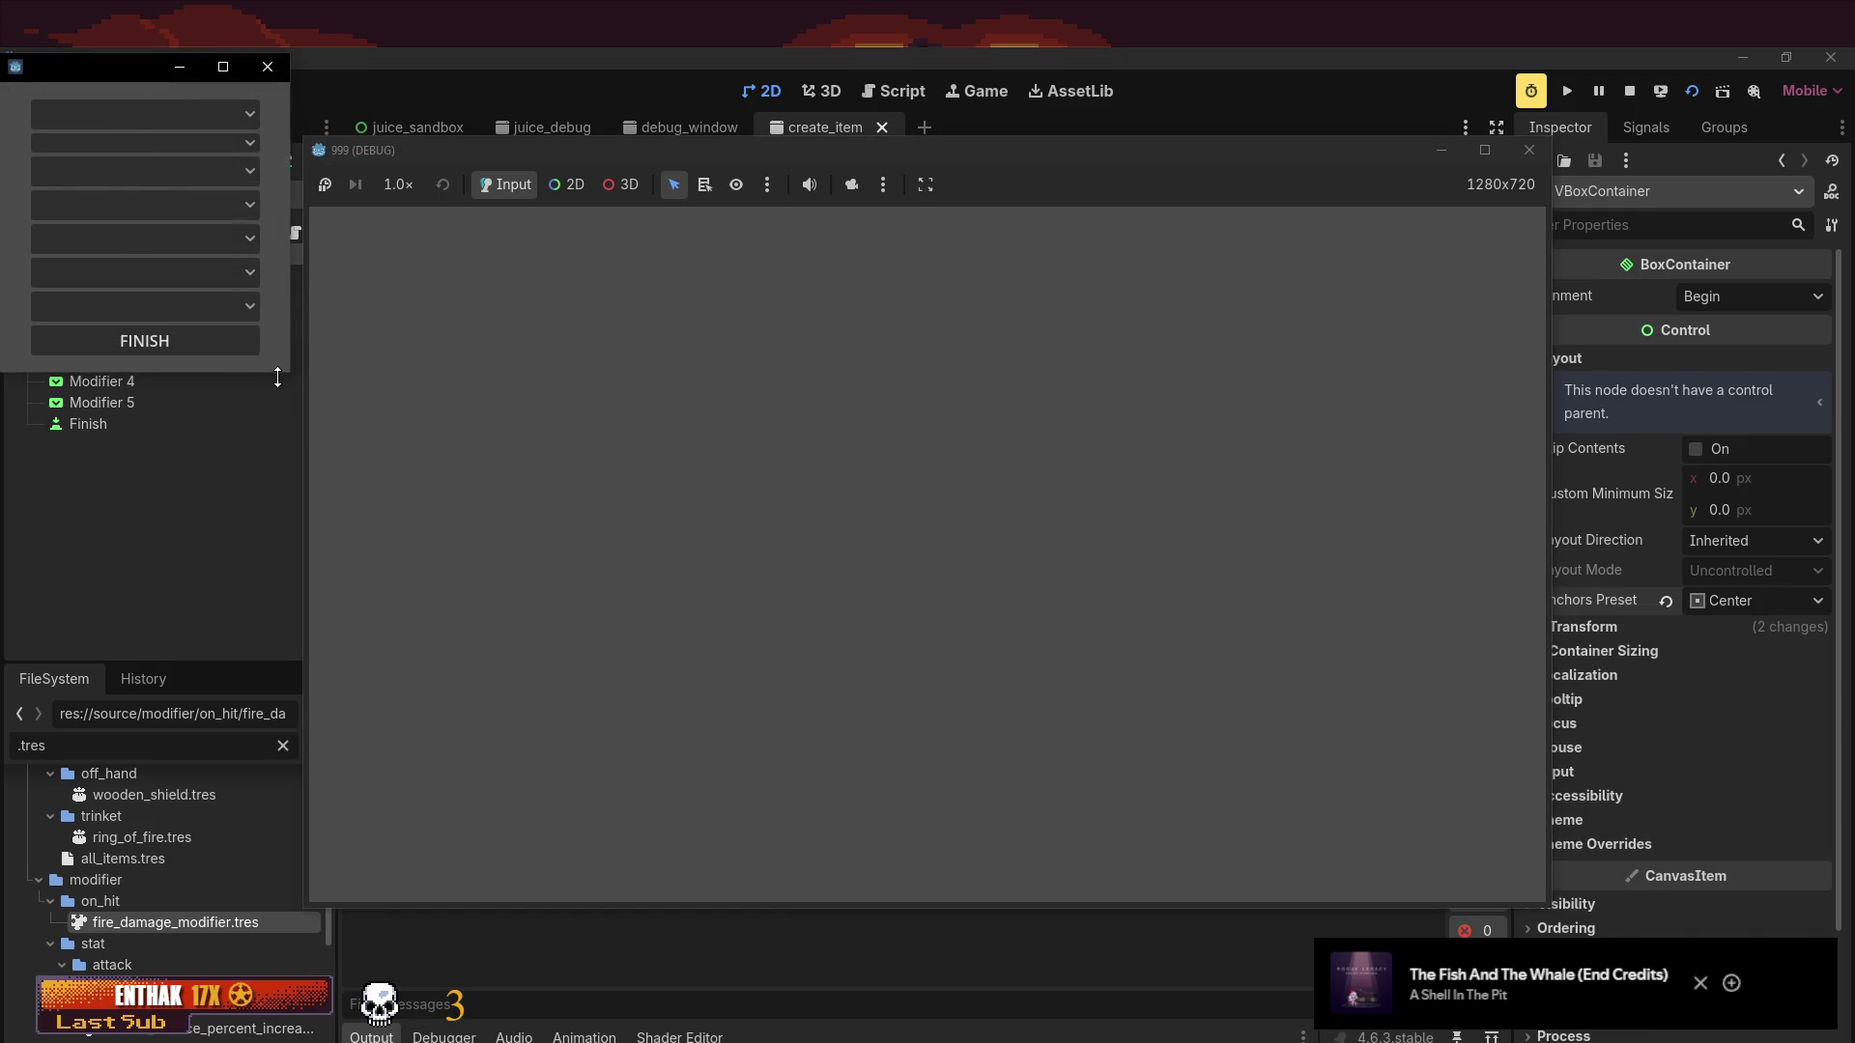
Stretch the game window taller, stop the run, and select the SlotSelect node.
{"action": "left_click_drag", "start_coordinate": [278, 376], "coordinate": [287, 456]}
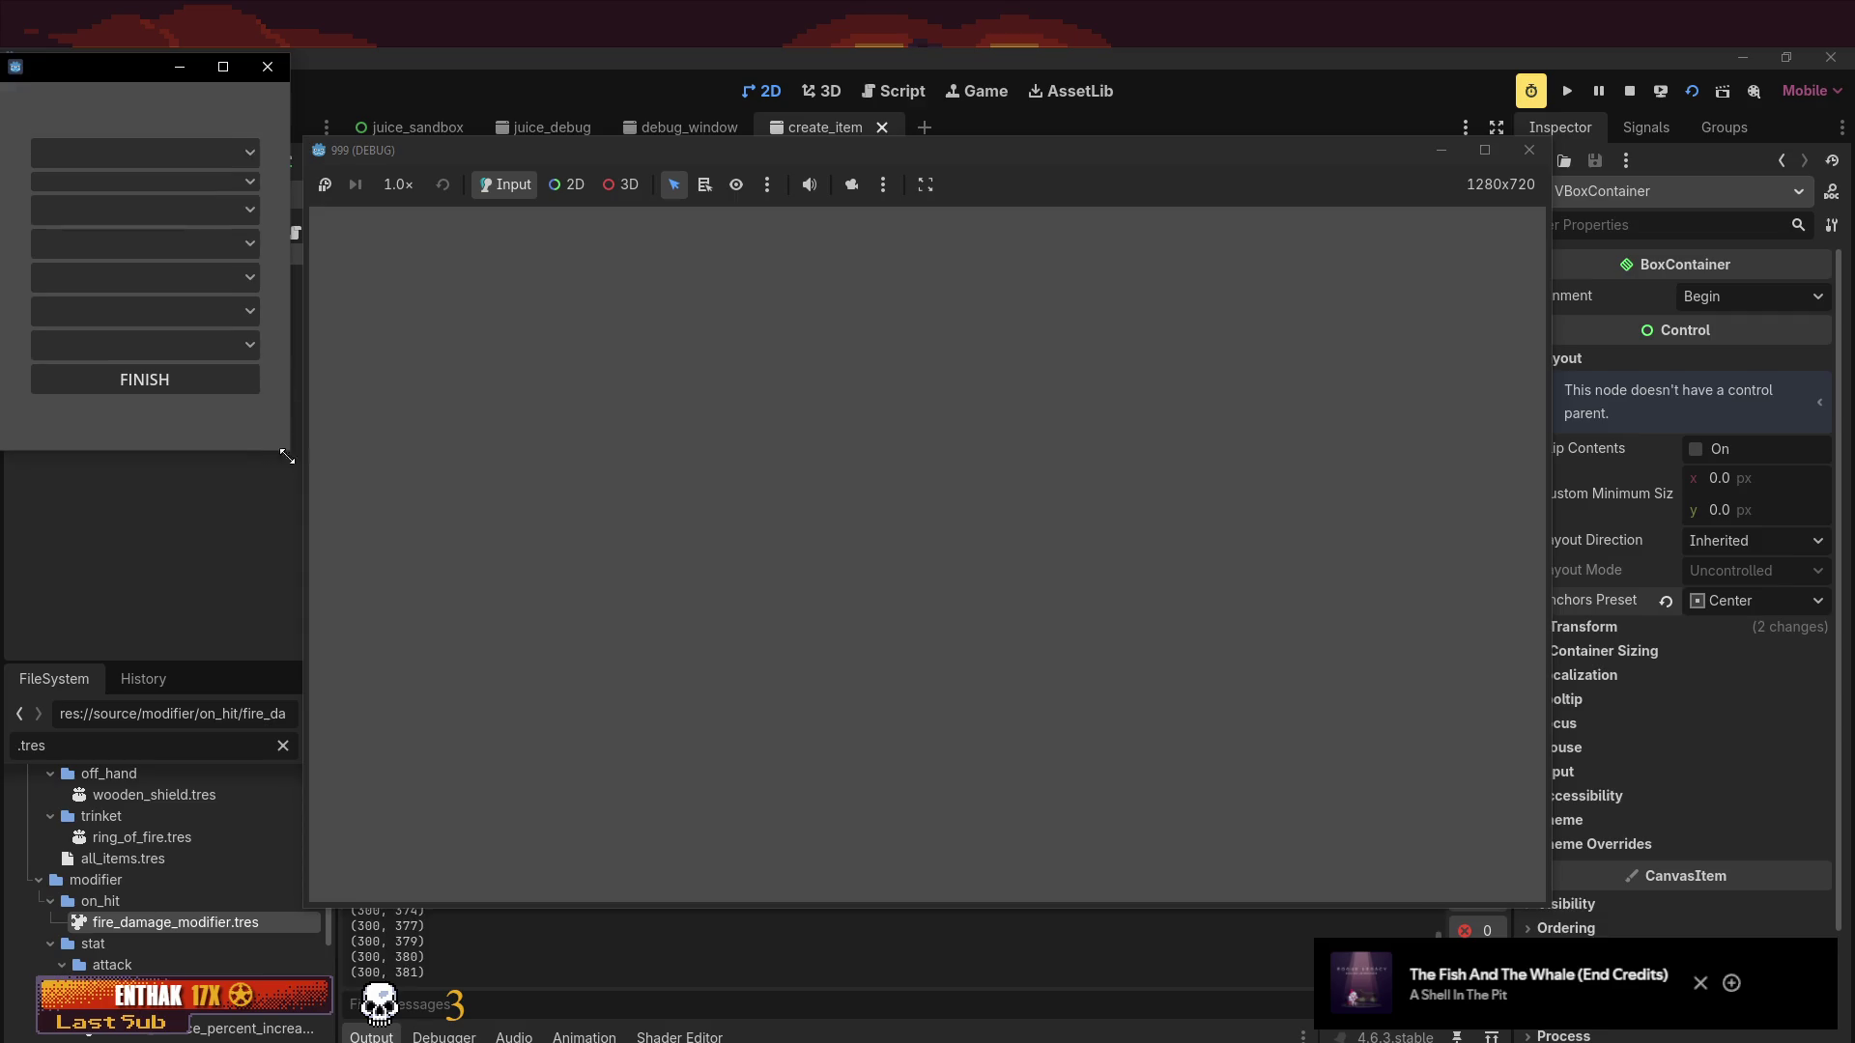
{"action": "left_click", "coordinate": [285, 60]}
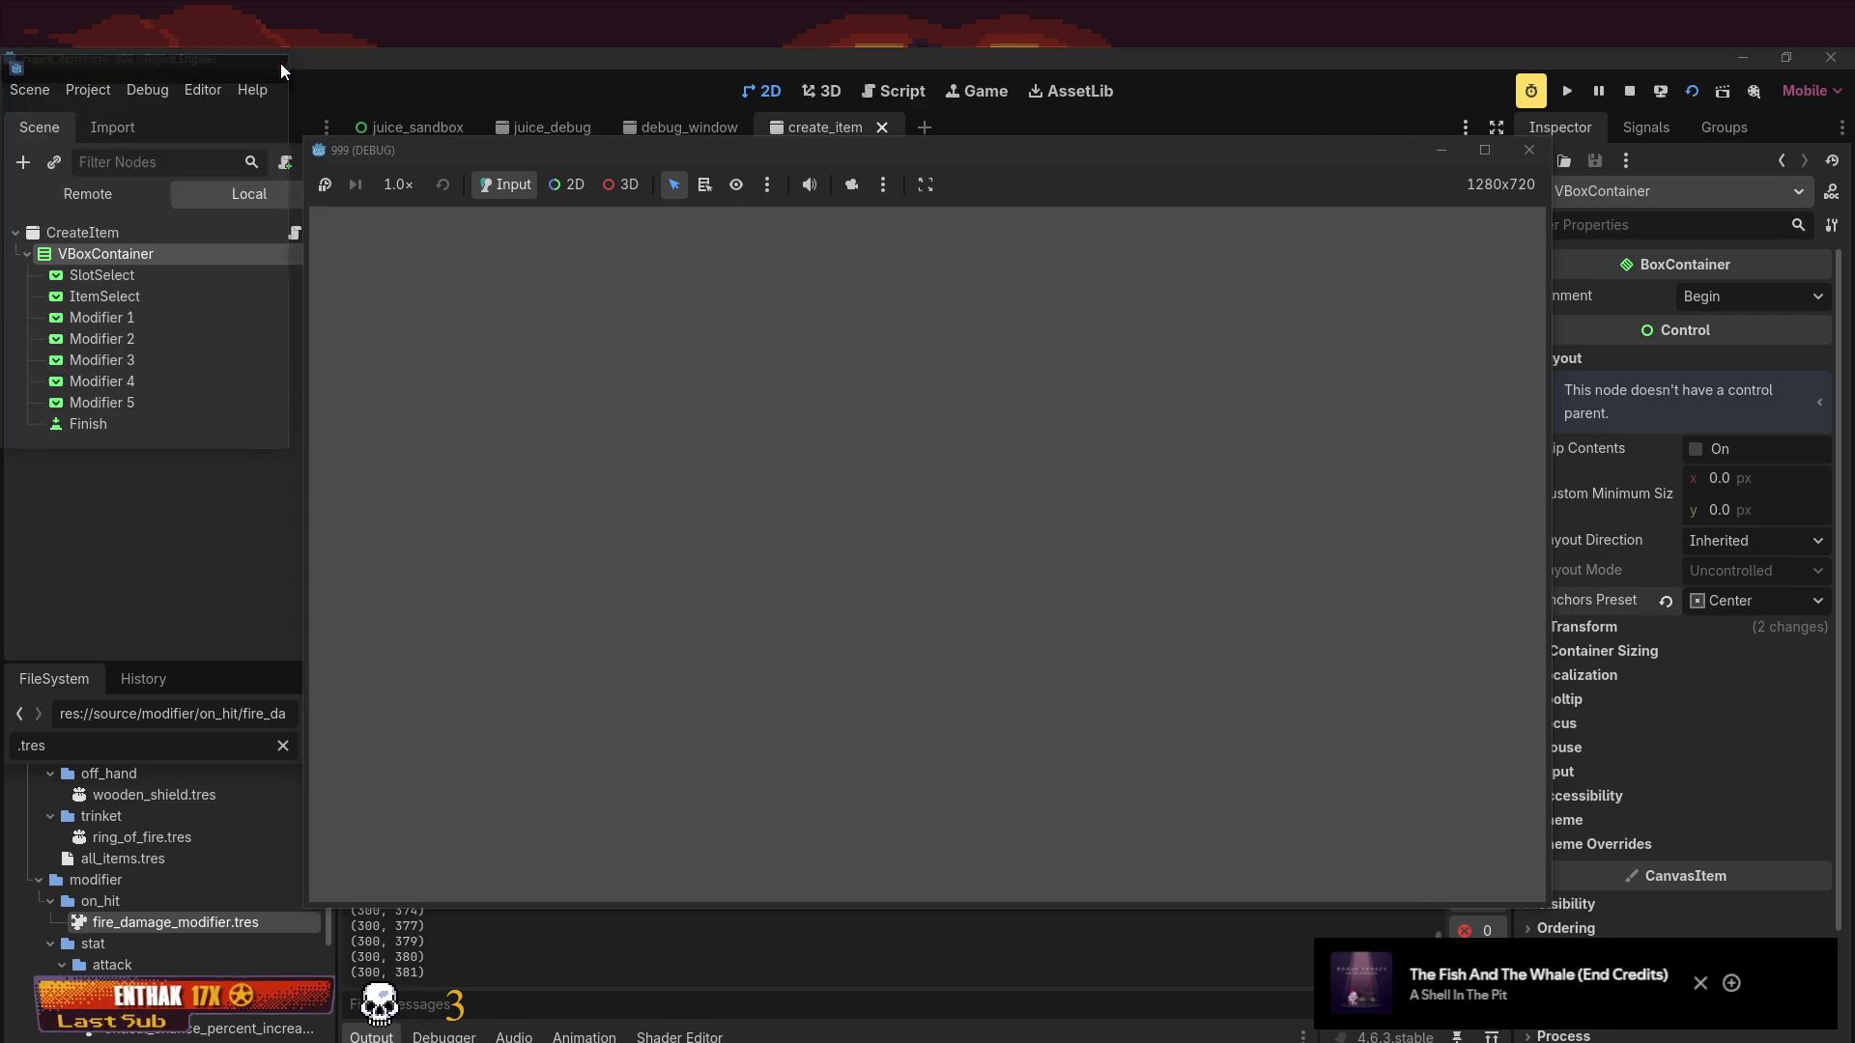
{"action": "left_click", "coordinate": [1528, 150]}
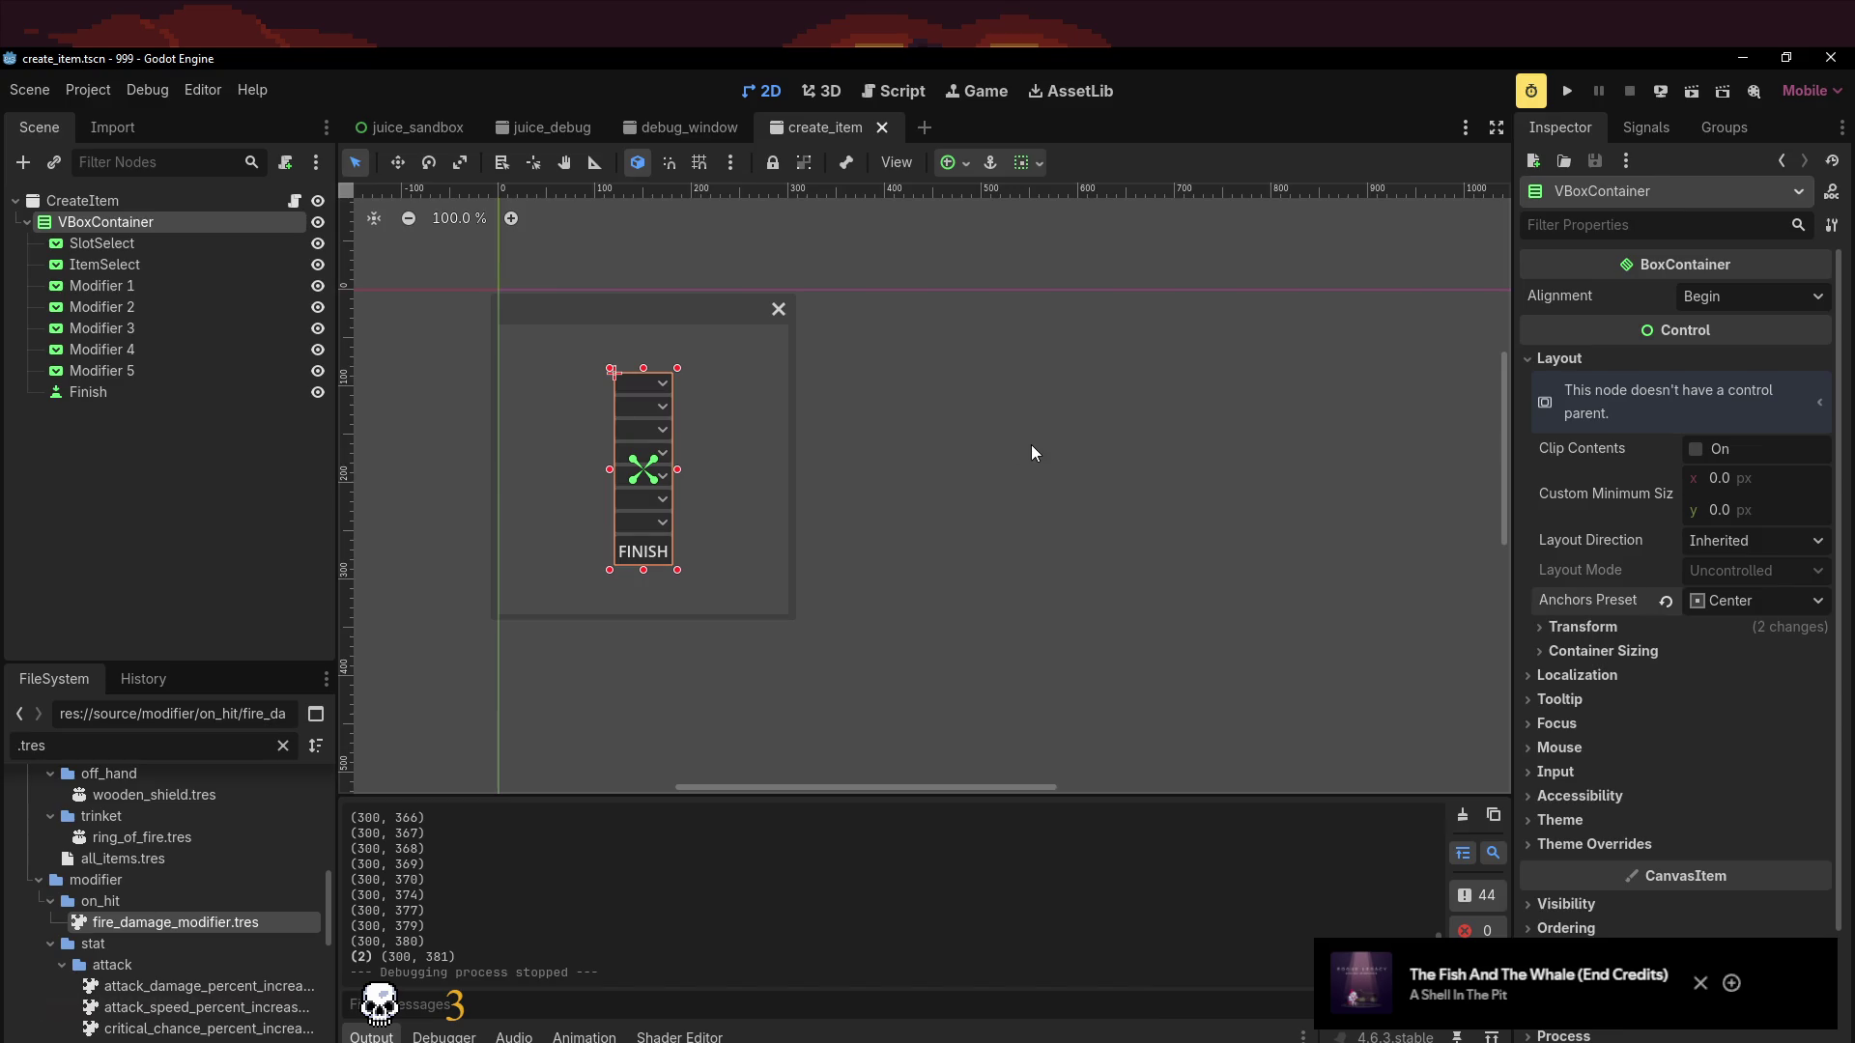
{"action": "left_click", "coordinate": [208, 488]}
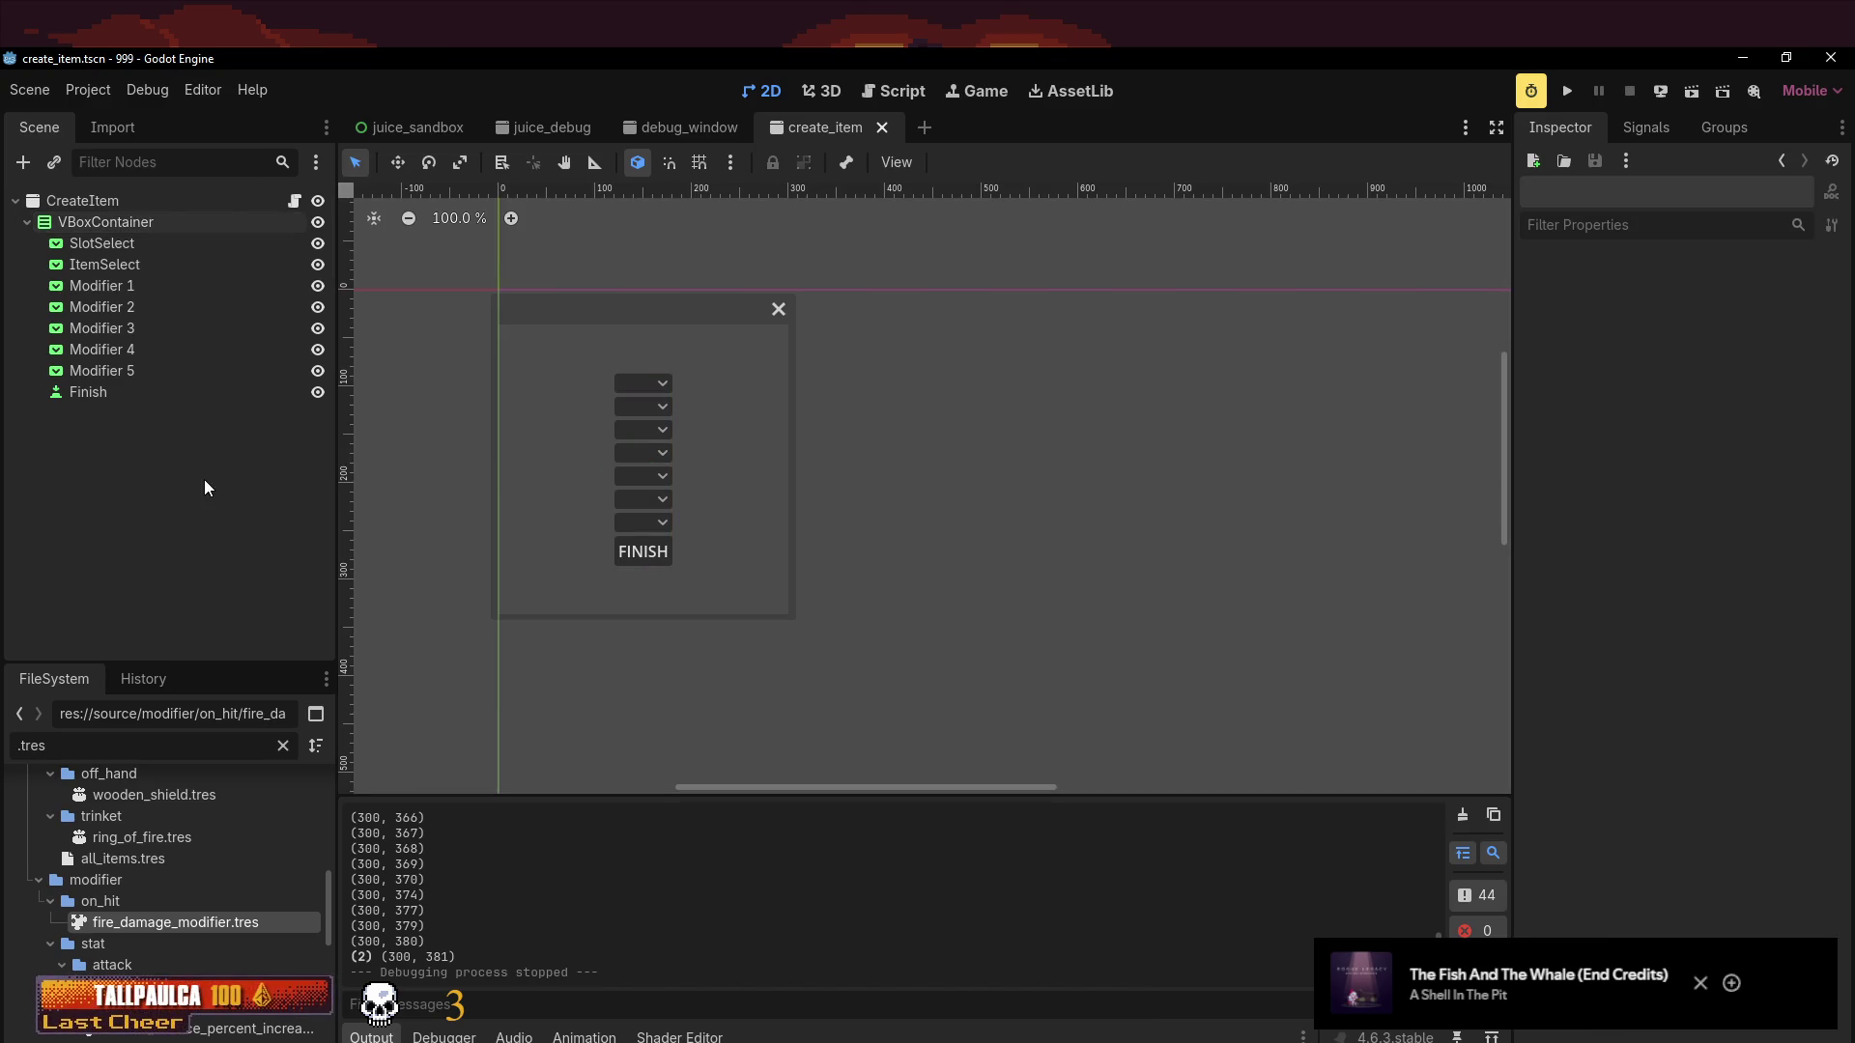
{"action": "left_click", "coordinate": [120, 246]}
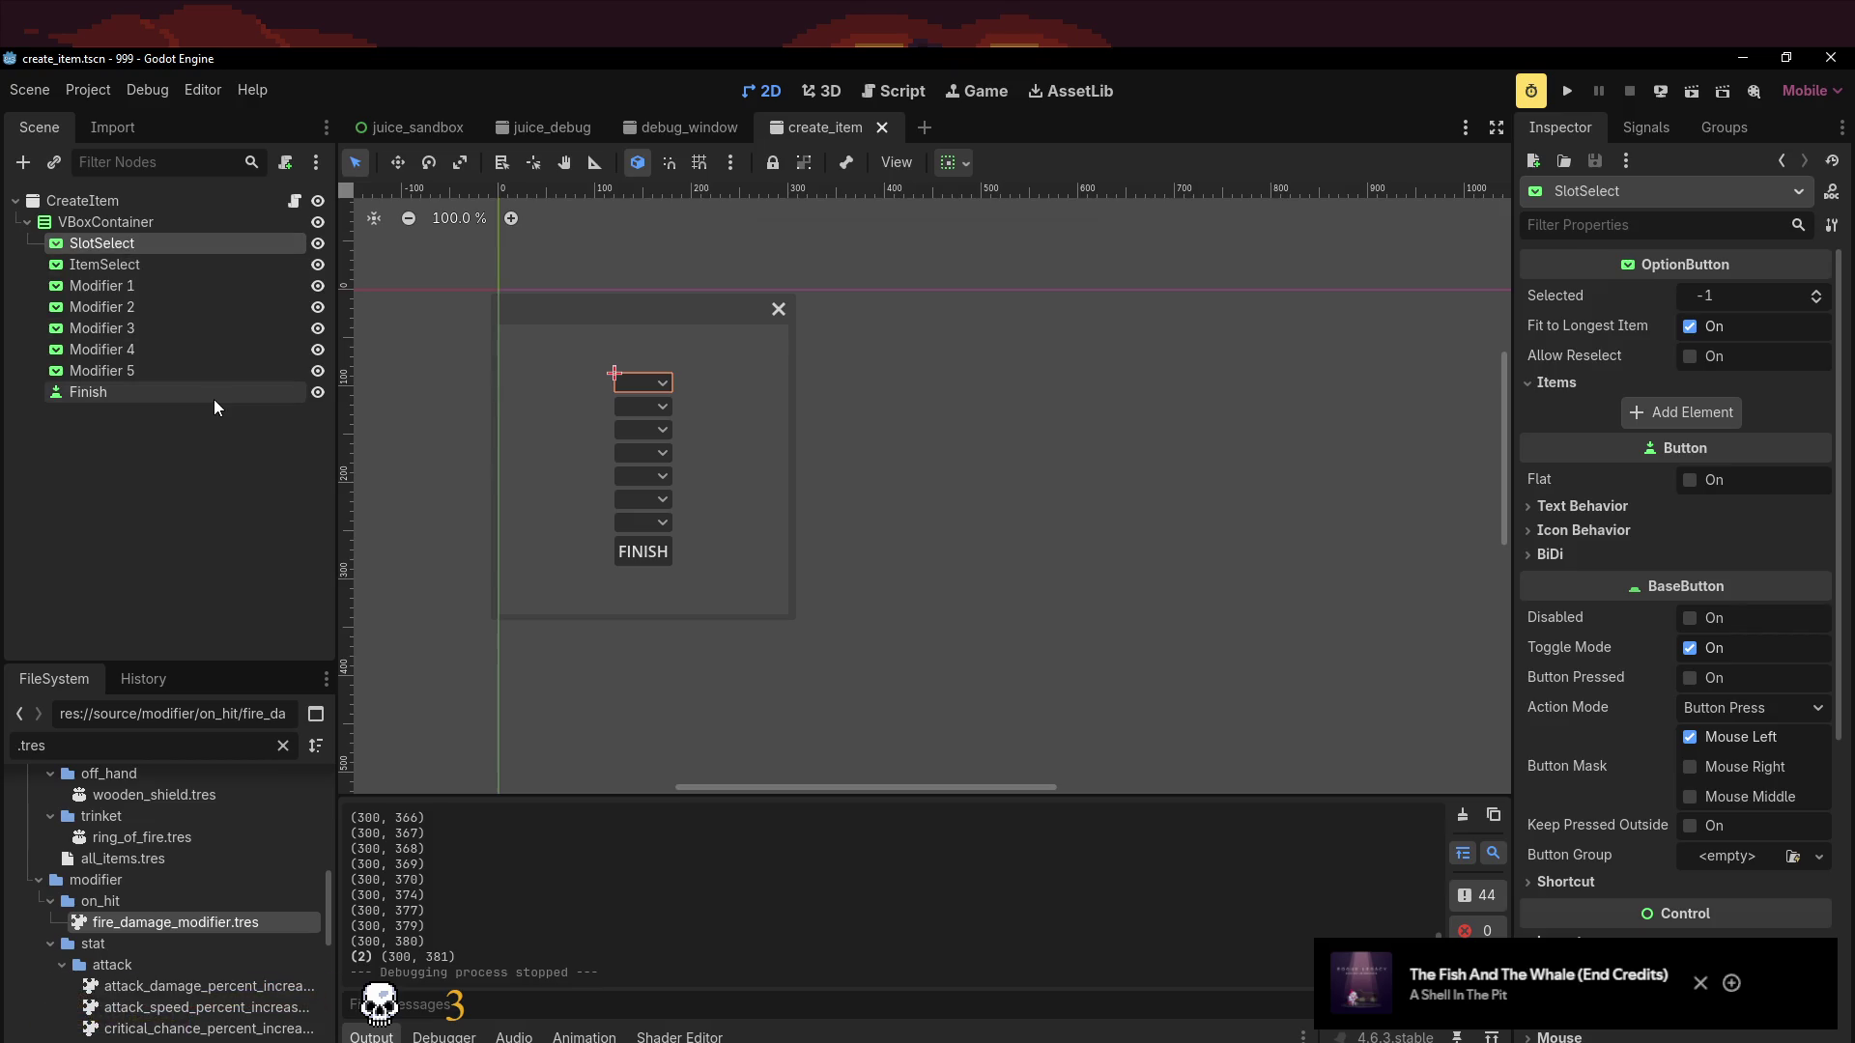
Test the dropdowns: ARMOUR, Full Plate, then Dexterity, Dexterity, Strength, Fire Bonus Damage, Evasion modifiers.
{"action": "key", "text": "F5"}
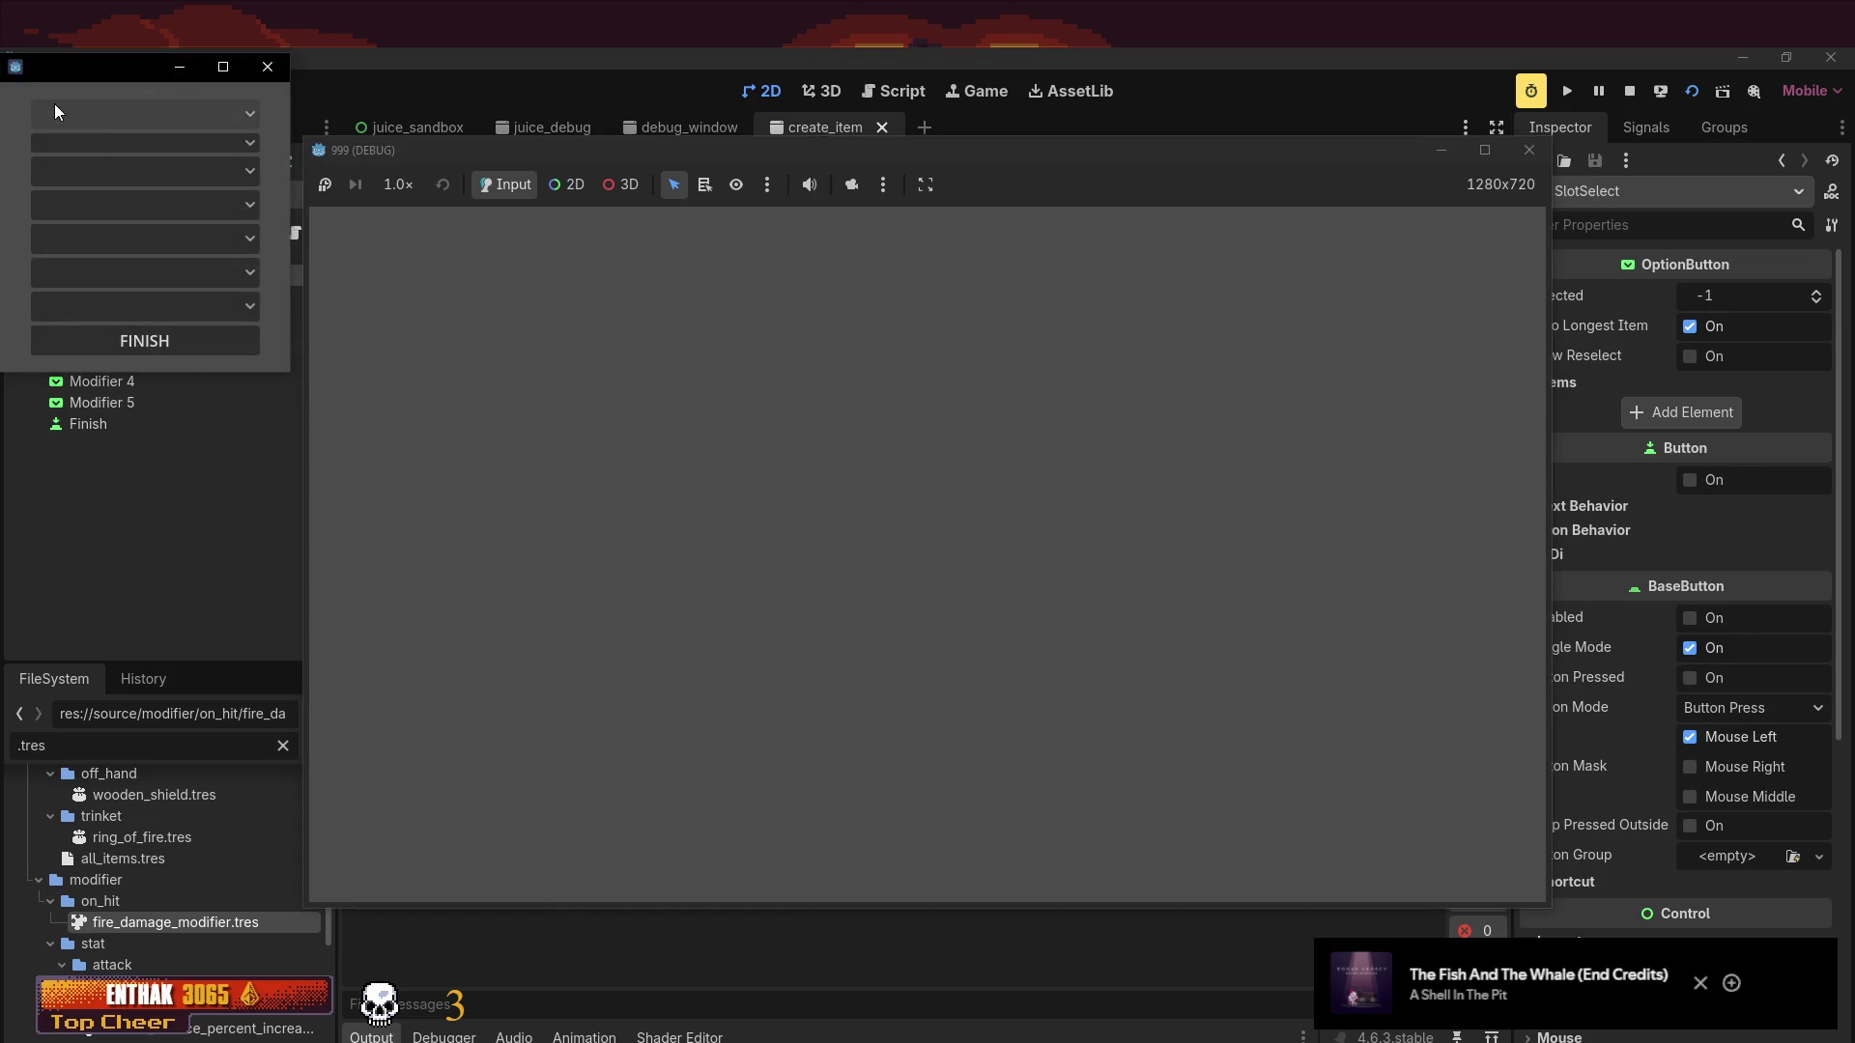
{"action": "left_click", "coordinate": [103, 116]}
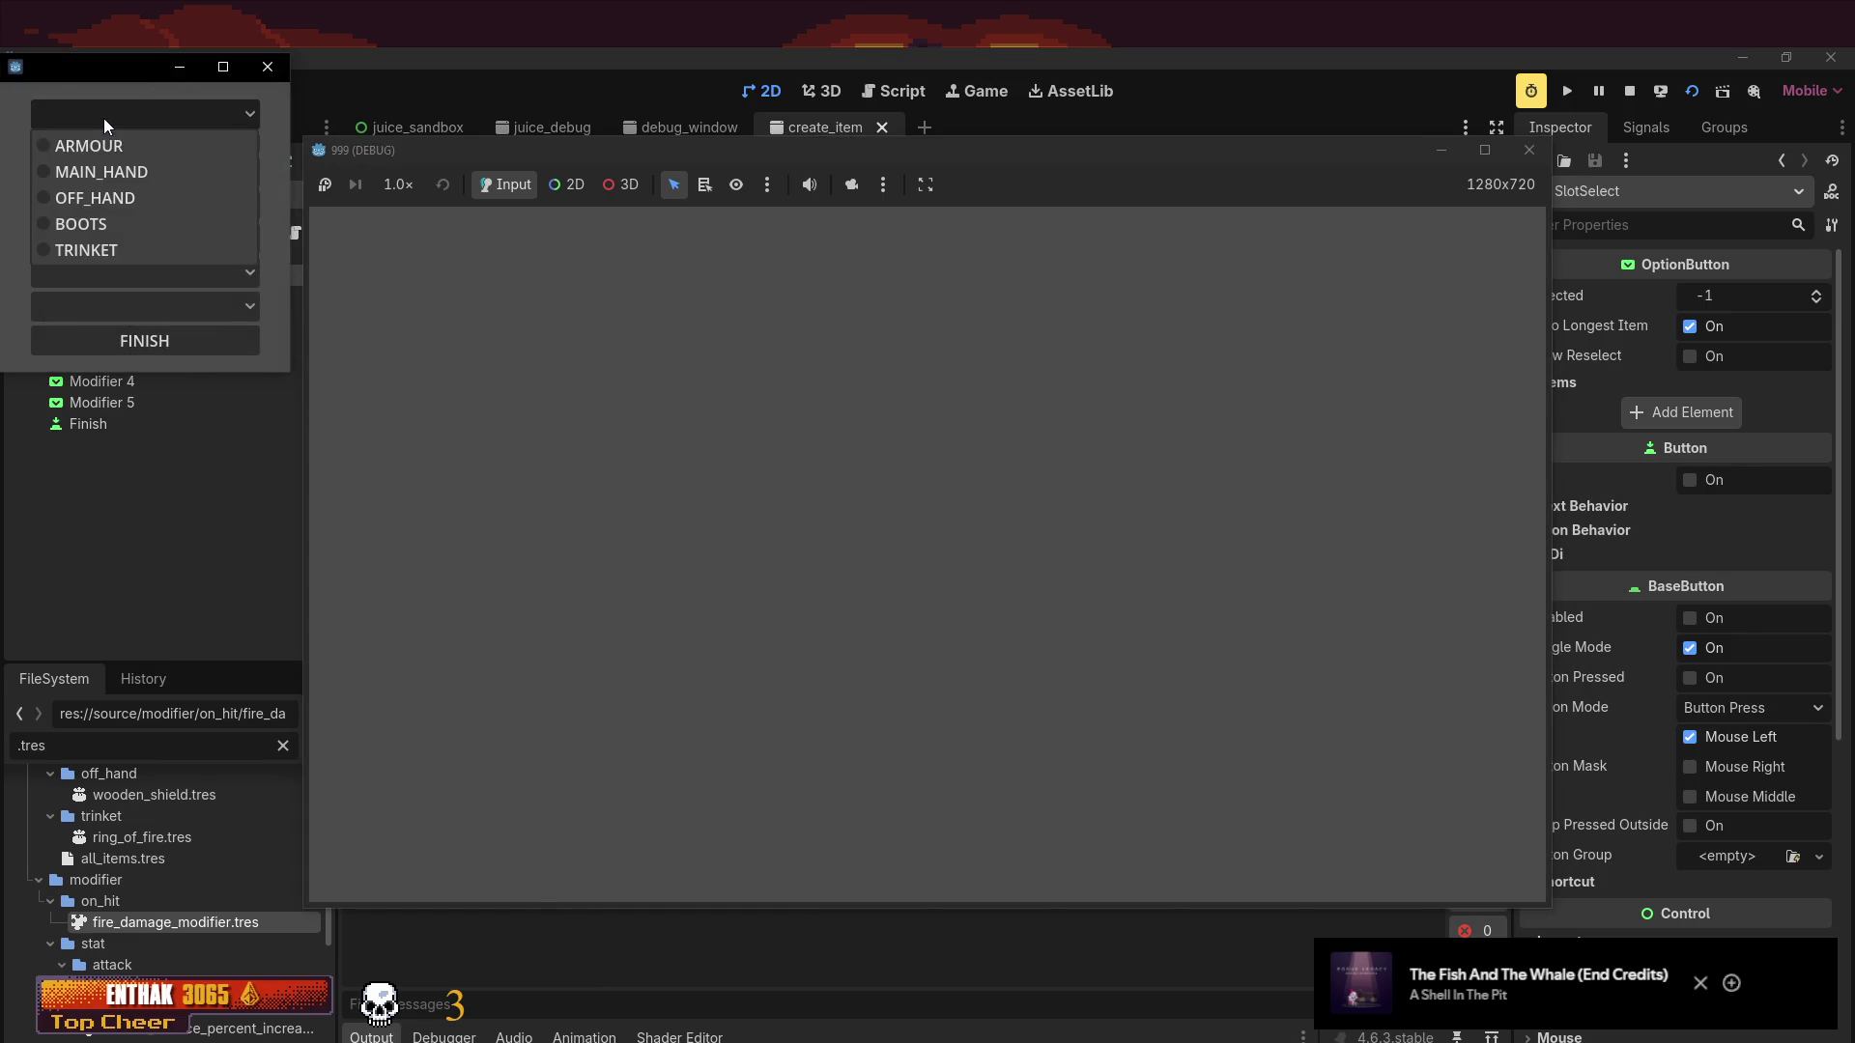
{"action": "left_click", "coordinate": [110, 146]}
{"action": "left_click", "coordinate": [110, 142]}
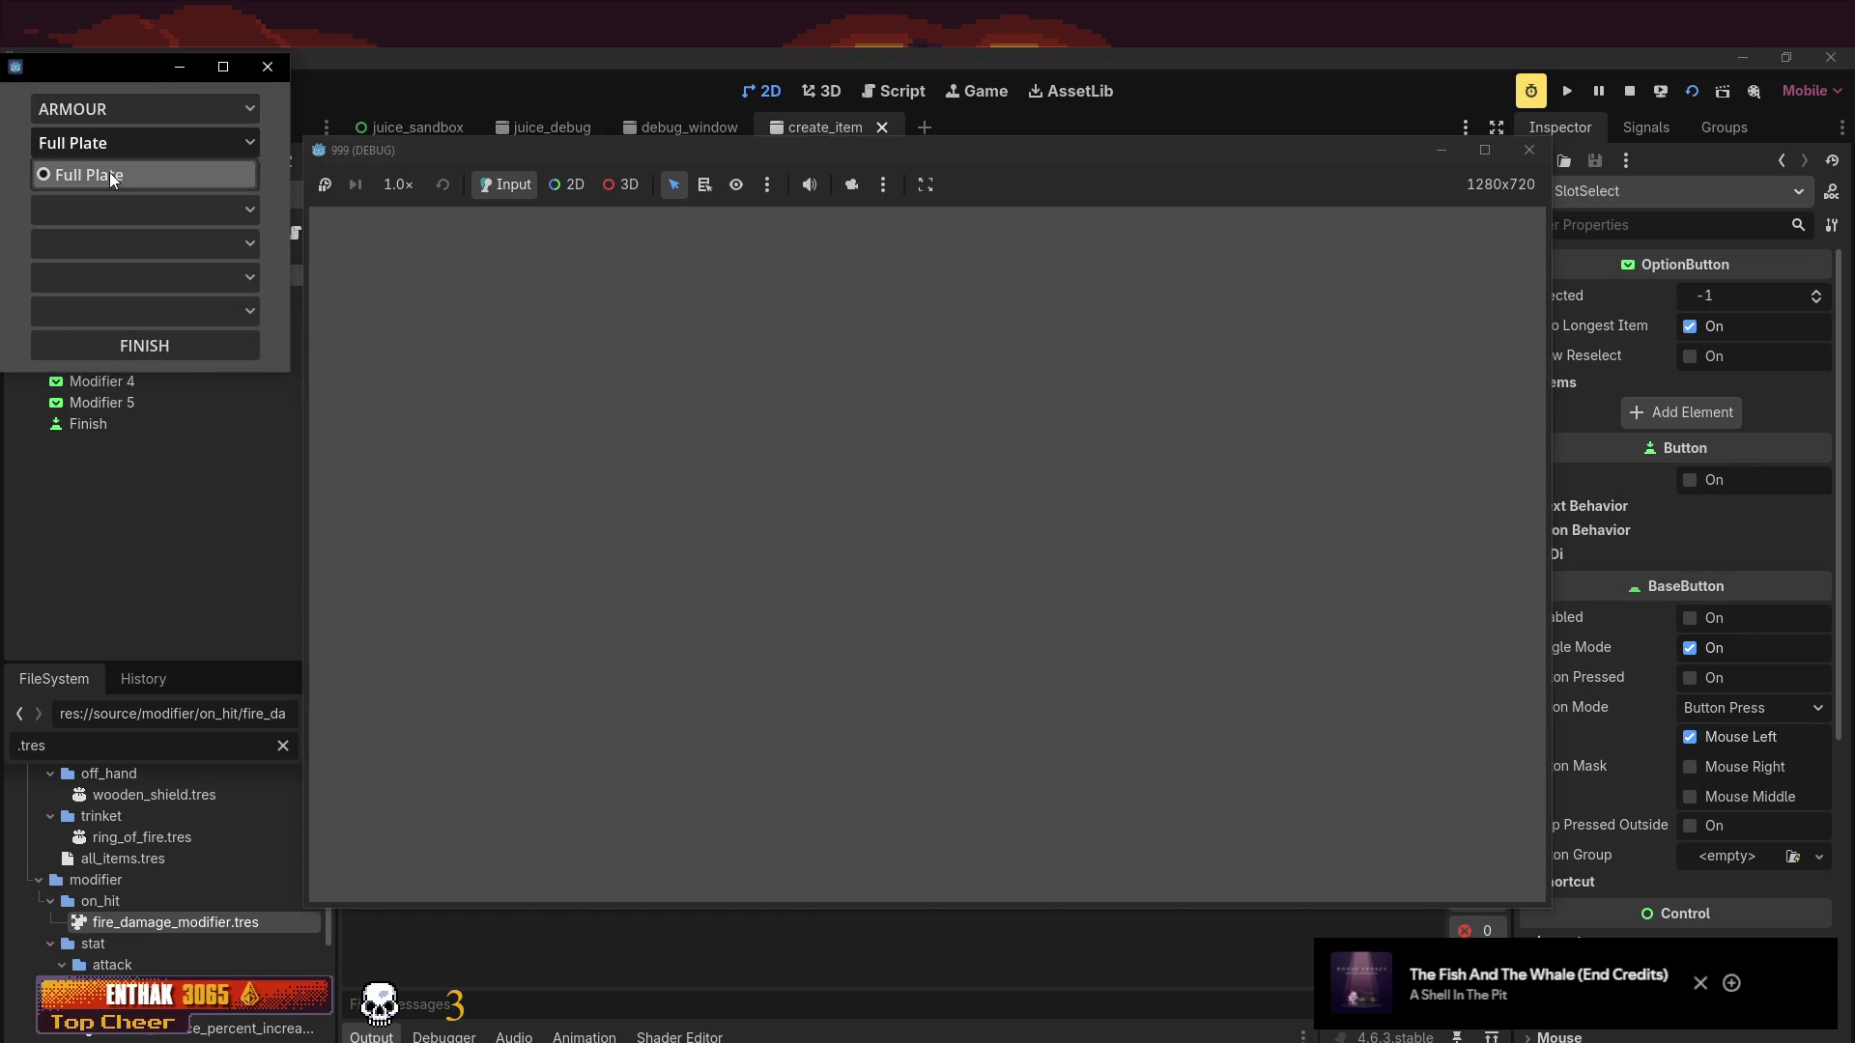
{"action": "left_click", "coordinate": [108, 174]}
{"action": "left_click", "coordinate": [108, 179]}
{"action": "left_click", "coordinate": [102, 257]}
{"action": "left_click", "coordinate": [107, 209]}
{"action": "left_click", "coordinate": [85, 294]}
{"action": "left_click", "coordinate": [91, 244]}
{"action": "left_click", "coordinate": [93, 354]}
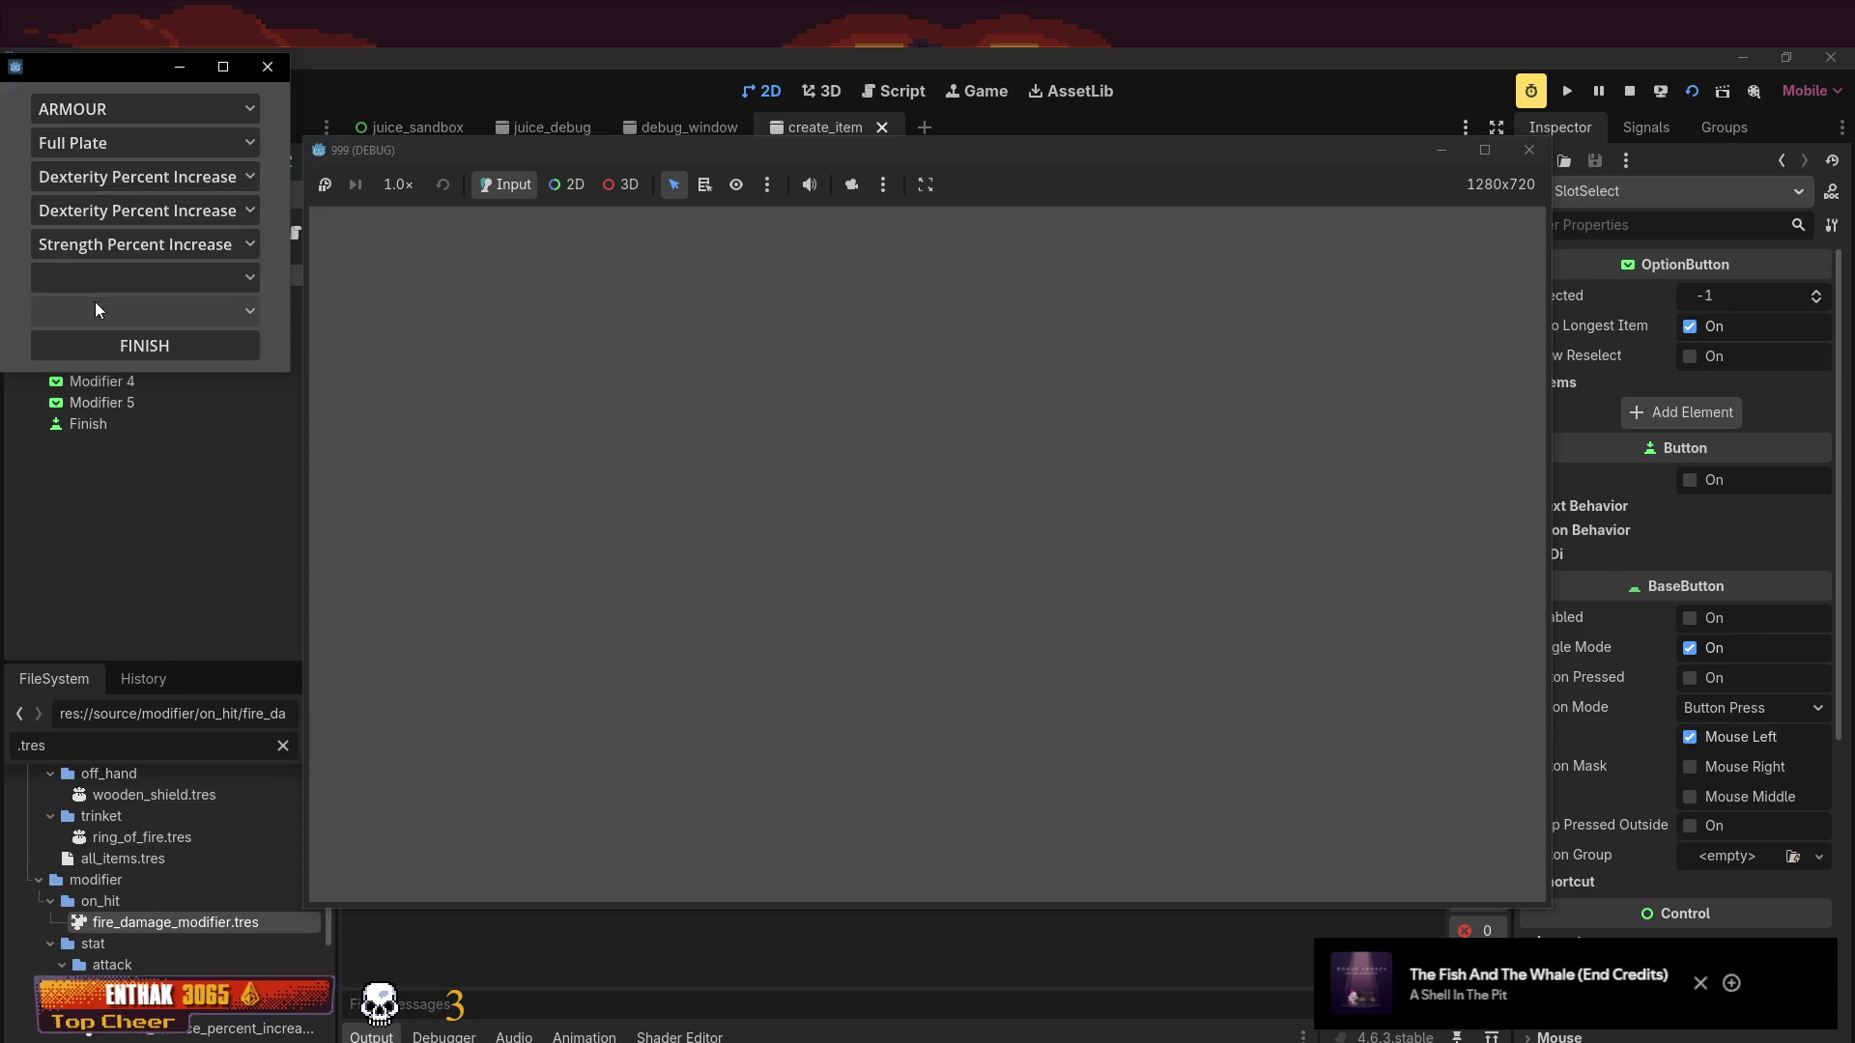
{"action": "left_click", "coordinate": [97, 278]}
{"action": "left_click", "coordinate": [94, 408]}
{"action": "left_click", "coordinate": [112, 309]}
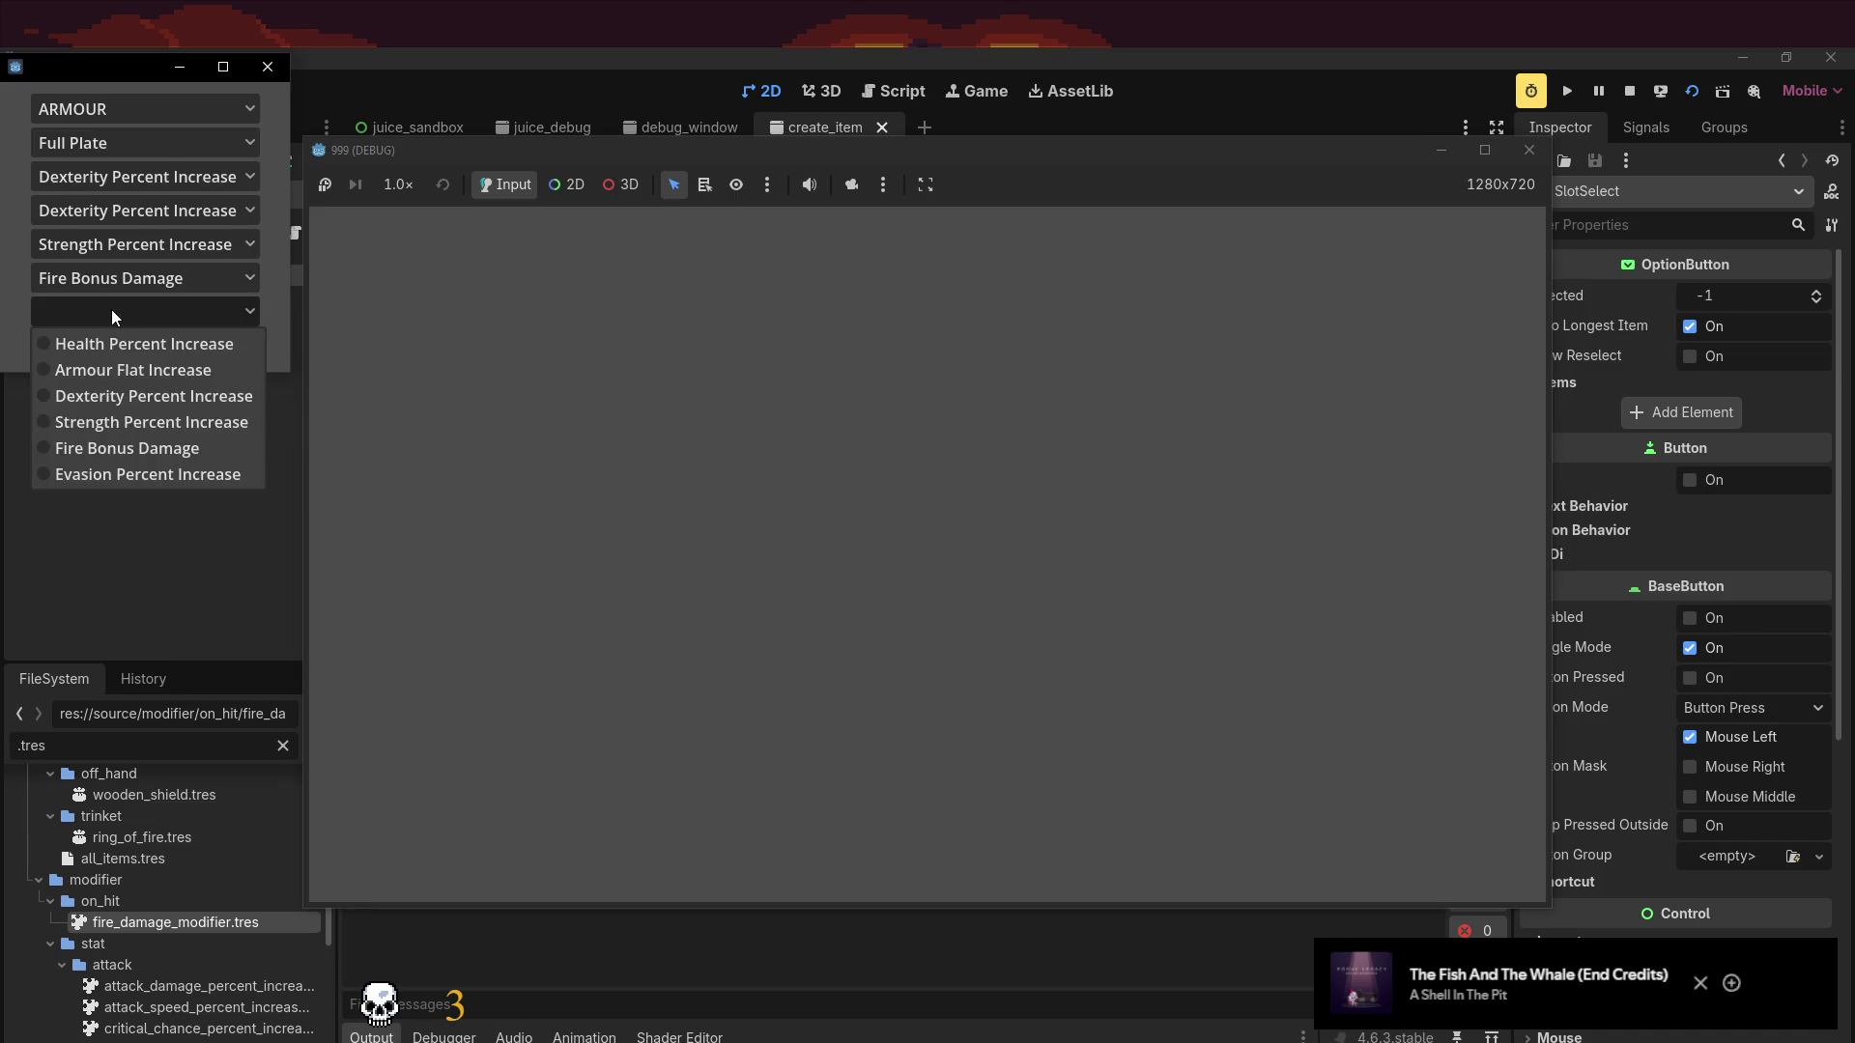
{"action": "left_click", "coordinate": [177, 475]}
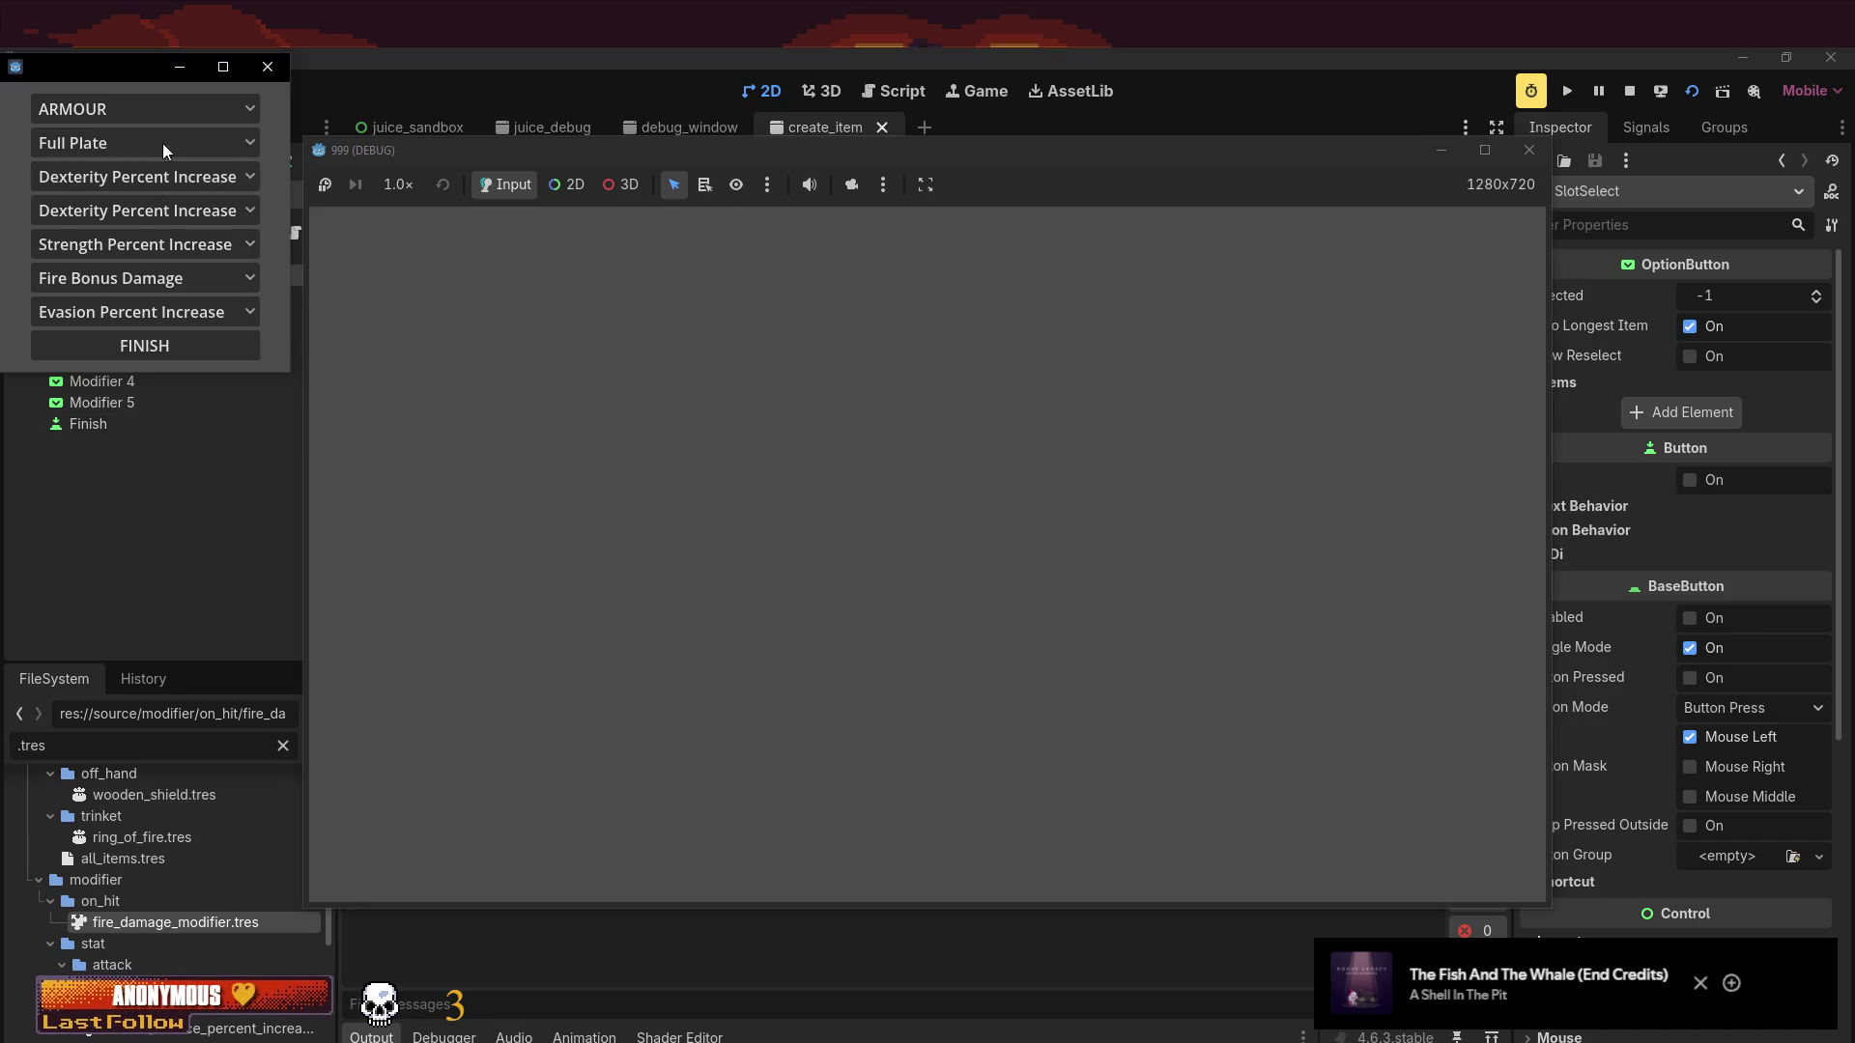
Close the running game and select the SlotSelect dropdown node again.
{"action": "left_click", "coordinate": [268, 66]}
{"action": "left_click", "coordinate": [1528, 150]}
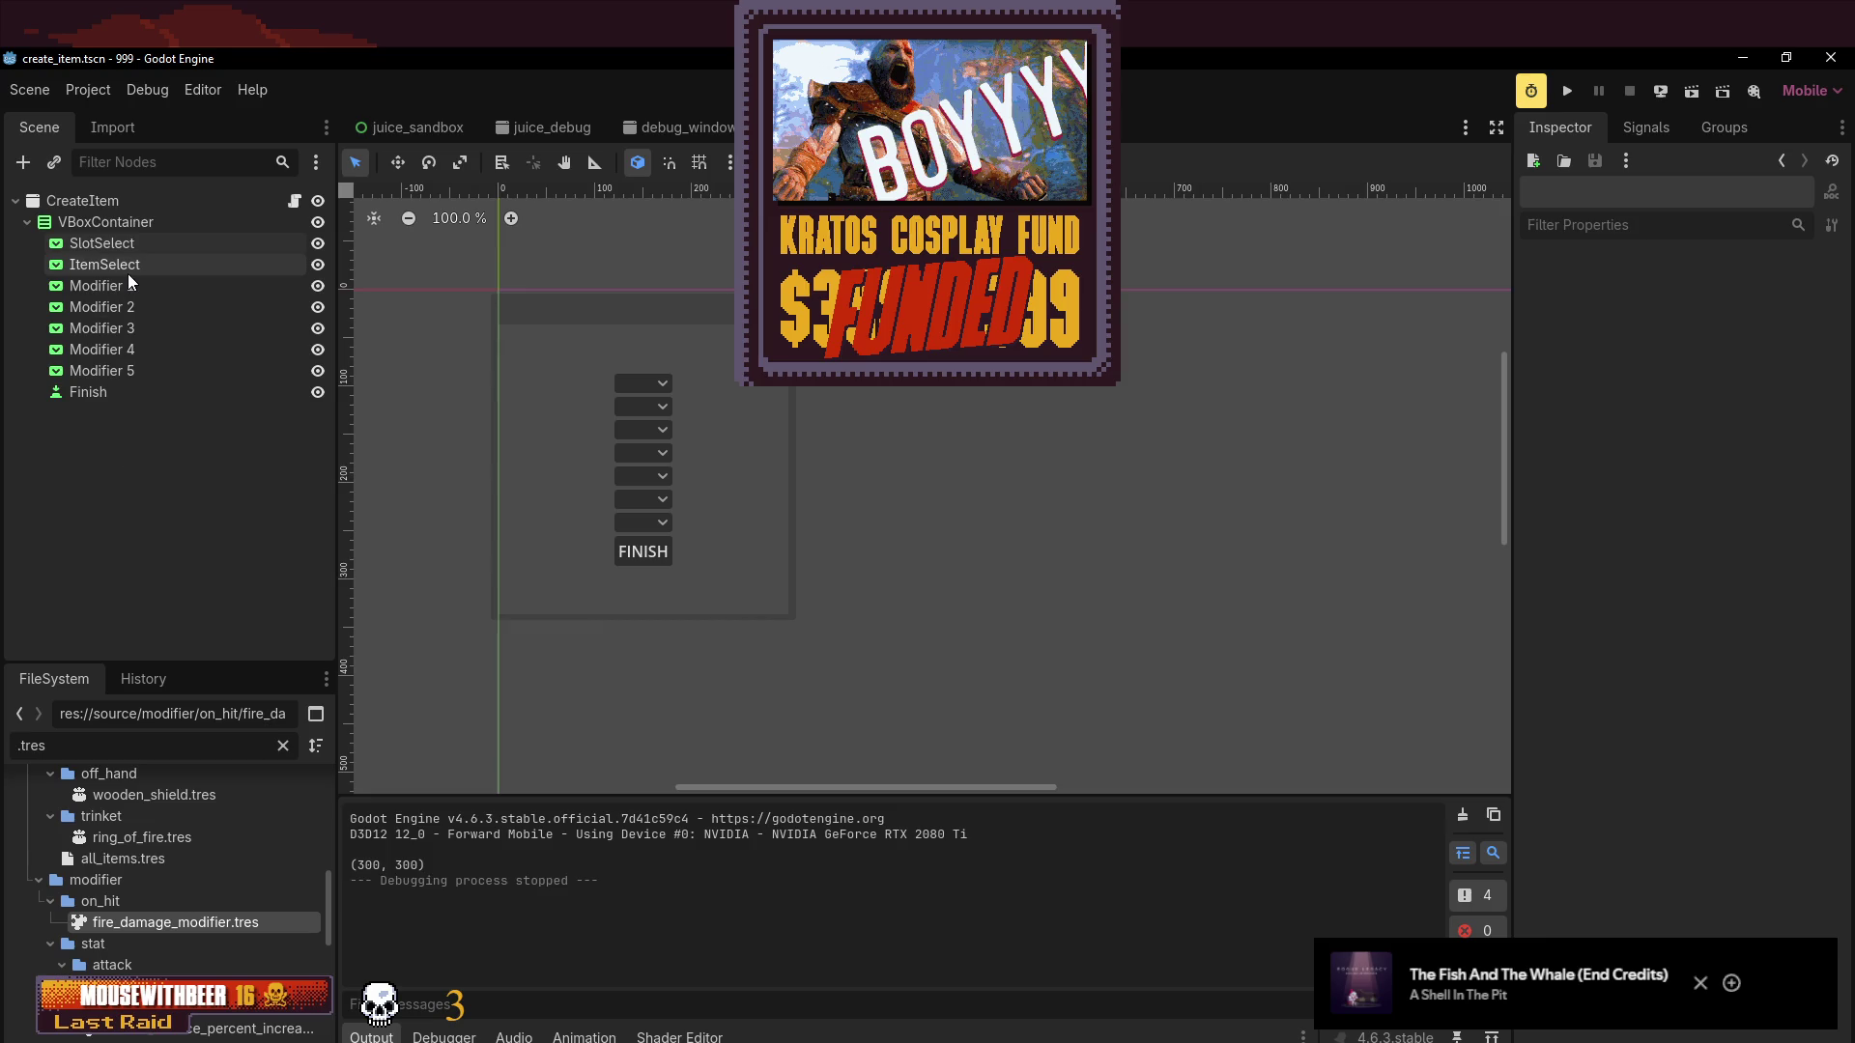
{"action": "left_click", "coordinate": [132, 246]}
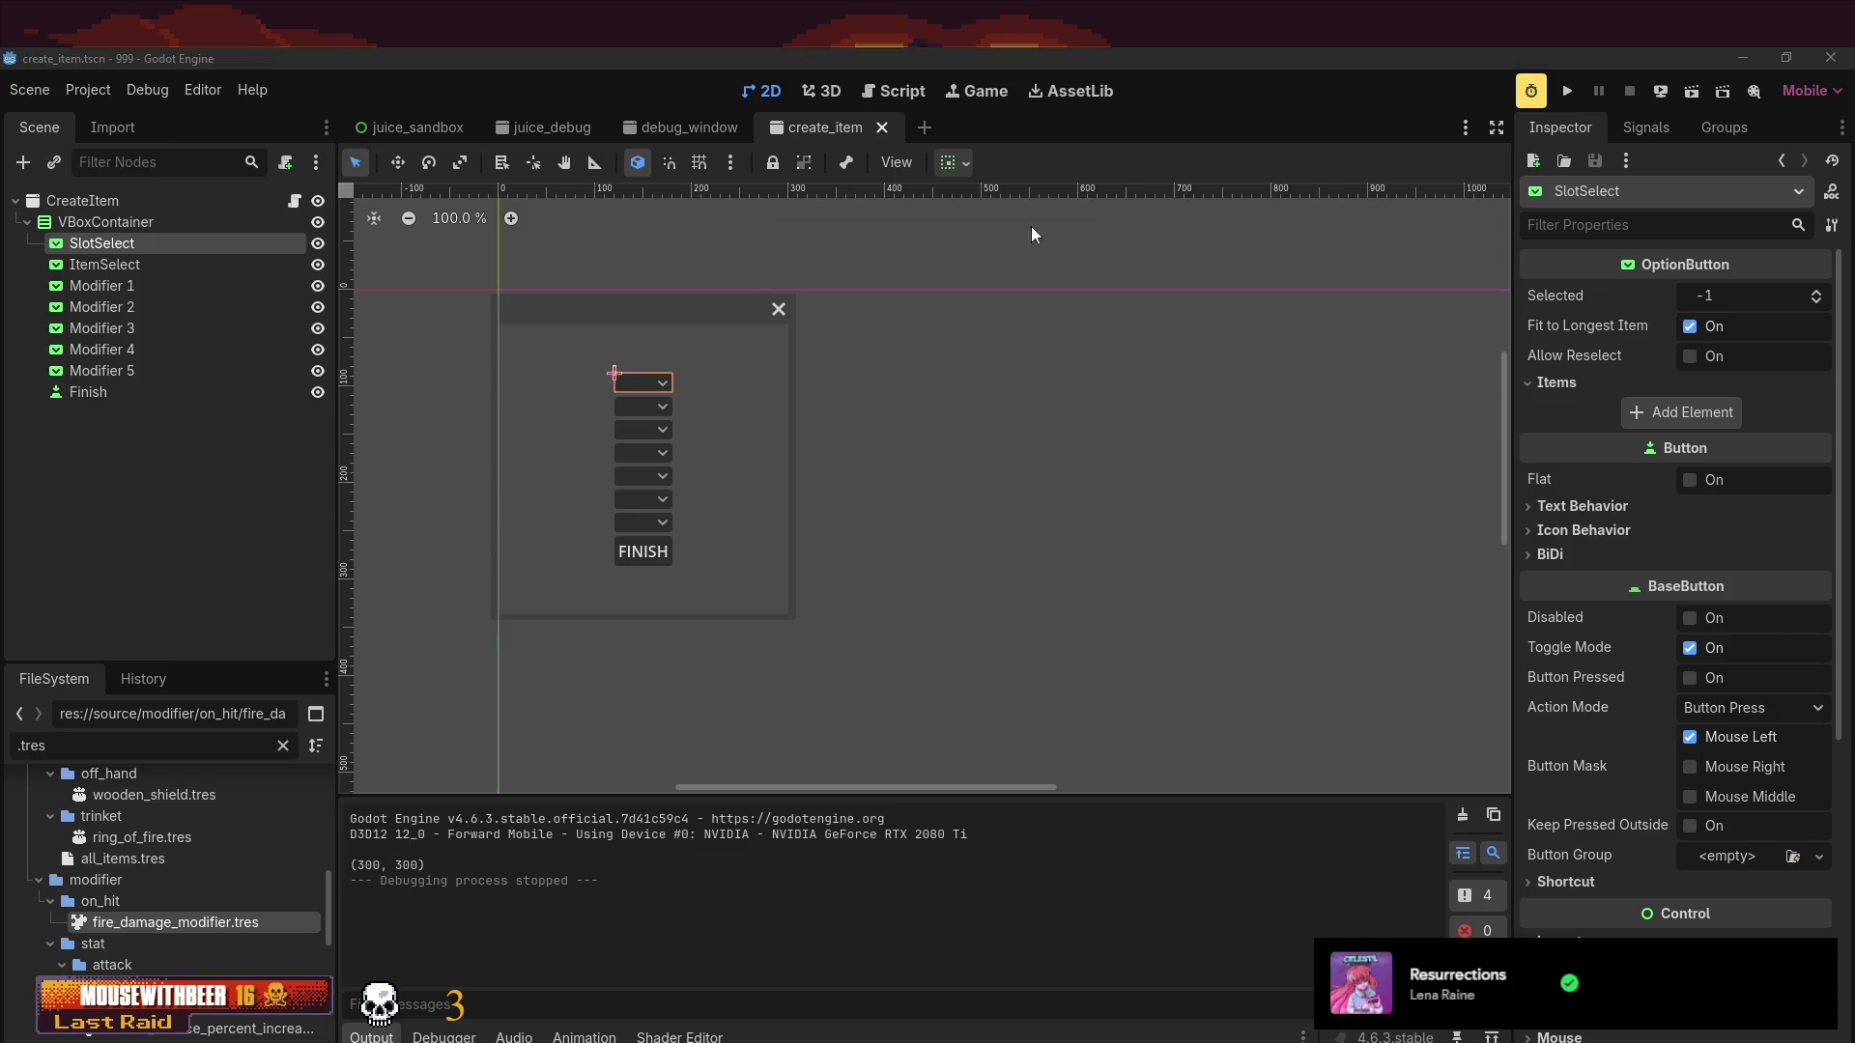
Search Google for 'godot optionbutton label caption' in a new browser tab.
{"action": "mouse_move", "coordinate": [1853, 261]}
{"action": "left_mouse_down"}
{"action": "mouse_move", "coordinate": [1642, 260]}
{"action": "mouse_move", "coordinate": [263, 48]}
{"action": "left_mouse_up"}
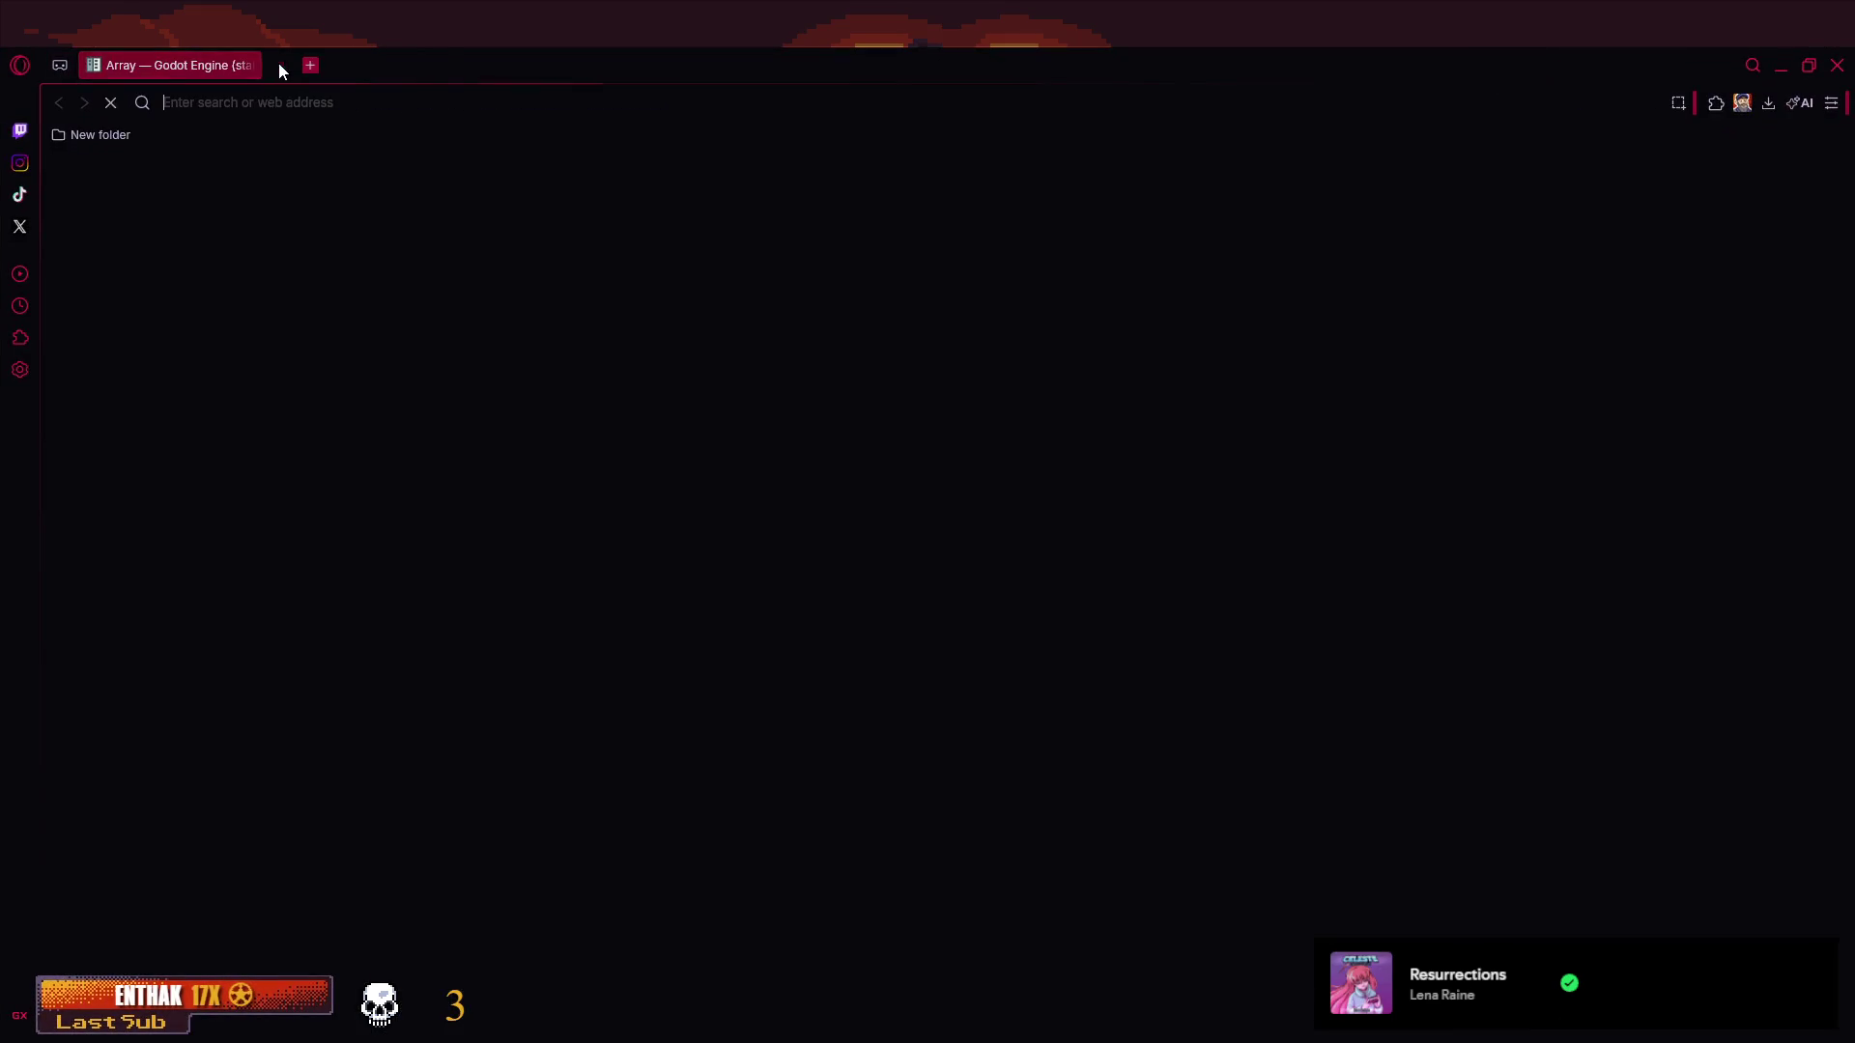
{"action": "left_click", "coordinate": [310, 64]}
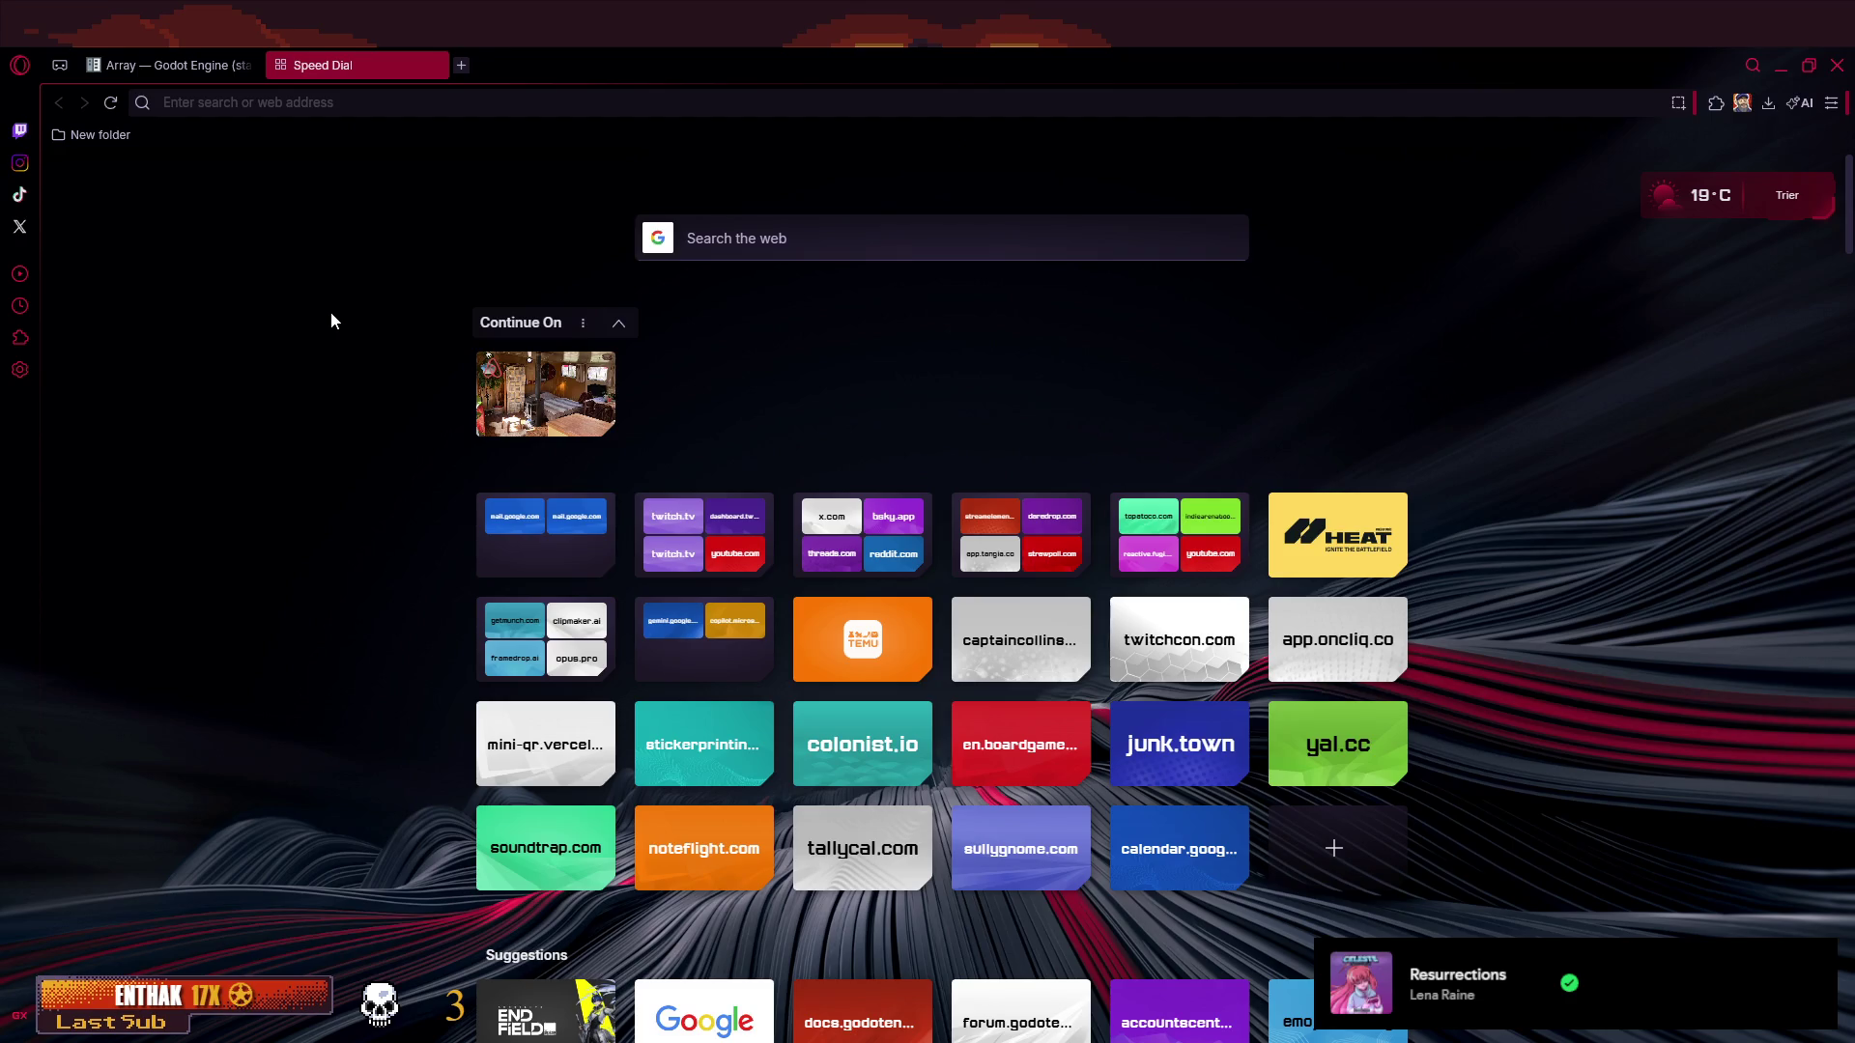
{"action": "type", "text": "godot "}
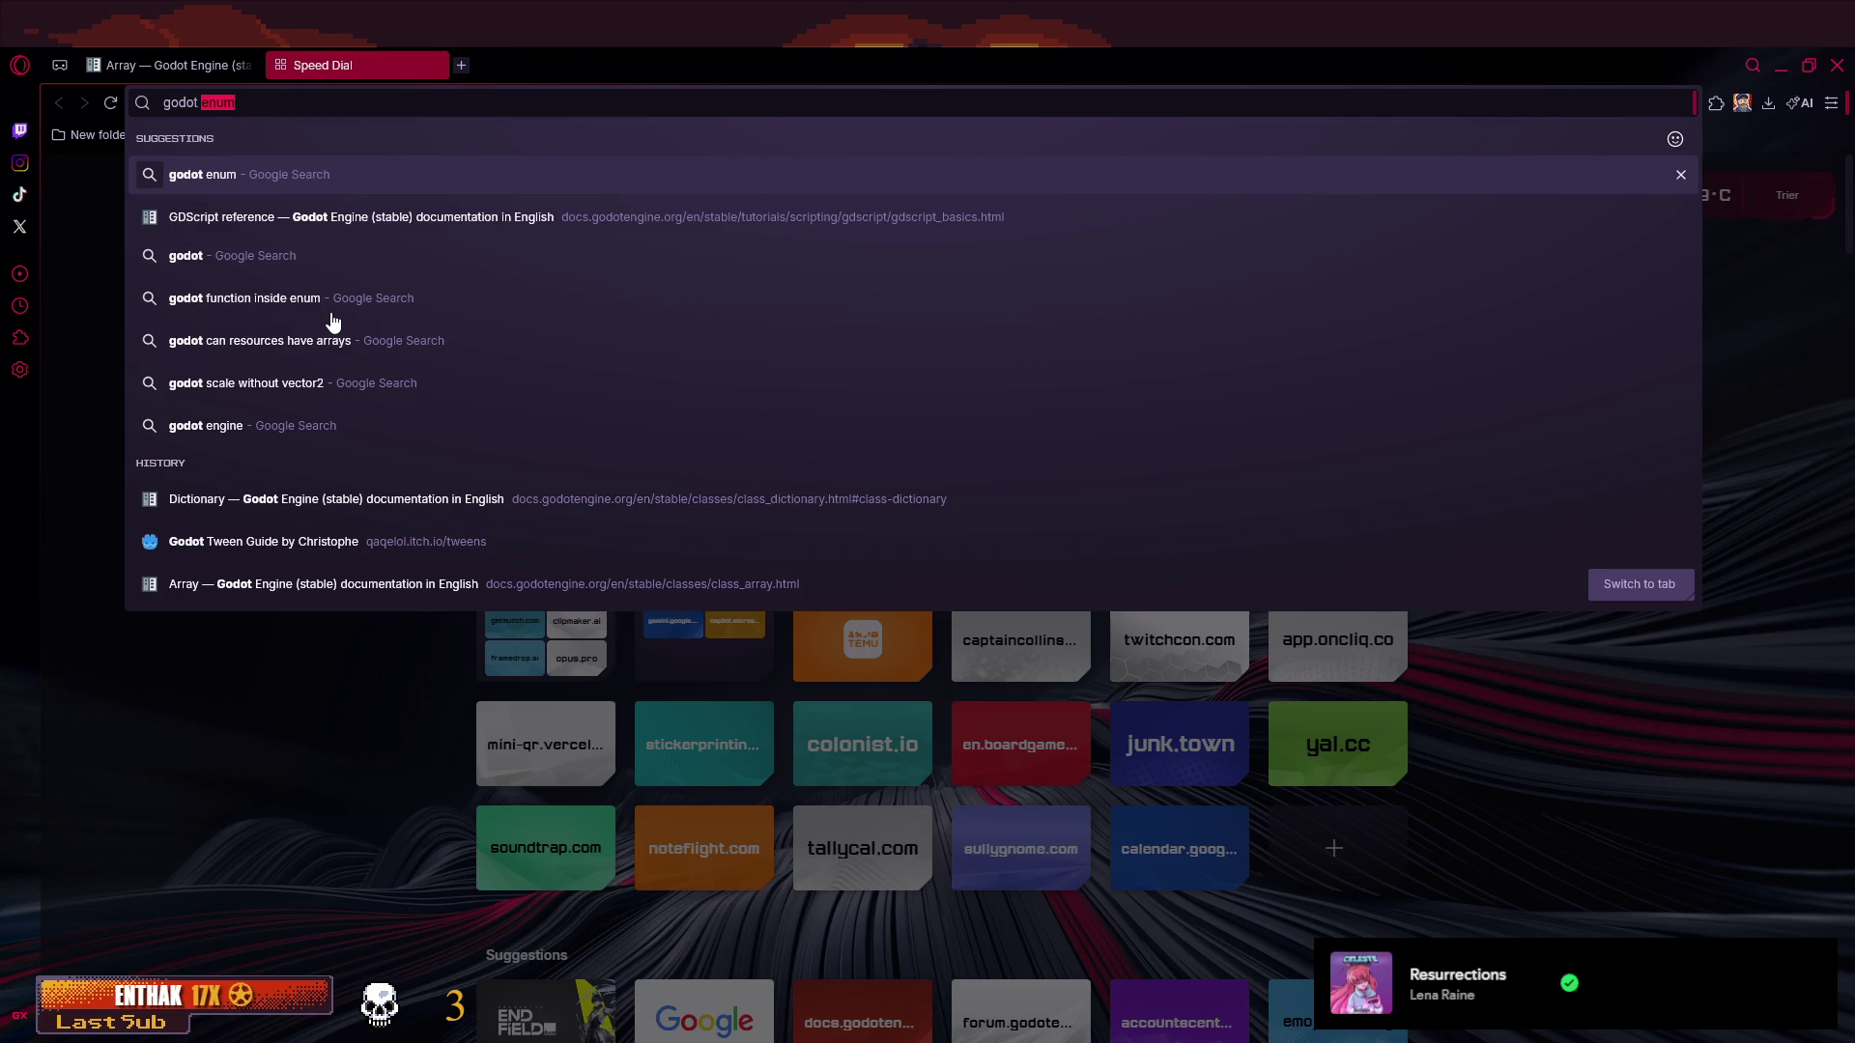
{"action": "type", "text": "optionbutton "}
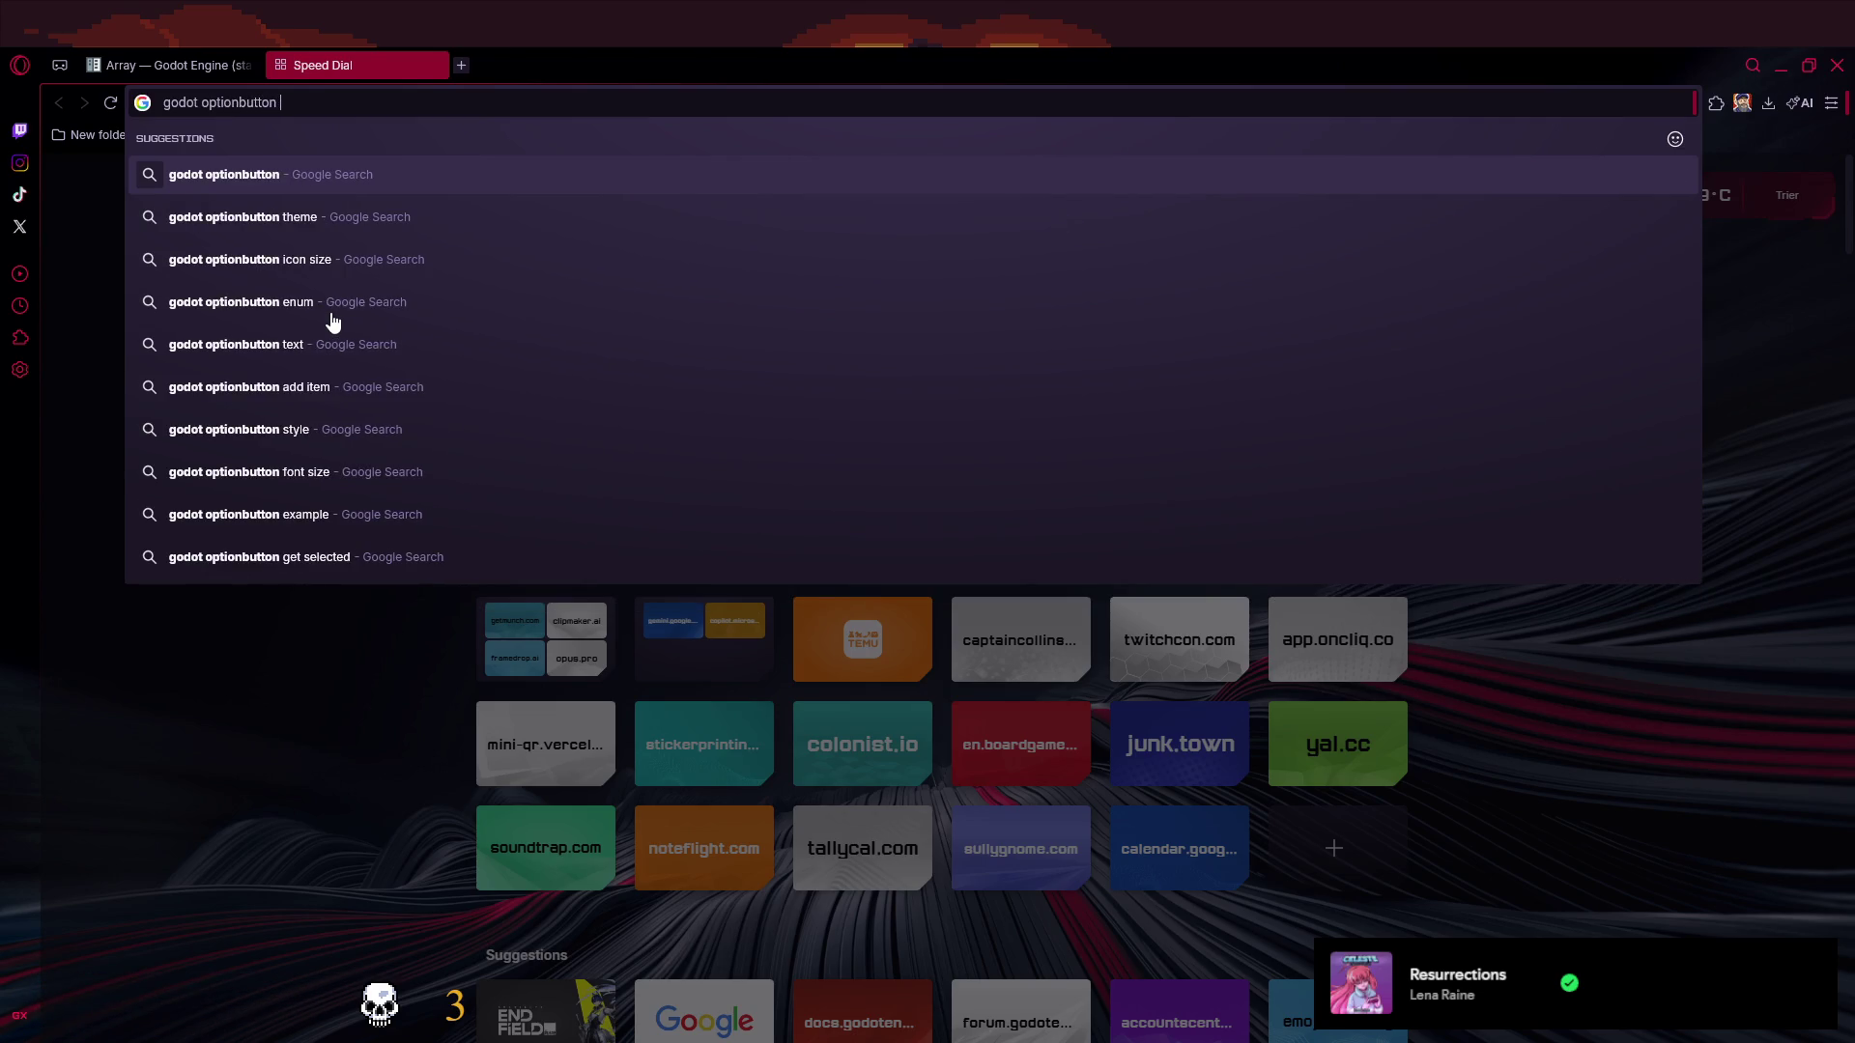
{"action": "type", "text": "label"}
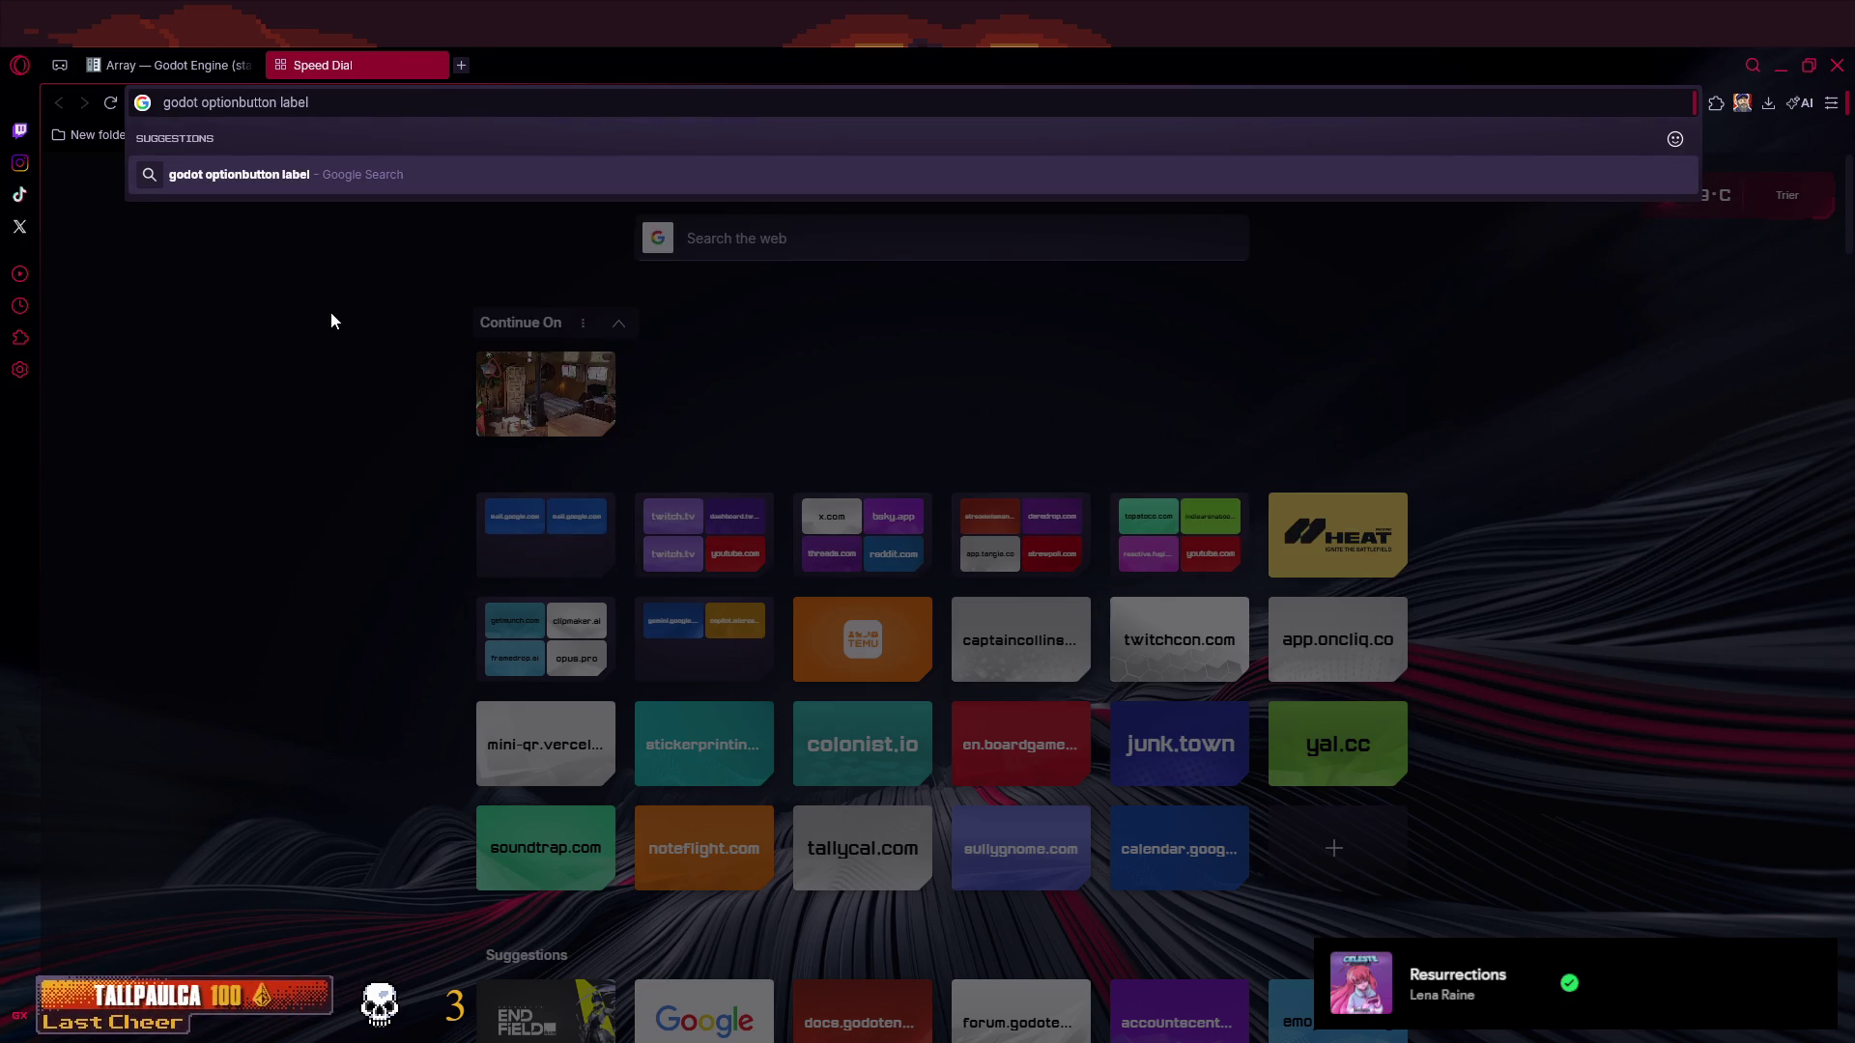
{"action": "type", "text": " caption"}
{"action": "key", "text": "Return"}
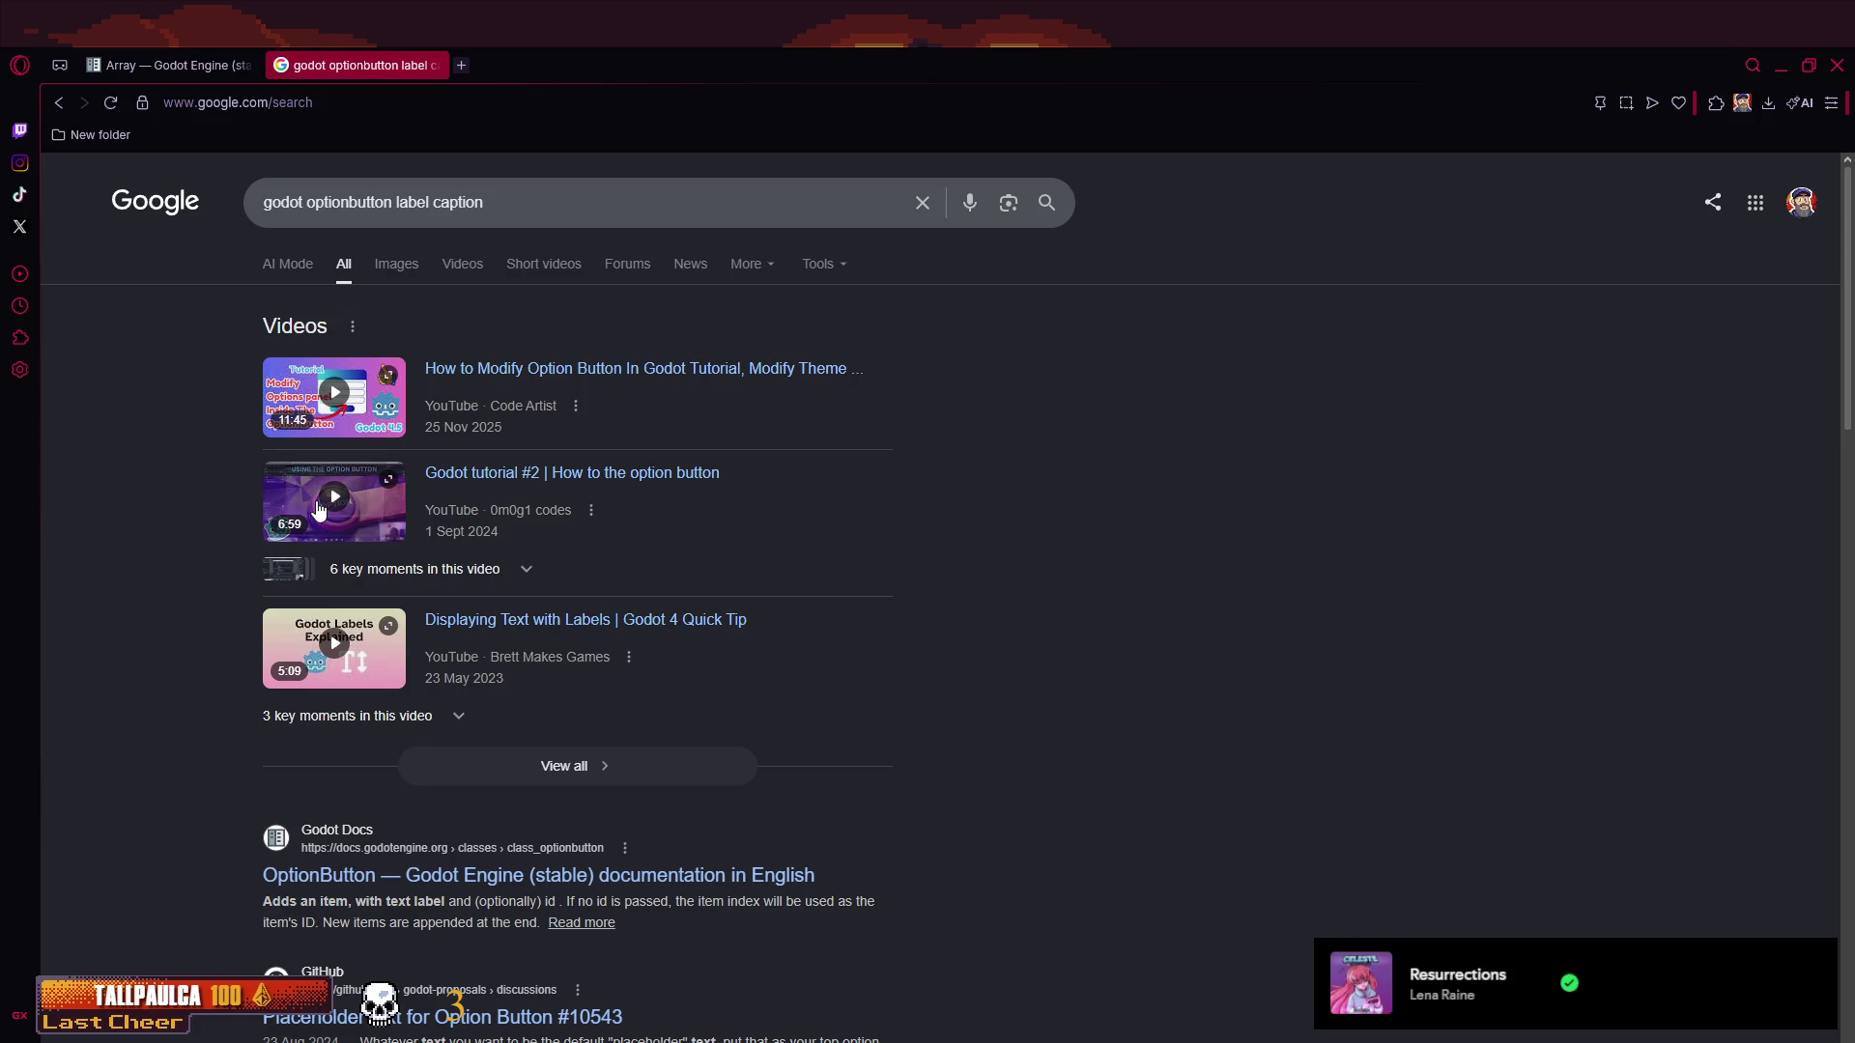
{"action": "scroll", "coordinate": [67, 629], "scroll_direction": "down", "scroll_amount": 1}
{"action": "scroll", "coordinate": [81, 628], "scroll_direction": "down", "scroll_amount": 4}
Open the Godot Docs OptionButton class page and read down to its Signals section.
{"action": "left_click", "coordinate": [321, 394]}
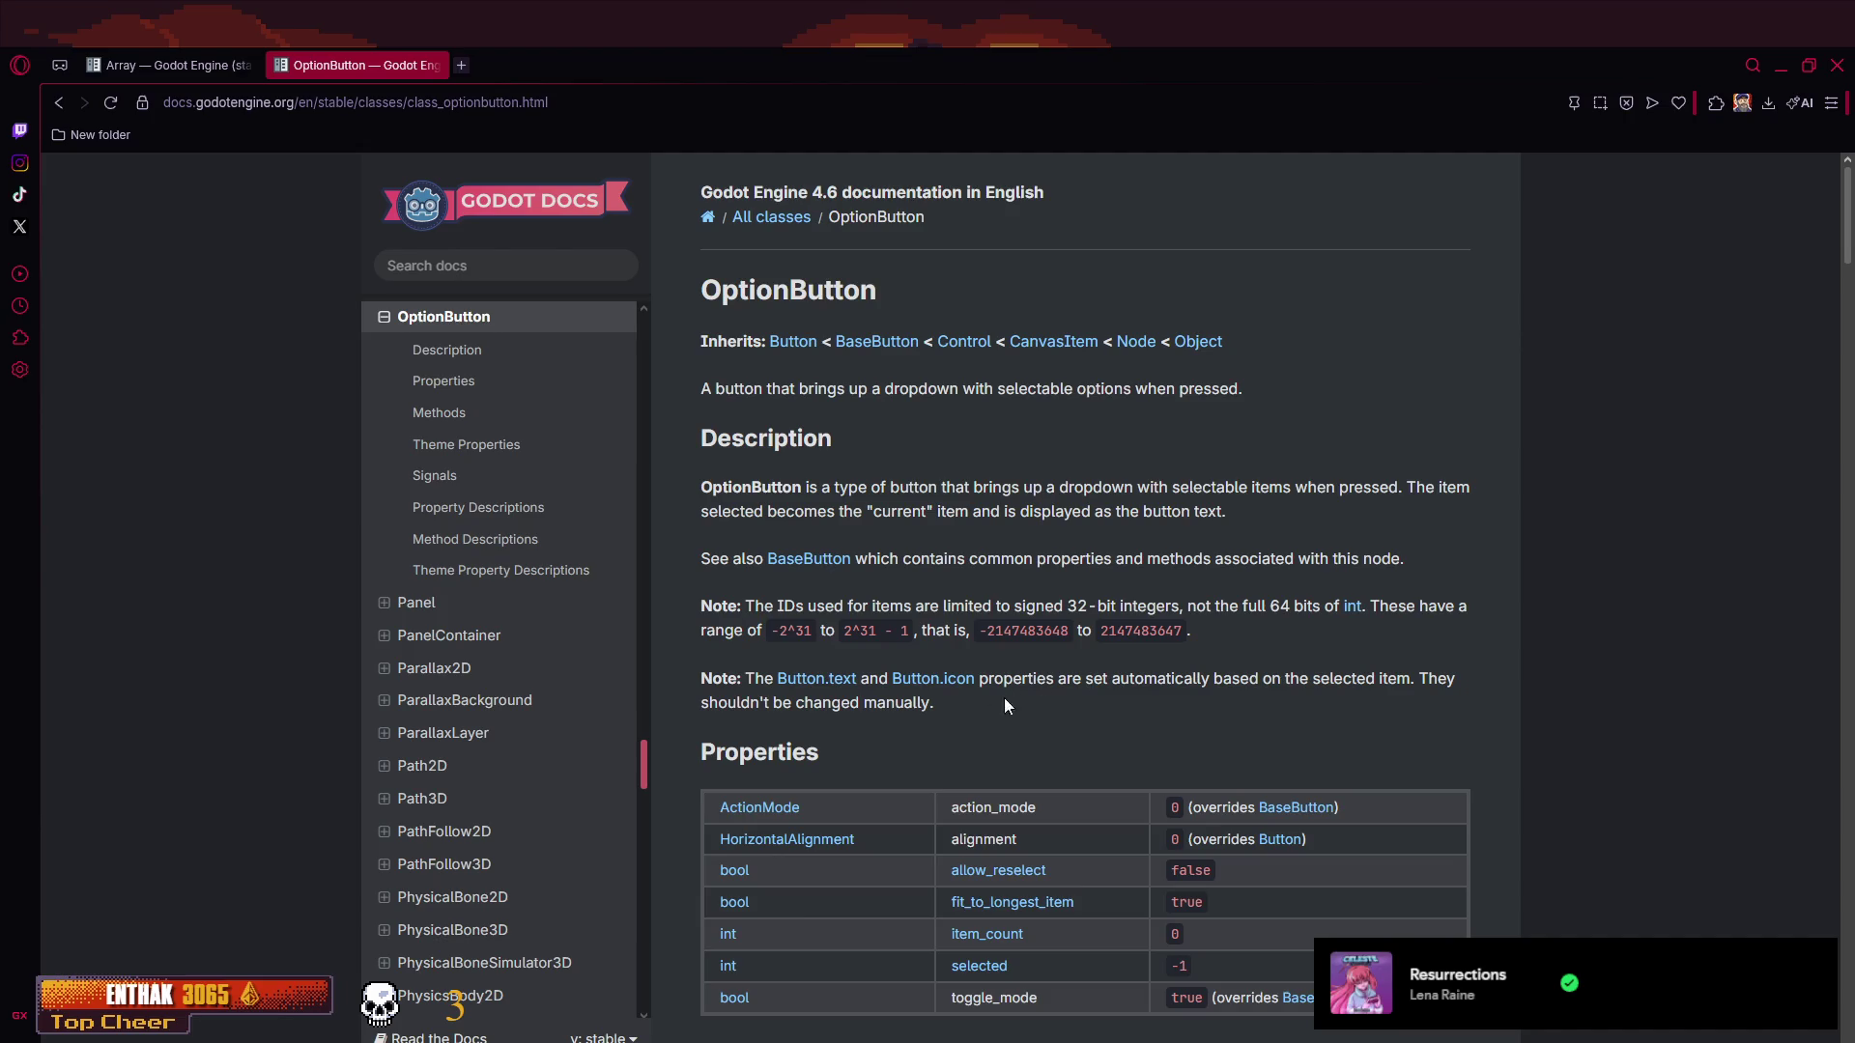
{"action": "scroll", "coordinate": [1006, 704], "scroll_direction": "down", "scroll_amount": 5}
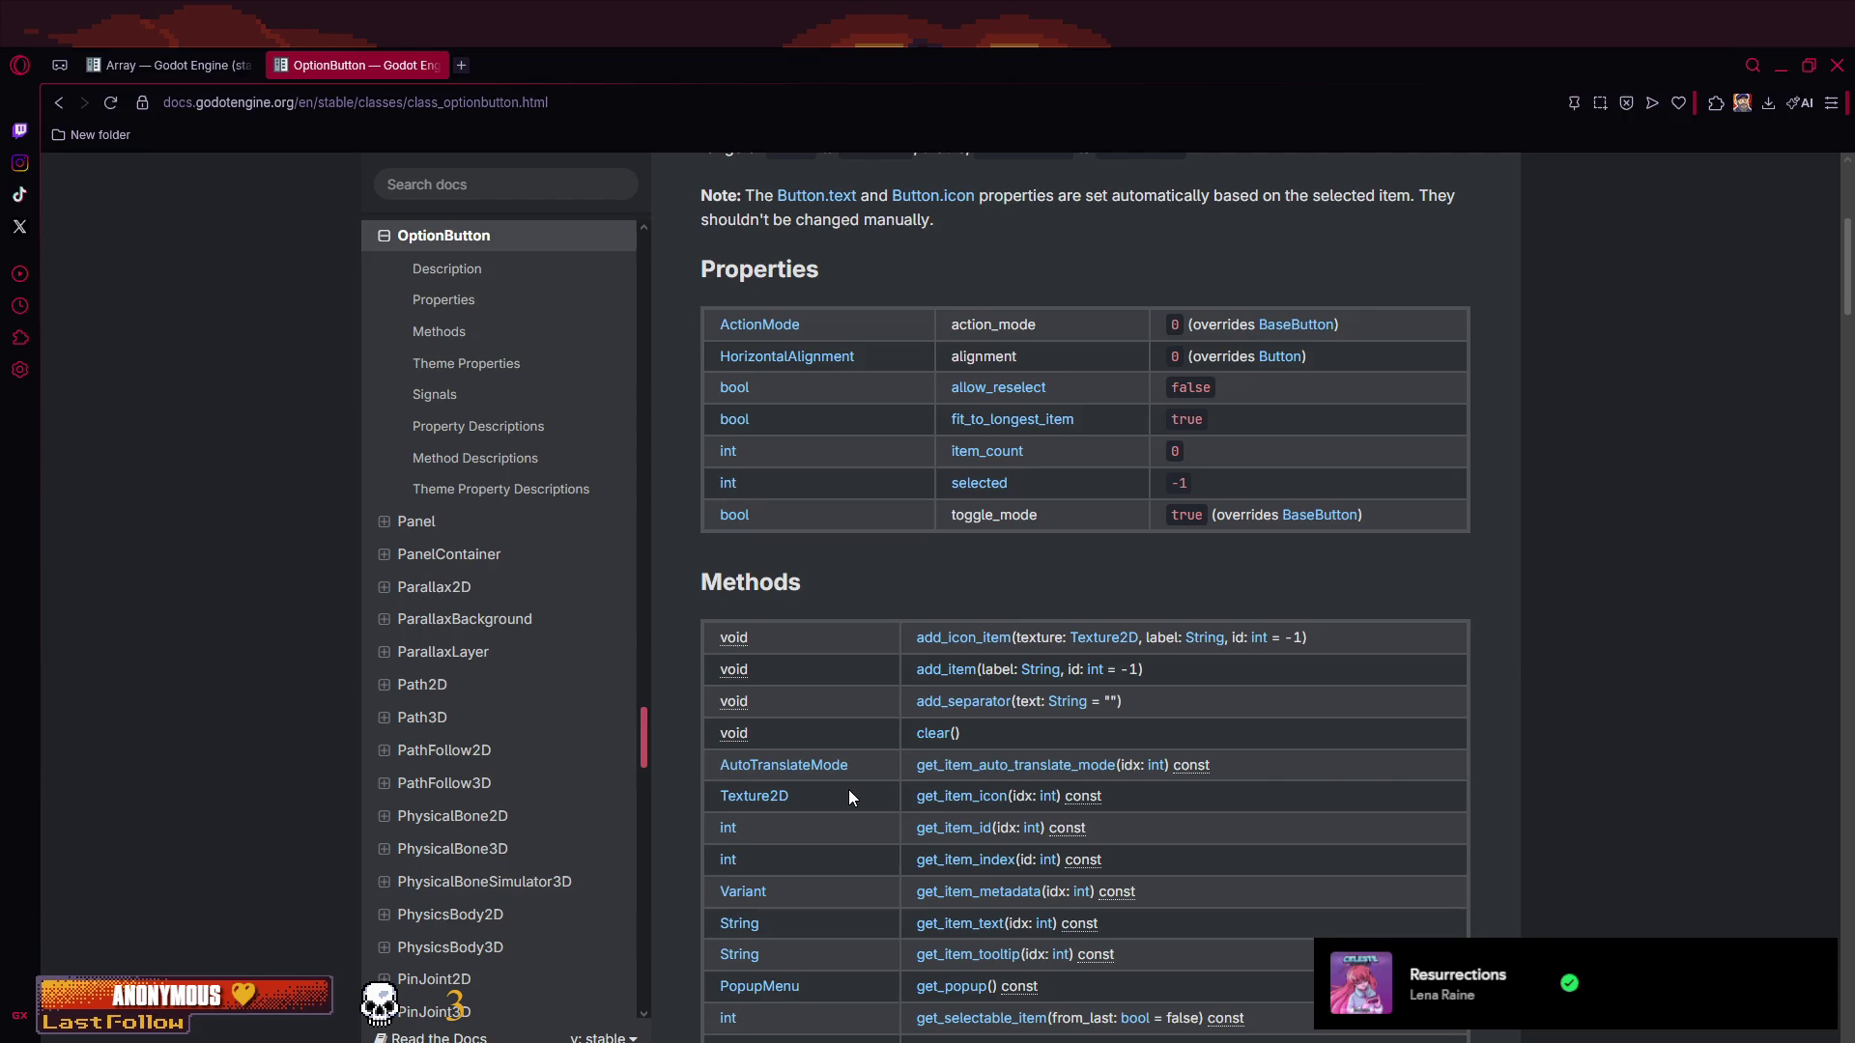
{"action": "scroll", "coordinate": [848, 790], "scroll_direction": "down", "scroll_amount": 3}
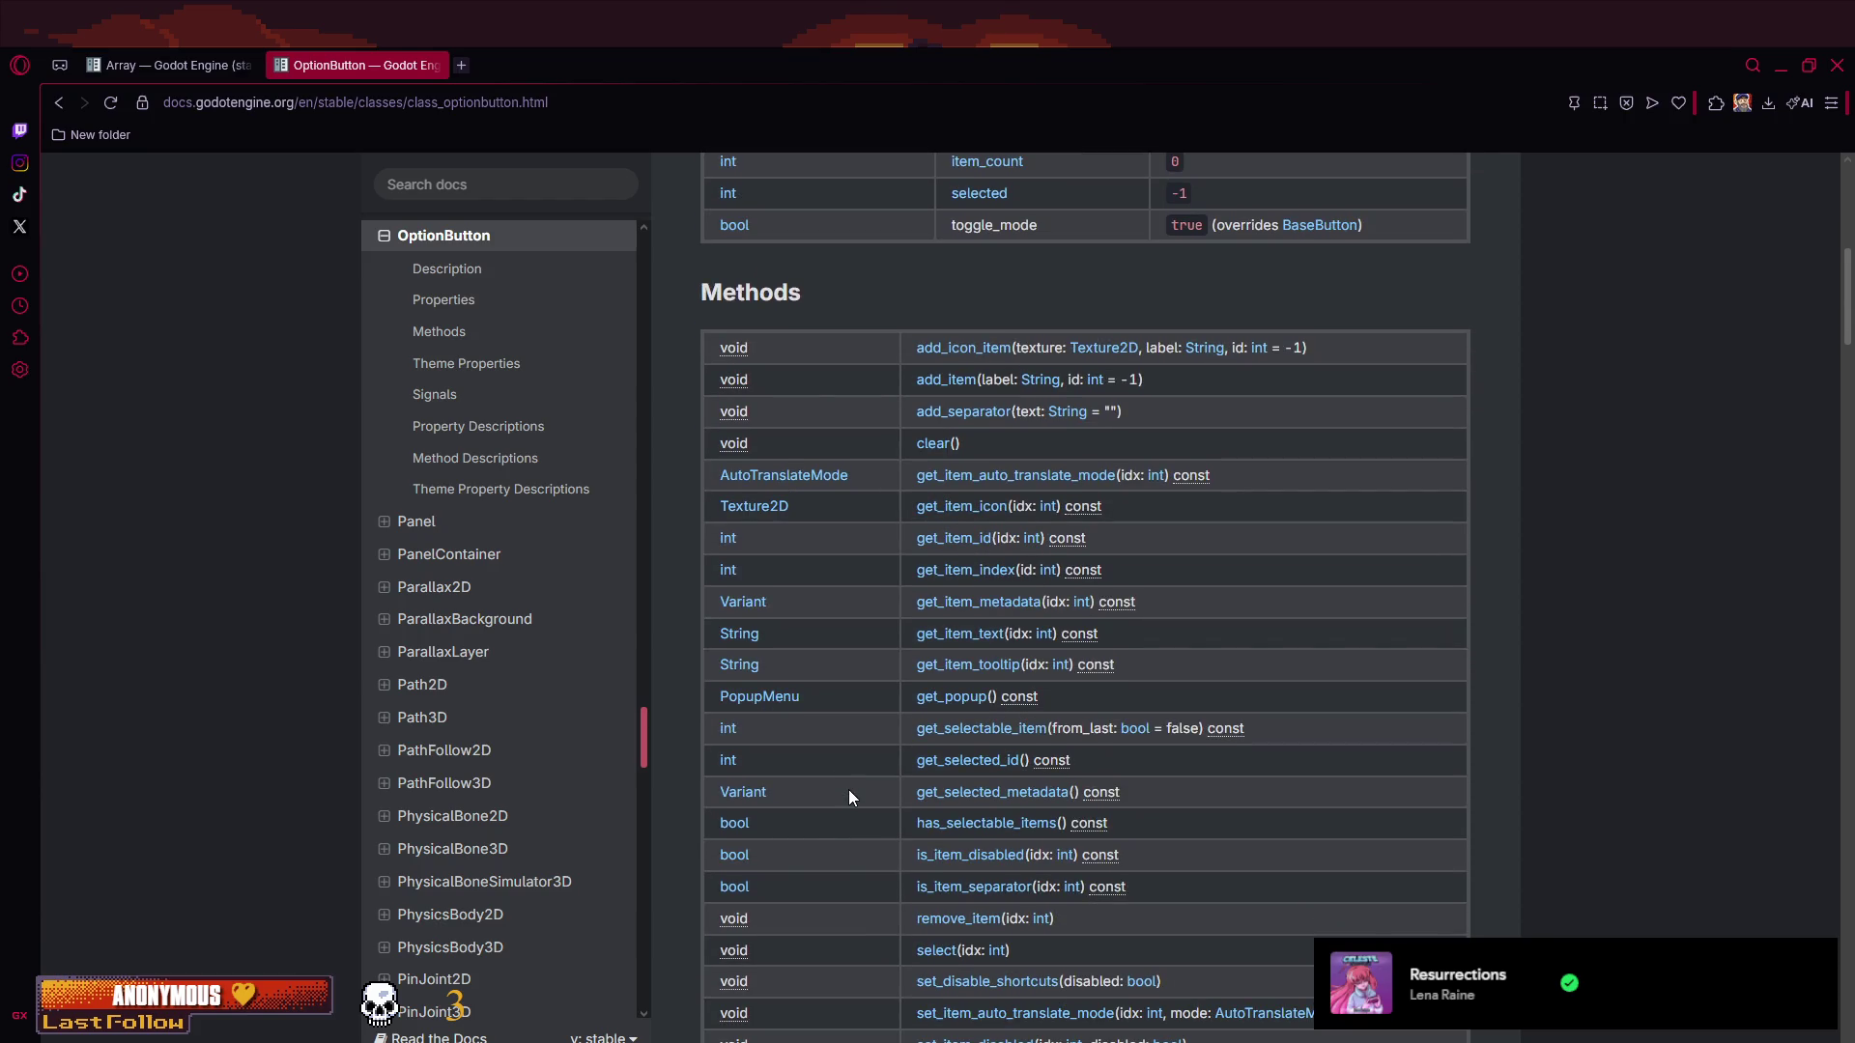
{"action": "scroll", "coordinate": [848, 792], "scroll_direction": "down", "scroll_amount": 9}
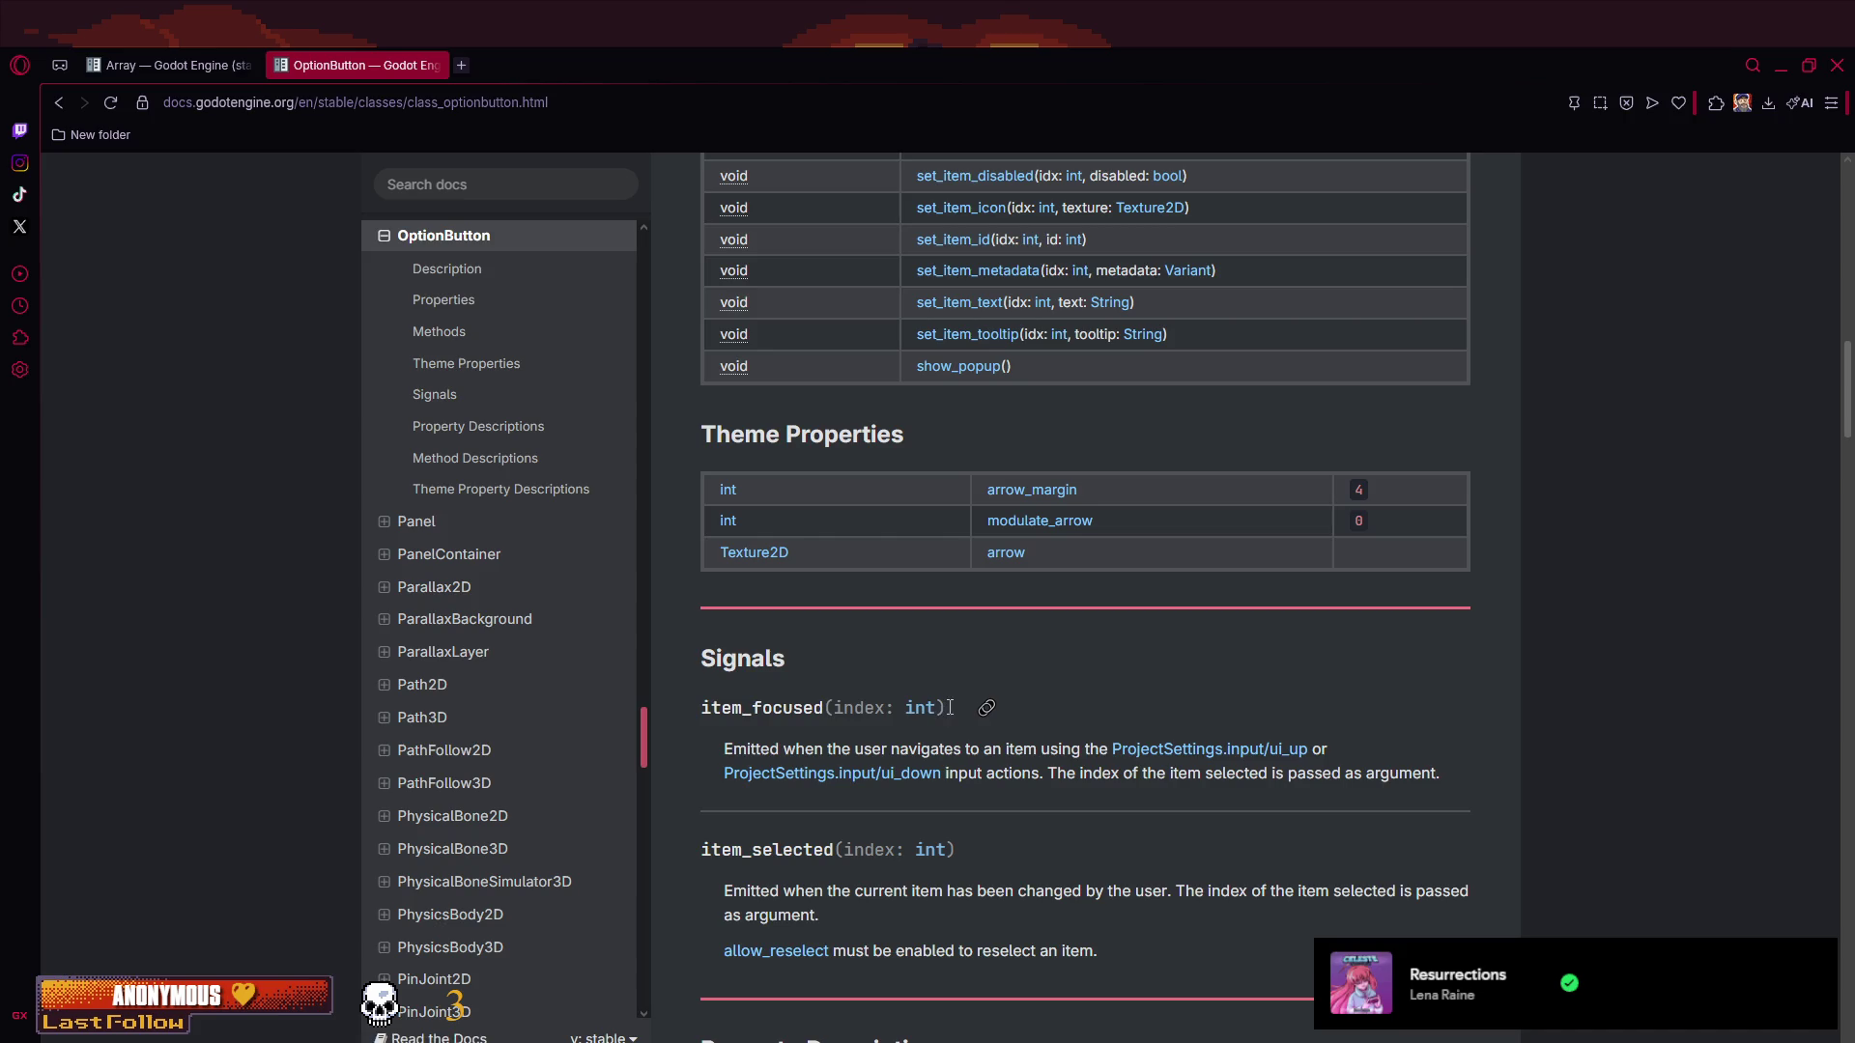
{"action": "left_click_drag", "start_coordinate": [564, 74], "coordinate": [1563, 603]}
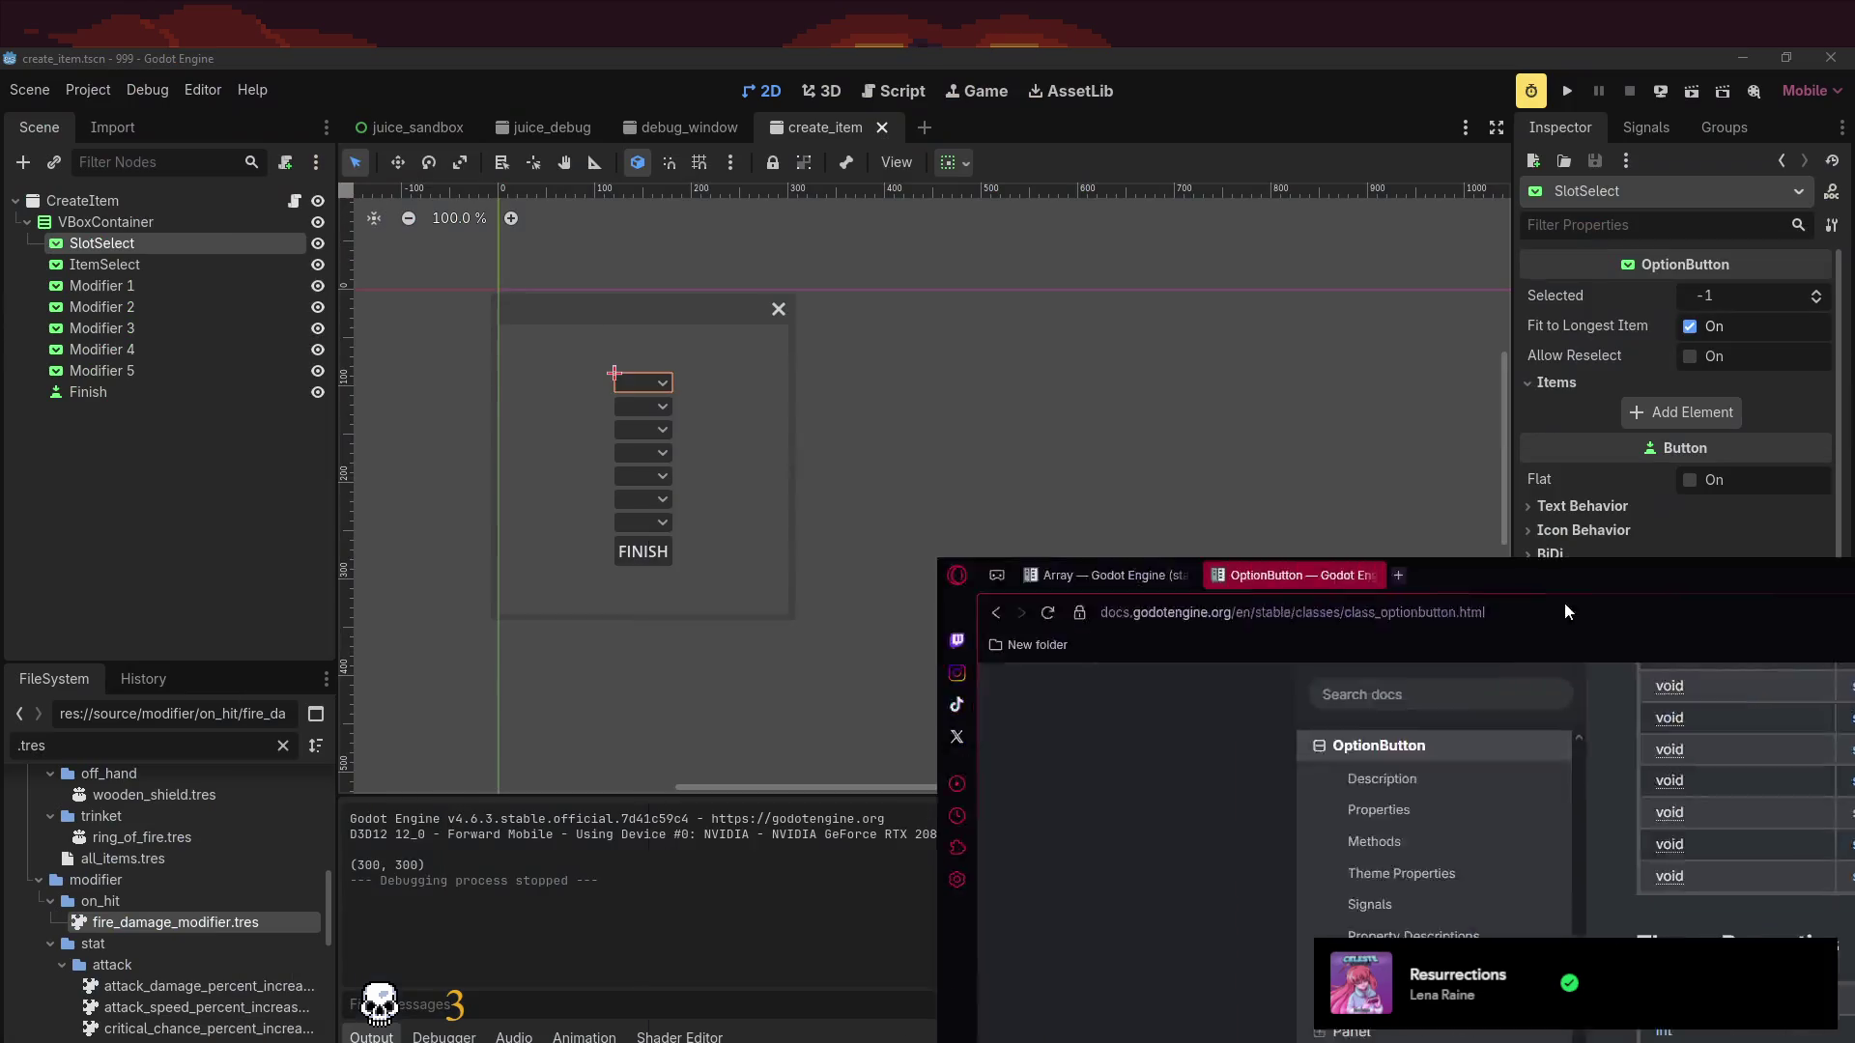
Add an HBoxContainer child to VBoxContainer and move it above SlotSelect.
{"action": "left_click", "coordinate": [865, 565]}
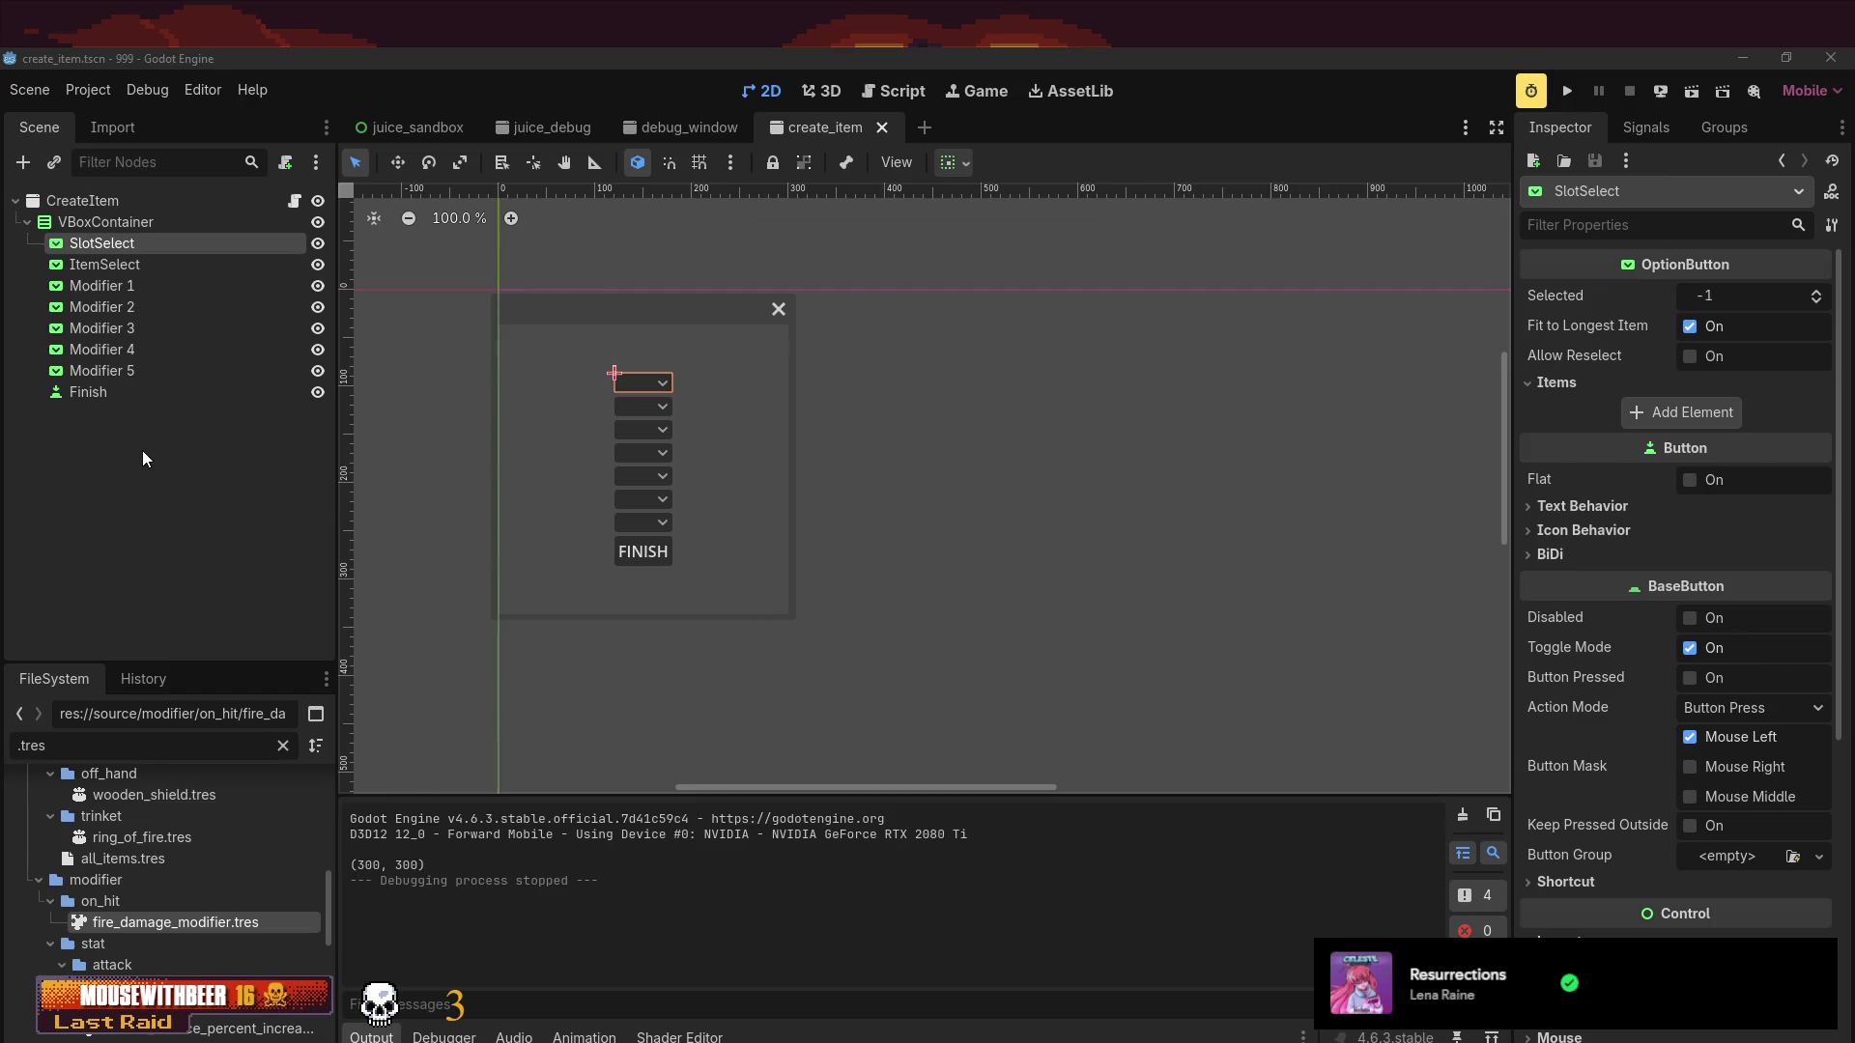
{"action": "left_click", "coordinate": [107, 518]}
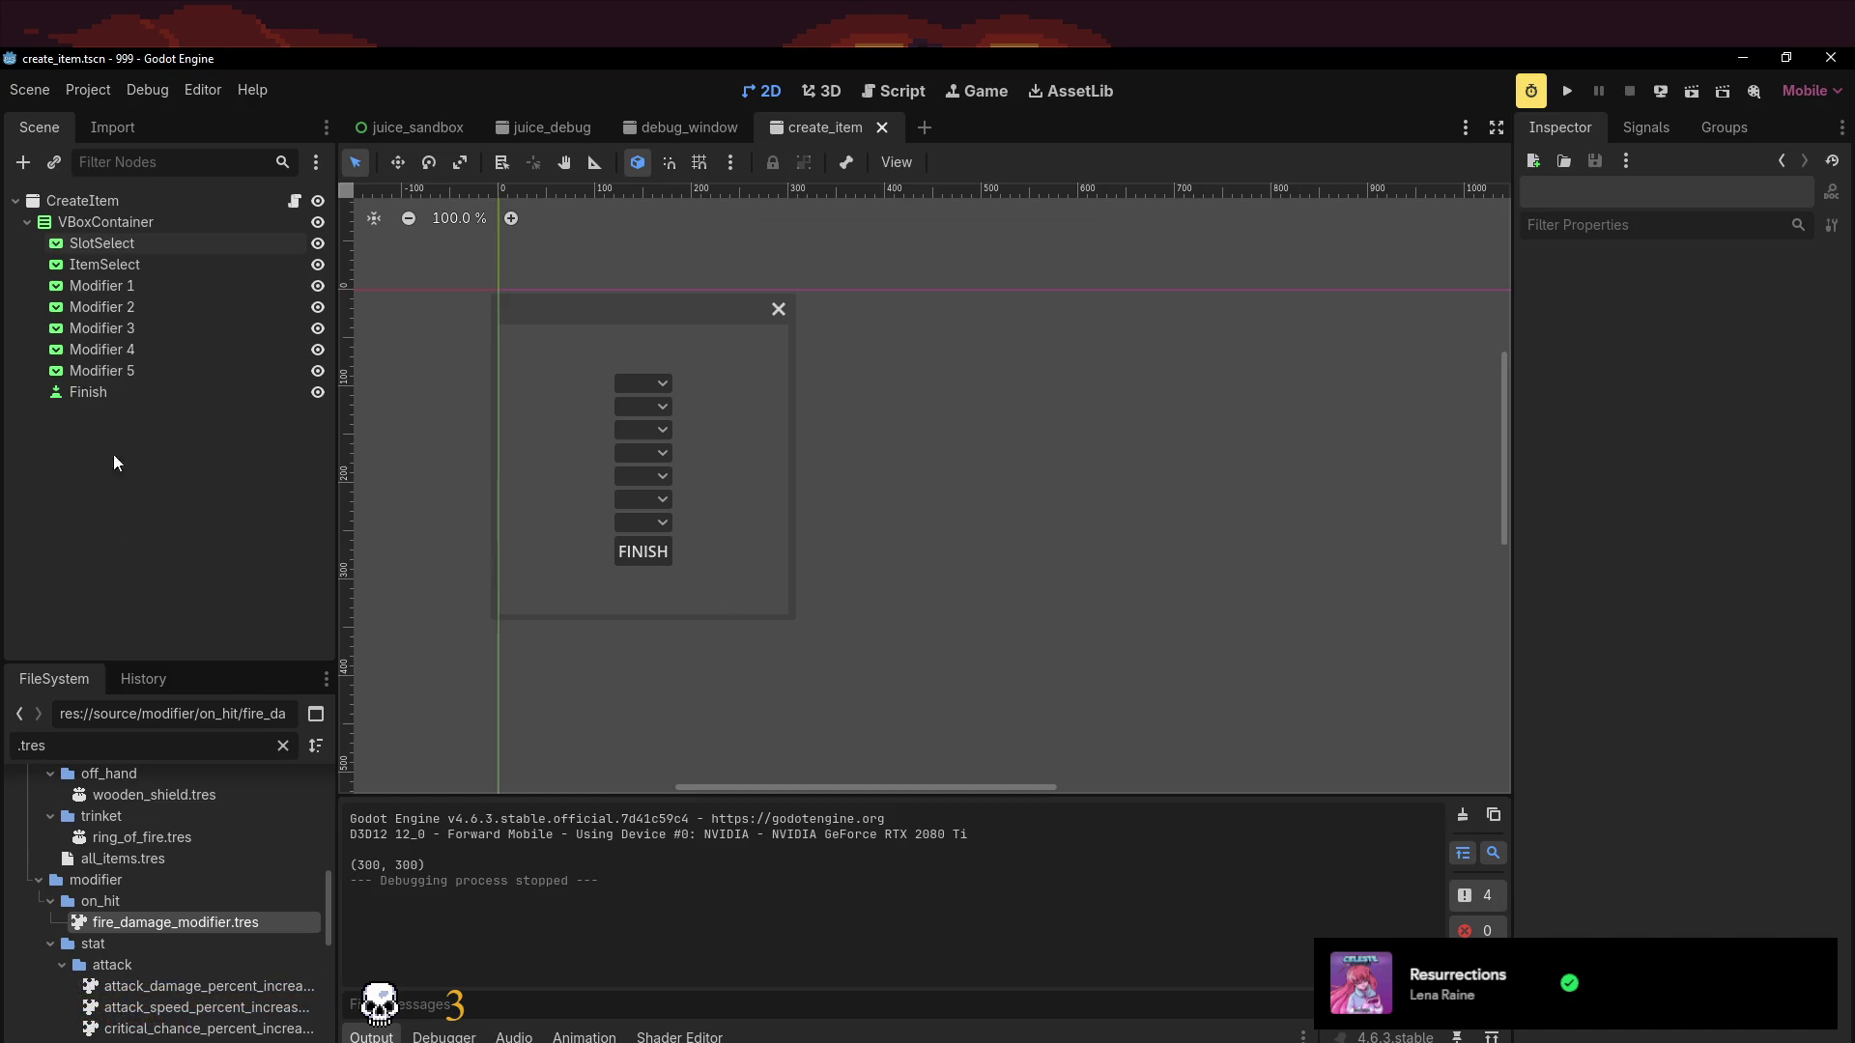
{"action": "left_click", "coordinate": [101, 225]}
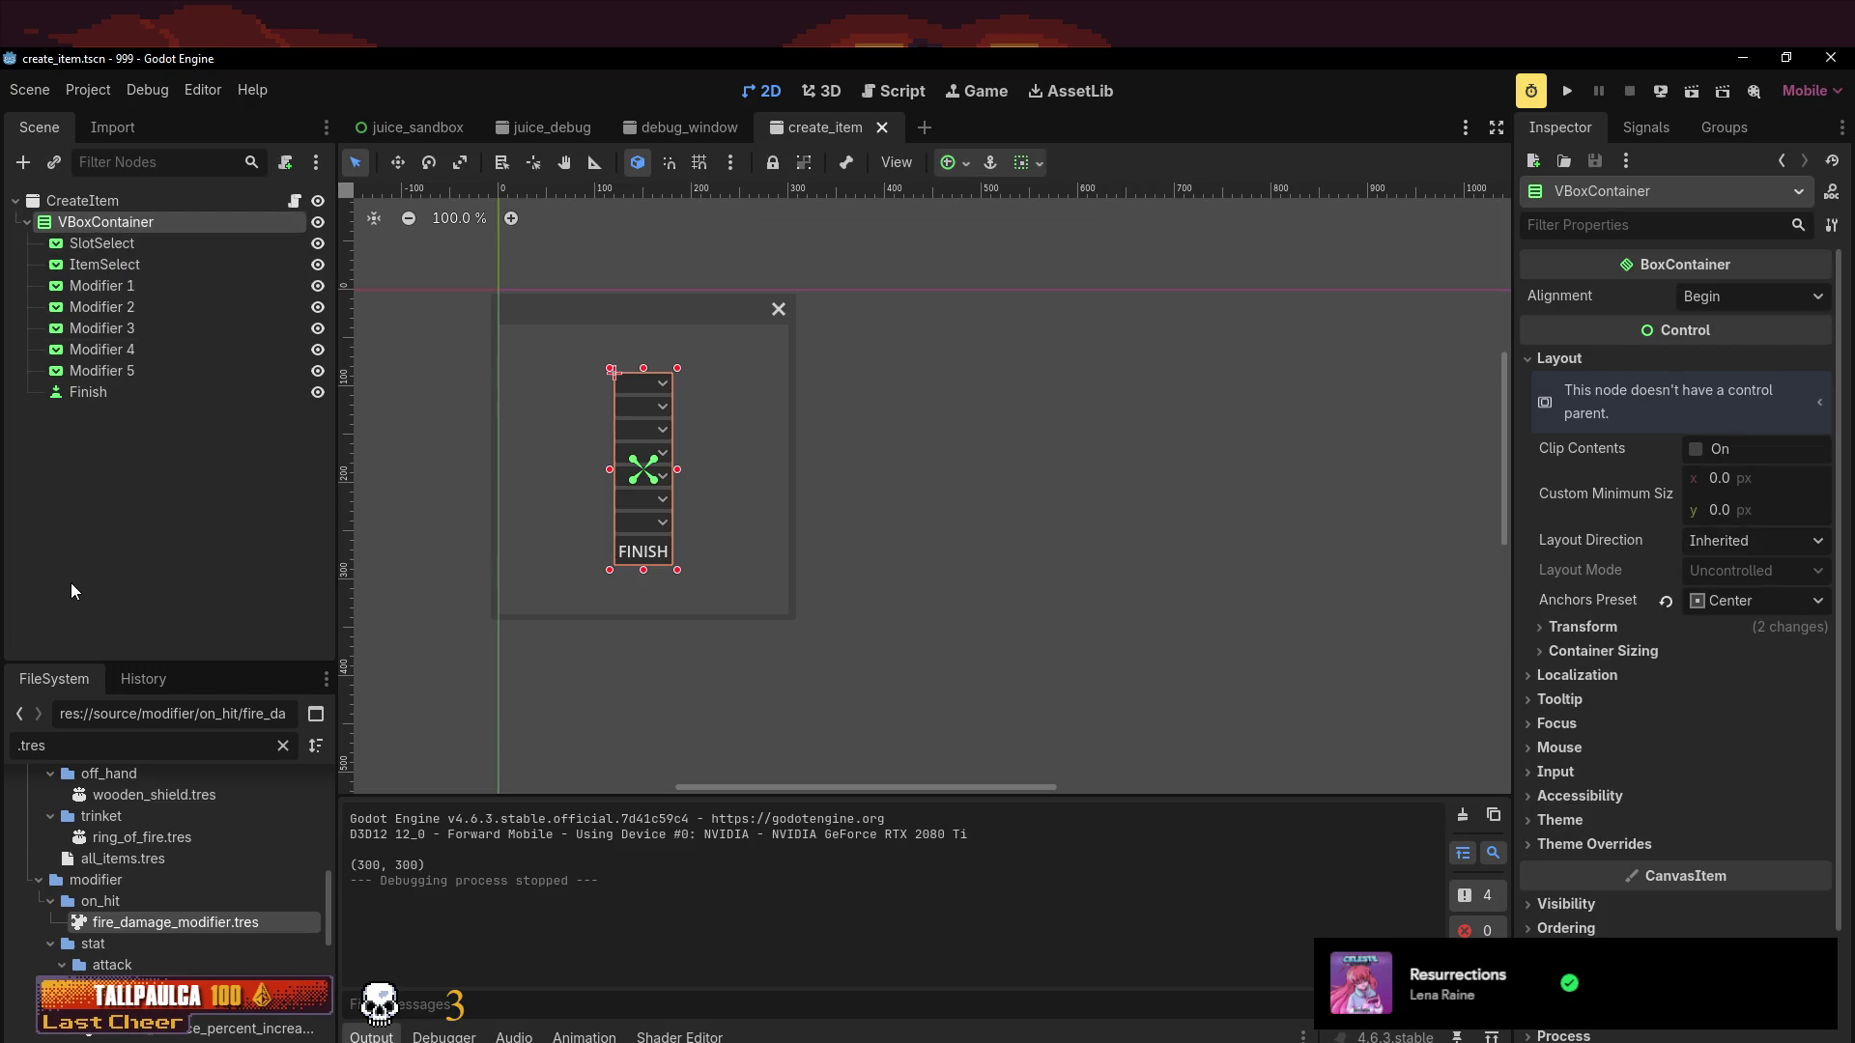
{"action": "key", "text": "ctrl+a"}
{"action": "type", "text": "HB"}
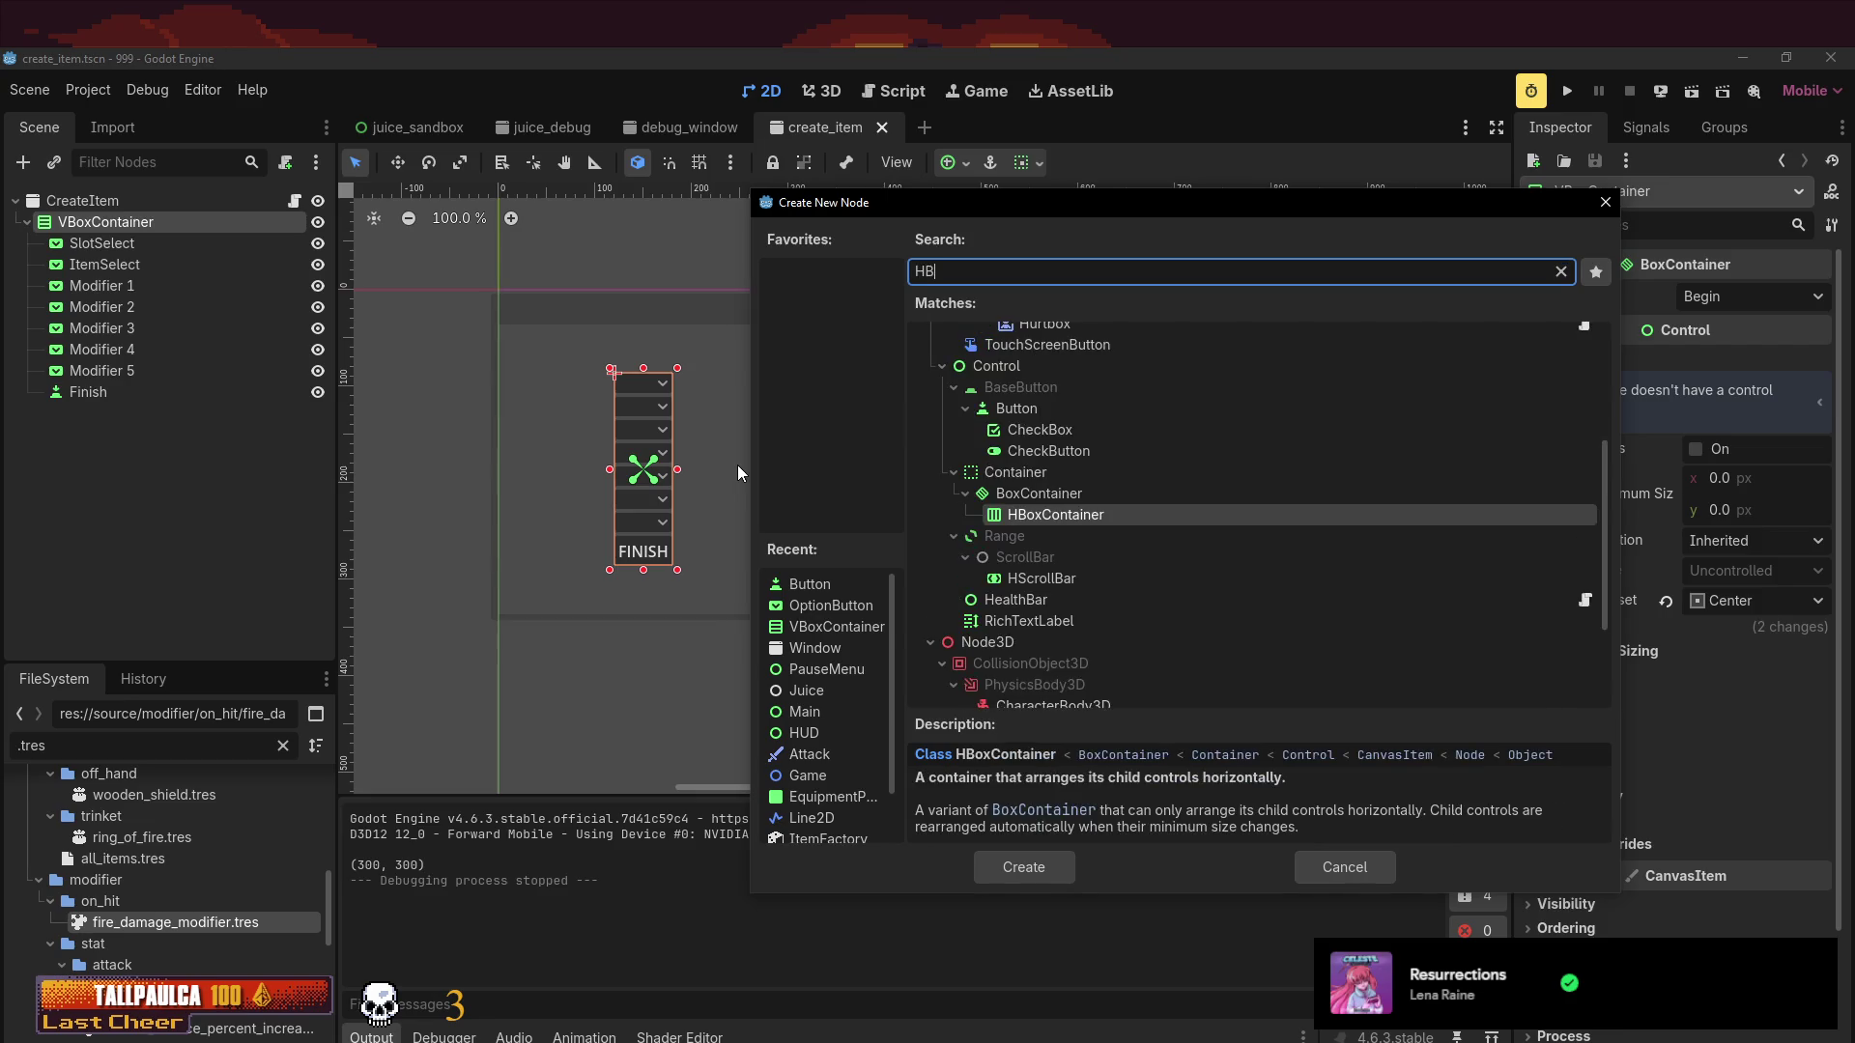
{"action": "double_click", "coordinate": [1087, 513]}
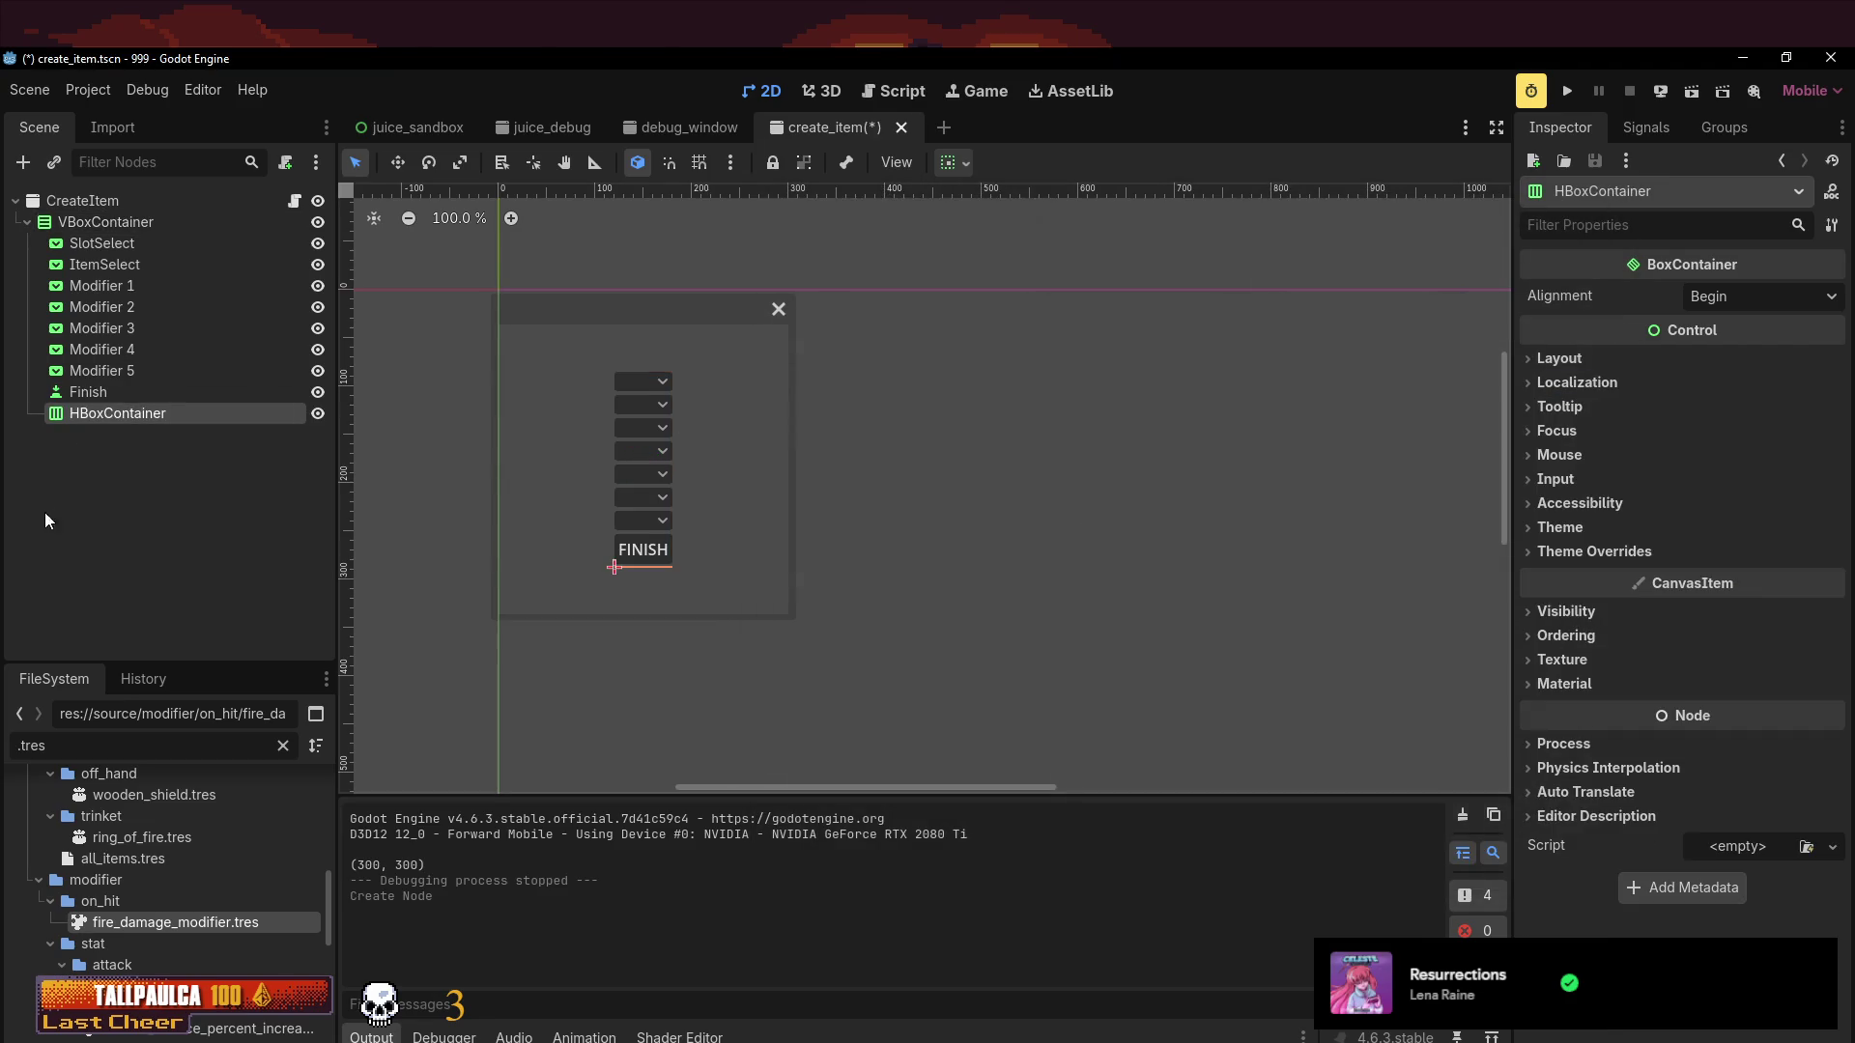
{"action": "left_click_drag", "start_coordinate": [105, 414], "coordinate": [143, 240]}
{"action": "left_click", "coordinate": [172, 564]}
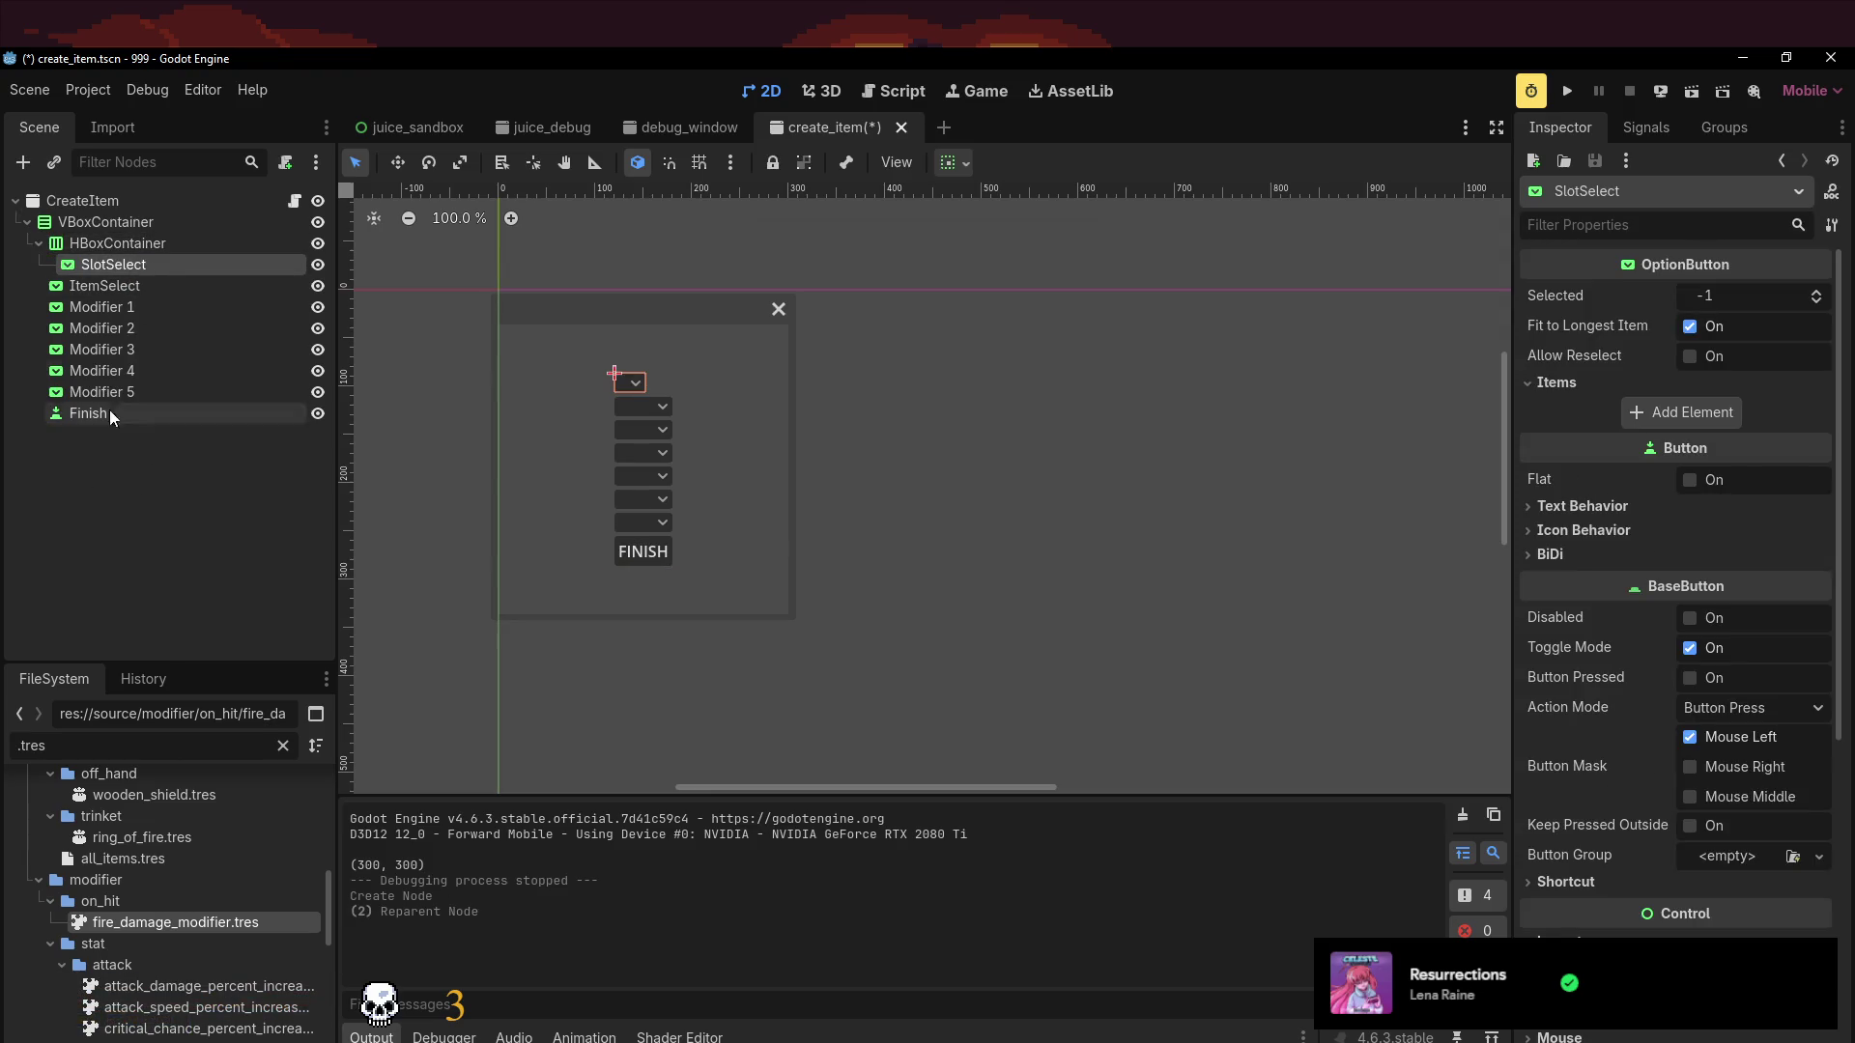
Place HBoxContainer ahead of SlotSelect and duplicate it six times.
{"action": "left_click", "coordinate": [93, 240]}
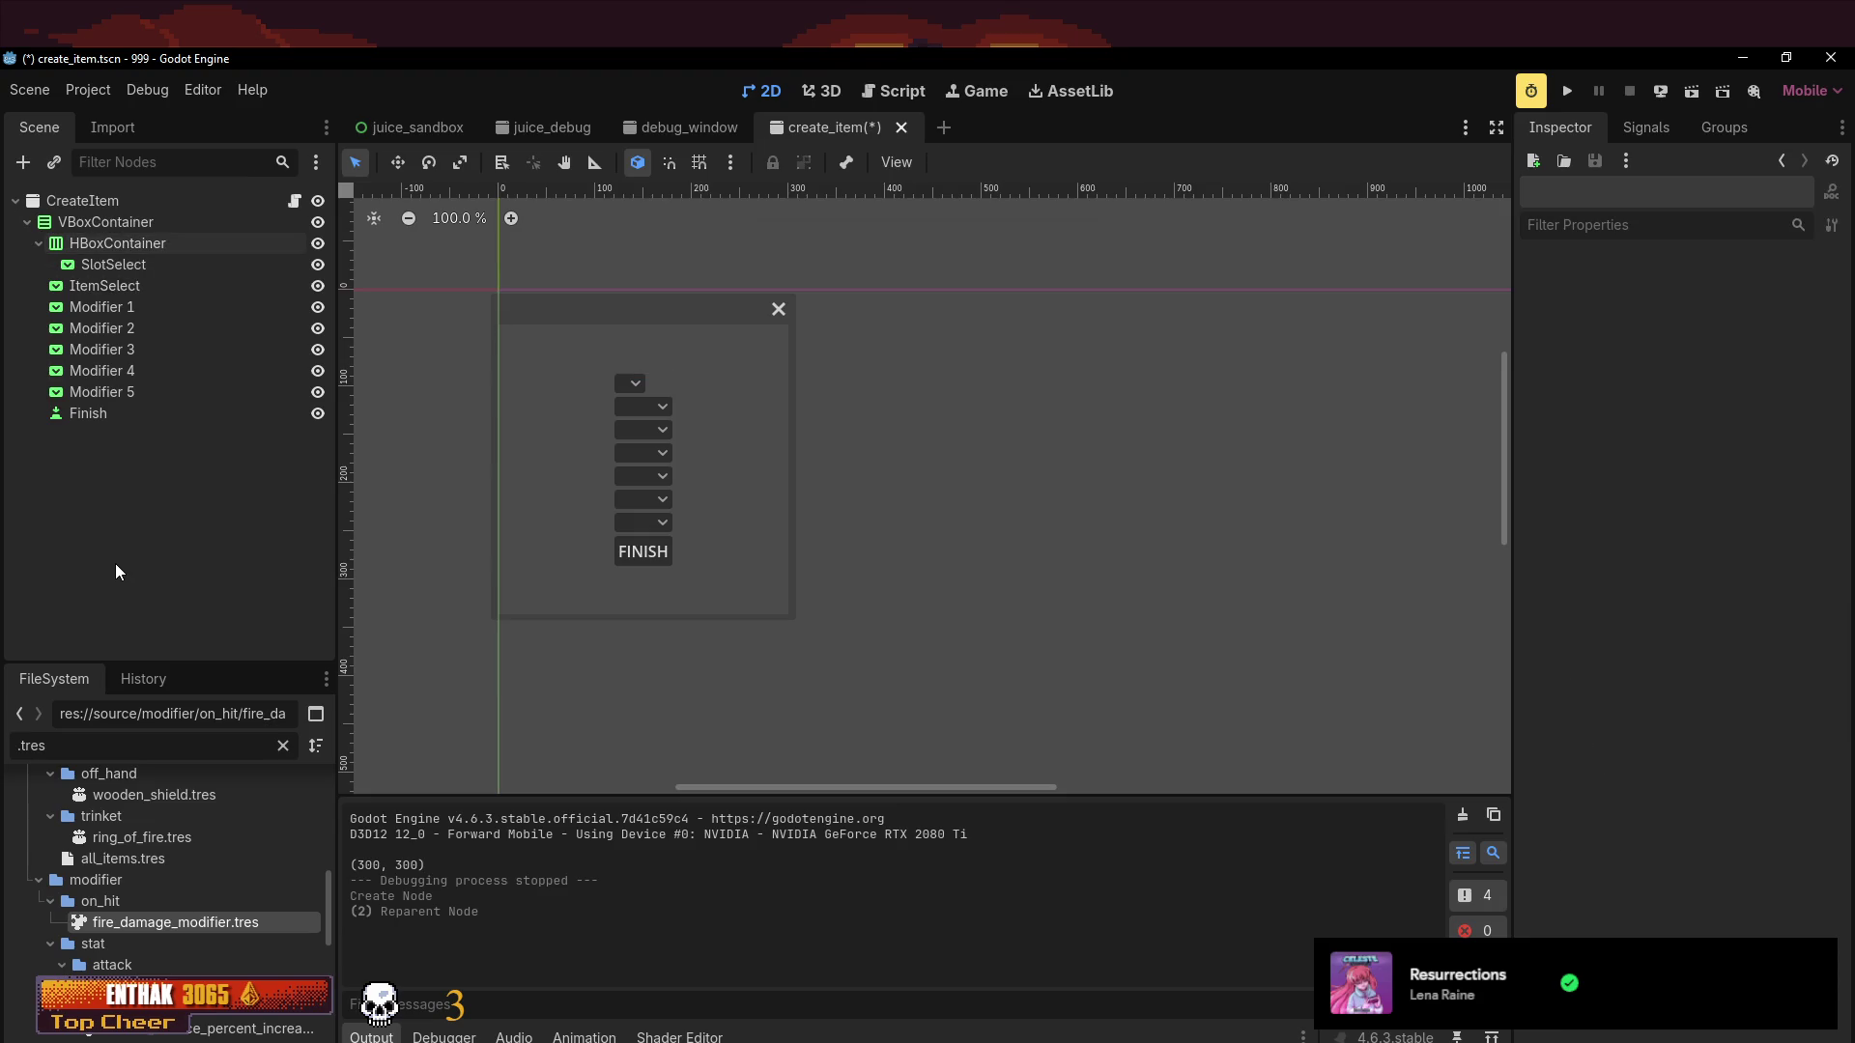
{"action": "left_click", "coordinate": [106, 264]}
{"action": "mouse_move", "coordinate": [102, 265]}
{"action": "left_mouse_down"}
{"action": "mouse_move", "coordinate": [100, 216]}
{"action": "mouse_move", "coordinate": [100, 423]}
{"action": "mouse_move", "coordinate": [112, 262]}
{"action": "left_mouse_up"}
{"action": "left_click", "coordinate": [93, 244]}
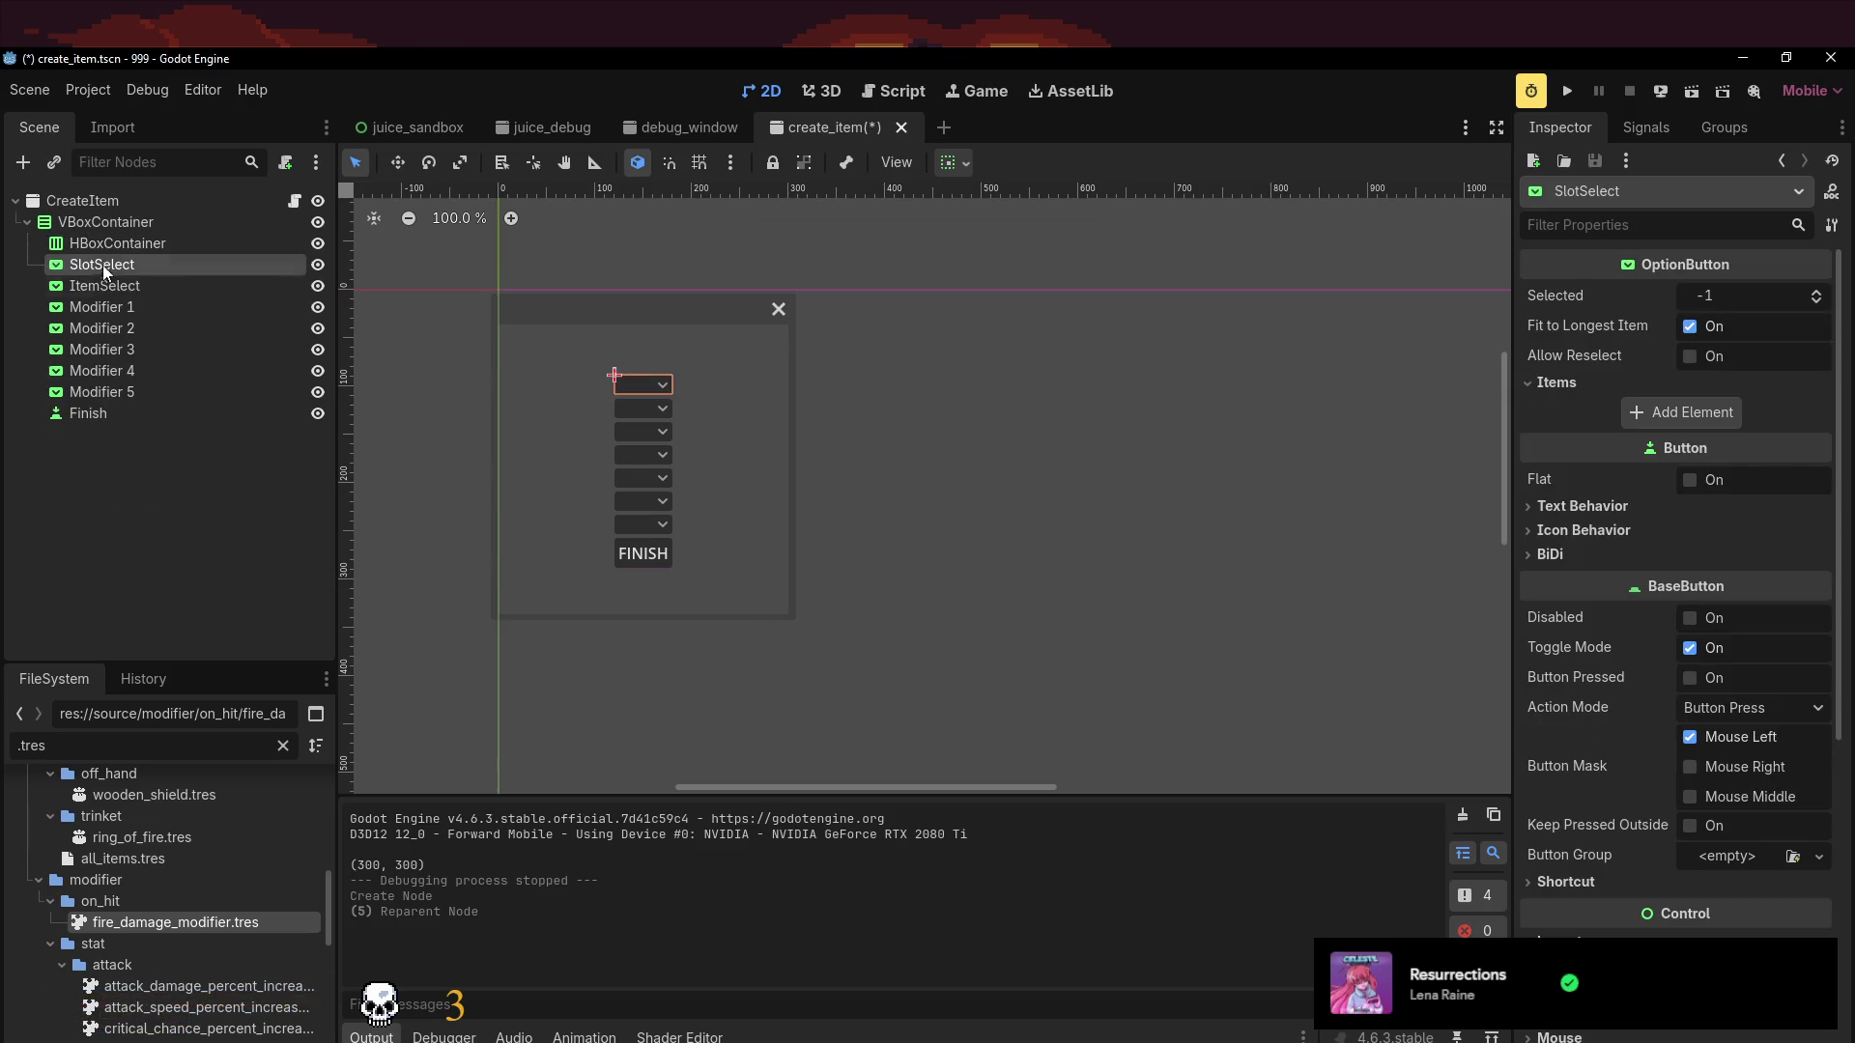
{"action": "left_click", "coordinate": [110, 242]}
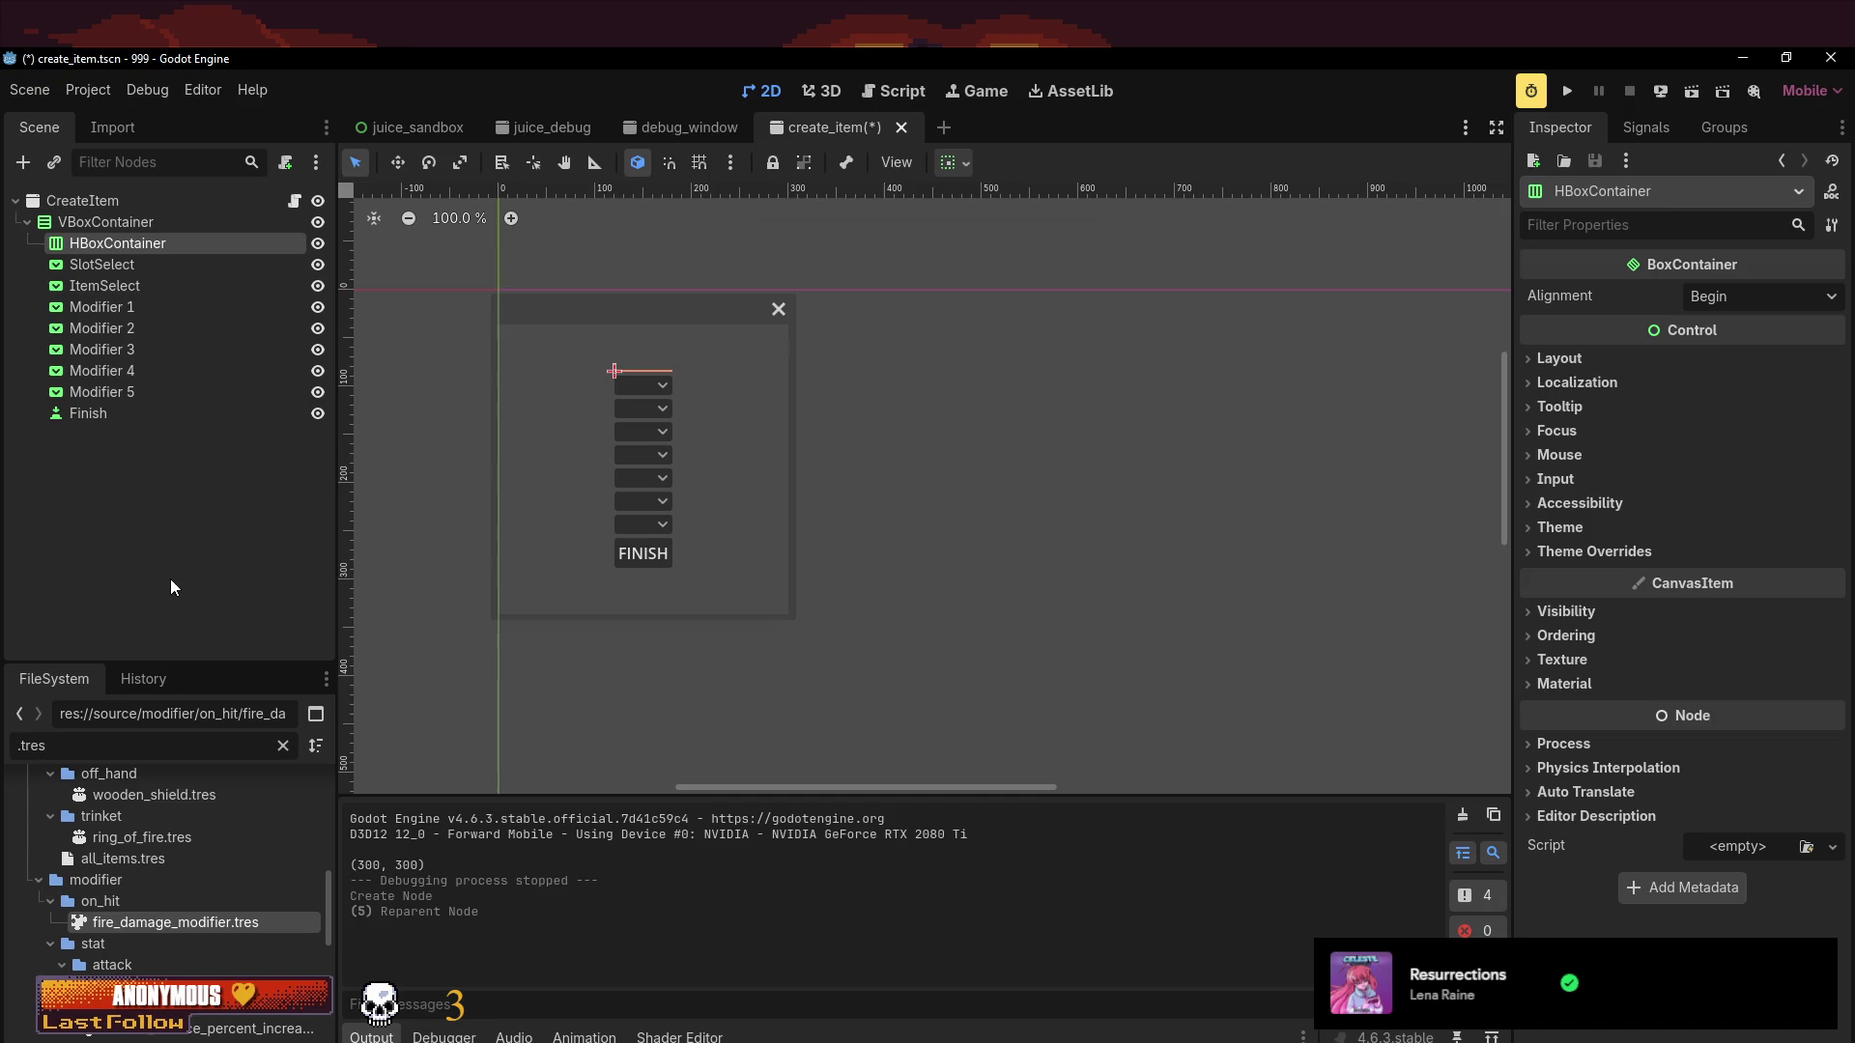
{"action": "key", "text": "ctrl+d"}
{"action": "key", "text": "ctrl+d"}
{"action": "key", "text": "ctrl+d"}
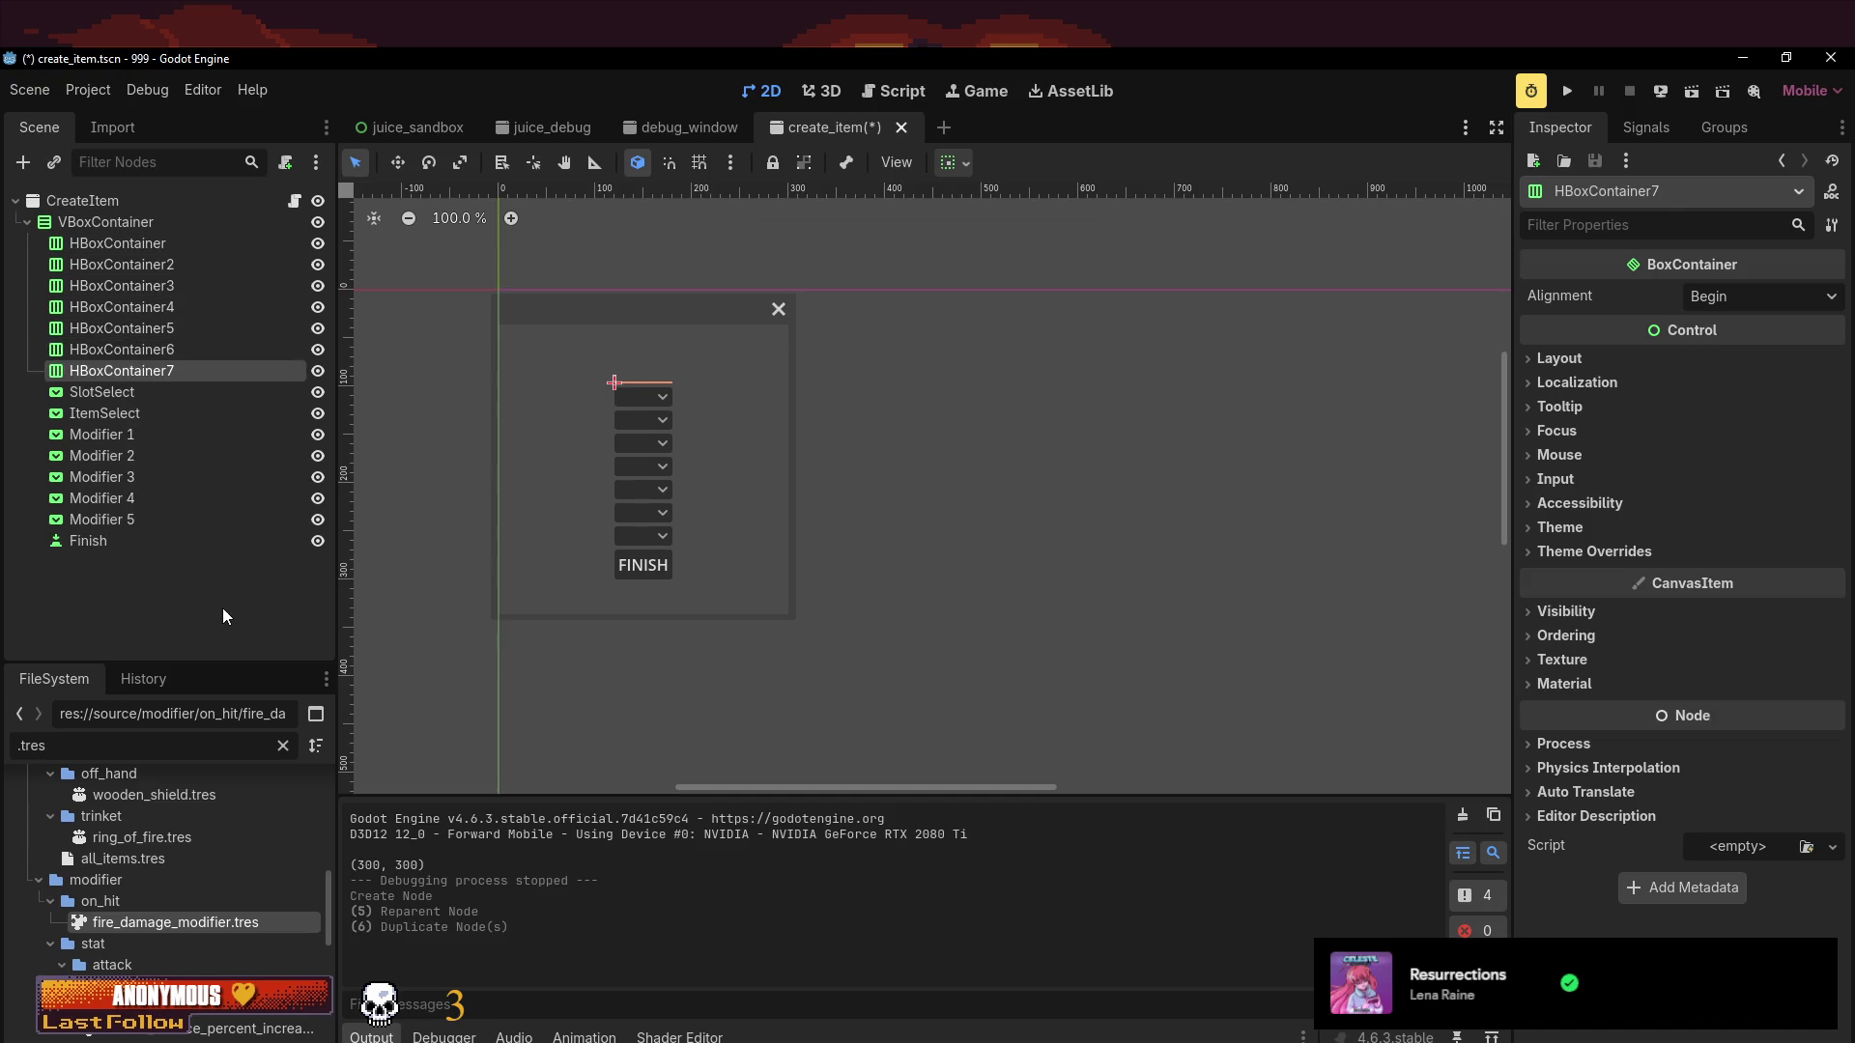
Move SlotSelect, ItemSelect and Modifier 1–5 each into its own HBoxContainer.
{"action": "left_click_drag", "start_coordinate": [97, 391], "coordinate": [137, 246]}
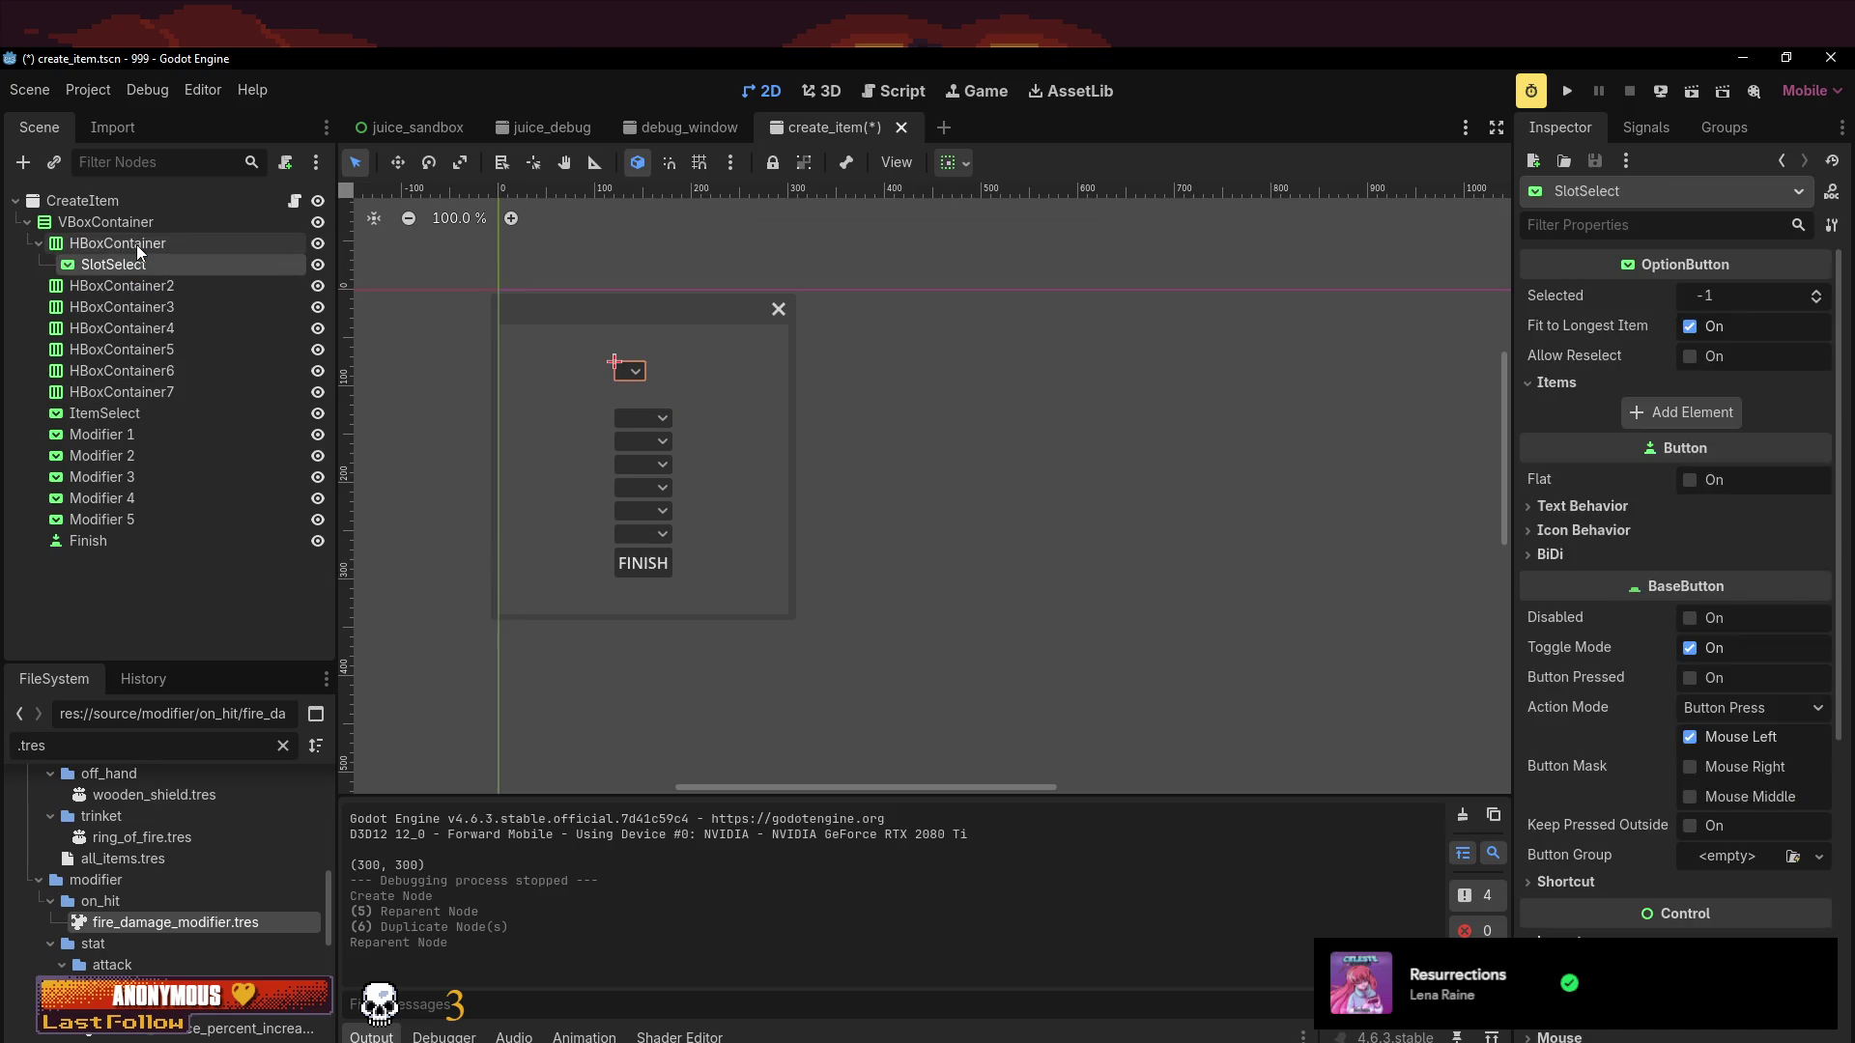
{"action": "left_click_drag", "start_coordinate": [114, 417], "coordinate": [131, 286]}
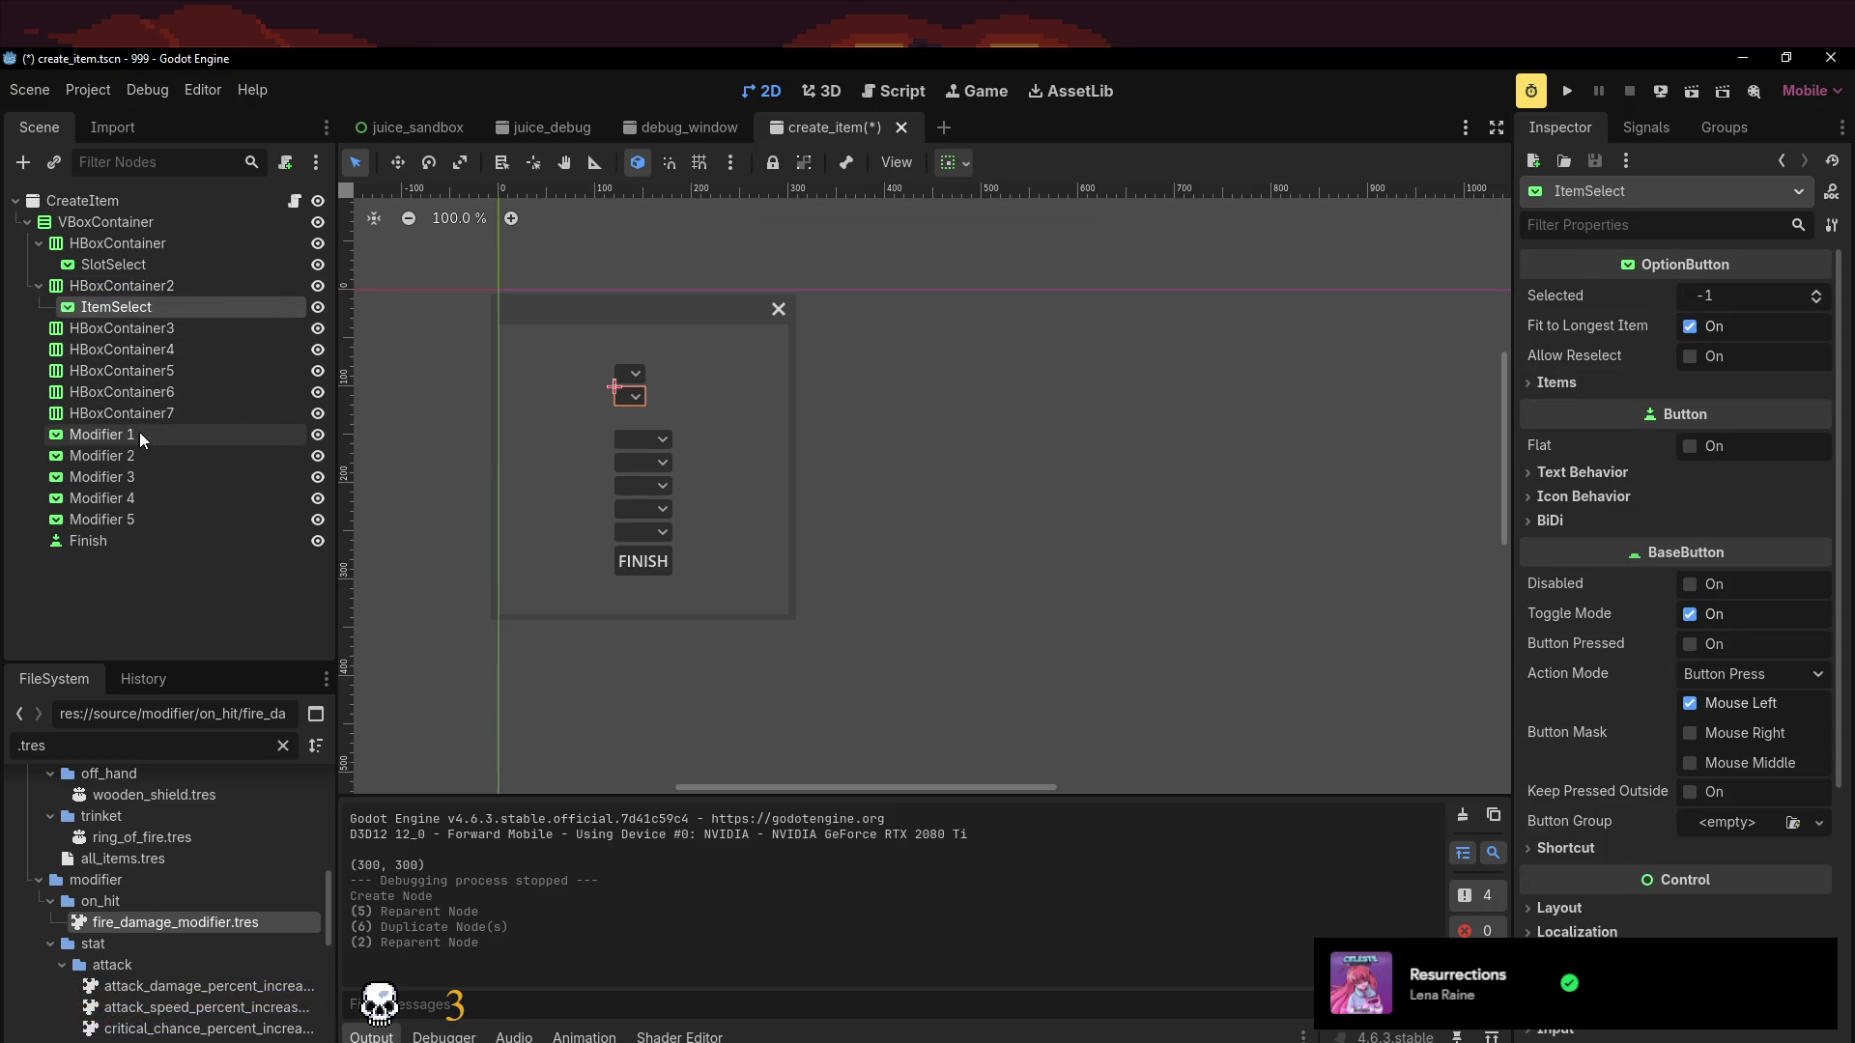
{"action": "left_click_drag", "start_coordinate": [106, 433], "coordinate": [124, 330]}
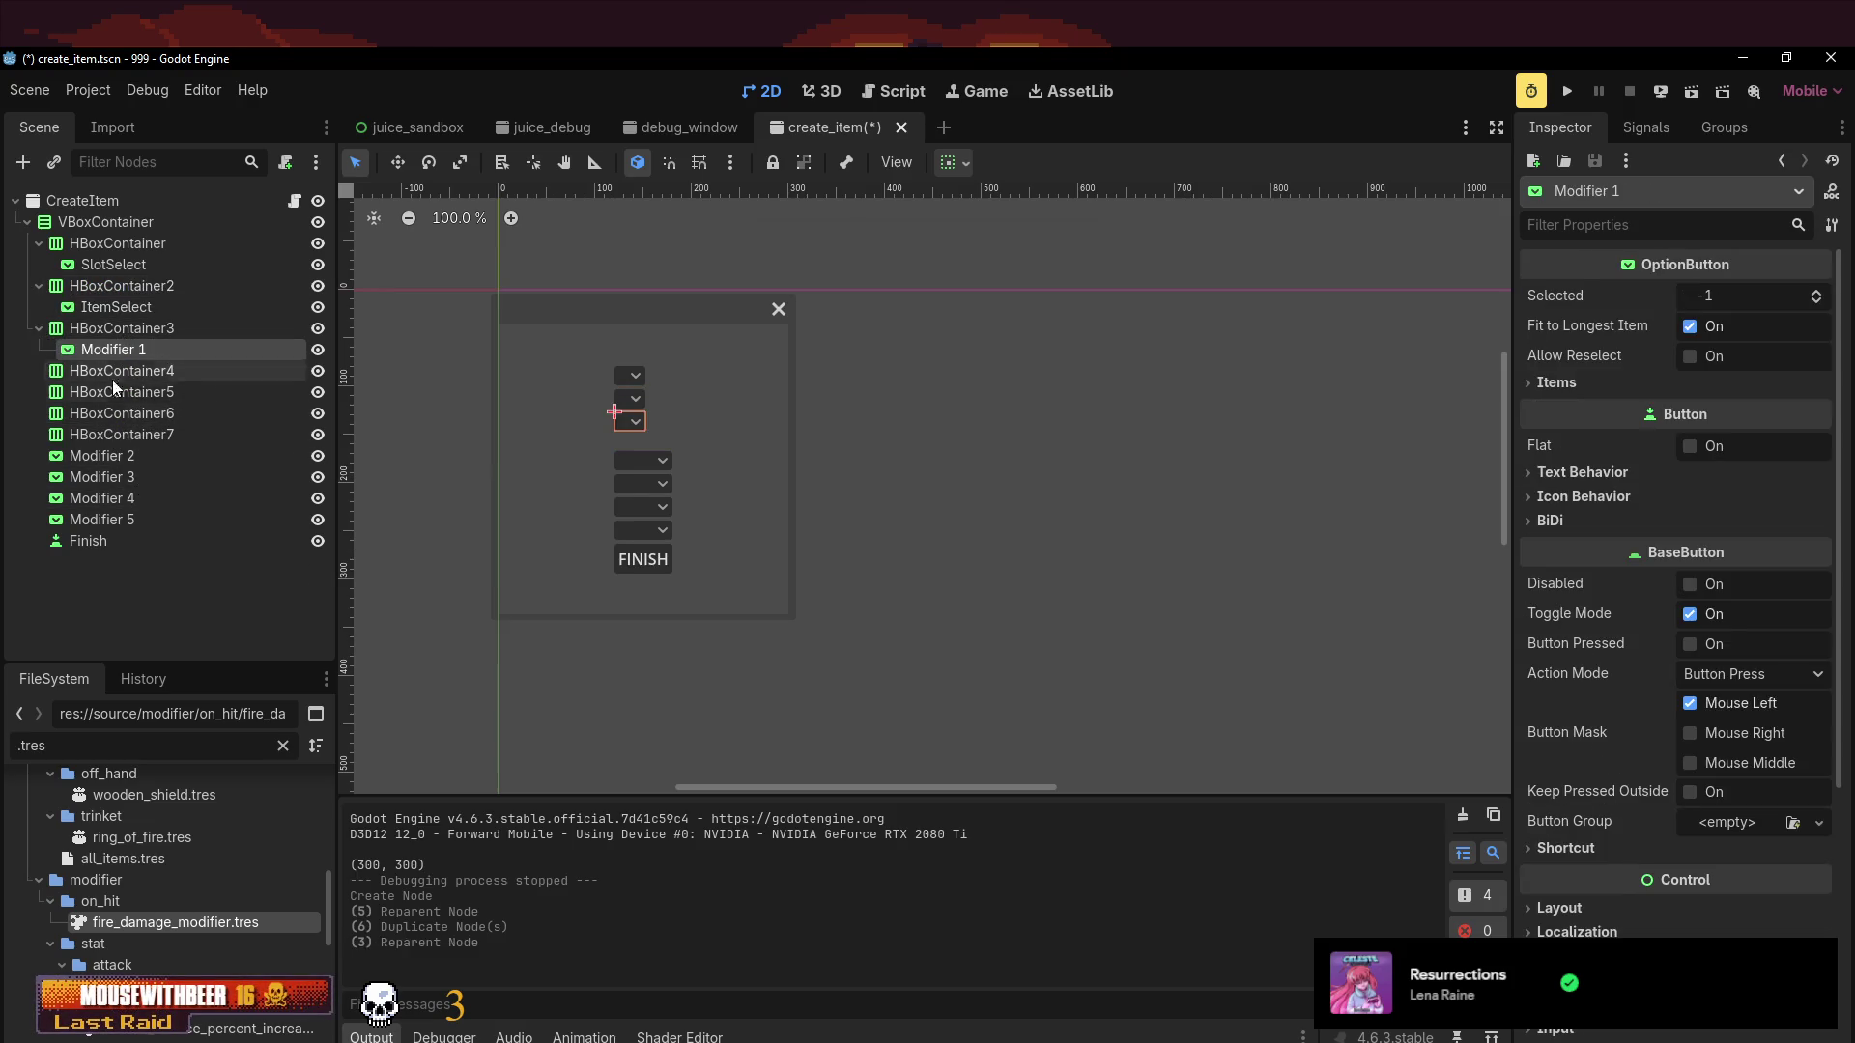
{"action": "left_click_drag", "start_coordinate": [101, 458], "coordinate": [110, 375]}
{"action": "left_click_drag", "start_coordinate": [114, 477], "coordinate": [125, 415]}
{"action": "mouse_move", "coordinate": [101, 496]}
{"action": "left_mouse_down"}
{"action": "mouse_move", "coordinate": [122, 457]}
{"action": "mouse_move", "coordinate": [107, 500]}
{"action": "left_mouse_up"}
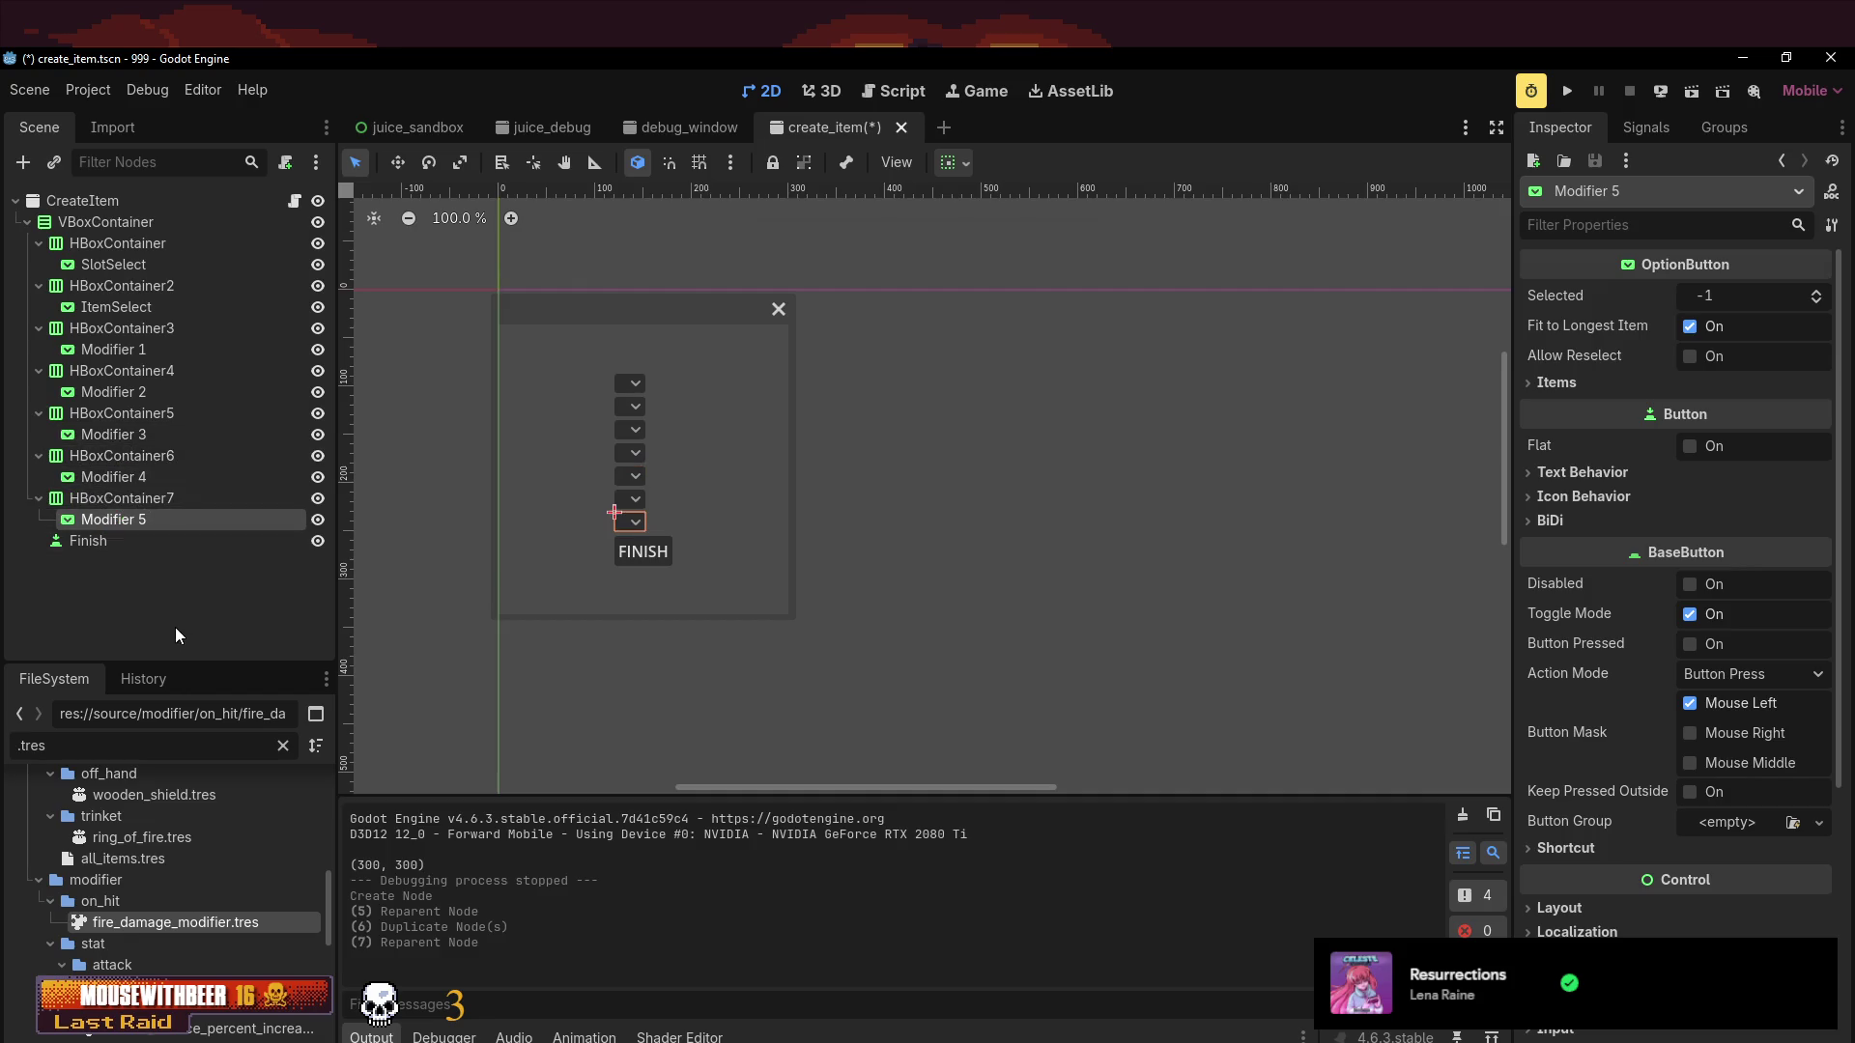
{"action": "left_click", "coordinate": [165, 635]}
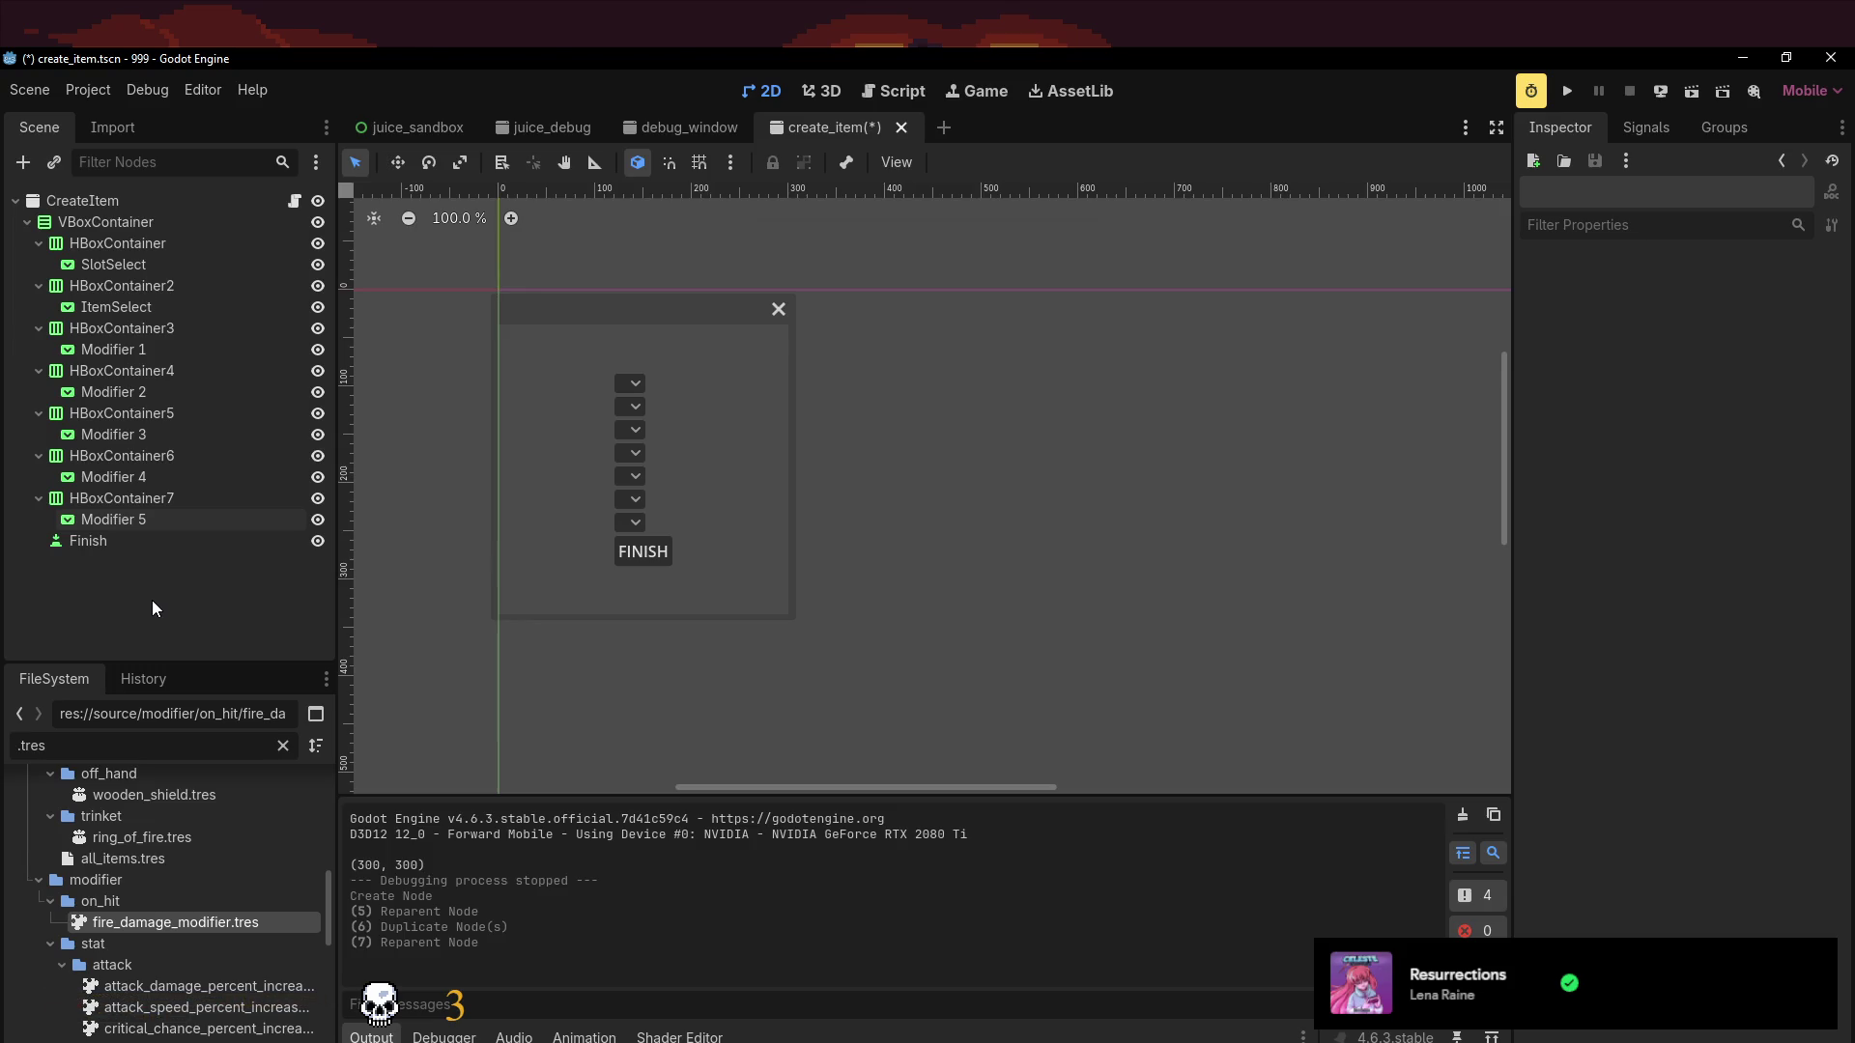
{"action": "left_click", "coordinate": [136, 248]}
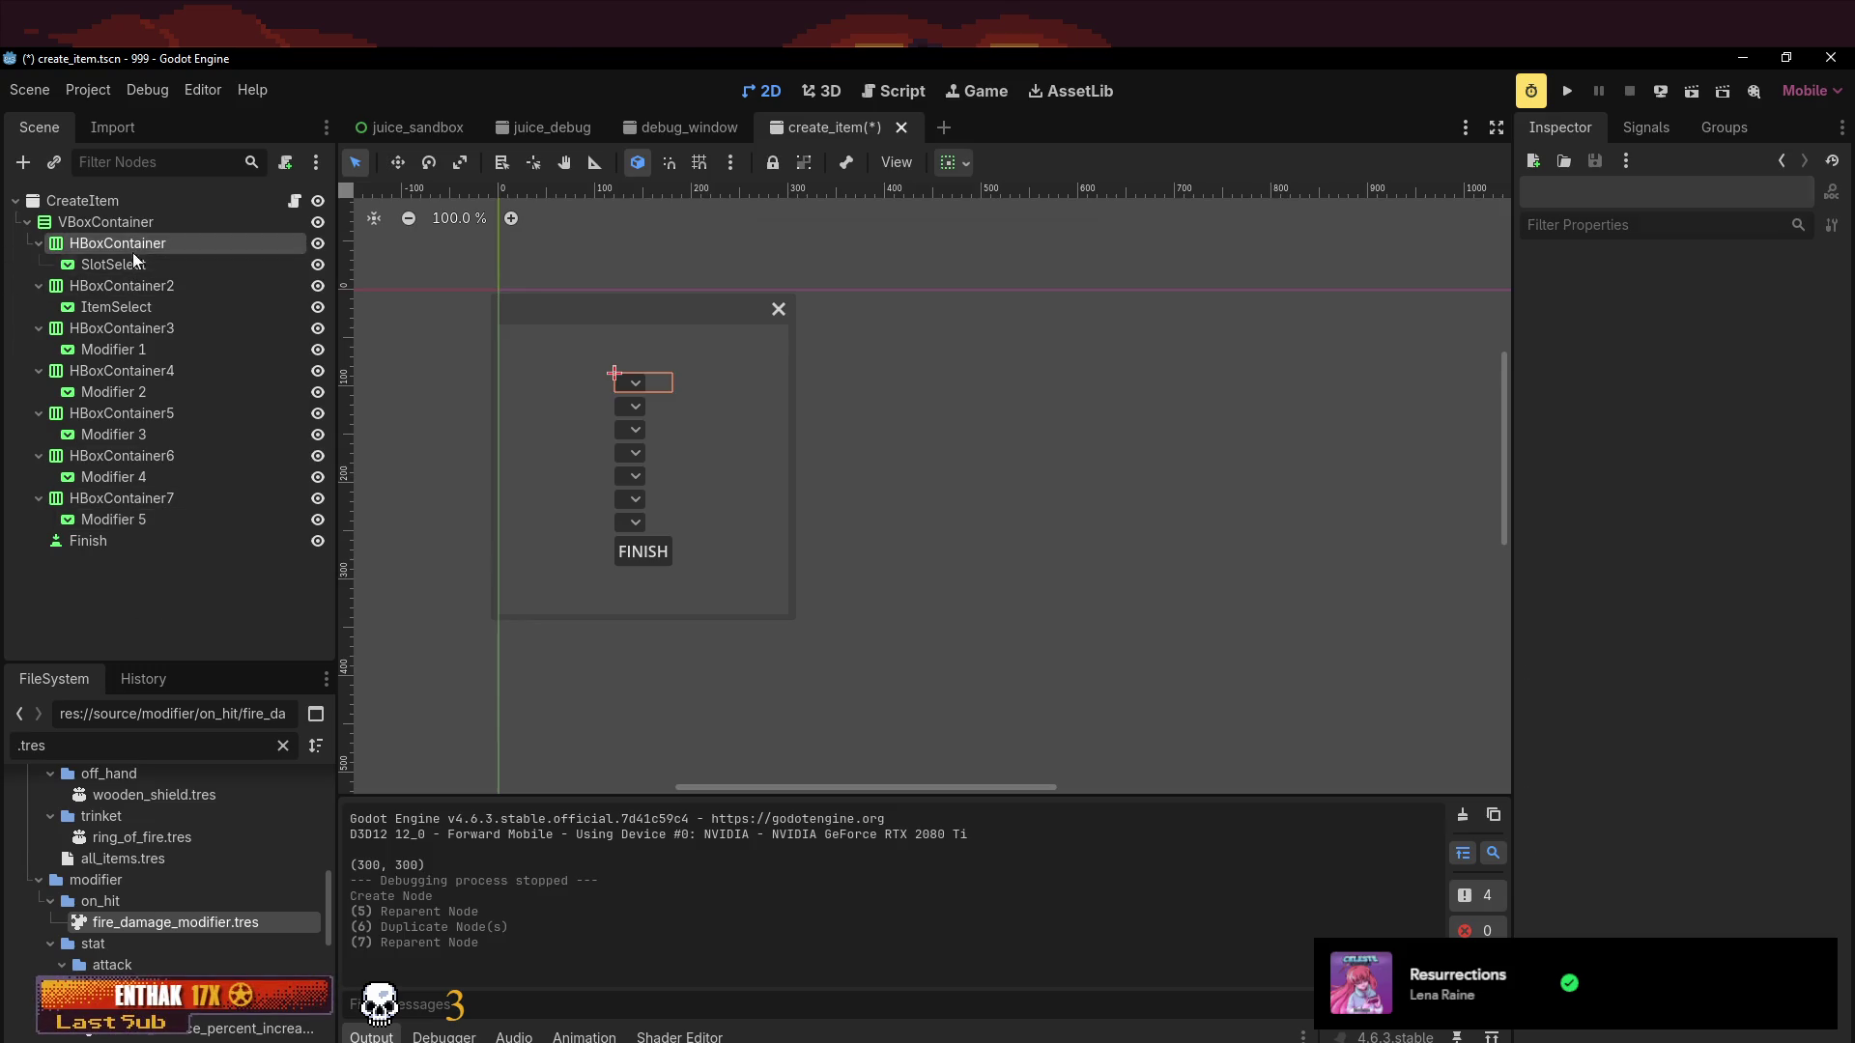
Rename the first three row containers to Slot Select, Item Select and Modifier 1.
{"action": "key", "text": "F2"}
{"action": "type", "text": "Slot"}
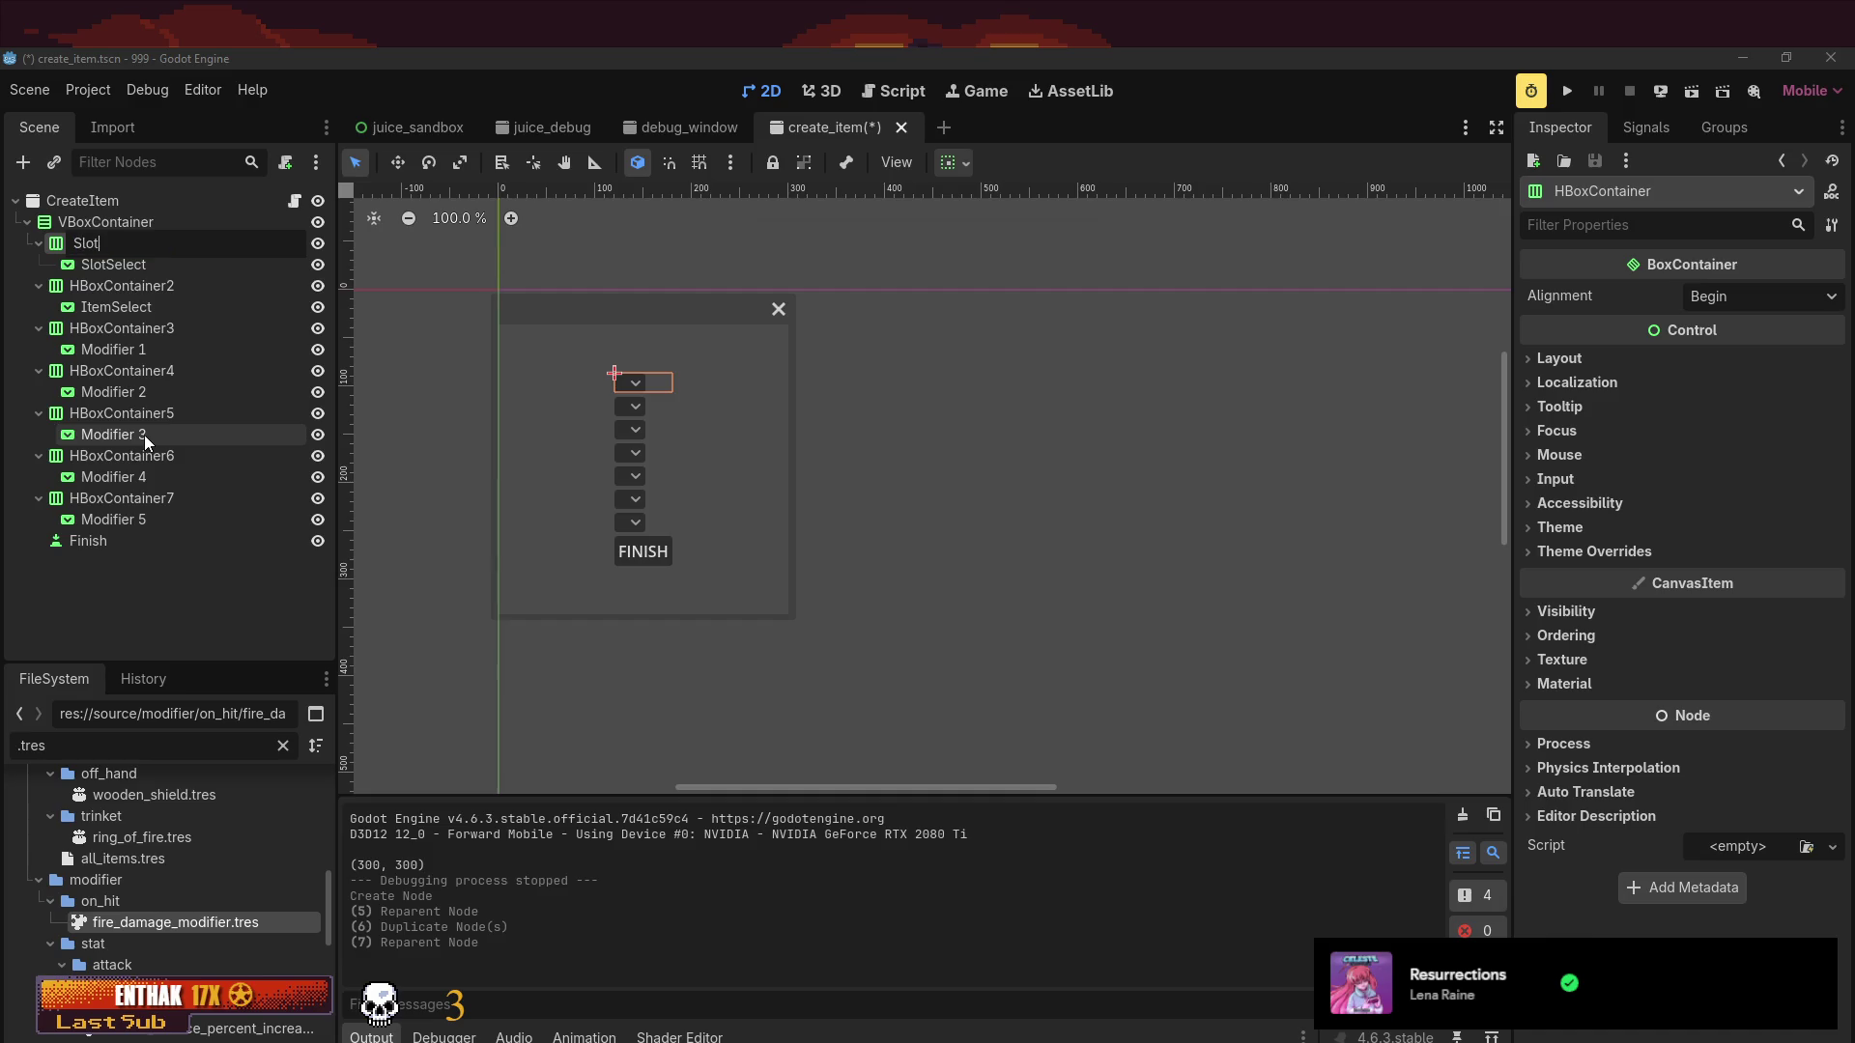
{"action": "type", "text": " Select"}
{"action": "key", "text": "Return"}
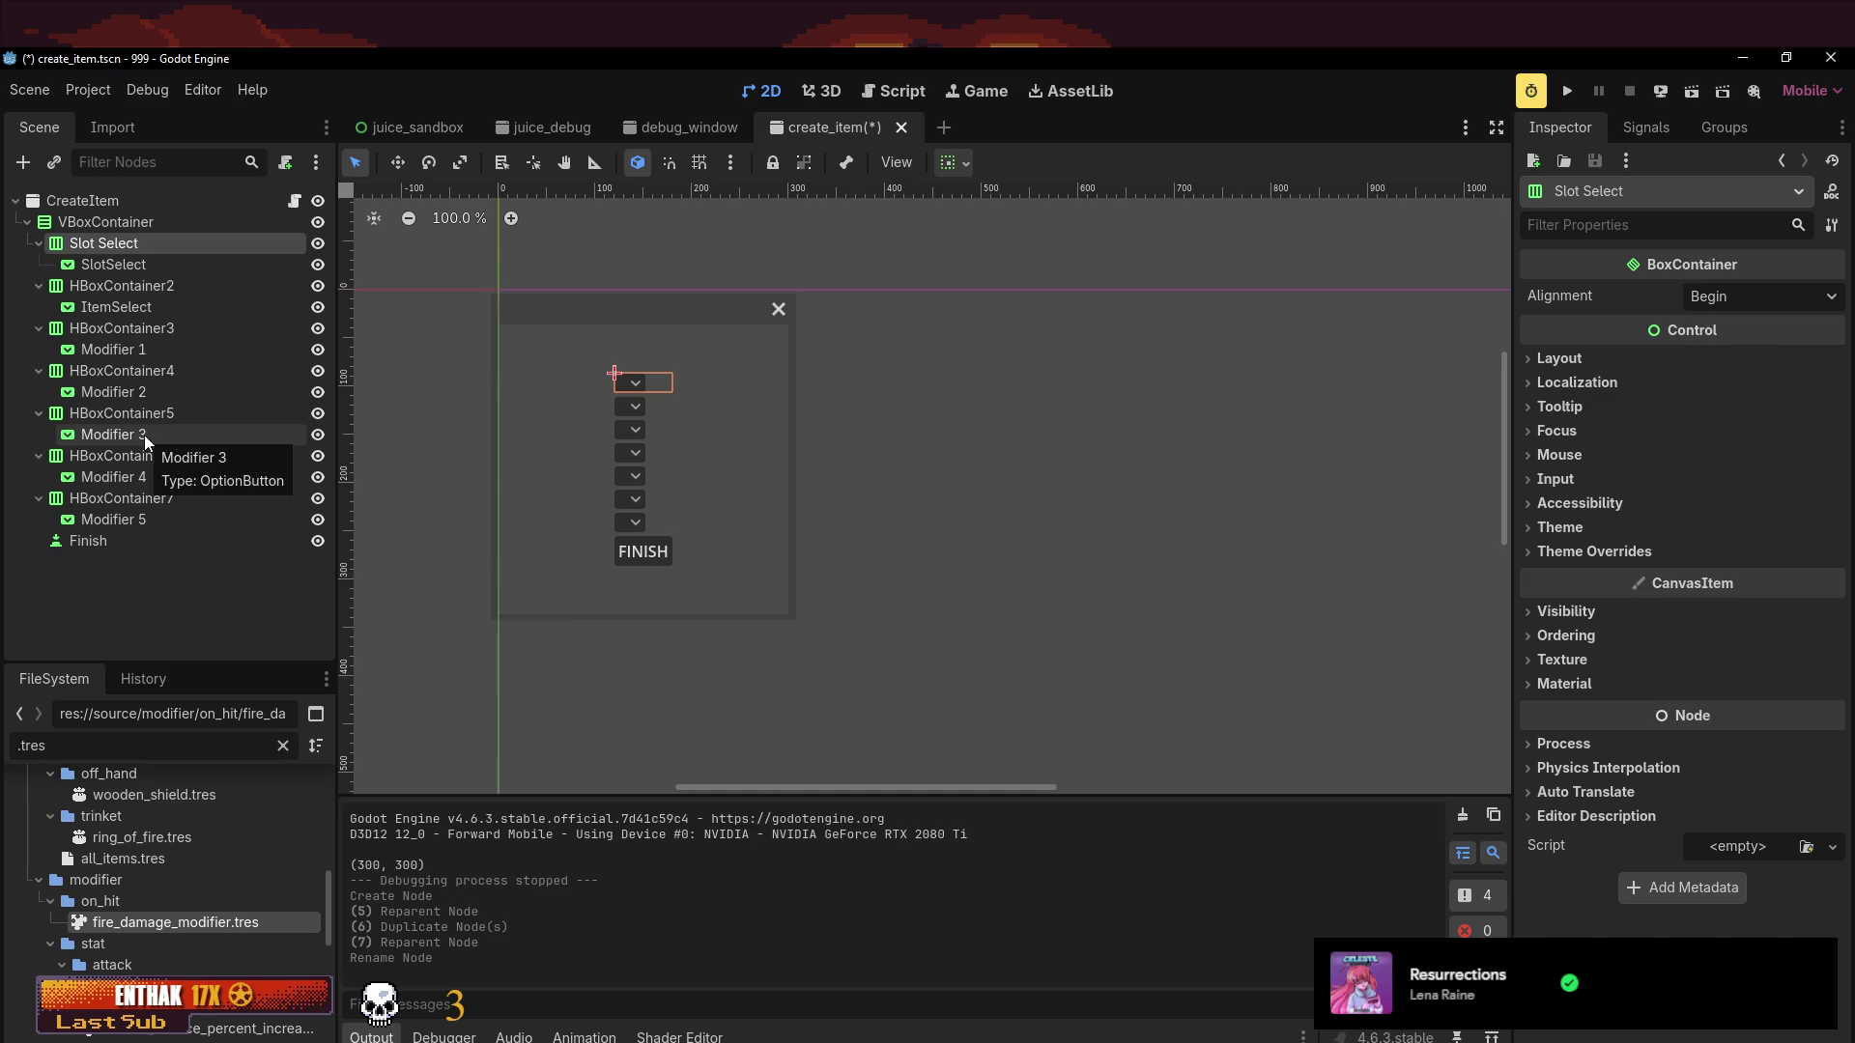
{"action": "left_click", "coordinate": [96, 287]}
{"action": "key", "text": "F2"}
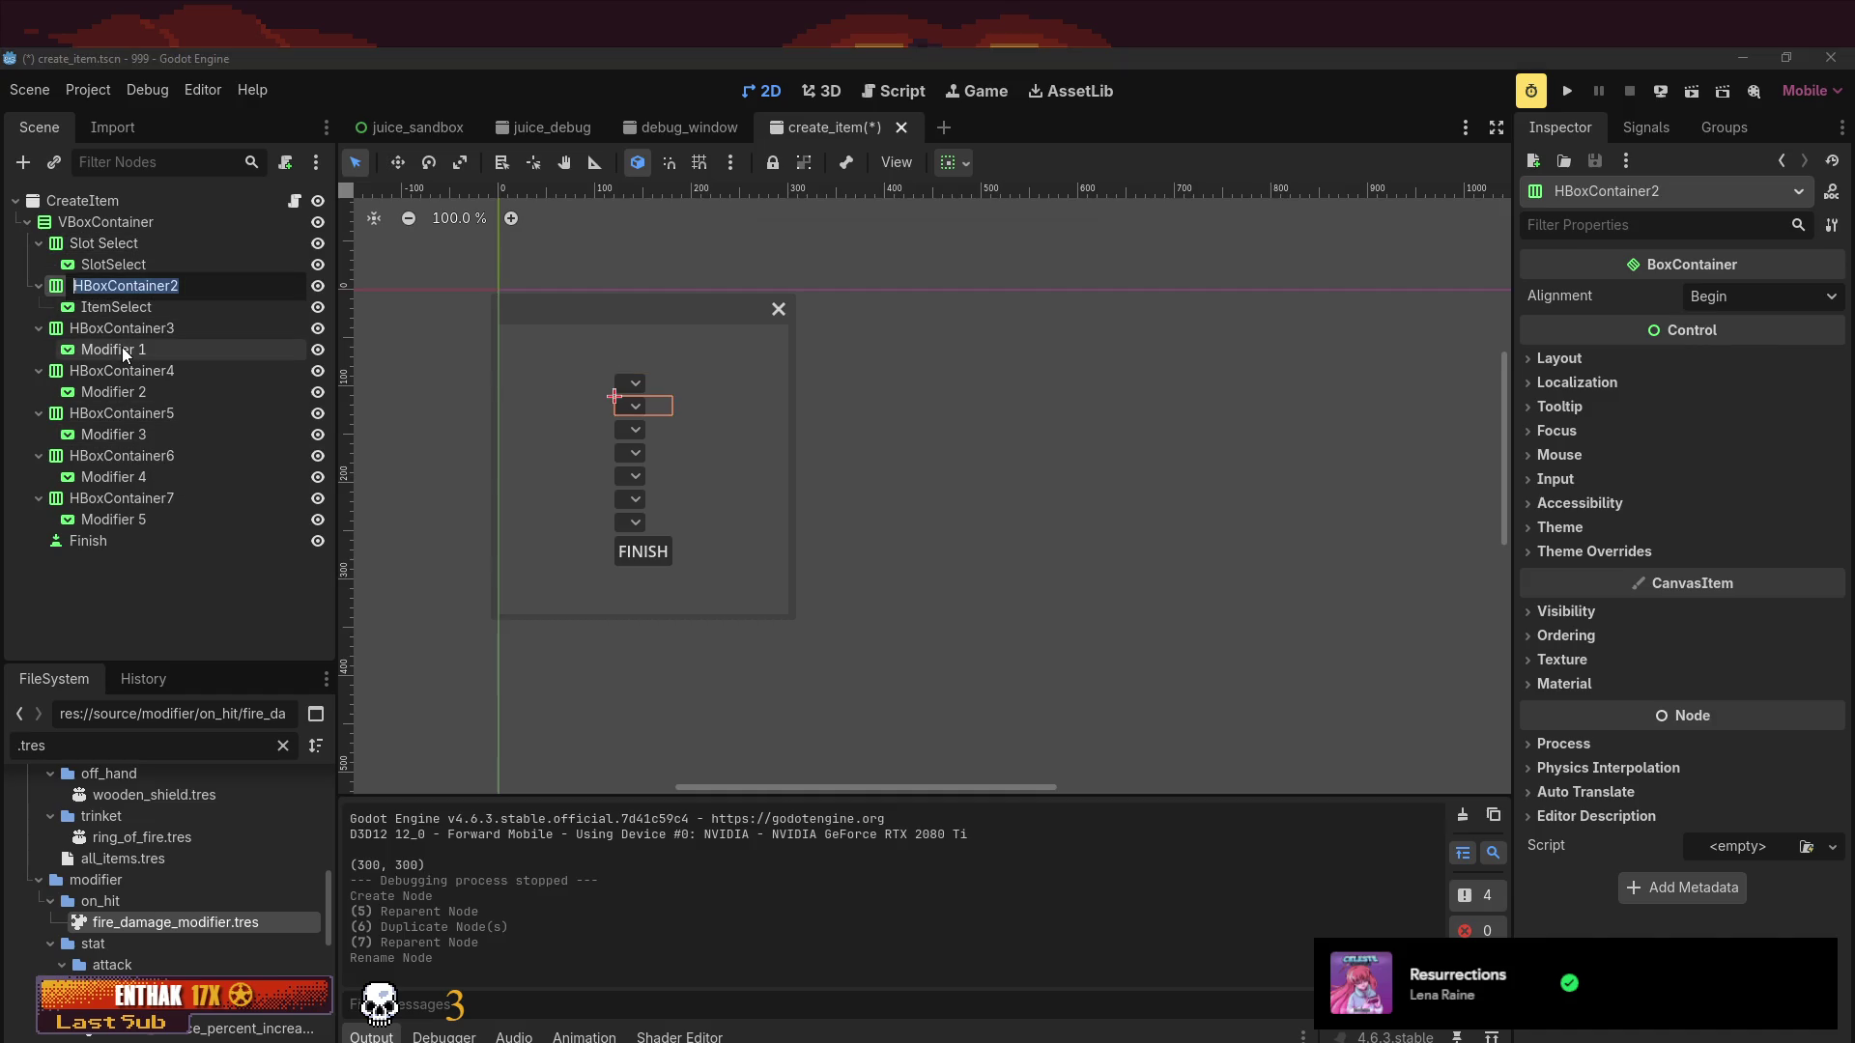
{"action": "type", "text": "Item Sele"}
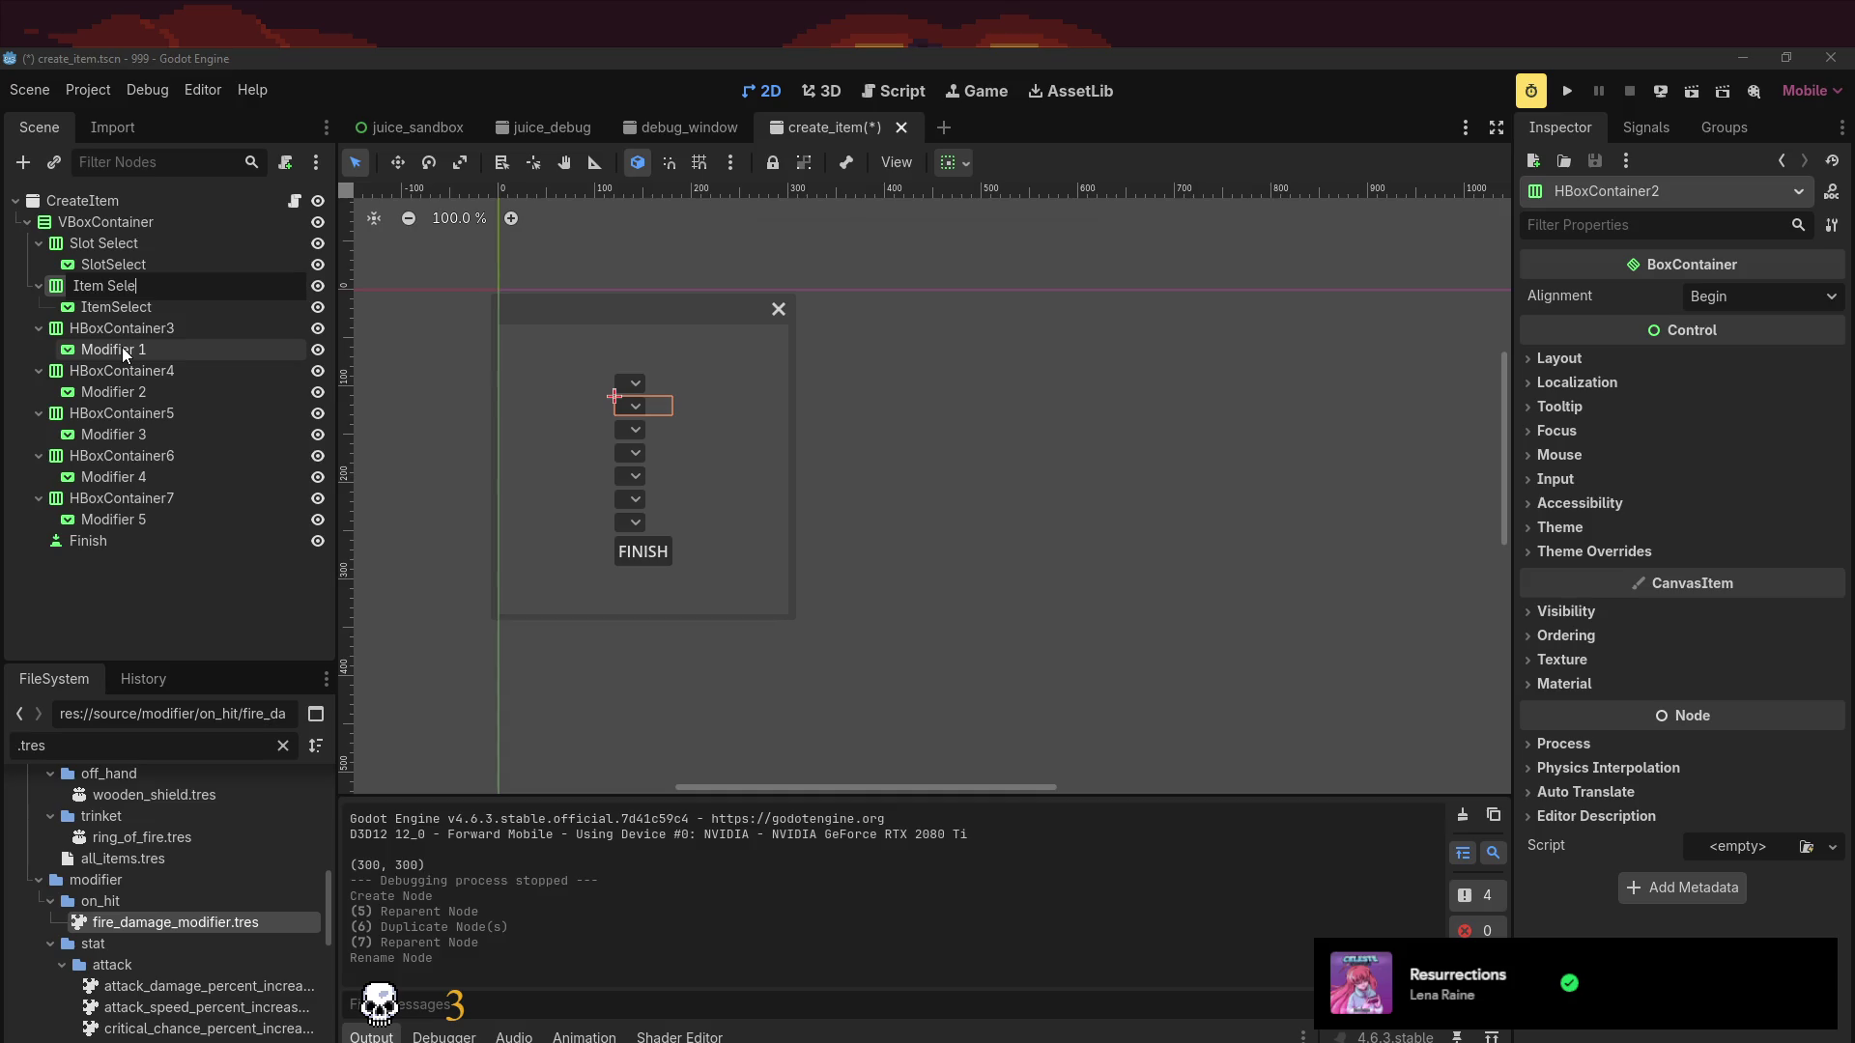
{"action": "type", "text": "ct"}
{"action": "key", "text": "Return"}
{"action": "left_click", "coordinate": [131, 333]}
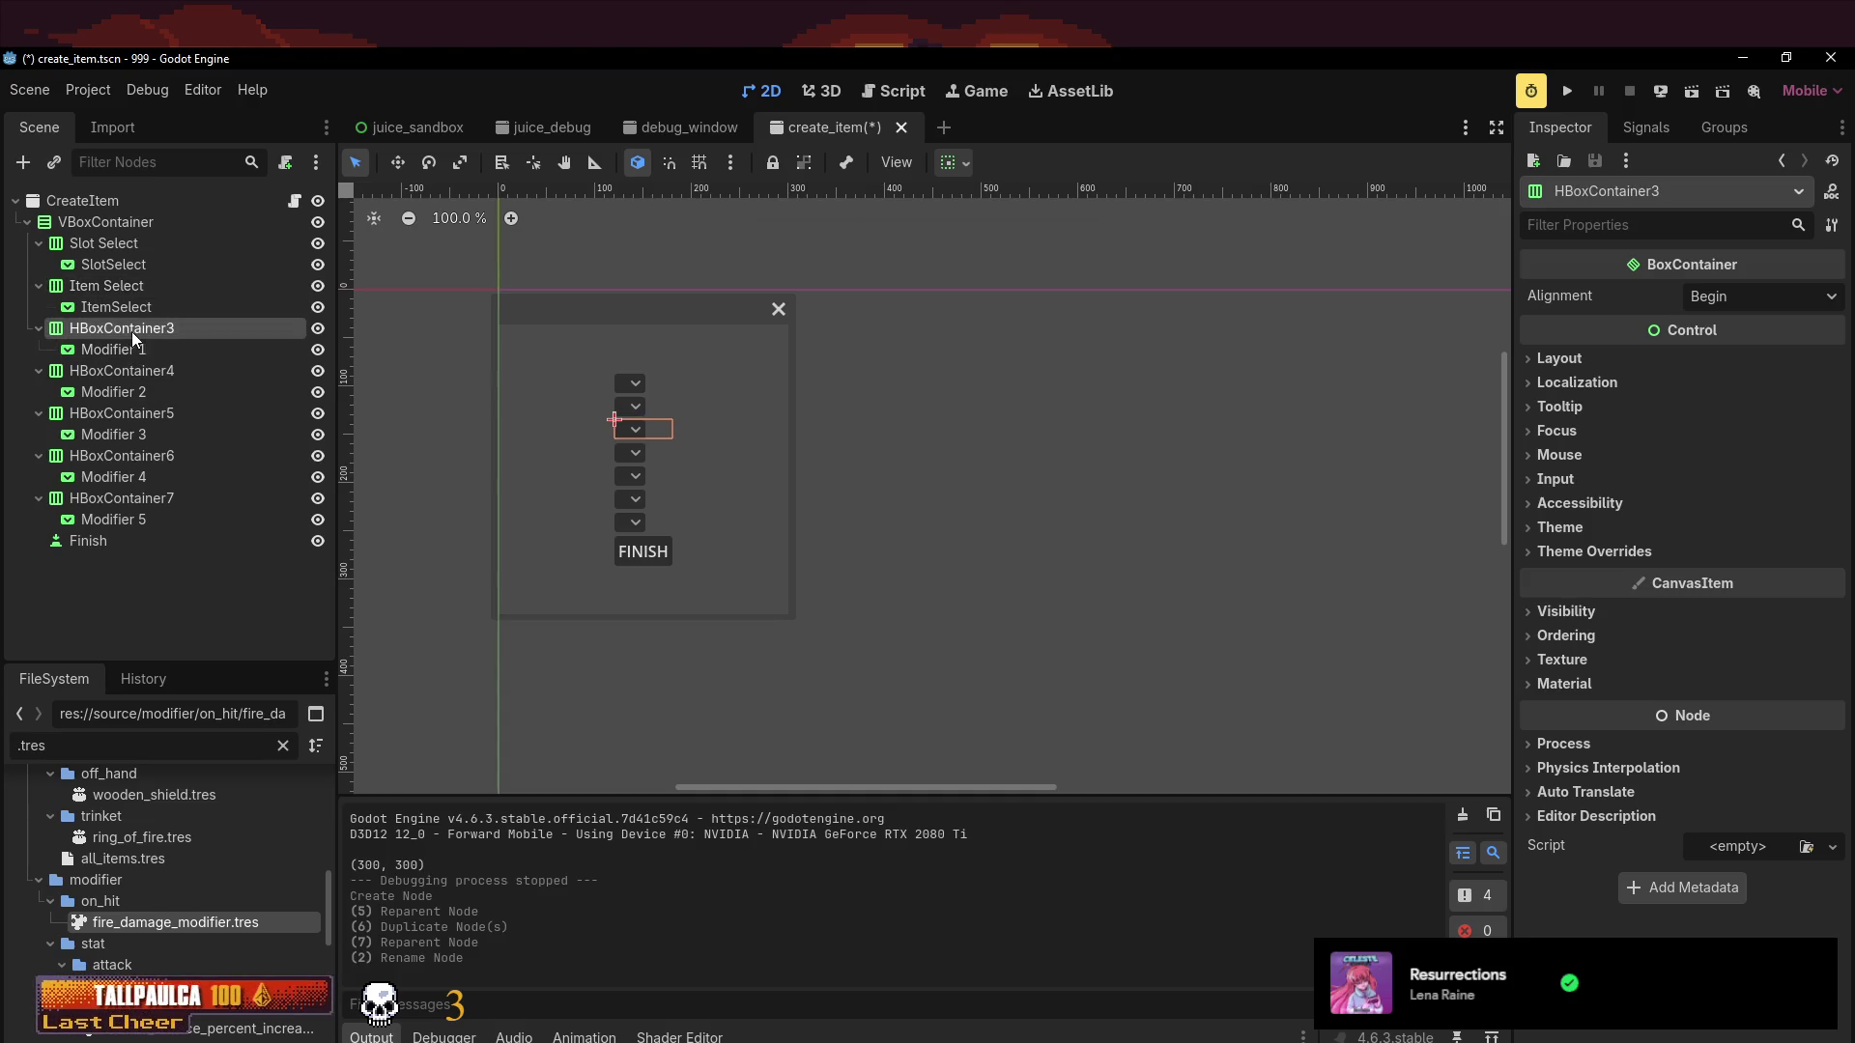
{"action": "key", "text": "F2"}
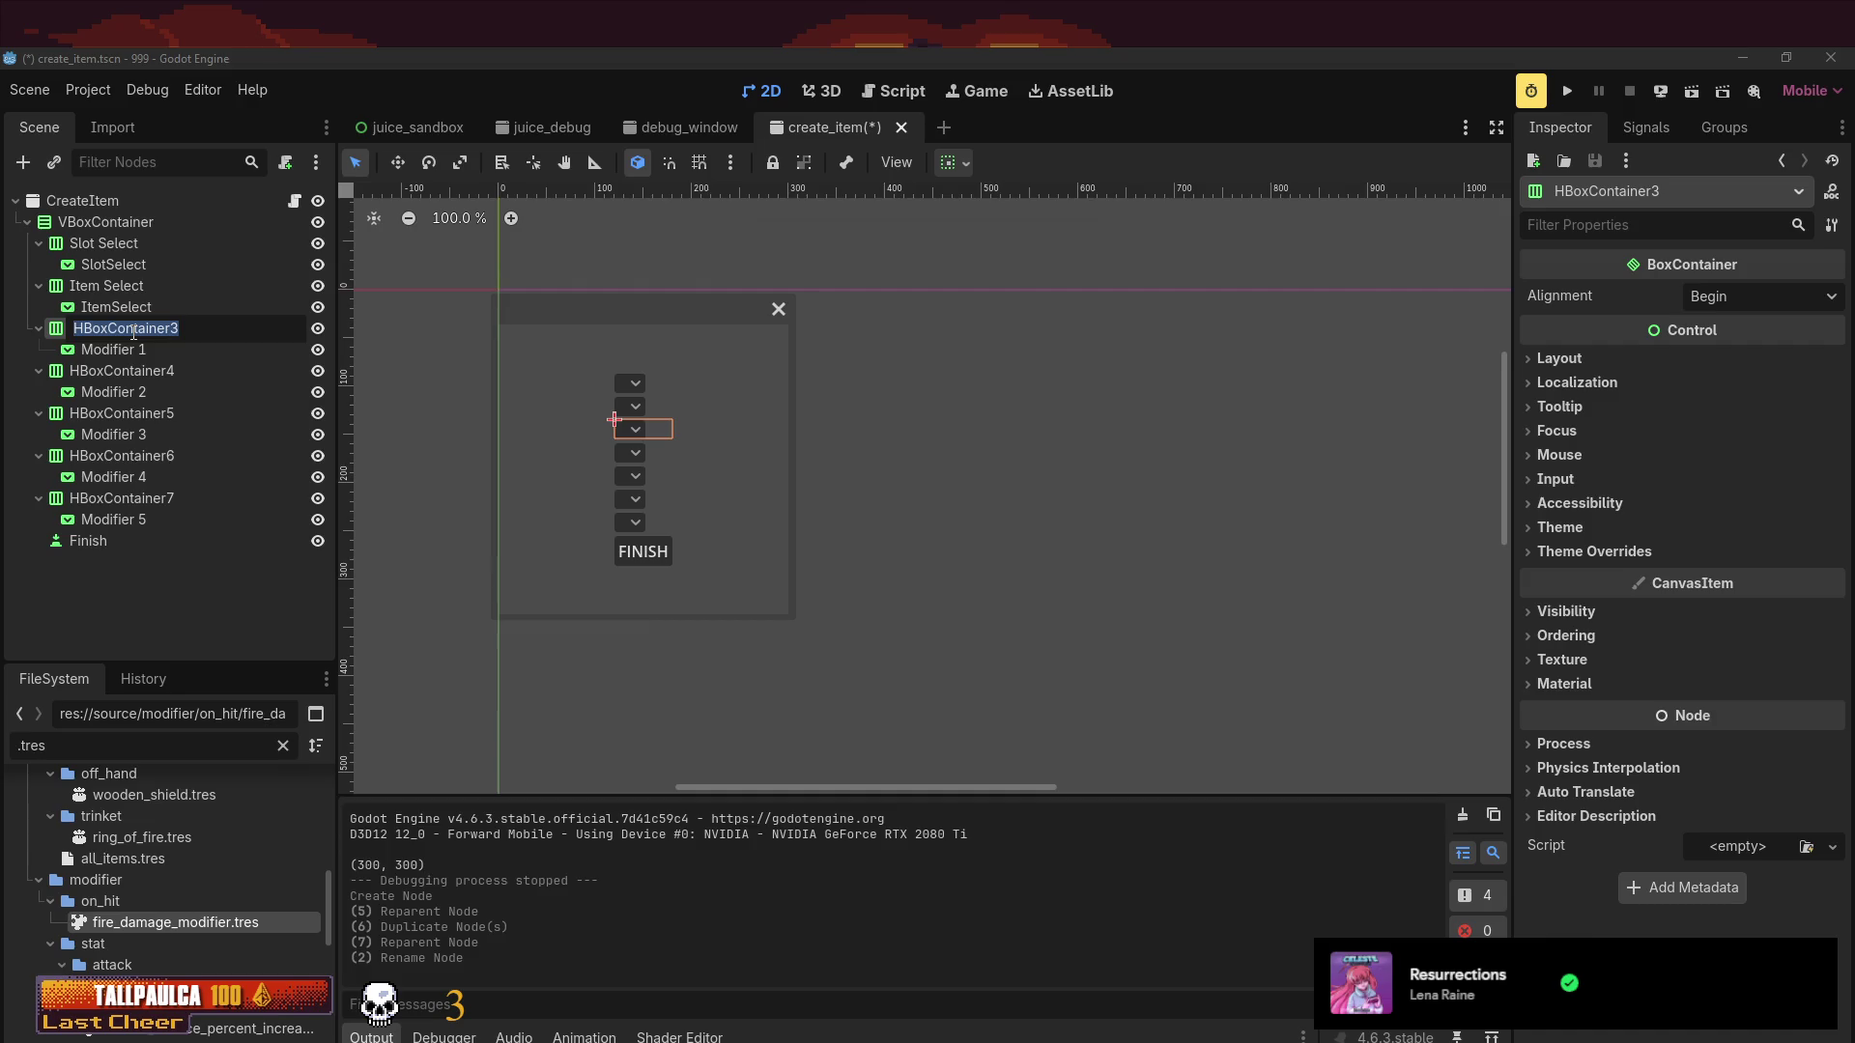
{"action": "type", "text": "Modifier "}
{"action": "type", "text": "Sele"}
{"action": "key", "text": "BackSpace"}
{"action": "key", "text": "BackSpace"}
{"action": "key", "text": "BackSpace"}
{"action": "type", "text": "1"}
{"action": "key", "text": "Return"}
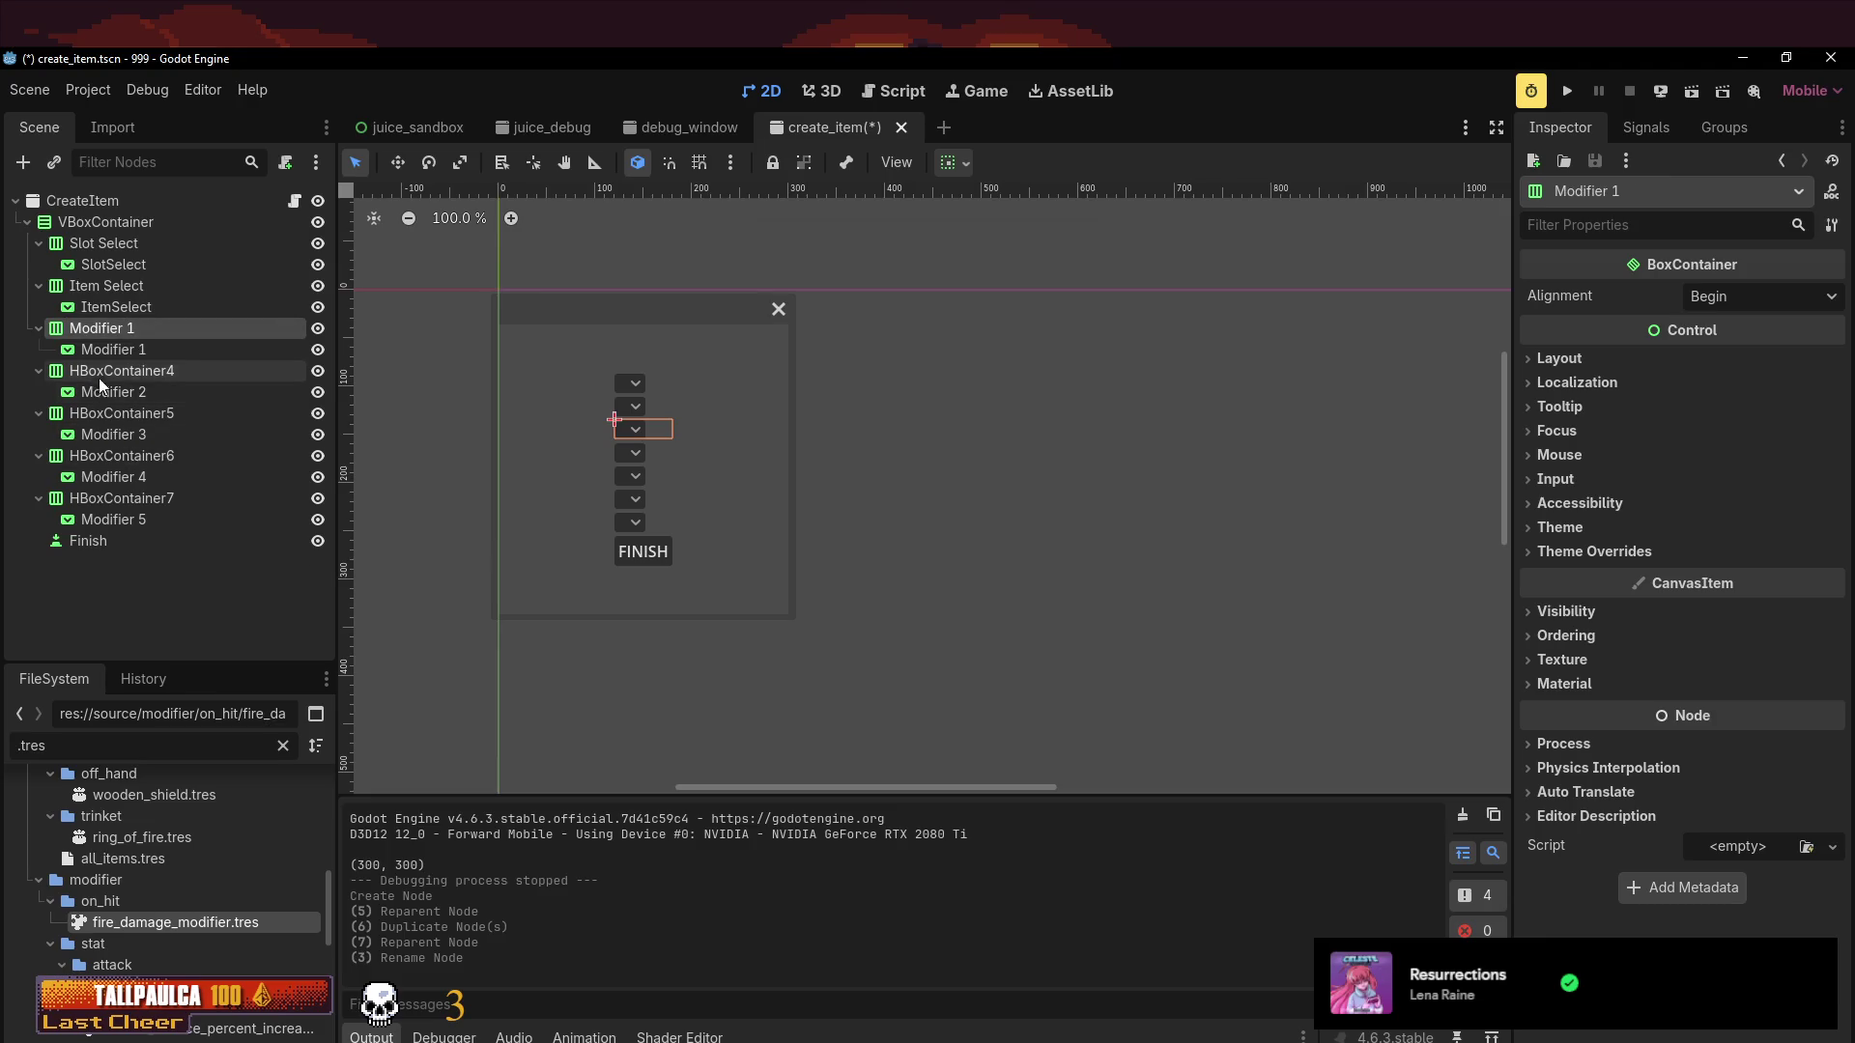
Rename the remaining four containers to Modifier 2, Modifier 3, Modifier 4 and Modifier 5.
{"action": "double_click", "coordinate": [143, 372]}
{"action": "type", "text": "Modofier"}
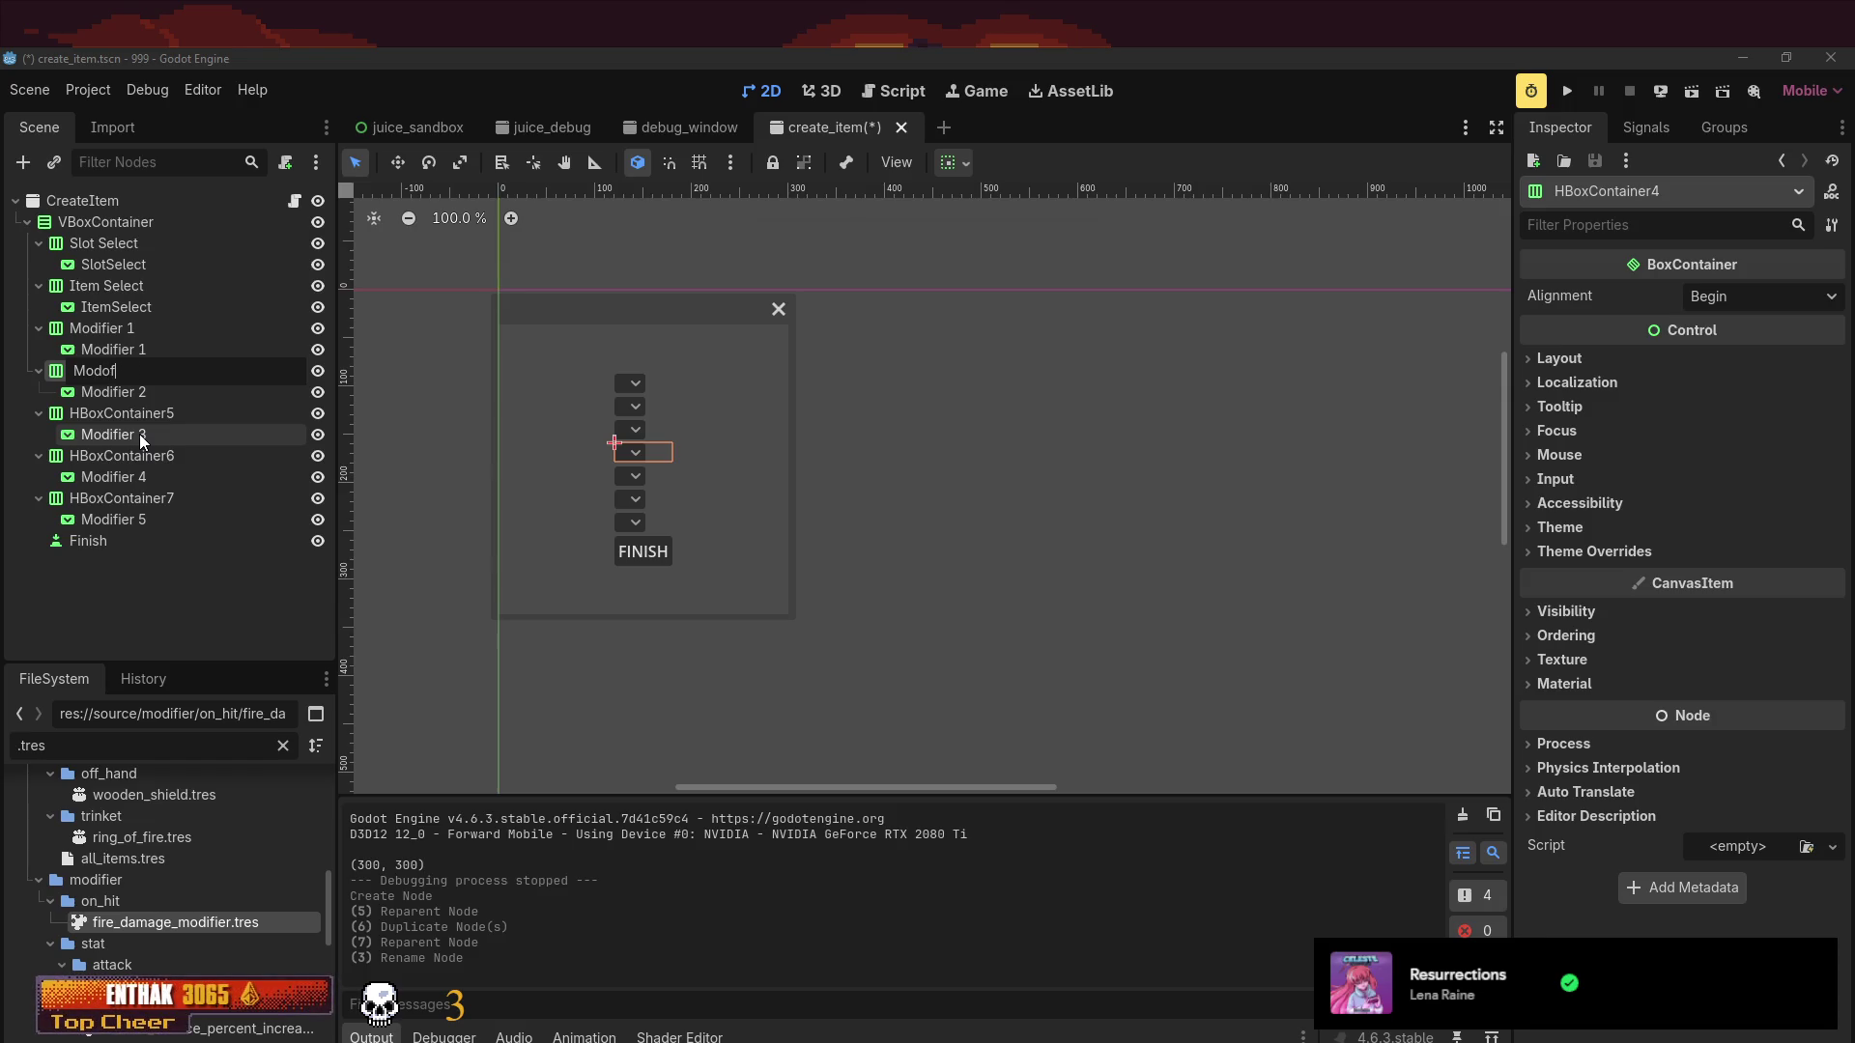
{"action": "type", "text": "fier 2"}
{"action": "key", "text": "Return"}
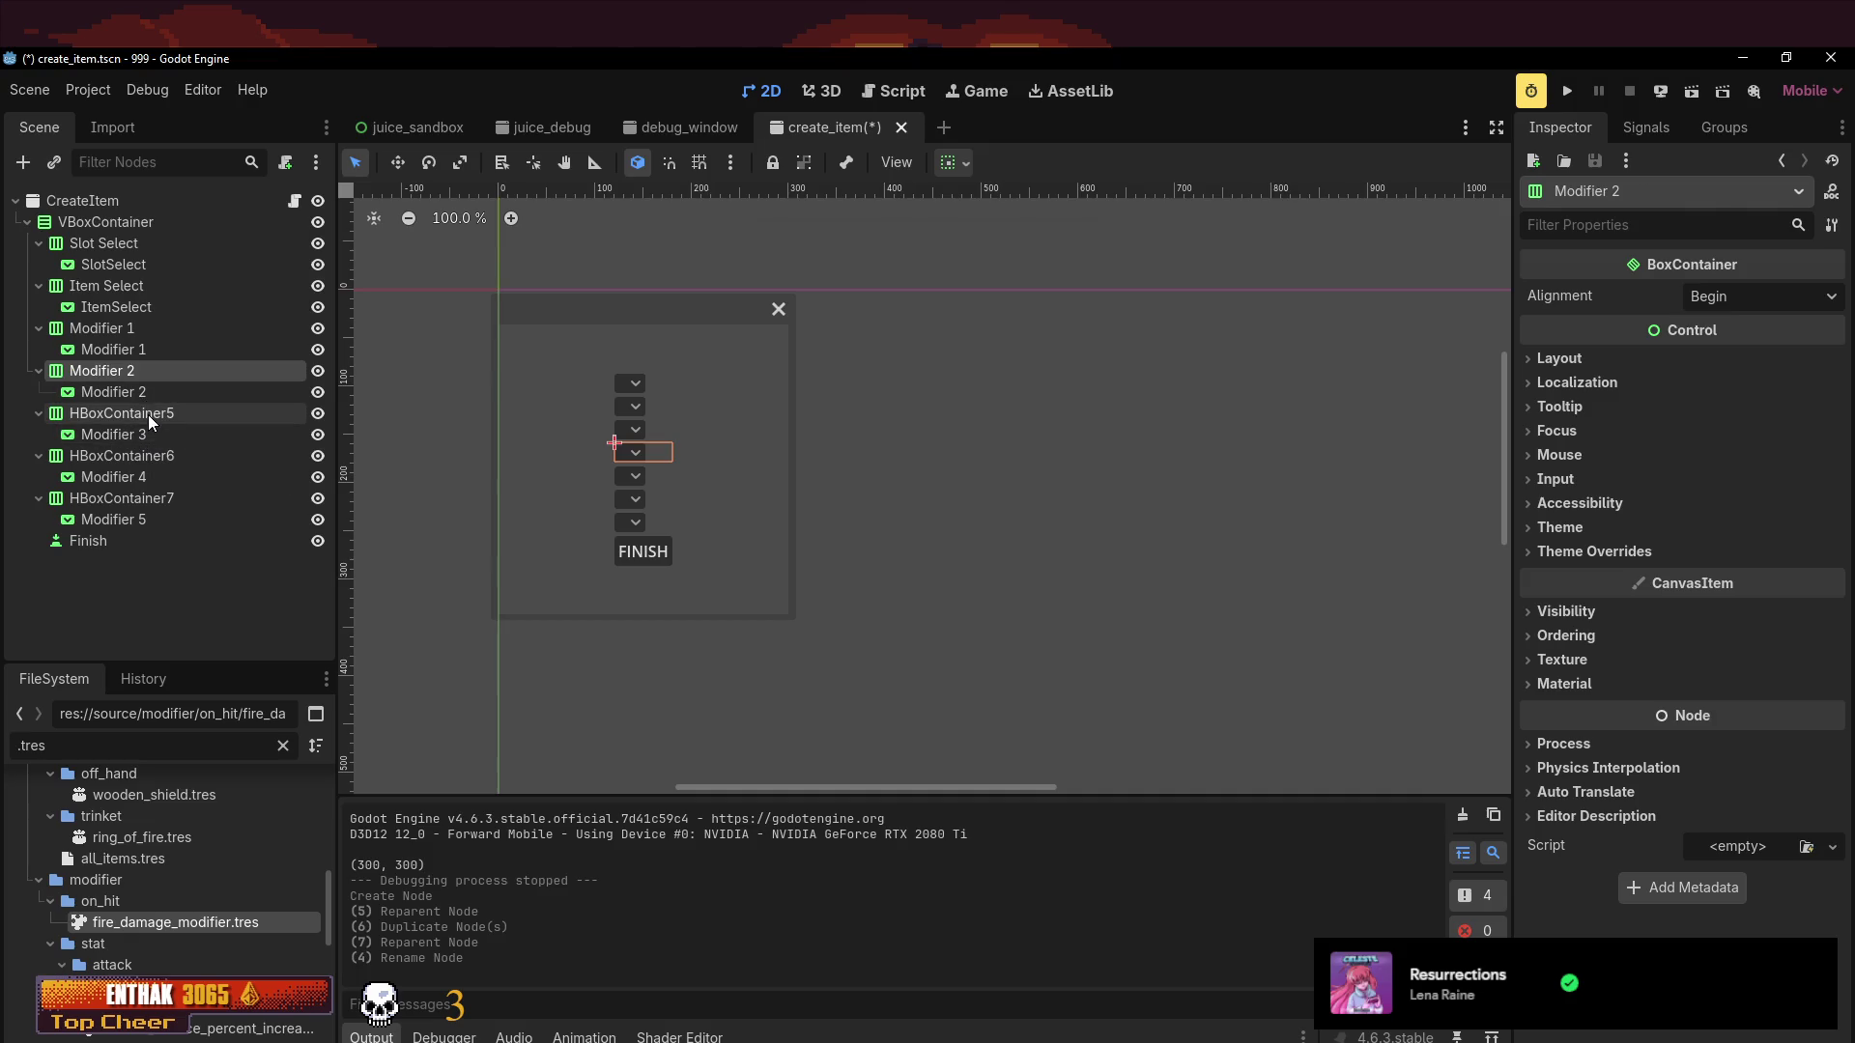
{"action": "double_click", "coordinate": [148, 415]}
{"action": "type", "text": "Modifier"}
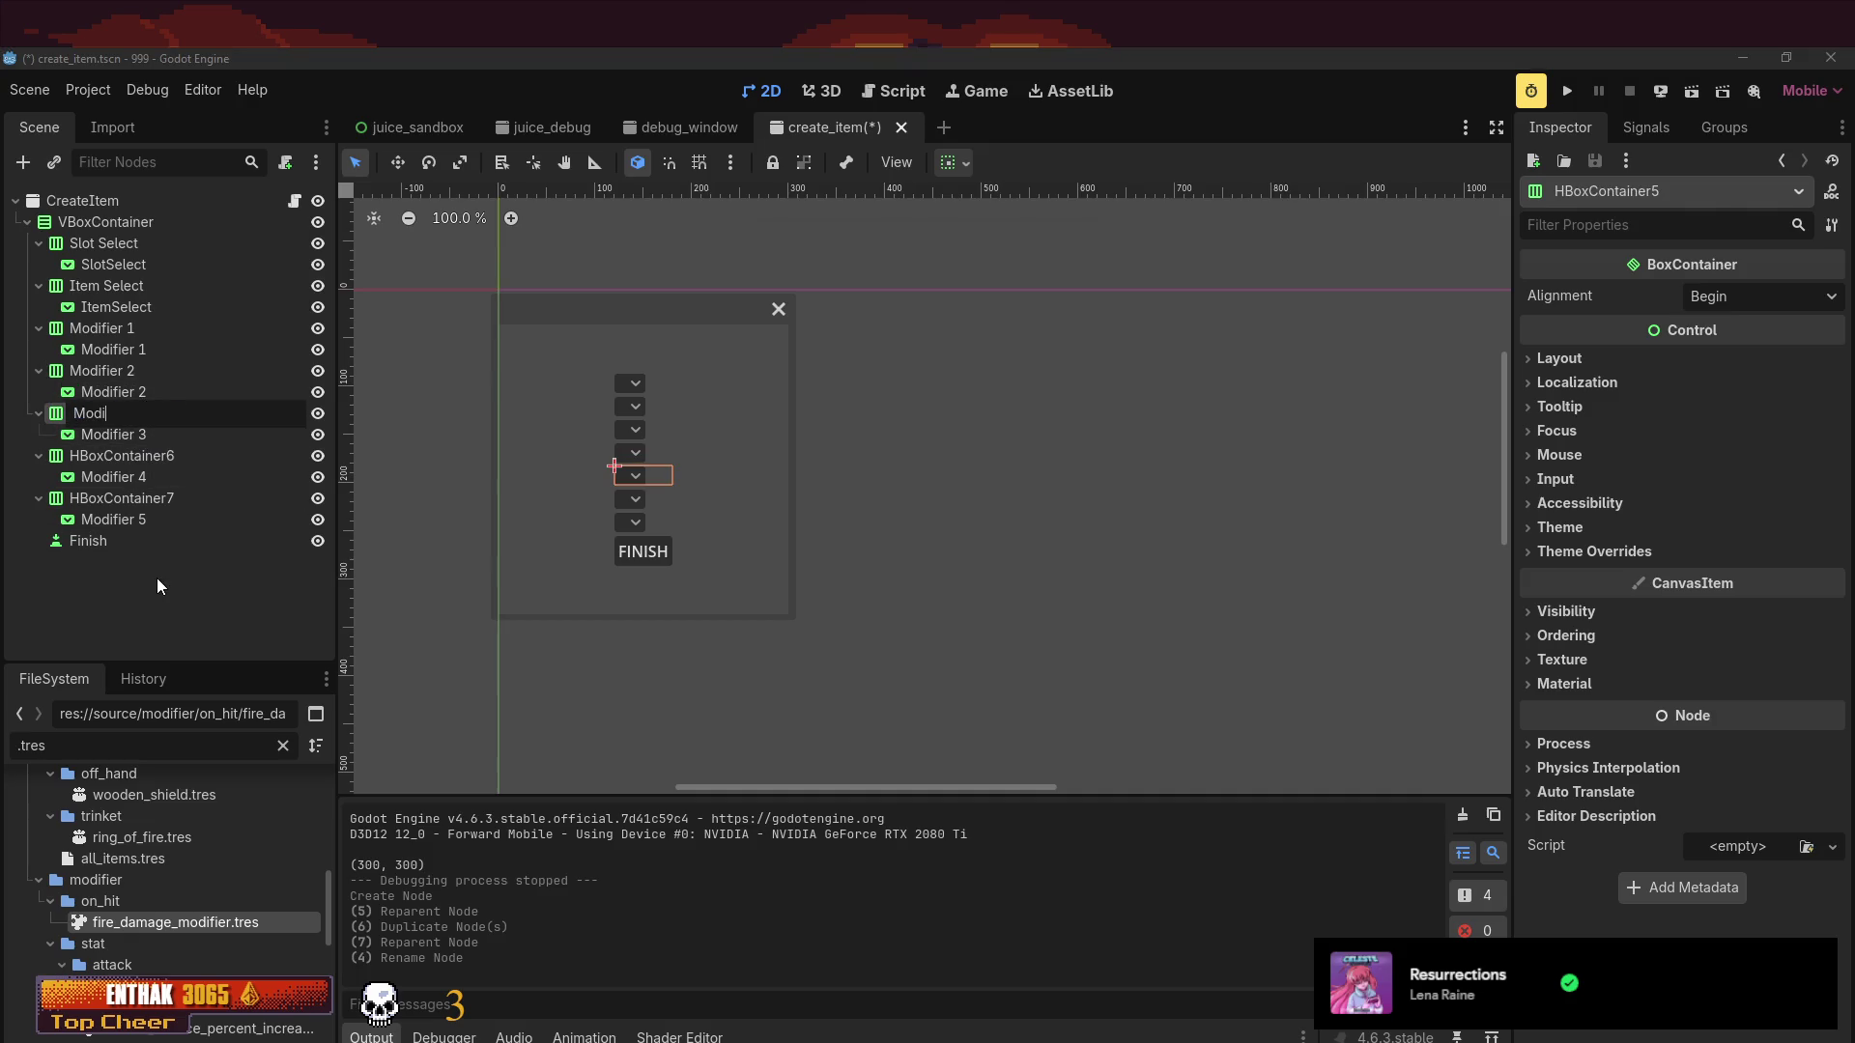
{"action": "type", "text": " 3"}
{"action": "key", "text": "Return"}
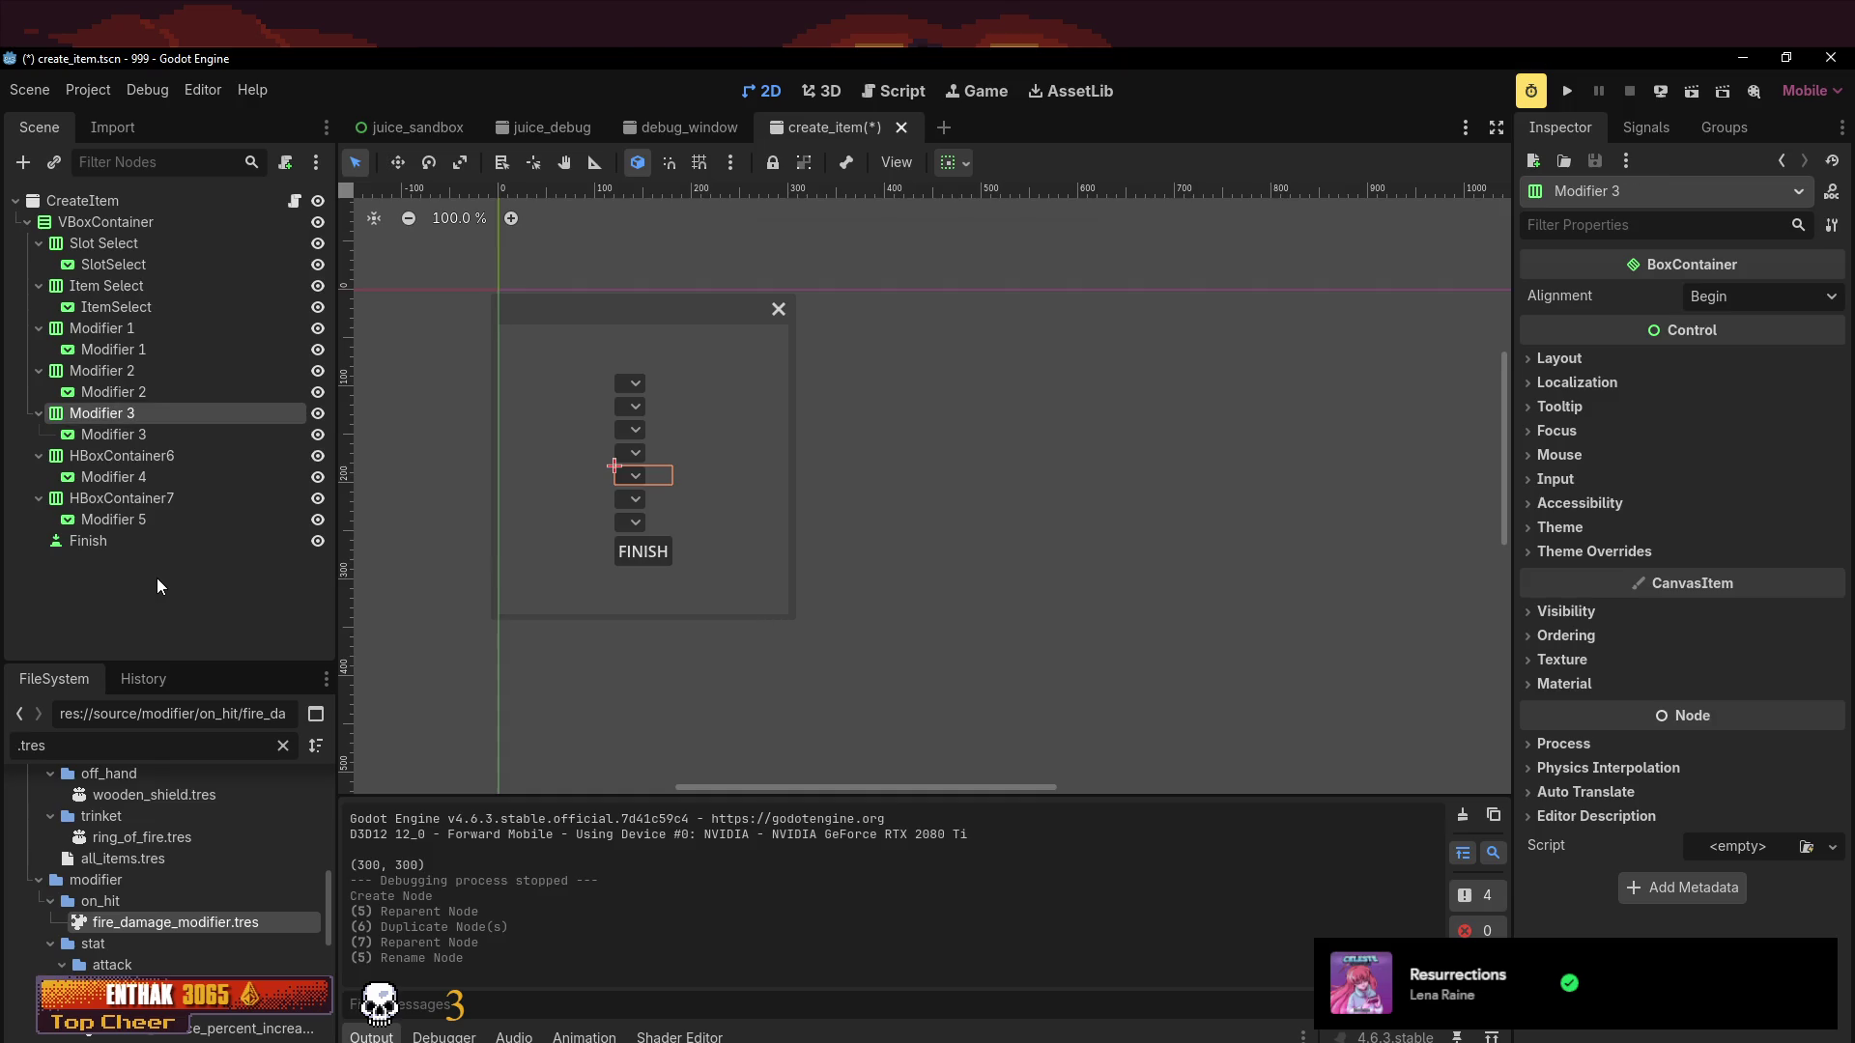
{"action": "double_click", "coordinate": [165, 455]}
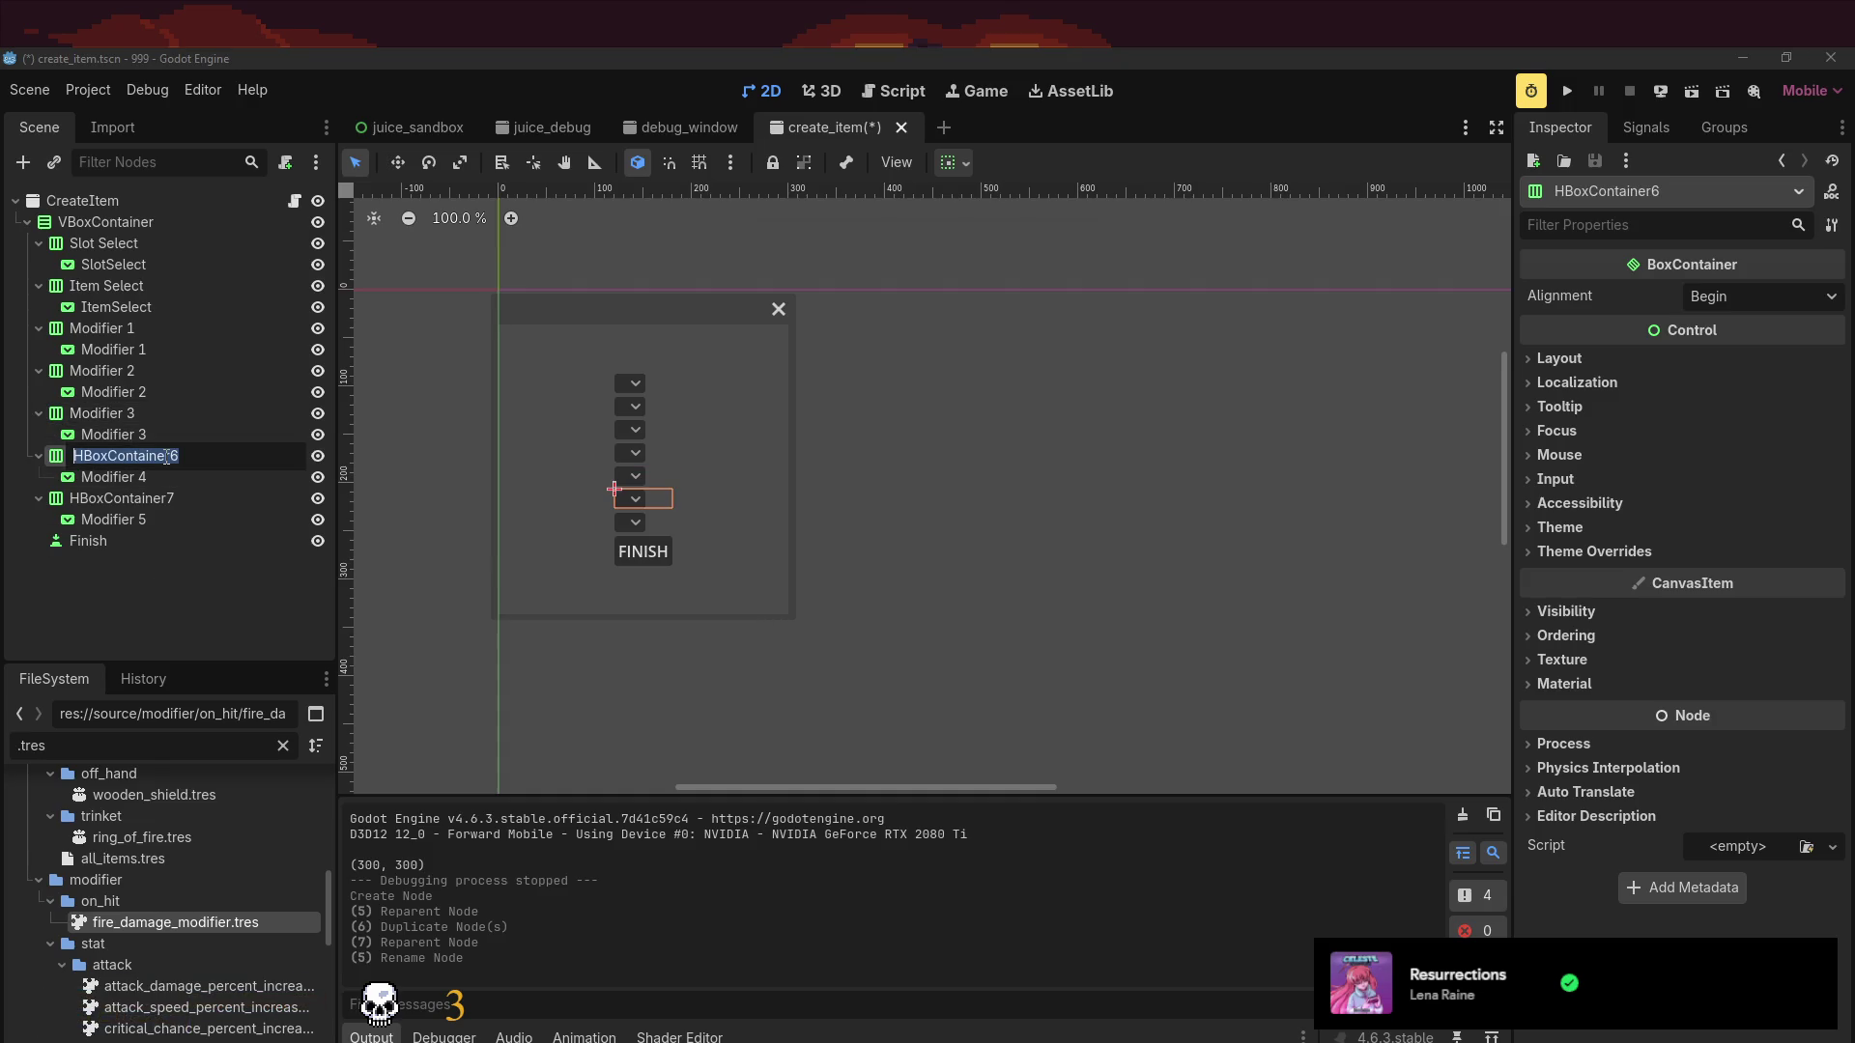
{"action": "type", "text": "Modifier 4"}
{"action": "key", "text": "Return"}
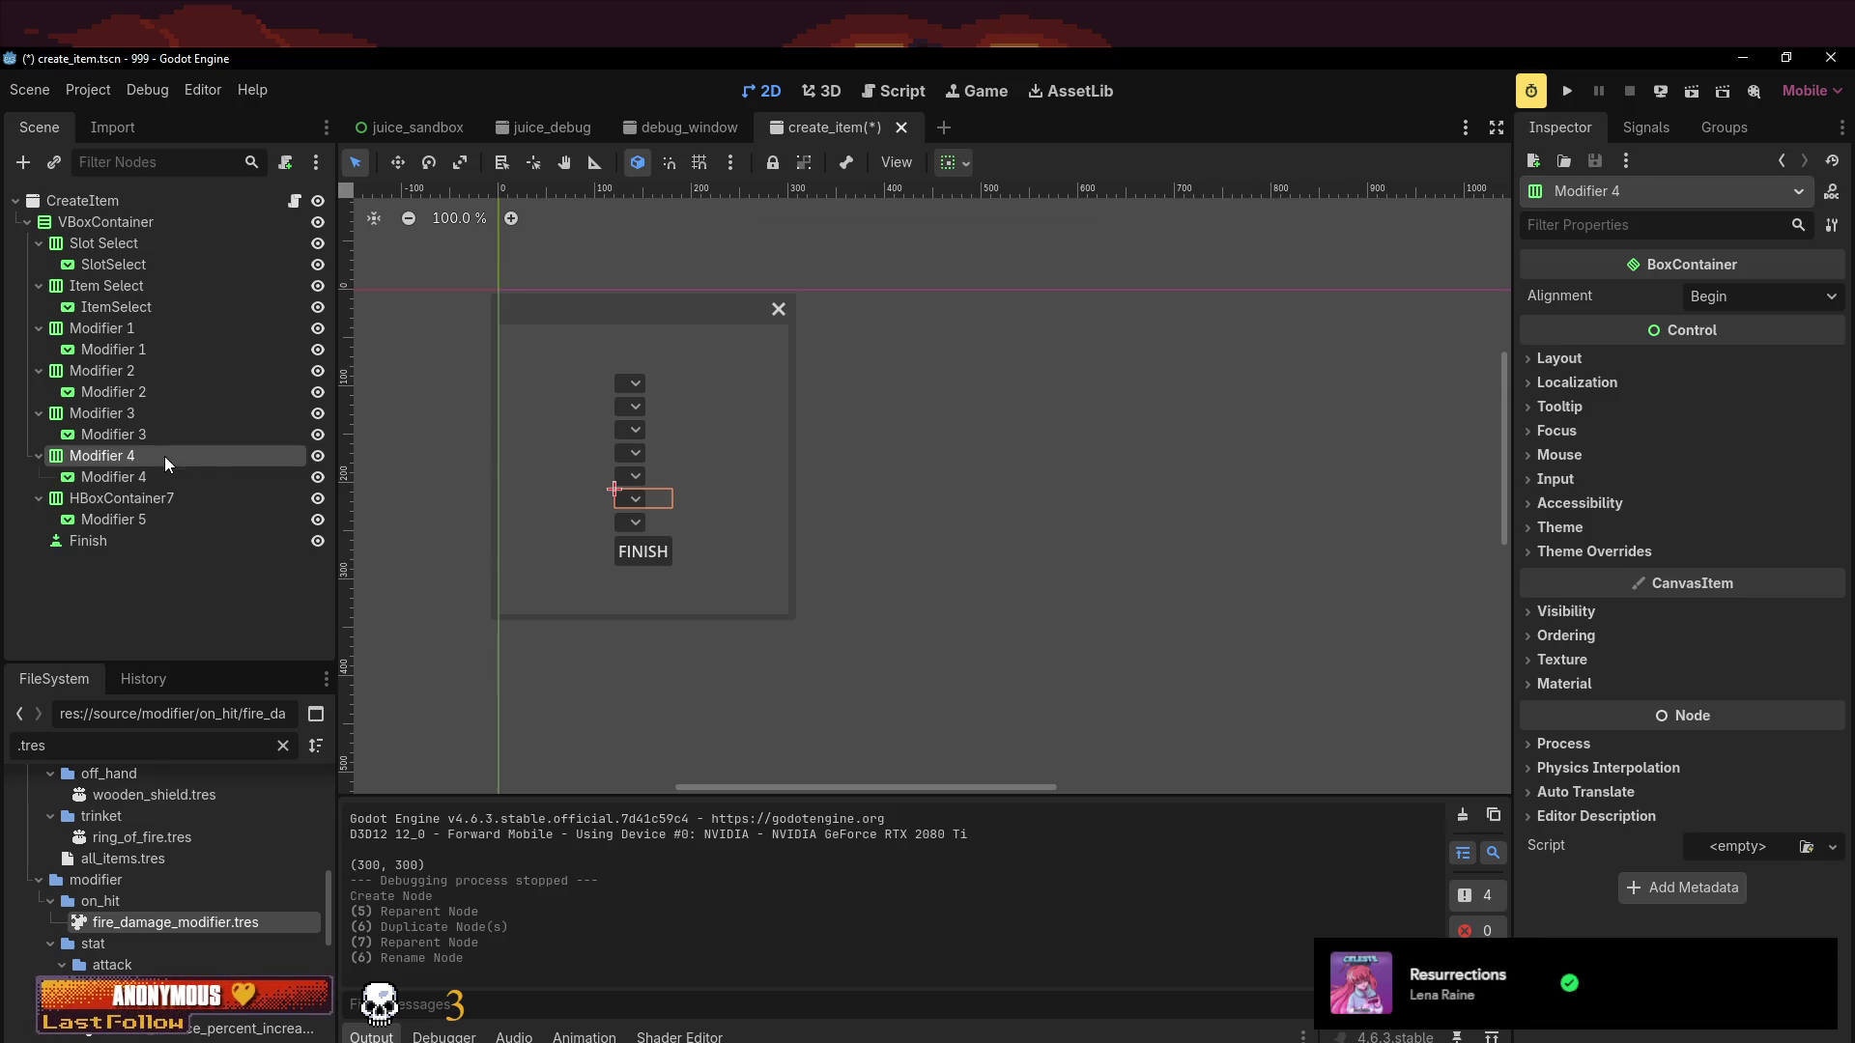
{"action": "double_click", "coordinate": [136, 499]}
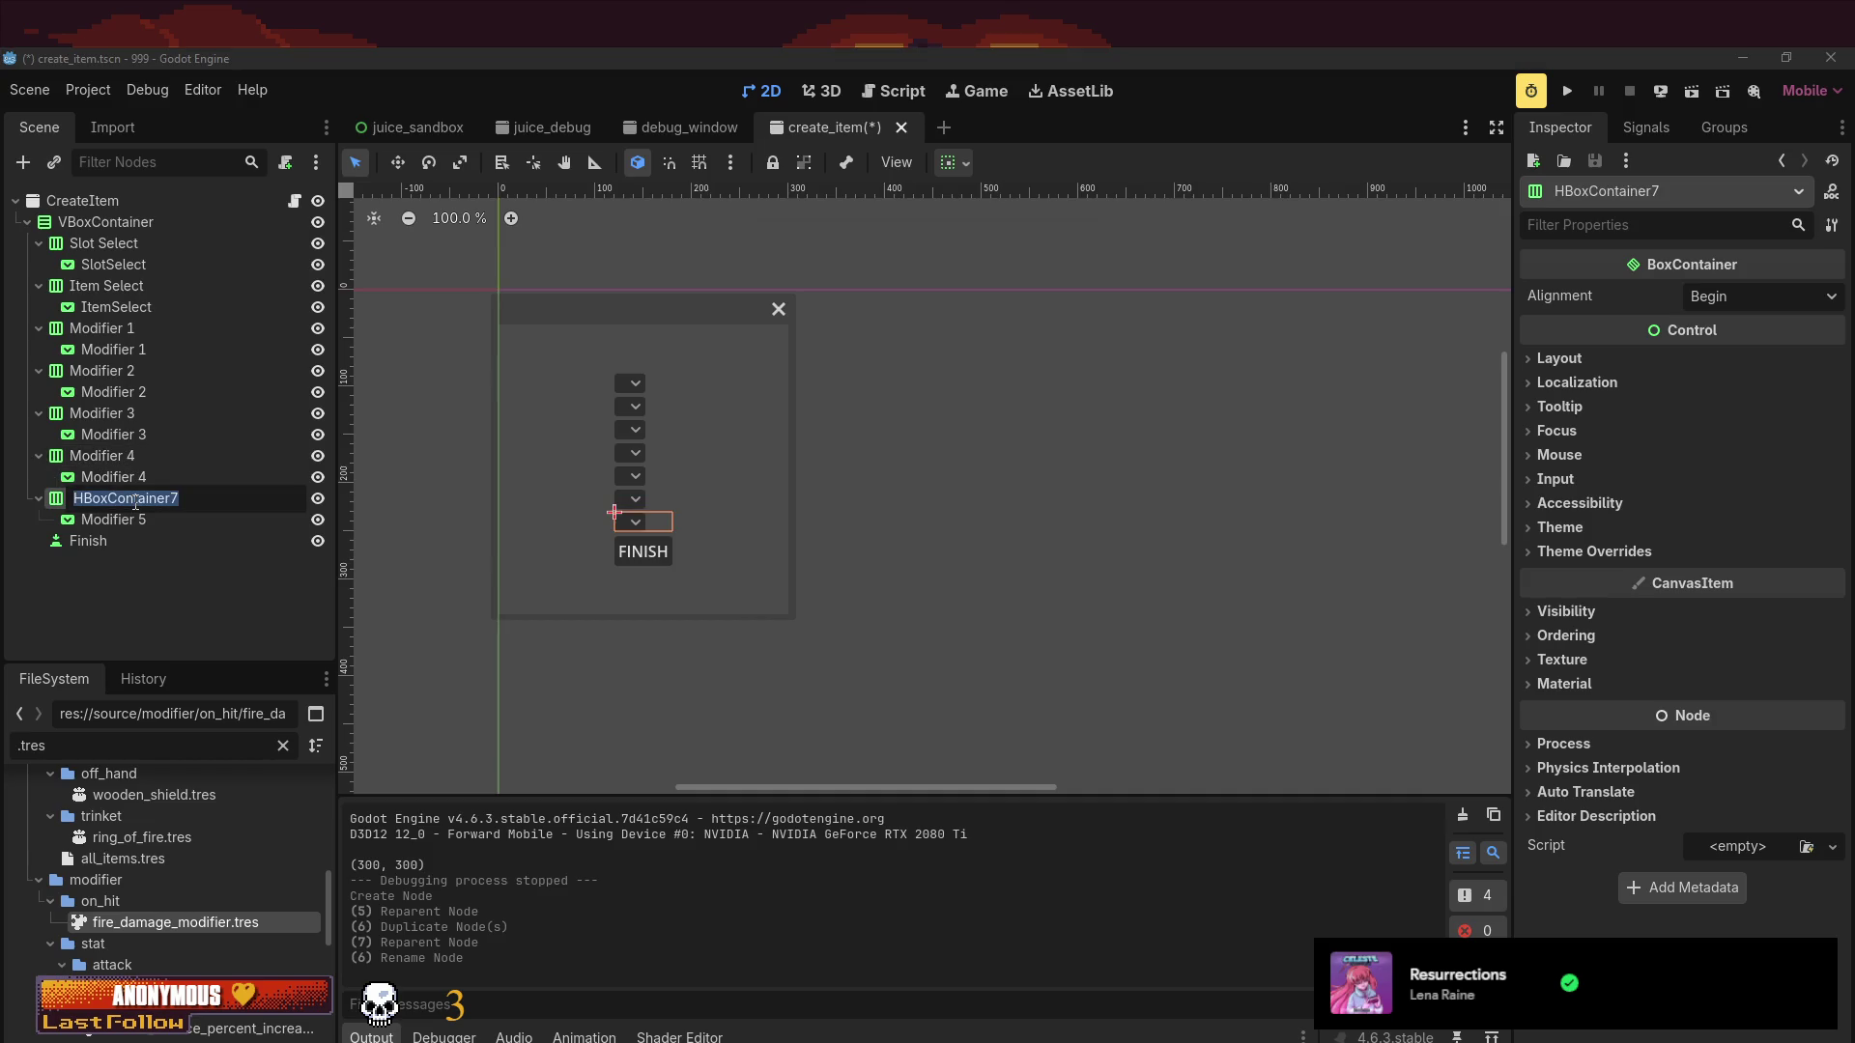
{"action": "type", "text": "Modifier 5"}
{"action": "key", "text": "Return"}
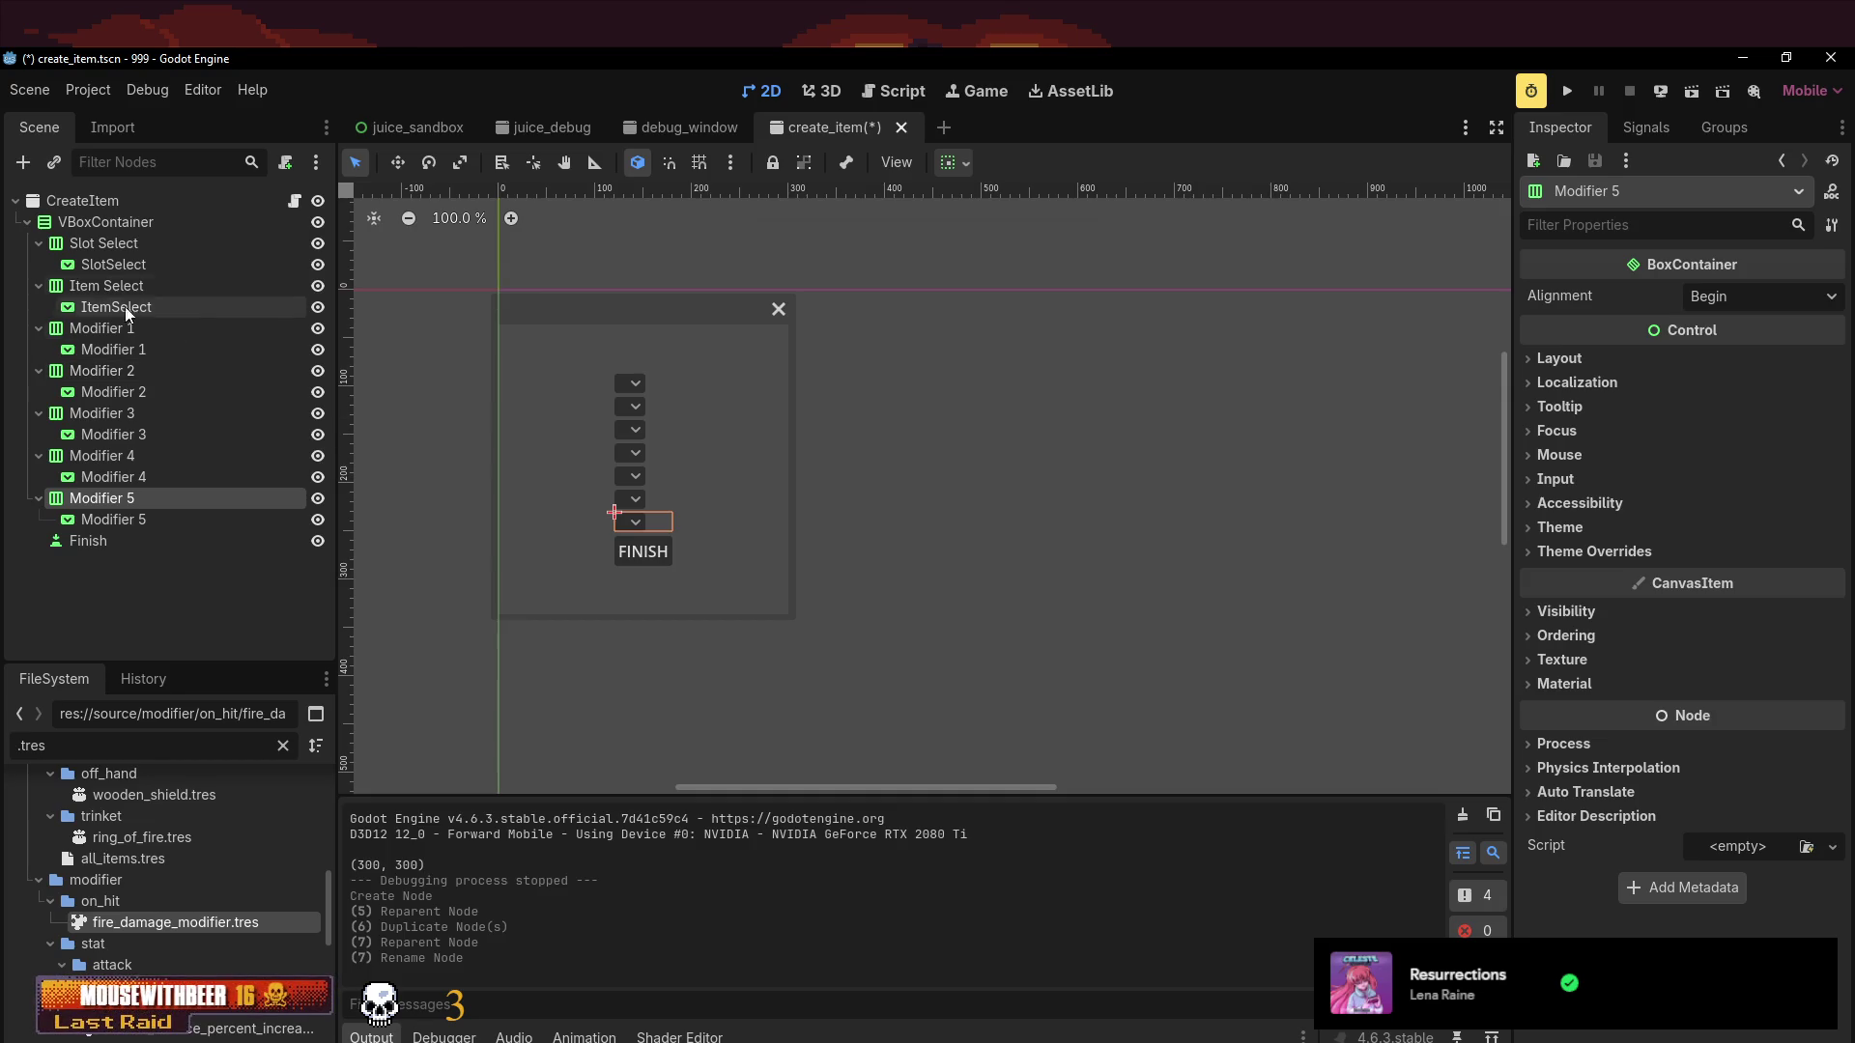
Add a Label child node to the Slot Select row container.
{"action": "left_click", "coordinate": [135, 246]}
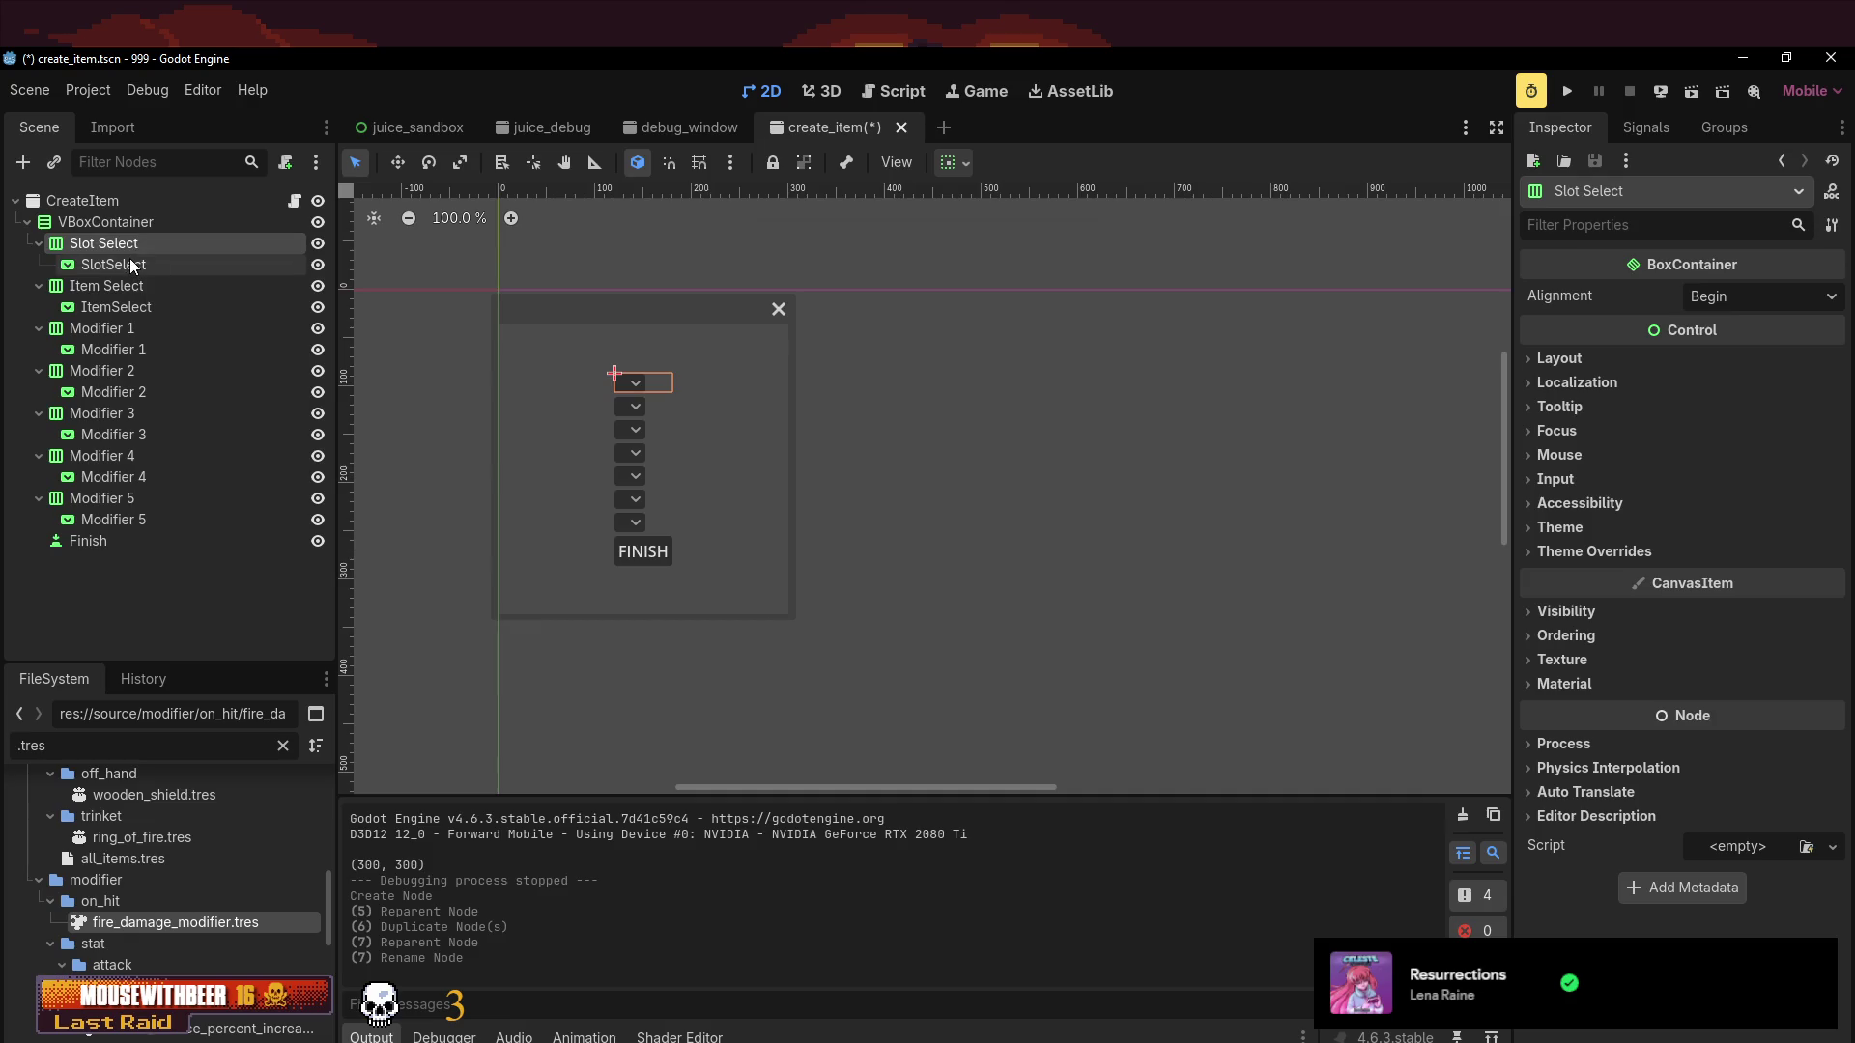
{"action": "right_click", "coordinate": [131, 246]}
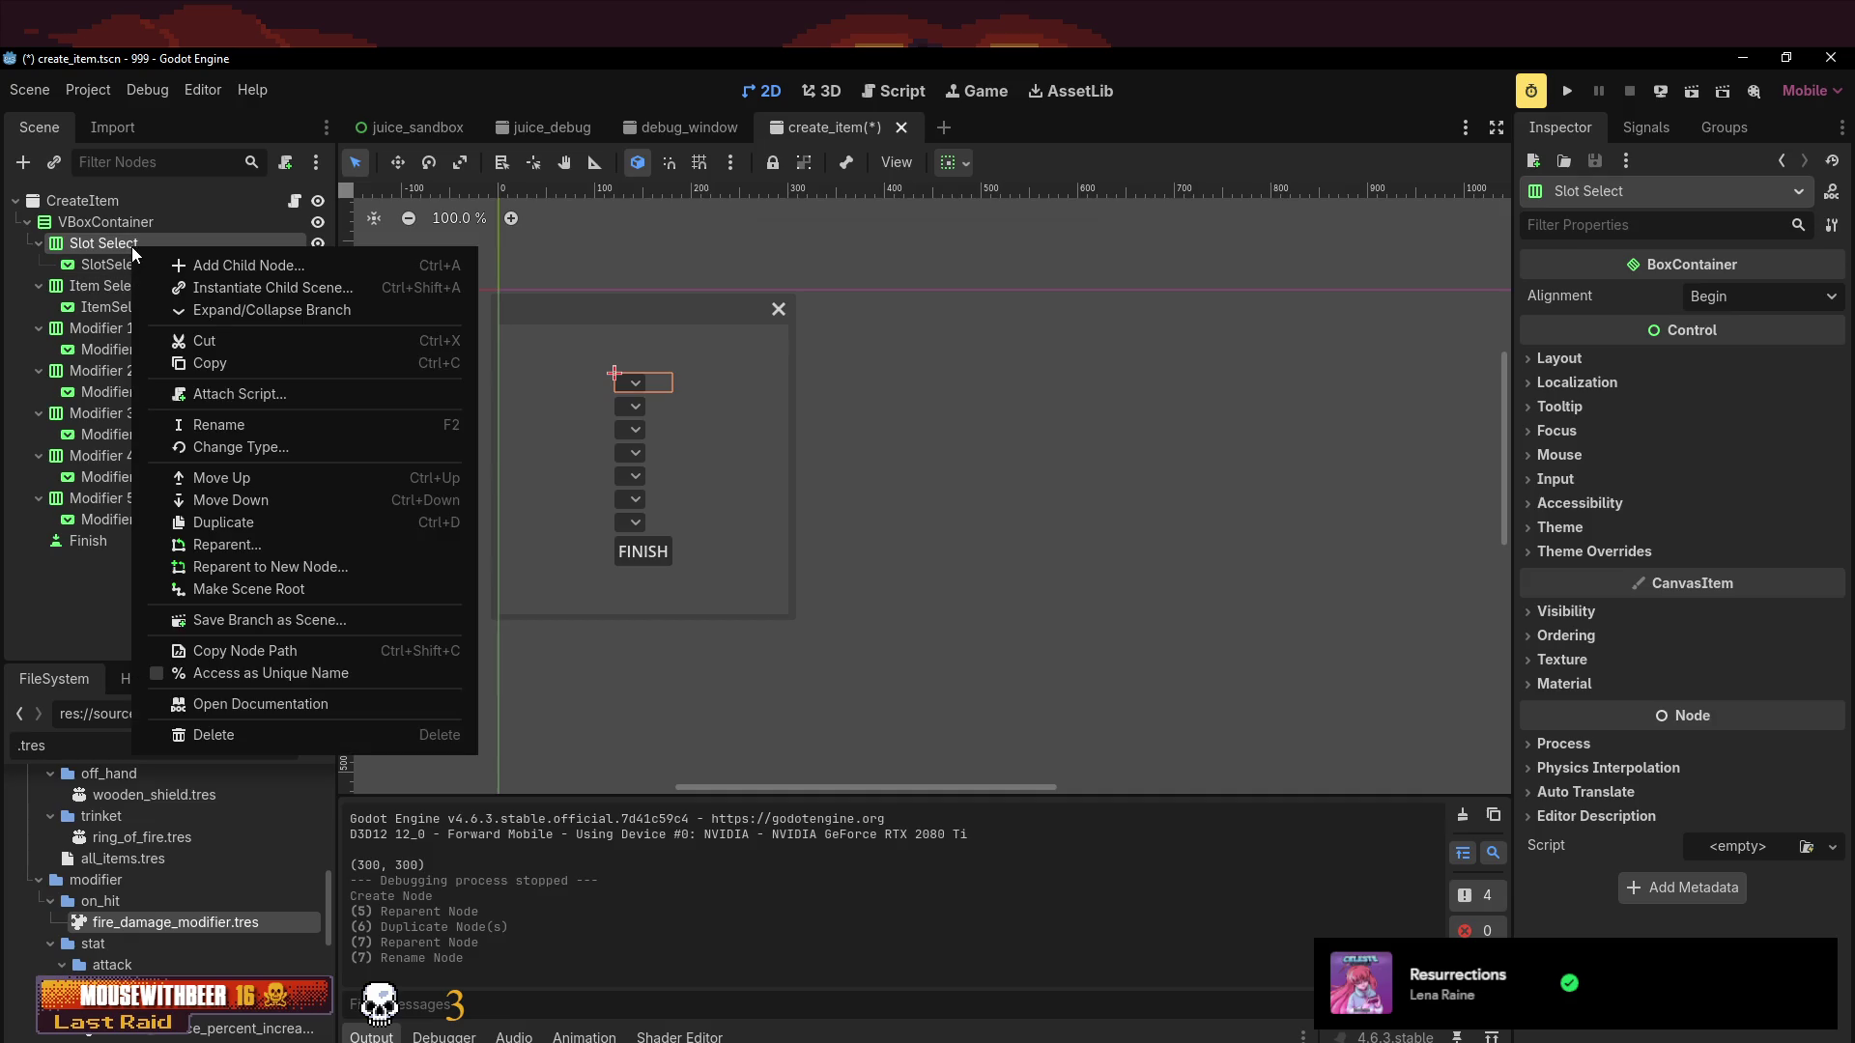
{"action": "left_click", "coordinate": [83, 626]}
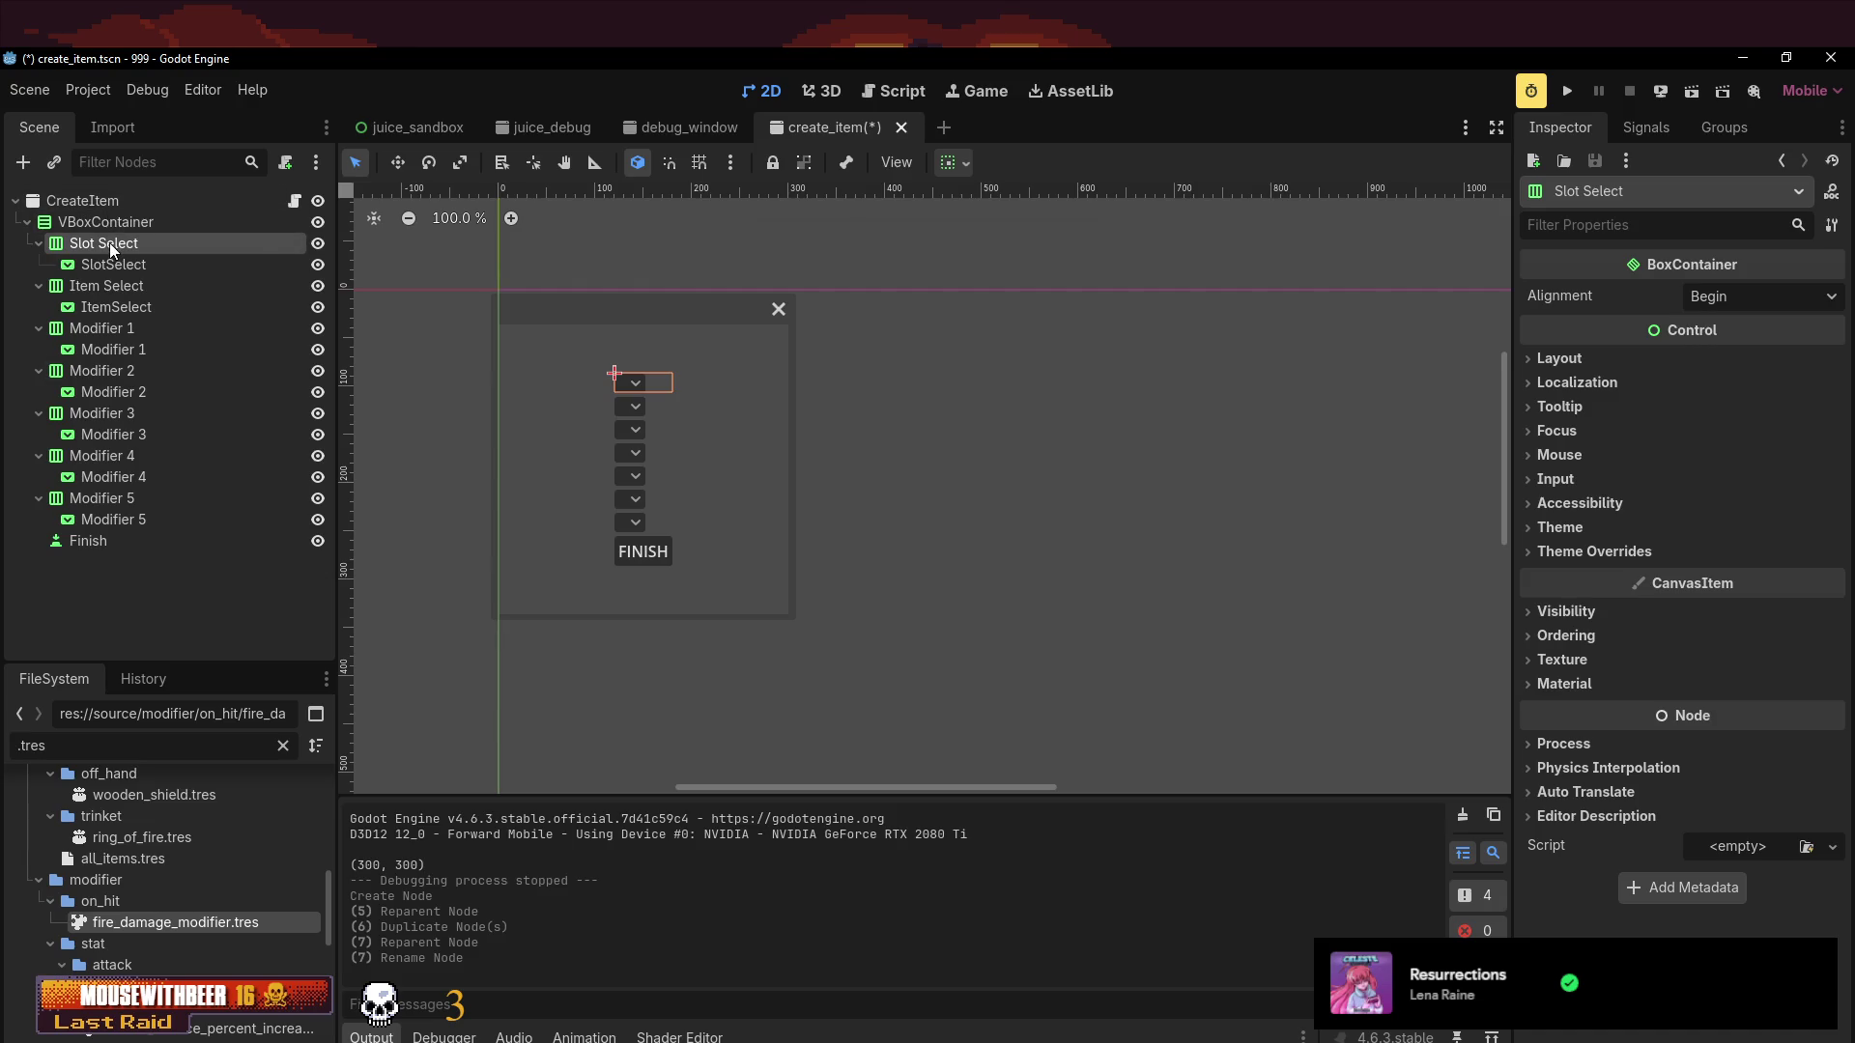
{"action": "key", "text": "ctrl+a"}
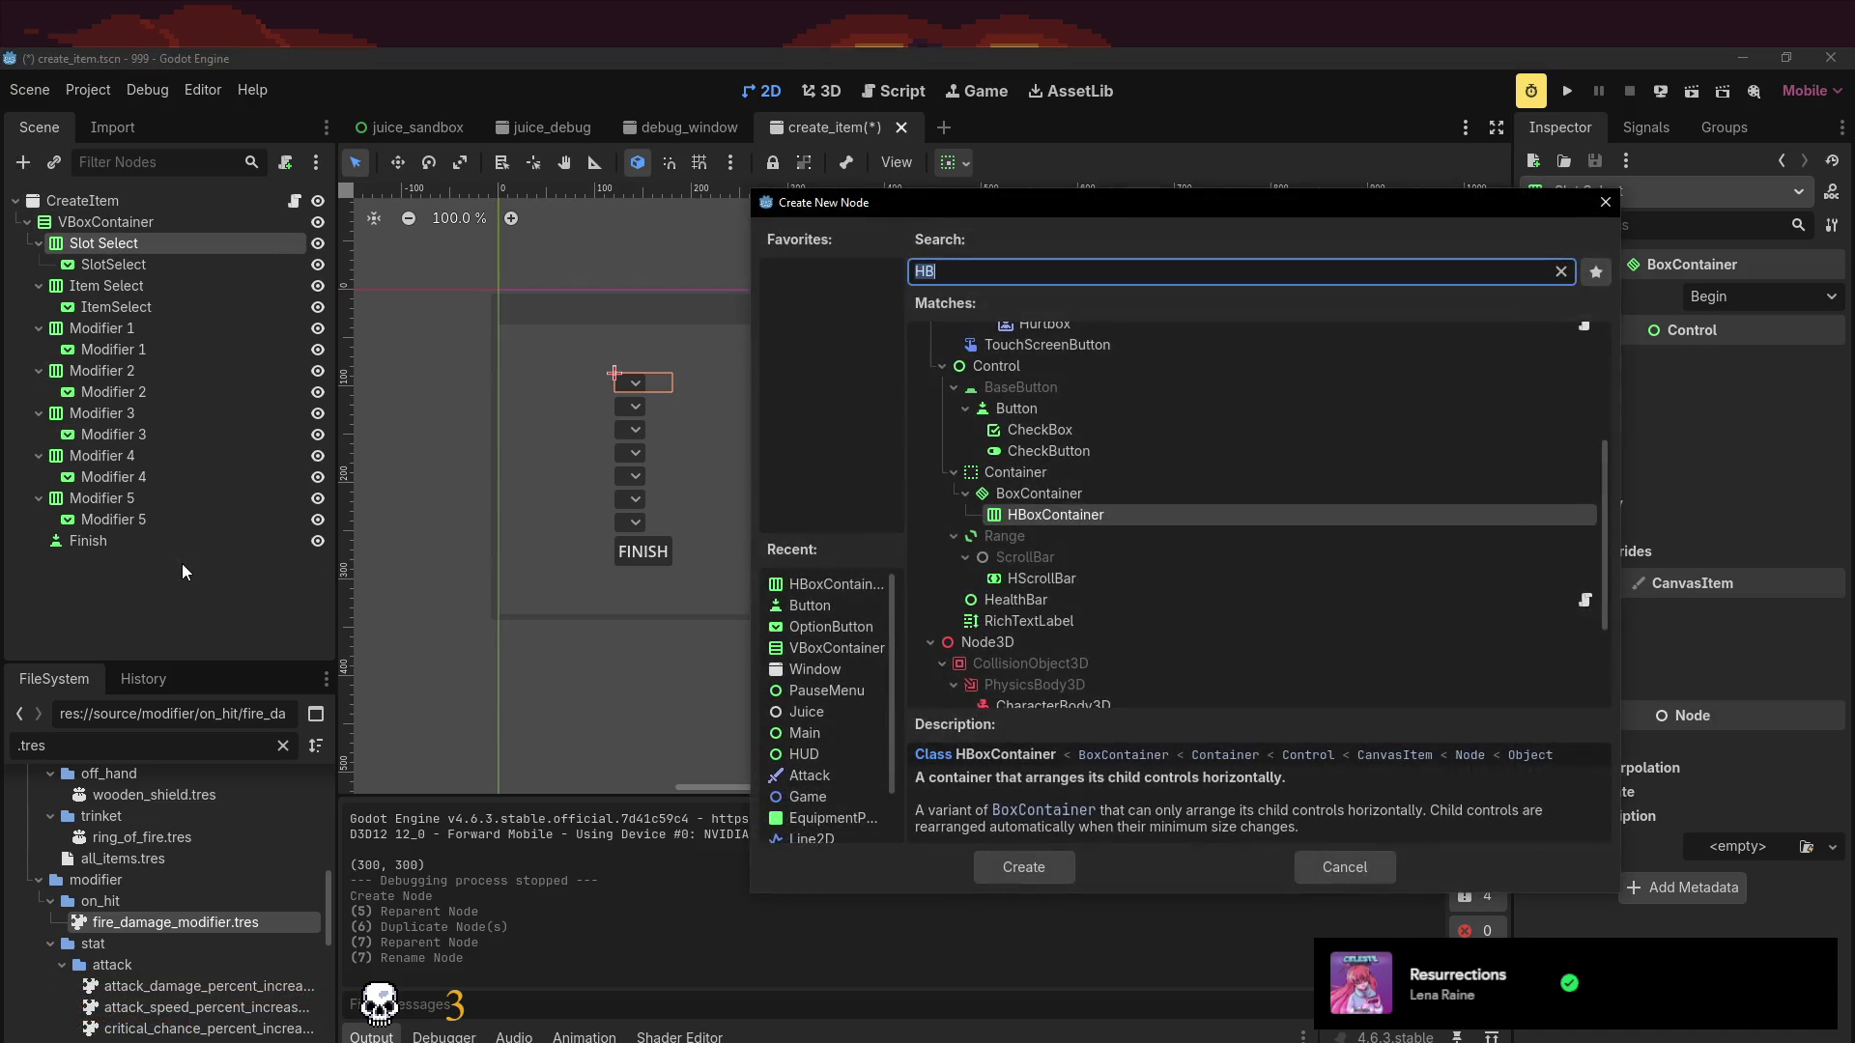
{"action": "key", "text": "BackSpace"}
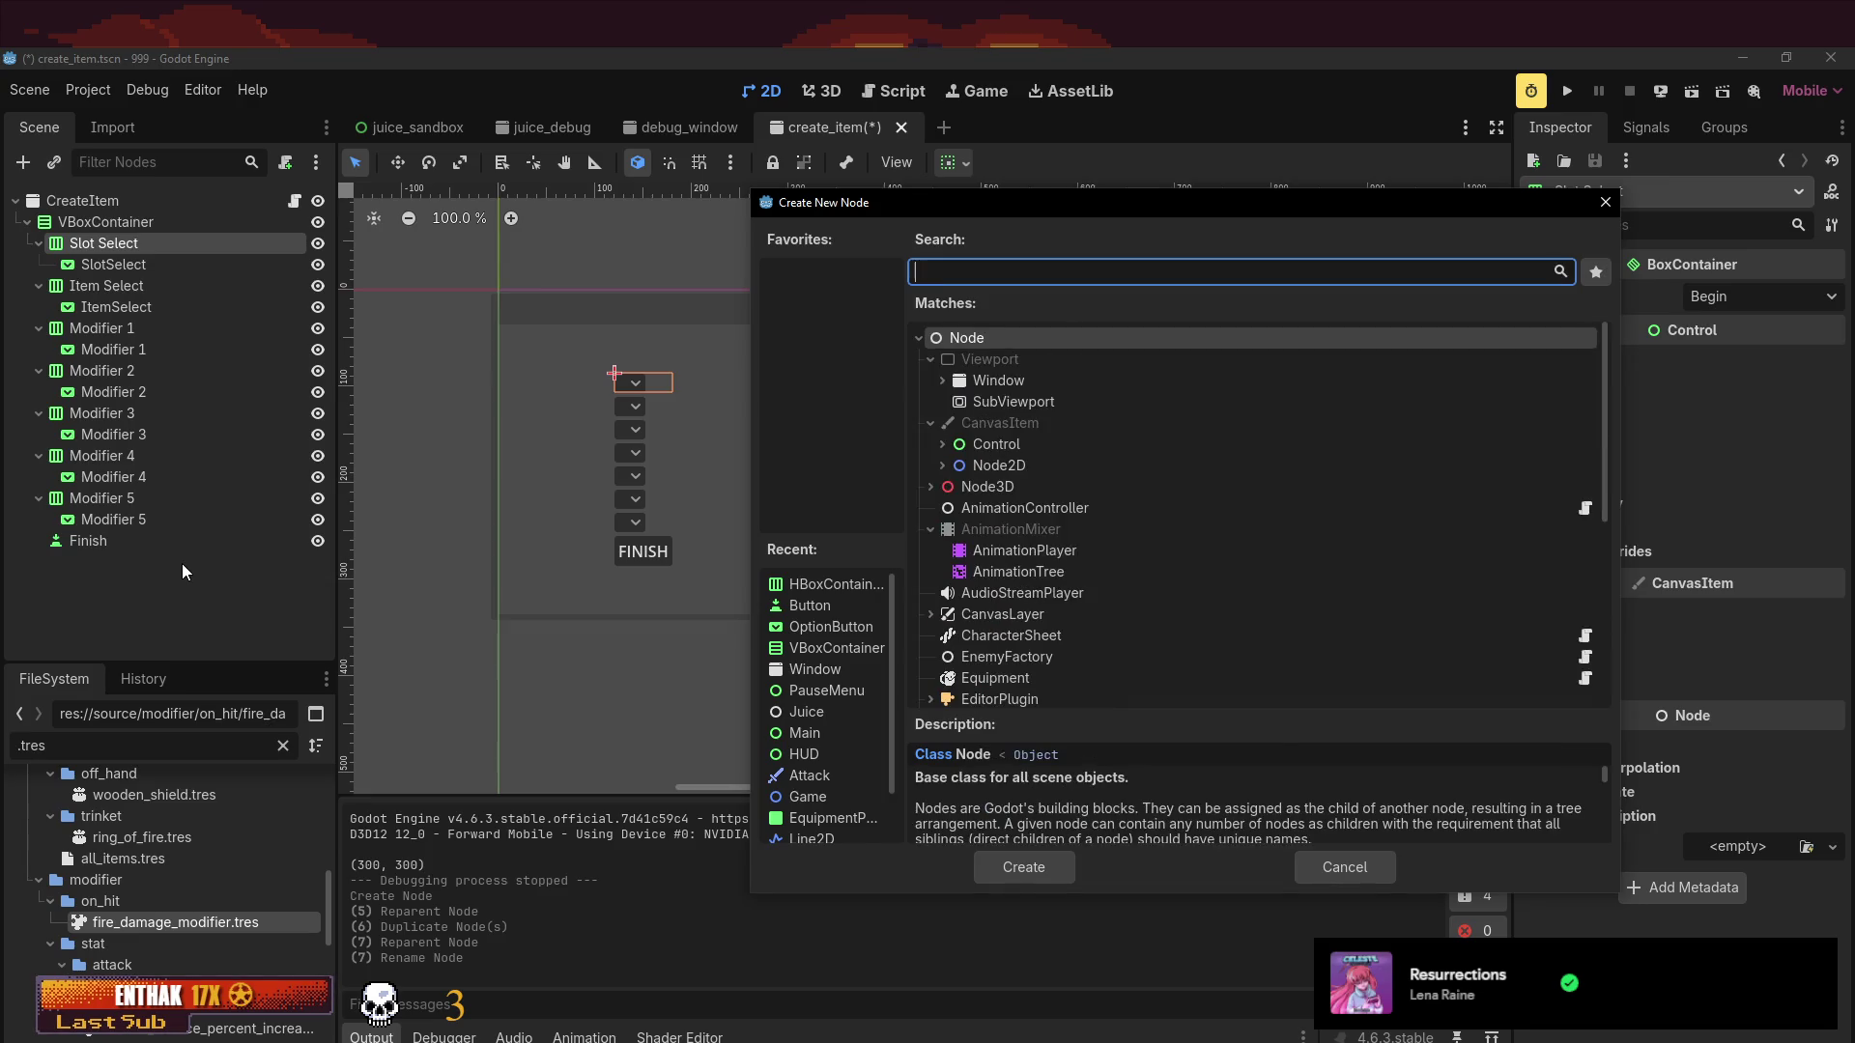
{"action": "type", "text": "Label"}
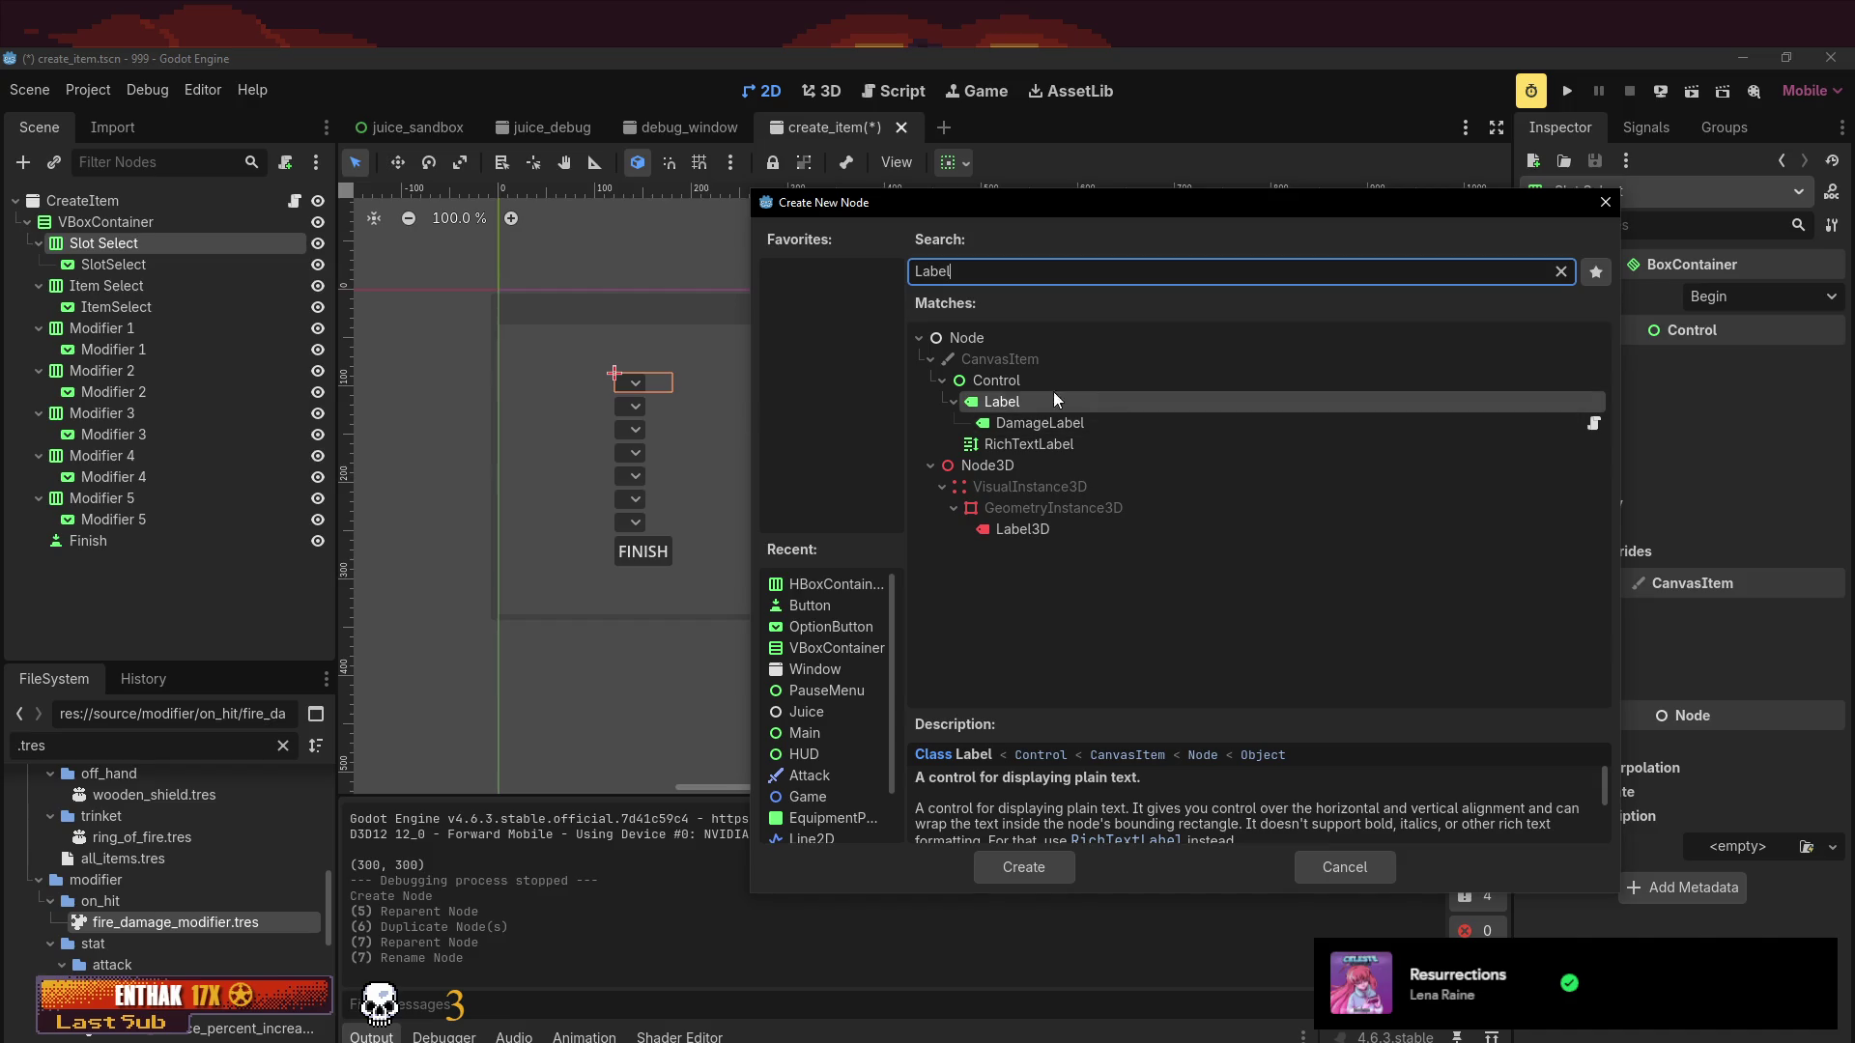
{"action": "double_click", "coordinate": [997, 403]}
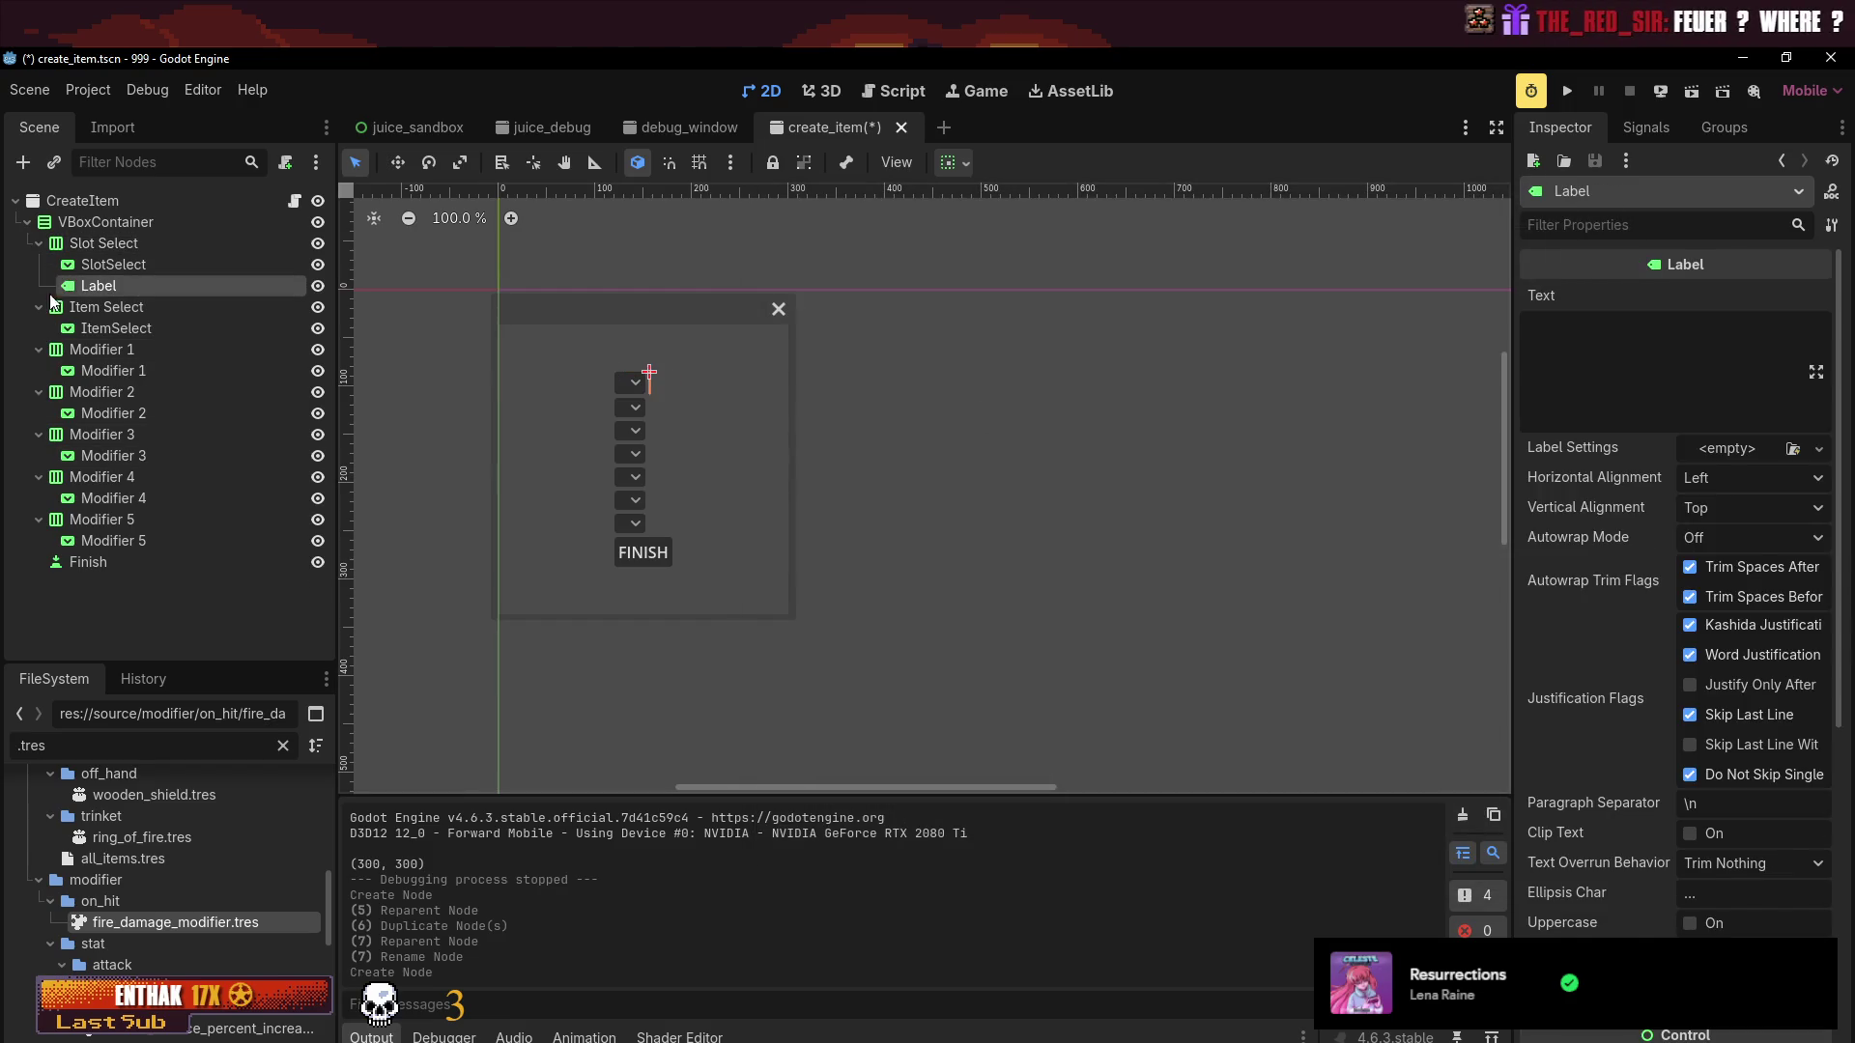
Move the Label above the slot dropdown, rename the dropdown Options, and set the label text to Slot.
{"action": "mouse_move", "coordinate": [106, 286]}
{"action": "left_mouse_down"}
{"action": "mouse_move", "coordinate": [154, 320]}
{"action": "mouse_move", "coordinate": [155, 257]}
{"action": "left_mouse_up"}
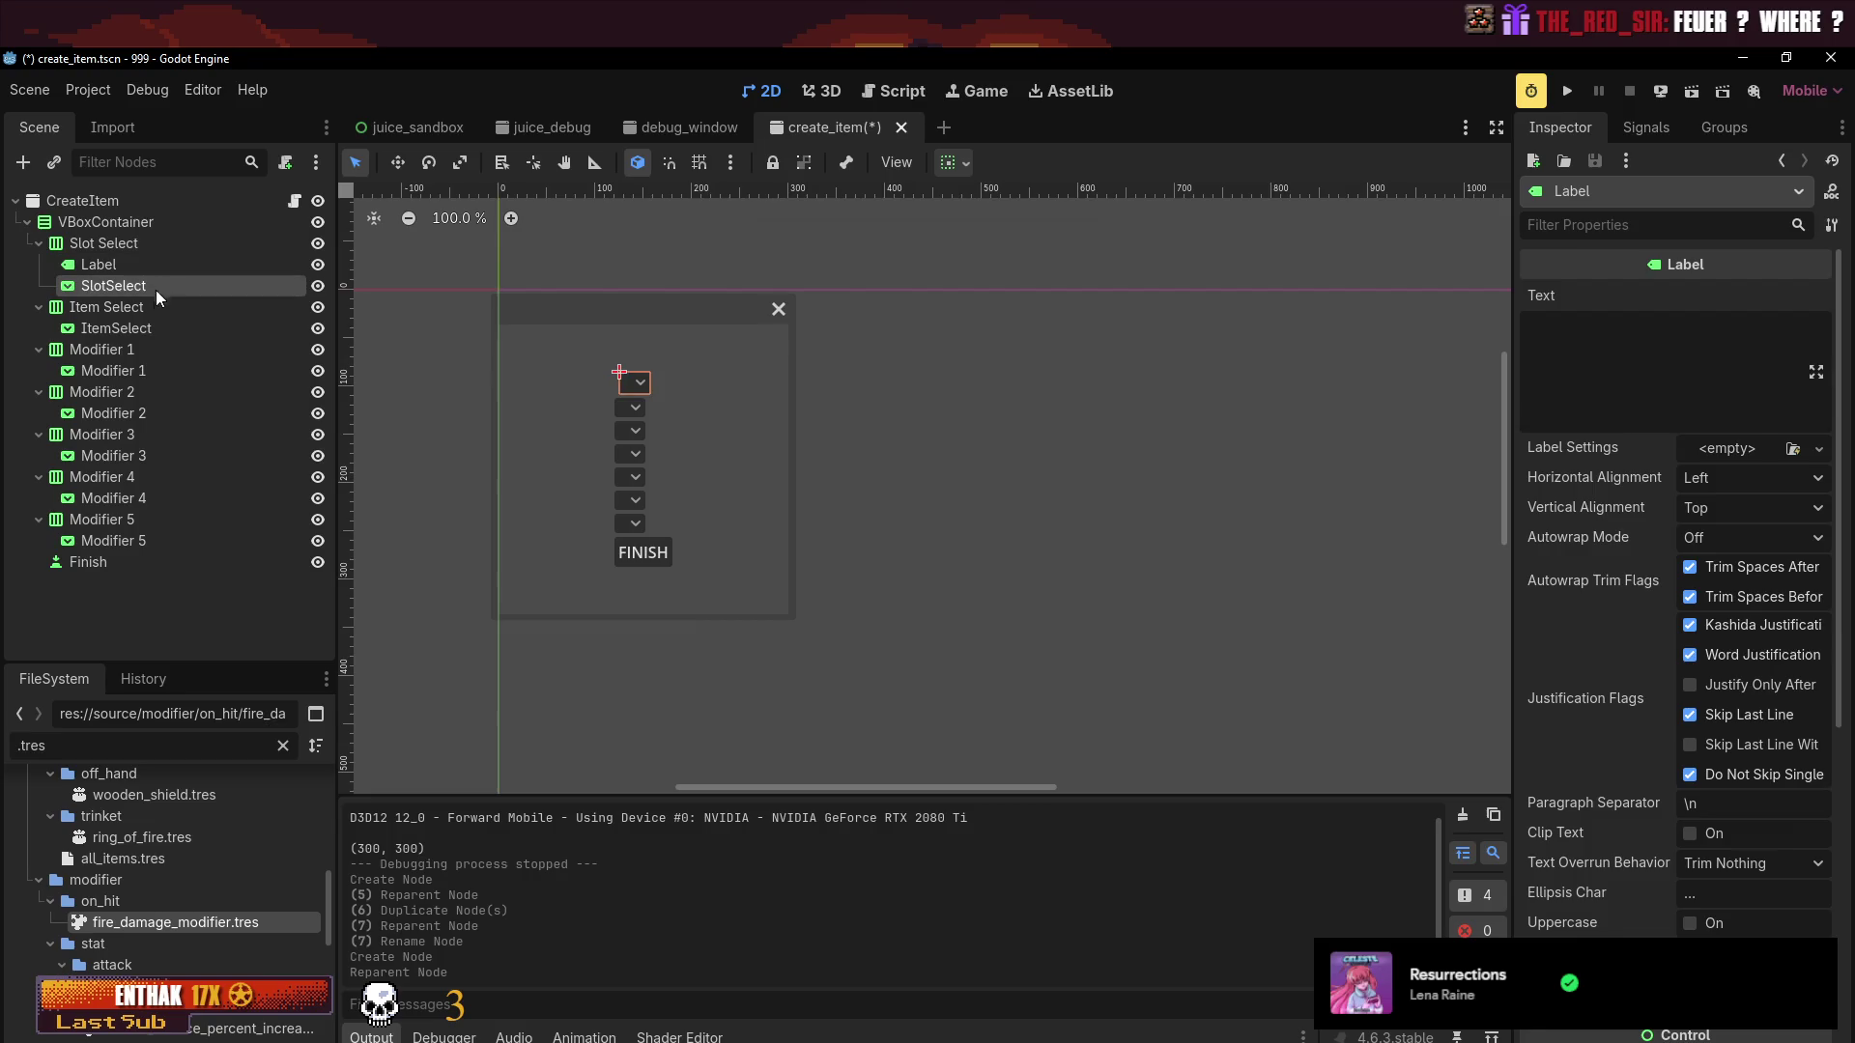
{"action": "left_click", "coordinate": [154, 290]}
{"action": "key", "text": "F2"}
{"action": "type", "text": "Options"}
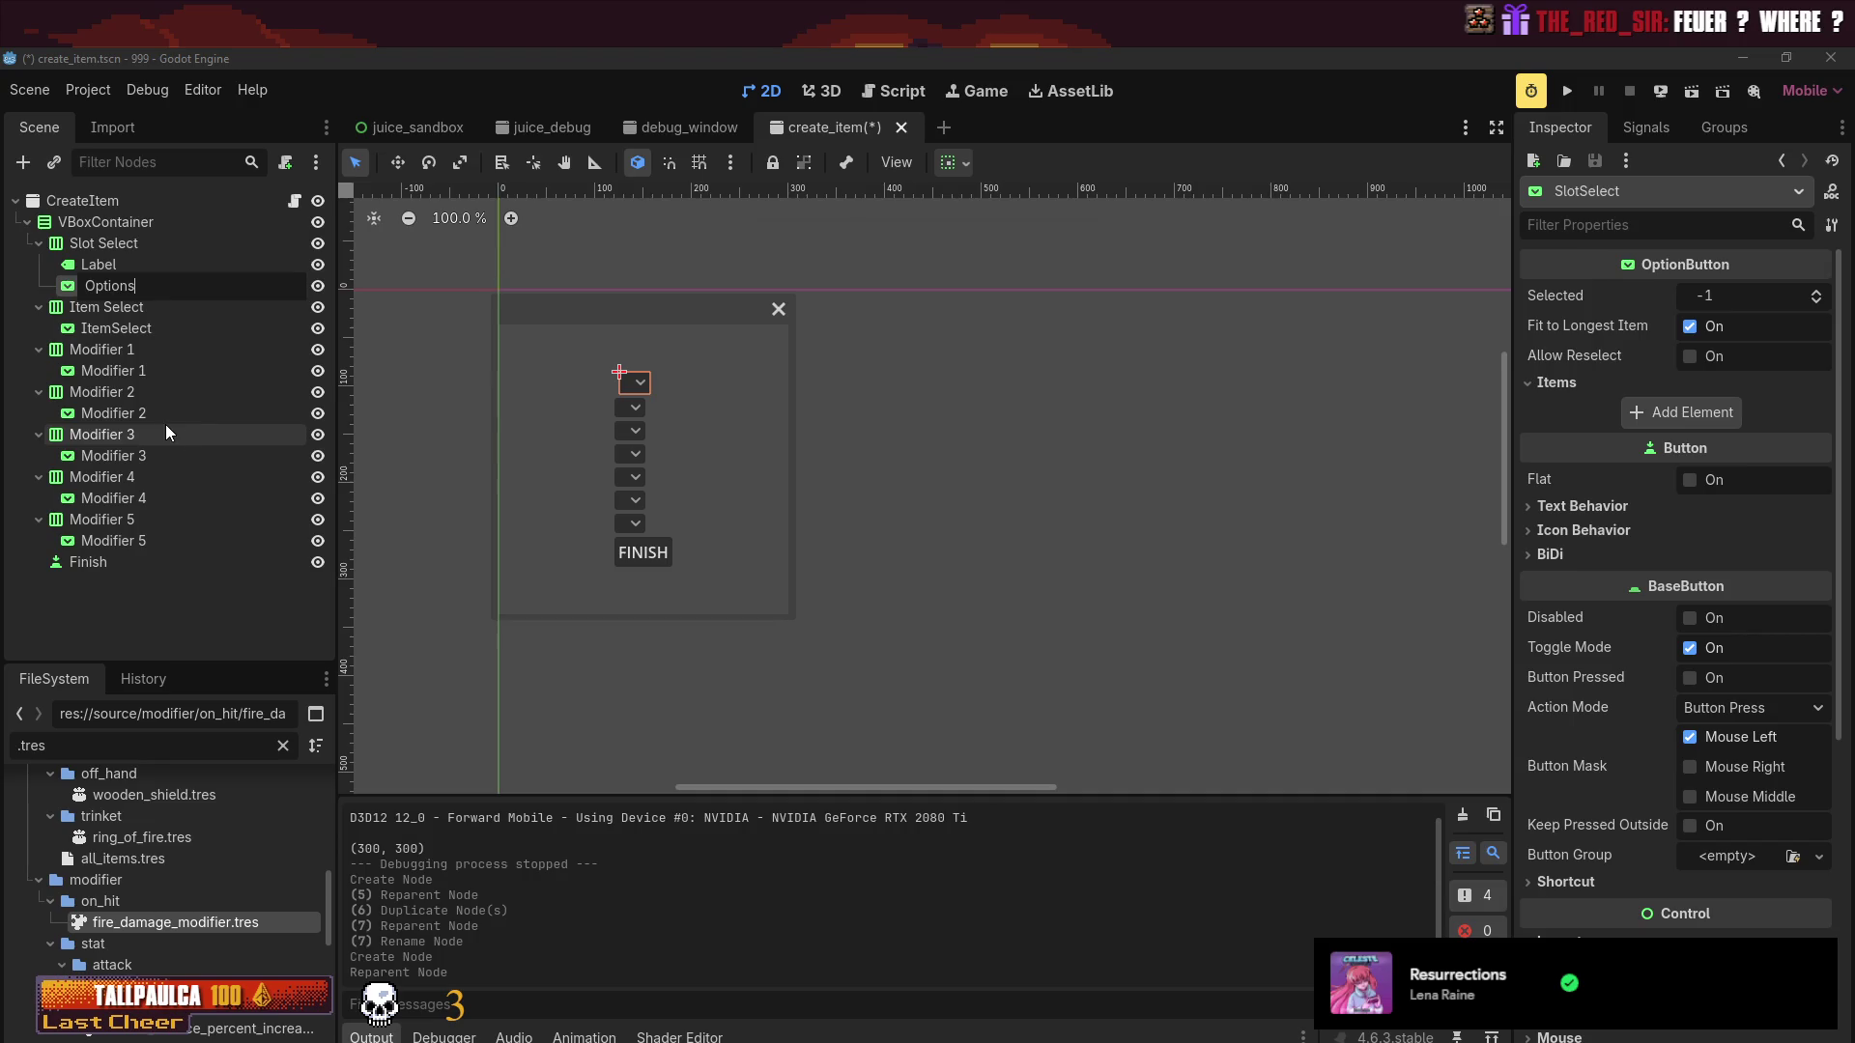
{"action": "key", "text": "Return"}
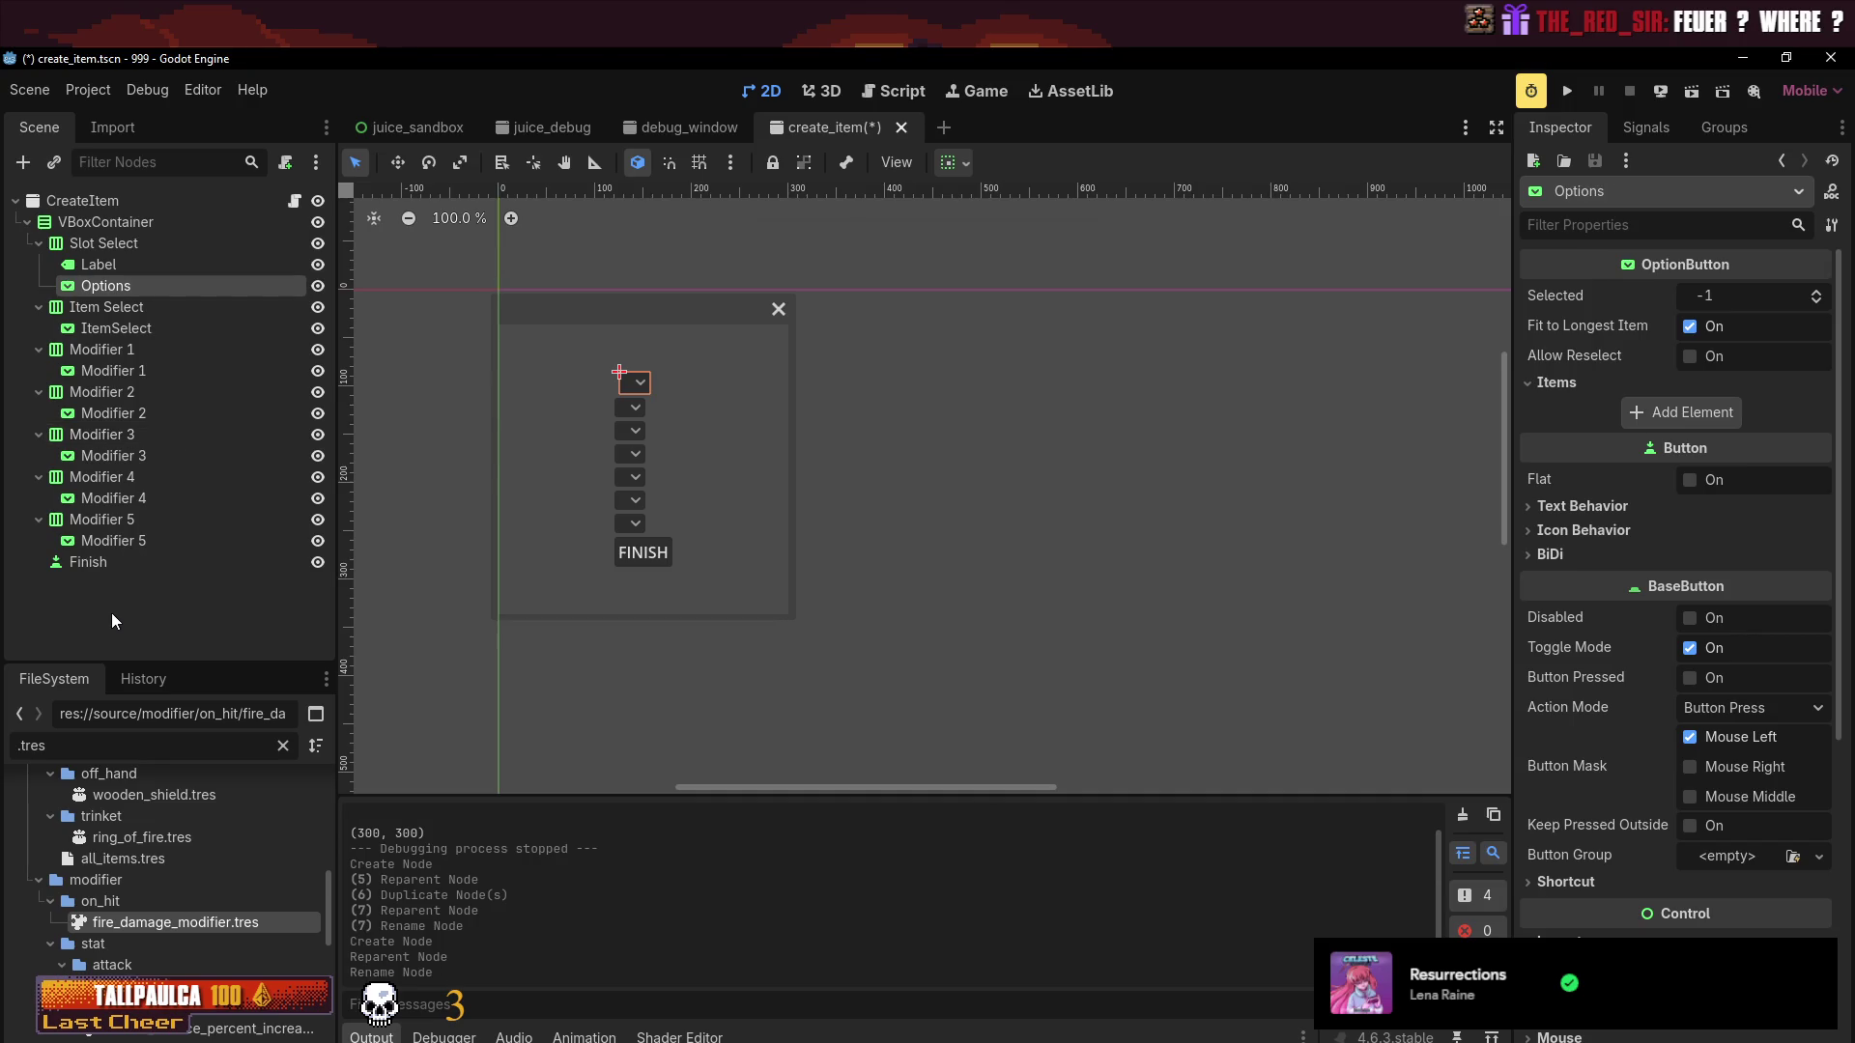
{"action": "key", "text": "Up"}
{"action": "key", "text": "F2"}
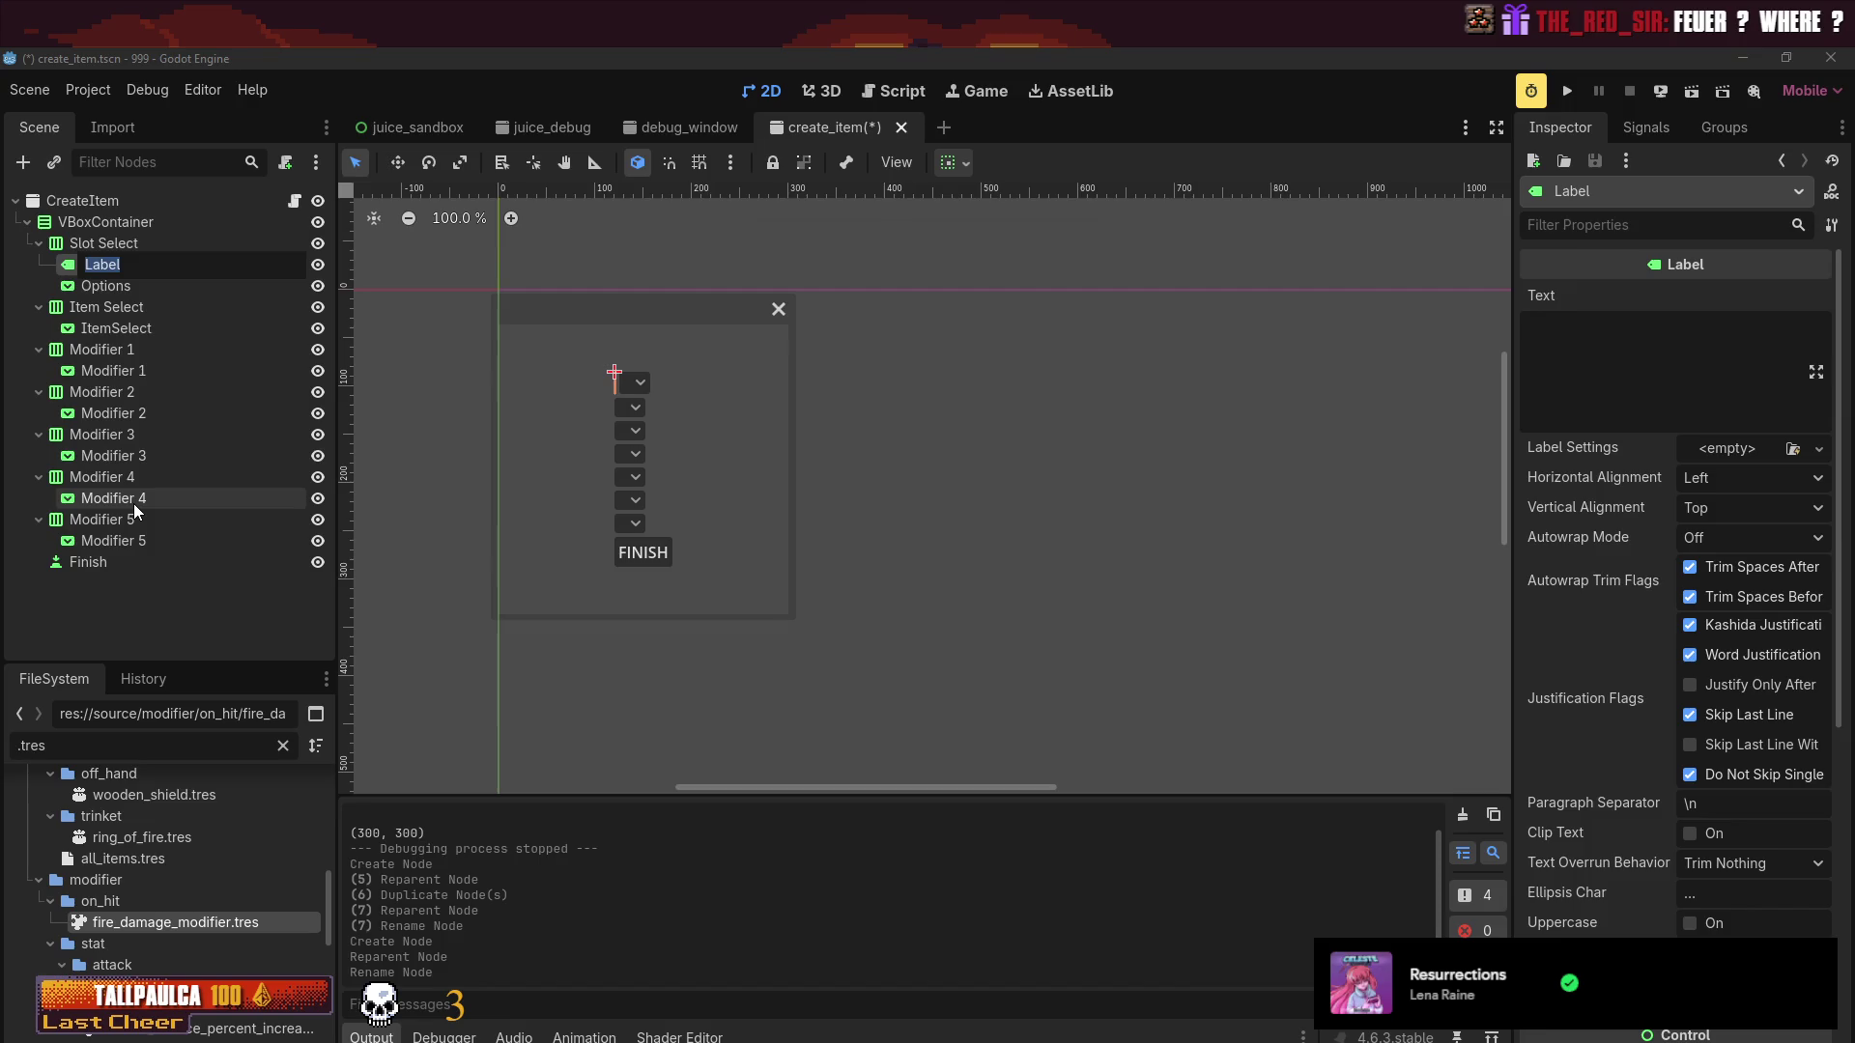
{"action": "key", "text": "Escape"}
{"action": "left_click", "coordinate": [1628, 330]}
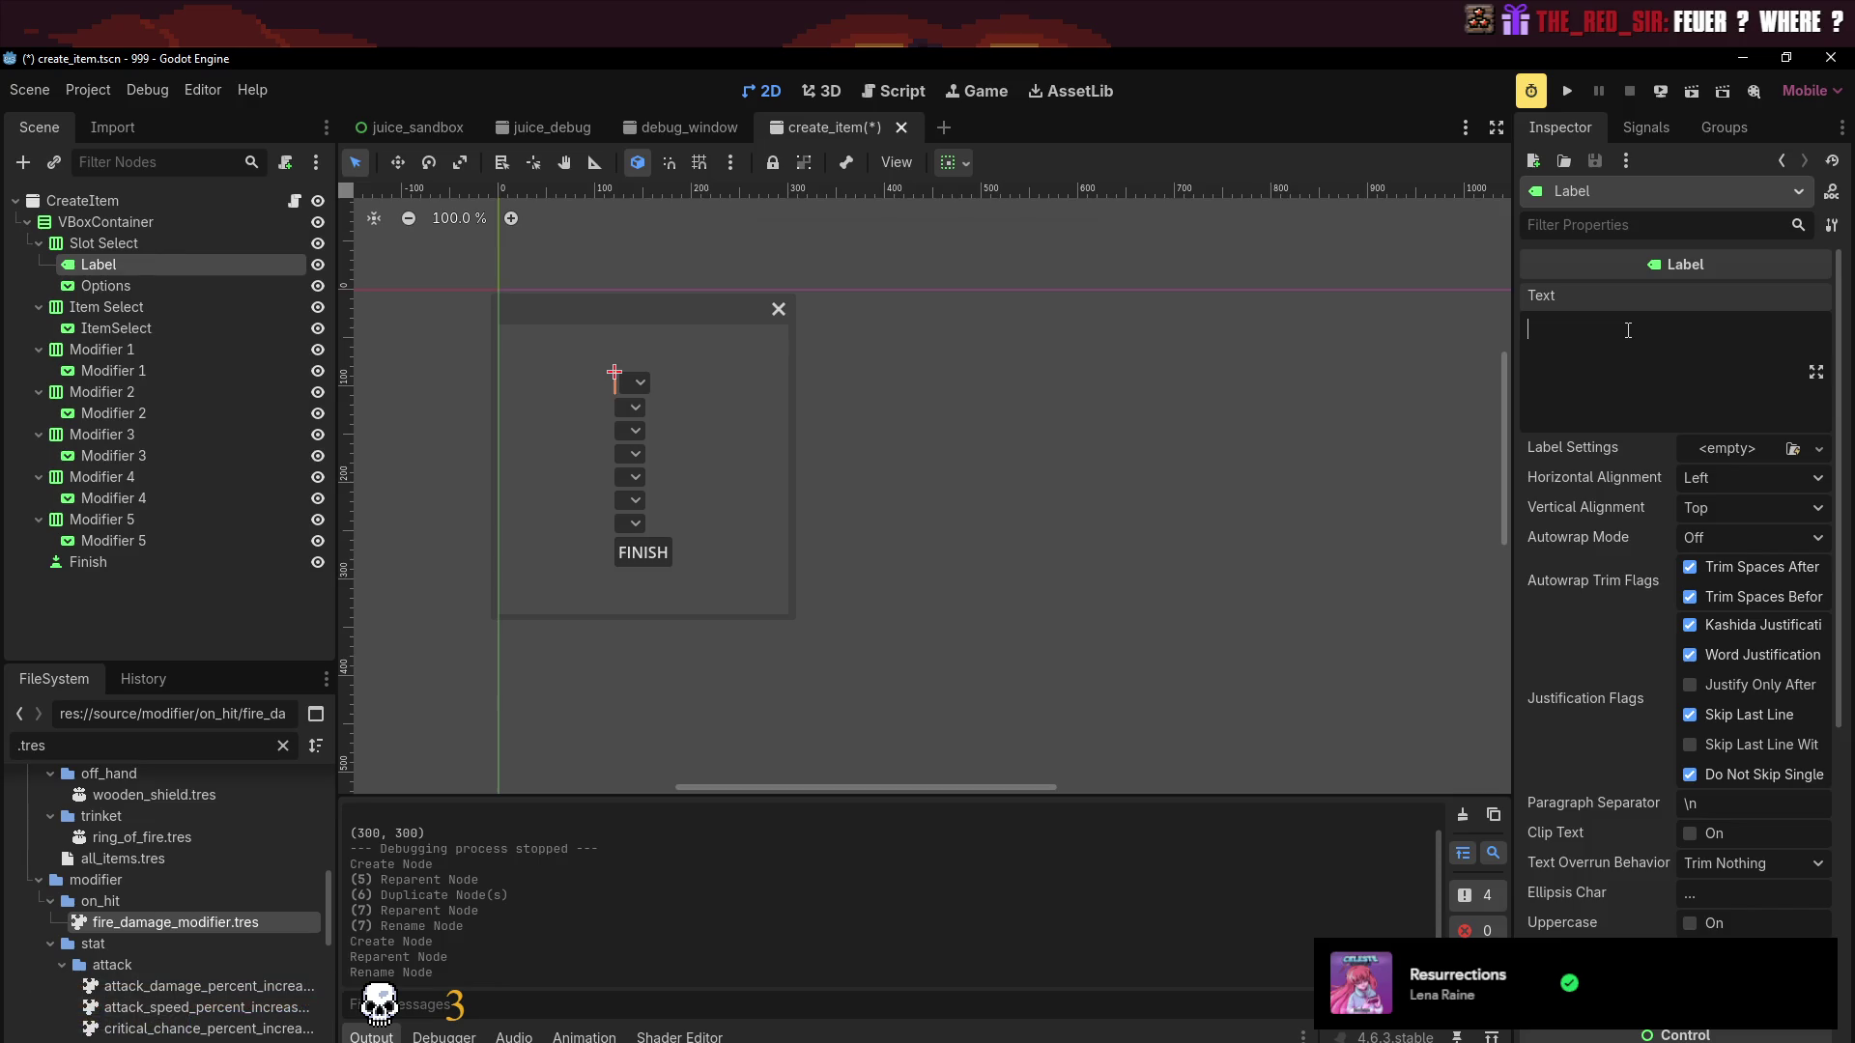
{"action": "type", "text": "Slot"}
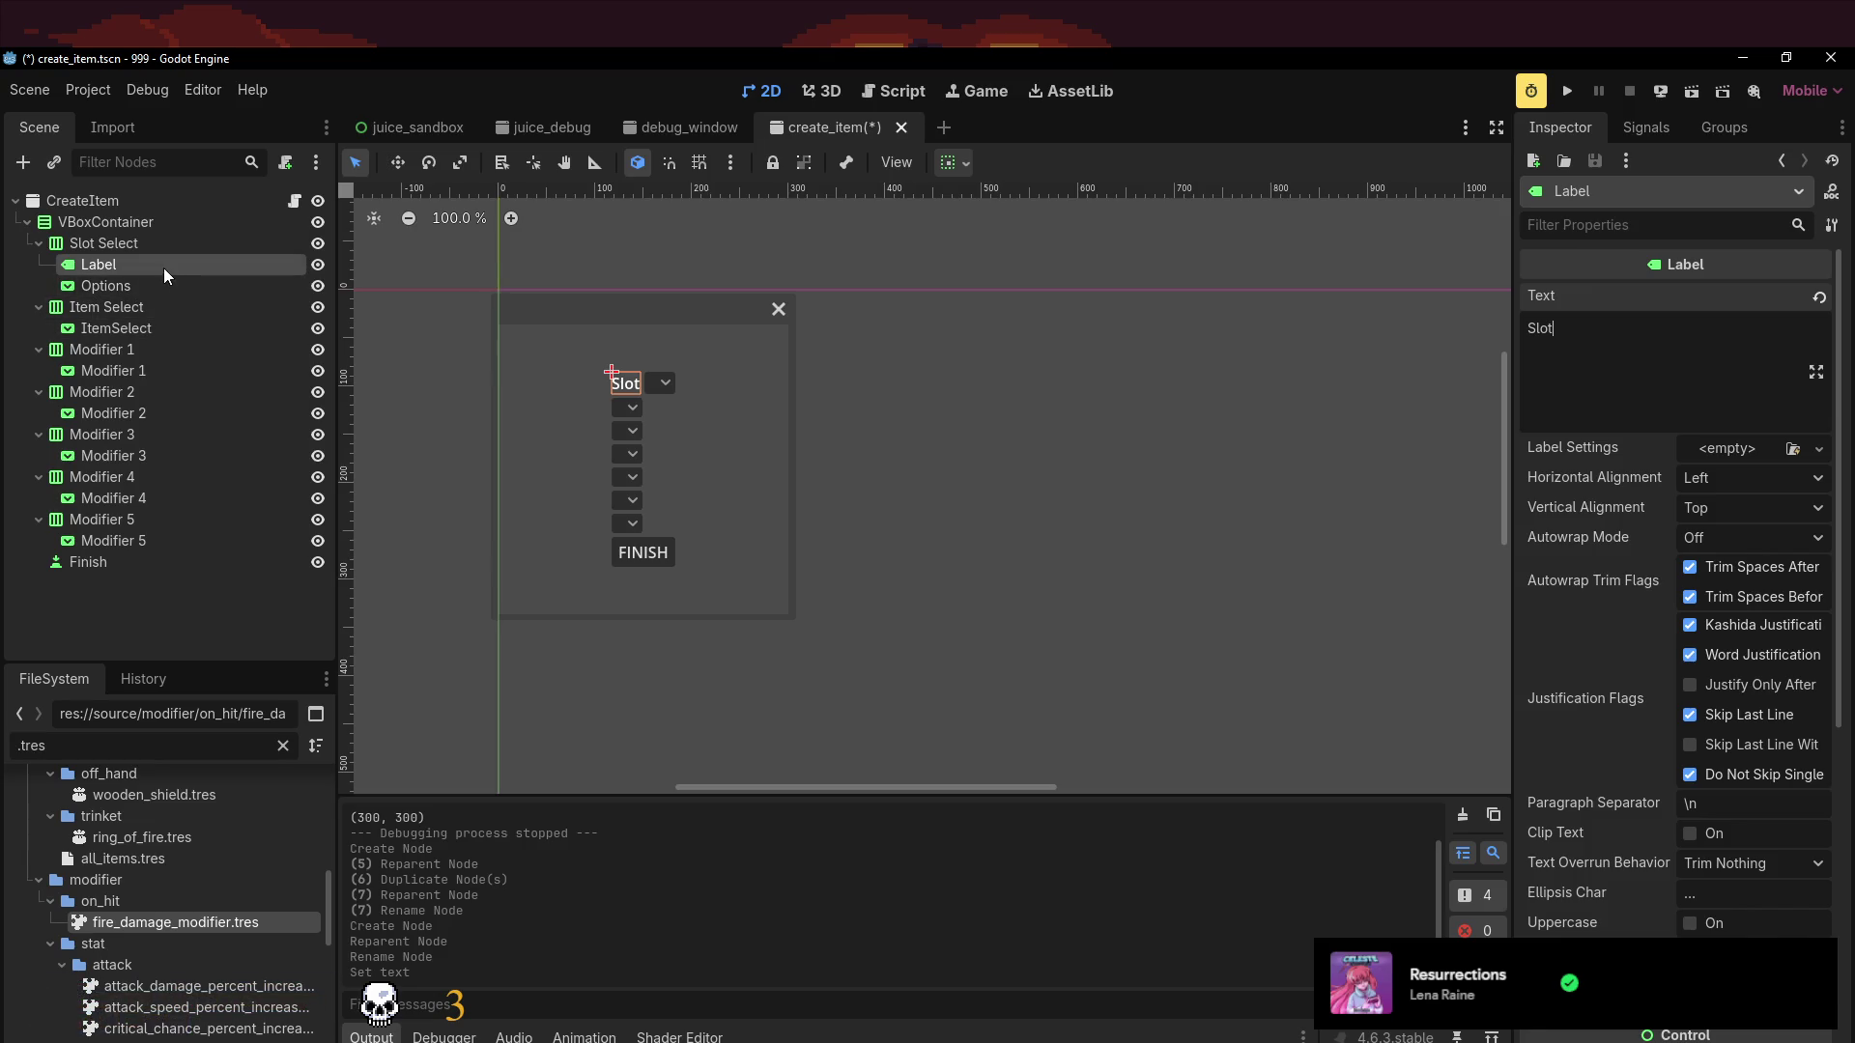
Paste copies of the Slot label under Item Select and Modifier 1 through 5.
{"action": "left_click", "coordinate": [131, 307]}
{"action": "key", "text": "ctrl+v"}
{"action": "left_click", "coordinate": [128, 379]}
{"action": "key", "text": "ctrl+v"}
{"action": "left_click", "coordinate": [123, 431]}
{"action": "key", "text": "ctrl+v"}
{"action": "left_click", "coordinate": [125, 496]}
{"action": "key", "text": "ctrl+v"}
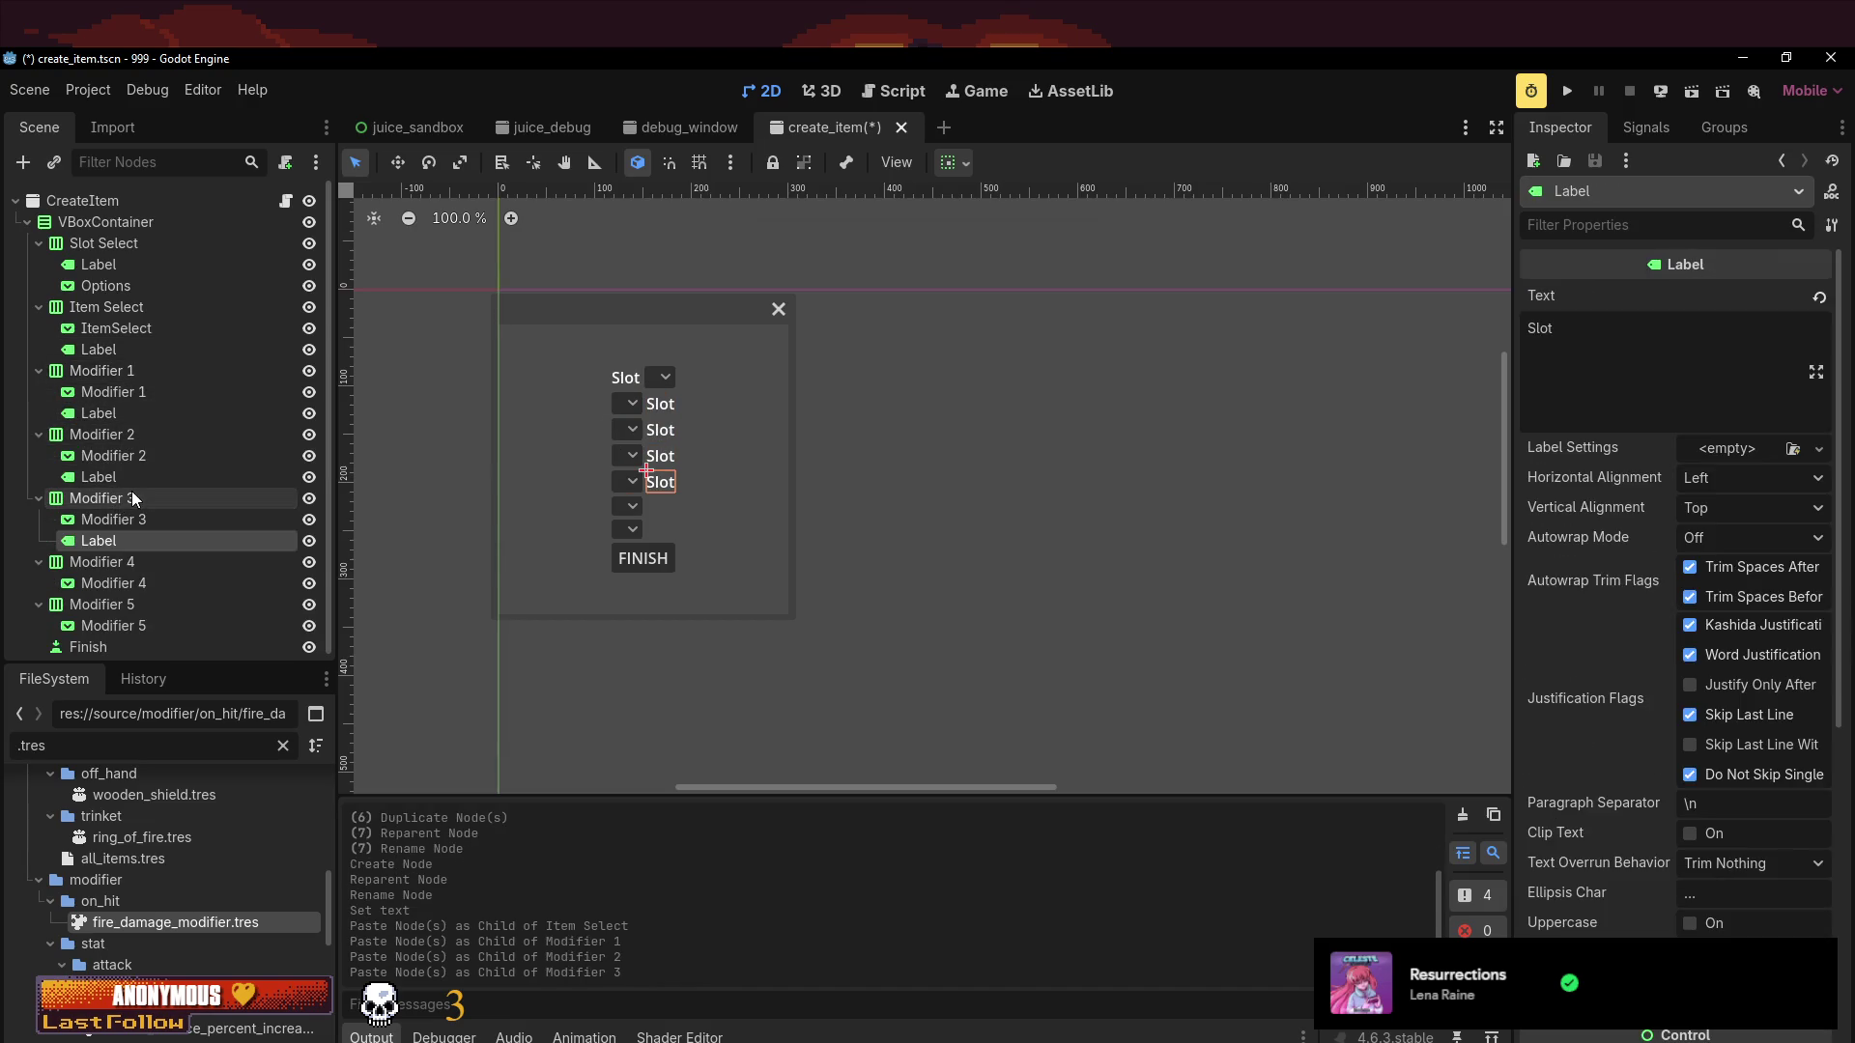
{"action": "left_click", "coordinate": [117, 566]}
{"action": "key", "text": "ctrl+v"}
{"action": "left_click", "coordinate": [97, 624]}
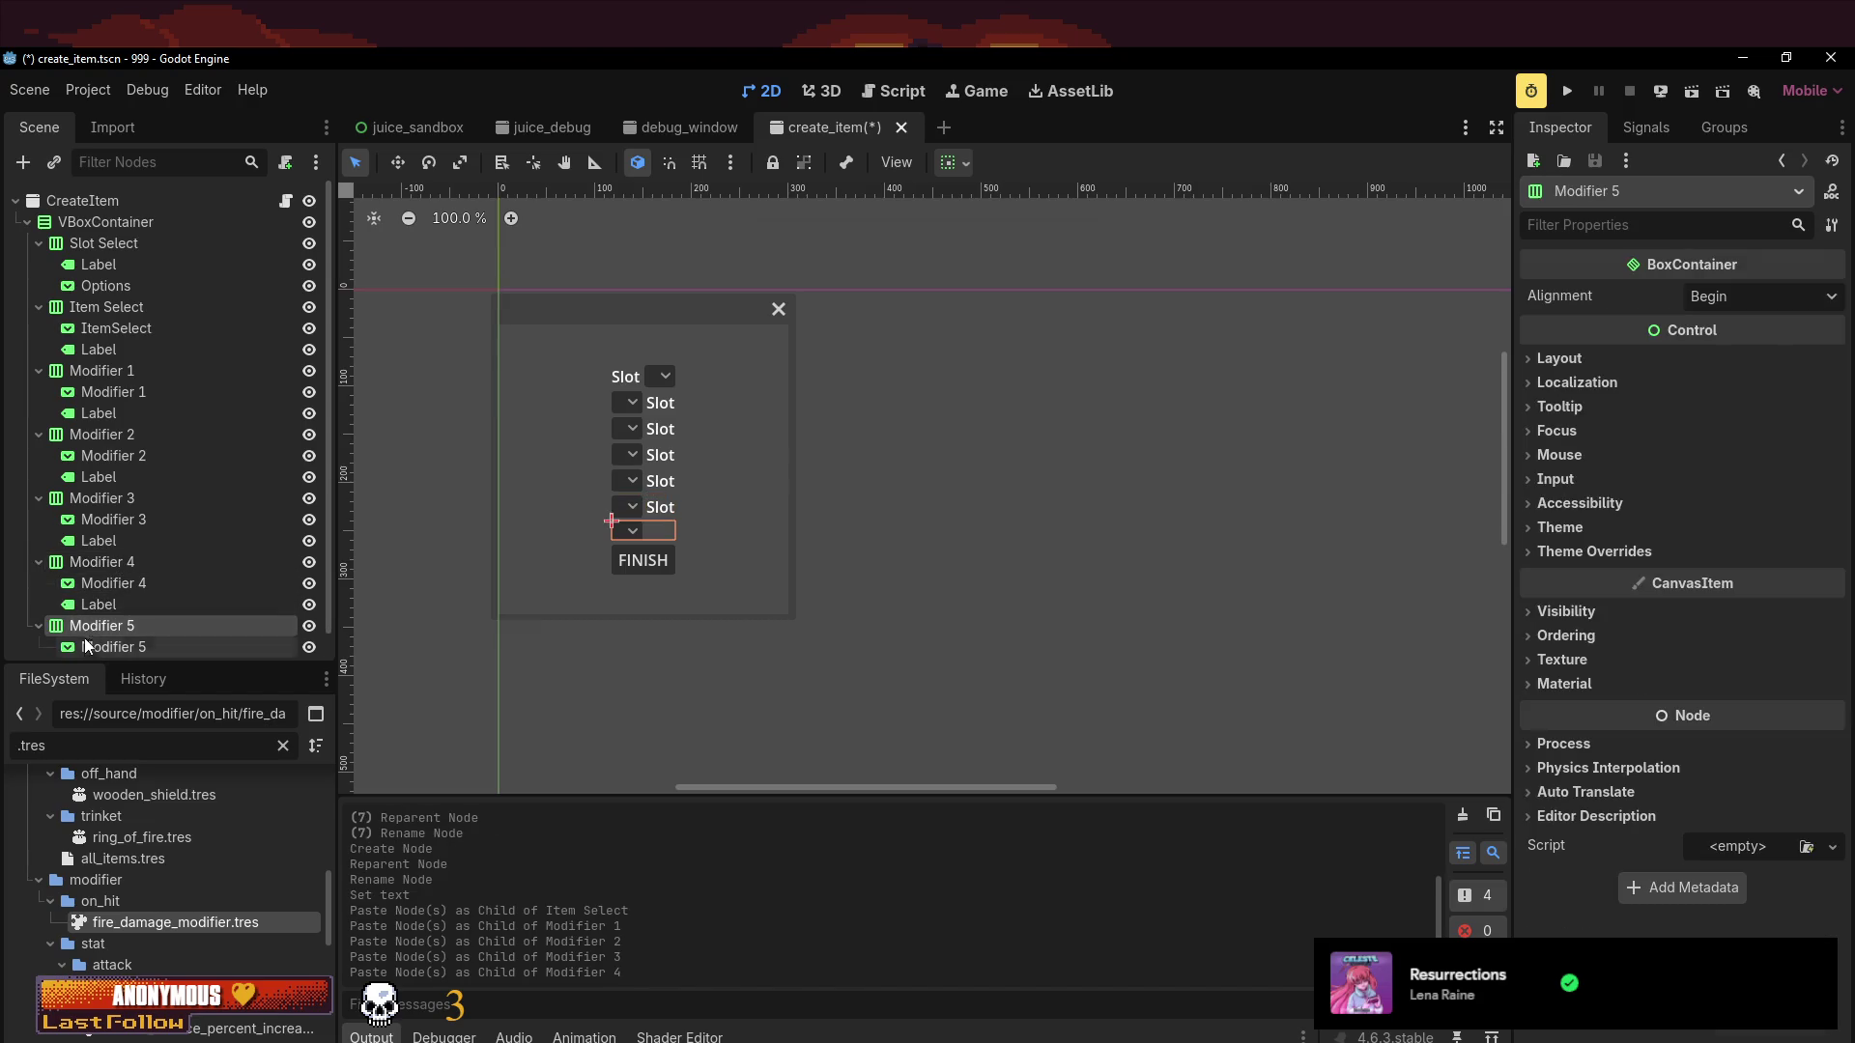
{"action": "key", "text": "ctrl+v"}
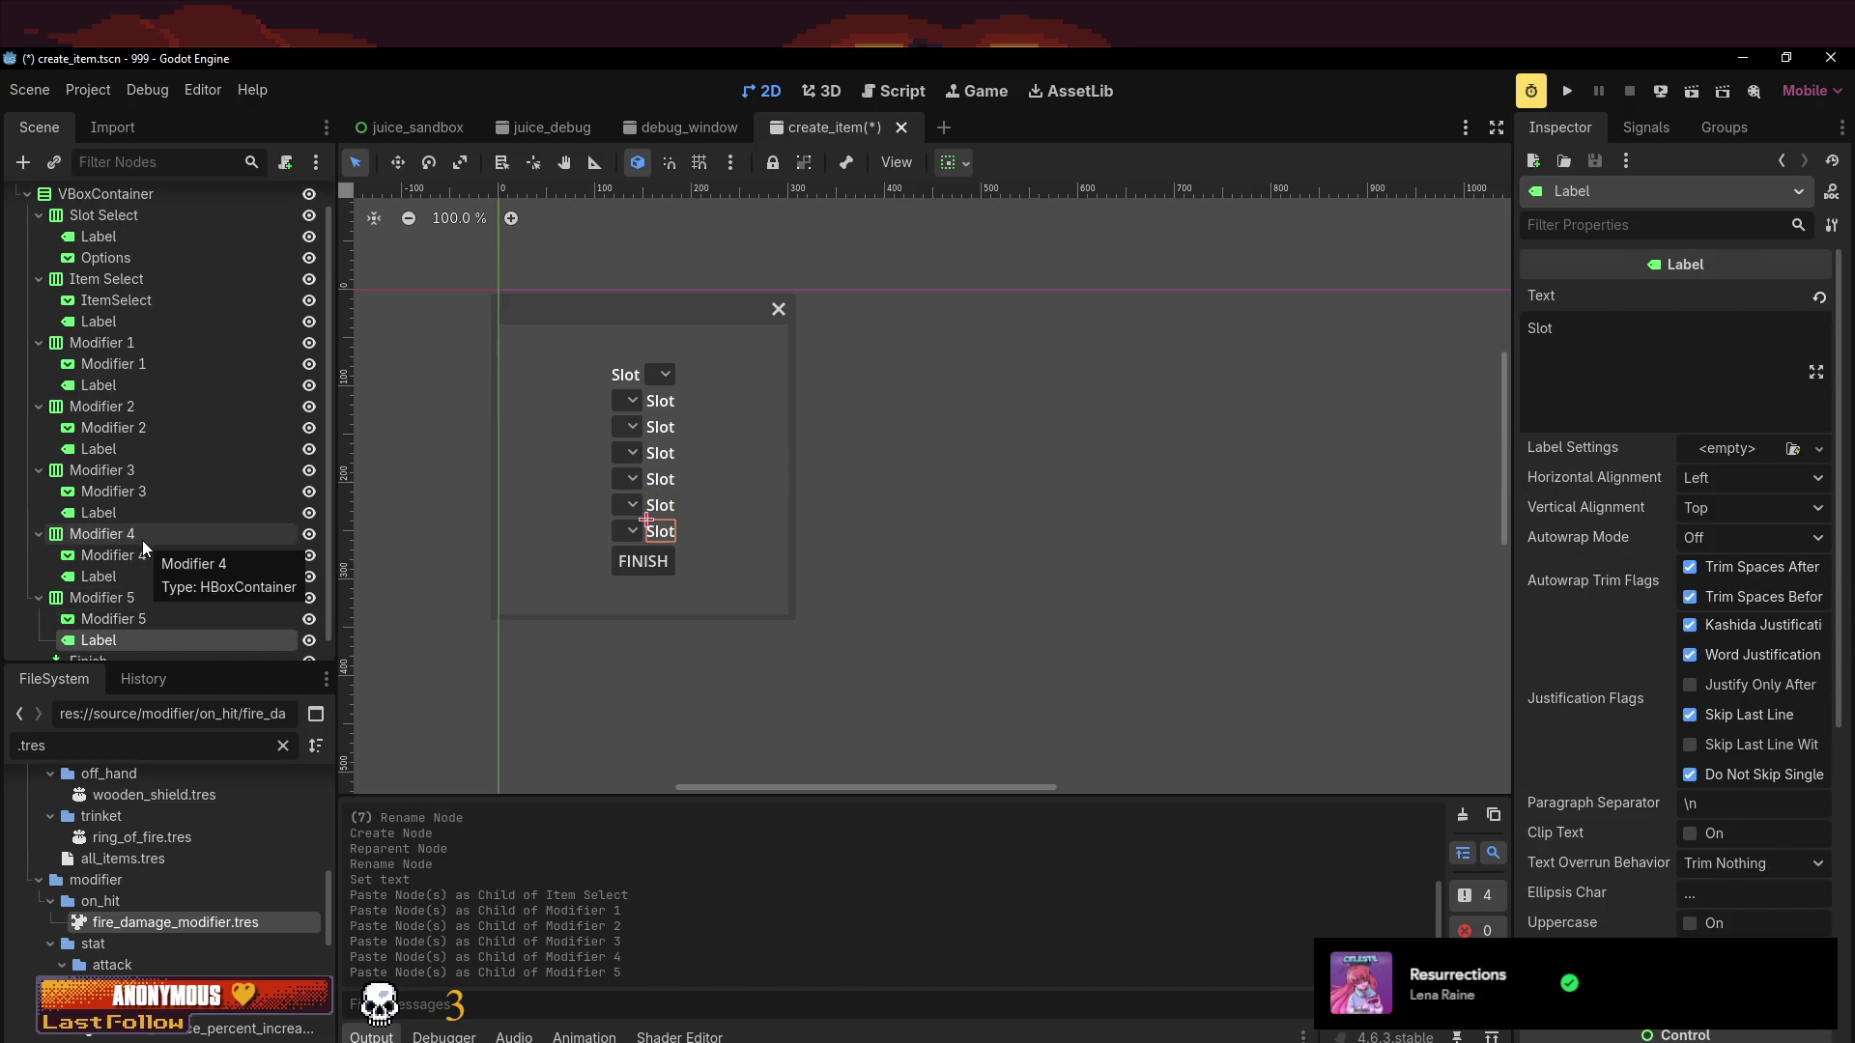
Move Item Select's label before its dropdown and rename the ItemSelect node to Options.
{"action": "left_click", "coordinate": [143, 300]}
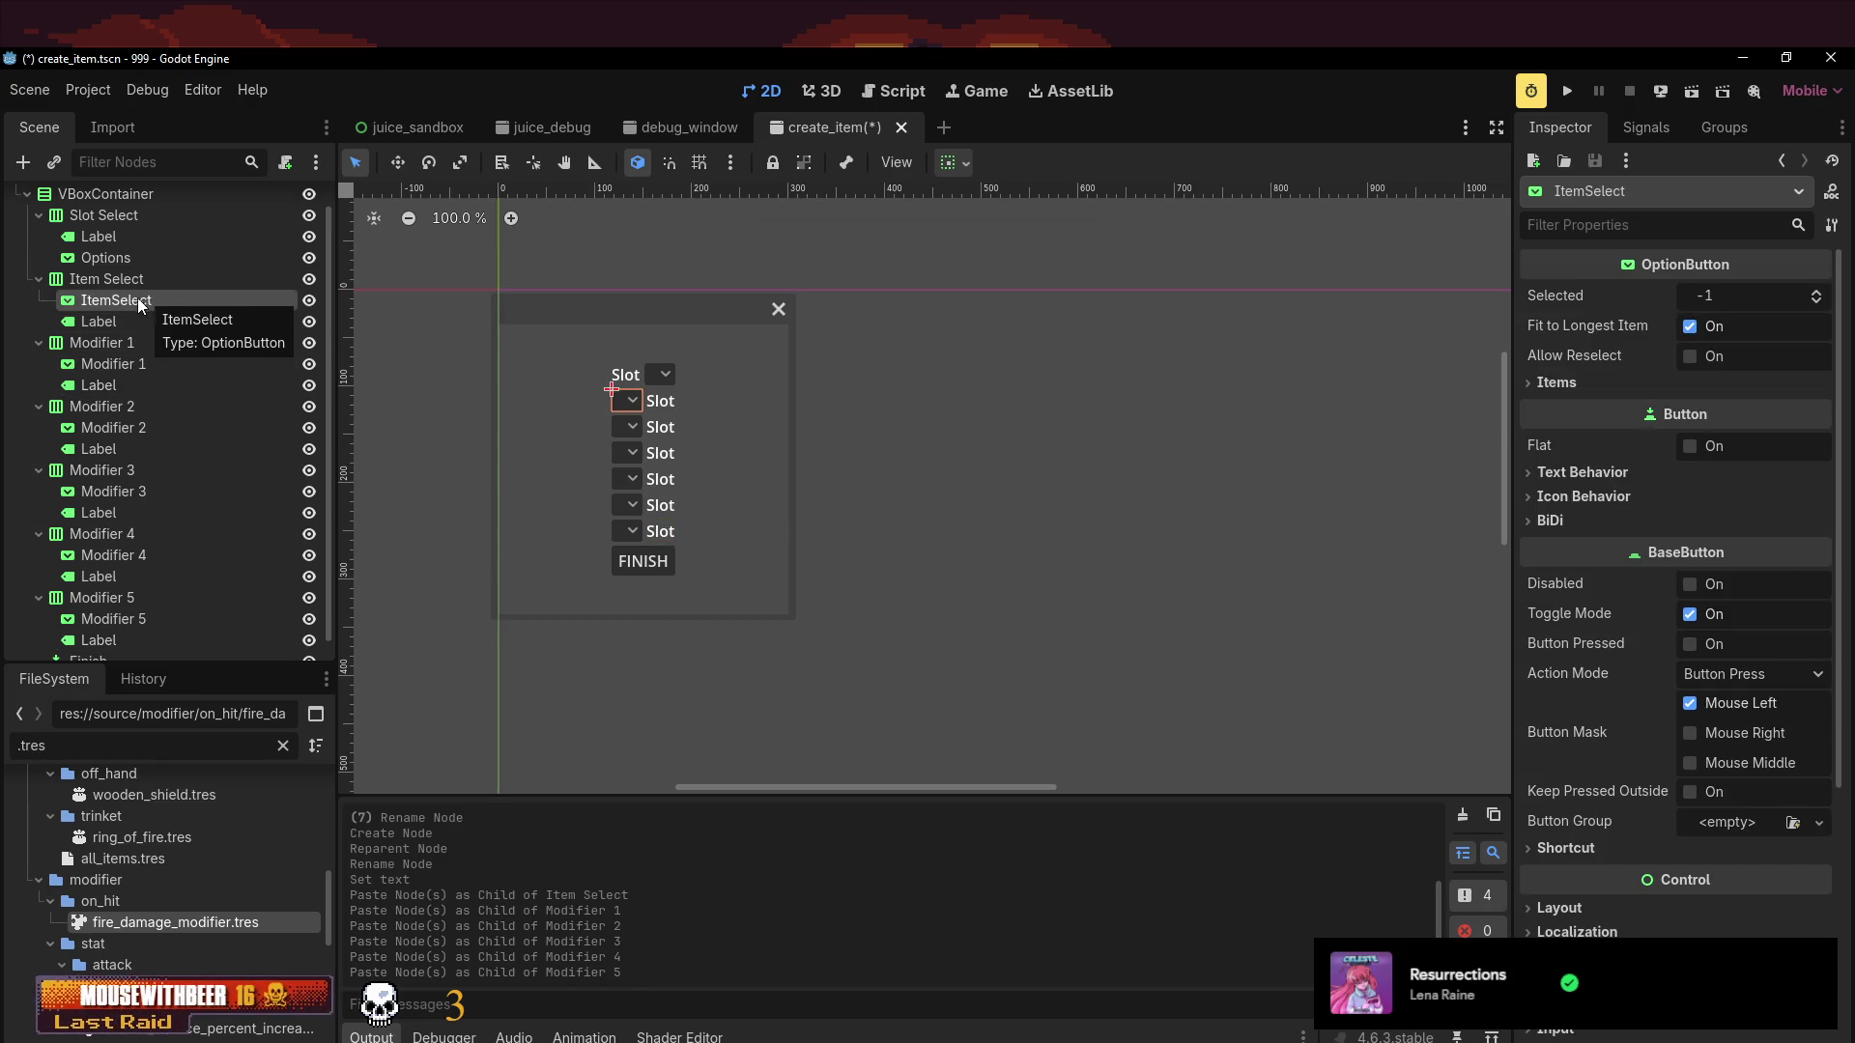
{"action": "mouse_move", "coordinate": [112, 324]}
{"action": "left_mouse_down"}
{"action": "mouse_move", "coordinate": [135, 323]}
{"action": "mouse_move", "coordinate": [132, 299]}
{"action": "left_mouse_up"}
{"action": "left_click", "coordinate": [131, 322]}
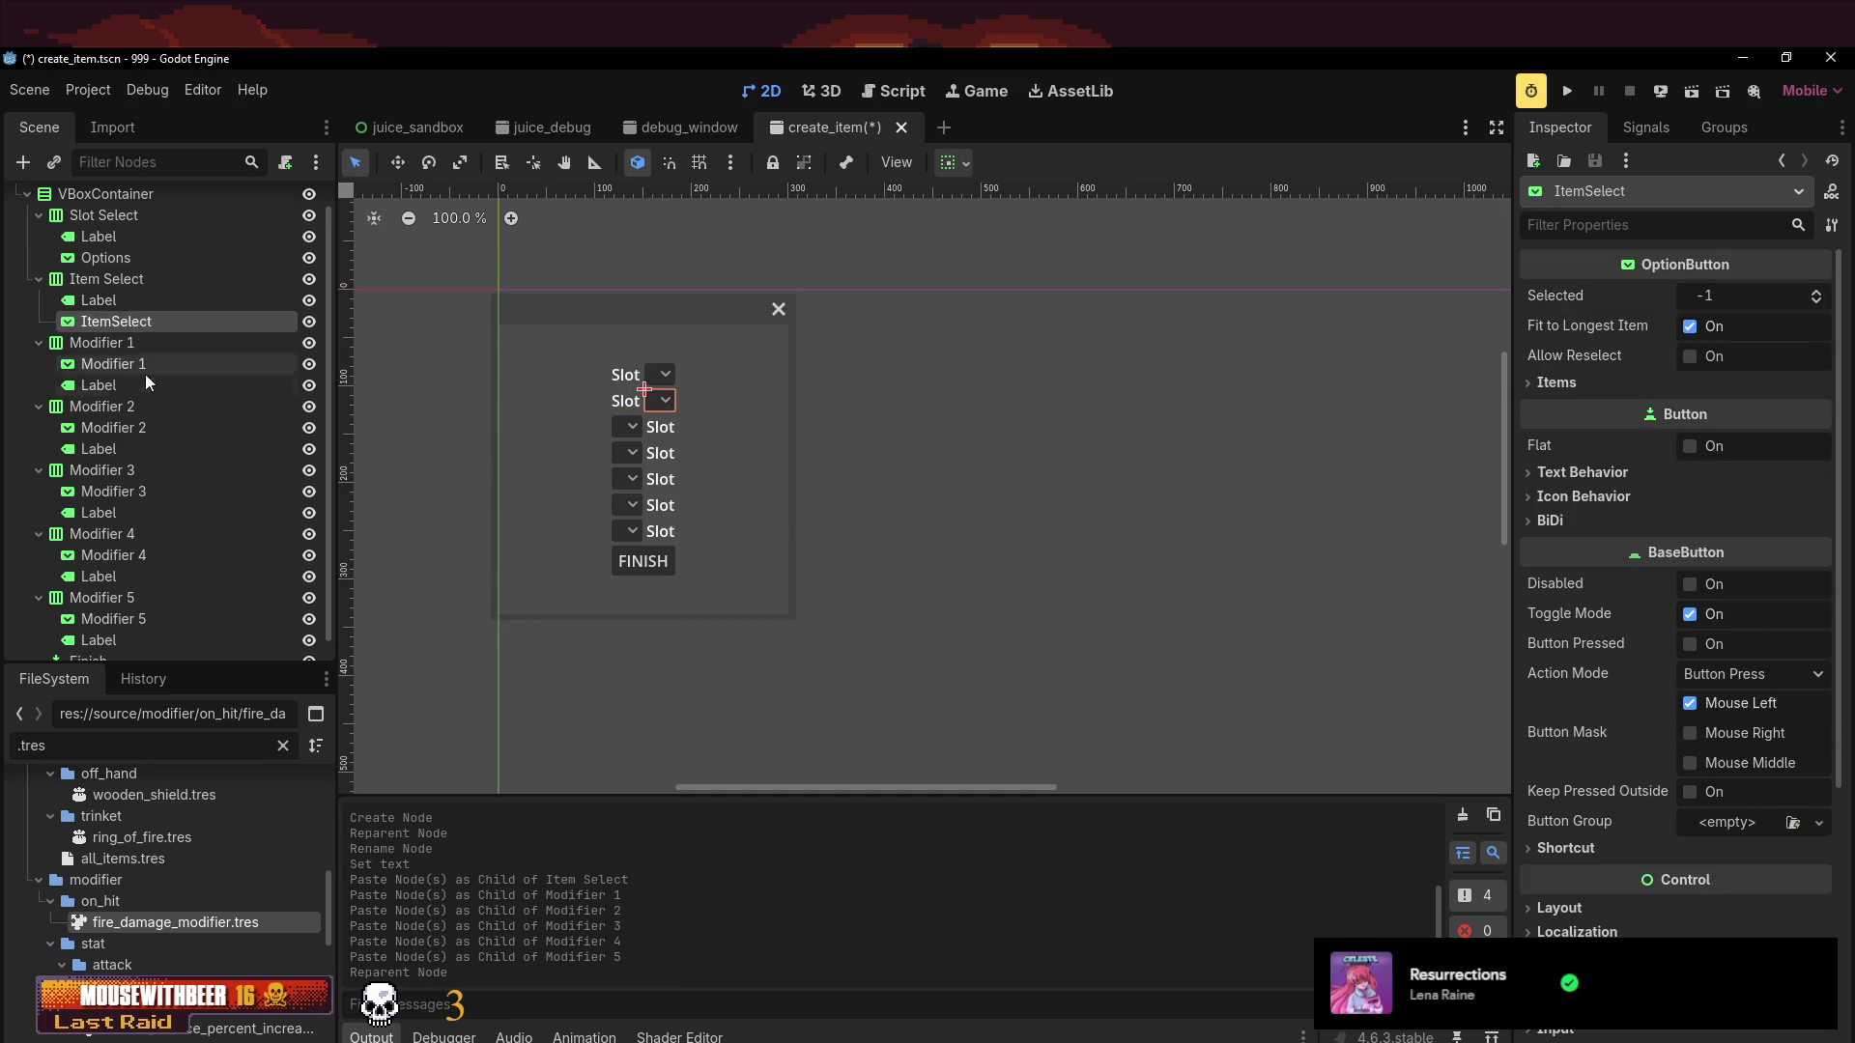
{"action": "type", "text": "Options"}
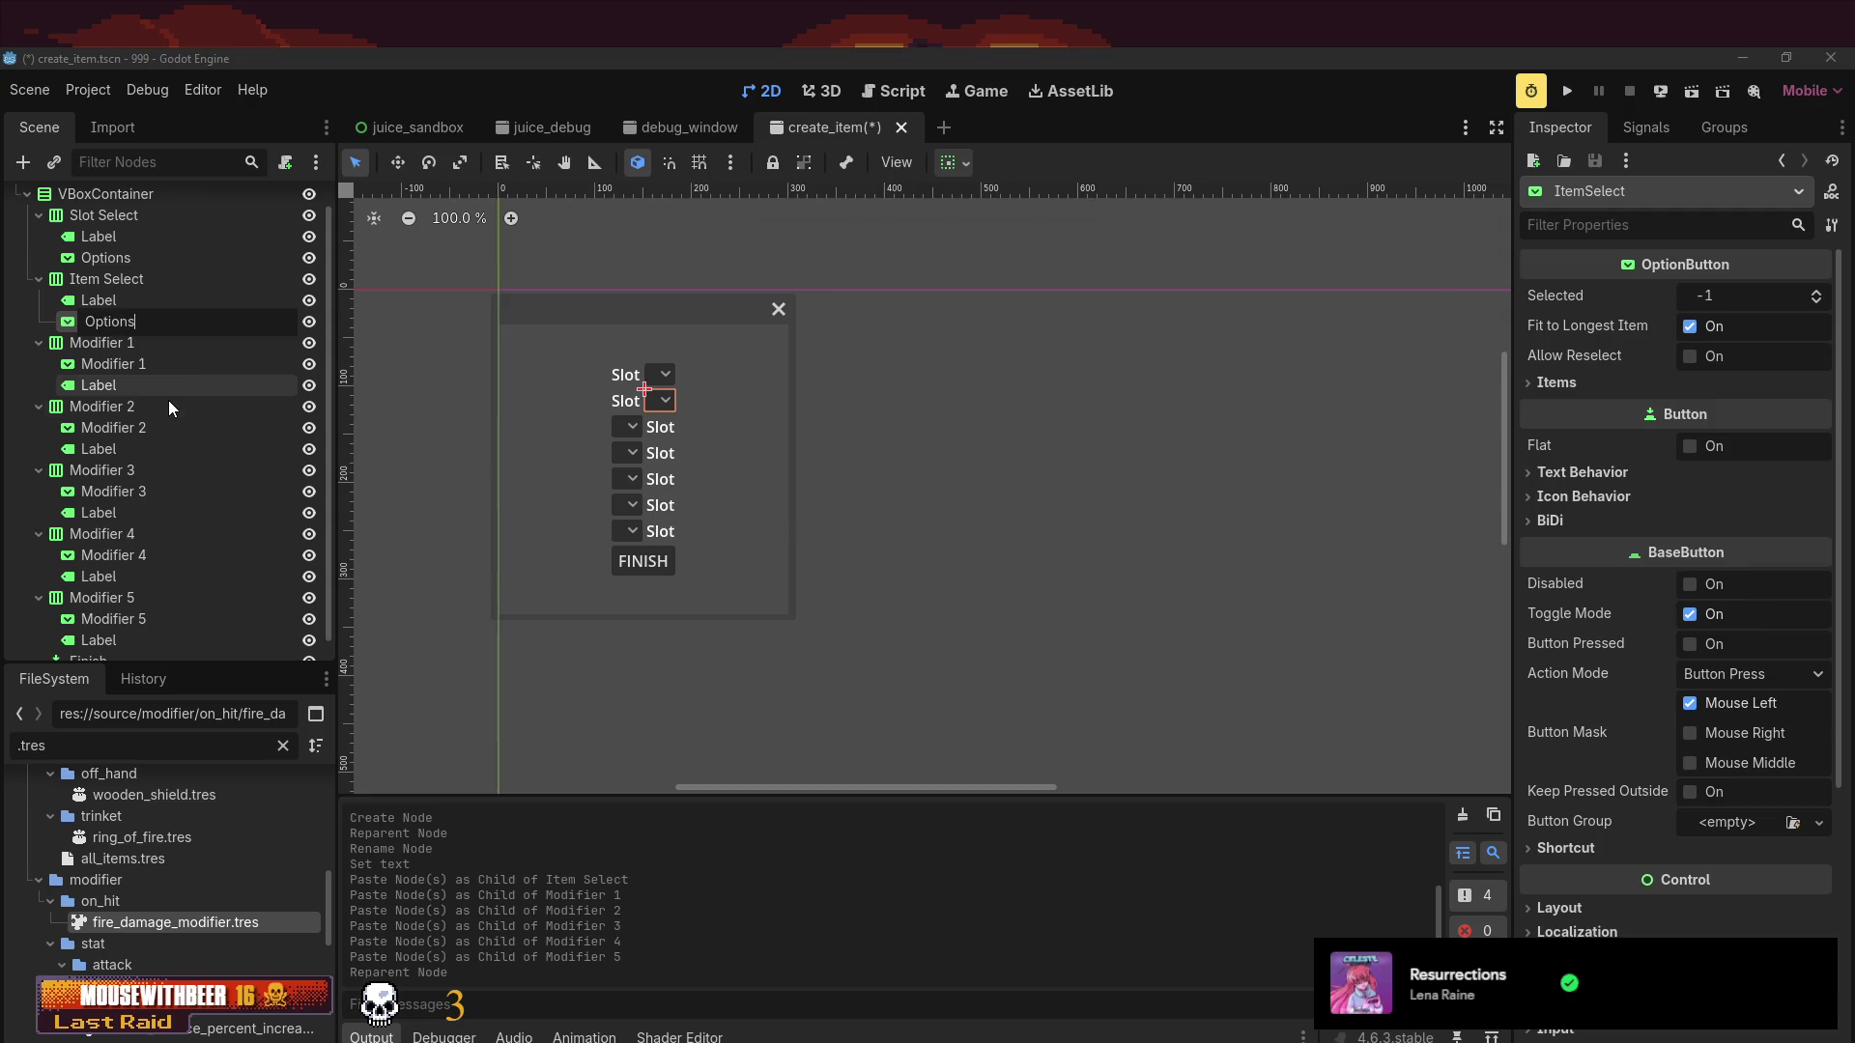
{"action": "key", "text": "Return"}
Change the Item Select label text to Item and move Modifier 1's label above its dropdown.
{"action": "left_click", "coordinate": [136, 301]}
{"action": "double_click", "coordinate": [1636, 347]}
{"action": "type", "text": "Item"}
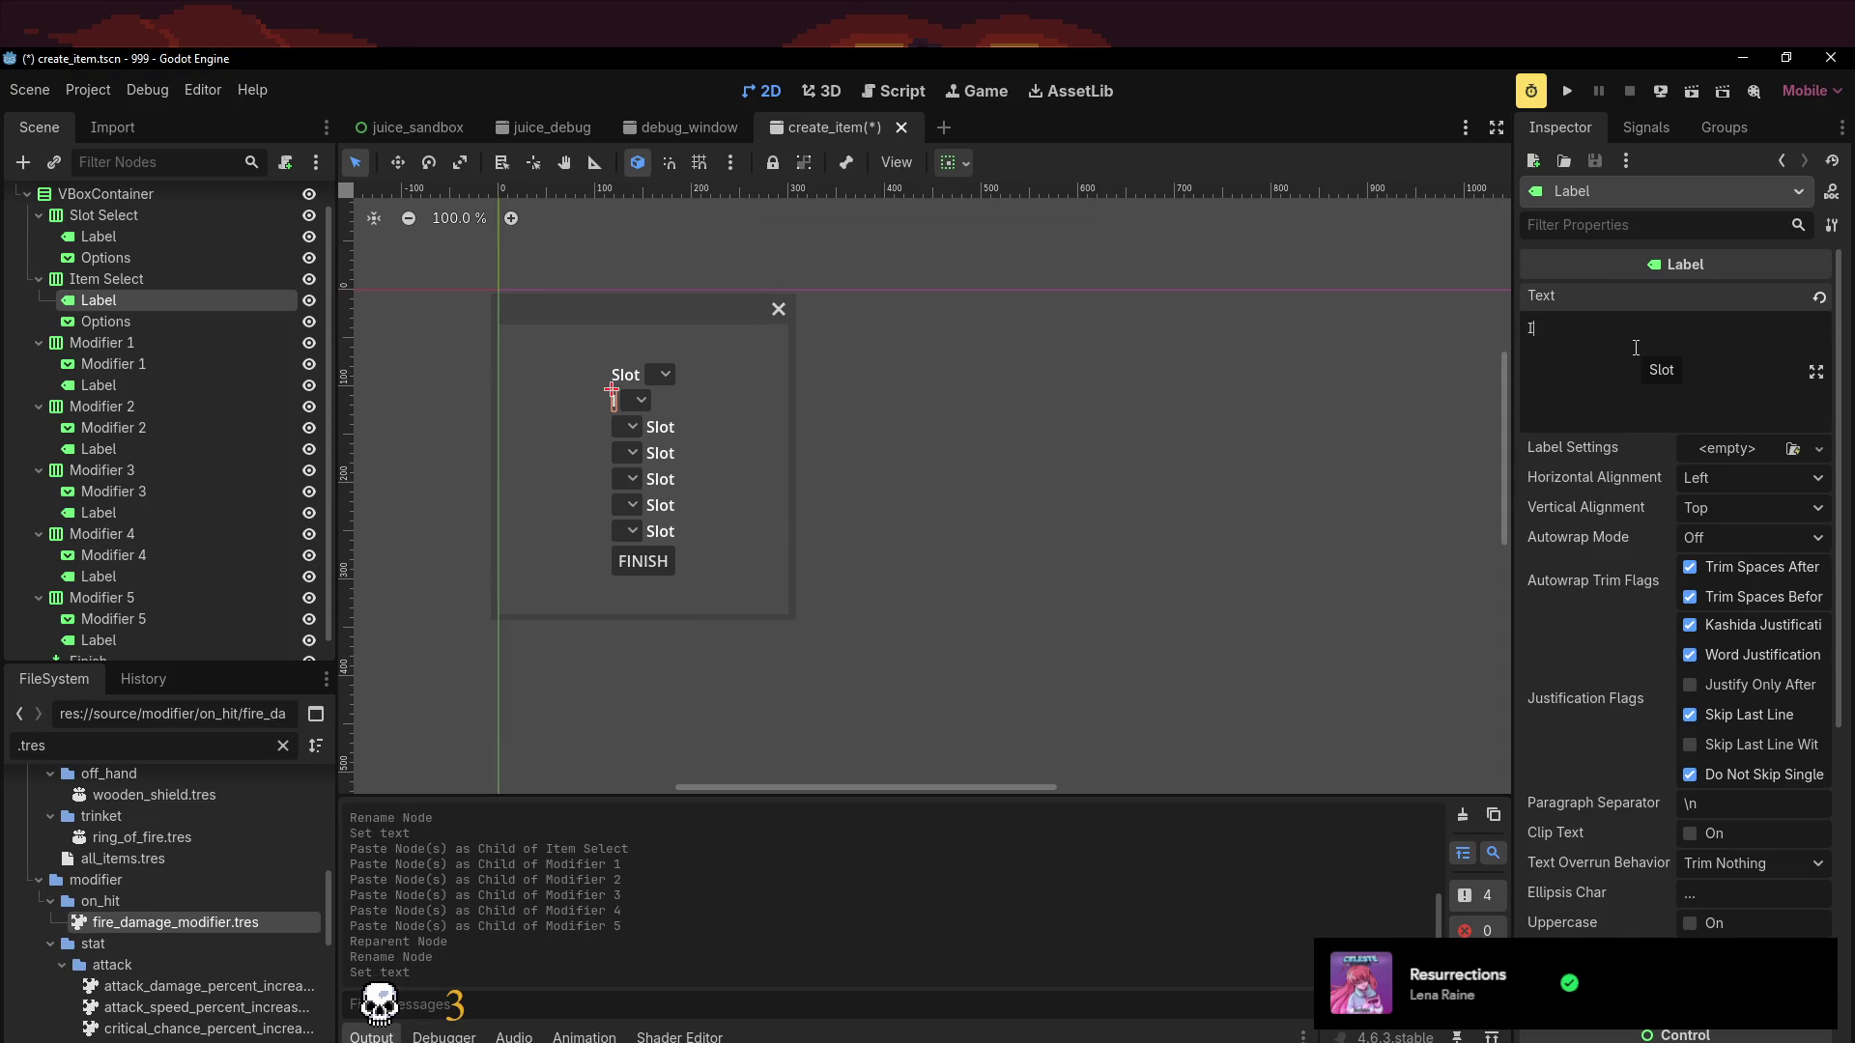
{"action": "key", "text": "Return"}
{"action": "key", "text": "BackSpace"}
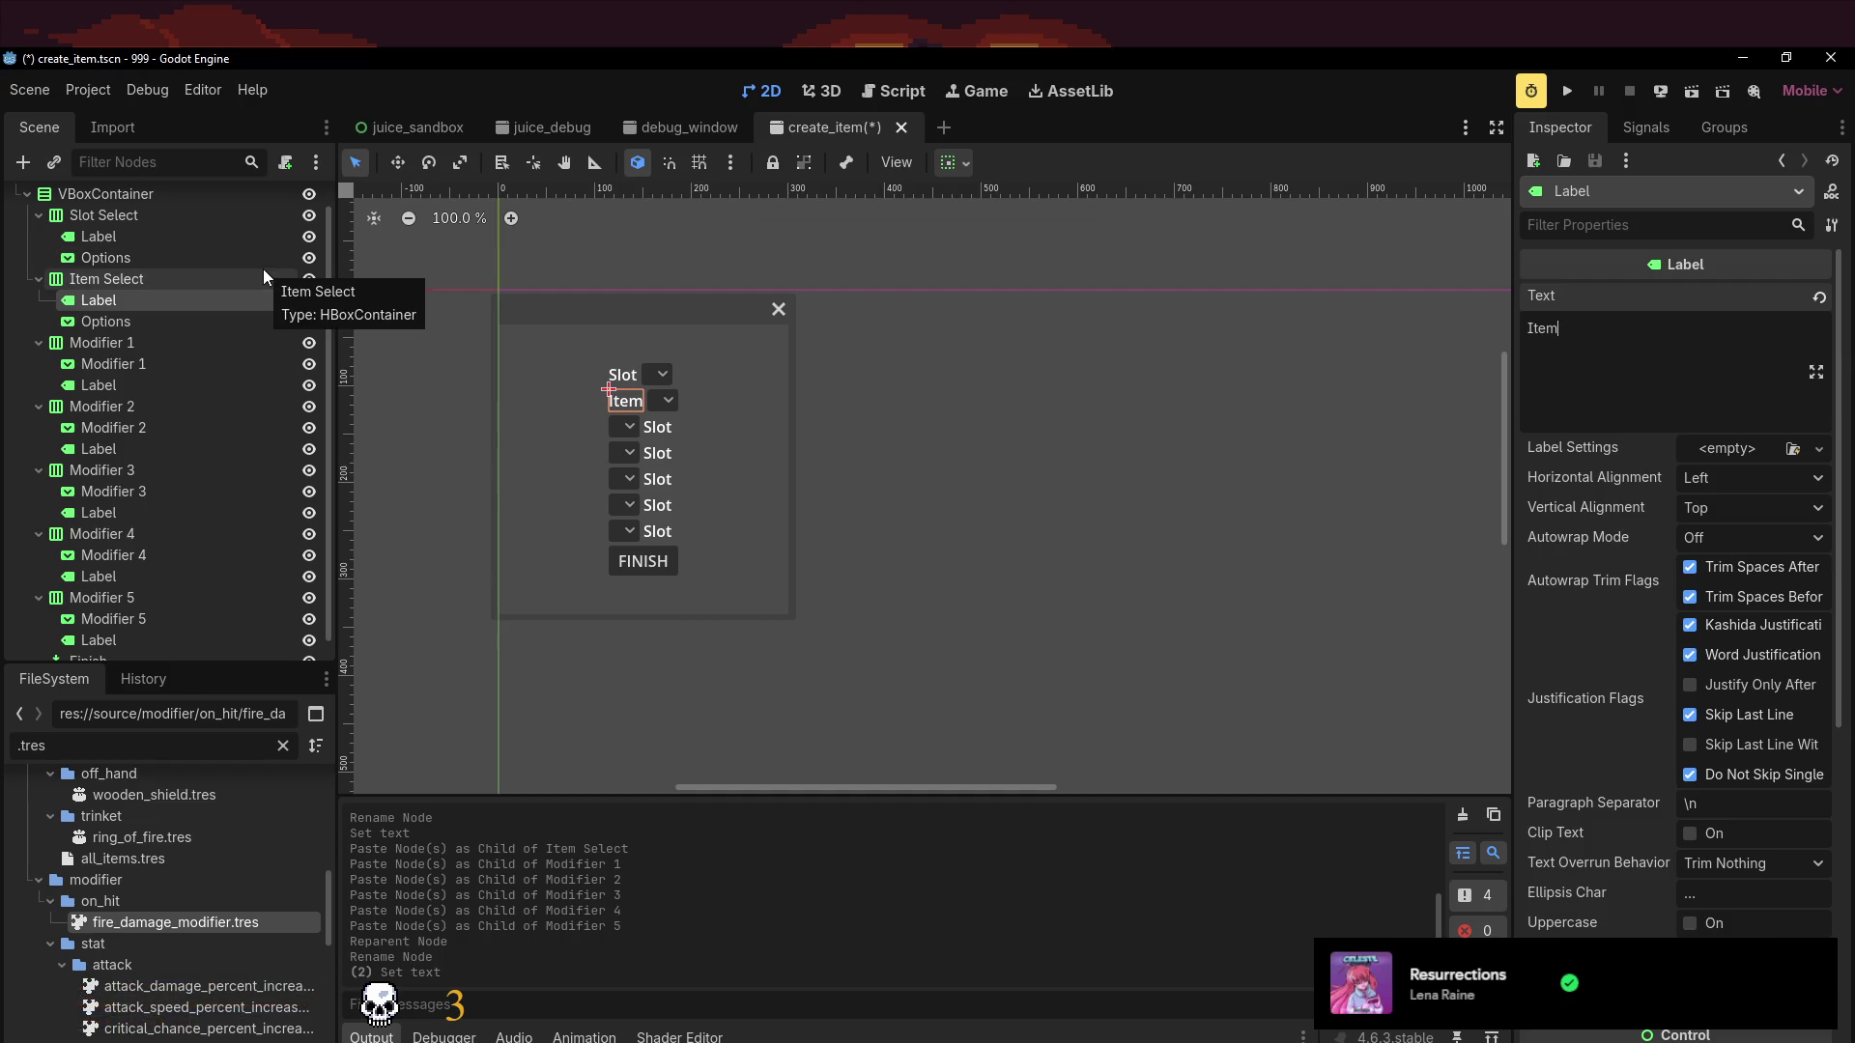
{"action": "left_click_drag", "start_coordinate": [126, 384], "coordinate": [128, 361]}
Replace Modifier 1's label text Slot with 'Modifier 1' in the Inspector.
{"action": "left_click", "coordinate": [232, 359]}
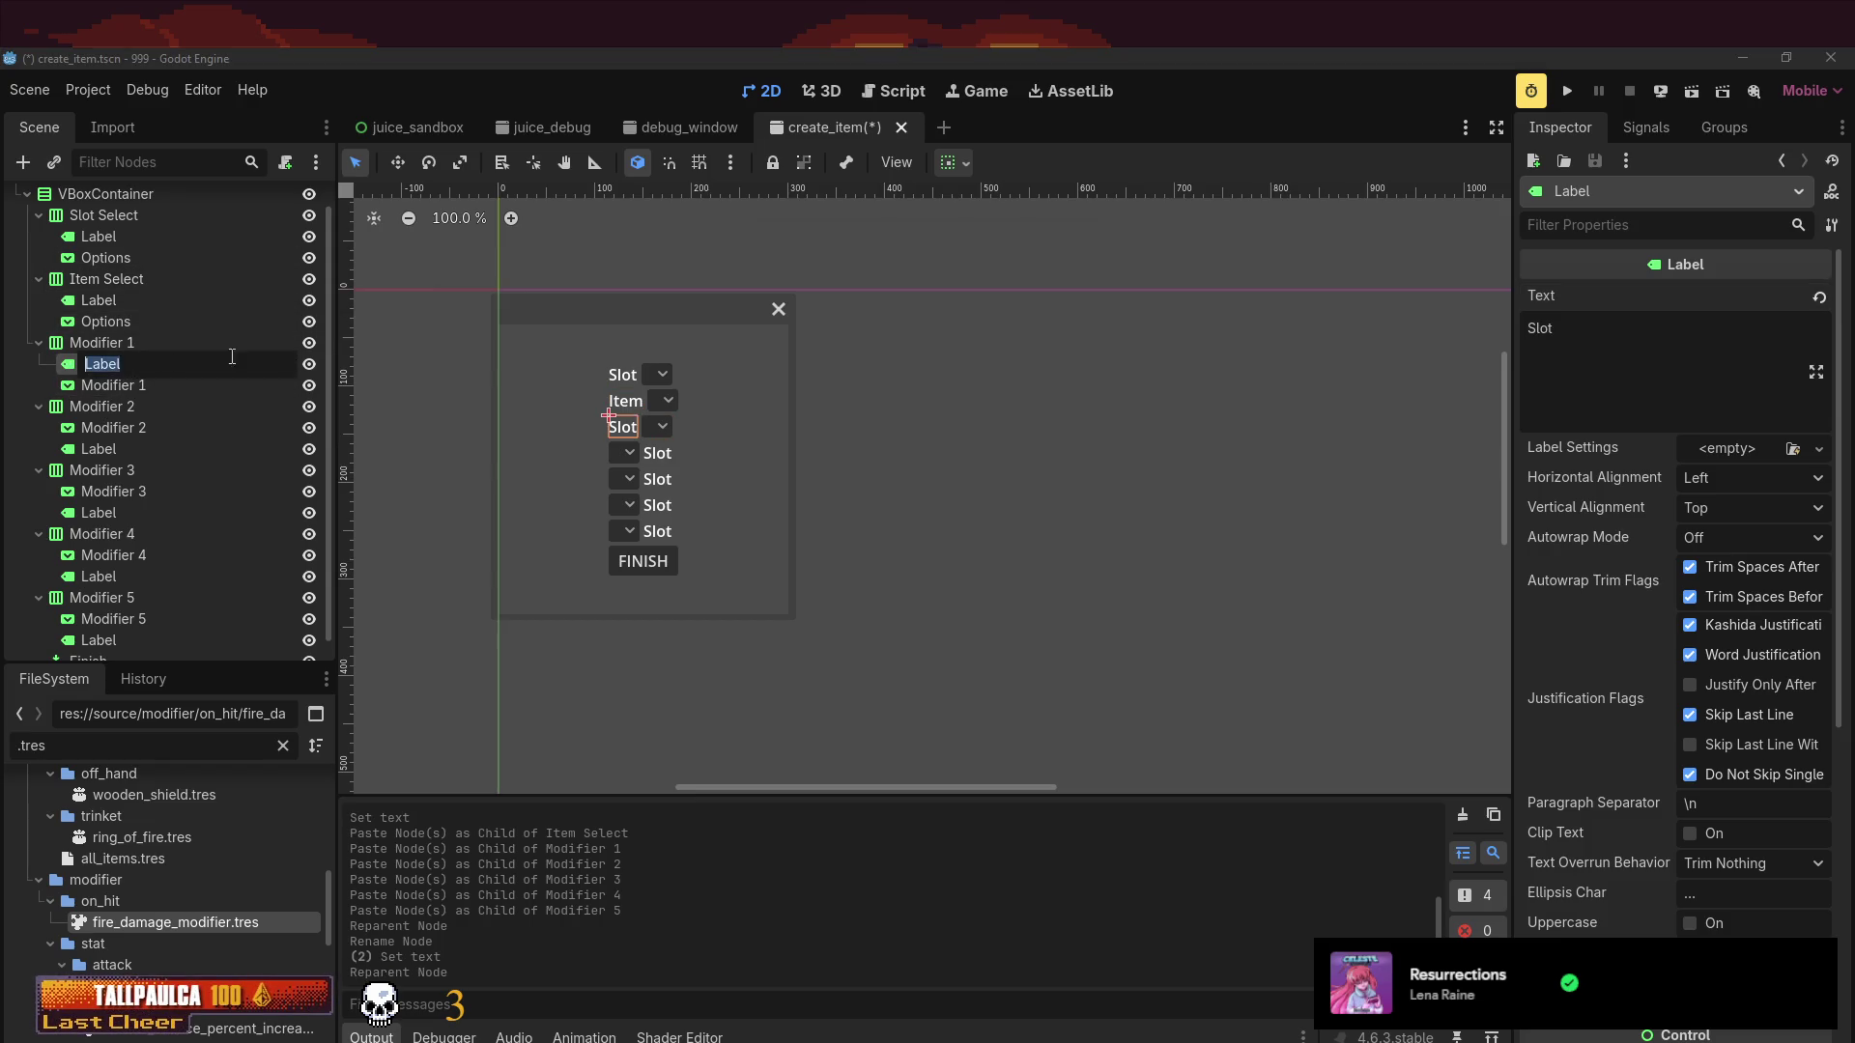
{"action": "left_click", "coordinate": [1588, 337]}
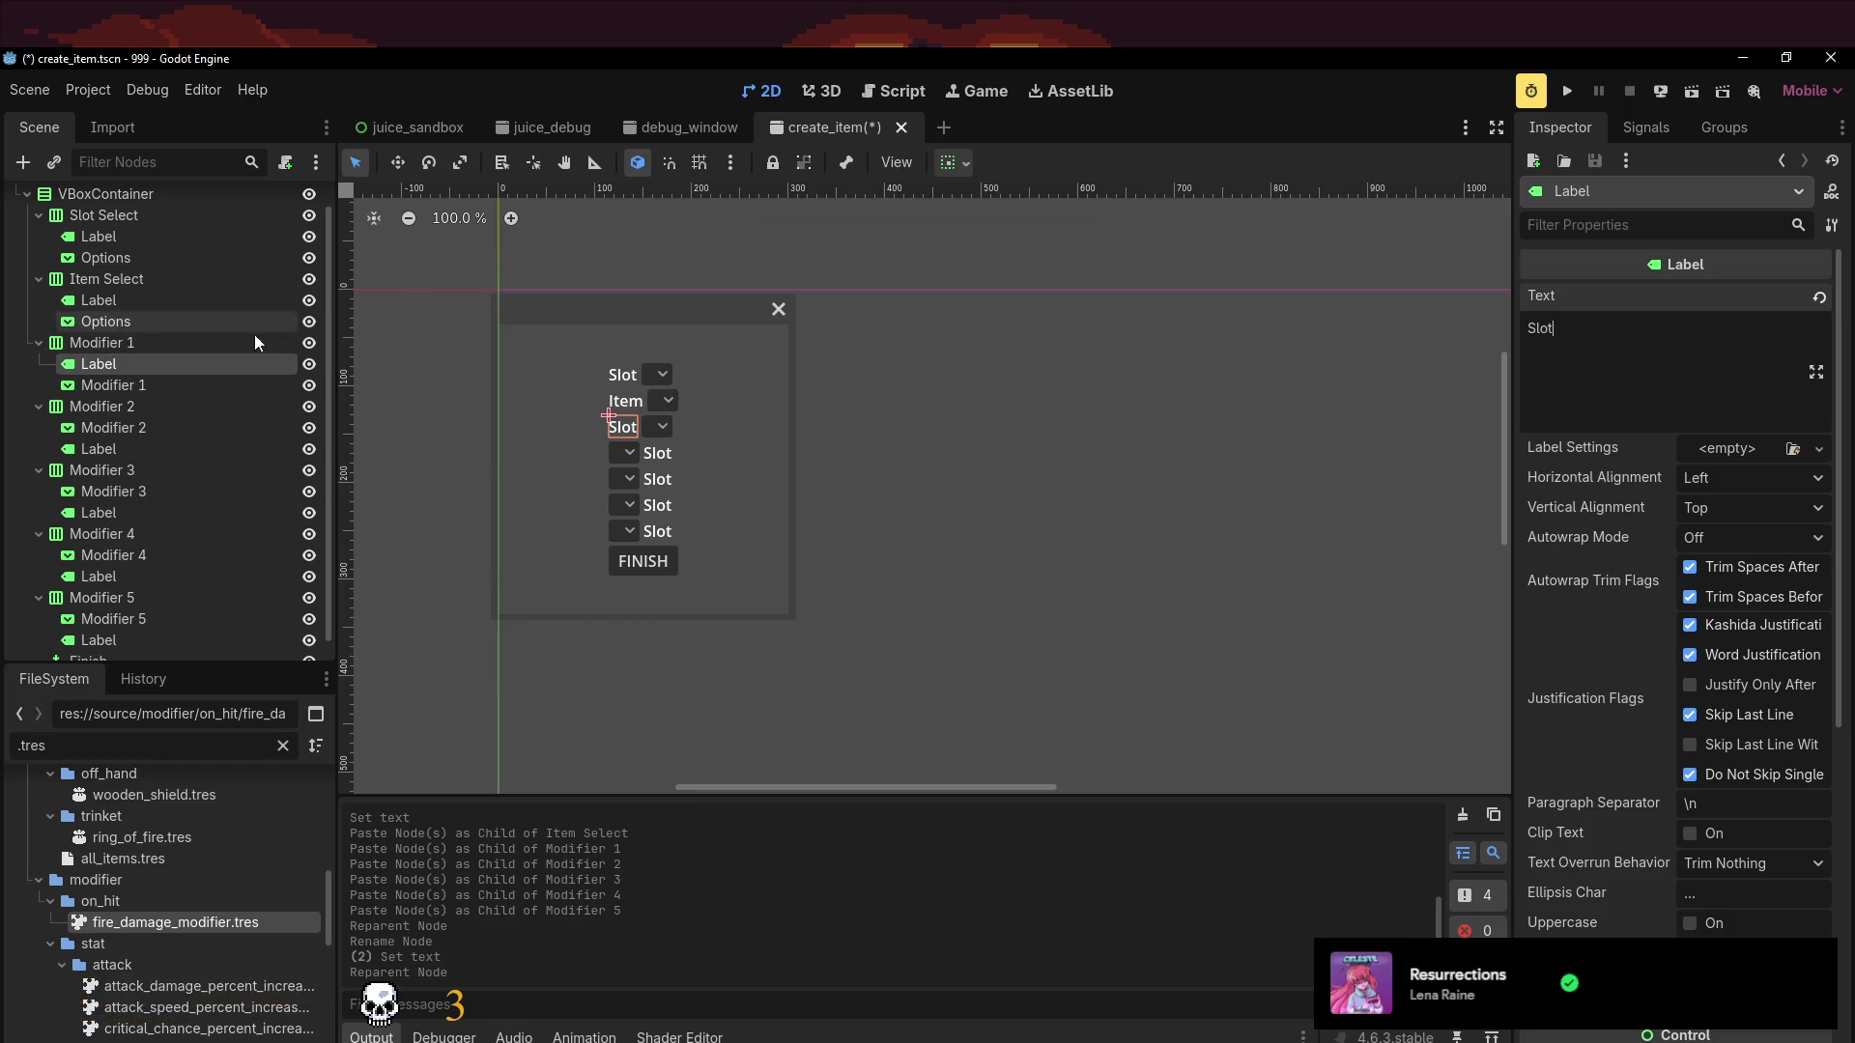
{"action": "left_click", "coordinate": [106, 384]}
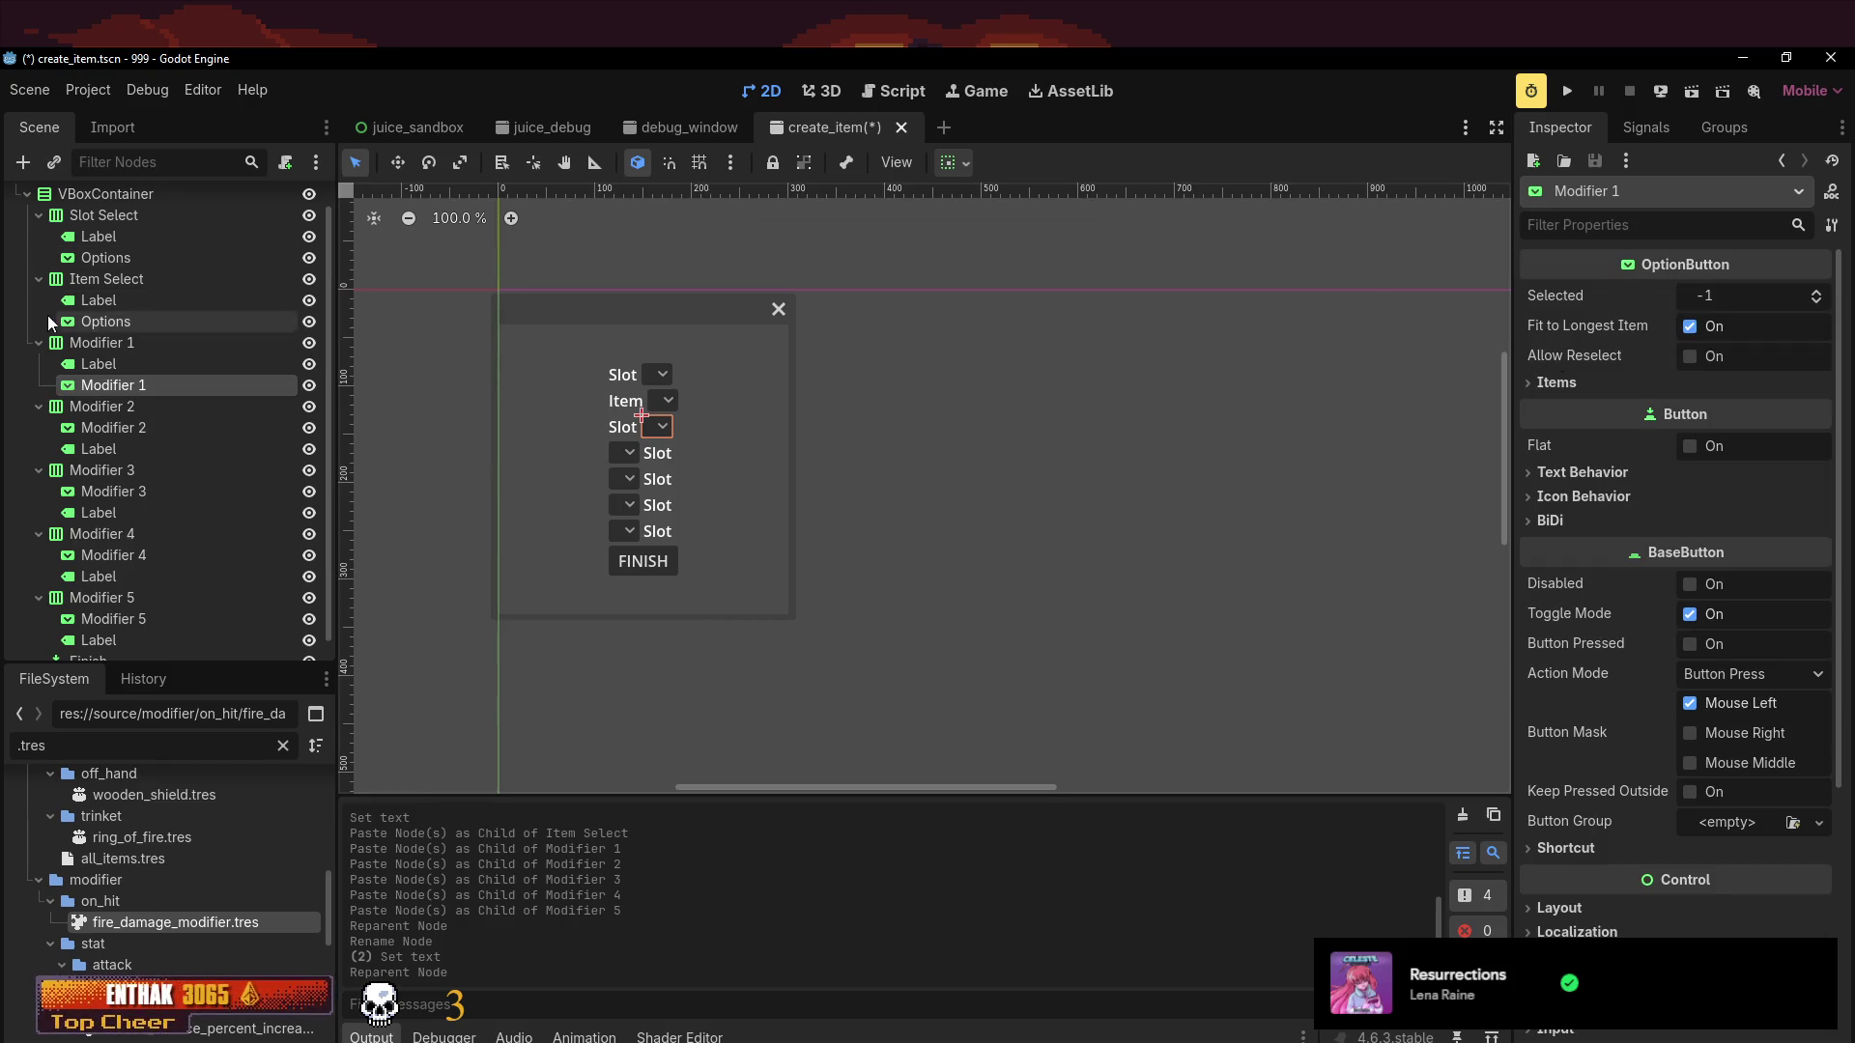
{"action": "left_click", "coordinate": [126, 357]}
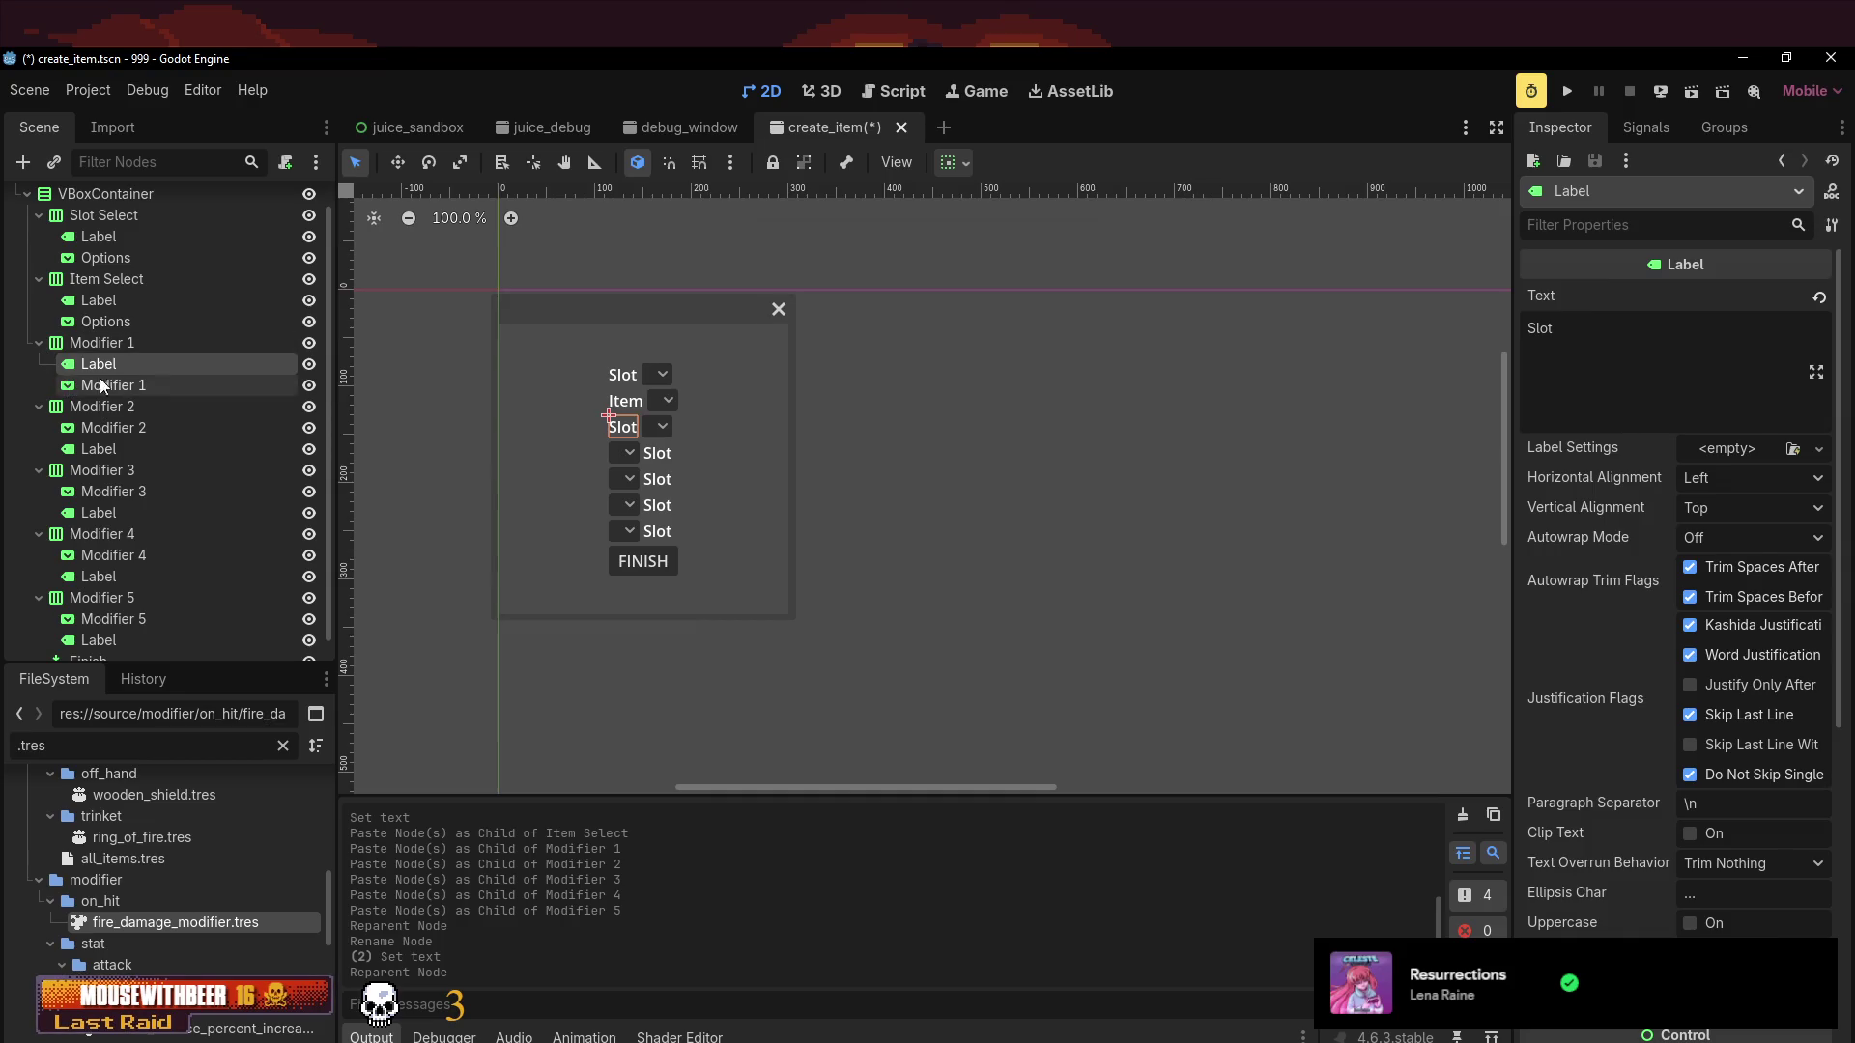
{"action": "left_click", "coordinate": [1593, 334]}
{"action": "key", "text": "ctrl+a"}
{"action": "type", "text": "Modi"}
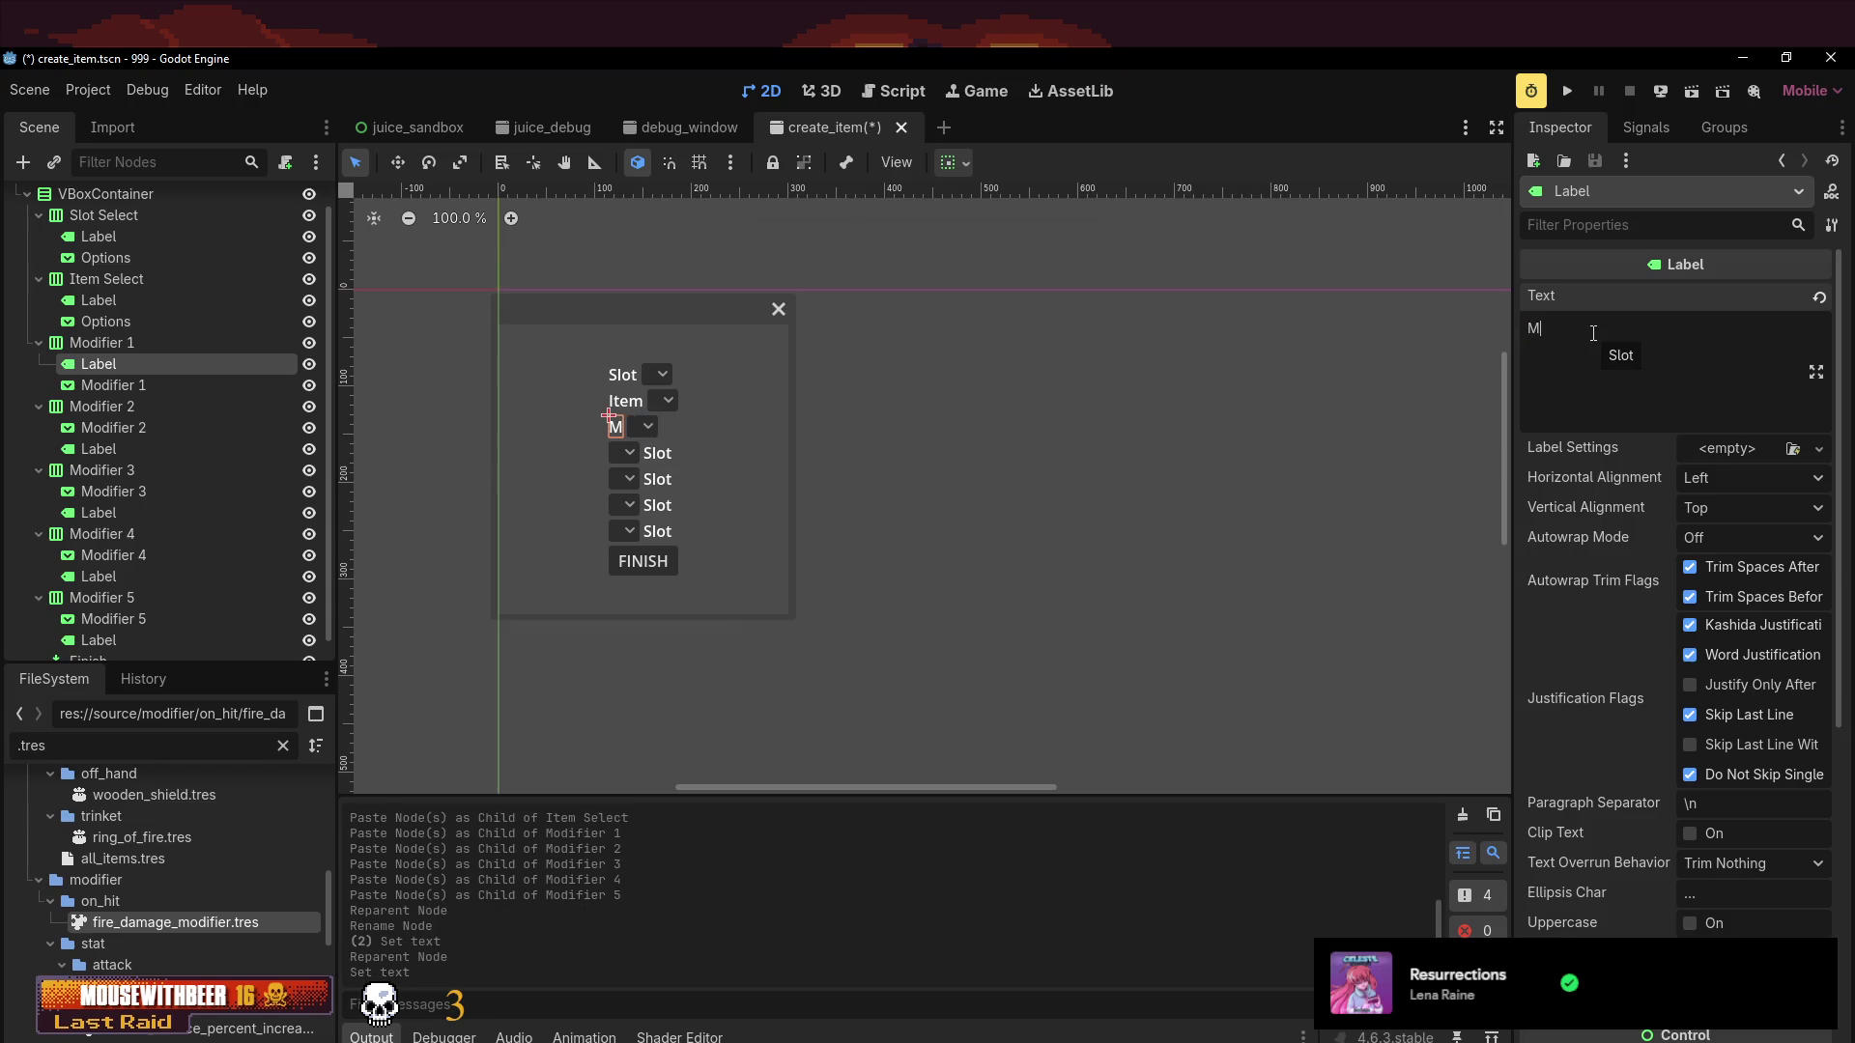
{"action": "type", "text": "fier1"}
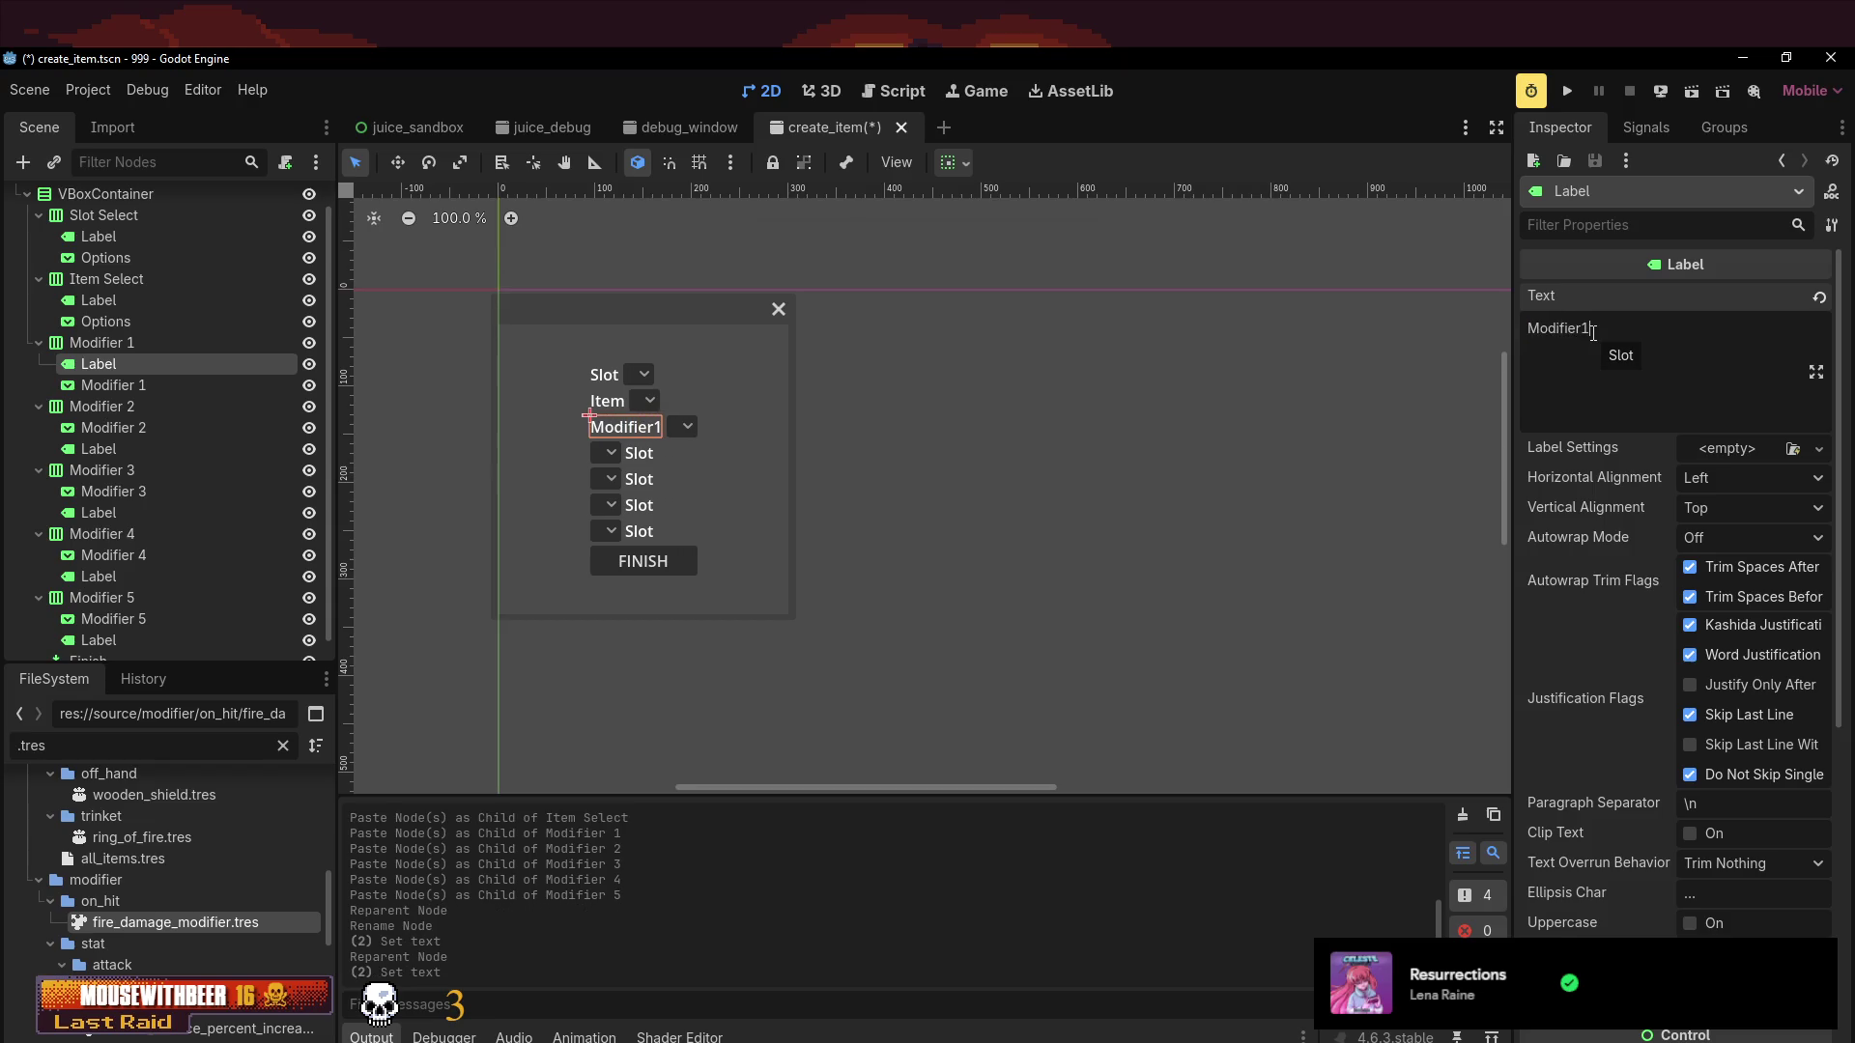
{"action": "key", "text": "BackSpace"}
{"action": "type", "text": "1"}
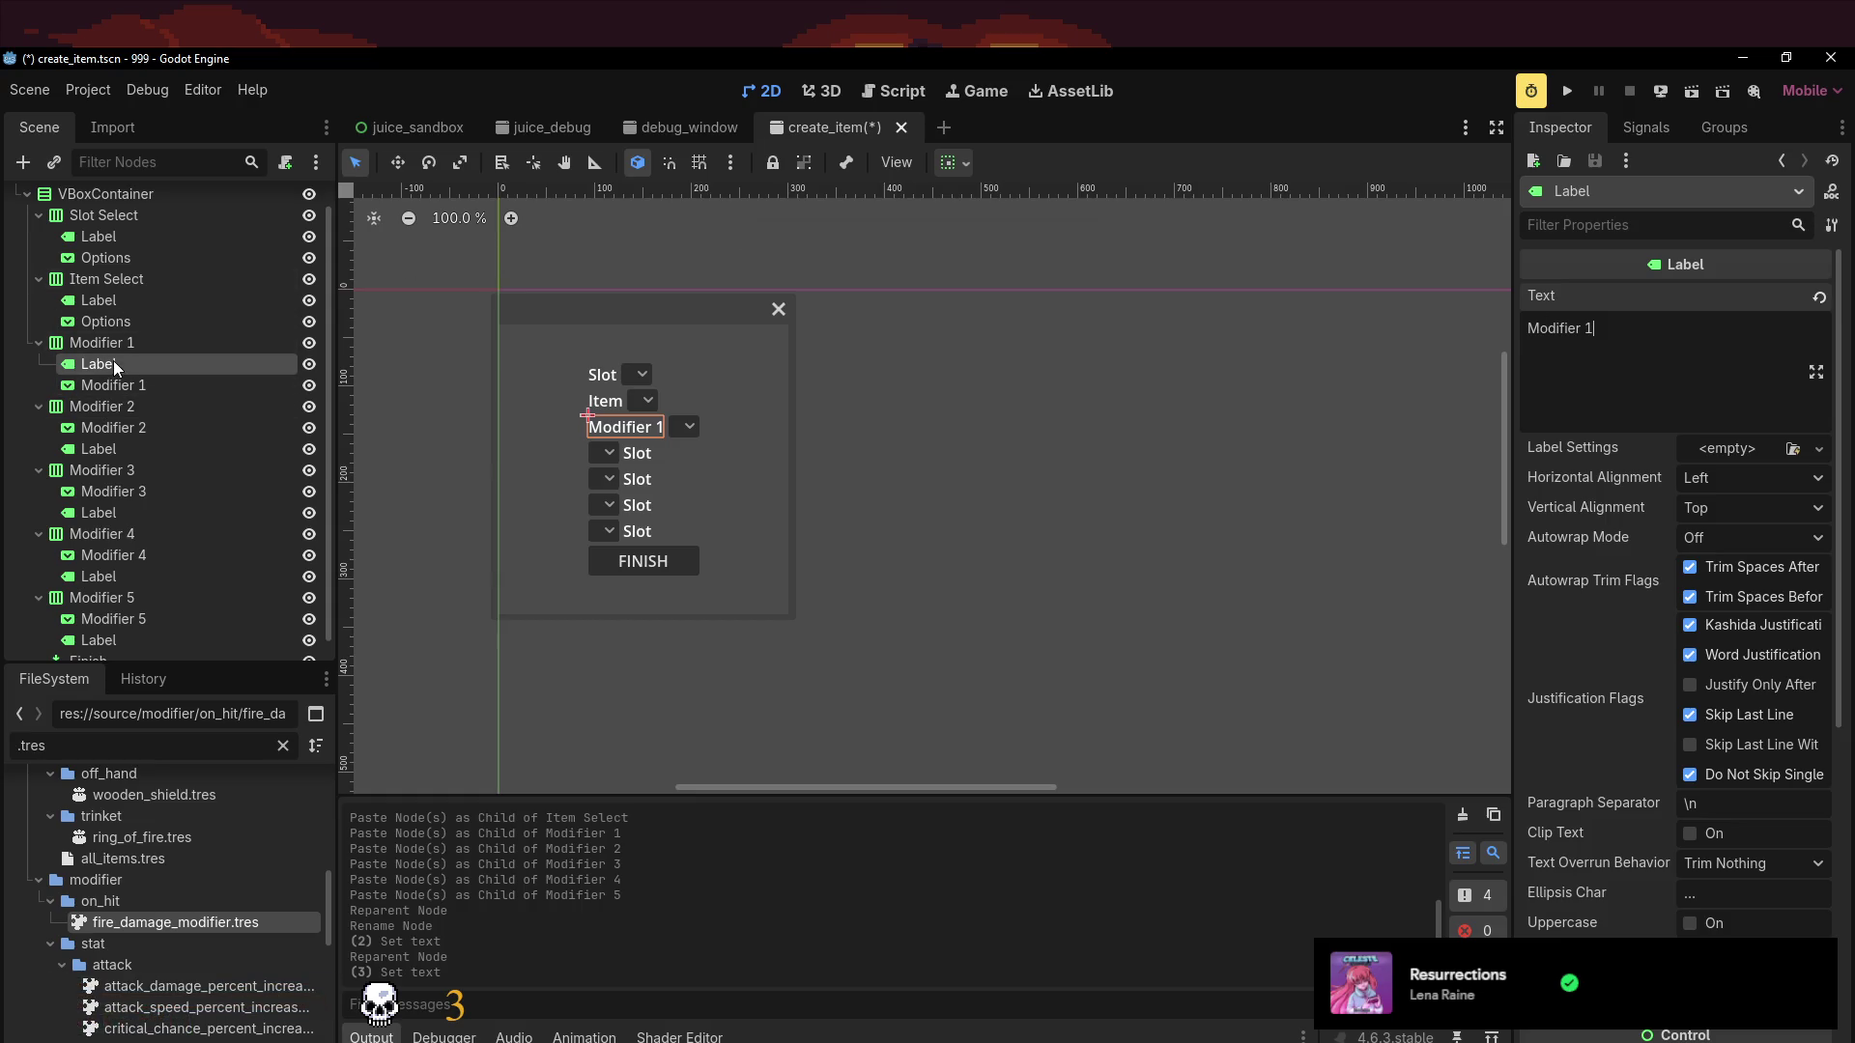
{"action": "left_click", "coordinate": [106, 427]}
Move the Modifier 2 and 3 labels before their dropdowns, reading 'Modifier 2' and 'Modifier 3'.
{"action": "left_click", "coordinate": [100, 452]}
{"action": "left_click_drag", "start_coordinate": [101, 456], "coordinate": [114, 414]}
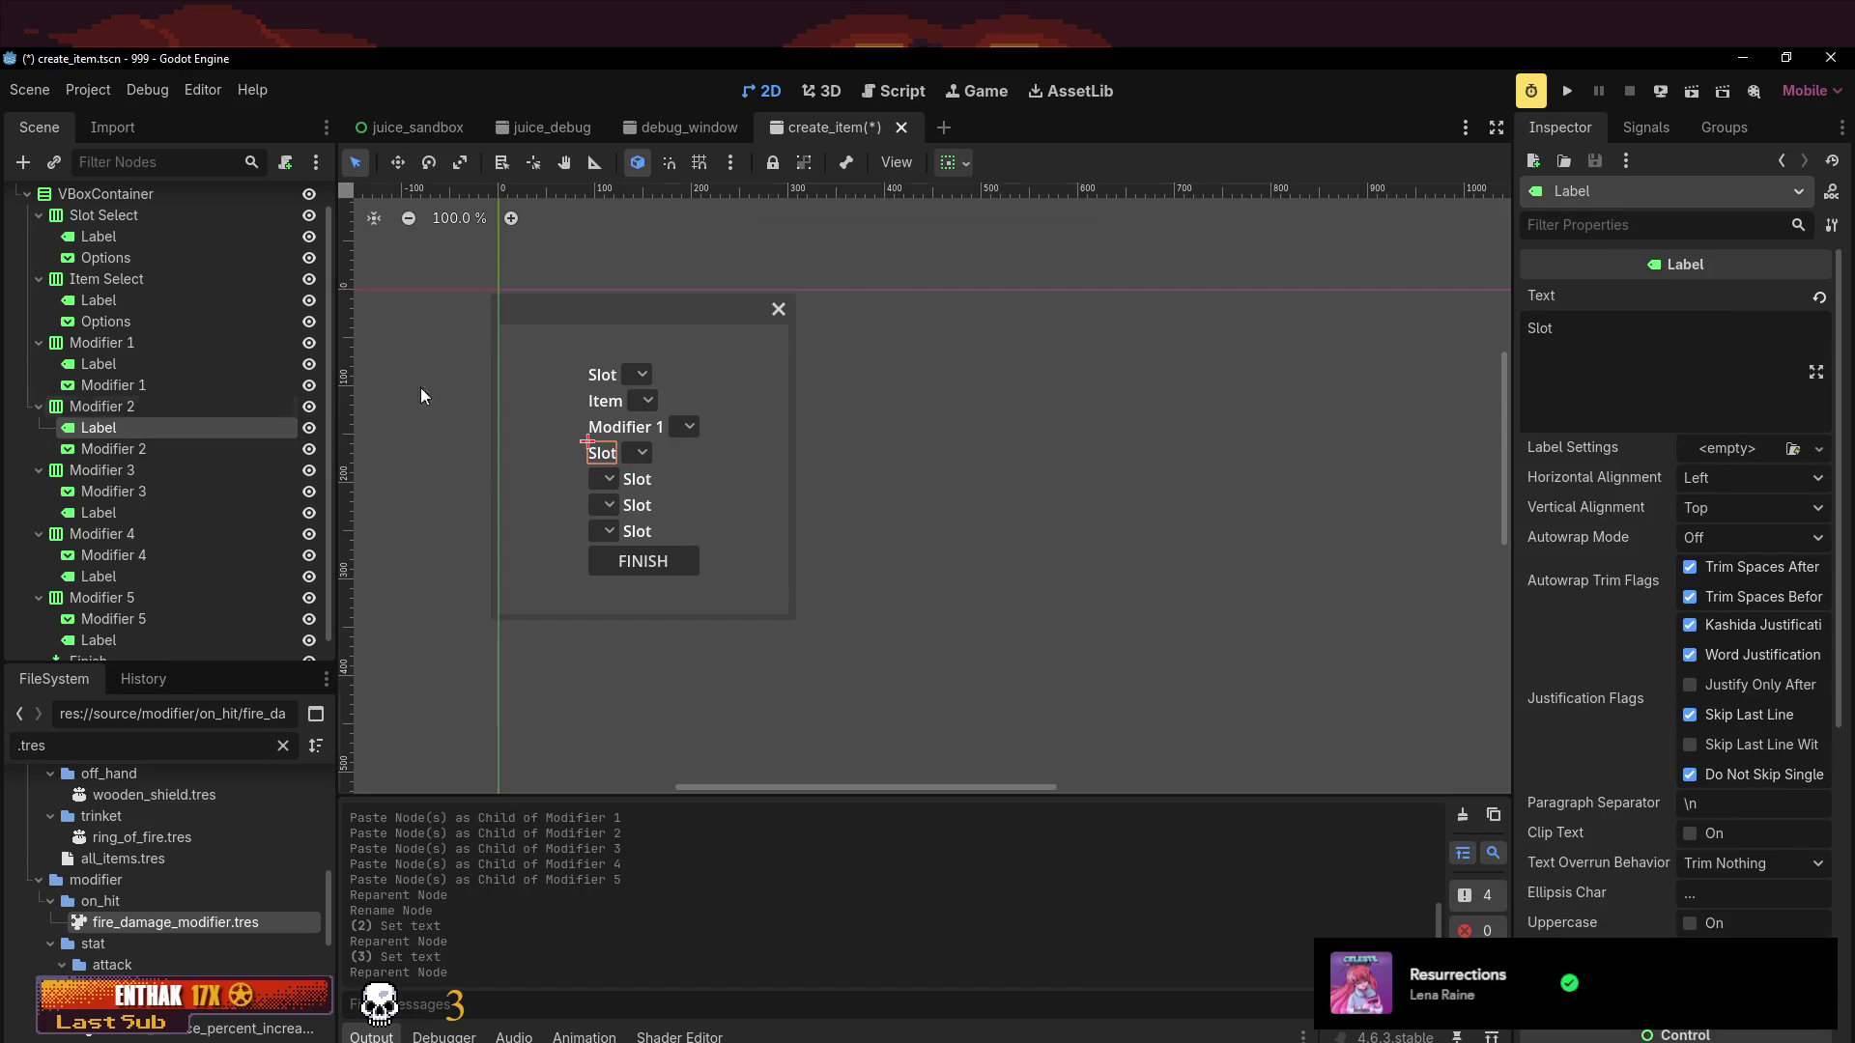
{"action": "double_click", "coordinate": [1612, 336]}
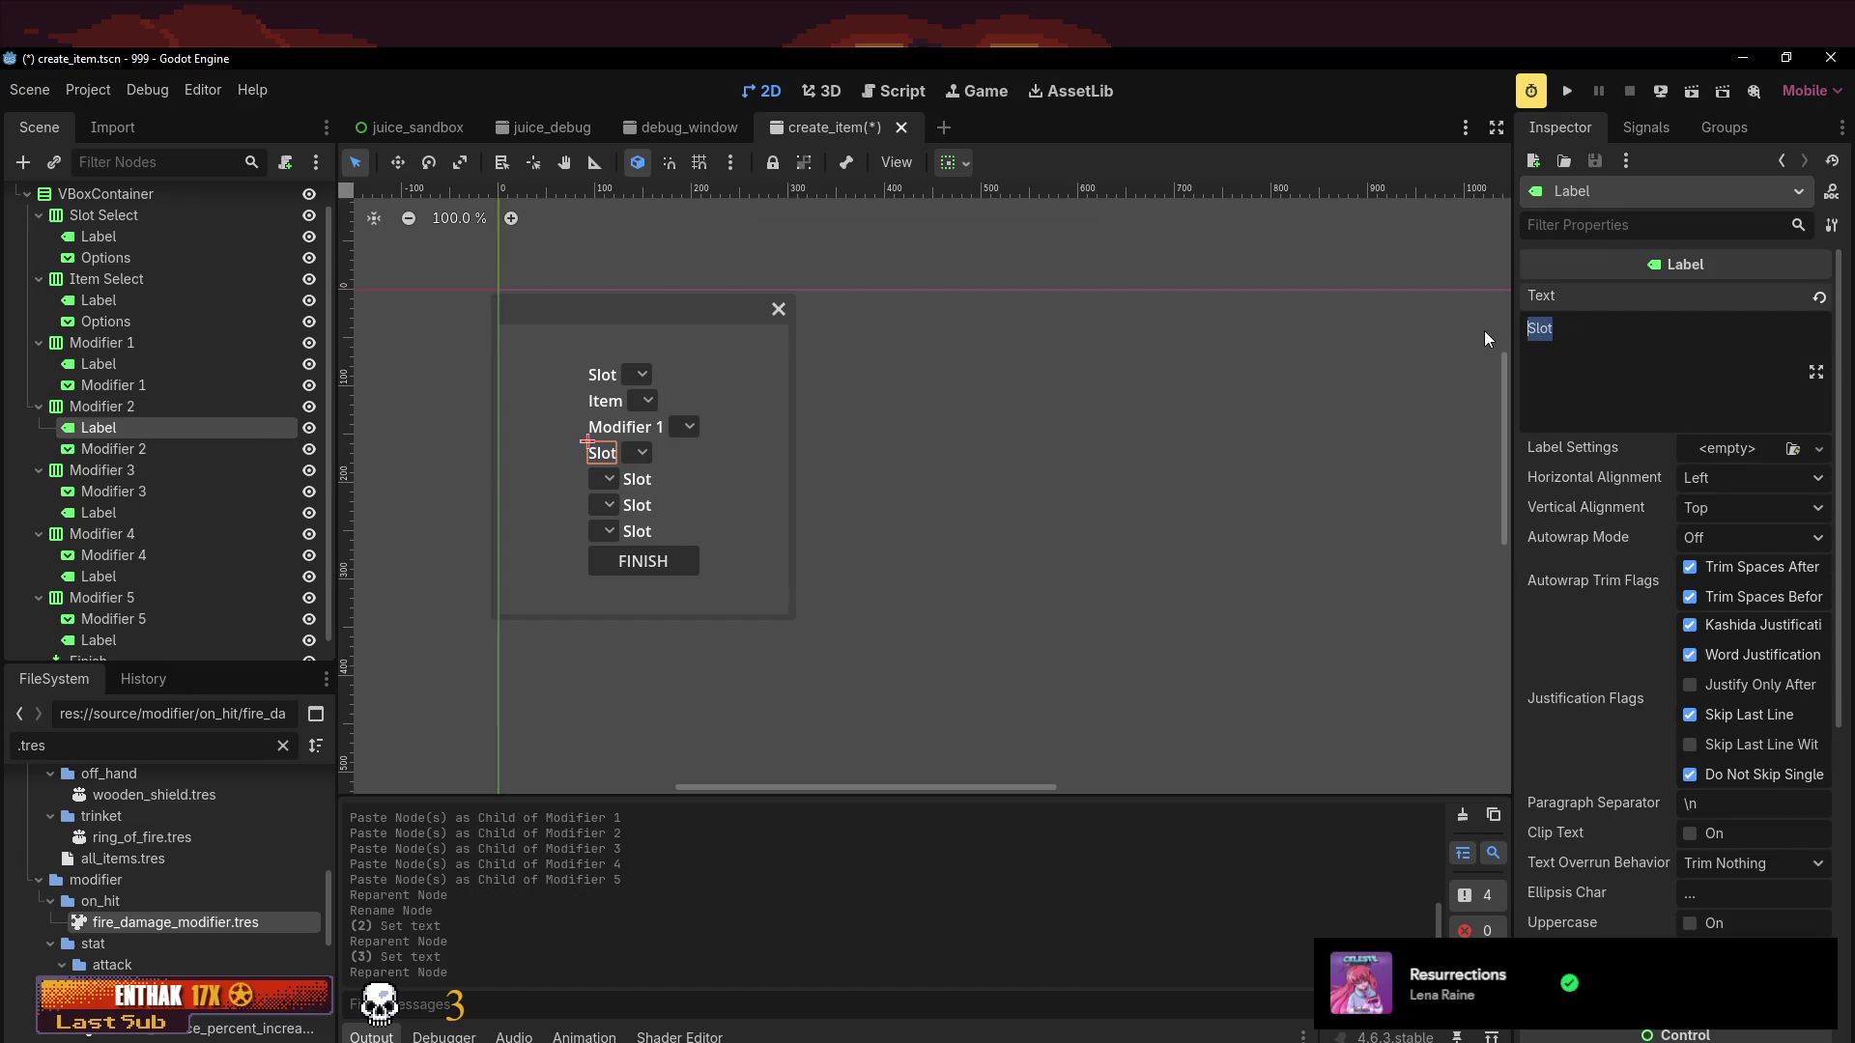
{"action": "type", "text": "Modifier 2"}
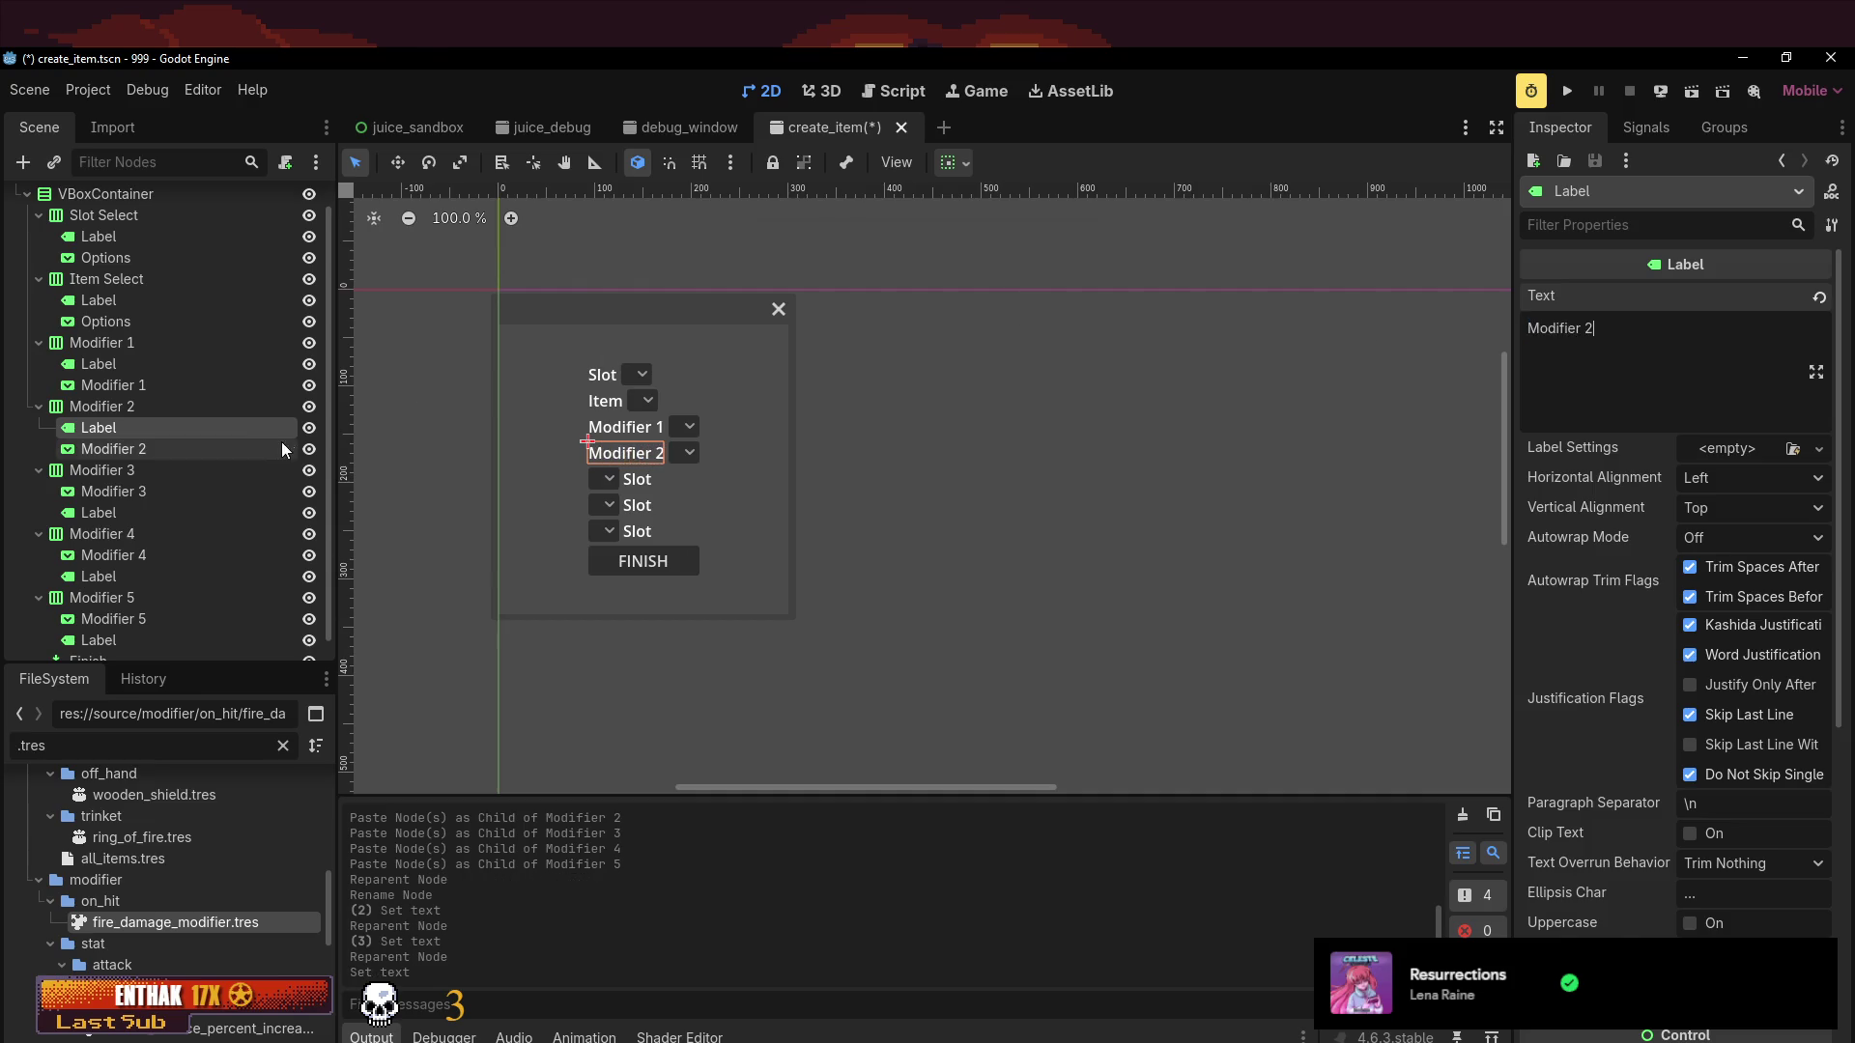
{"action": "left_click", "coordinate": [110, 515]}
{"action": "left_click_drag", "start_coordinate": [111, 516], "coordinate": [116, 485]}
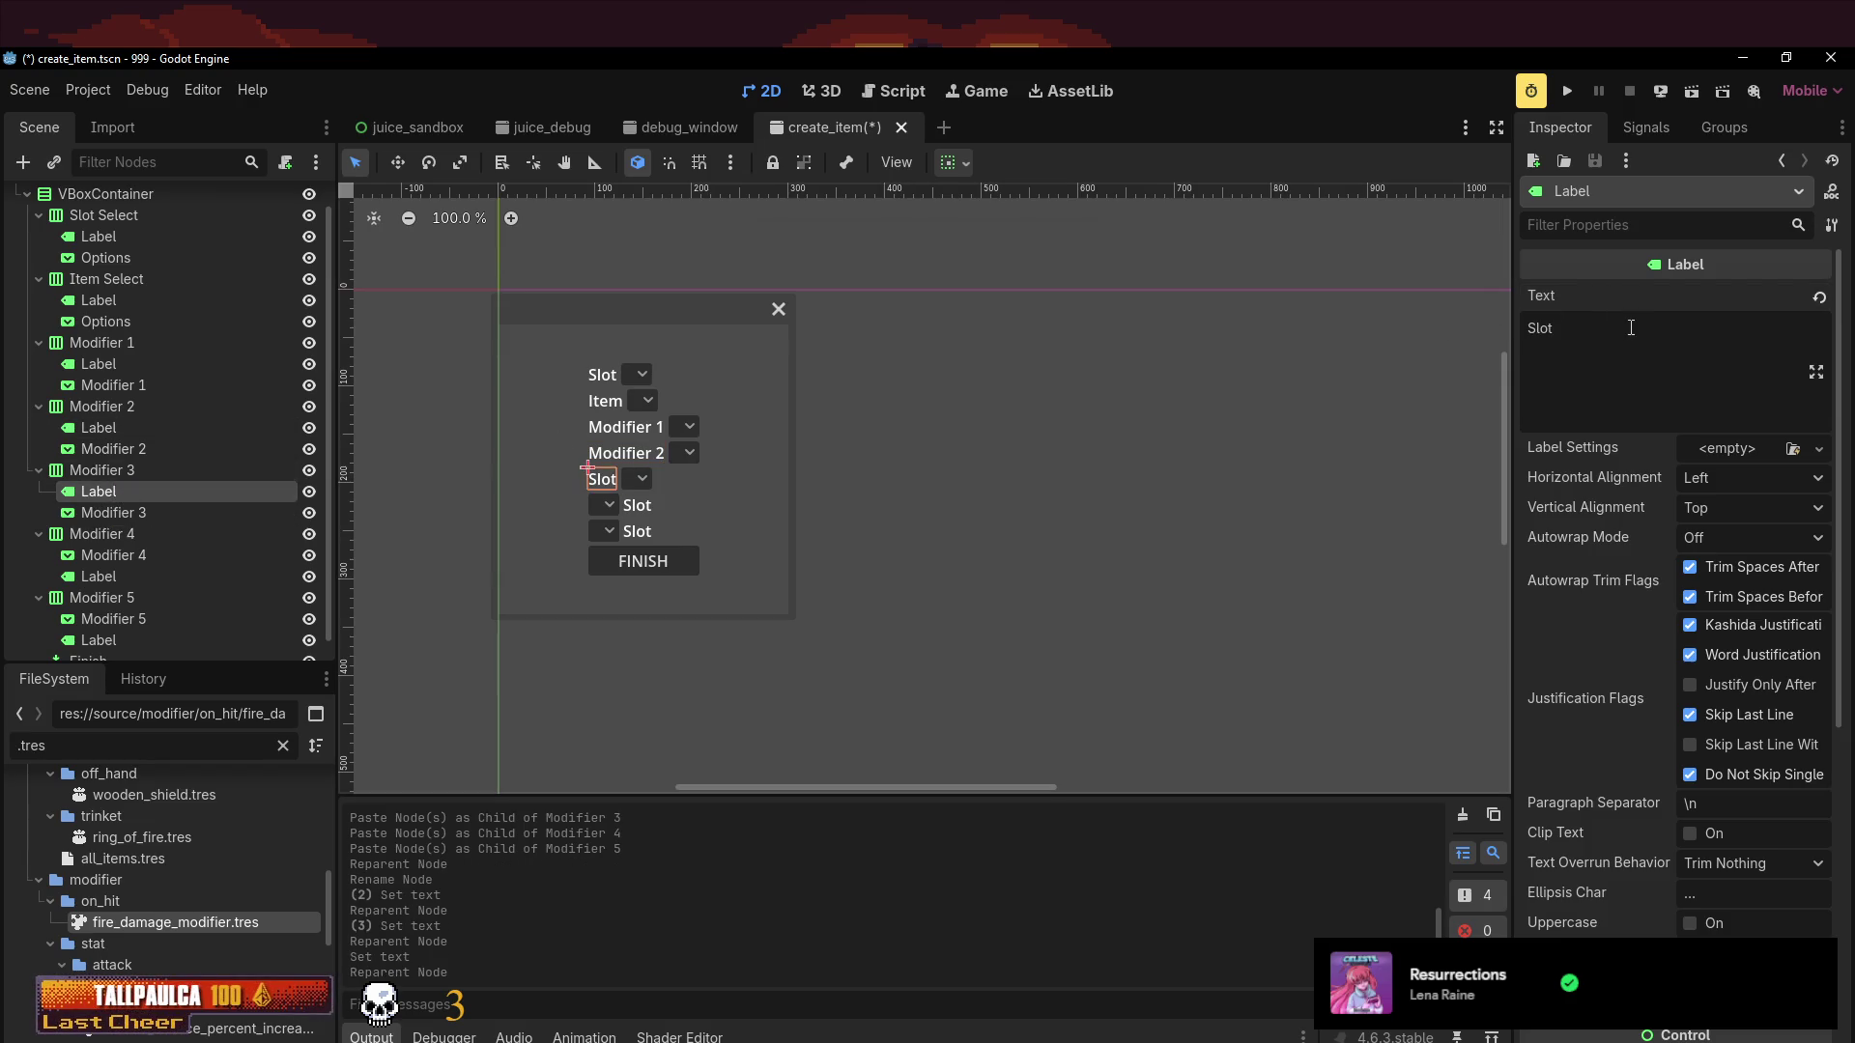
{"action": "type", "text": "Modifier 3"}
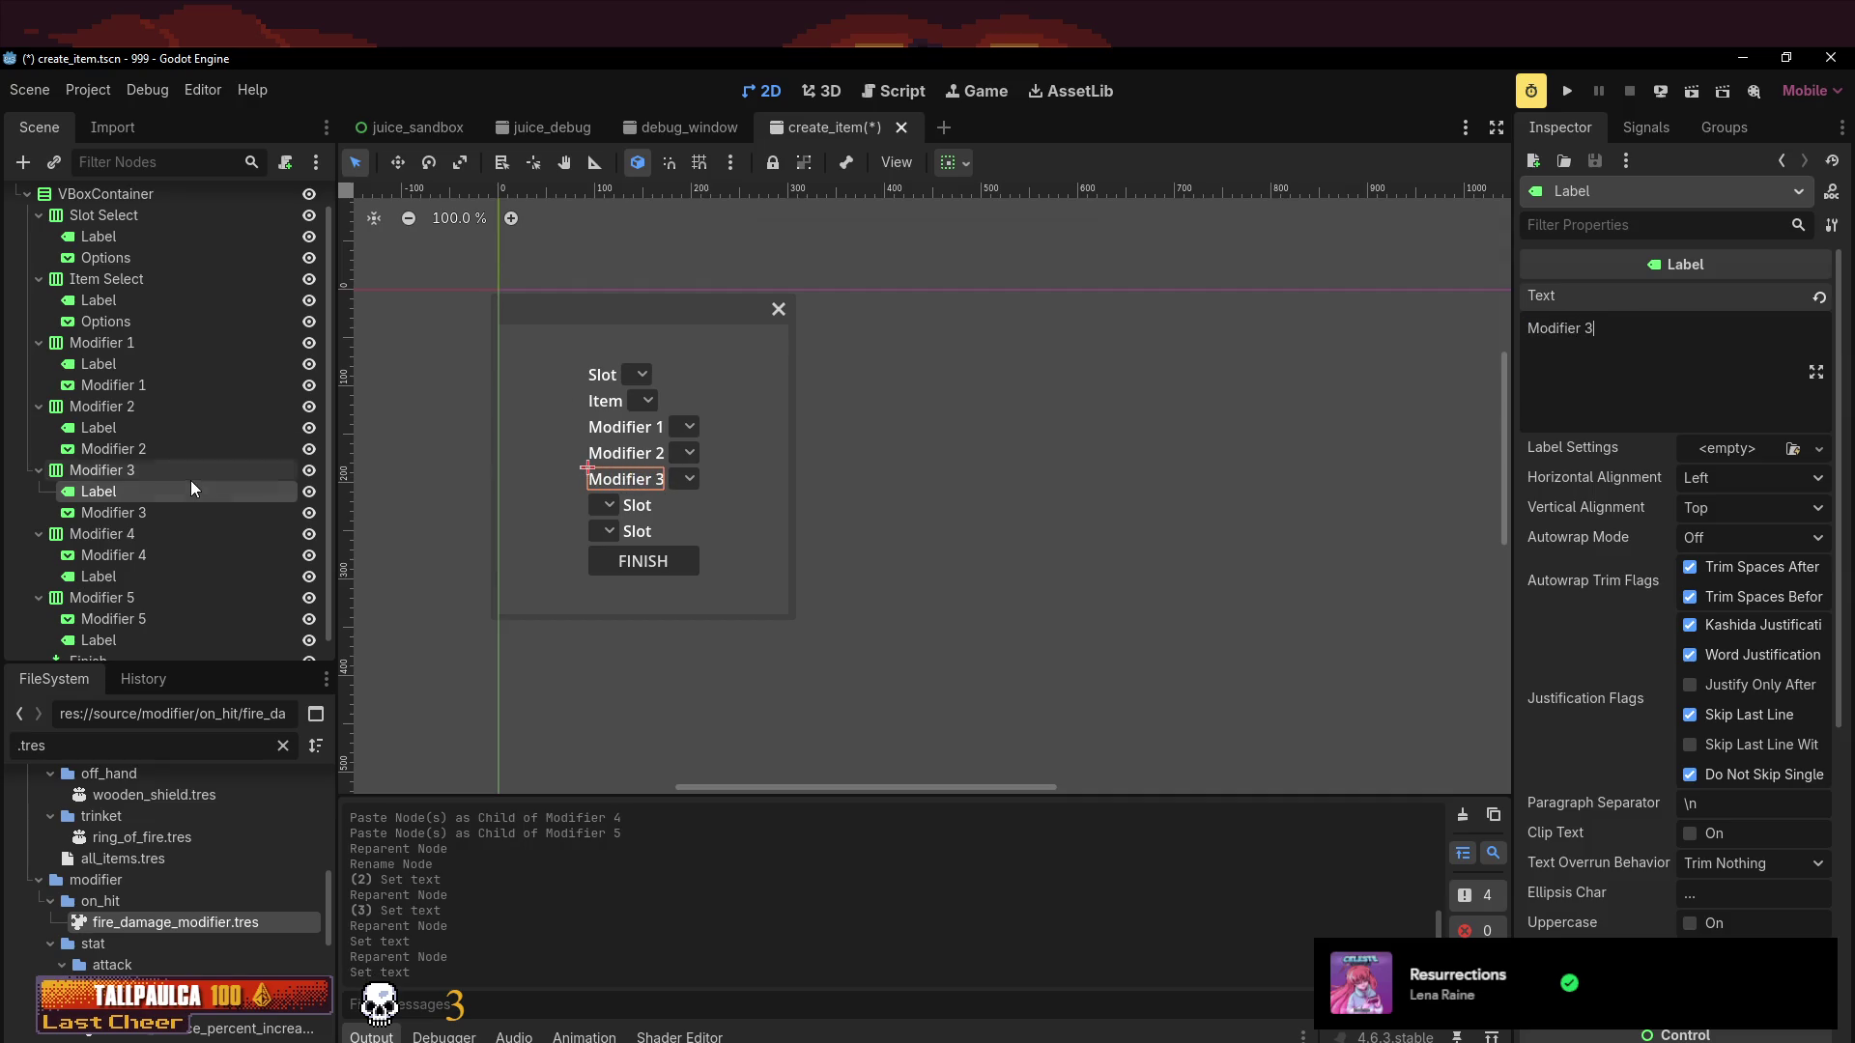
Move the Modifier 4 and 5 labels before their dropdowns, reading 'Modifier 4' and 'Modifier 5'.
{"action": "scroll", "coordinate": [195, 474], "scroll_direction": "down", "scroll_amount": 1}
{"action": "left_click_drag", "start_coordinate": [125, 549], "coordinate": [134, 525]}
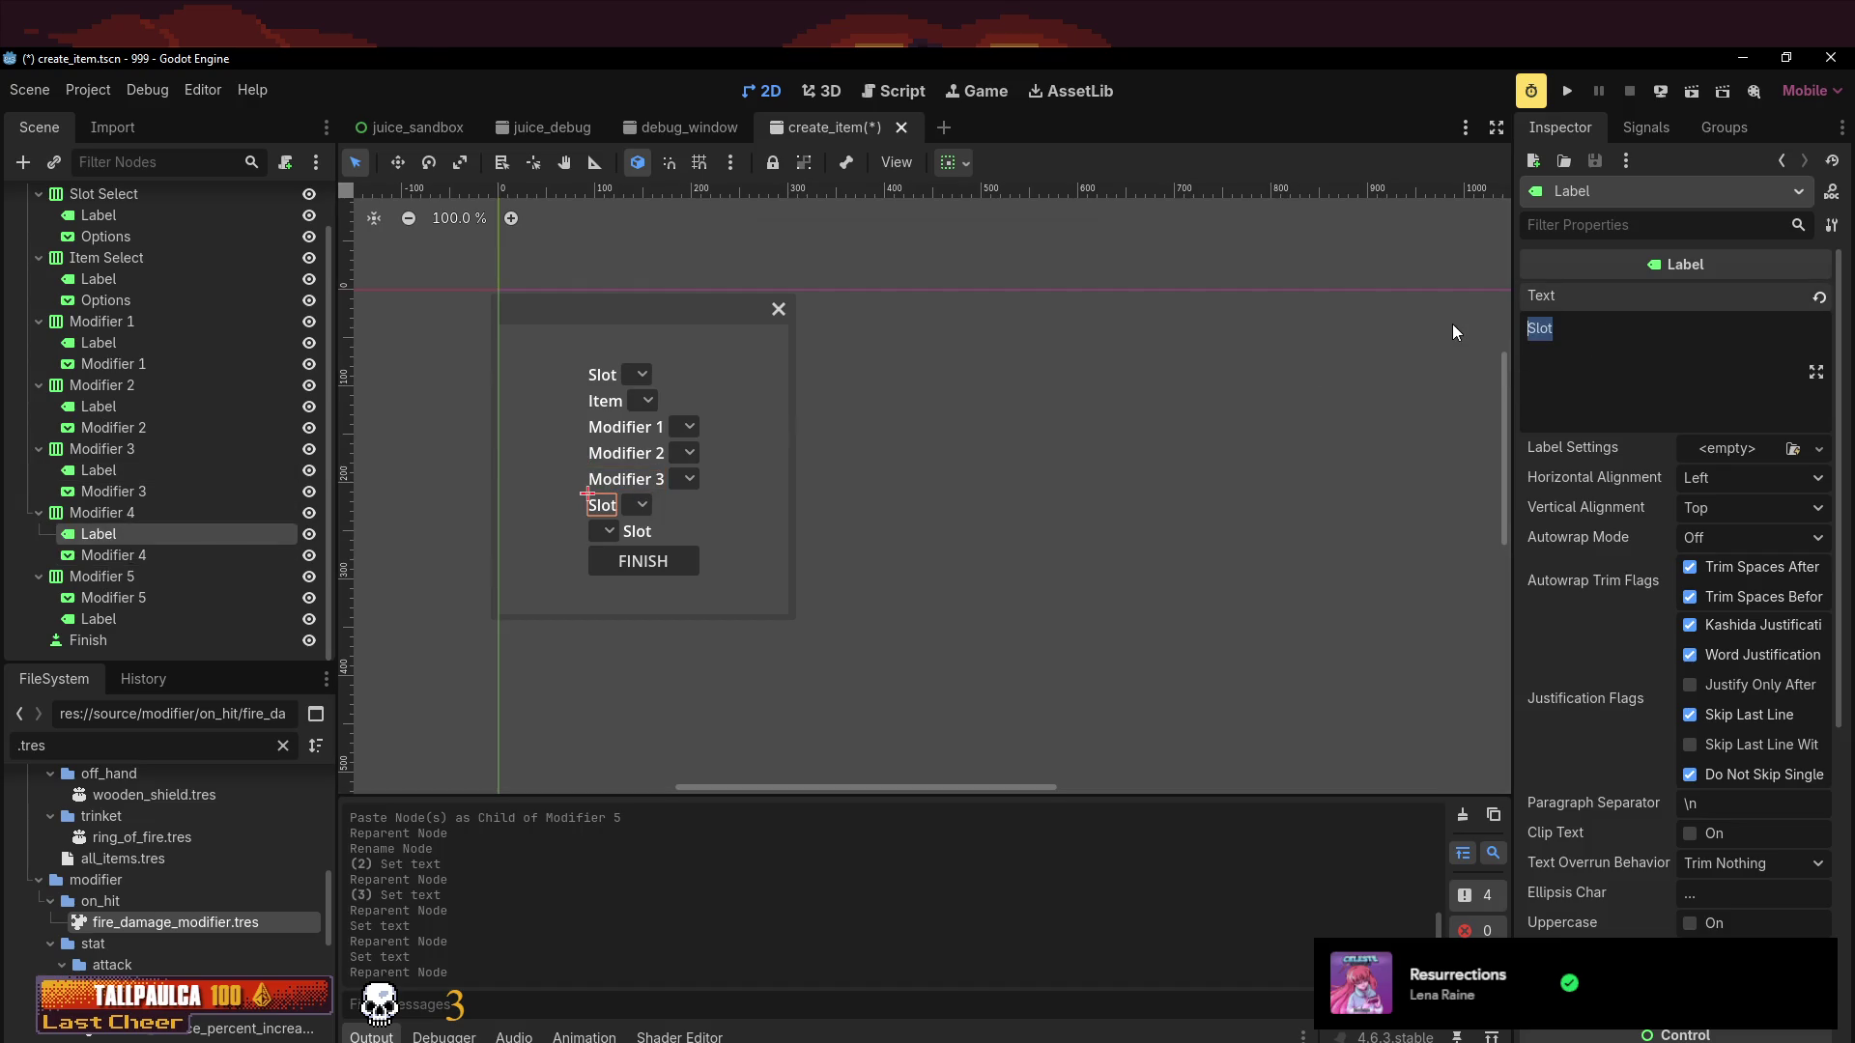
{"action": "type", "text": "Modi"}
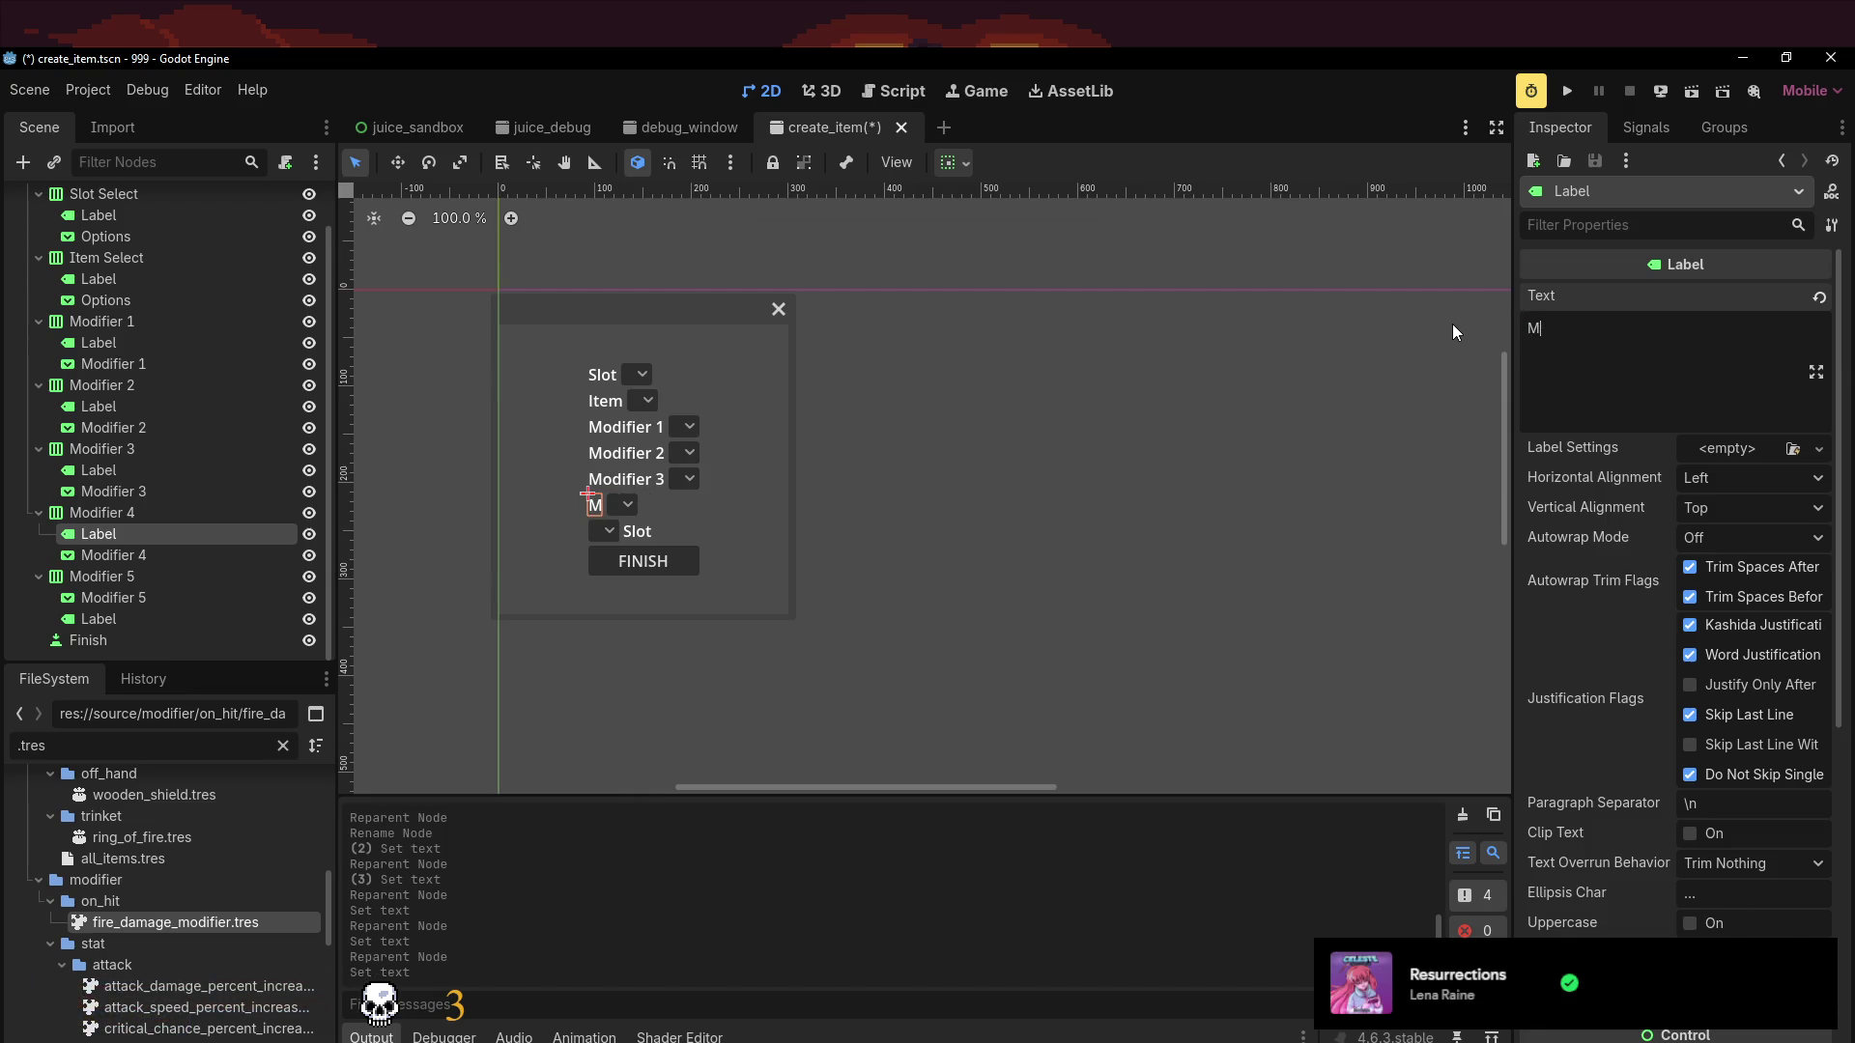
{"action": "type", "text": "fier 4"}
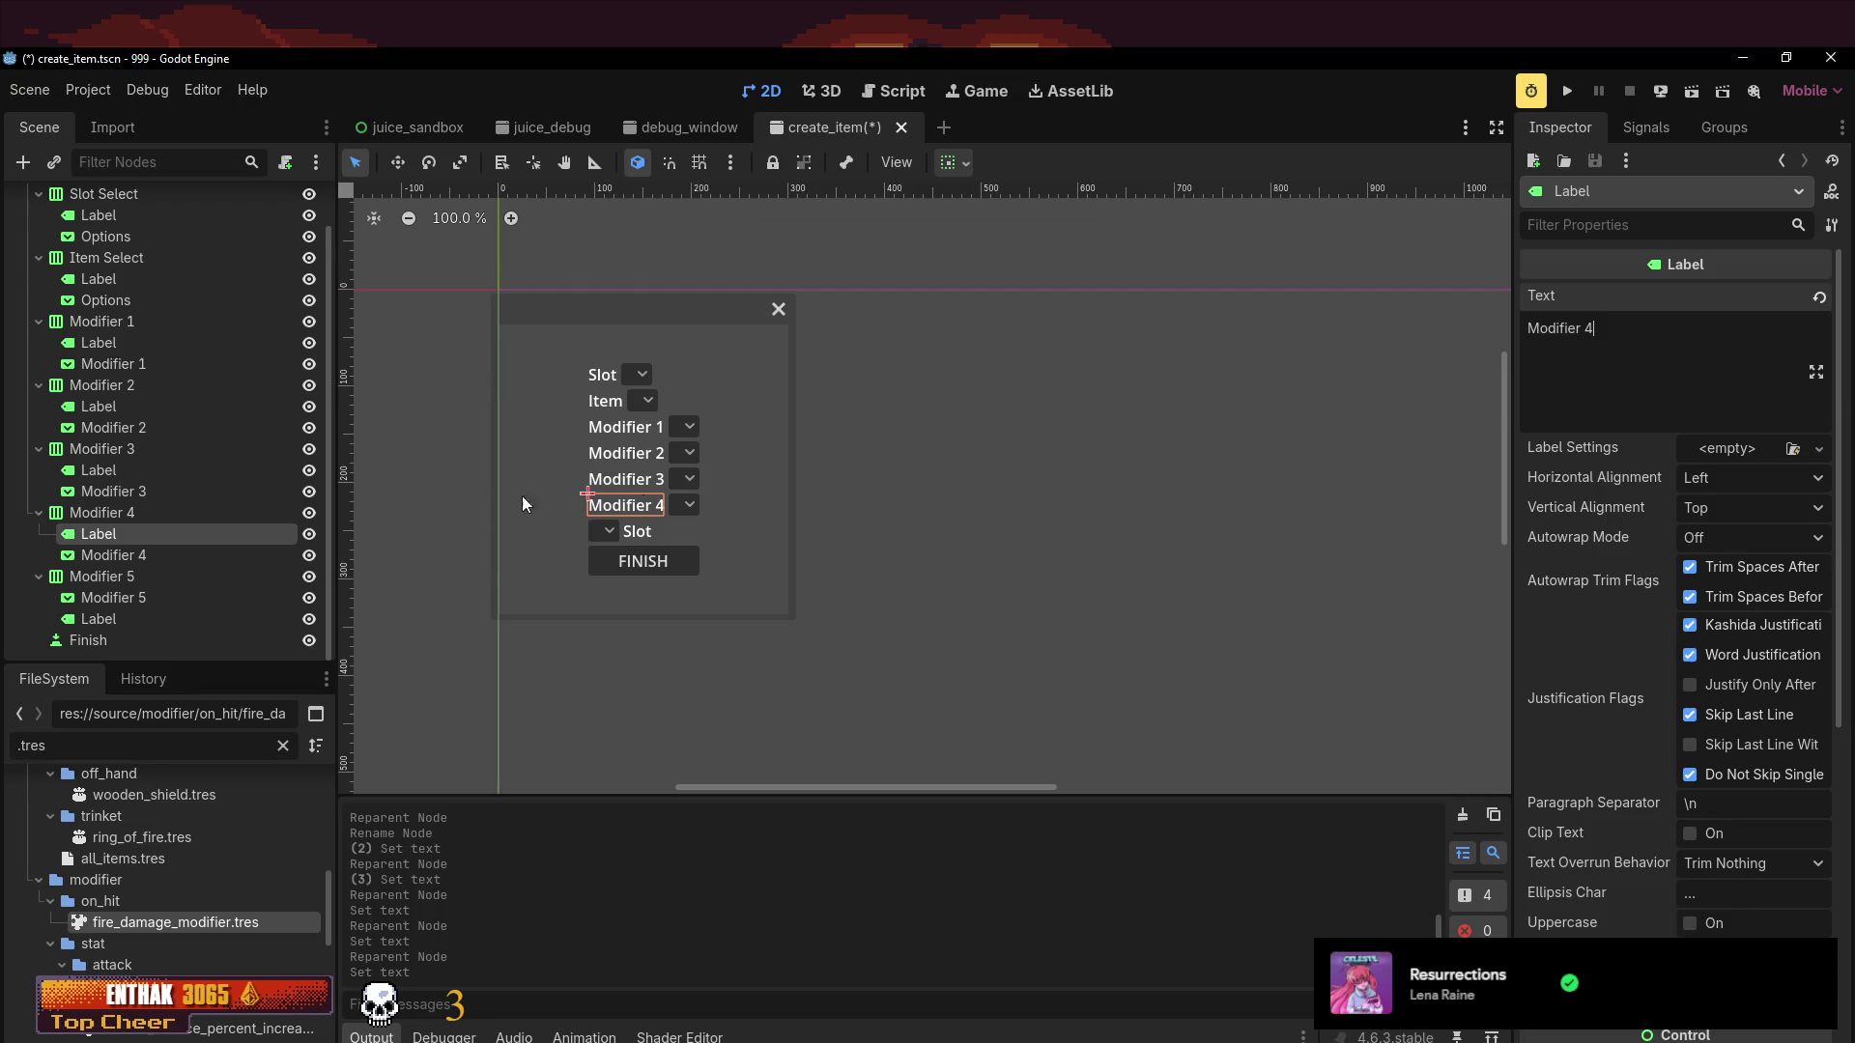
{"action": "left_click_drag", "start_coordinate": [120, 628], "coordinate": [125, 596]}
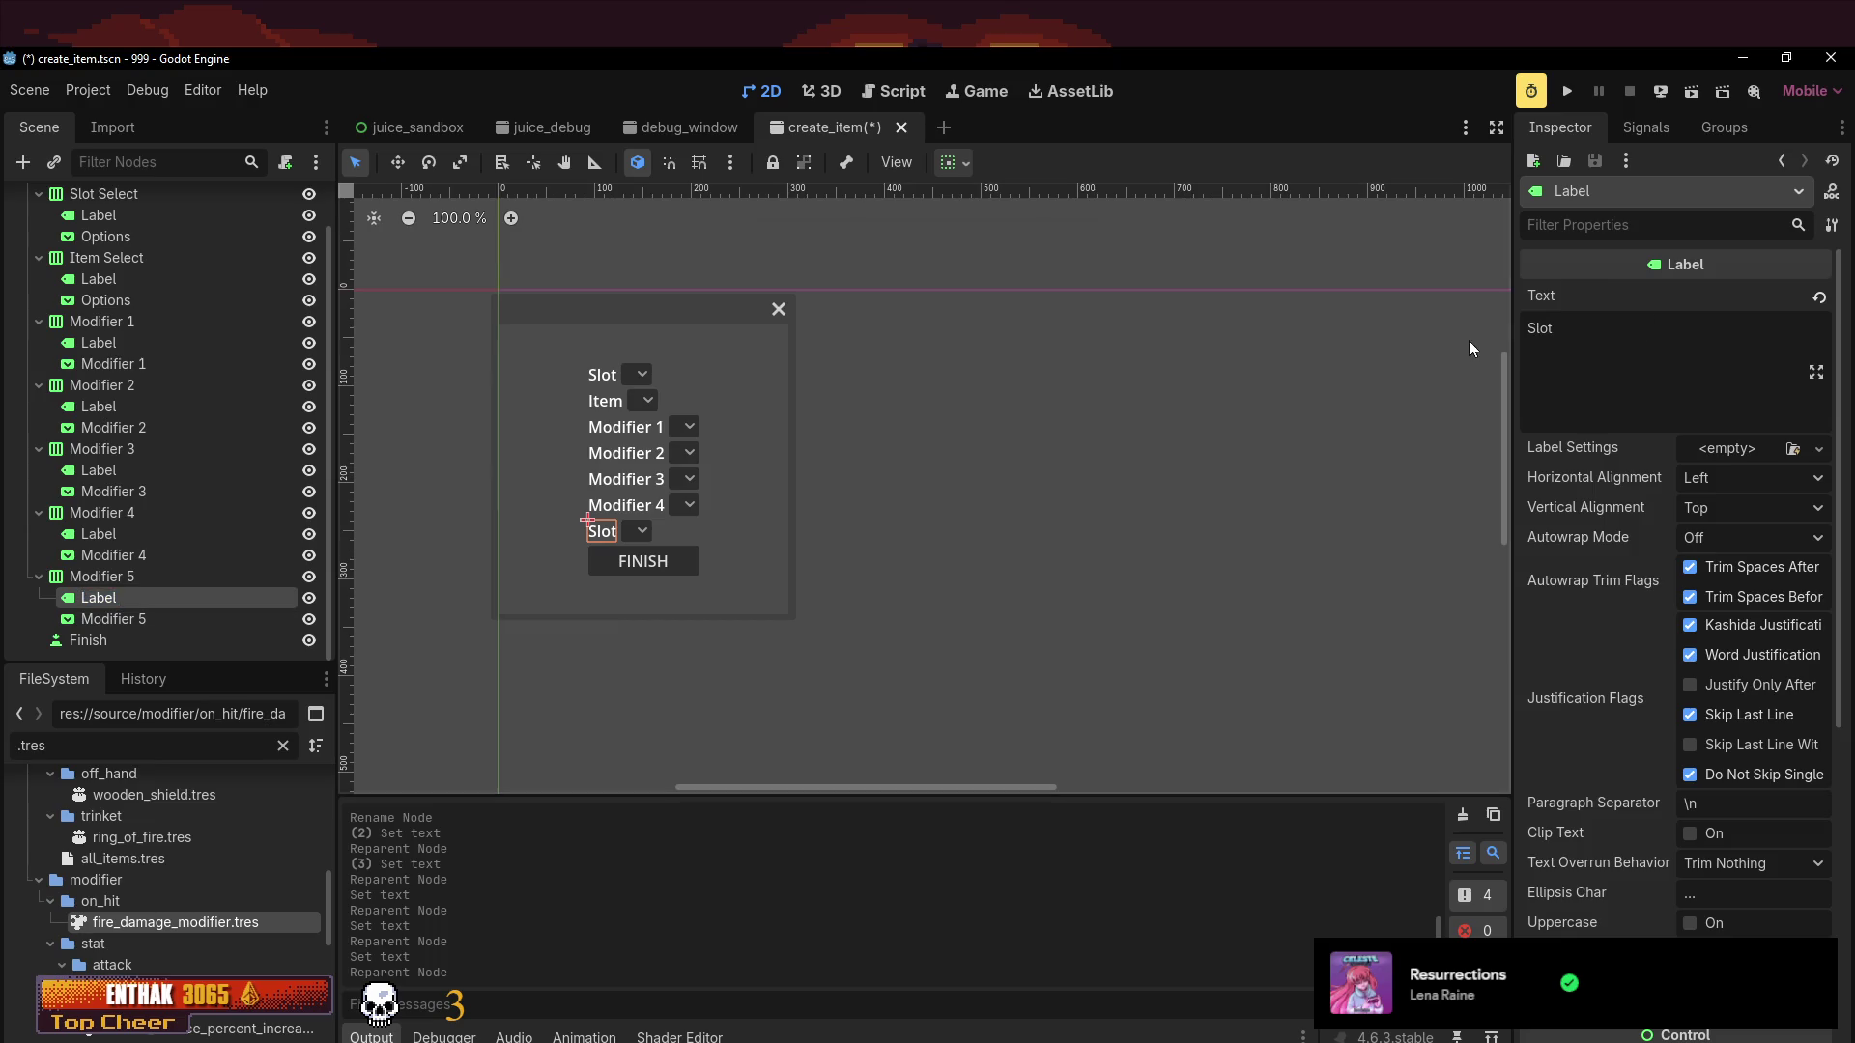
{"action": "double_click", "coordinate": [1584, 330]}
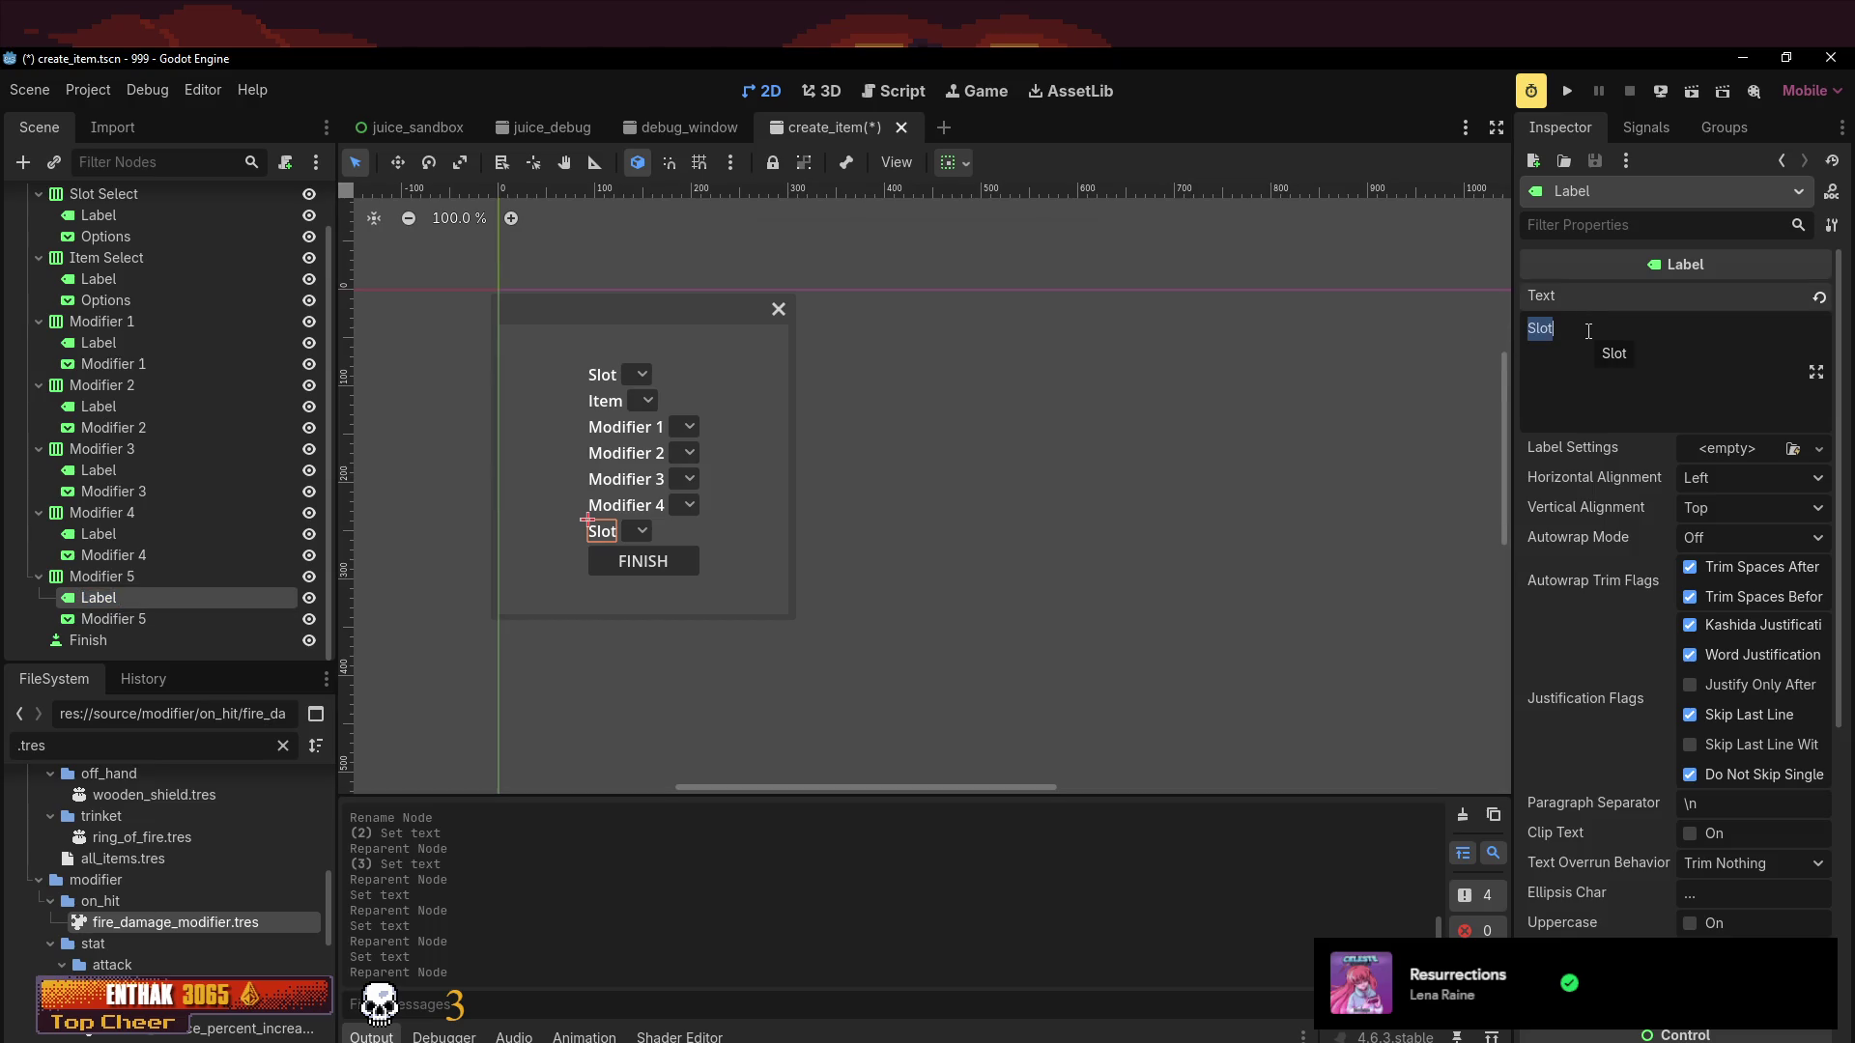
{"action": "type", "text": "Modifier "}
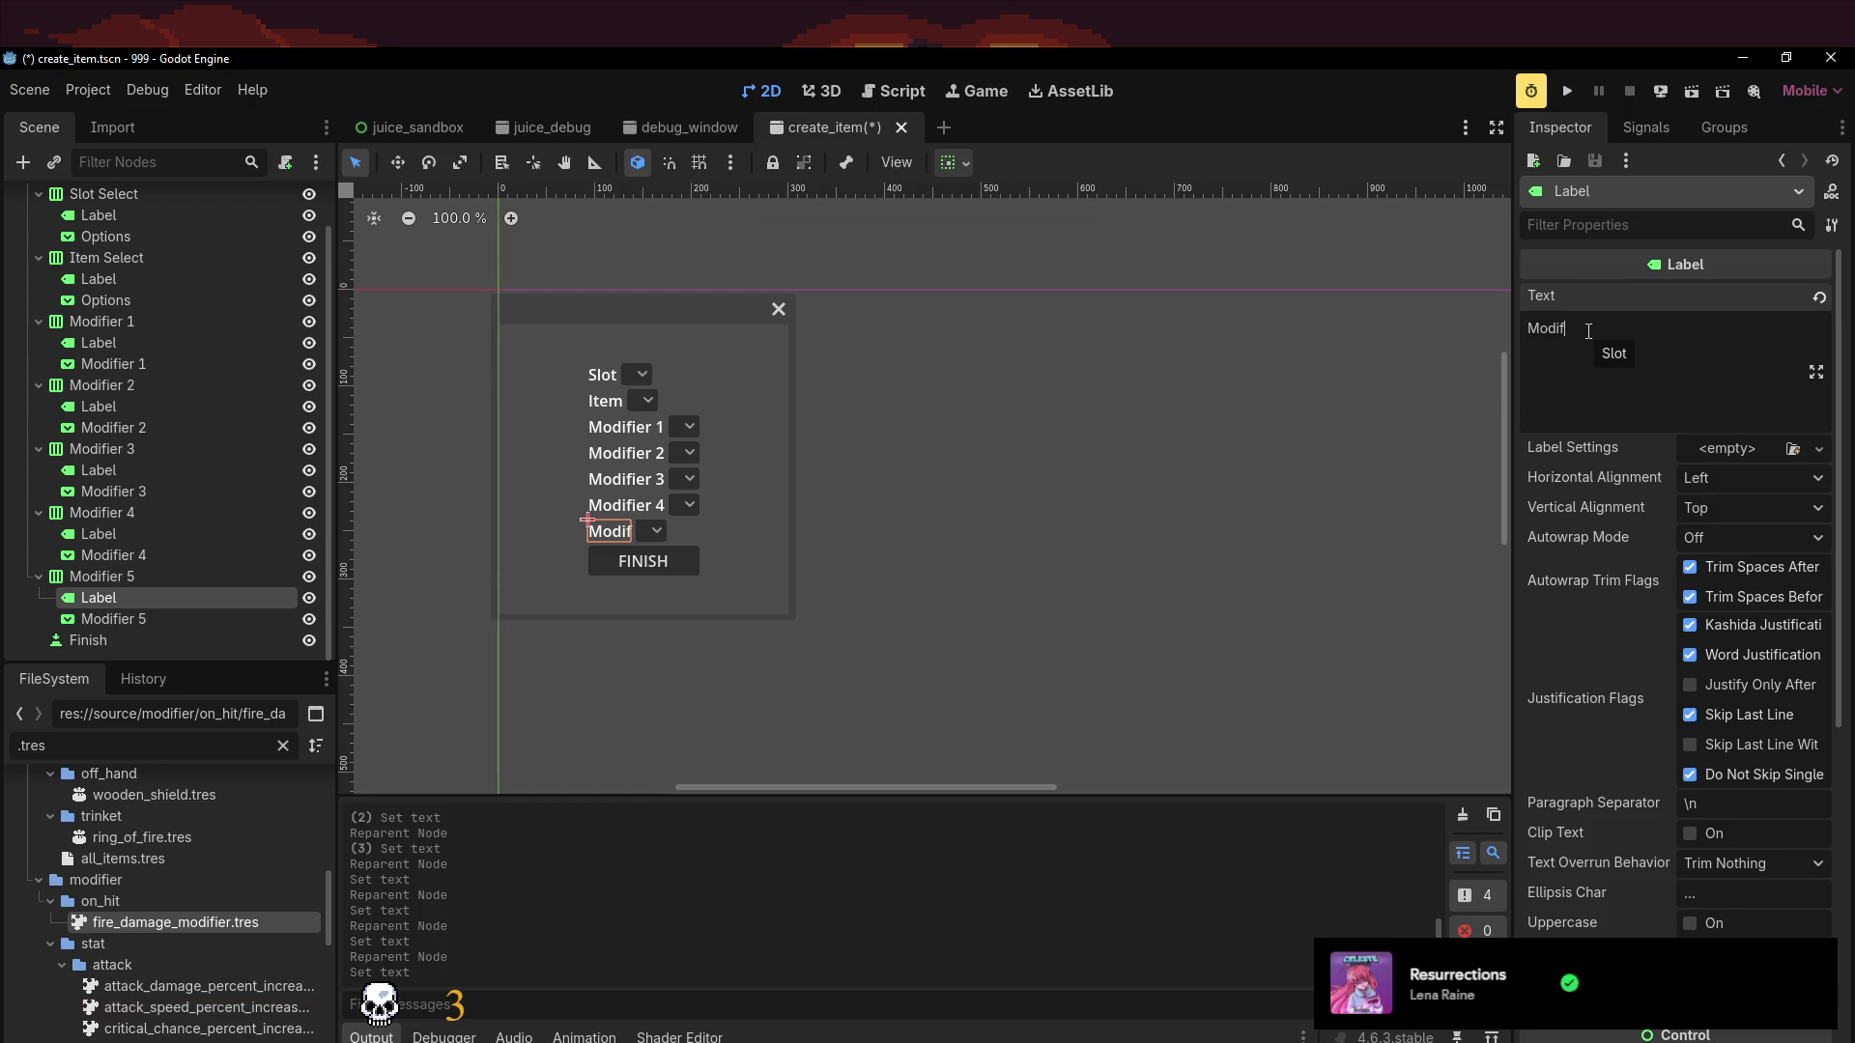
{"action": "type", "text": "5"}
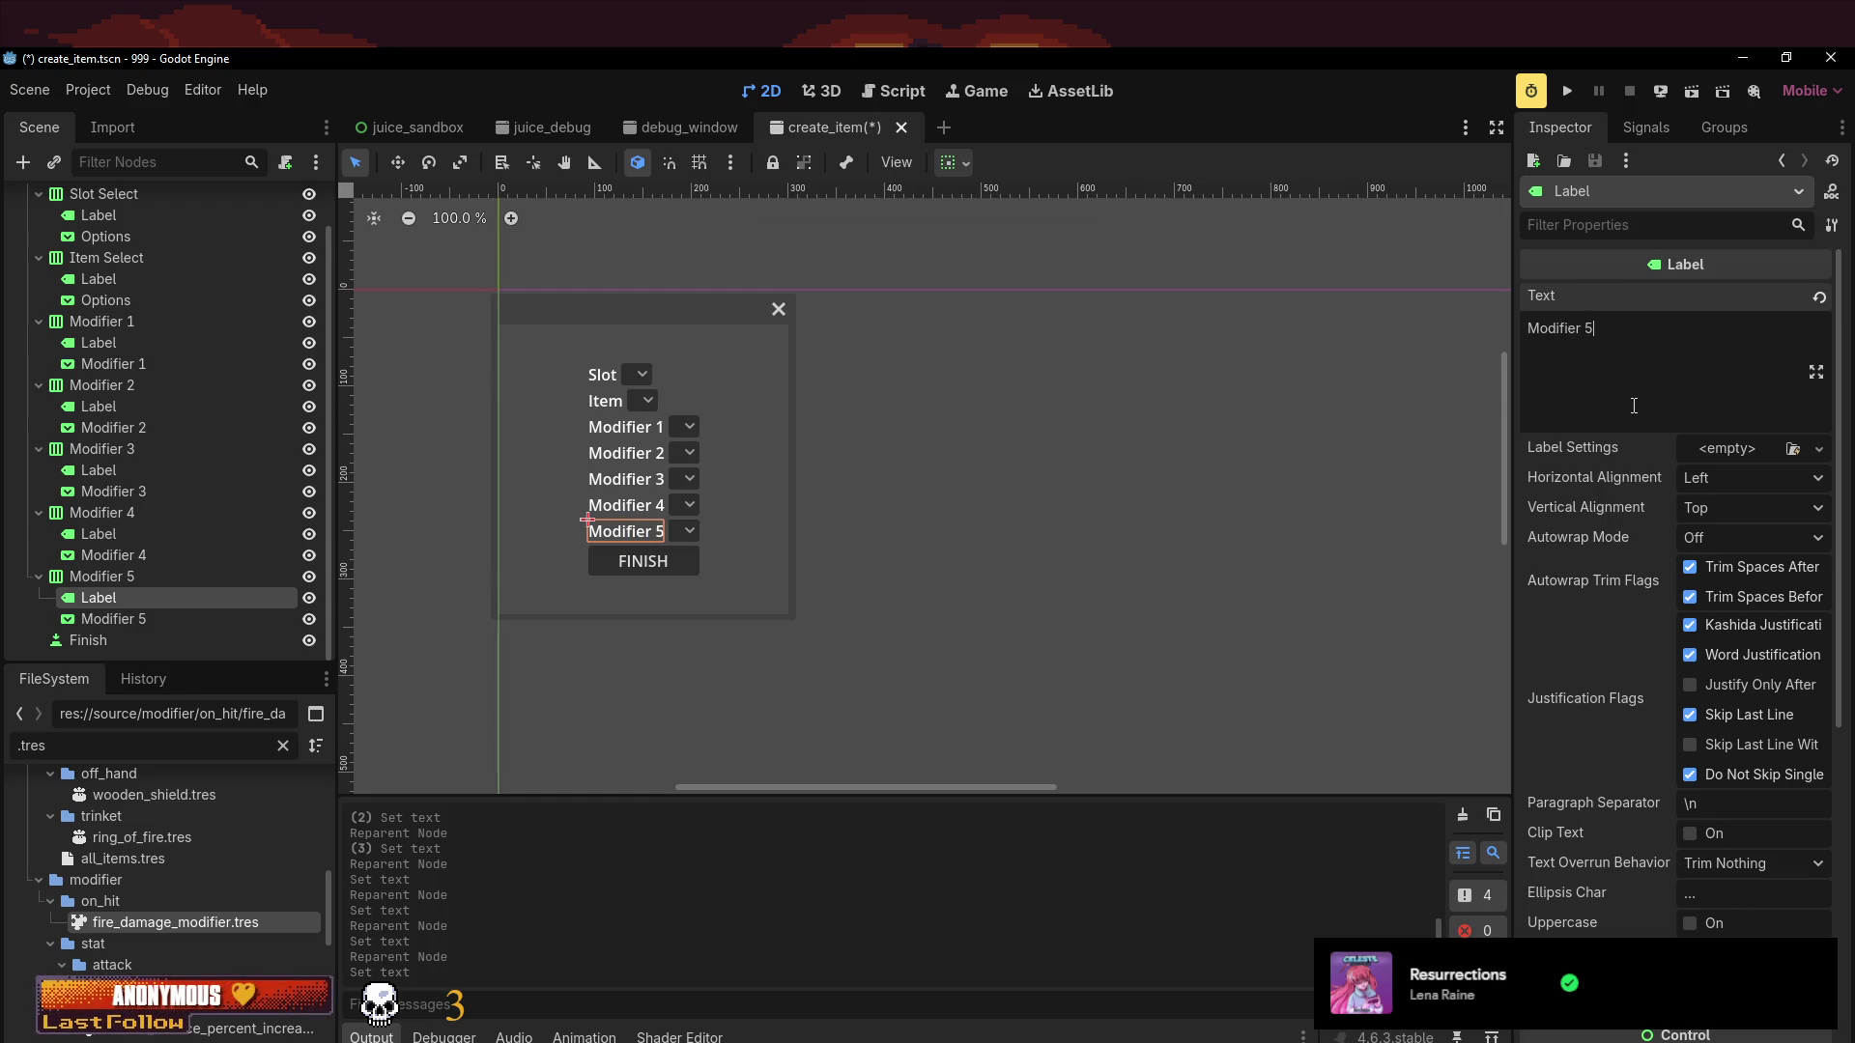
{"action": "left_click", "coordinate": [205, 362]}
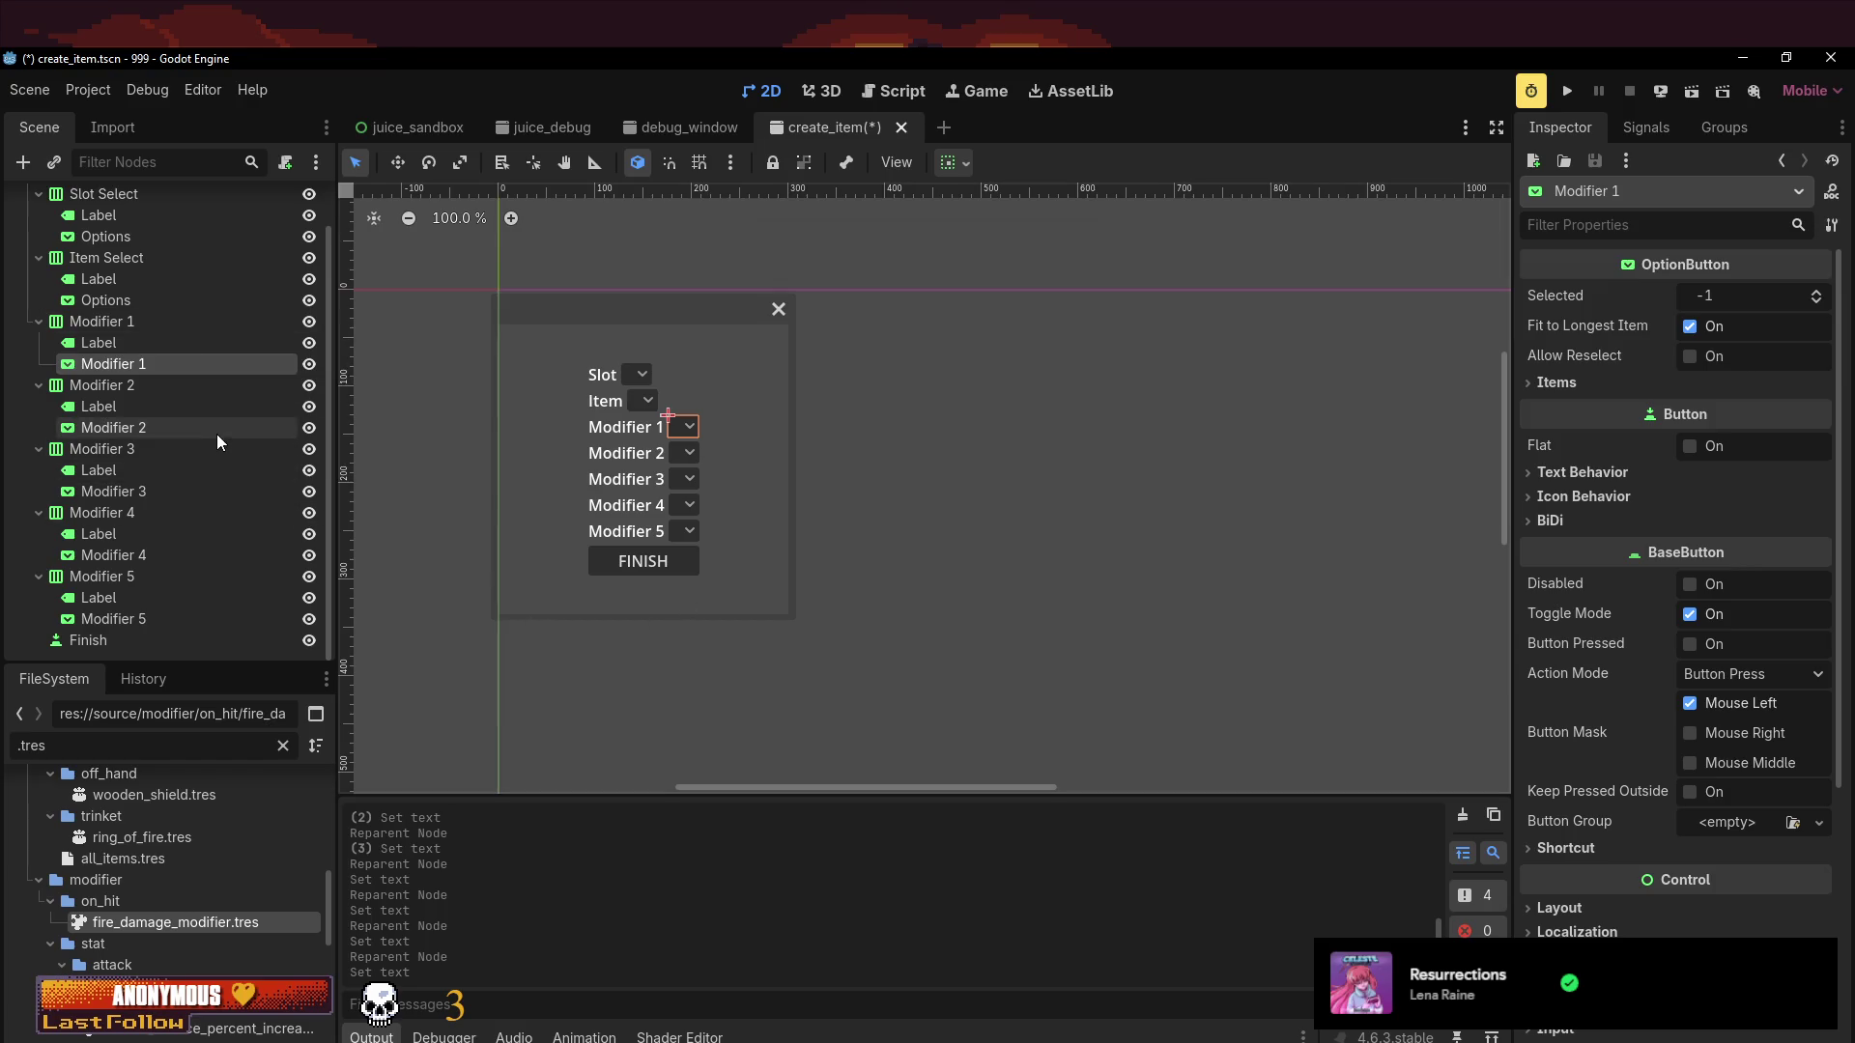
Check the CreateItem root's linked Options and database properties, then save the create_item scene.
{"action": "scroll", "coordinate": [181, 386], "scroll_direction": "up", "scroll_amount": 2}
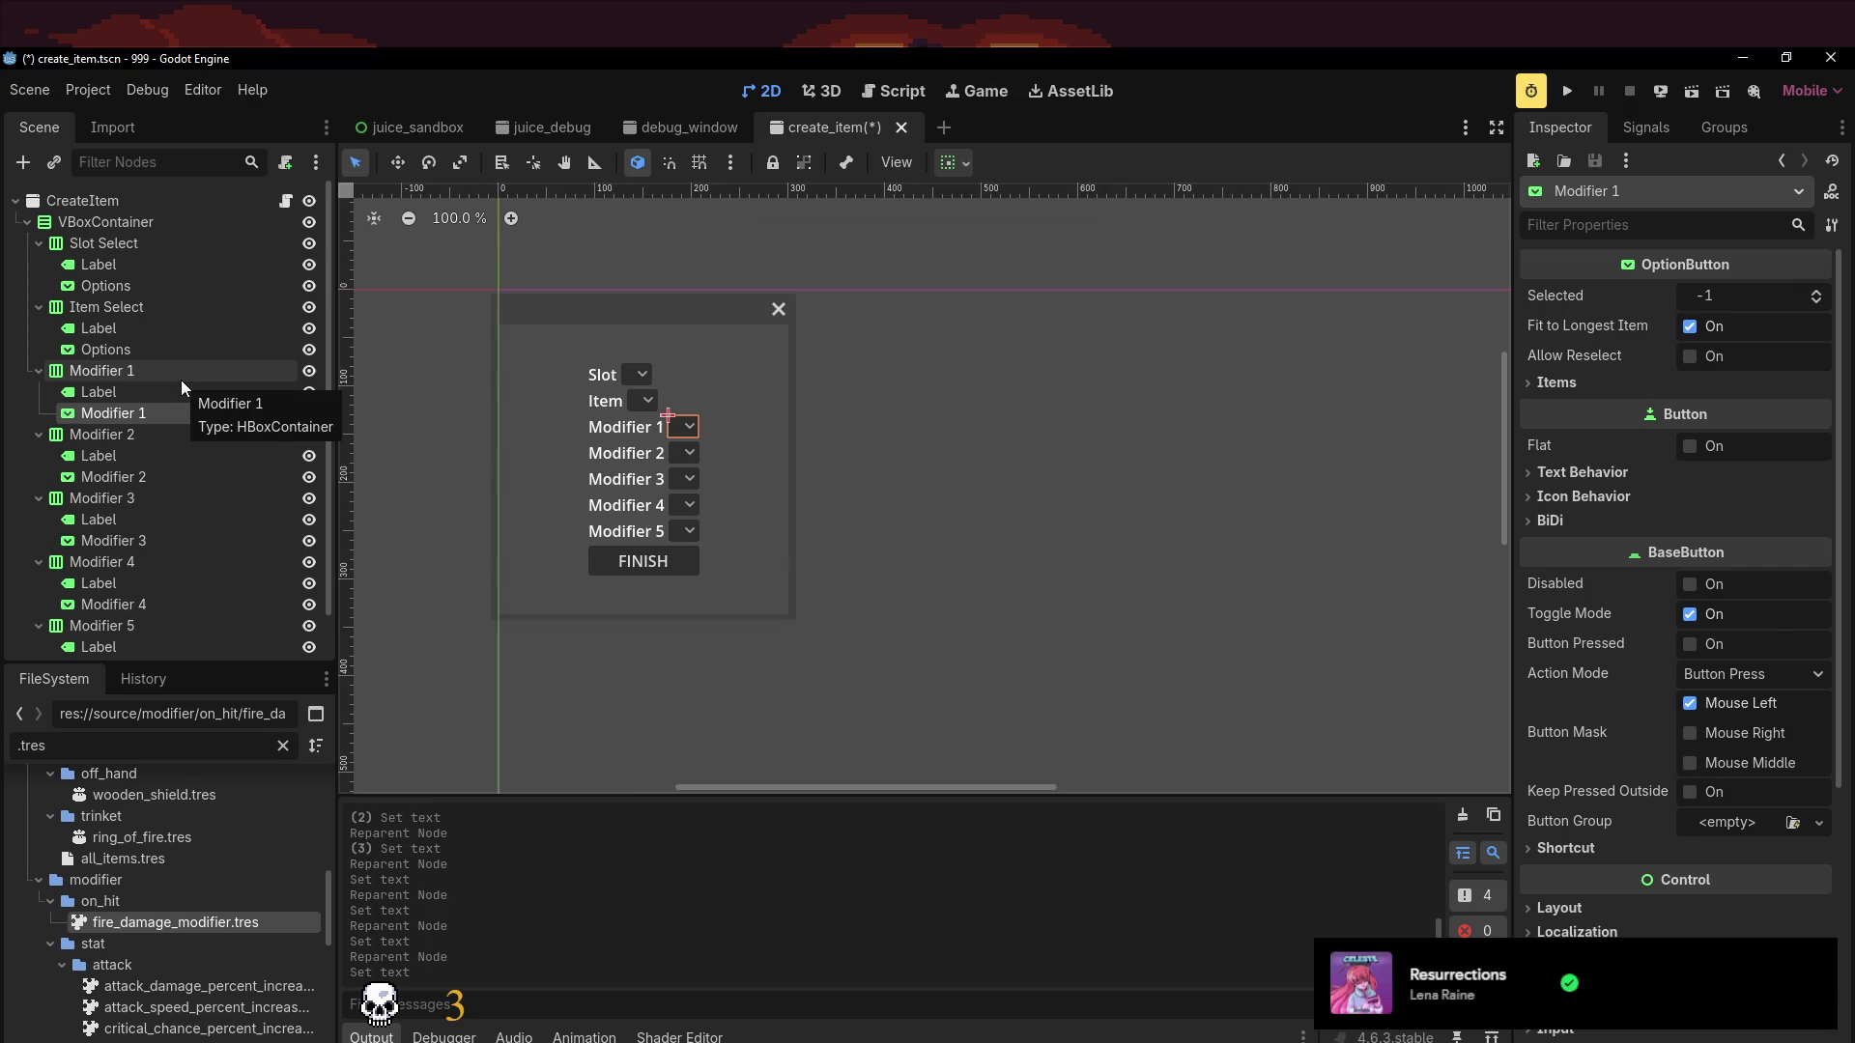
{"action": "left_click", "coordinate": [135, 286]}
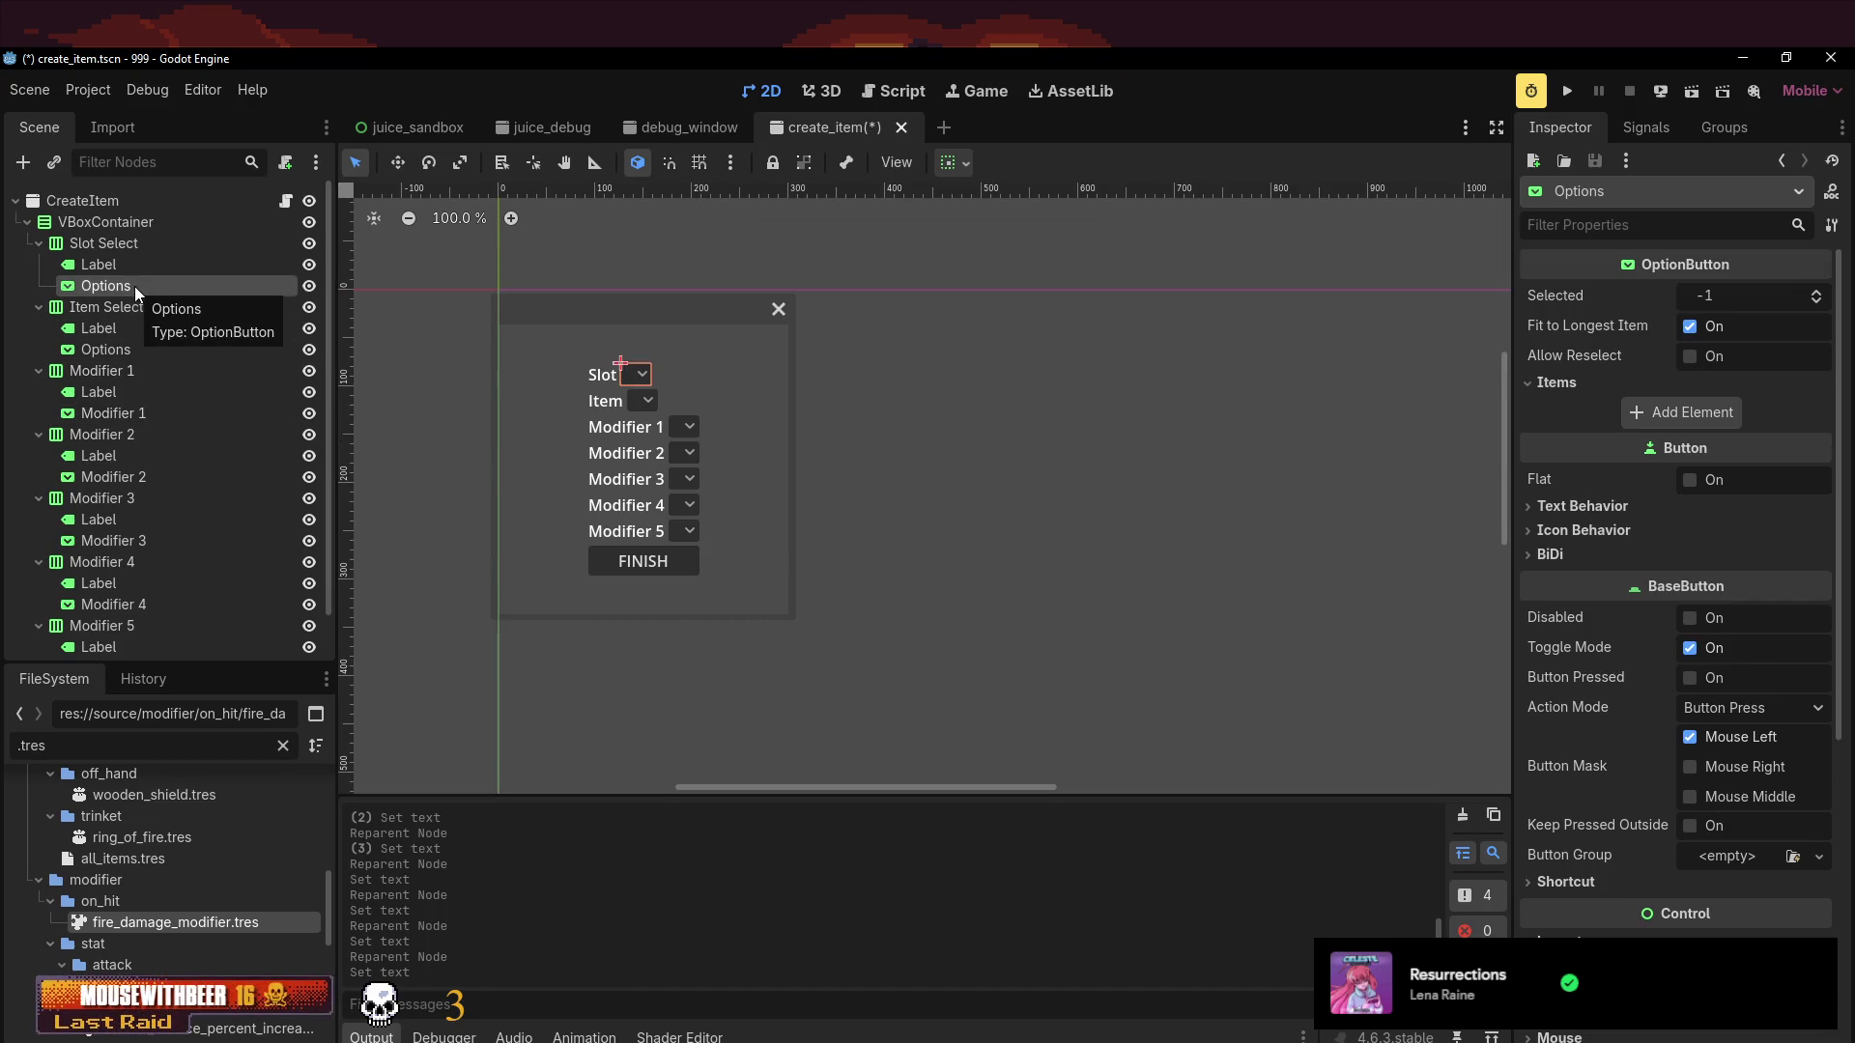
{"action": "left_click", "coordinate": [138, 263]}
{"action": "left_click", "coordinate": [145, 238]}
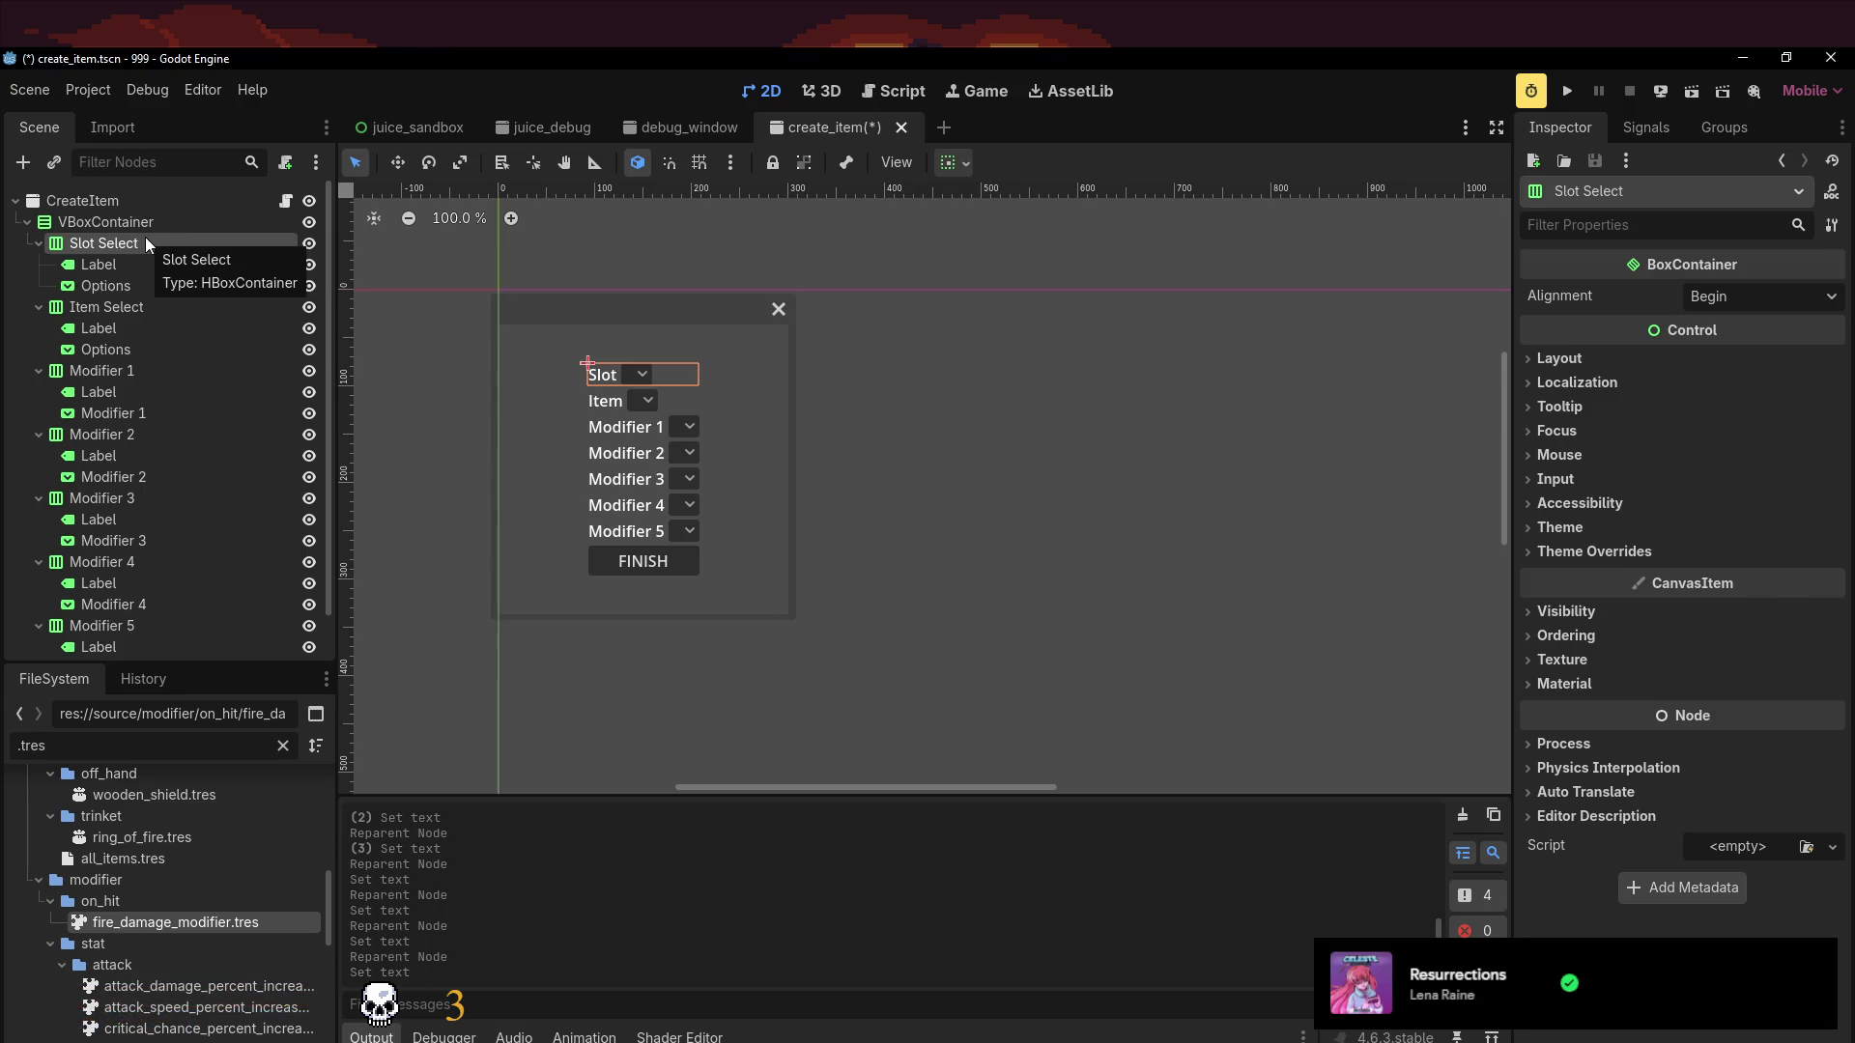
{"action": "left_click", "coordinate": [151, 196]}
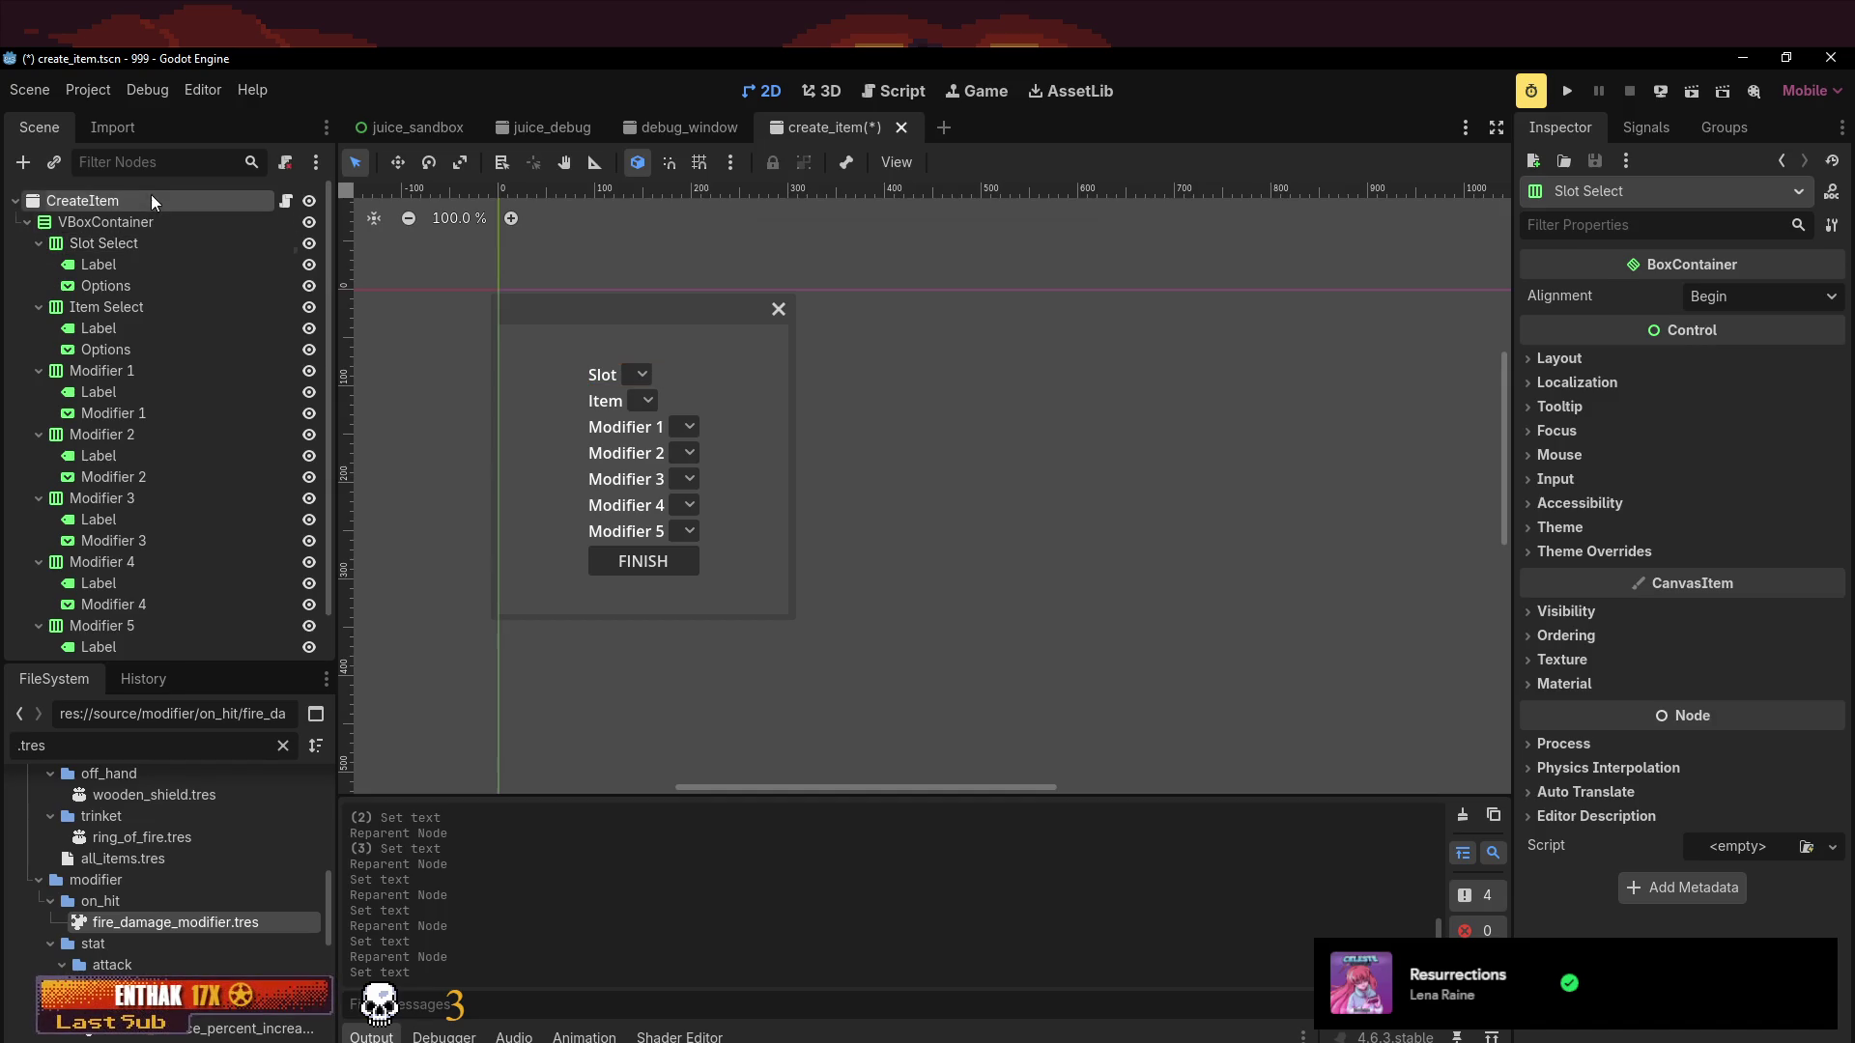
{"action": "key", "text": "ctrl+s"}
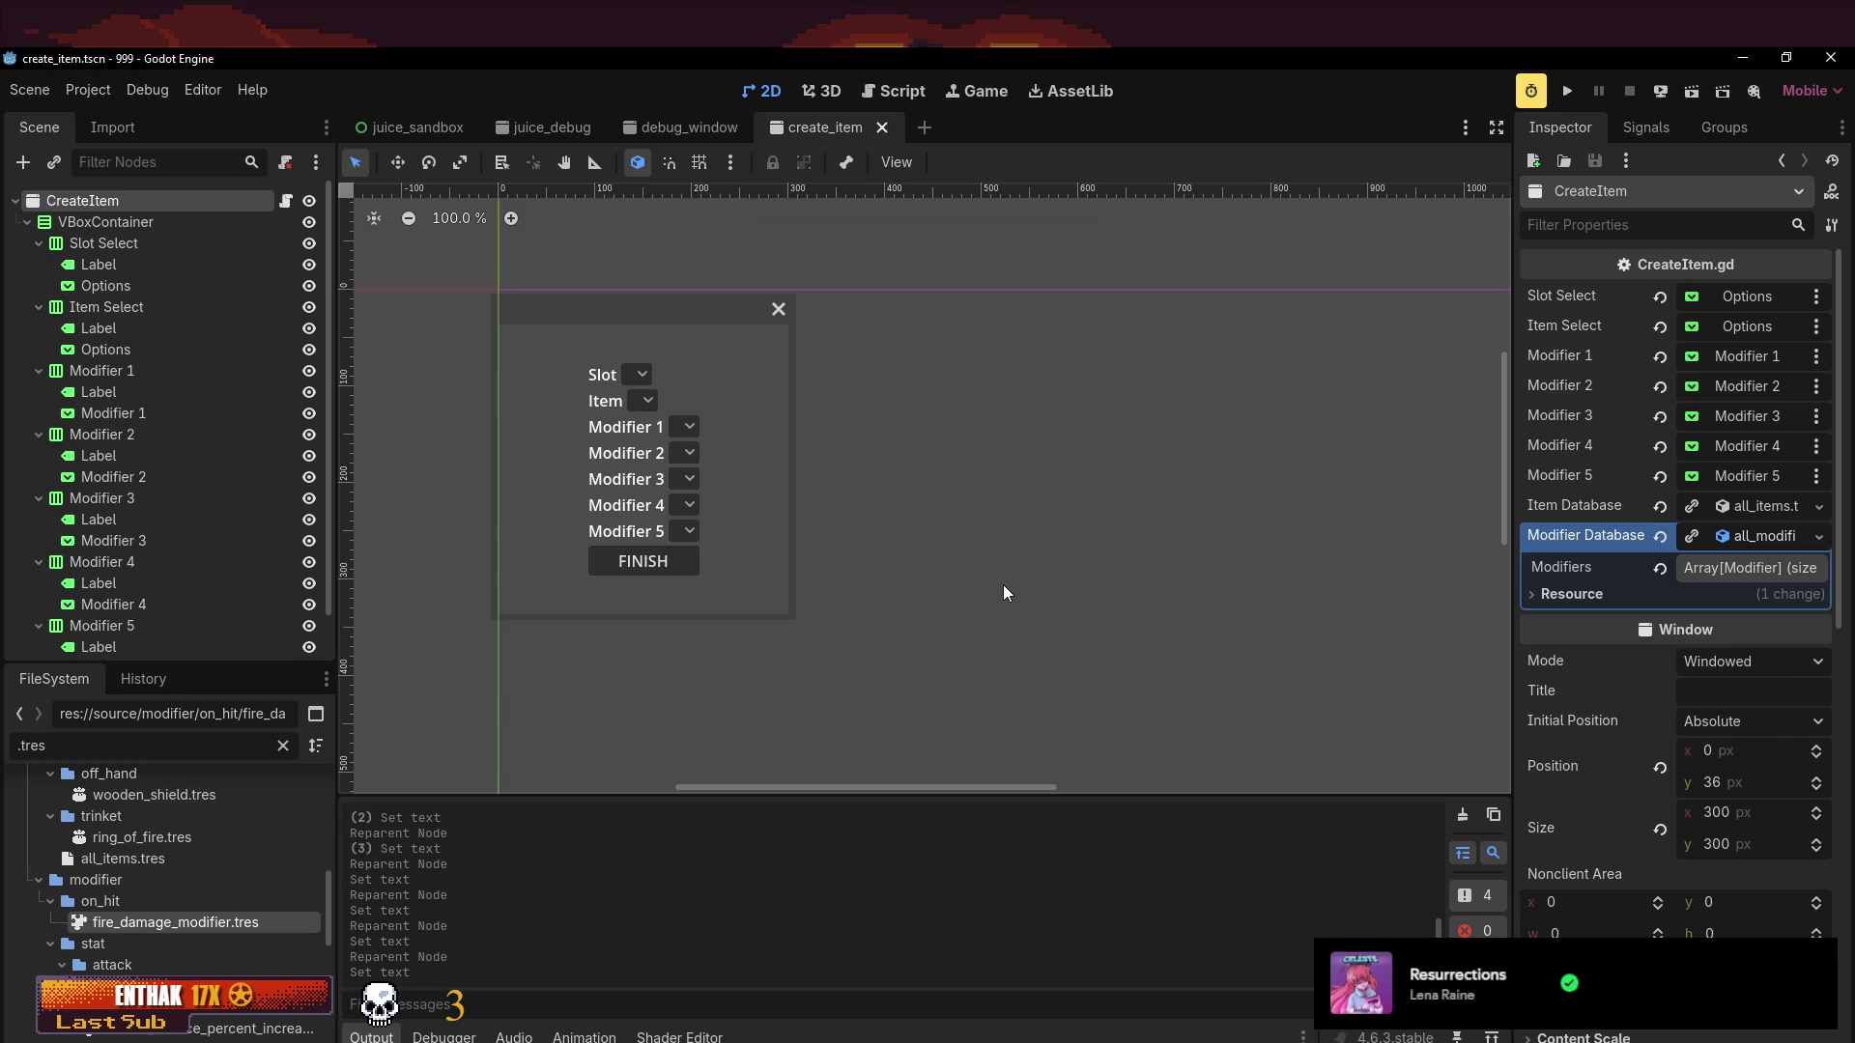
{"action": "key", "text": "F6"}
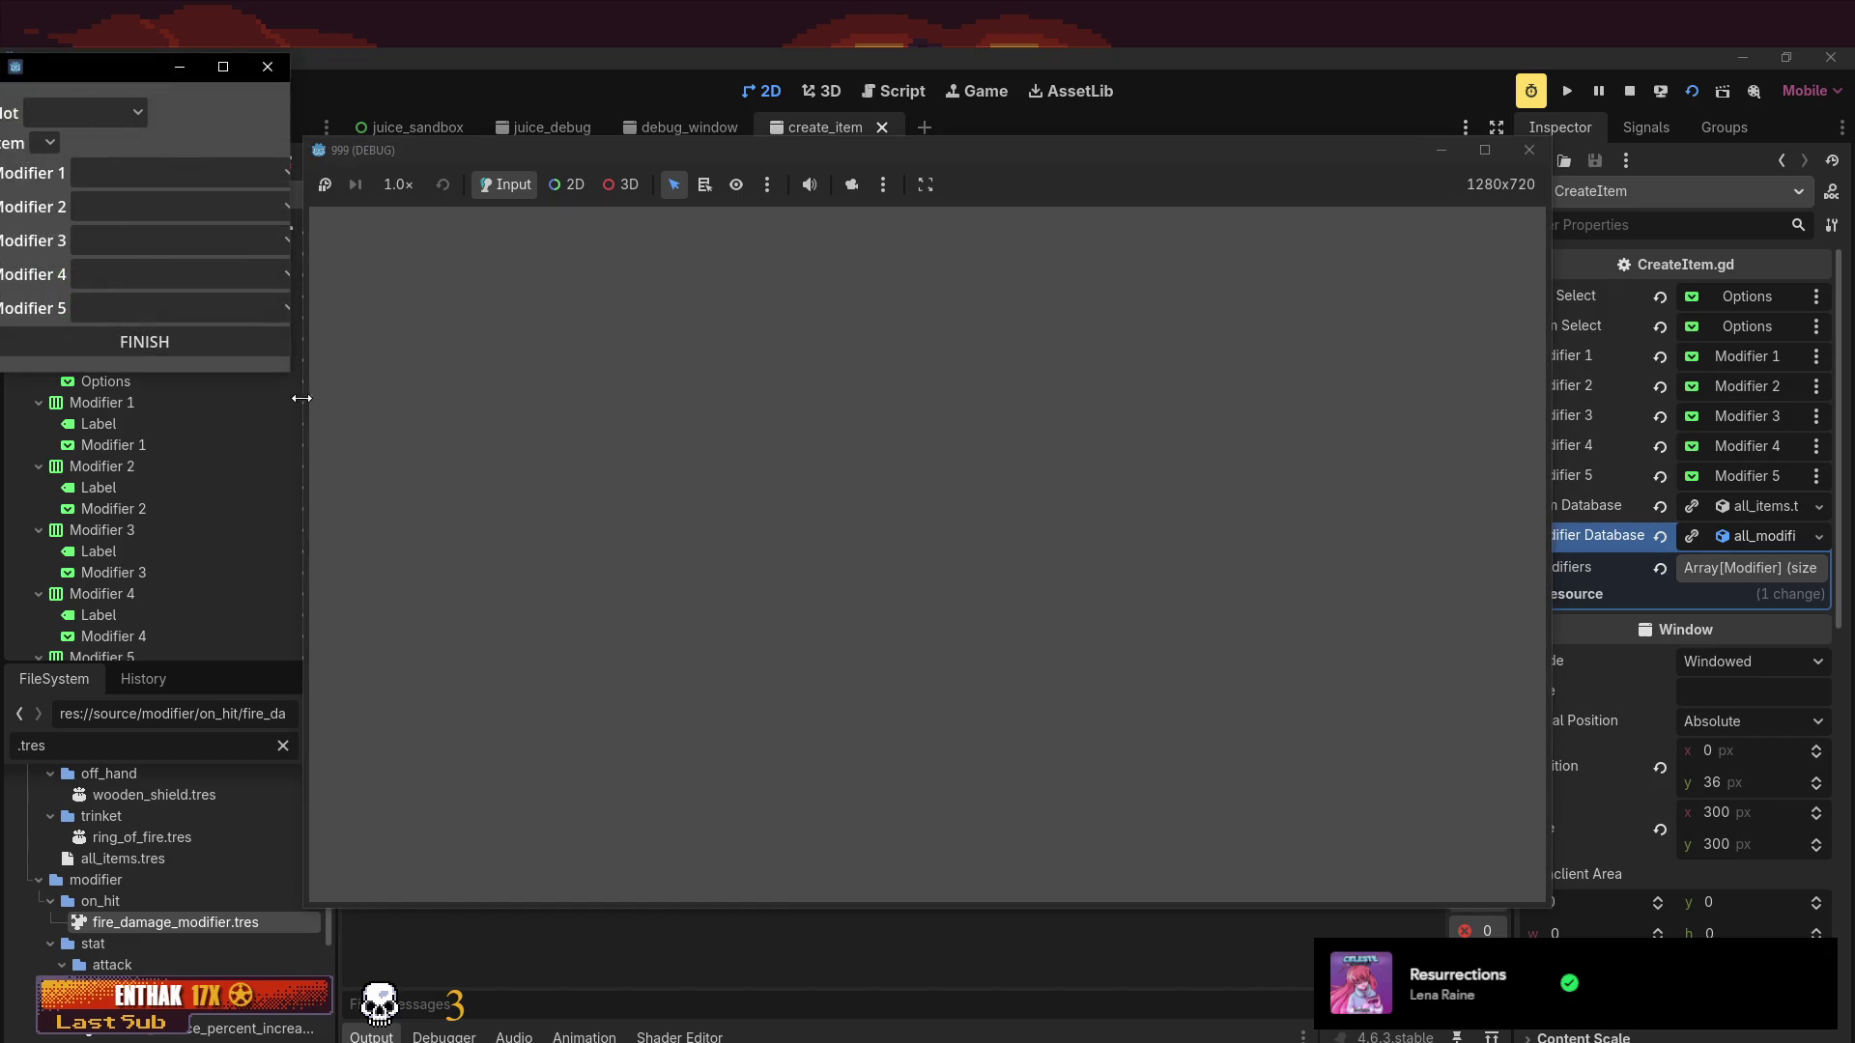
Enlarge the running CreateItem window so all labelled Slot, Item and Modifier dropdowns fit.
{"action": "mouse_move", "coordinate": [290, 370]}
{"action": "left_mouse_down"}
{"action": "mouse_move", "coordinate": [439, 449]}
{"action": "mouse_move", "coordinate": [446, 436]}
{"action": "mouse_move", "coordinate": [406, 473]}
{"action": "mouse_move", "coordinate": [379, 374]}
{"action": "mouse_move", "coordinate": [363, 400]}
{"action": "left_mouse_up"}
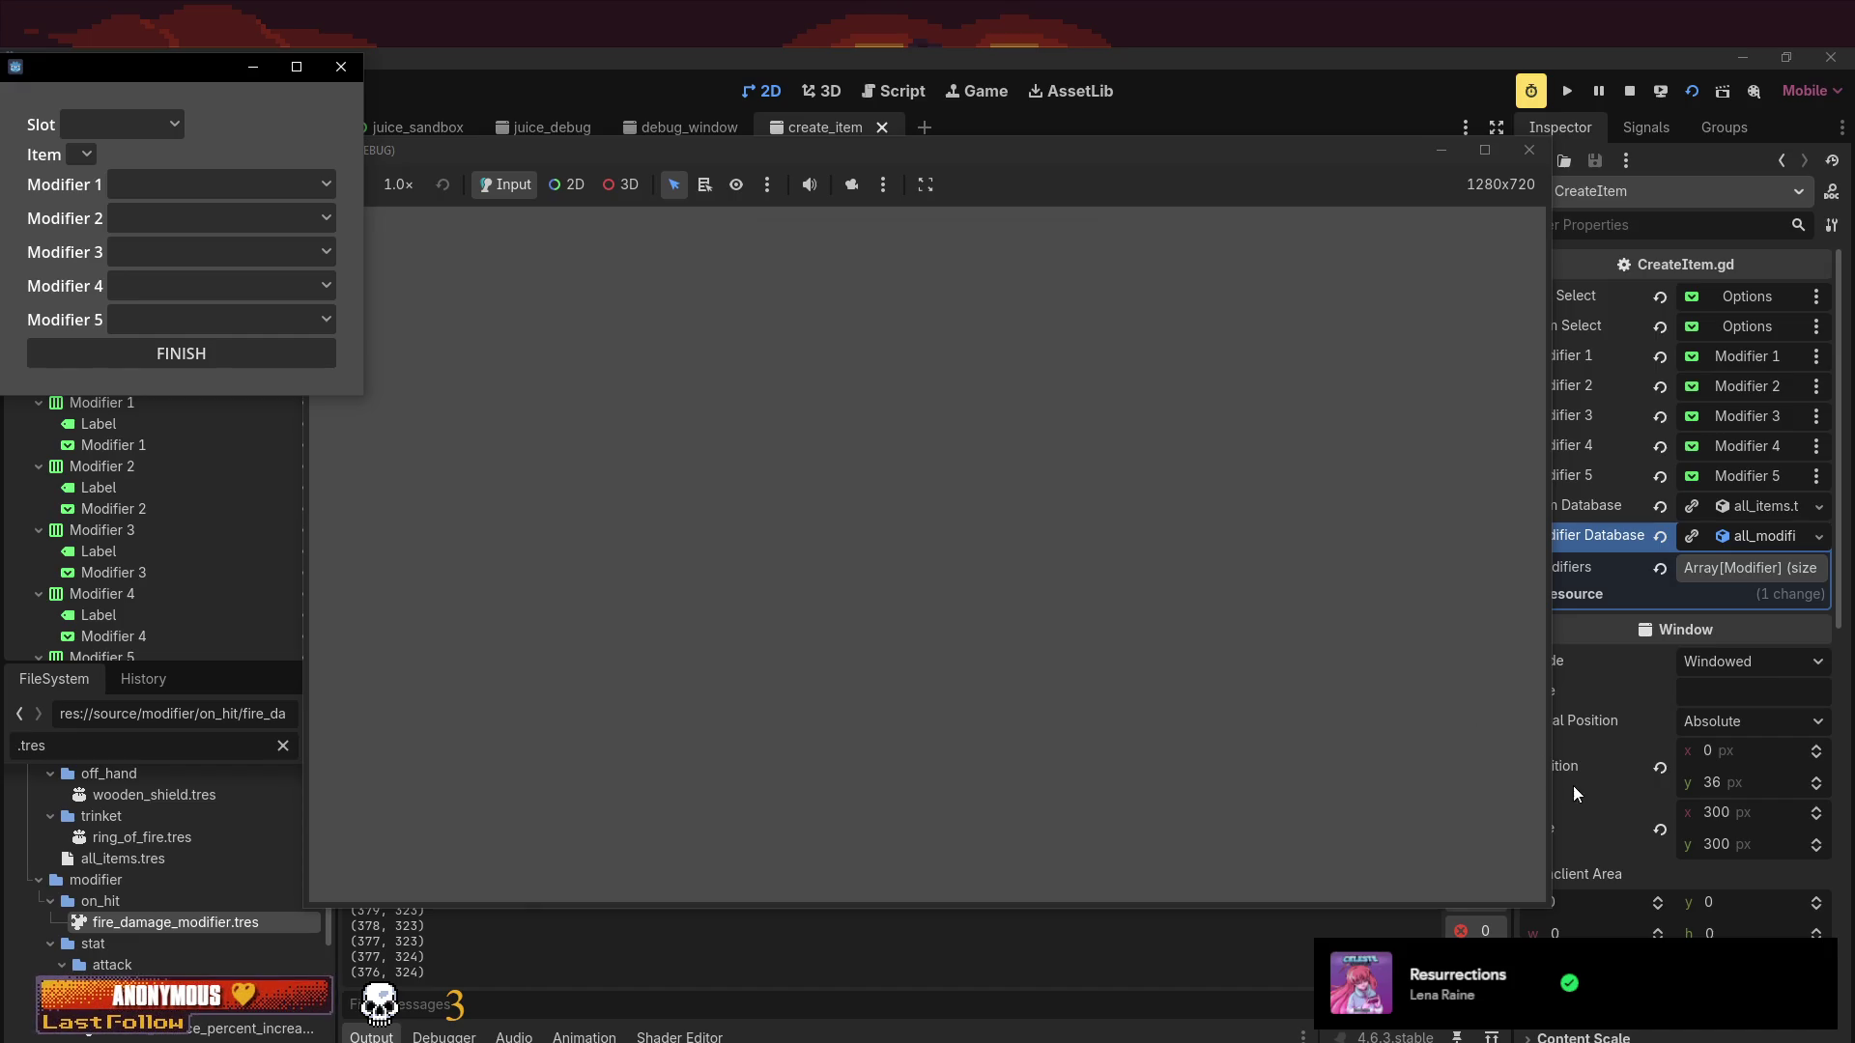
Set the CreateItem window size to 360 by 320 and save the scene.
{"action": "left_click", "coordinate": [1712, 811]}
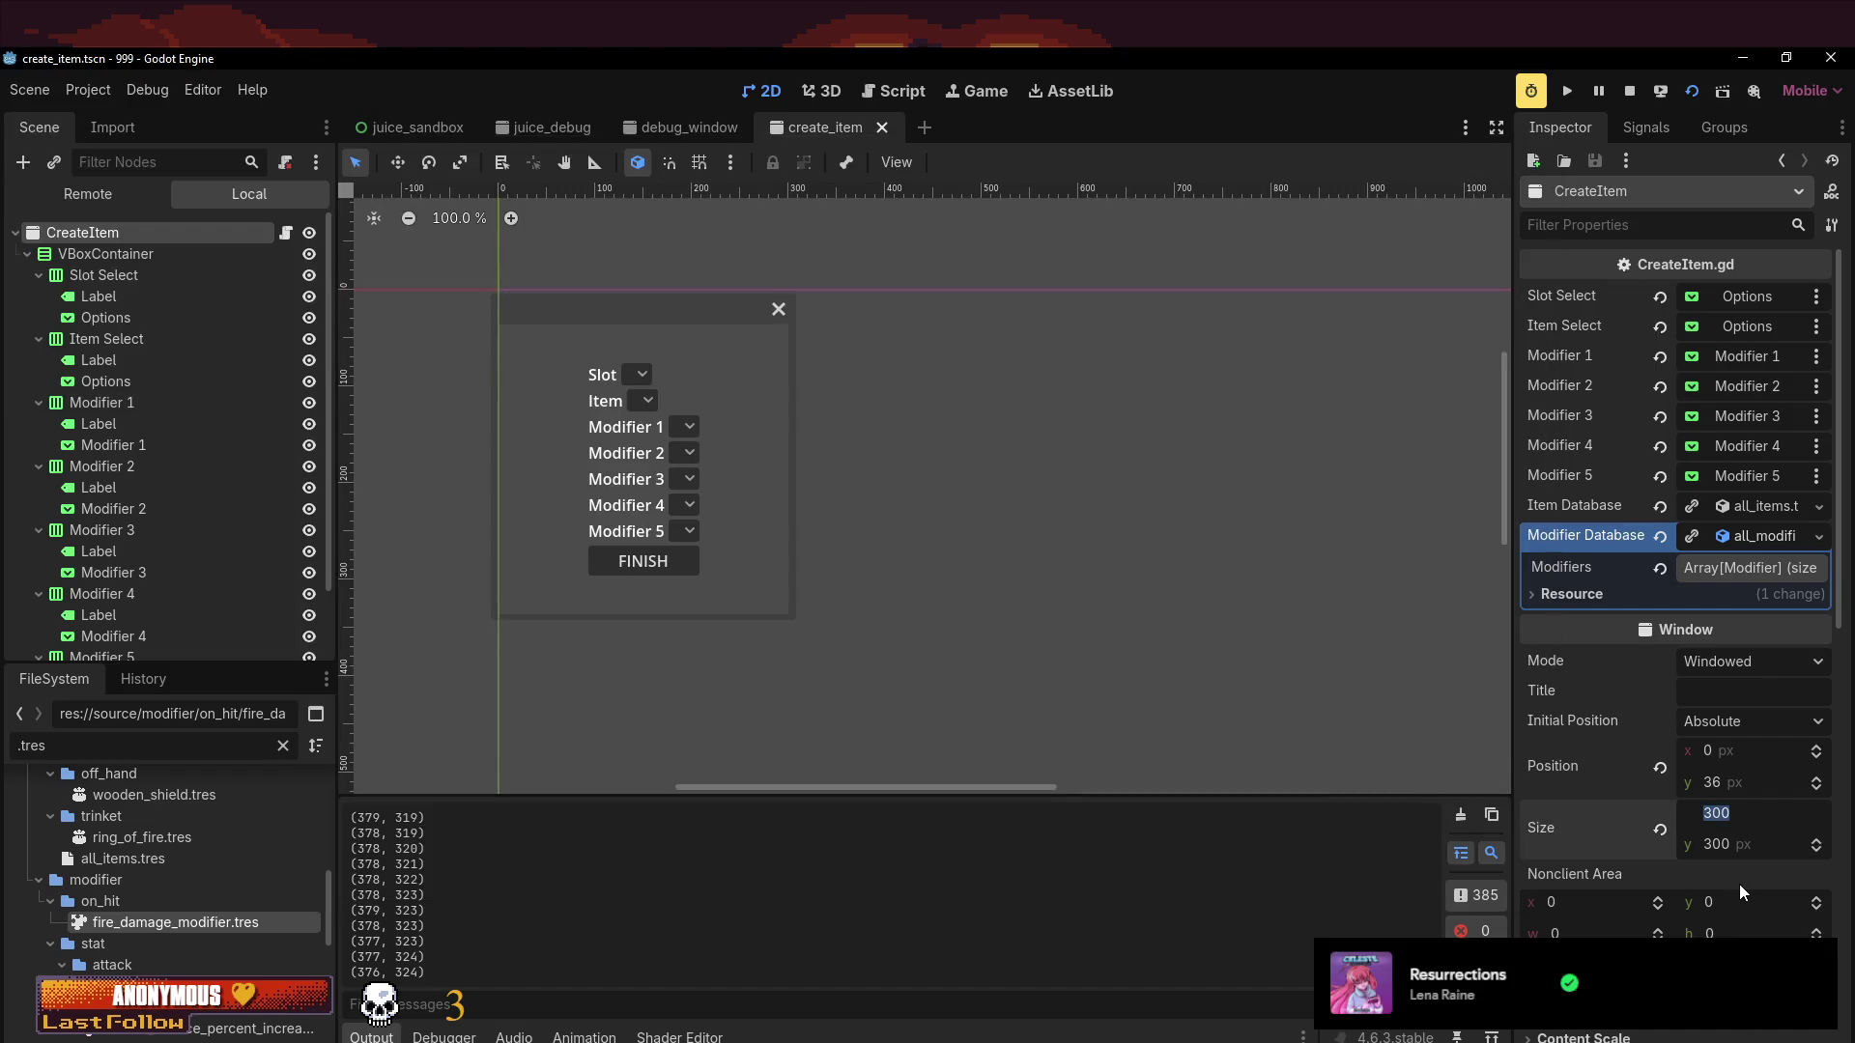
{"action": "type", "text": "360"}
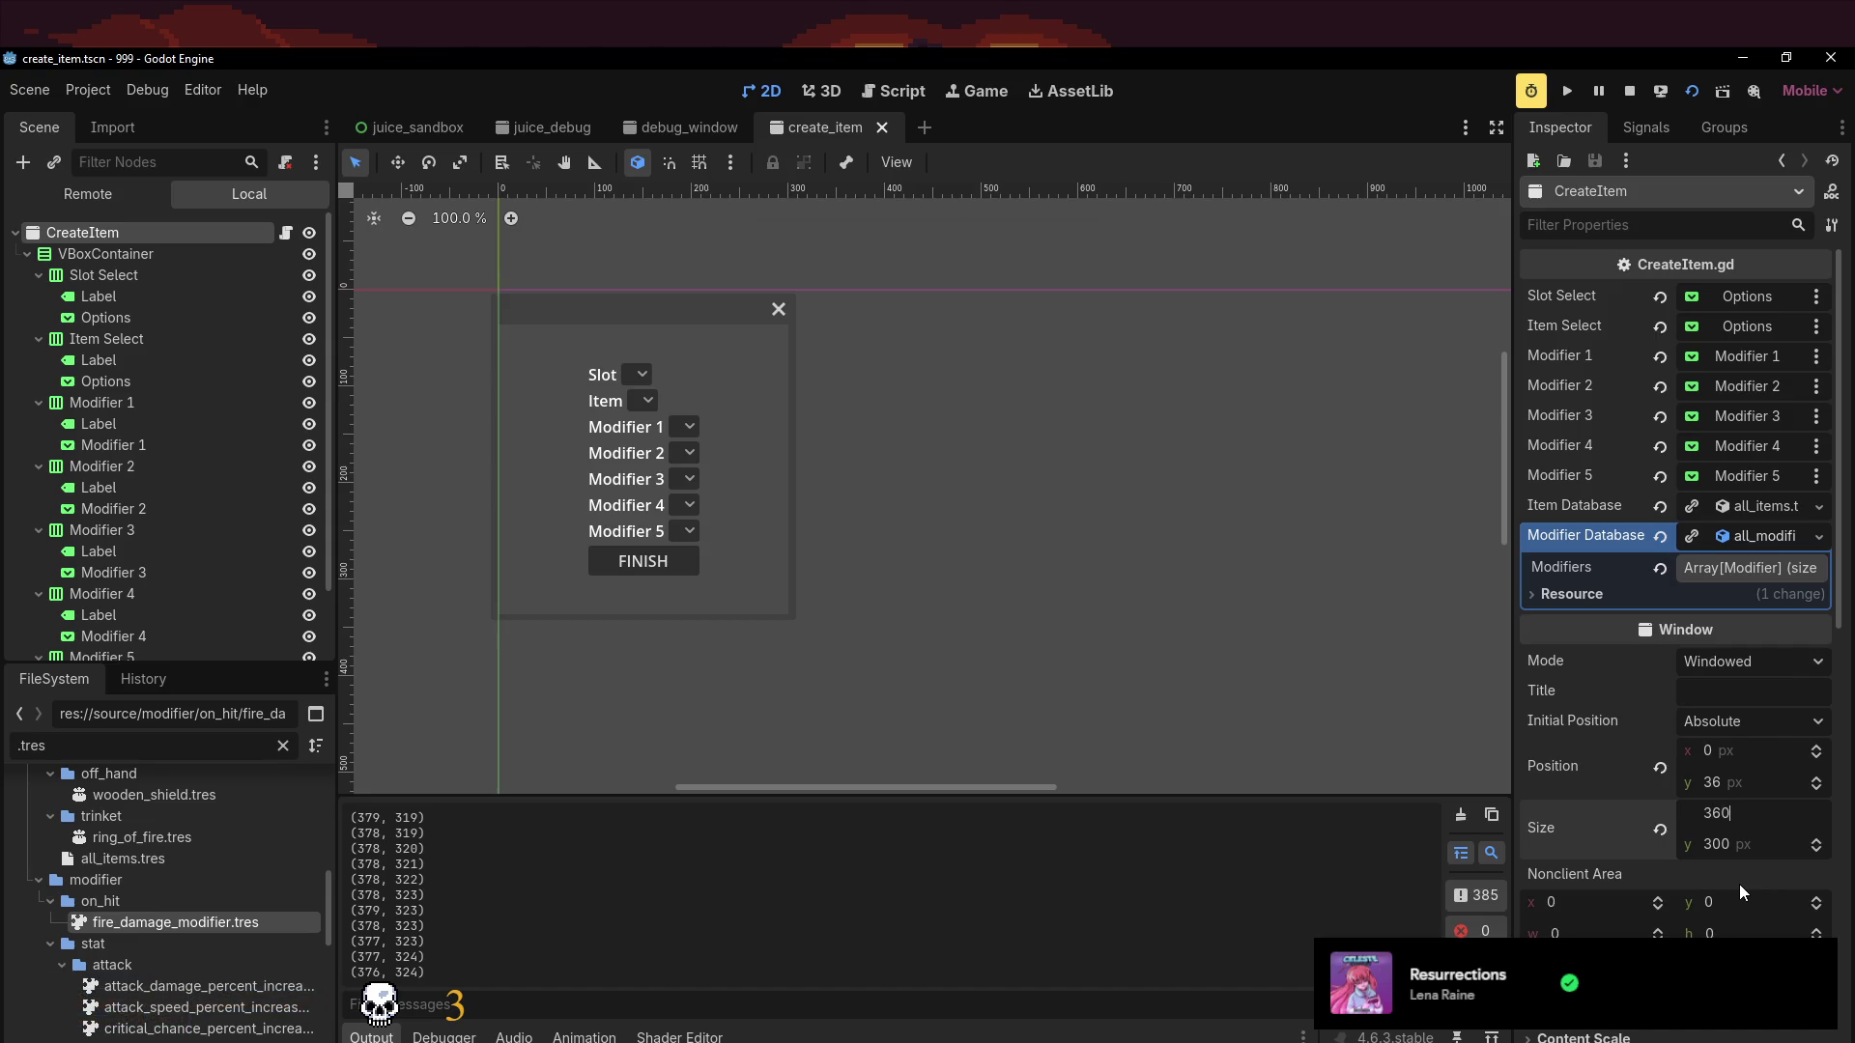
{"action": "key", "text": "Tab"}
{"action": "type", "text": "320"}
{"action": "key", "text": "Return"}
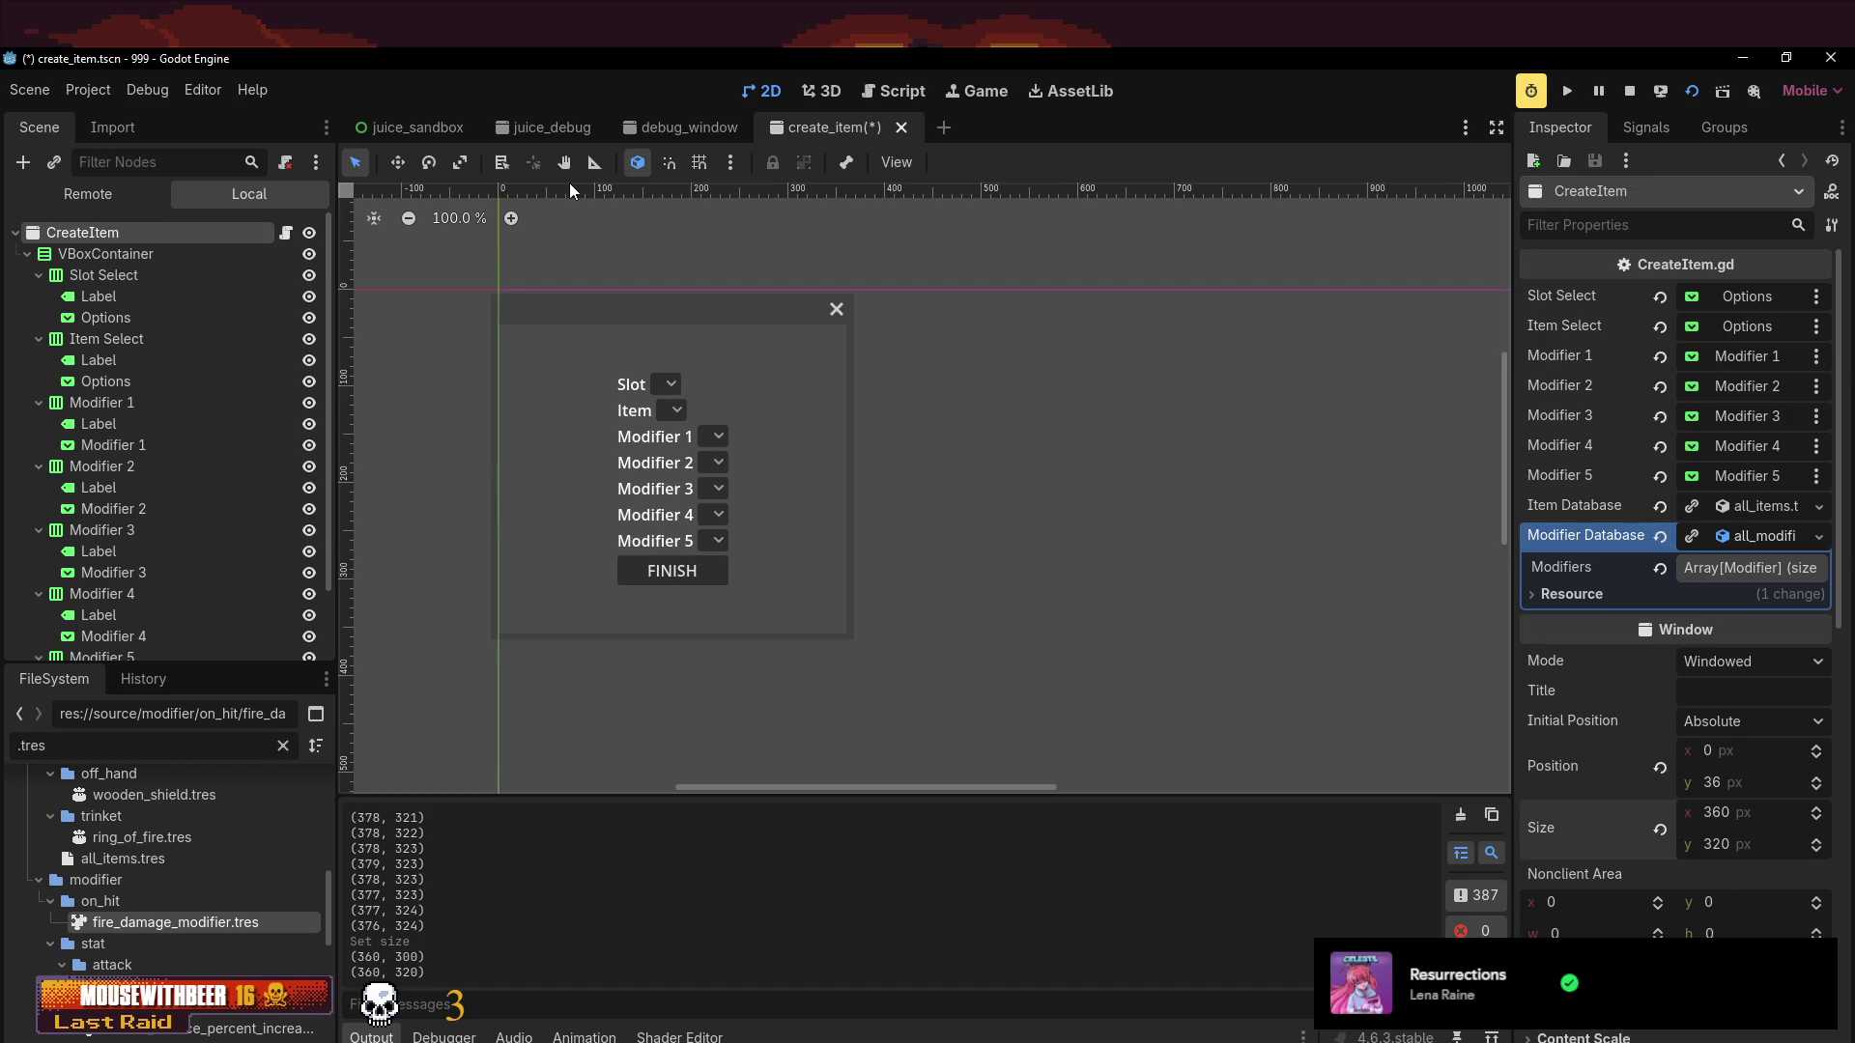
{"action": "key", "text": "ctrl+s"}
Test-run the scene choosing MAIN_HAND, Dagger of Speed, Health Percent Increase and Armour Flat Increase, then stop it.
{"action": "key", "text": "F6"}
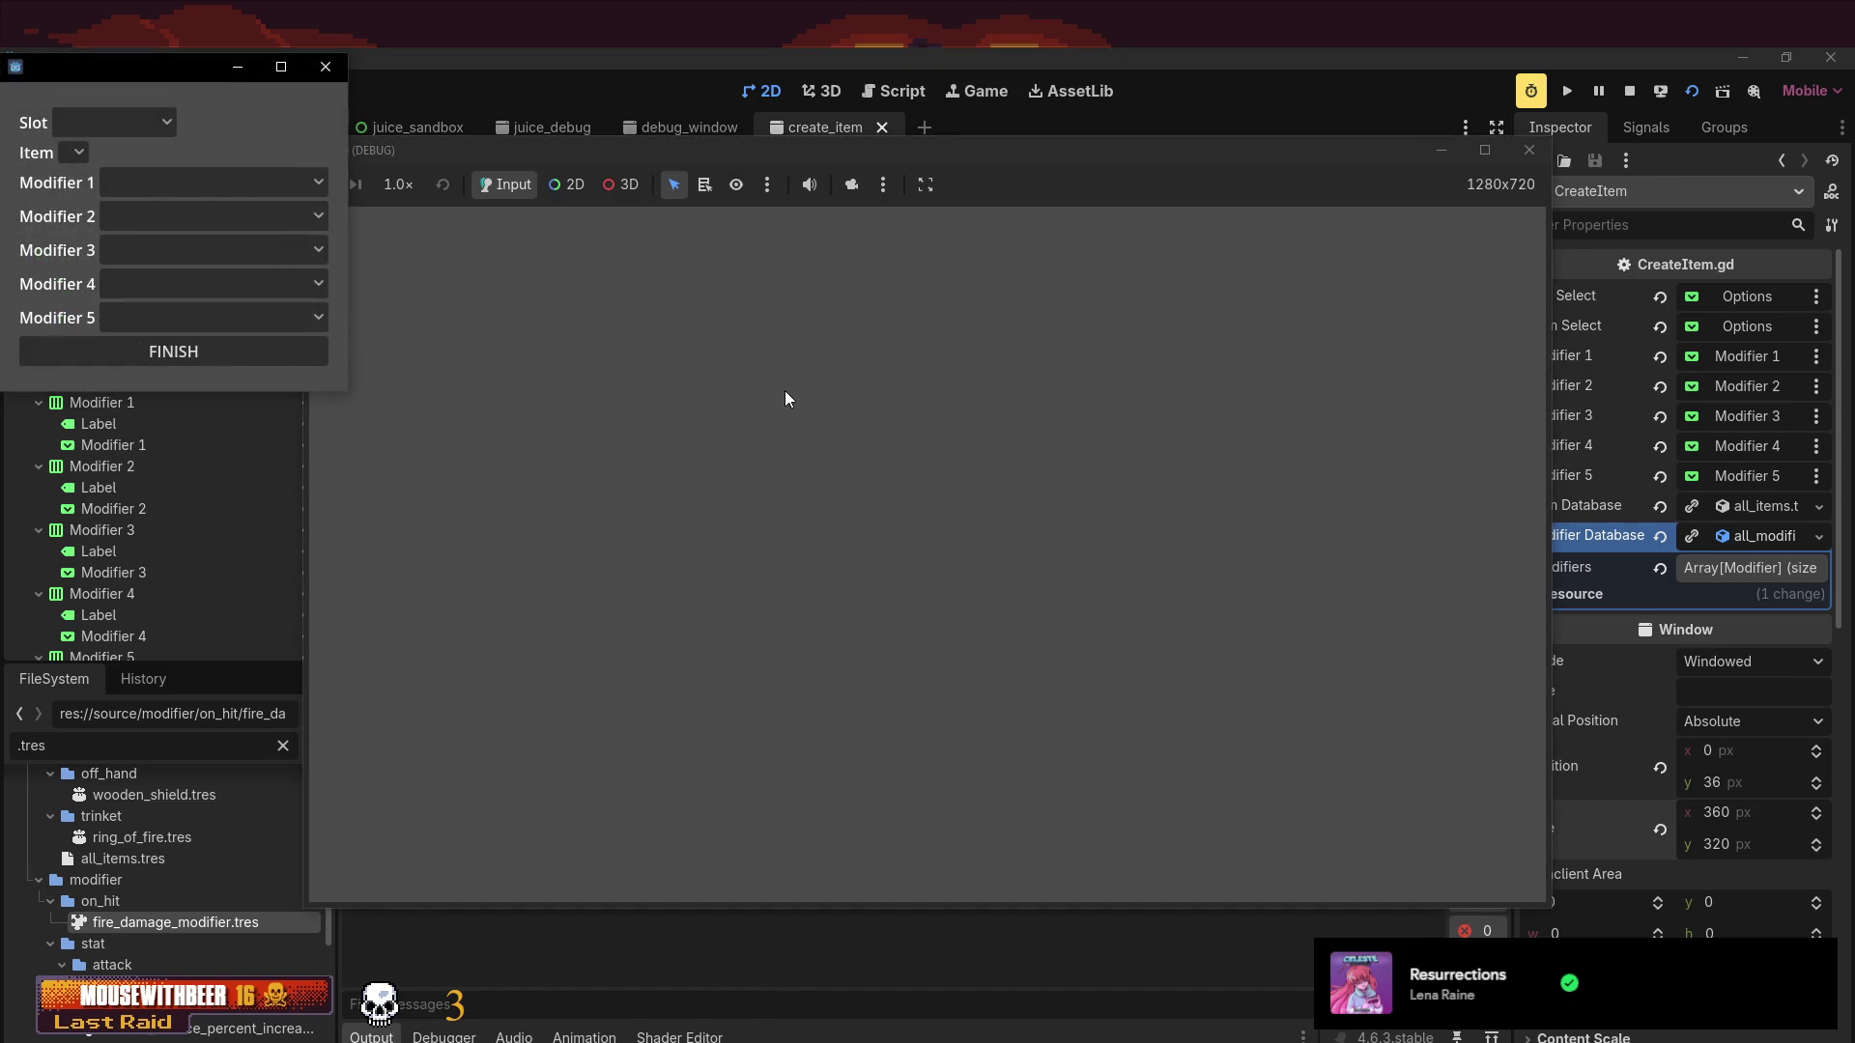
{"action": "left_click", "coordinate": [141, 120]}
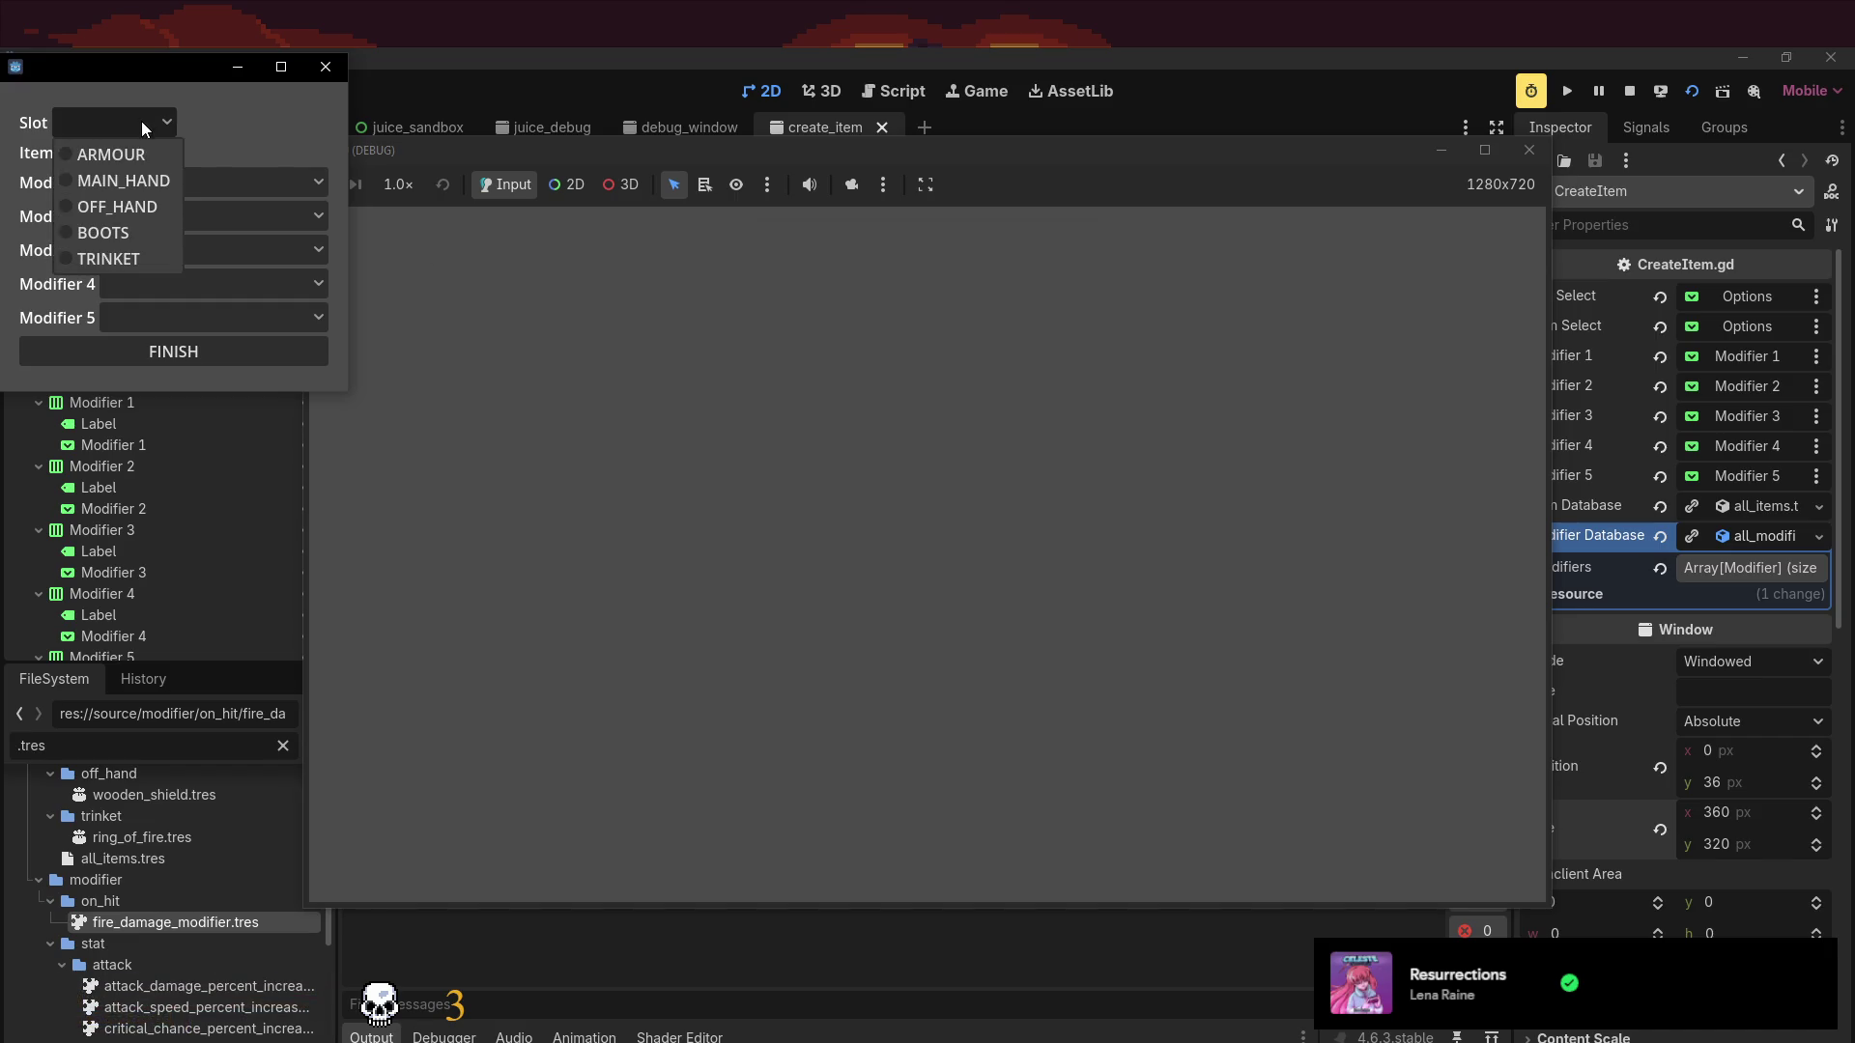
{"action": "left_click", "coordinate": [122, 183]}
{"action": "left_click", "coordinate": [132, 152]}
{"action": "left_click", "coordinate": [133, 212]}
{"action": "left_click", "coordinate": [168, 187]}
{"action": "left_click", "coordinate": [174, 221]}
{"action": "left_click", "coordinate": [166, 251]}
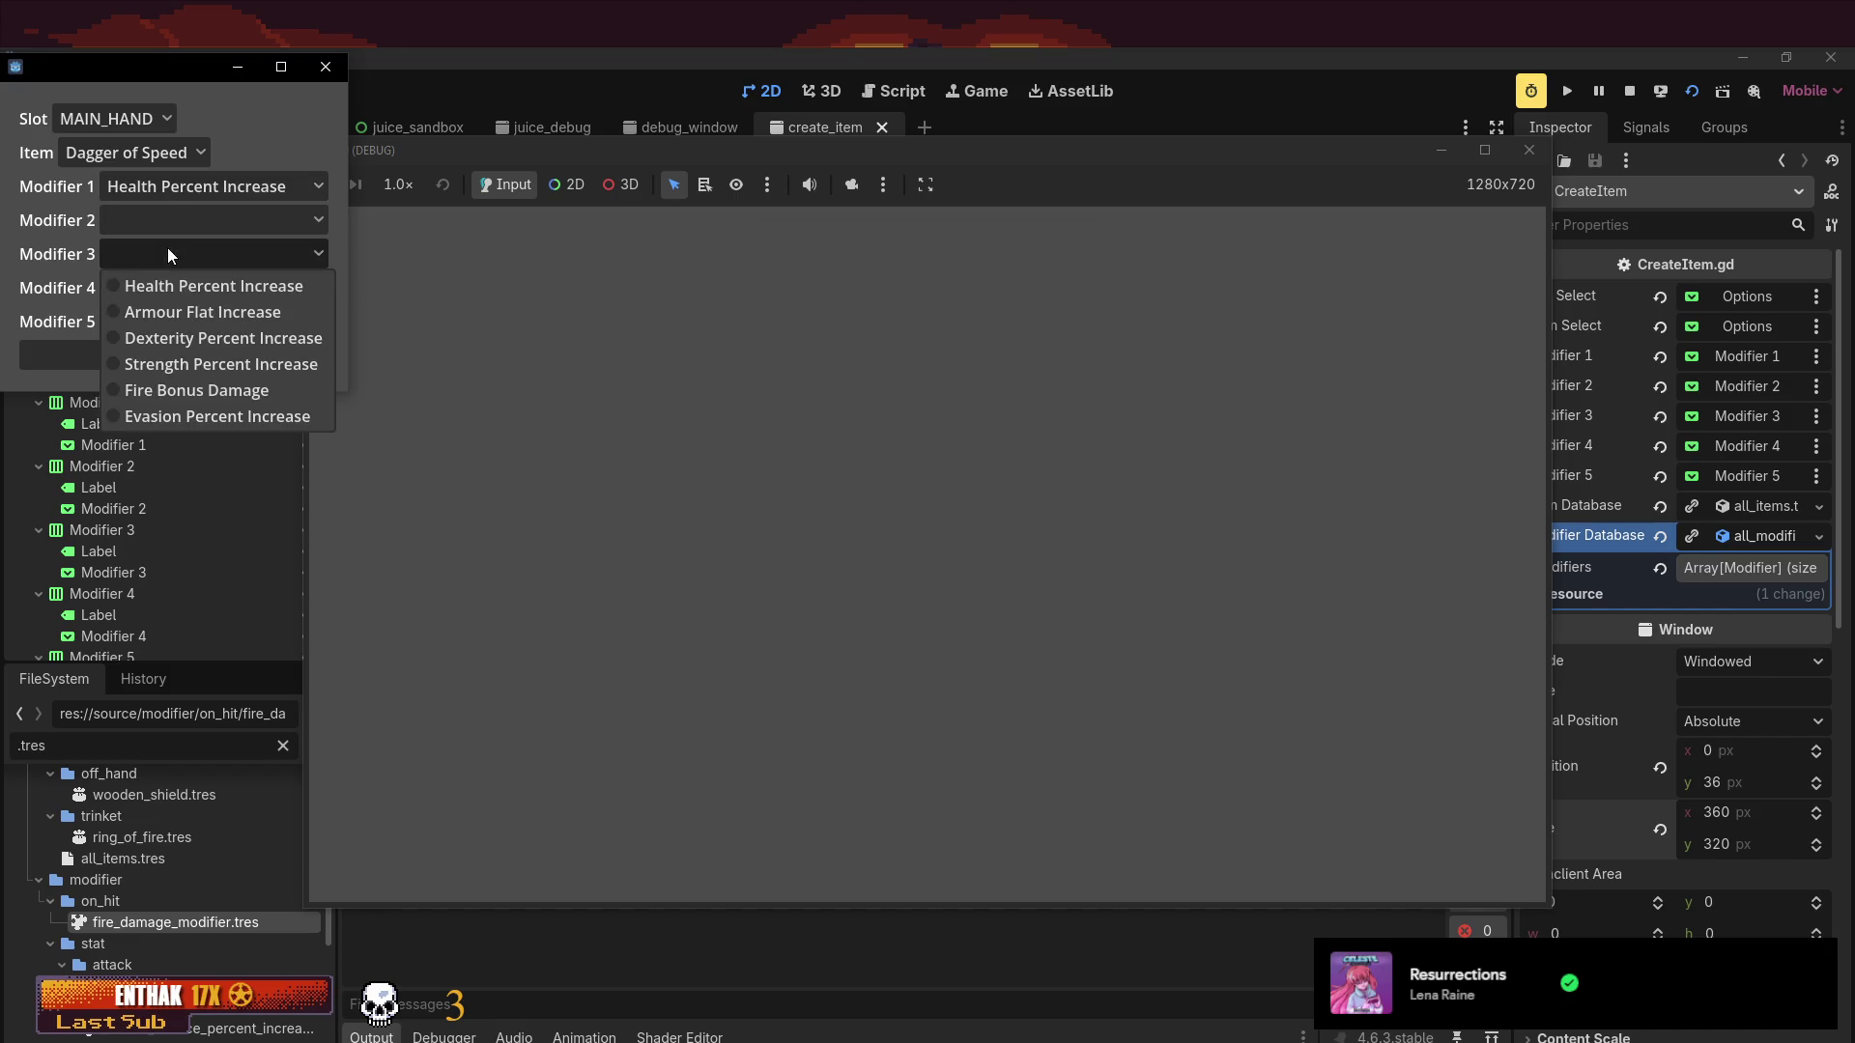
{"action": "left_click", "coordinate": [161, 306]}
{"action": "left_click", "coordinate": [325, 67]}
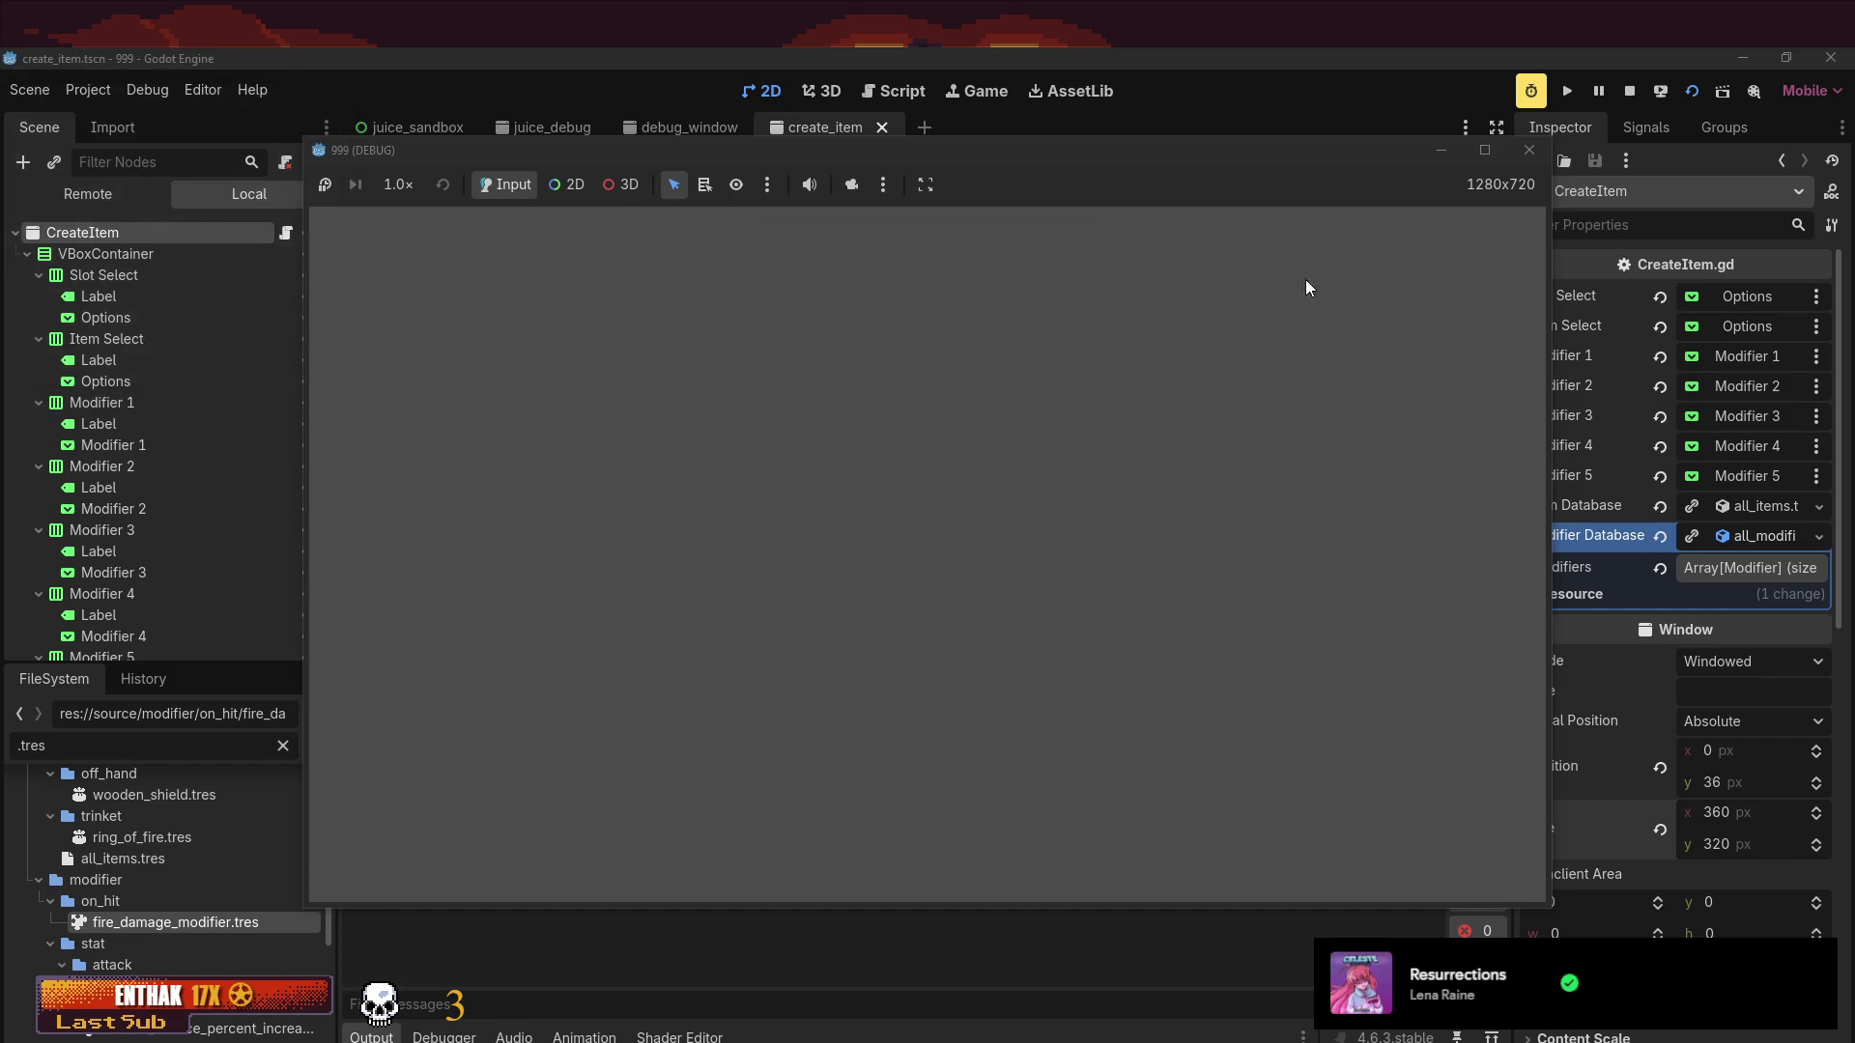
{"action": "left_click", "coordinate": [1528, 152]}
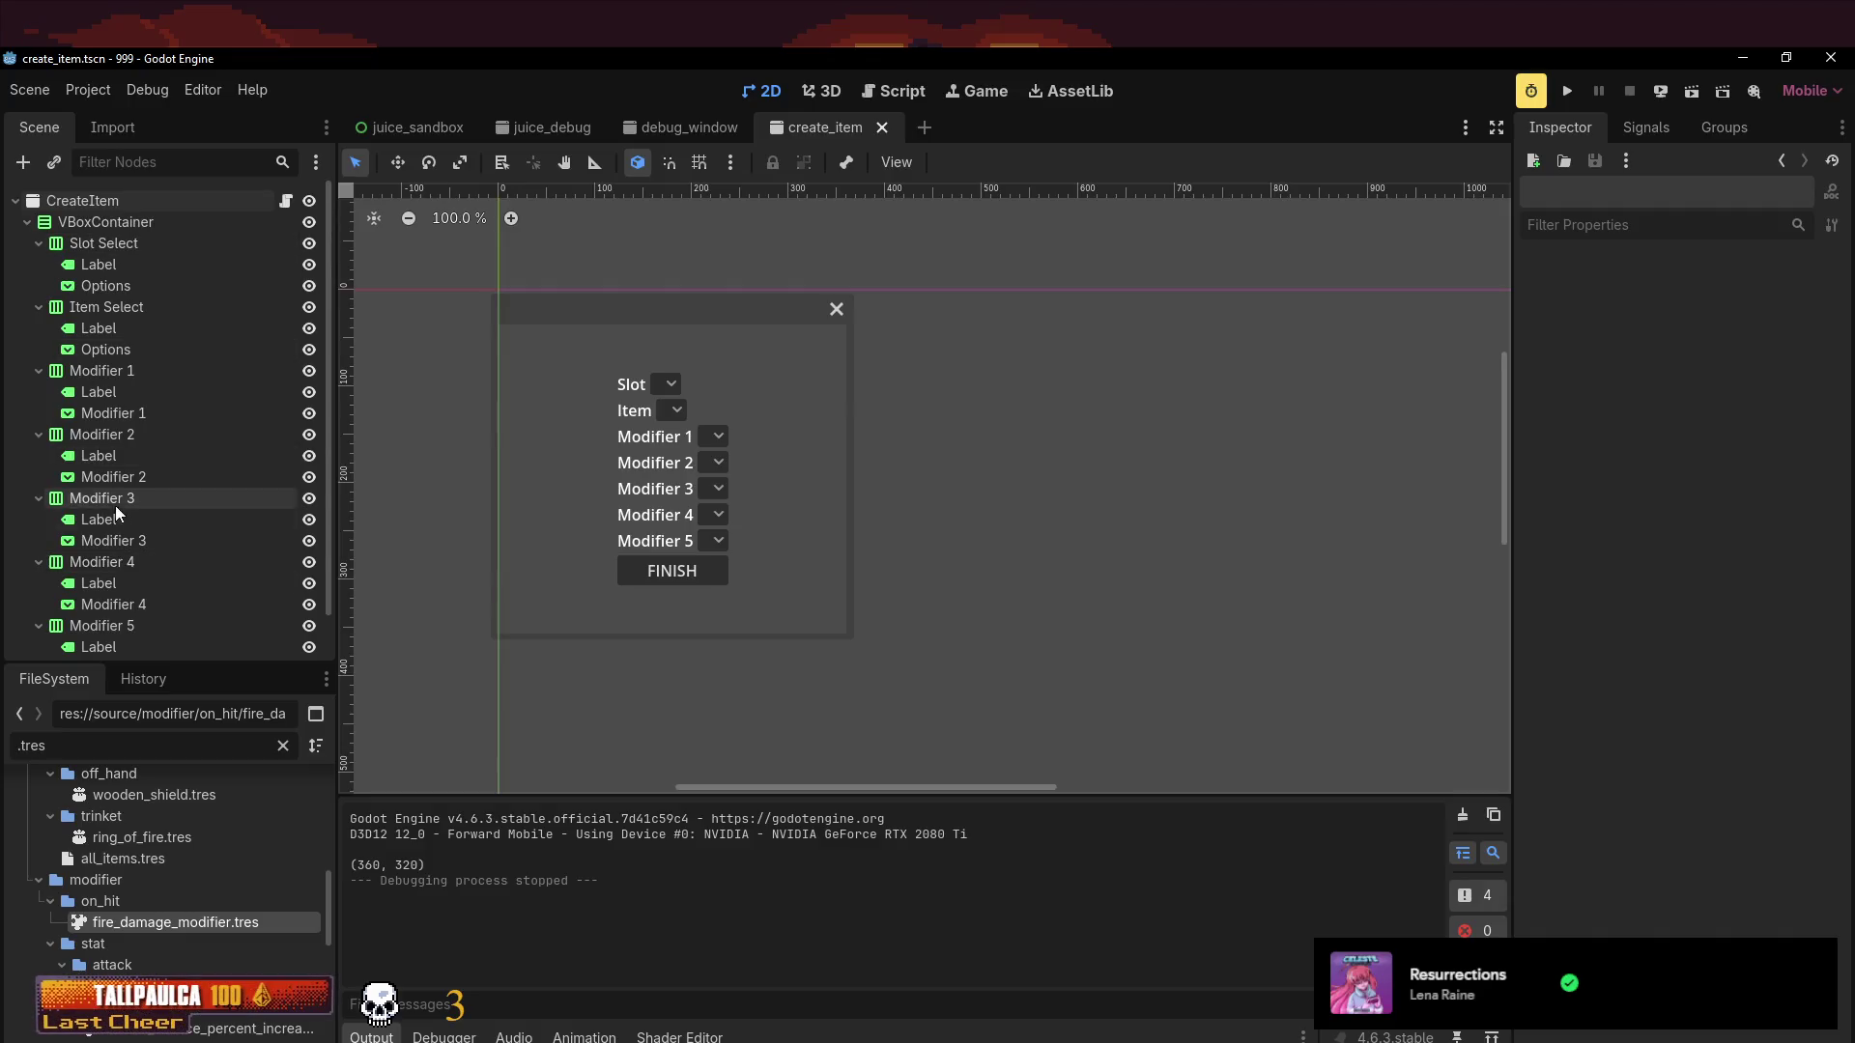
{"action": "scroll", "coordinate": [145, 492], "scroll_direction": "down", "scroll_amount": 2}
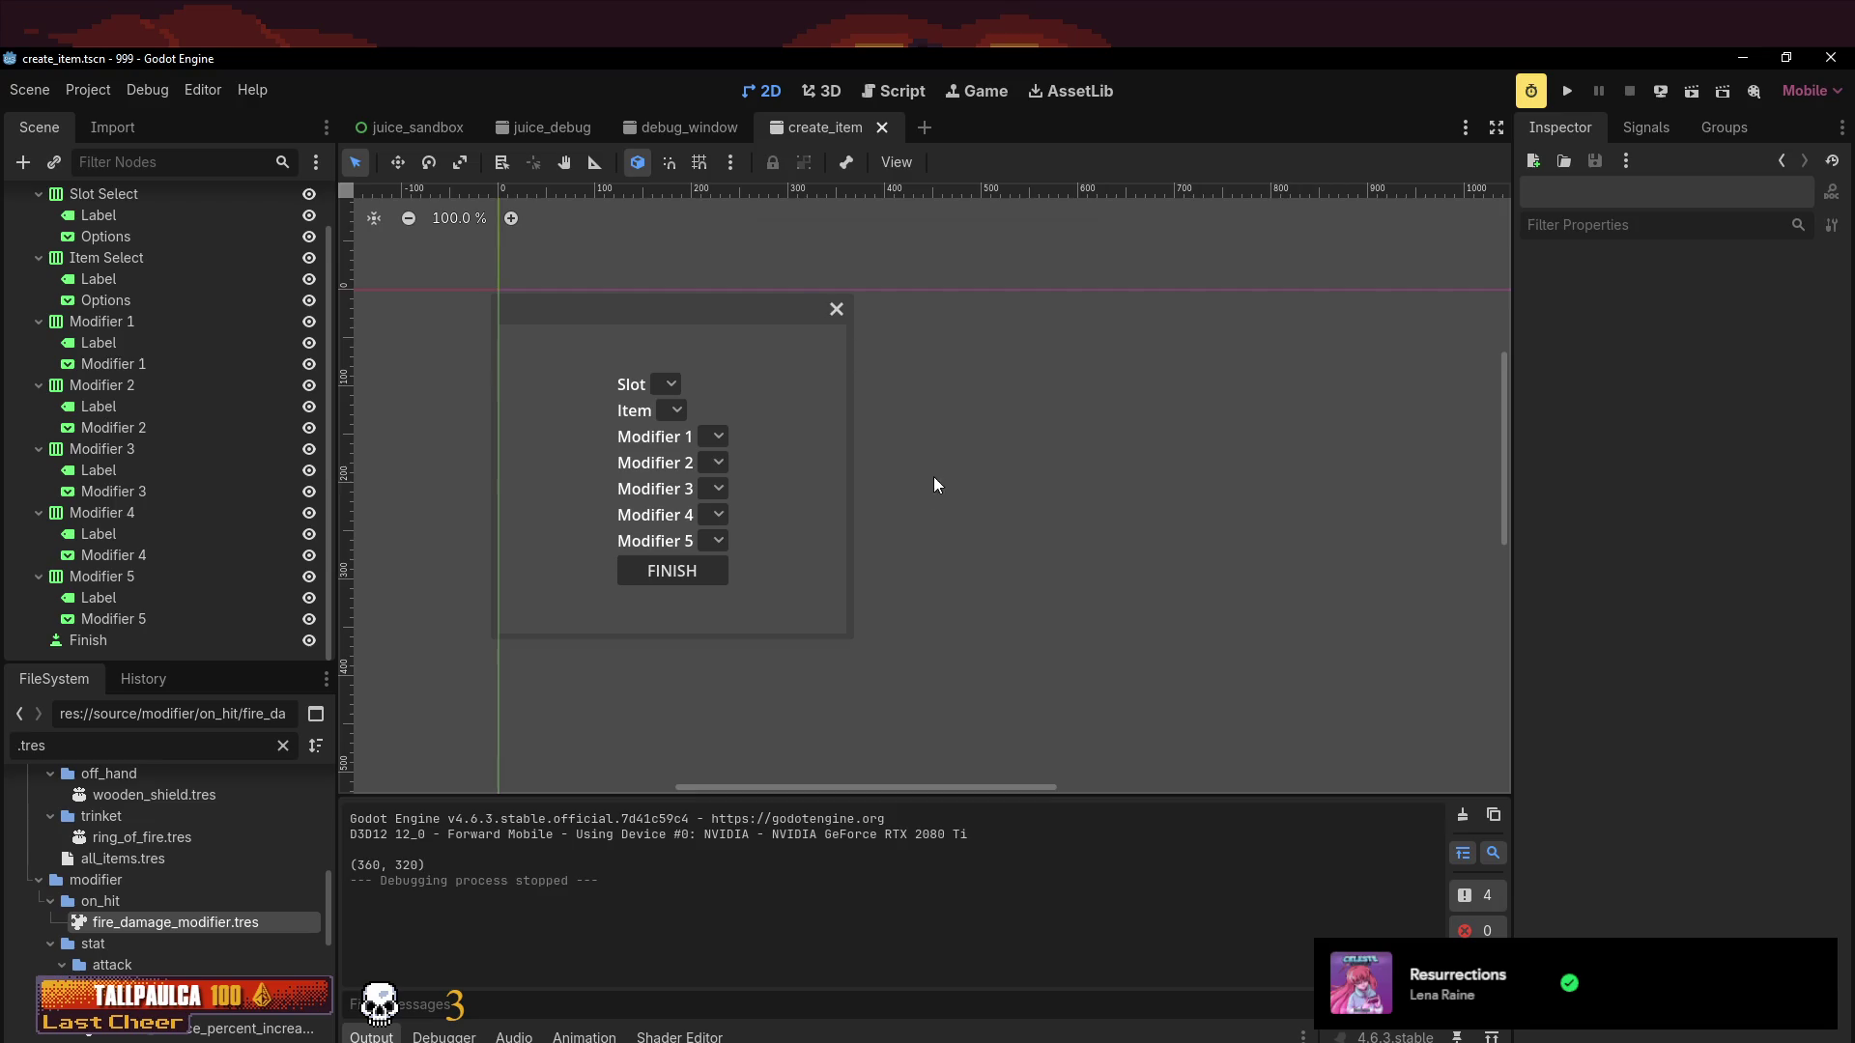
Switch to the CreateItem.gd script and place the cursor on line 20.
{"action": "scroll", "coordinate": [131, 542], "scroll_direction": "up", "scroll_amount": 2}
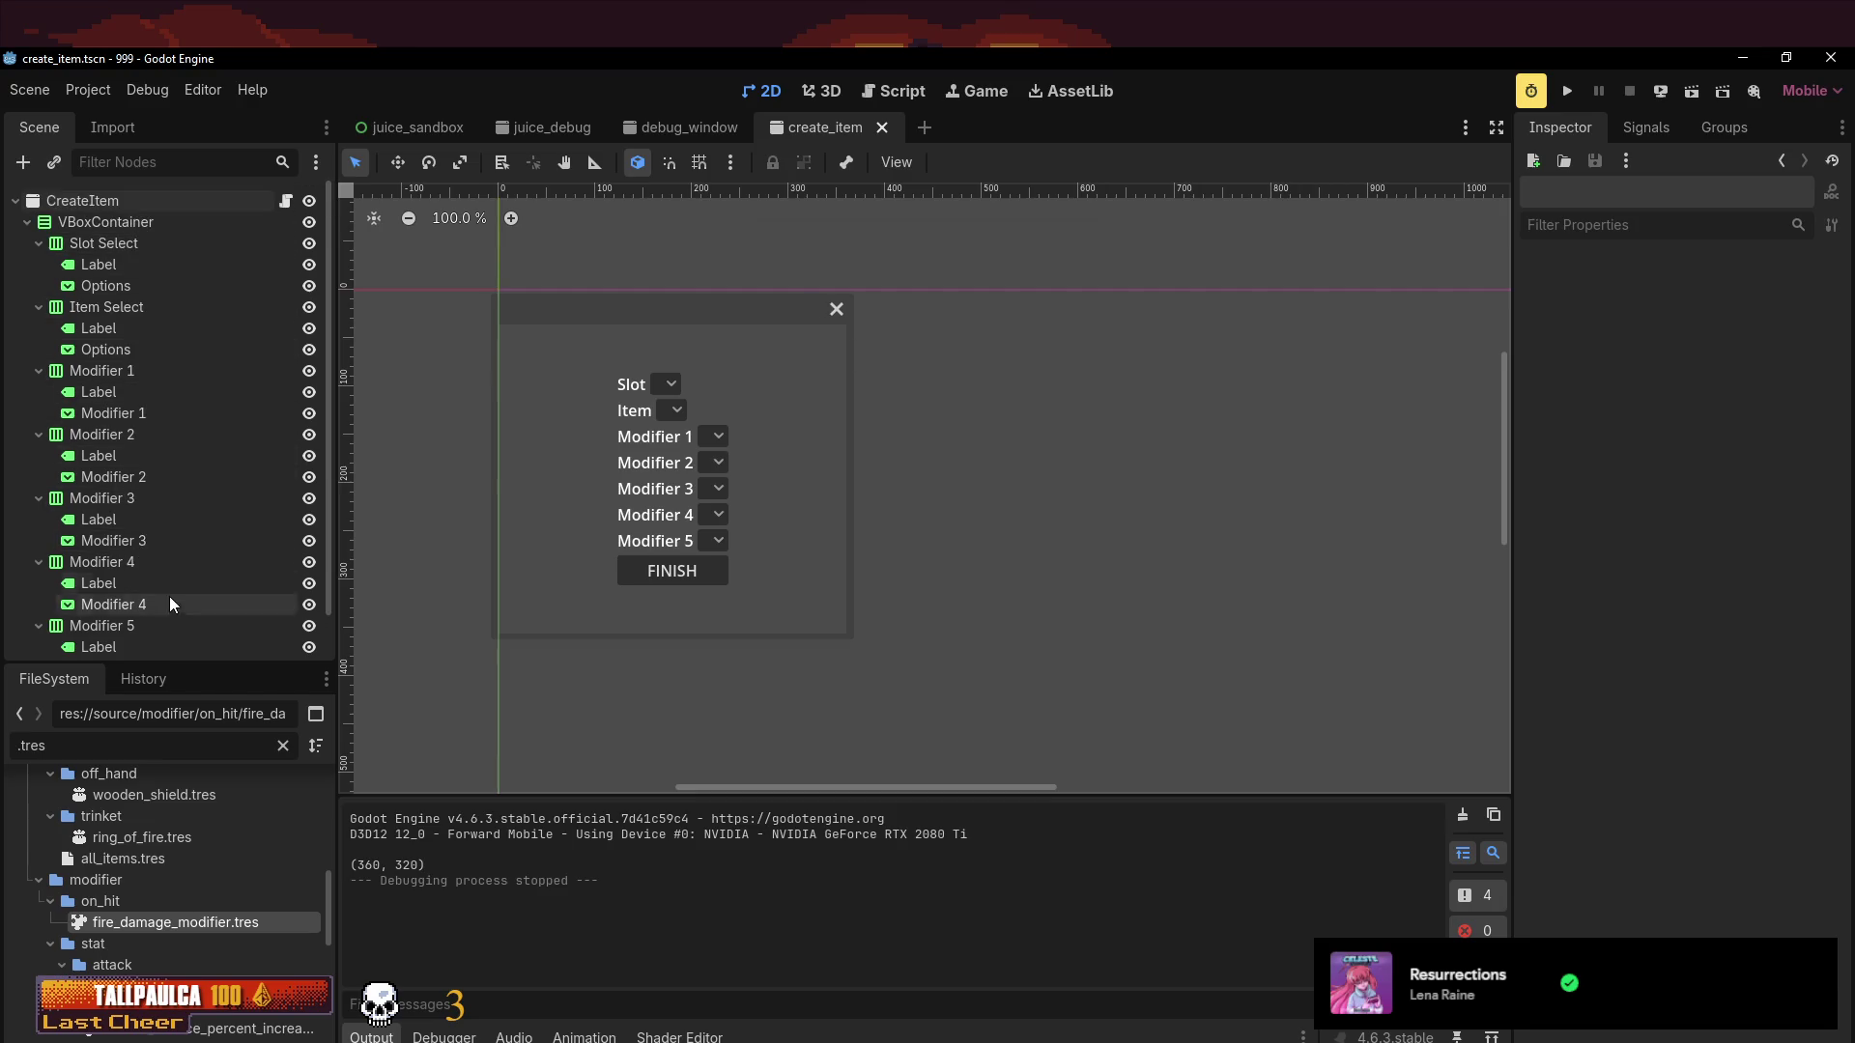
{"action": "scroll", "coordinate": [175, 539], "scroll_direction": "down", "scroll_amount": 2}
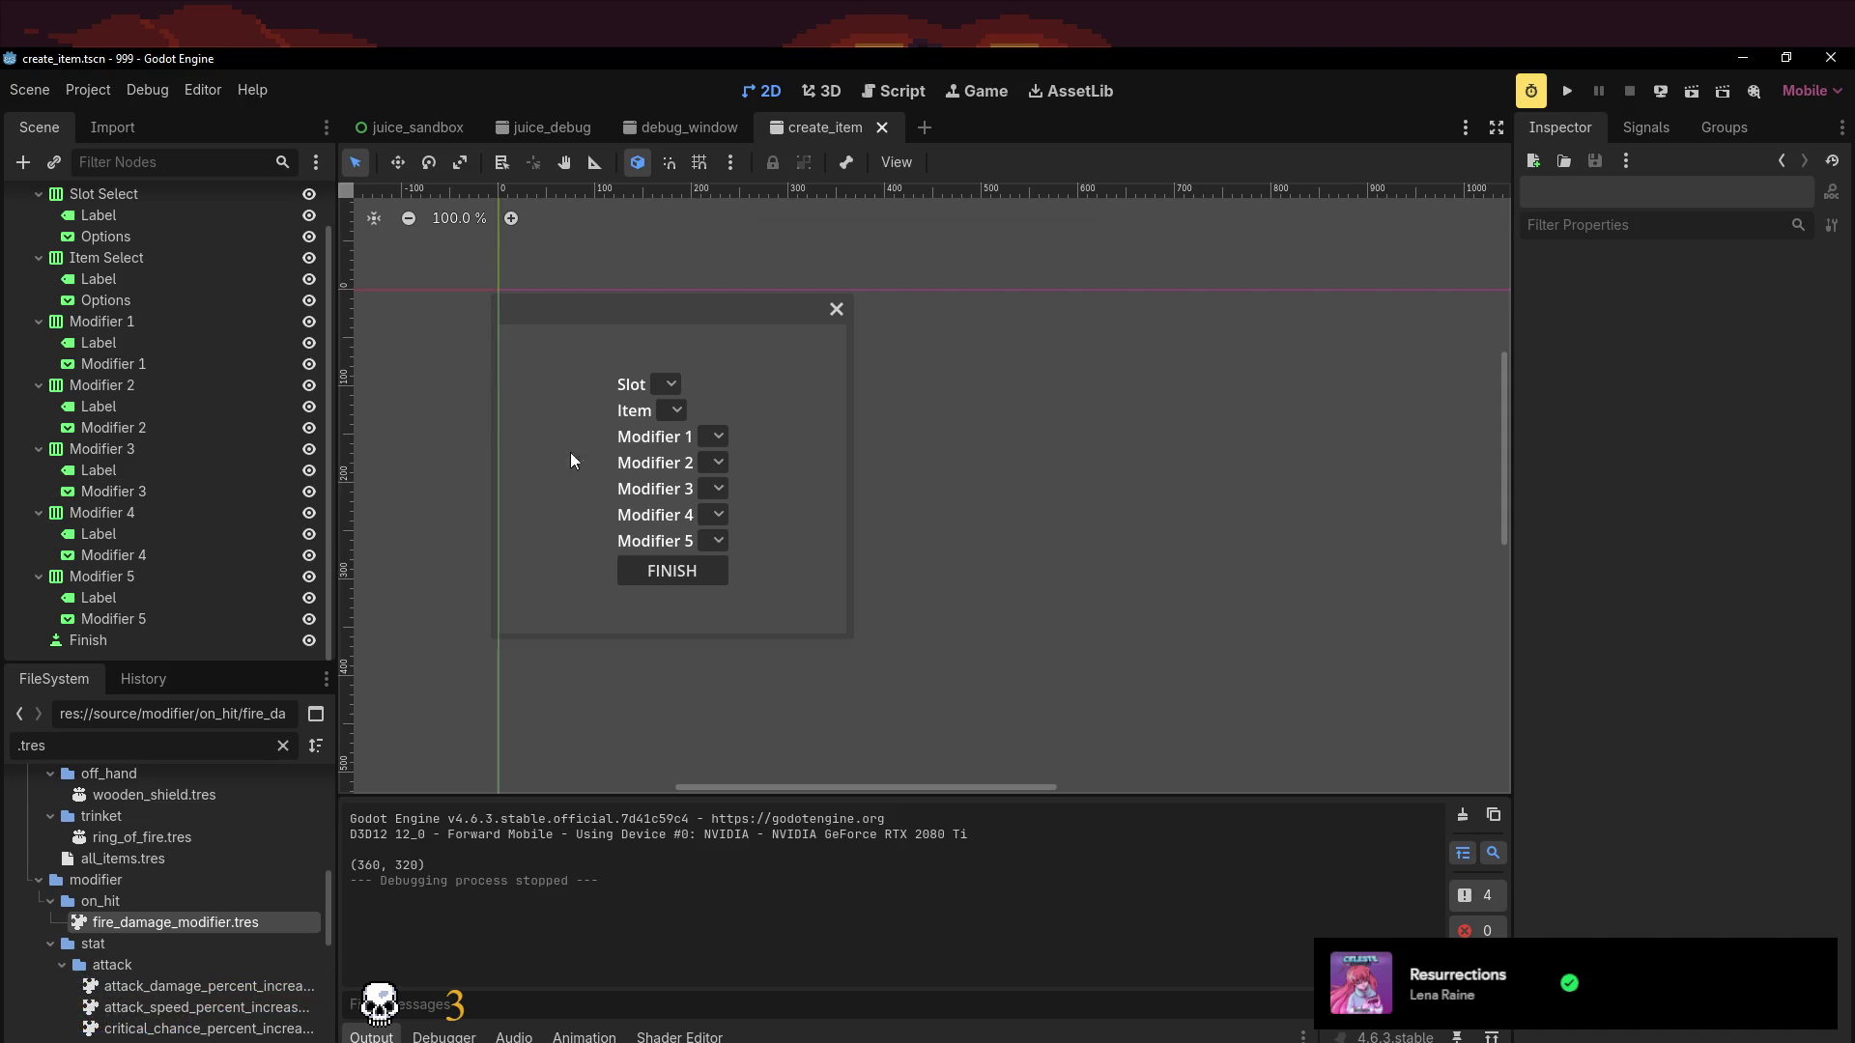
{"action": "scroll", "coordinate": [166, 304], "scroll_direction": "up", "scroll_amount": 2}
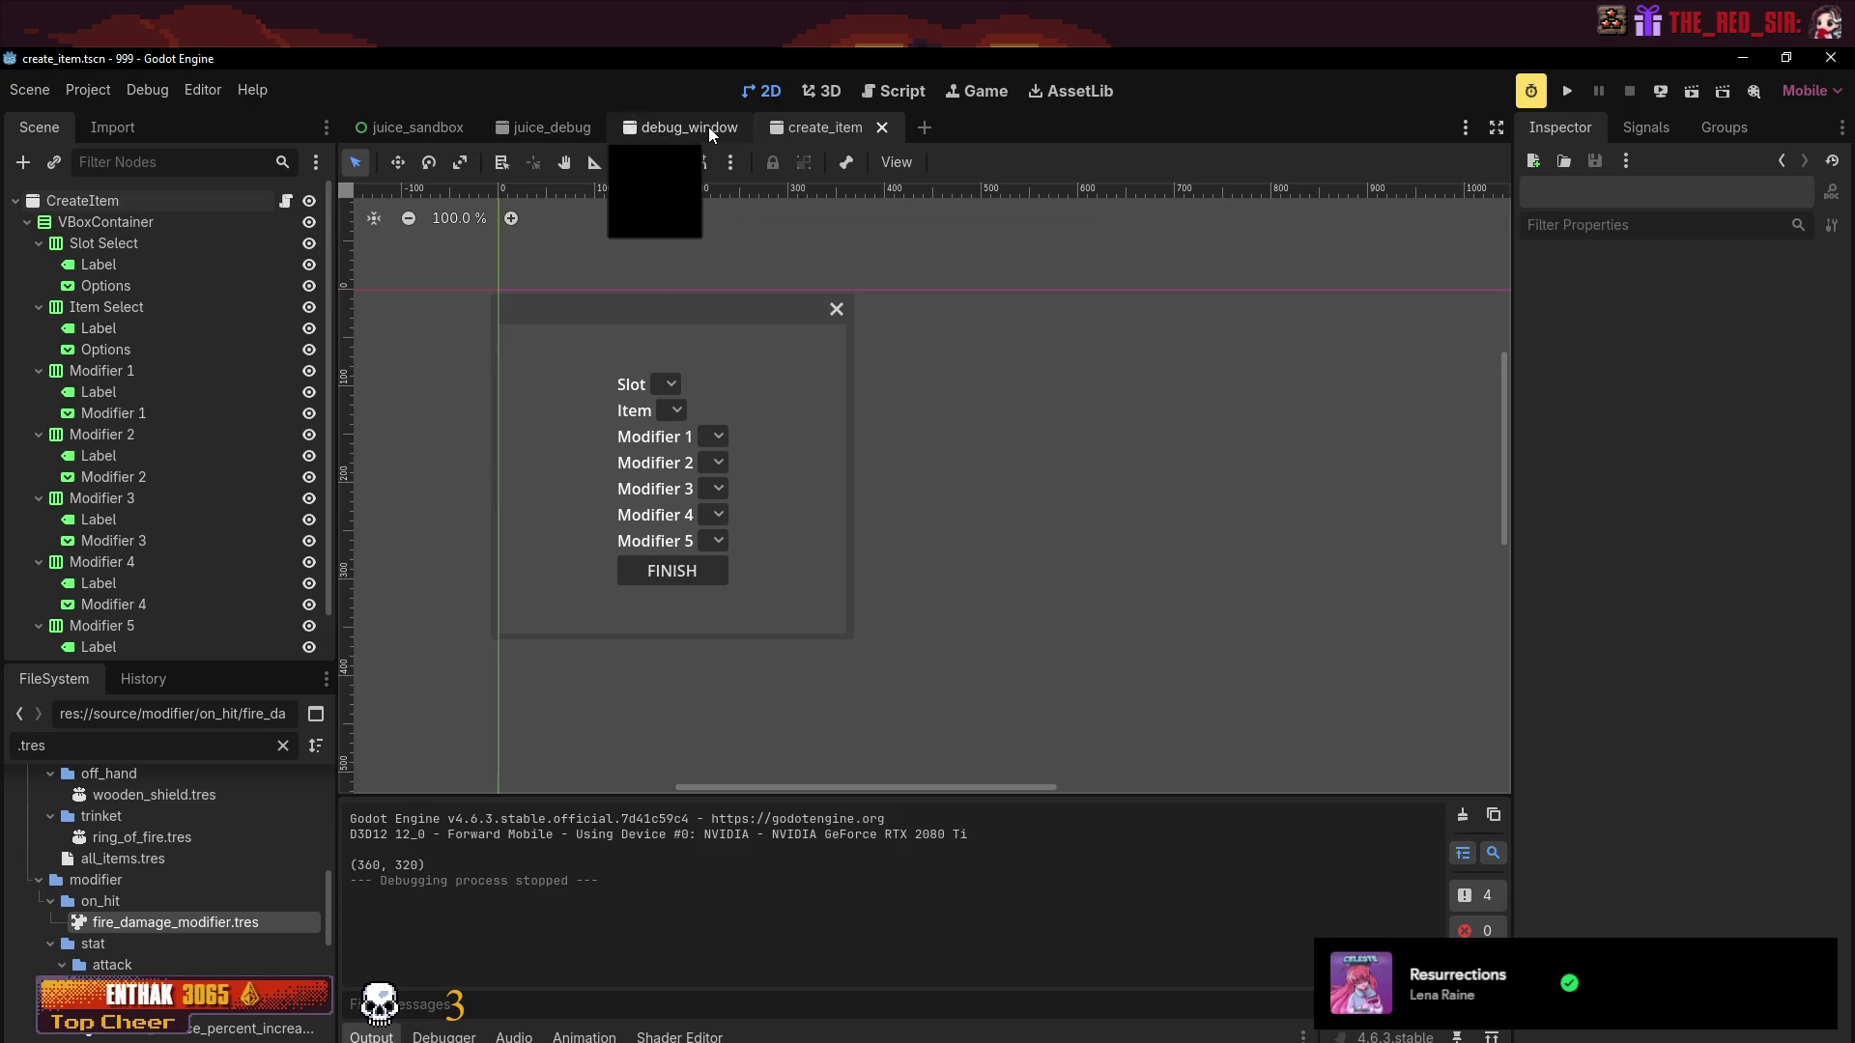
{"action": "left_click", "coordinate": [286, 200]}
{"action": "left_click", "coordinate": [914, 439]}
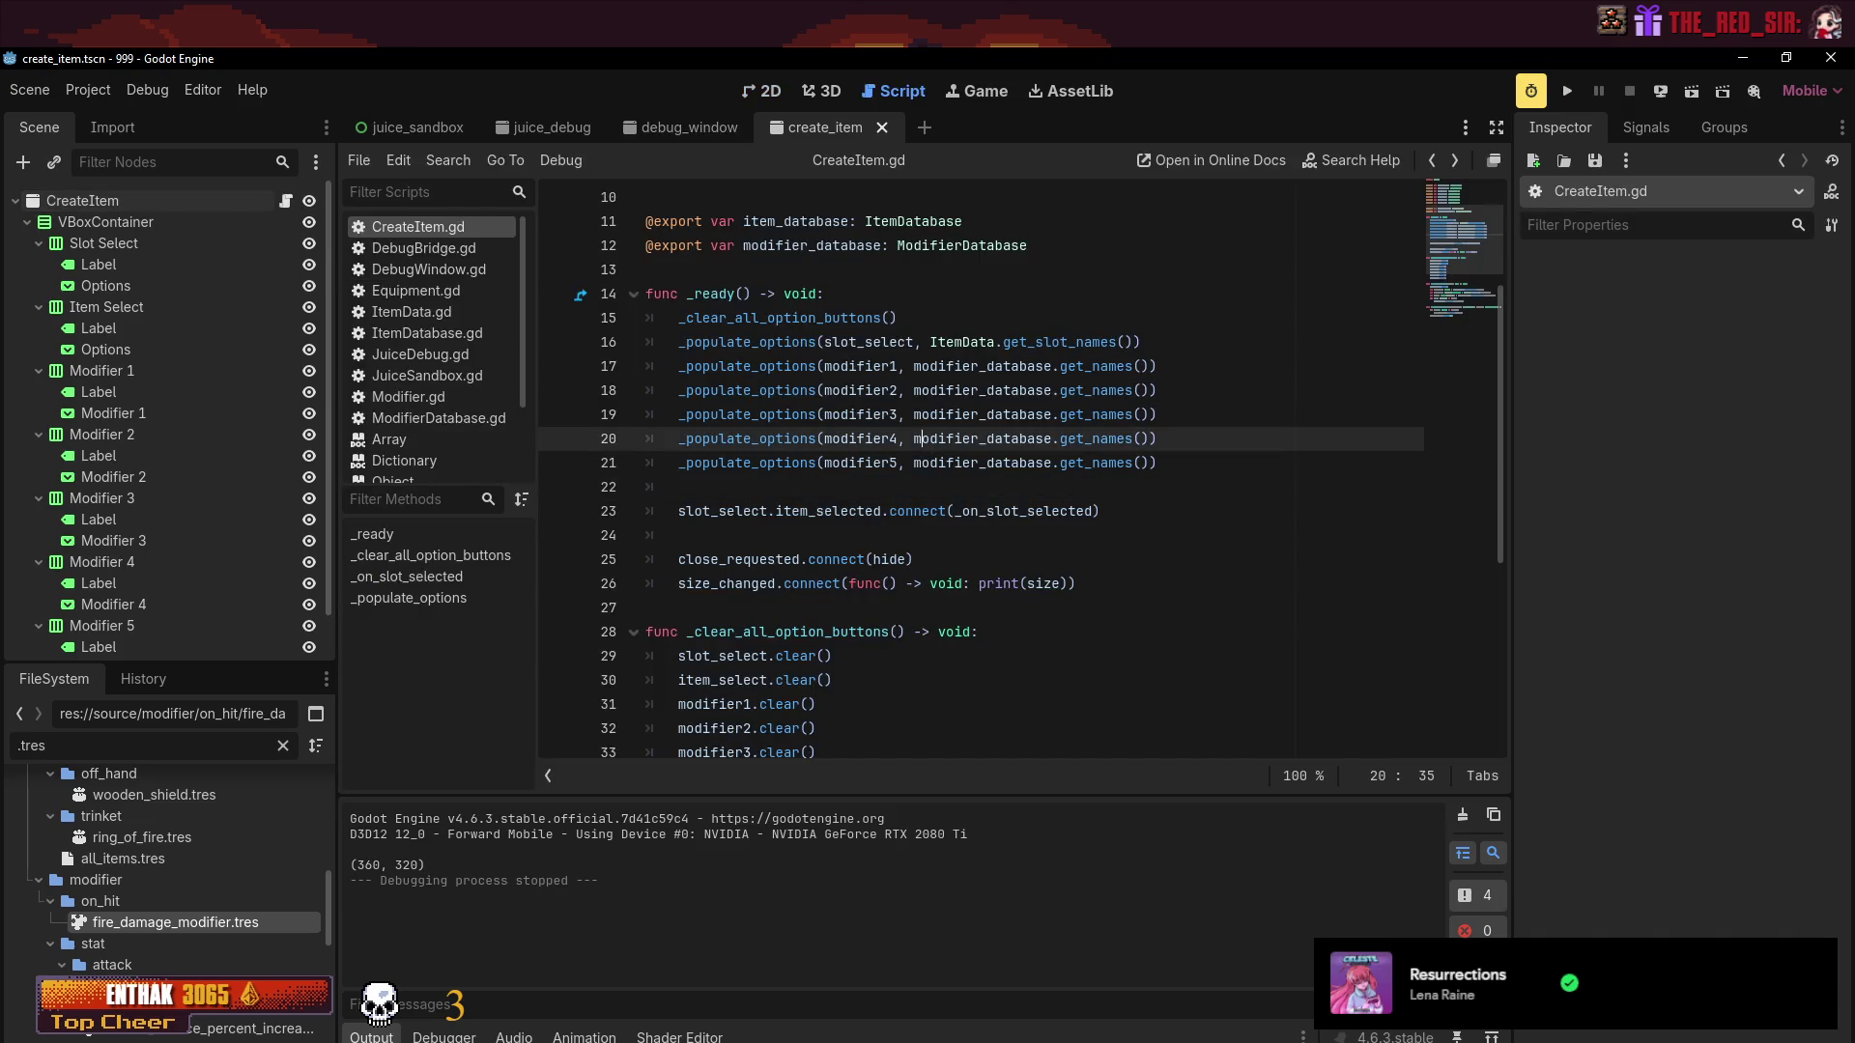
Add two blank lines after the _on_slot_selected function in CreateItem.gd.
{"action": "left_click", "coordinate": [876, 486]}
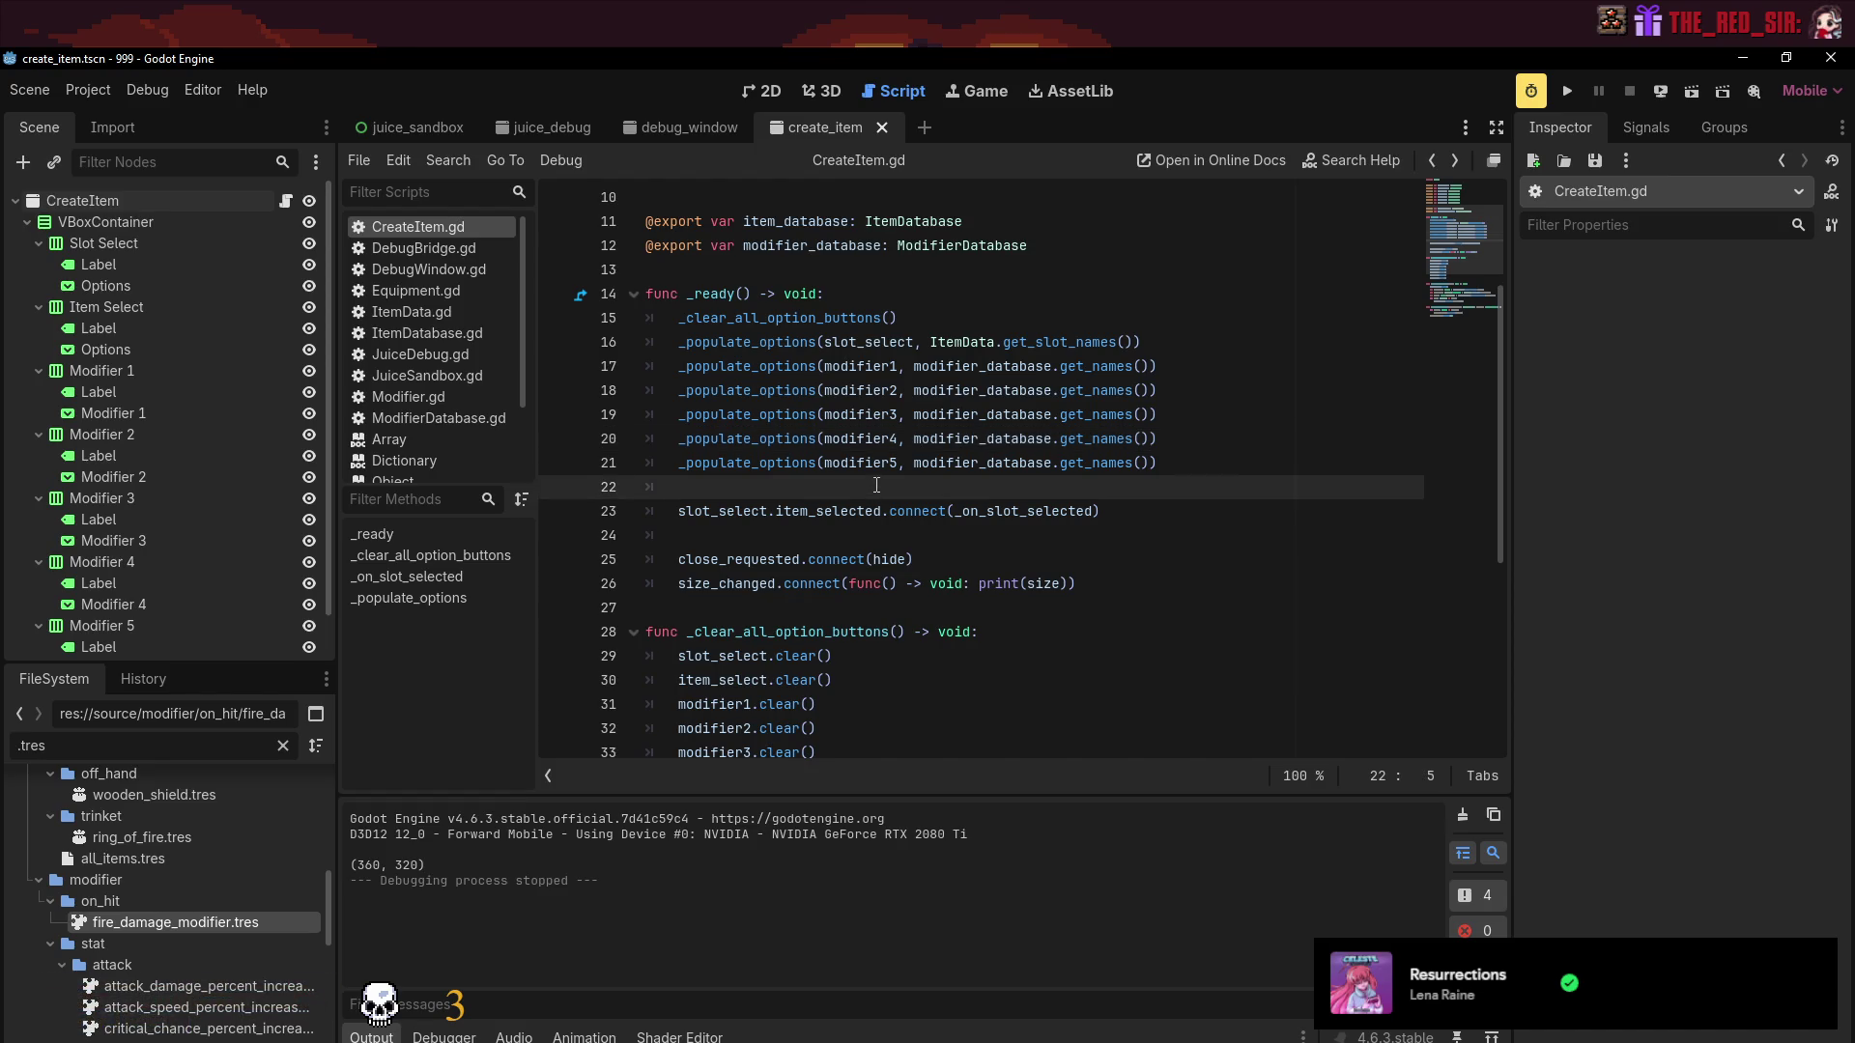
{"action": "scroll", "coordinate": [1227, 528], "scroll_direction": "down", "scroll_amount": 4}
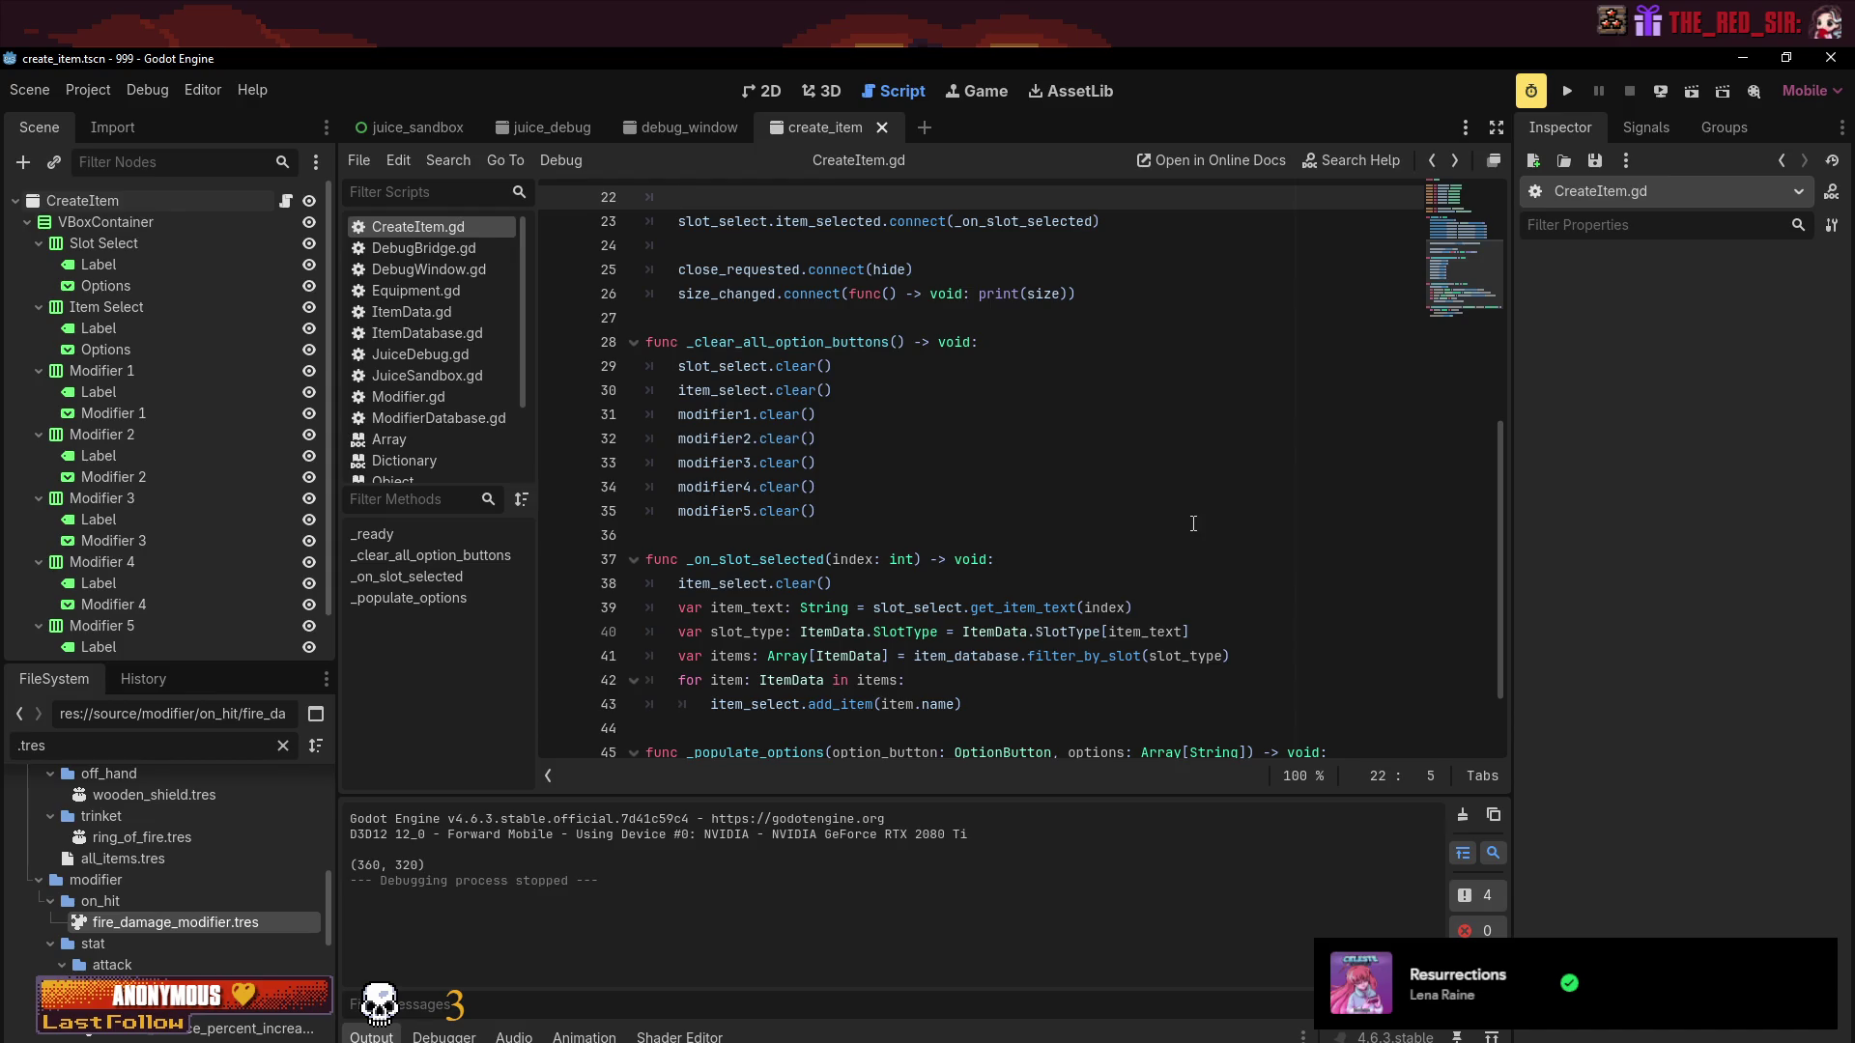
{"action": "scroll", "coordinate": [1193, 524], "scroll_direction": "down", "scroll_amount": 1}
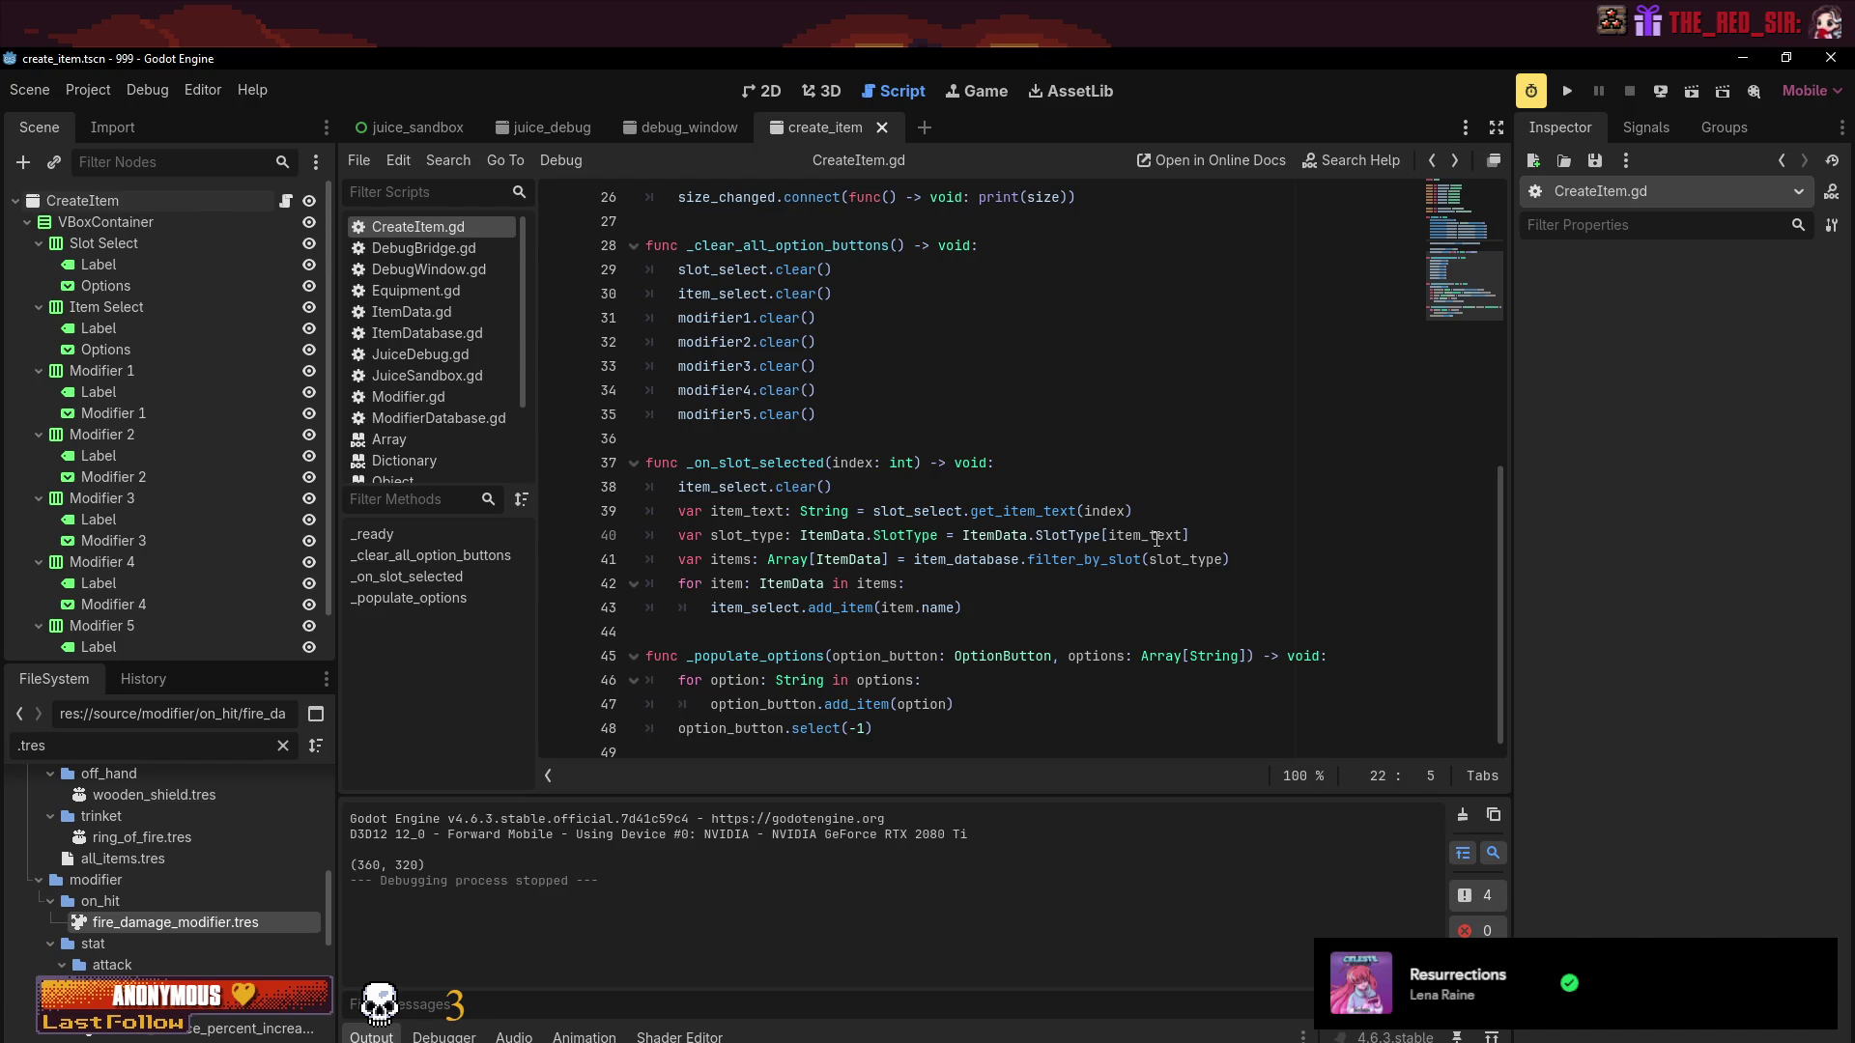
{"action": "mouse_move", "coordinate": [1147, 534]}
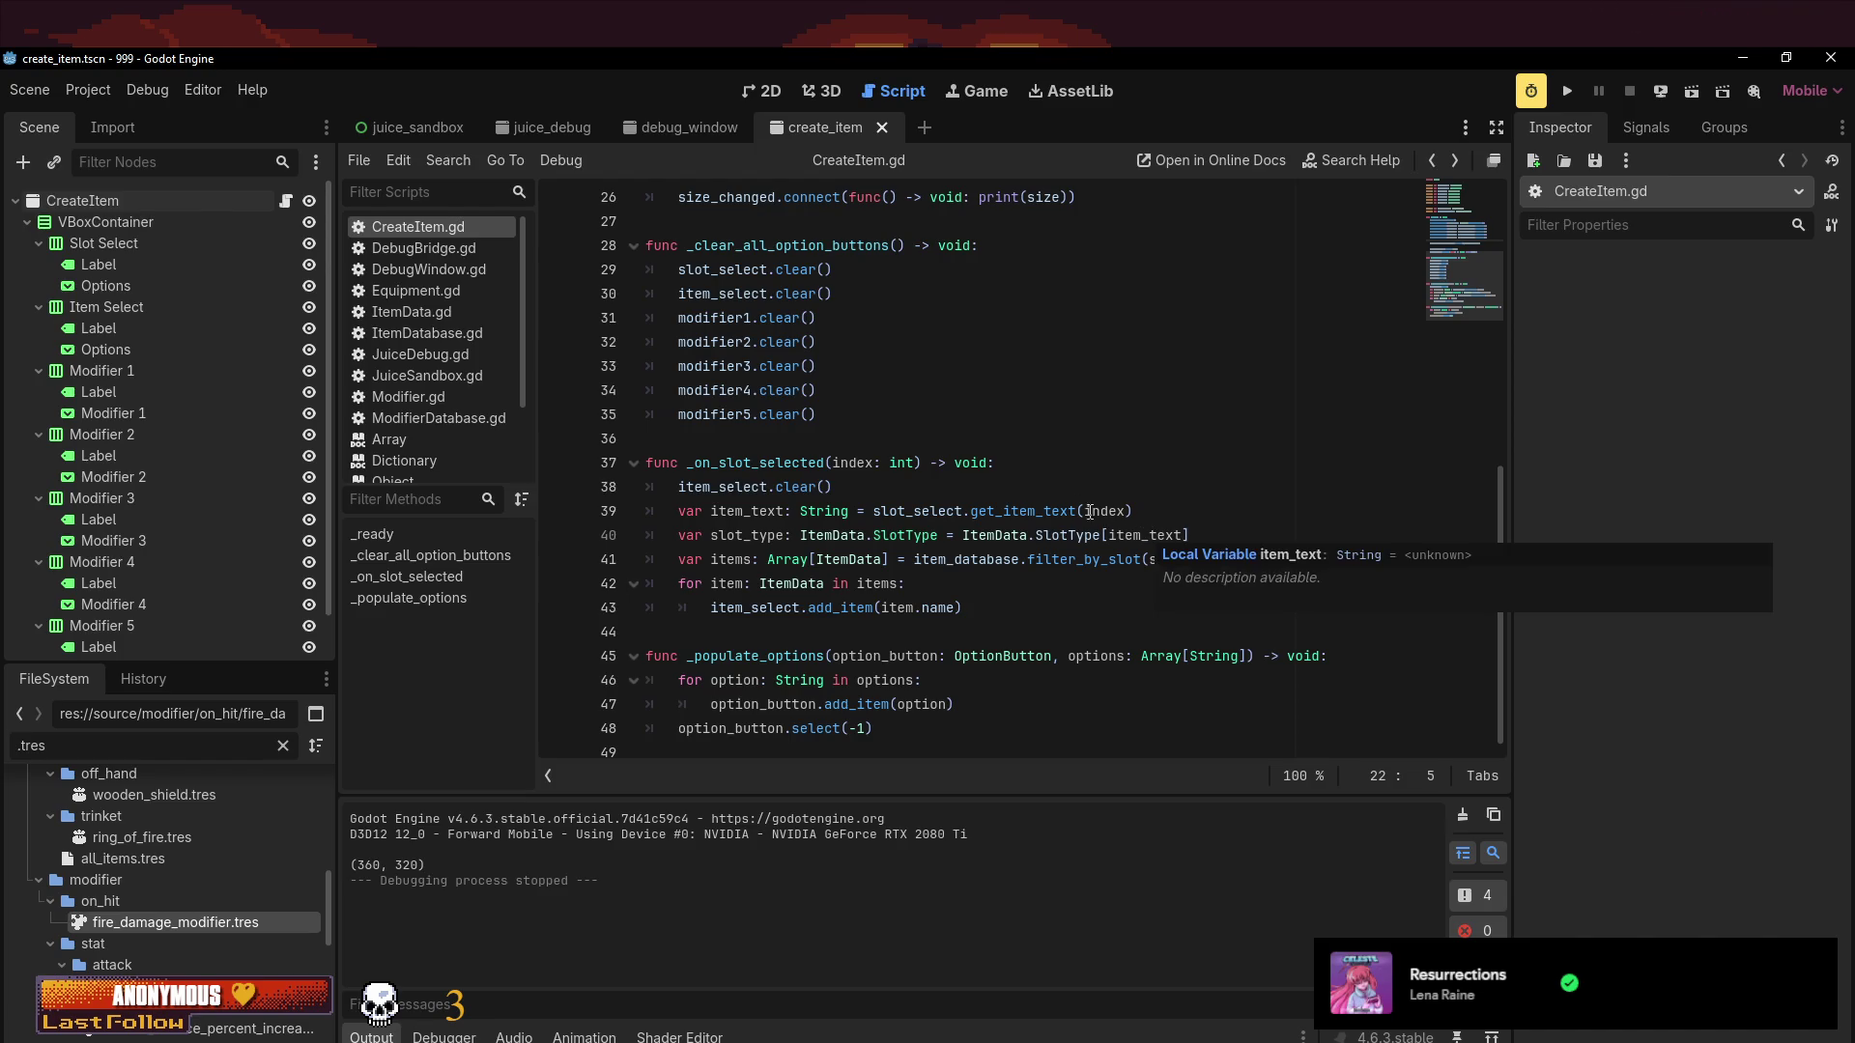
{"action": "left_click", "coordinate": [1039, 443]}
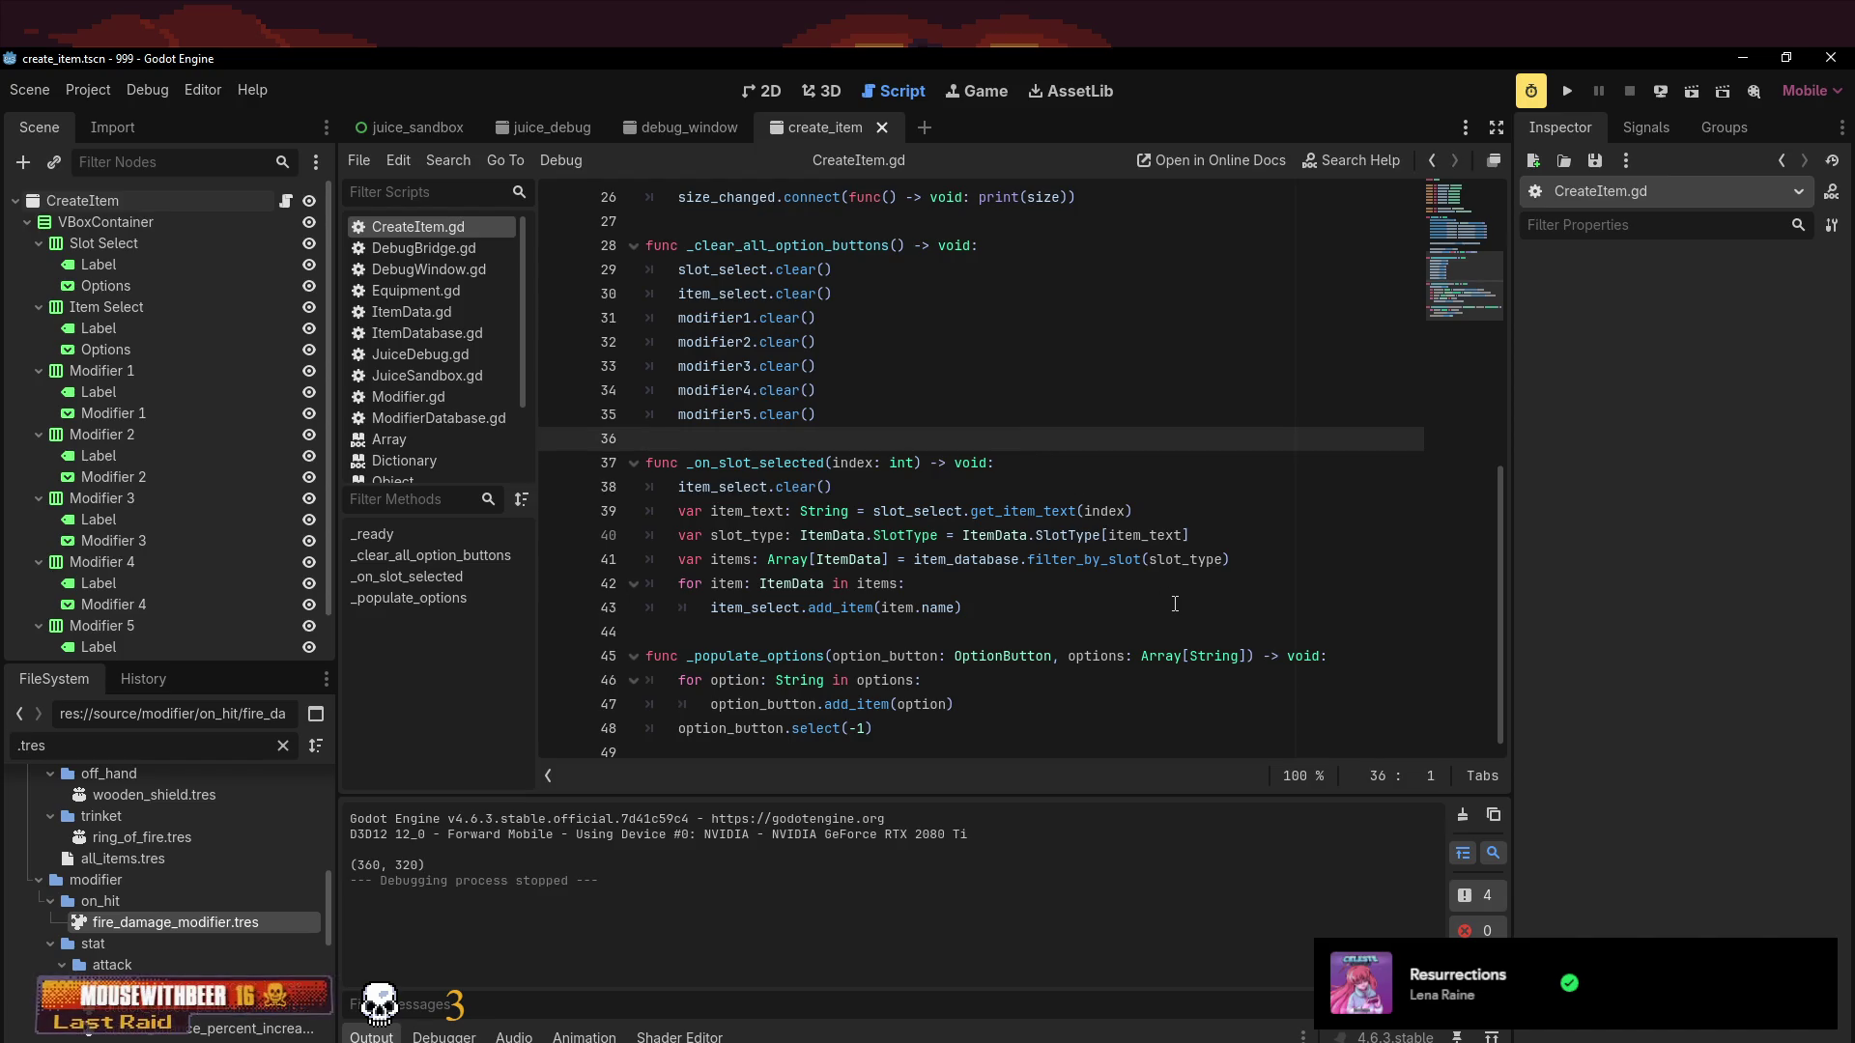
{"action": "key", "text": "Down"}
{"action": "key", "text": "Down"}
{"action": "key", "text": "Down"}
{"action": "key", "text": "Down"}
{"action": "key", "text": "Down"}
{"action": "key", "text": "Down"}
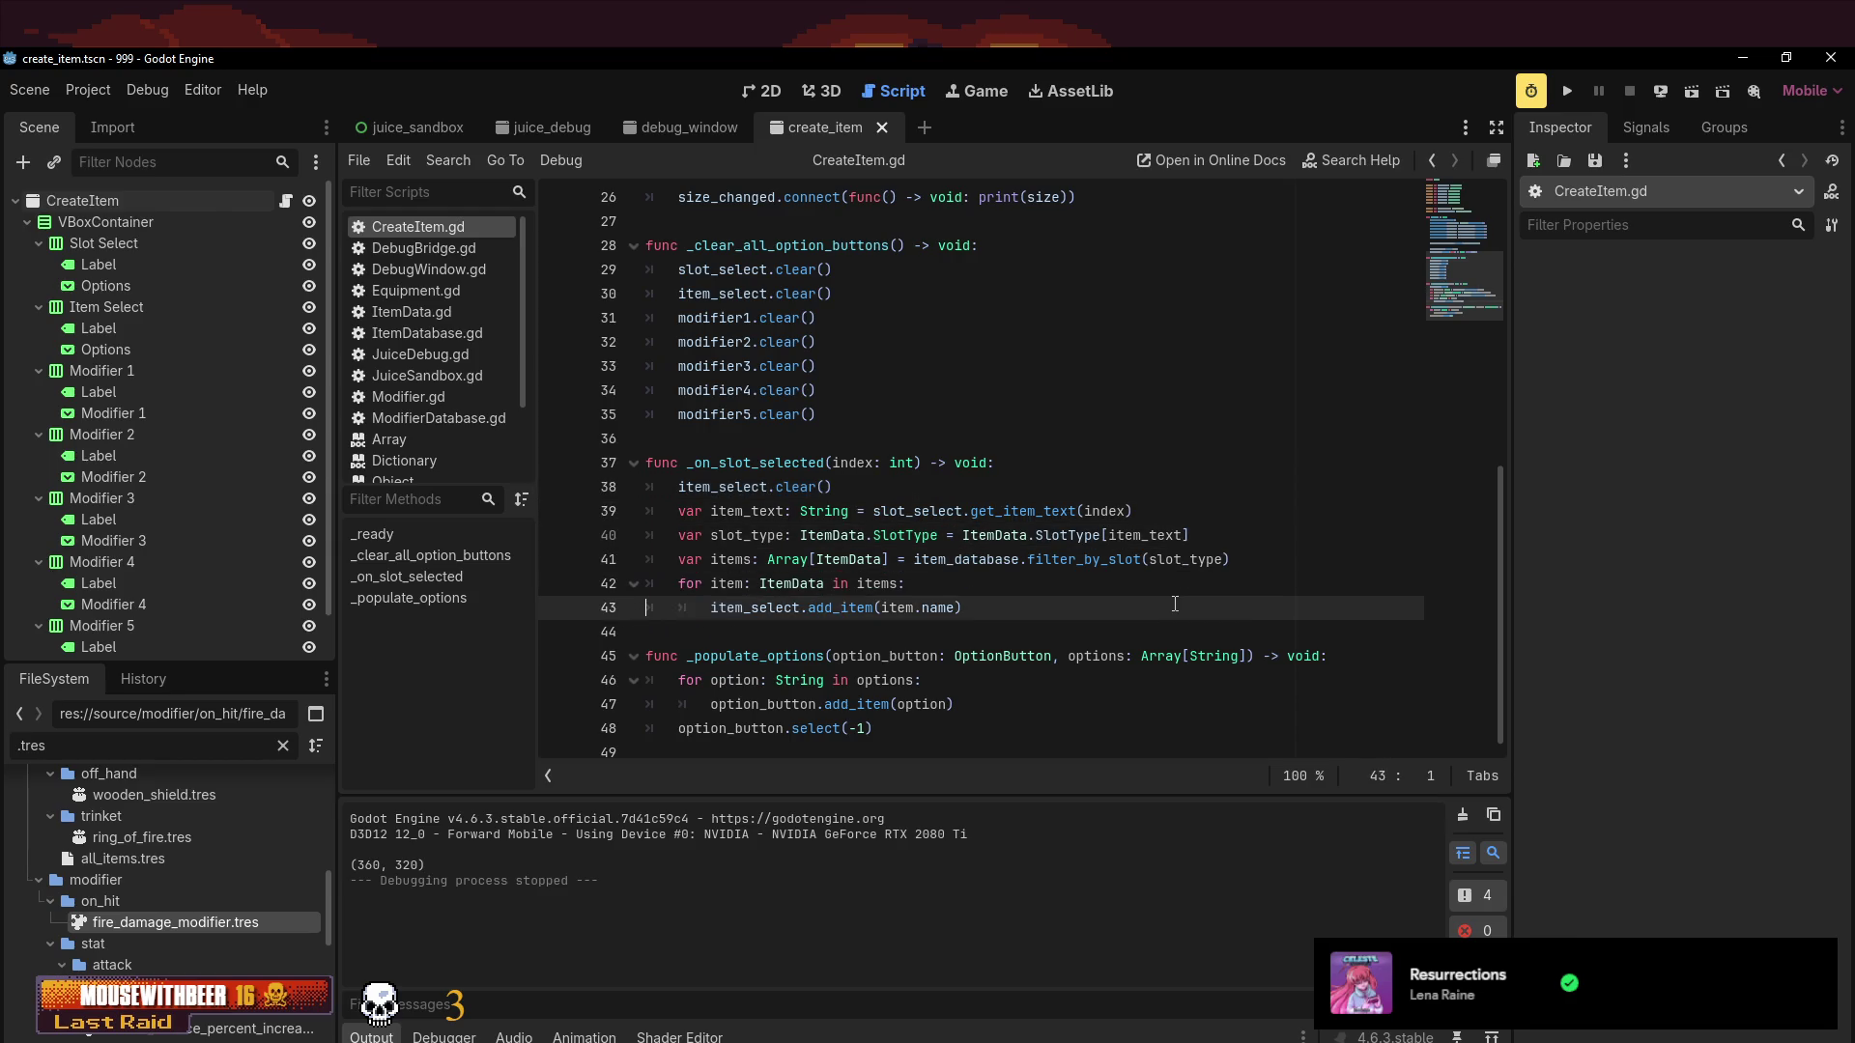
{"action": "key", "text": "Return"}
{"action": "key", "text": "Return"}
{"action": "key", "text": "Up"}
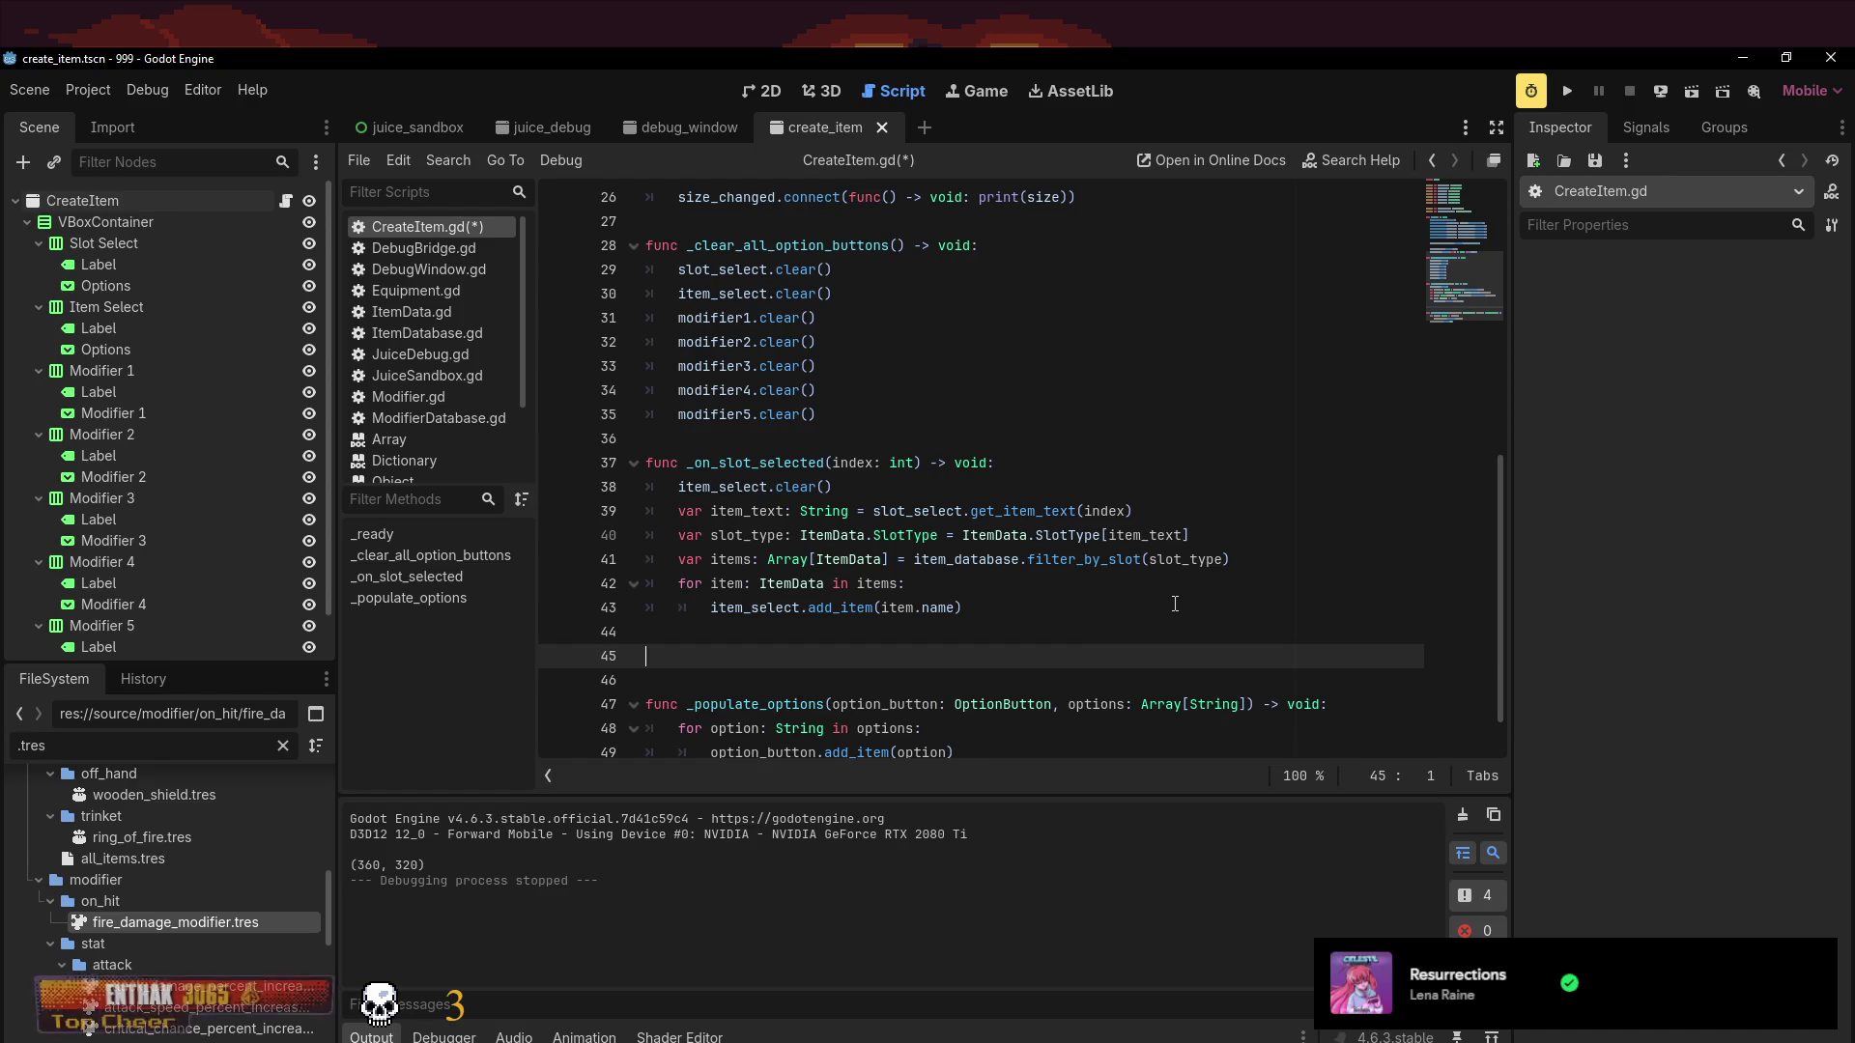
Select the Modifier 1 container together with its Label and Modifier 1 option button.
{"action": "left_click", "coordinate": [118, 370]}
{"action": "left_click", "coordinate": [101, 413], "text": "shift"}
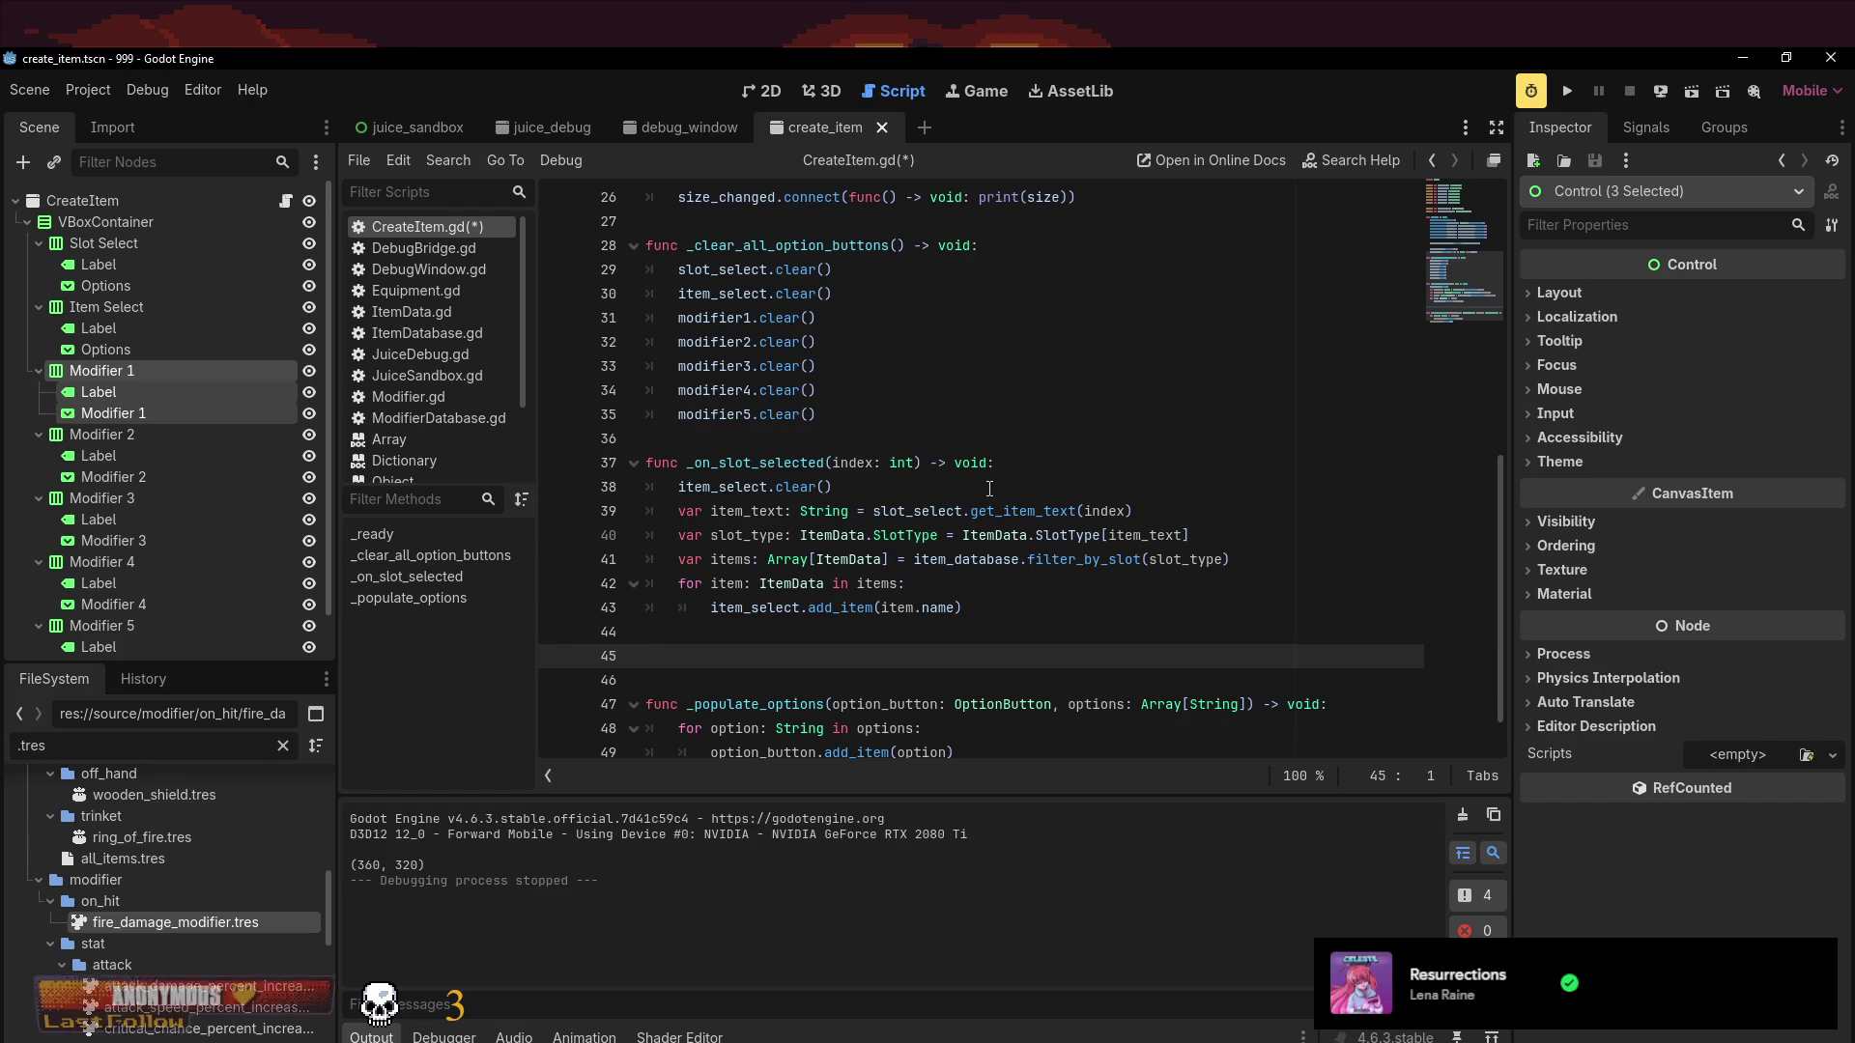
{"action": "scroll", "coordinate": [990, 488], "scroll_direction": "up", "scroll_amount": 8}
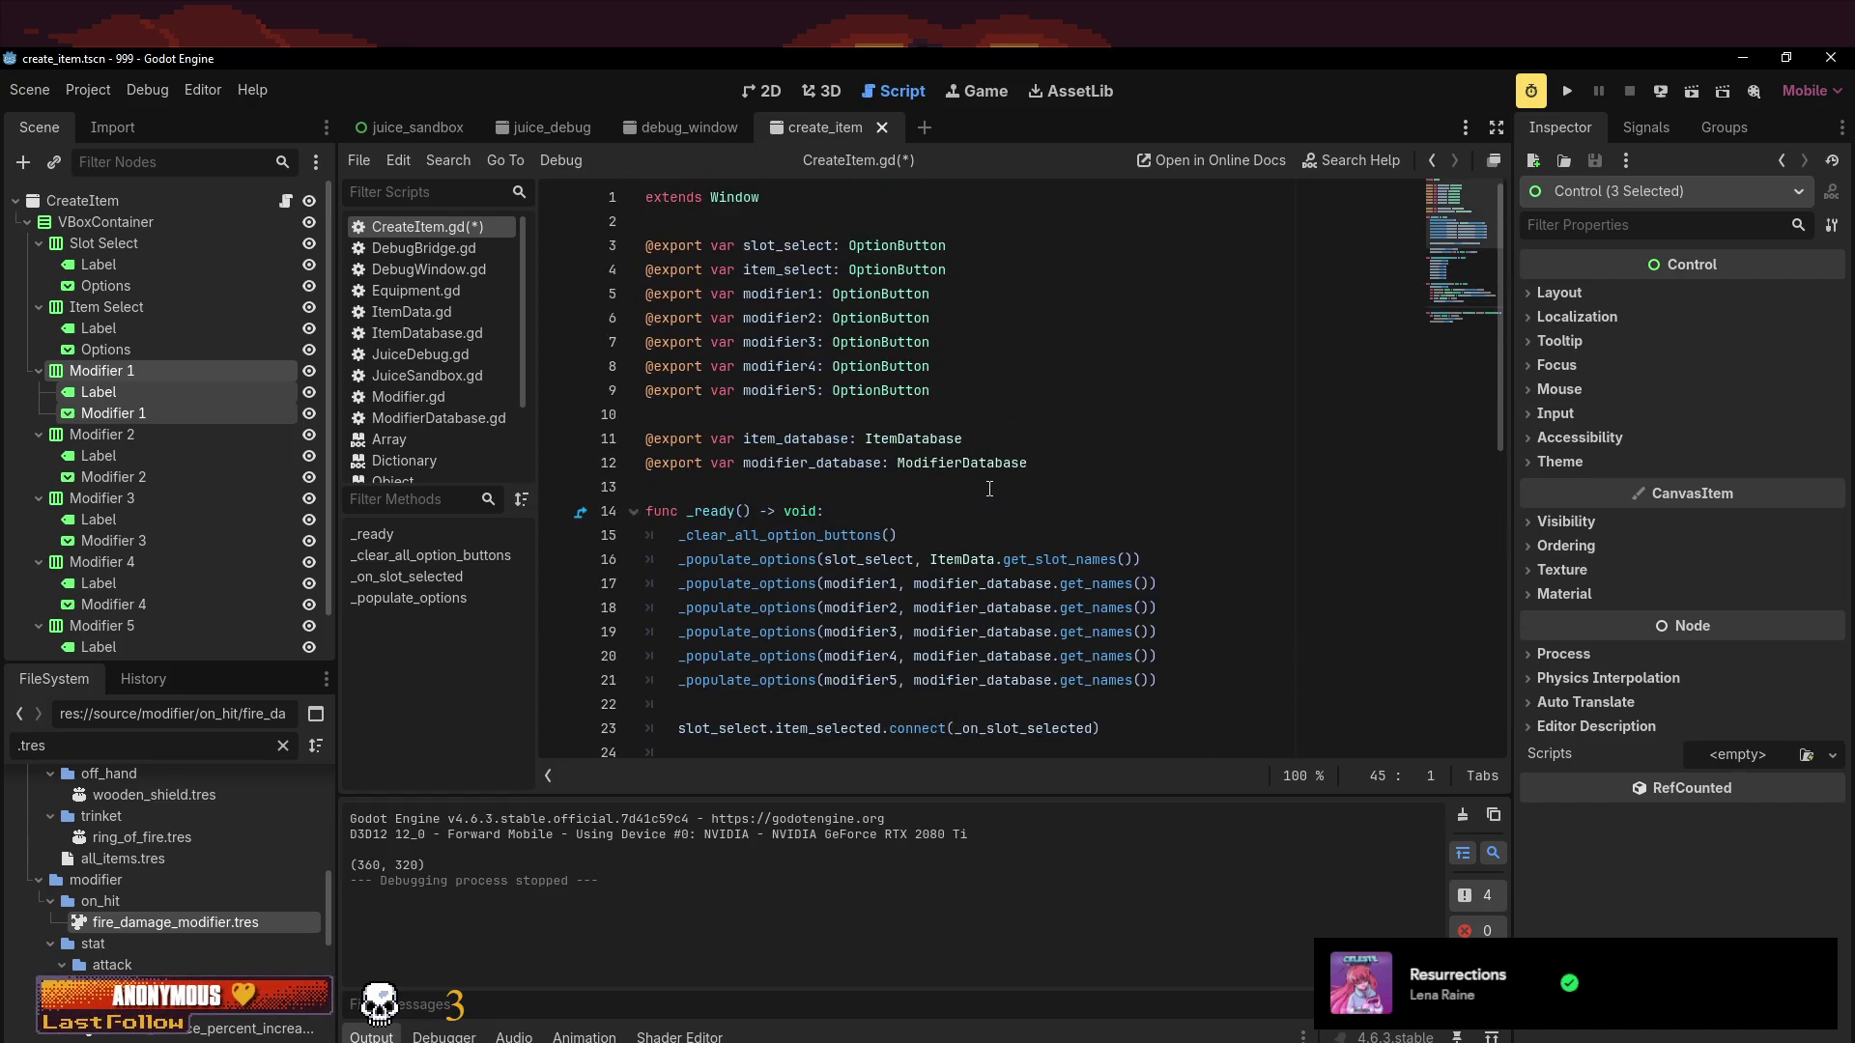
{"action": "left_click", "coordinate": [1039, 349]}
{"action": "key", "text": "ctrl+s"}
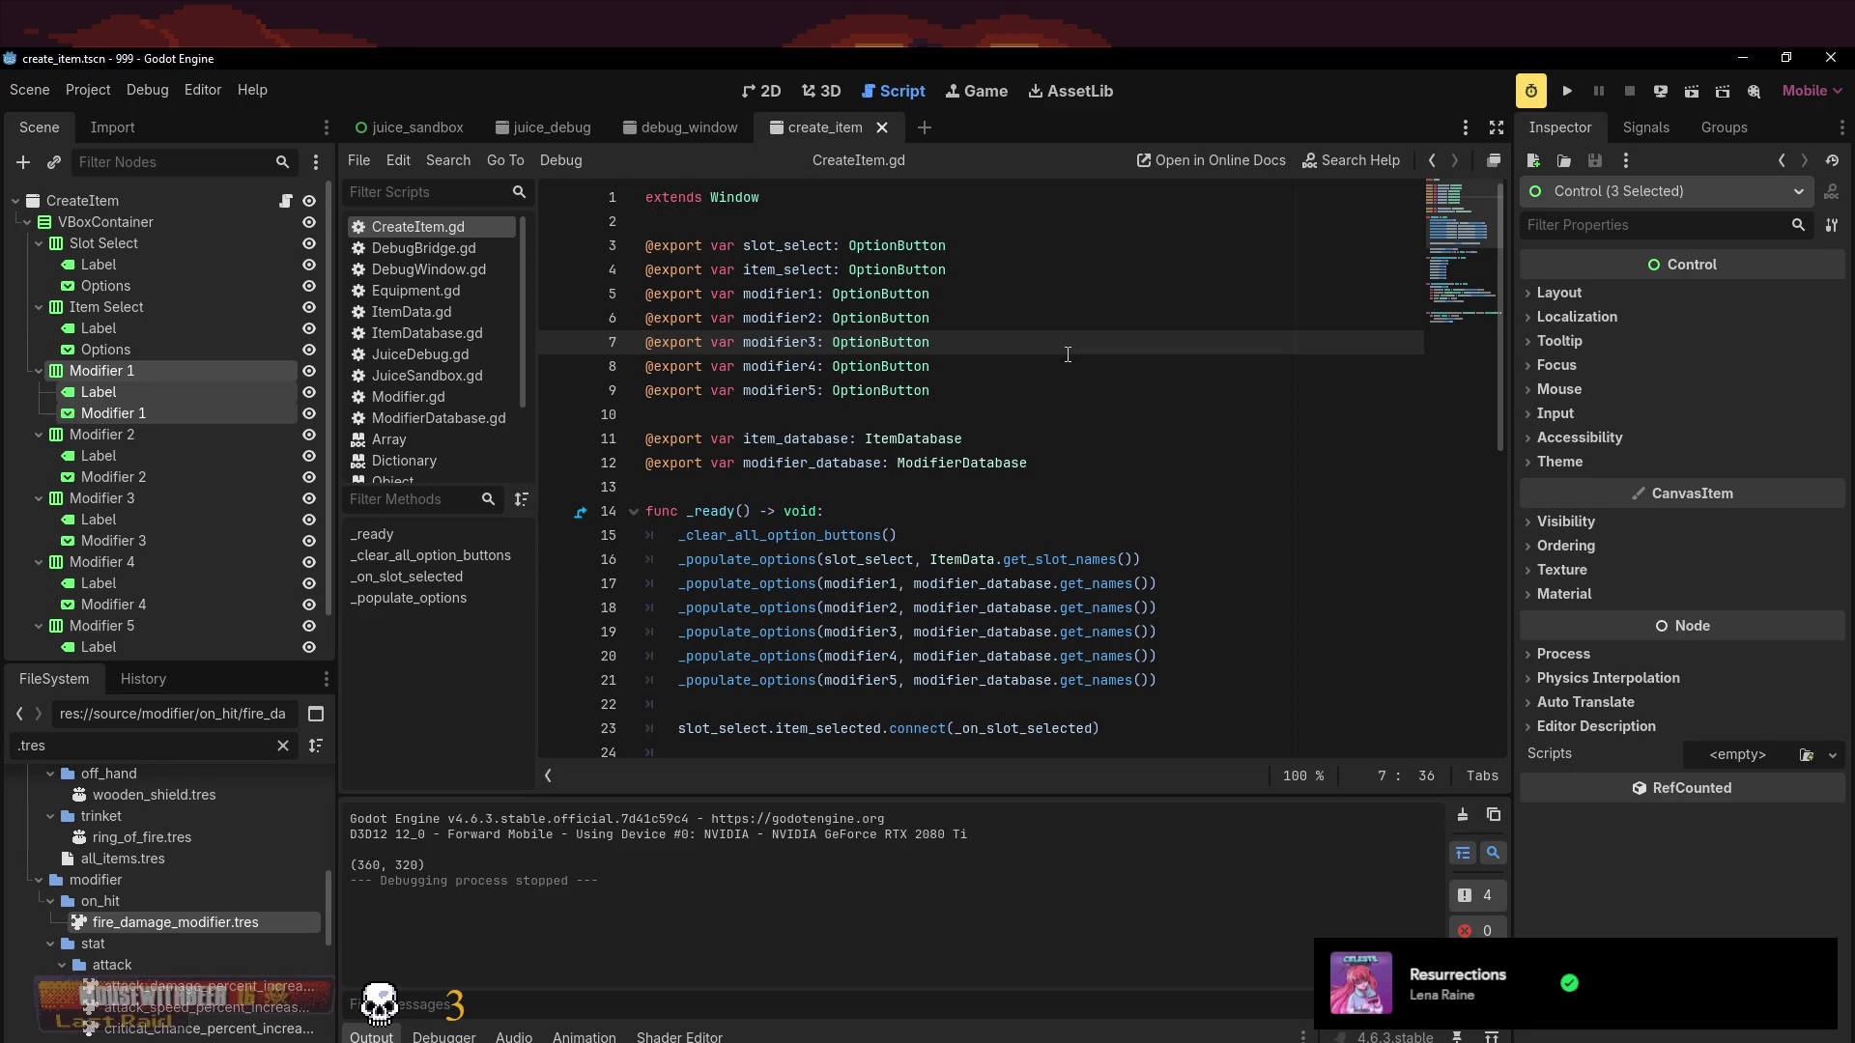
{"action": "key", "text": "shift+Down"}
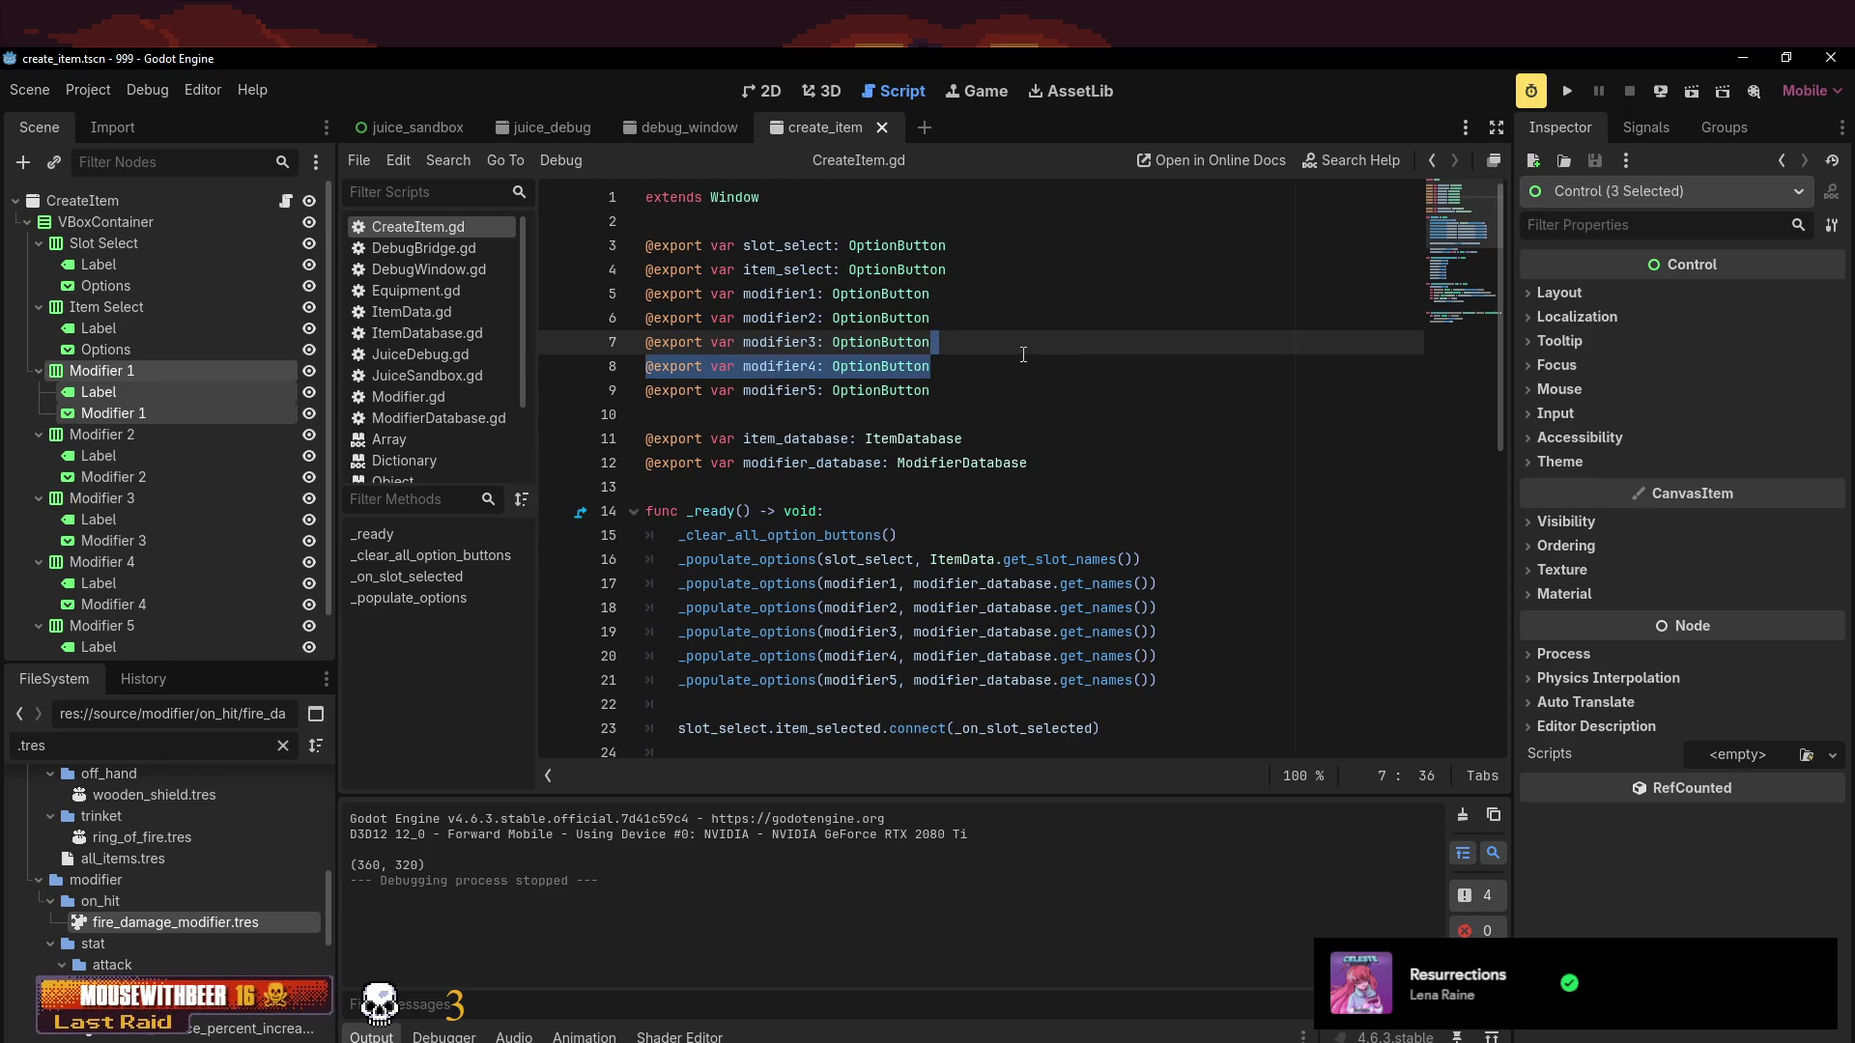
{"action": "left_click", "coordinate": [986, 306]}
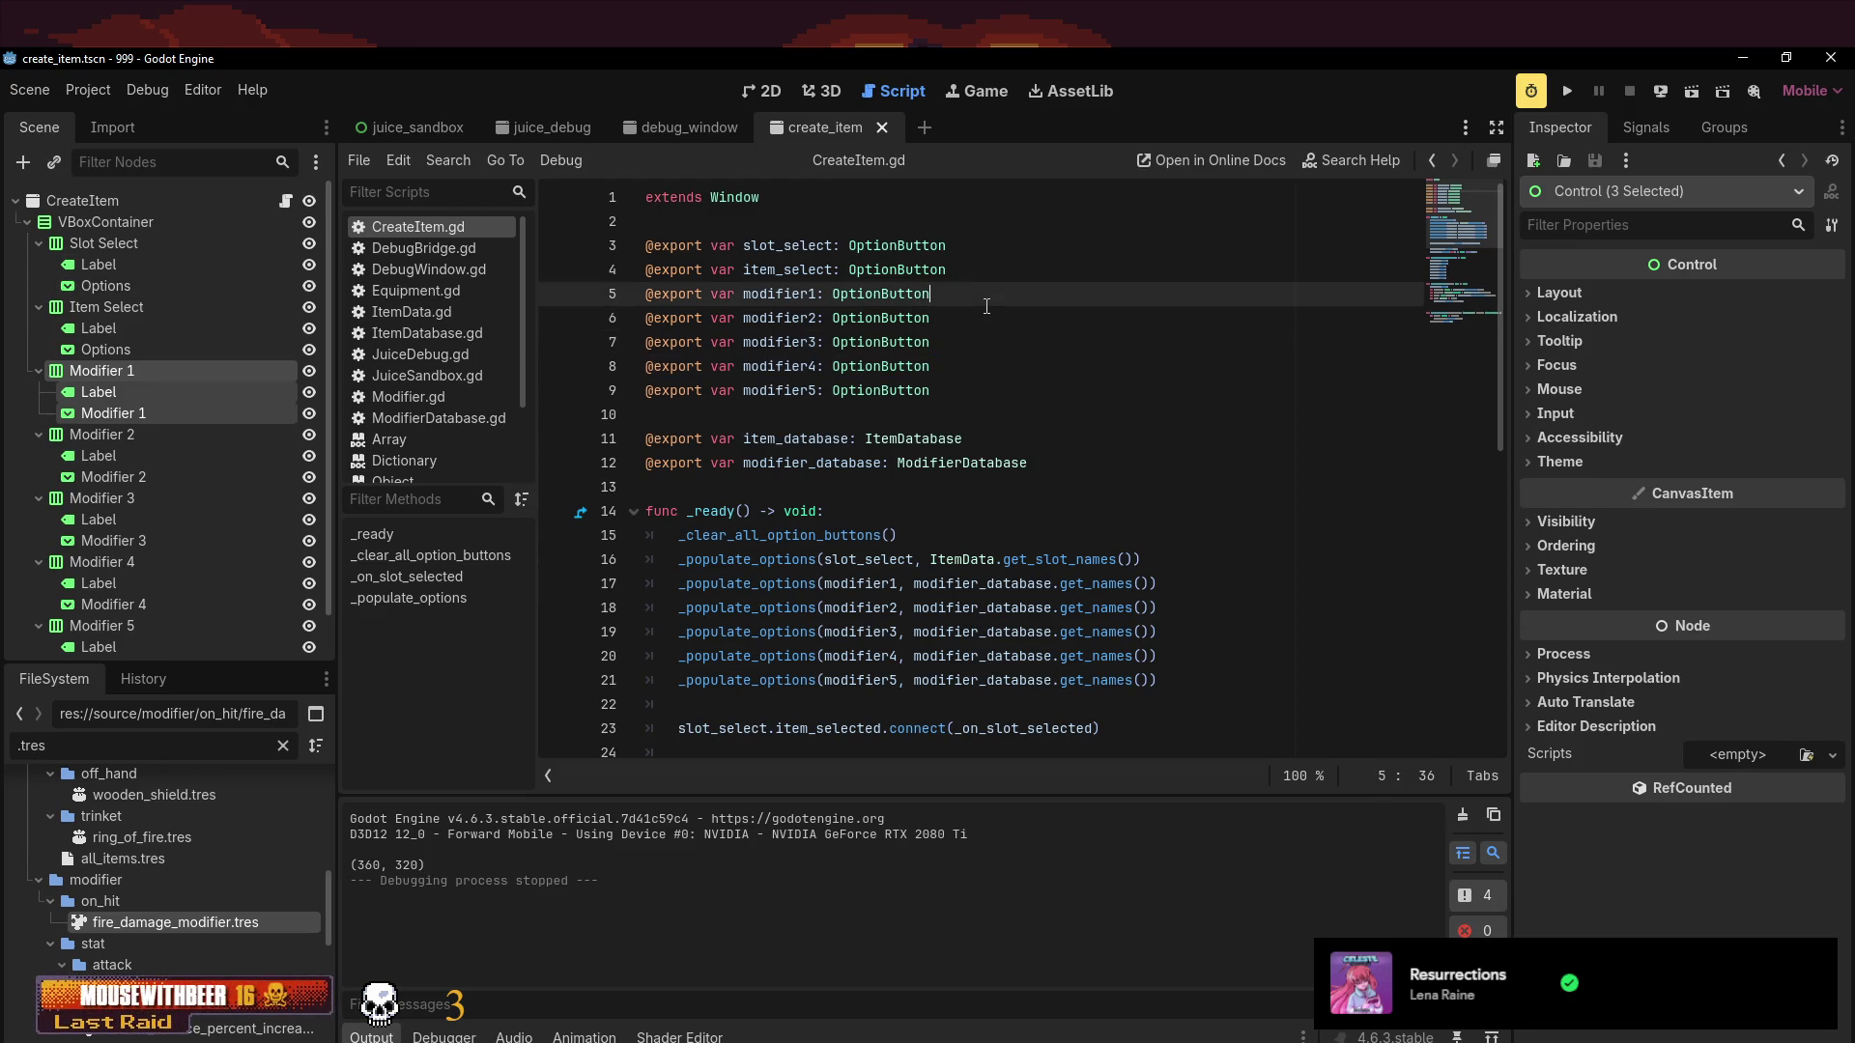
{"action": "left_click", "coordinate": [1067, 359]}
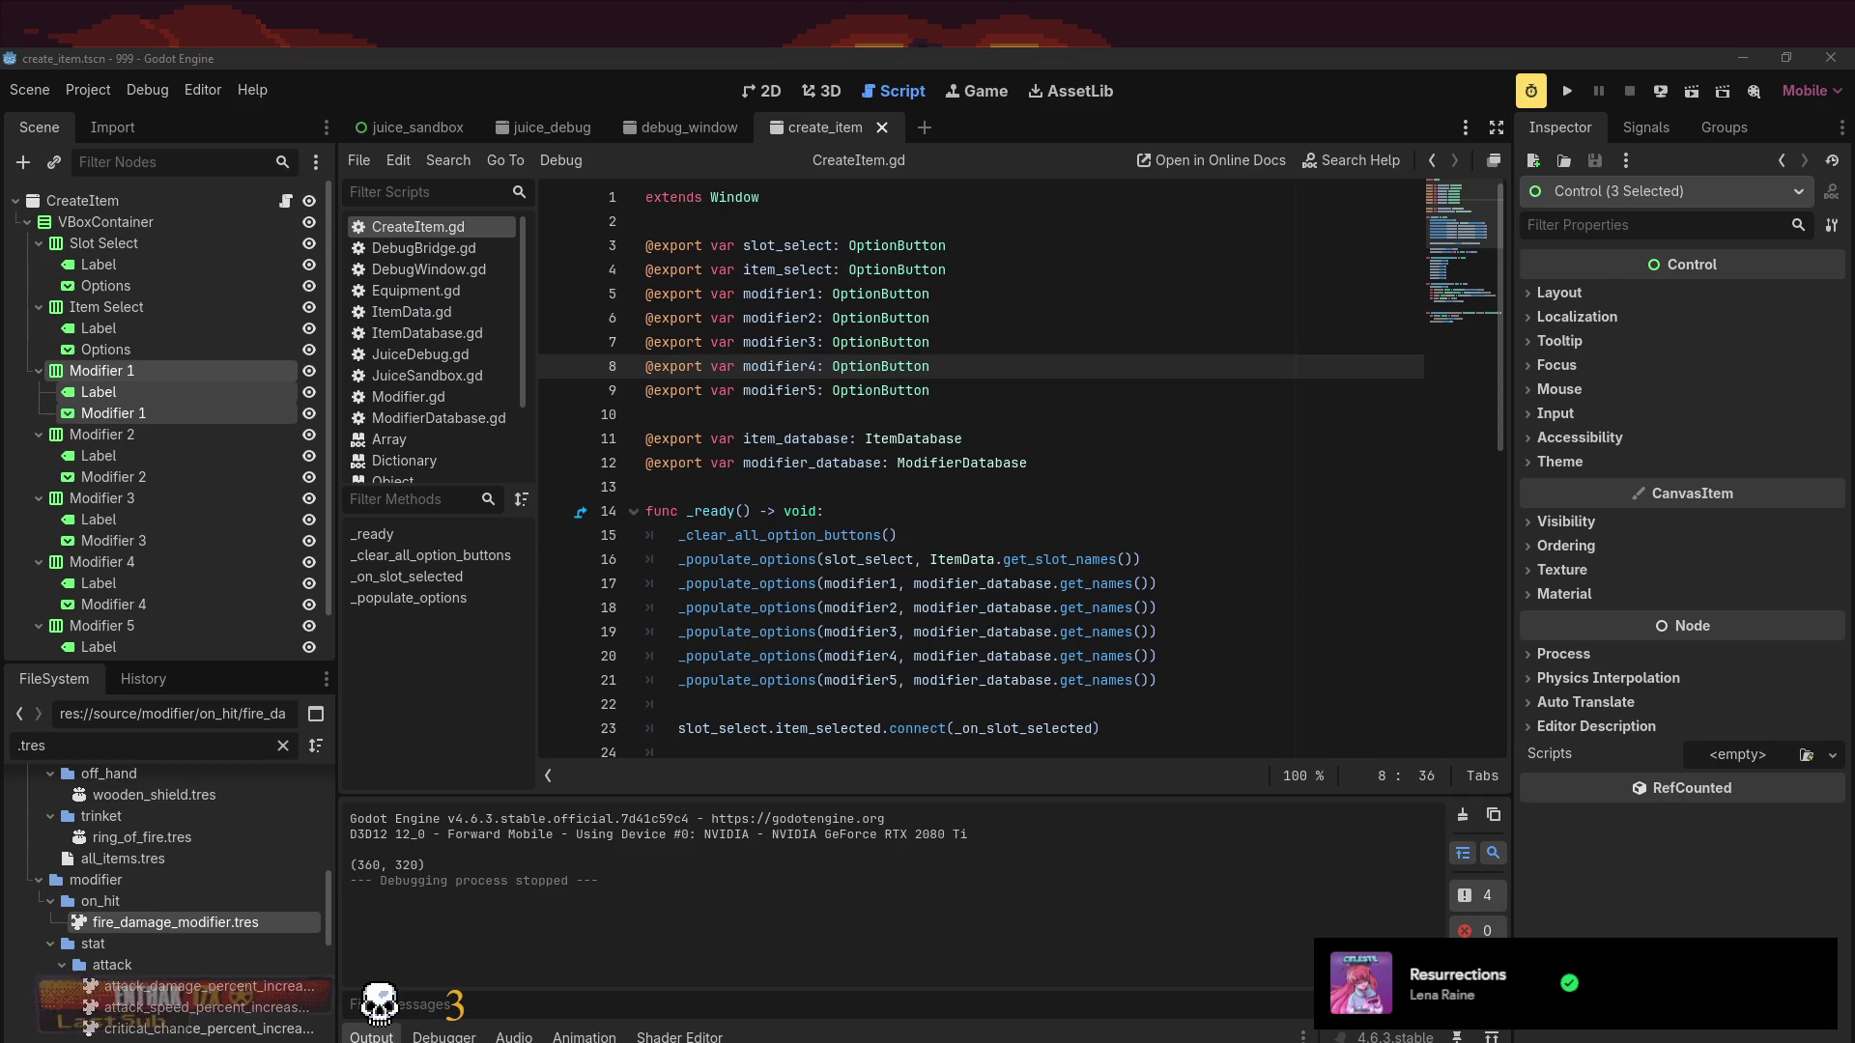
{"action": "left_click", "coordinate": [1082, 462]}
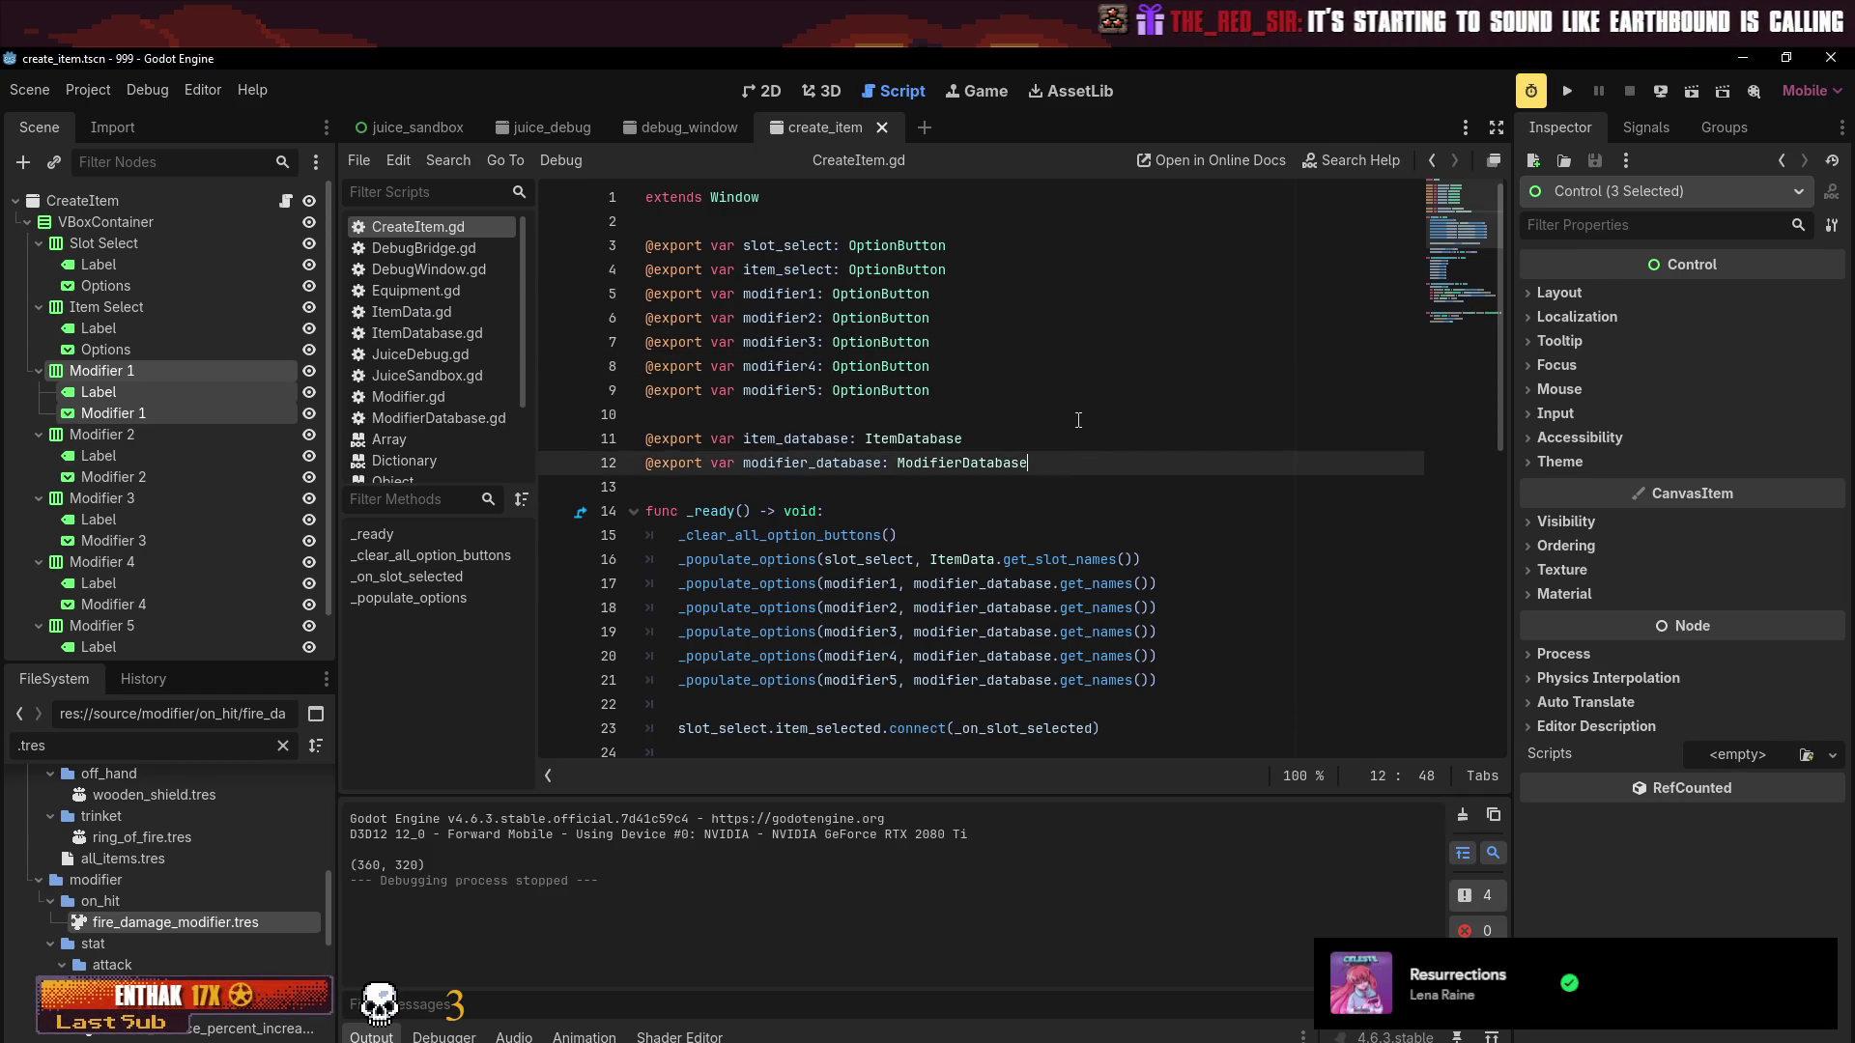
{"action": "left_click", "coordinate": [1156, 327]}
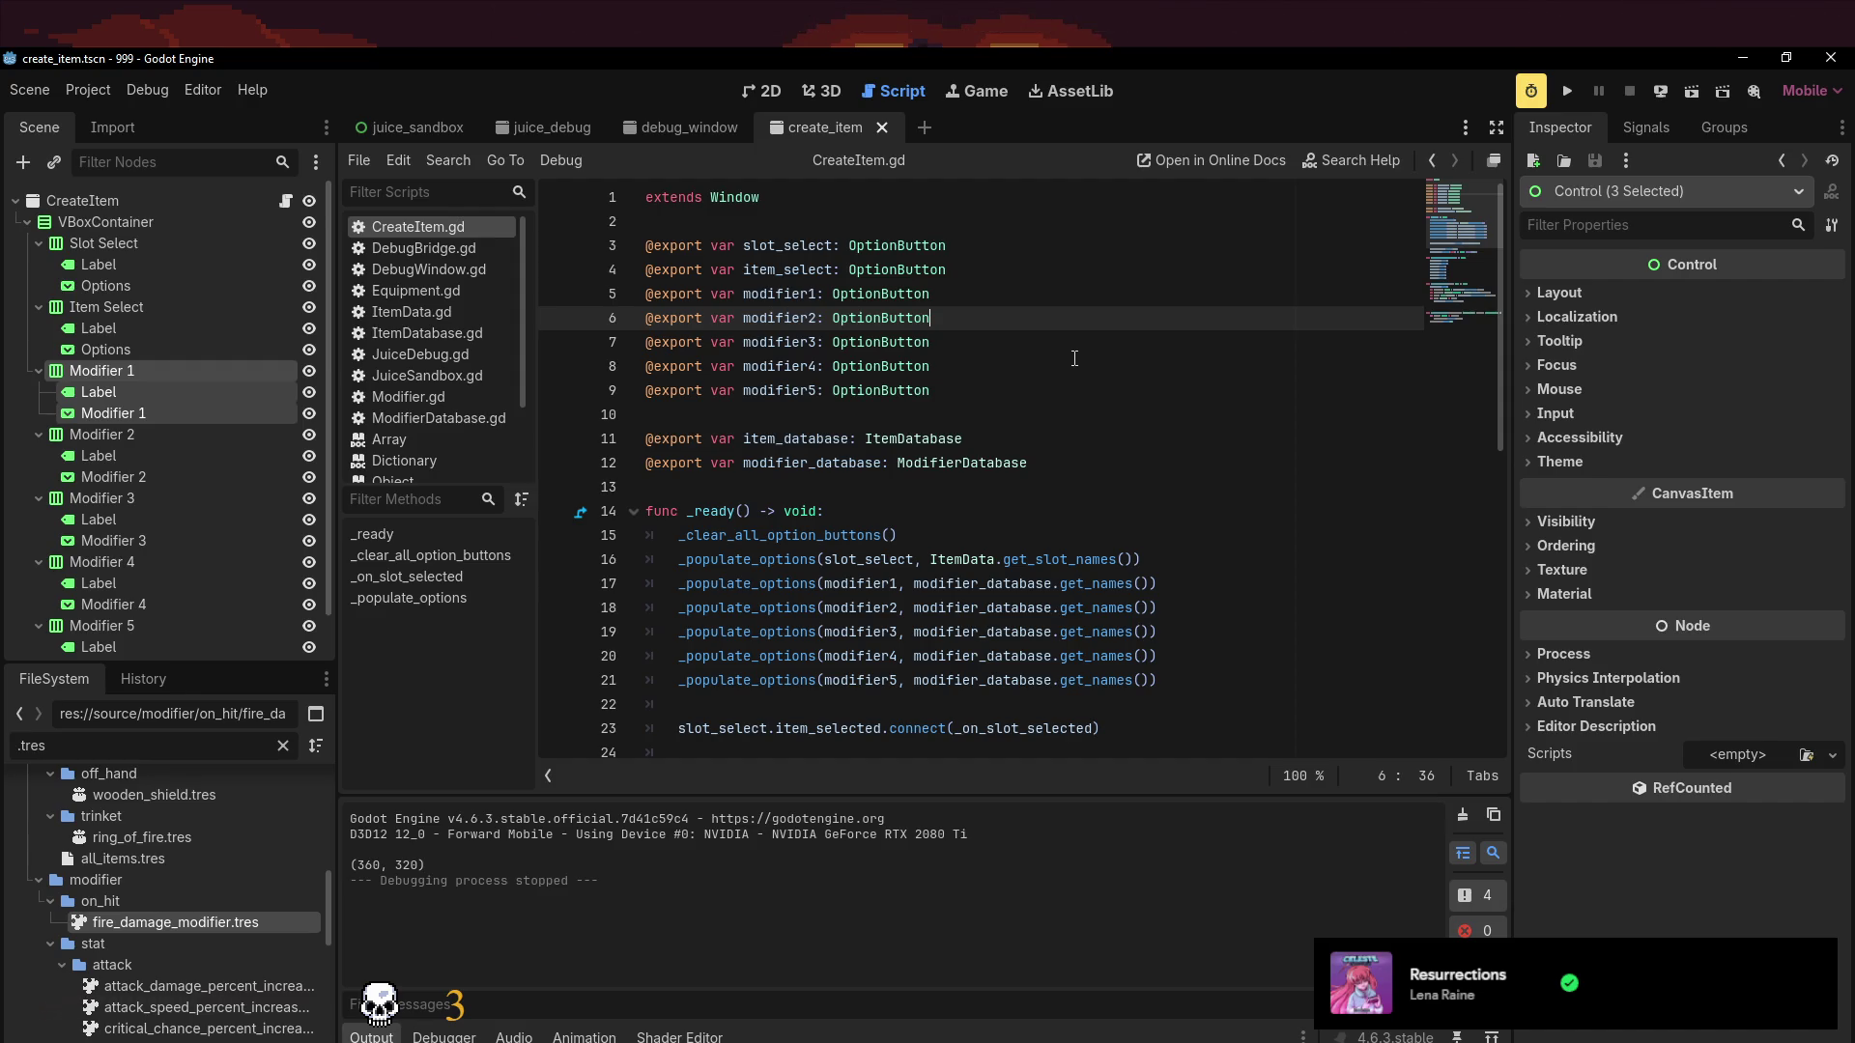
{"action": "scroll", "coordinate": [1074, 358], "scroll_direction": "down", "scroll_amount": 8}
{"action": "scroll", "coordinate": [1035, 434], "scroll_direction": "up", "scroll_amount": 8}
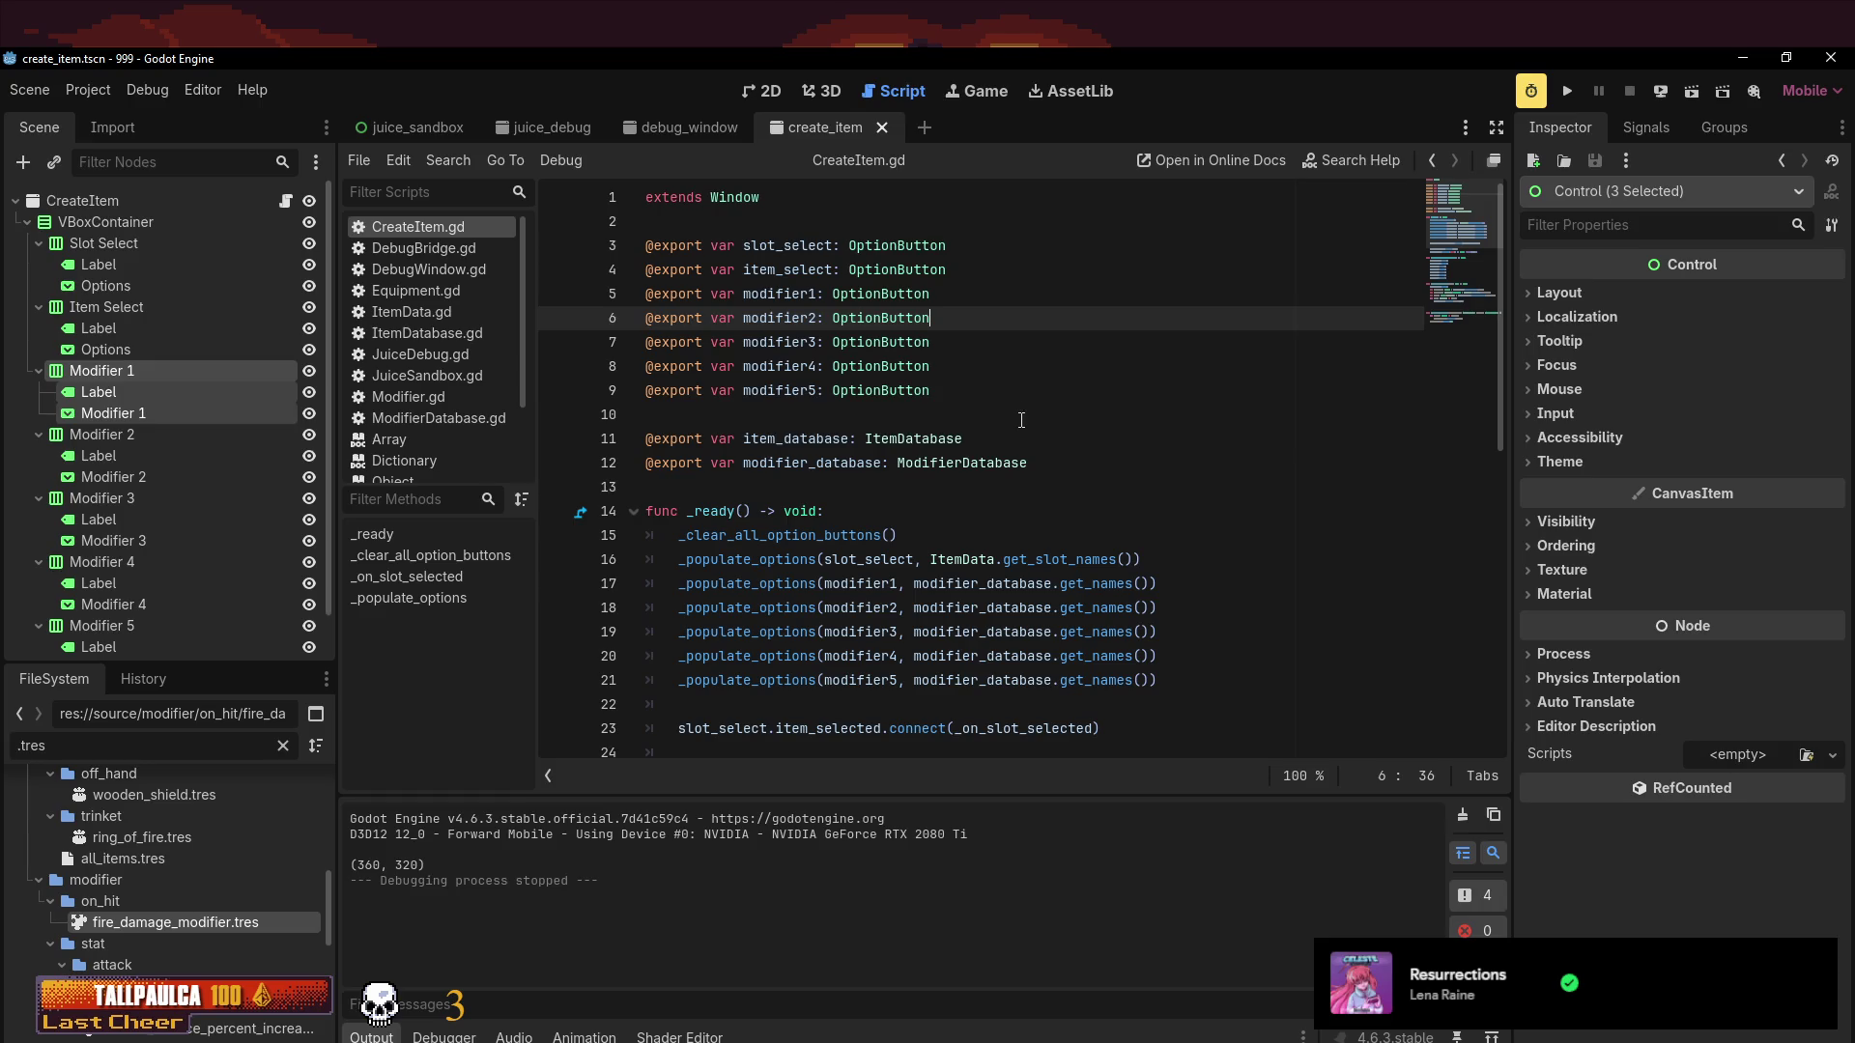
{"action": "left_click", "coordinate": [1047, 349]}
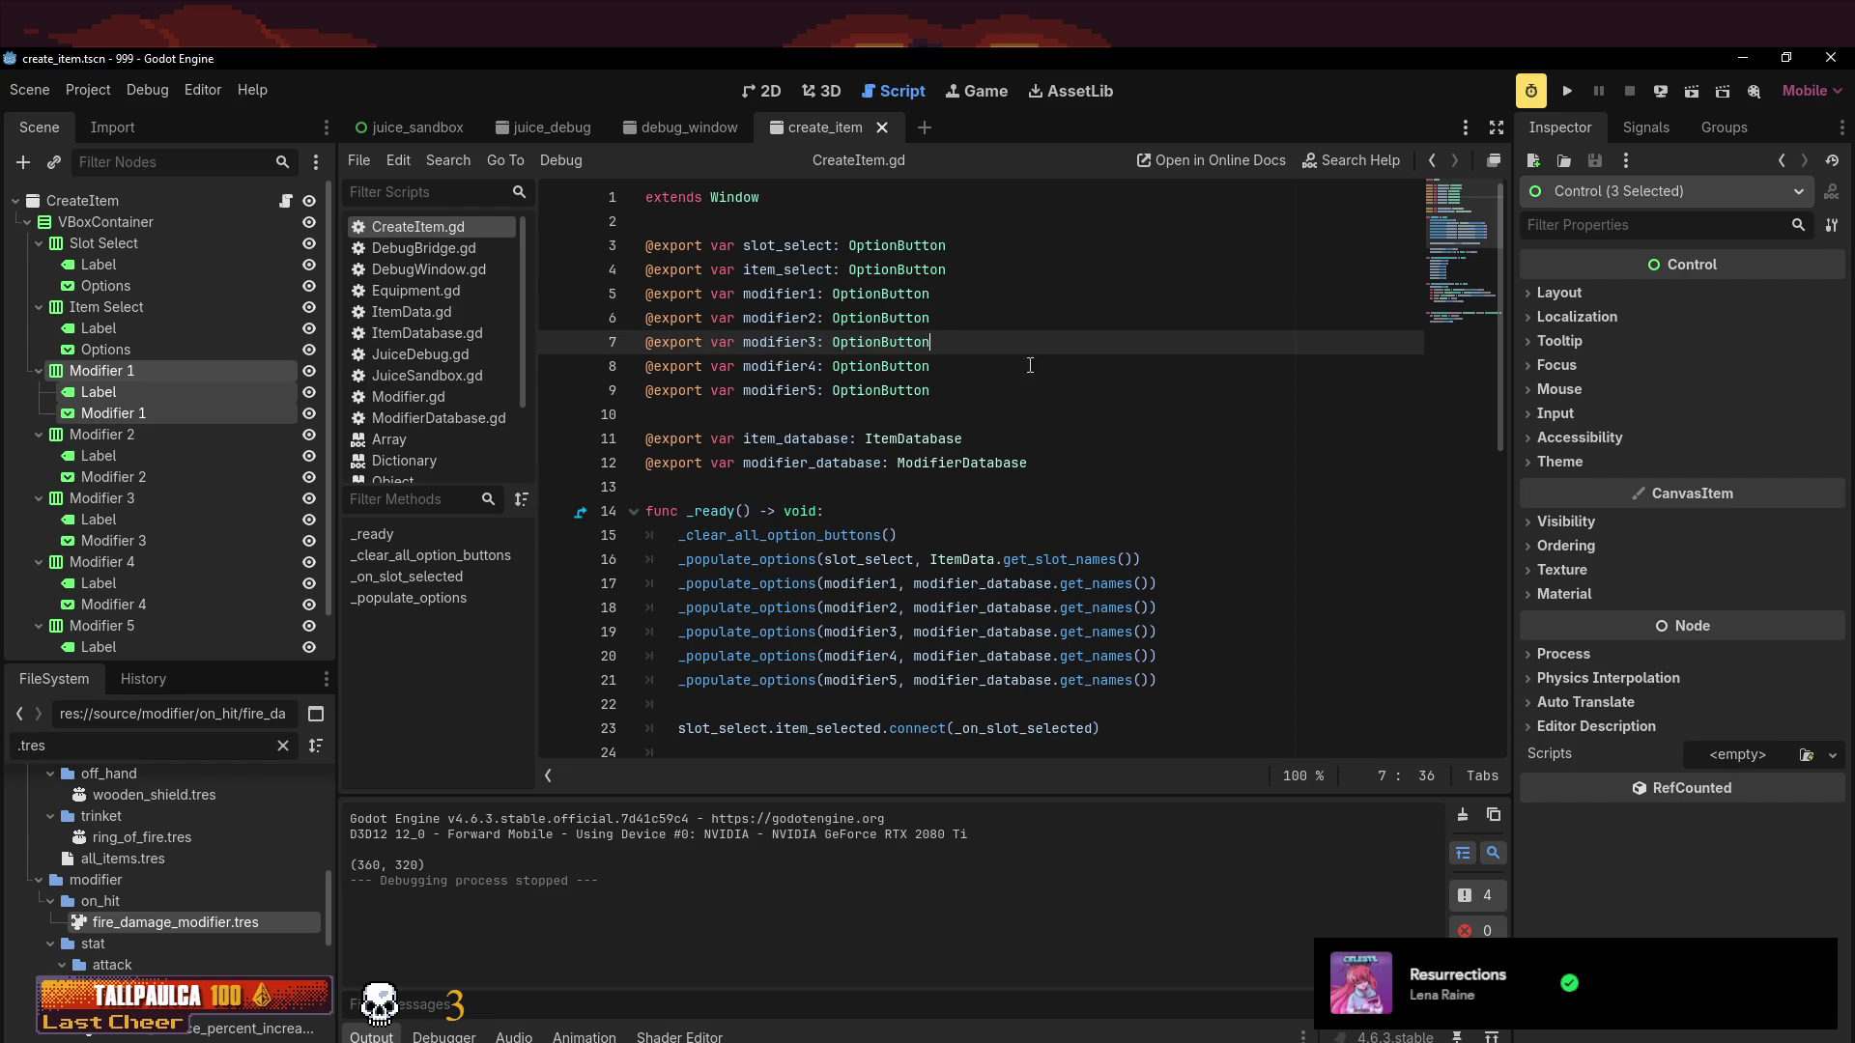
{"action": "left_click", "coordinate": [1030, 365]}
{"action": "left_click", "coordinate": [1008, 393]}
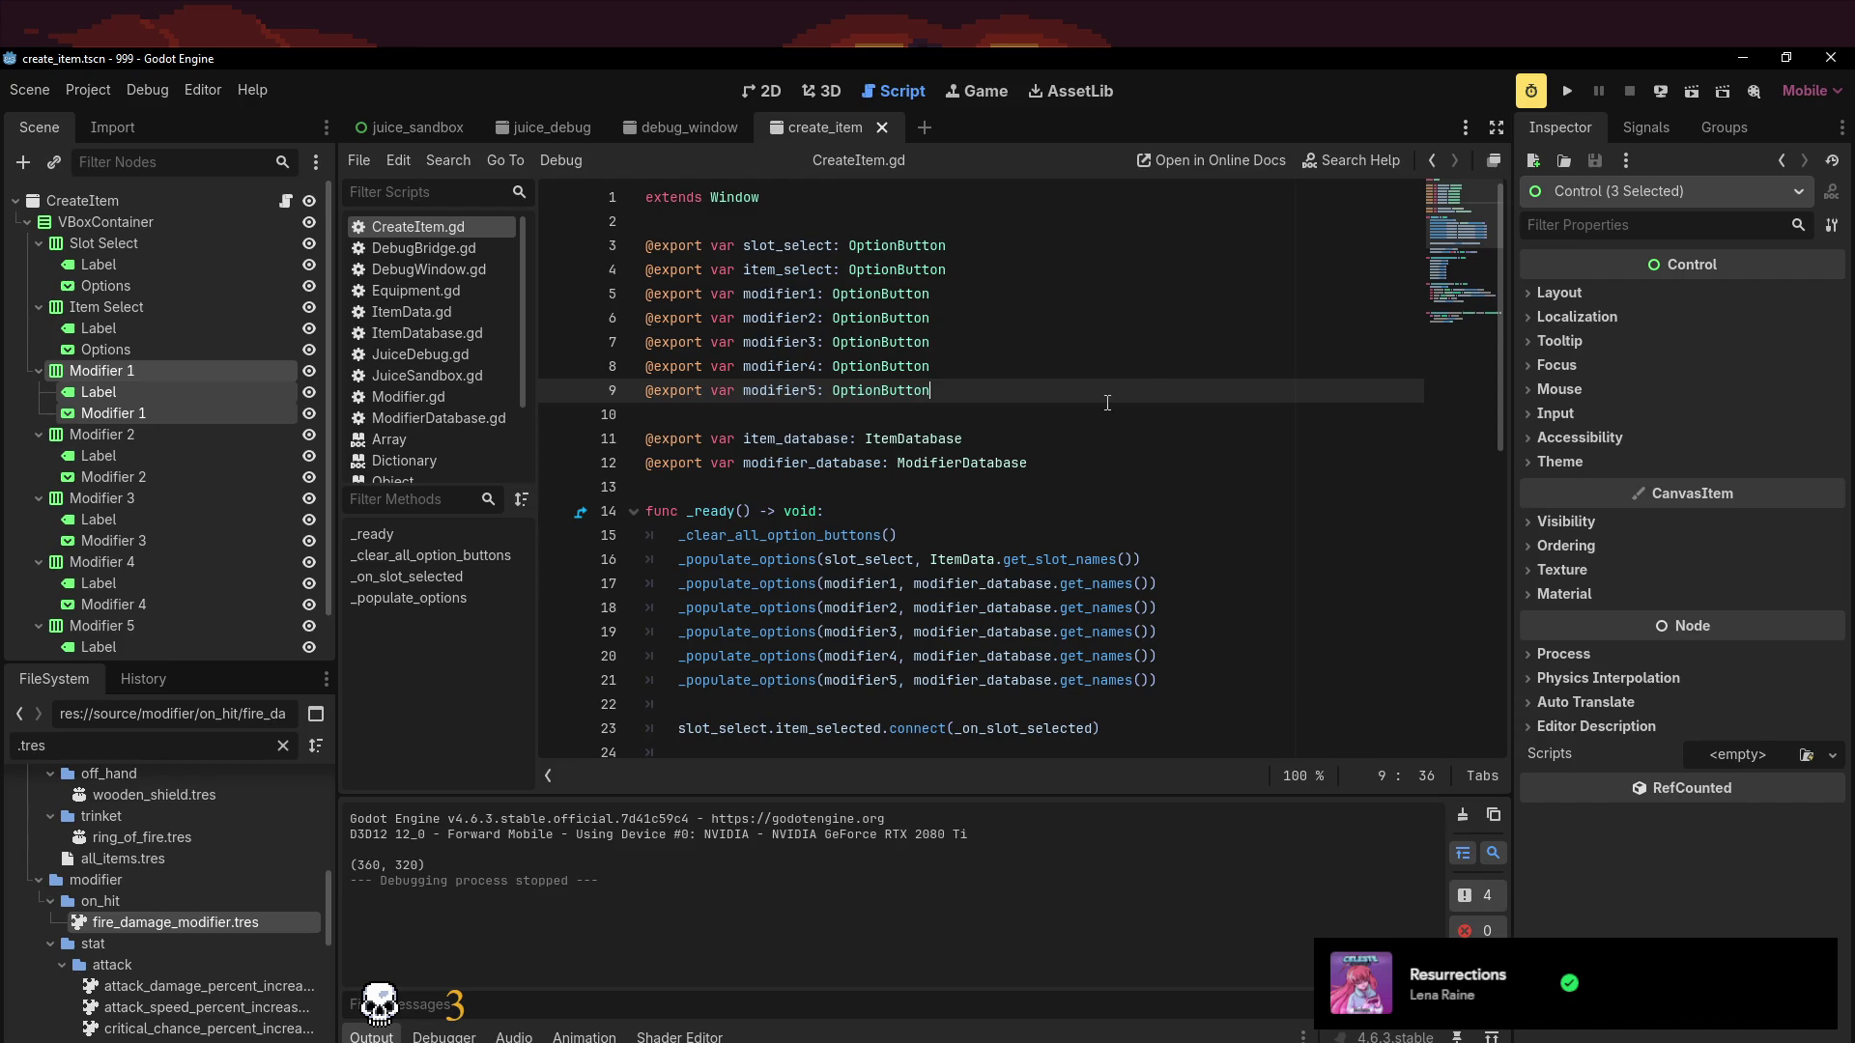
{"action": "left_click", "coordinate": [1101, 464]}
{"action": "left_click", "coordinate": [1099, 490]}
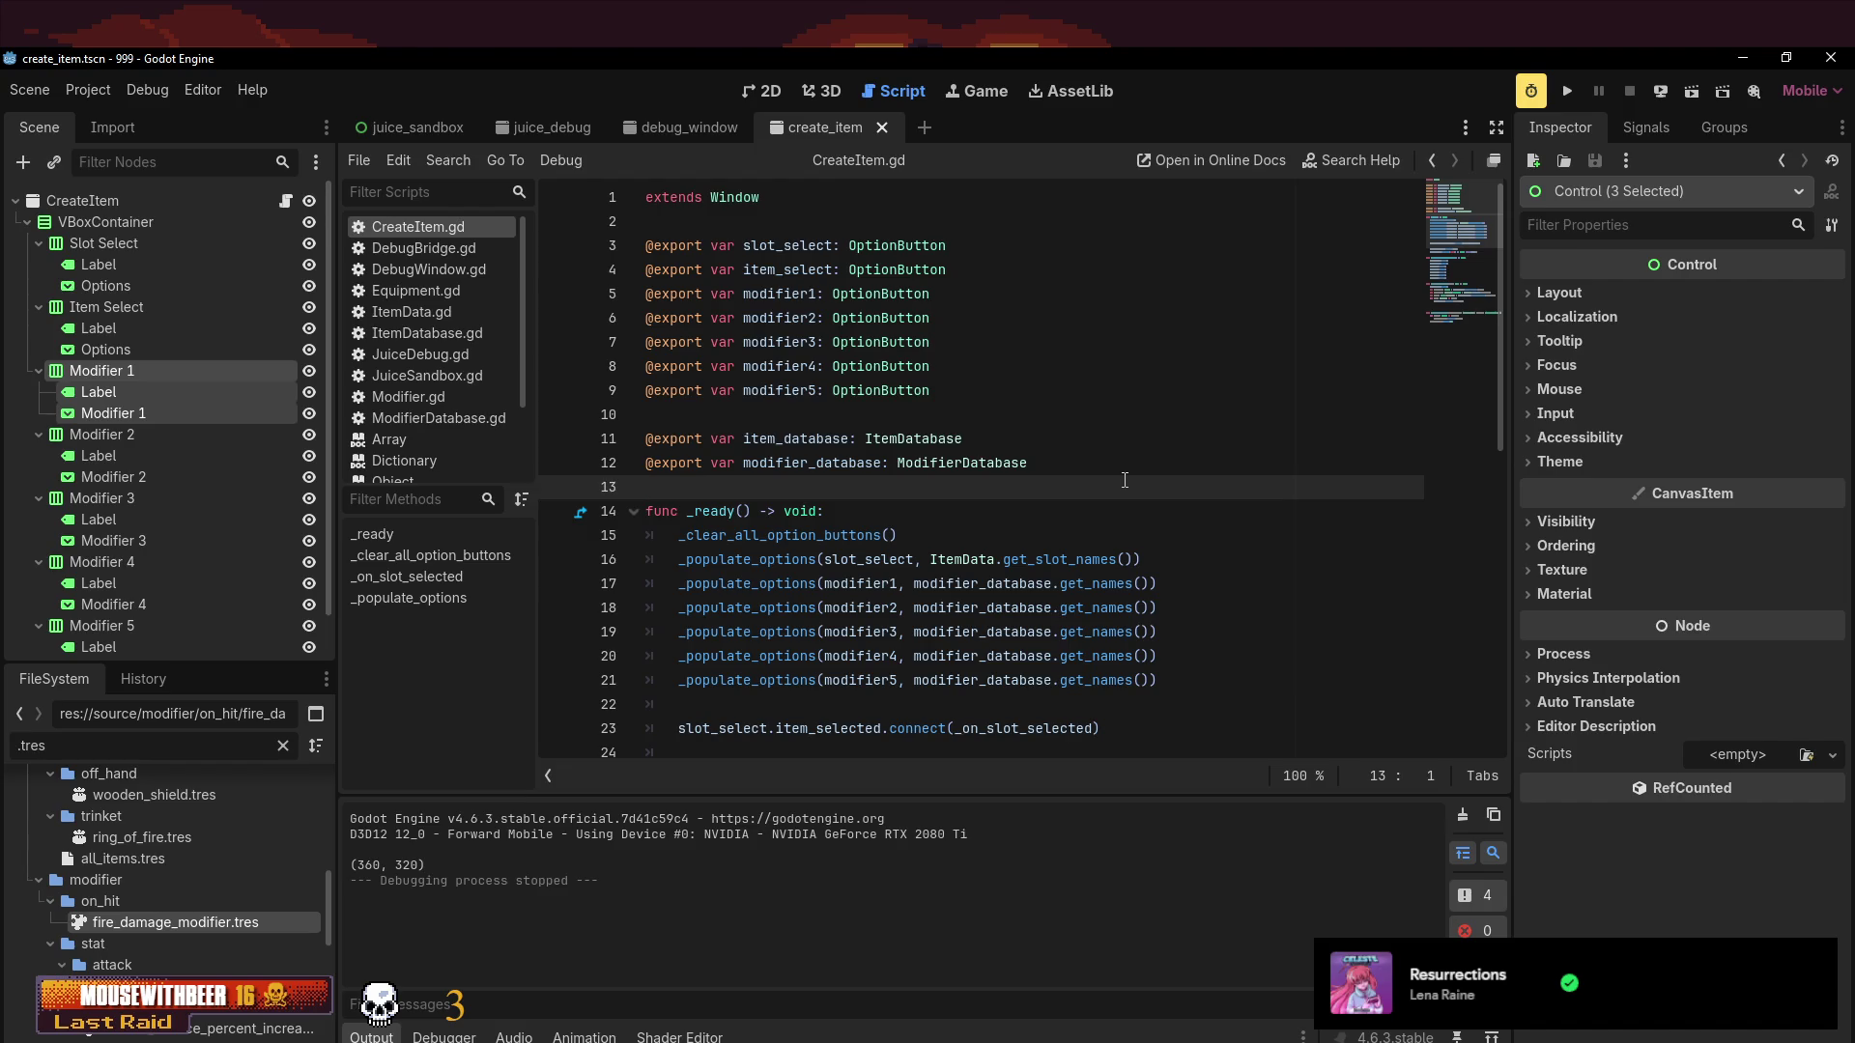
{"action": "left_click", "coordinate": [1232, 384]}
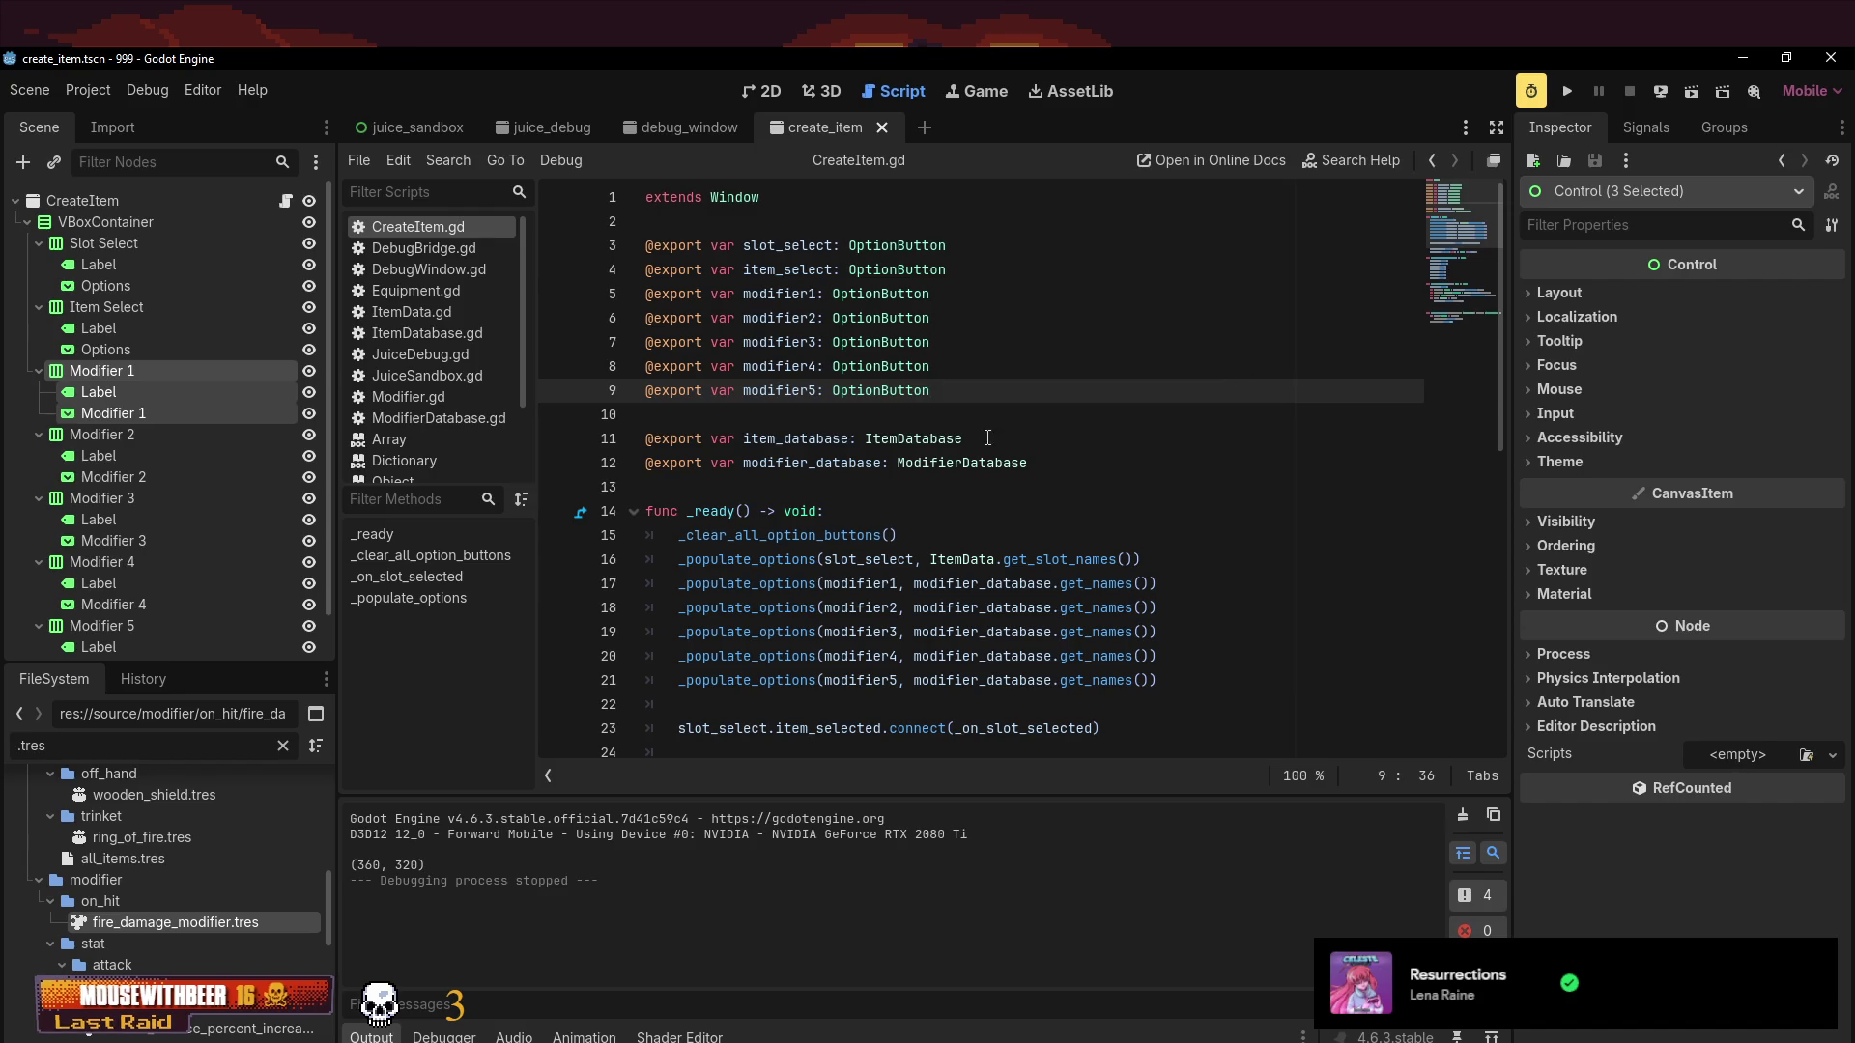
{"action": "left_click", "coordinate": [969, 328]}
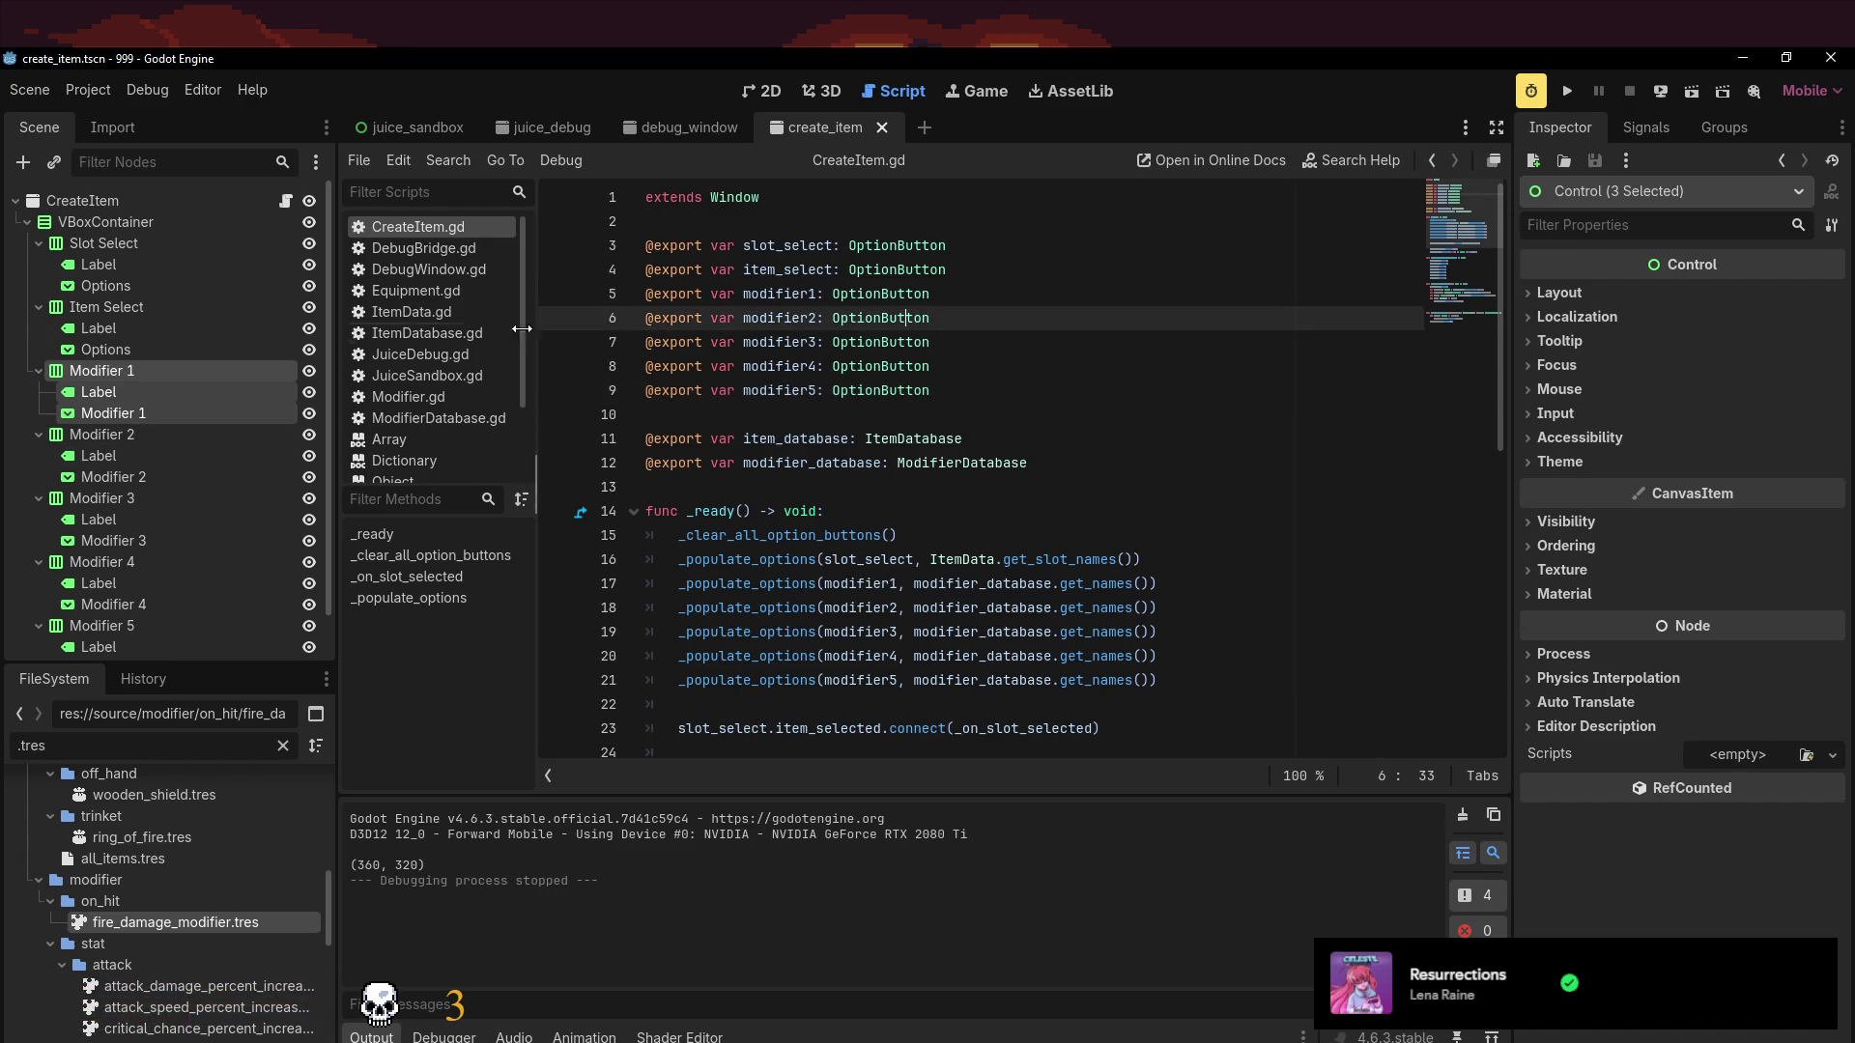
{"action": "scroll", "coordinate": [1003, 466], "scroll_direction": "down", "scroll_amount": 9}
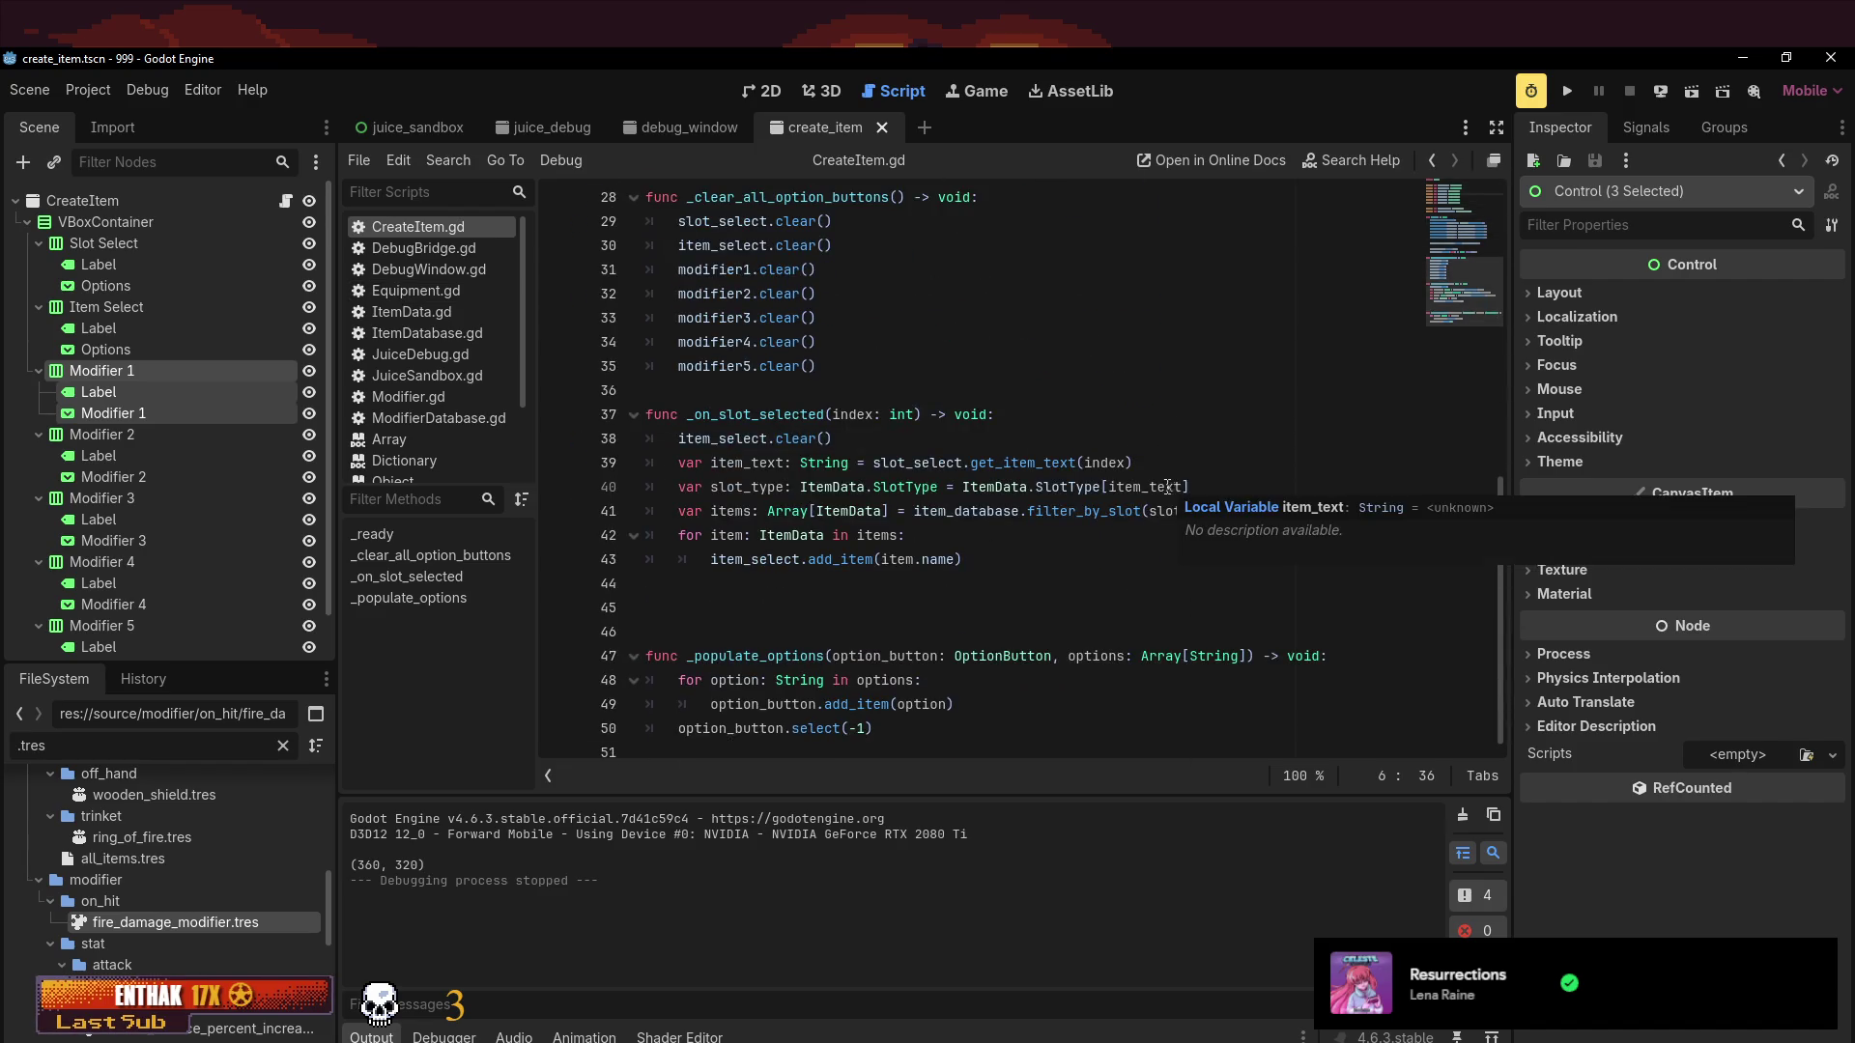
{"action": "left_click", "coordinate": [1029, 317]}
{"action": "left_click", "coordinate": [854, 345]}
{"action": "left_click", "coordinate": [856, 395]}
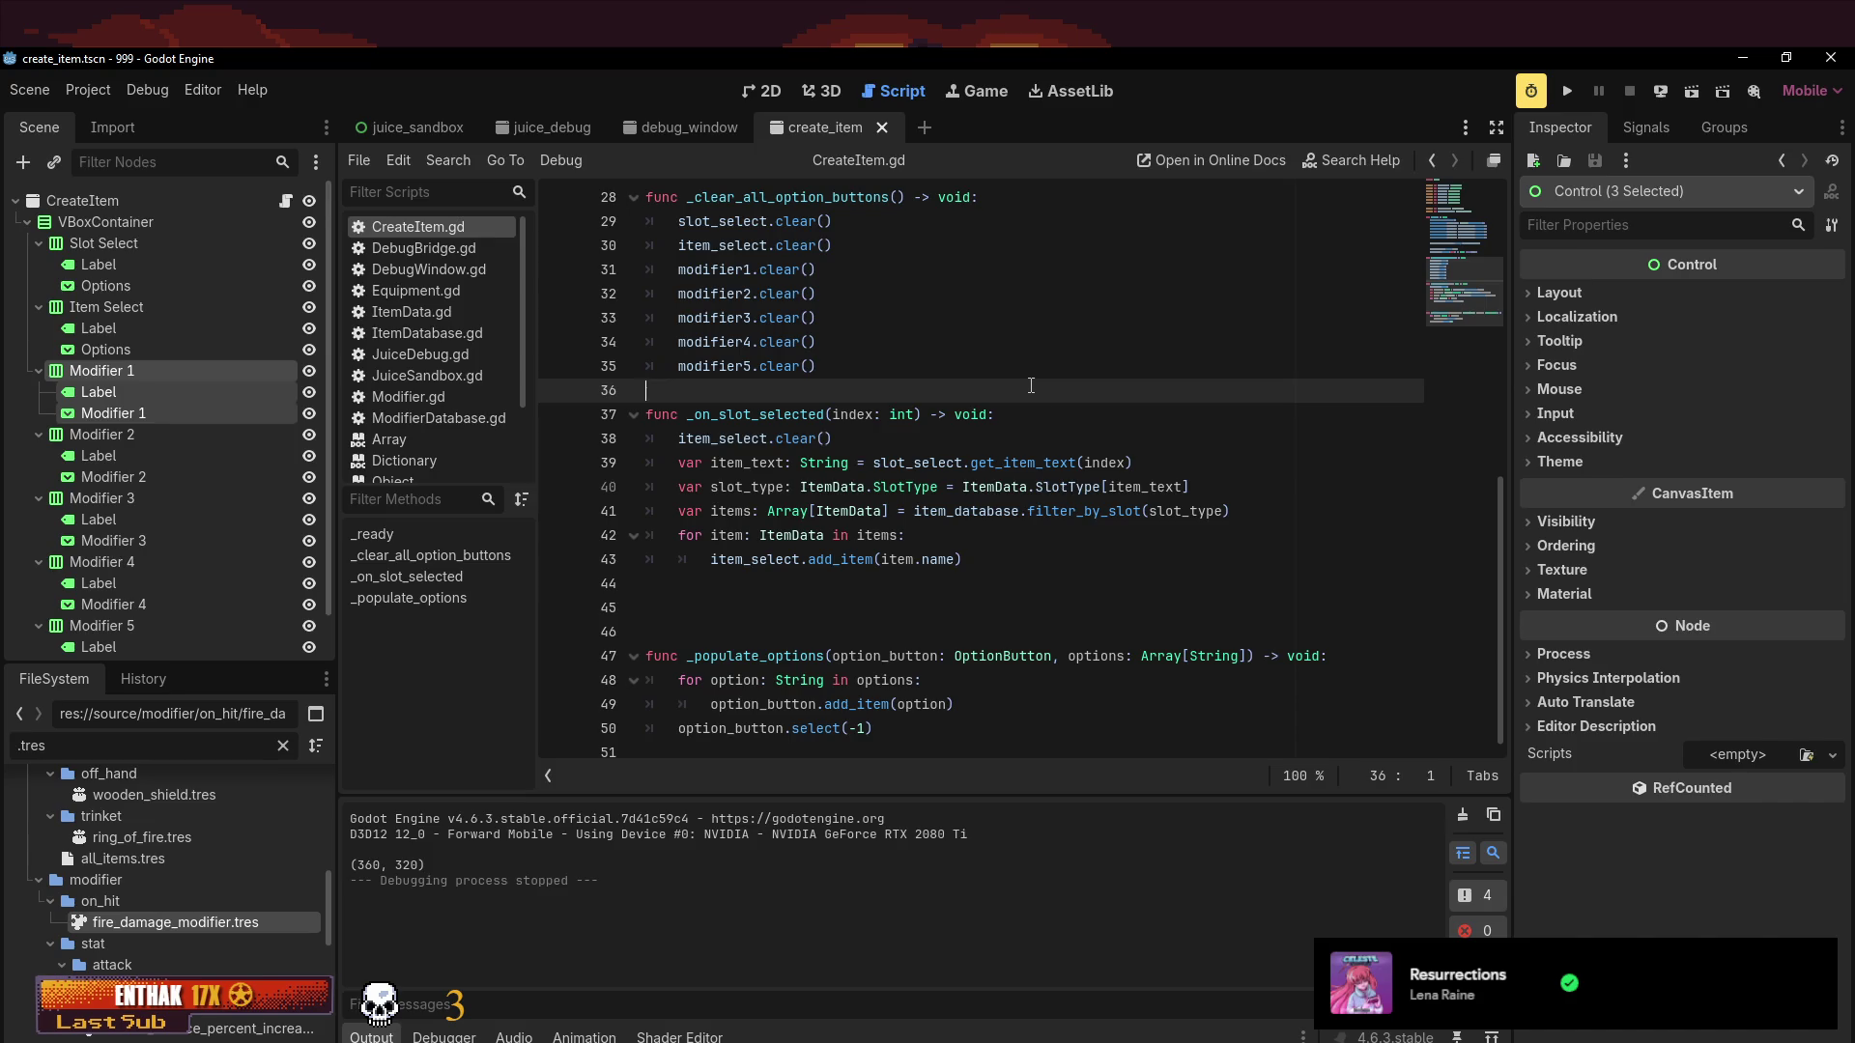
{"action": "scroll", "coordinate": [1042, 394], "scroll_direction": "up", "scroll_amount": 9}
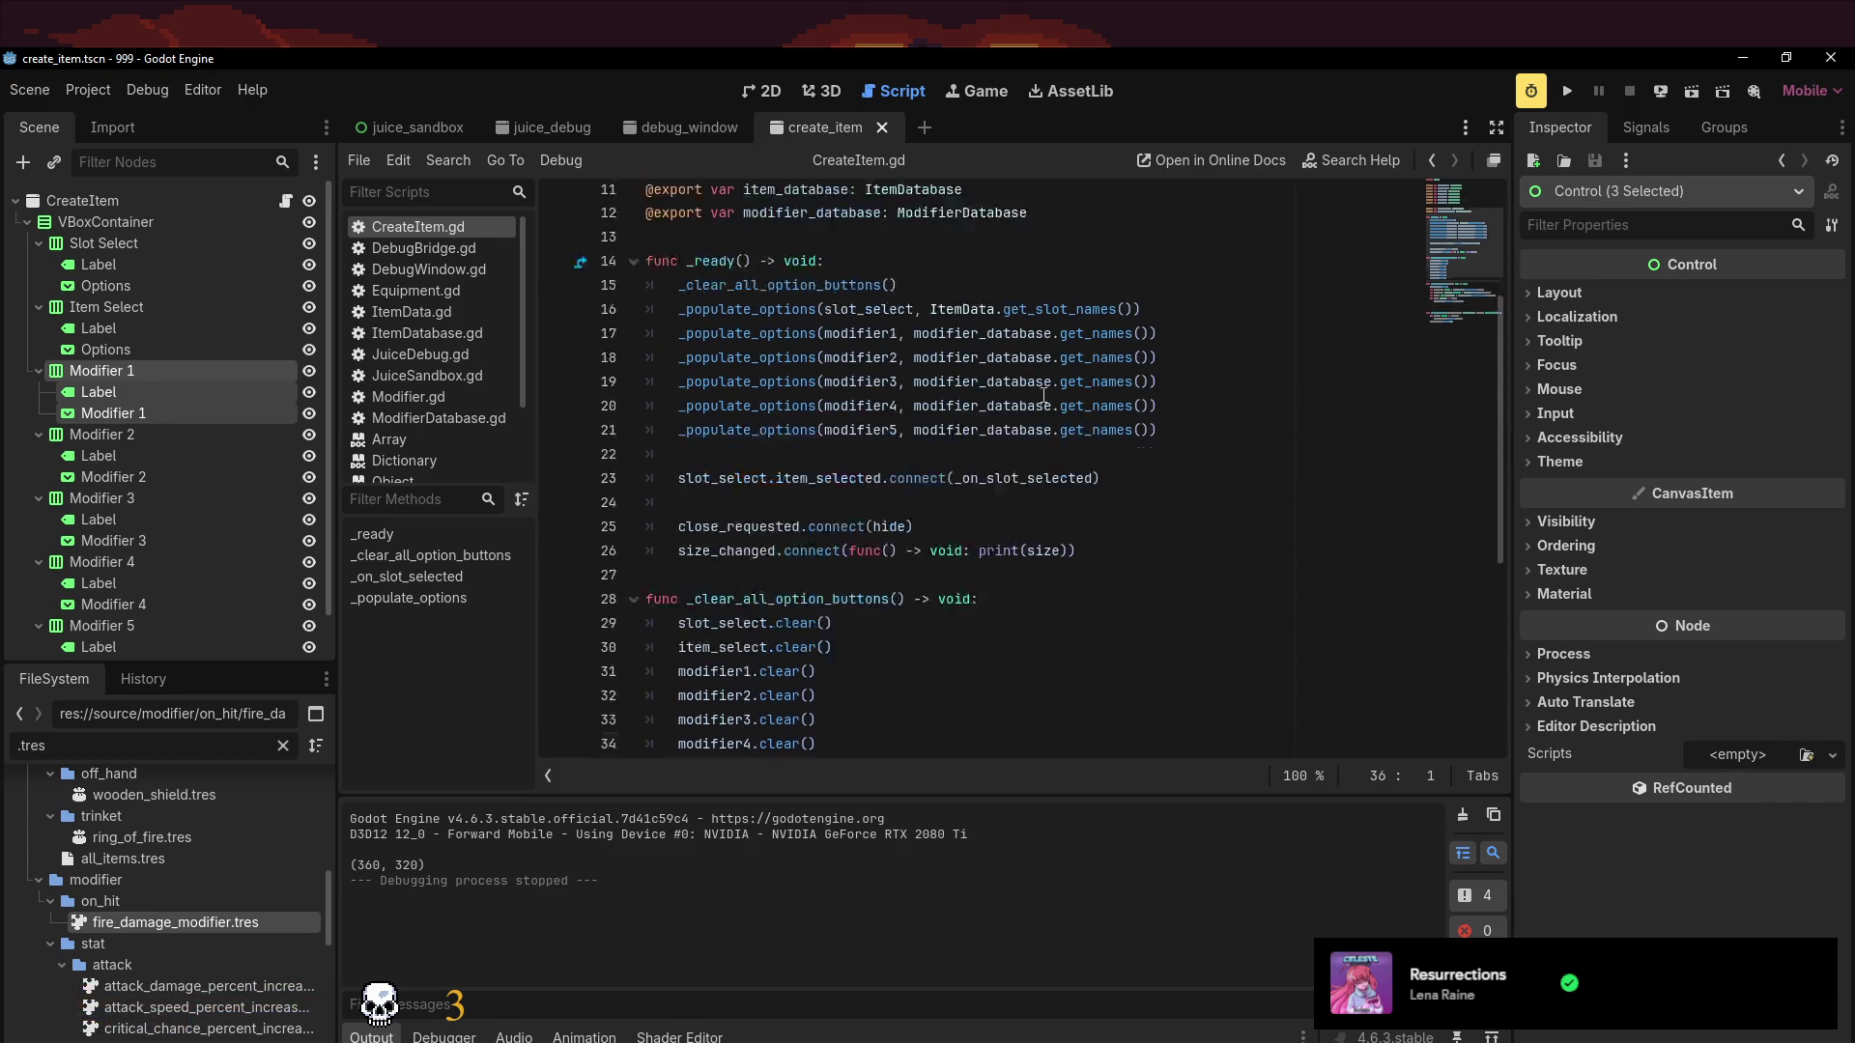
{"action": "left_click", "coordinate": [987, 298]}
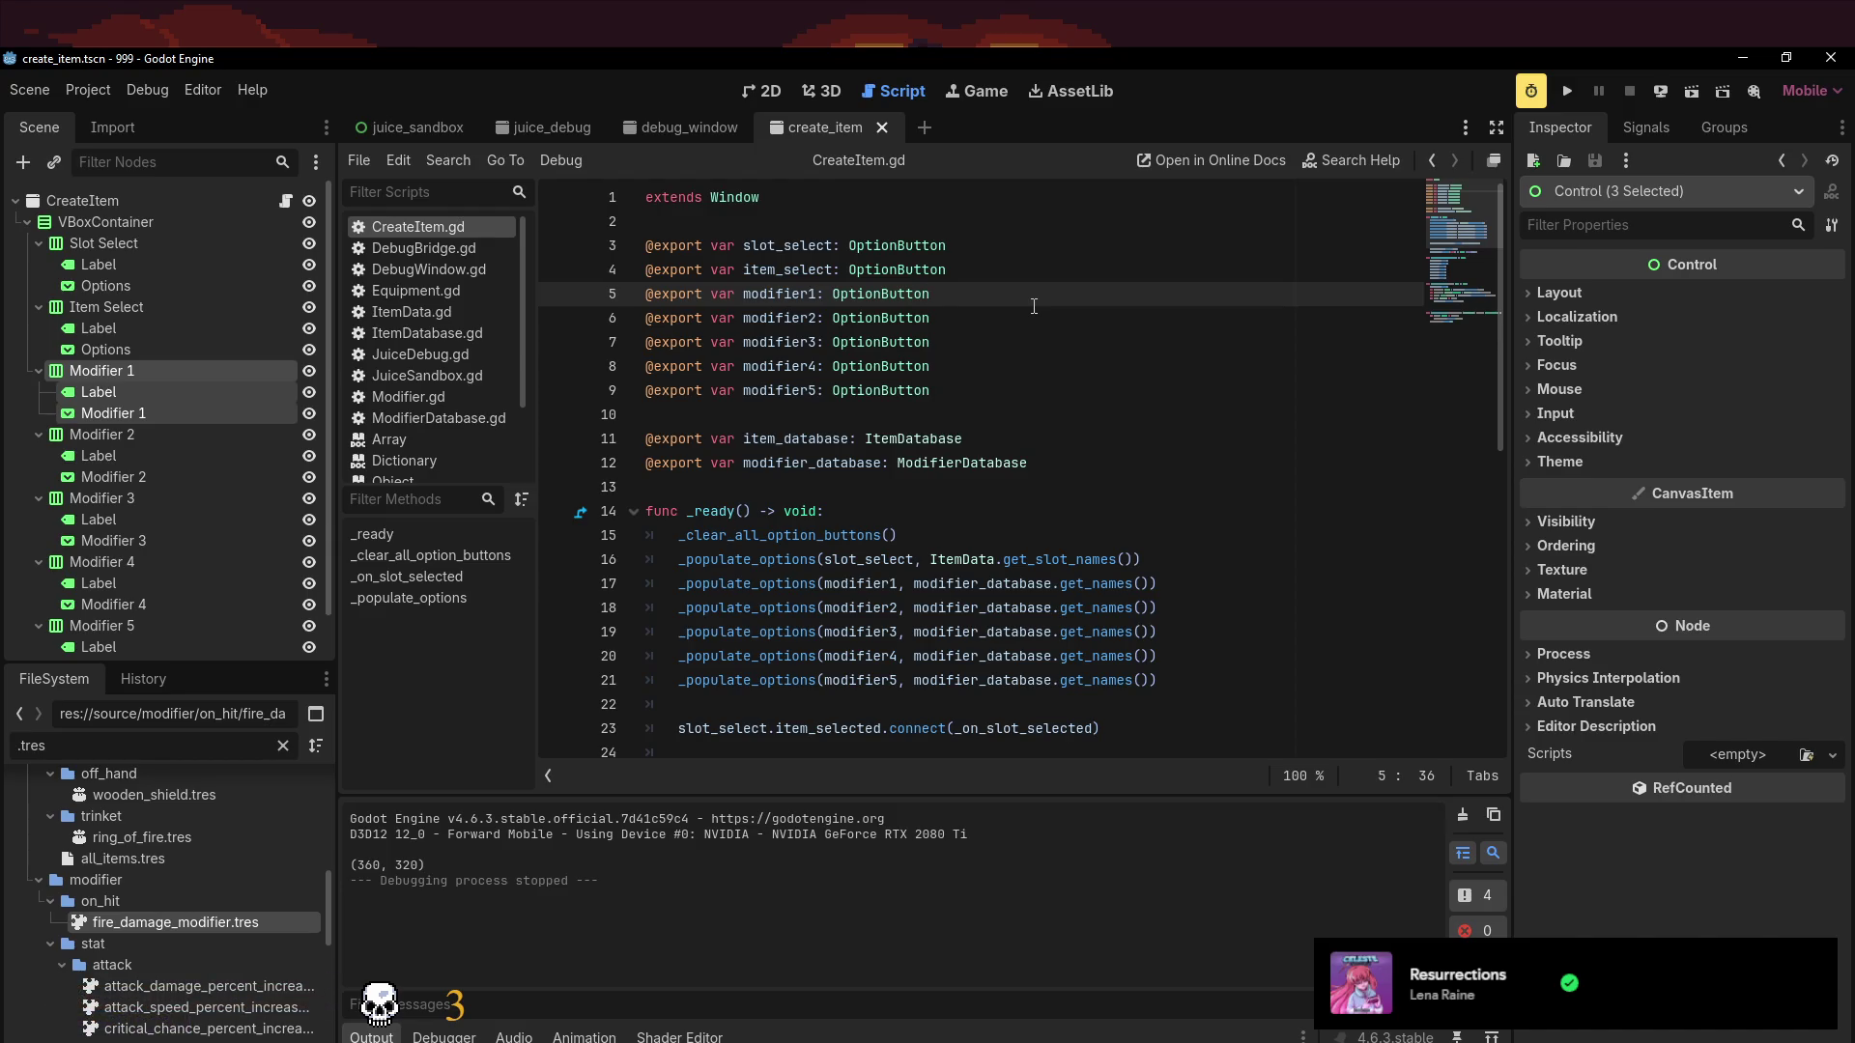
{"action": "left_click", "coordinate": [1066, 376]}
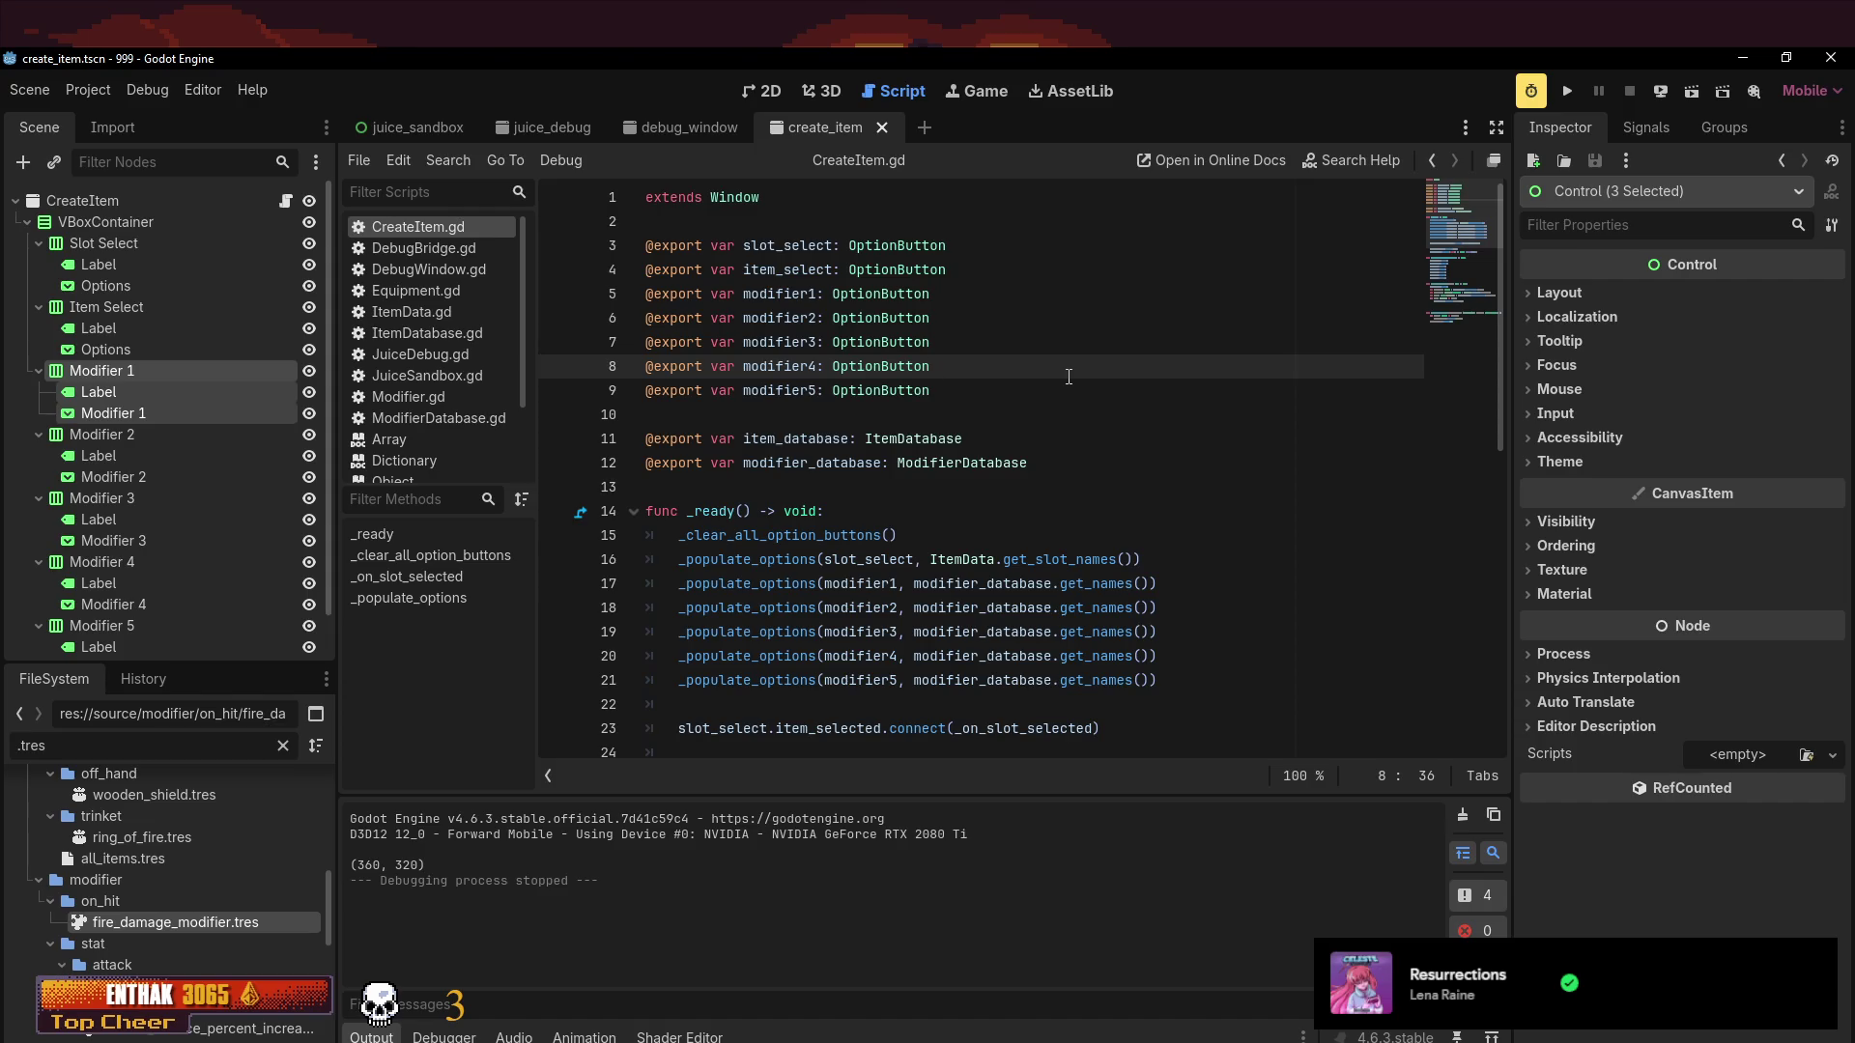
{"action": "left_click", "coordinate": [1086, 428]}
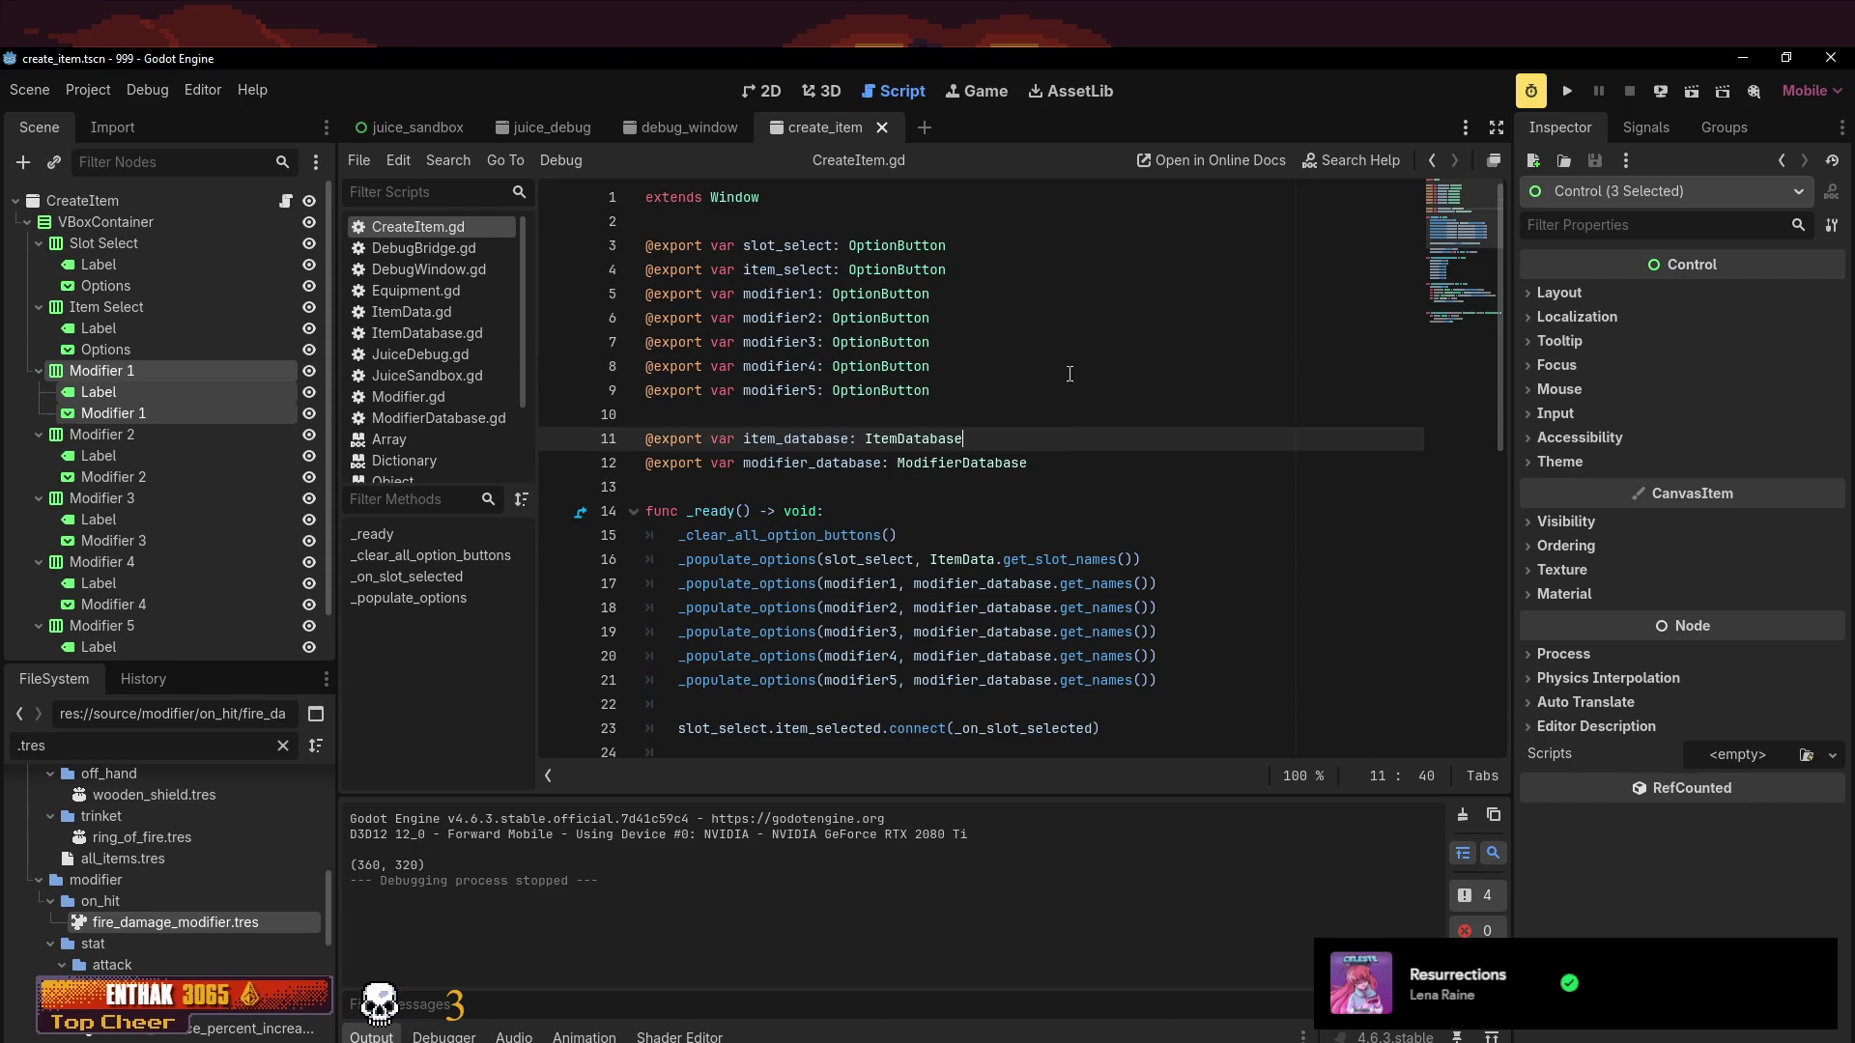
{"action": "left_click", "coordinate": [1065, 391]}
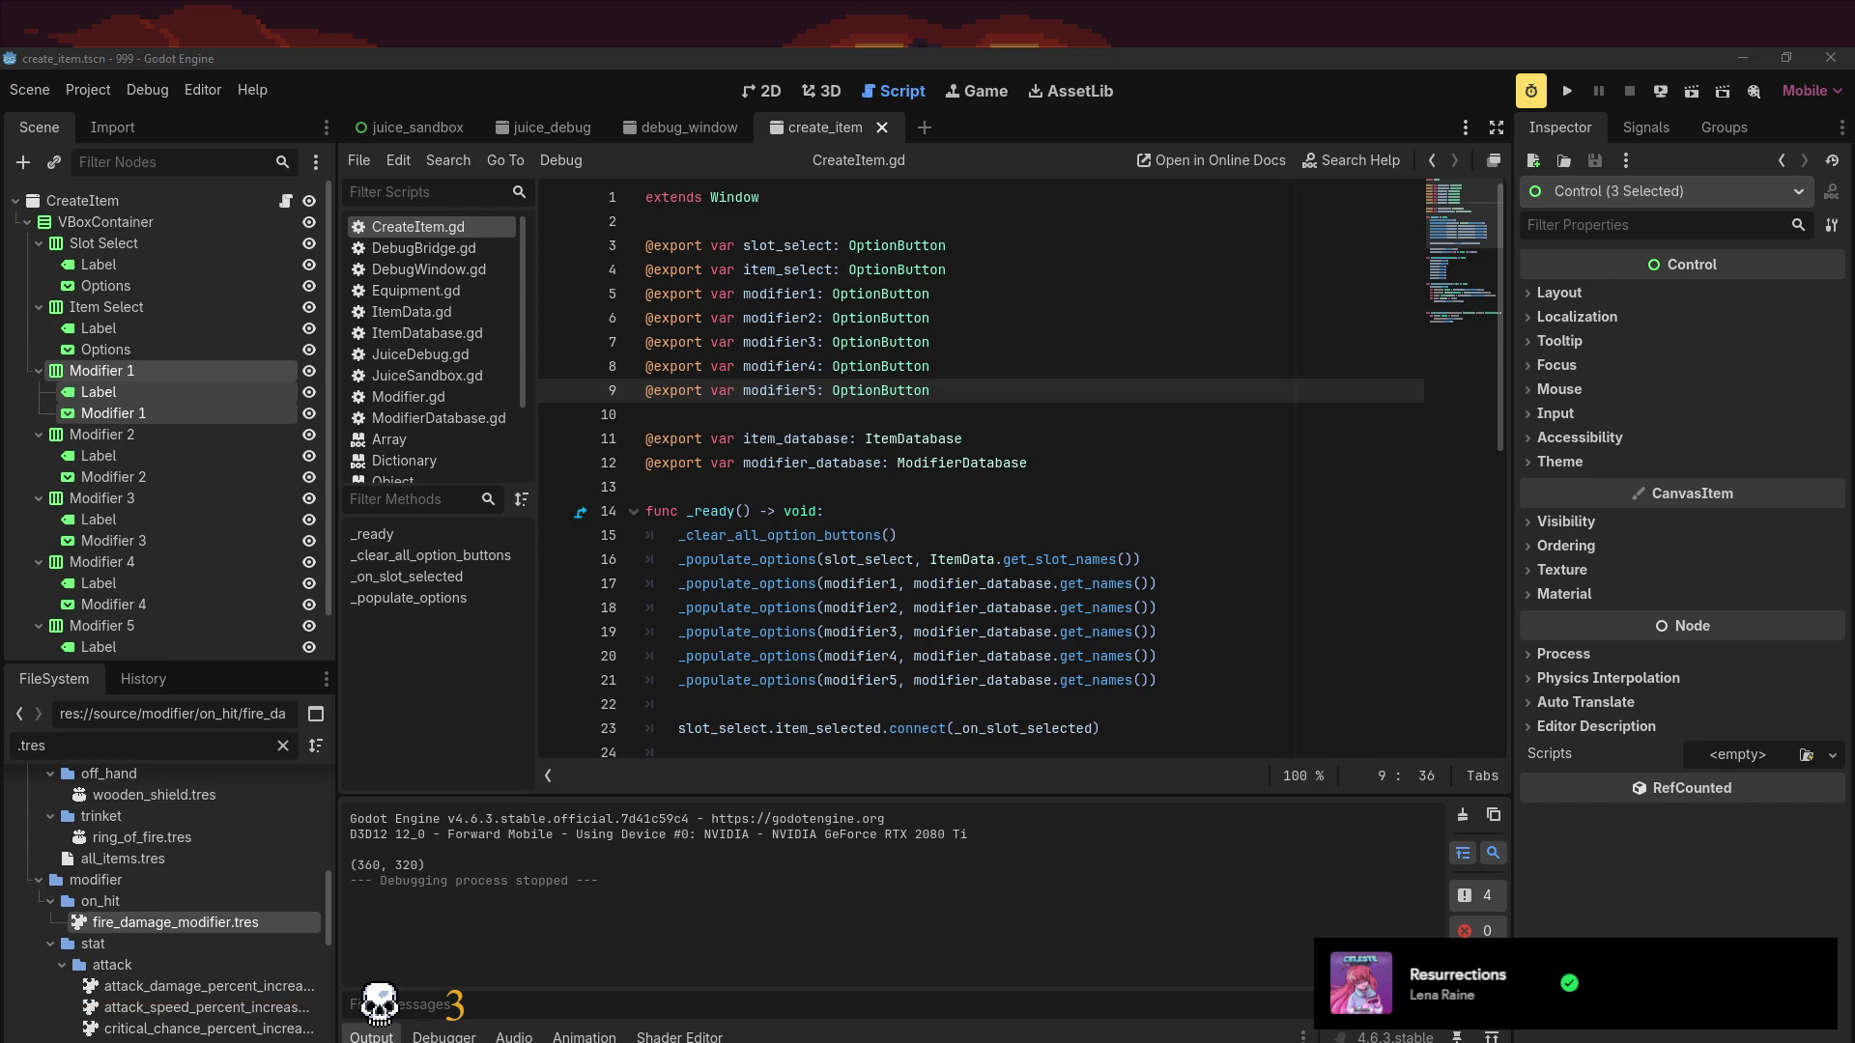
{"action": "left_click", "coordinate": [843, 316]}
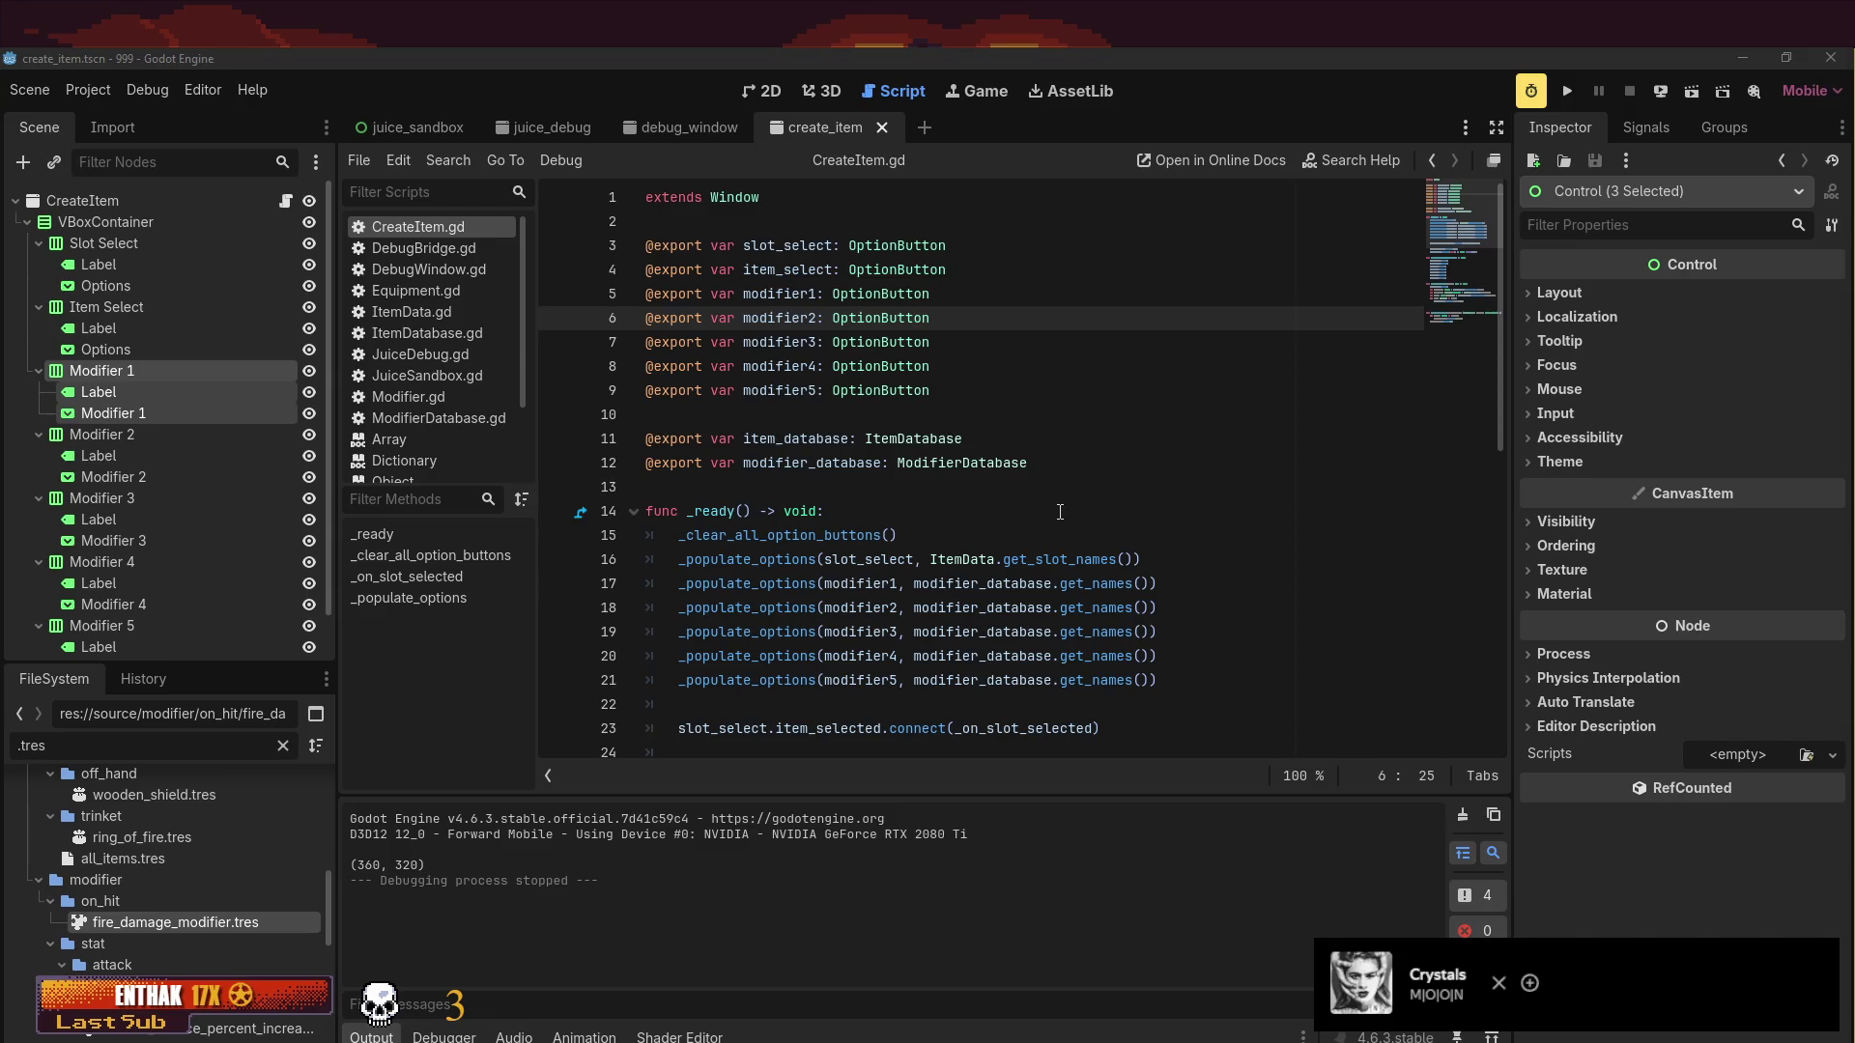
{"action": "left_click", "coordinate": [1005, 374]}
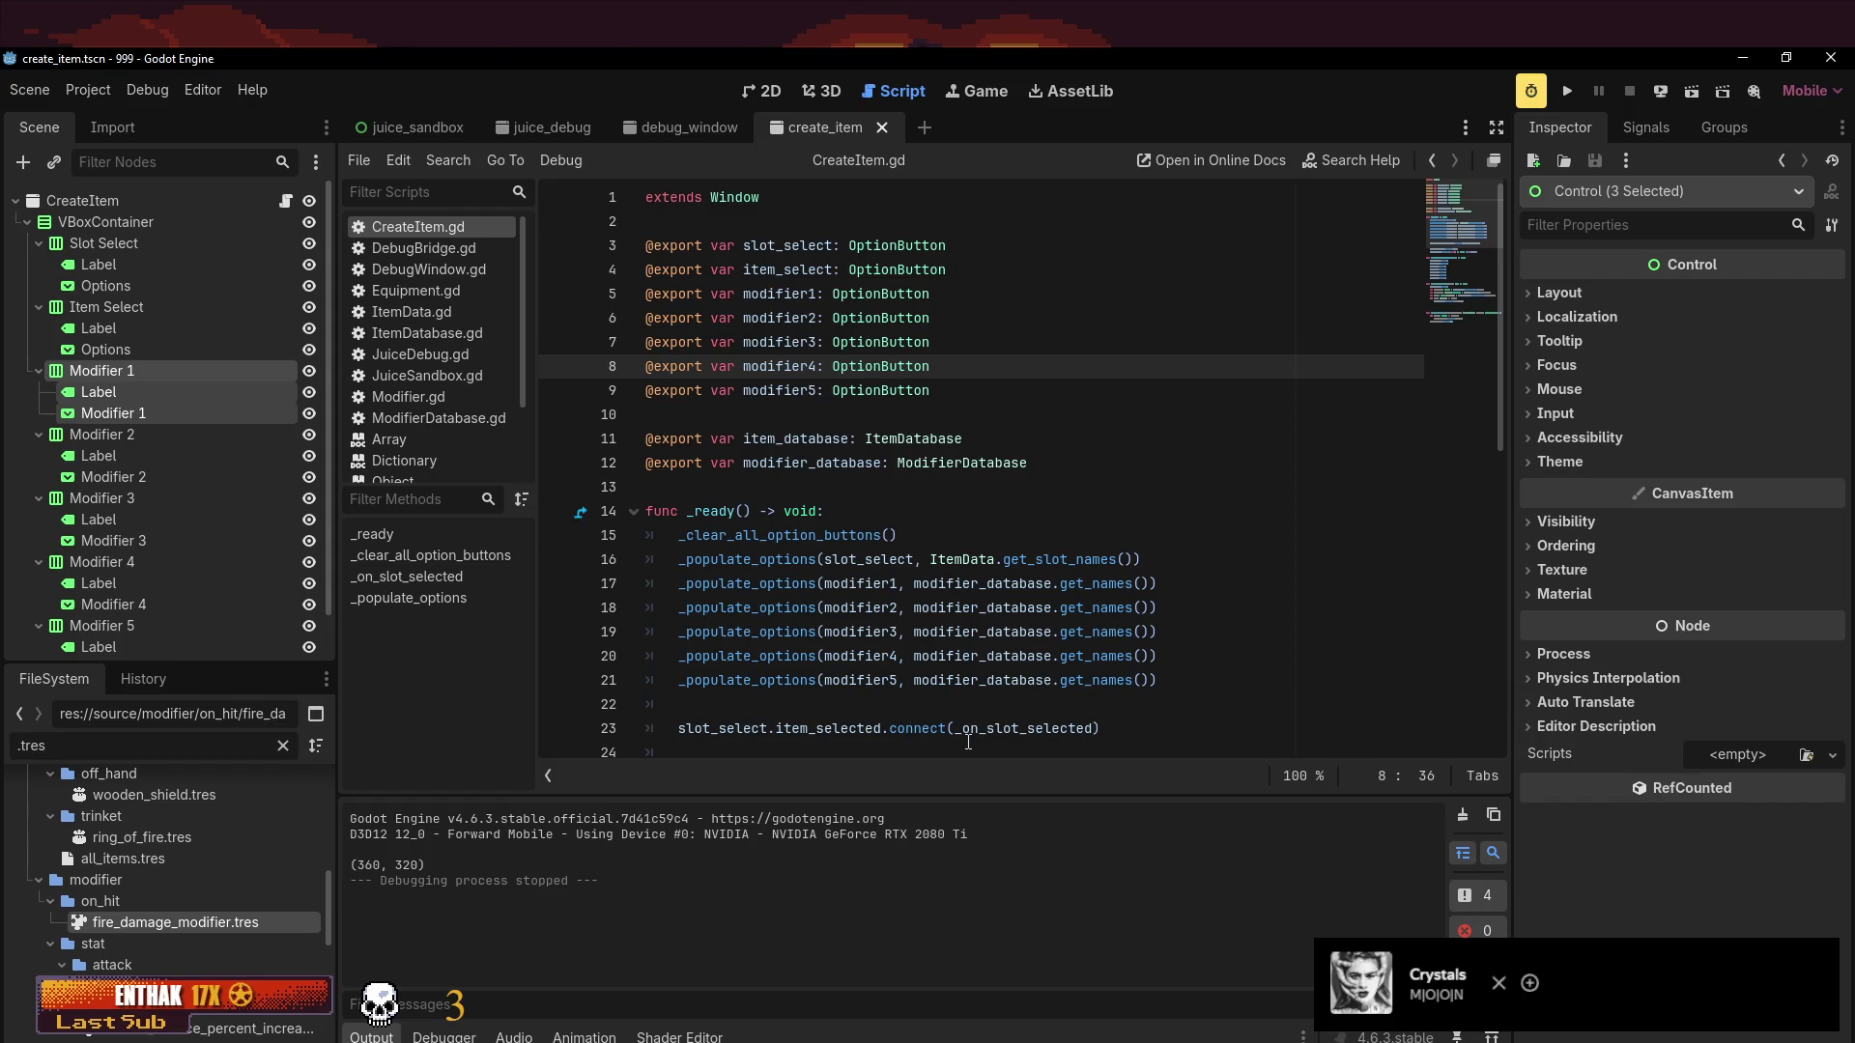
{"action": "mouse_move", "coordinate": [972, 725]}
{"action": "left_click", "coordinate": [1119, 454]}
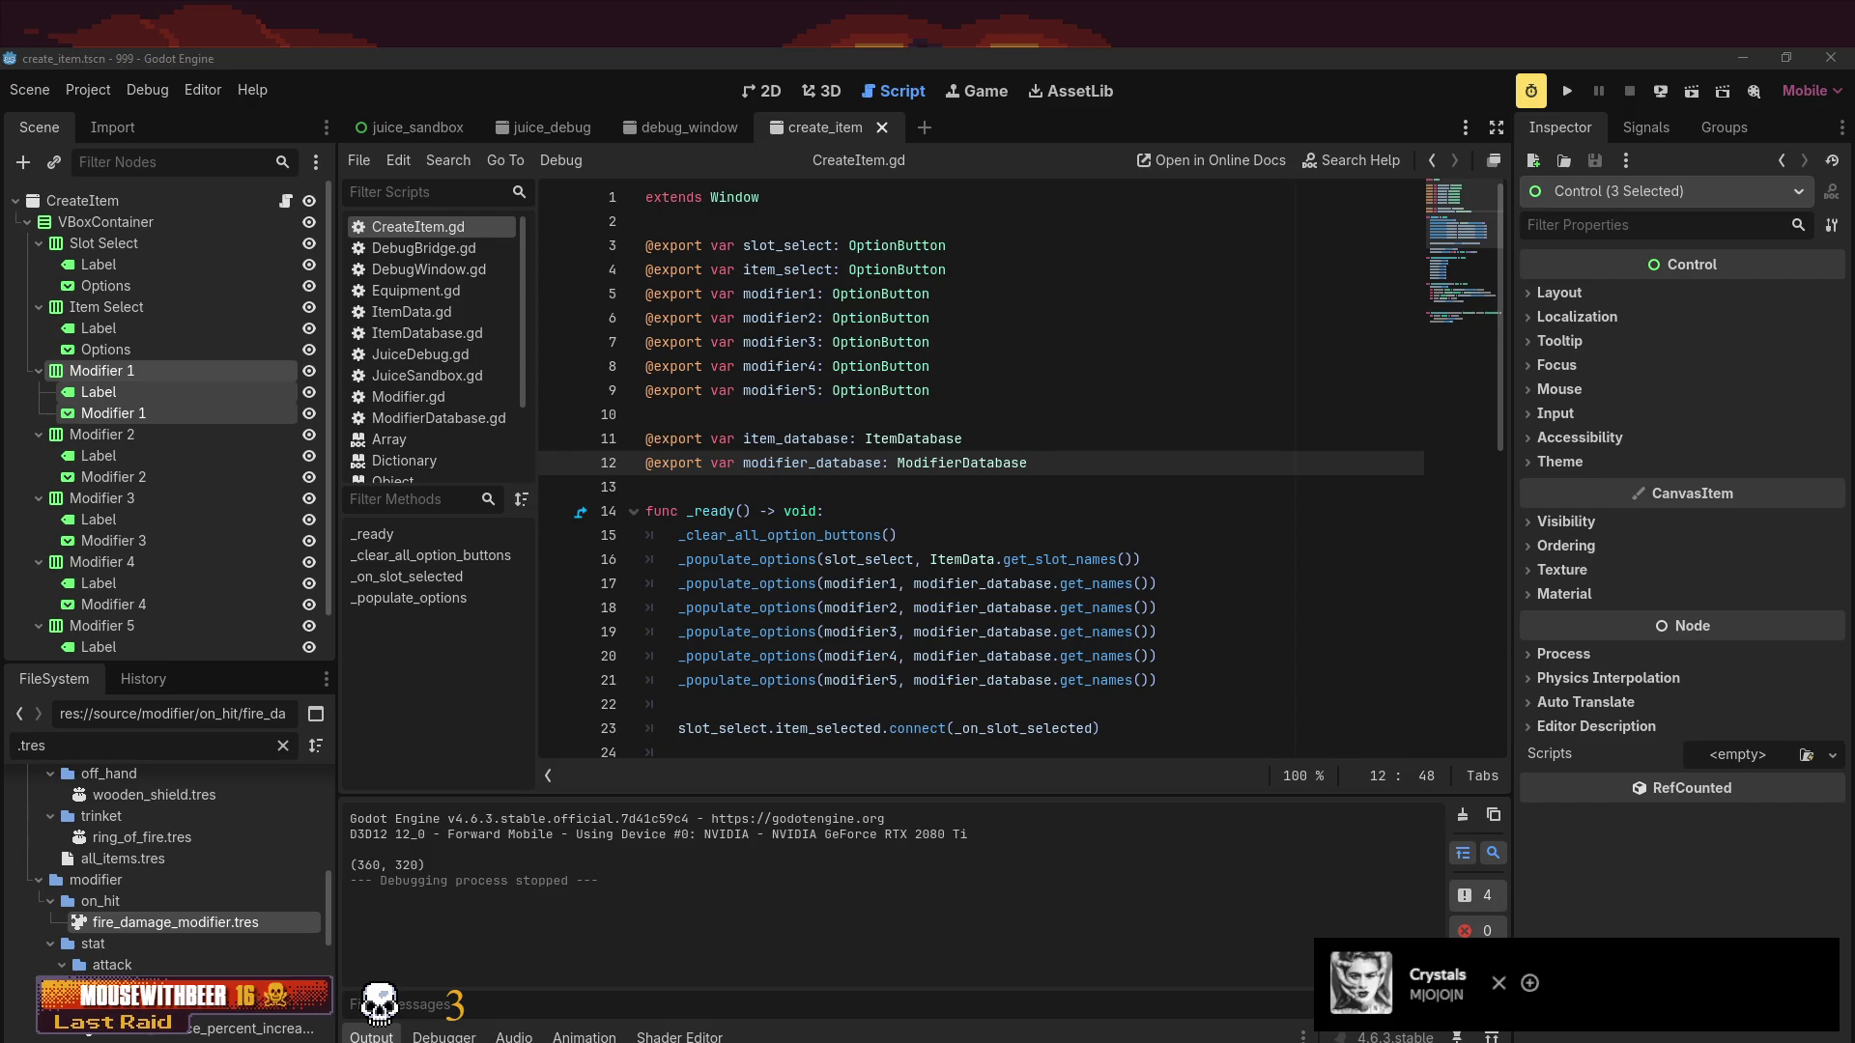
{"action": "key", "text": "Left"}
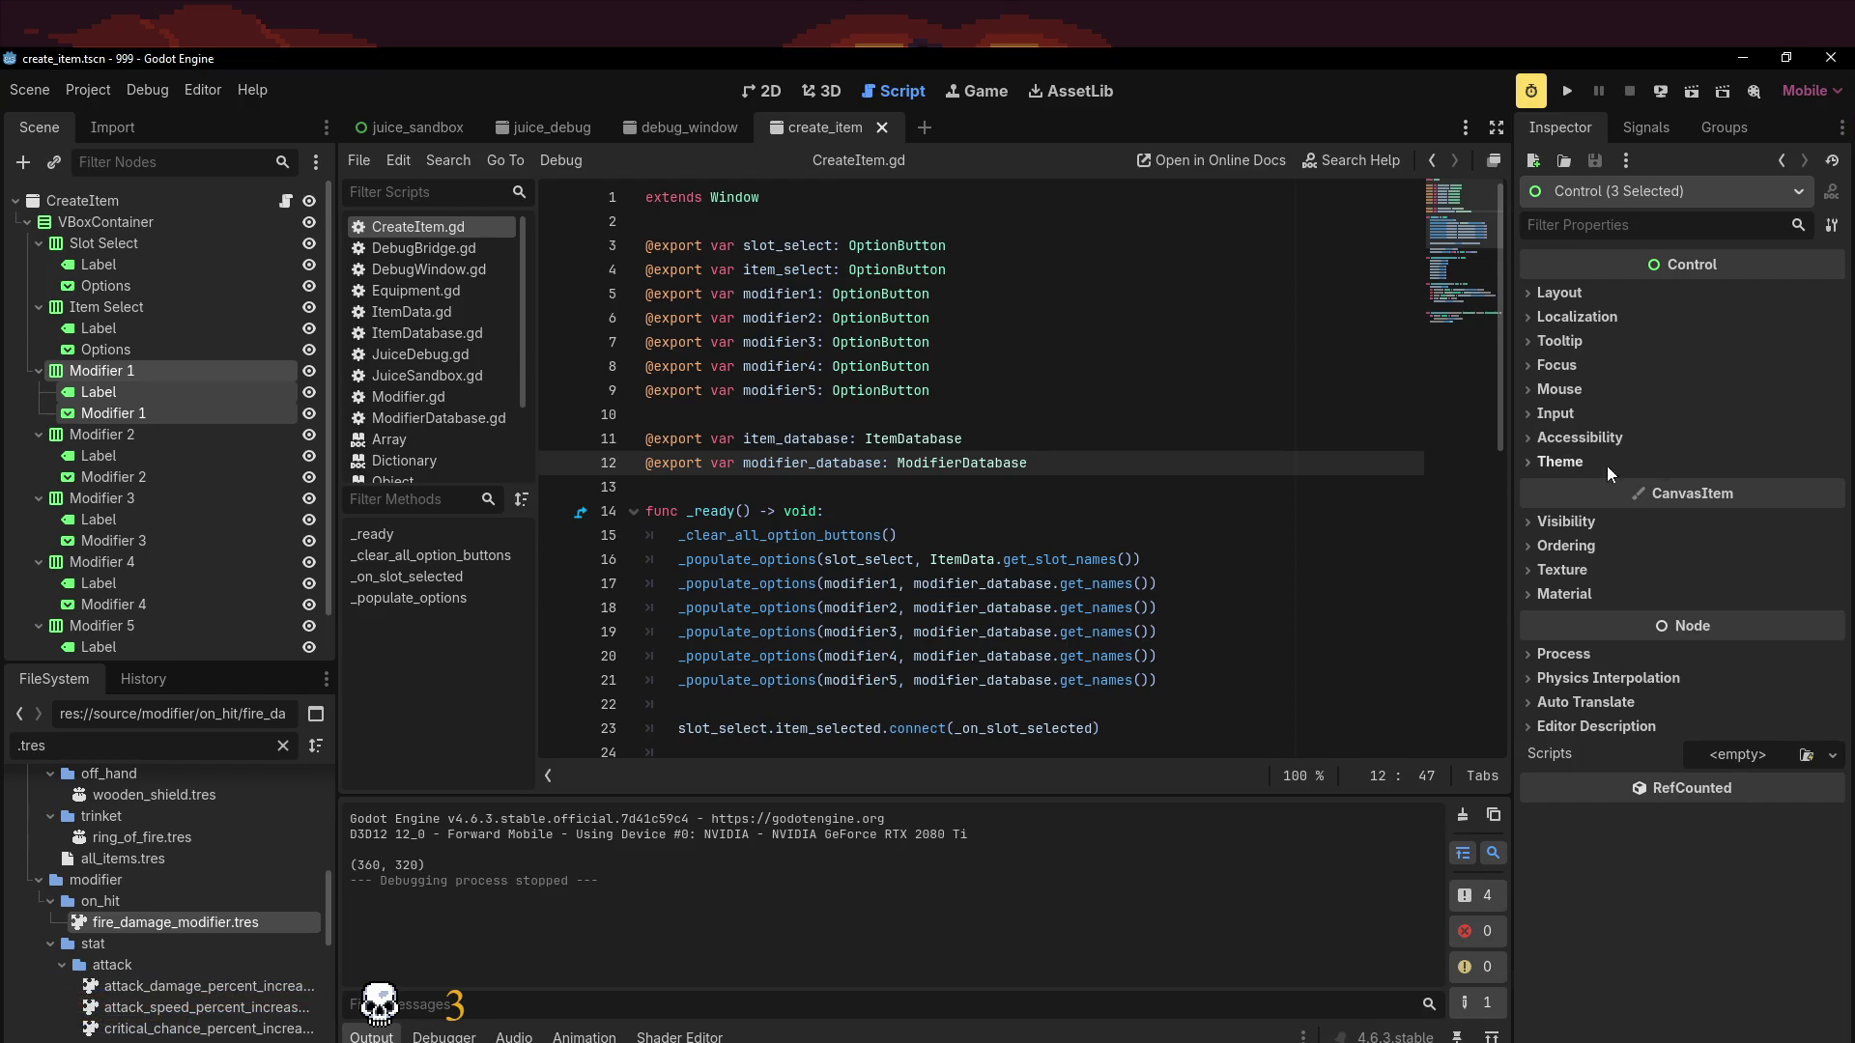
{"action": "left_click", "coordinate": [1019, 361]}
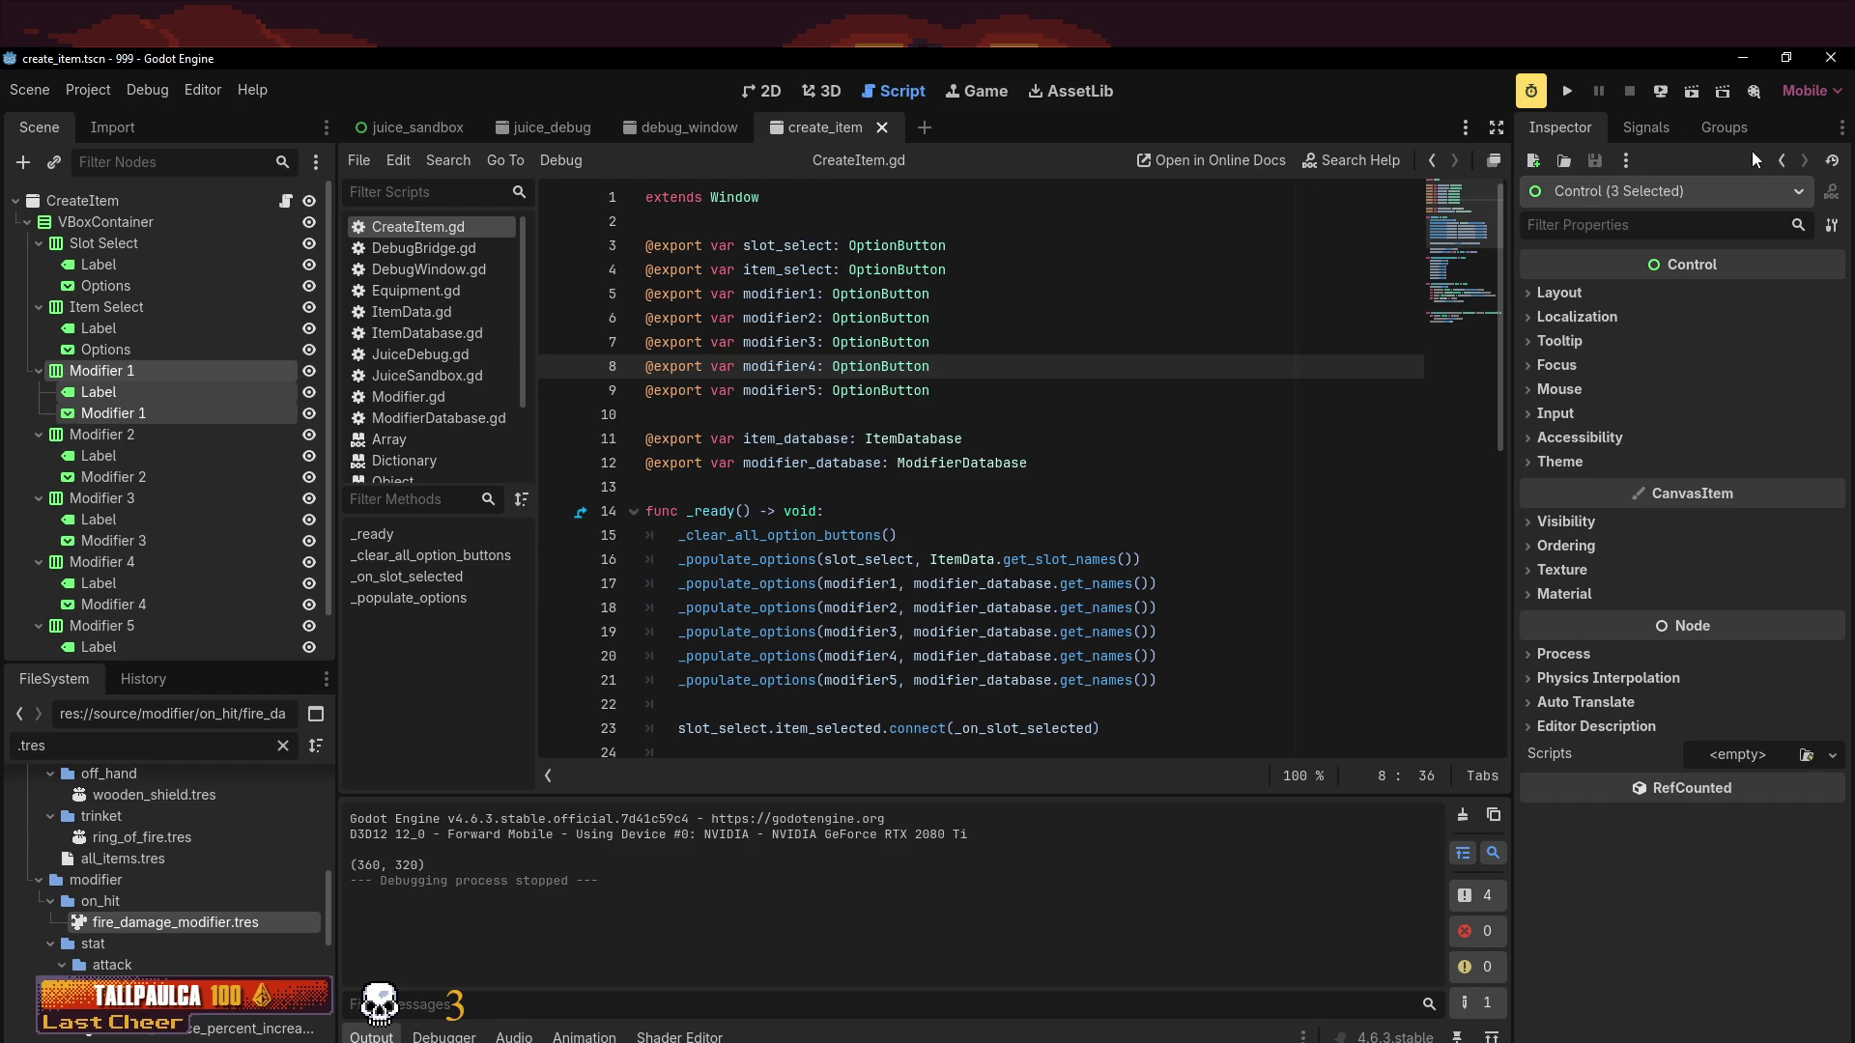
{"action": "left_click", "coordinate": [1841, 65]}
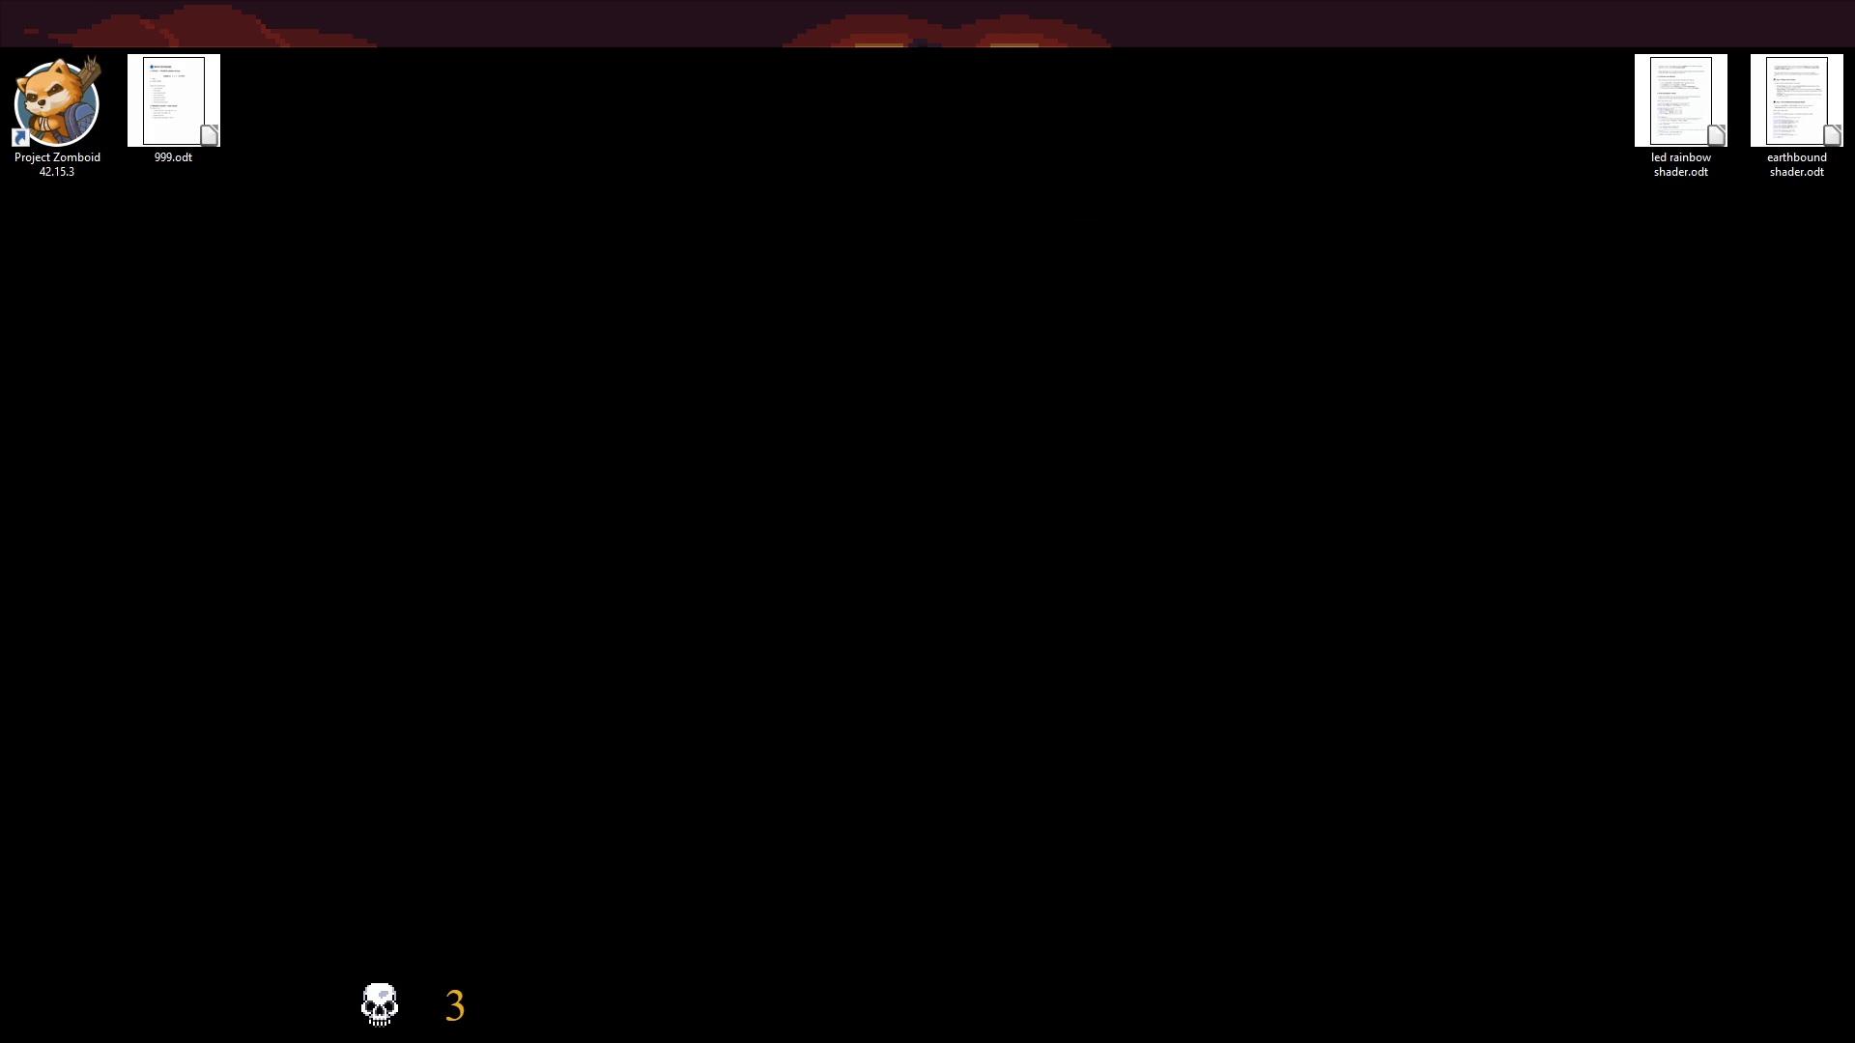
Open File Explorer on This PC and close it again, leaving only the desktop.
{"action": "key", "text": "super+e"}
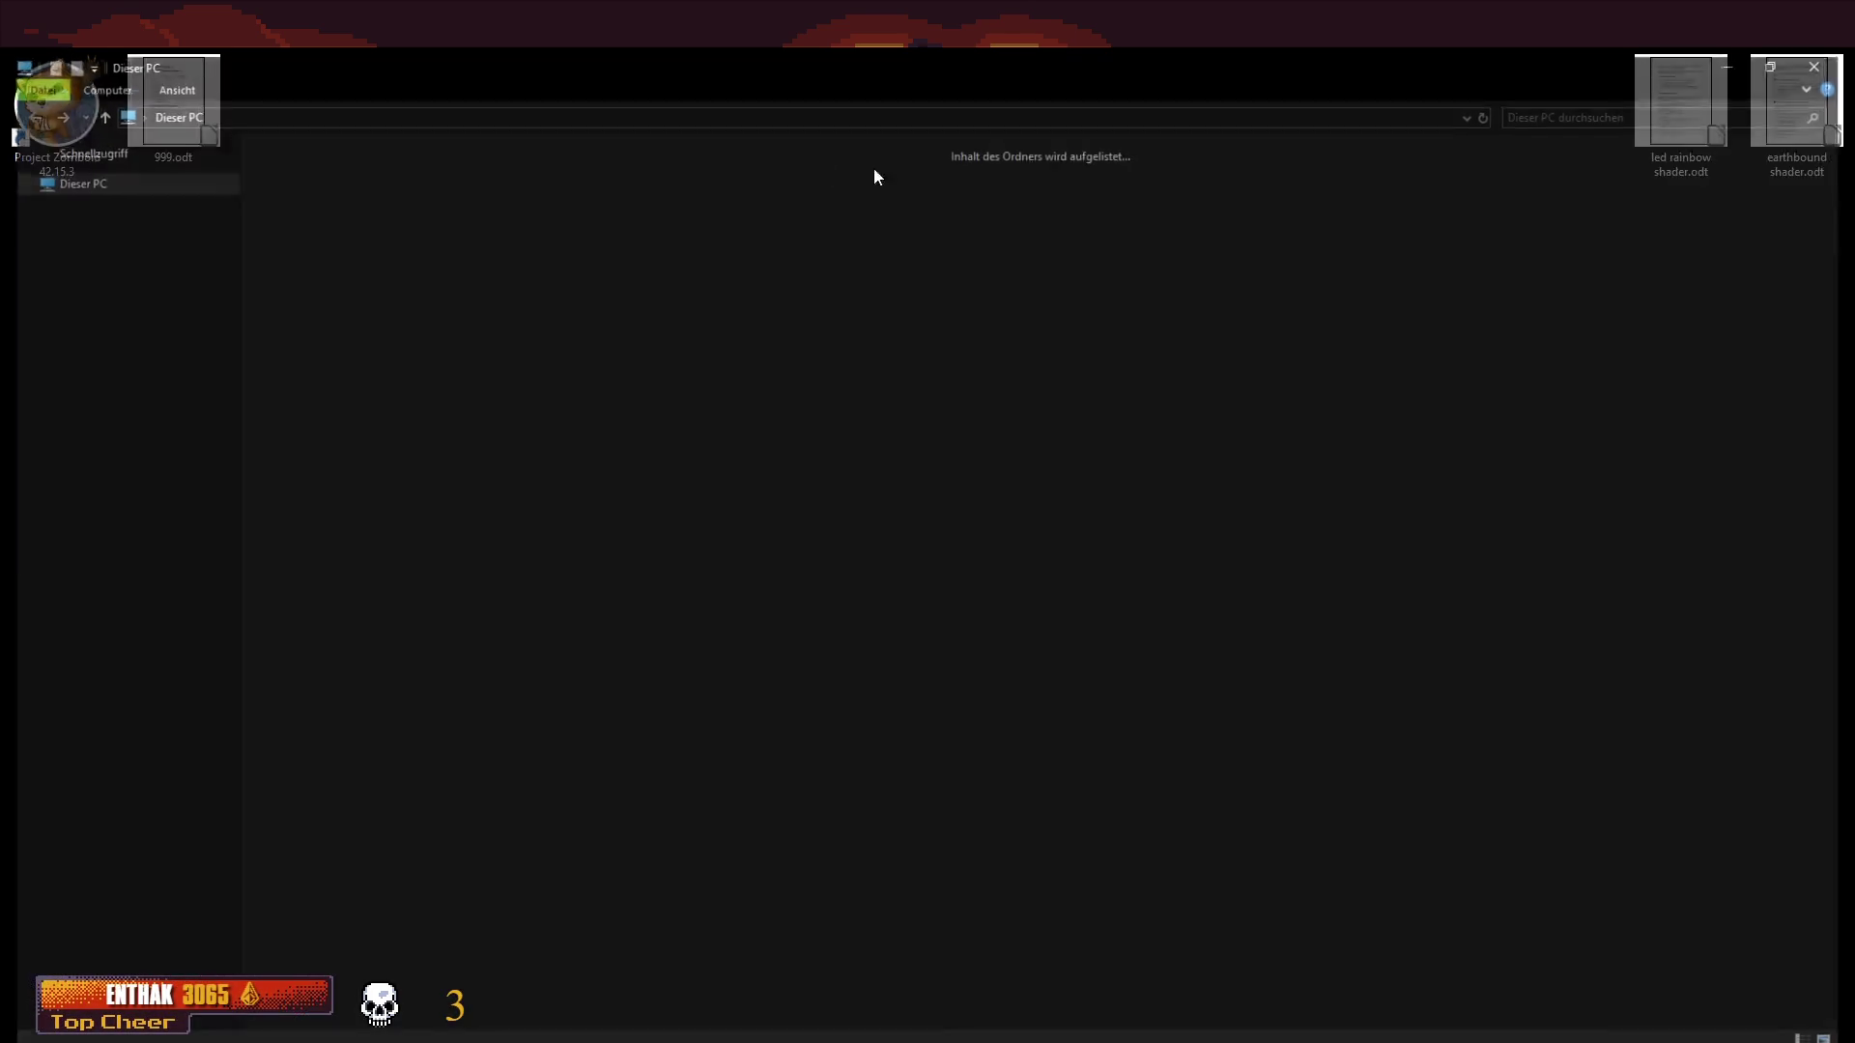
{"action": "key", "text": "alt+F4"}
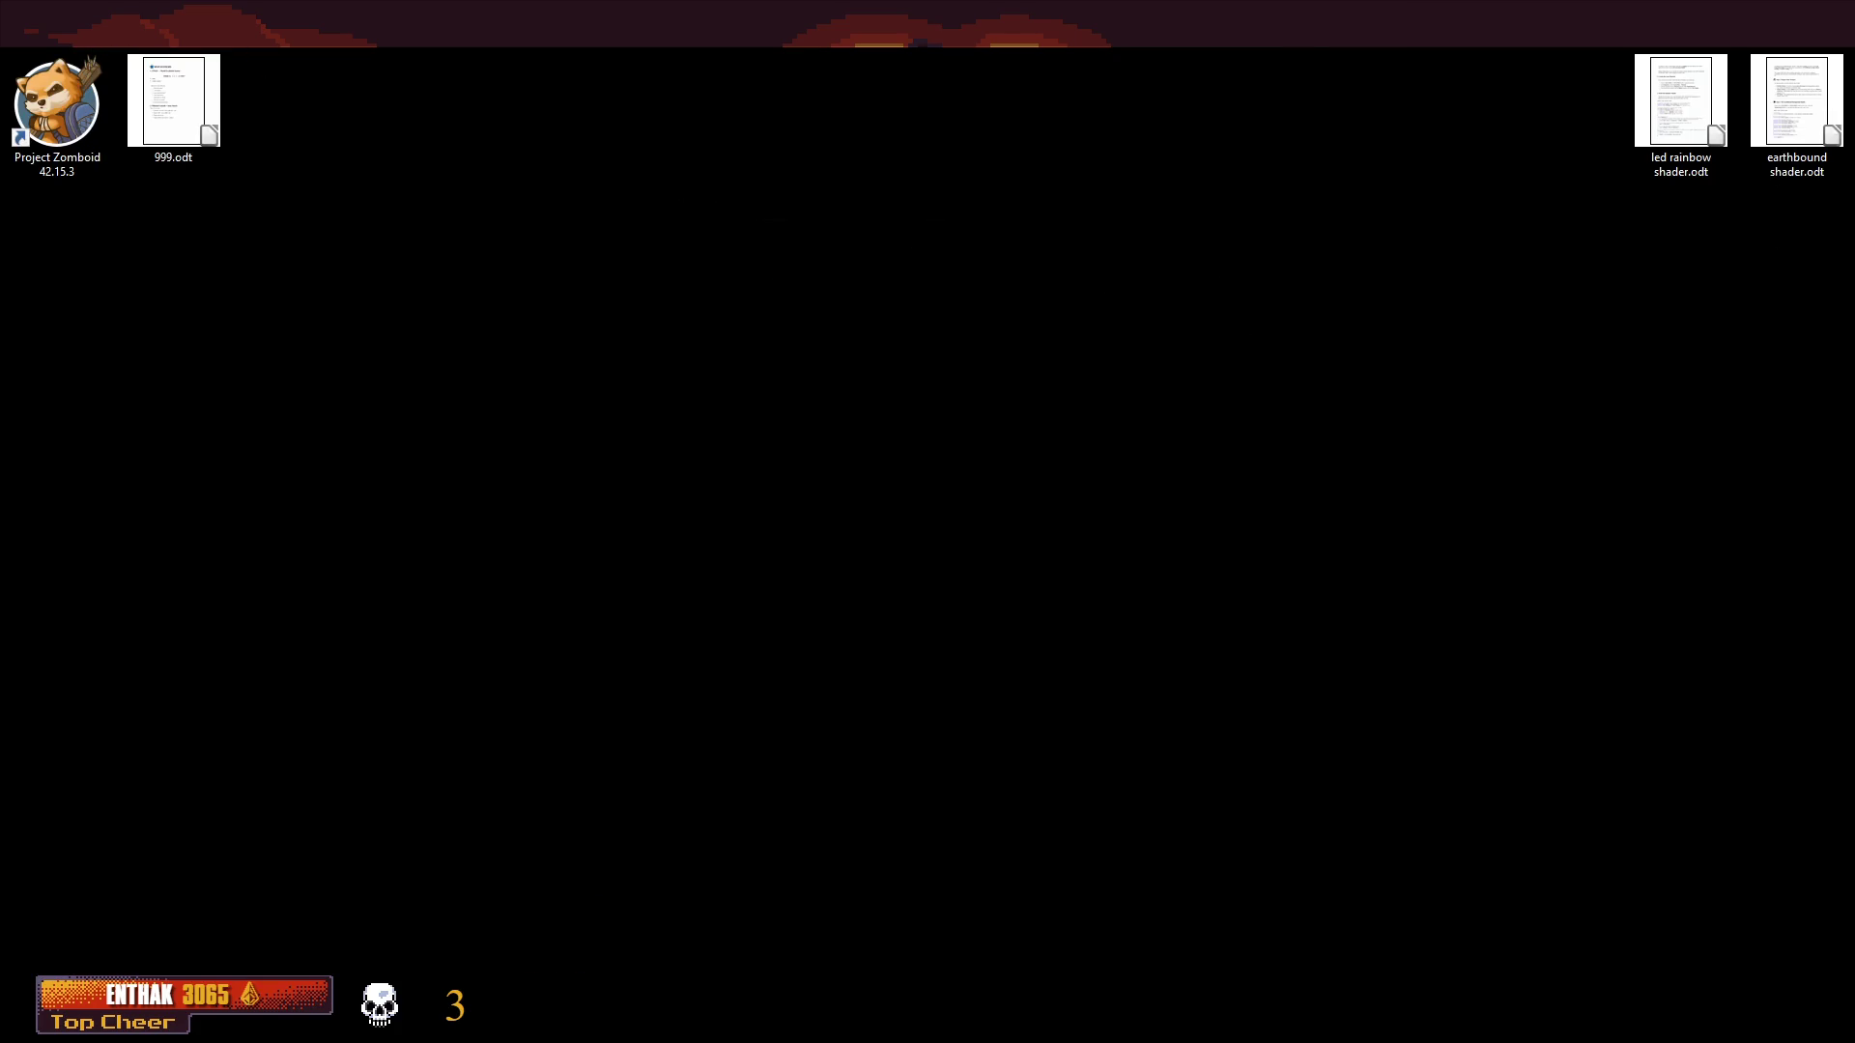
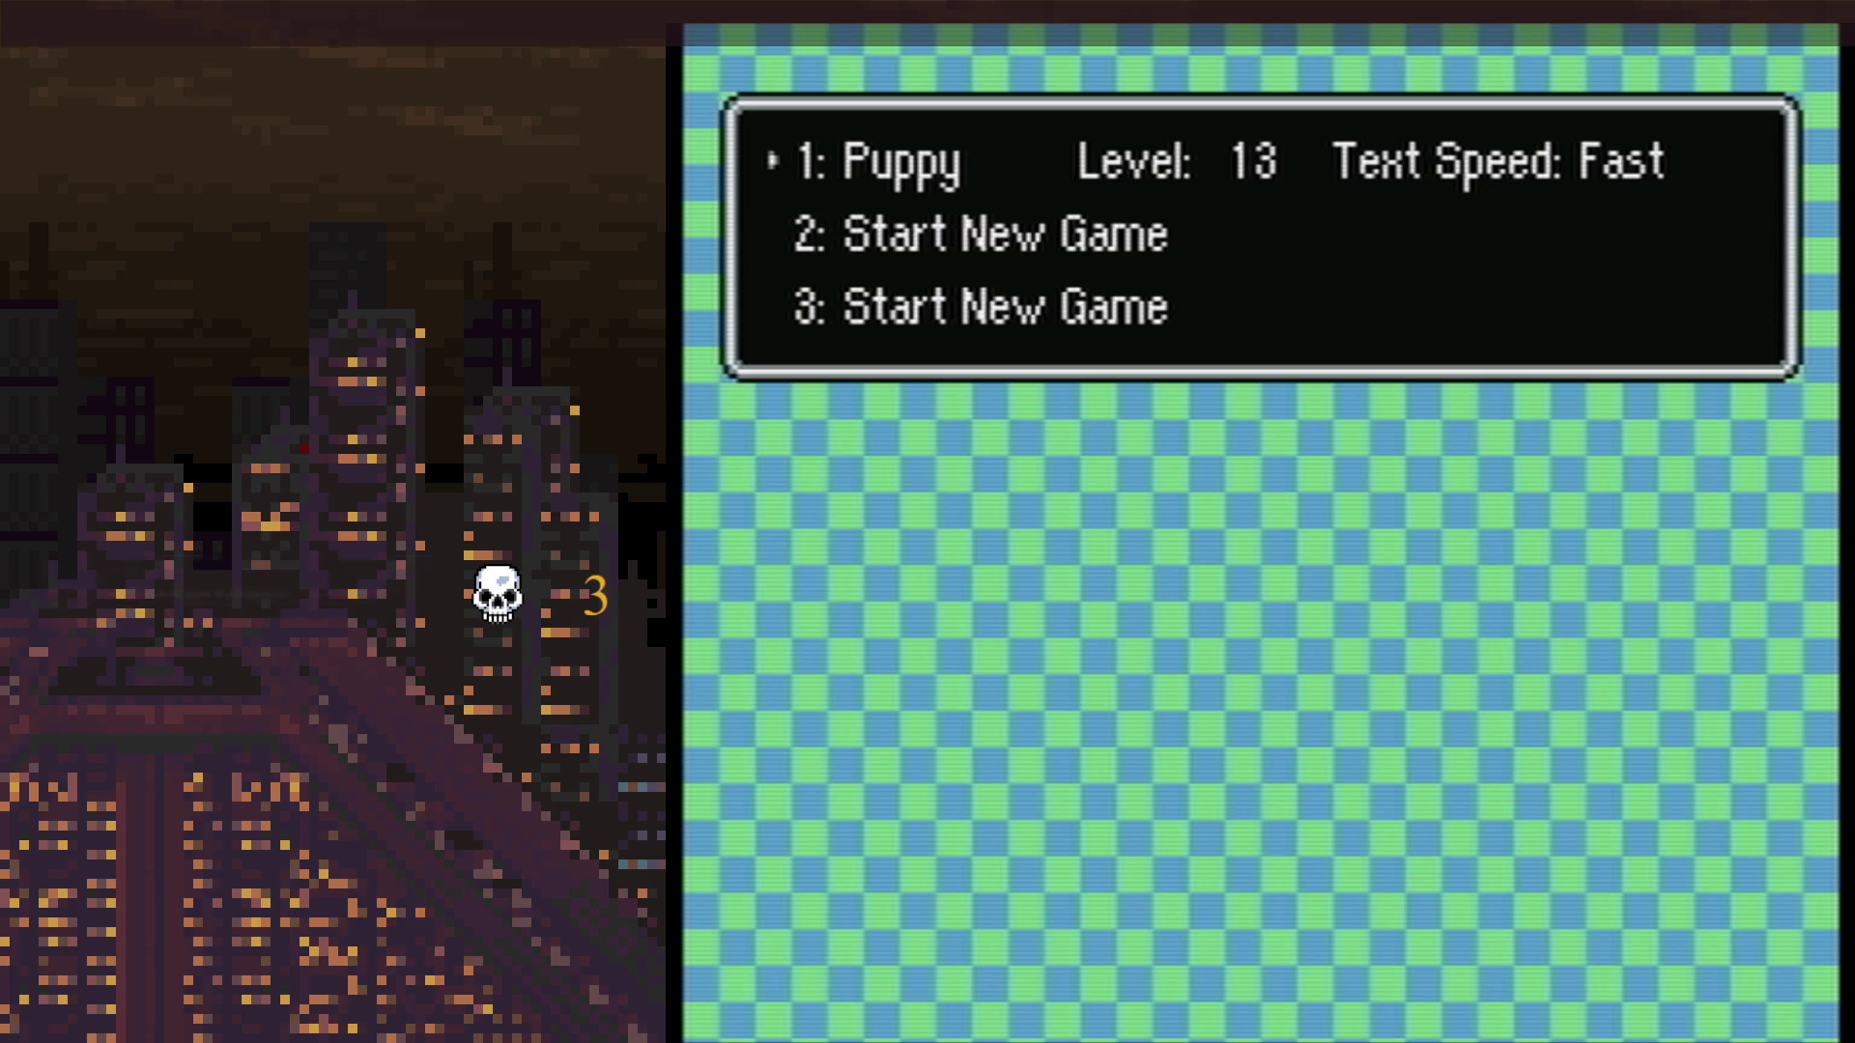
Select the level 13 Puppy save file and continue the game.
{"action": "key", "text": "Return"}
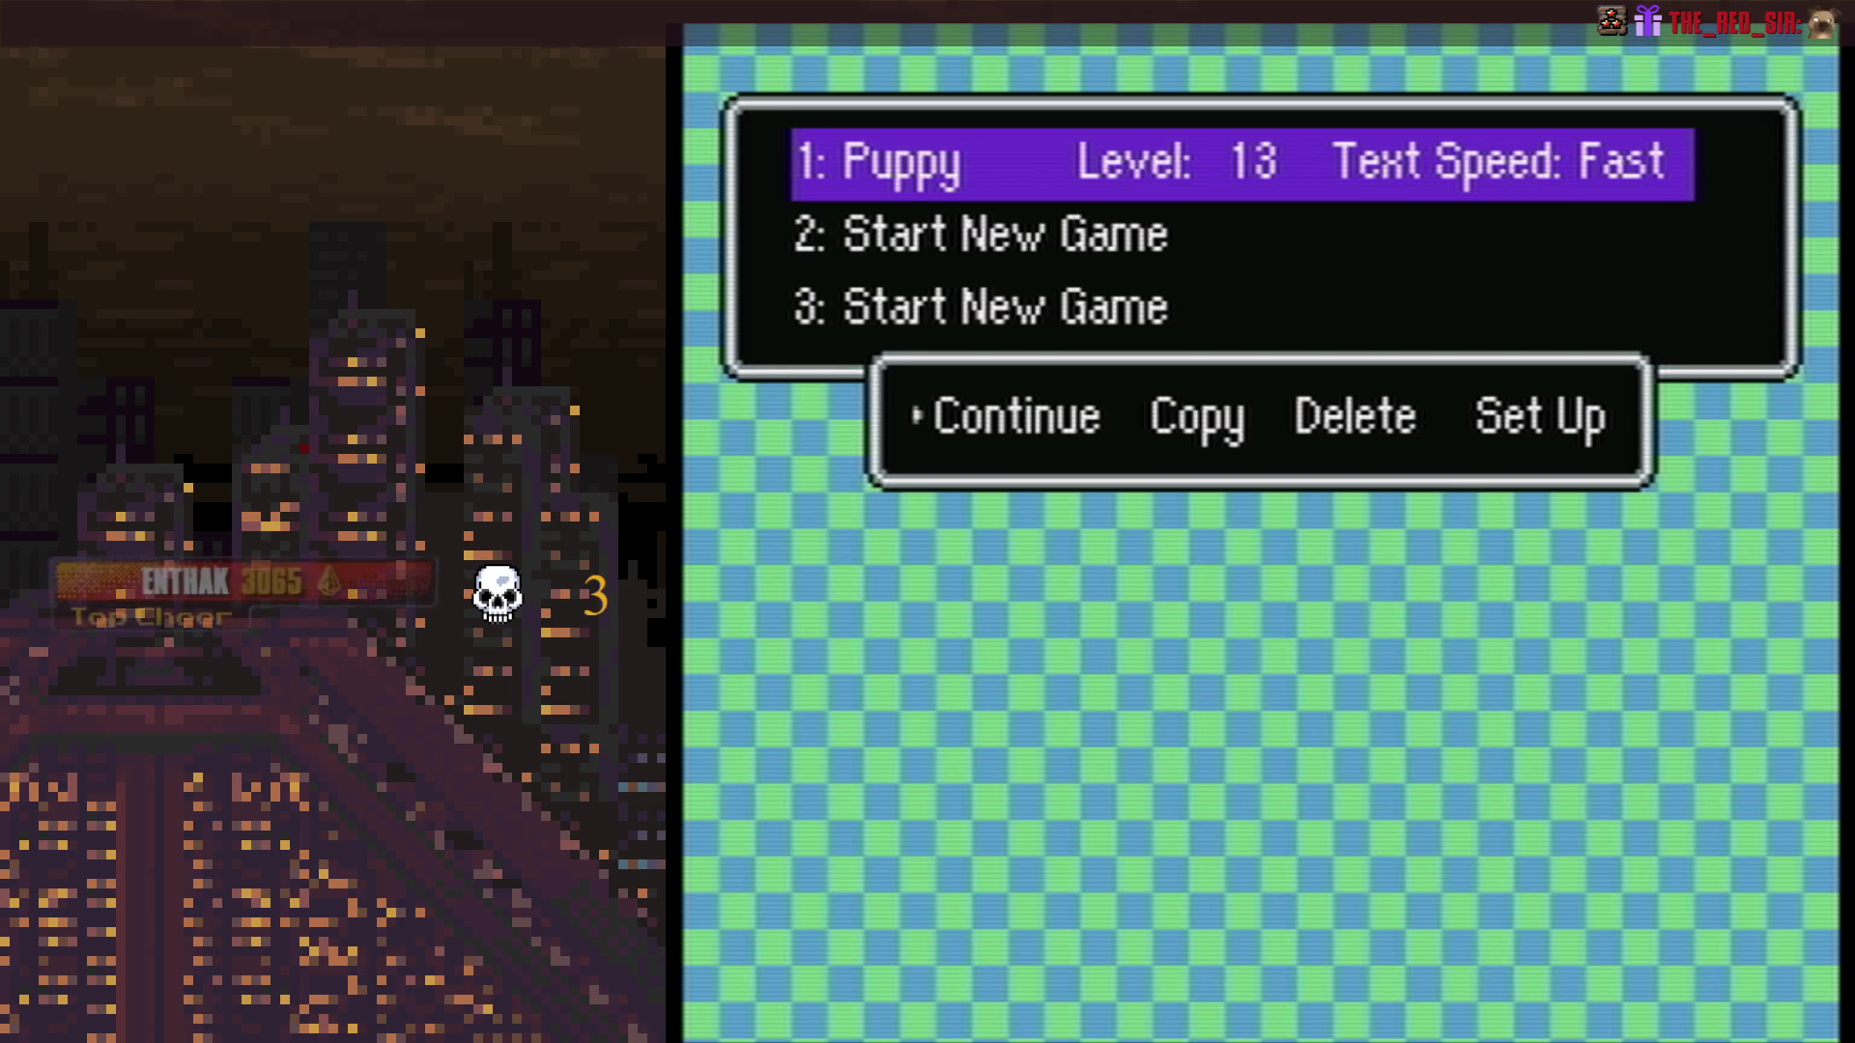
{"action": "key", "text": "Return"}
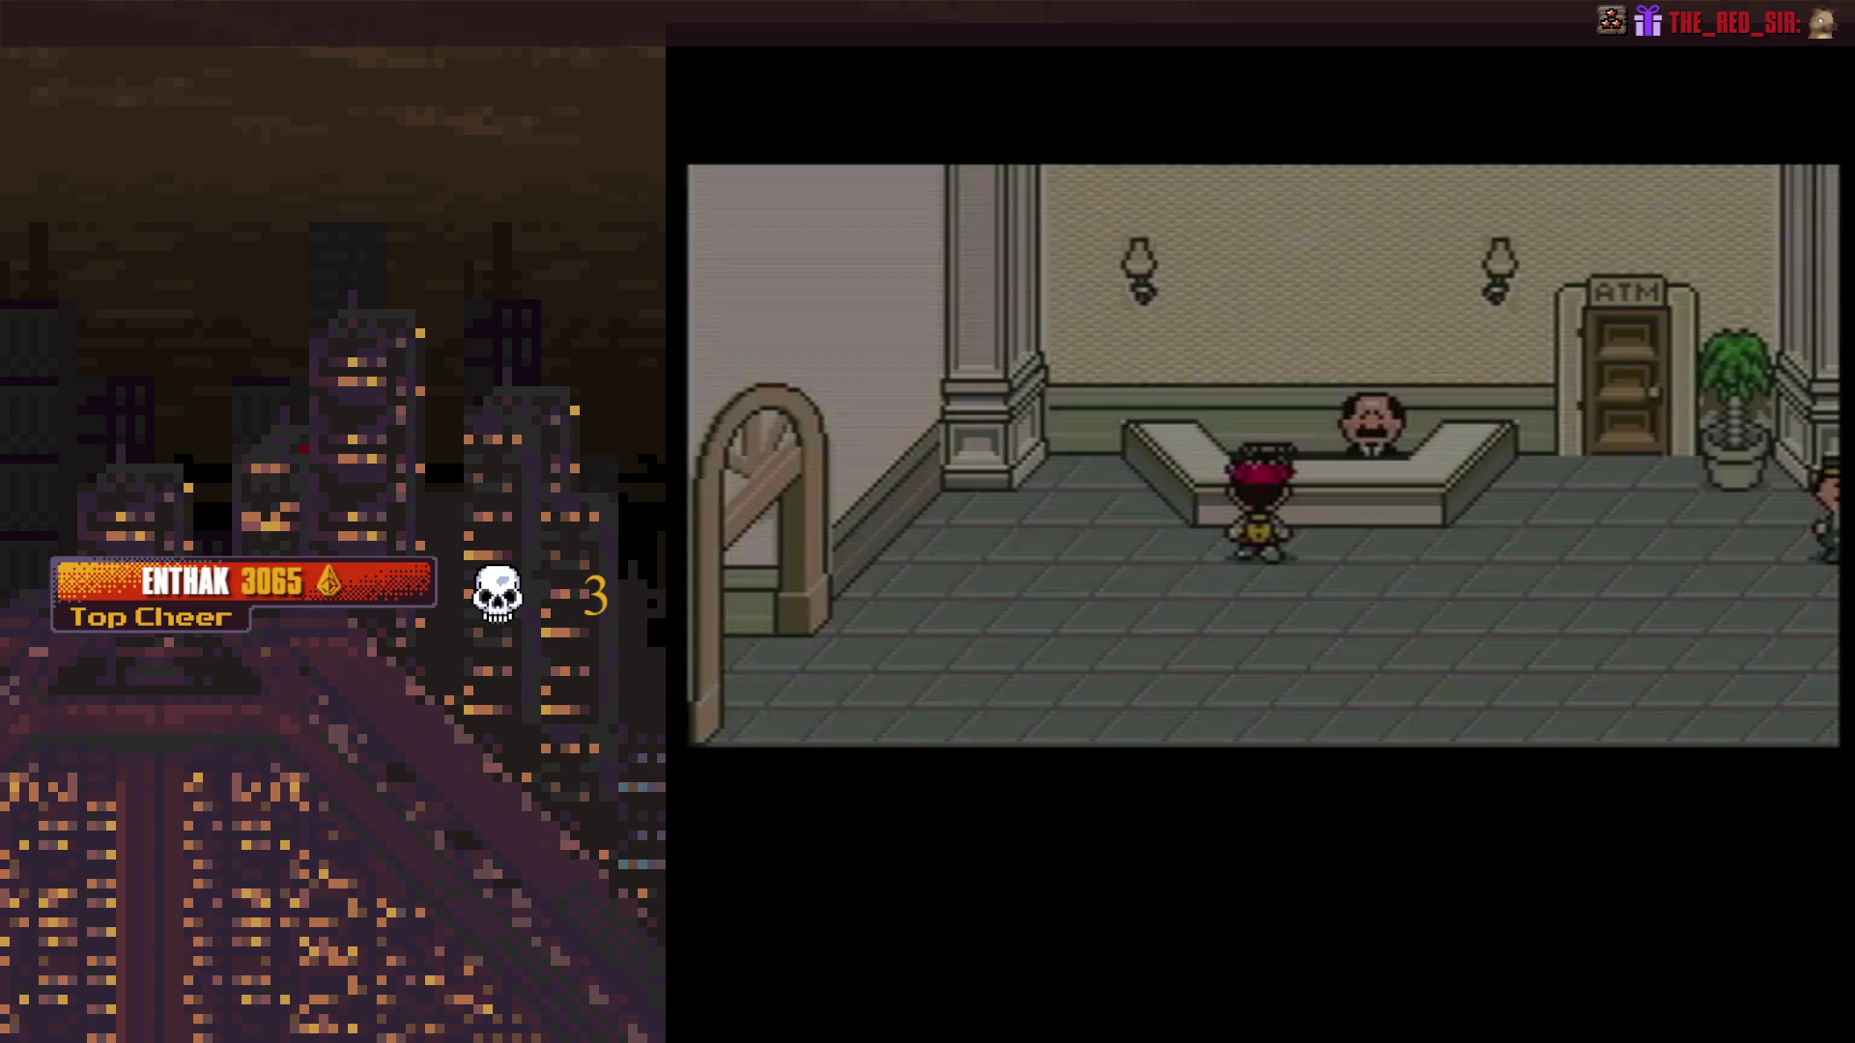
Walk Ness around the hotel lobby and Check the spot in front of him.
{"action": "key", "text": "Down"}
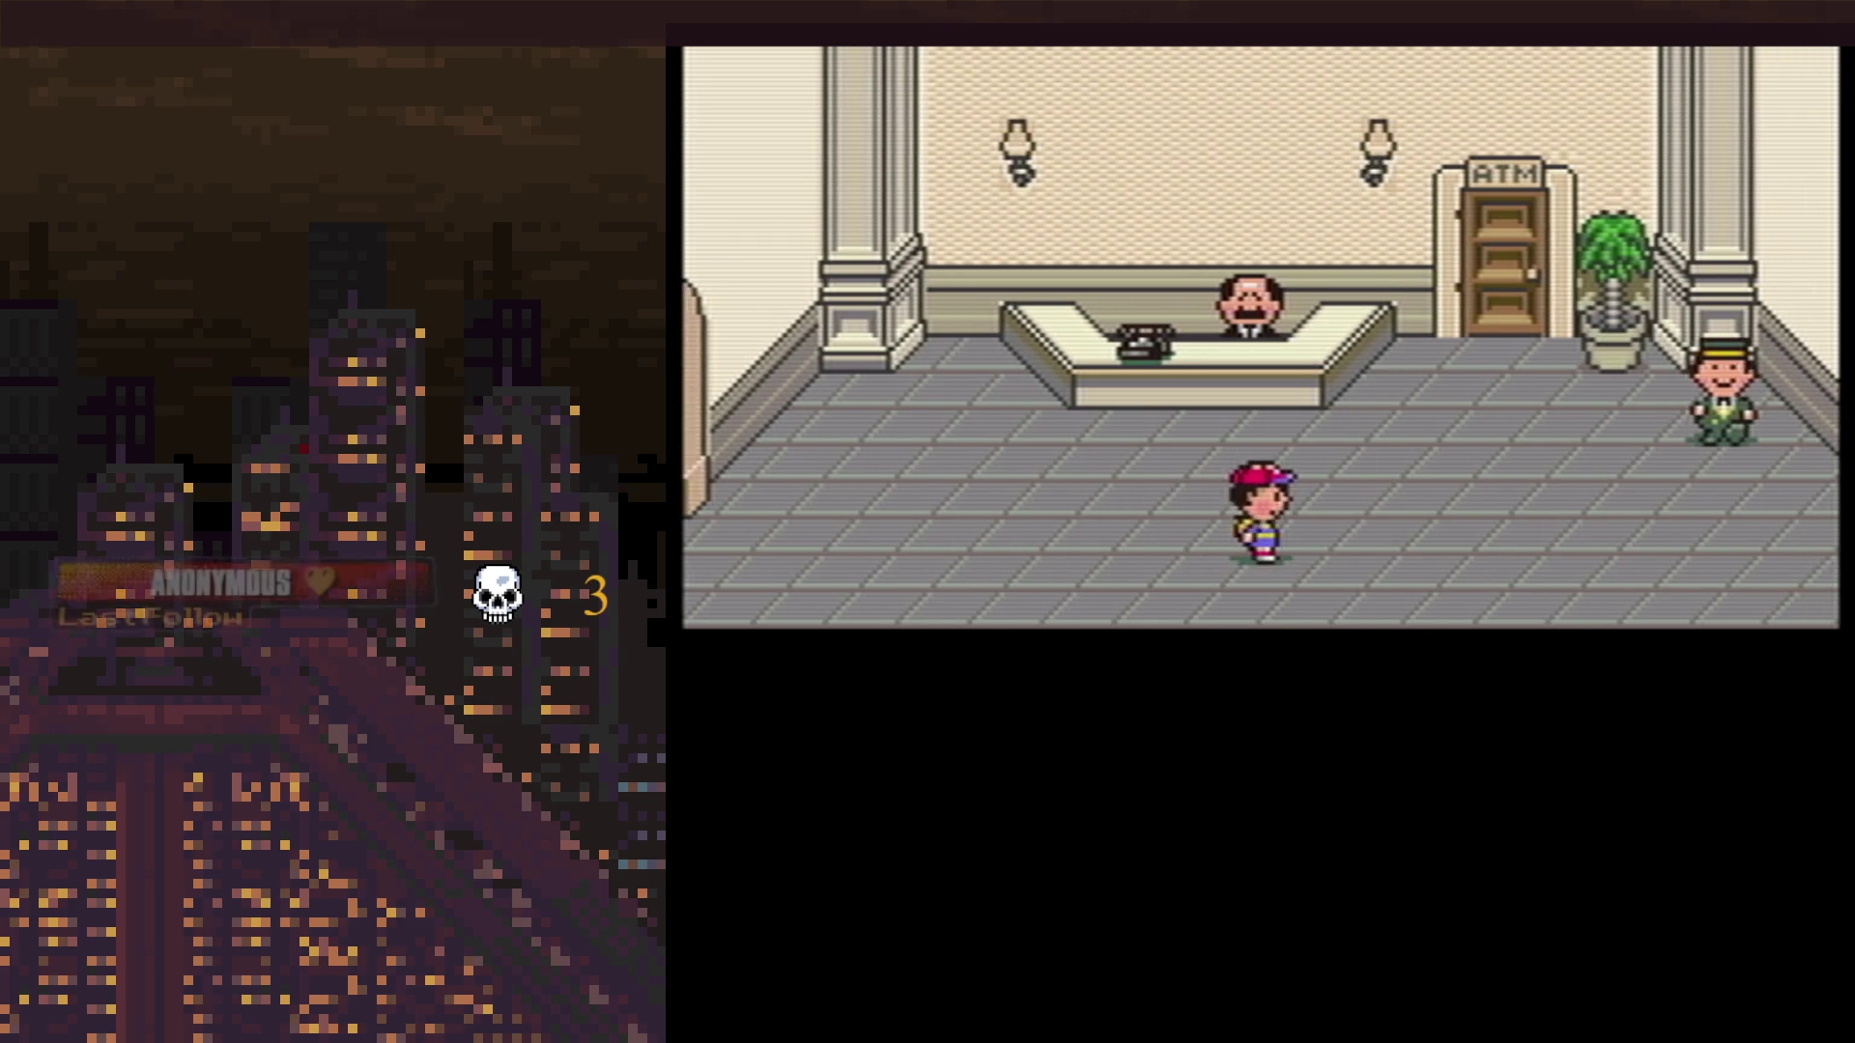
{"action": "key", "text": "Left"}
{"action": "key", "text": "Right"}
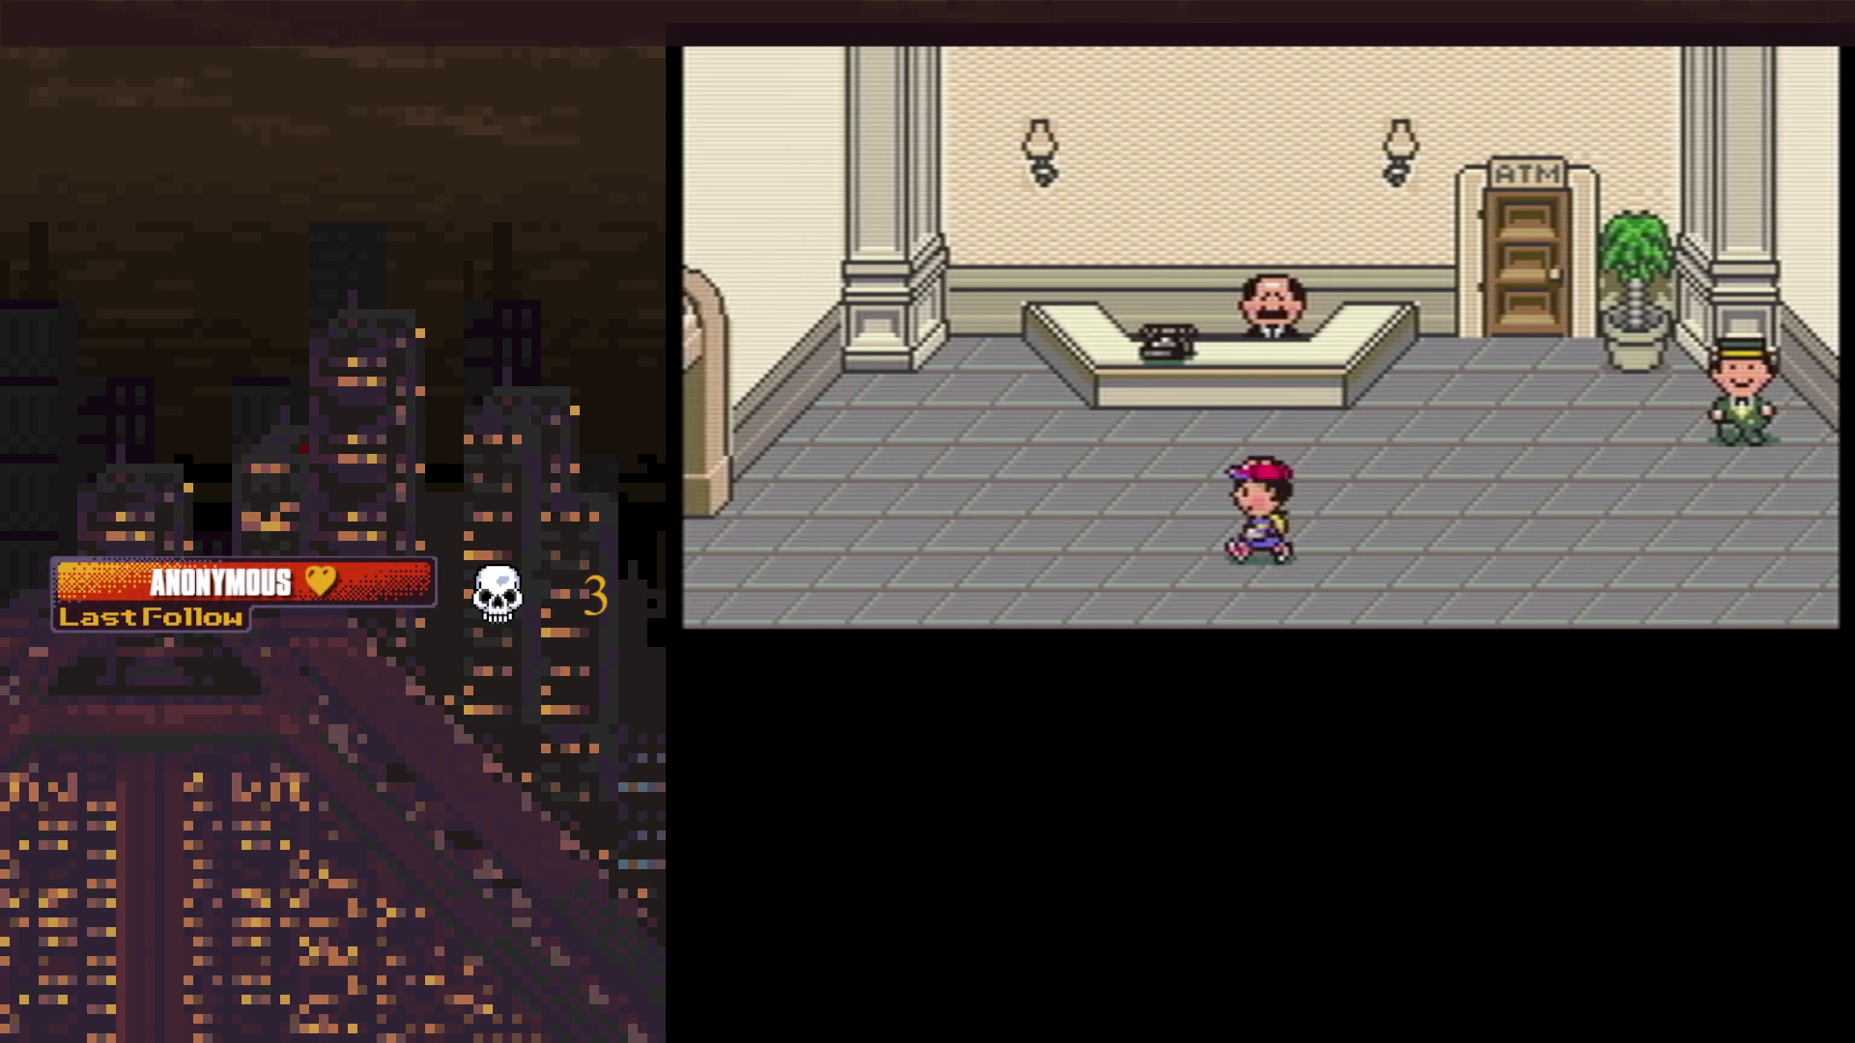
{"action": "key", "text": "Down"}
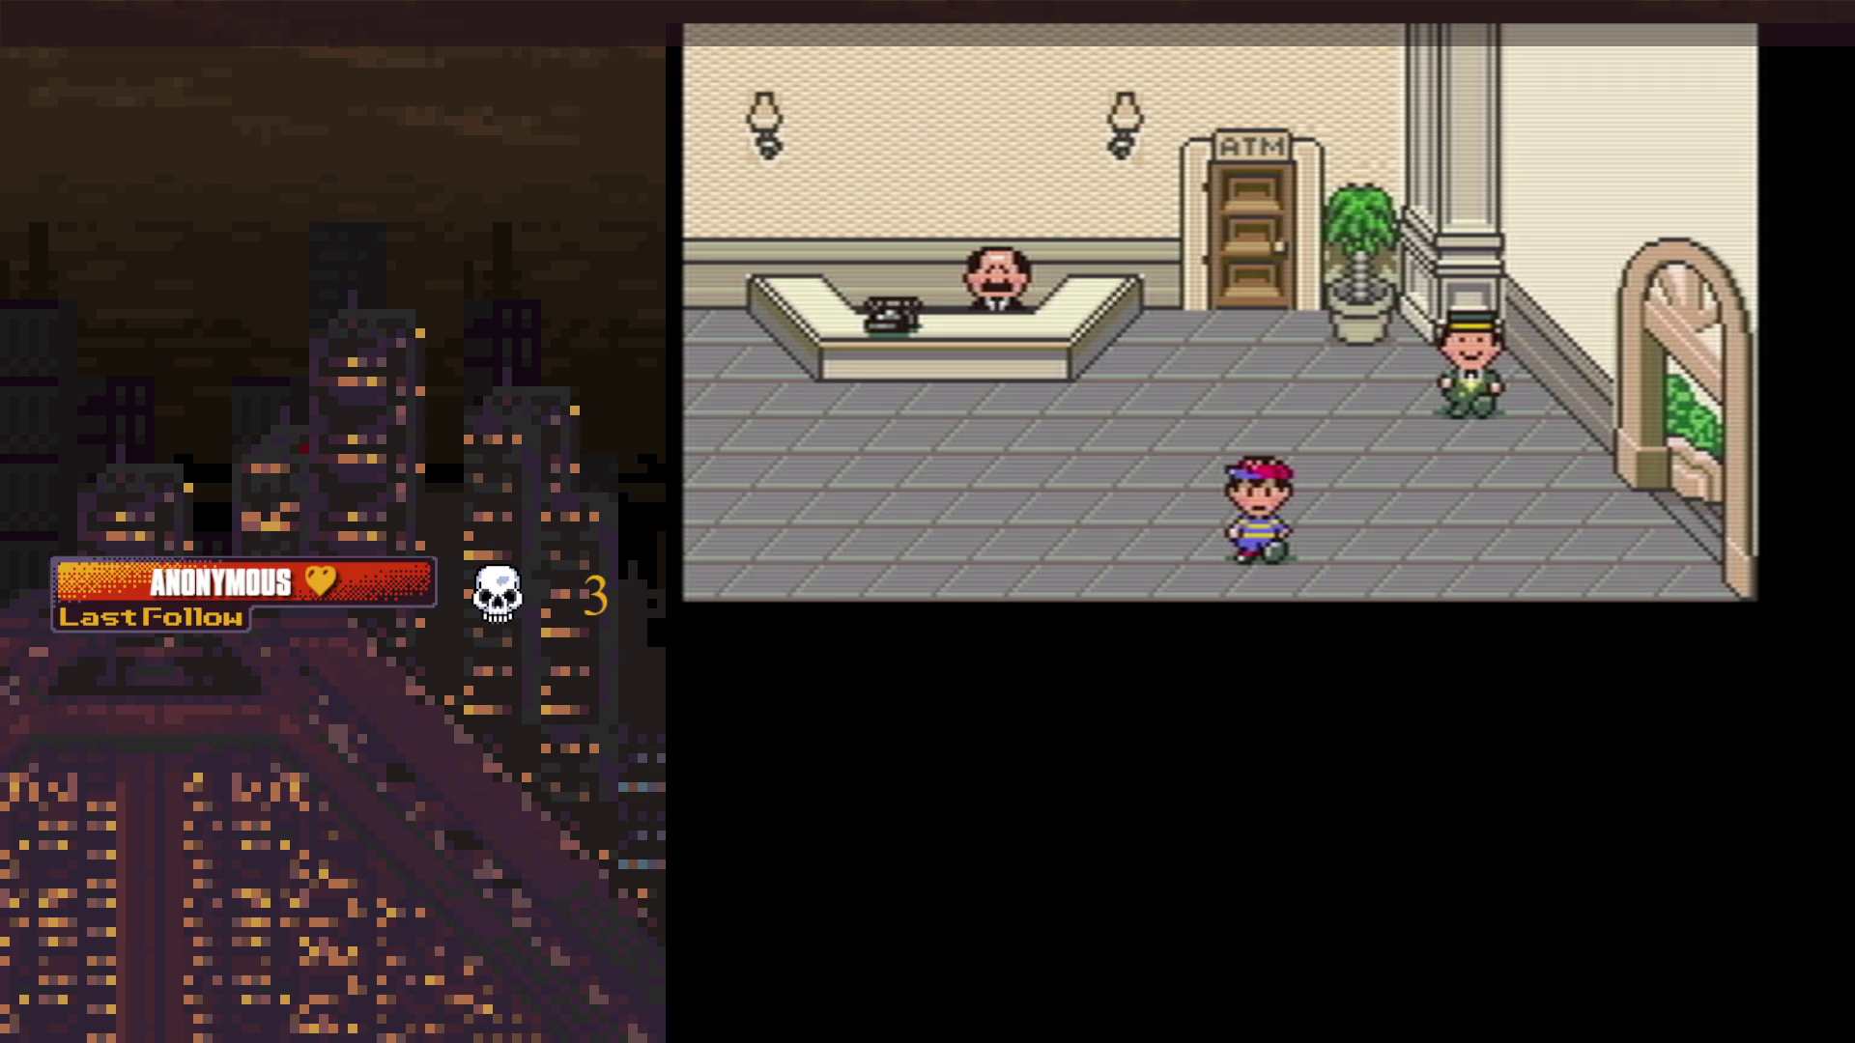
{"action": "key", "text": "Left"}
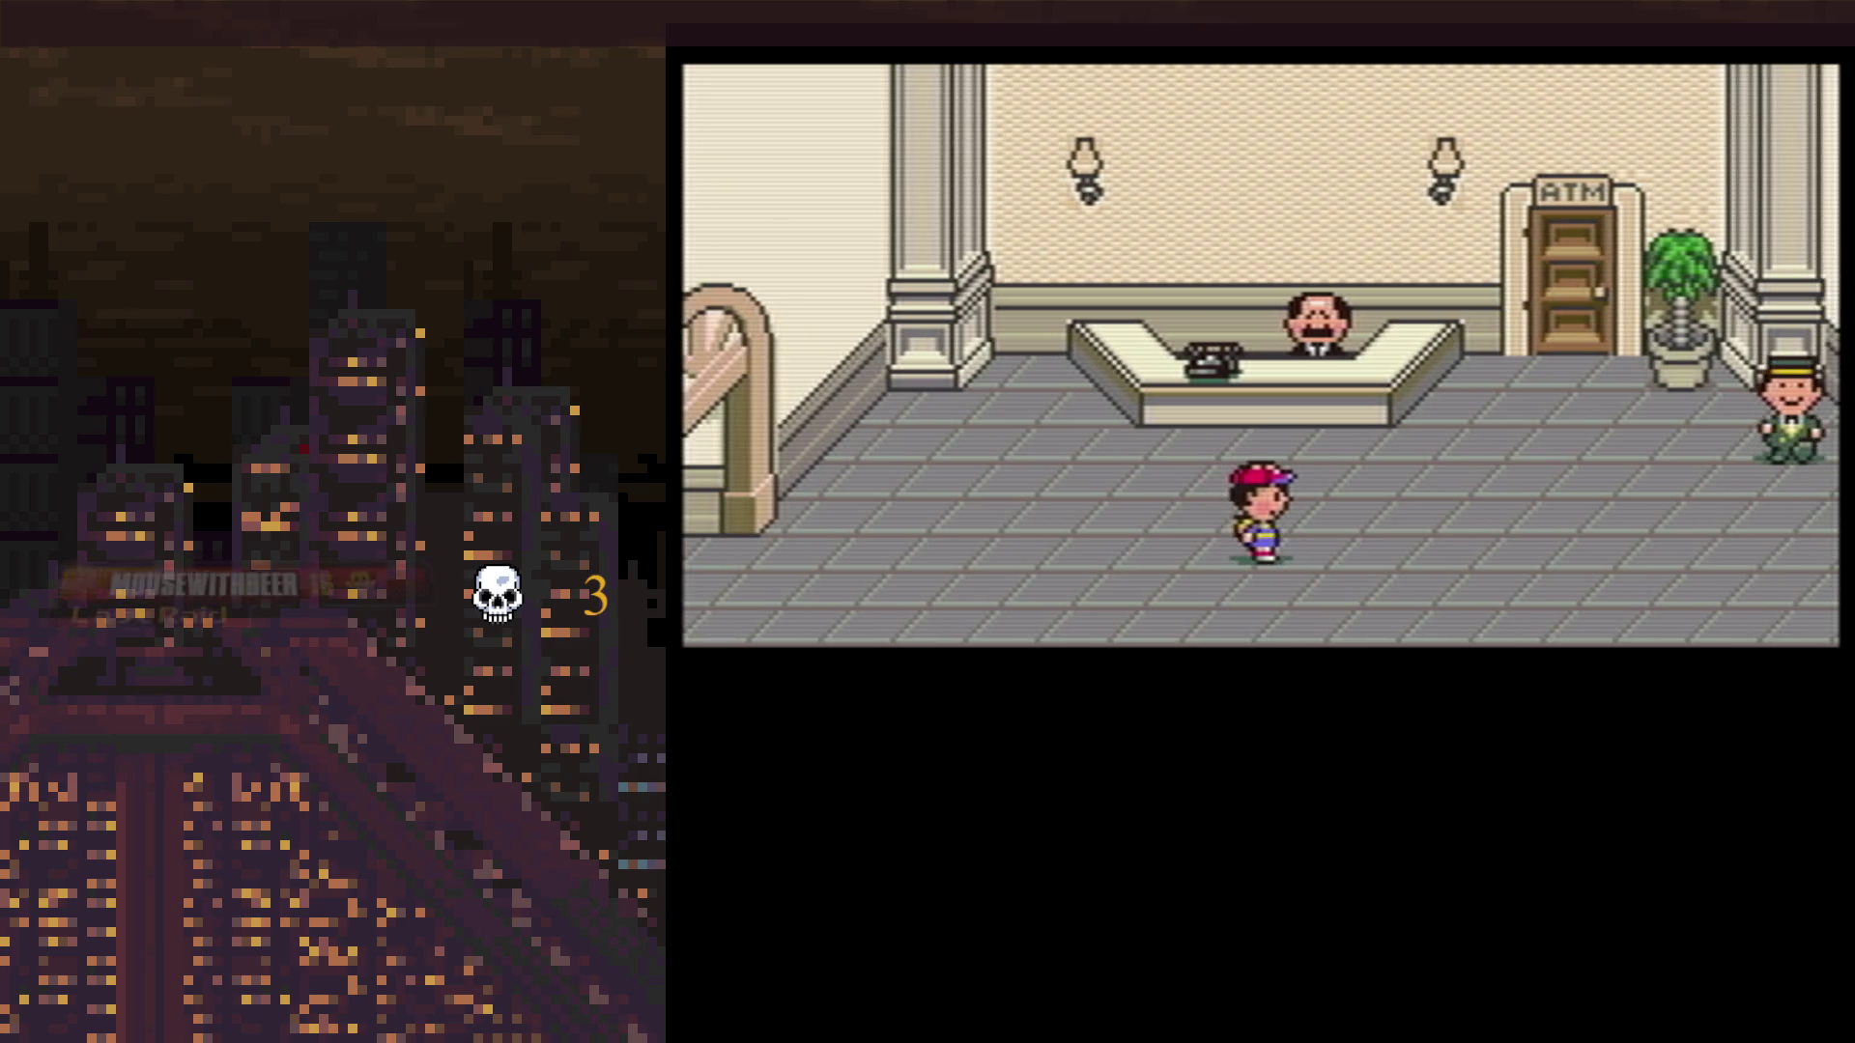
{"action": "key", "text": "Return"}
{"action": "key", "text": "Down"}
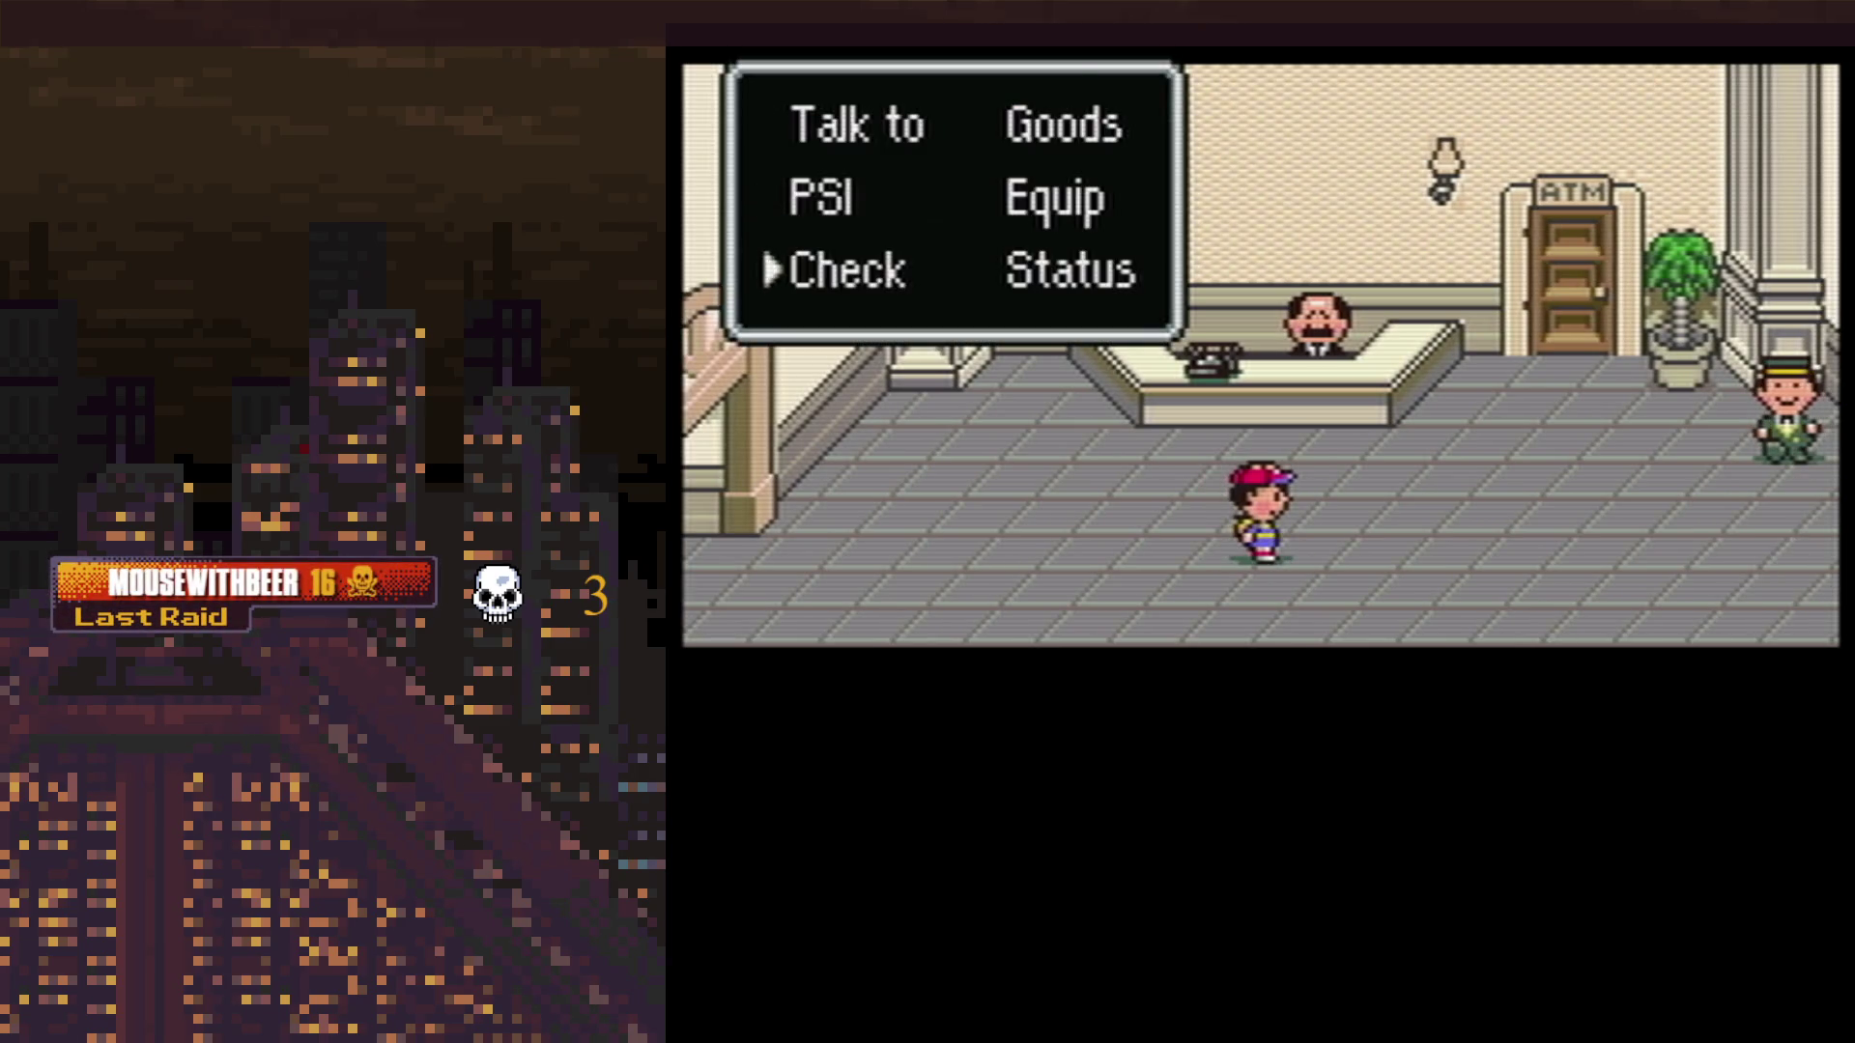
{"action": "key", "text": "Return"}
{"action": "key", "text": "Return"}
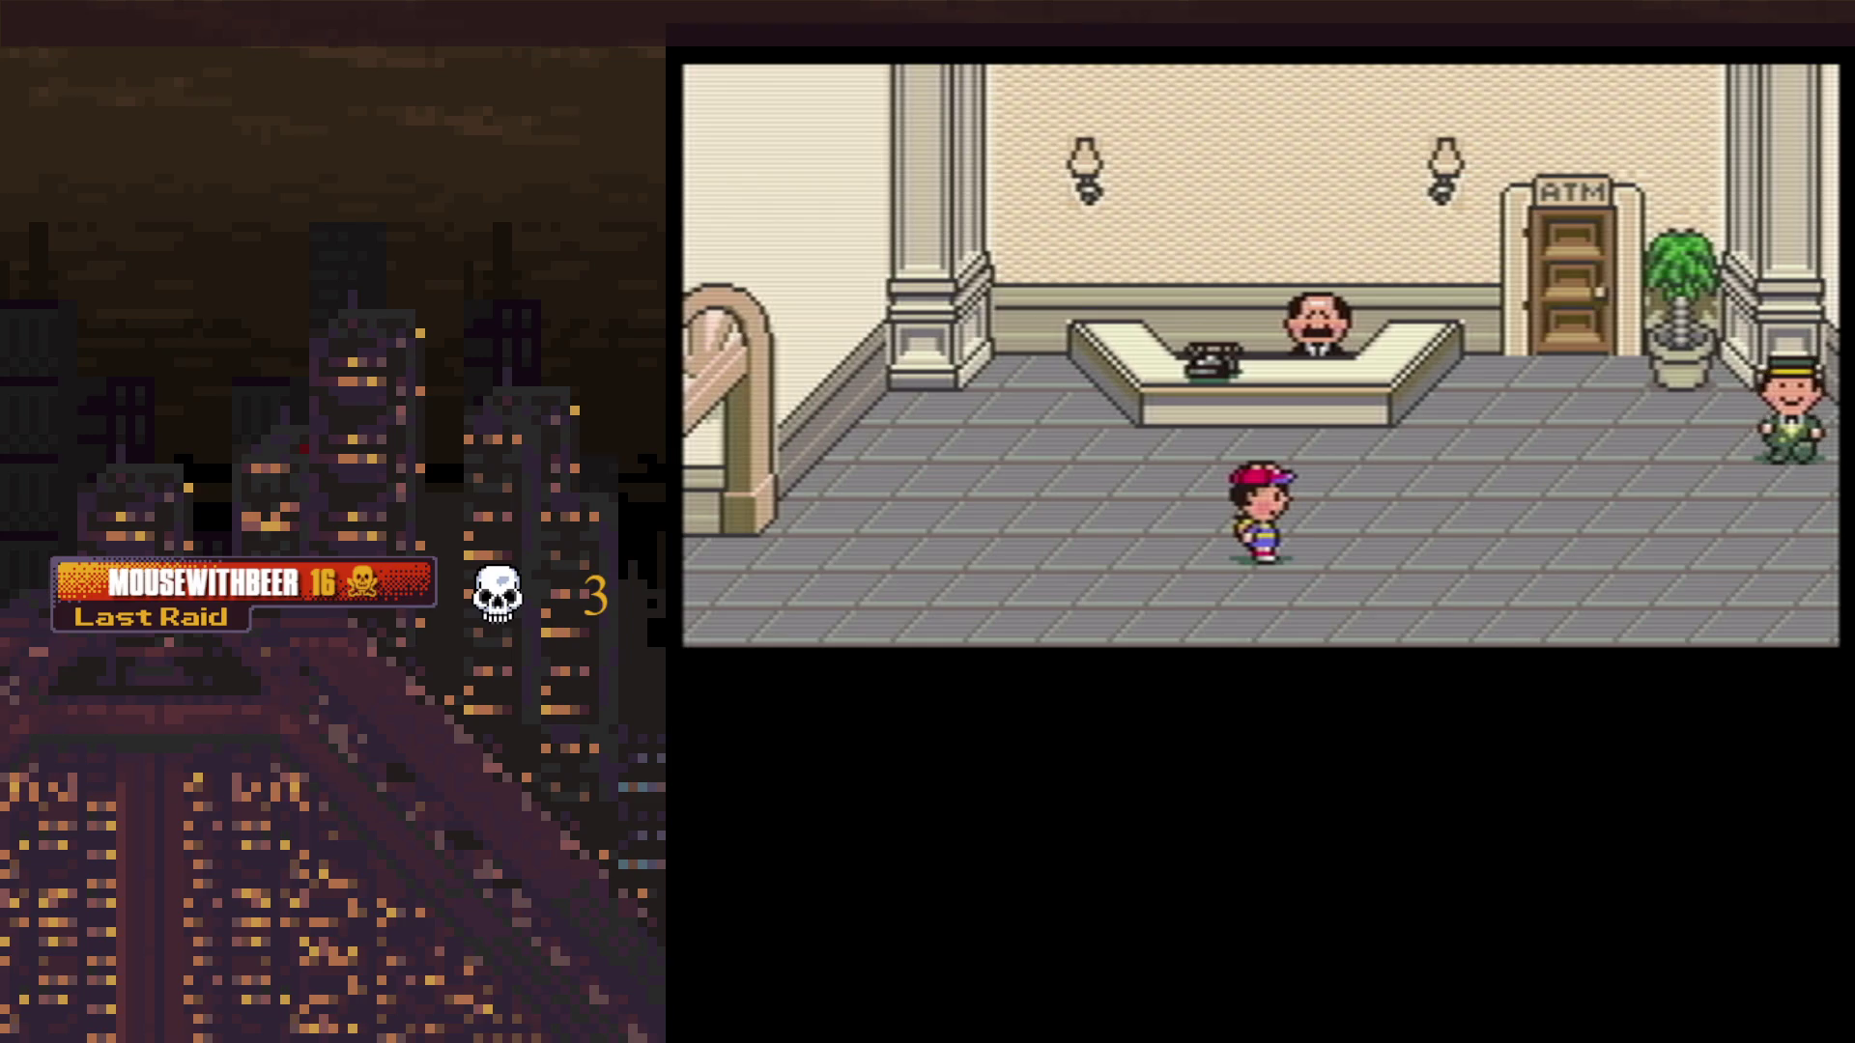
{"action": "key", "text": "Return"}
Open Puppy's Equip screen: Tee ball bat, Cheap bracelet, Mr. Baseball cap; Offense 31, Defense 20.
{"action": "key", "text": "Right"}
{"action": "key", "text": "Down"}
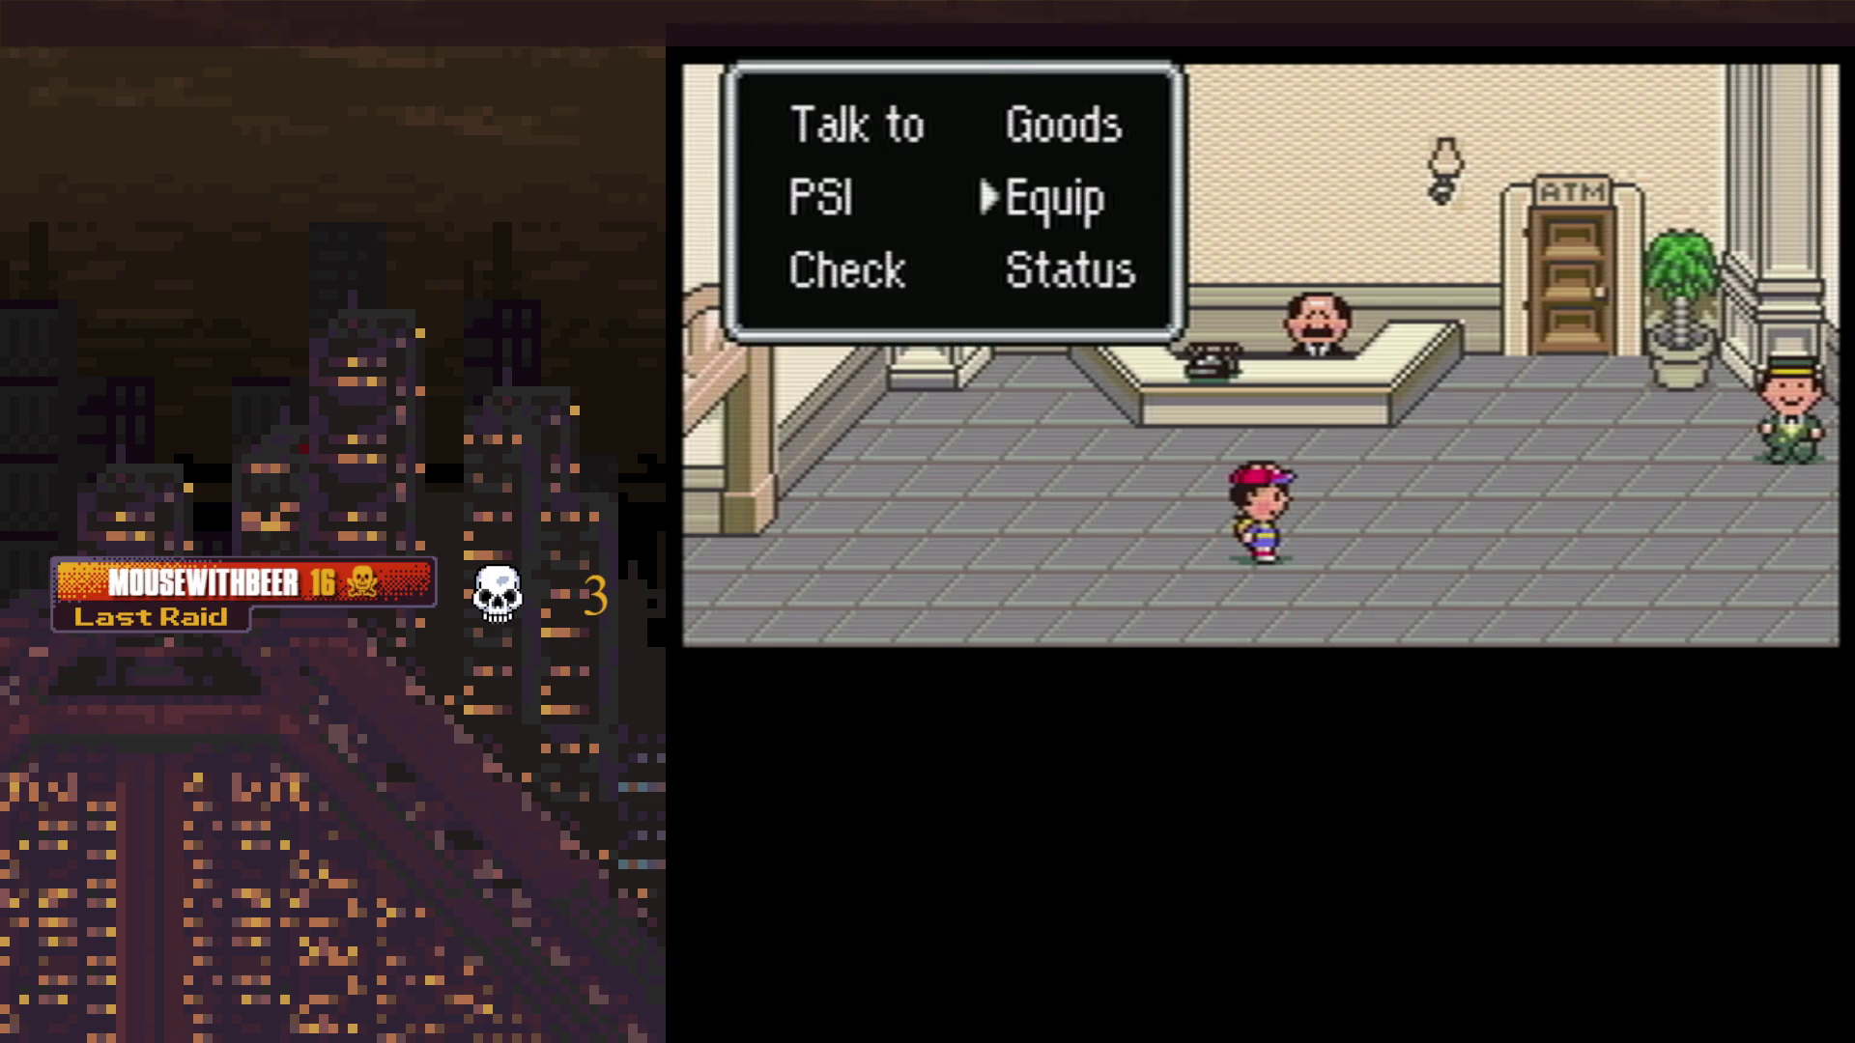
{"action": "key", "text": "Return"}
{"action": "key", "text": "Down"}
{"action": "key", "text": "Down"}
{"action": "key", "text": "Down"}
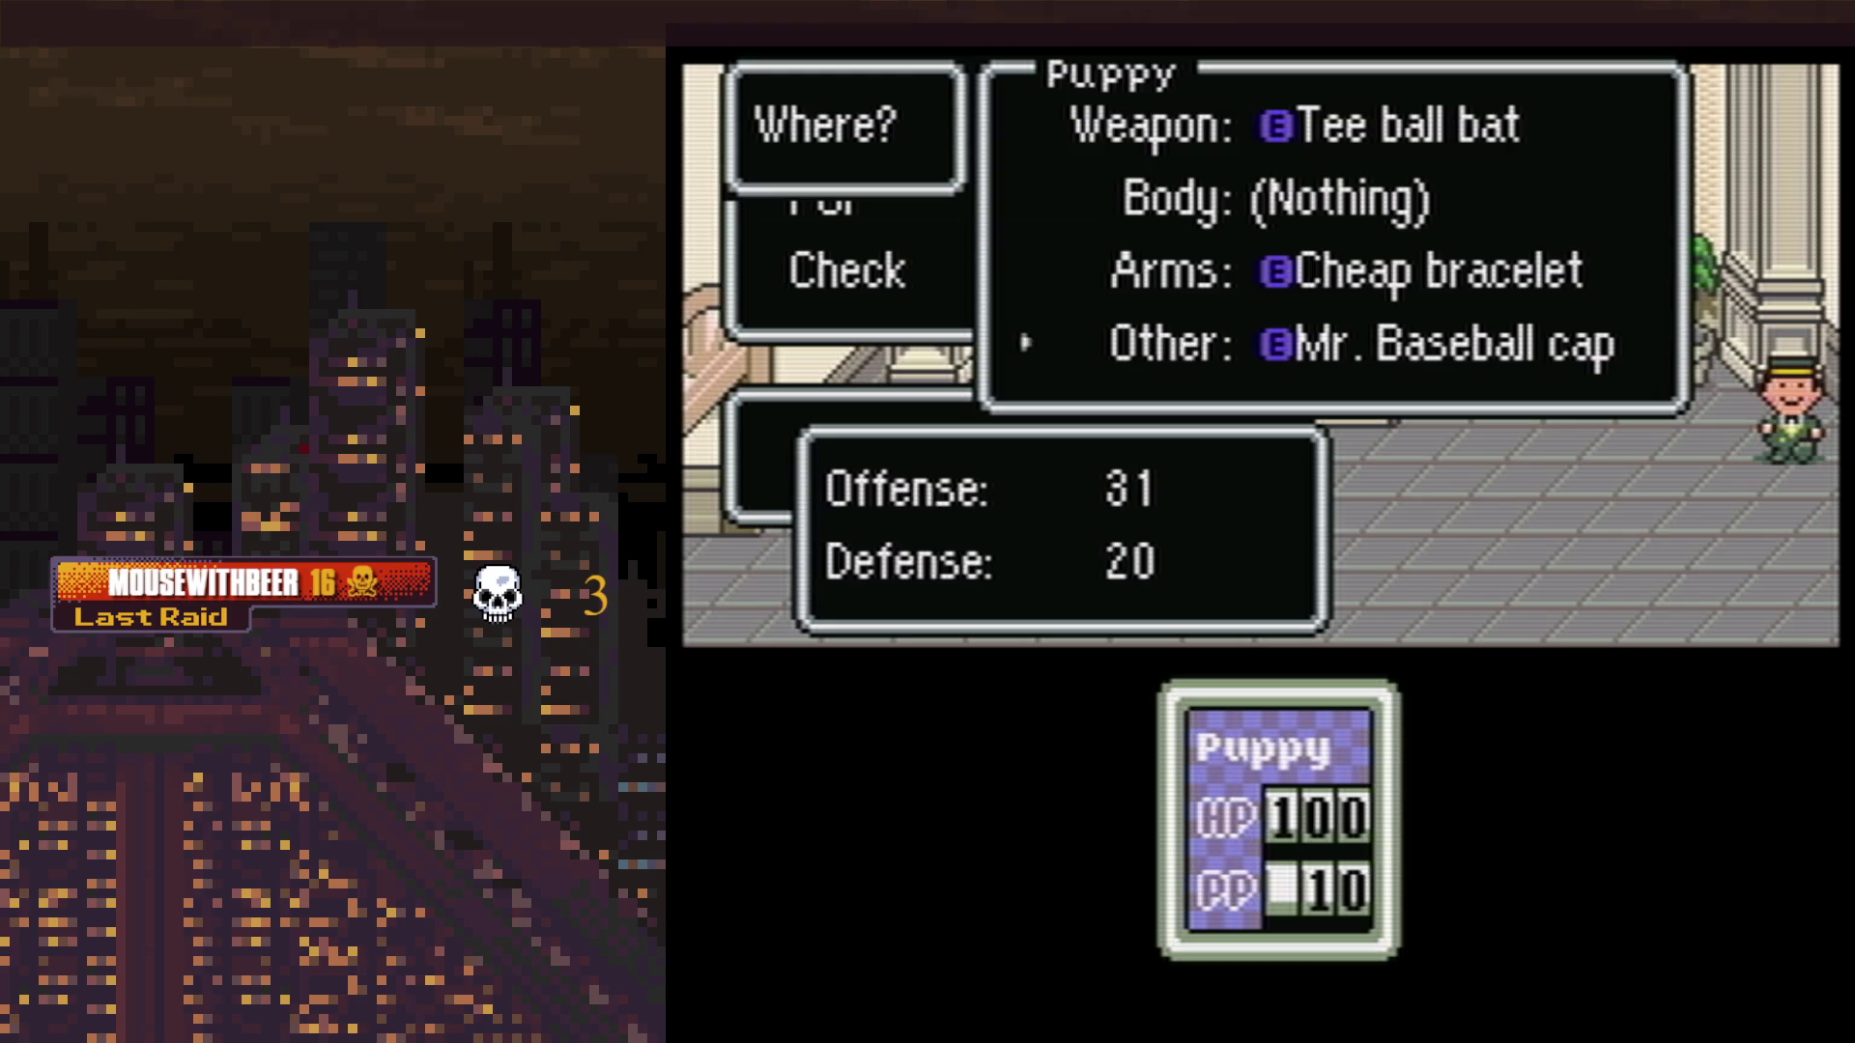
View the Body slot item list, which shows None, then leave Equip.
{"action": "key", "text": "Up"}
{"action": "key", "text": "Up"}
{"action": "key", "text": "Return"}
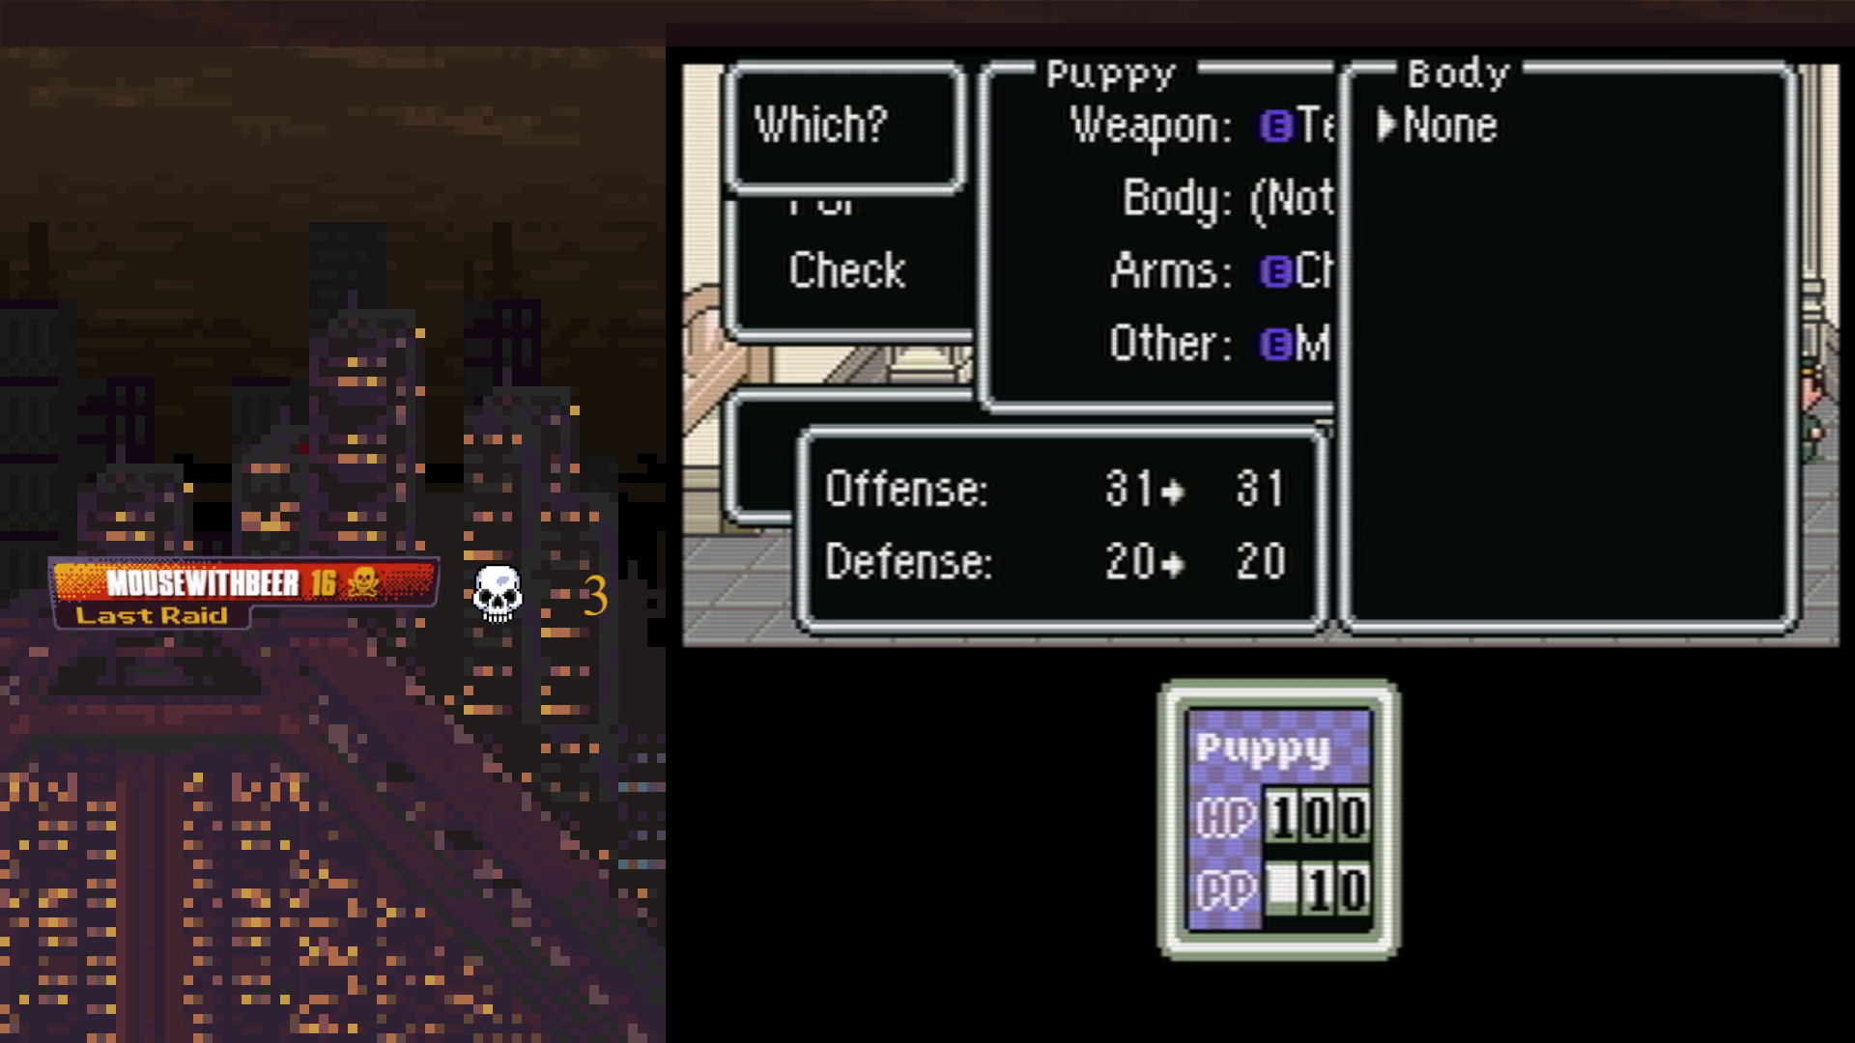
{"action": "key", "text": "BackSpace"}
{"action": "key", "text": "Down"}
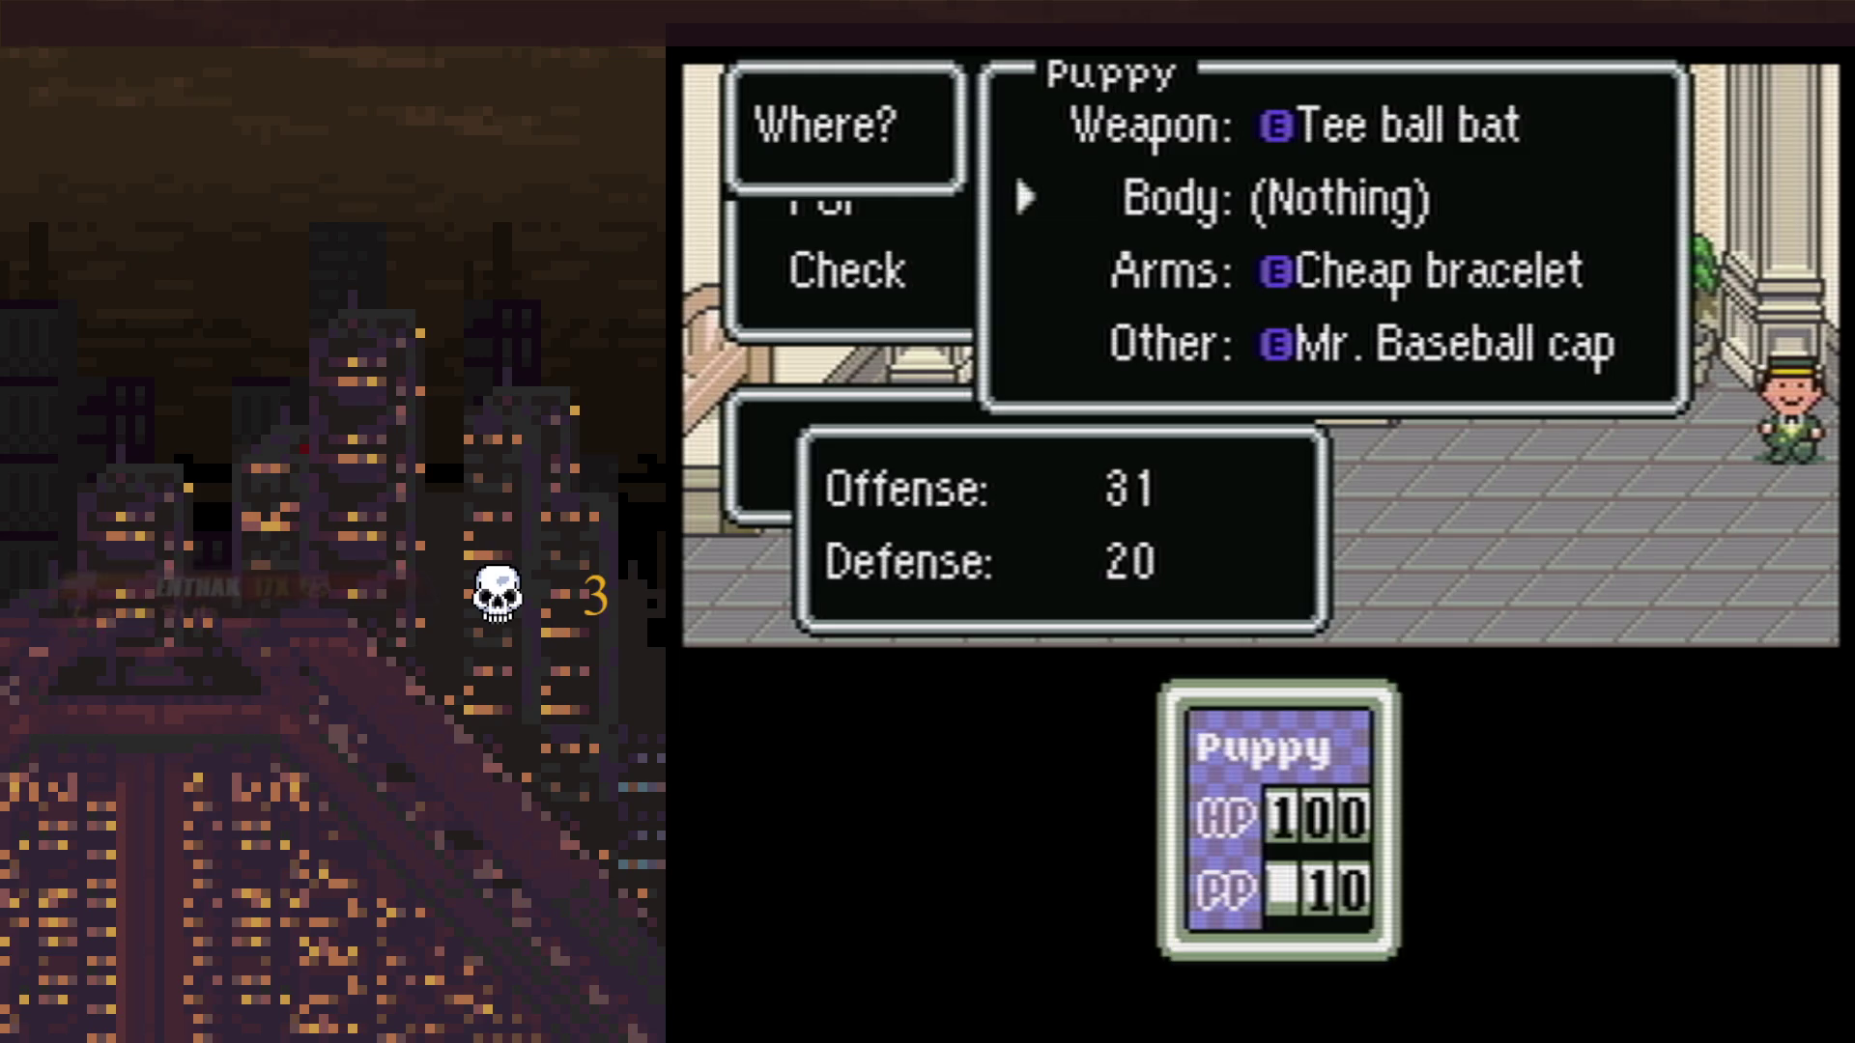
{"action": "key", "text": "Down"}
{"action": "key", "text": "Down"}
{"action": "key", "text": "BackSpace"}
Review Puppy's Status (HP 100/138, PP 10/40) and PSI abilities, then close the menus.
{"action": "key", "text": "Down"}
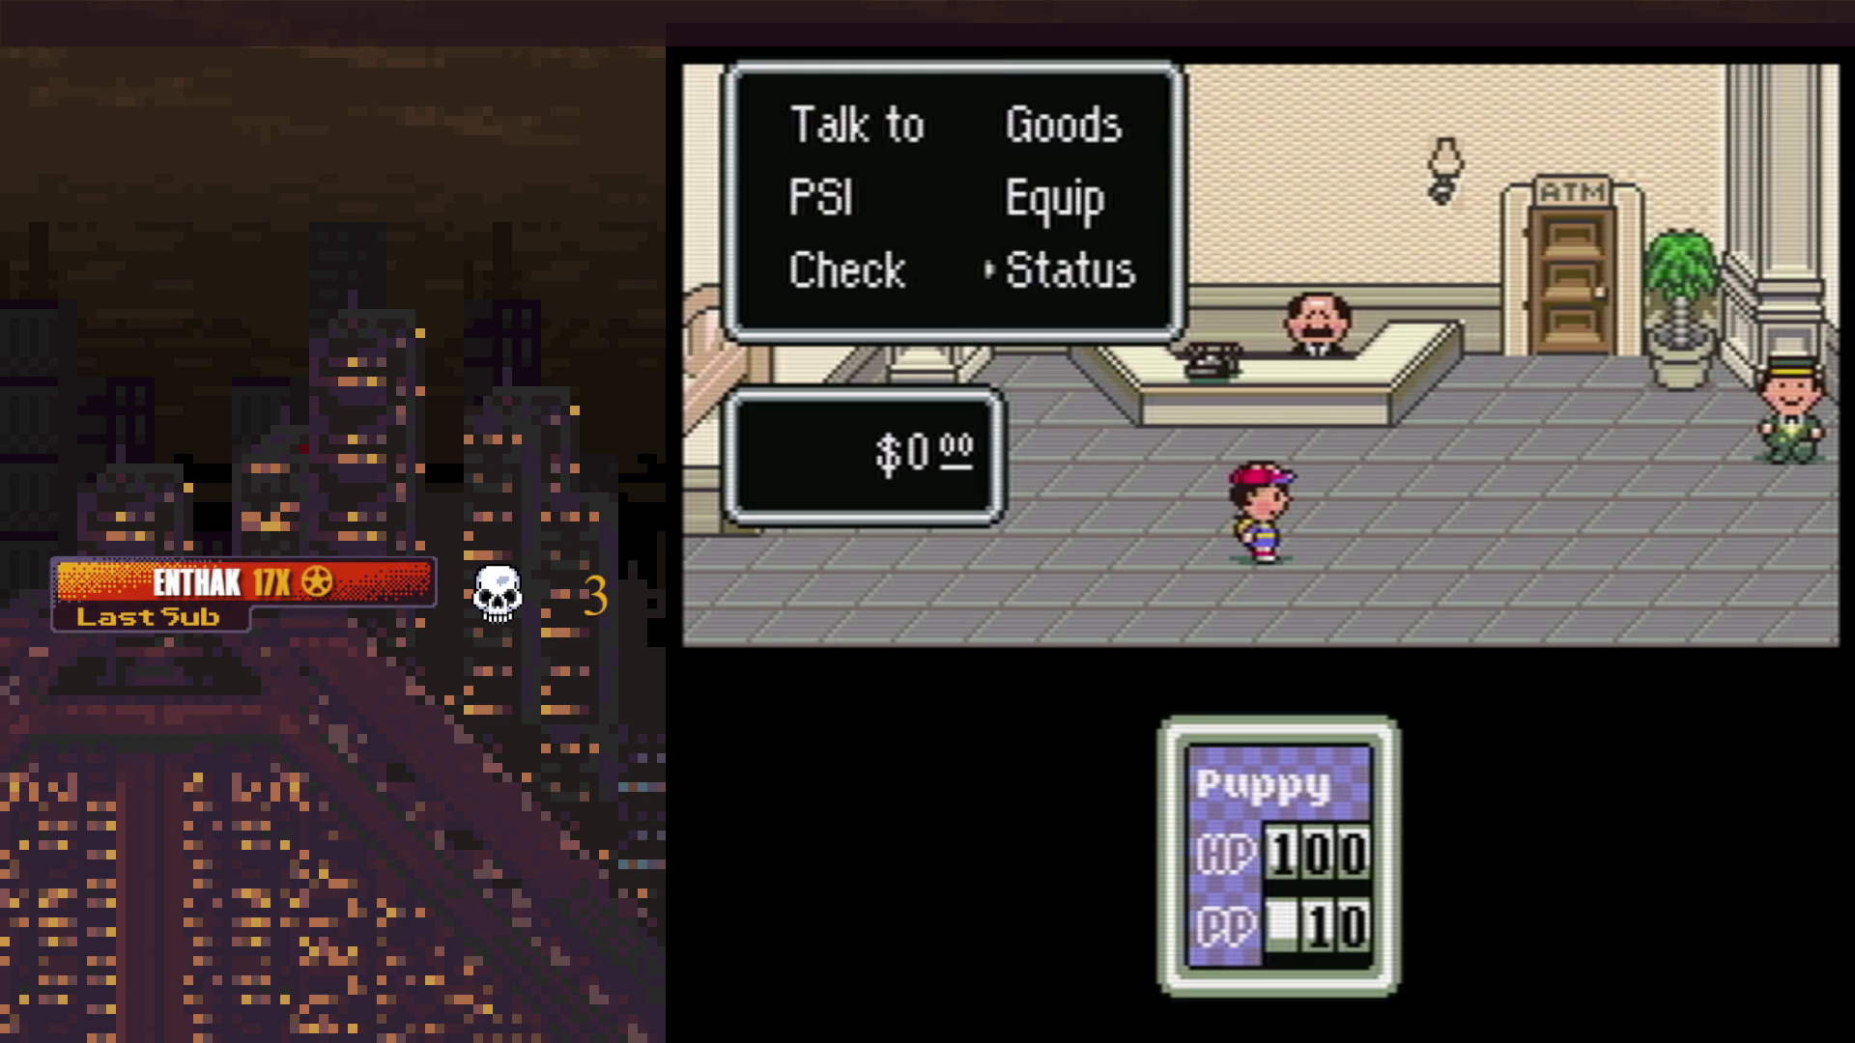
{"action": "key", "text": "Return"}
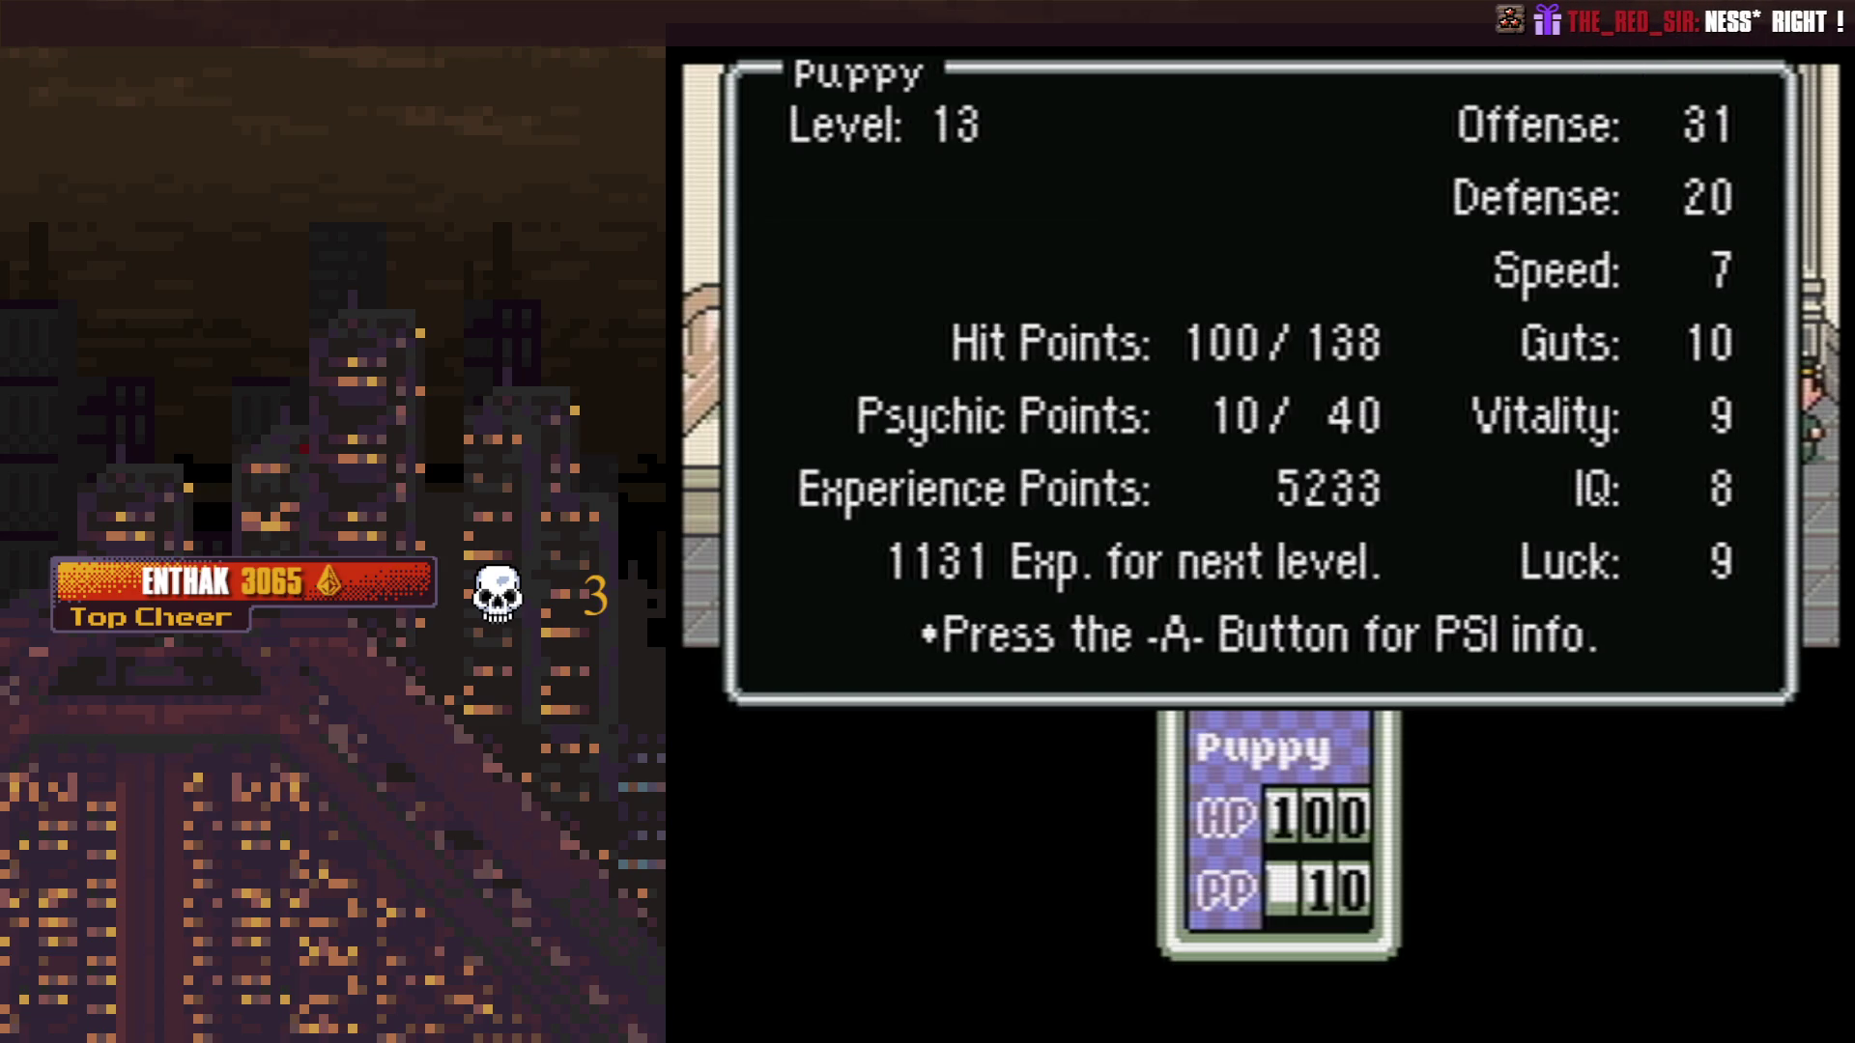
{"action": "key", "text": "x"}
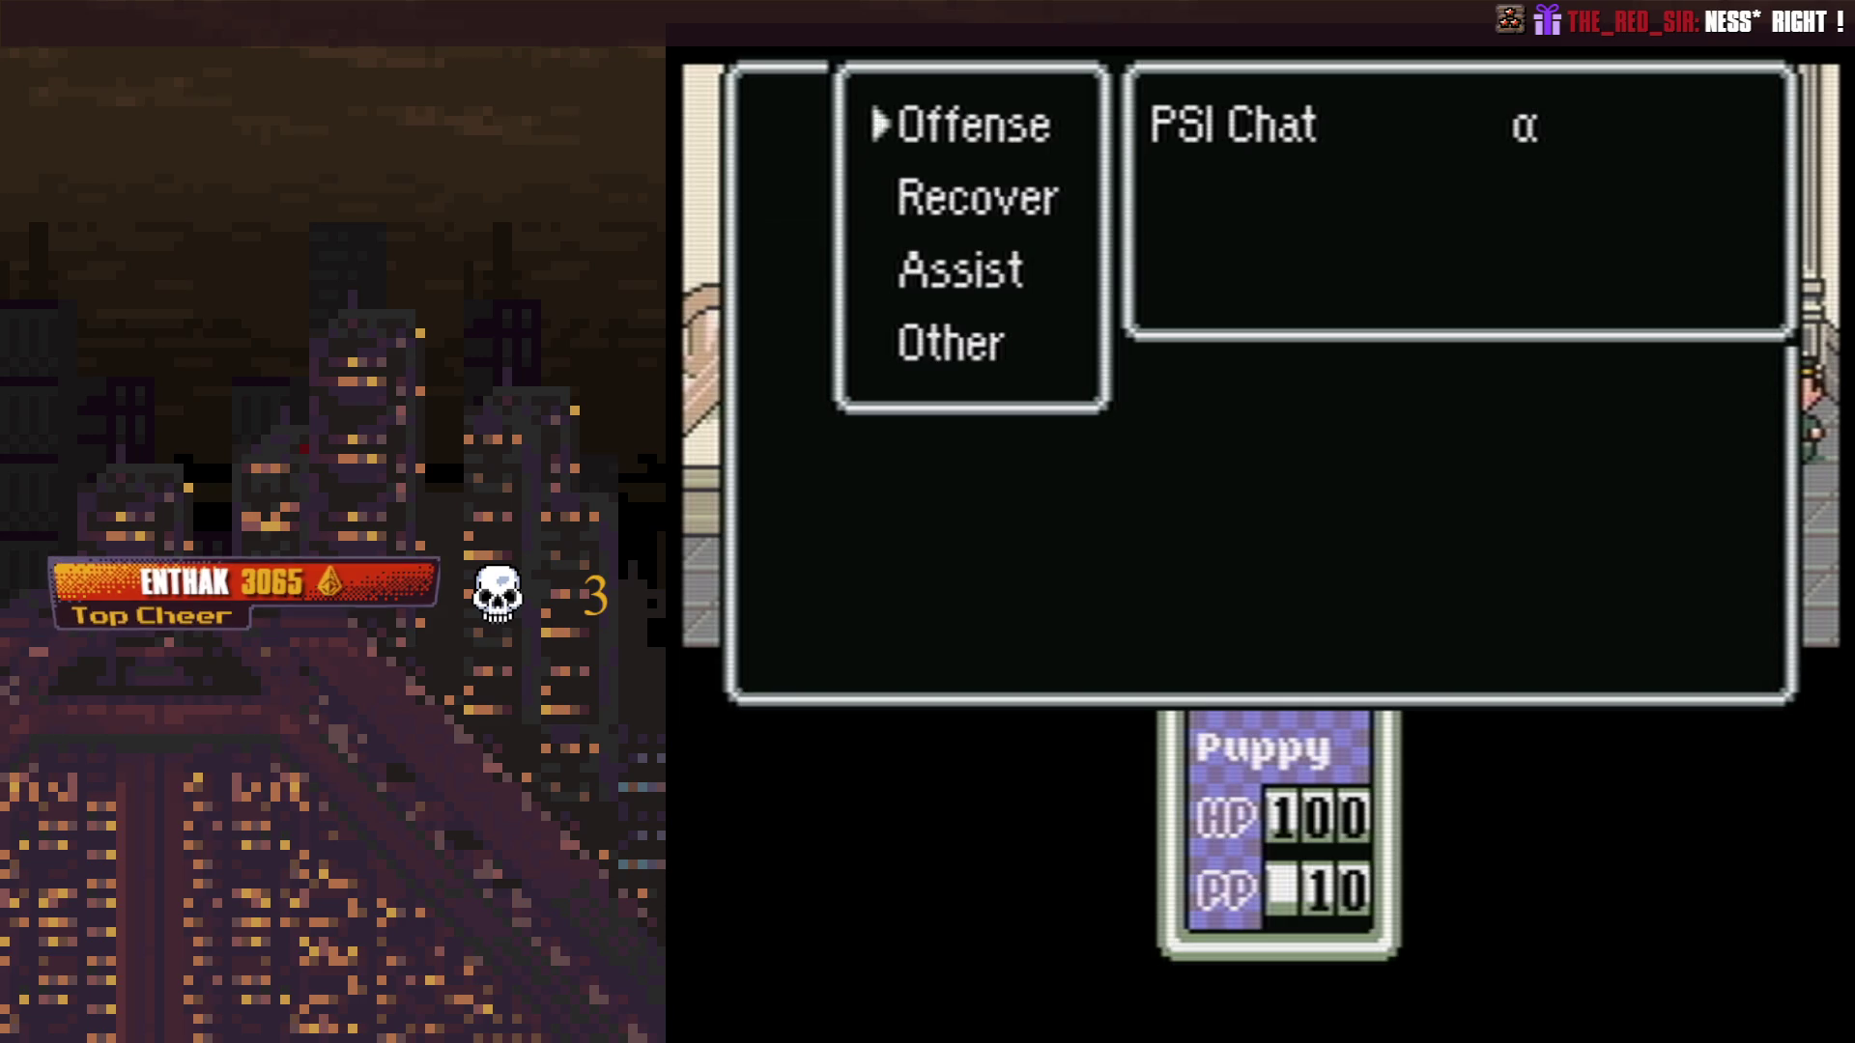
{"action": "key", "text": "Down"}
{"action": "key", "text": "z"}
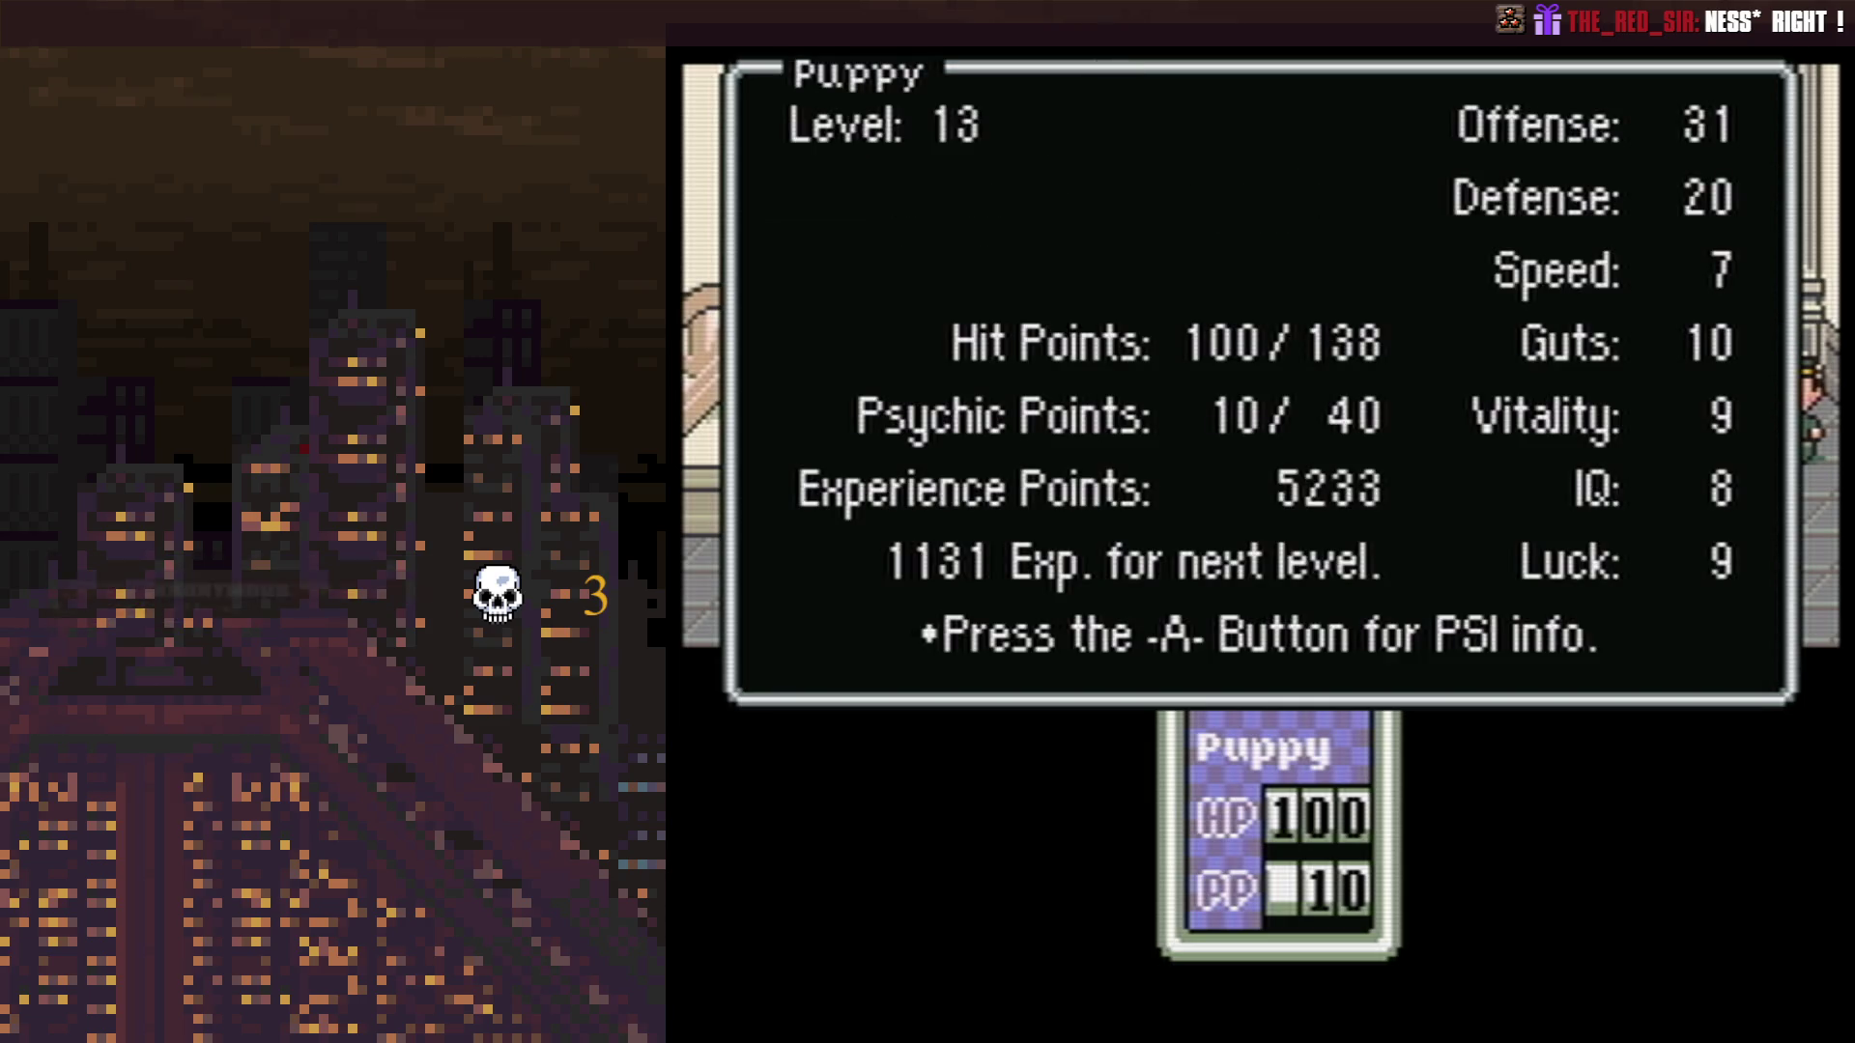
{"action": "key", "text": "z"}
{"action": "key", "text": "Left"}
Reopen Puppy's stats screen once more, then close it and walk toward the lobby exit.
{"action": "key", "text": "z"}
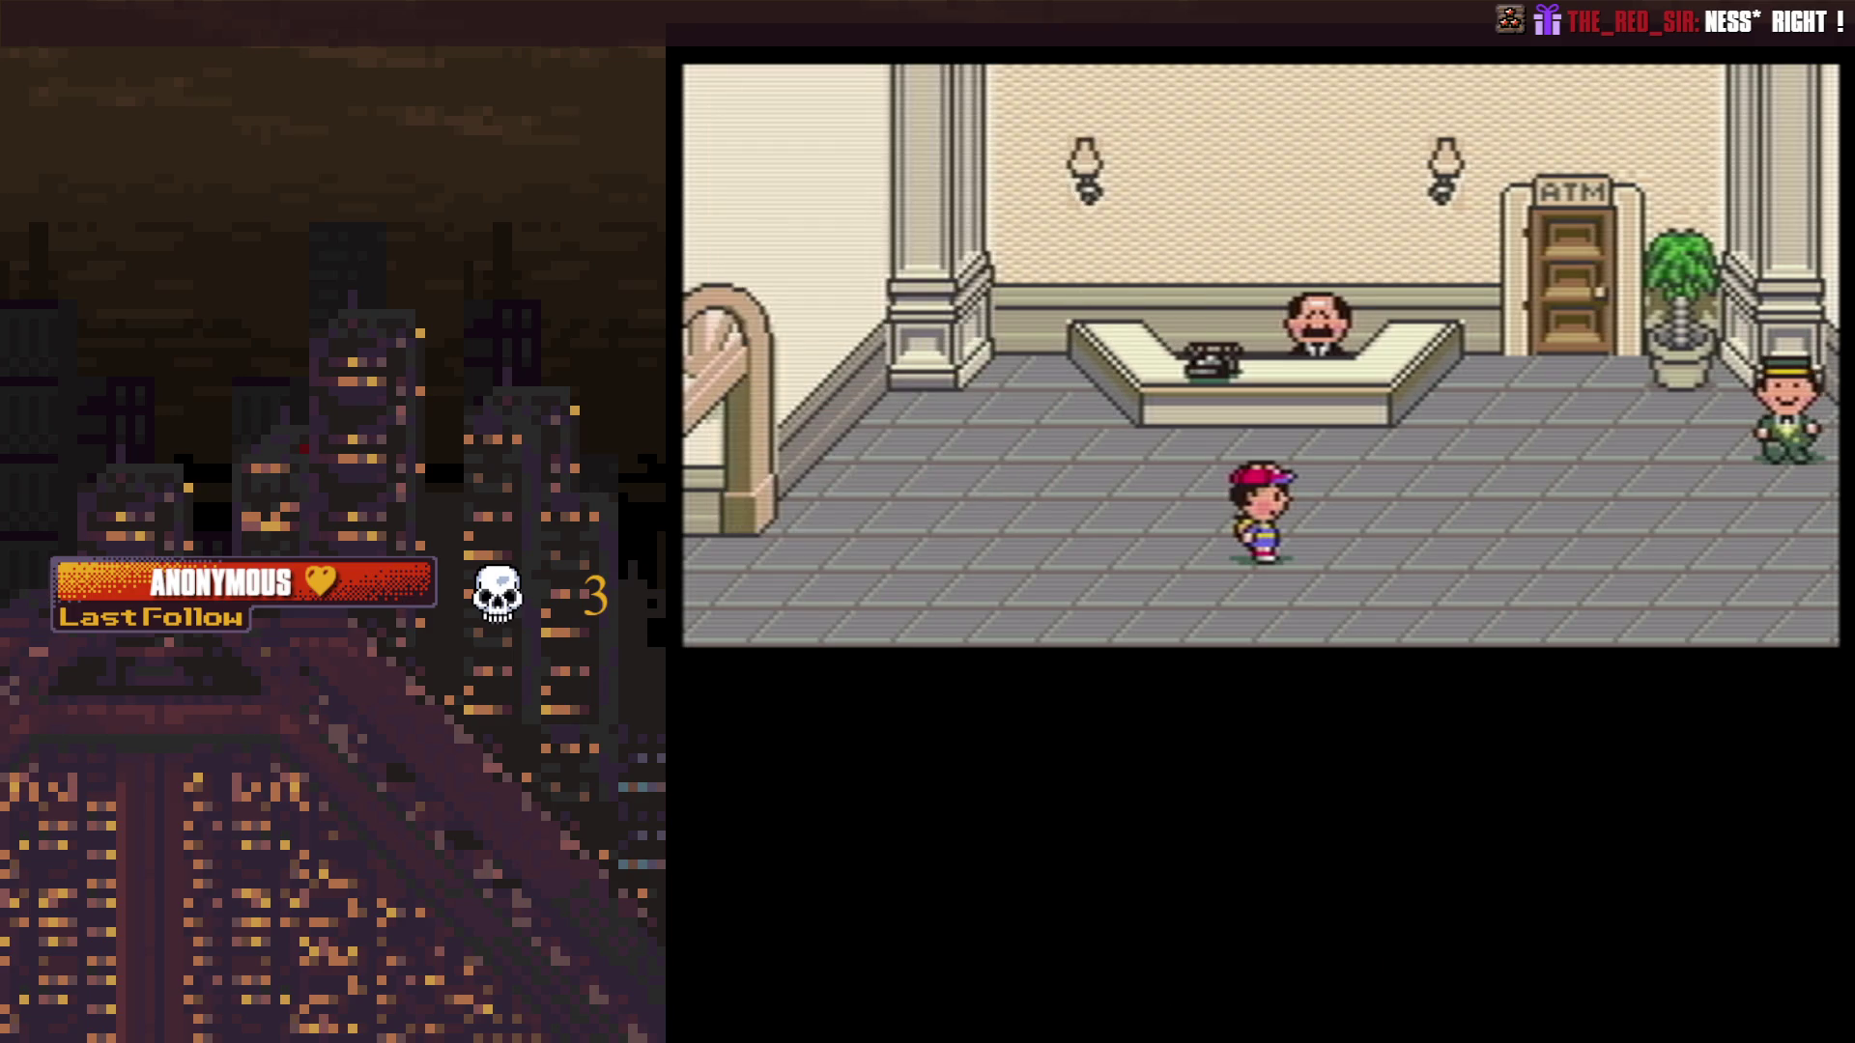
{"action": "key", "text": "Right"}
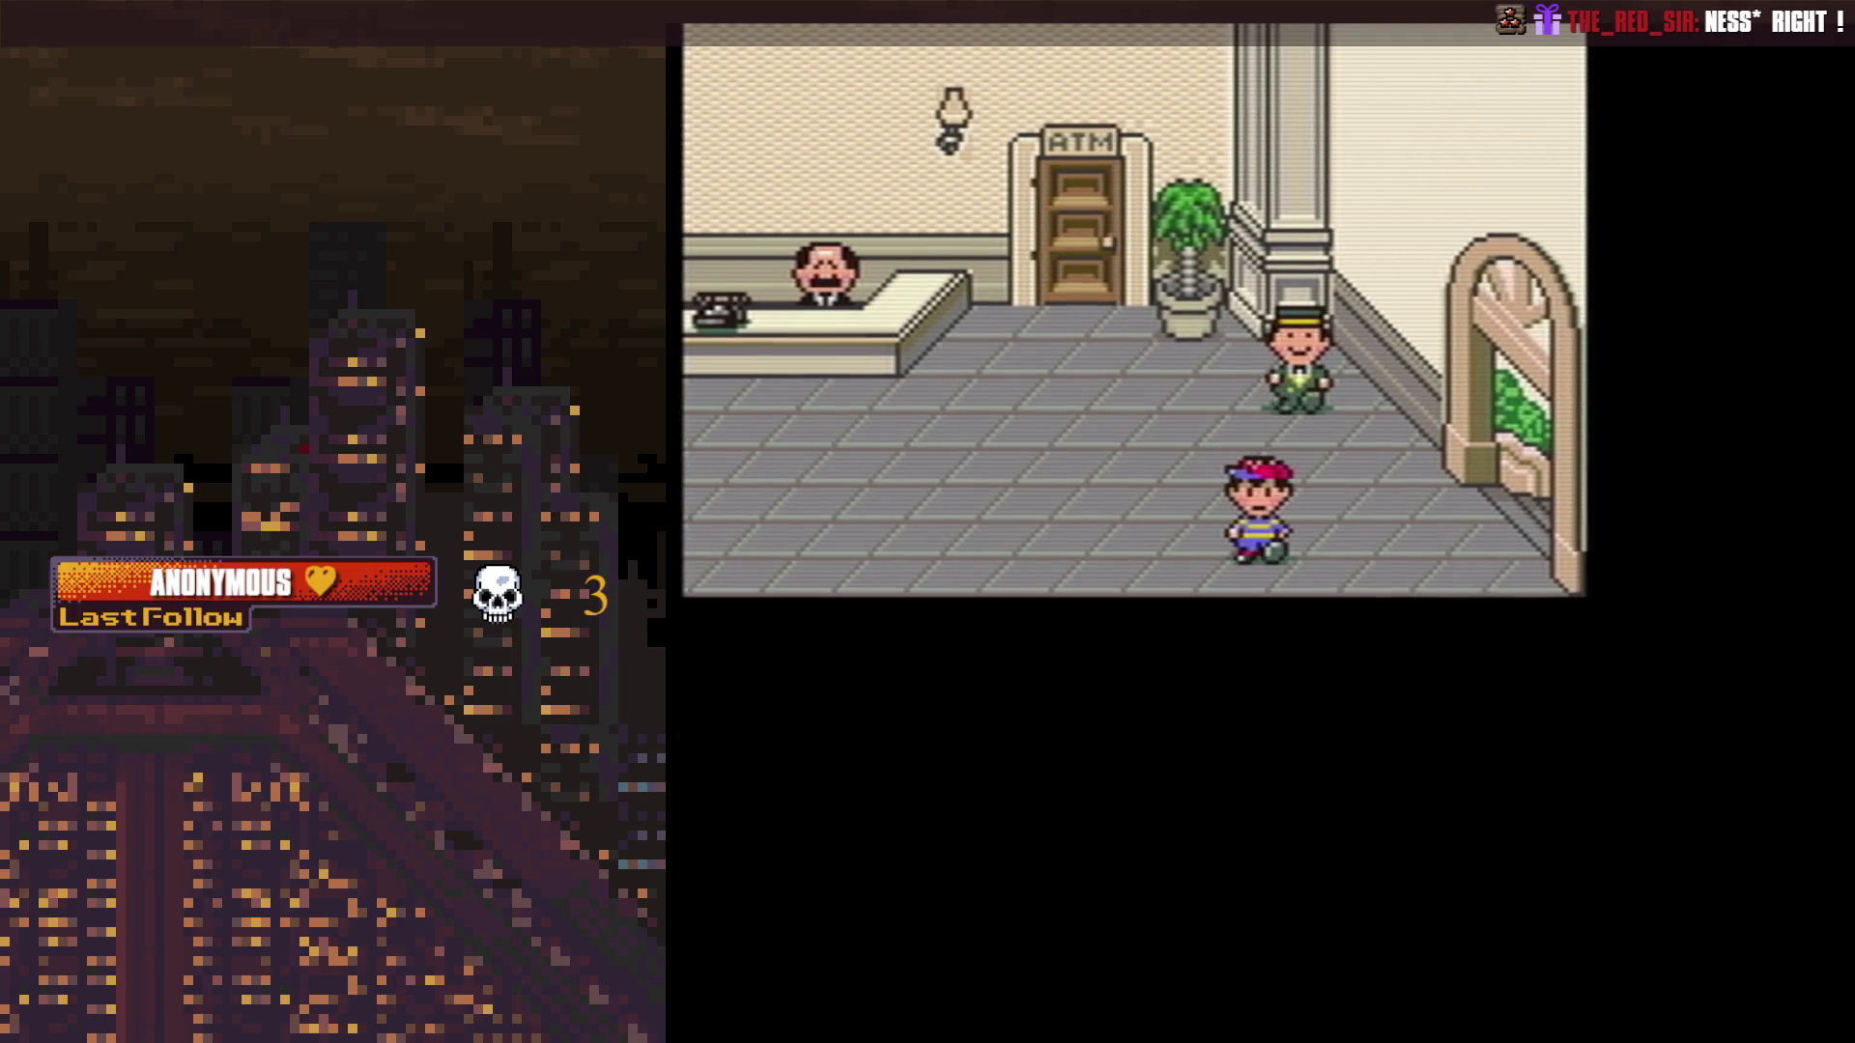
{"action": "key", "text": "x"}
{"action": "key", "text": "Down"}
{"action": "key", "text": "Right"}
{"action": "key", "text": "Down"}
{"action": "key", "text": "x"}
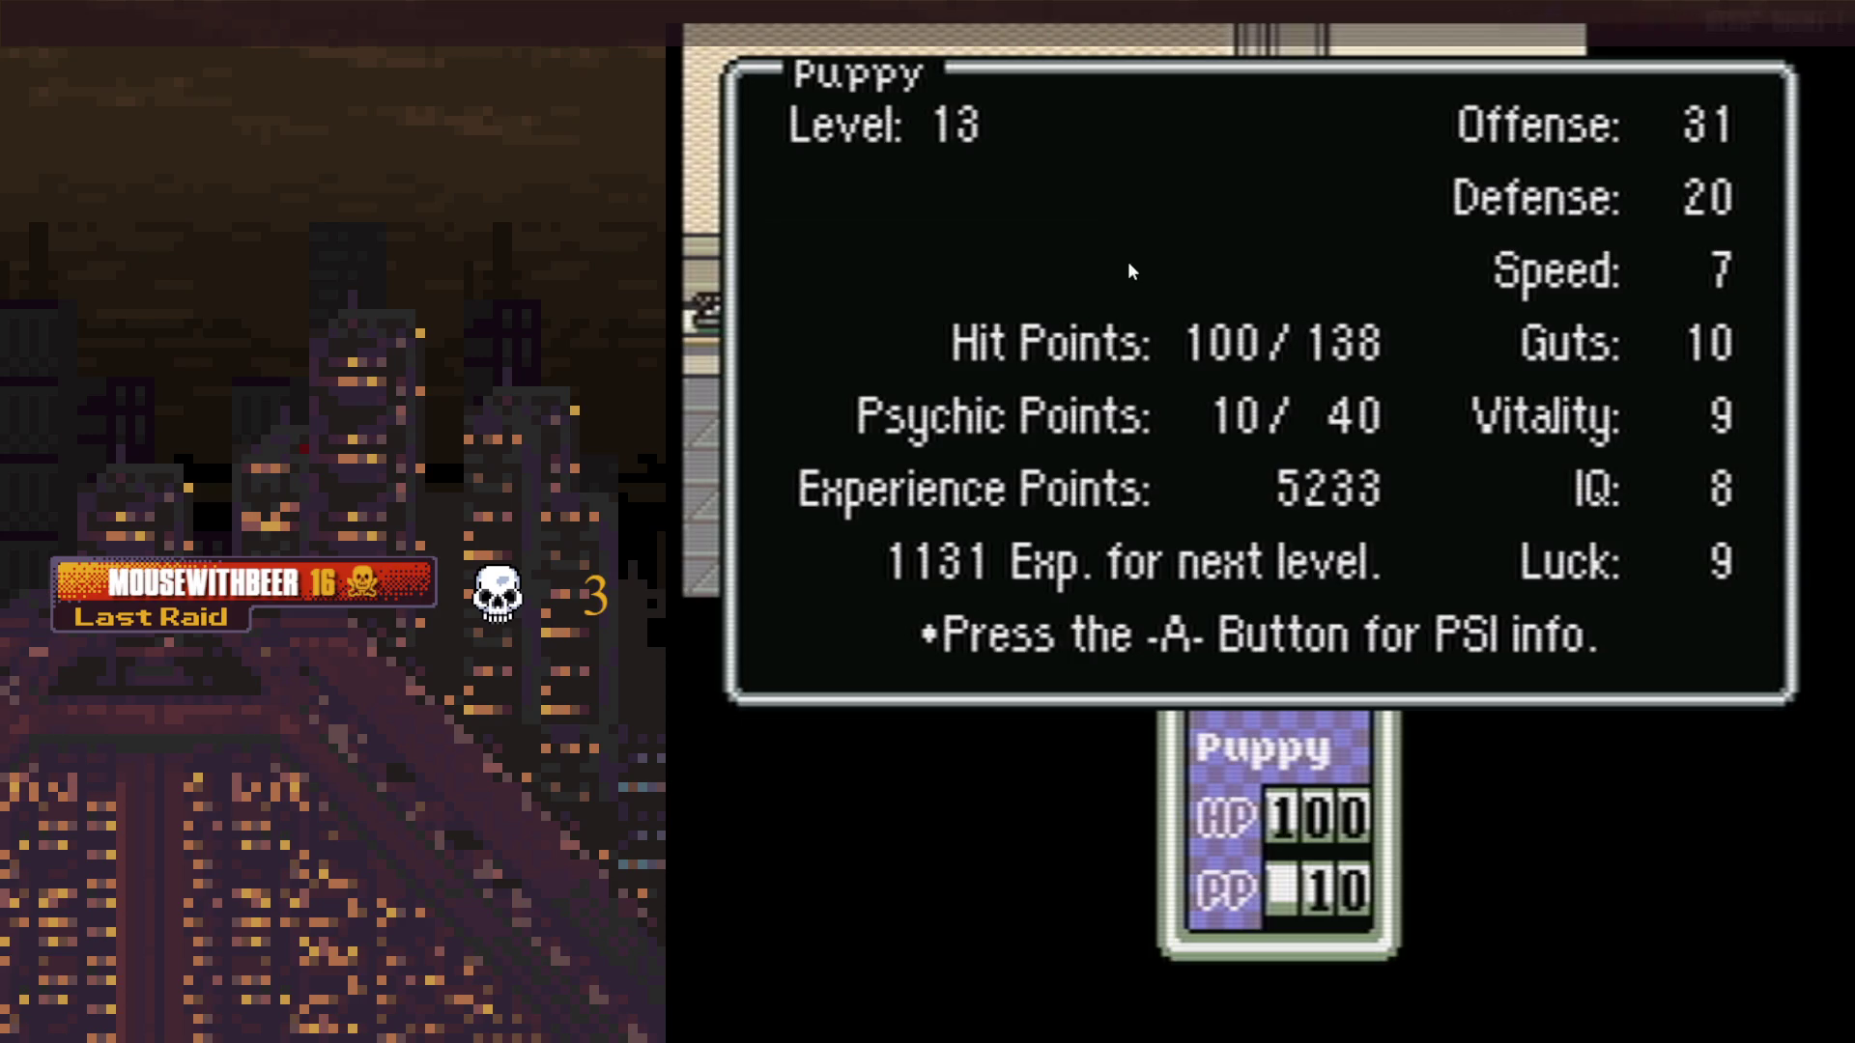
{"action": "key", "text": "z"}
{"action": "key", "text": "z"}
{"action": "key", "text": "Right"}
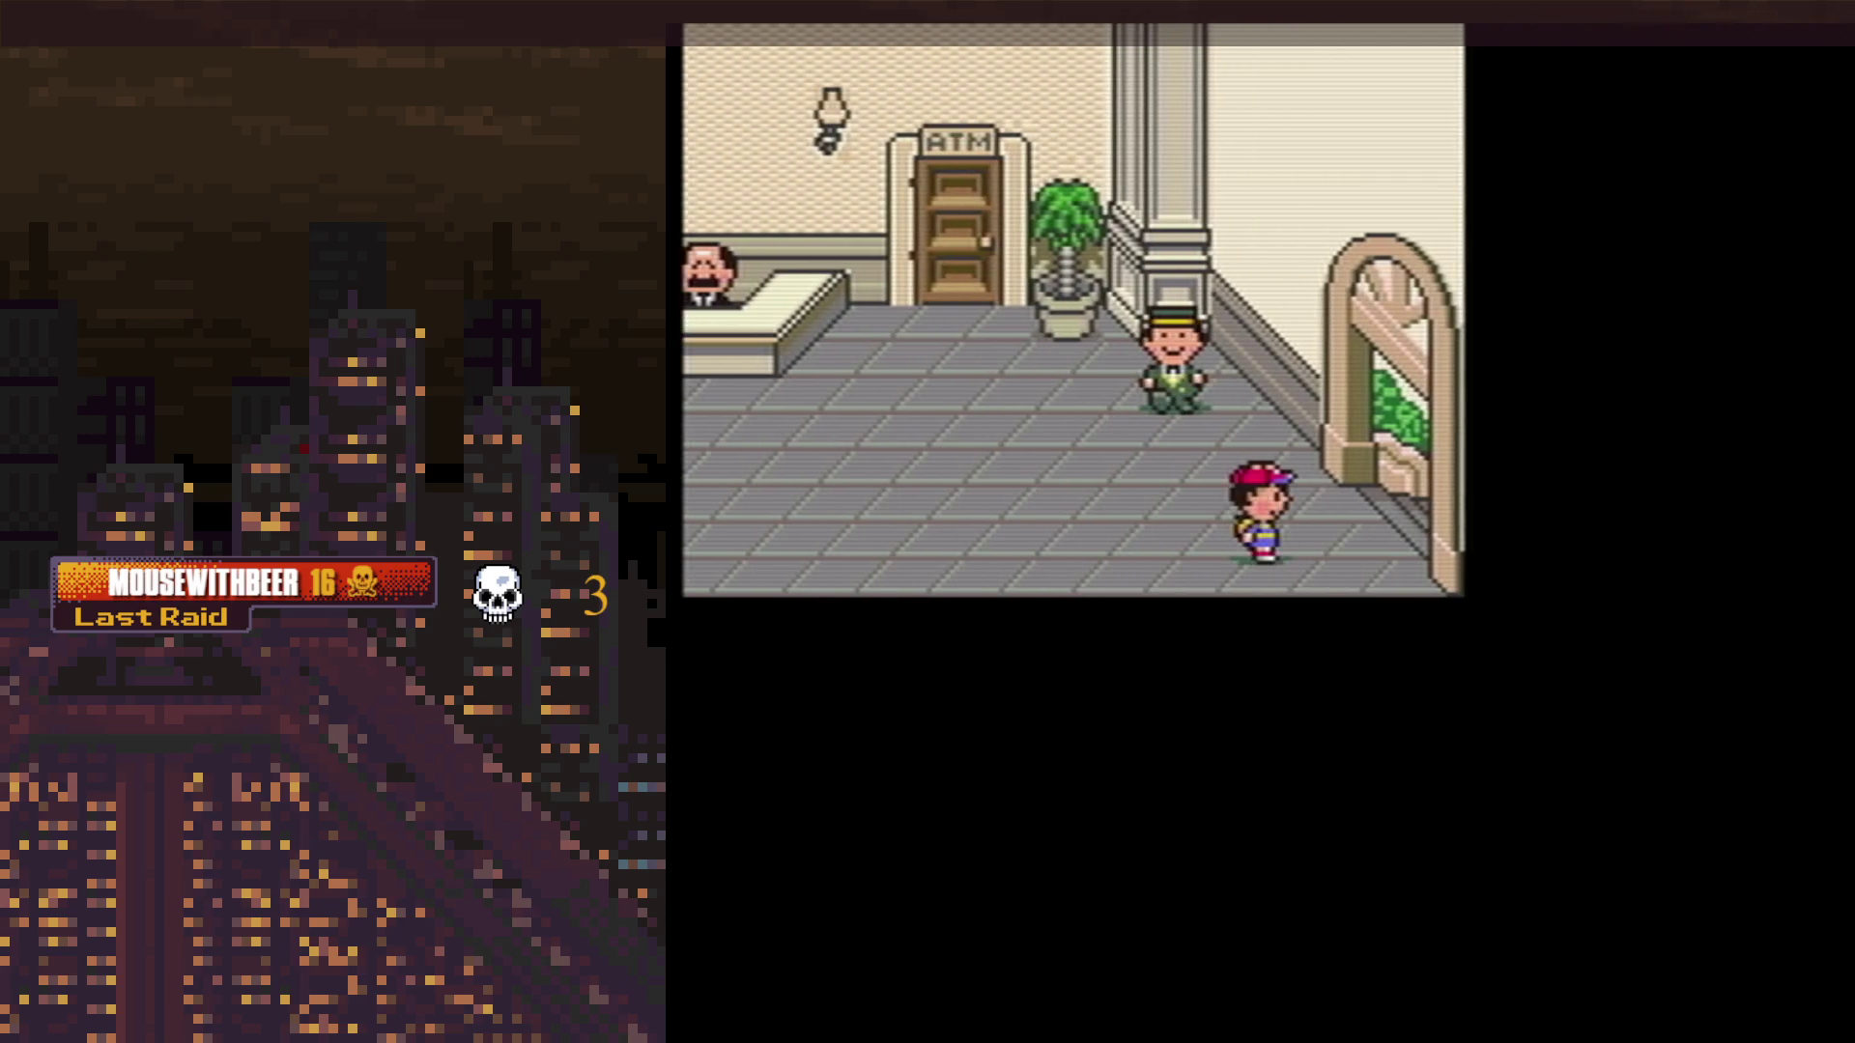
Leave the hotel, follow the sidewalk left to the blonde girl, and open the command menu.
{"action": "key", "text": "Up"}
{"action": "key", "text": "Right"}
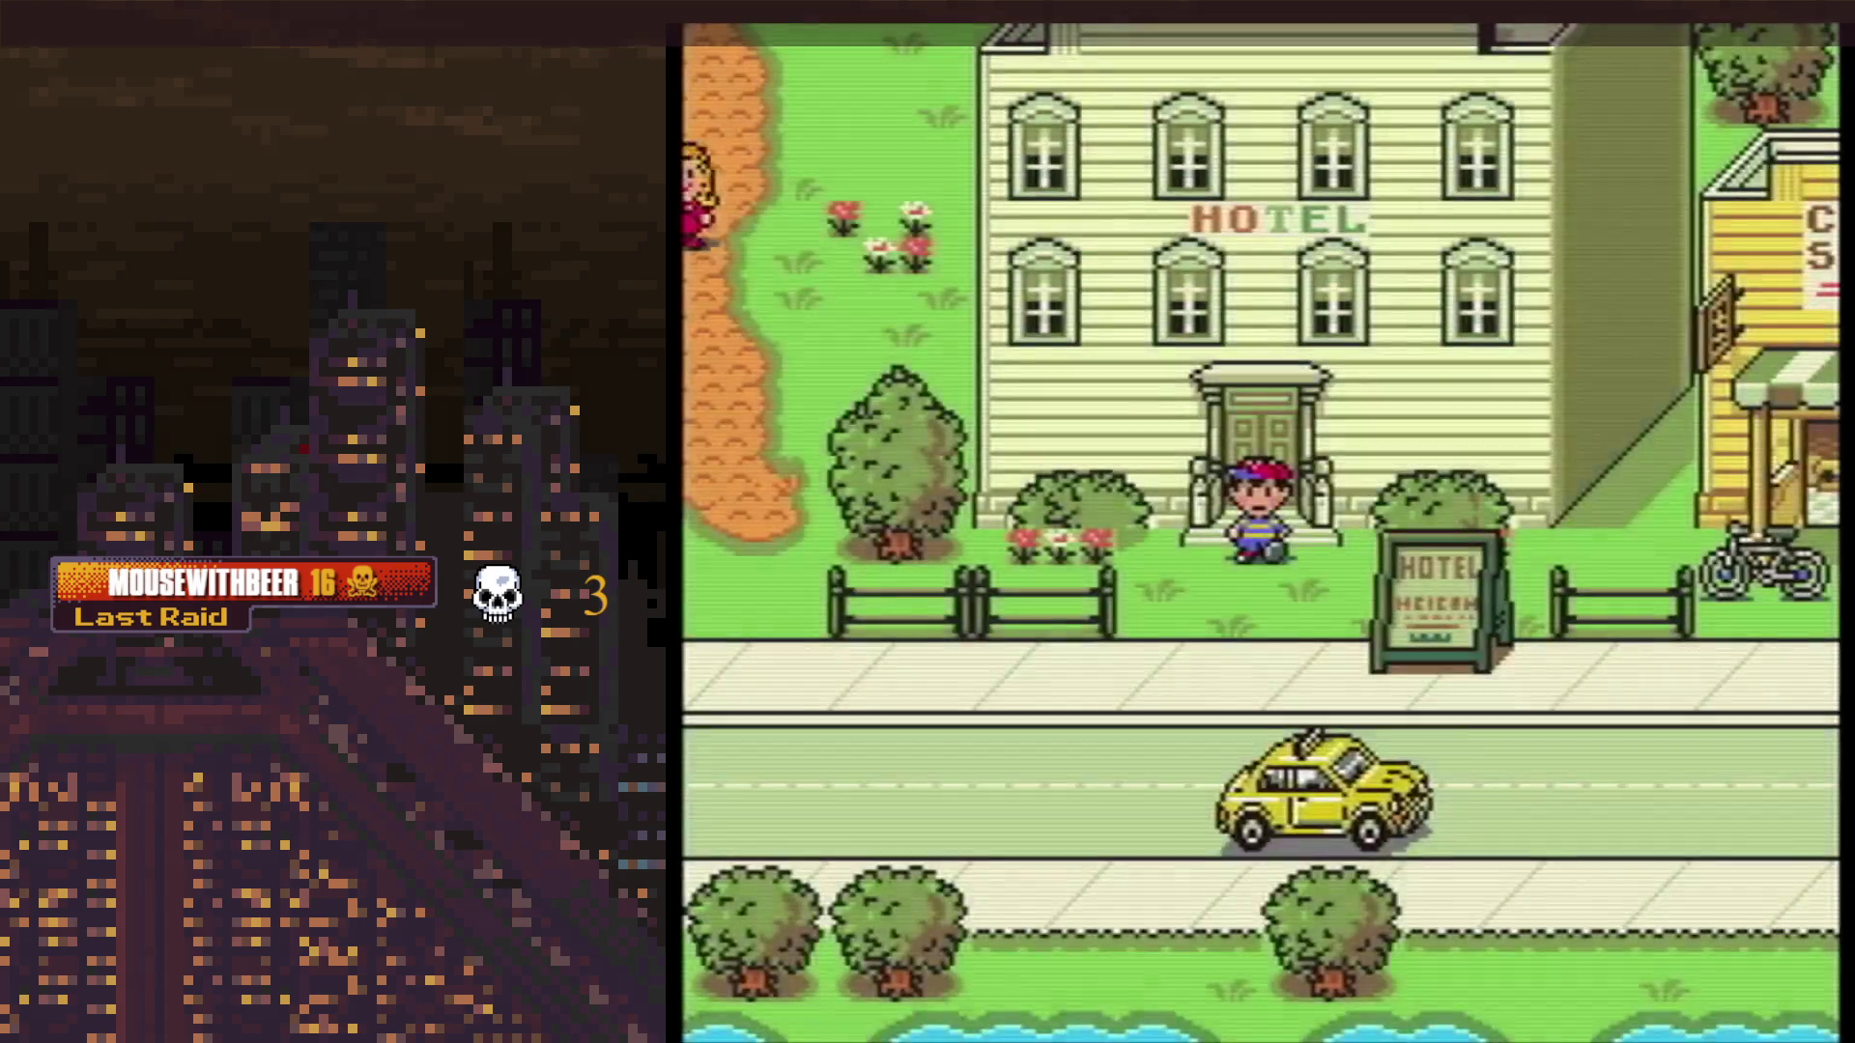
{"action": "key", "text": "Down"}
{"action": "key", "text": "Left"}
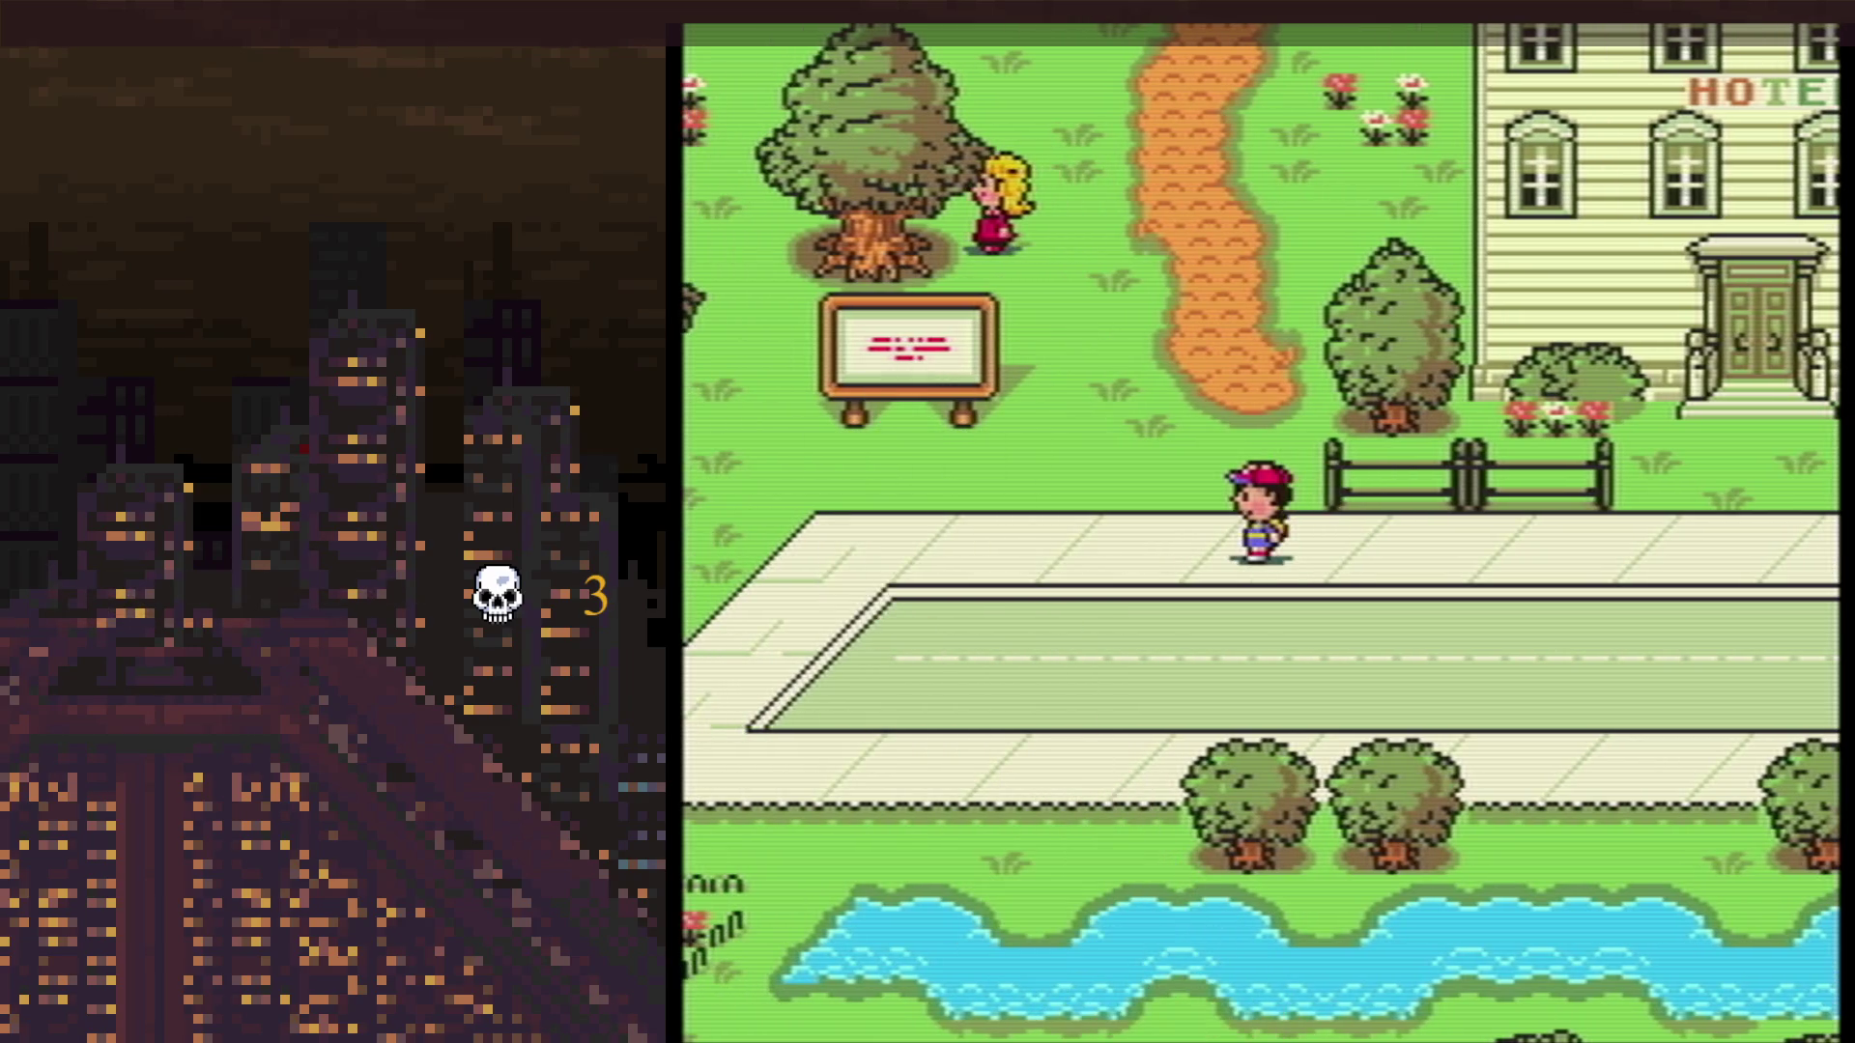
{"action": "key", "text": "Up"}
{"action": "key", "text": "Up"}
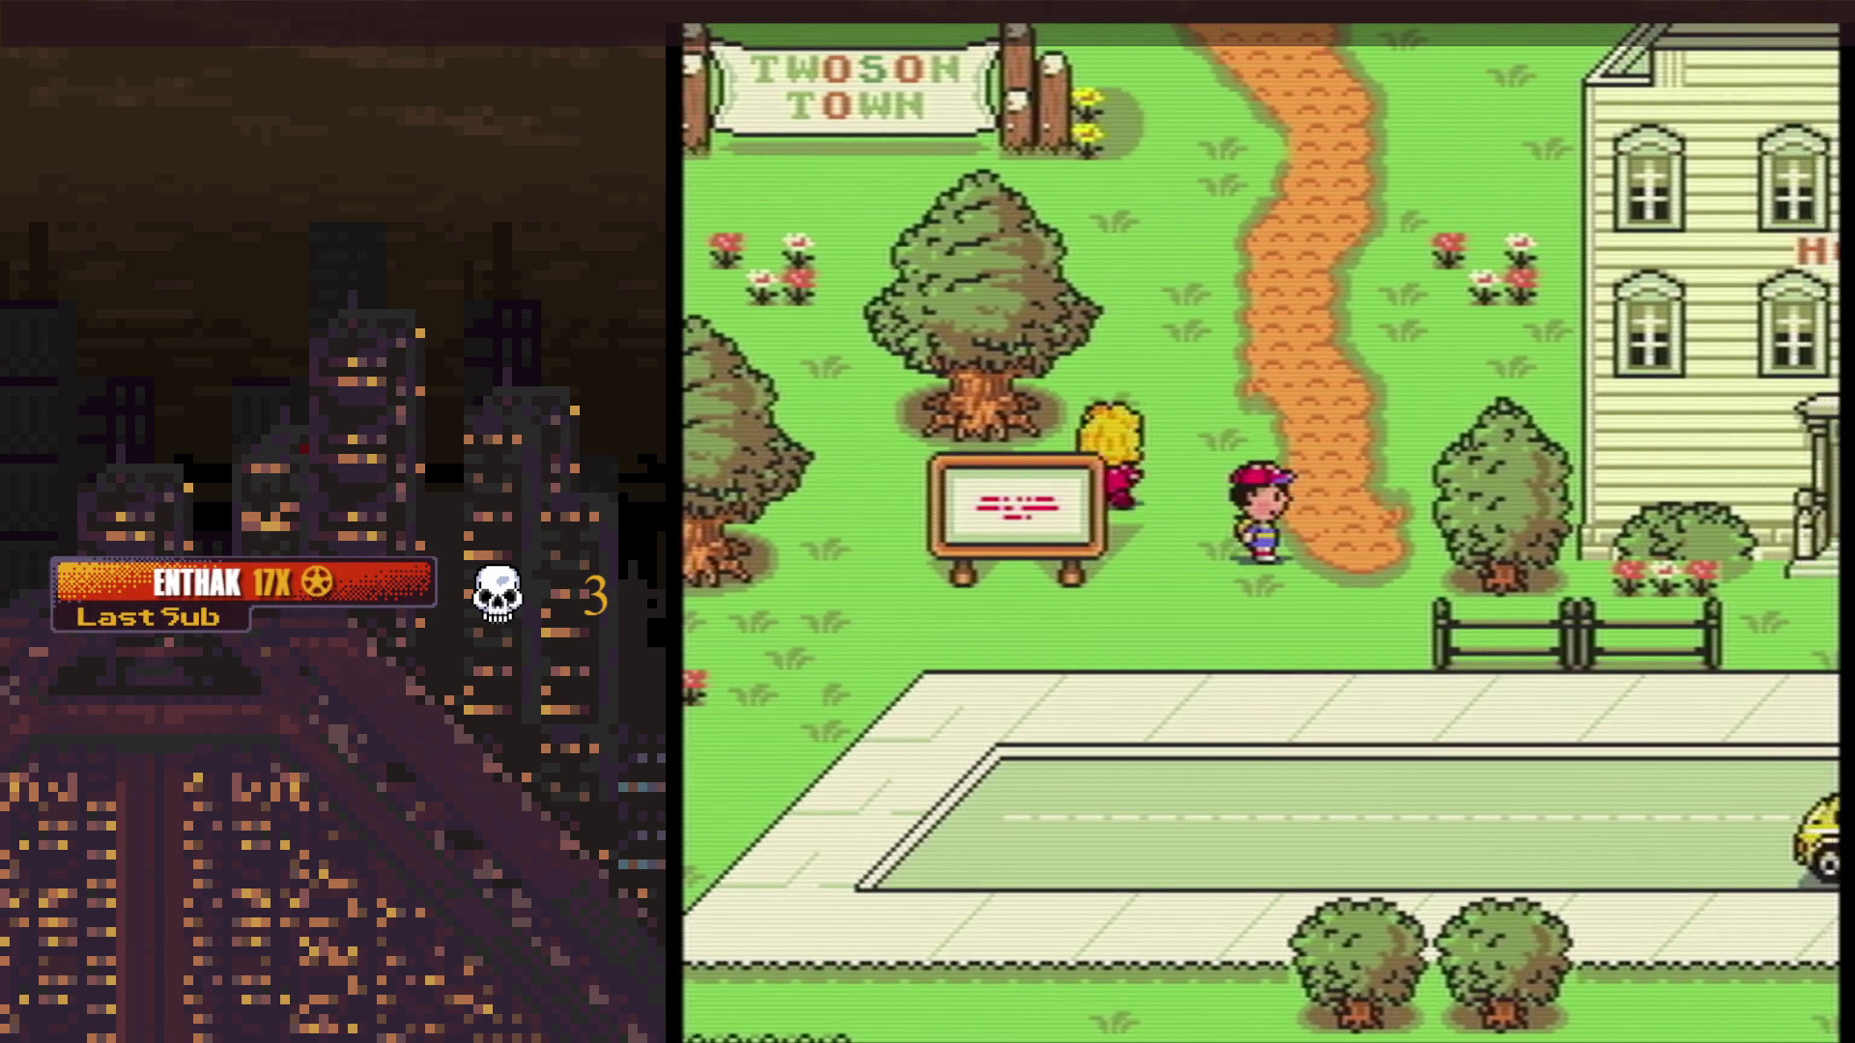
{"action": "key", "text": "Left"}
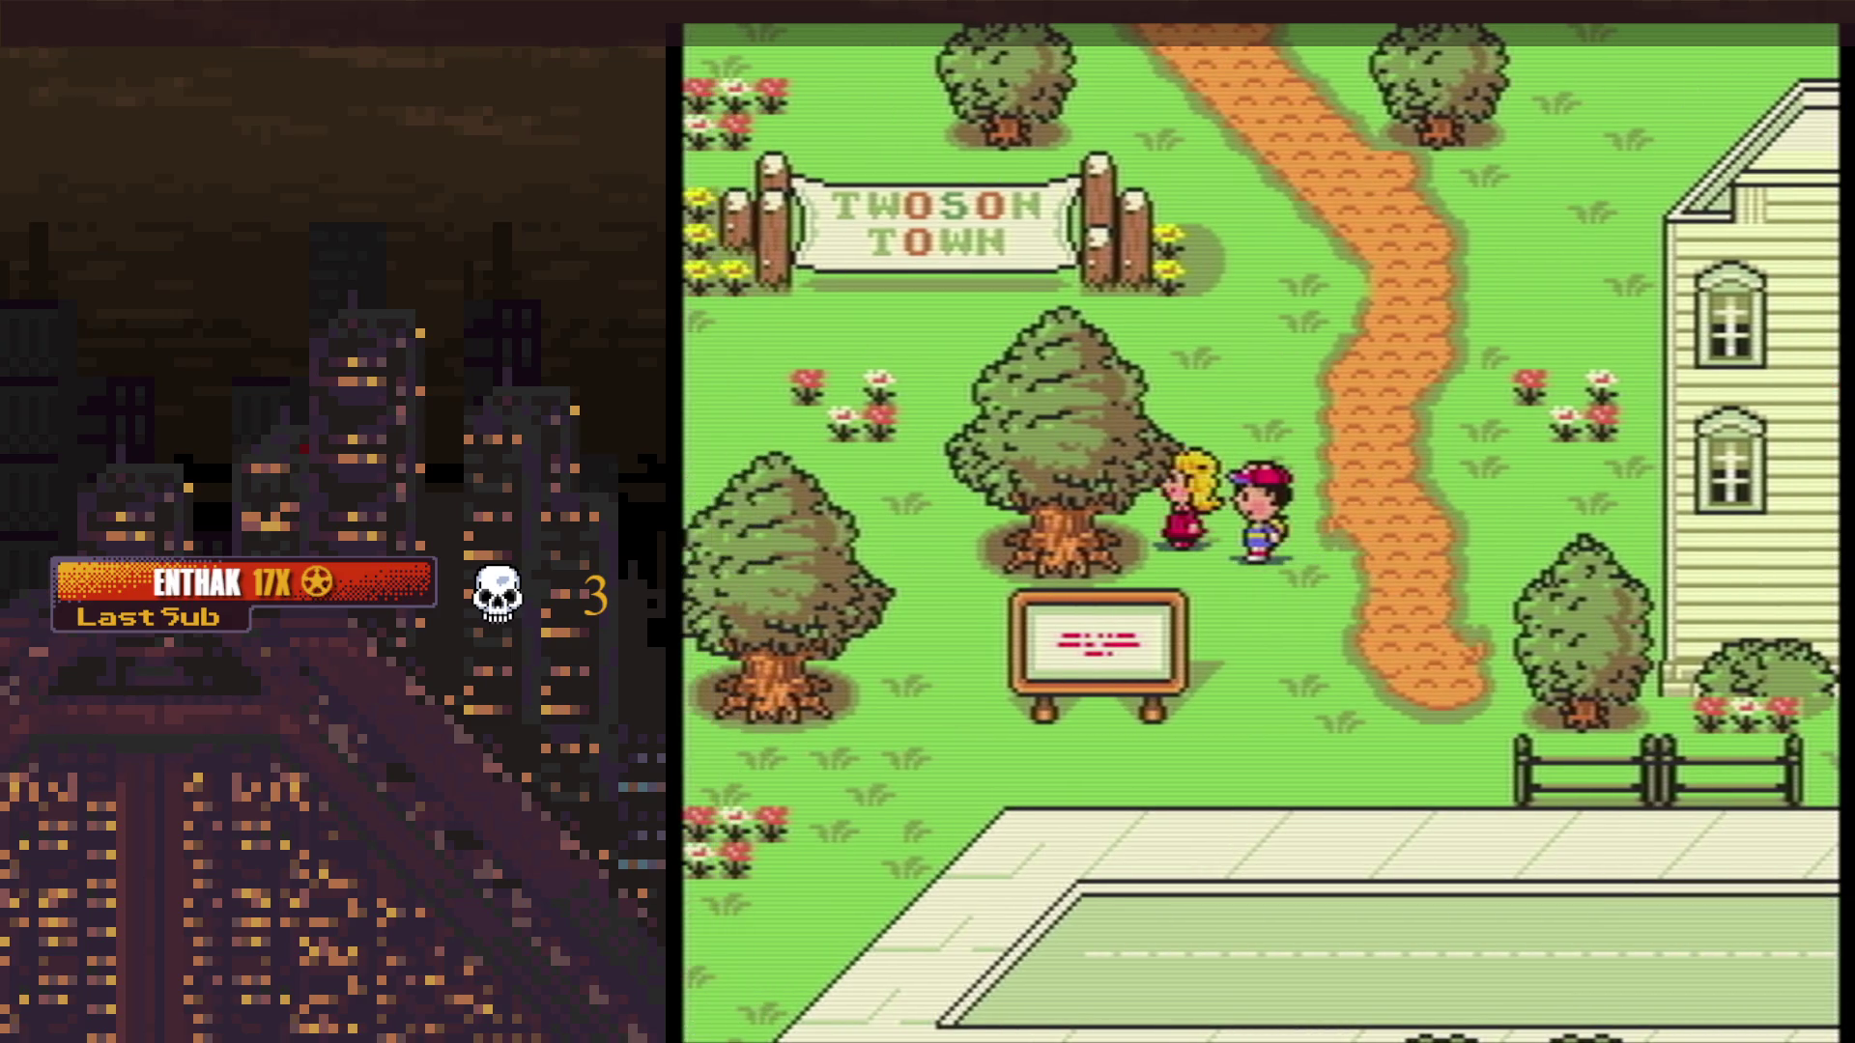
{"action": "key", "text": "Return"}
{"action": "key", "text": "Right"}
{"action": "key", "text": "Left"}
{"action": "key", "text": "Down"}
{"action": "key", "text": "Down"}
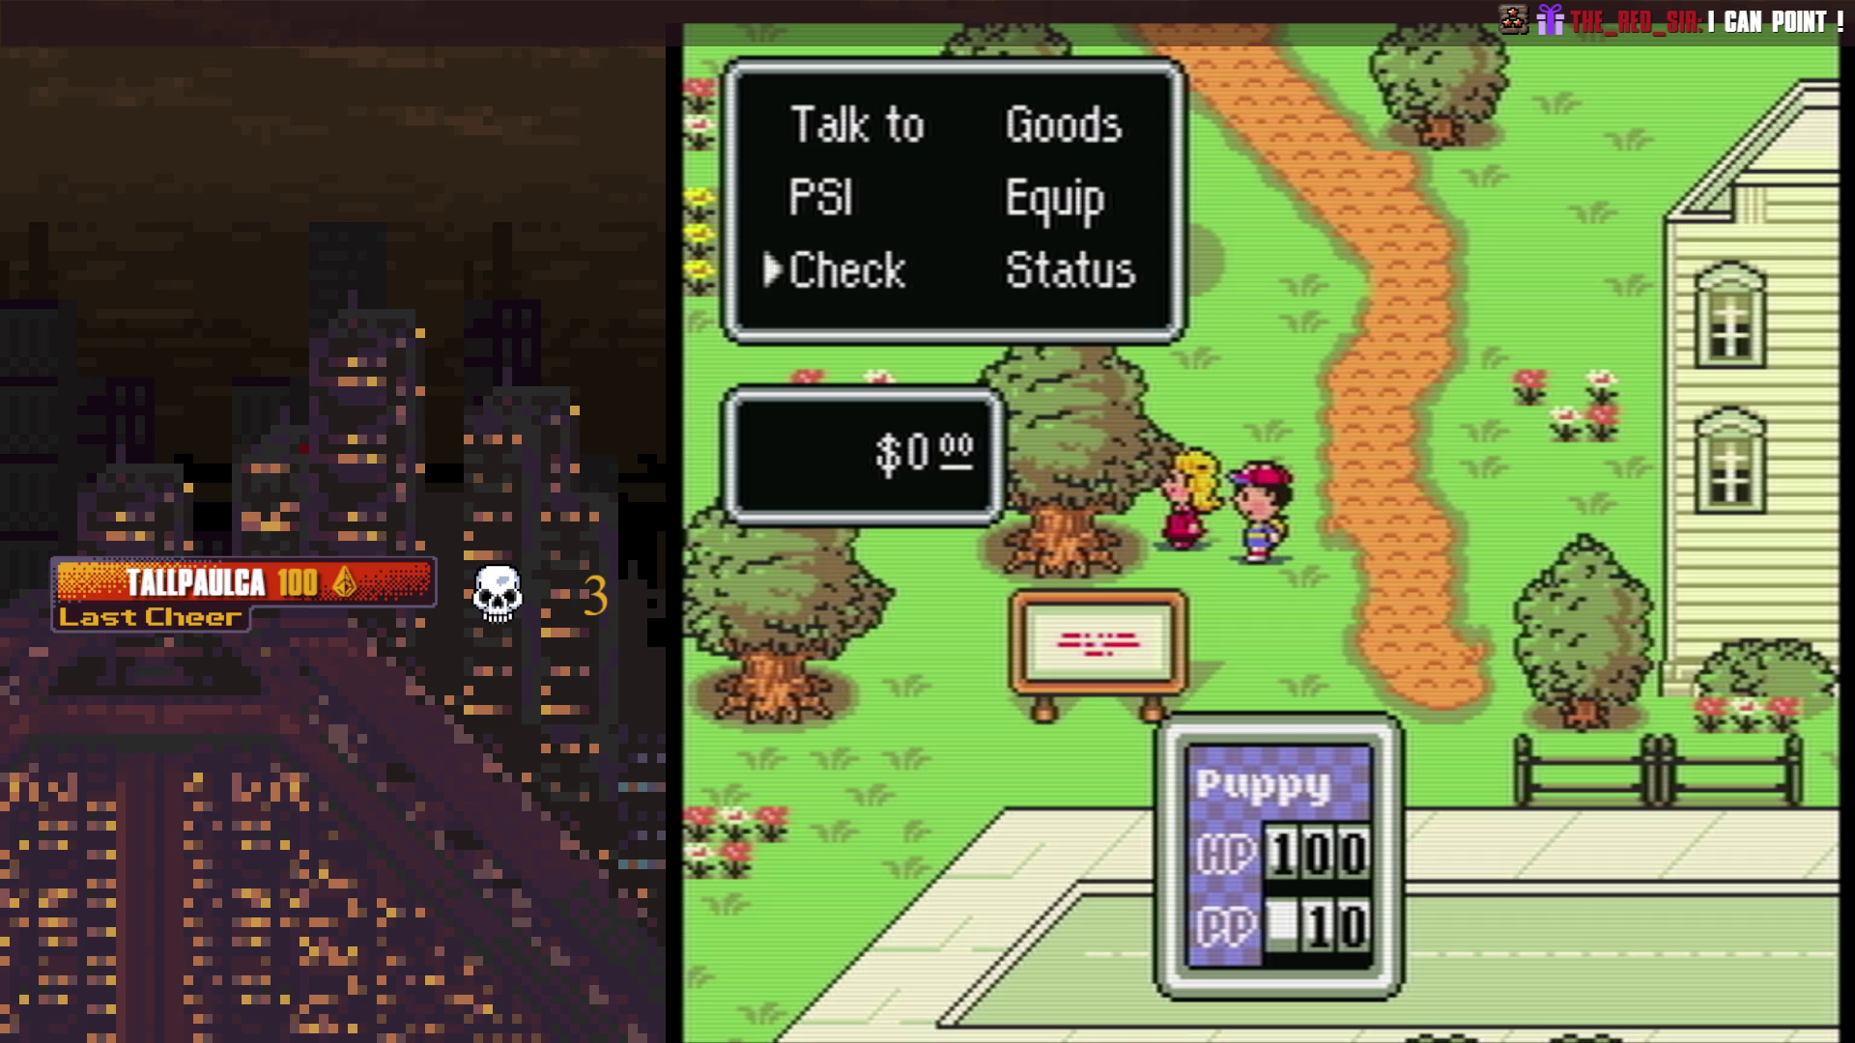
Hear the girl's Twoson tips on Burglin Park, Peaceful Rest Valley and Happy-Happy Village, then head down.
{"action": "key", "text": "Up"}
{"action": "key", "text": "Up"}
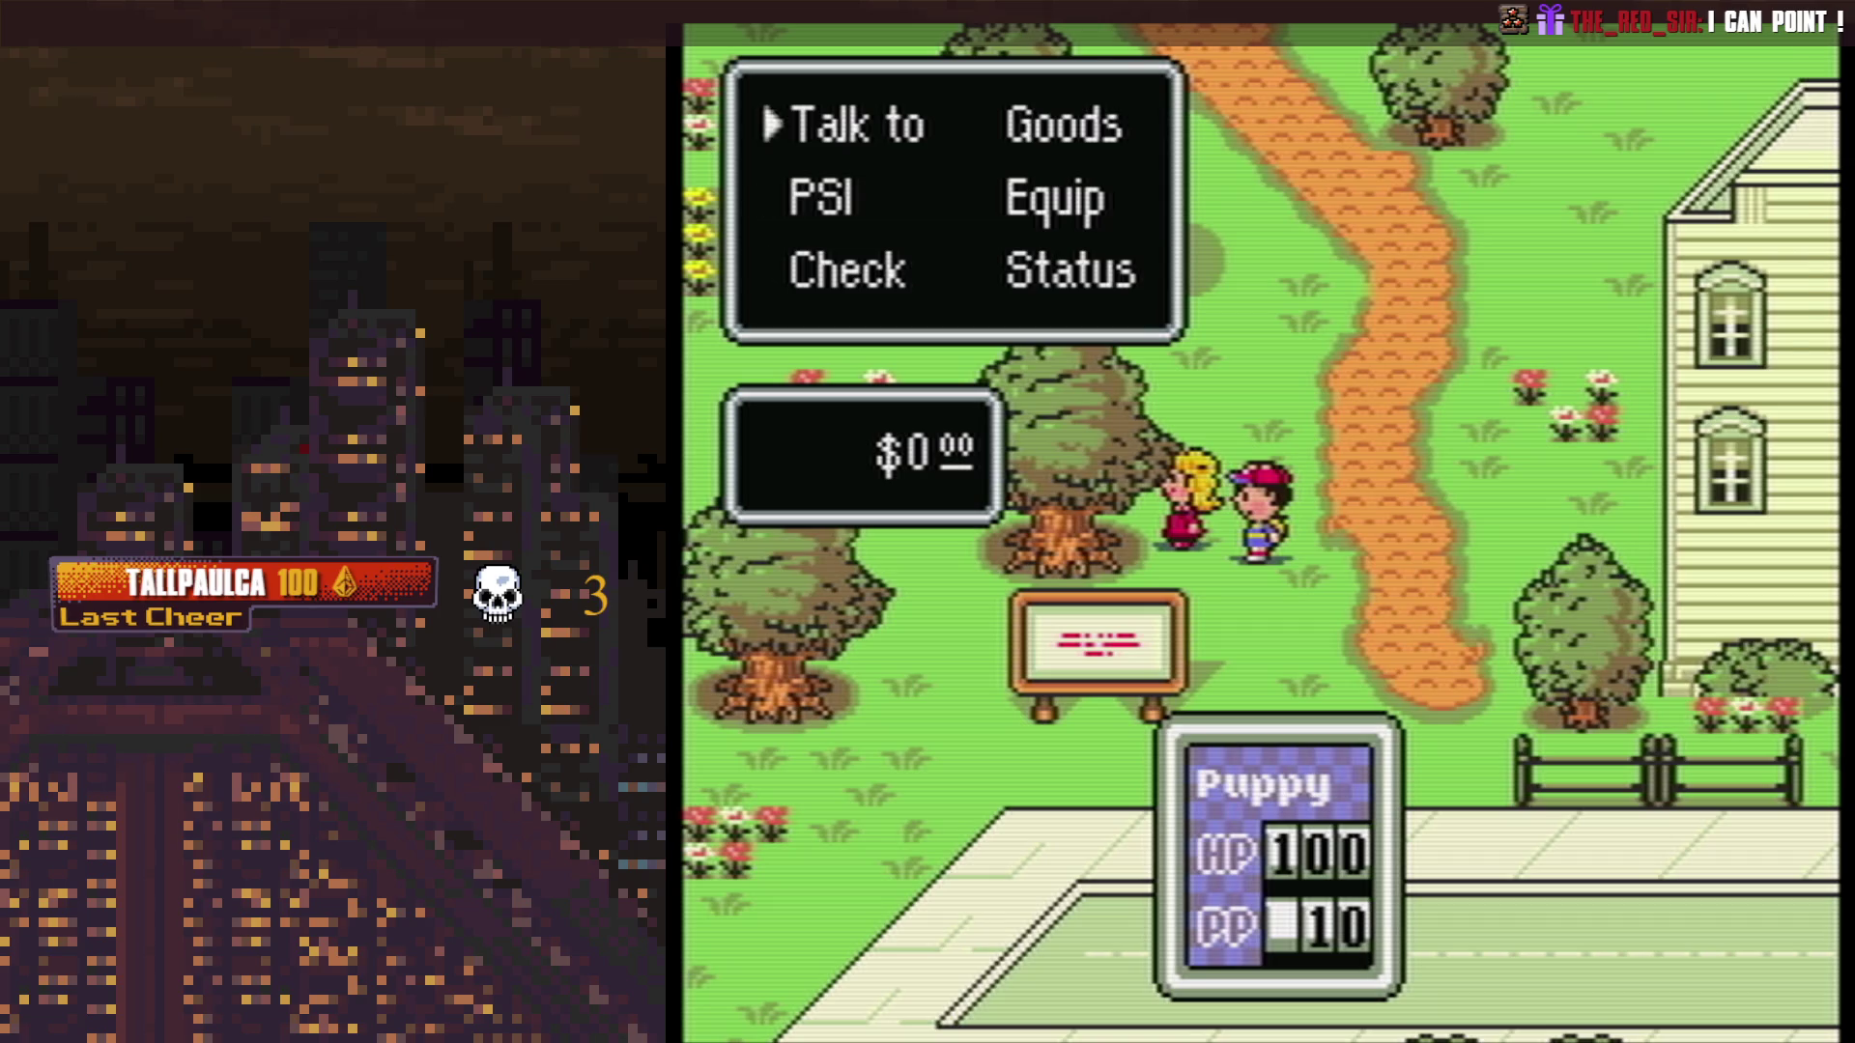
{"action": "key", "text": "Return"}
{"action": "key", "text": "Return"}
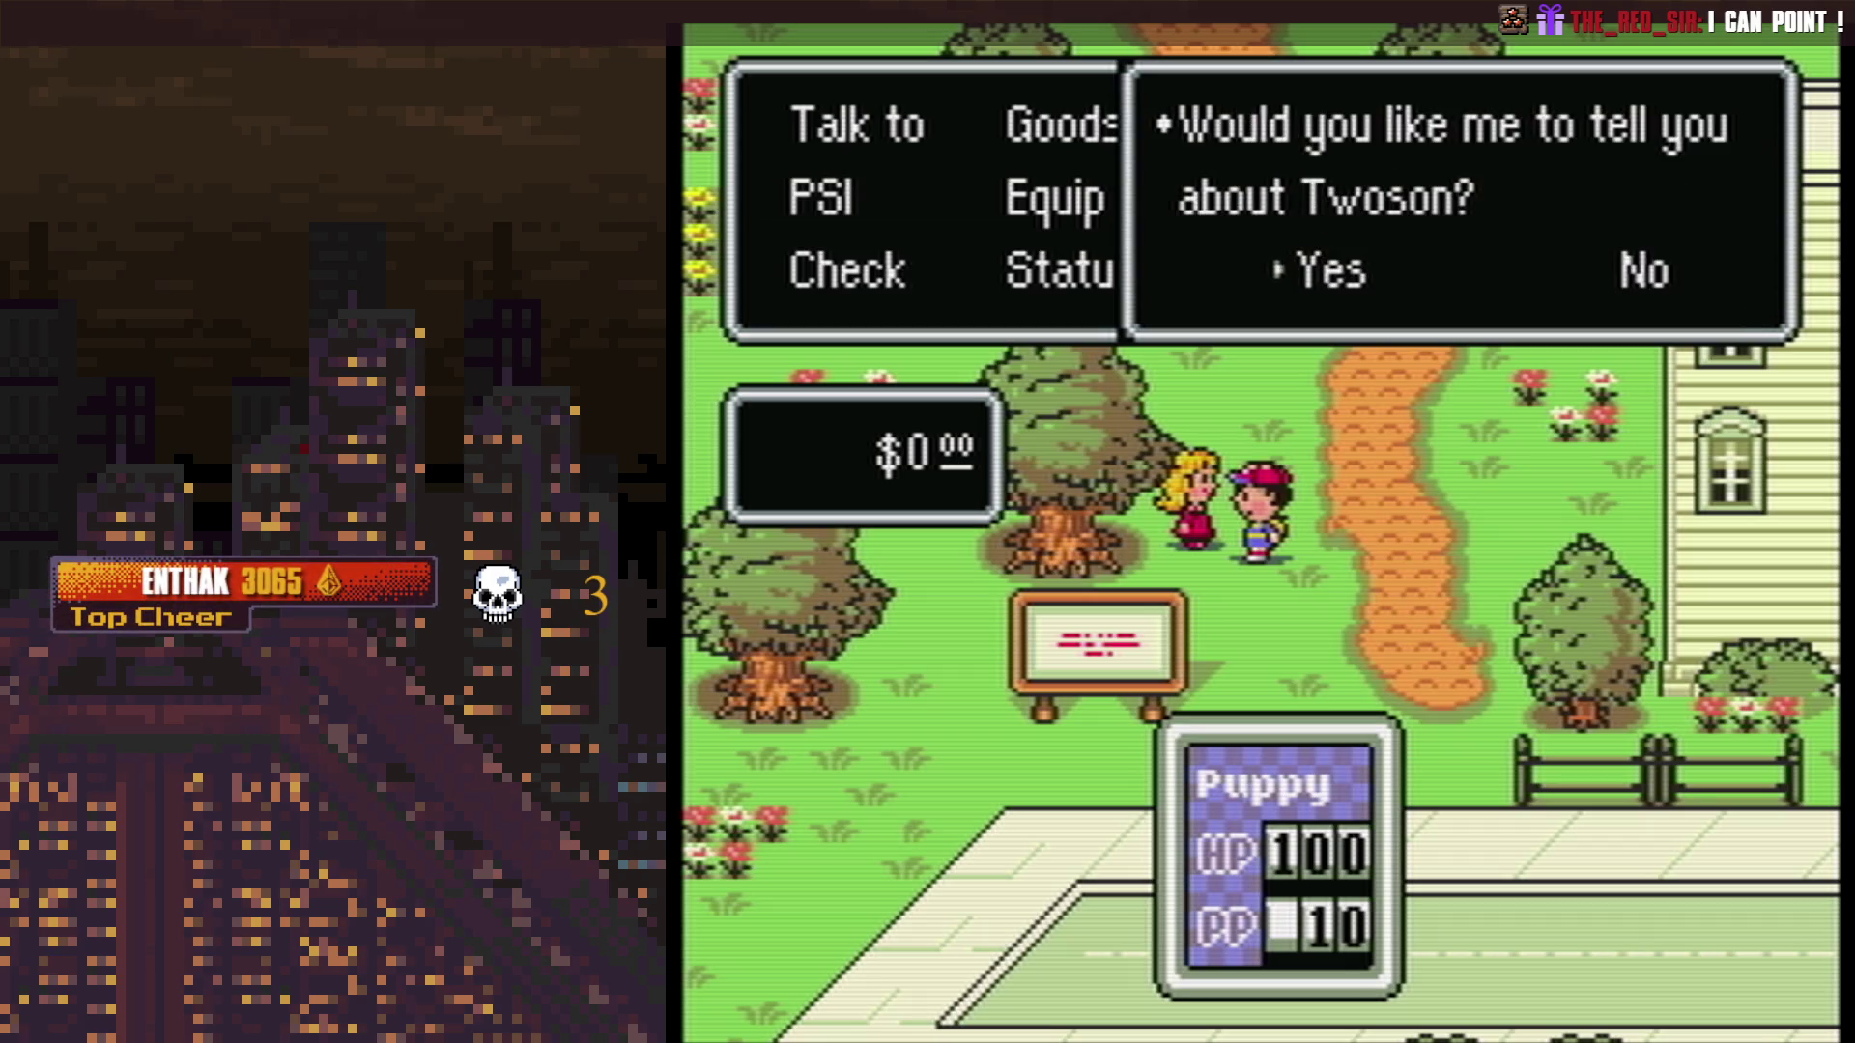
{"action": "key", "text": "Return"}
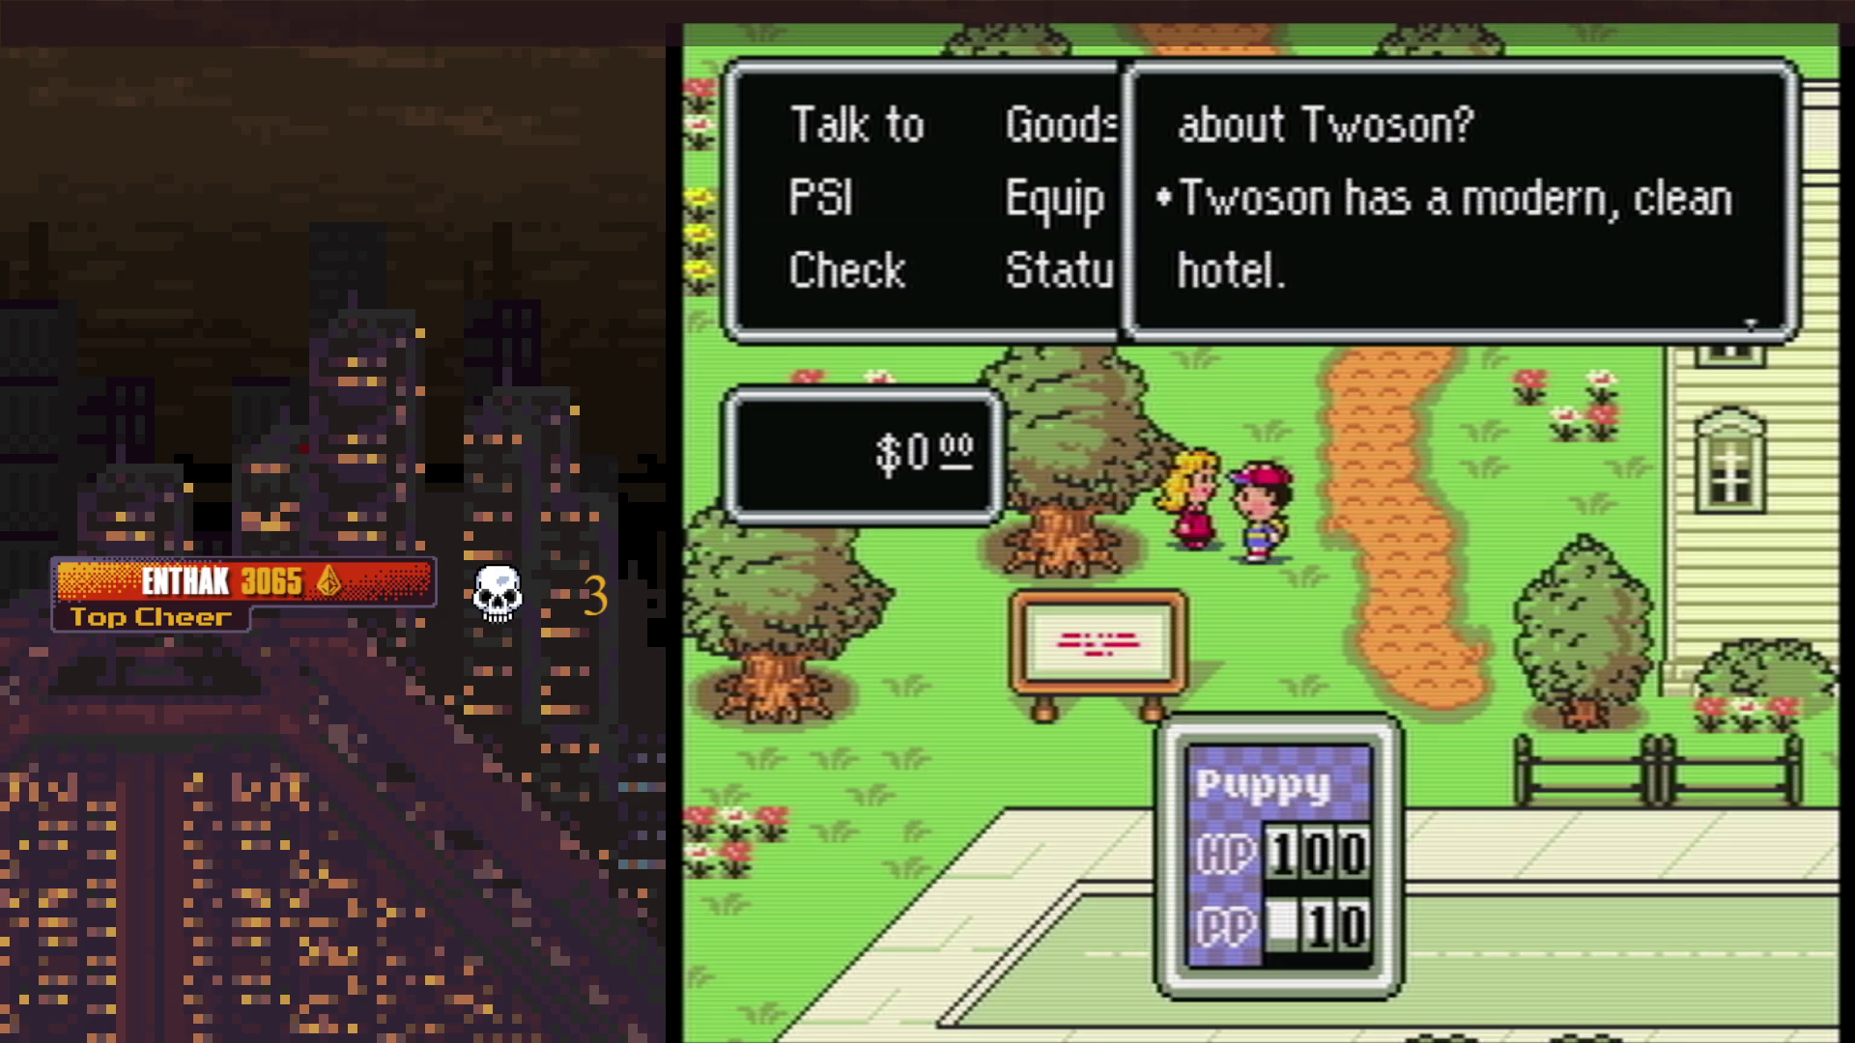
{"action": "key", "text": "Return"}
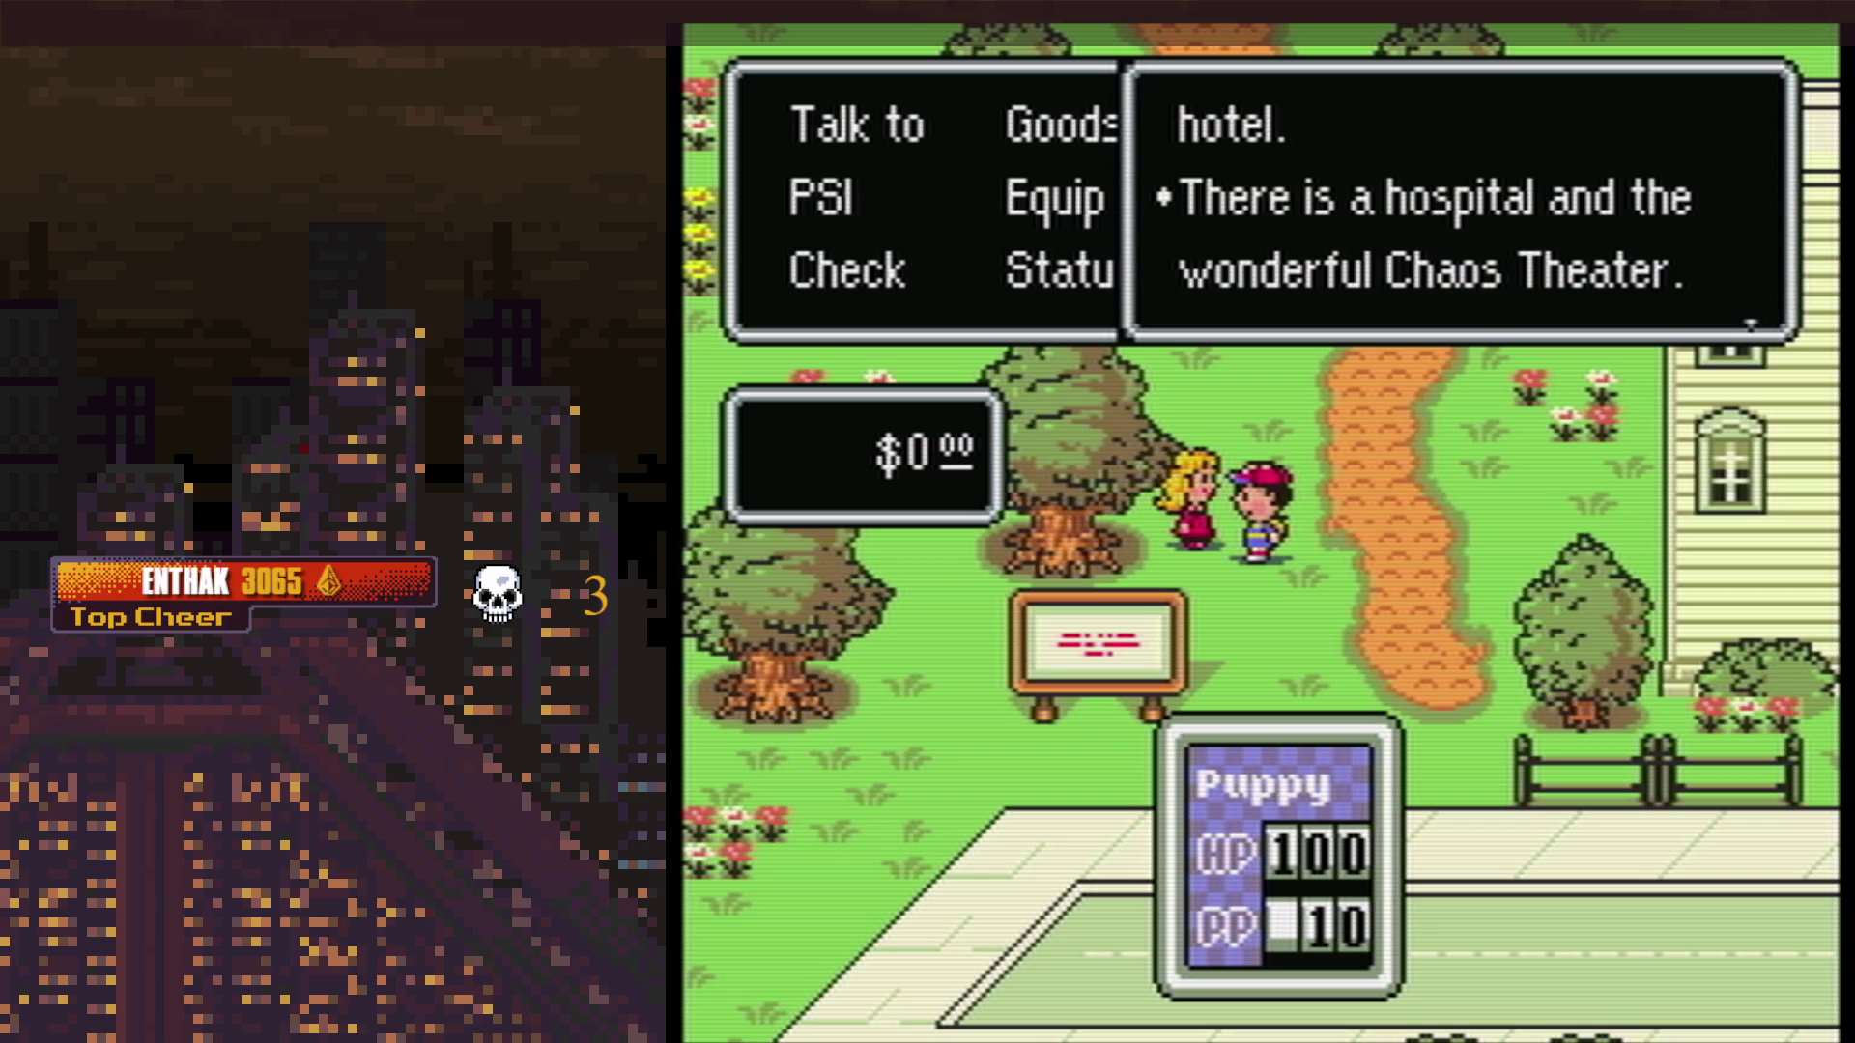
{"action": "key", "text": "Return"}
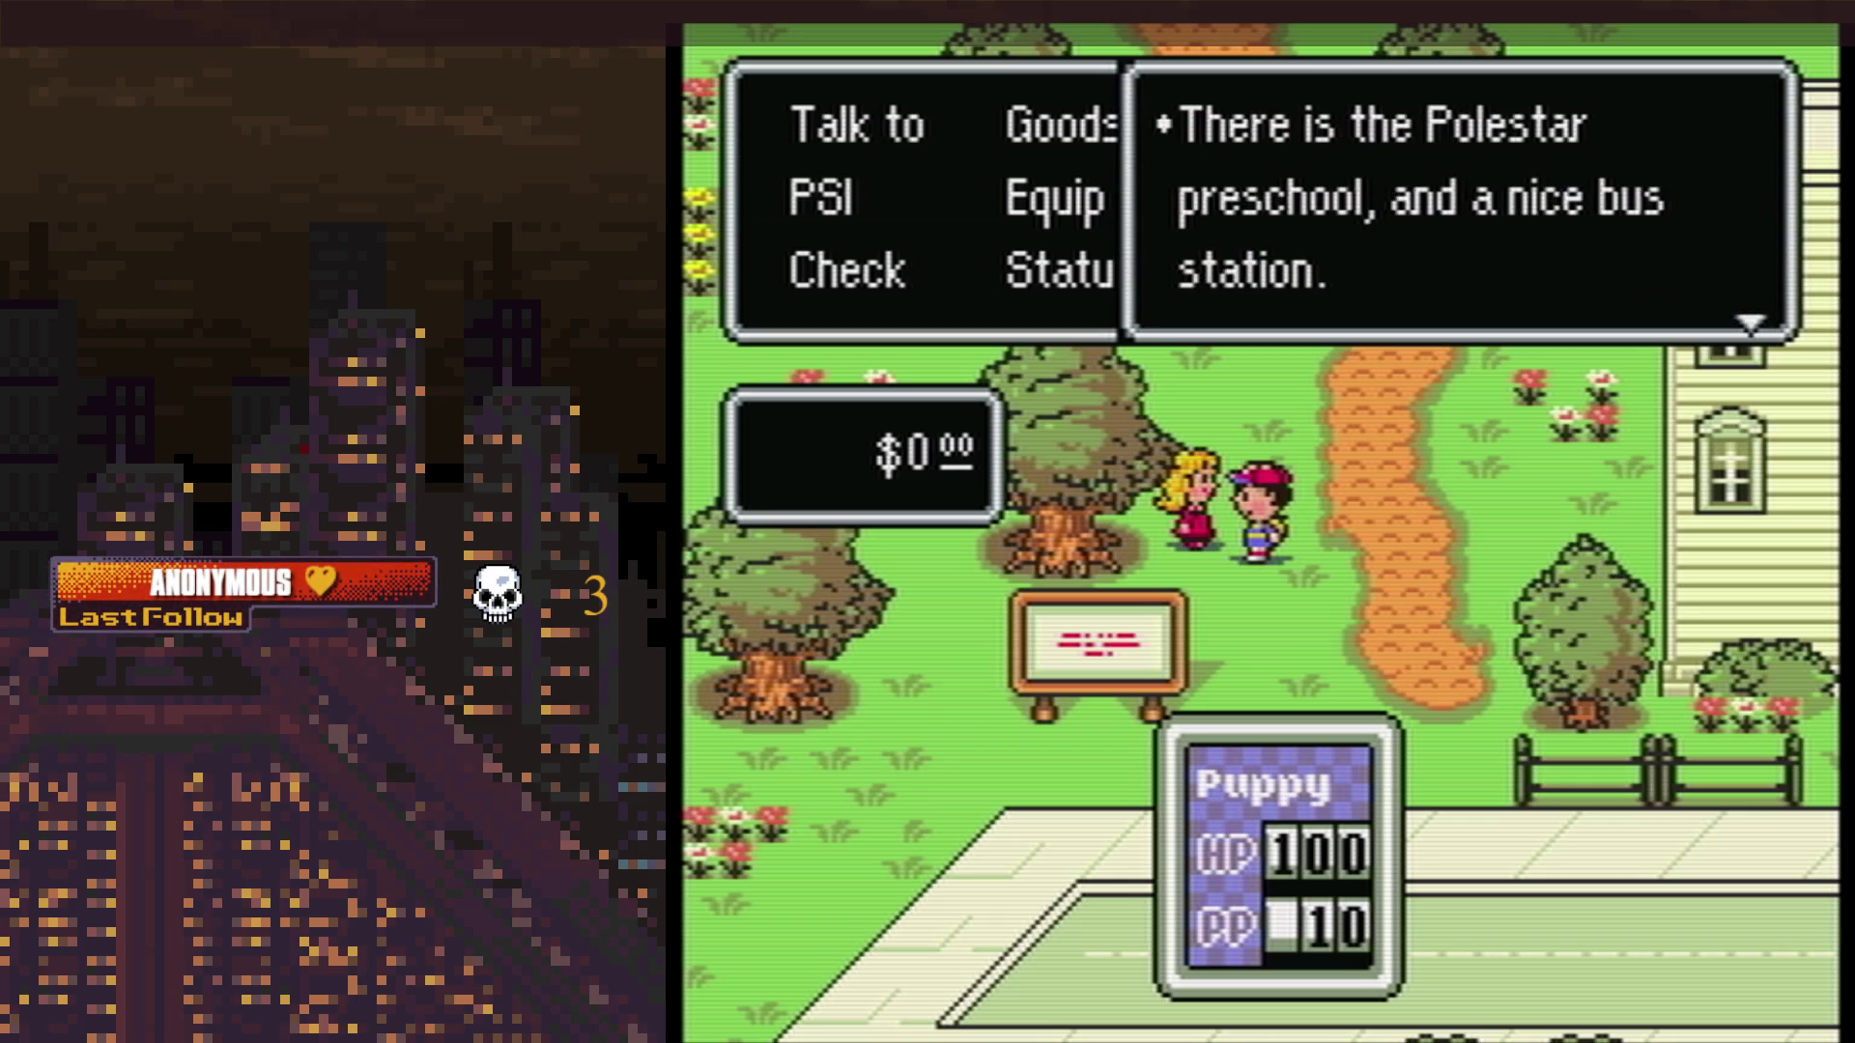
{"action": "key", "text": "Return"}
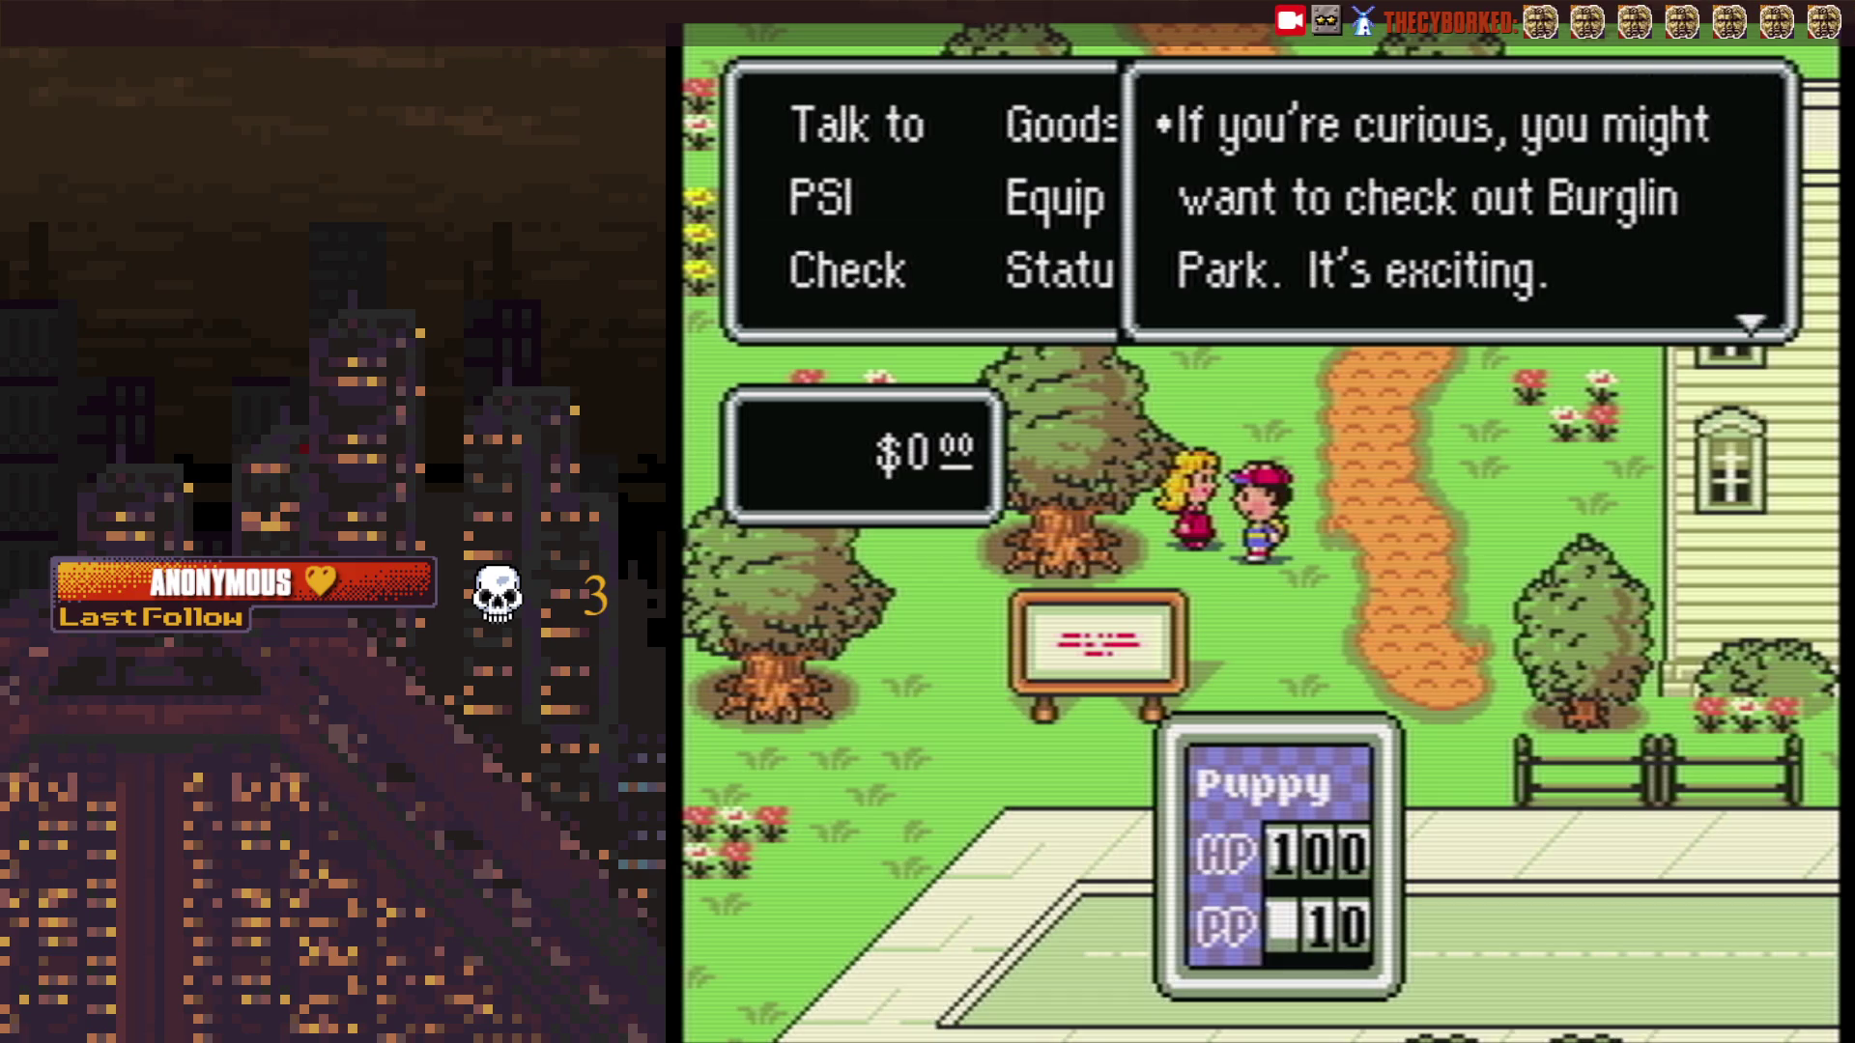
{"action": "key", "text": "Return"}
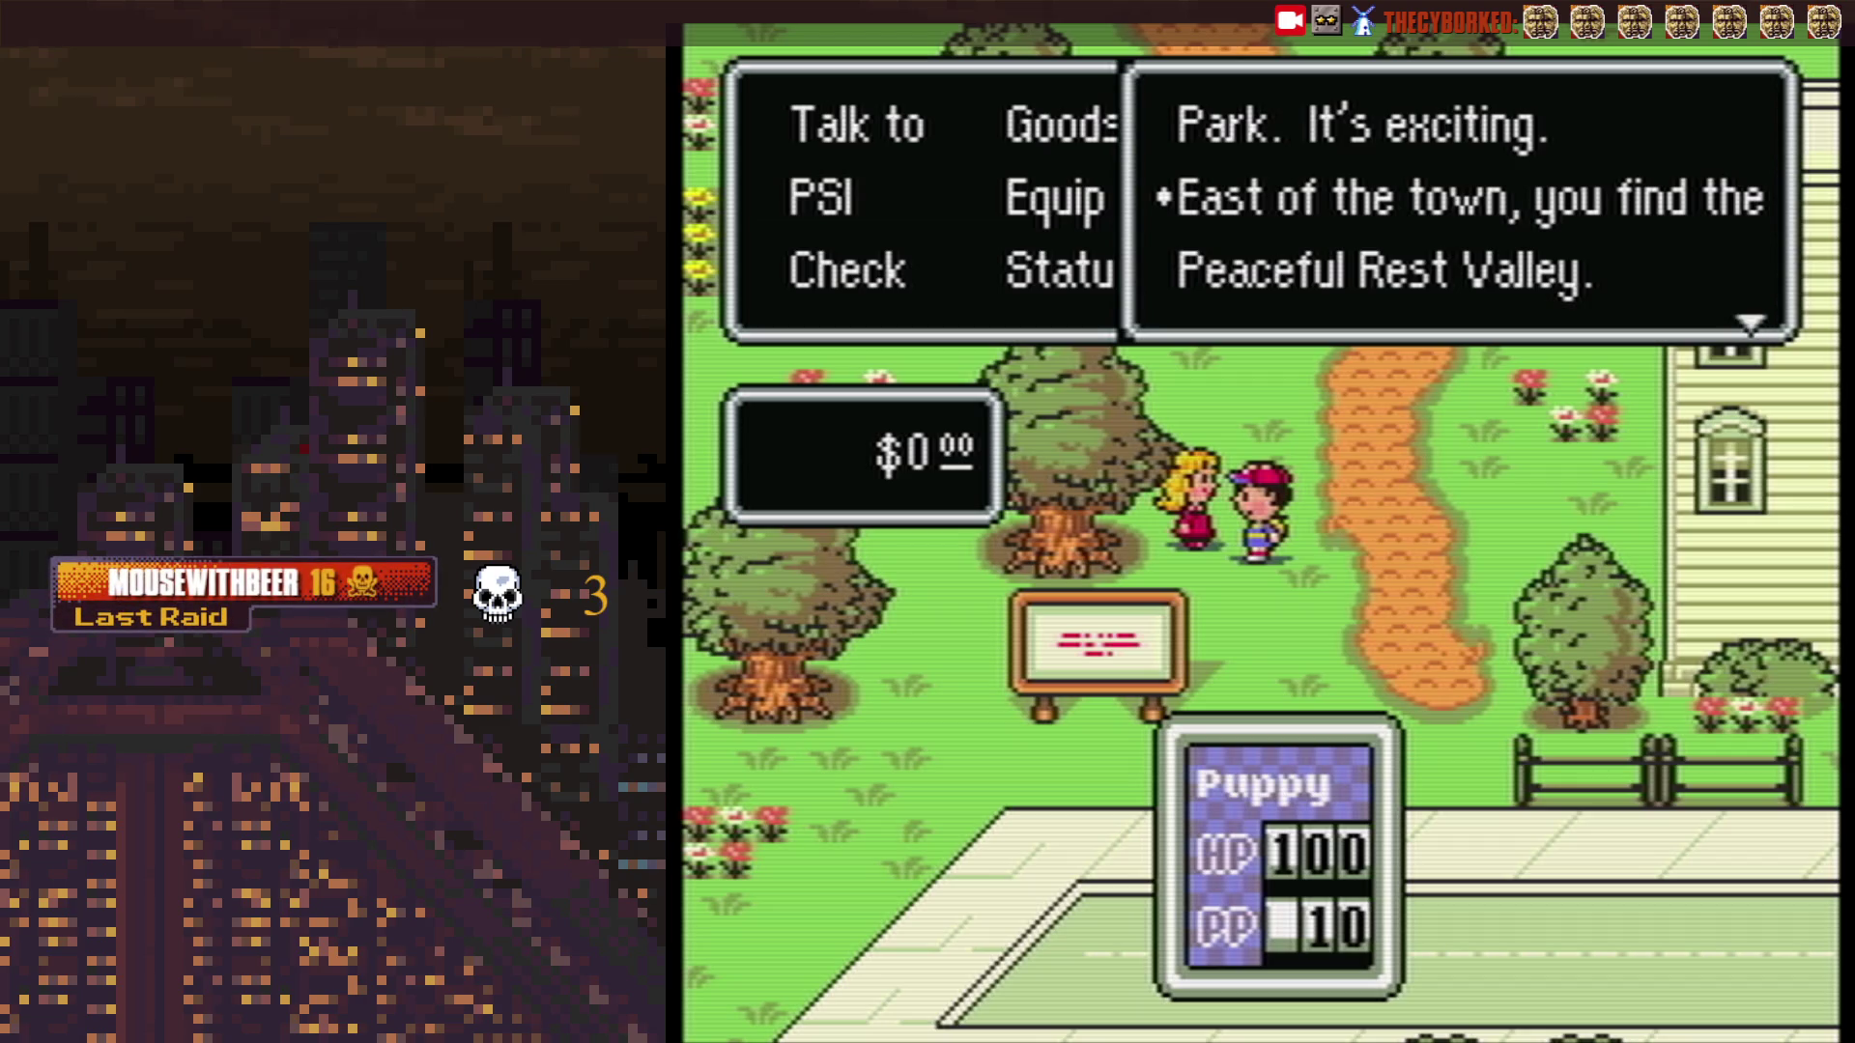
{"action": "key", "text": "Return"}
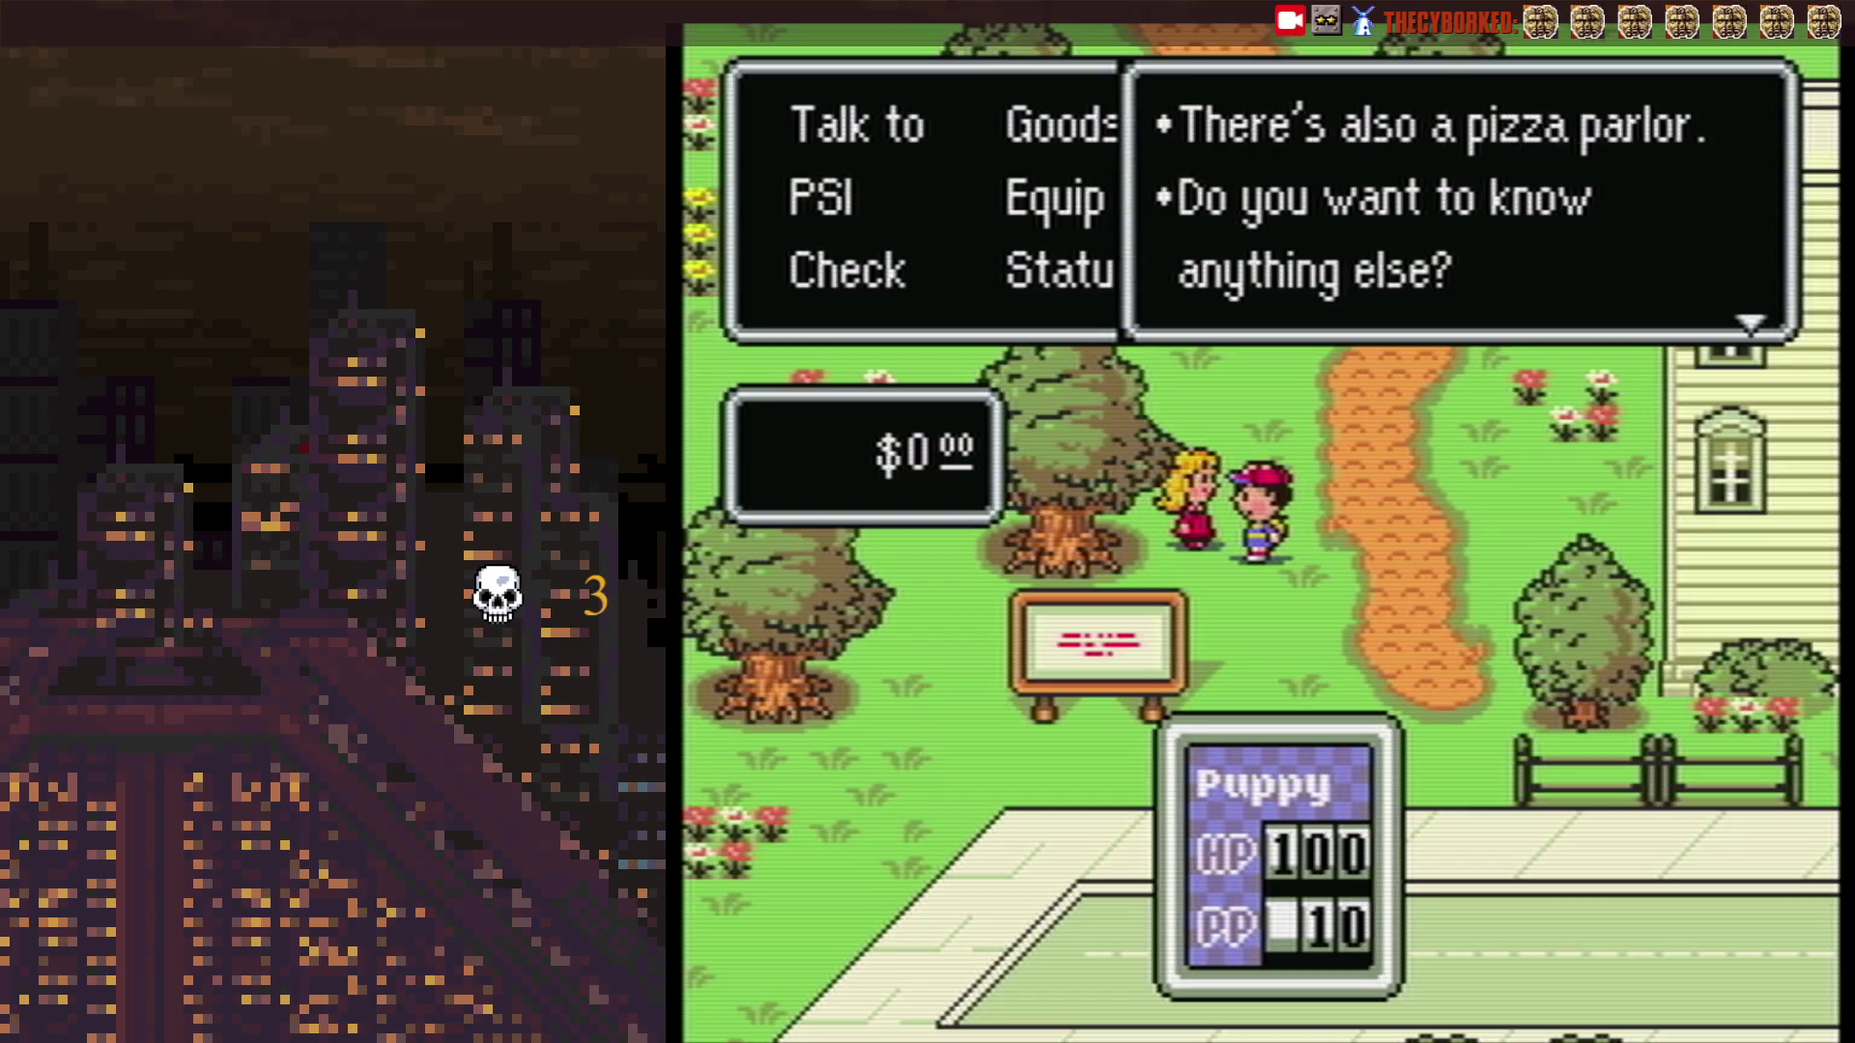
{"action": "key", "text": "Return"}
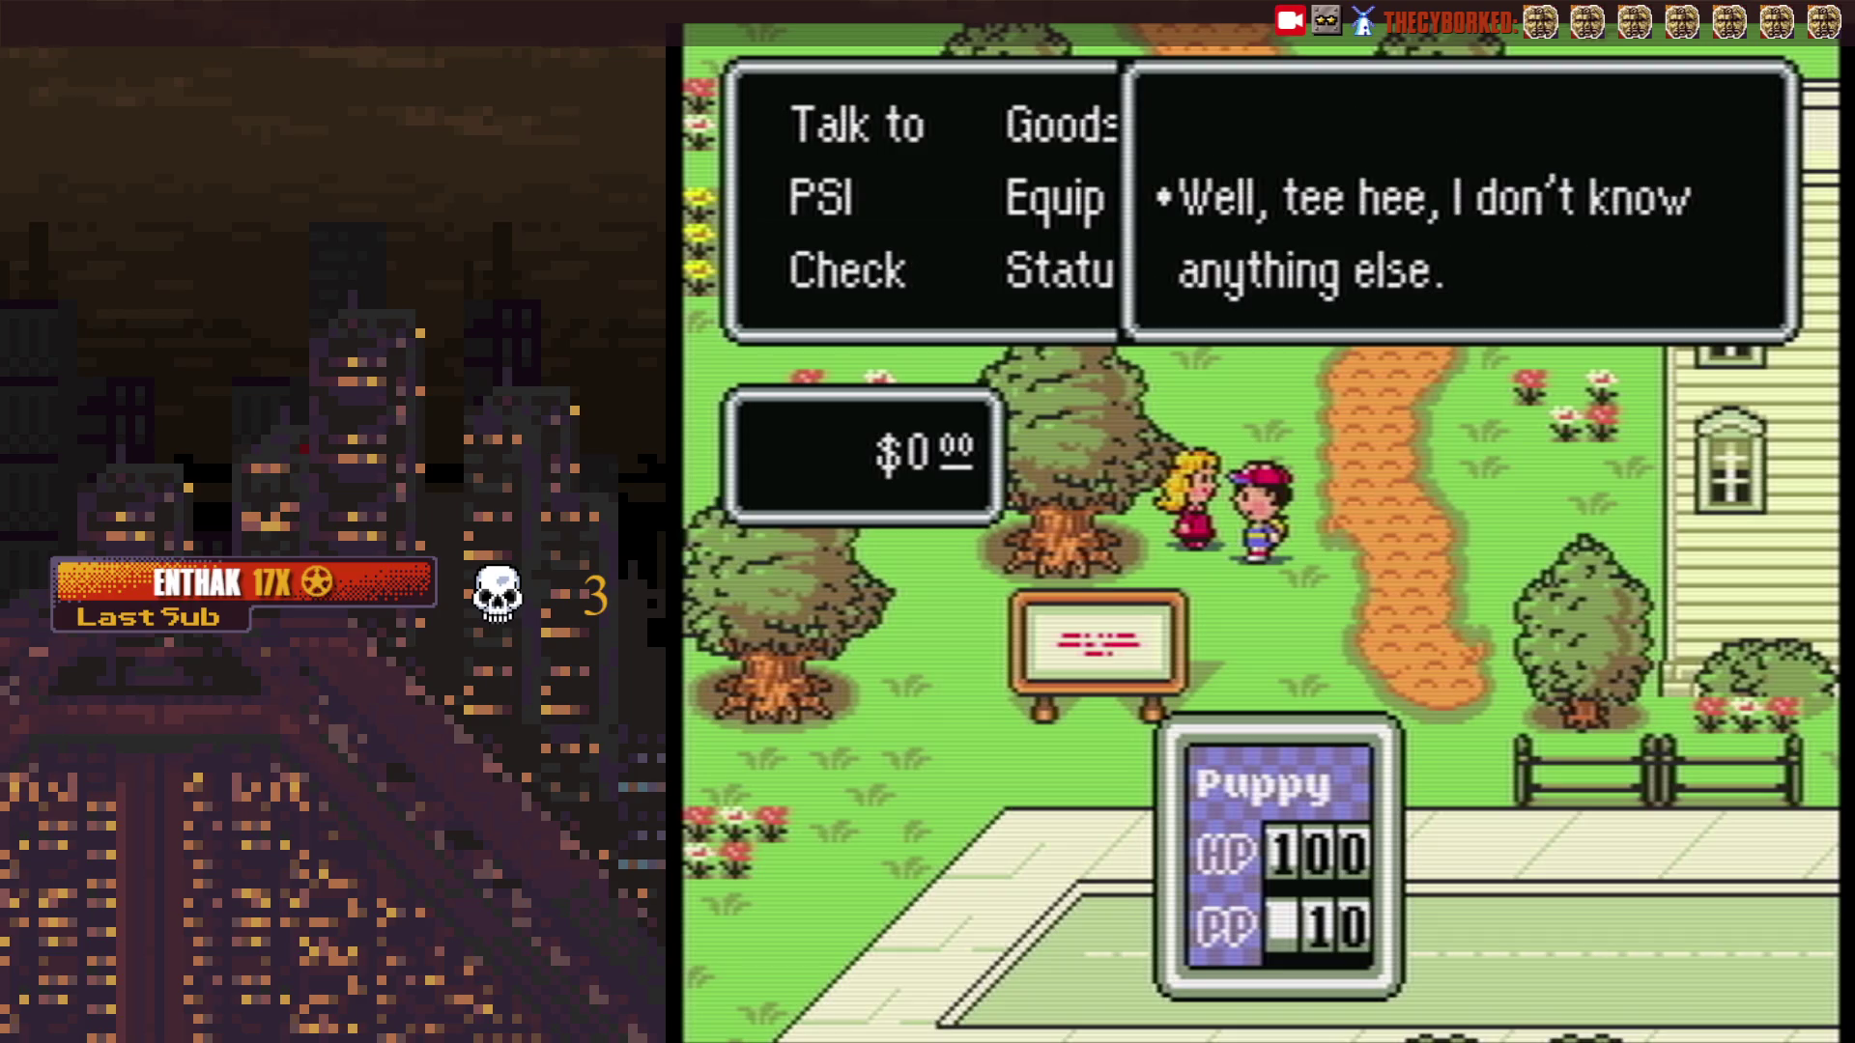
{"action": "key", "text": "Return"}
{"action": "key", "text": "Down"}
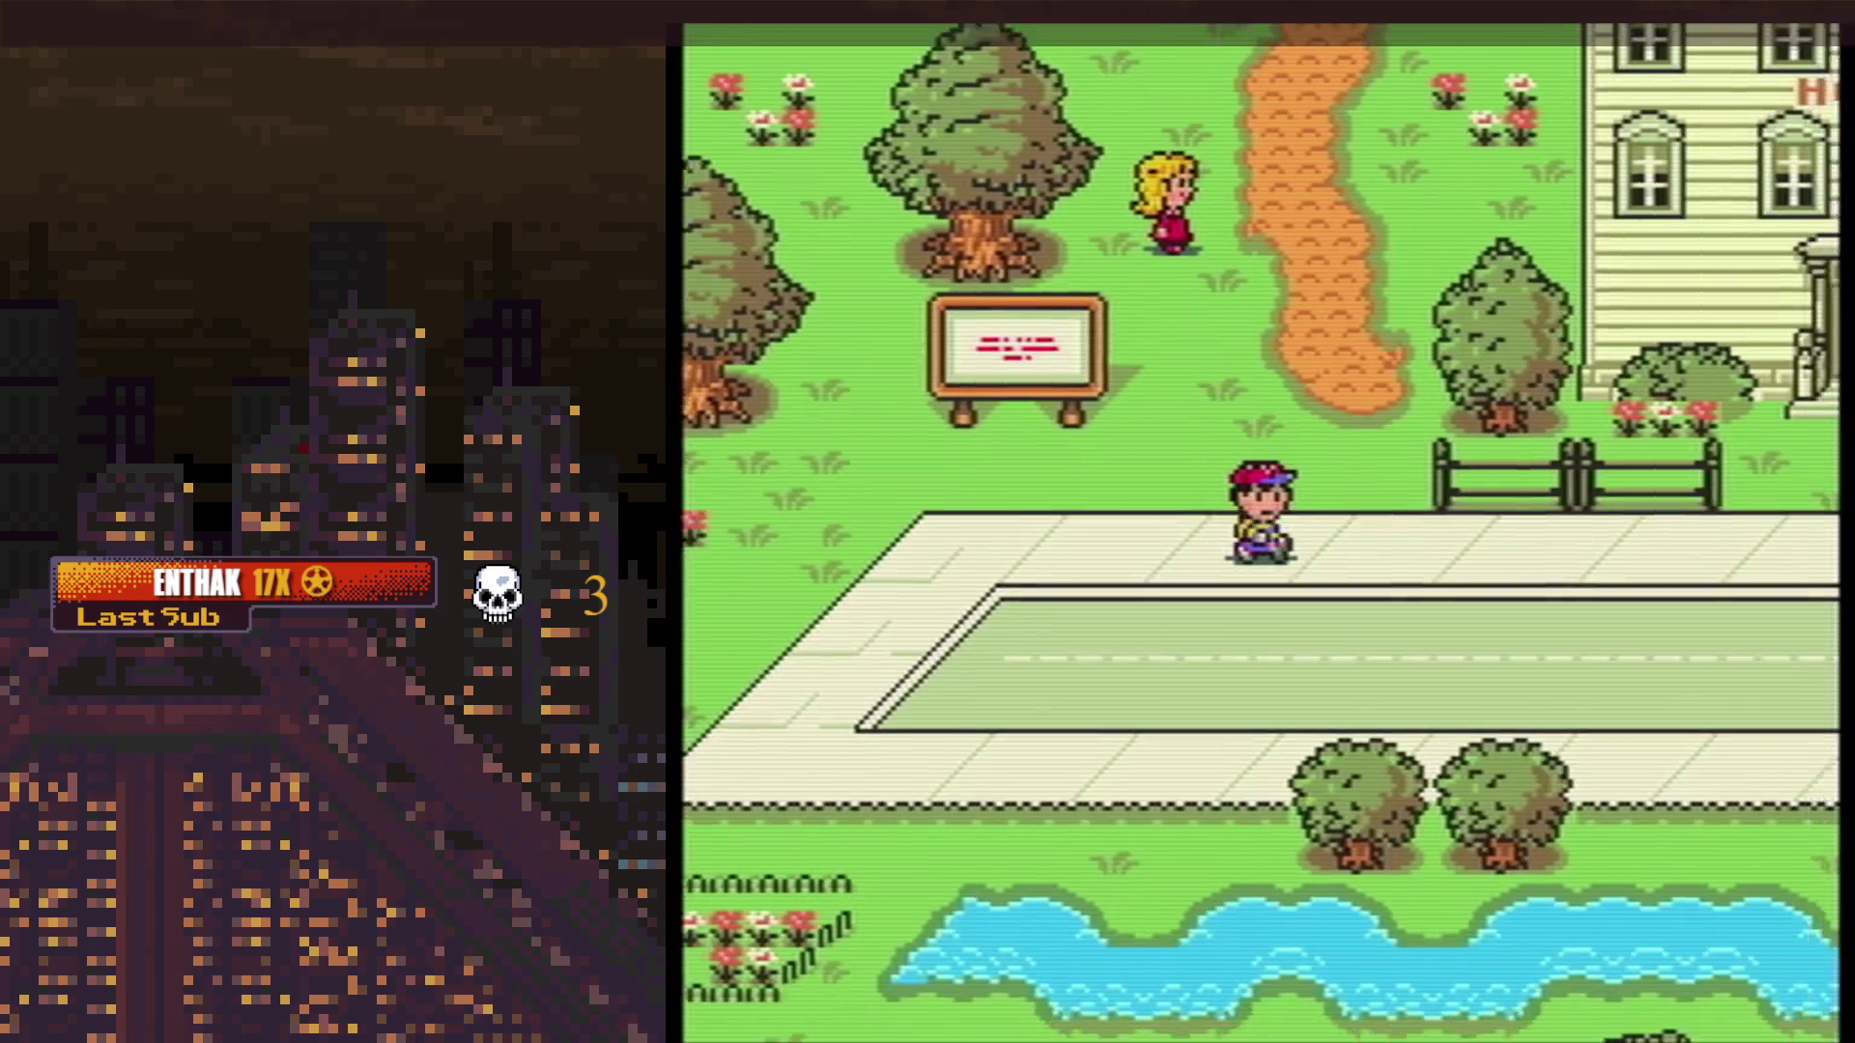
Walk Ness right along the road toward the hotel and shops.
{"action": "key", "text": "Down"}
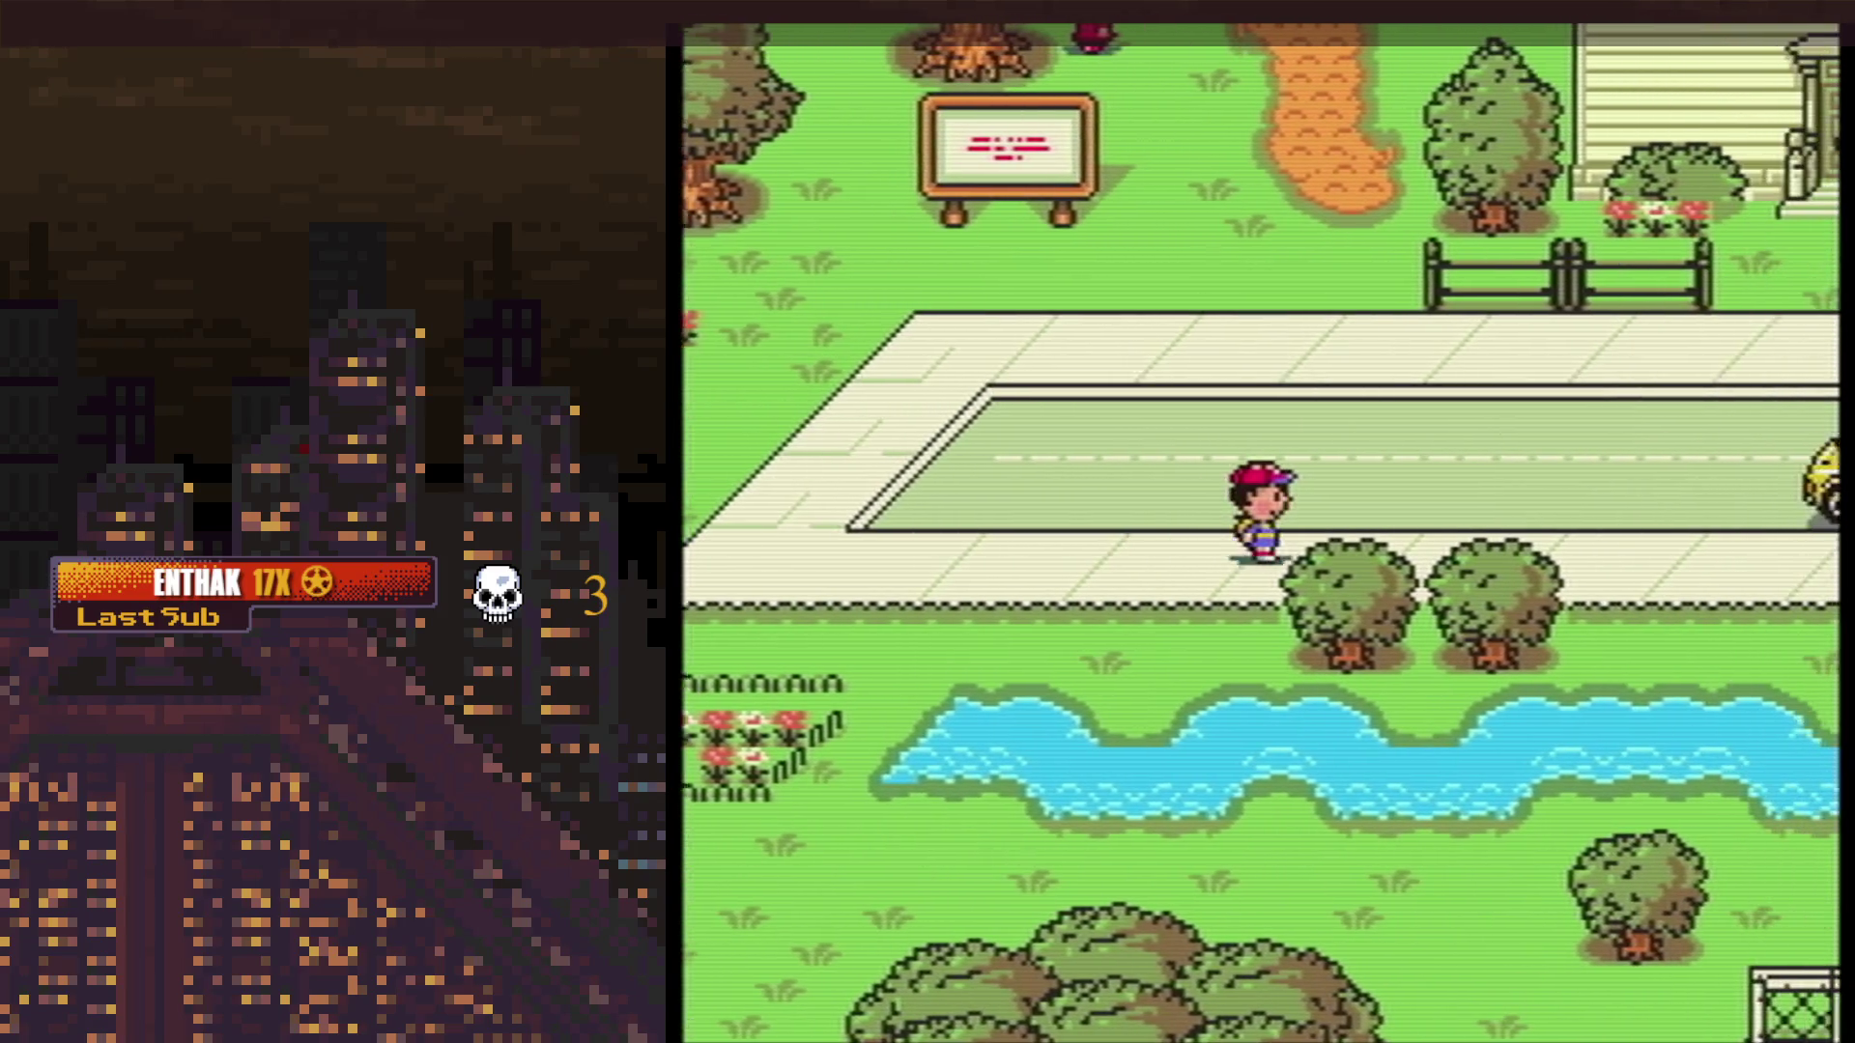
{"action": "key", "text": "Right"}
{"action": "key", "text": "Left"}
{"action": "key", "text": "Right"}
{"action": "key", "text": "Left"}
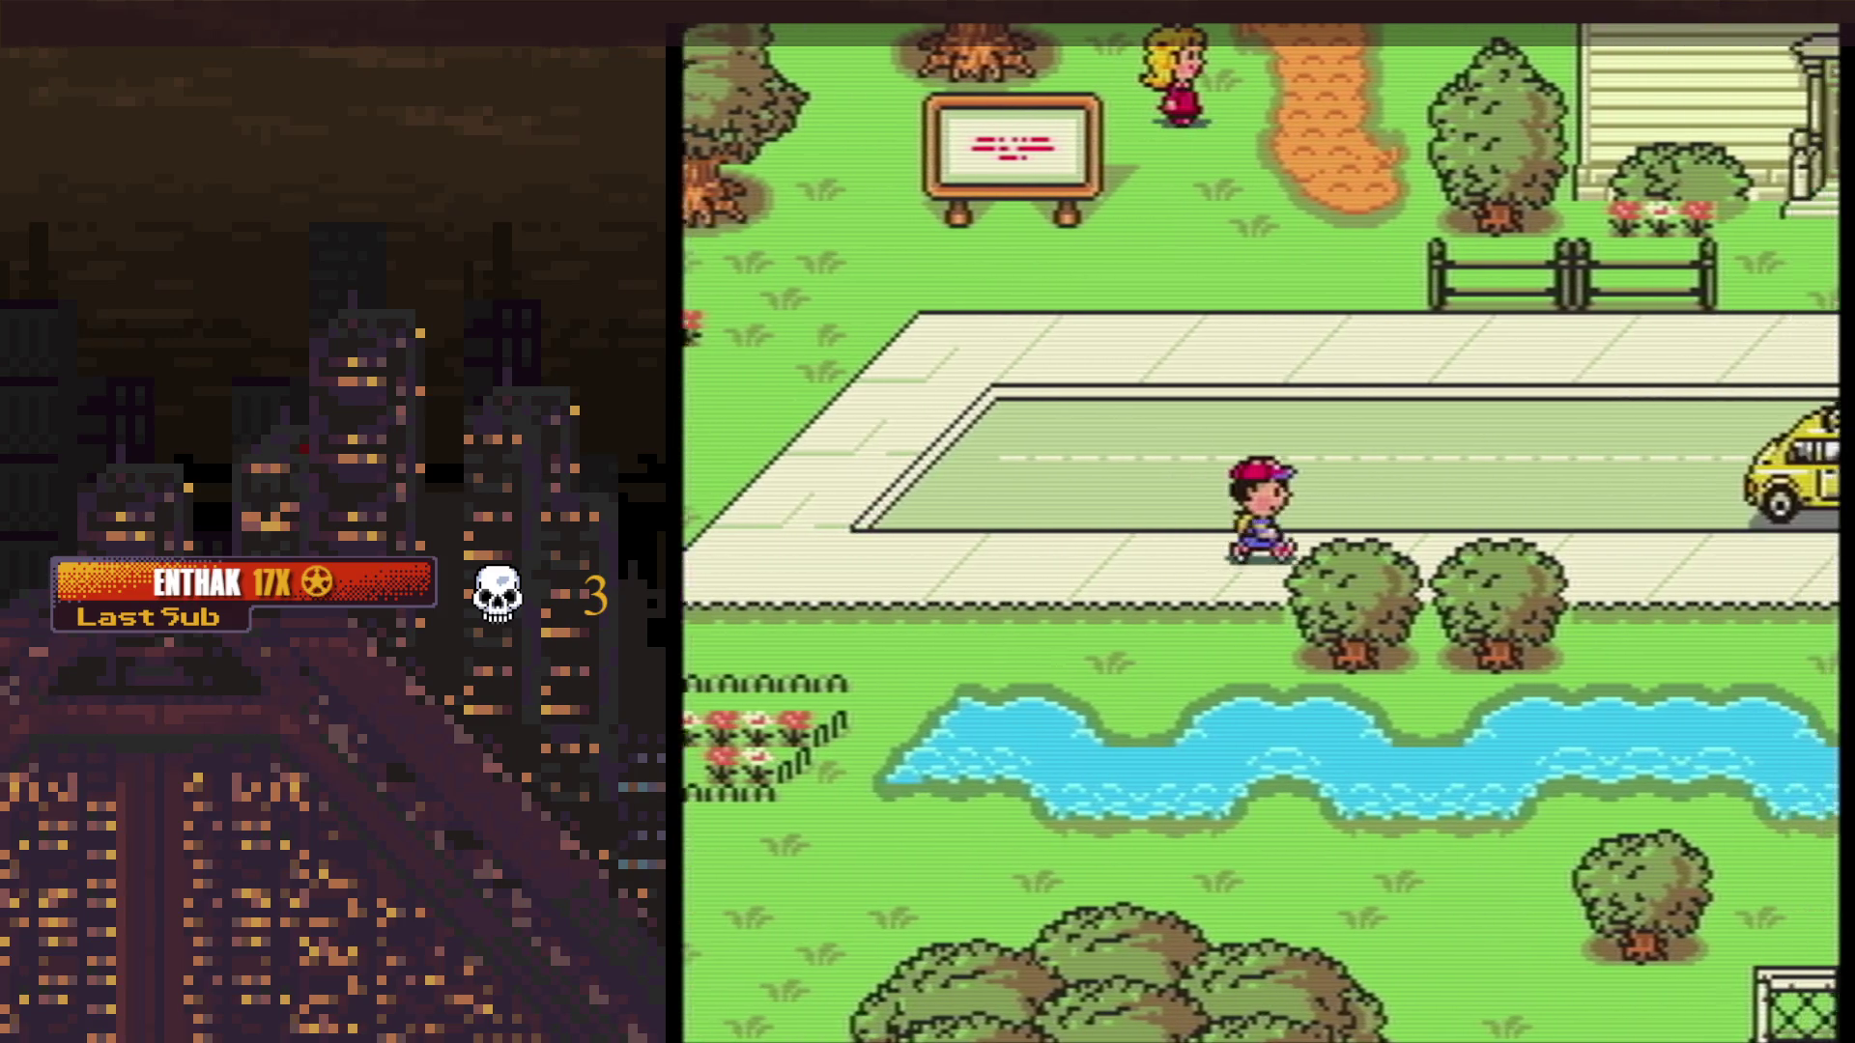
{"action": "key", "text": "Left"}
{"action": "key", "text": "Right"}
{"action": "key", "text": "Left"}
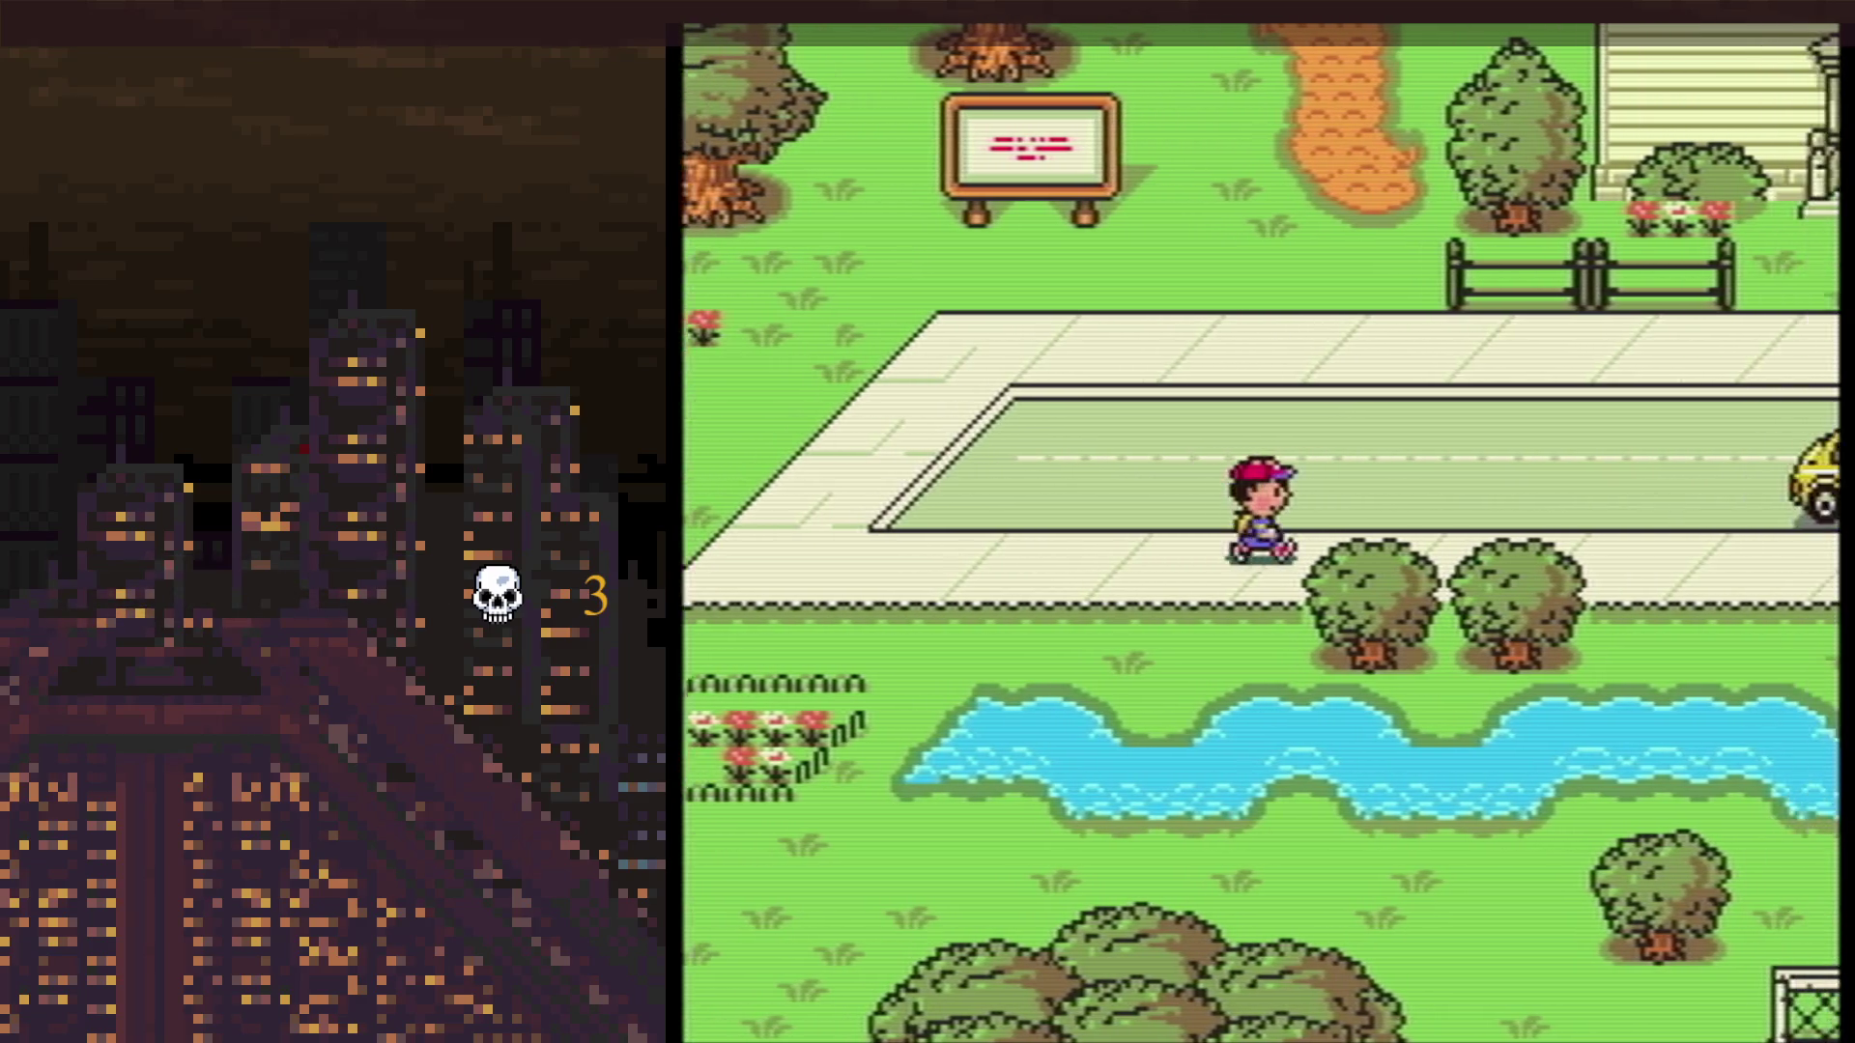
{"action": "key", "text": "Left"}
{"action": "key", "text": "Right"}
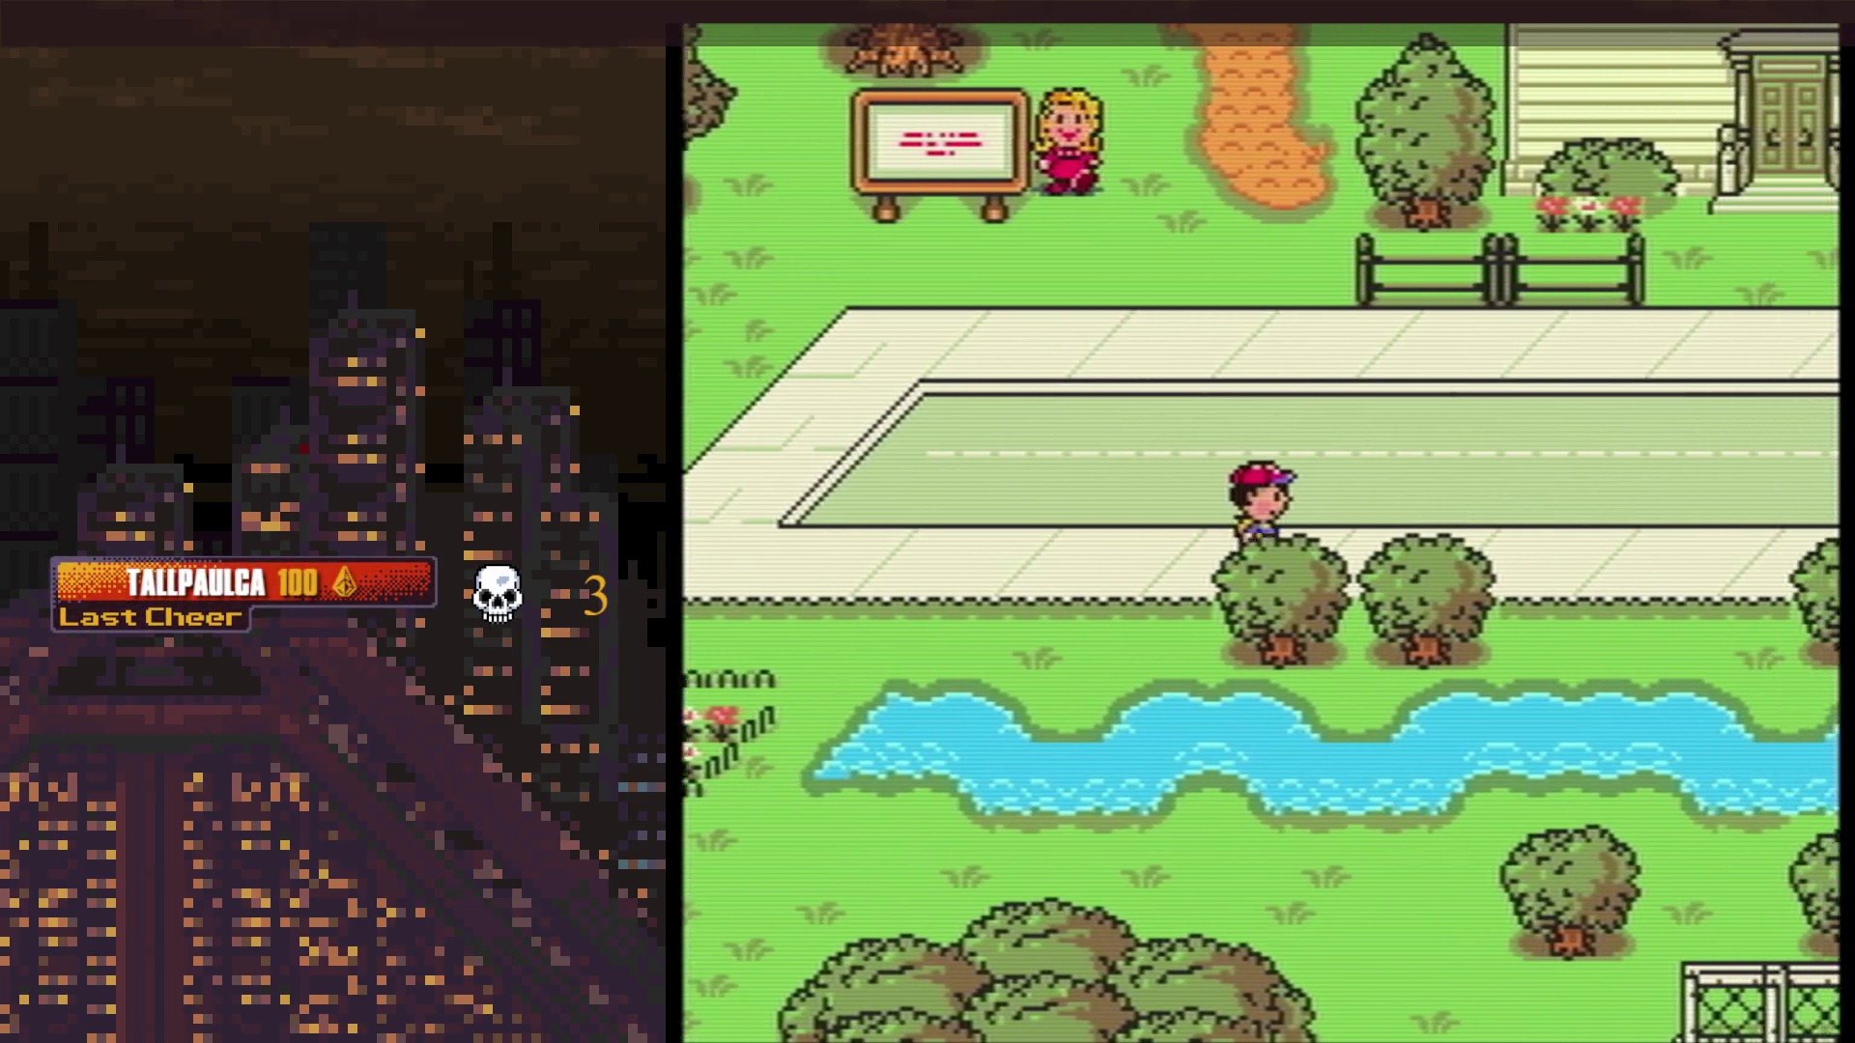
{"action": "key", "text": "Right"}
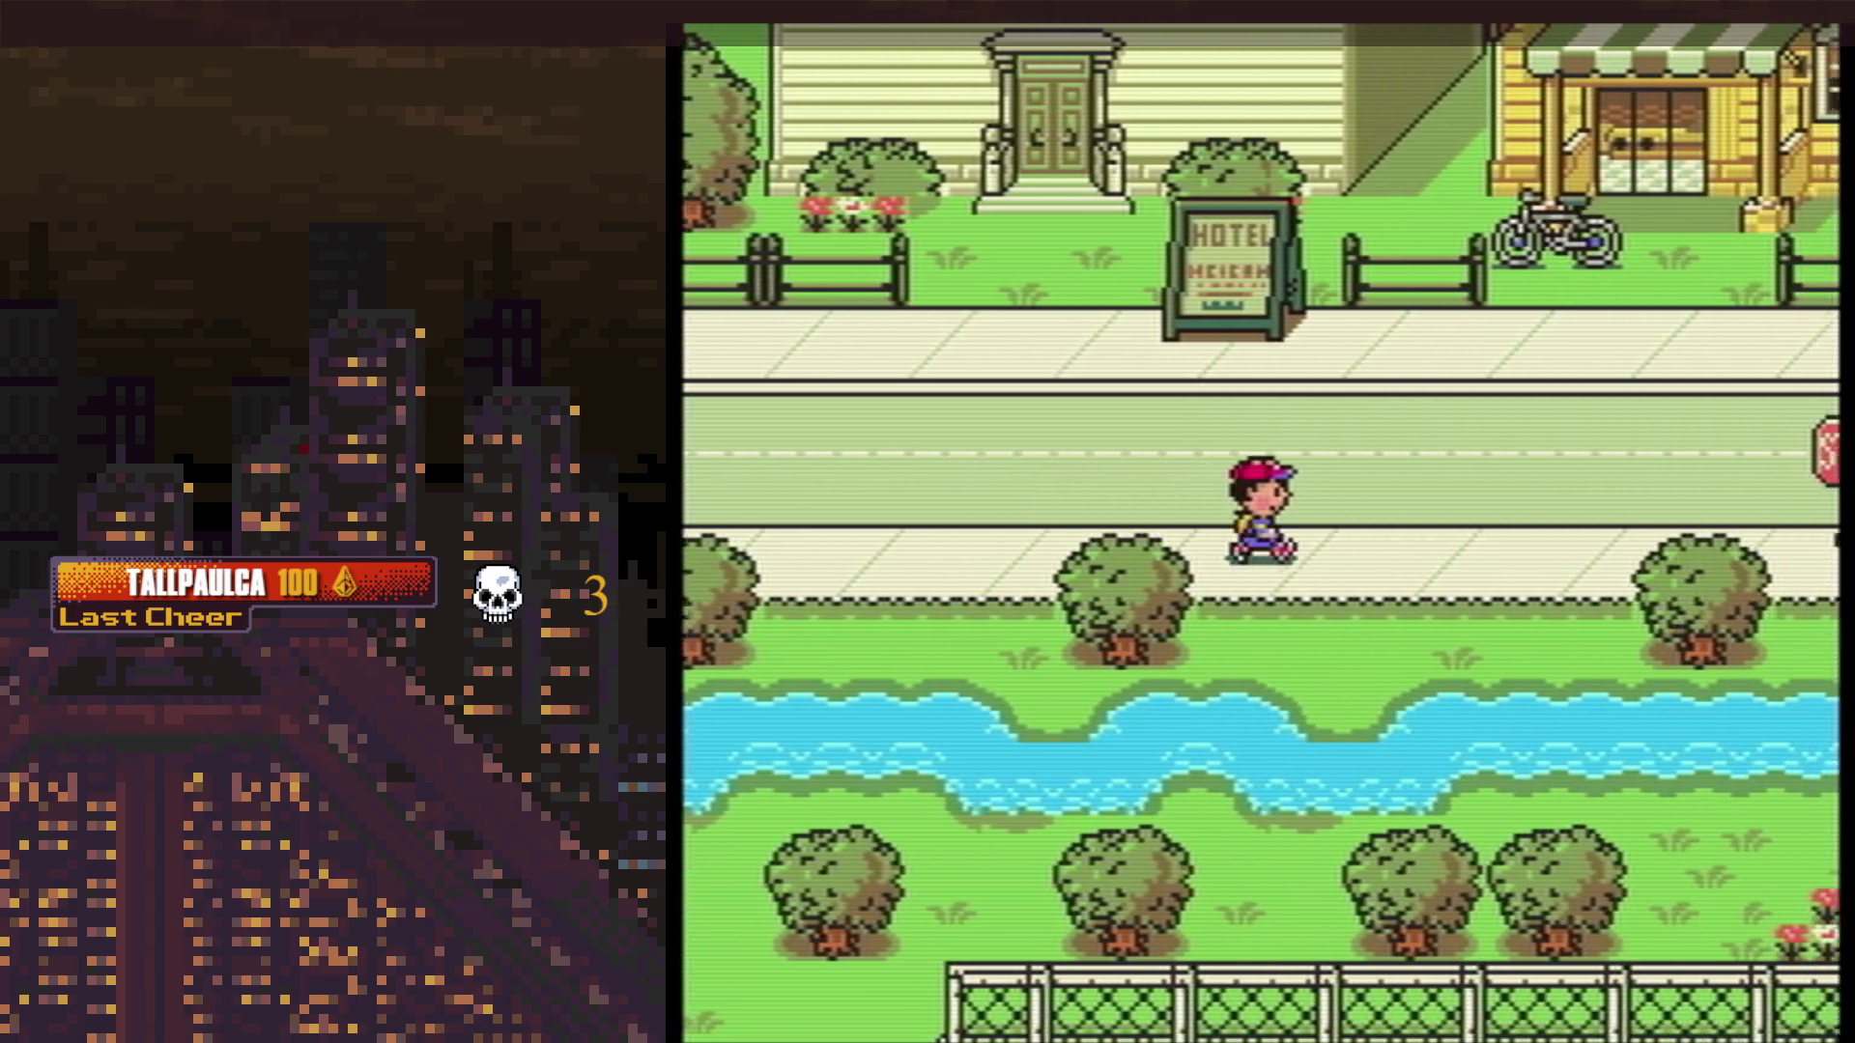
Check the parked bicycle outside, then enter the Cycle Shop and reach the counter.
{"action": "key", "text": "Up"}
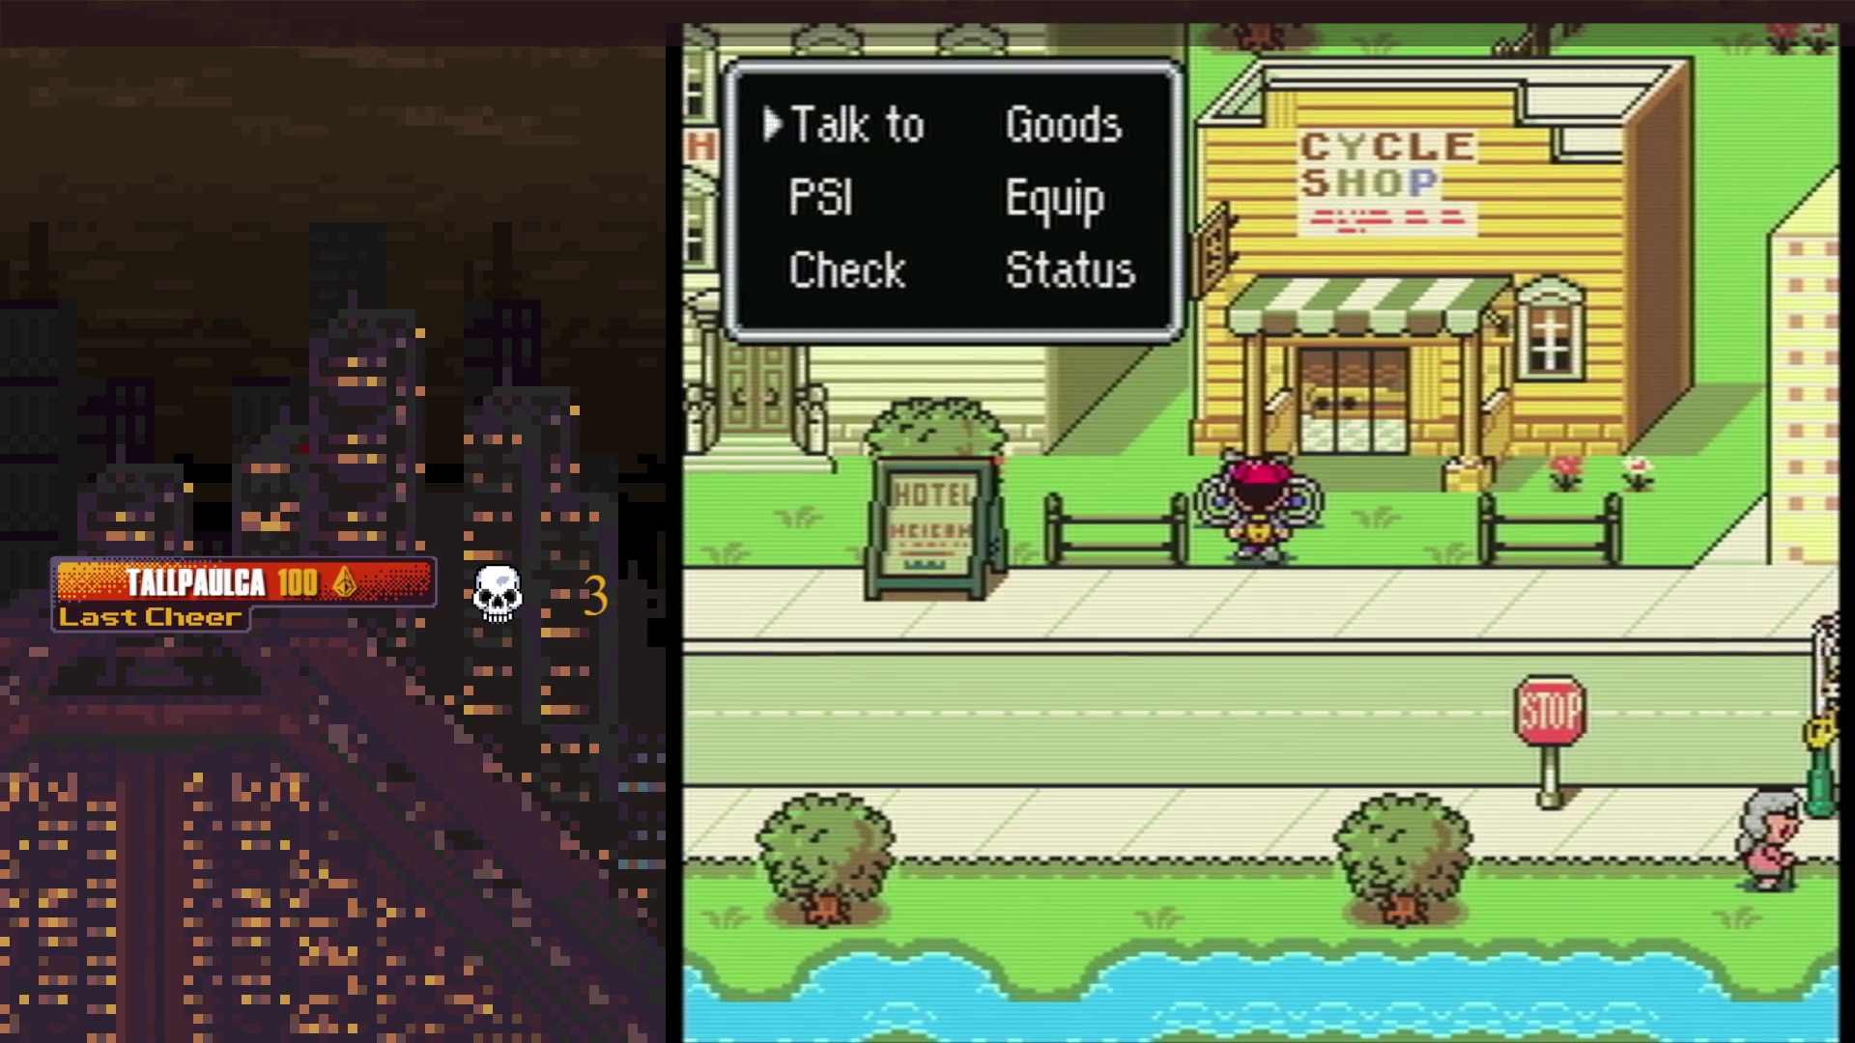
{"action": "key", "text": "Return"}
{"action": "key", "text": "Return"}
{"action": "key", "text": "Right"}
{"action": "key", "text": "Up"}
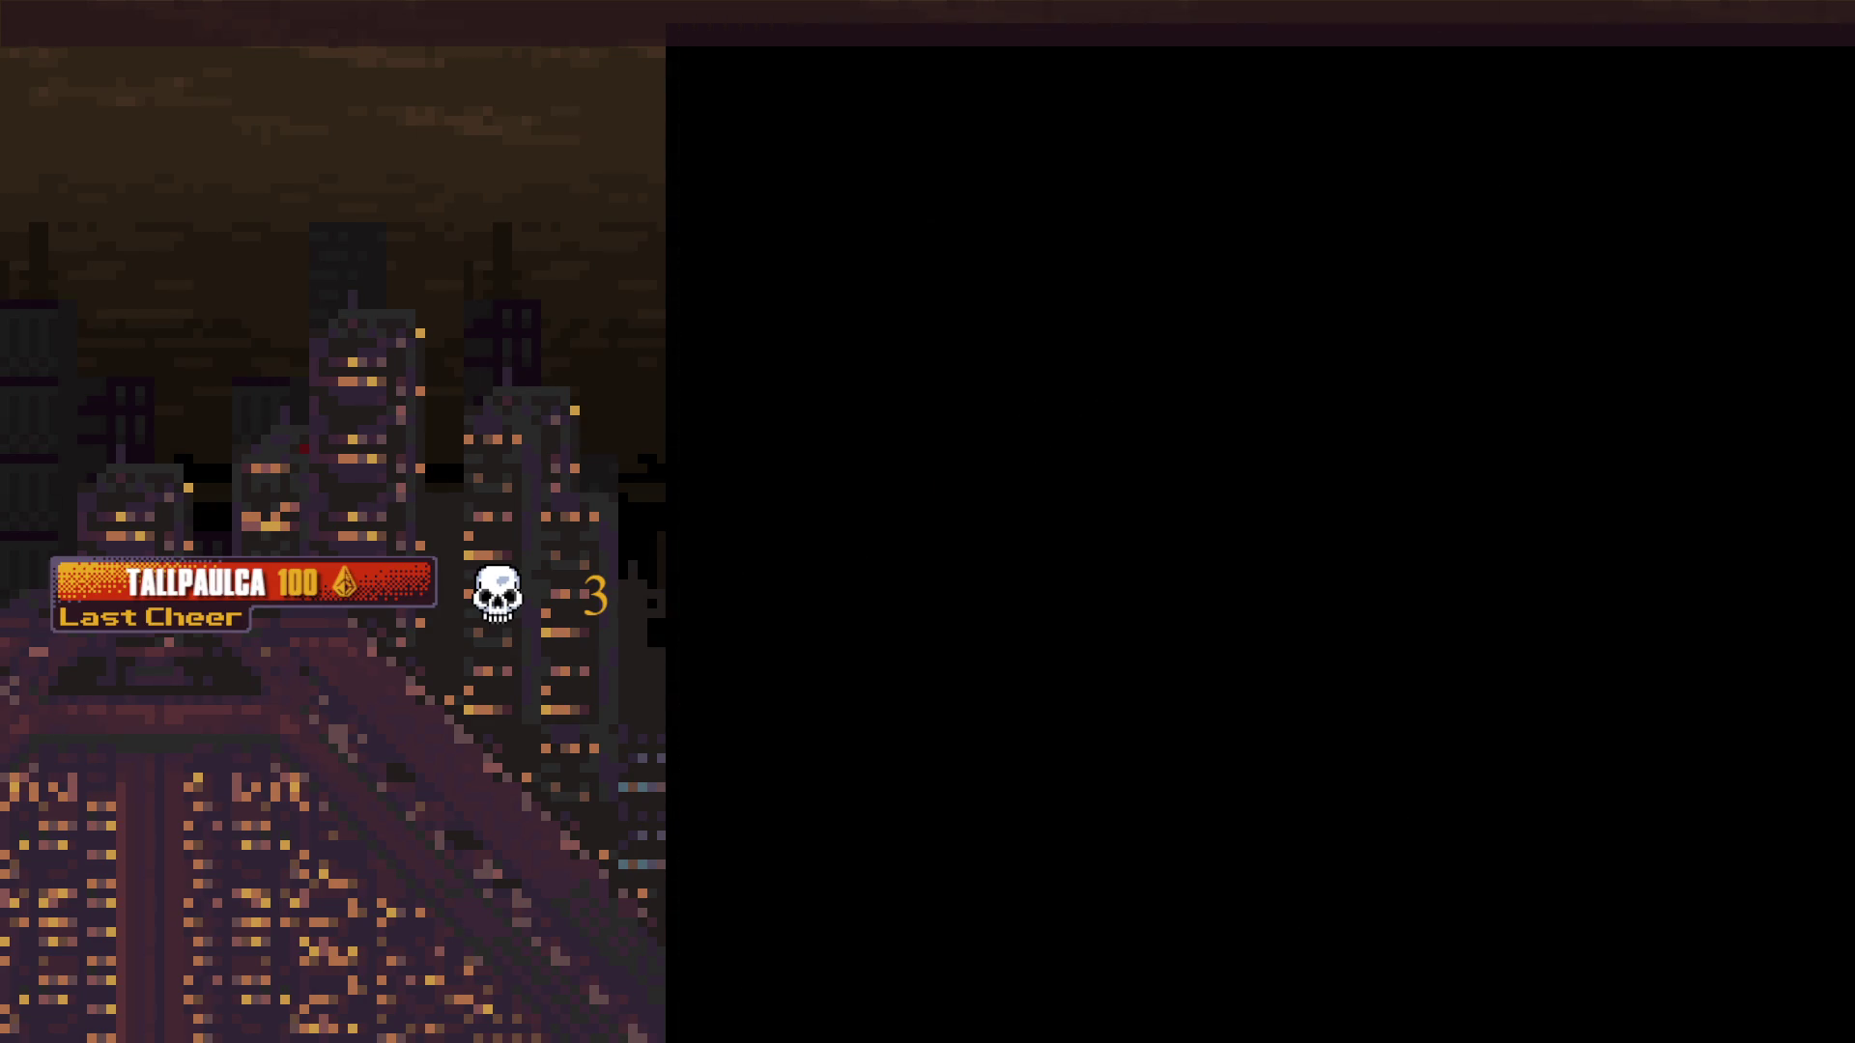
{"action": "key", "text": "Left"}
{"action": "key", "text": "Up"}
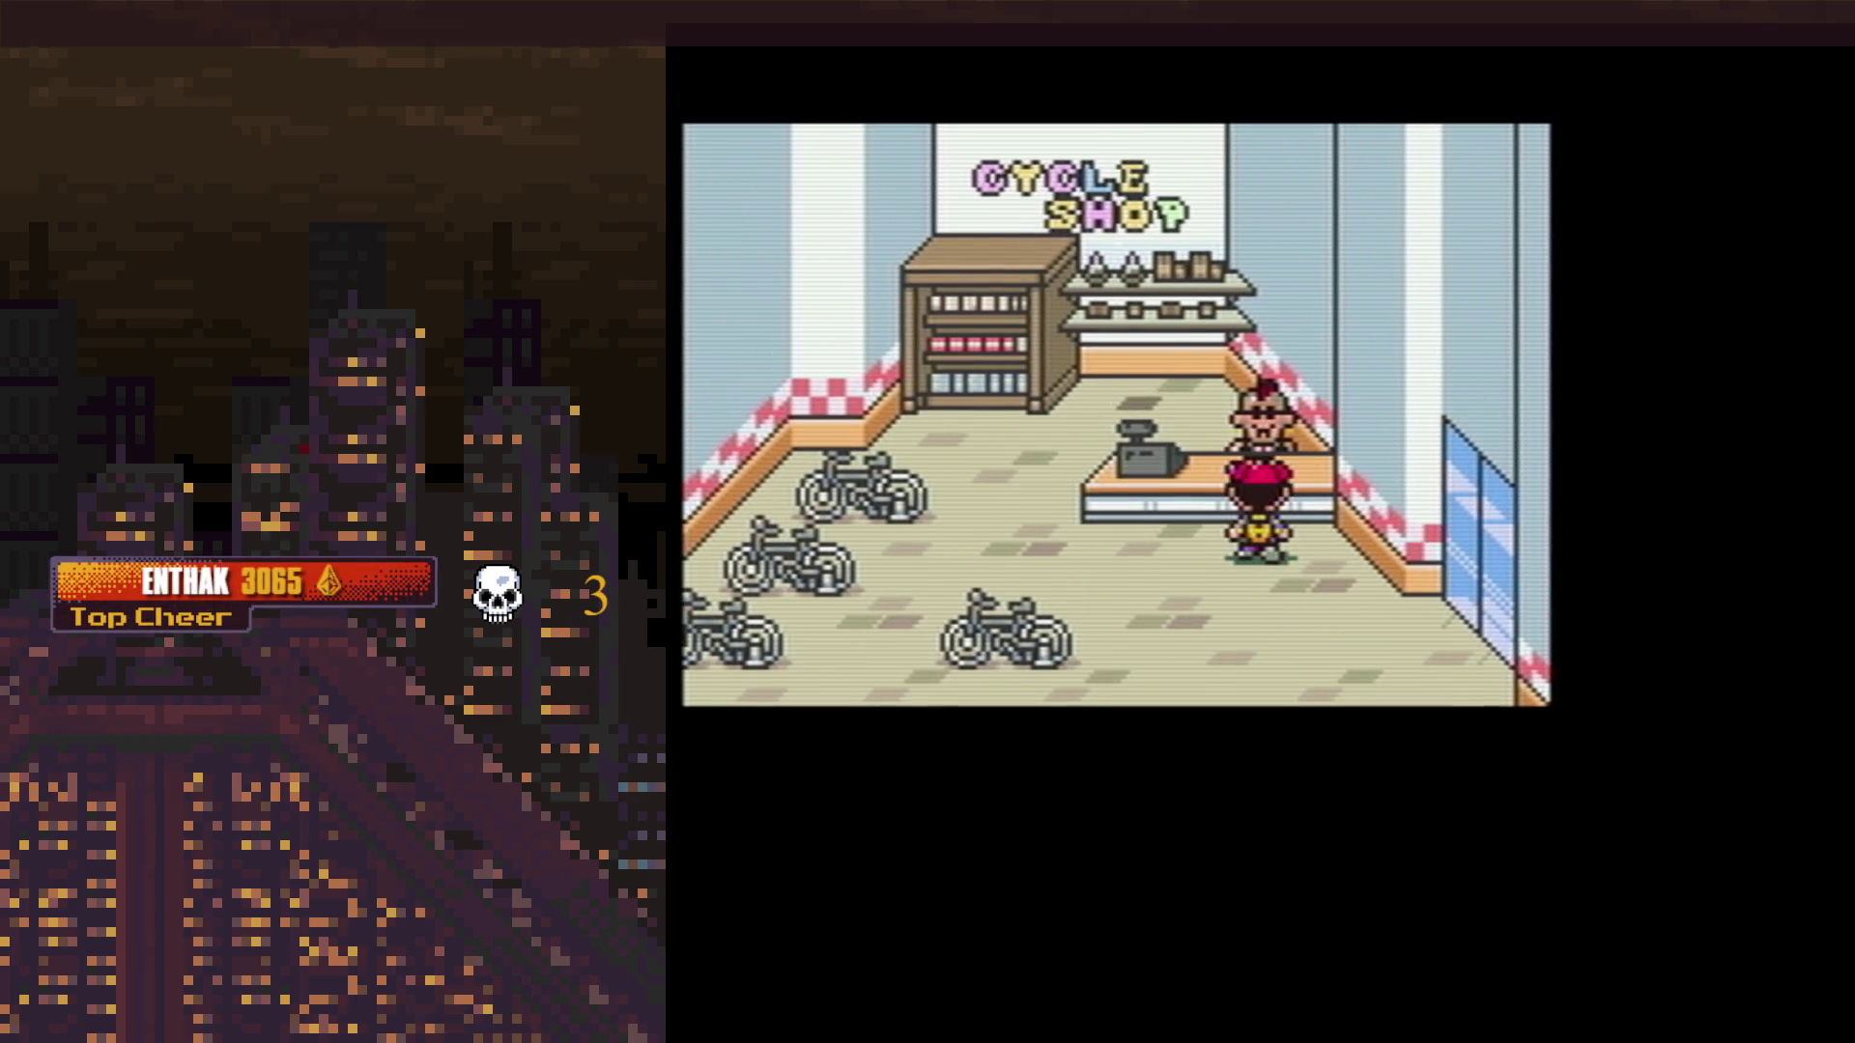
Talk to the Cycle Shop clerk and answer Yes to wanting a bicycle.
{"action": "key", "text": "Return"}
{"action": "key", "text": "Return"}
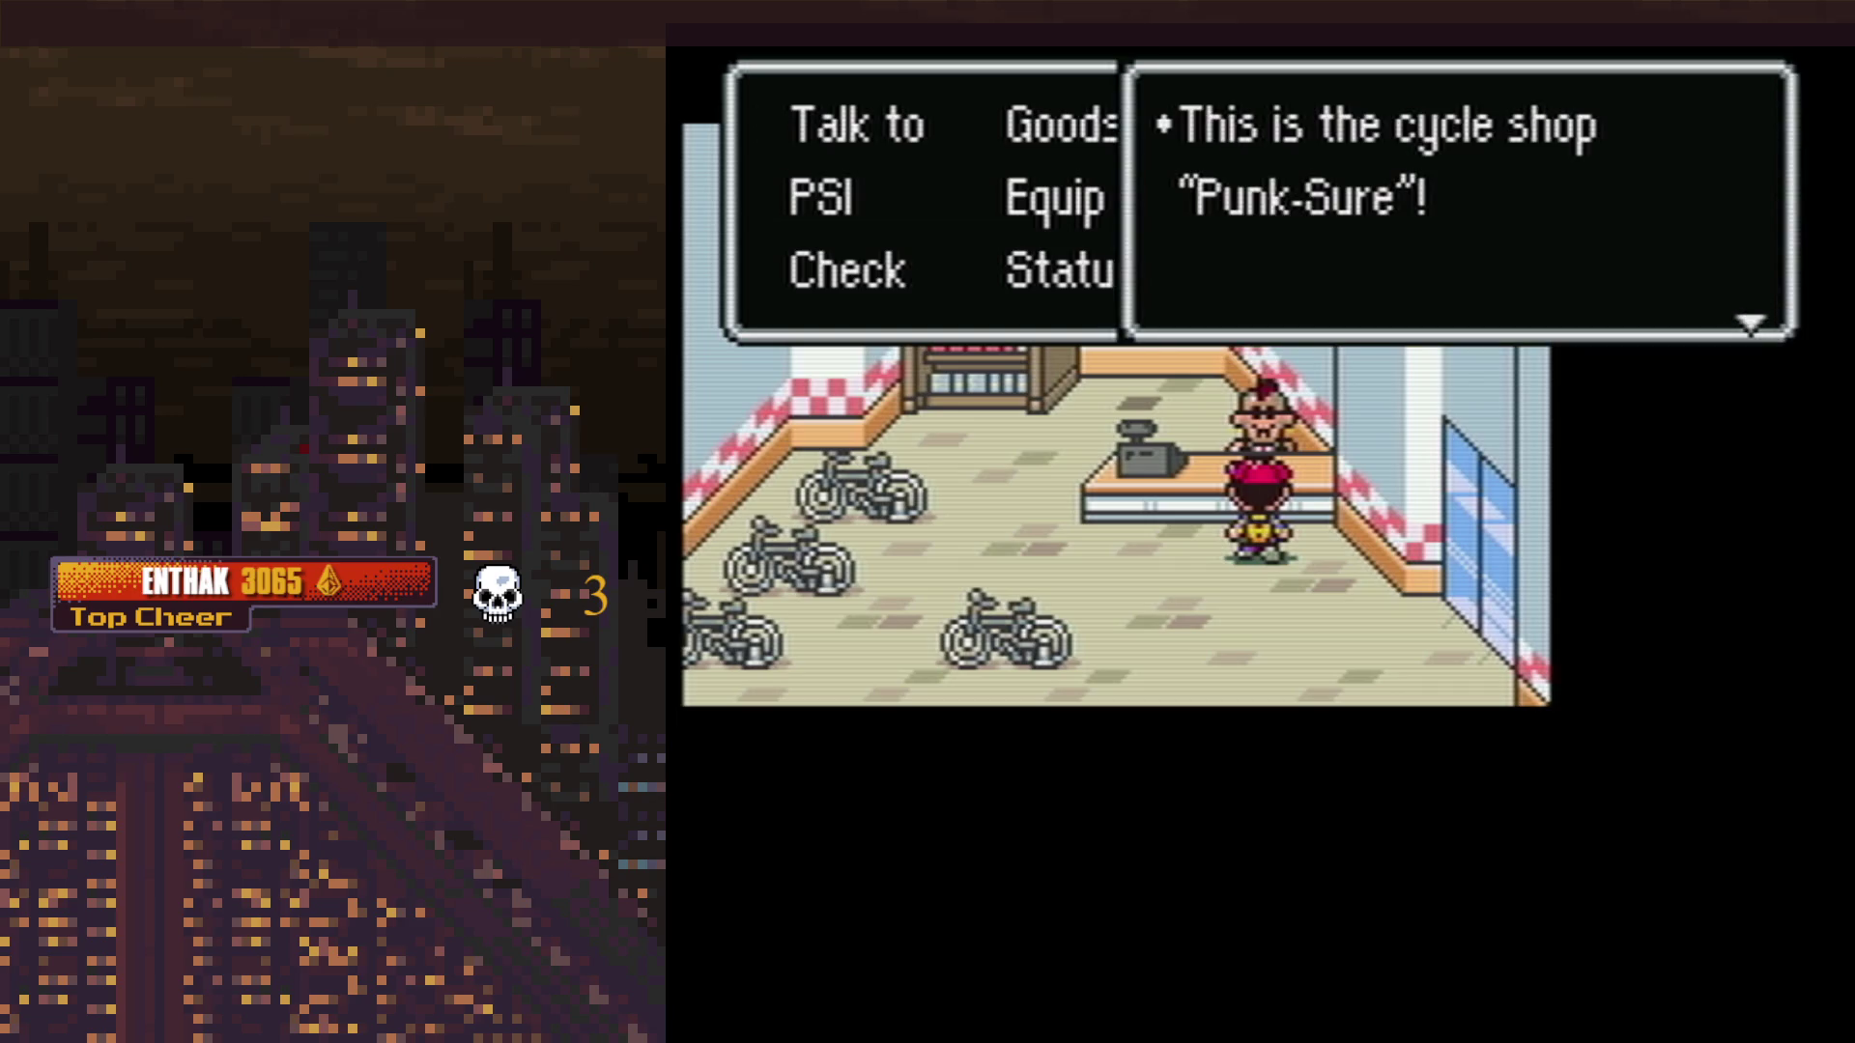
{"action": "key", "text": "Return"}
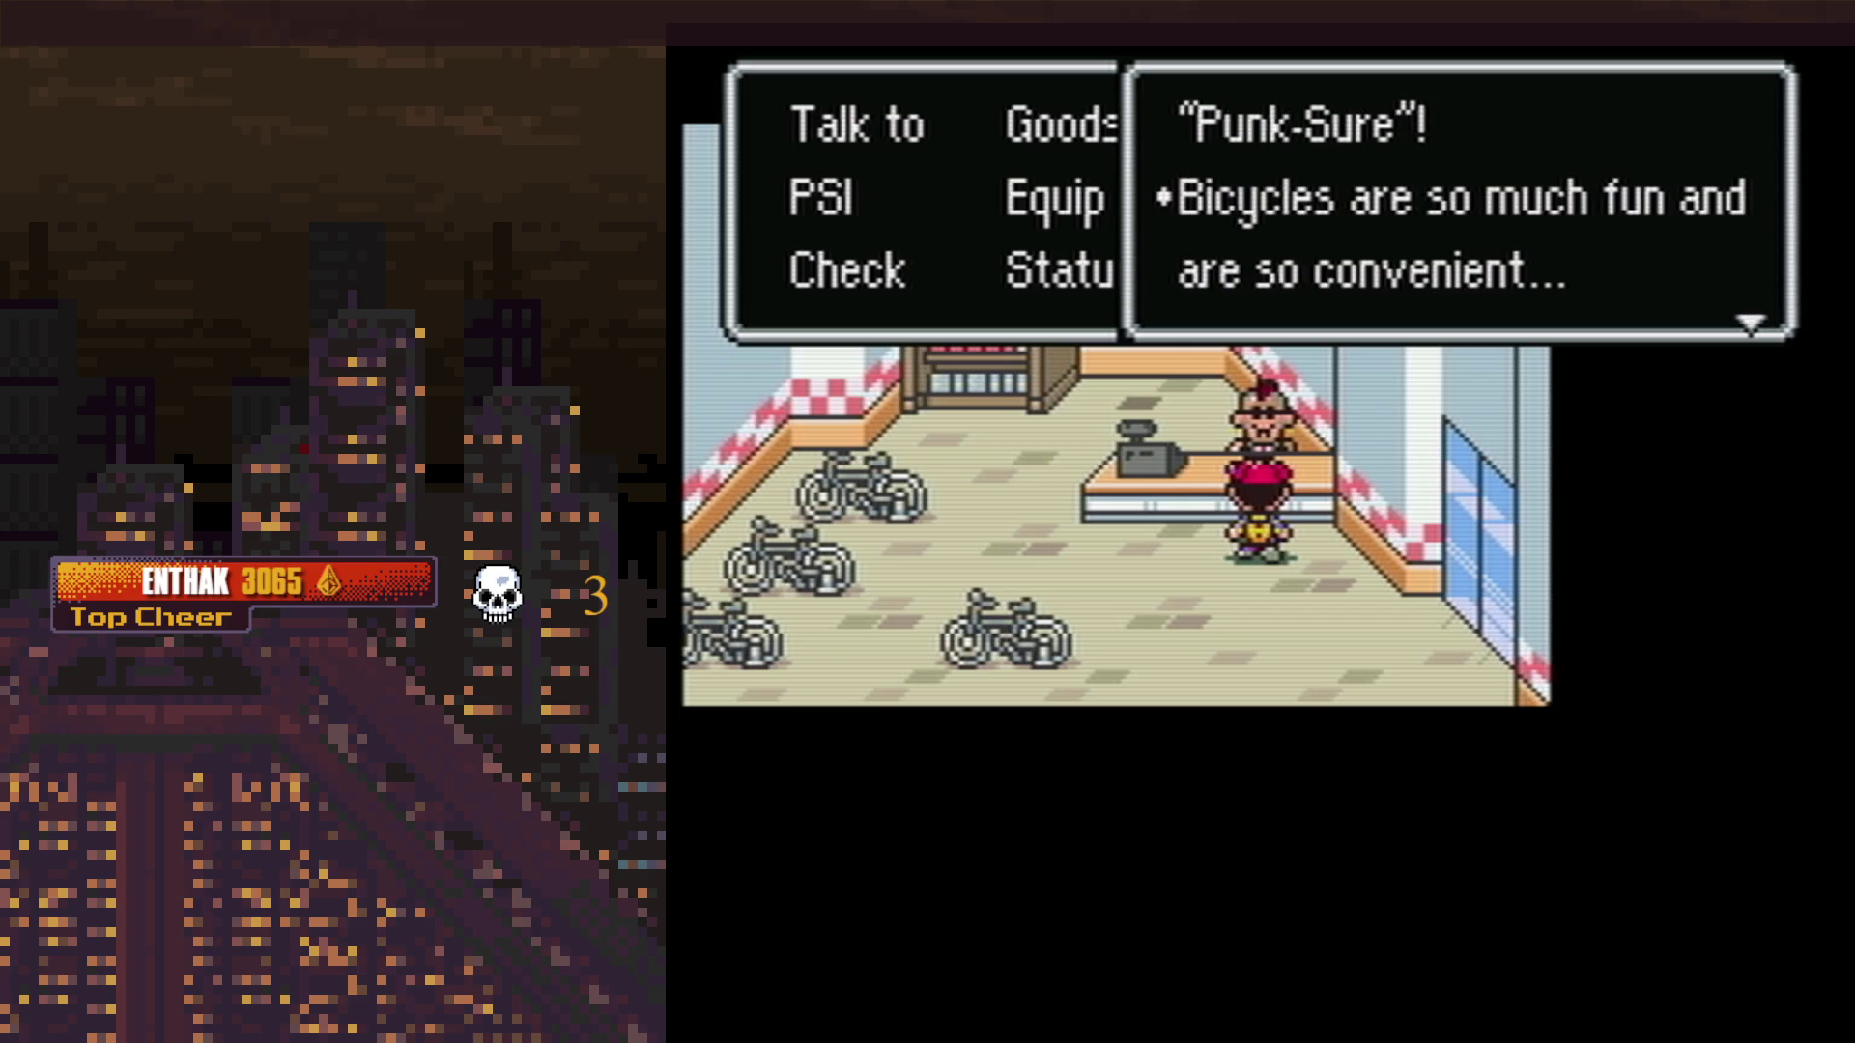
{"action": "key", "text": "Return"}
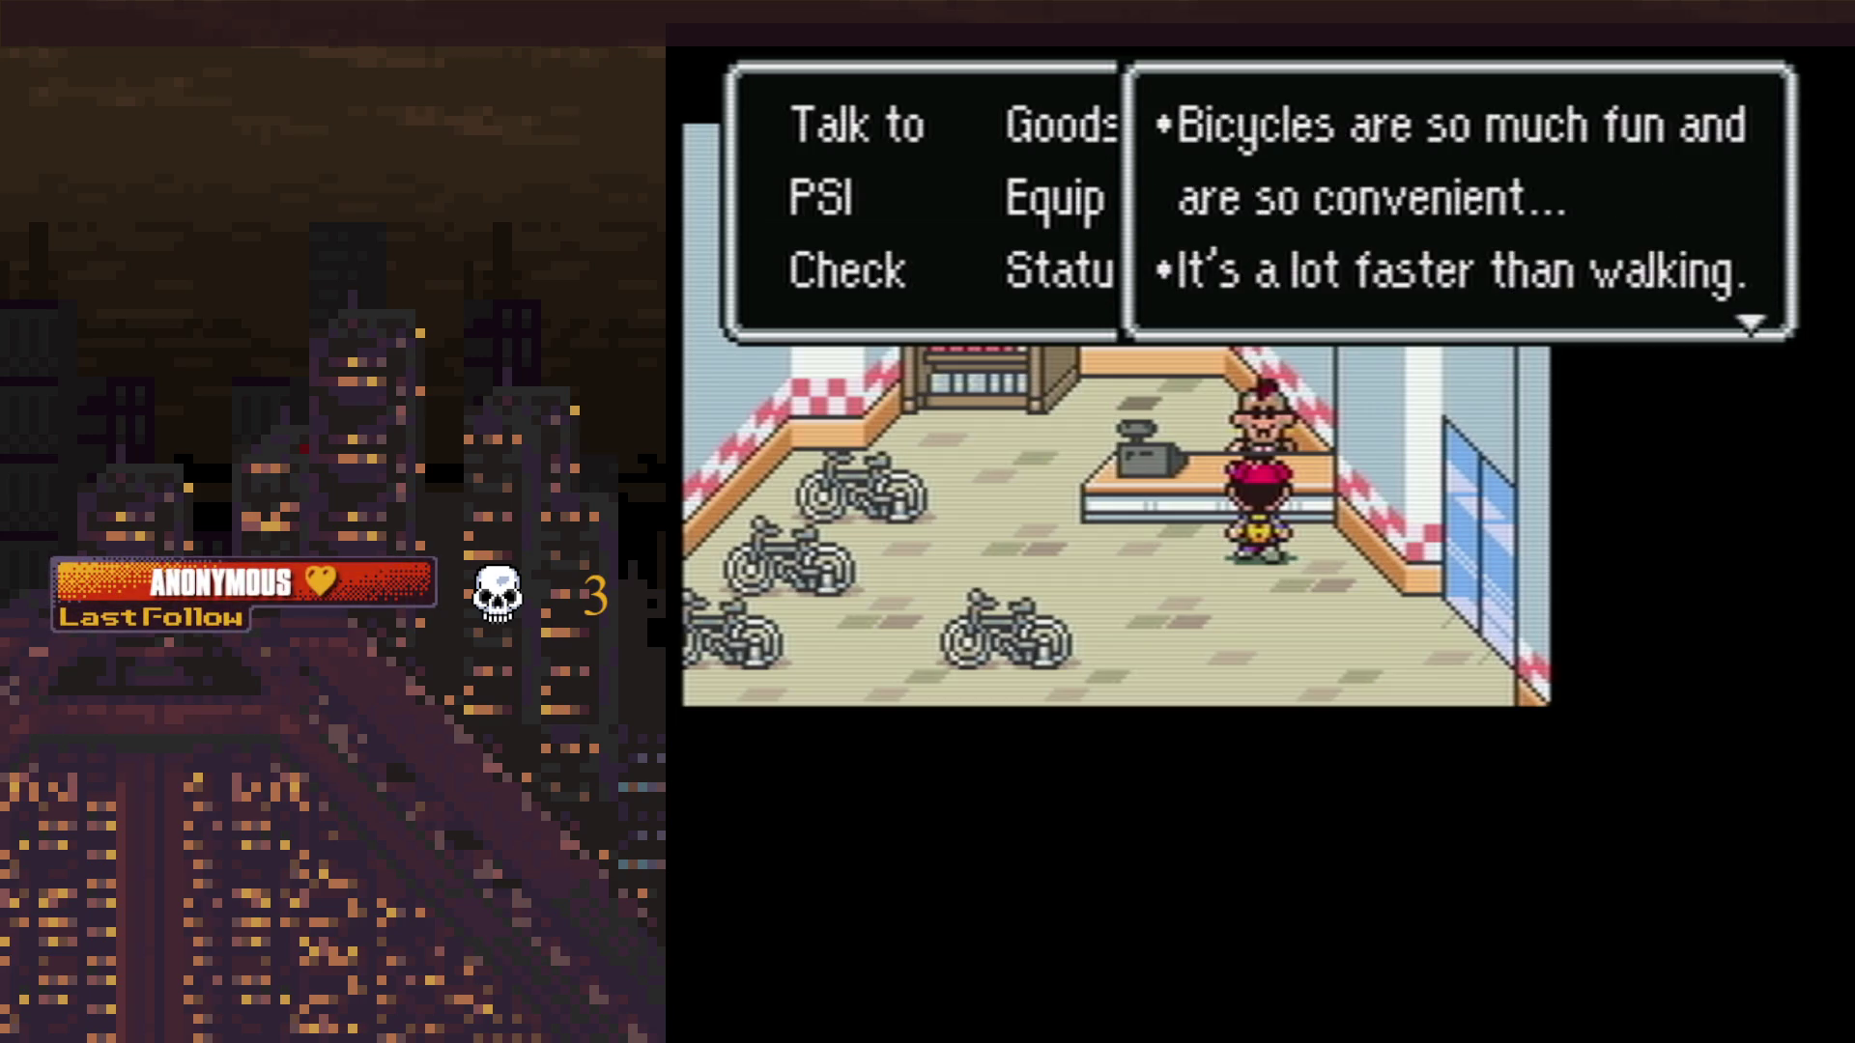
{"action": "key", "text": "Return"}
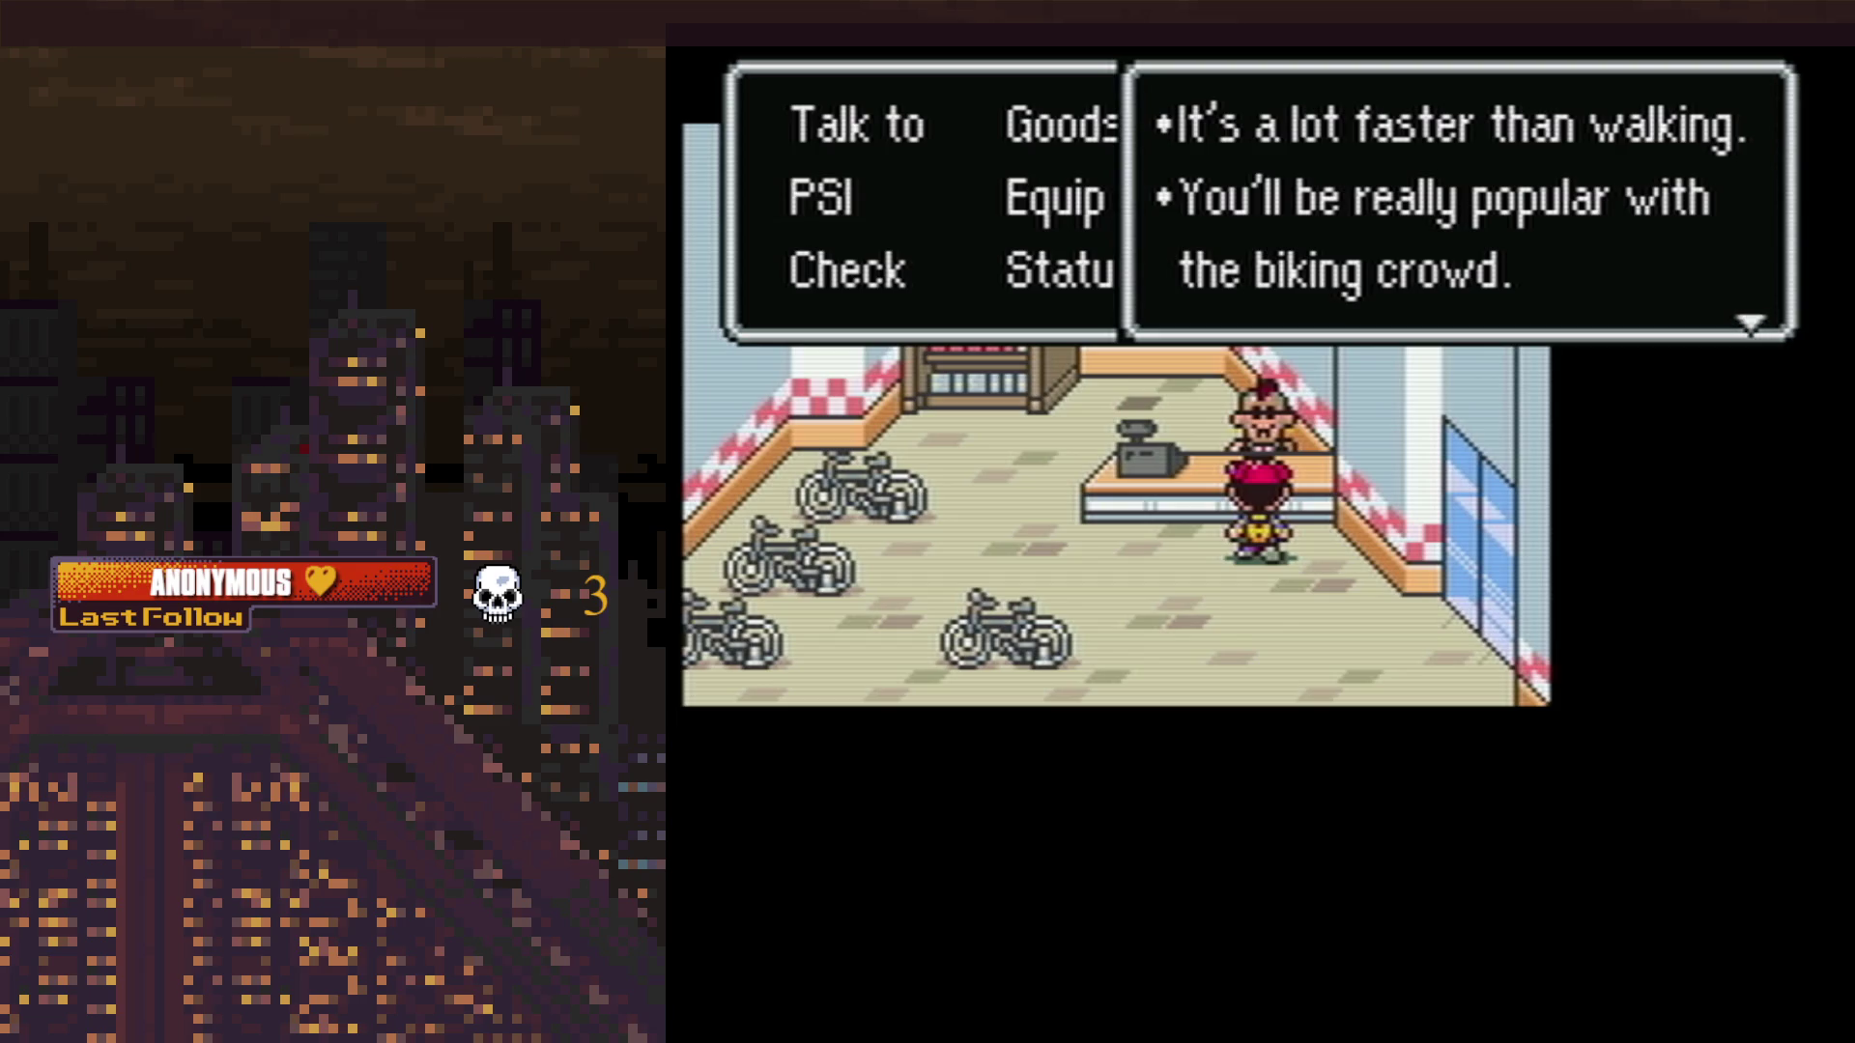
{"action": "key", "text": "Return"}
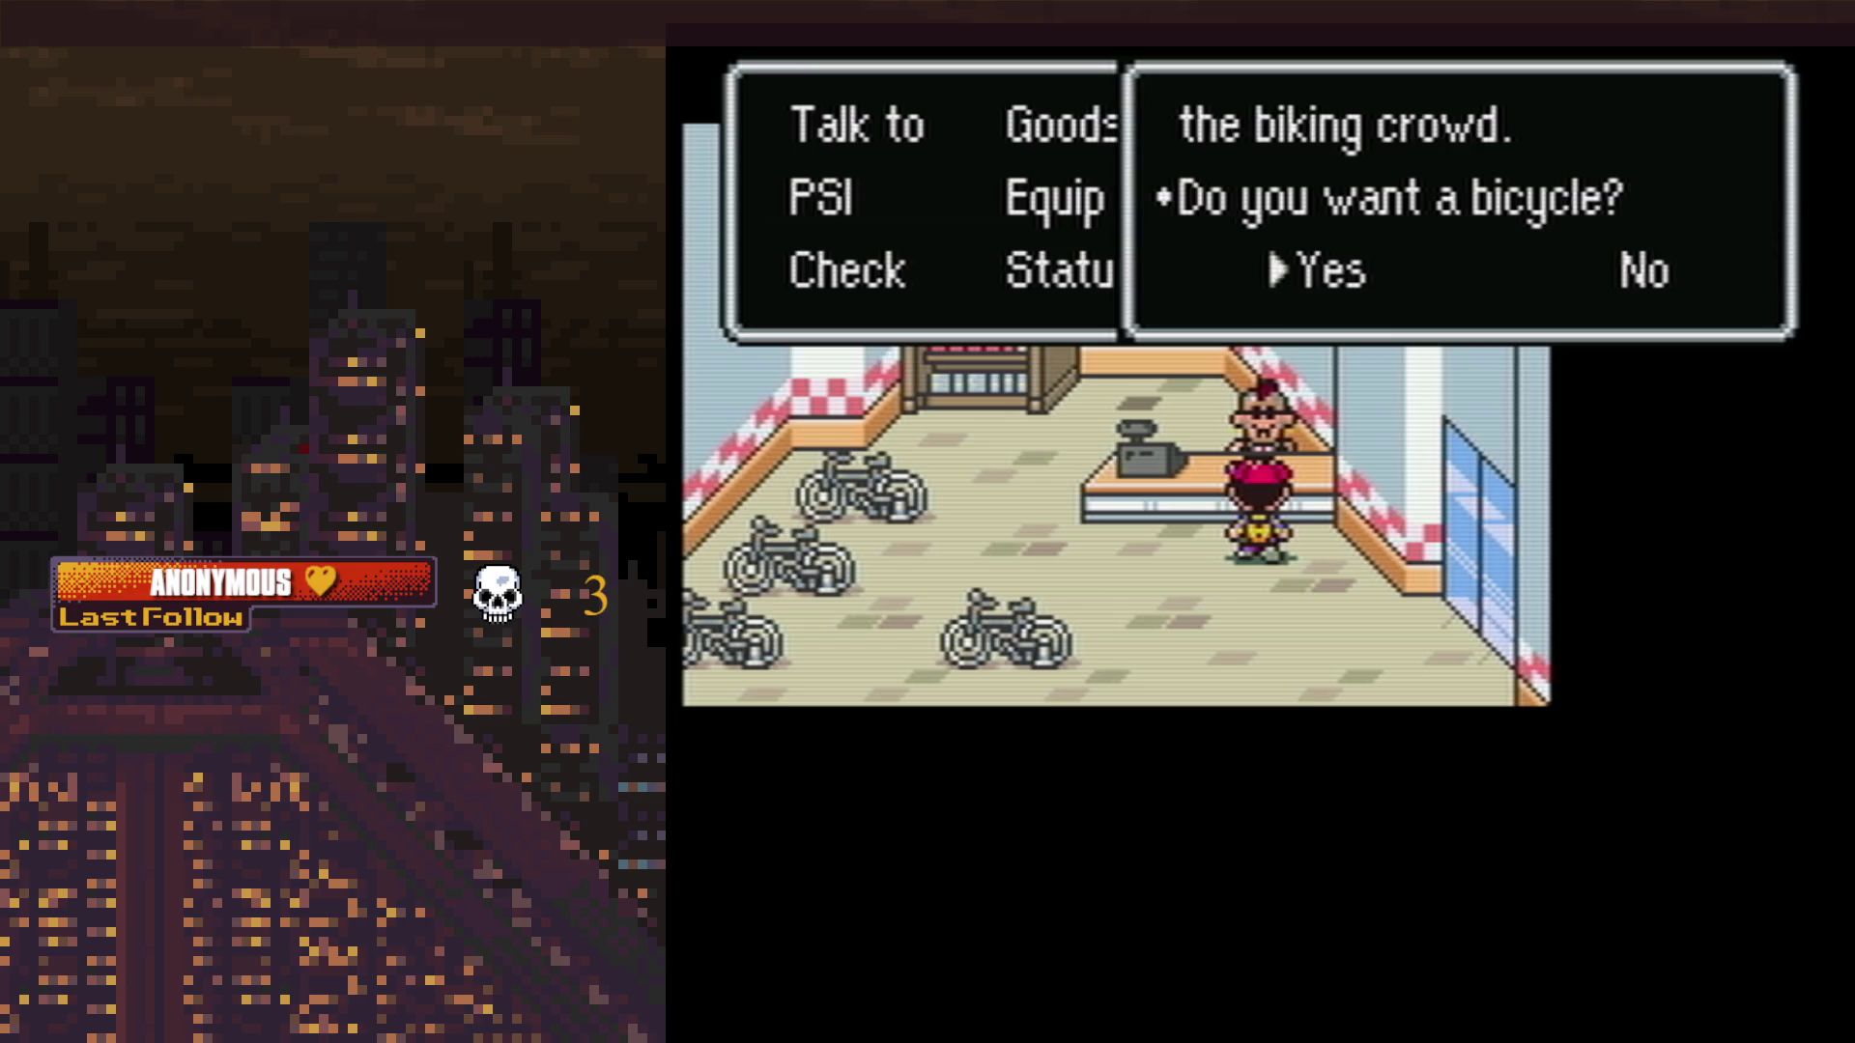
{"action": "key", "text": "Return"}
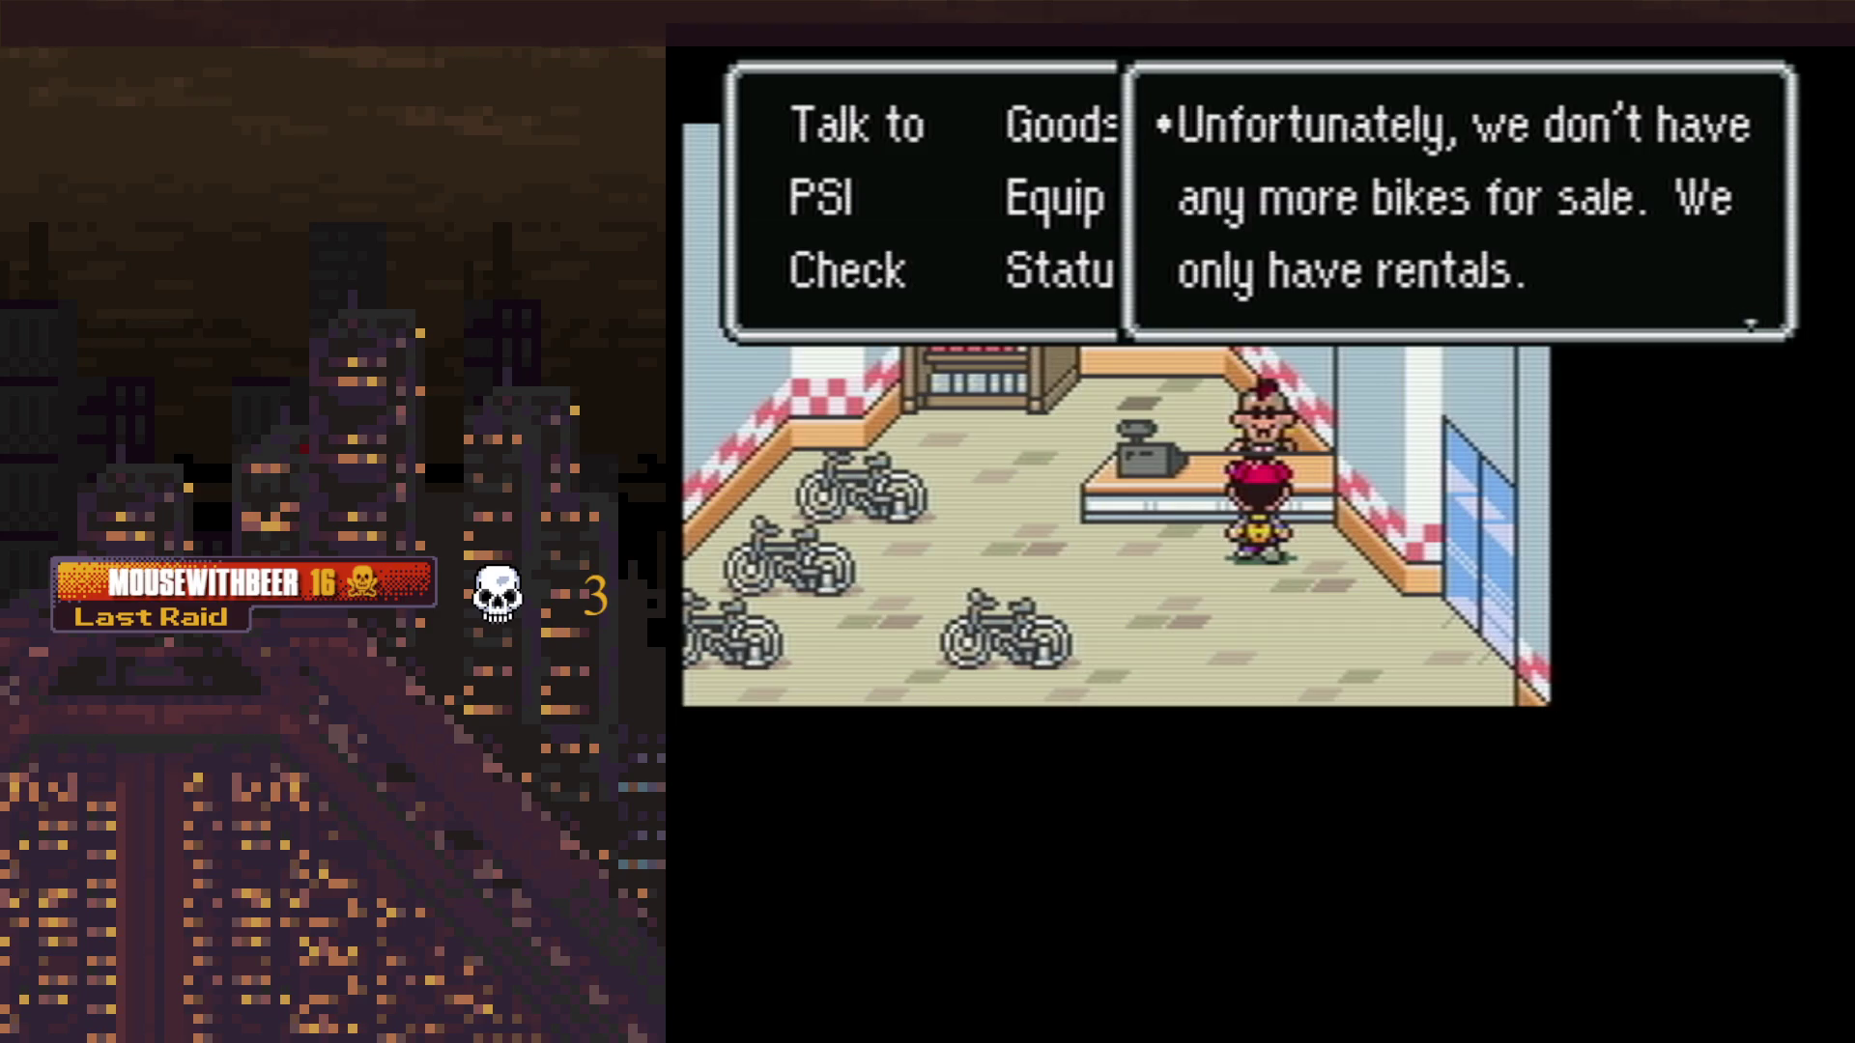
Accept the bike offer and hear the clerk refuse because Ness carries too many items.
{"action": "key", "text": "Return"}
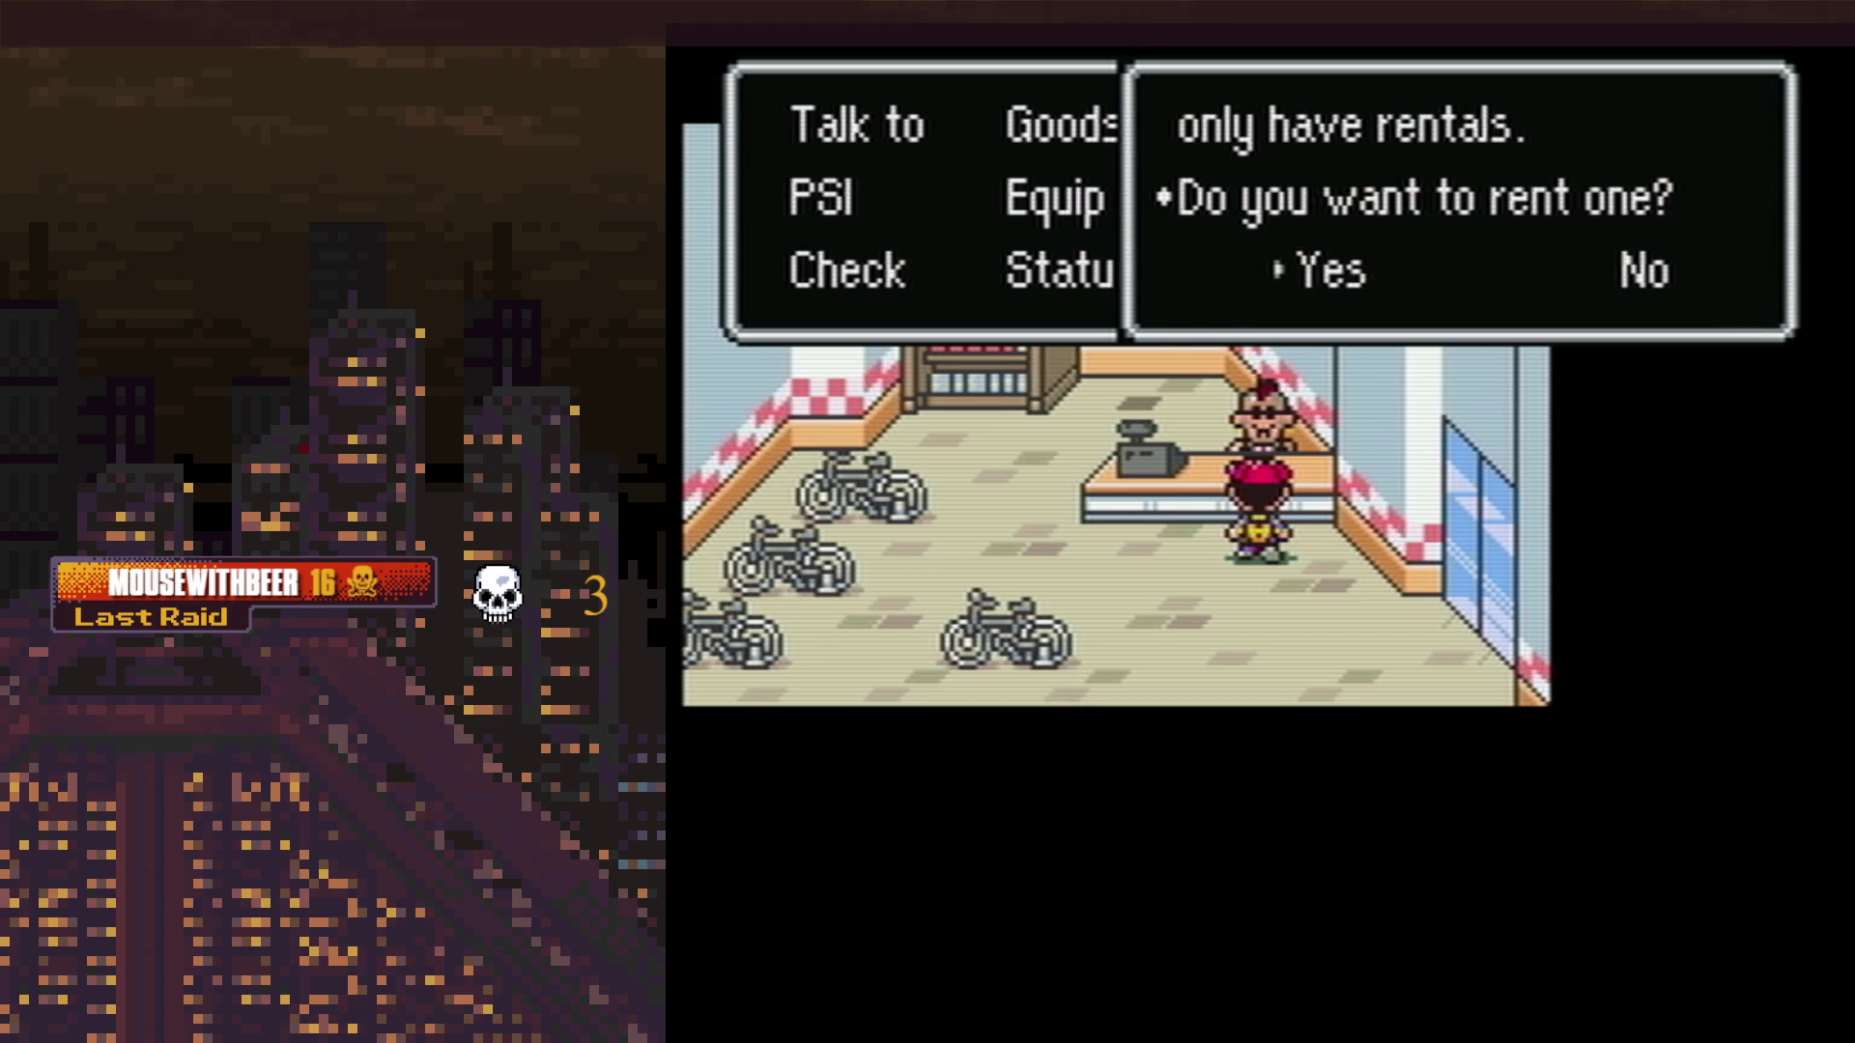
{"action": "key", "text": "Return"}
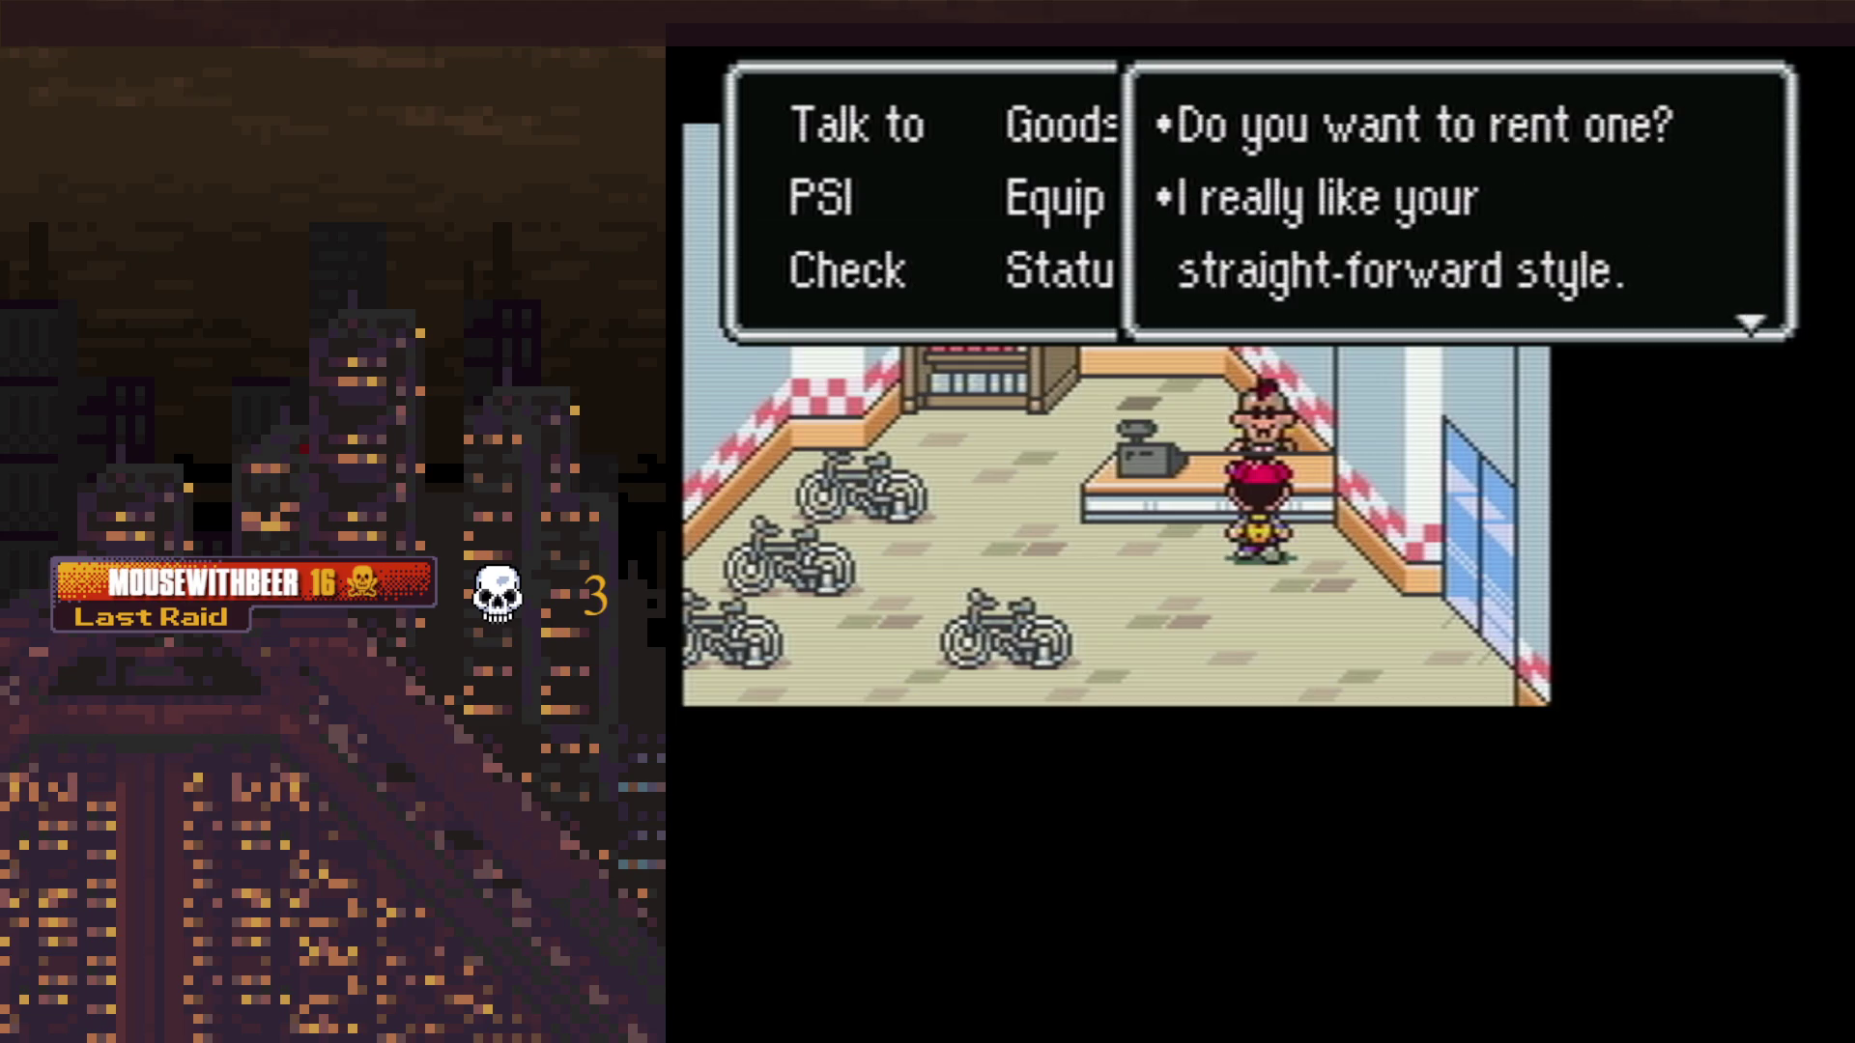
{"action": "key", "text": "Return"}
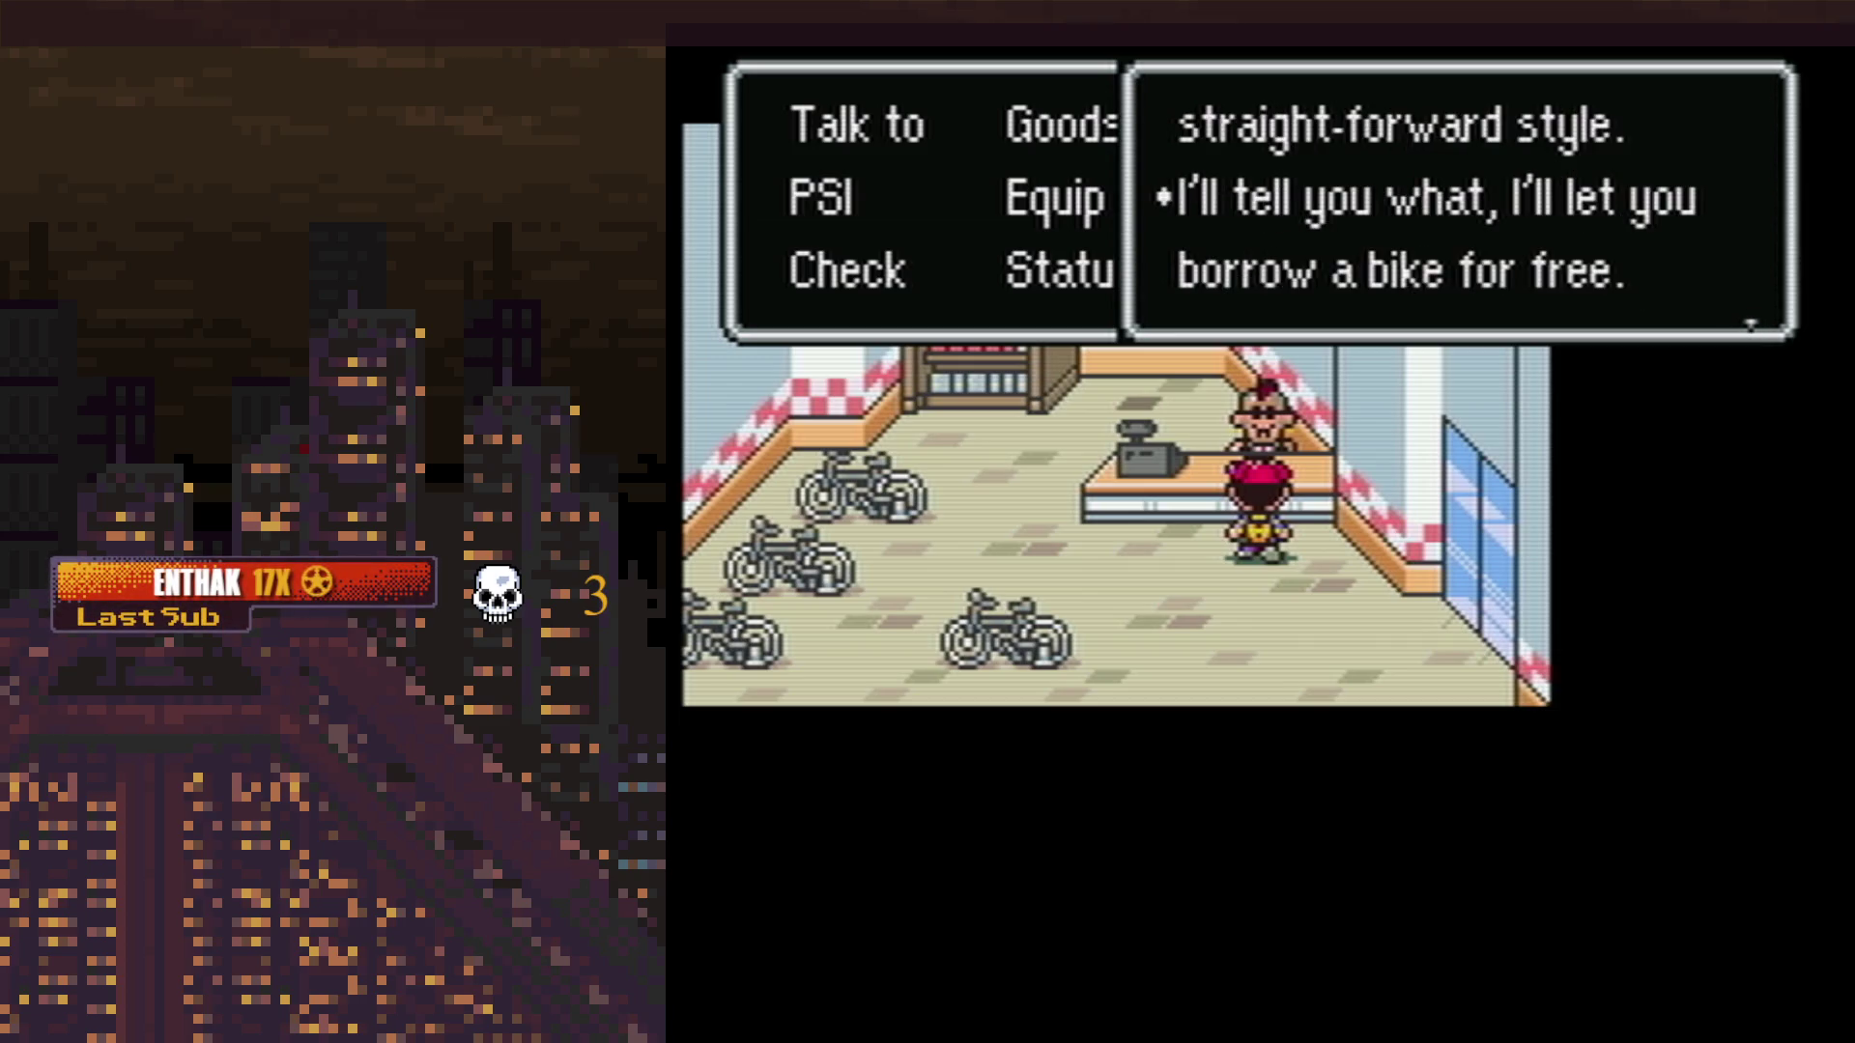
{"action": "key", "text": "Return"}
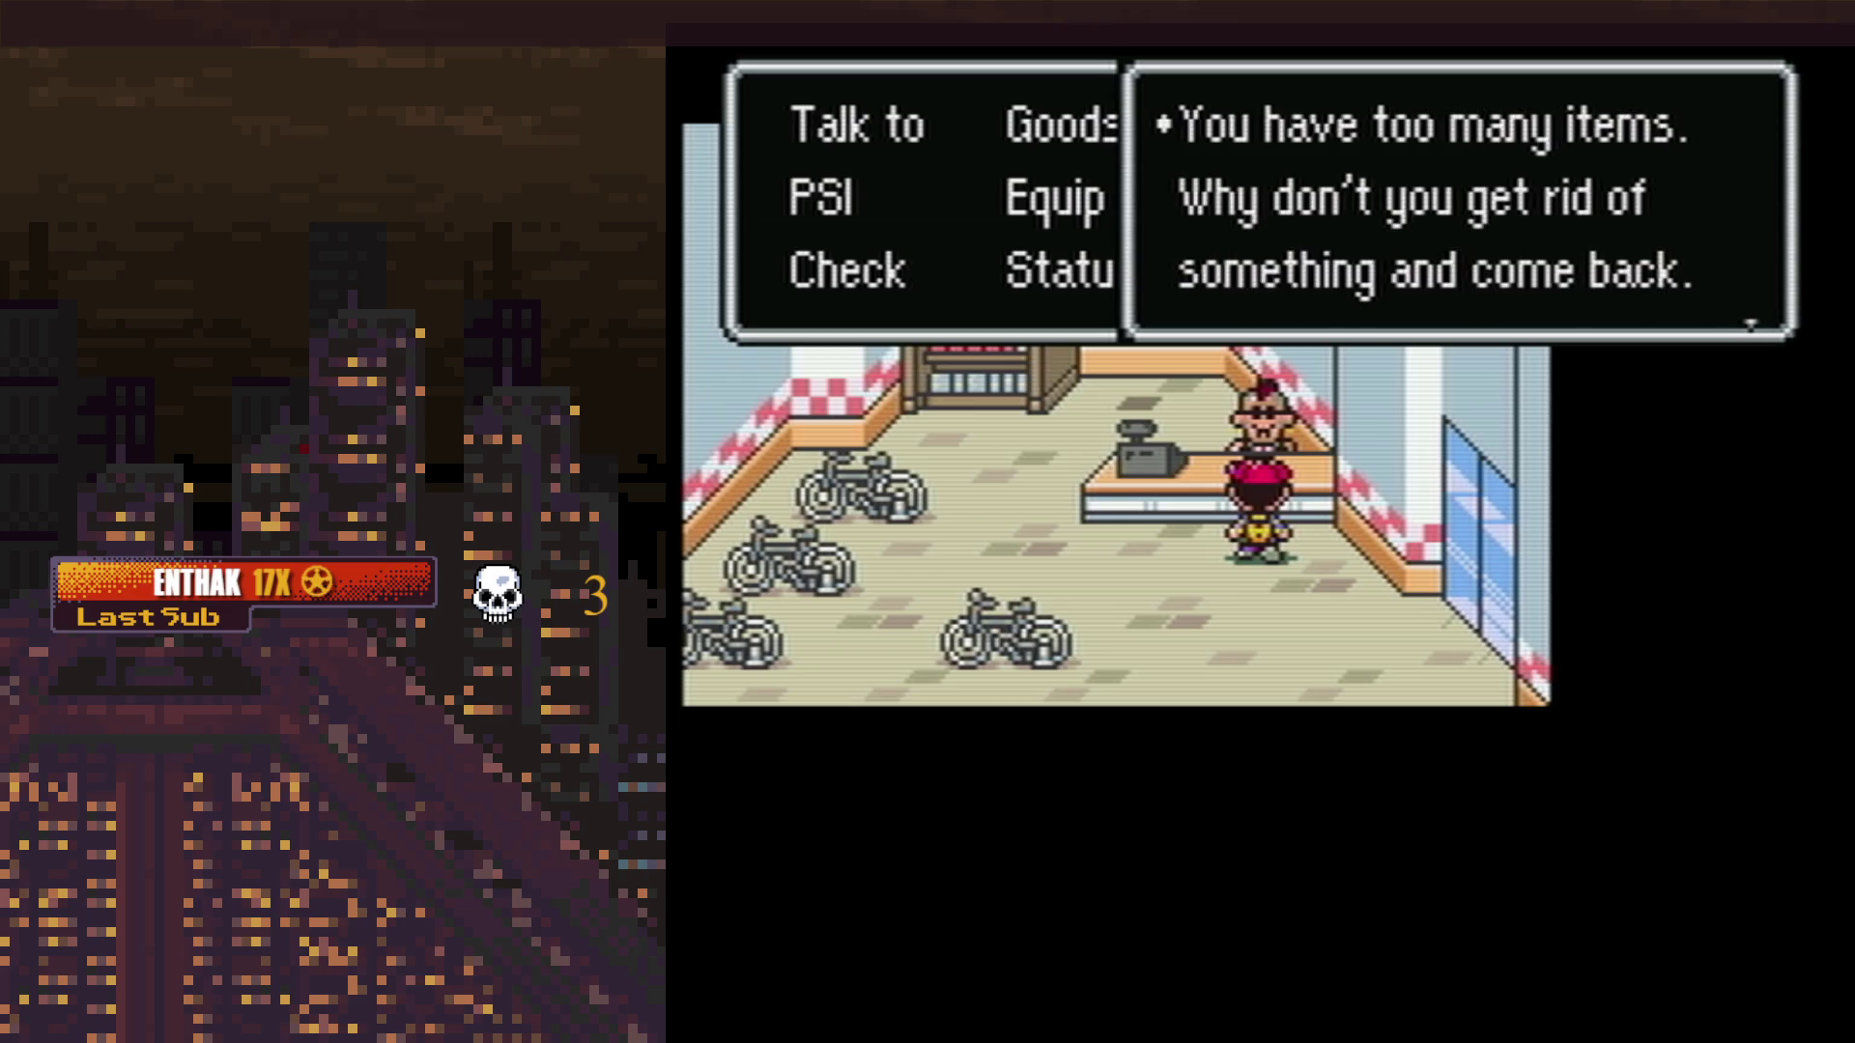
{"action": "key", "text": "Return"}
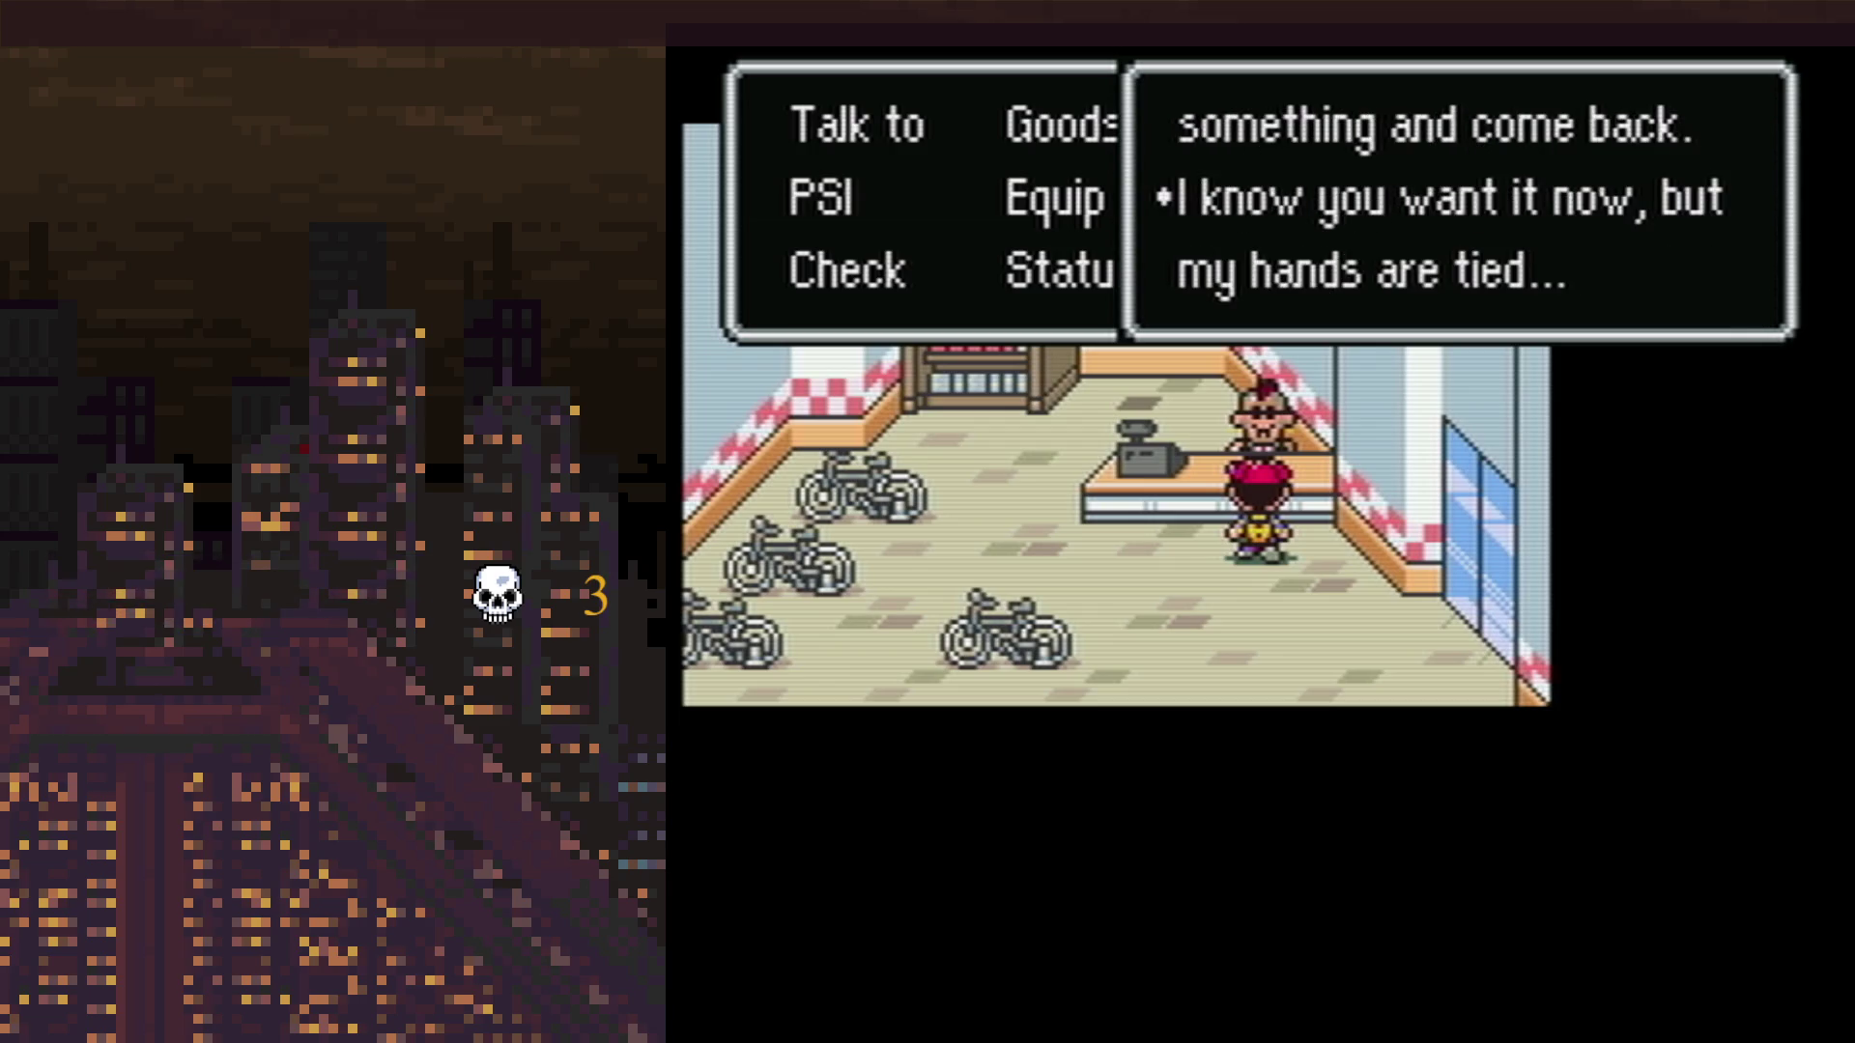
{"action": "key", "text": "Return"}
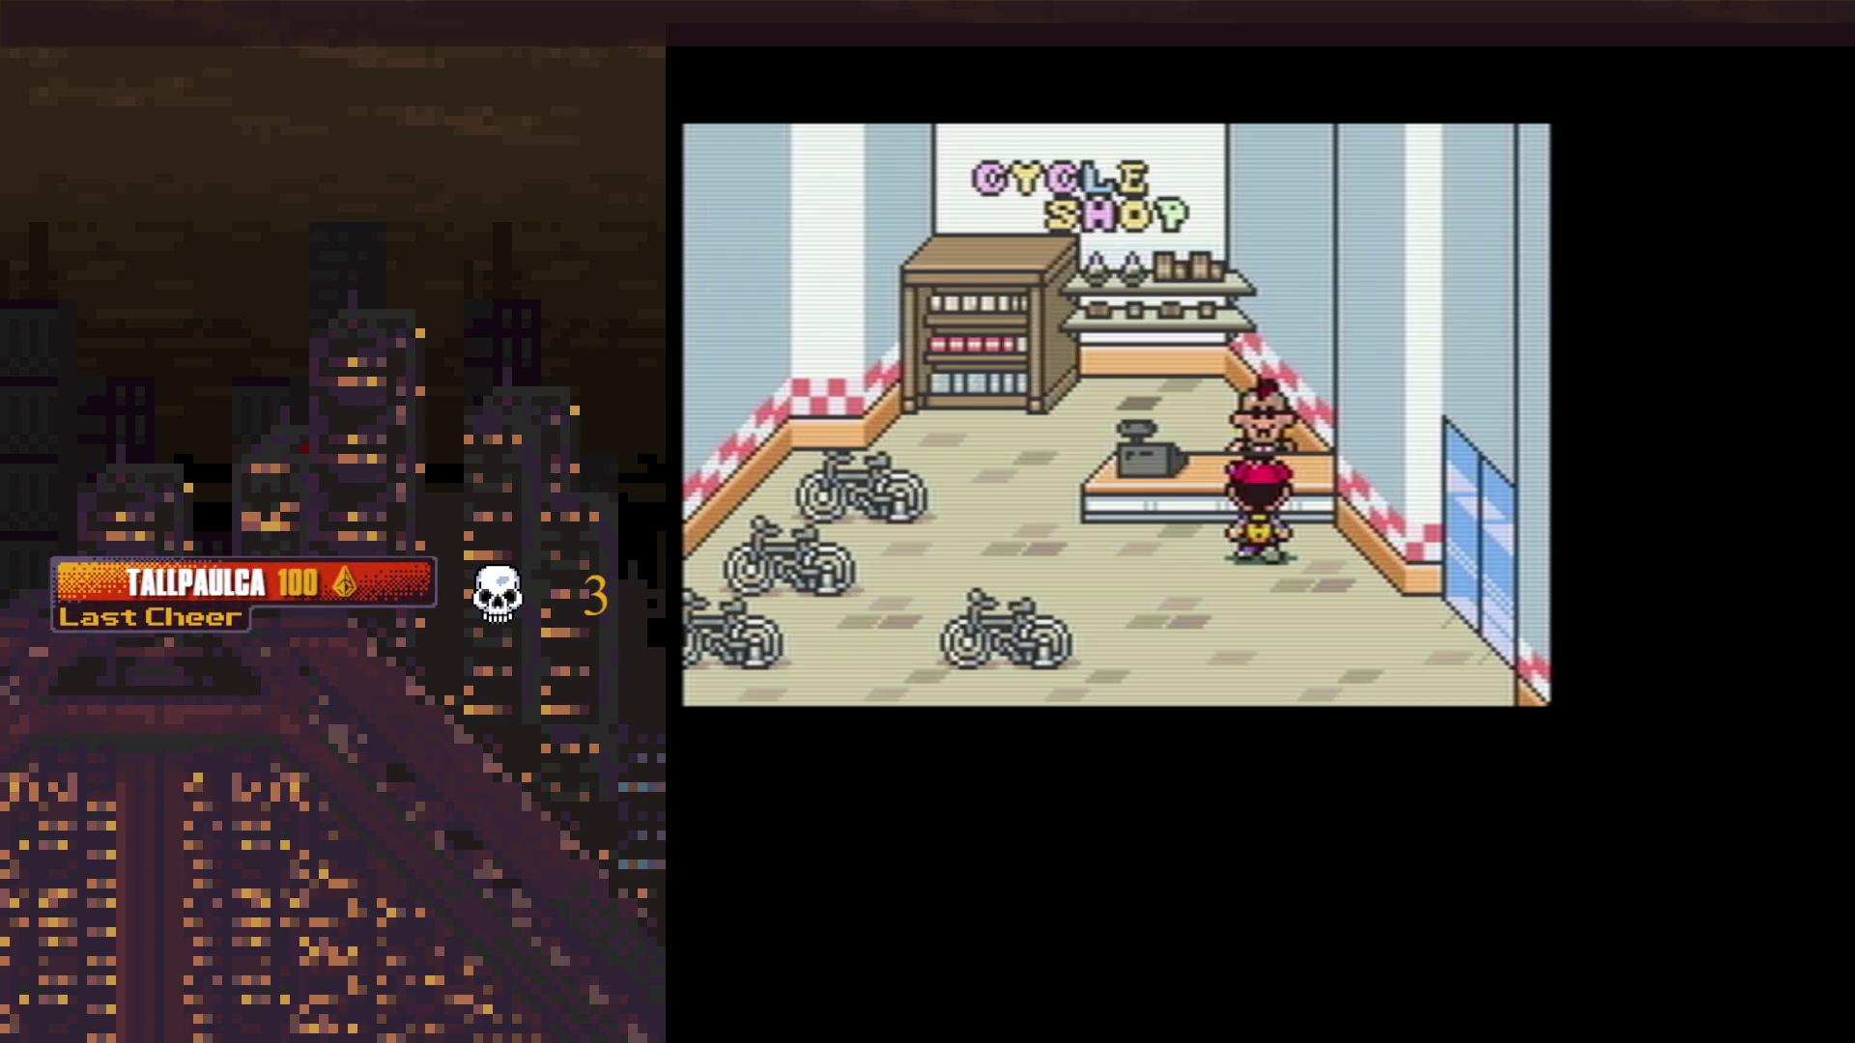
Eat a Hamburger from Goods, restoring Puppy's HP to 138 and freeing a slot.
{"action": "key", "text": "Down"}
{"action": "key", "text": "Return"}
{"action": "key", "text": "Up"}
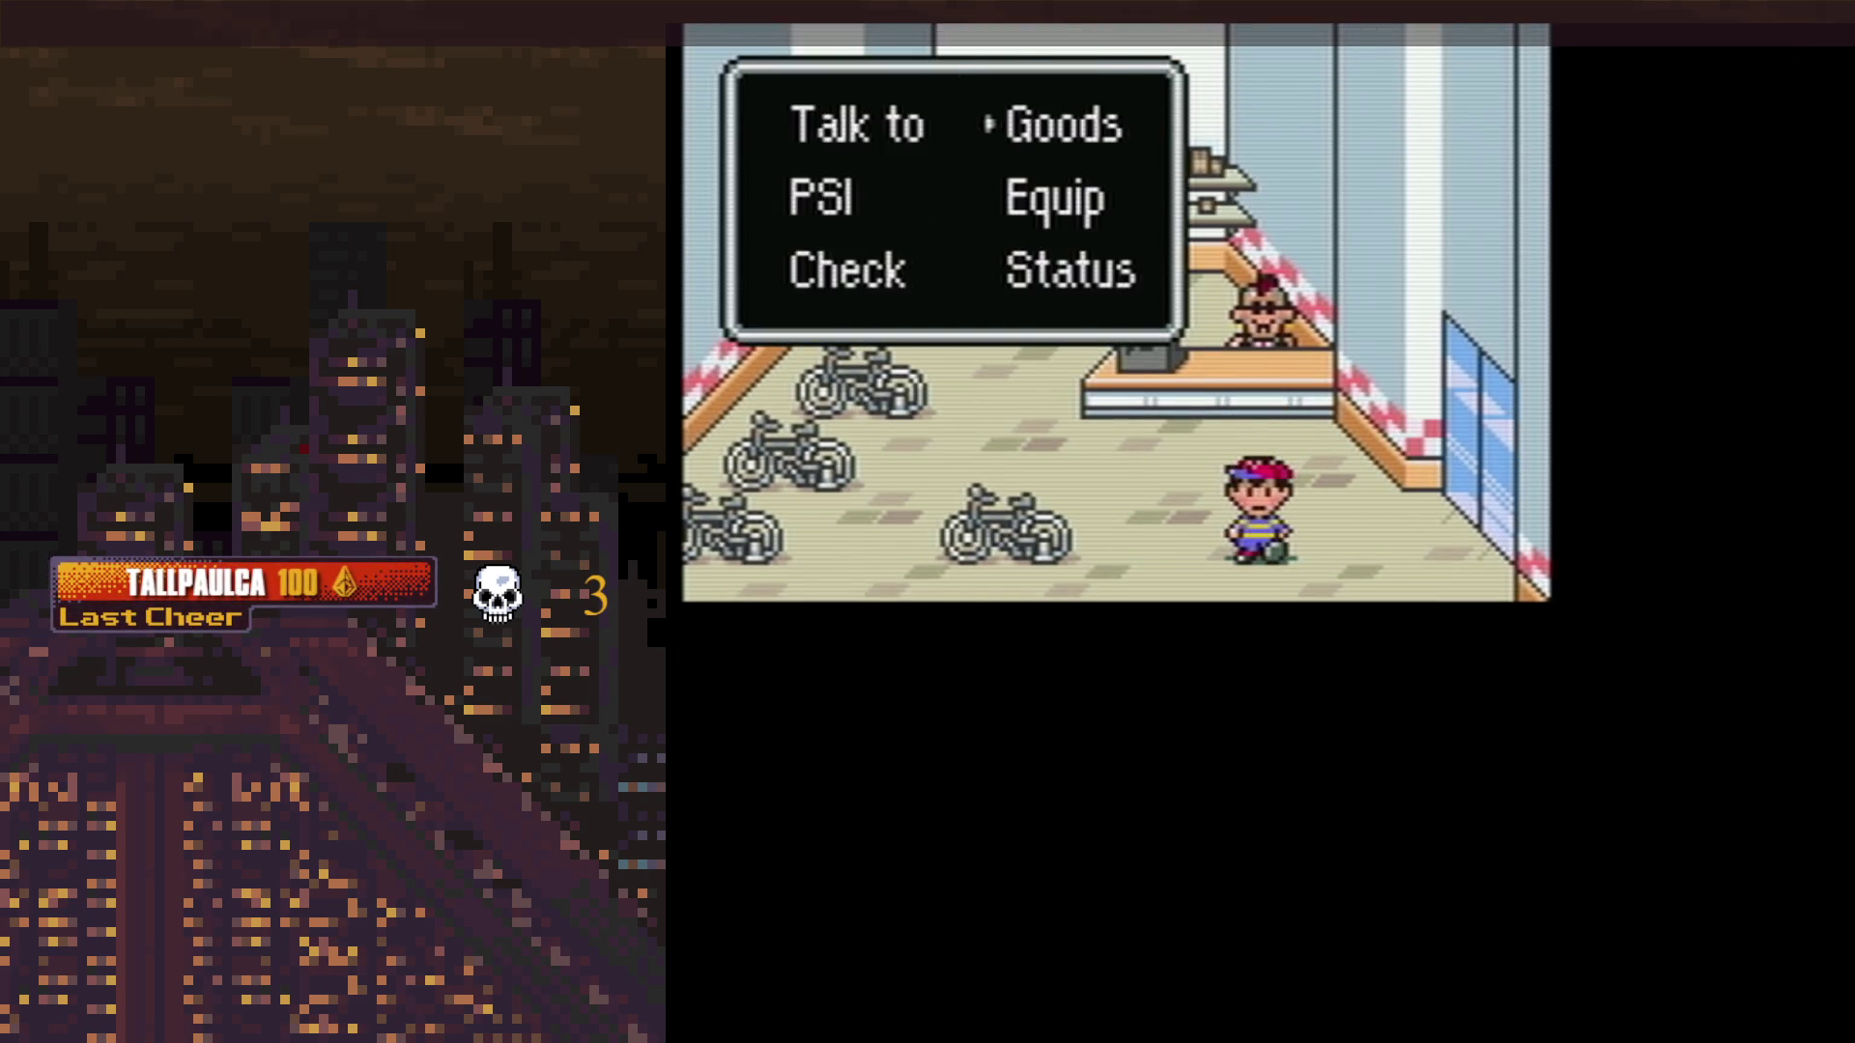
{"action": "key", "text": "Return"}
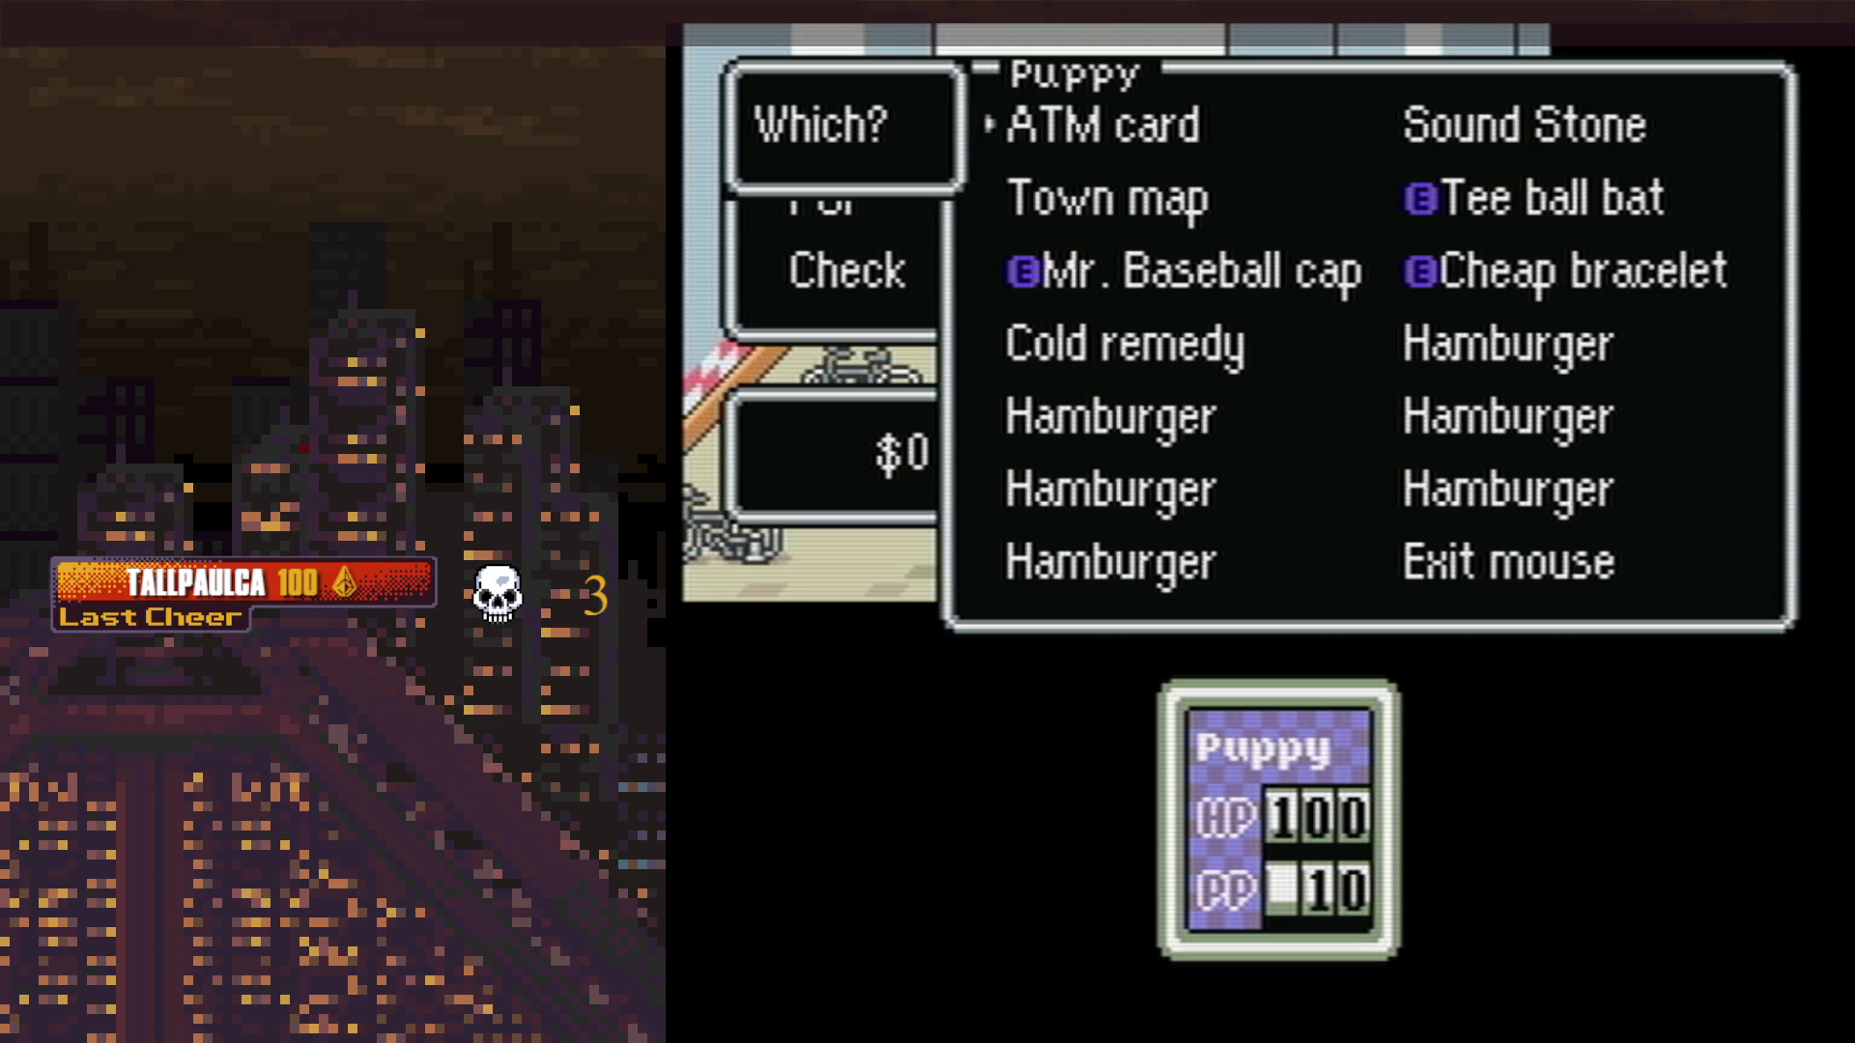
{"action": "key", "text": "Down"}
{"action": "key", "text": "Down"}
{"action": "key", "text": "Down"}
{"action": "key", "text": "Right"}
{"action": "key", "text": "Return"}
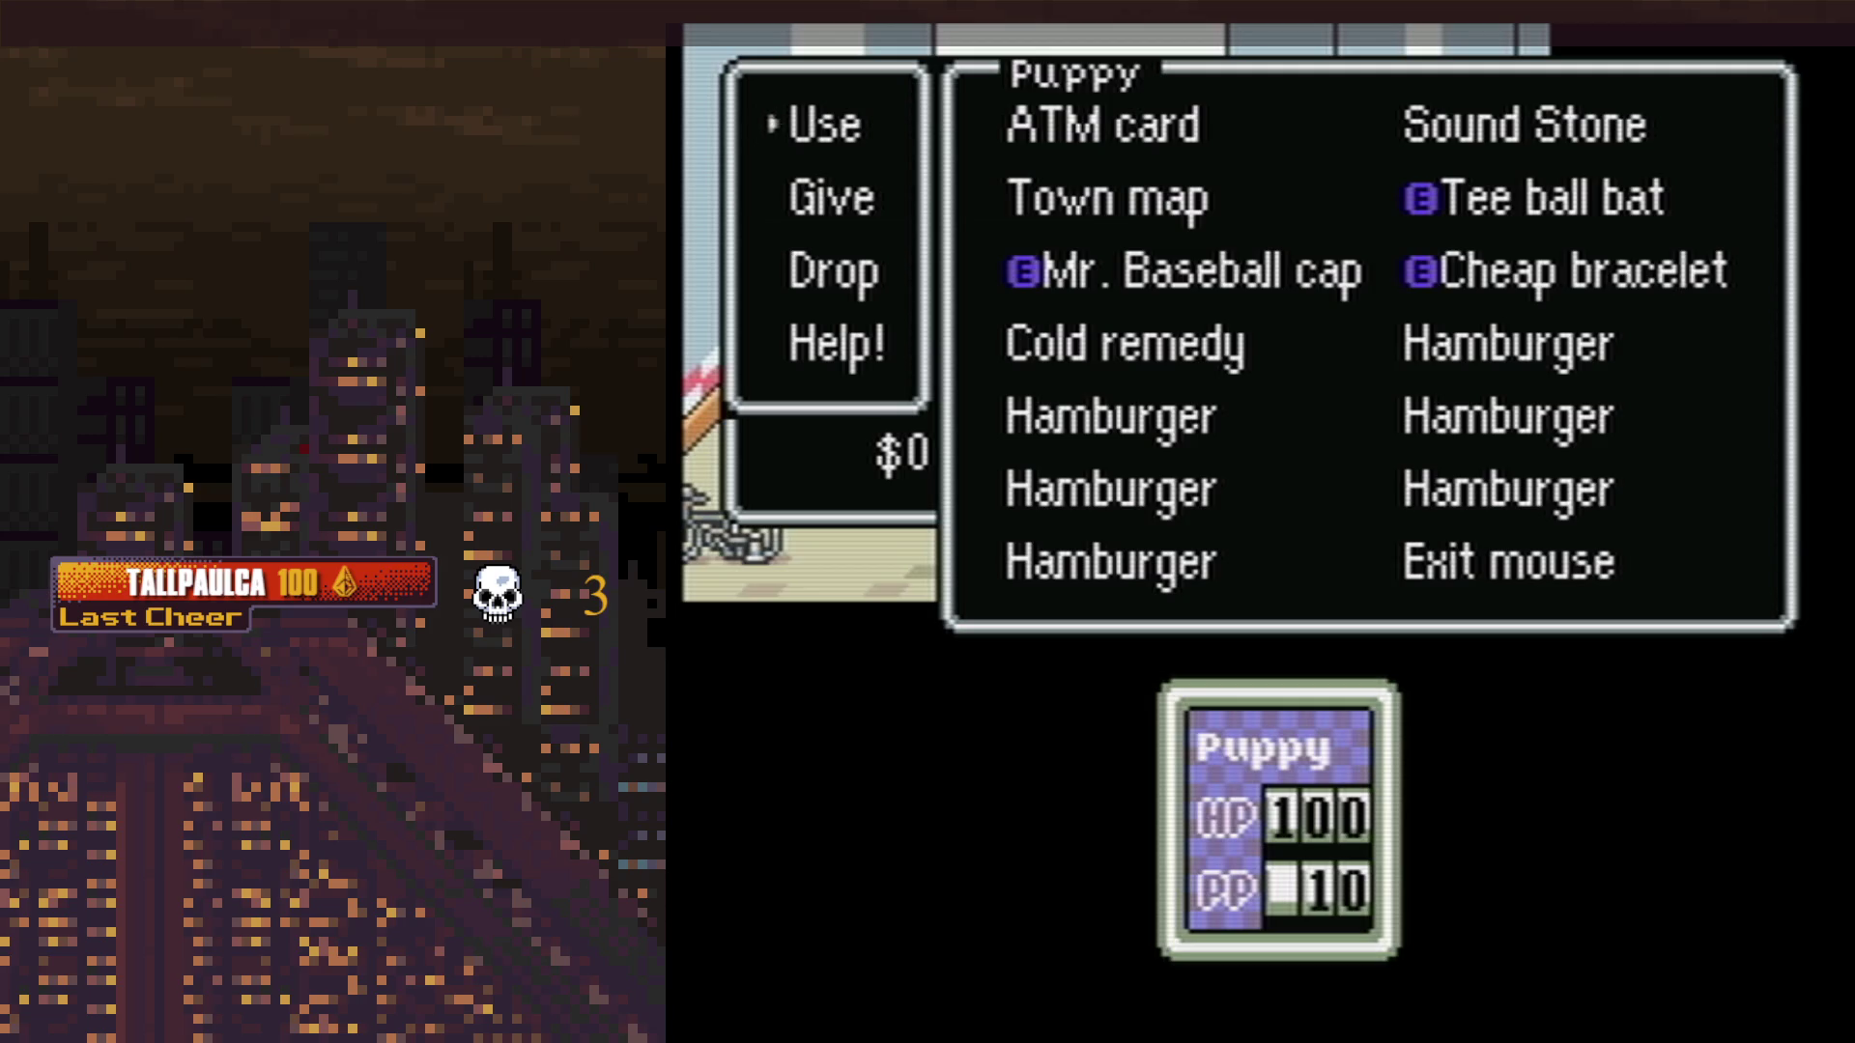
{"action": "key", "text": "Return"}
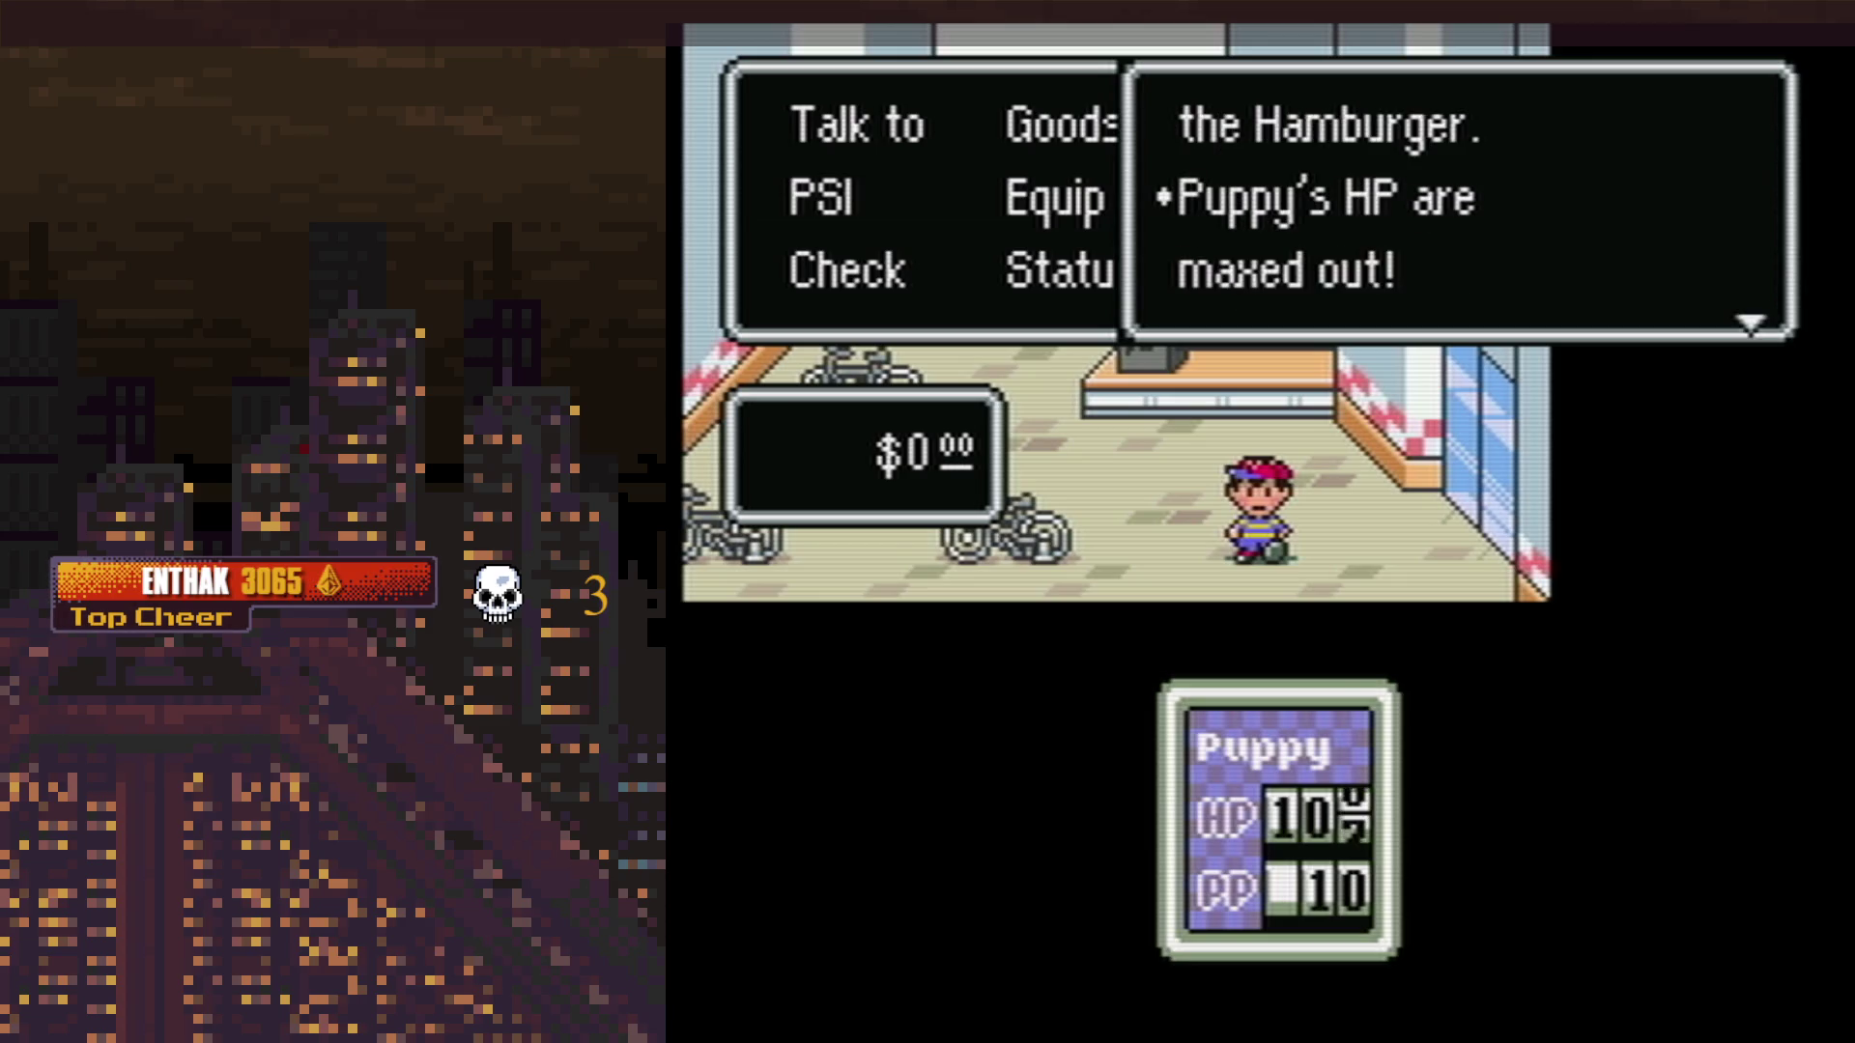
Return to the Cycle Shop counter and open the command menu facing the clerk.
{"action": "key", "text": "Return"}
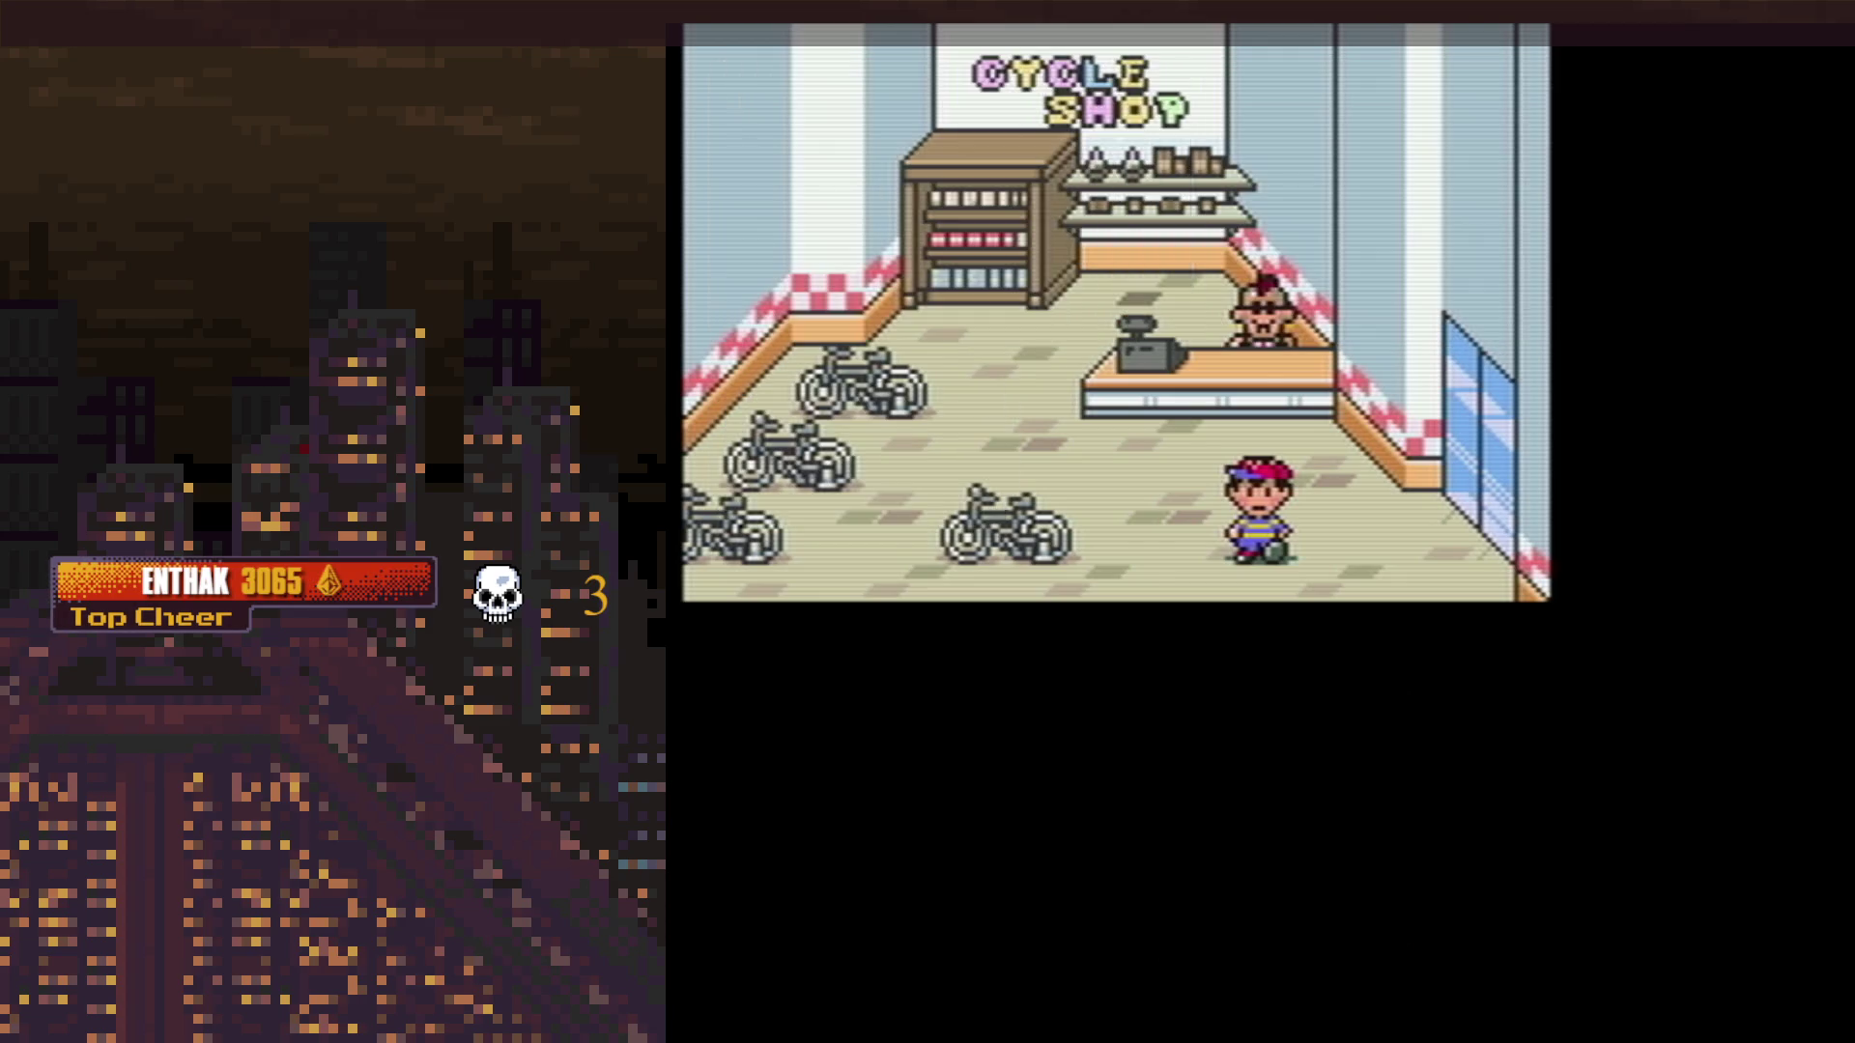
{"action": "key", "text": "Up"}
{"action": "key", "text": "Return"}
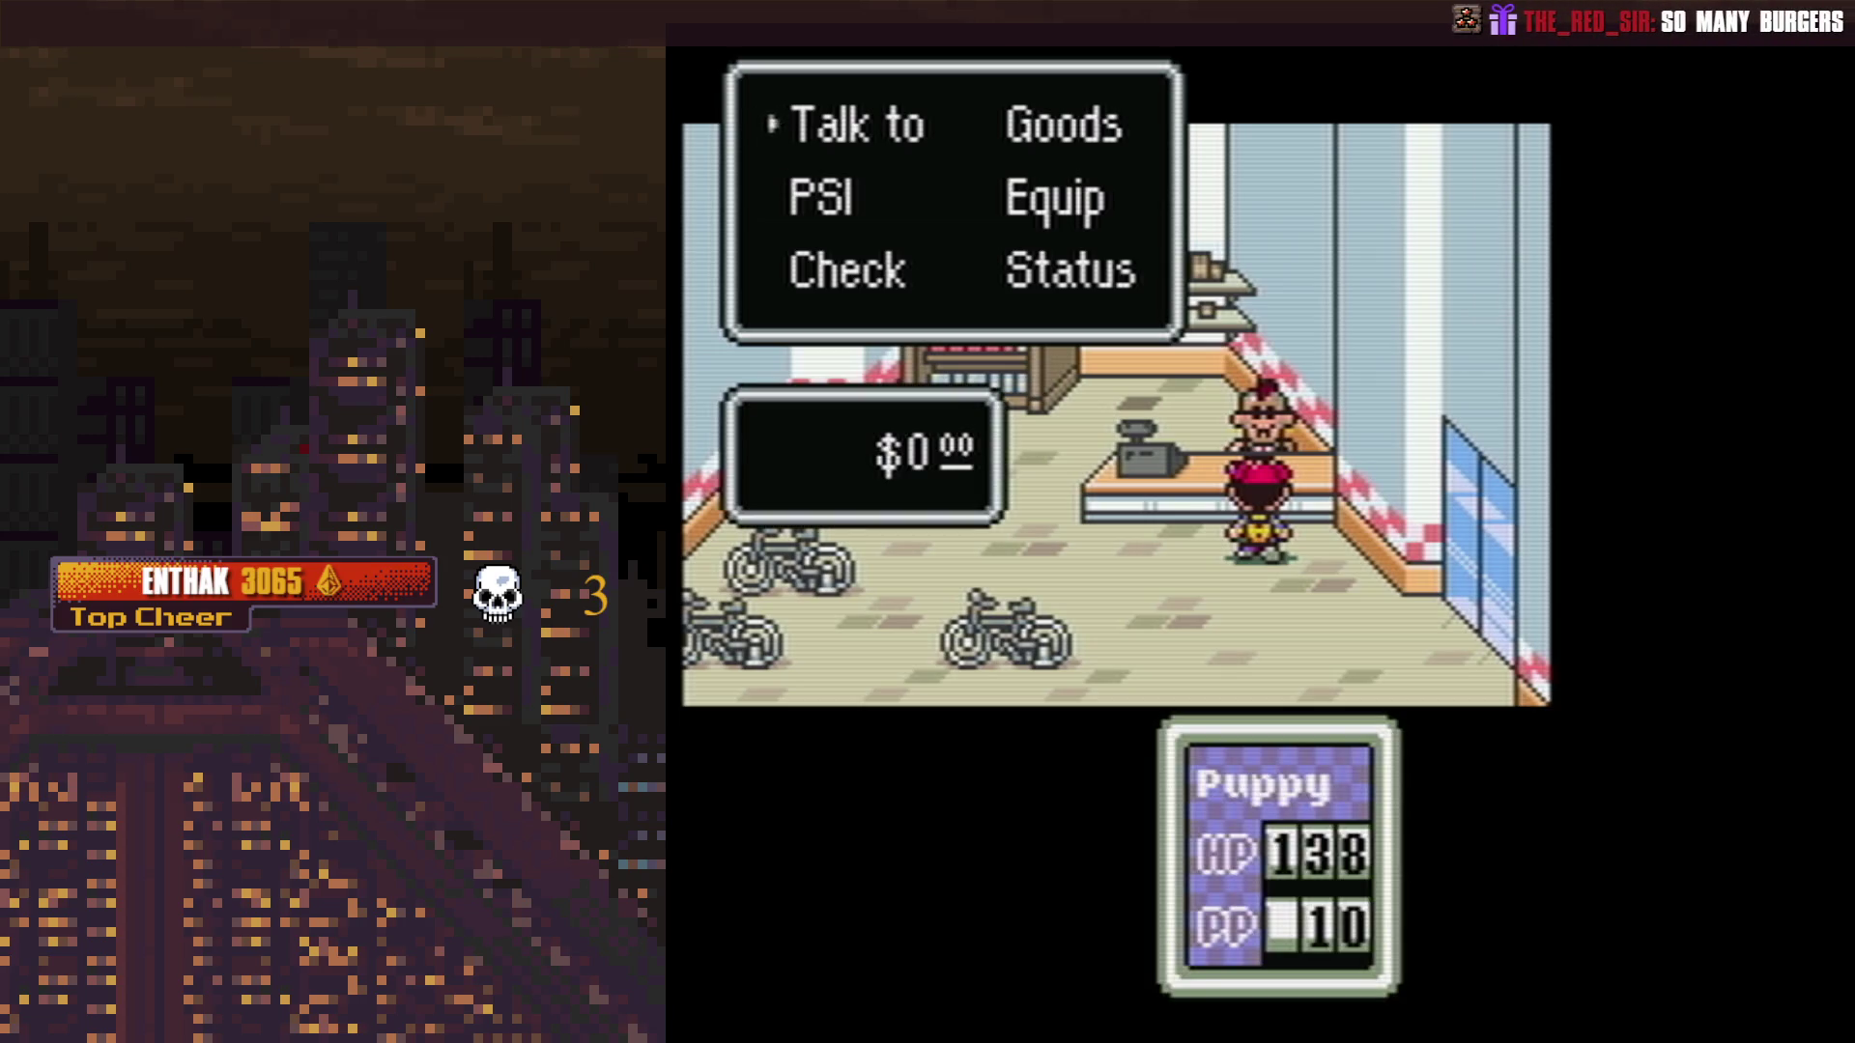
Accept the clerk's free Bicycle and hear his riding tips about followers, teddy bears and caves.
{"action": "key", "text": "Return"}
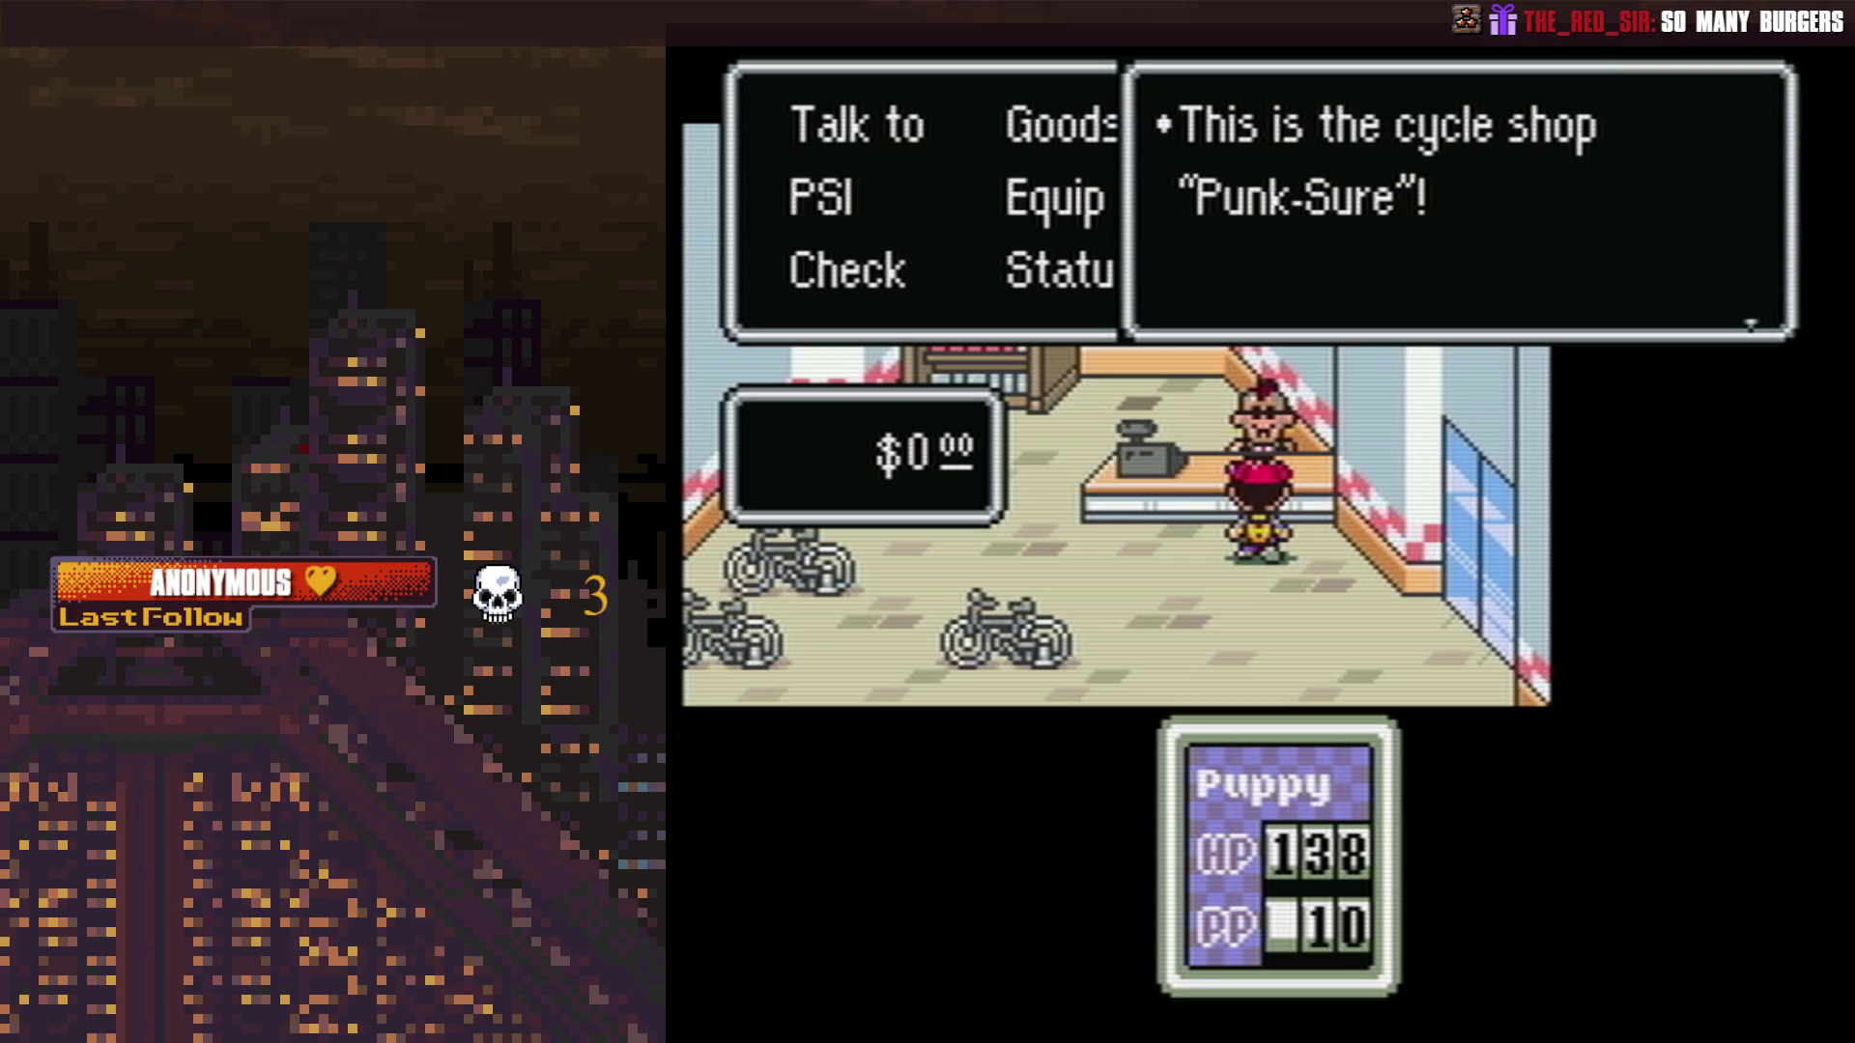
{"action": "key", "text": "x"}
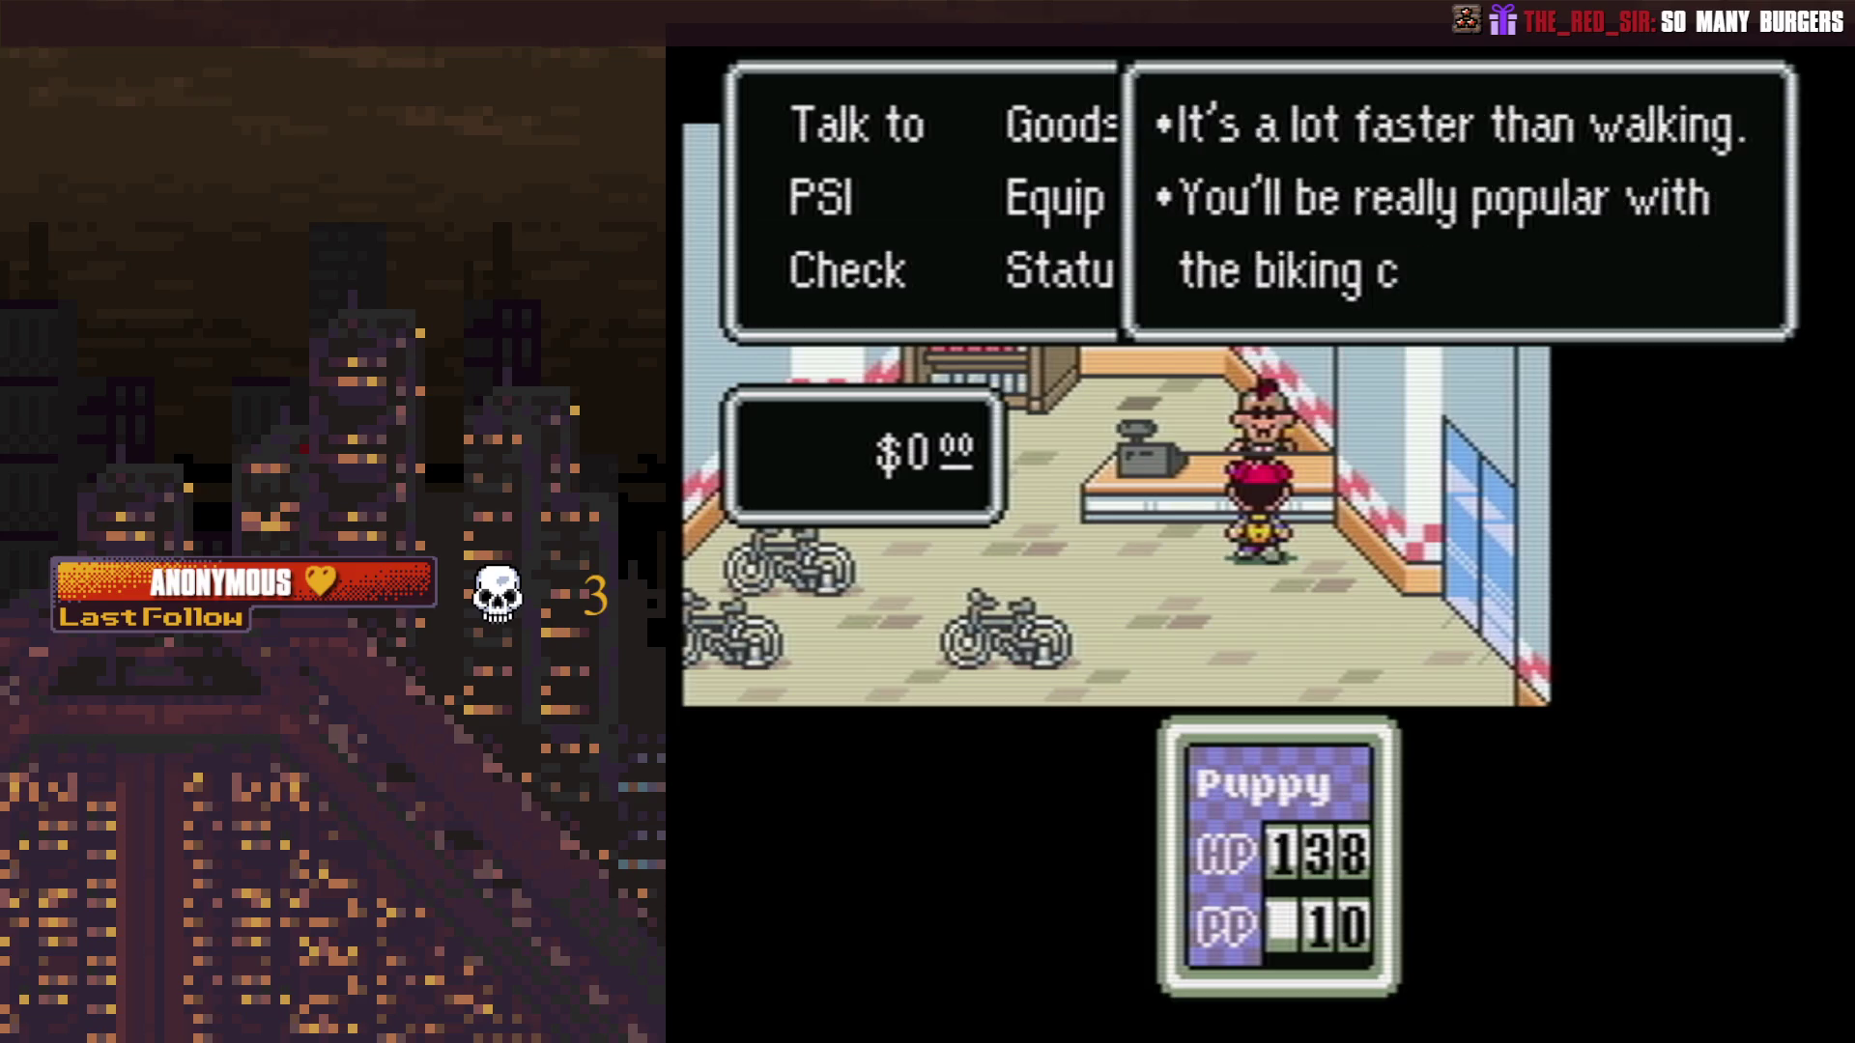
{"action": "key", "text": "x"}
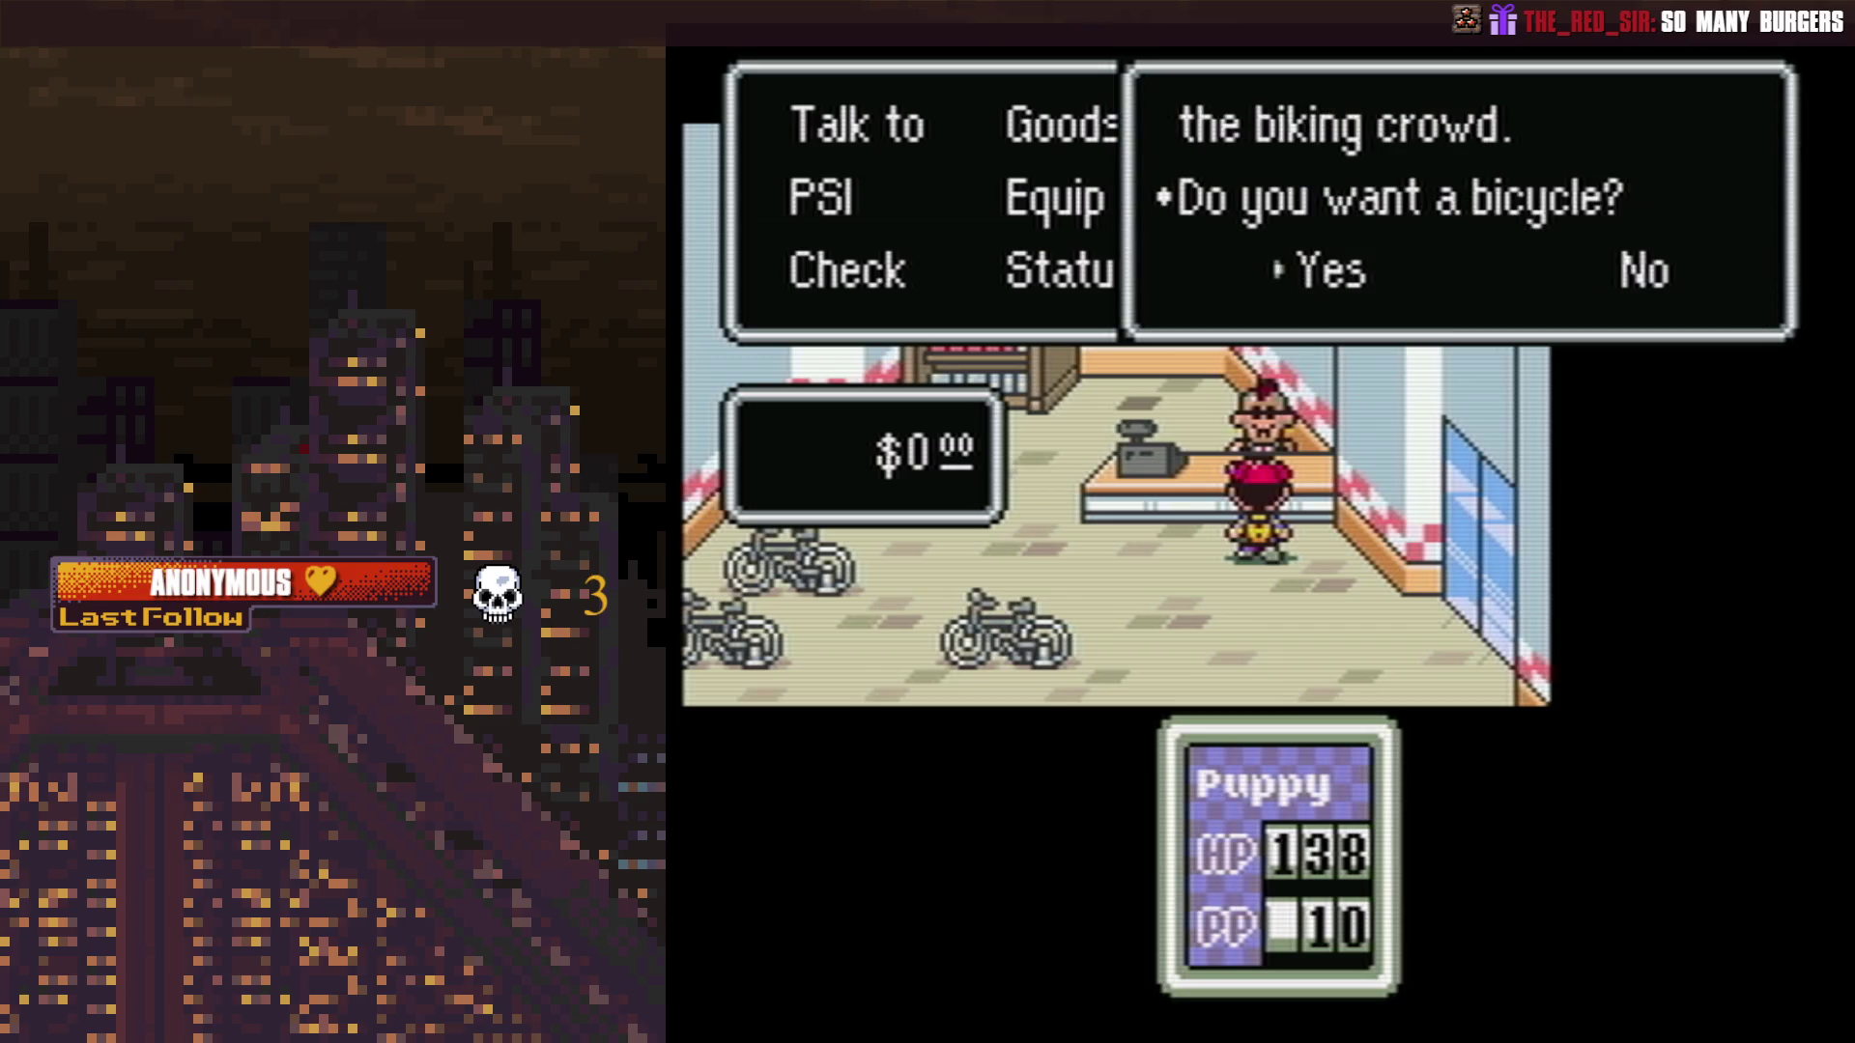
{"action": "key", "text": "x"}
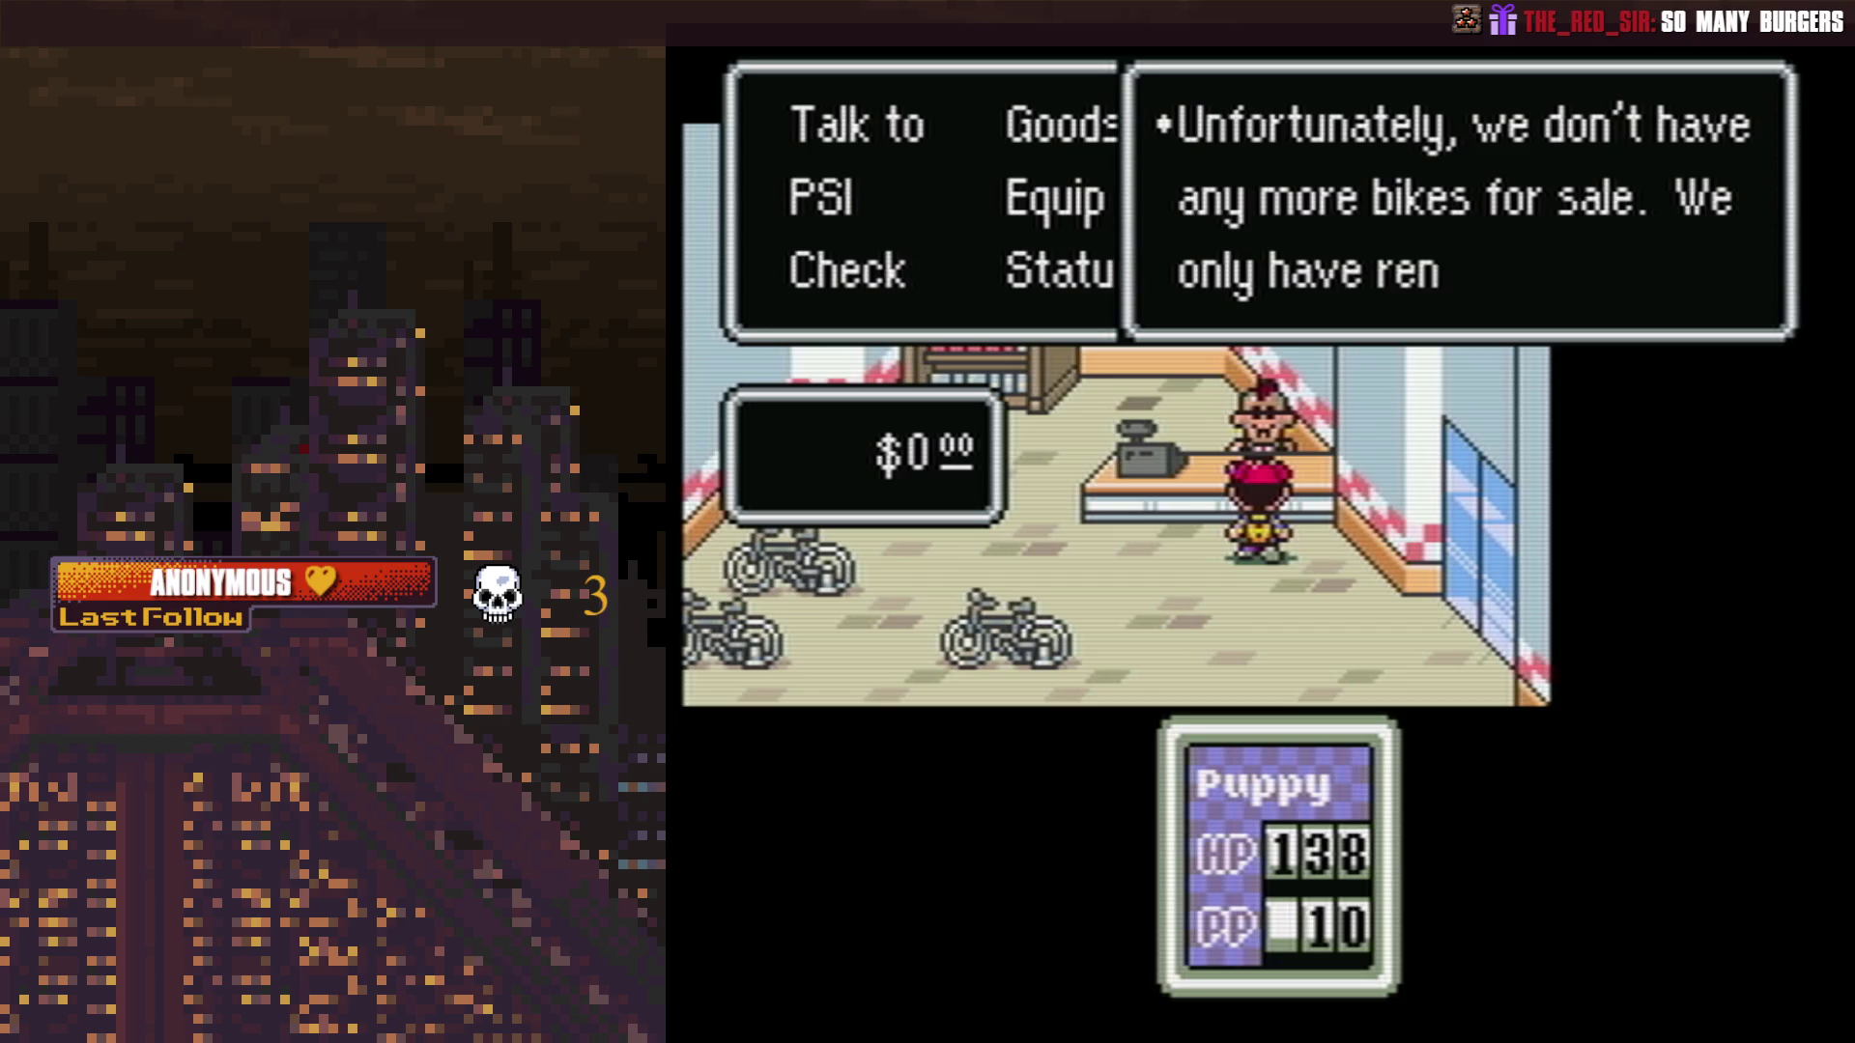
{"action": "key", "text": "x"}
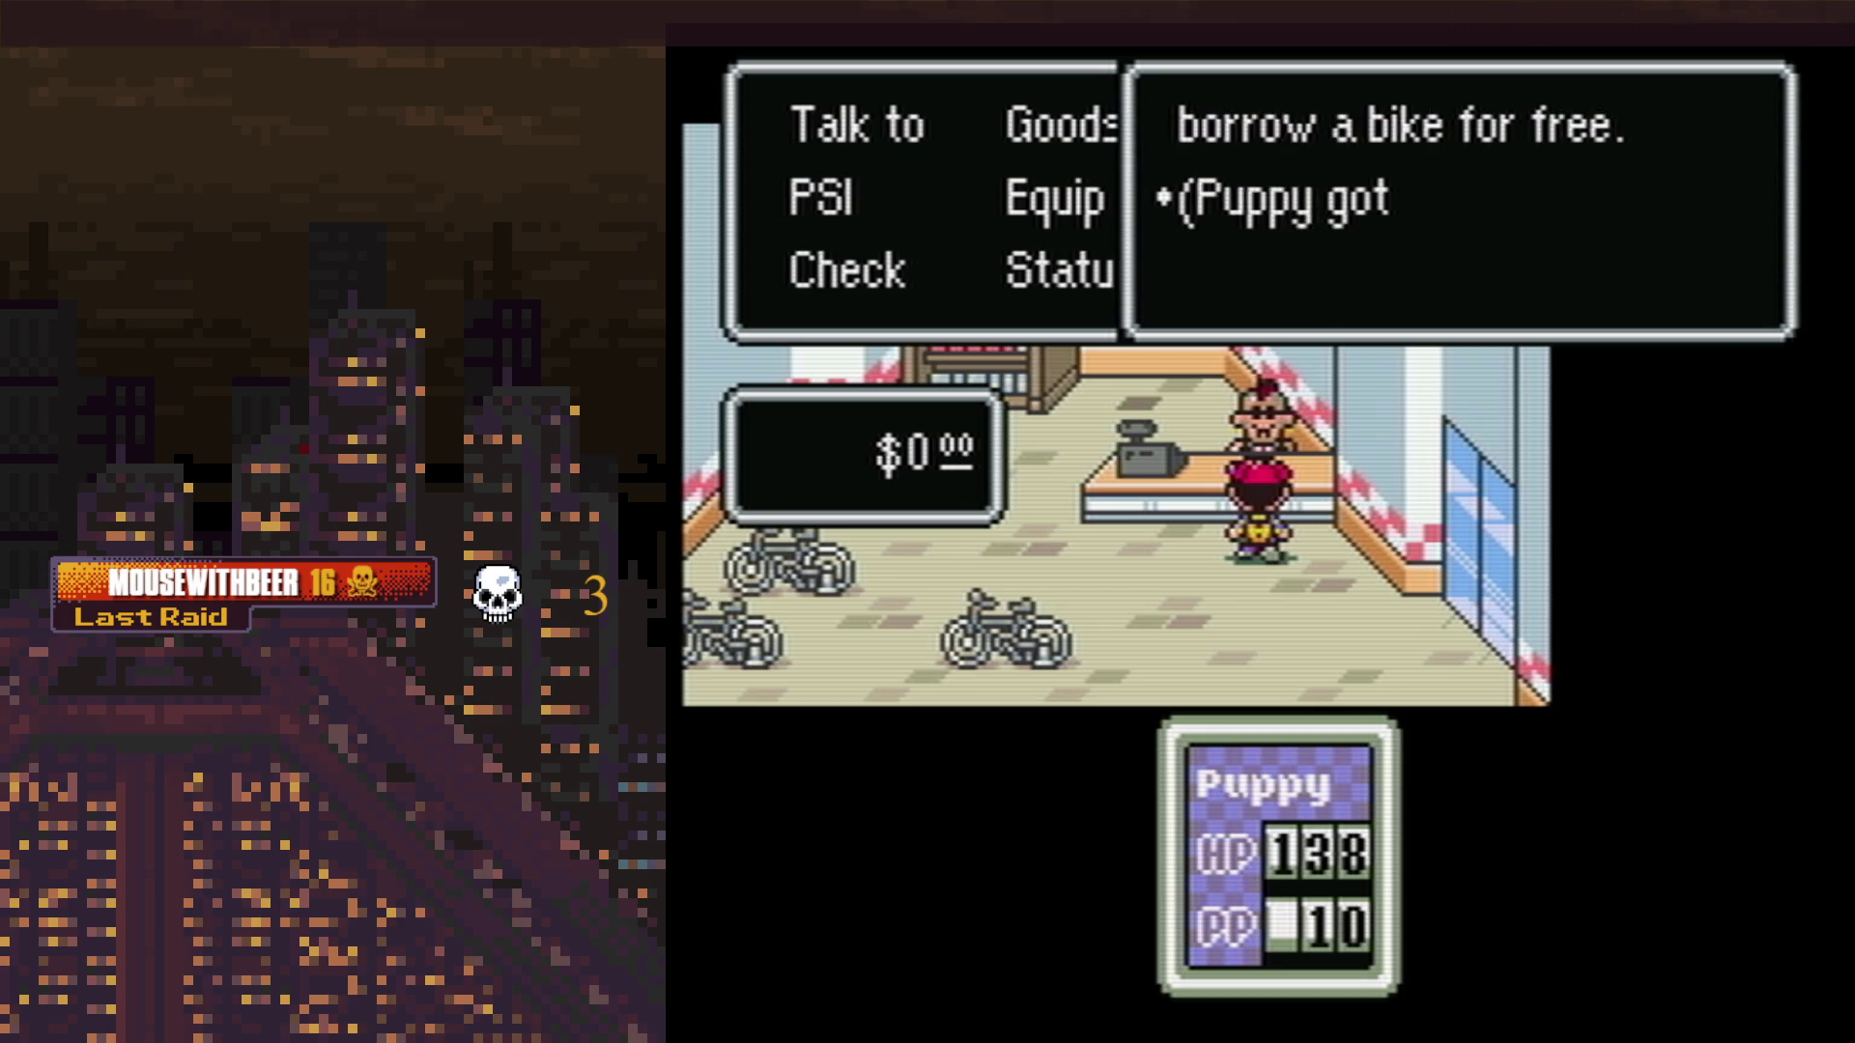
{"action": "key", "text": "x"}
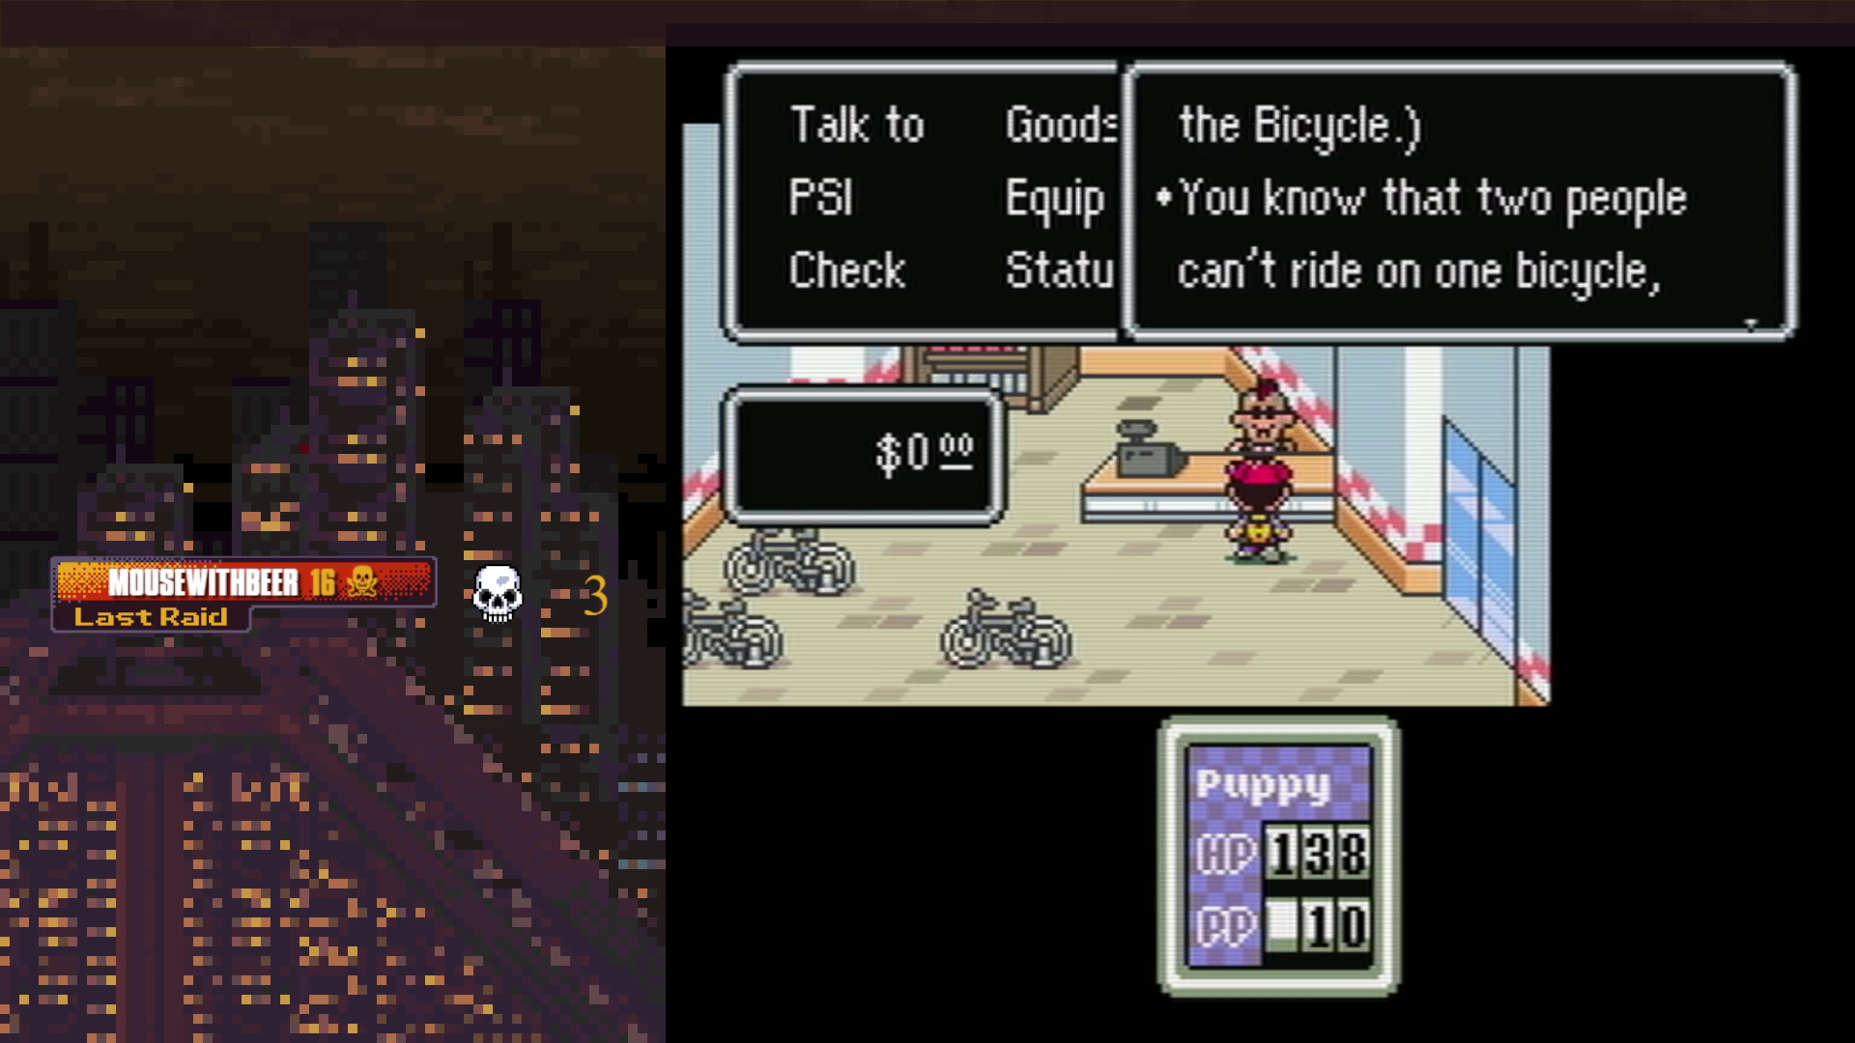
{"action": "key", "text": "x"}
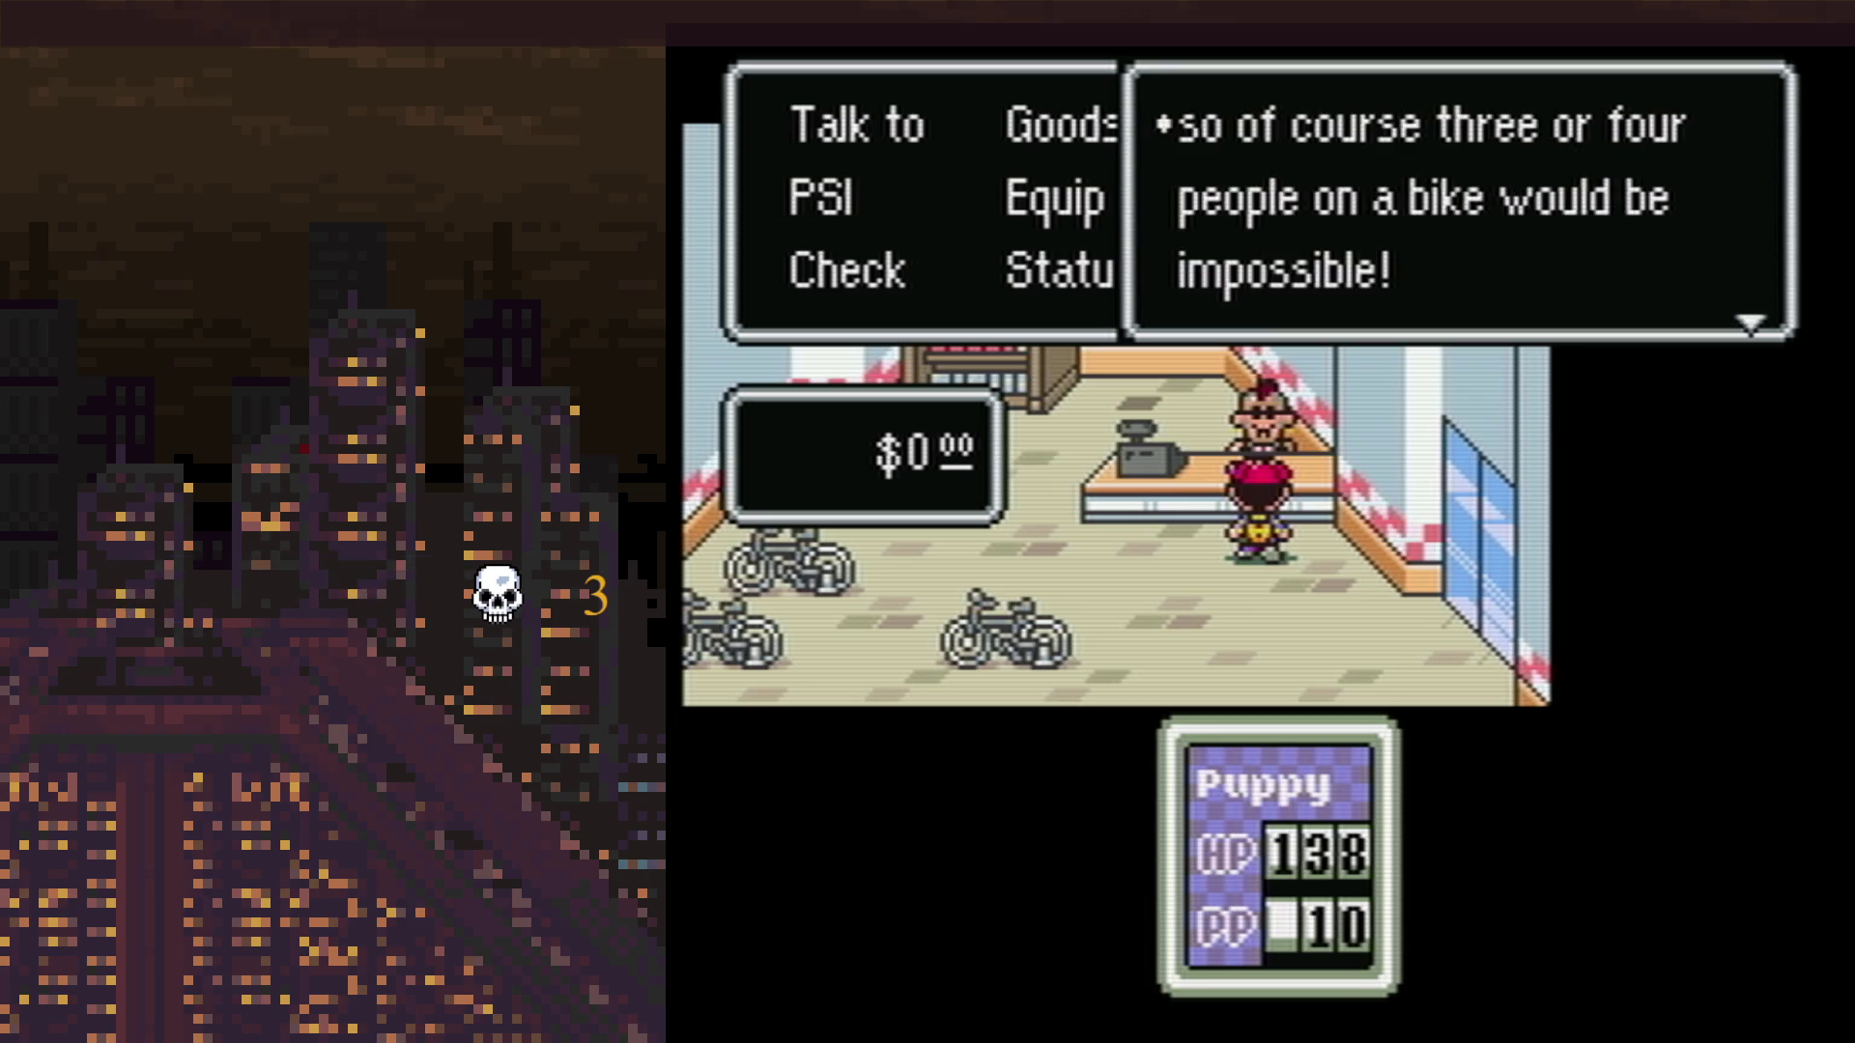
{"action": "key", "text": "x"}
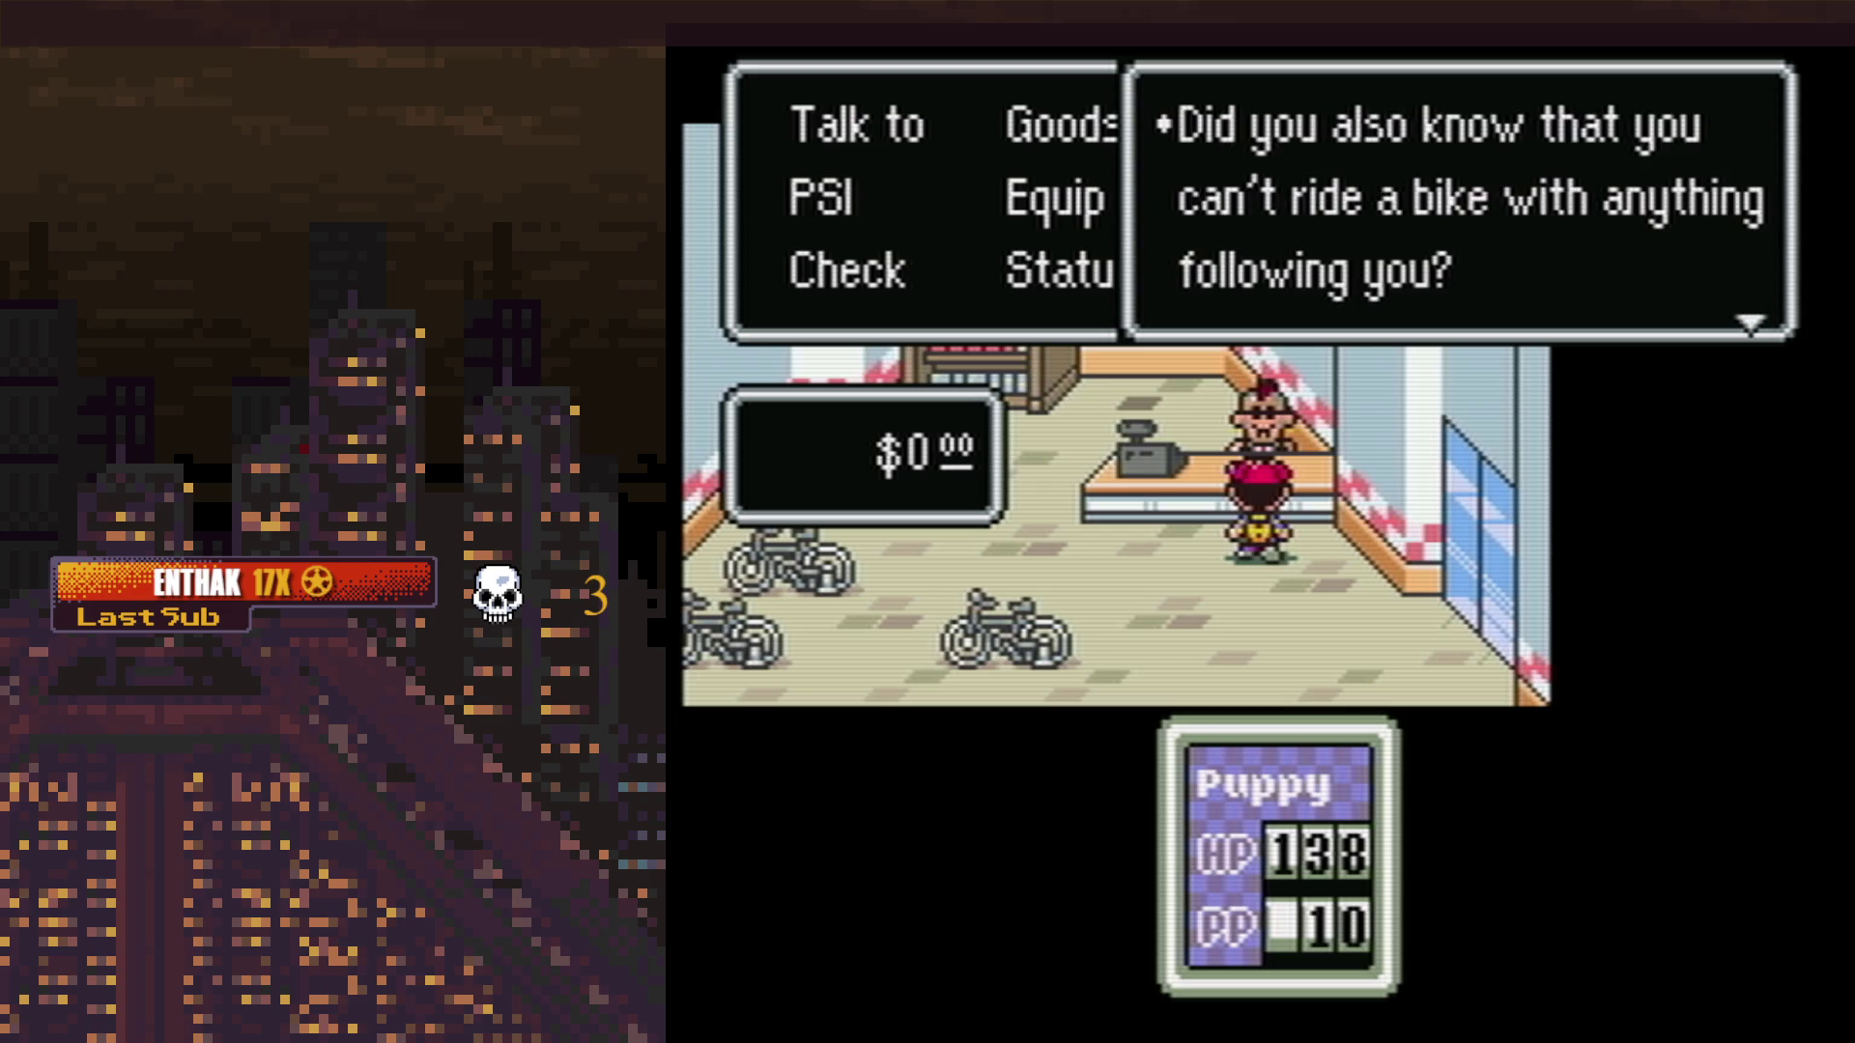
{"action": "key", "text": "x"}
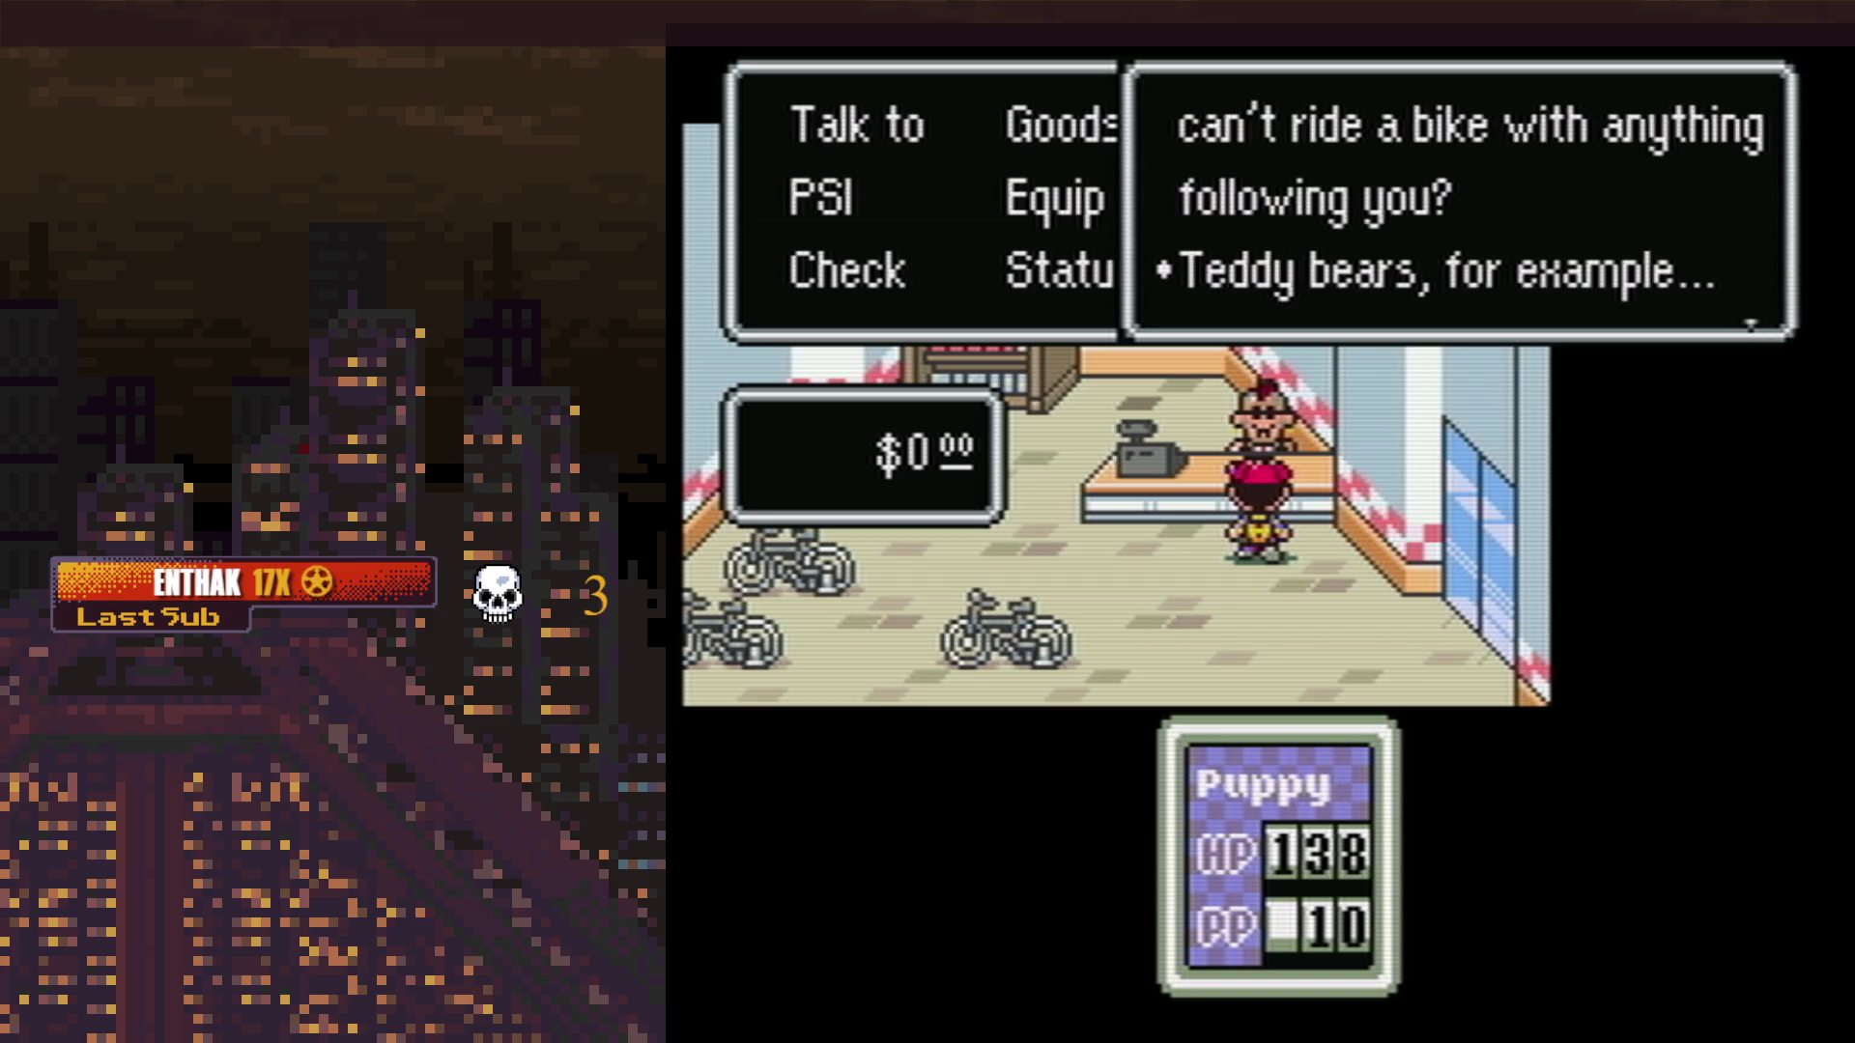
{"action": "key", "text": "x"}
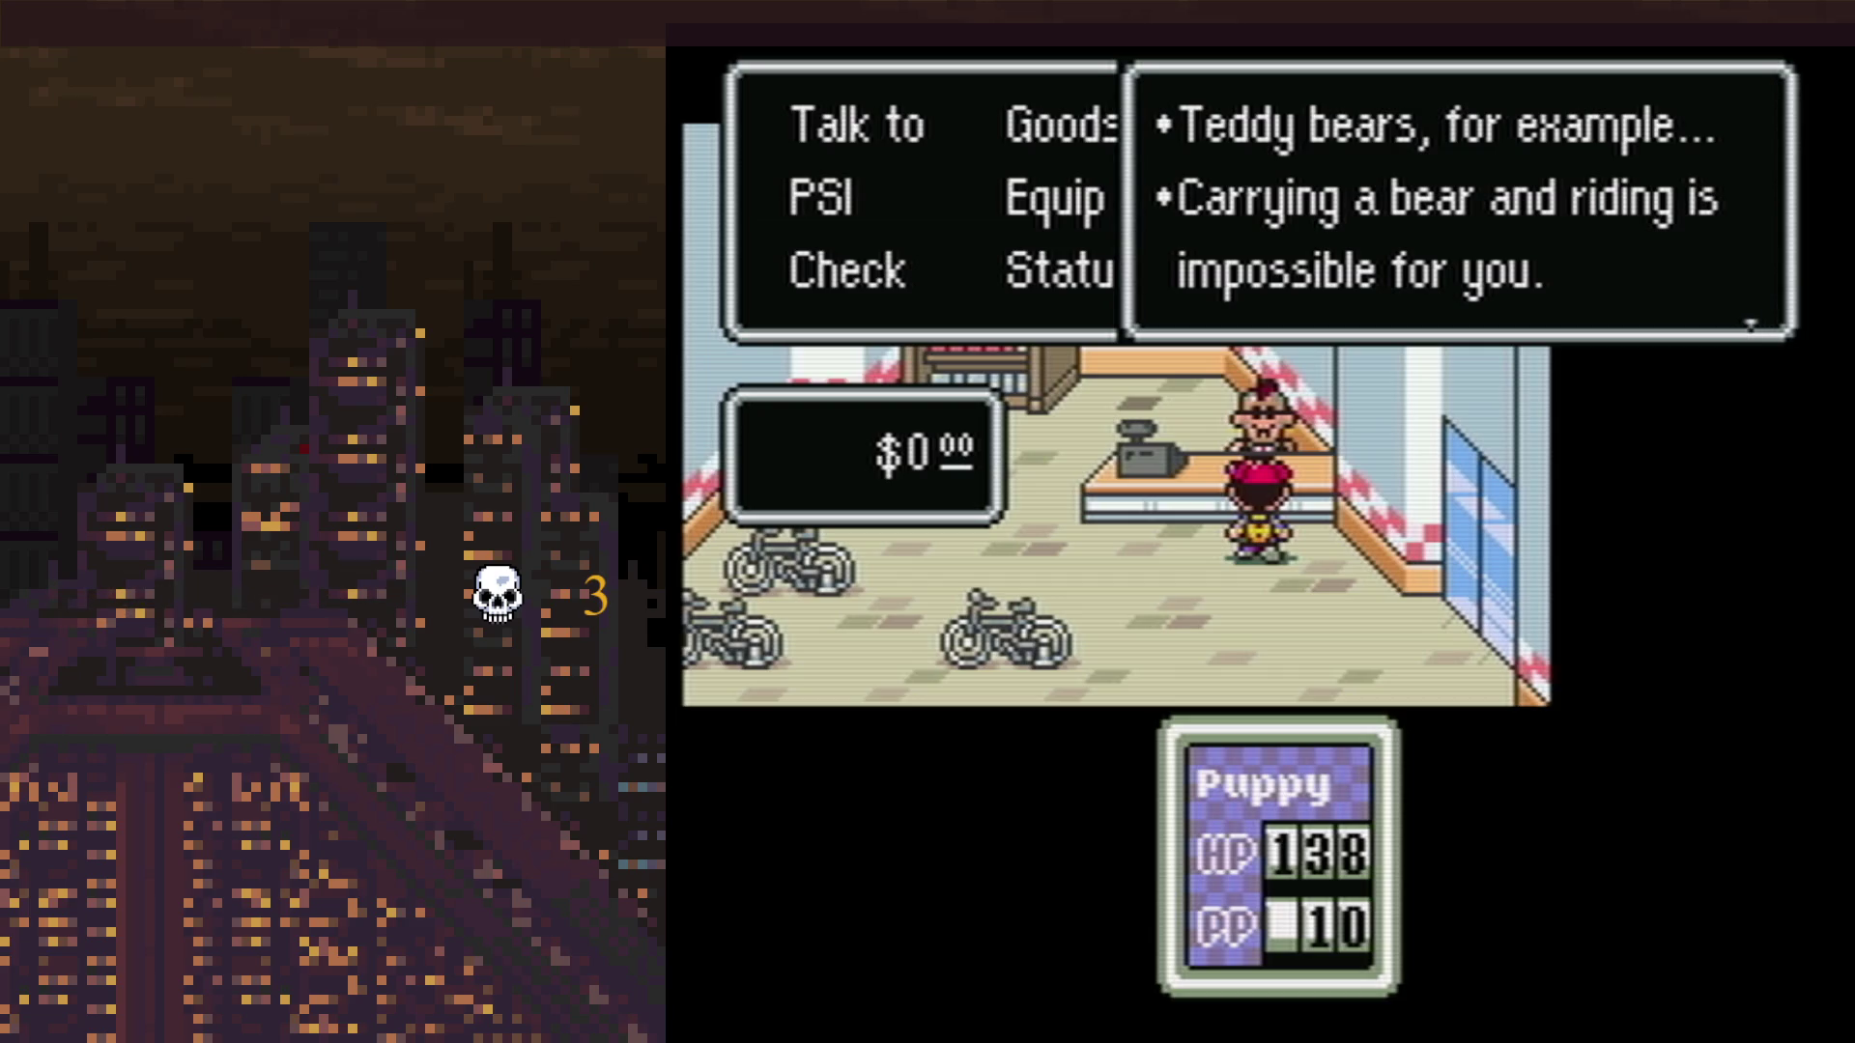
{"action": "key", "text": "x"}
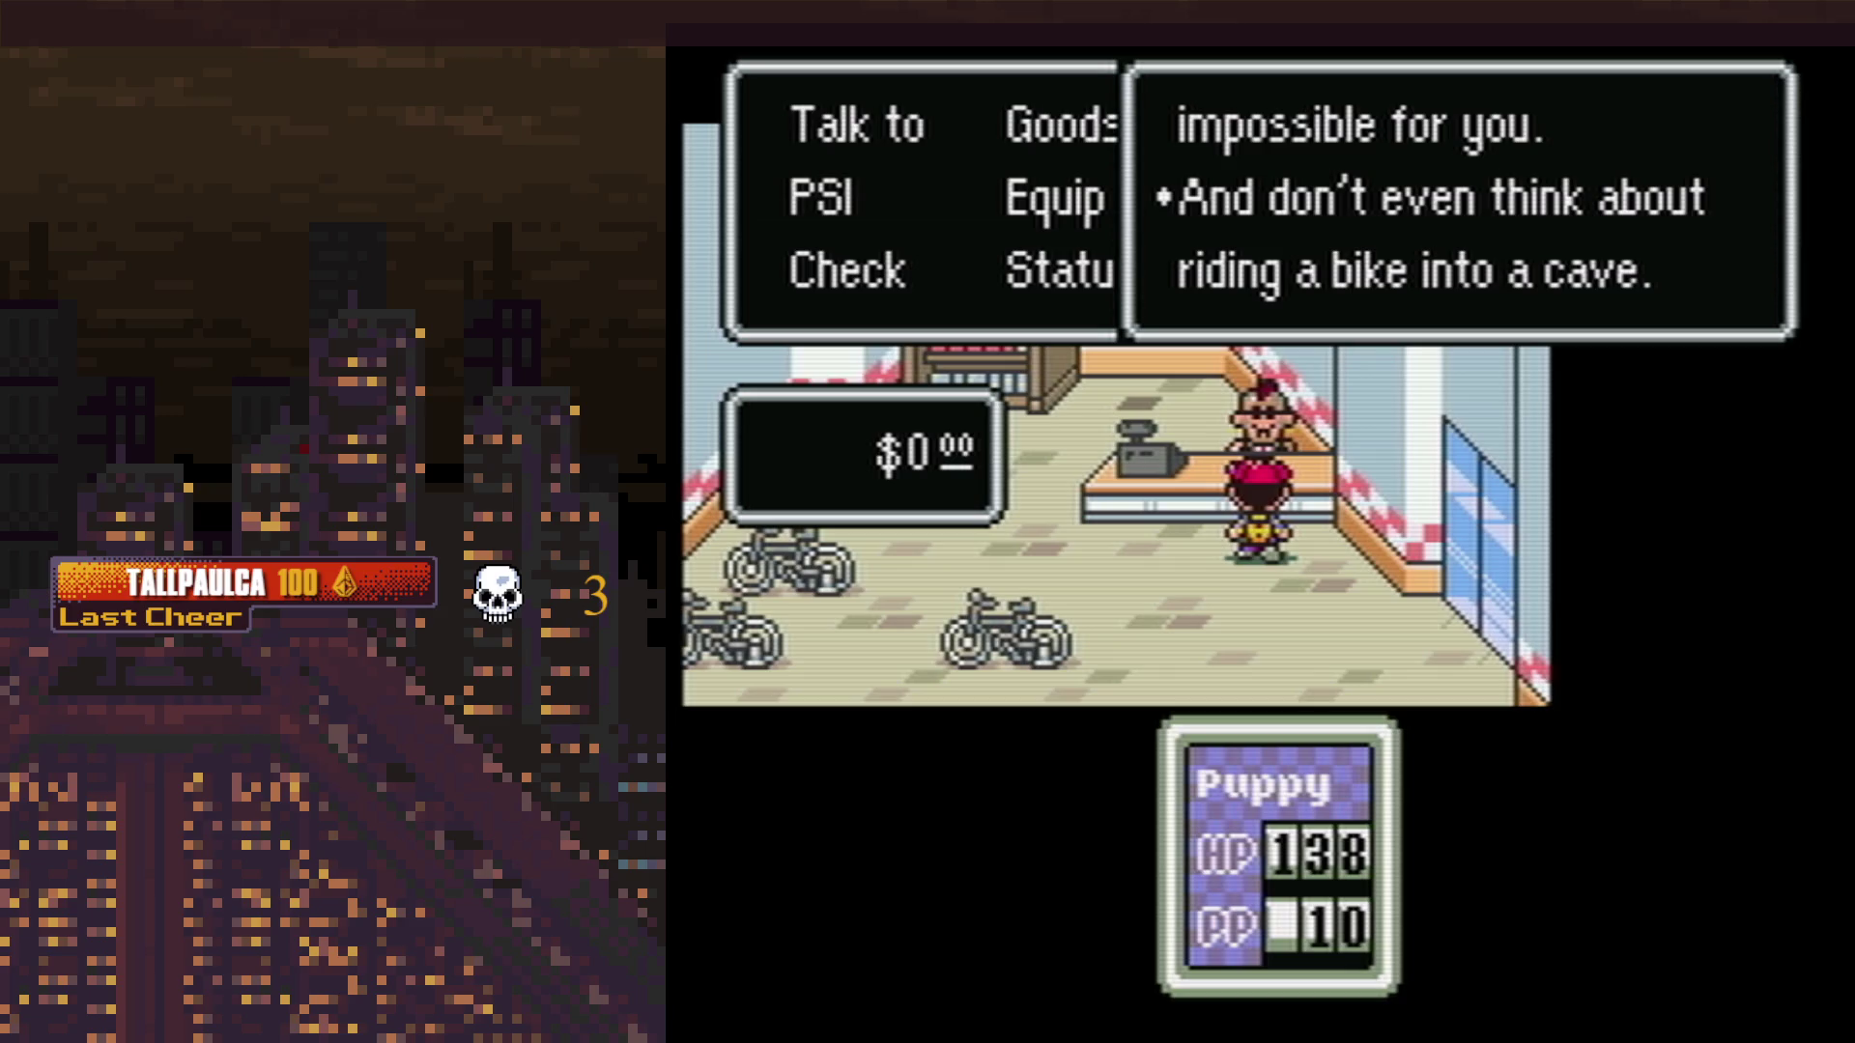
End the conversation, then try Talk to and Check at the shop shelf.
{"action": "key", "text": "x"}
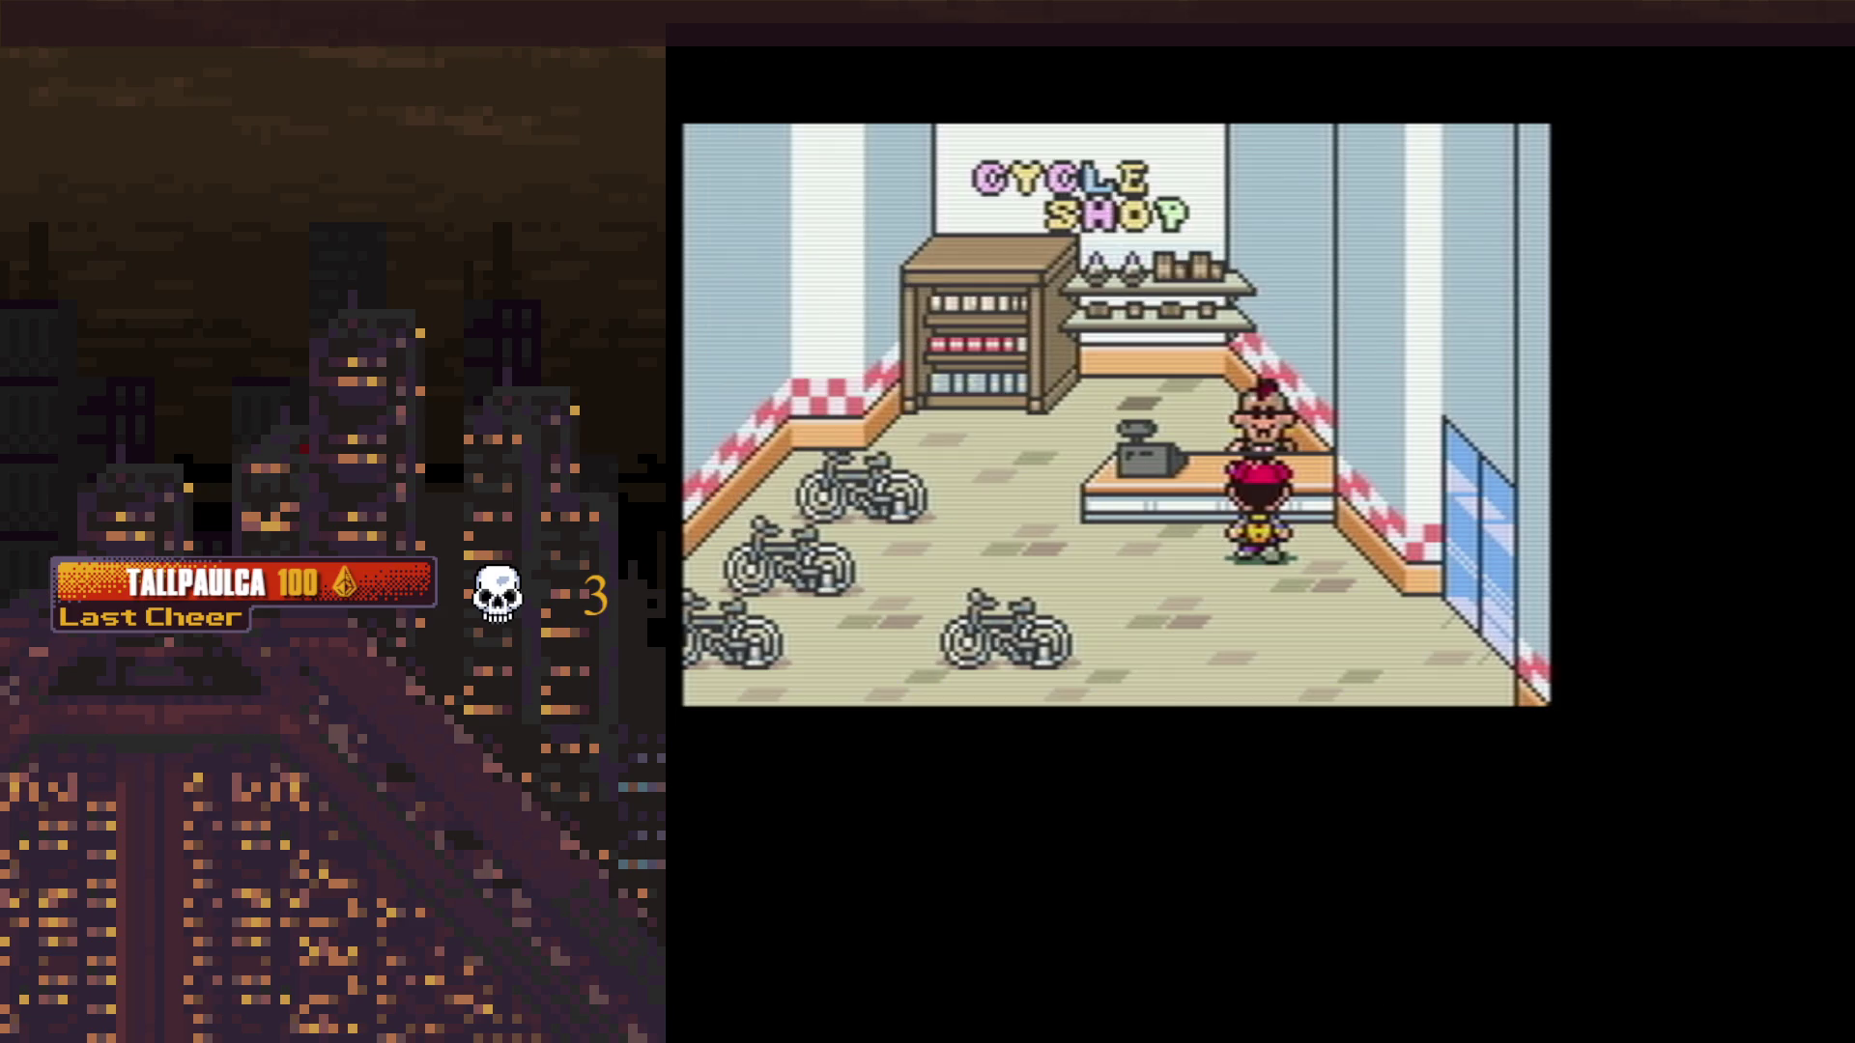
{"action": "key", "text": "Down"}
{"action": "key", "text": "Up"}
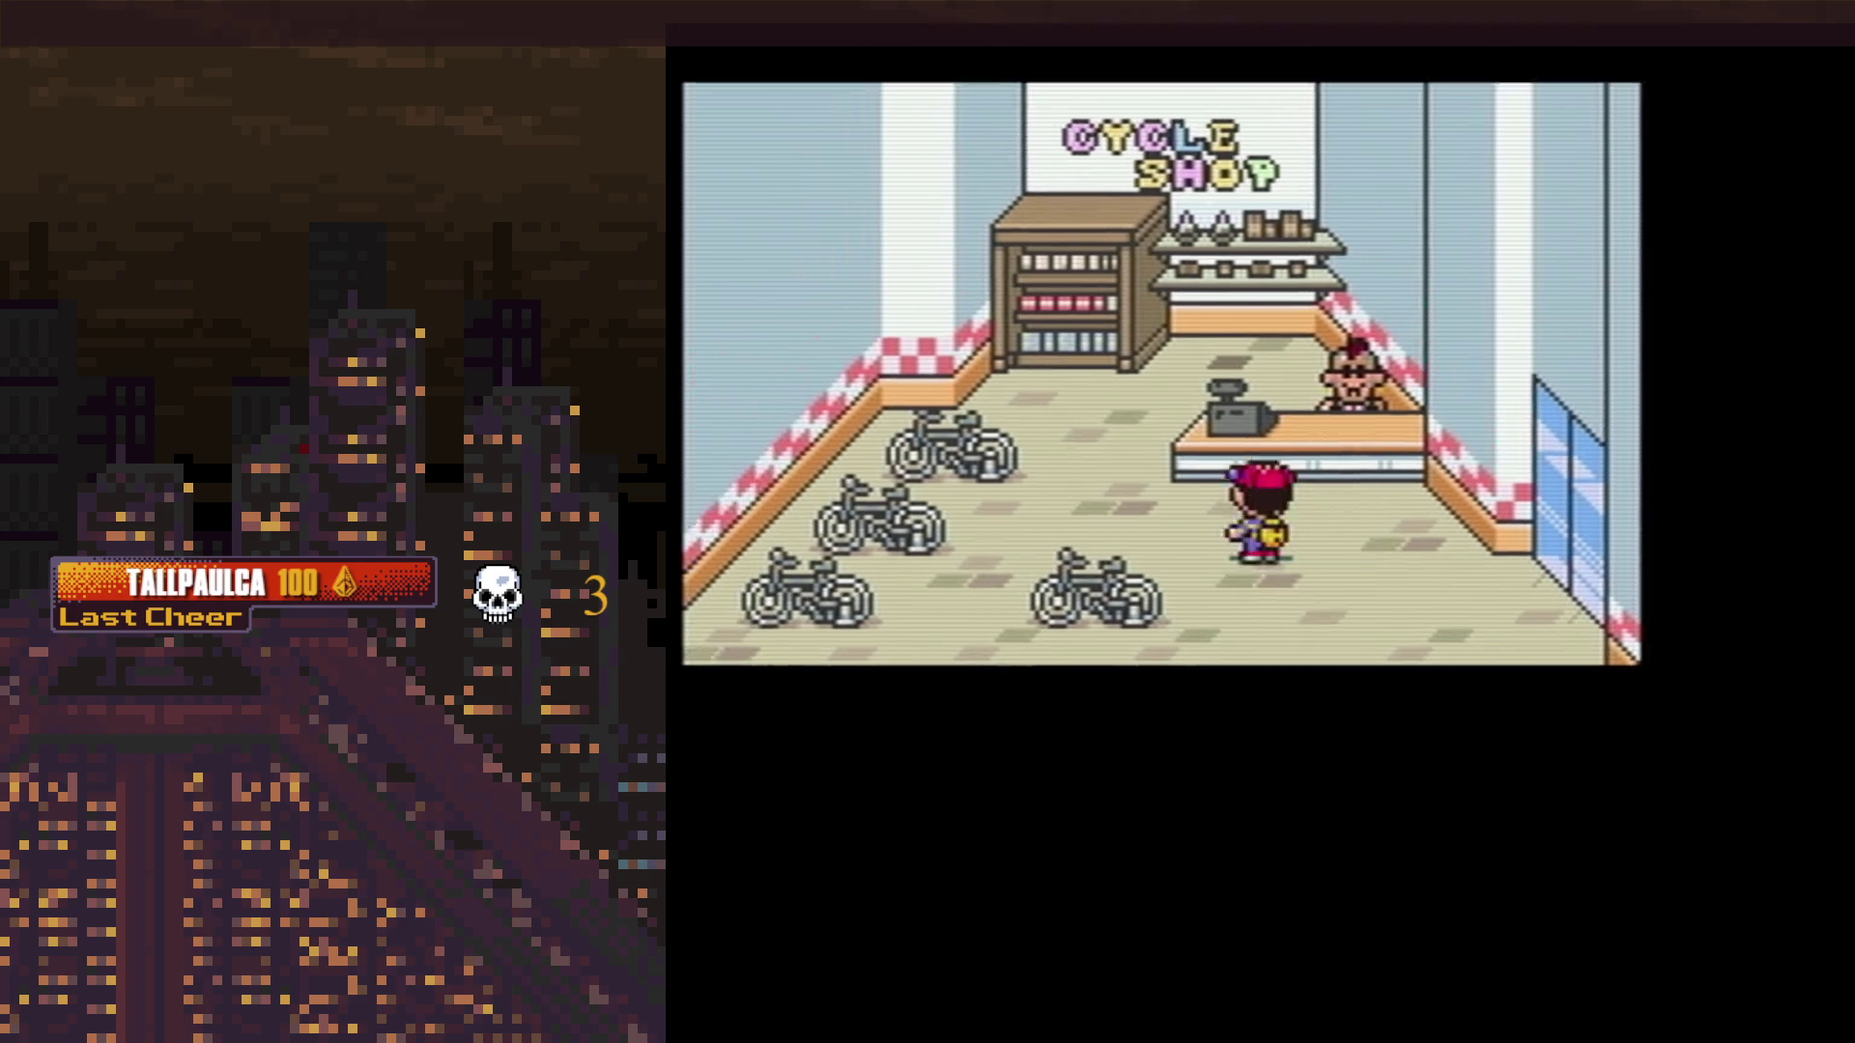
{"action": "key", "text": "x"}
{"action": "key", "text": "x"}
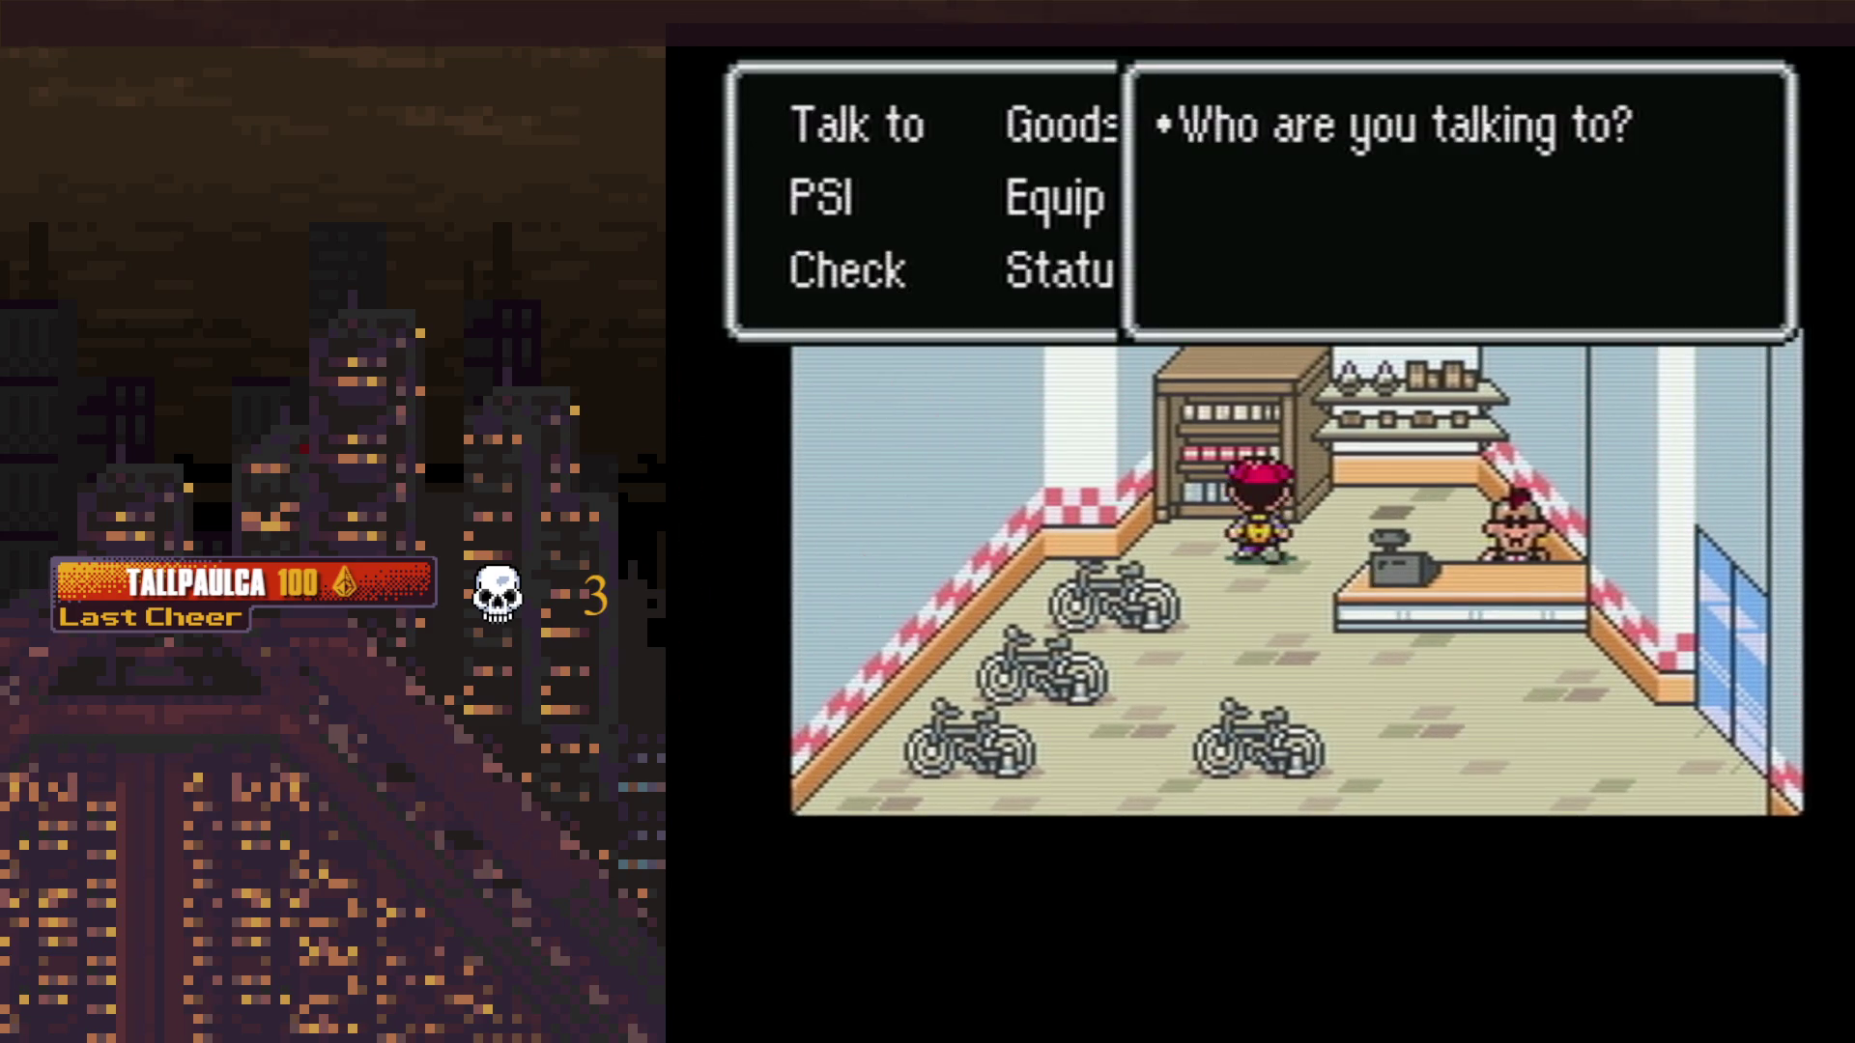
{"action": "key", "text": "x"}
{"action": "key", "text": "x"}
{"action": "key", "text": "Down"}
{"action": "key", "text": "Down"}
{"action": "key", "text": "x"}
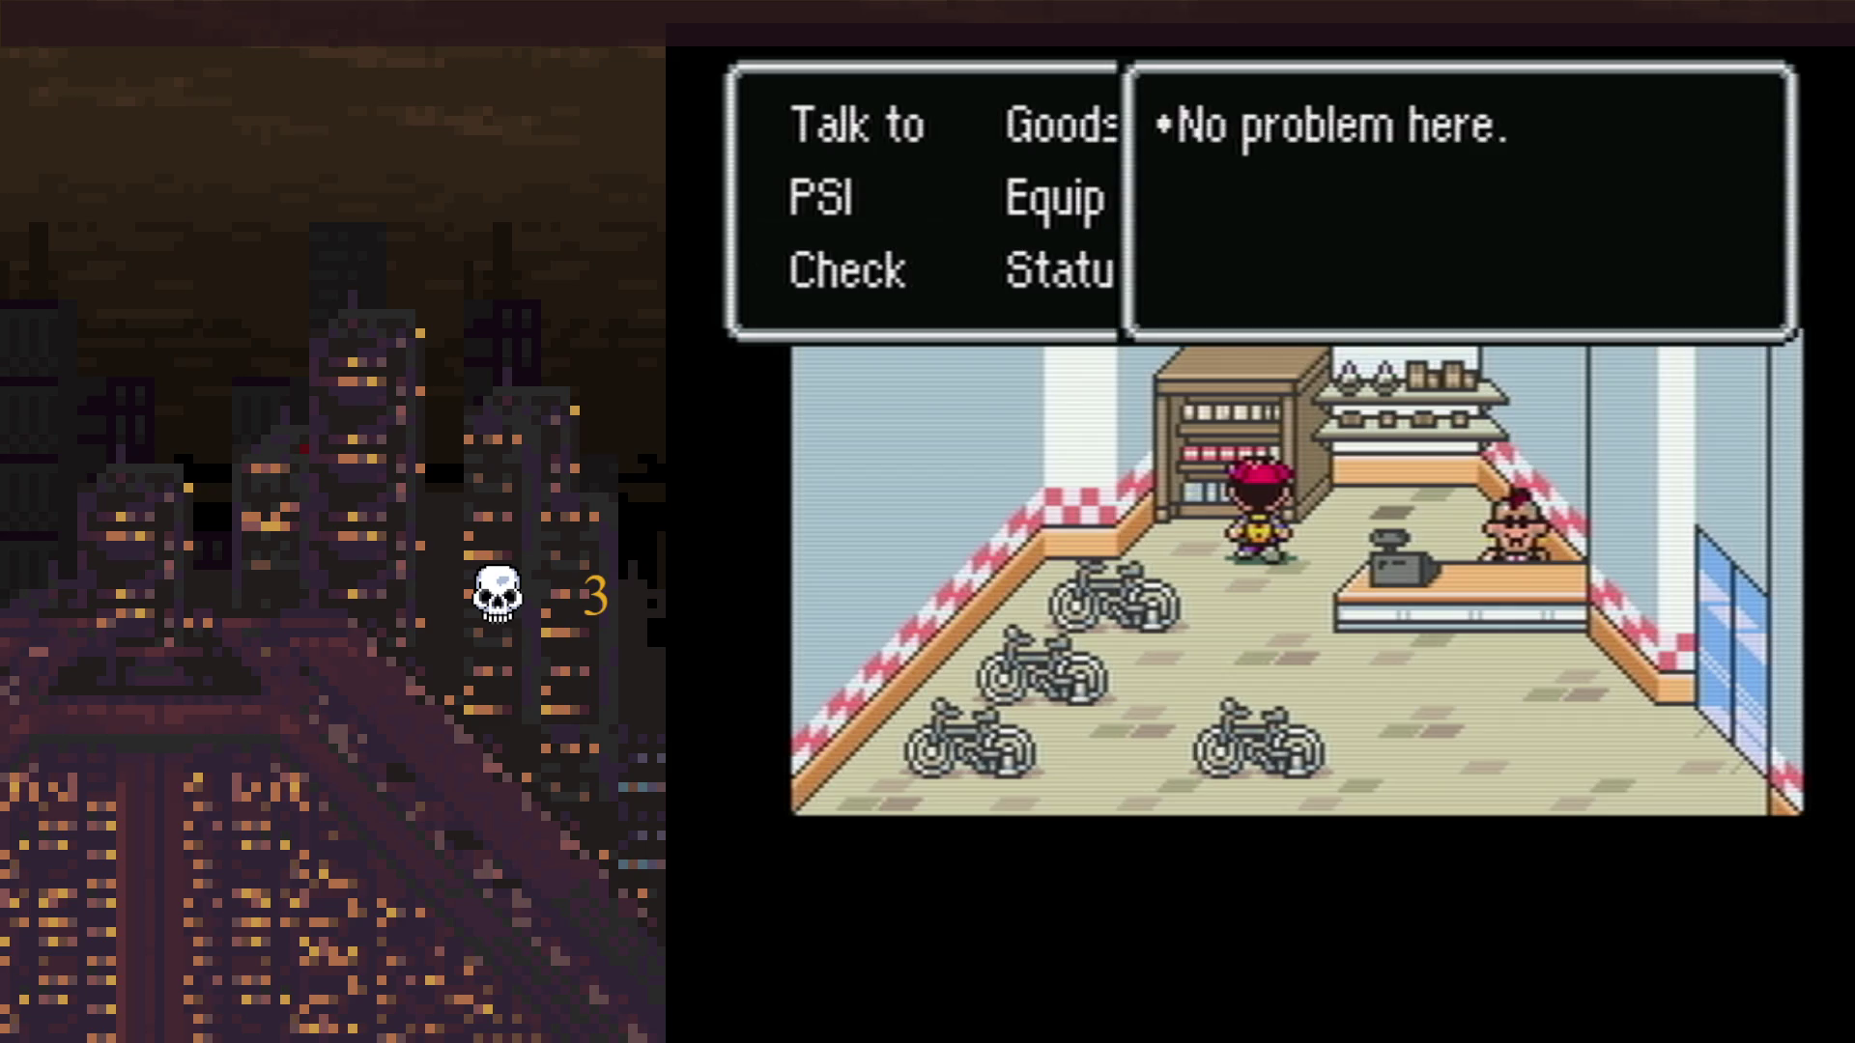
{"action": "key", "text": "x"}
Leave the Cycle Shop, Use the Bicycle from Goods, and ride off down the road.
{"action": "key", "text": "Down"}
{"action": "key", "text": "Right"}
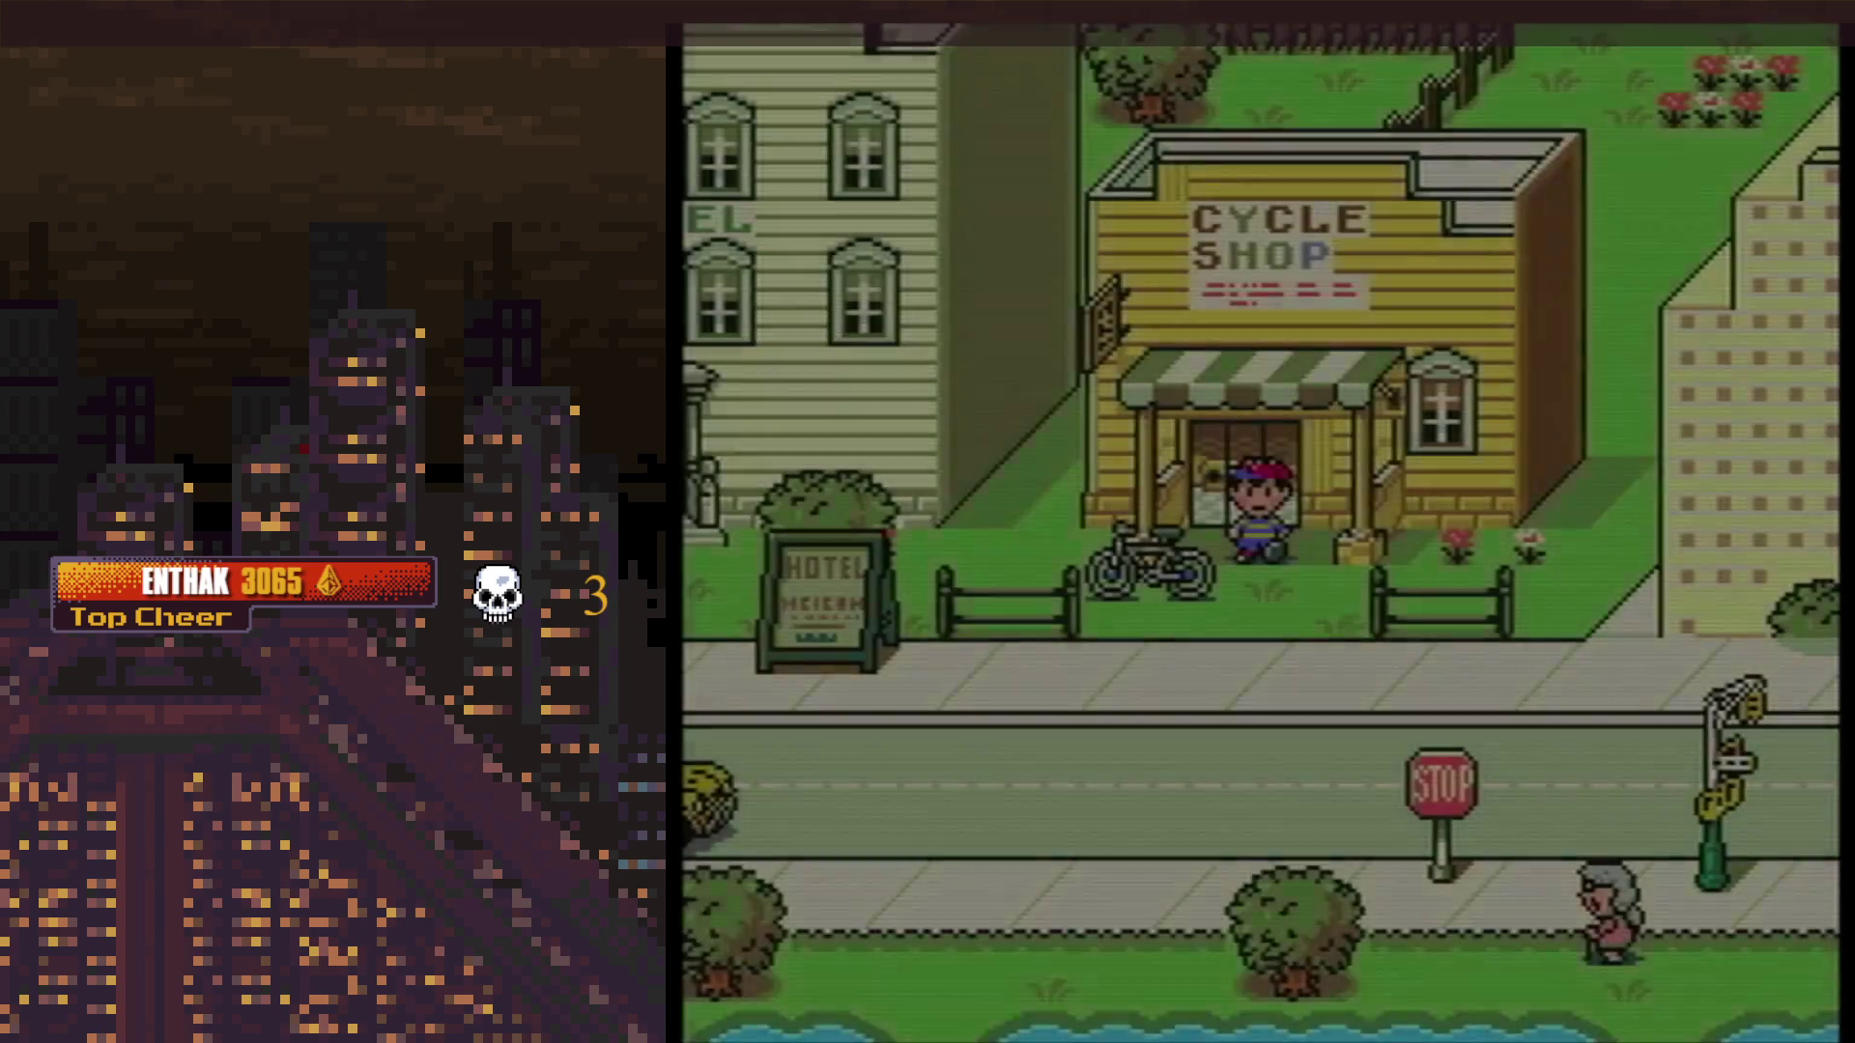
{"action": "key", "text": "Down"}
{"action": "key", "text": "x"}
{"action": "key", "text": "Down"}
{"action": "key", "text": "x"}
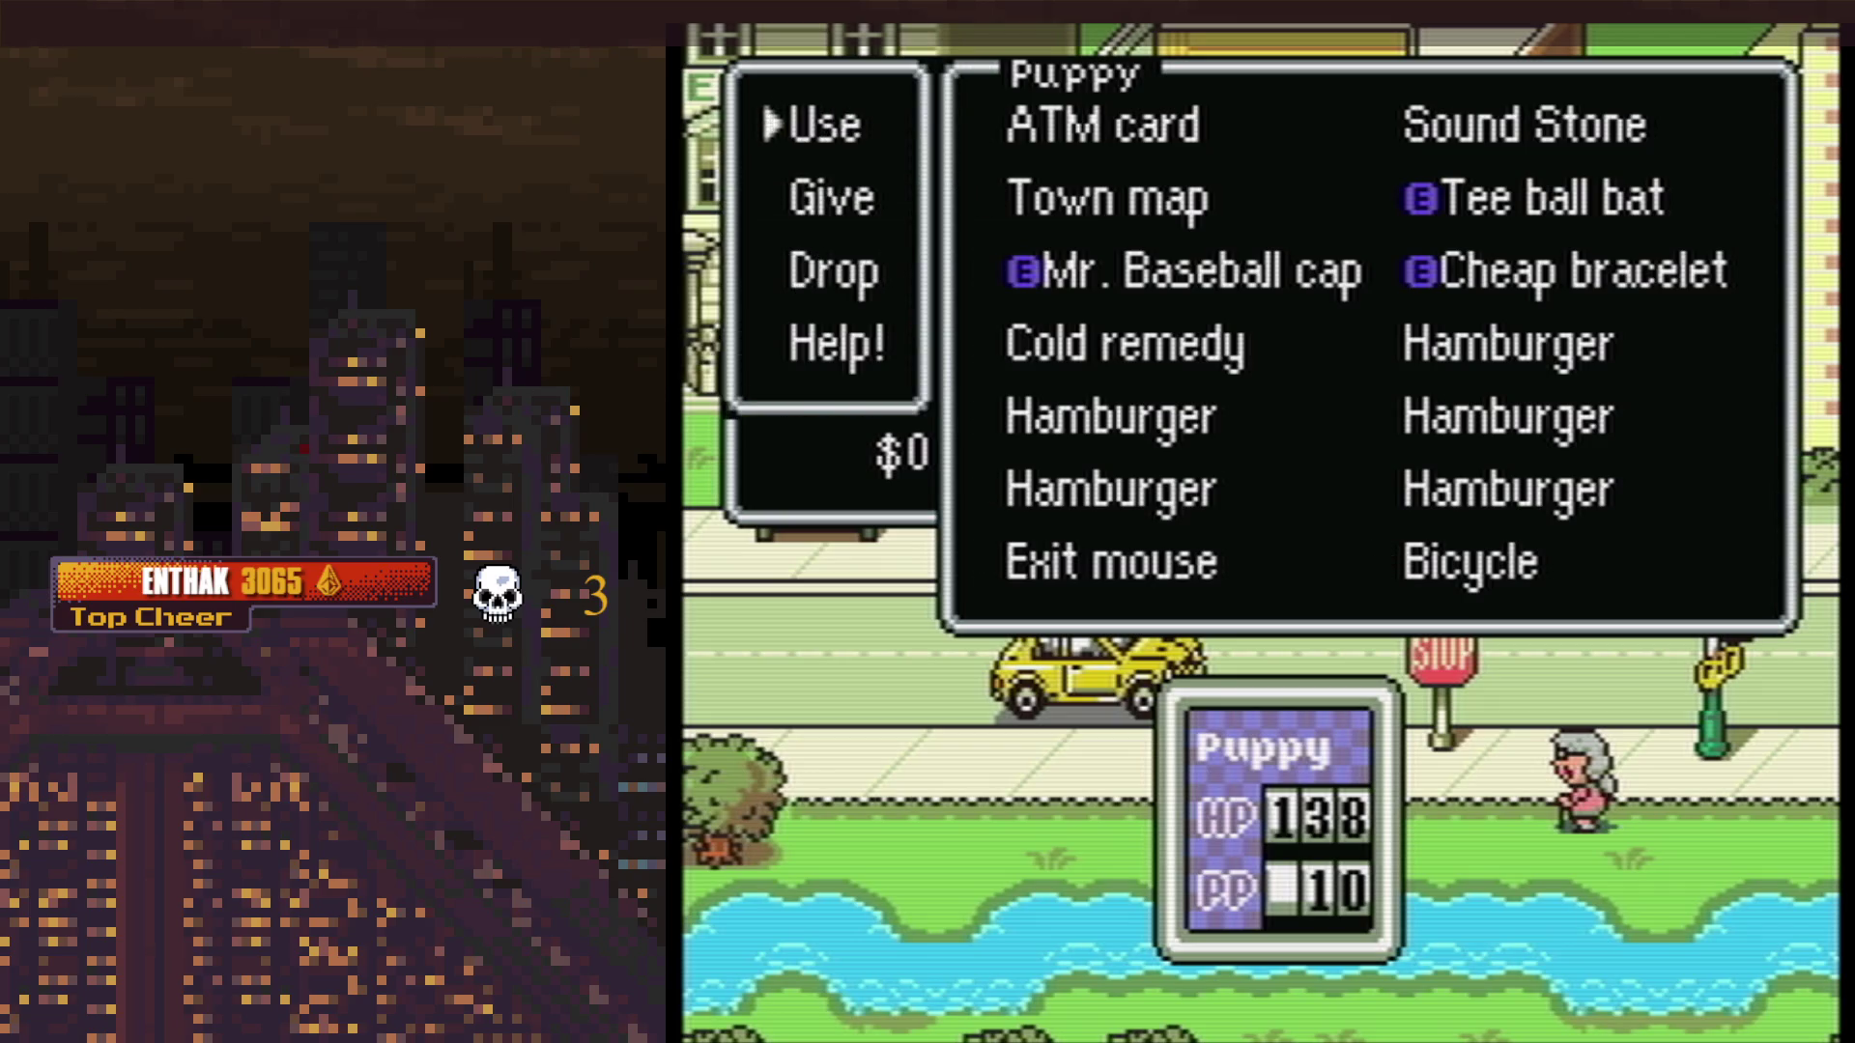
{"action": "key", "text": "z"}
{"action": "key", "text": "z"}
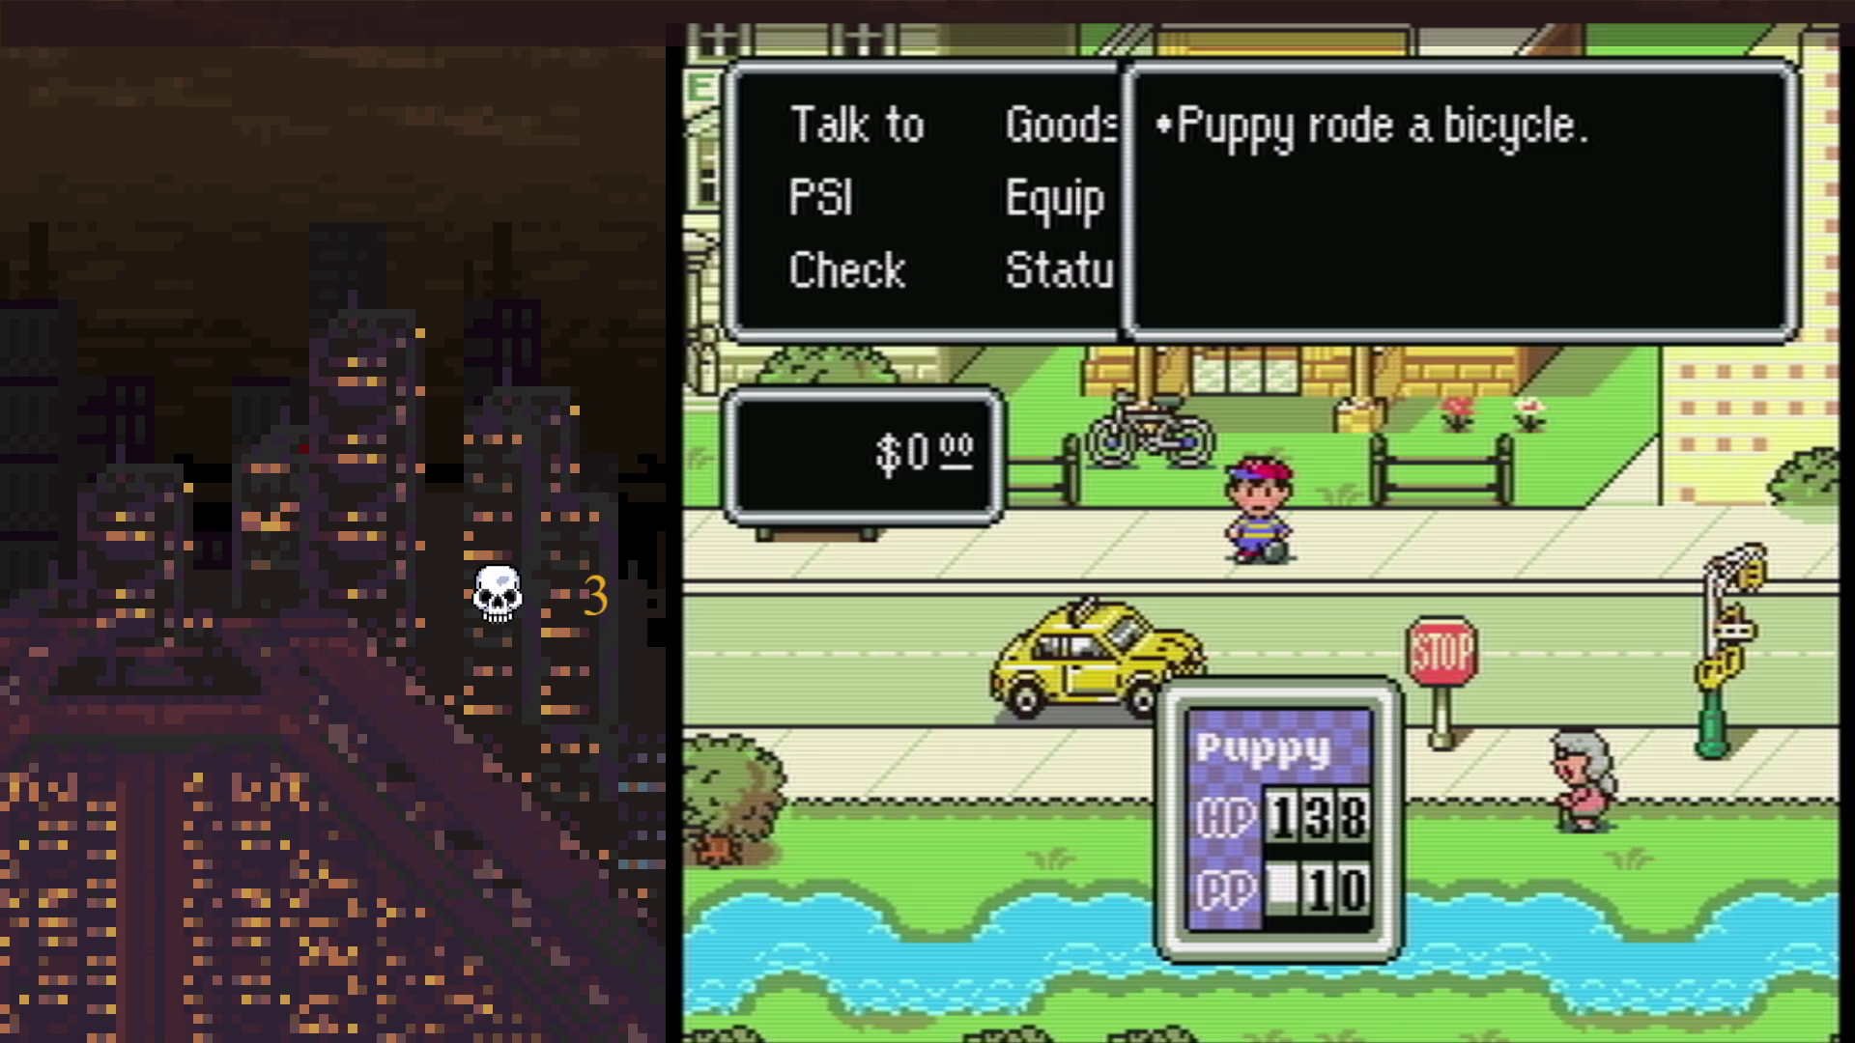
{"action": "key", "text": "z"}
{"action": "key", "text": "Right"}
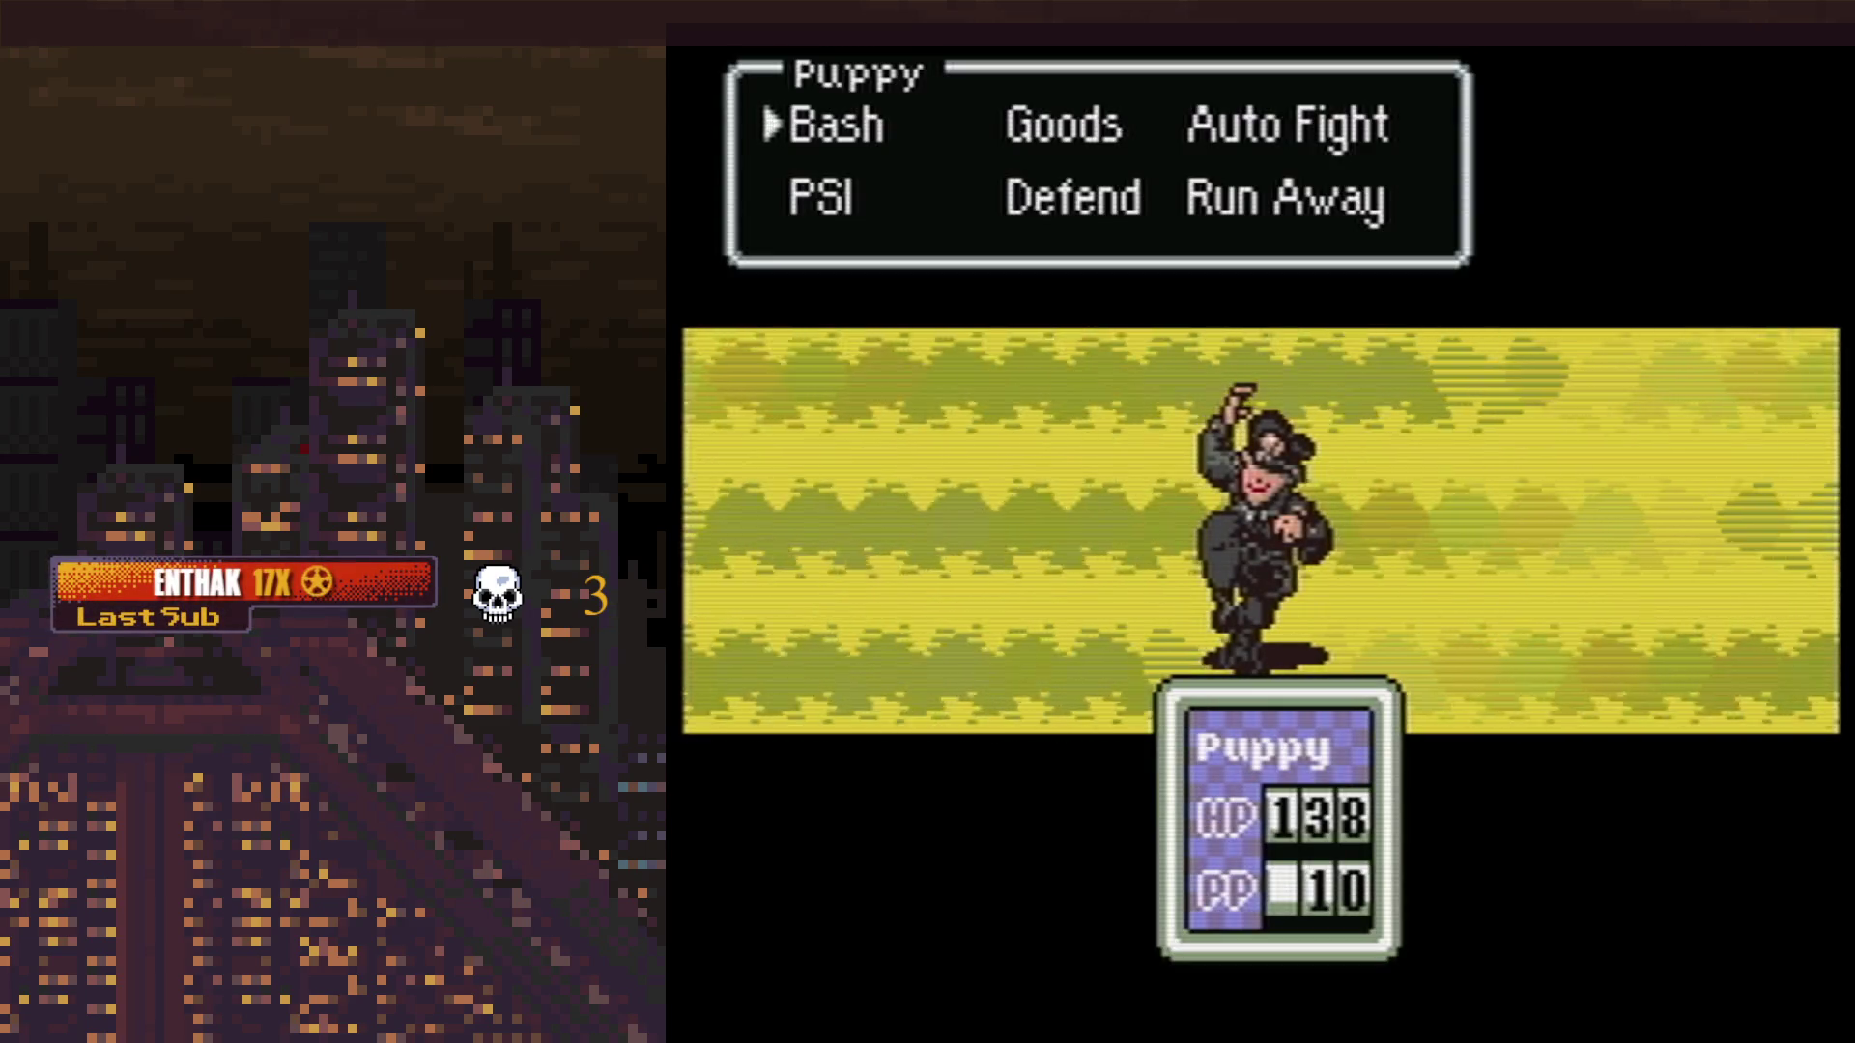
Bash the Cop twice to win the battle and earn 86 exp.
{"action": "key", "text": "Return"}
{"action": "key", "text": "Return"}
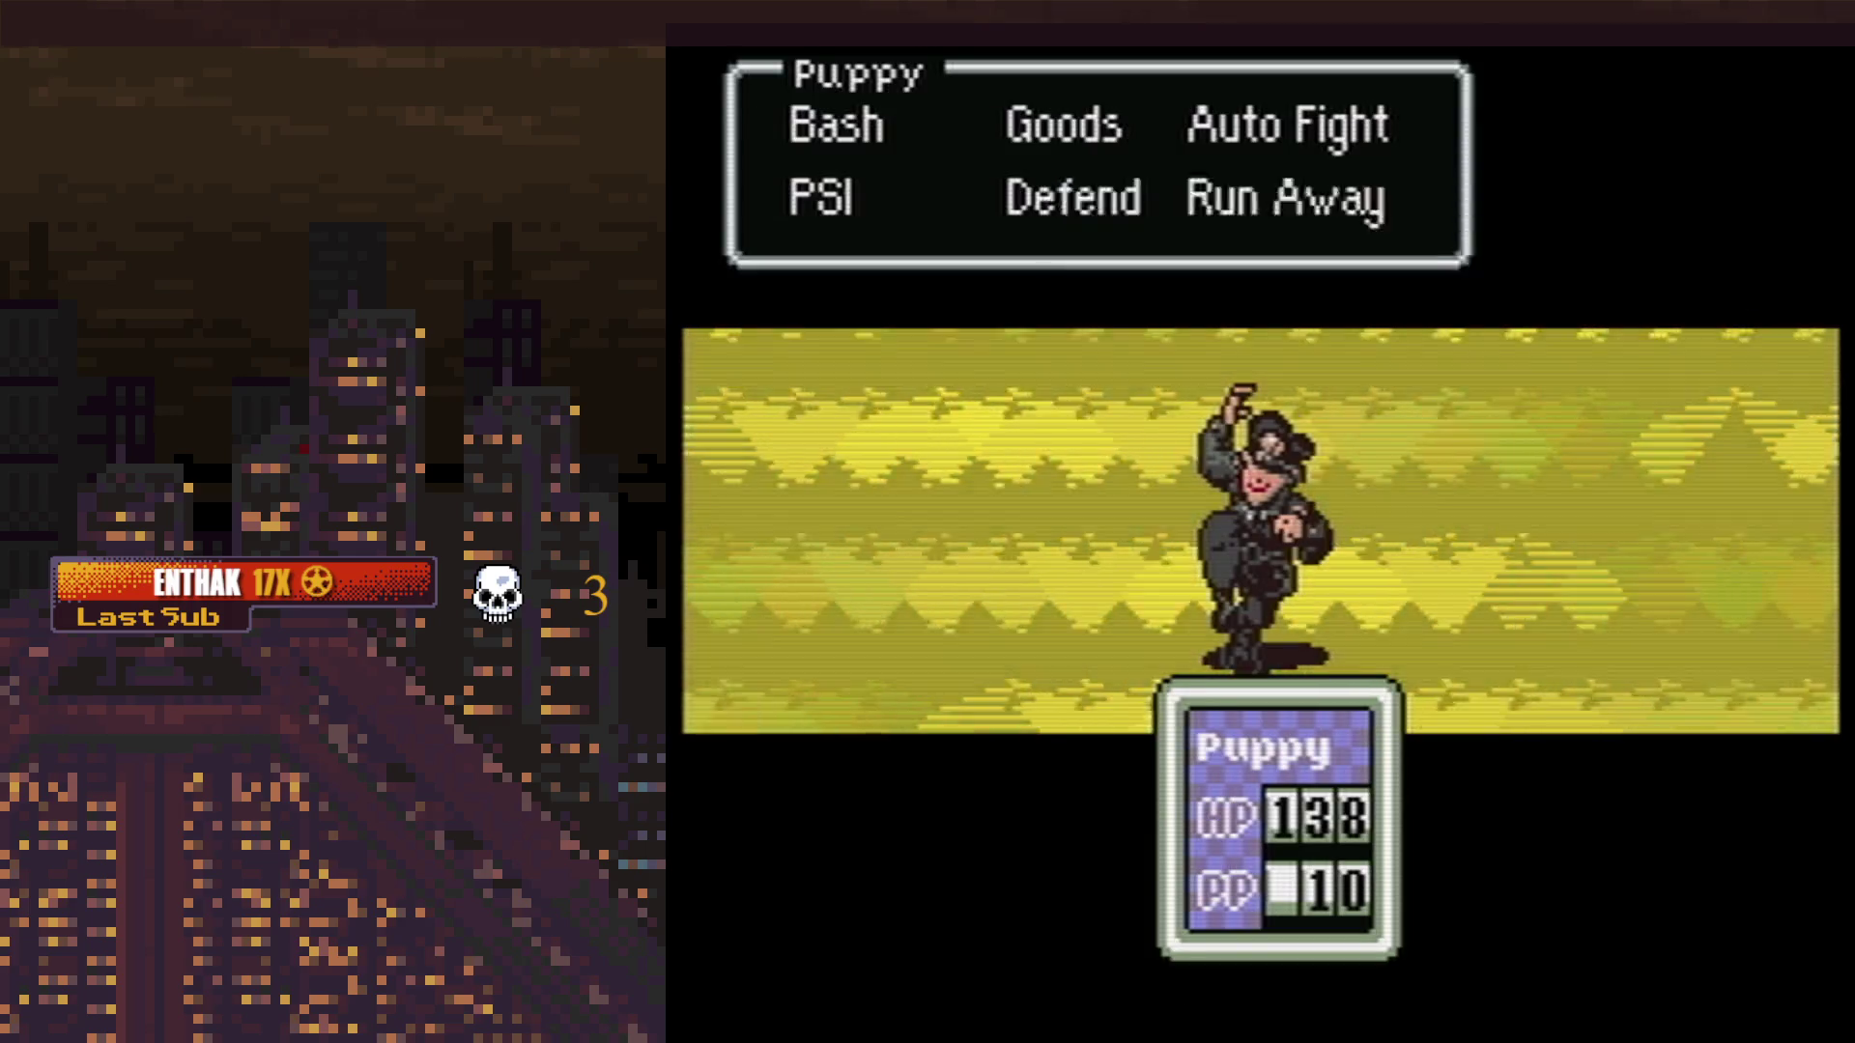
{"action": "key", "text": "Return"}
{"action": "key", "text": "Return"}
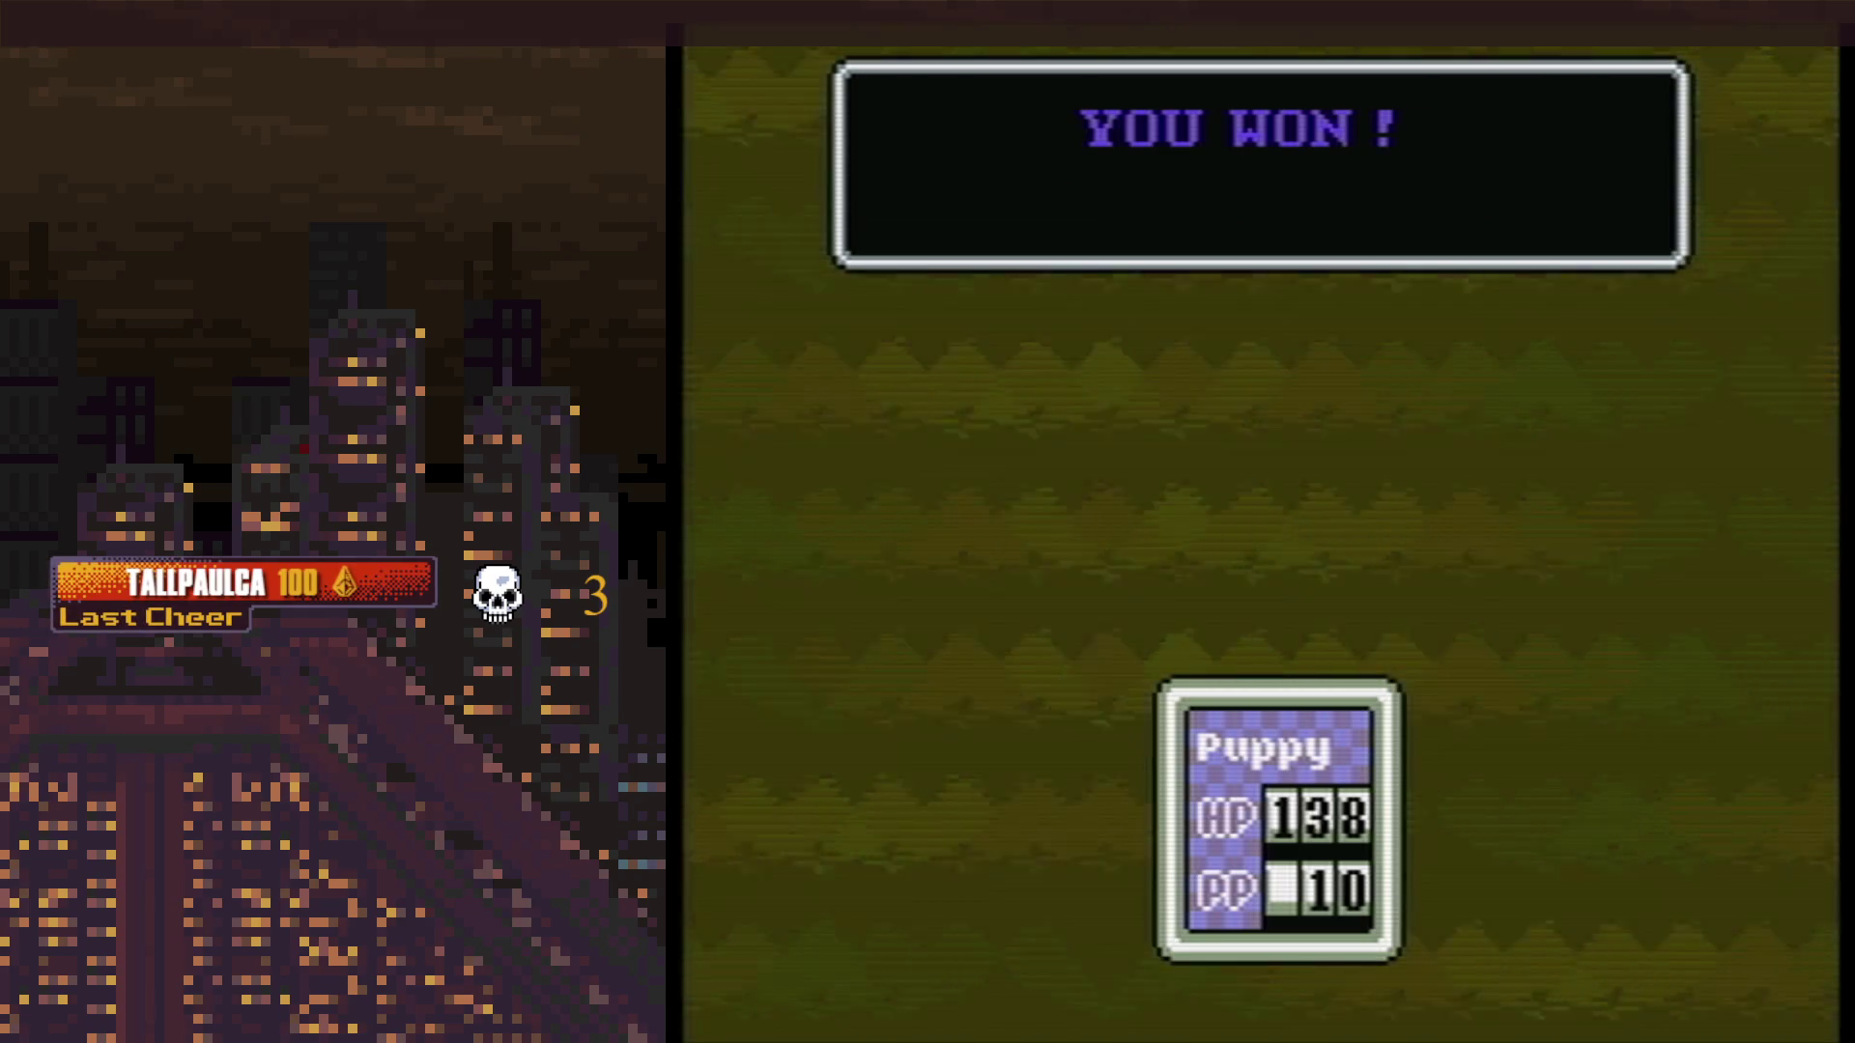
{"action": "key", "text": "Return"}
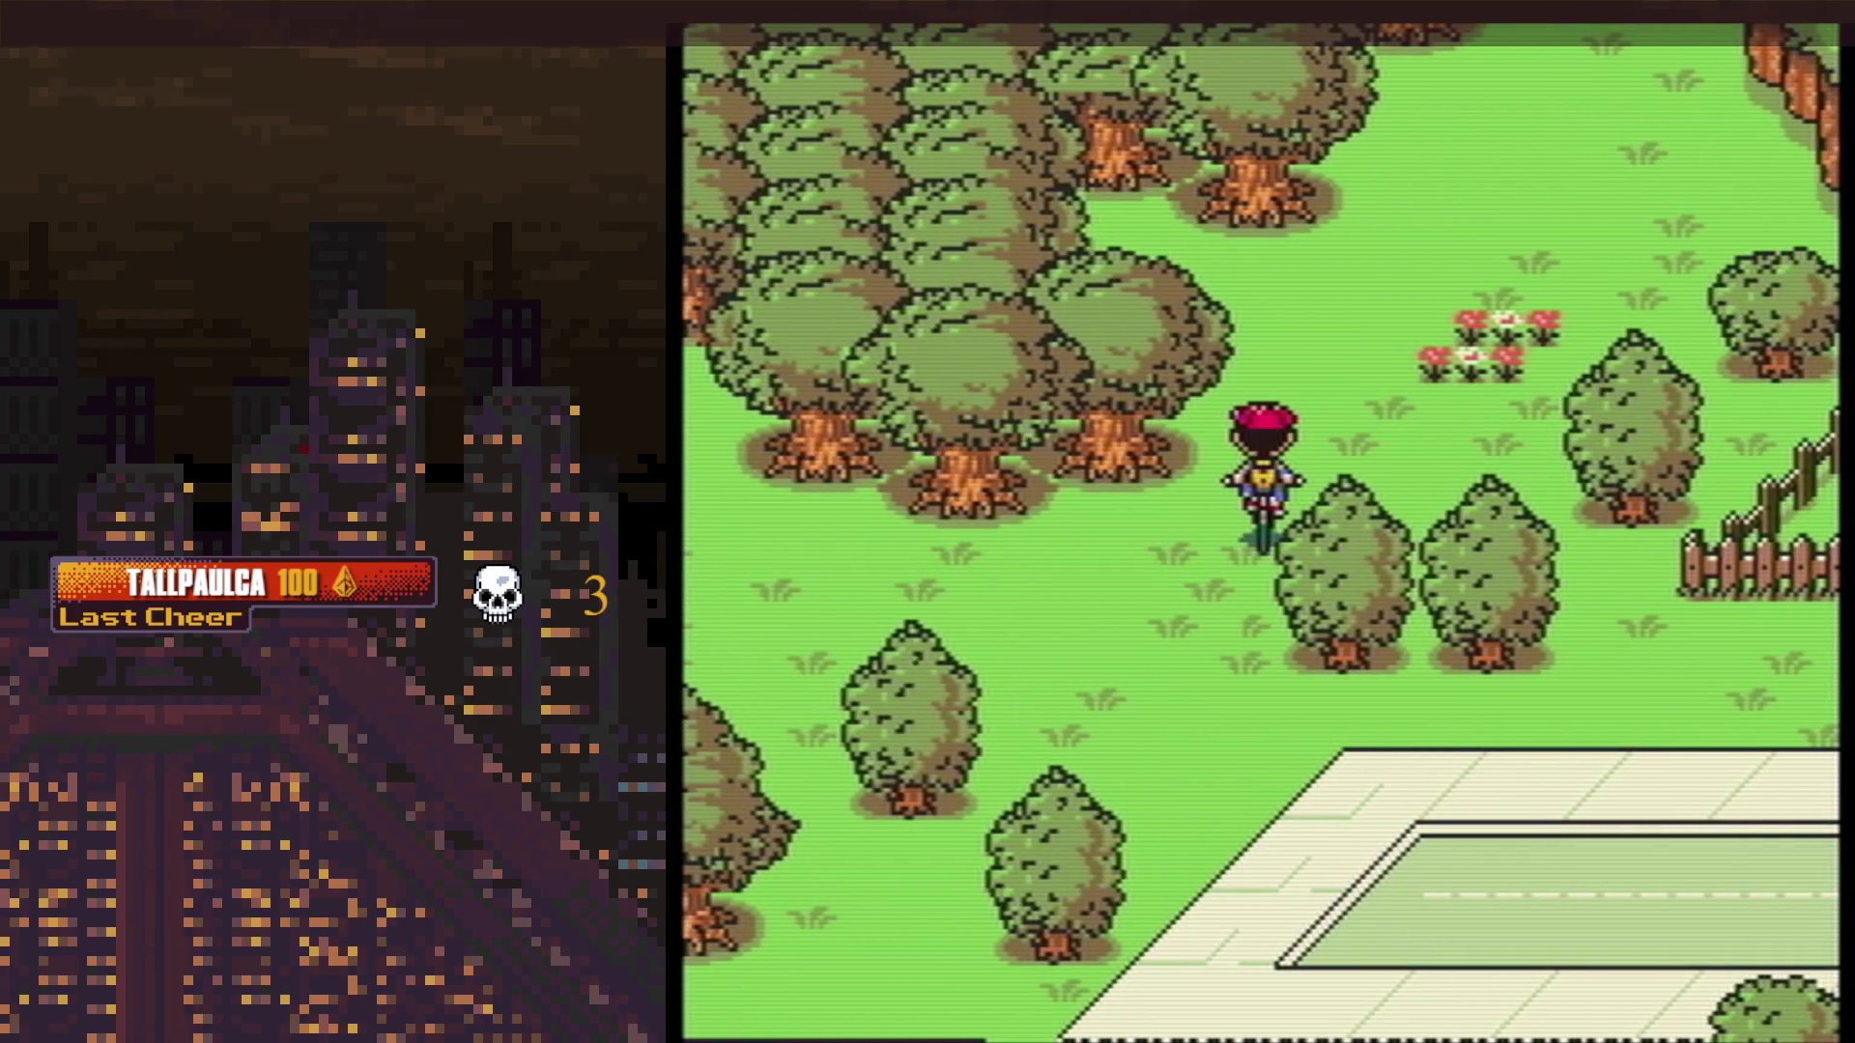
Ride the bicycle across the park, past Twoson Hospital, up to the cabin's signboard.
{"action": "key", "text": "Up"}
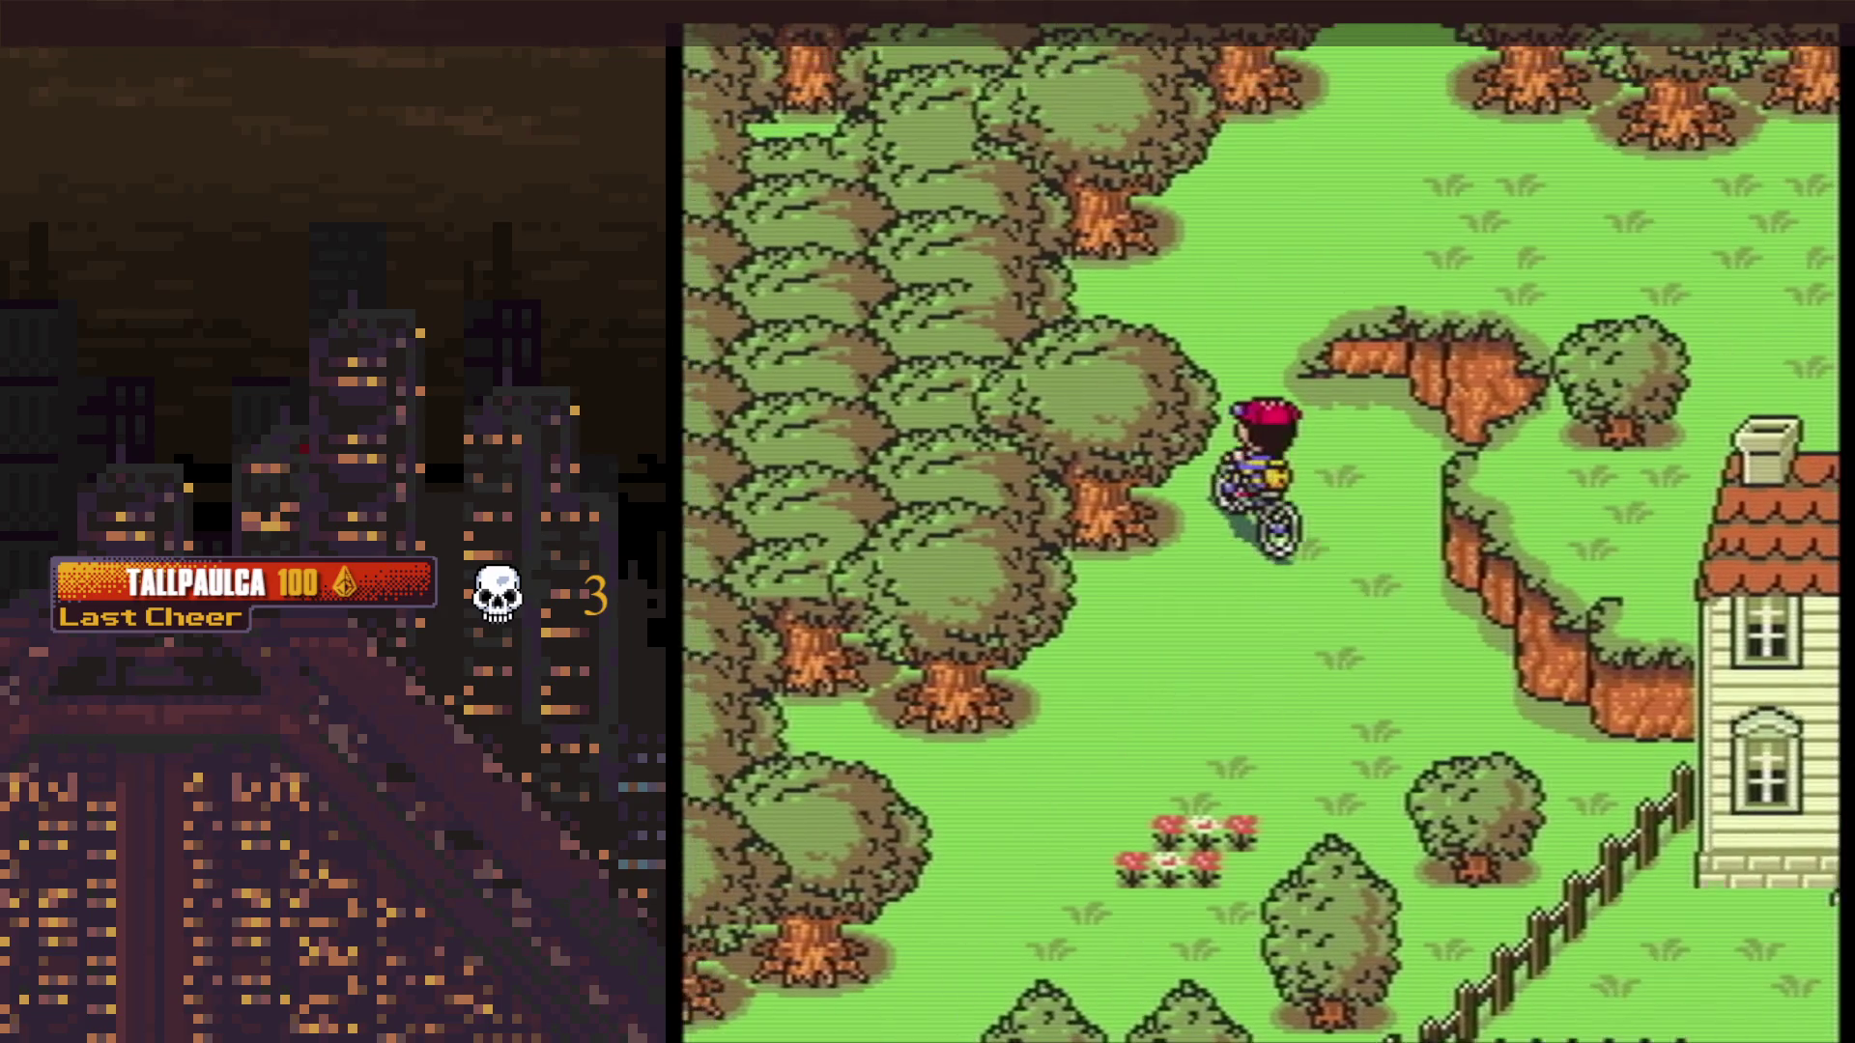
{"action": "key", "text": "Left"}
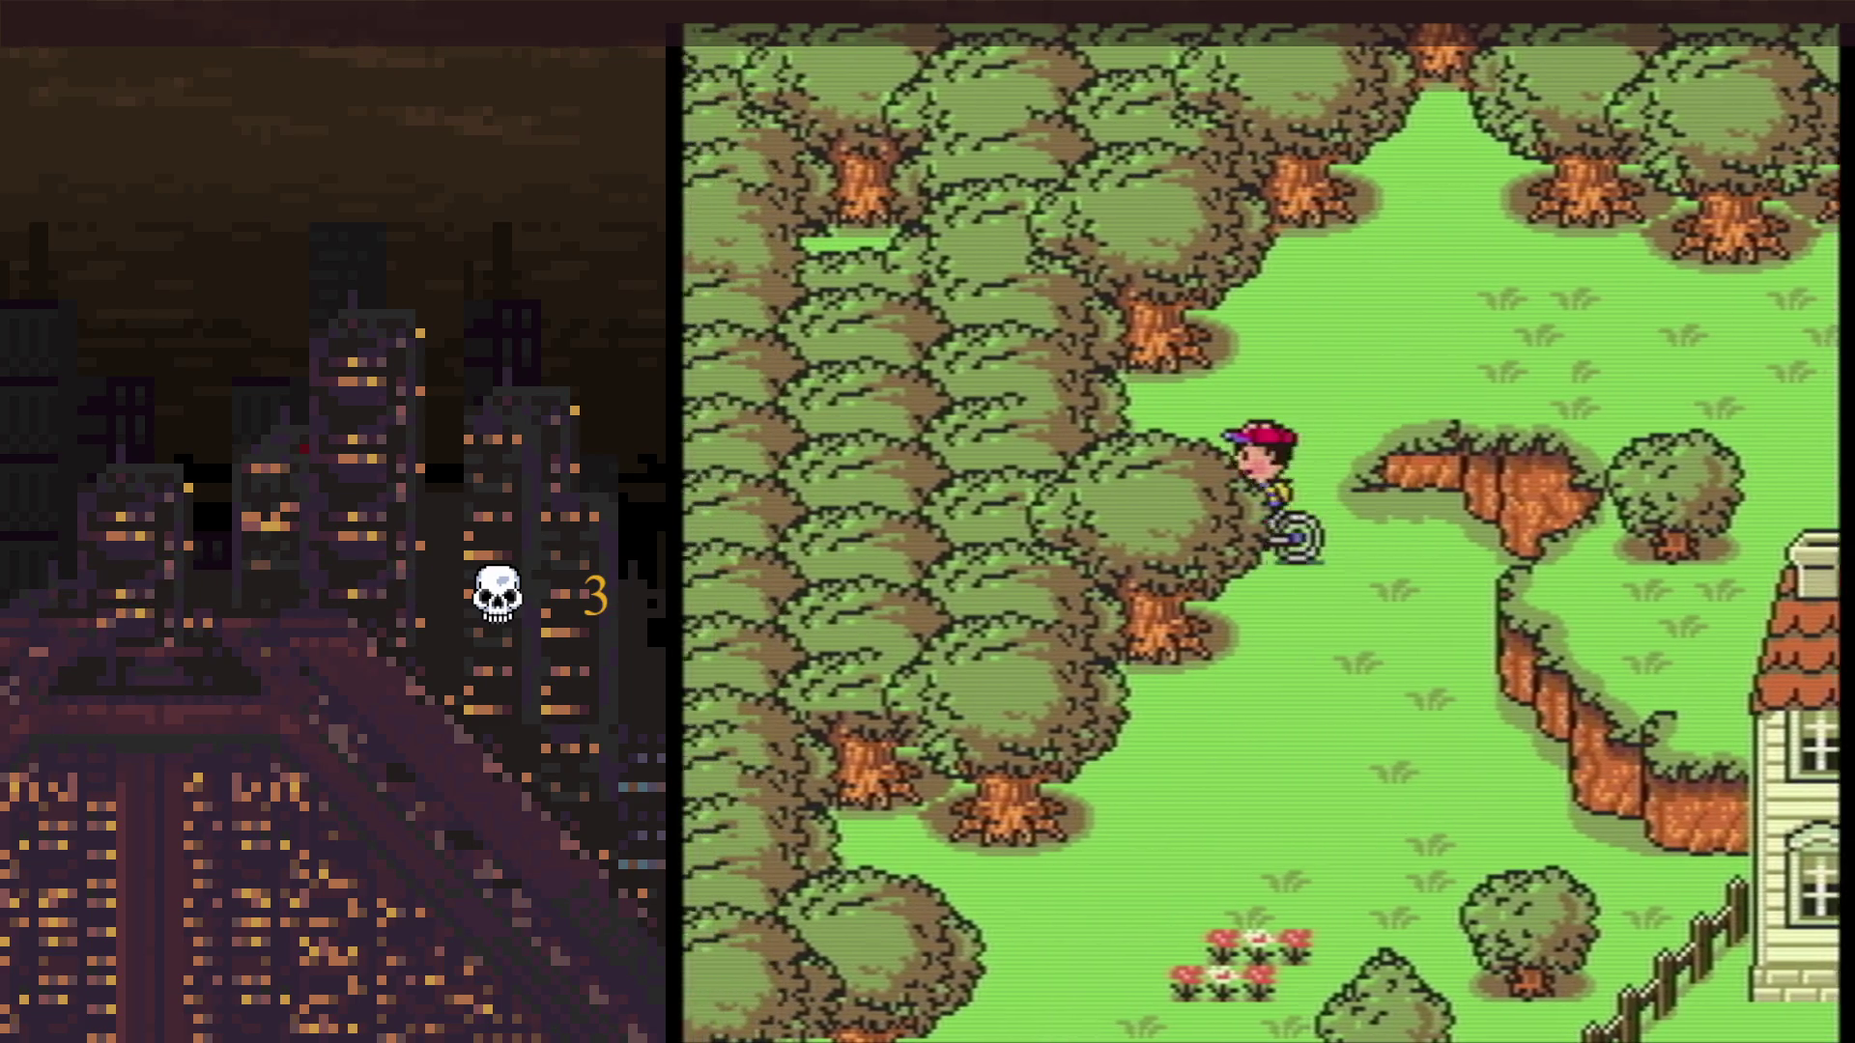
{"action": "key", "text": "Up+Right"}
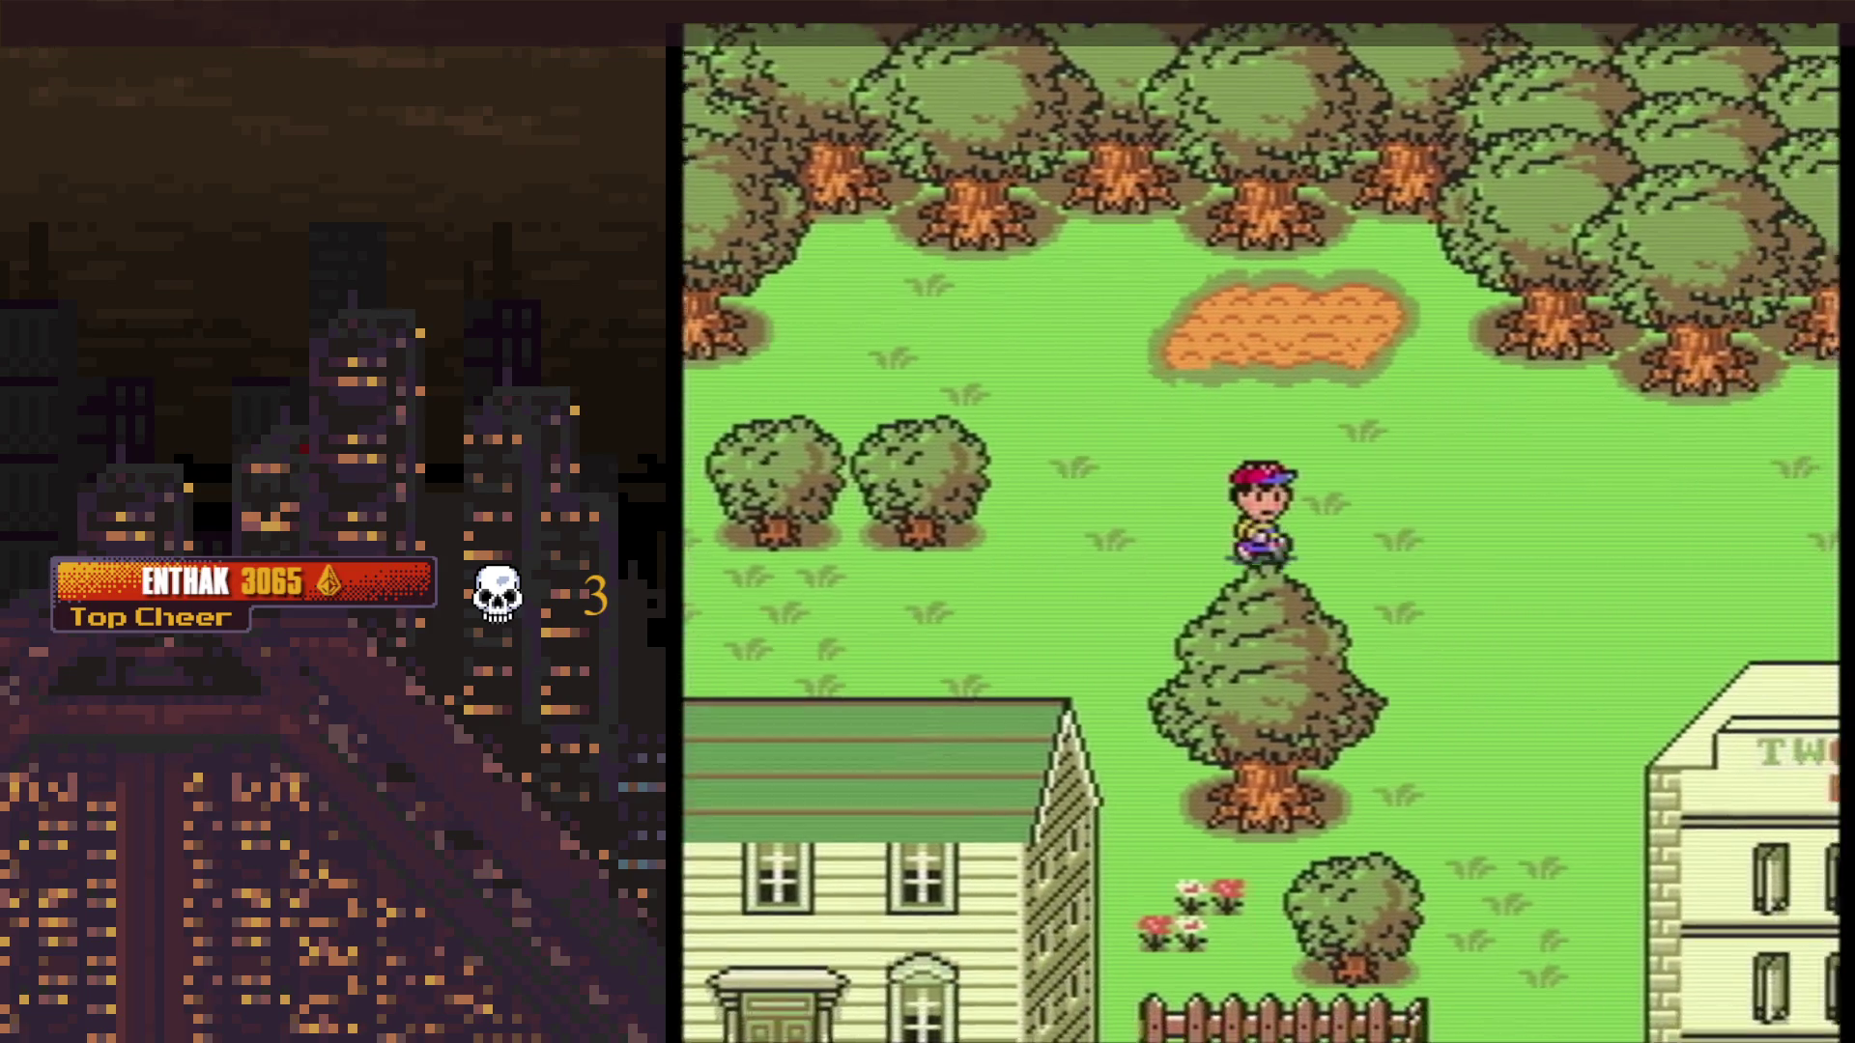
{"action": "key", "text": "Right"}
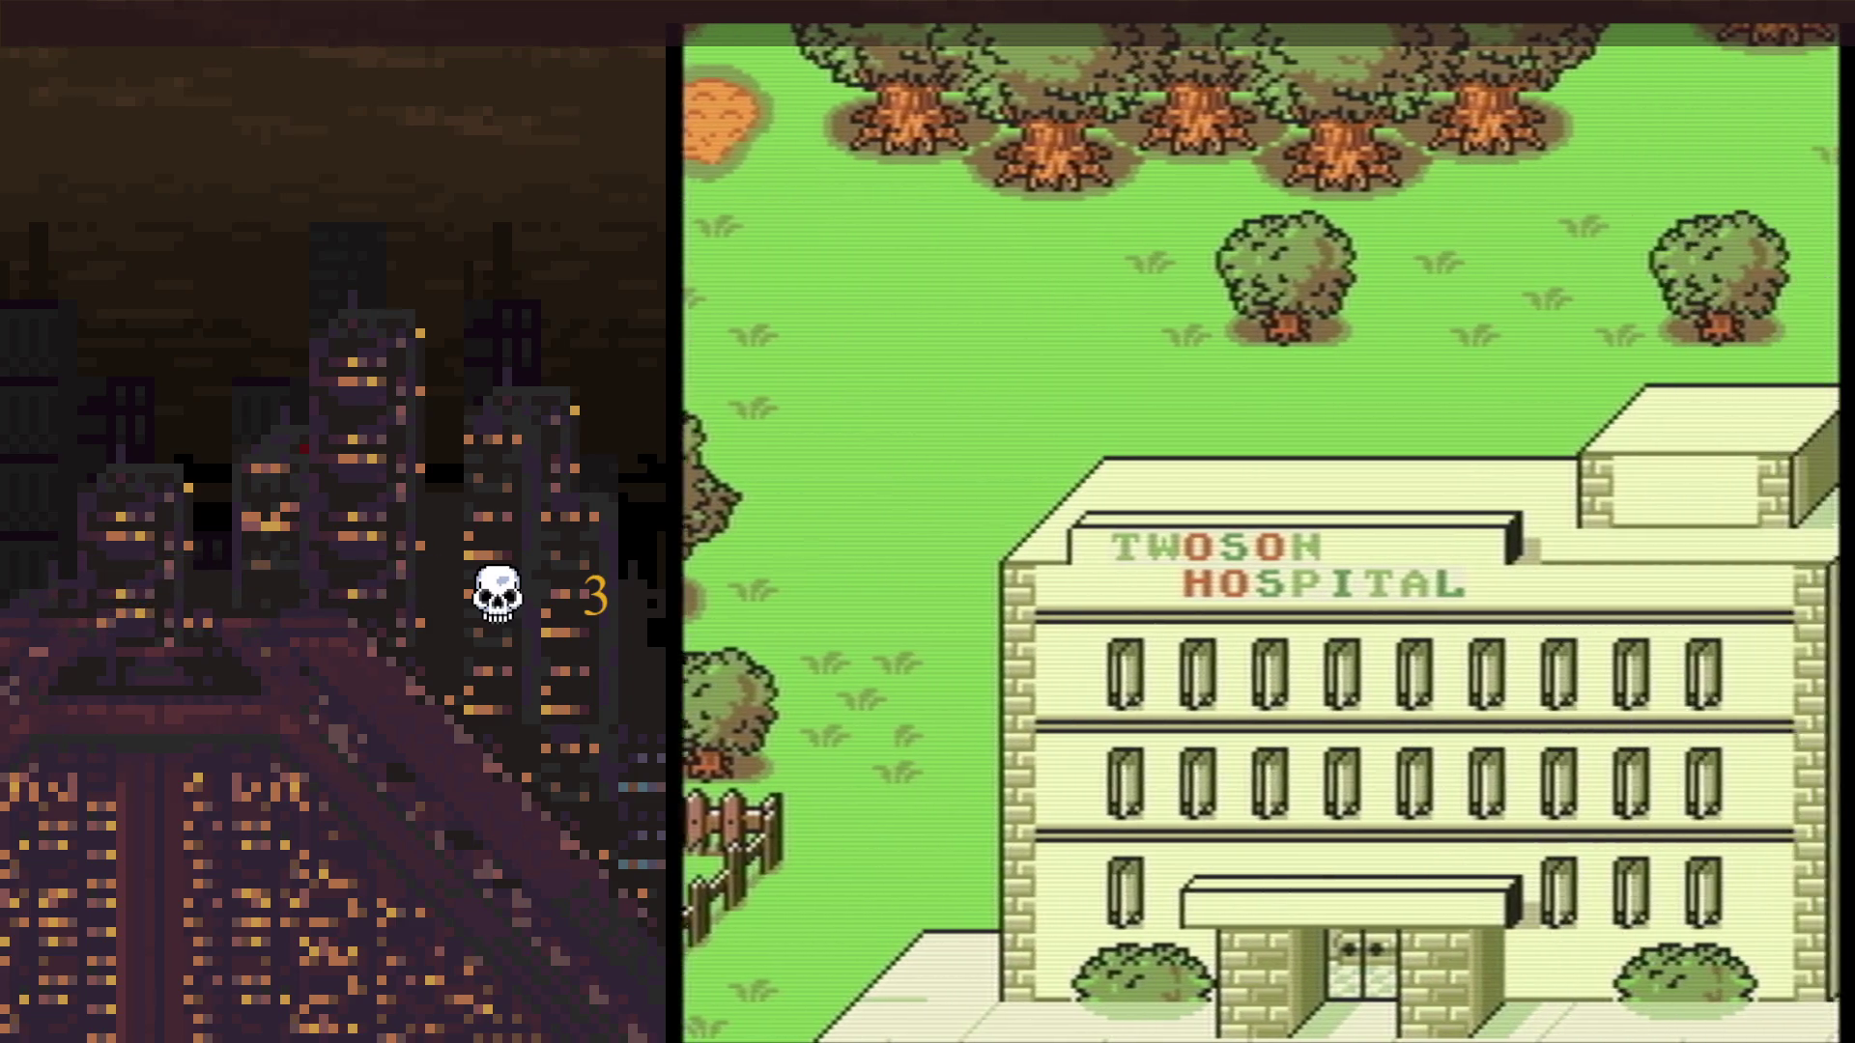
{"action": "key", "text": "Up"}
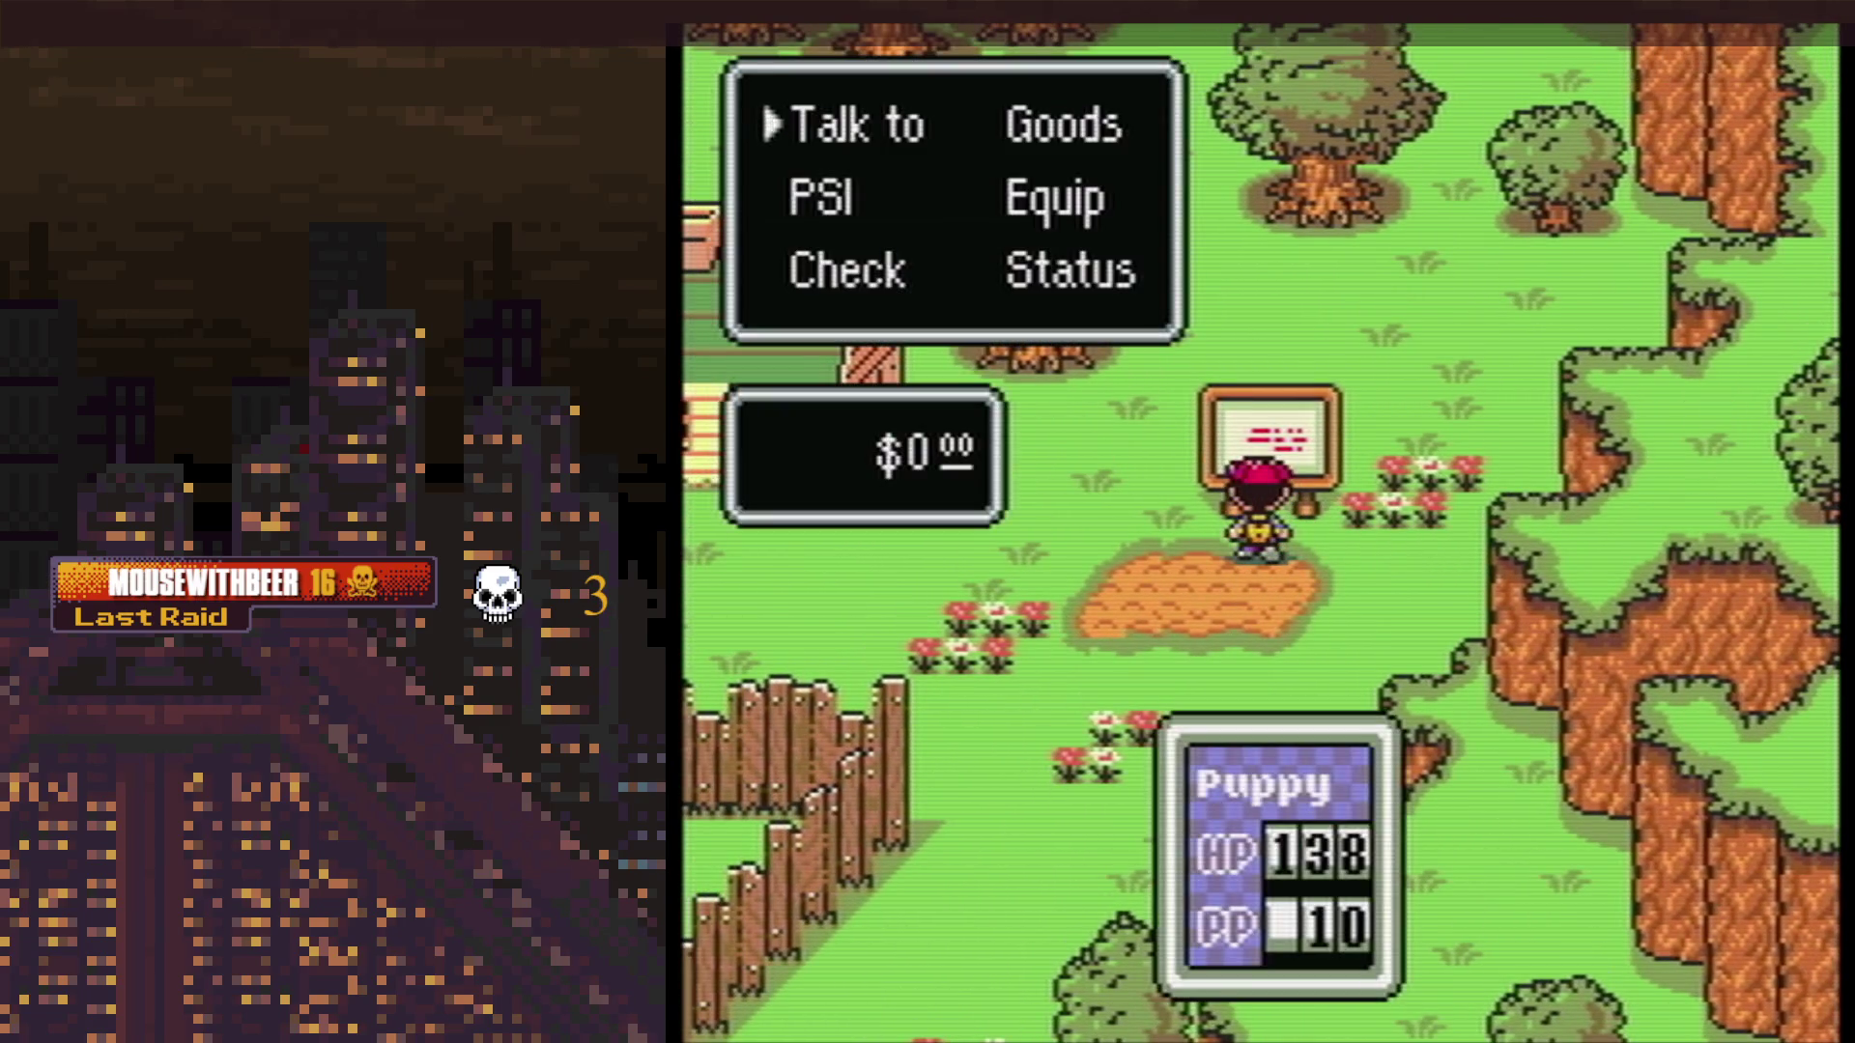
Read the signboard, then walk down-left to the houses and into the hint shop.
{"action": "key", "text": "Return"}
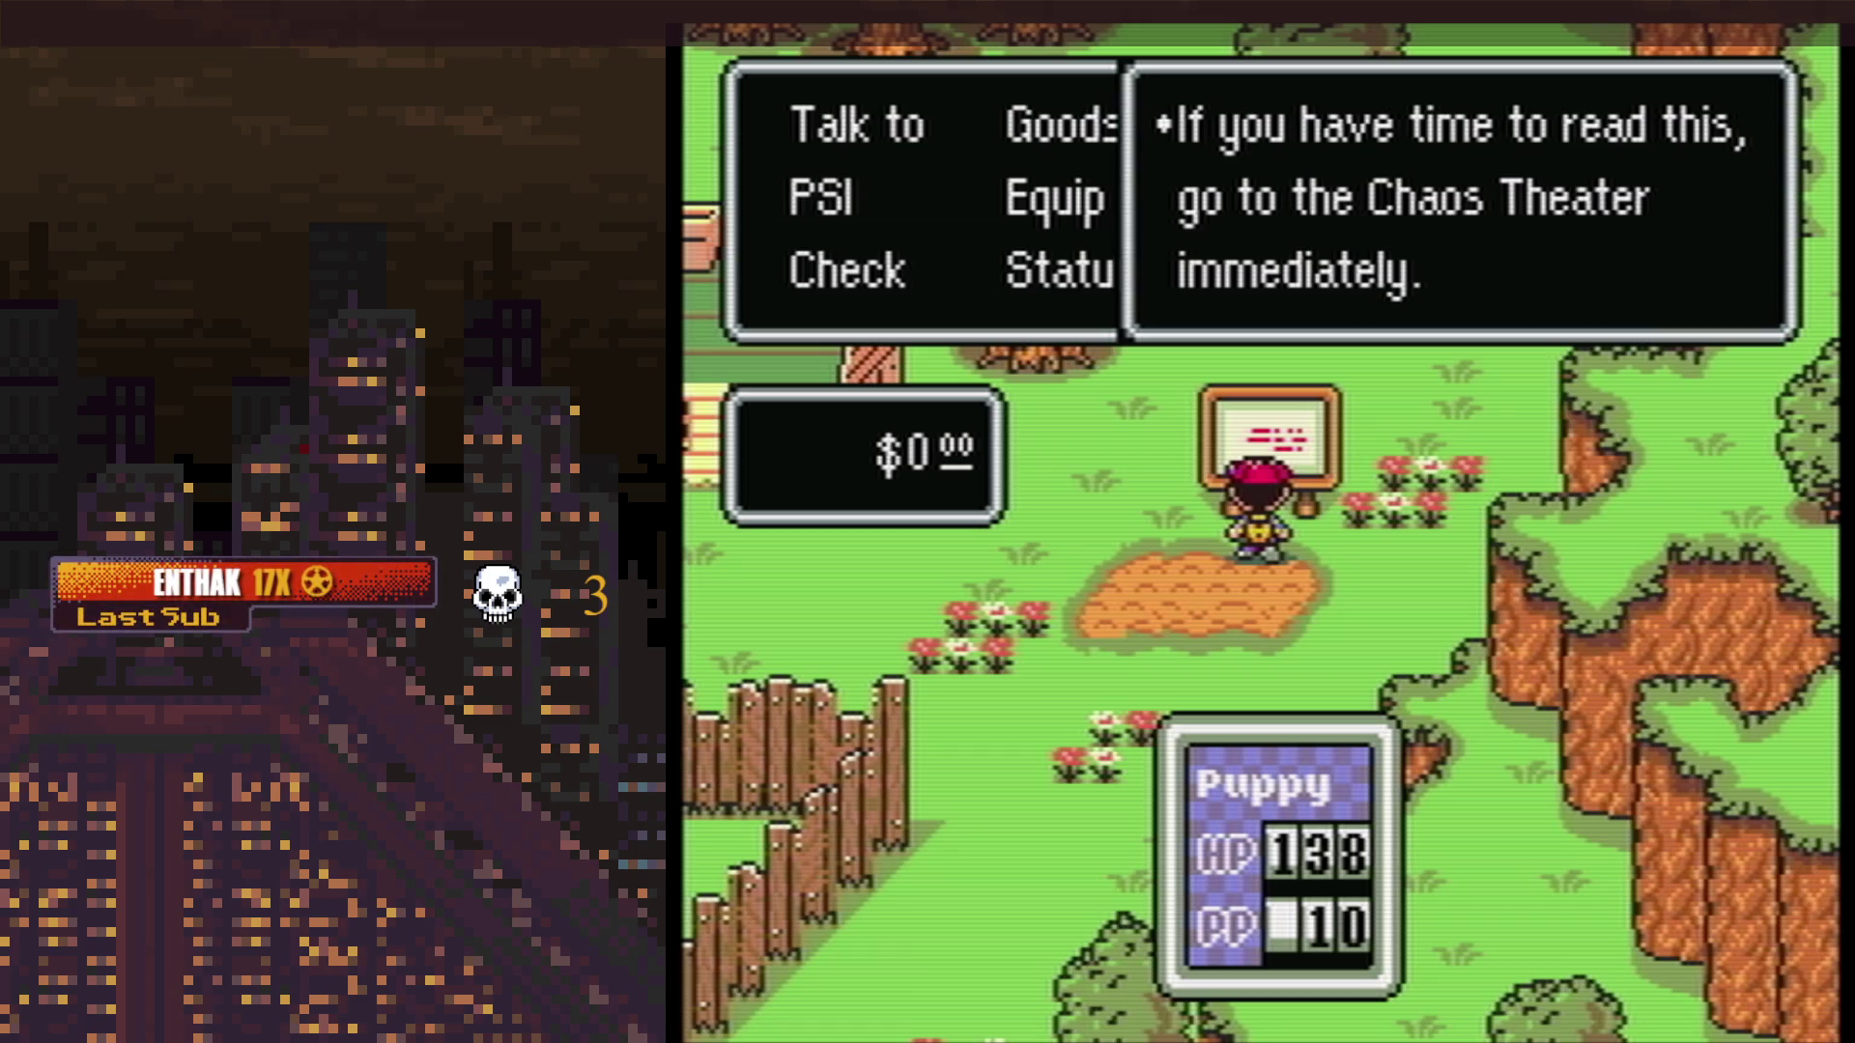
{"action": "key", "text": "Return"}
{"action": "key", "text": "Down"}
{"action": "key", "text": "Left"}
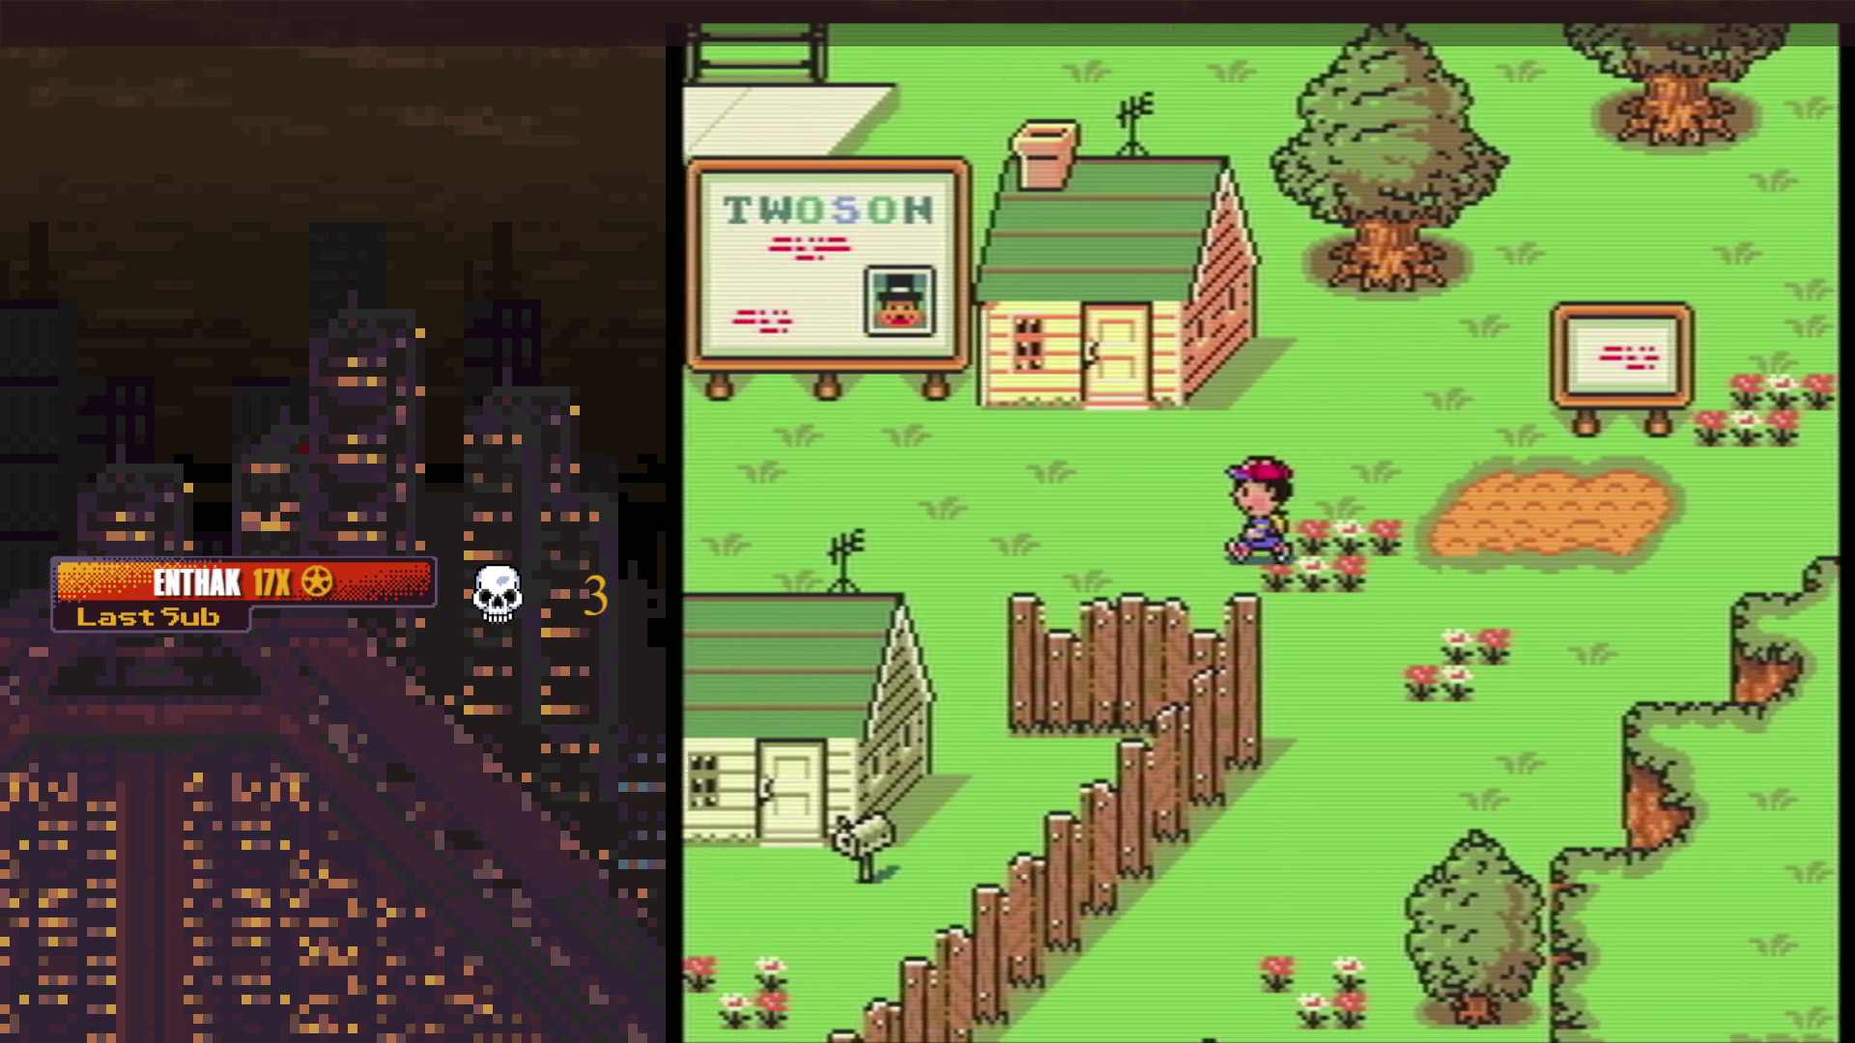
{"action": "key", "text": "Left"}
{"action": "key", "text": "Up"}
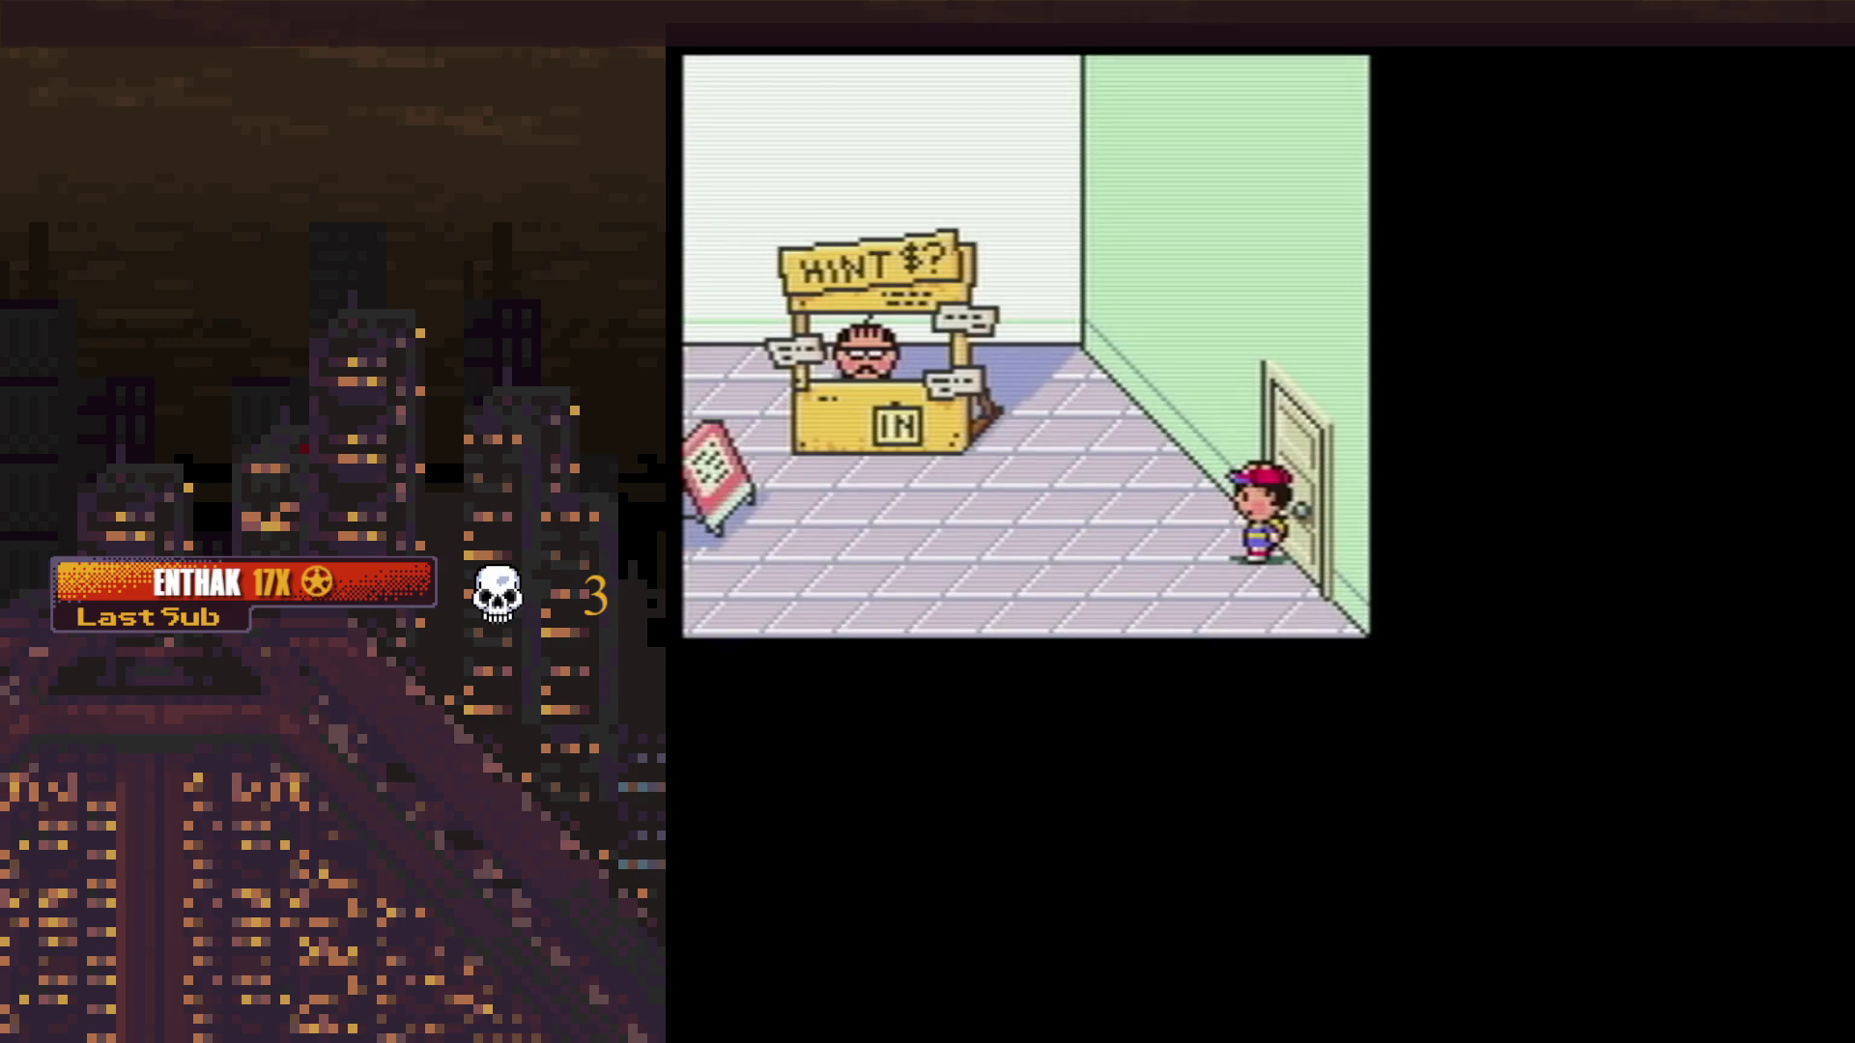
Leave the hint shop and go up the sidewalk to talk to the Runaway Five member by the bus.
{"action": "key", "text": "Left"}
{"action": "key", "text": "Right"}
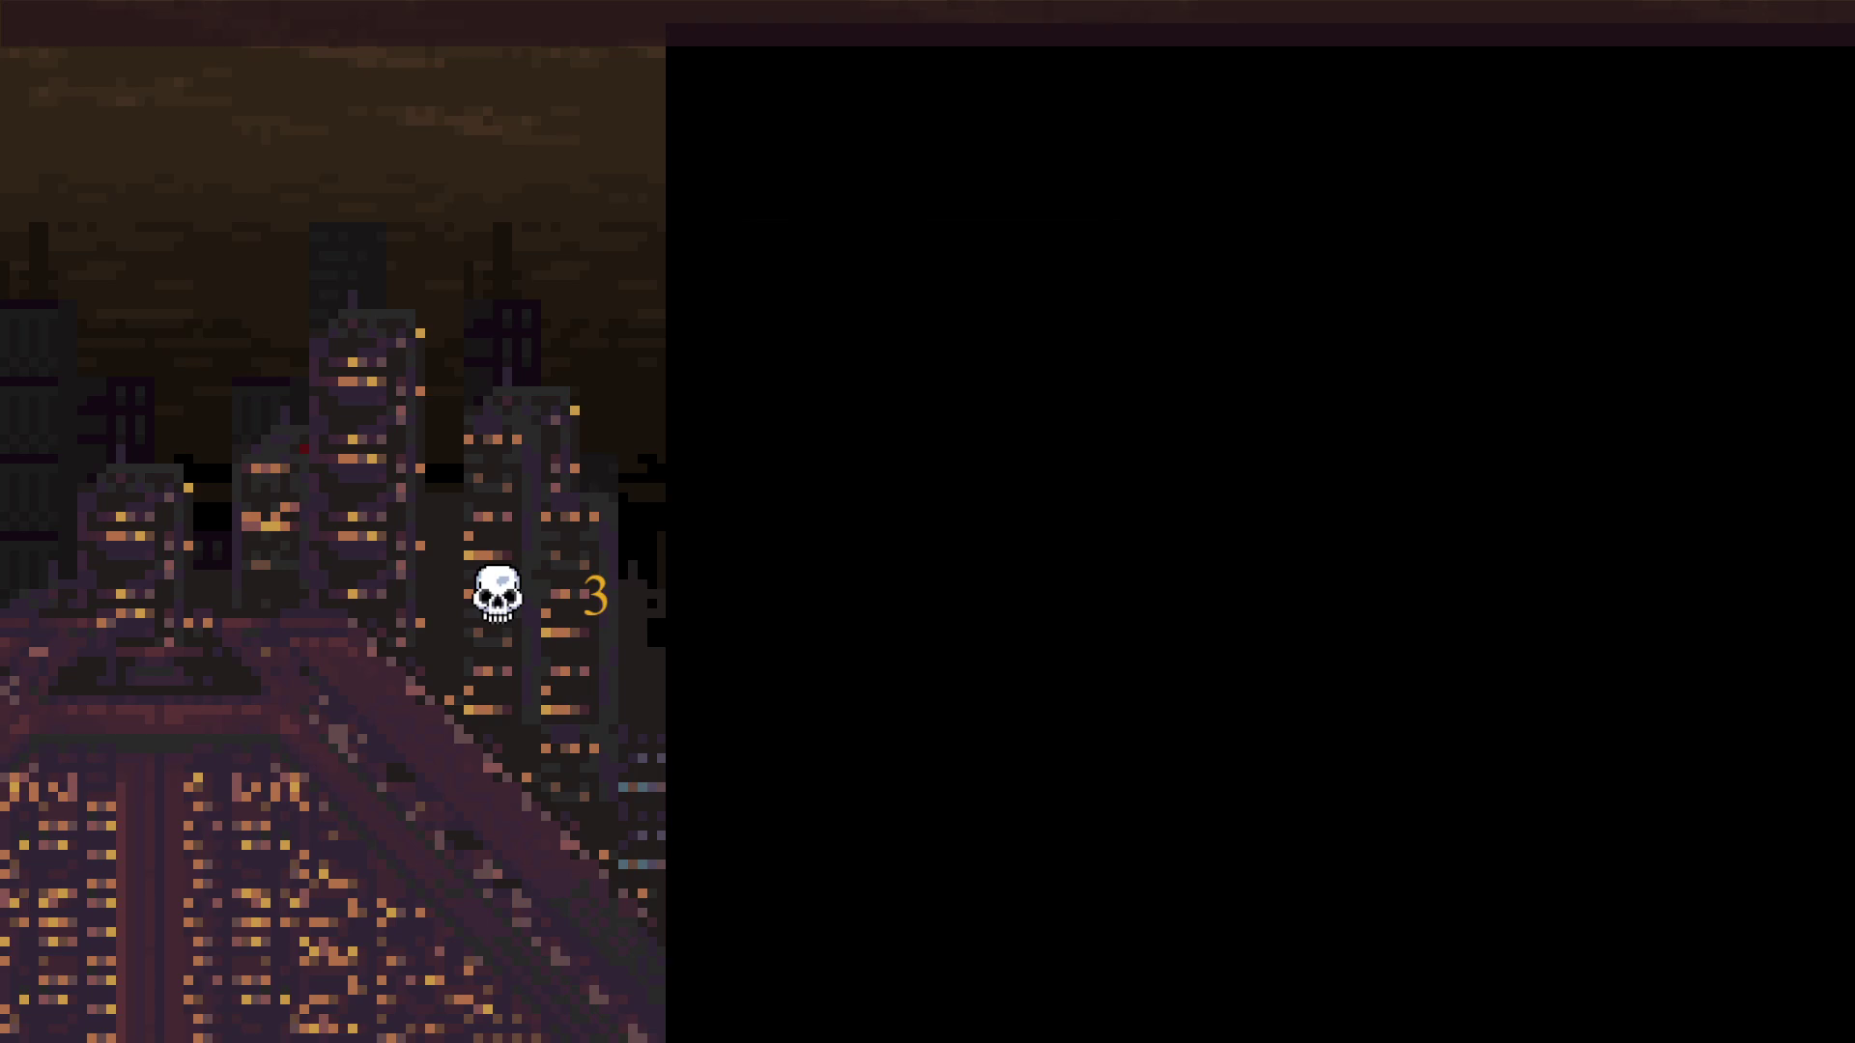
{"action": "key", "text": "Left"}
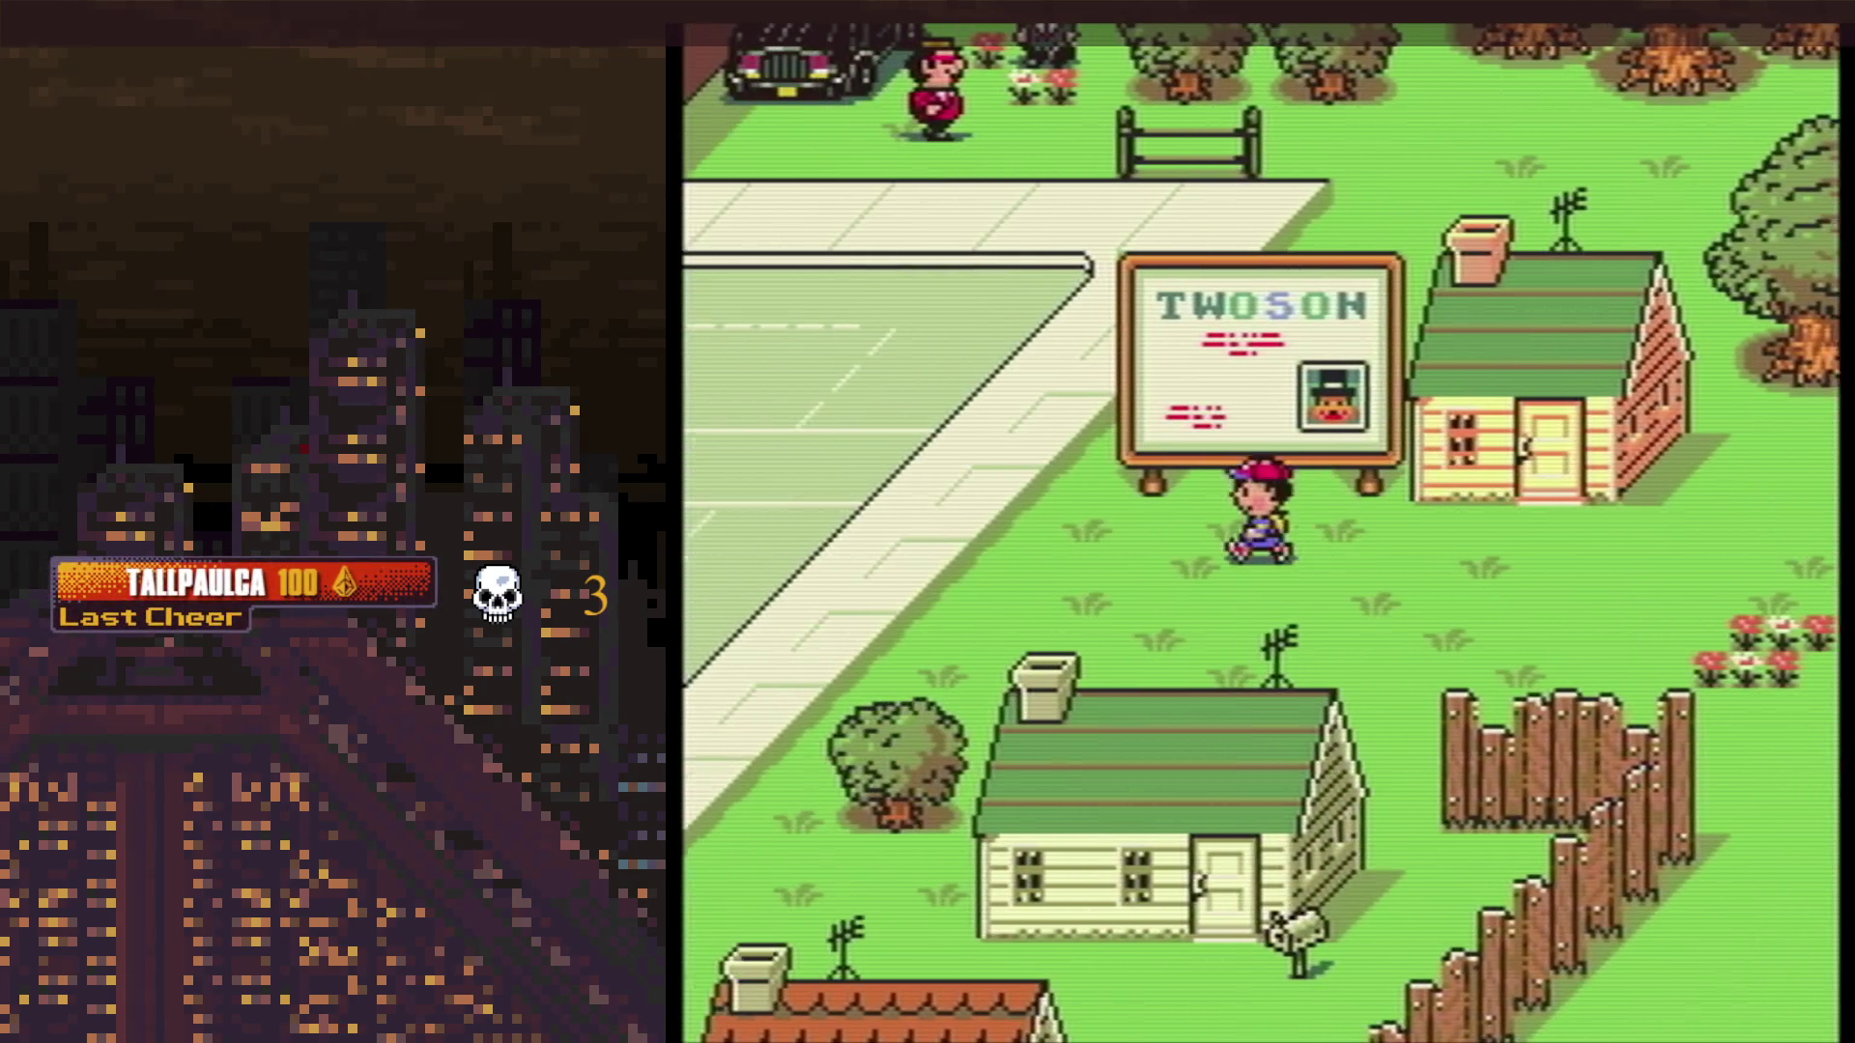
{"action": "key", "text": "Left"}
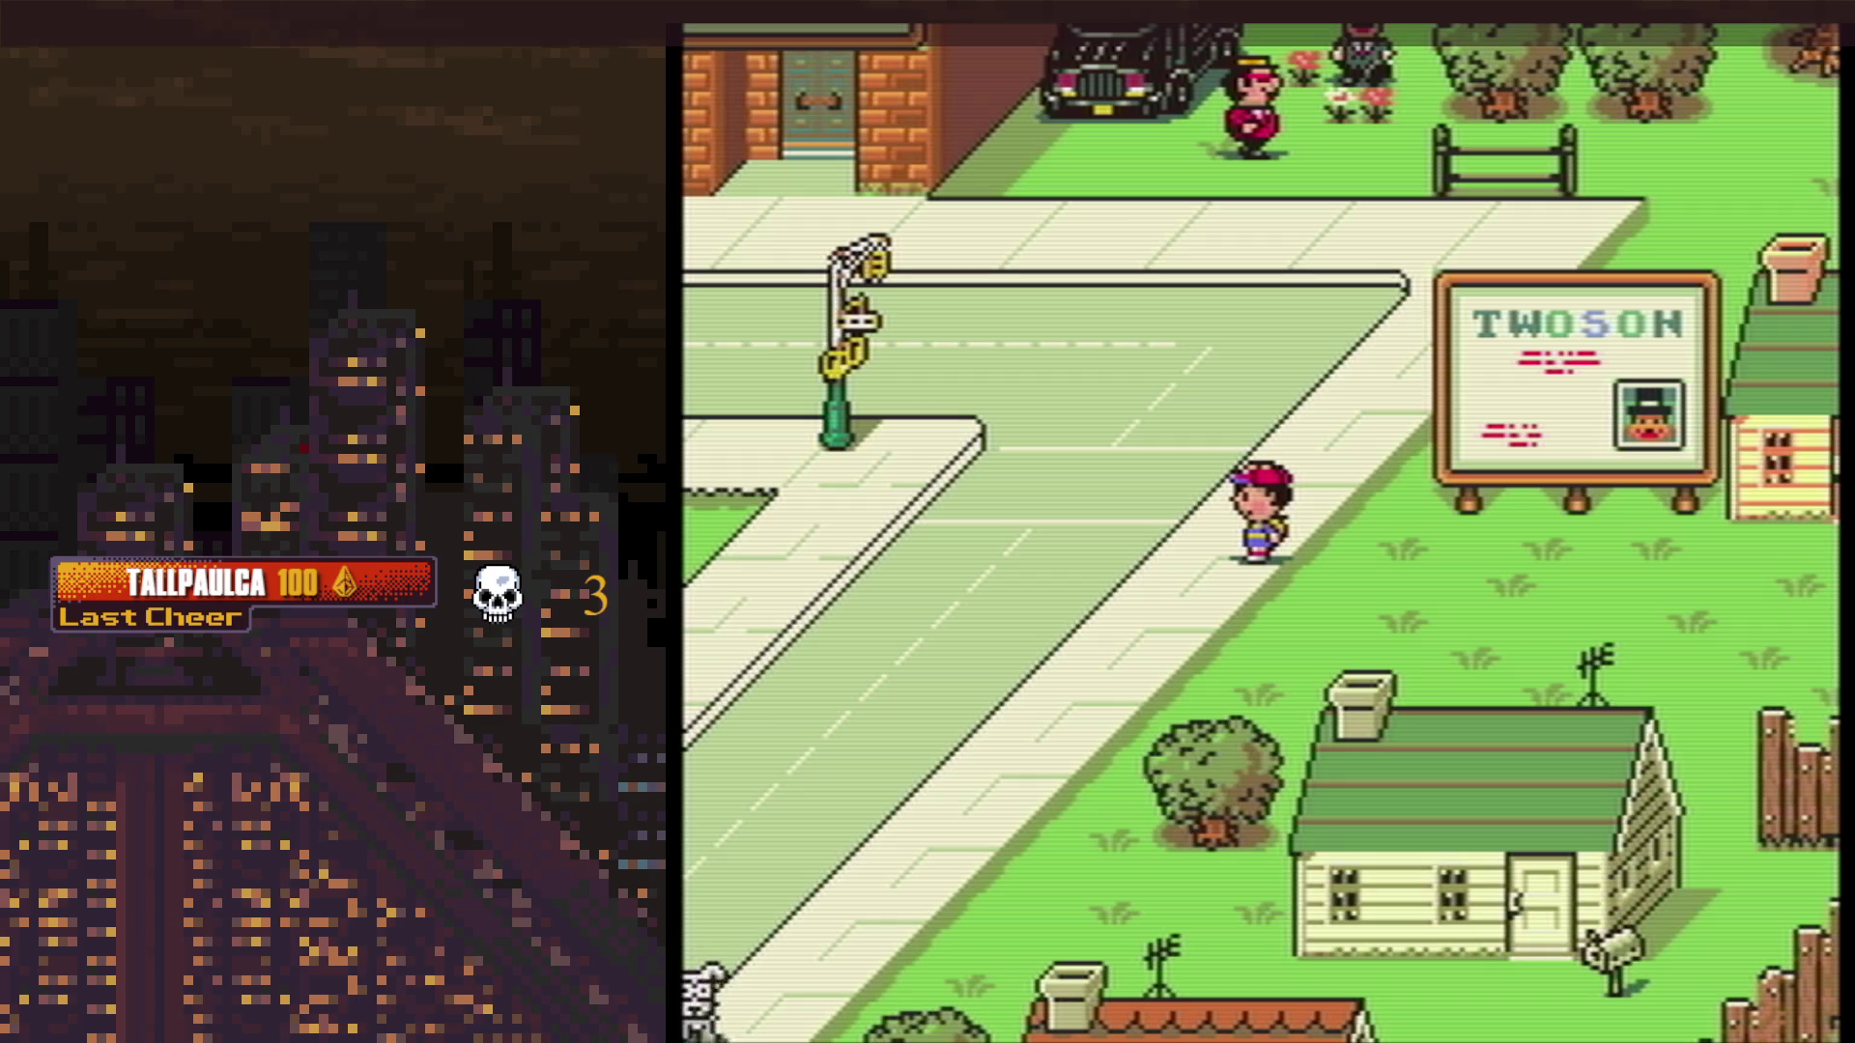
{"action": "key", "text": "Up"}
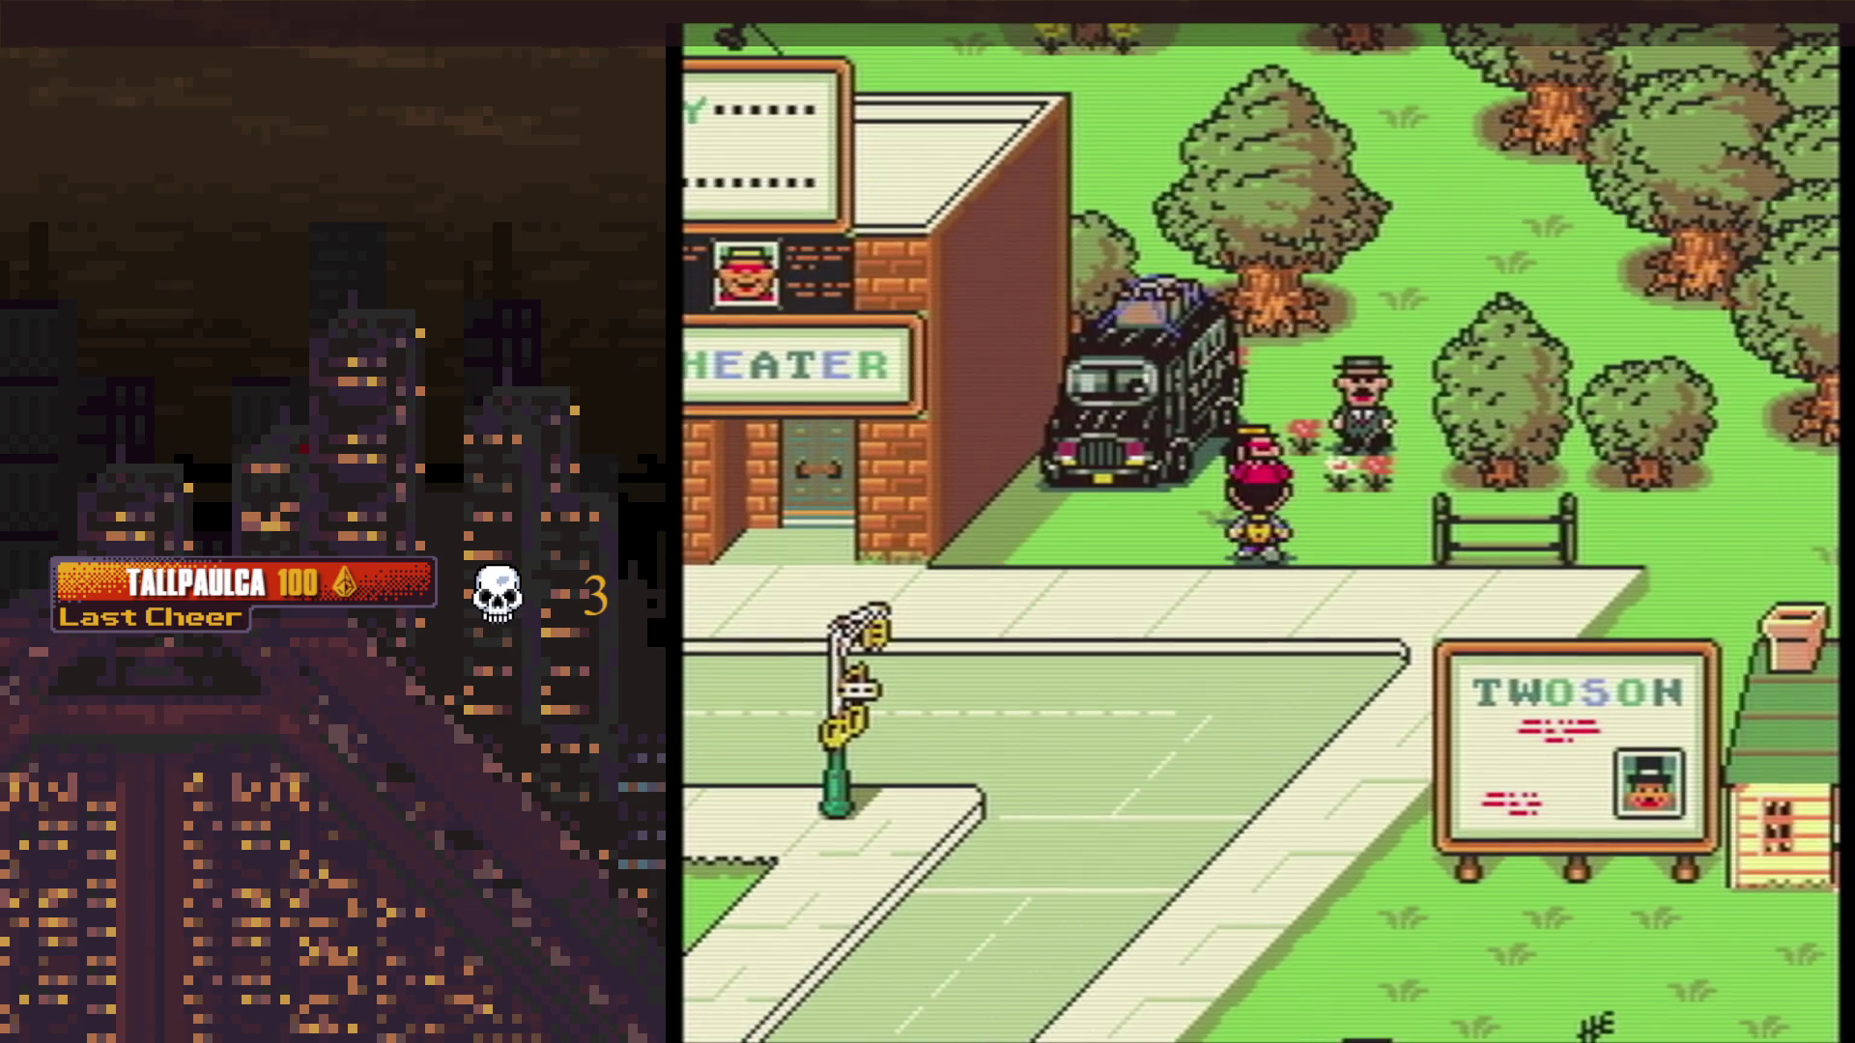
{"action": "key", "text": "Return"}
{"action": "key", "text": "Return"}
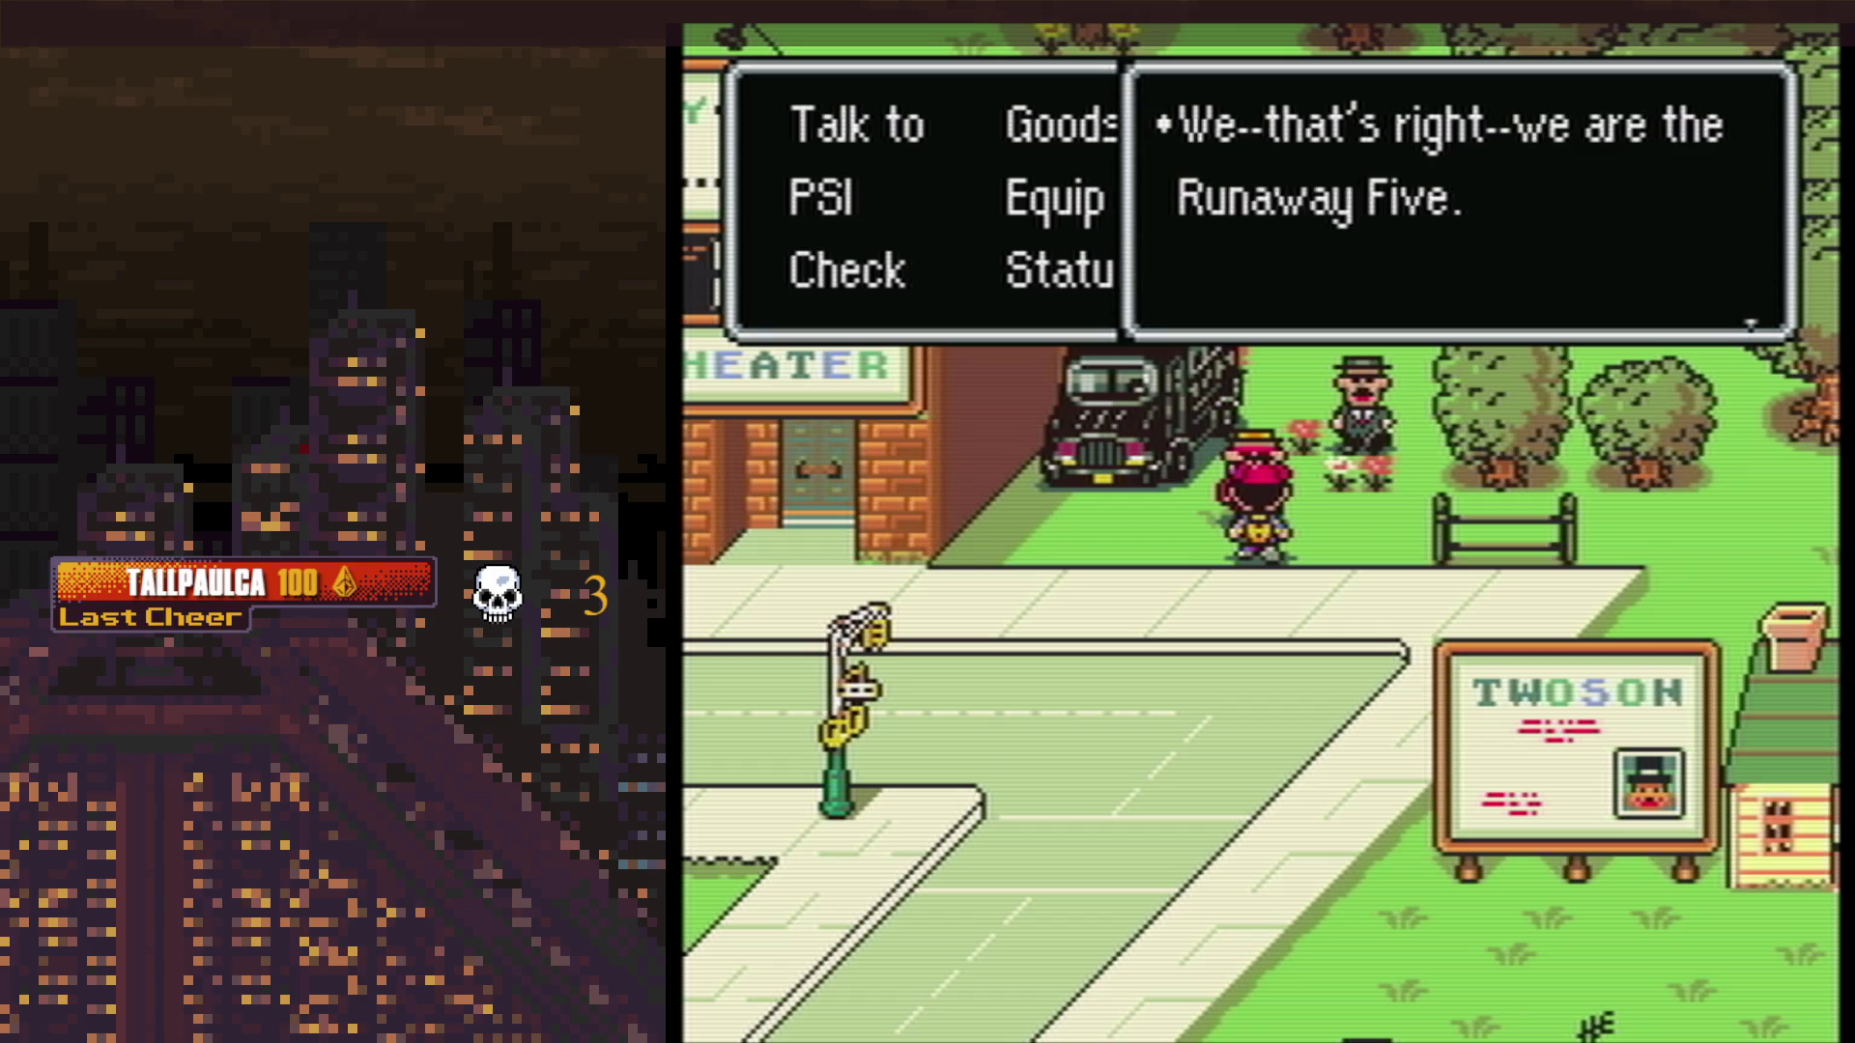
Finish the band member's debt story, then talk to the man in the hat.
{"action": "key", "text": "Return"}
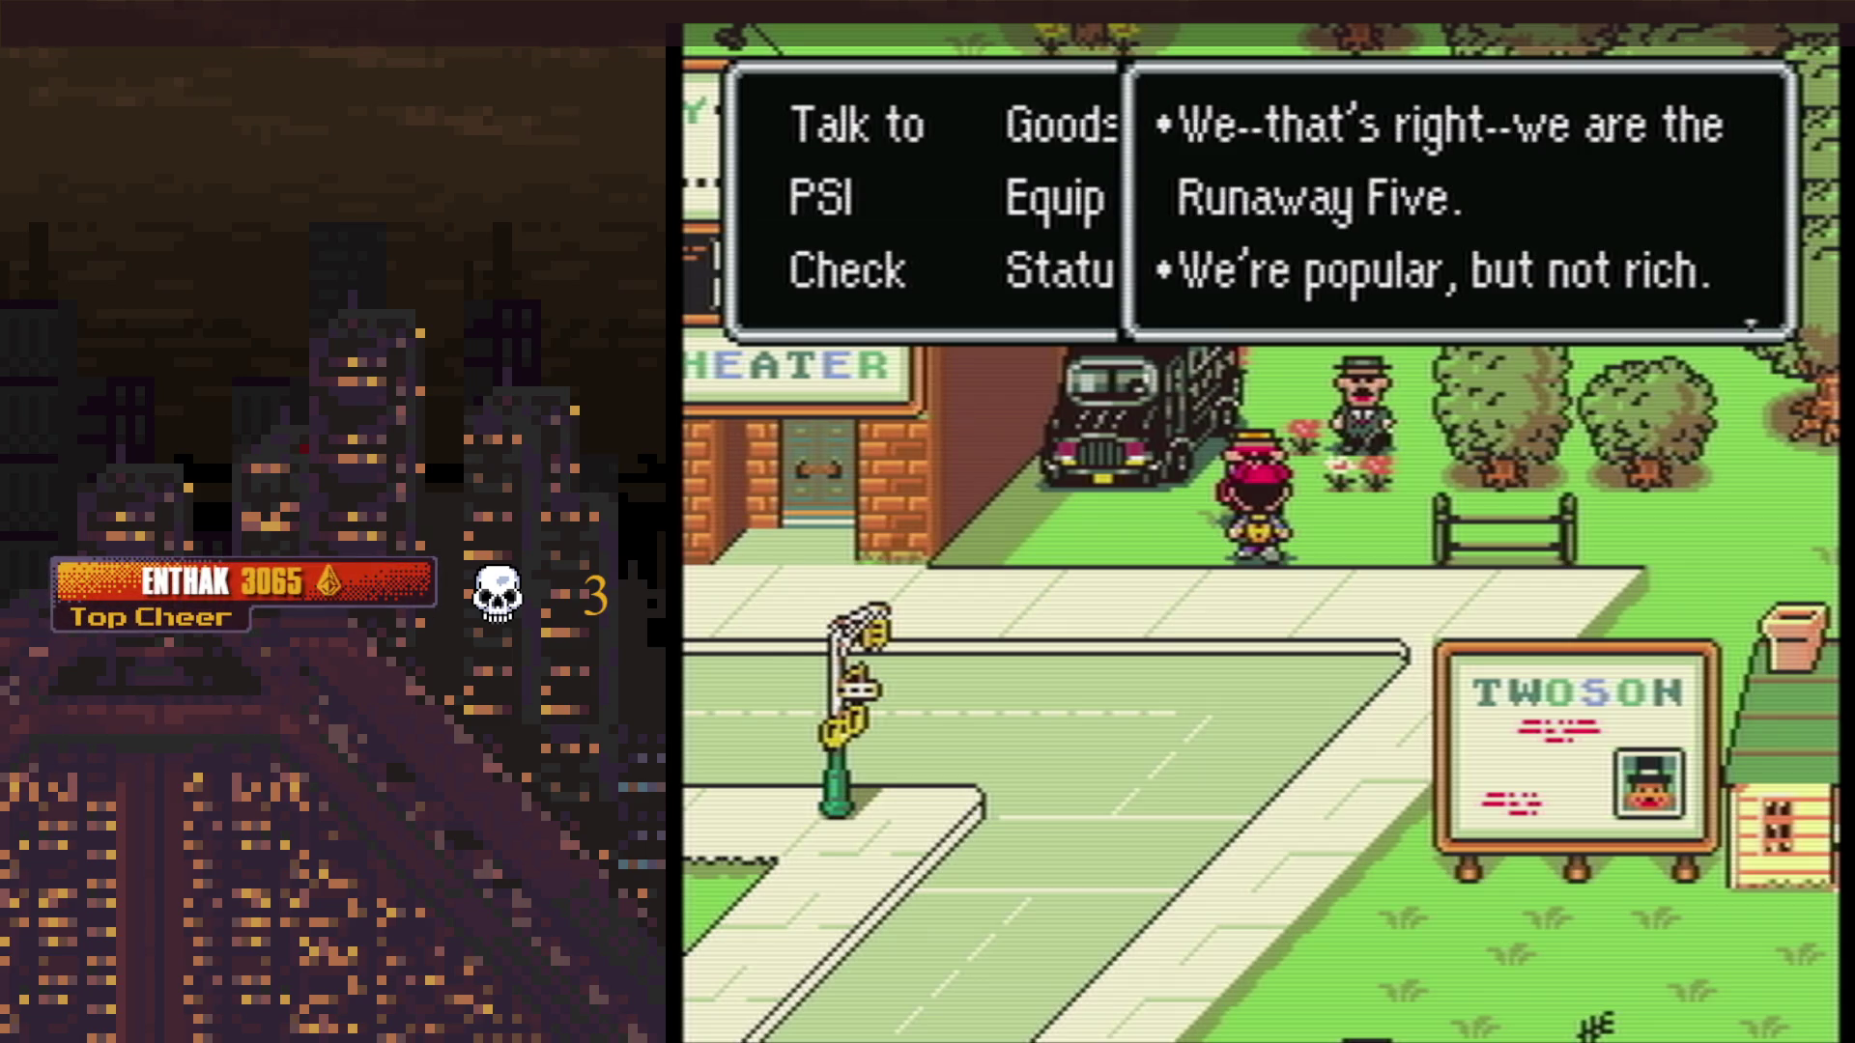
{"action": "key", "text": "Return"}
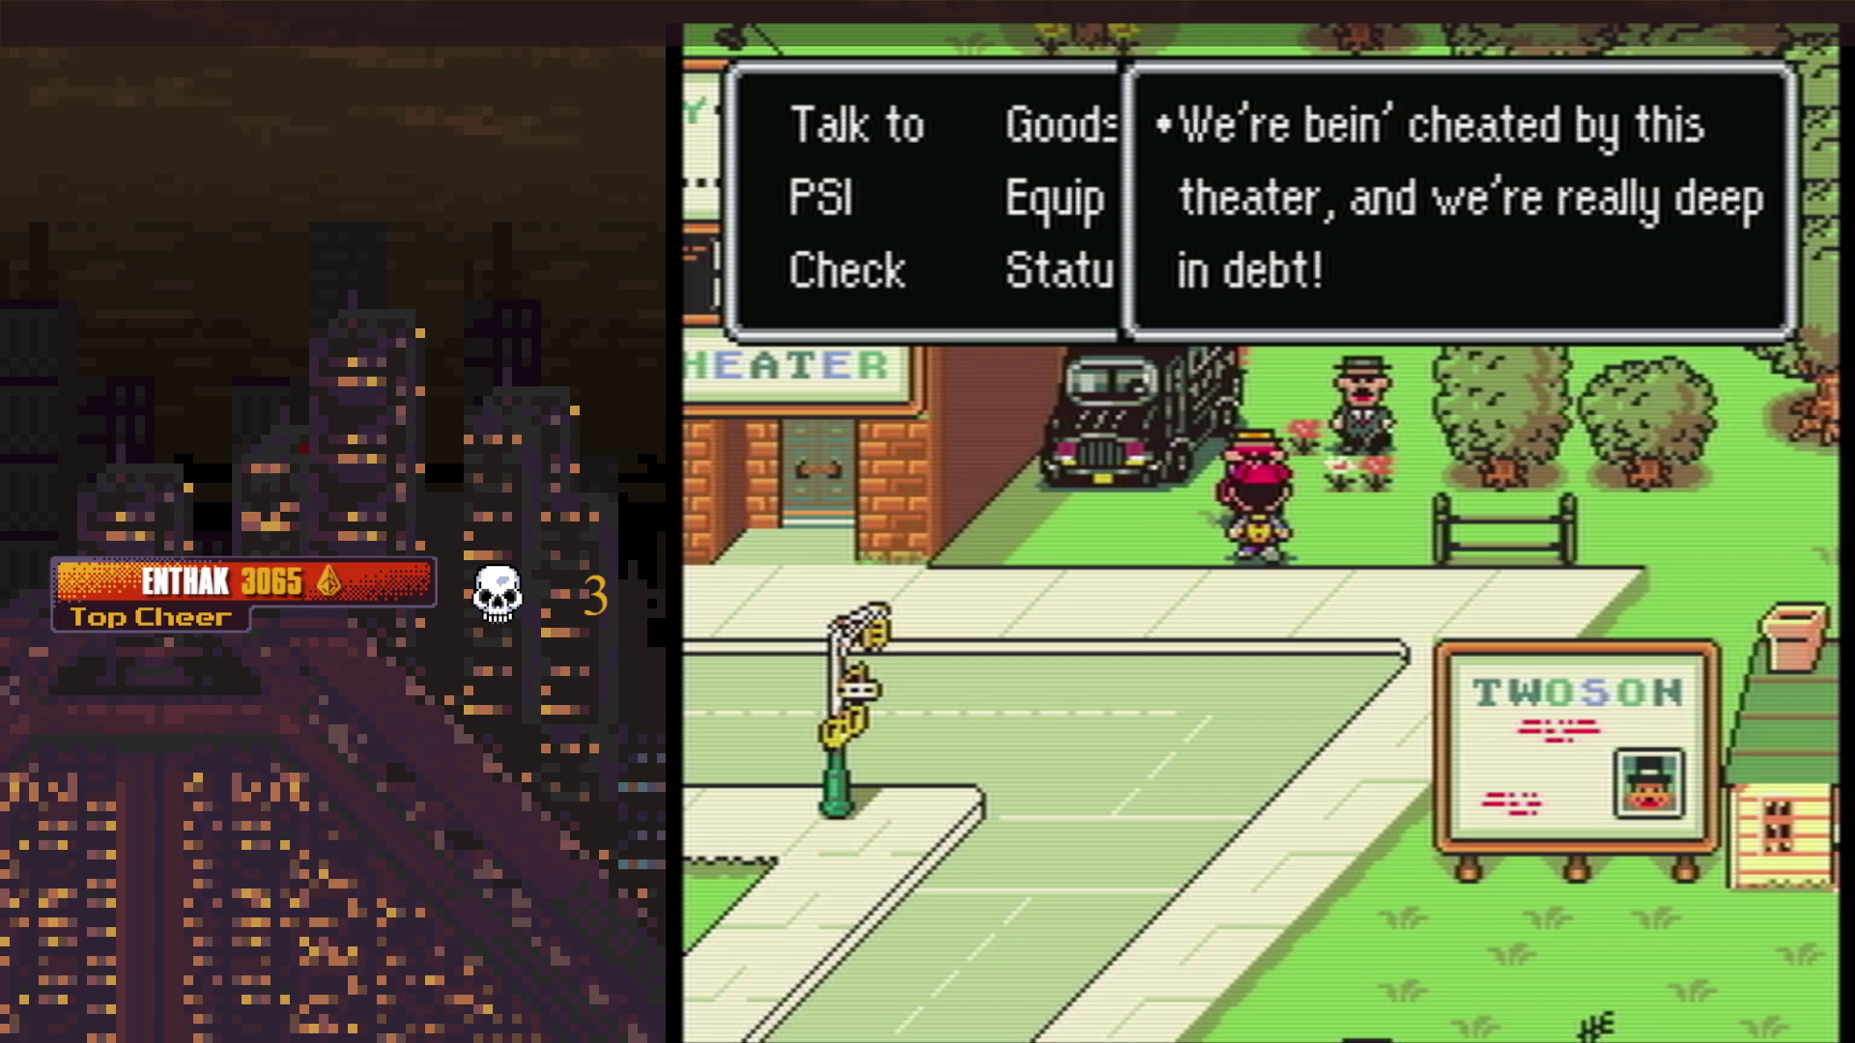
{"action": "key", "text": "Return"}
{"action": "key", "text": "Up"}
{"action": "key", "text": "Right"}
{"action": "key", "text": "Return"}
{"action": "key", "text": "Return"}
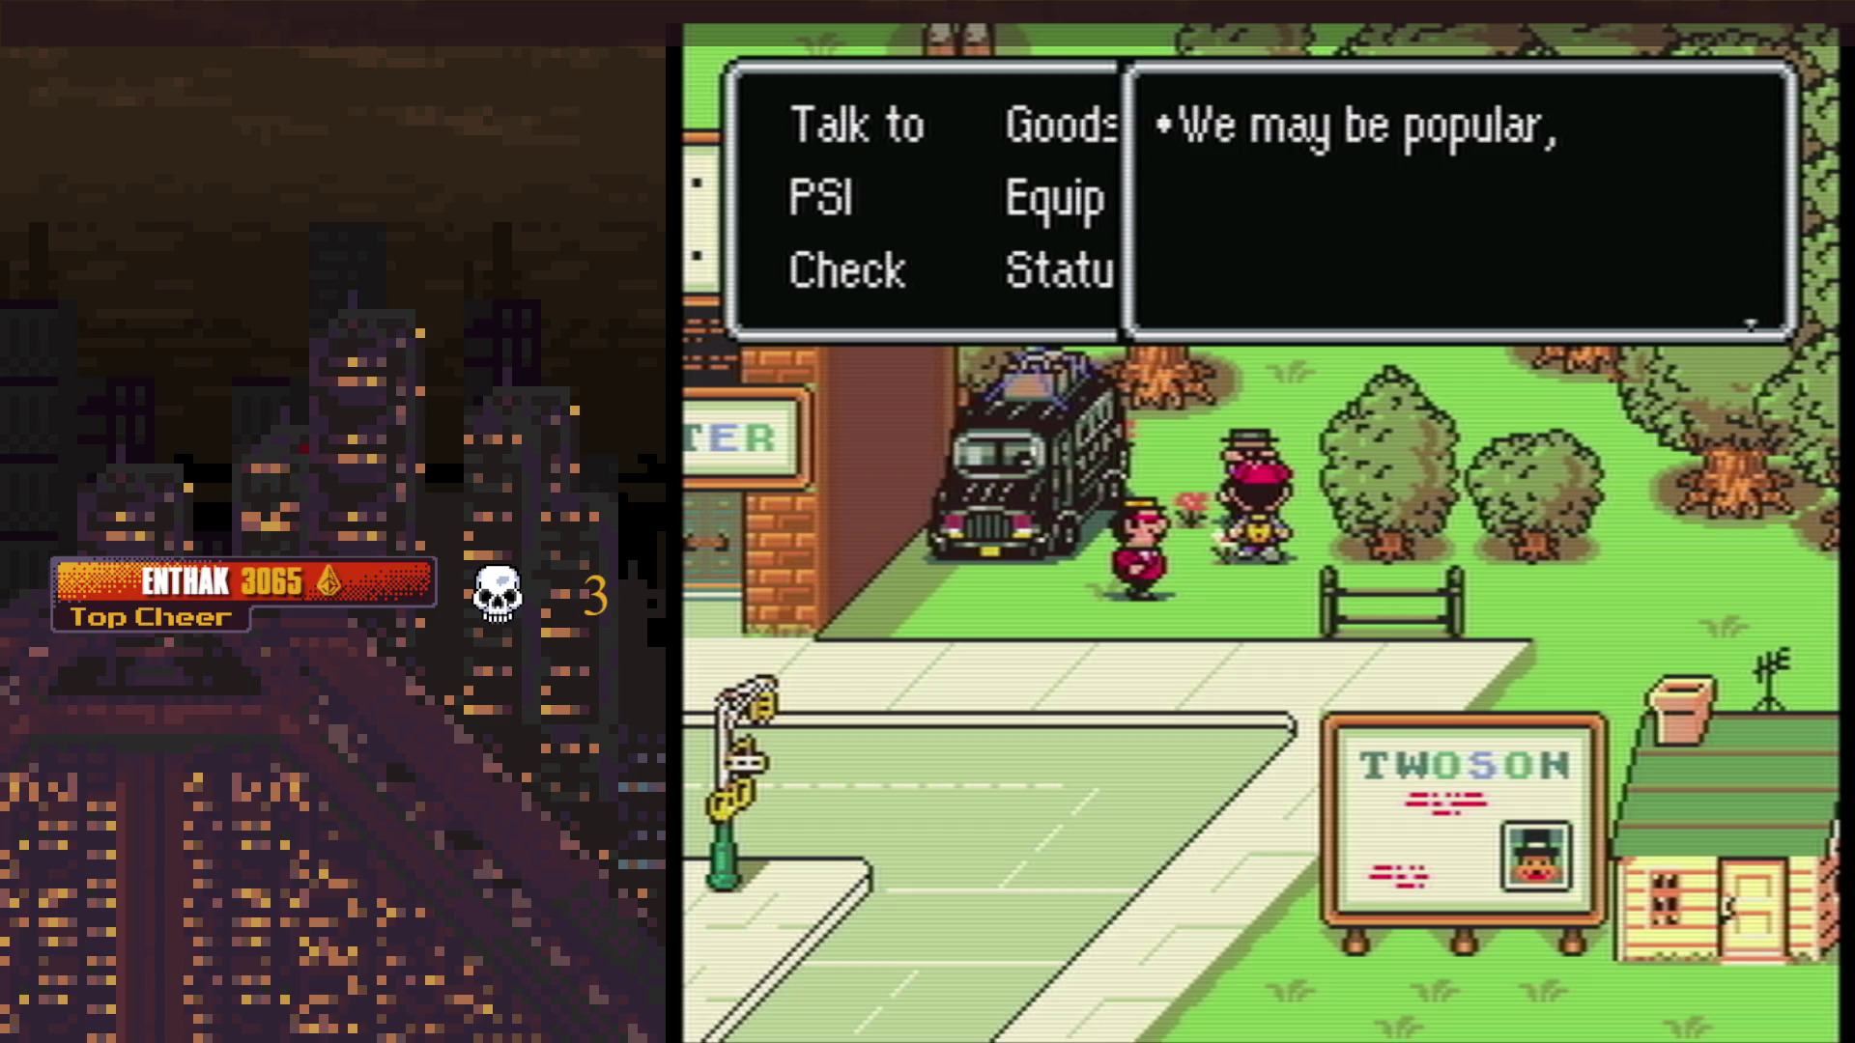
{"action": "key", "text": "Return"}
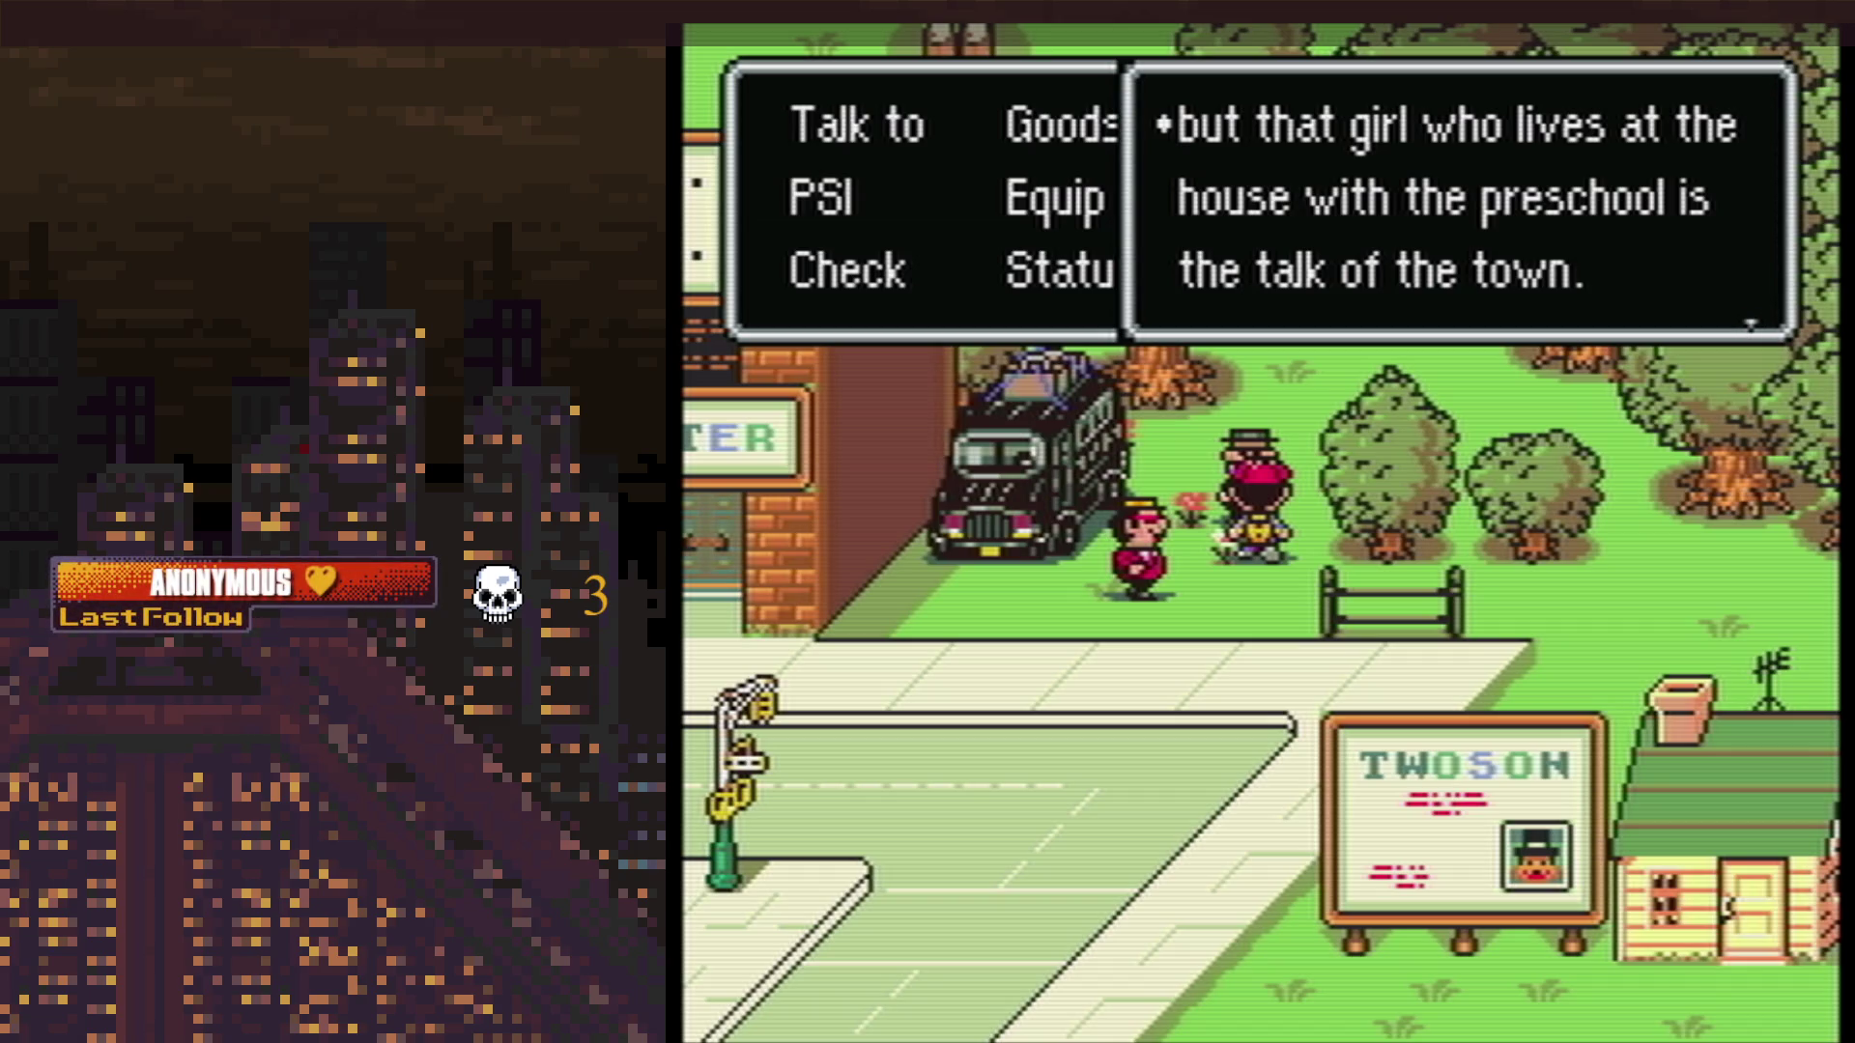
{"action": "key", "text": "x"}
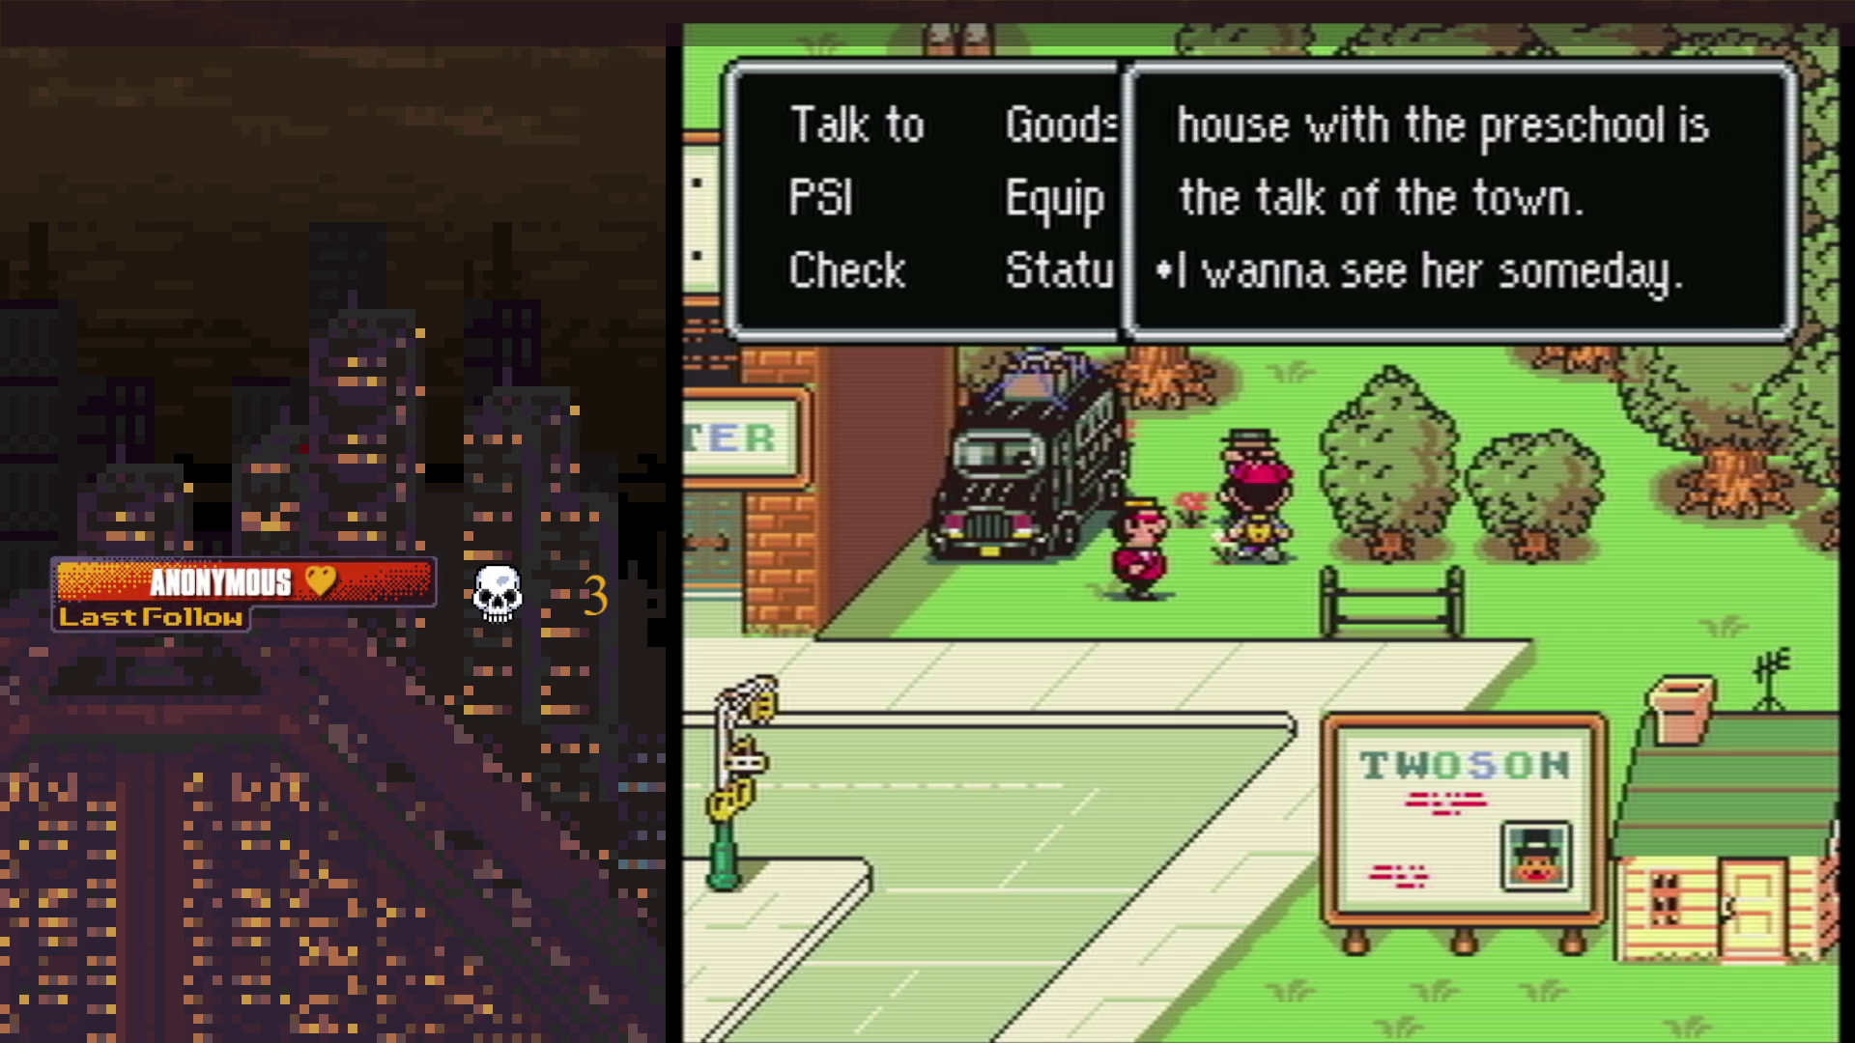
{"action": "key", "text": "x"}
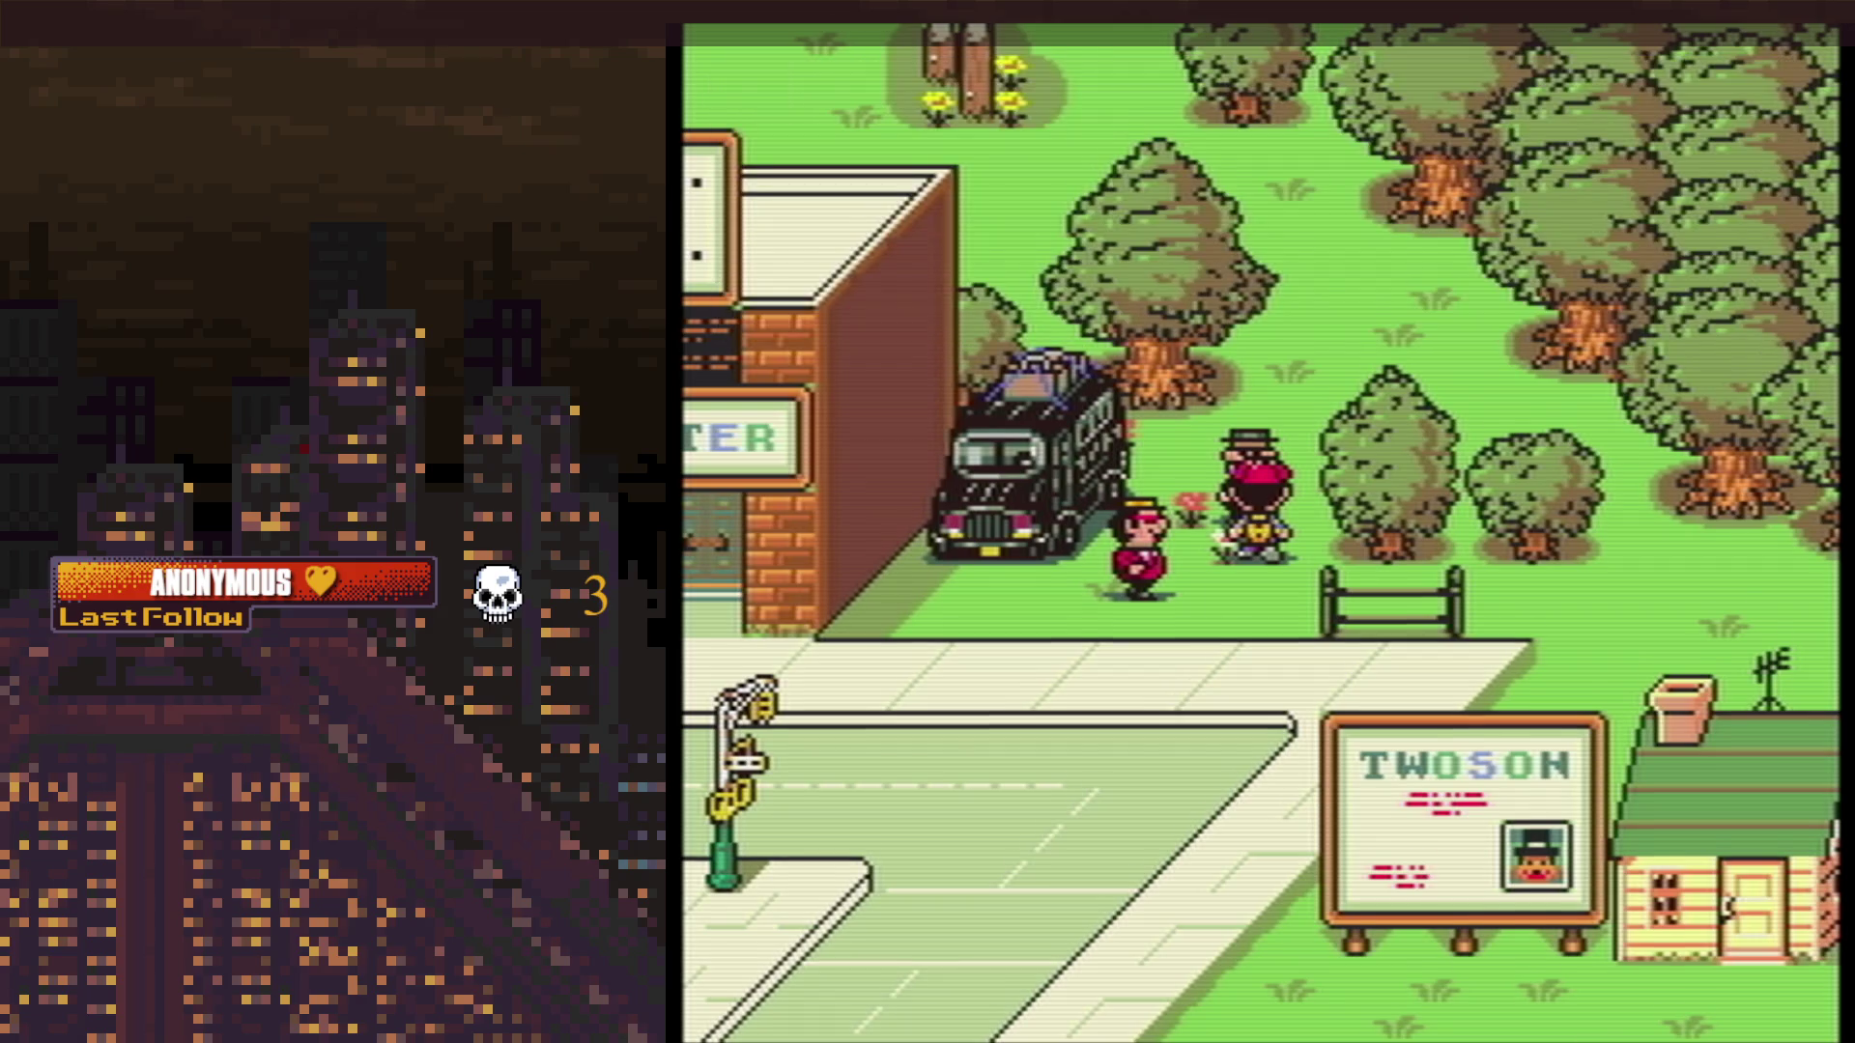
Check the Runaway Five tour bus.
{"action": "key", "text": "Down"}
{"action": "key", "text": "Left"}
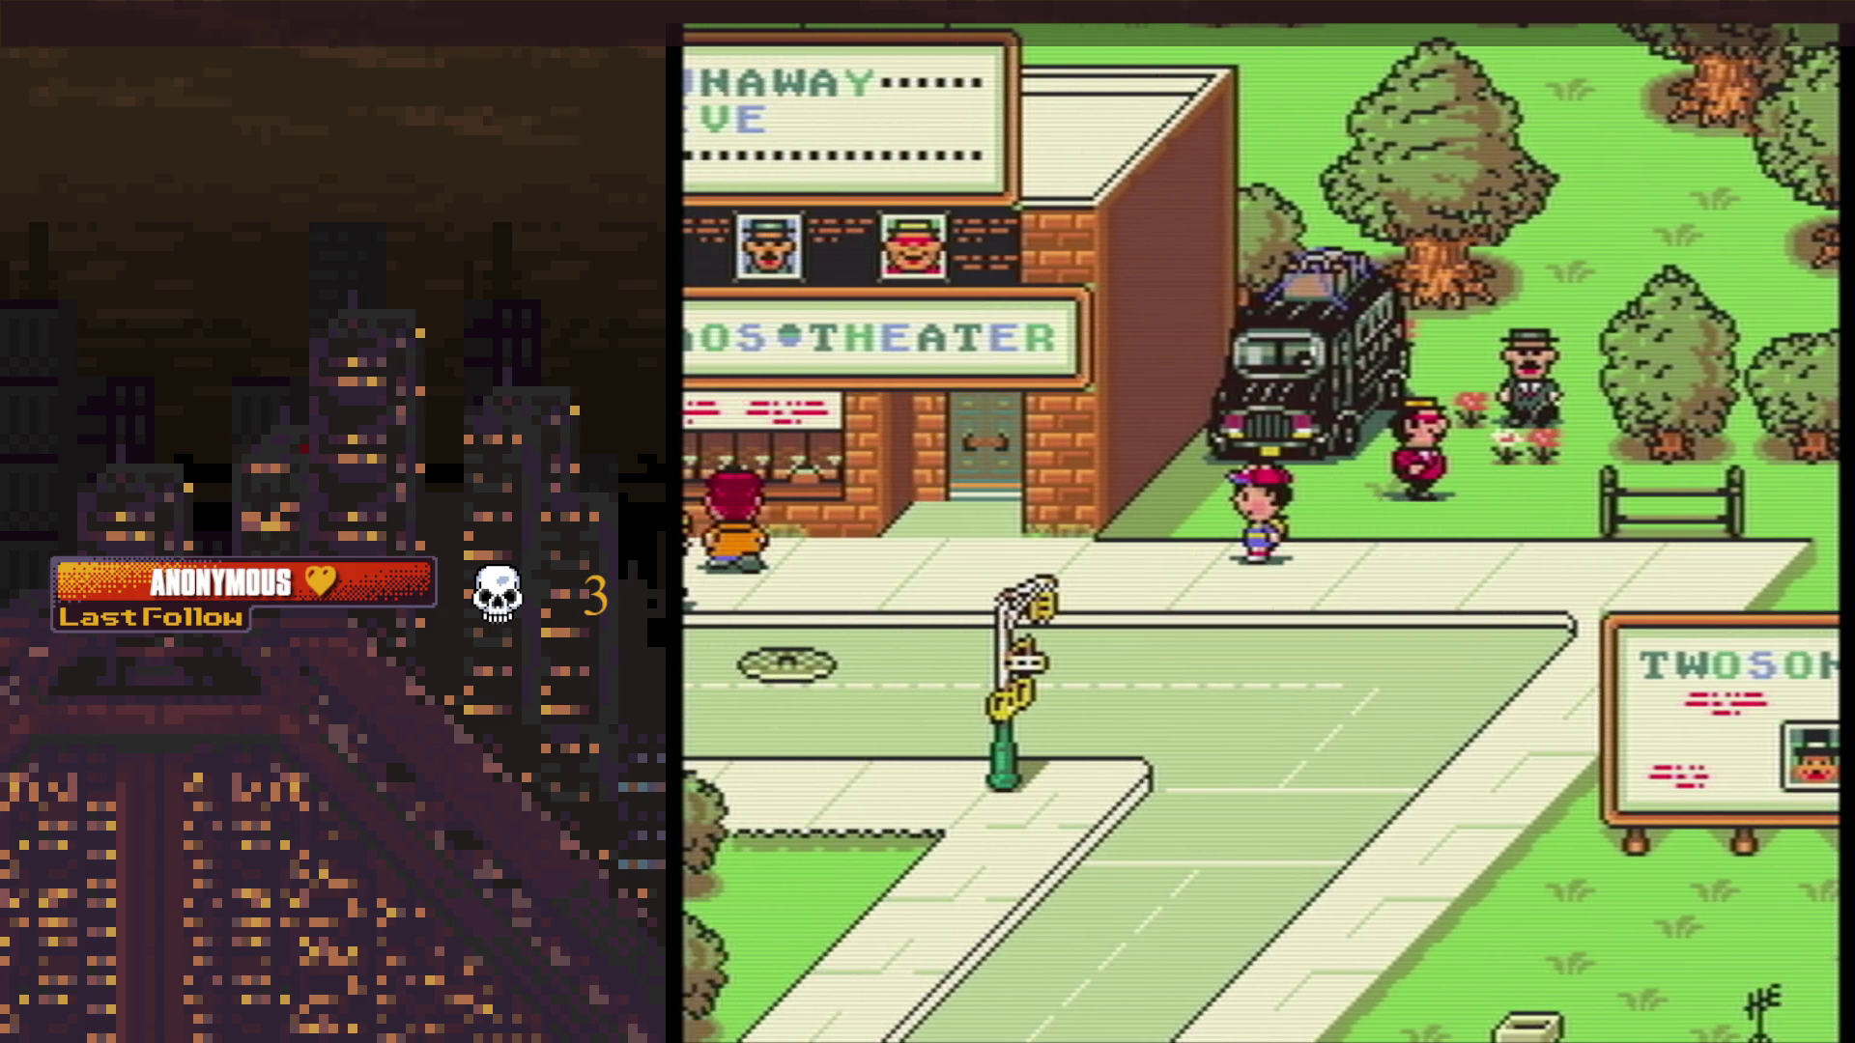
{"action": "key", "text": "Up"}
{"action": "key", "text": "x"}
{"action": "key", "text": "x"}
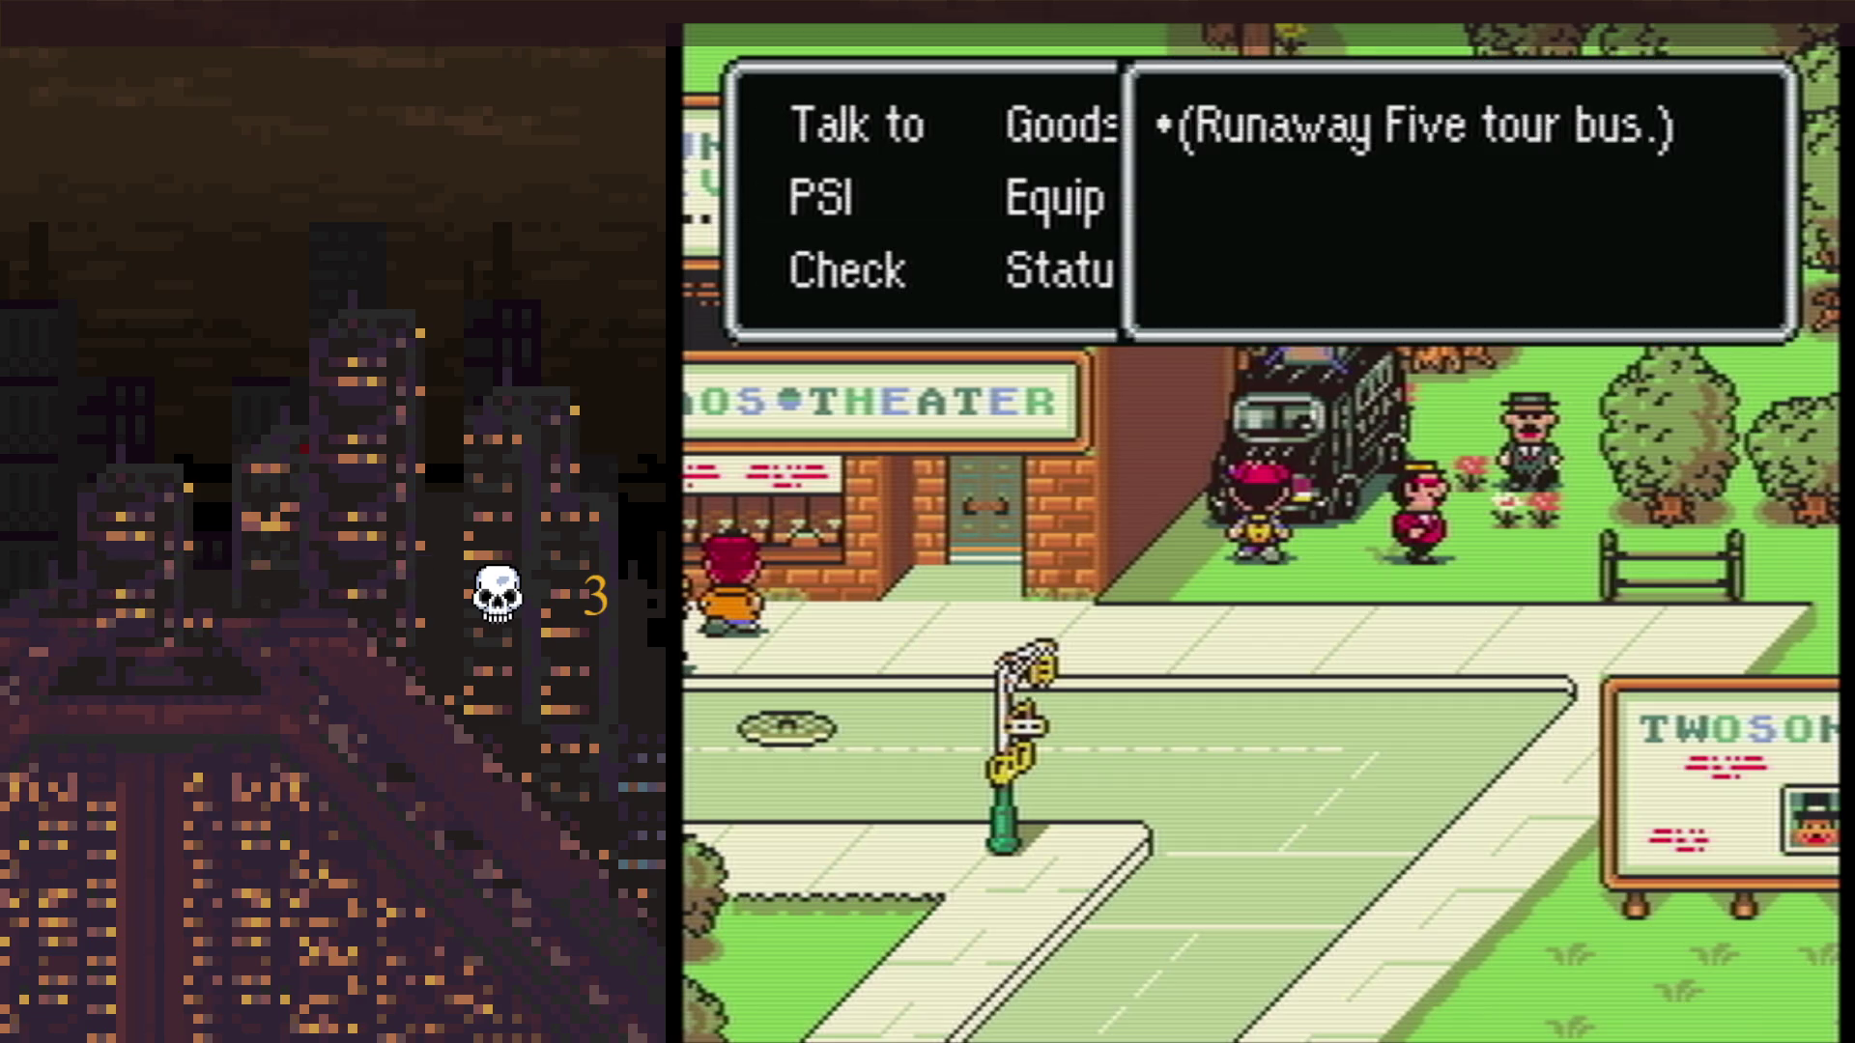
{"action": "key", "text": "x"}
Walk left along the street and read the Runaway Five billboard.
{"action": "key", "text": "Down+Left"}
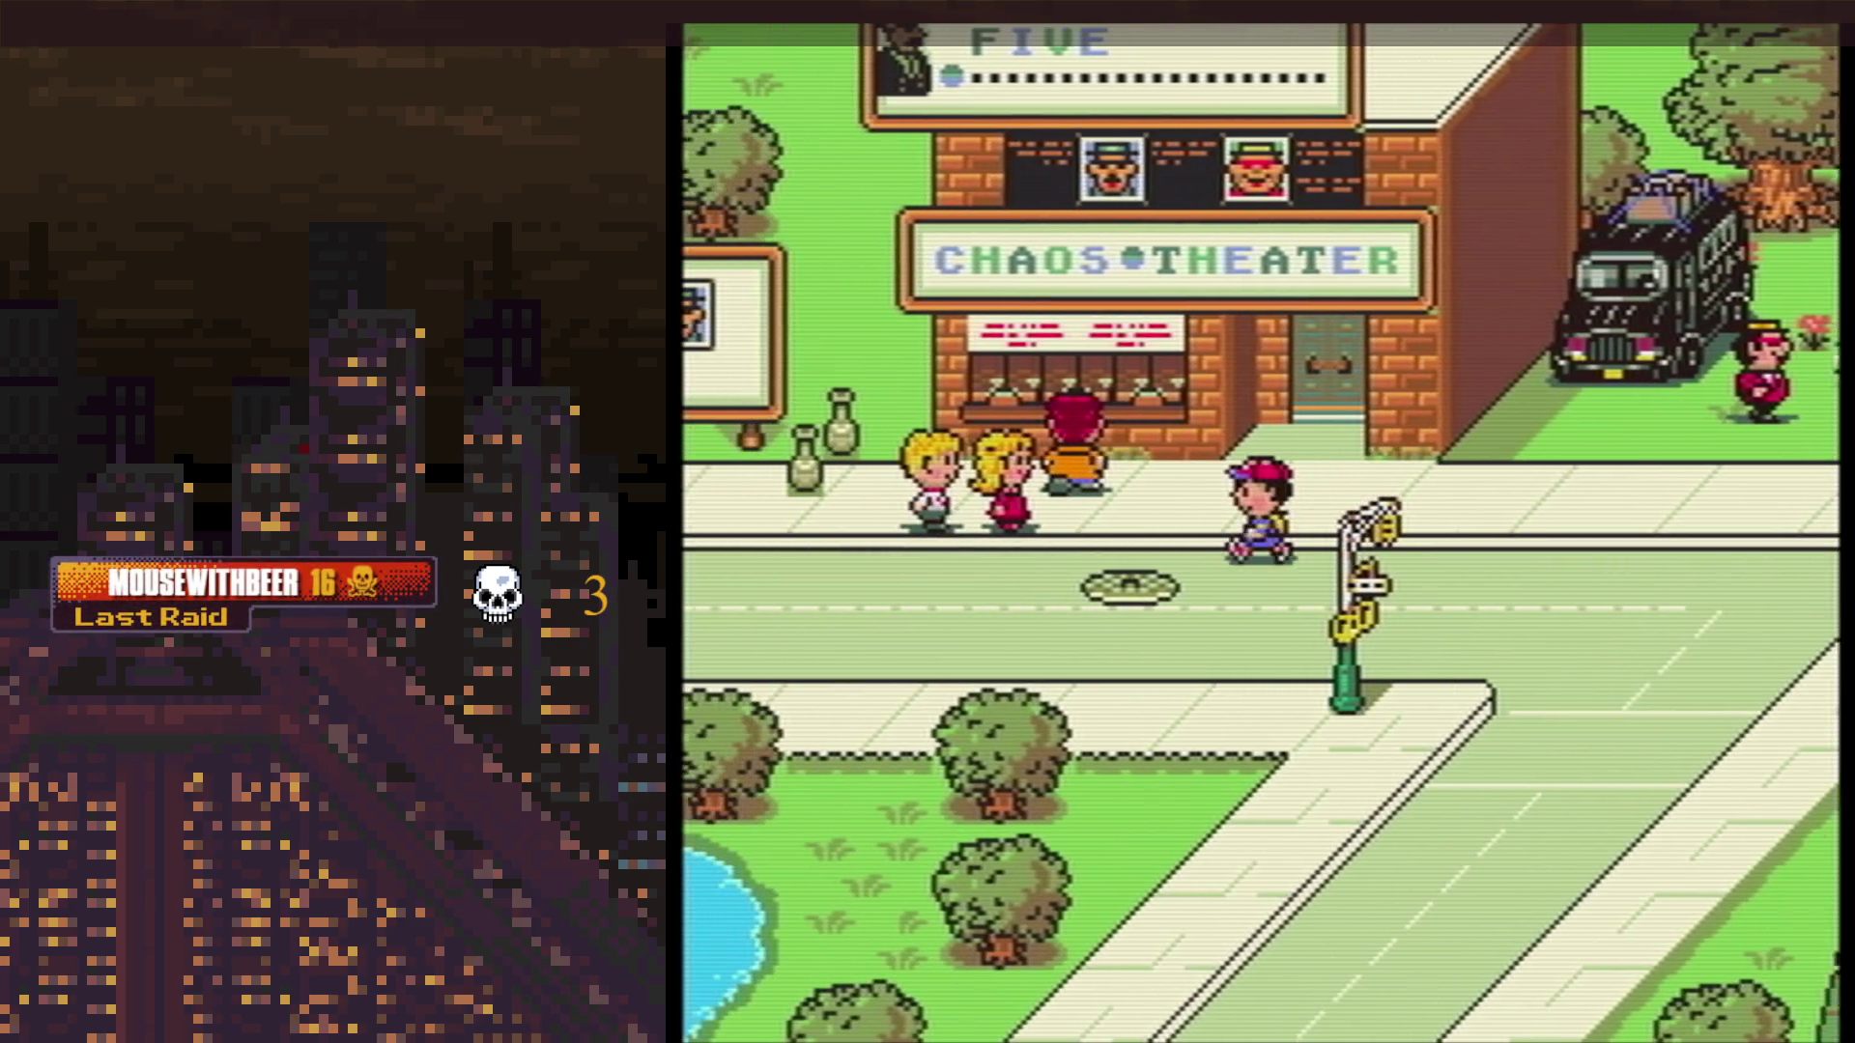
{"action": "key", "text": "Left"}
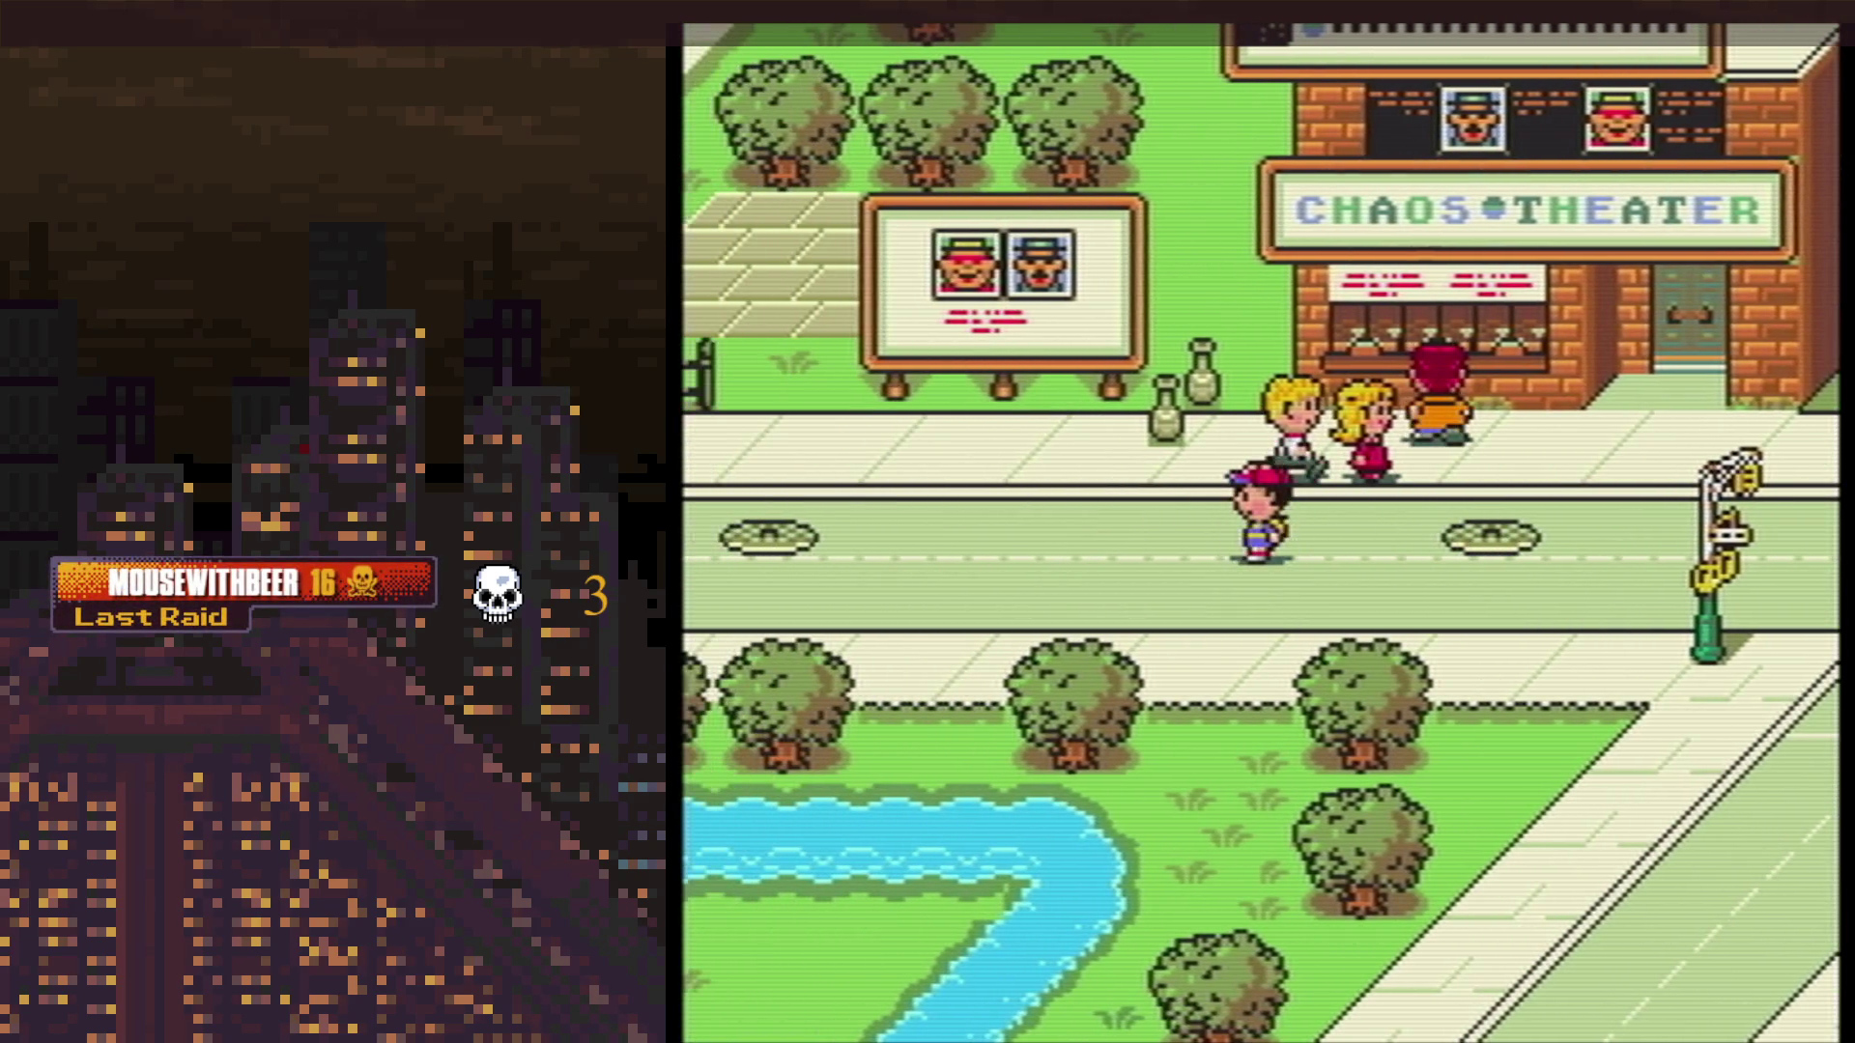
{"action": "key", "text": "Up+Left"}
{"action": "key", "text": "Return"}
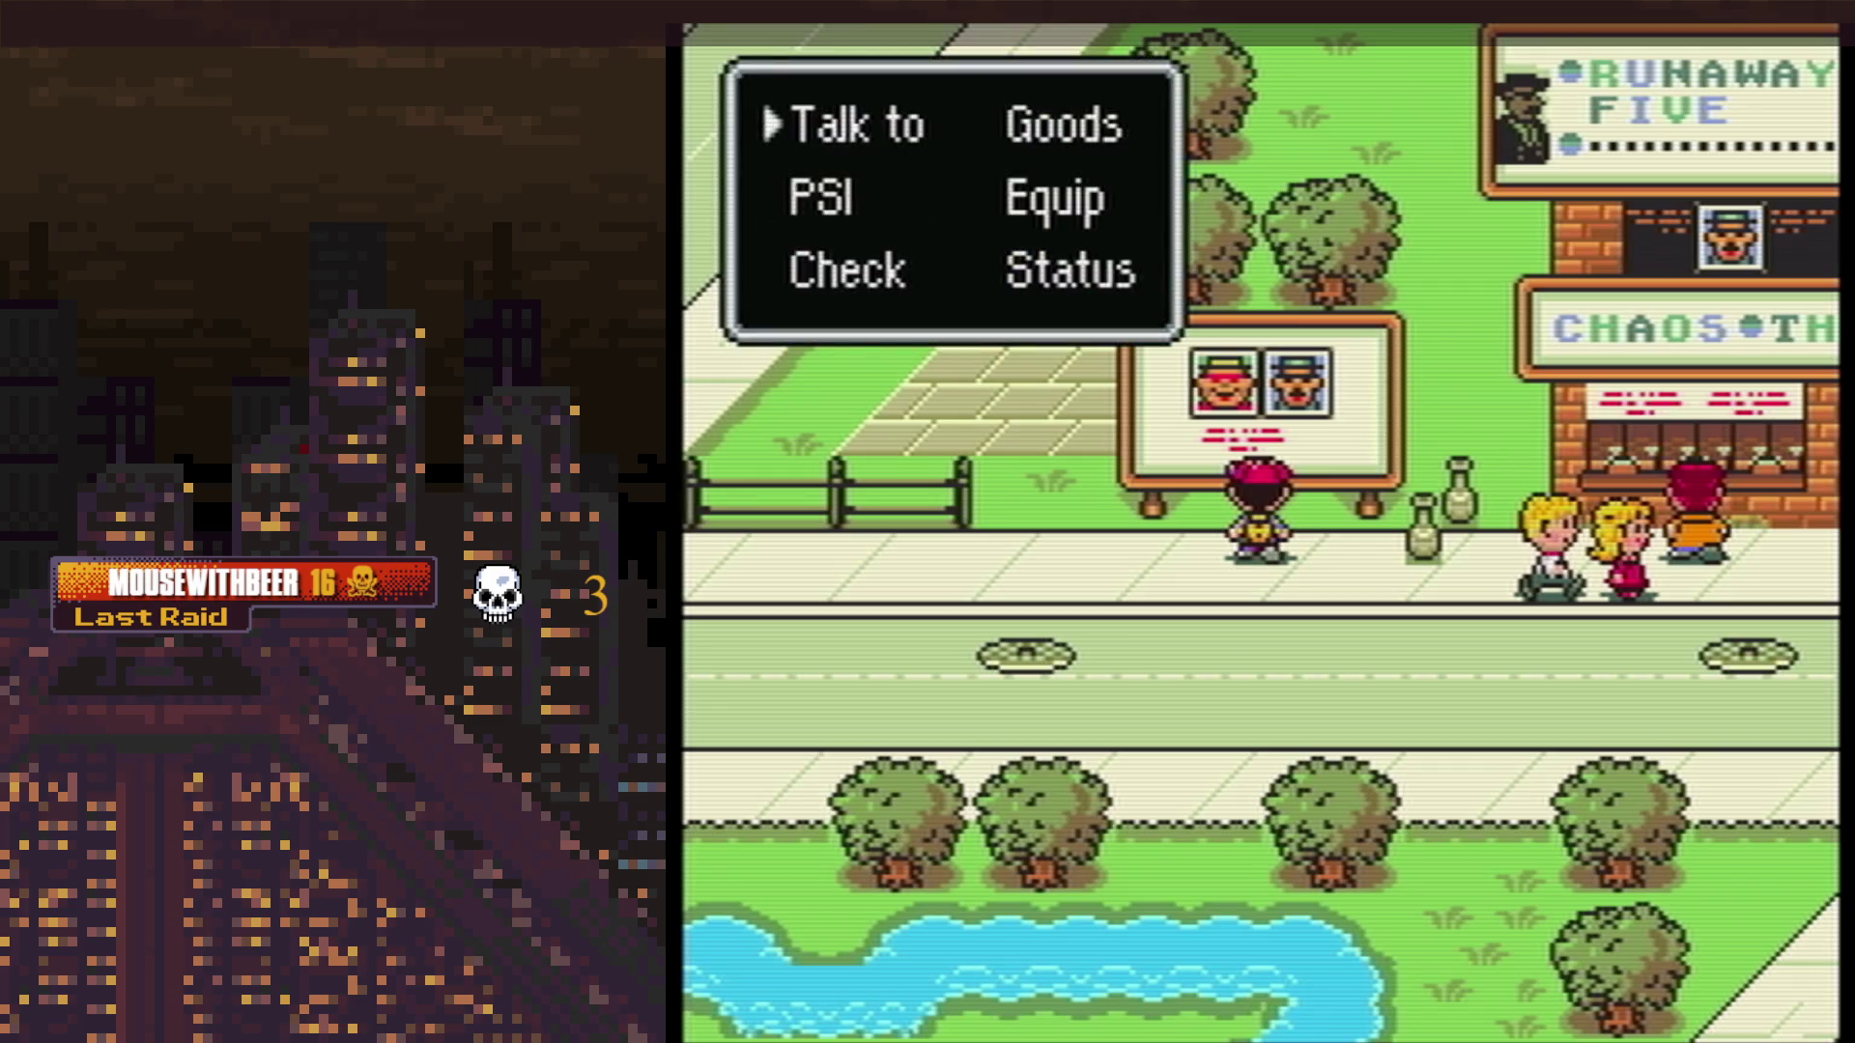
{"action": "key", "text": "Return"}
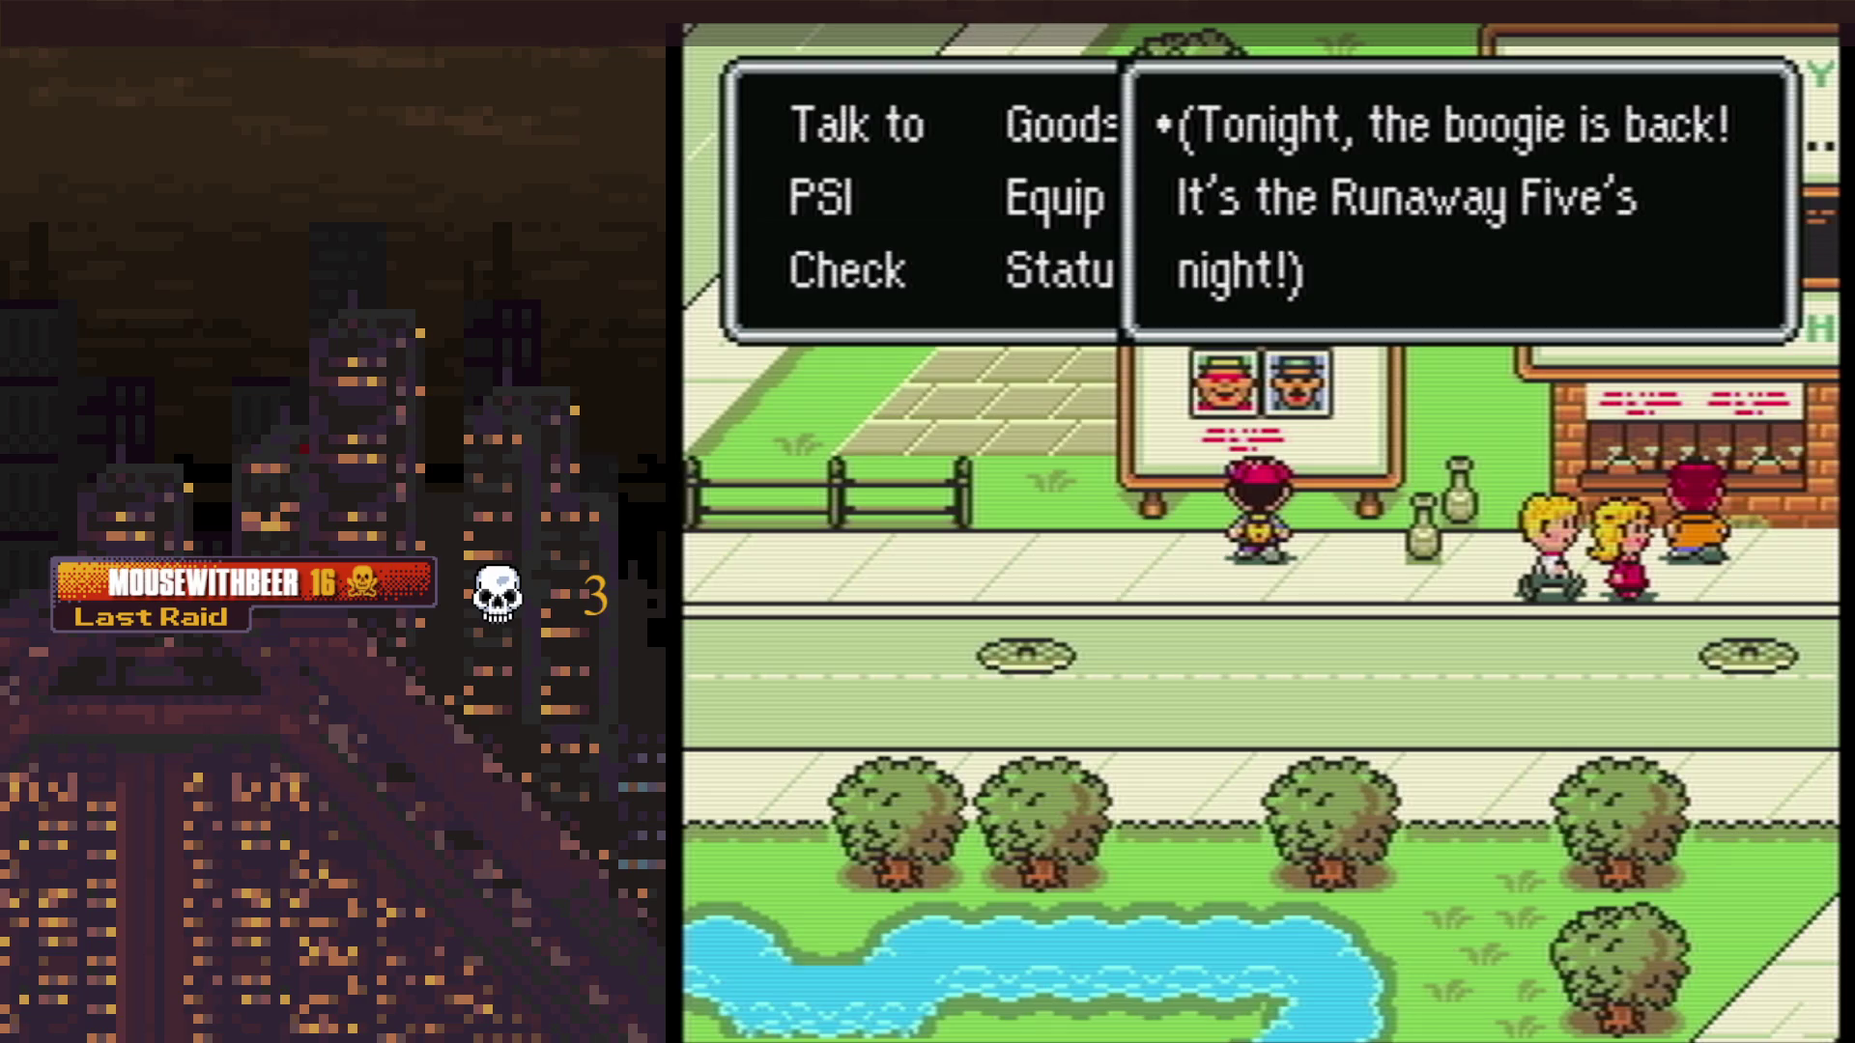
{"action": "key", "text": "Return"}
Talk to the people waiting in the Chaos Theater queue.
{"action": "key", "text": "Down+Right"}
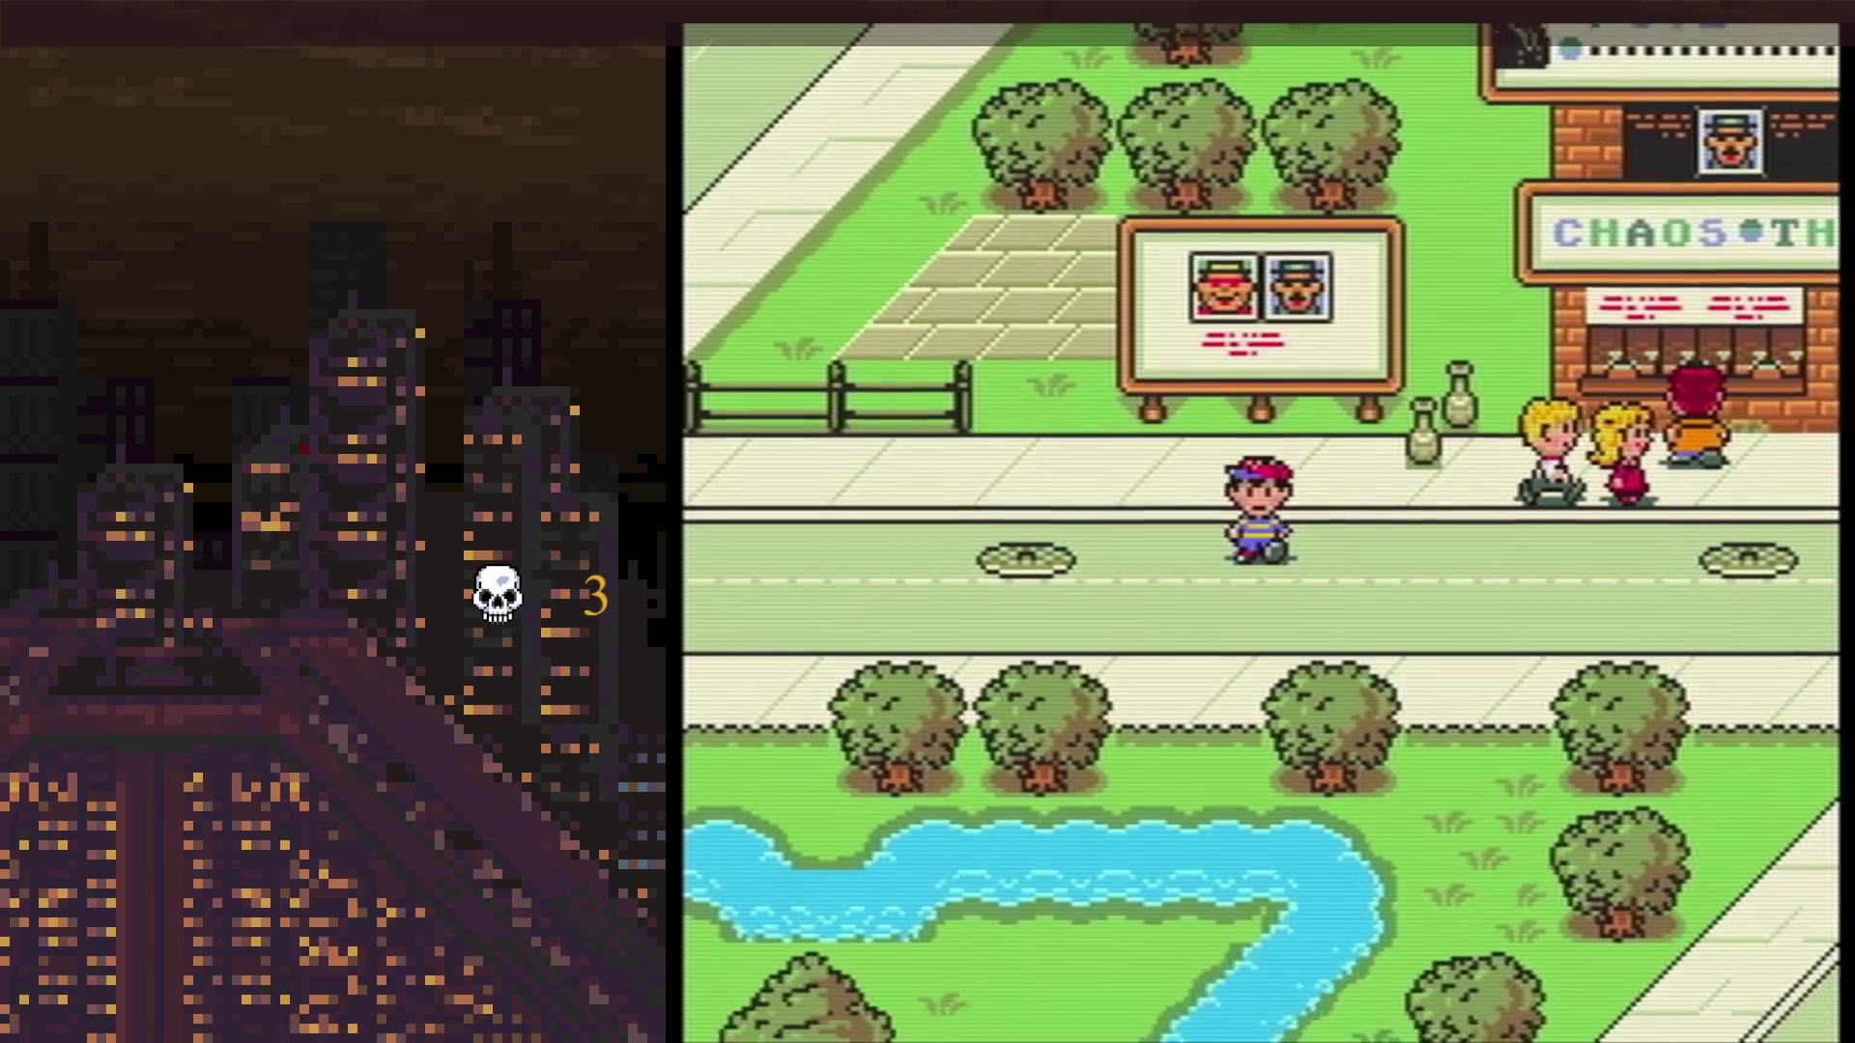
{"action": "key", "text": "Return"}
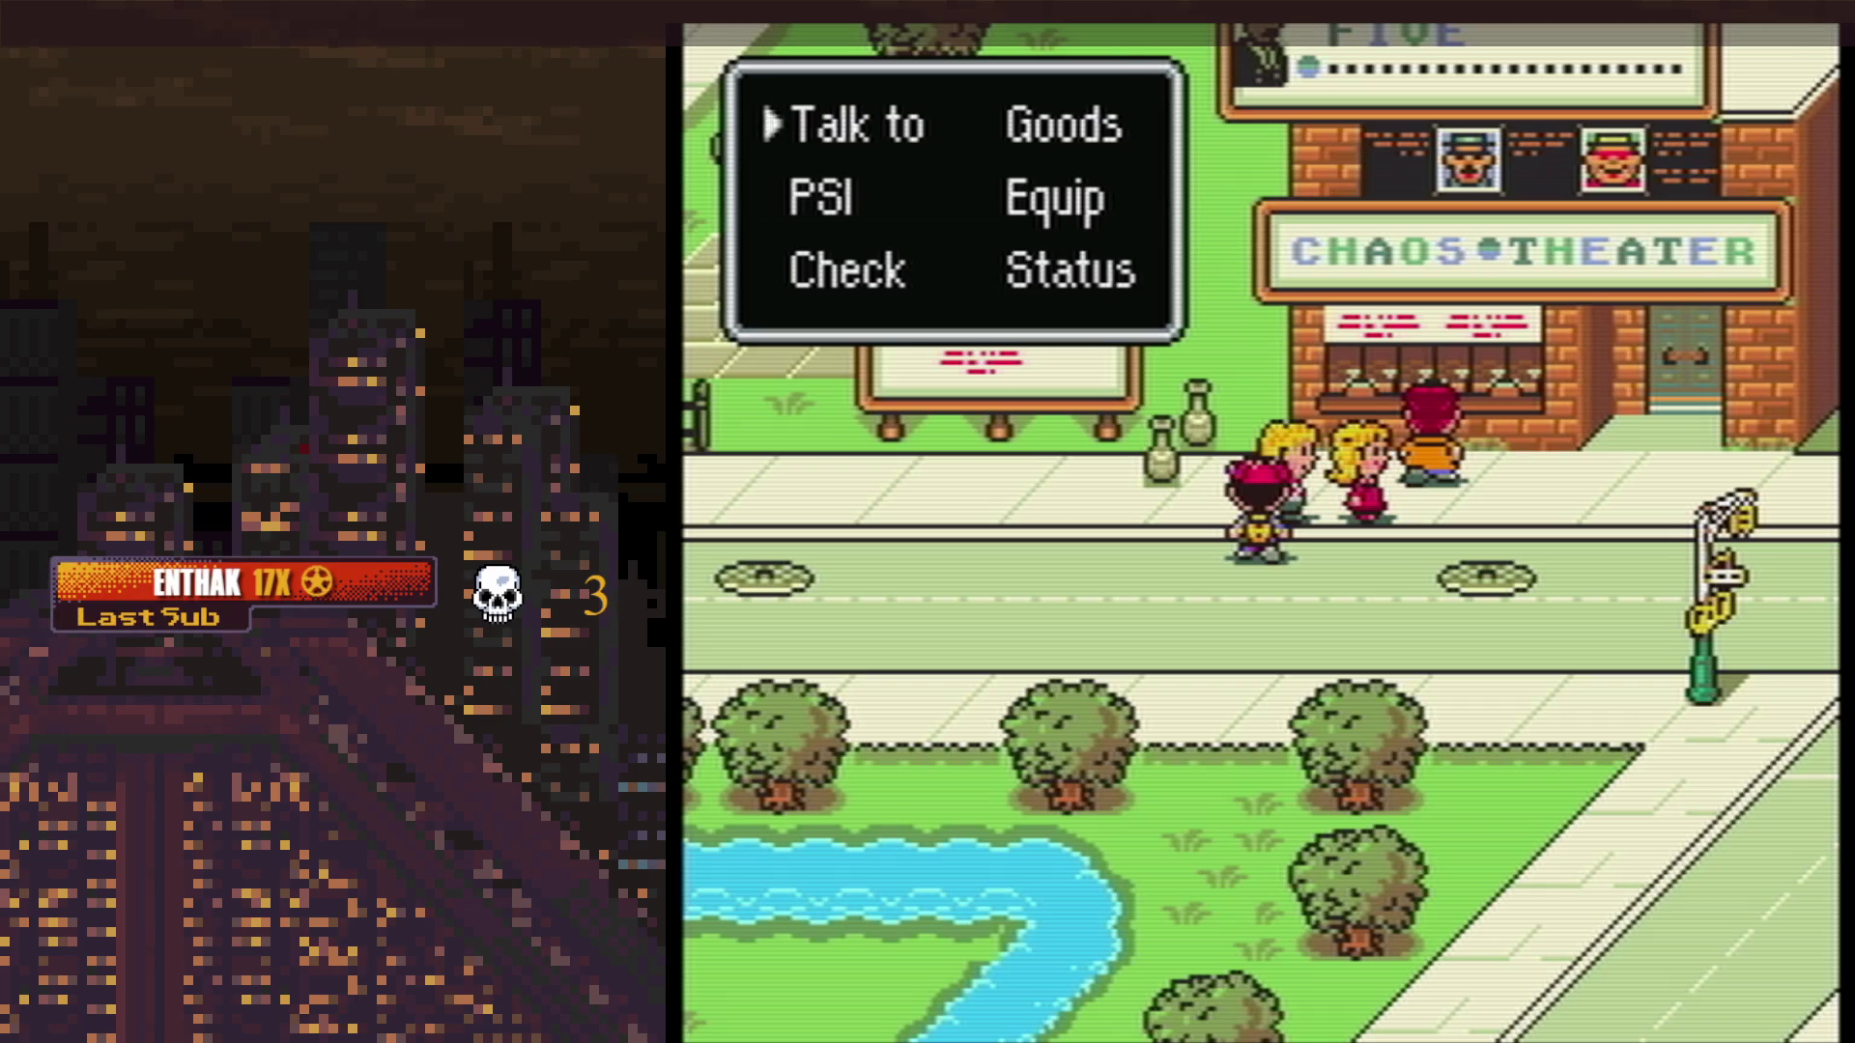
{"action": "key", "text": "Return"}
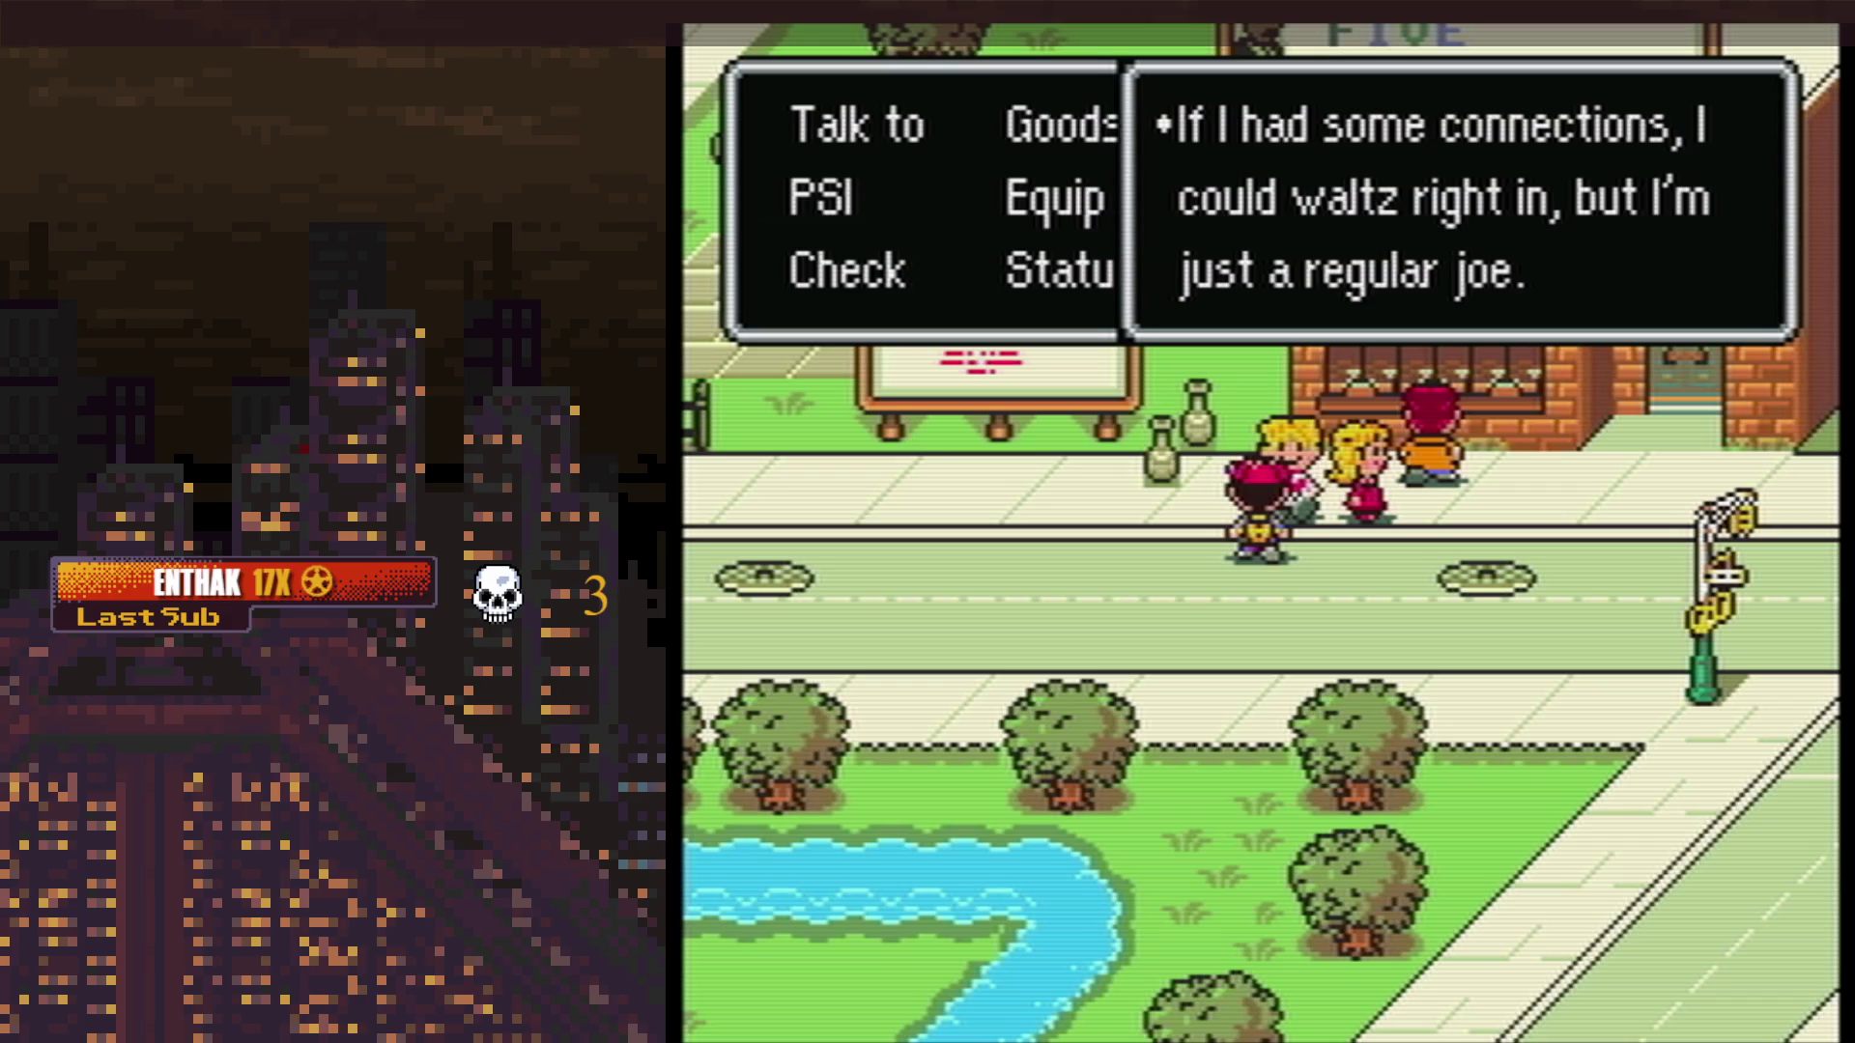
{"action": "key", "text": "Return"}
{"action": "key", "text": "Right"}
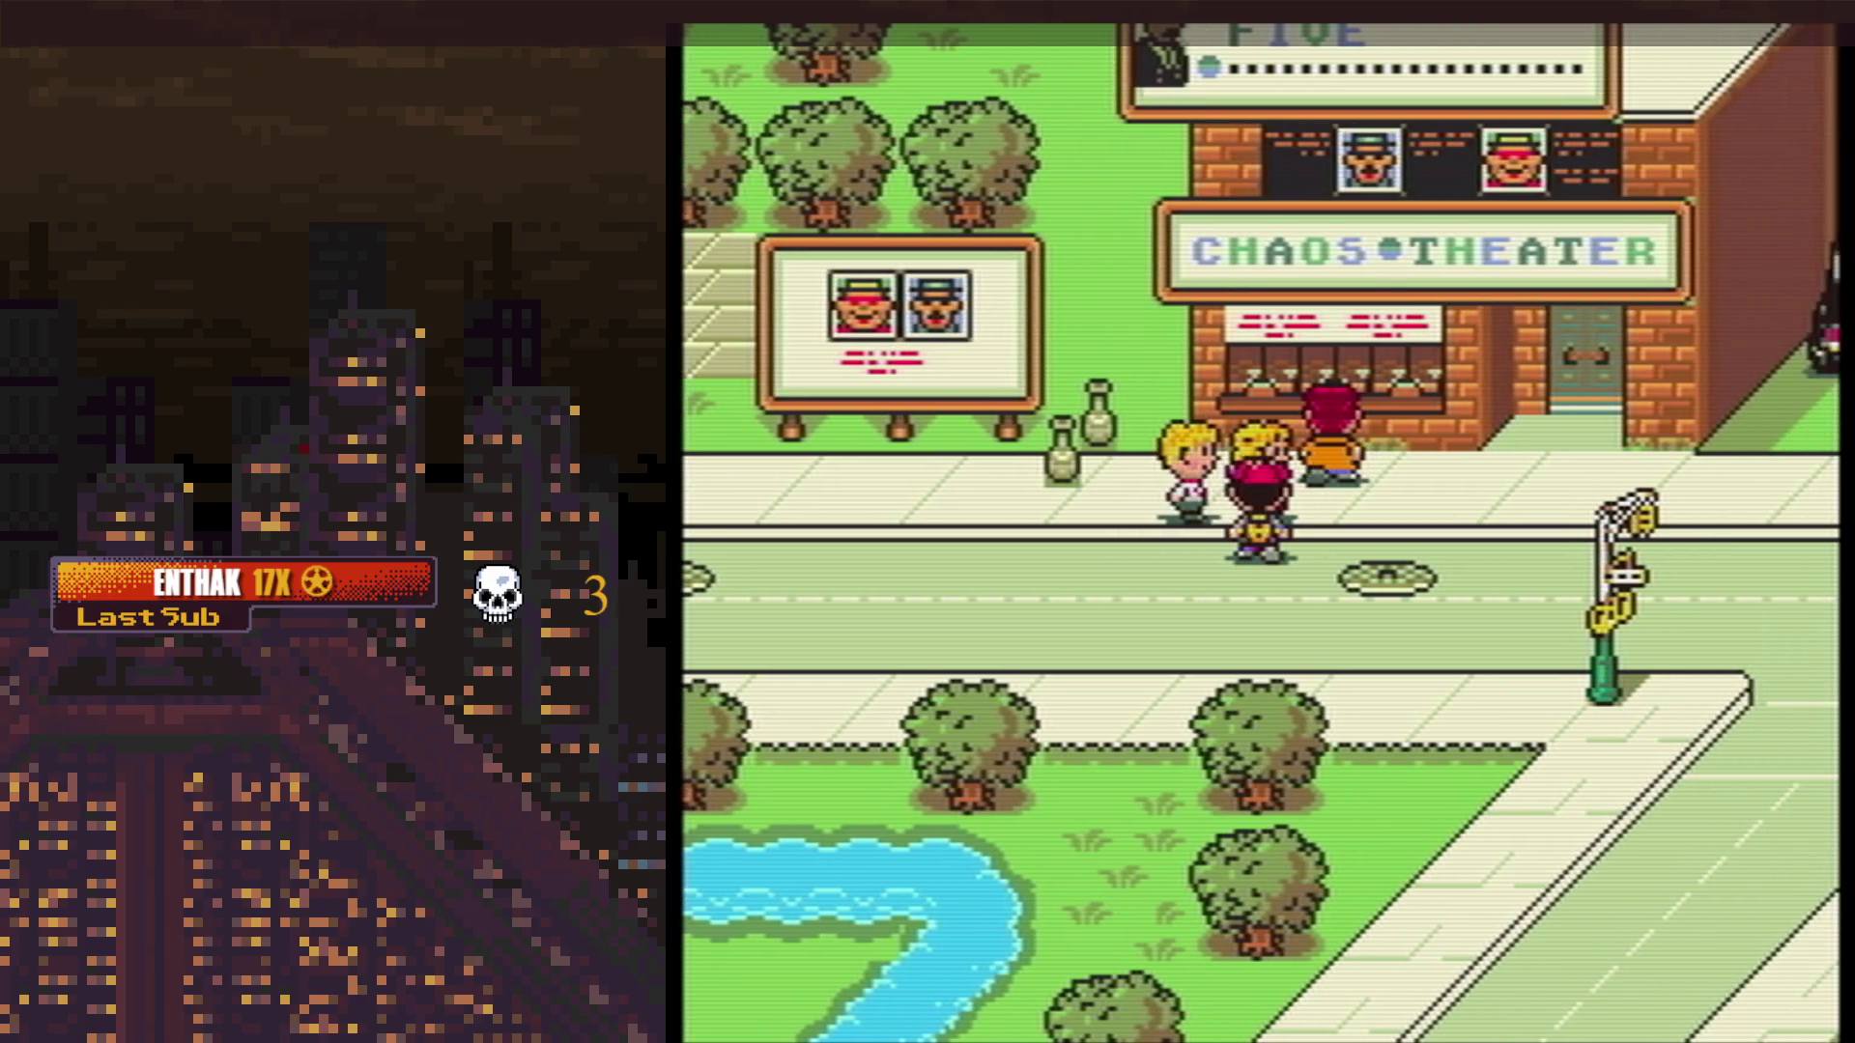
{"action": "key", "text": "Return"}
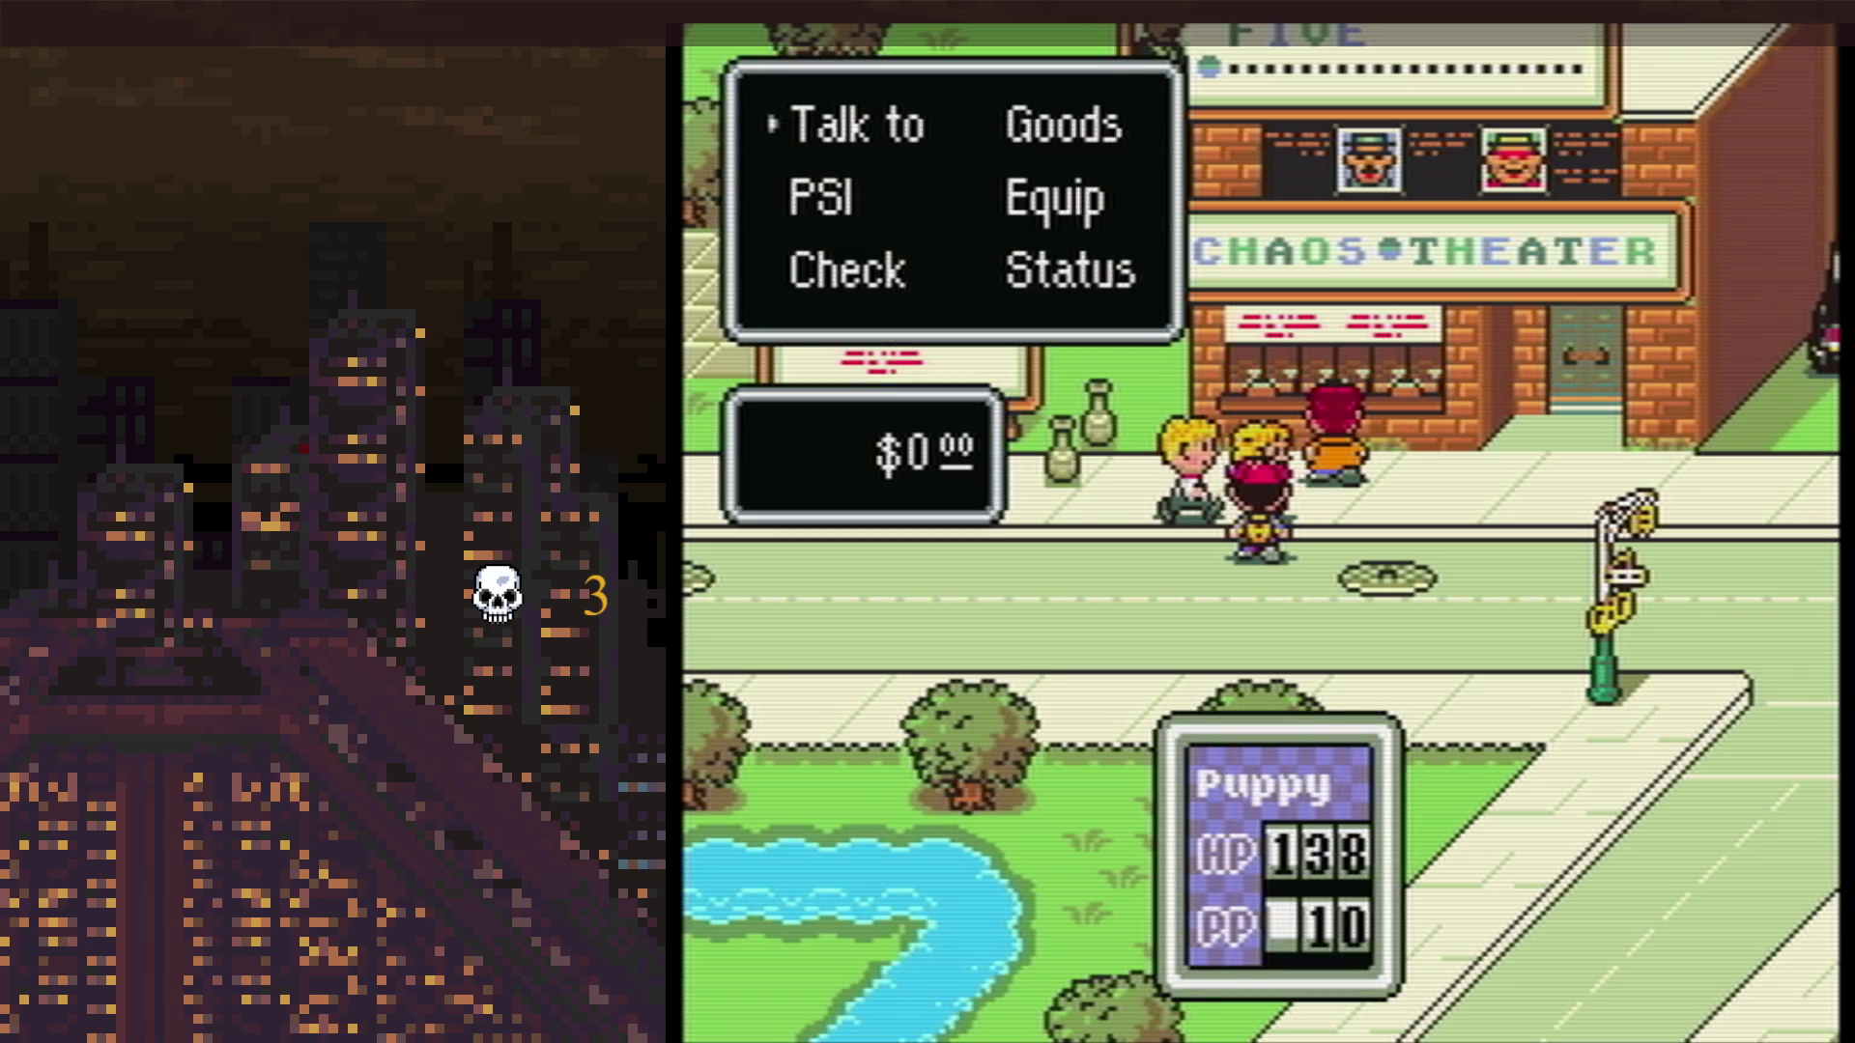
Talk to the blonde fan in the ticket line twice and read her messages.
{"action": "key", "text": "Return"}
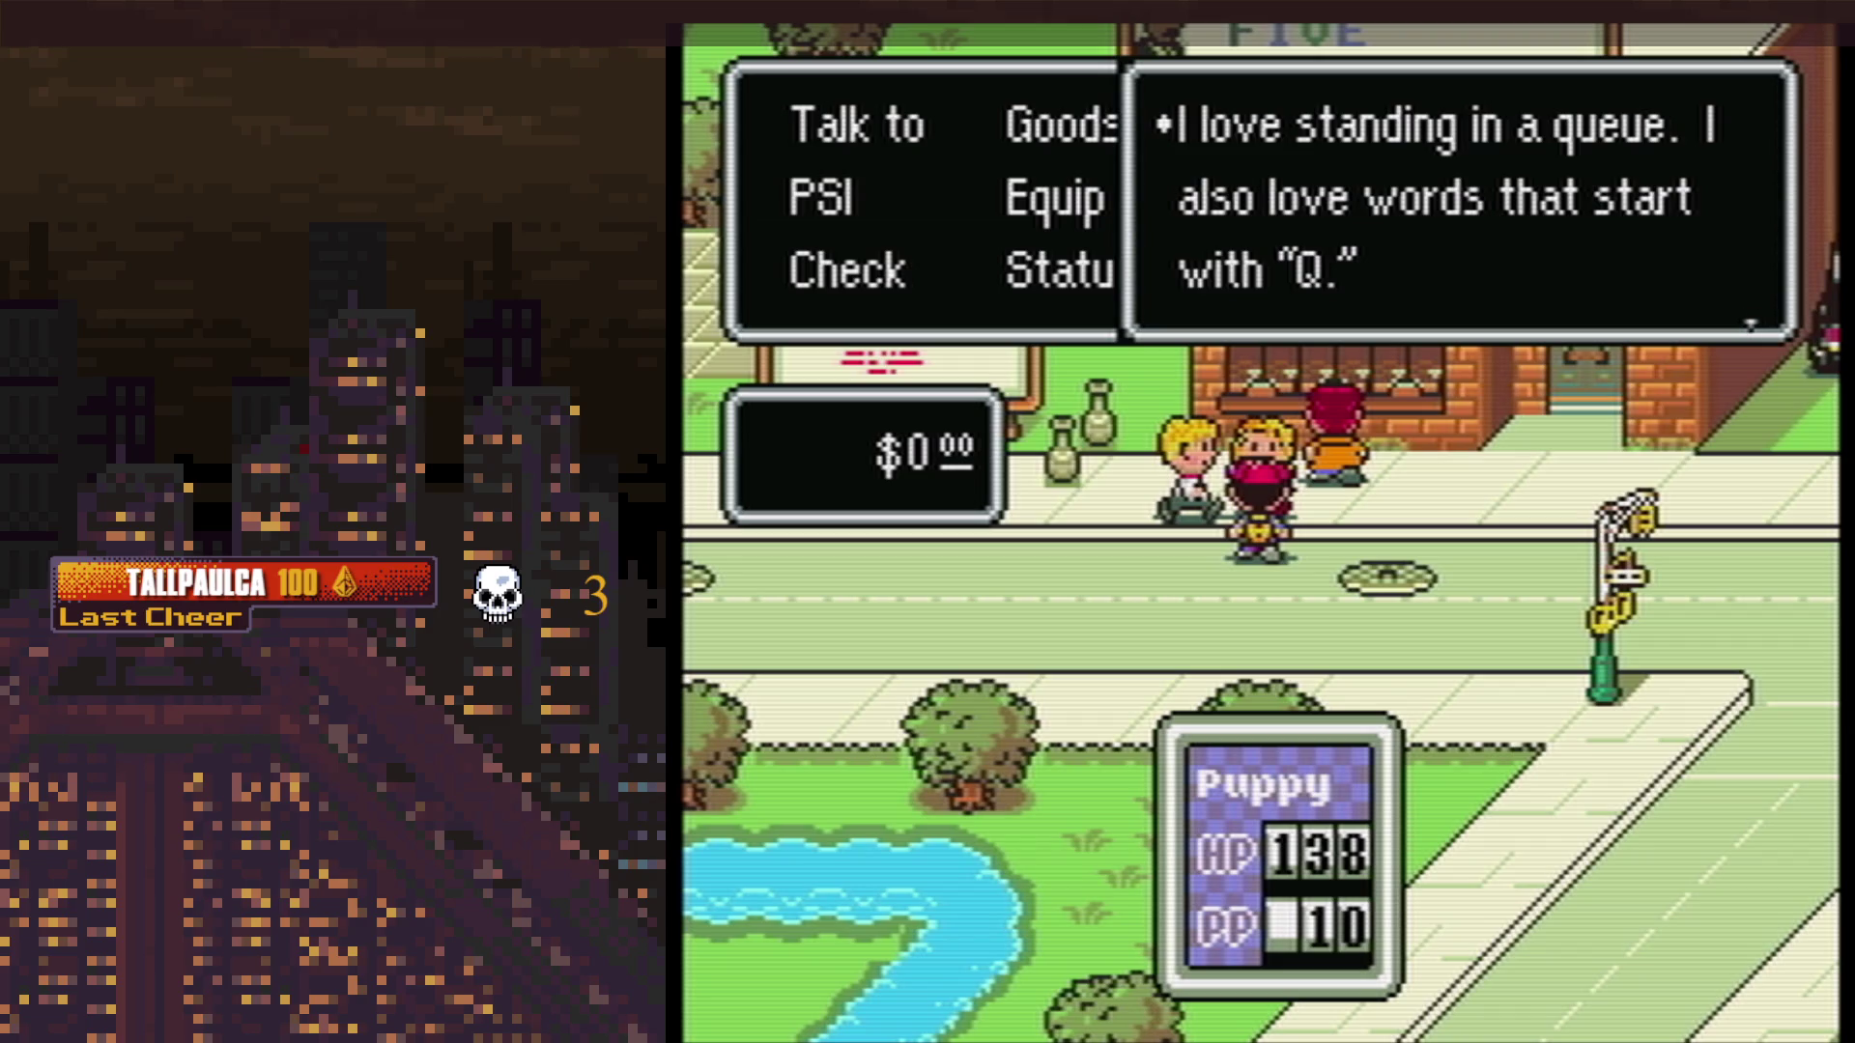
{"action": "key", "text": "Return"}
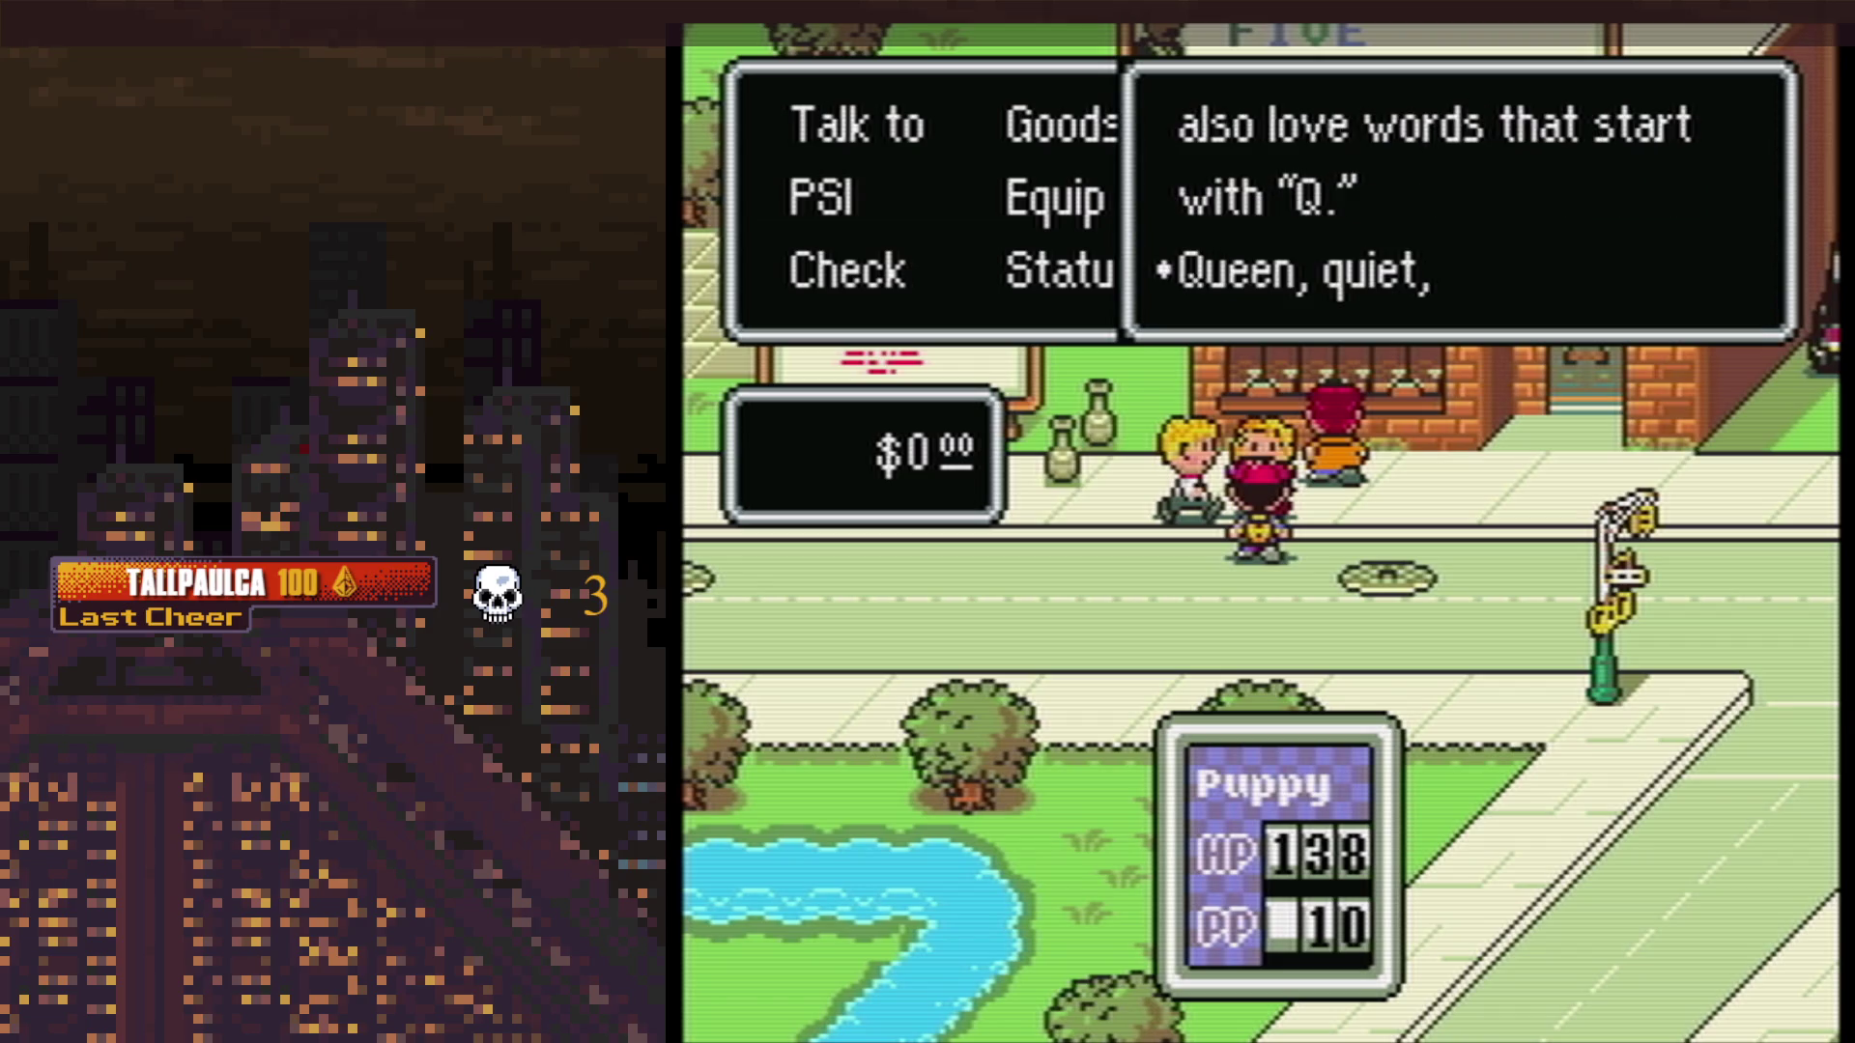
{"action": "key", "text": "Return"}
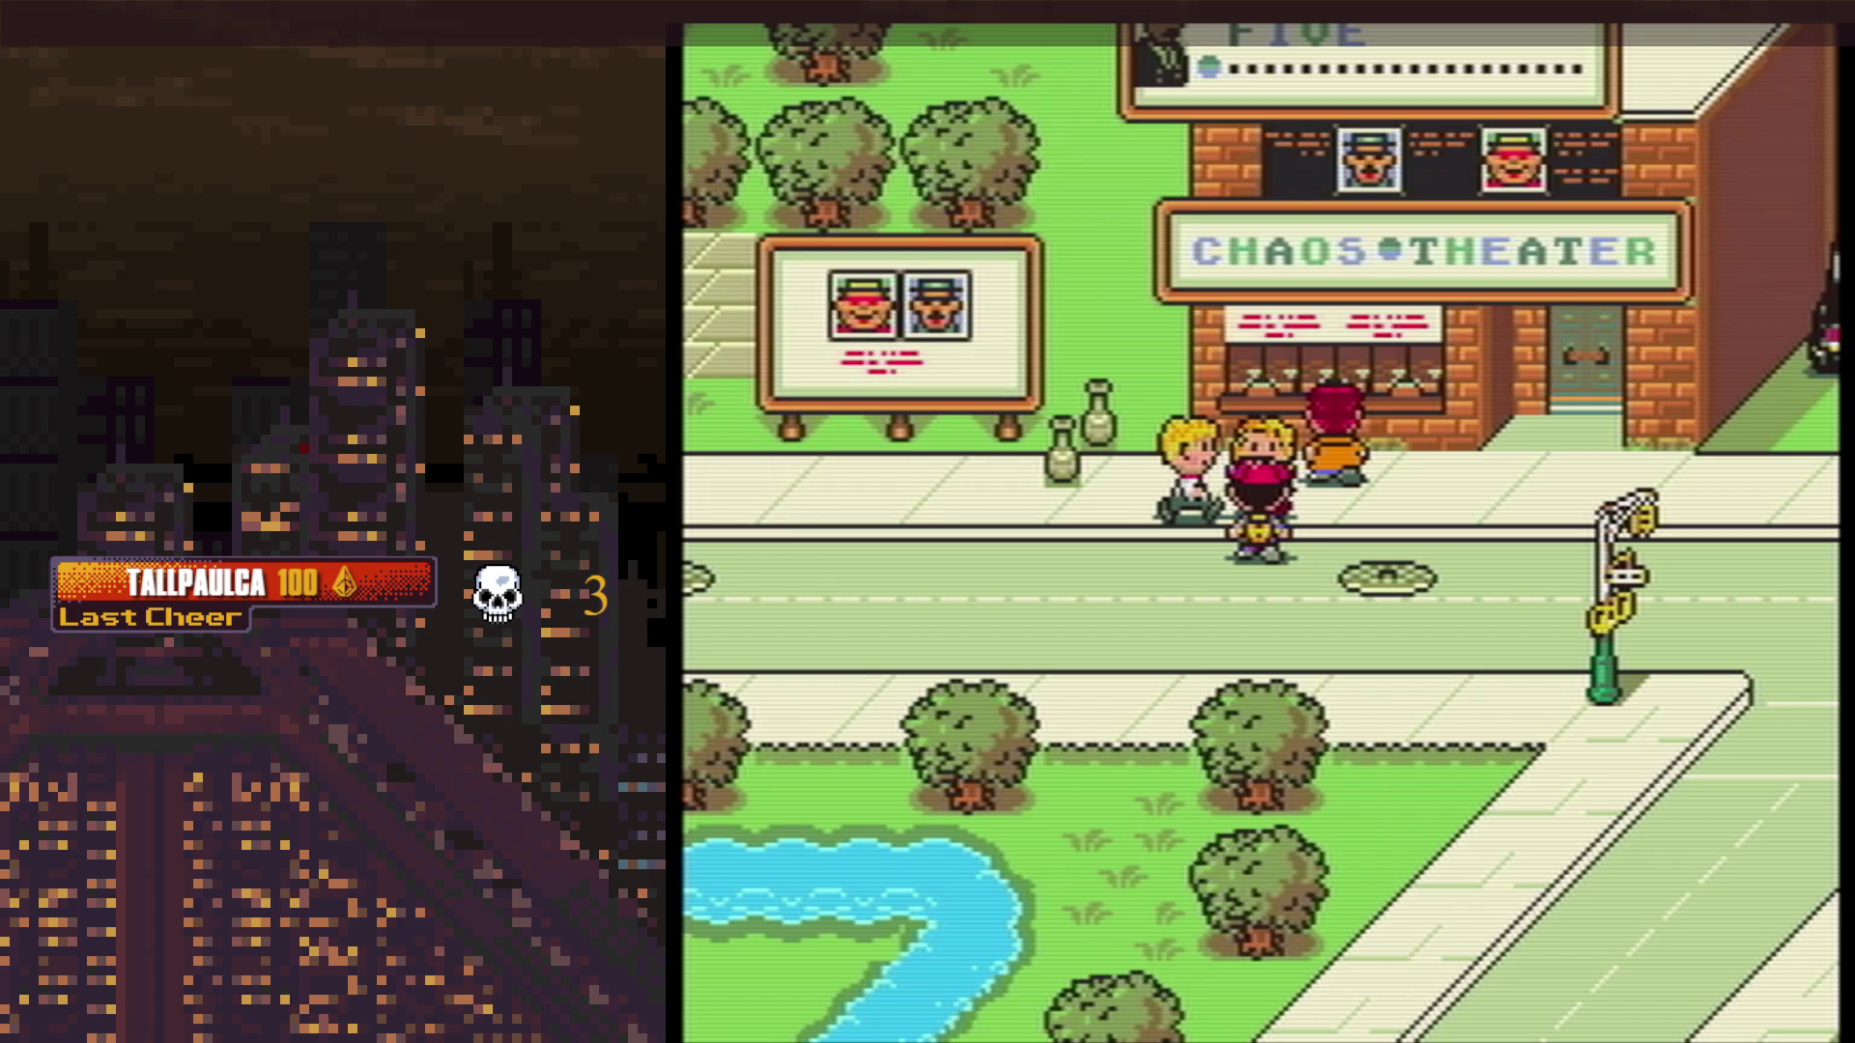
{"action": "key", "text": "Right"}
{"action": "key", "text": "Up"}
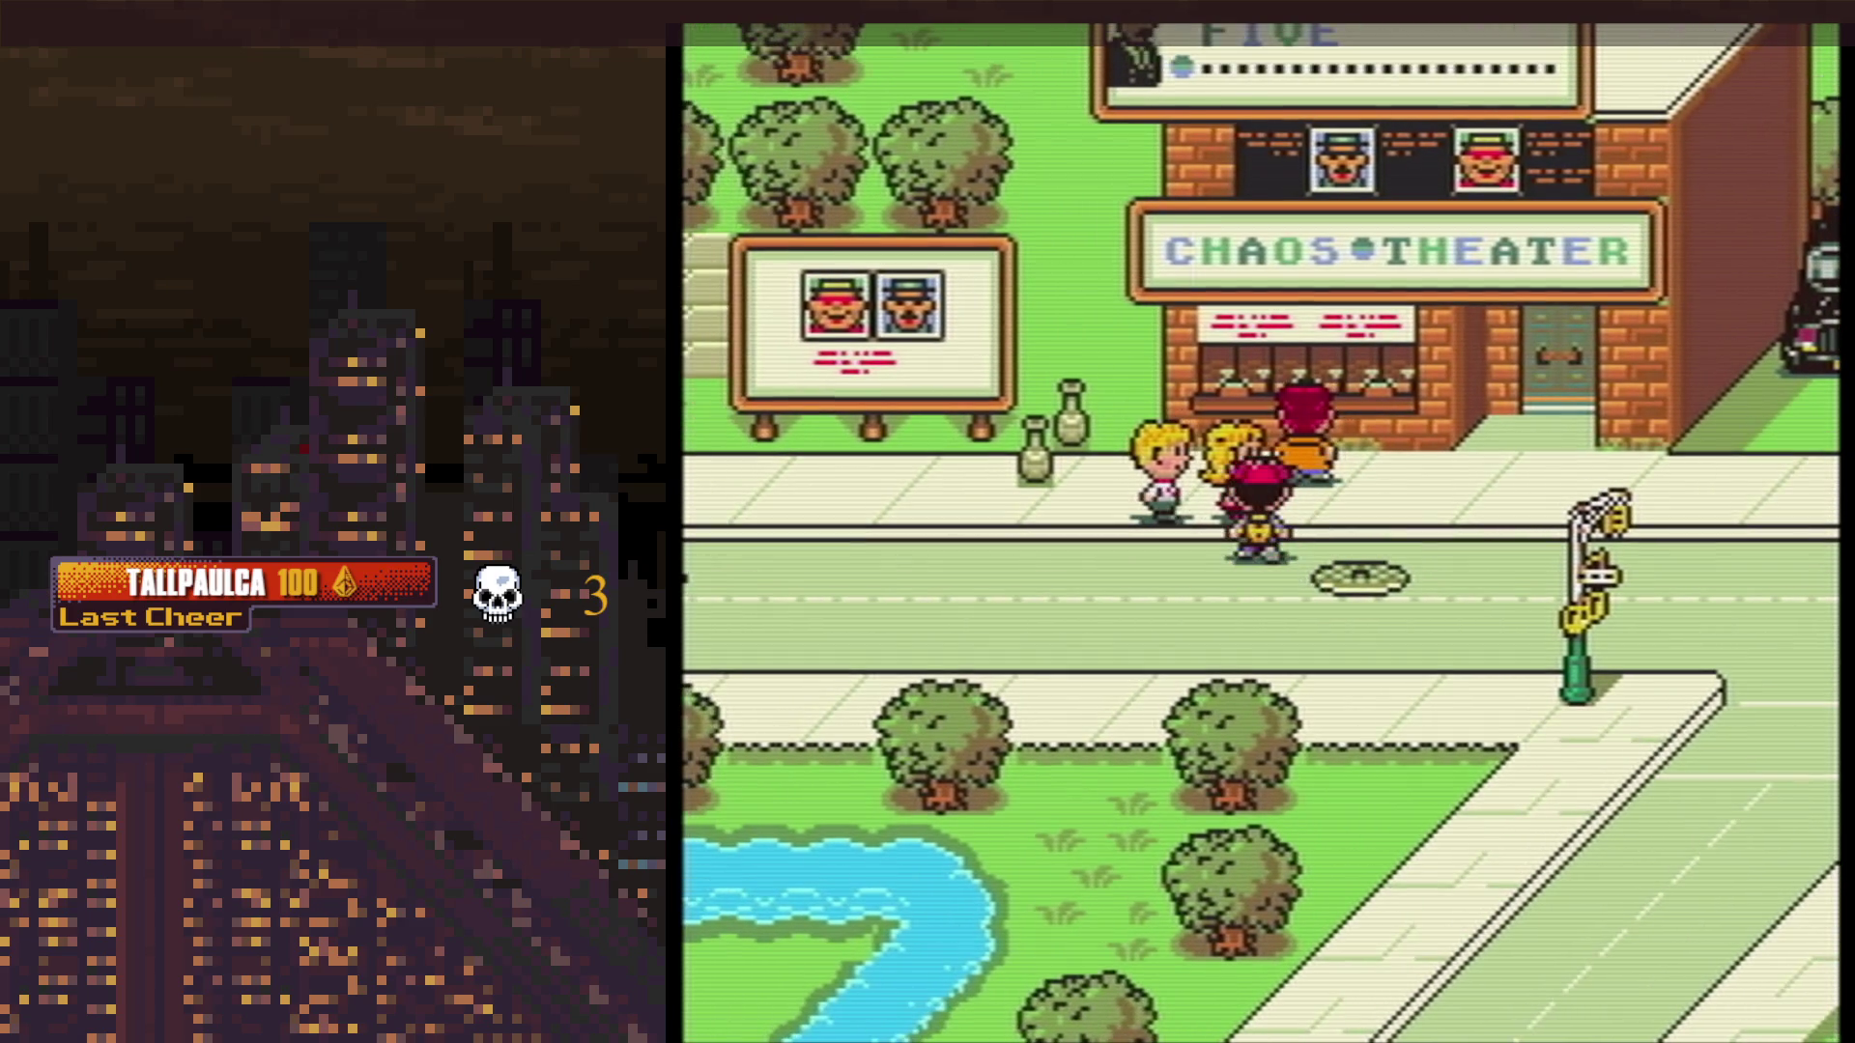
{"action": "key", "text": "Return"}
{"action": "key", "text": "Return"}
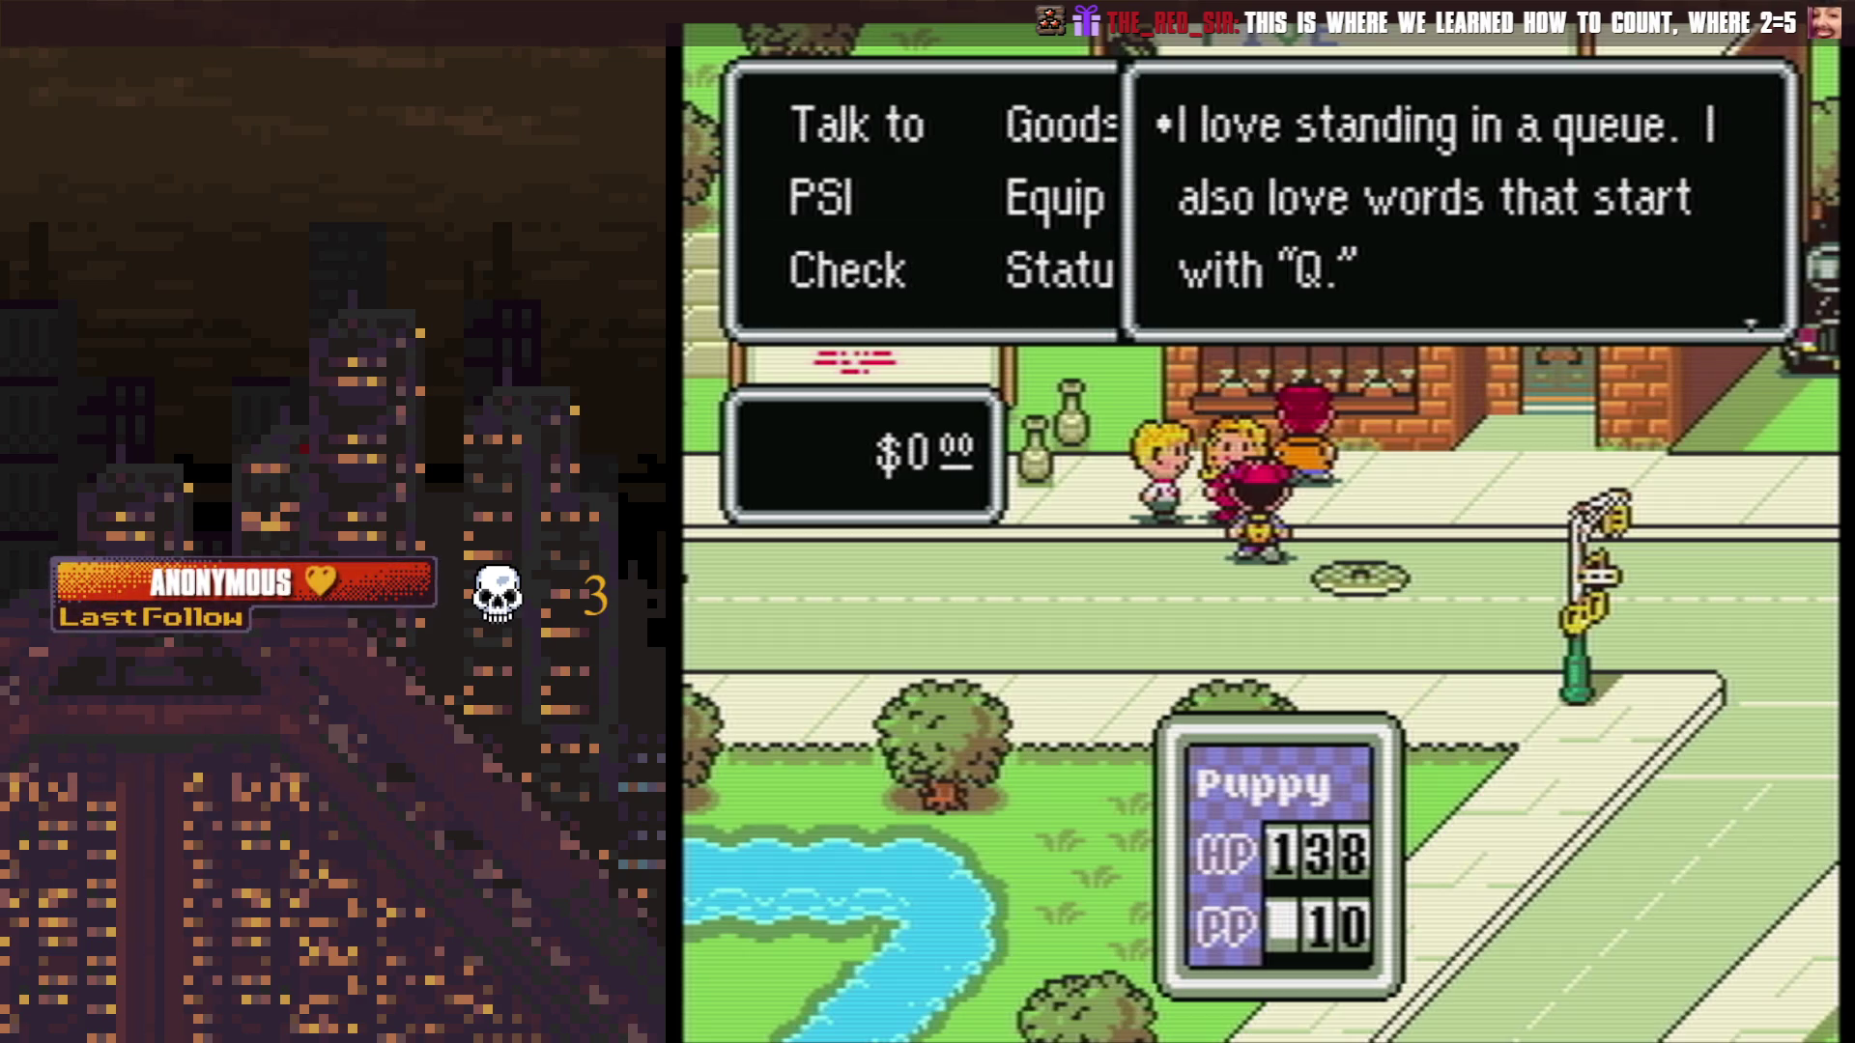
{"action": "key", "text": "Return"}
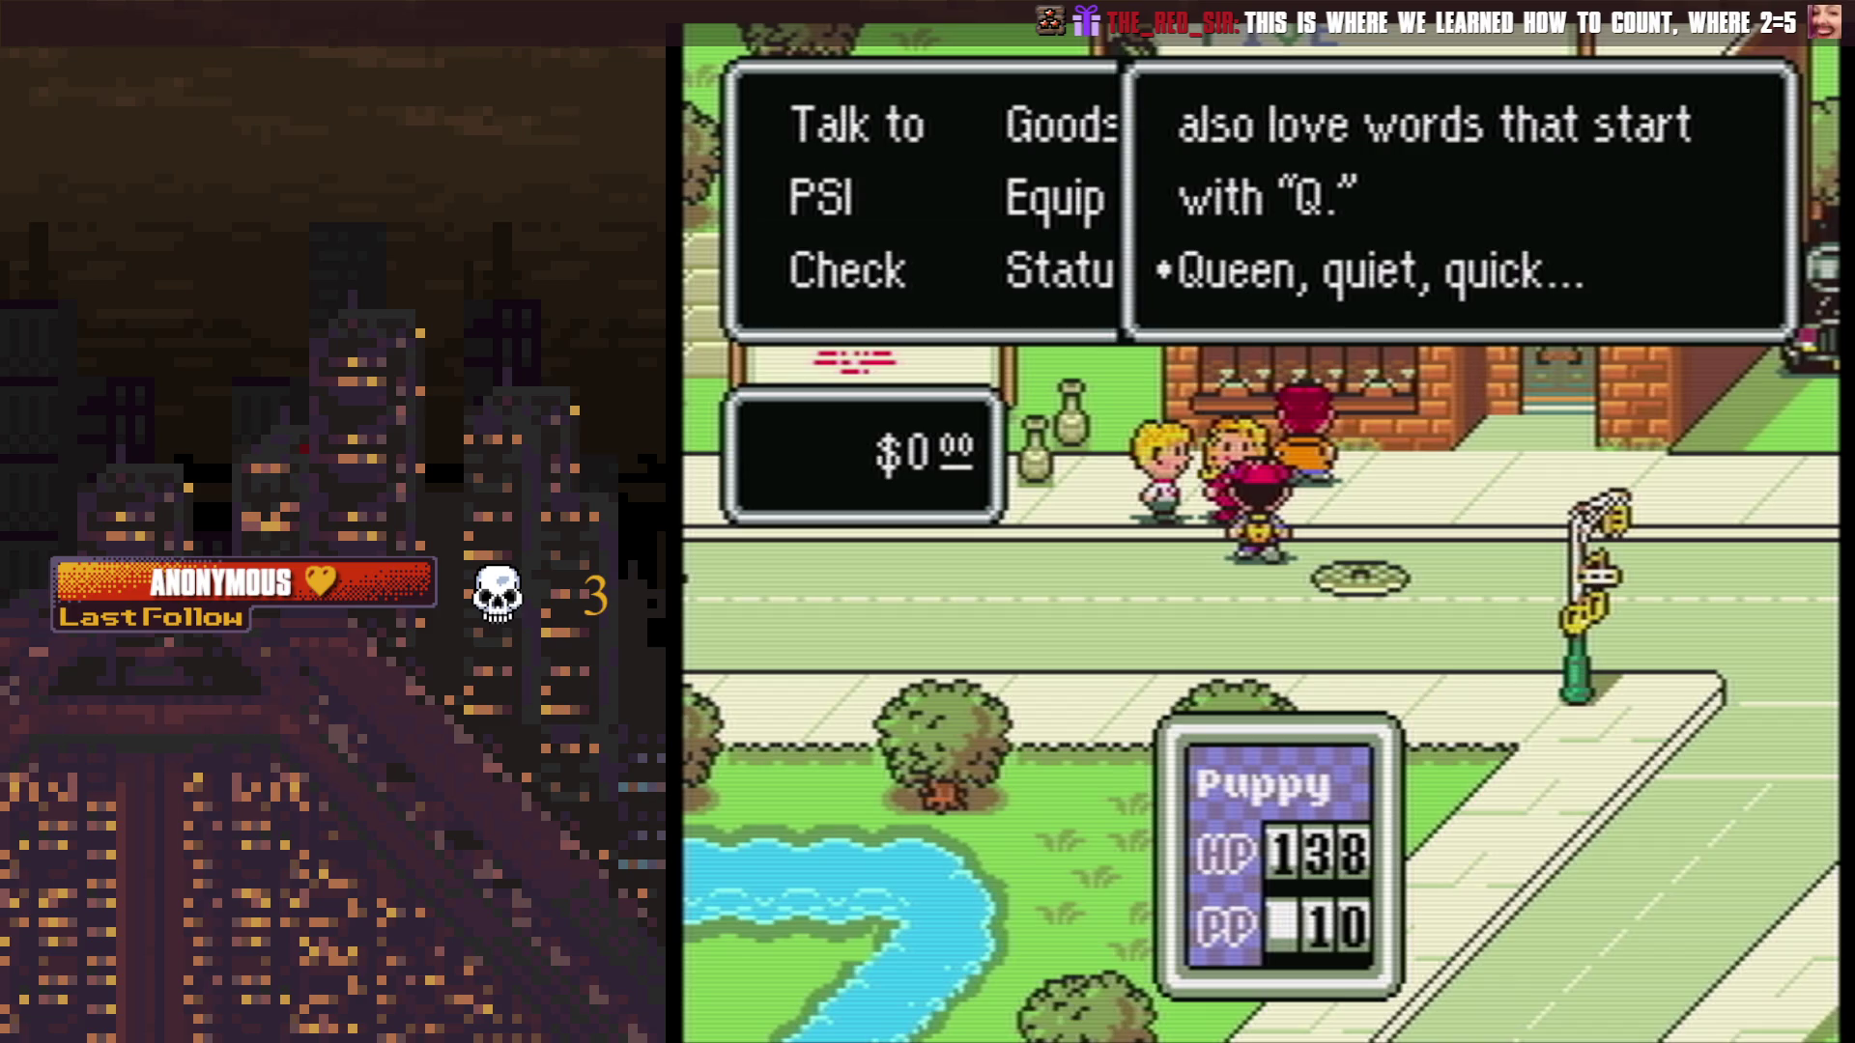
{"action": "key", "text": "Return"}
{"action": "key", "text": "Up"}
{"action": "key", "text": "Right"}
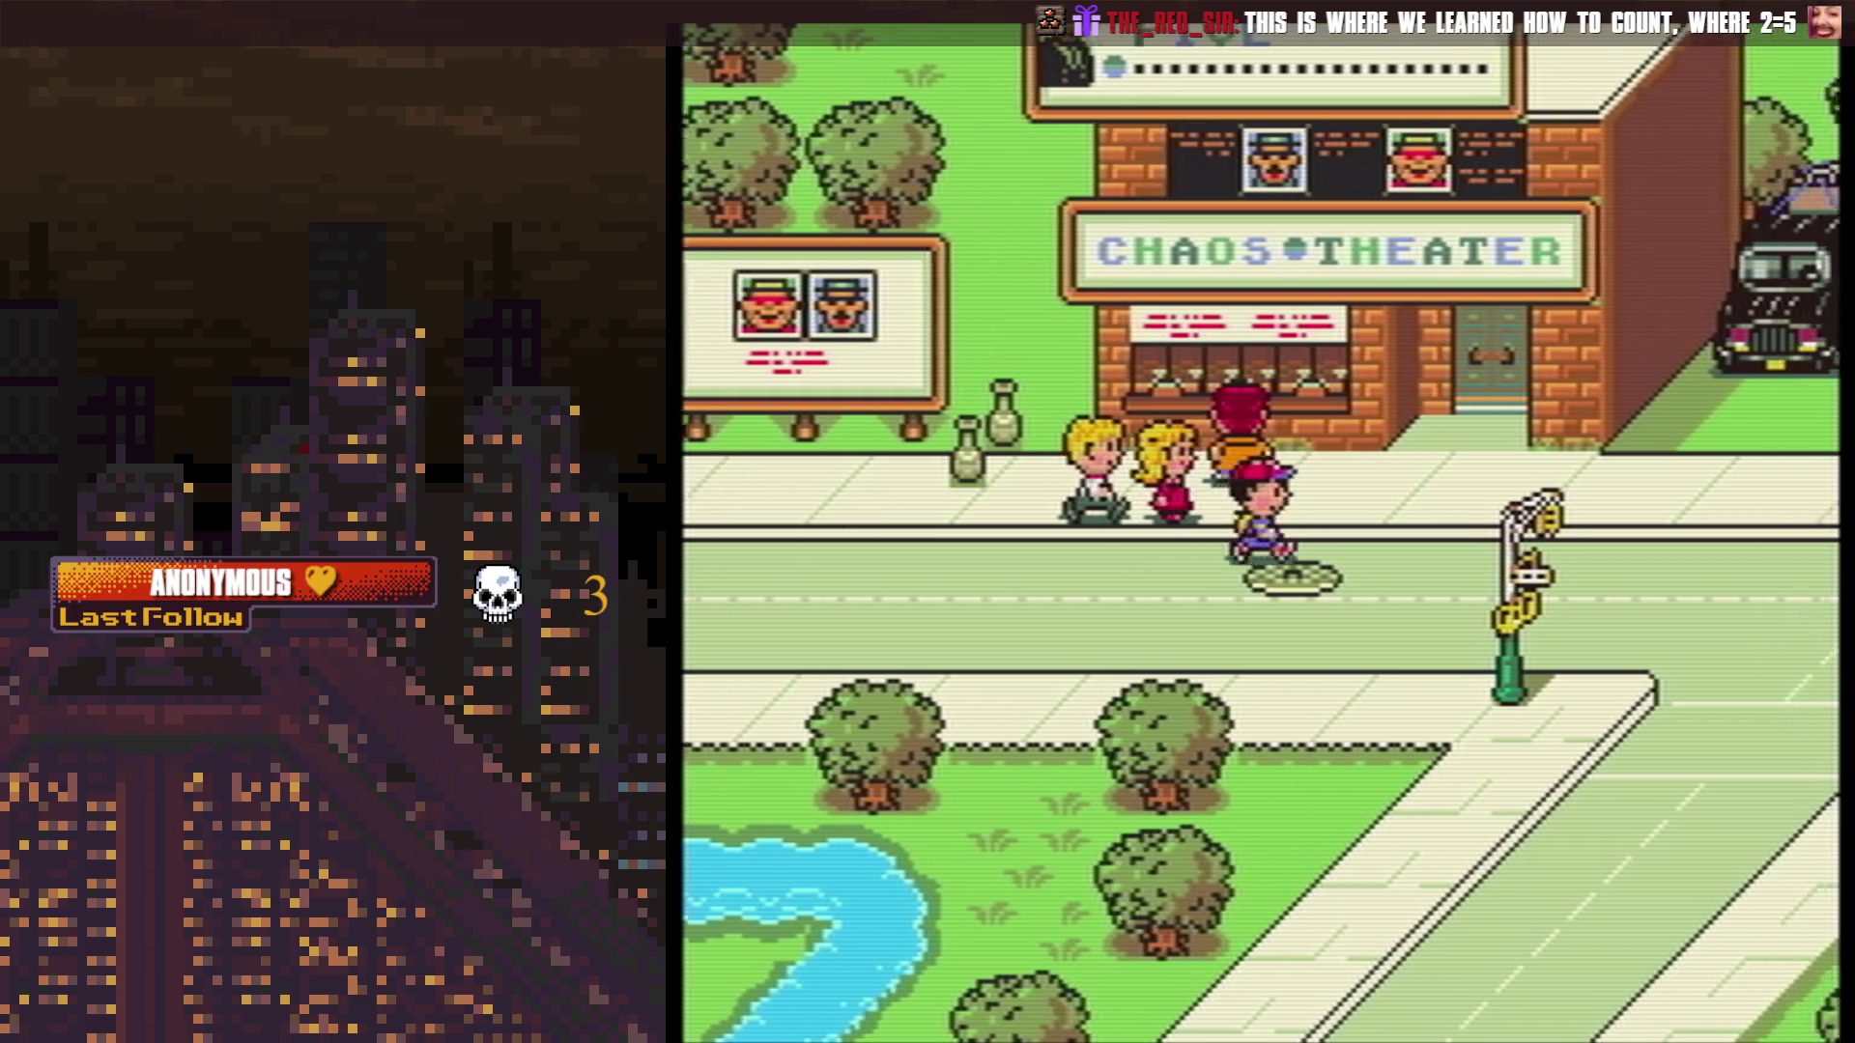
{"action": "key", "text": "Return"}
{"action": "key", "text": "Return"}
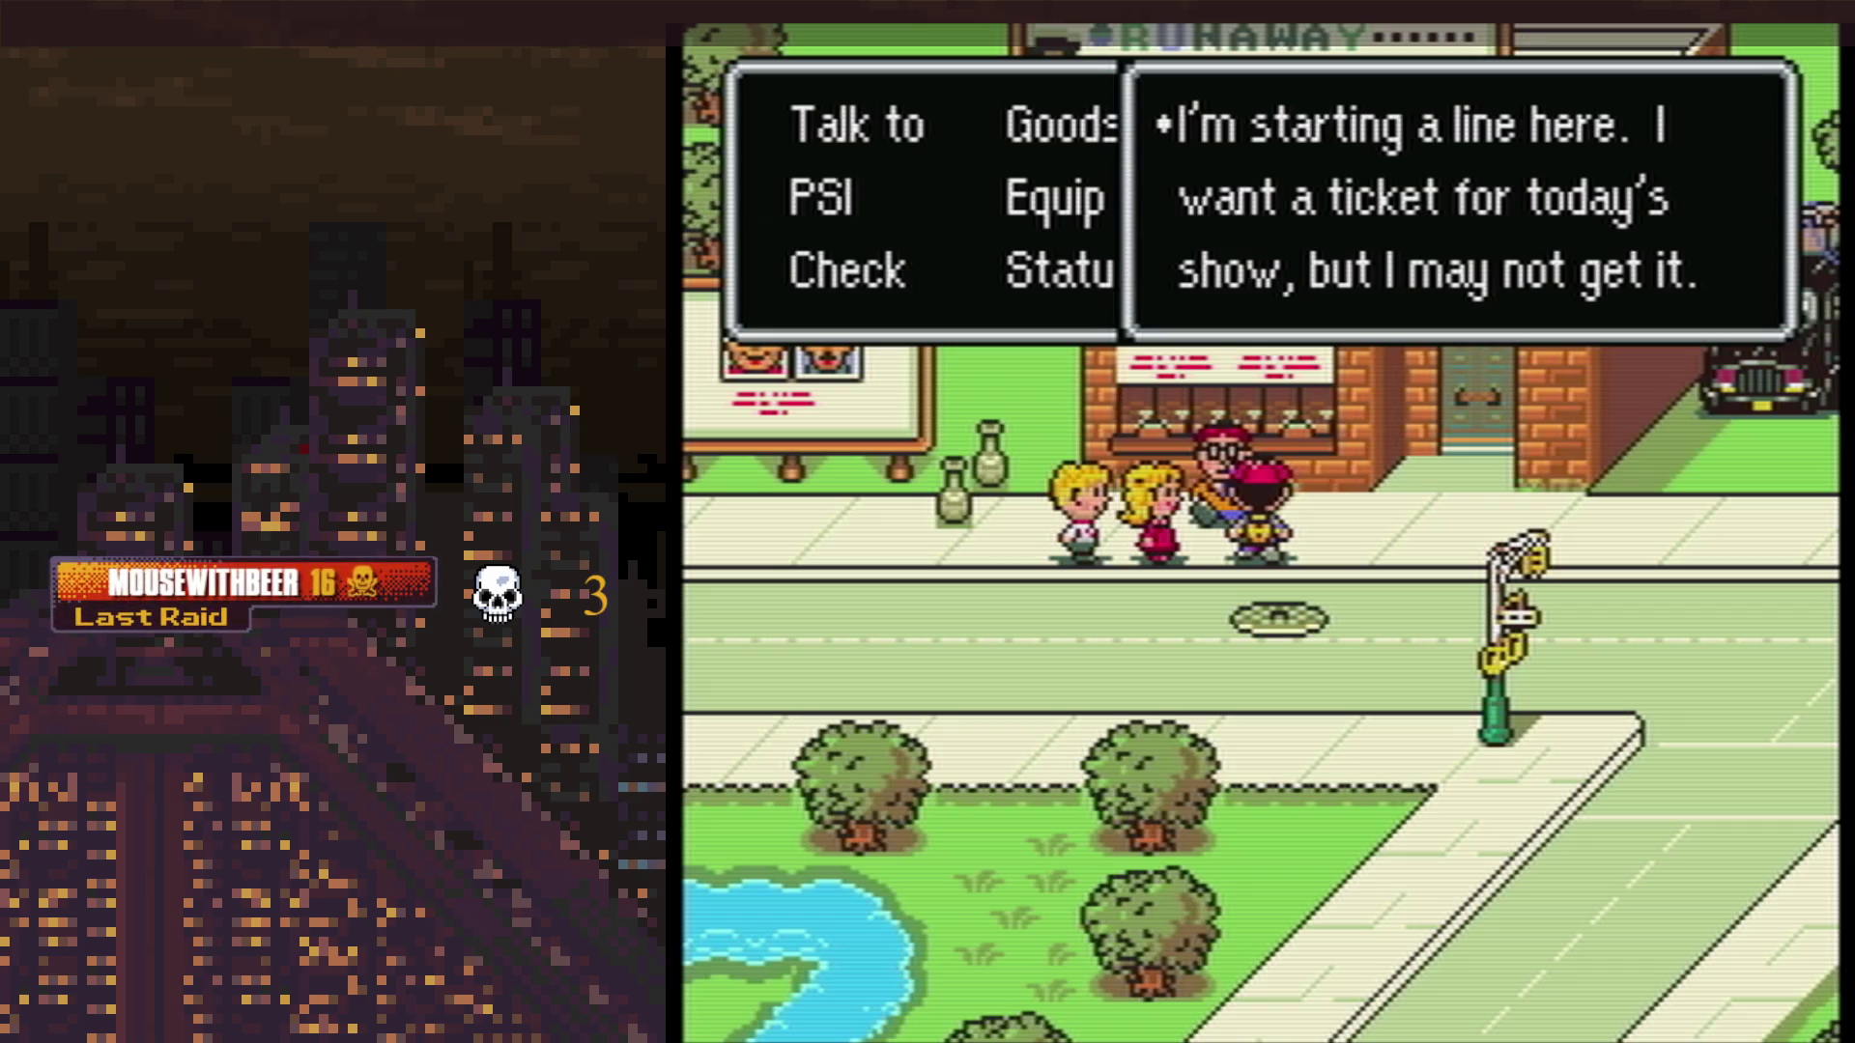
{"action": "key", "text": "Return"}
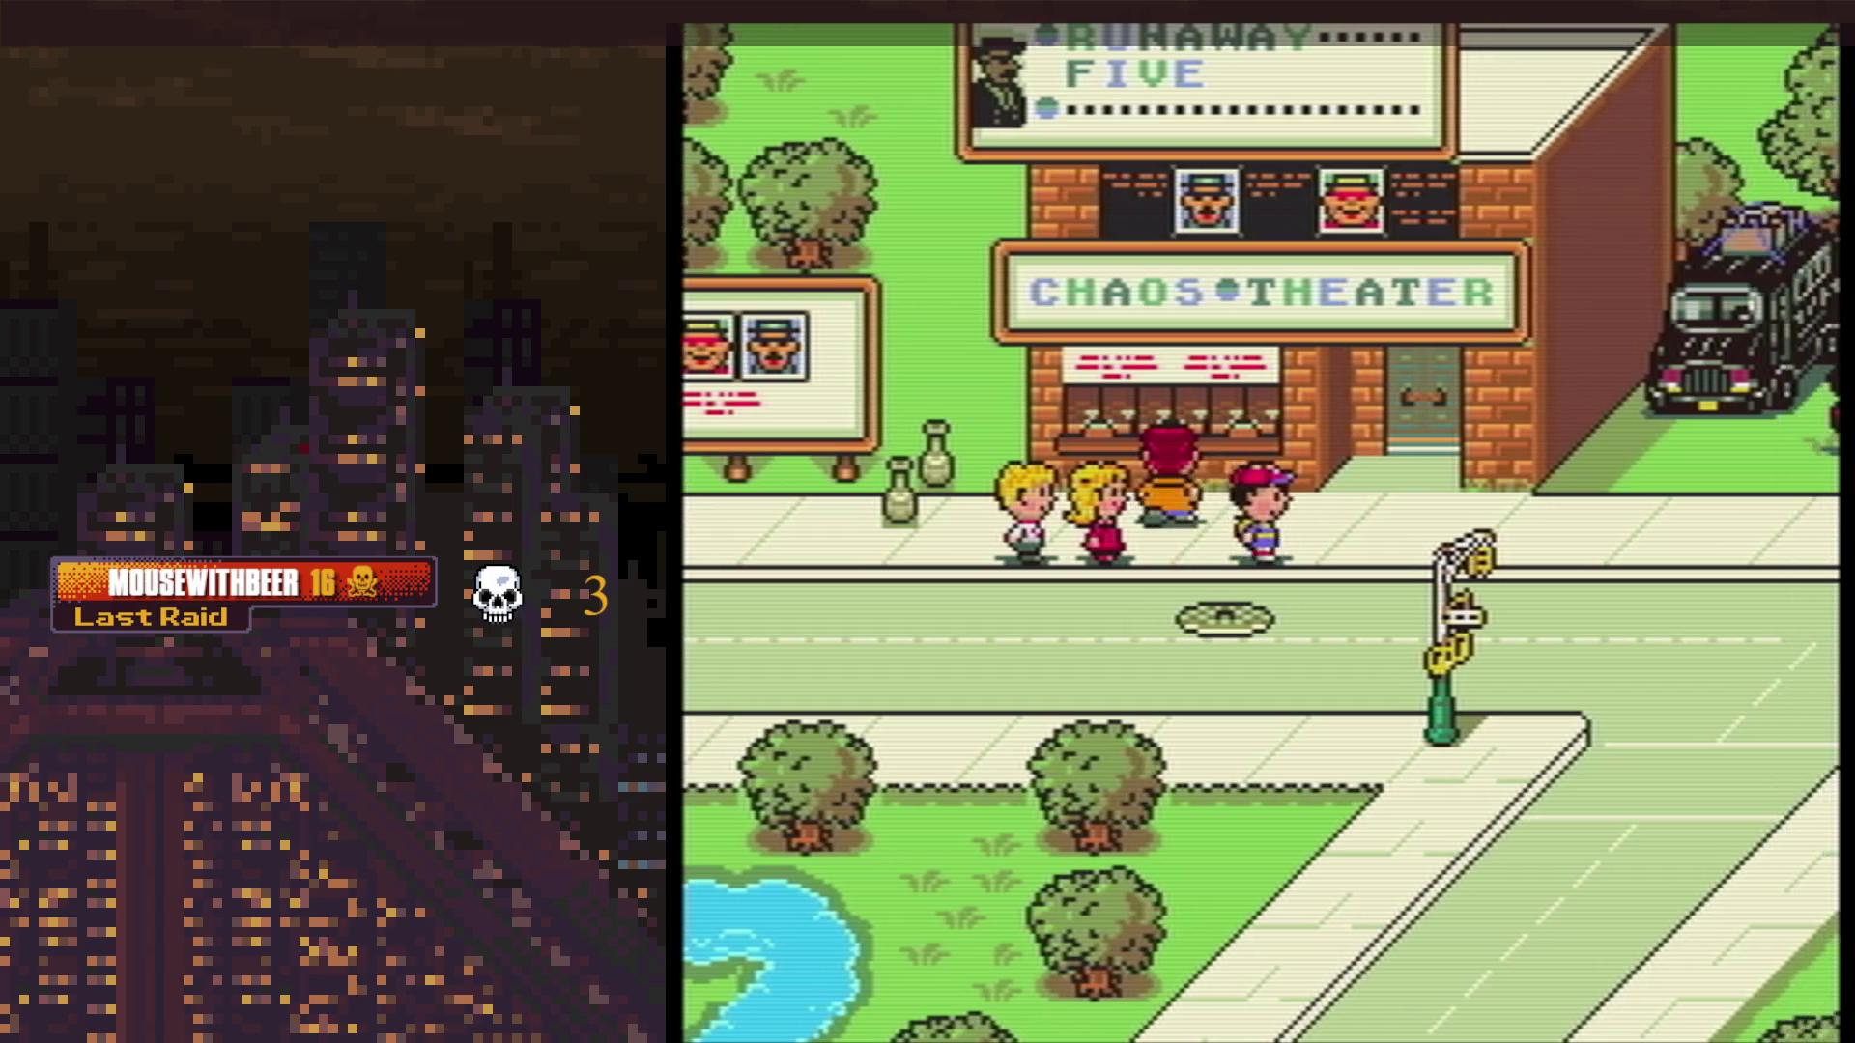
Check the command menu's money window, which shows $0.
{"action": "key", "text": "Up"}
{"action": "key", "text": "Return"}
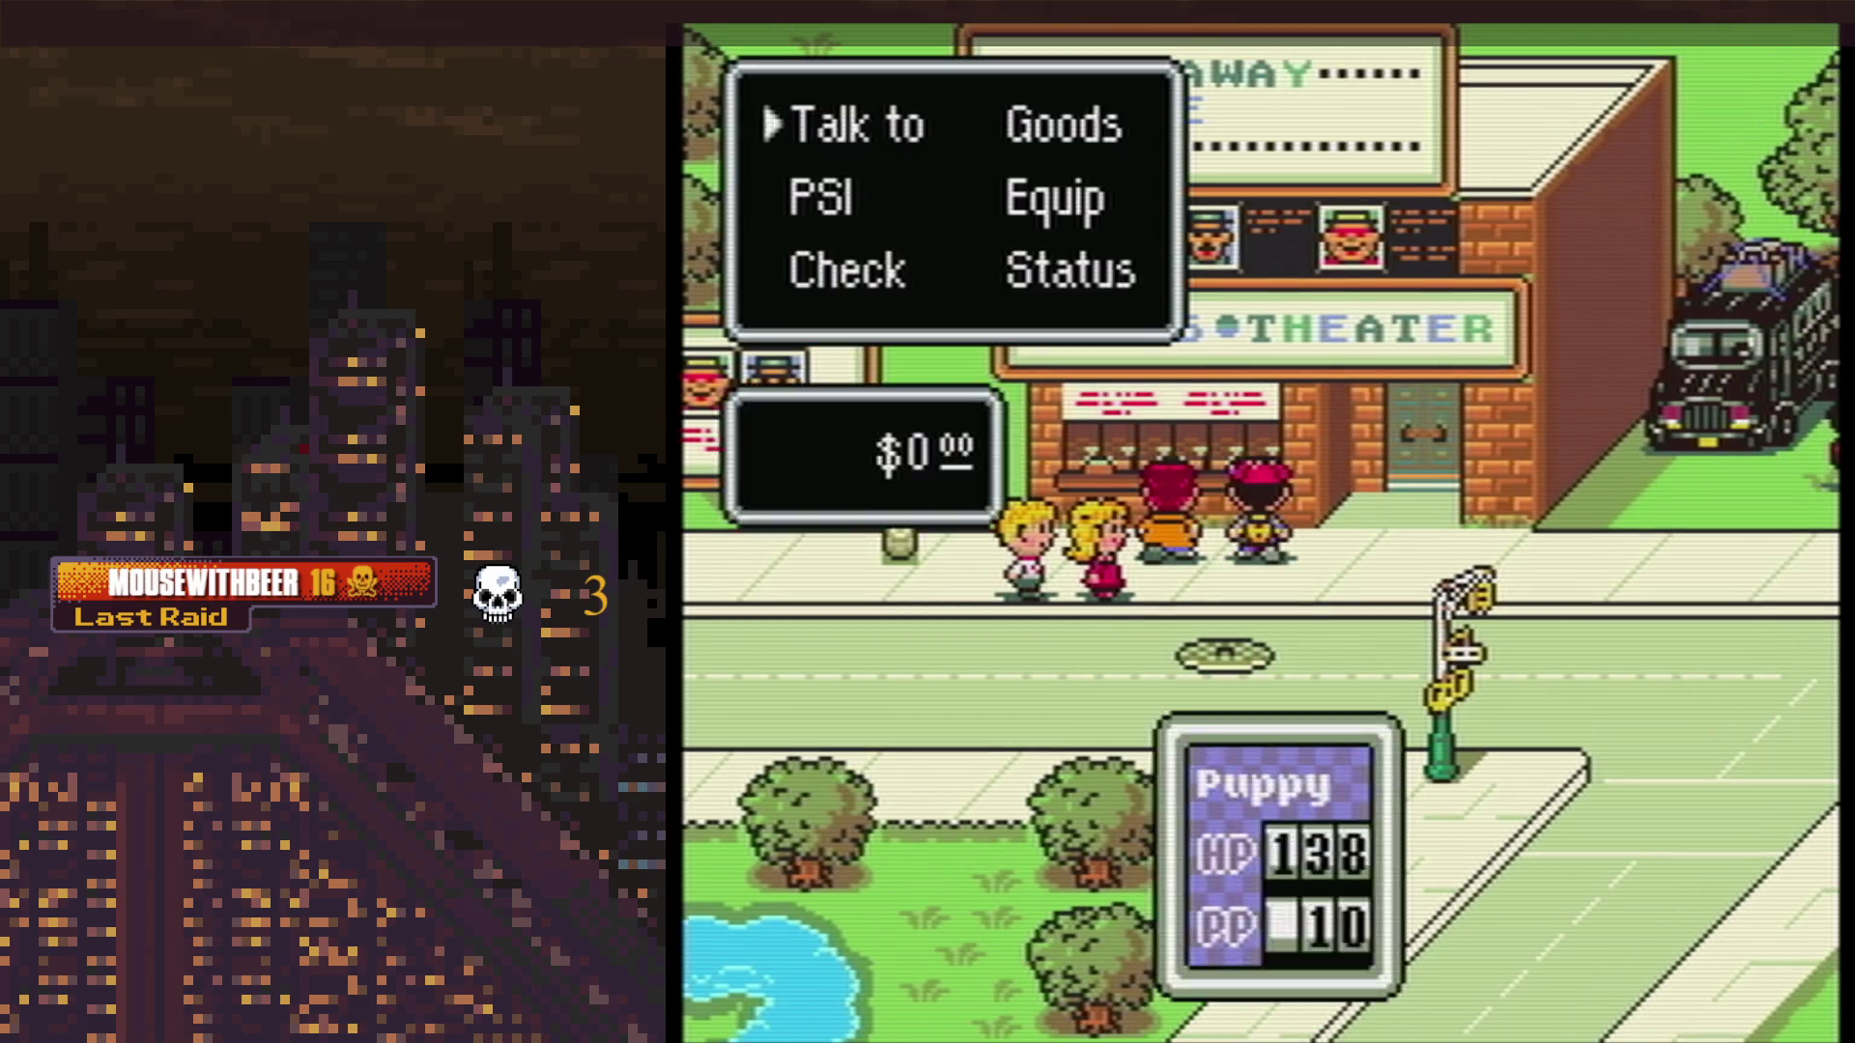
{"action": "key", "text": "Escape"}
Walk along the sidewalk and enter the Chaos Theater.
{"action": "key", "text": "Down"}
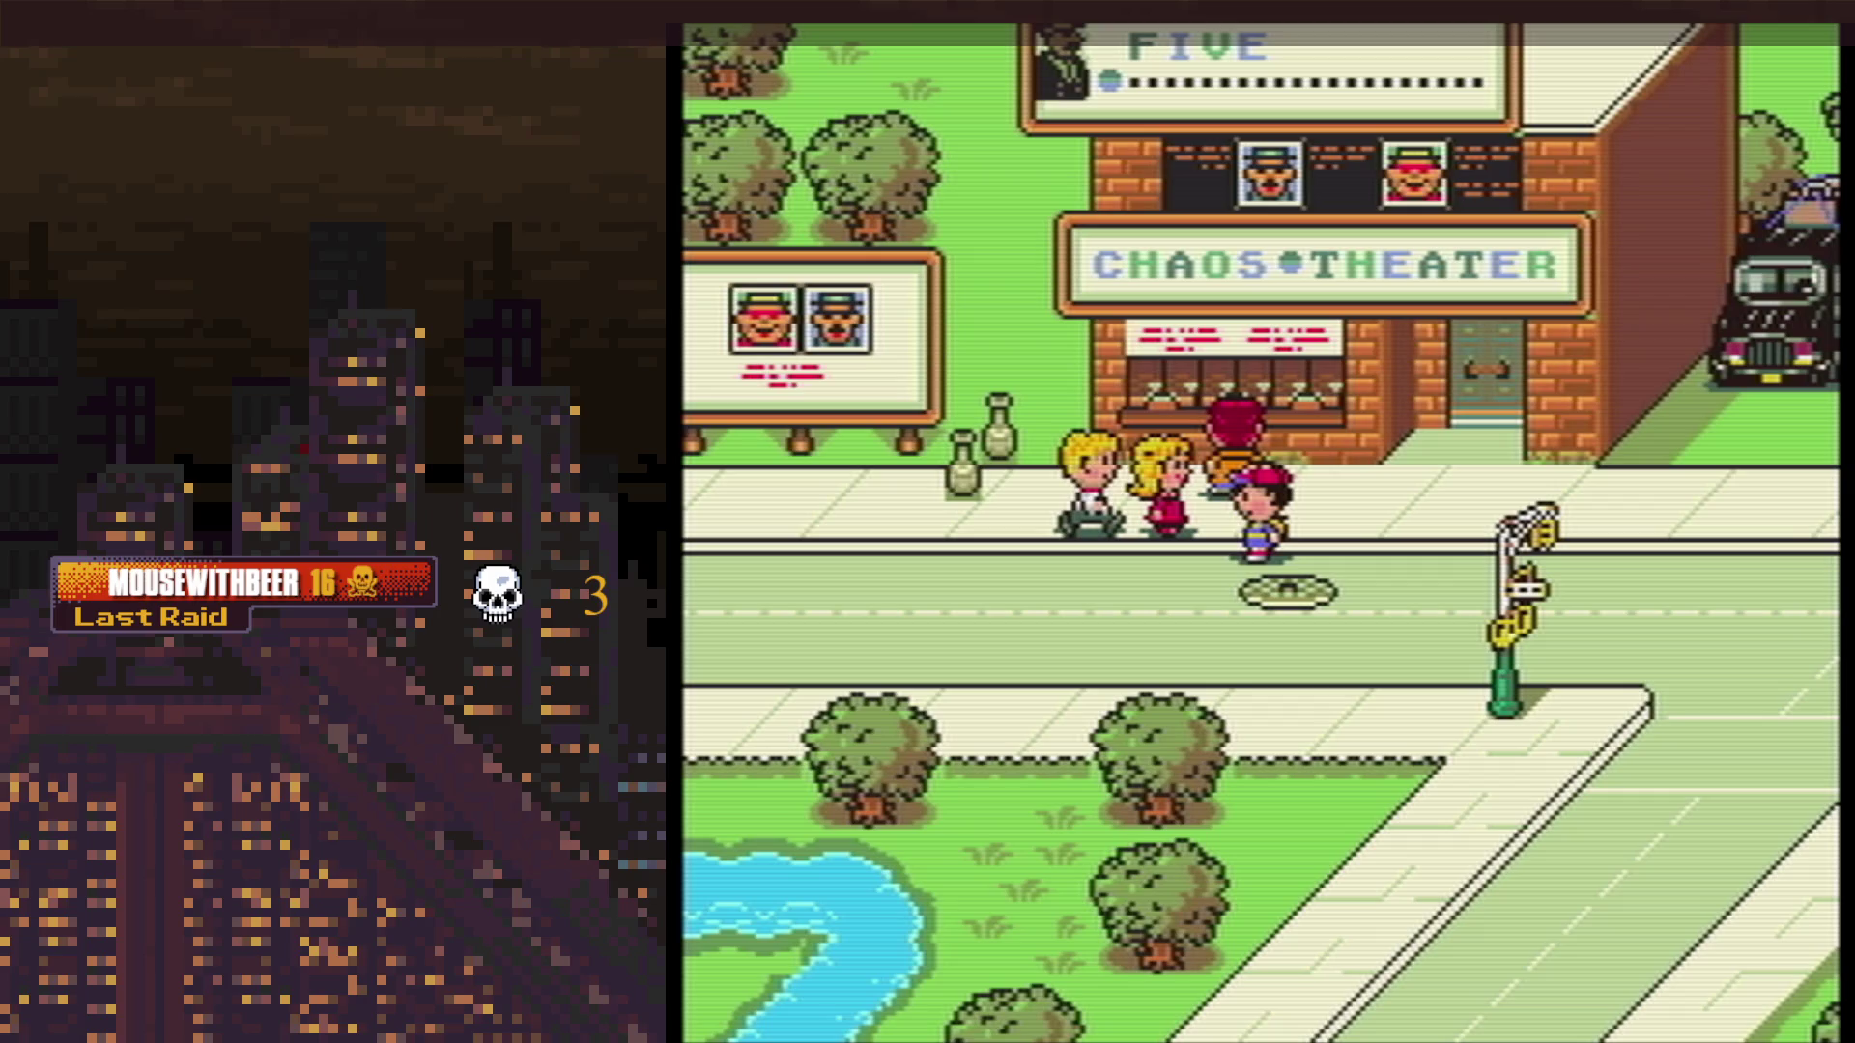
{"action": "key", "text": "Right"}
{"action": "key", "text": "Up"}
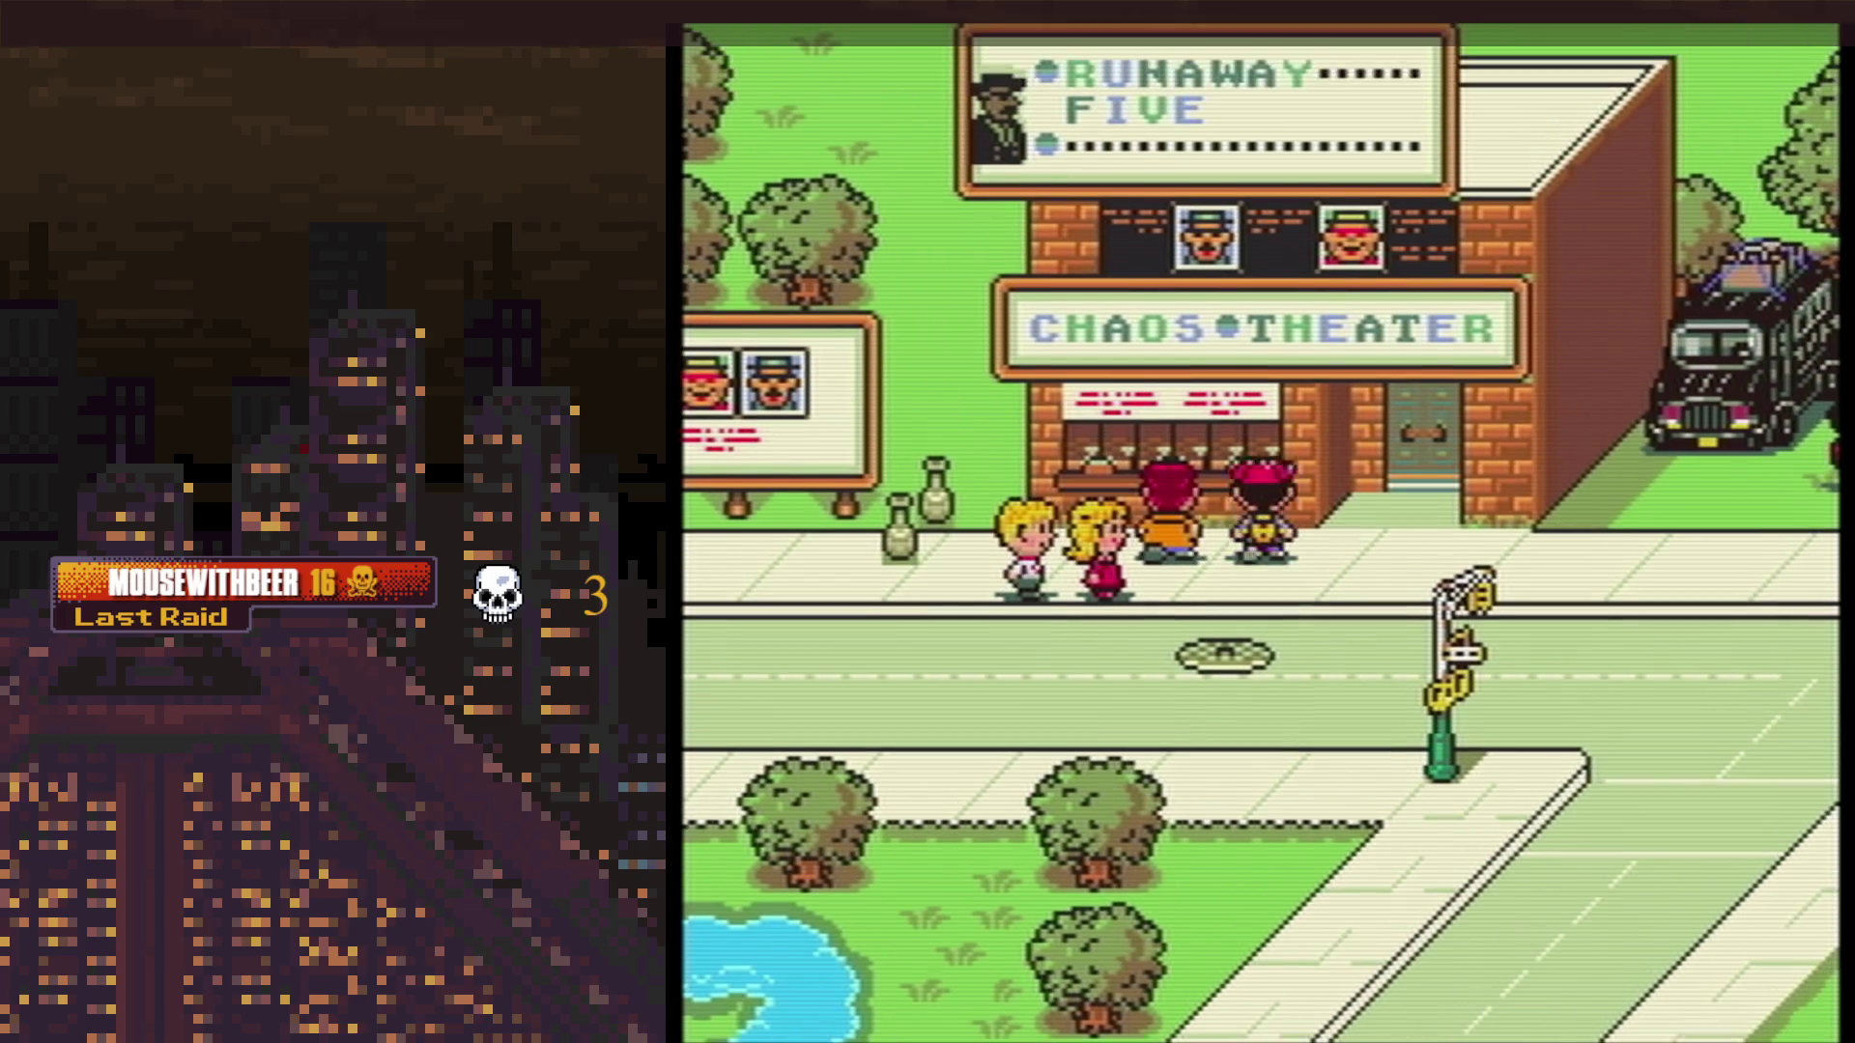
{"action": "key", "text": "Left"}
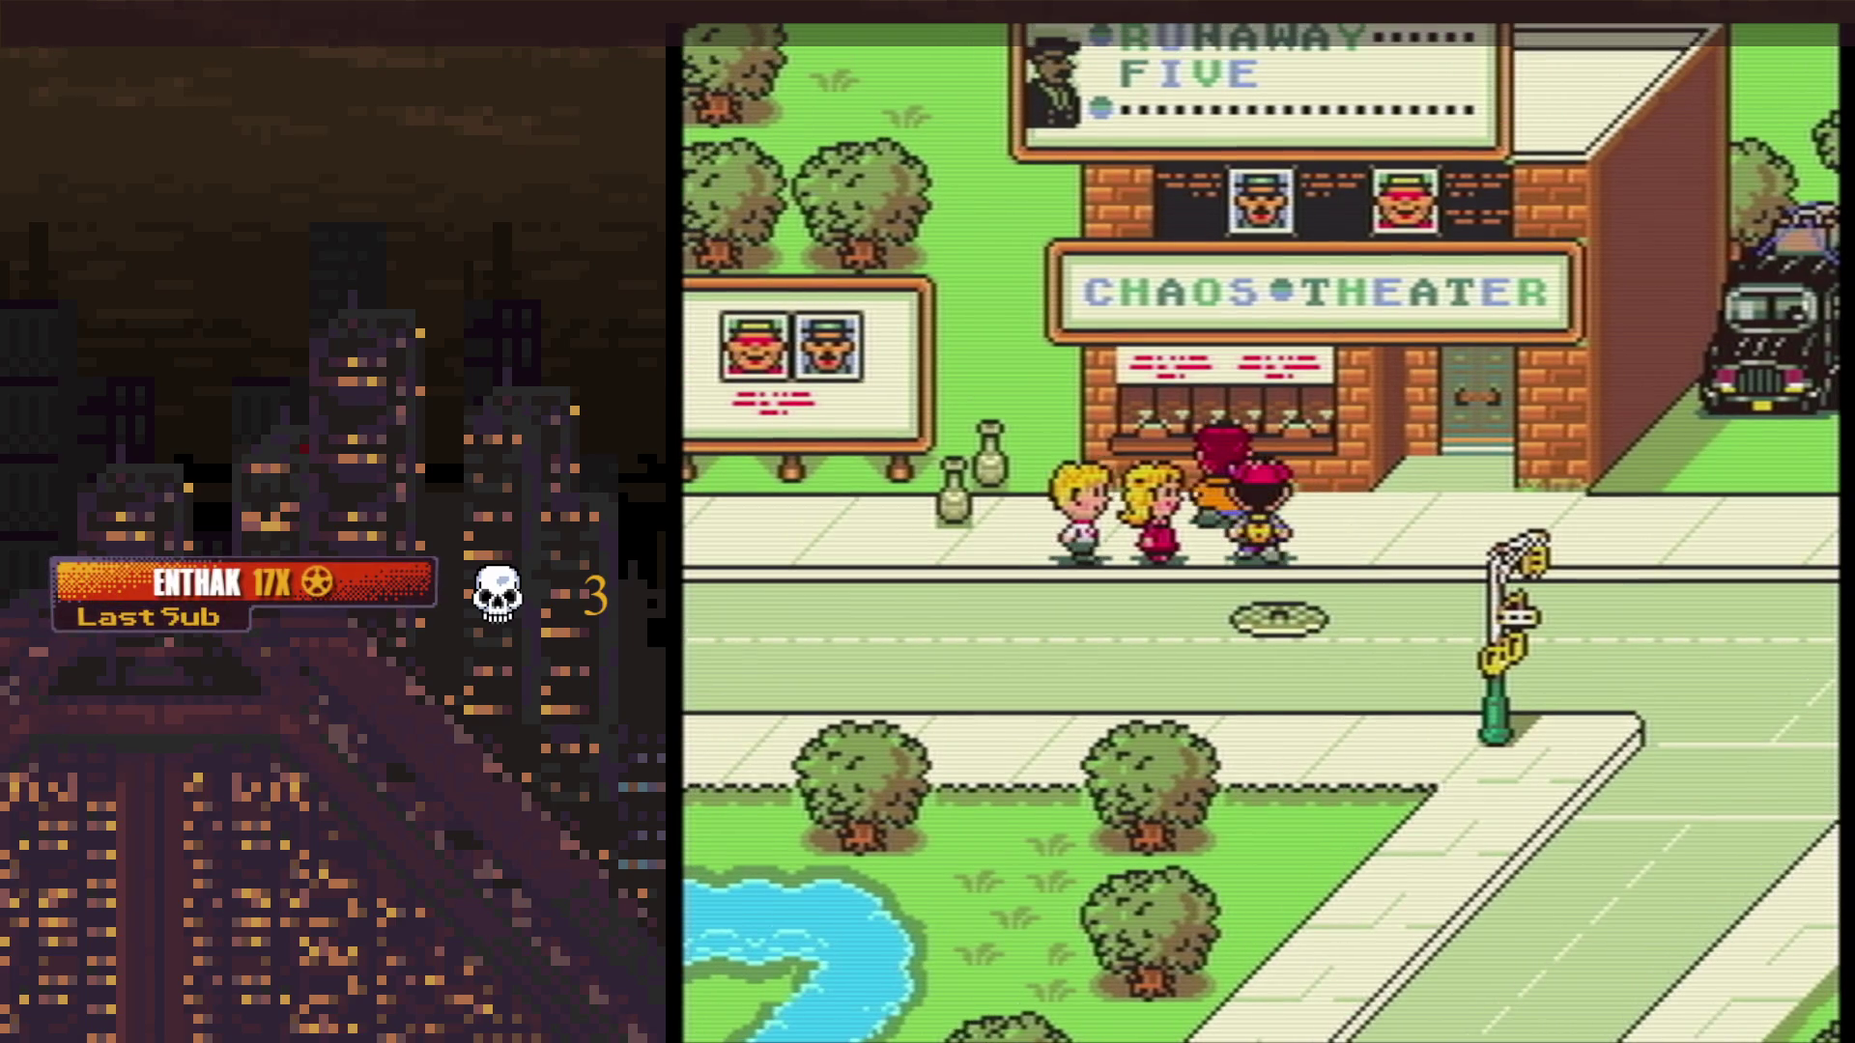
{"action": "key", "text": "Up+Right"}
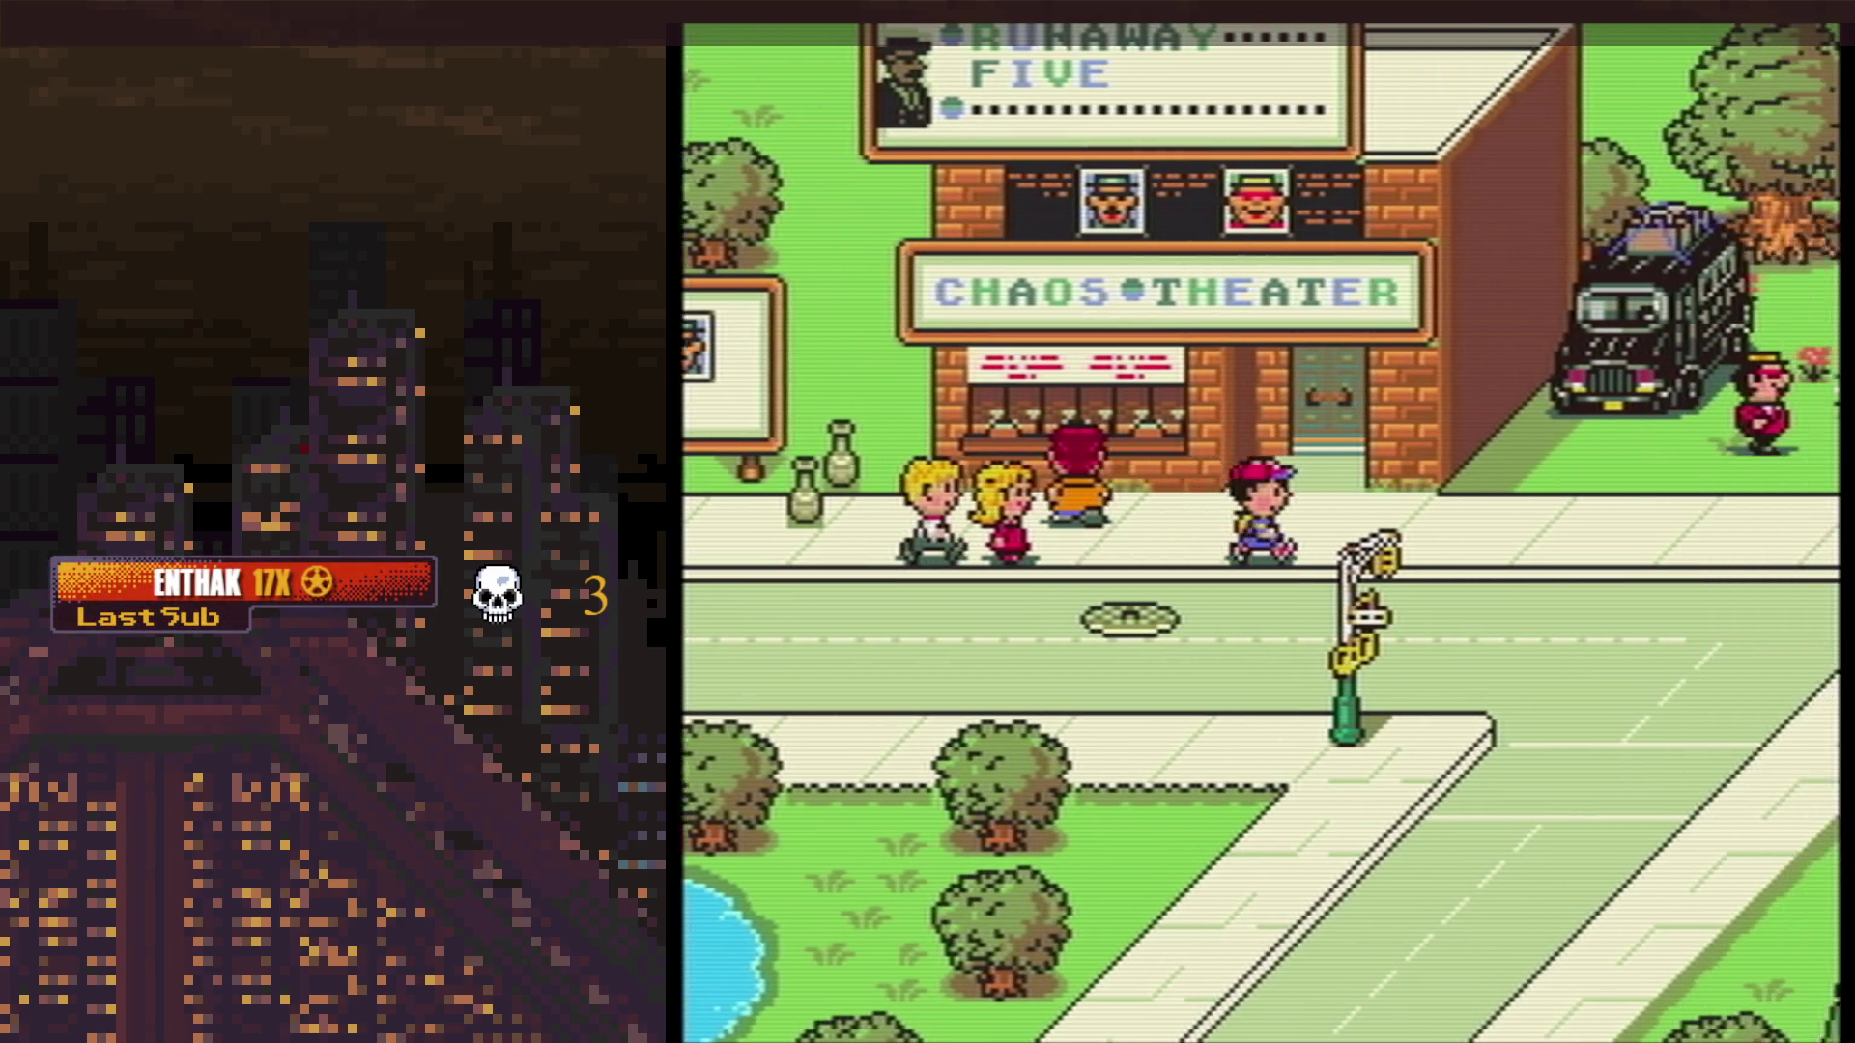
{"action": "key", "text": "Up"}
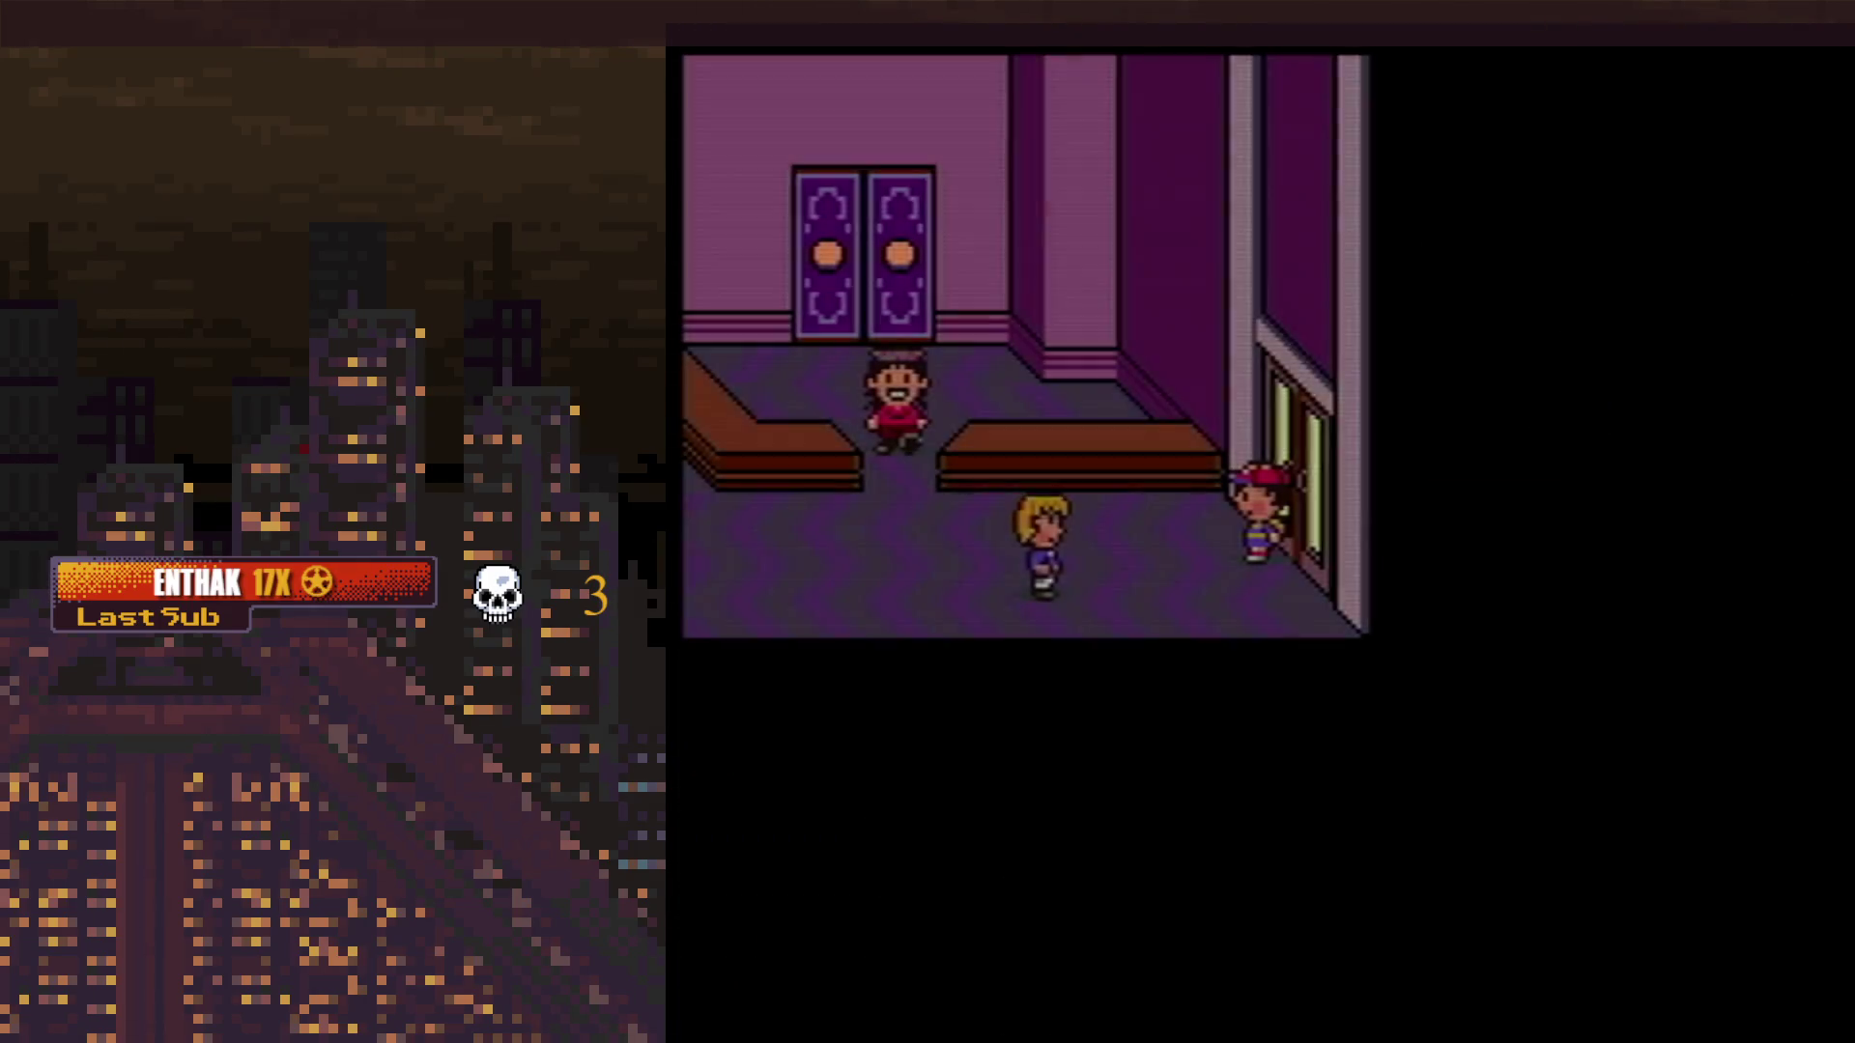
Talk to the lobby fan who lost a ticket and the ticket counter clerk.
{"action": "key", "text": "Down"}
{"action": "key", "text": "Return"}
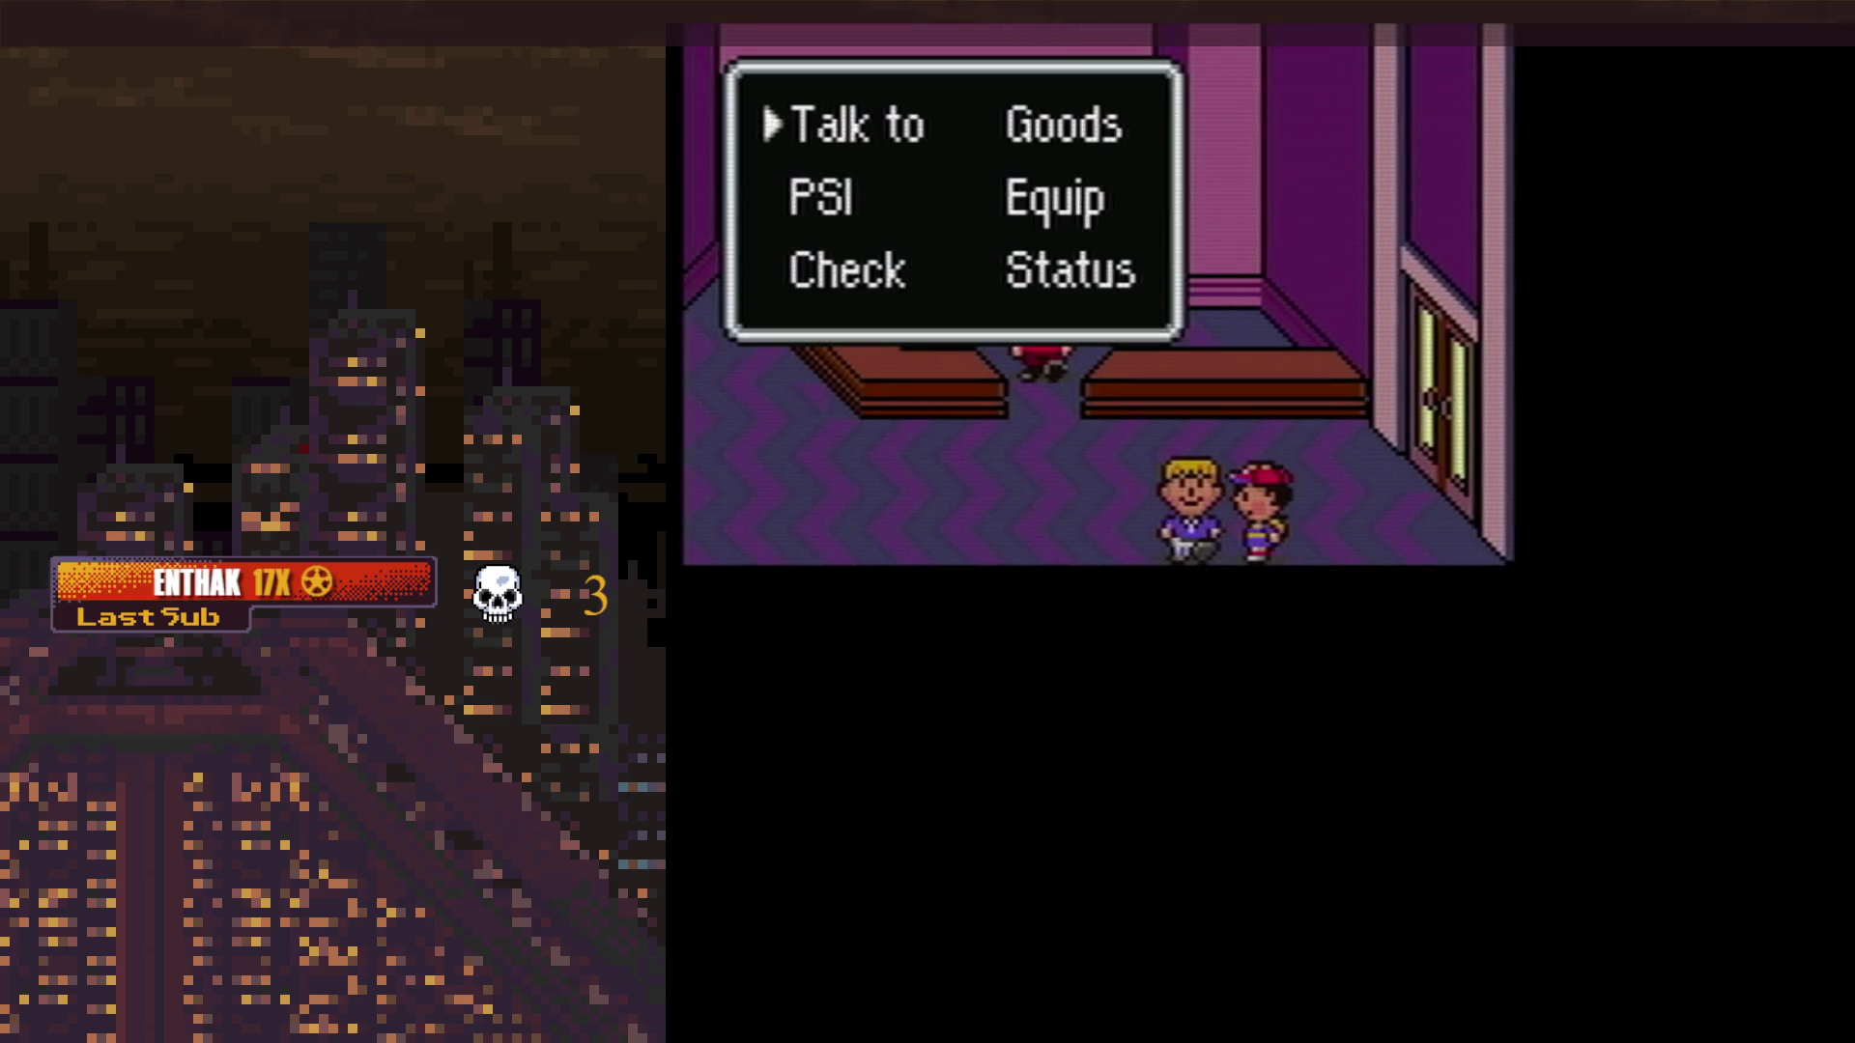
{"action": "key", "text": "Return"}
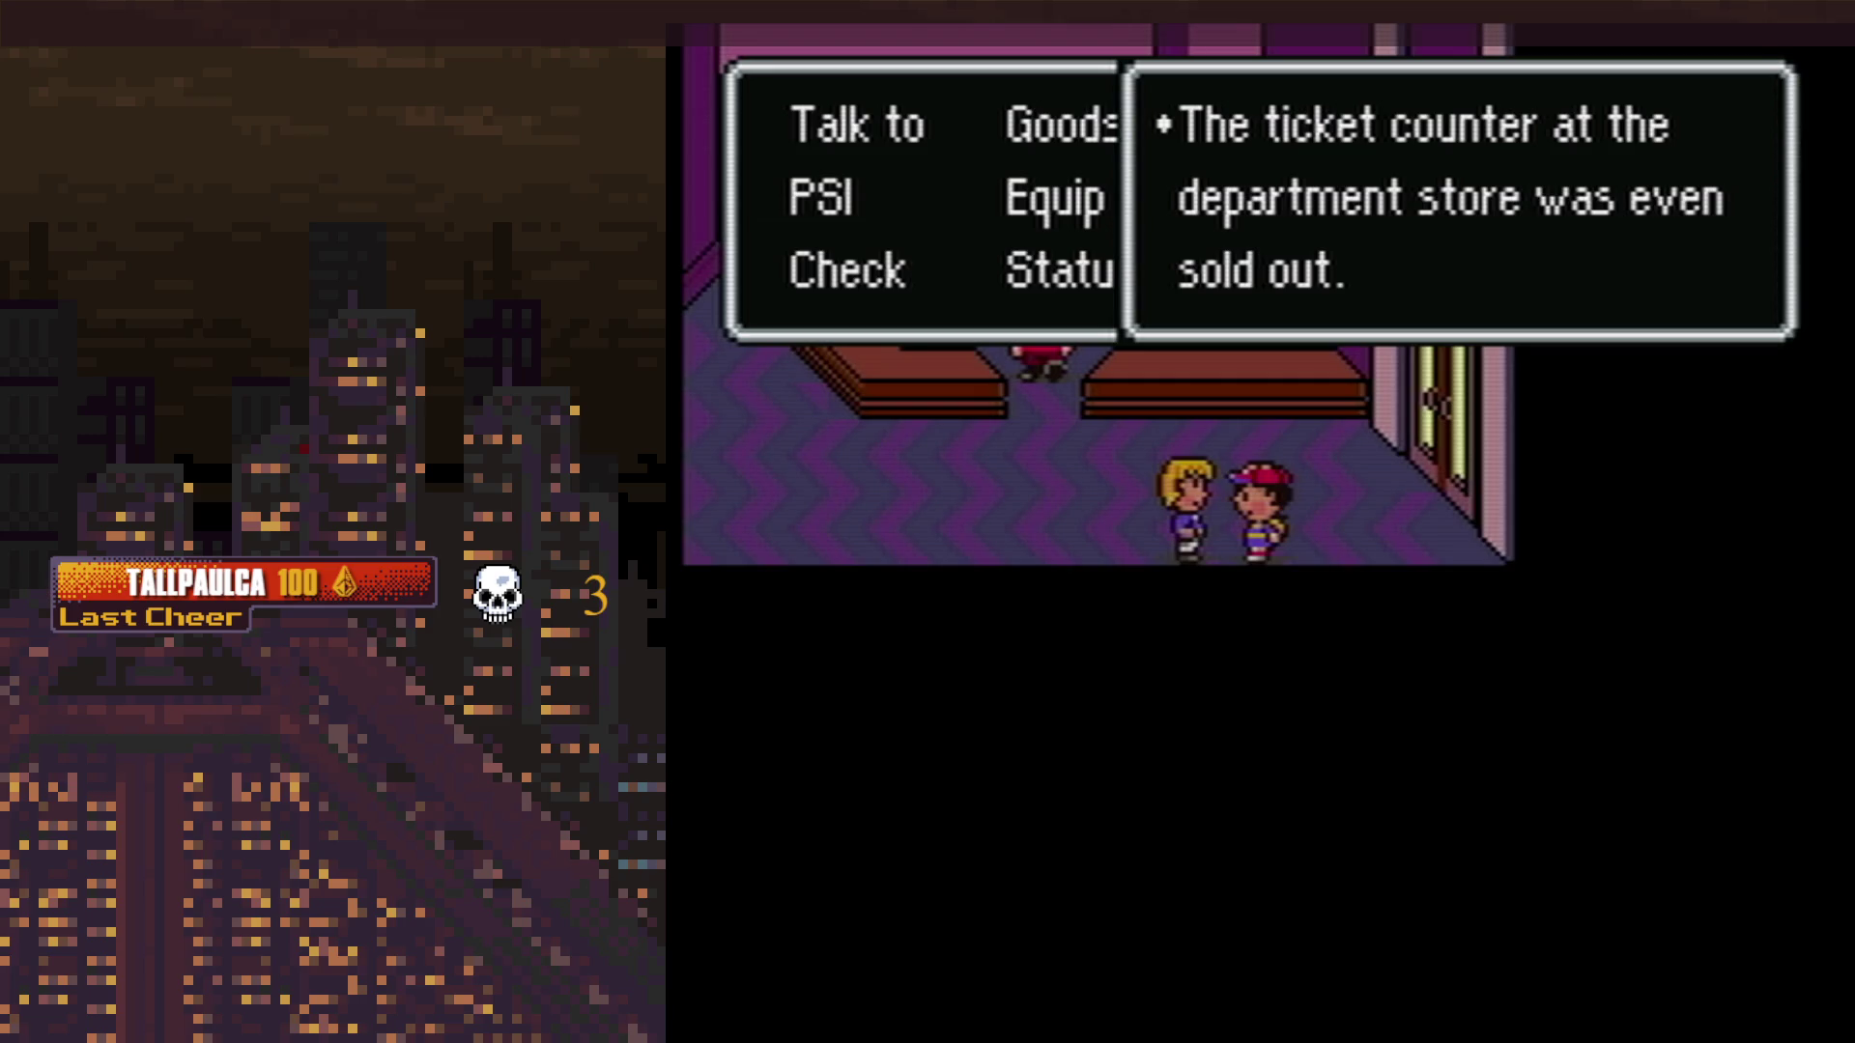
{"action": "key", "text": "Return"}
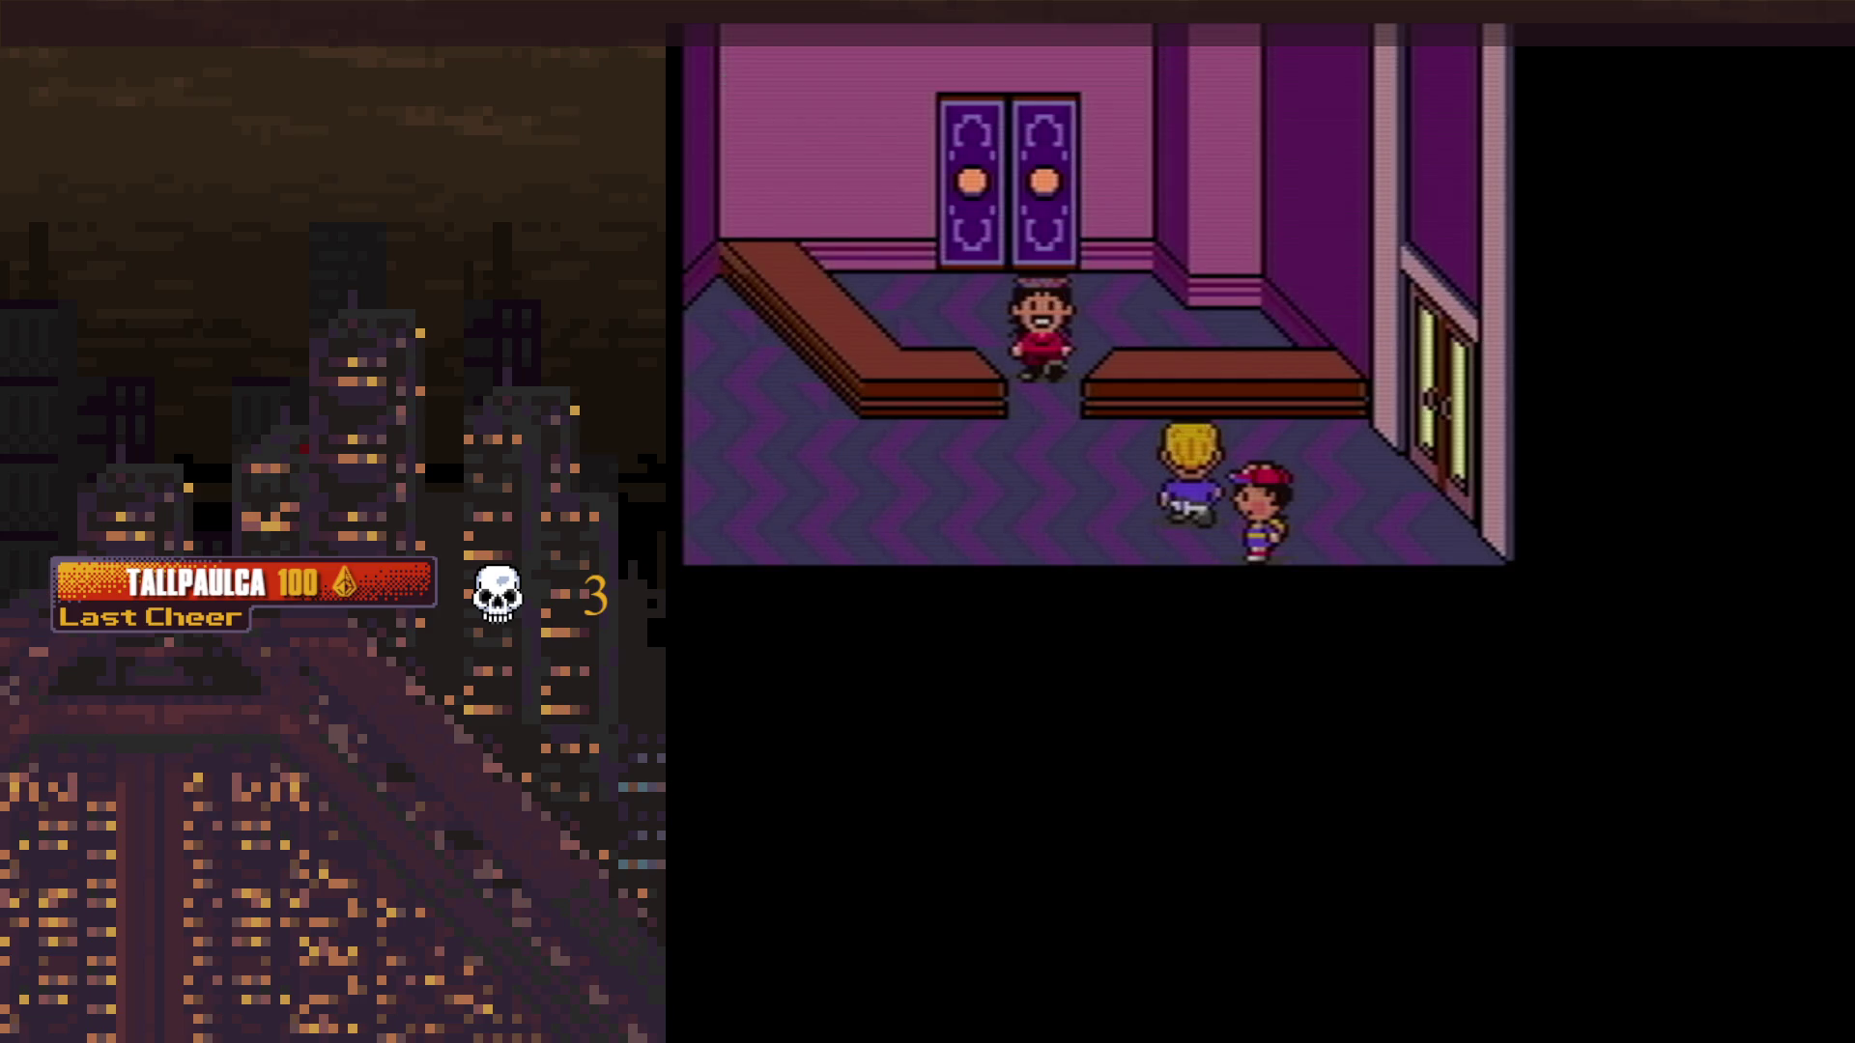
{"action": "key", "text": "Left"}
{"action": "key", "text": "Up"}
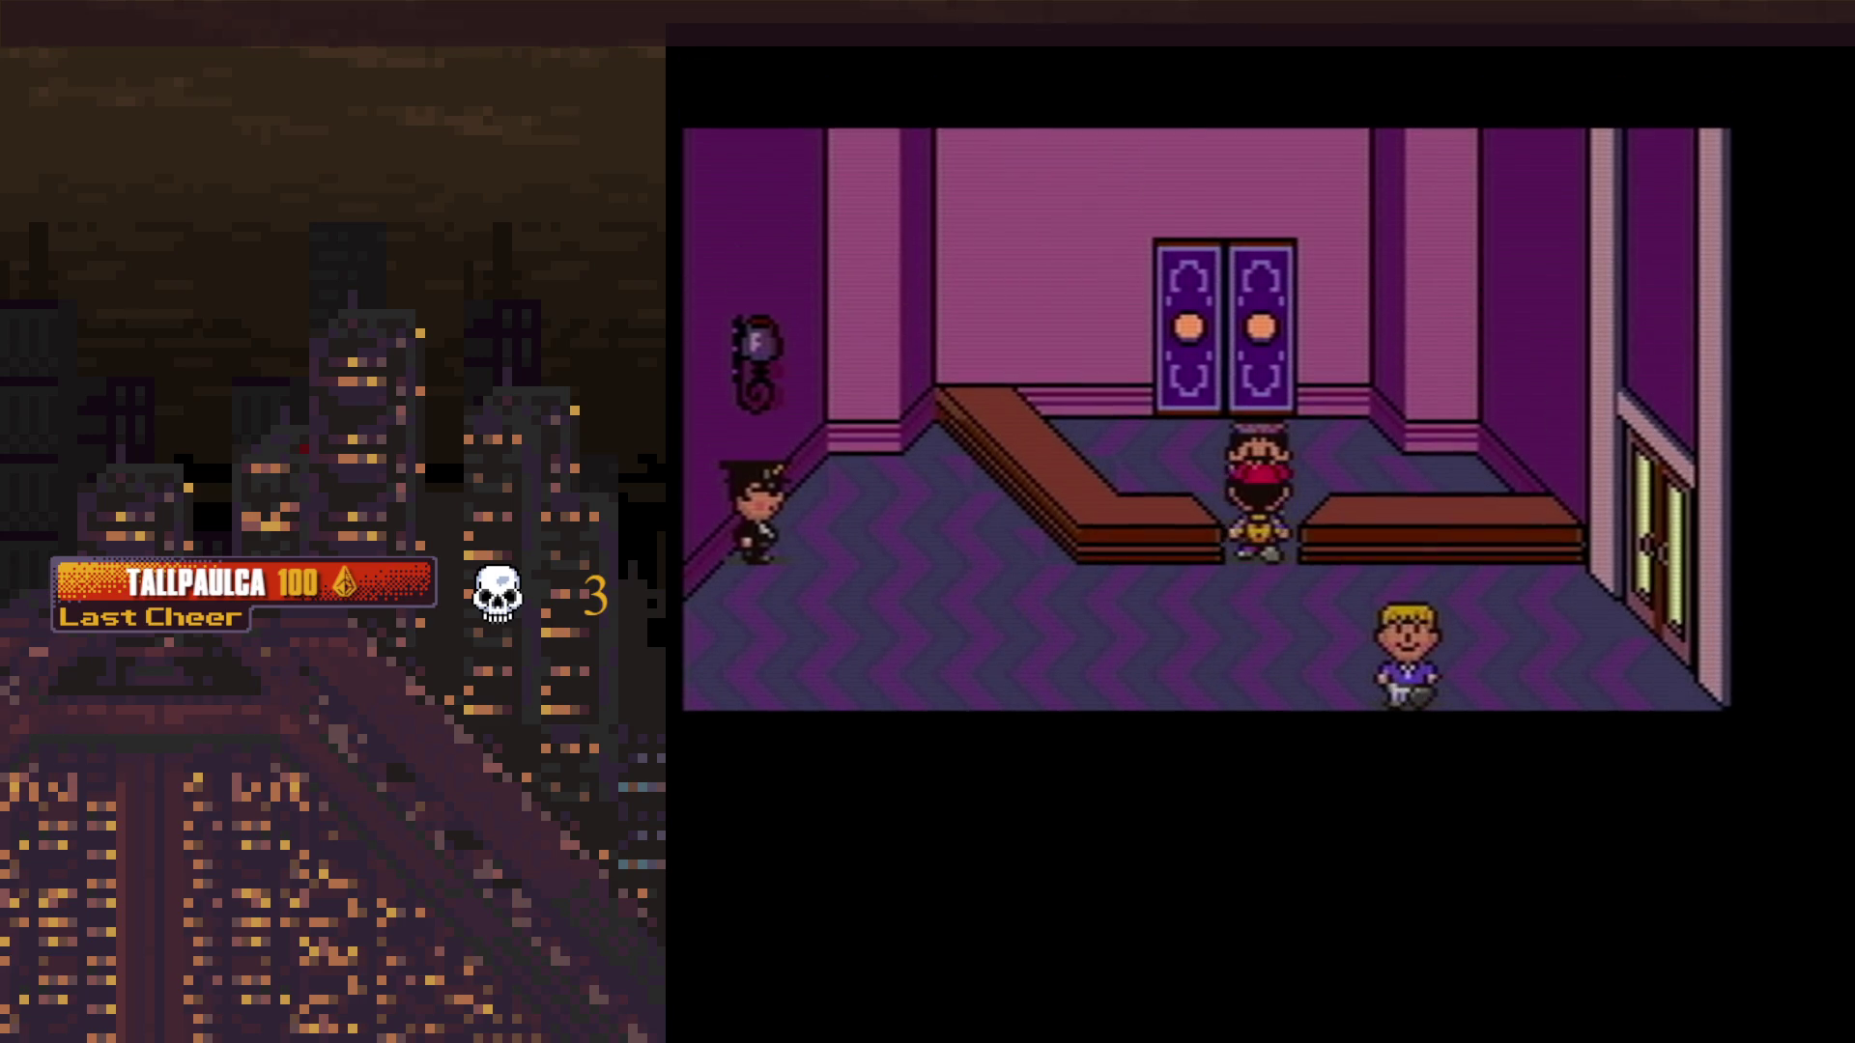
{"action": "key", "text": "Return"}
{"action": "key", "text": "Return"}
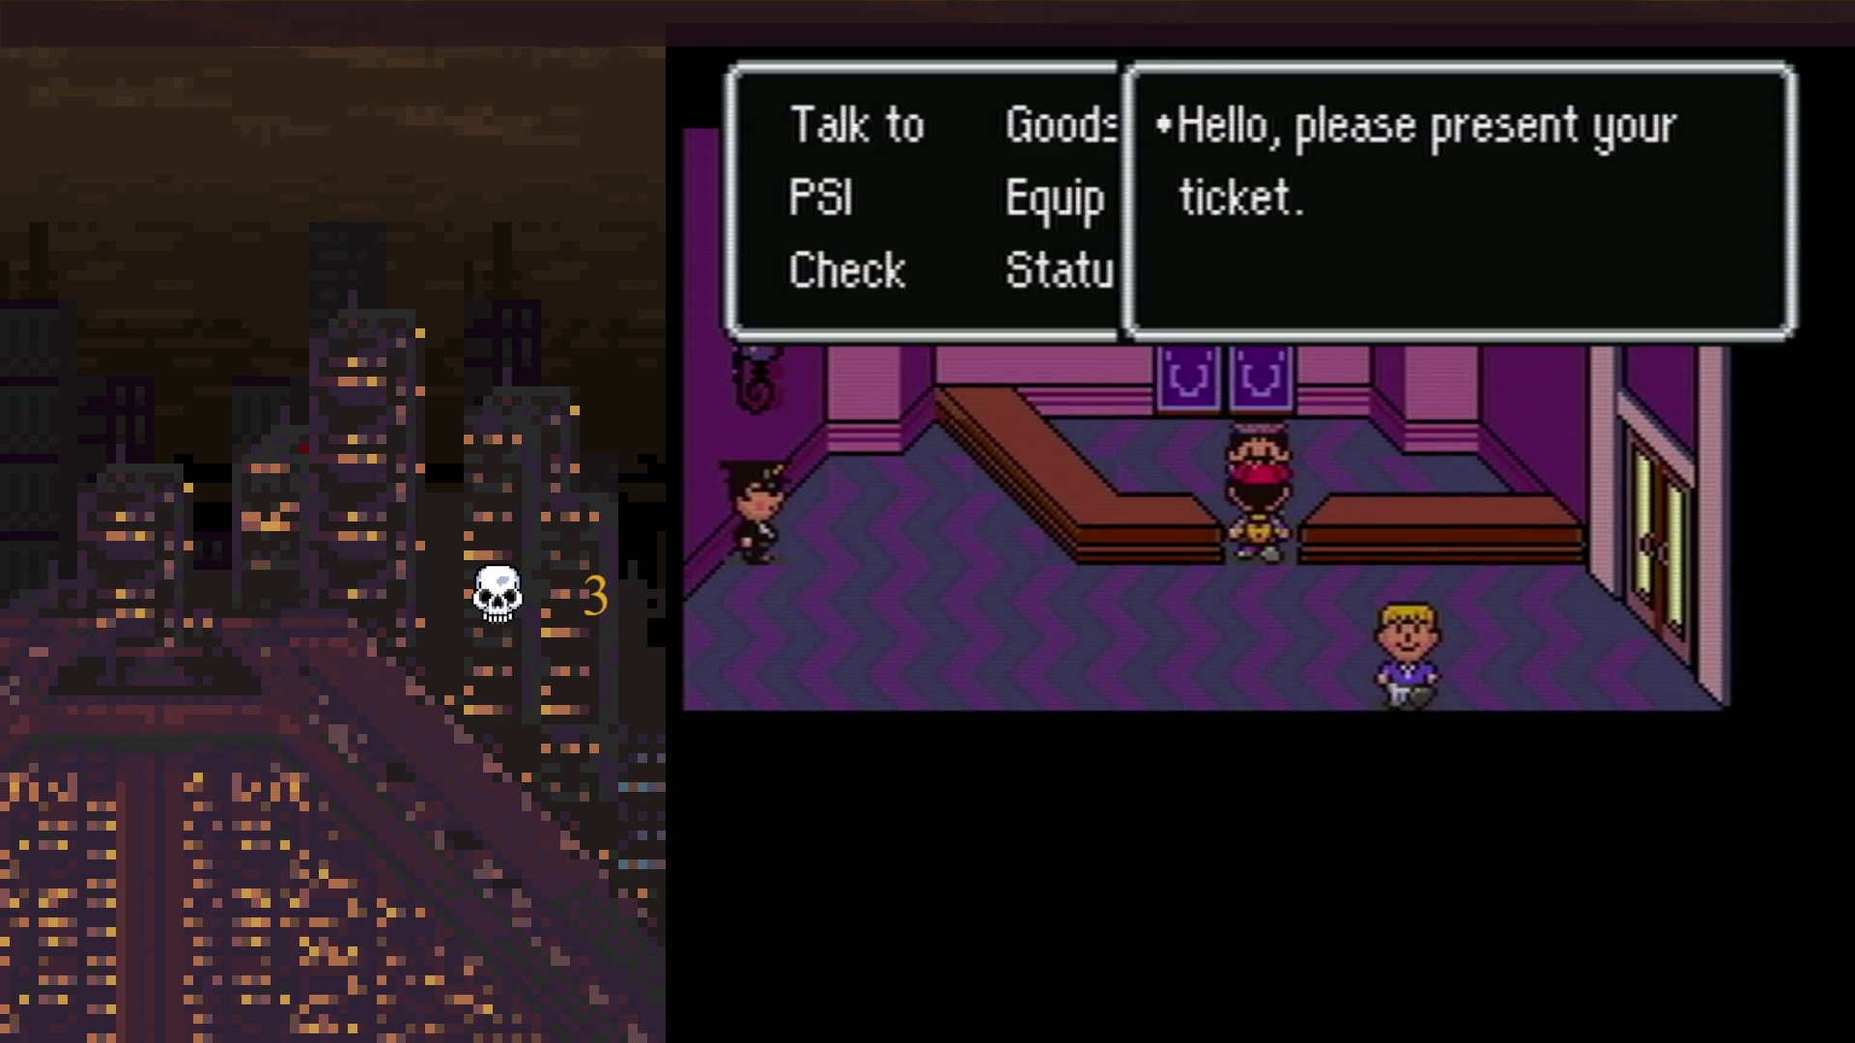
{"action": "key", "text": "Return"}
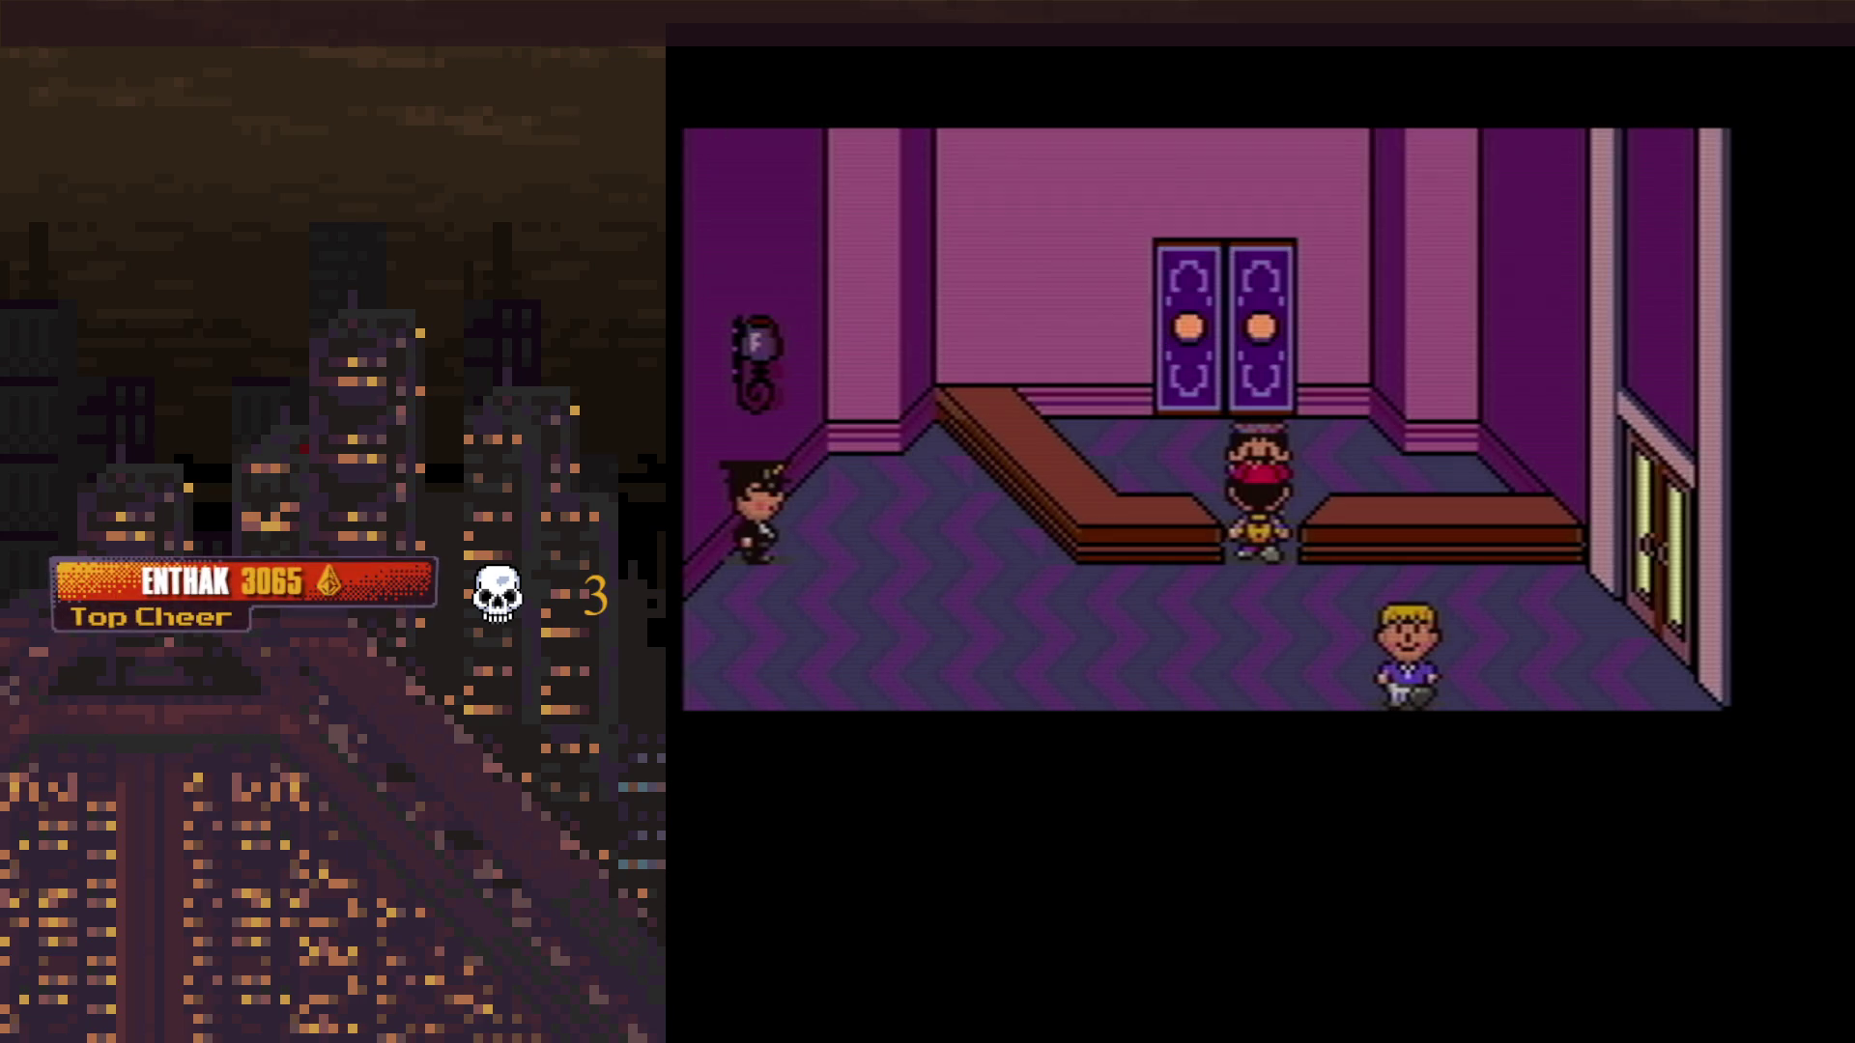
Talk to the man in black by the side door, who offers to take Ness to Poochyfud.
{"action": "key", "text": "Down"}
{"action": "key", "text": "Left"}
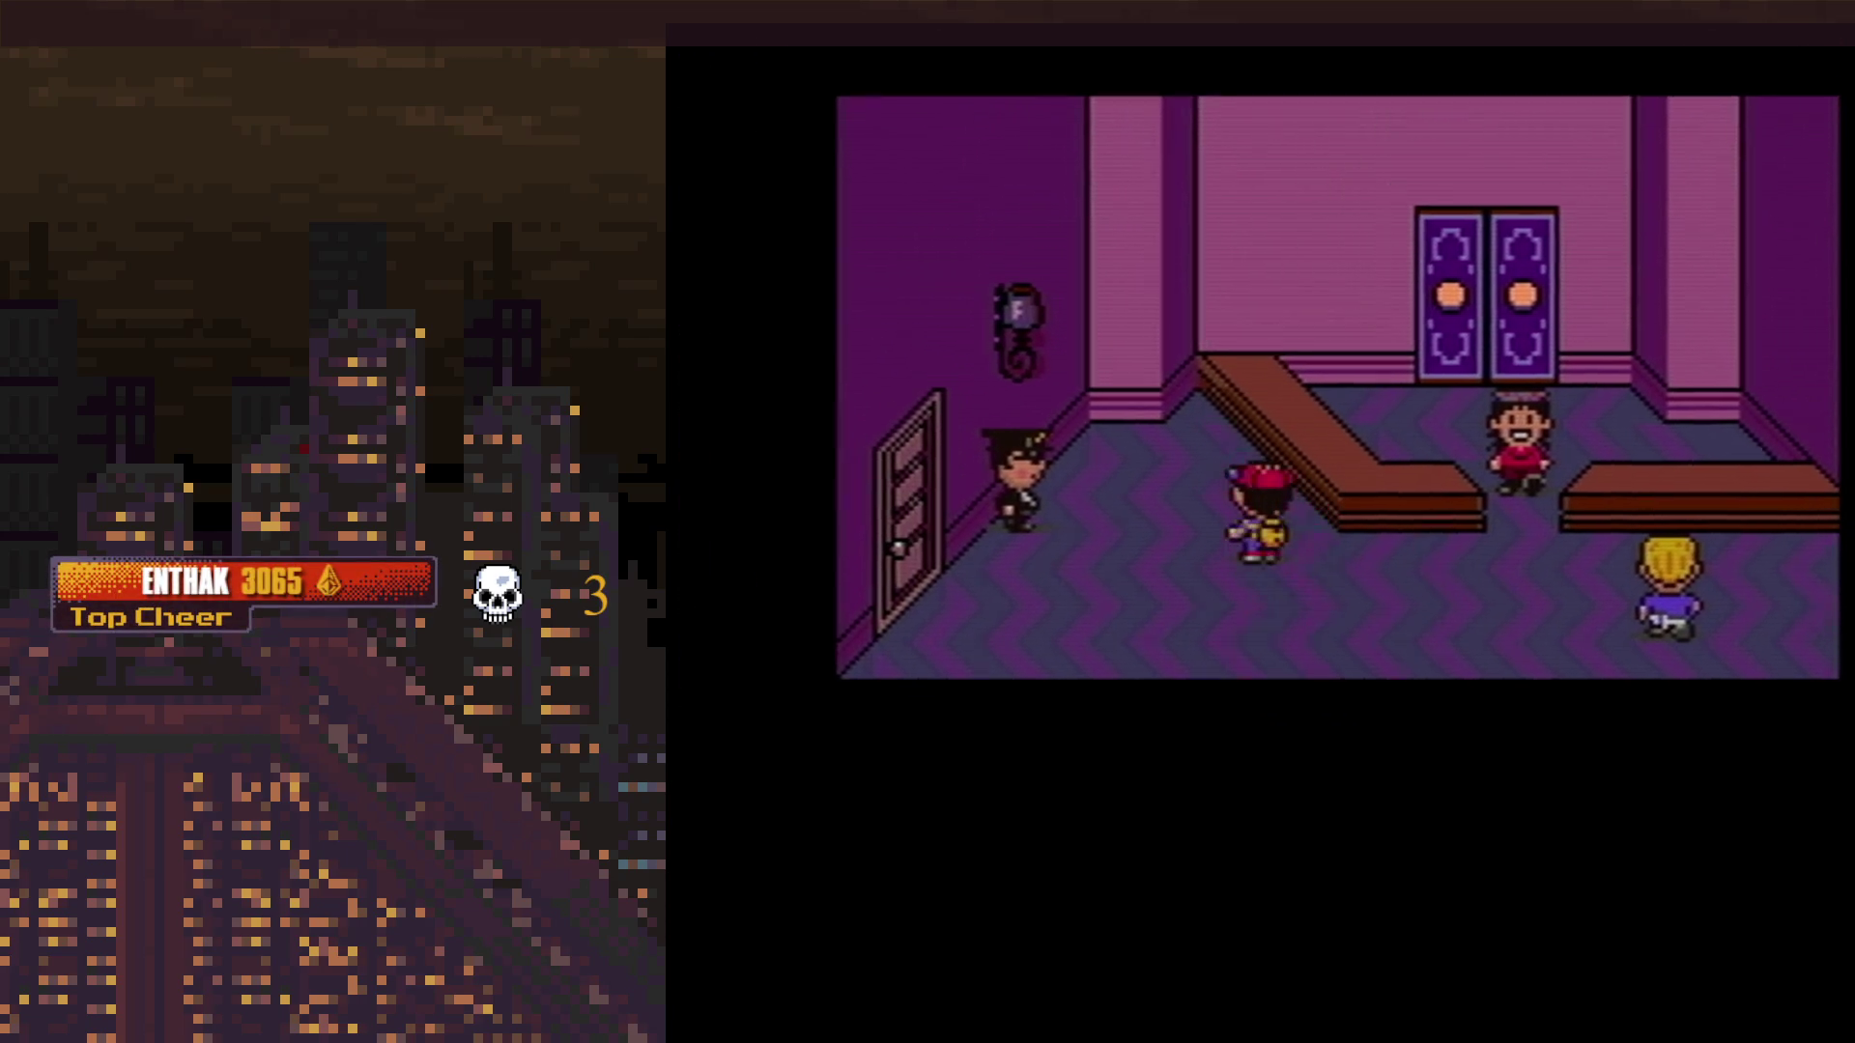
{"action": "key", "text": "Return"}
{"action": "key", "text": "Return"}
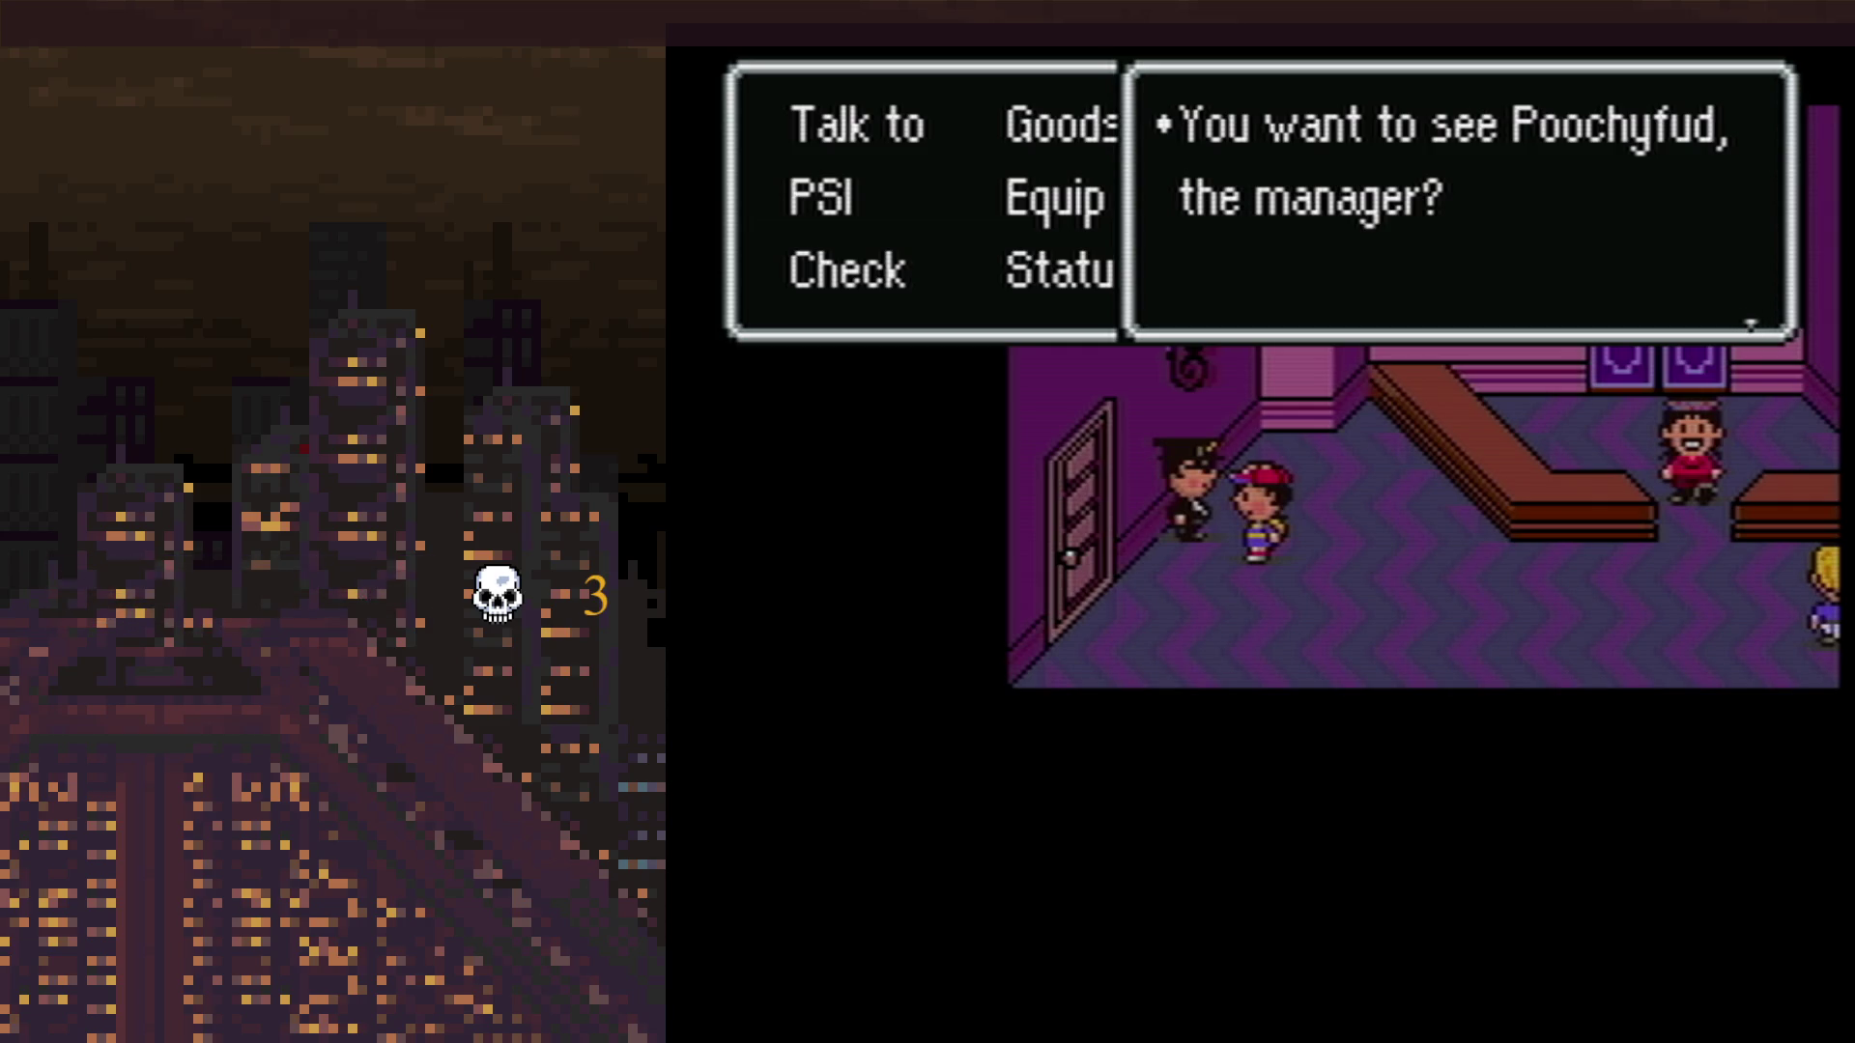
{"action": "key", "text": "Return"}
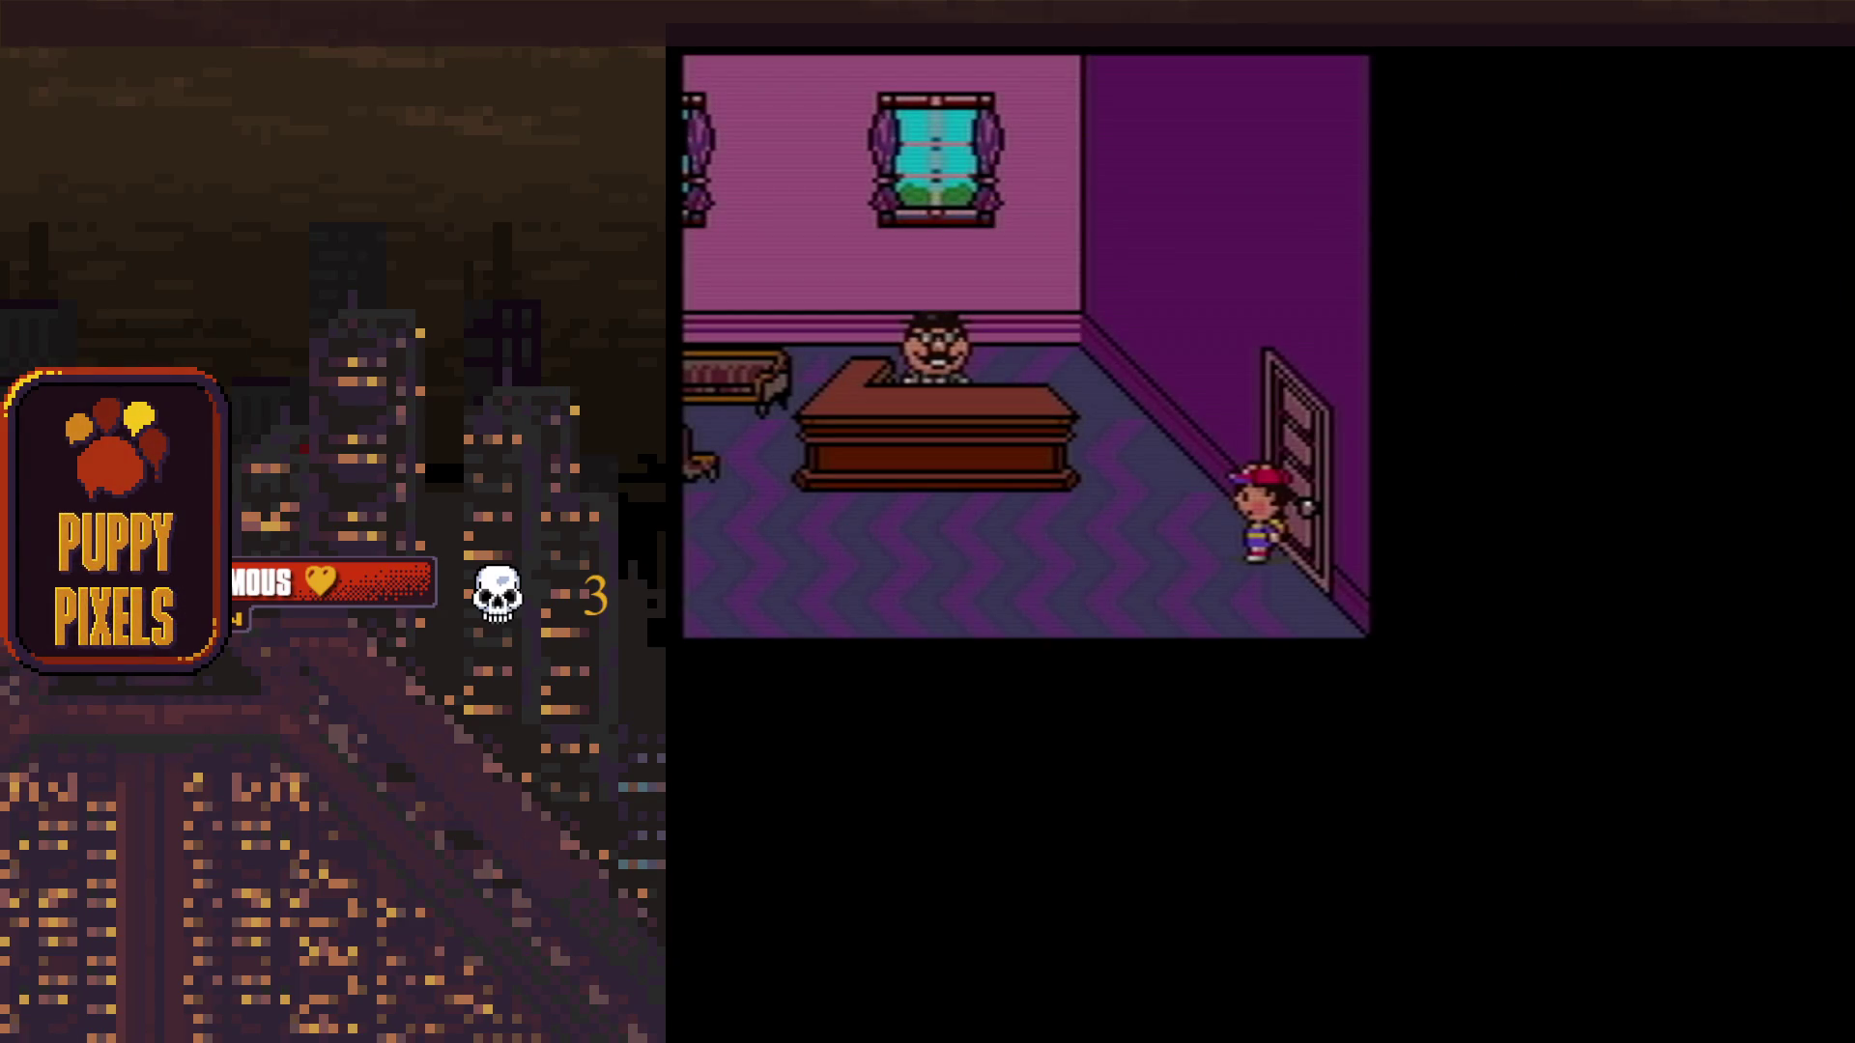
Talk to Poochyfud at his desk about the Runaway Five's debt, then walk away.
{"action": "key", "text": "Left"}
{"action": "key", "text": "Up"}
{"action": "key", "text": "Return"}
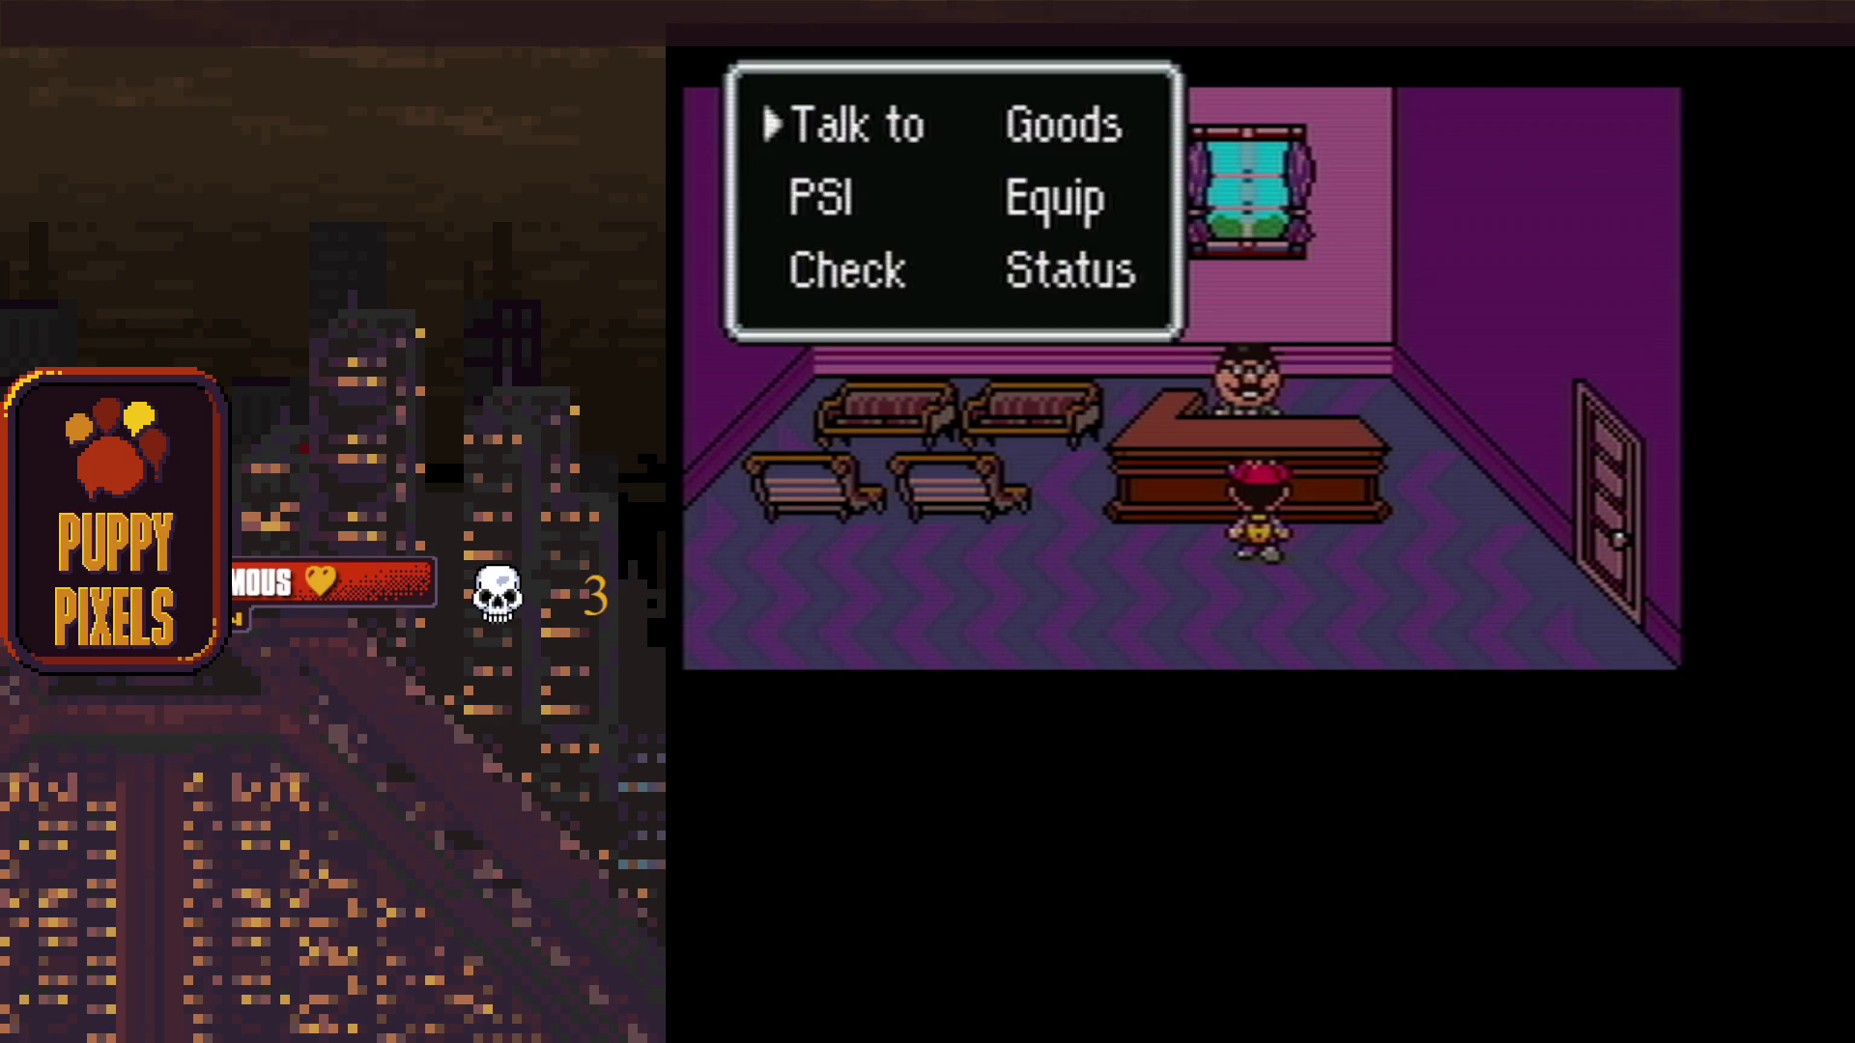
{"action": "key", "text": "Return"}
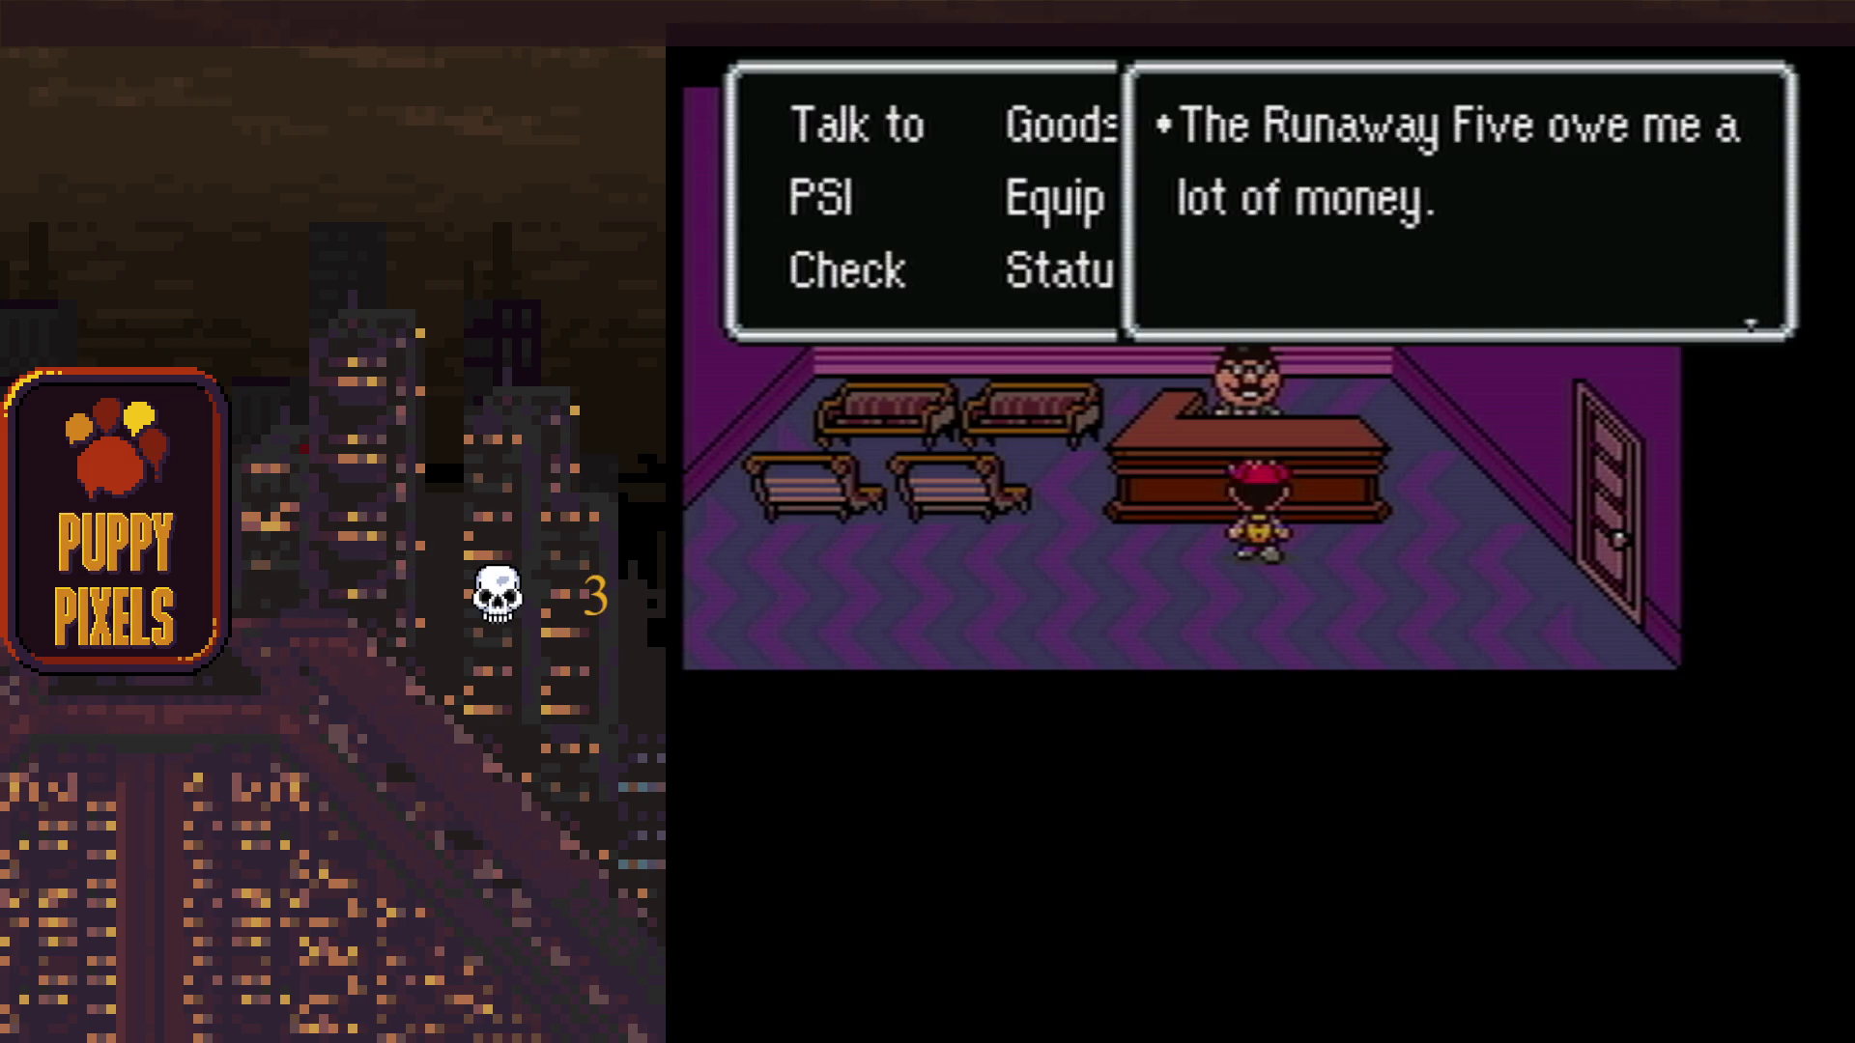
{"action": "key", "text": "Return"}
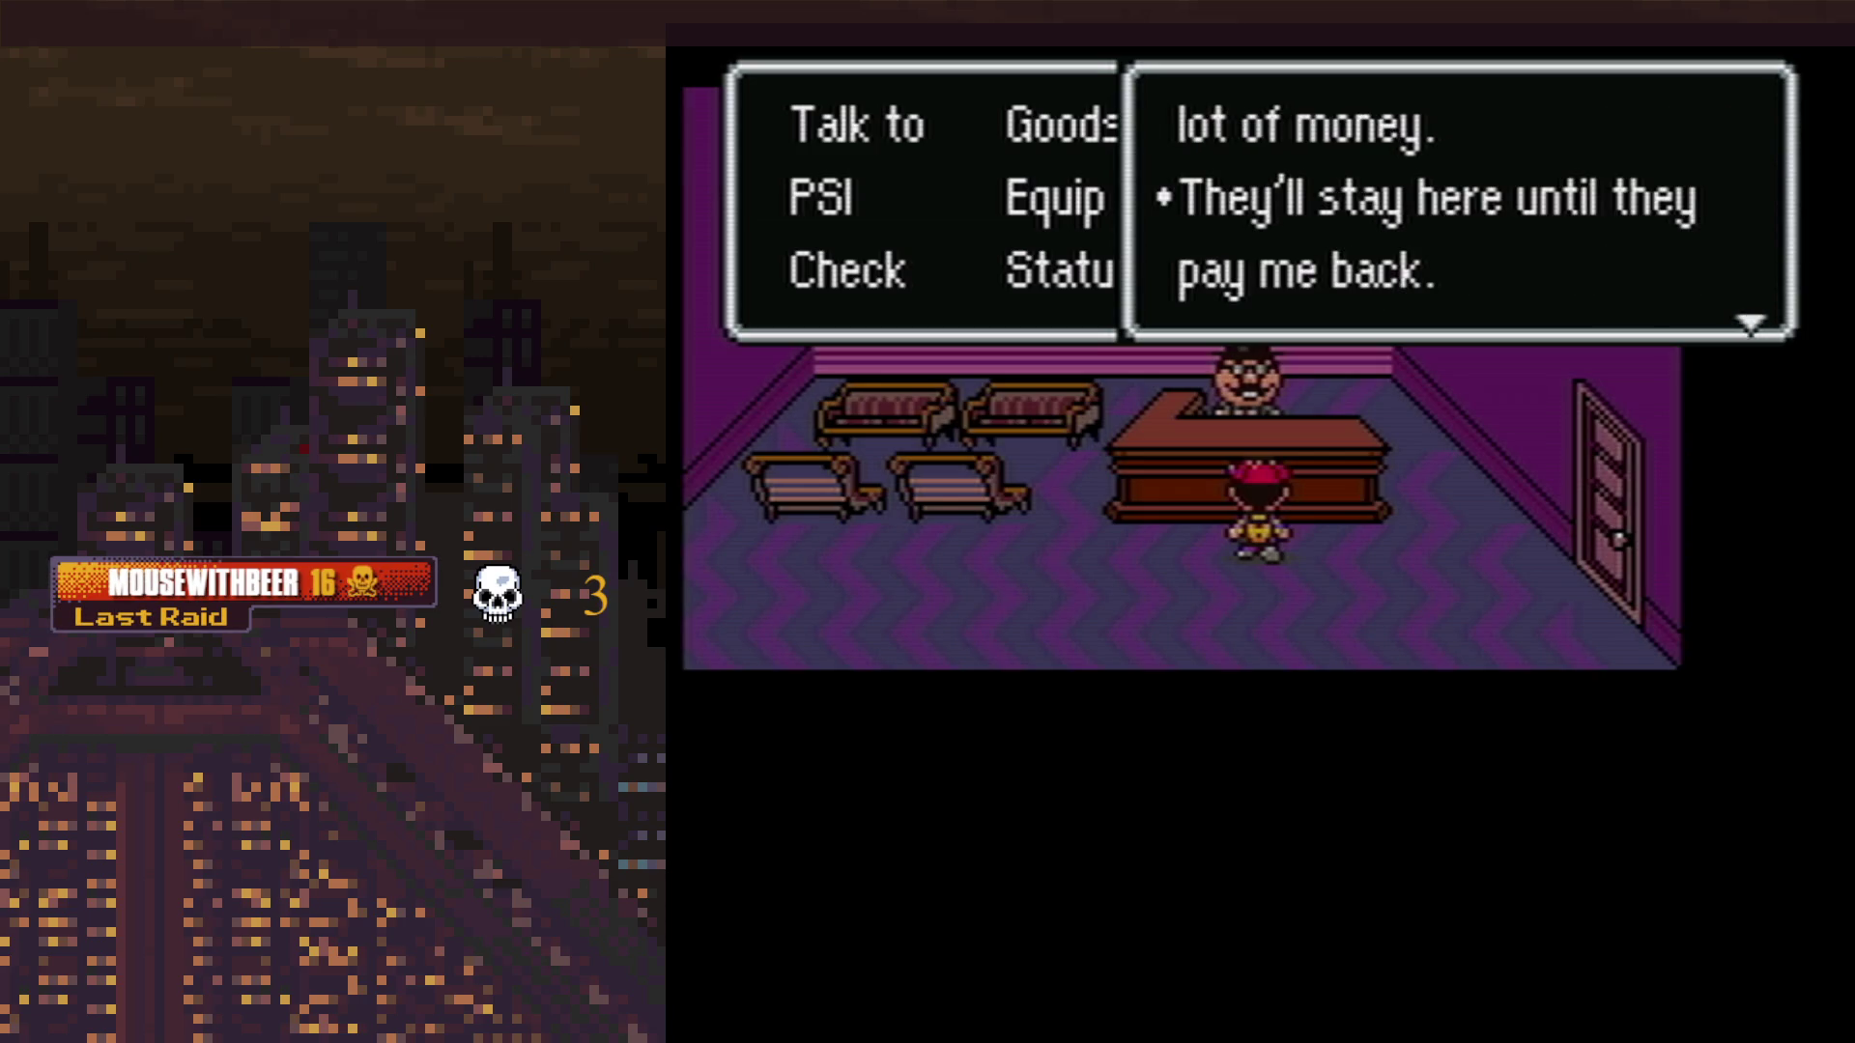
{"action": "key", "text": "Return"}
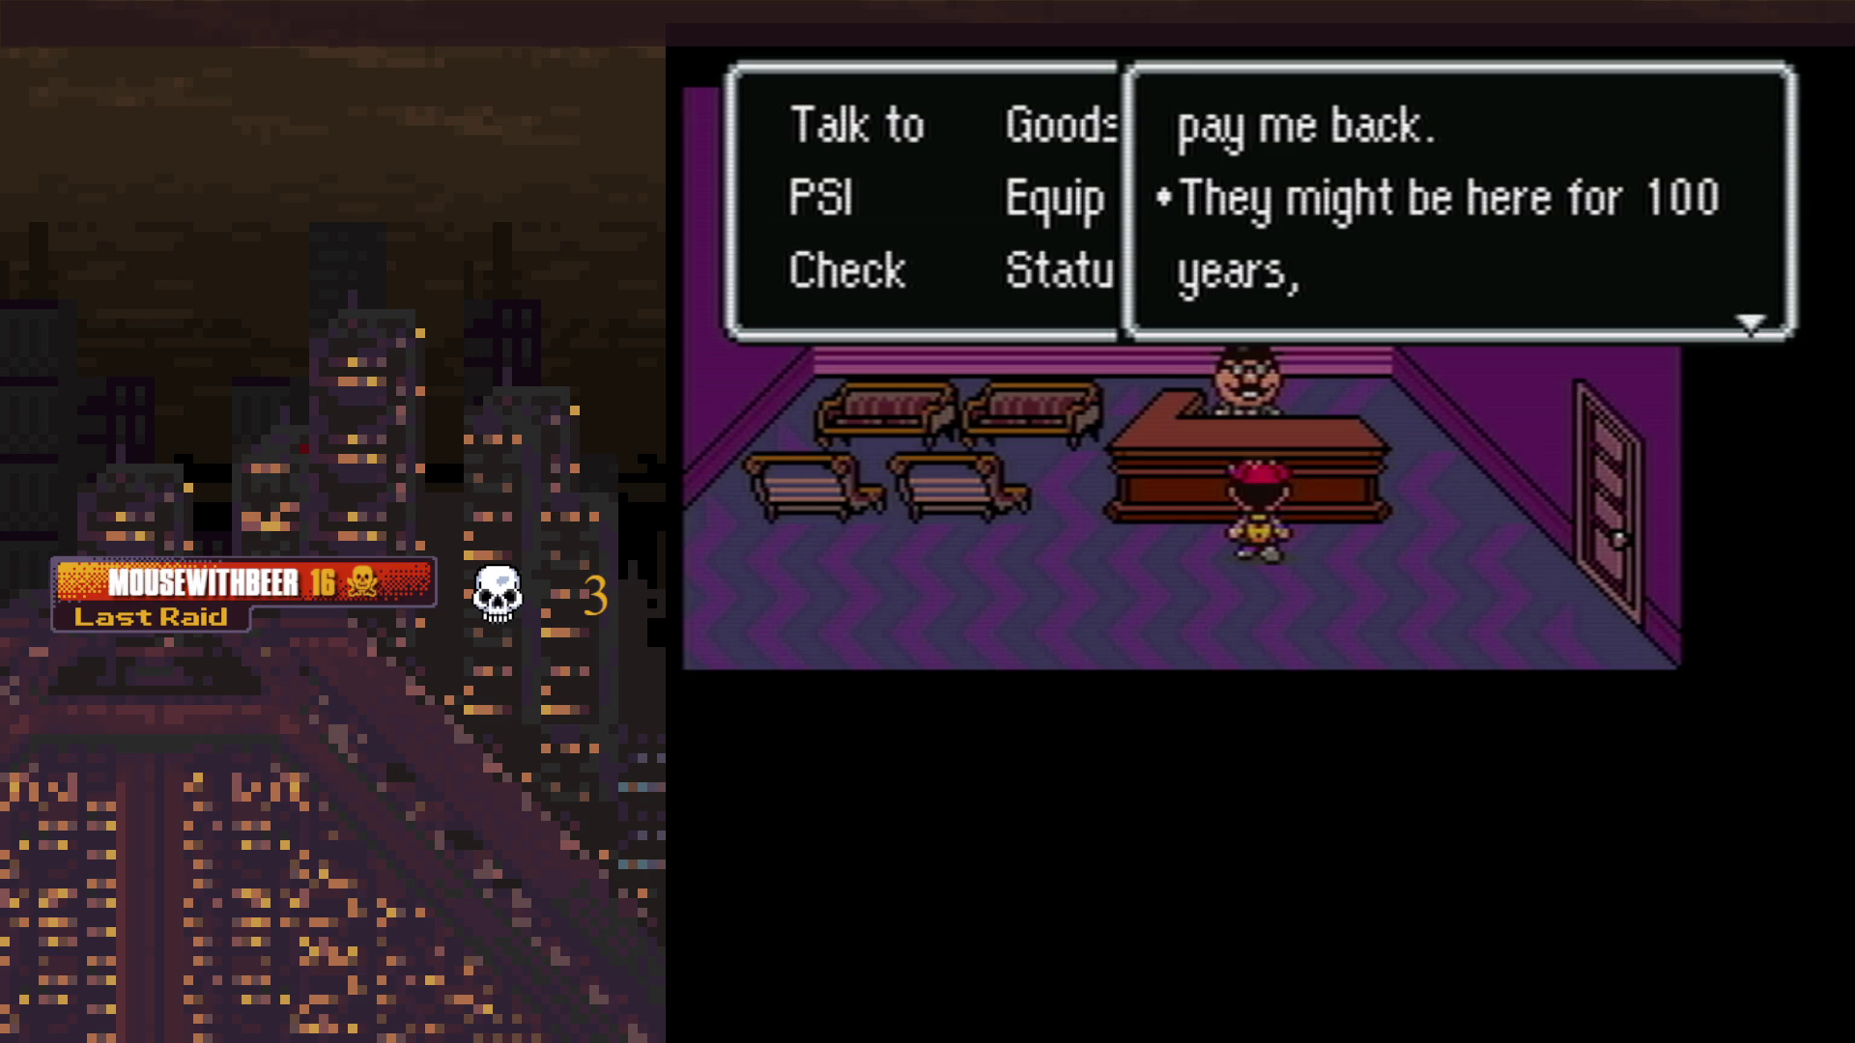
{"action": "key", "text": "Return"}
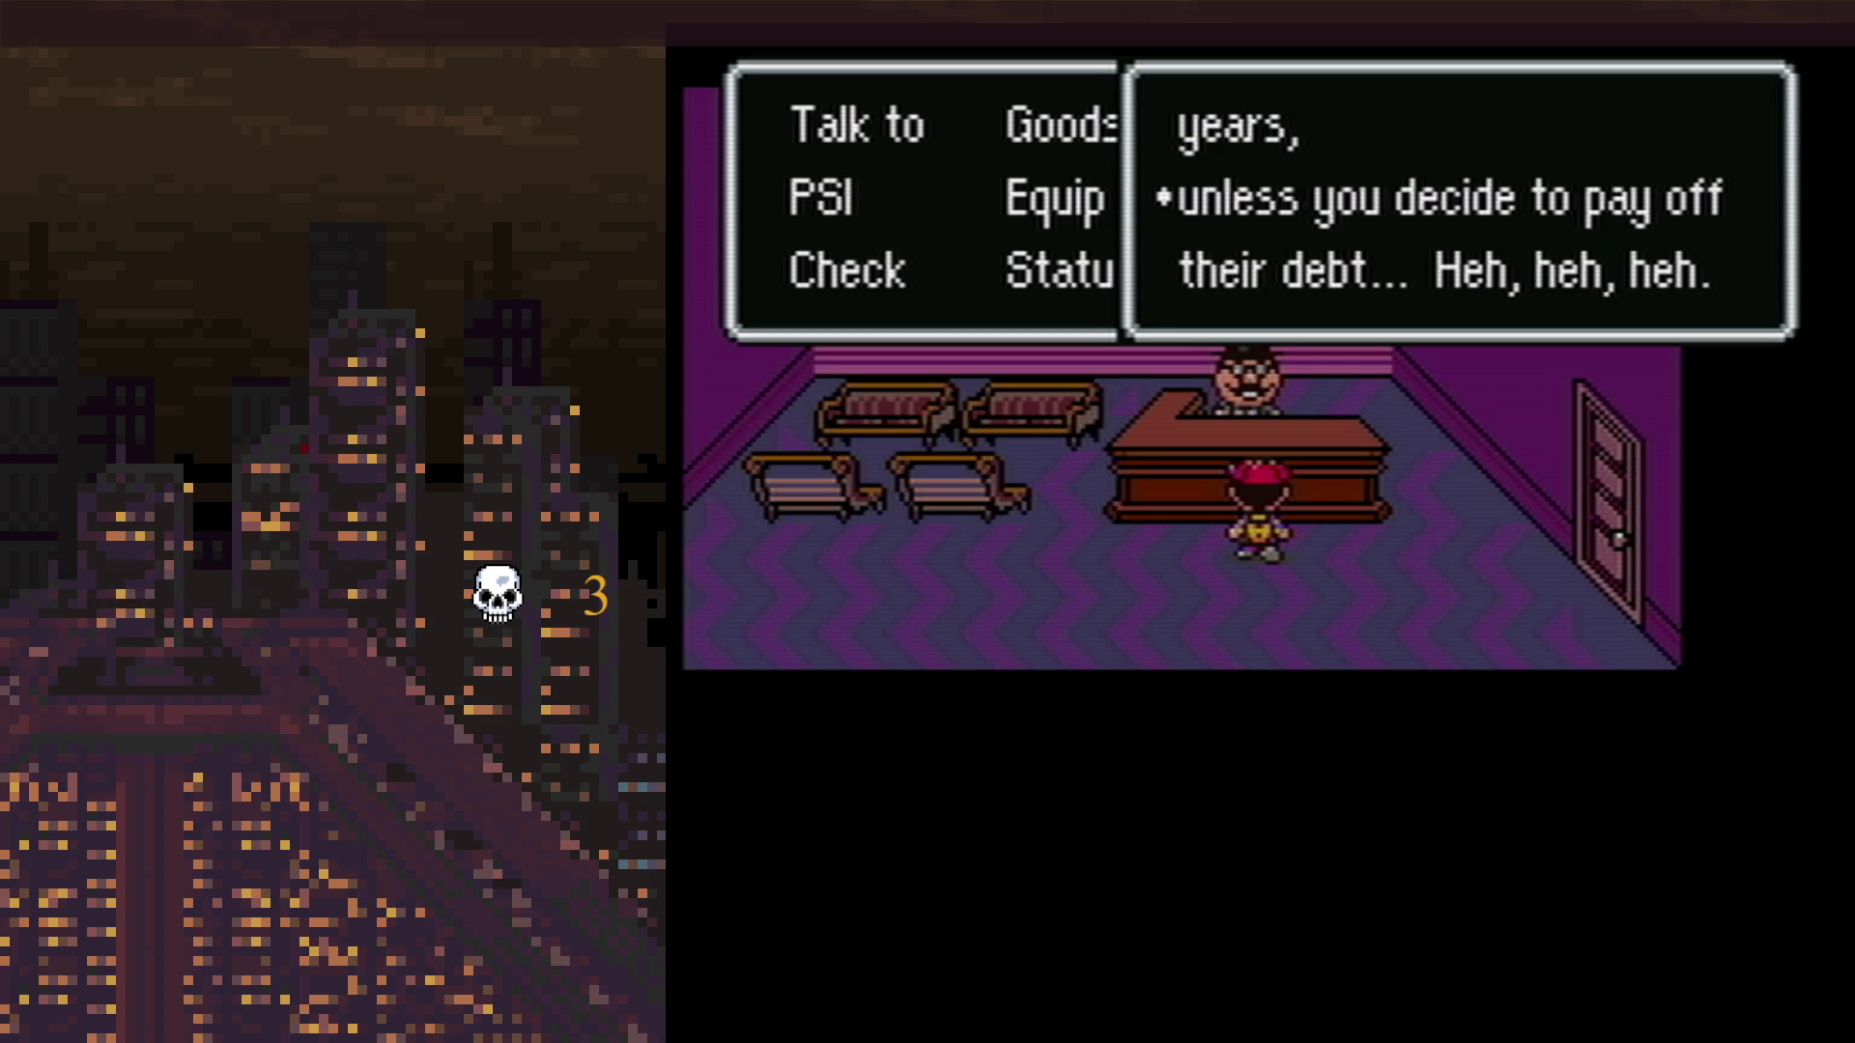
{"action": "key", "text": "Return"}
{"action": "key", "text": "Down"}
{"action": "key", "text": "Left"}
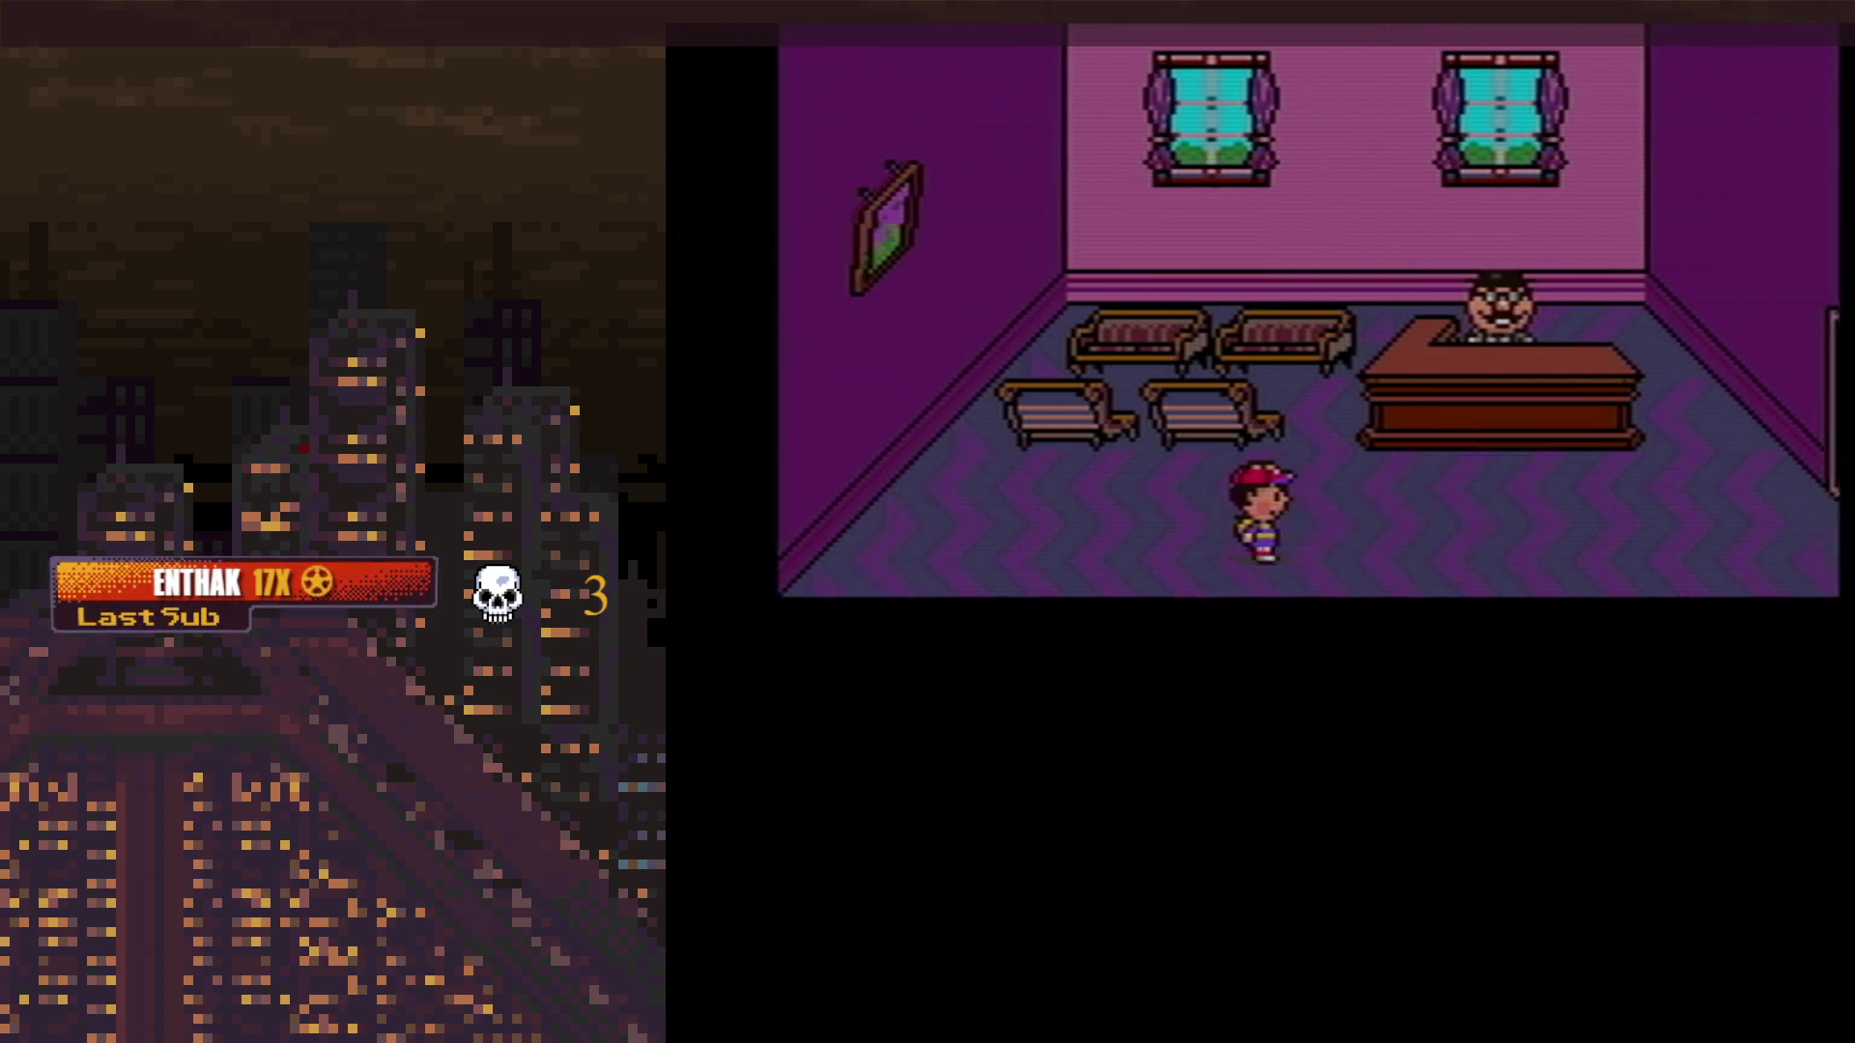
{"action": "key", "text": "Right"}
{"action": "key", "text": "Right"}
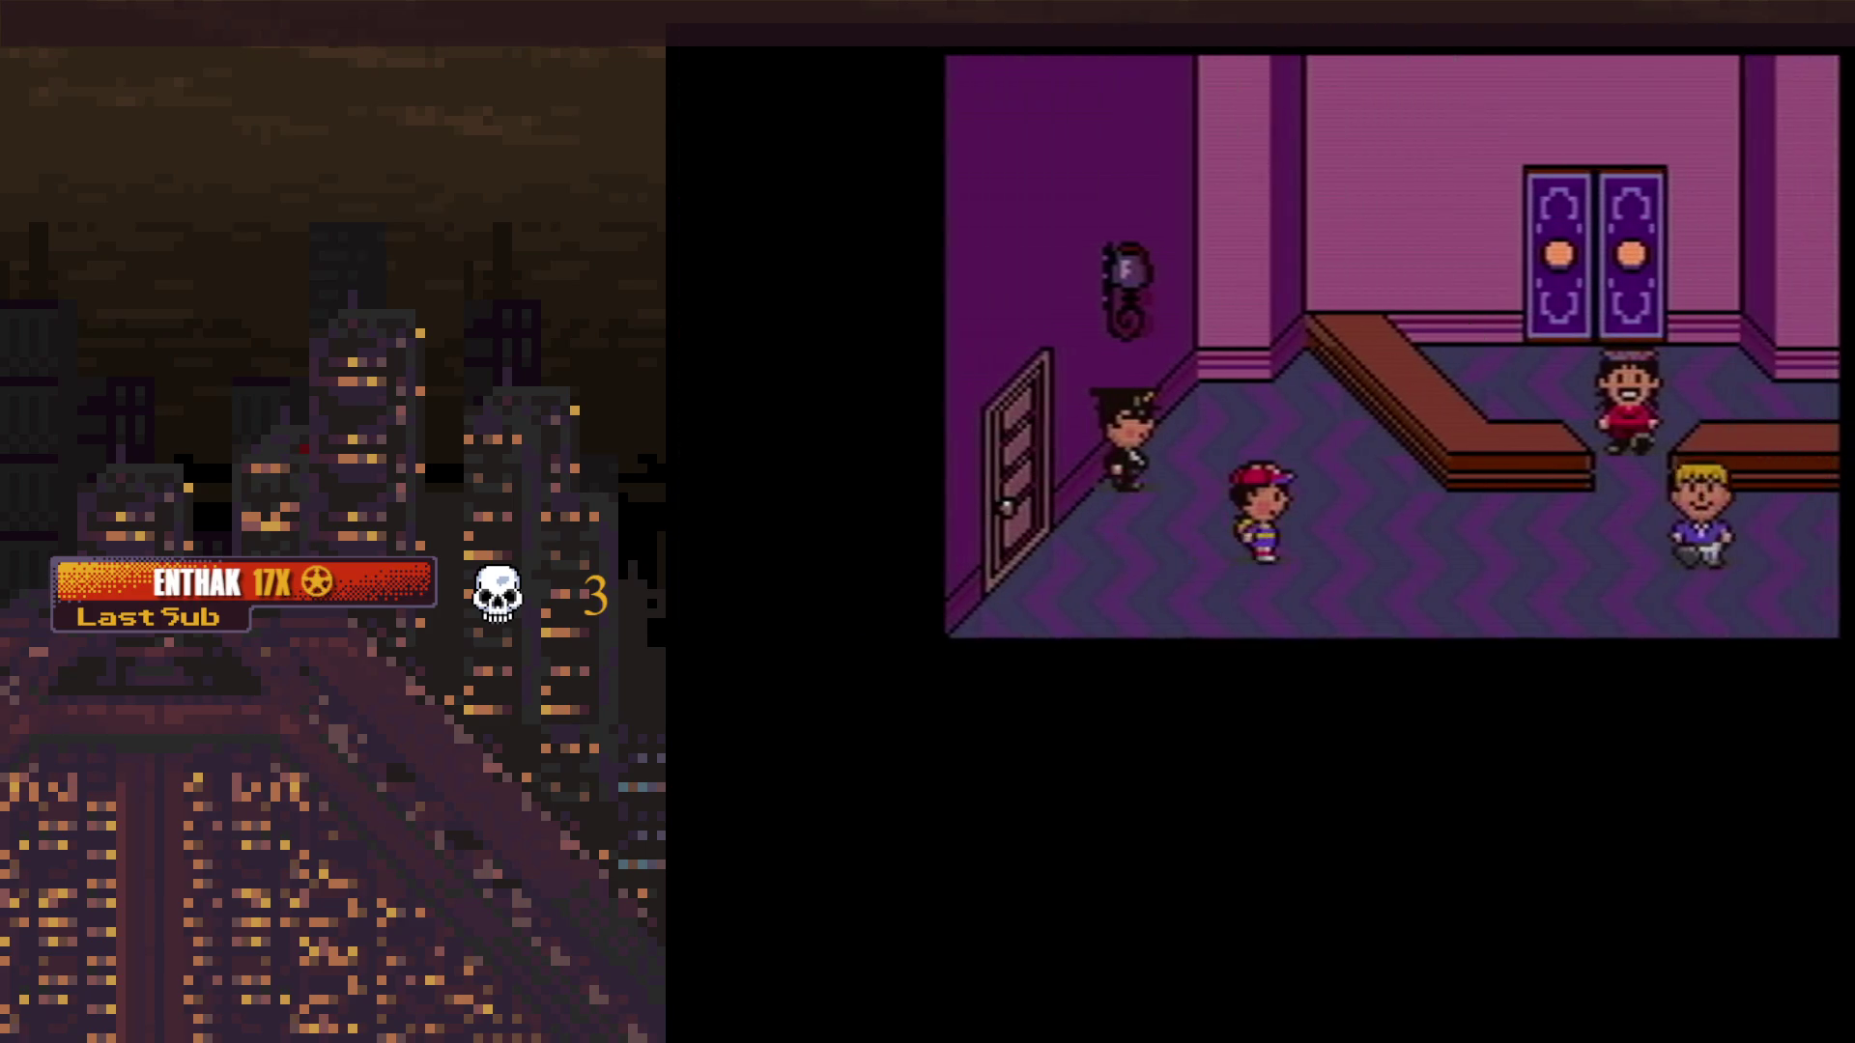
Leave the theater and walk left along the street to the department store front.
{"action": "key", "text": "Right"}
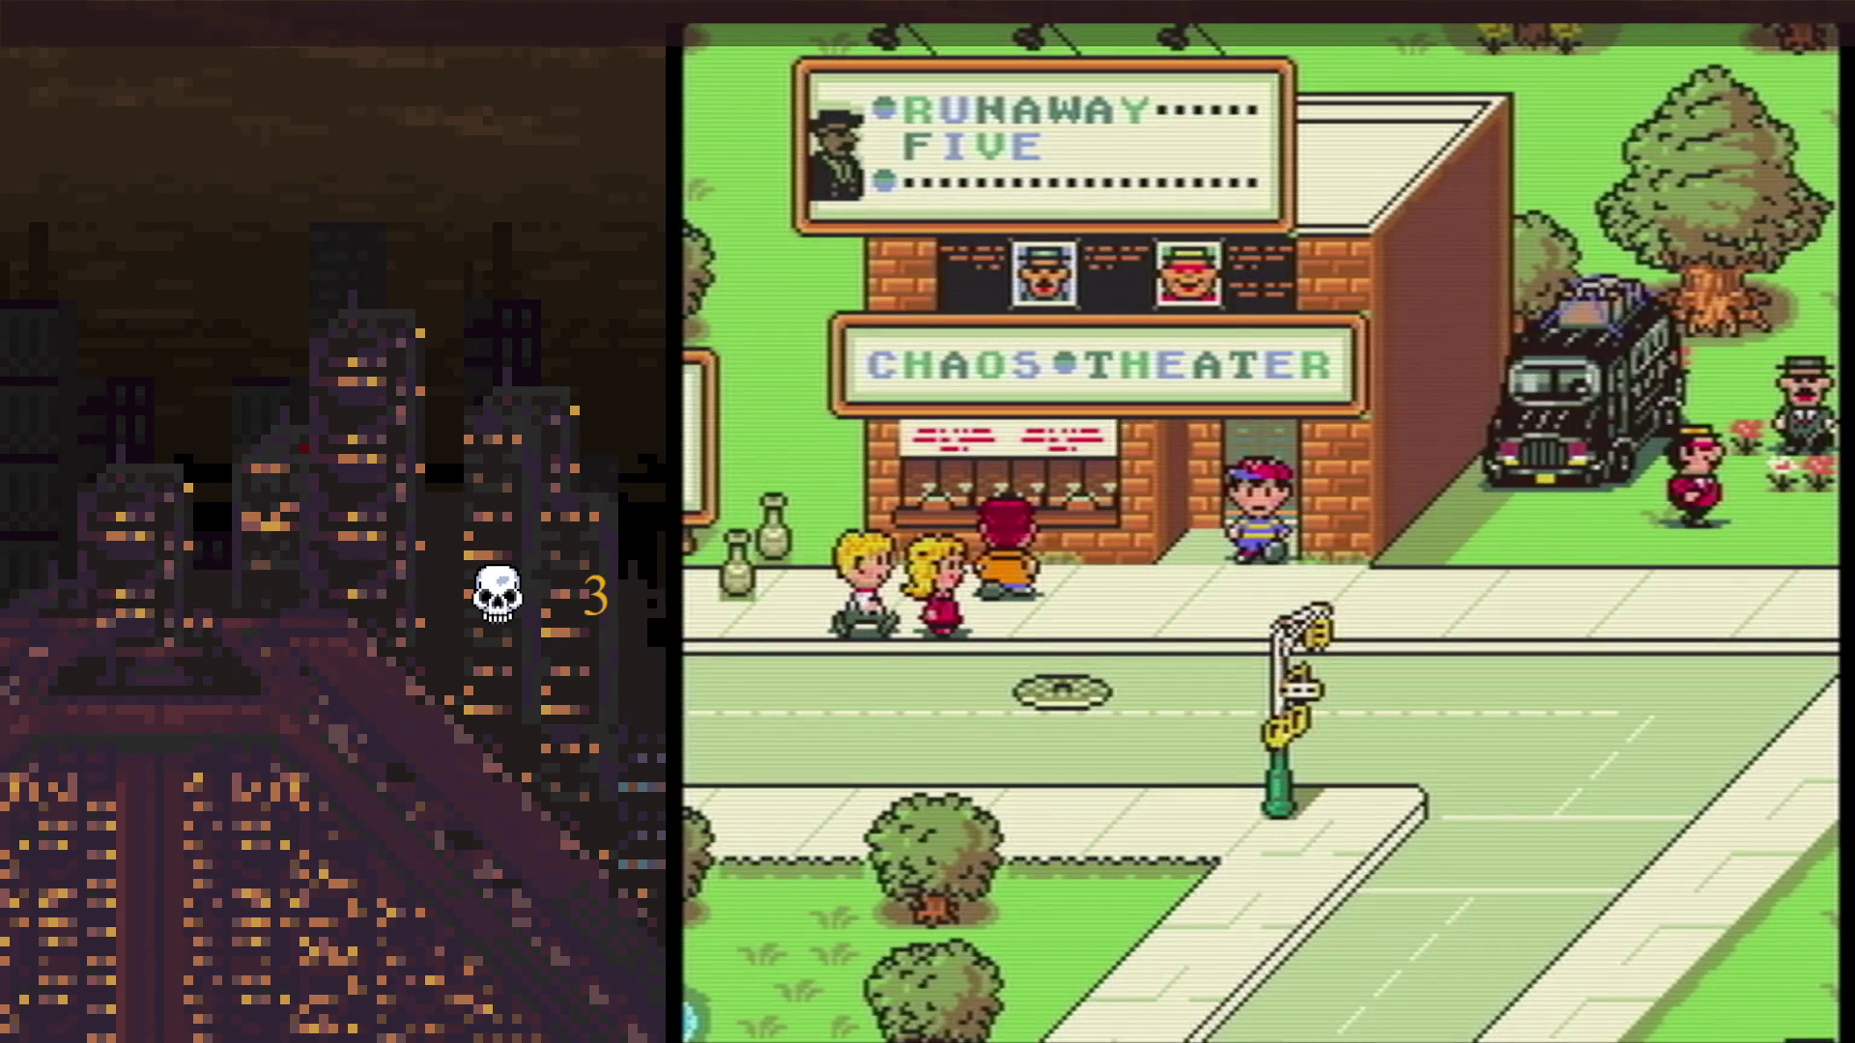
{"action": "key", "text": "Down"}
{"action": "key", "text": "Left"}
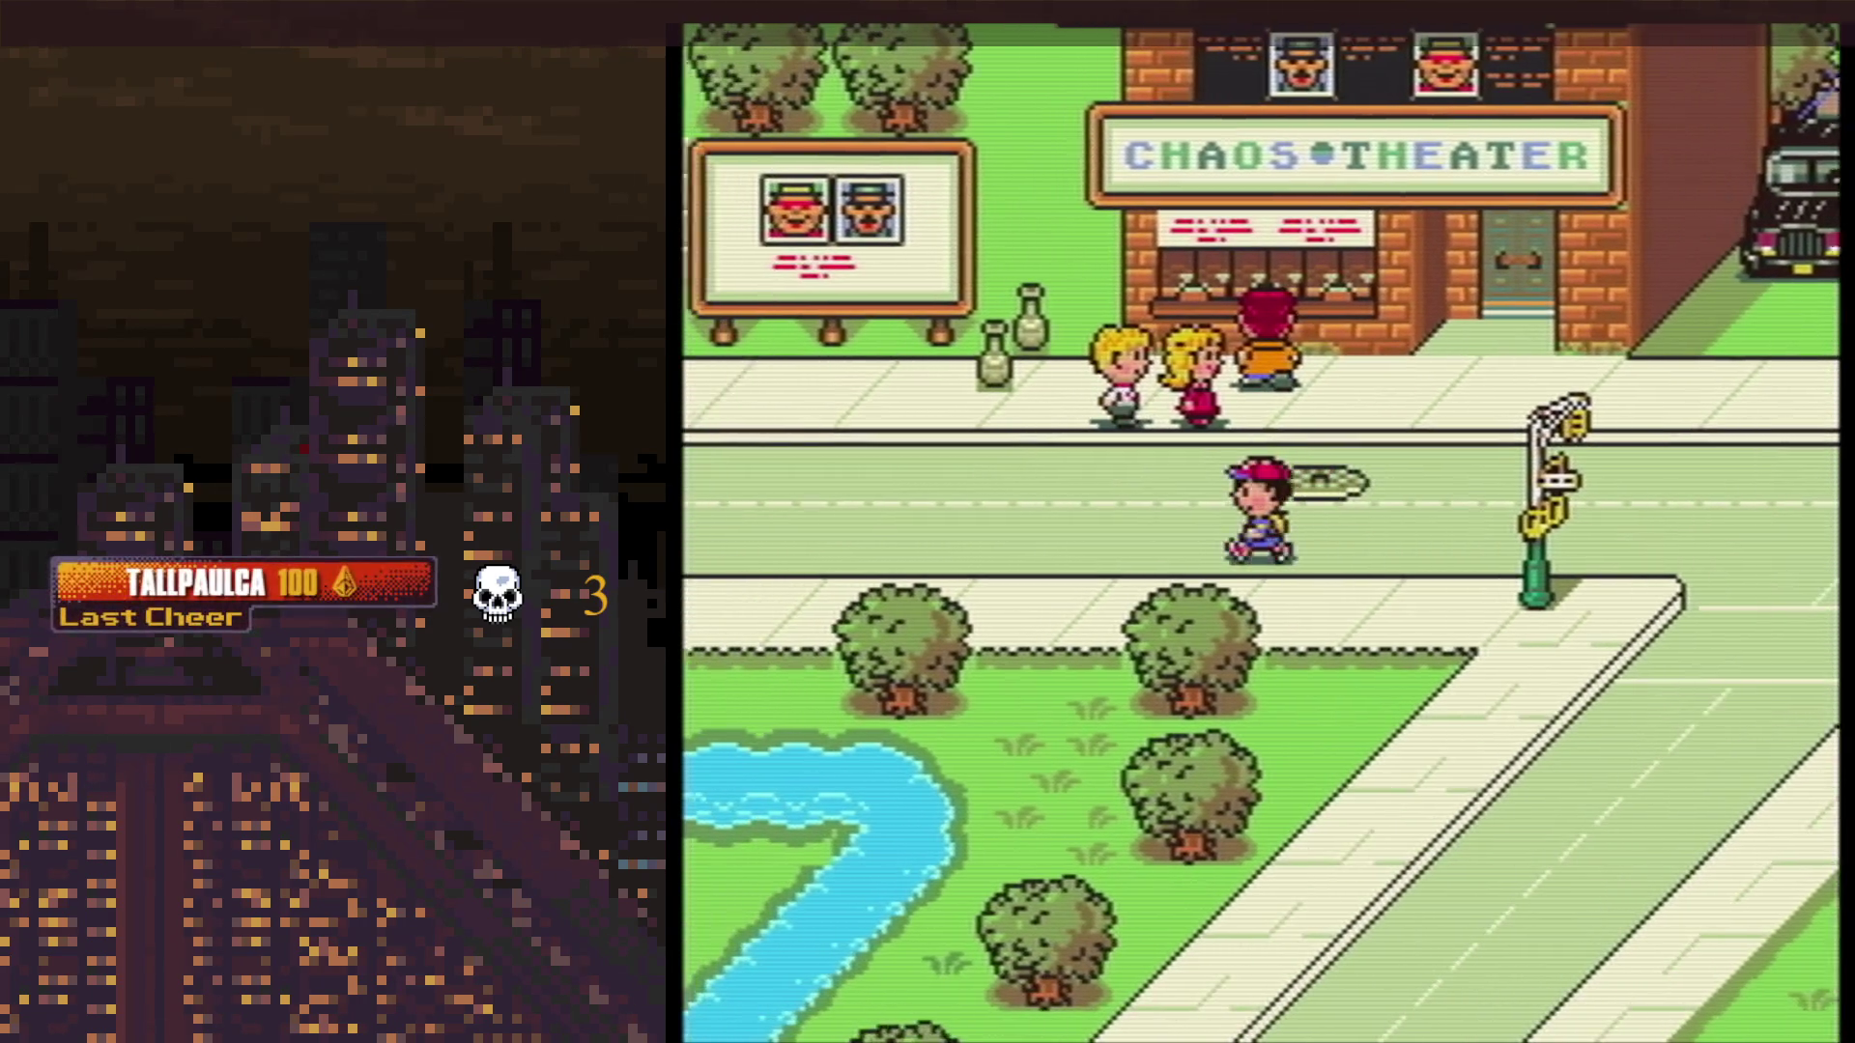
{"action": "key", "text": "Left"}
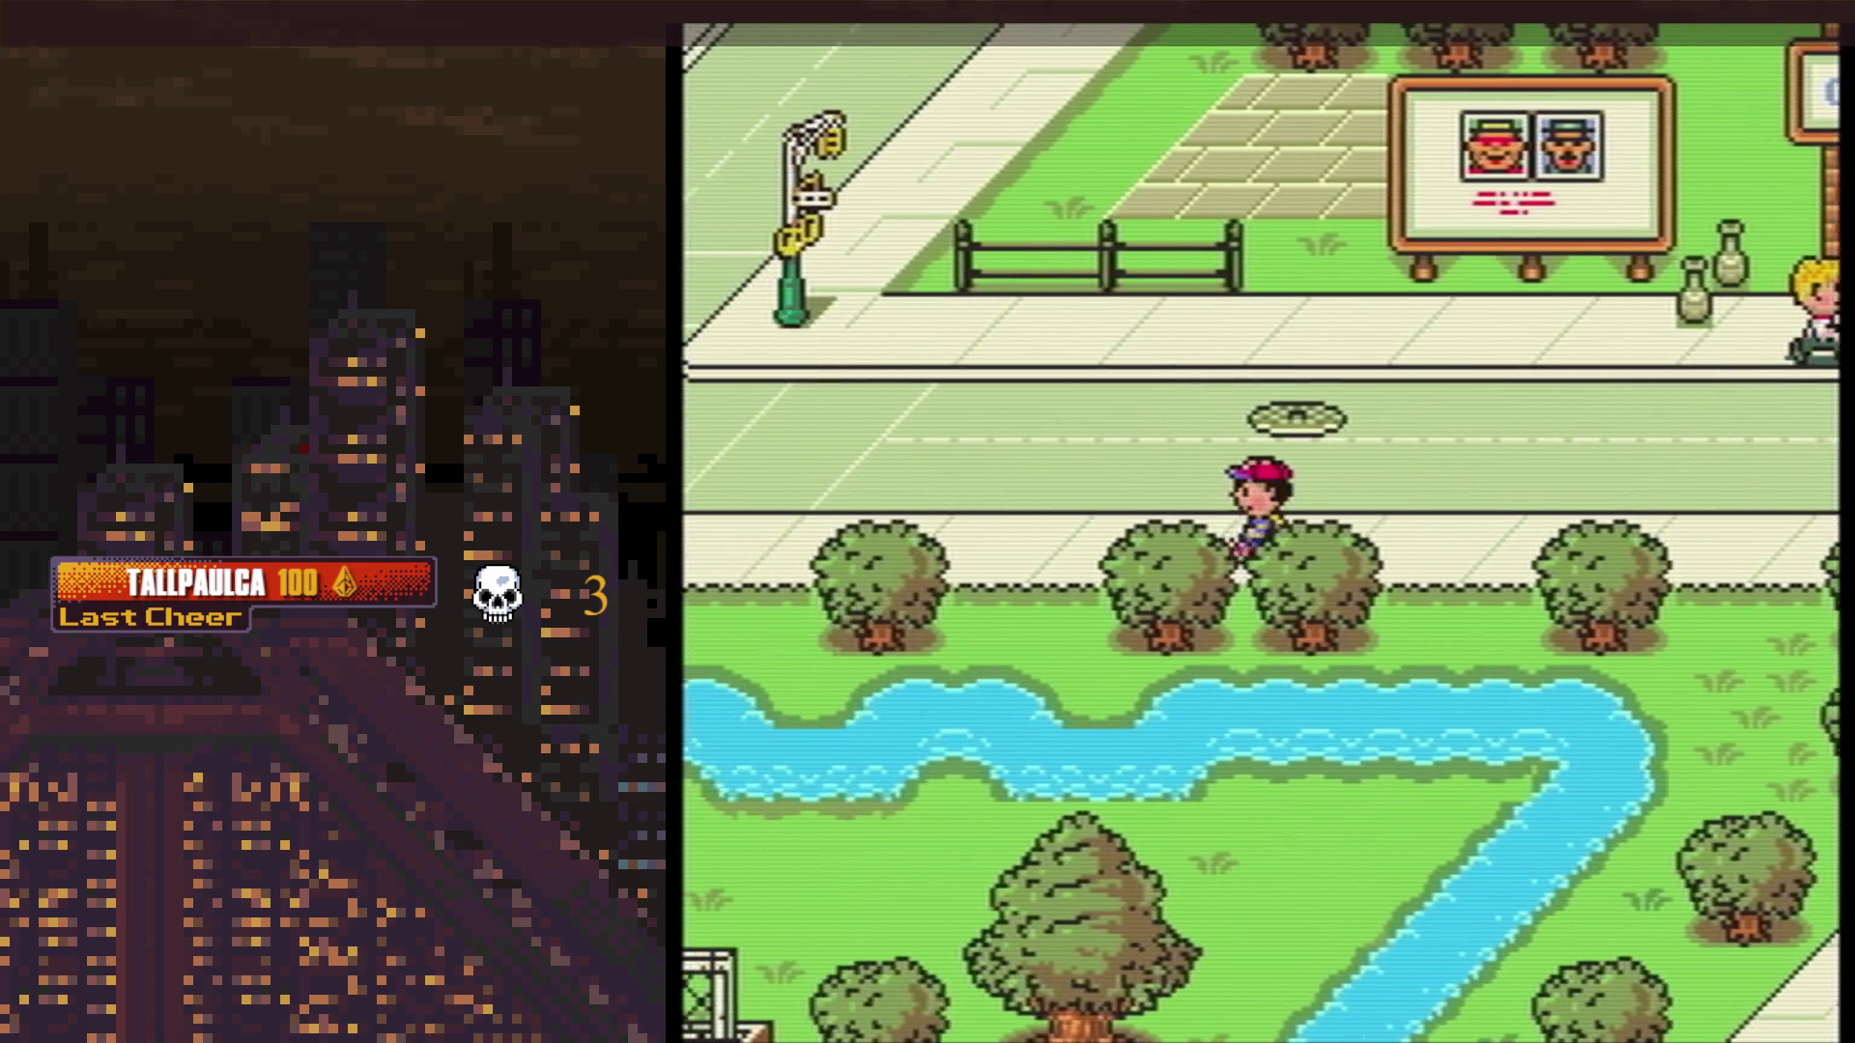
{"action": "key", "text": "Up"}
{"action": "key", "text": "Left"}
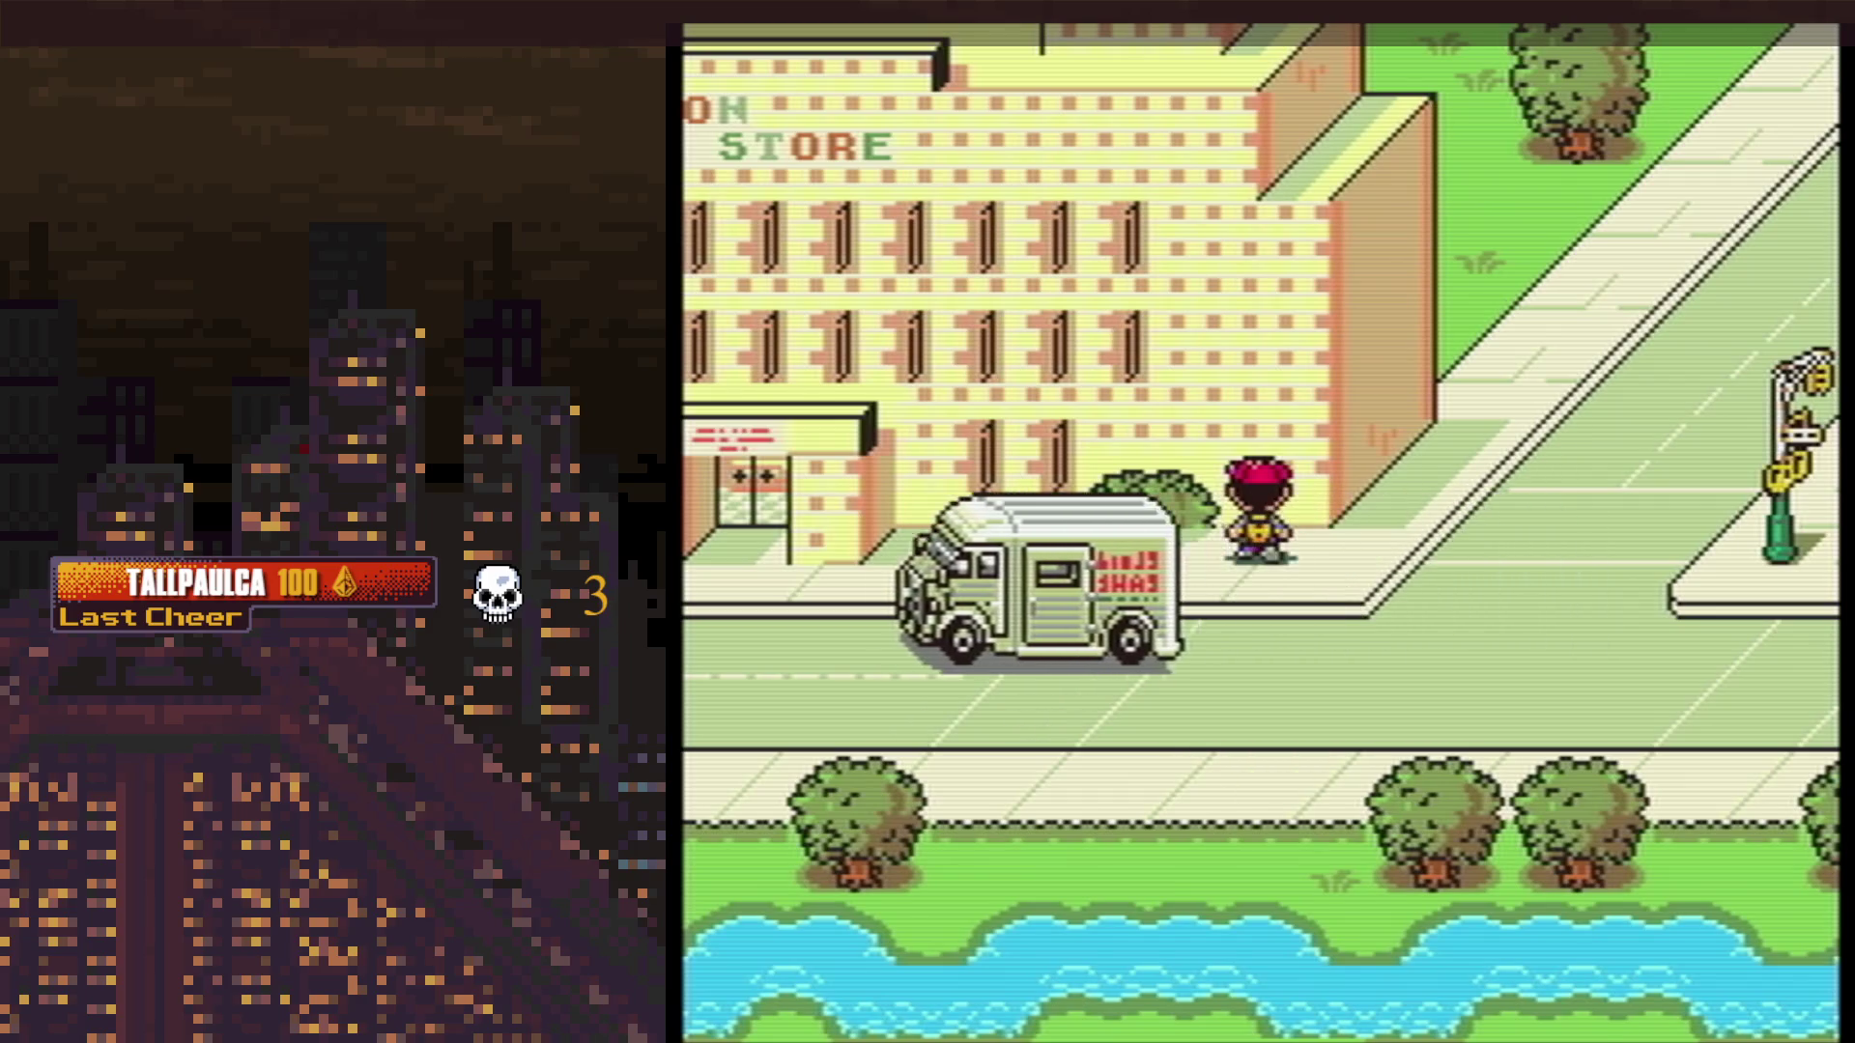
{"action": "key", "text": "Left"}
{"action": "key", "text": "Left"}
Talk to the bearded man about Lande's follower, then enter the Twoson Dept Store.
{"action": "key", "text": "Return"}
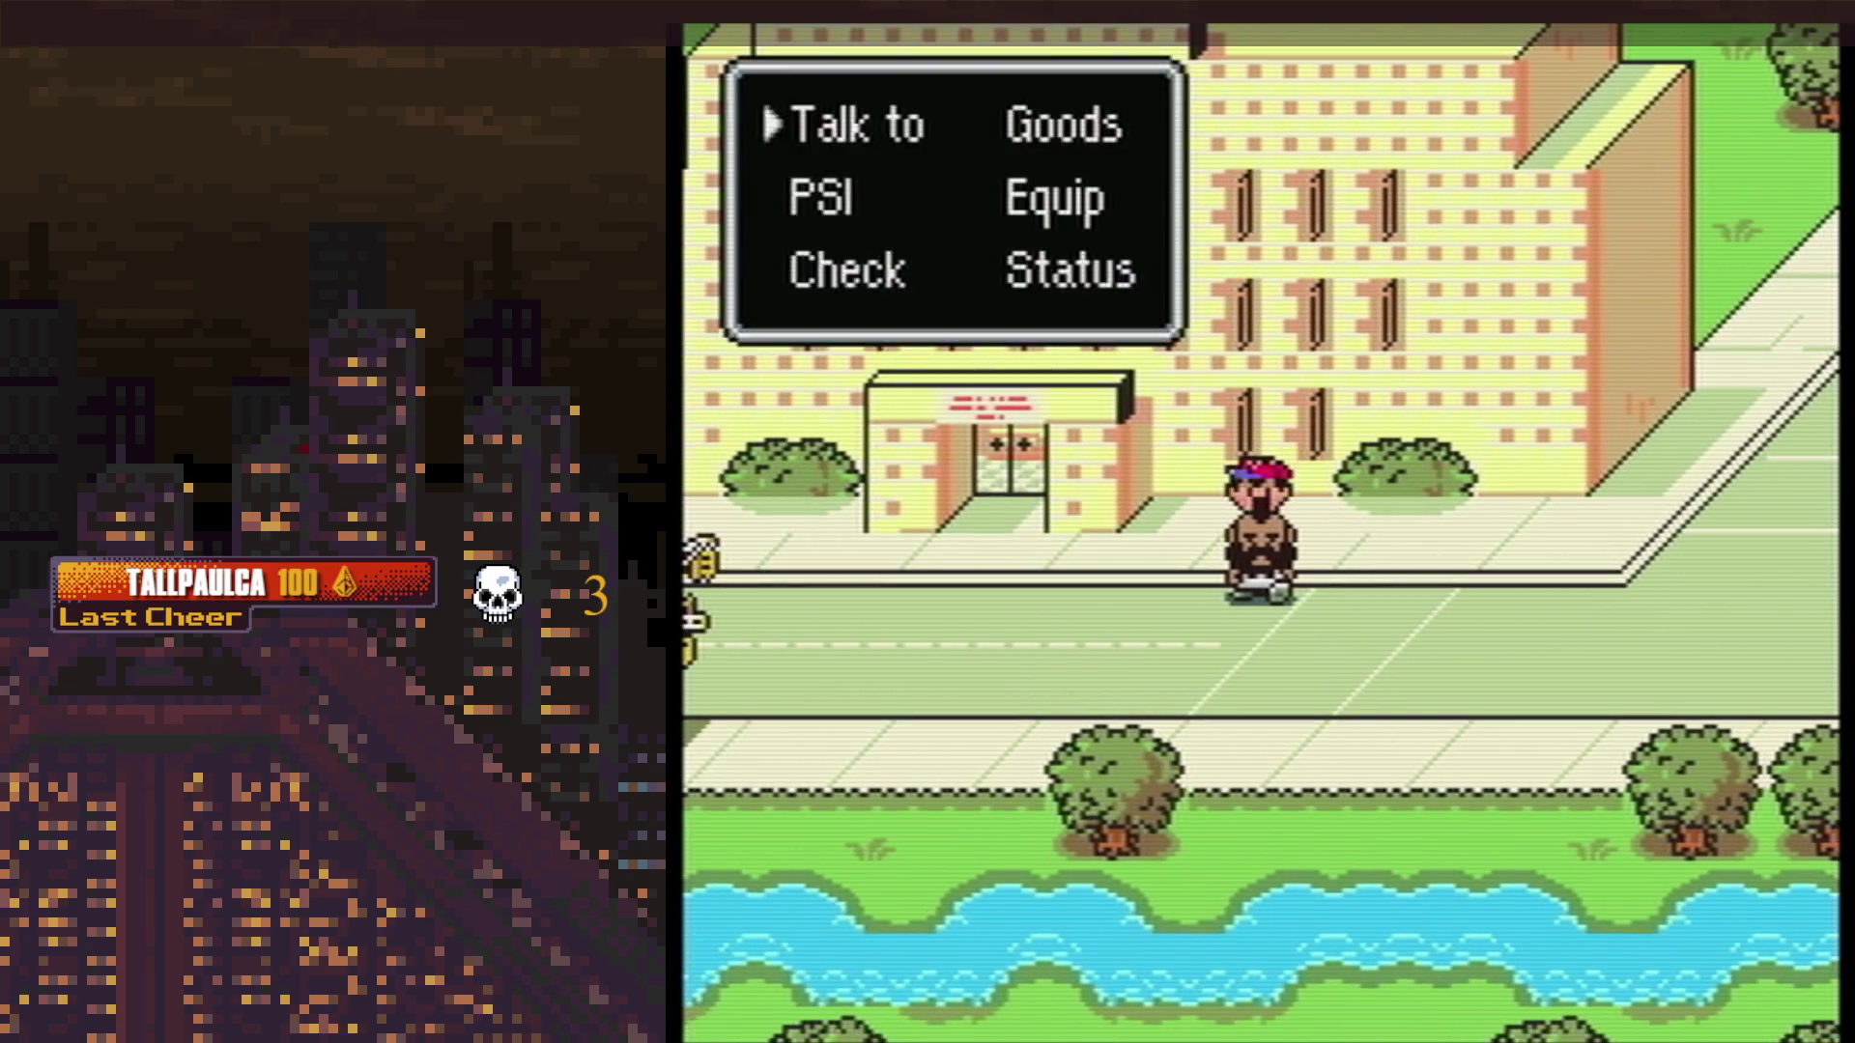
{"action": "key", "text": "Return"}
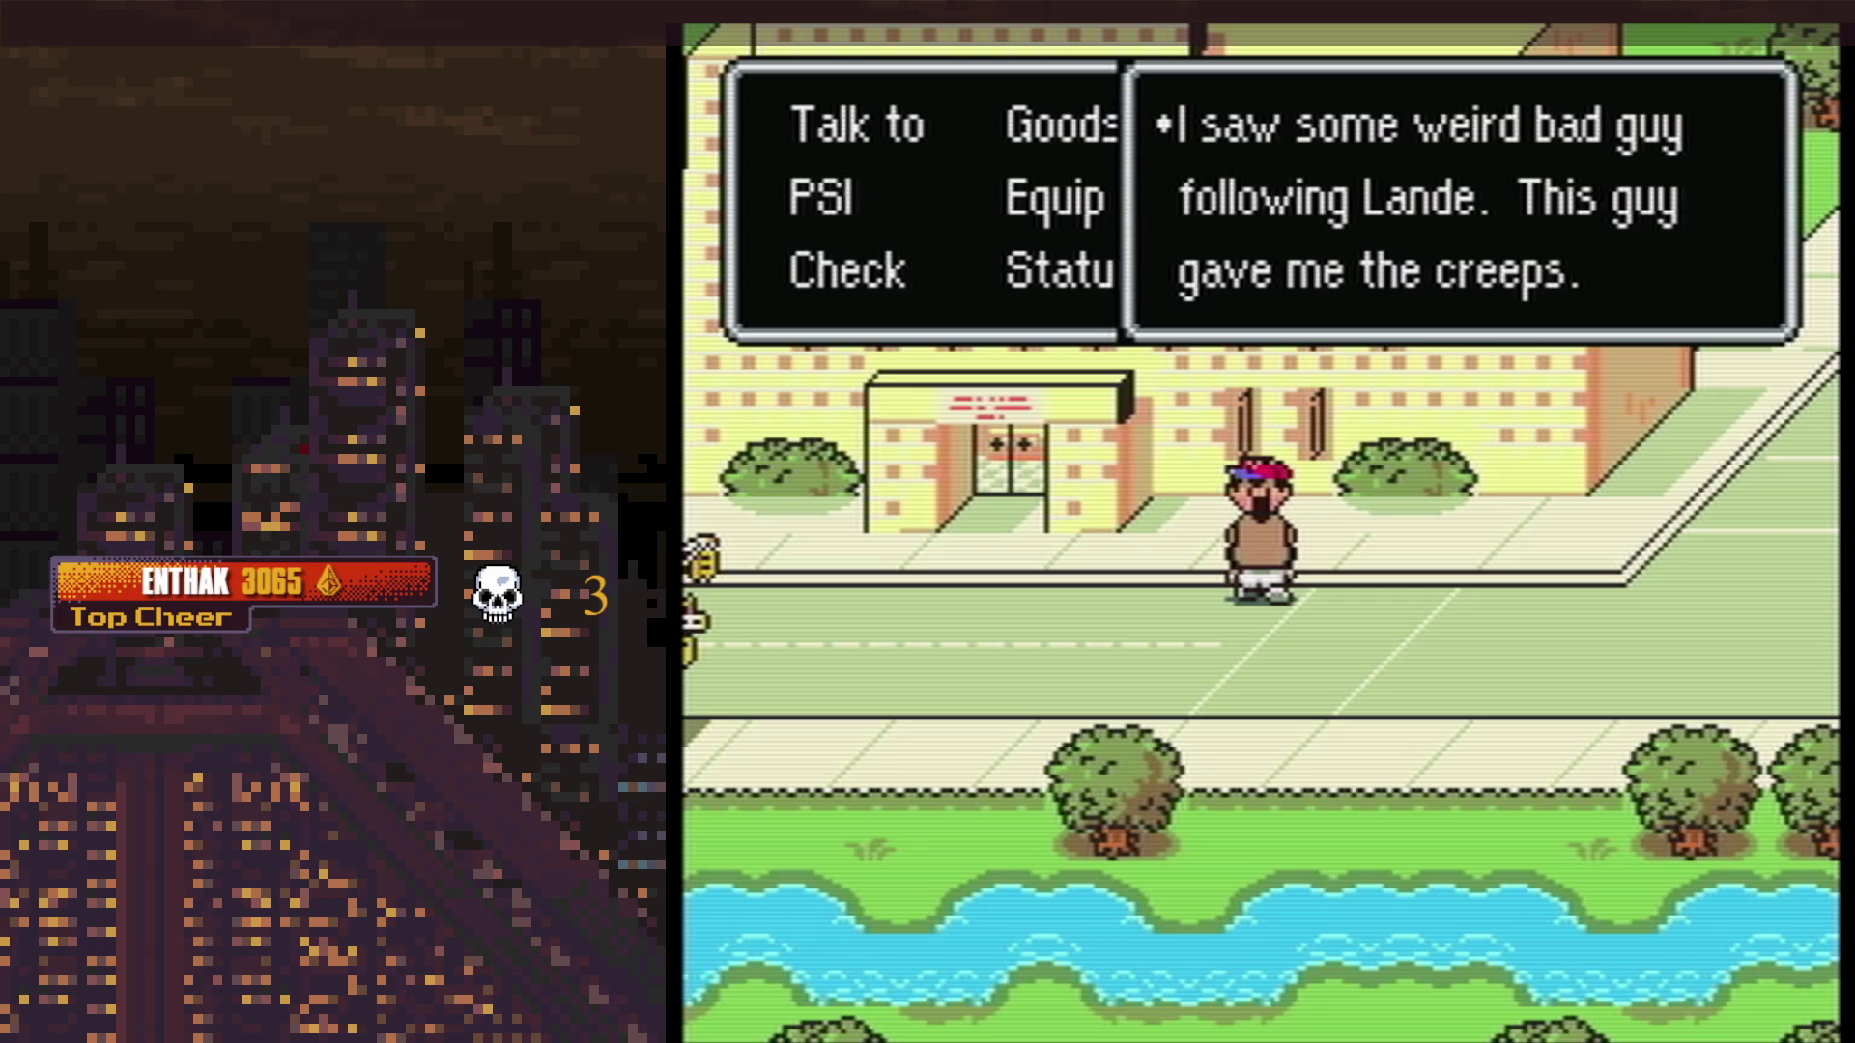
{"action": "key", "text": "Return"}
{"action": "key", "text": "Left"}
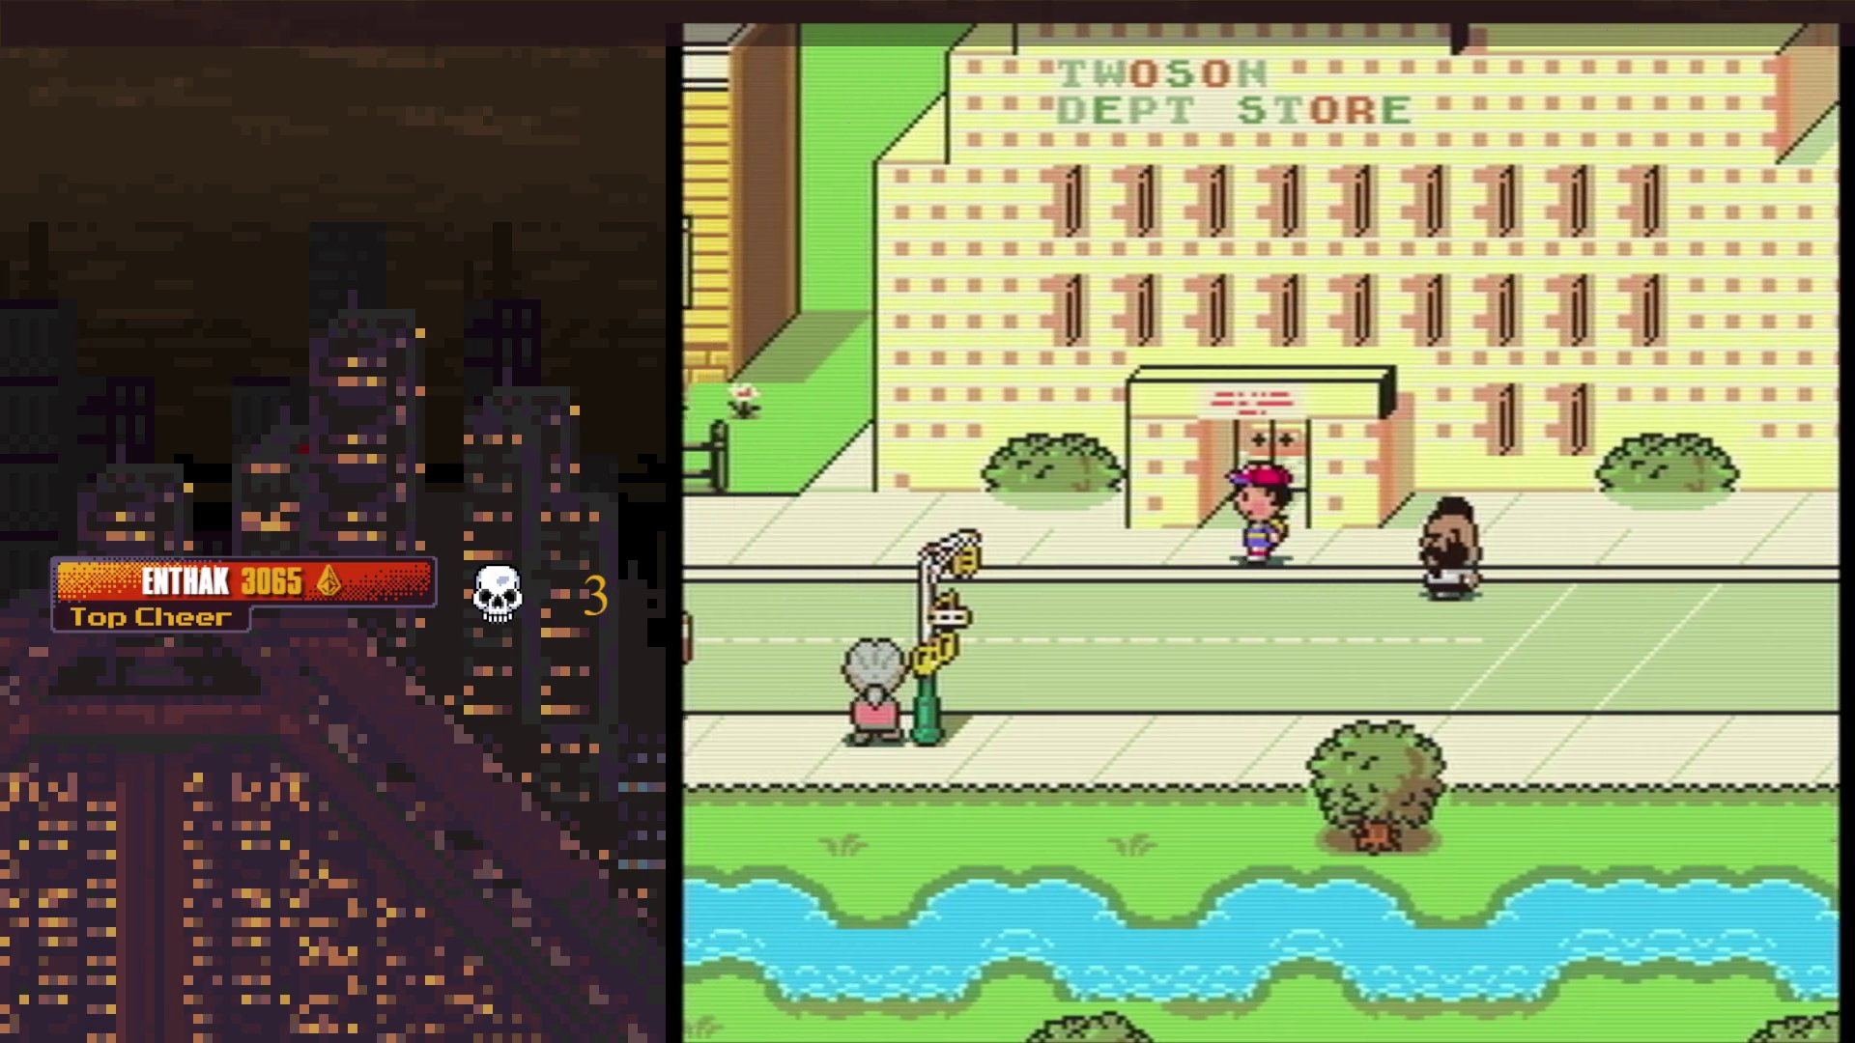
{"action": "key", "text": "Up"}
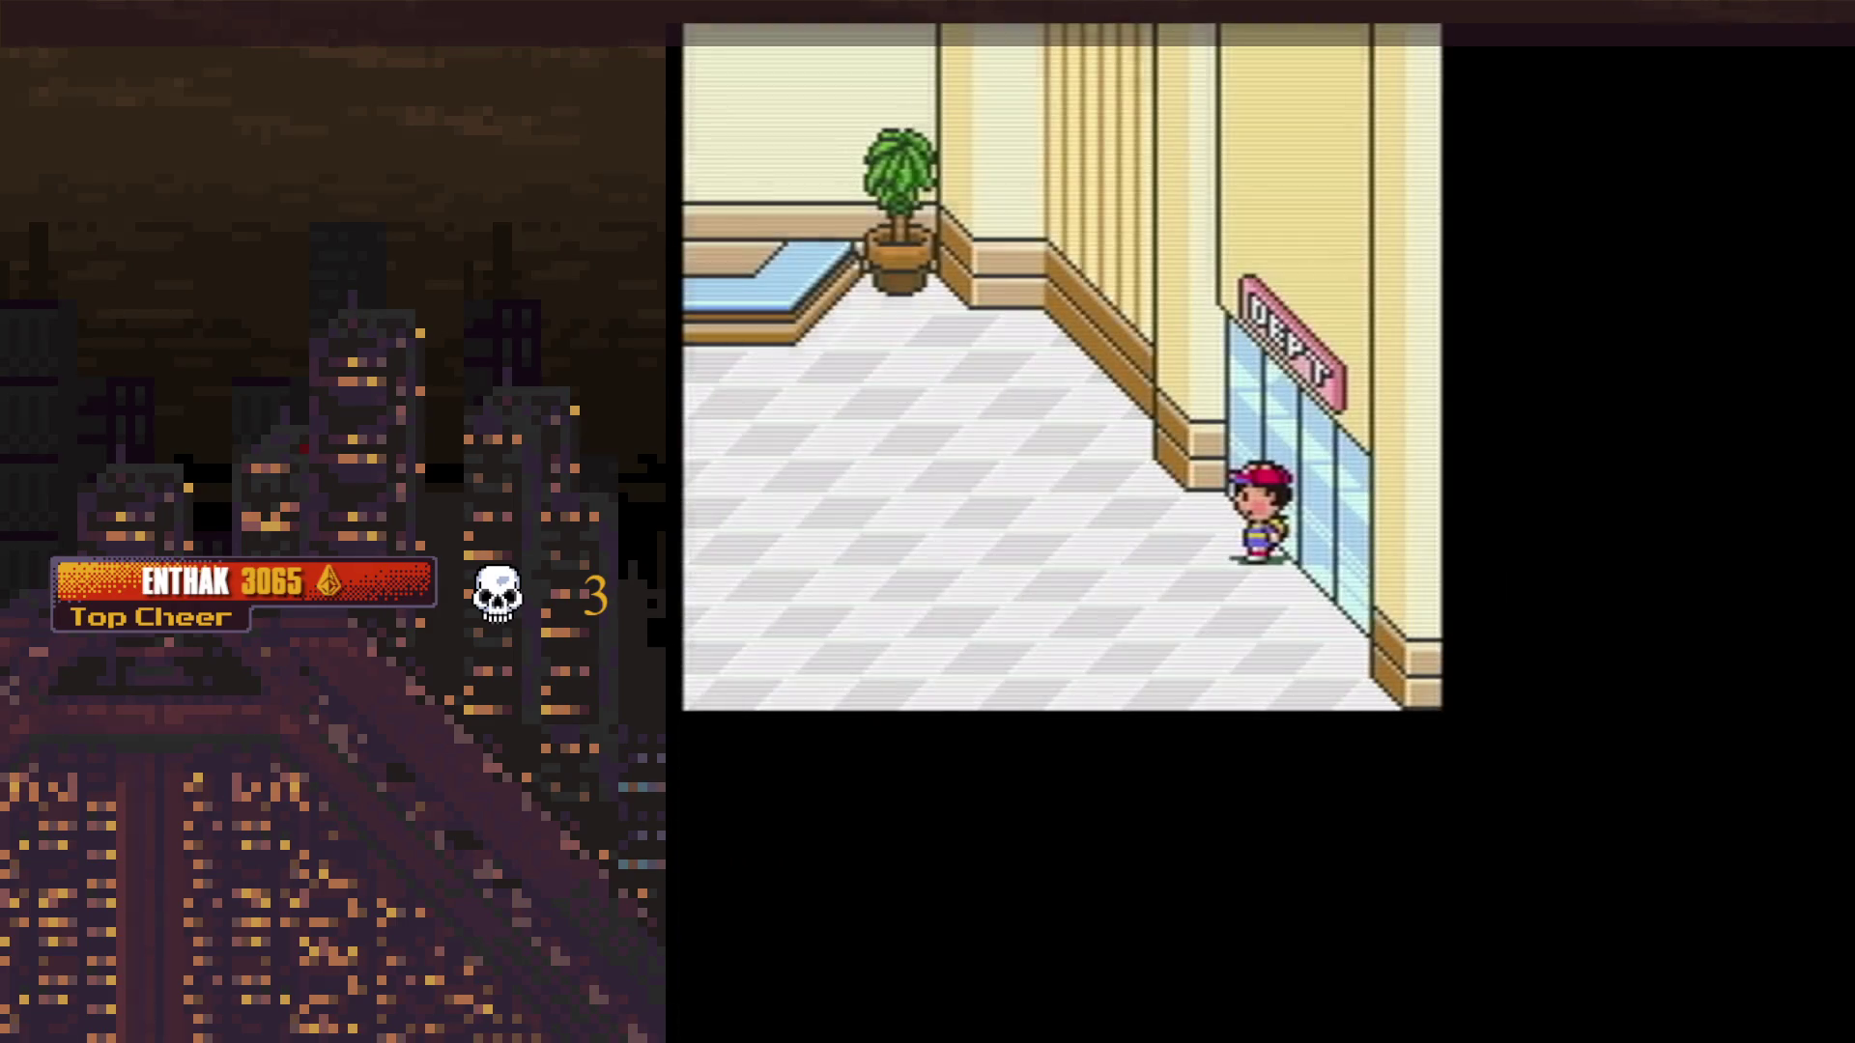
Ask the reception clerk for a Runaway Five ticket and hear they're sold out.
{"action": "key", "text": "Left"}
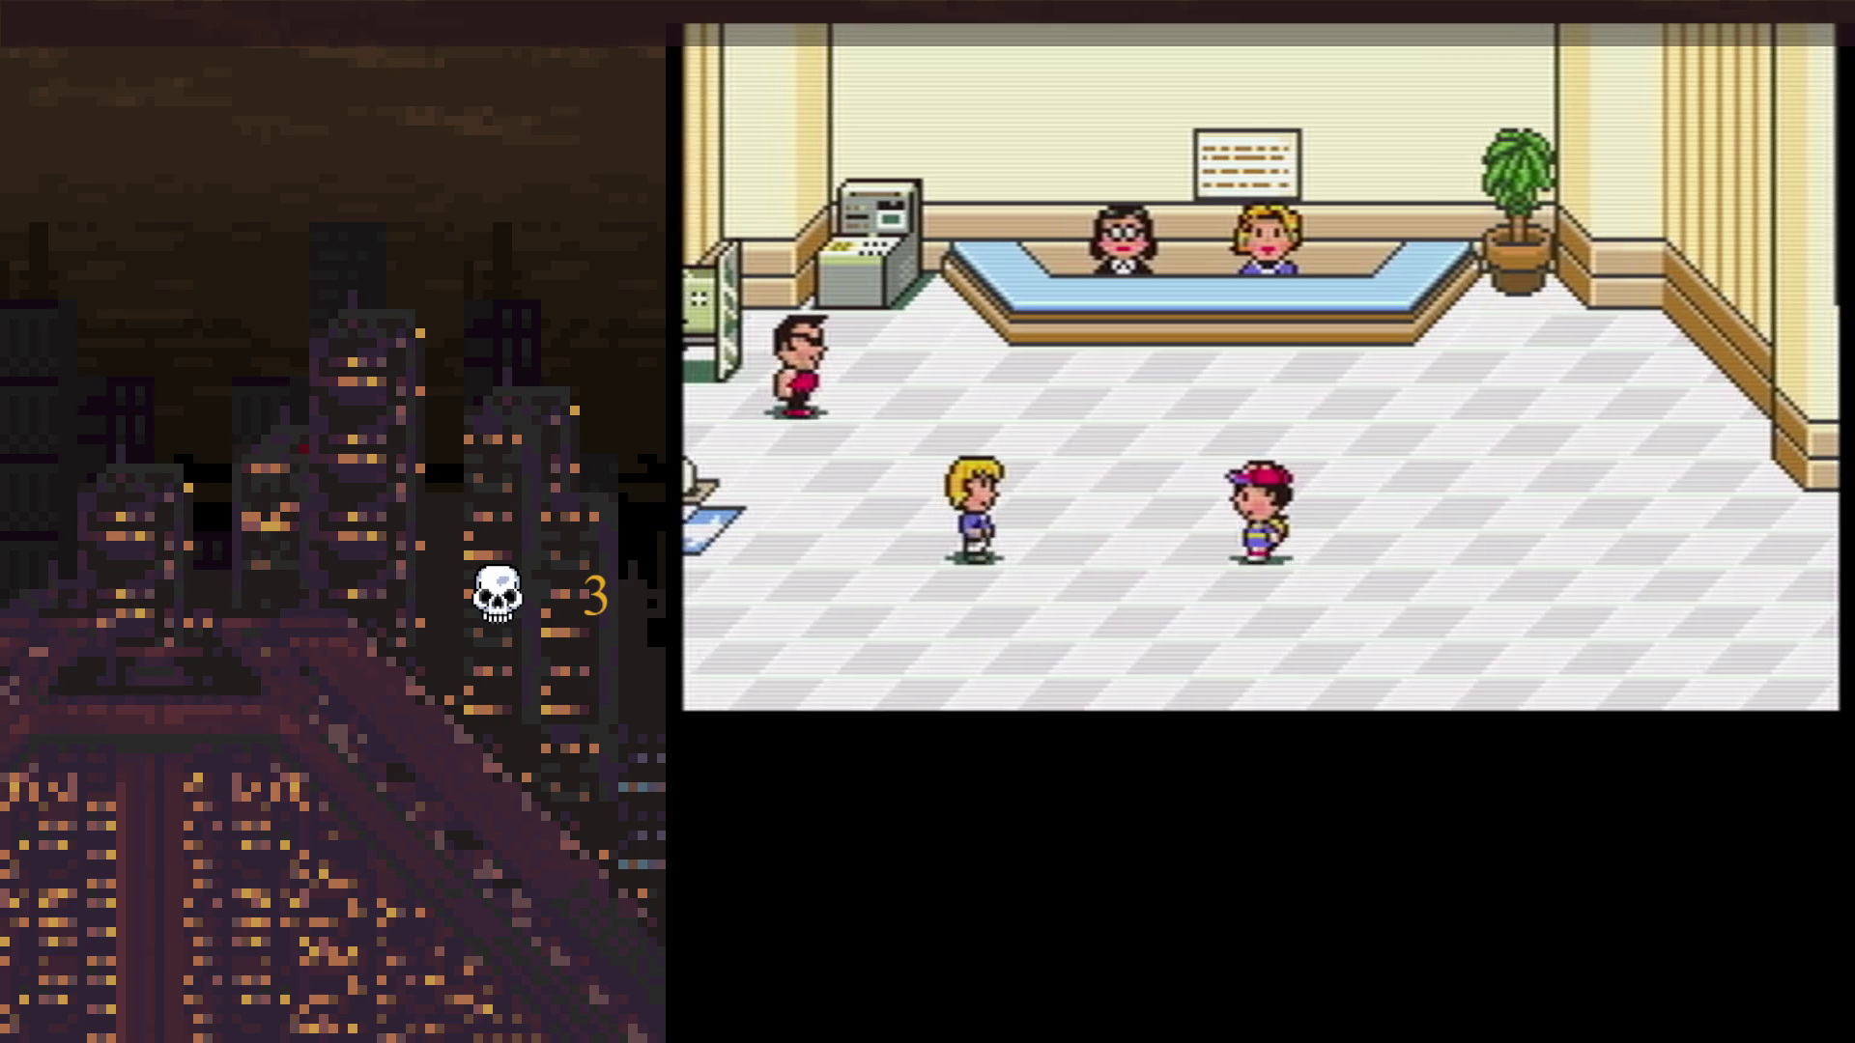
{"action": "key", "text": "Up"}
{"action": "key", "text": "Return"}
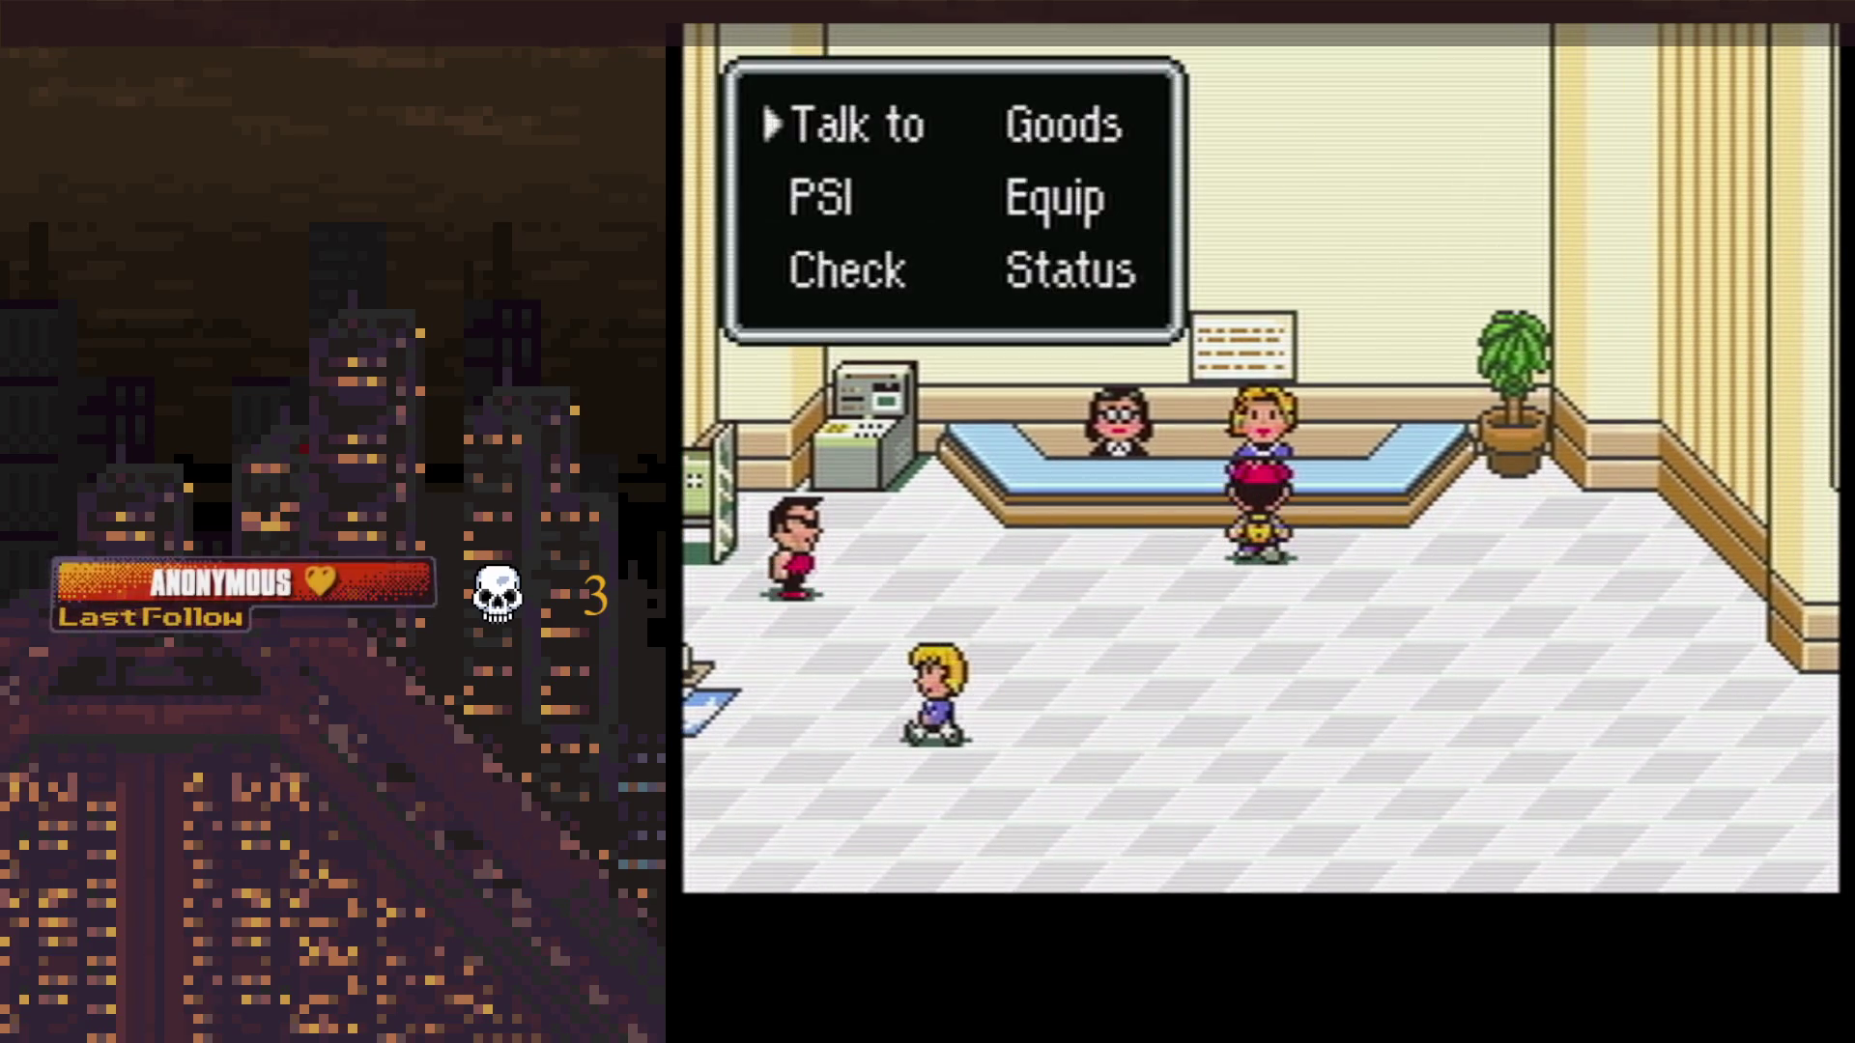
{"action": "key", "text": "Return"}
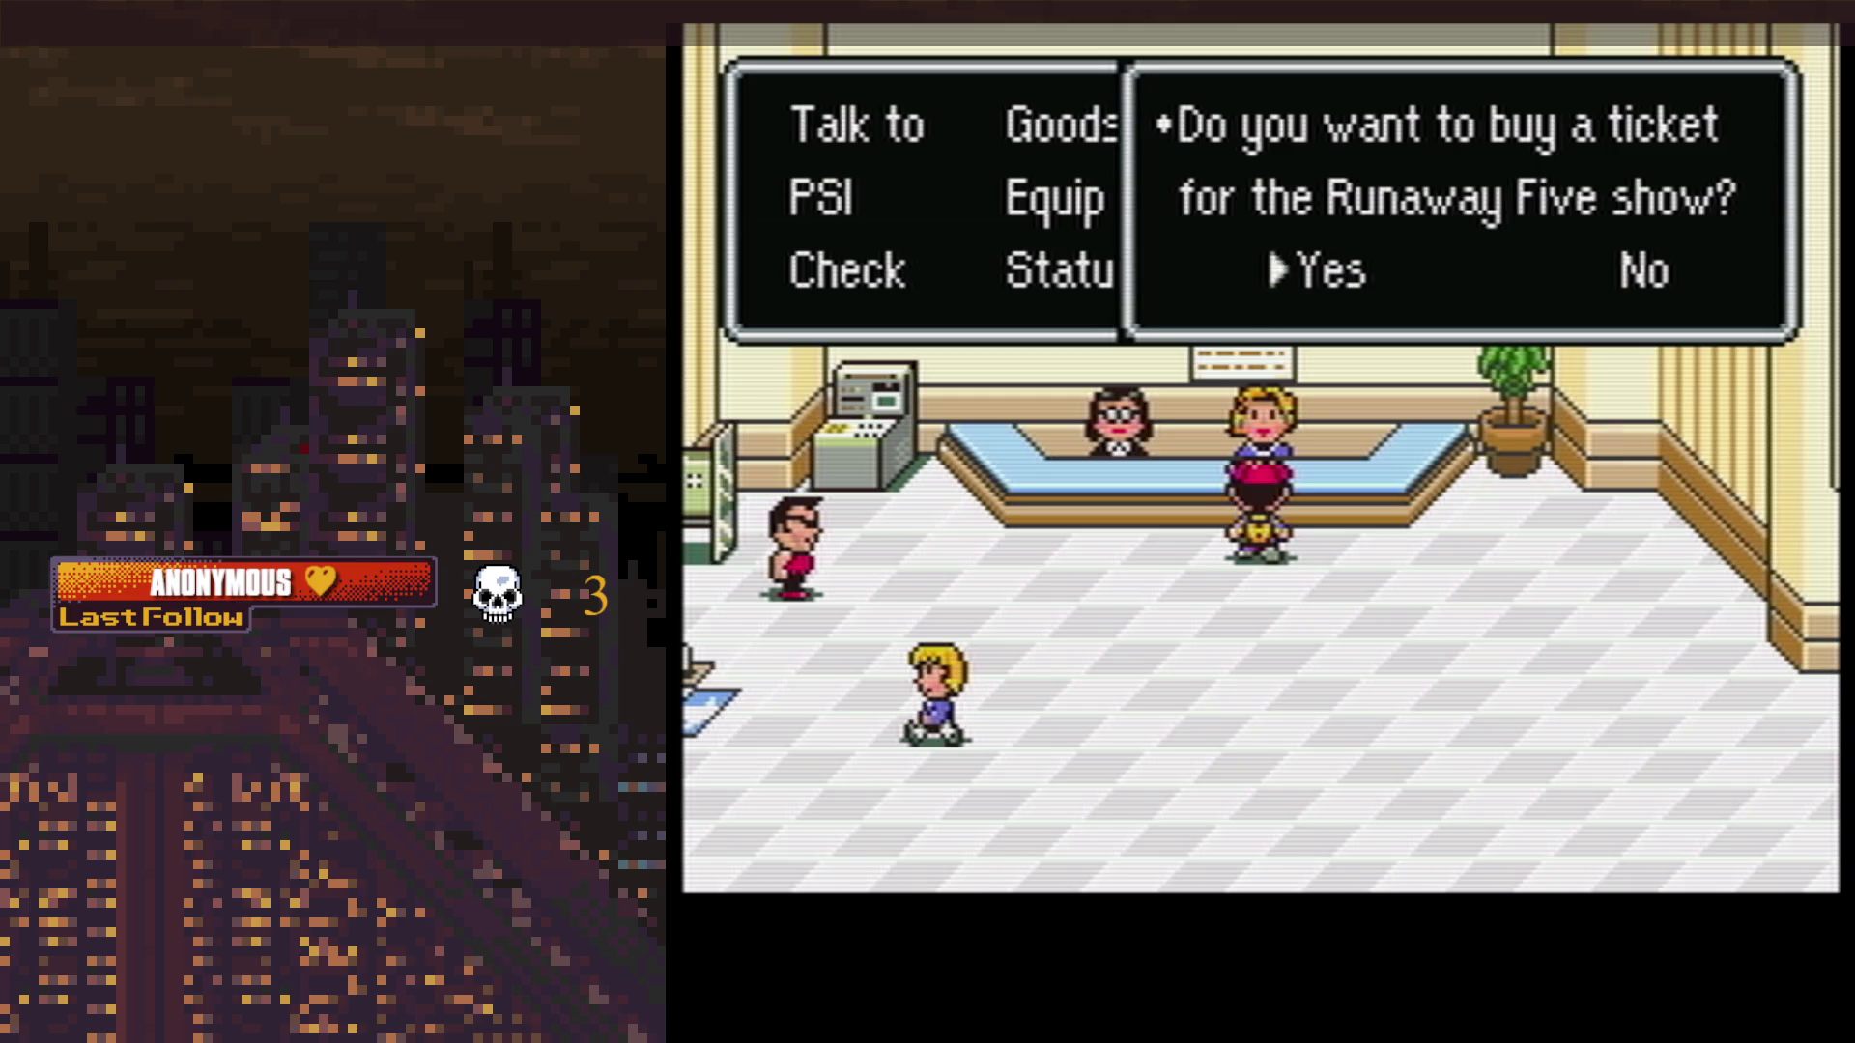
{"action": "key", "text": "Return"}
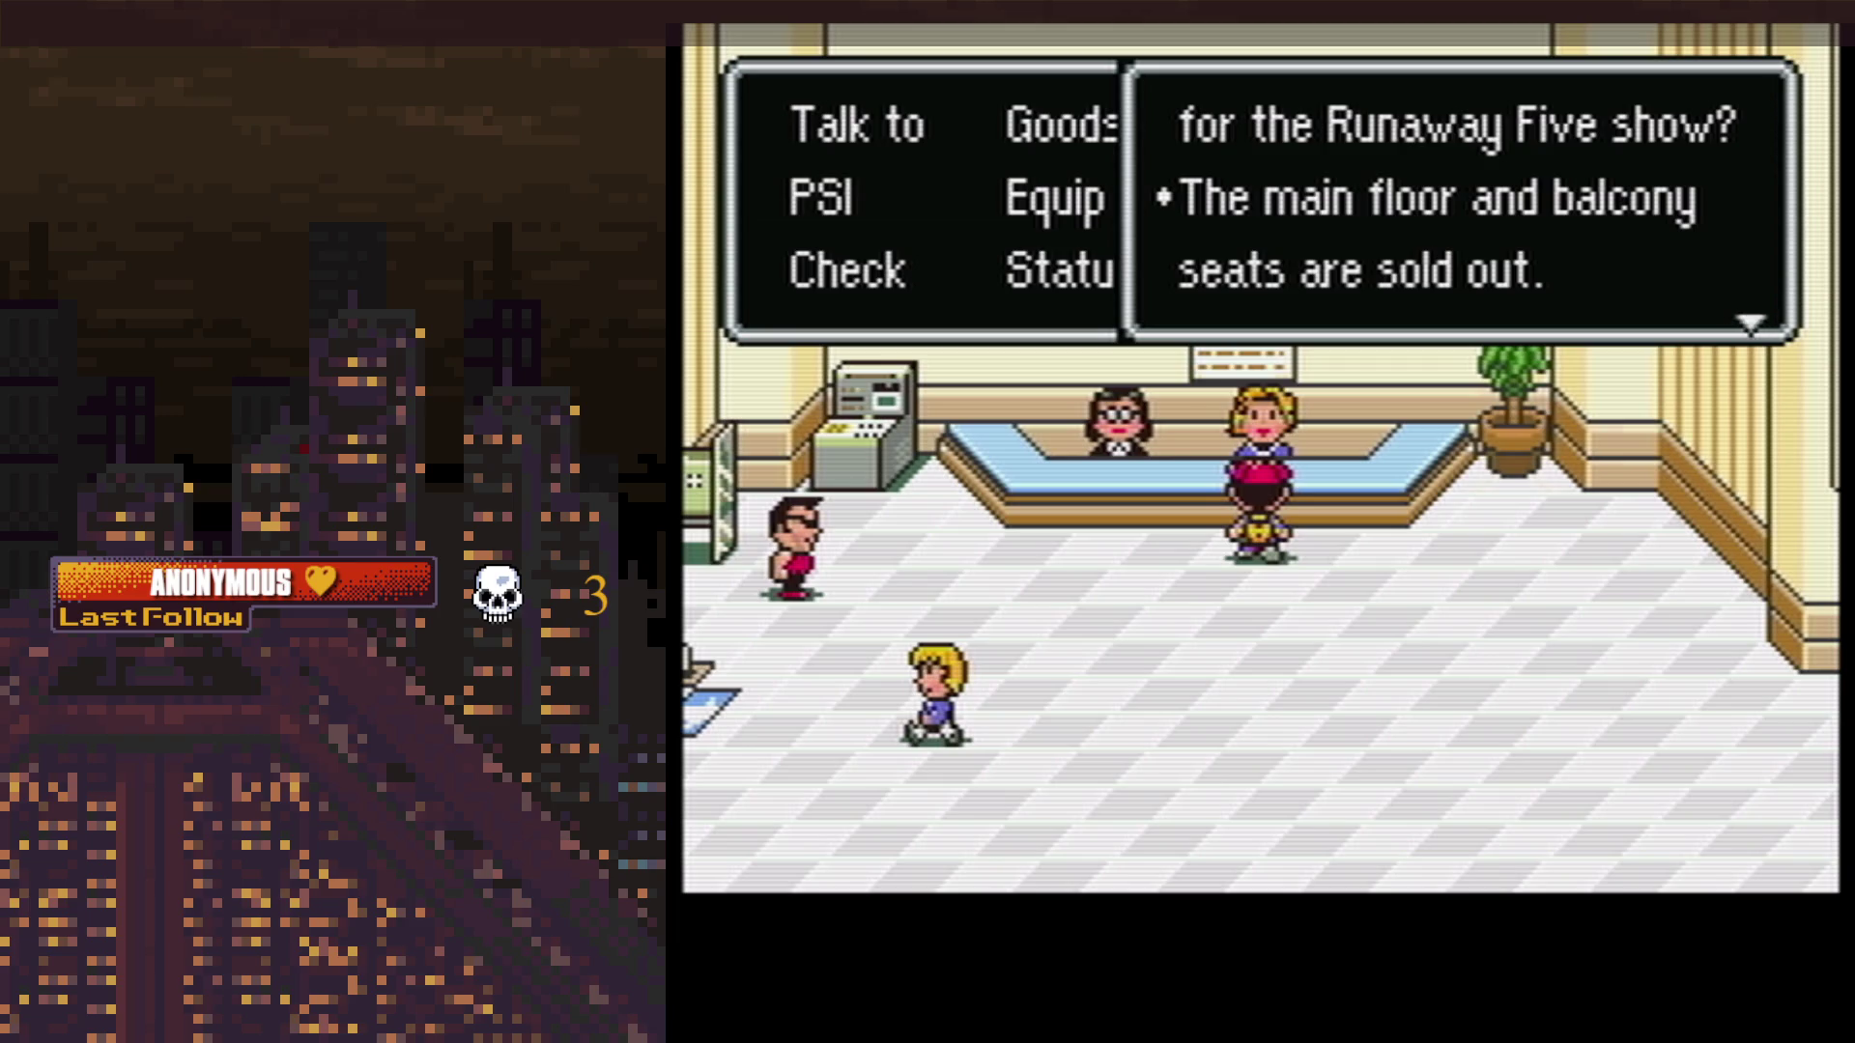
{"action": "key", "text": "Return"}
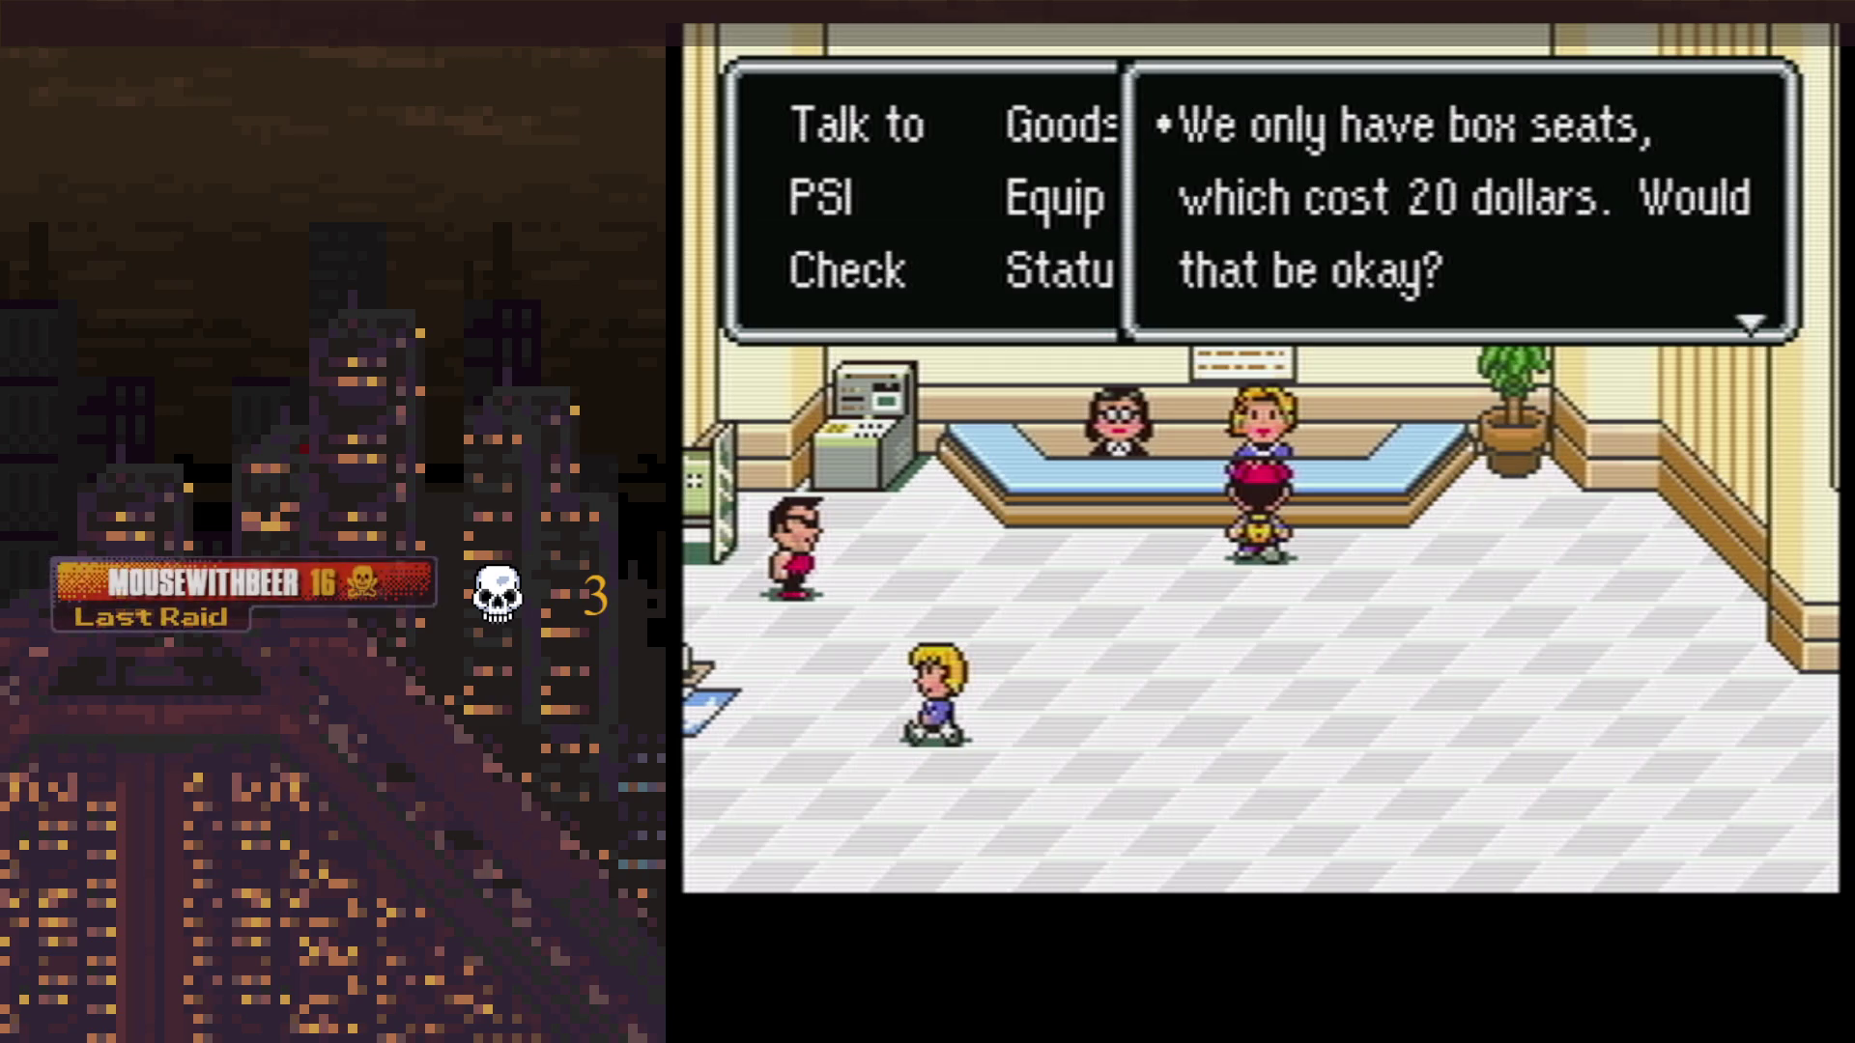
{"action": "key", "text": "Return"}
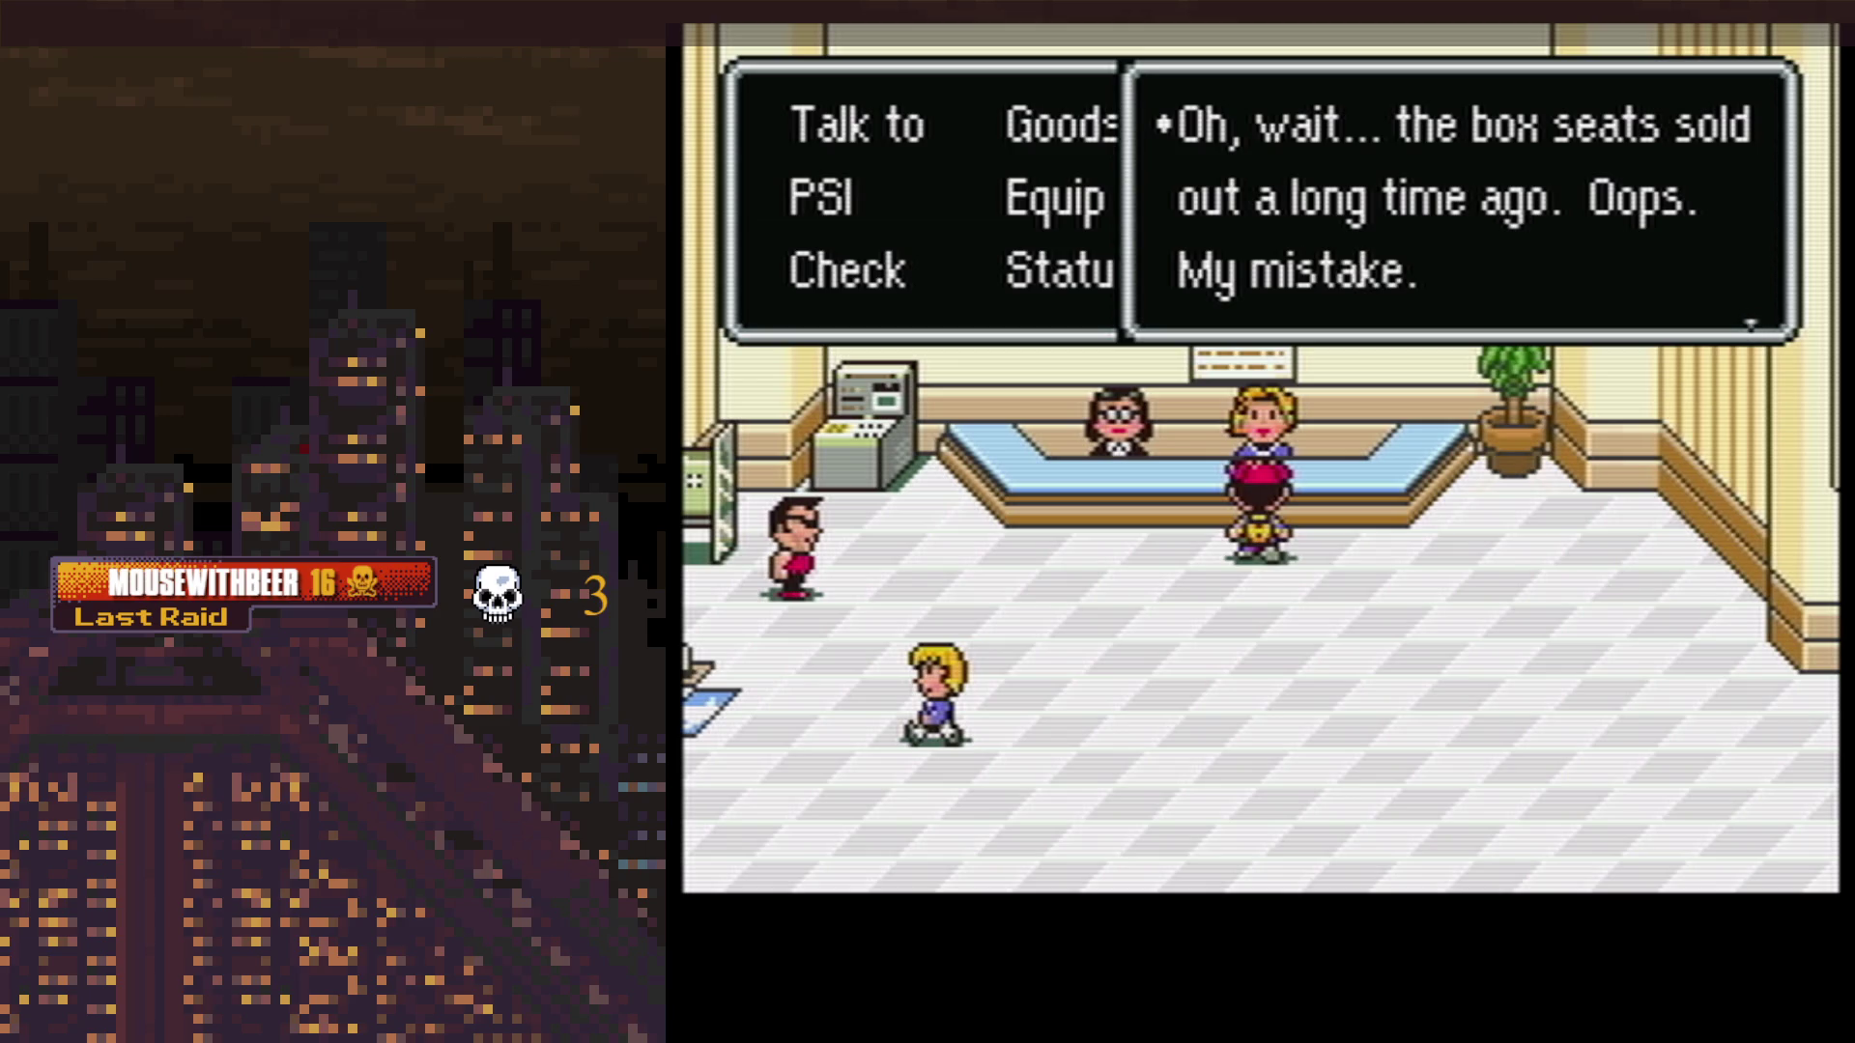
{"action": "key", "text": "Return"}
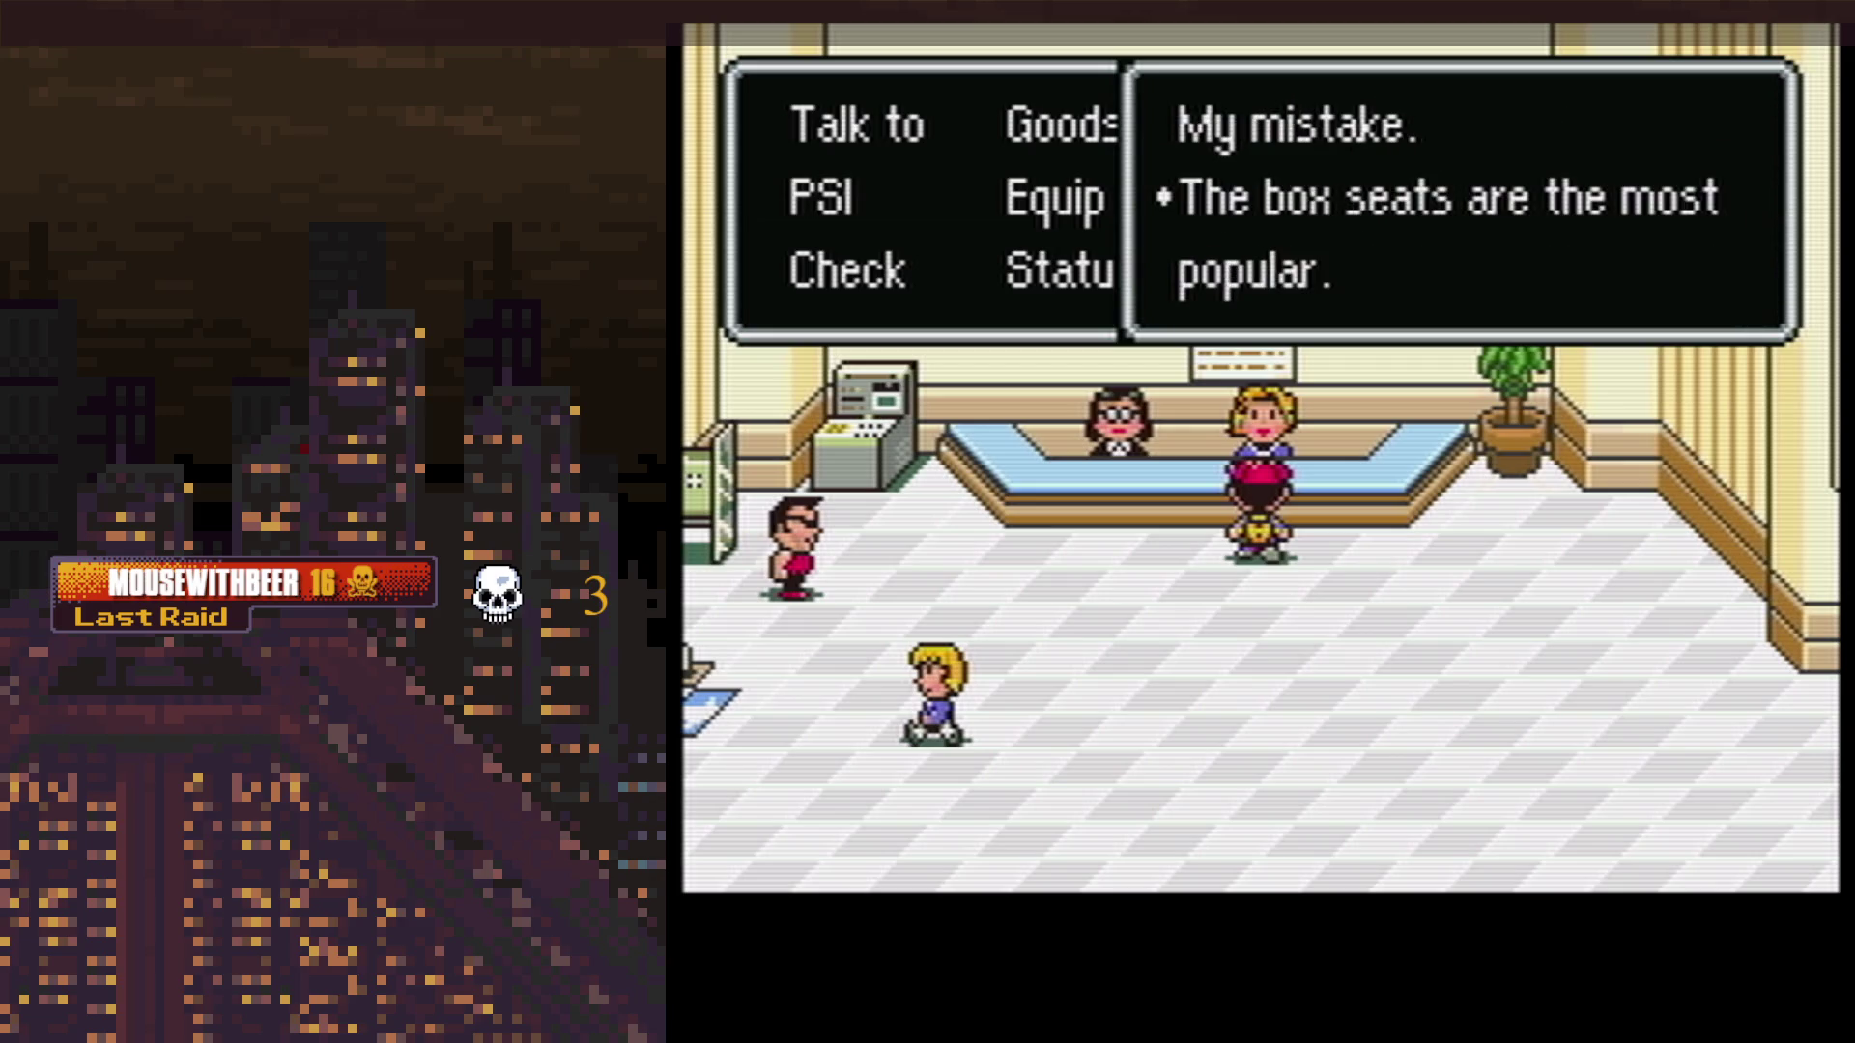
{"action": "key", "text": "Return"}
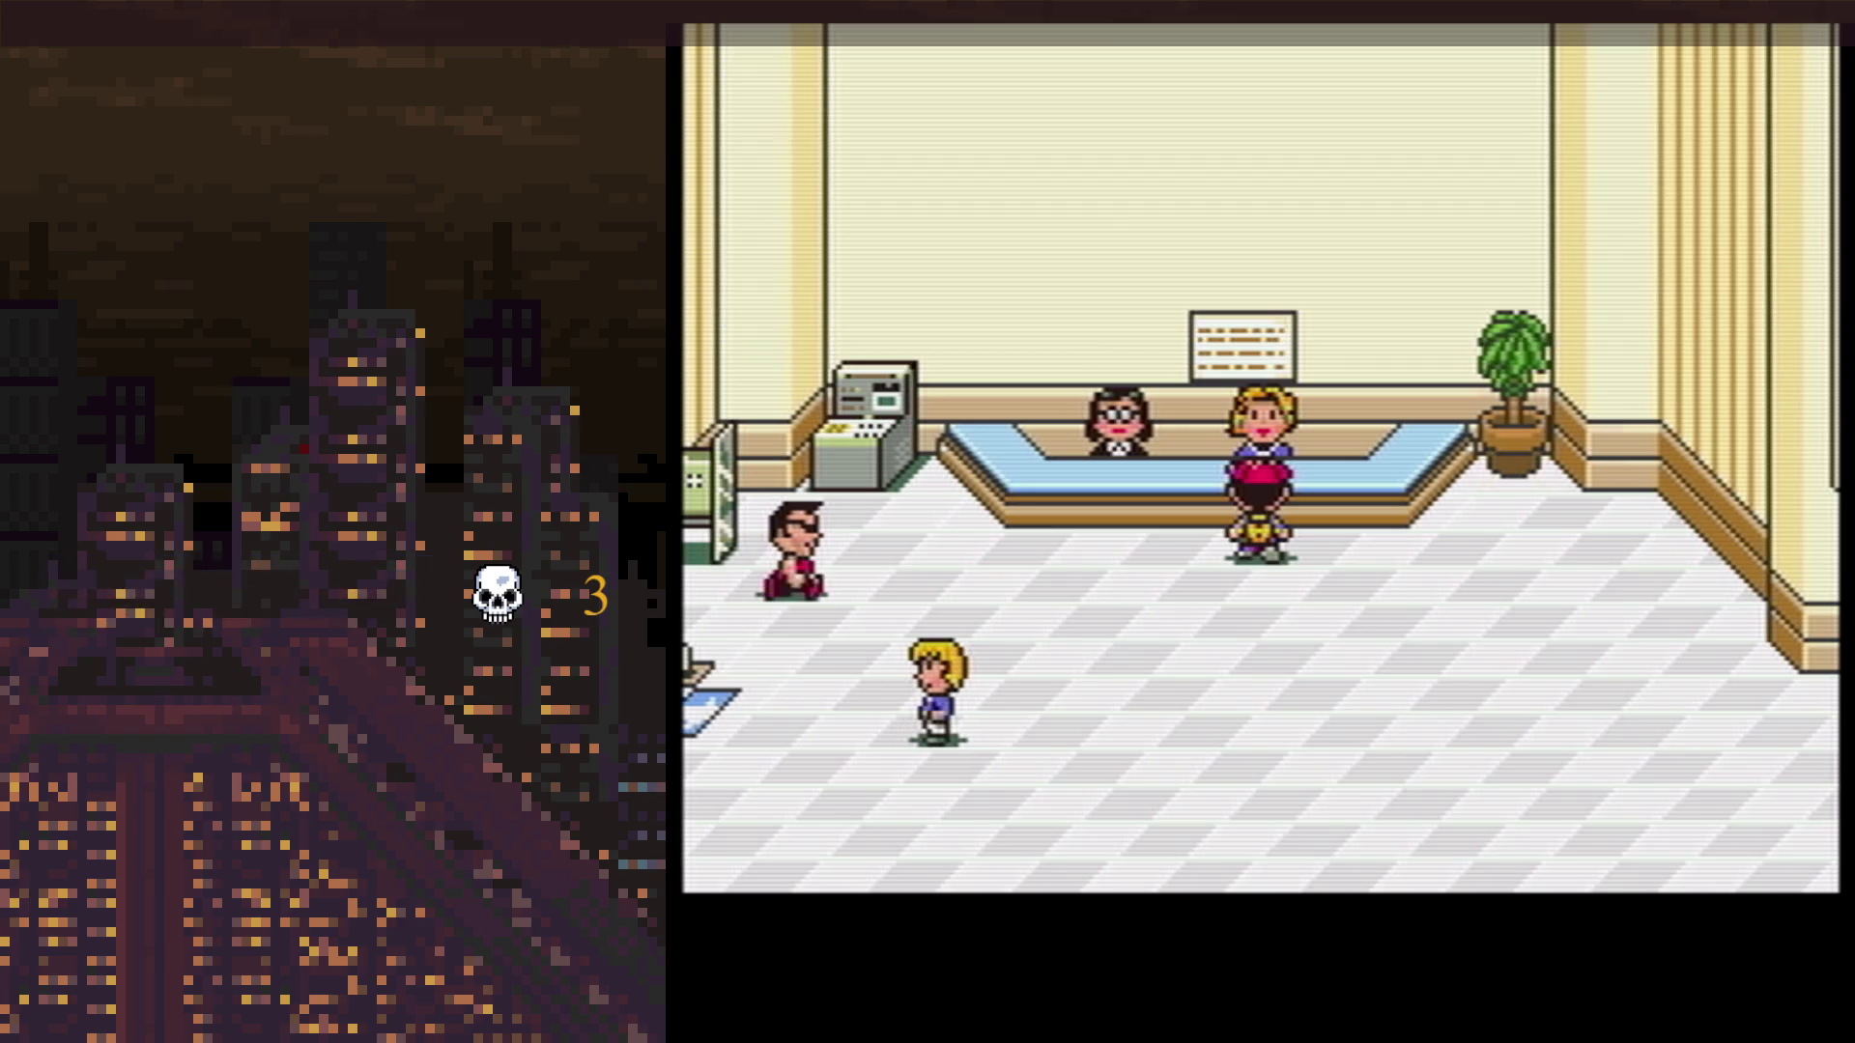
Open the return counter's item list, browse it, and cancel without returning anything.
{"action": "key", "text": "Down"}
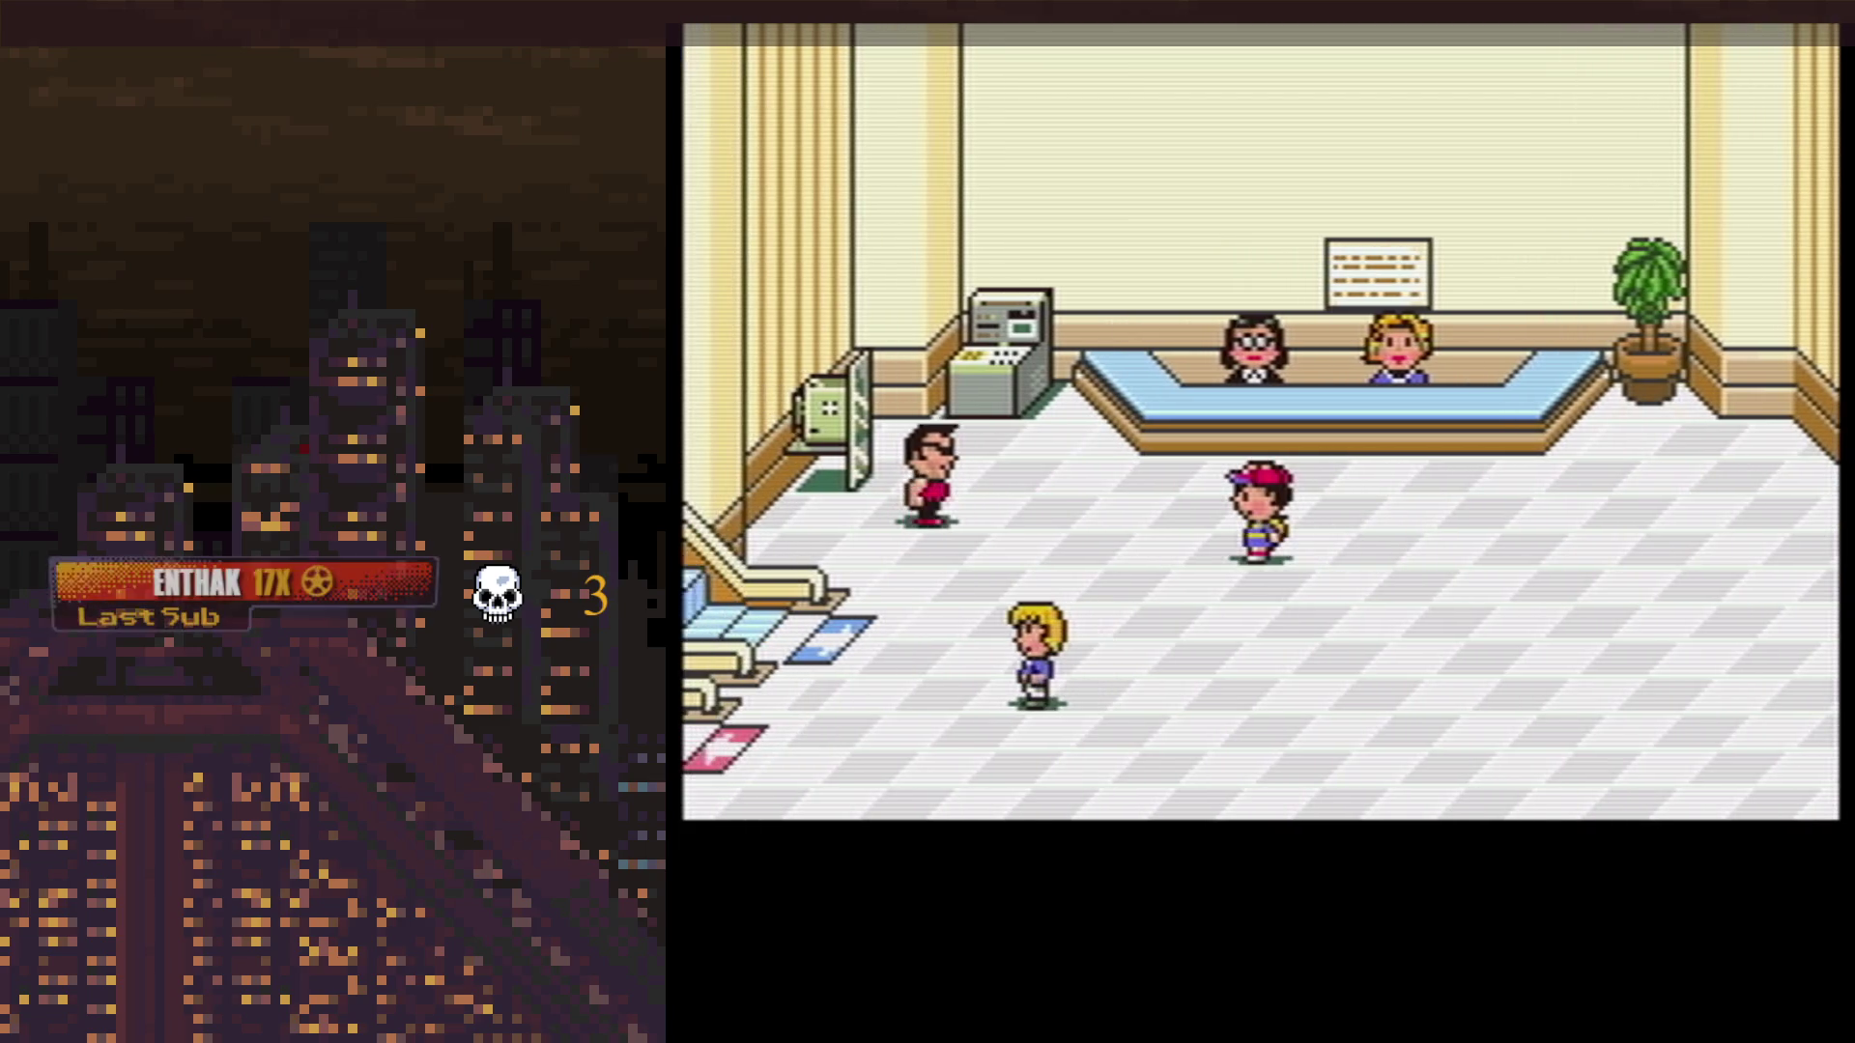
{"action": "key", "text": "Up"}
{"action": "key", "text": "Return"}
{"action": "key", "text": "Return"}
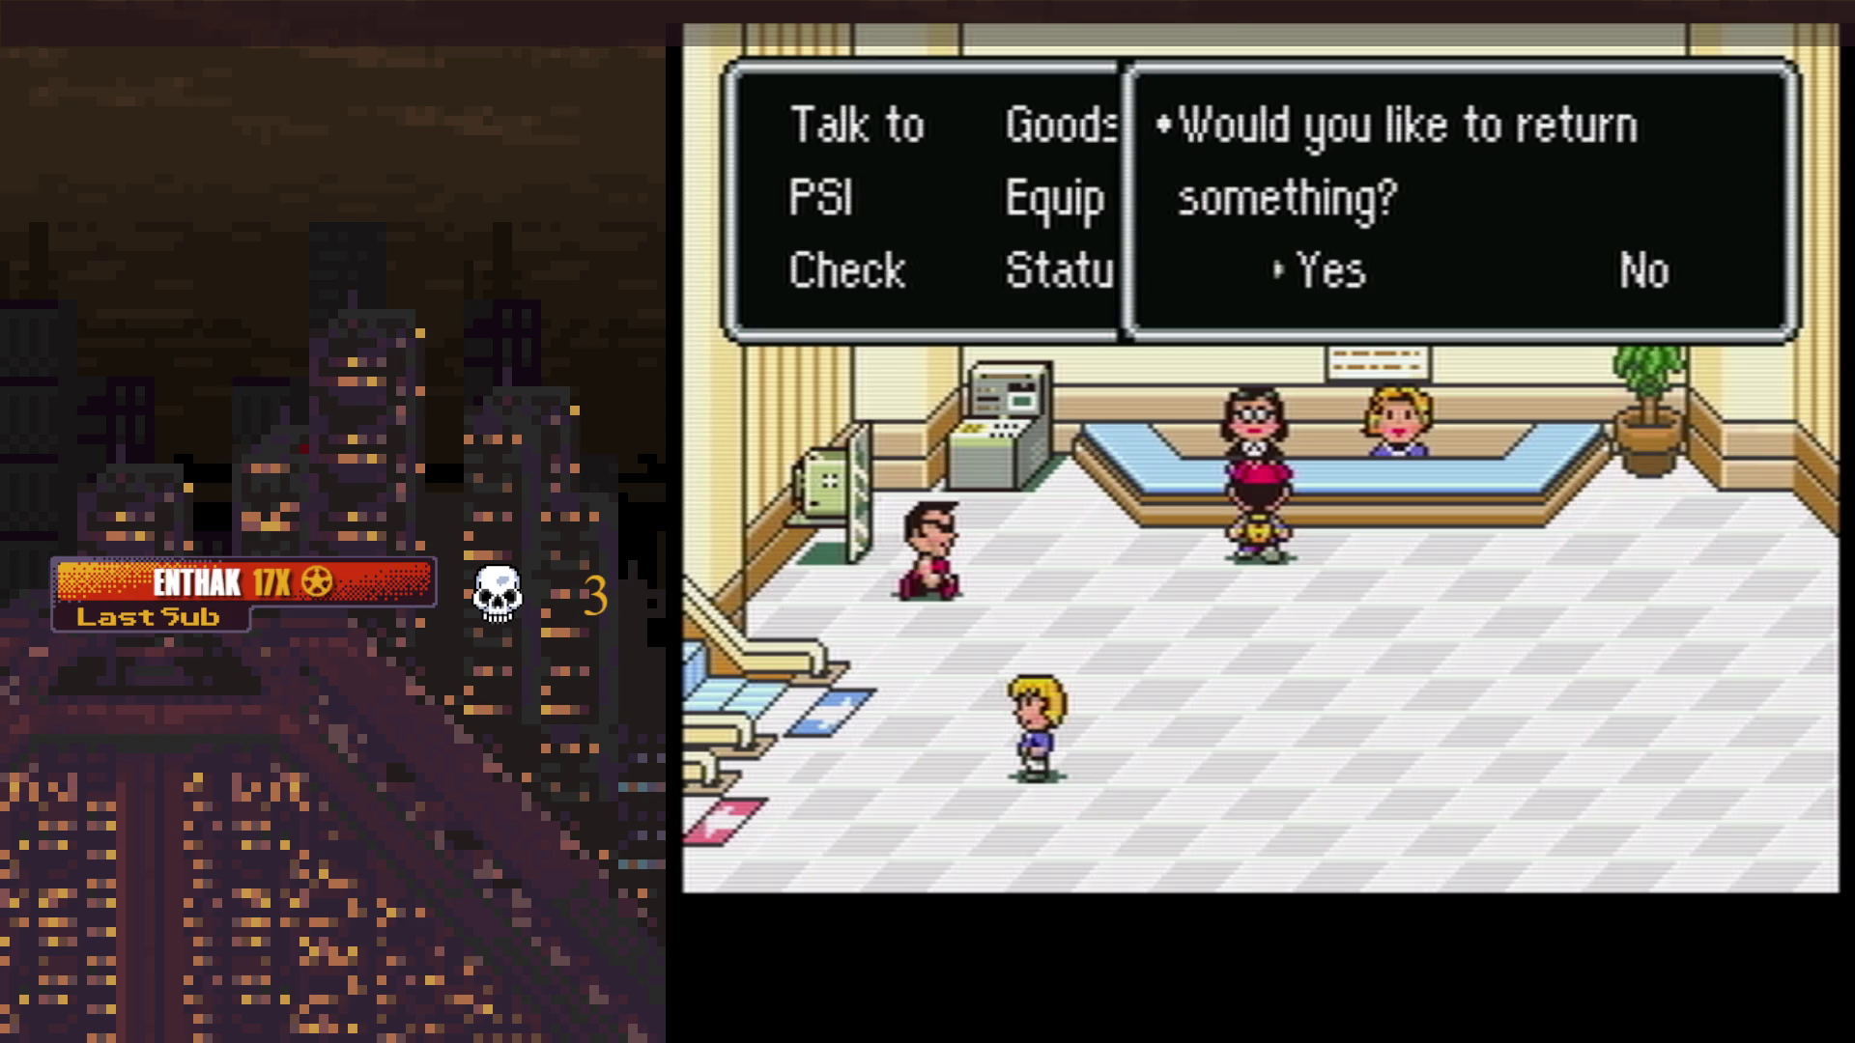
{"action": "key", "text": "Return"}
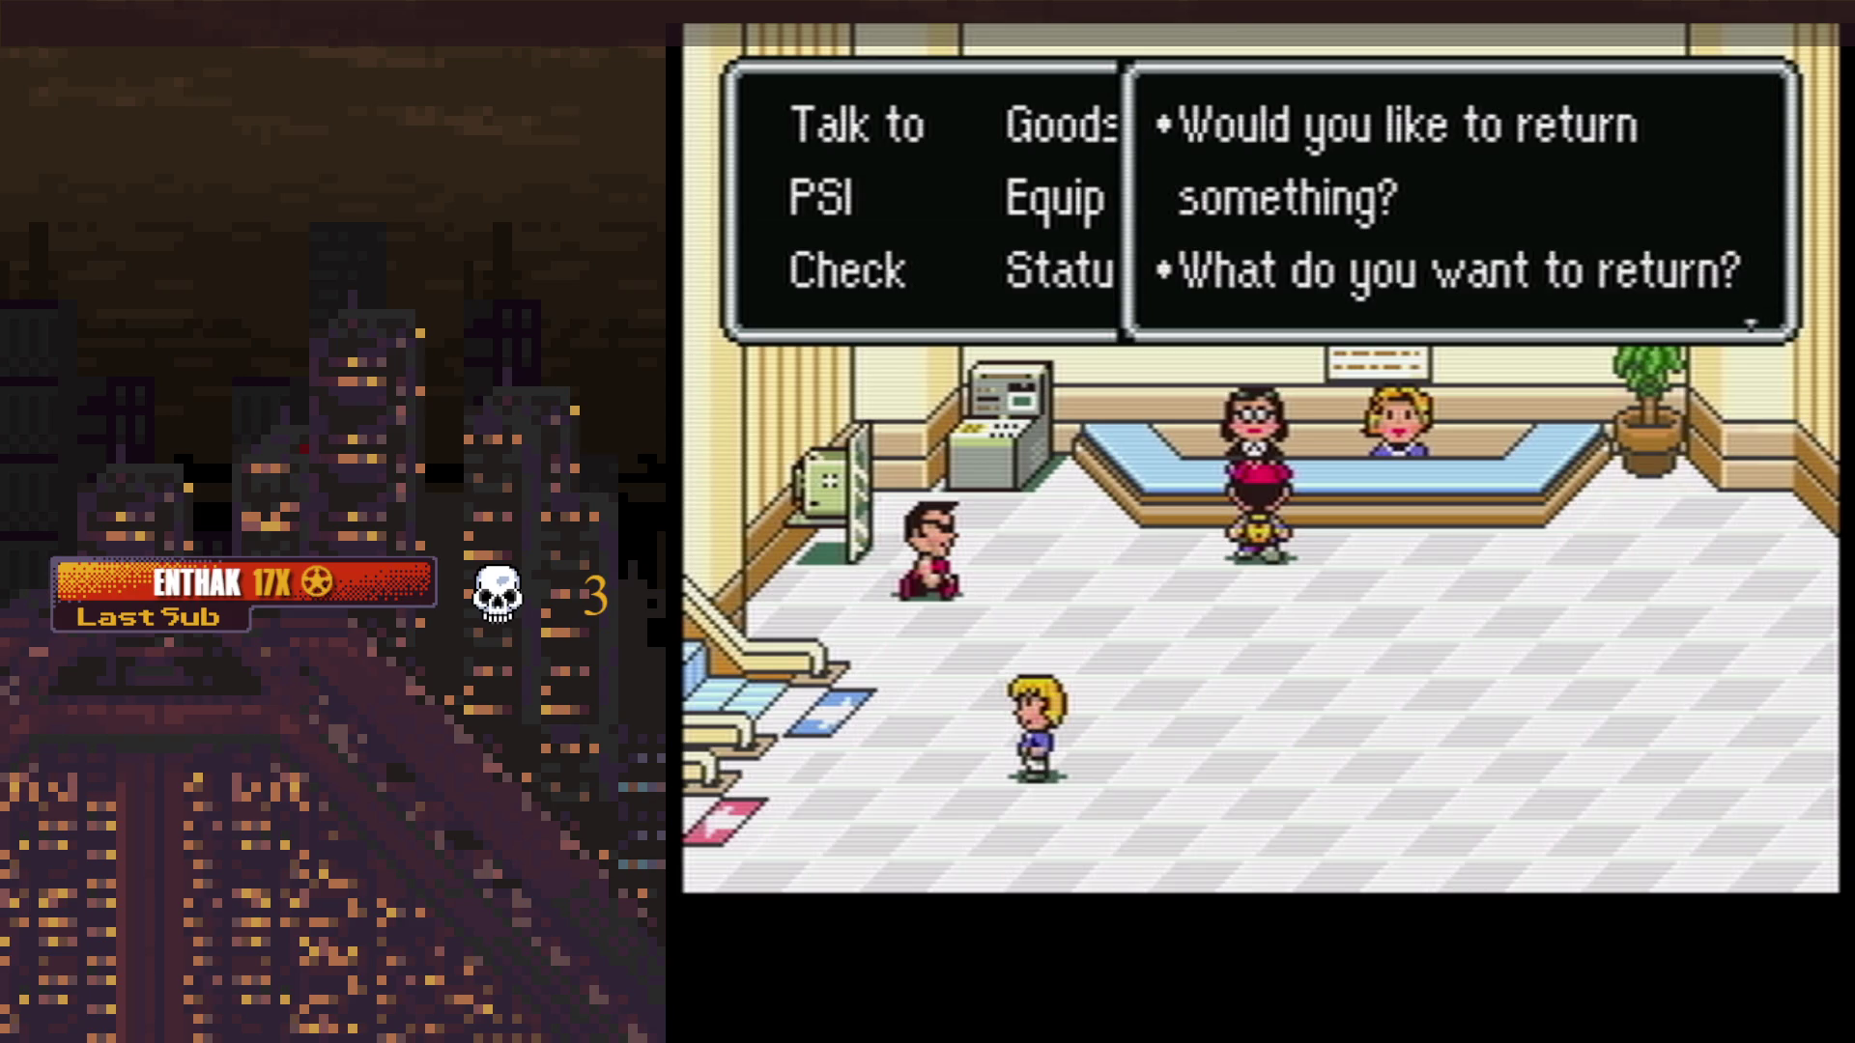
{"action": "key", "text": "Return"}
{"action": "key", "text": "Down"}
{"action": "key", "text": "Down"}
{"action": "key", "text": "Down"}
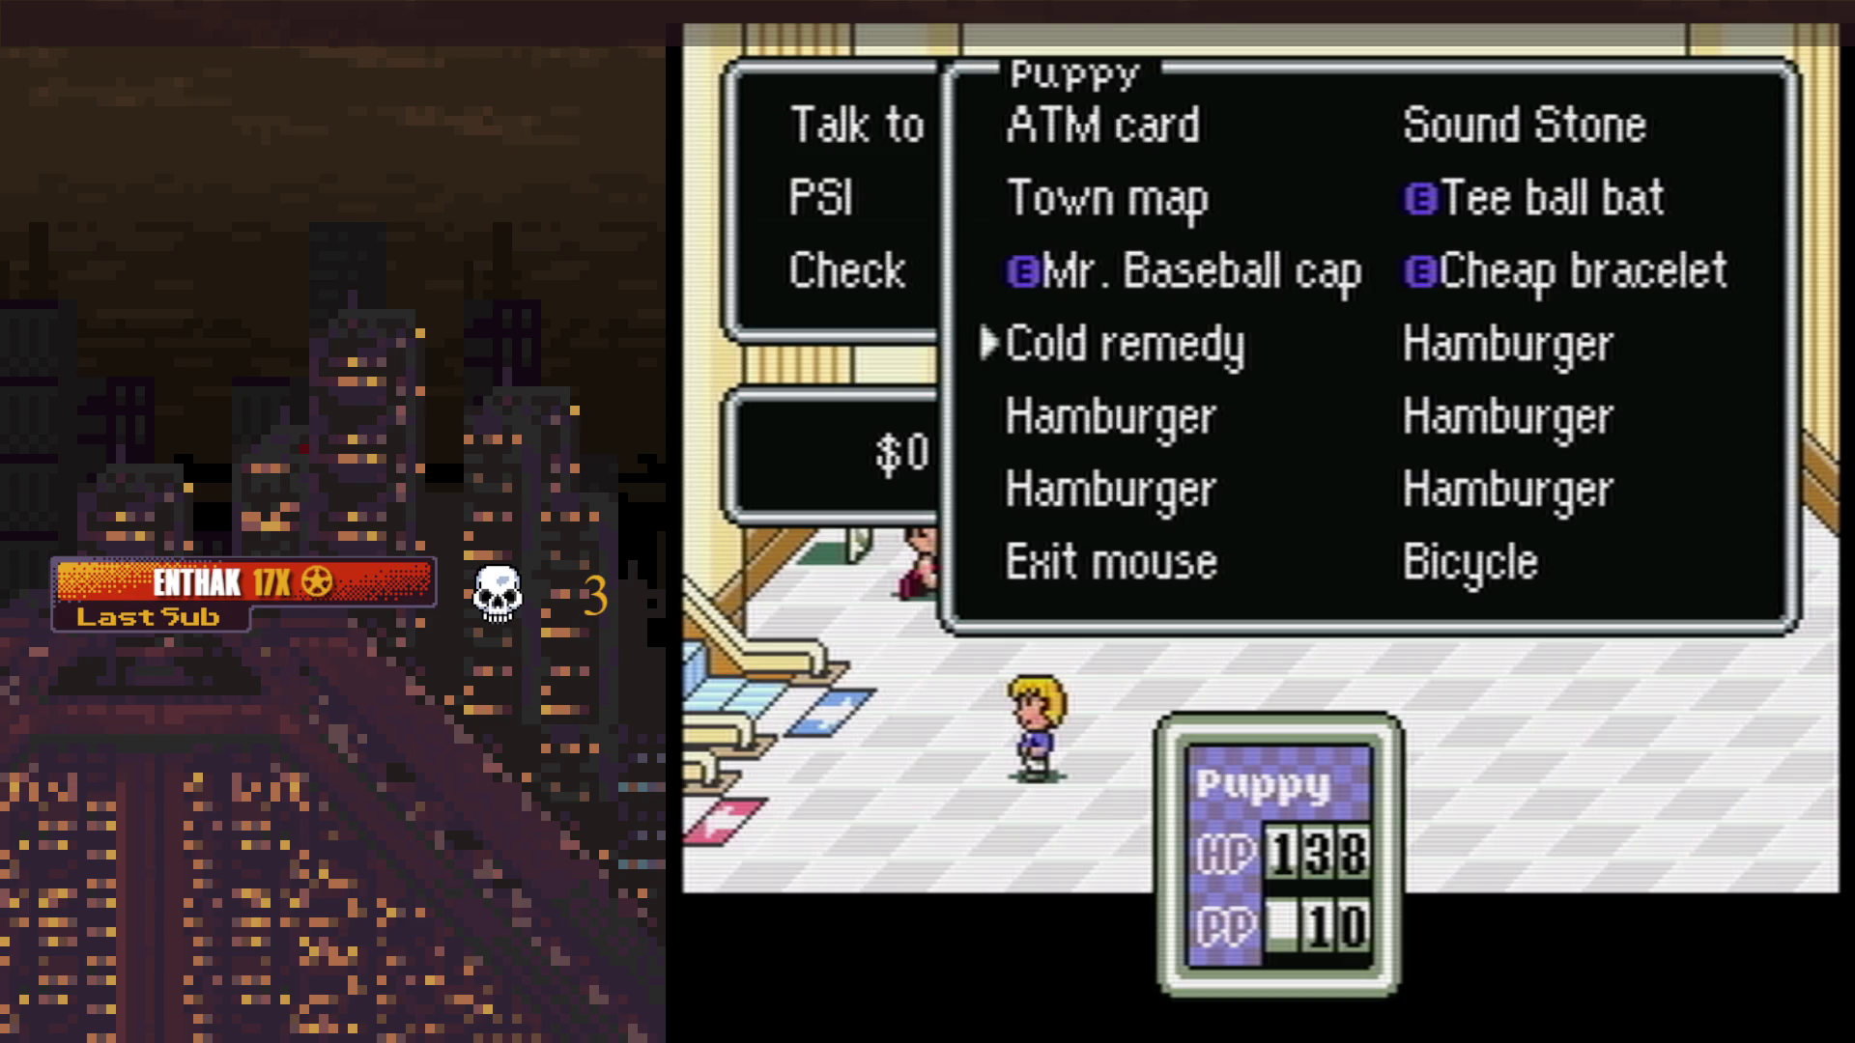
{"action": "key", "text": "Down"}
{"action": "key", "text": "Right"}
{"action": "key", "text": "Up"}
{"action": "key", "text": "Up"}
{"action": "key", "text": "Up"}
{"action": "key", "text": "Up"}
{"action": "key", "text": "Left"}
{"action": "key", "text": "Escape"}
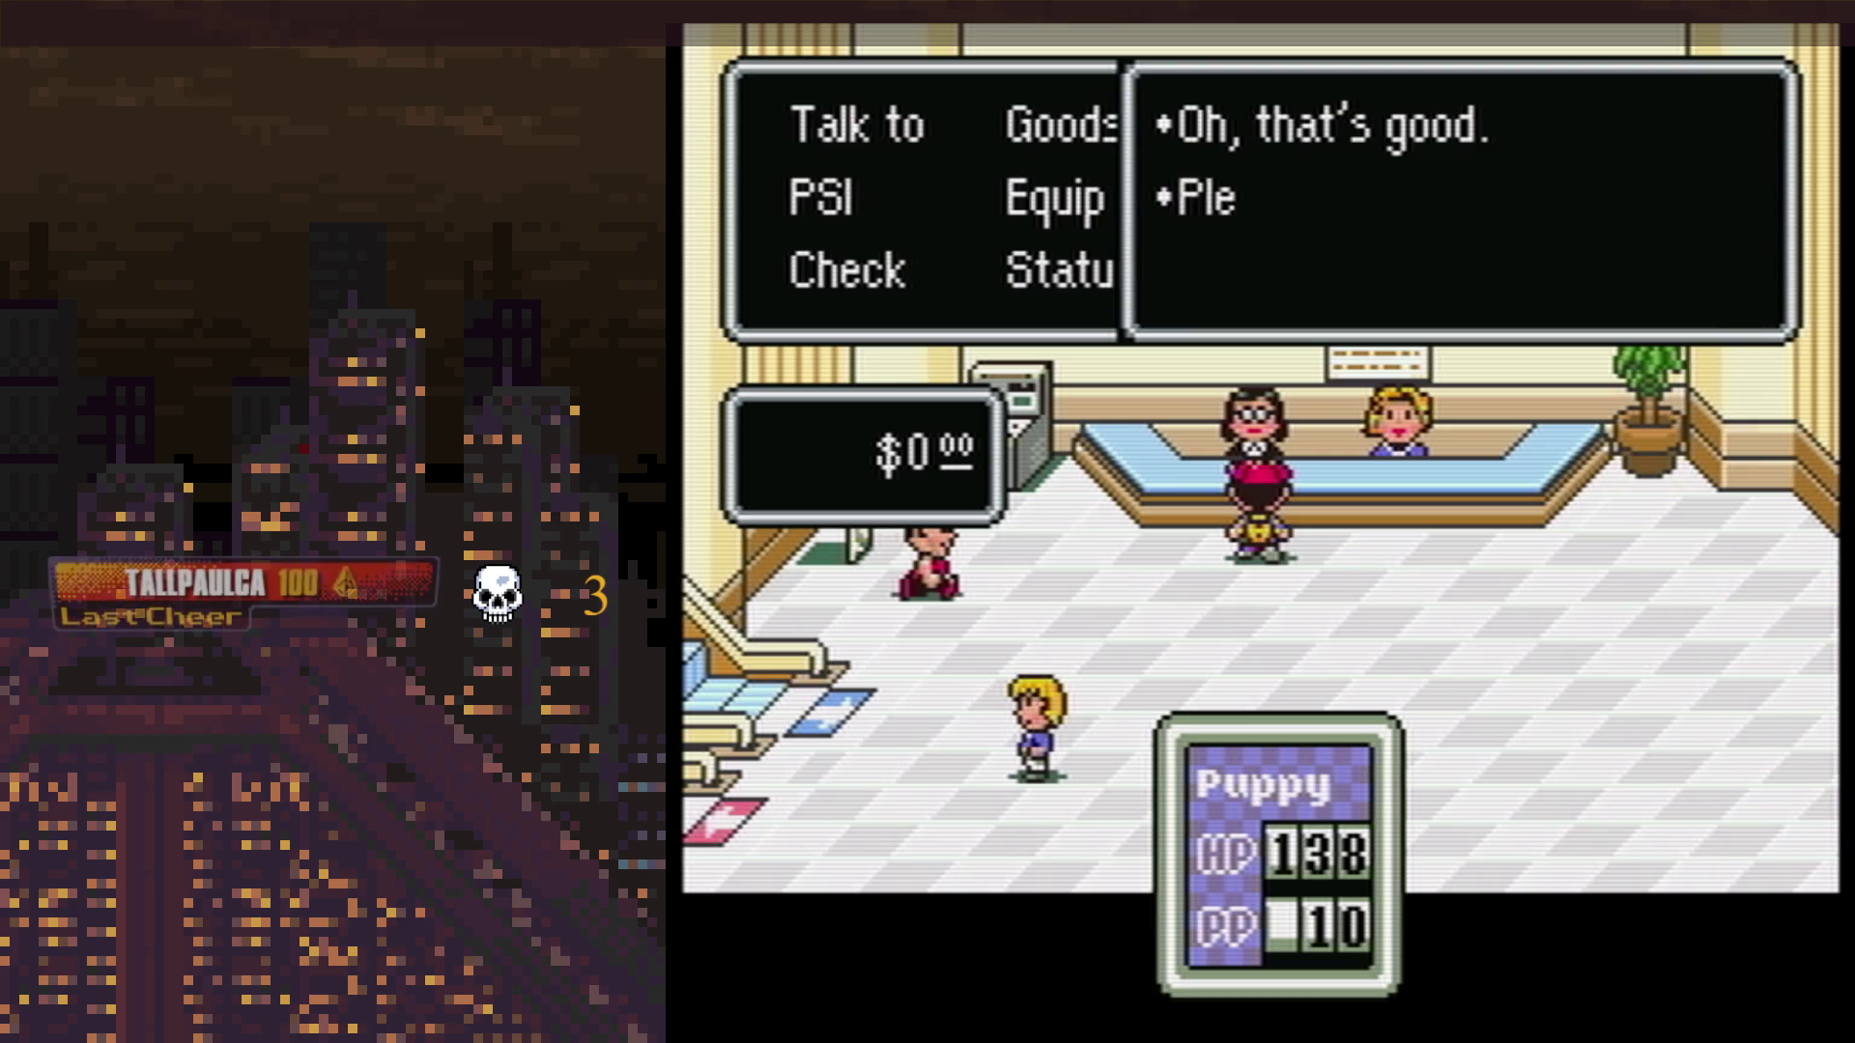
{"action": "key", "text": "Return"}
Walk away from the counter toward the blonde girl in the lobby.
{"action": "key", "text": "Down"}
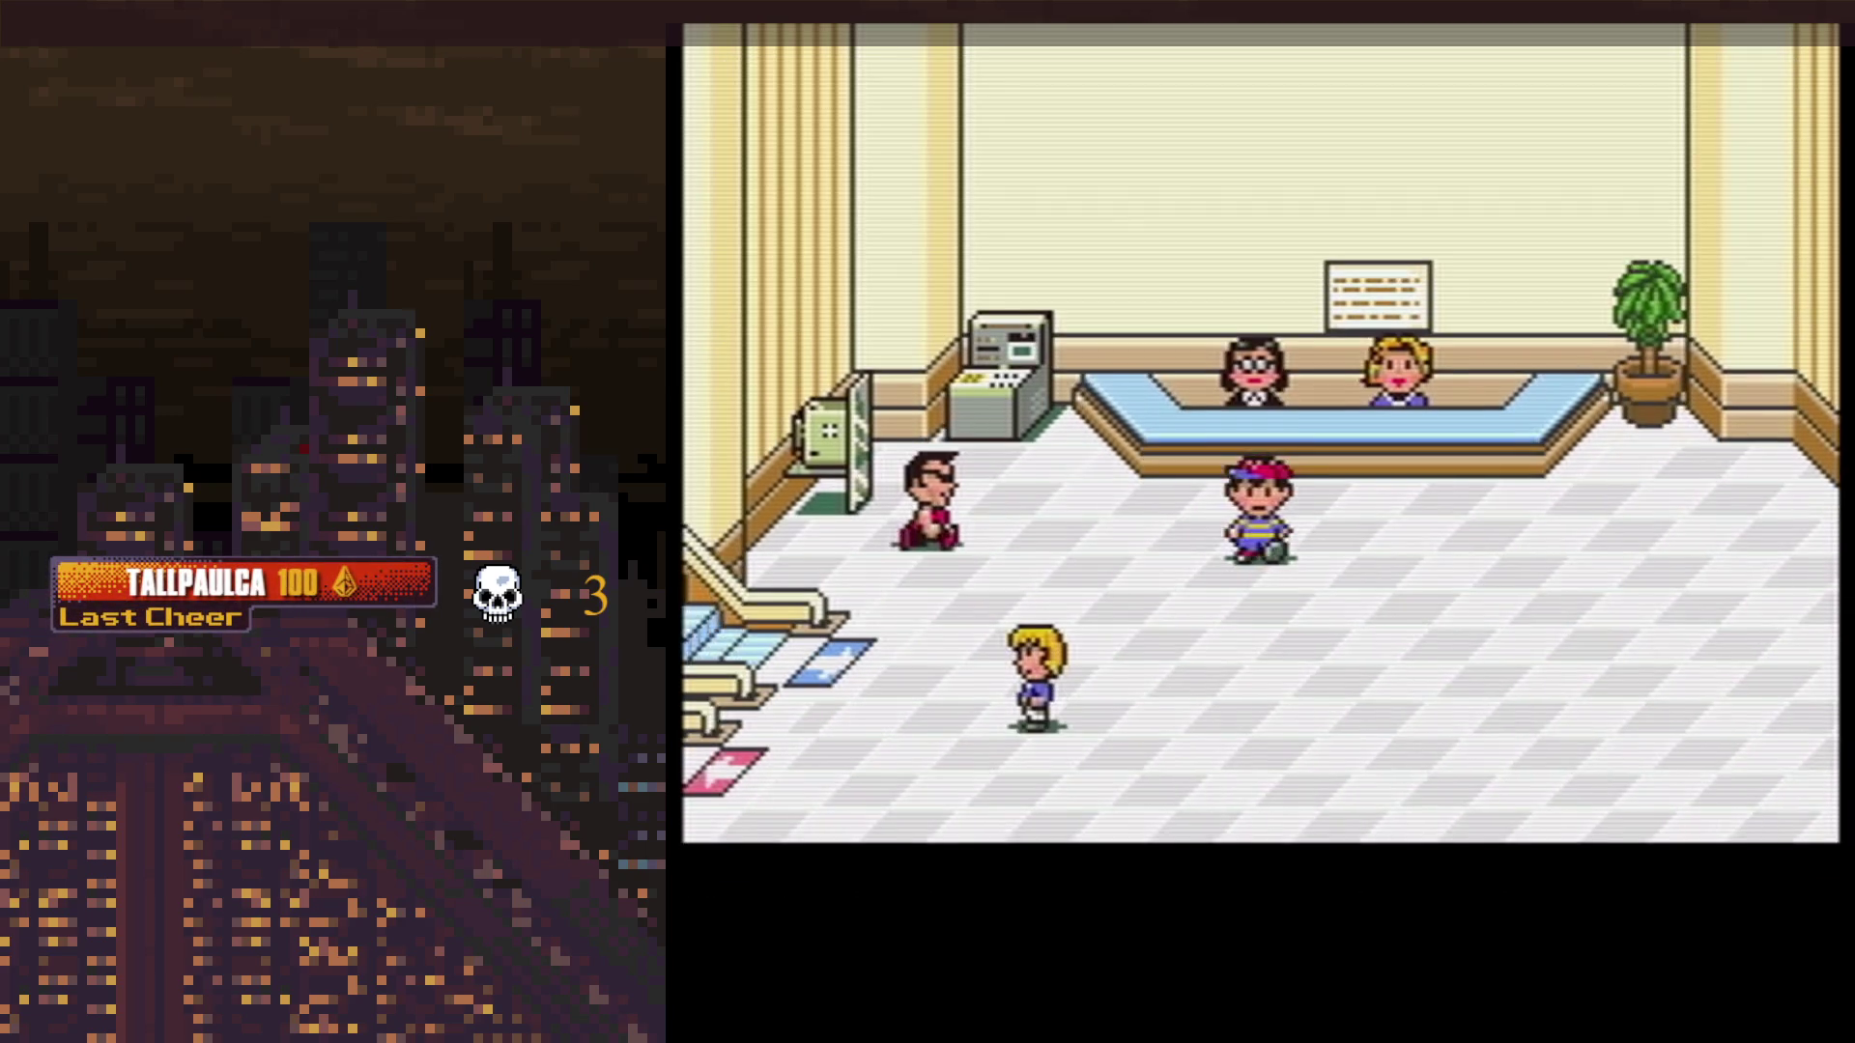
{"action": "key", "text": "Left"}
{"action": "key", "text": "Up"}
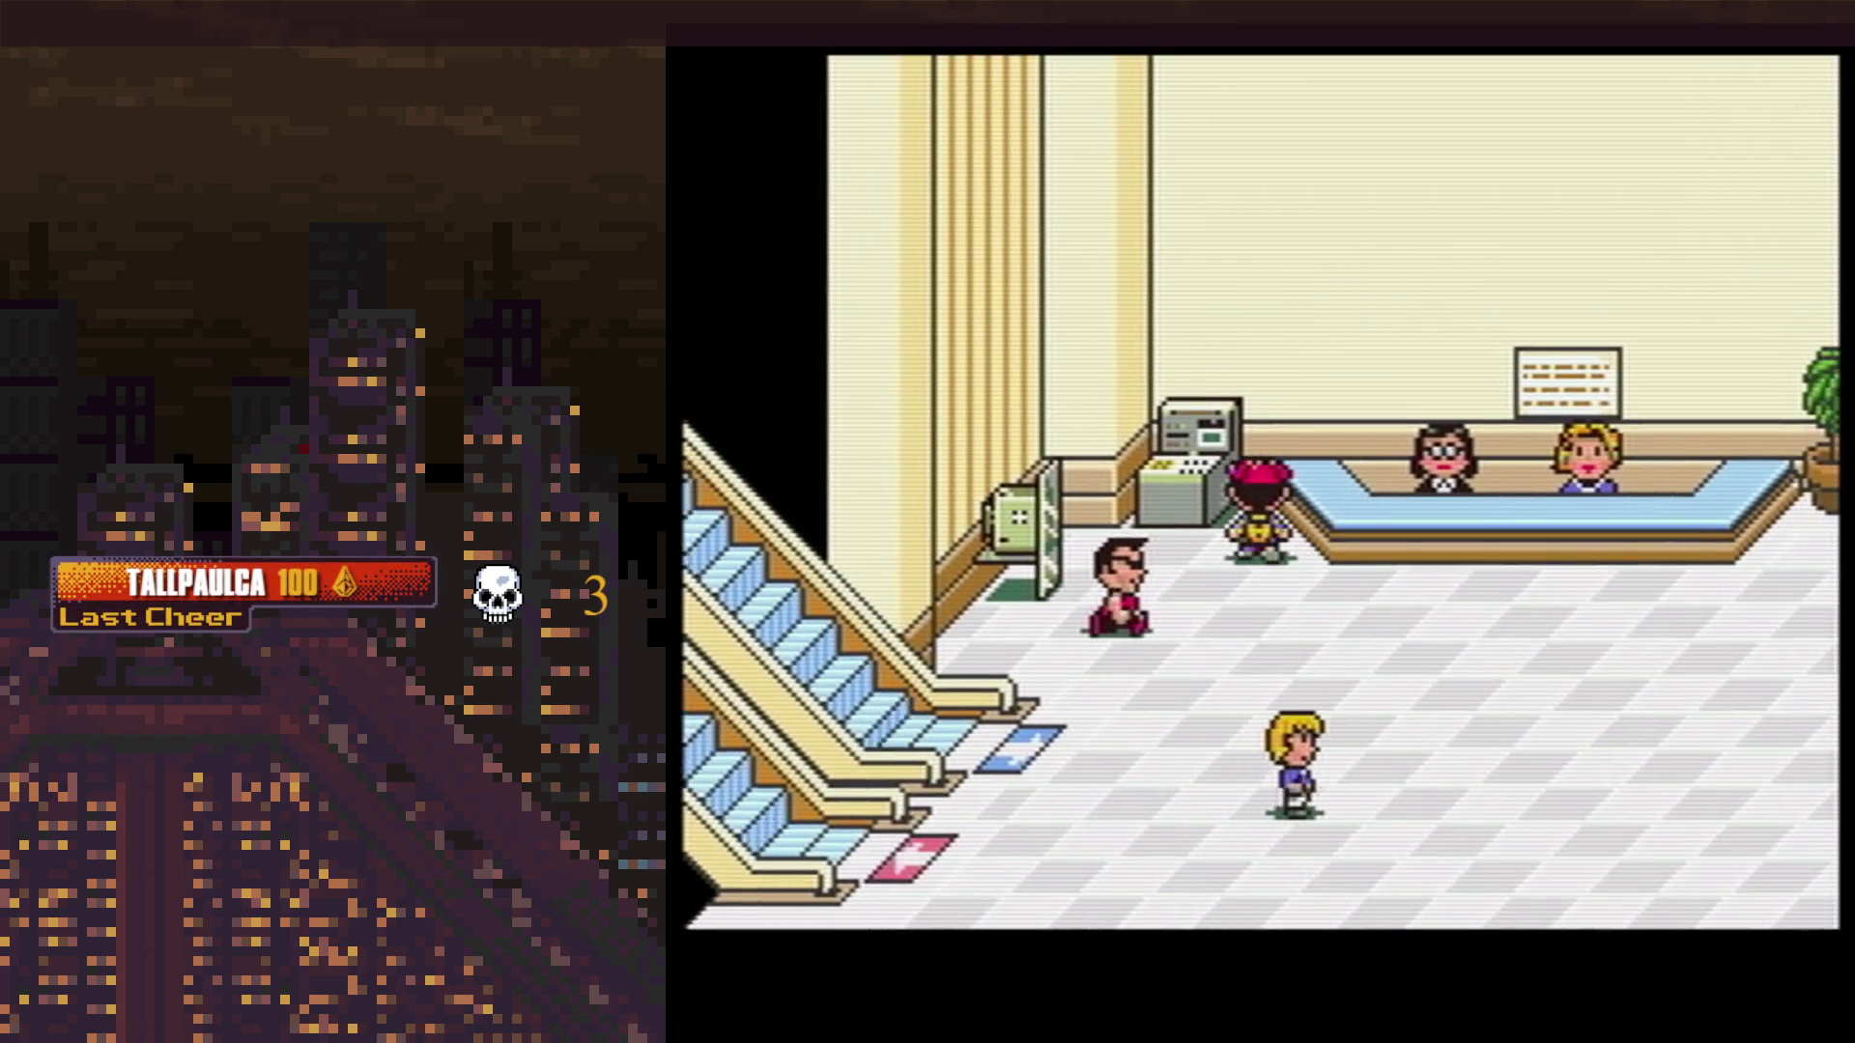
{"action": "key", "text": "Down"}
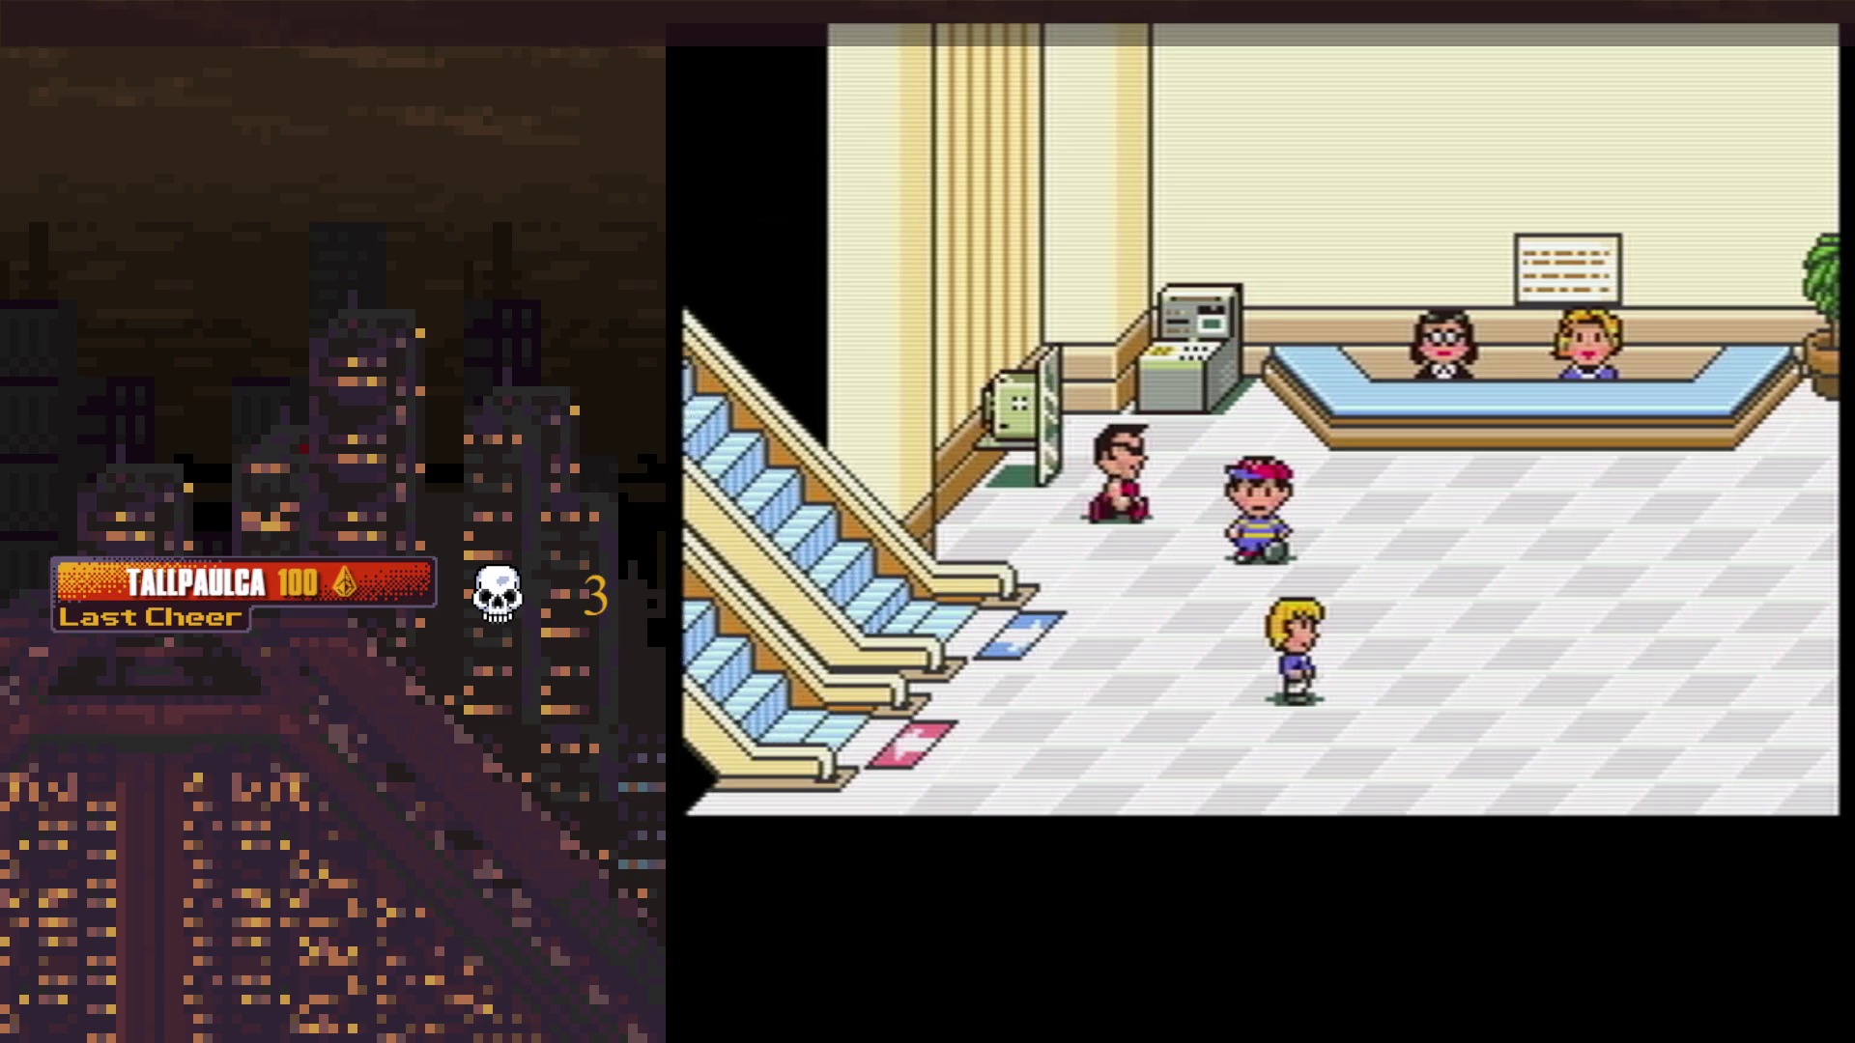
Talk to the blonde girl in the lobby.
{"action": "key", "text": "Down"}
{"action": "key", "text": "Return"}
{"action": "key", "text": "Return"}
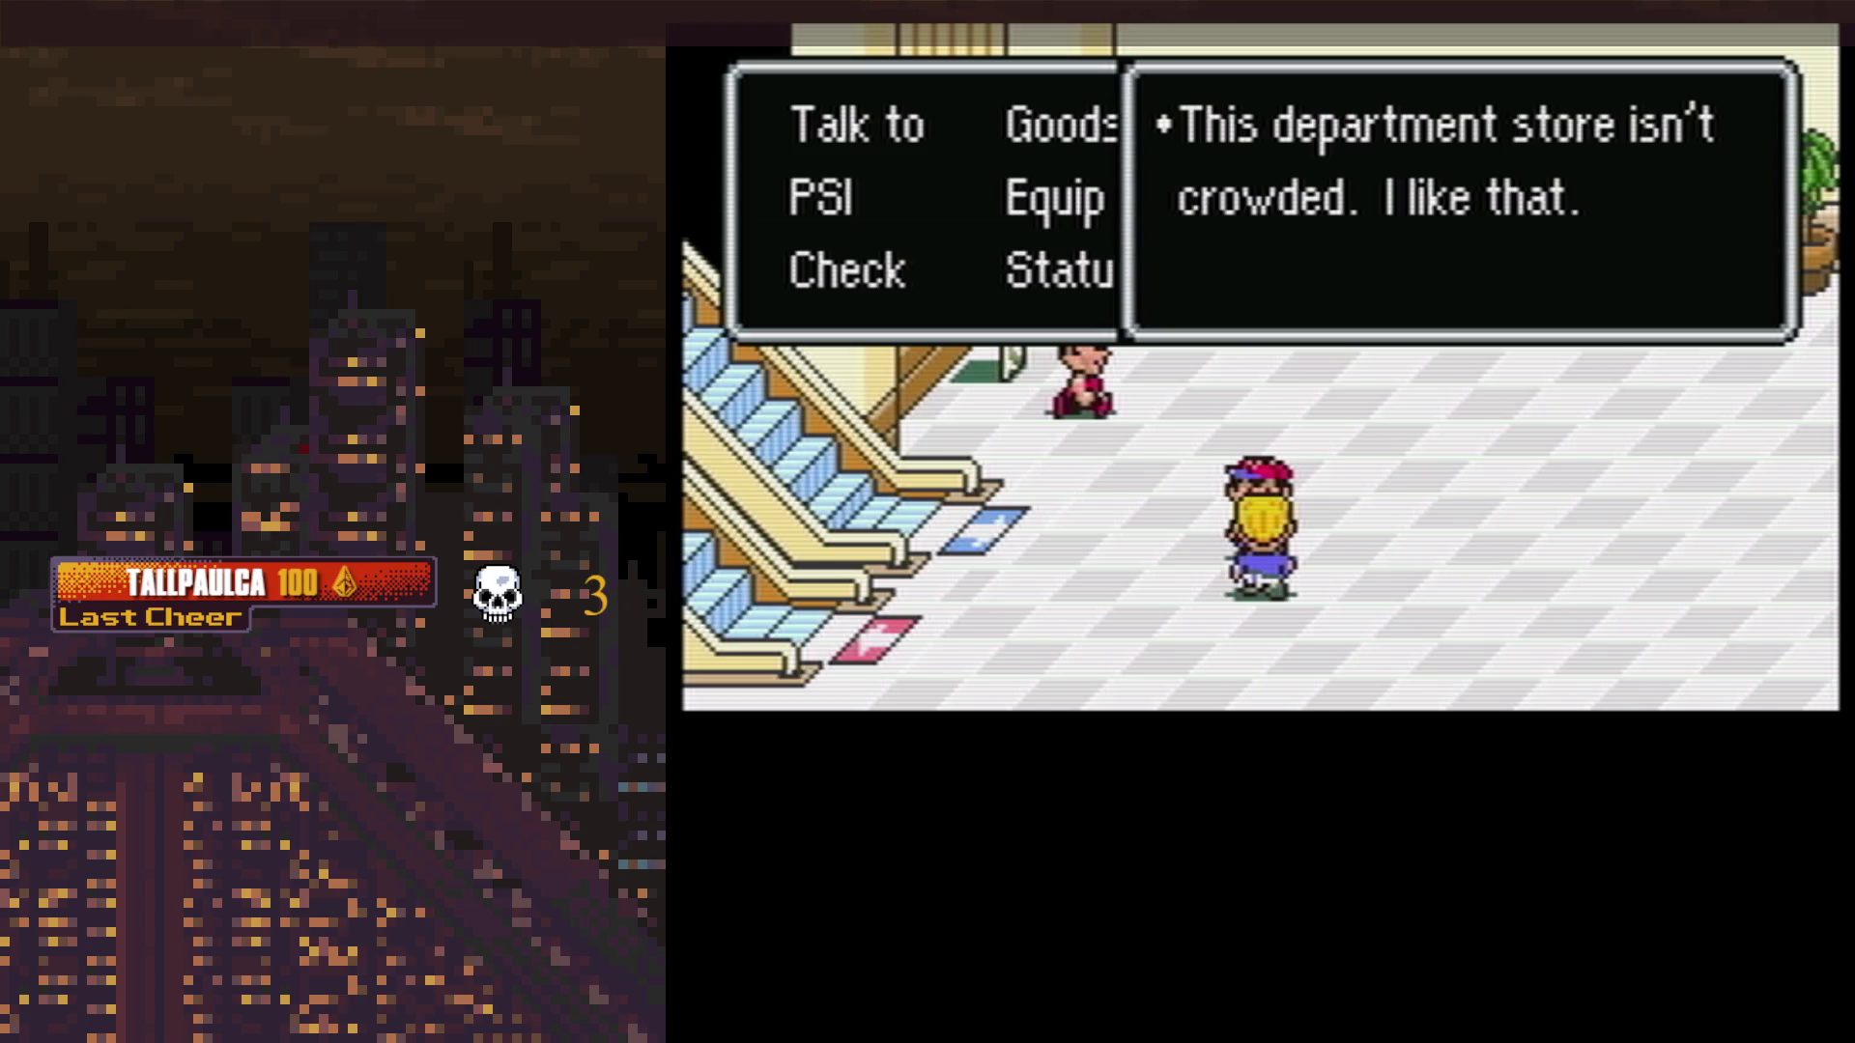
{"action": "key", "text": "Return"}
Talk to the man in red through his advice, then walk over to the pay phone.
{"action": "key", "text": "Up"}
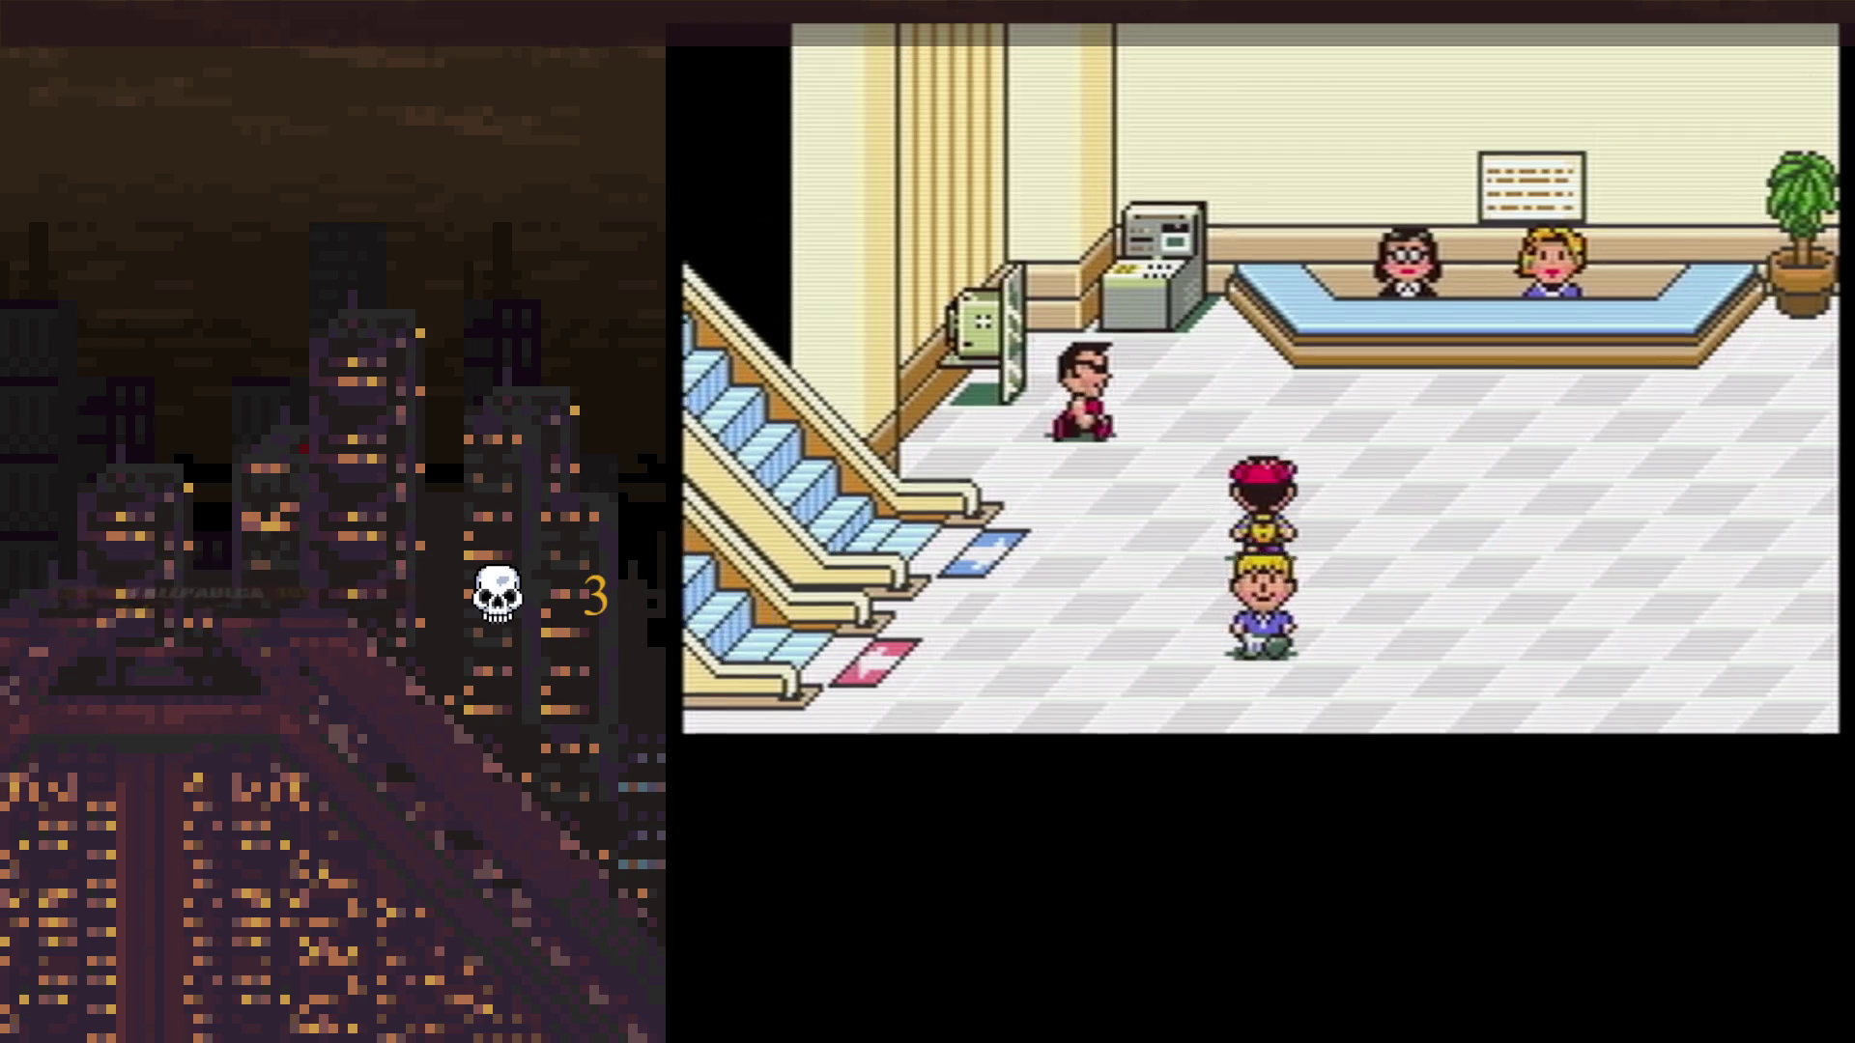
{"action": "key", "text": "Left"}
{"action": "key", "text": "Return"}
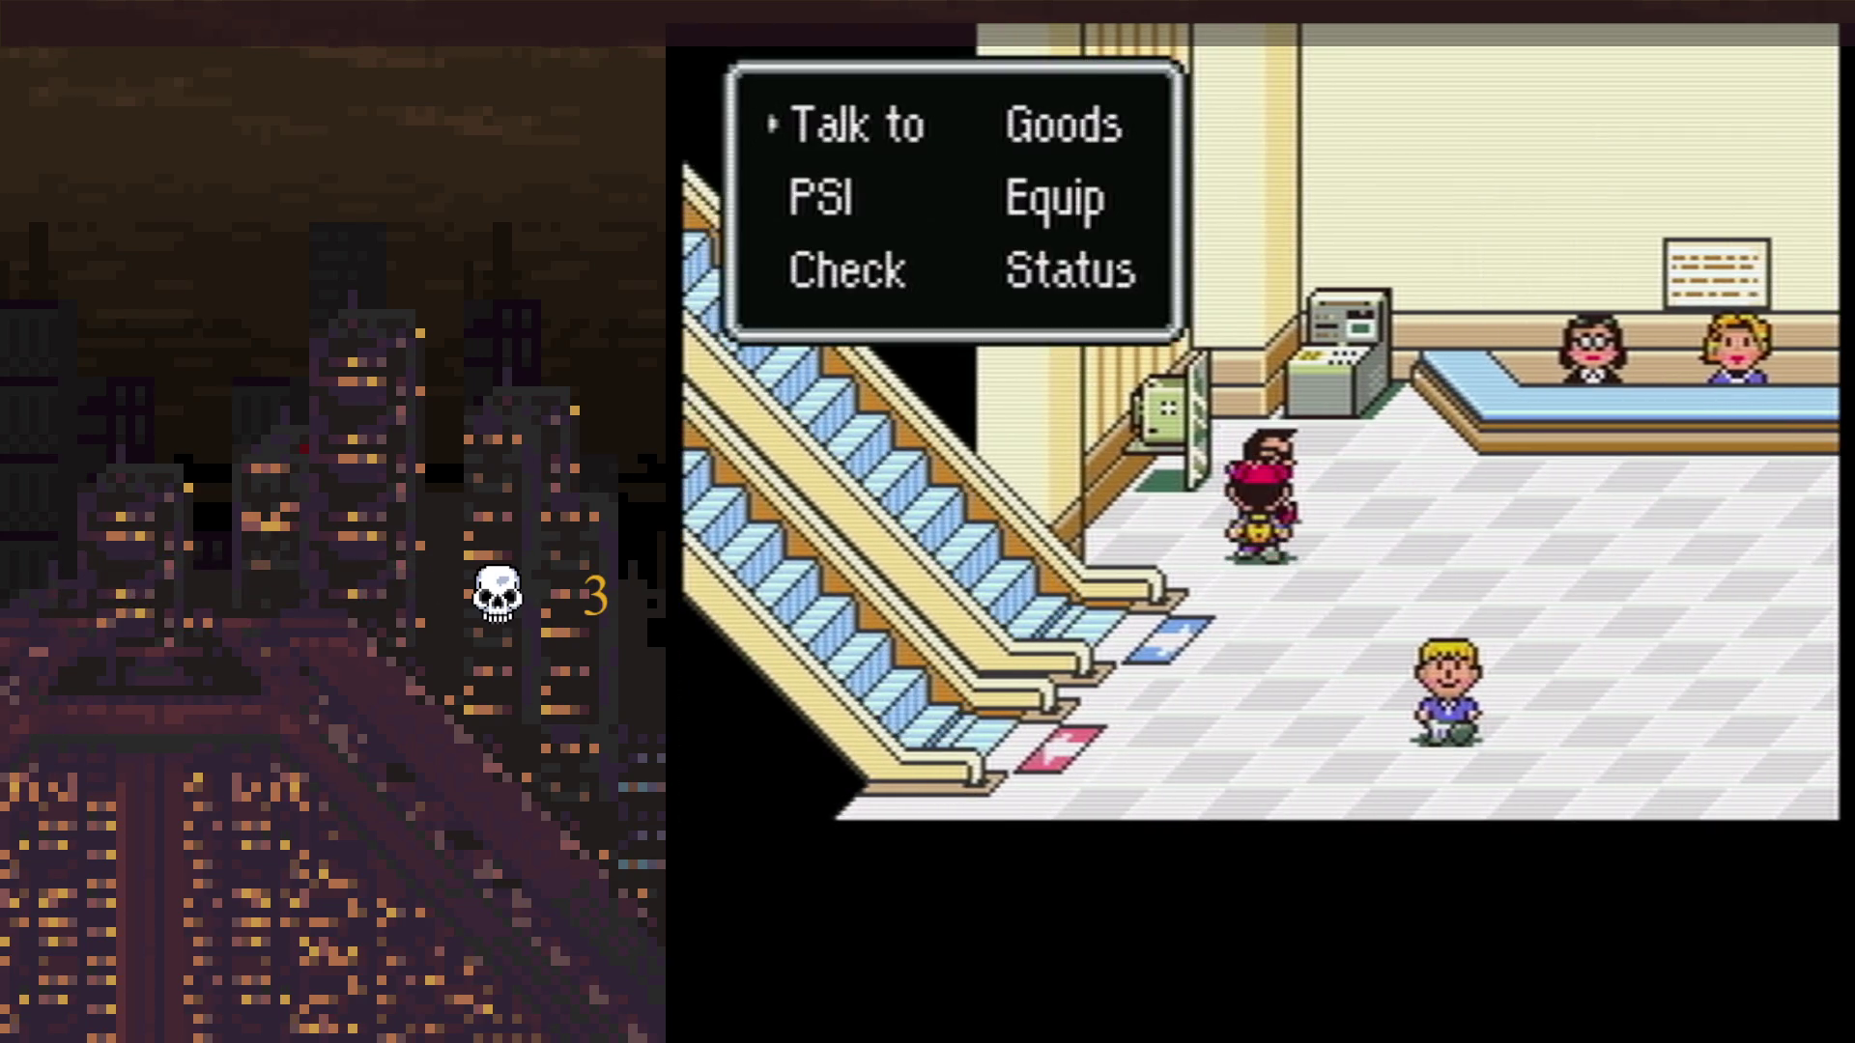
{"action": "key", "text": "Return"}
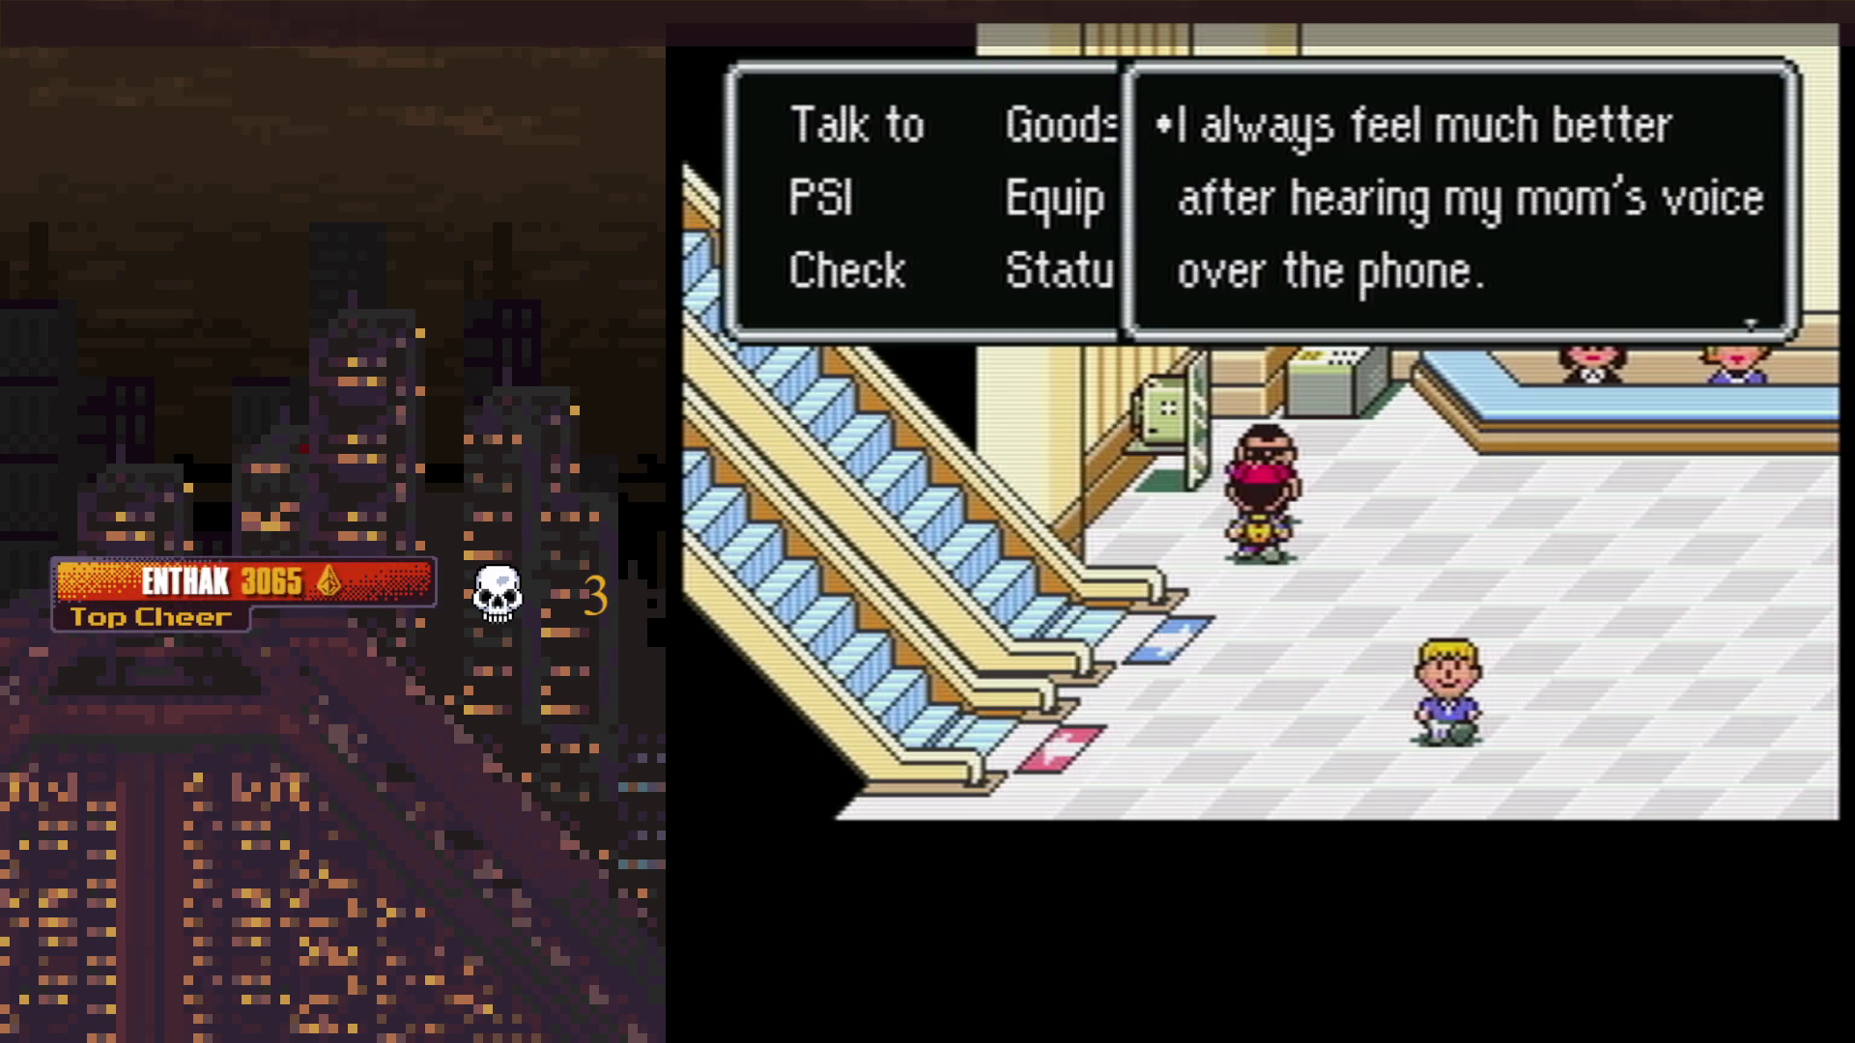
{"action": "key", "text": "Return"}
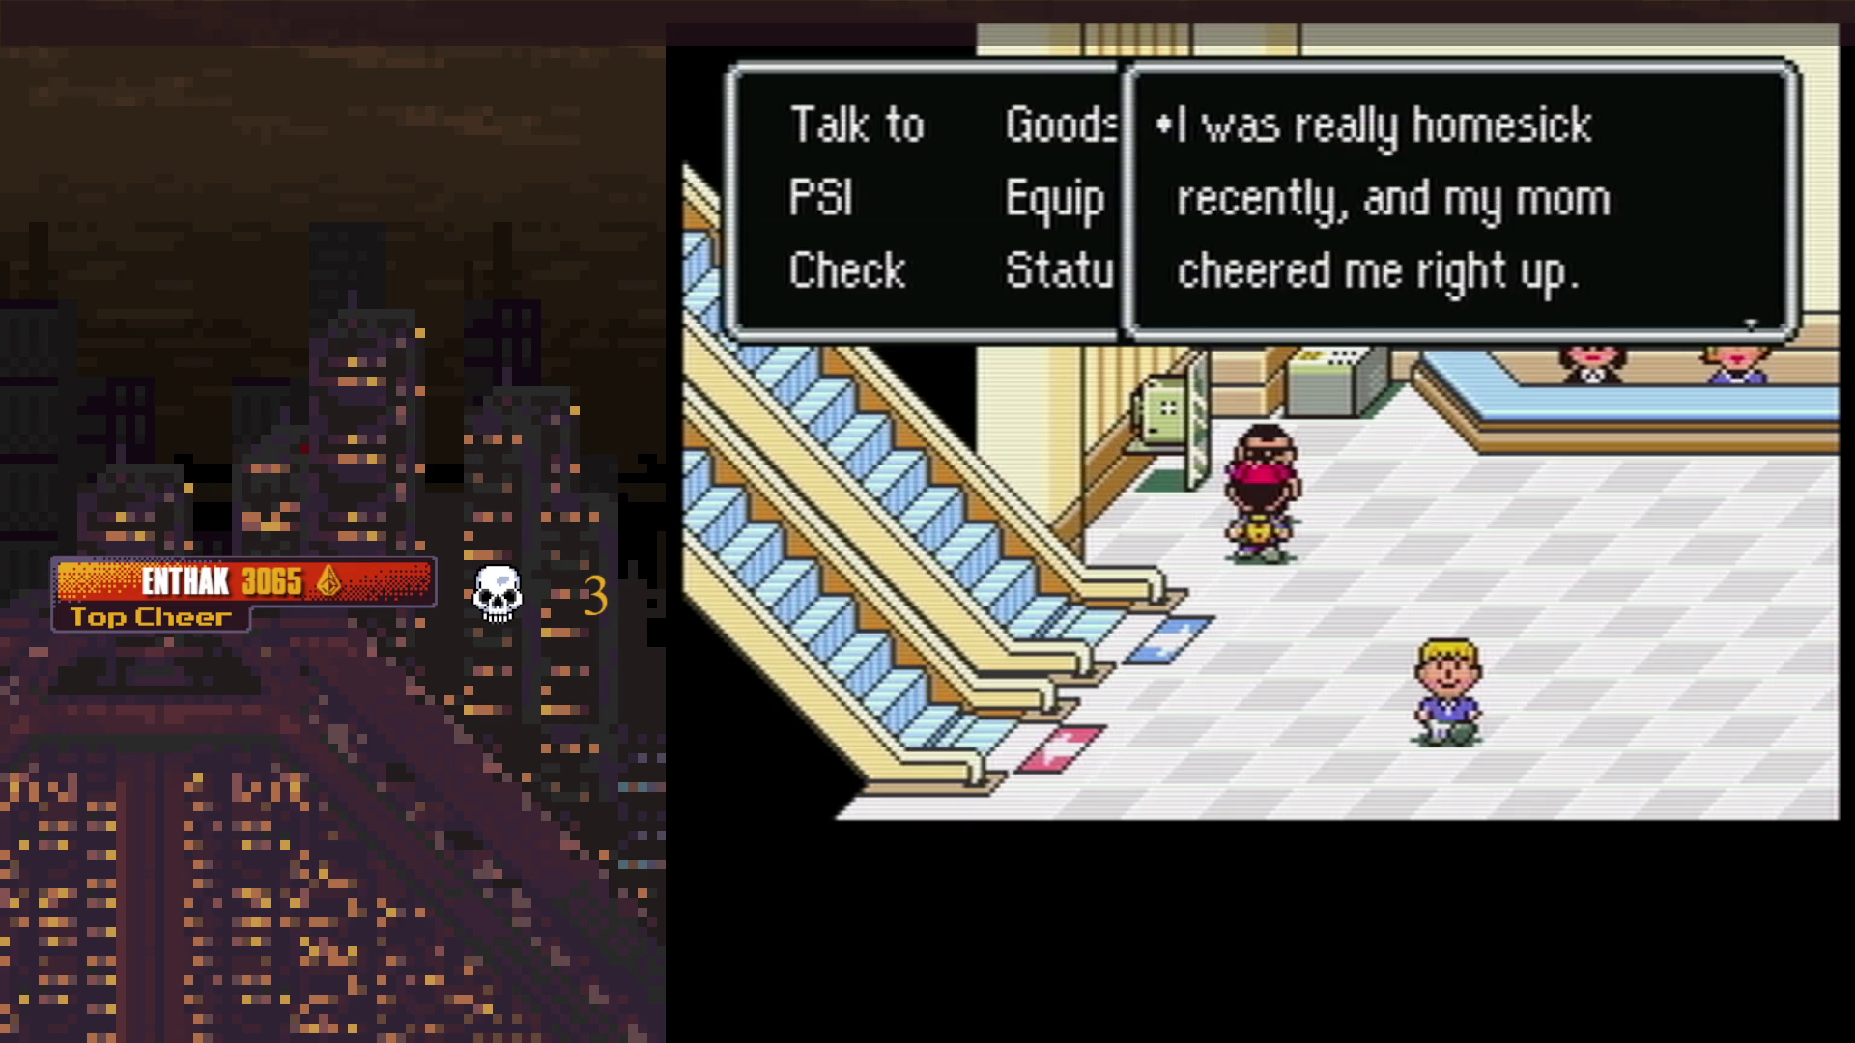
{"action": "key", "text": "Return"}
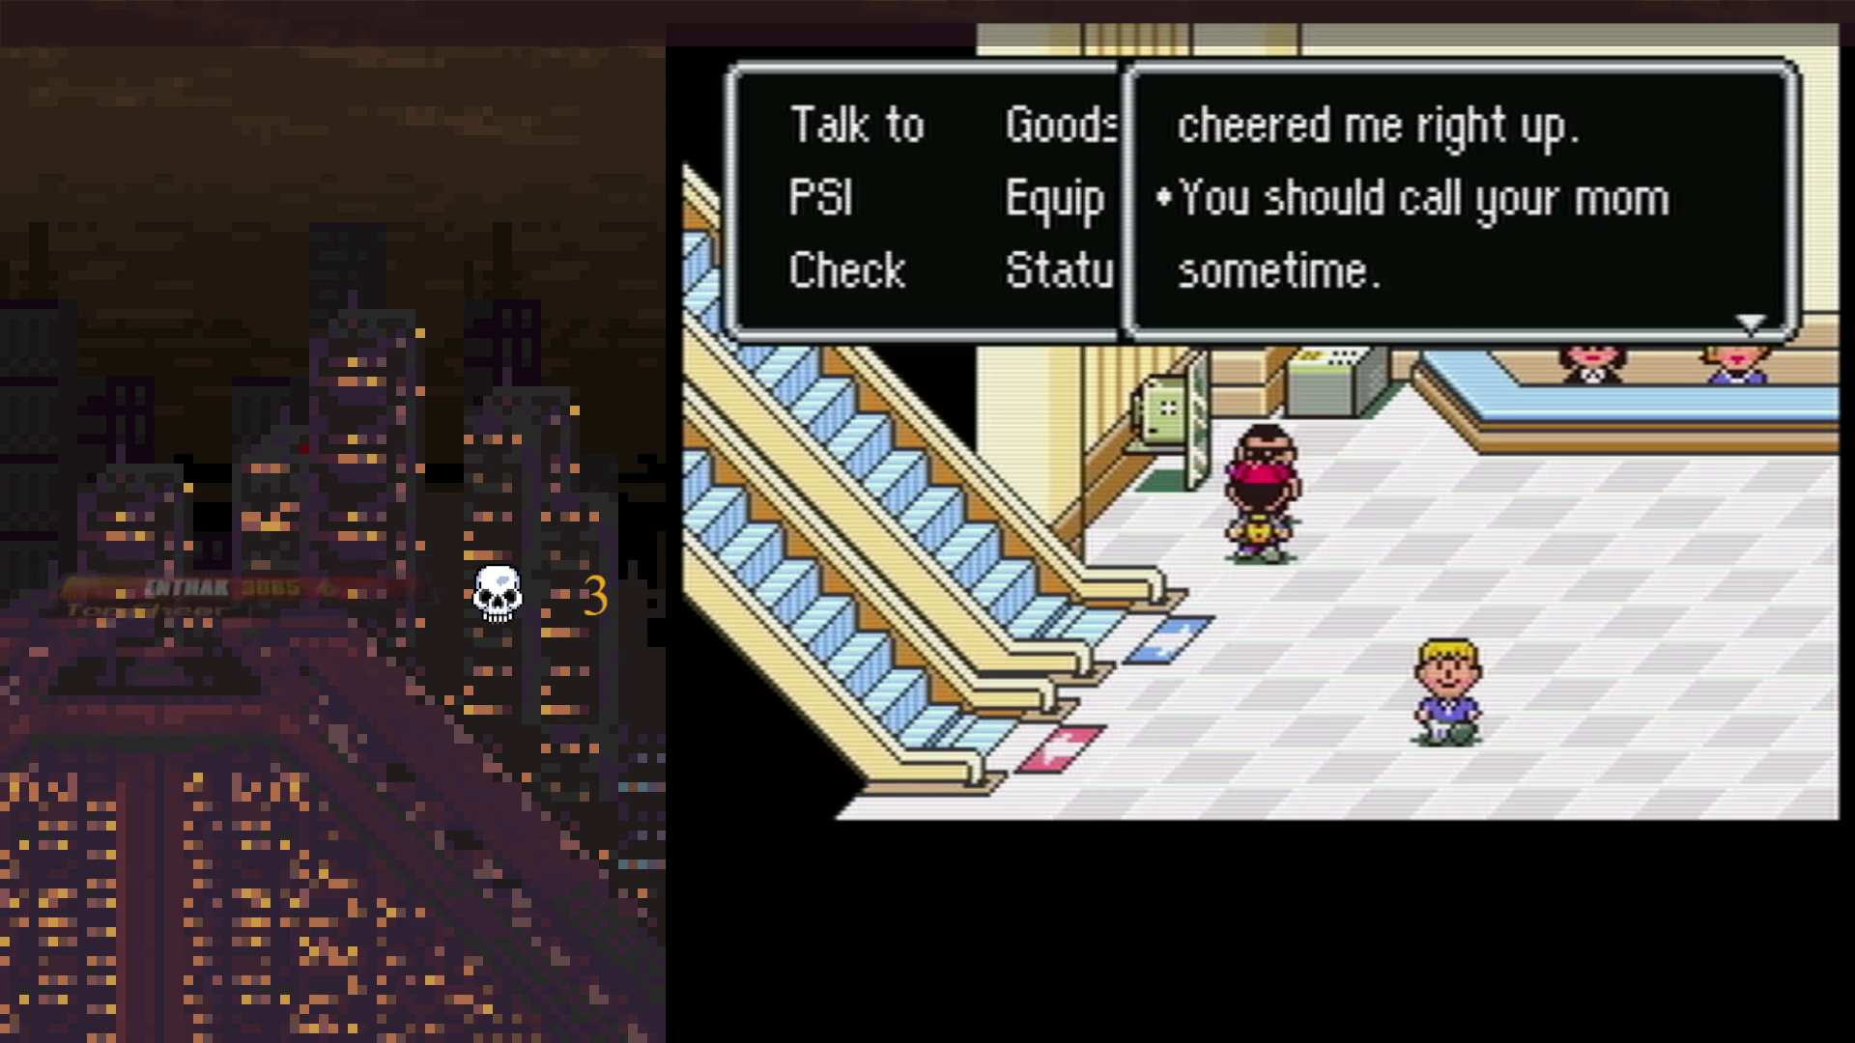
{"action": "key", "text": "Return"}
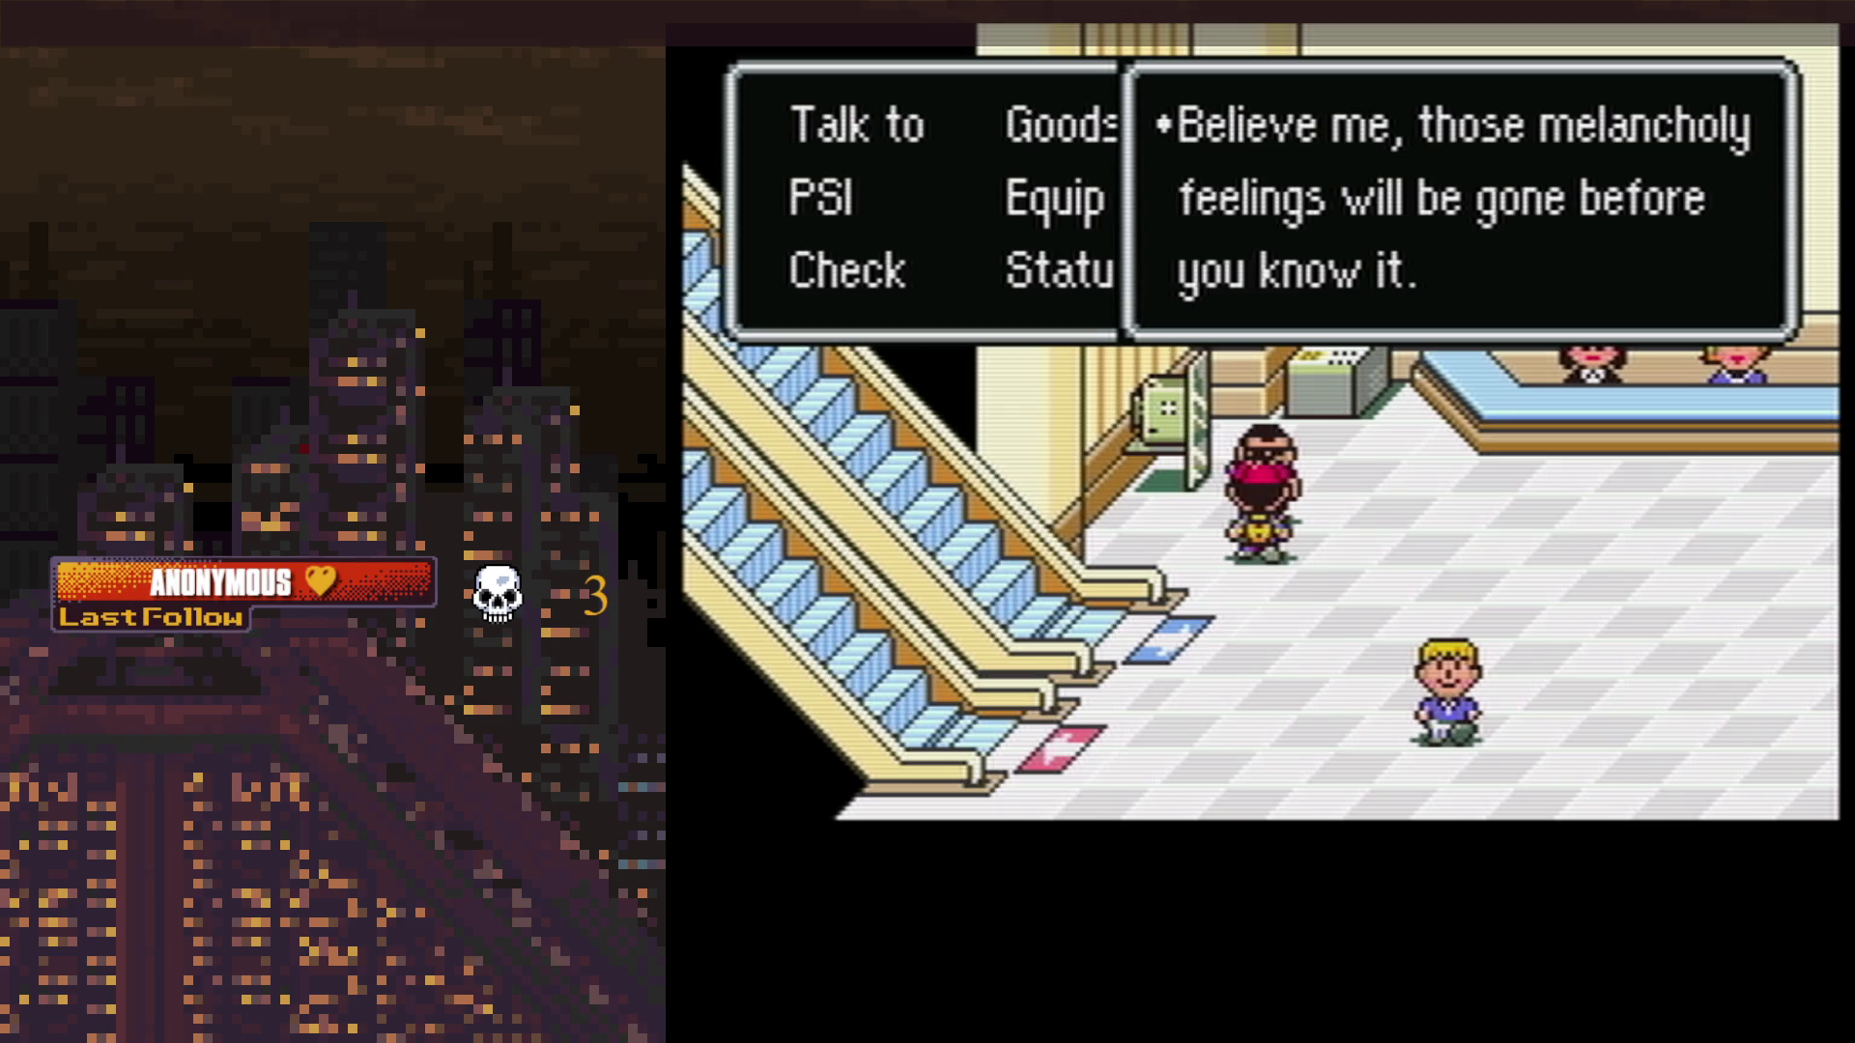
{"action": "key", "text": "Return"}
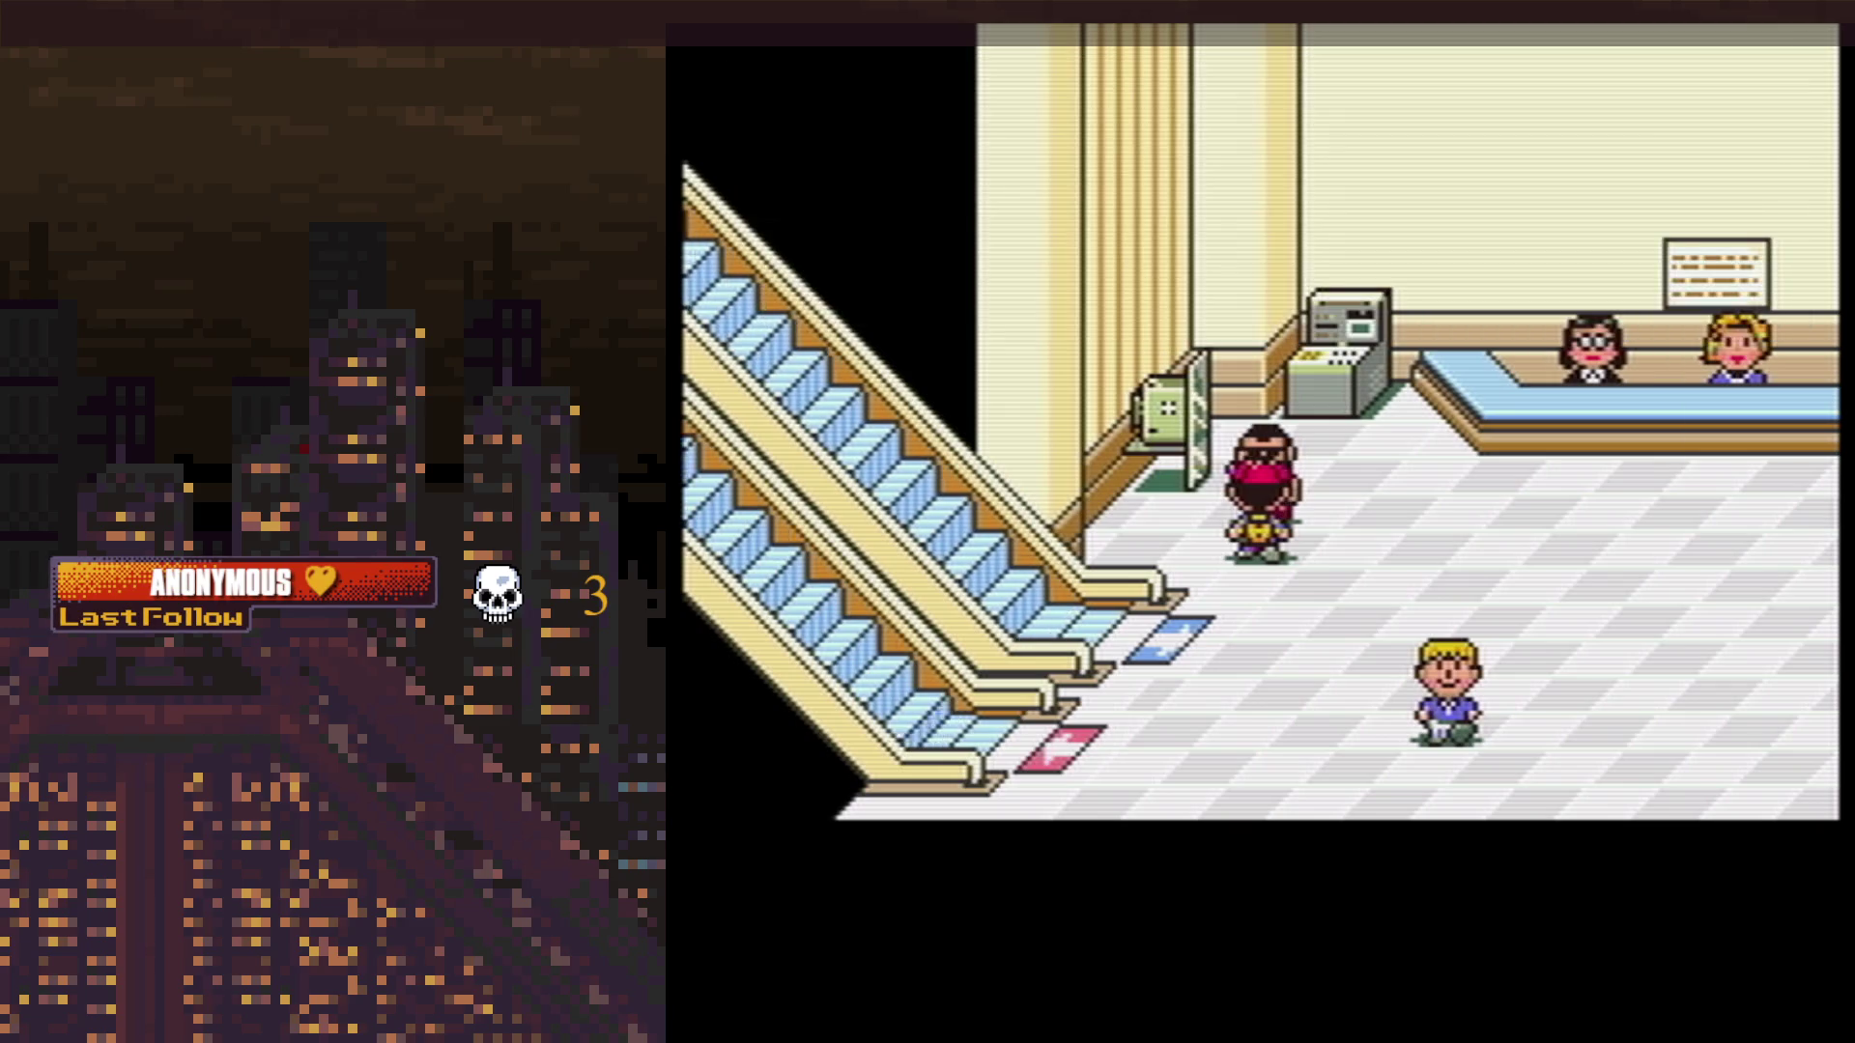
{"action": "key", "text": "Left"}
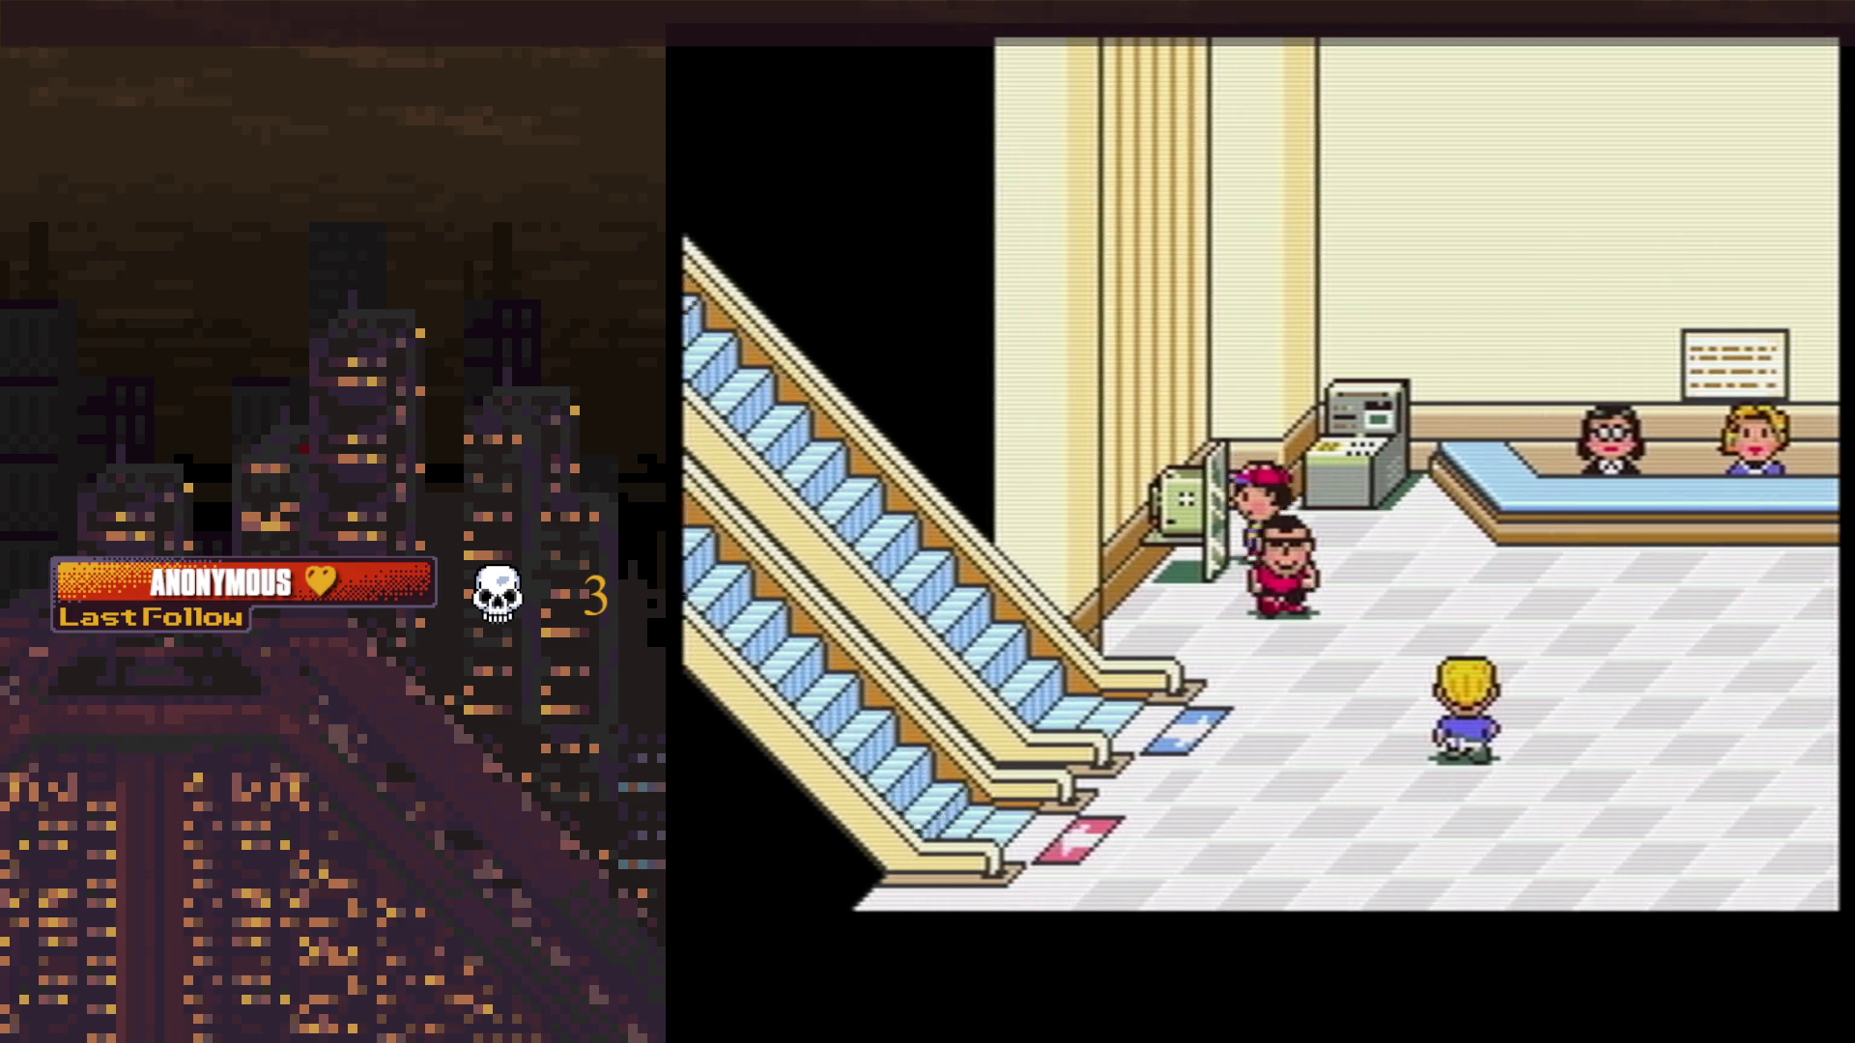
{"action": "key", "text": "Return"}
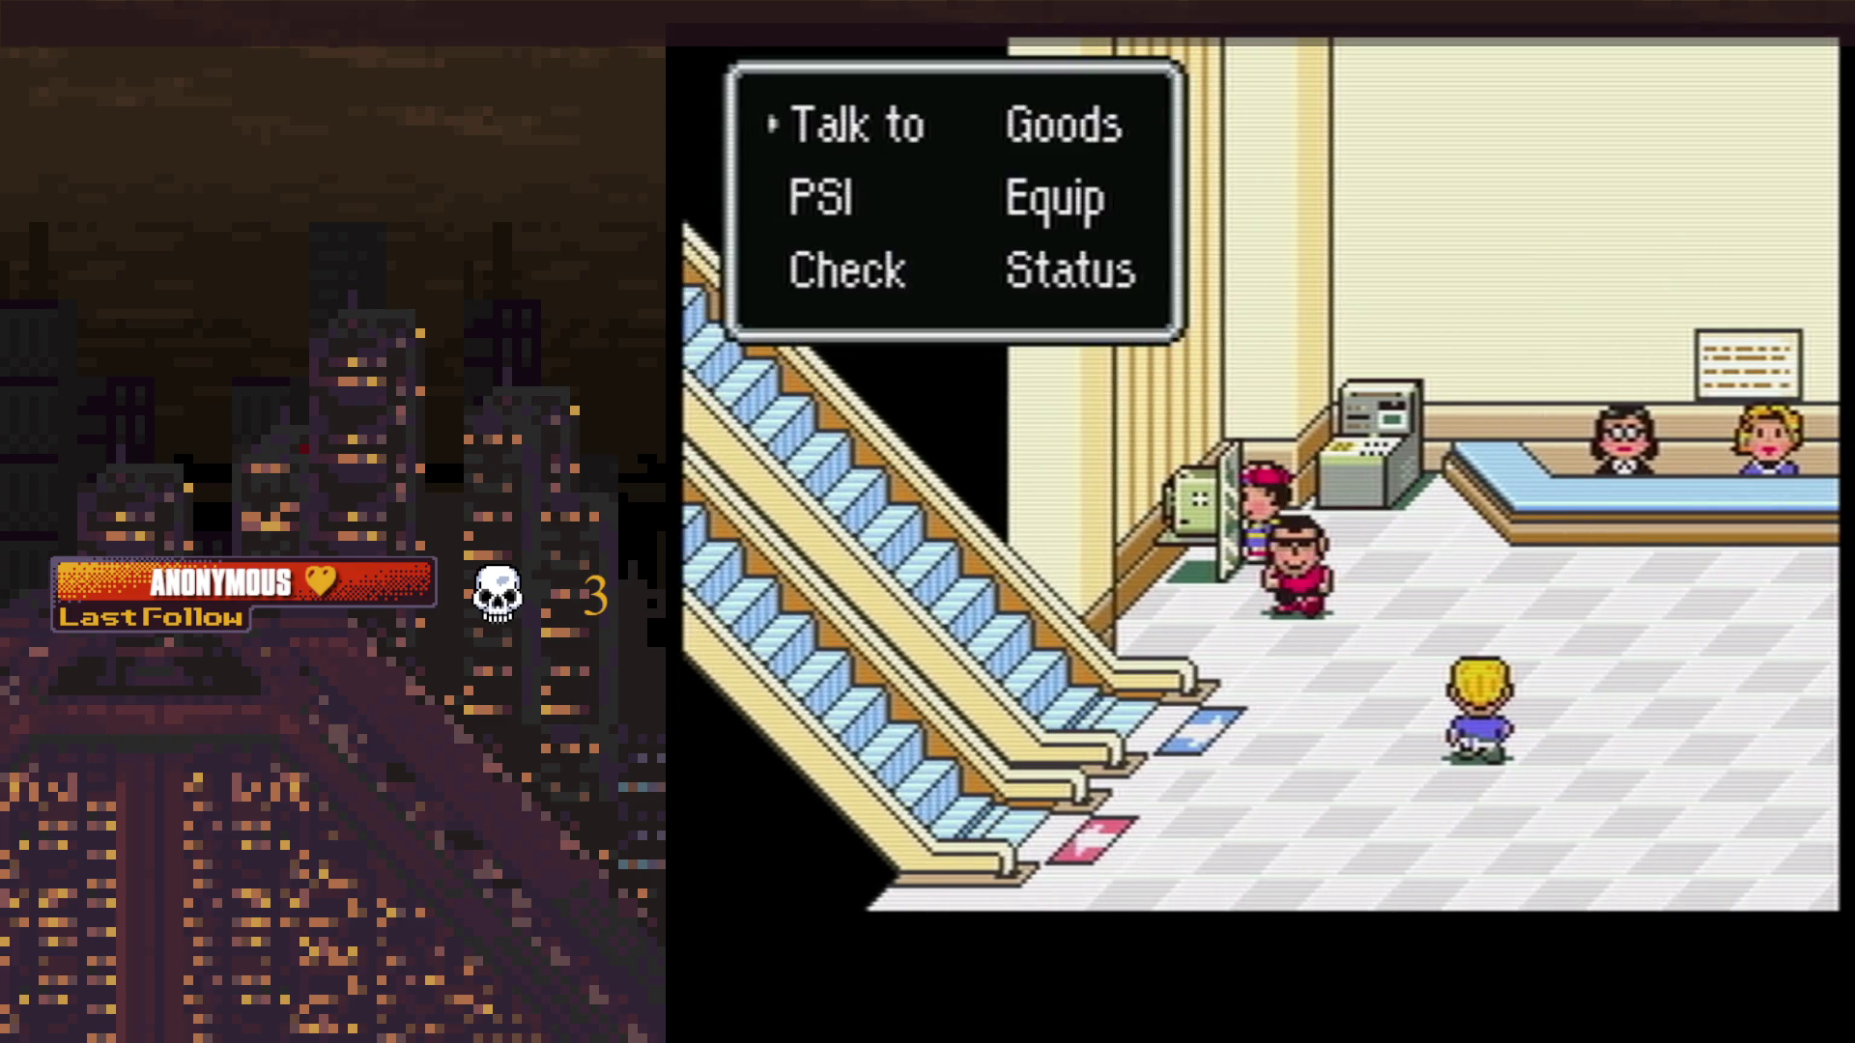
Try the pay phone, then walk over and examine the Dept Store cash machine.
{"action": "key", "text": "Return"}
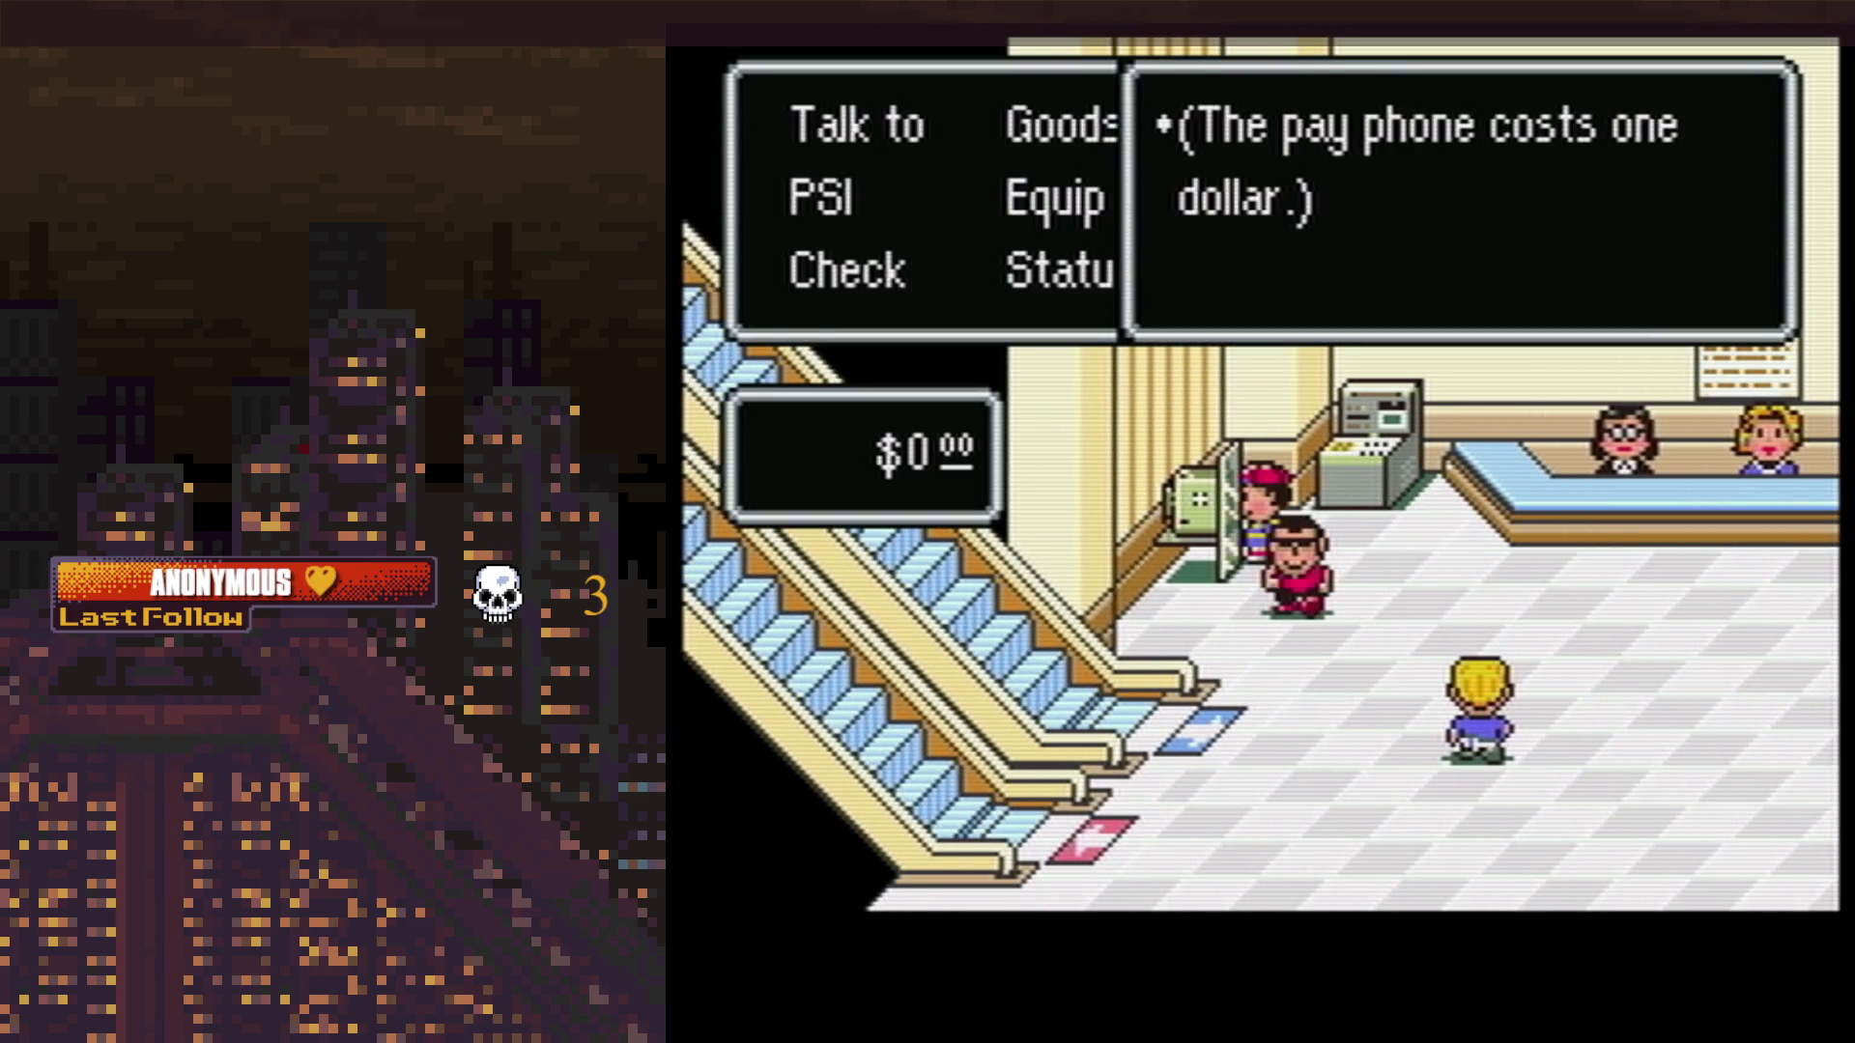
{"action": "key", "text": "Return"}
{"action": "key", "text": "Right"}
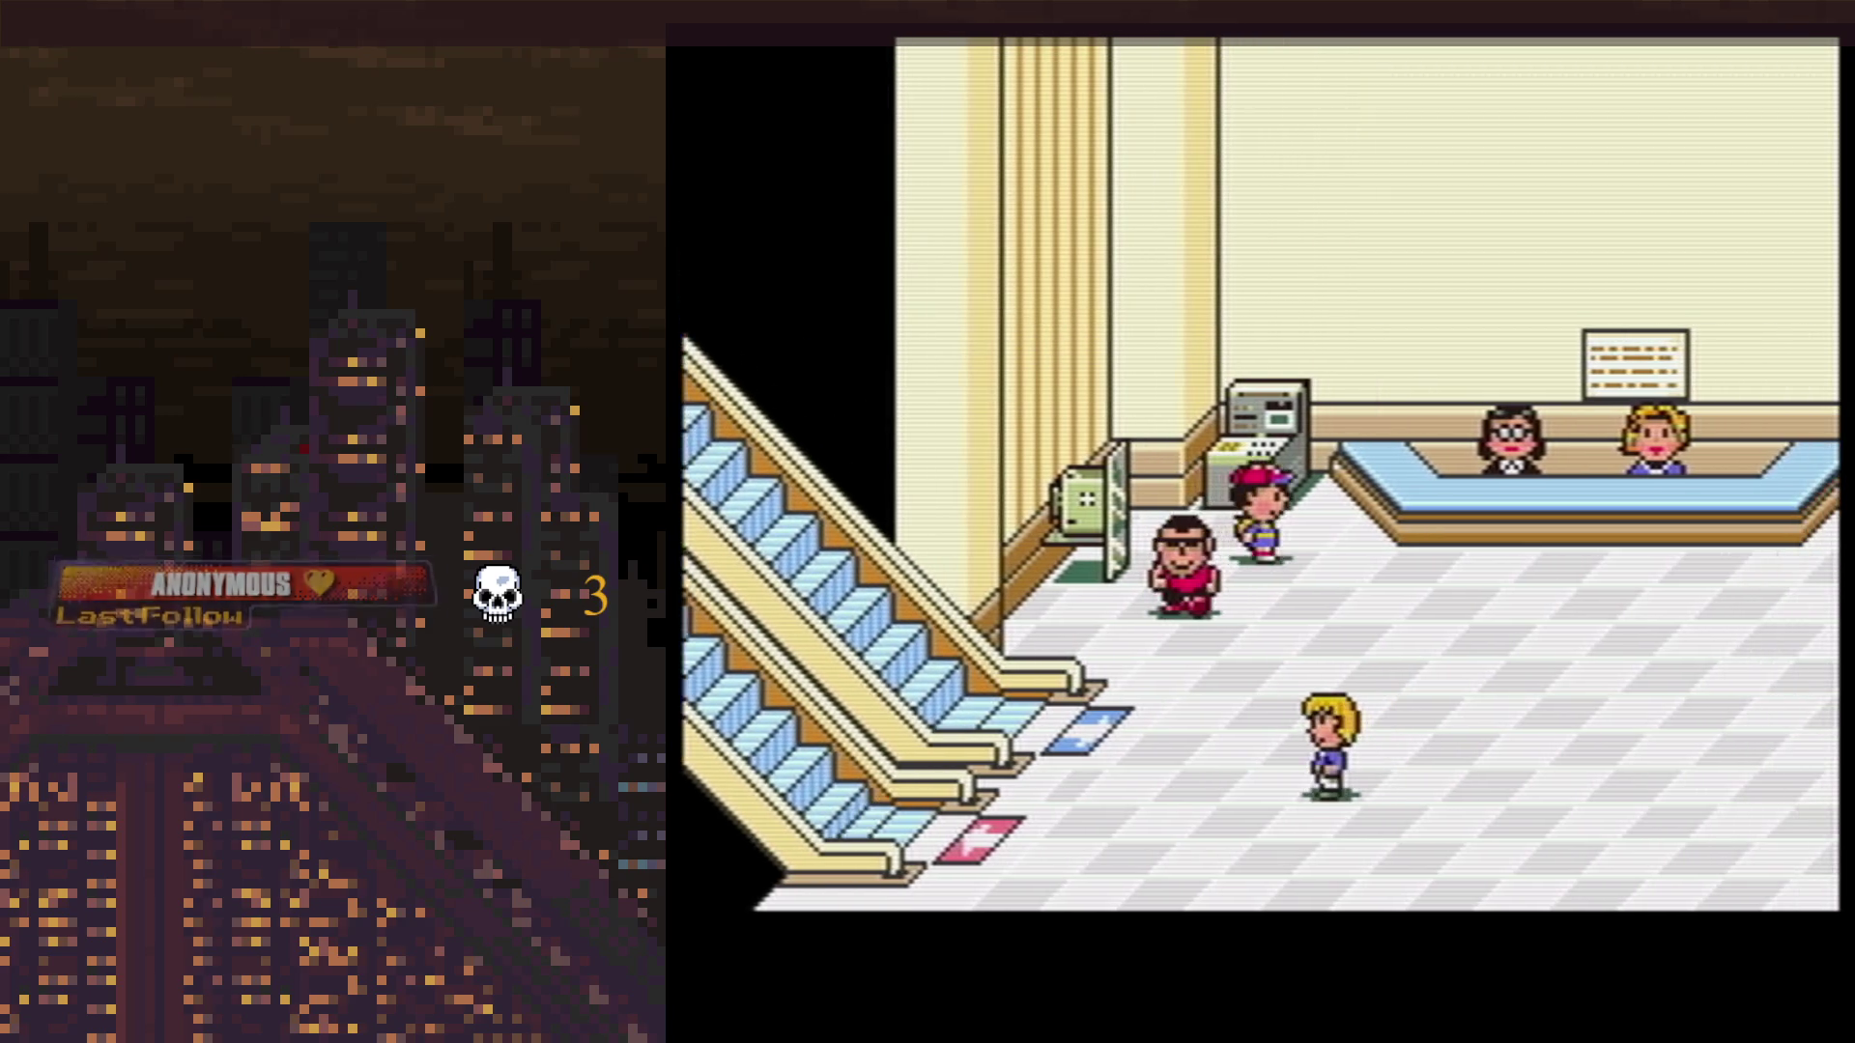
{"action": "key", "text": "Return"}
{"action": "key", "text": "Down"}
{"action": "key", "text": "Down"}
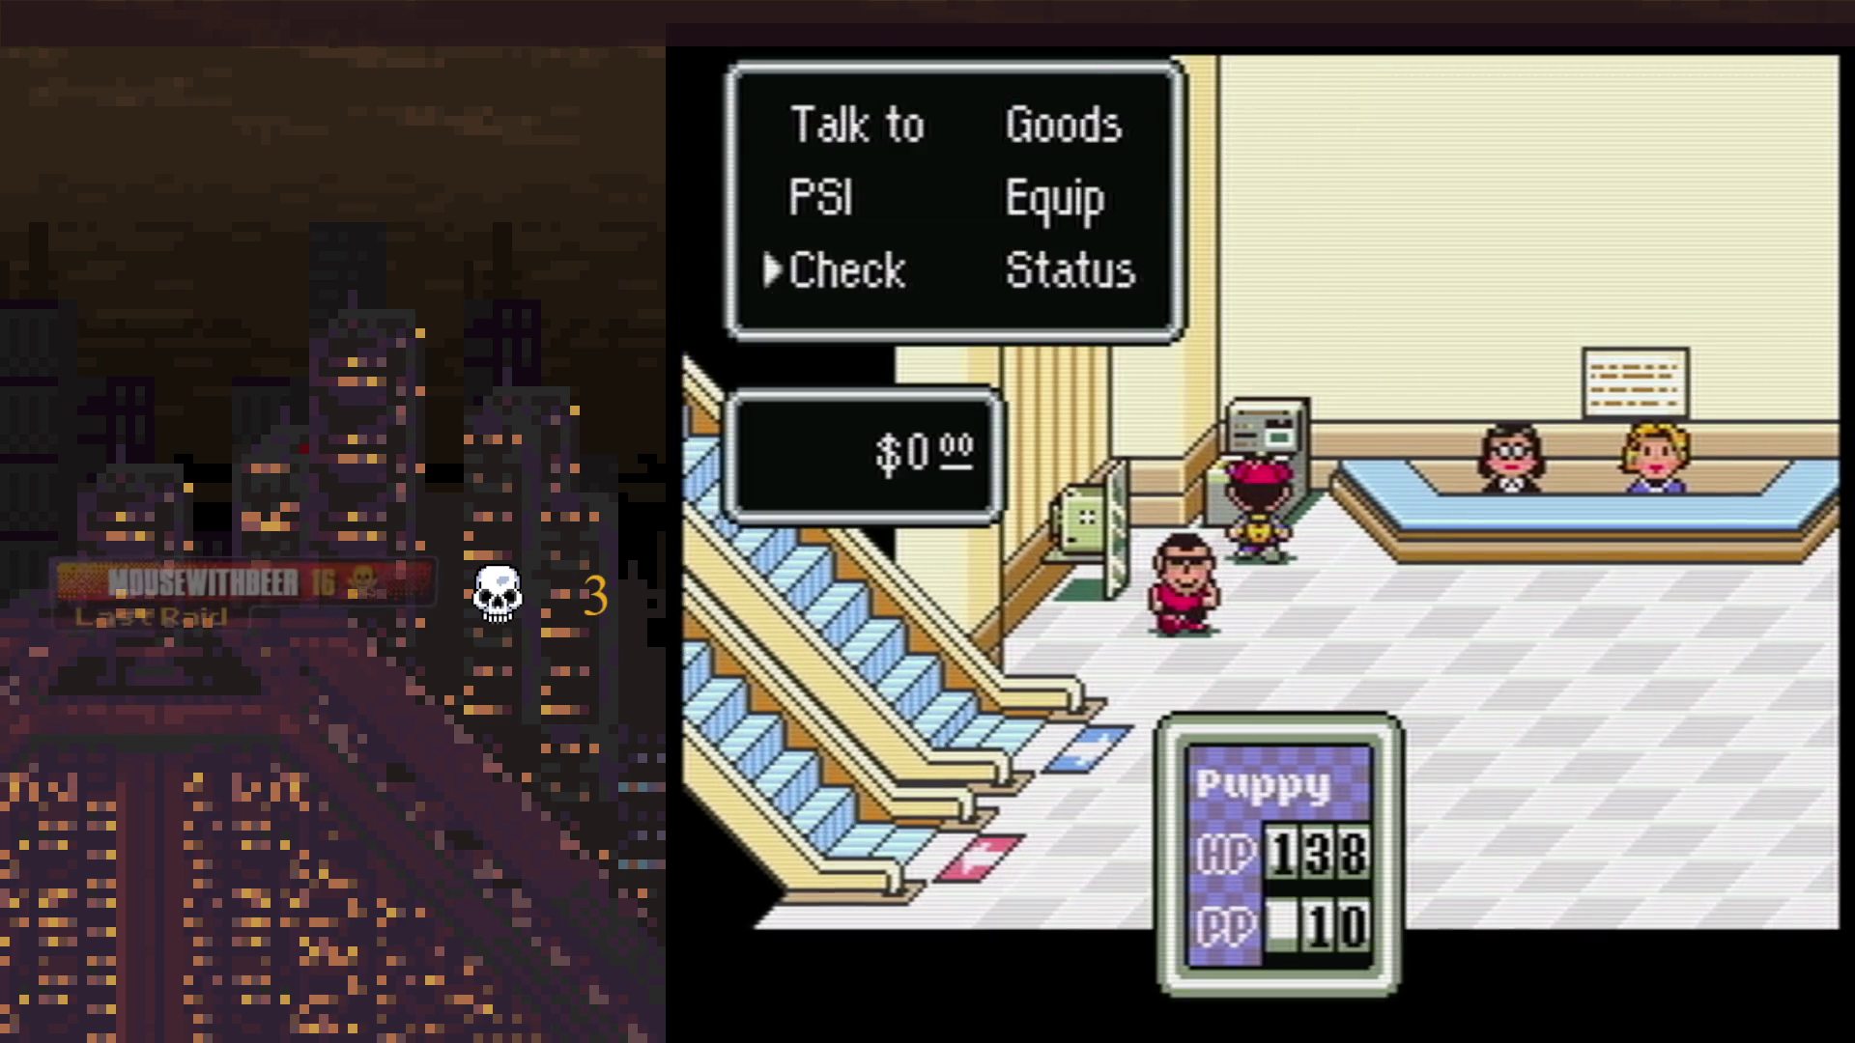
{"action": "key", "text": "Return"}
Withdraw $1 from the $1137 account, then return to the wall phone.
{"action": "key", "text": "Return"}
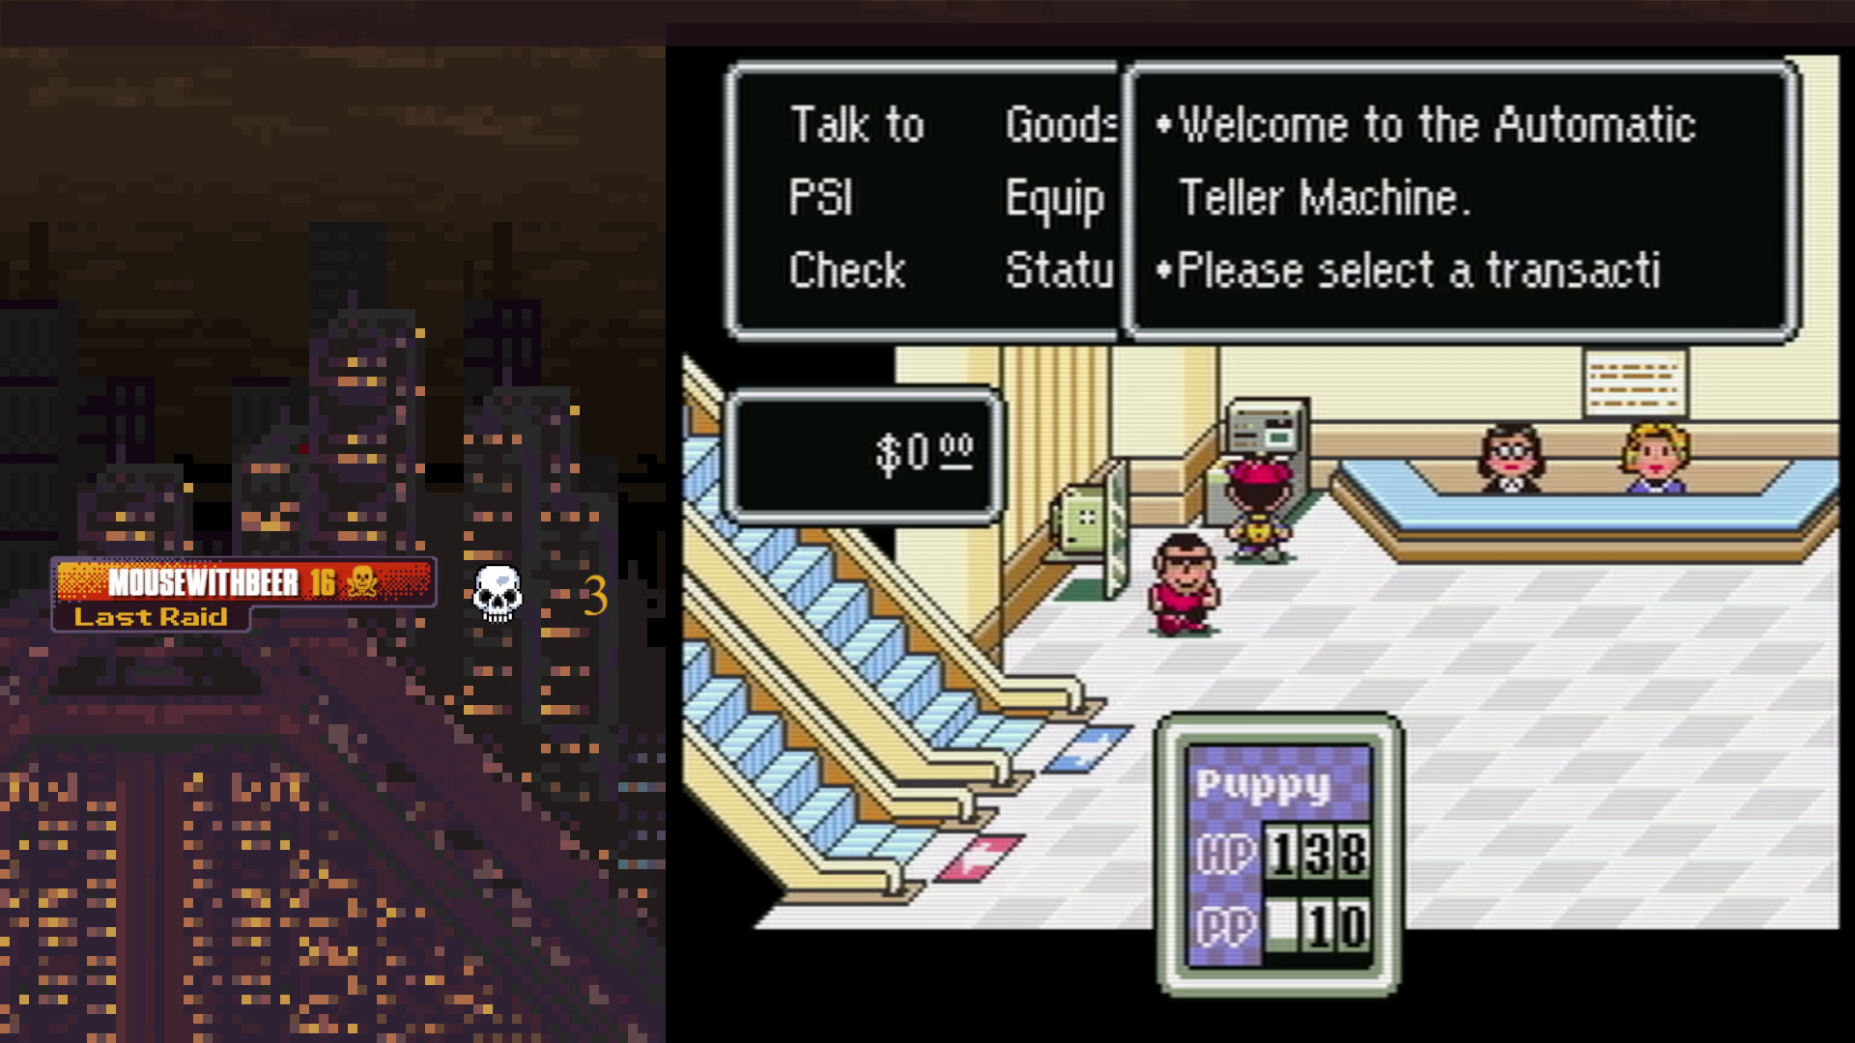
{"action": "key", "text": "Return"}
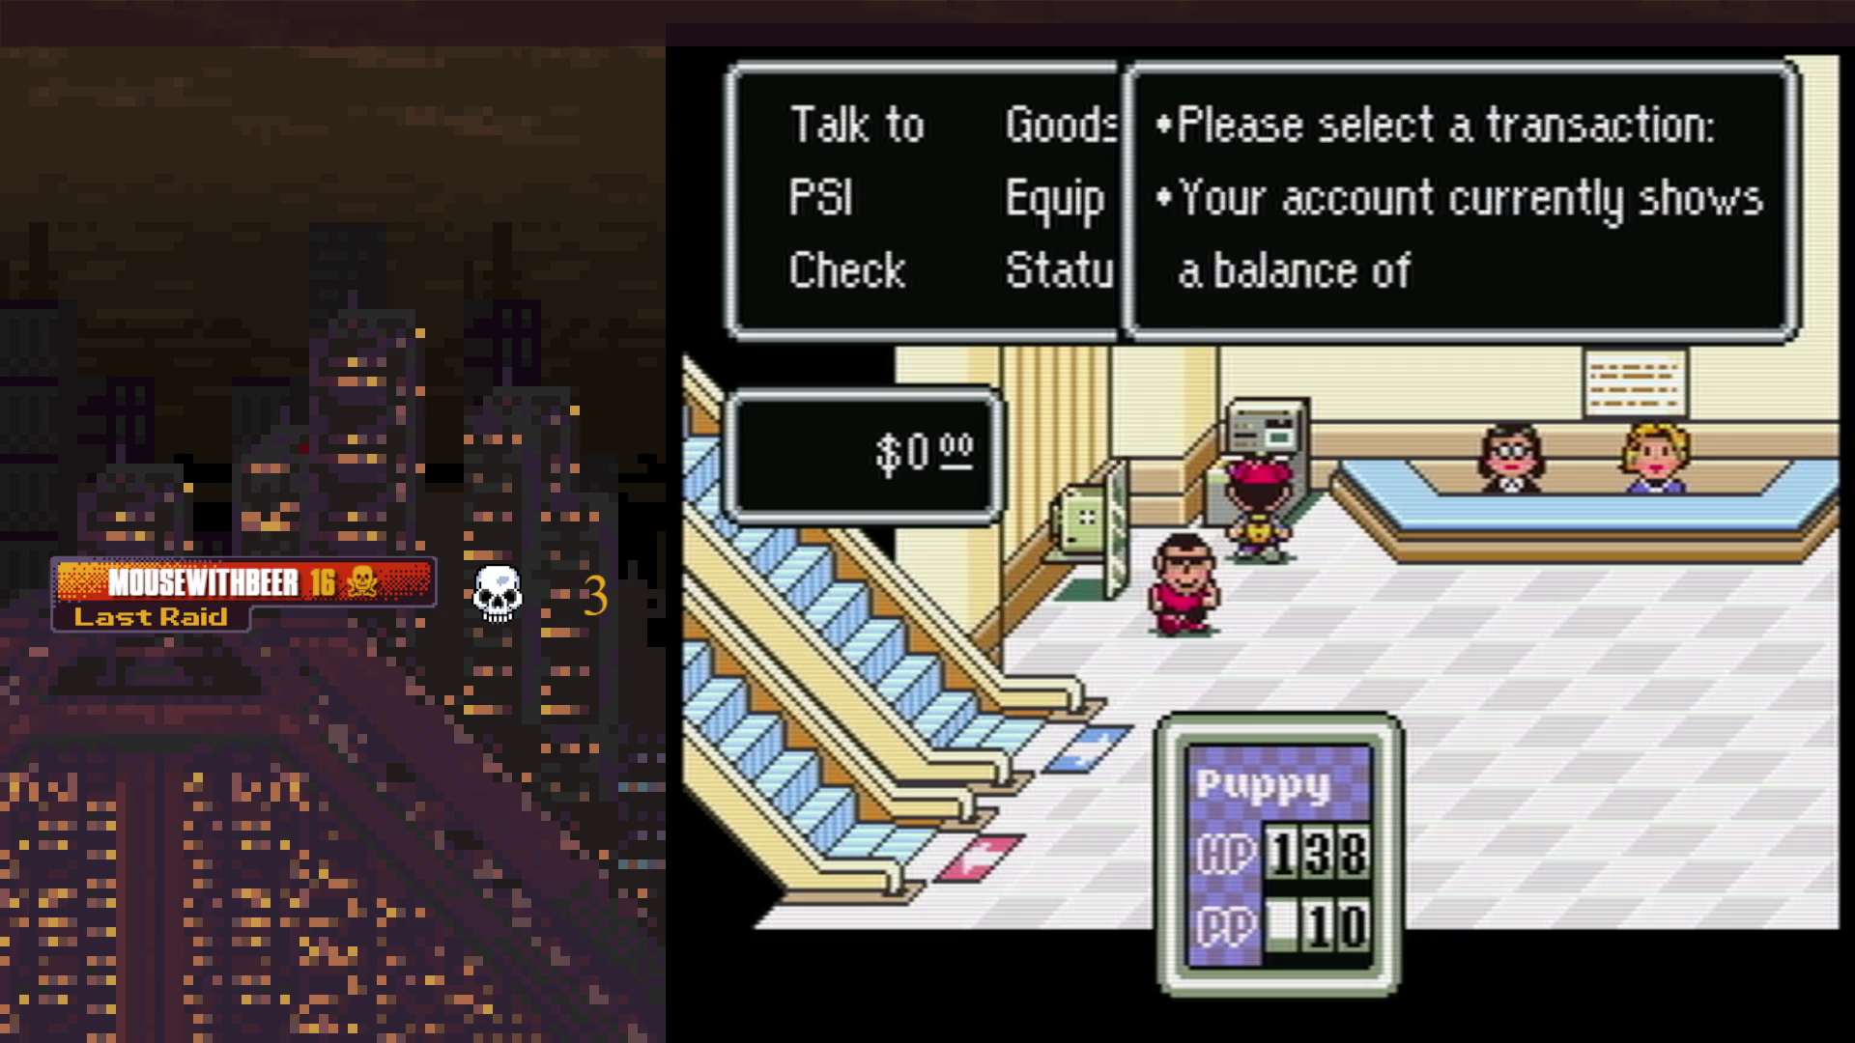
{"action": "key", "text": "Return"}
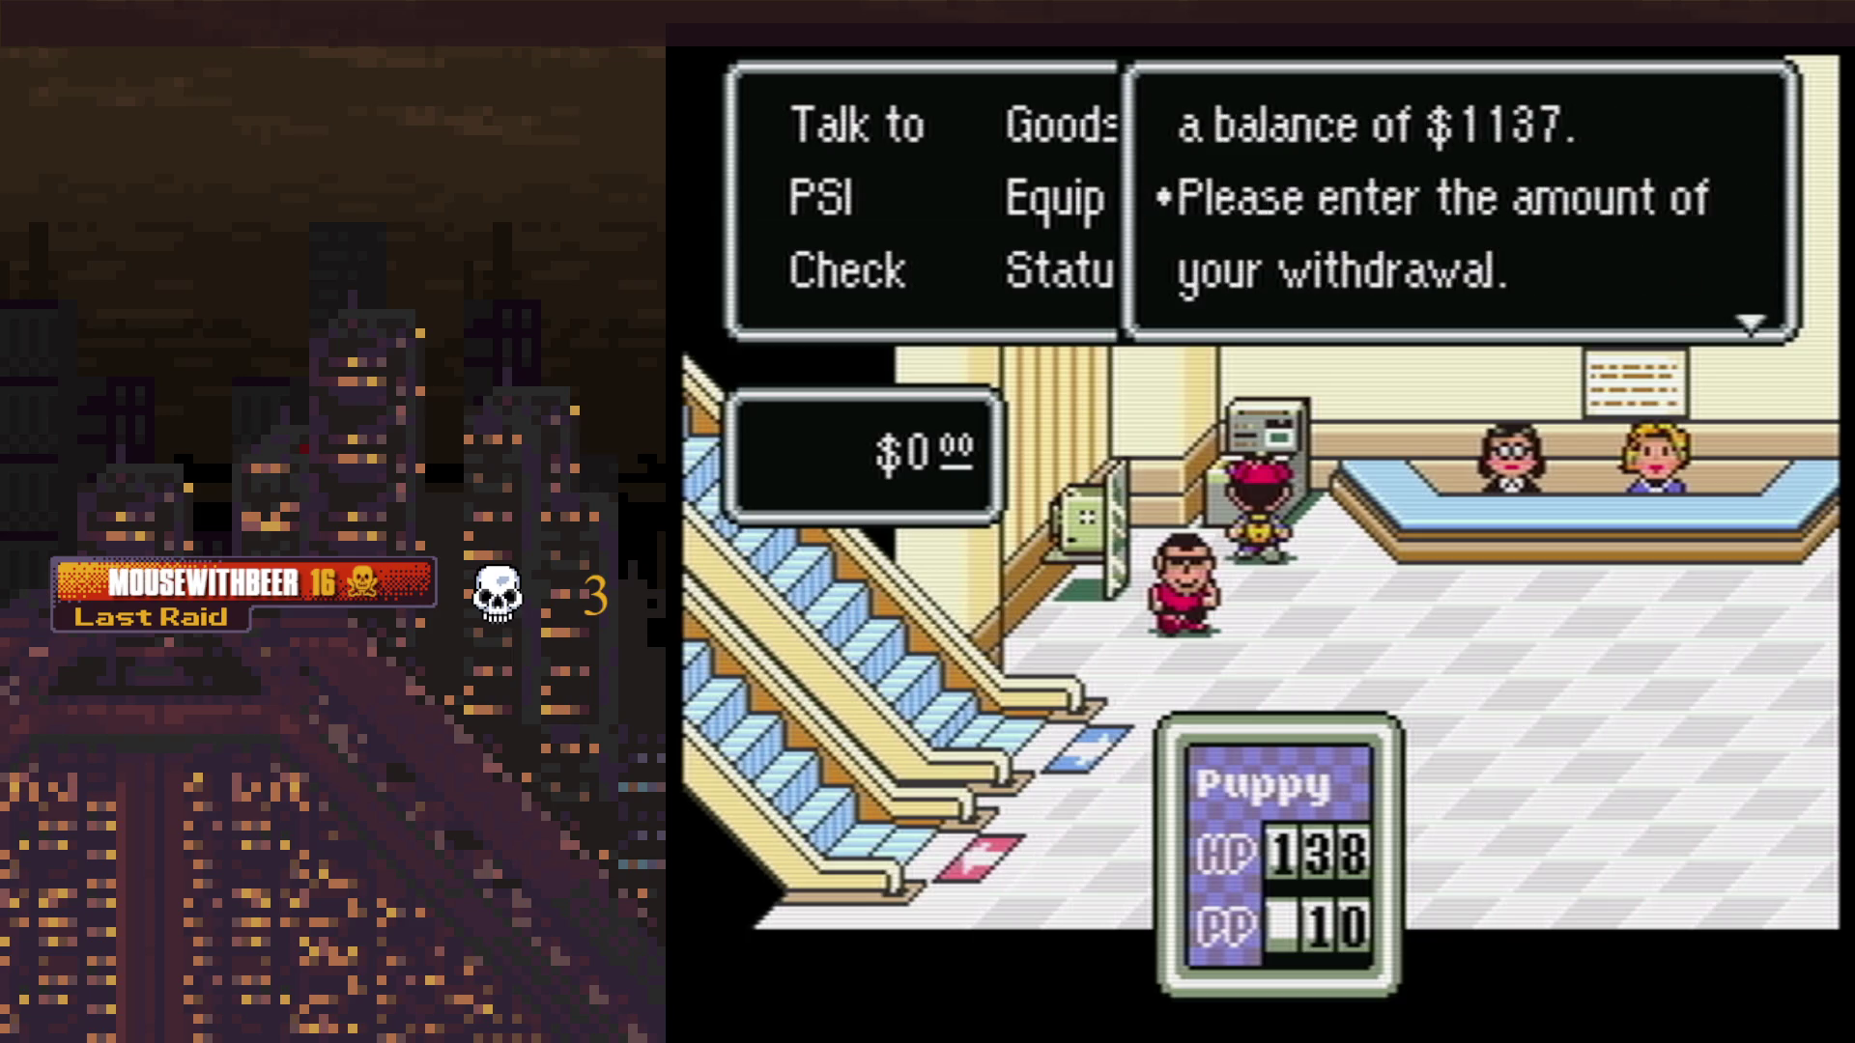
{"action": "key", "text": "Return"}
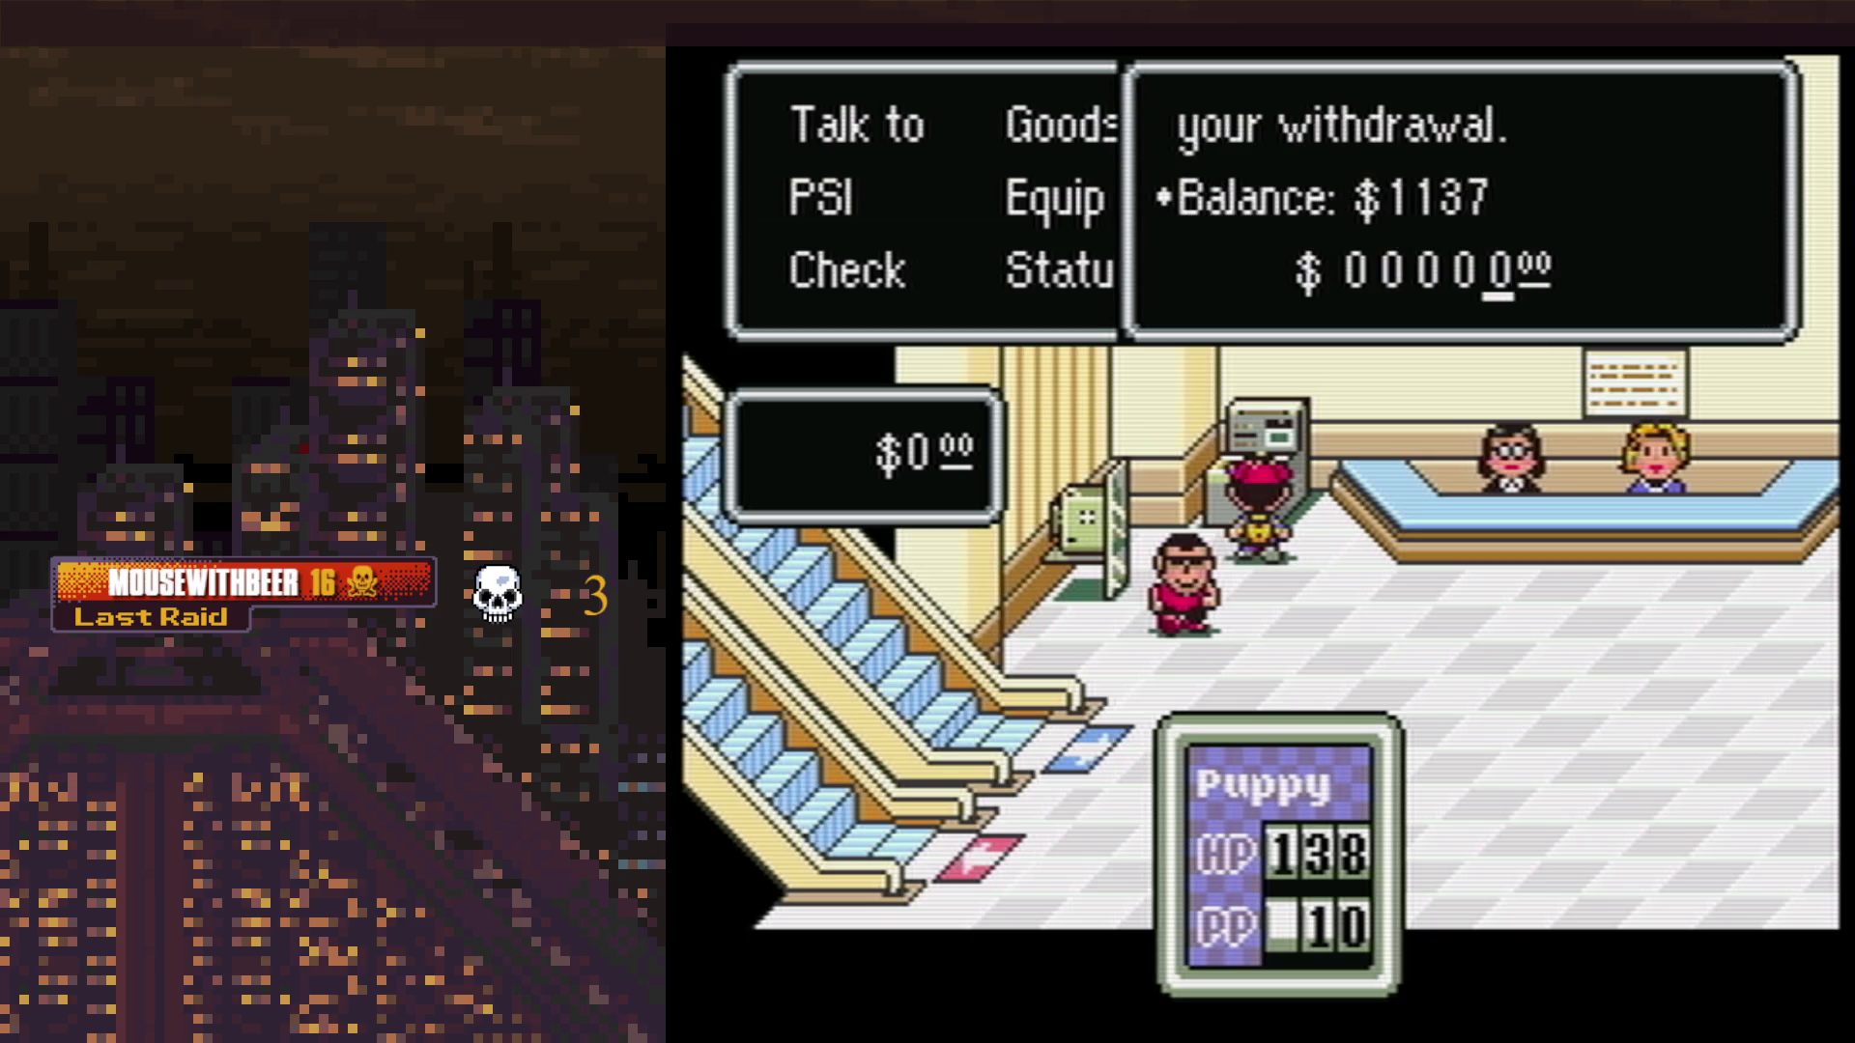
{"action": "key", "text": "Up"}
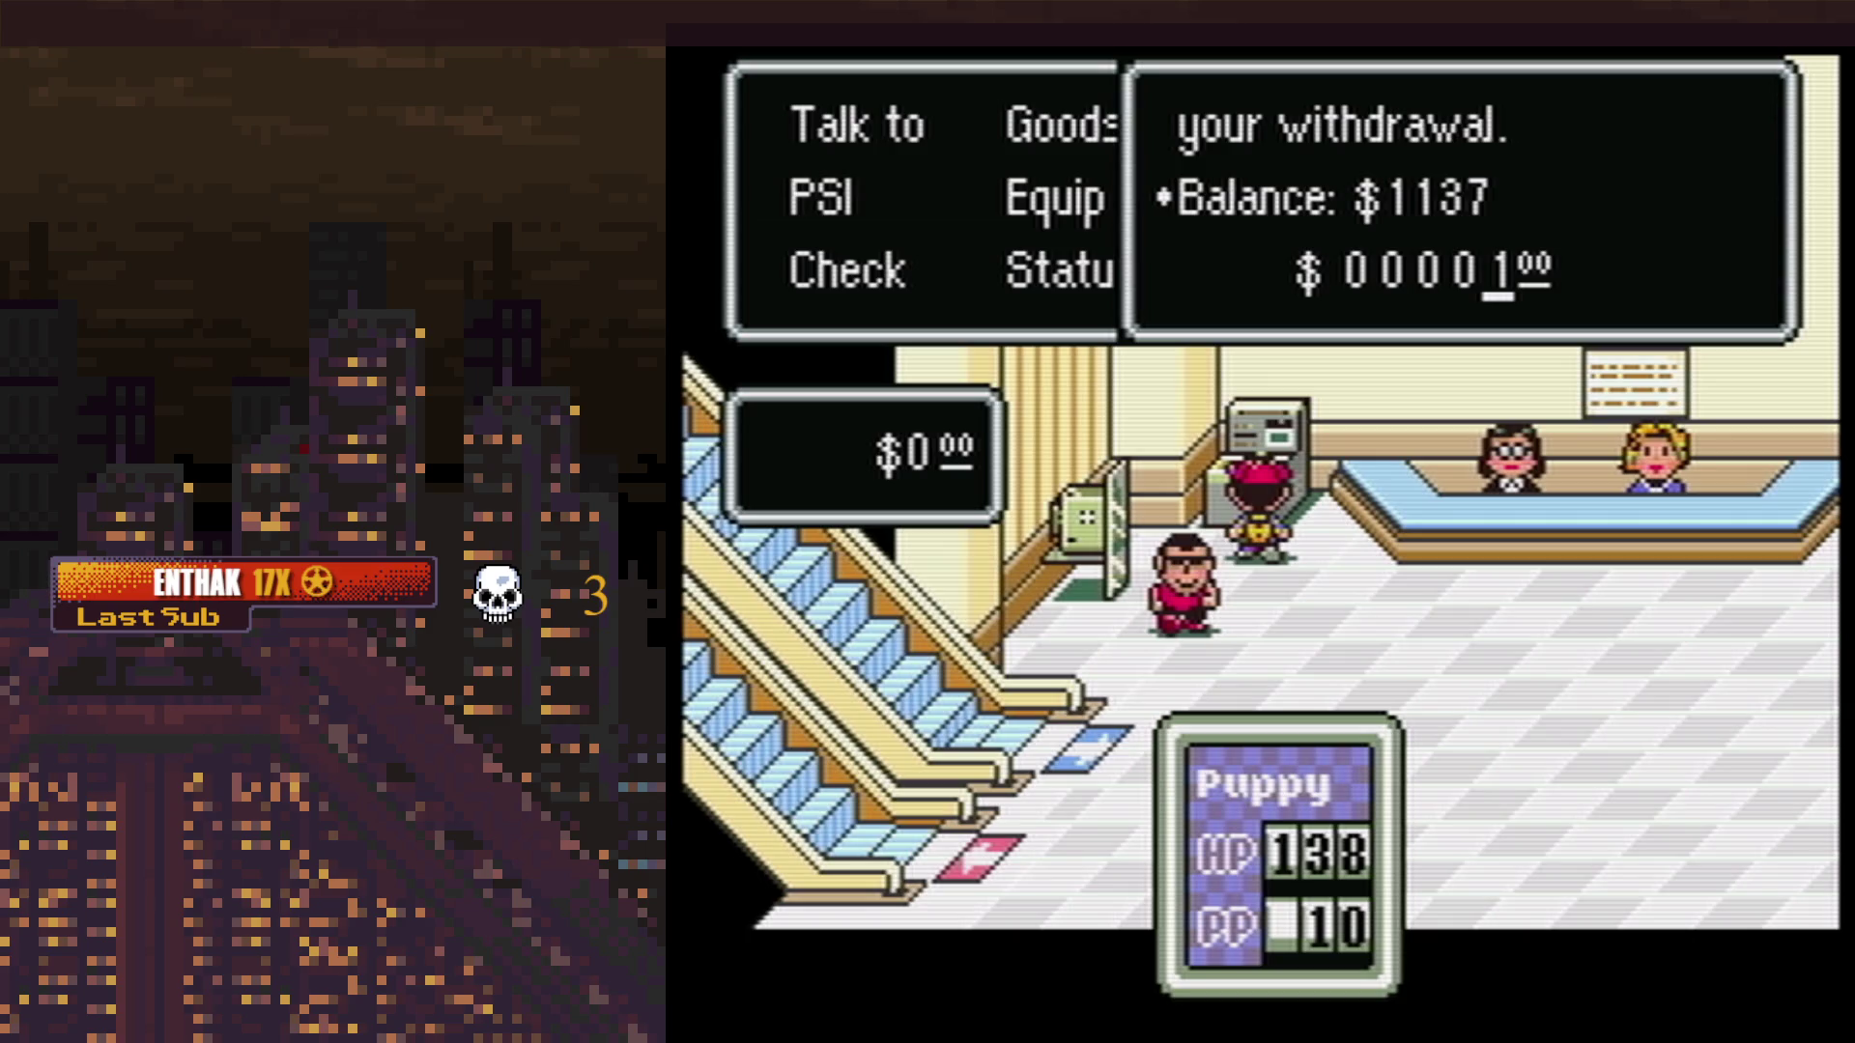
{"action": "key", "text": "Return"}
{"action": "key", "text": "Return"}
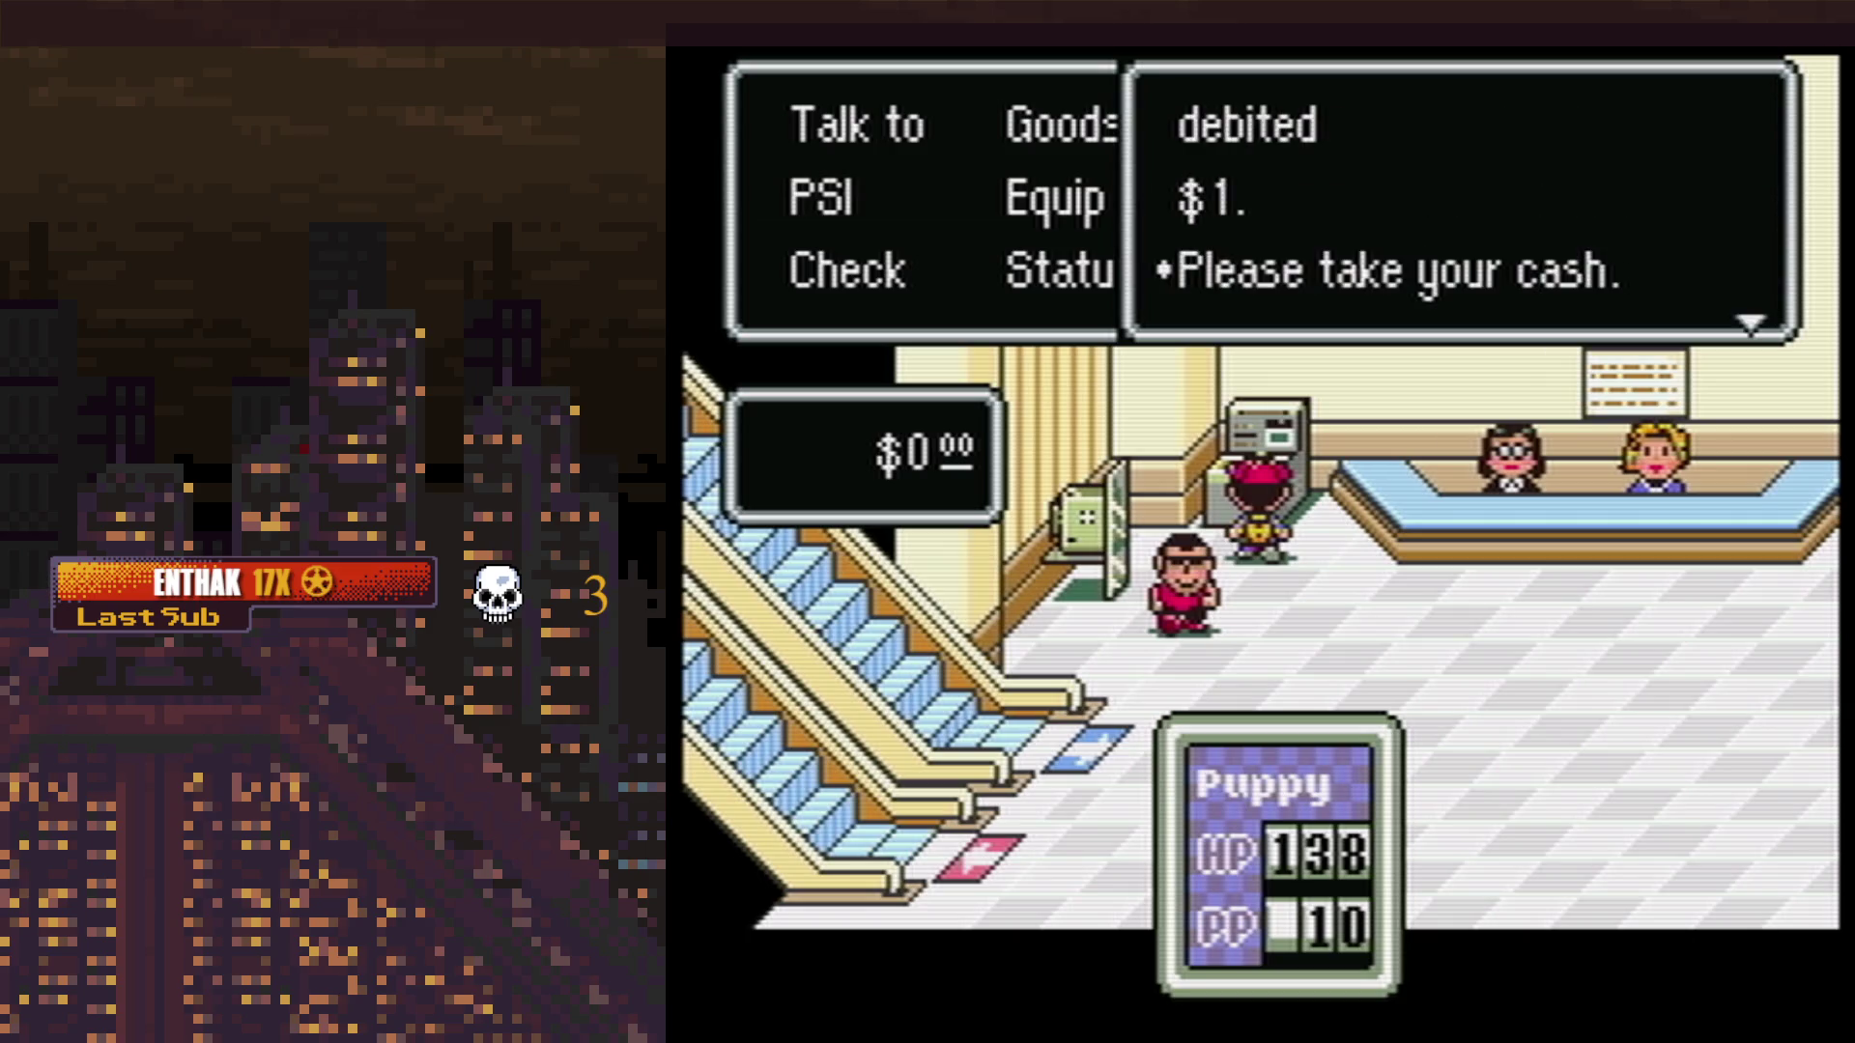
{"action": "key", "text": "Return"}
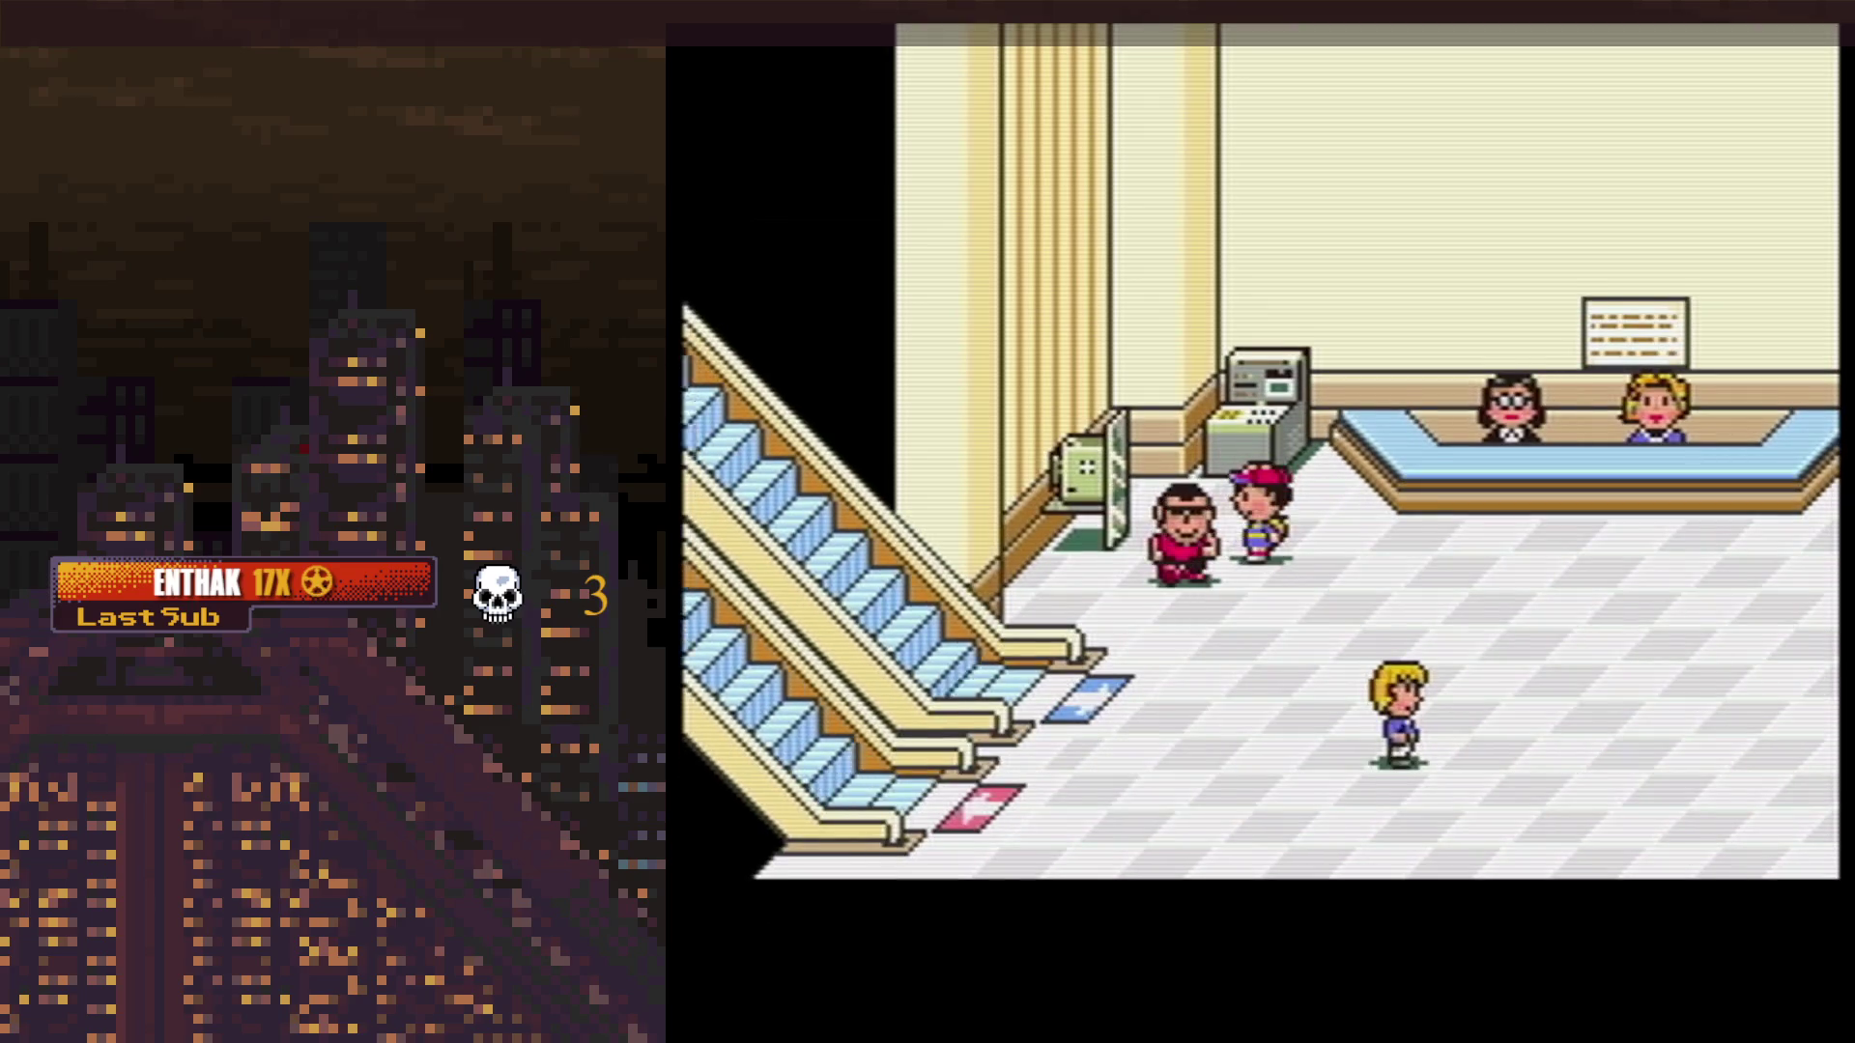
{"action": "key", "text": "Left"}
{"action": "key", "text": "Return"}
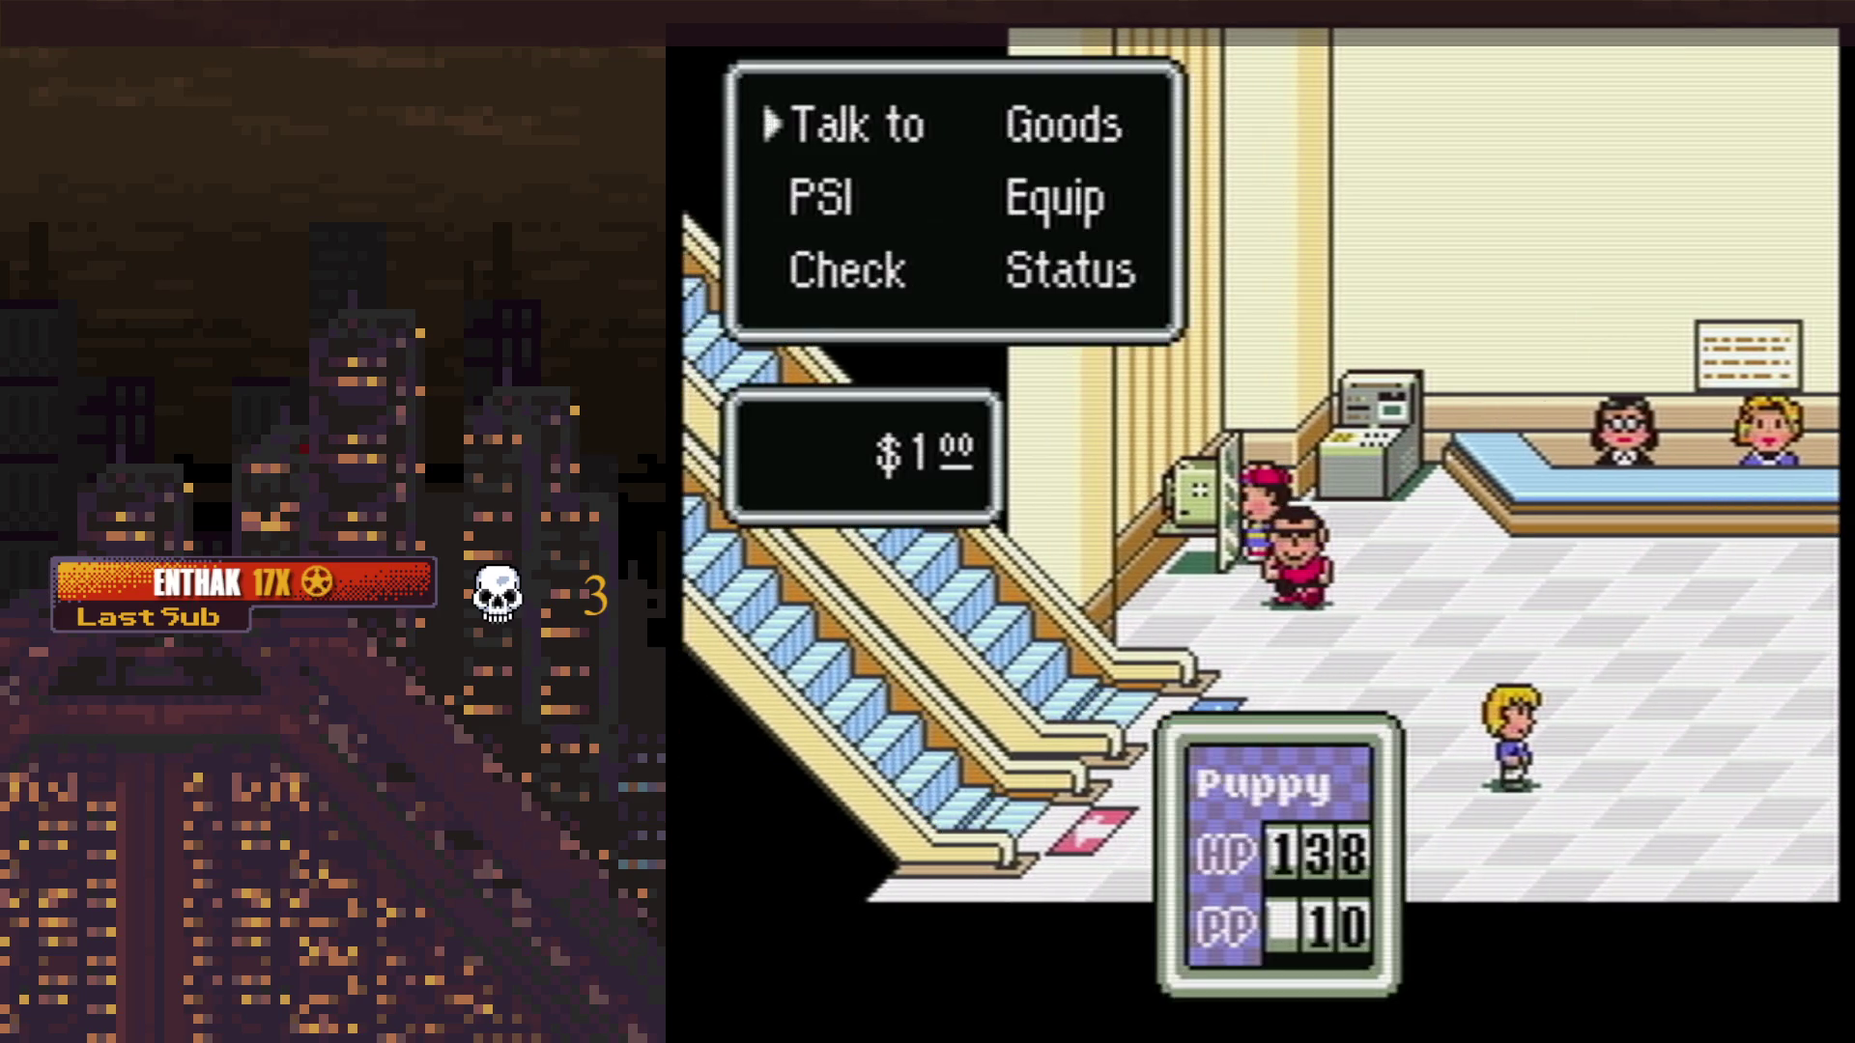
Call Dad and read through his dialogue until Tracy comes on the line.
{"action": "key", "text": "Return"}
{"action": "key", "text": "Return"}
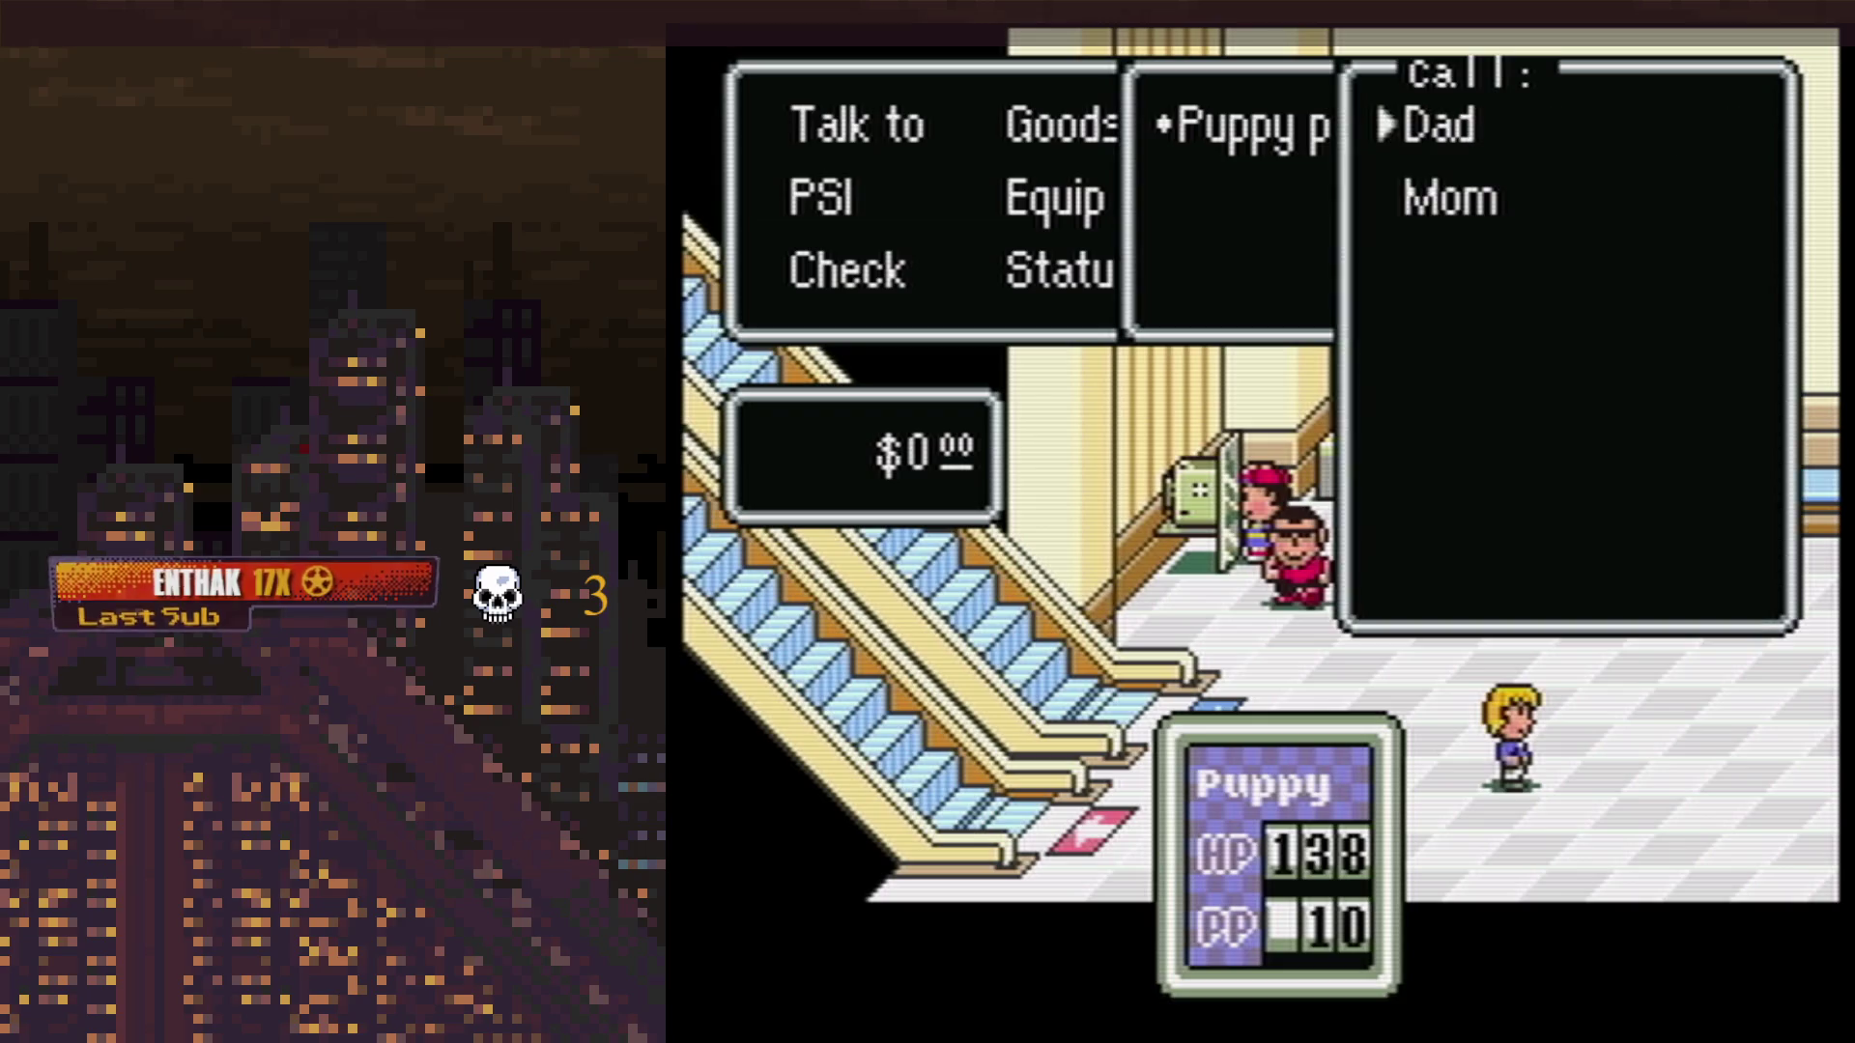
{"action": "key", "text": "Return"}
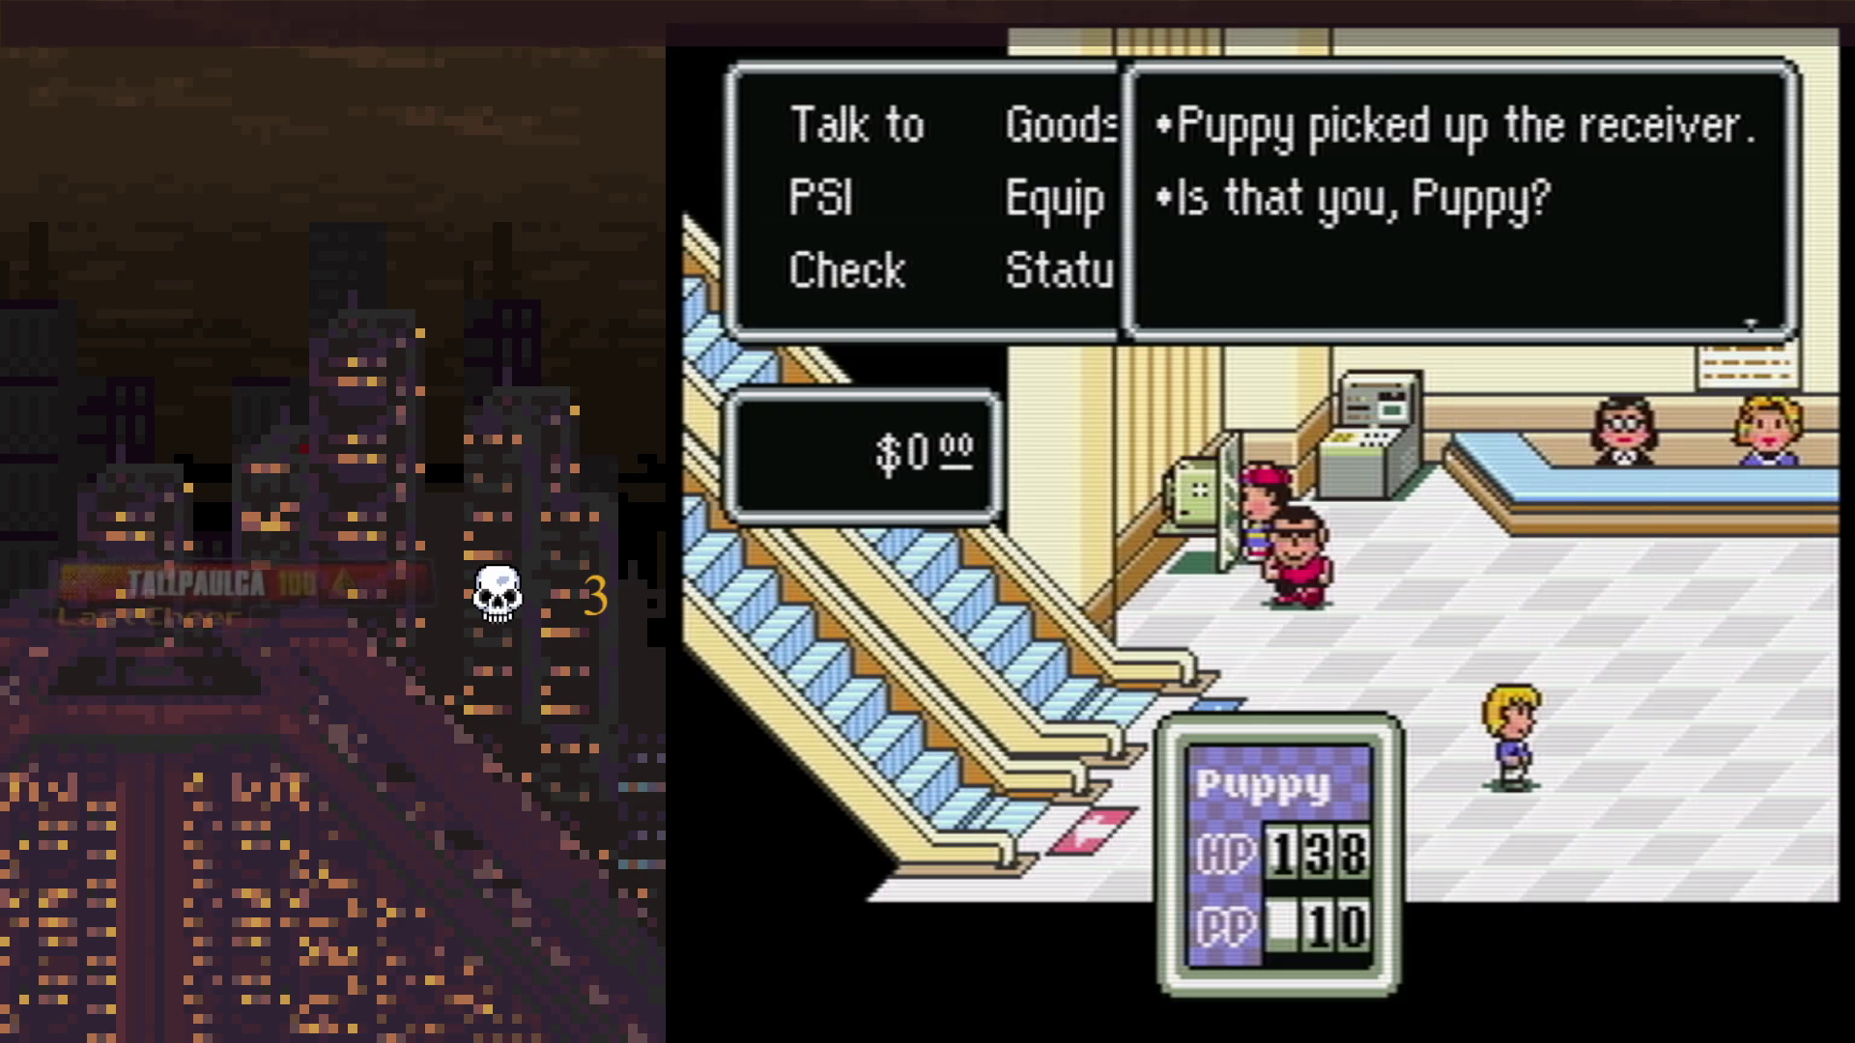
{"action": "key", "text": "Return"}
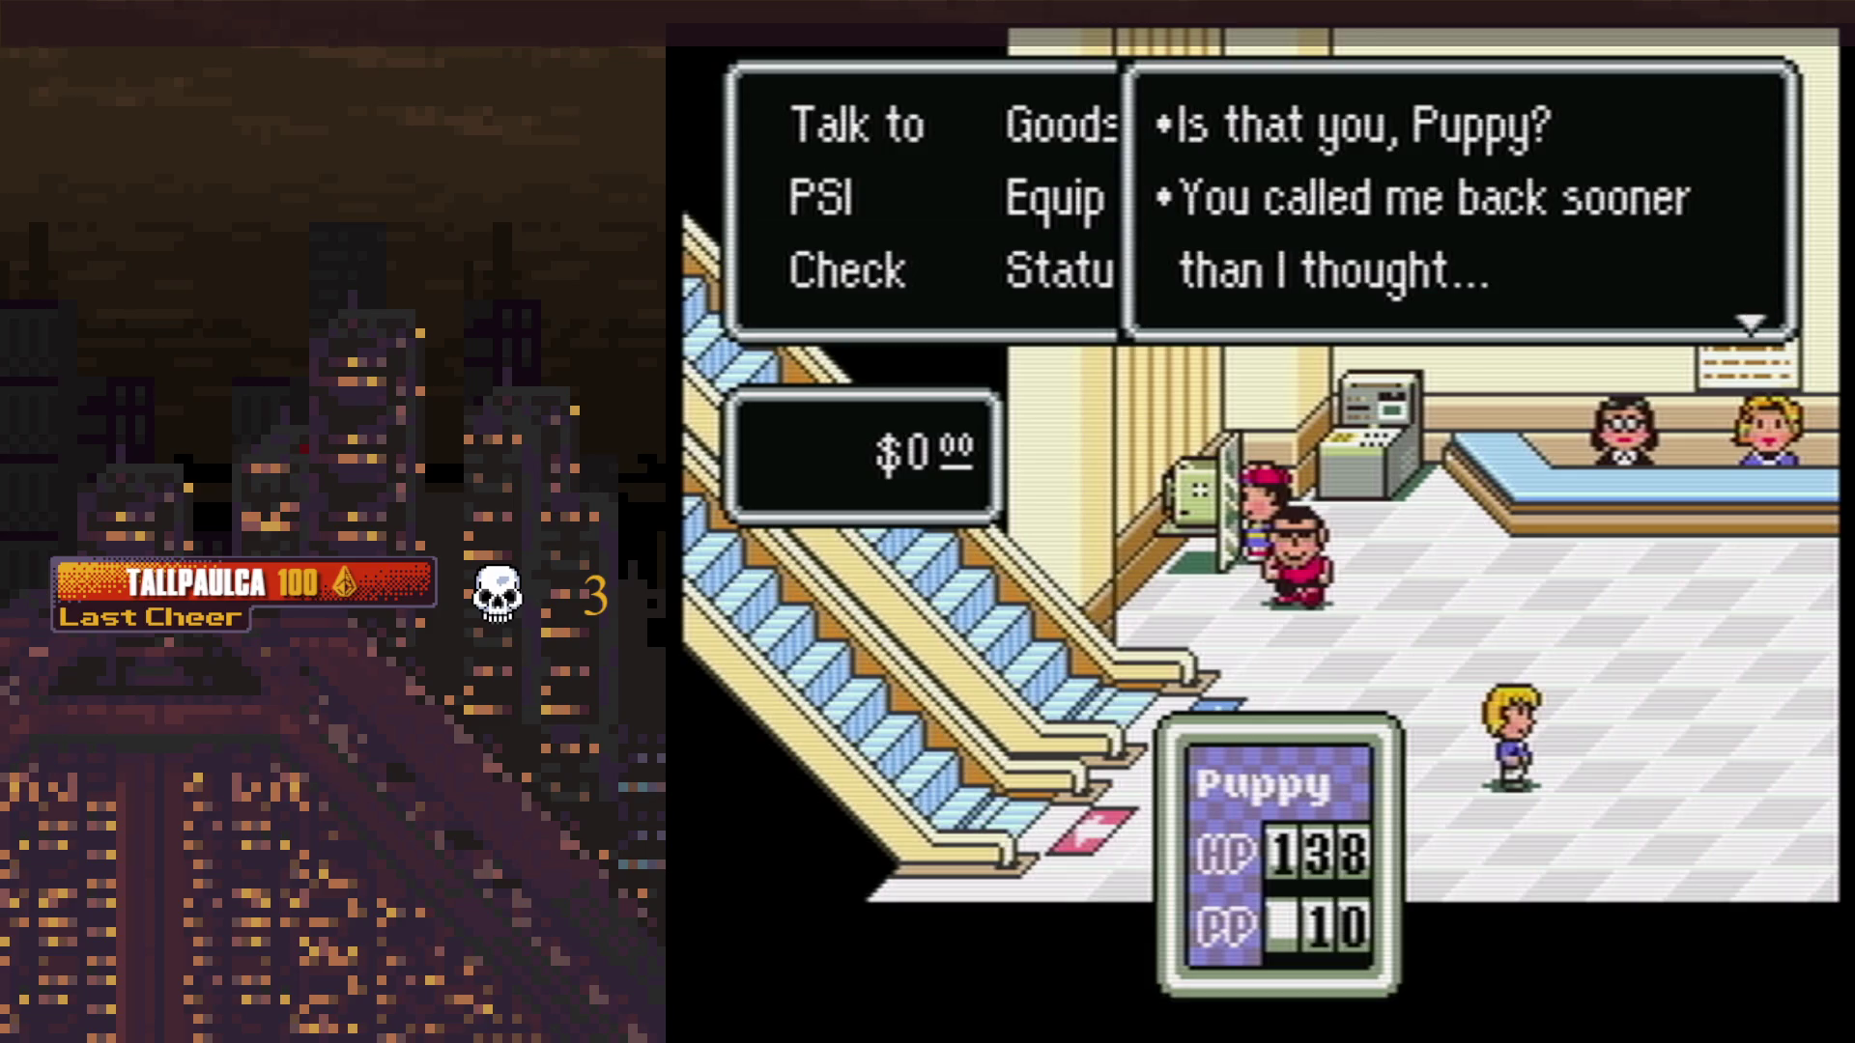
{"action": "key", "text": "Return"}
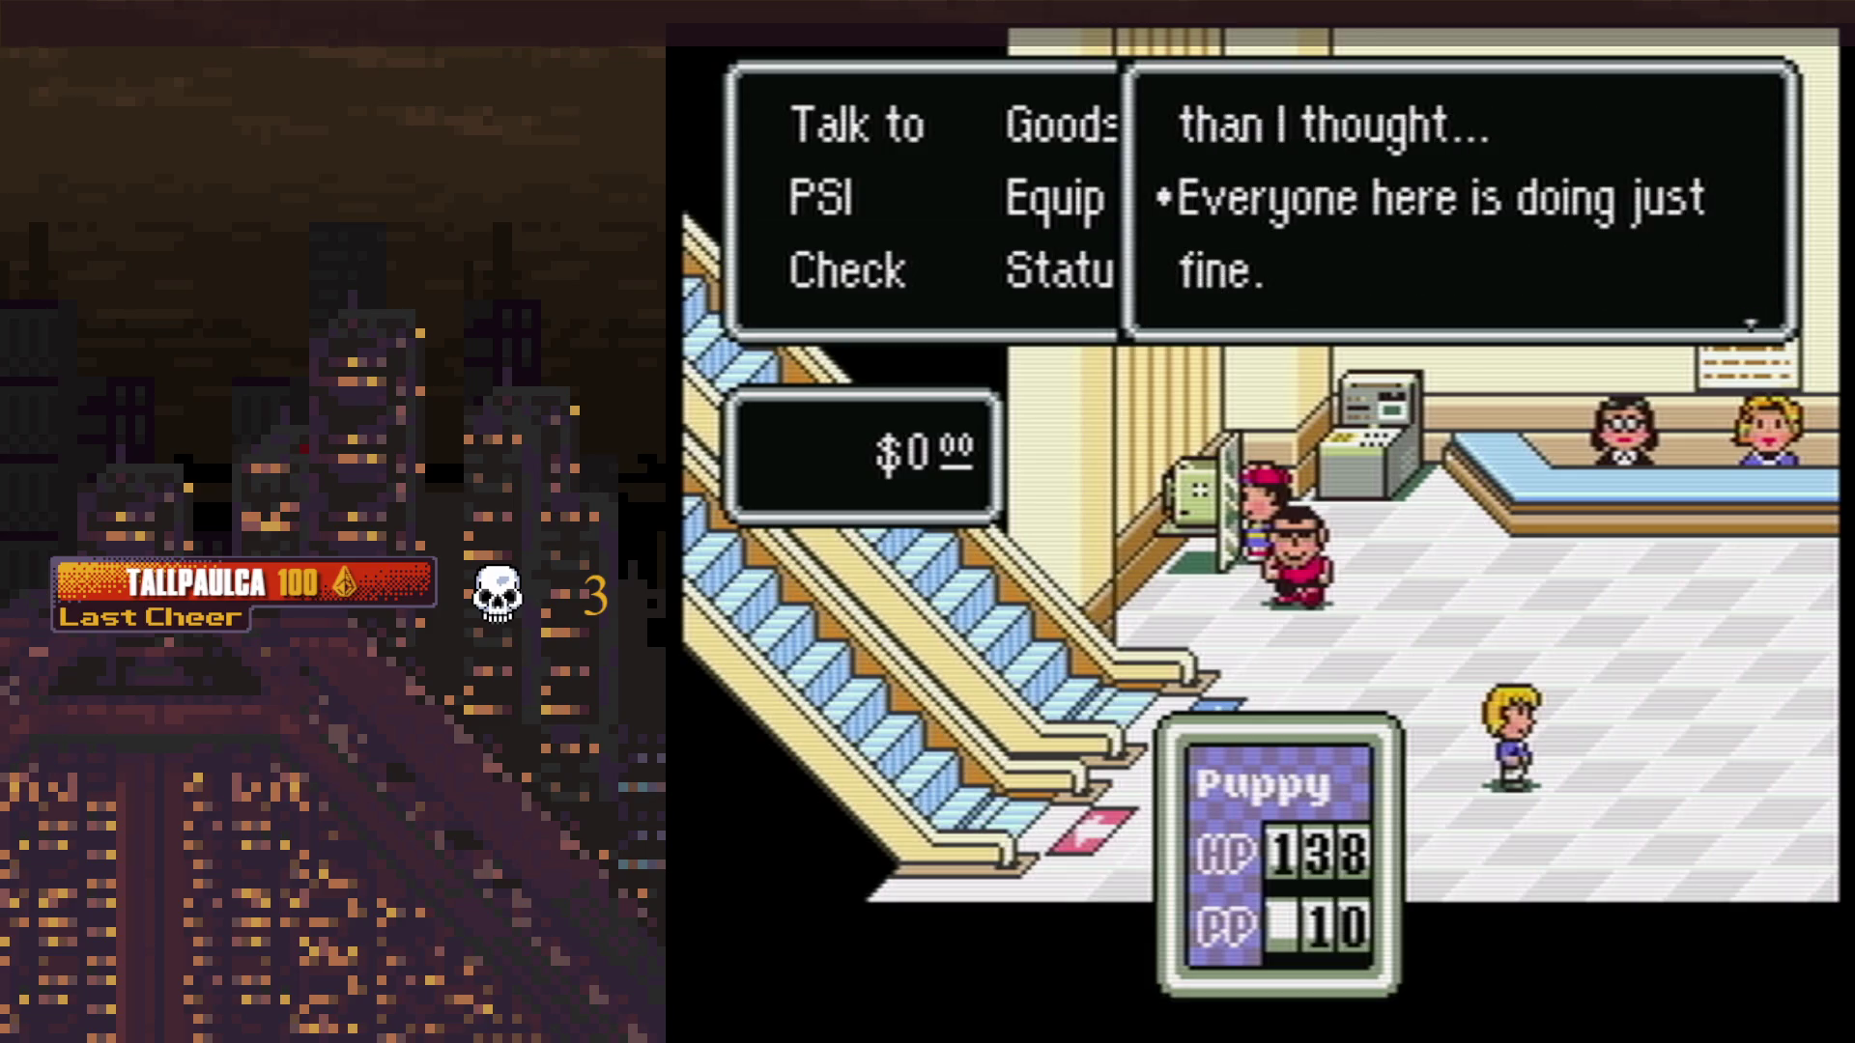
{"action": "key", "text": "Return"}
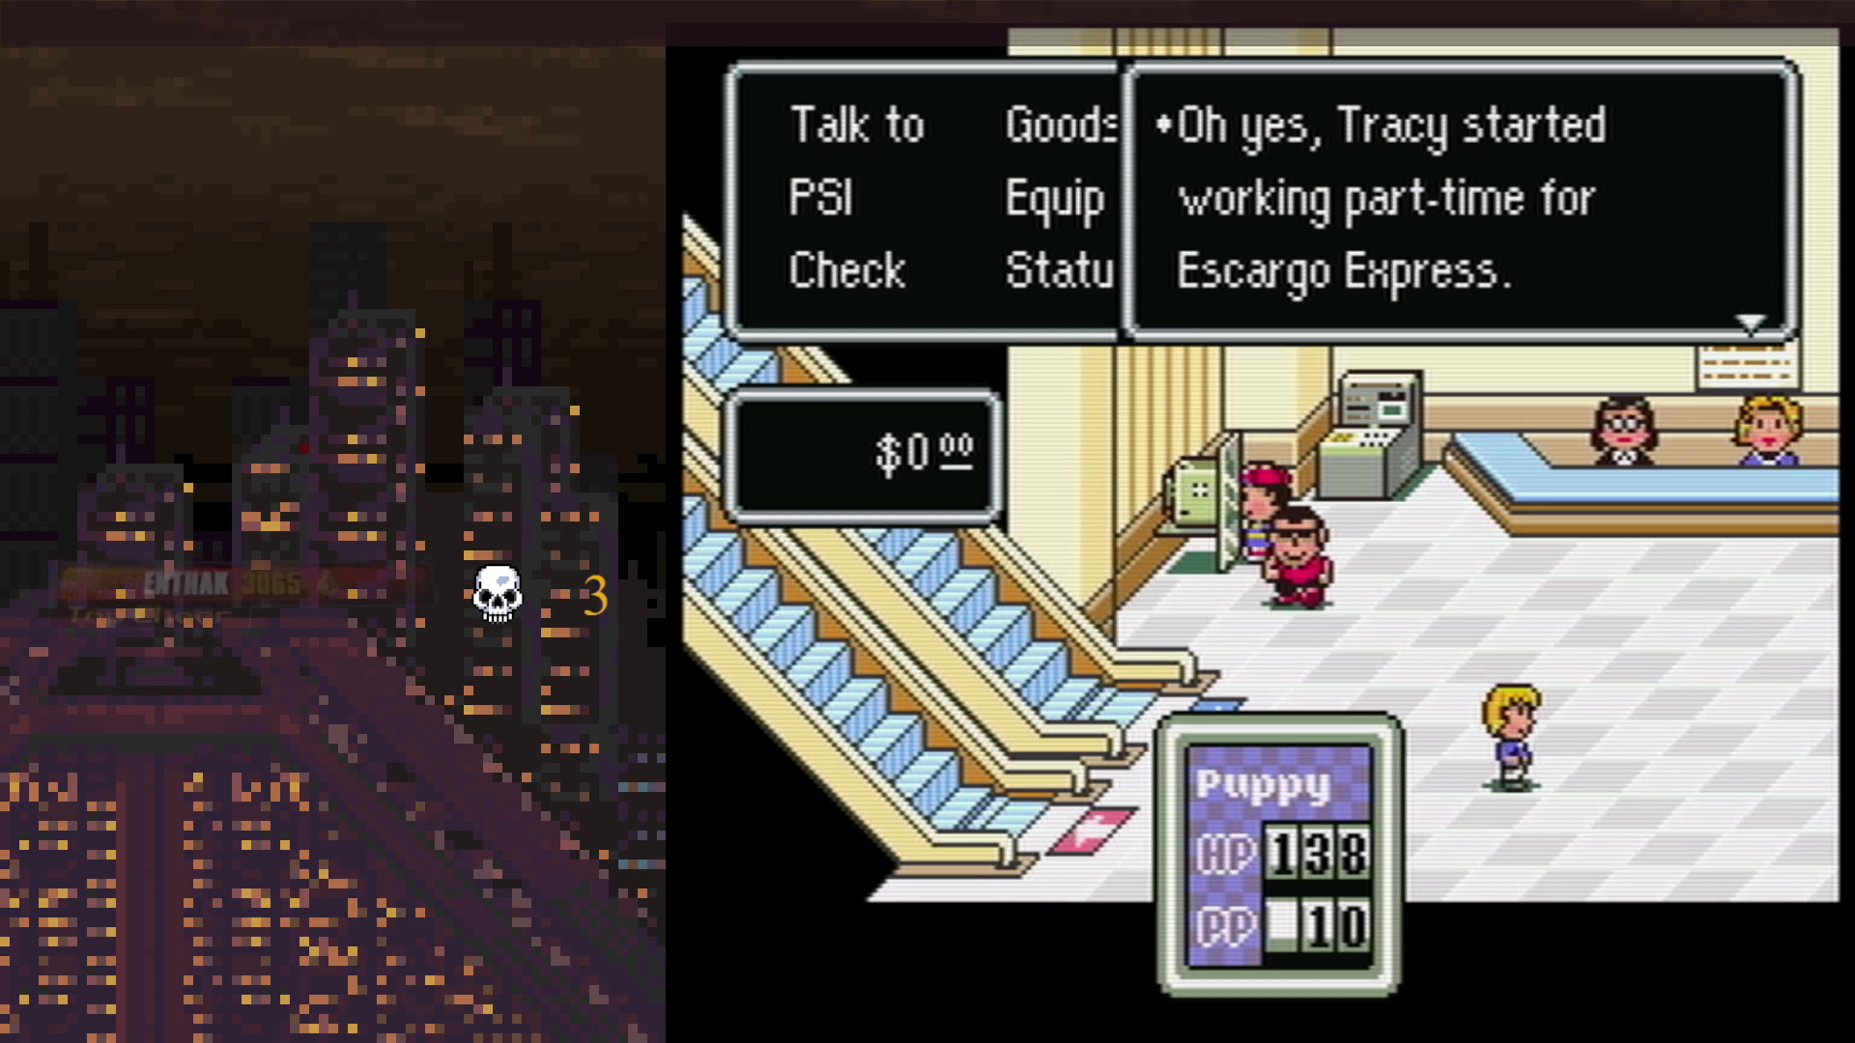
{"action": "key", "text": "Return"}
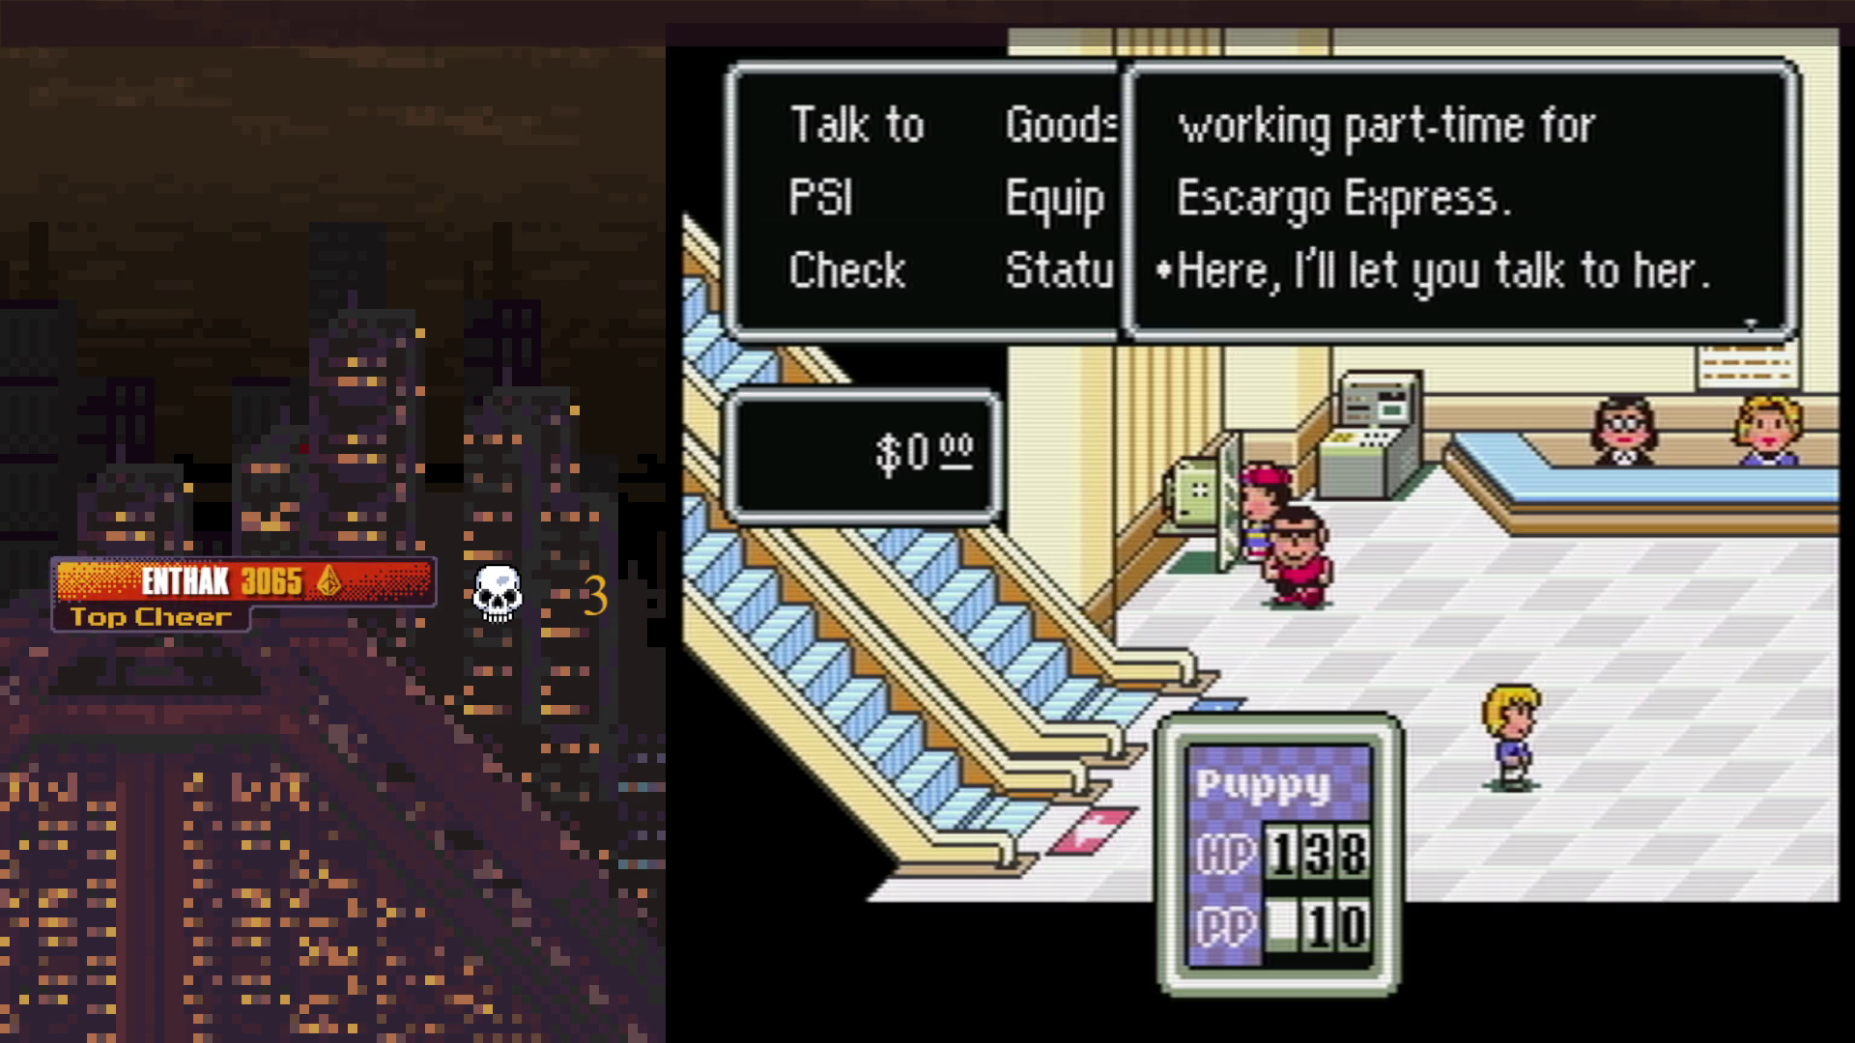
{"action": "key", "text": "Return"}
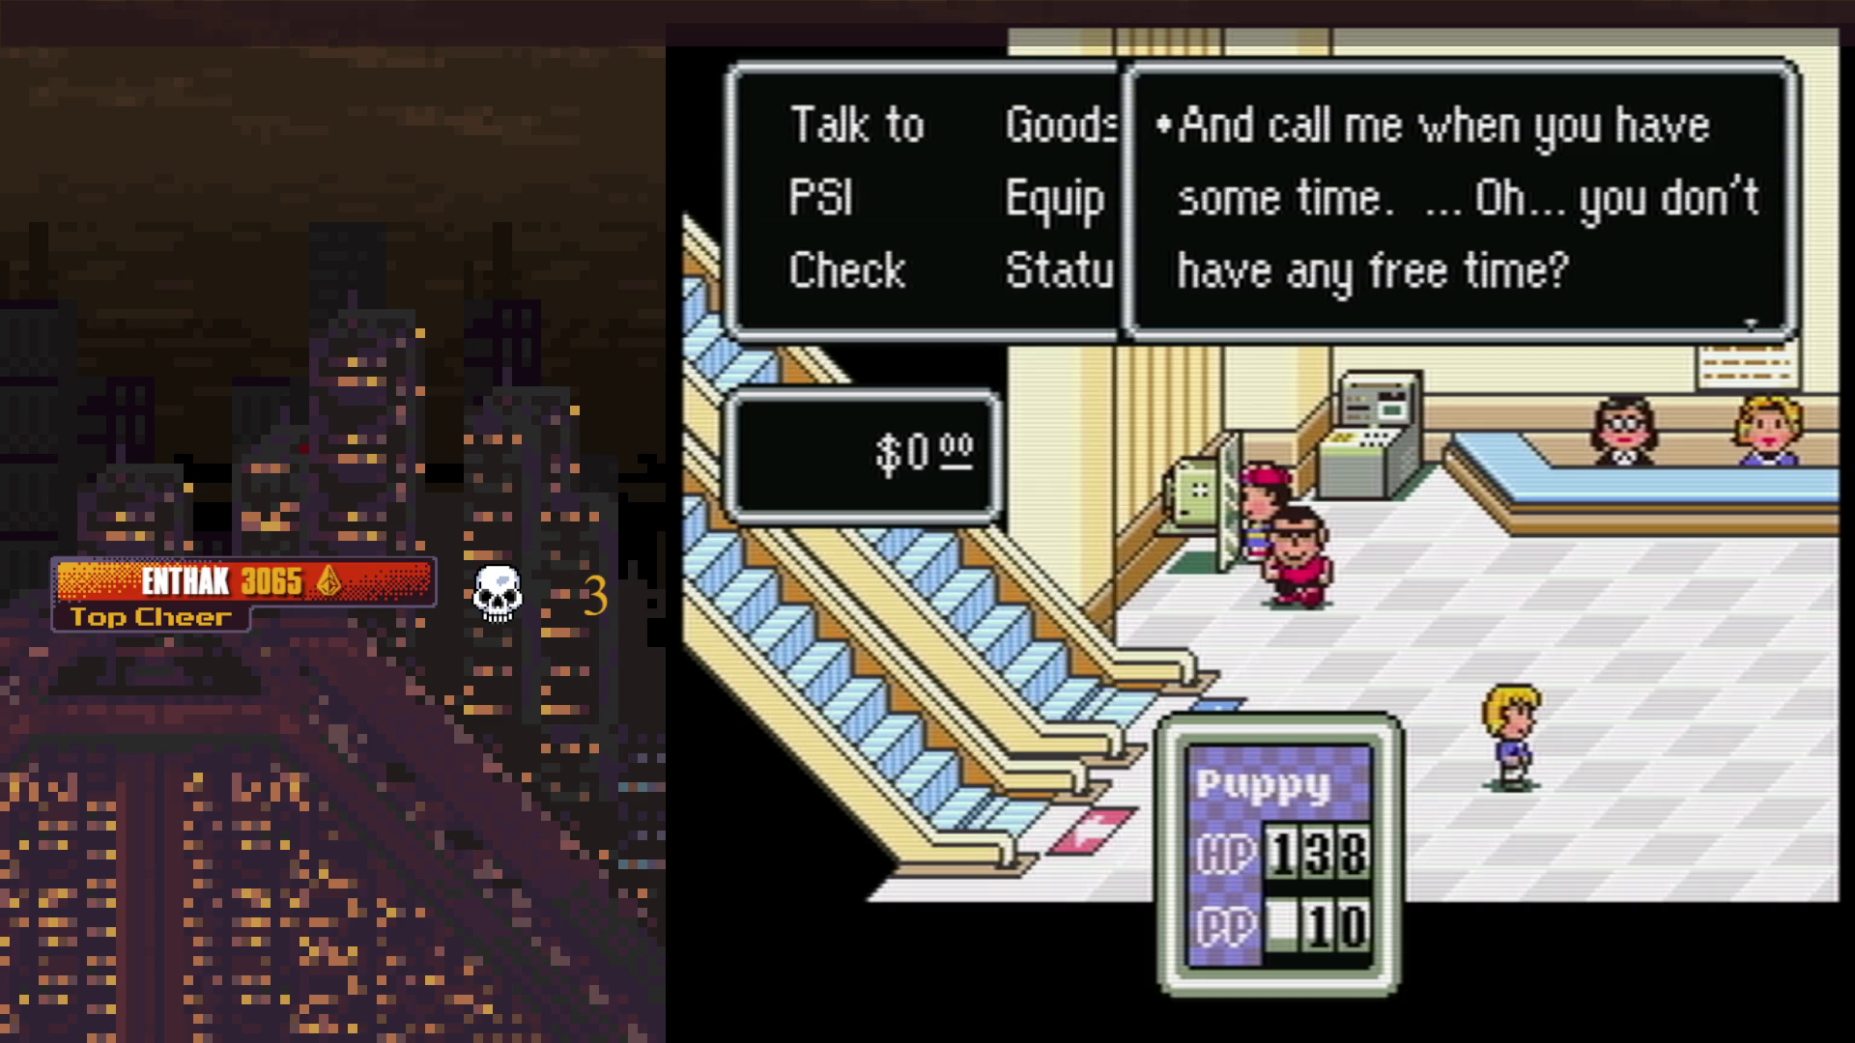
{"action": "key", "text": "Return"}
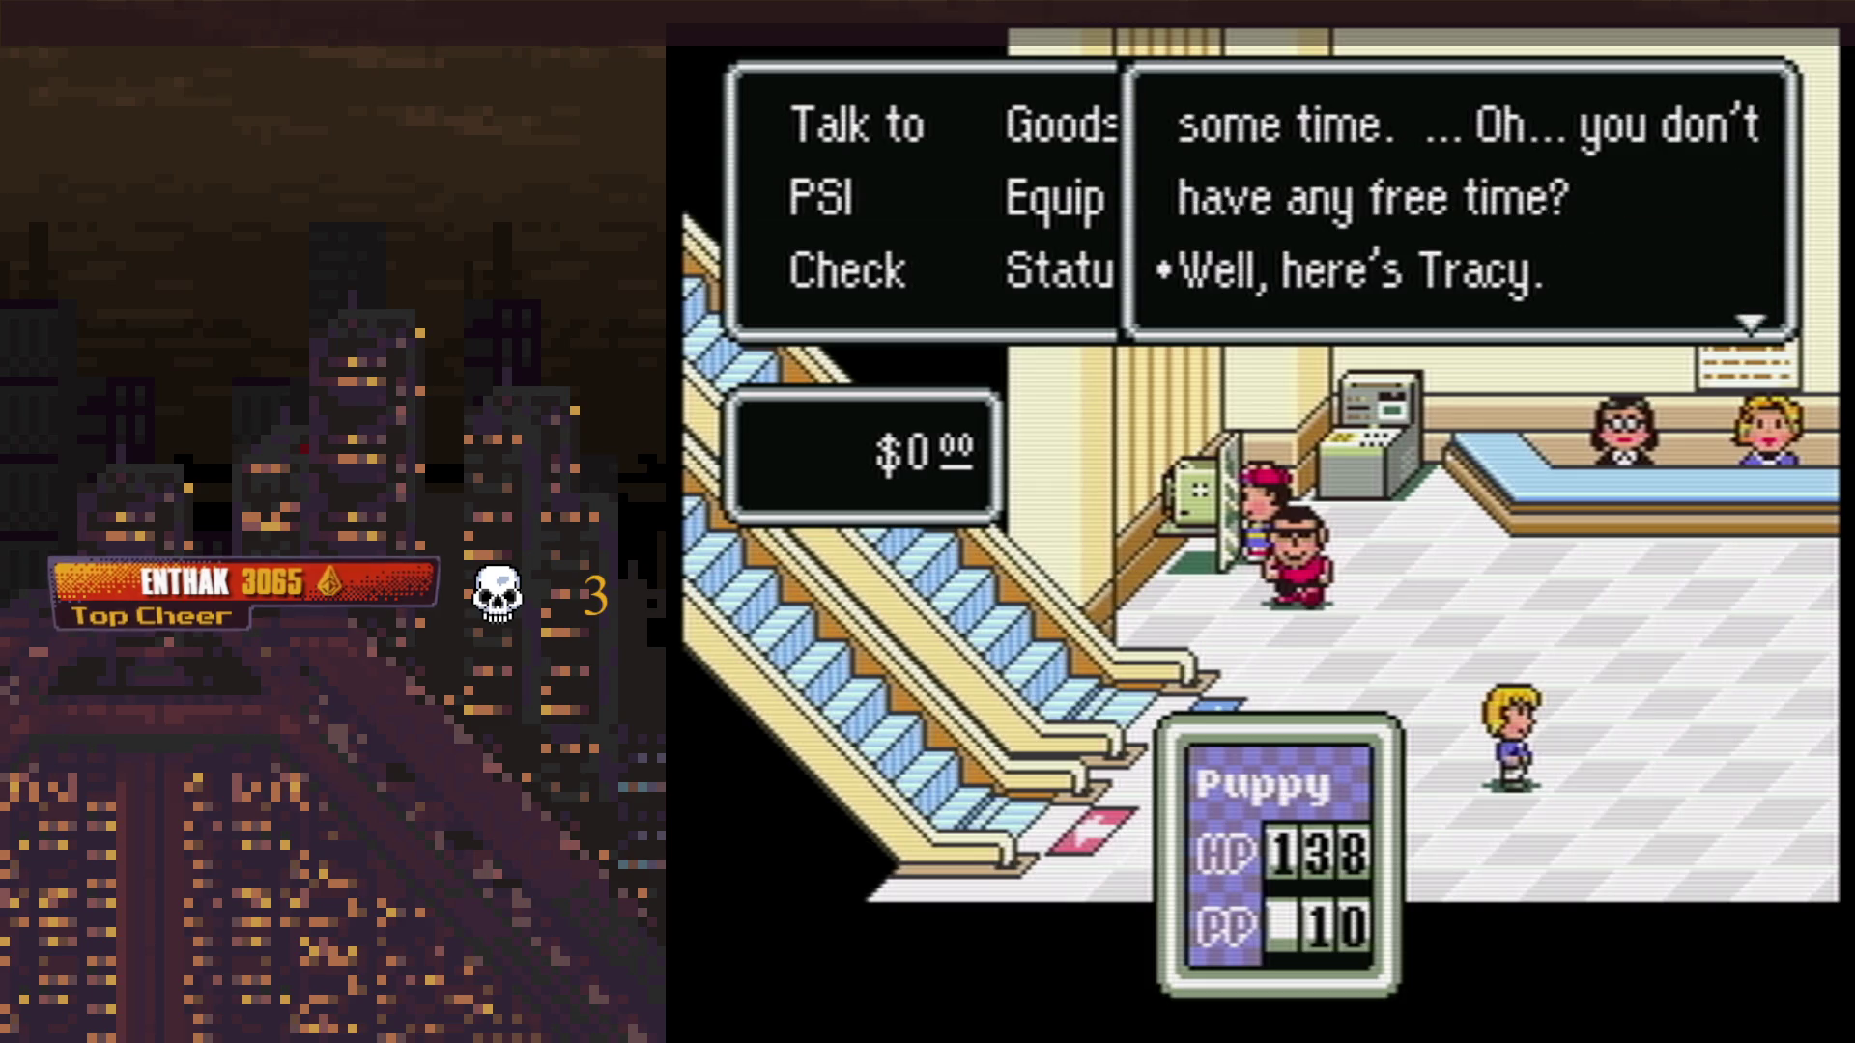
Ask Tracy for an Escargo Express Pick-up and end the call.
{"action": "key", "text": "Return"}
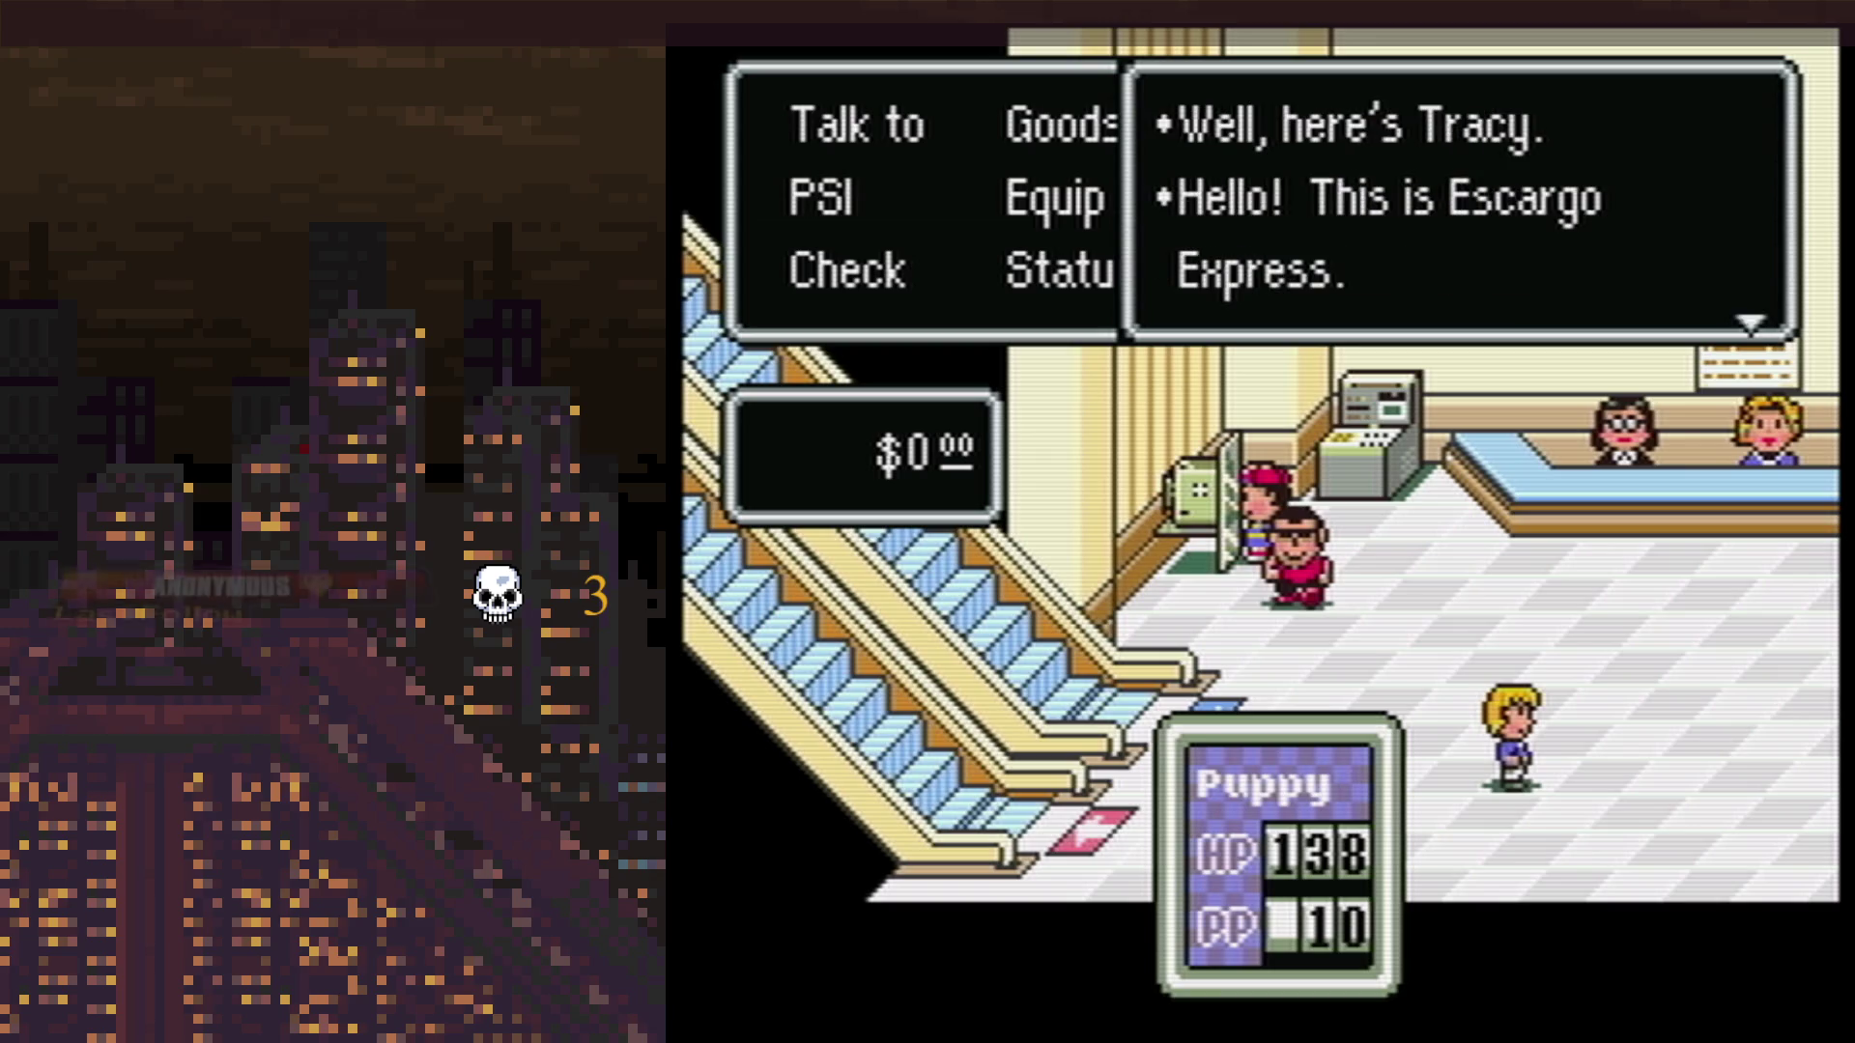
{"action": "key", "text": "Return"}
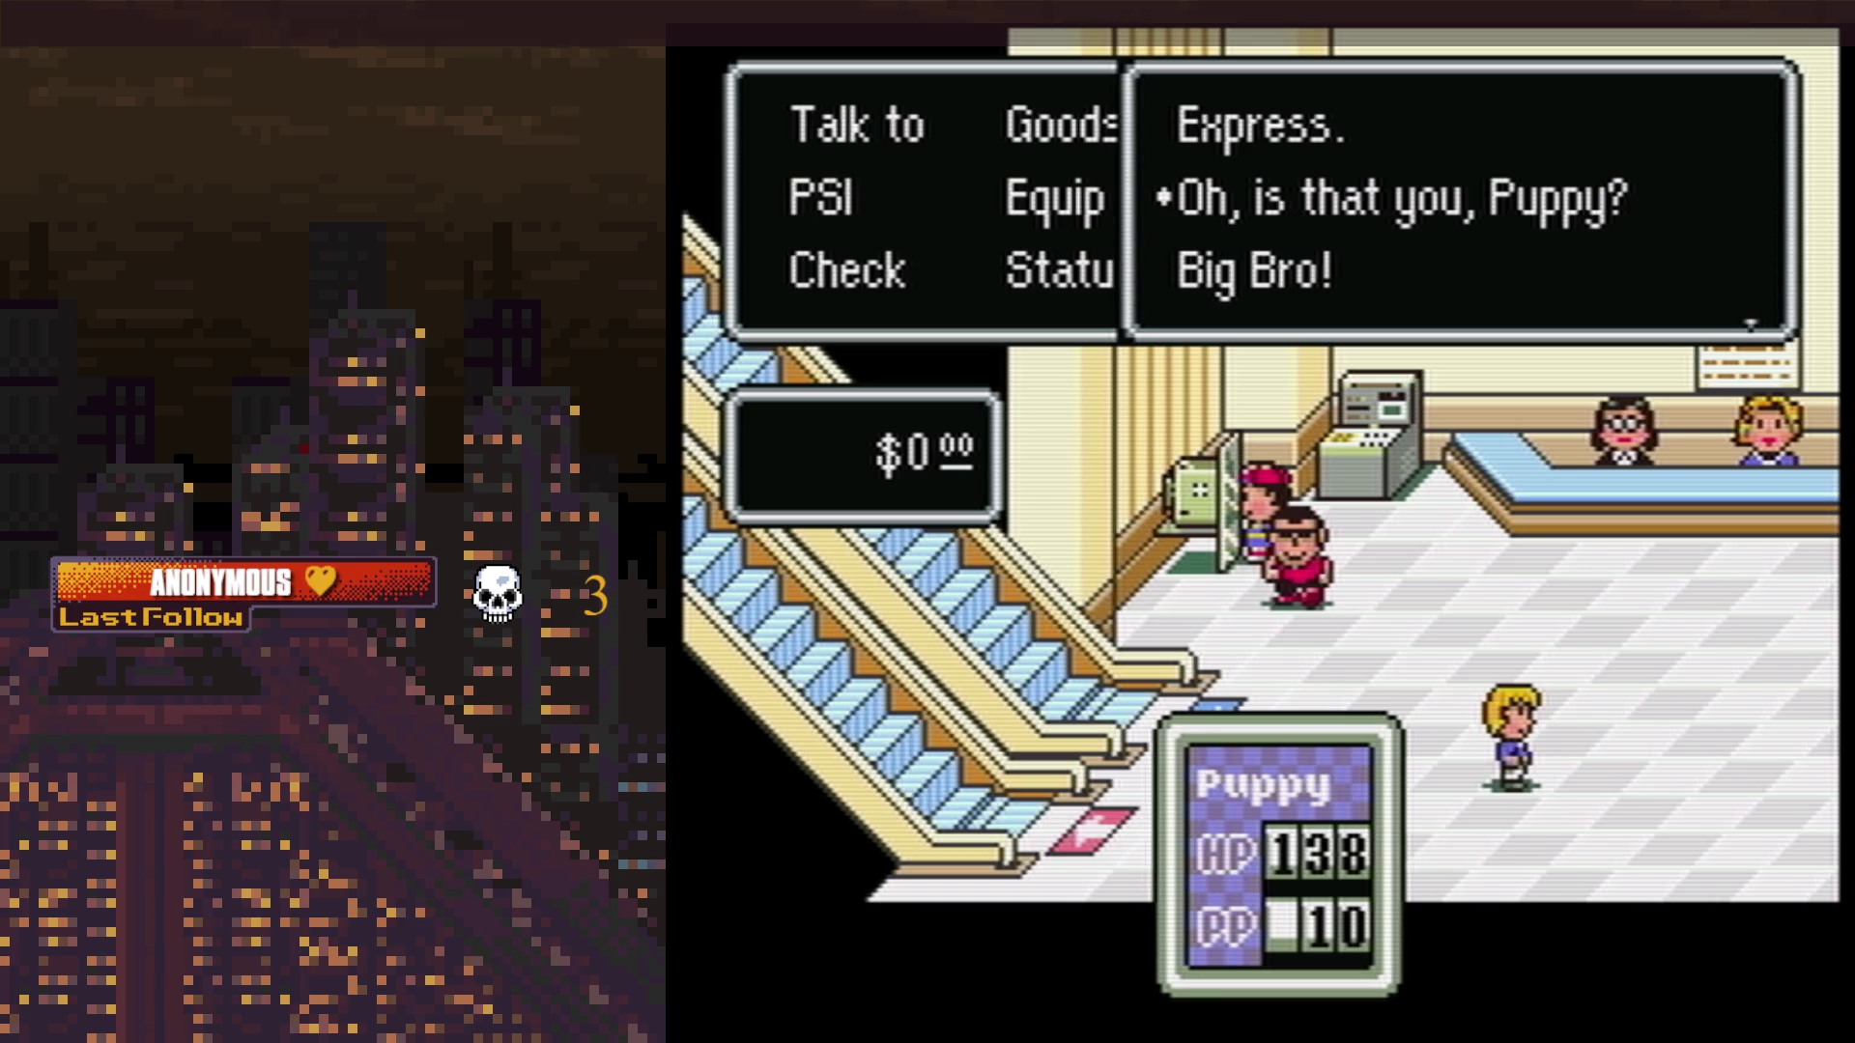
{"action": "key", "text": "Return"}
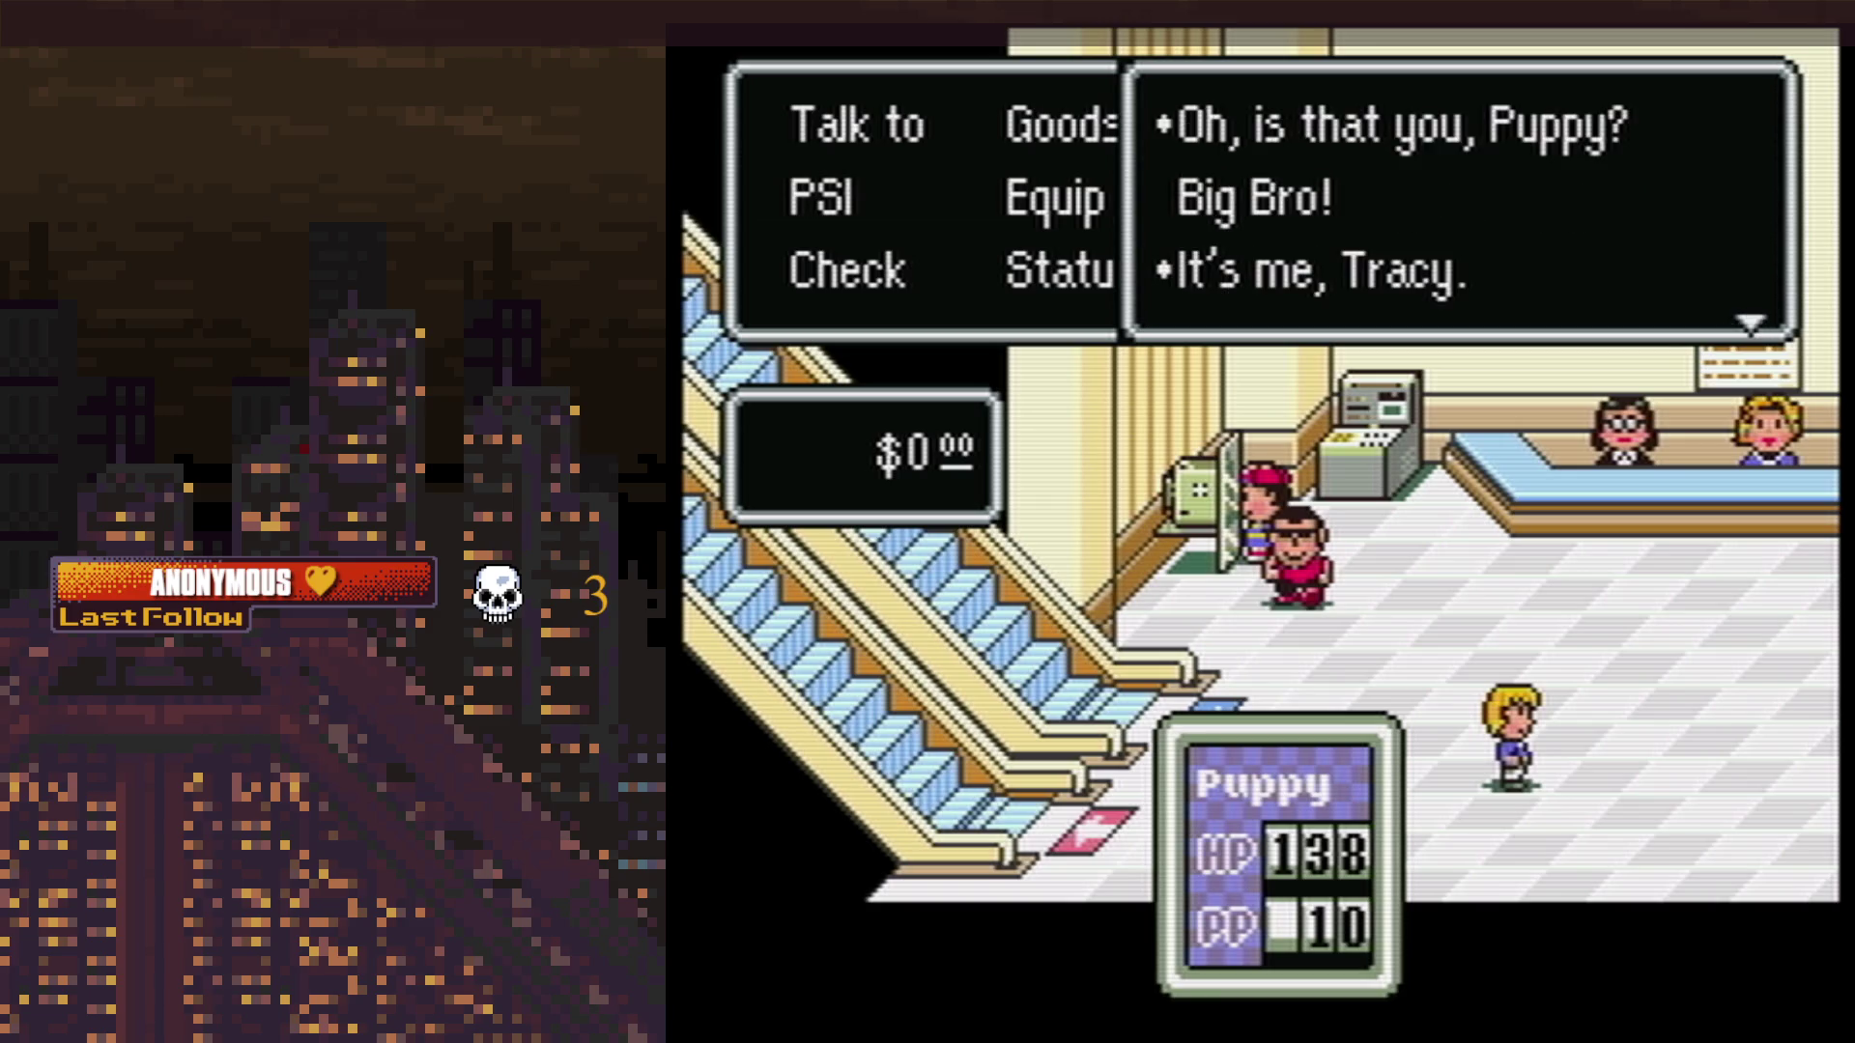
{"action": "key", "text": "Return"}
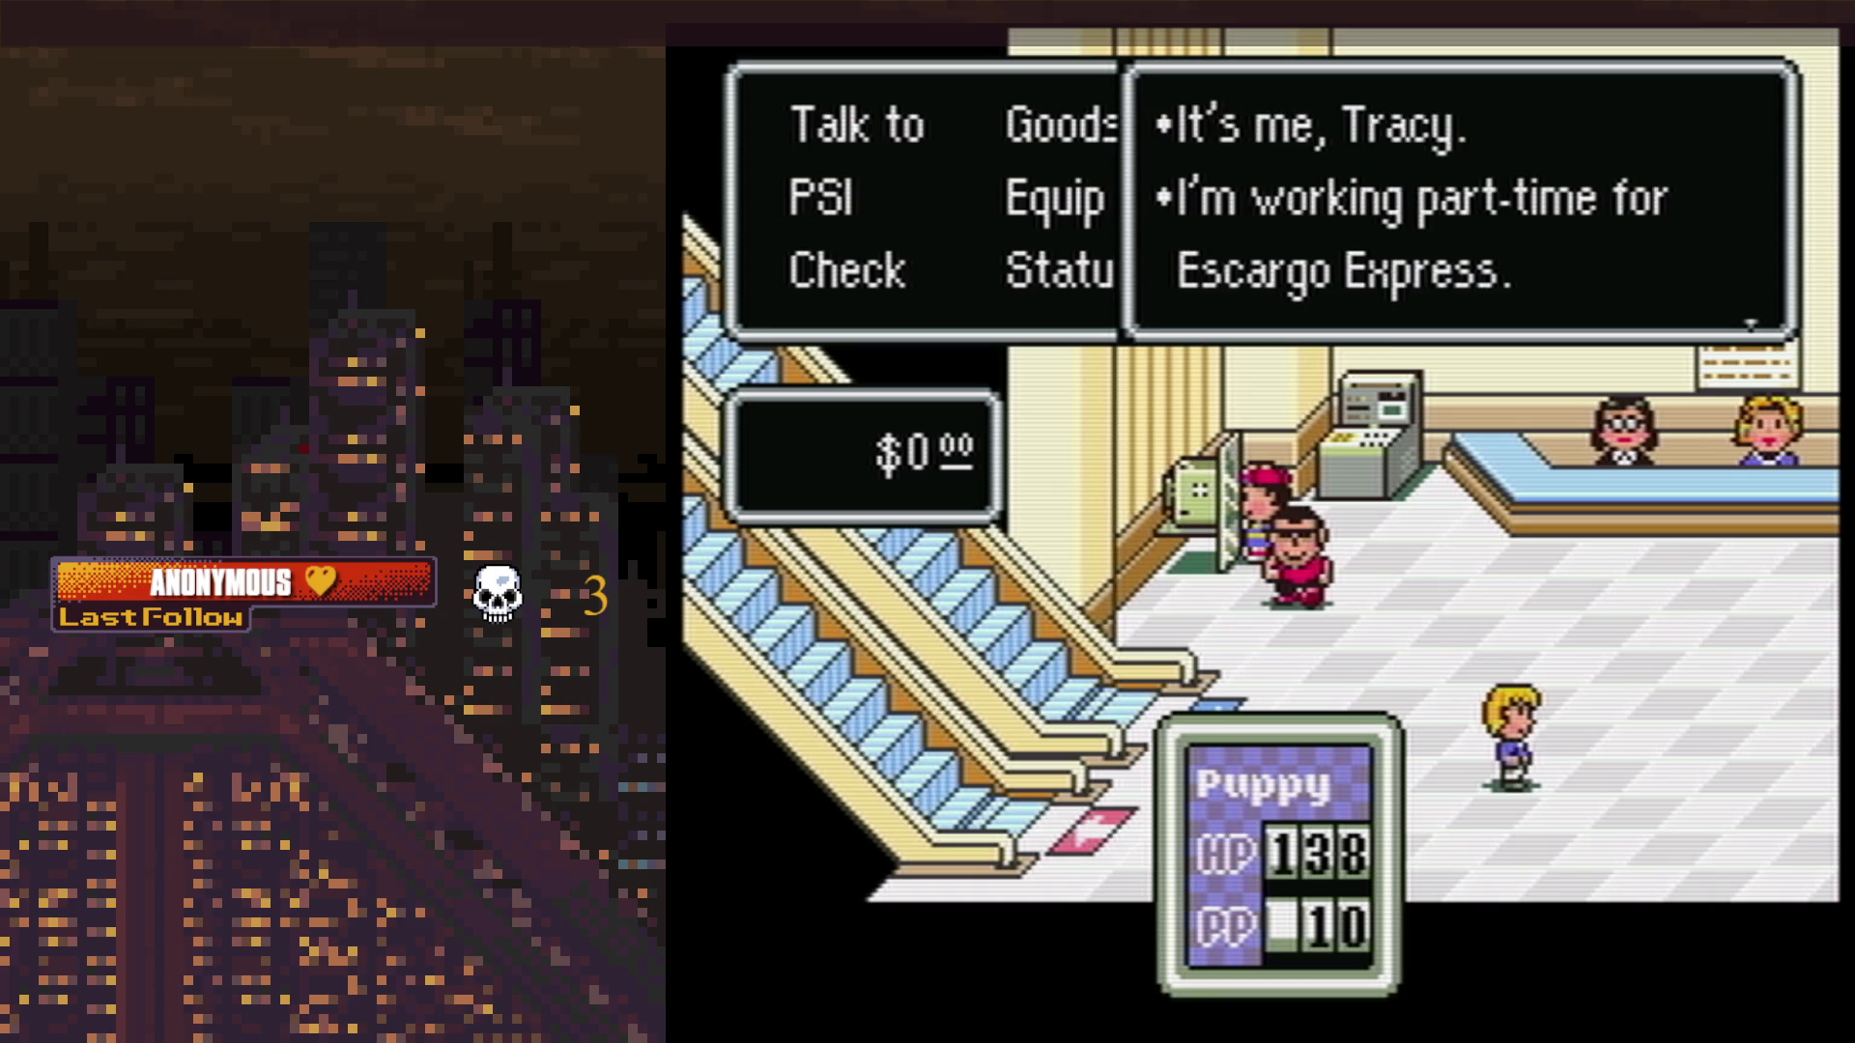
{"action": "key", "text": "Return"}
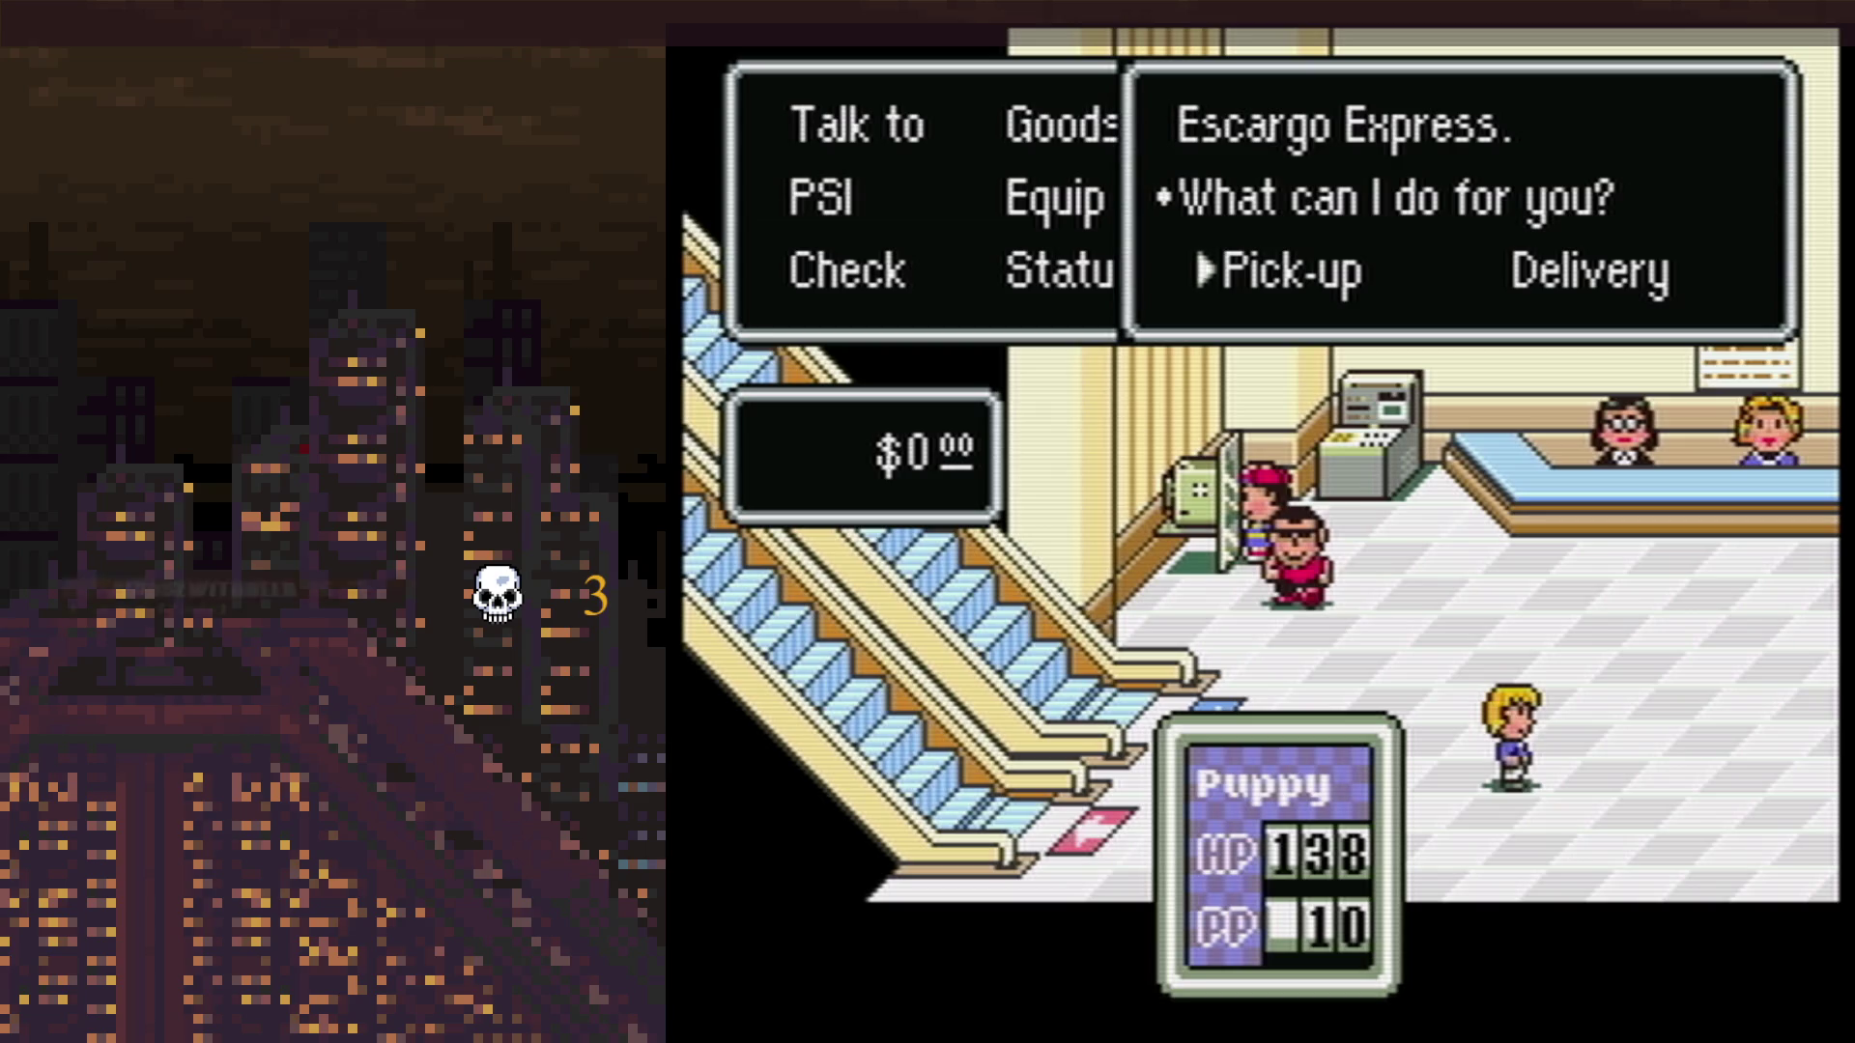
{"action": "key", "text": "Right"}
{"action": "key", "text": "Left"}
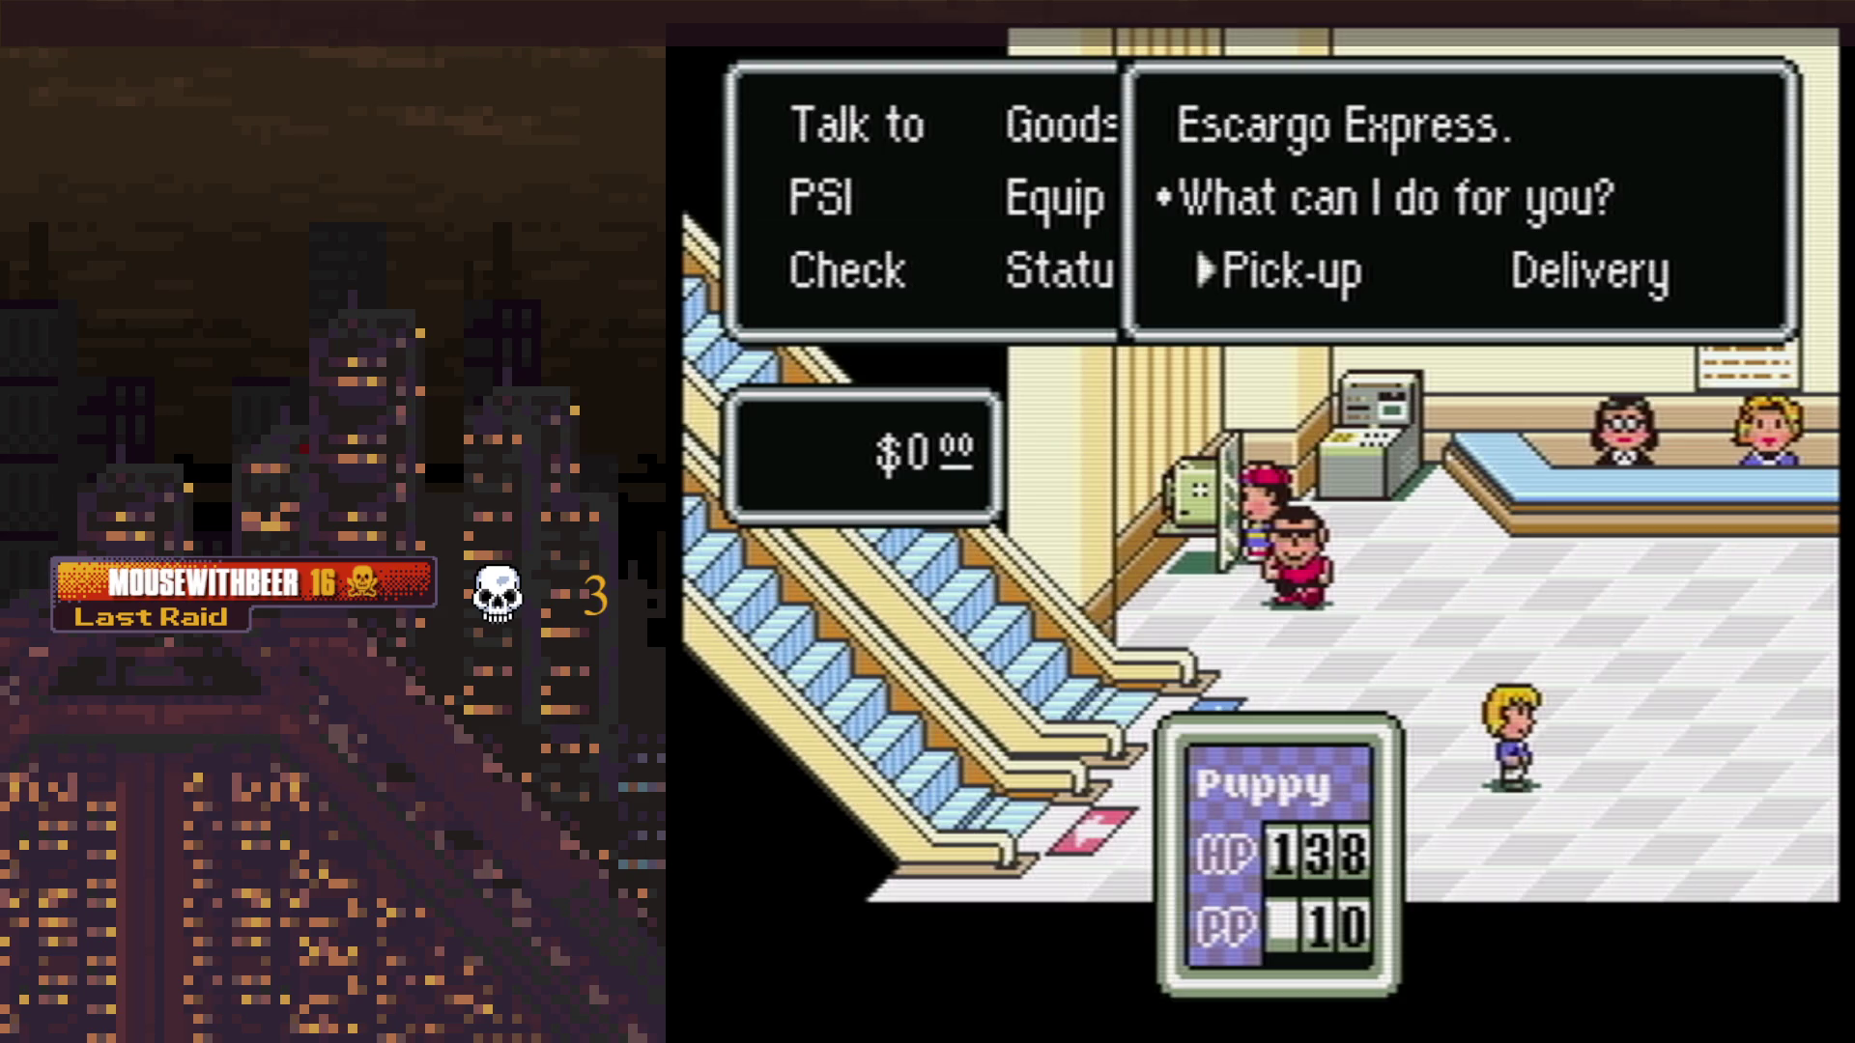
{"action": "key", "text": "Return"}
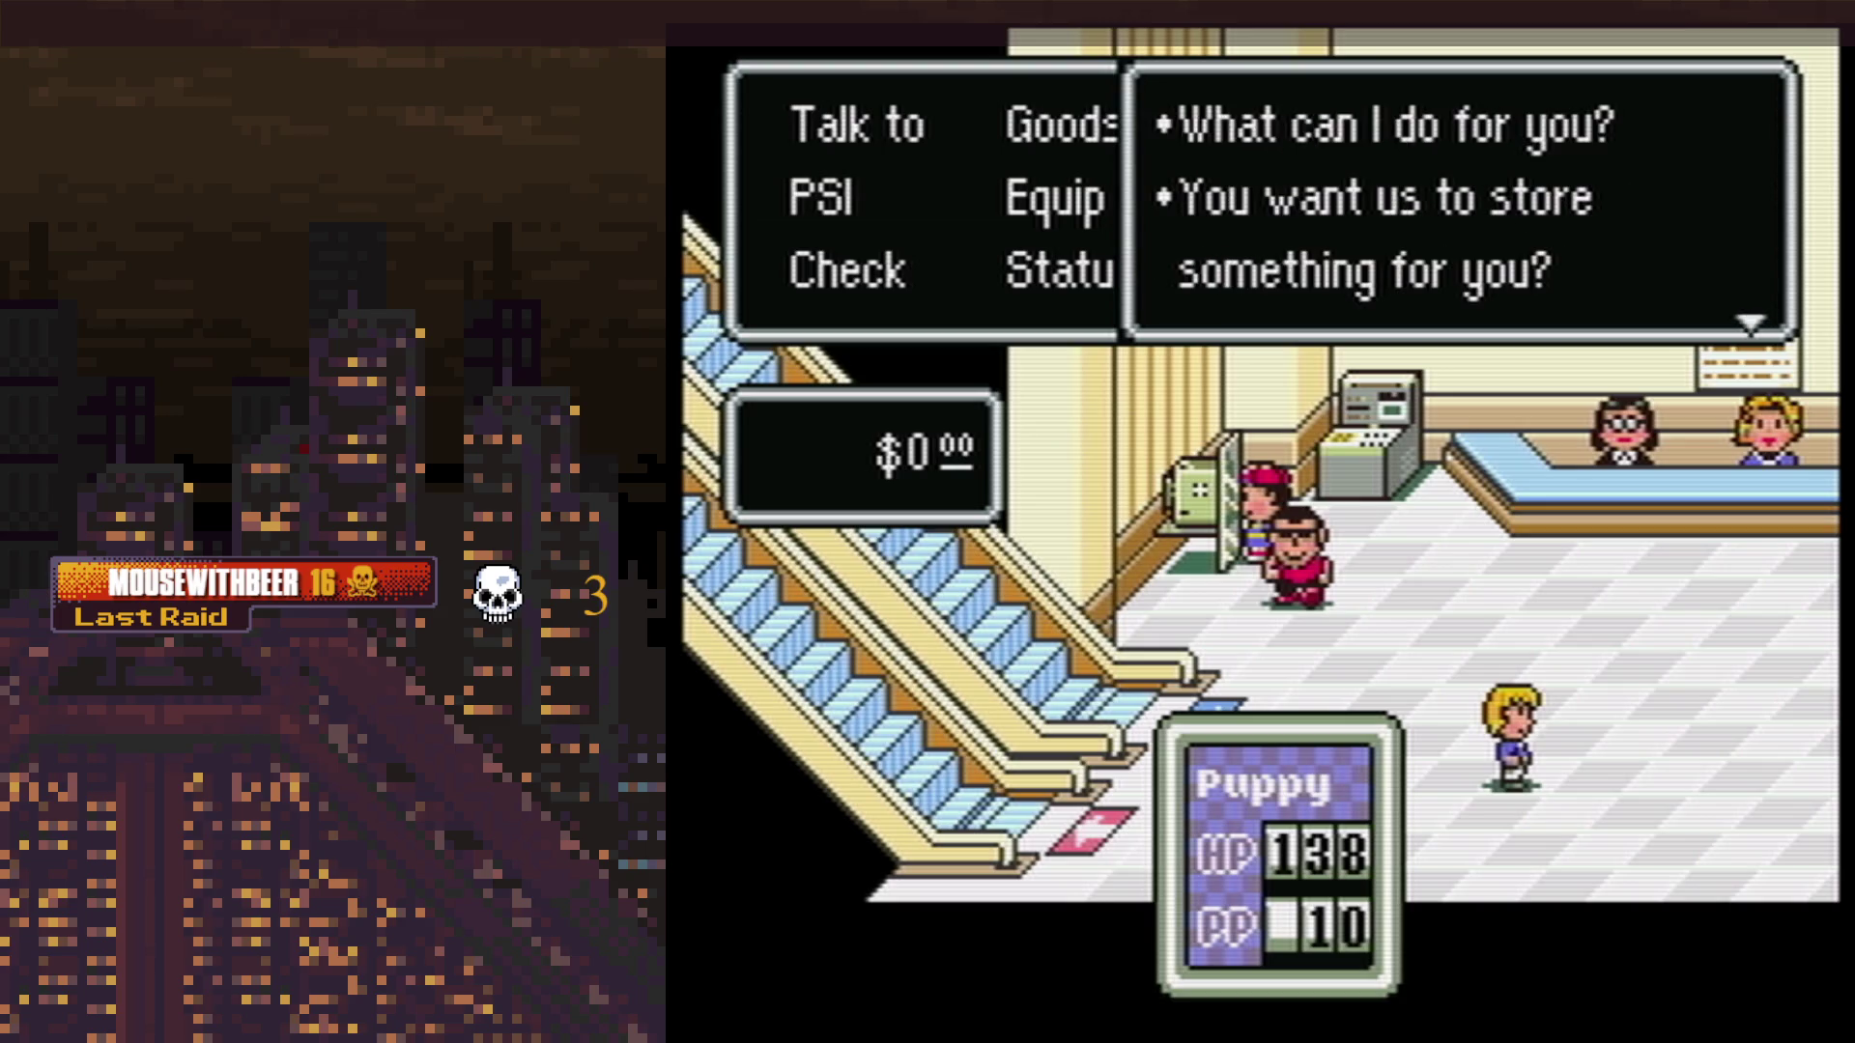
{"action": "key", "text": "Return"}
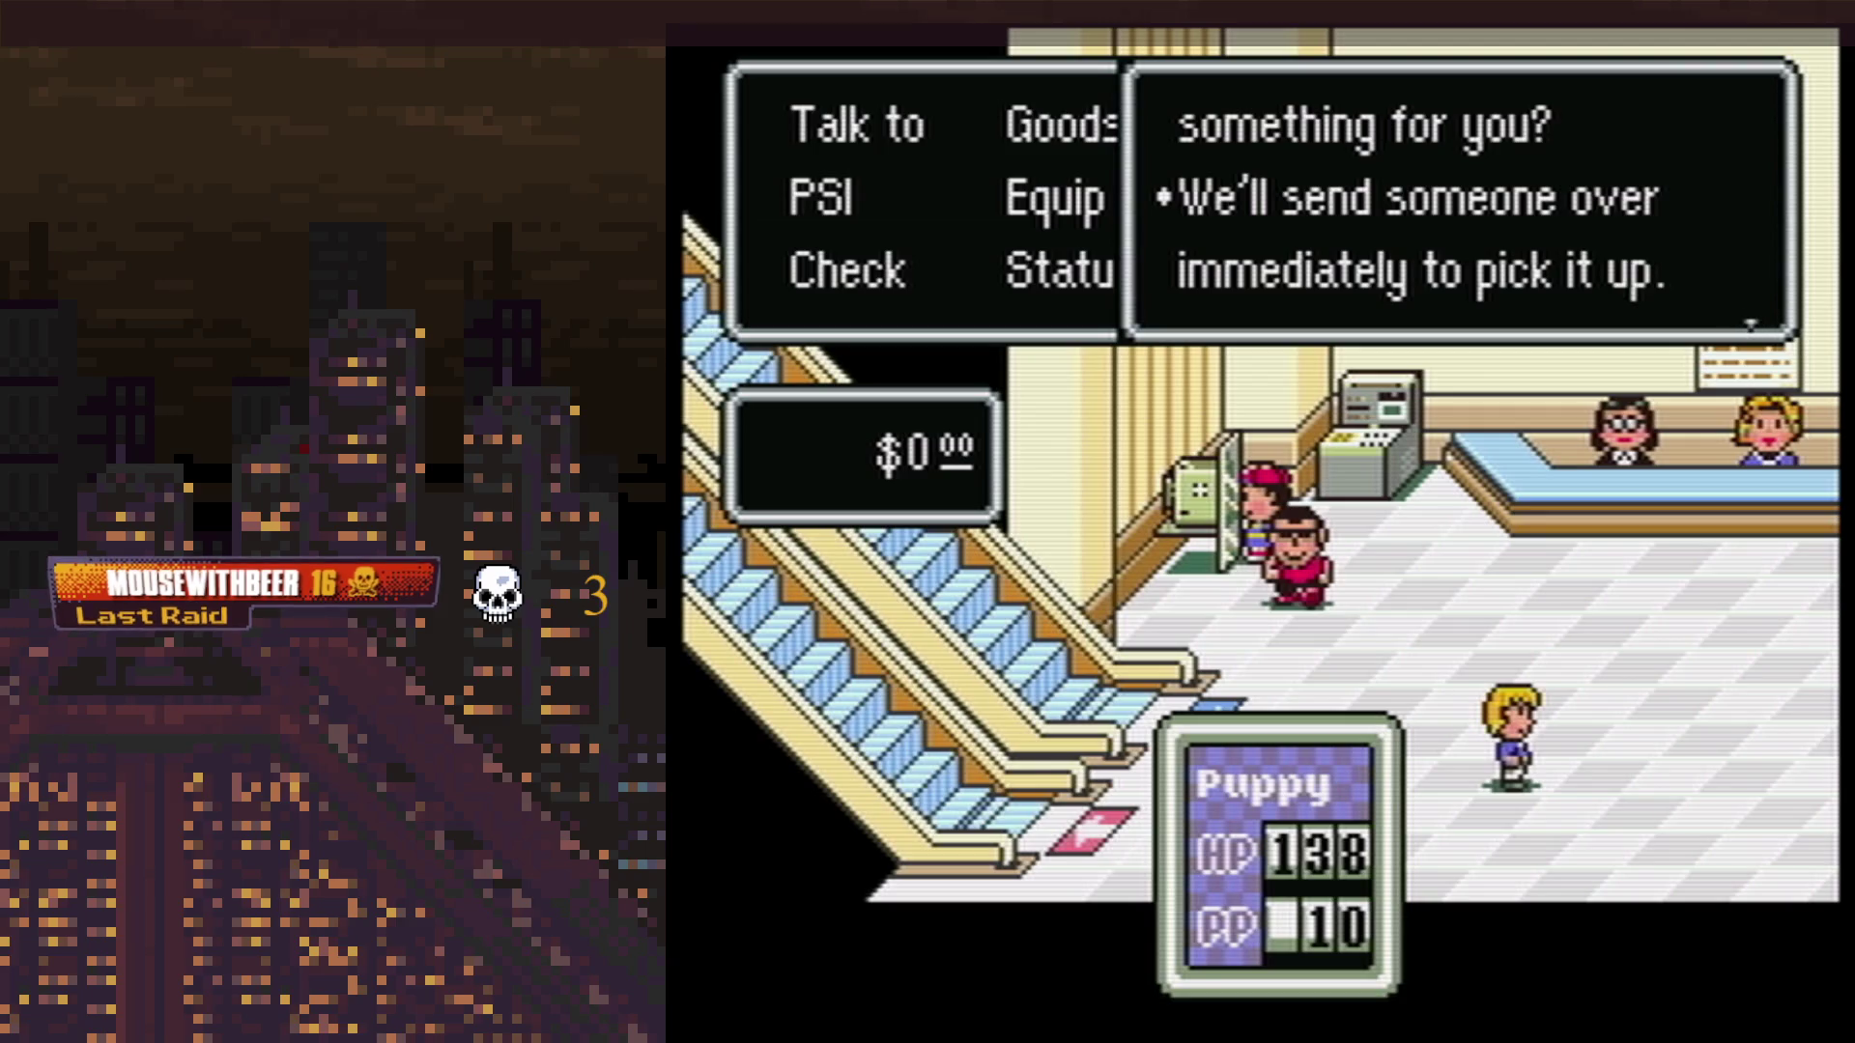
{"action": "key", "text": "Return"}
{"action": "key", "text": "Right"}
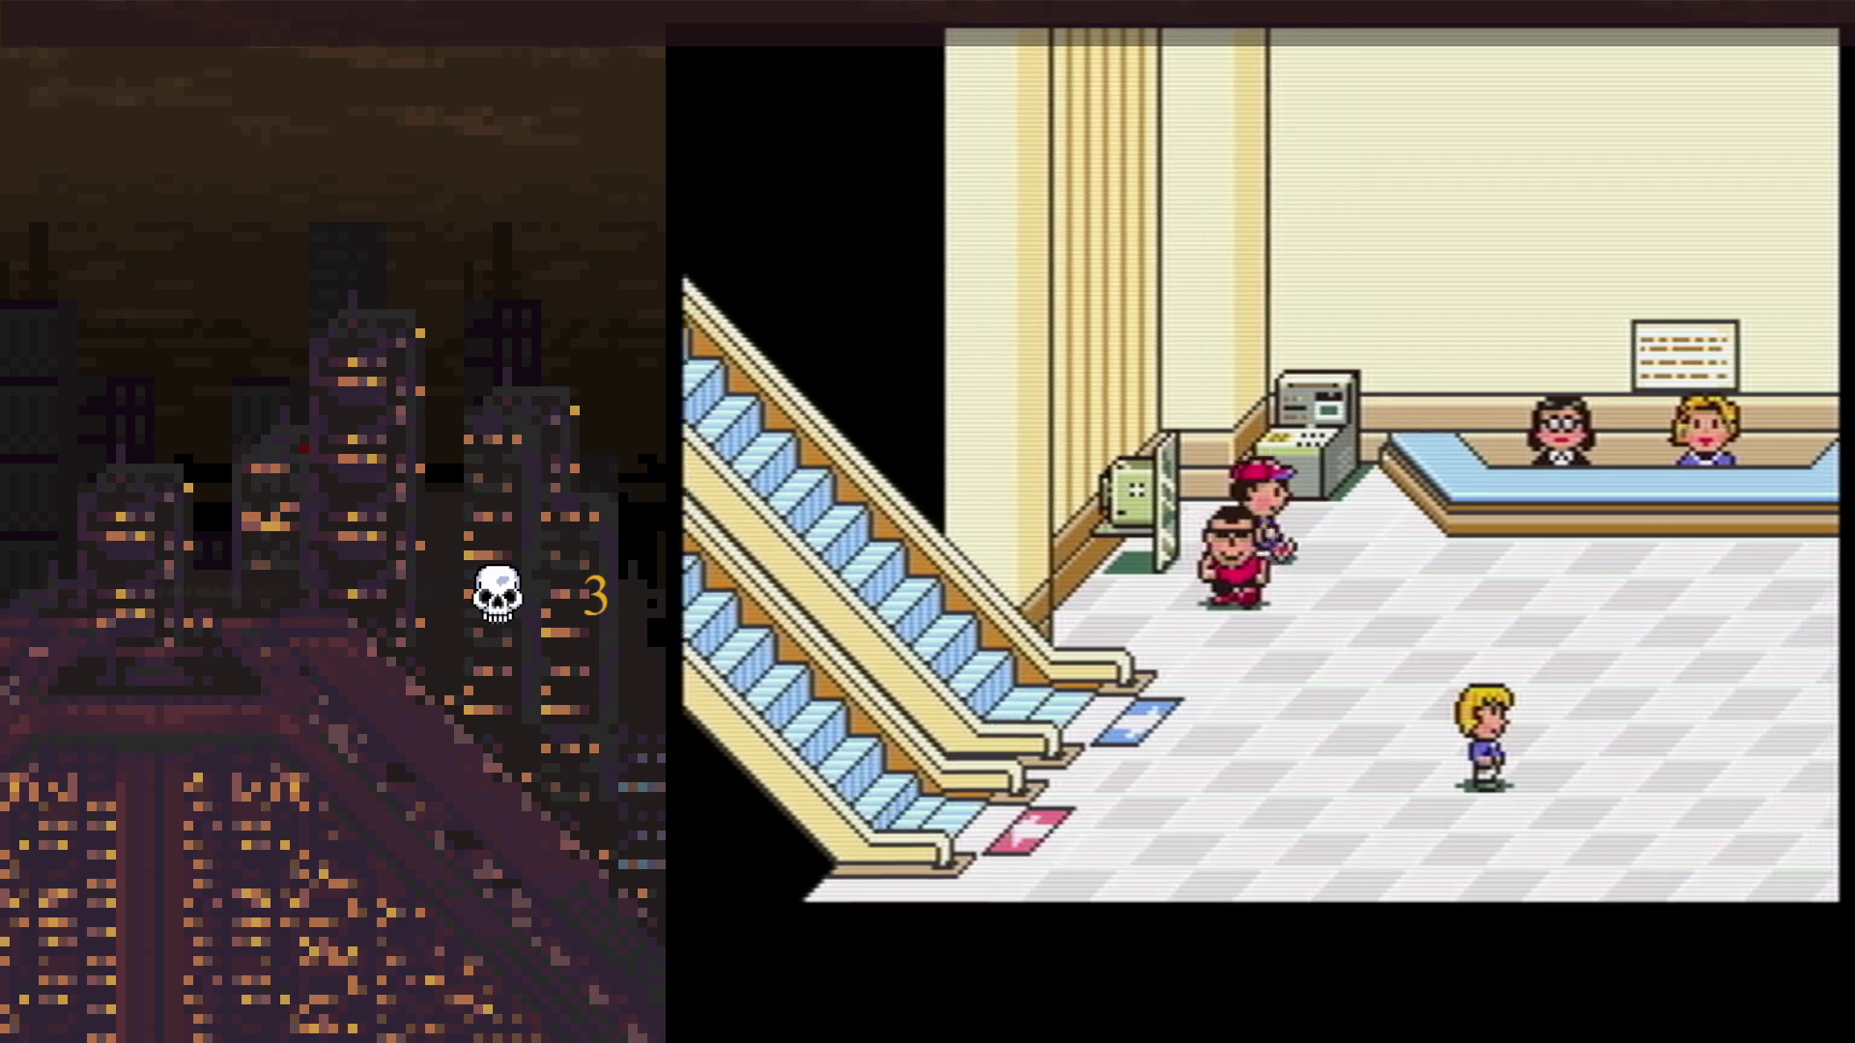
Leave the store and chat with the gray-haired passerby outside.
{"action": "key", "text": "Right"}
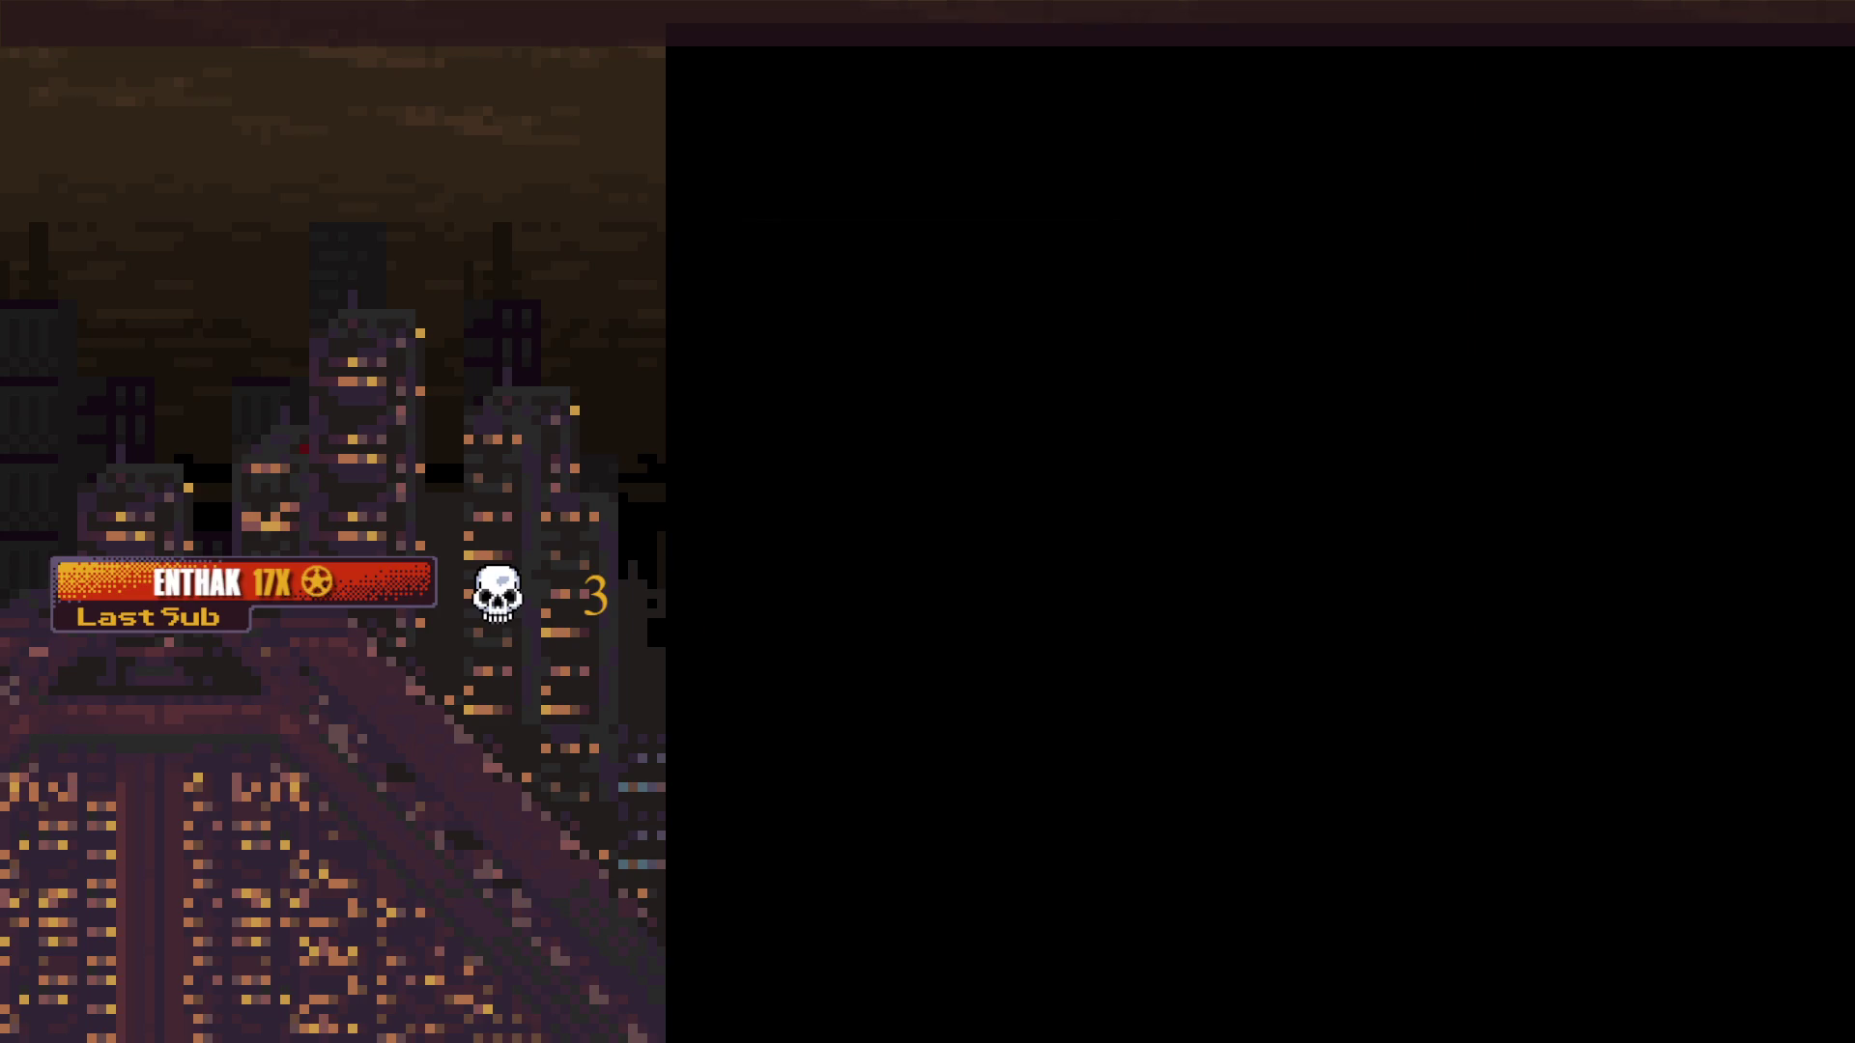
{"action": "key", "text": "Down"}
{"action": "key", "text": "Down"}
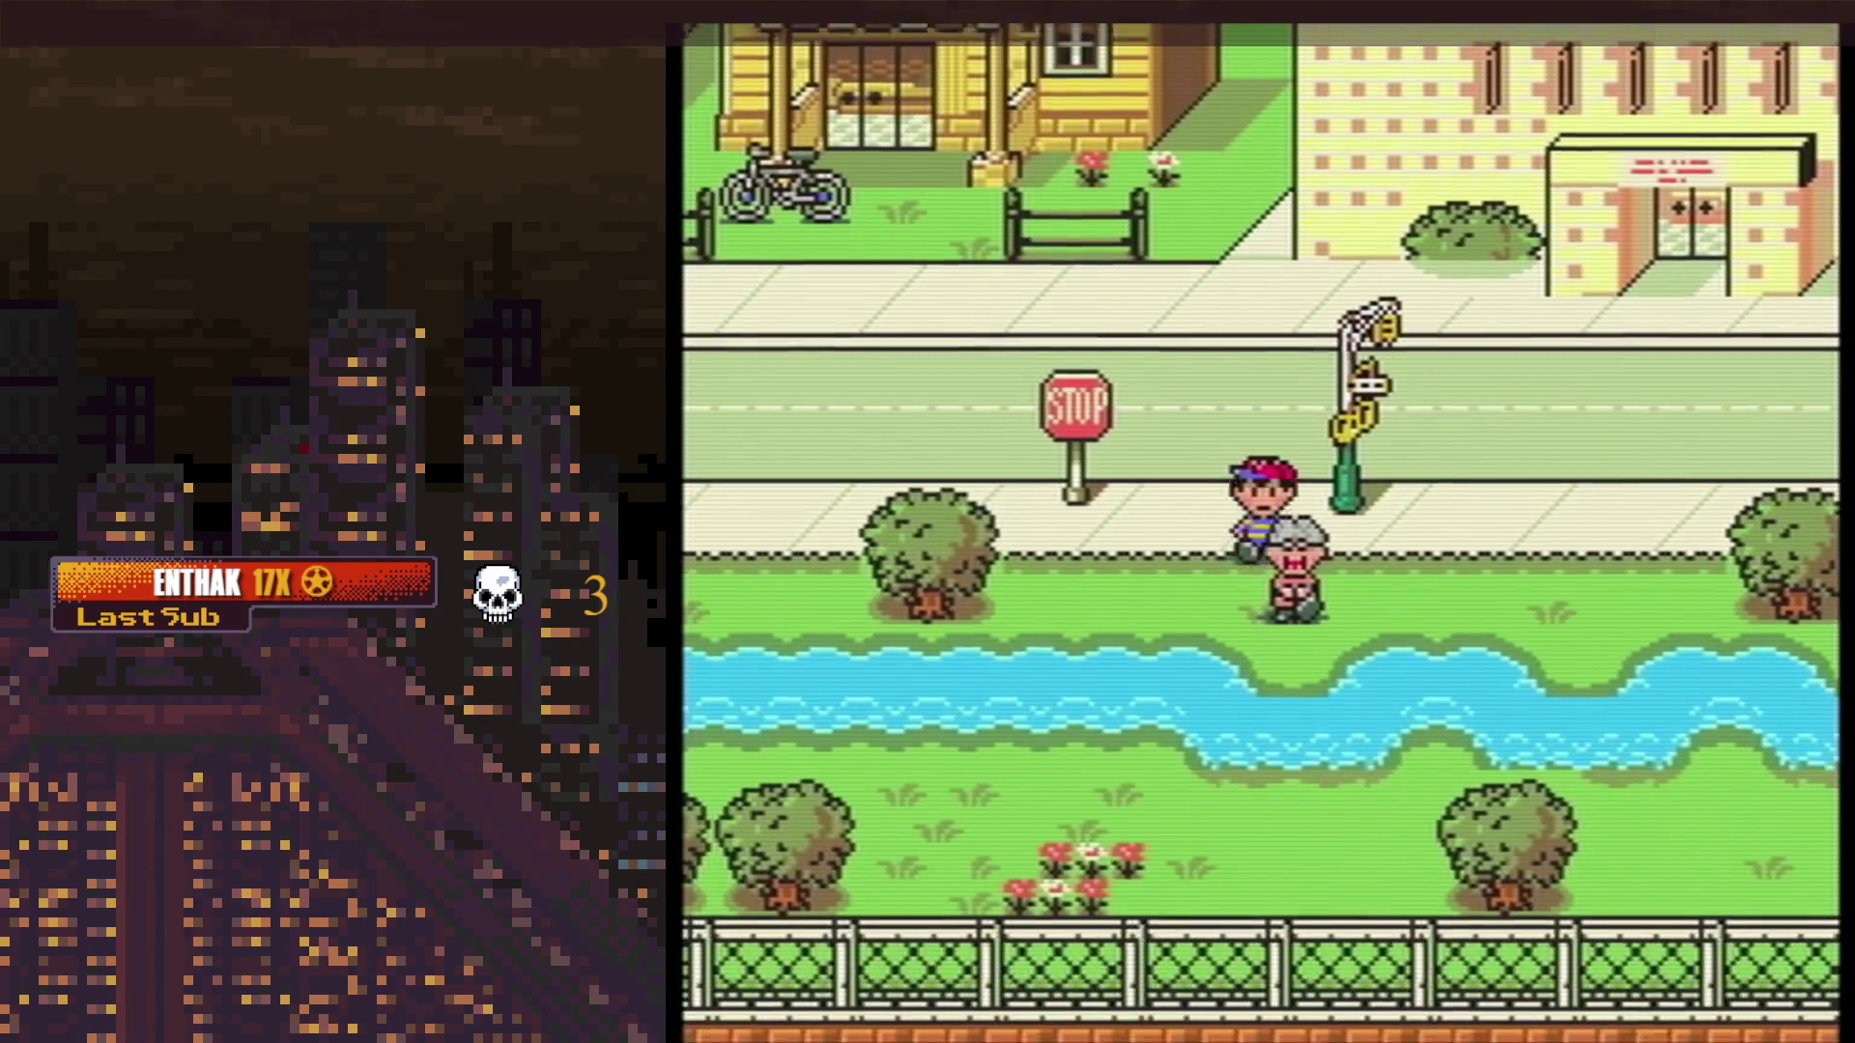
{"action": "key", "text": "x"}
{"action": "key", "text": "x"}
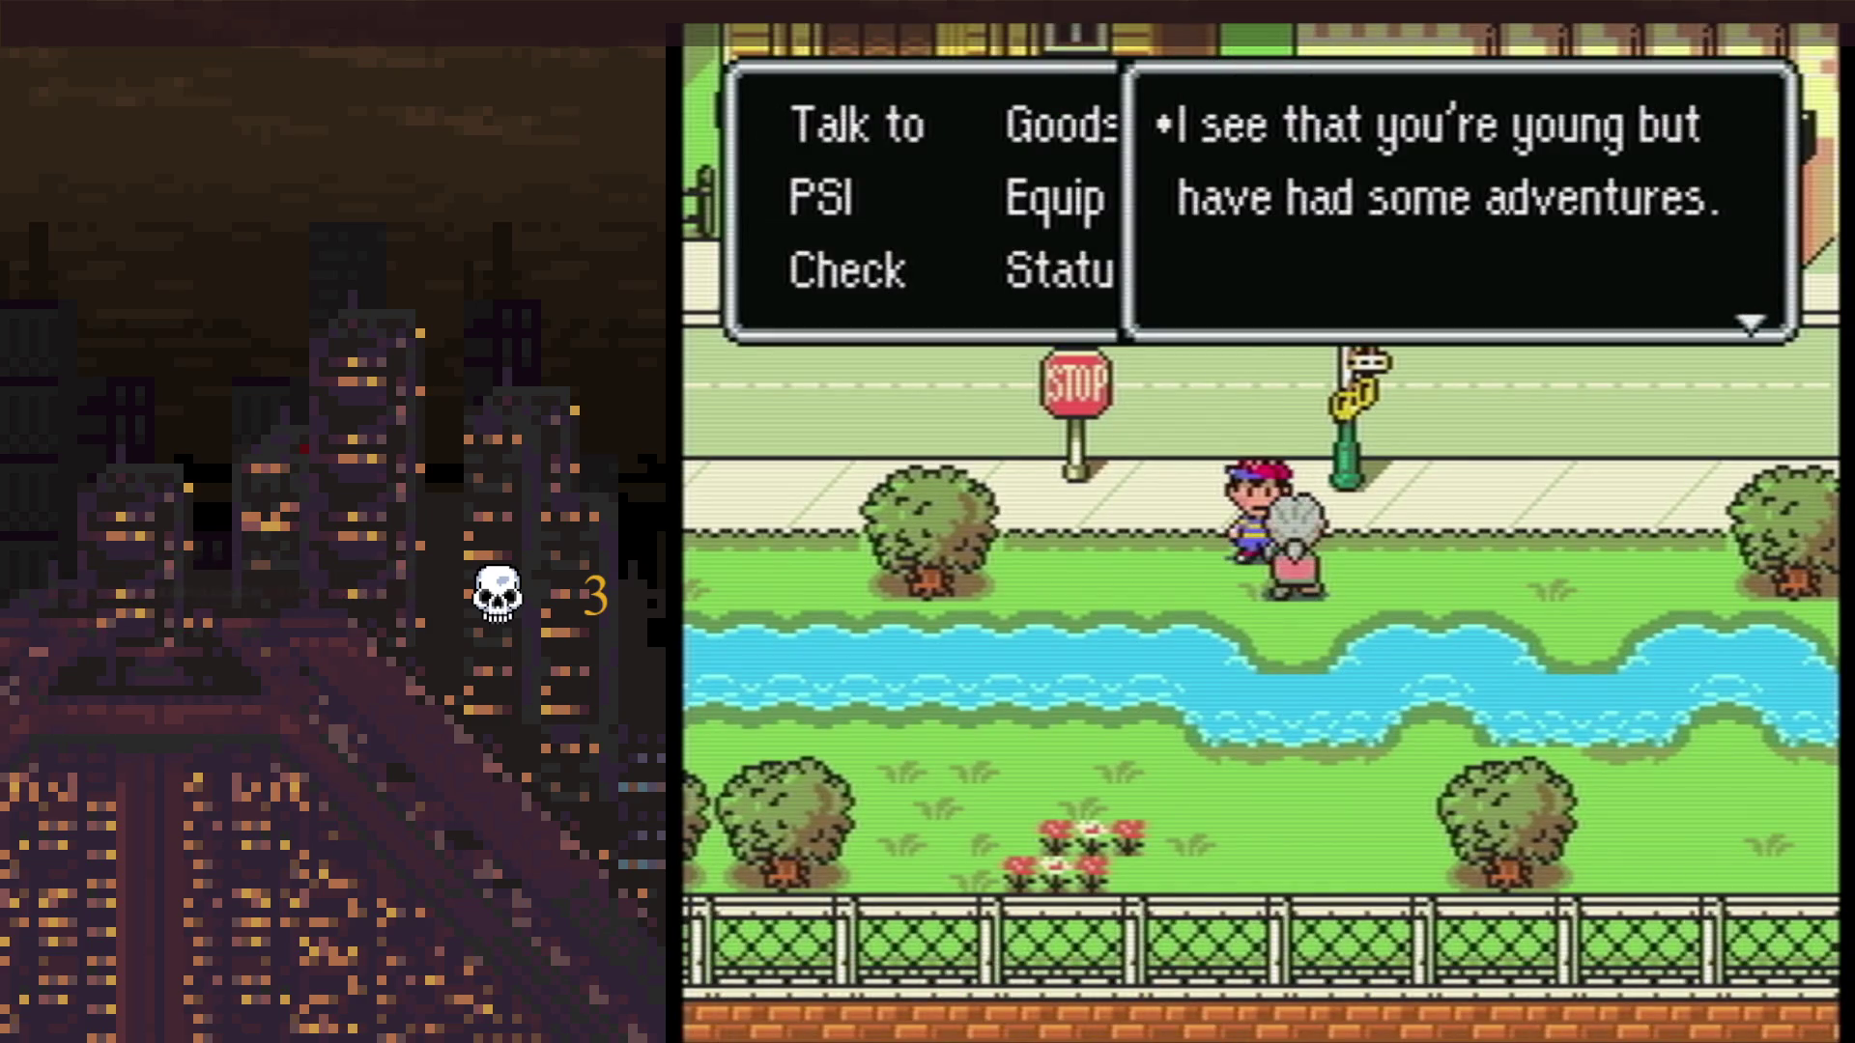
{"action": "key", "text": "x"}
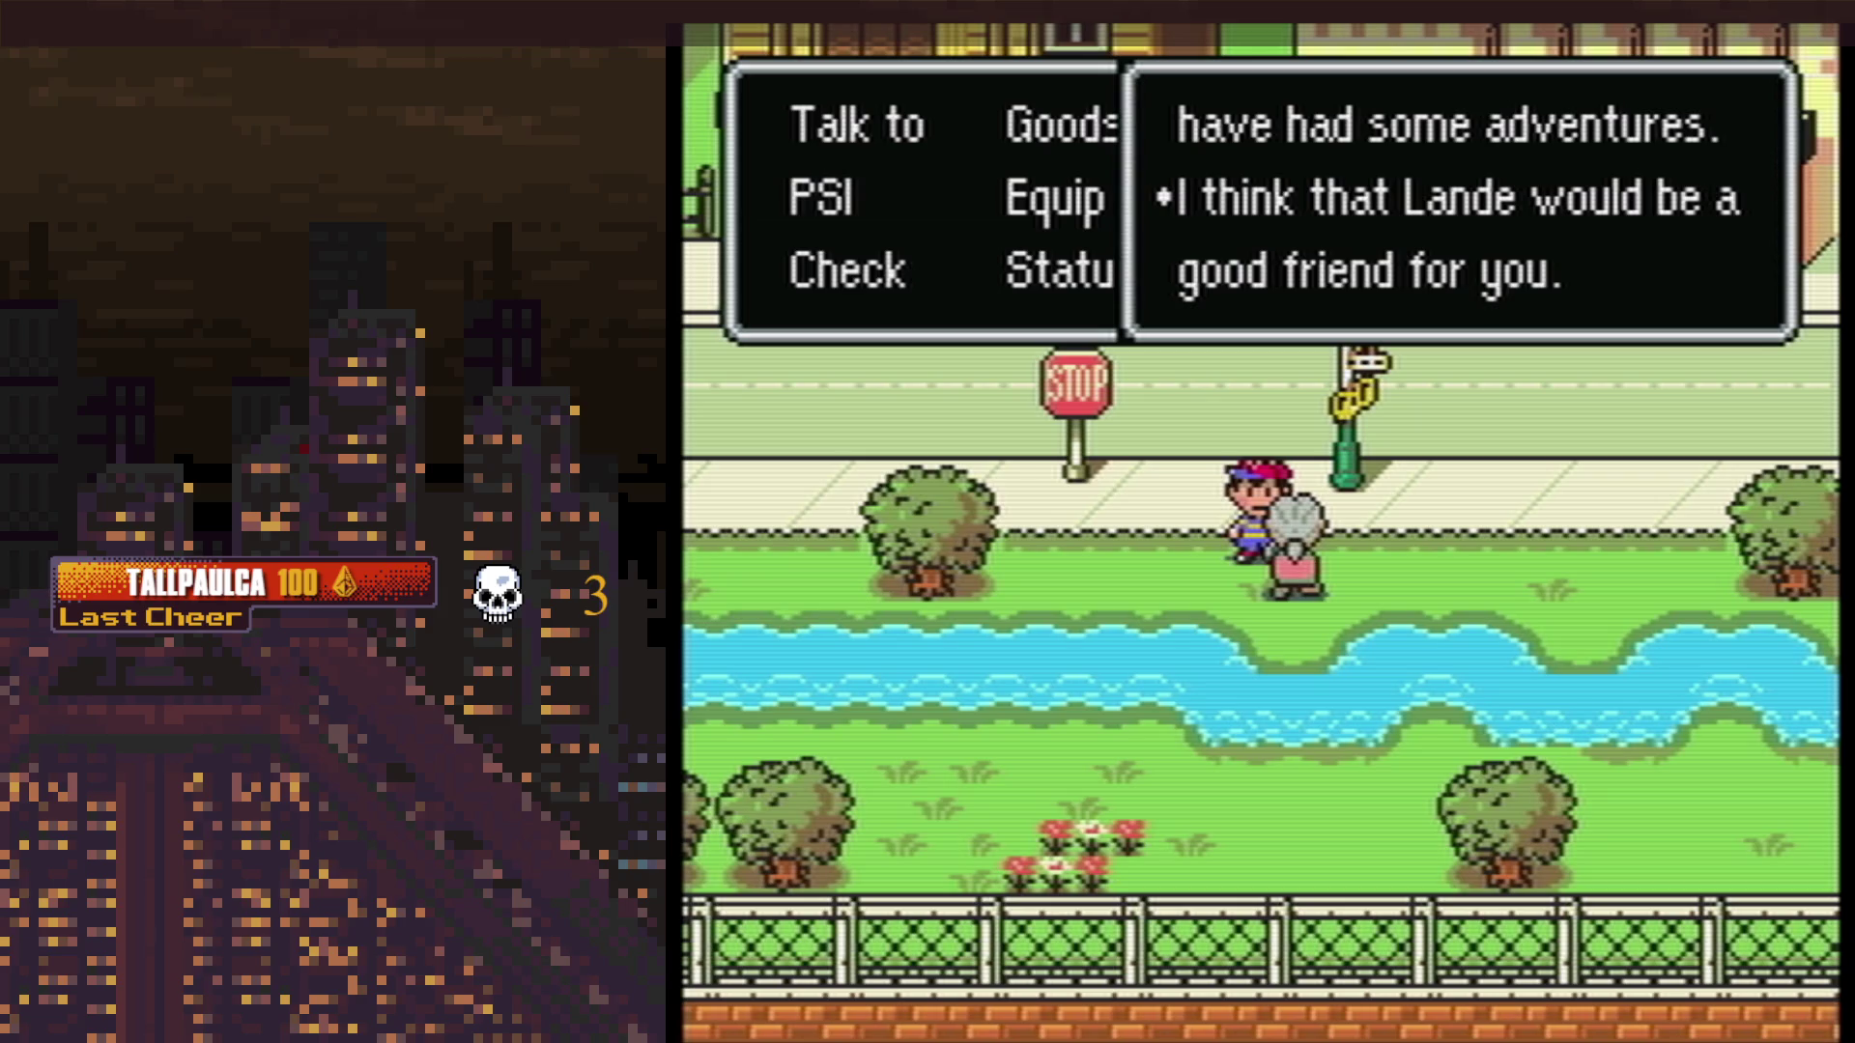
{"action": "key", "text": "x"}
Answer No to the courier's $18 delivery charge so he leaves.
{"action": "key", "text": "Left"}
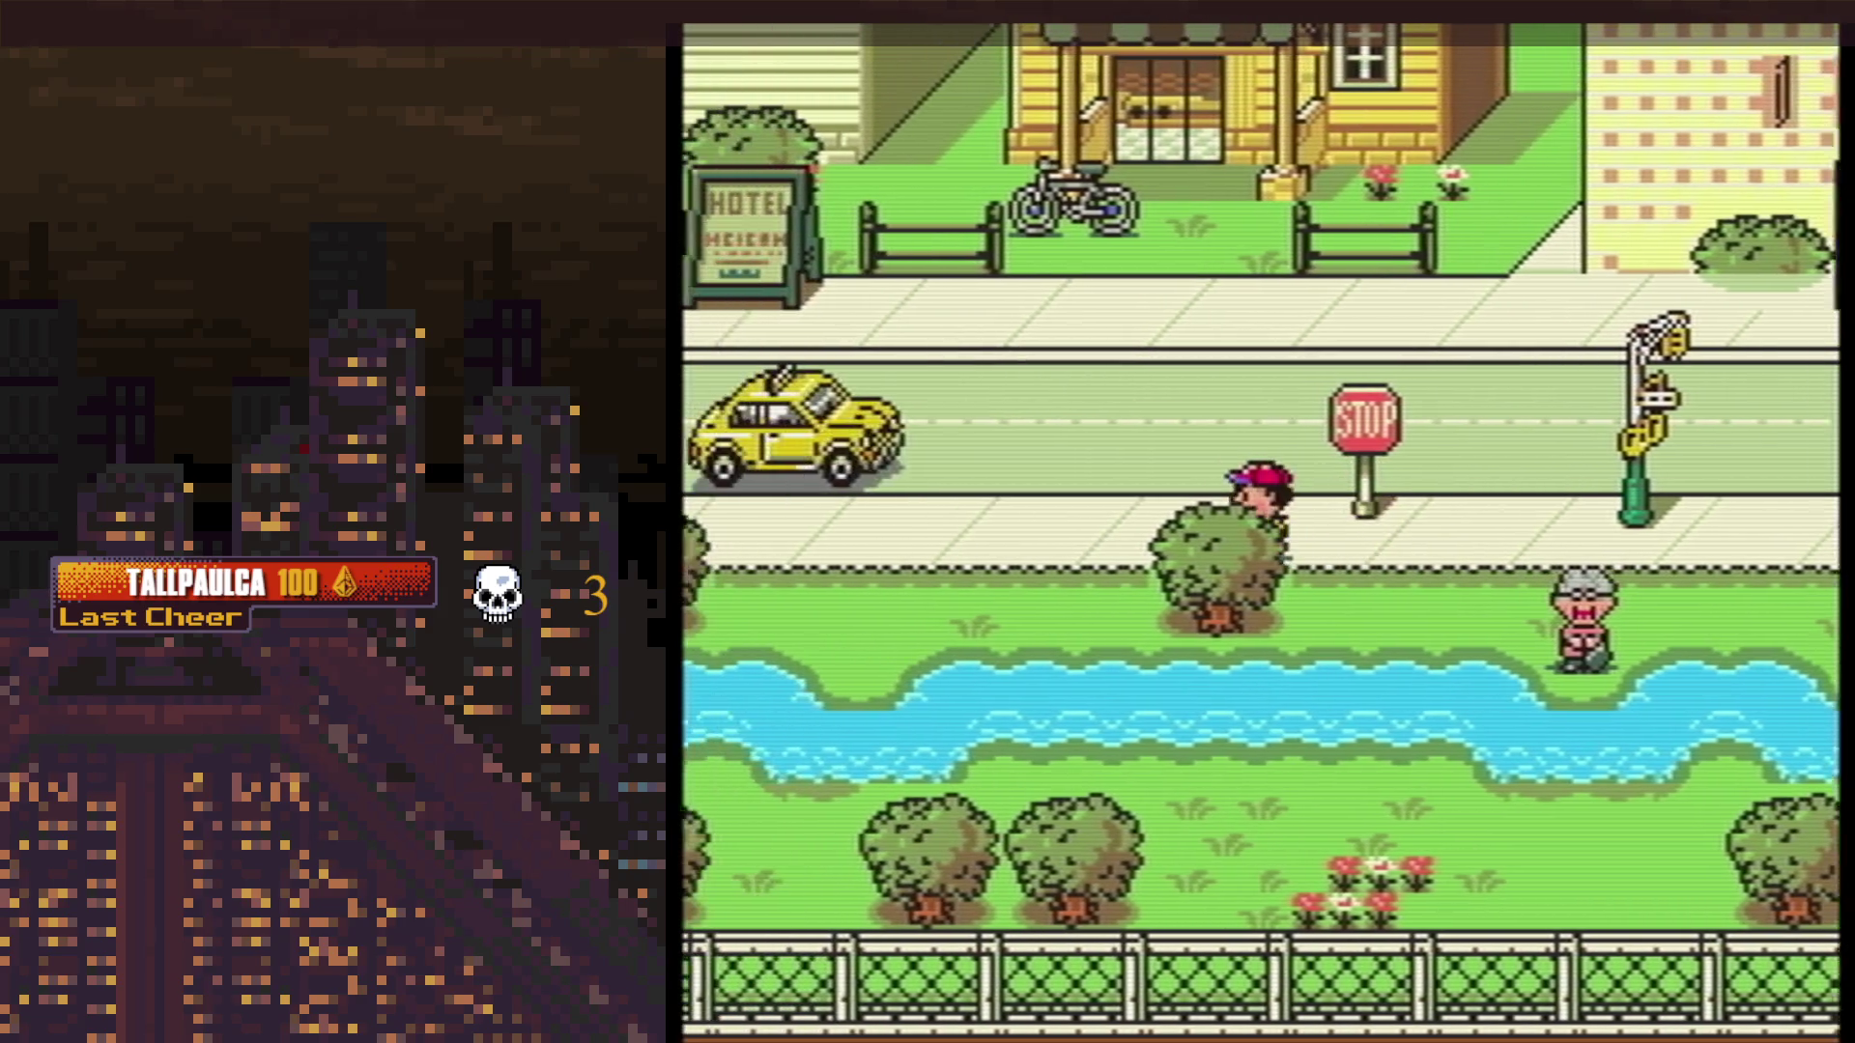
{"action": "key", "text": "Up"}
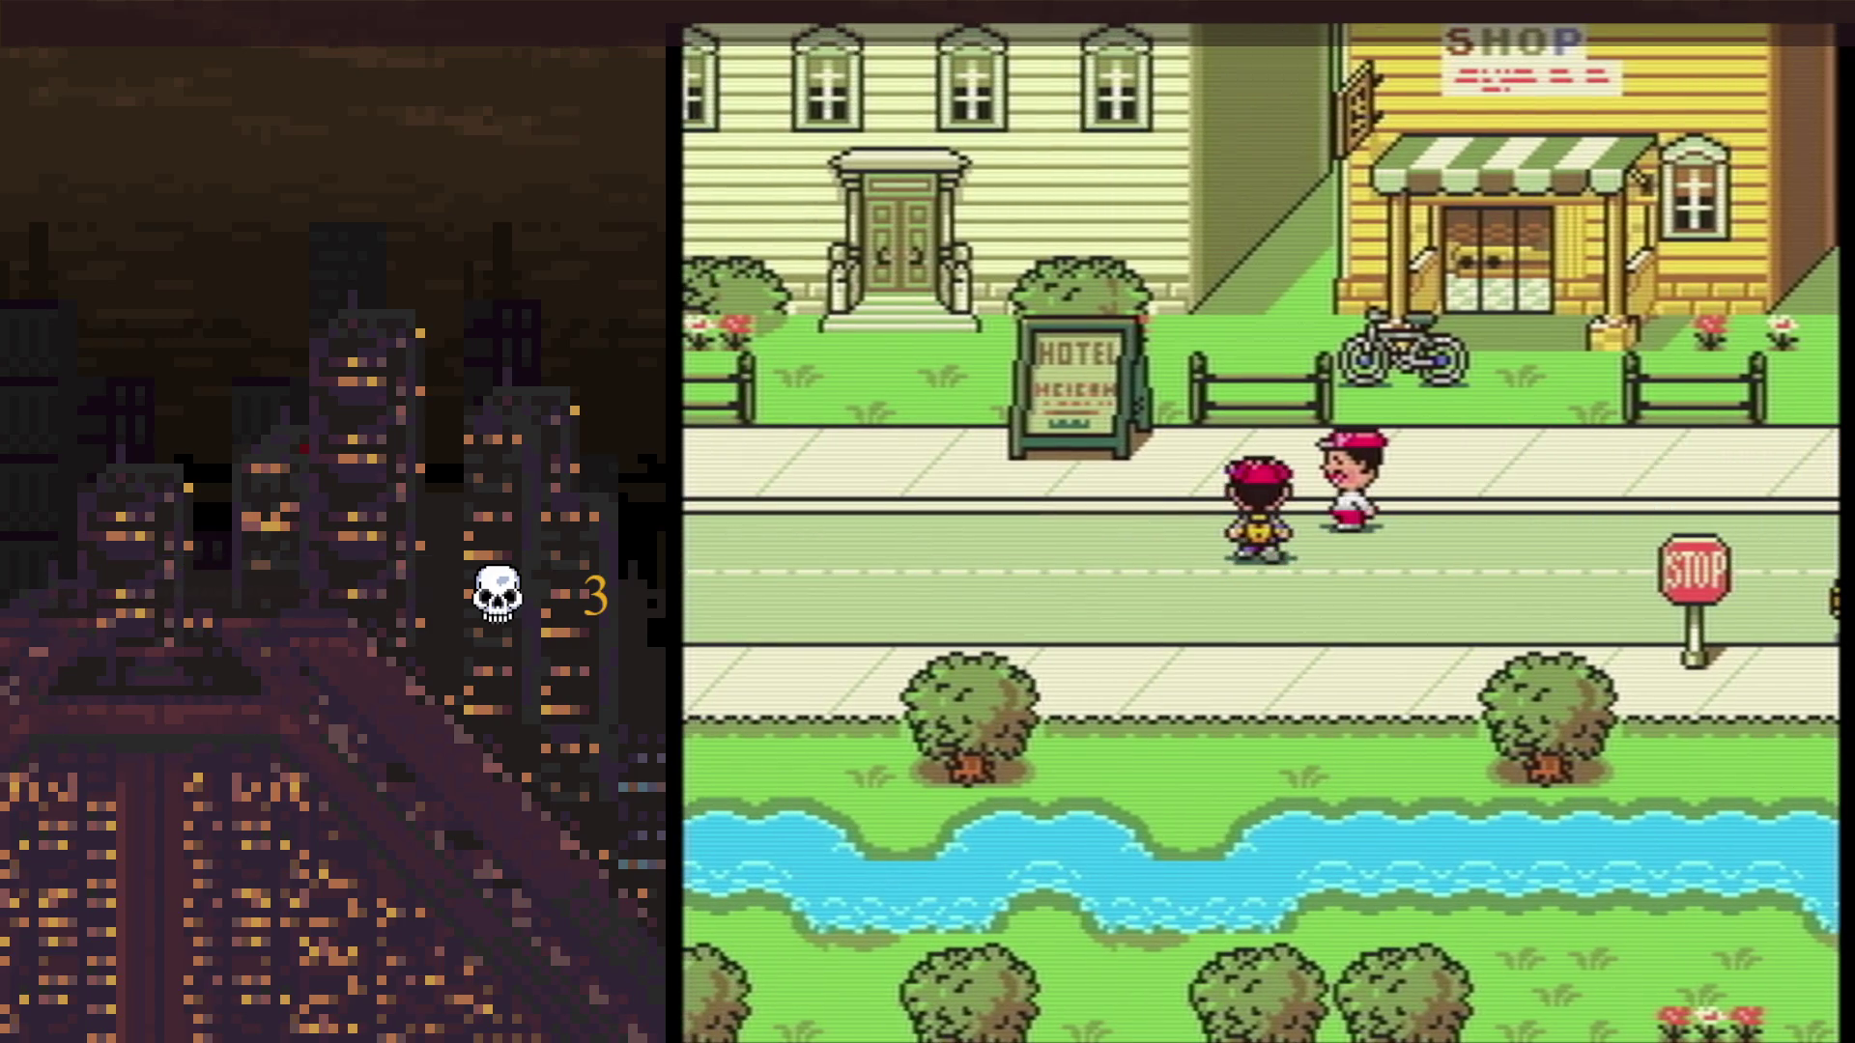
{"action": "key", "text": "Return"}
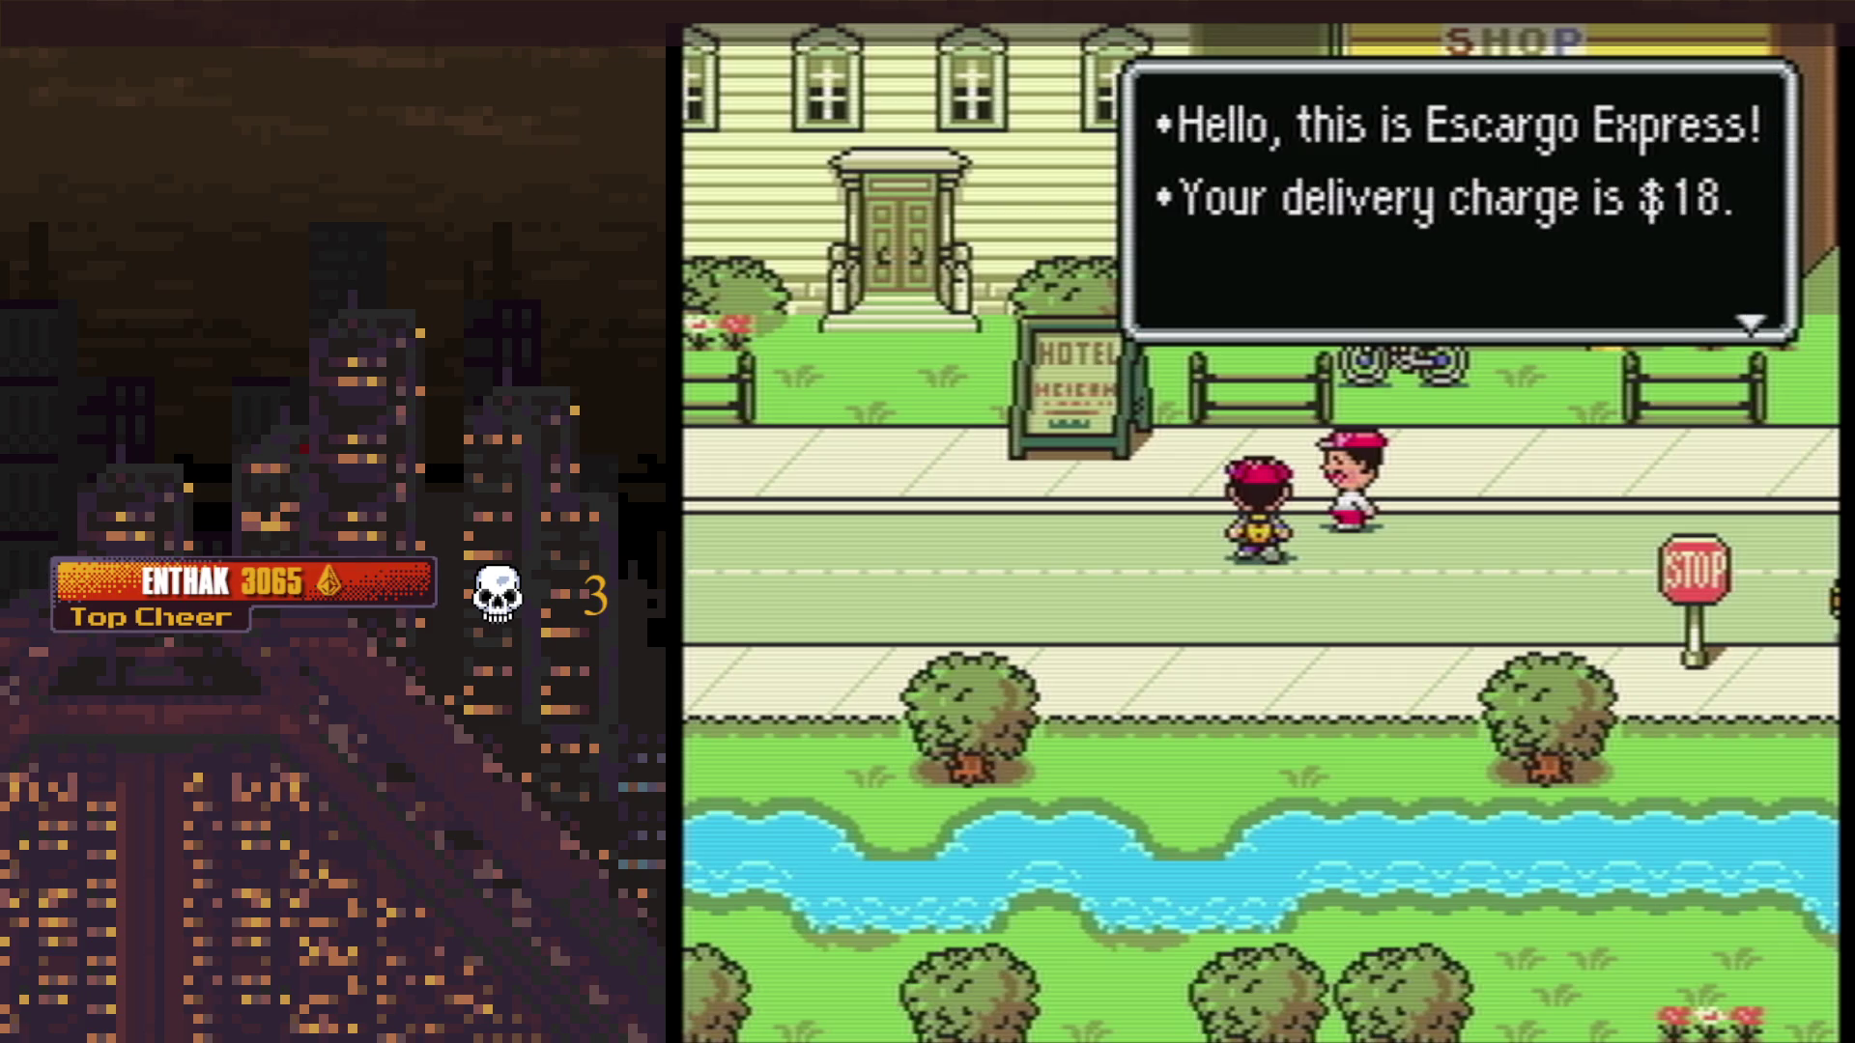
{"action": "key", "text": "Return"}
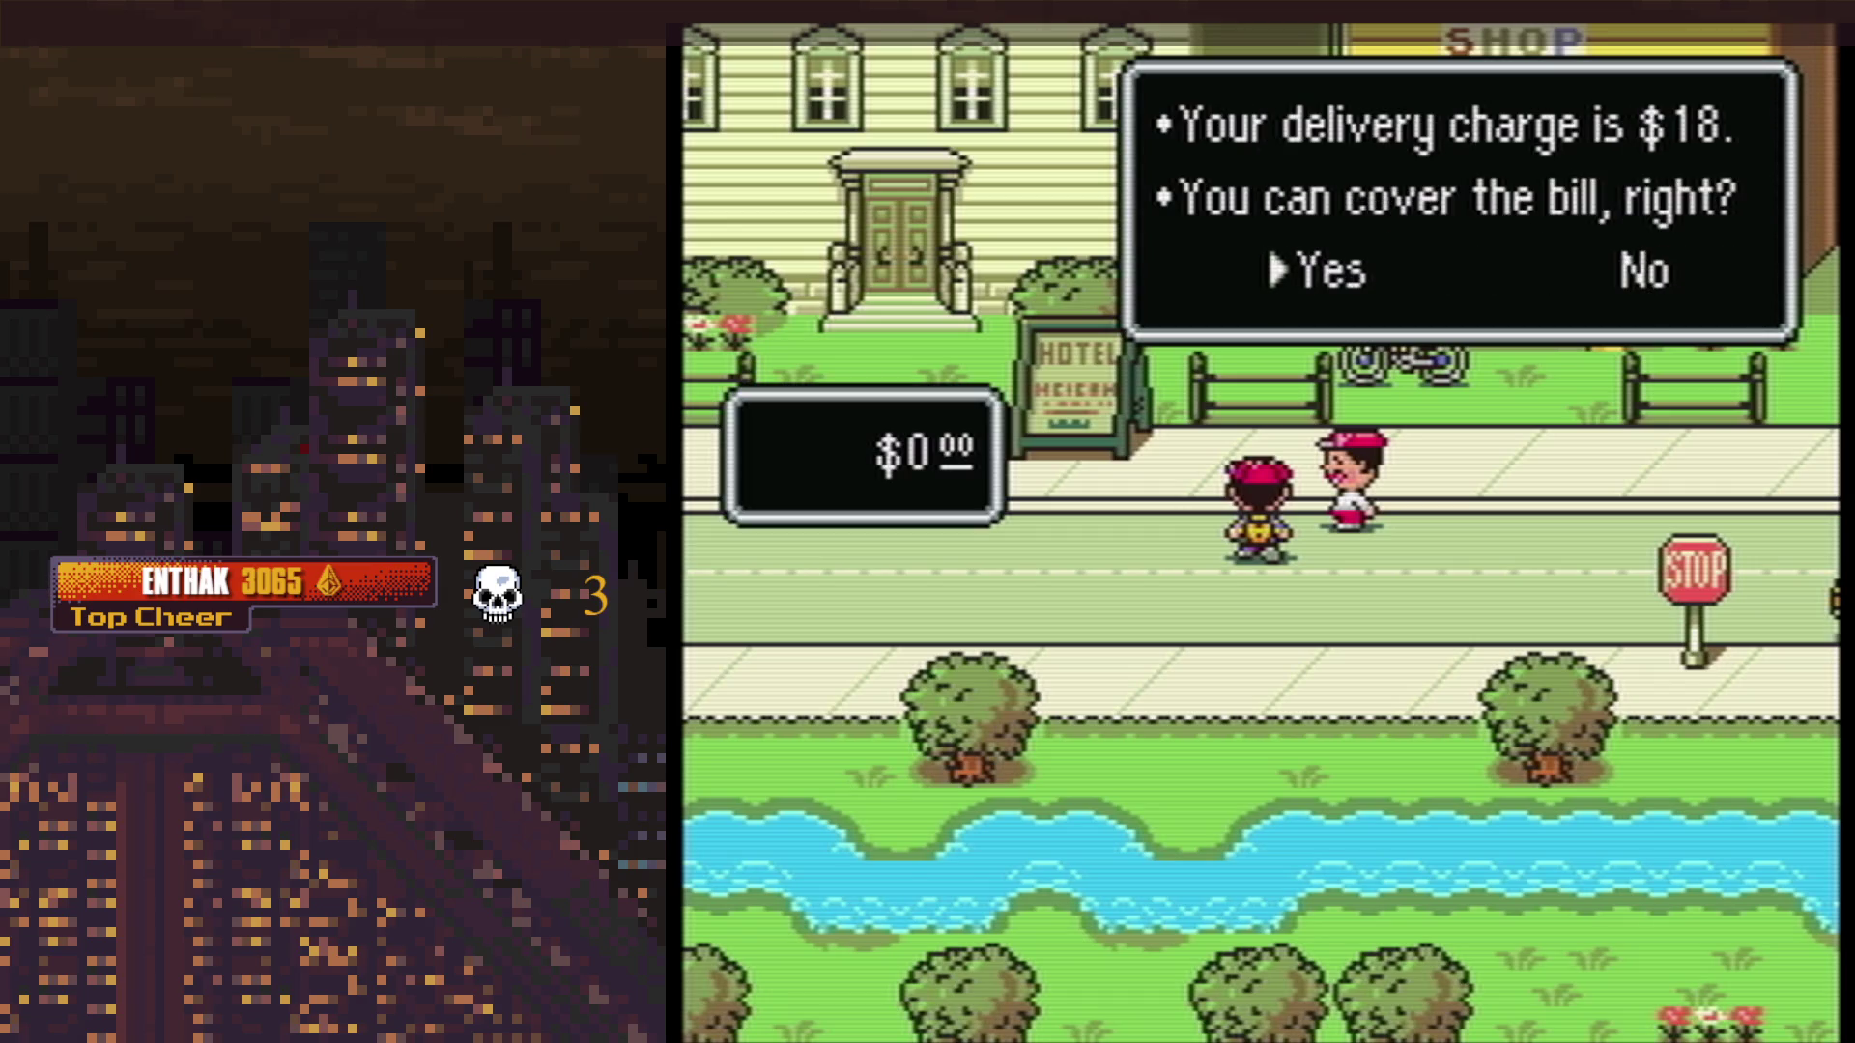
{"action": "key", "text": "Right"}
{"action": "key", "text": "Return"}
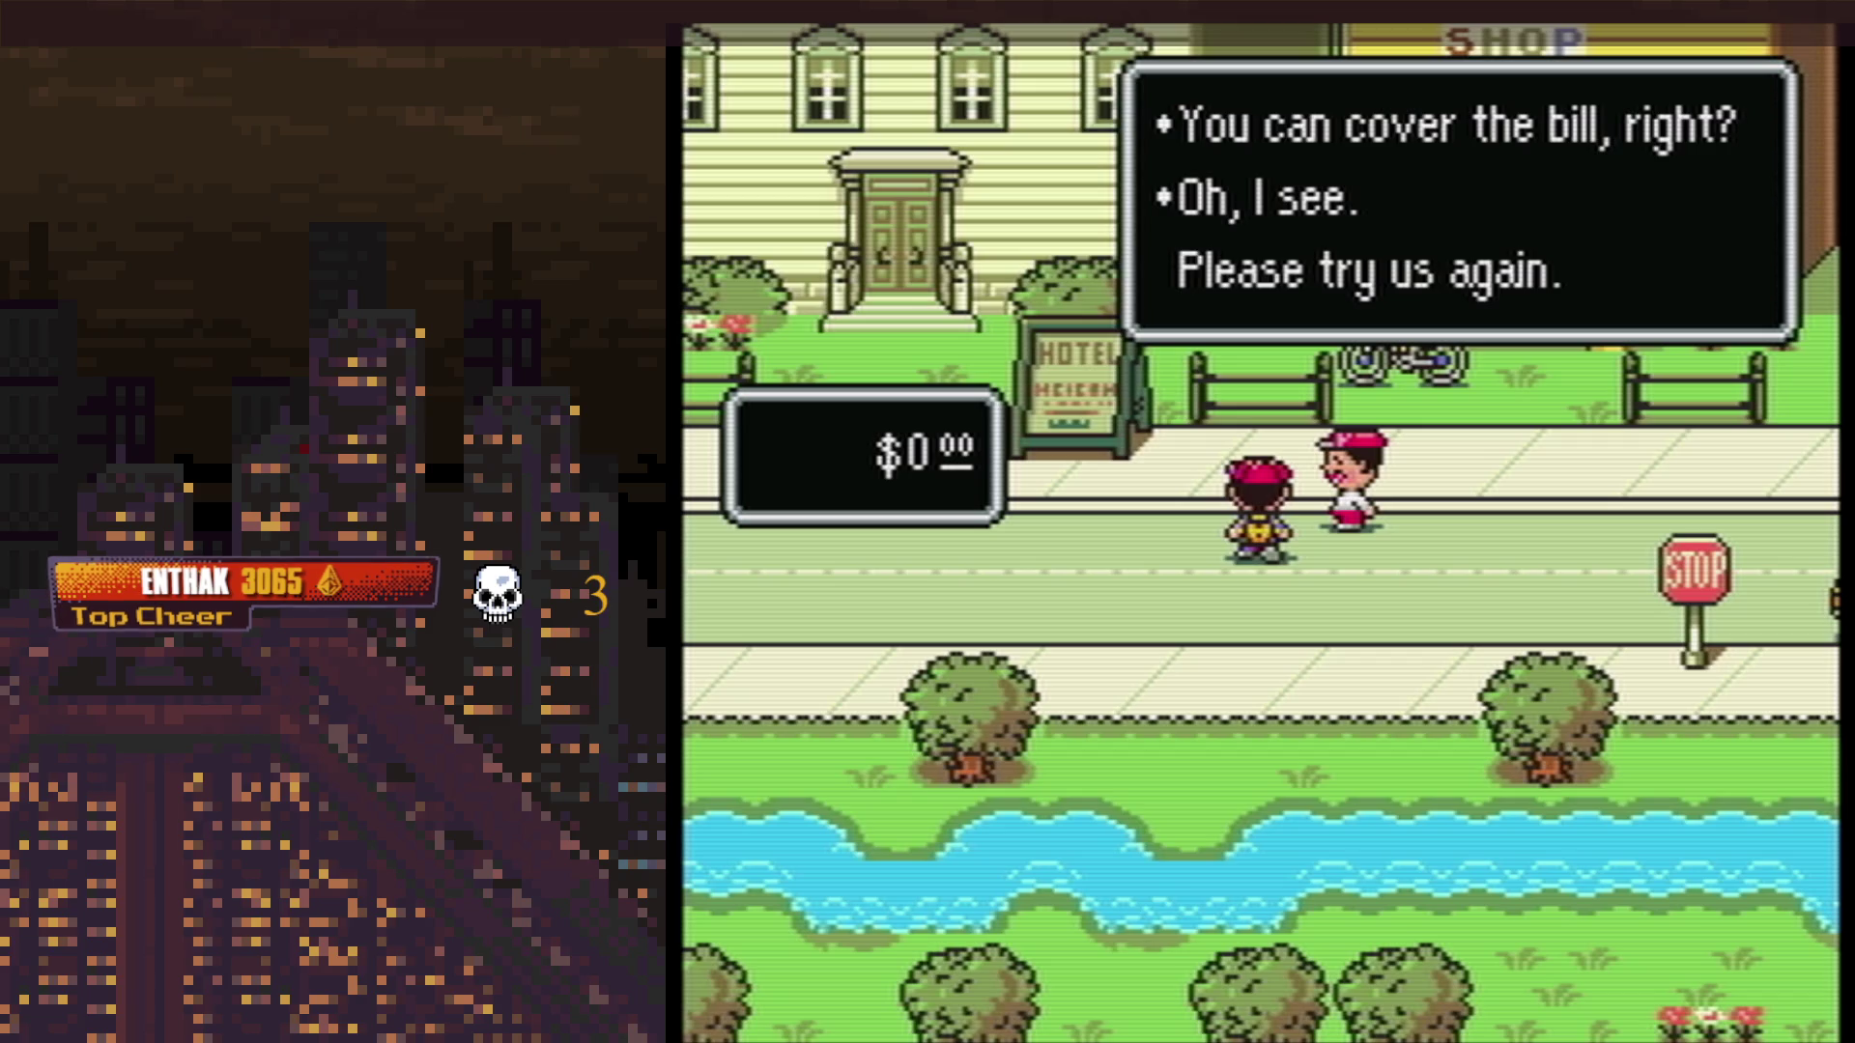
{"action": "key", "text": "Return"}
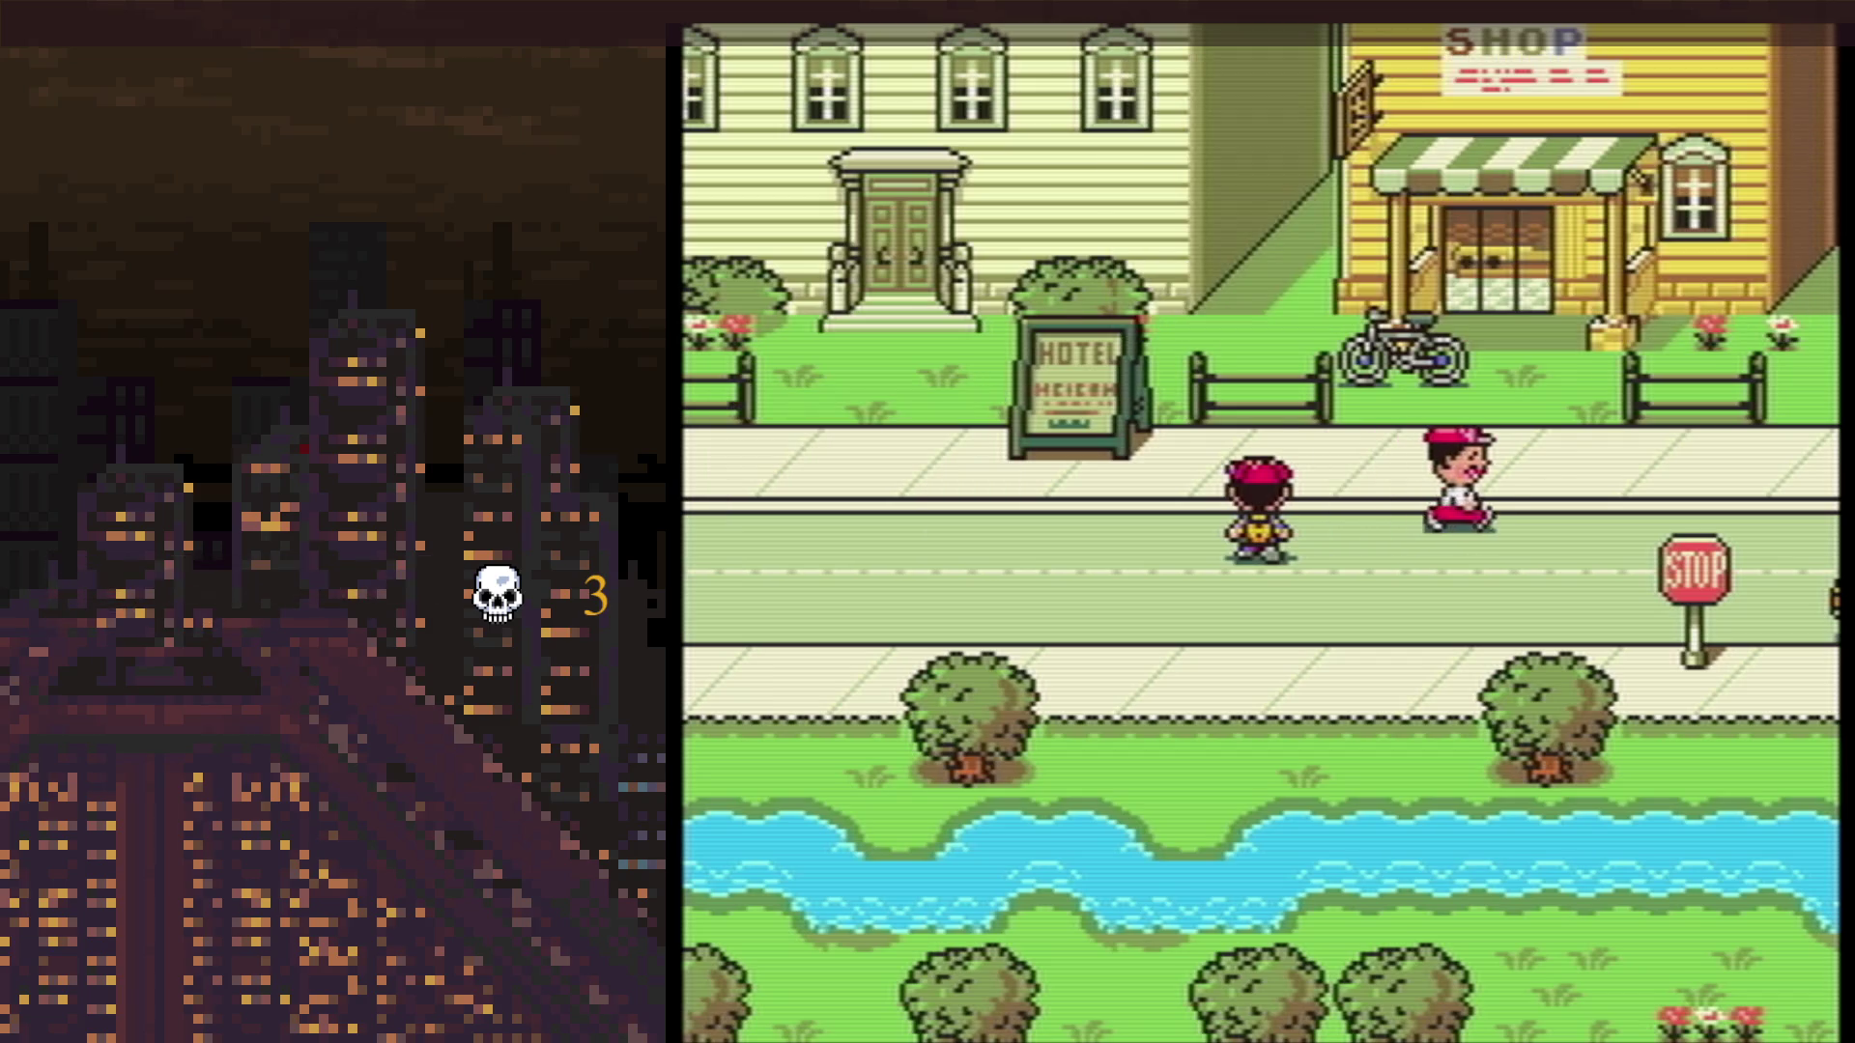
{"action": "key", "text": "Left"}
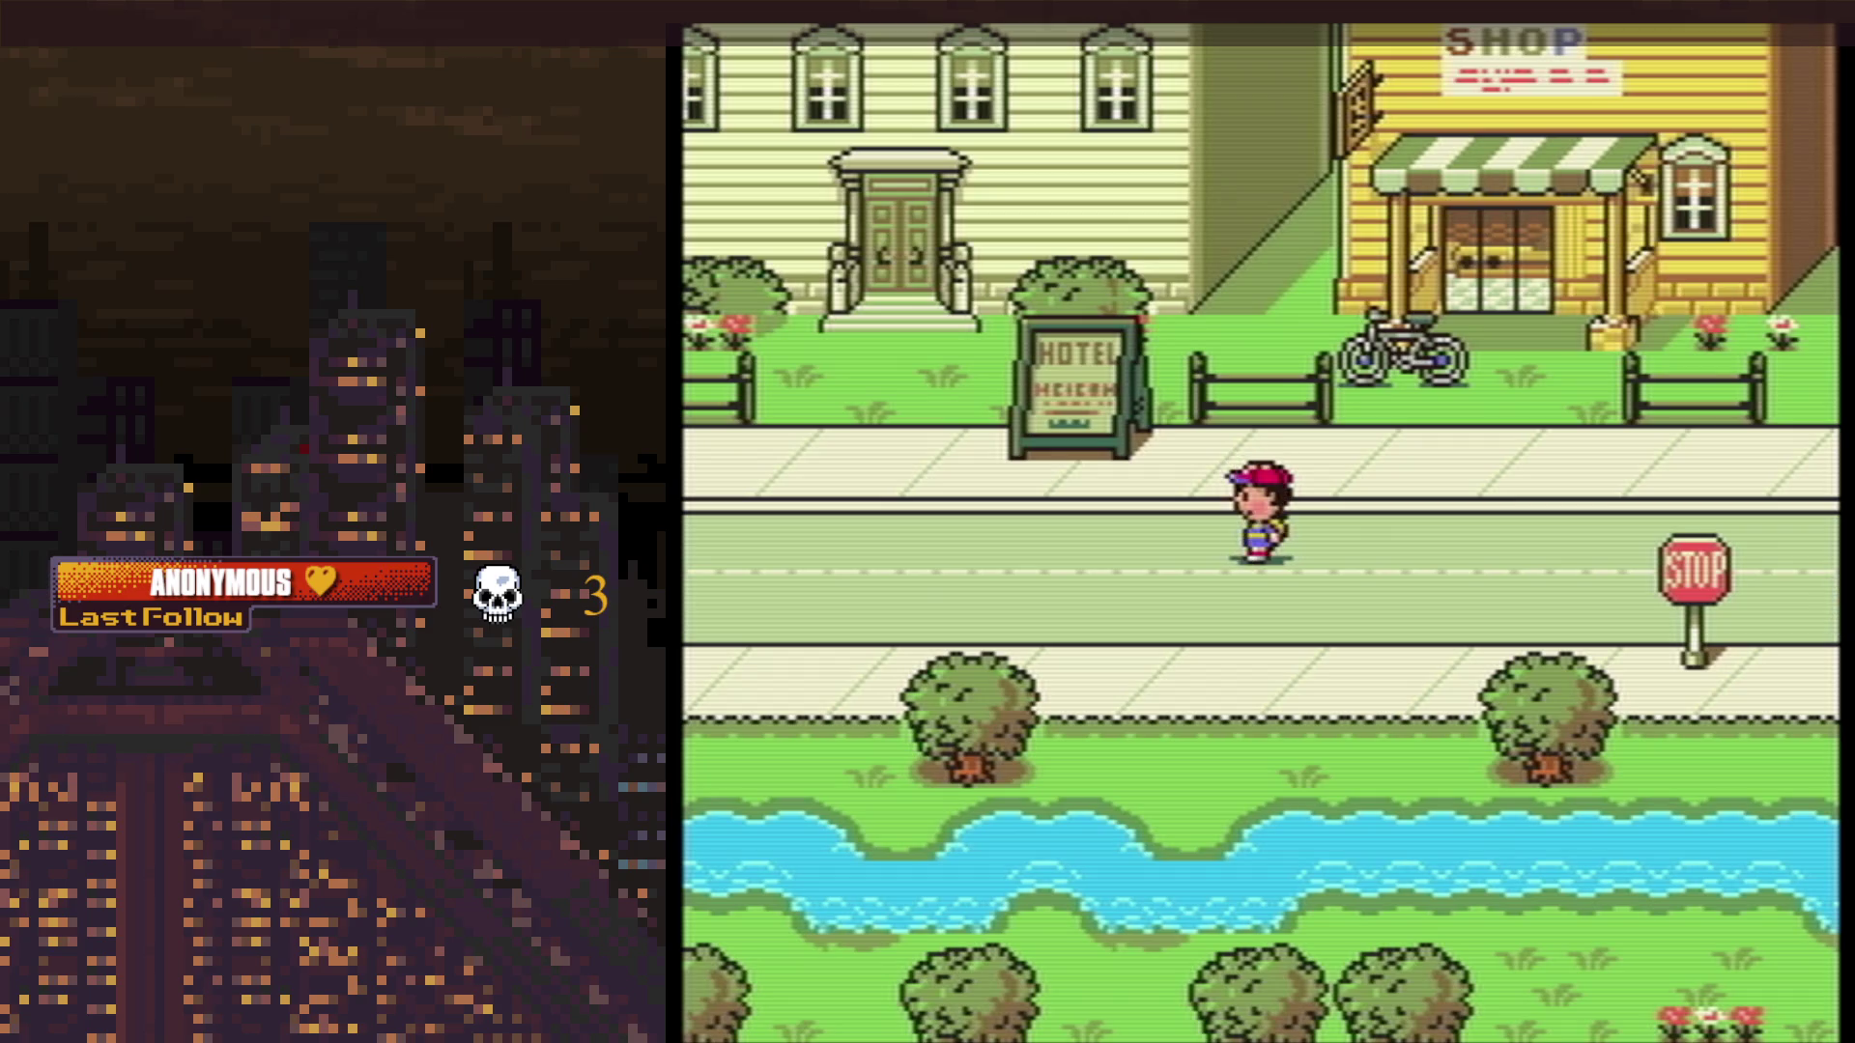
Walk Ness east along the lower sidewalk past the stop sign into Burglin Park.
{"action": "key", "text": "Down"}
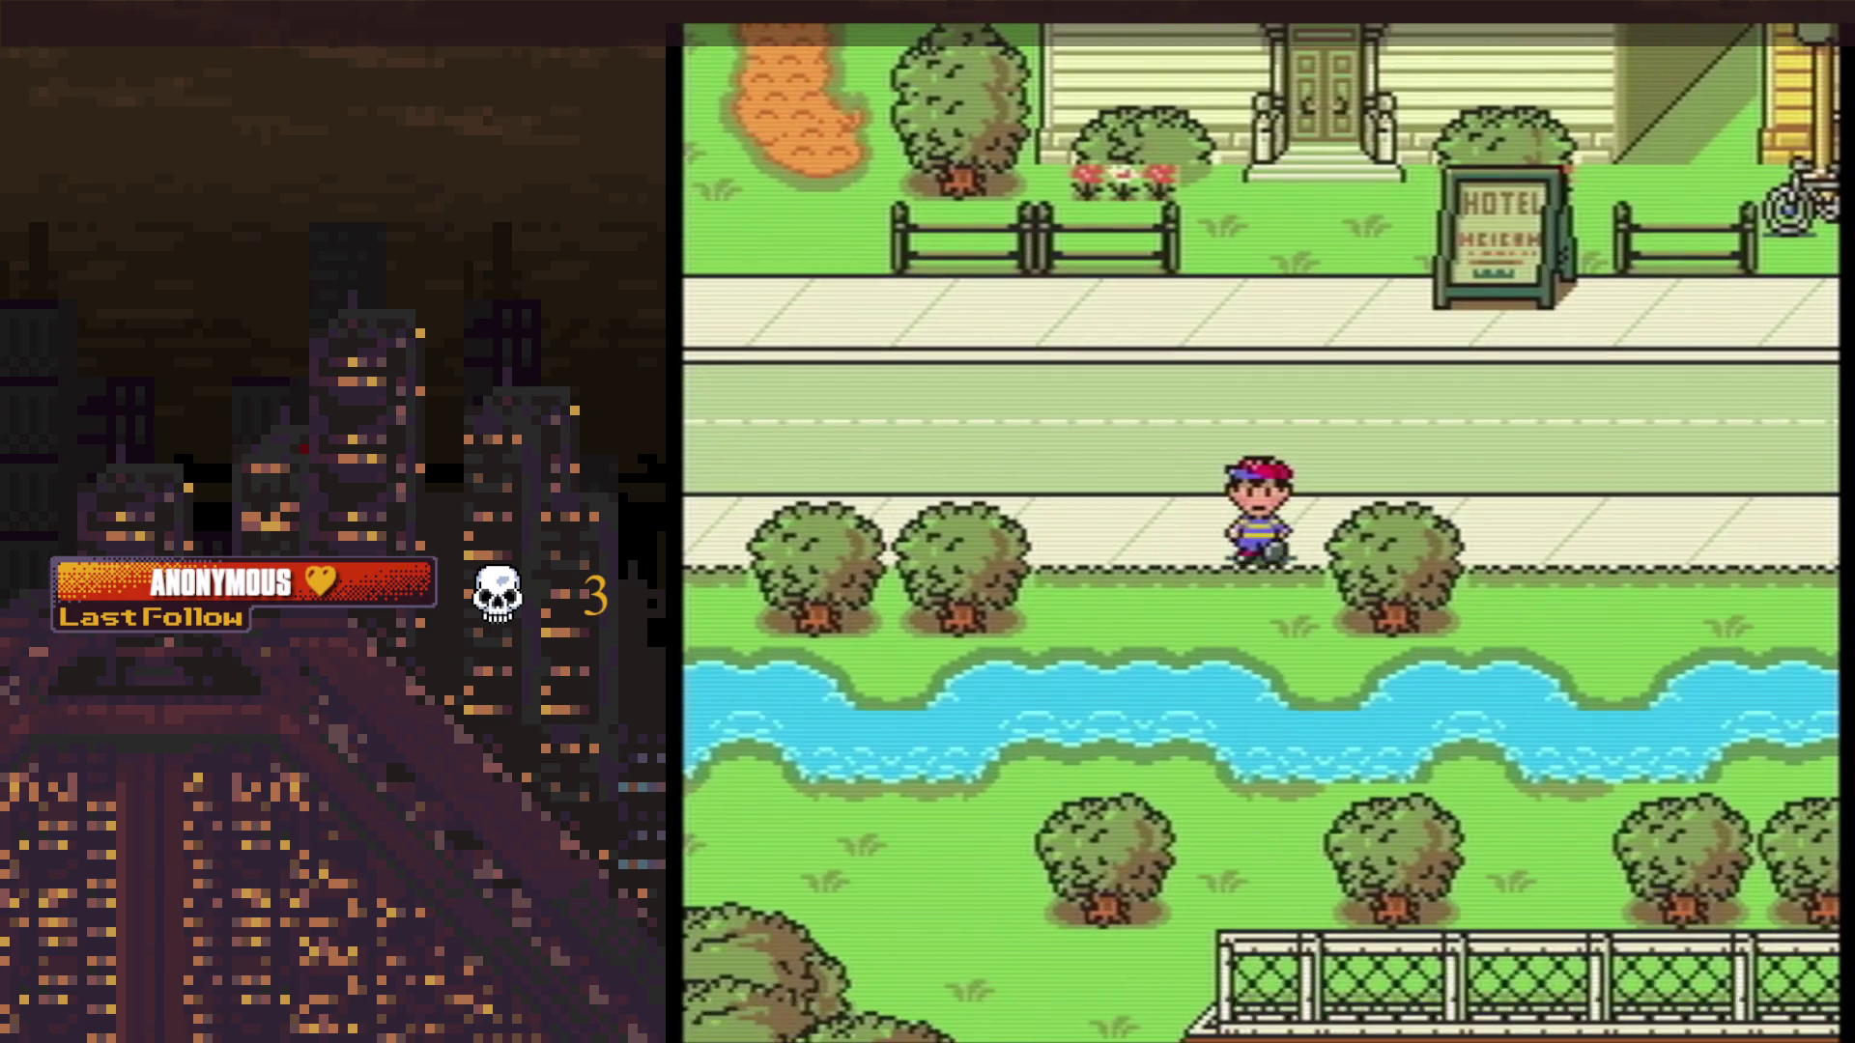
{"action": "key", "text": "Right"}
{"action": "key", "text": "Right"}
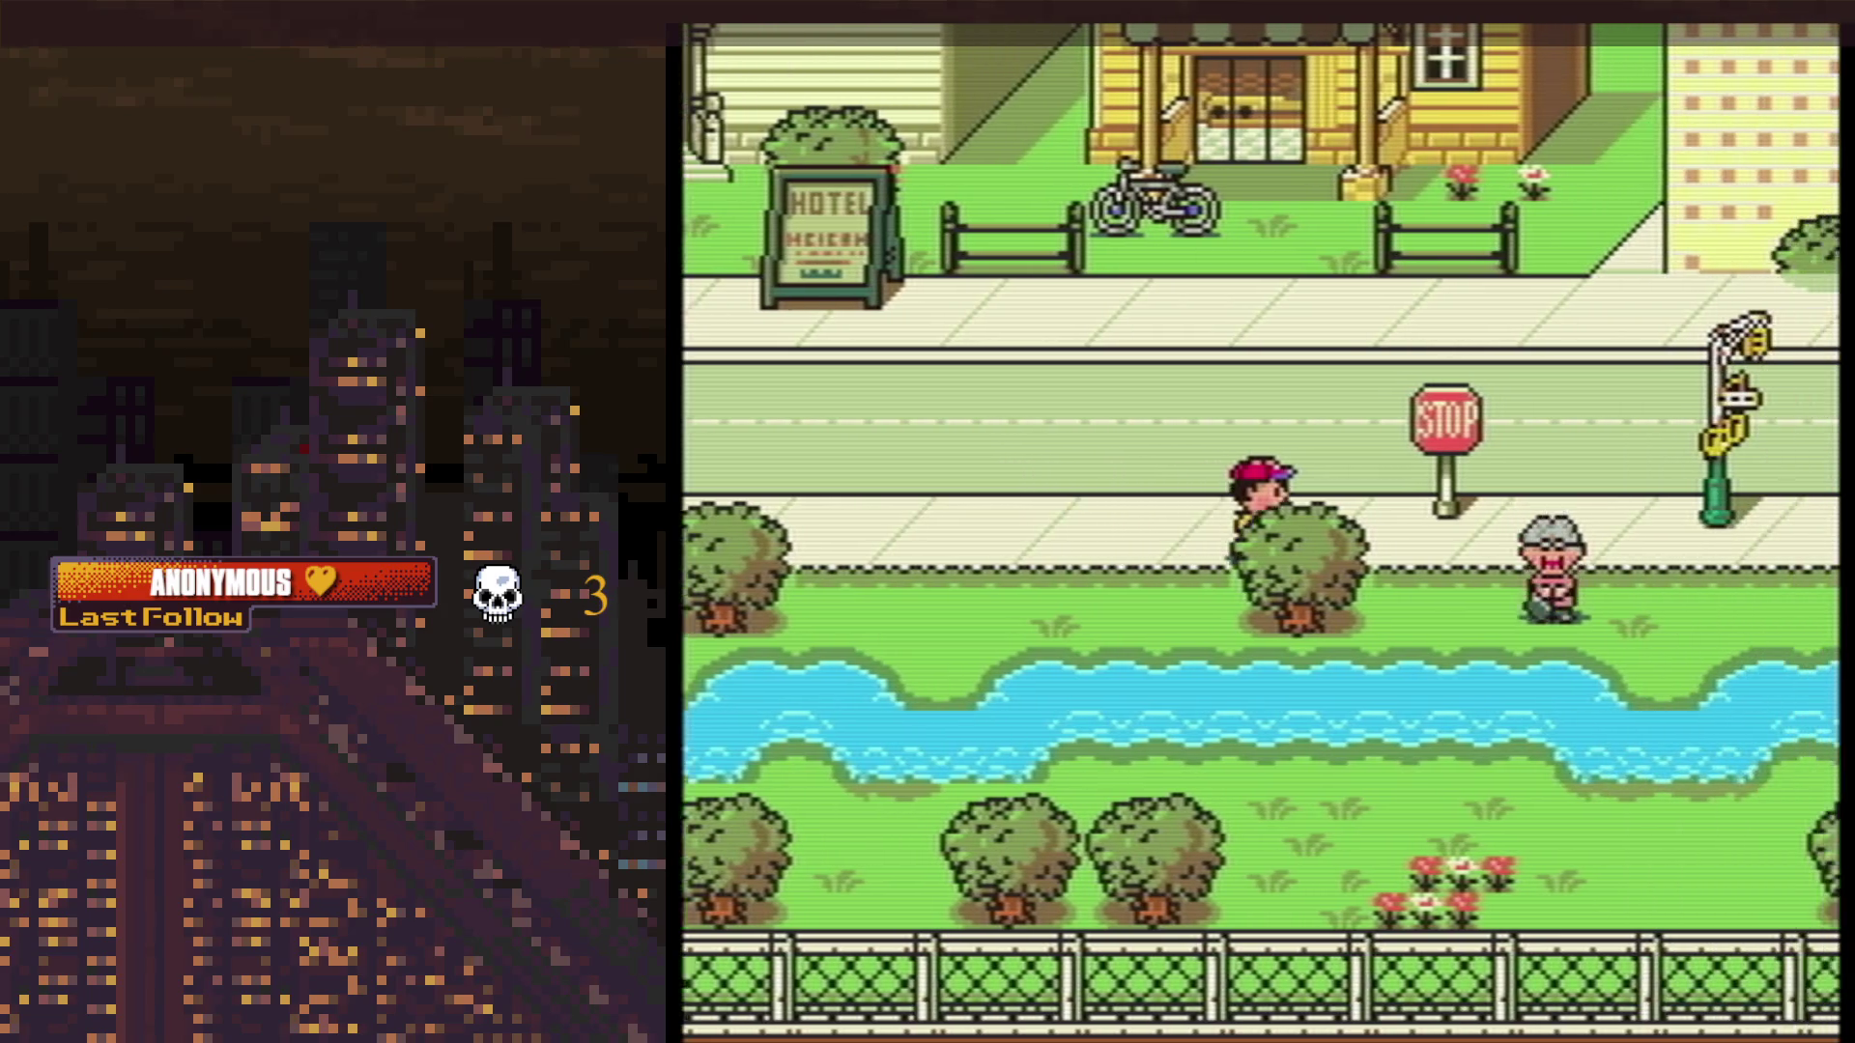
{"action": "key", "text": "Right"}
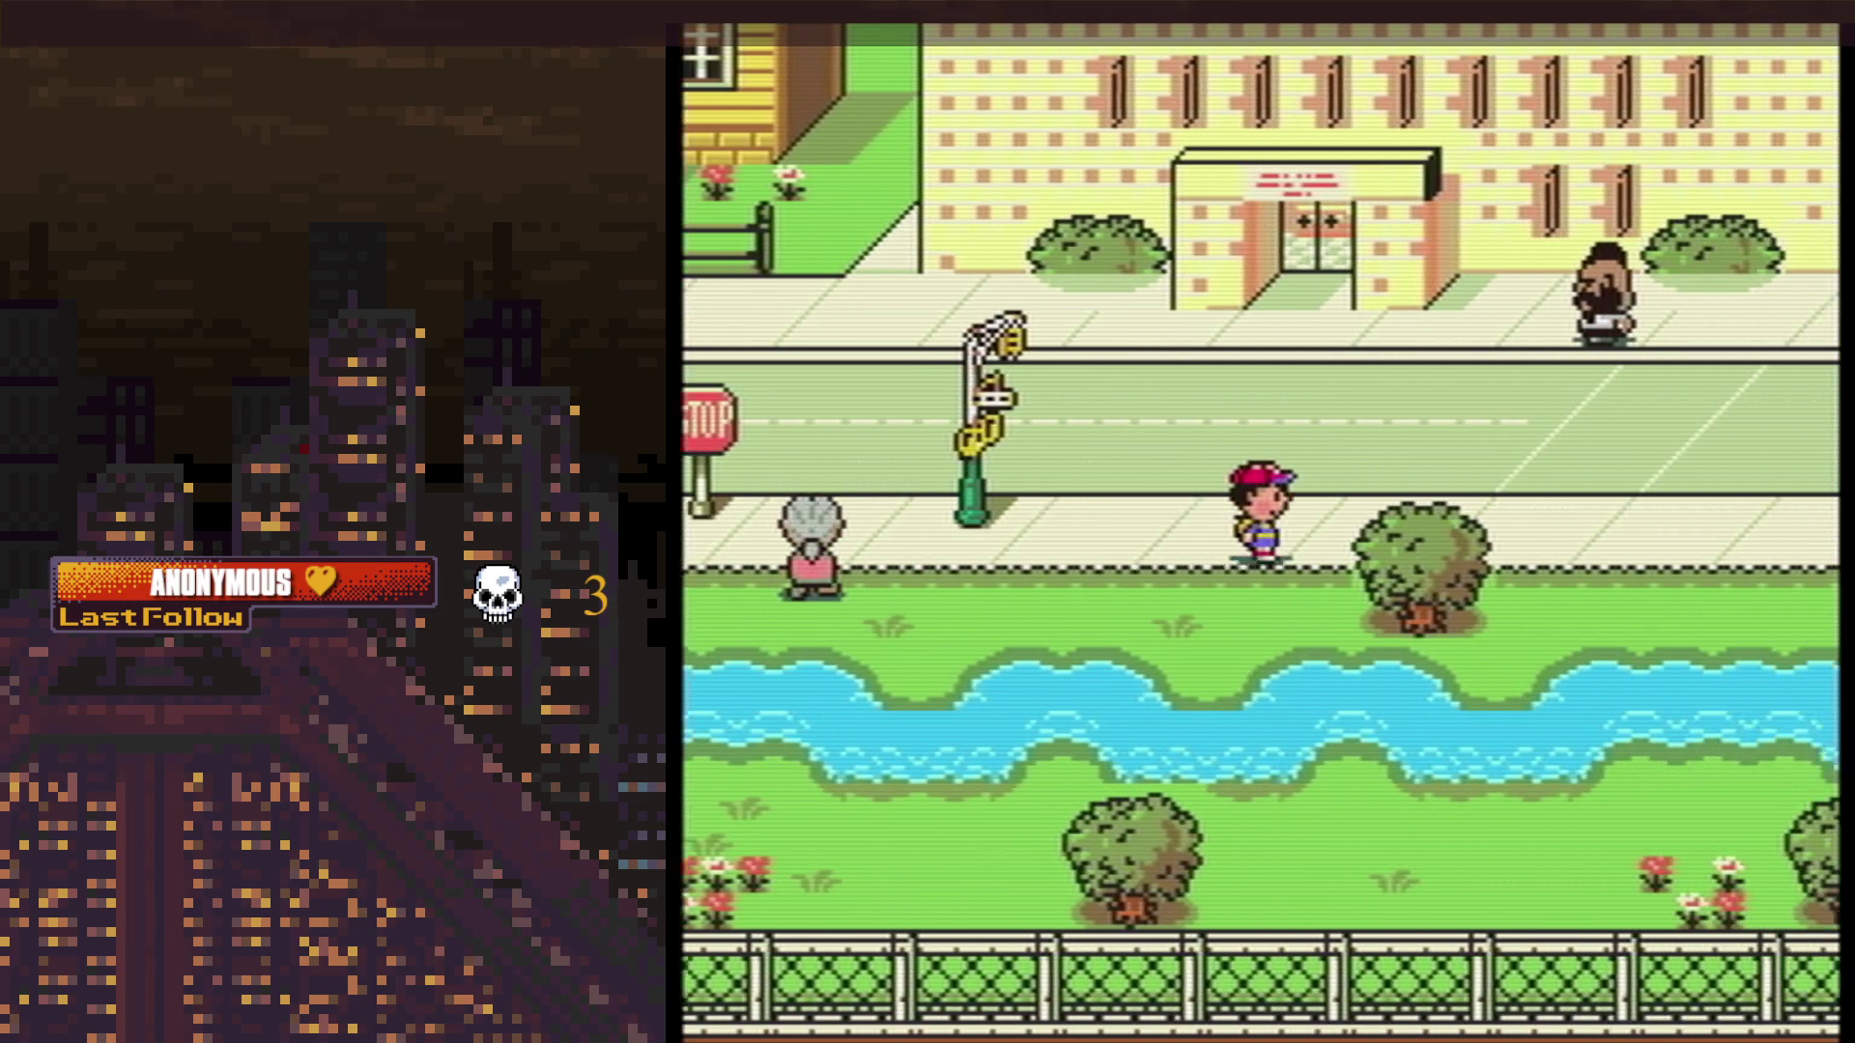
{"action": "key", "text": "Right"}
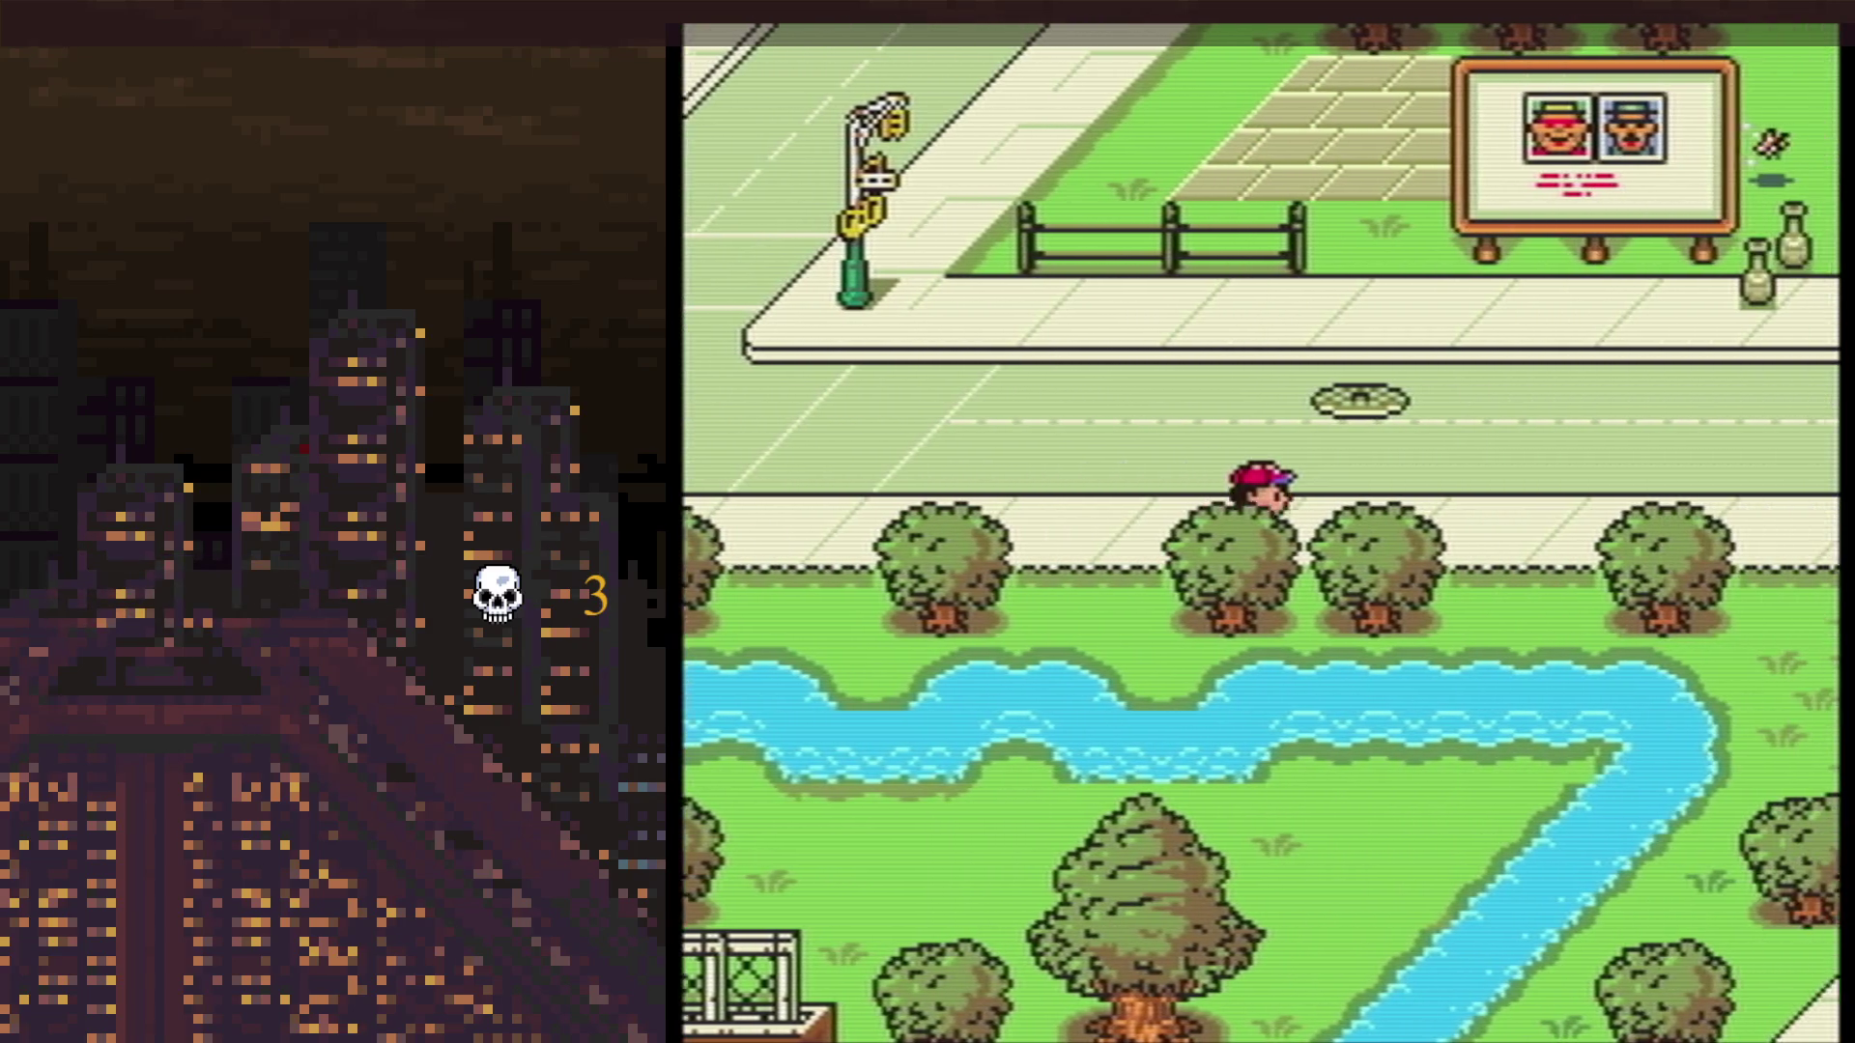
{"action": "key", "text": "Right"}
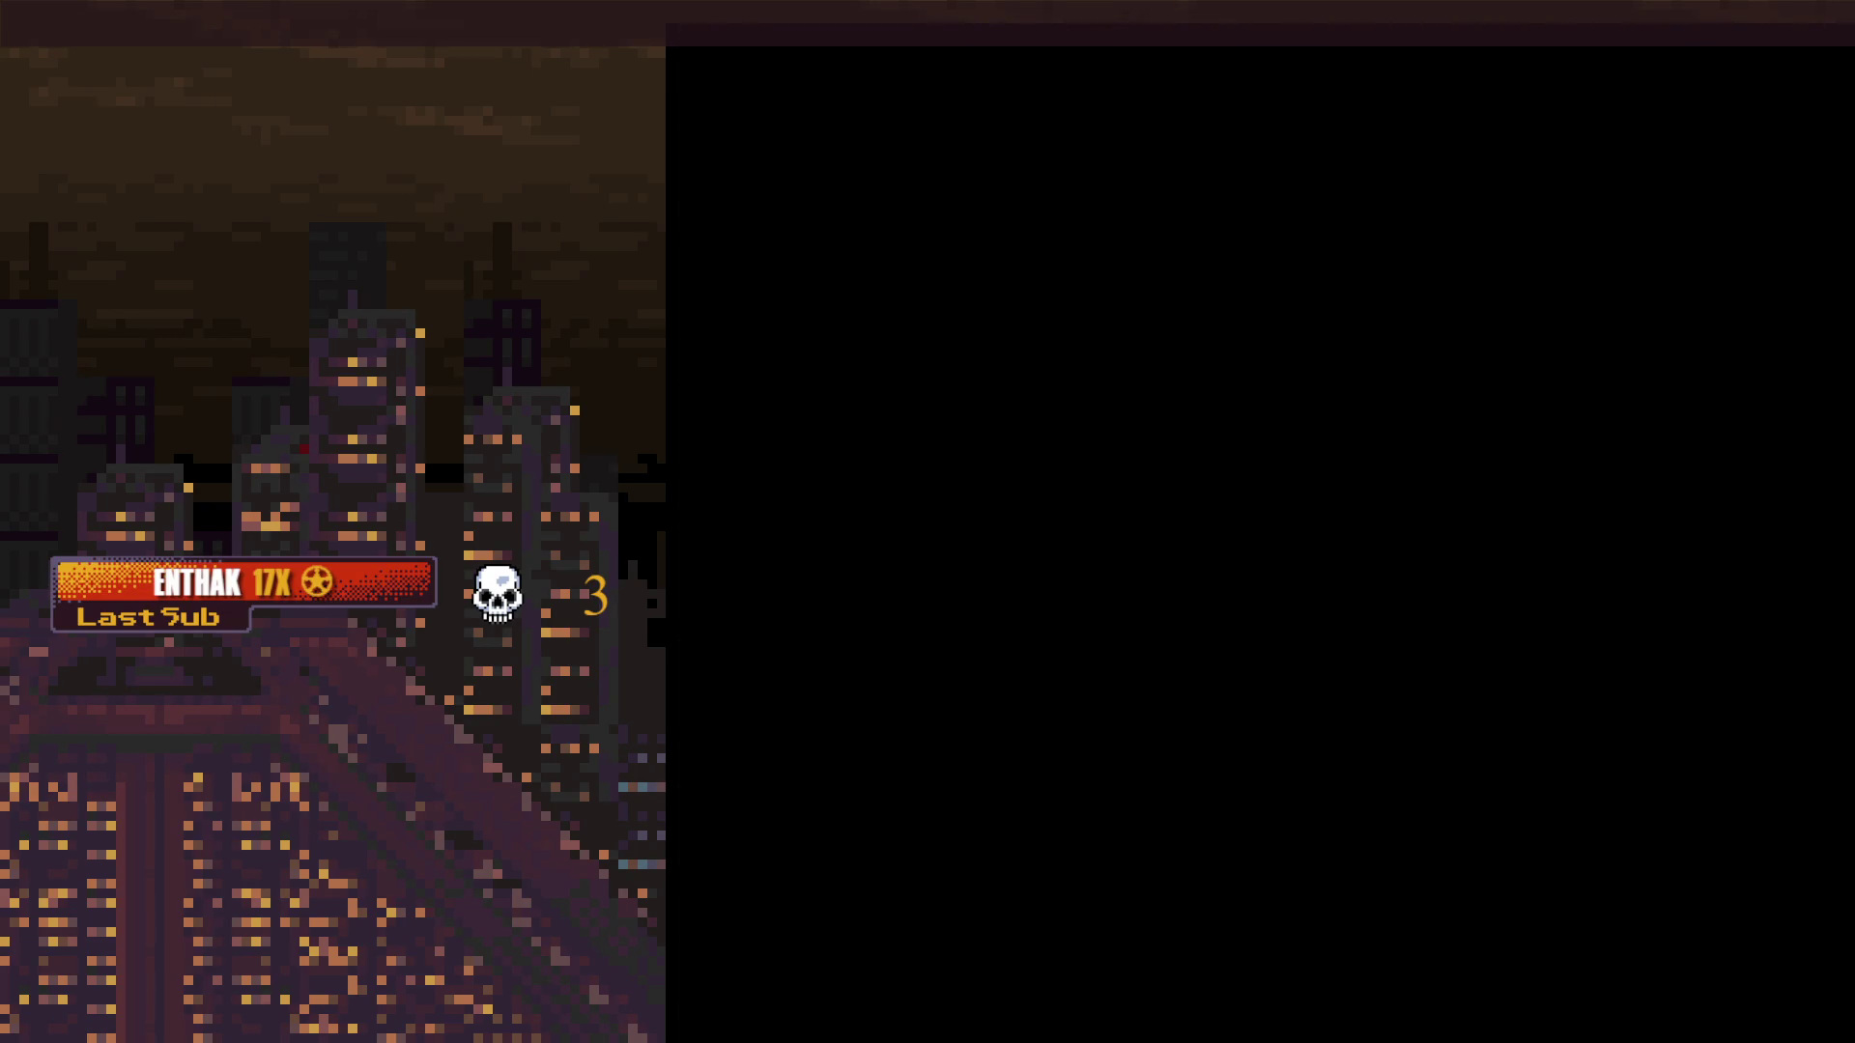
{"action": "key", "text": "Left"}
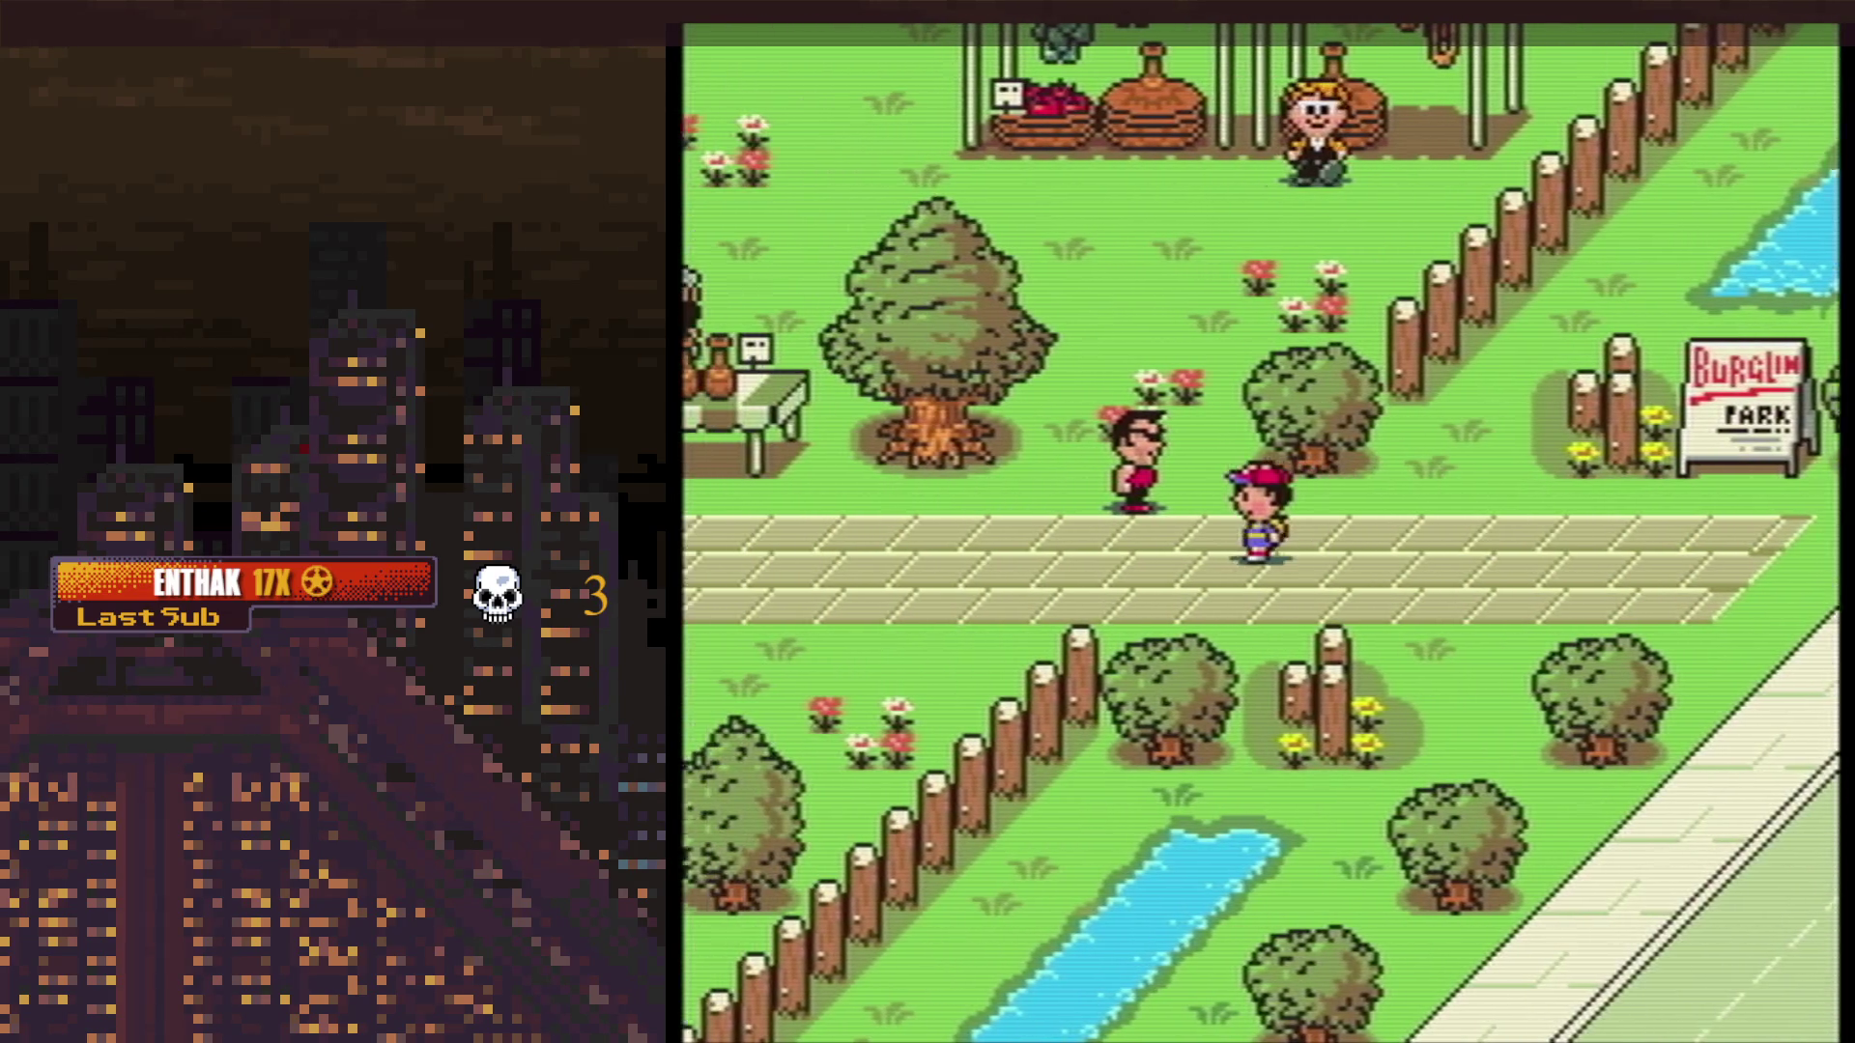
Talk to the man by the path and hear about Everdred, the park's boss.
{"action": "key", "text": "Return"}
{"action": "key", "text": "Return"}
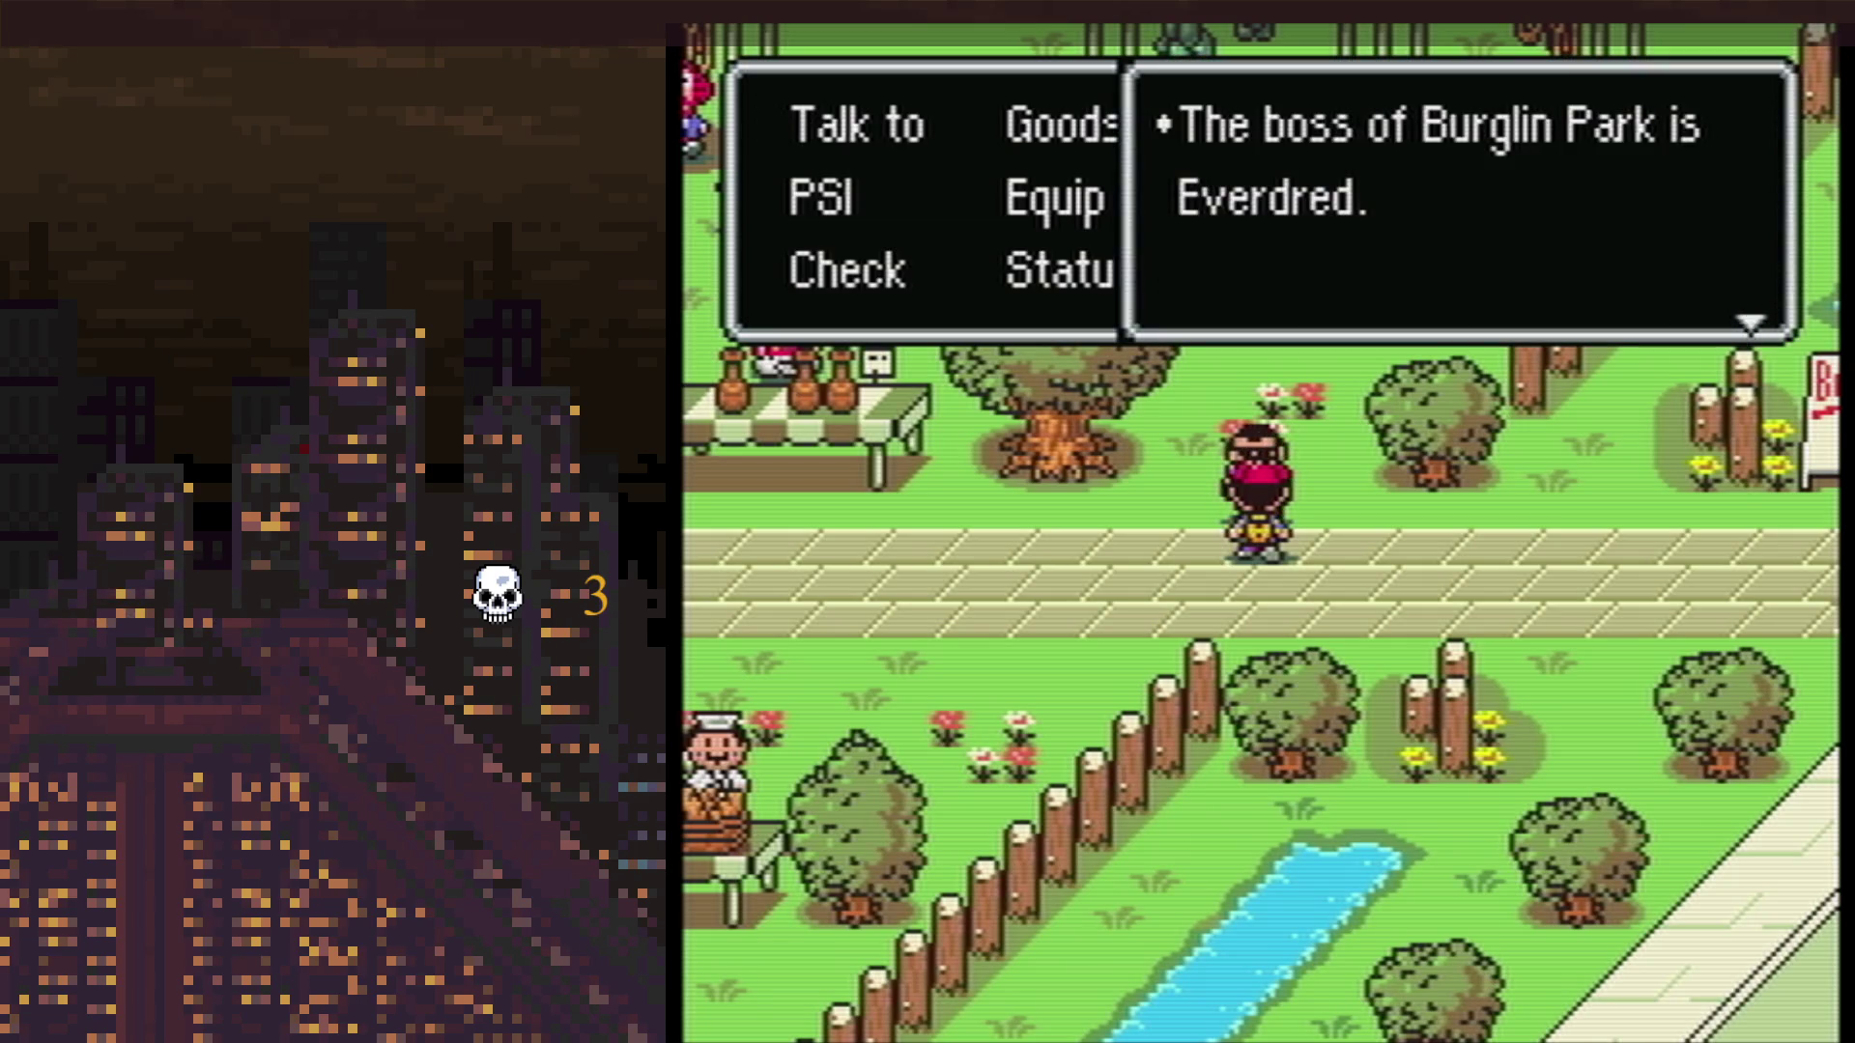
{"action": "key", "text": "Return"}
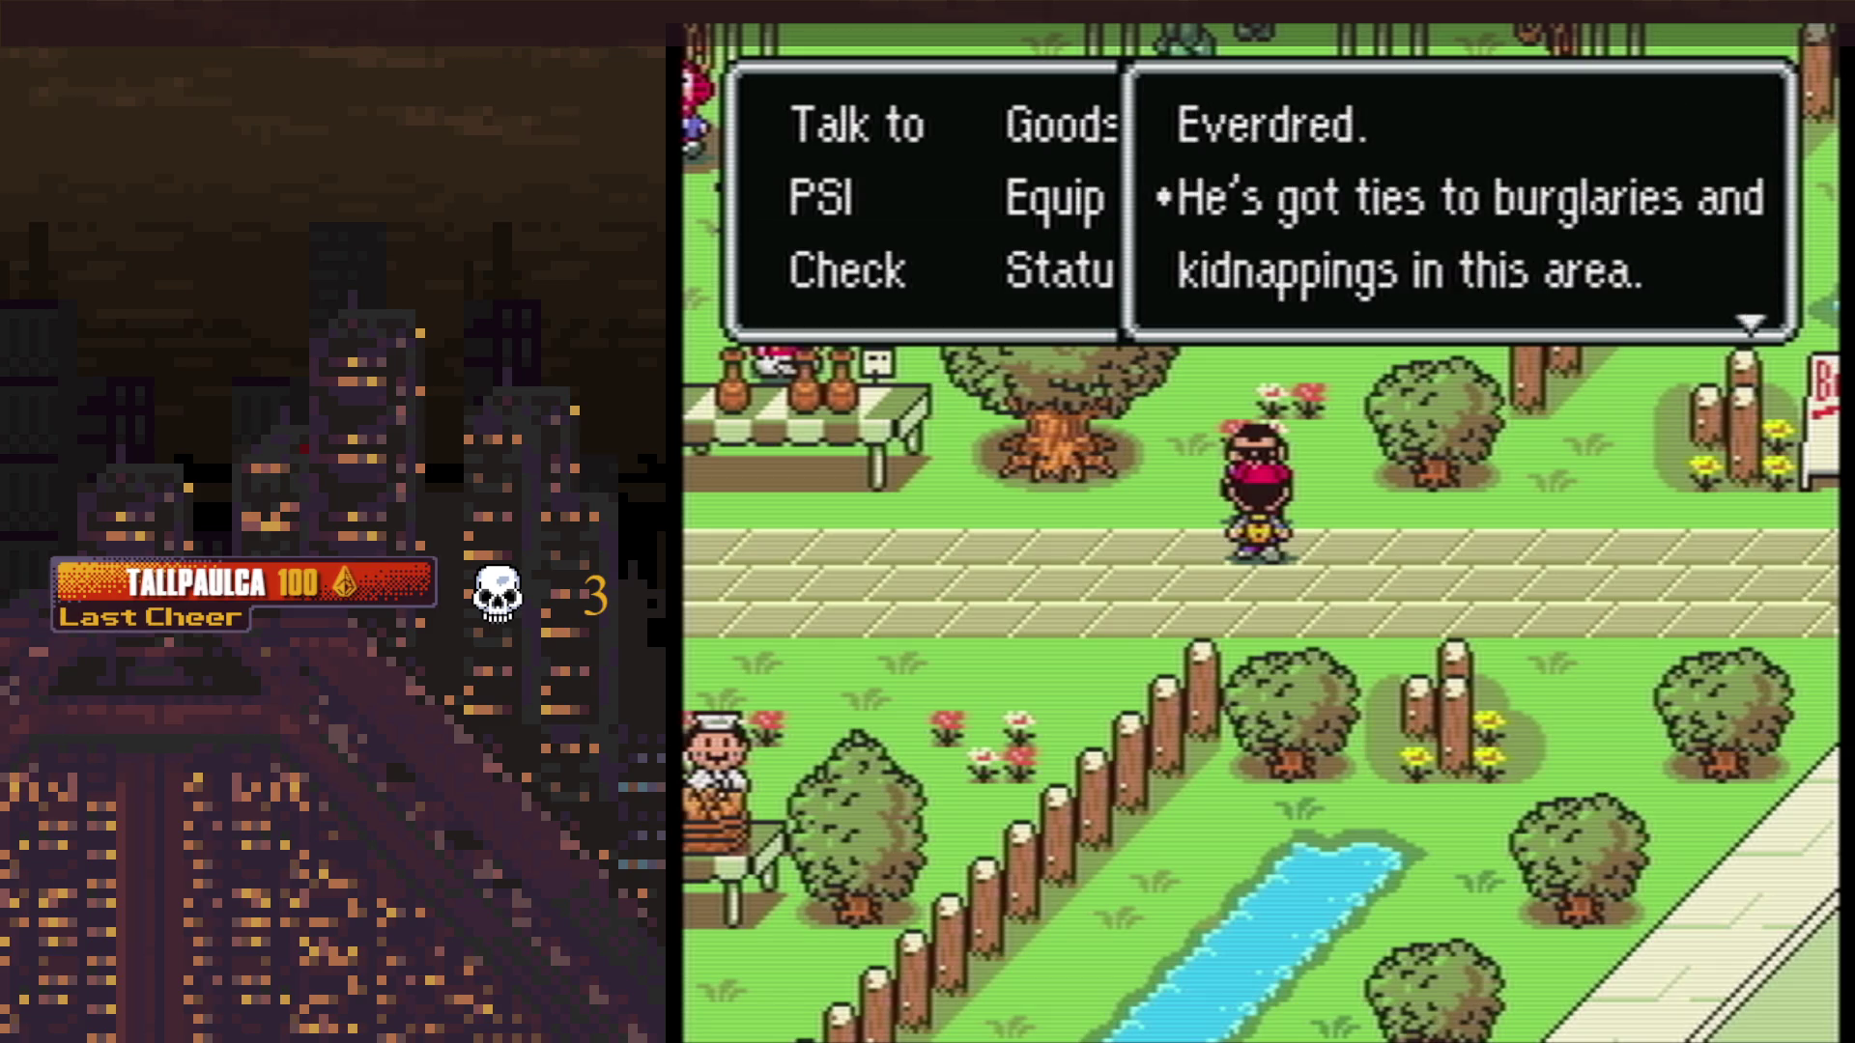
{"action": "key", "text": "Return"}
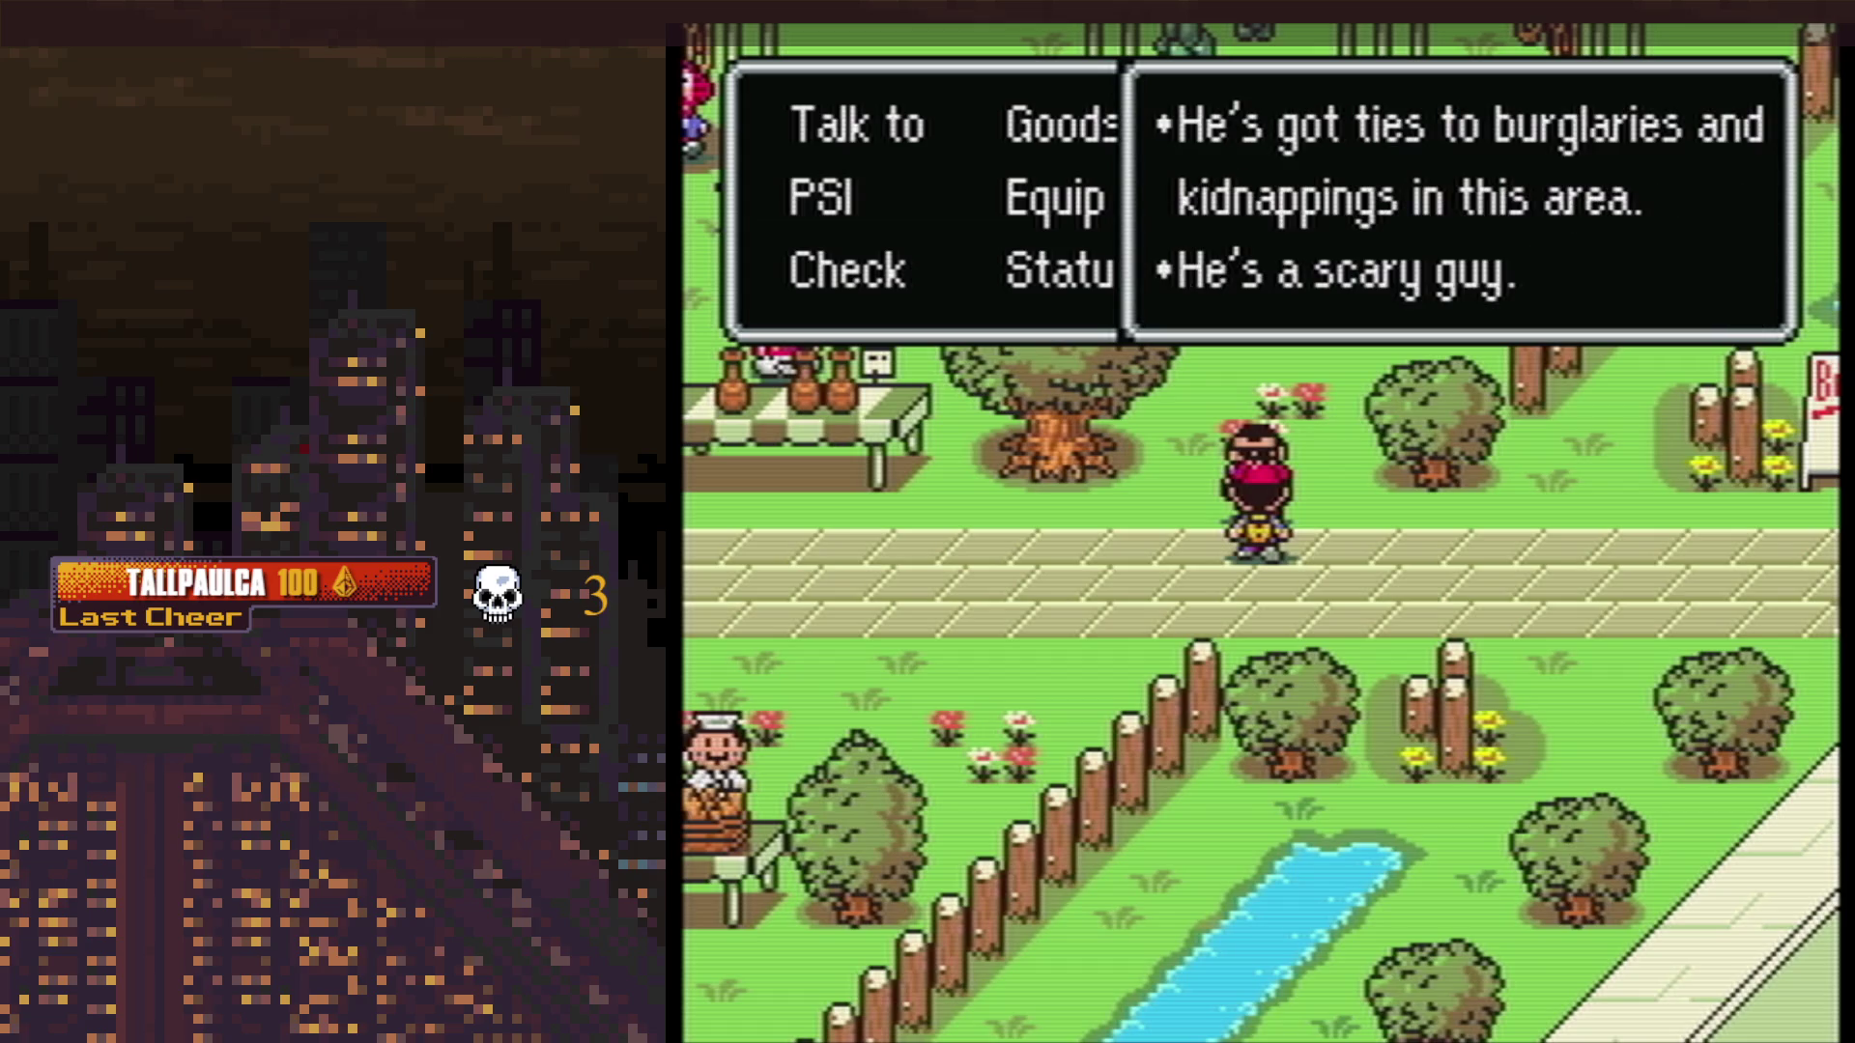
{"action": "key", "text": "Return"}
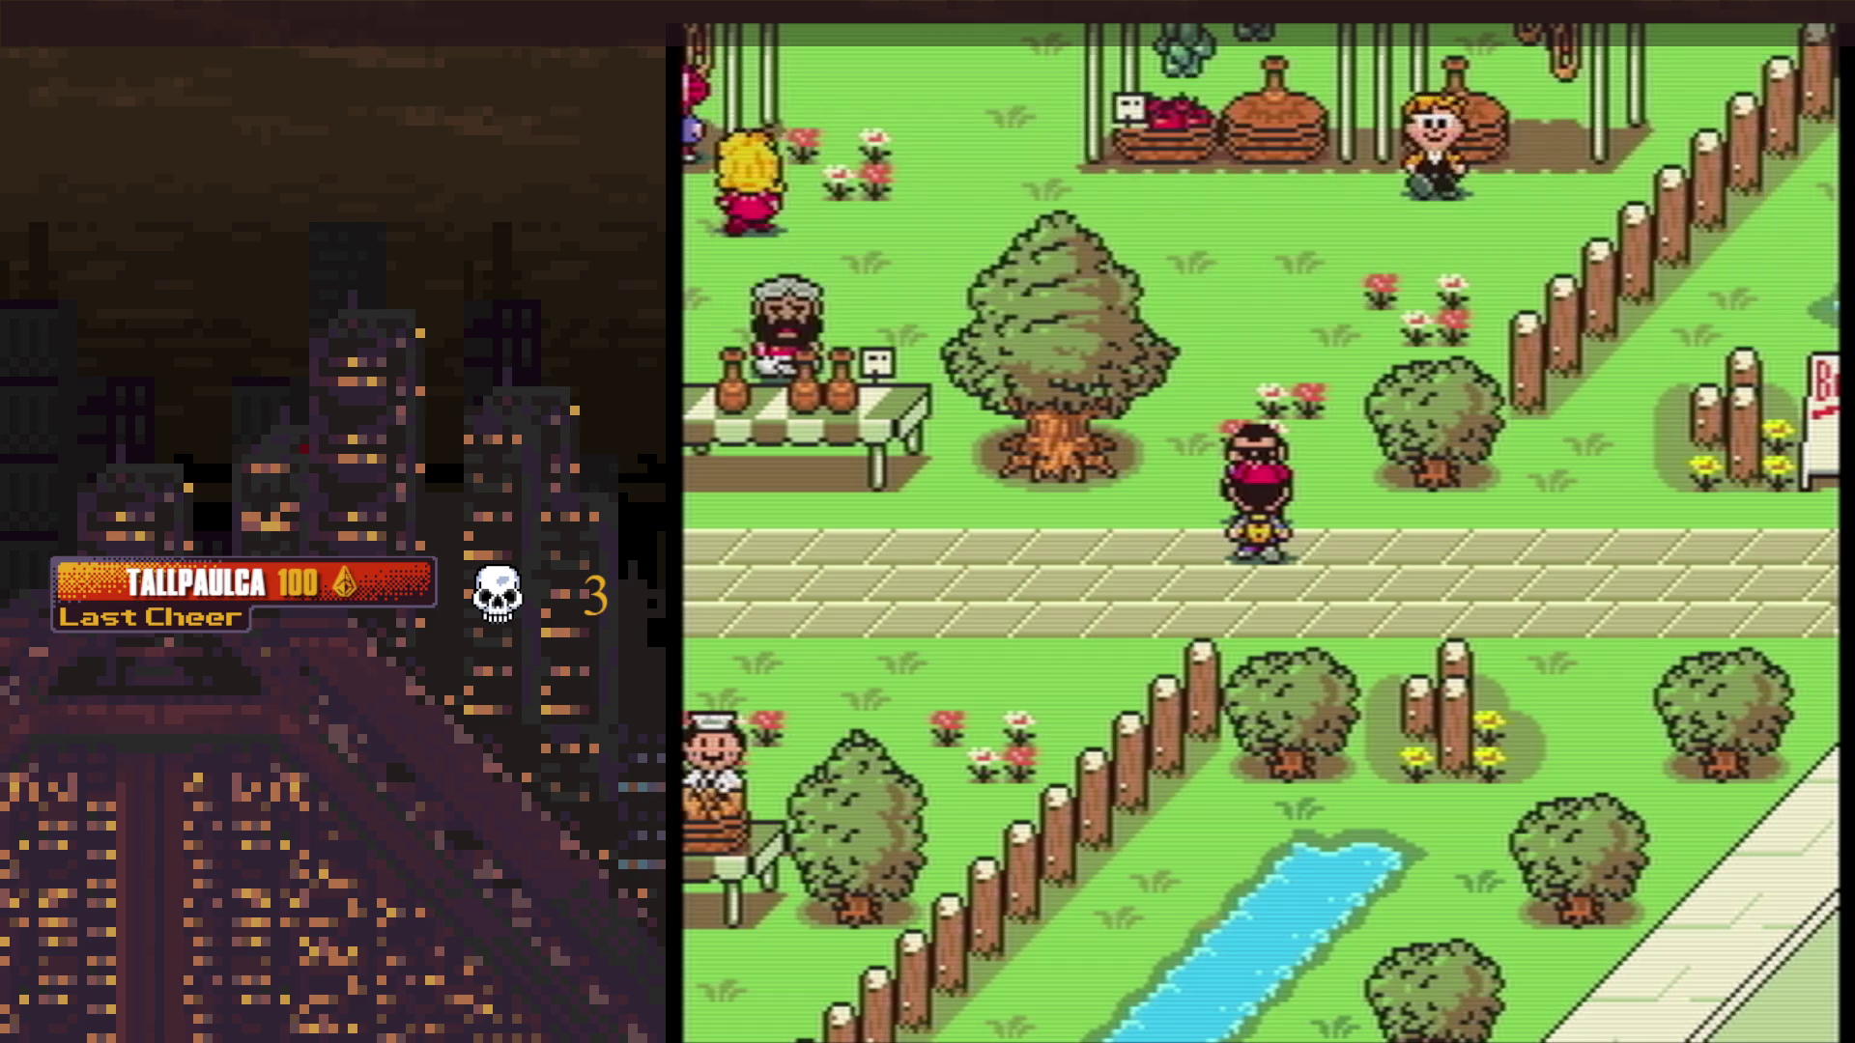
Walk down-left to the bread stall and talk to its vendor.
{"action": "key", "text": "Left"}
{"action": "key", "text": "Down"}
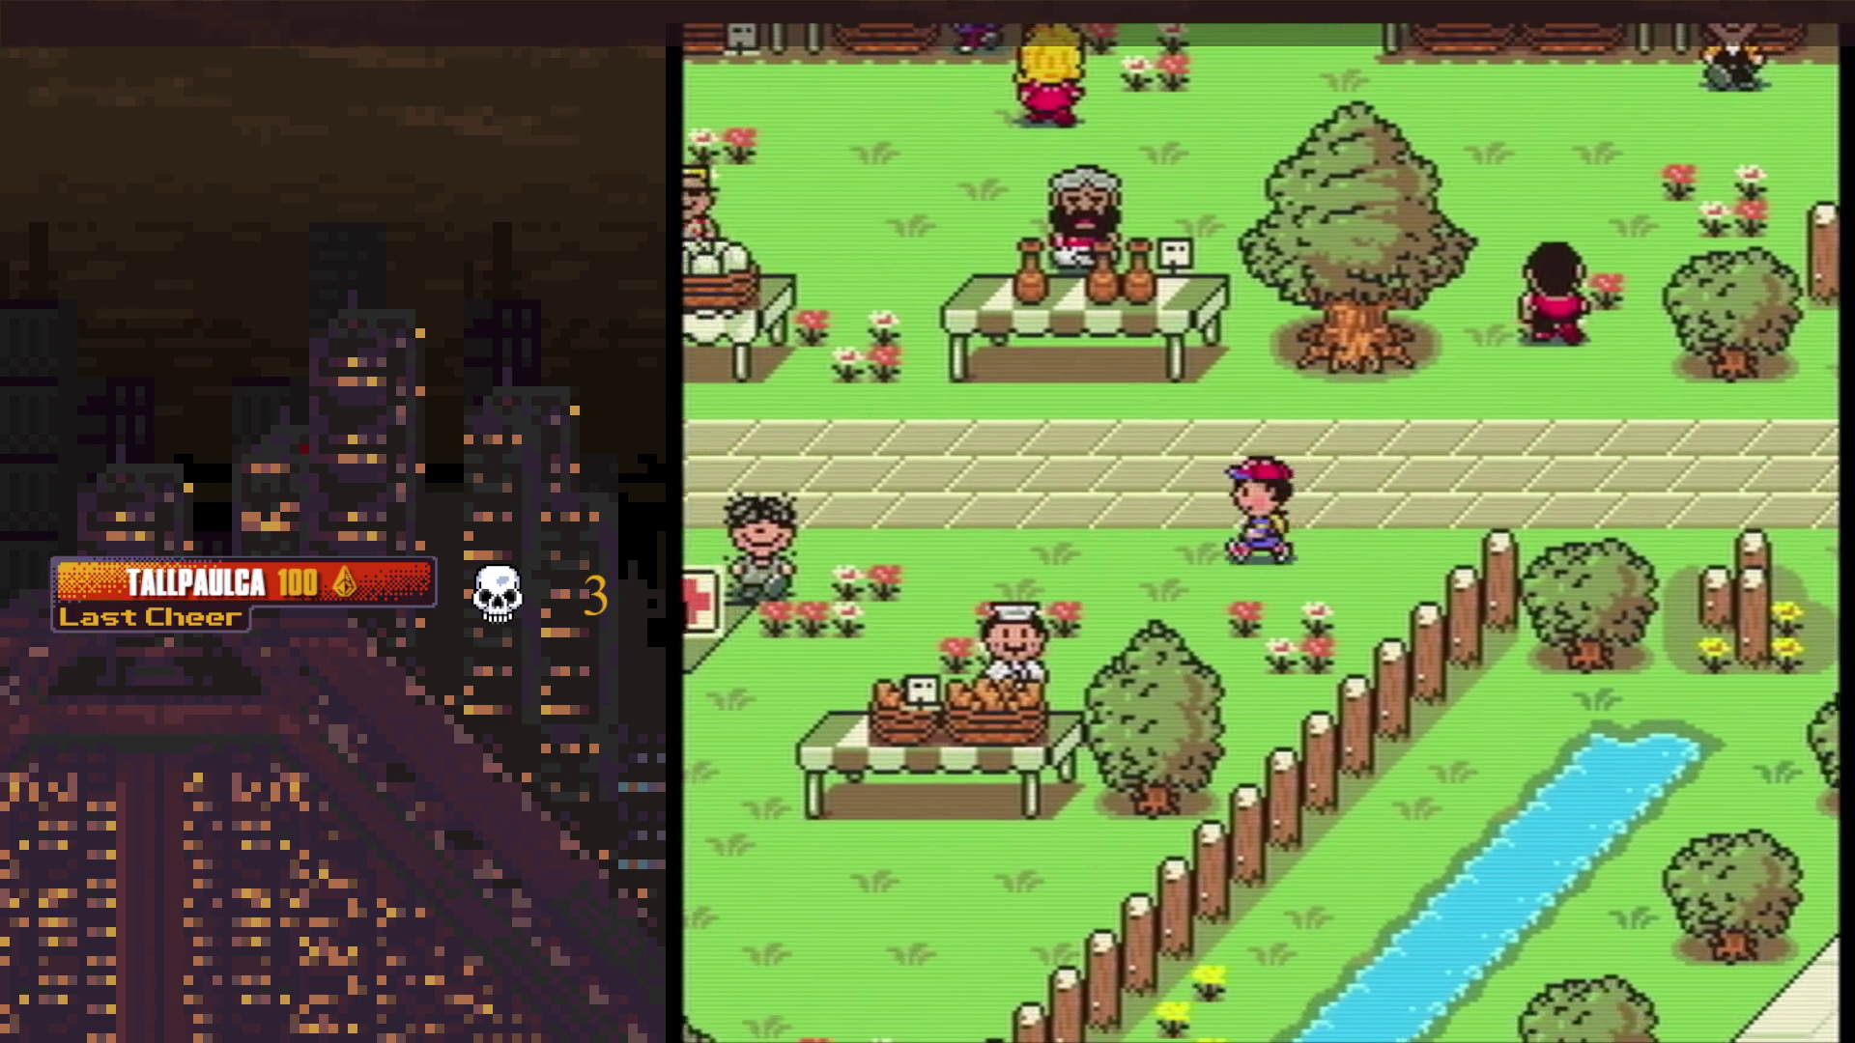
{"action": "key", "text": "Return"}
{"action": "key", "text": "Down"}
{"action": "key", "text": "Up"}
{"action": "key", "text": "Escape"}
{"action": "key", "text": "Return"}
{"action": "key", "text": "Return"}
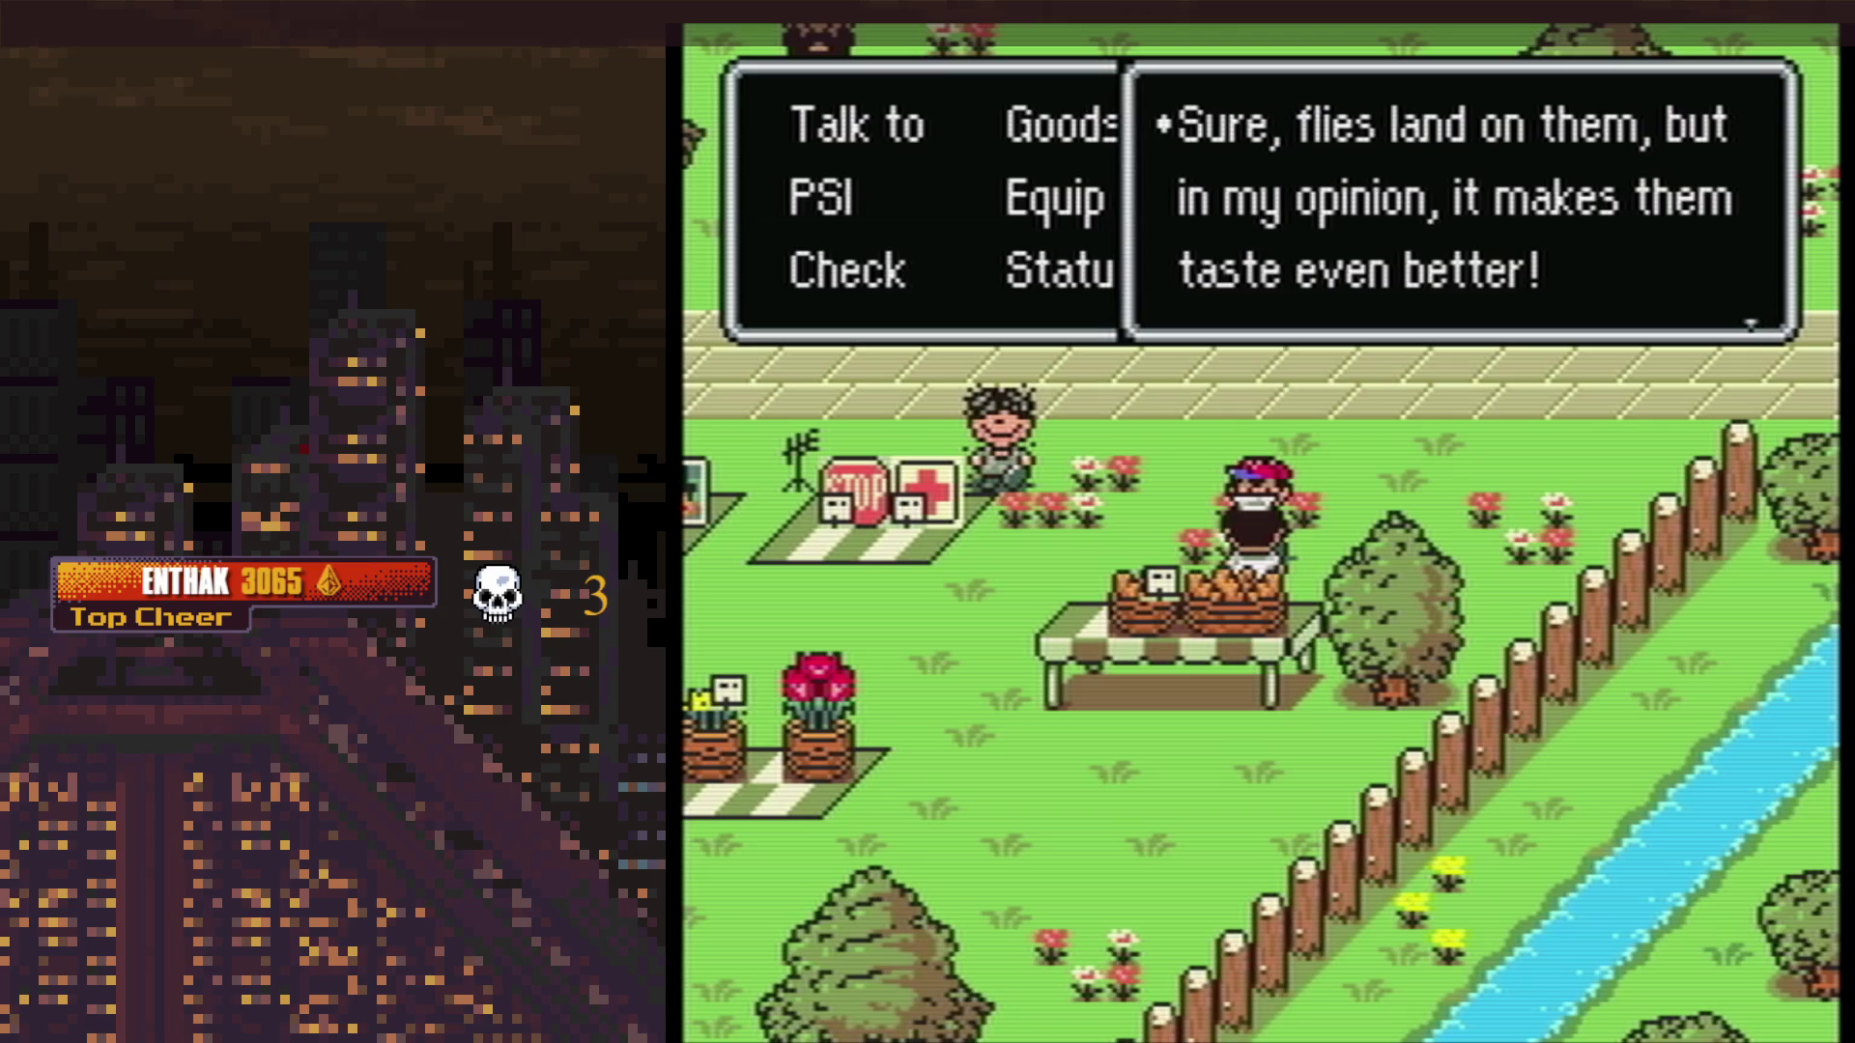
Browse the bread stall's goods, Cookie $7 to Lucky sandwich $128, buying nothing.
{"action": "key", "text": "Return"}
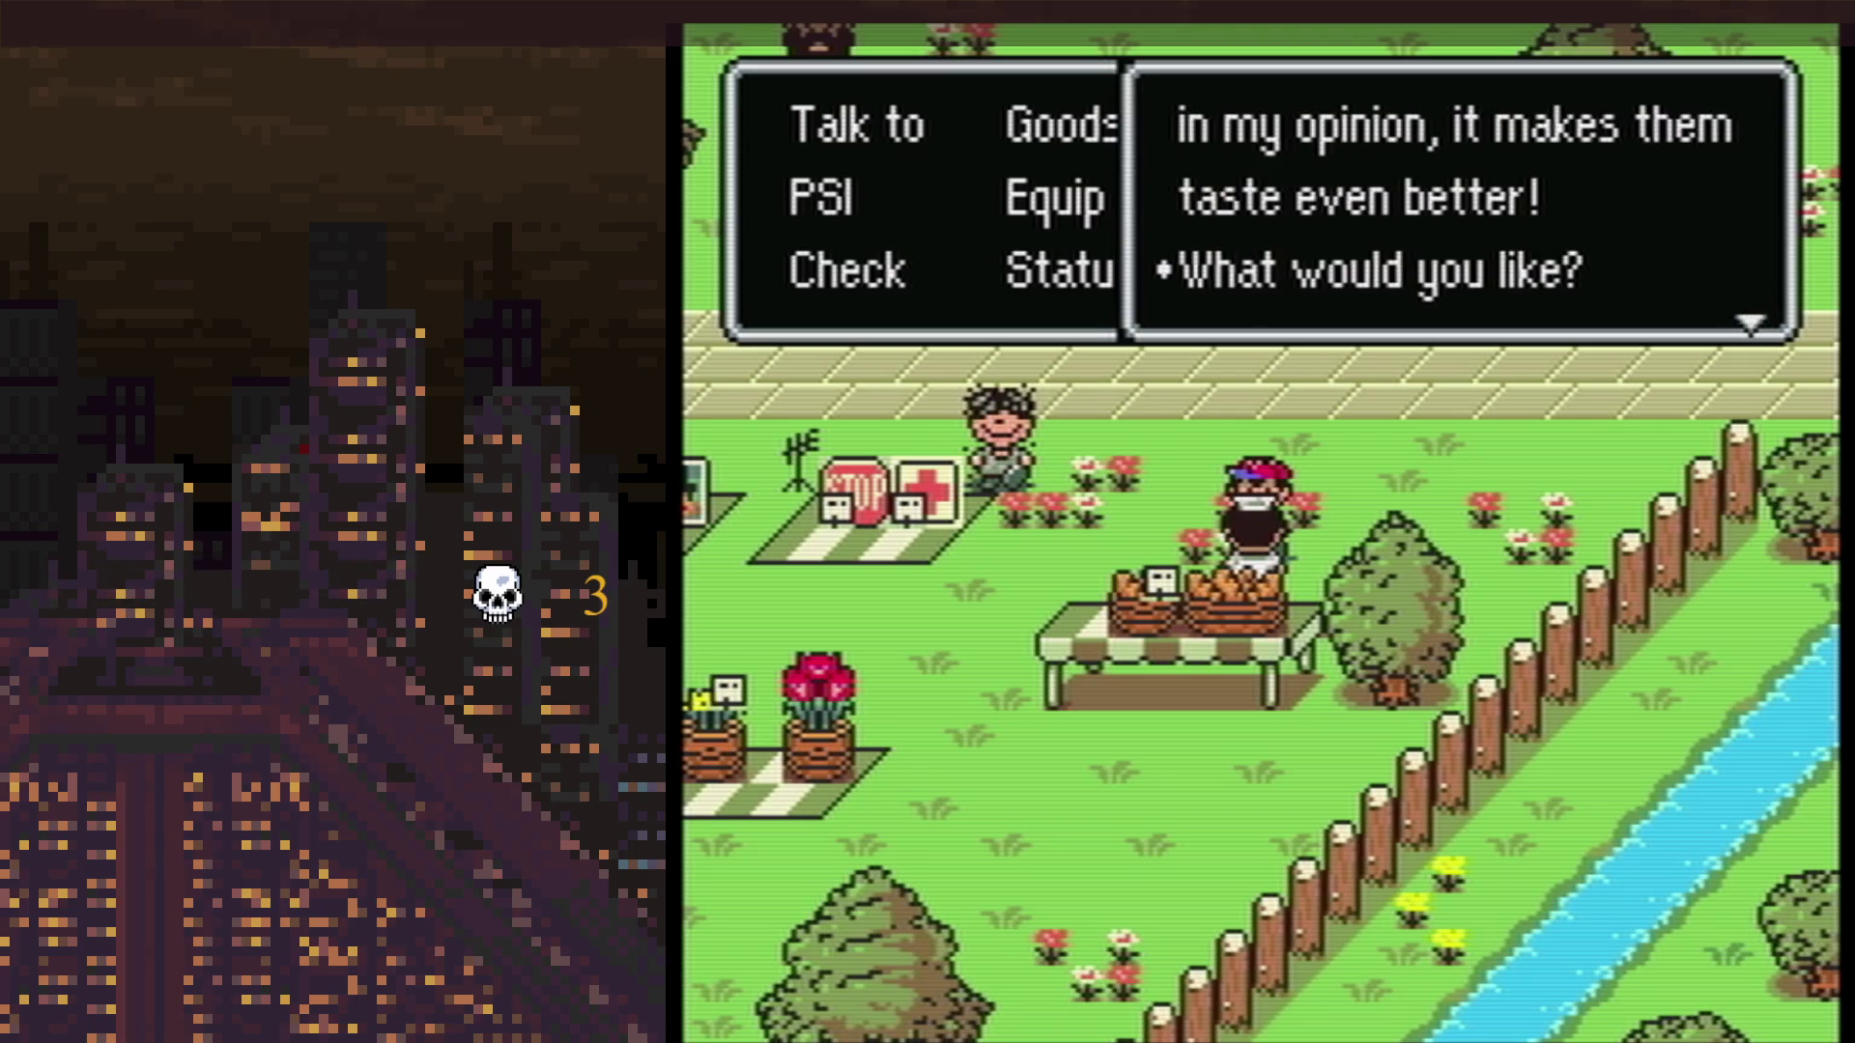
{"action": "key", "text": "Return"}
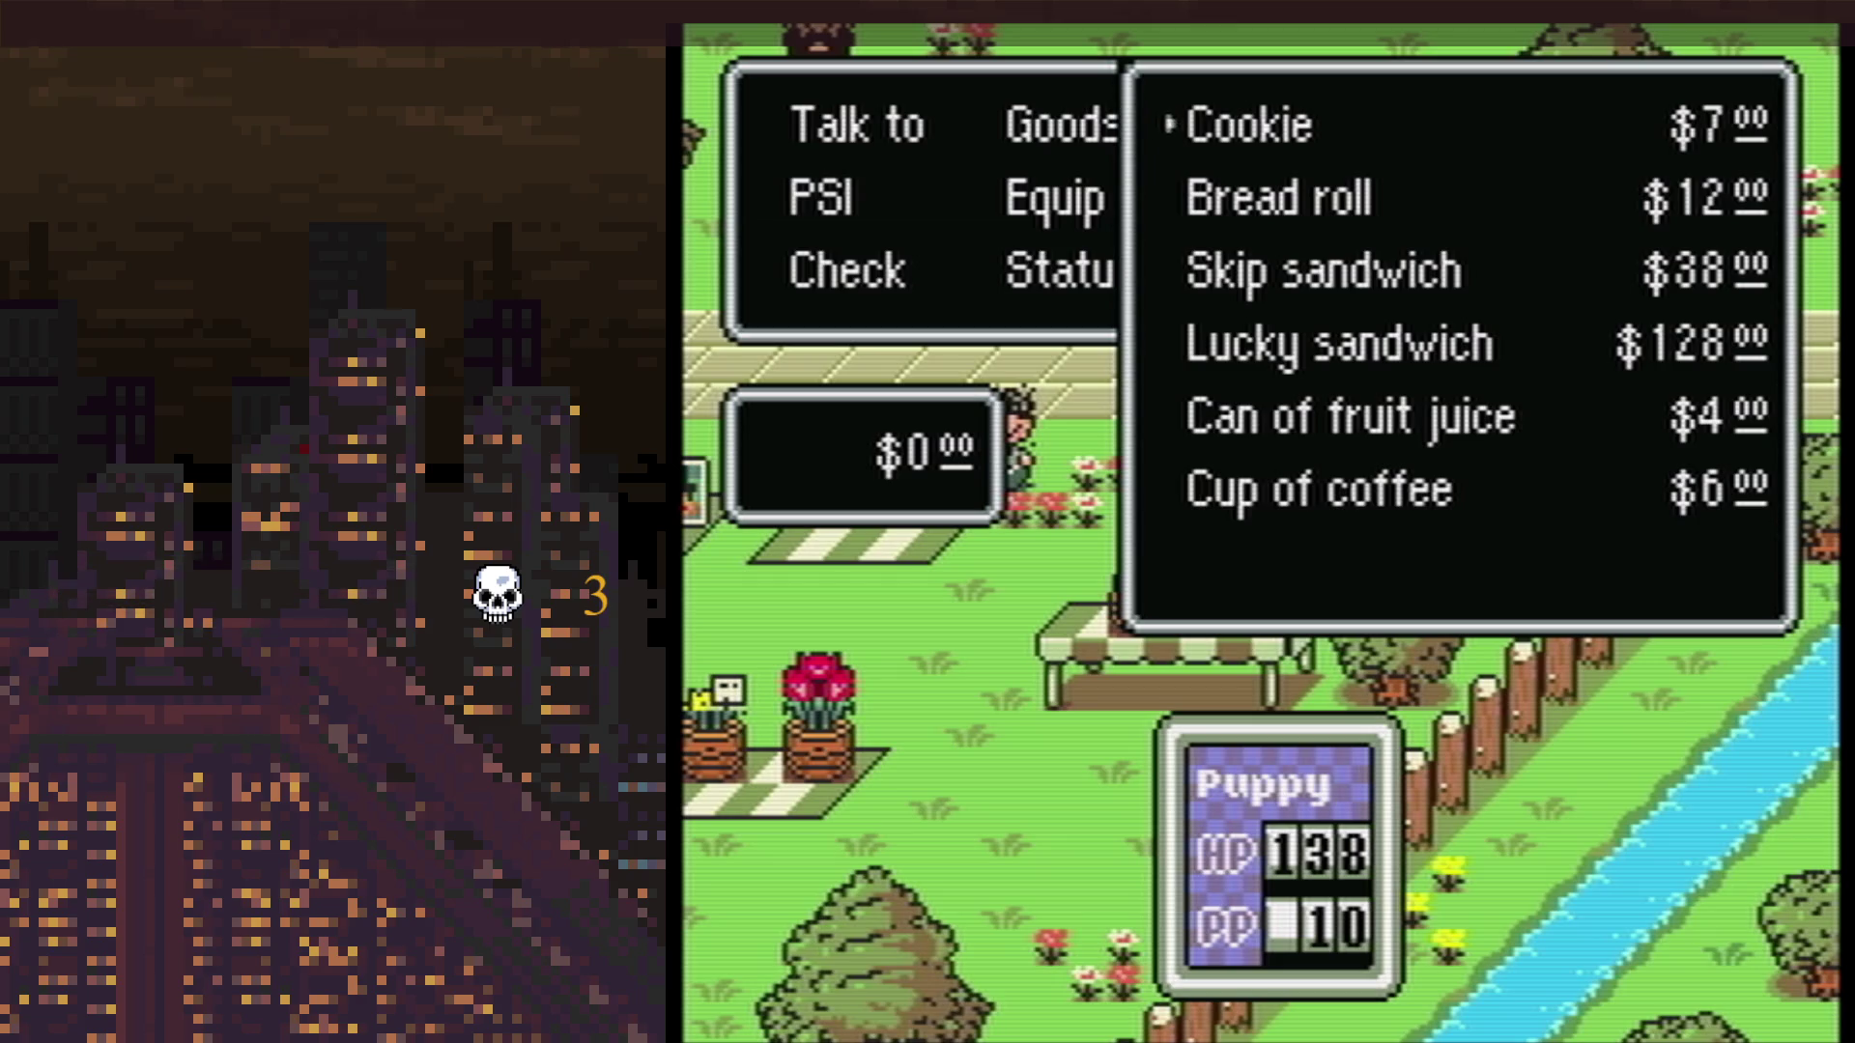
{"action": "key", "text": "Down"}
{"action": "key", "text": "Down"}
{"action": "key", "text": "Down"}
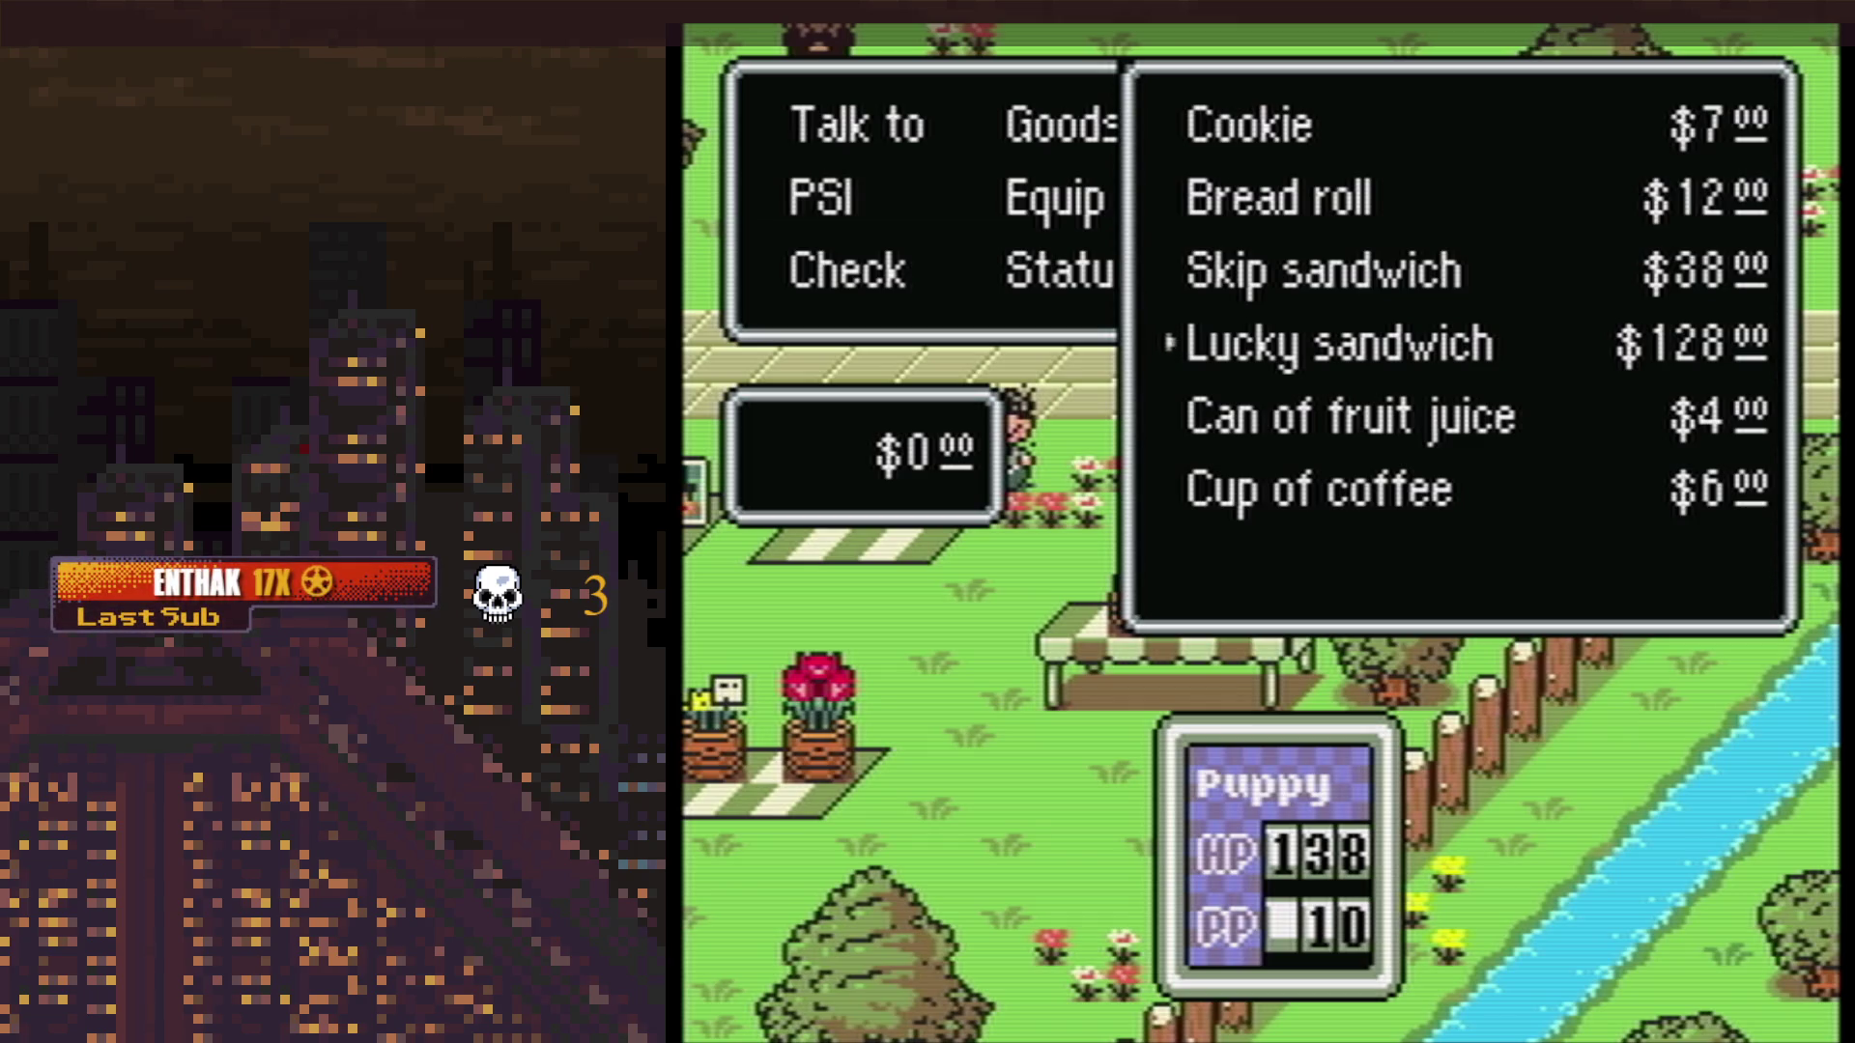
{"action": "key", "text": "Escape"}
{"action": "key", "text": "Escape"}
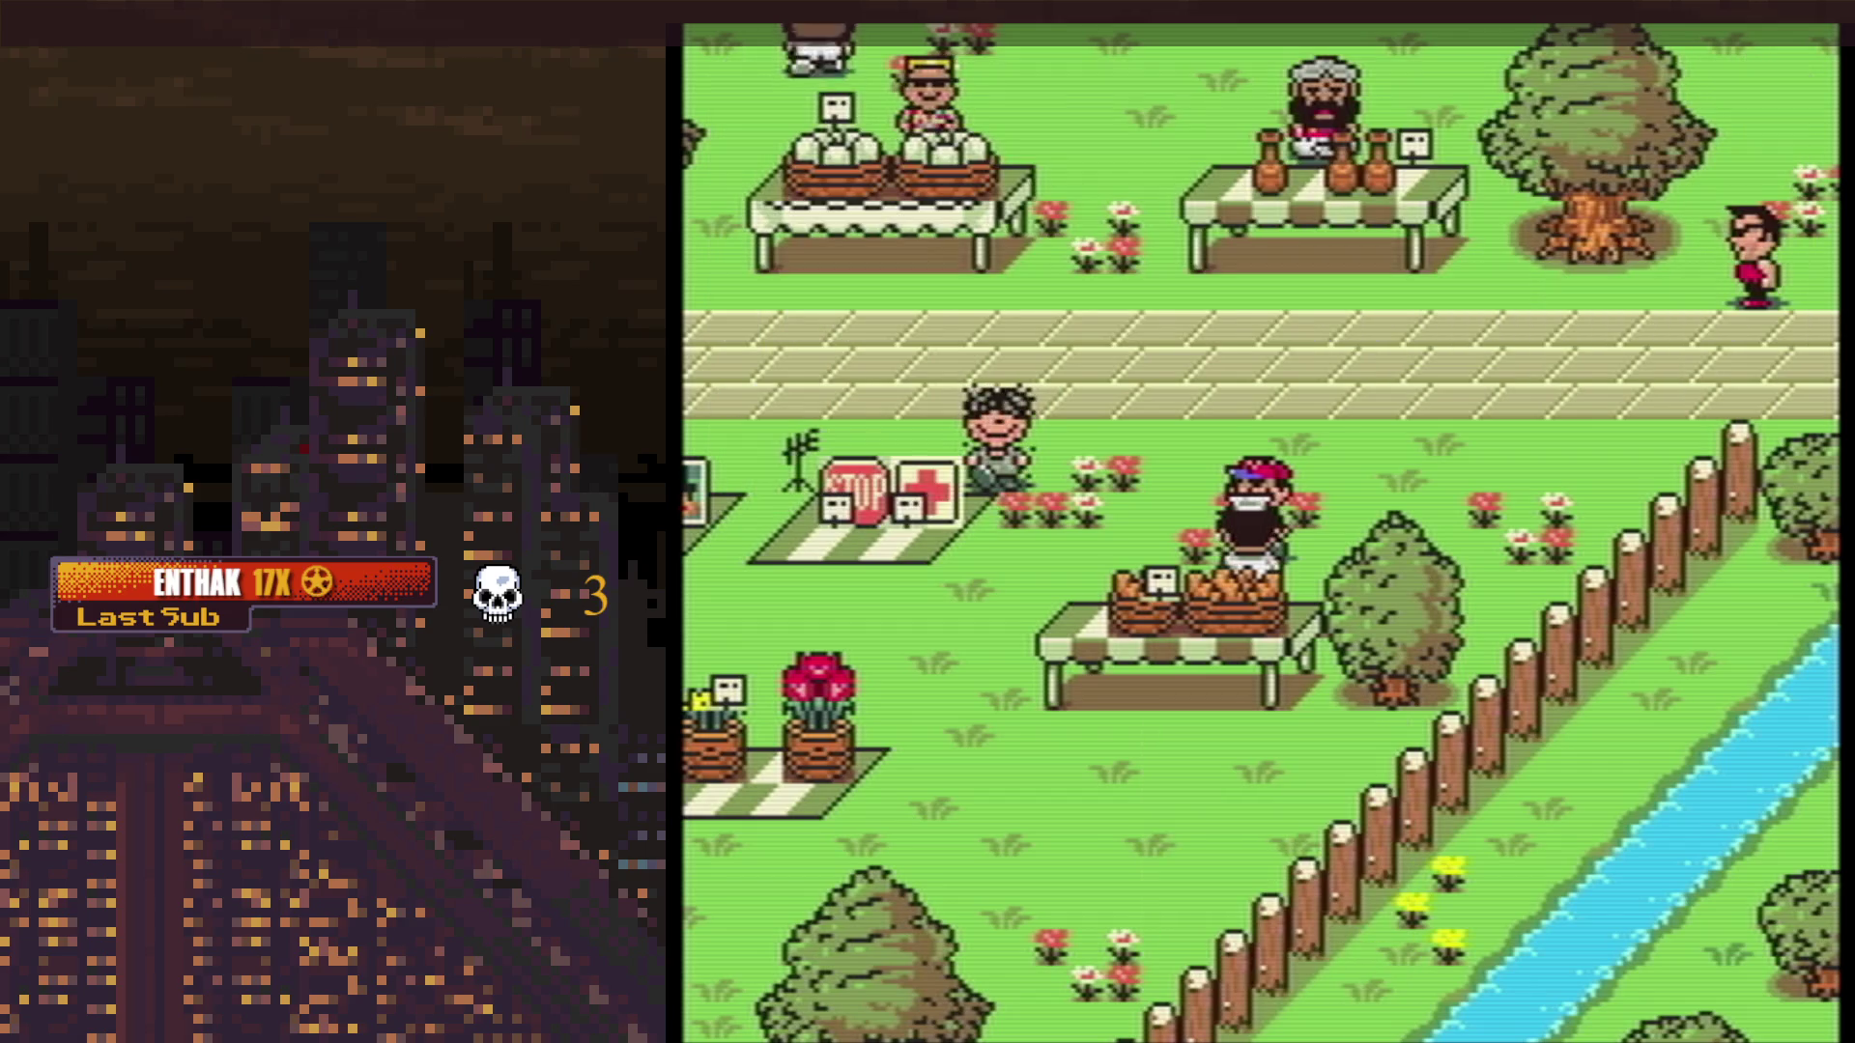
Talk to the antique dealer and answer No to the For Sale Sign at 98 dollars.
{"action": "key", "text": "Left"}
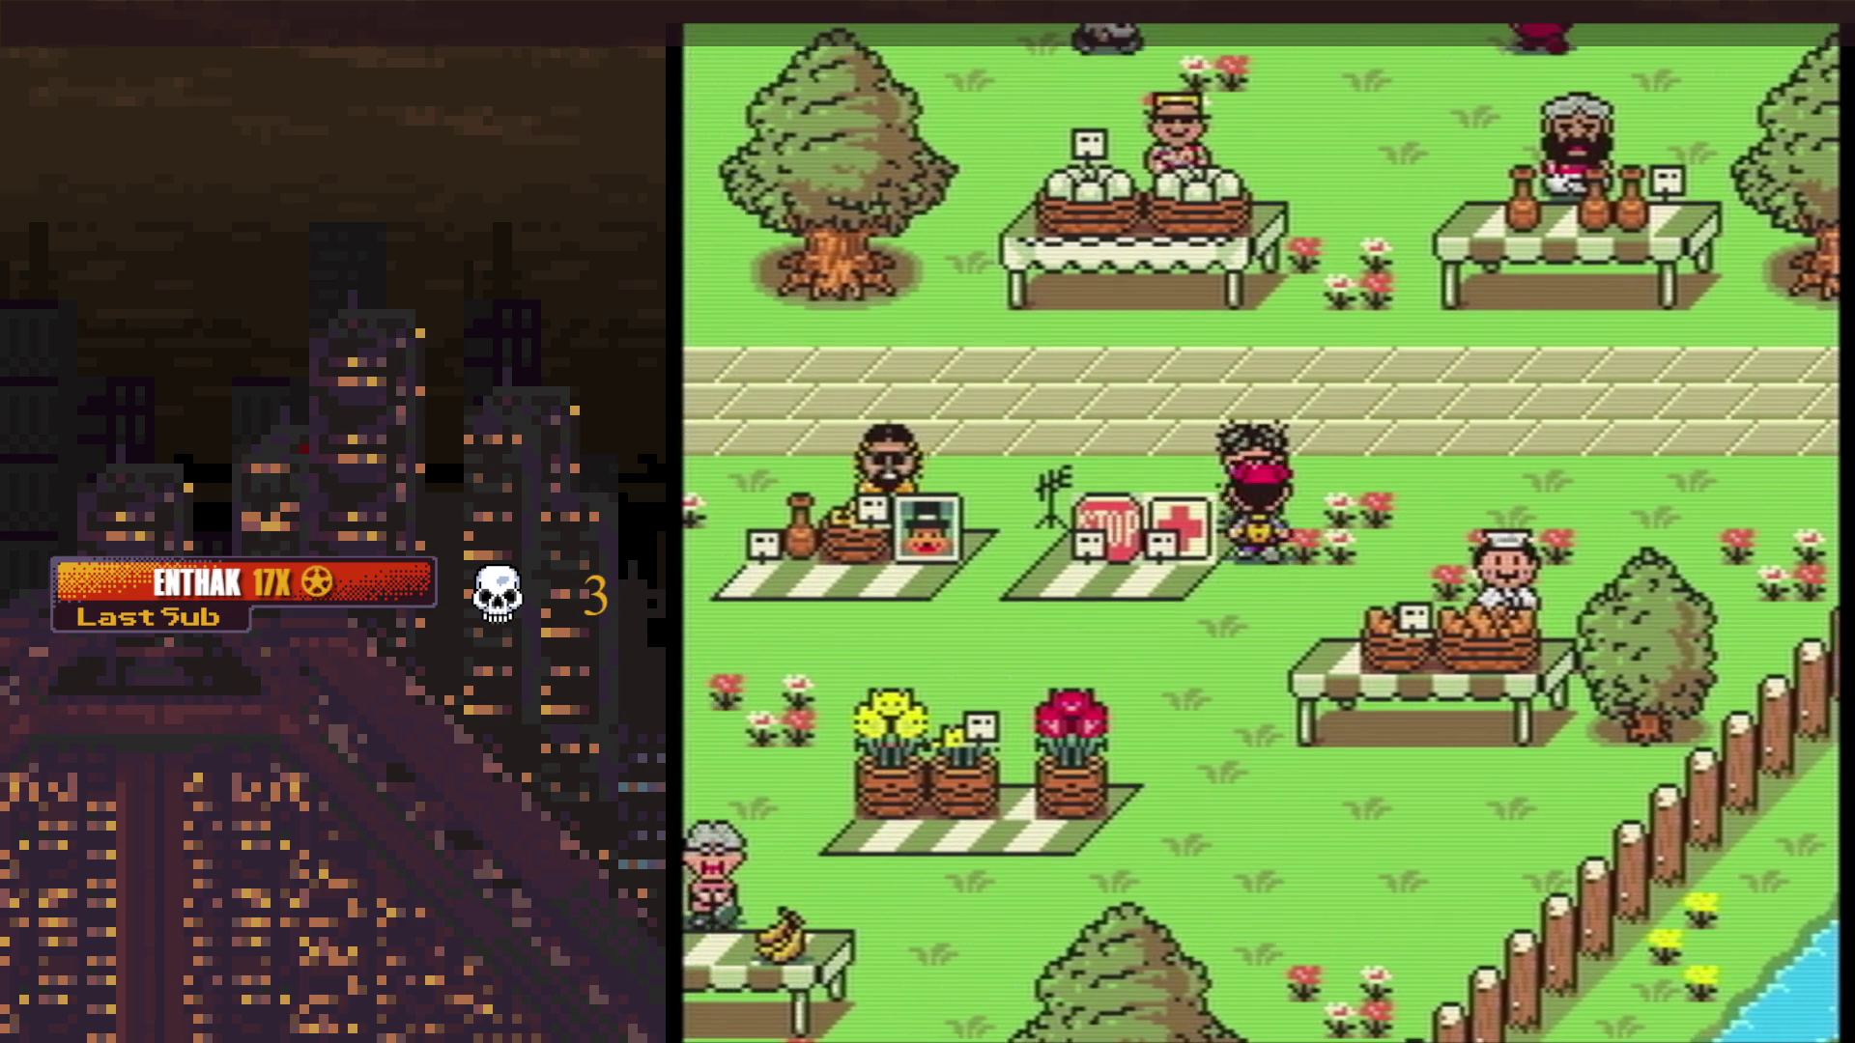
{"action": "key", "text": "Return"}
{"action": "key", "text": "Return"}
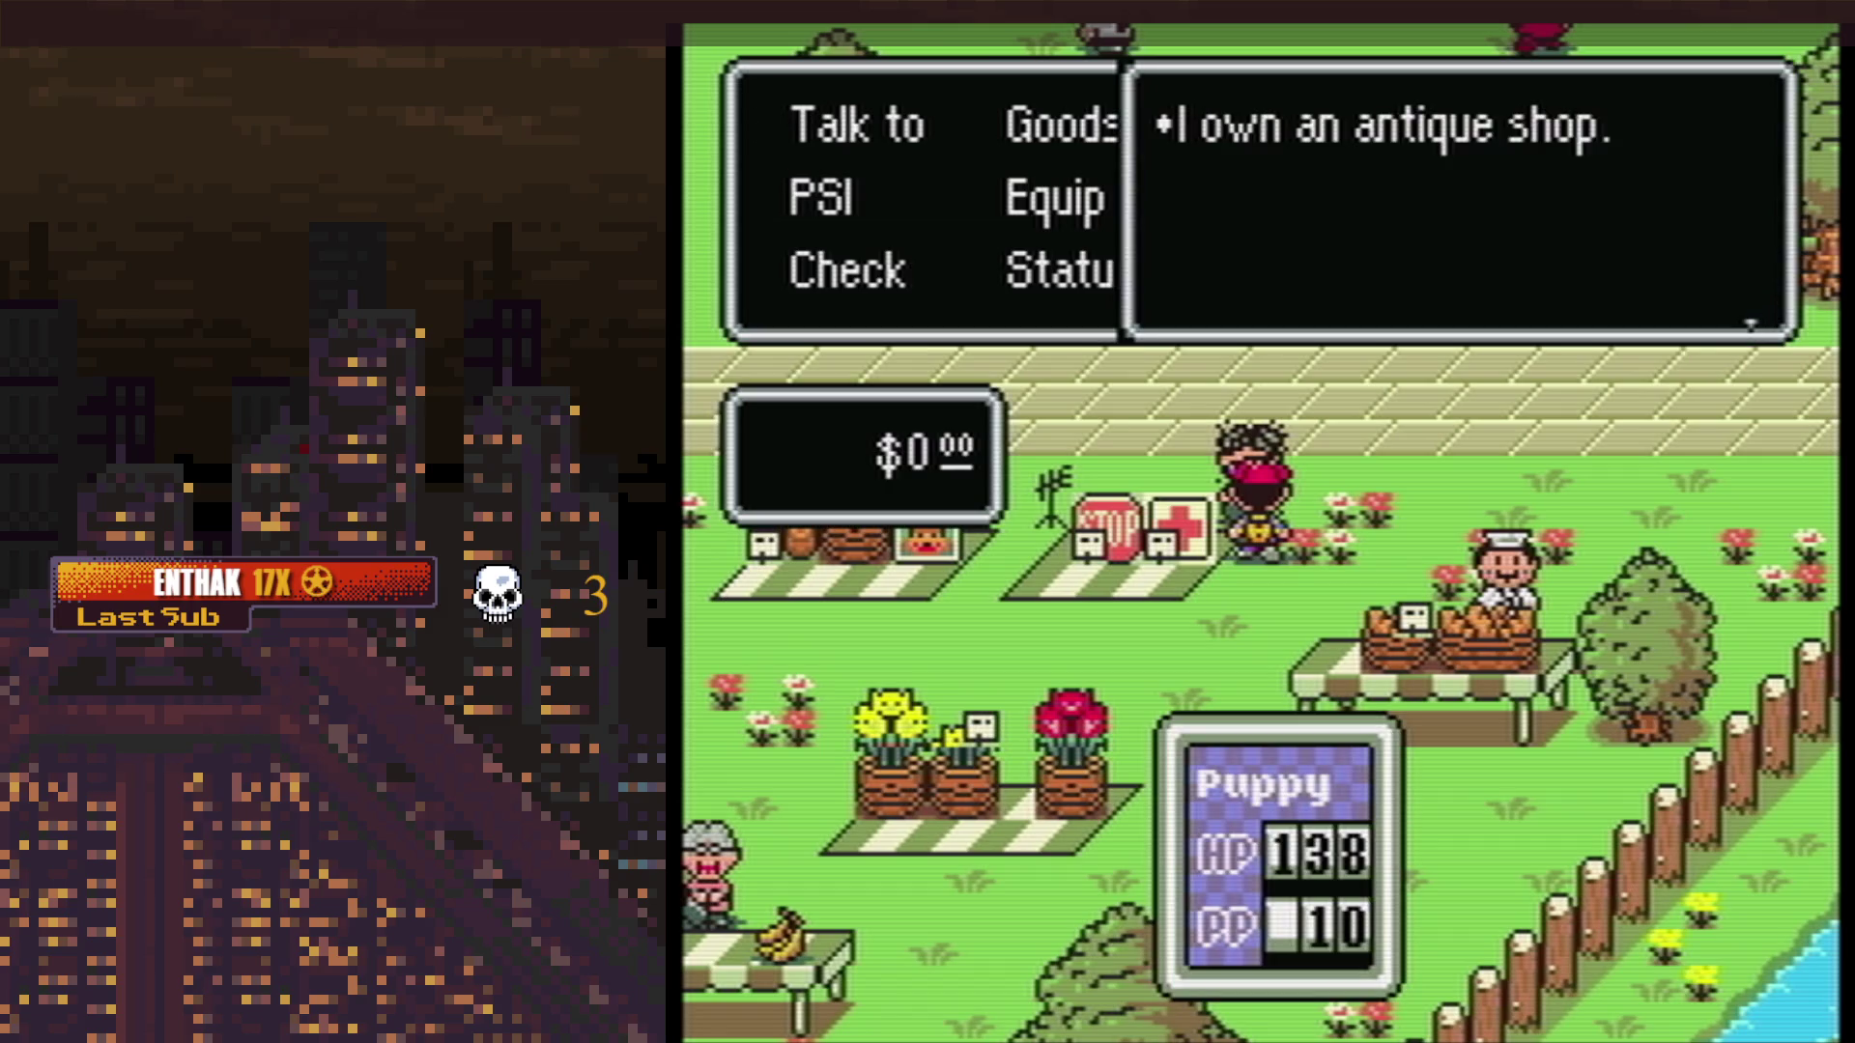
{"action": "key", "text": "Return"}
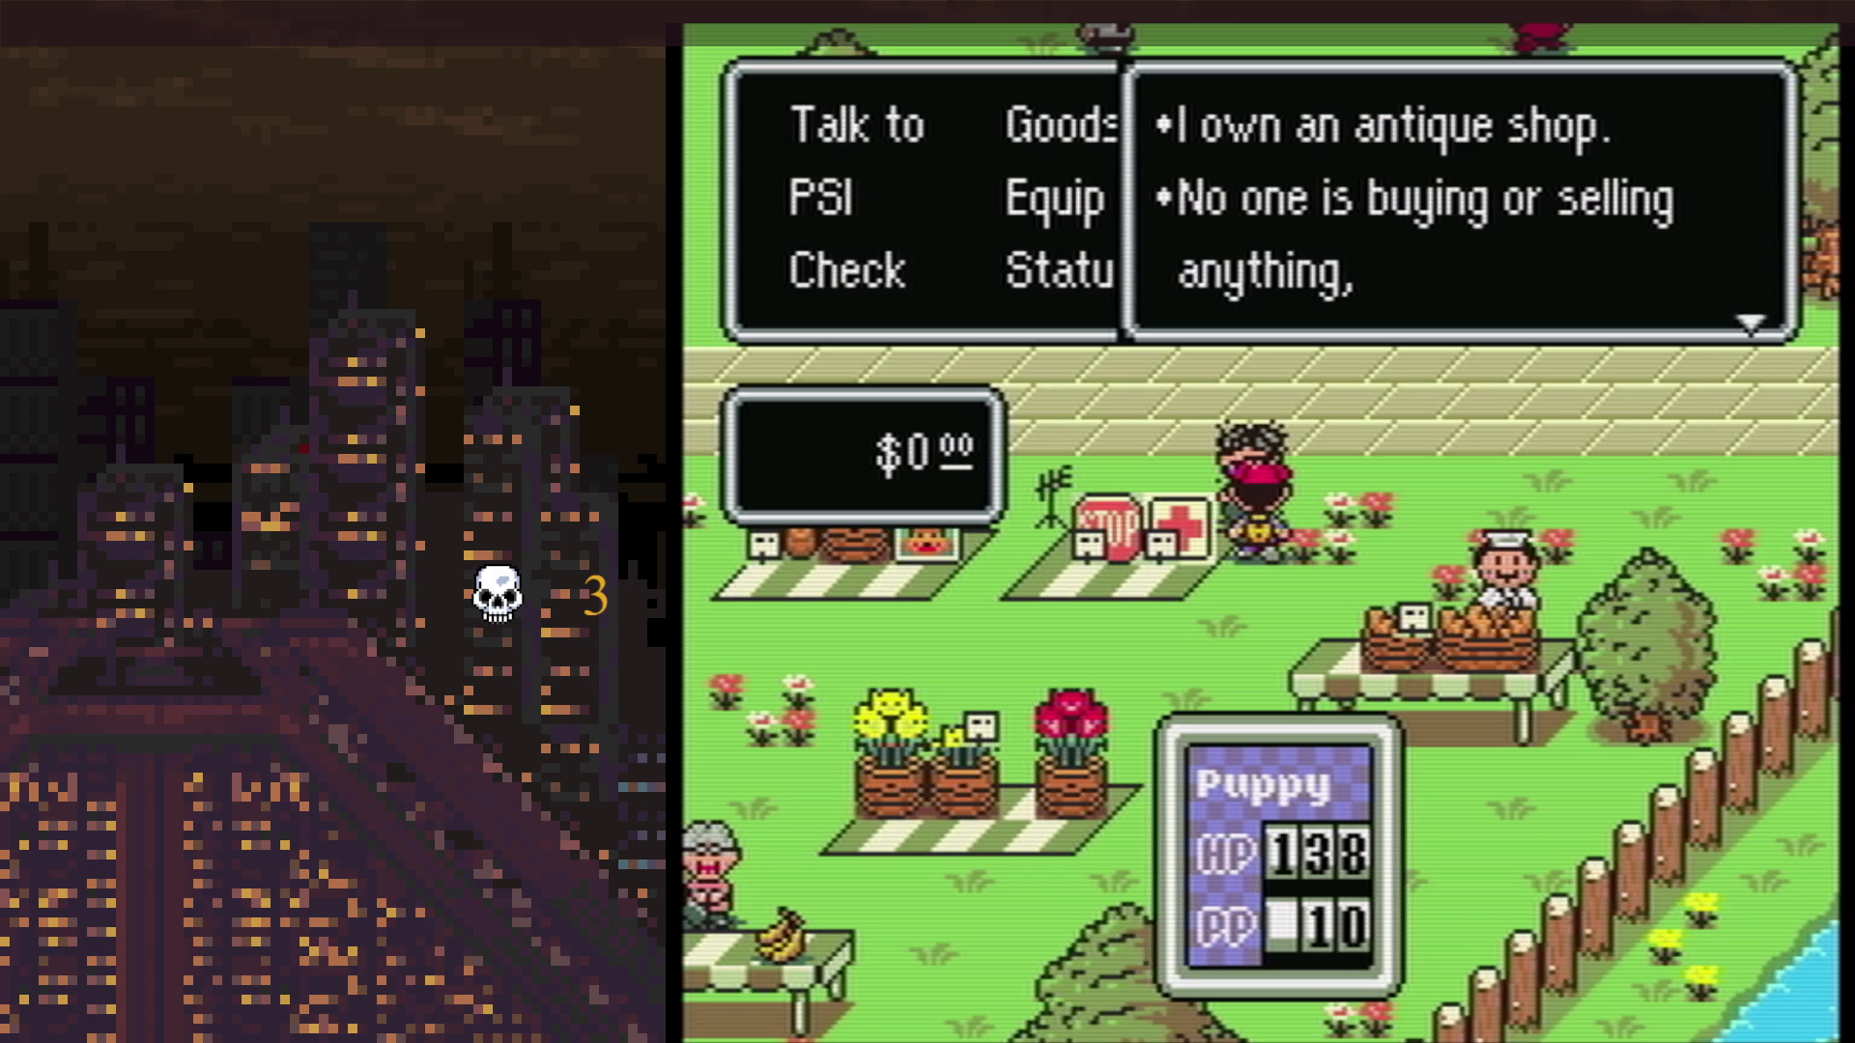
{"action": "key", "text": "Return"}
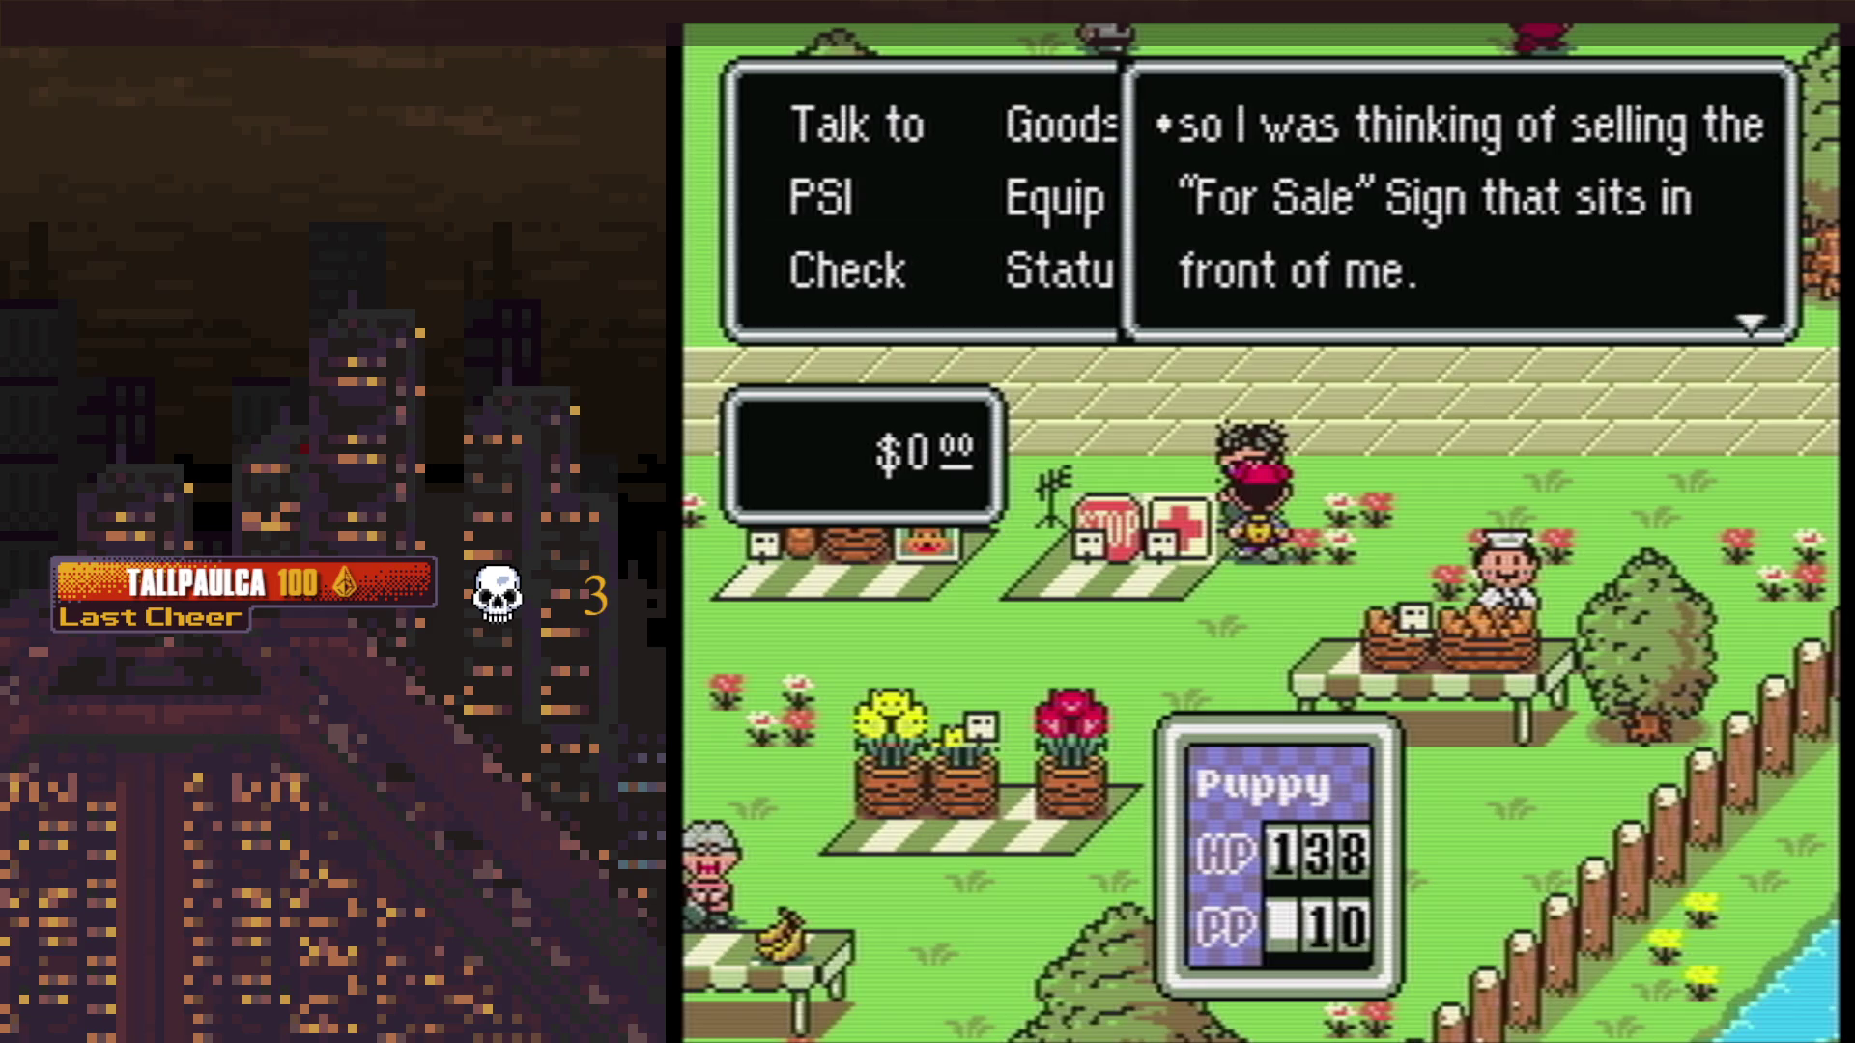
{"action": "key", "text": "Return"}
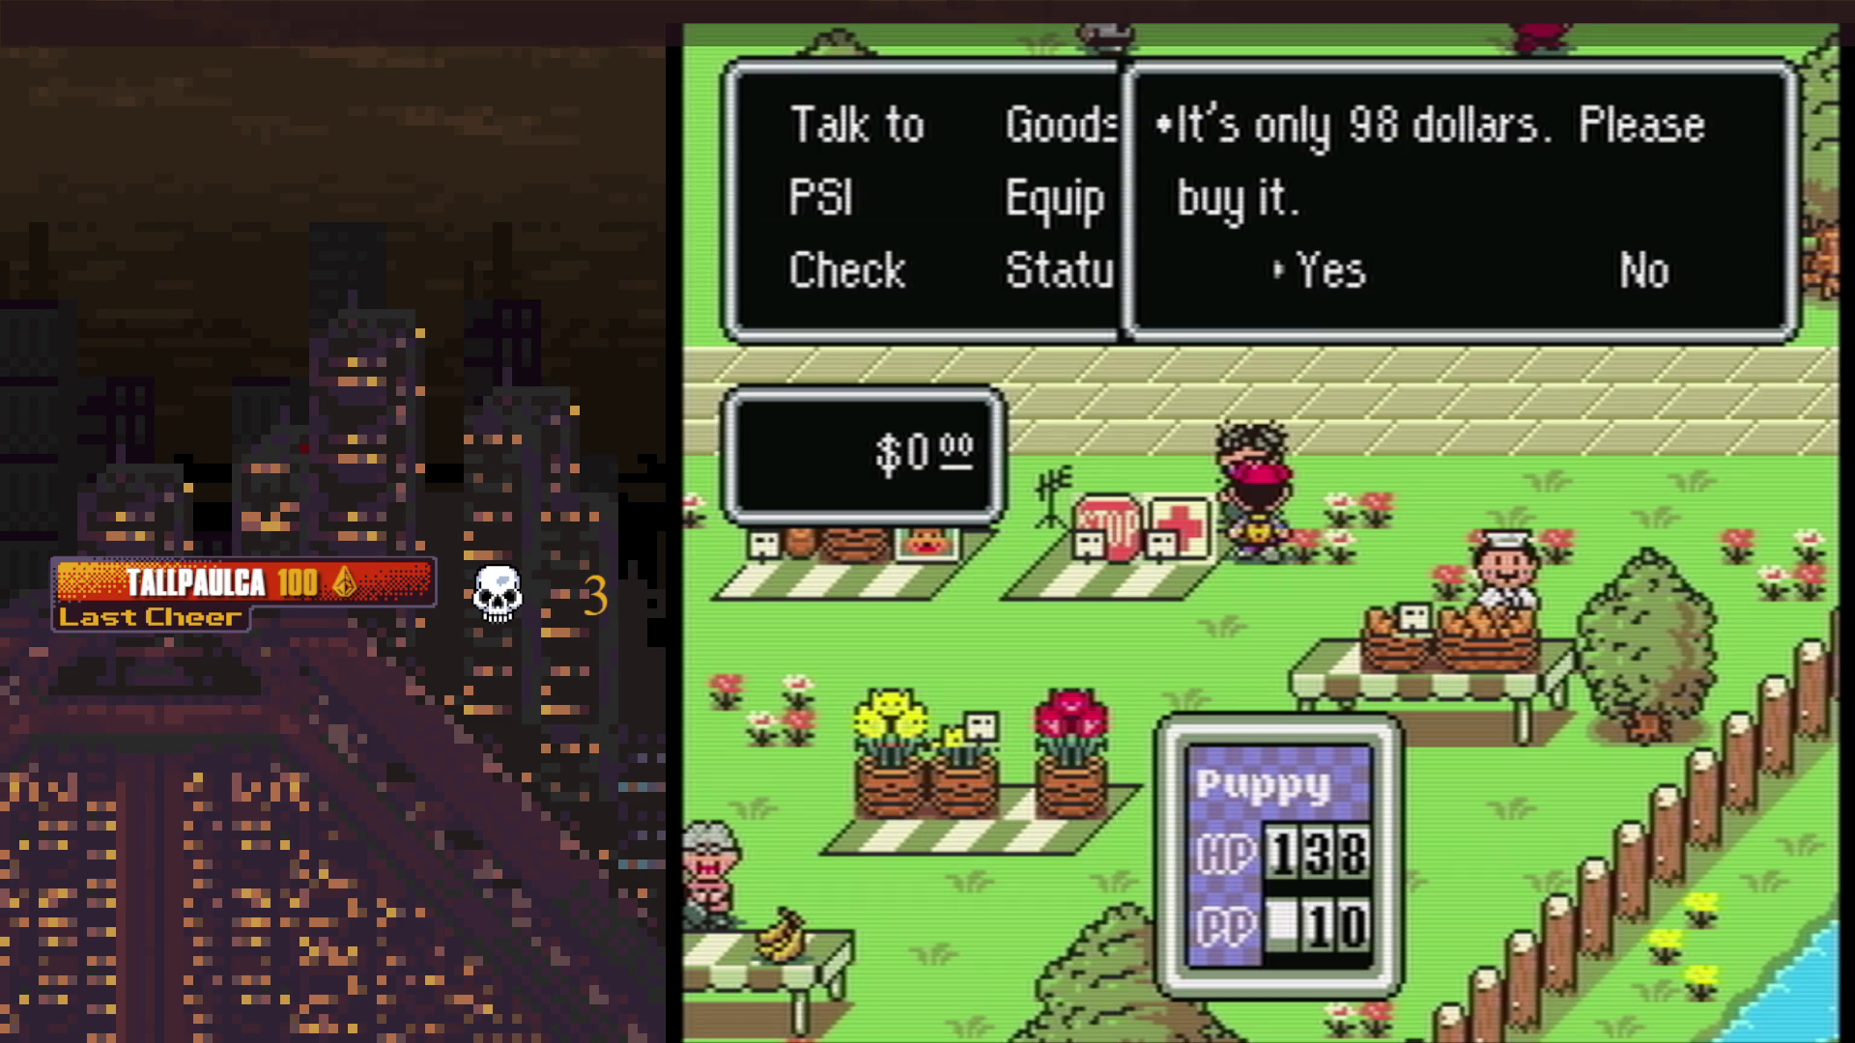
{"action": "key", "text": "Right"}
{"action": "key", "text": "Return"}
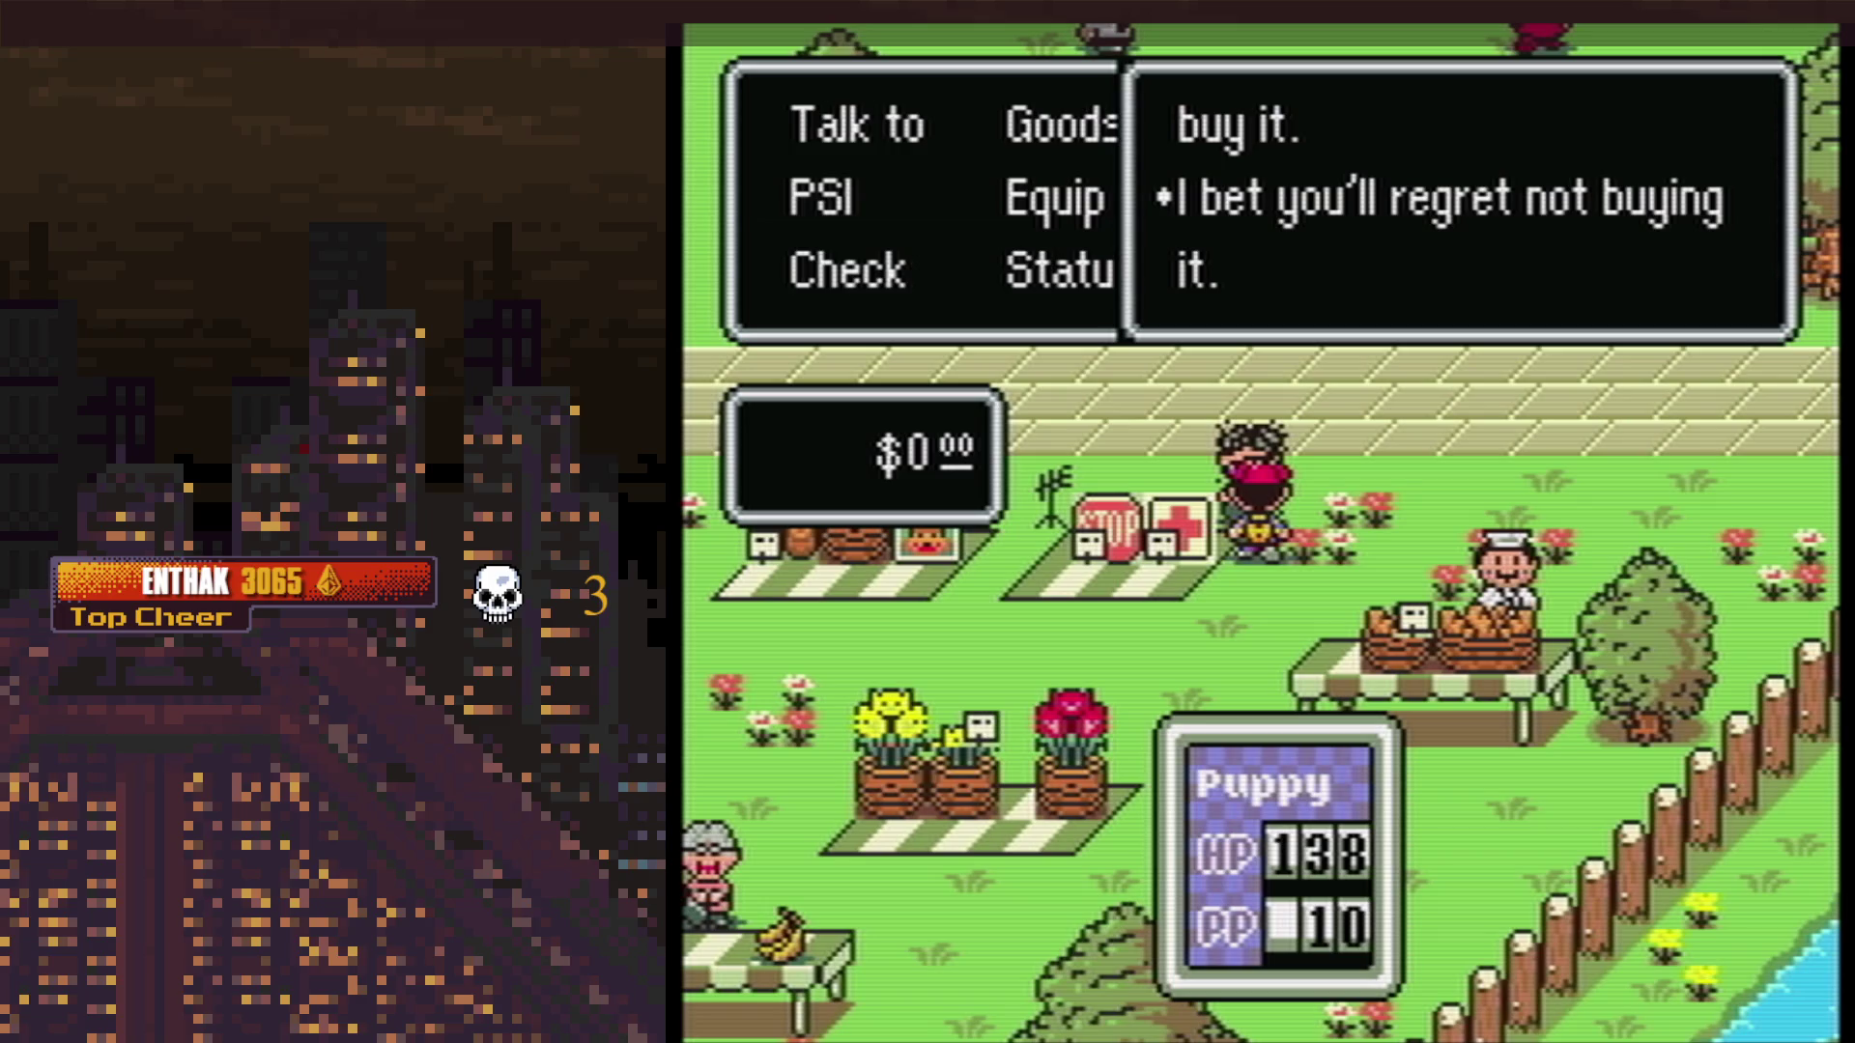
{"action": "key", "text": "Return"}
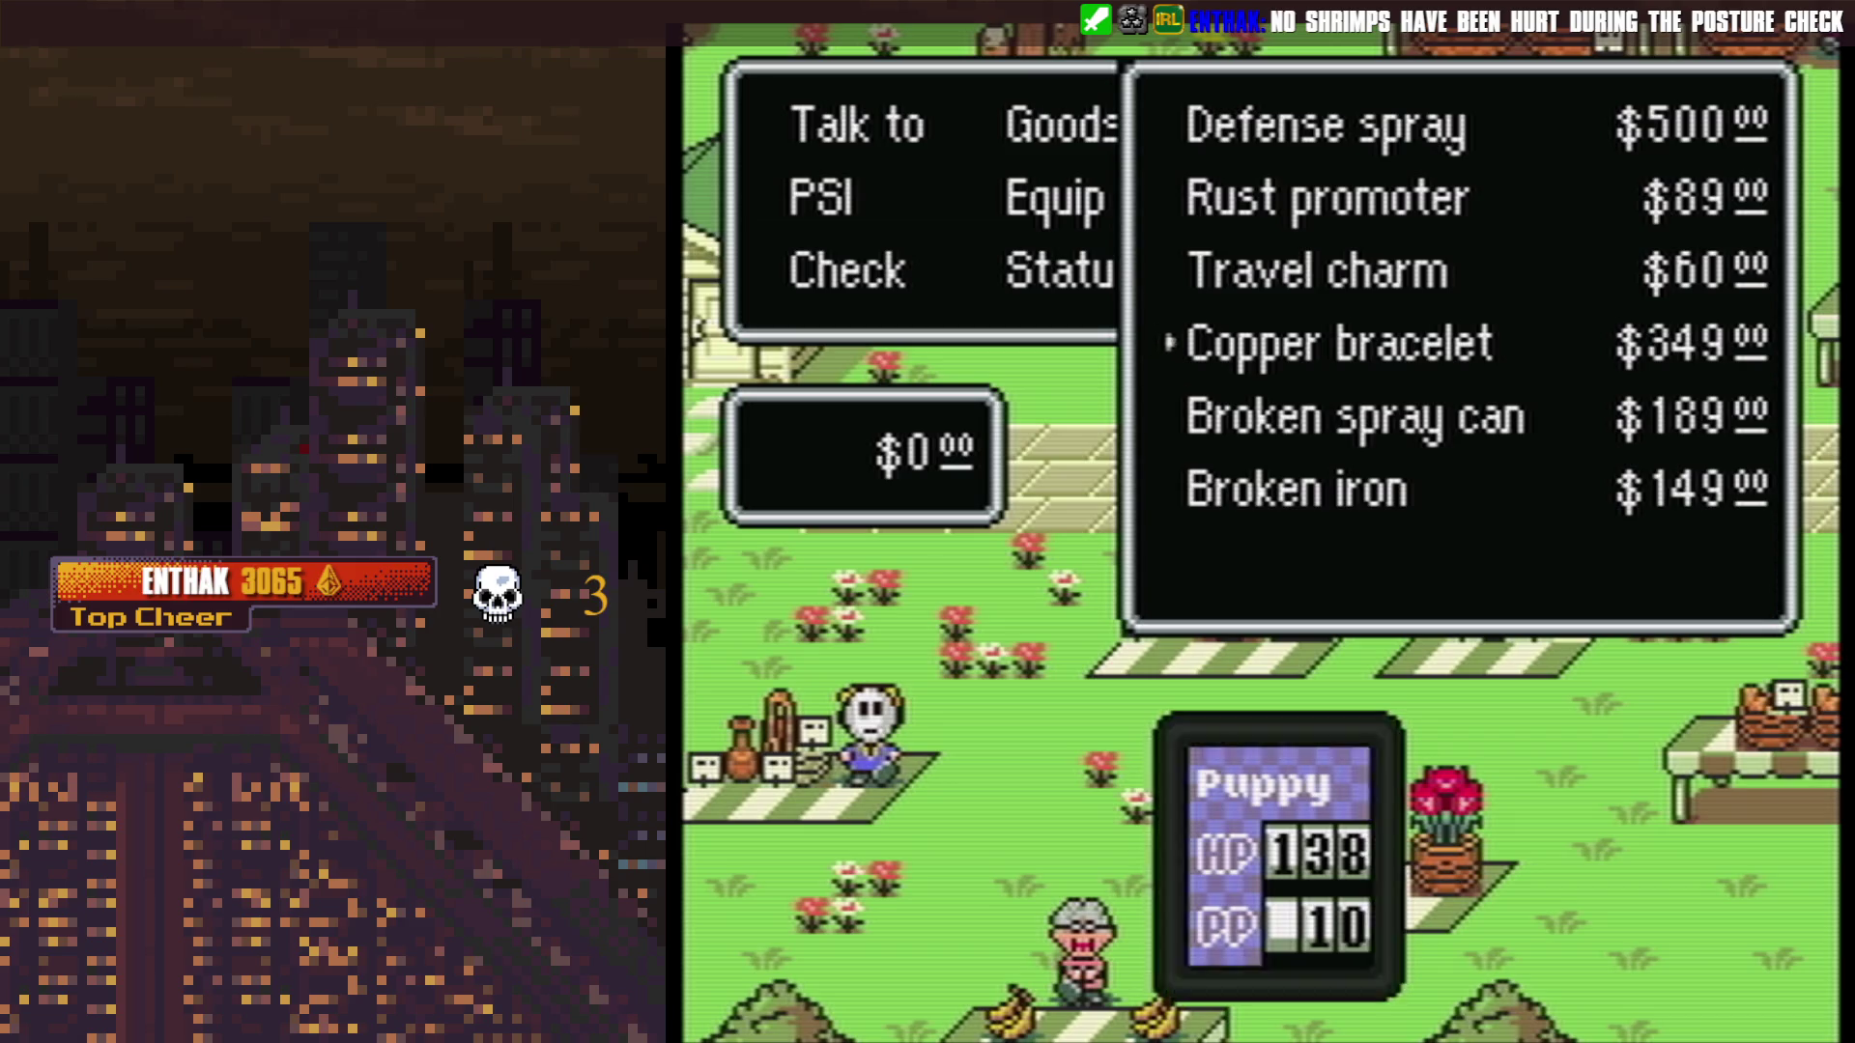
Scroll the junk vendor's list down to Broken iron at $149.
{"action": "key", "text": "Down"}
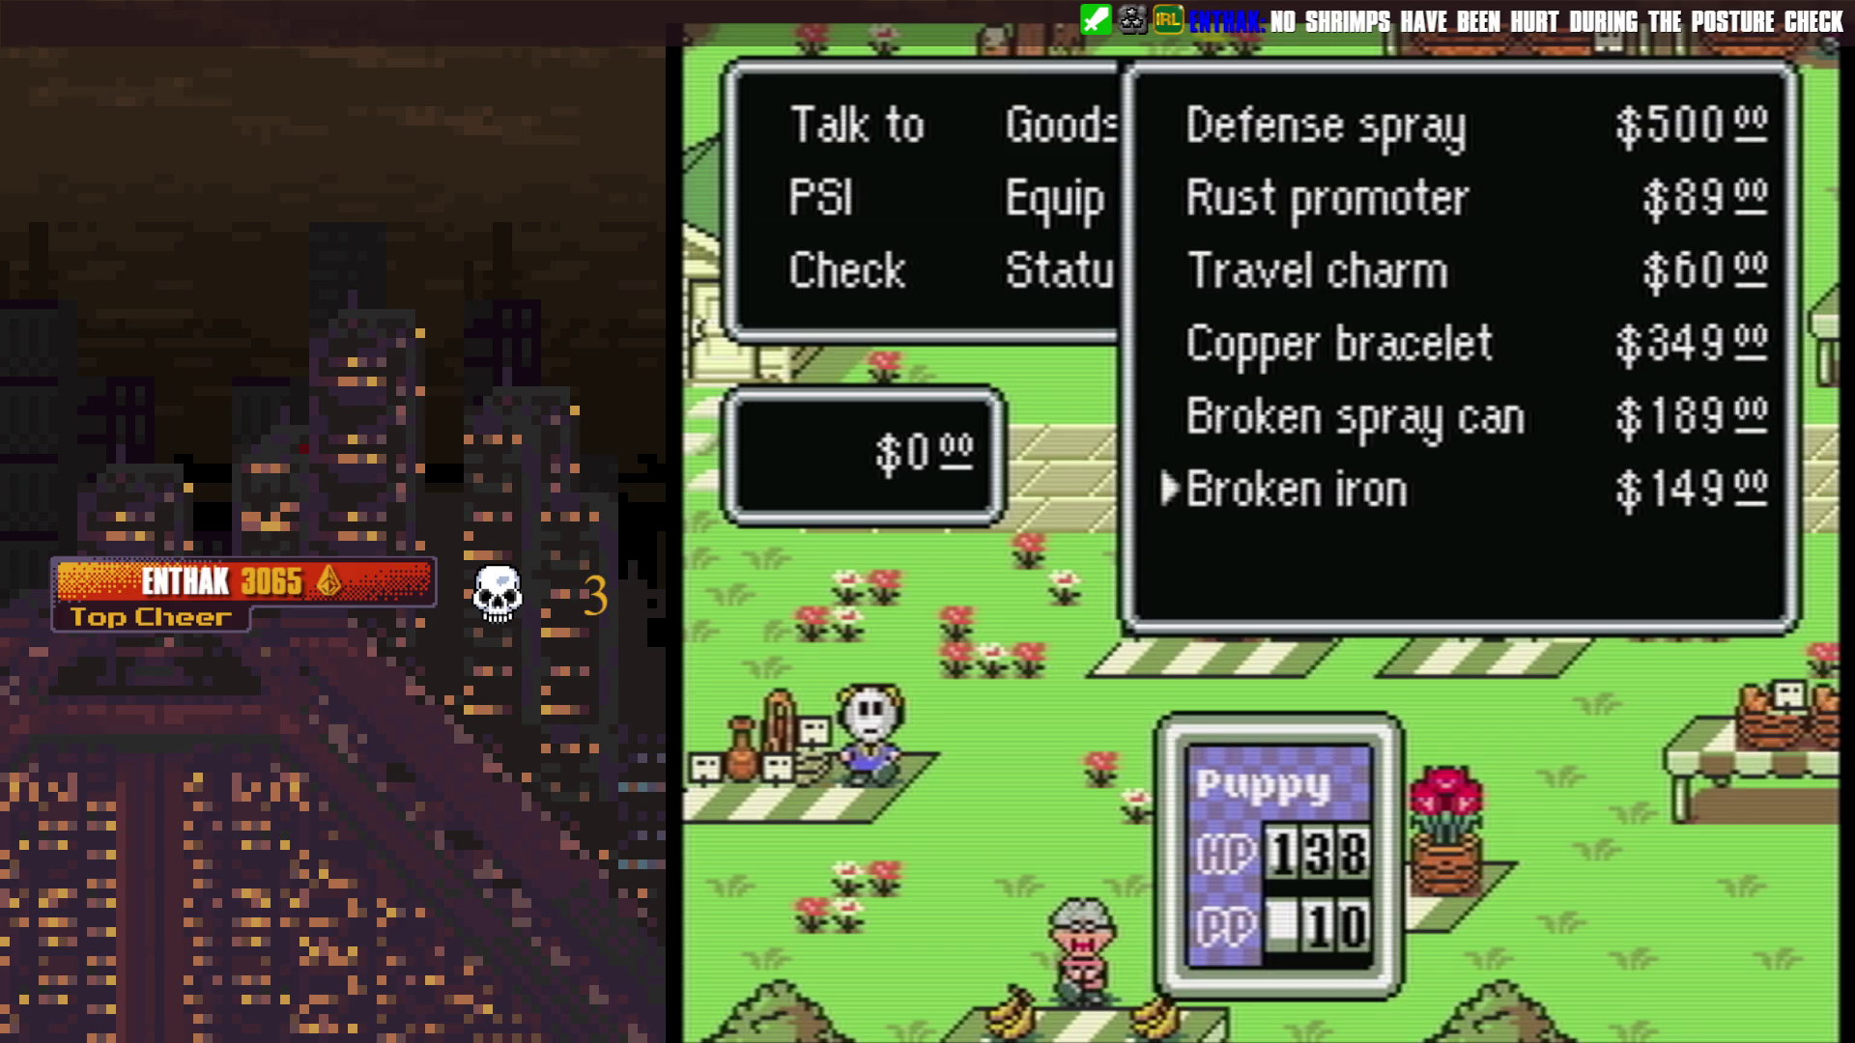